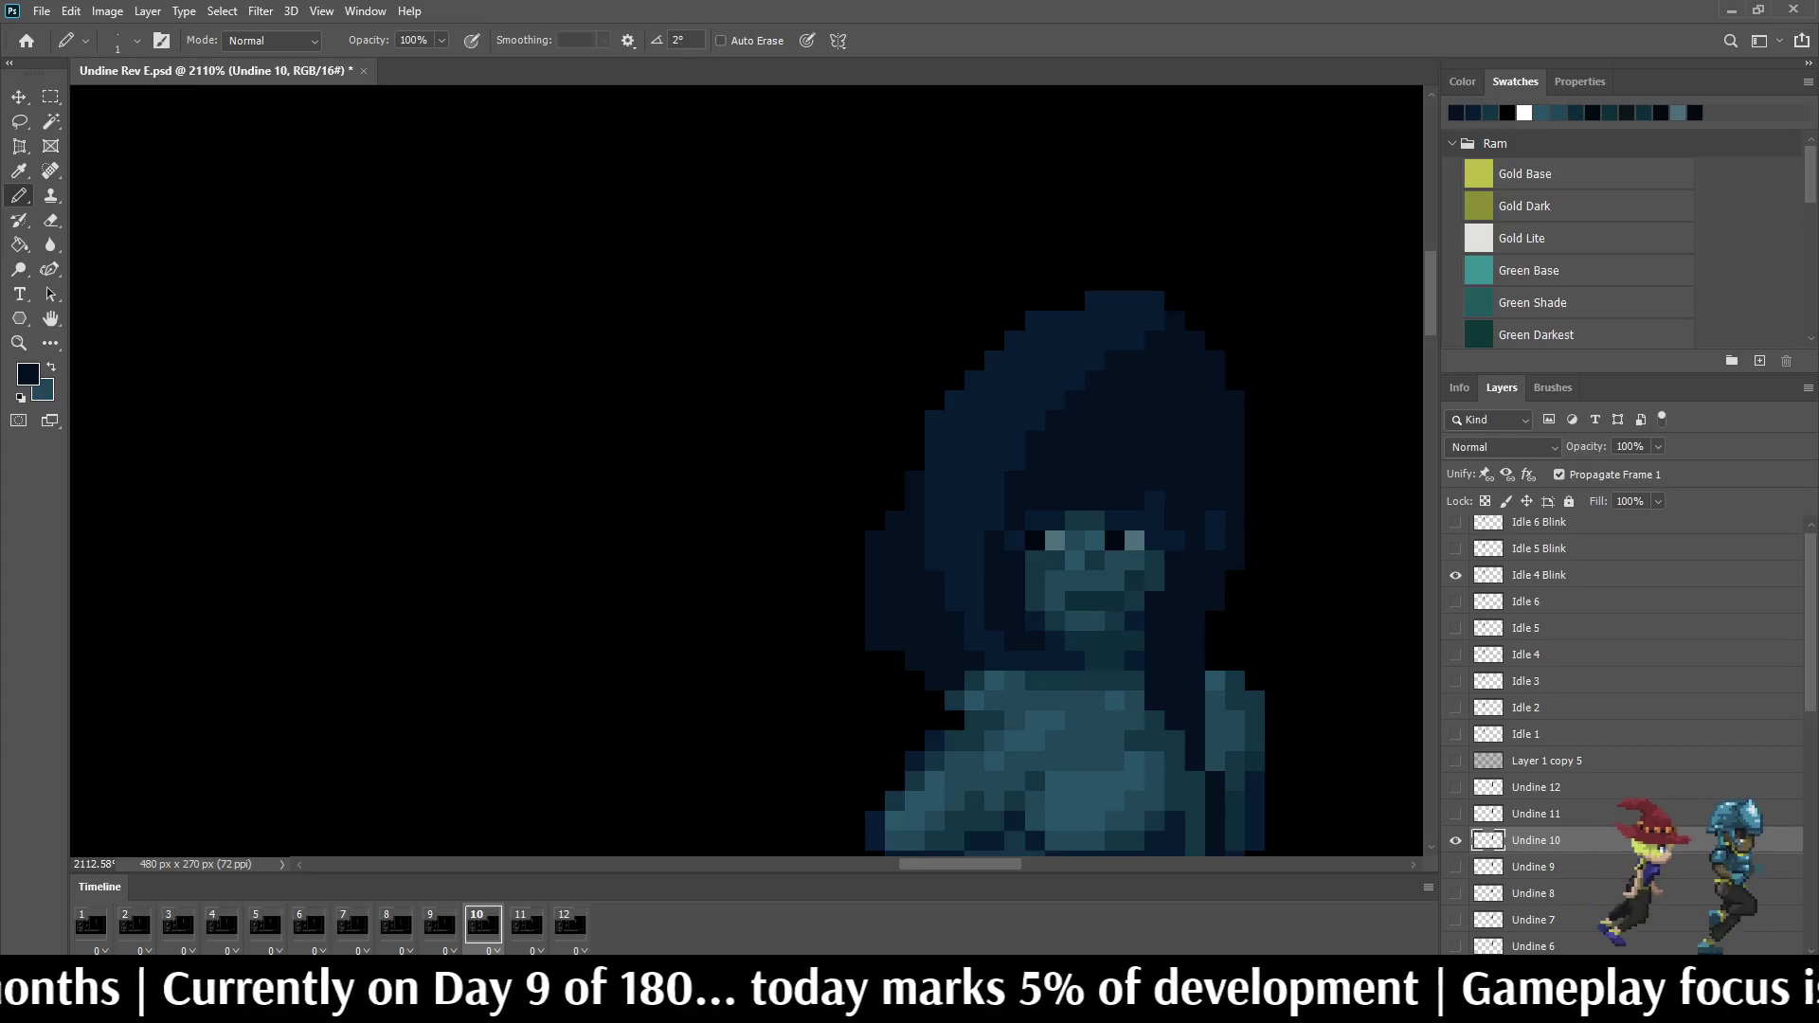
scroll(947, 604, "down", 3)
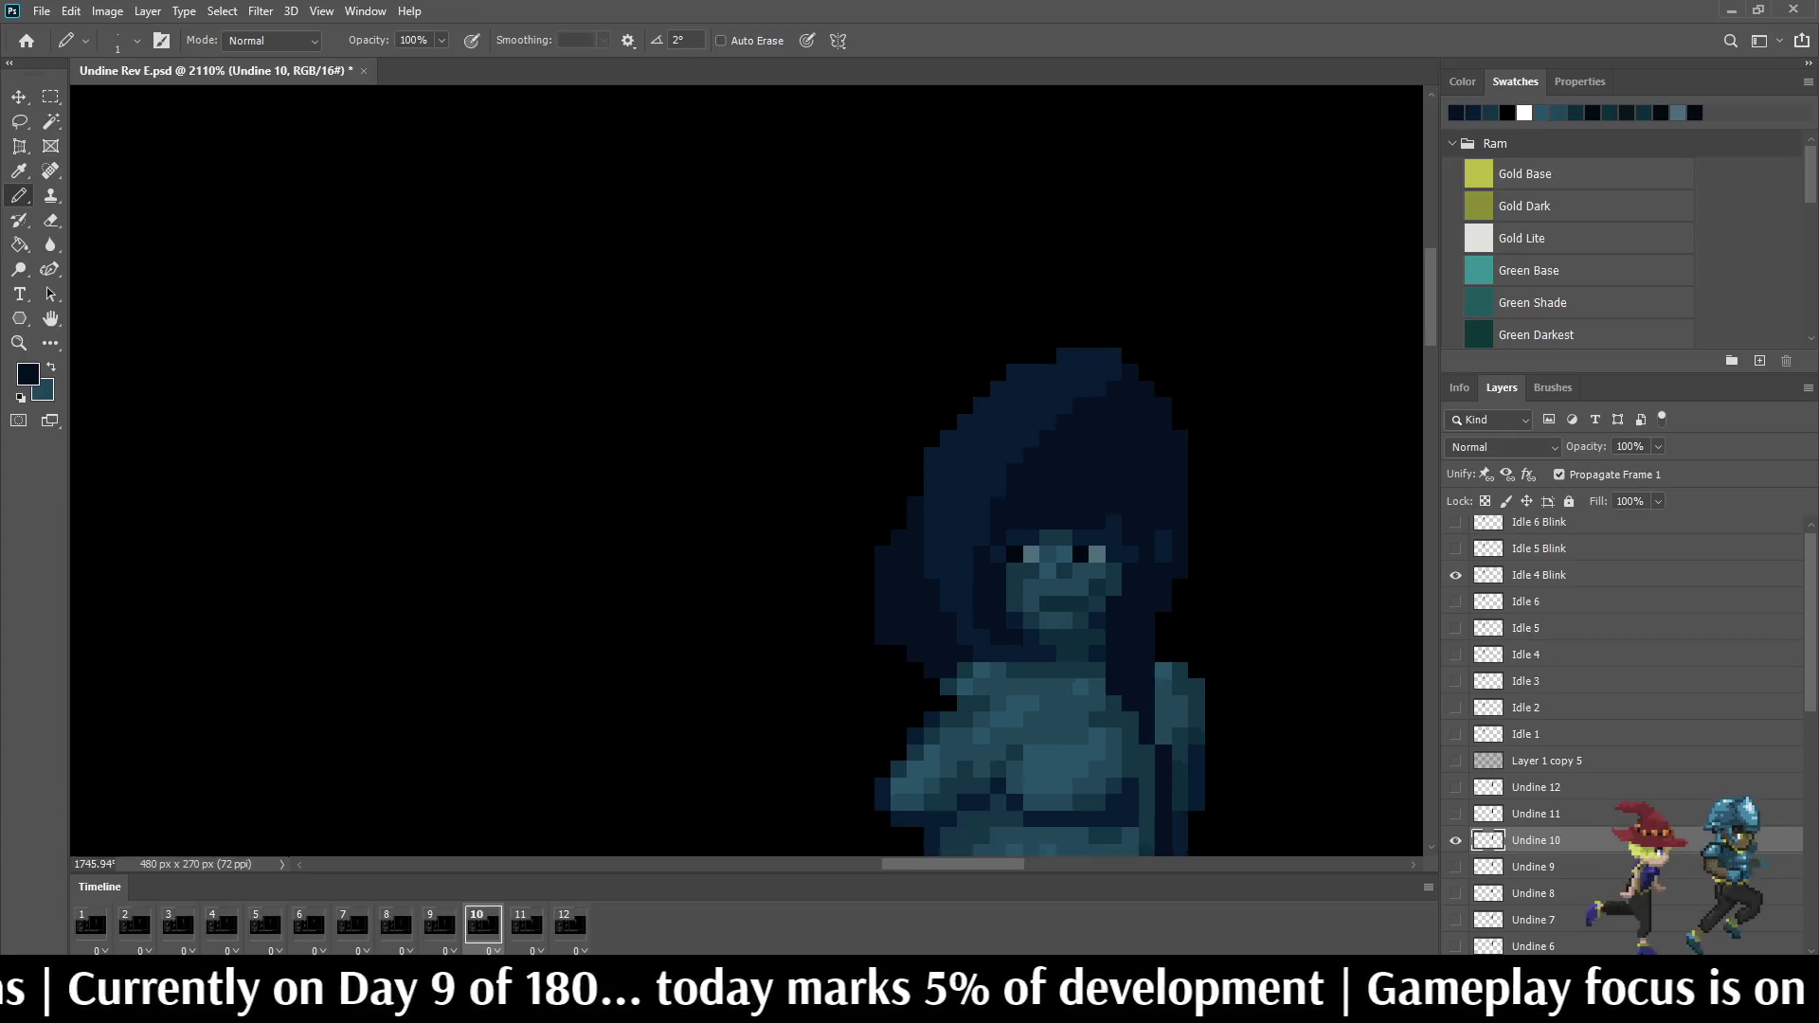
scroll(947, 604, "down", 2)
scroll(946, 604, "up", 2)
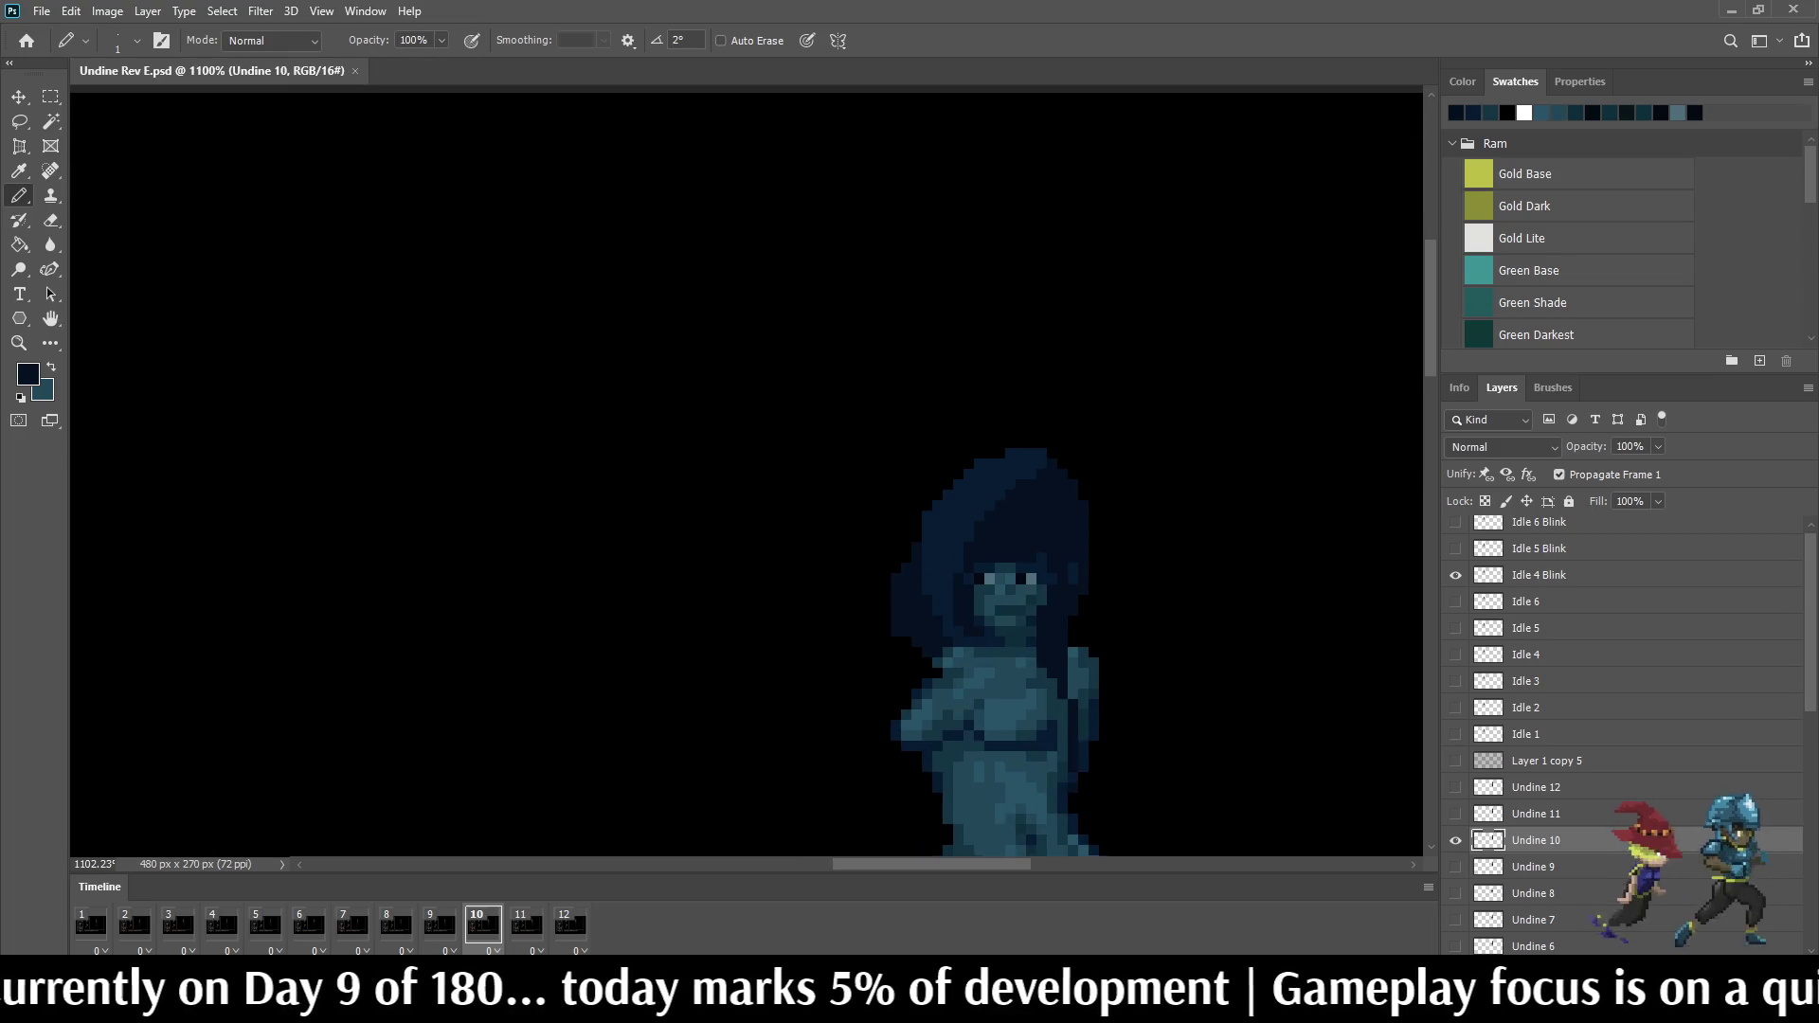
Step: Play the Undine idle loop twice to review it, switching to the Eraser between plays
key("space")
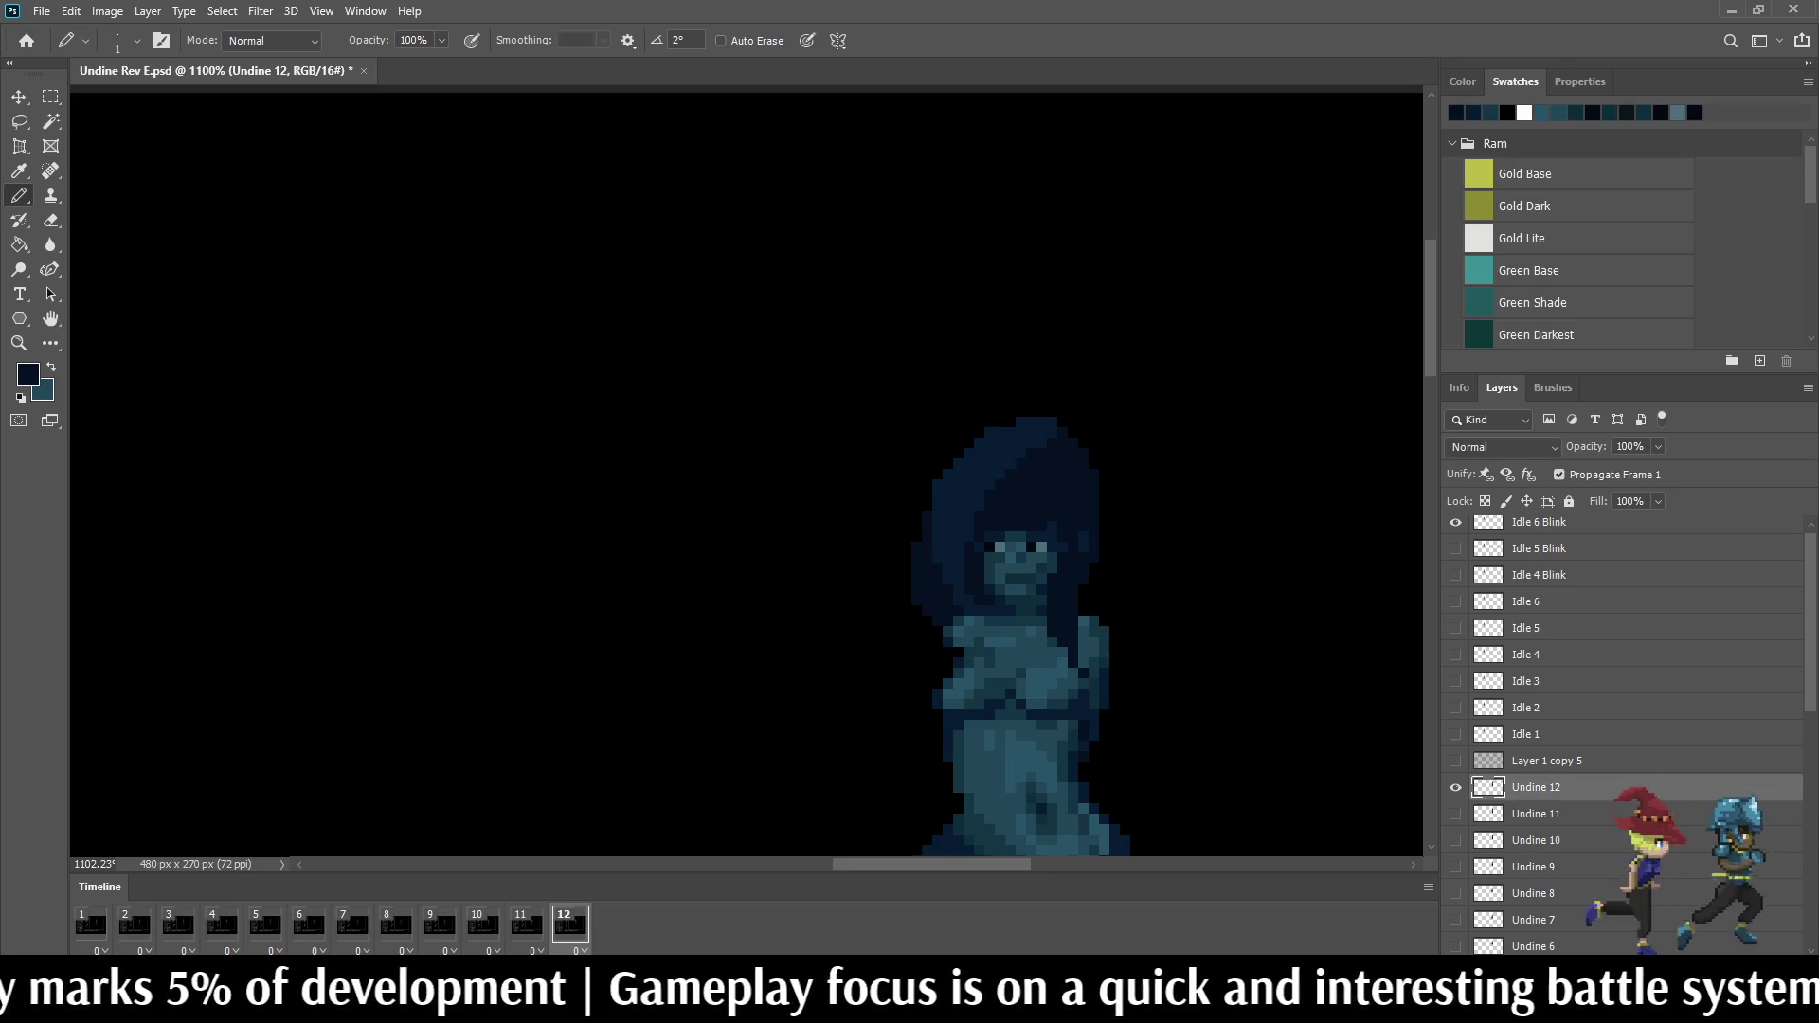
scroll(911, 590, "up", 1)
scroll(910, 590, "up", 2)
scroll(912, 590, "up", 2)
key("e")
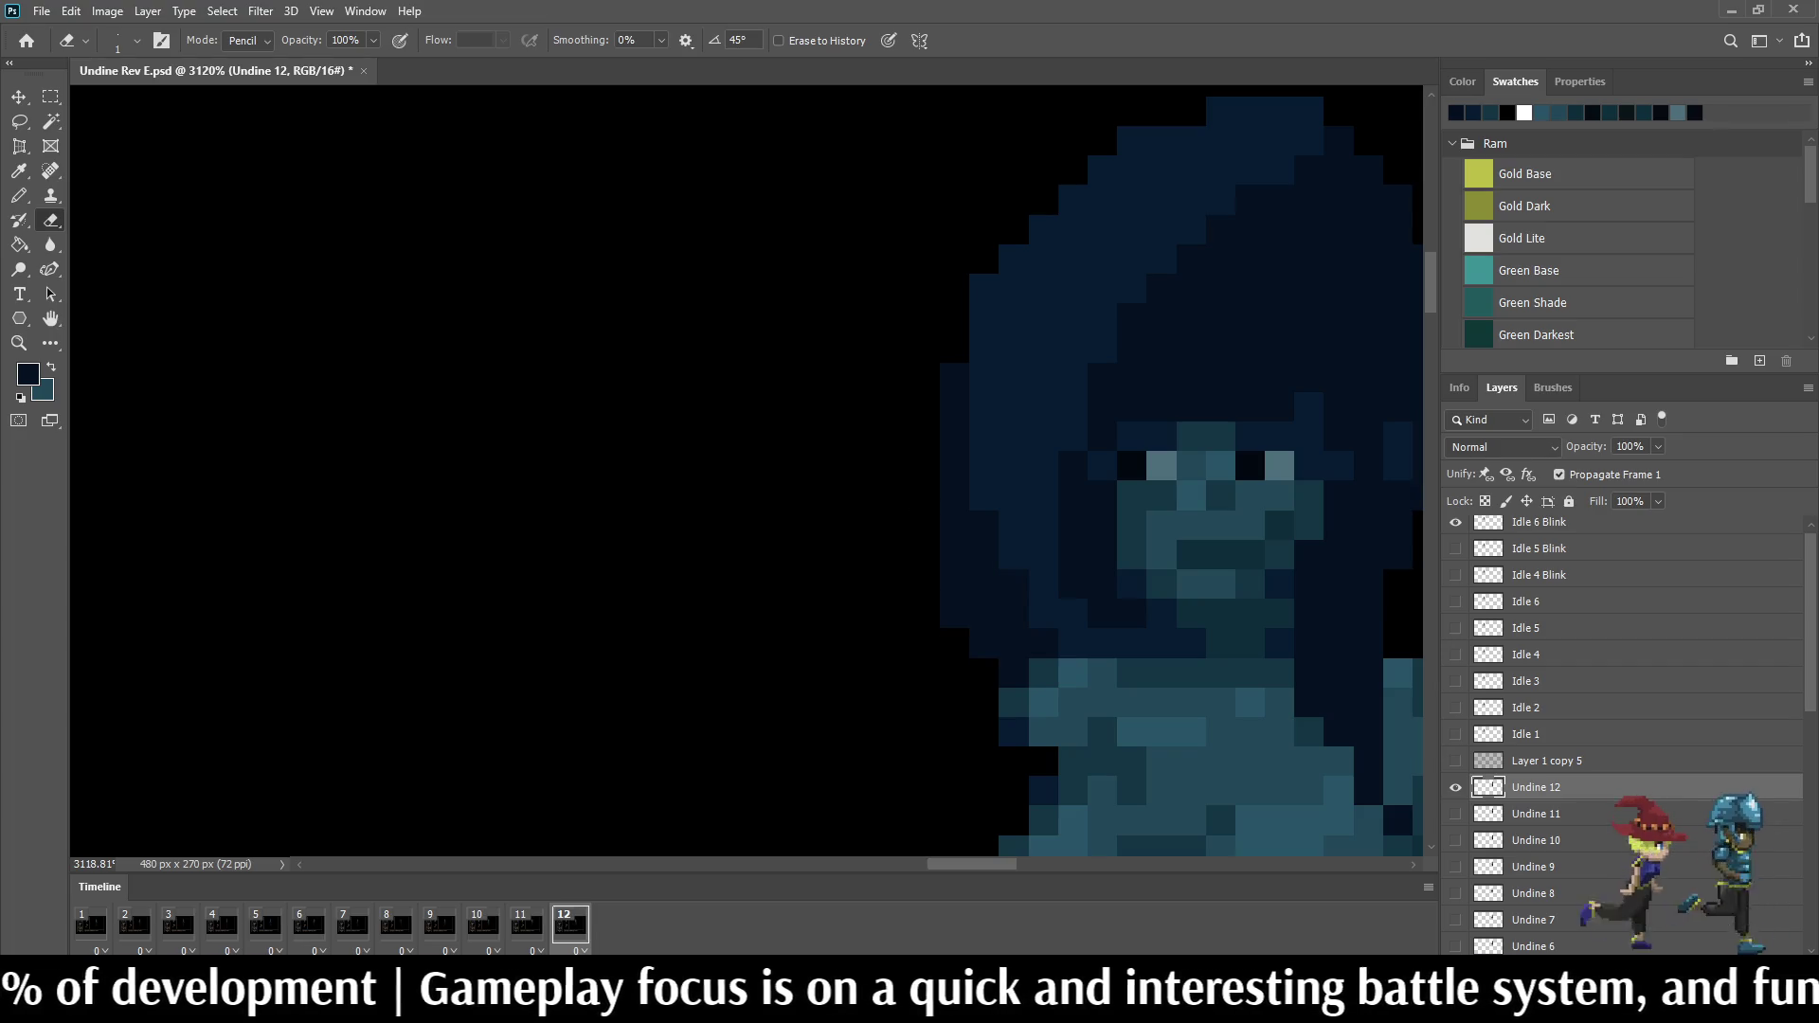
scroll(1039, 640, "down", 1)
scroll(1038, 639, "down", 2)
key("space")
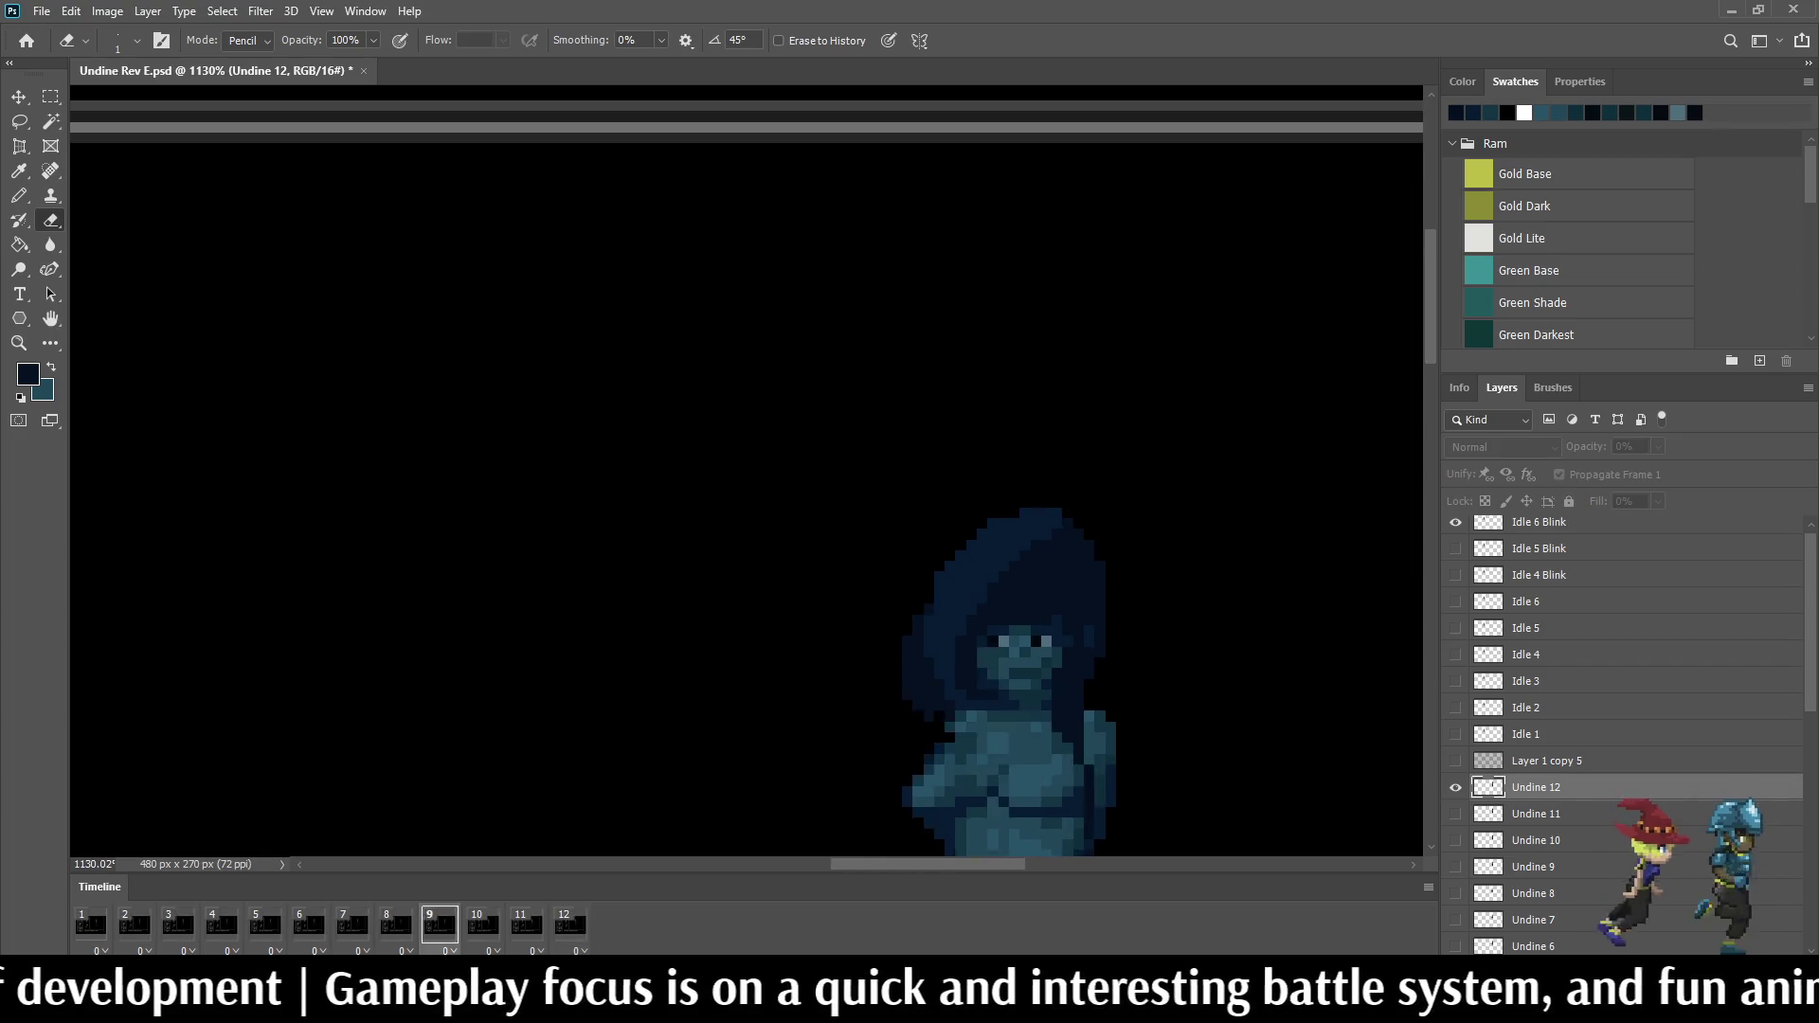
scroll(1166, 639, "down", 2)
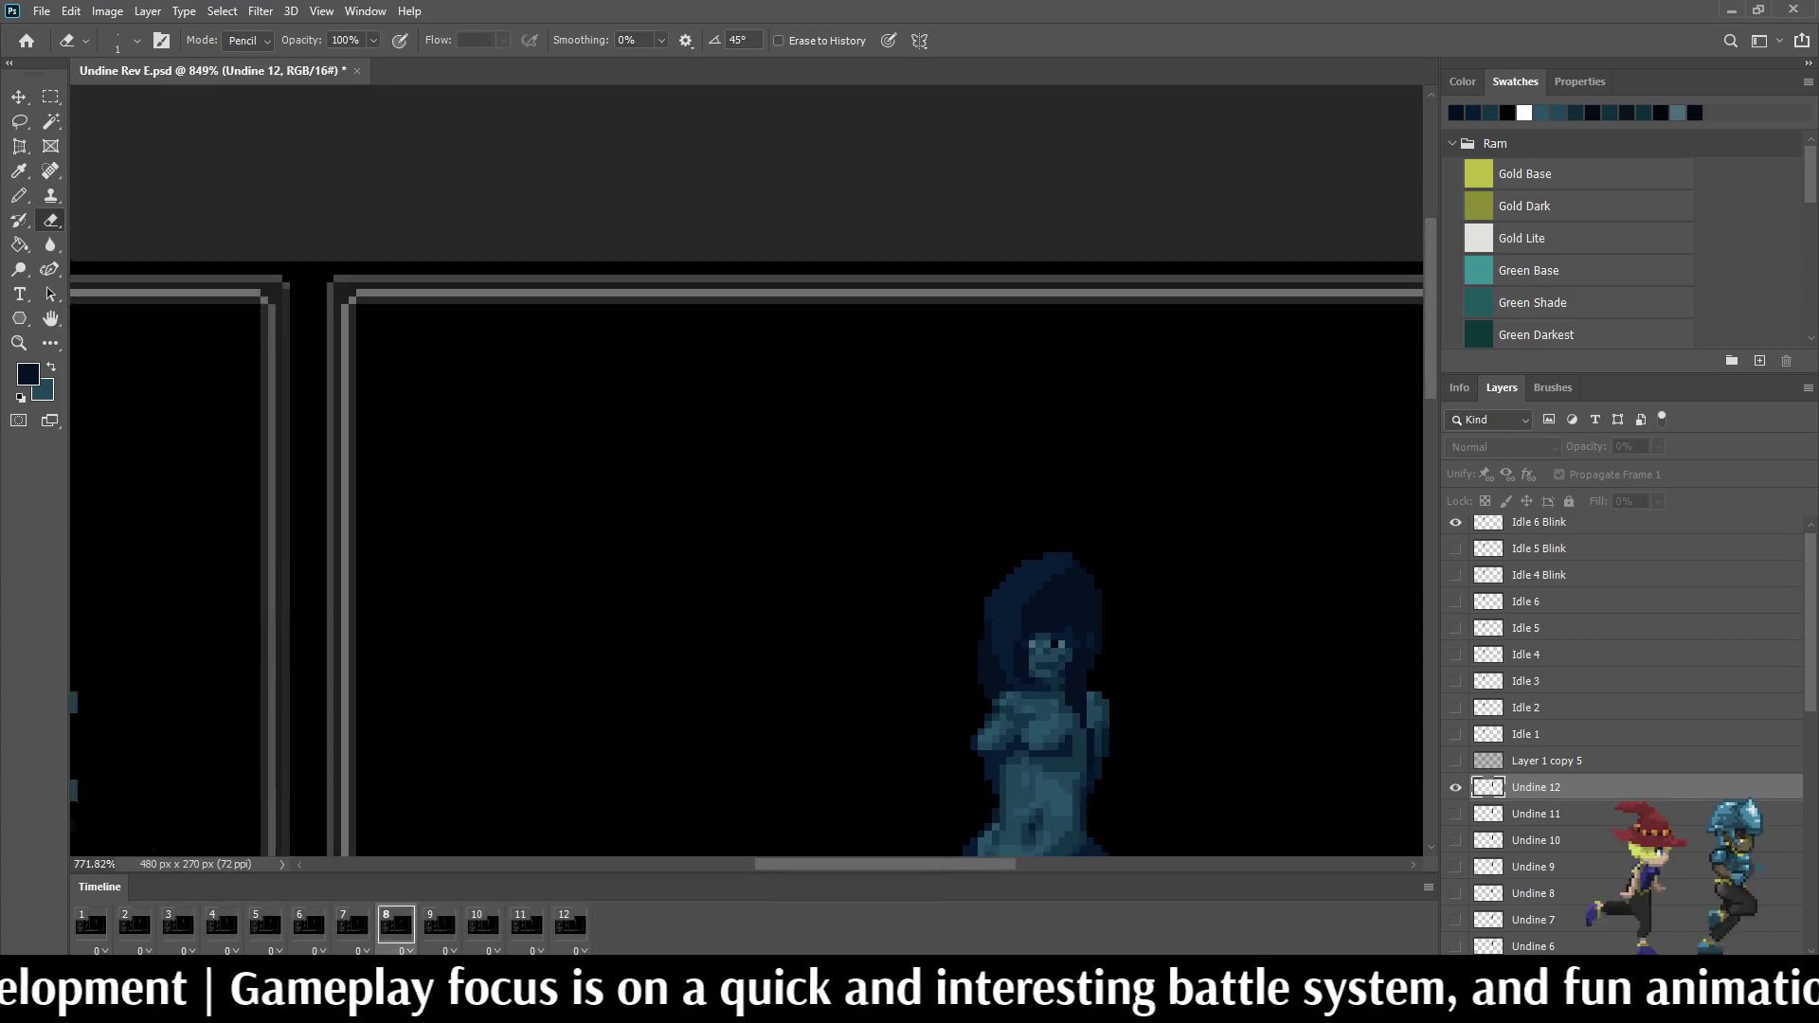
scroll(1166, 641, "down", 1)
scroll(1194, 632, "up", 1)
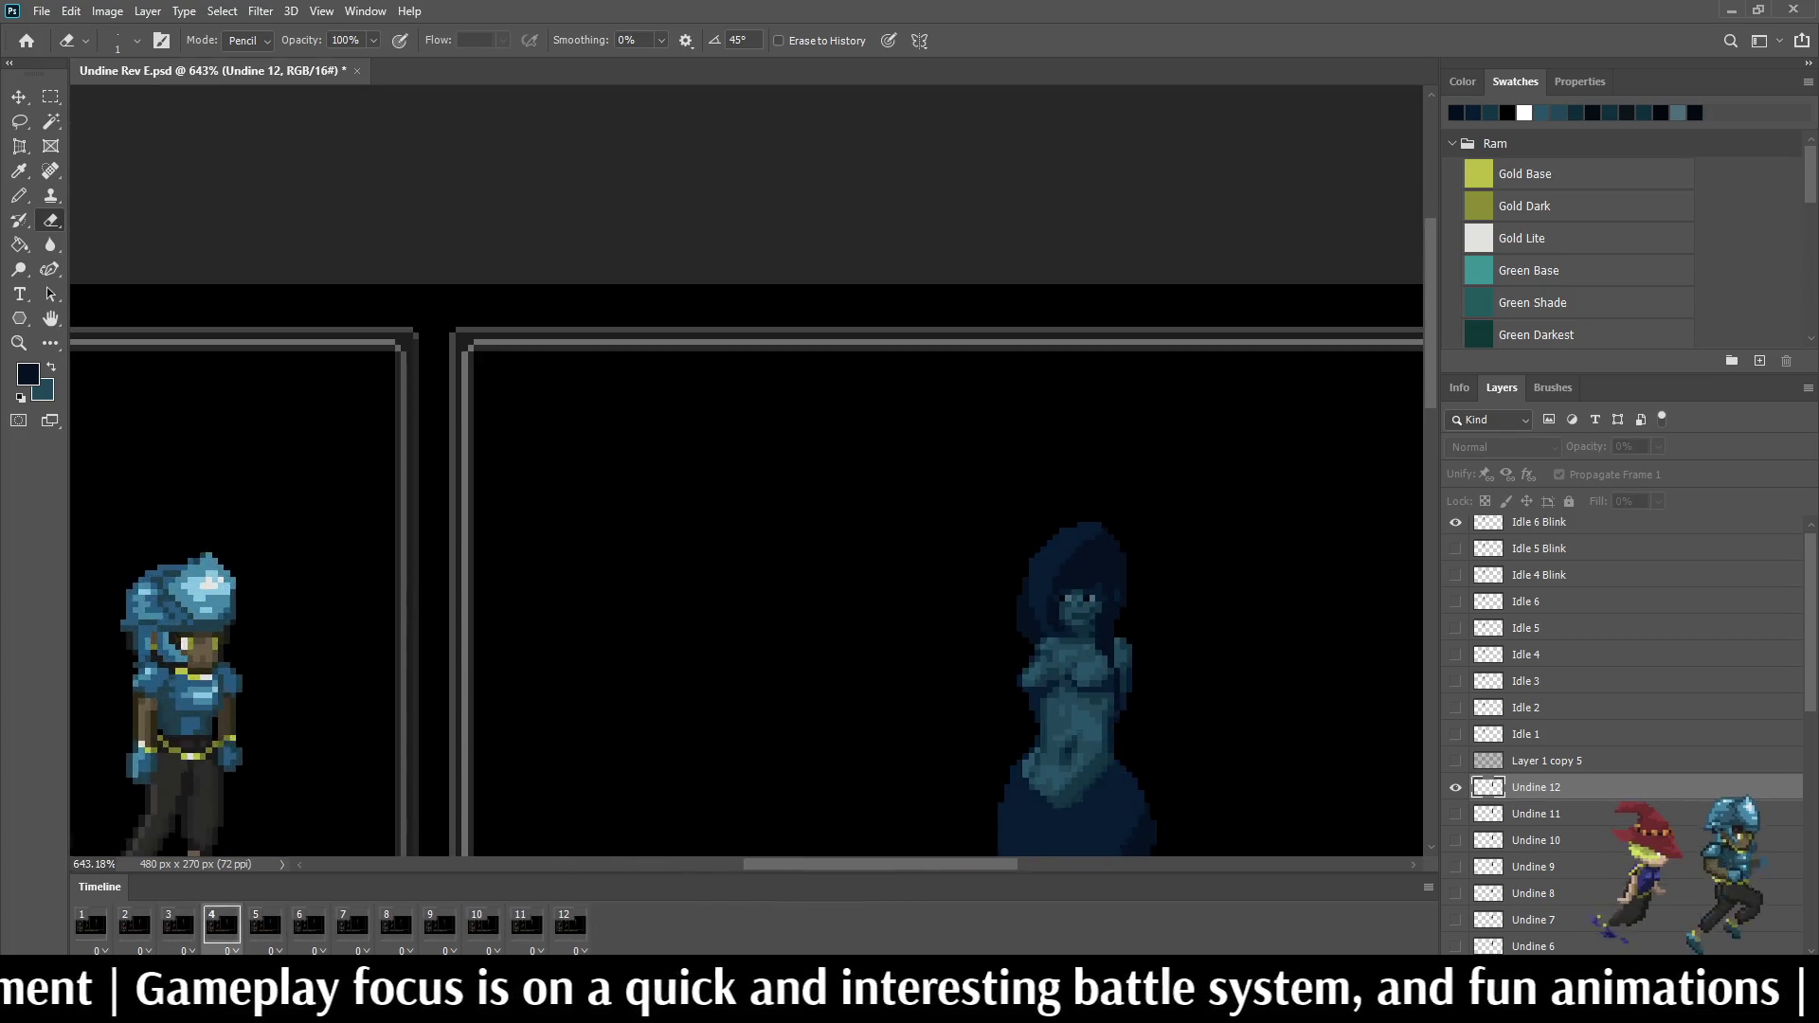
scroll(1193, 632, "up", 1)
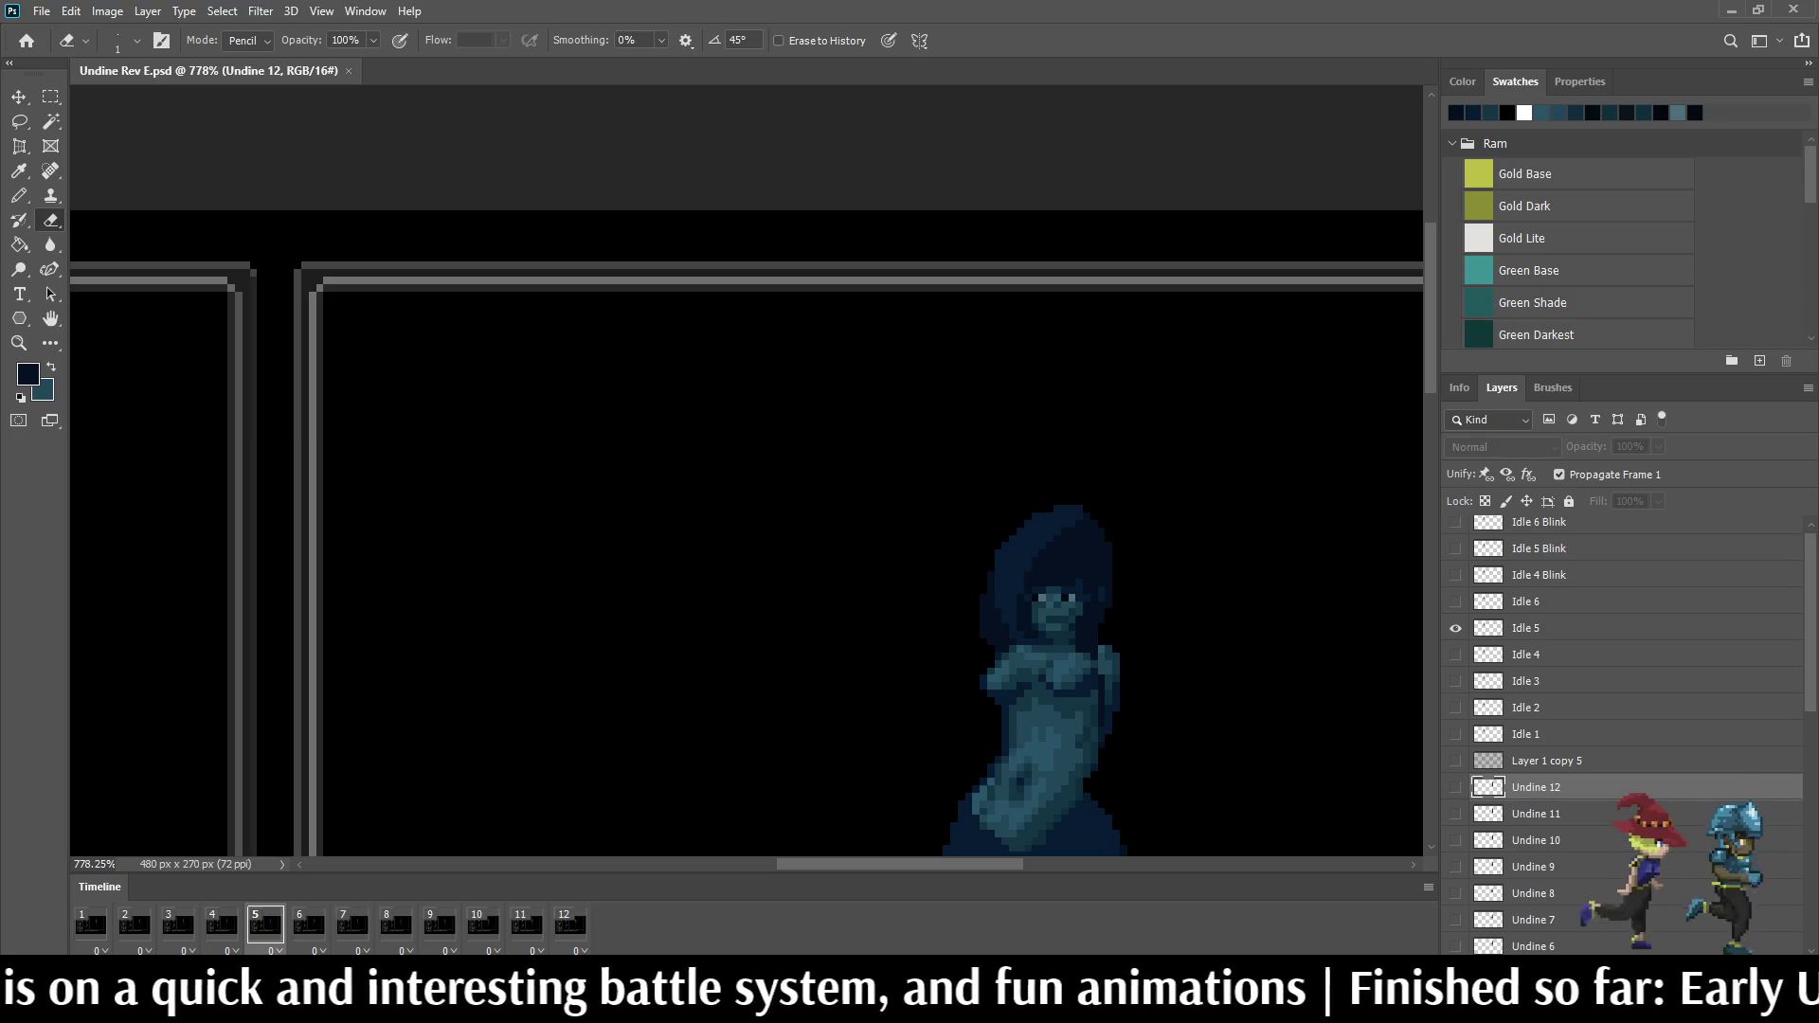
scroll(972, 630, "down", 1)
scroll(973, 629, "down", 1)
scroll(972, 630, "down", 1)
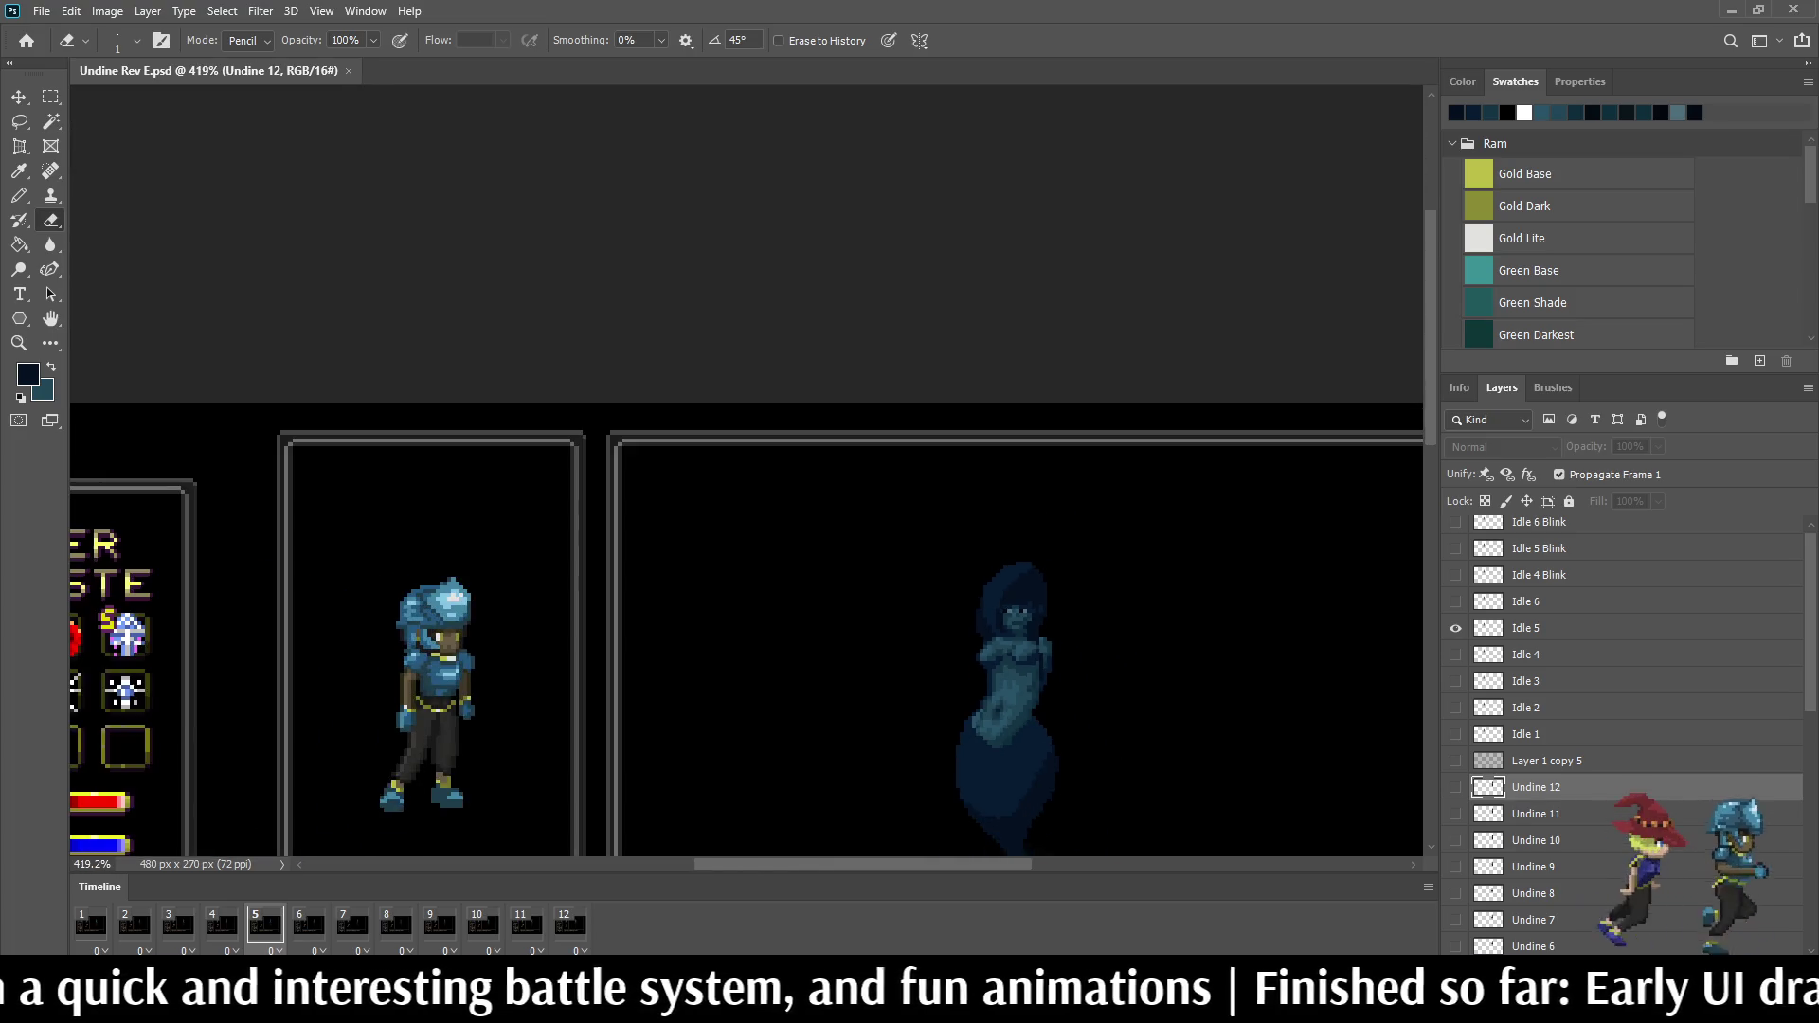
scroll(1016, 640, "up", 1)
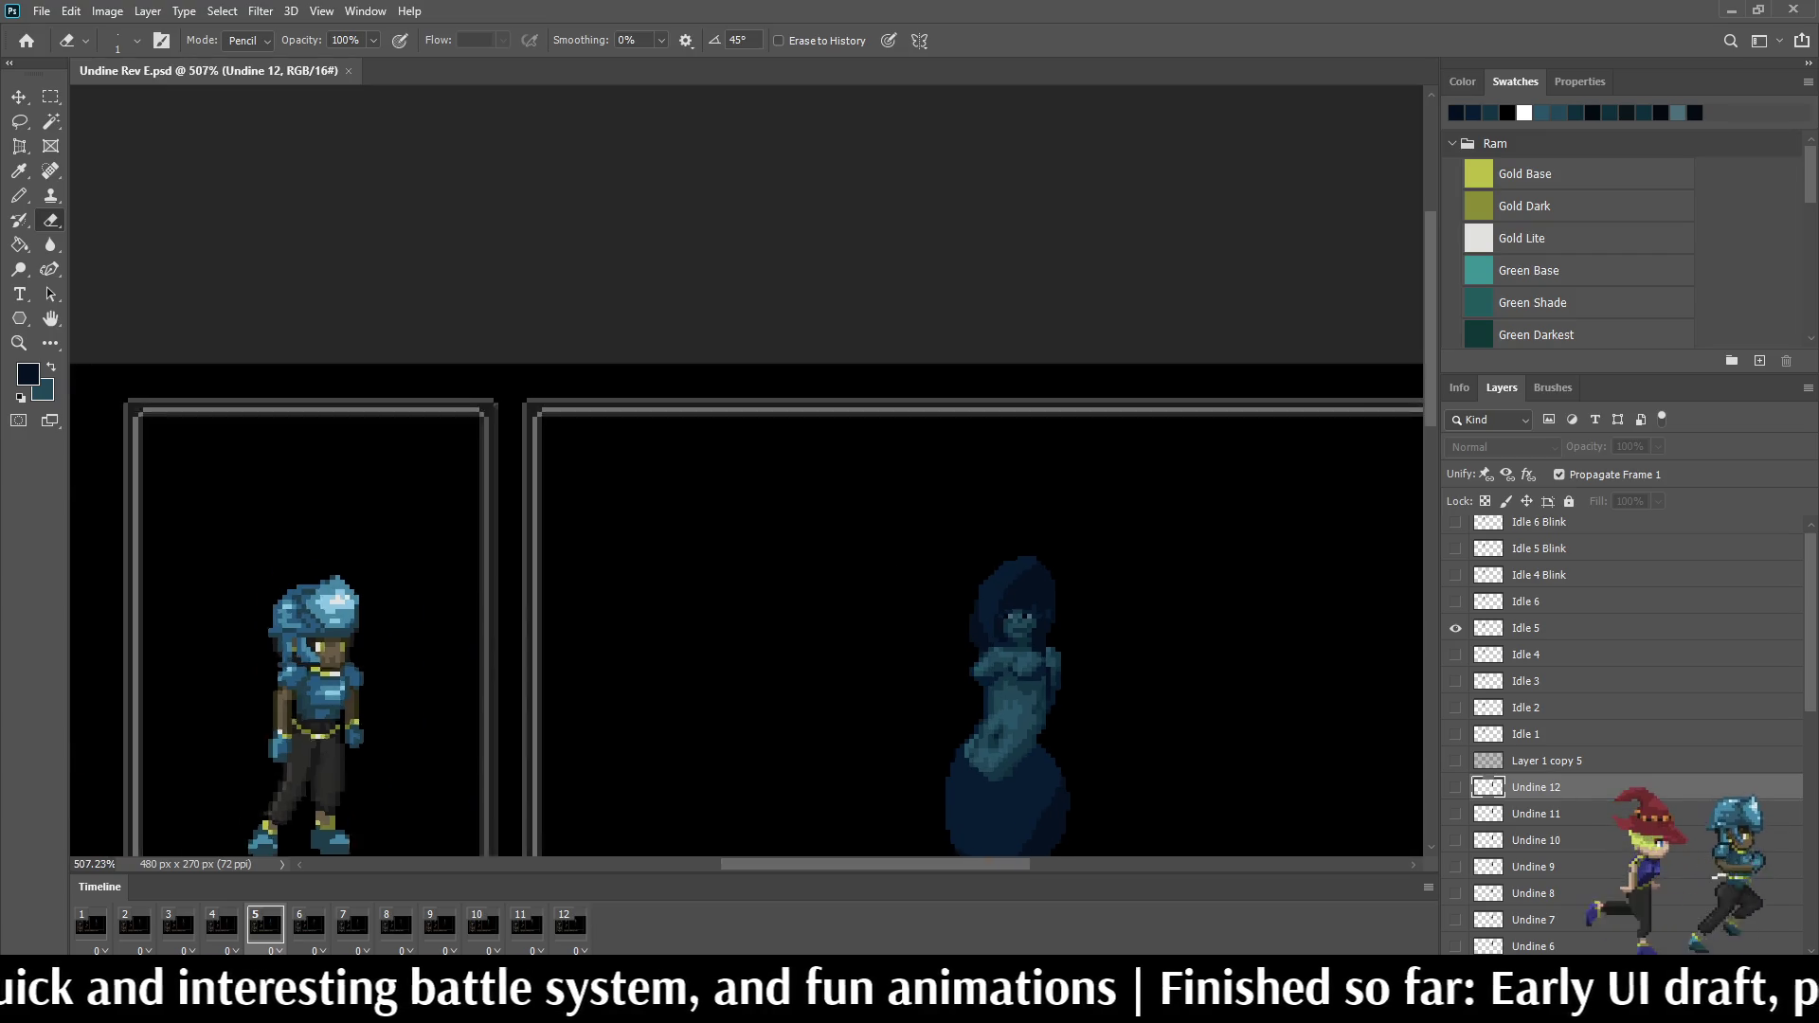
scroll(1016, 639, "up", 1)
scroll(1015, 640, "up", 1)
scroll(1017, 640, "up", 1)
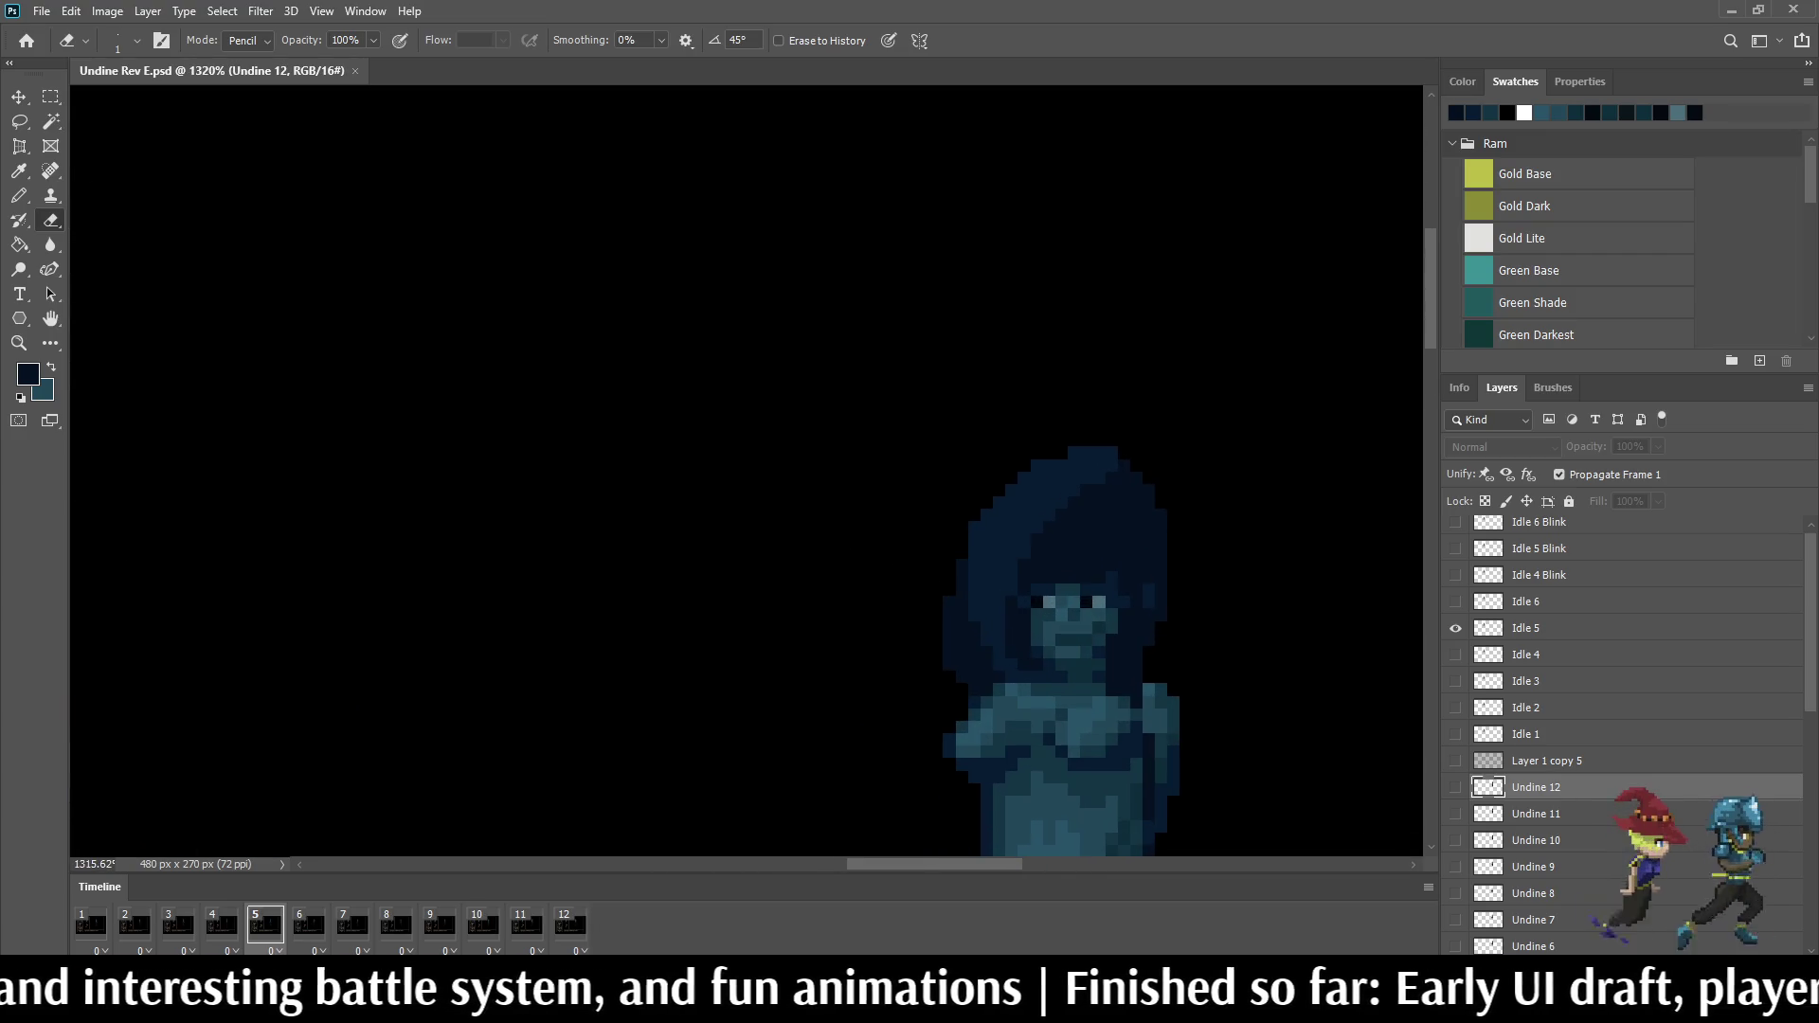
scroll(1123, 399, "up", 1)
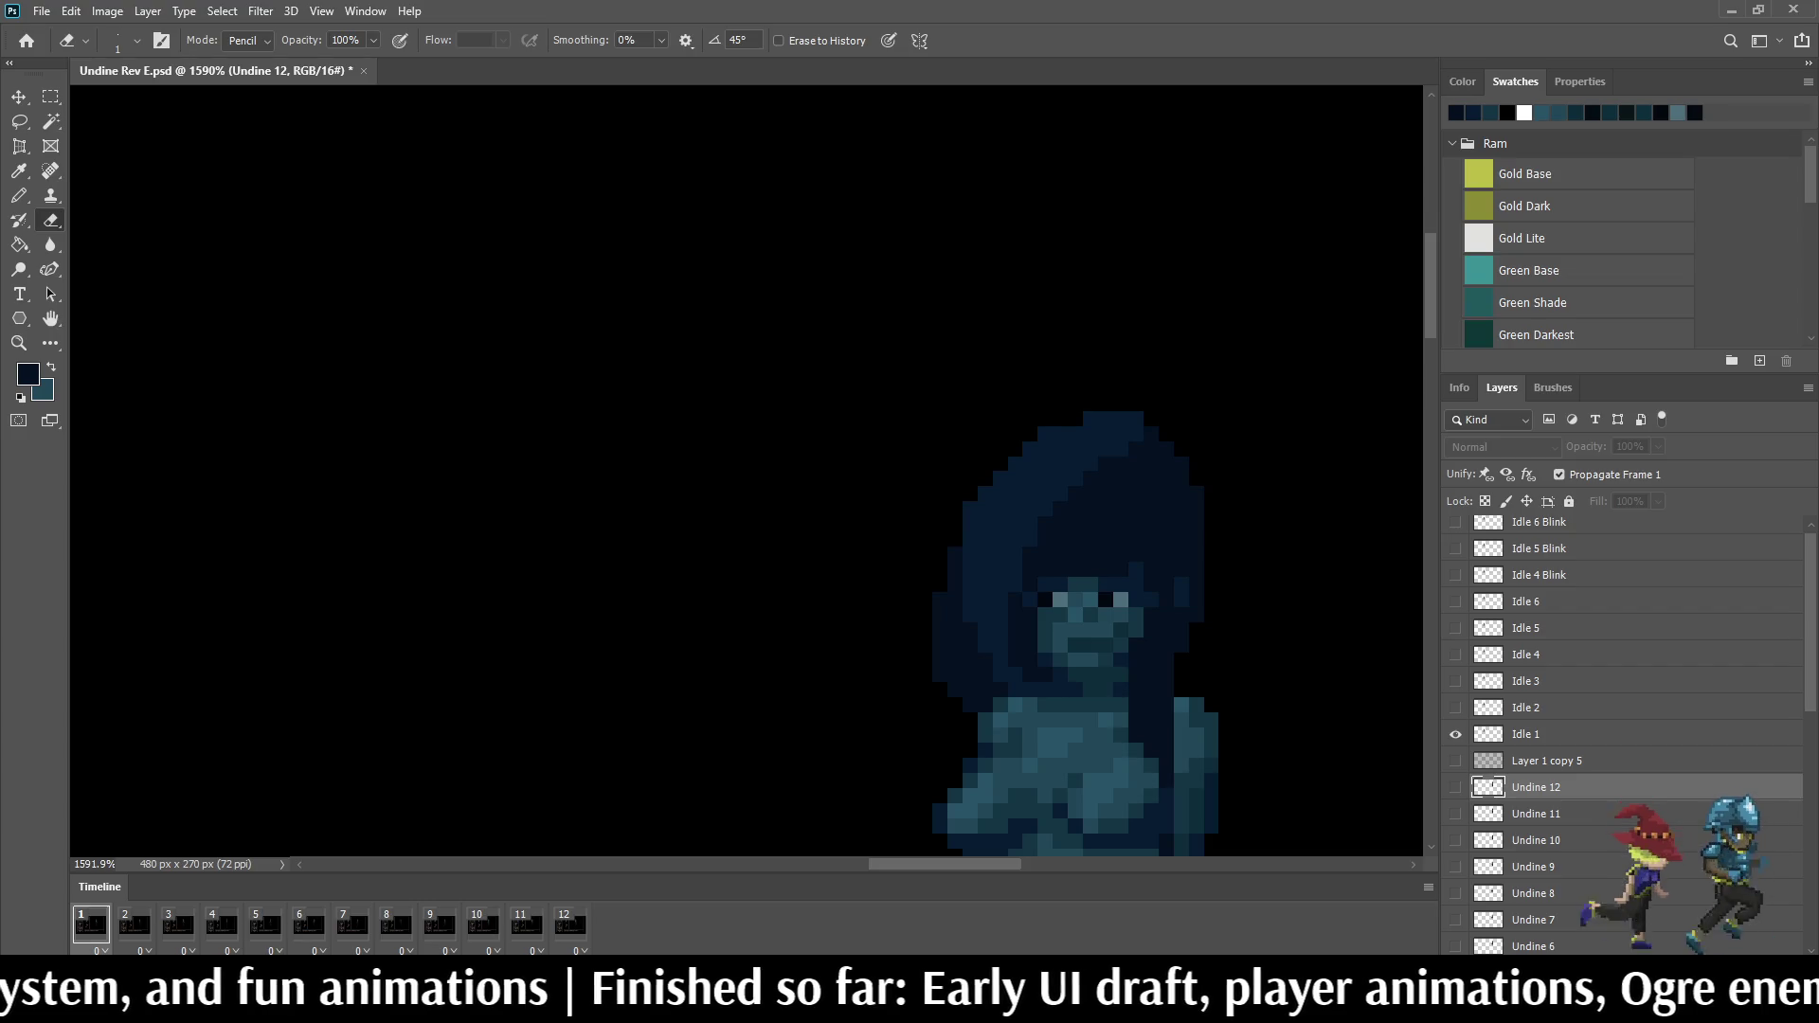
scroll(1066, 692, "up", 3)
scroll(994, 568, "down", 2)
scroll(995, 569, "down", 1)
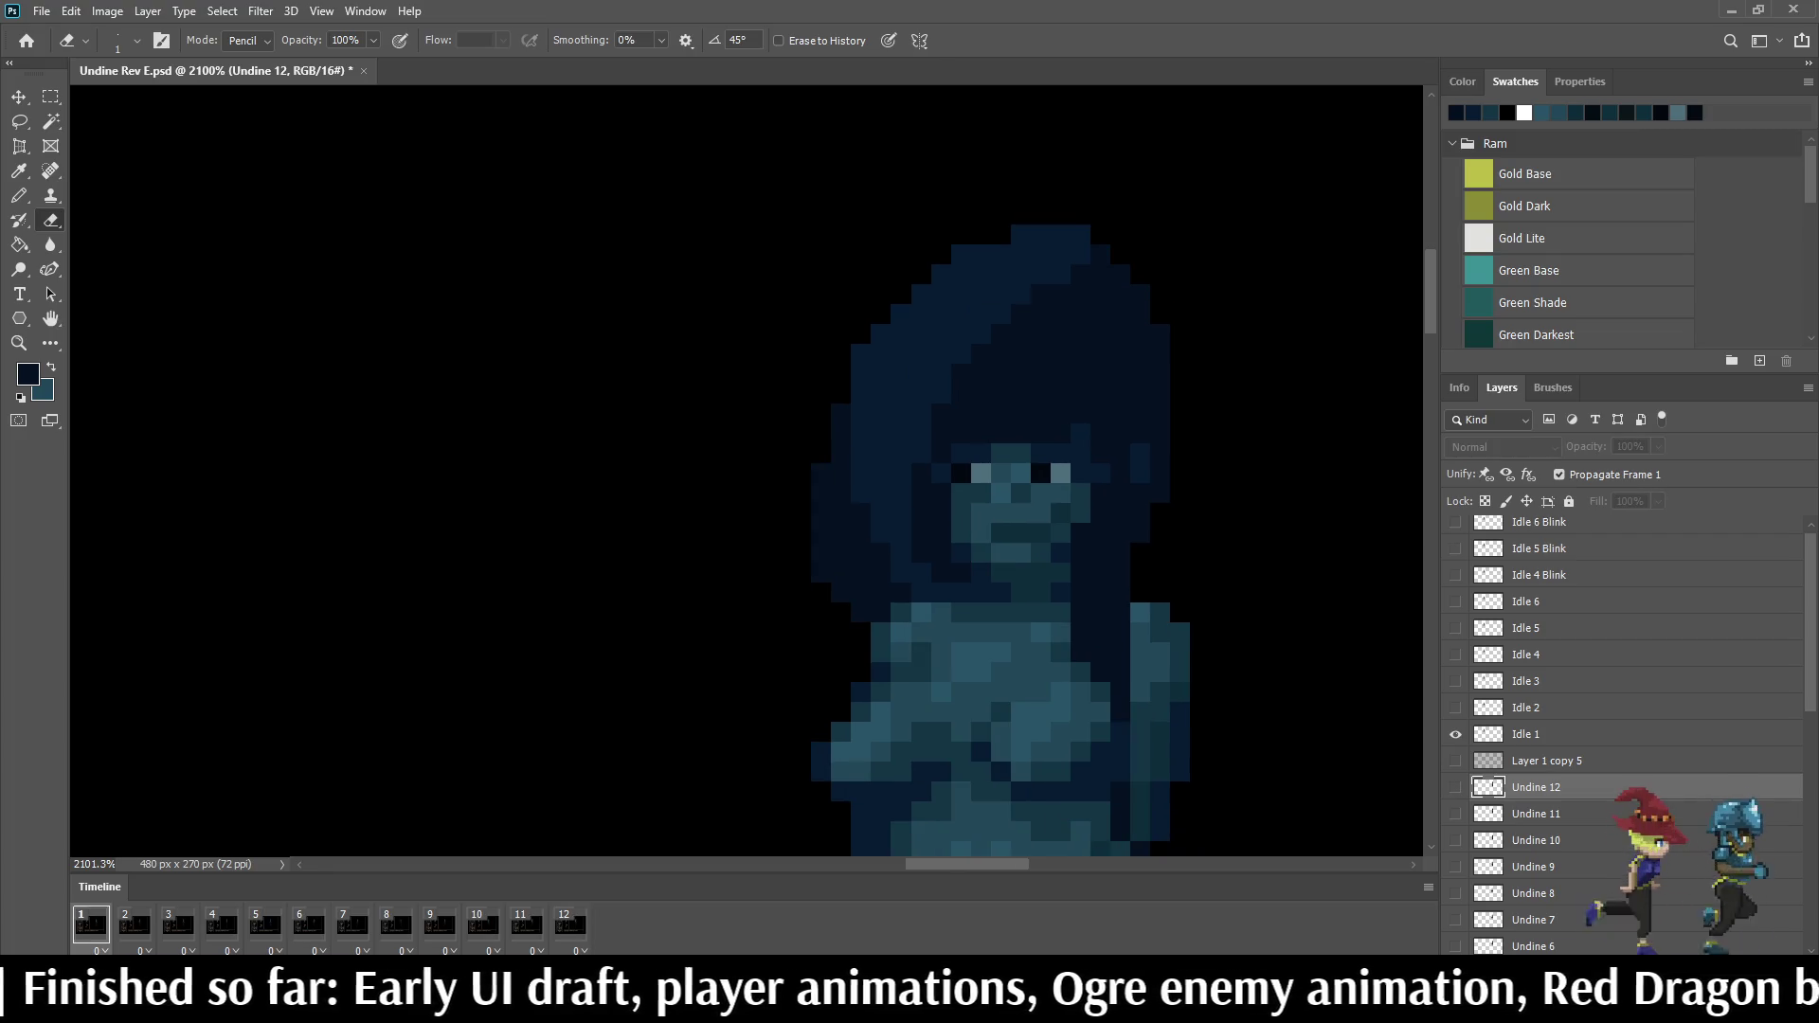
scroll(1620, 682, "down", 3)
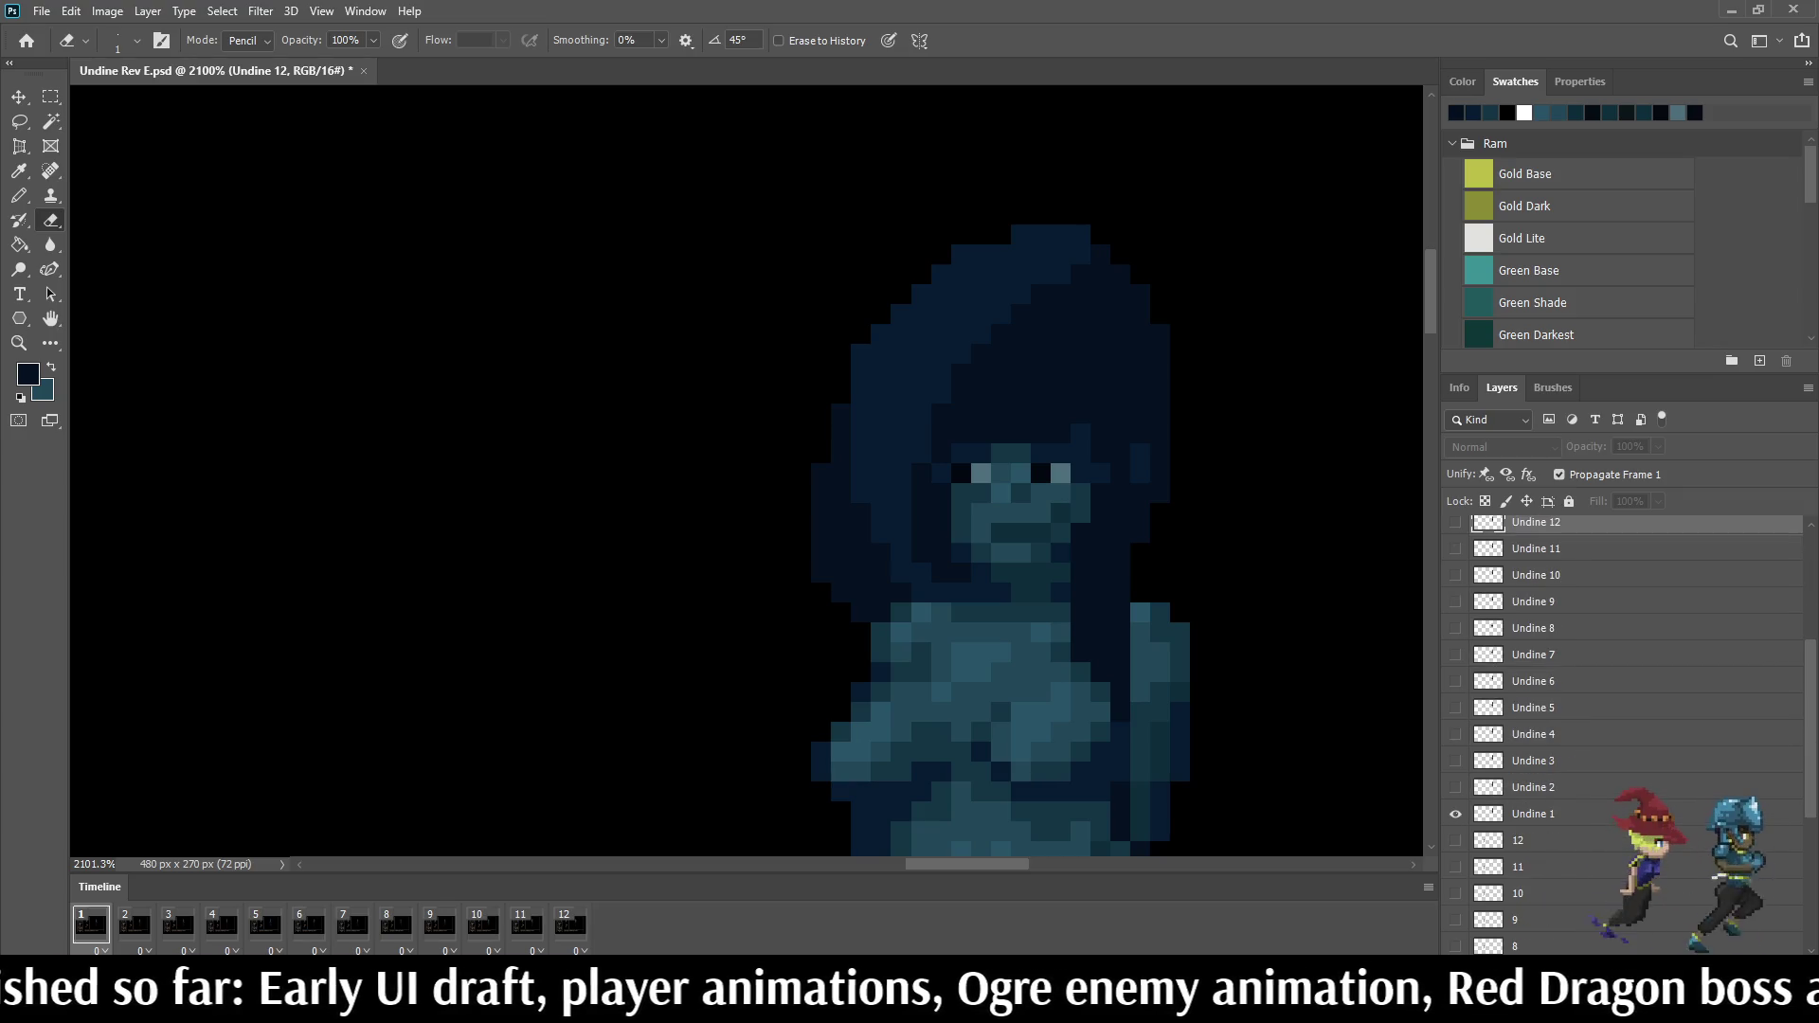
Step: Make the Undine 1 layer active and play the full twelve-frame loop again before lassoing
left_click(1534, 814)
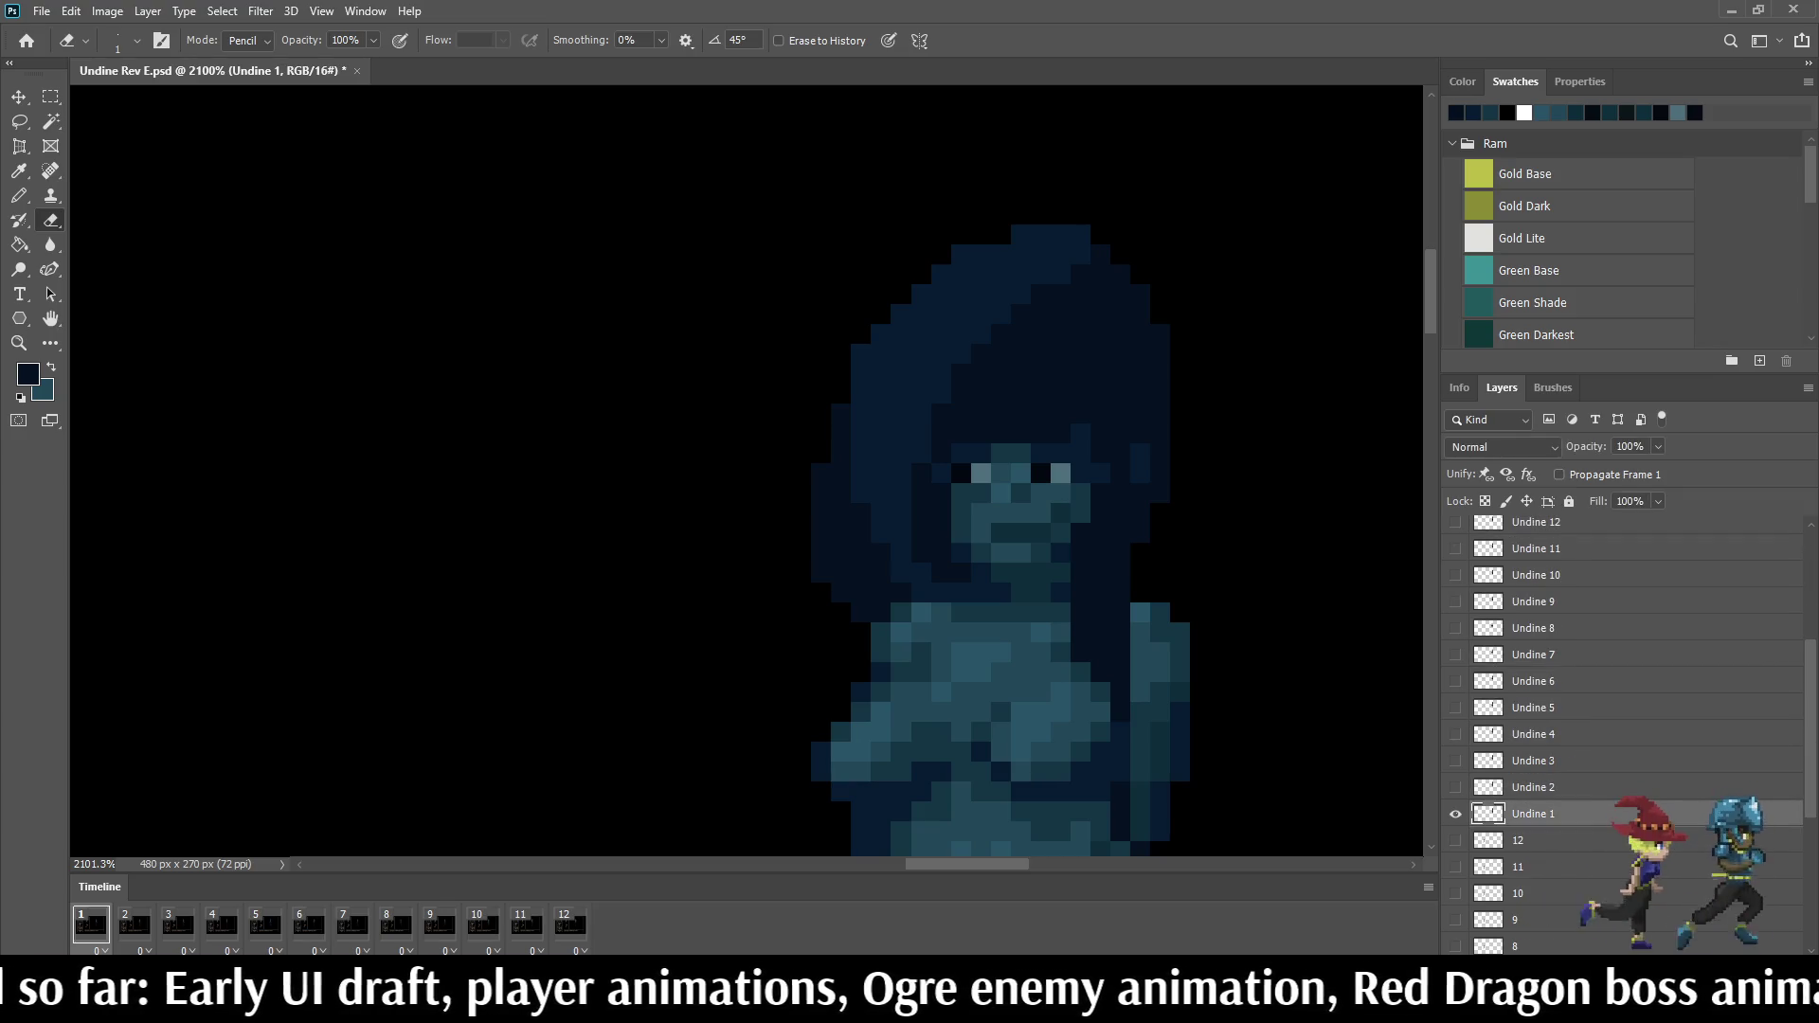
scroll(966, 597, "down", 3)
scroll(966, 597, "down", 2)
key("space")
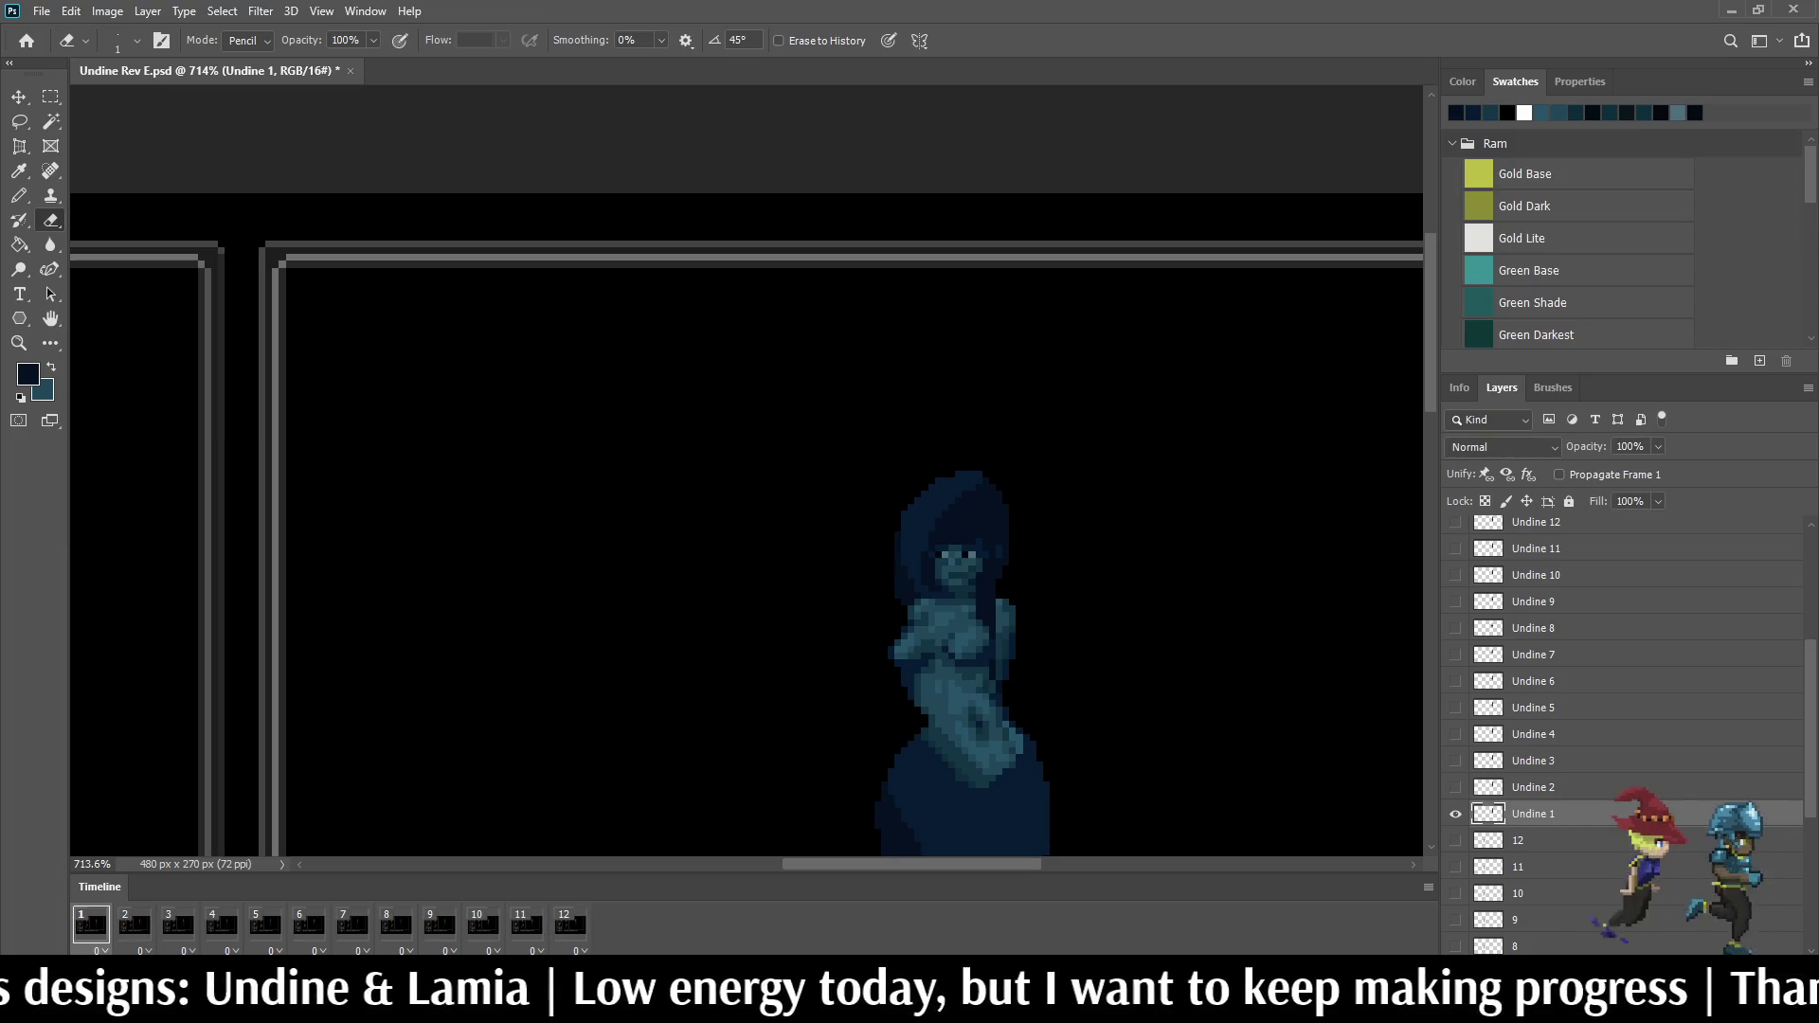
key("l")
scroll(882, 570, "up", 5)
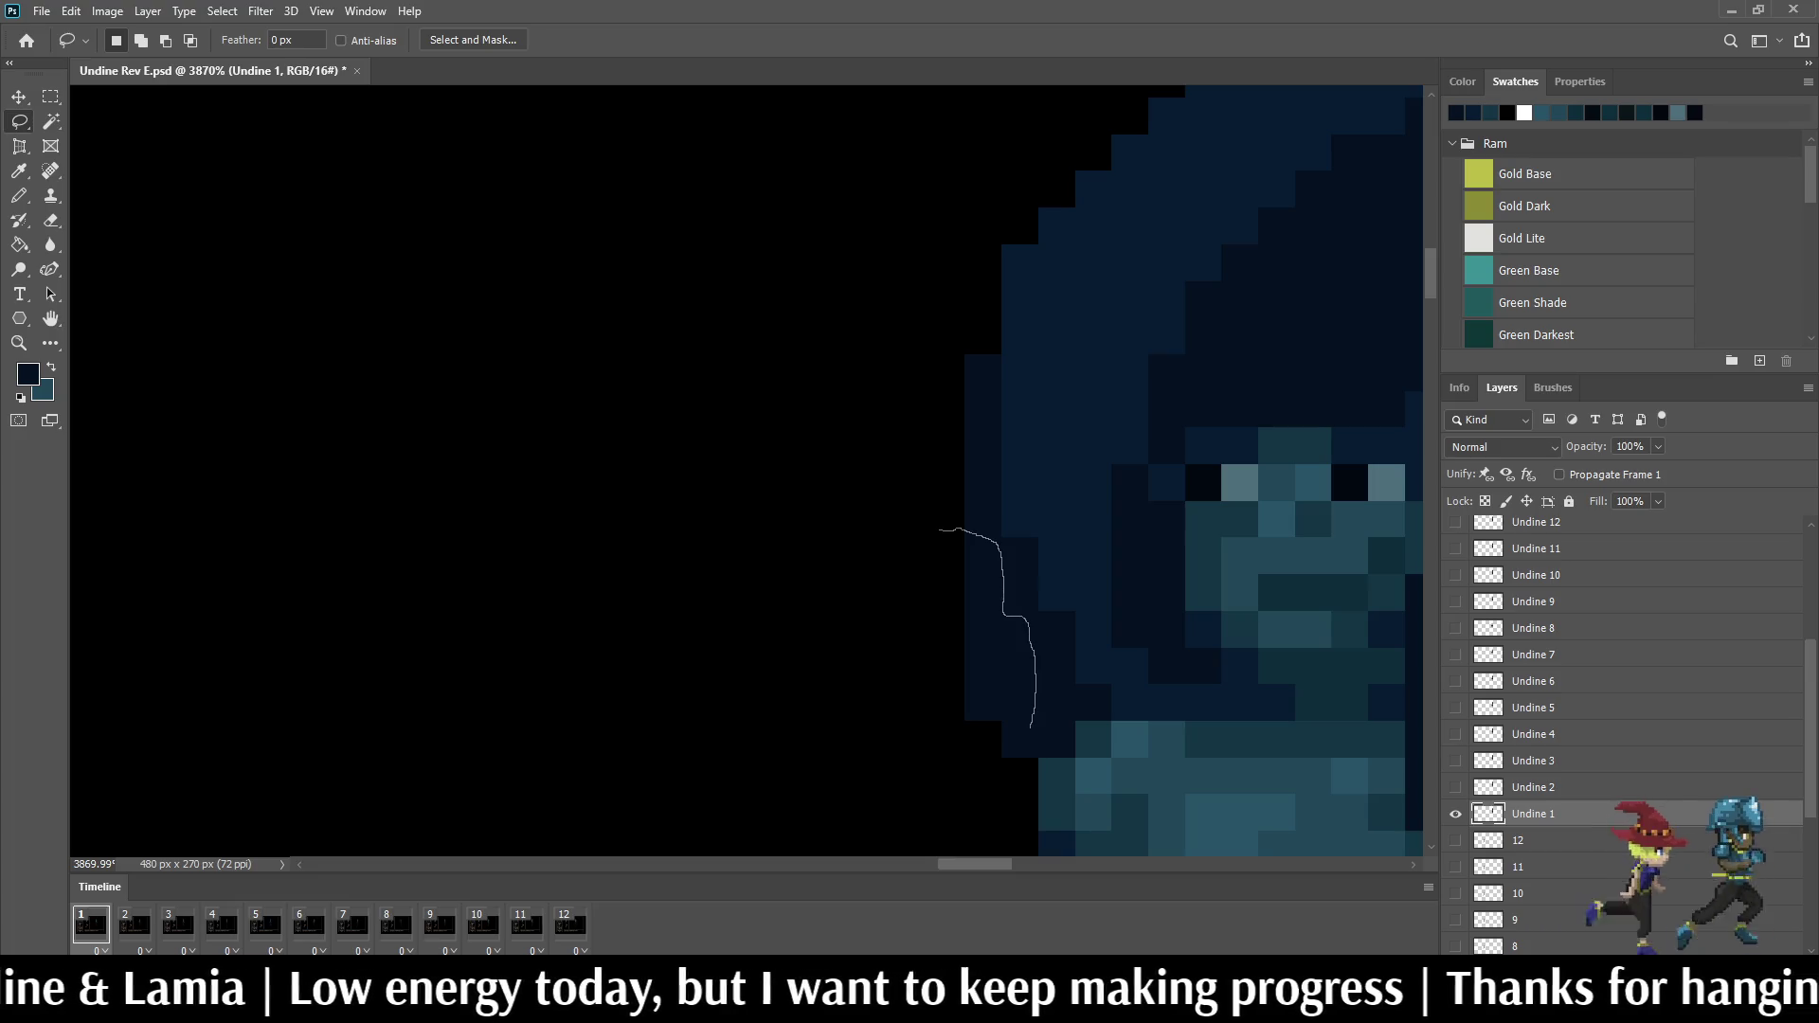
Step: Move the hair strand beside the face one pixel right in frame 1
left_click_drag(951, 742, 929, 754)
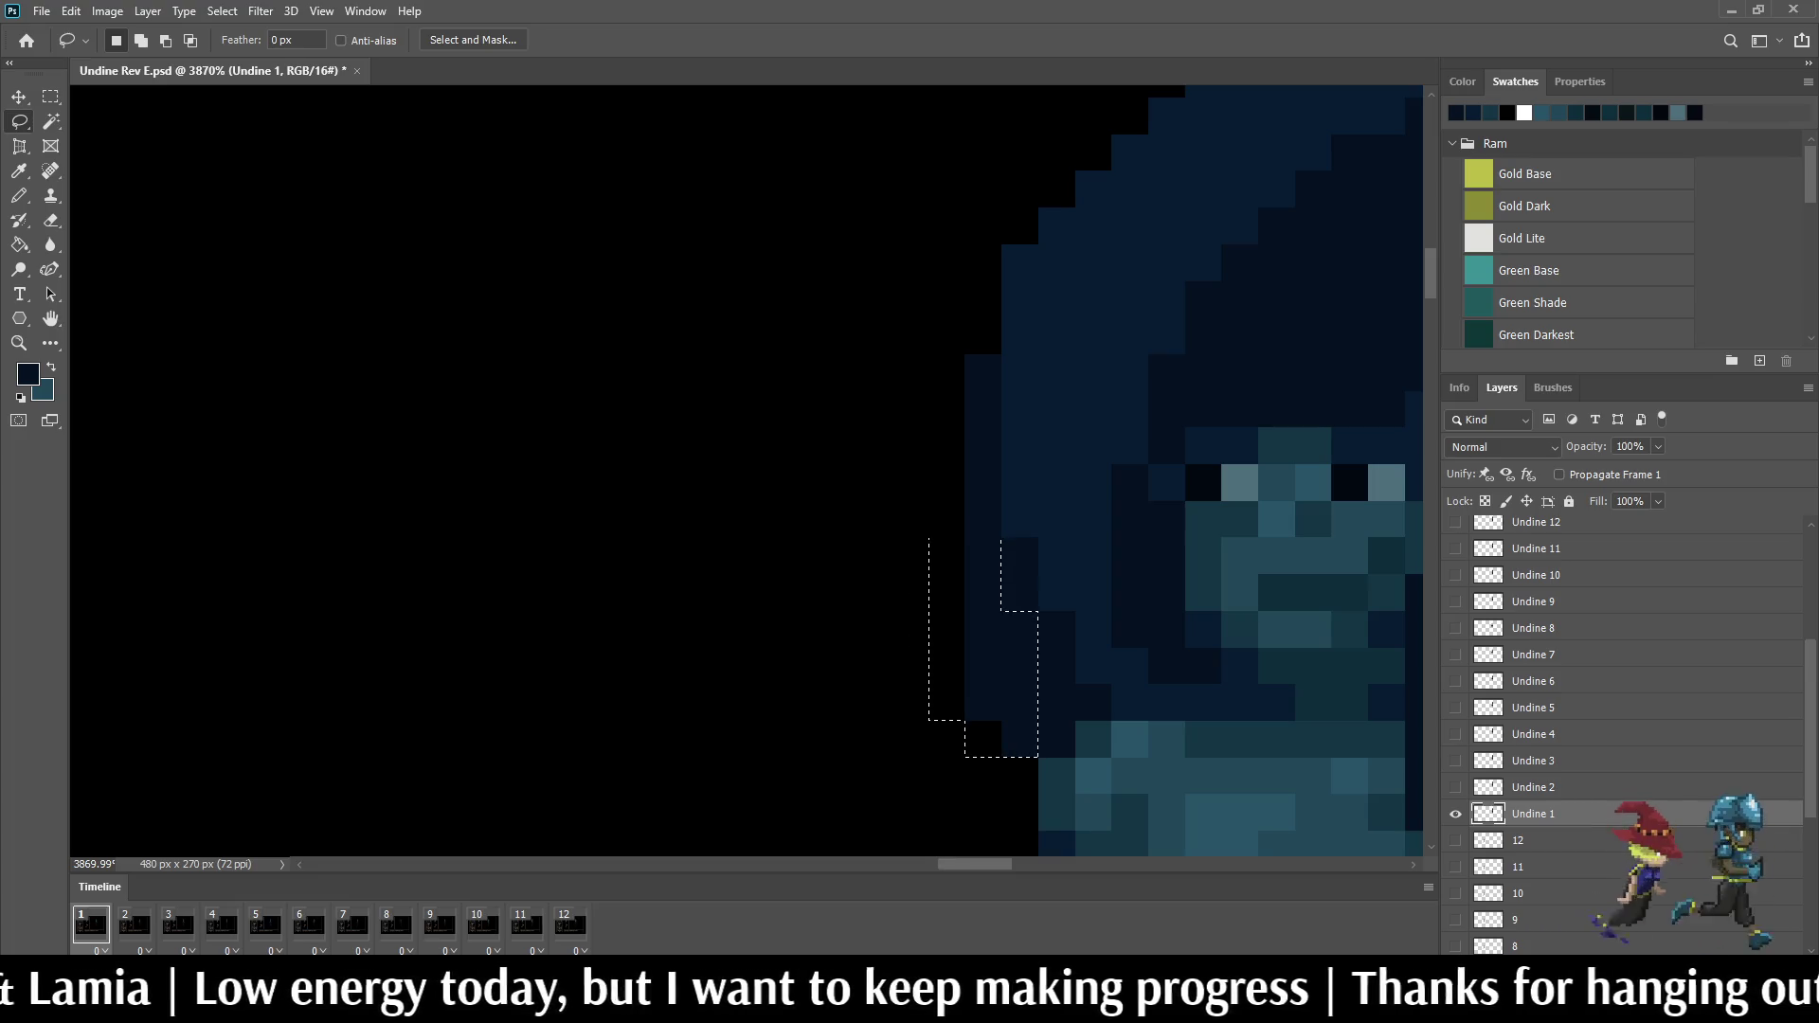
key("ctrl+t")
key("Right")
key("Return")
key("ctrl+d")
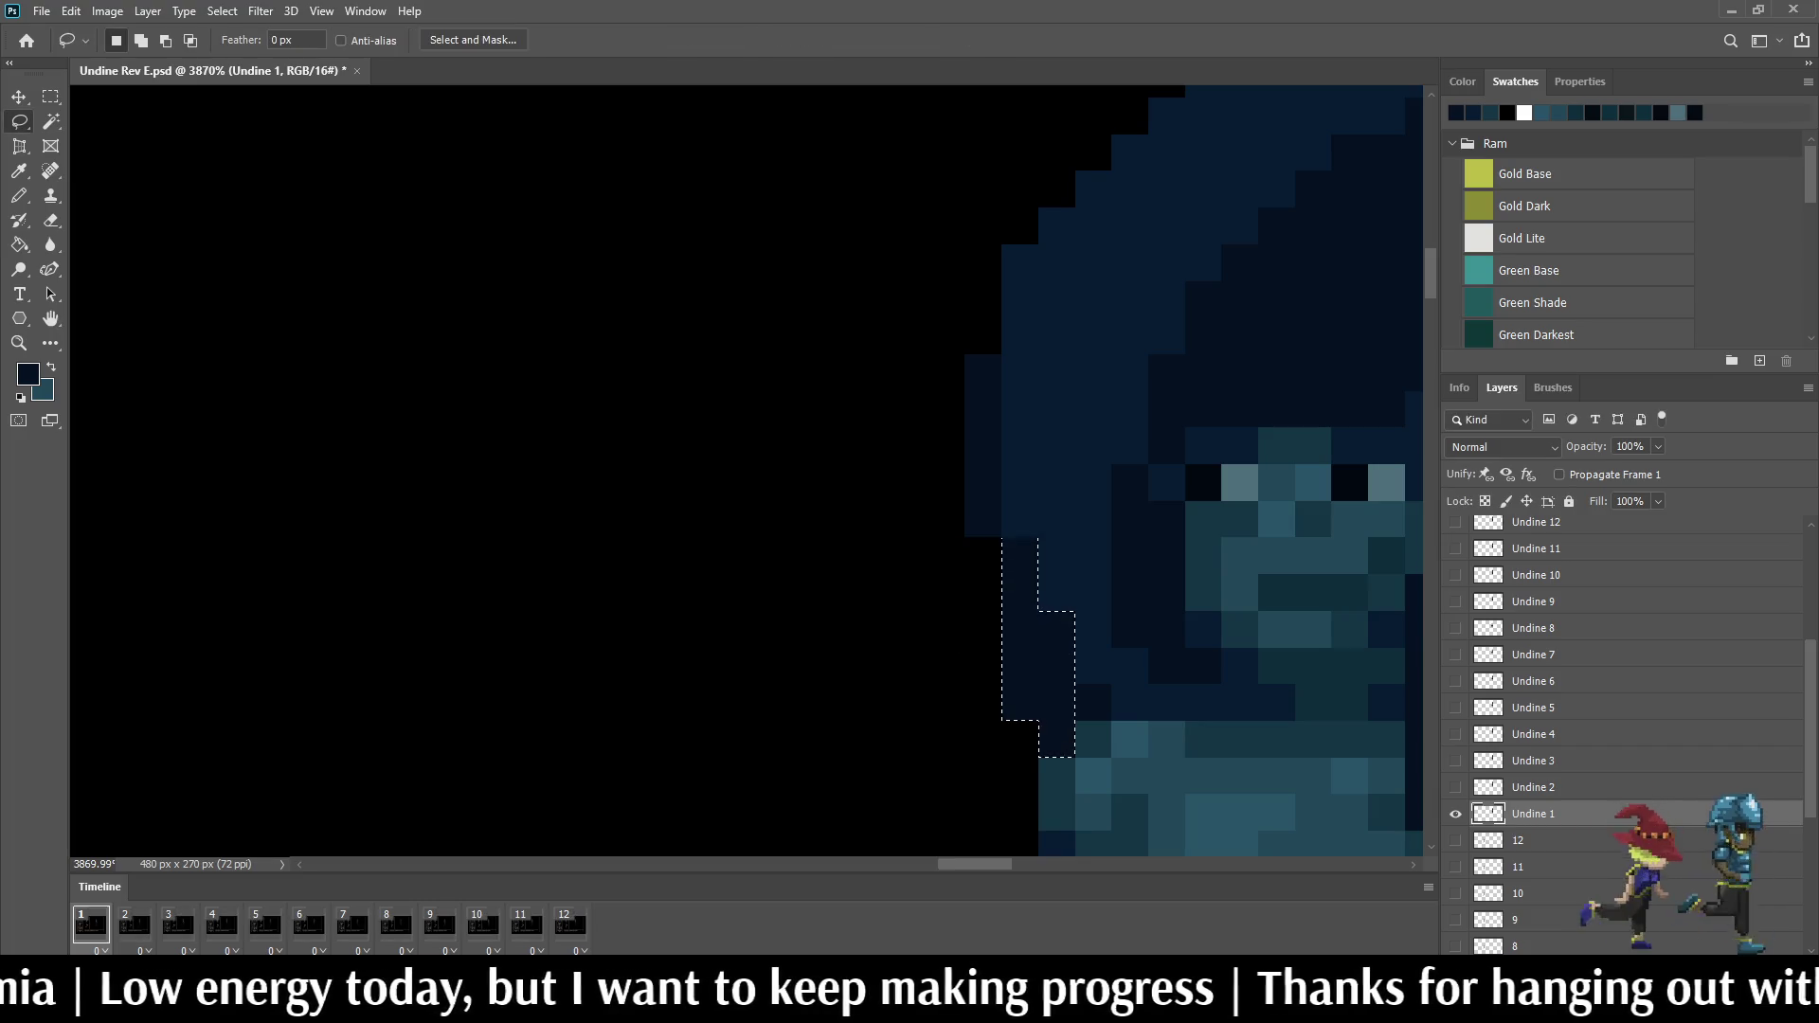
scroll(1346, 451, "down", 5)
Step: Play and pause the loop repeatedly to check the change, stopping on frame 2
key("space")
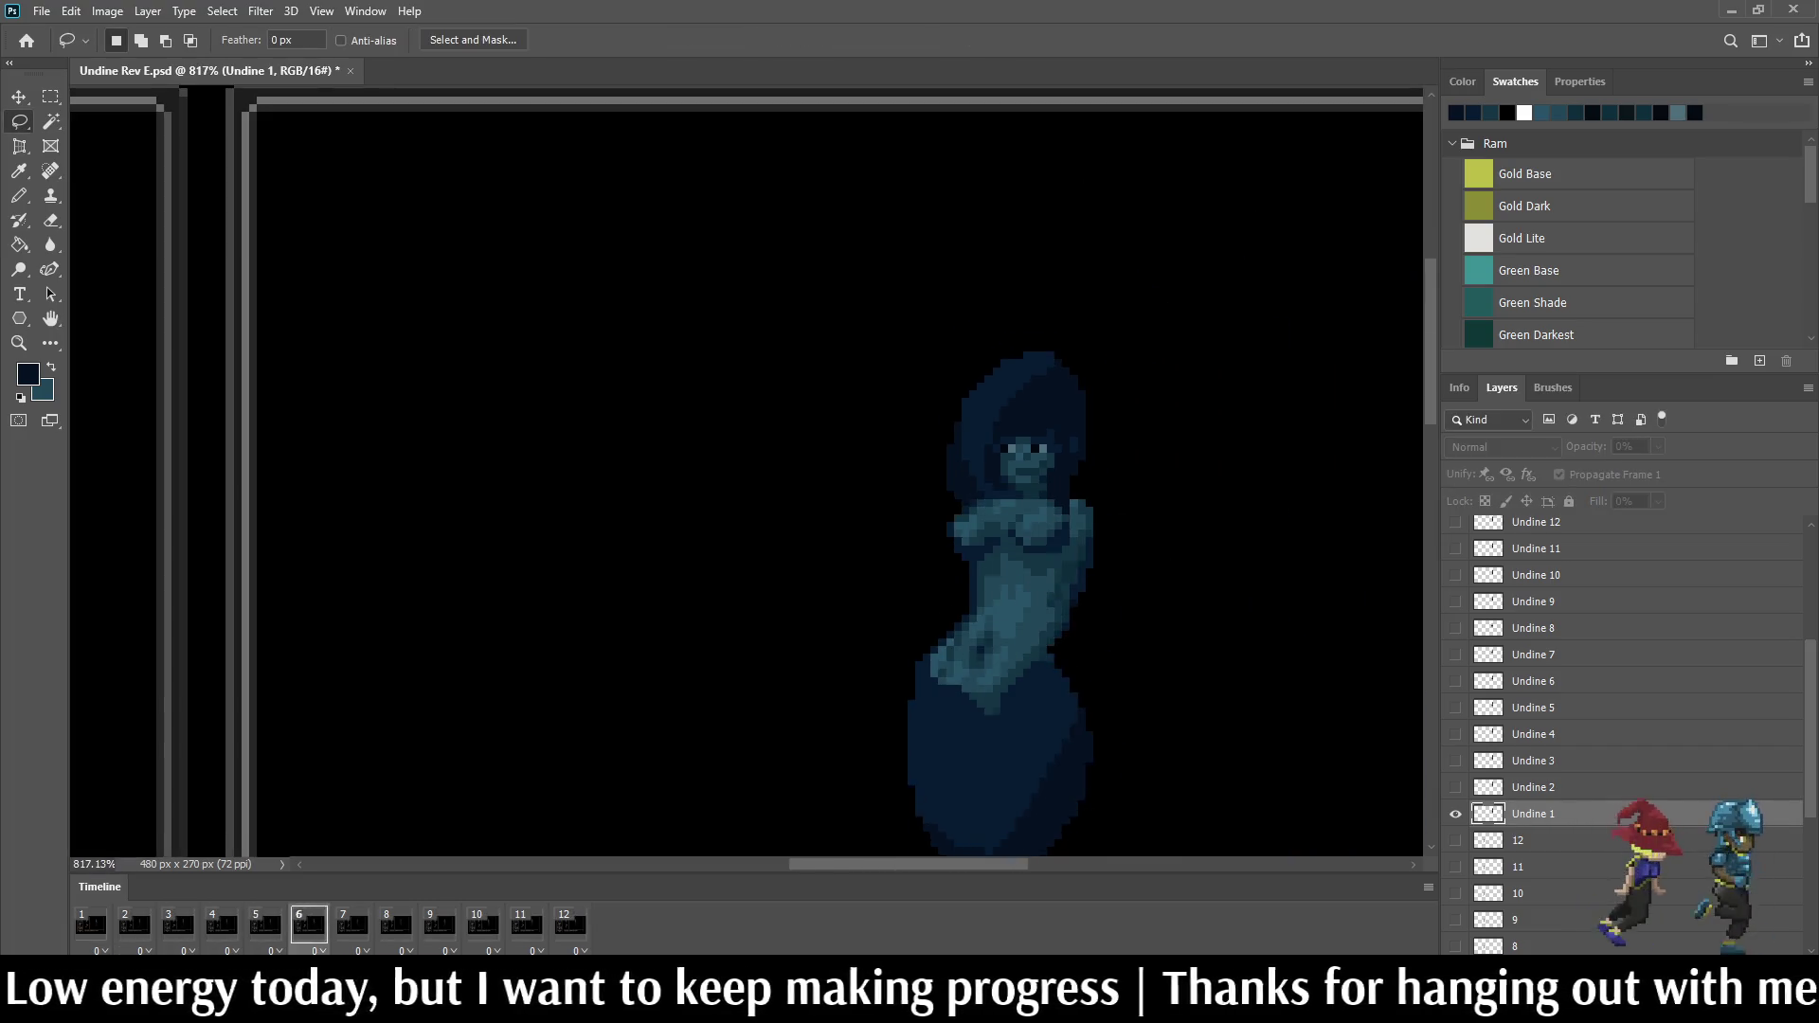
key("space")
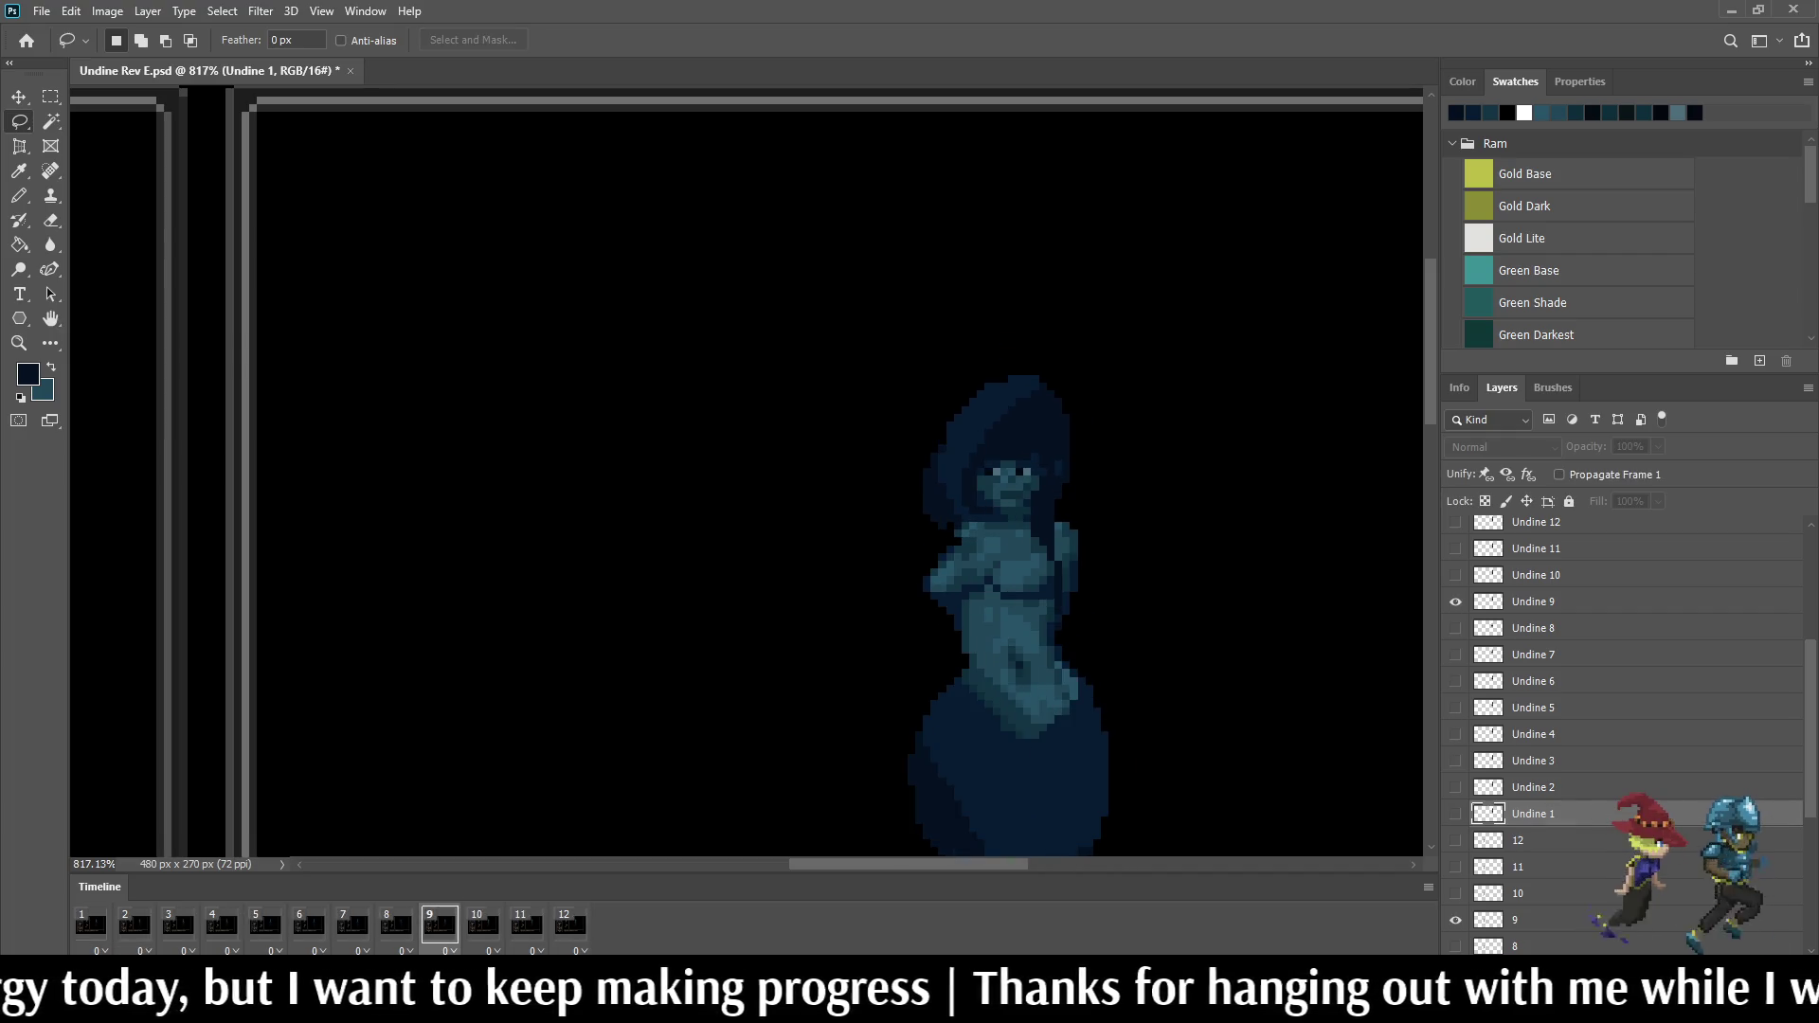
key("space")
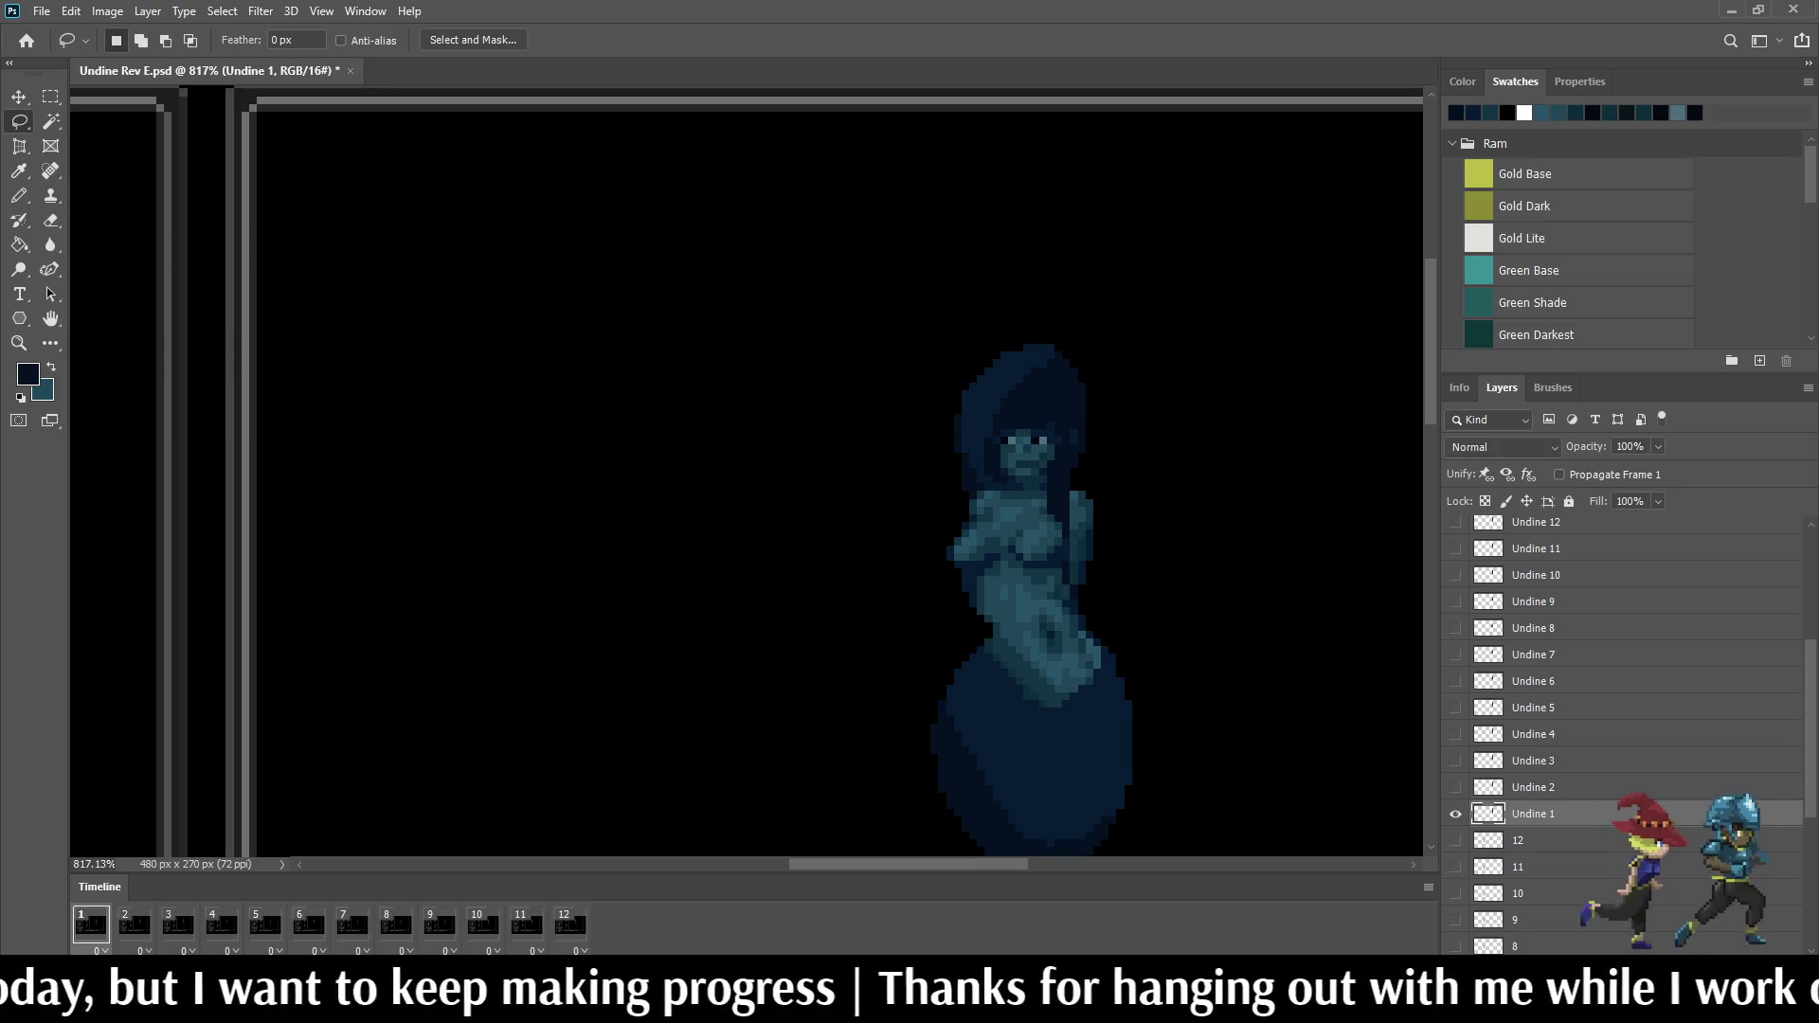
key("space")
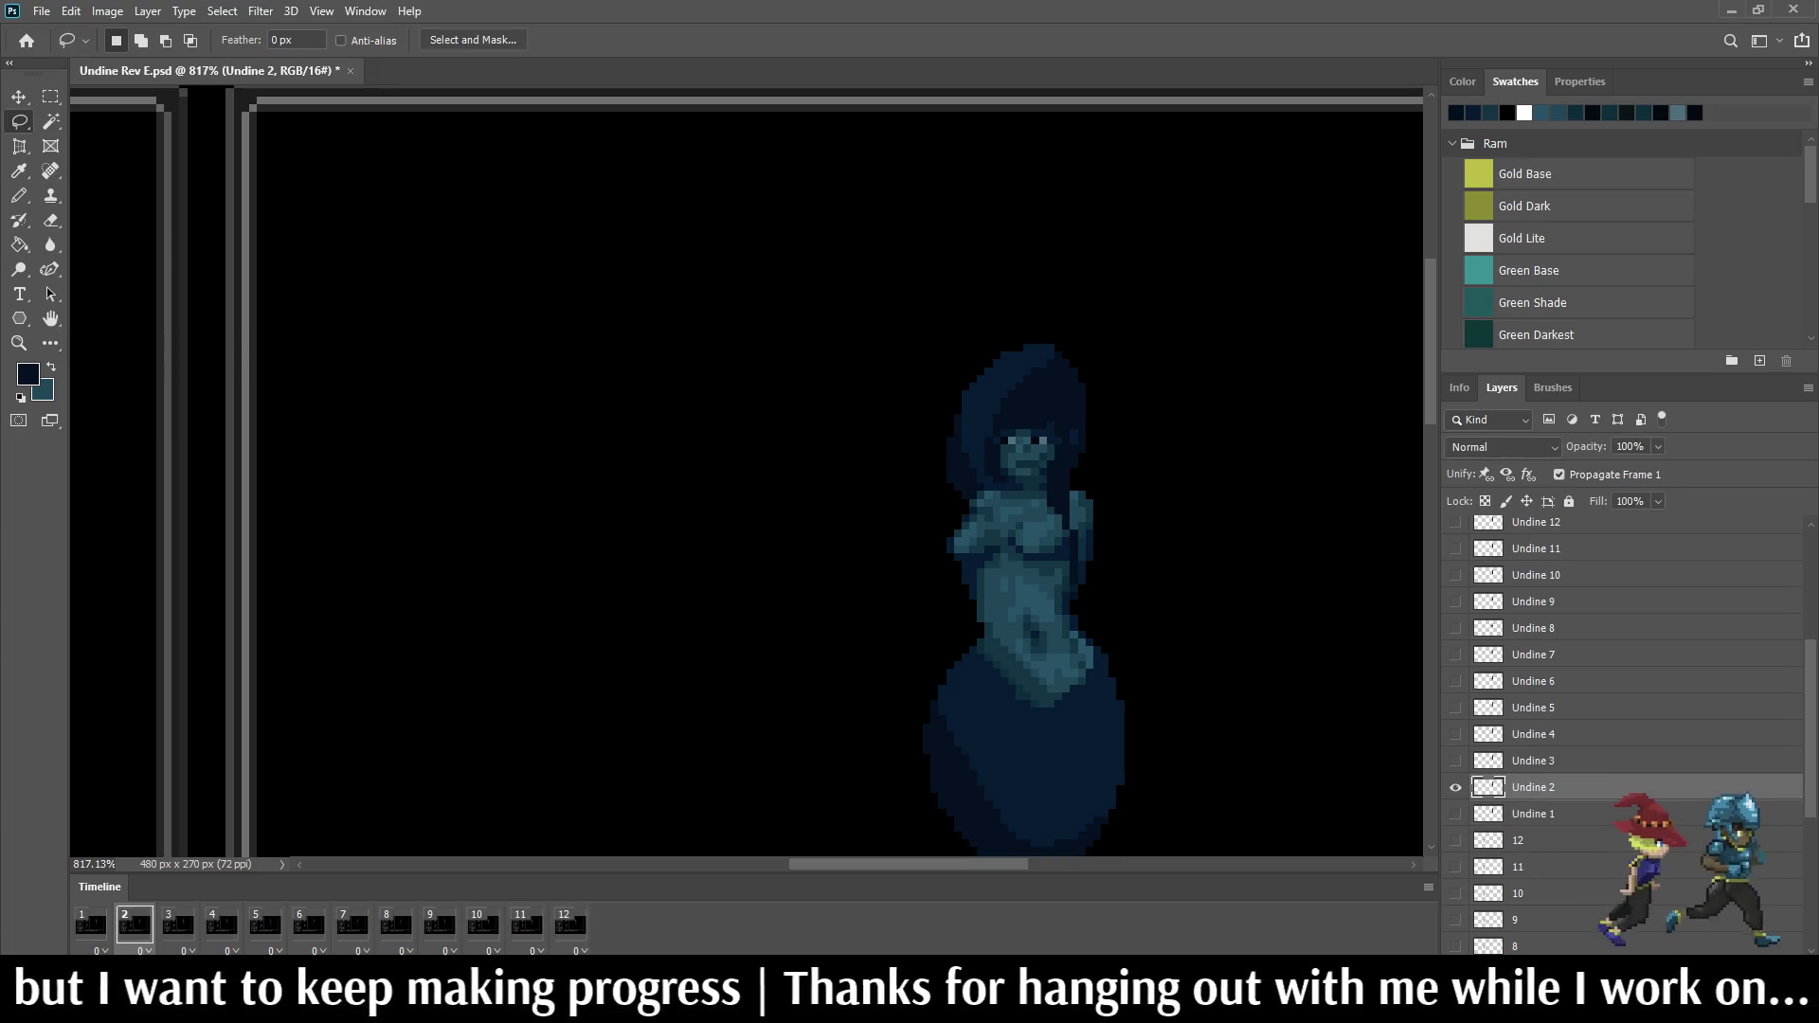
key("space")
key("space")
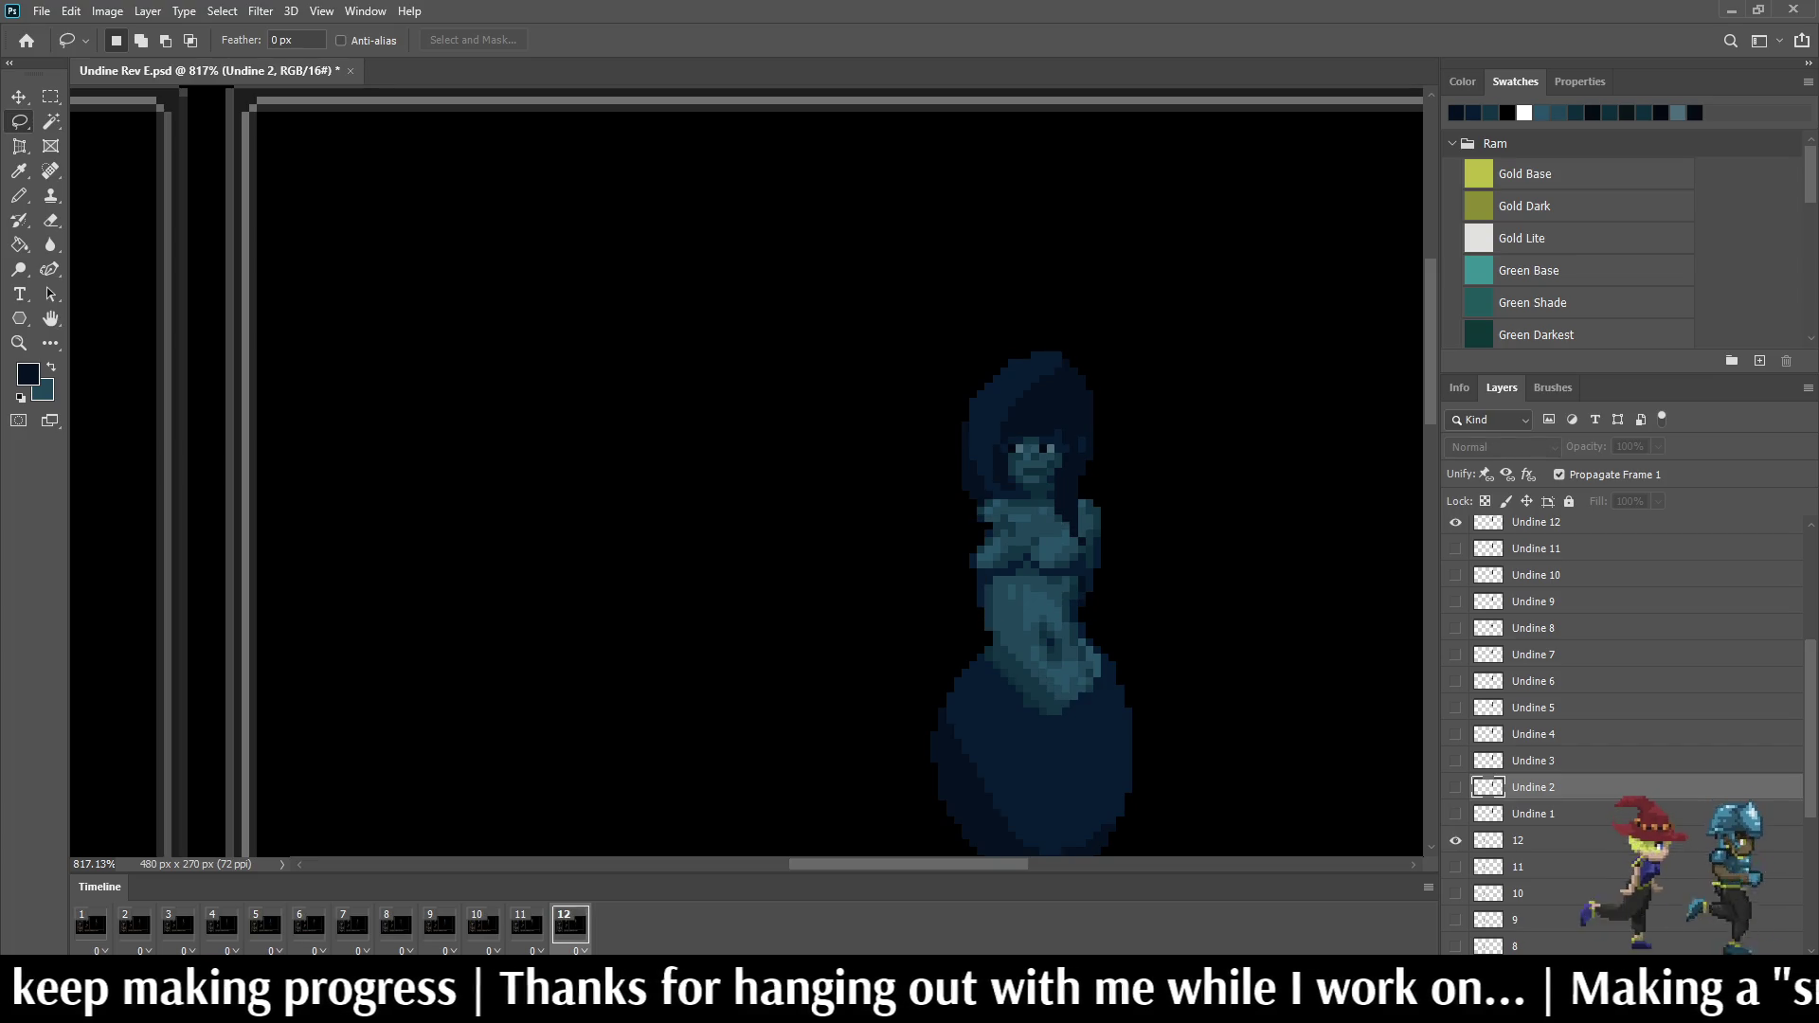
key("space")
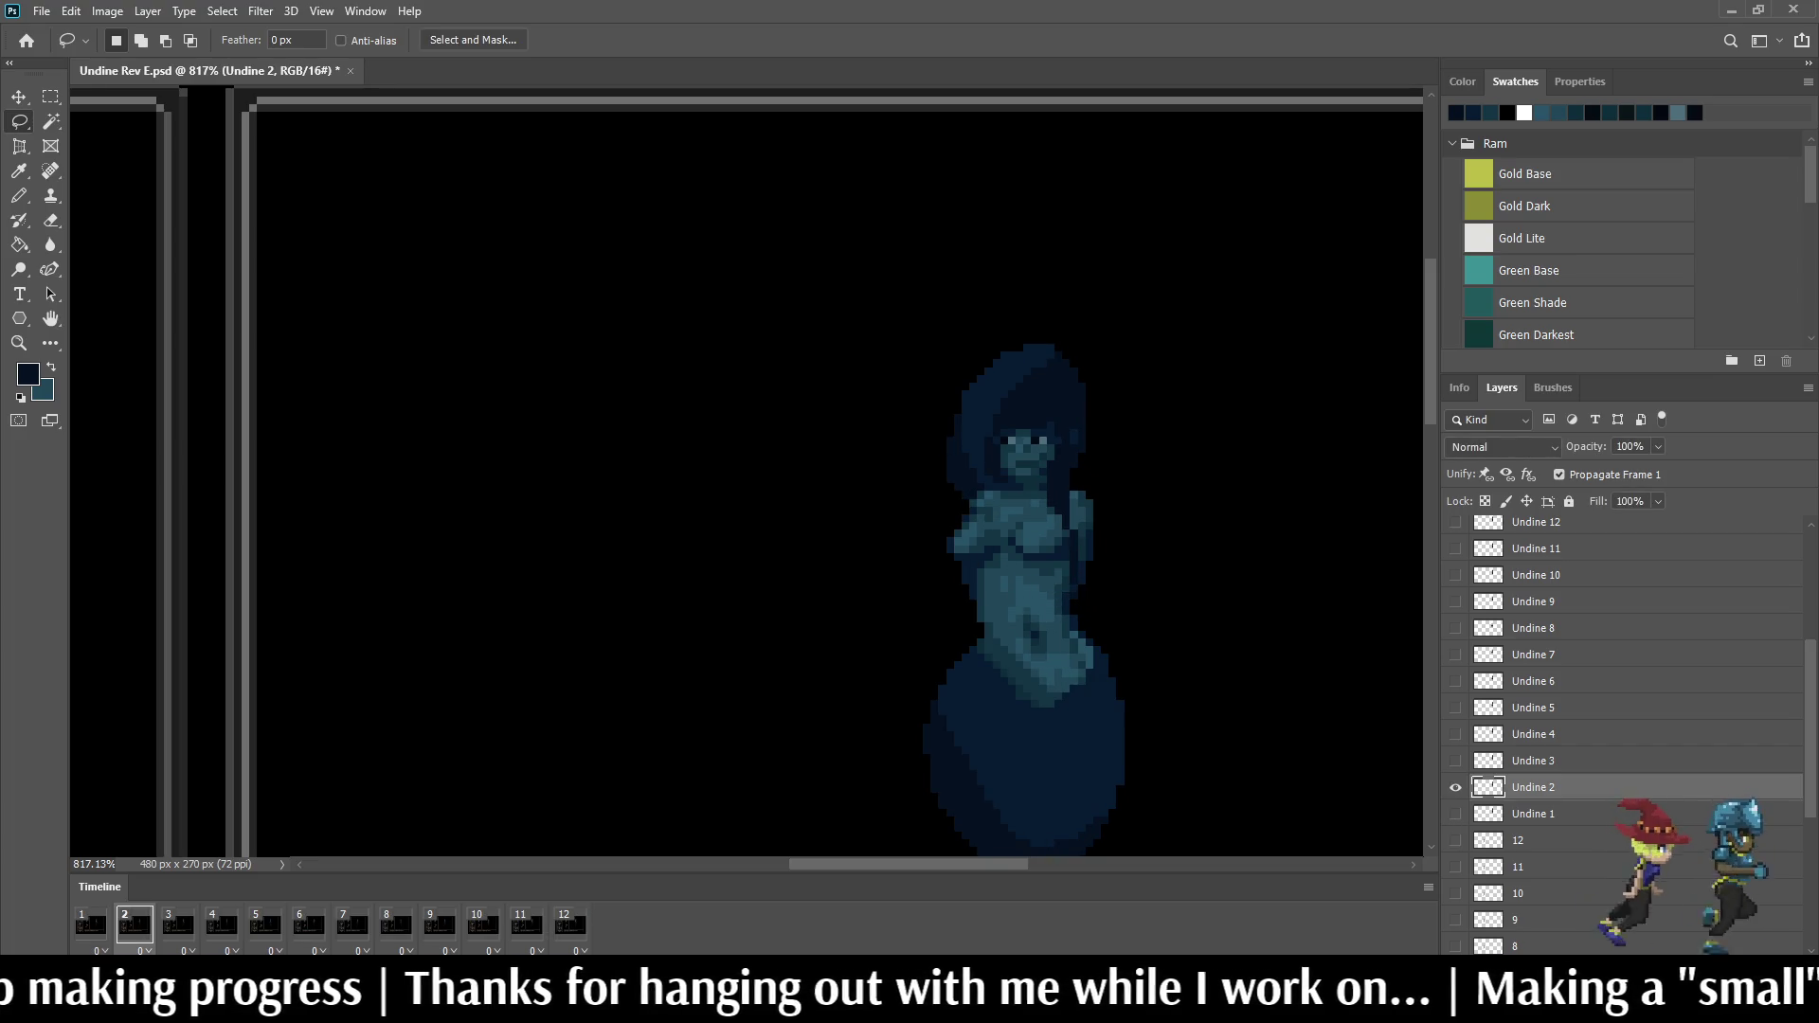
scroll(938, 448, "up", 5)
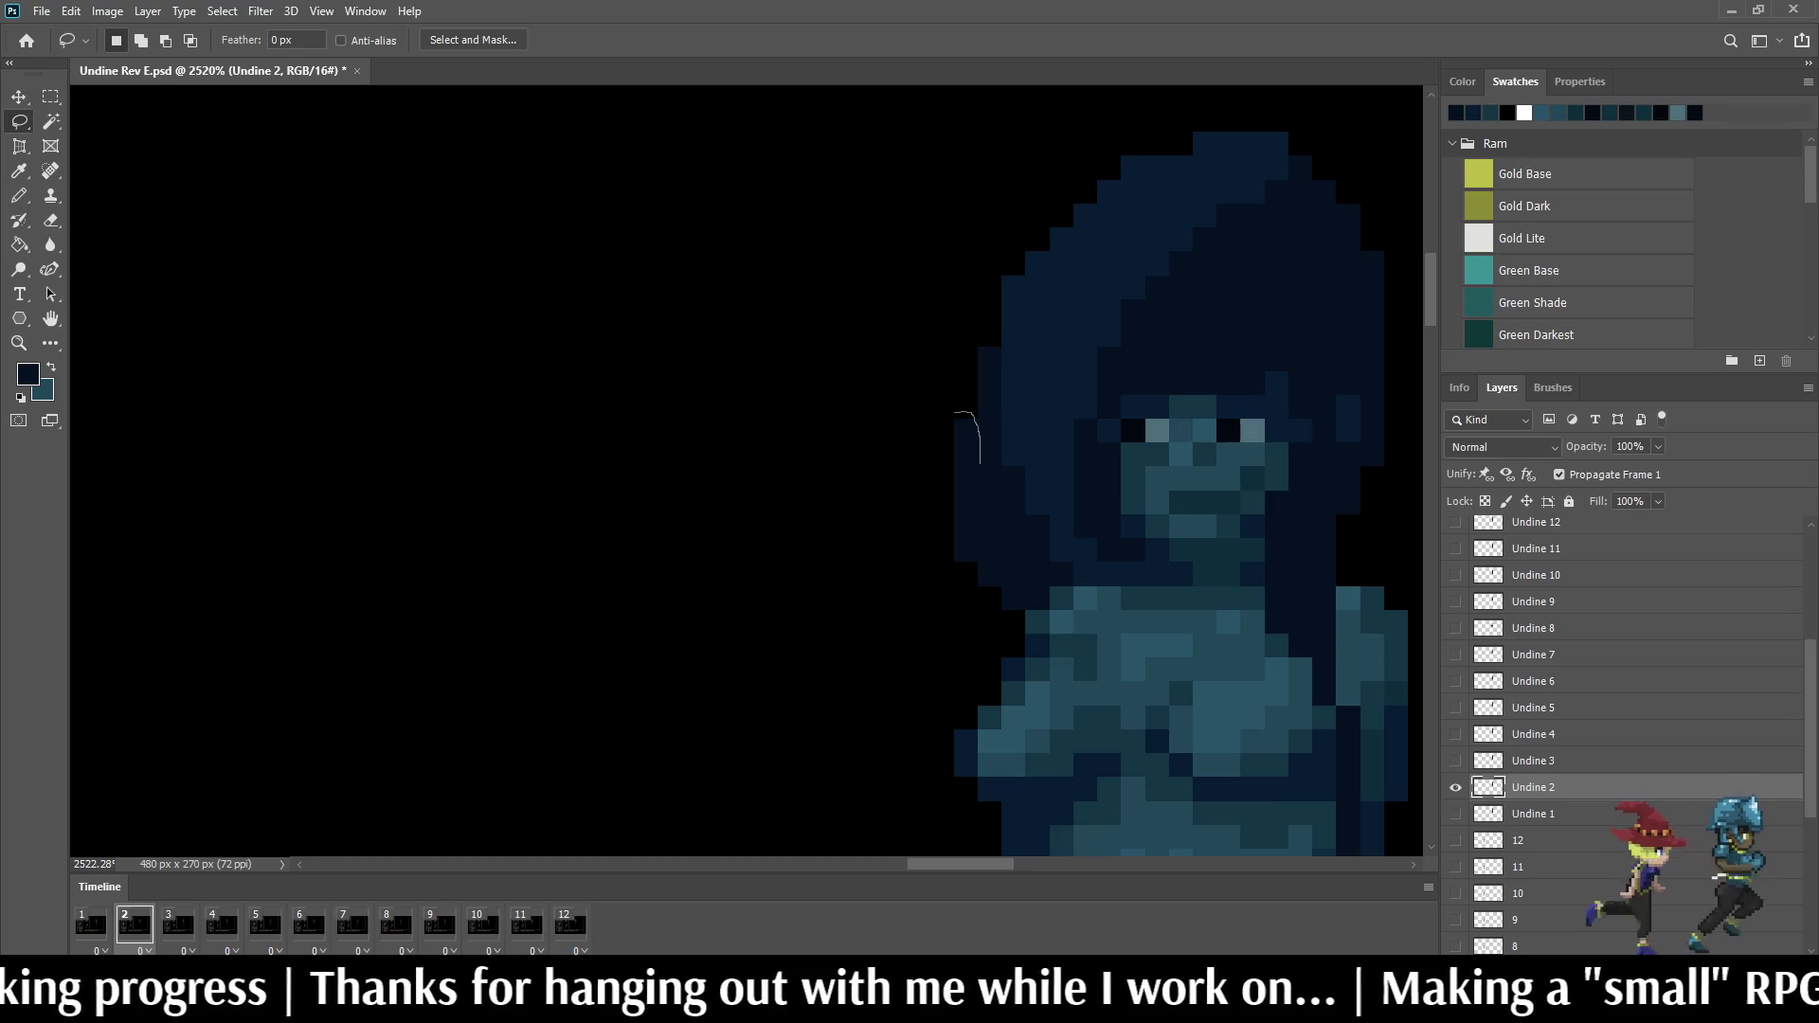
Step: Select the hair pixels beside the face in frame 2, then play on to frame 5
left_click_drag(975, 561, 933, 399)
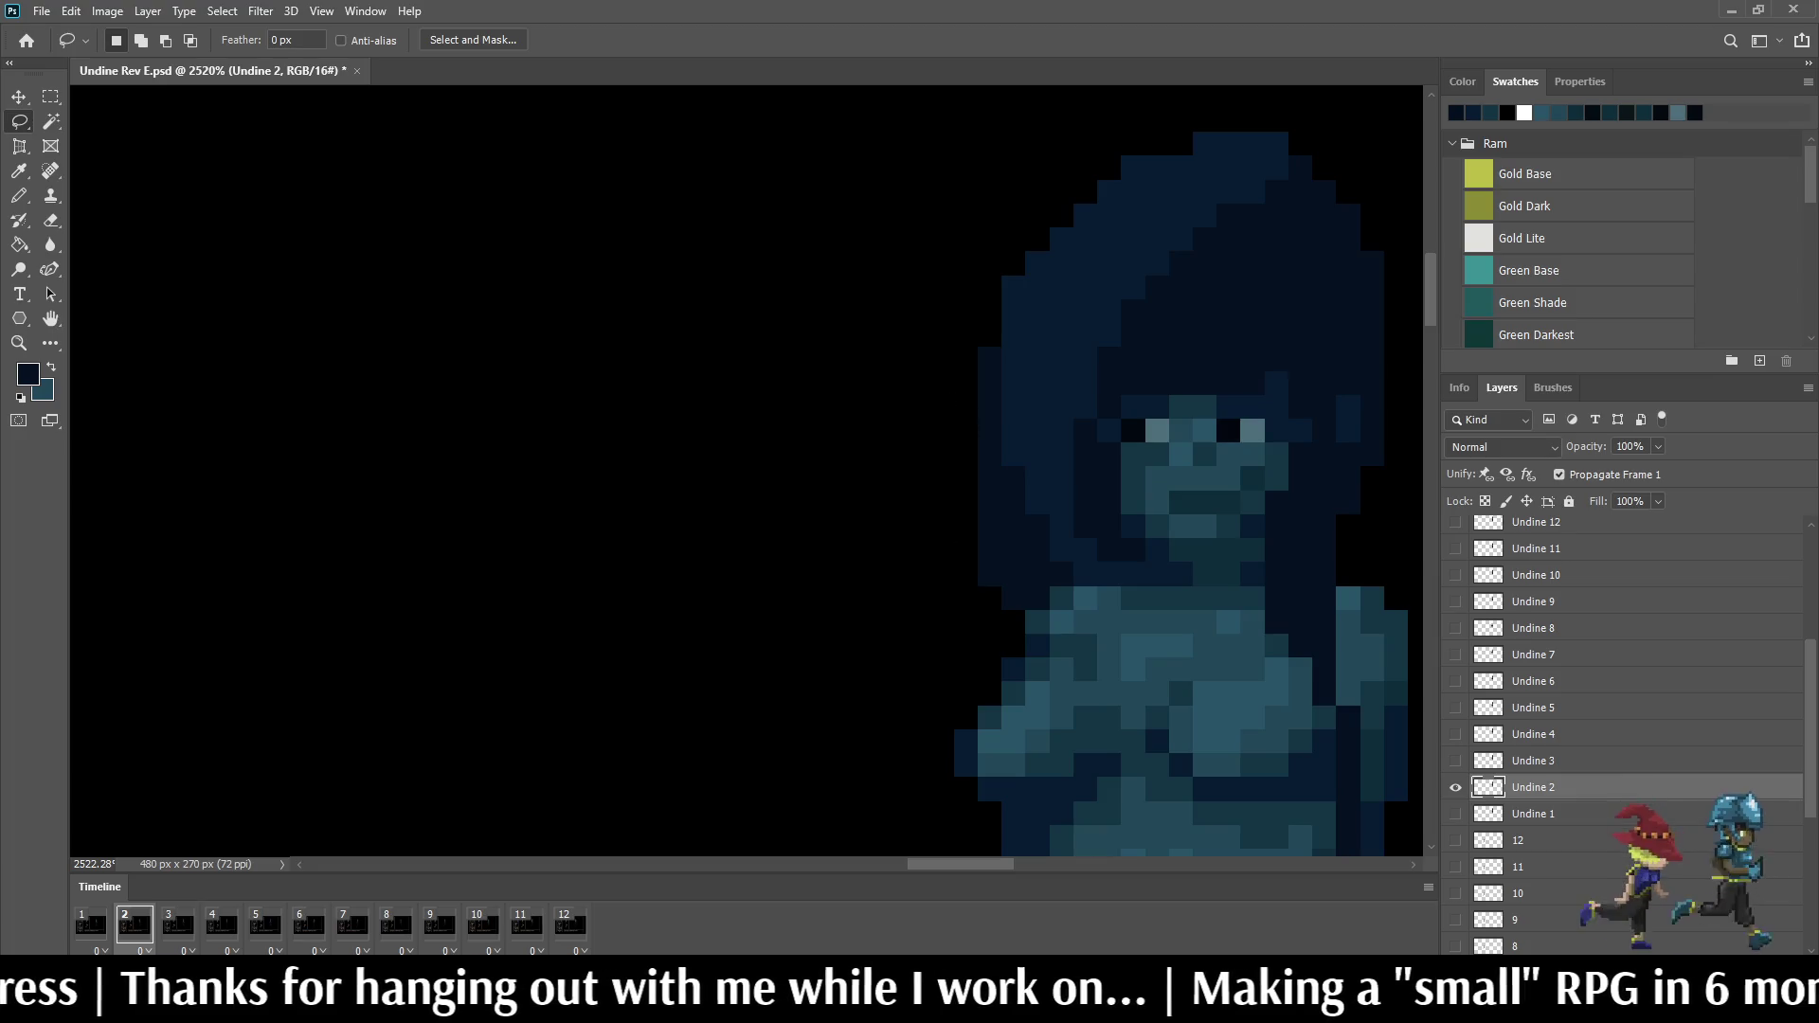
key("space")
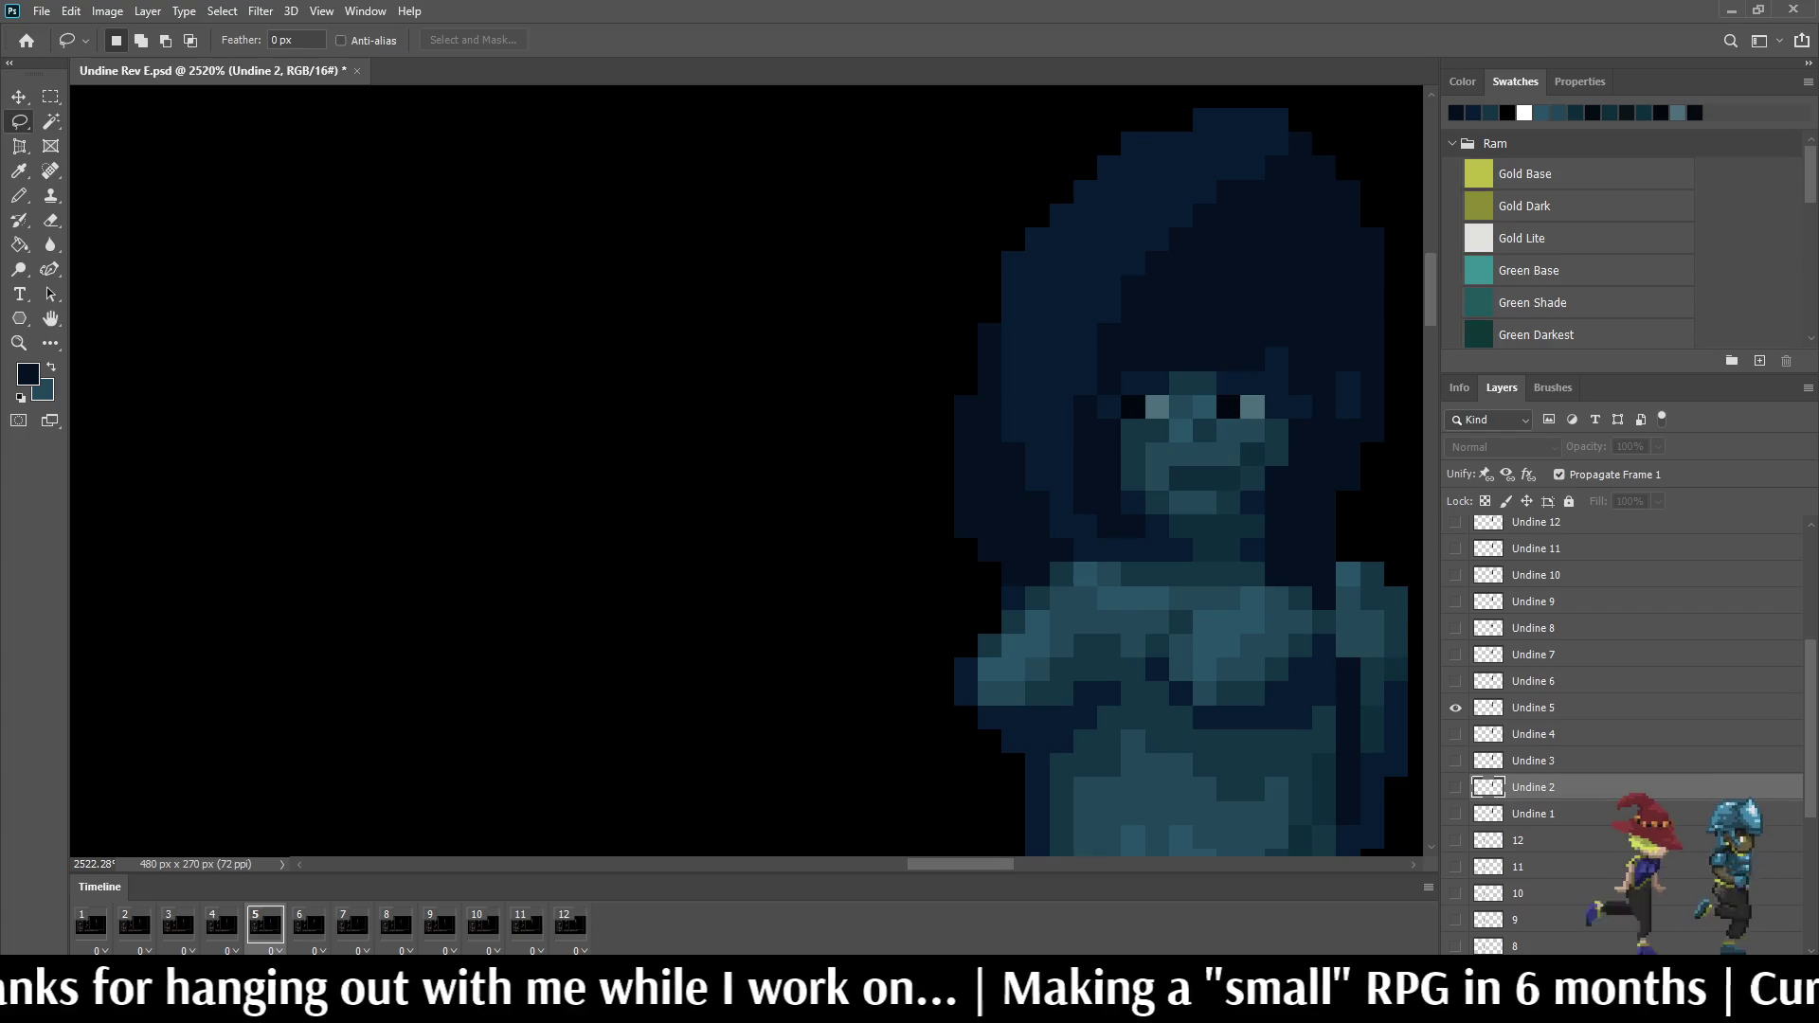
key("space")
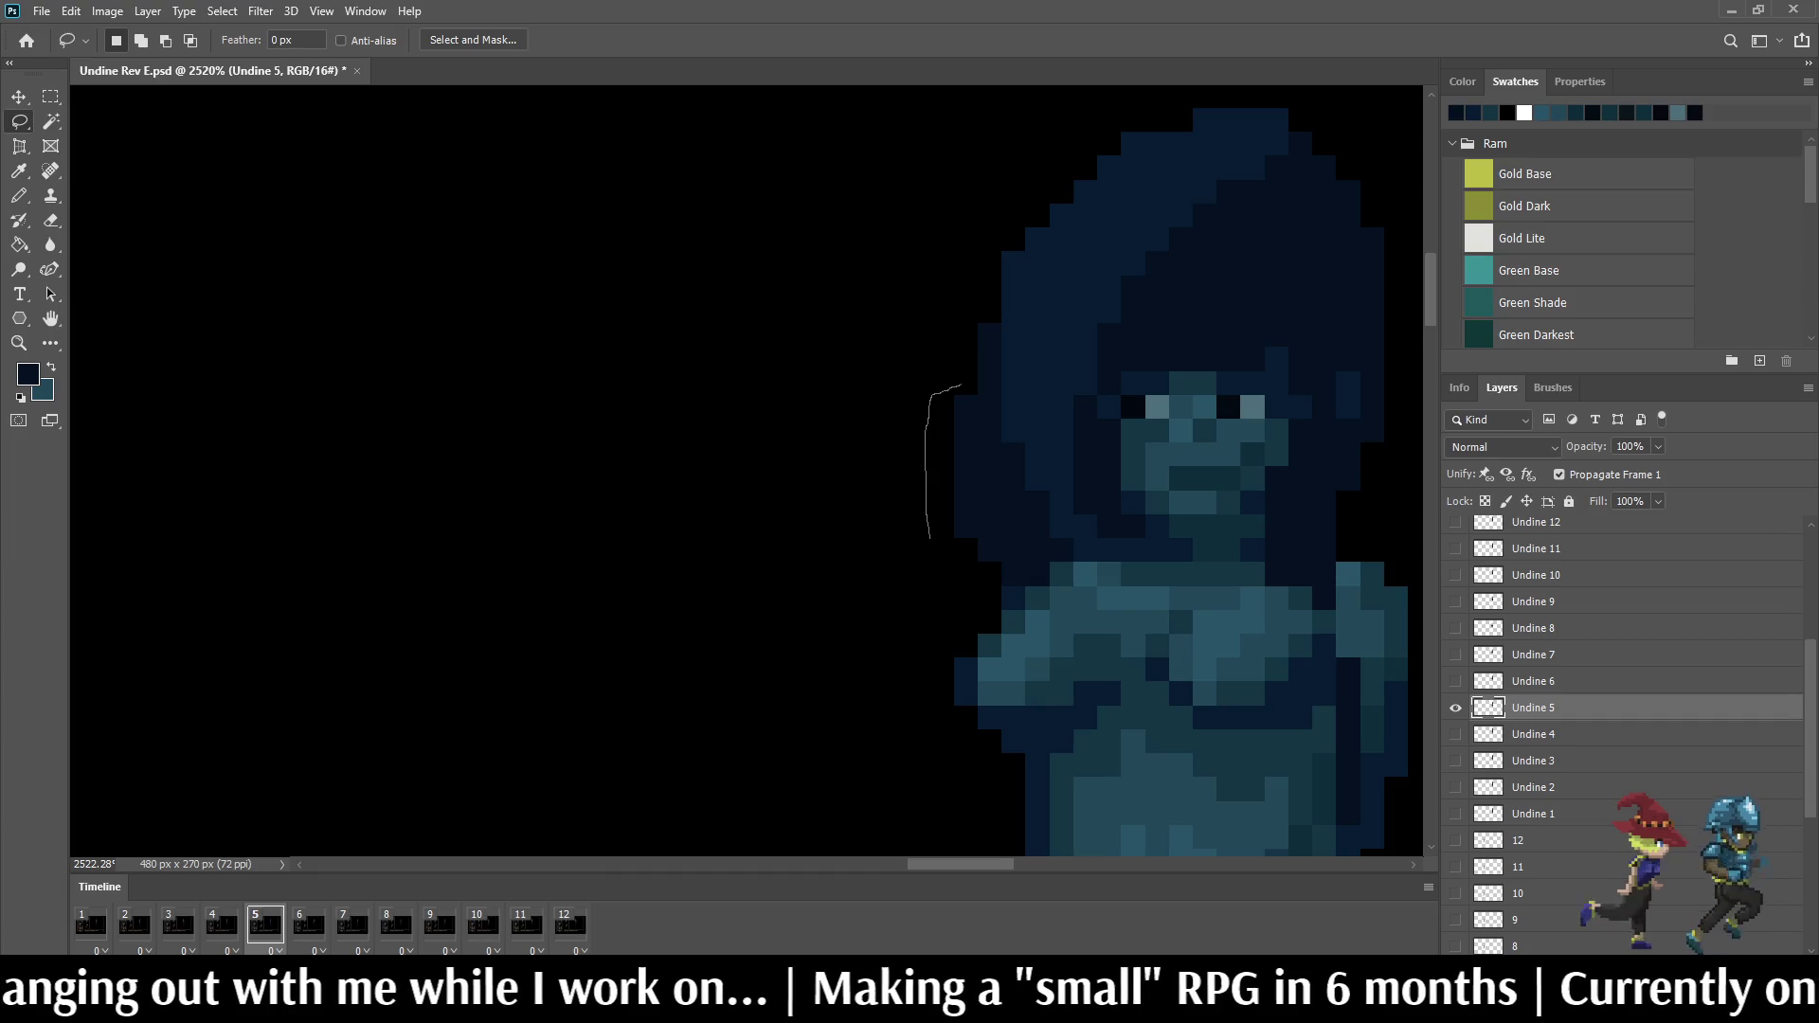
Step: Transform the hair strand beside frame 5's face, then step to frame 6
left_click_drag(930, 529, 933, 538)
key("ctrl+t")
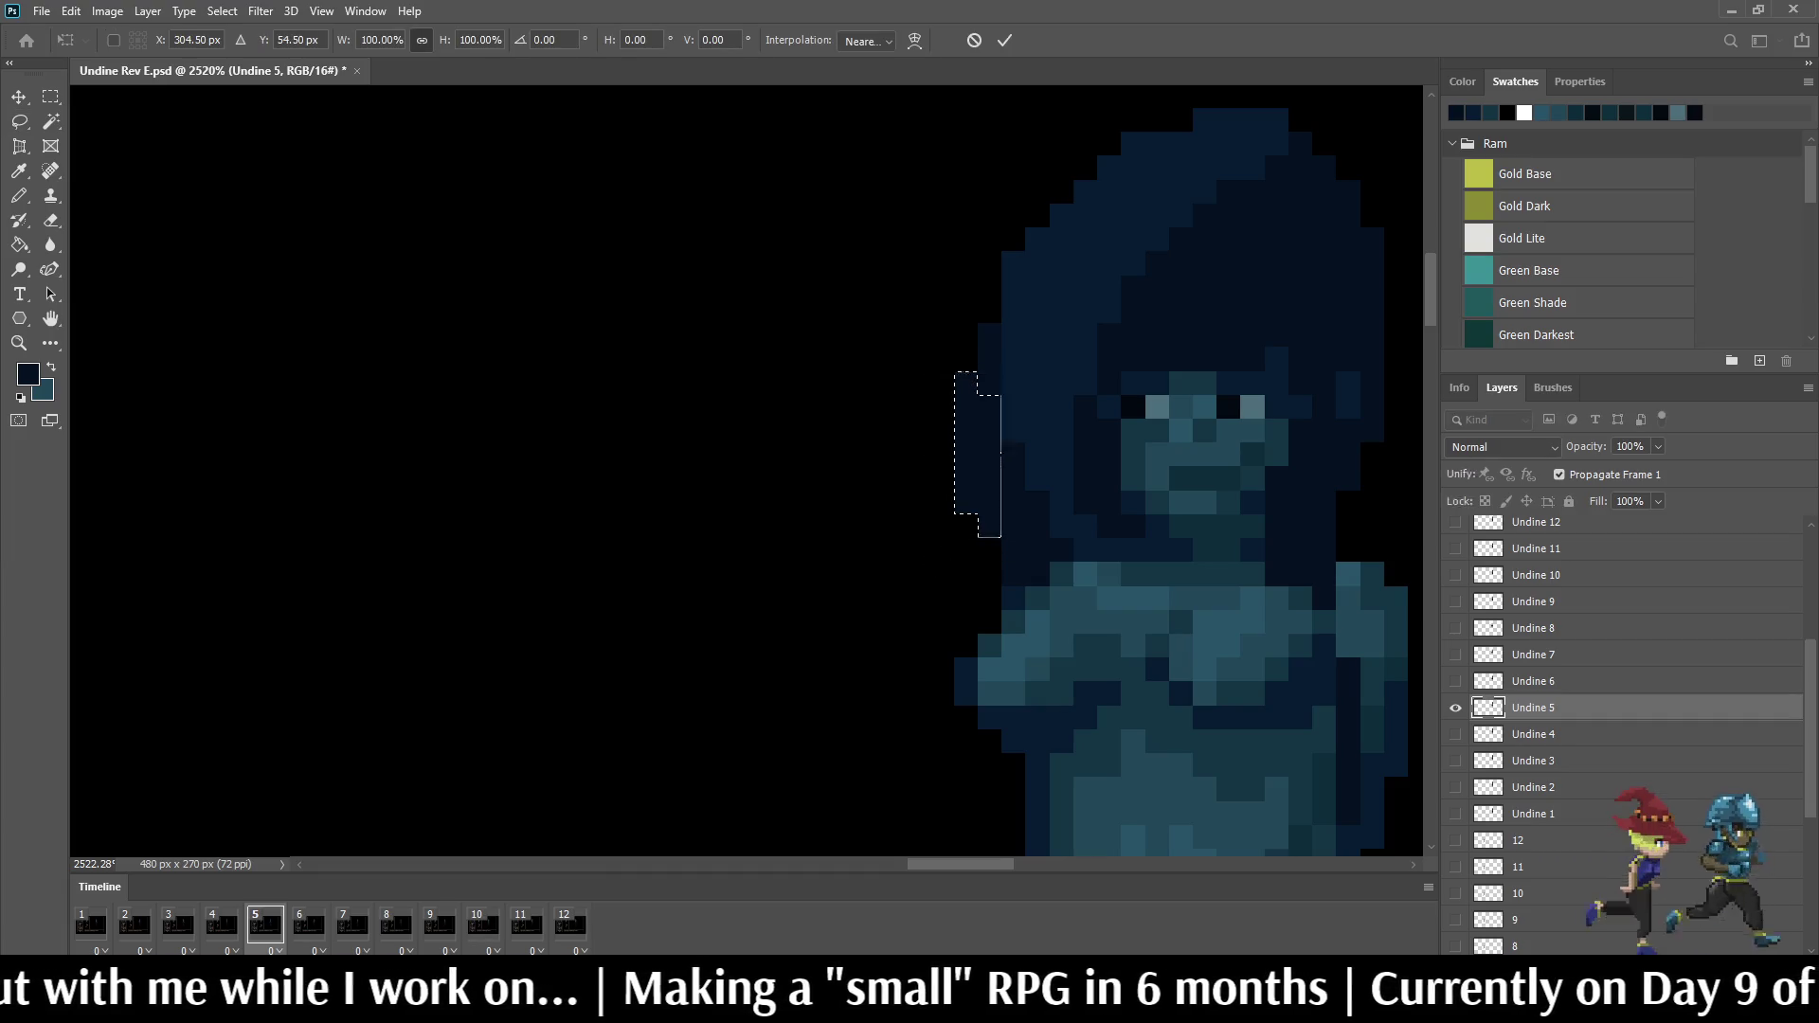
key("Return")
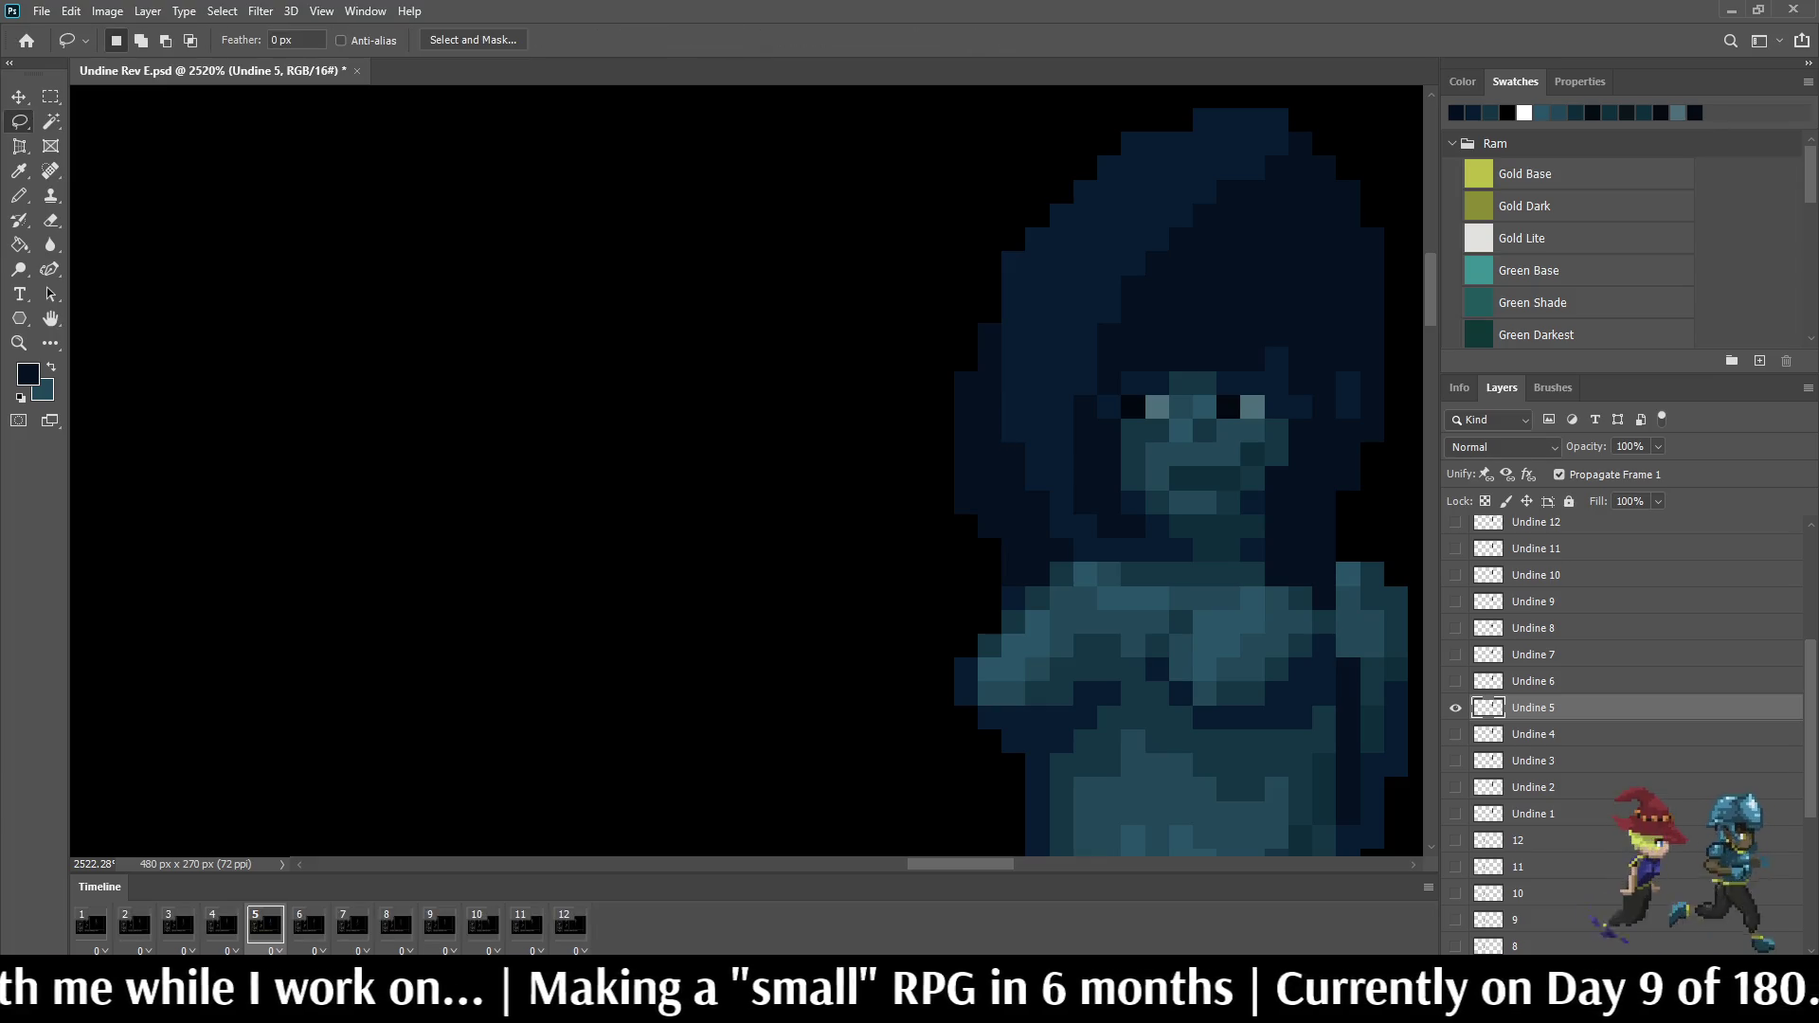
key("space")
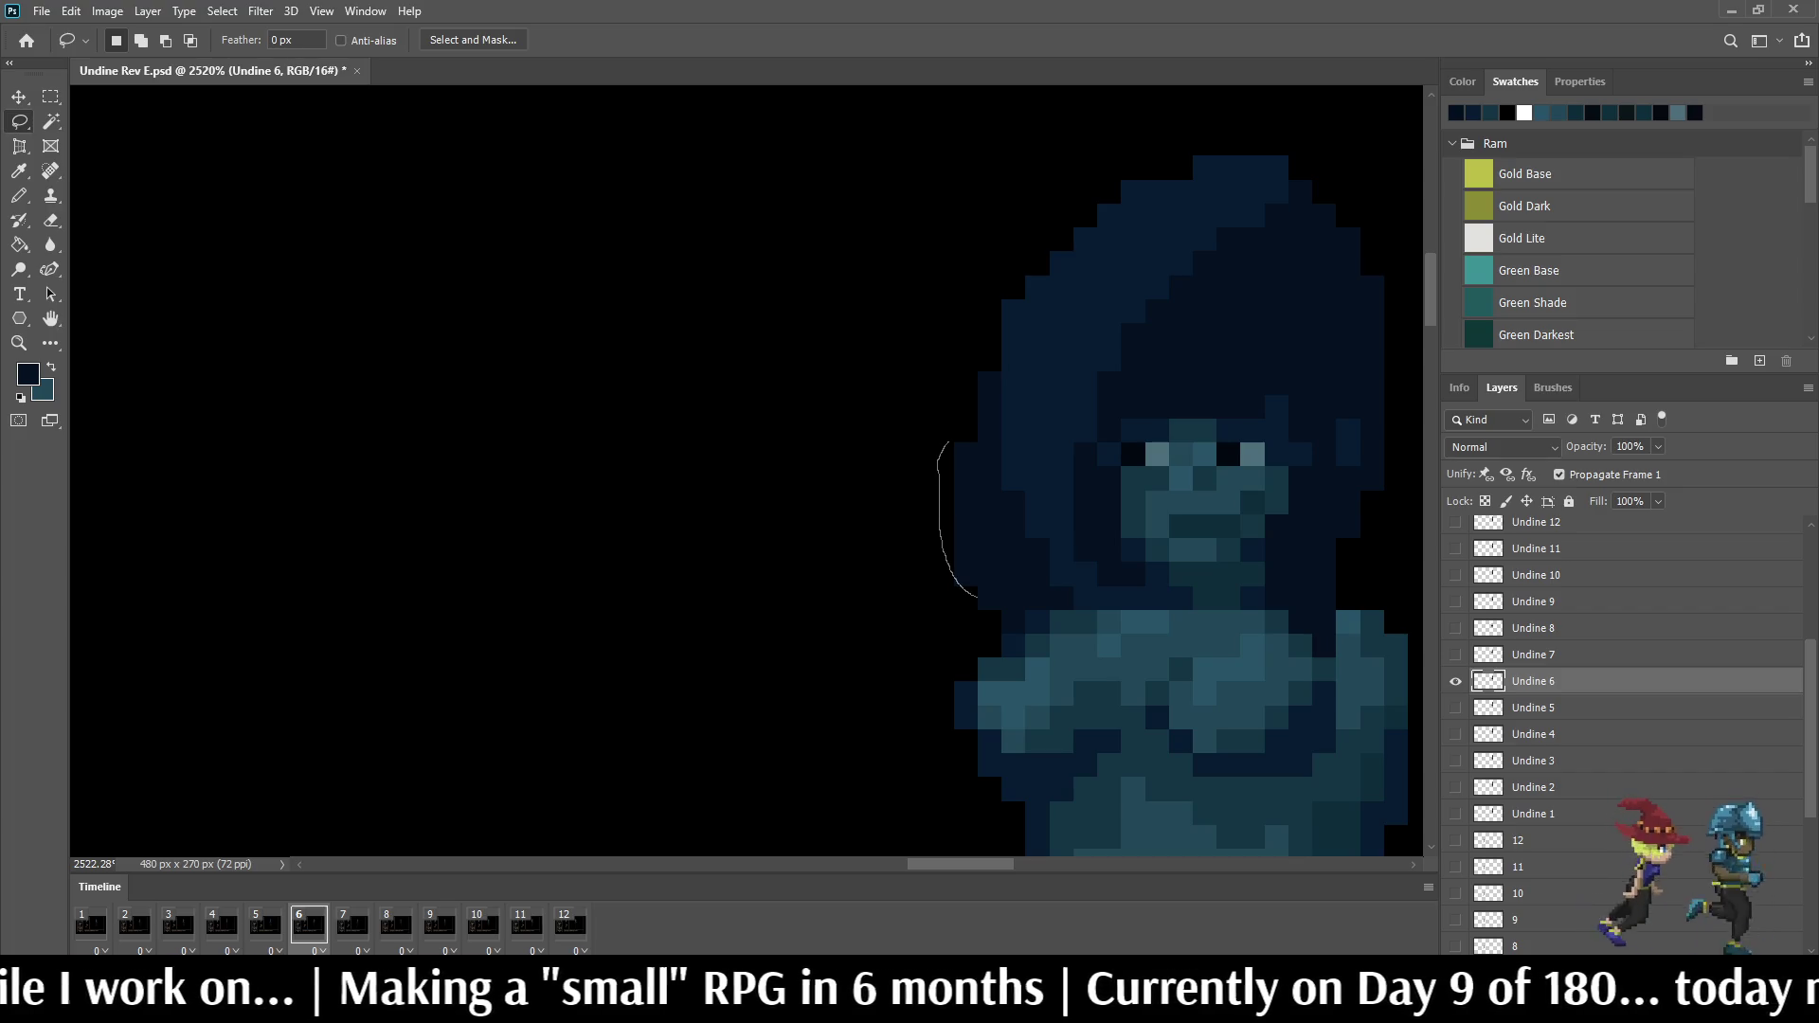
Step: Nudge the hair strand left of the face up one pixel in frame 6
left_click_drag(974, 594, 975, 595)
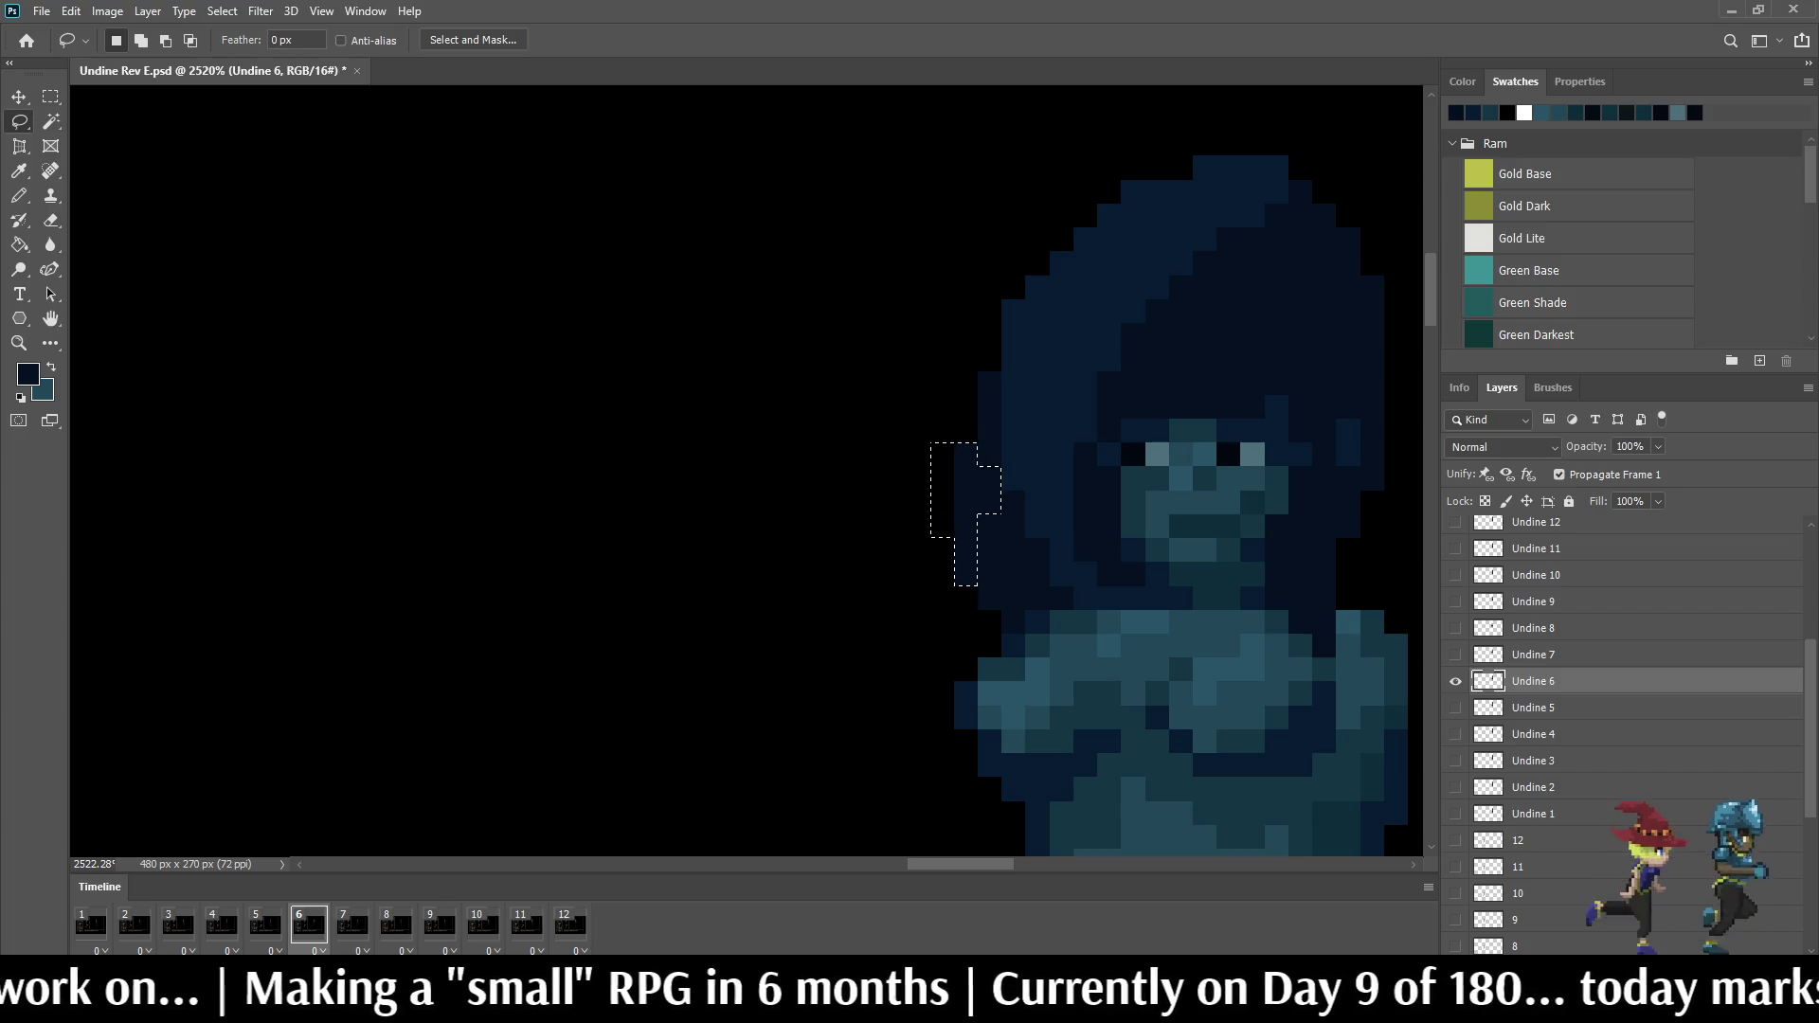
mouse_move(981, 452)
left_mouse_down()
mouse_move(971, 500)
mouse_move(981, 452)
left_mouse_up()
key("ctrl+t")
key("Up")
key("Return")
key("ctrl+d")
scroll(954, 548, "down", 3)
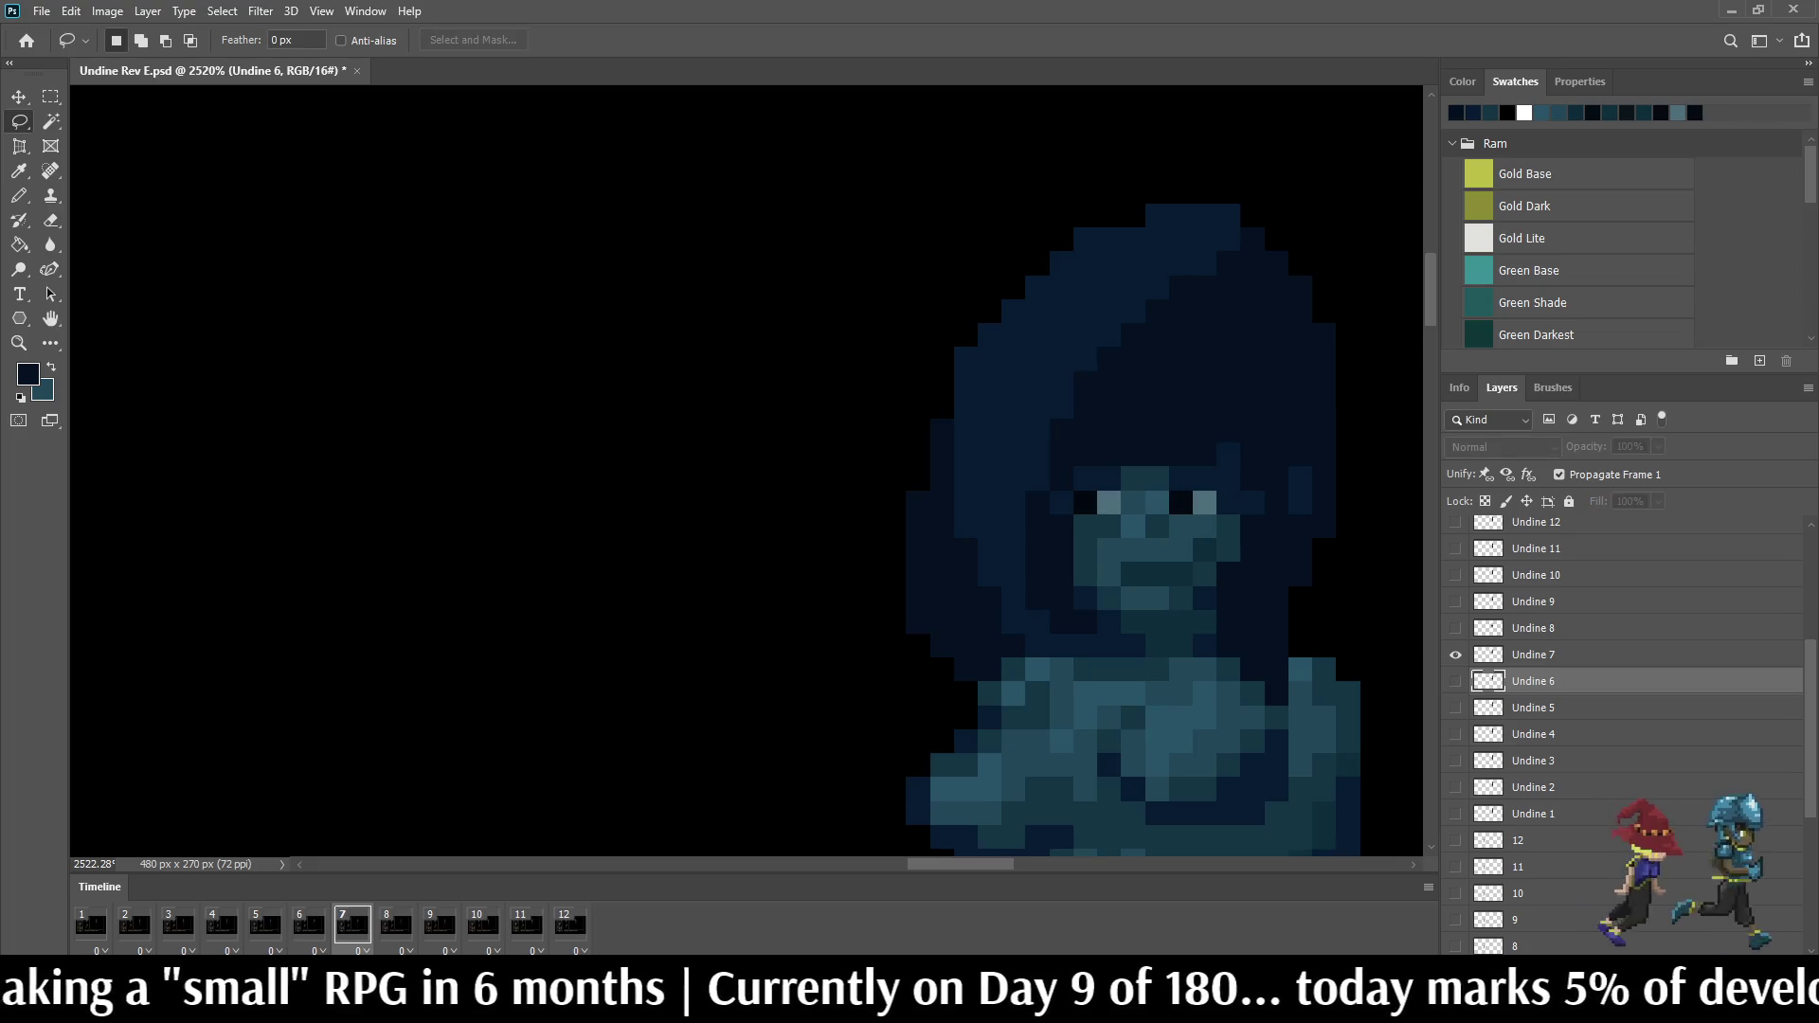
Step: Activate the Undine 7 layer and flip between frames 7 and 8 to compare
key("Right")
scroll(954, 547, "down", 2)
scroll(954, 547, "up", 3)
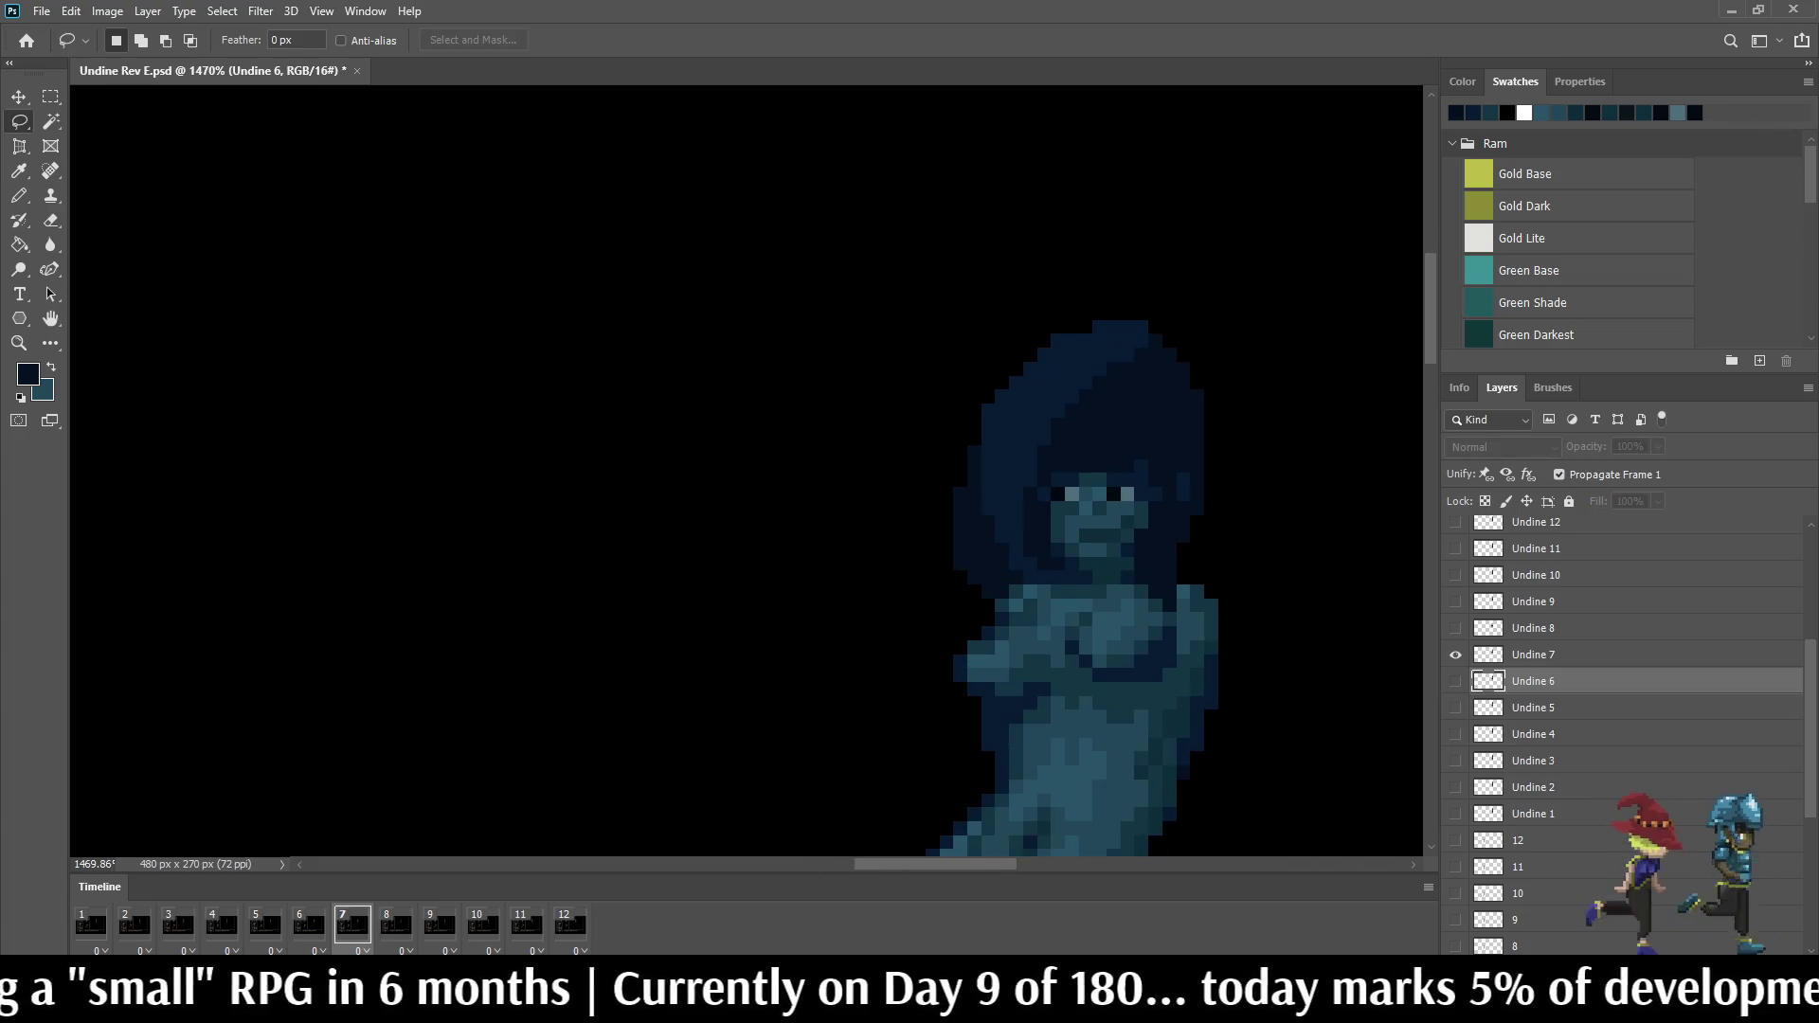
key("alt+bracketright")
scroll(1088, 569, "up", 1)
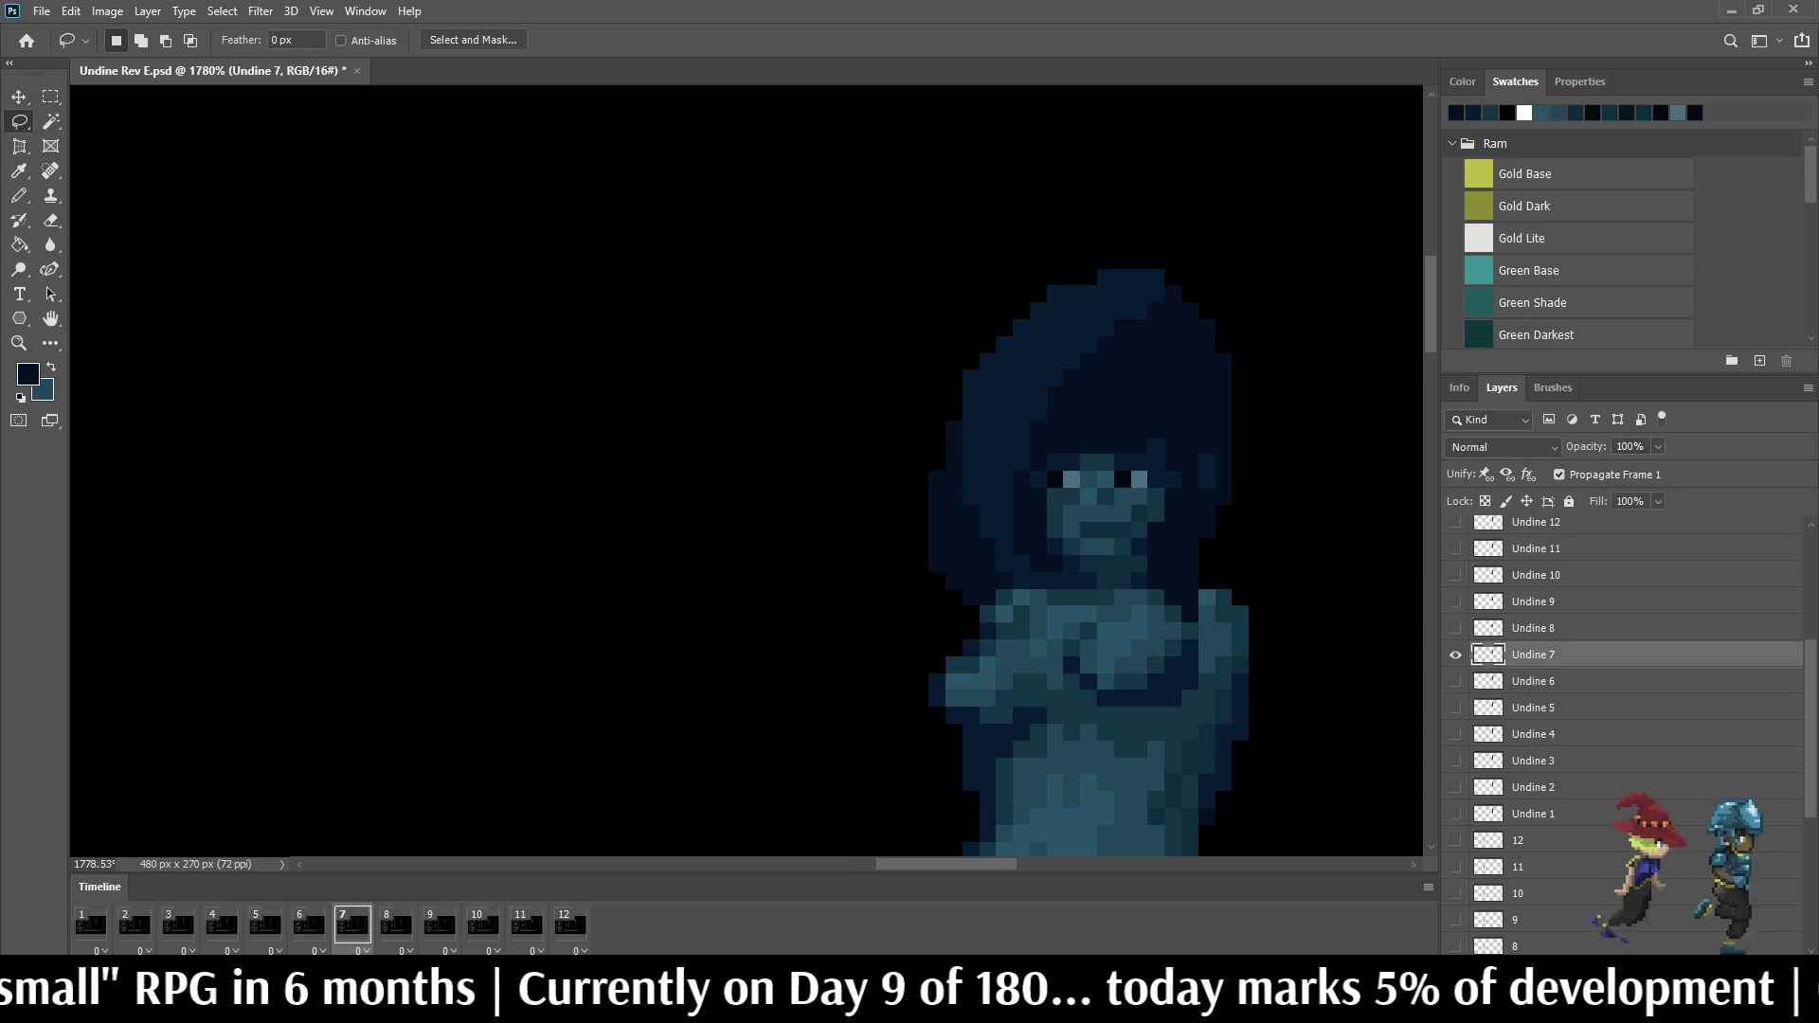
key("Left")
key("Right")
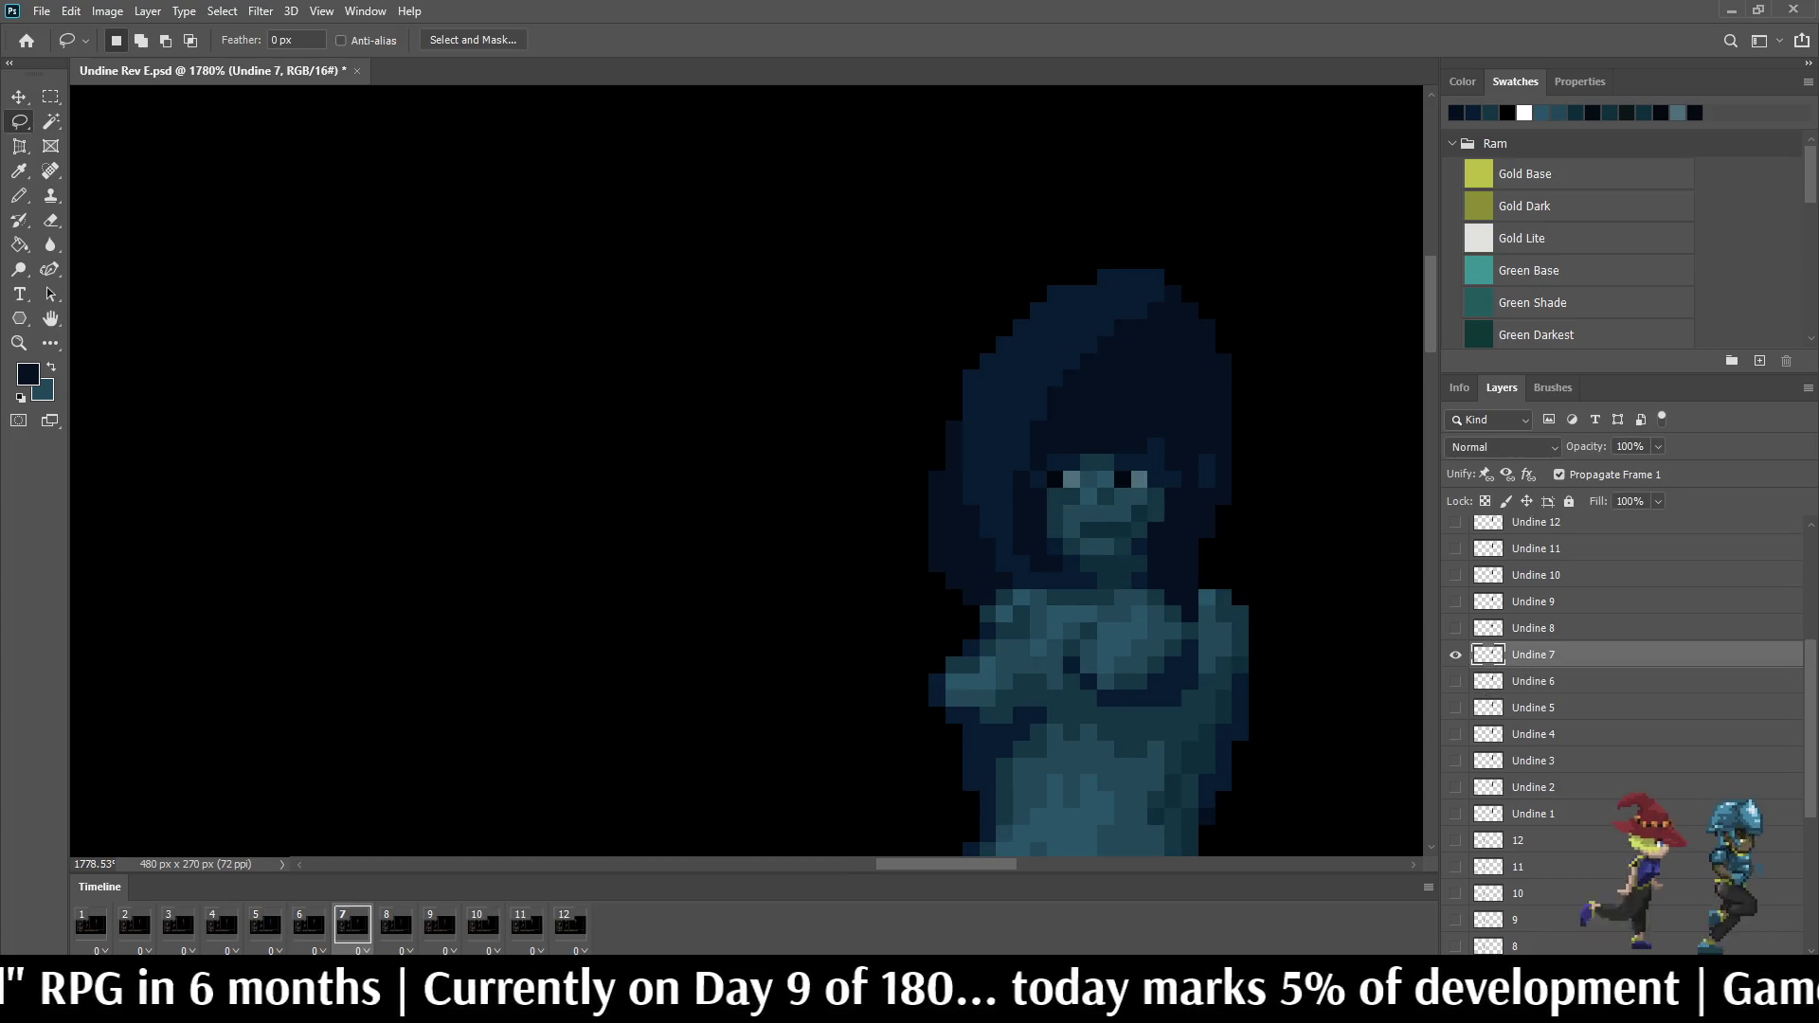
key("Right")
key("Left")
key("Left")
key("Right")
scroll(921, 548, "up", 3)
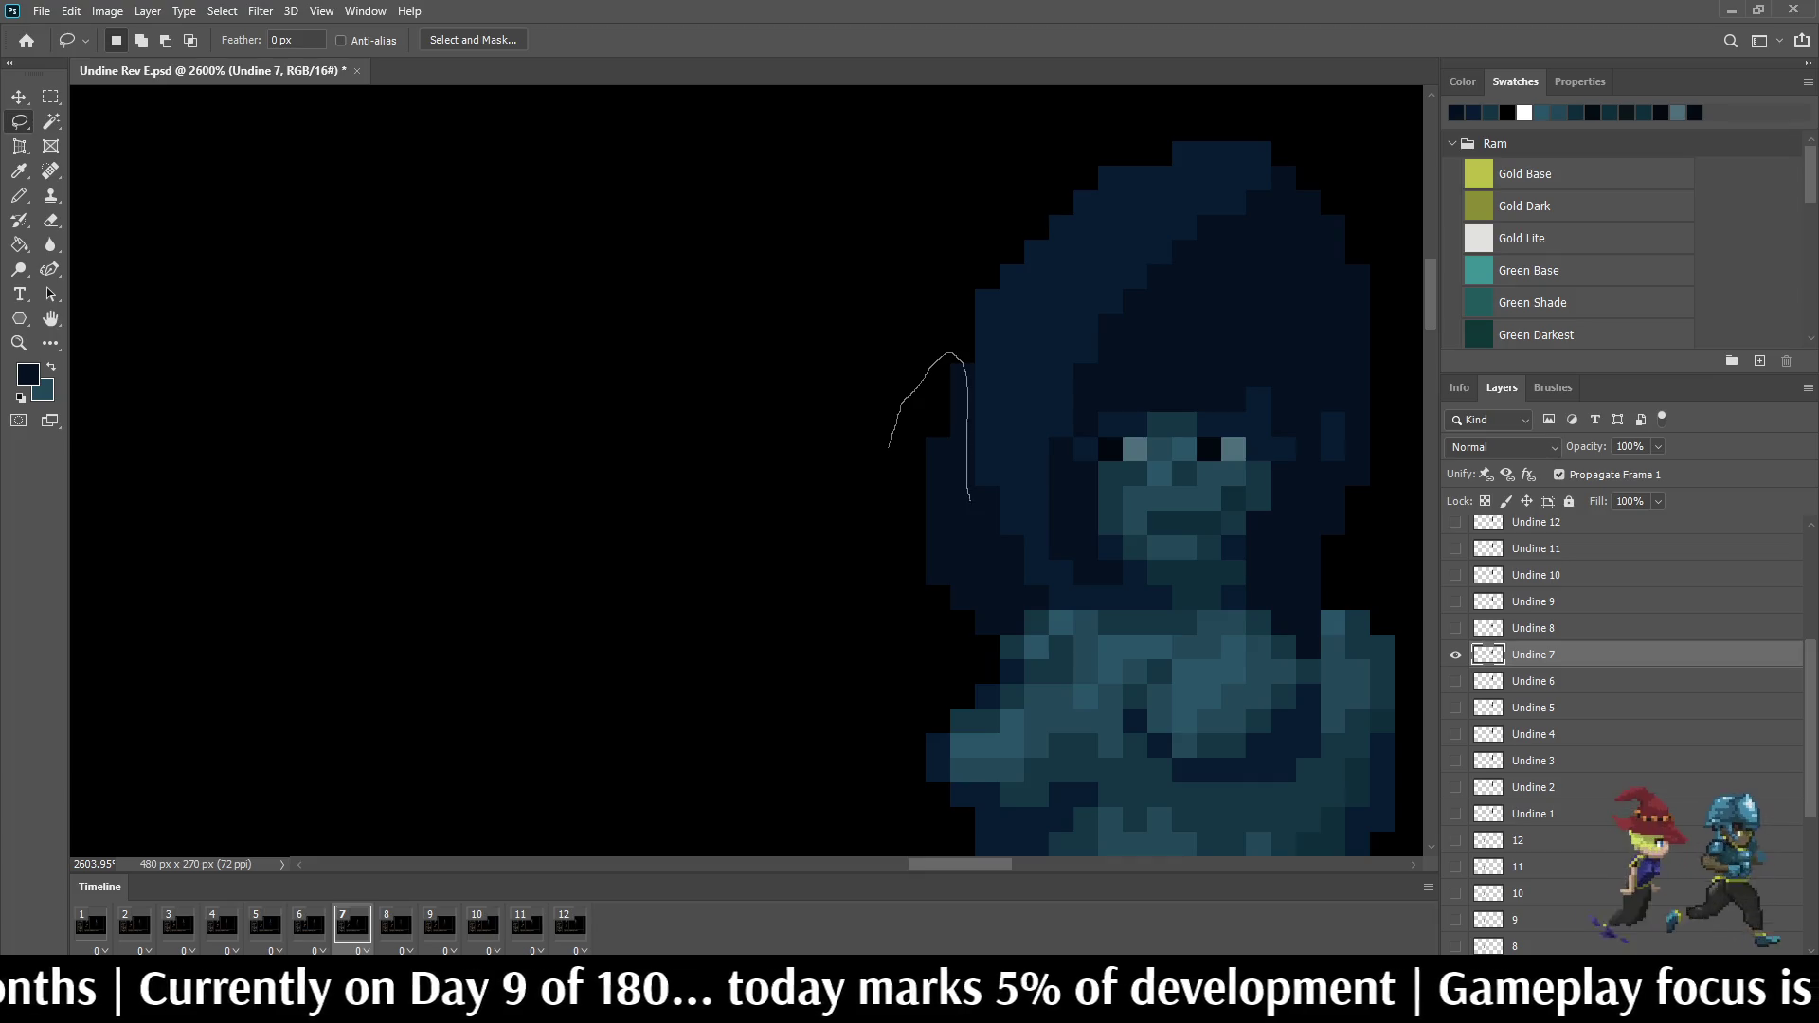
Step: Shift the hair strand beside the face up one pixel in frame 7, in two selections
left_click_drag(890, 446, 976, 622)
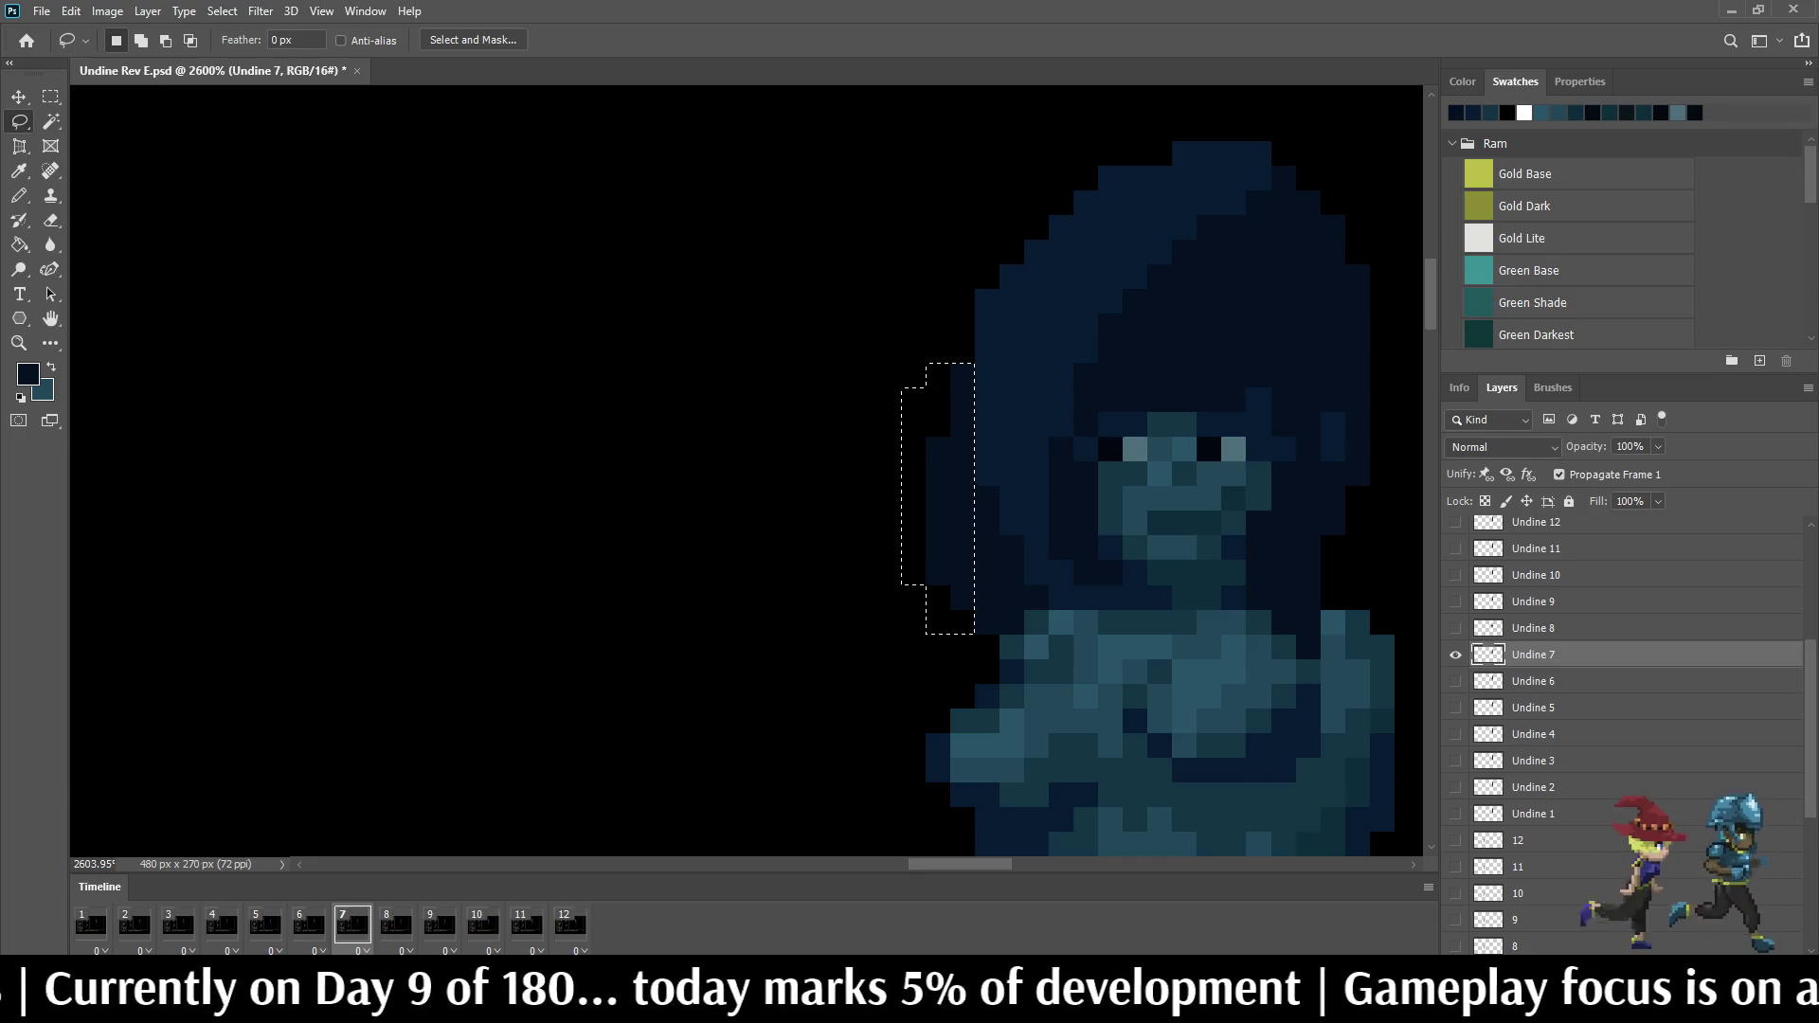
key("ctrl+t")
key("Return")
key("ctrl+d")
left_click_drag(912, 584, 896, 576)
key("ctrl+t")
key("Up")
key("Return")
Step: Play the loop to review the edits and step through to frame 8
key("space")
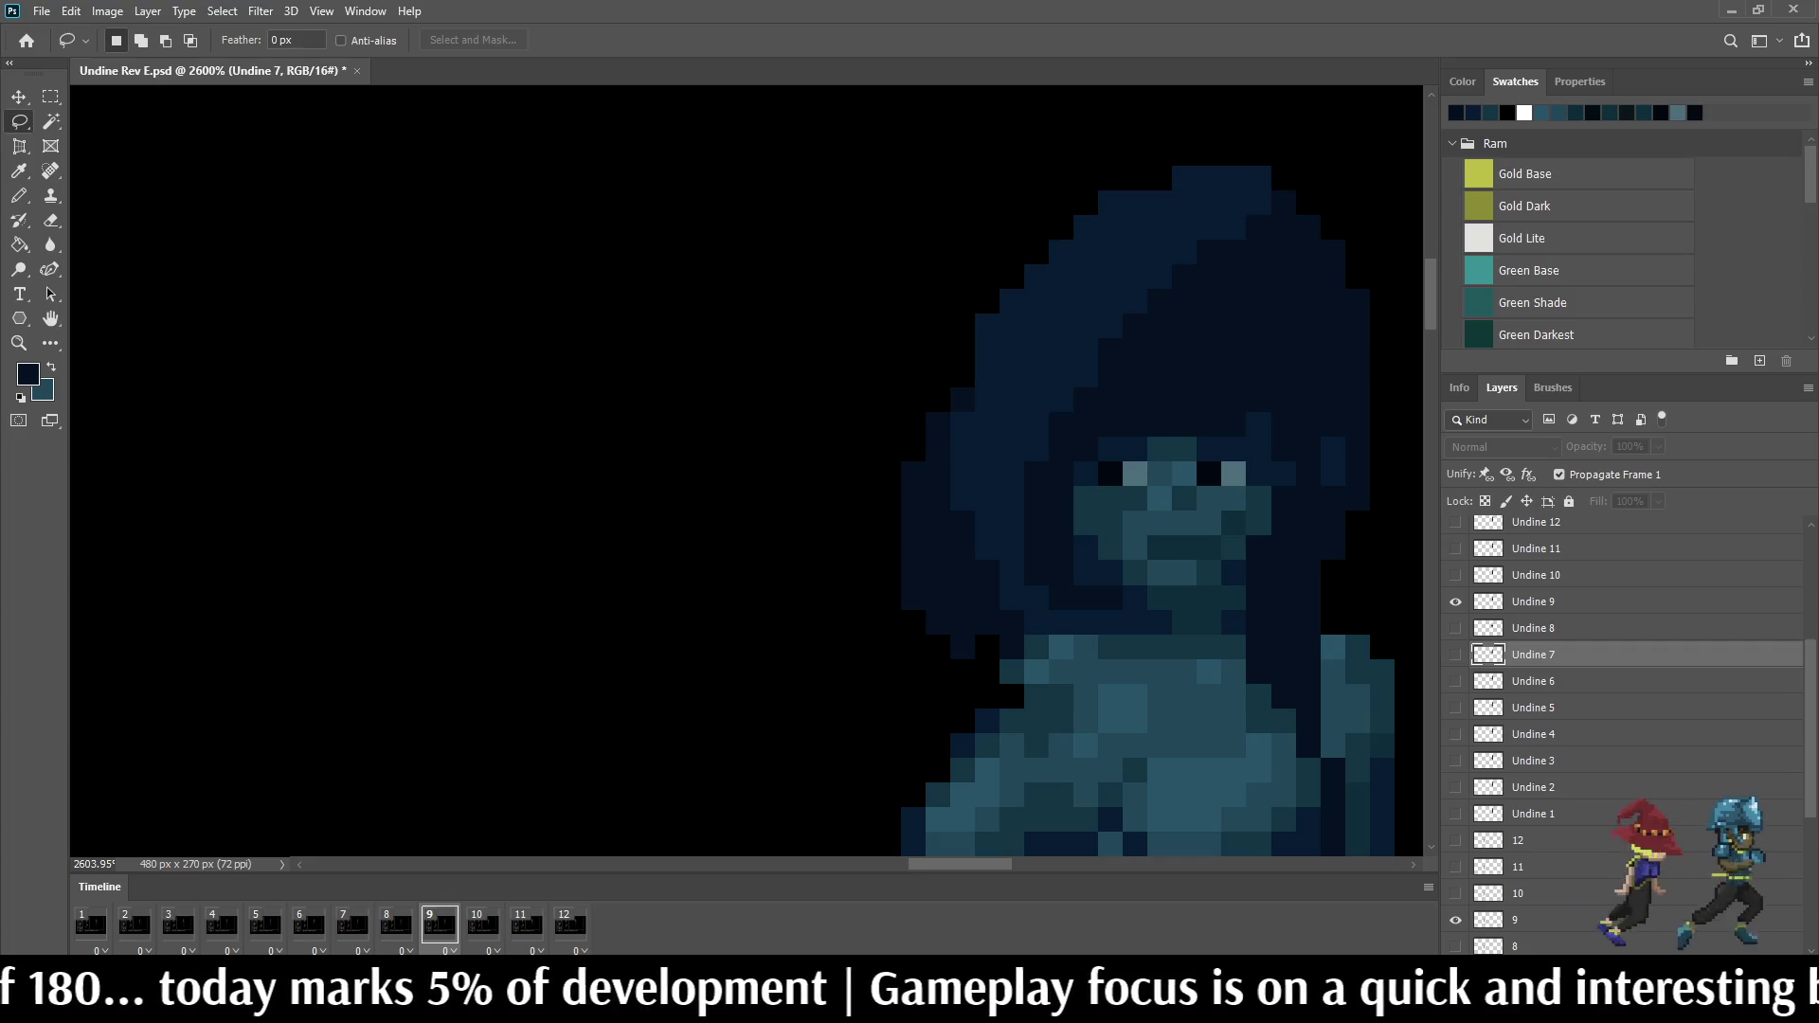
scroll(893, 376, "down", 3)
key("space")
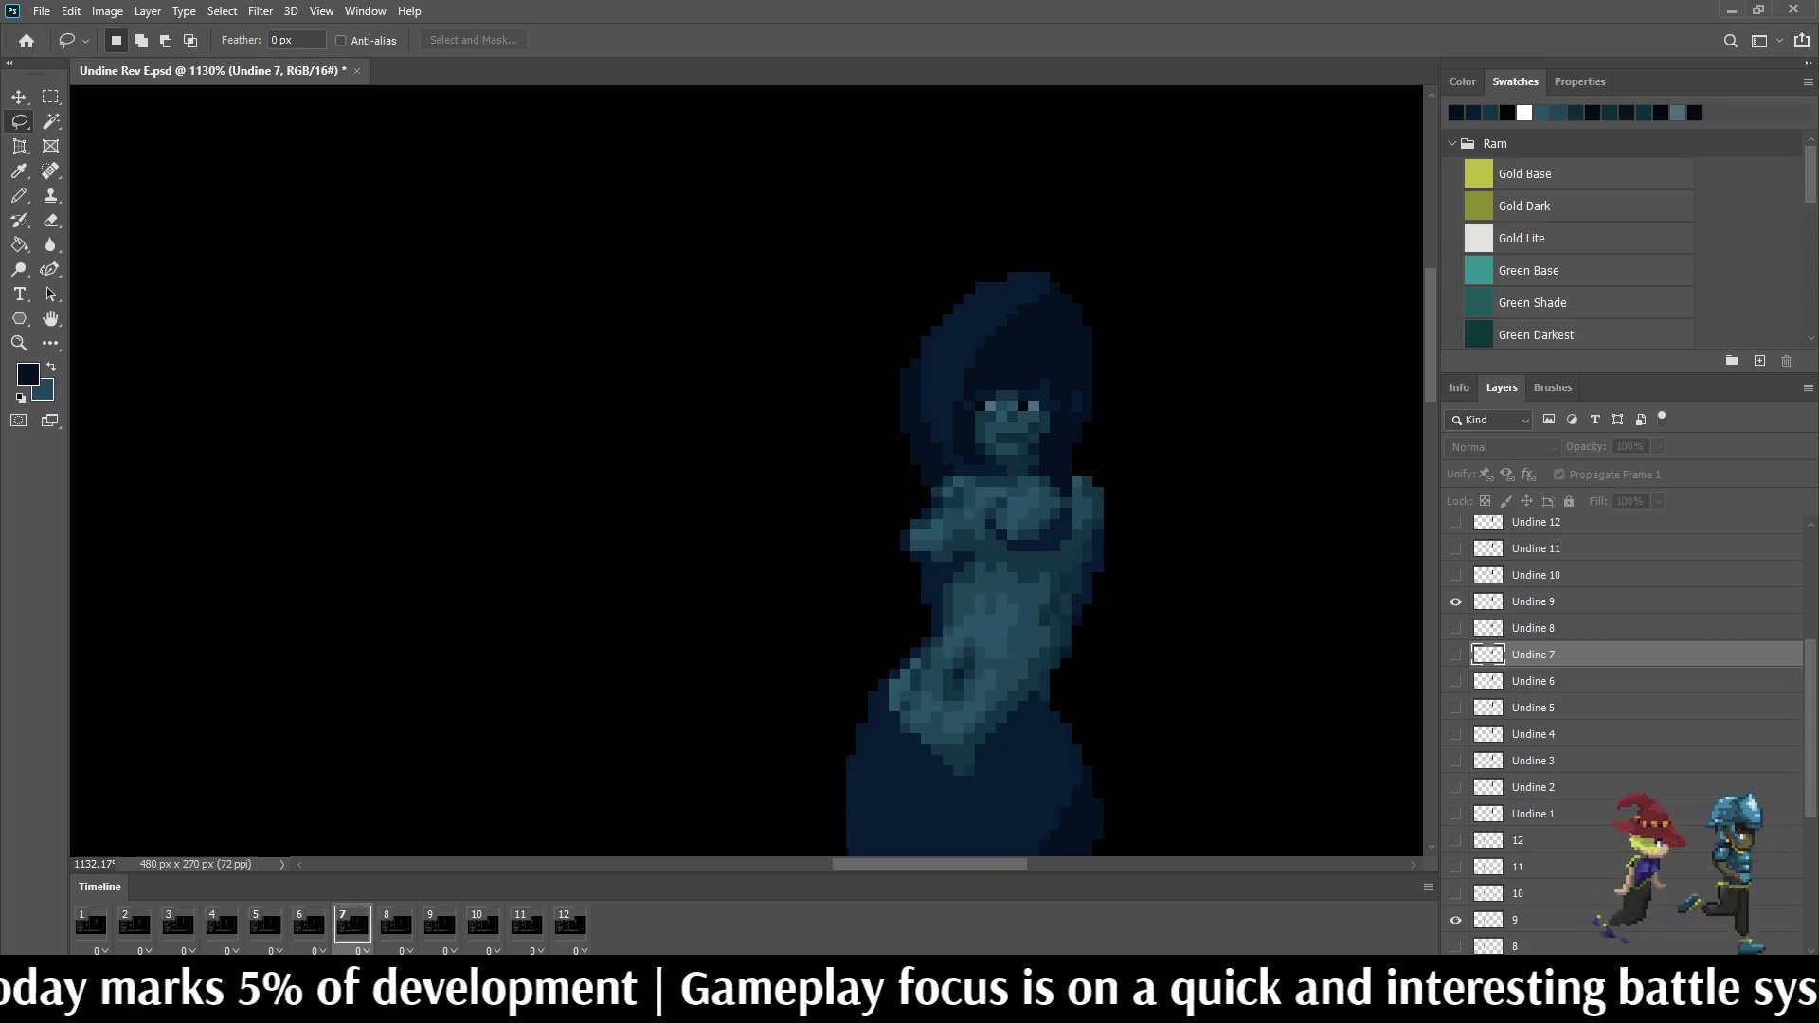
scroll(1067, 512, "down", 2)
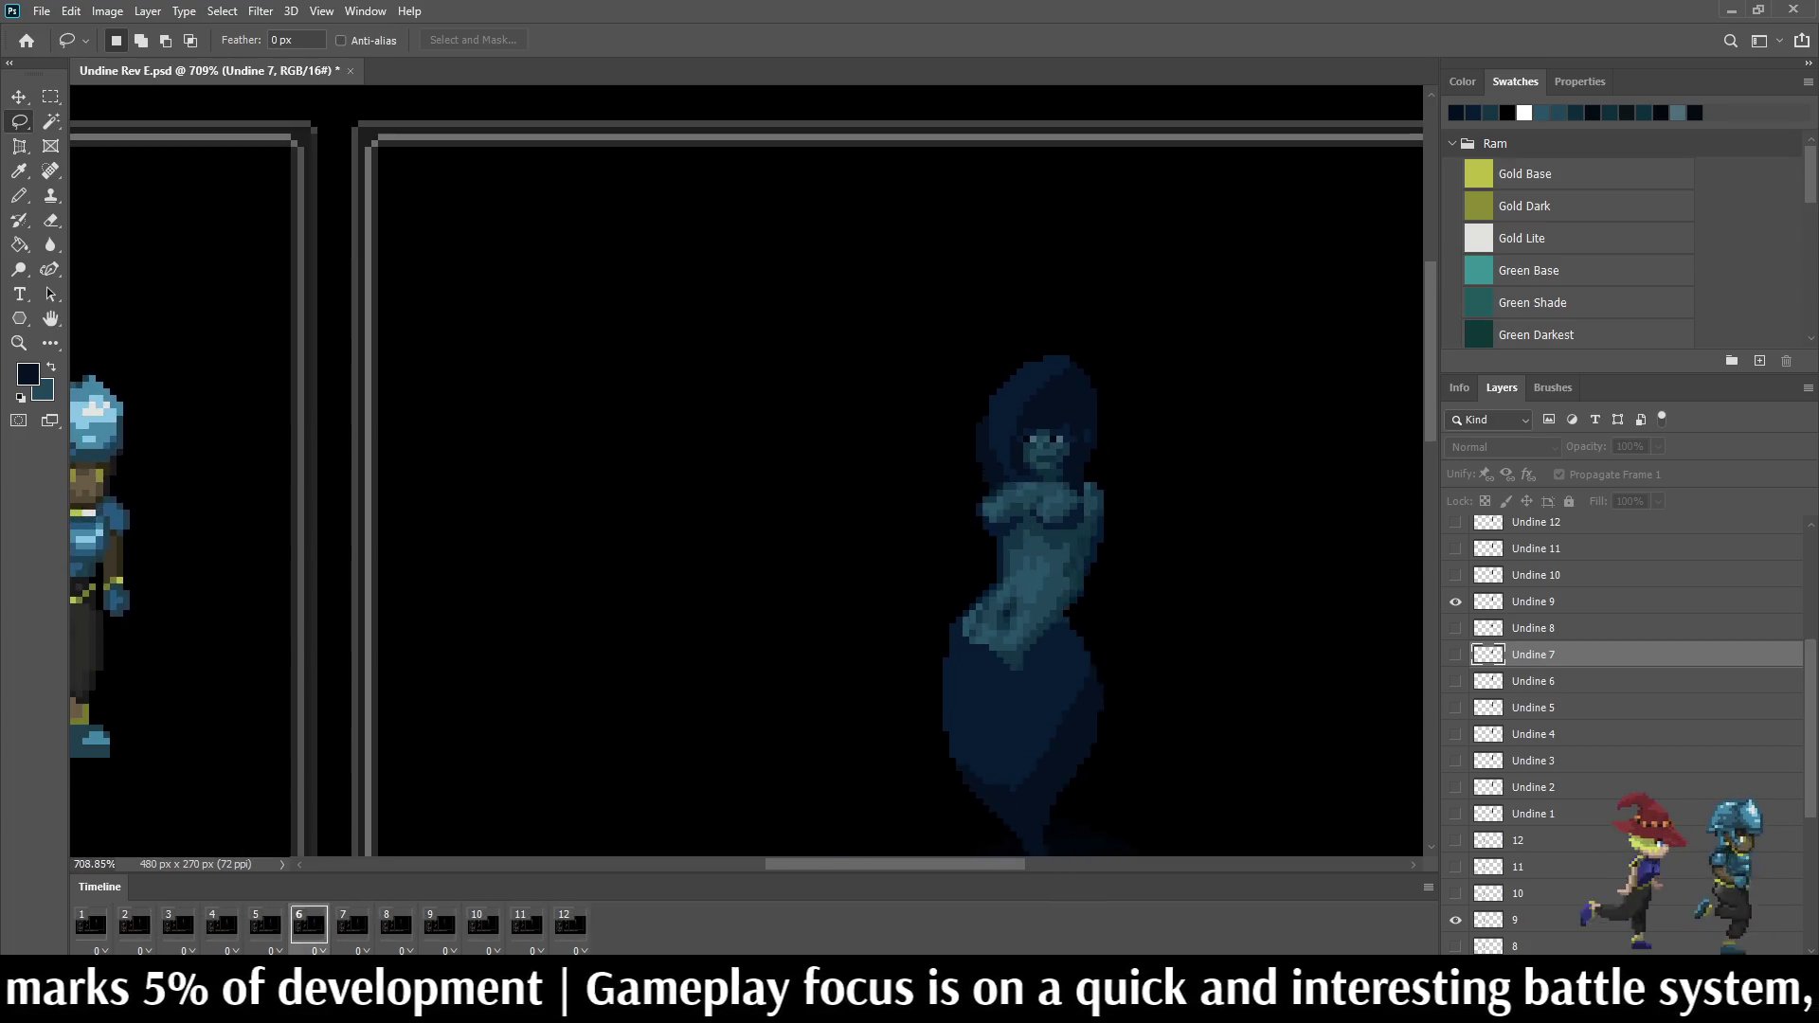
scroll(1073, 483, "up", 1)
key("space")
key("Right")
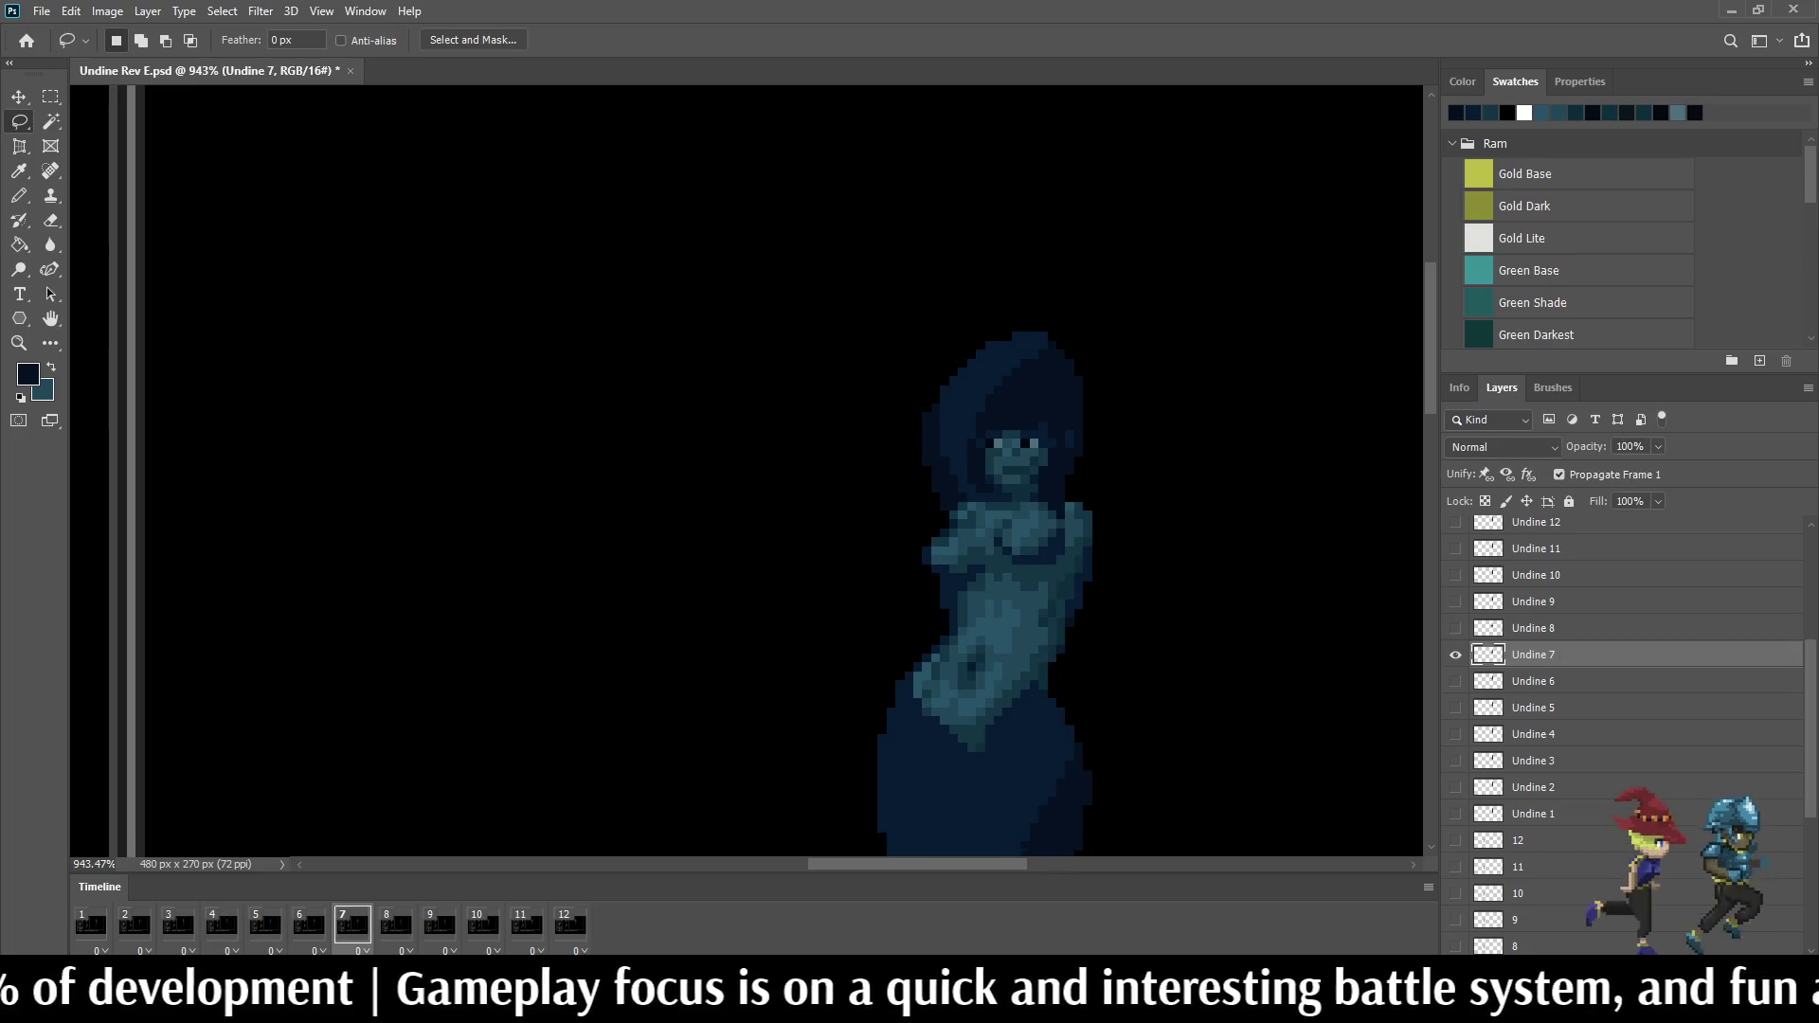
key("space")
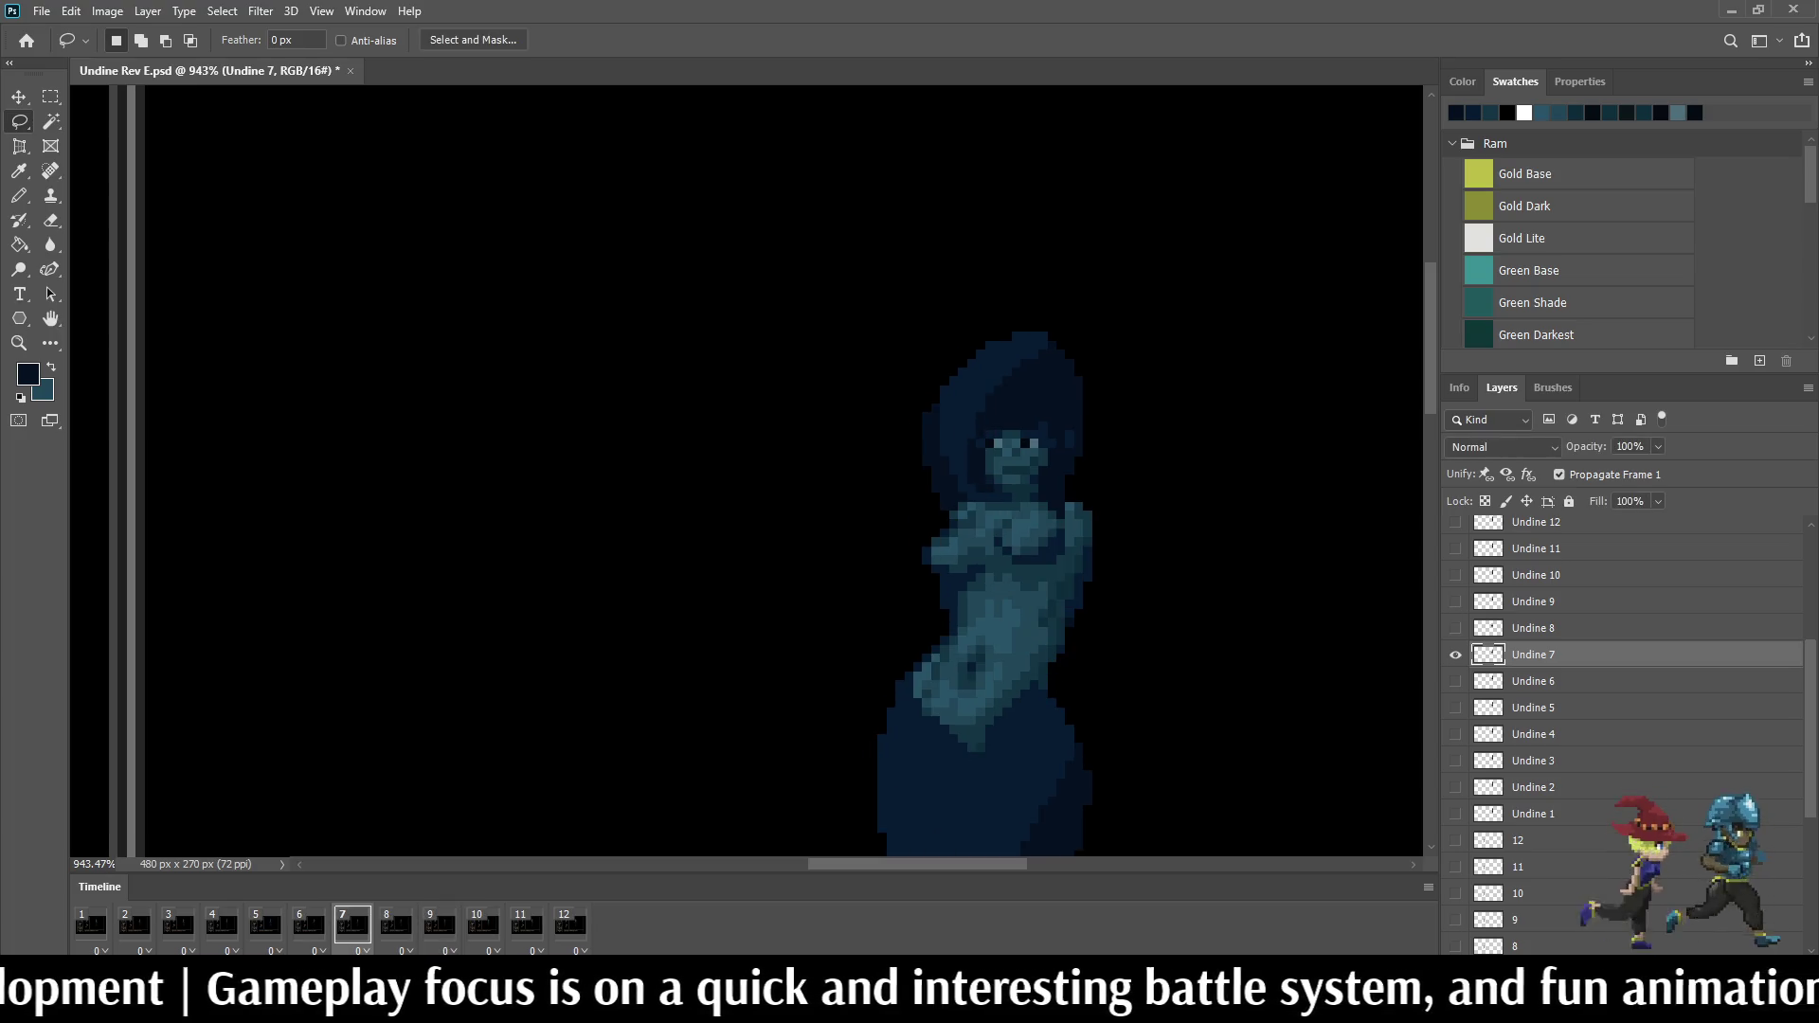
key("space")
key("Right")
key("space")
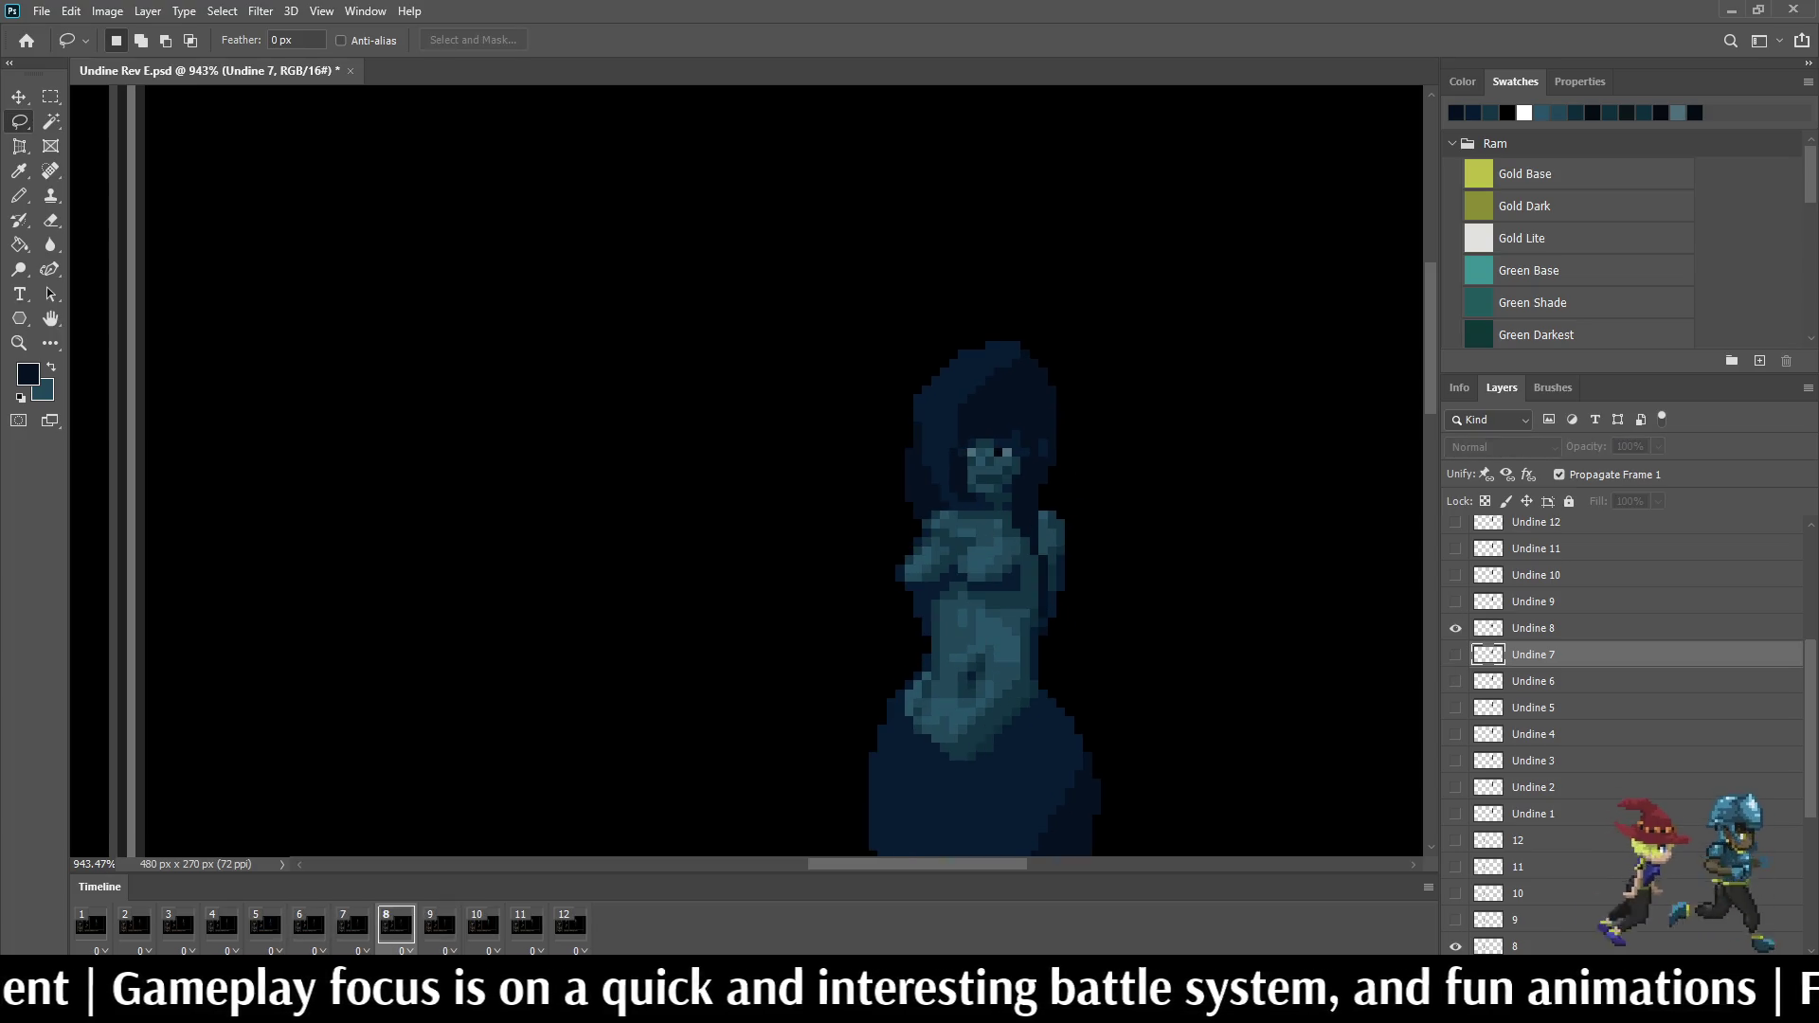
scroll(938, 459, "up", 2)
scroll(938, 459, "up", 3)
scroll(938, 459, "up", 3)
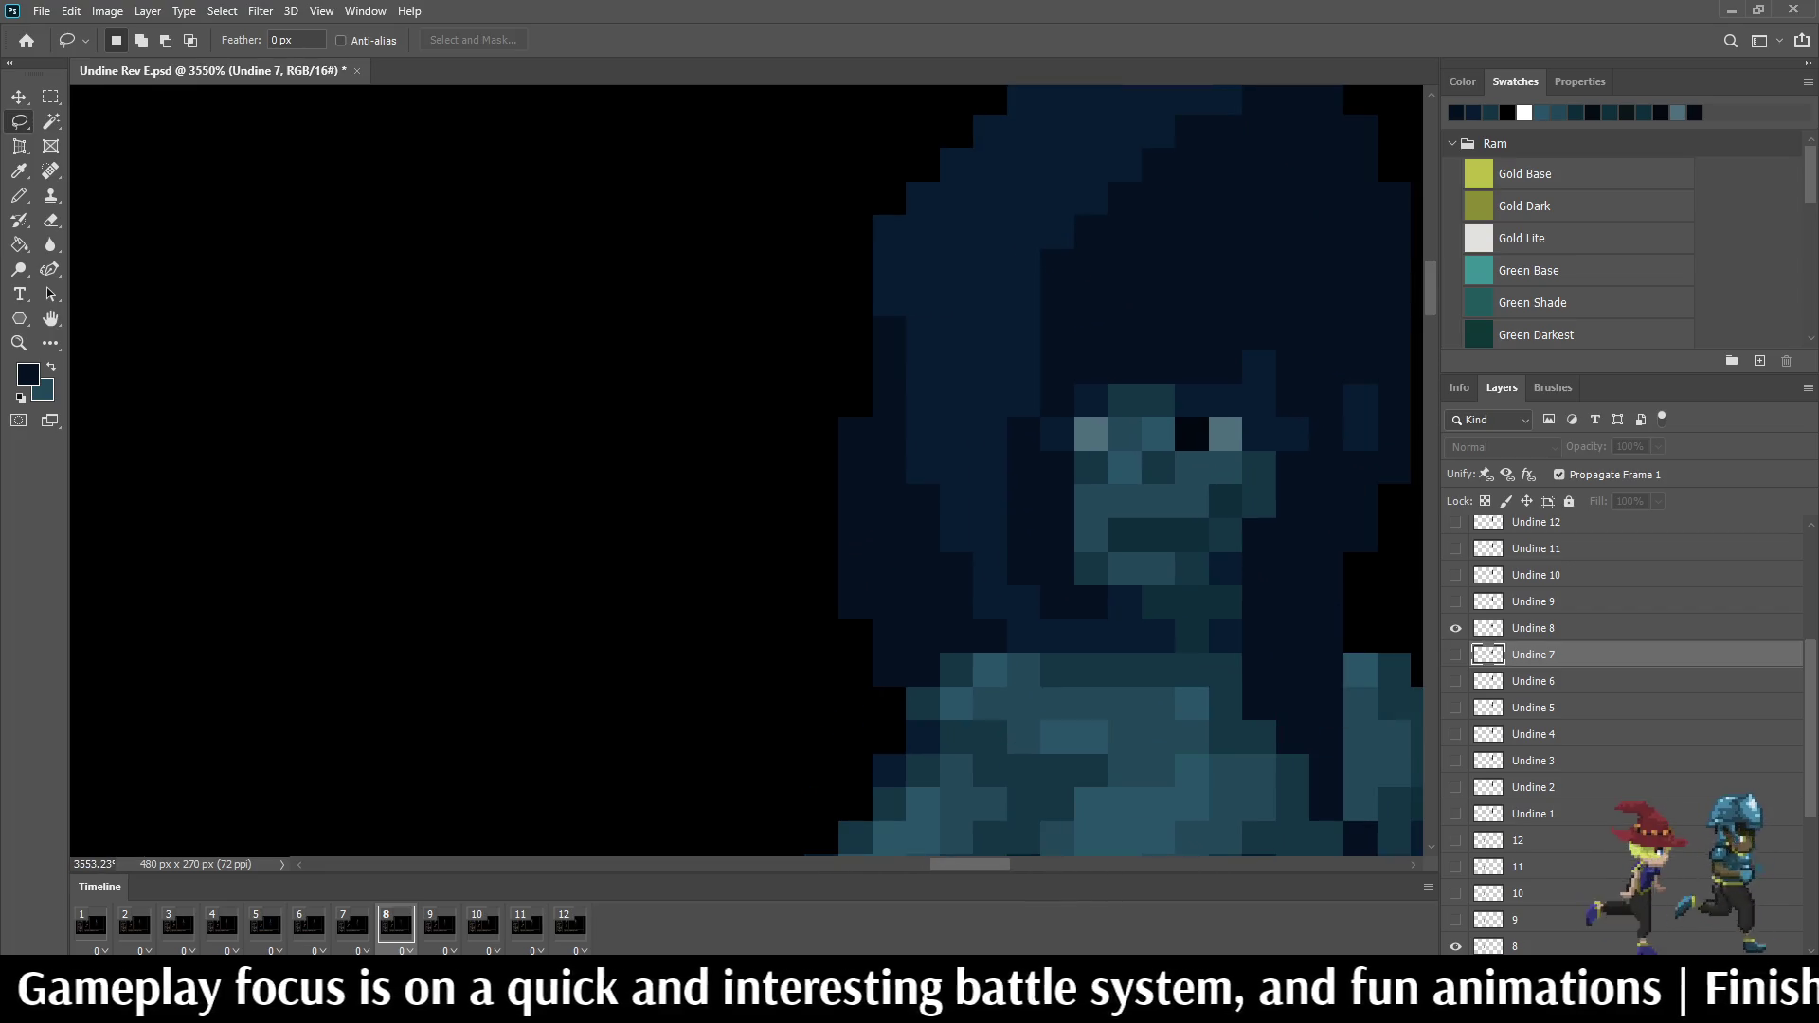
Step: On the Undine 8 layer, nudge the hair strand up one pixel and replay the loop
left_click_drag(821, 415, 822, 415)
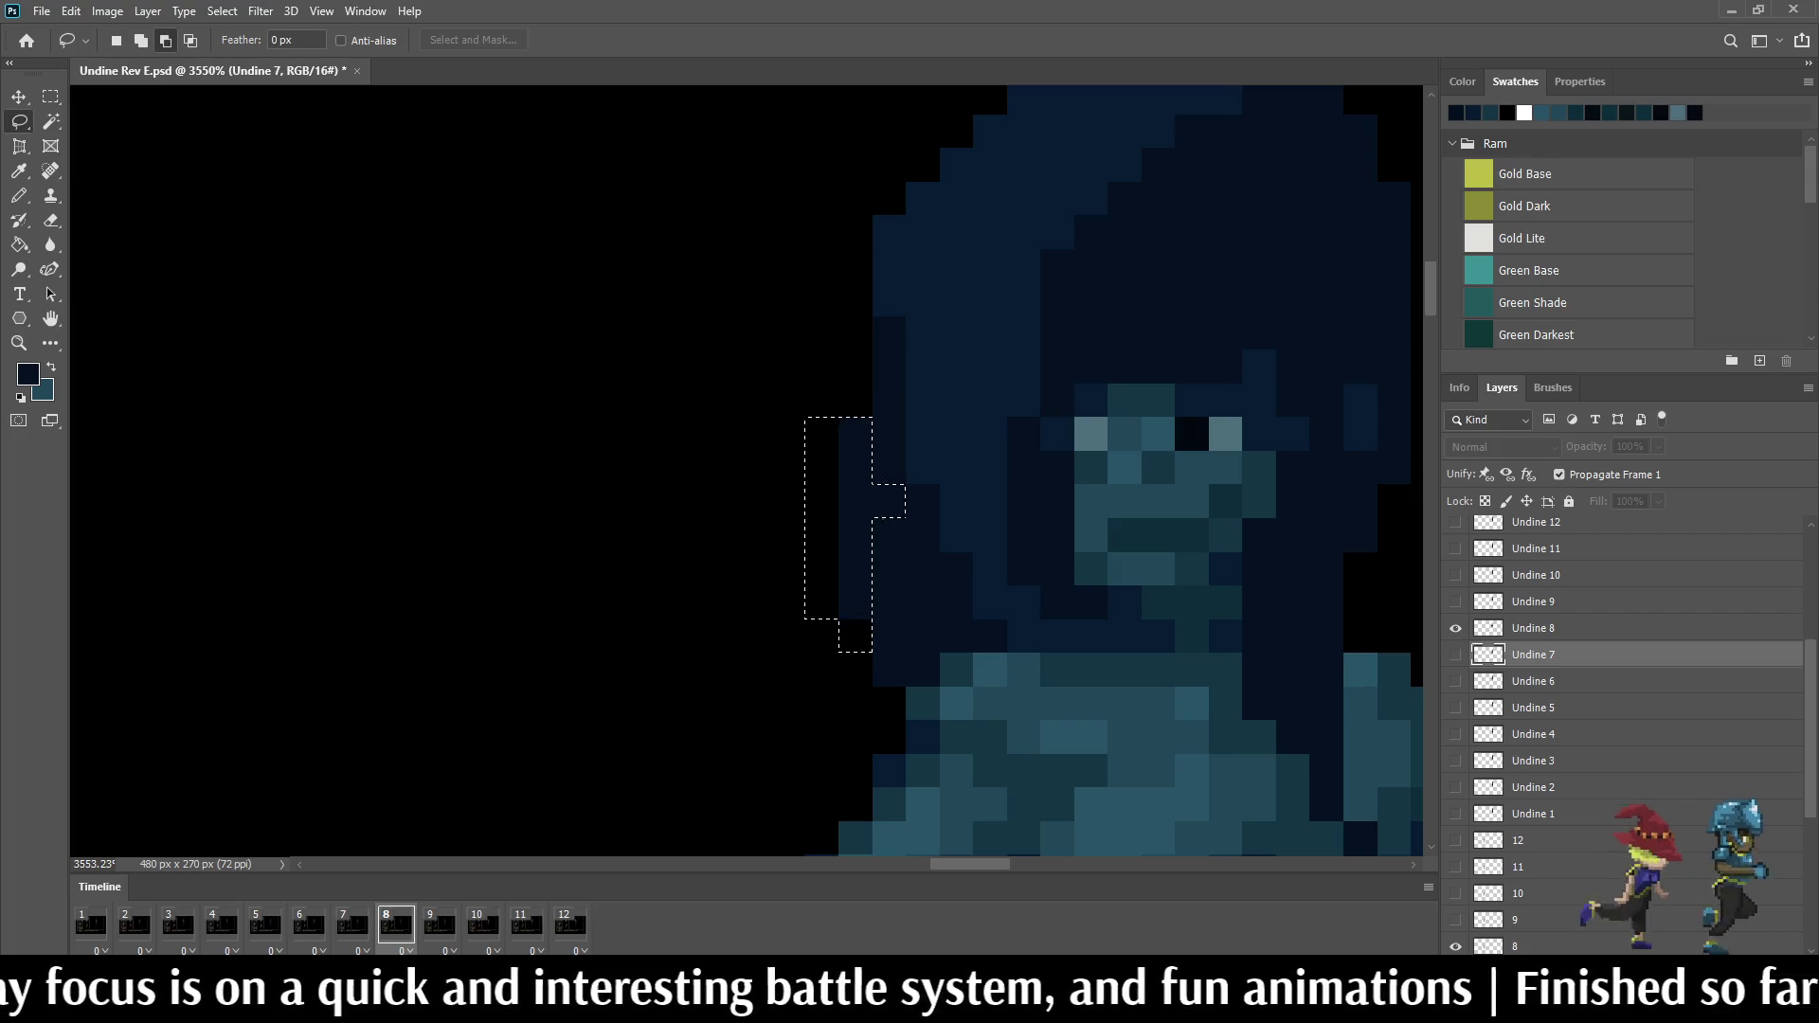
key("alt+bracketright")
key("ctrl+t")
key("Up")
key("Return")
scroll(1247, 330, "down", 6)
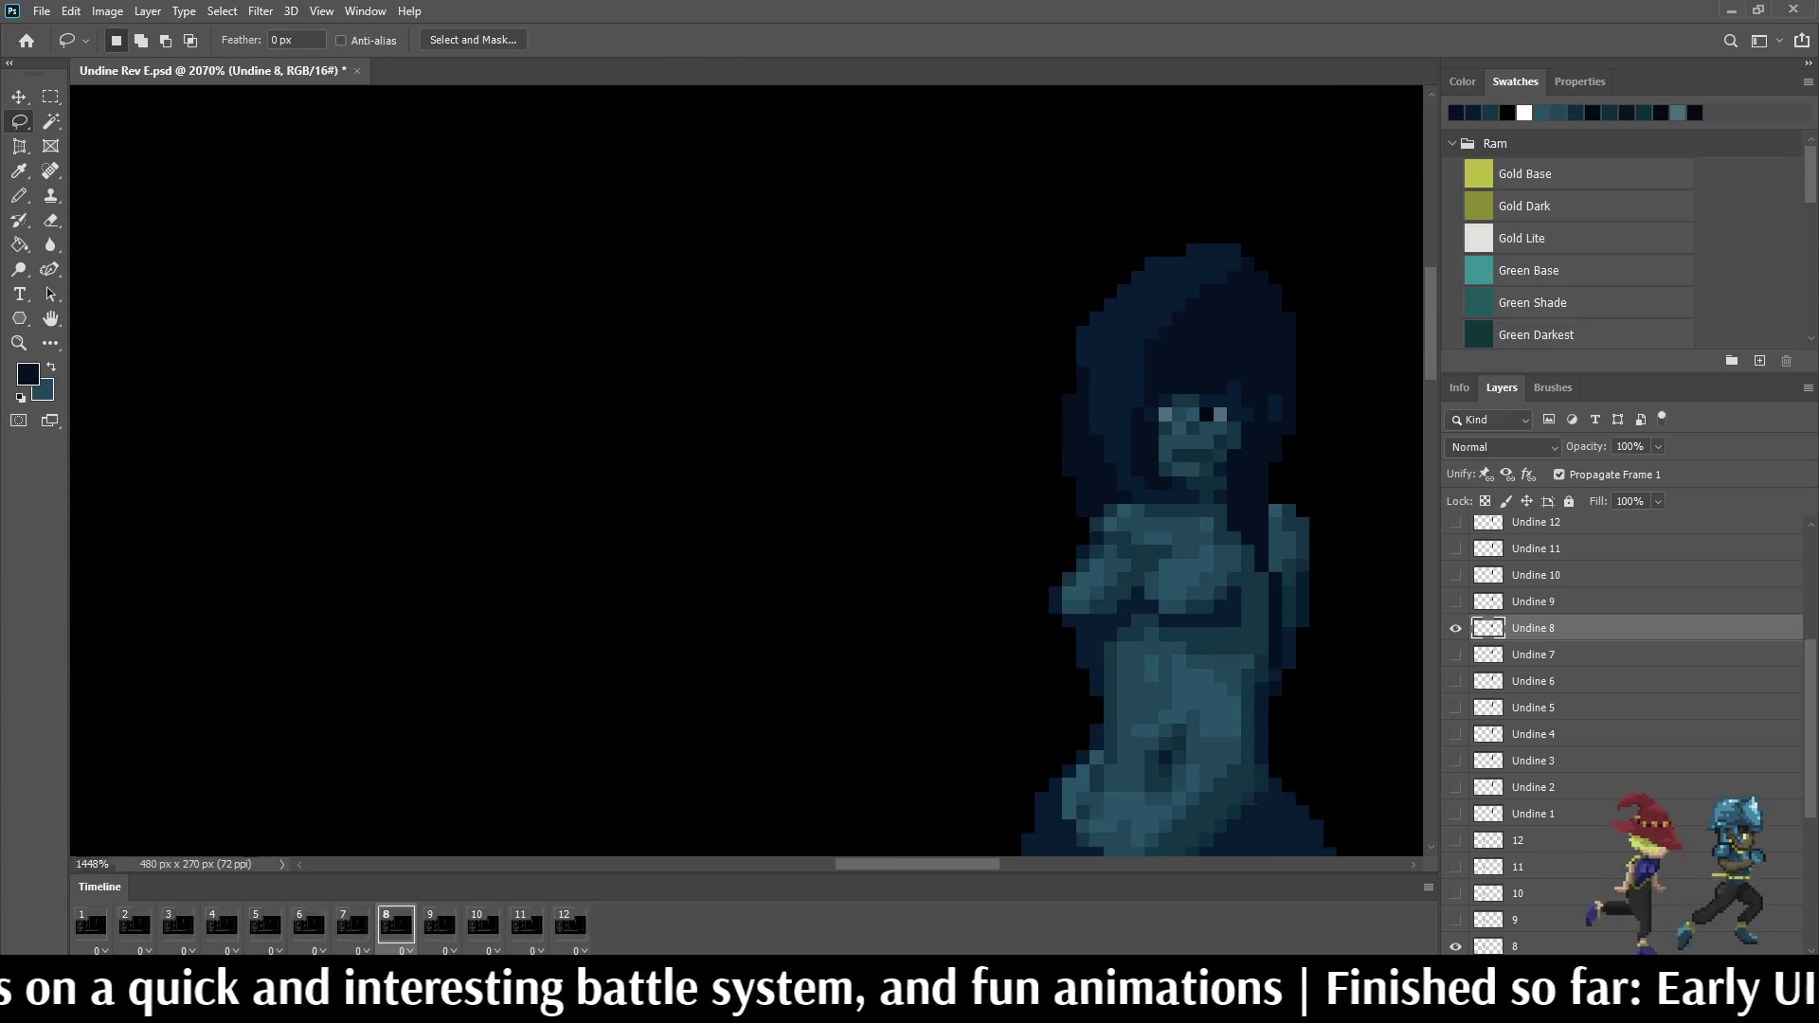
key("space")
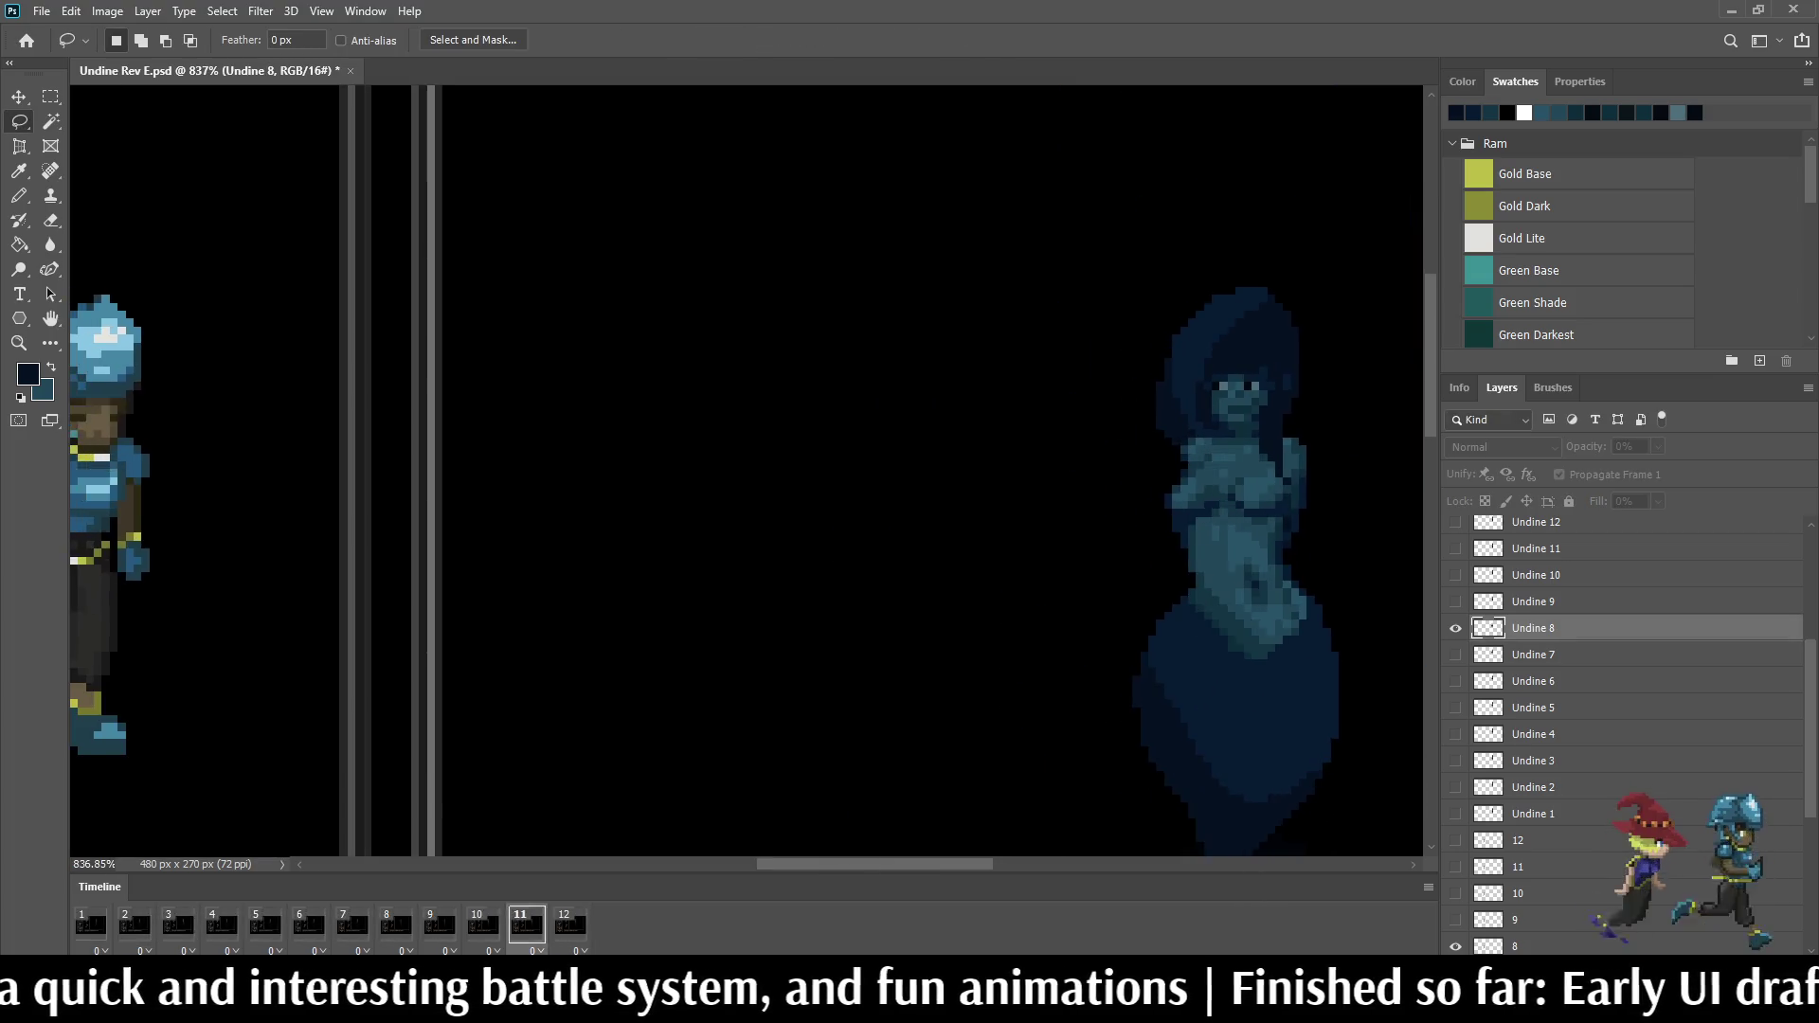
scroll(1251, 427, "down", 2)
scroll(1237, 428, "down", 1)
scroll(1236, 427, "up", 1)
scroll(1236, 427, "up", 2)
scroll(924, 527, "down", 1)
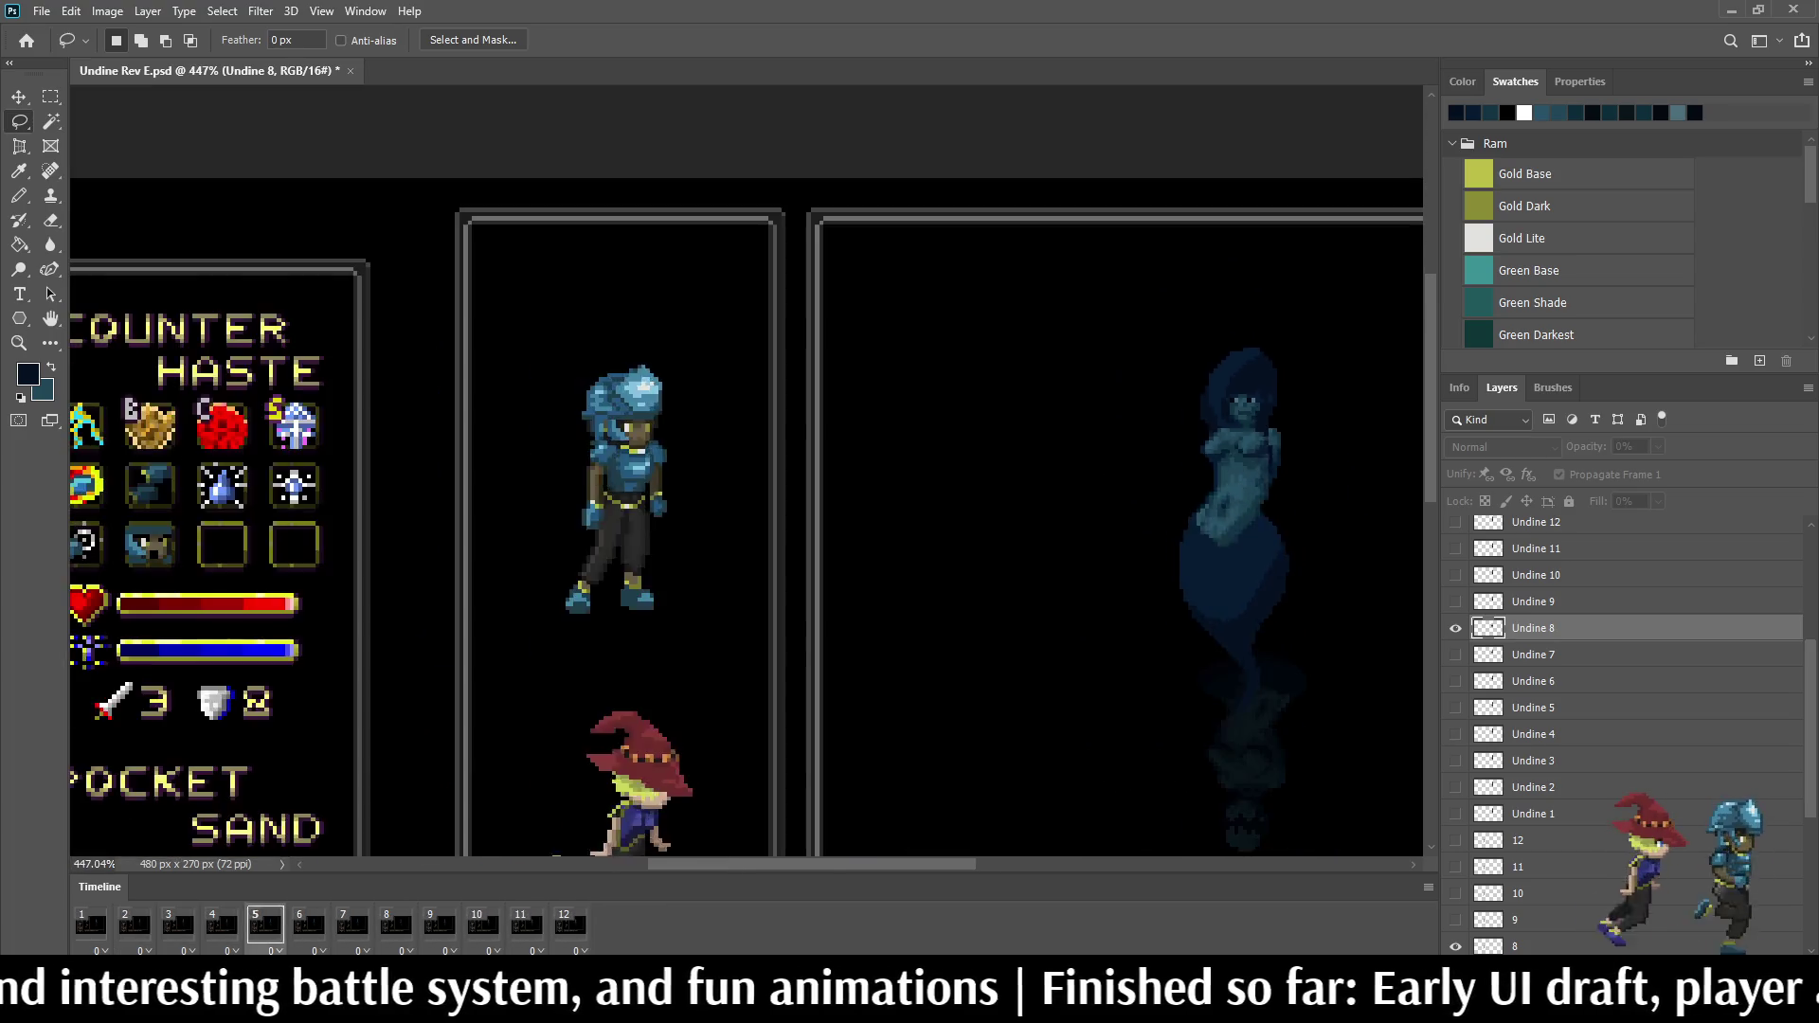
scroll(923, 527, "down", 1)
scroll(924, 527, "up", 1)
scroll(923, 526, "up", 1)
scroll(924, 527, "up", 2)
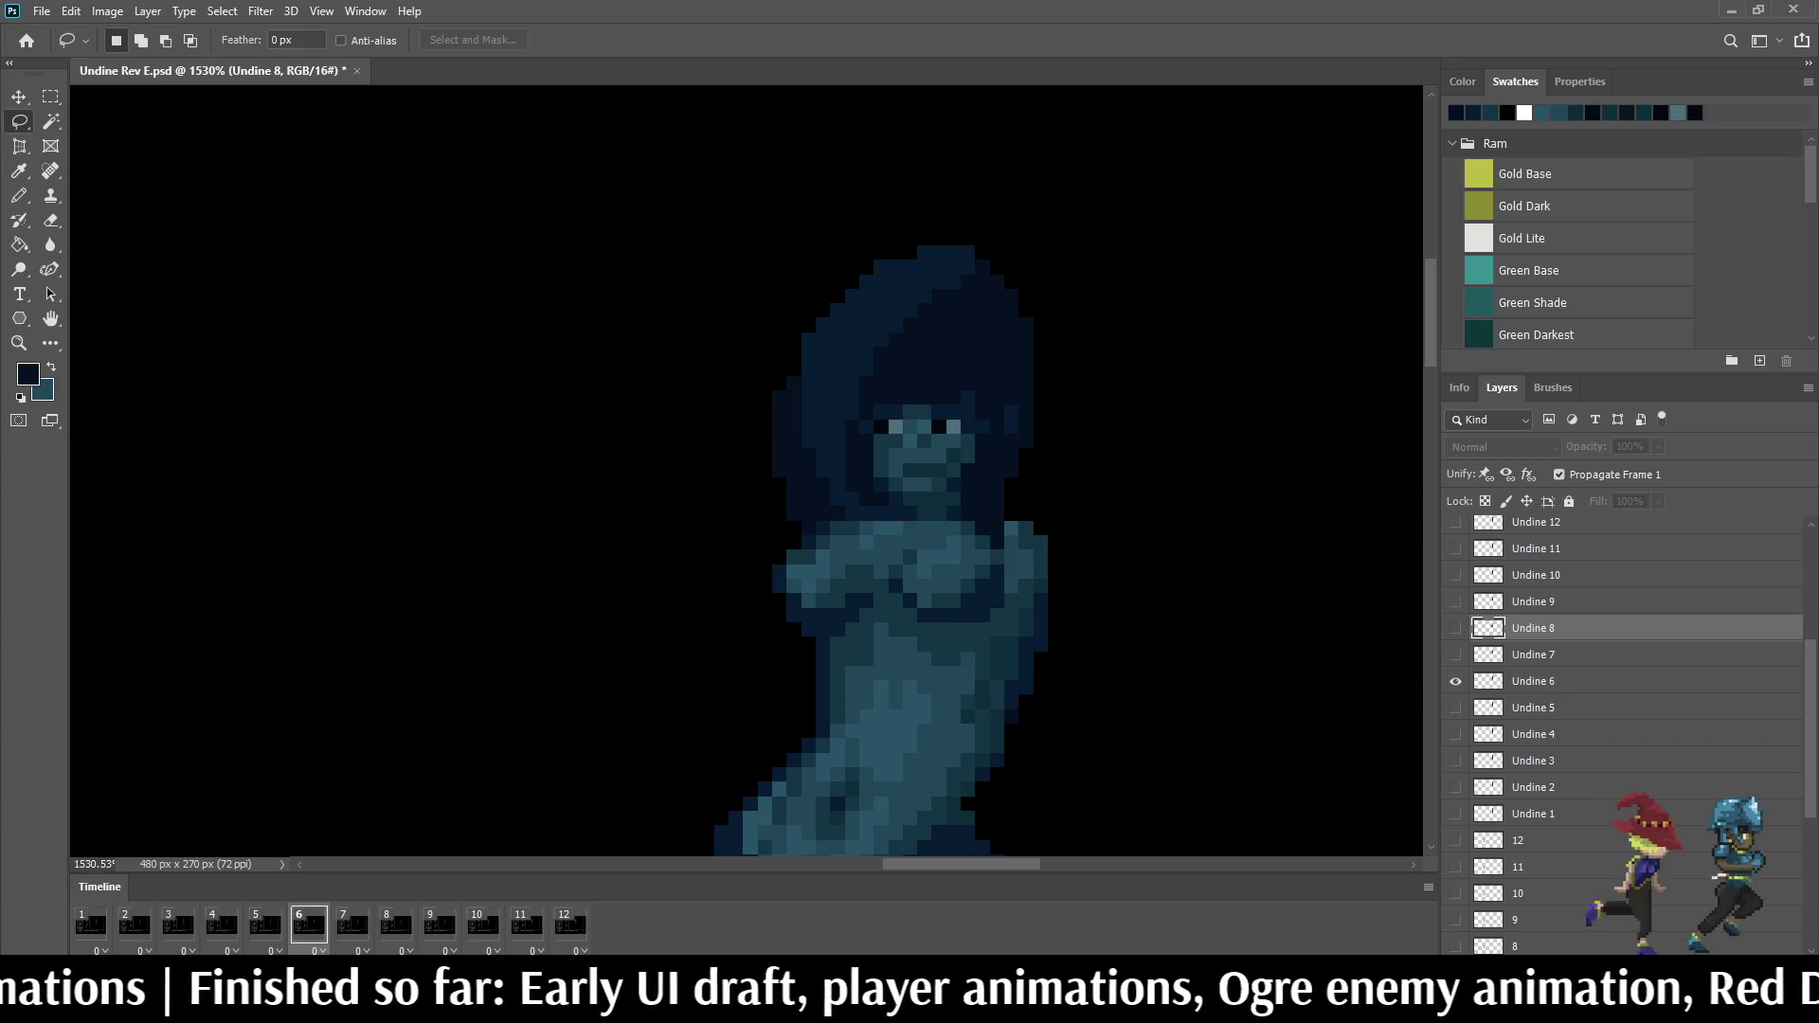
Step: On frame 5, sample the teal and pencil two pixels onto the forehead
key("Left")
key("Left")
key("Right")
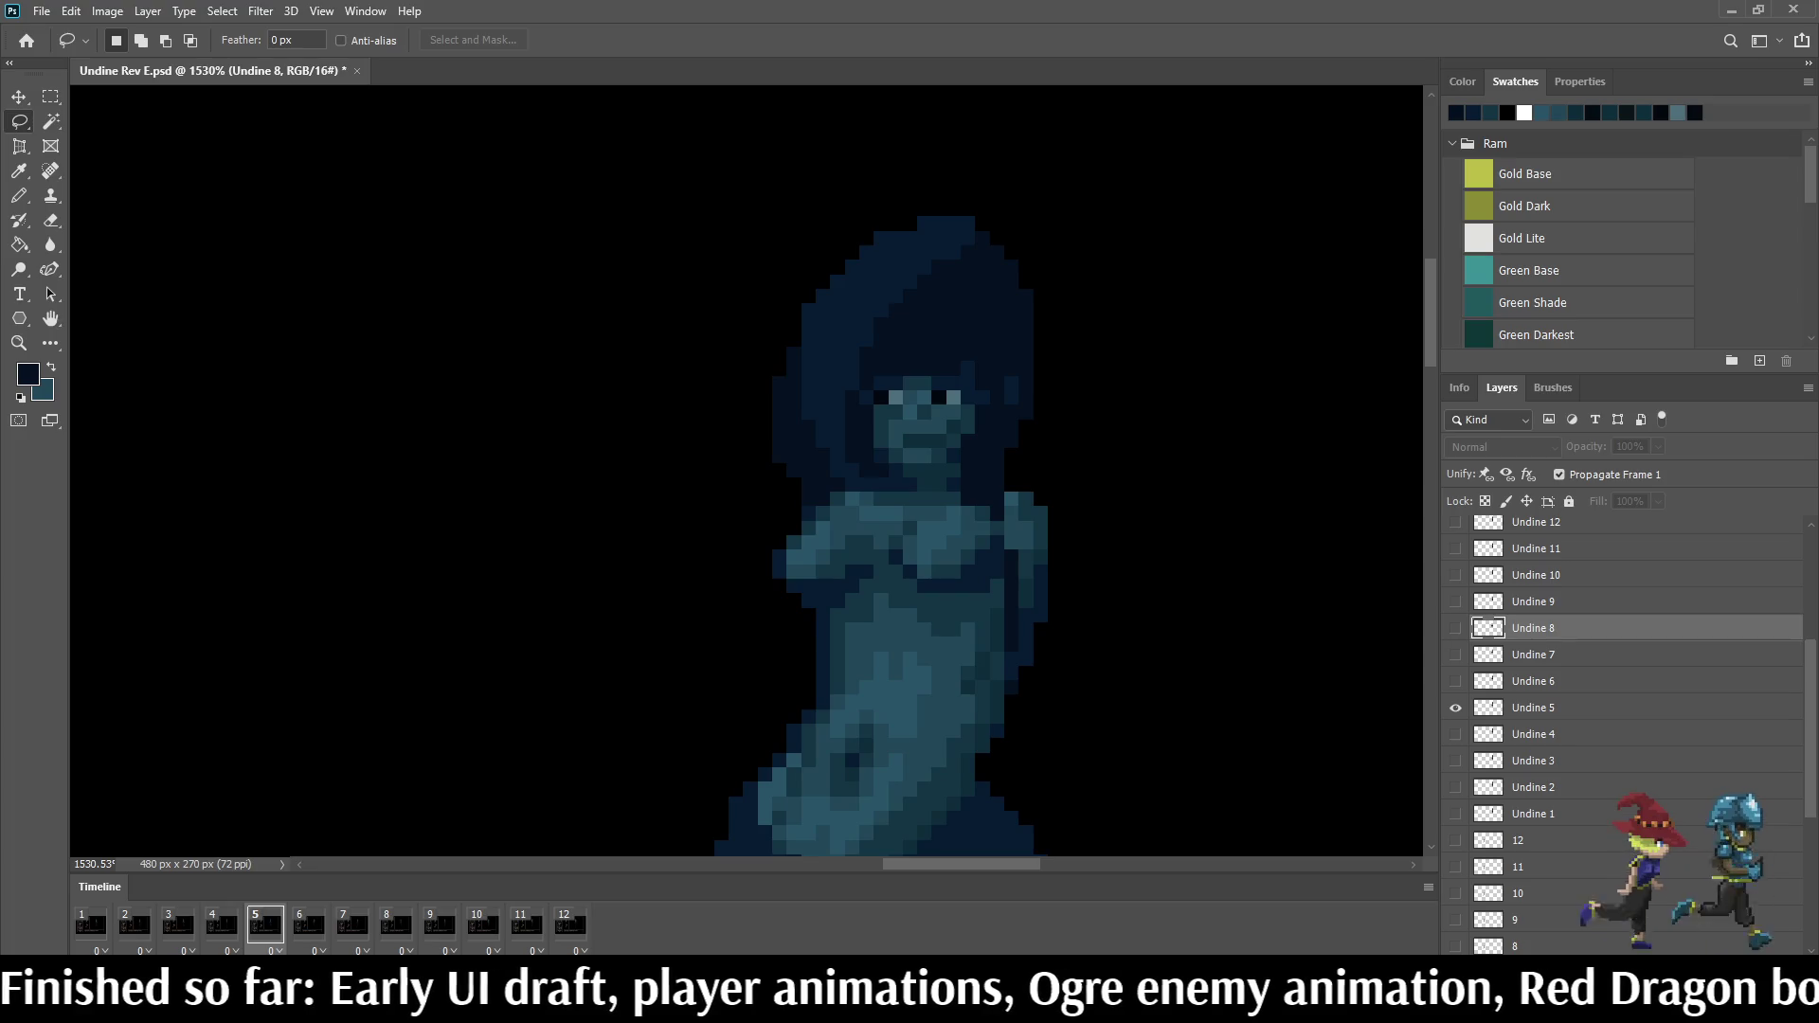
scroll(948, 391, "up", 1)
scroll(948, 390, "up", 2)
scroll(947, 391, "up", 2)
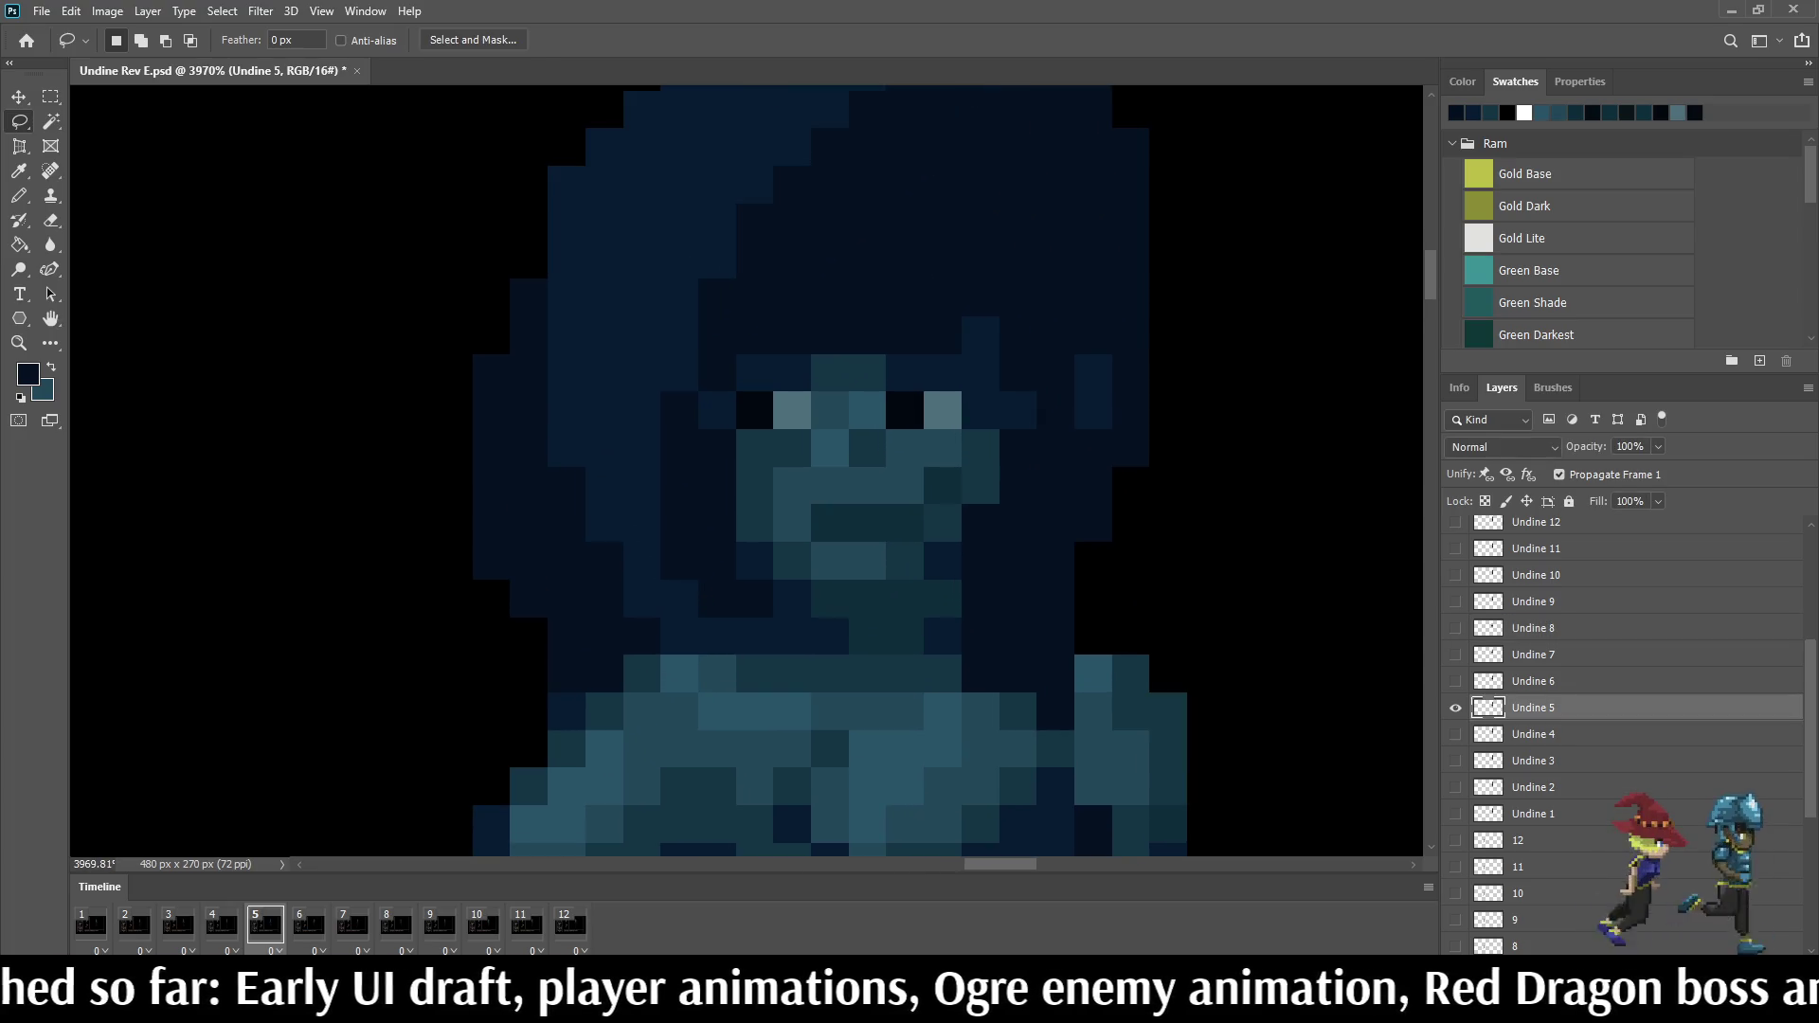
key("i")
key("b")
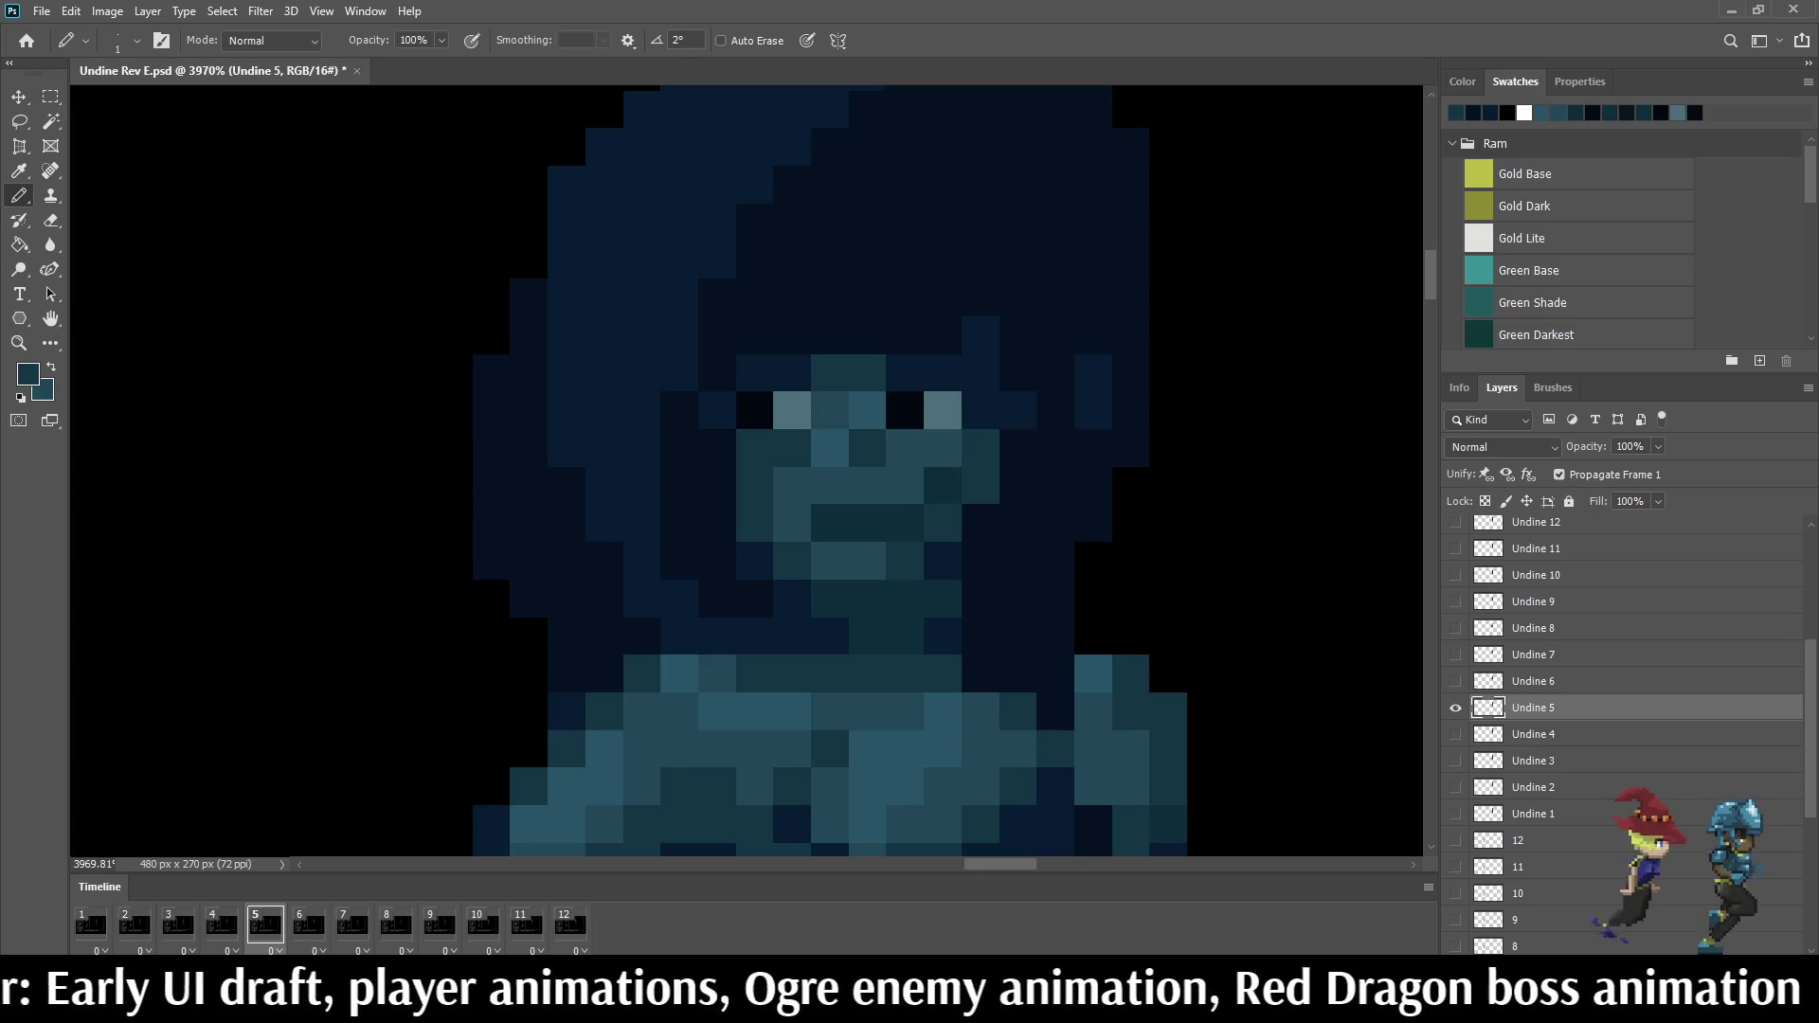
left_click(831, 336)
left_click(904, 337)
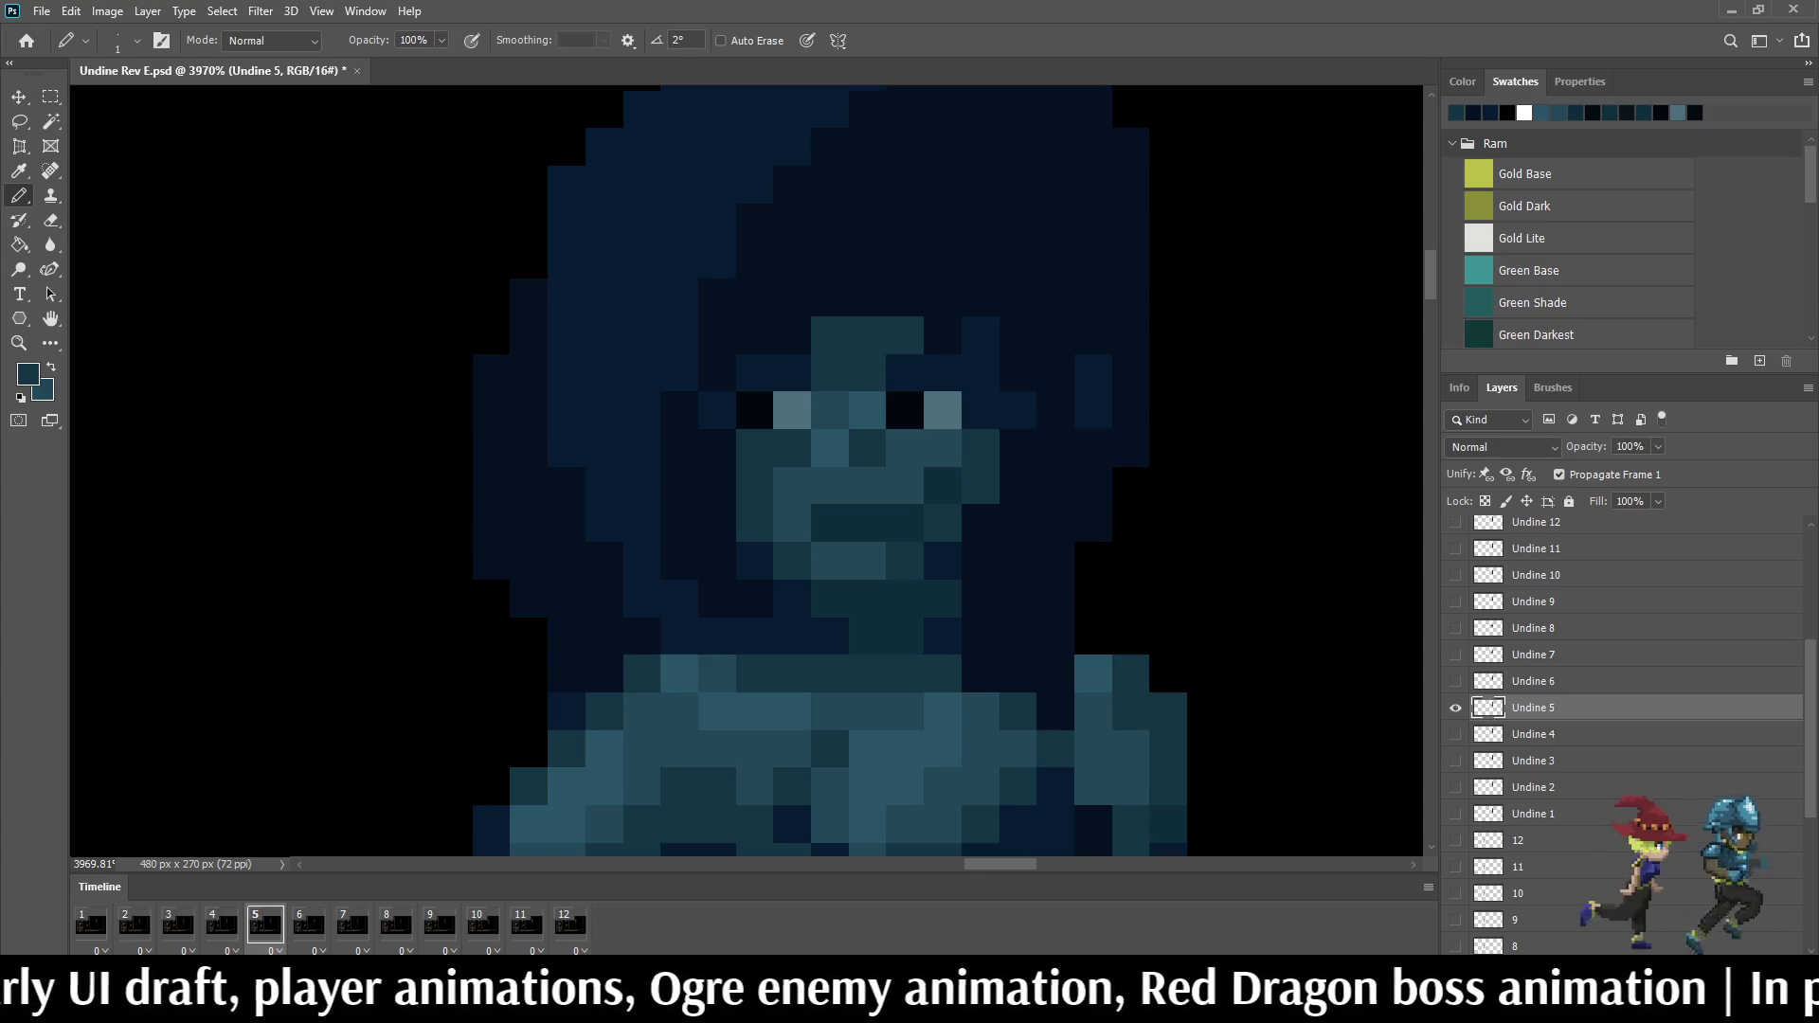
scroll(876, 321, "down", 3)
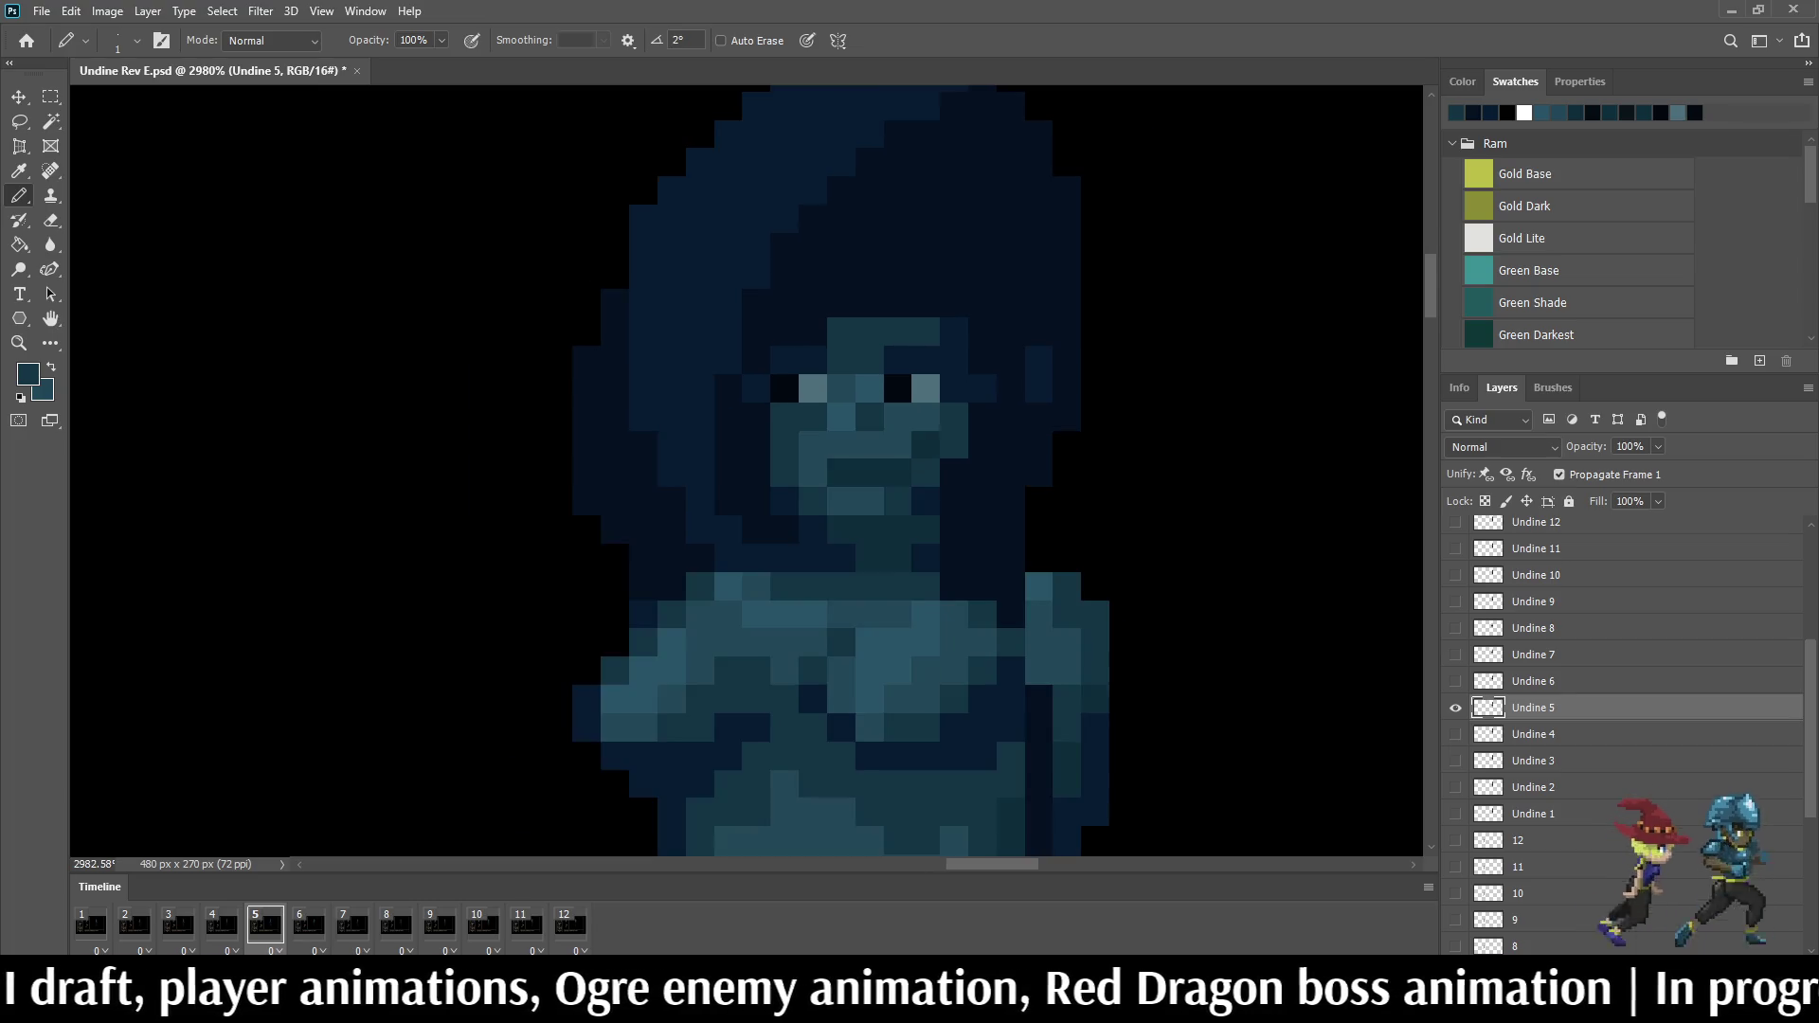
Step: Flip between frames 5 and 6 to compare, then paint a teal block above frame 6's face
key("Right")
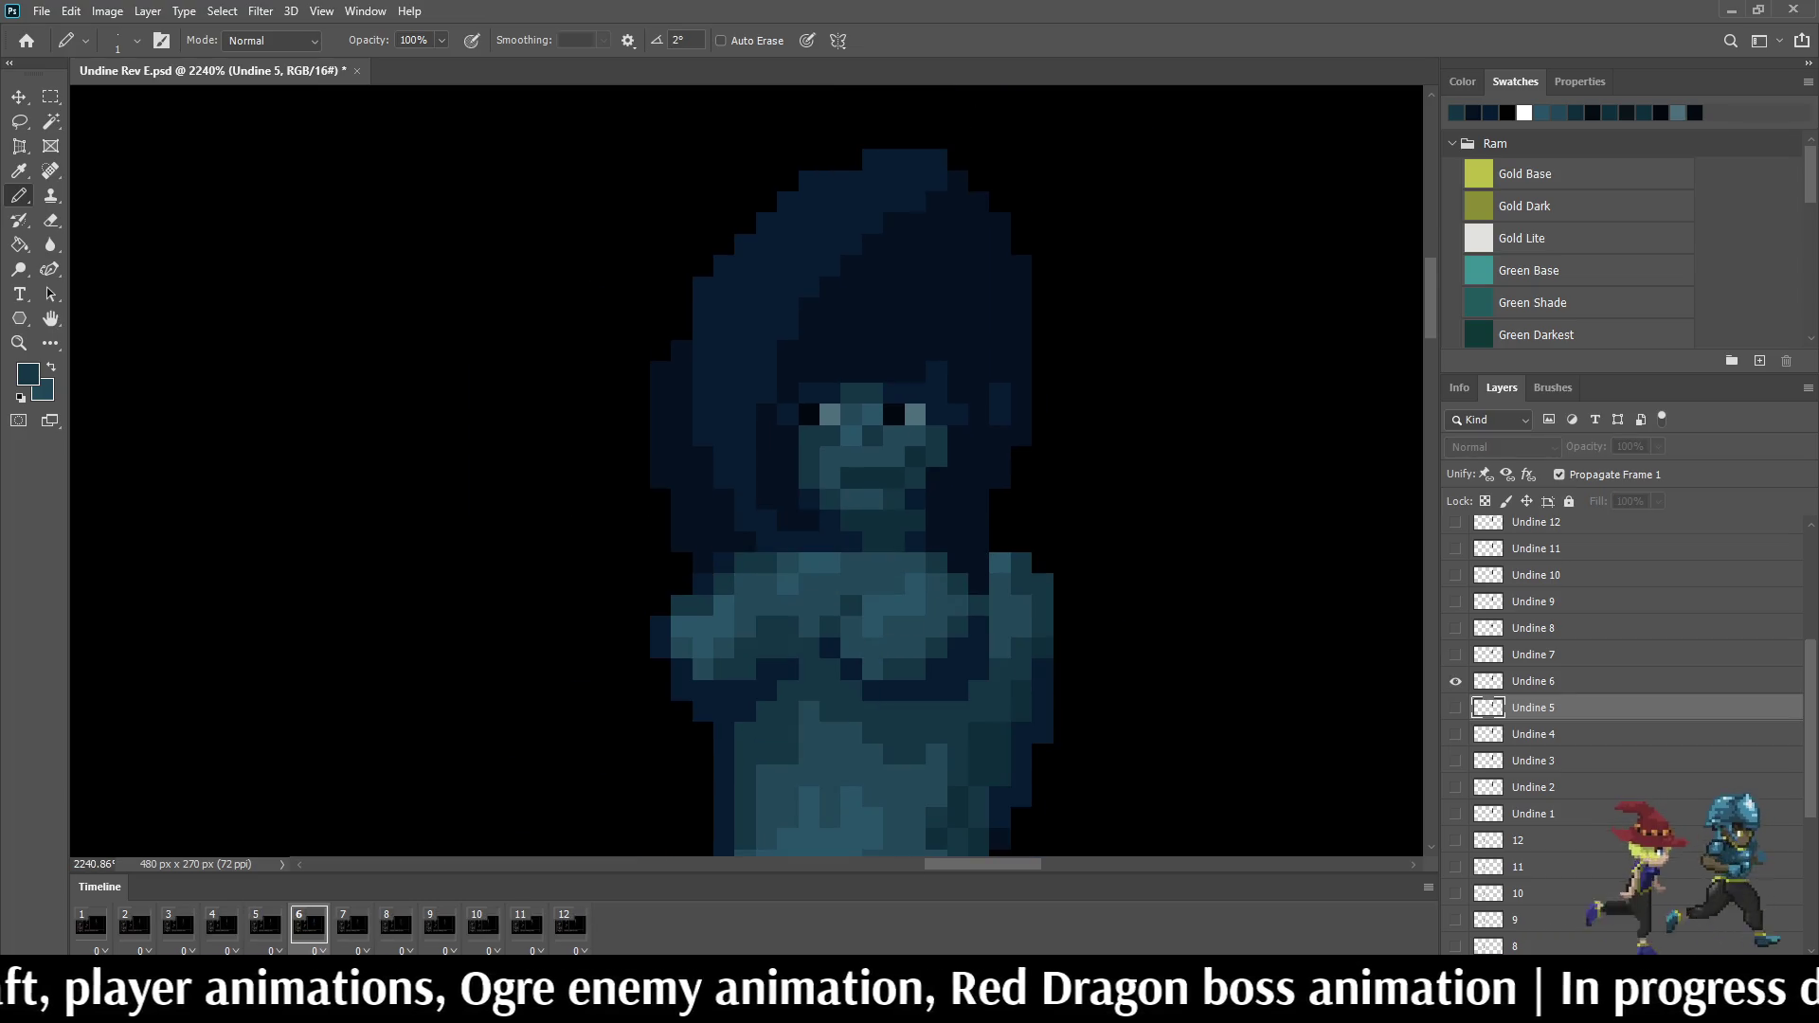
key("Left")
scroll(874, 384, "up", 3)
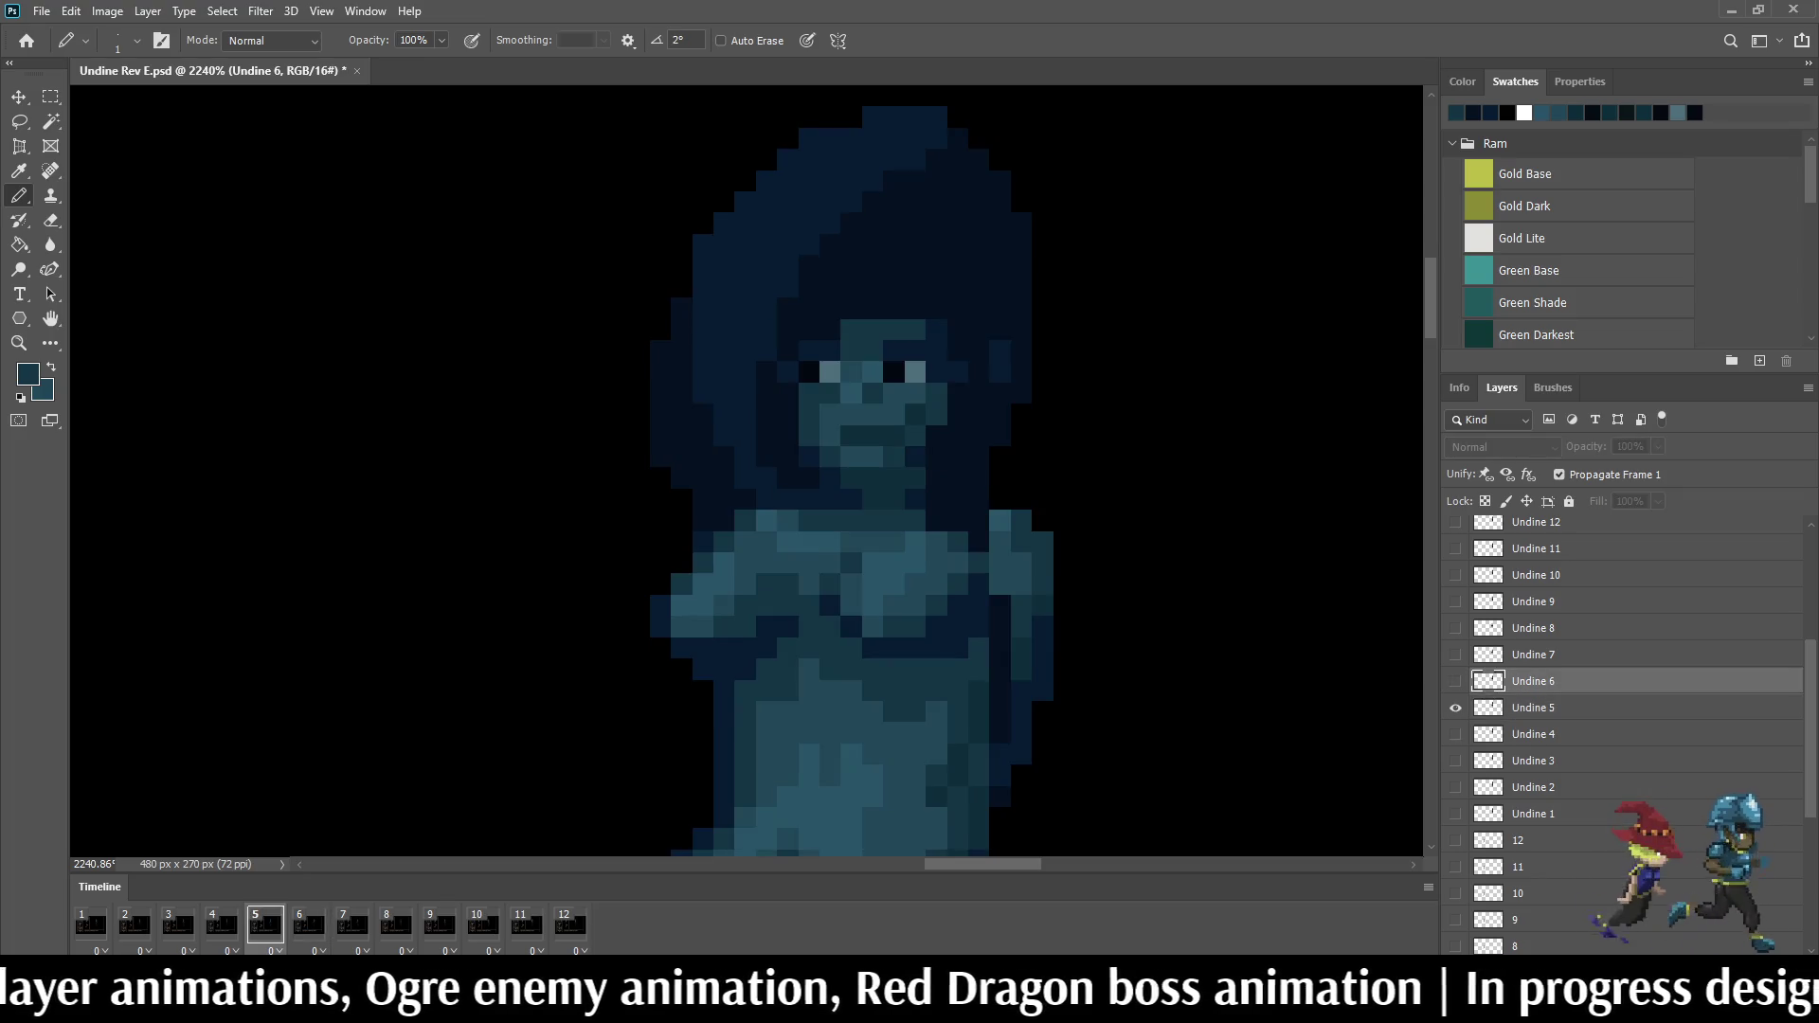
key("Right")
scroll(854, 470, "up", 1)
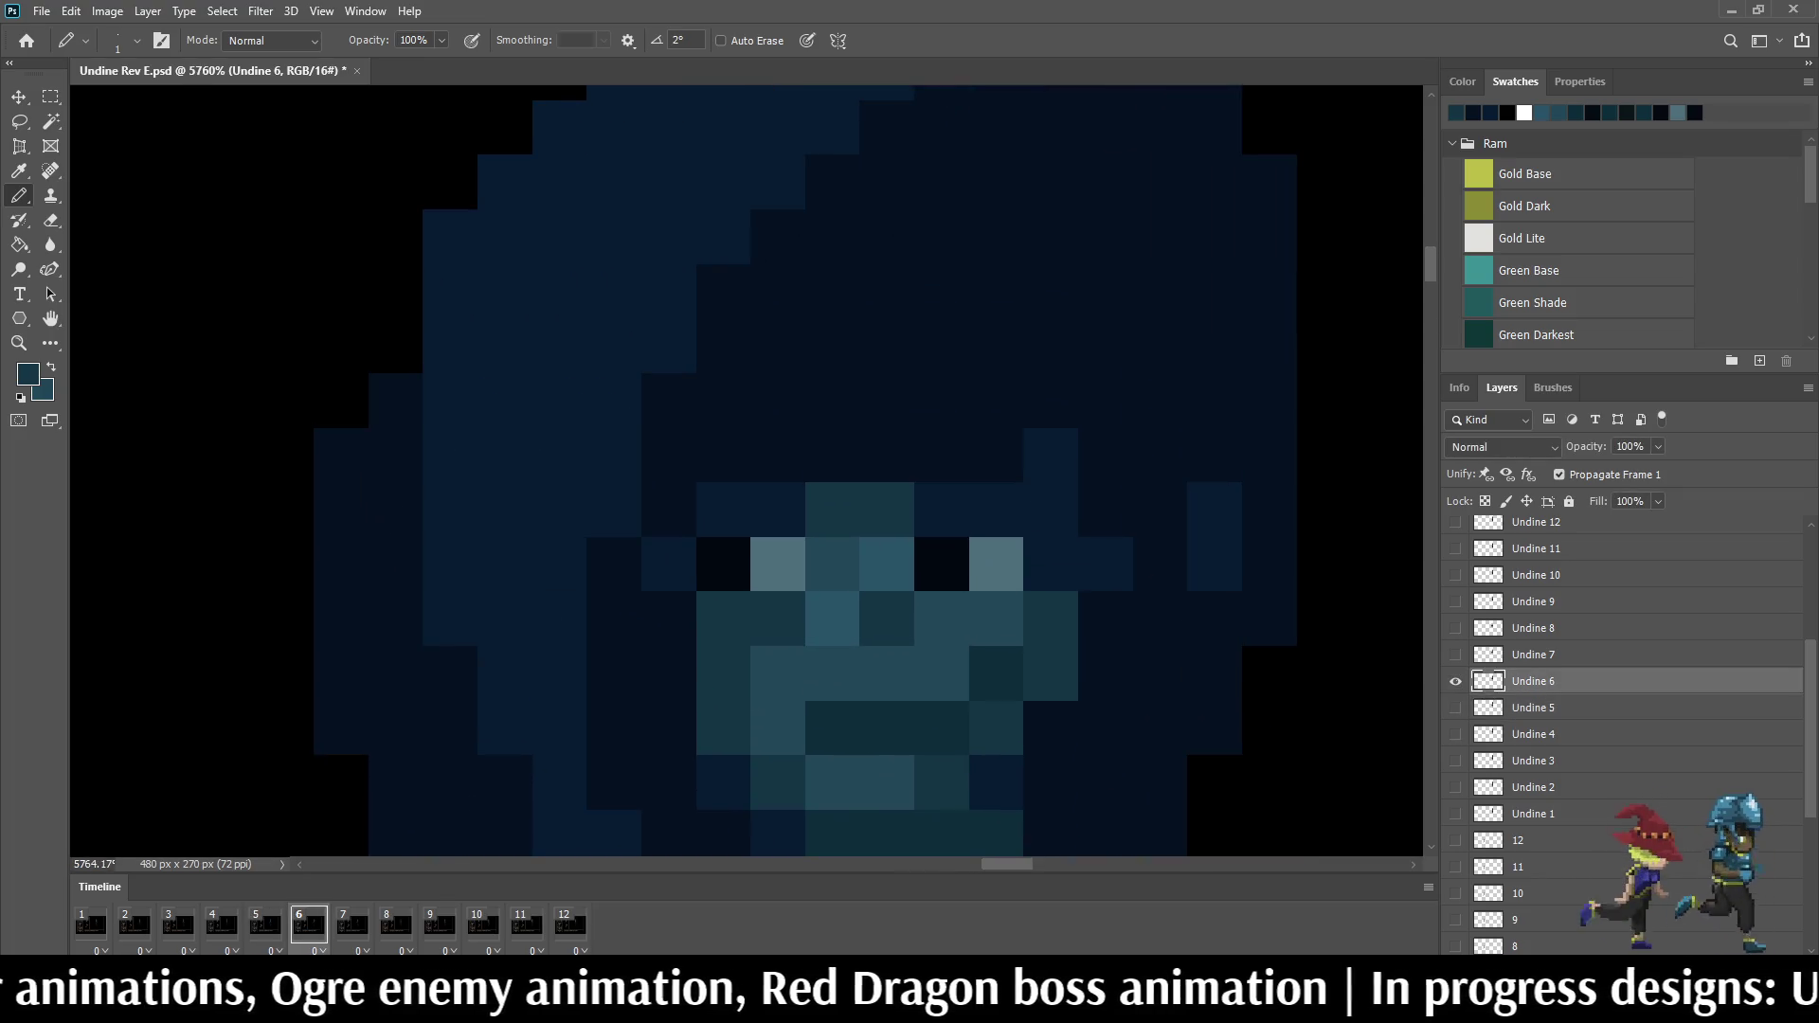
key("Left")
key("Right")
left_click_drag(885, 402, 940, 402)
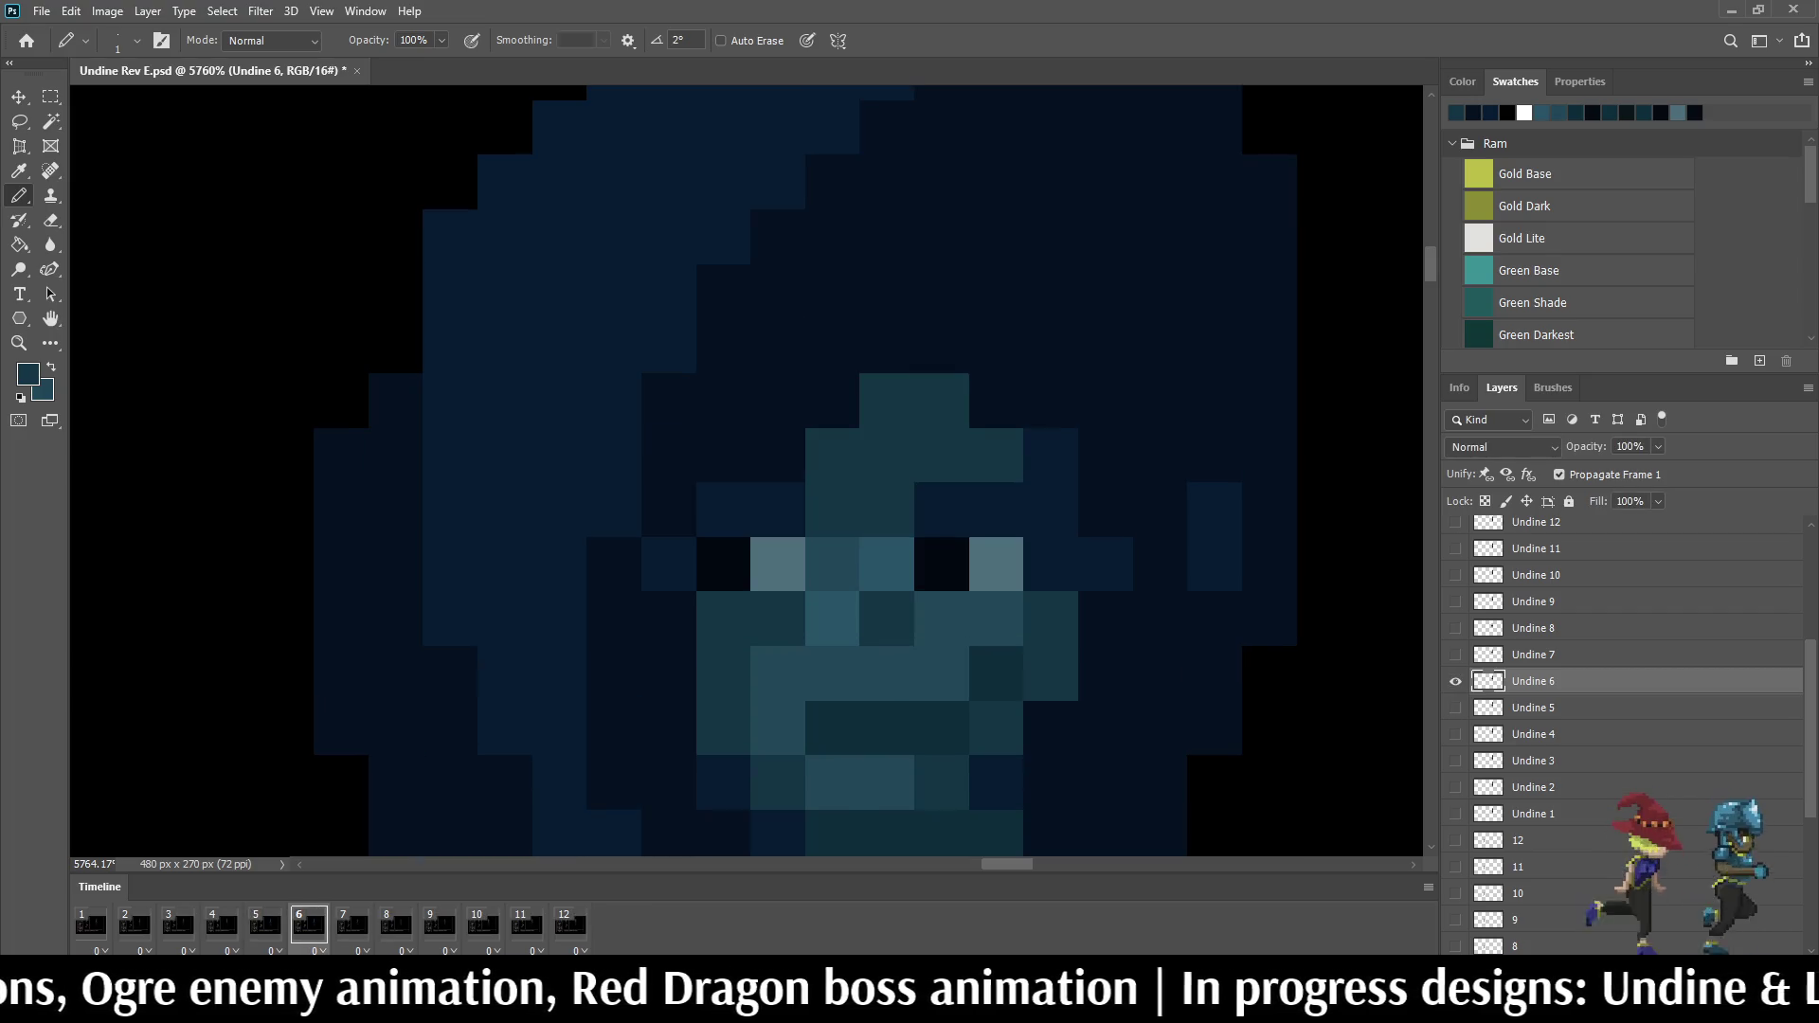
scroll(1034, 406, "down", 5)
scroll(1034, 406, "down", 3)
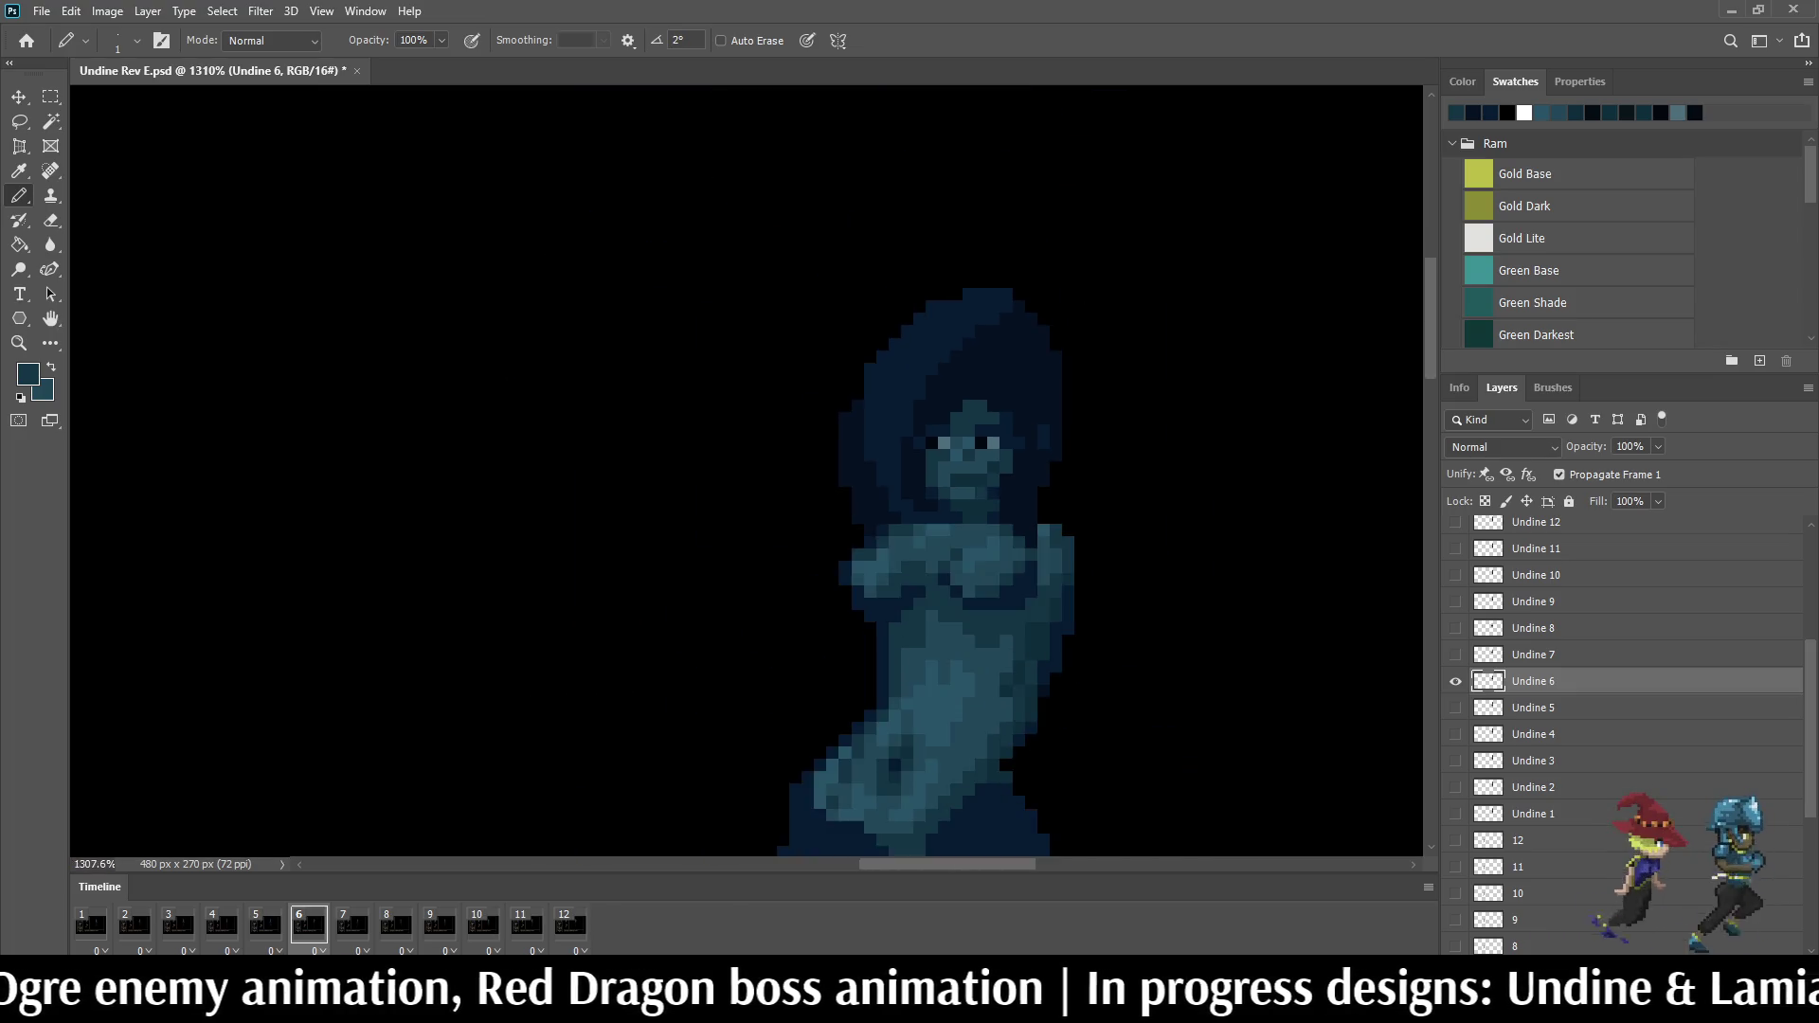
scroll(1034, 405, "down", 2)
Step: On frame 7, pencil teal pixels onto Undine's face and the row just above it
key("Right")
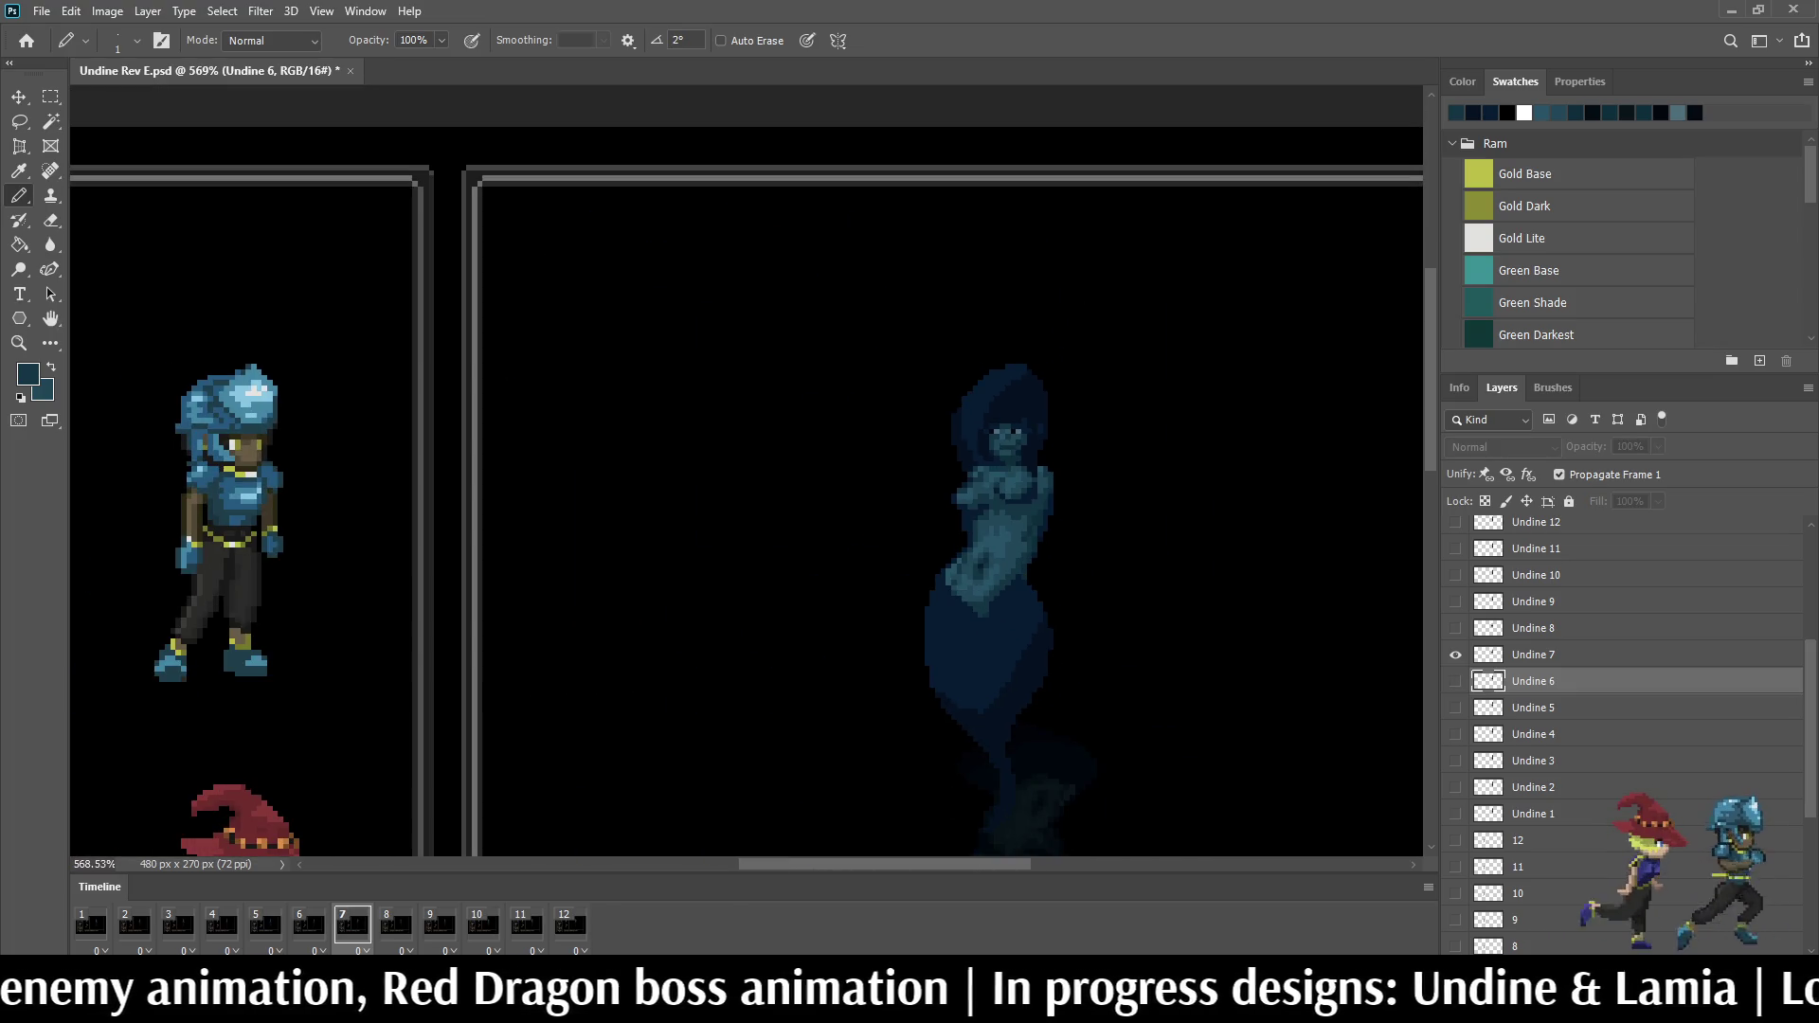
key("alt+bracketright")
scroll(1010, 427, "up", 1)
scroll(1009, 426, "up", 1)
scroll(1009, 428, "up", 1)
scroll(1009, 427, "up", 1)
scroll(1012, 371, "up", 2)
scroll(1012, 372, "up", 2)
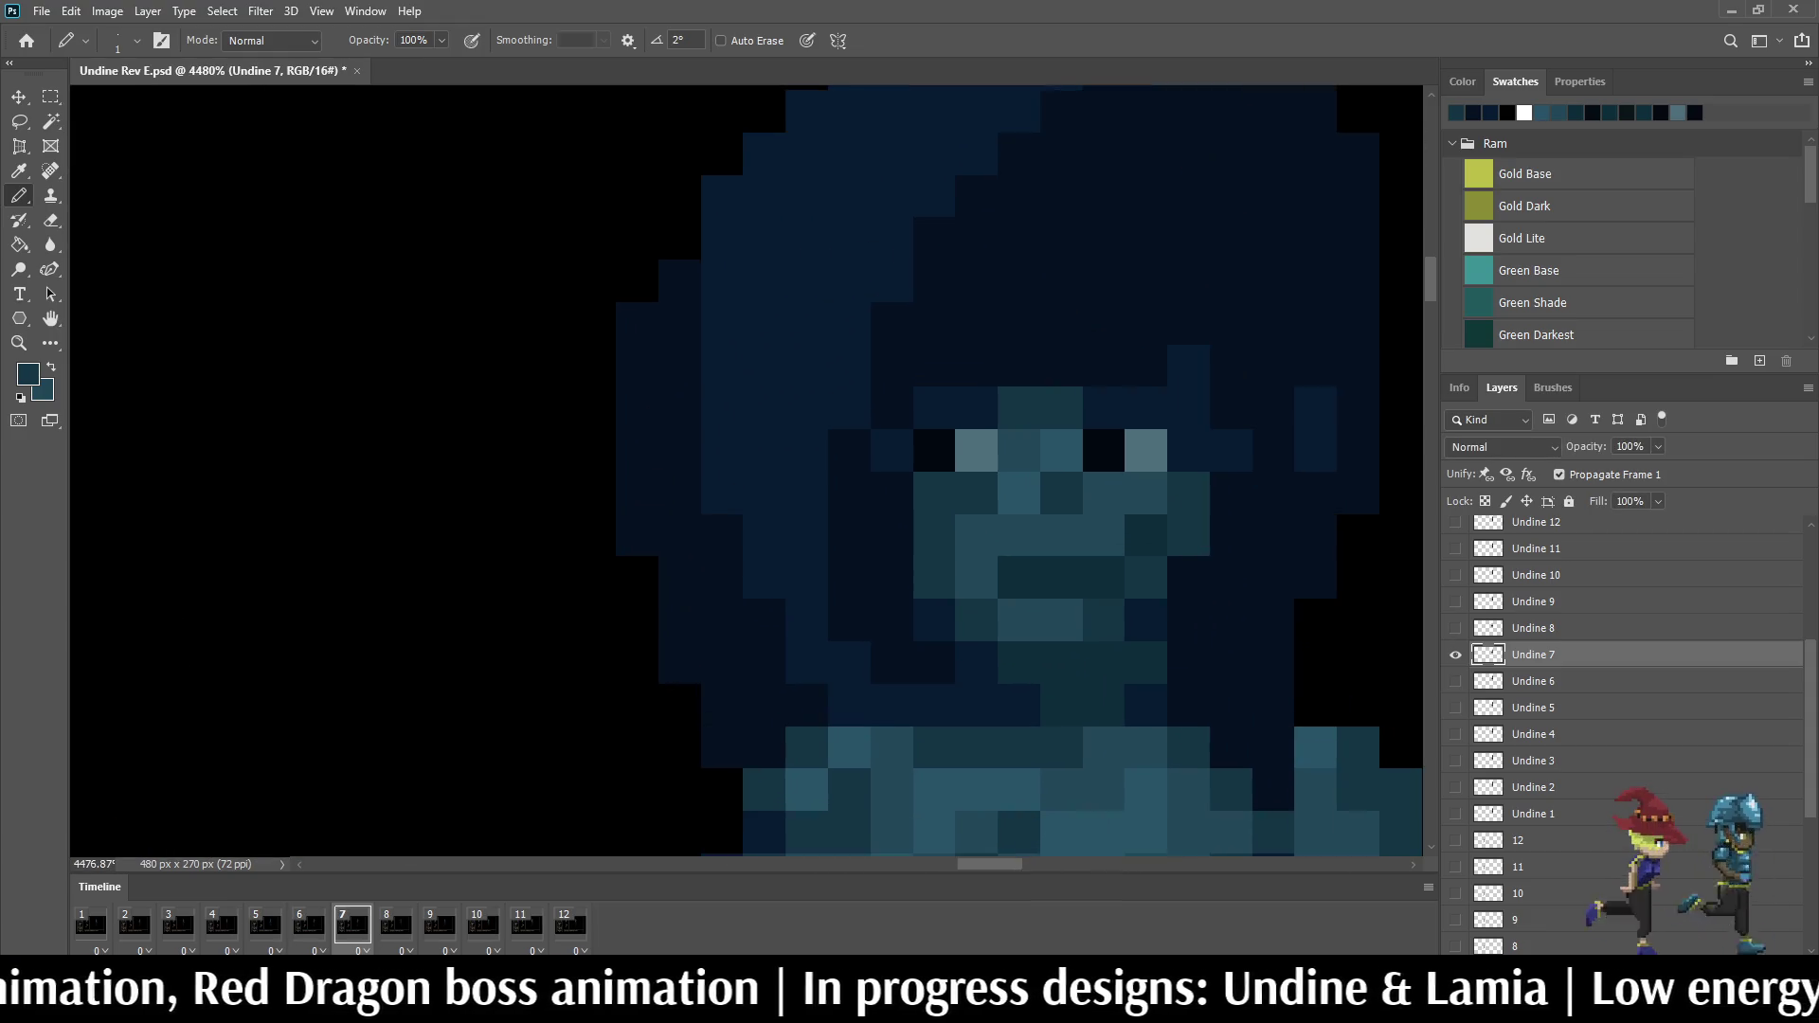
left_click_drag(1062, 365, 1104, 366)
left_click(1147, 364)
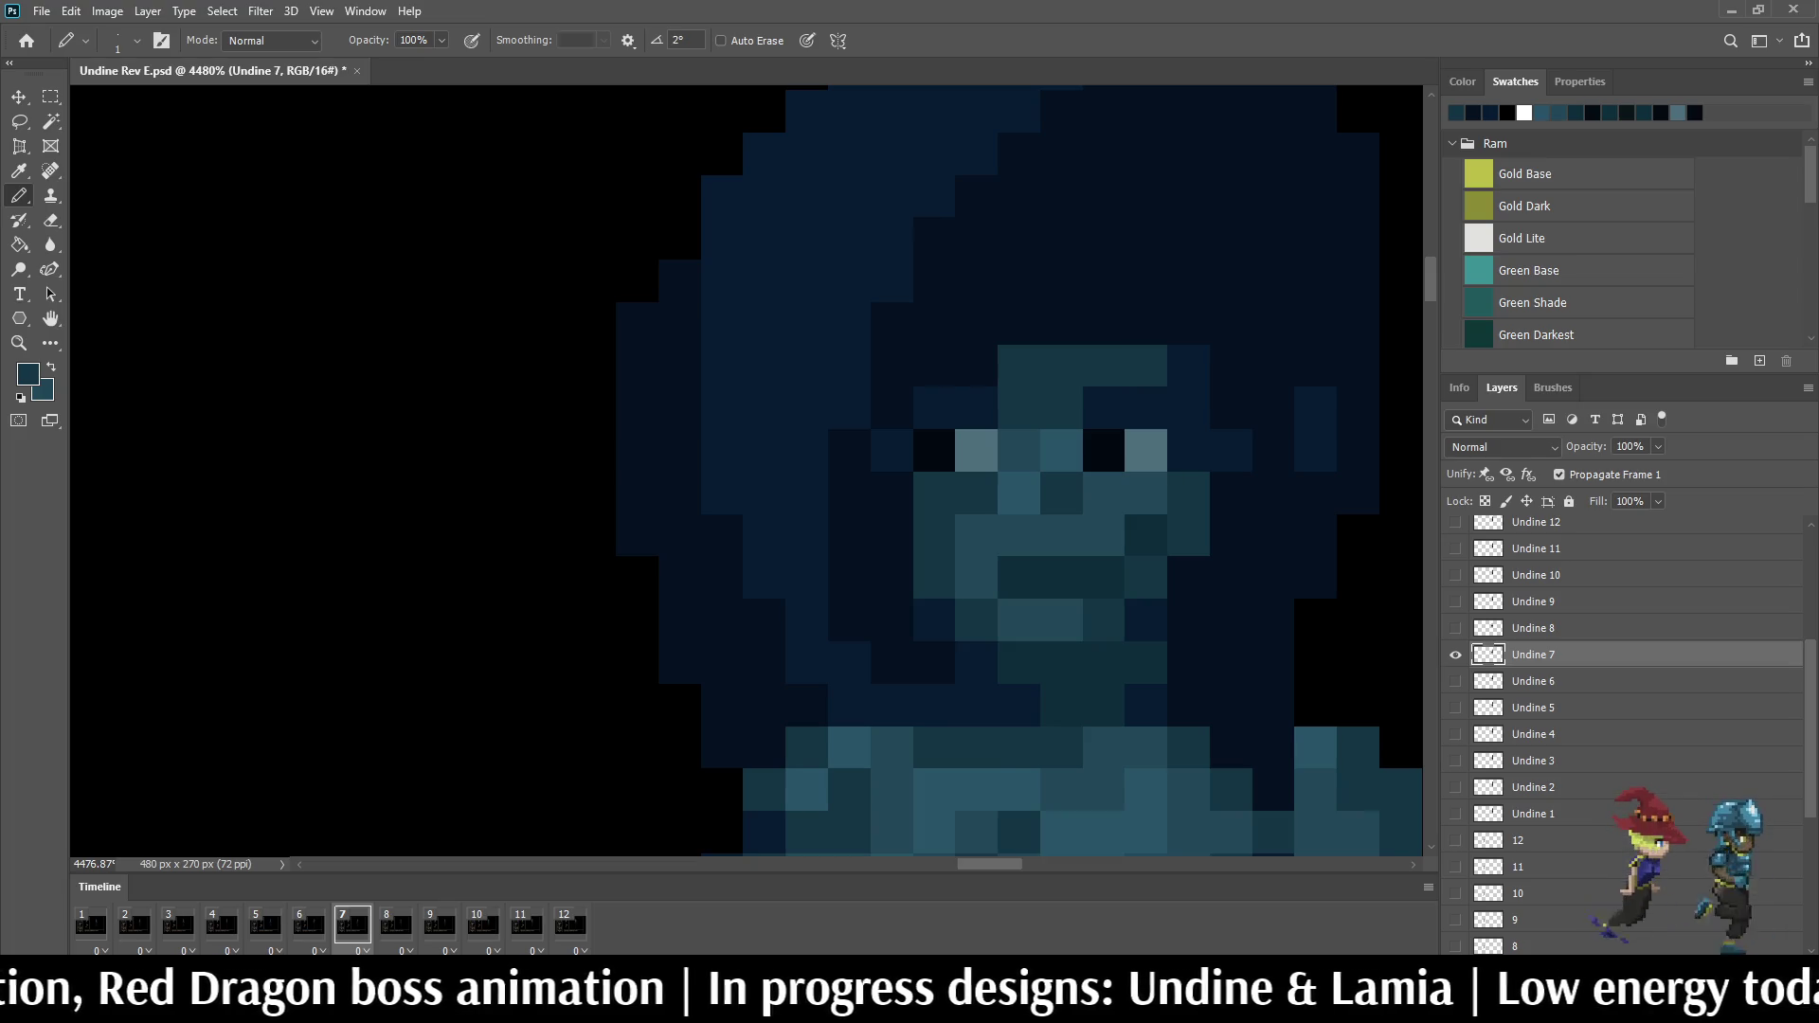
left_click_drag(1061, 322, 1104, 322)
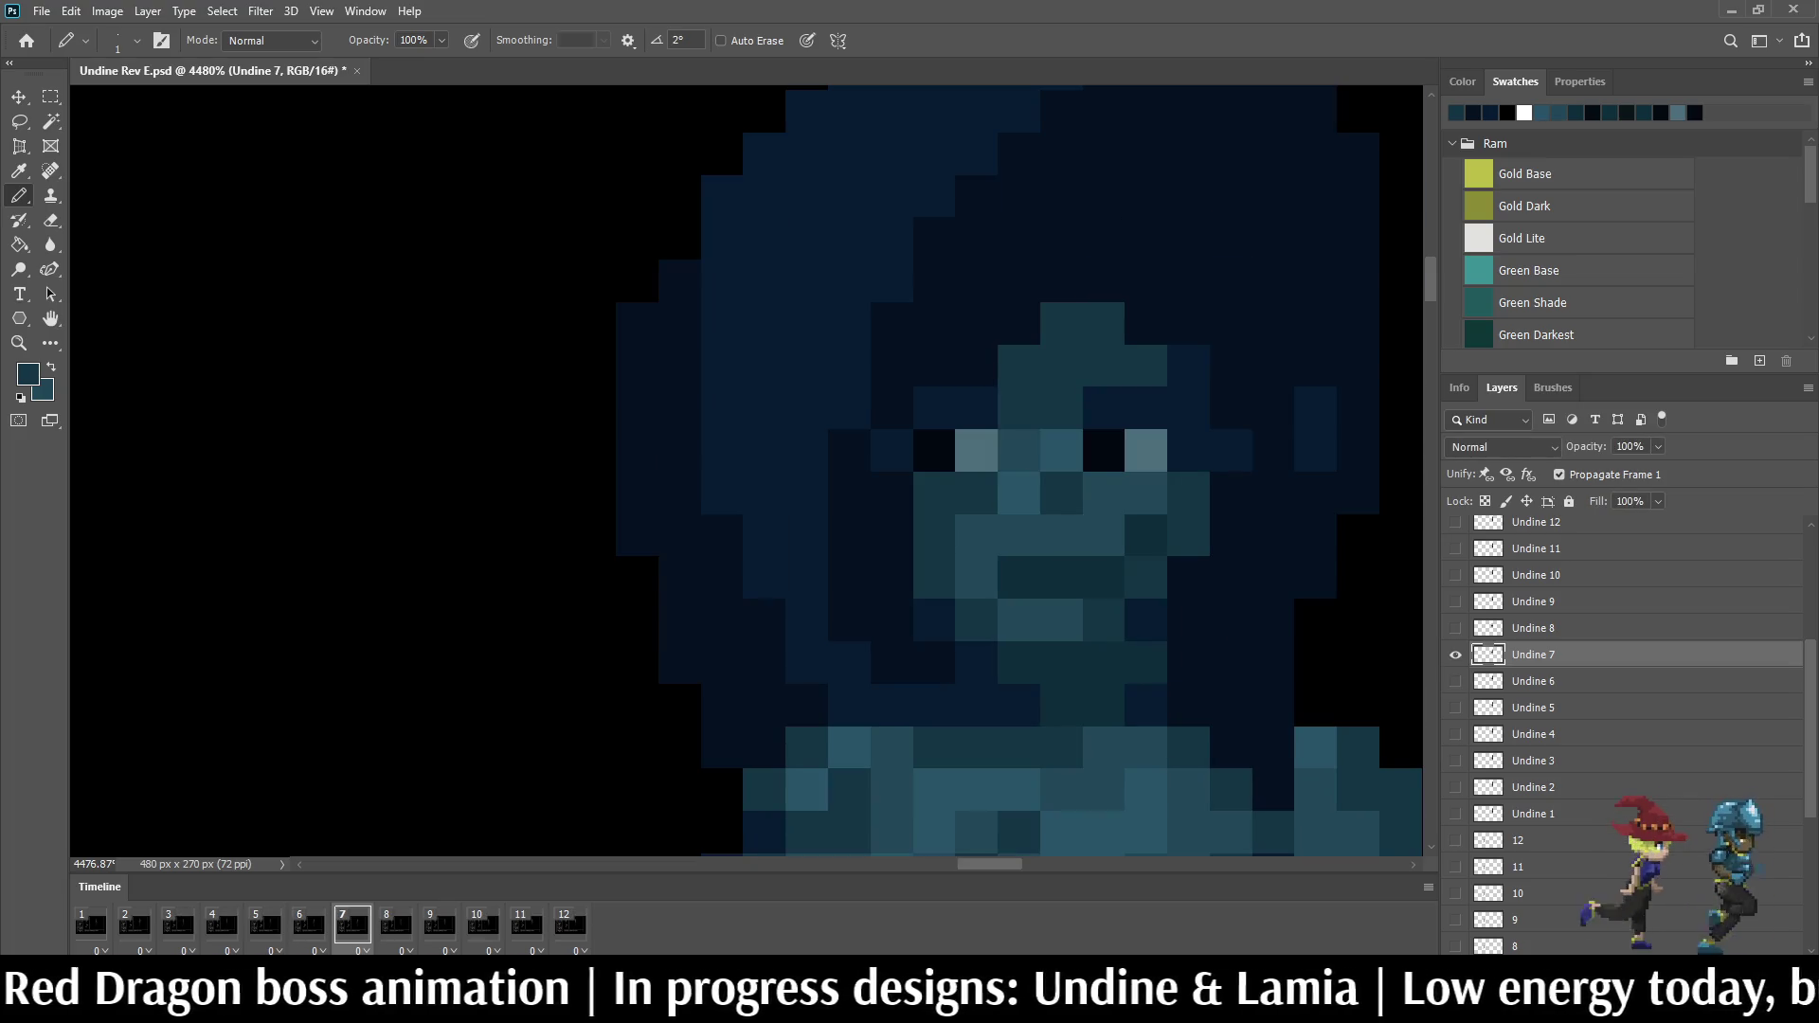
scroll(1066, 456, "down", 2)
scroll(1066, 456, "down", 2)
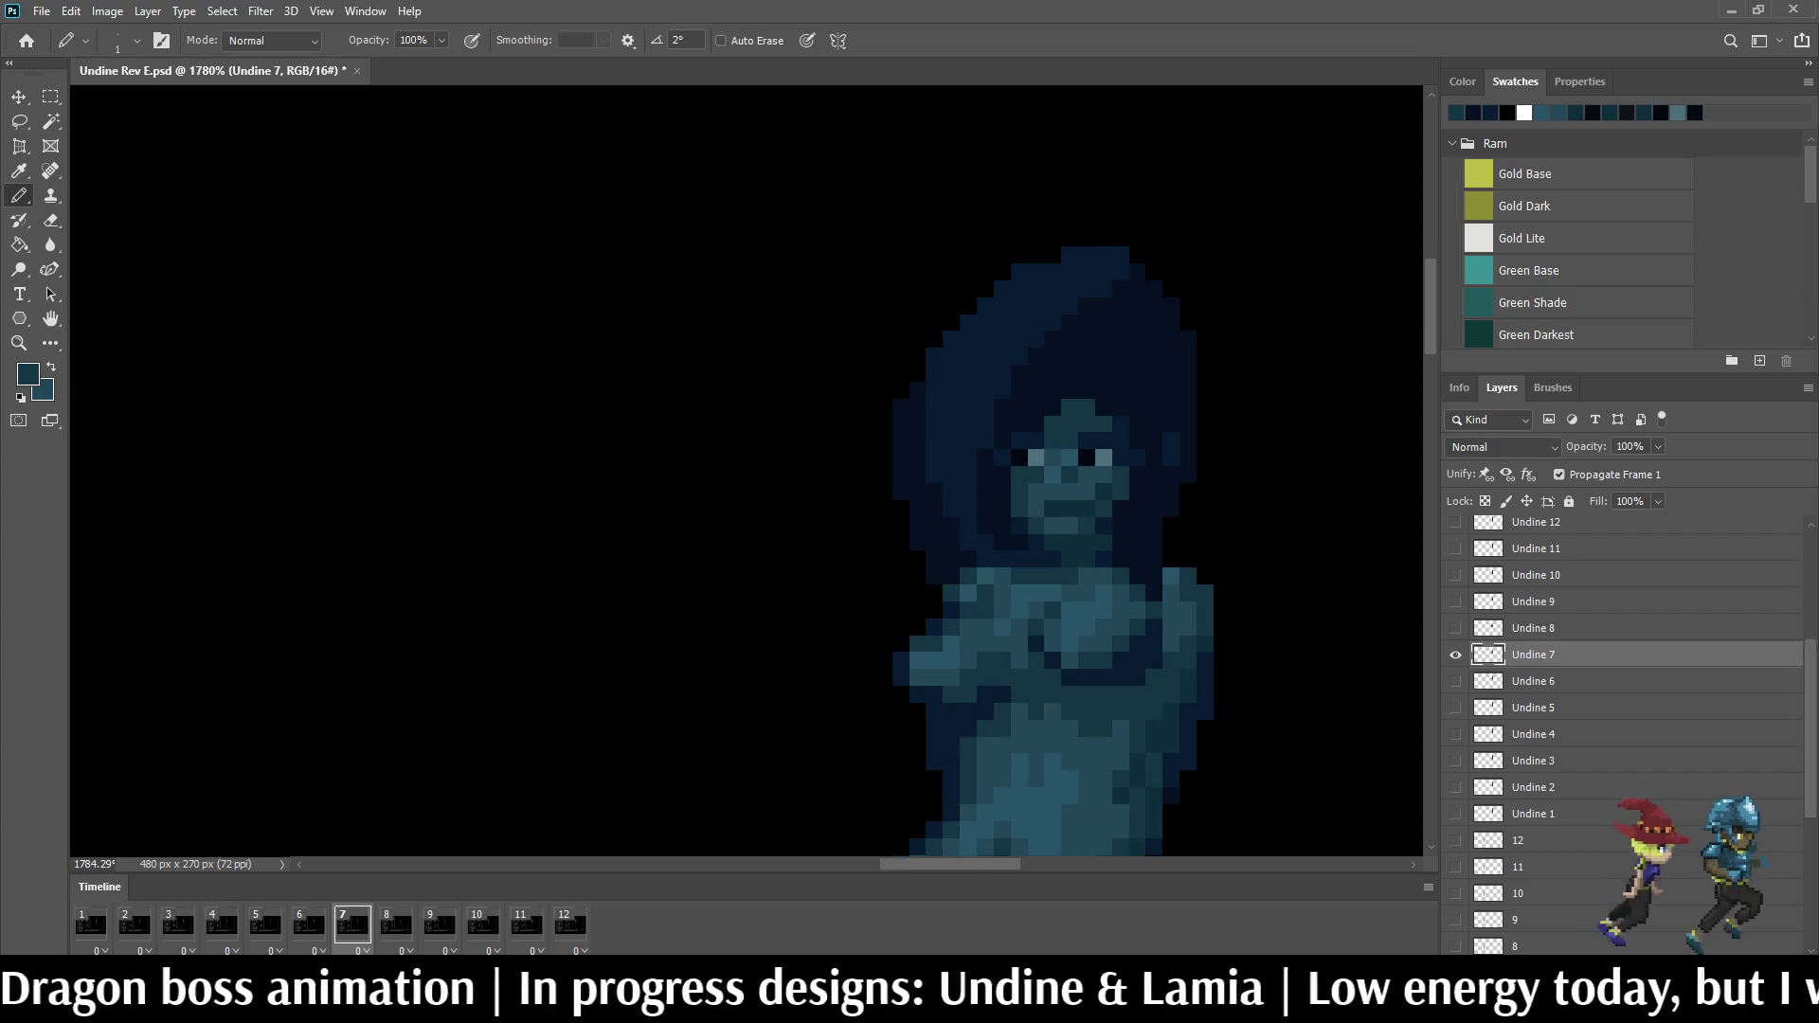
Step: Advance to frame 8 and zoom in on Undine's face
key("space")
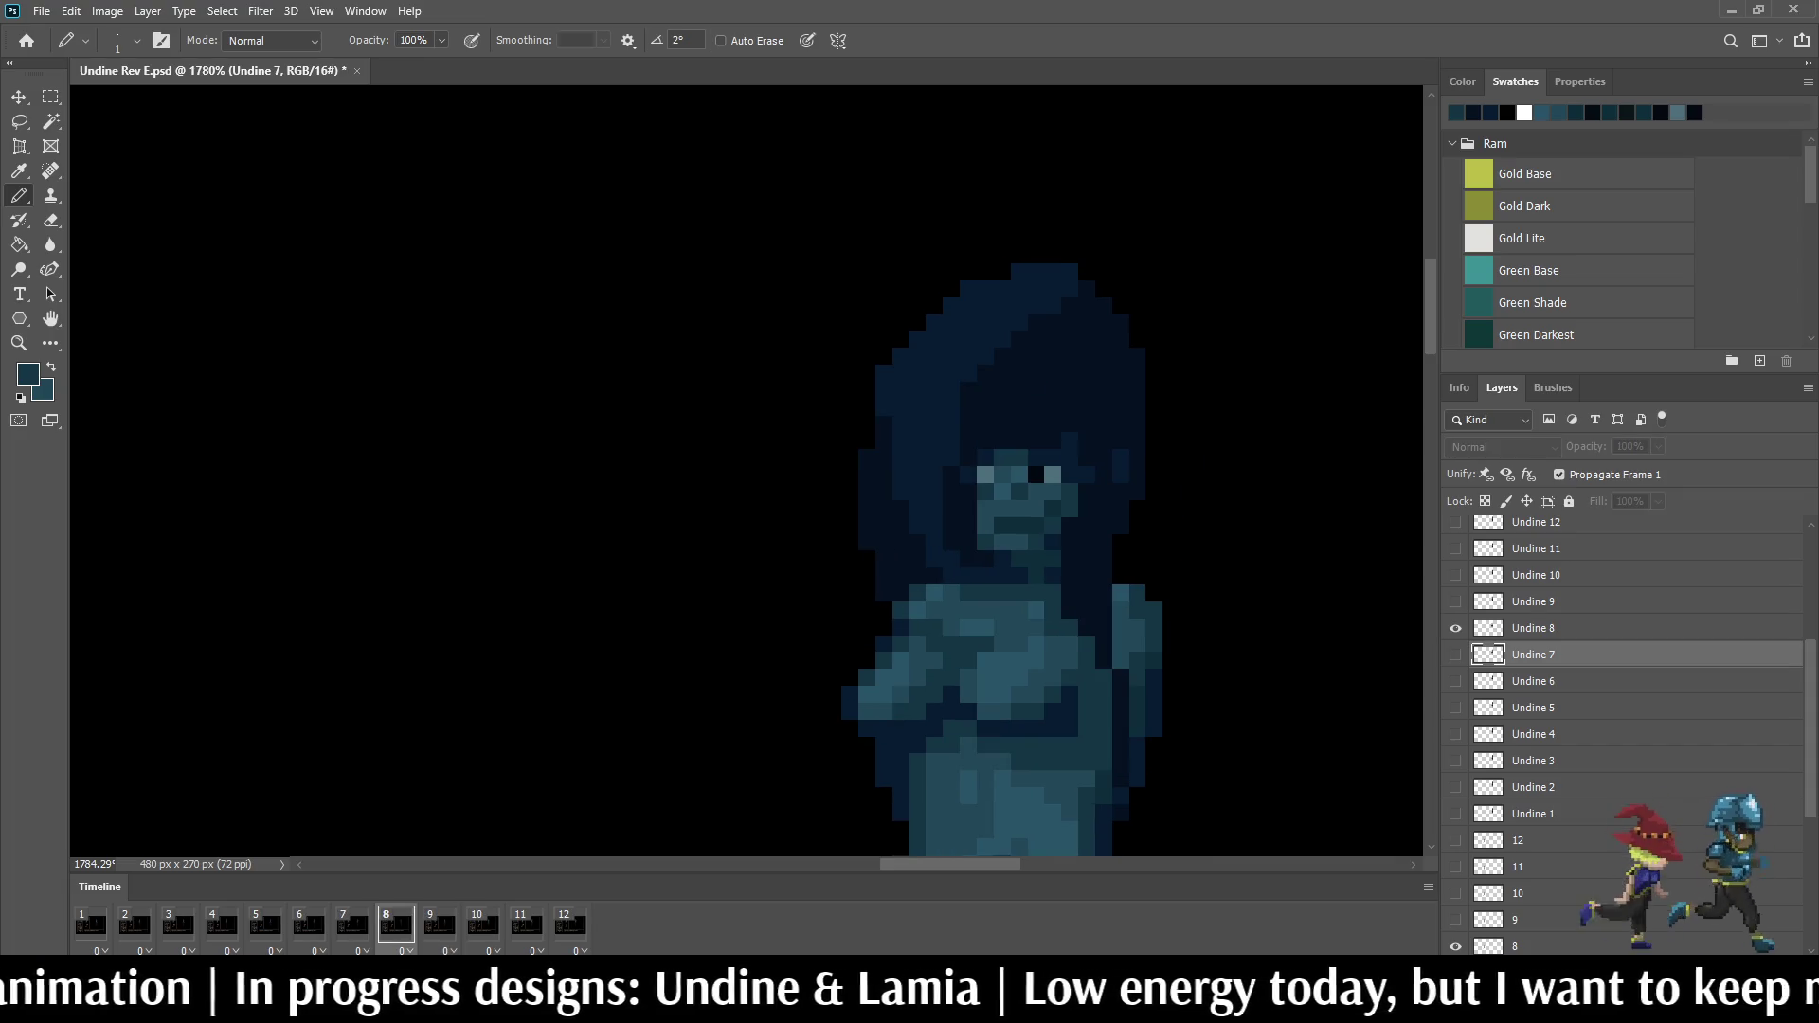
key("space")
scroll(1004, 436, "up", 2)
scroll(1004, 436, "up", 2)
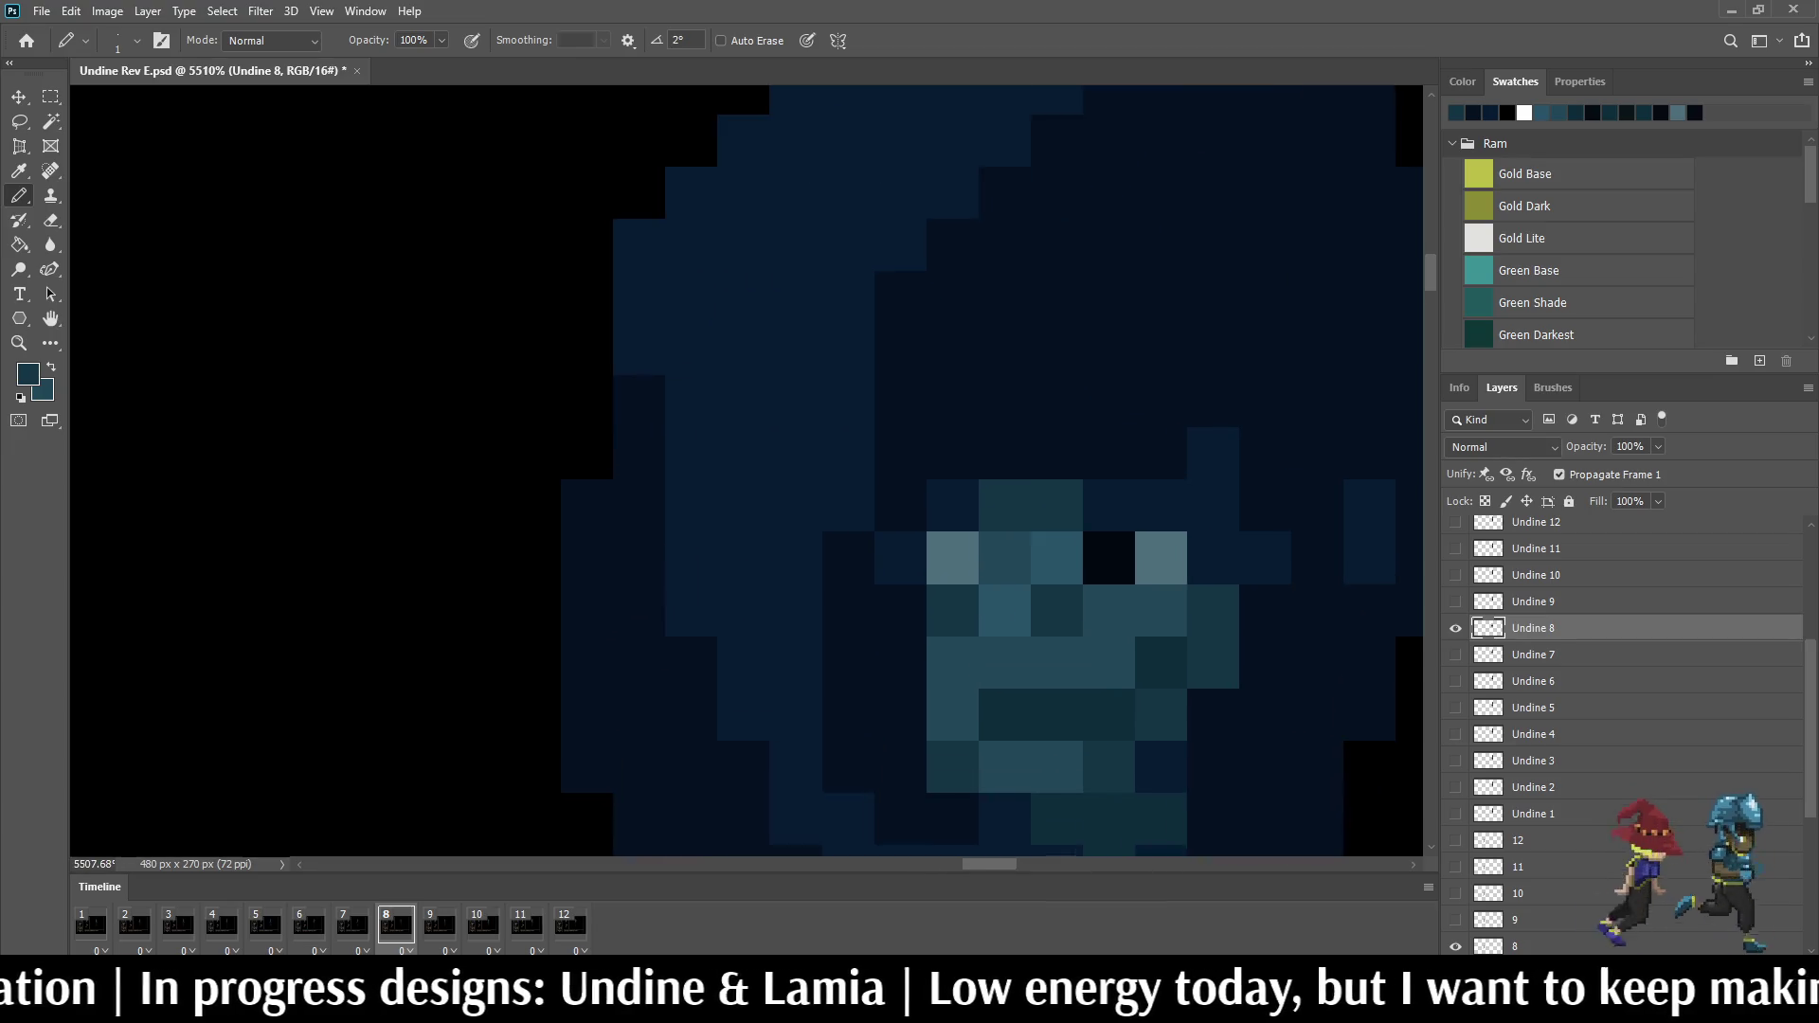
scroll(1153, 442, "down", 3)
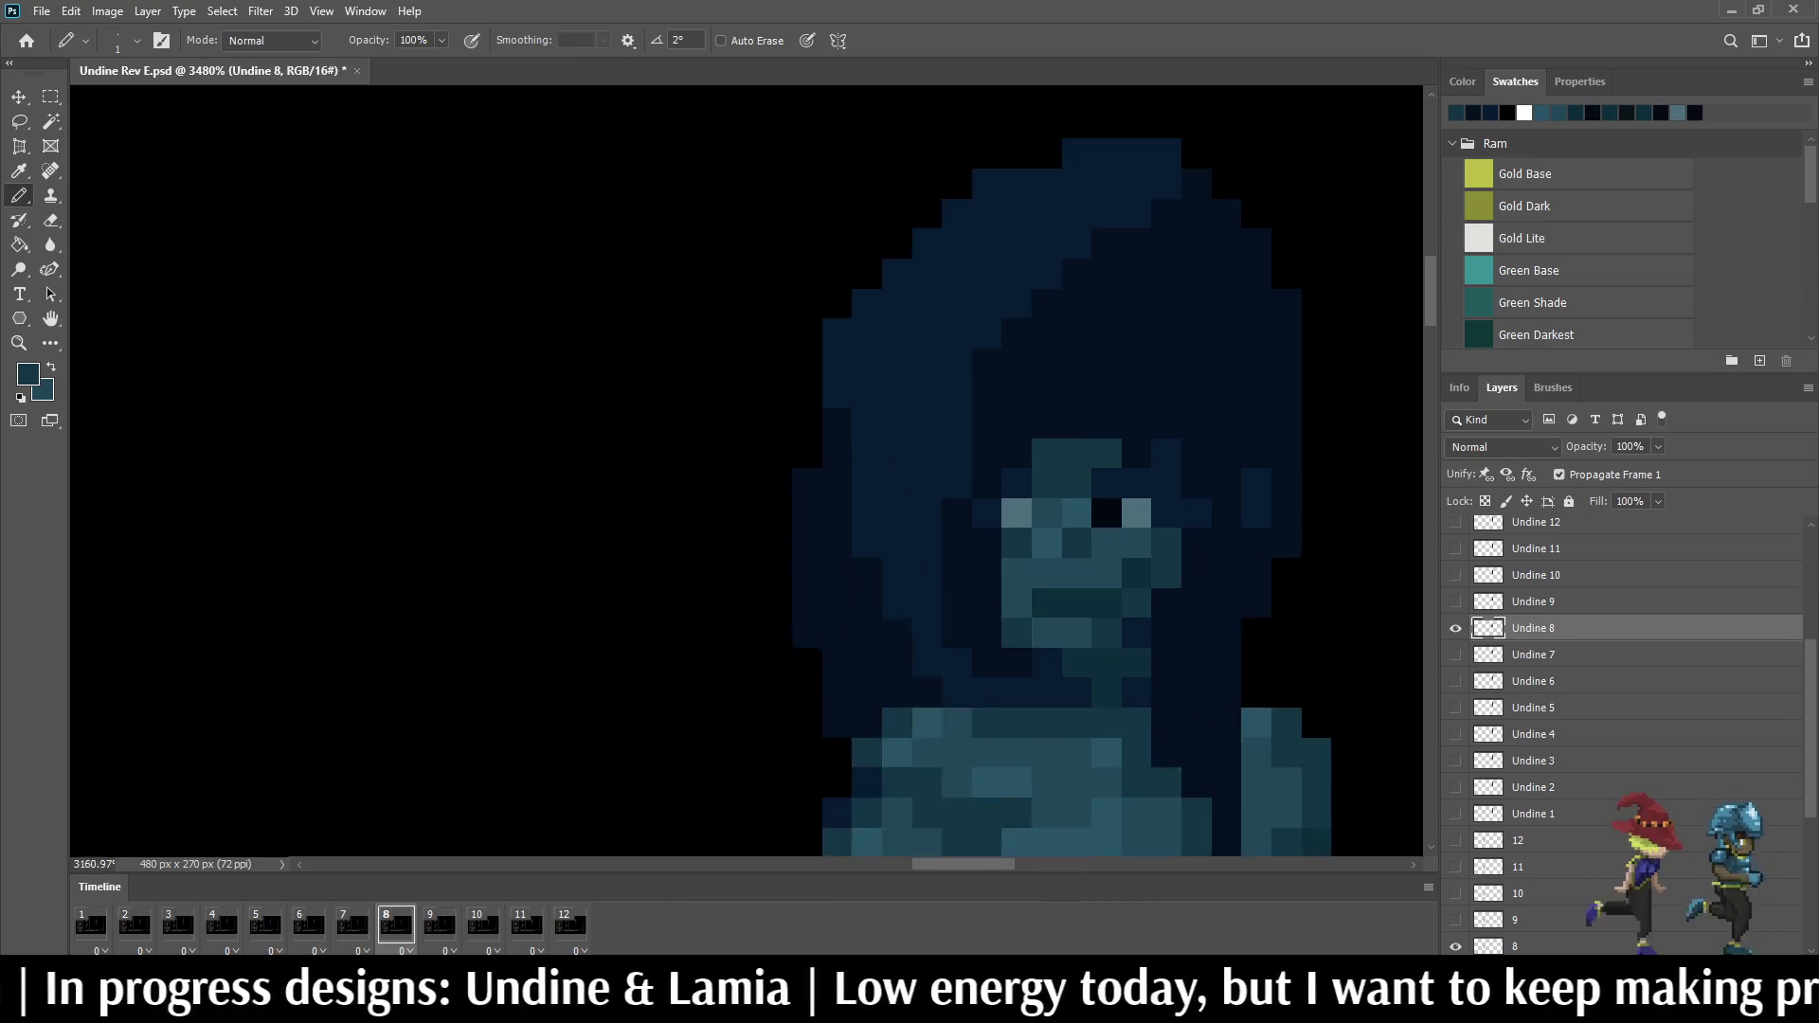
scroll(1153, 443, "down", 3)
scroll(1153, 441, "down", 3)
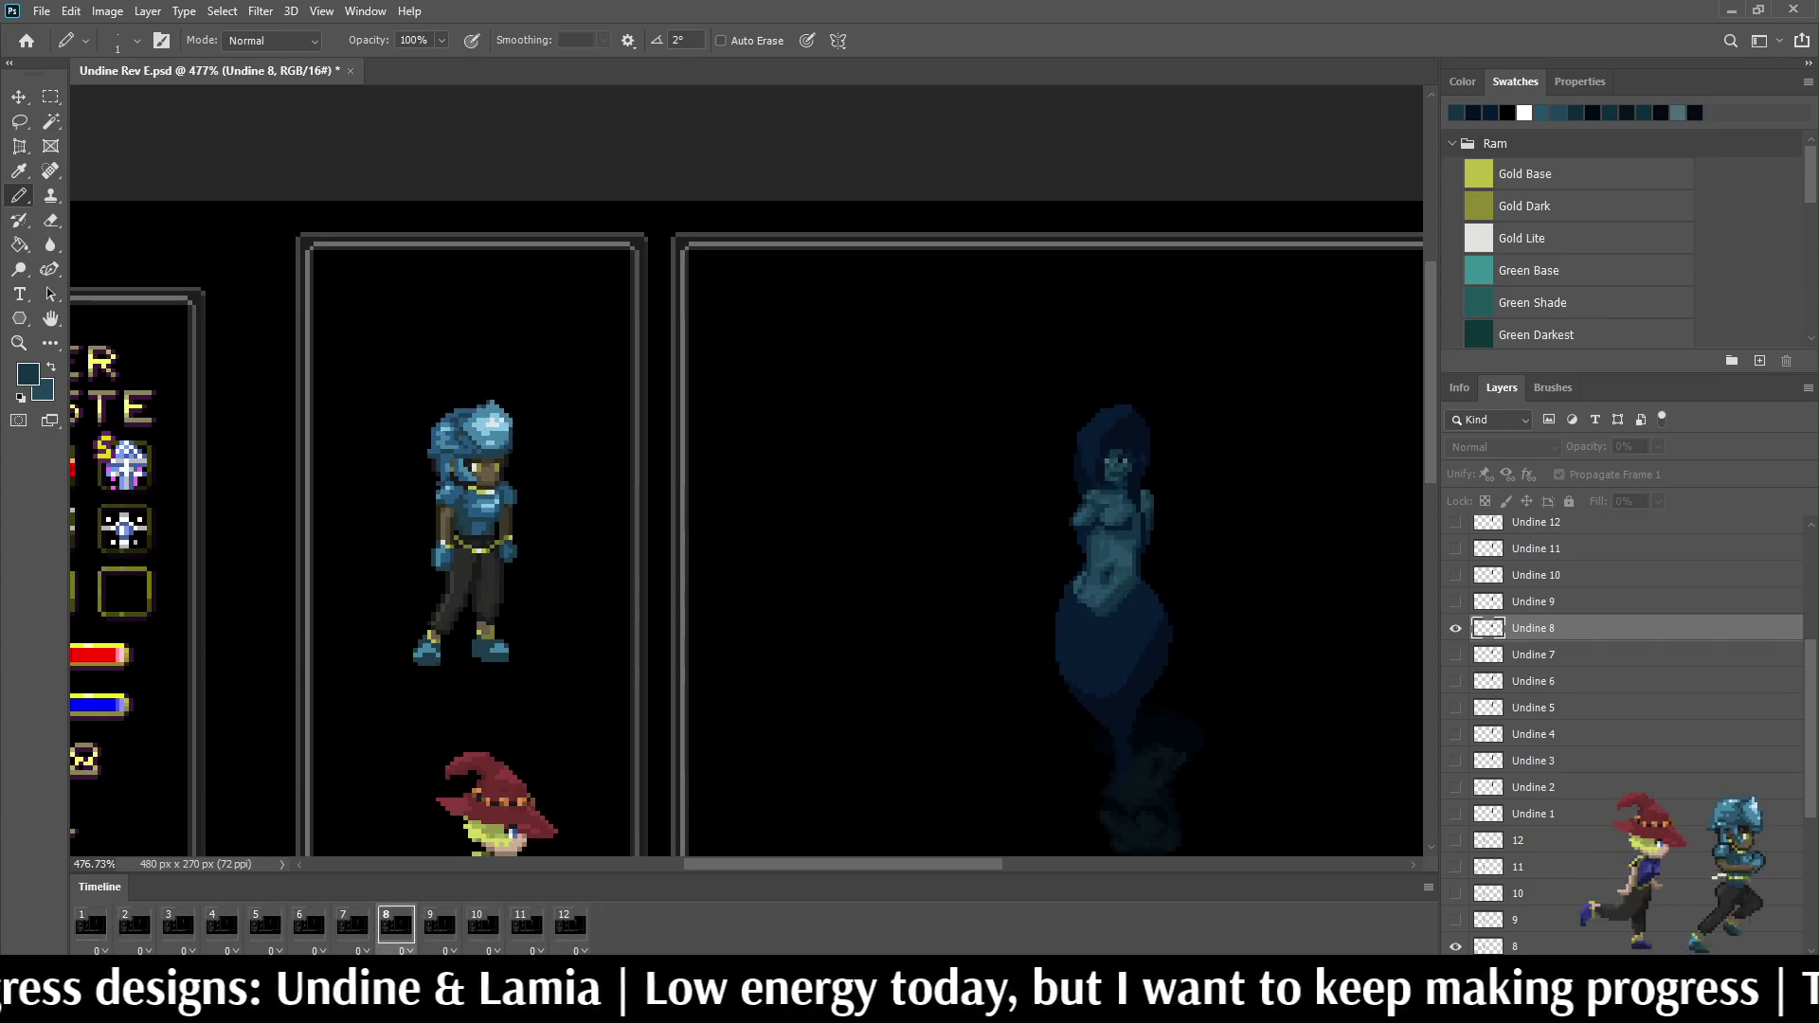
scroll(1180, 427, "down", 1)
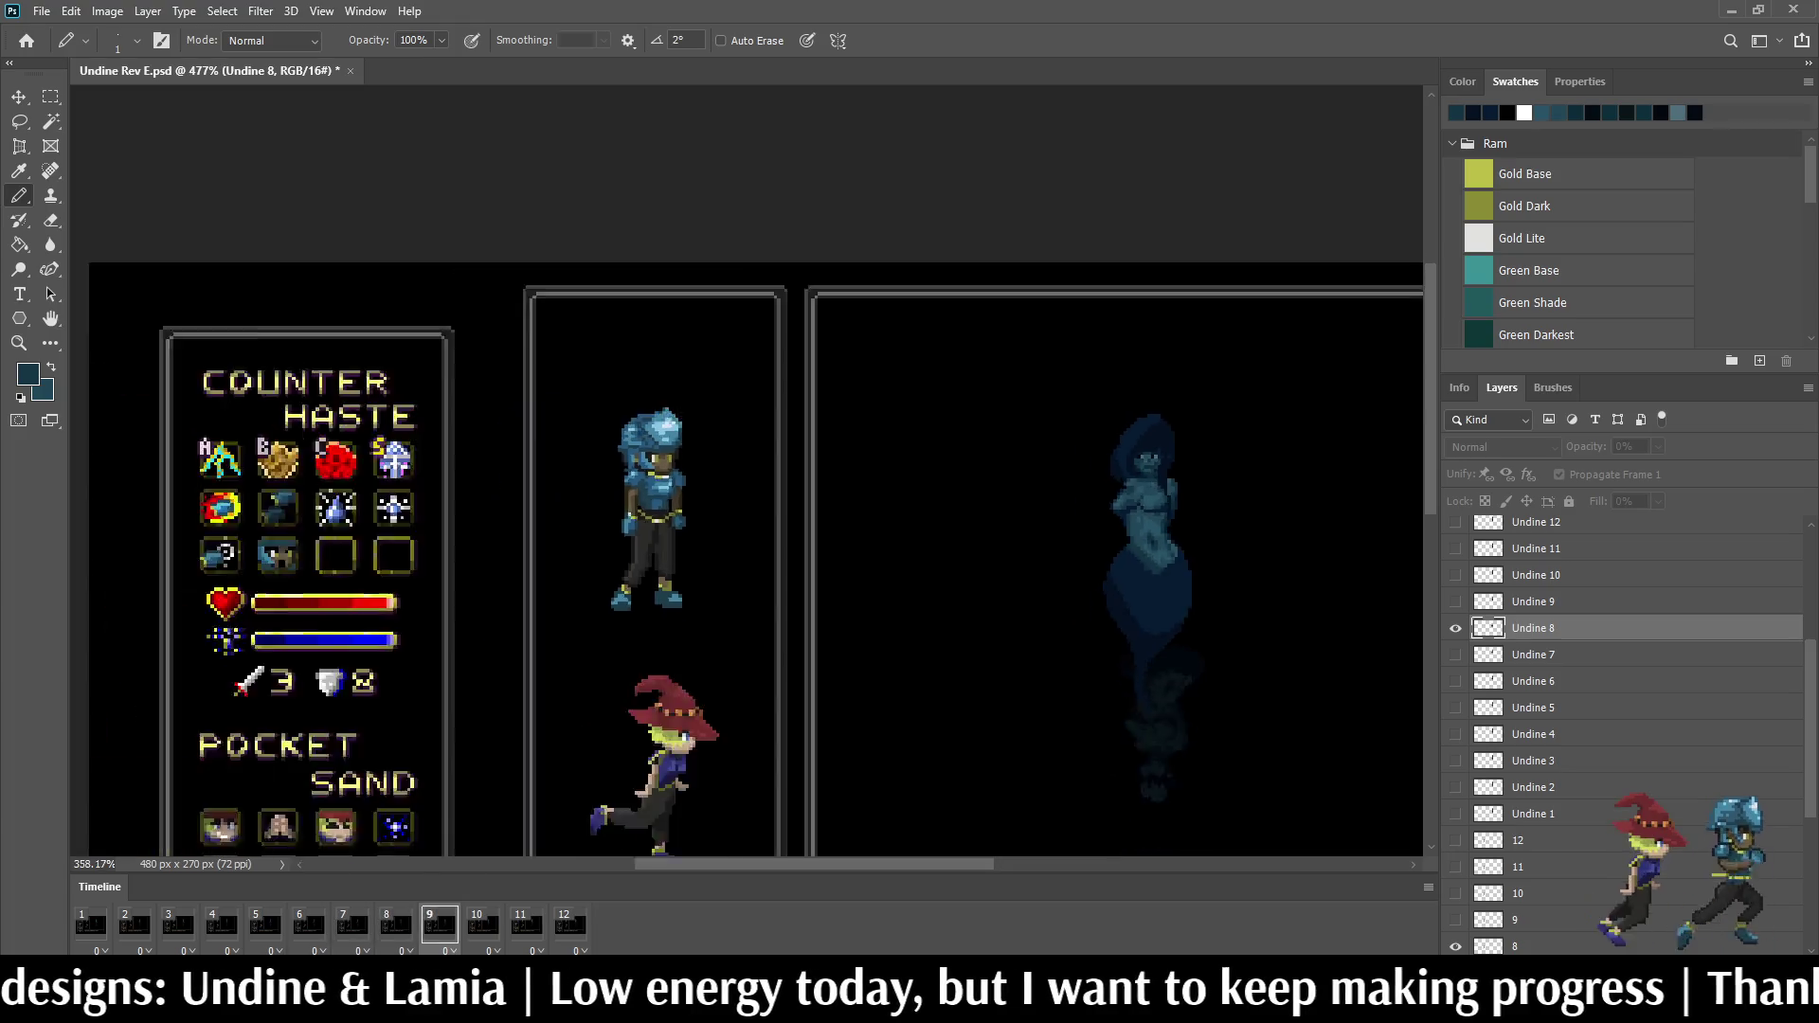
scroll(1180, 426, "up", 2)
scroll(1180, 427, "up", 2)
scroll(1179, 426, "up", 1)
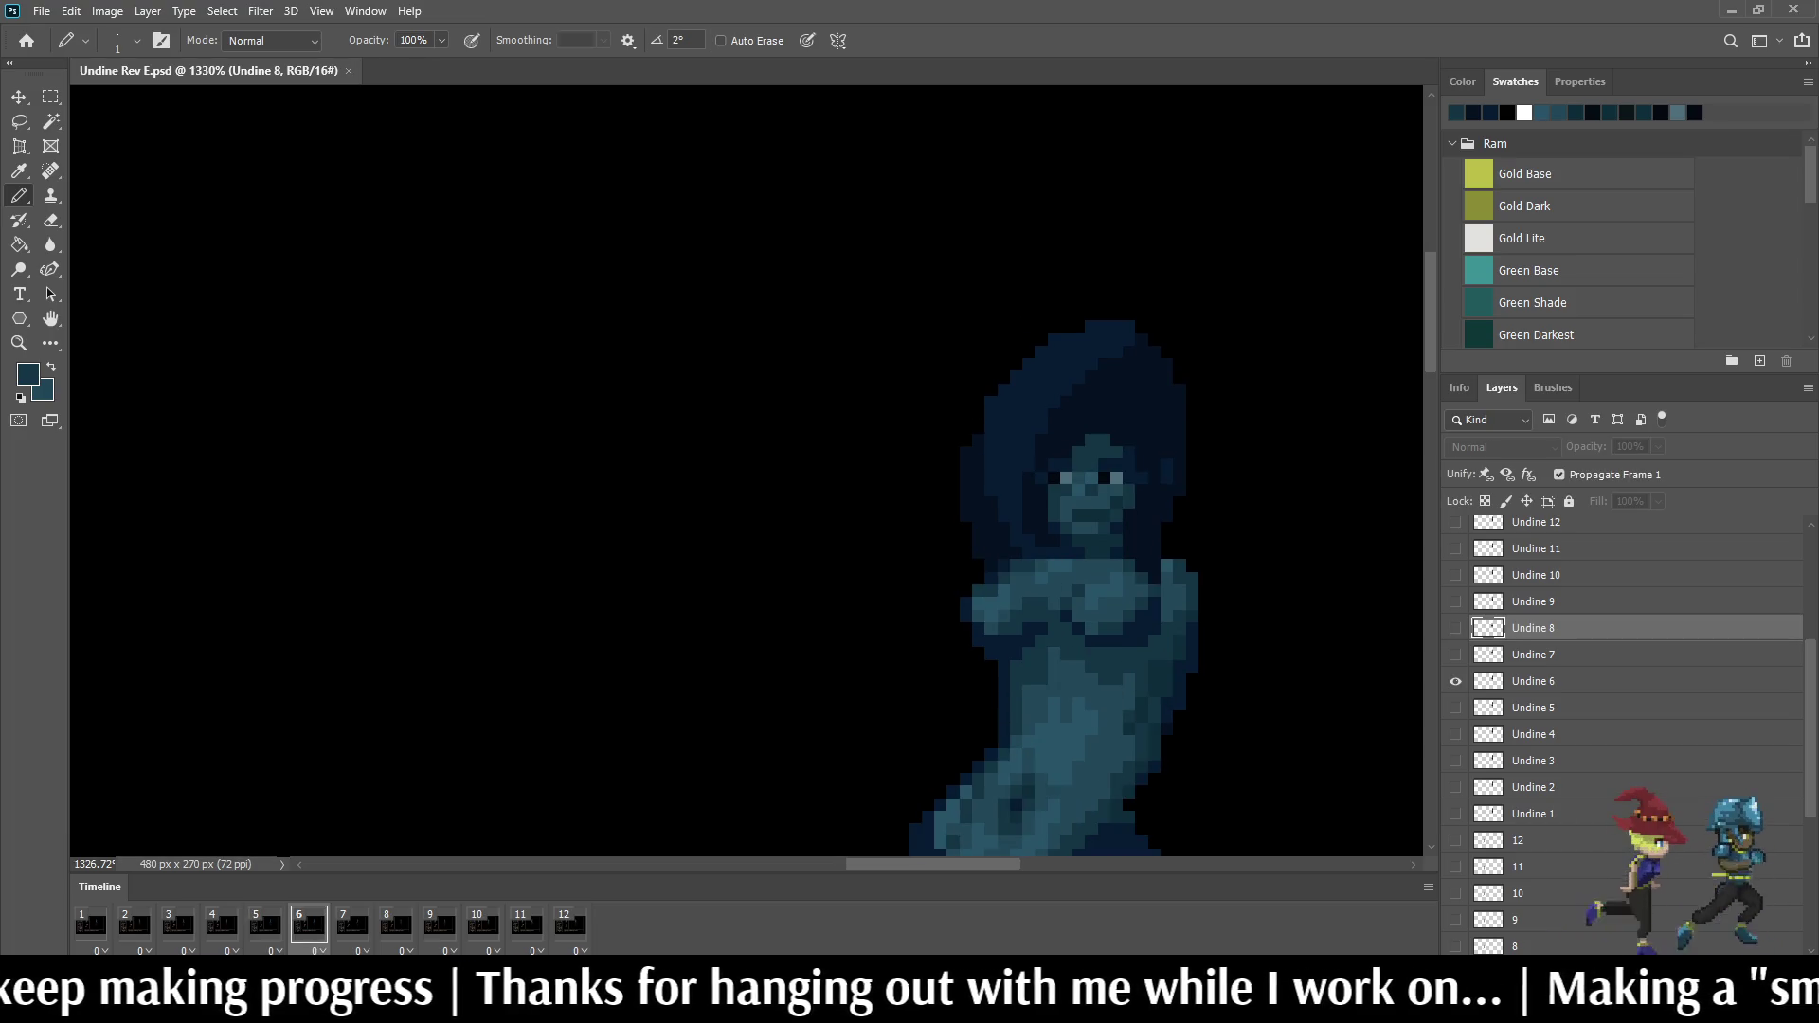
Step: Step from frame 4 to frame 5, activate the Undine 5 layer and ready the Lasso
key("Left")
key("Left")
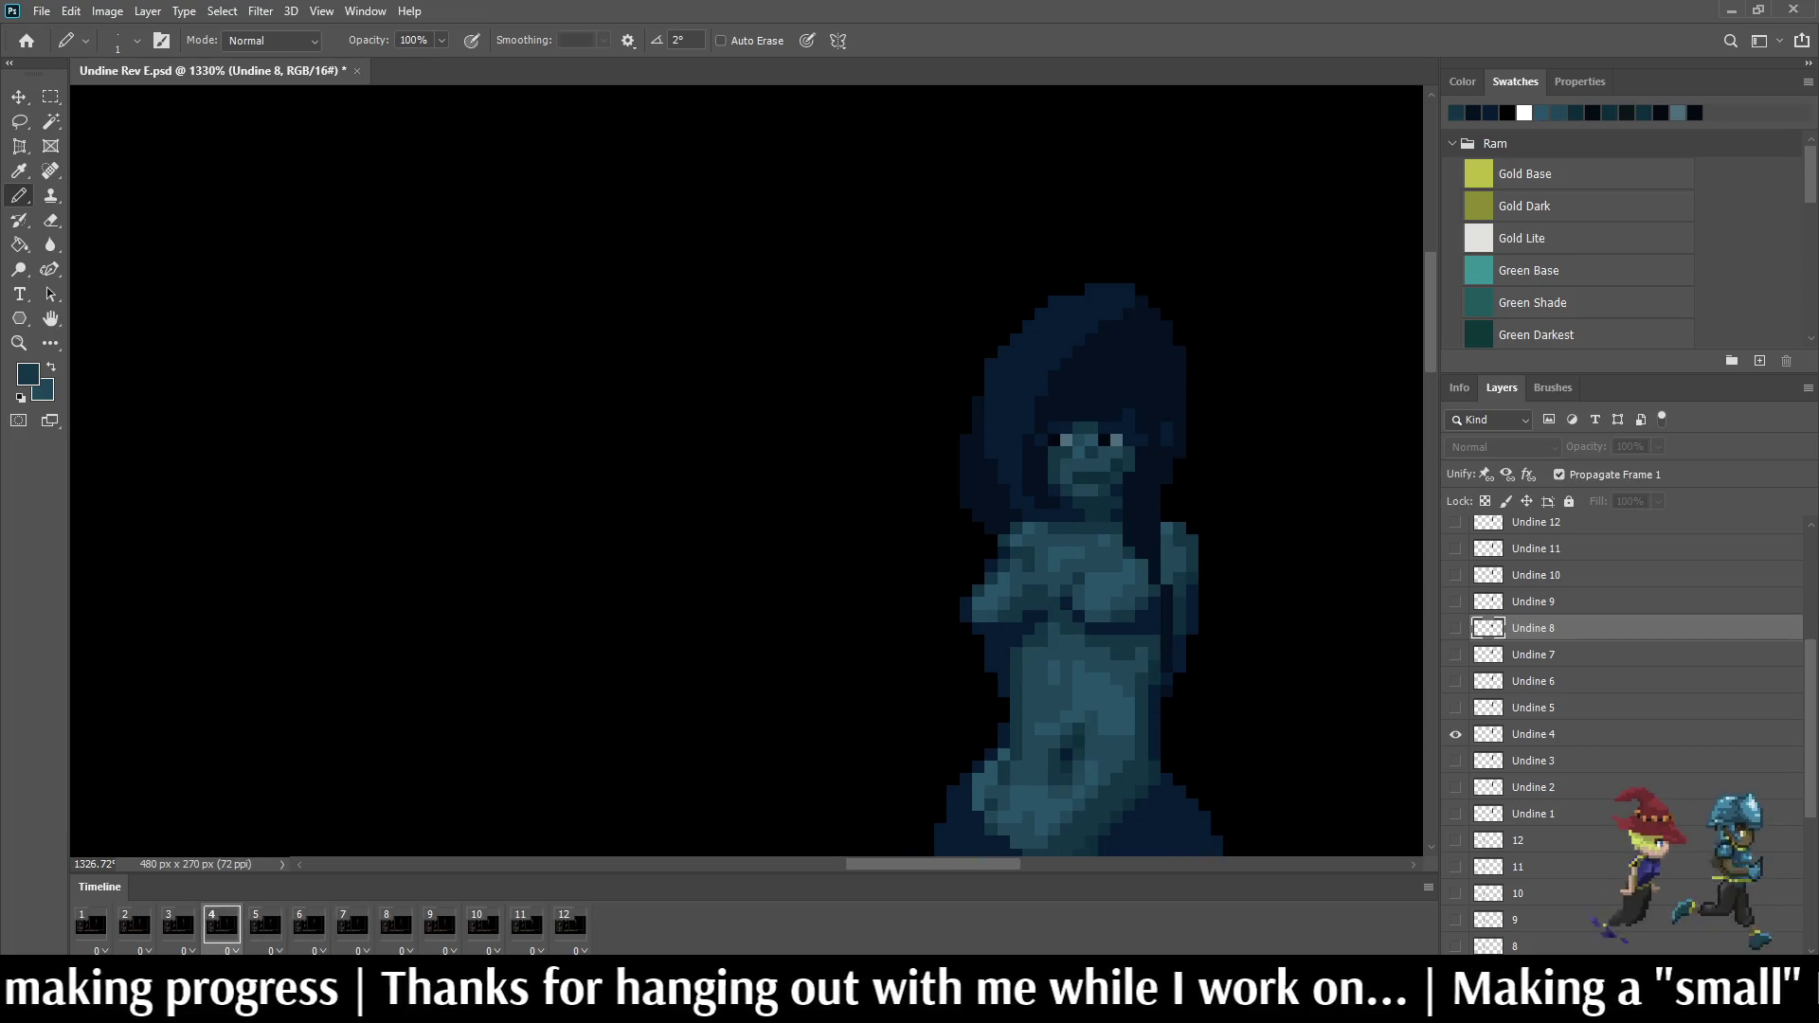
key("Right")
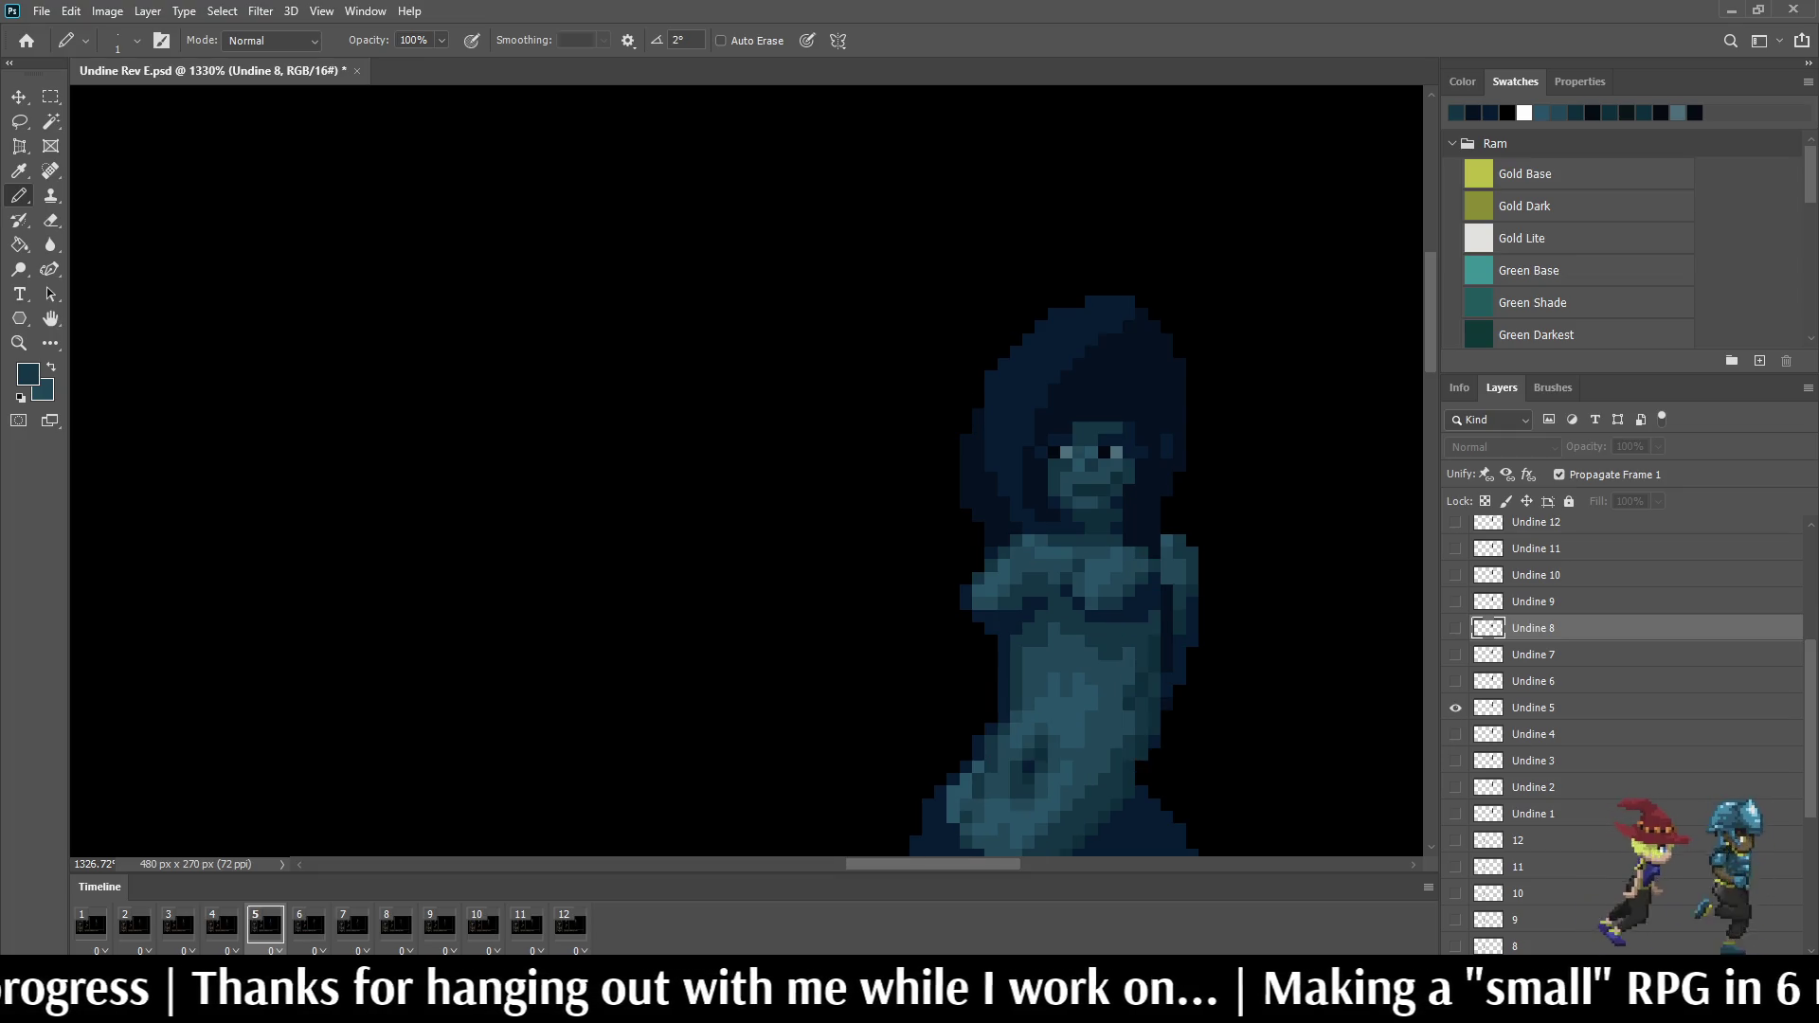
left_click(1533, 707)
key("l")
scroll(1156, 596, "up", 5)
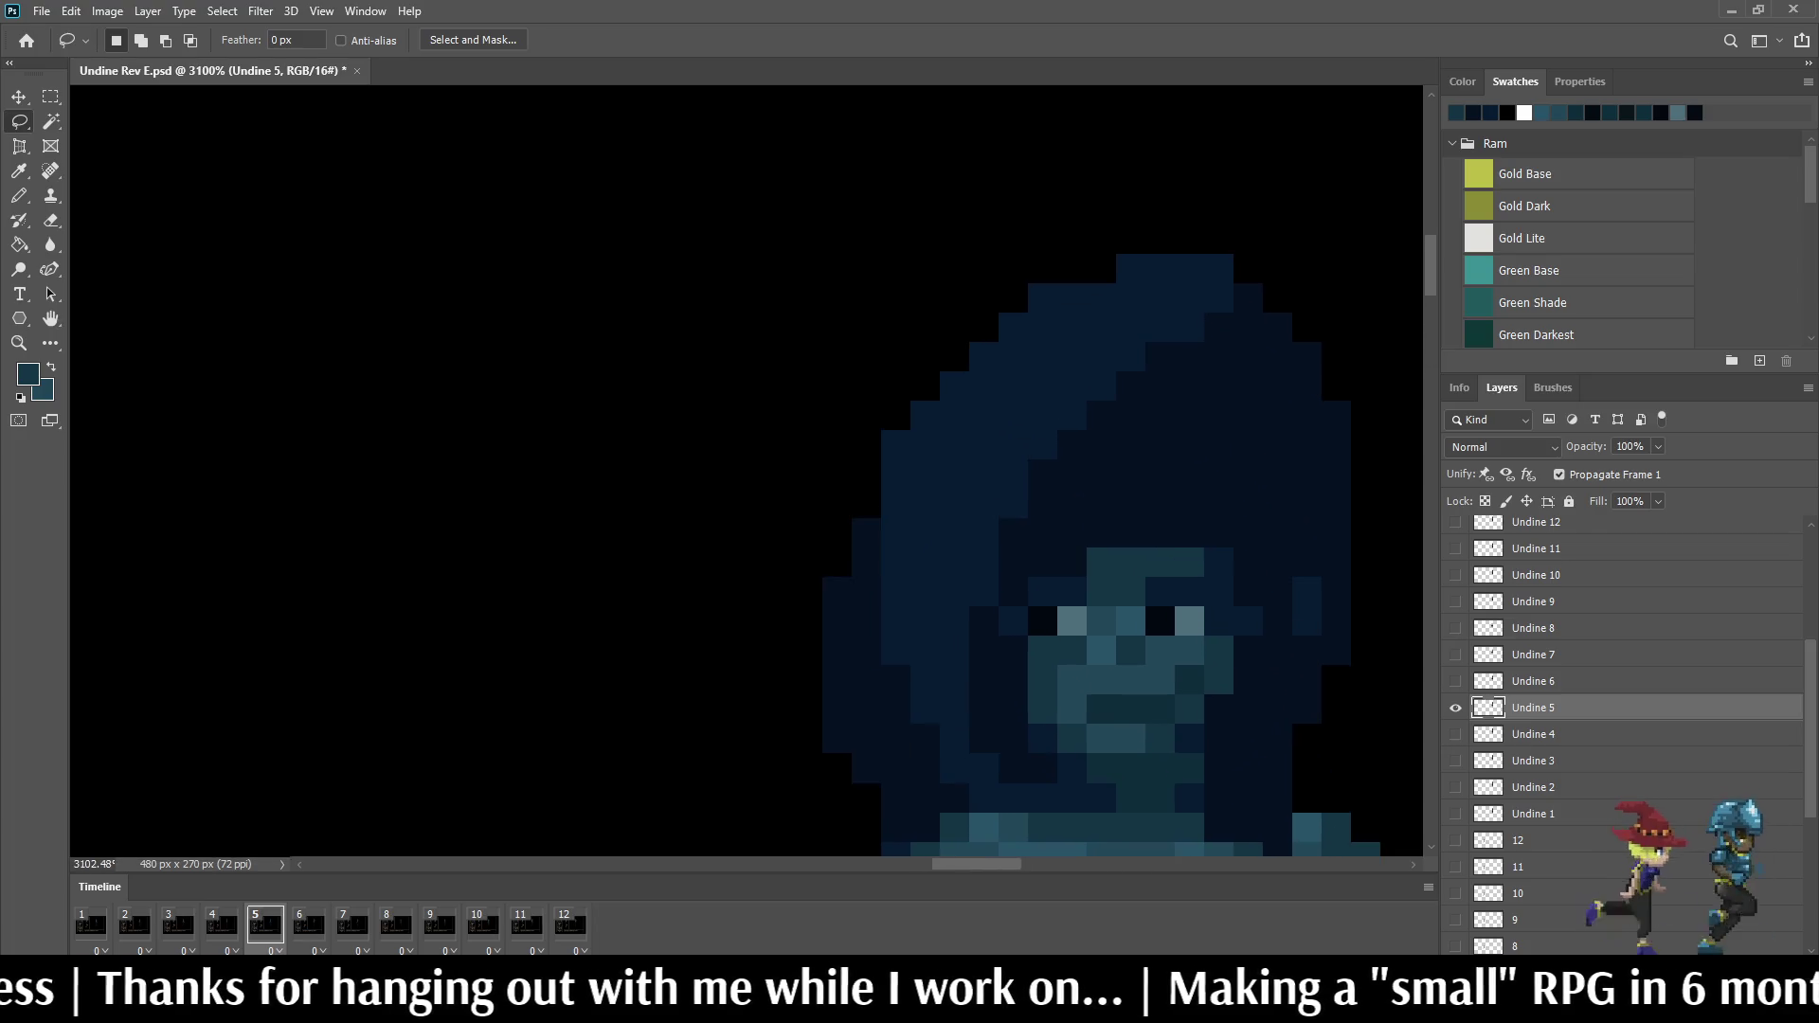
scroll(1157, 596, "up", 2)
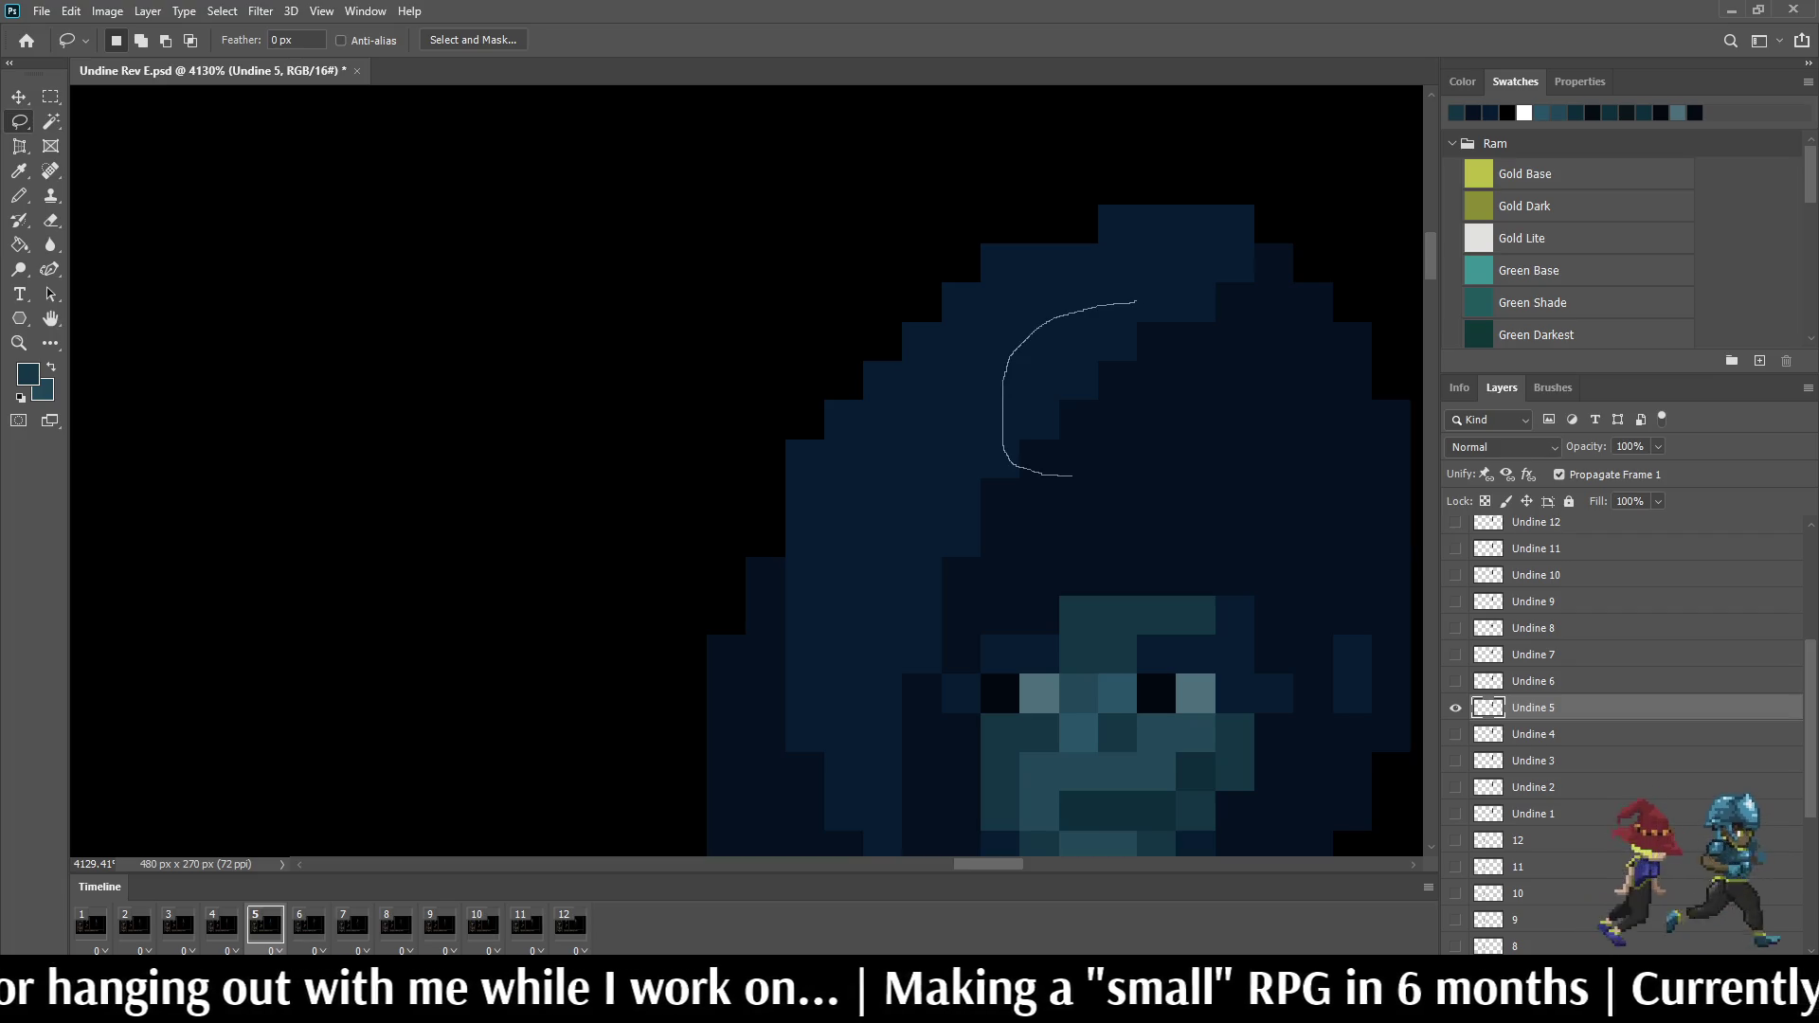
Step: Raise a clump of hair pixels one row on frame 5 and fill the black gaps with dark blue
left_click_drag(1073, 475, 1163, 461)
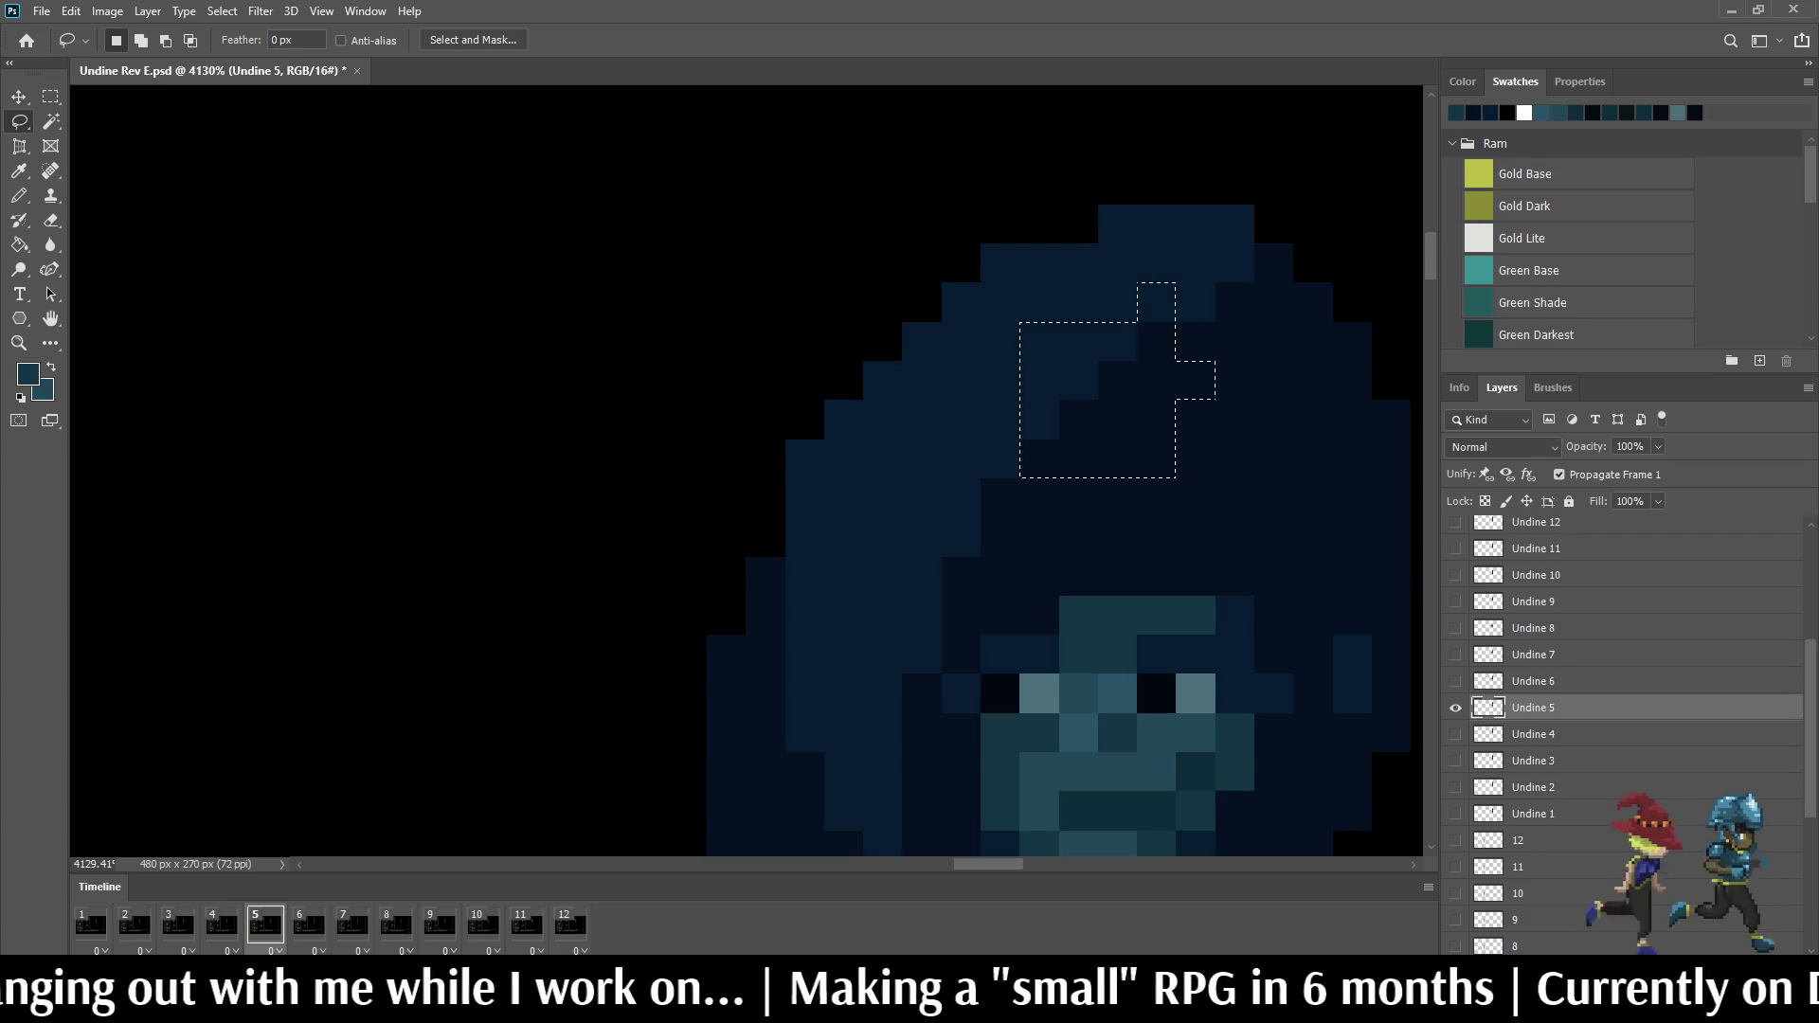
key("ctrl+Up")
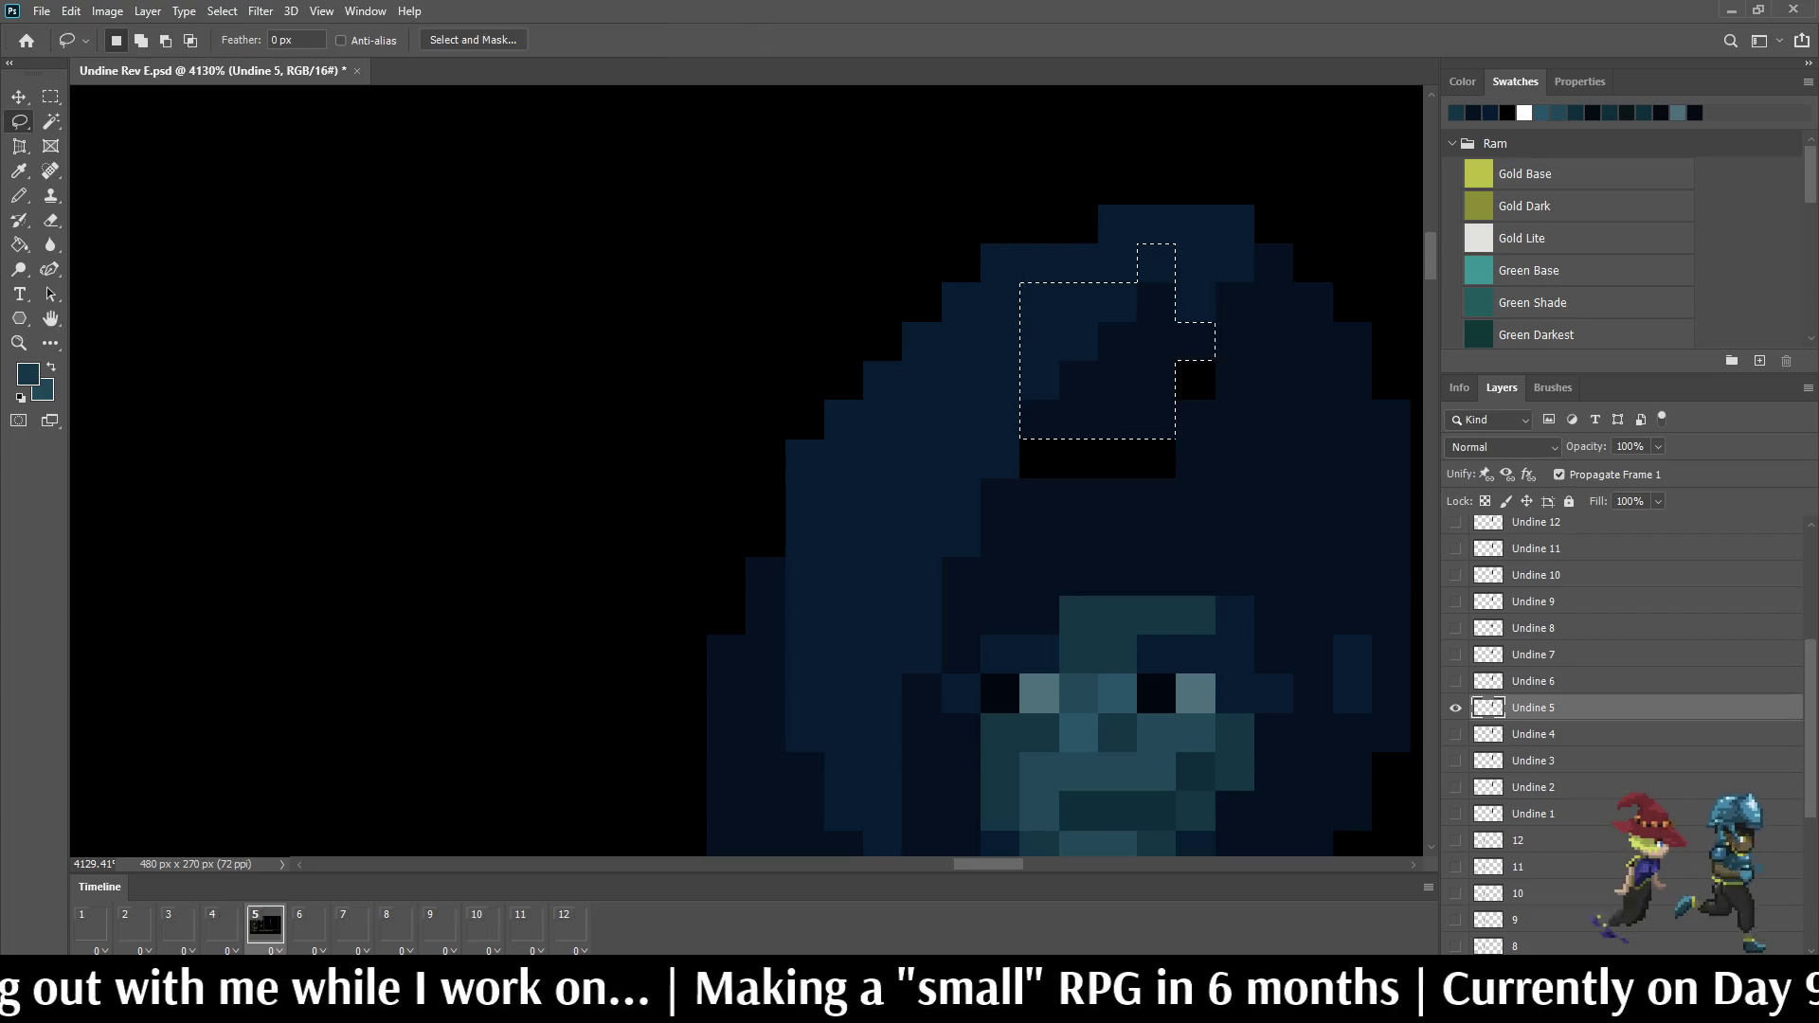
key("ctrl+d")
key("i")
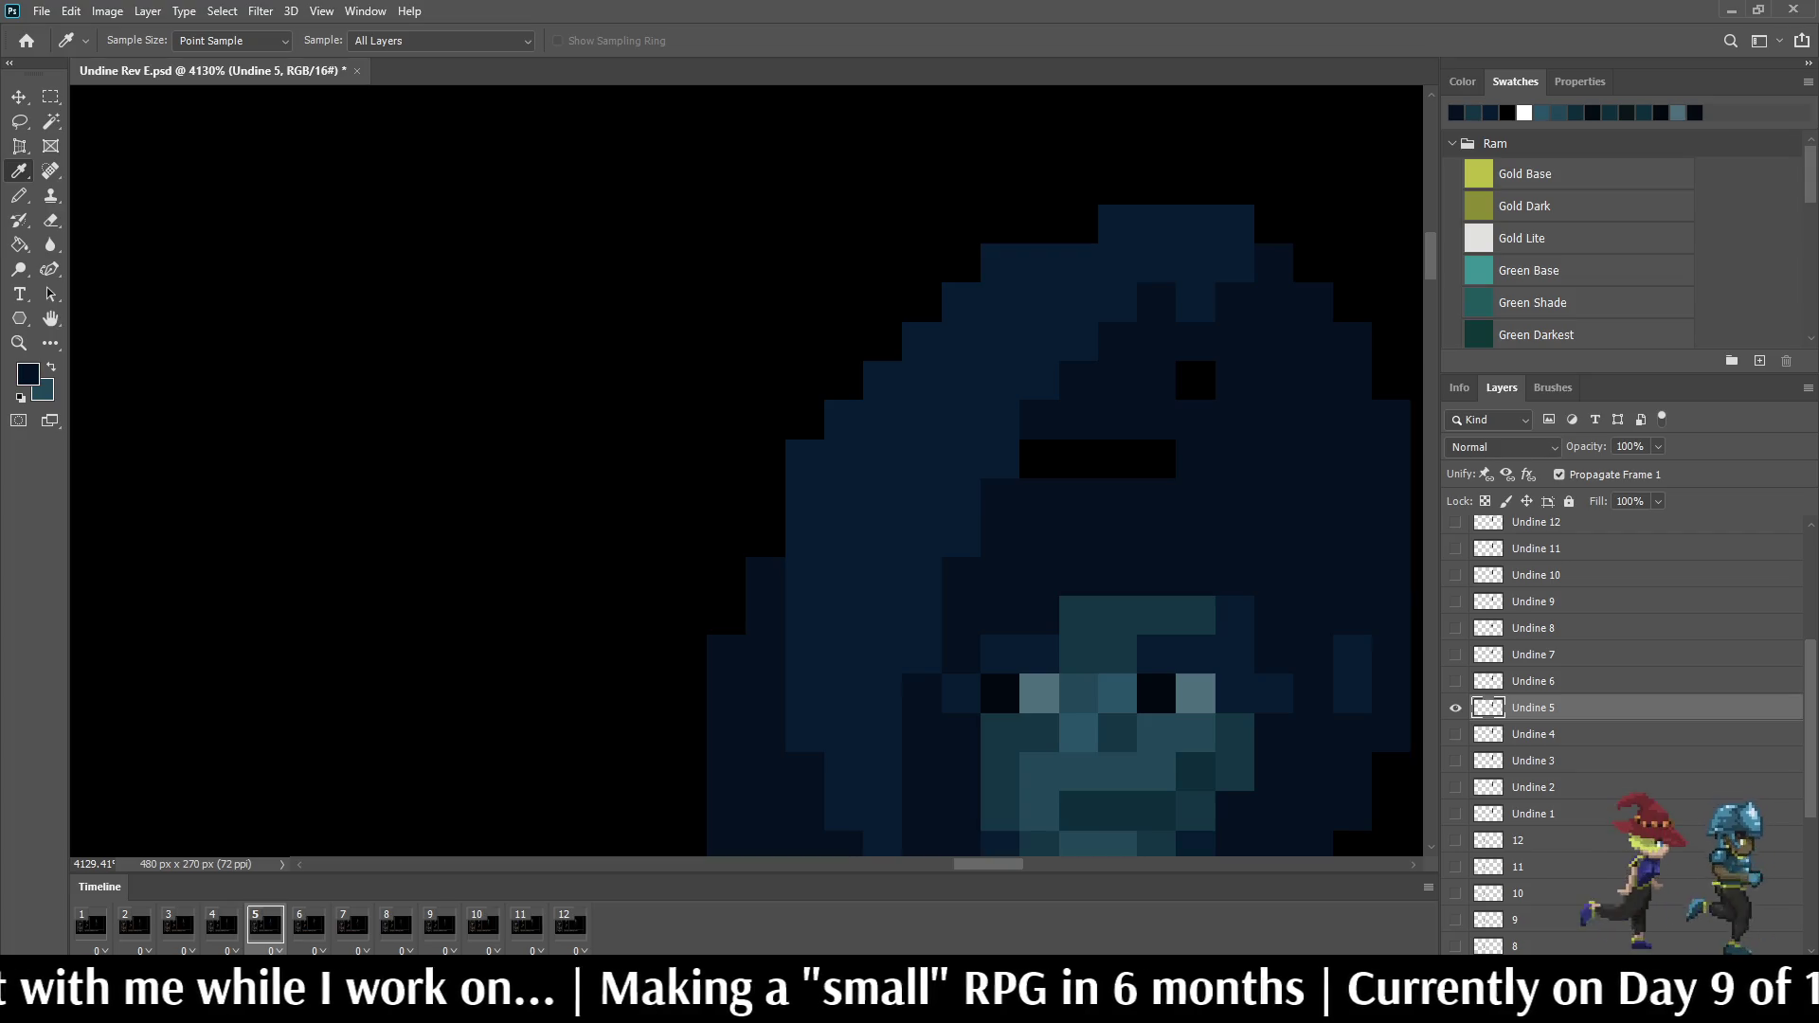
key("b")
left_click(1195, 382)
left_click_drag(1158, 458, 1079, 459)
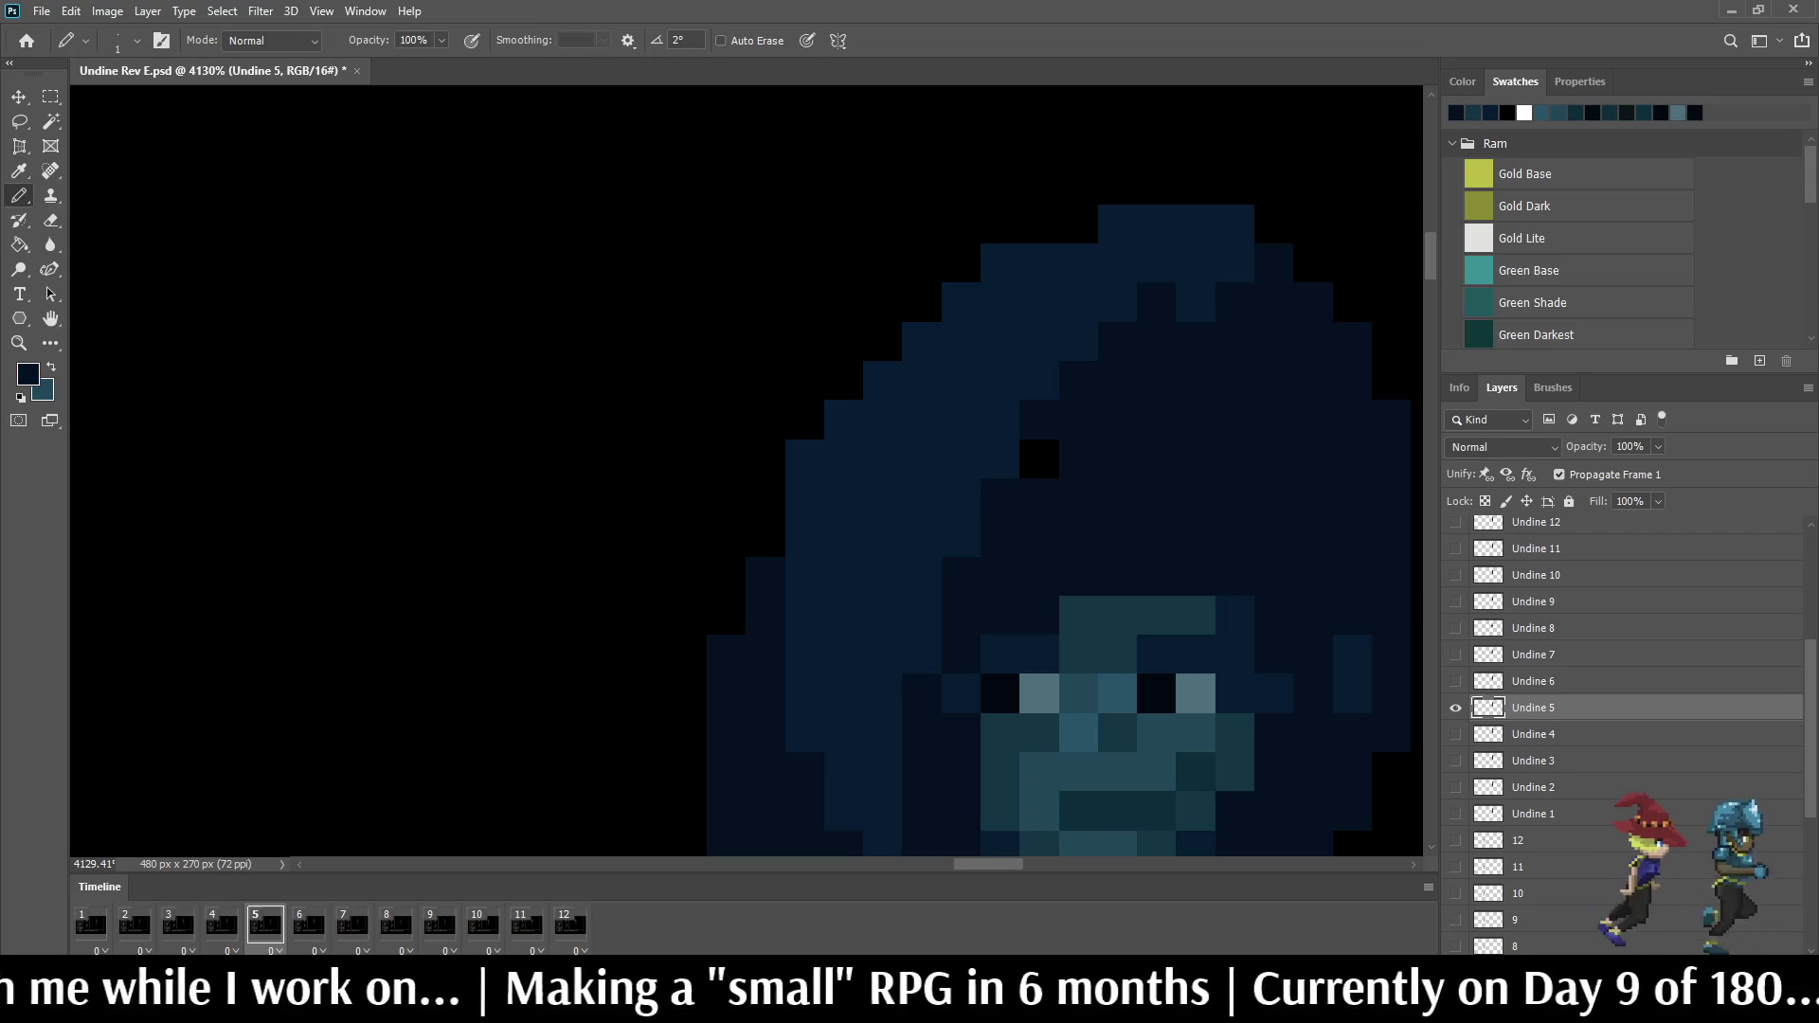
scroll(1156, 462, "down", 3)
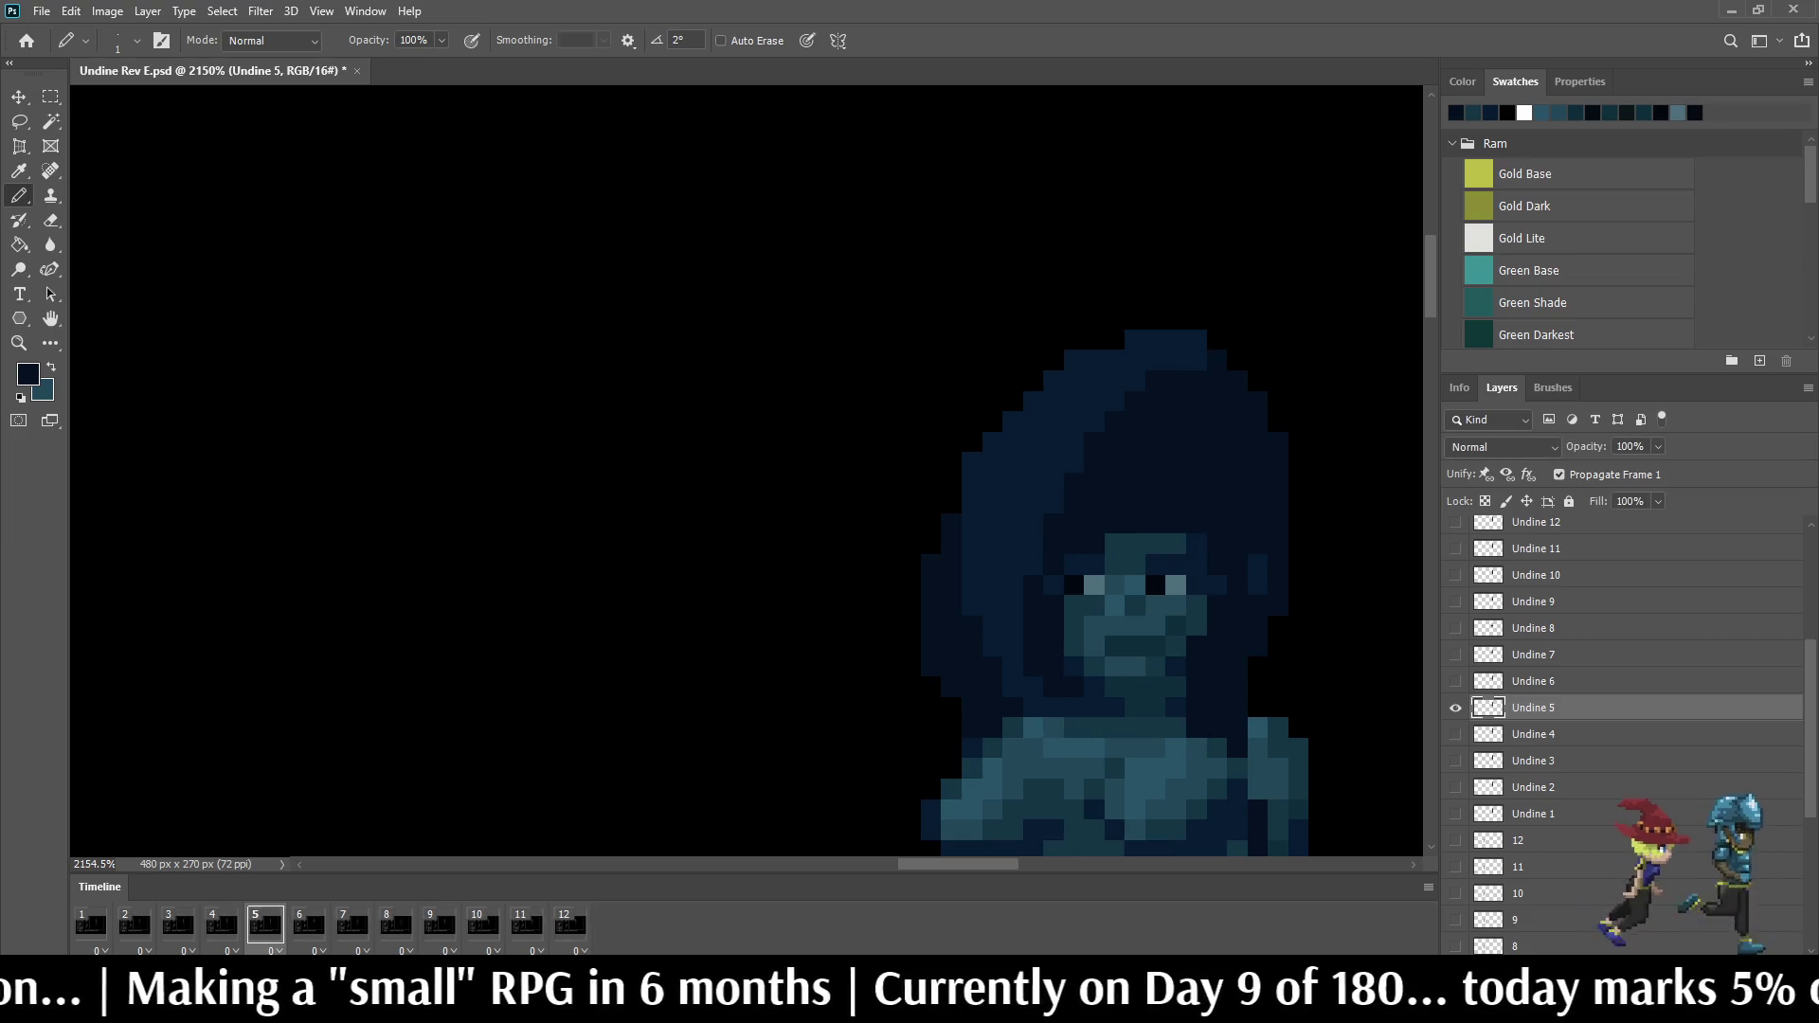
Step: On frame 6, darken a diagonal hair strand, compare with frame 5, then step to frame 7
key("Right")
key("alt+bracketright")
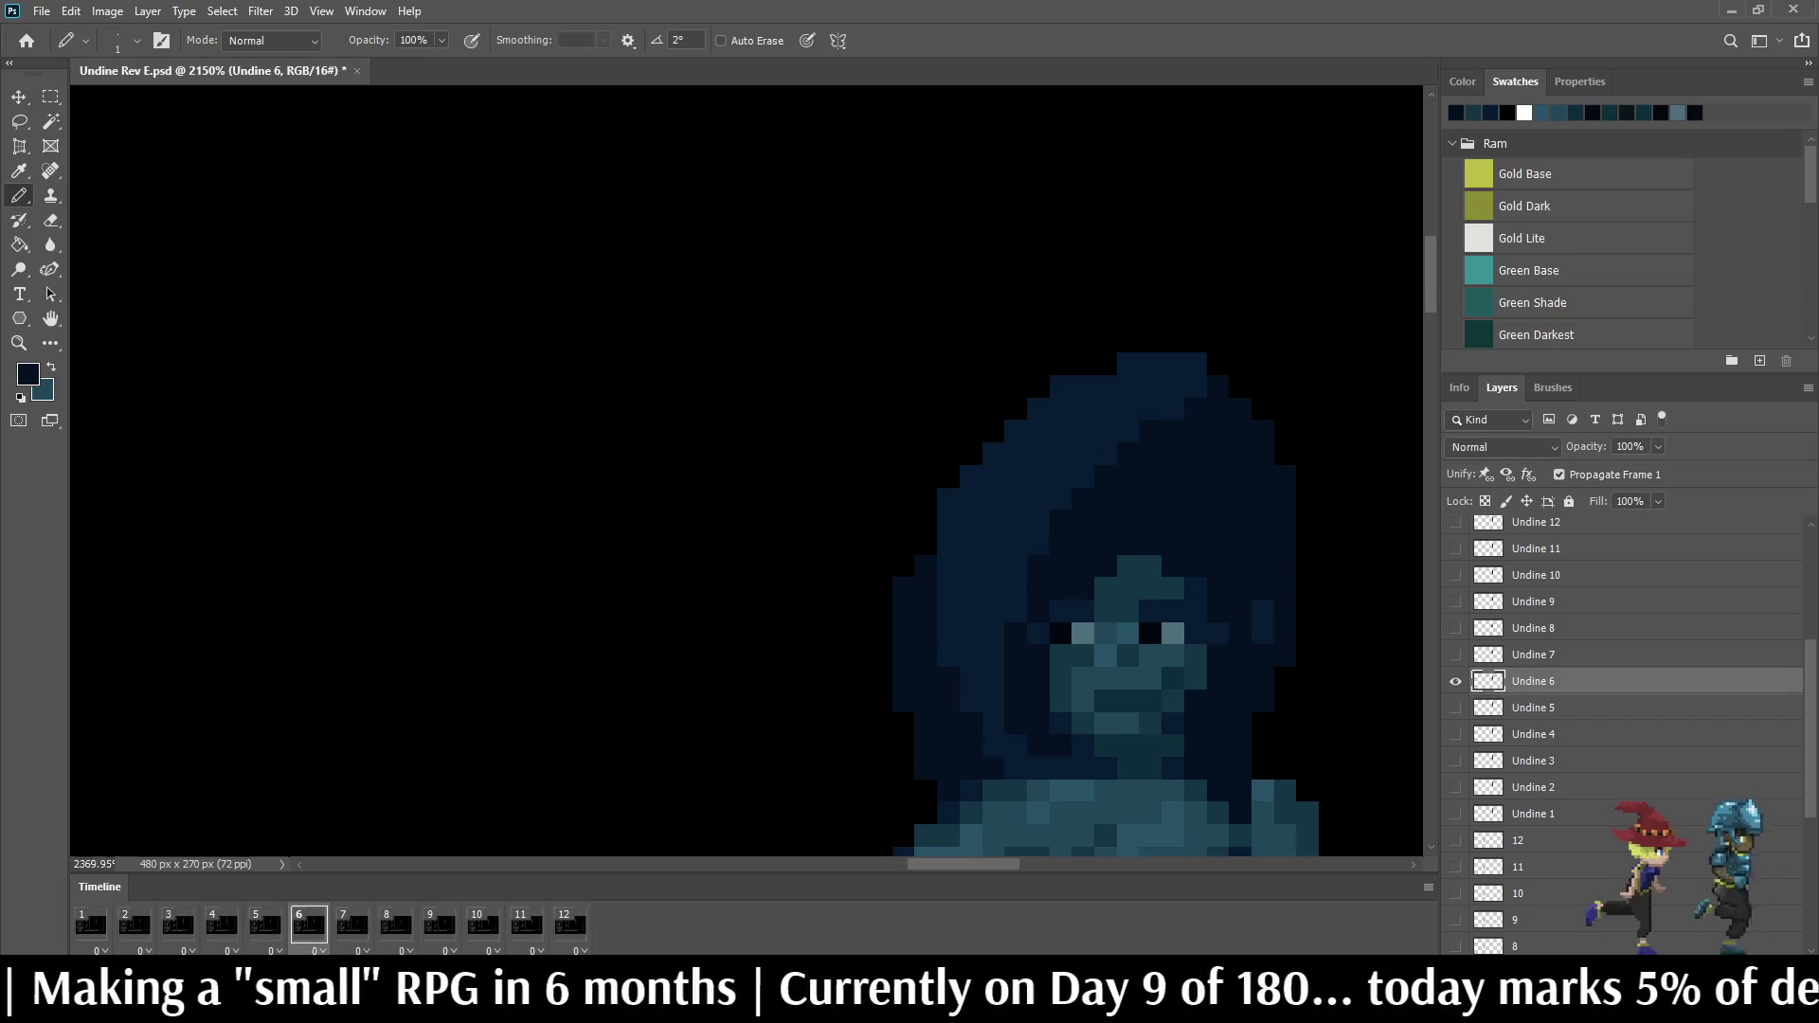
scroll(1175, 513, "up", 3)
left_click_drag(1029, 466, 1159, 365)
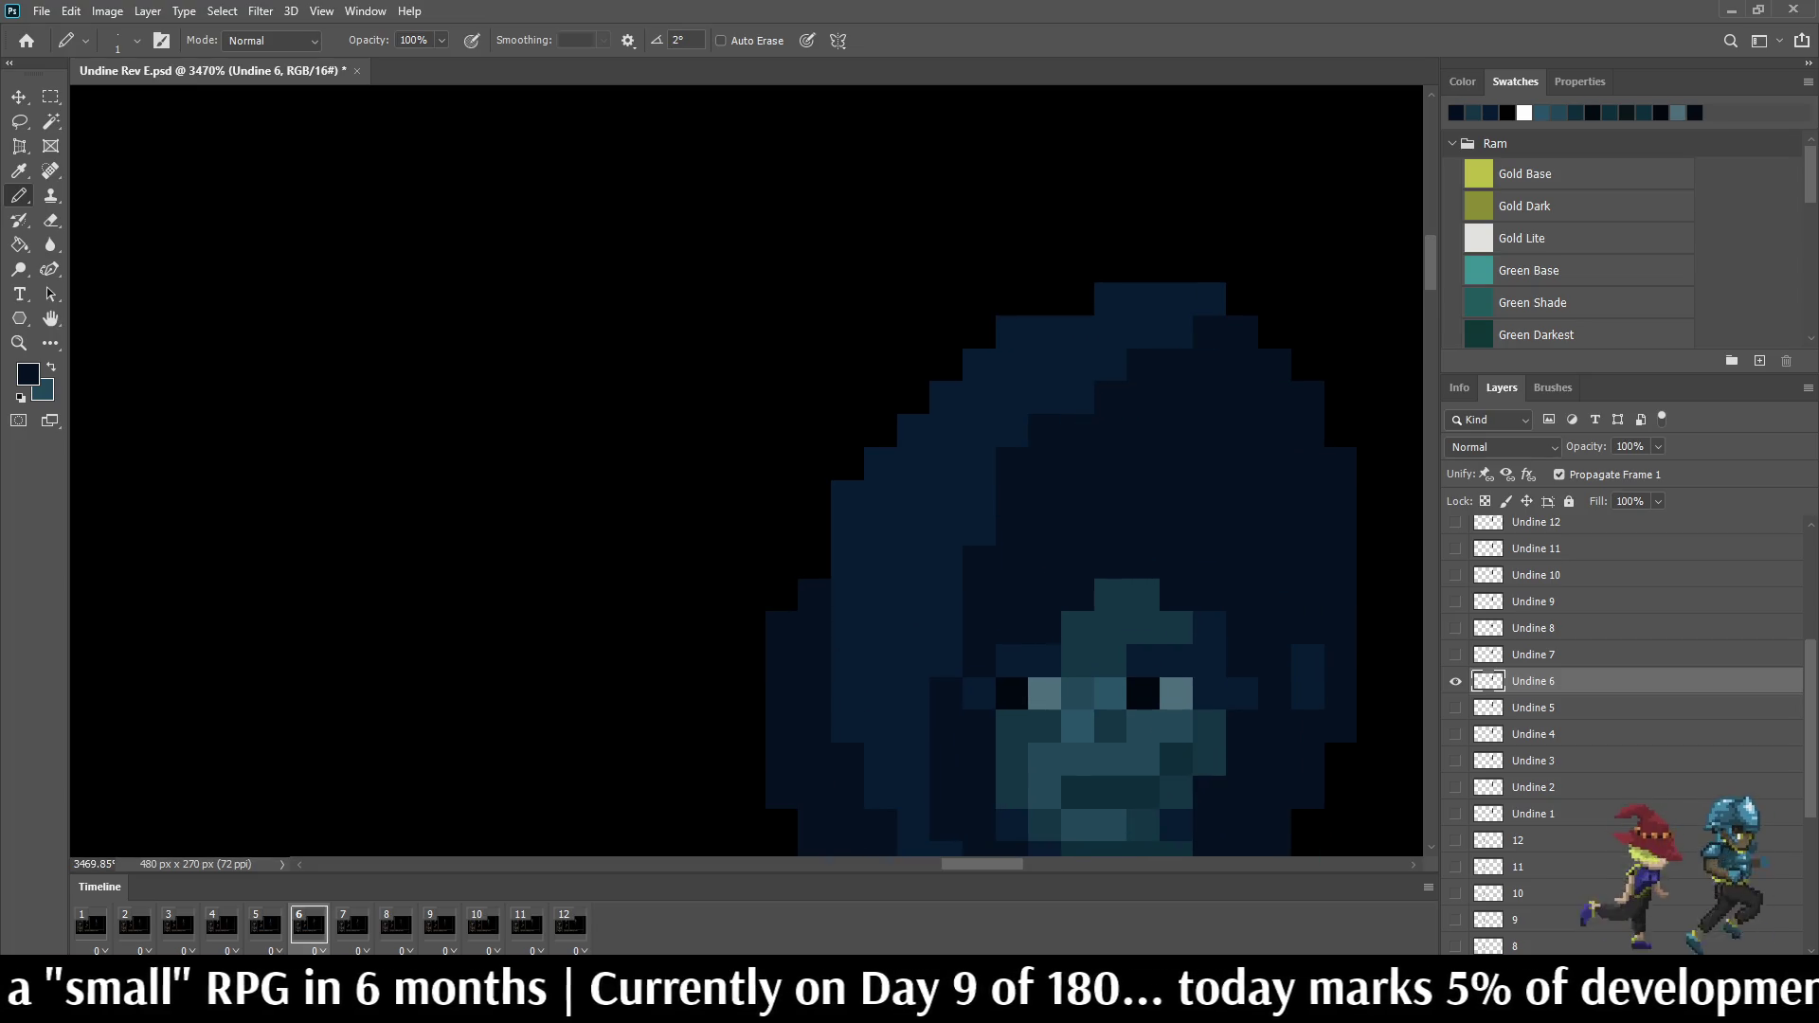
key("Left")
key("Right")
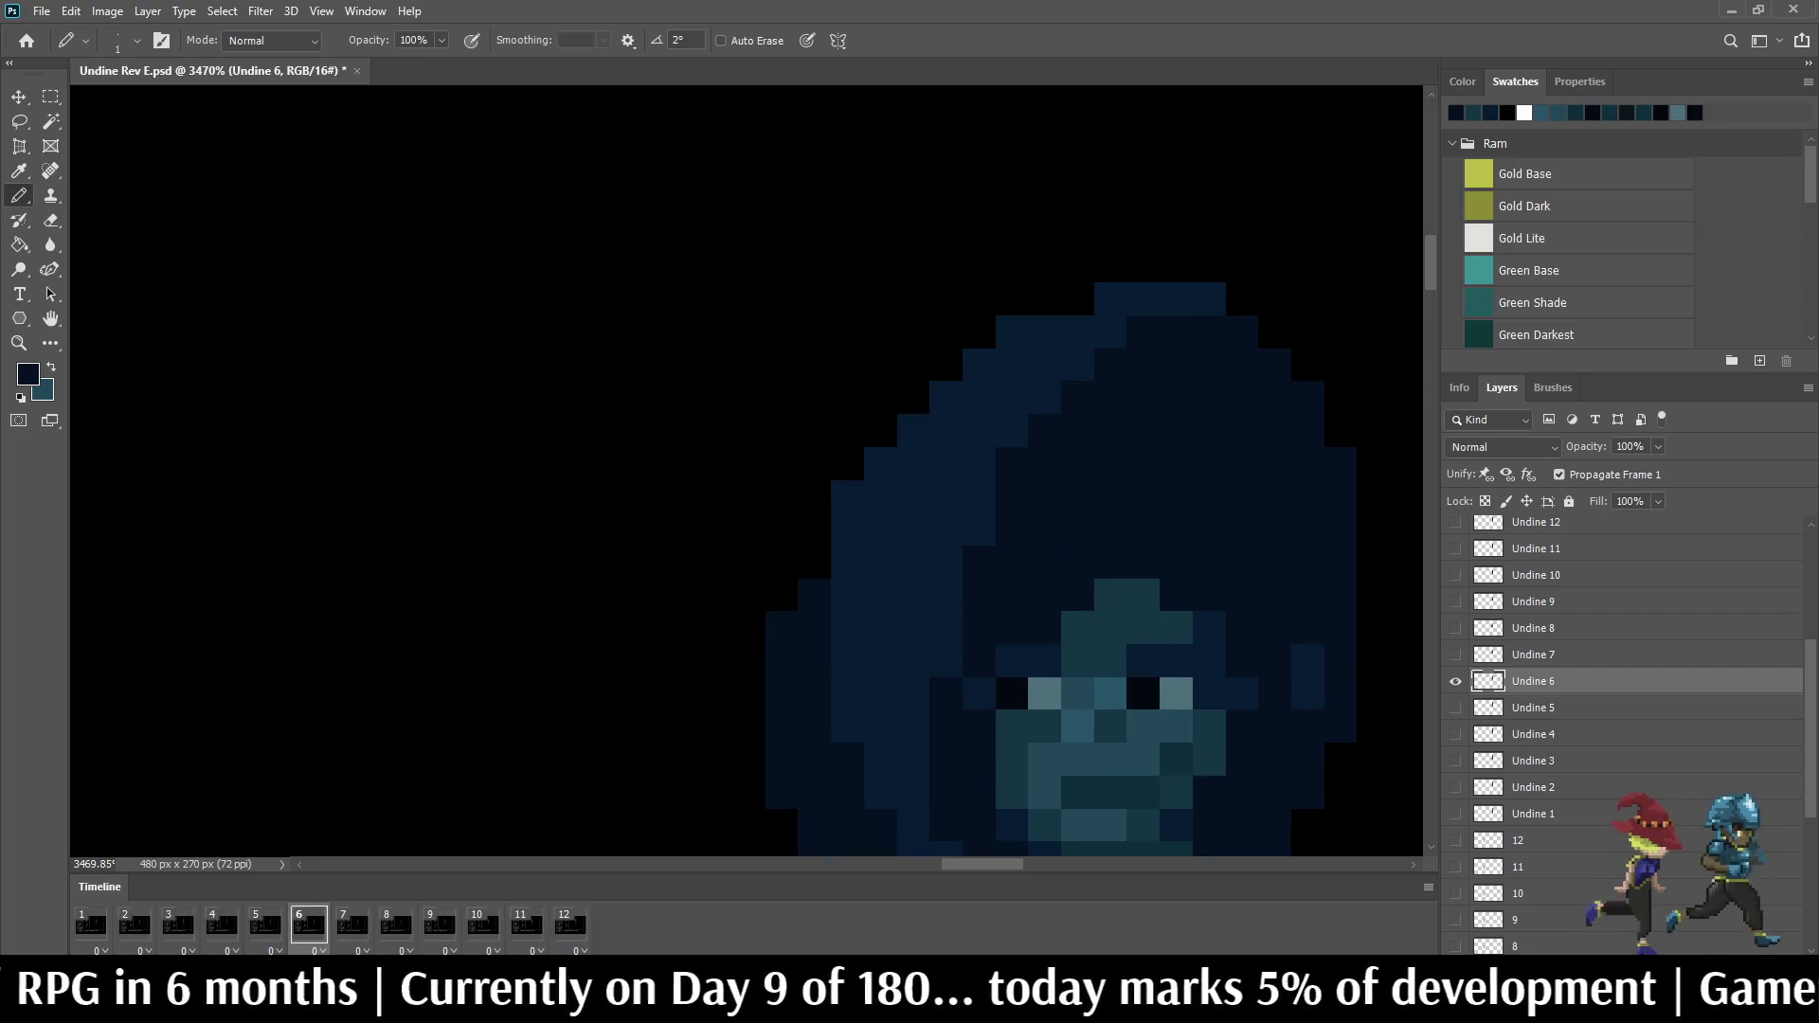
scroll(1137, 473, "down", 3)
scroll(1138, 472, "down", 2)
key("Left")
key("Right")
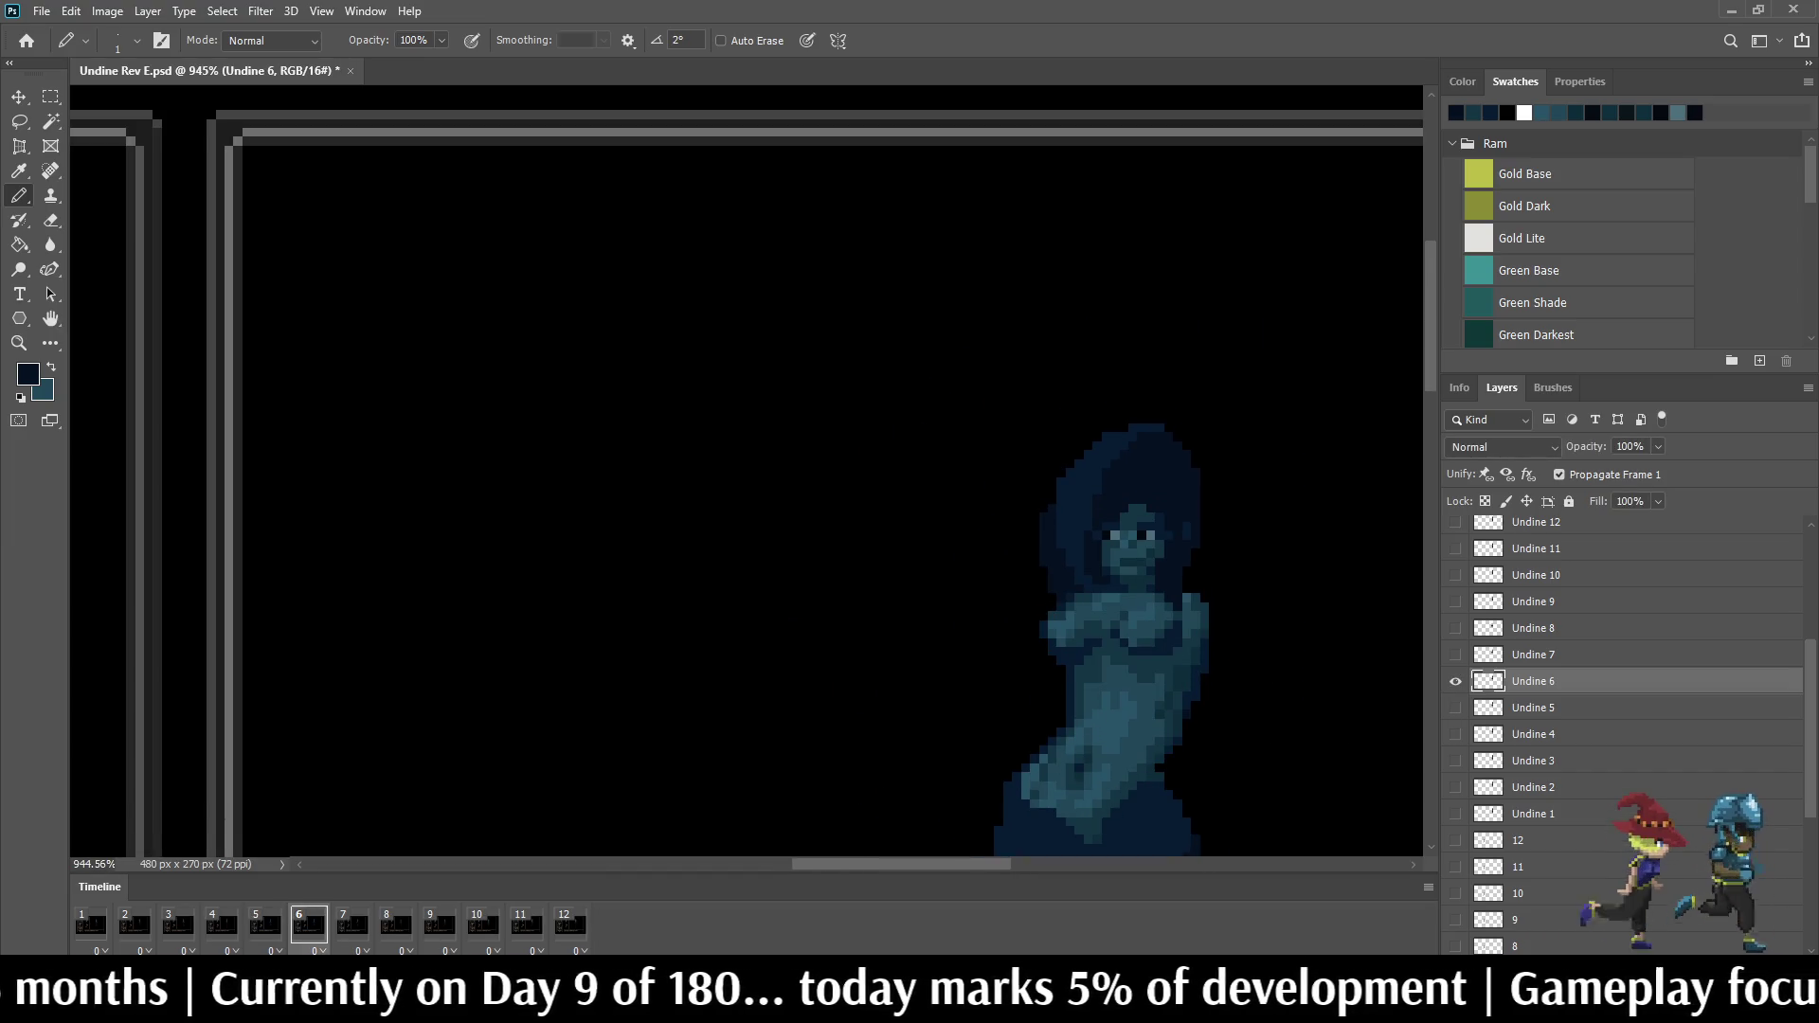
key("Right")
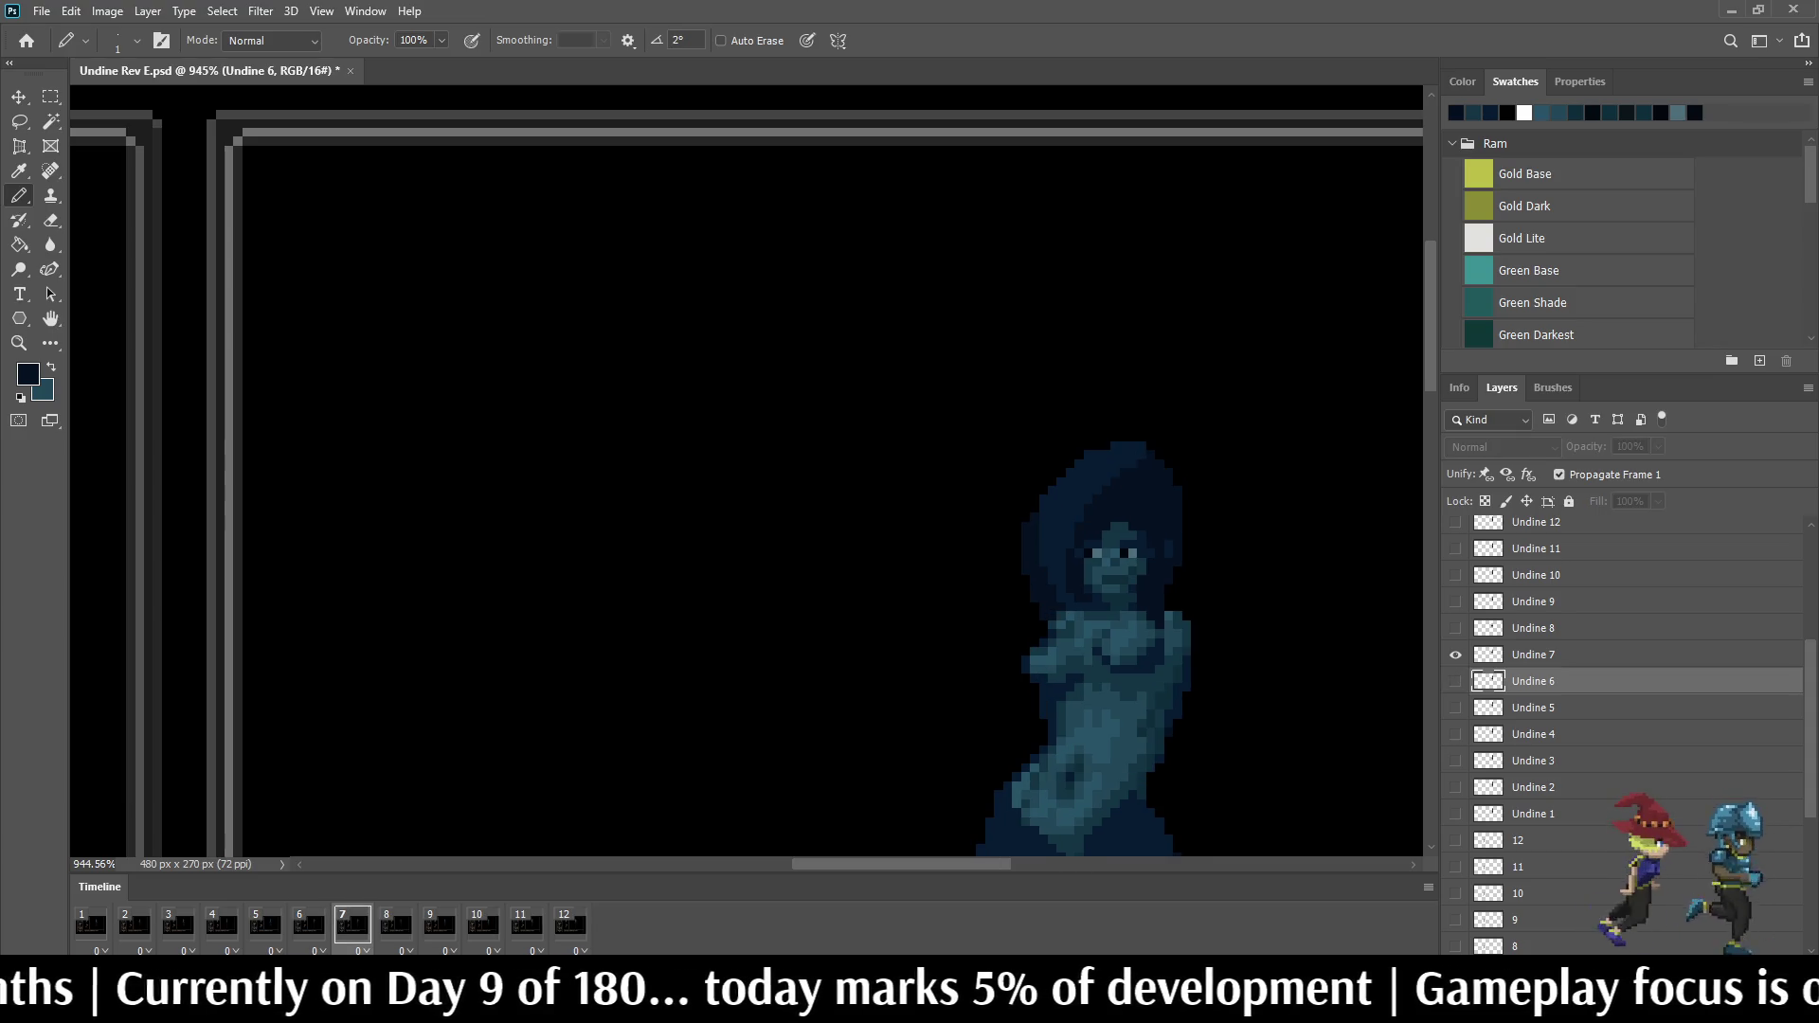
scroll(1187, 540, "up", 2)
scroll(1111, 494, "up", 1)
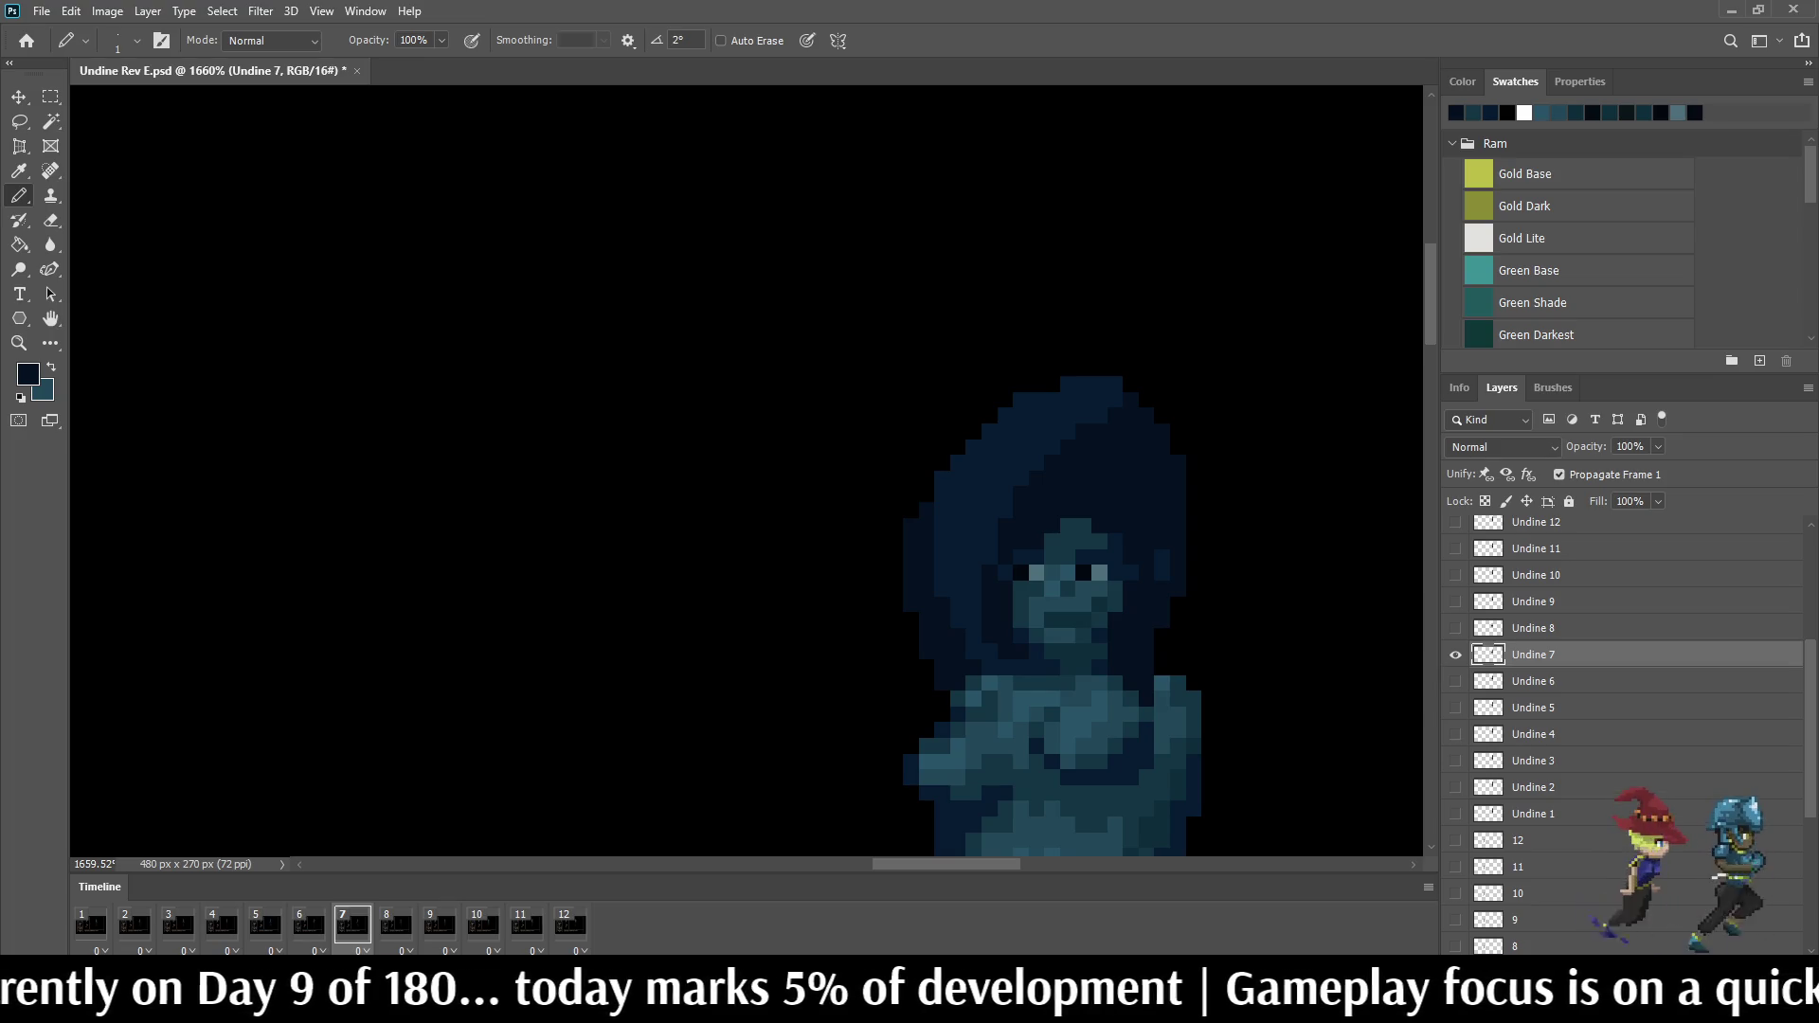
scroll(1106, 463, "up", 2)
scroll(1106, 464, "up", 1)
scroll(1105, 464, "up", 1)
scroll(1107, 465, "up", 1)
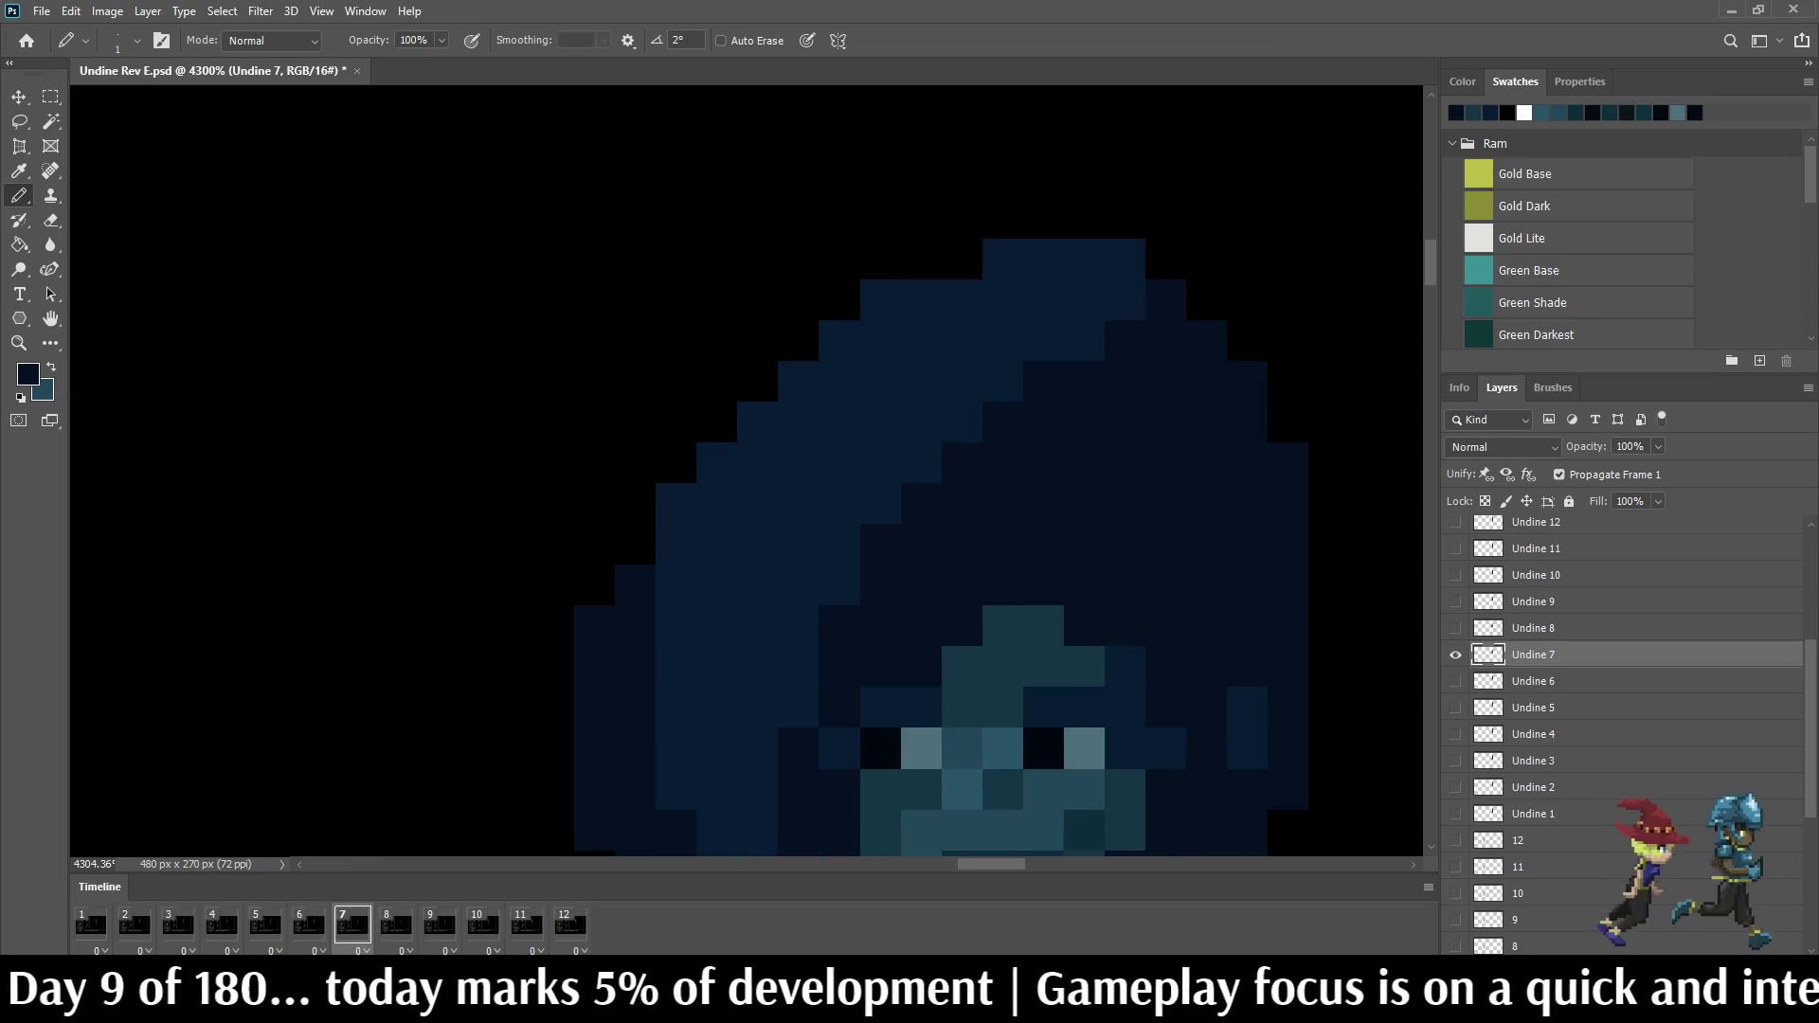
Step: Darken a run of hair pixels in frame 7 and compare against frame 6
mouse_move(1125, 300)
left_mouse_down()
mouse_move(1043, 300)
mouse_move(1085, 341)
left_mouse_up()
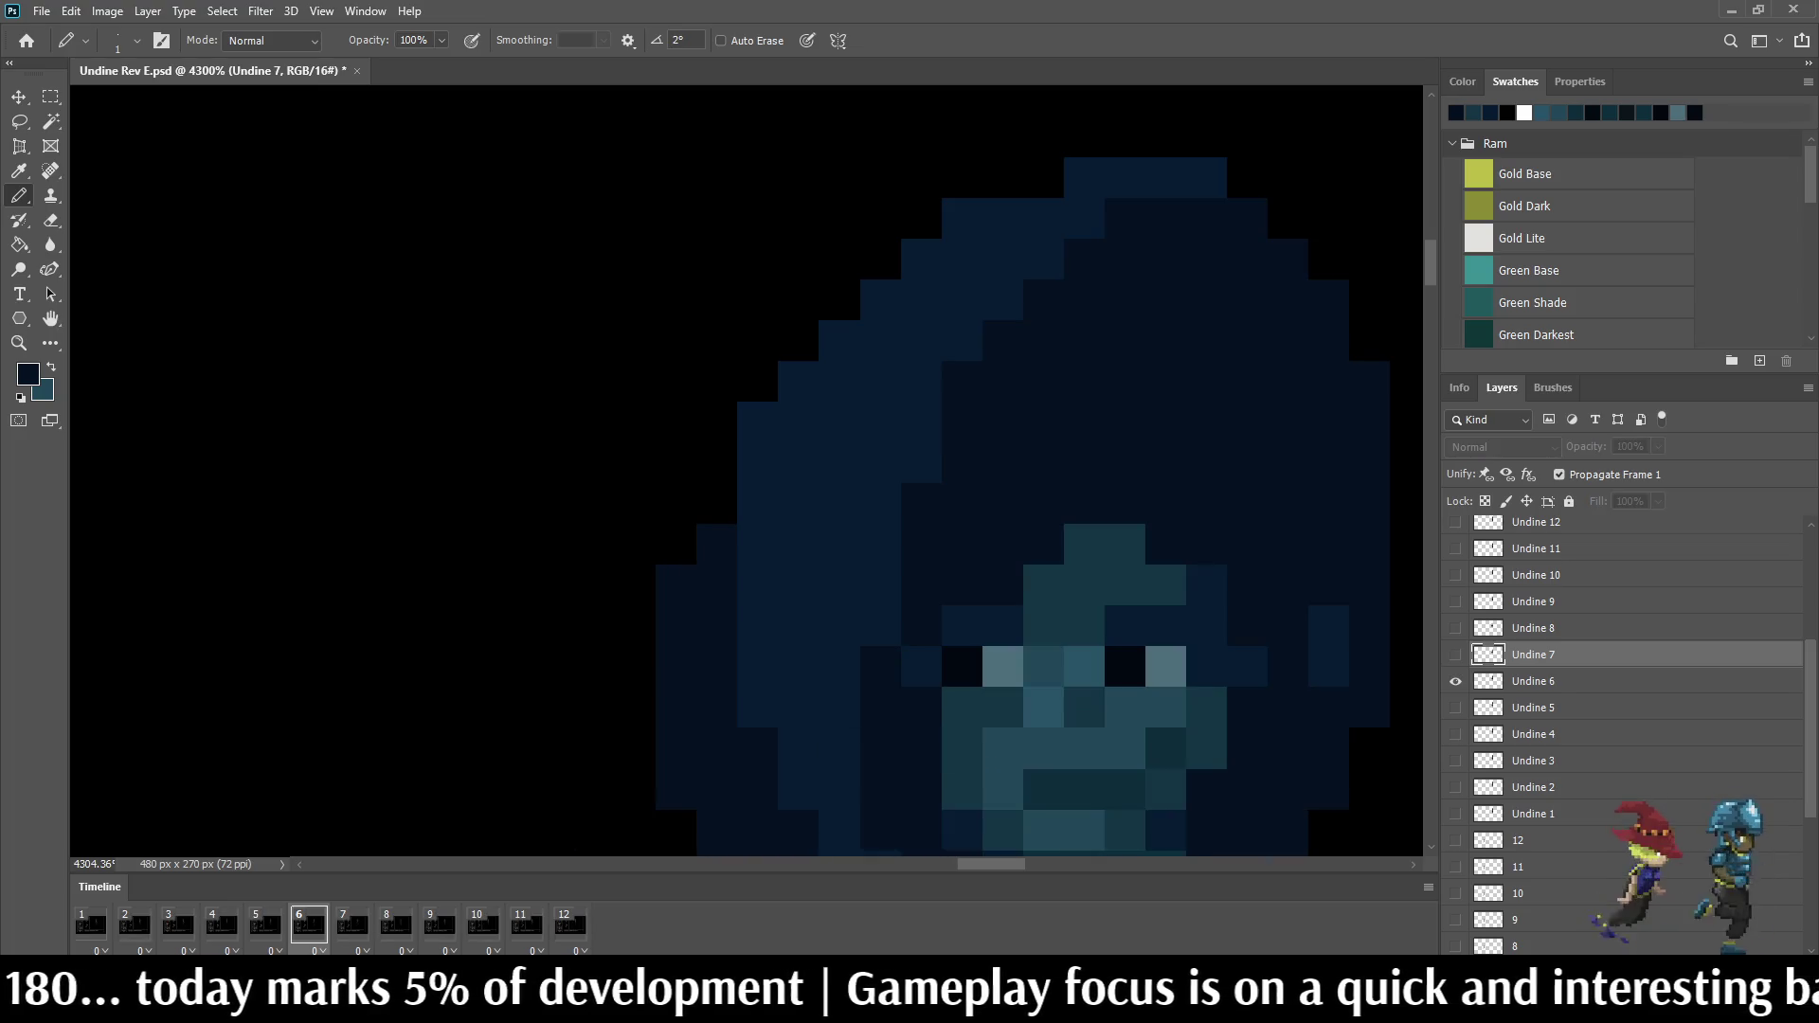
left_click(921, 465)
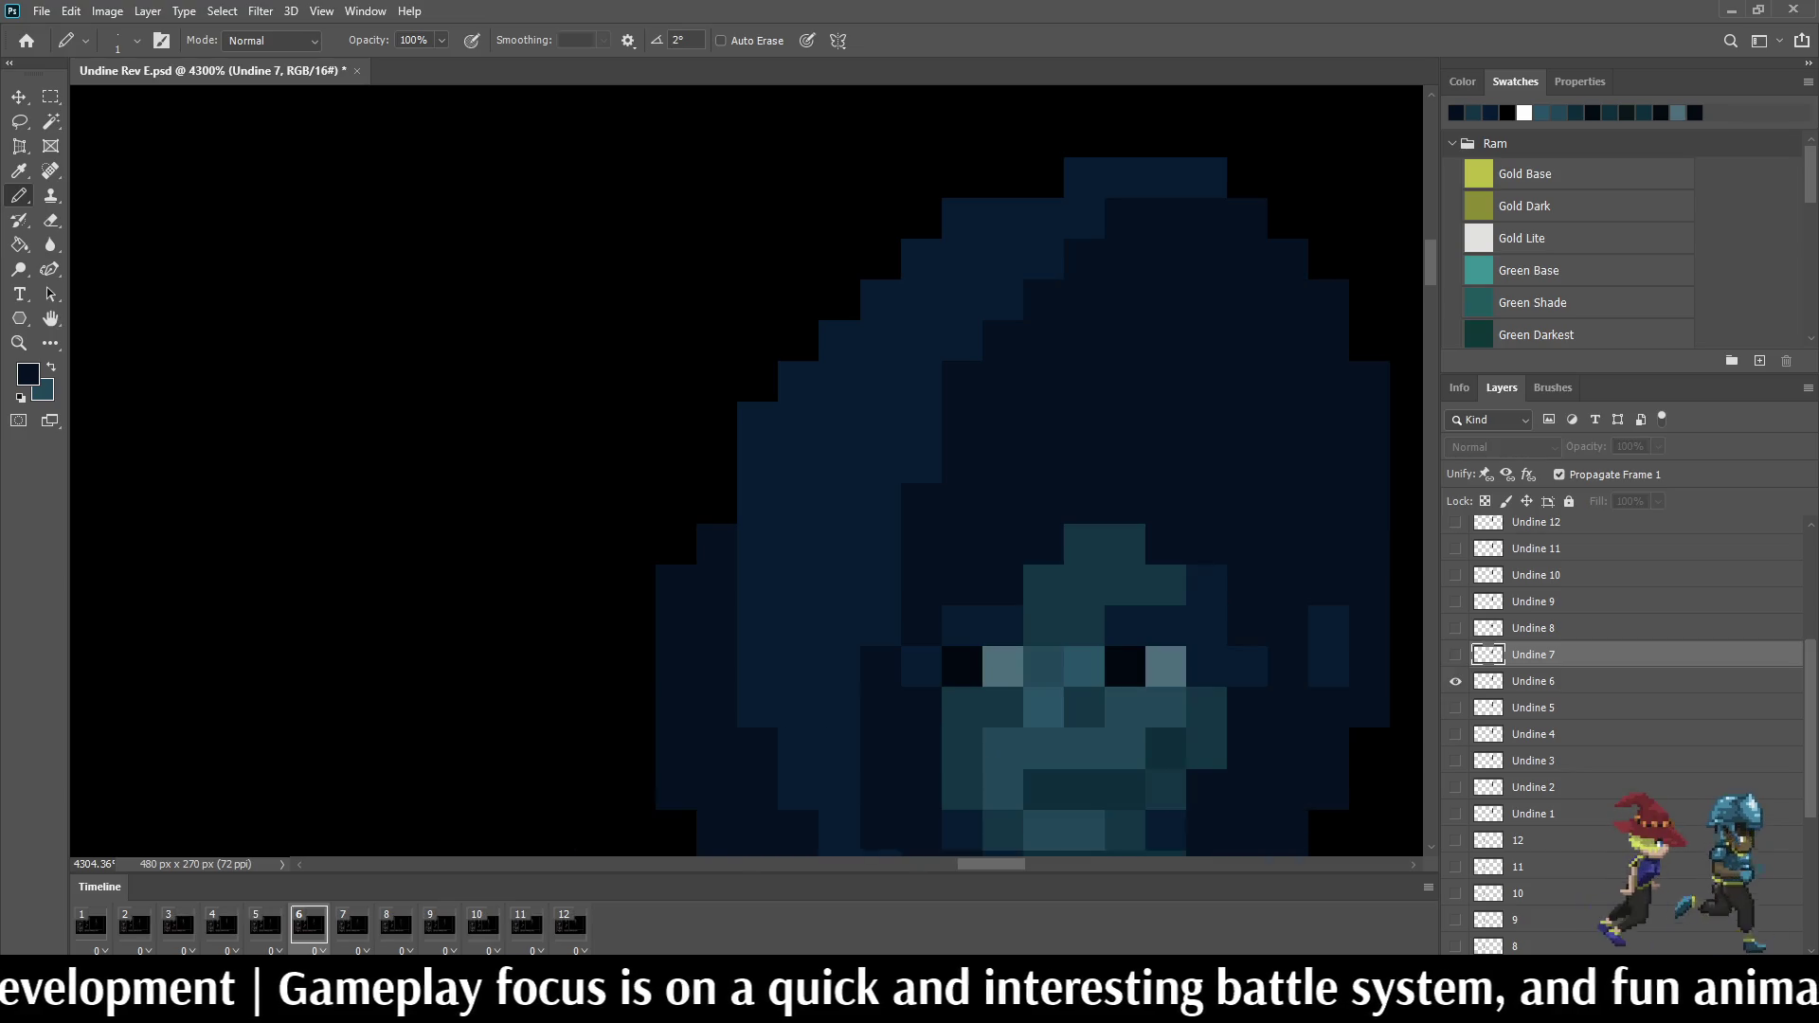
key("Left")
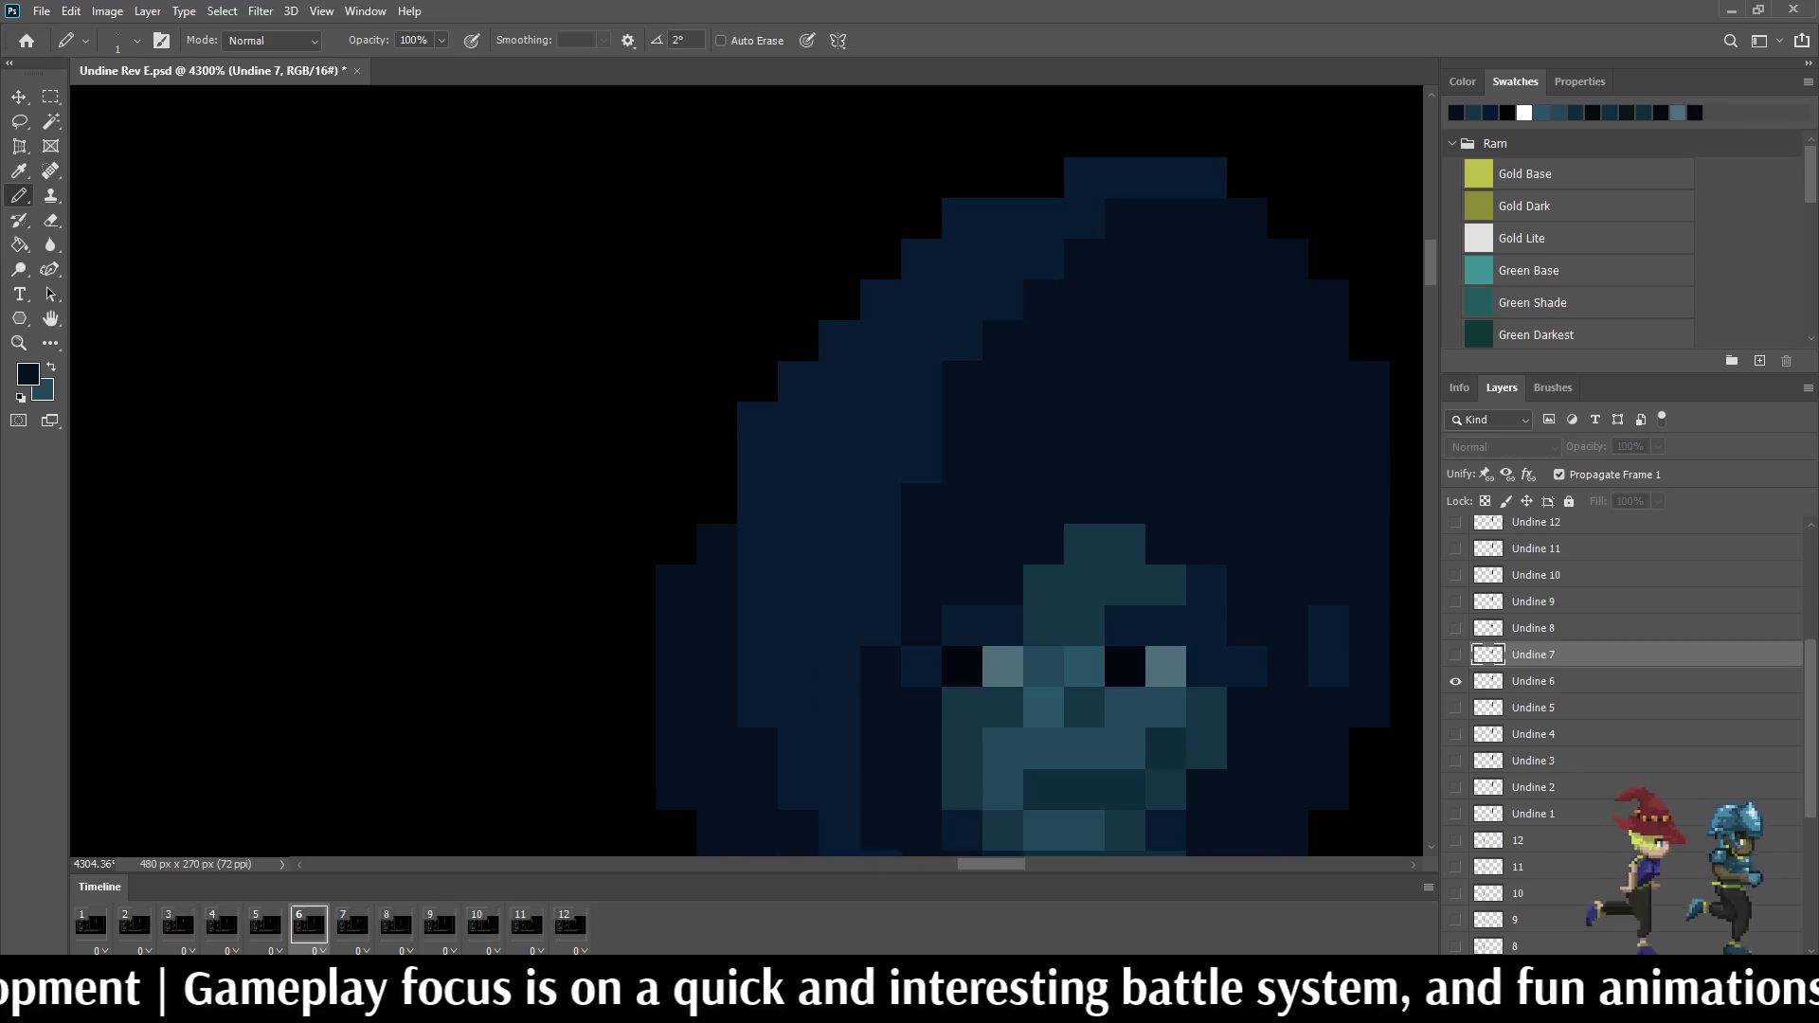
key("Right")
Step: Darken one more hair pixel, flip frames 6 and 7, then jump to frame 4
left_click(840, 586)
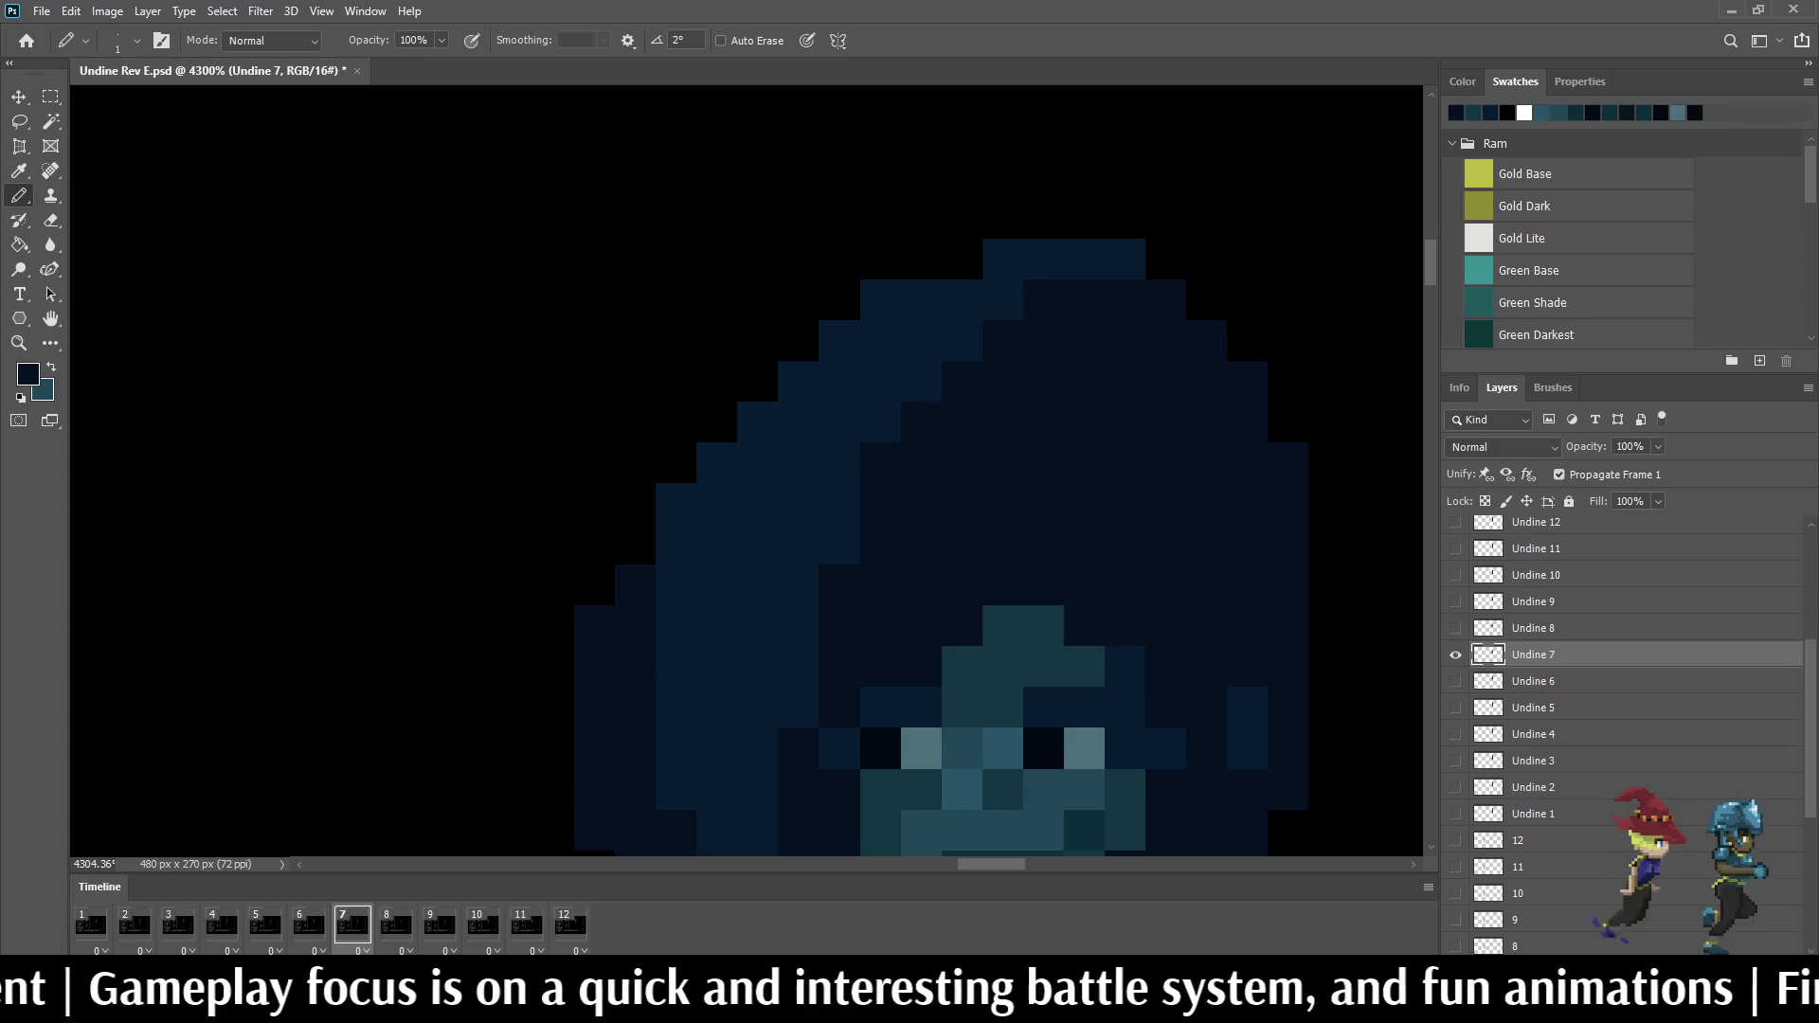
key("Left")
key("Right")
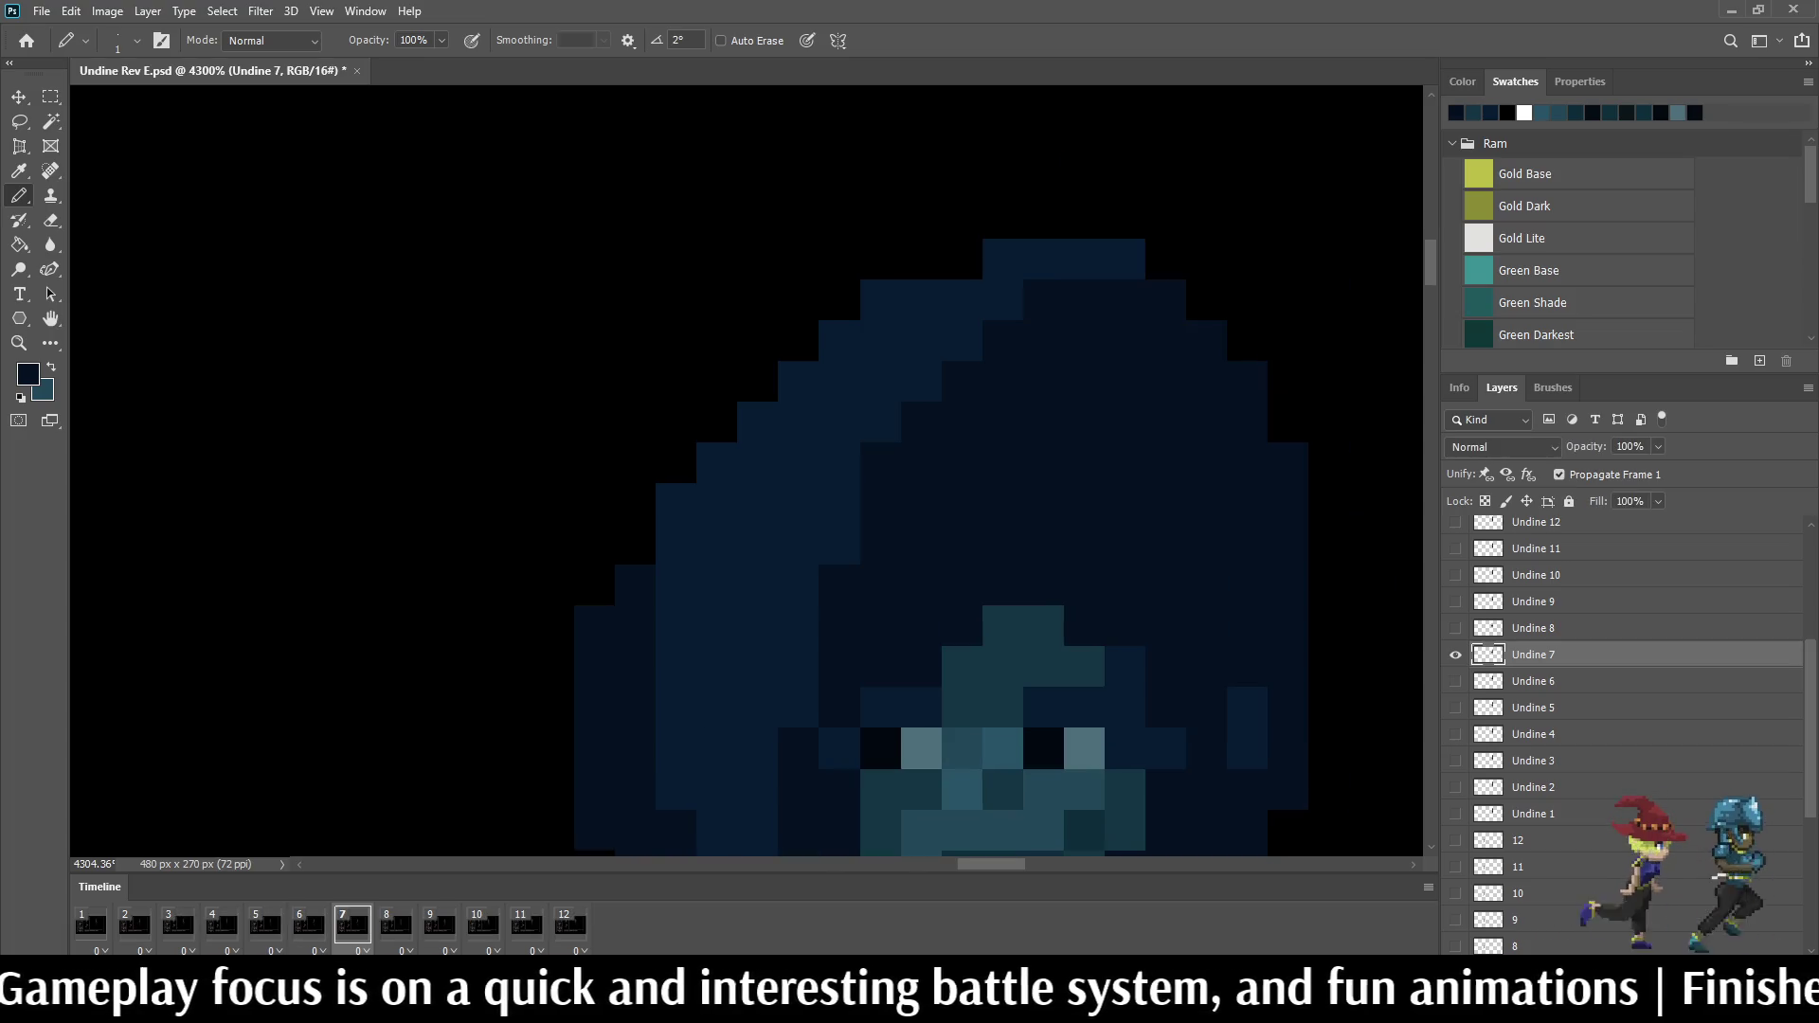
key("Left")
key("Left")
key("Left")
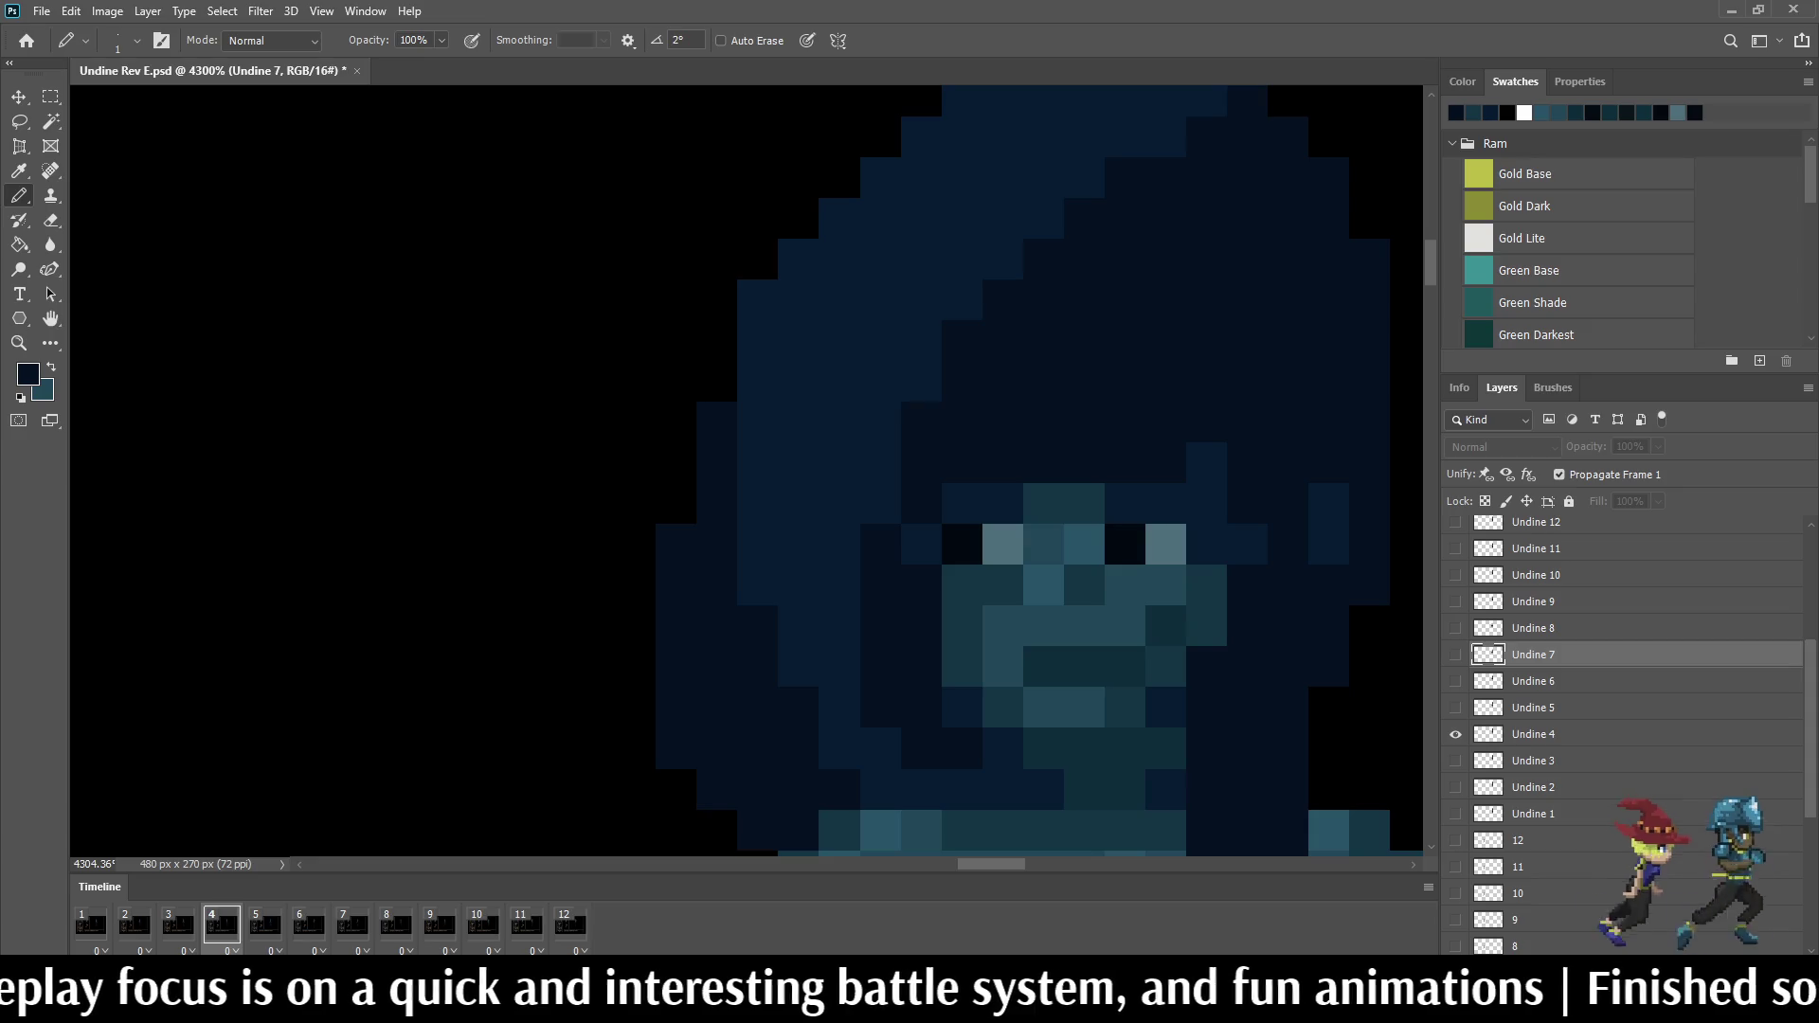
scroll(1024, 540, "down", 3)
scroll(1023, 540, "down", 2)
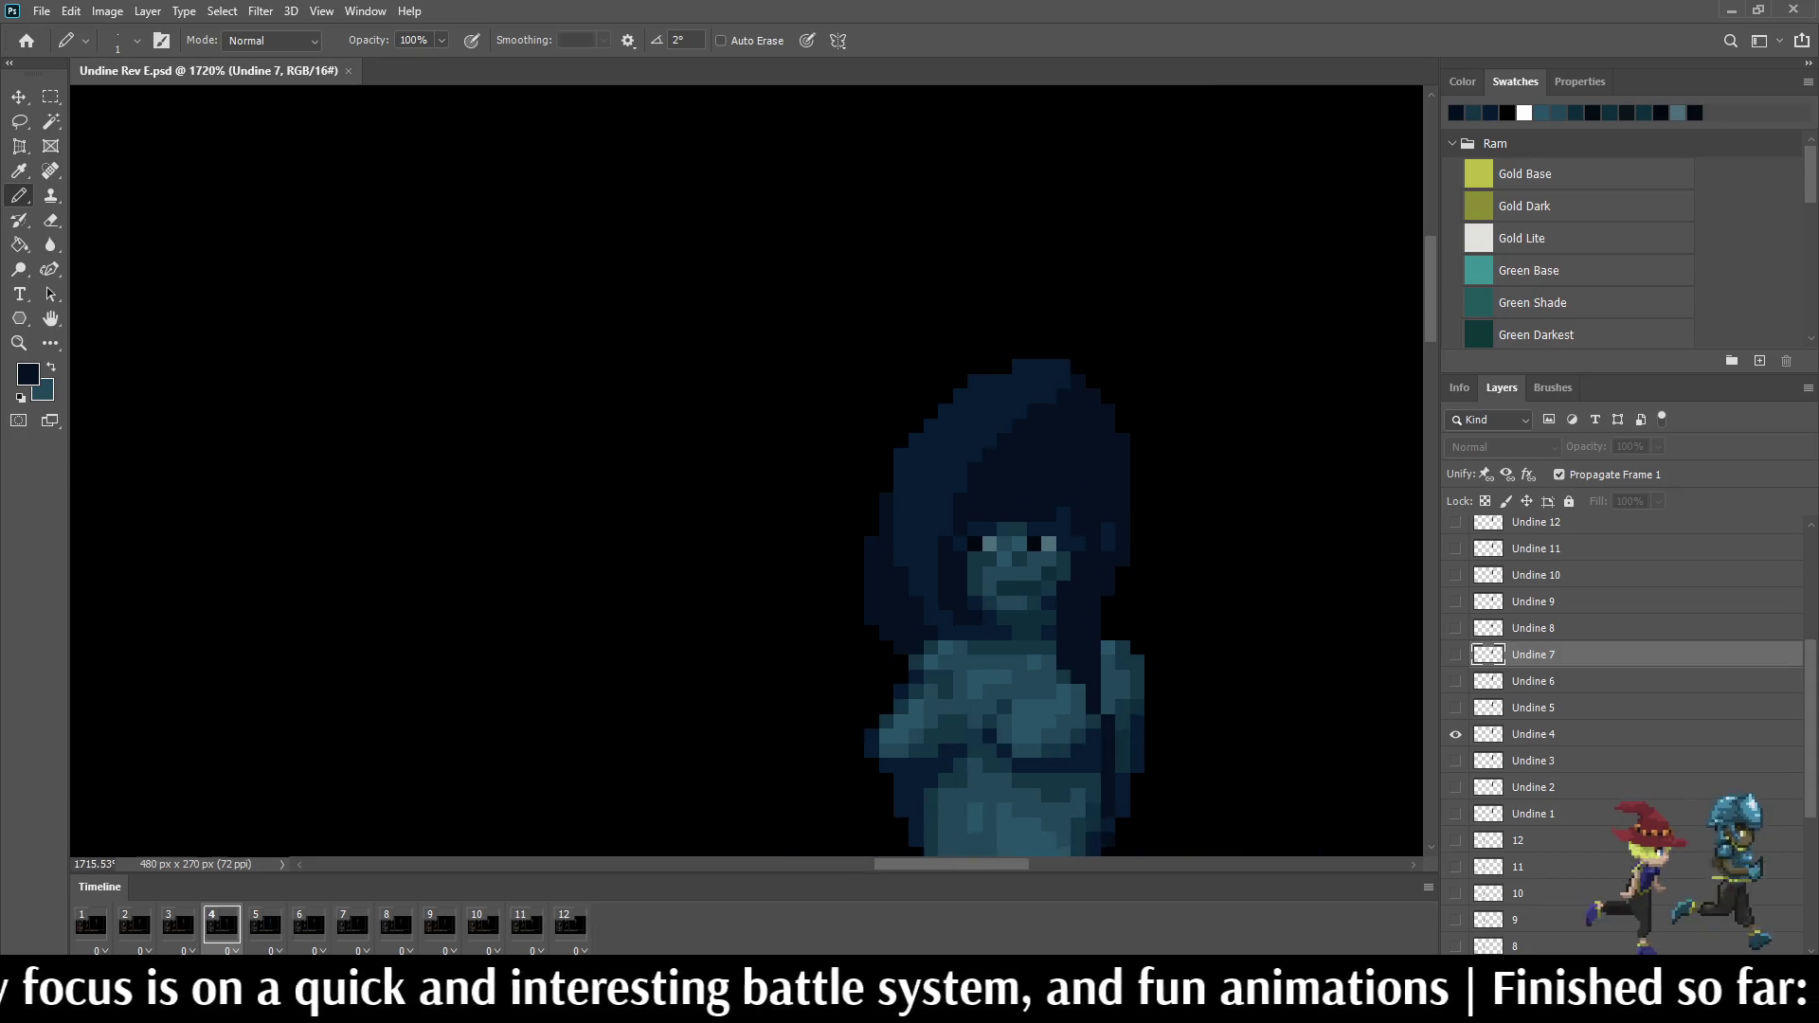
scroll(1023, 541, "down", 2)
scroll(1023, 540, "down", 1)
scroll(1060, 490, "up", 1)
scroll(1059, 490, "up", 2)
scroll(1058, 491, "up", 1)
scroll(1059, 490, "up", 1)
scroll(938, 598, "down", 2)
scroll(939, 597, "up", 1)
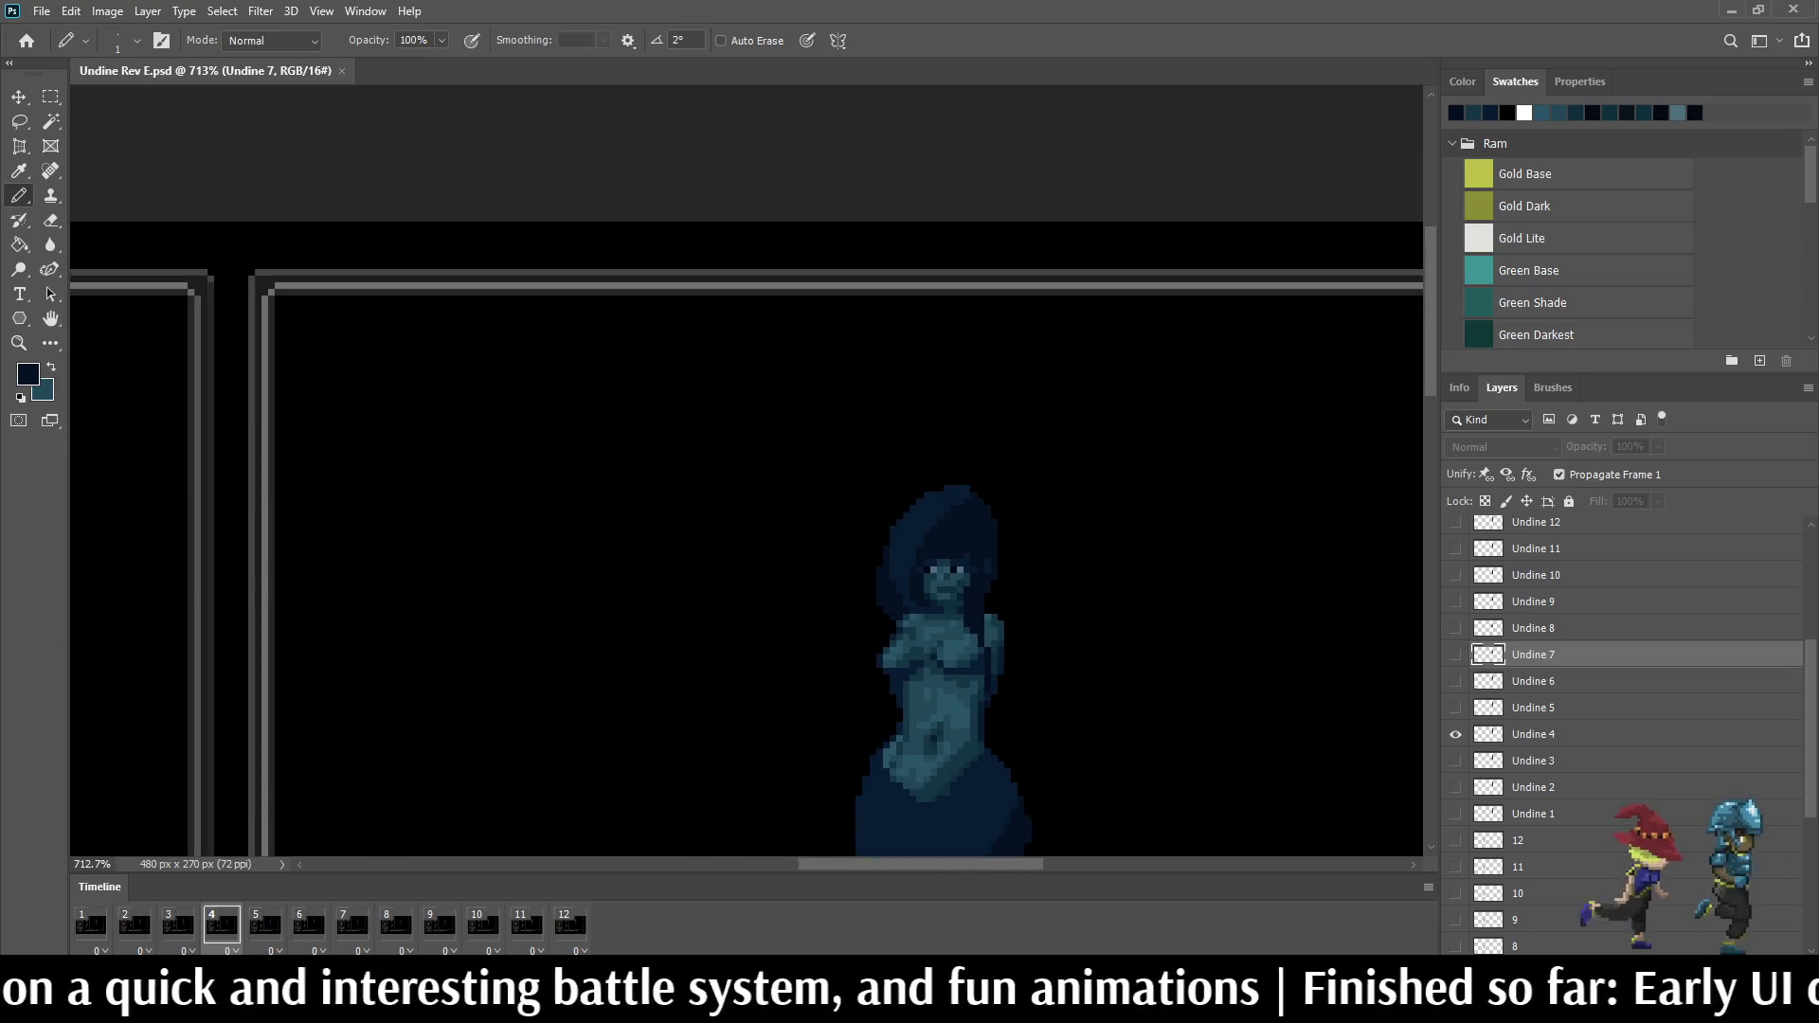
scroll(938, 597, "up", 2)
scroll(938, 597, "up", 1)
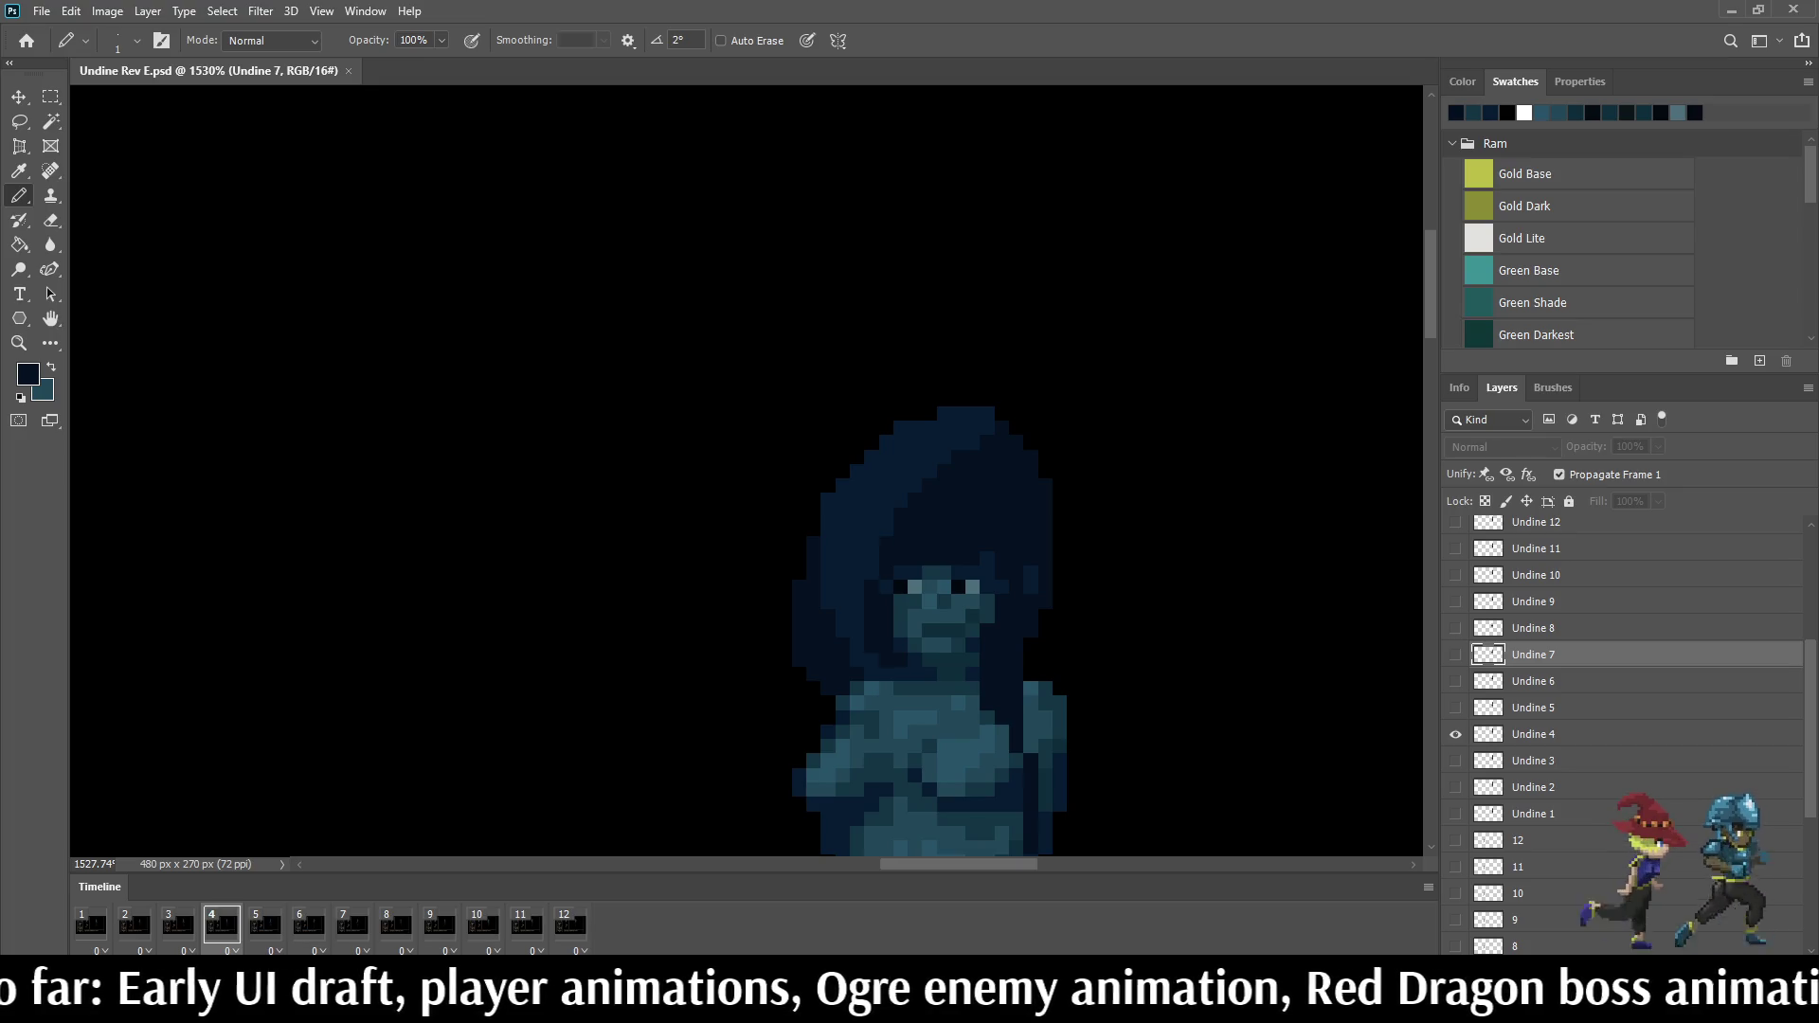
Step: Step the timeline from frame 3 forward to frame 8 and activate the Undine 8 layer
key("Left")
key("Right")
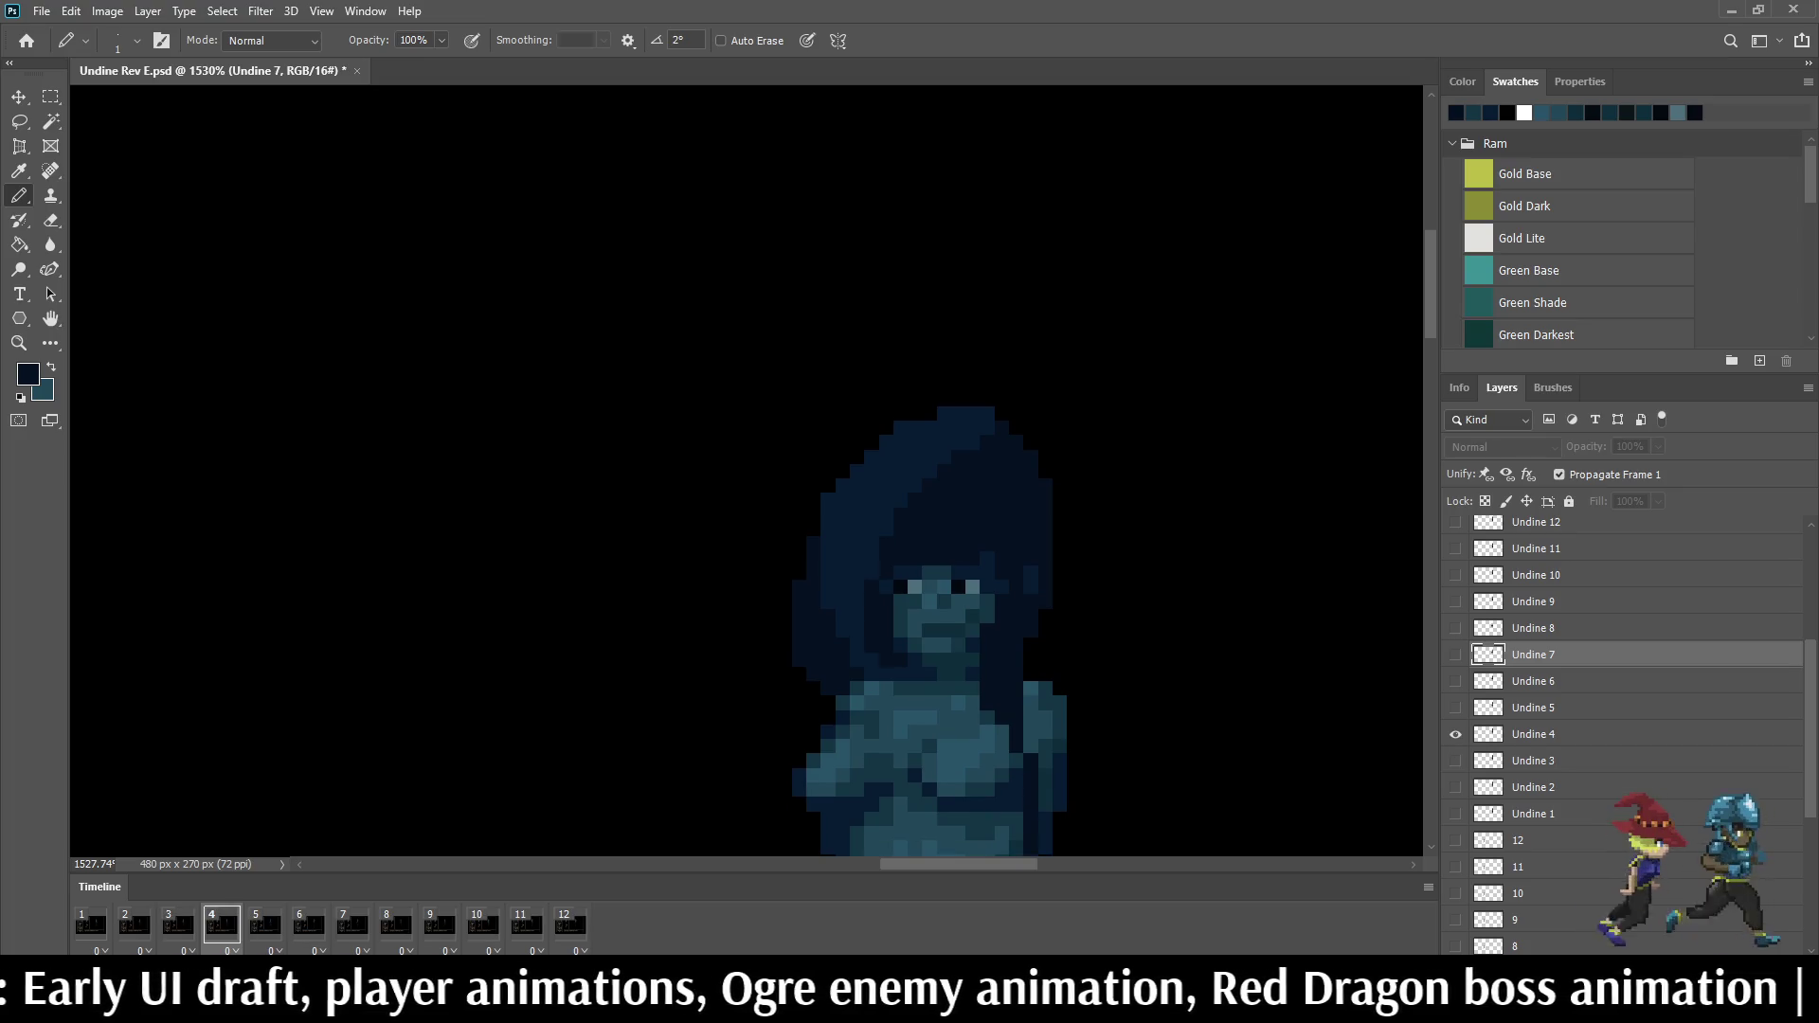
key("Right")
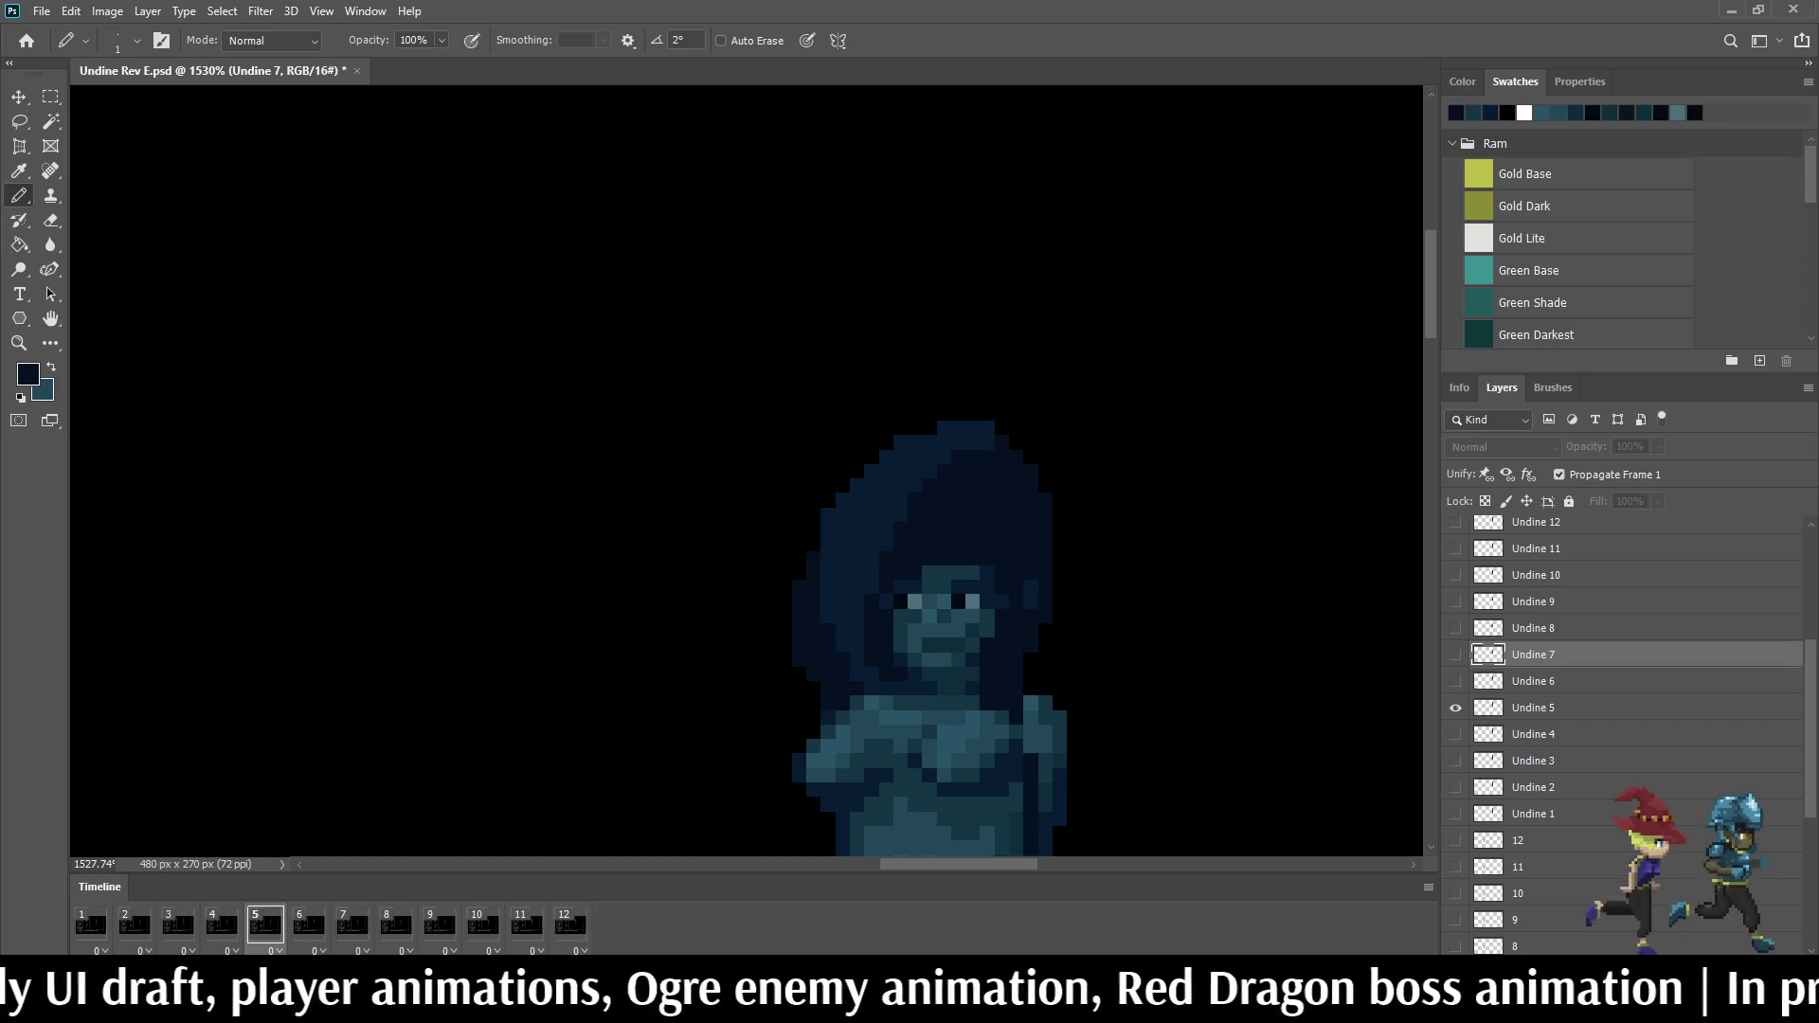
key("Right")
key("Right")
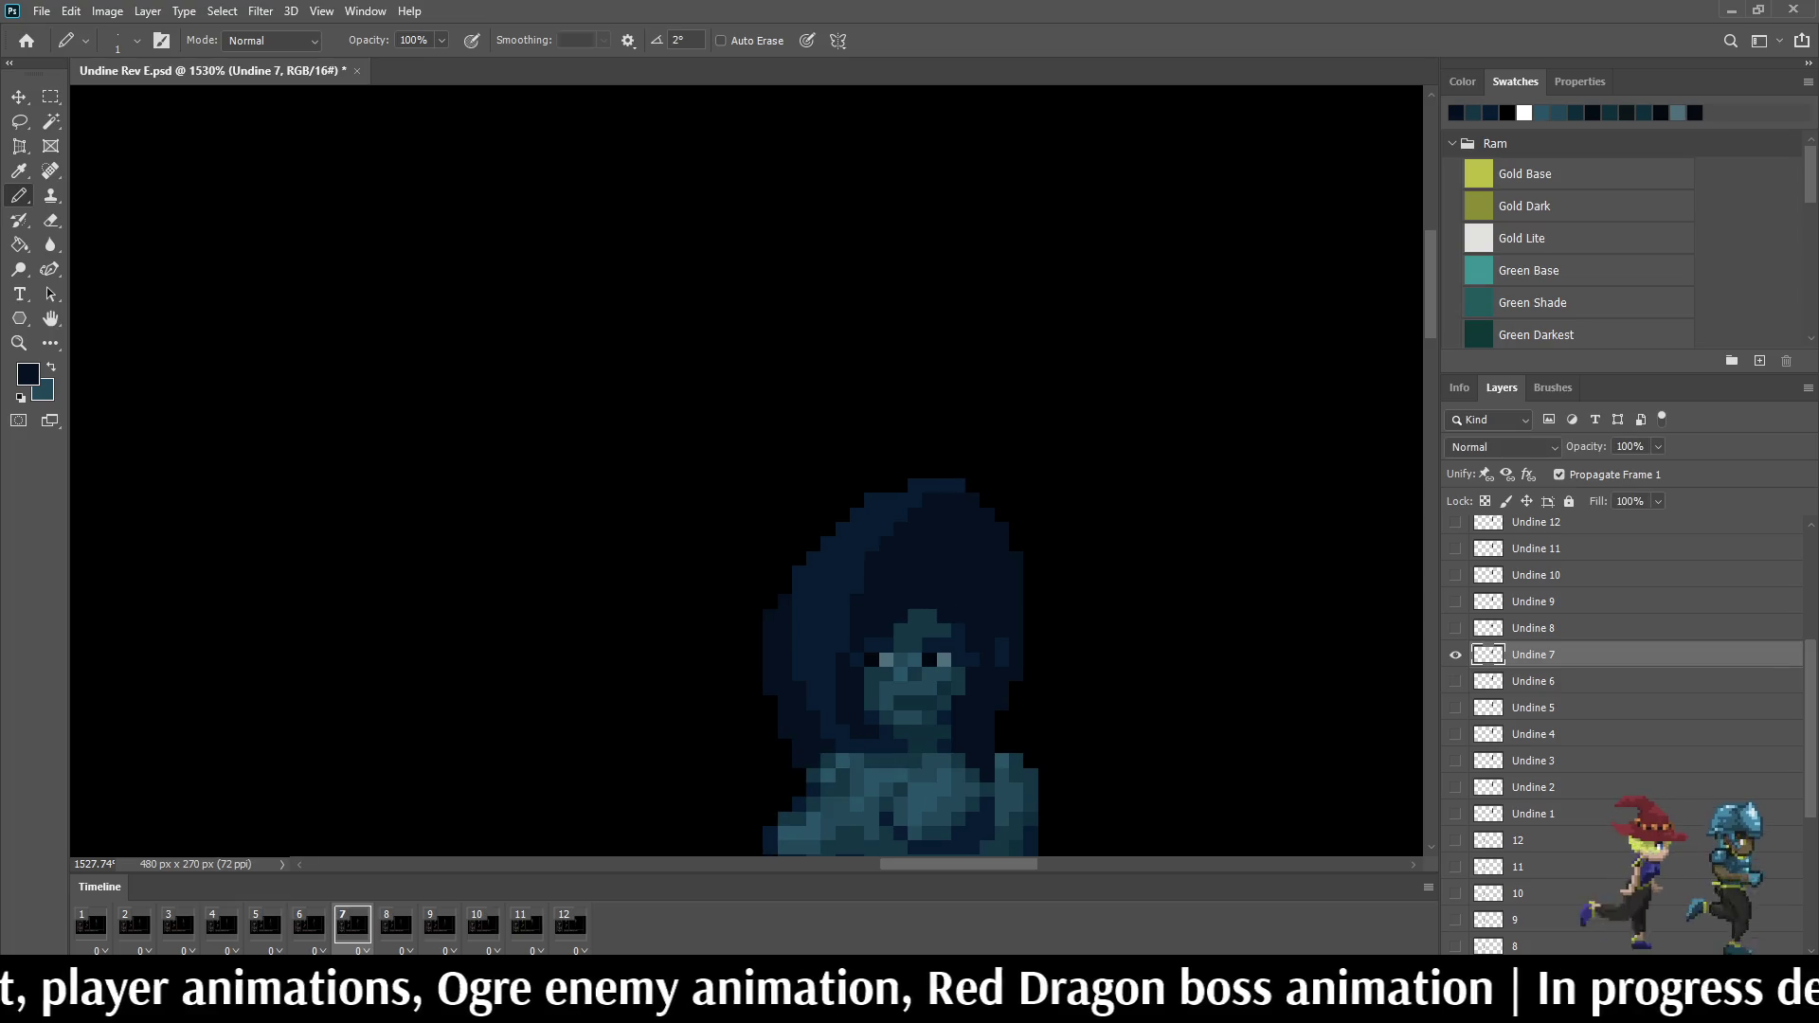
key("Right")
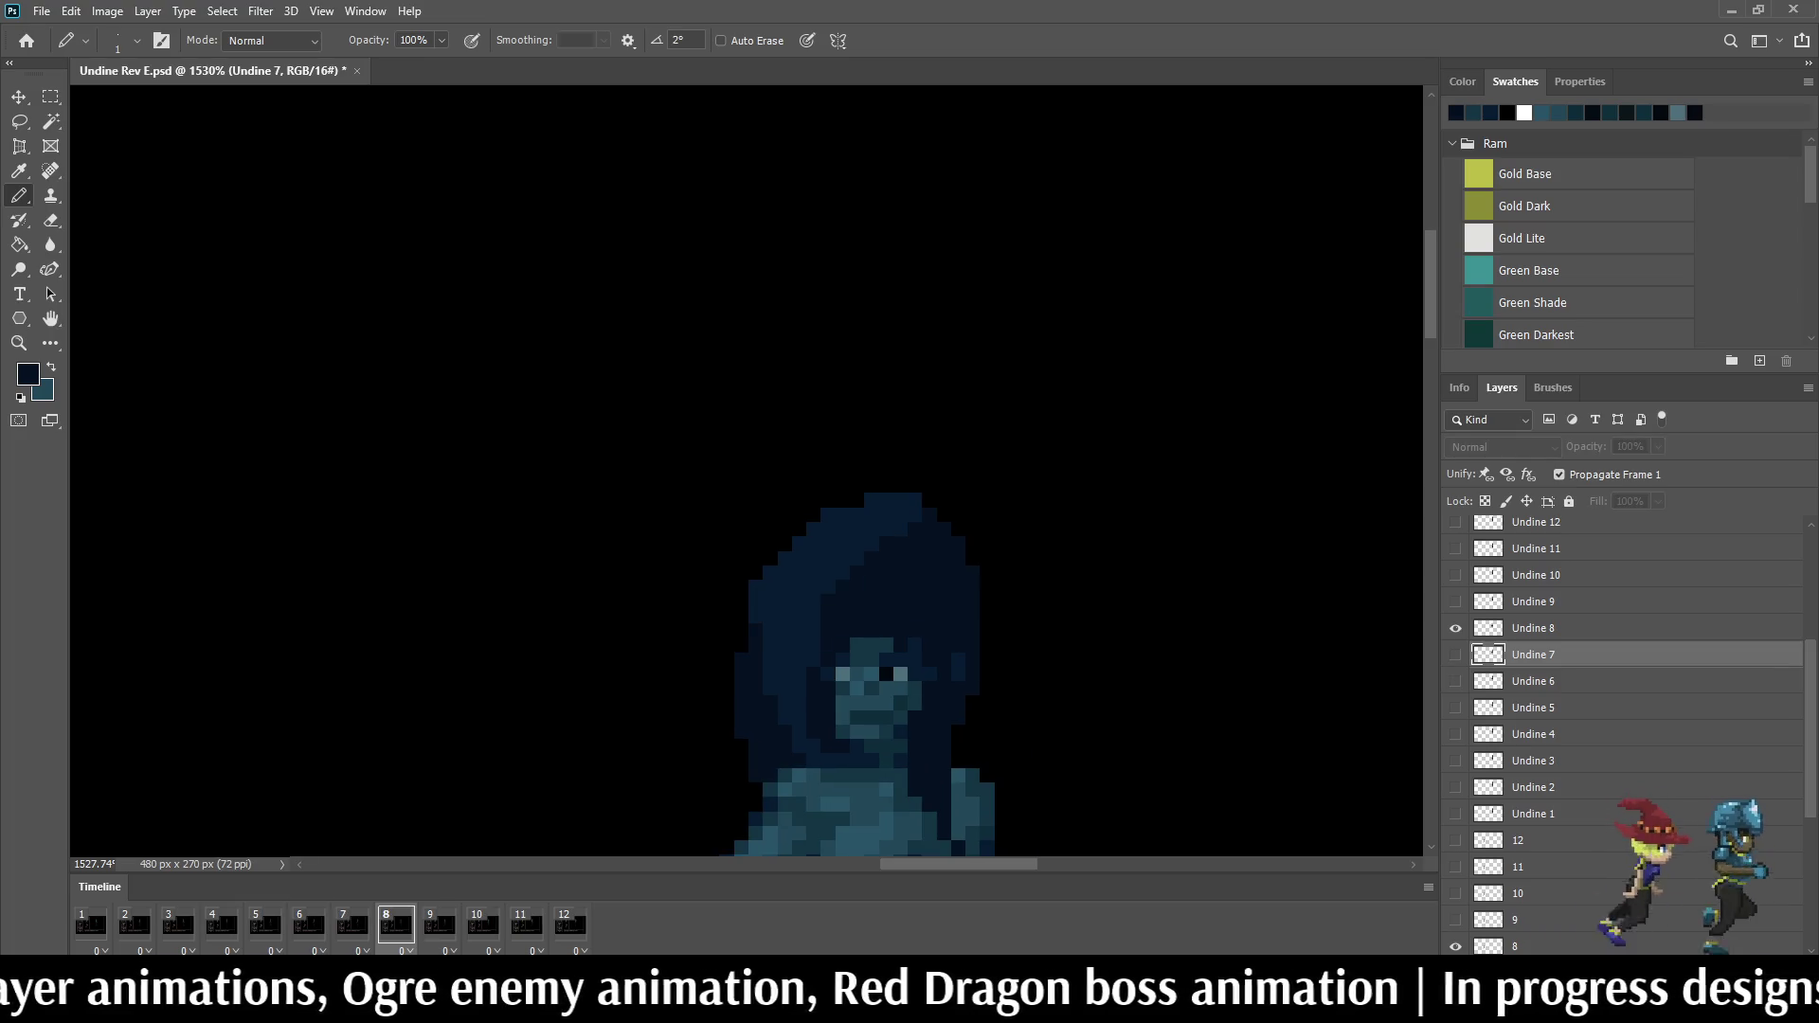
key("alt+bracketright")
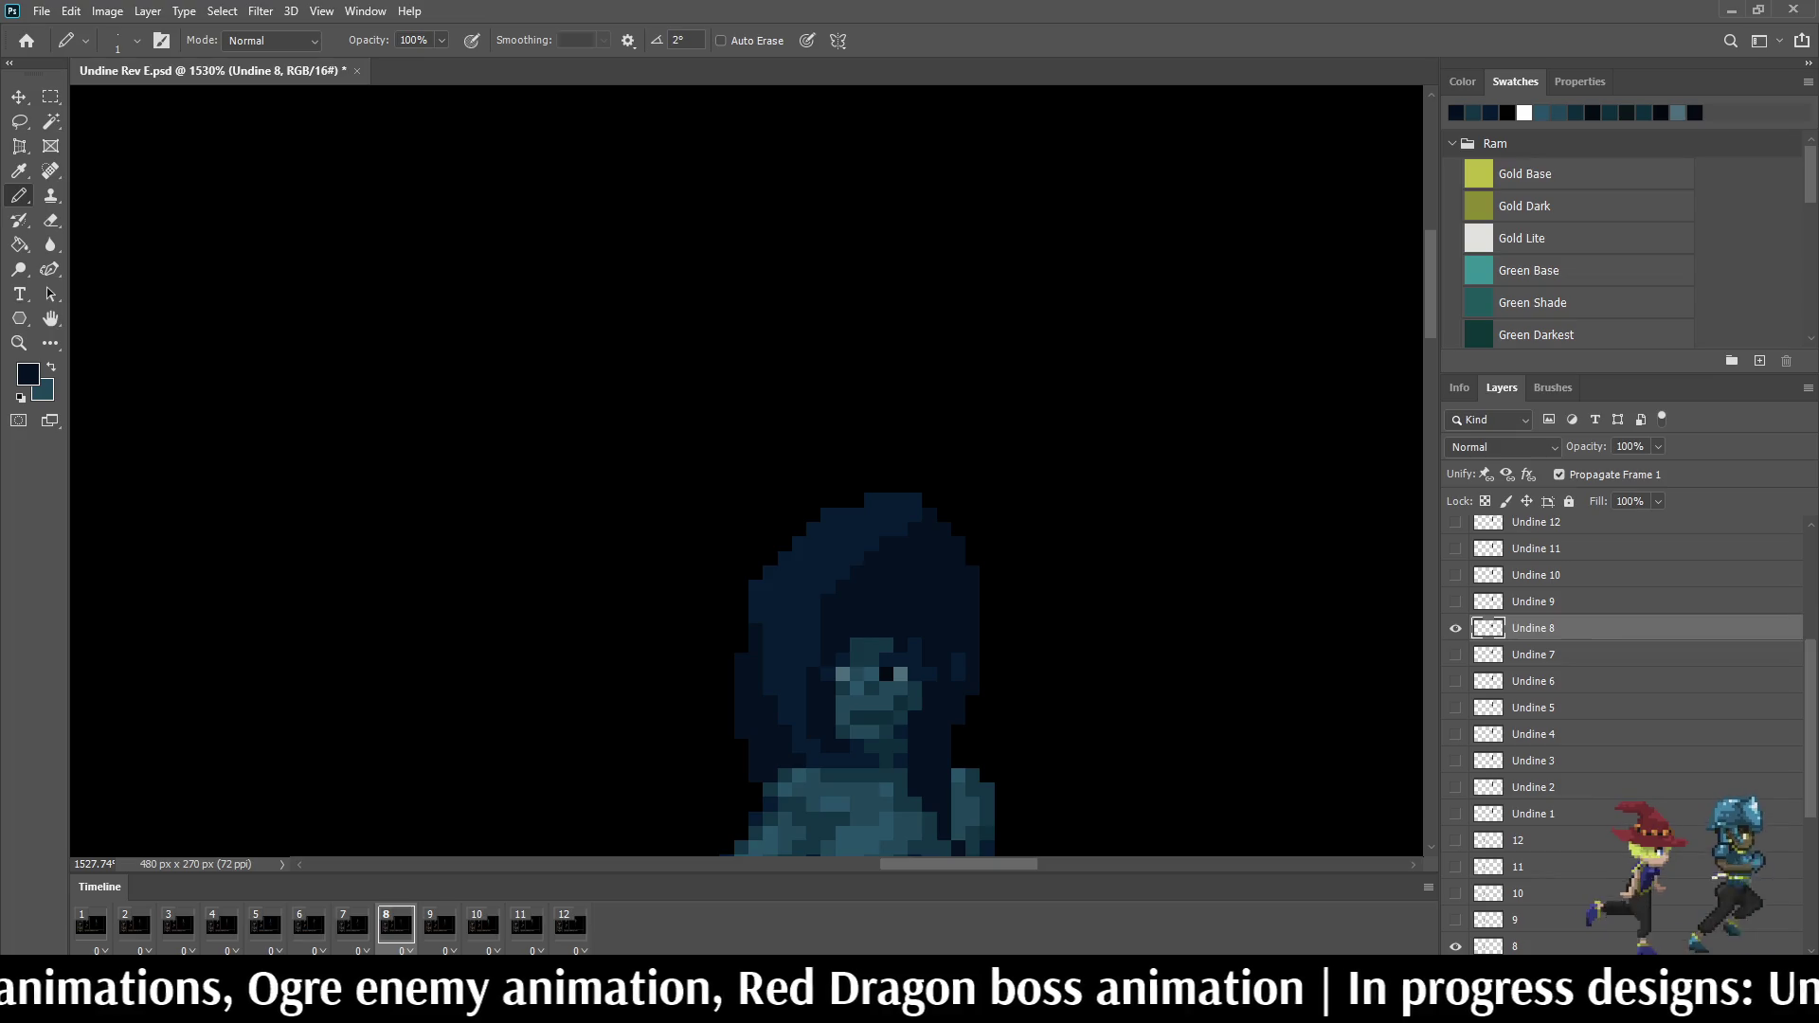
scroll(829, 586, "up", 5)
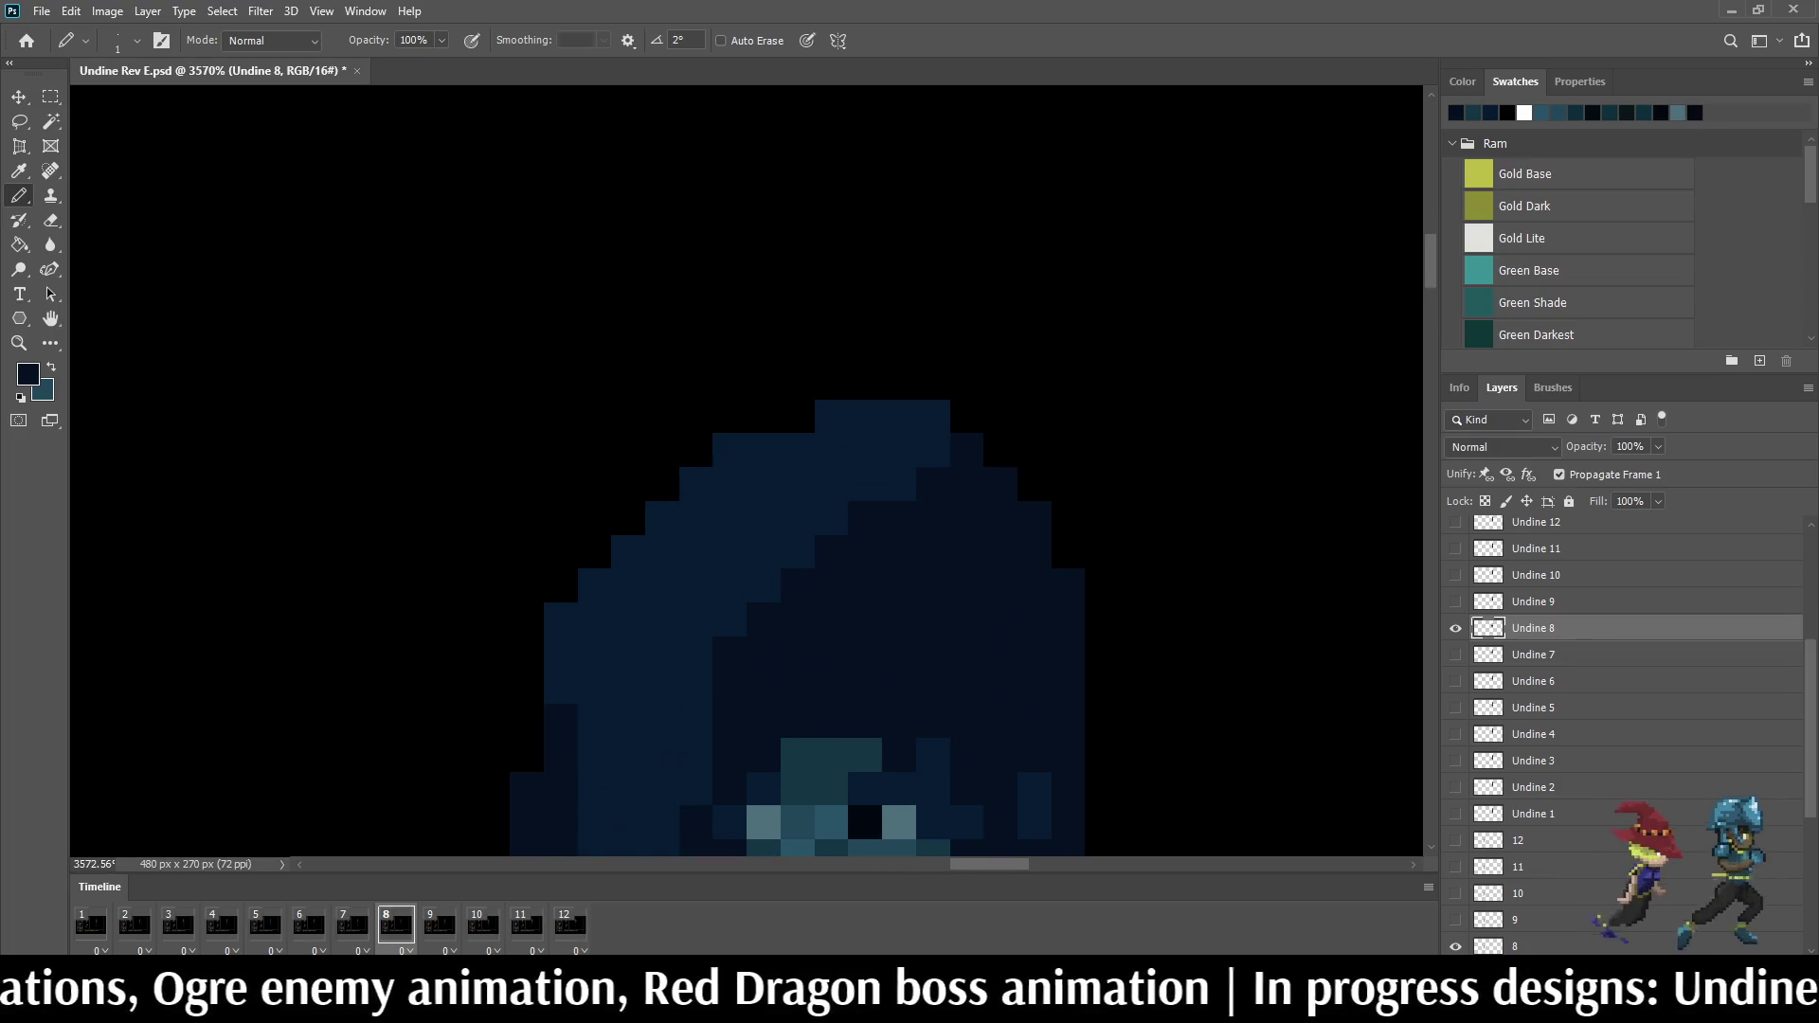
Step: Pencil six darker pixels down the head's shading edge on frame 8
key("Left")
key("Right")
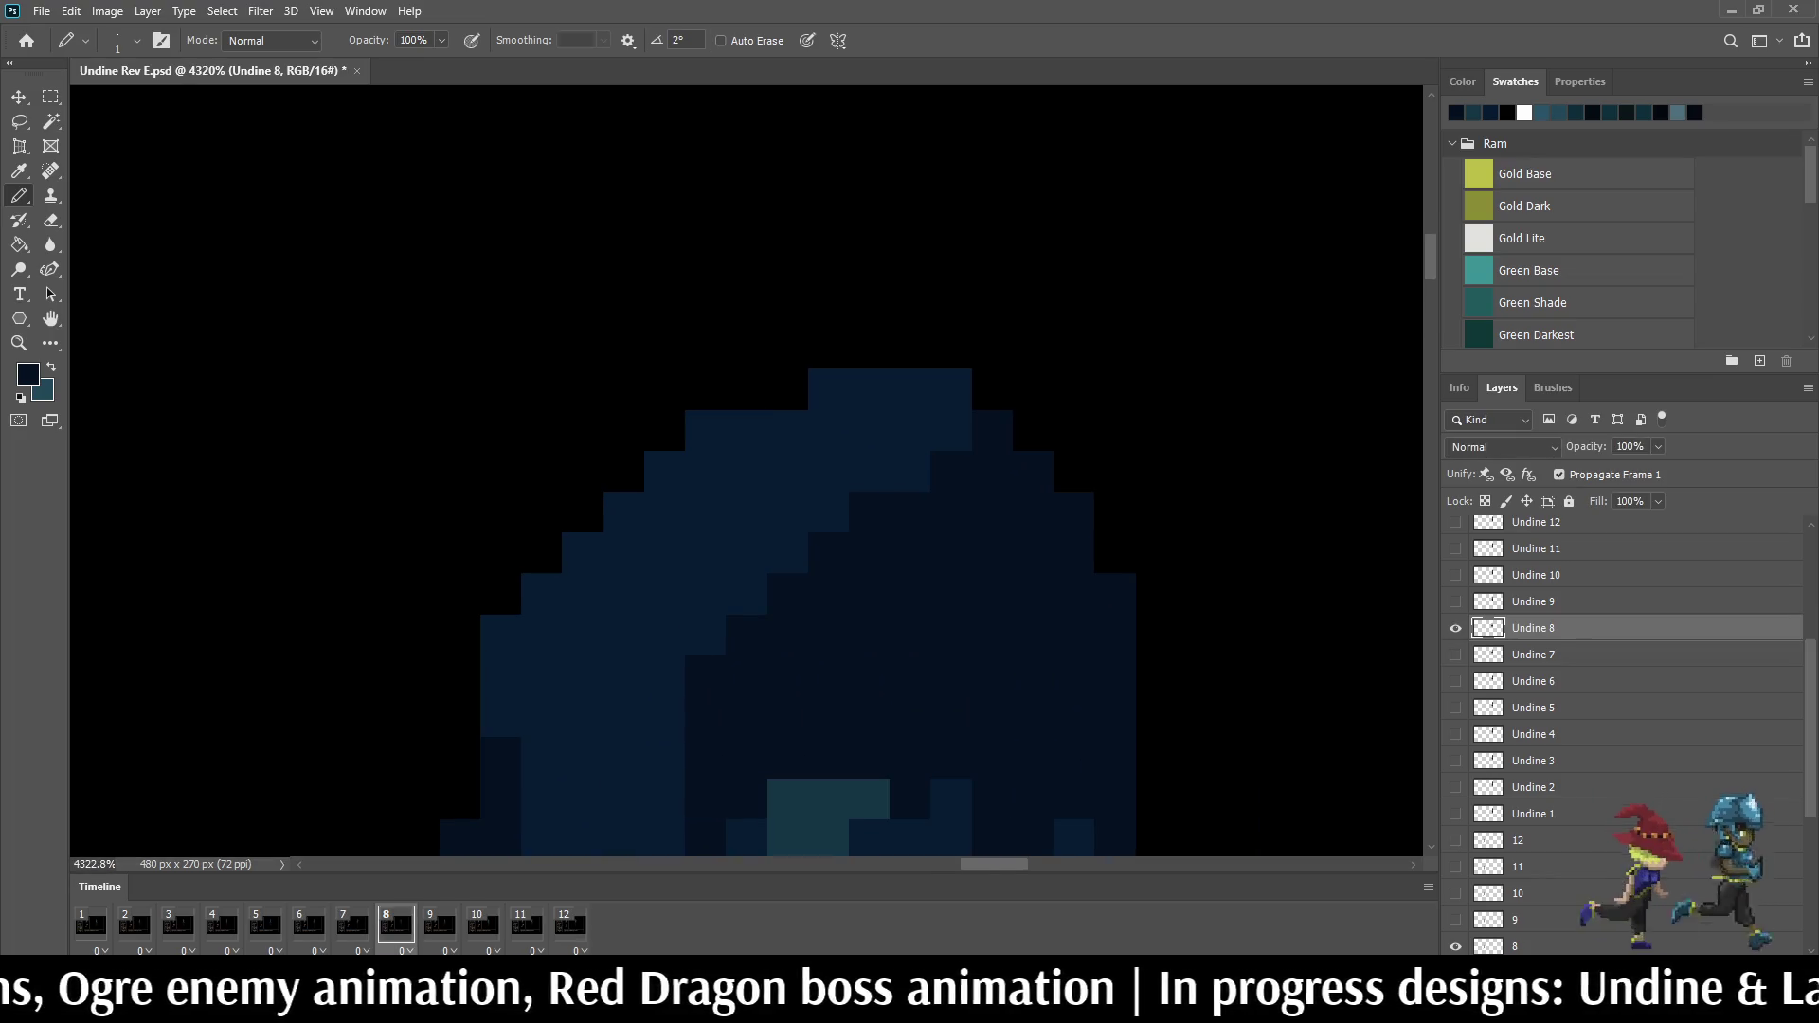
left_click(952, 430)
left_click(910, 473)
left_click(828, 511)
left_click(788, 553)
left_click(748, 594)
left_click(705, 635)
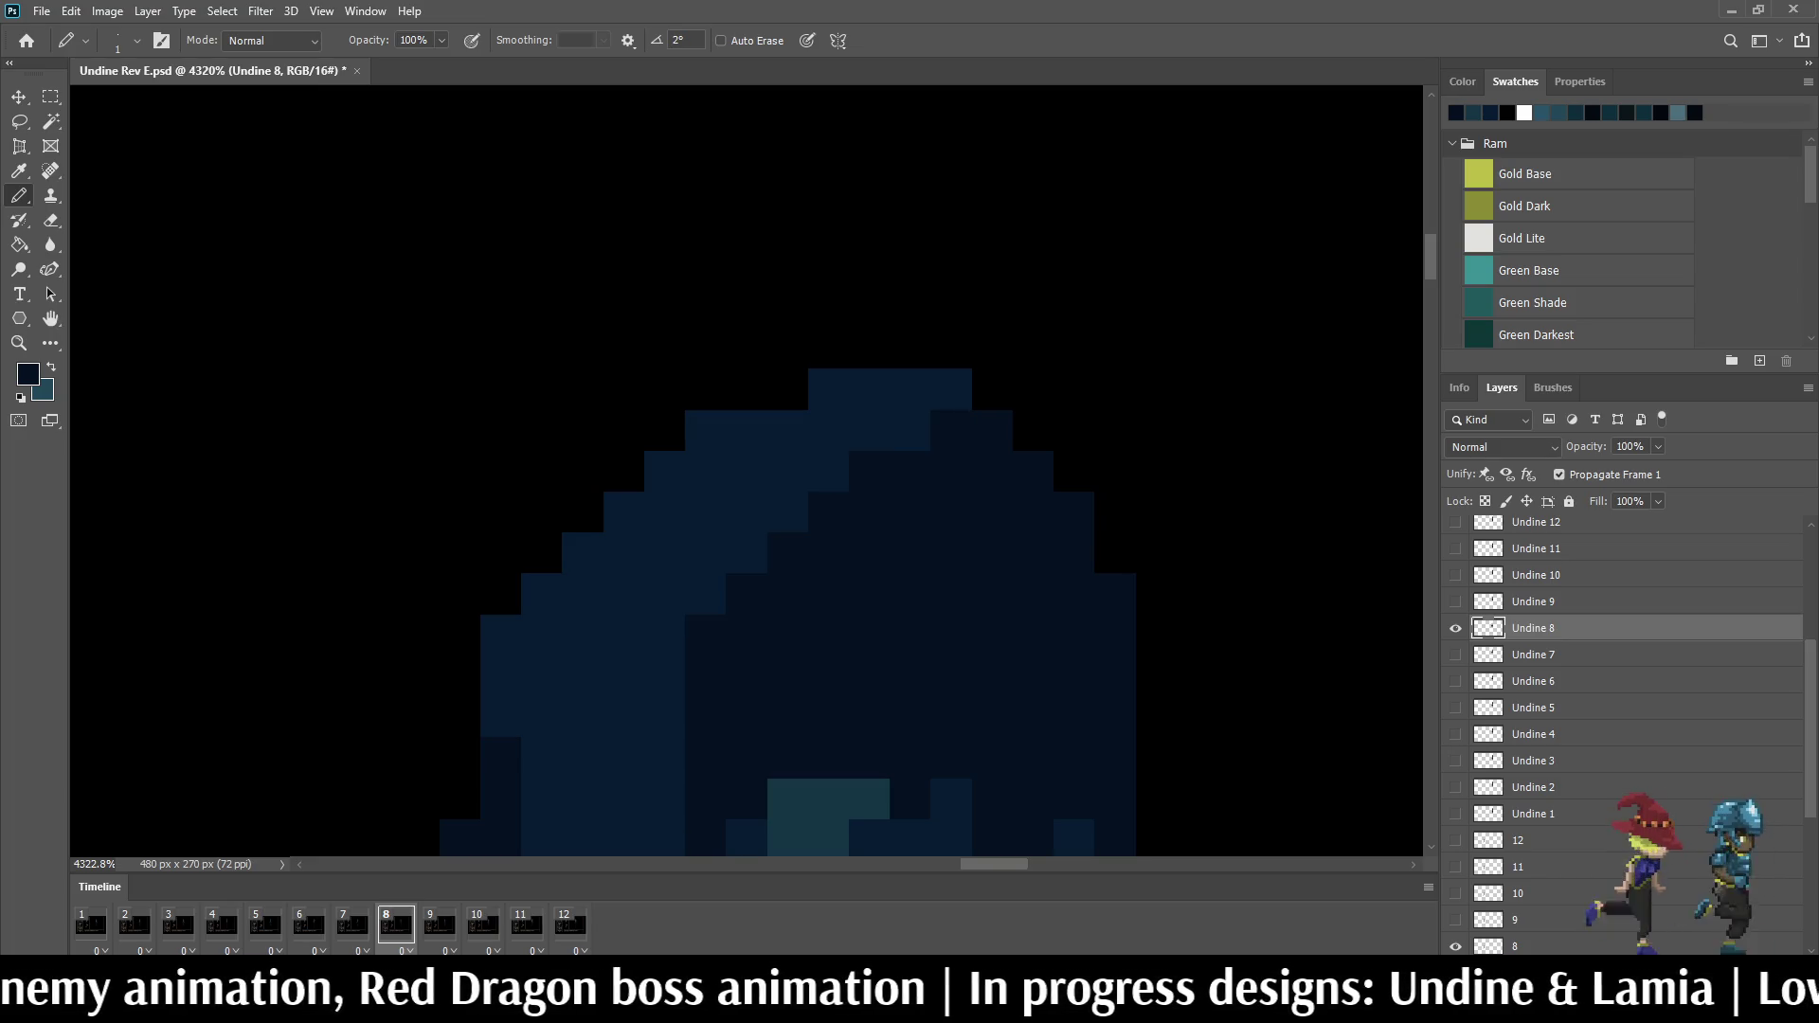
Step: Flip frames 7 and 8 to compare, then play, stop and step forward to frame 9
key("Left")
key("Right")
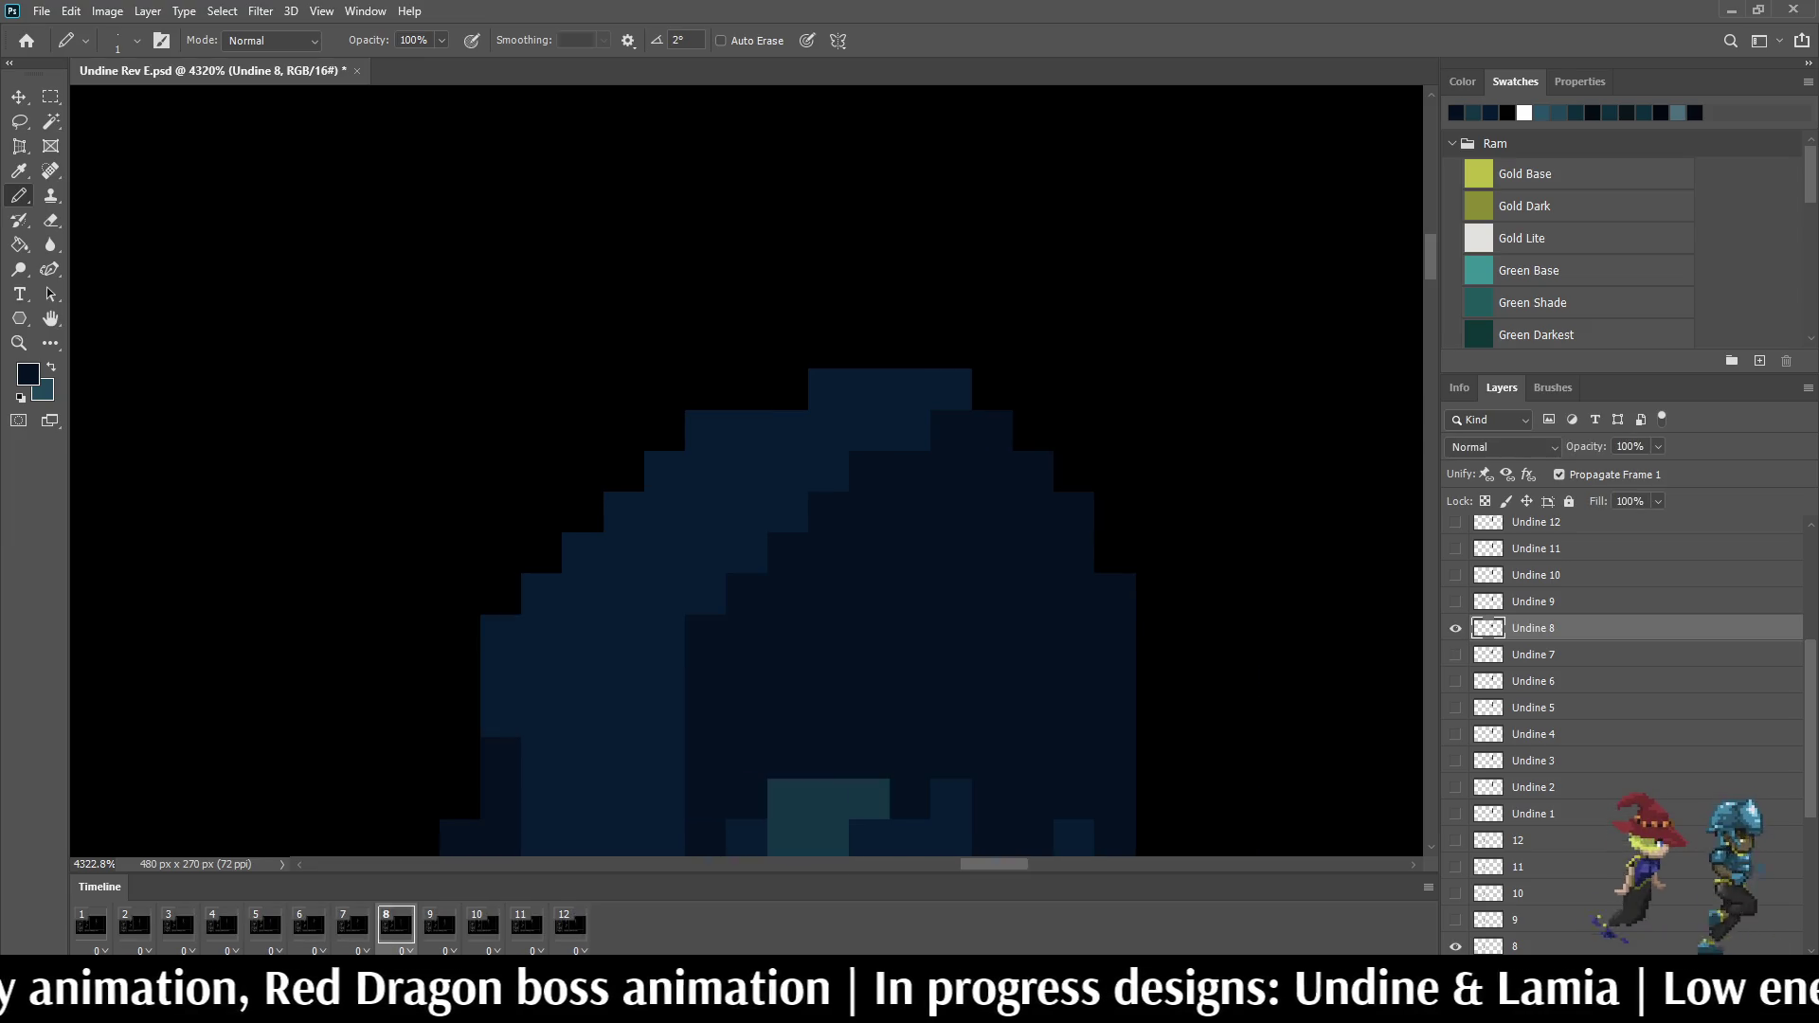
scroll(951, 745, "down", 3)
scroll(951, 745, "up", 3)
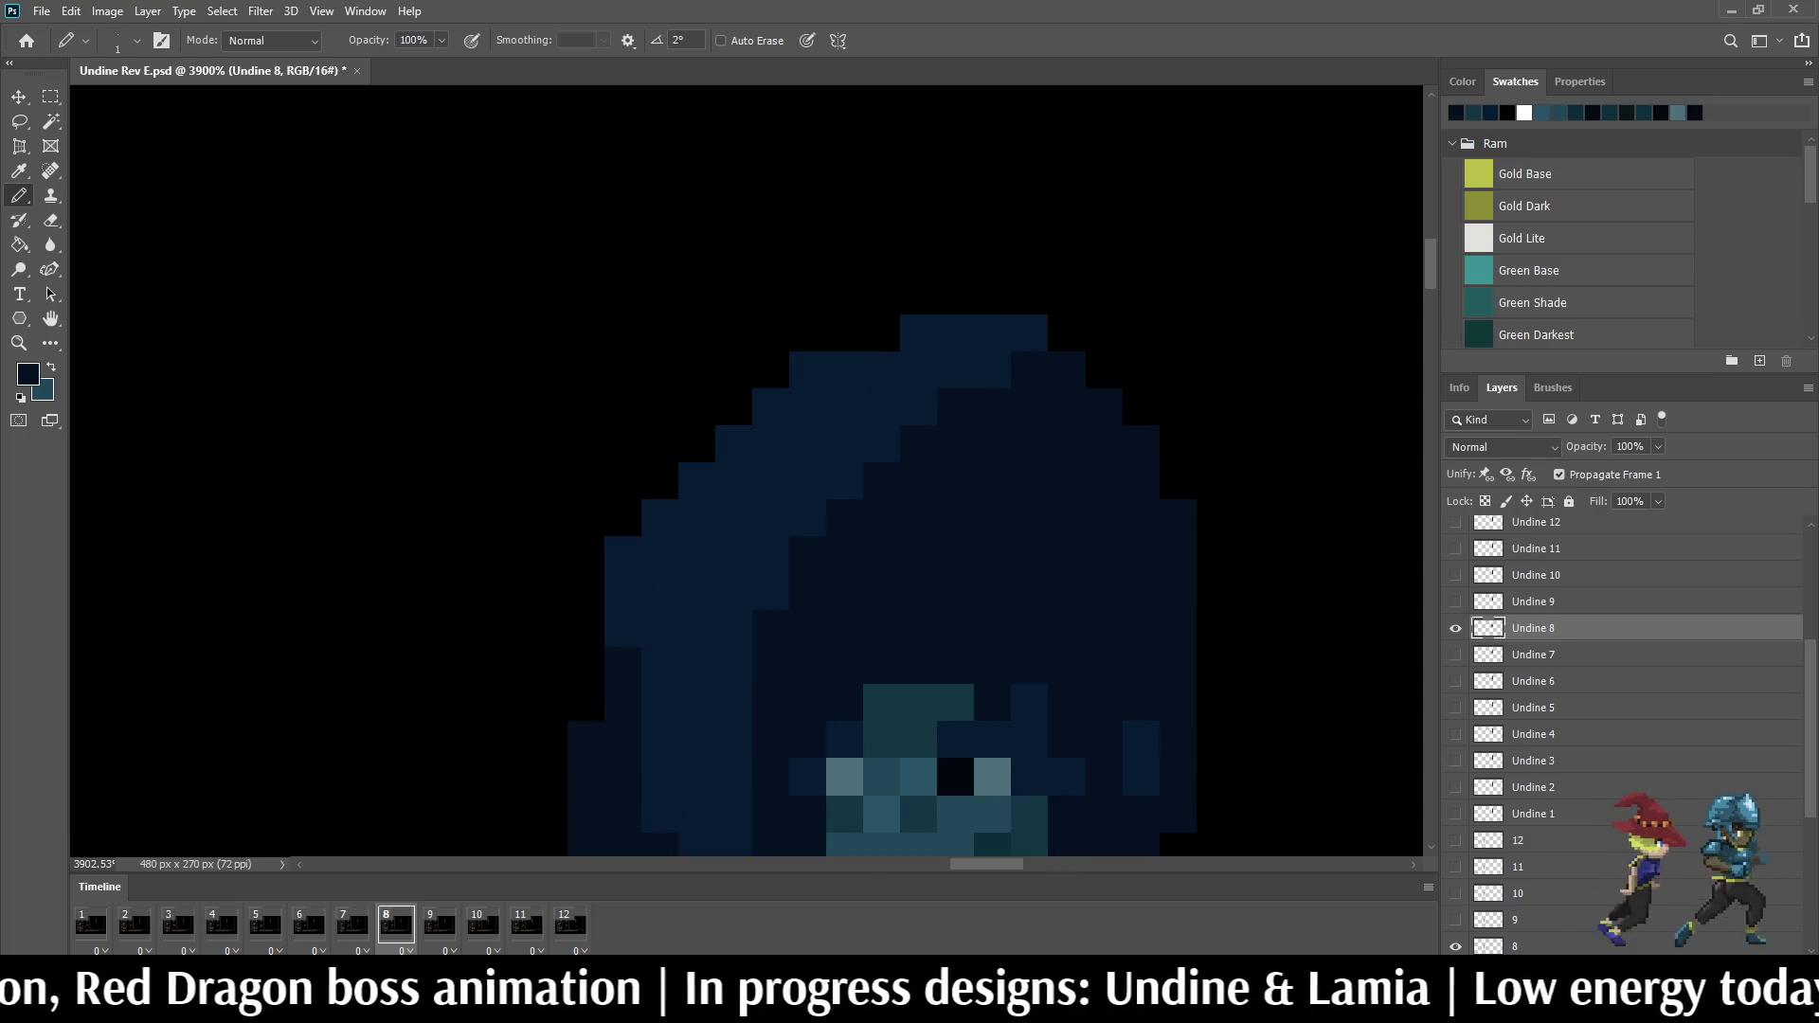
scroll(951, 744, "down", 1)
scroll(951, 745, "down", 8)
scroll(951, 745, "down", 2)
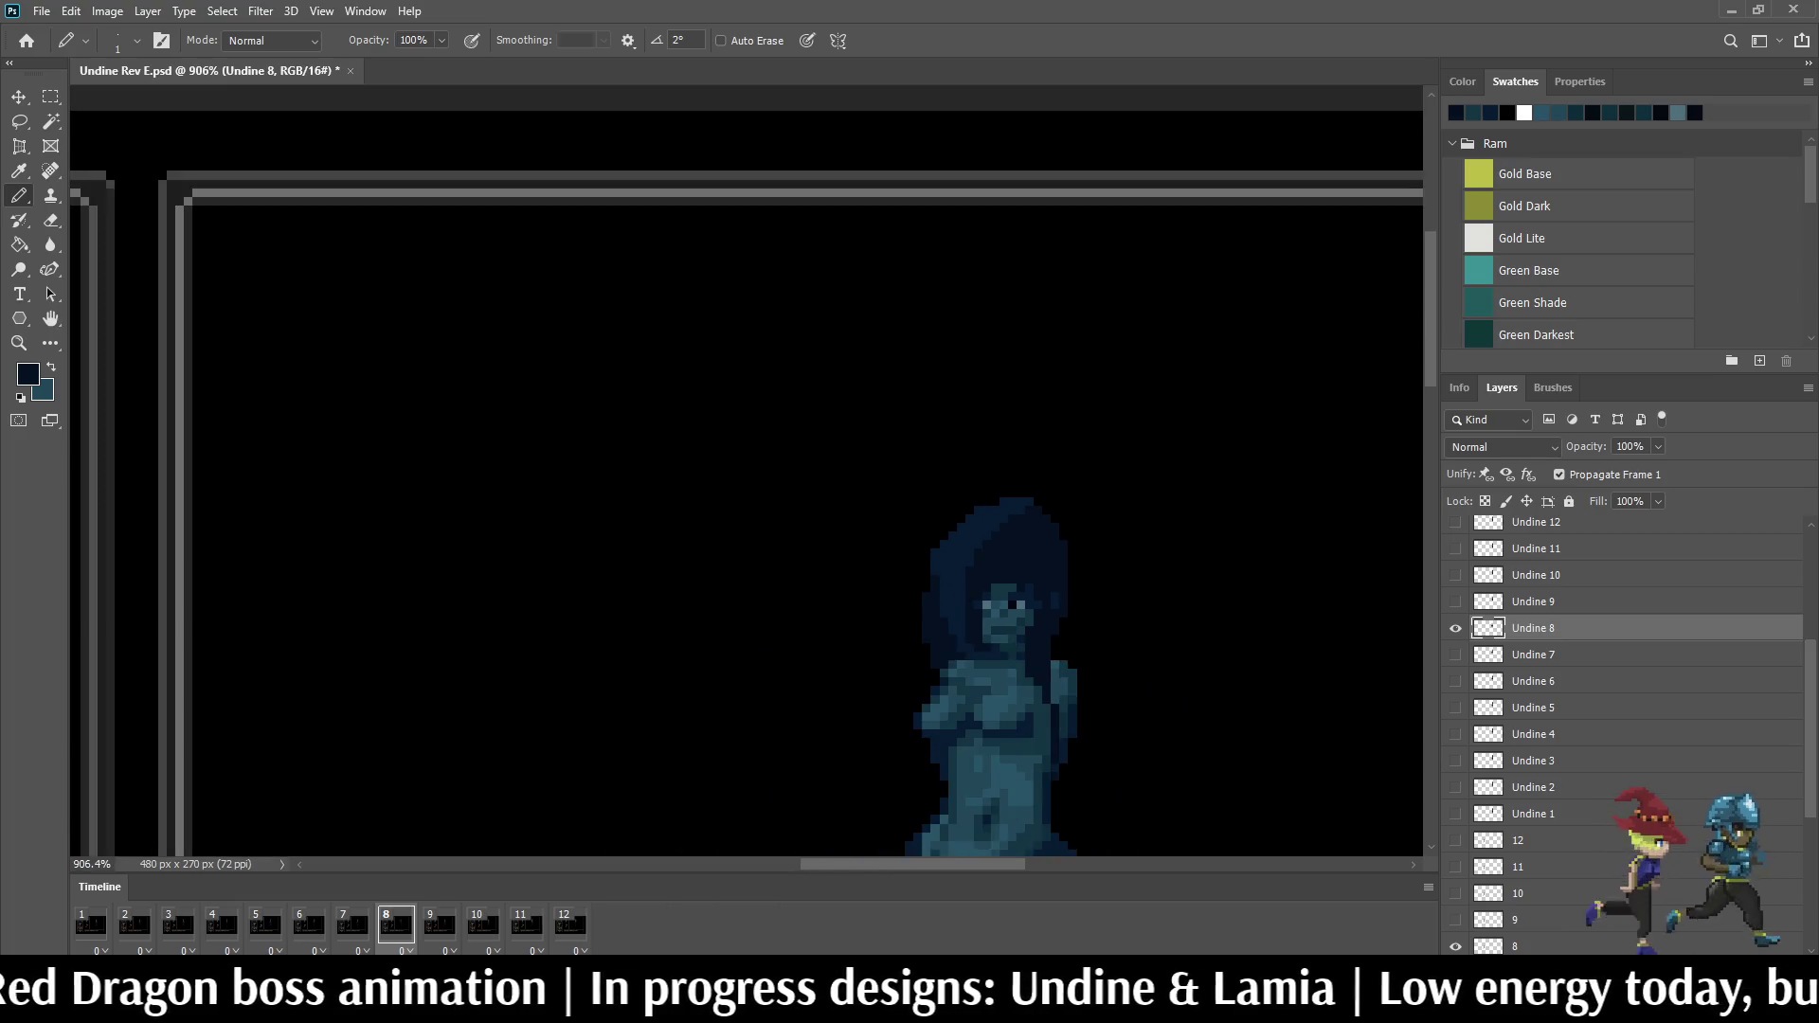
scroll(951, 744, "up", 4)
key("space")
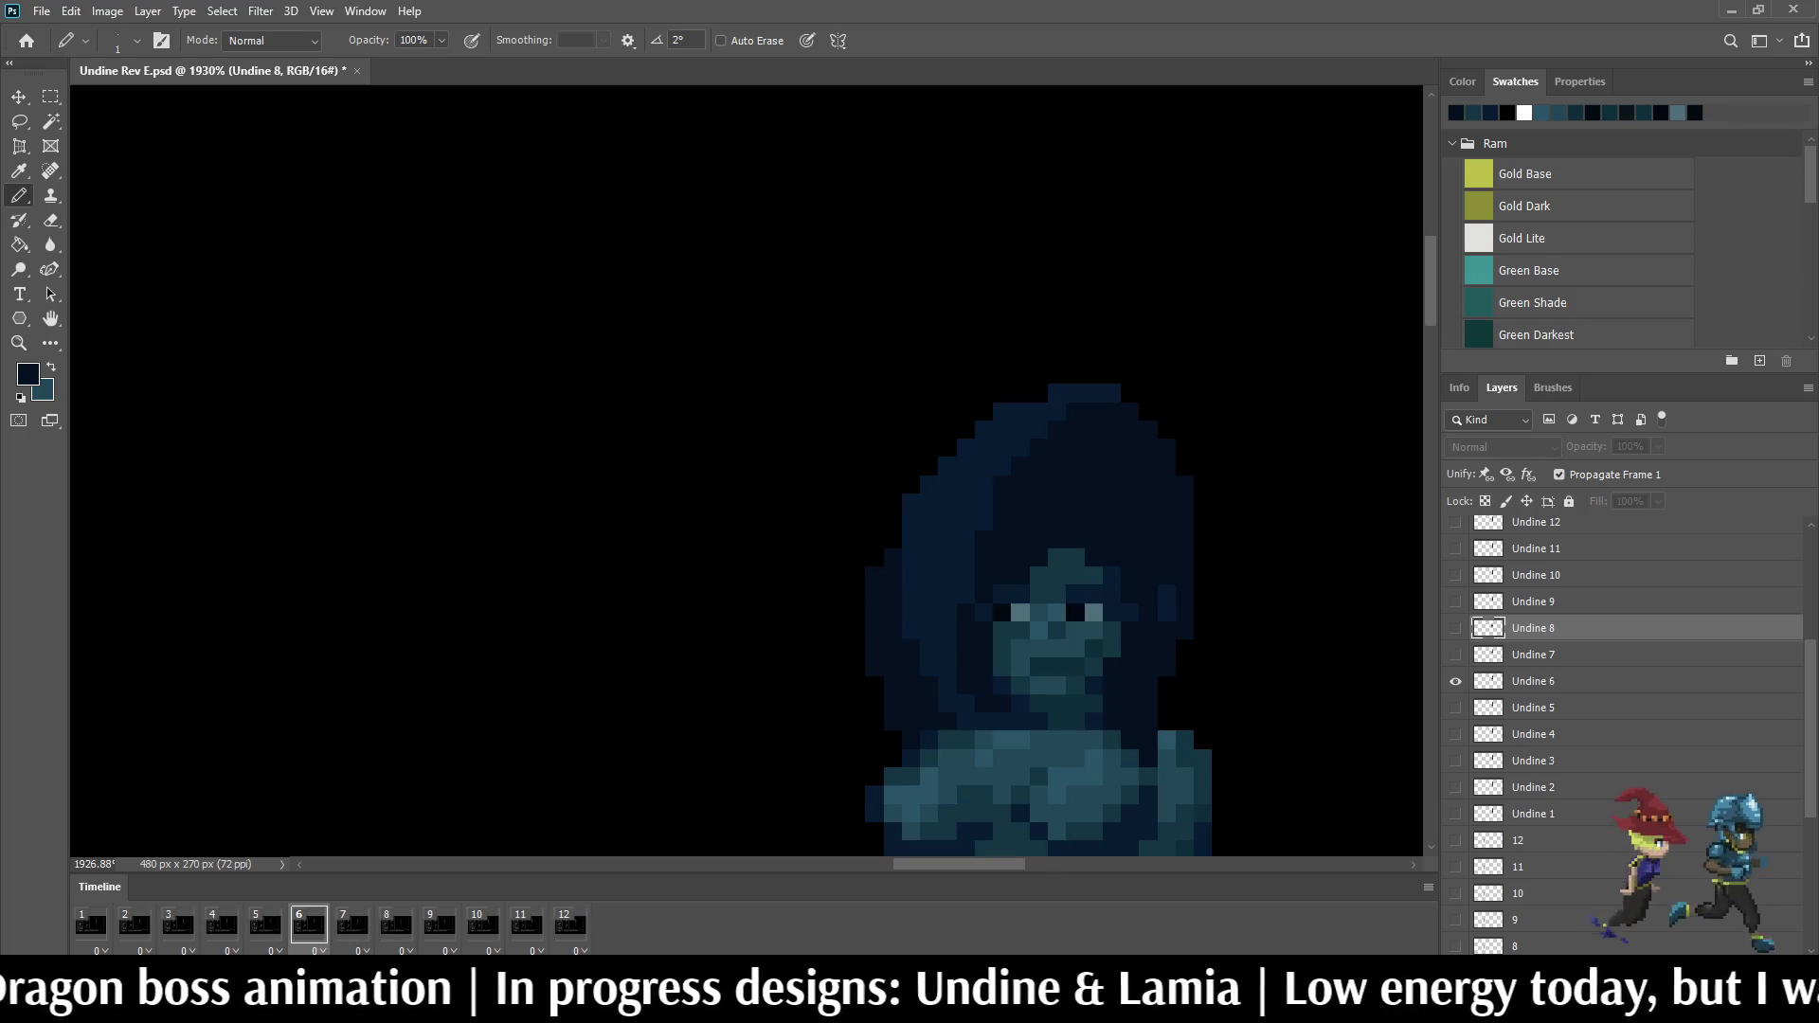
key("space")
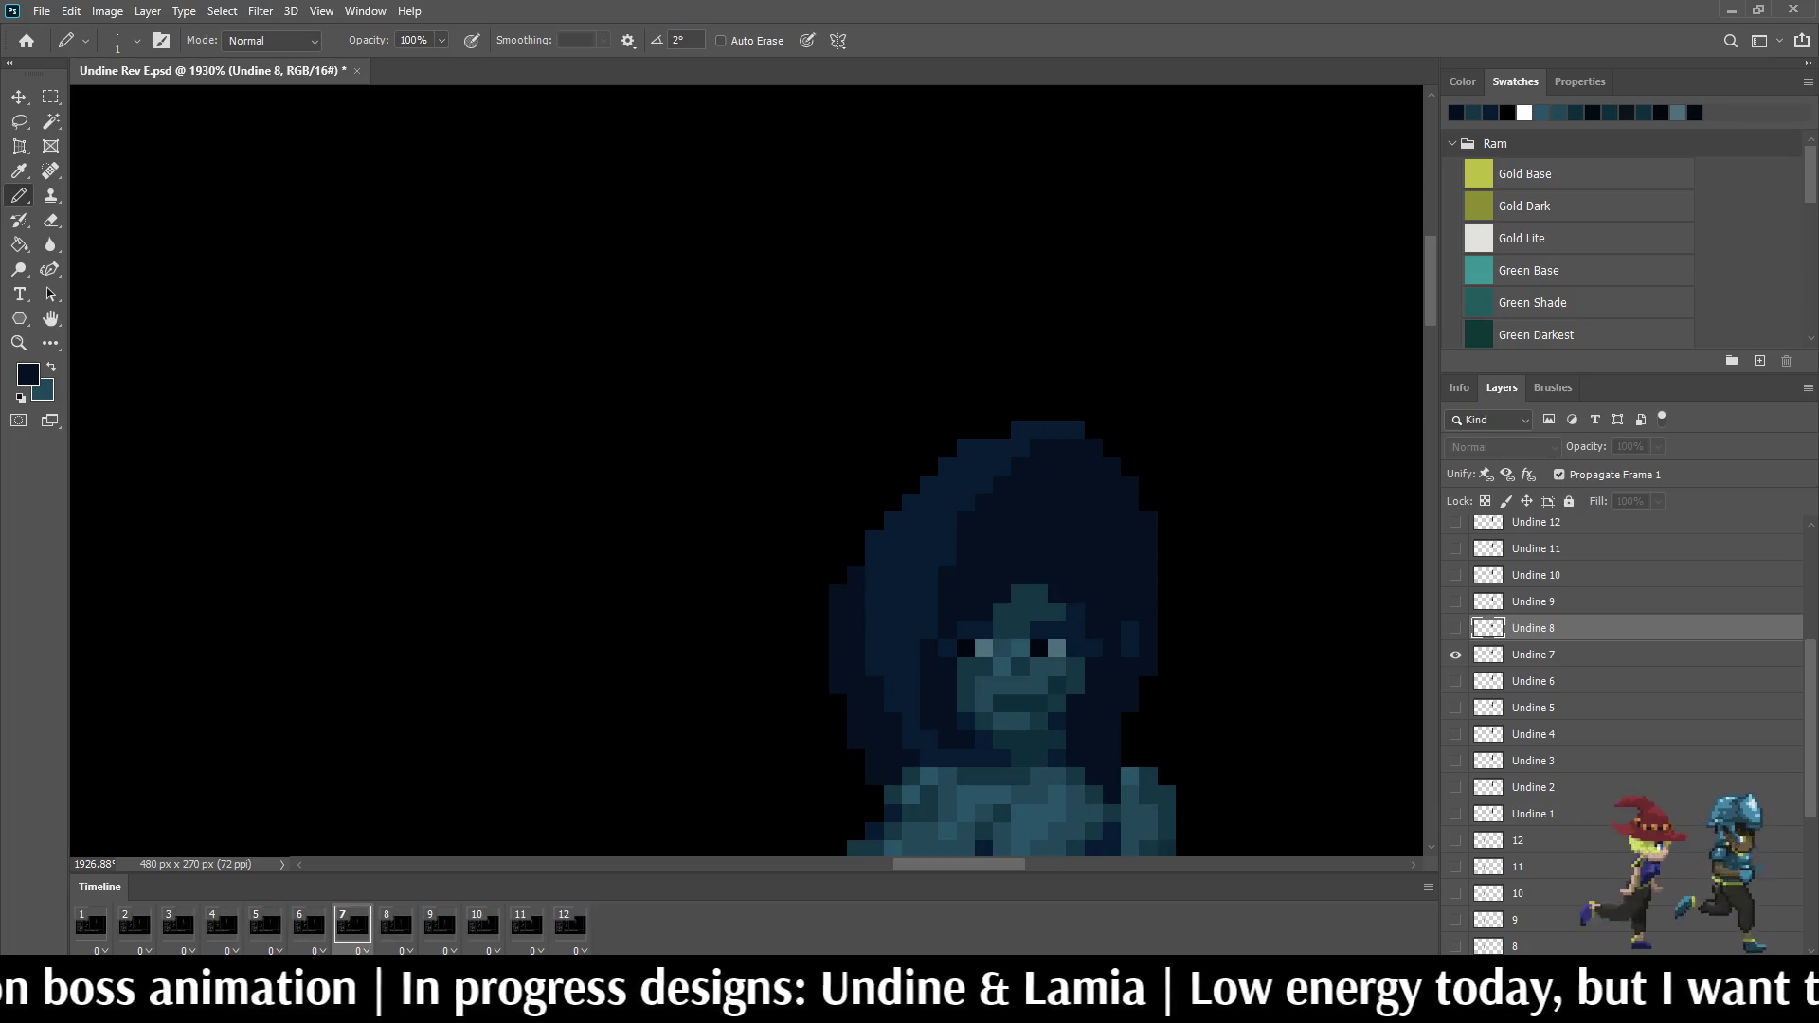
key("space")
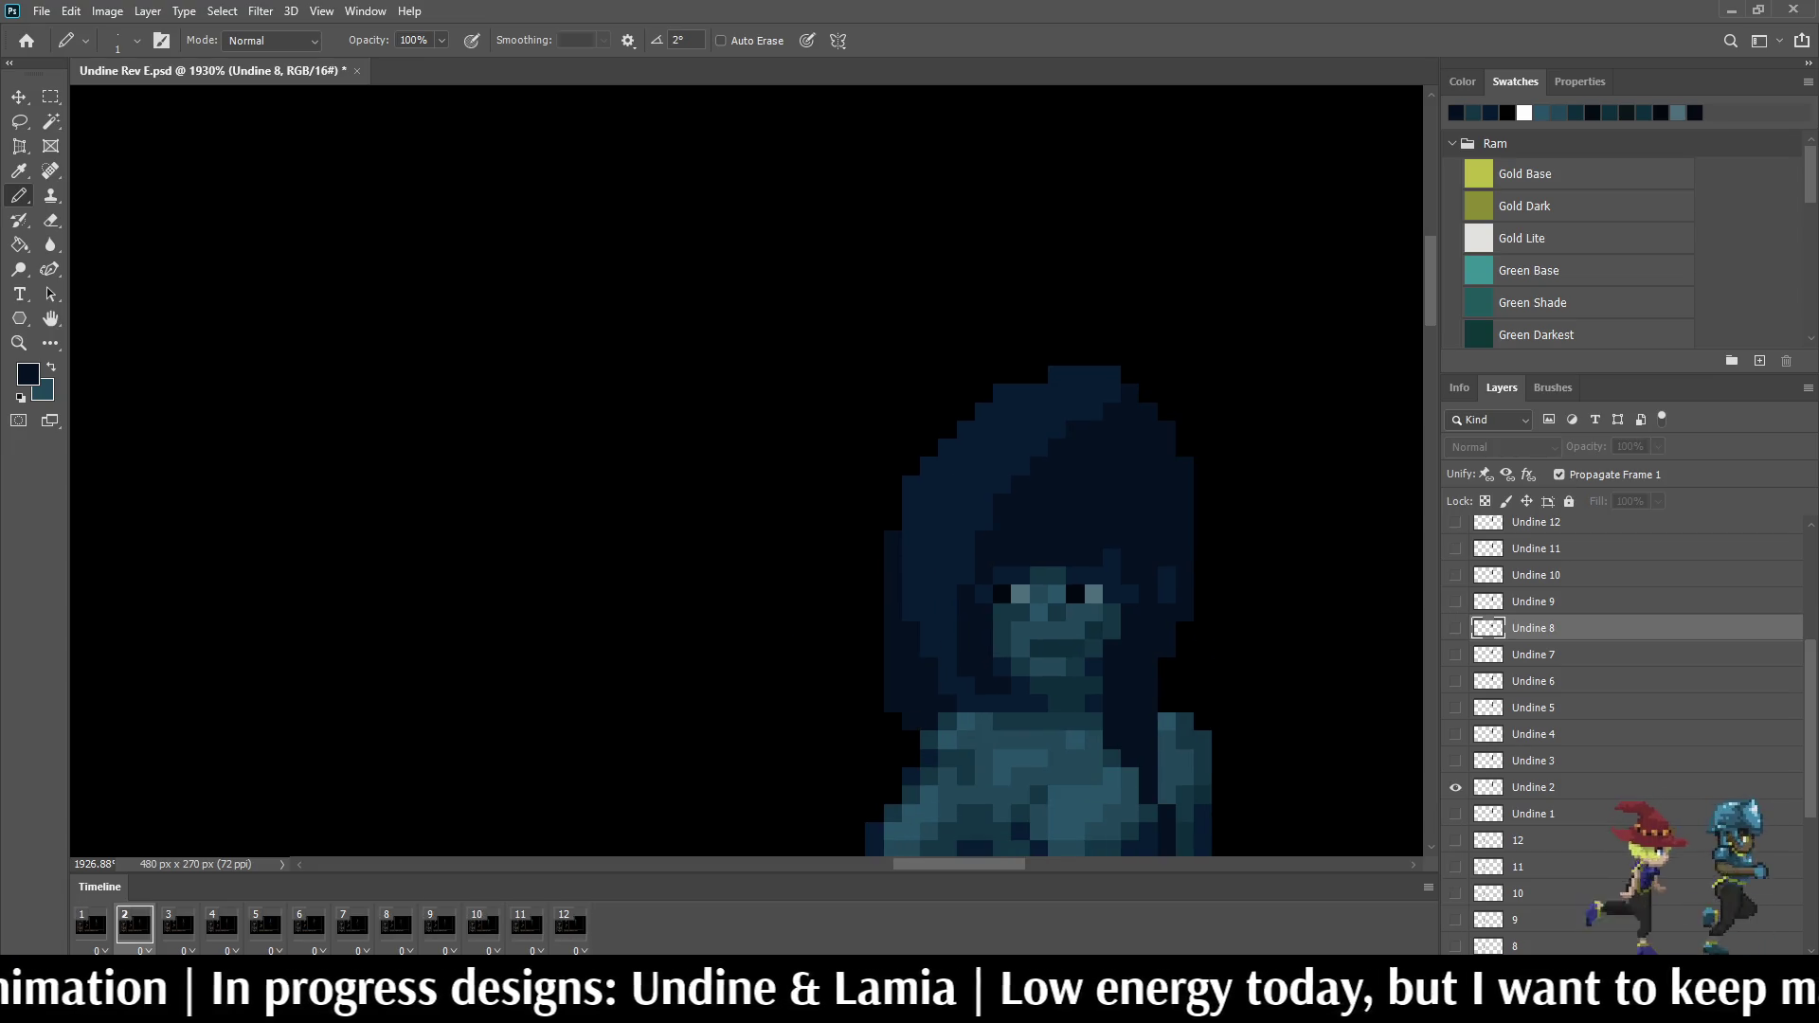
scroll(1130, 545, "down", 3)
scroll(1130, 545, "down", 3)
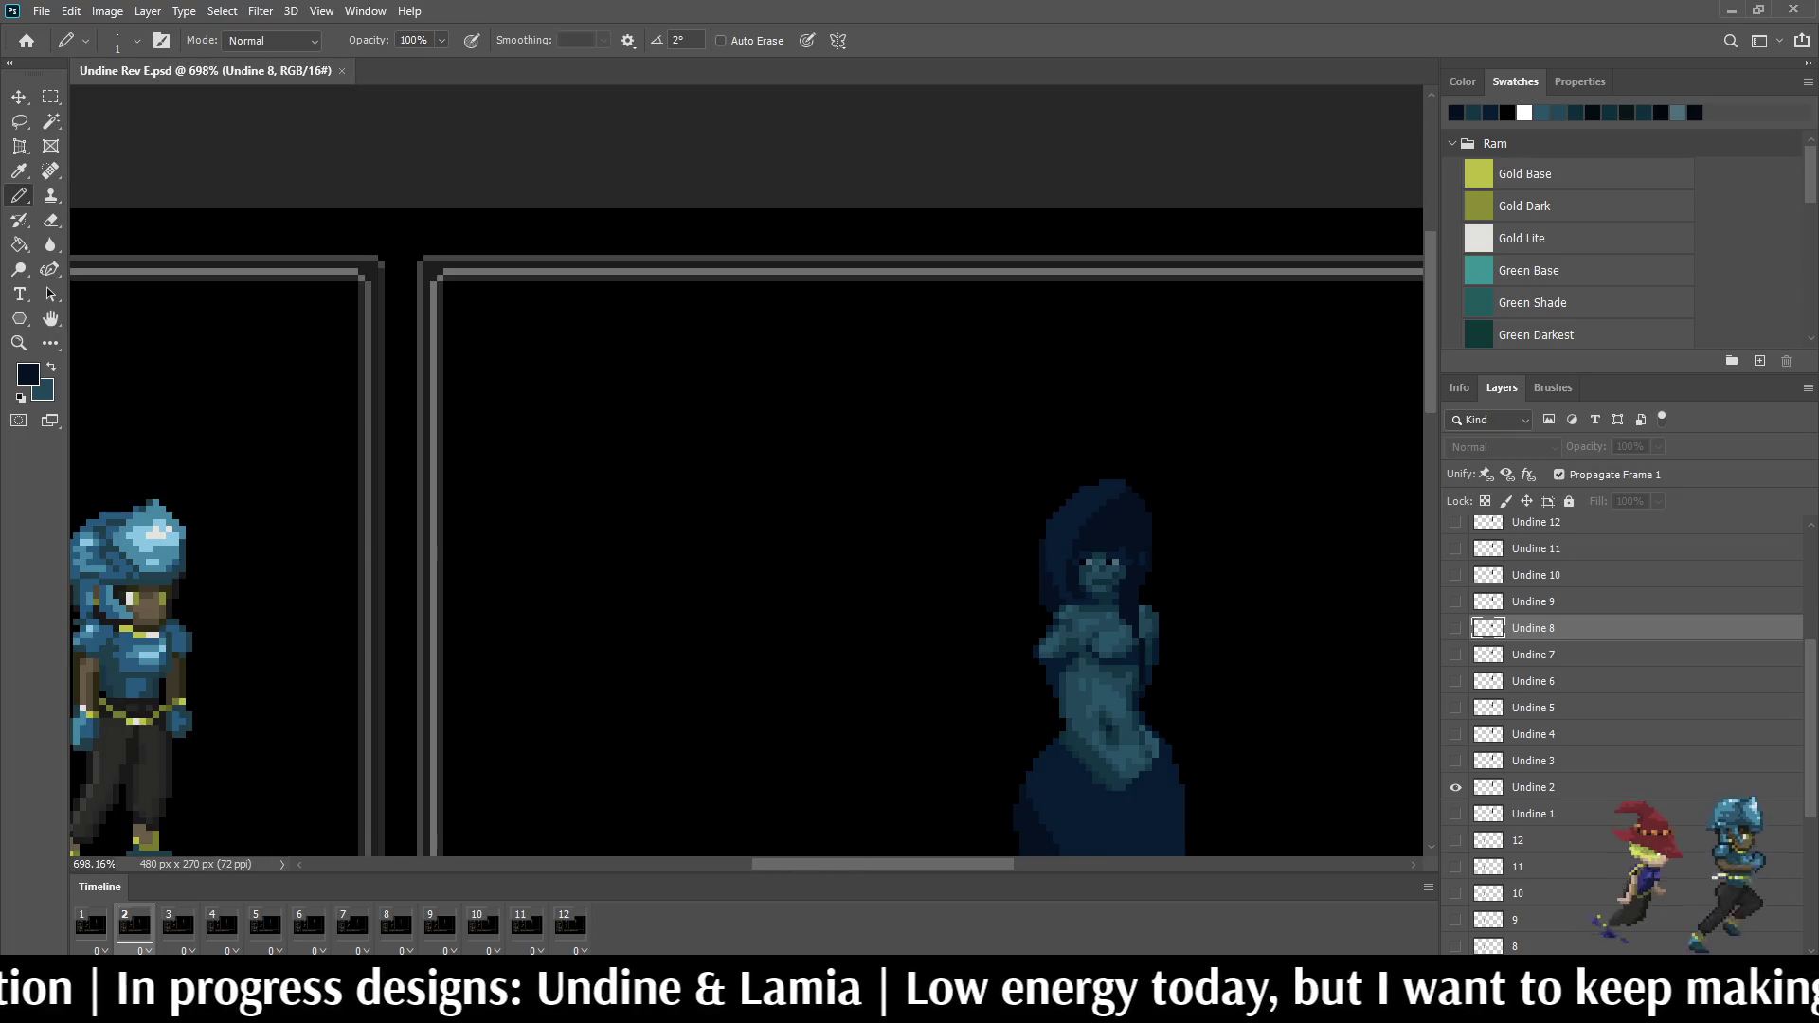
scroll(746, 540, "down", 1)
scroll(745, 540, "down", 1)
scroll(746, 540, "down", 2)
scroll(745, 540, "up", 1)
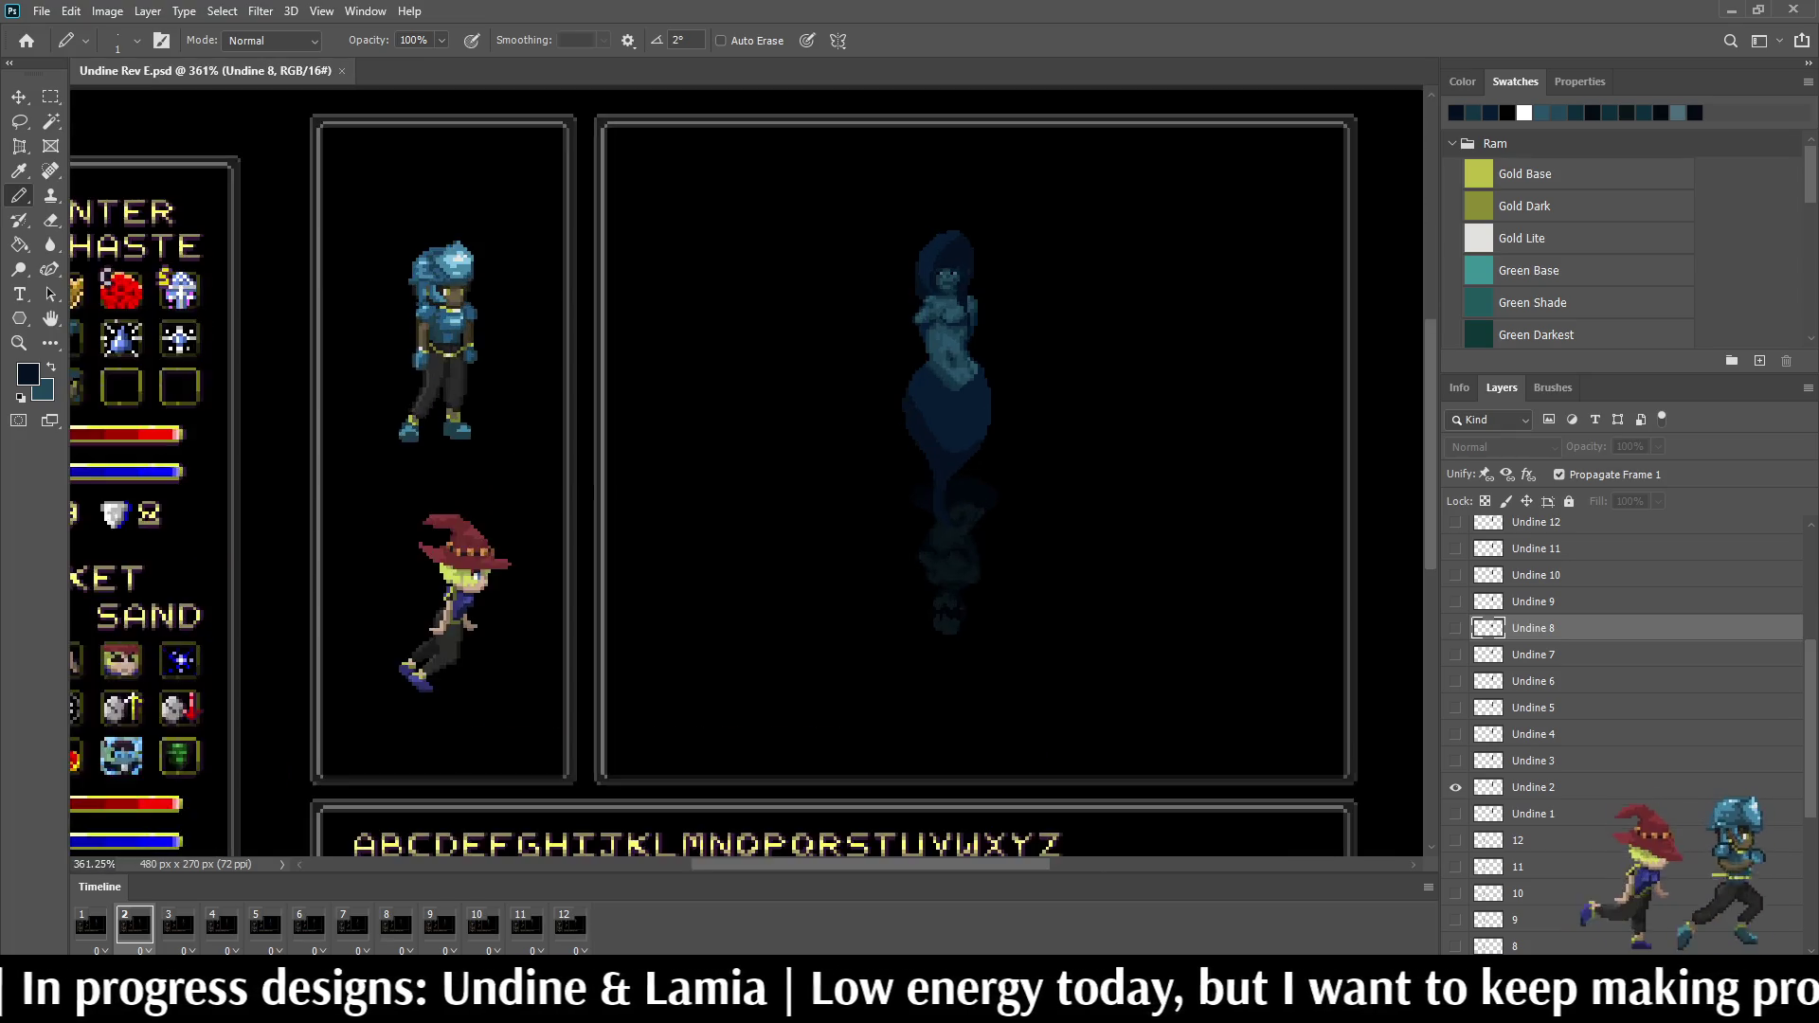
scroll(939, 285, "up", 2)
scroll(937, 284, "up", 2)
scroll(938, 285, "up", 1)
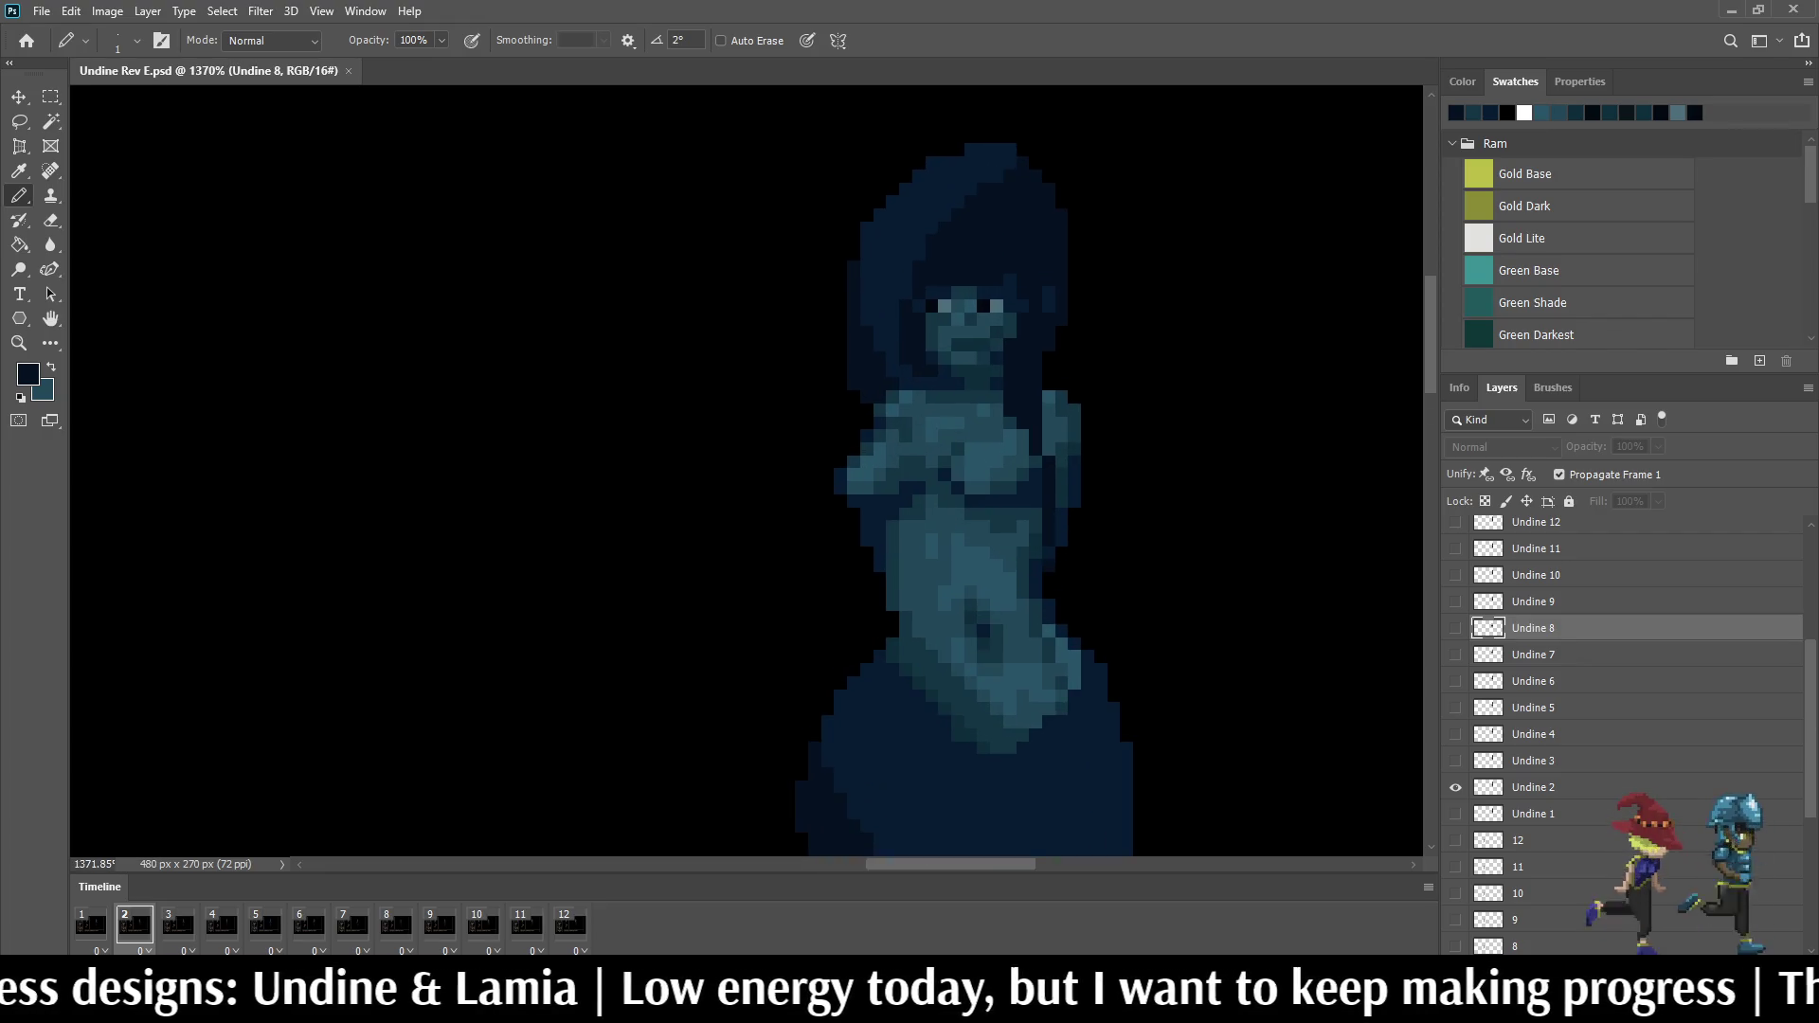
Step: Play the Undine idle loop in the game UI scene to review it before stopping on frame 5
key("space")
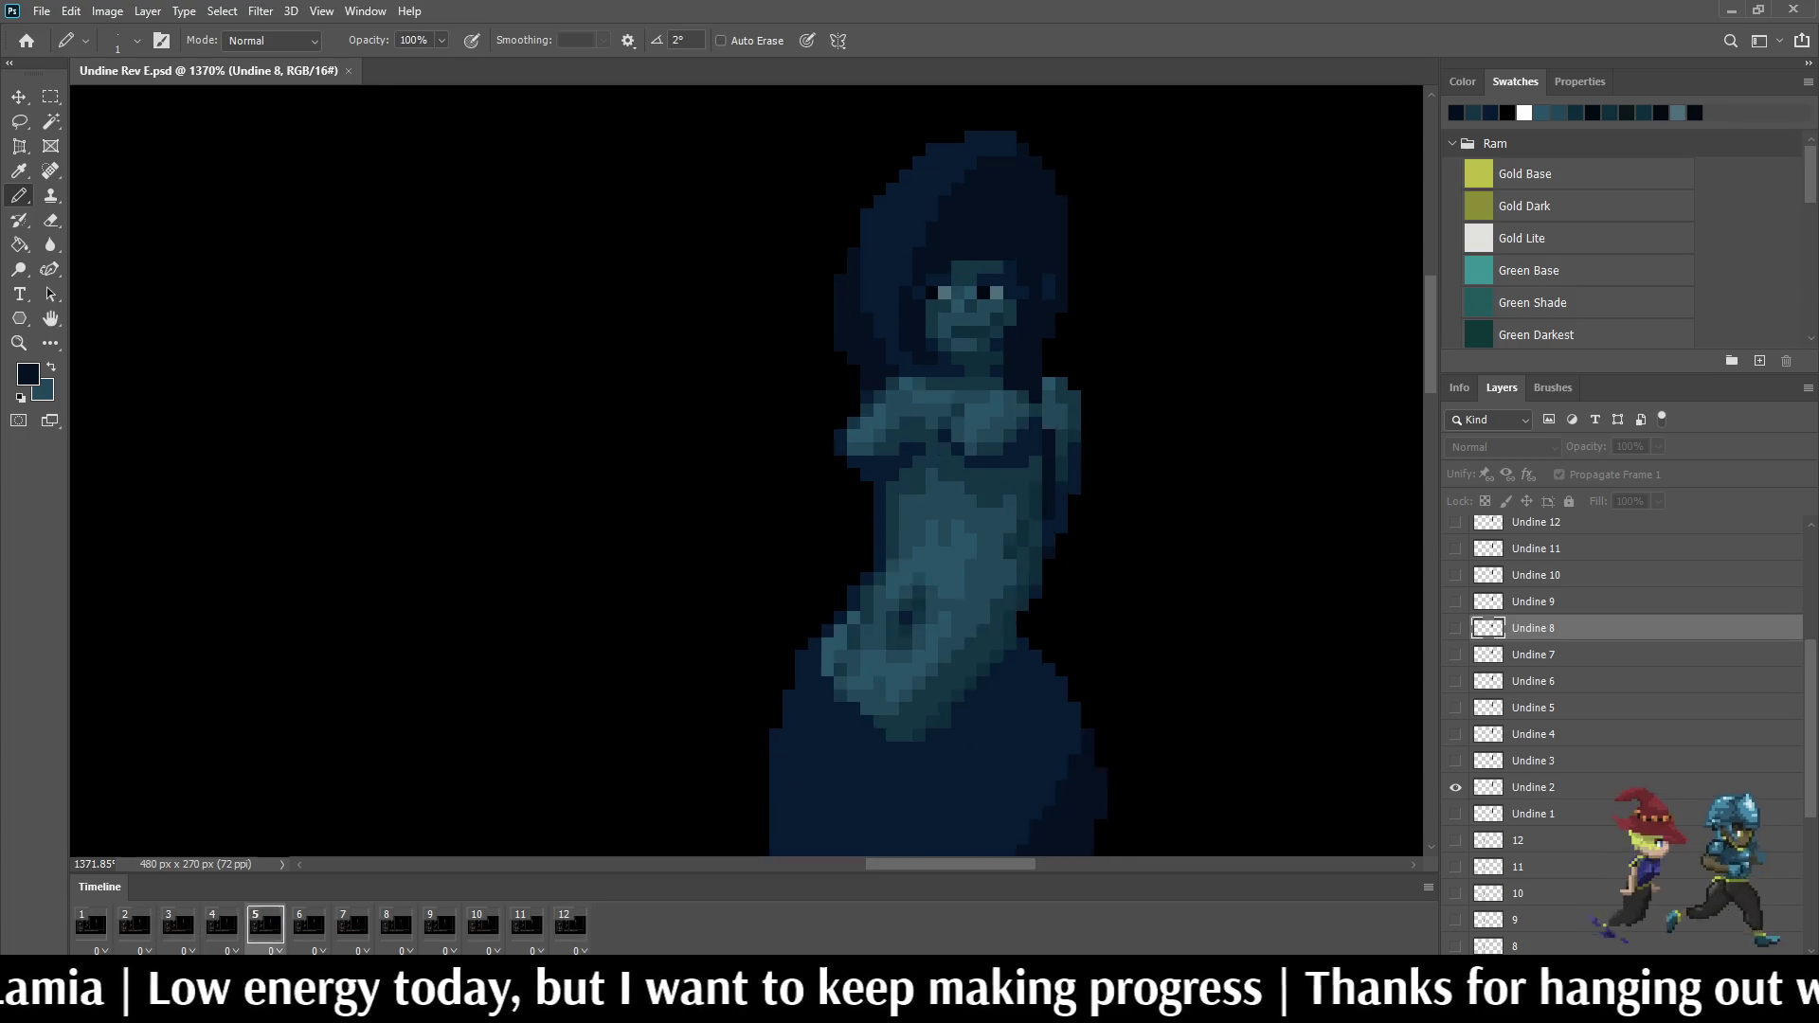
scroll(930, 359, "down", 2)
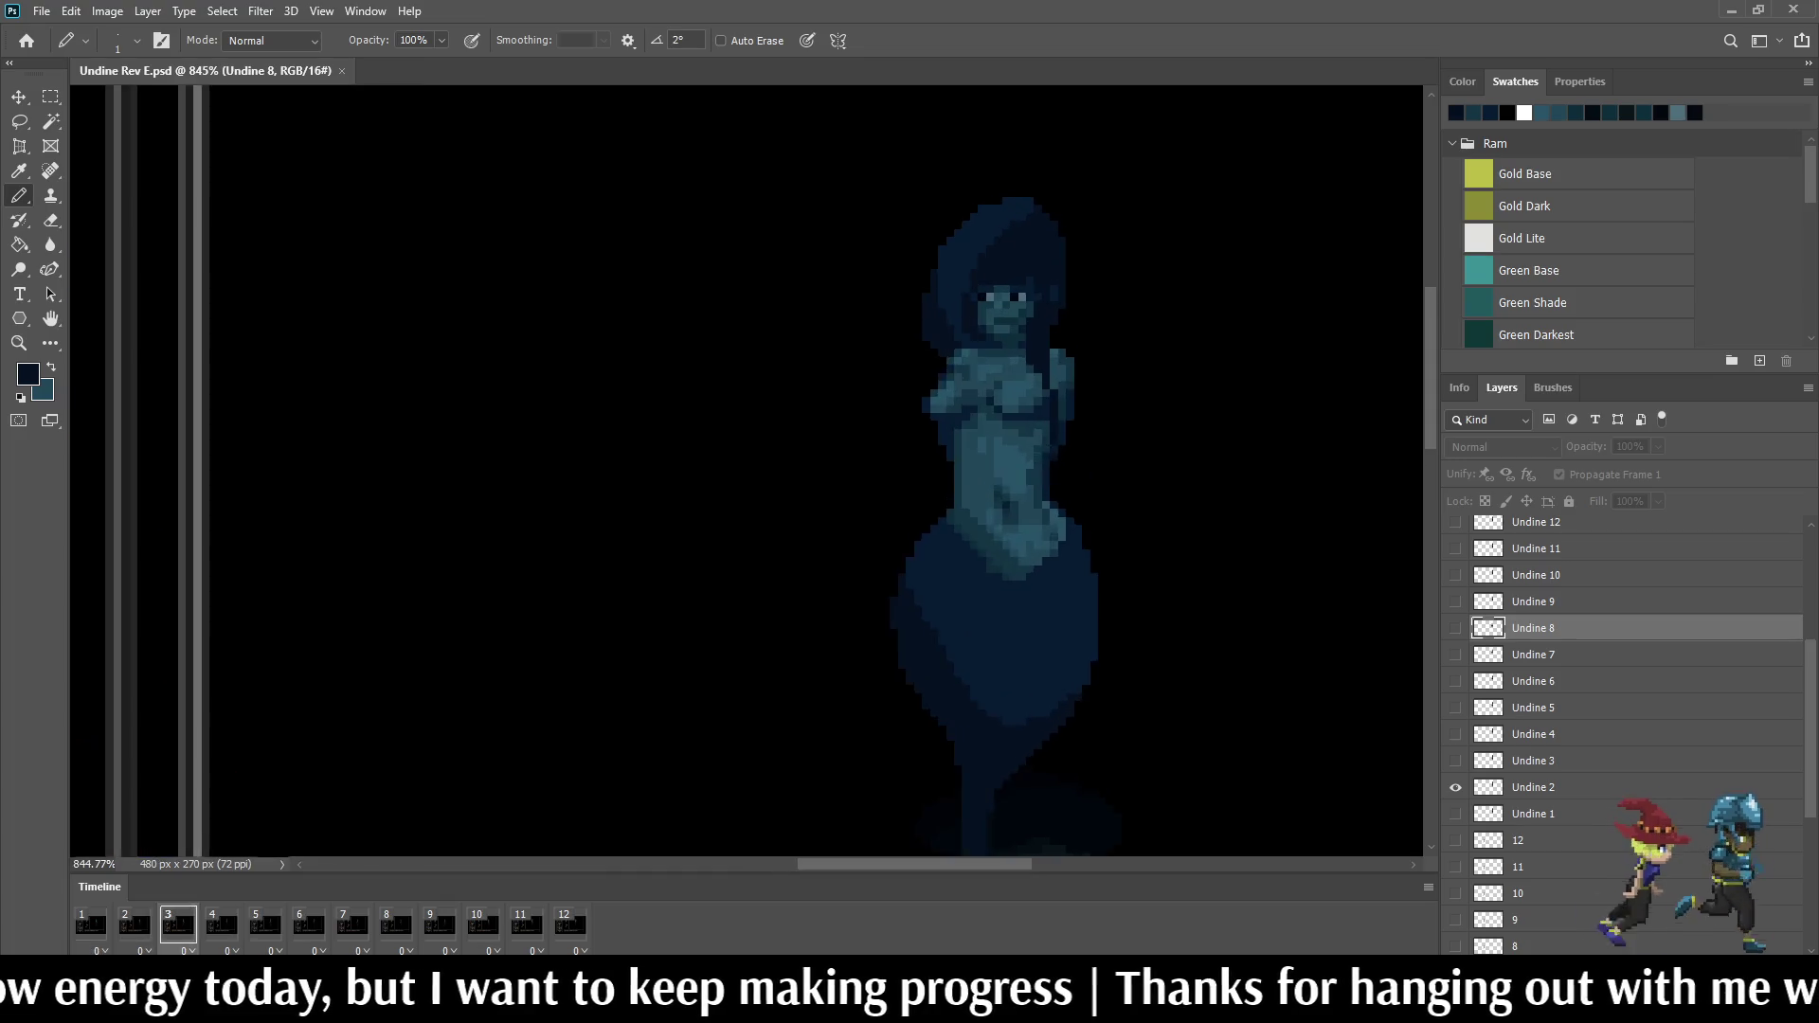
scroll(967, 470, "up", 3)
scroll(995, 470, "up", 1)
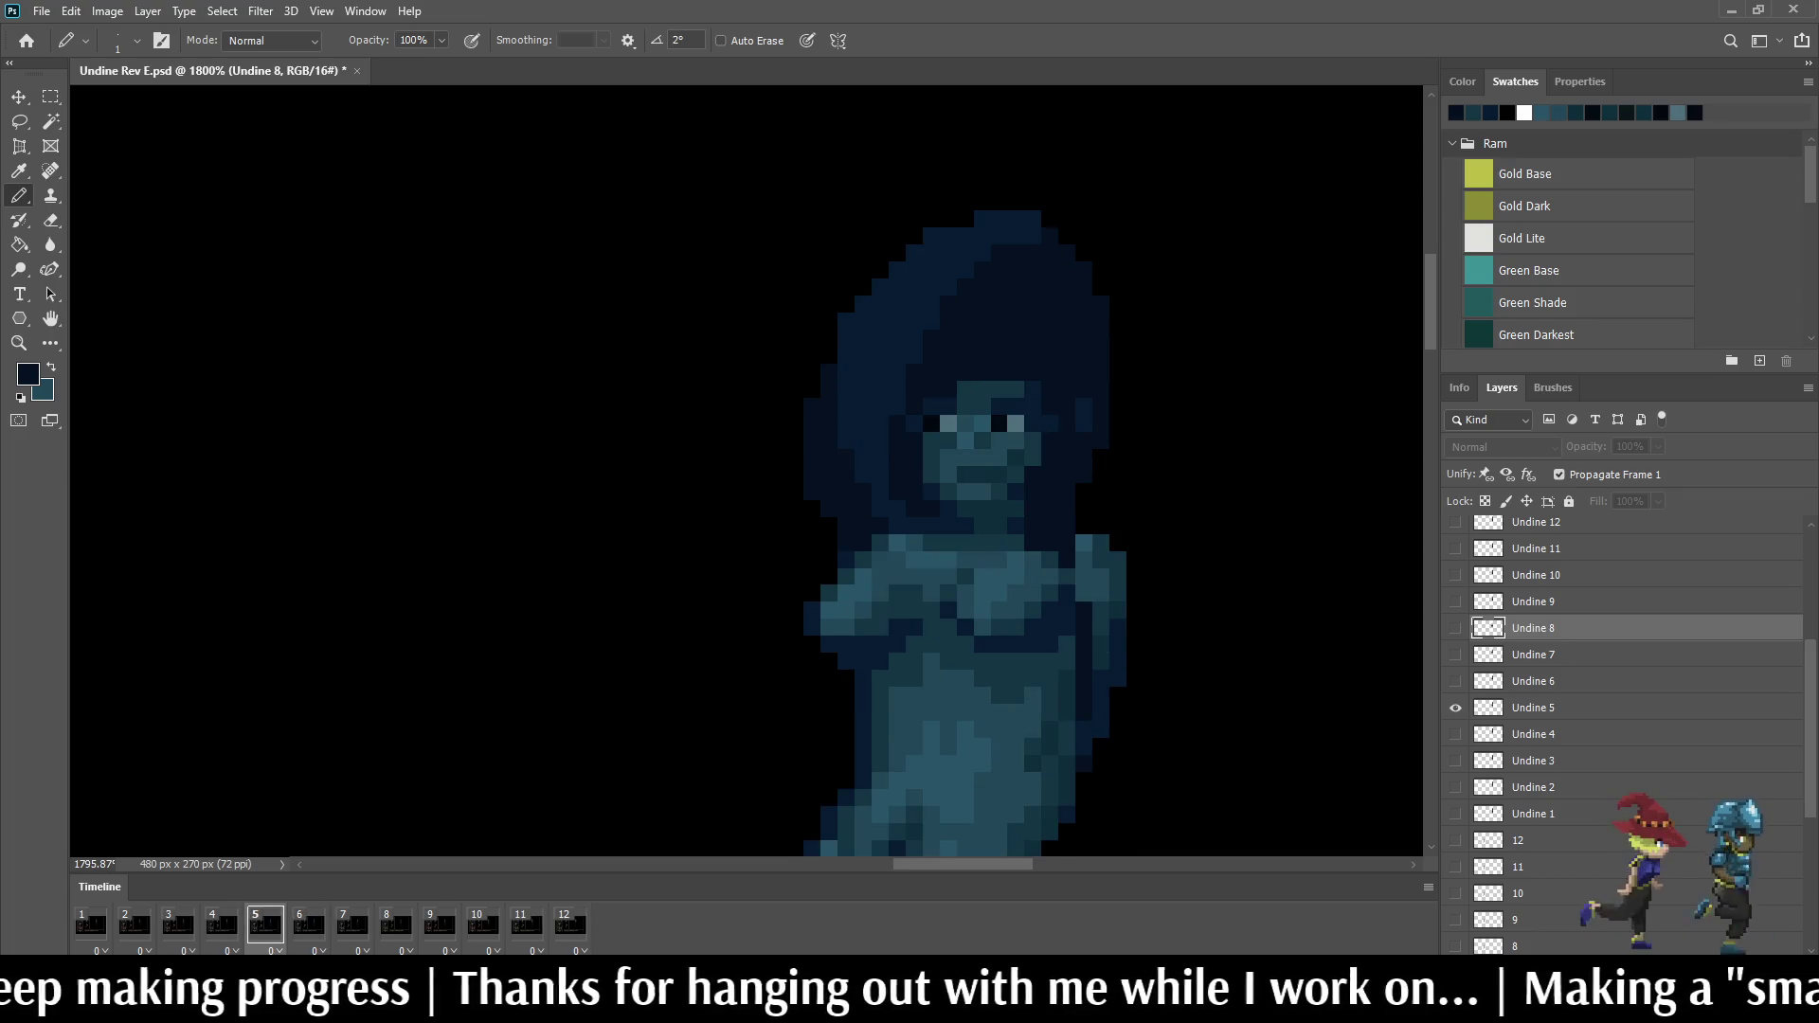
Step: On frame 5, sample the dark hair colour and pencil five stray pixels above and left of the hair
key("Right")
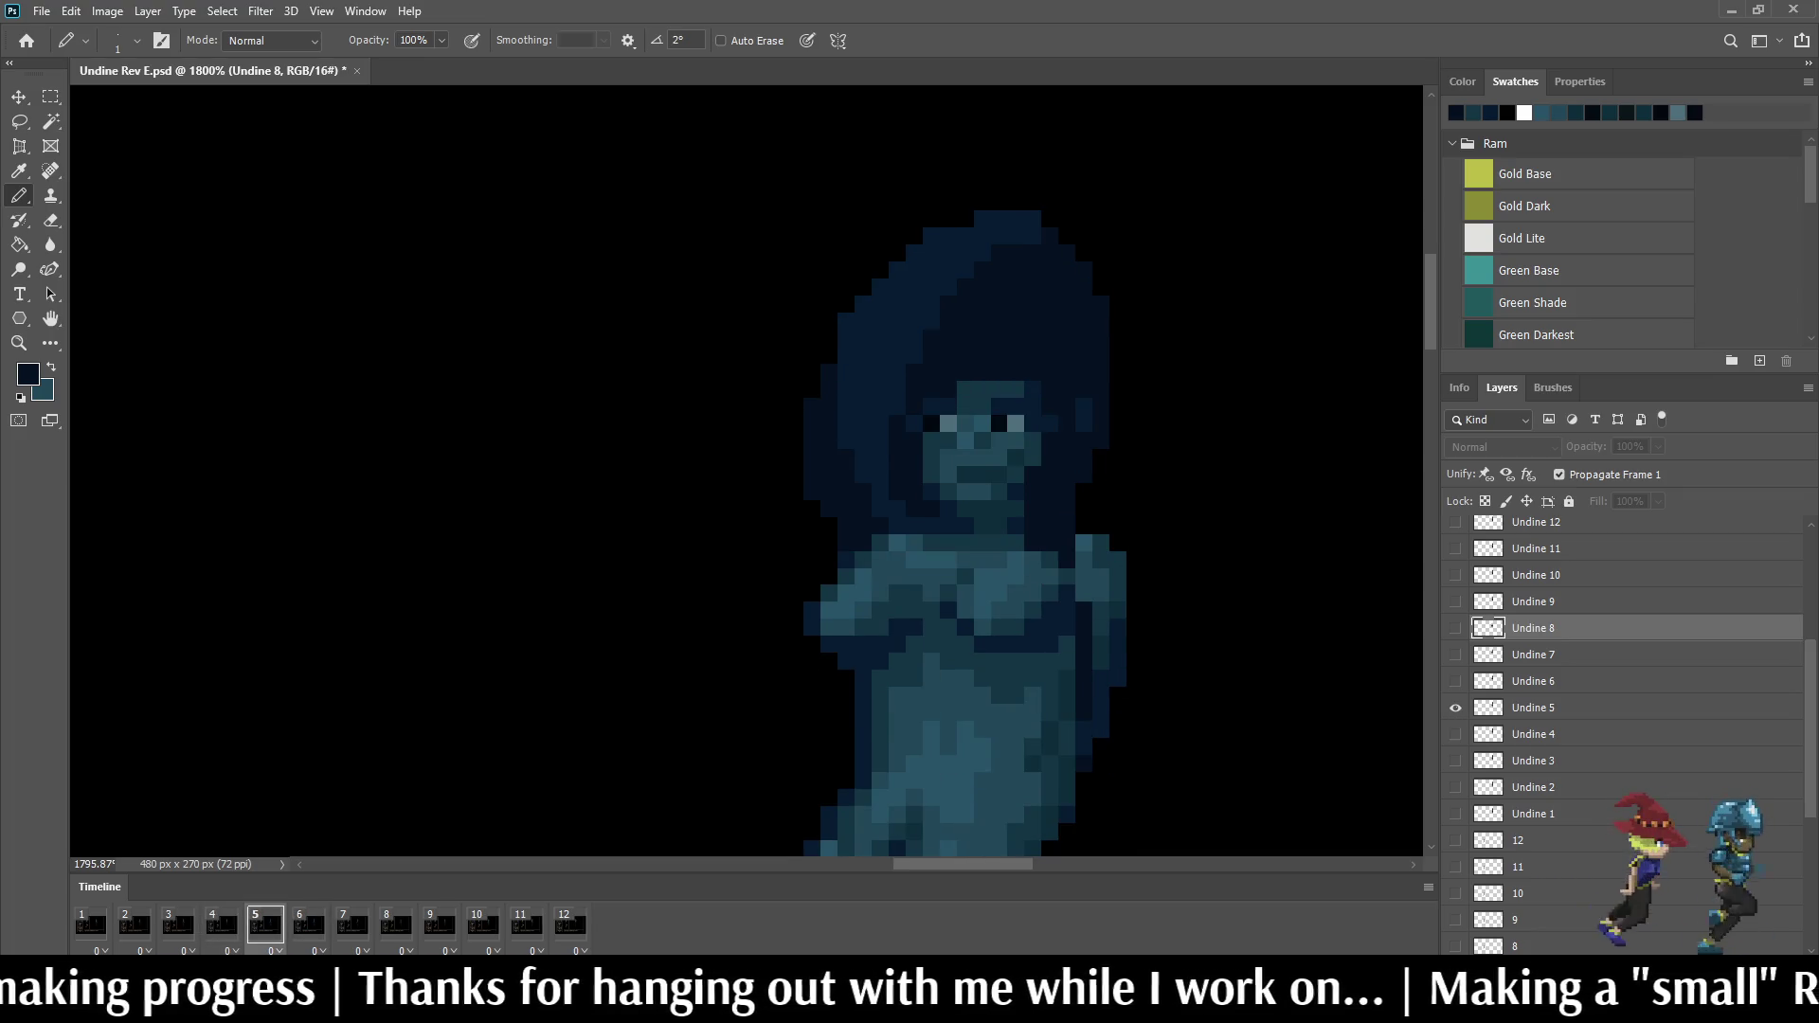
key("i")
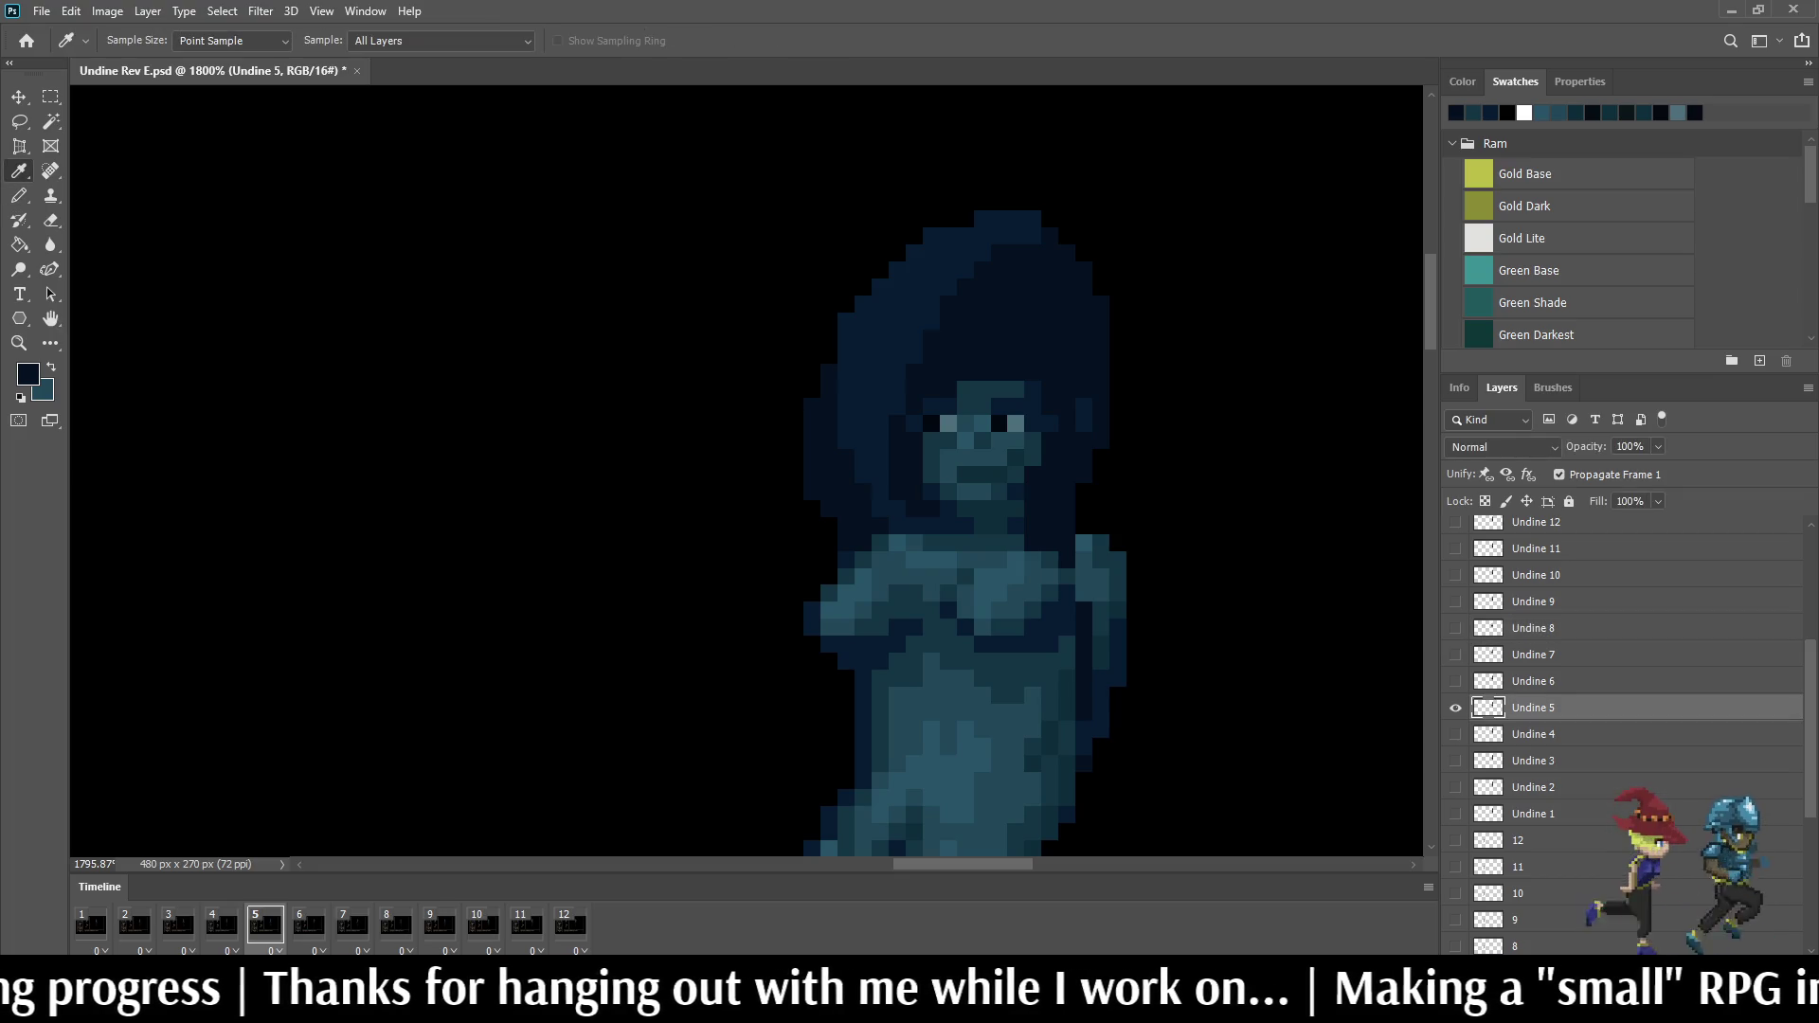
key("b")
left_click(1014, 201)
left_click(950, 219)
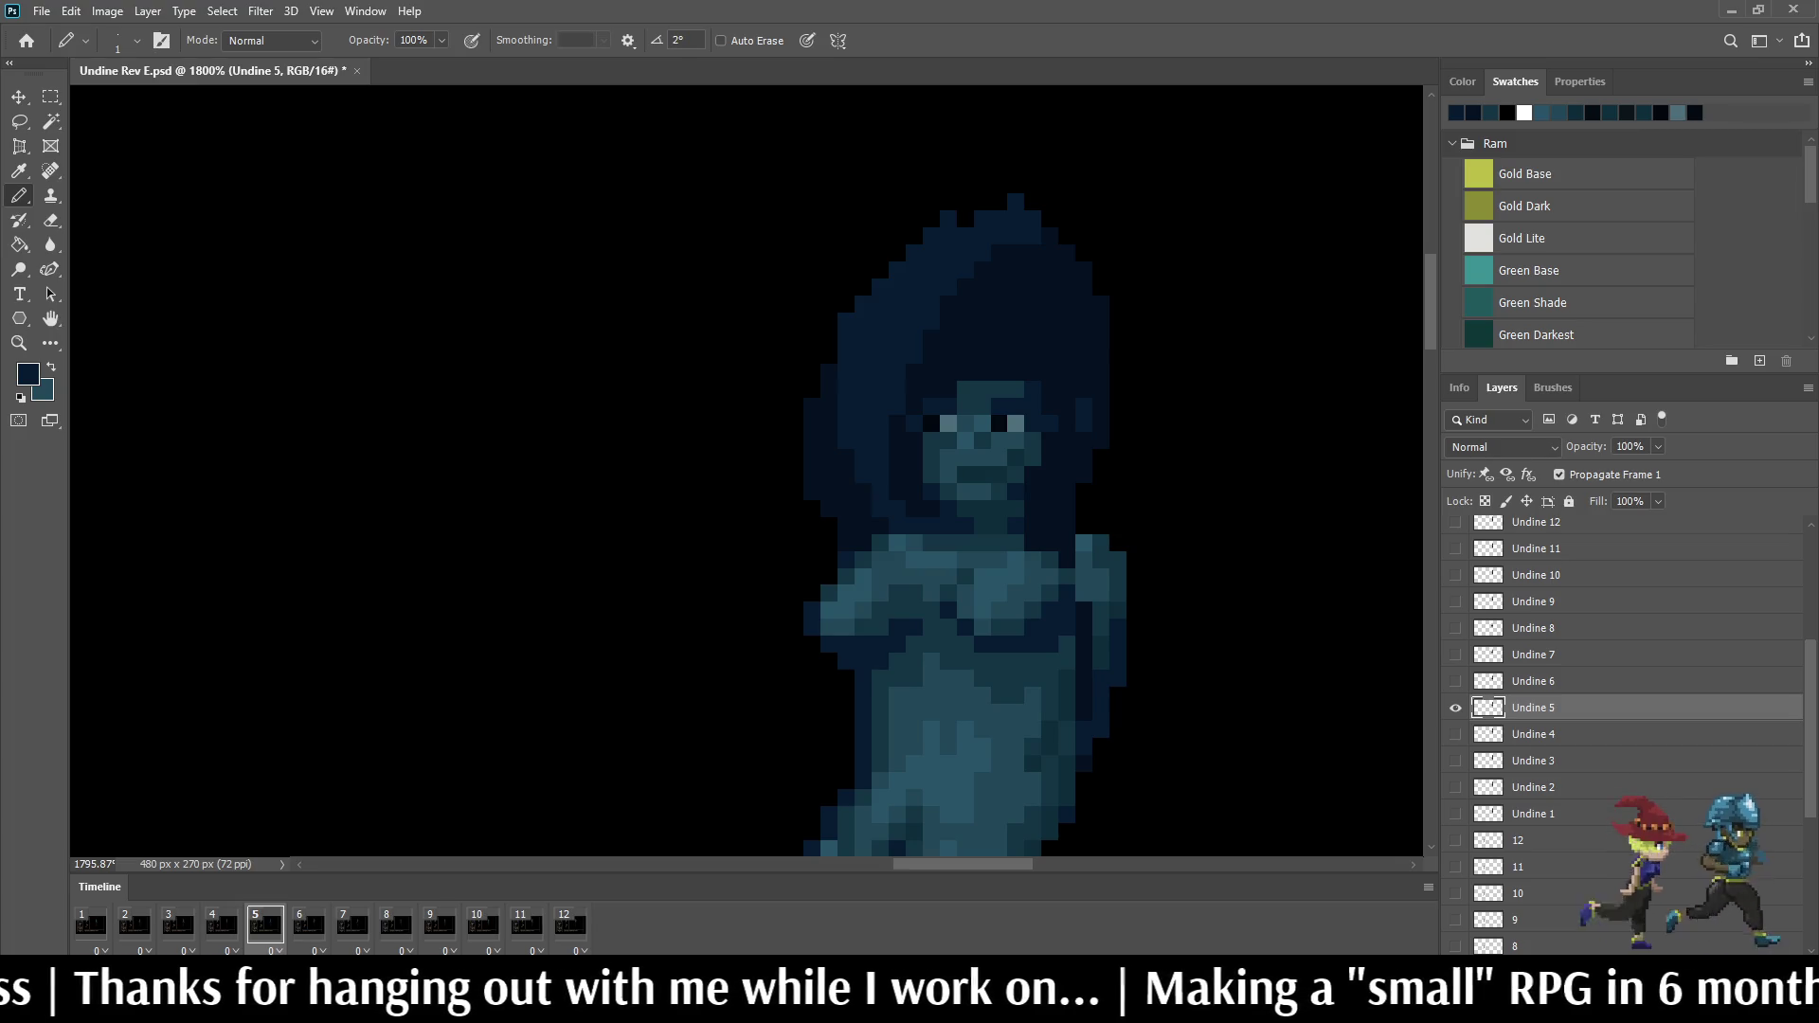
left_click(881, 271)
left_click(847, 305)
left_click(847, 288)
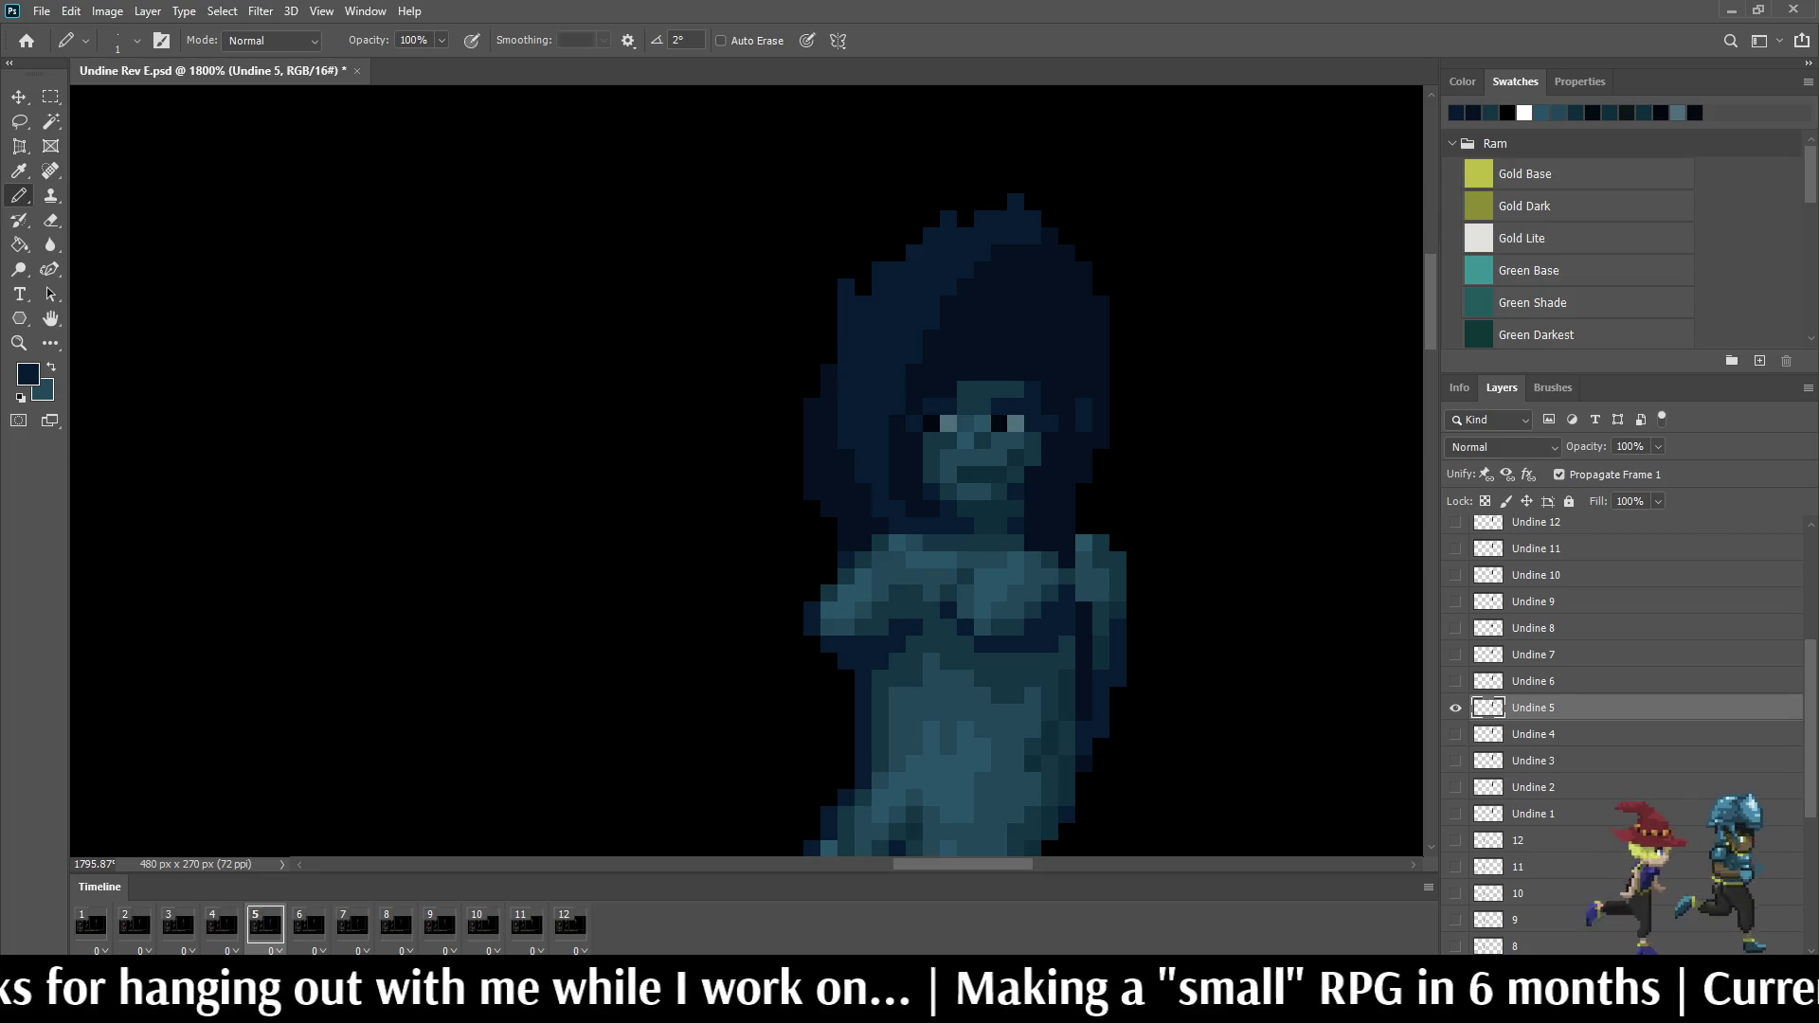
Step: On frame 6, add two stray hair pixels above the head, flipping against frame 5 to match
key("space")
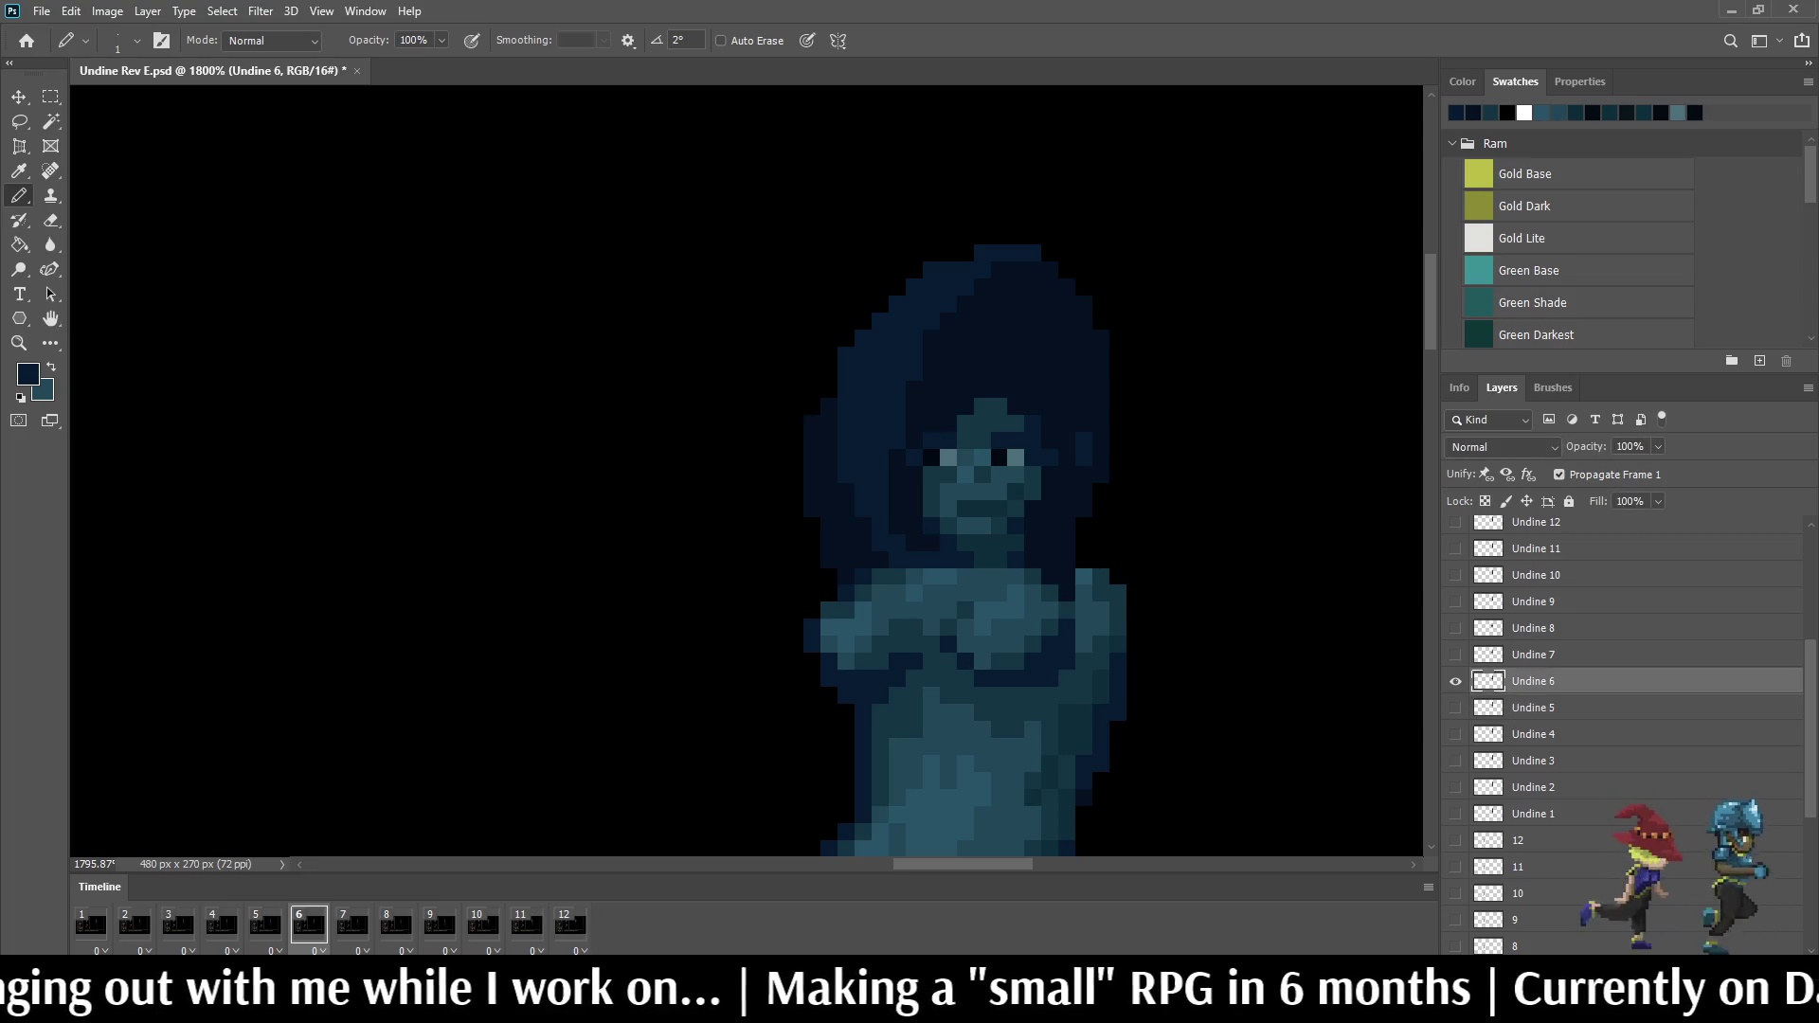
key("Left")
key("Right")
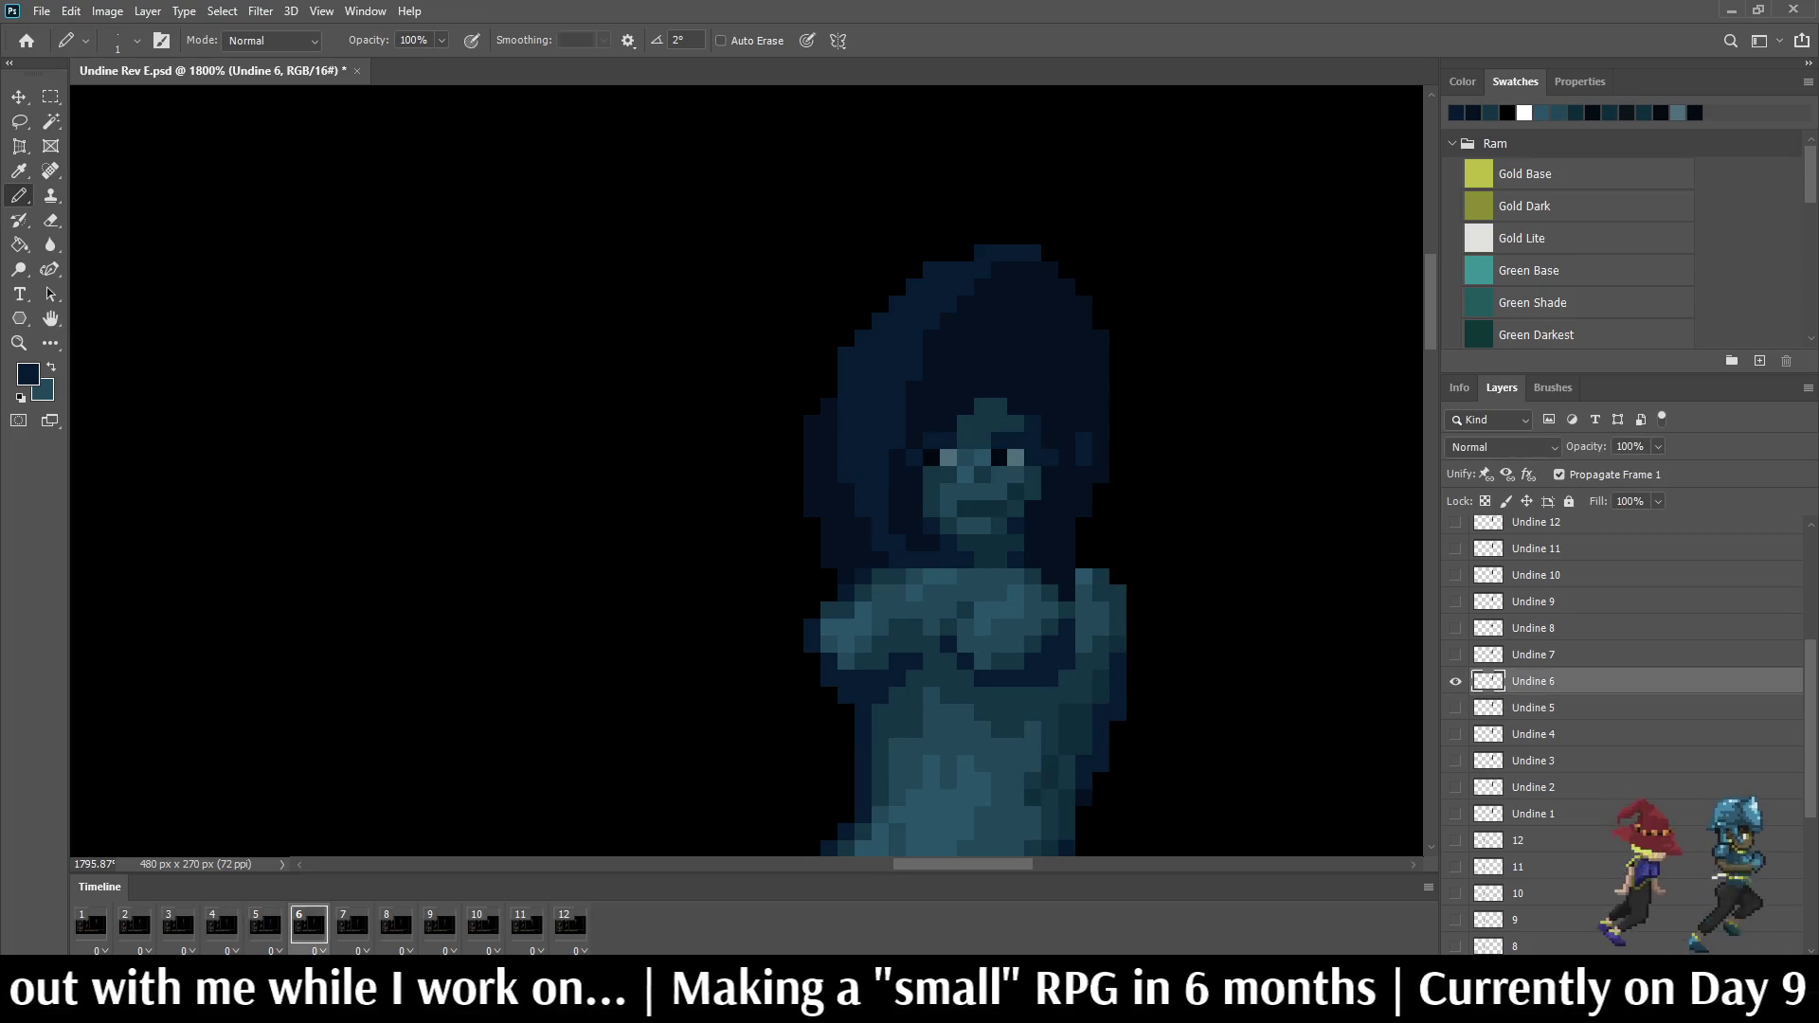
left_click(1014, 218)
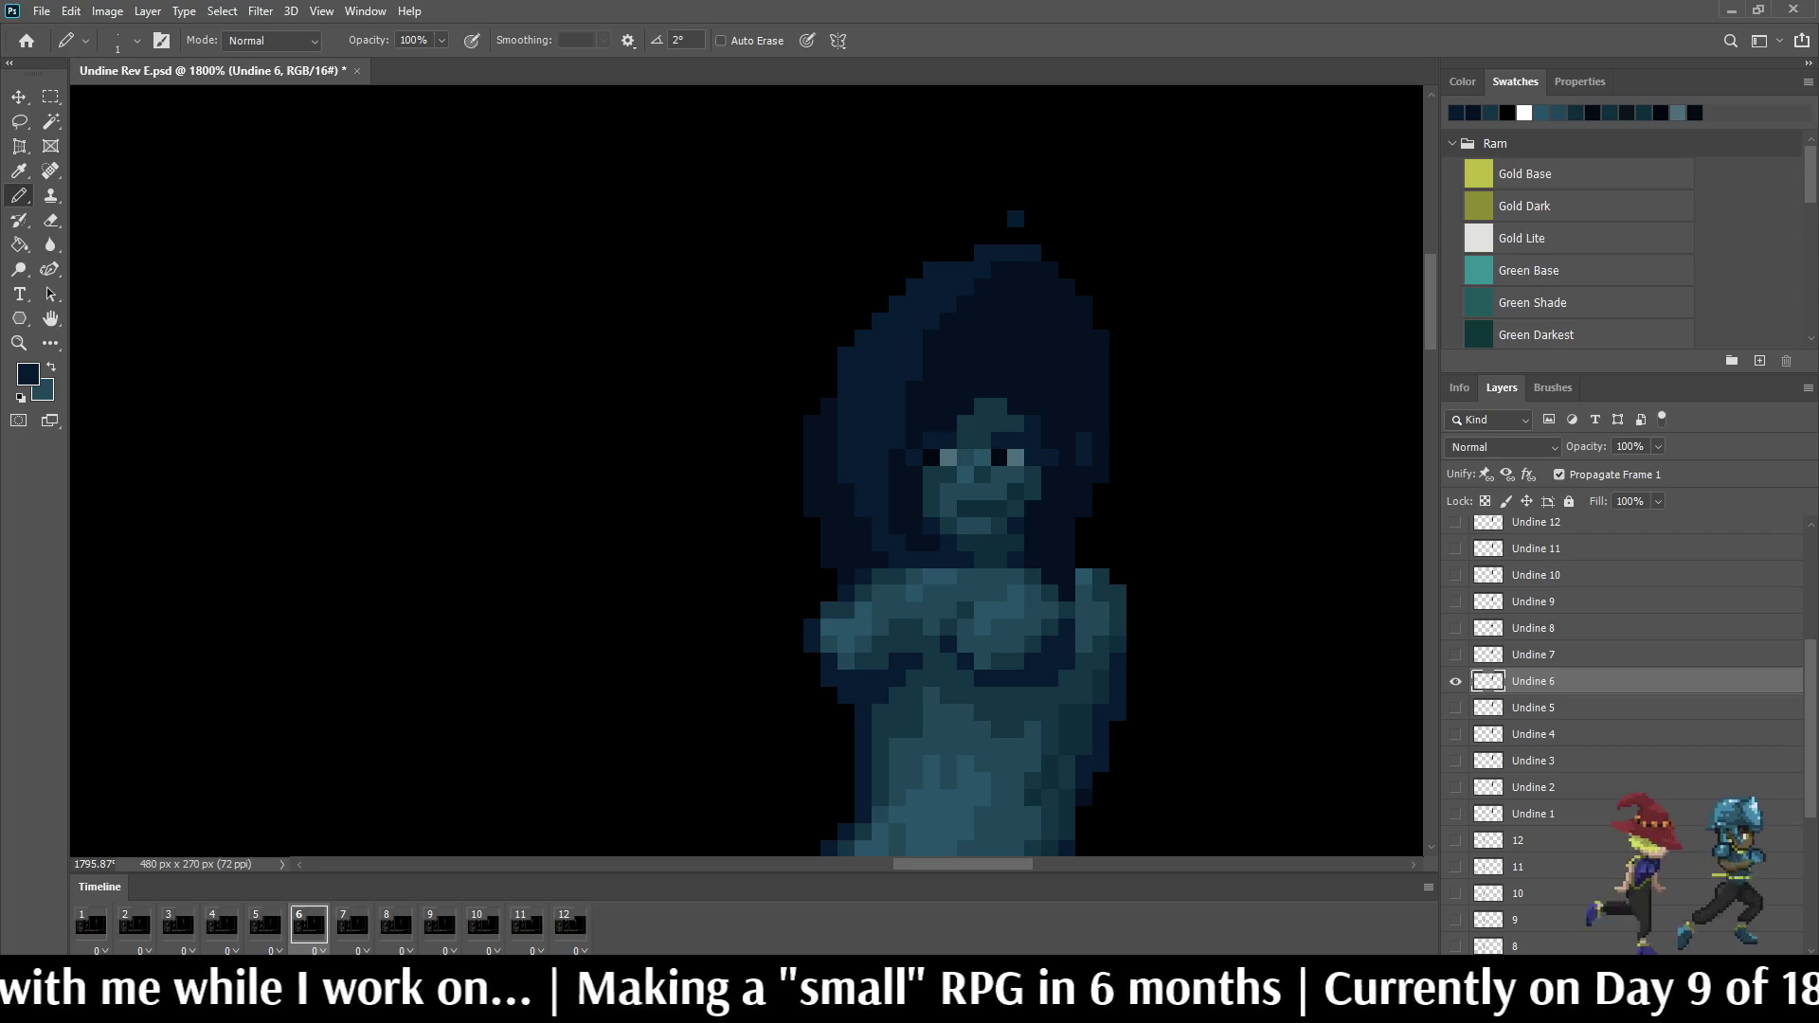
key("Left")
key("Right")
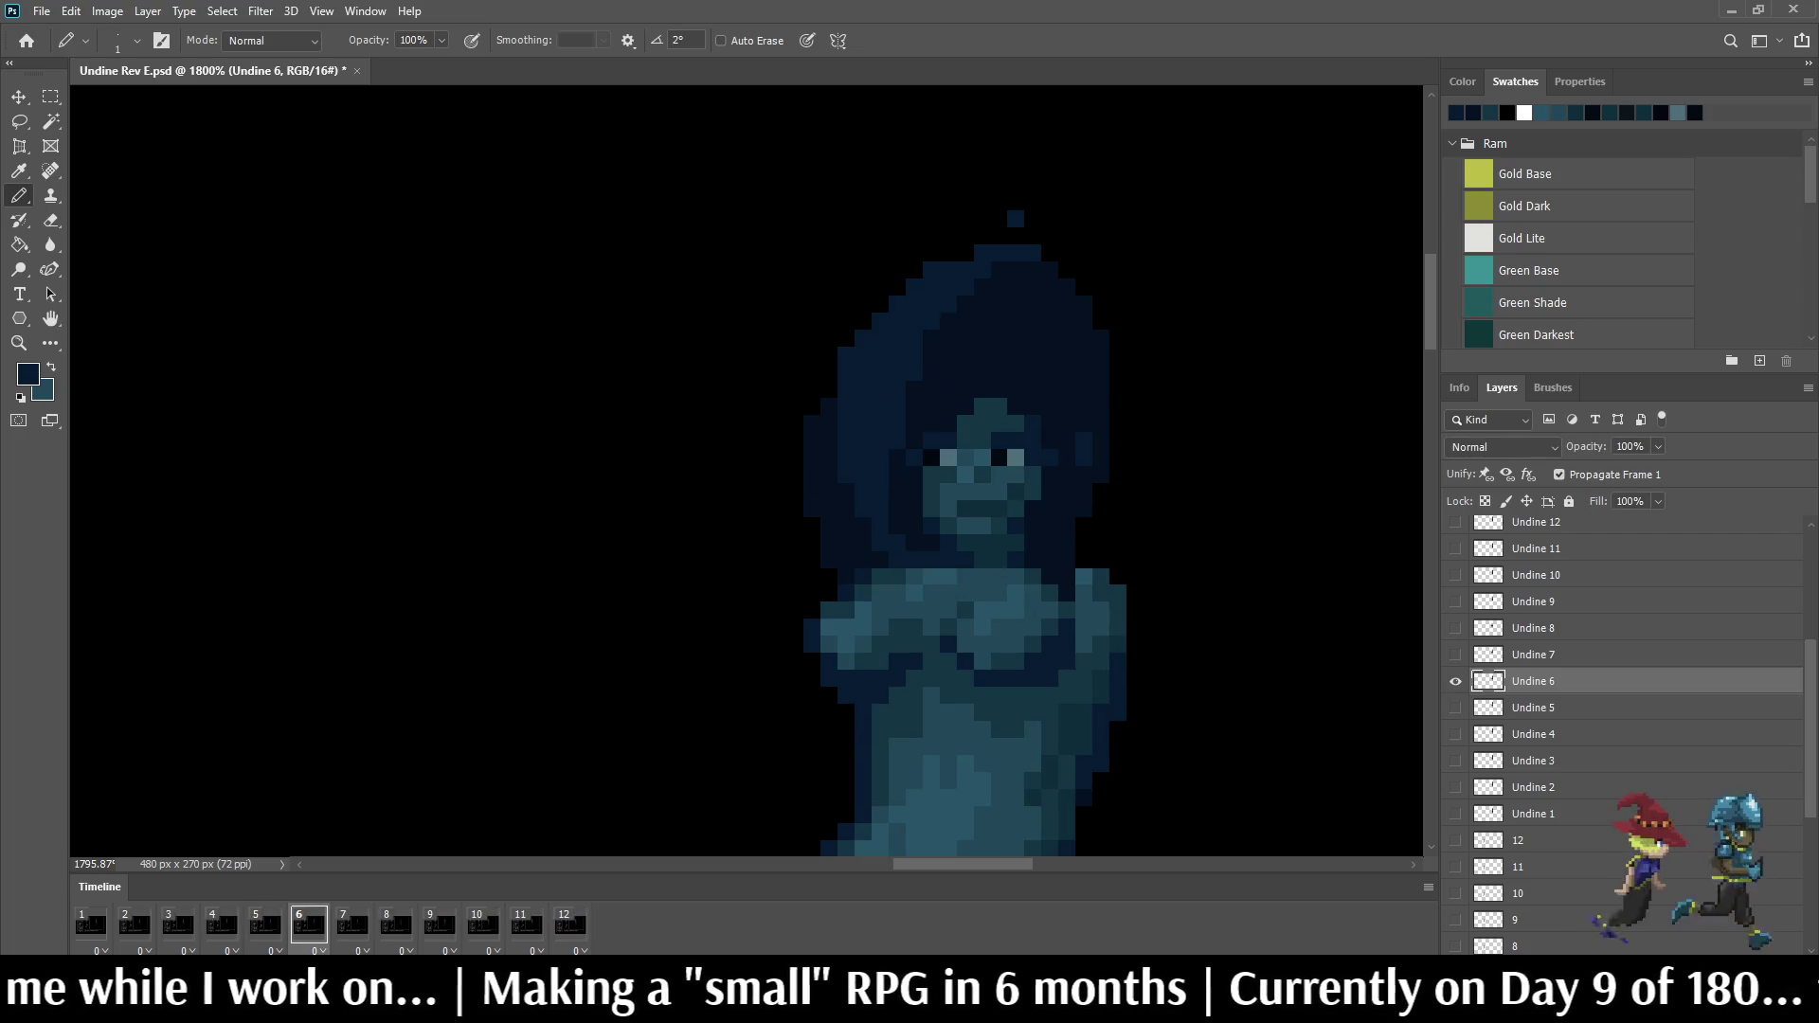
key("Left")
key("Right")
left_click(950, 237)
Step: Add two more dark pixels at frame 6's left hair edge, checking each against frame 5
key("Left")
key("Right")
key("Left")
key("Right")
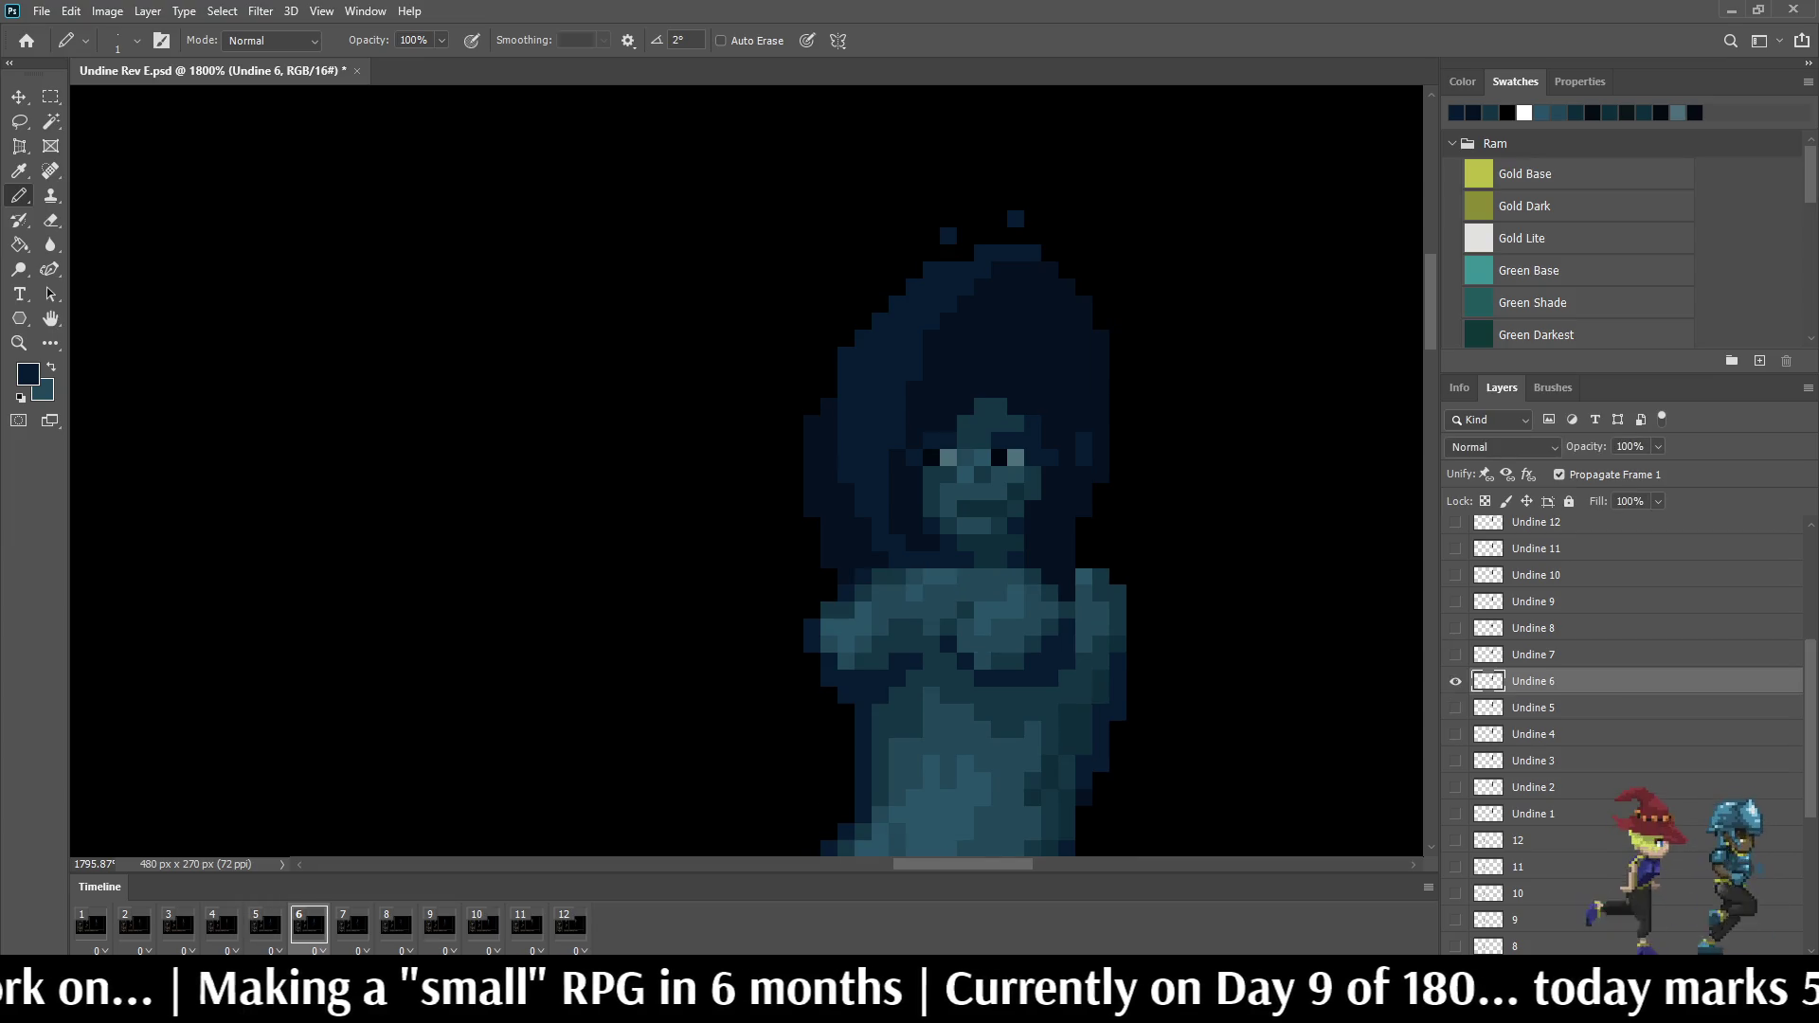
left_click(882, 270)
key("Right")
key("Left")
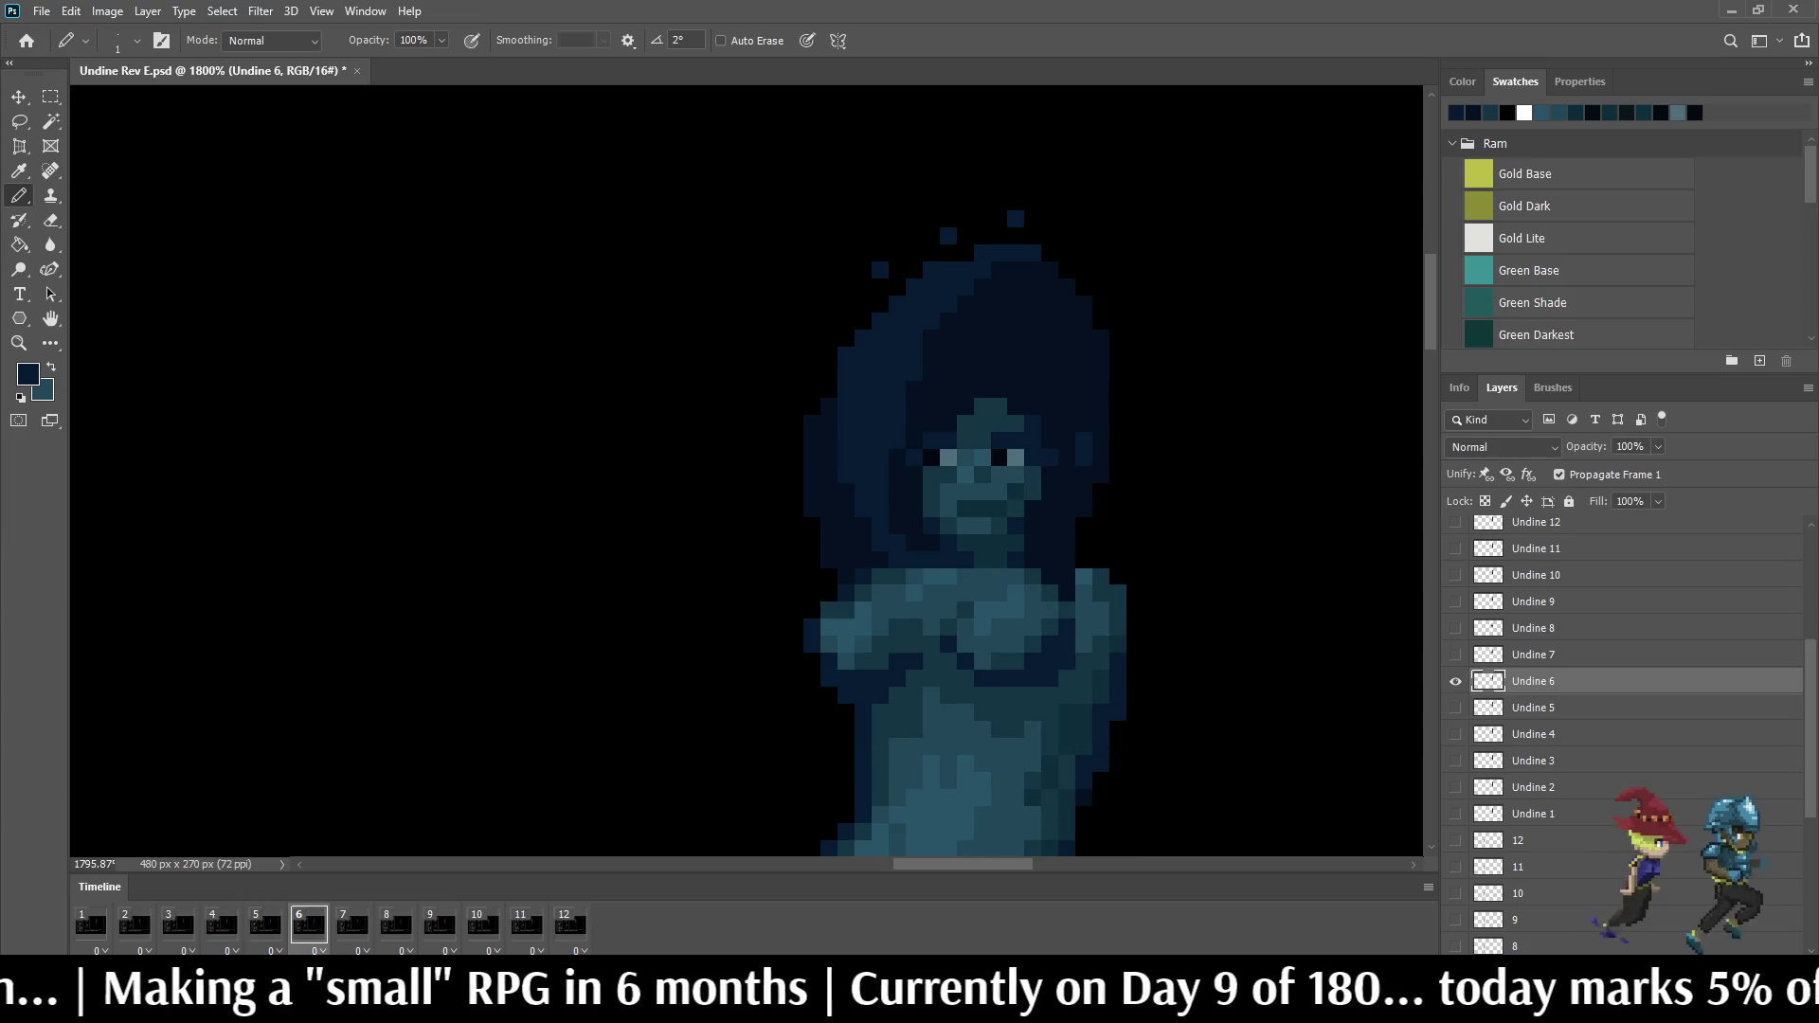
key("Right")
key("Left")
left_click(847, 304)
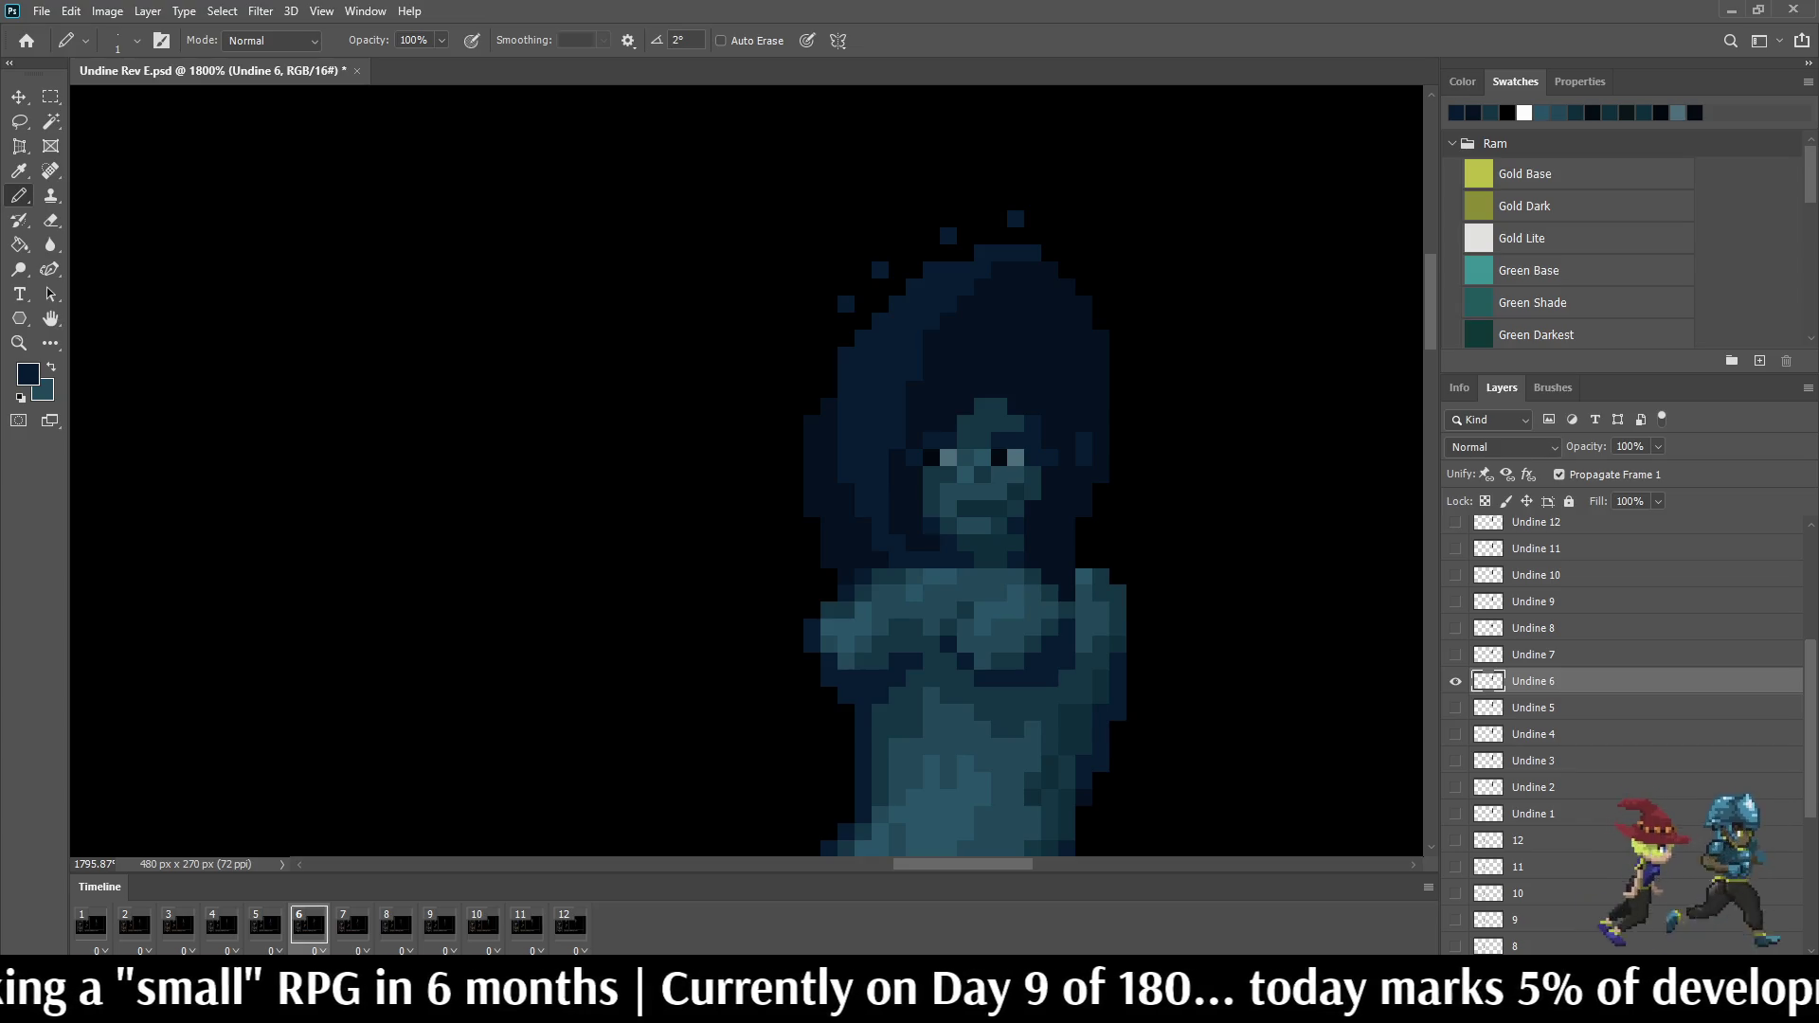
scroll(938, 554, "down", 3)
scroll(939, 555, "up", 2)
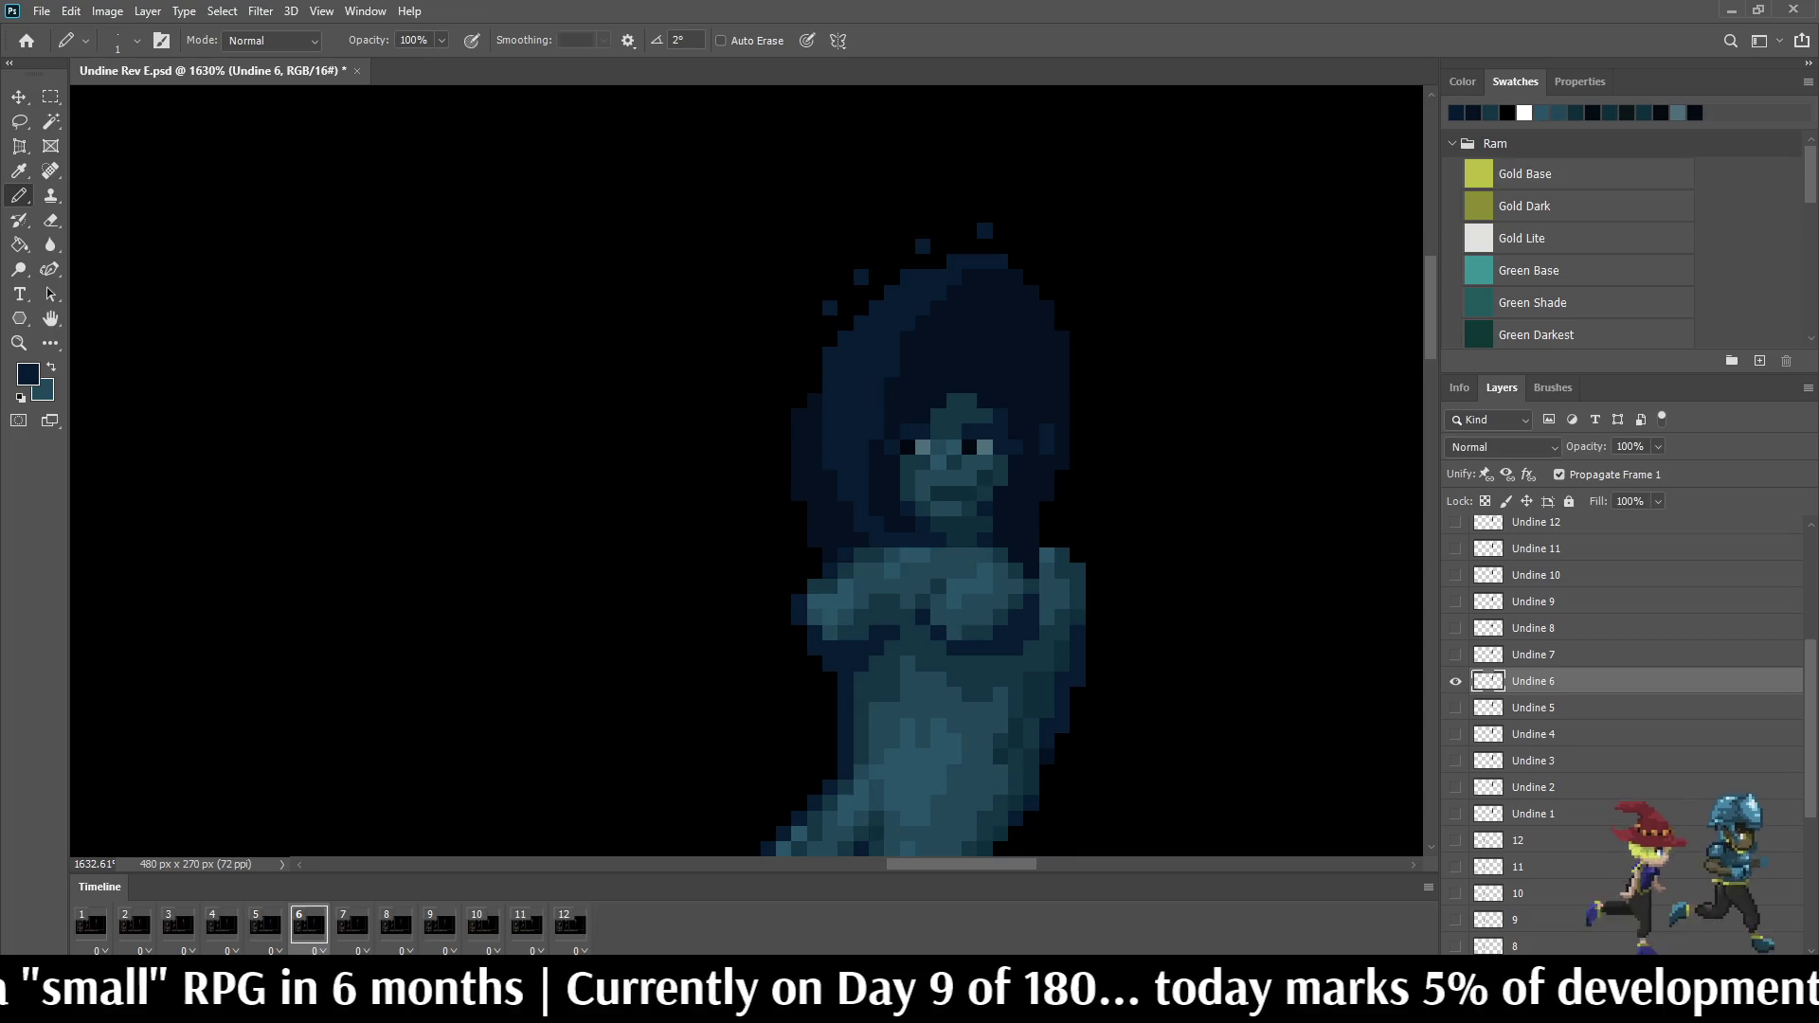
Step: Step from frame 5 through to frame 7 and make the Undine 7 layer active
key("Left")
key("Right")
key("Left")
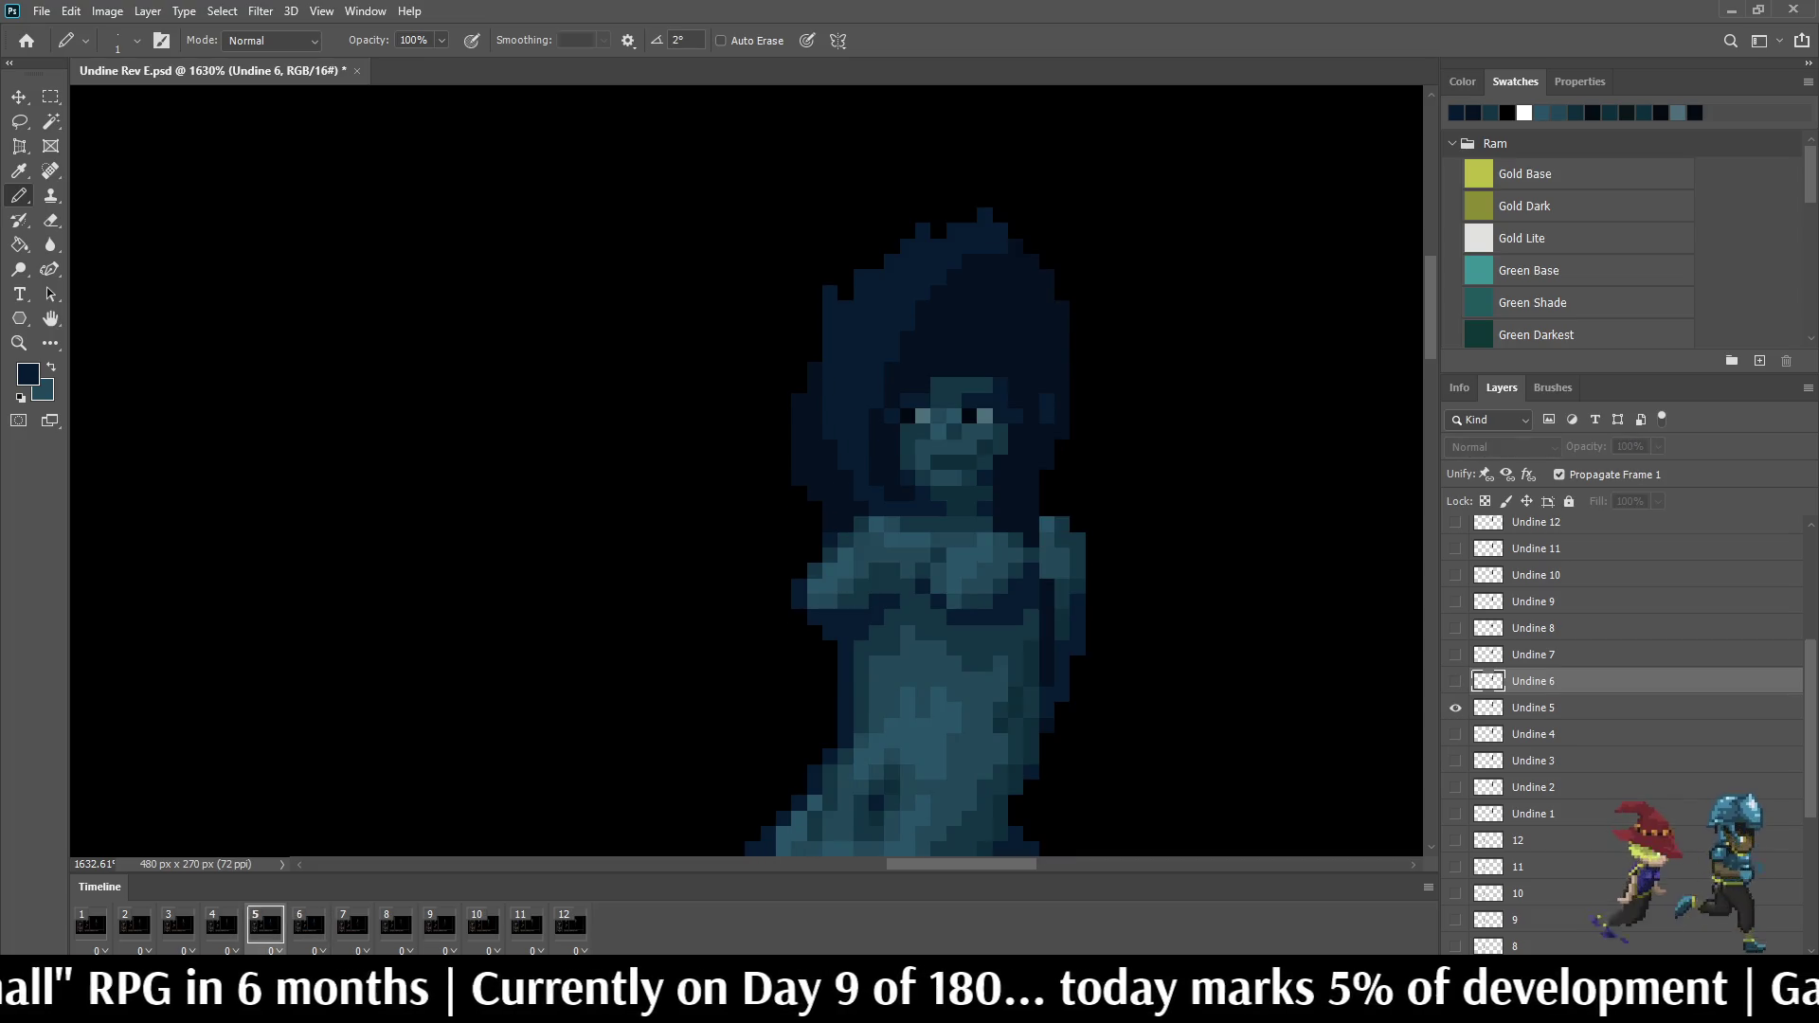
key("Right")
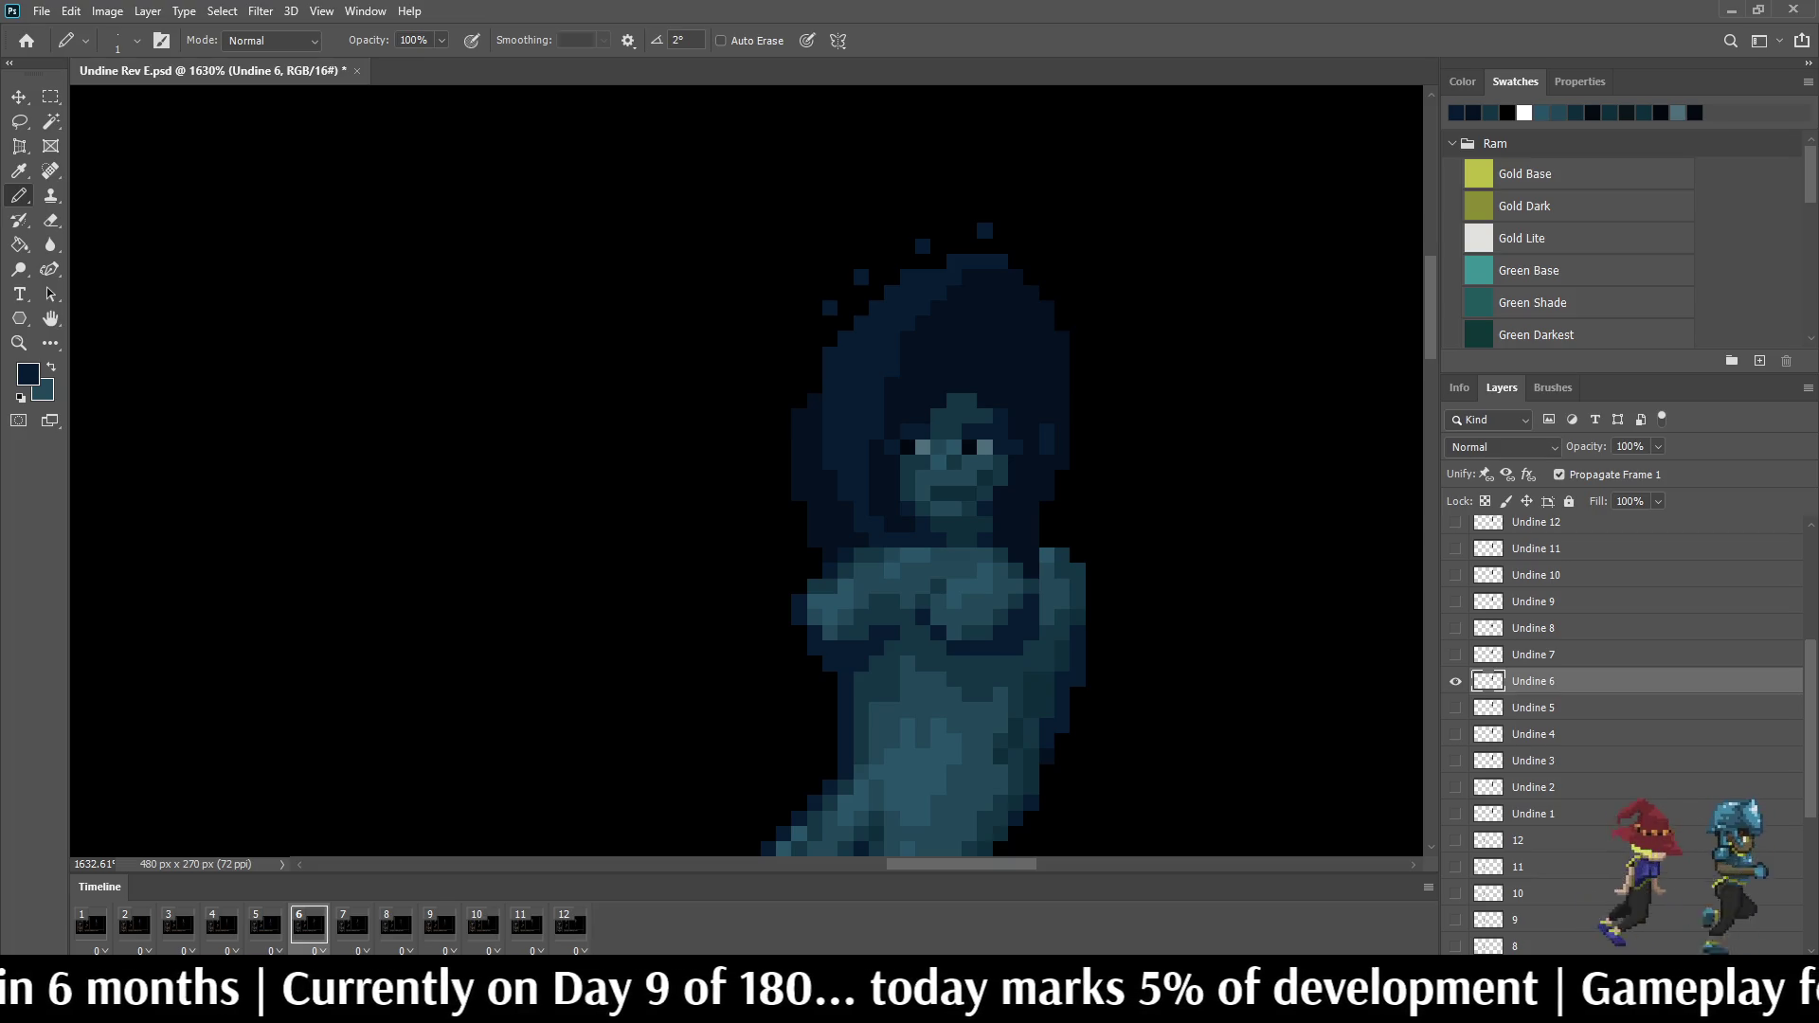
key("Right")
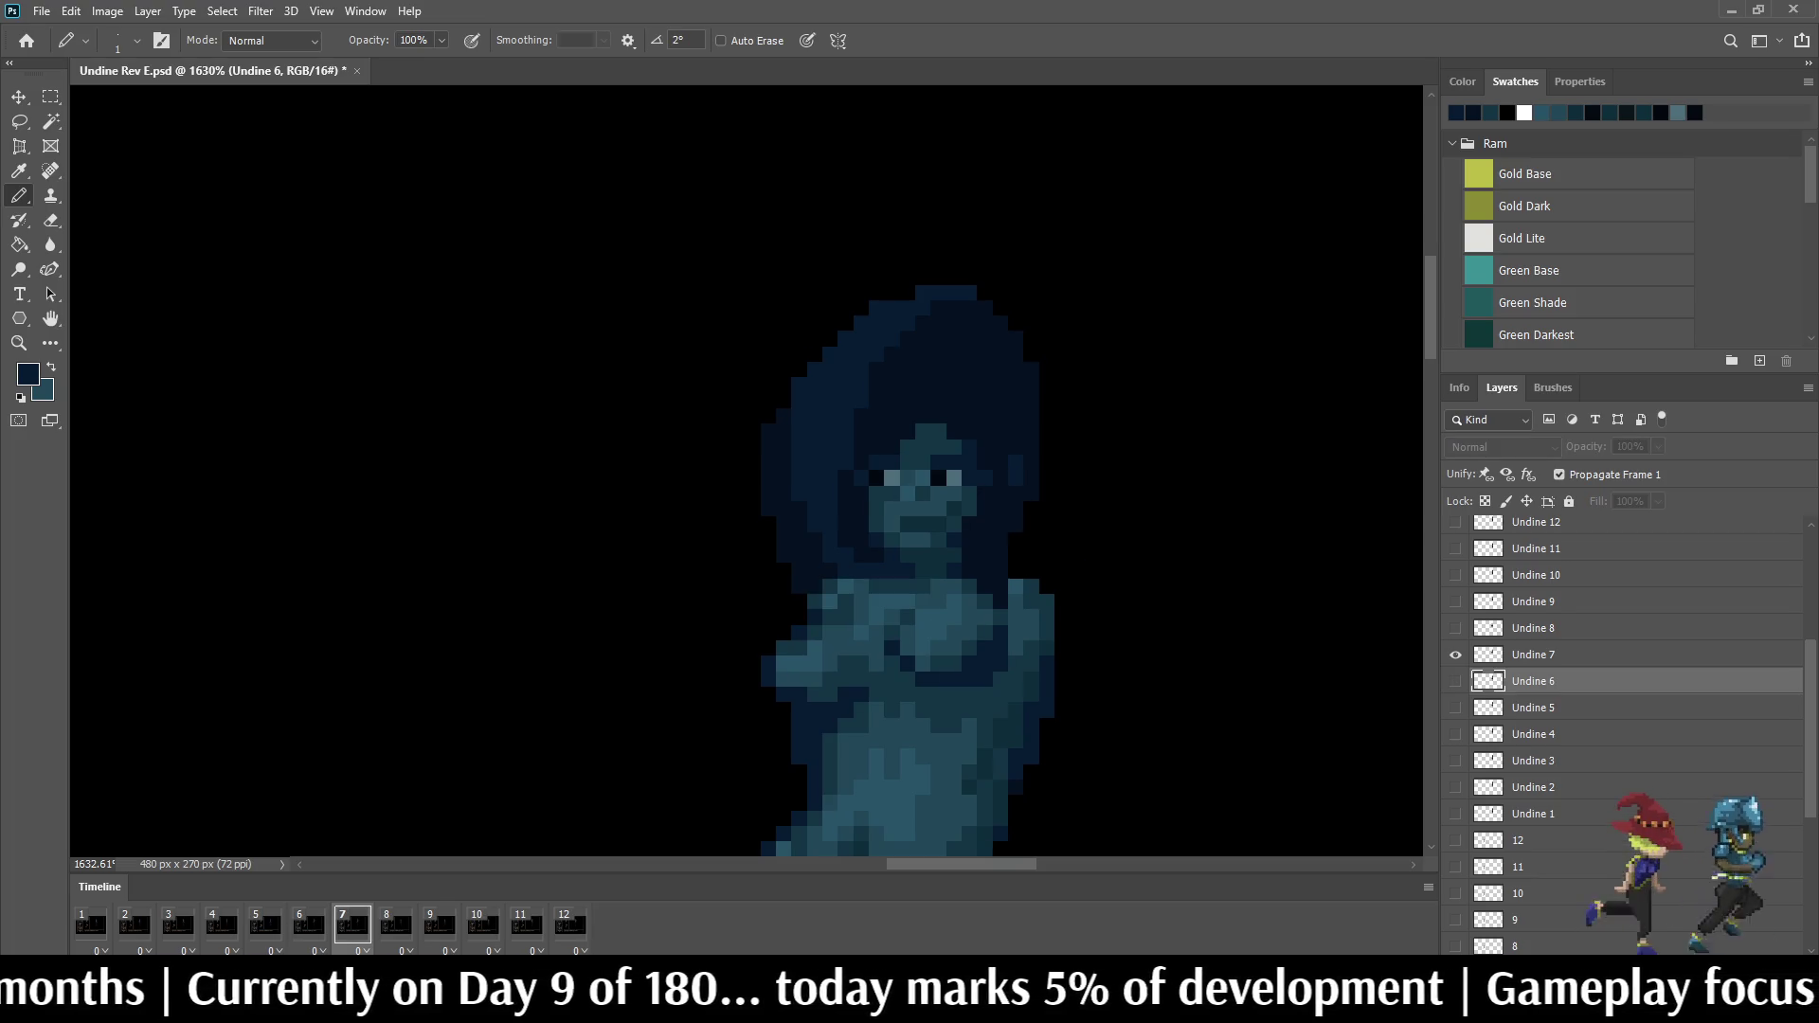
key("alt+bracketright")
Step: Compare frames 6 and 7, undo a misplaced hair pixel and redraw it slightly further left
key("Left")
key("Right")
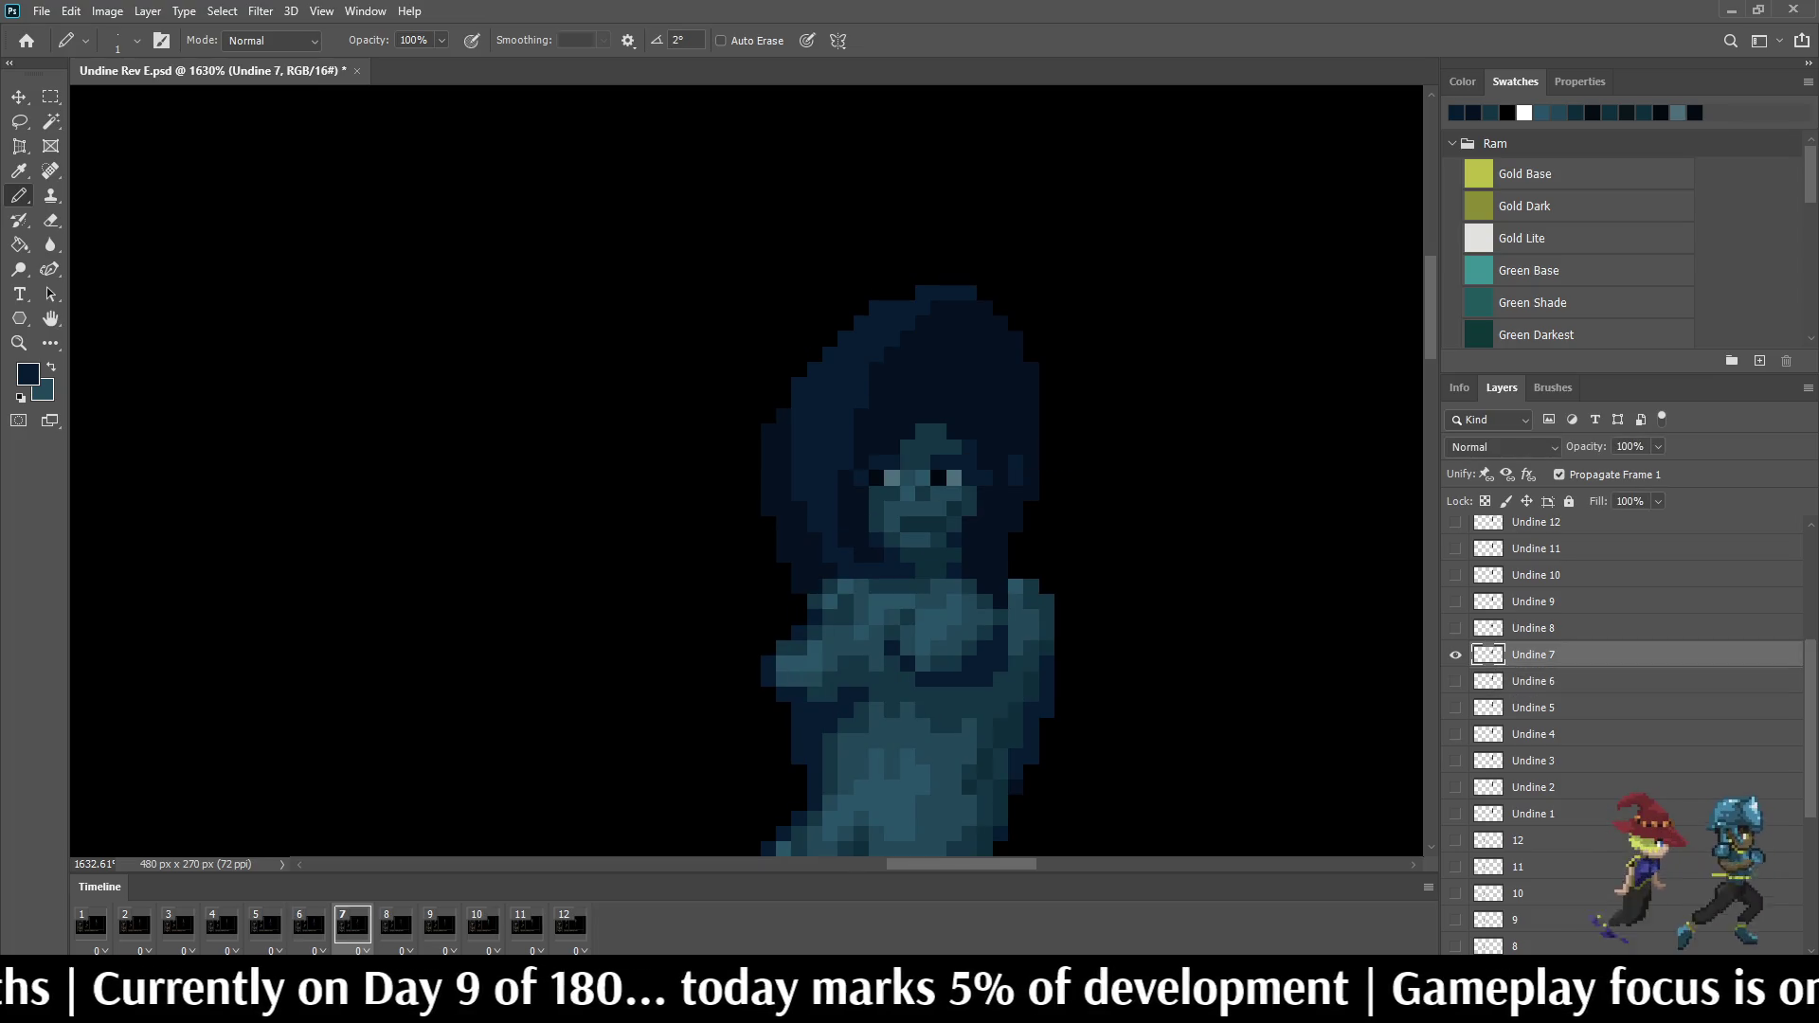
key("Left")
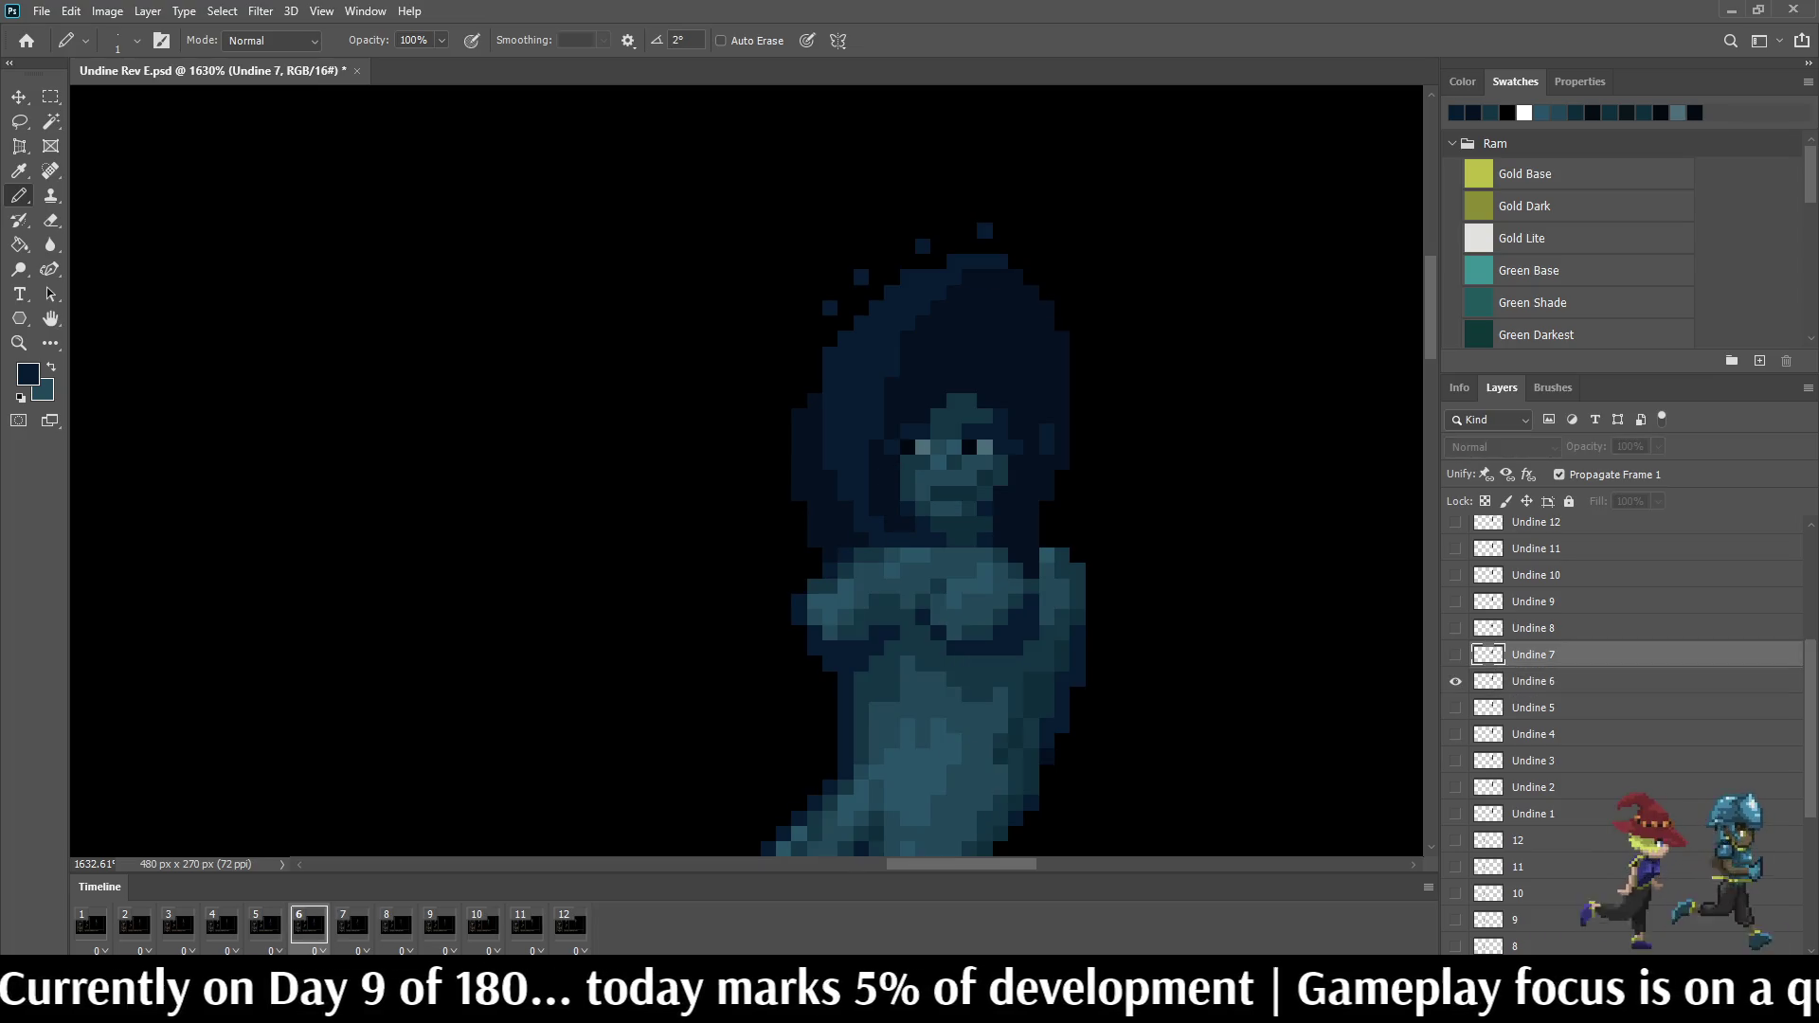
key("Right")
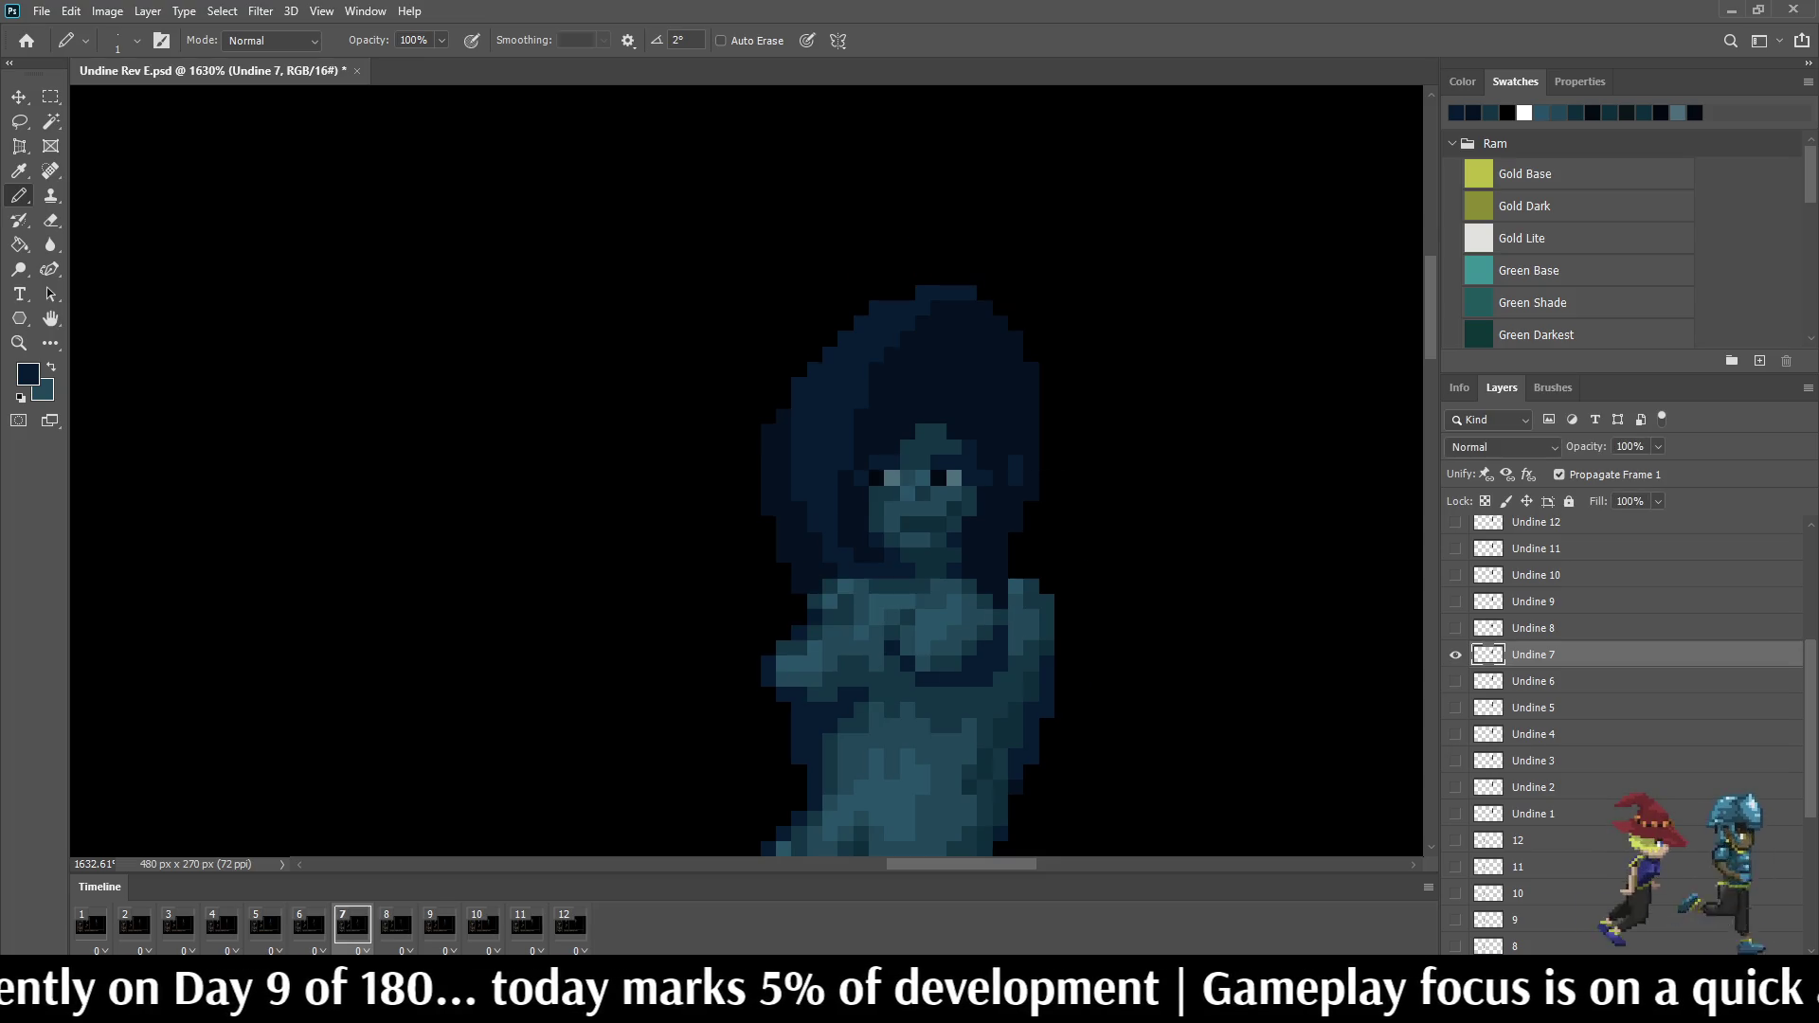
key("Left")
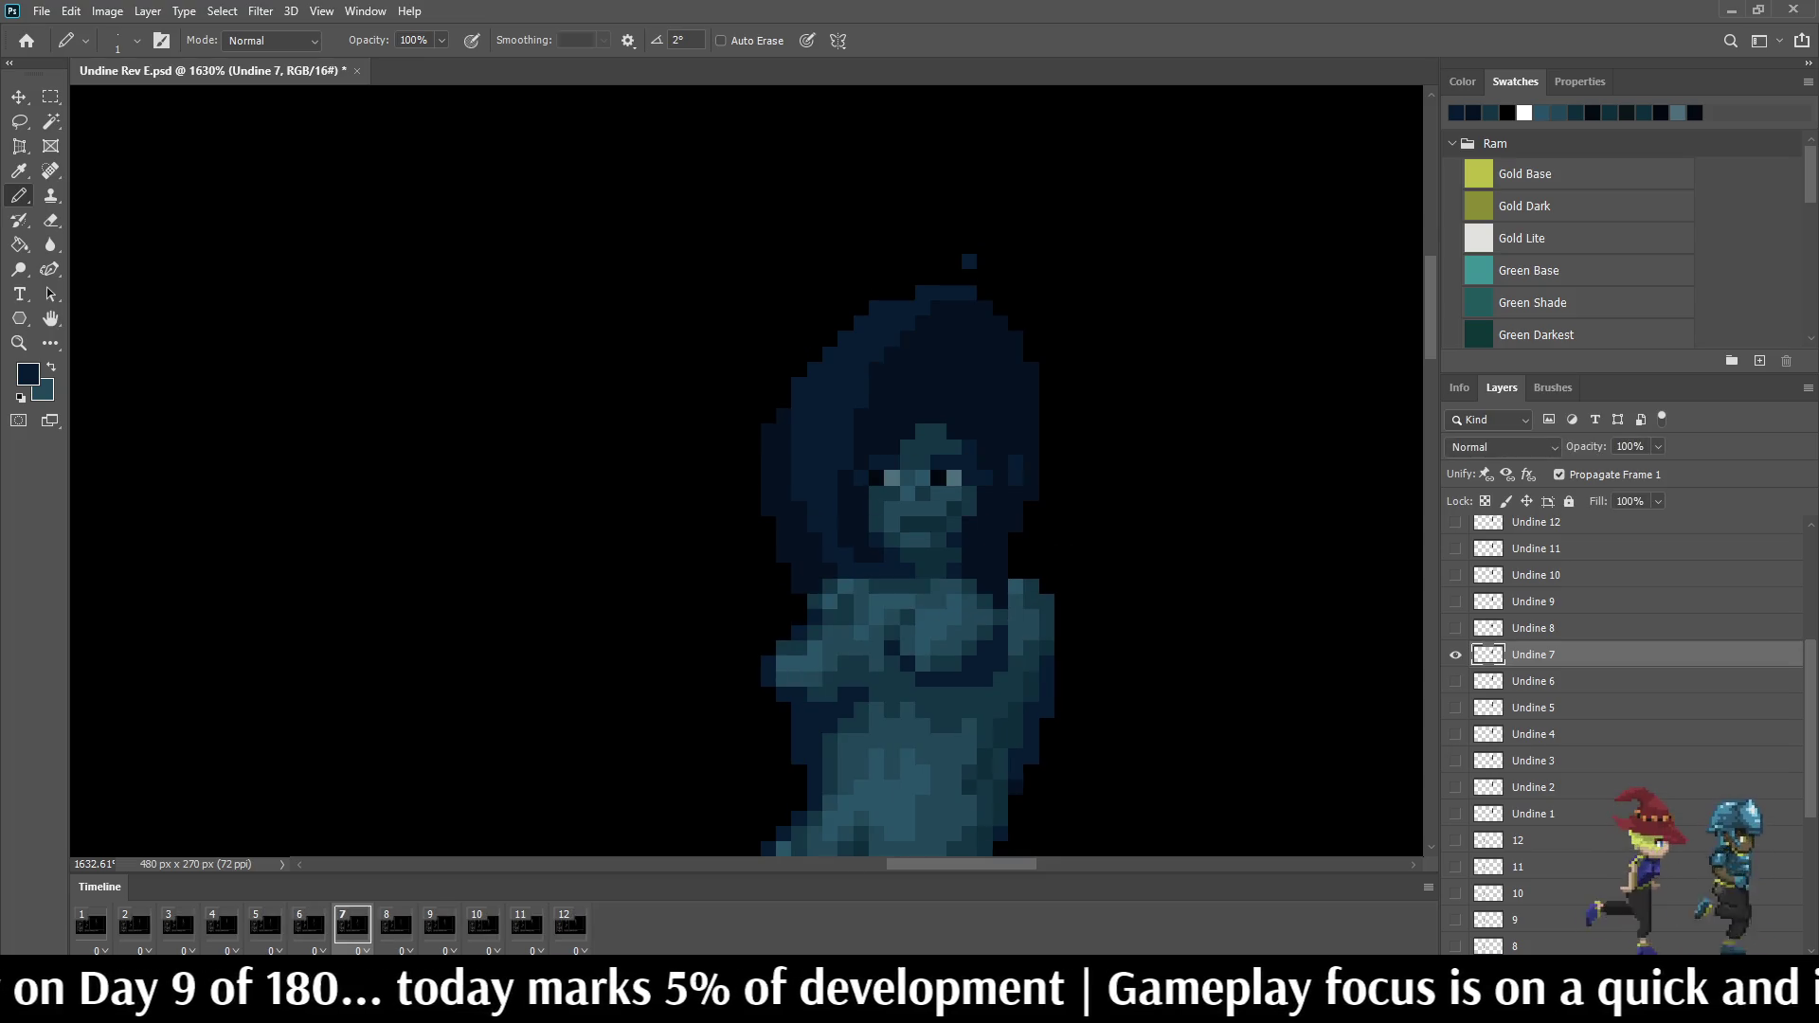
key("Right")
key("Left")
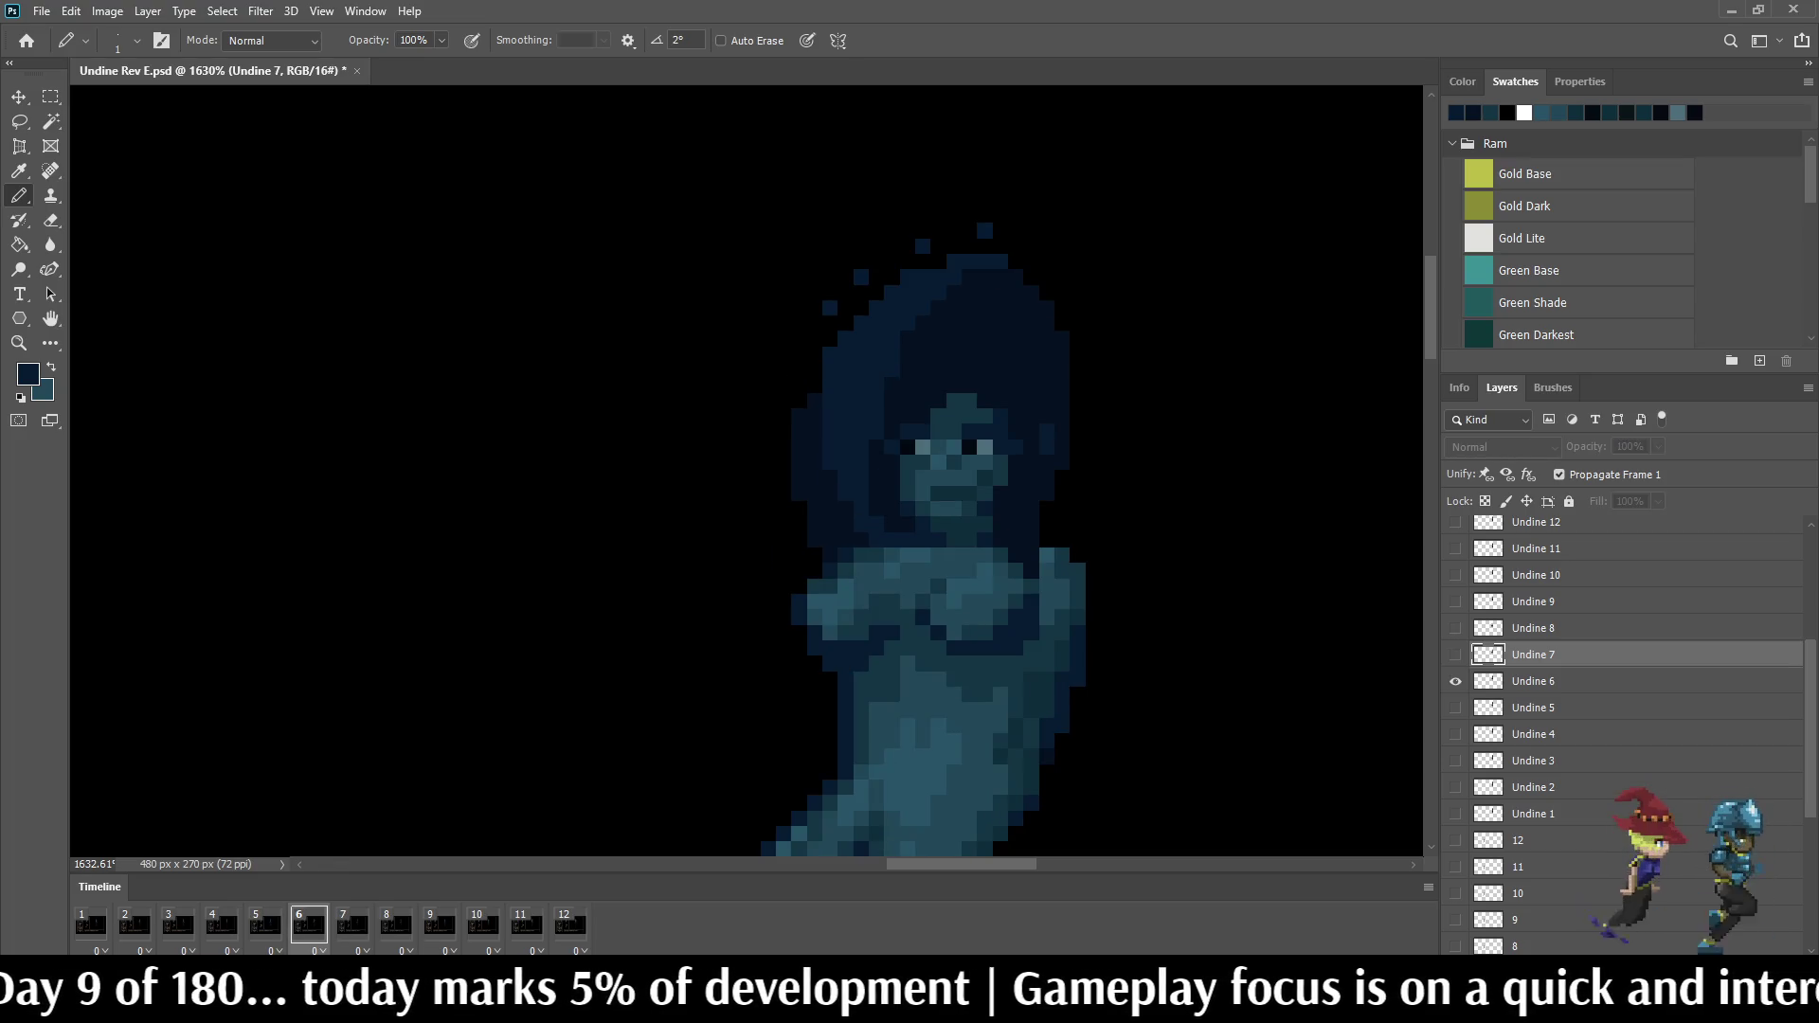
key("Right")
key("Left")
key("Right")
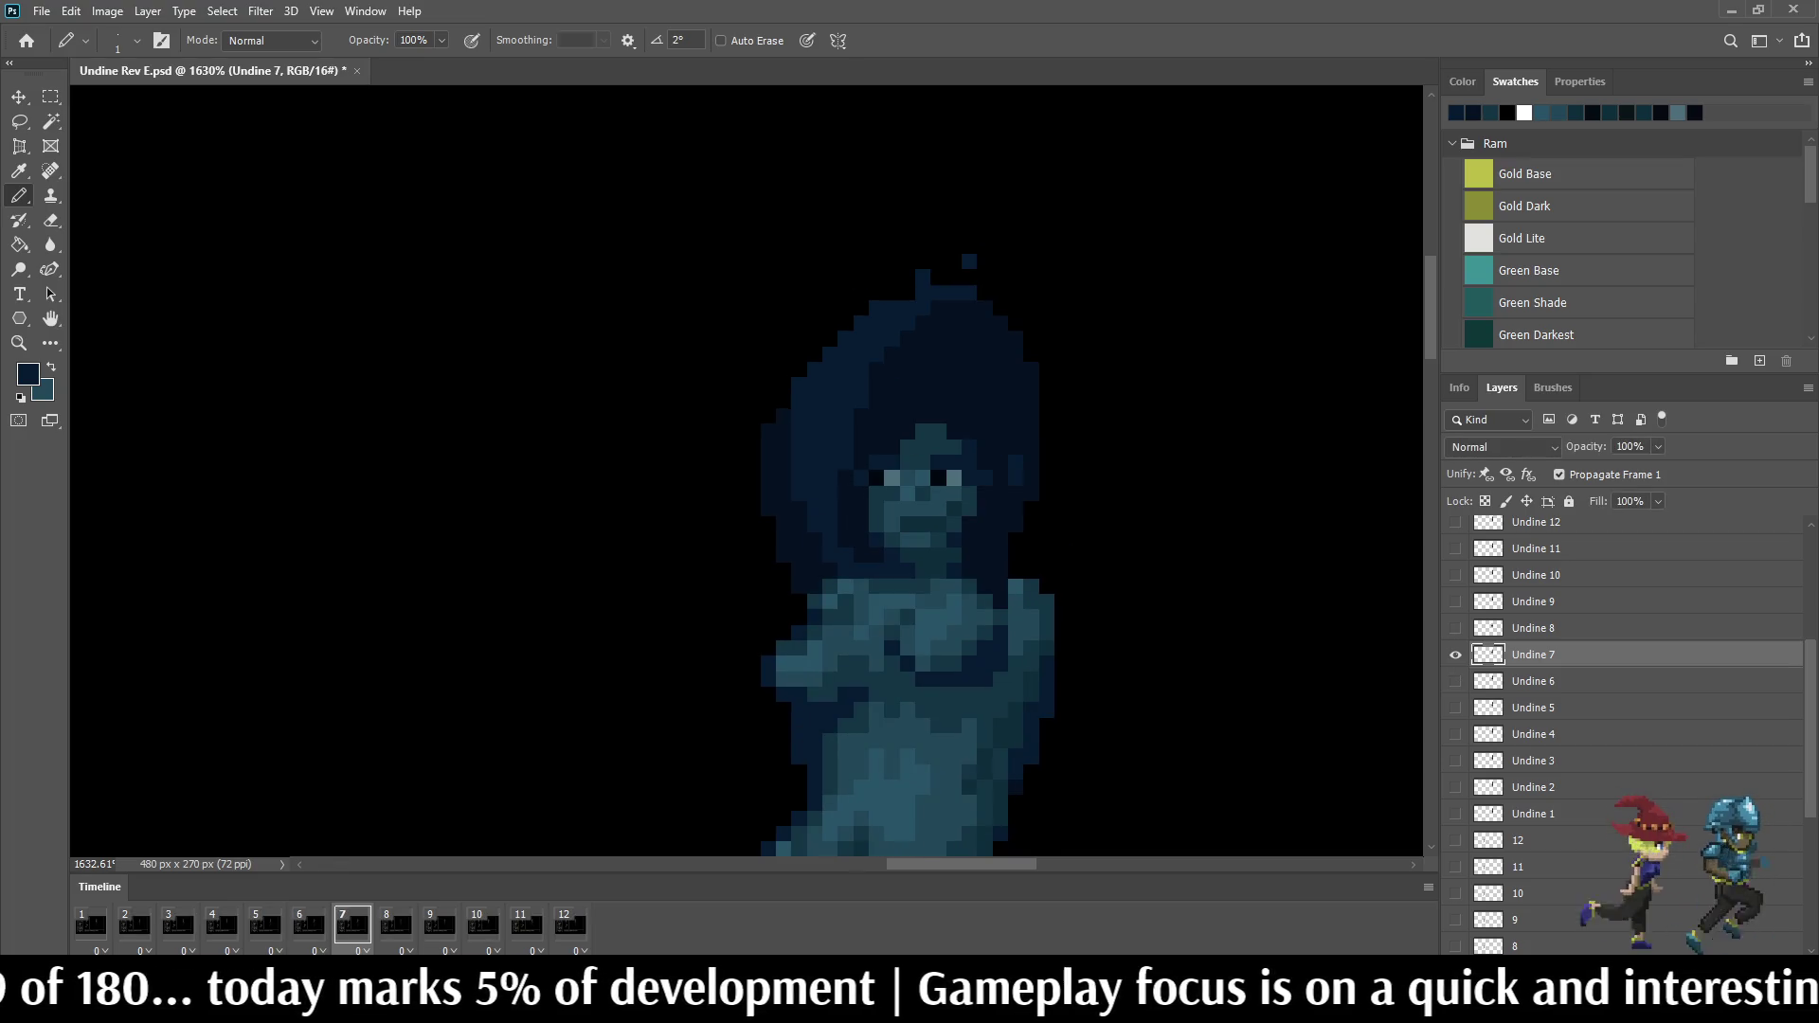
key("ctrl+z")
left_click(909, 278)
Step: Flip between frames 6 and 7 to verify the new pixel, then advance to frame 8
key("Right")
key("Left")
key("Left")
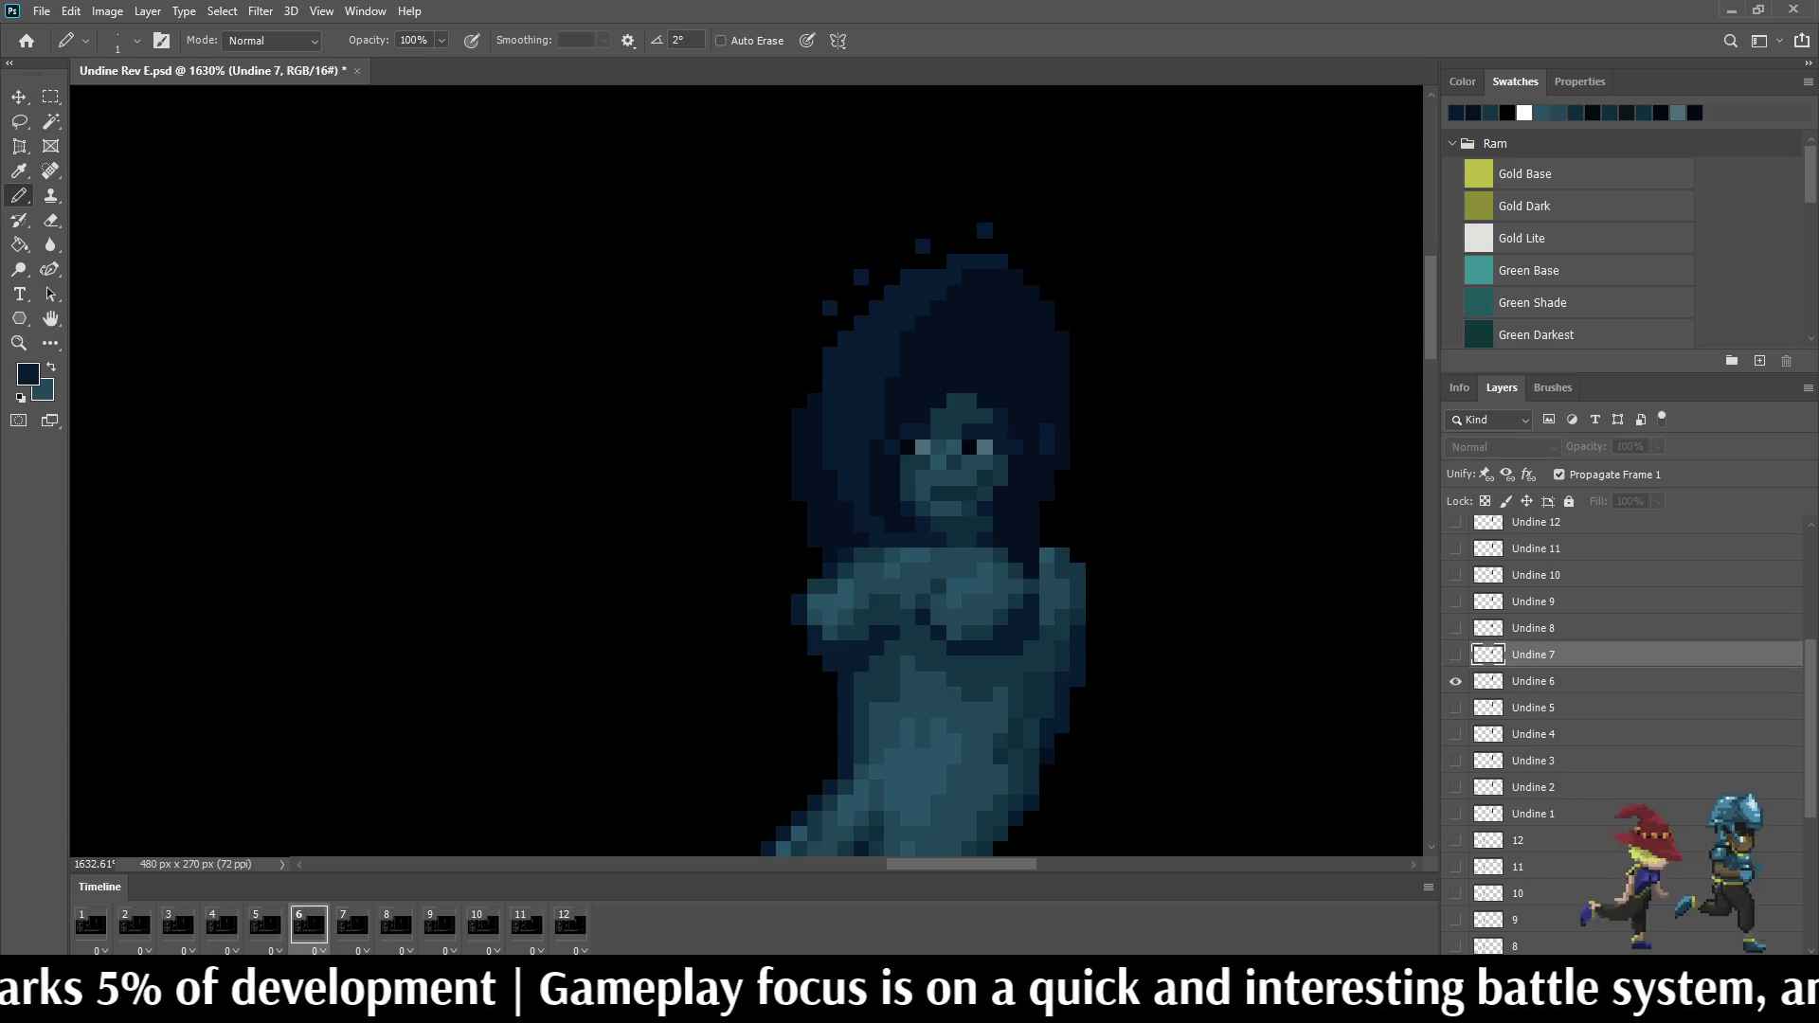
key("Right")
key("Left")
key("Right")
key("Left")
key("Right")
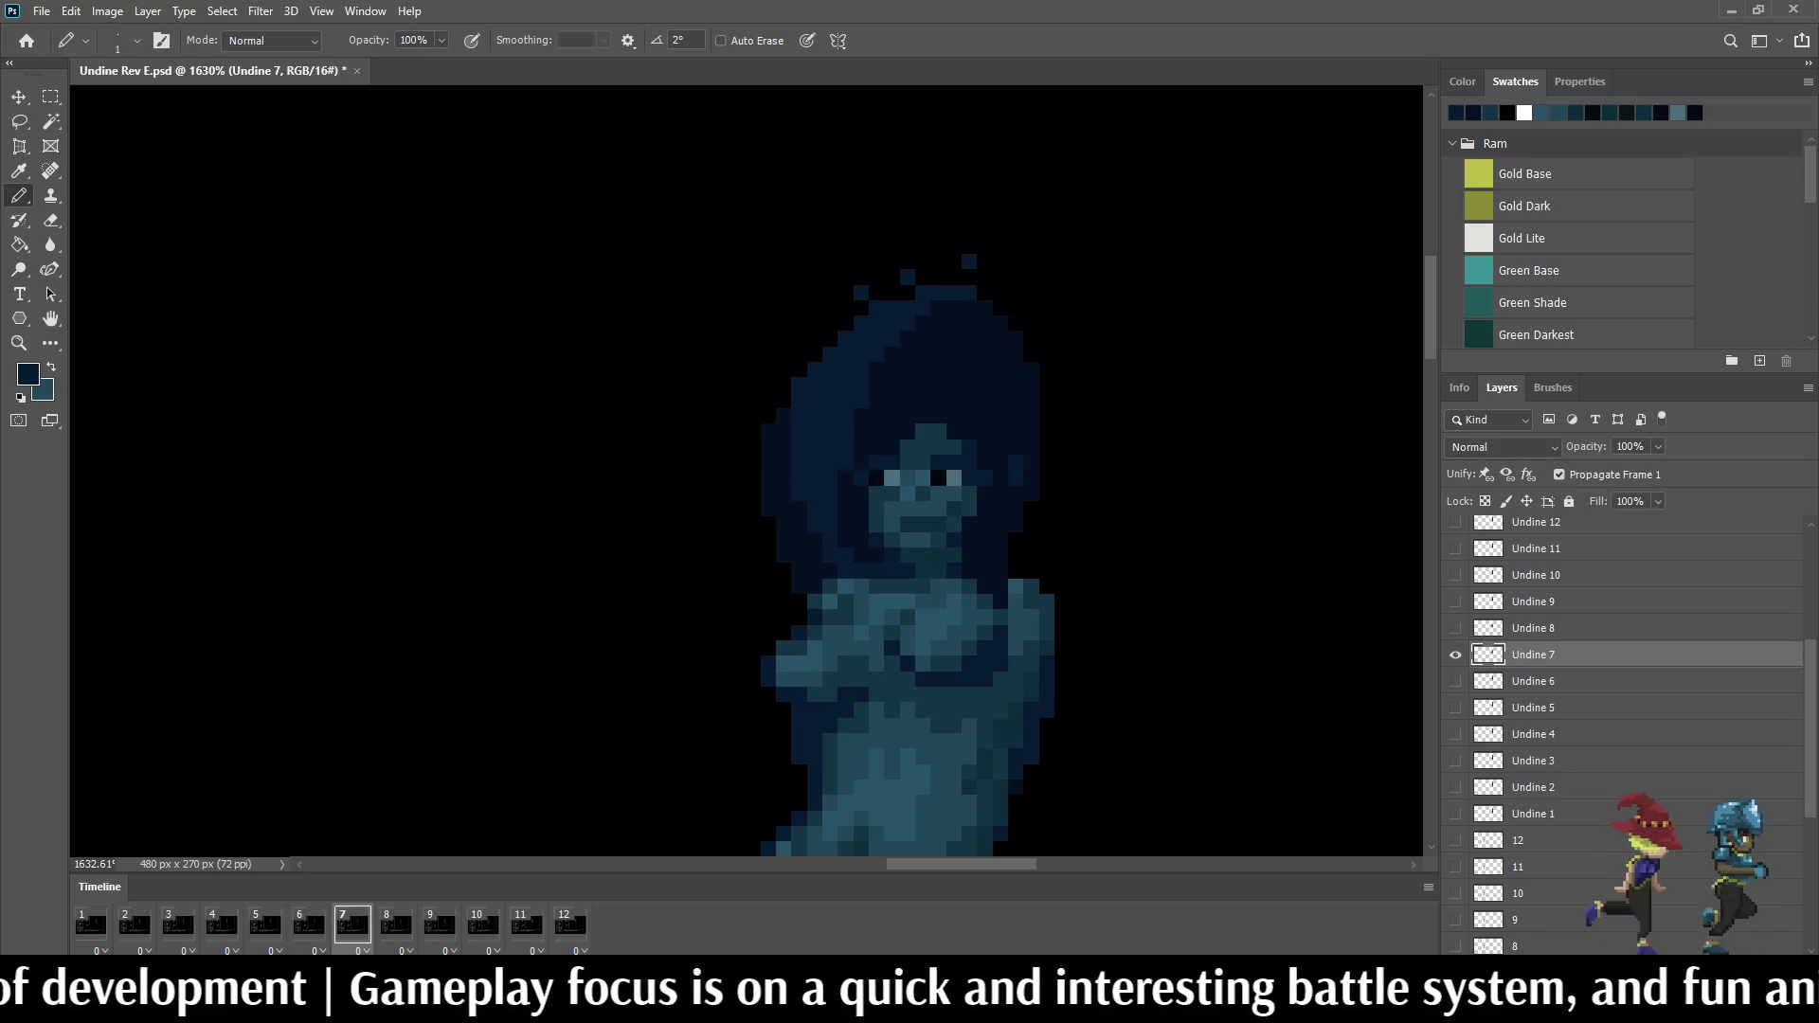
key("Left")
key("Right")
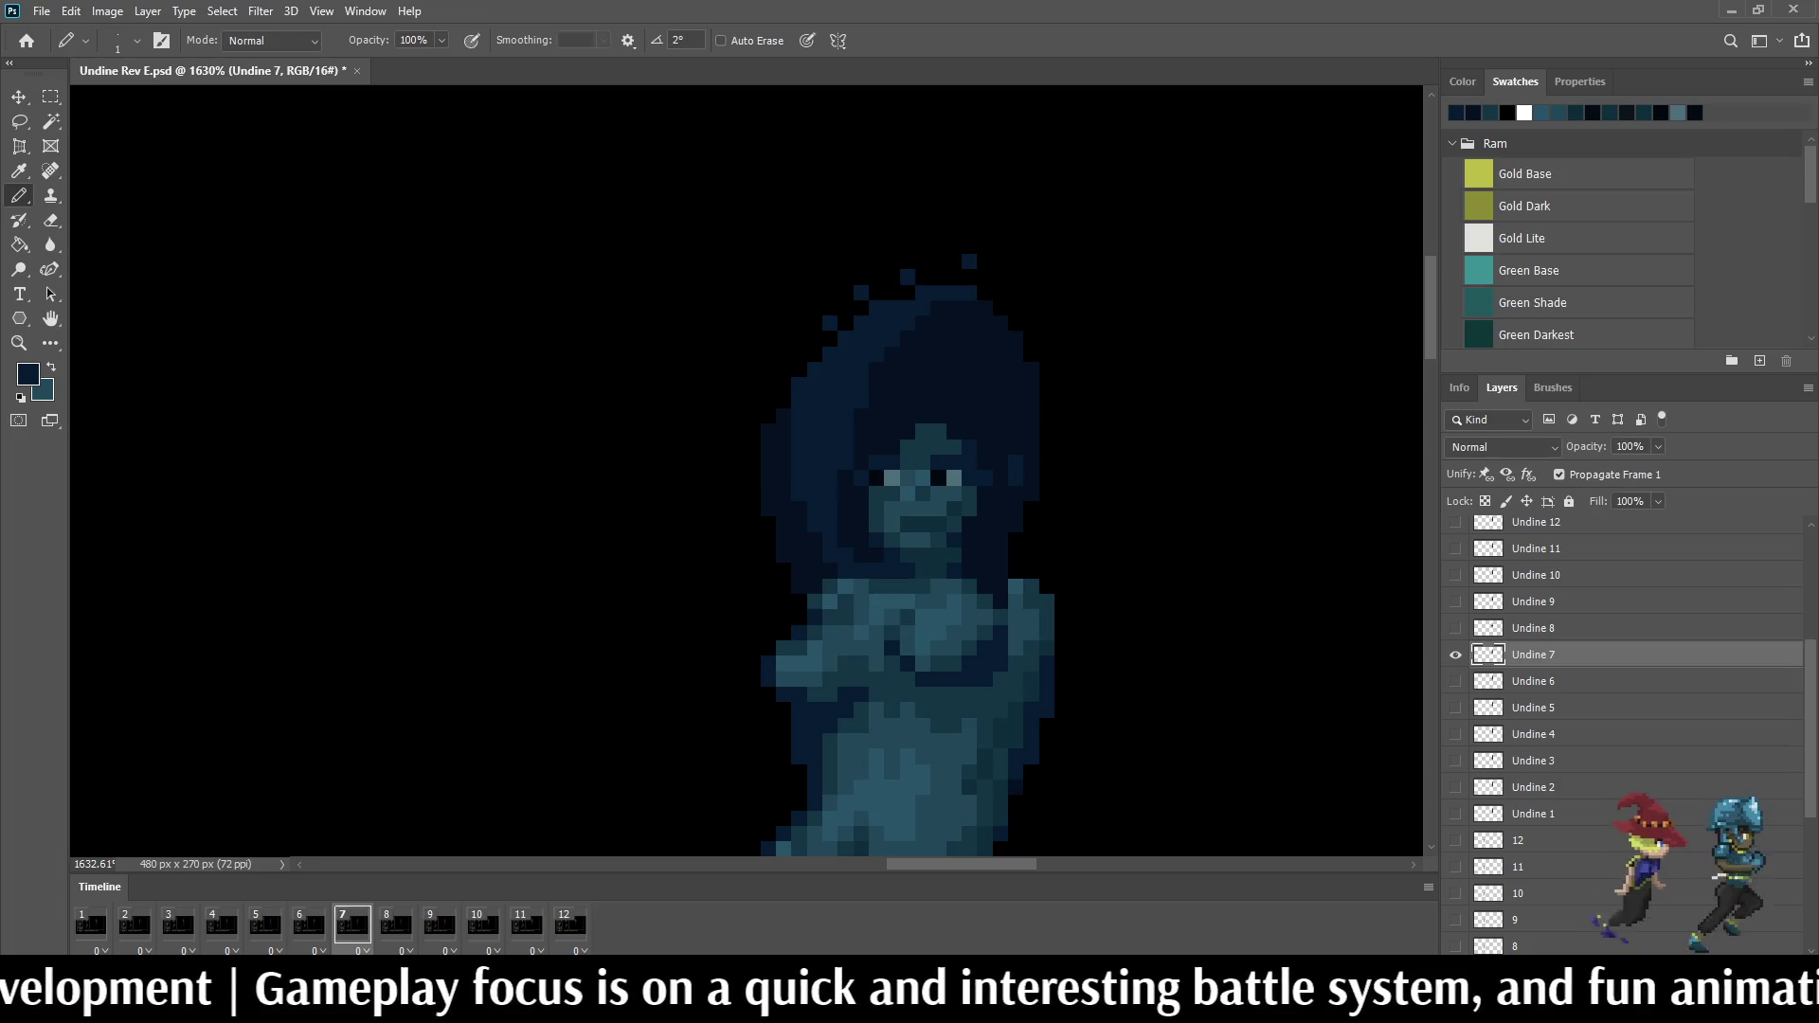
key("Right")
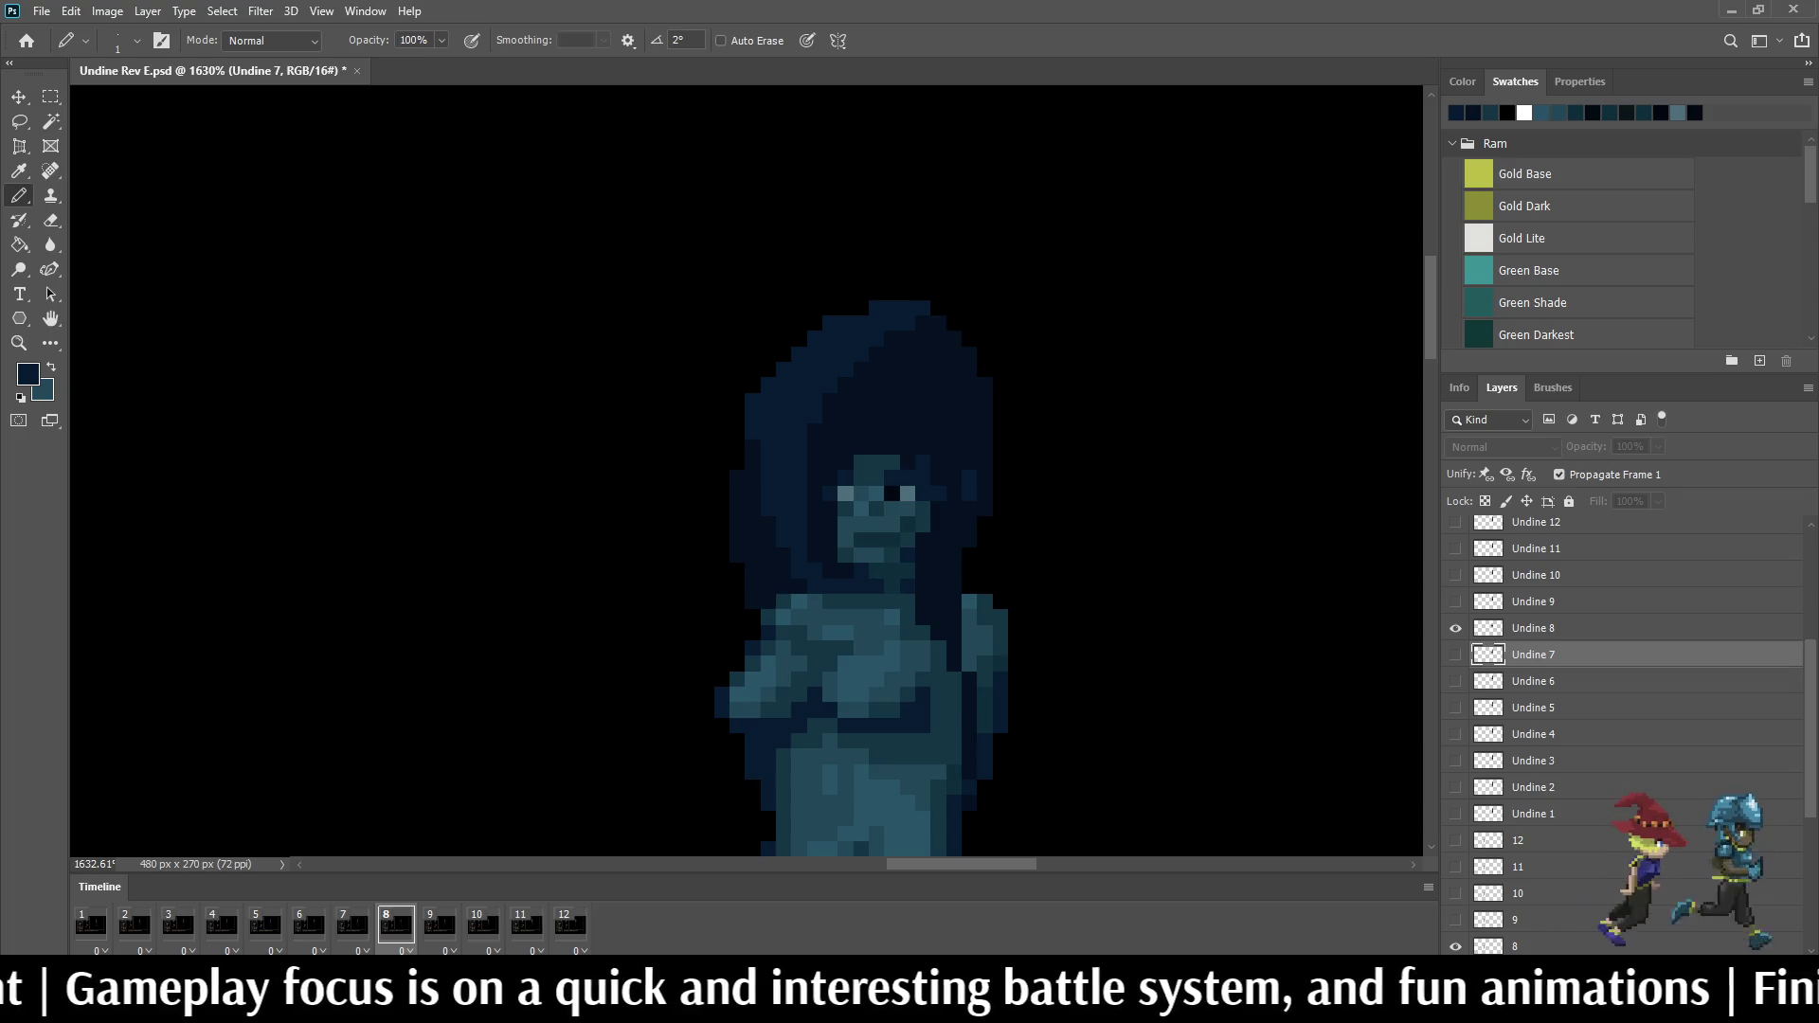
scroll(746, 476, "down", 5)
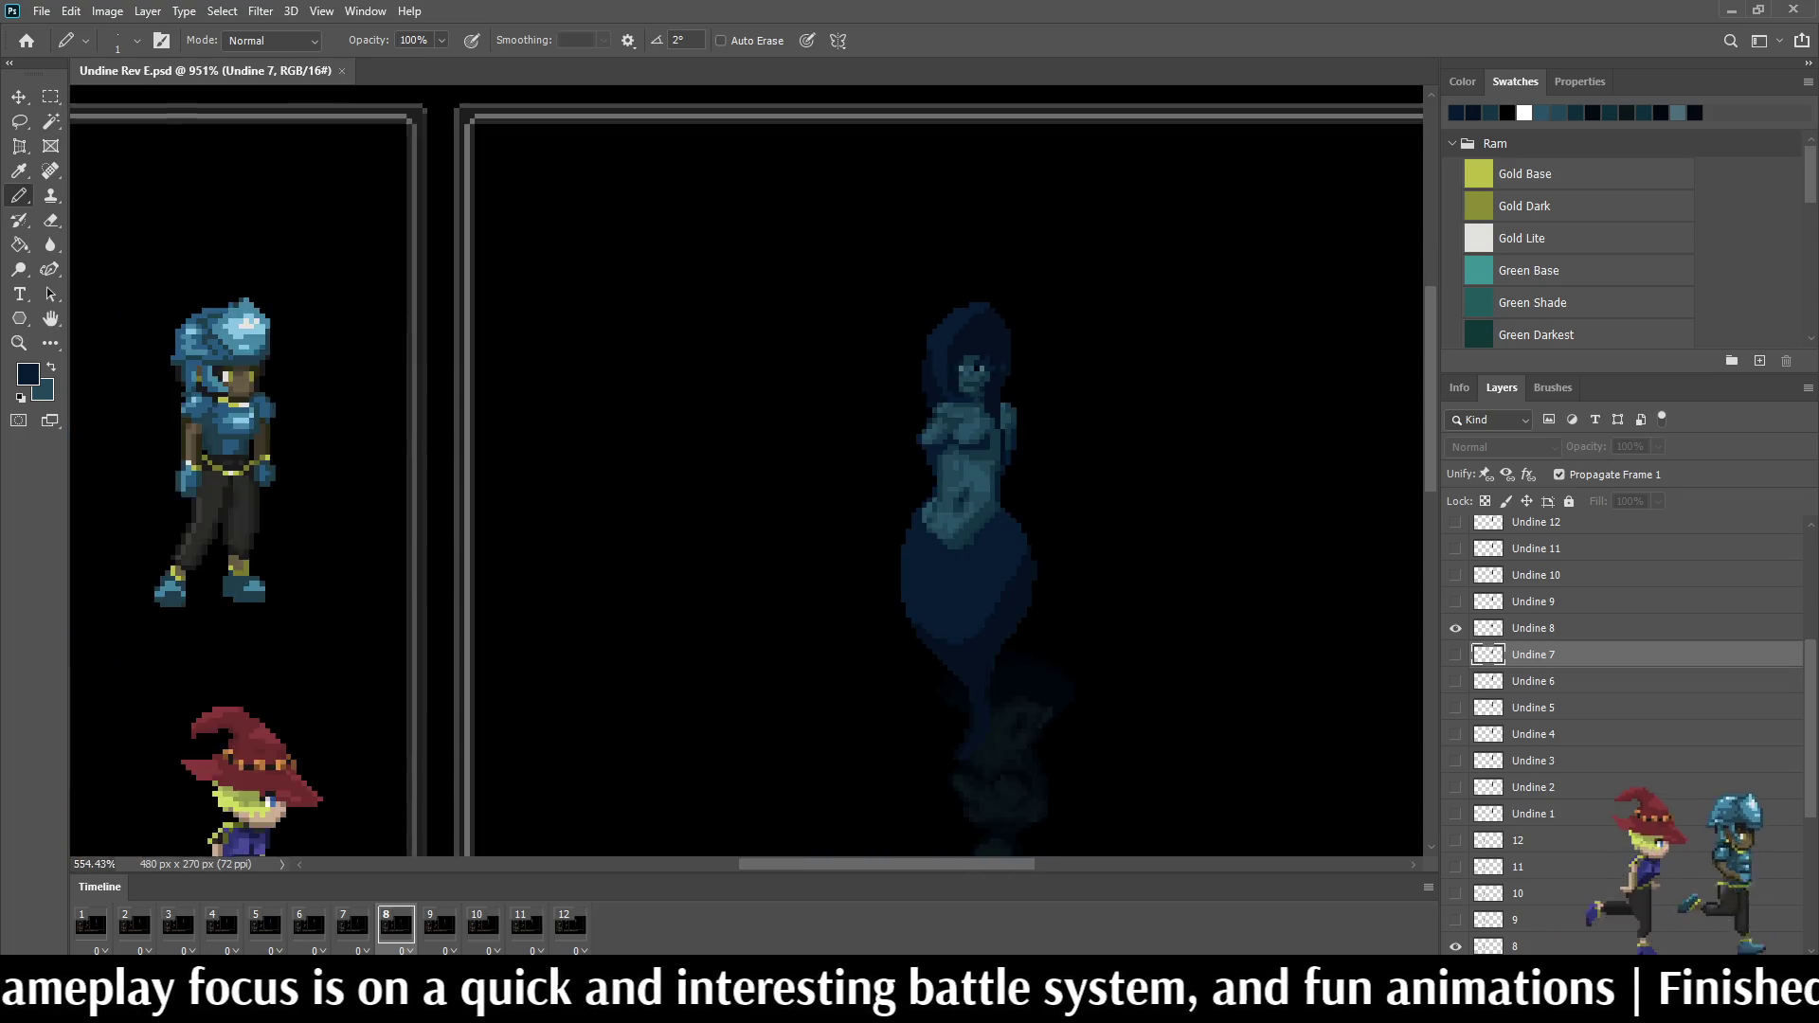
scroll(746, 476, "up", 3)
scroll(968, 569, "up", 2)
Step: Play the idle loop with the whole UI mockup at 100%, then return to the Pencil
key("space")
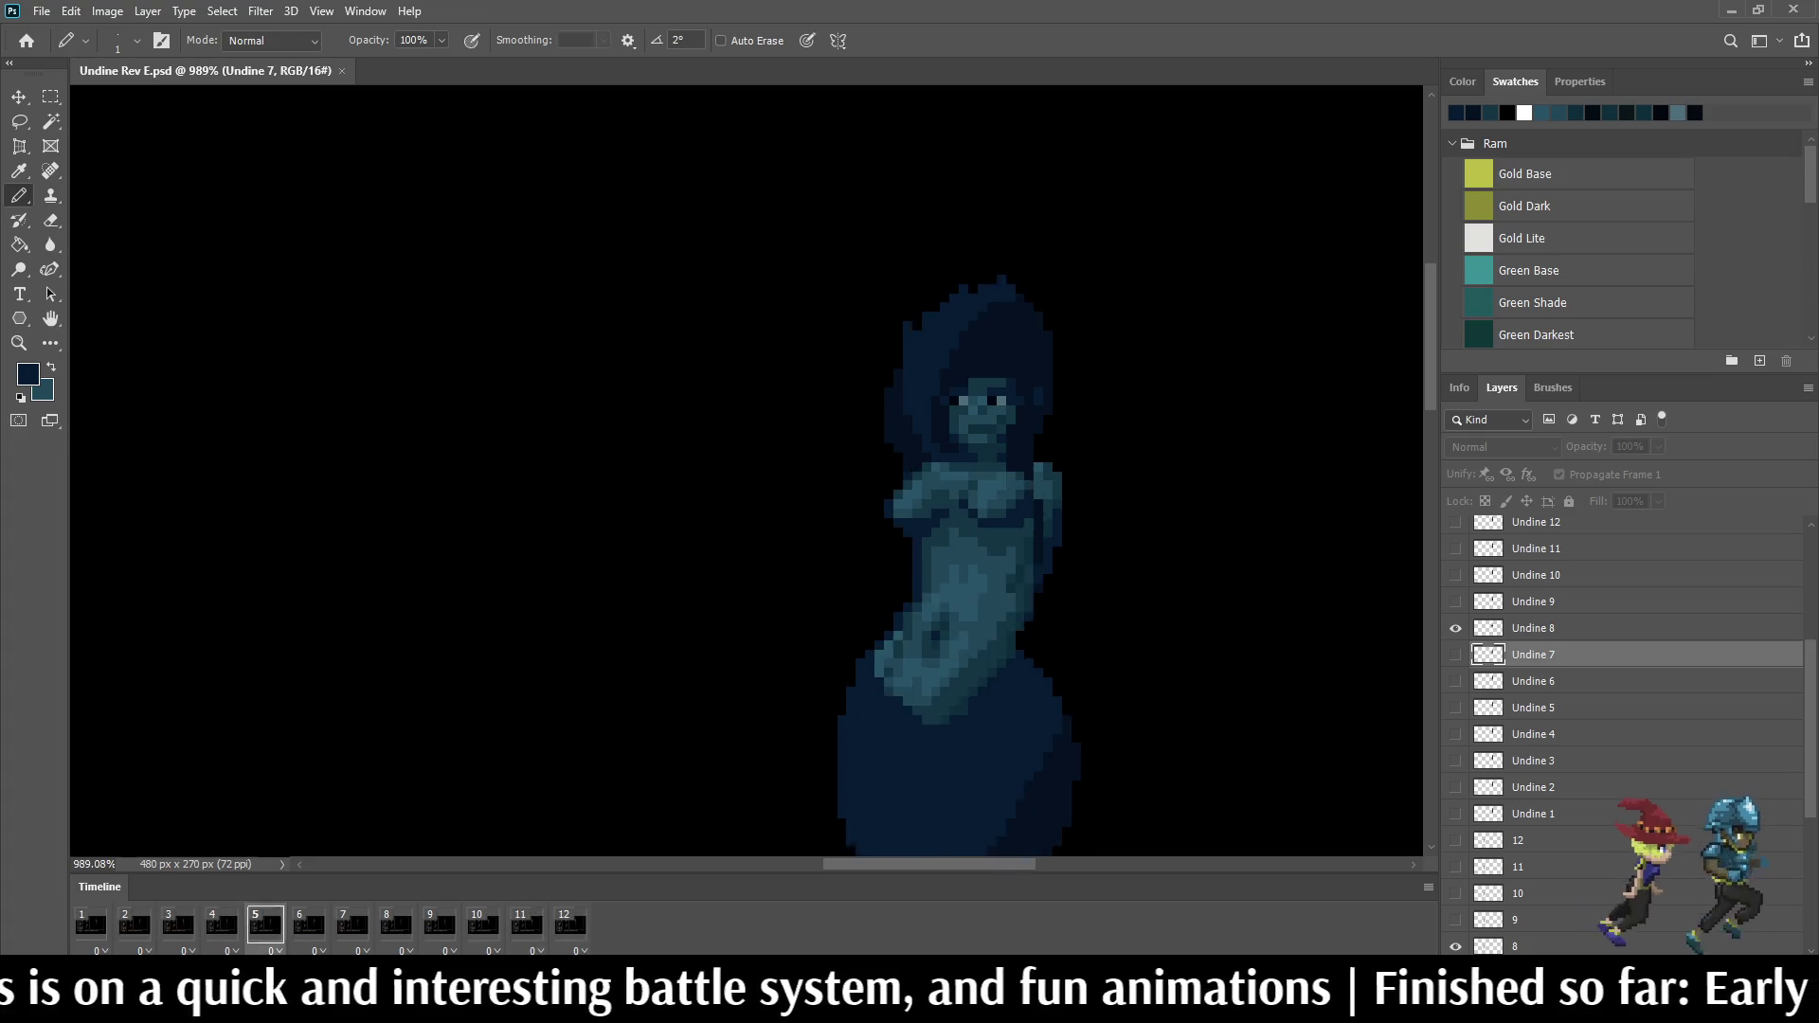
key("ctrl+1")
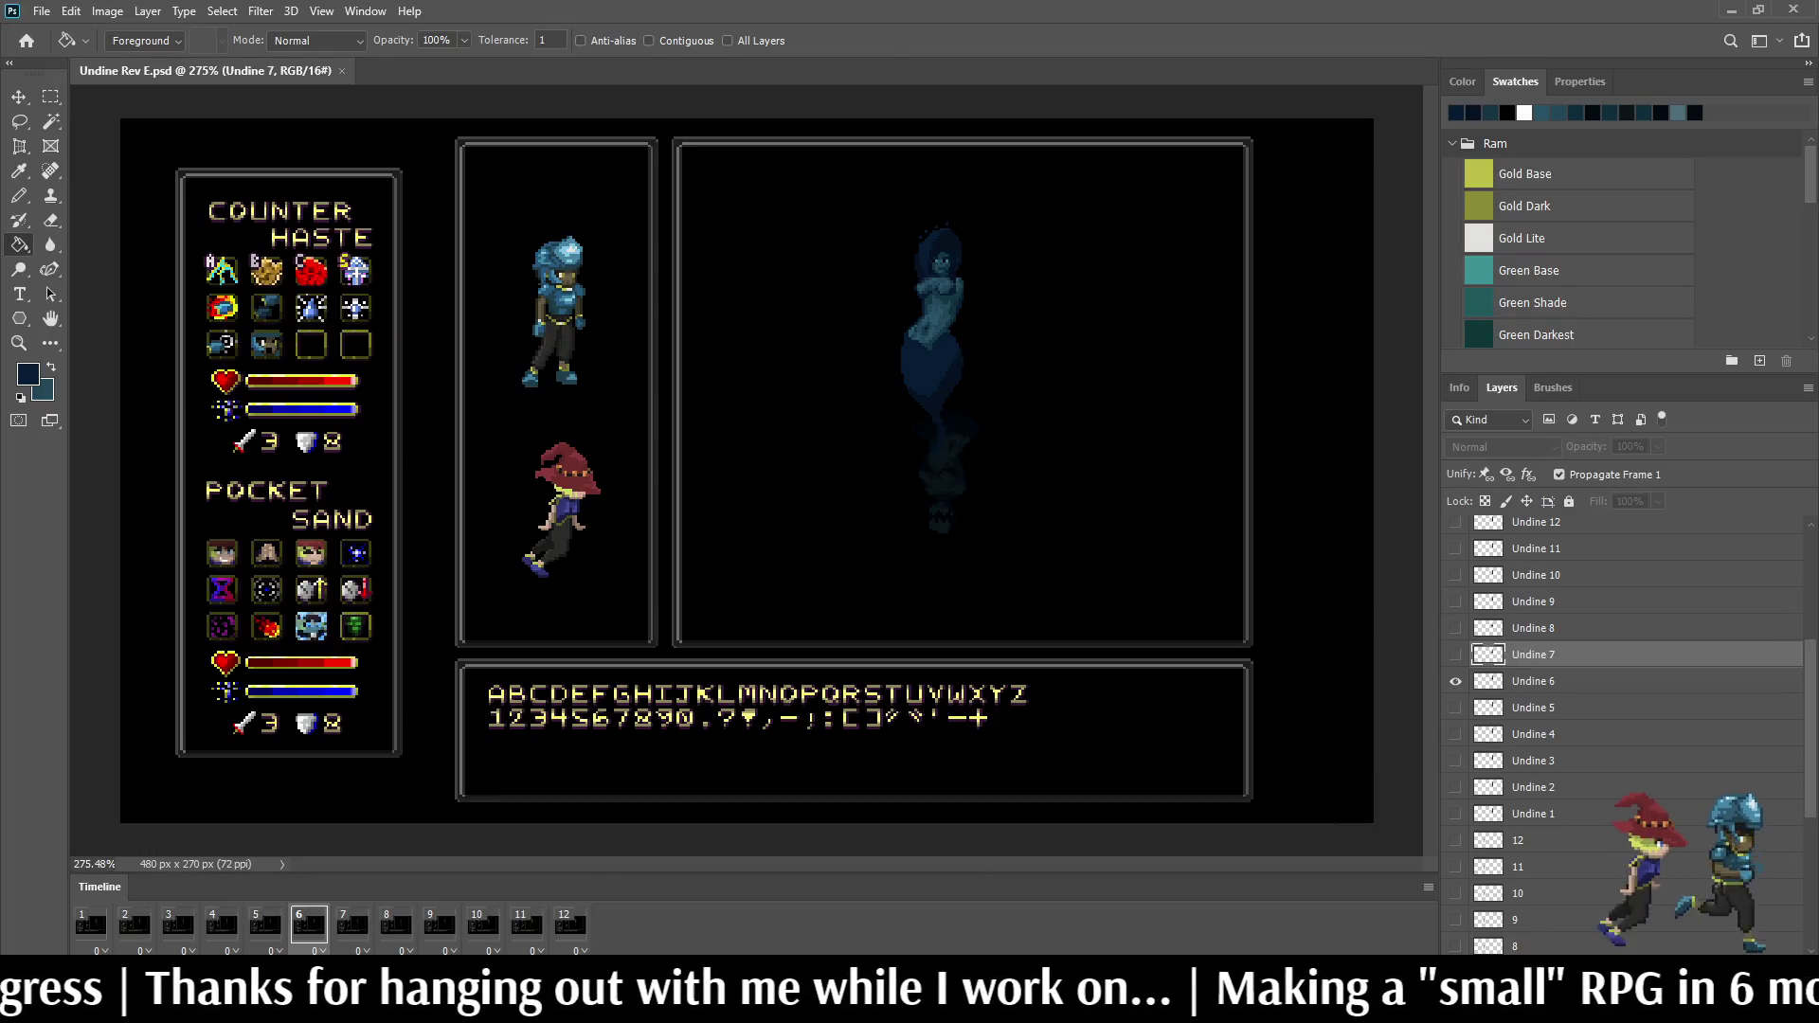
key("b")
Step: Activate the Undine 6 layer and sample the teal skin colour from the figure for the Pencil
key("alt+[")
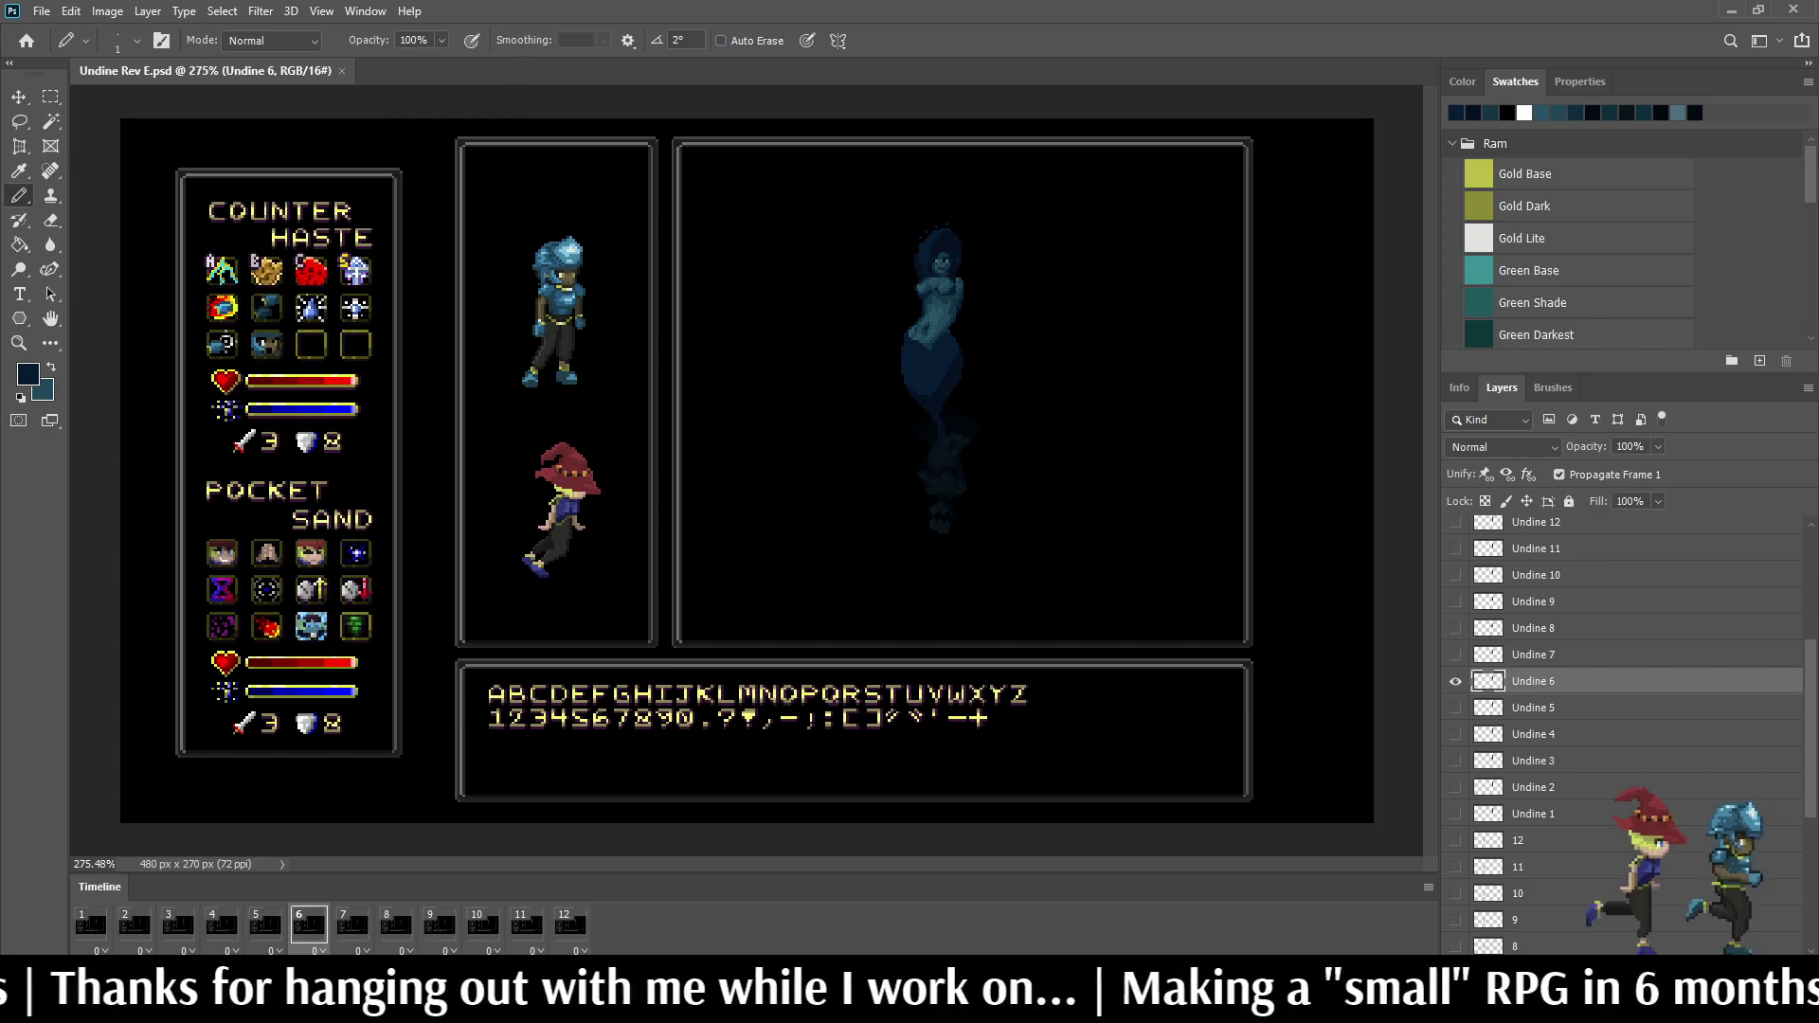
scroll(924, 248, "up", 5)
scroll(977, 361, "up", 3)
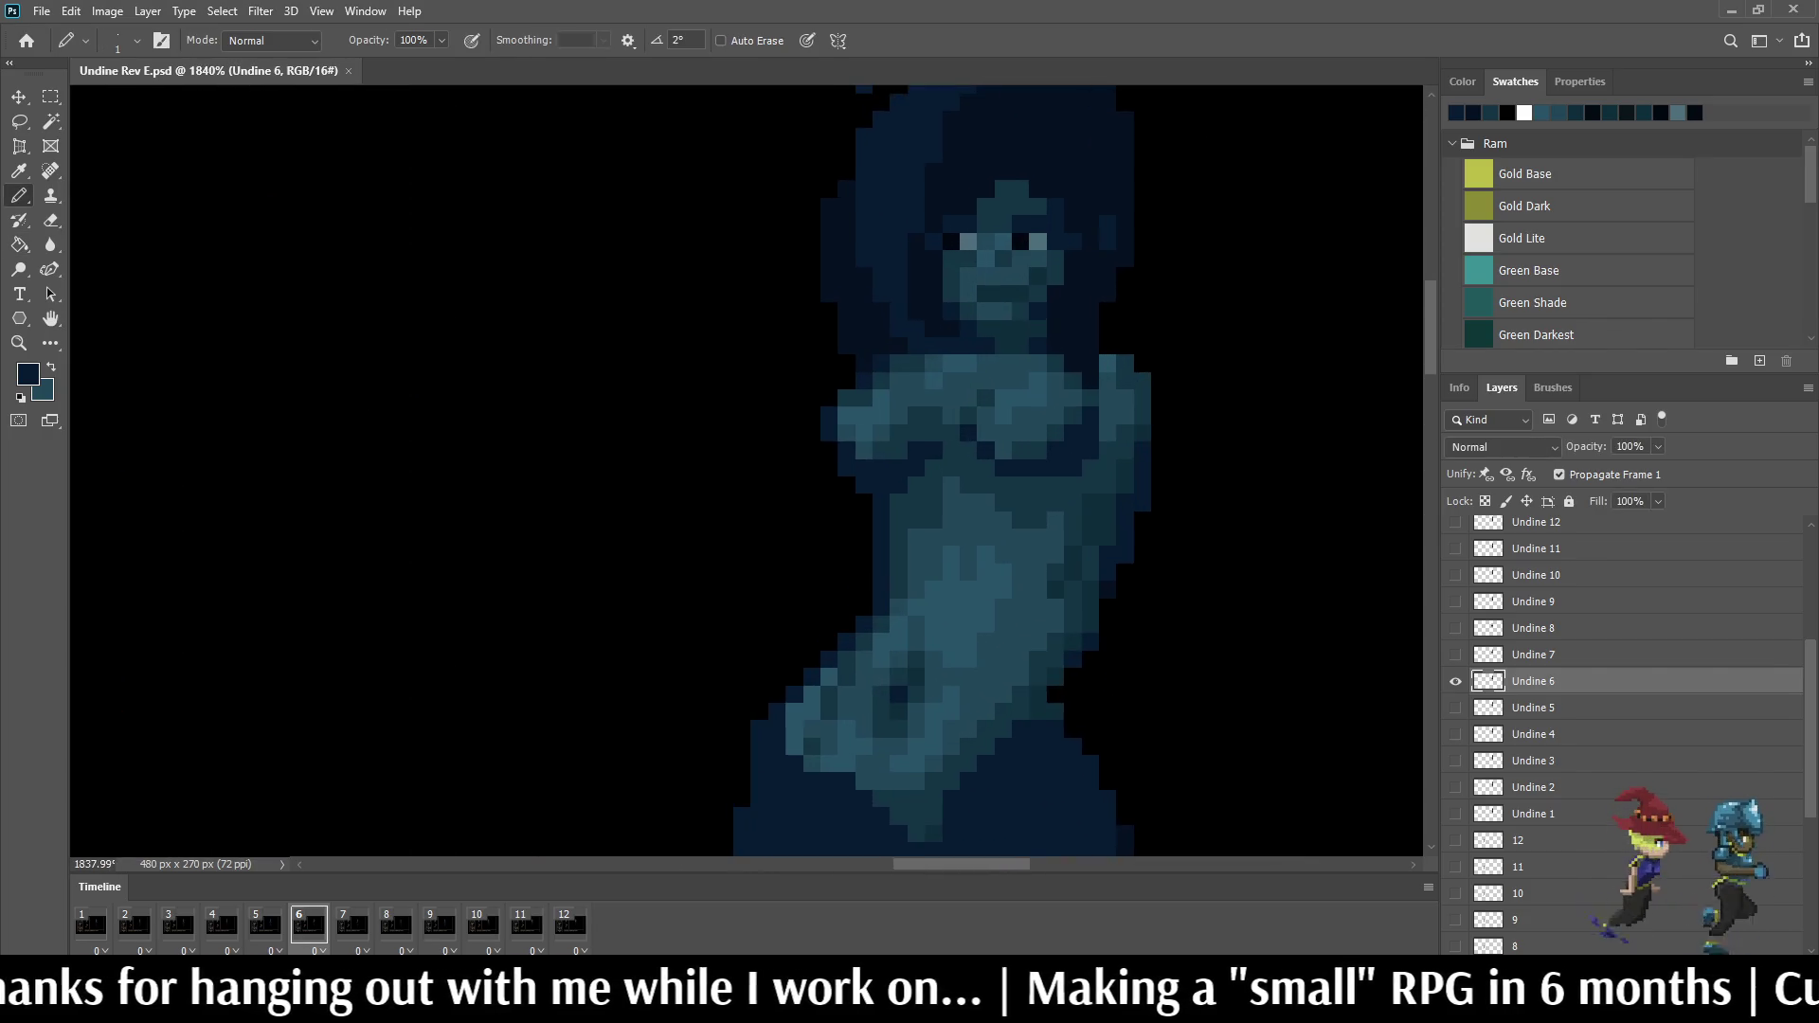
key("i")
left_click(938, 654)
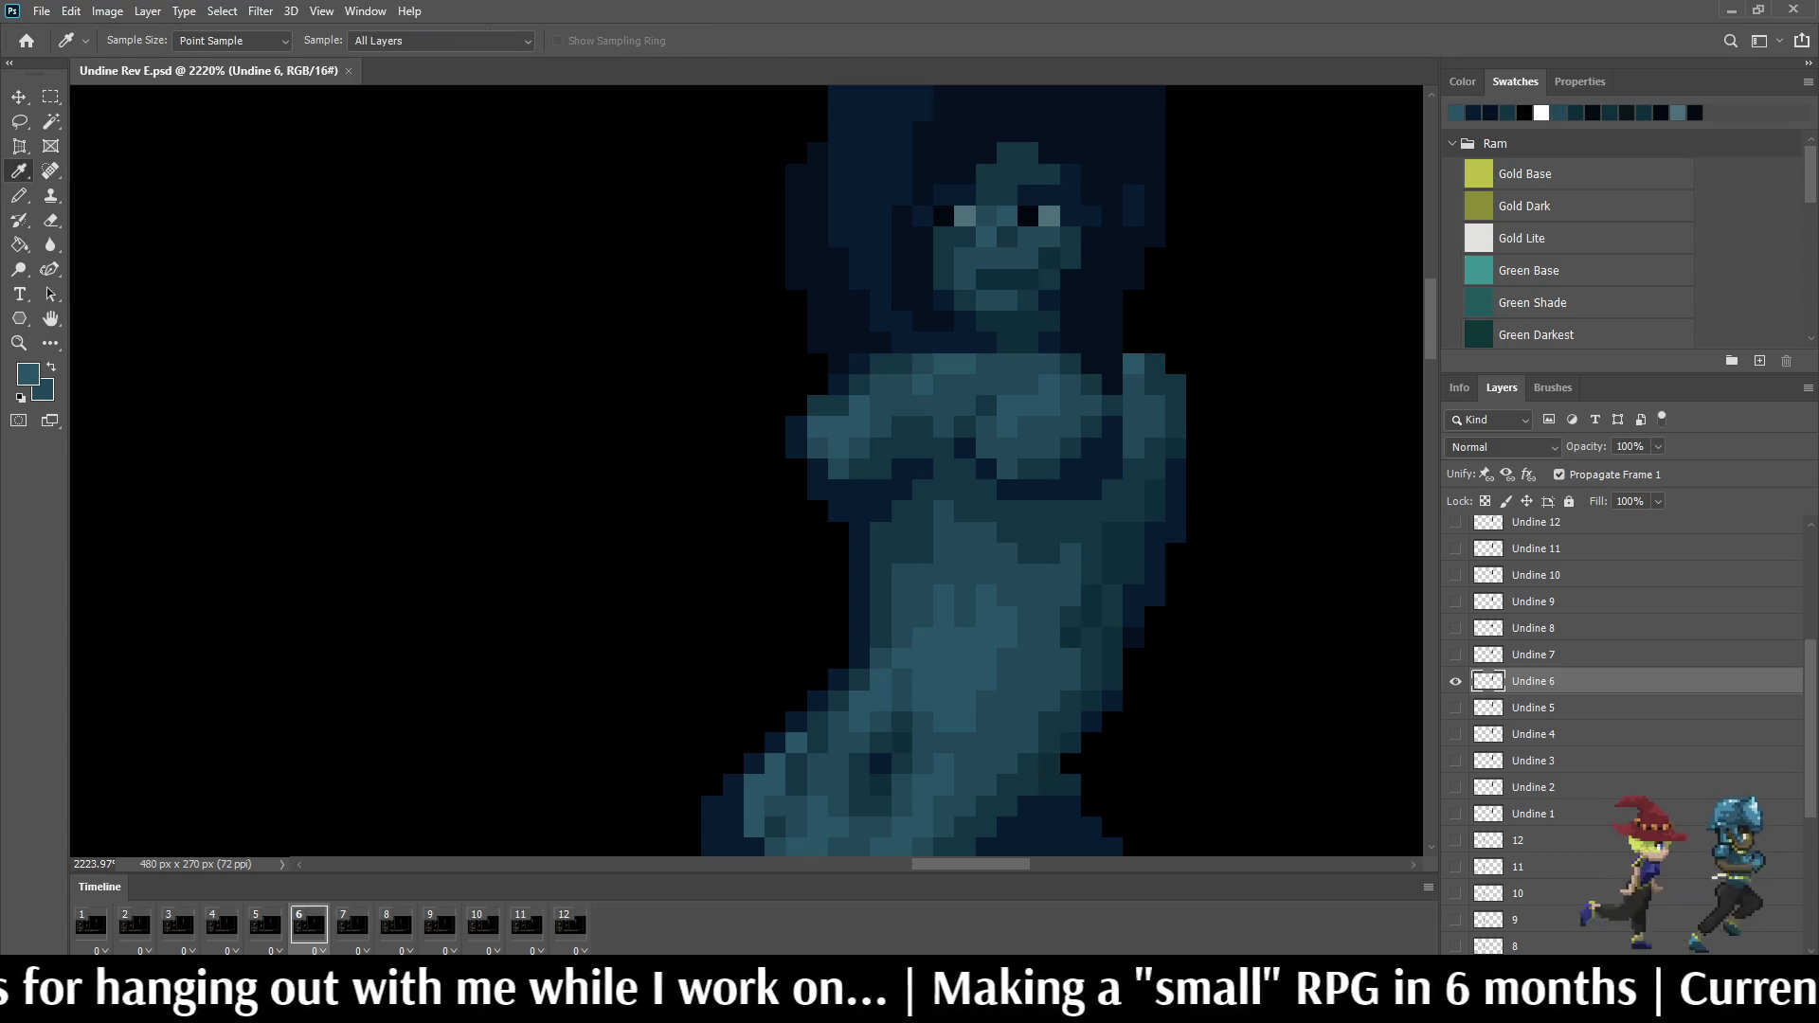
key("b")
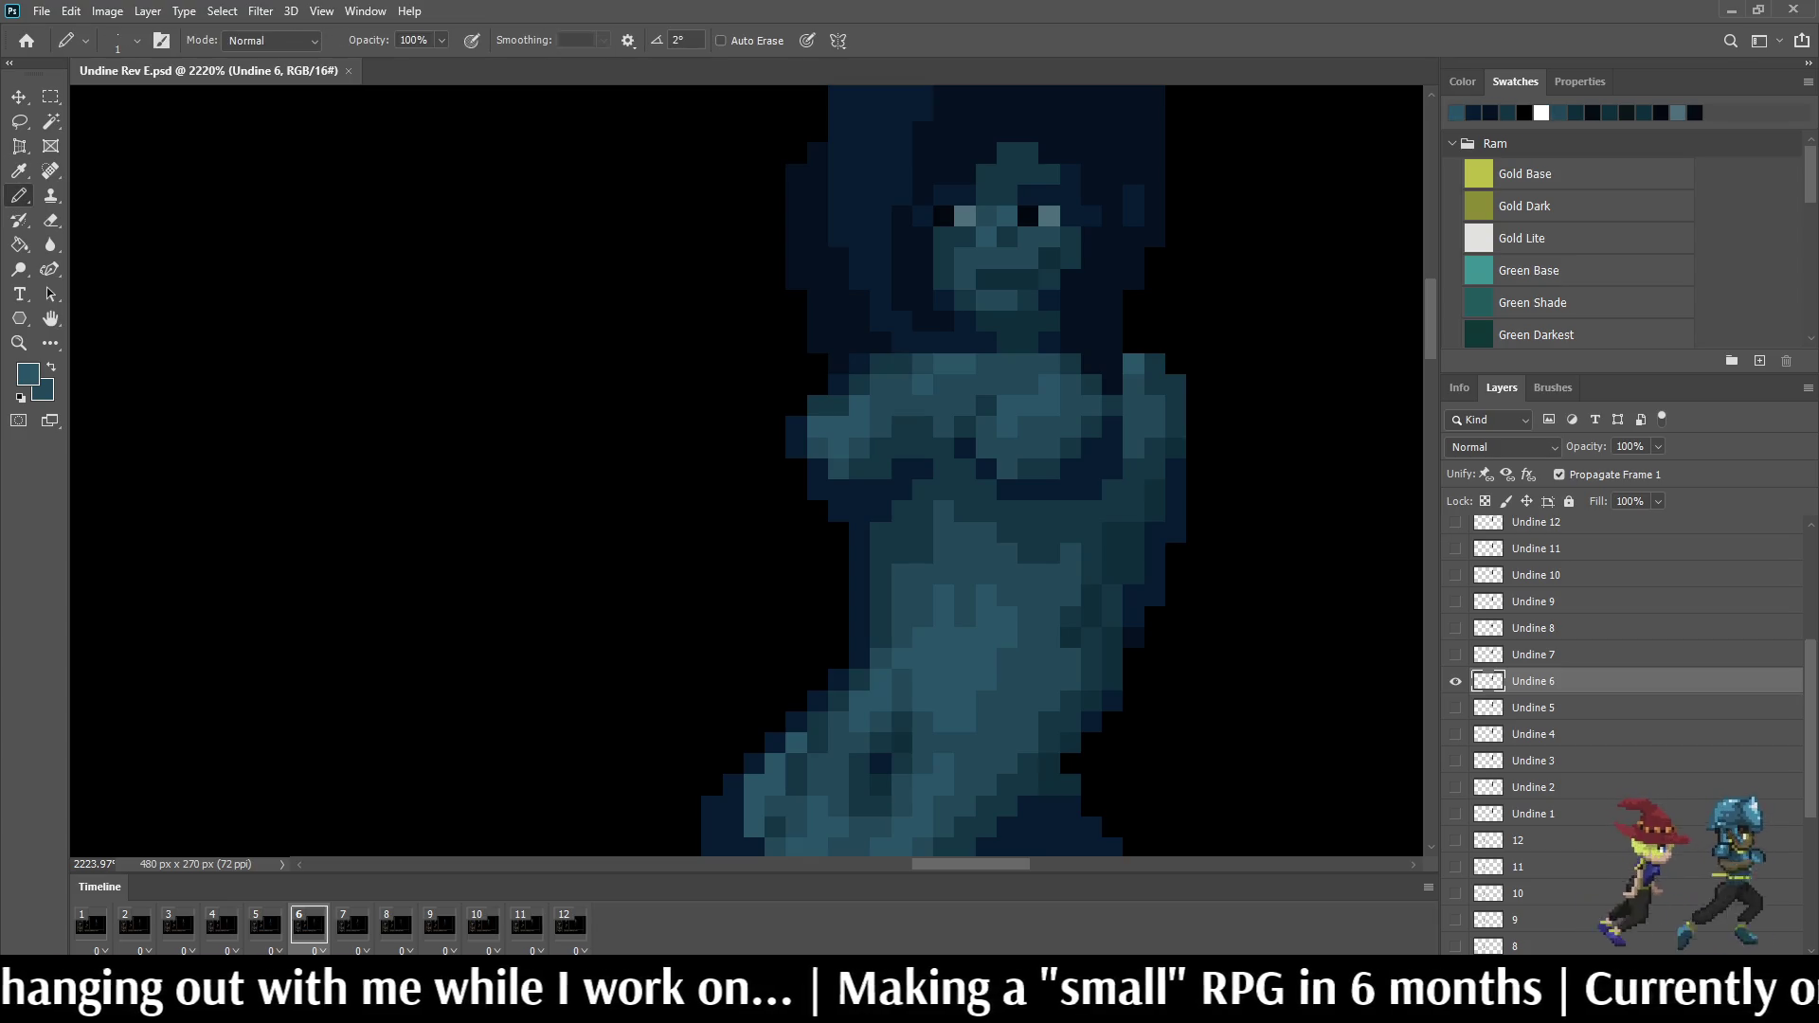
Step: Step through frames 6 and 7 to frame 8 and make the Undine 8 layer active
key("Right")
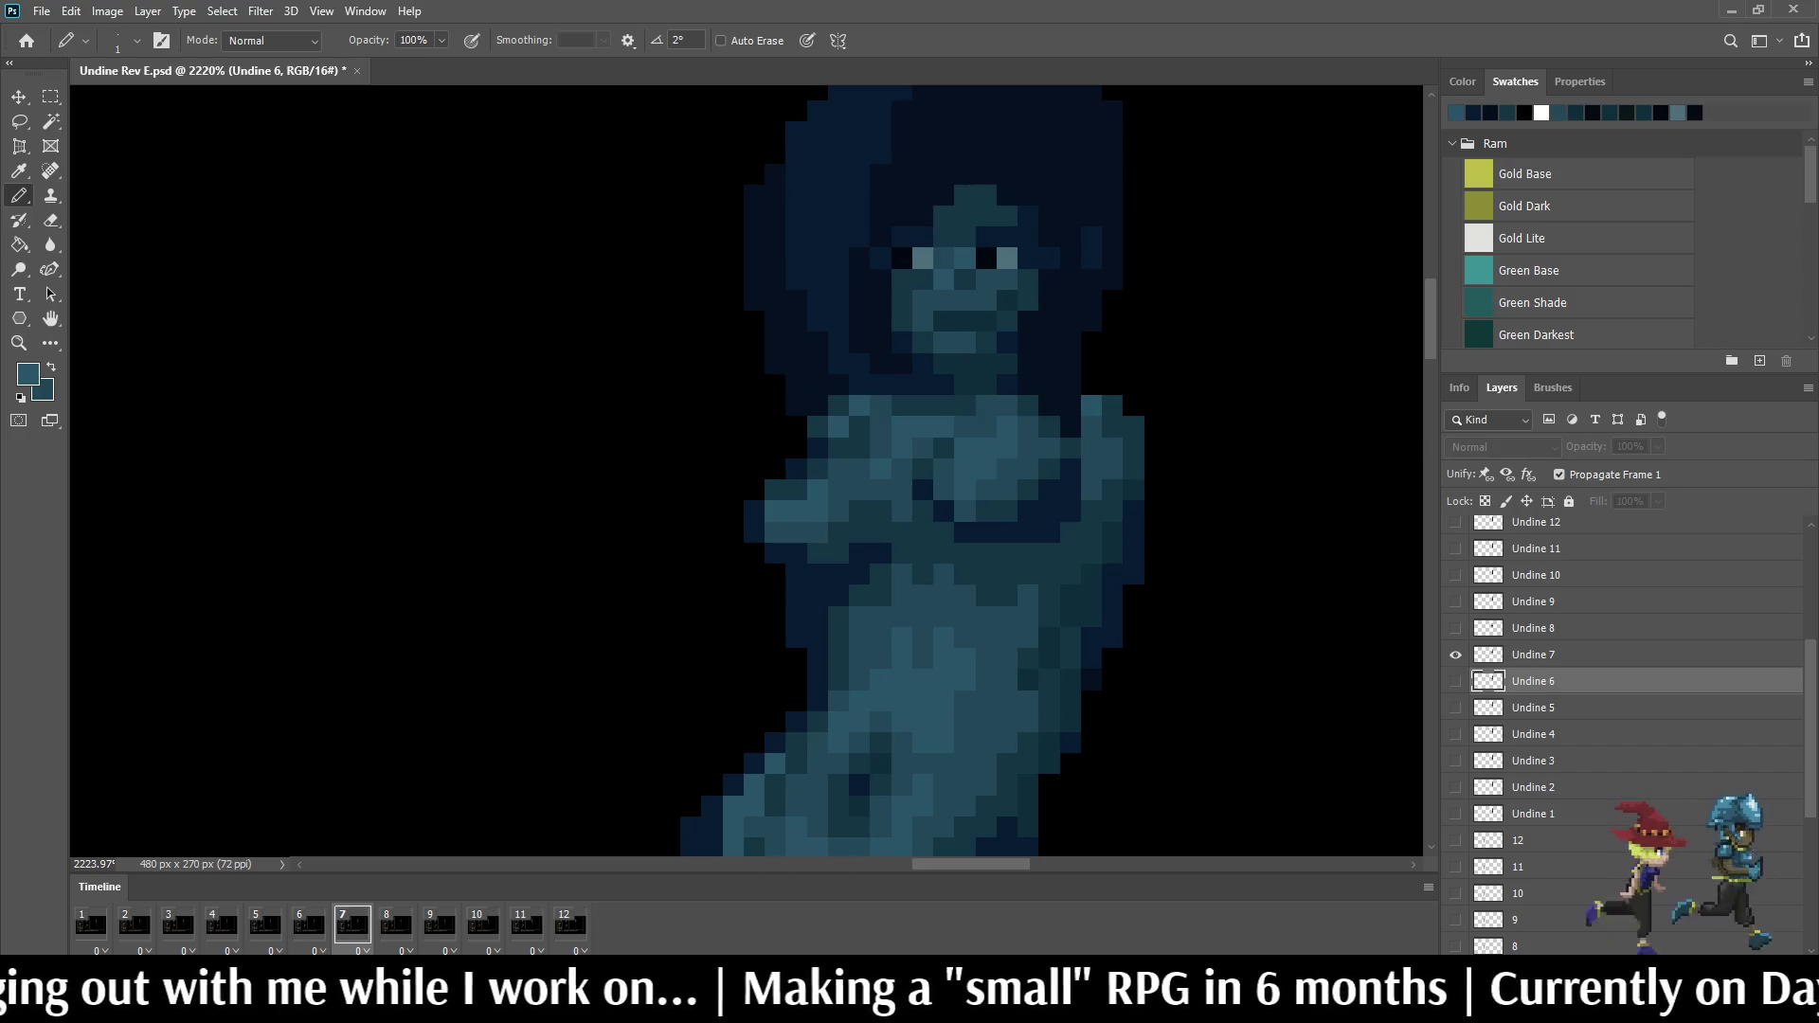
key("Left")
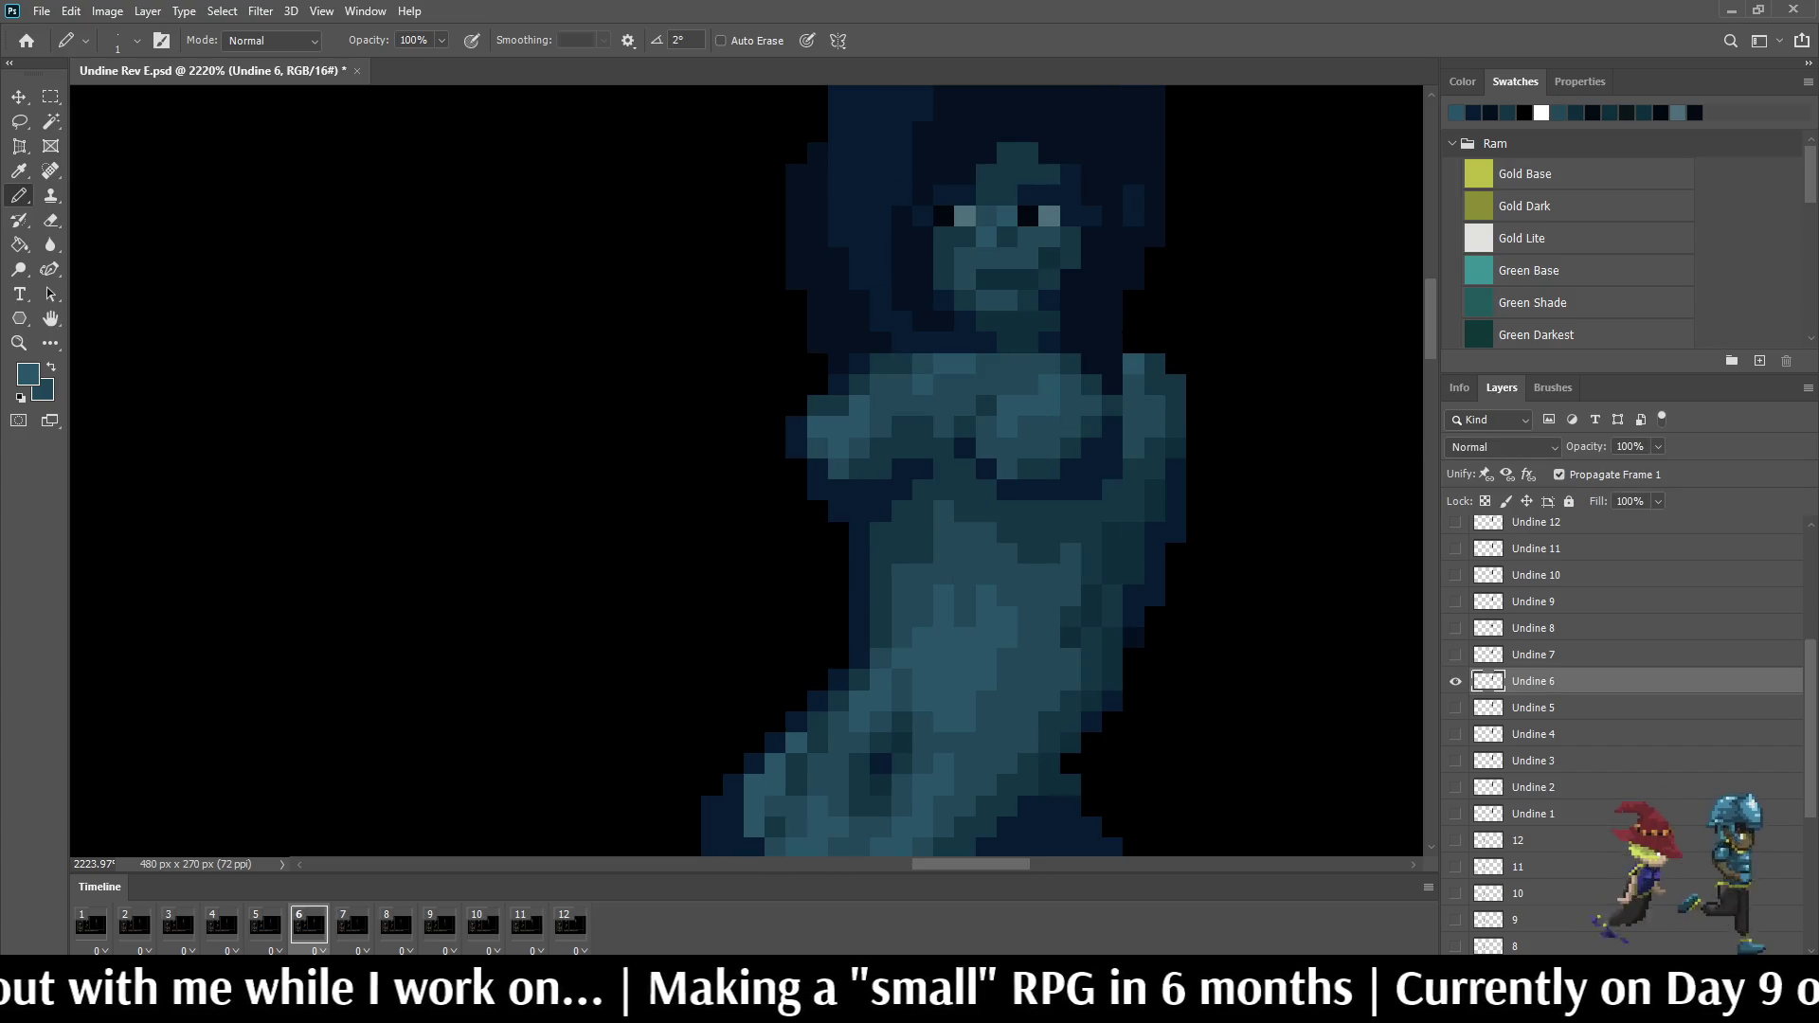
key("Right")
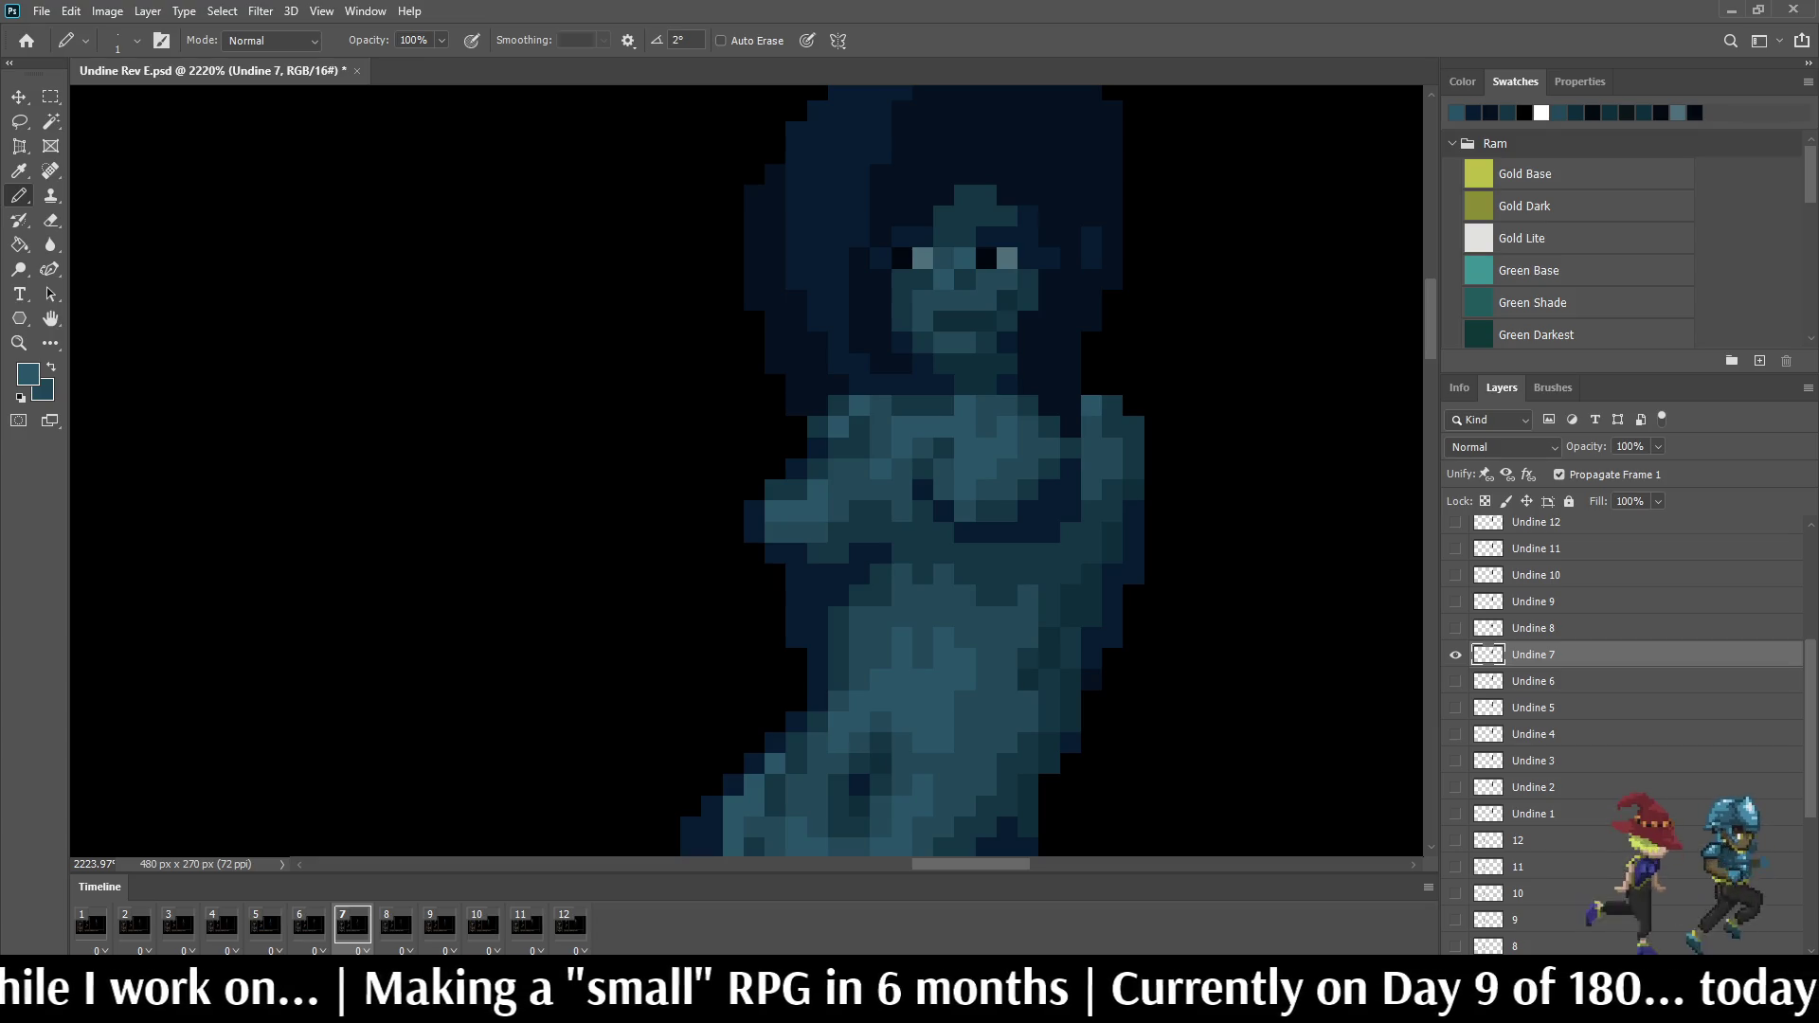
key("Left")
key("Right")
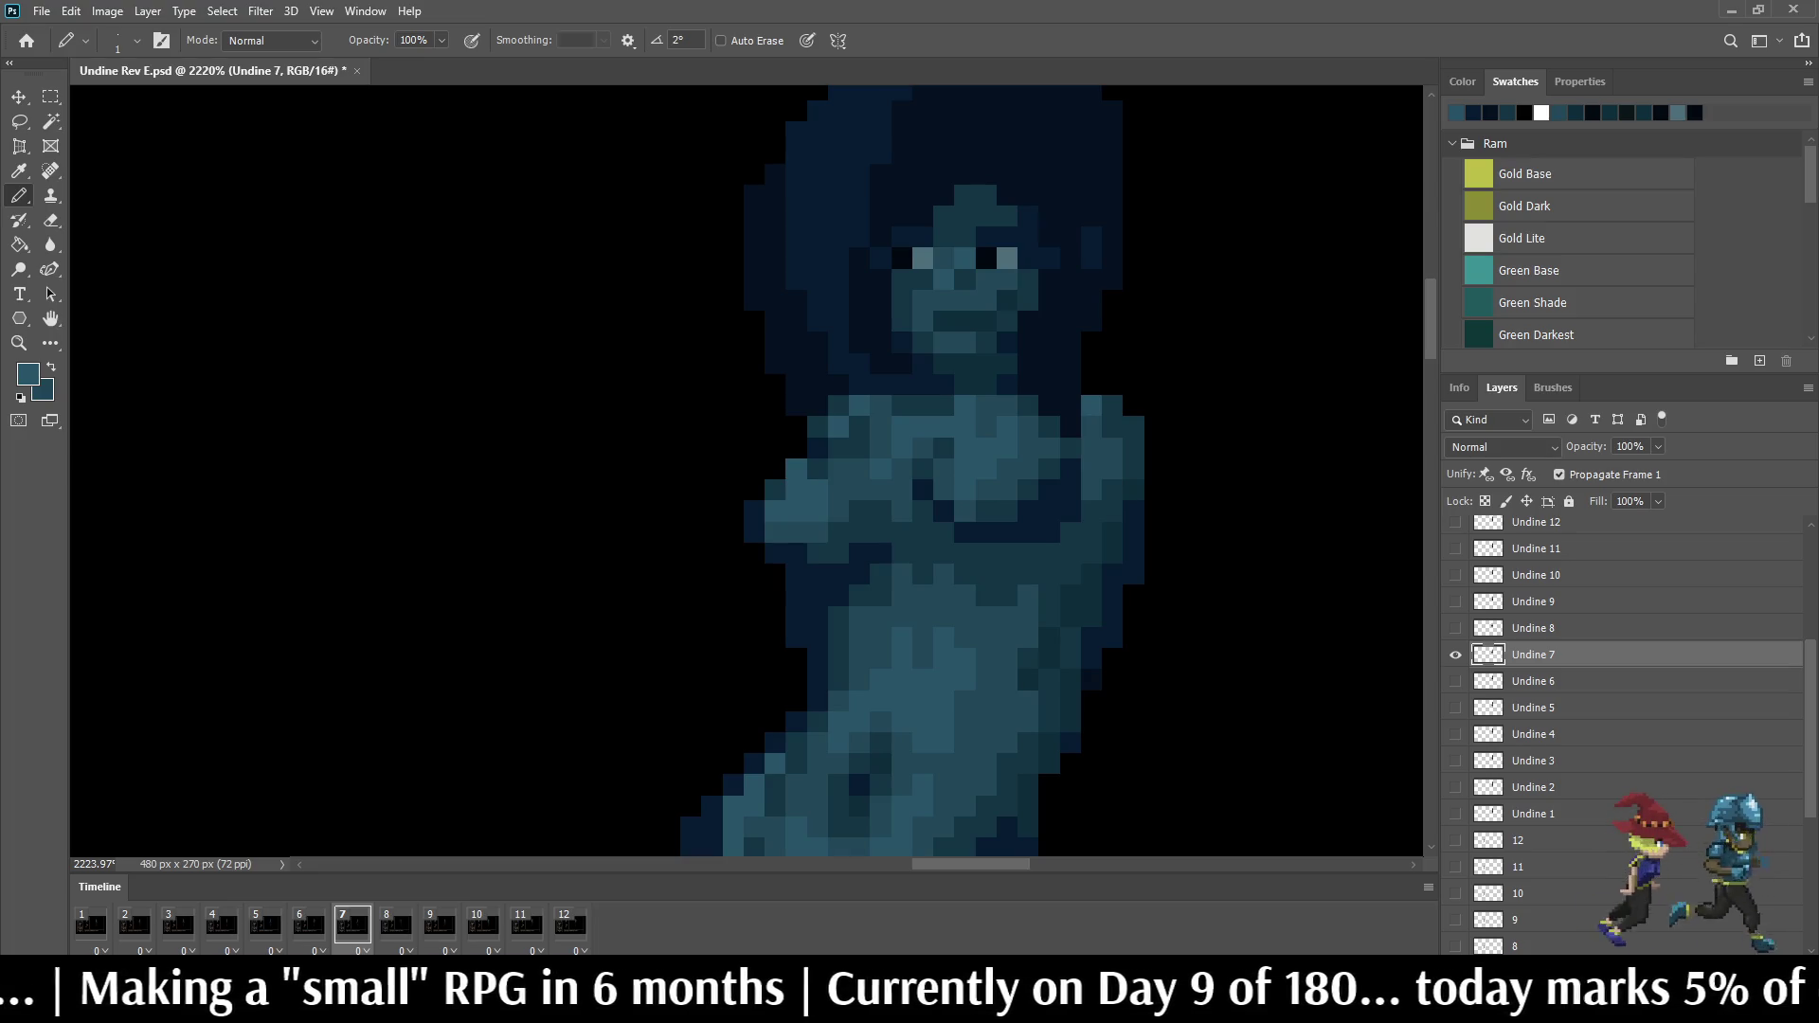
key("Right")
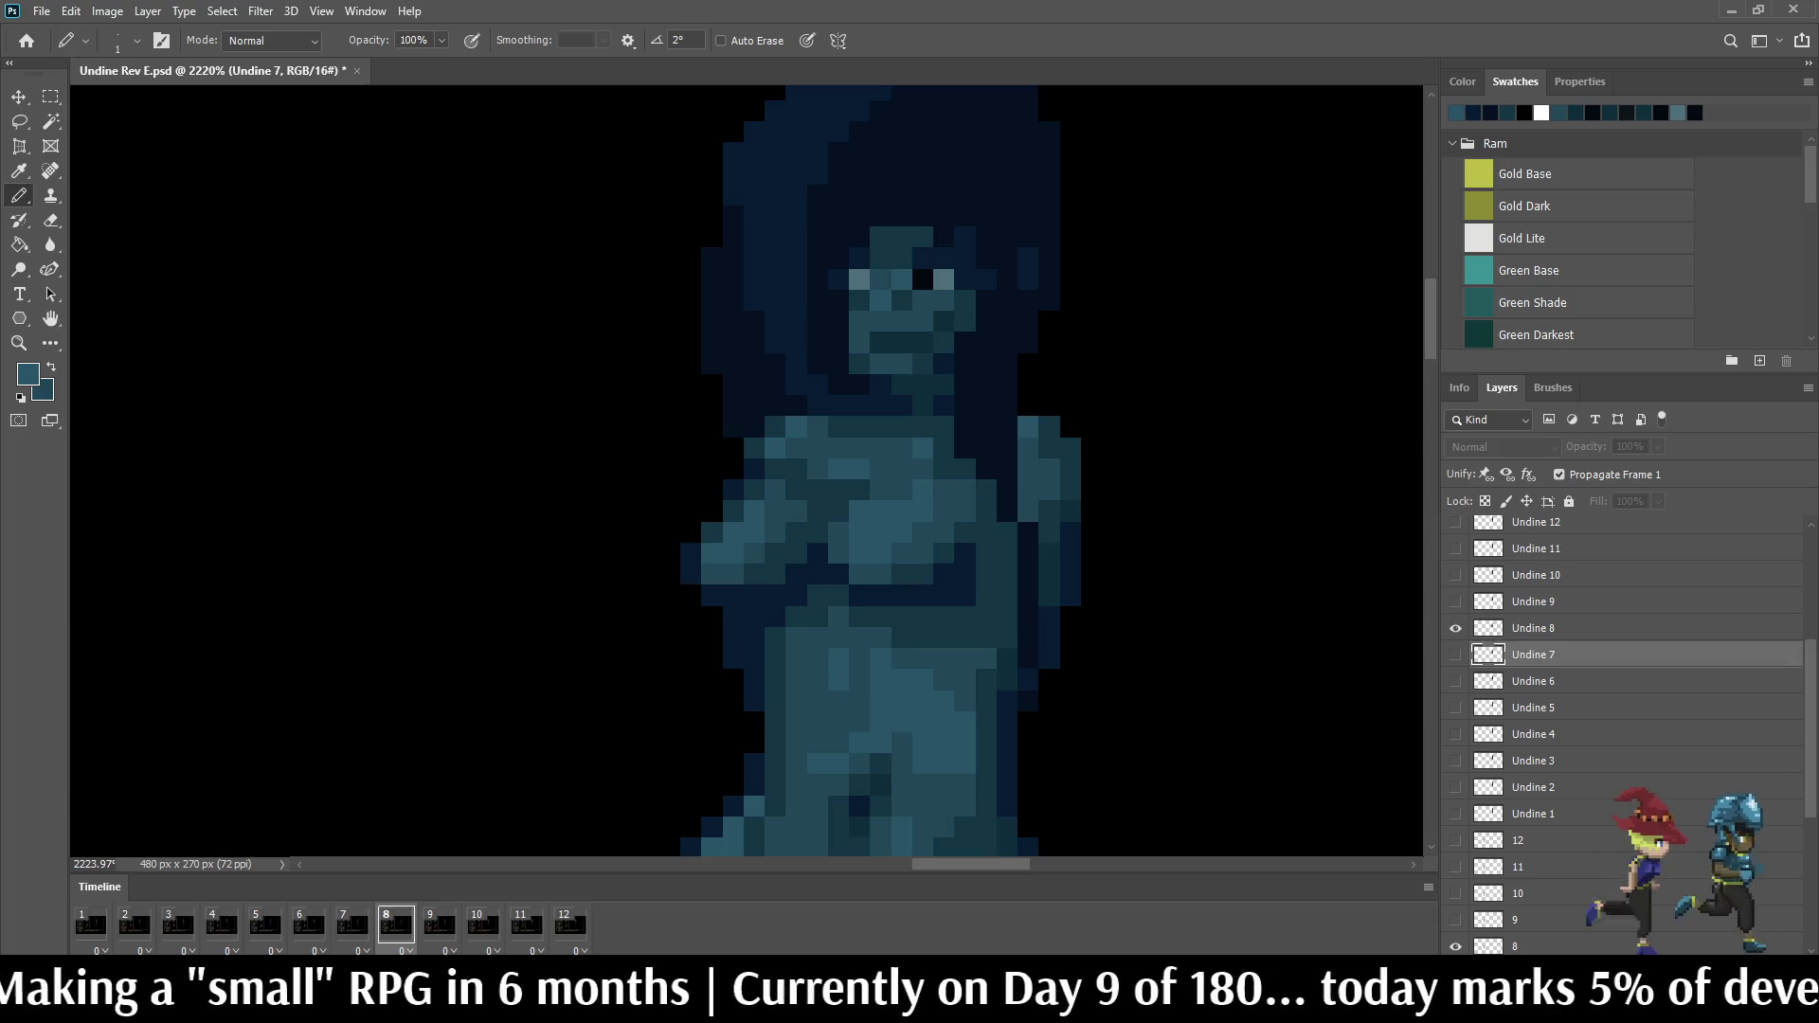
key("alt+bracketright")
Step: Lighten one neck pixel on frame 8, flipping against frame 7's pose to check it
key("Left")
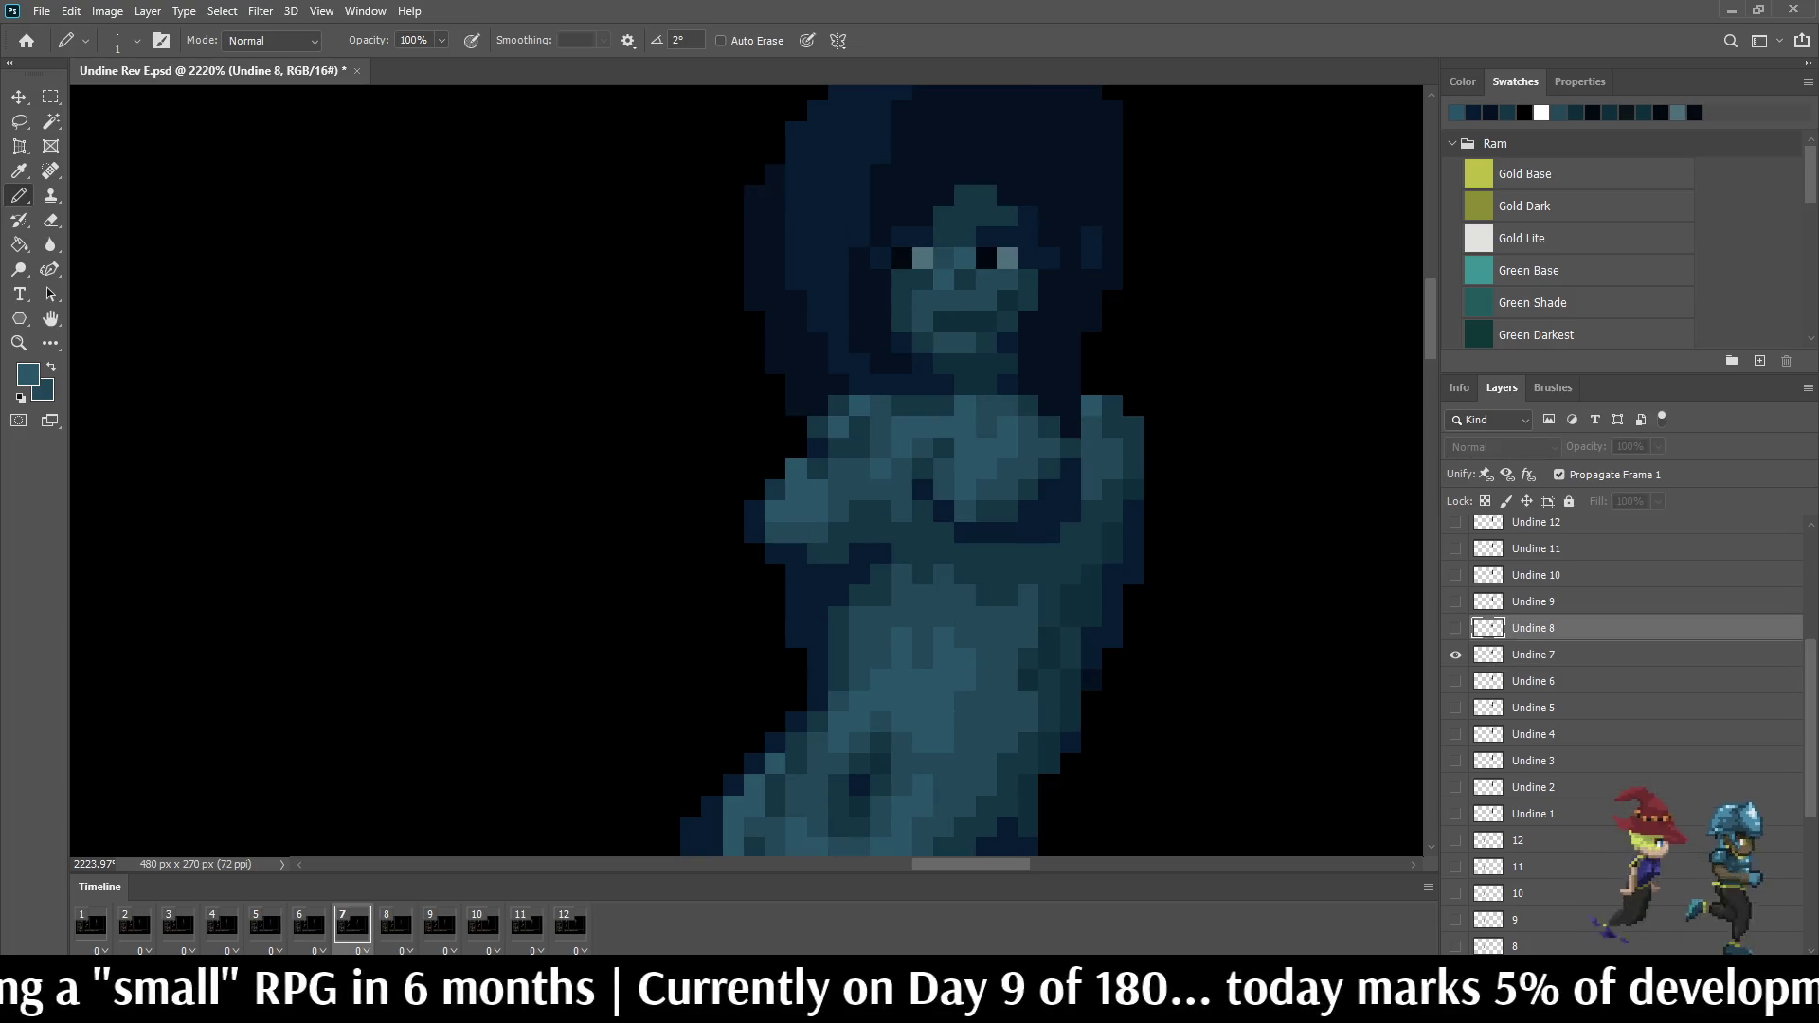
key("Right")
left_click(924, 406)
key("Left")
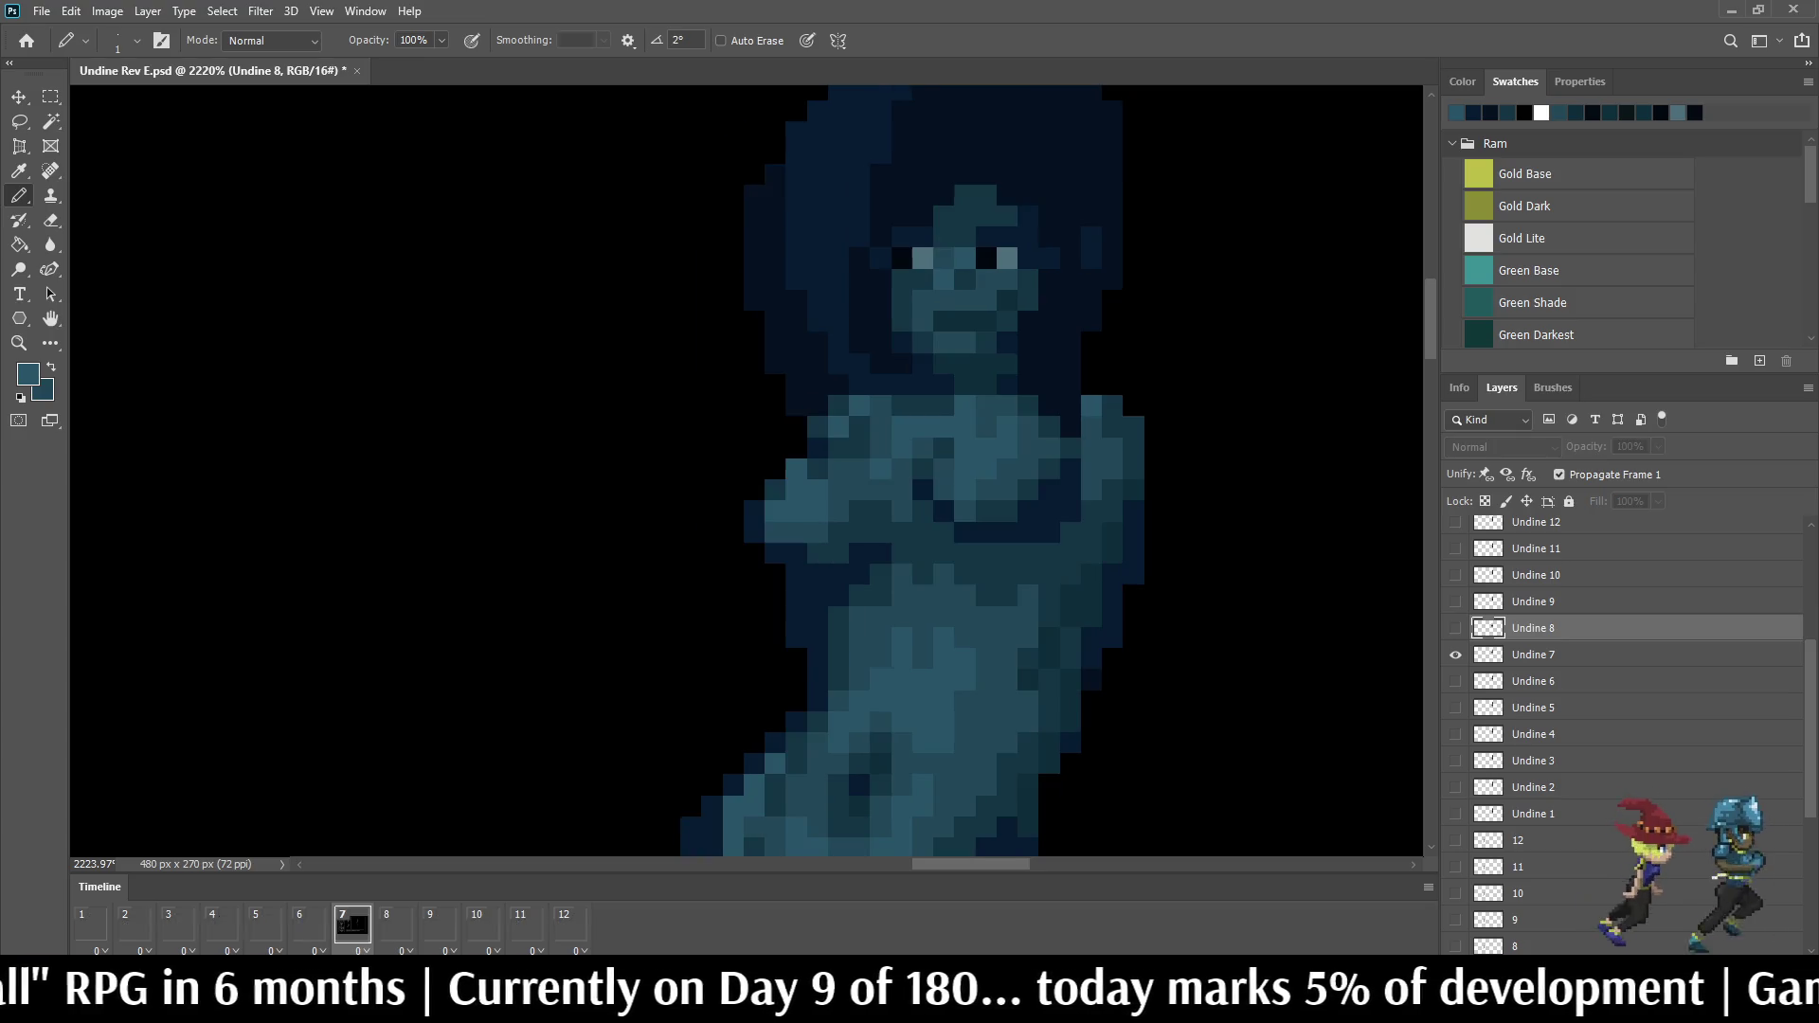
key("Right")
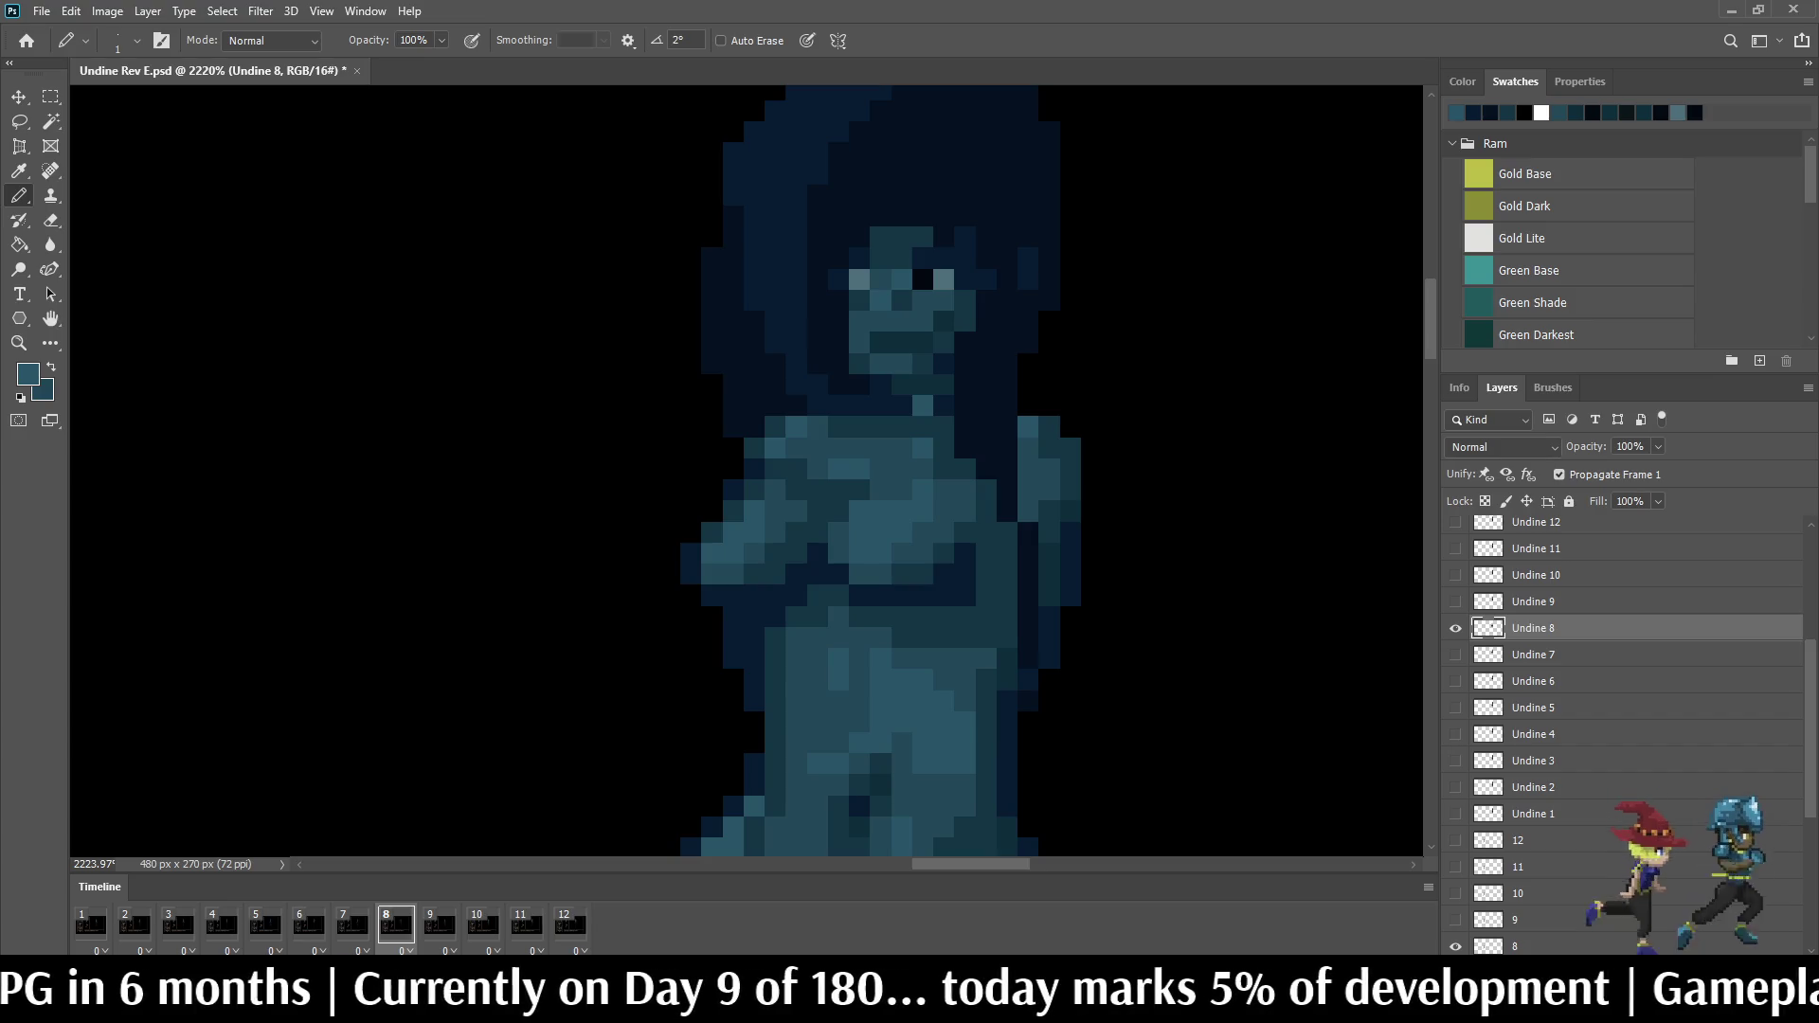
key("Left")
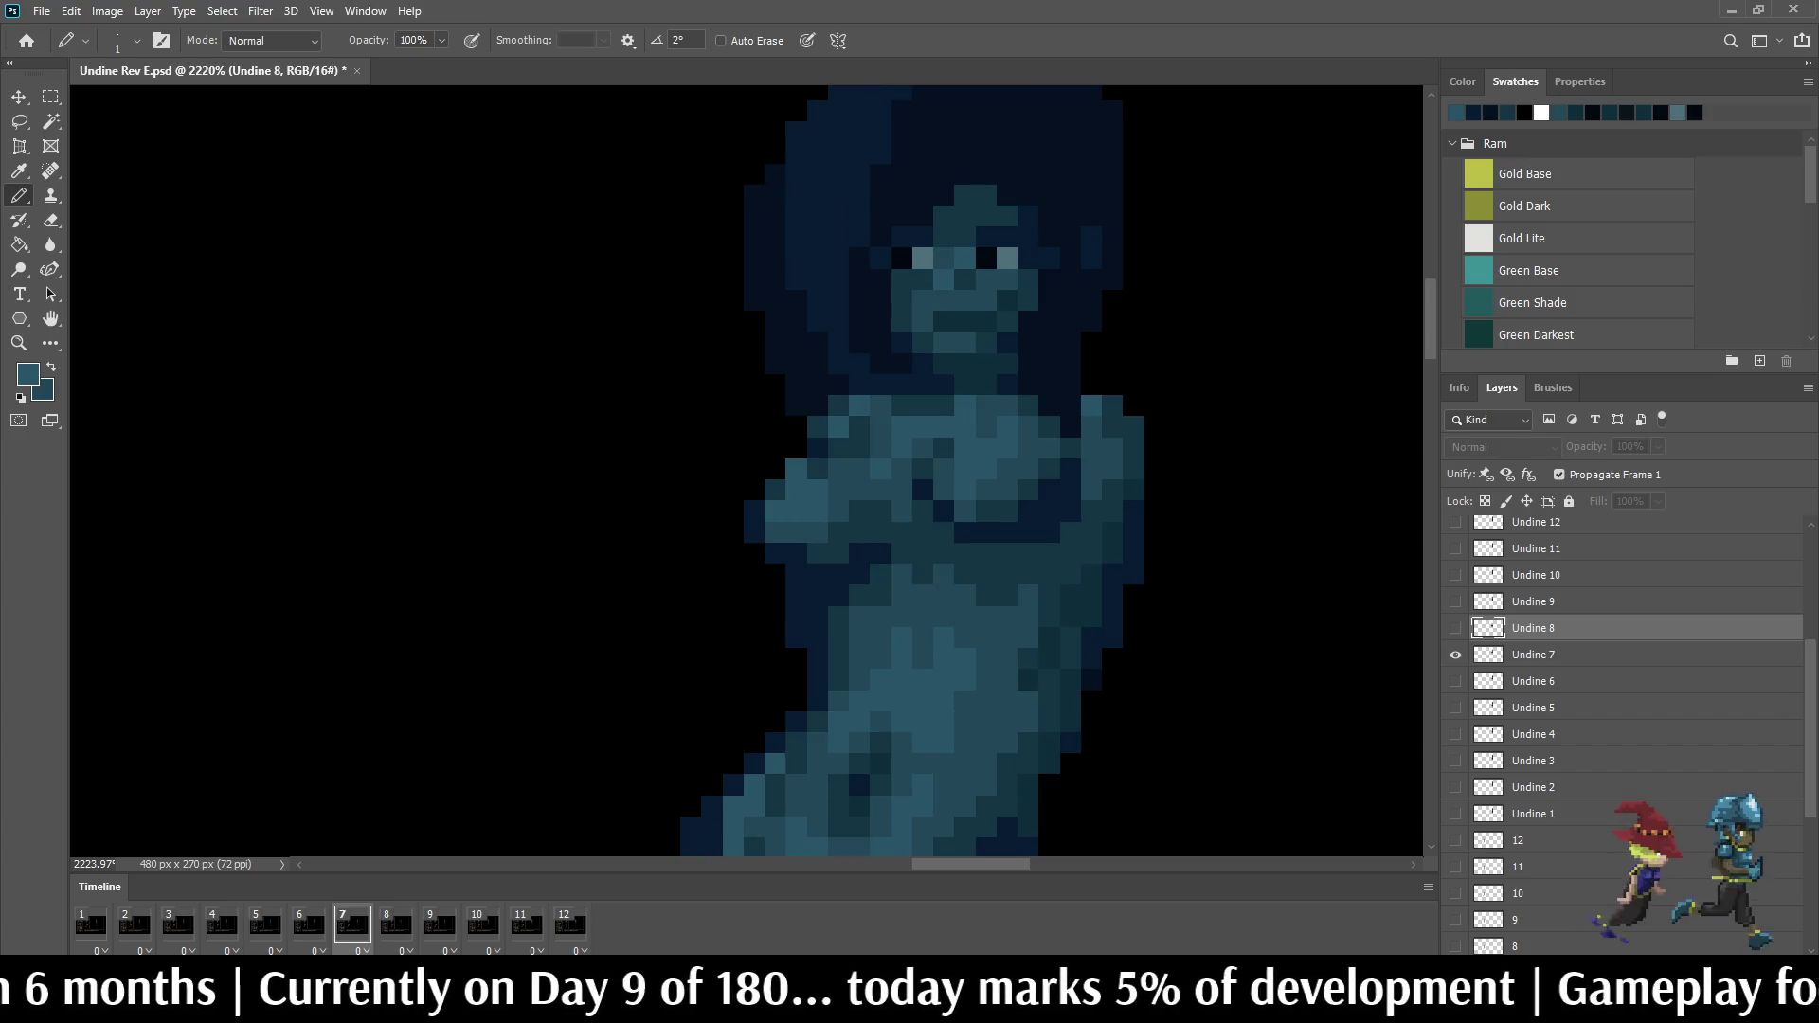
key("Right")
scroll(1162, 315, "down", 3)
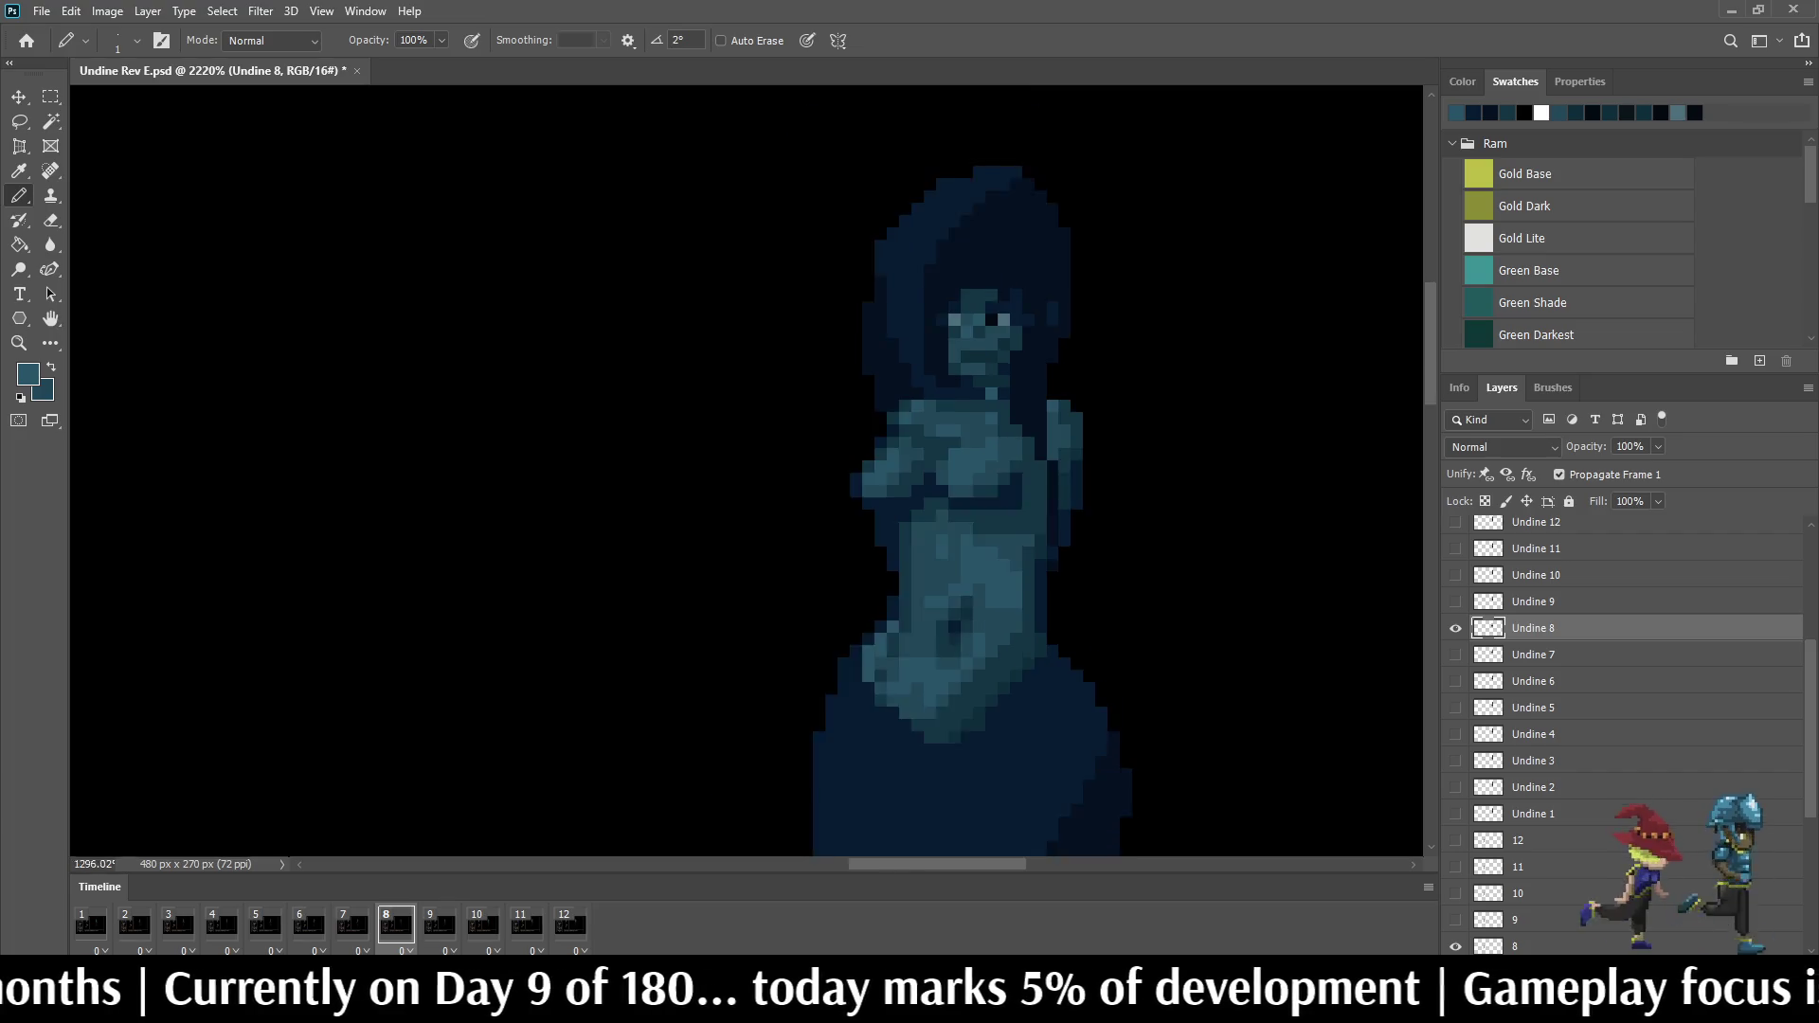
scroll(1163, 314, "down", 3)
scroll(1162, 314, "down", 2)
Step: Play the loop, stop on frame 8, step back to frame 7 and zoom out to the whole UI scene
key("space")
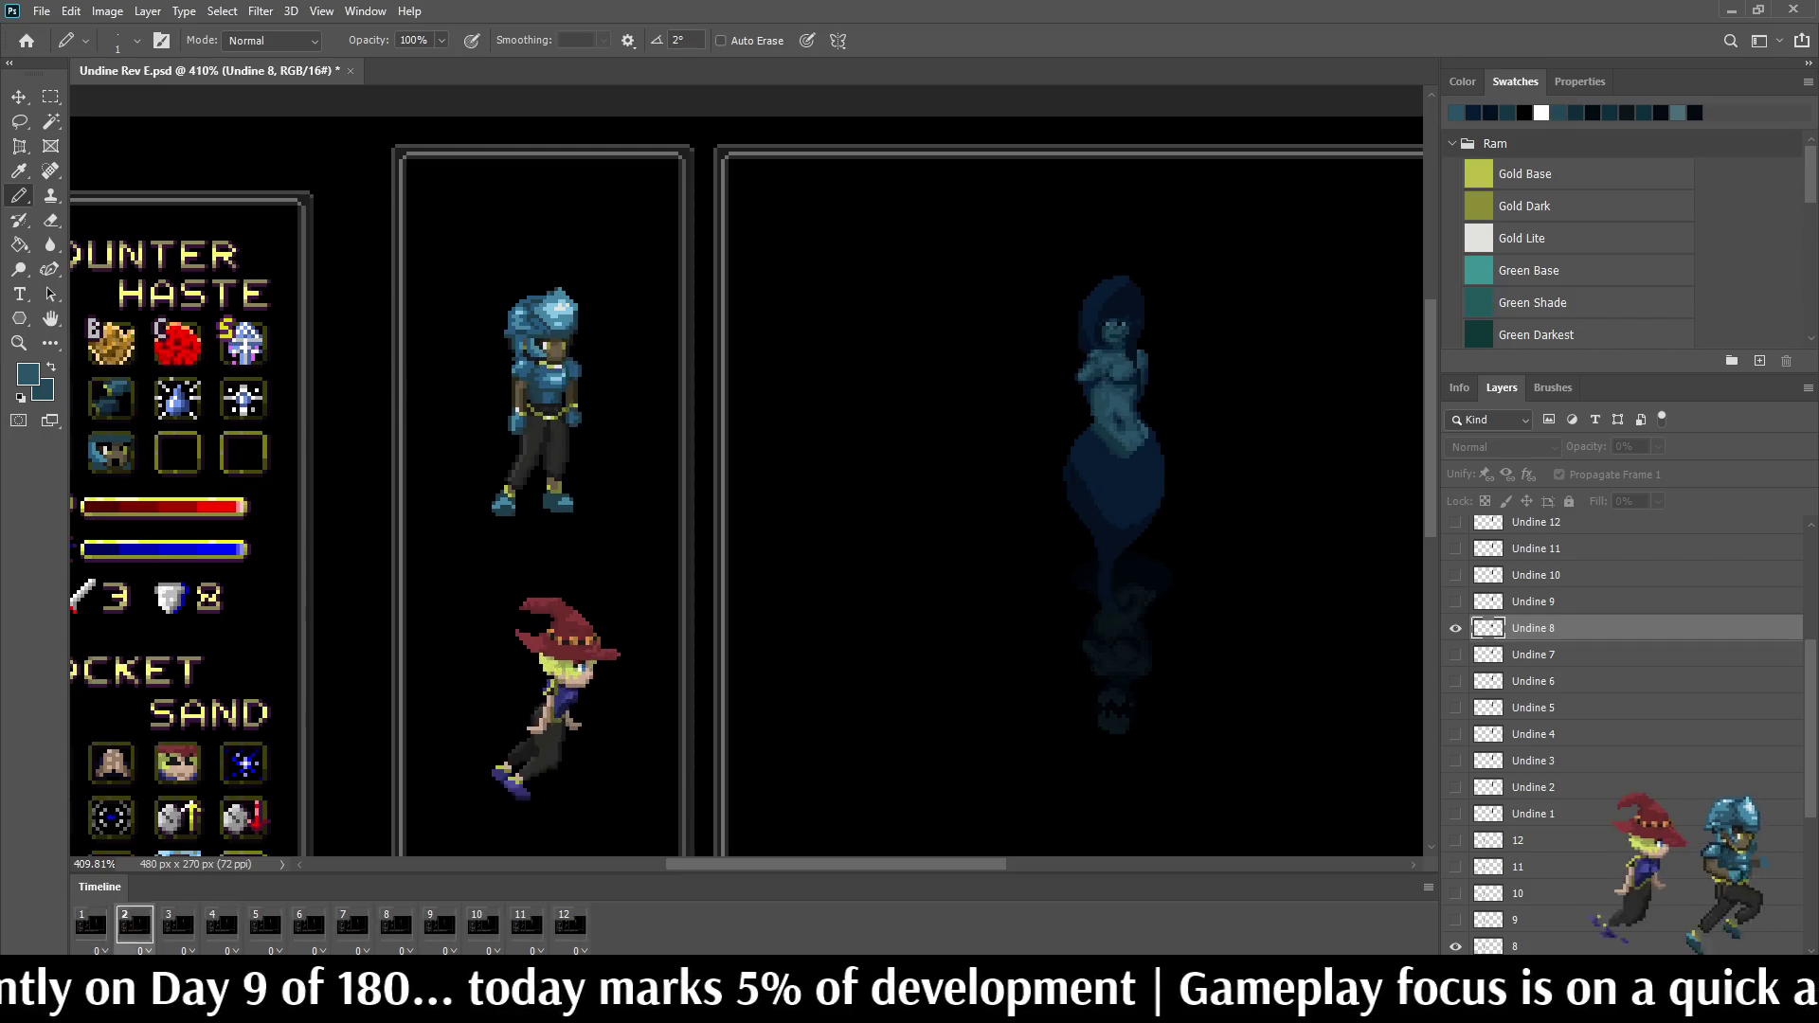
key("space")
scroll(1153, 362, "up", 3)
key("Left")
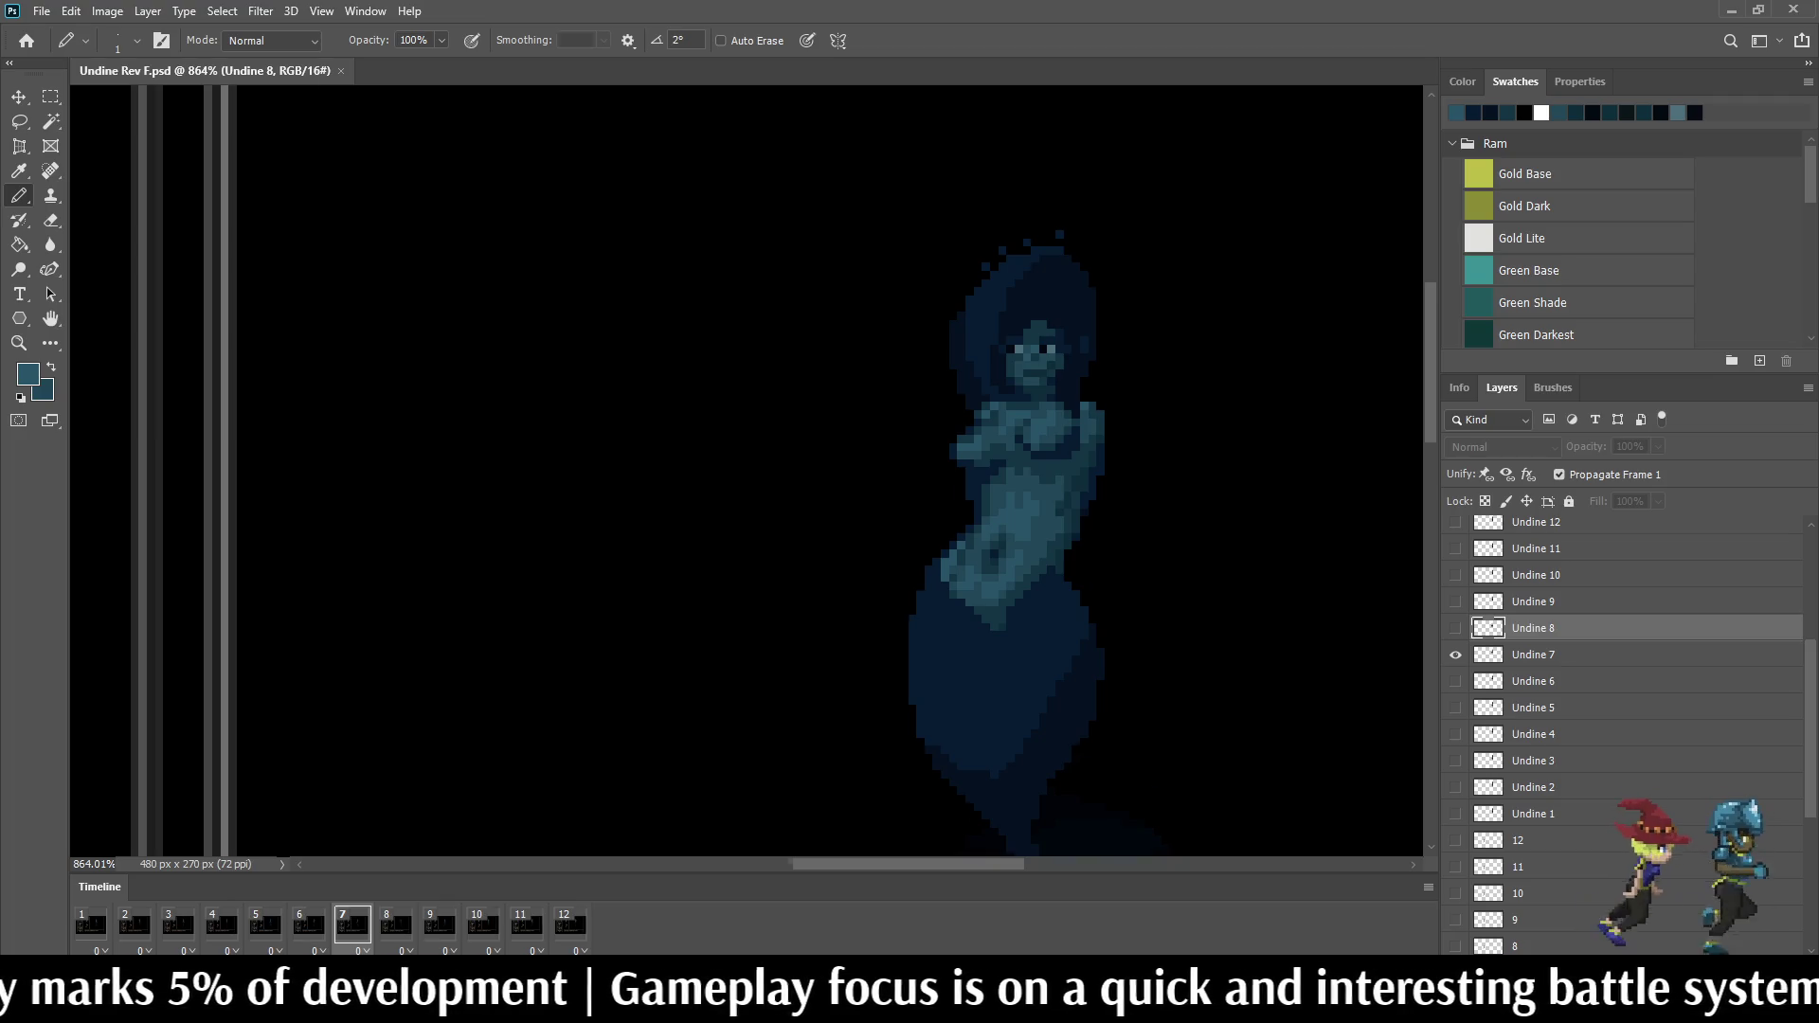
scroll(1036, 363, "up", 3)
scroll(1035, 364, "up", 3)
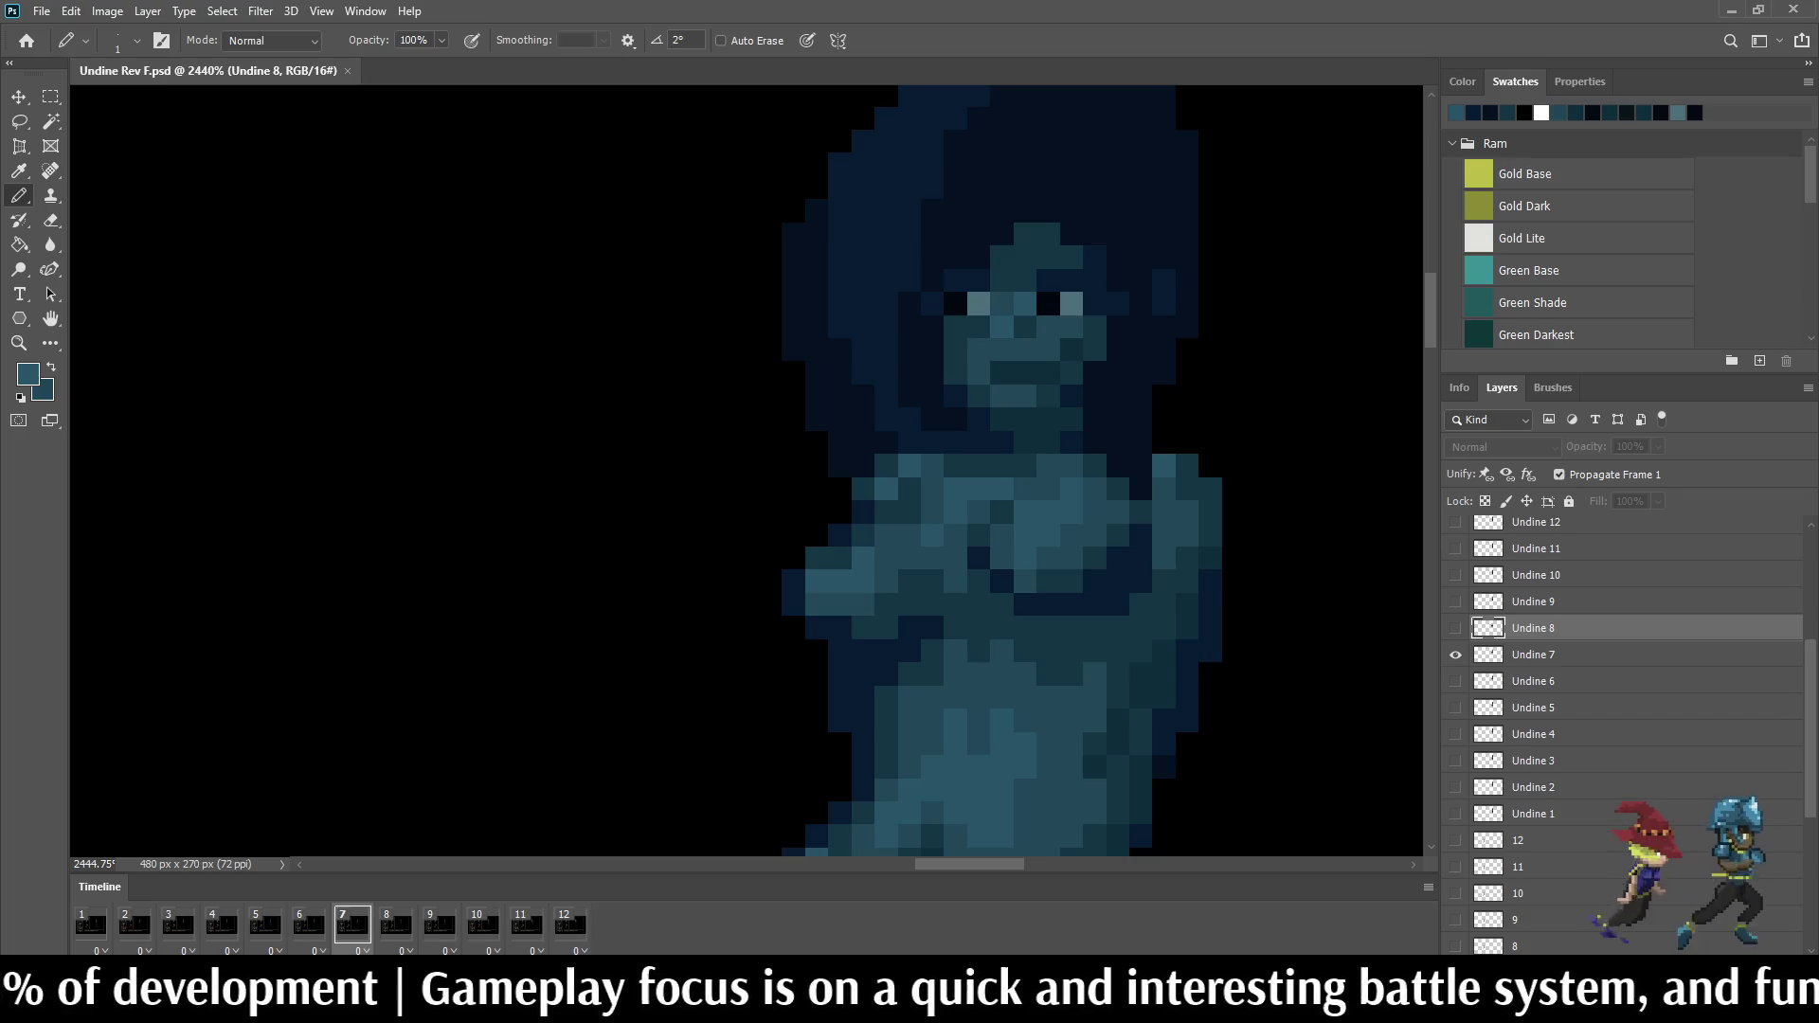
scroll(1035, 363, "down", 2)
scroll(1035, 363, "down", 2)
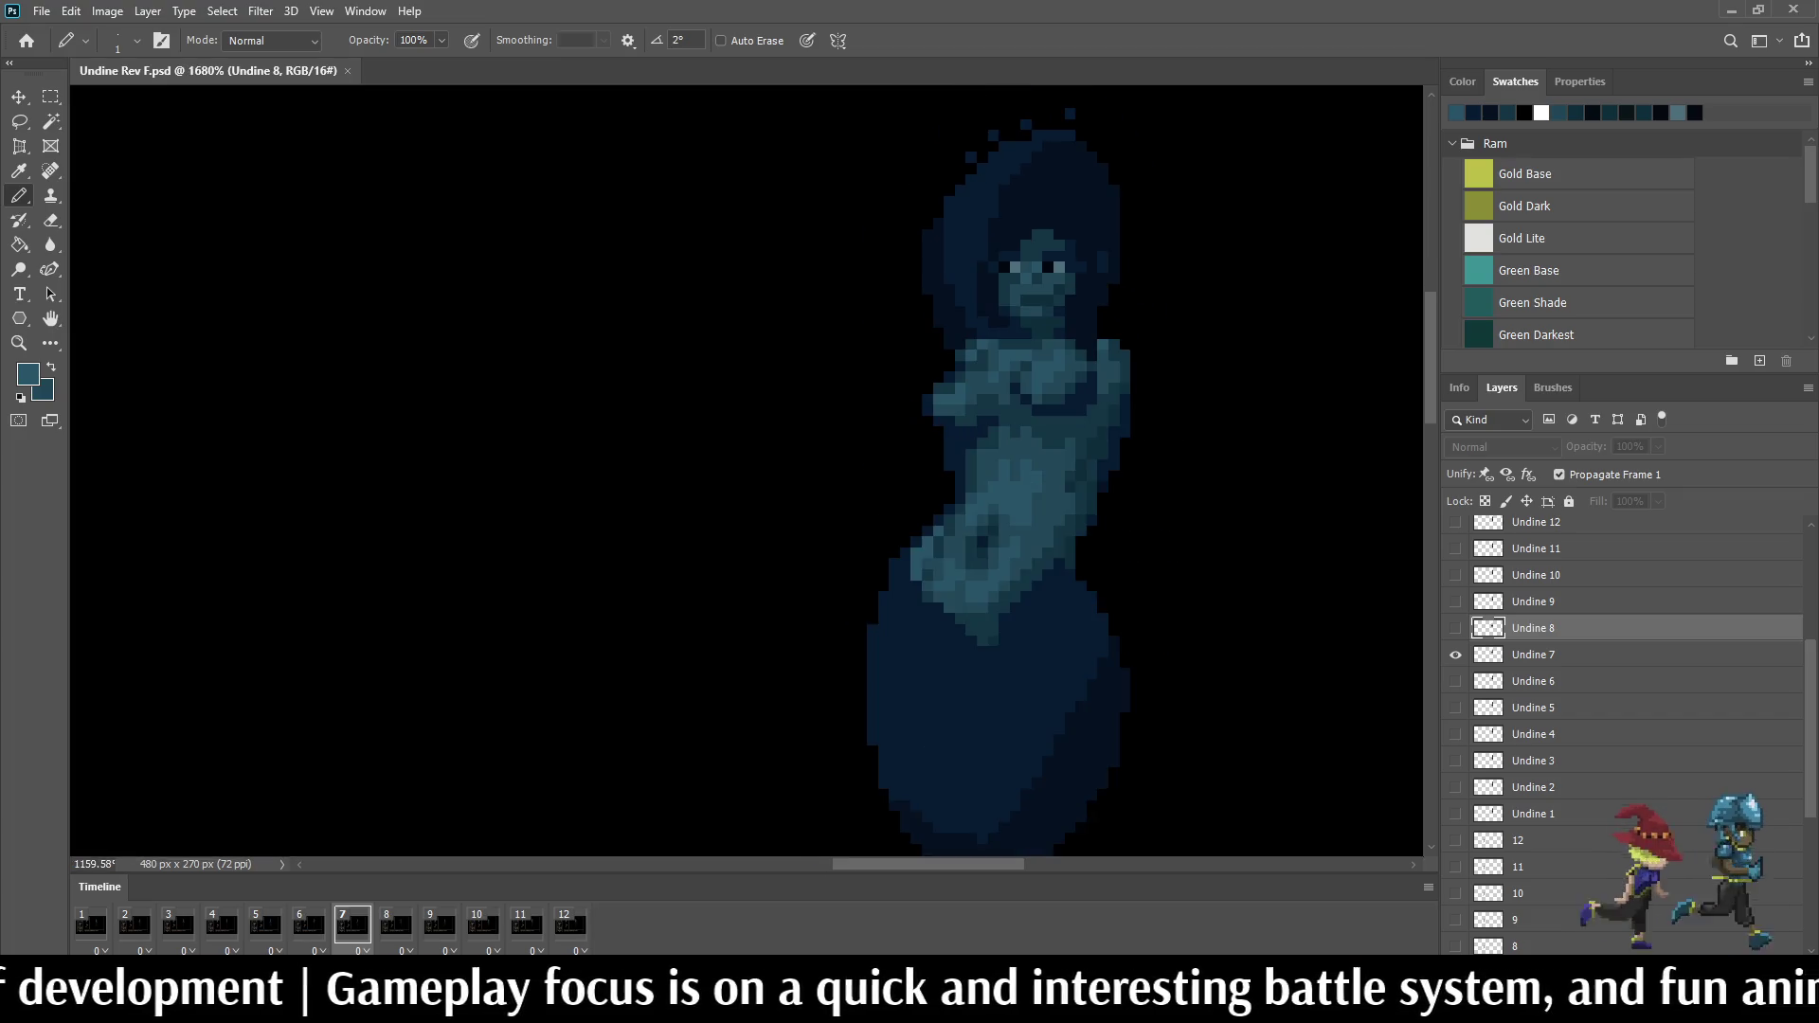
scroll(1036, 364, "down", 2)
scroll(1034, 364, "down", 2)
scroll(1034, 364, "down", 2)
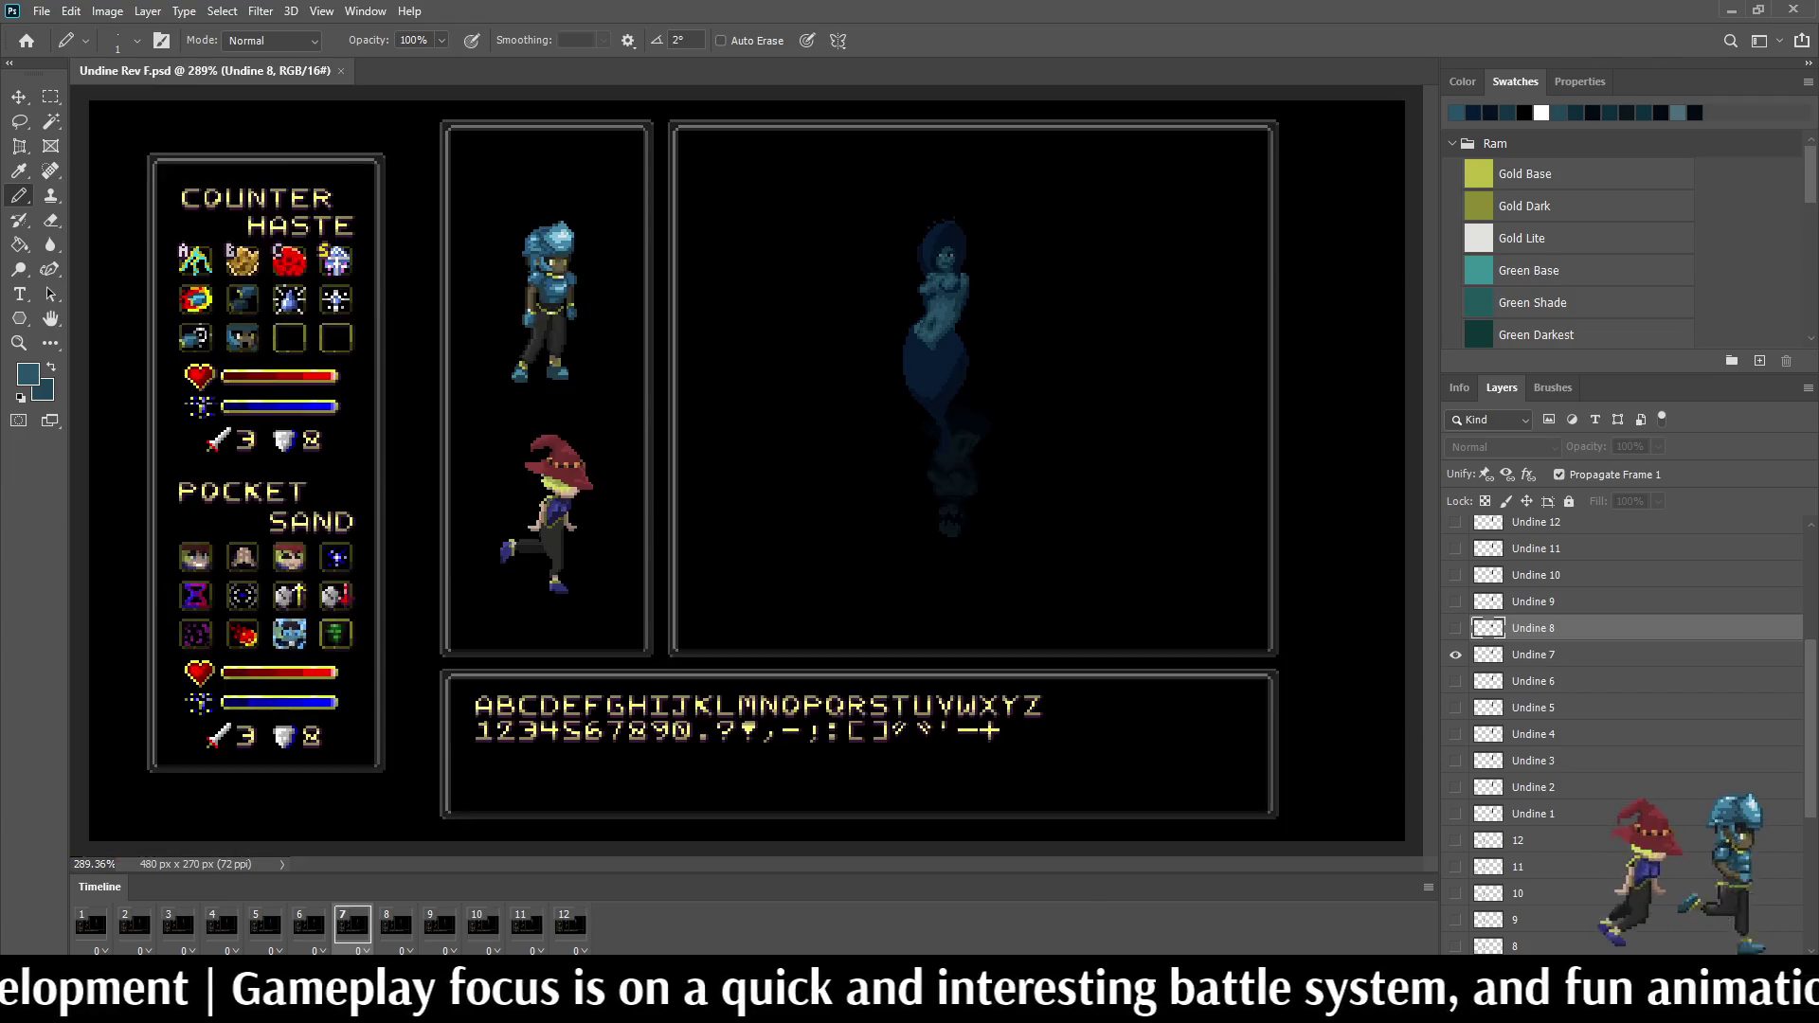
scroll(1034, 364, "up", 2)
scroll(1034, 364, "up", 2)
scroll(1035, 363, "down", 1)
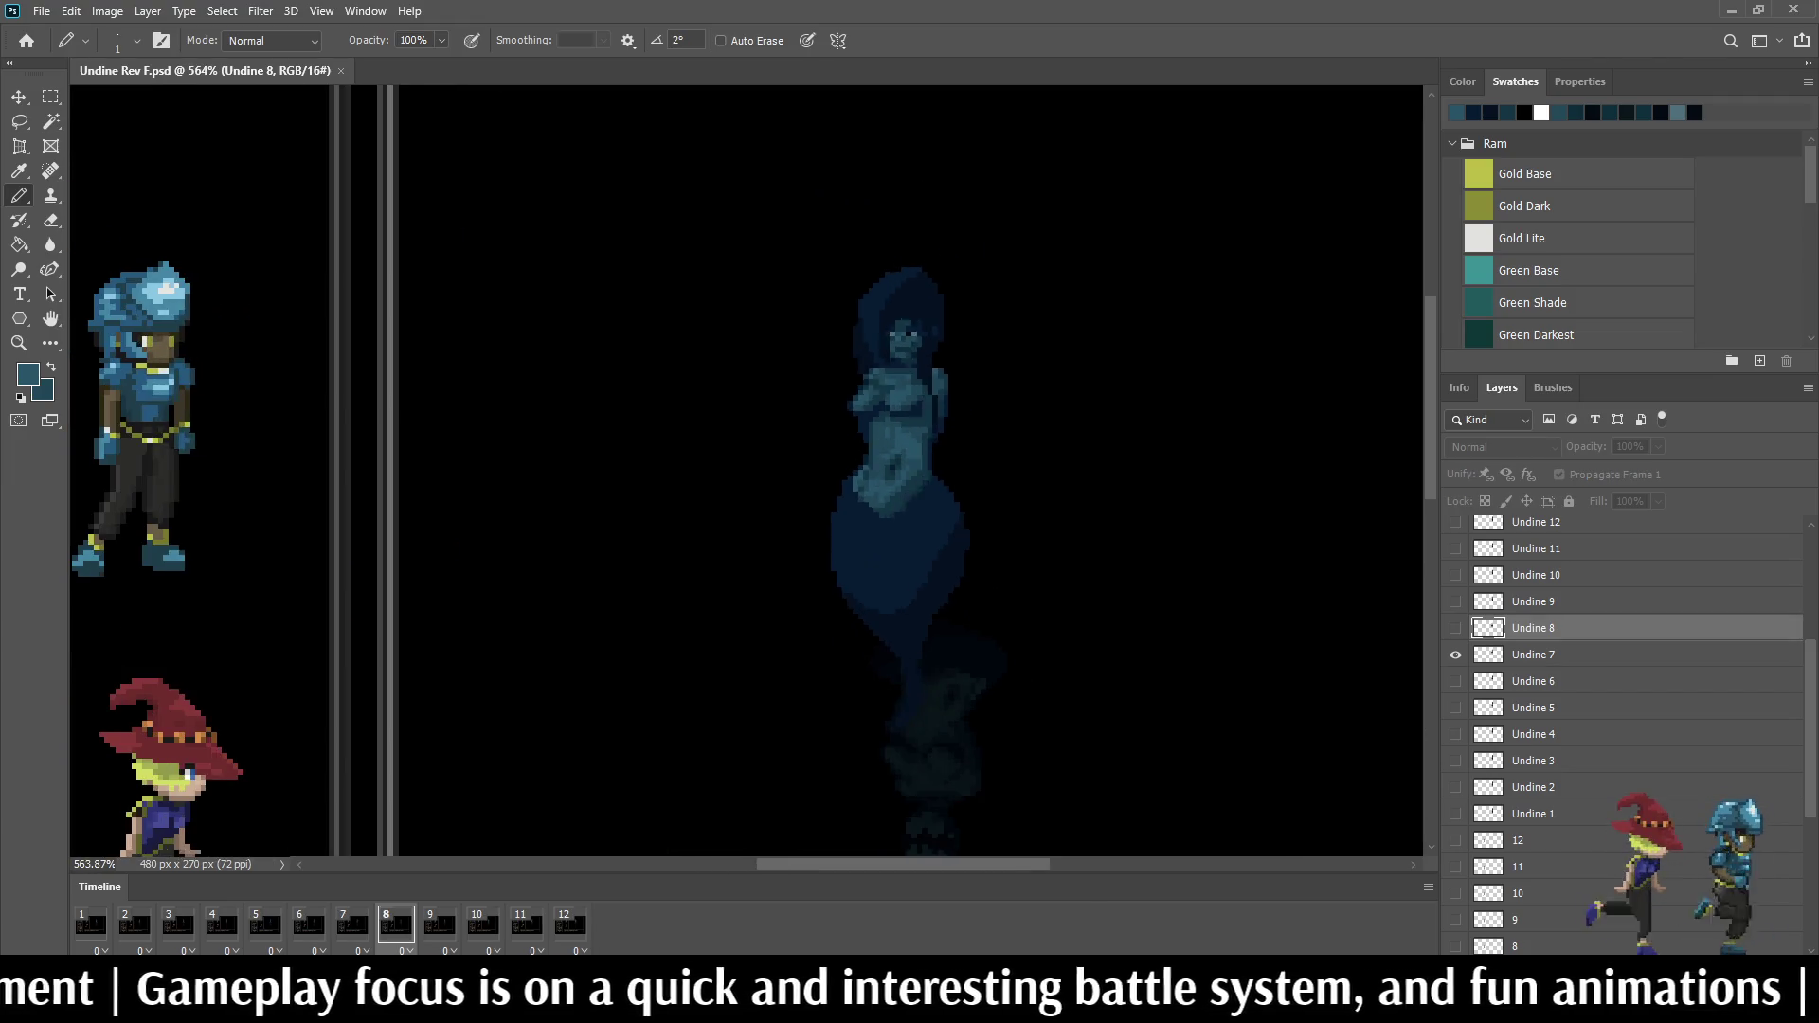
scroll(1035, 365, "down", 1)
scroll(845, 555, "up", 1)
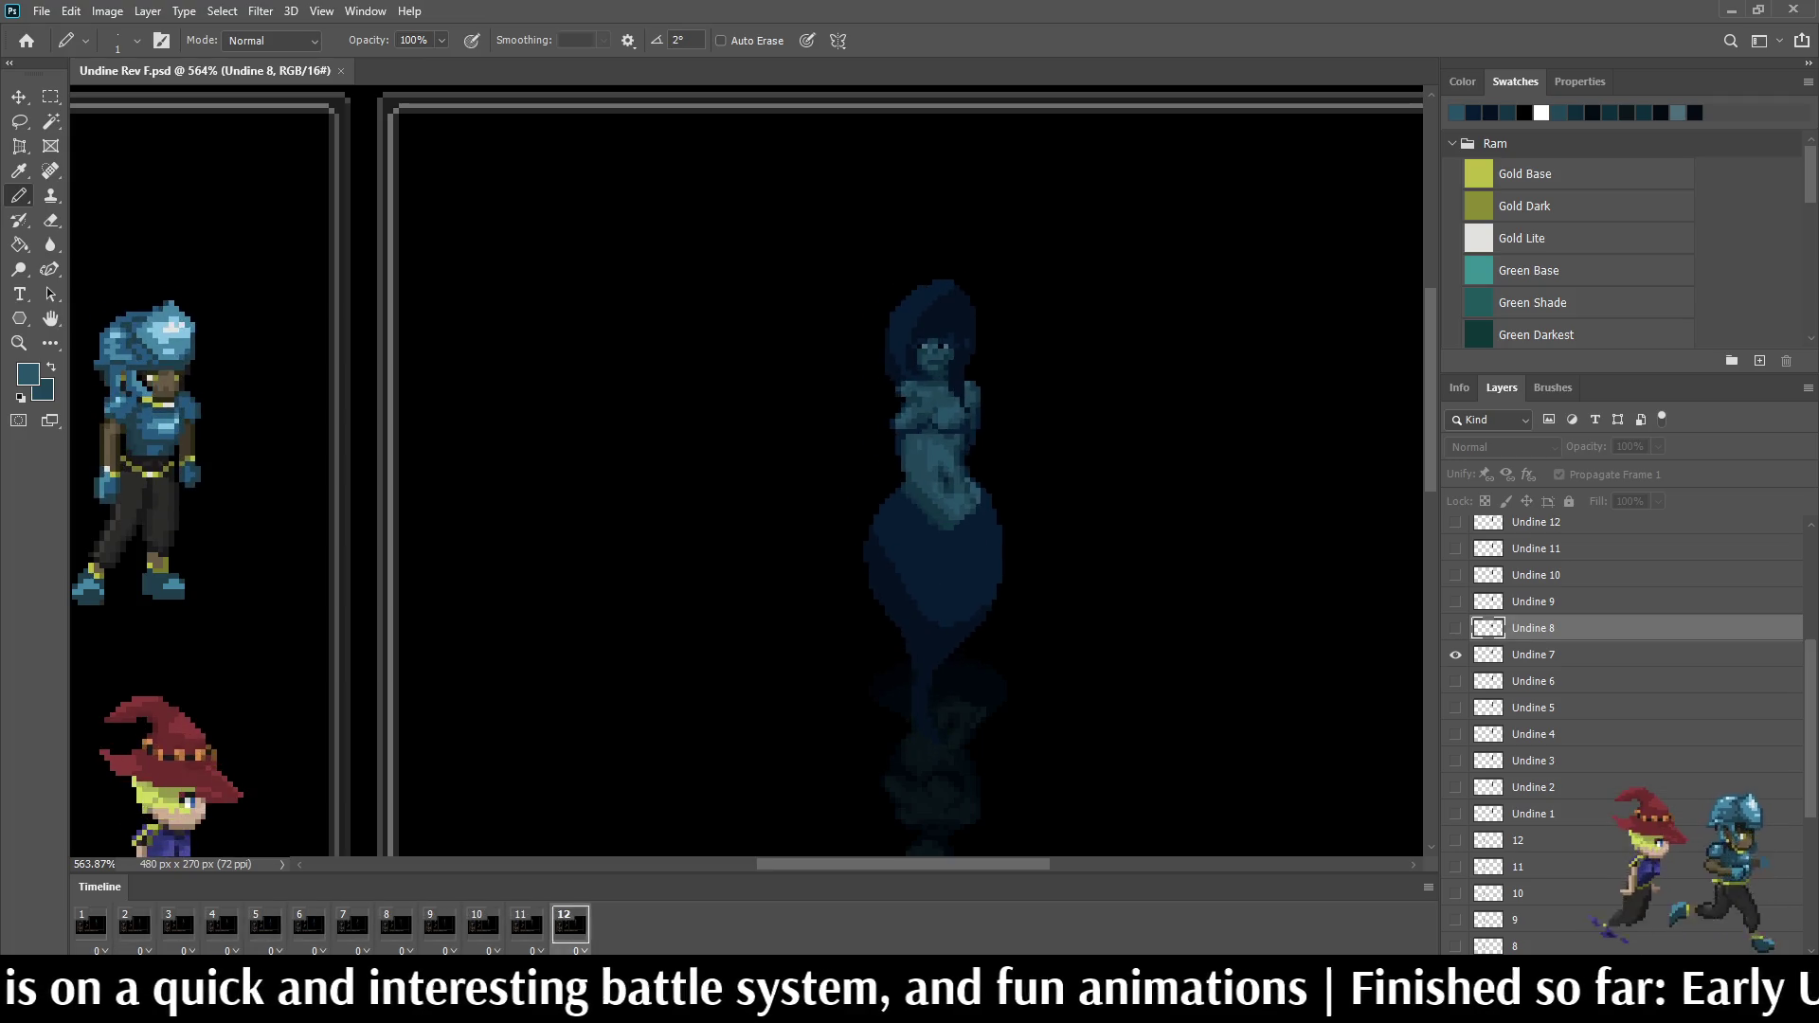
scroll(953, 284, "up", 5)
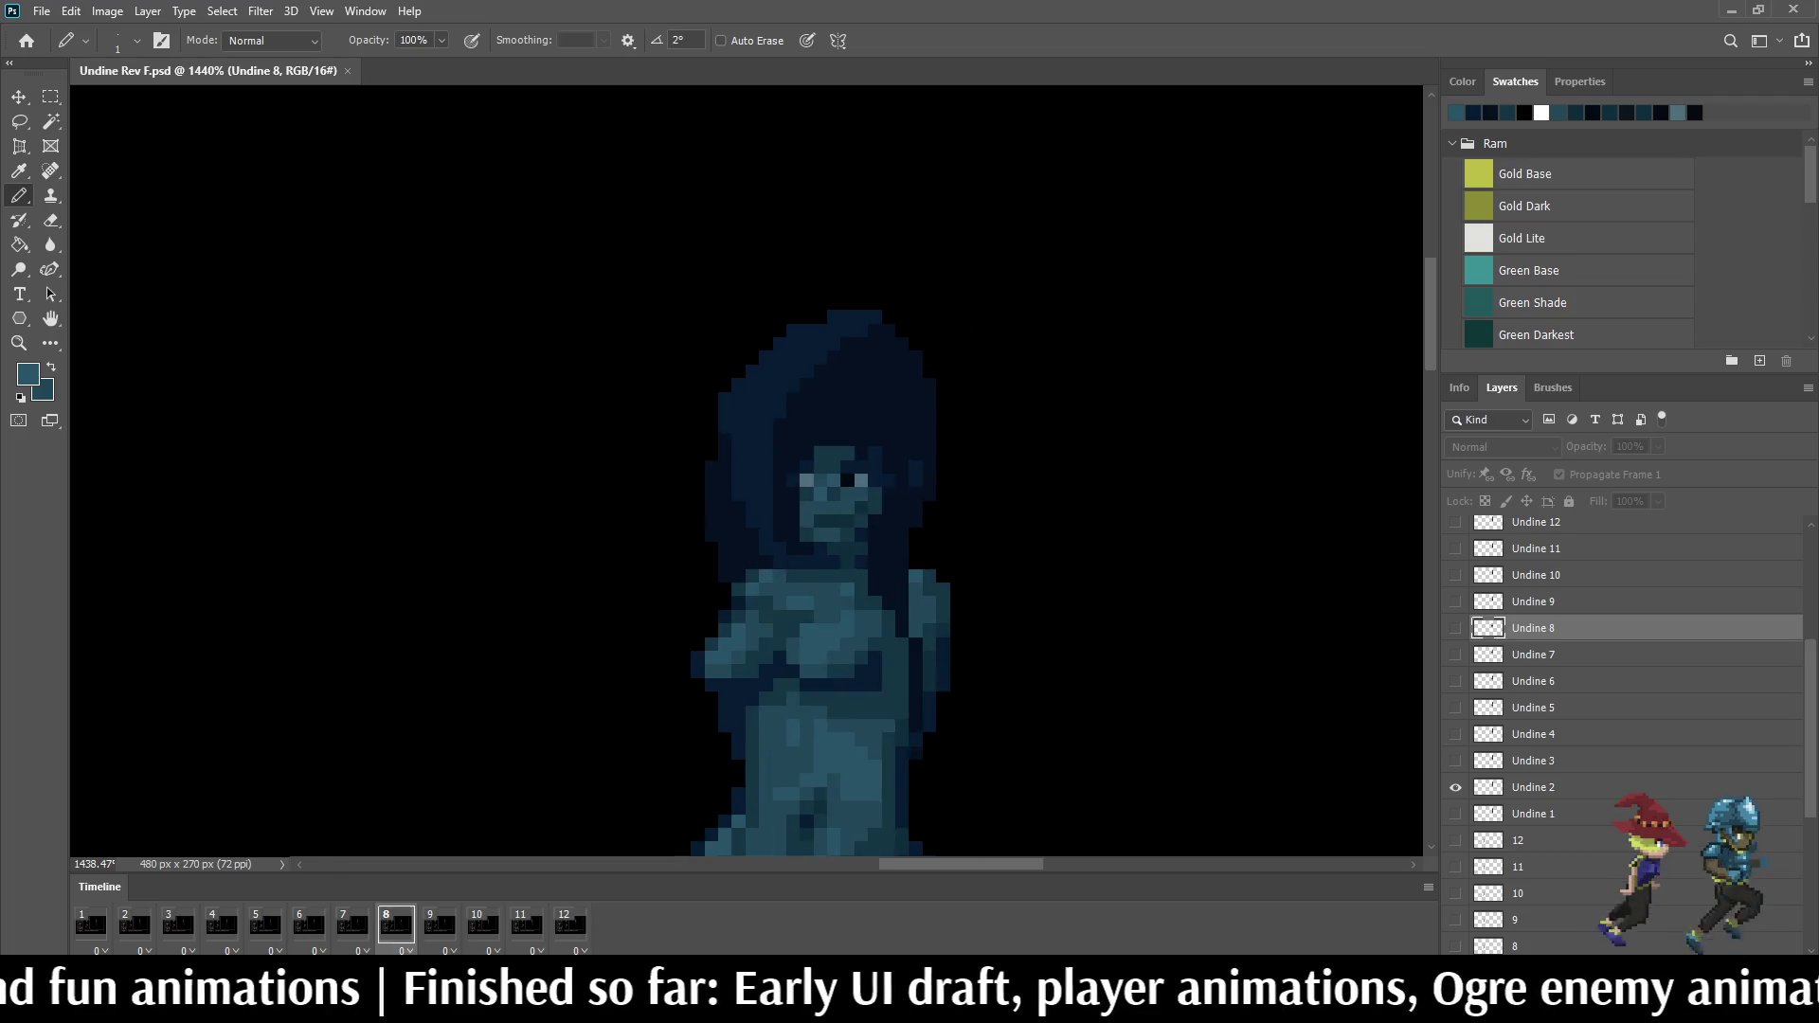
key("ctrl+minus")
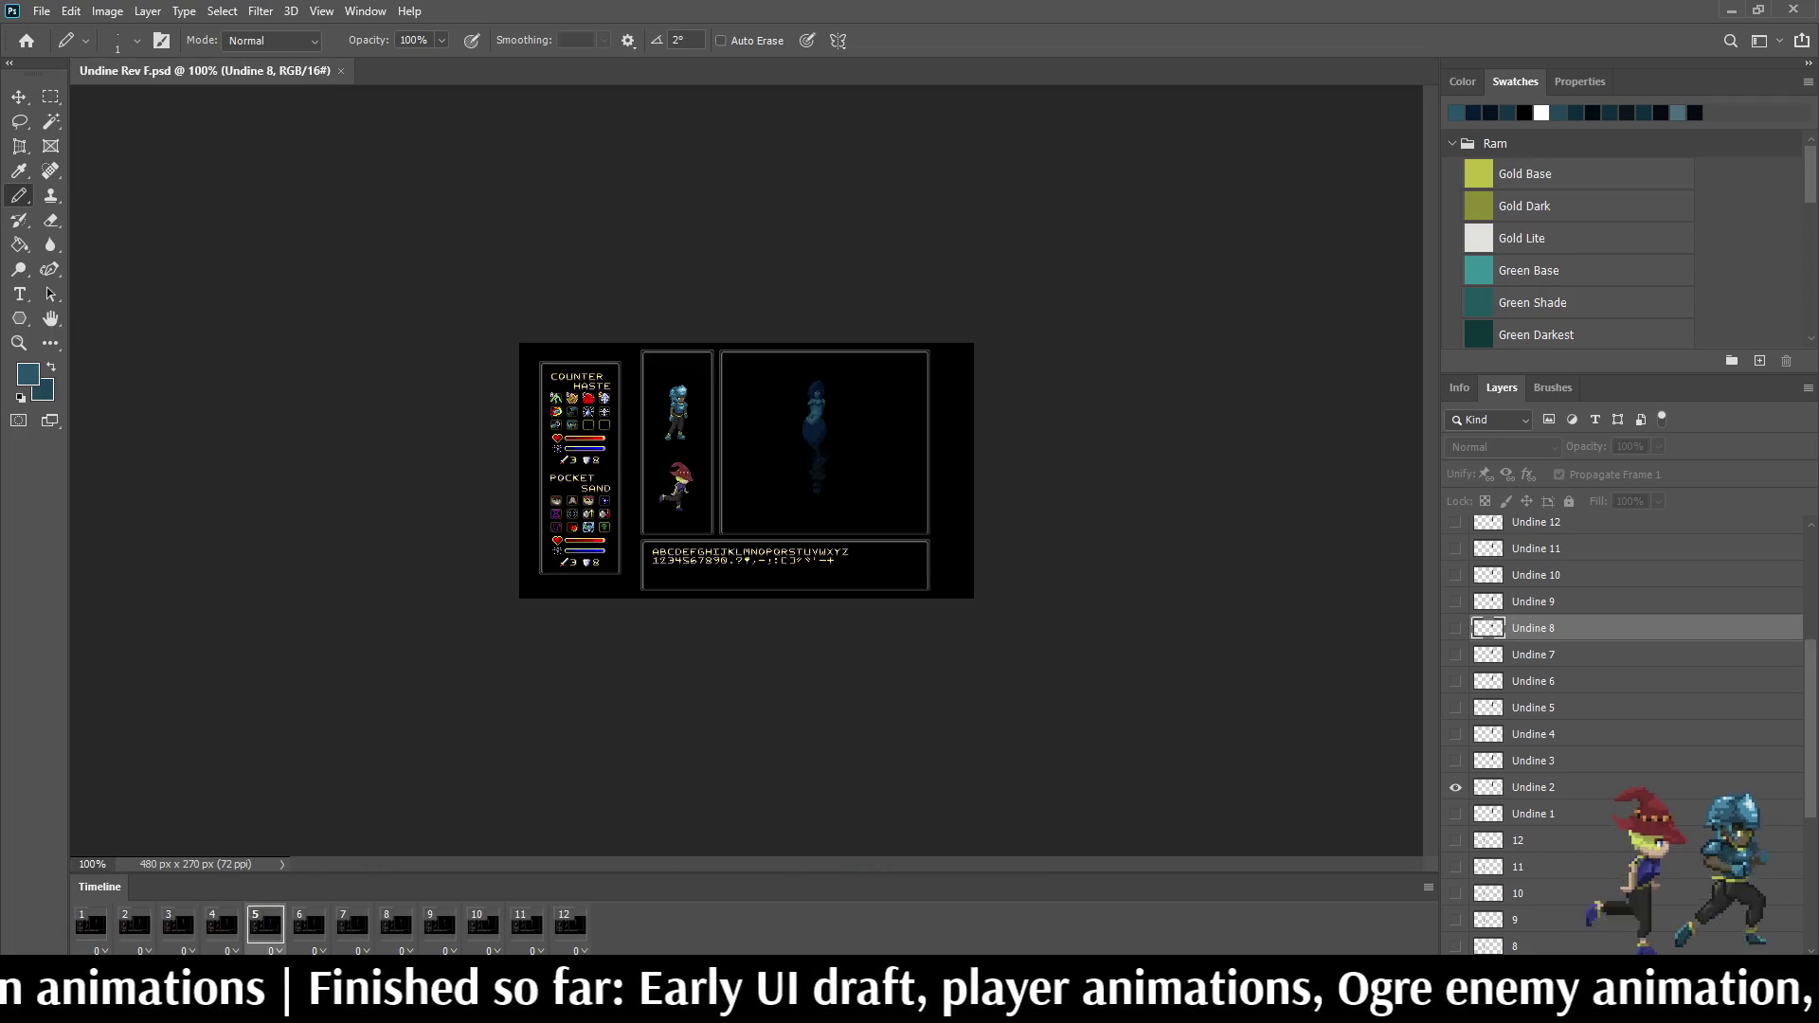
Step: Zoom in on the mockup, pause the loop on frame 11, then resume playback
key("ctrl+plus")
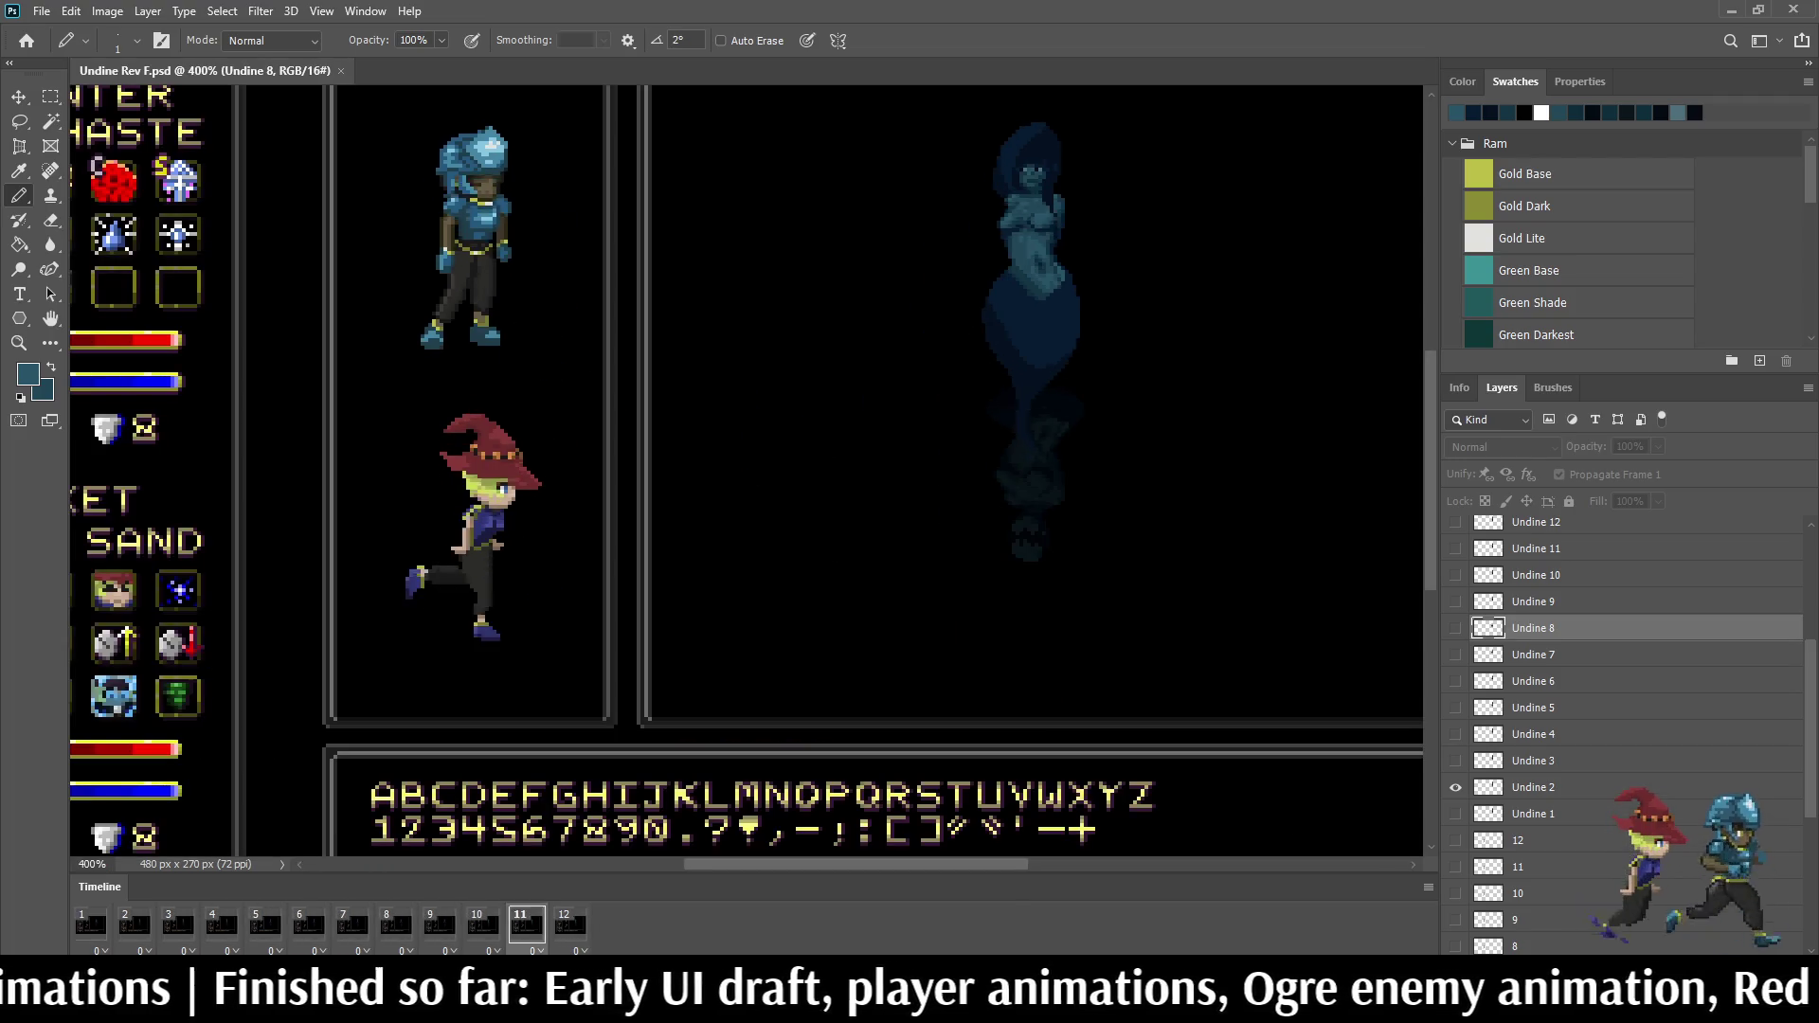
scroll(746, 469, "up", 3)
scroll(1038, 484, "up", 1)
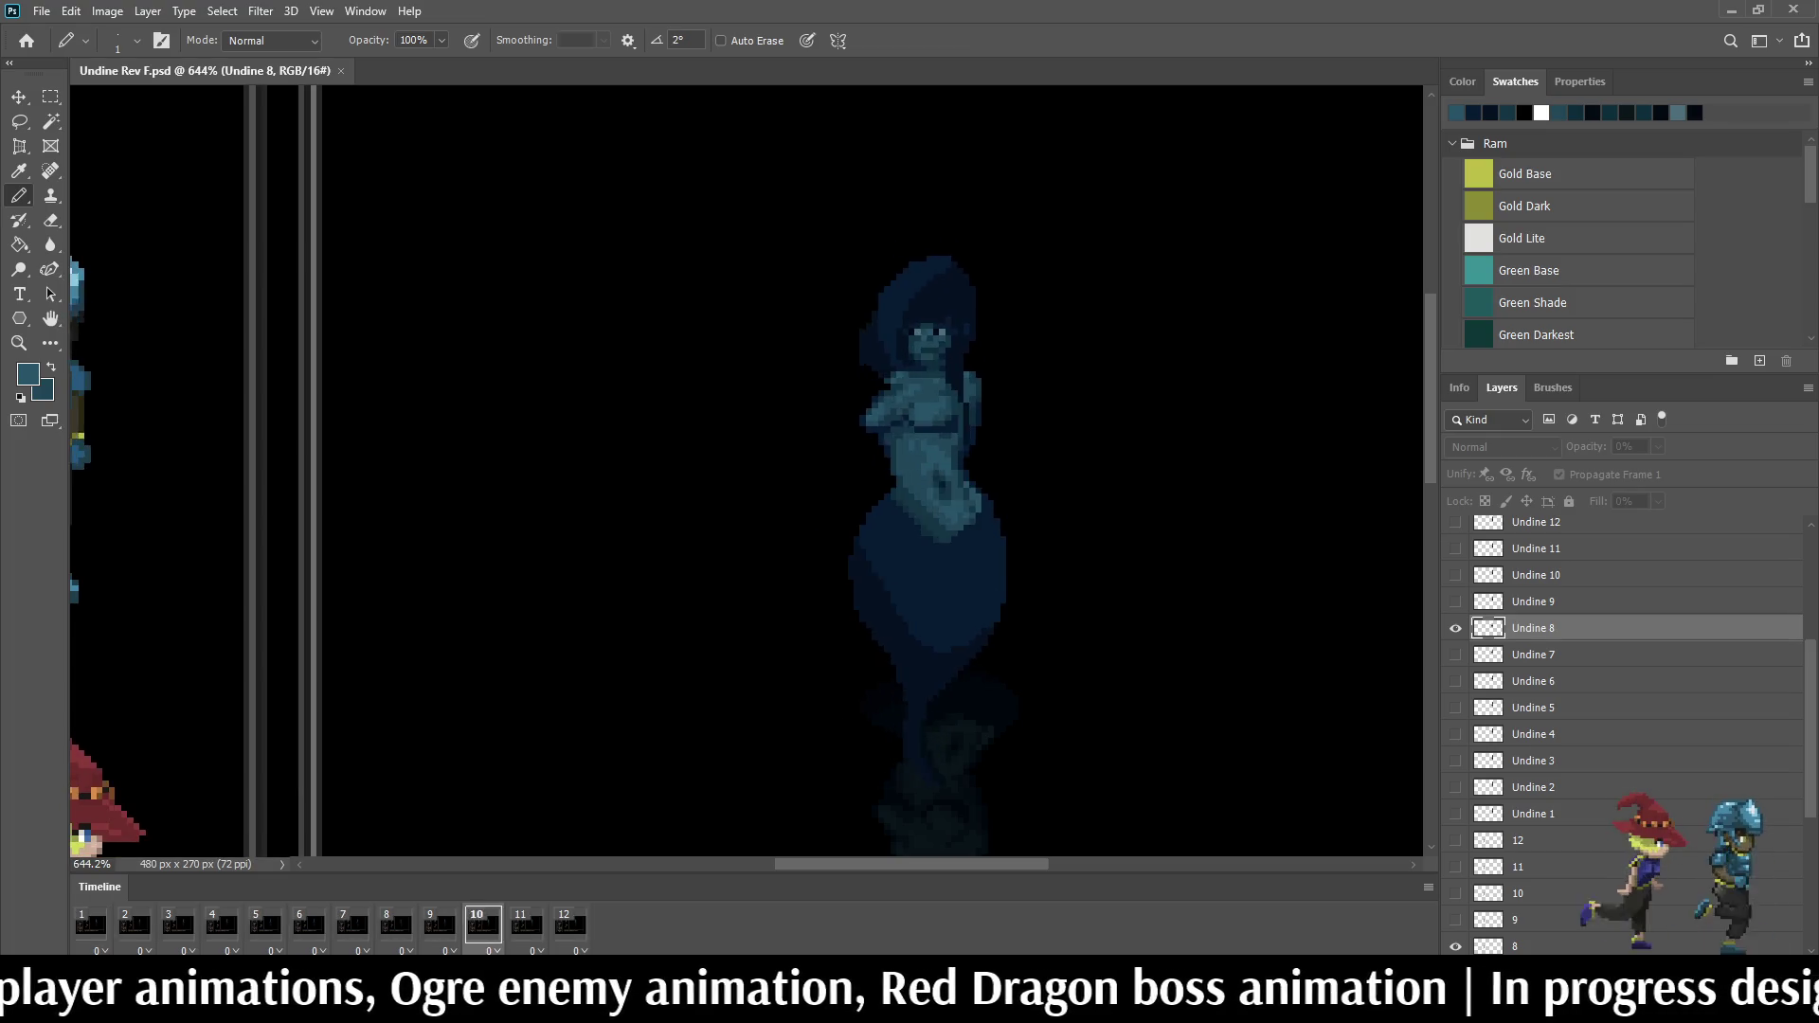
key("space")
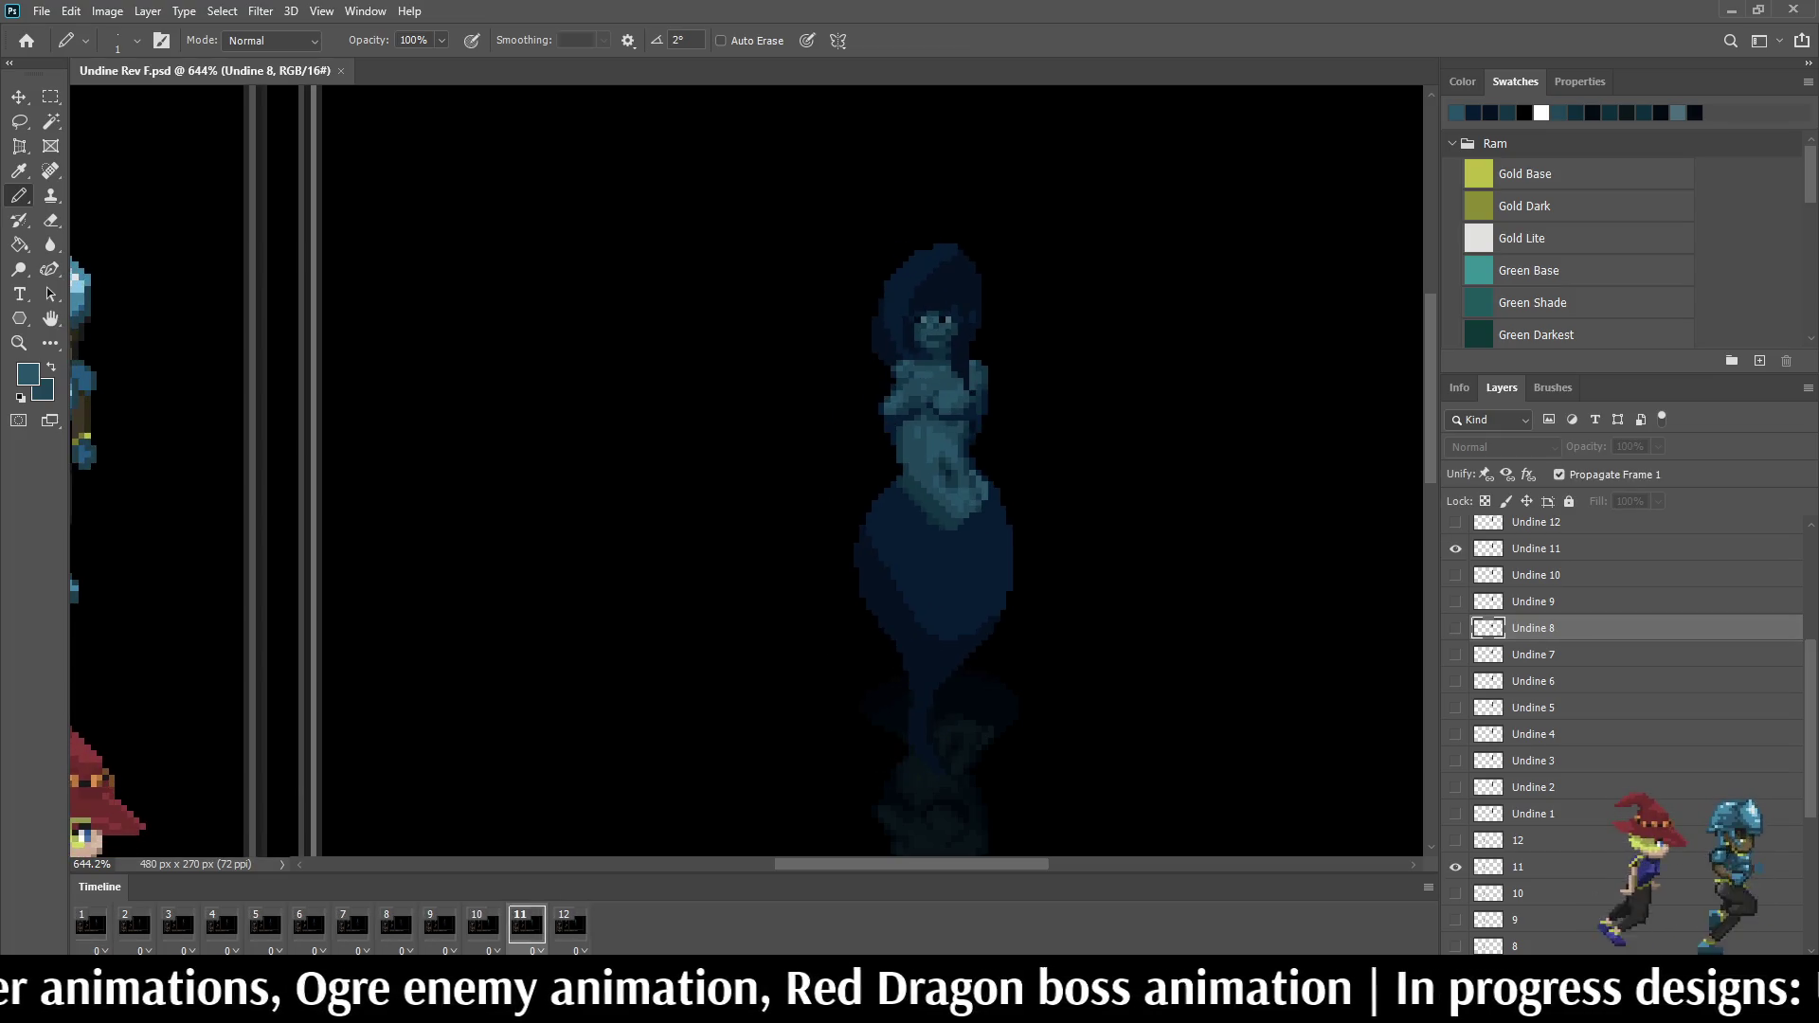
scroll(939, 470, "up", 2)
scroll(900, 320, "up", 2)
key("space")
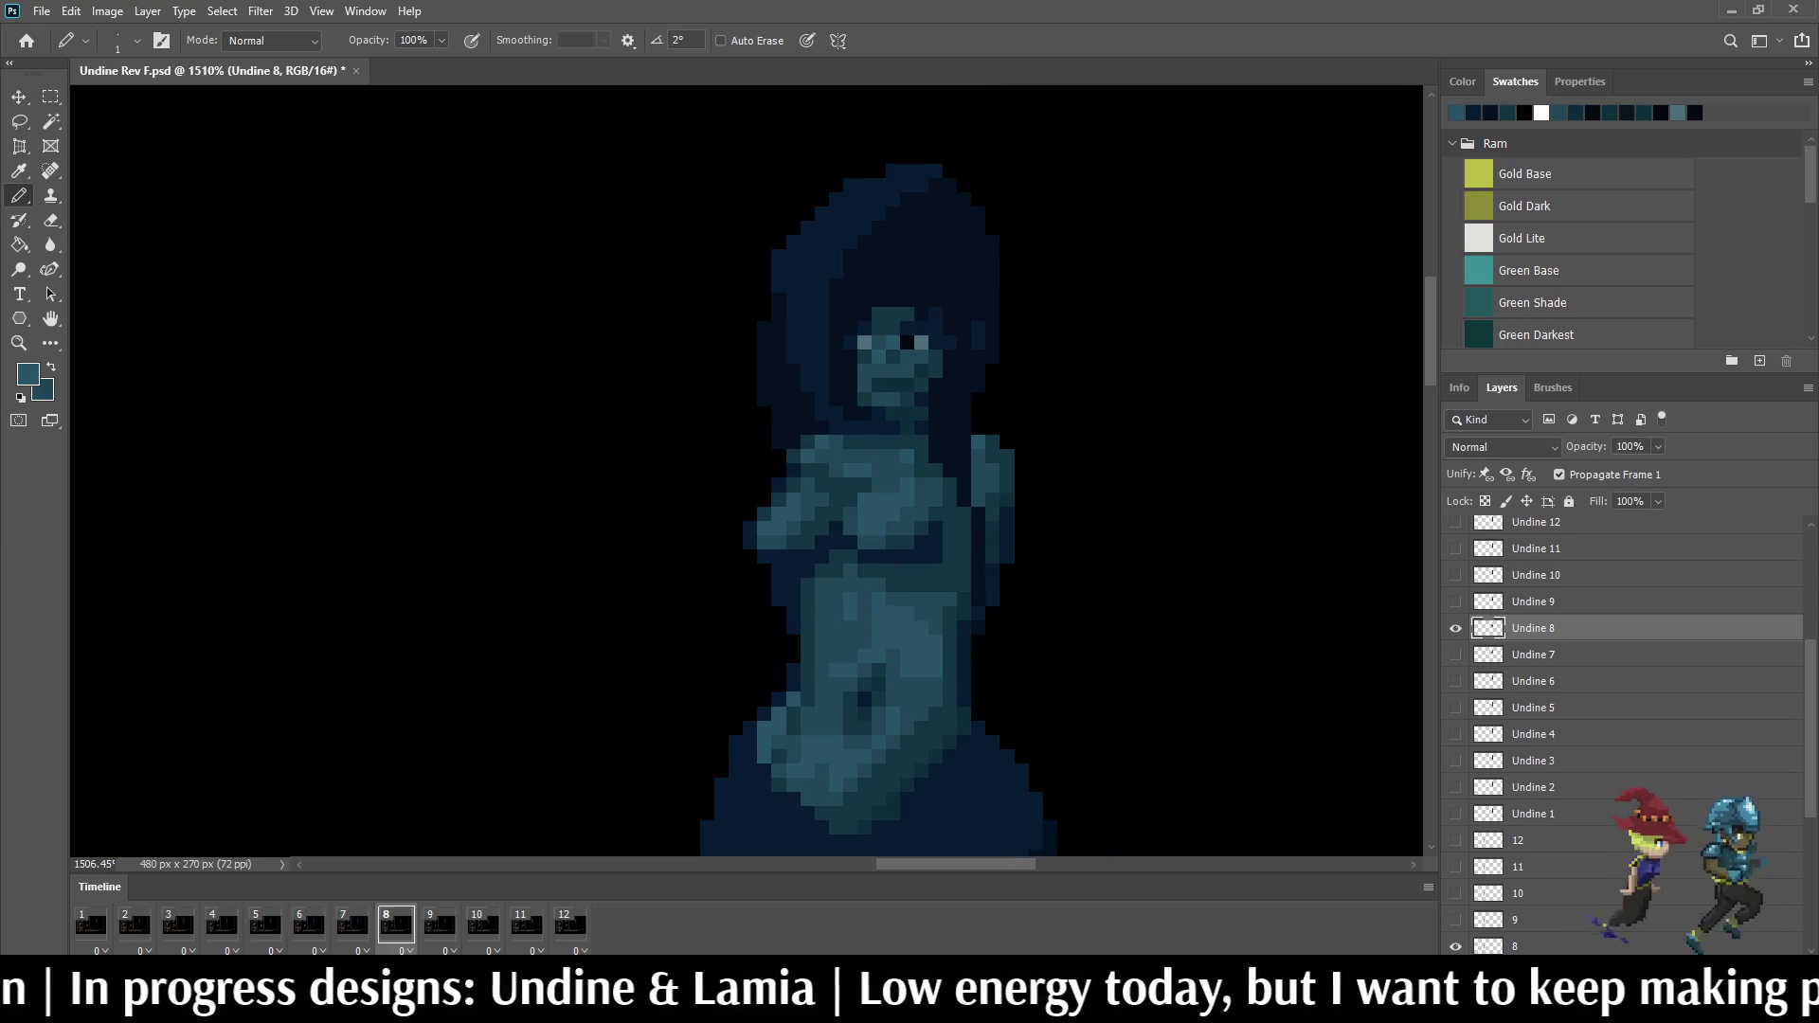
scroll(1197, 356, "down", 5)
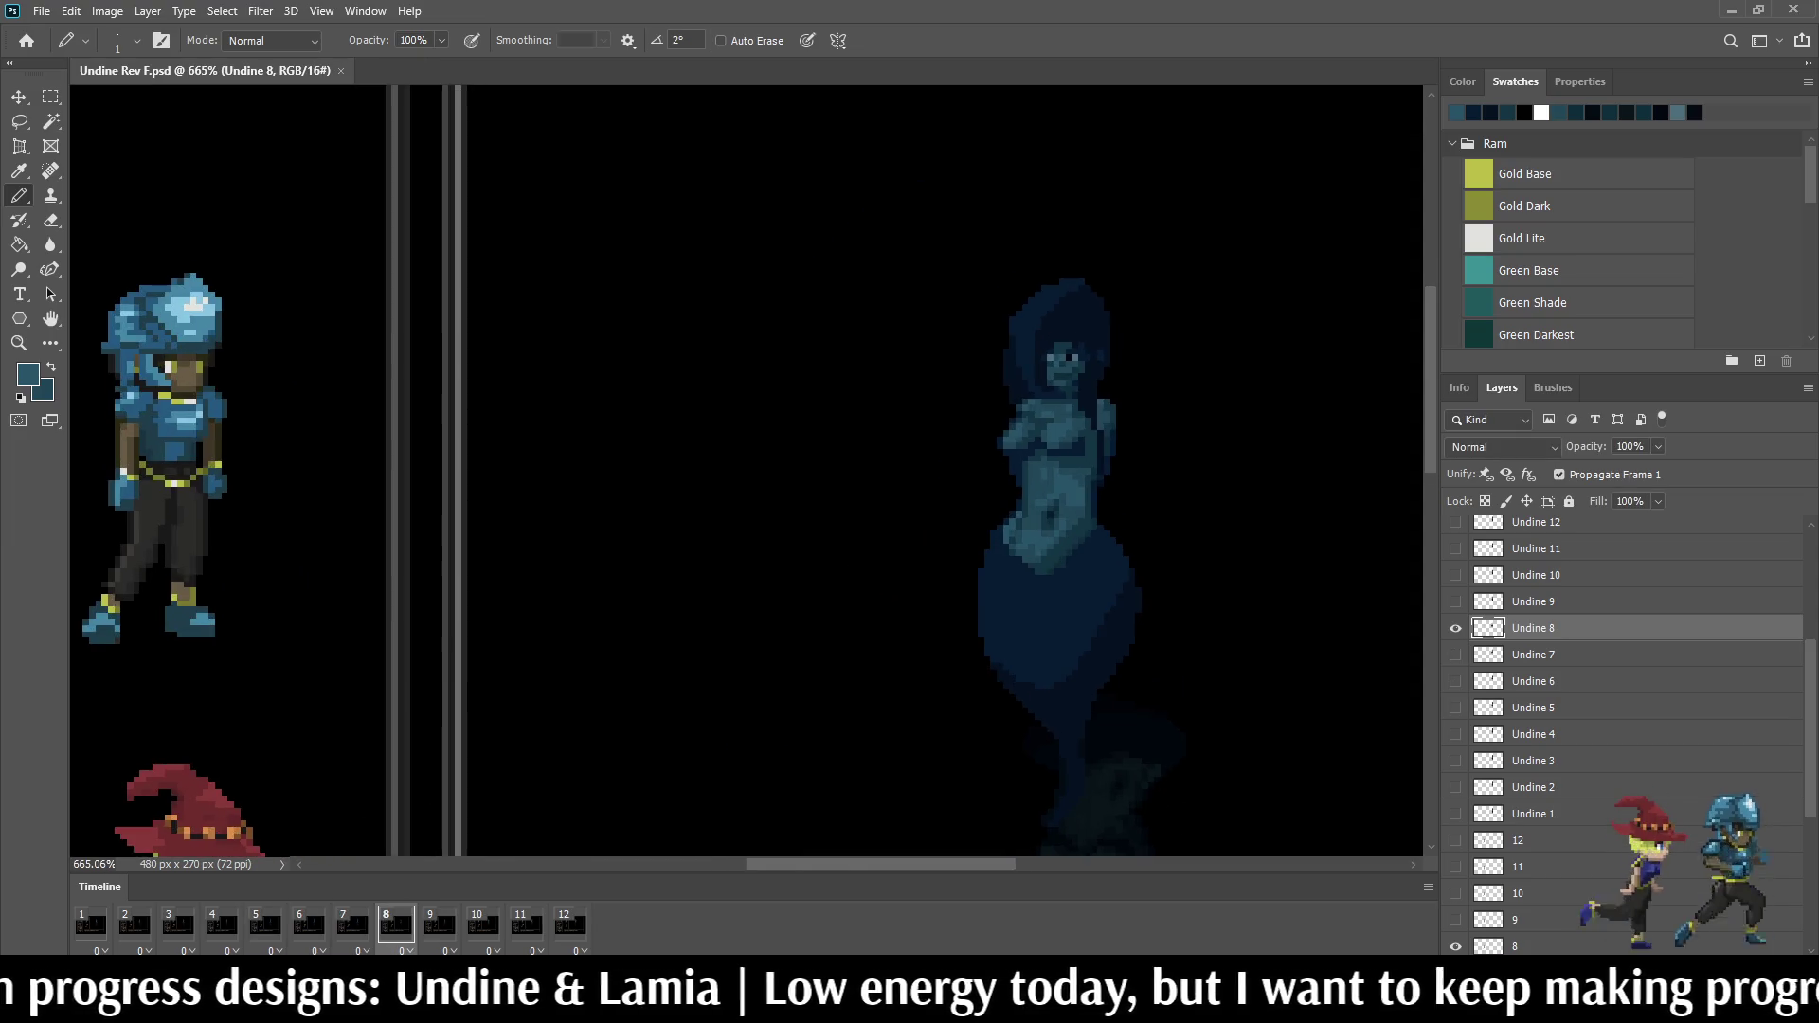
scroll(668, 142, "down", 4)
scroll(668, 143, "up", 3)
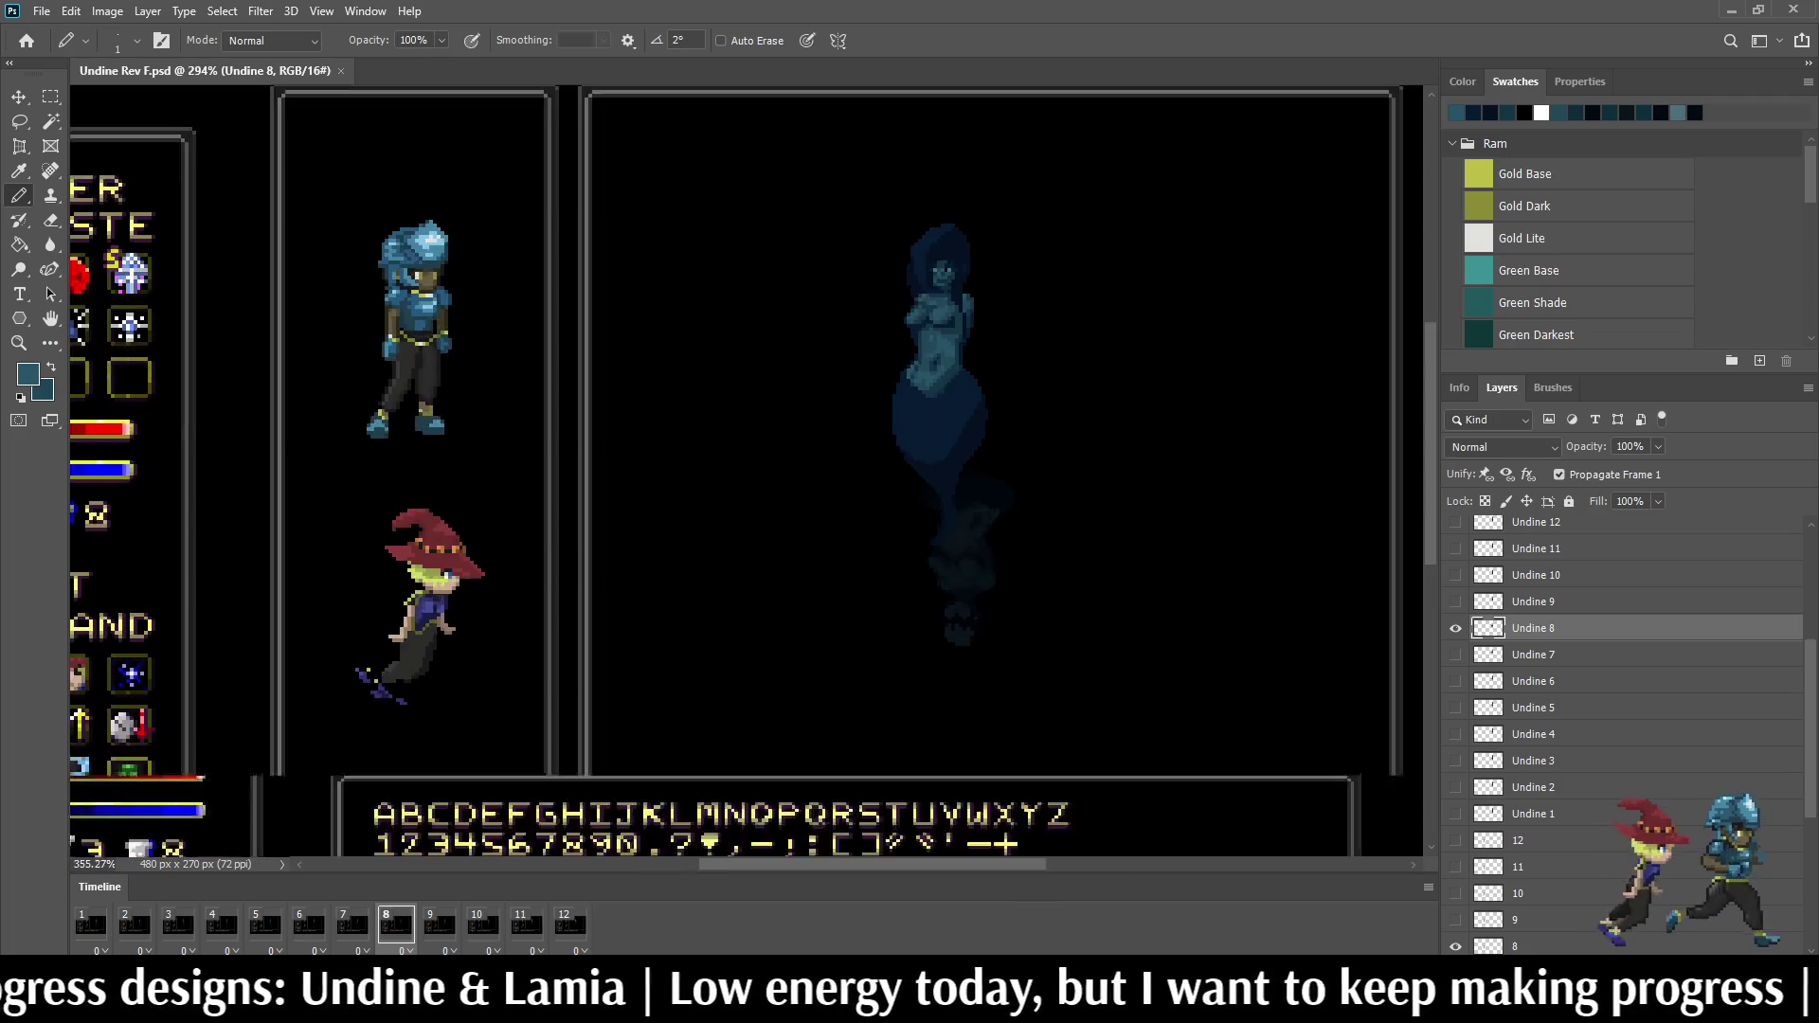
scroll(938, 356, "up", 1)
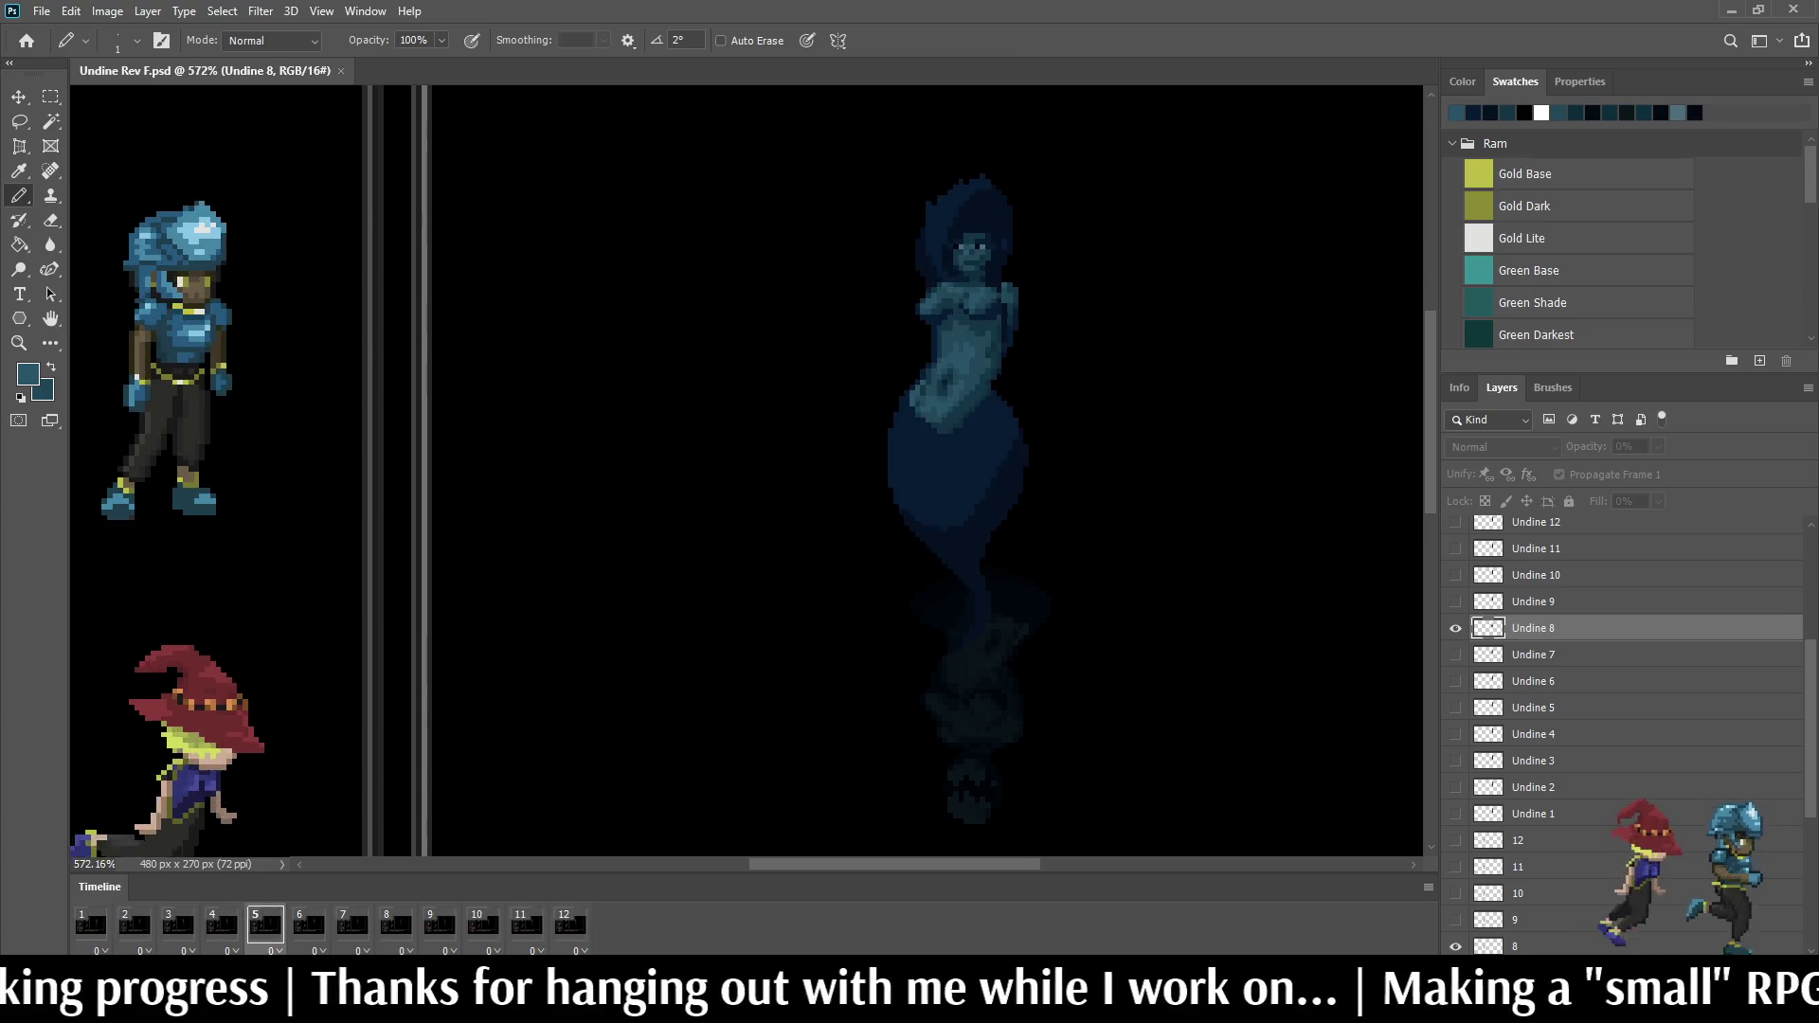
scroll(1038, 284, "down", 2)
scroll(986, 213, "up", 3)
scroll(985, 213, "up", 2)
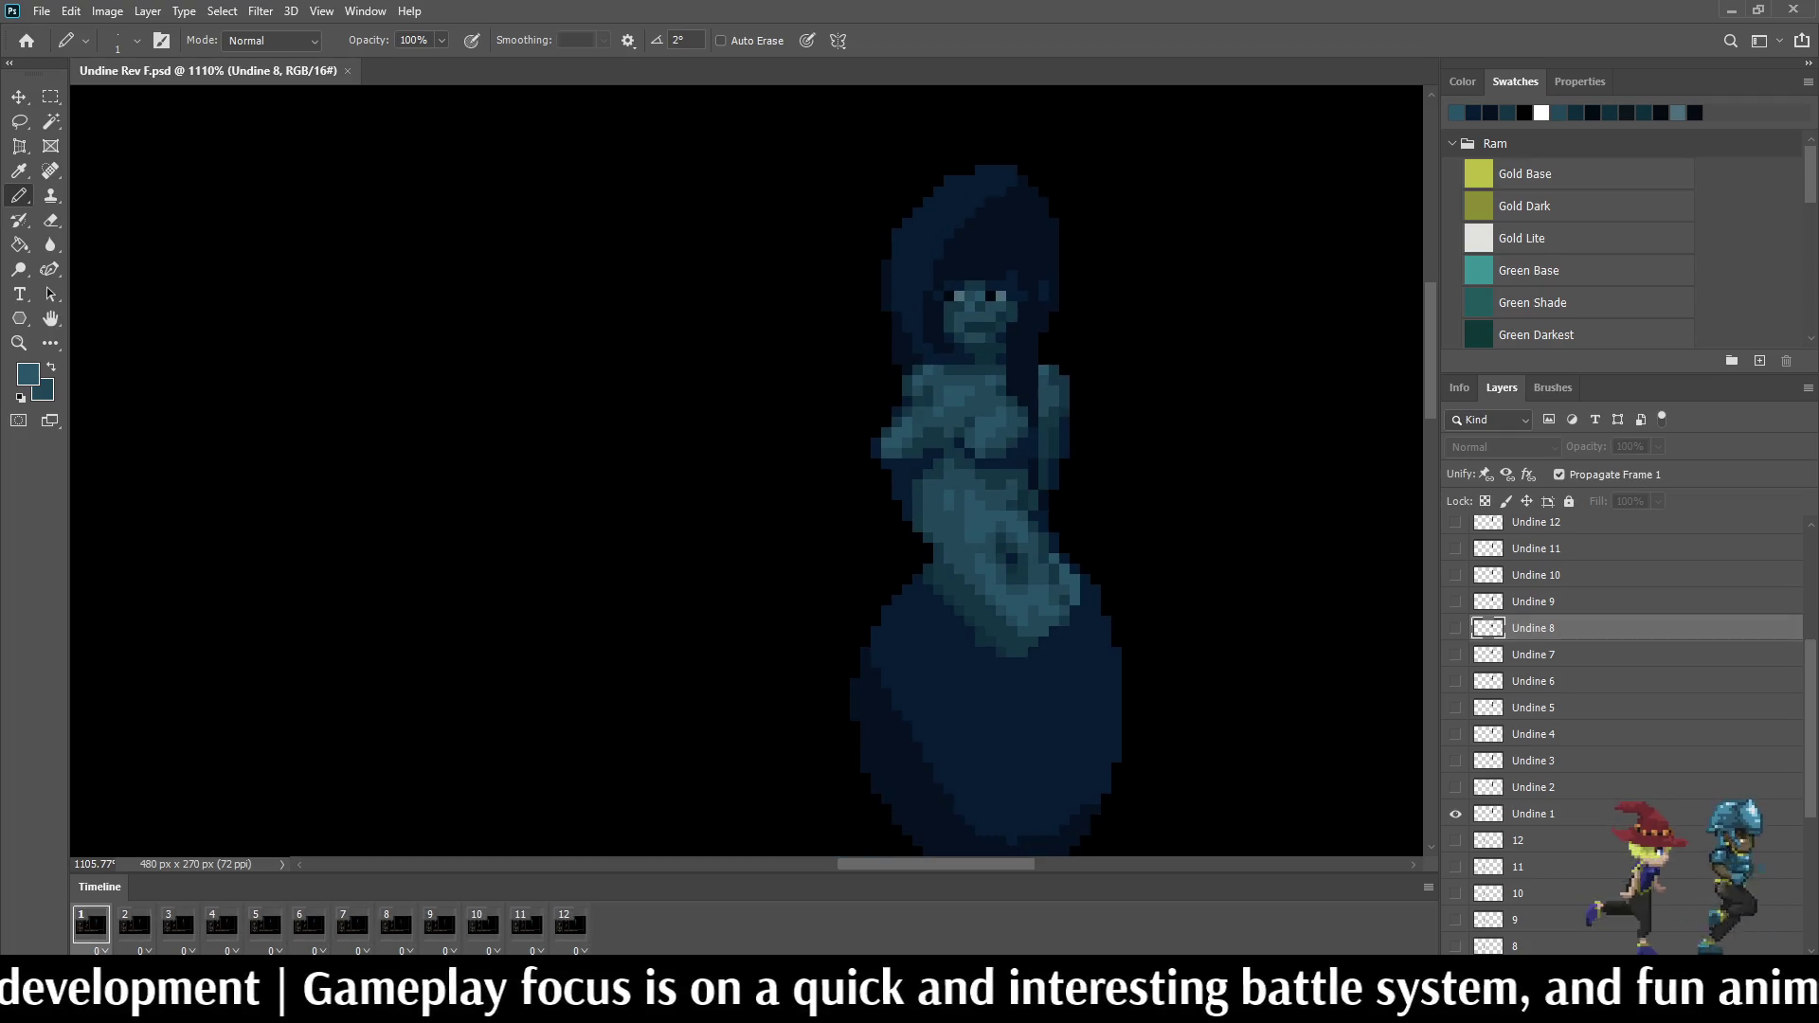
scroll(967, 376, "down", 3)
scroll(966, 376, "down", 3)
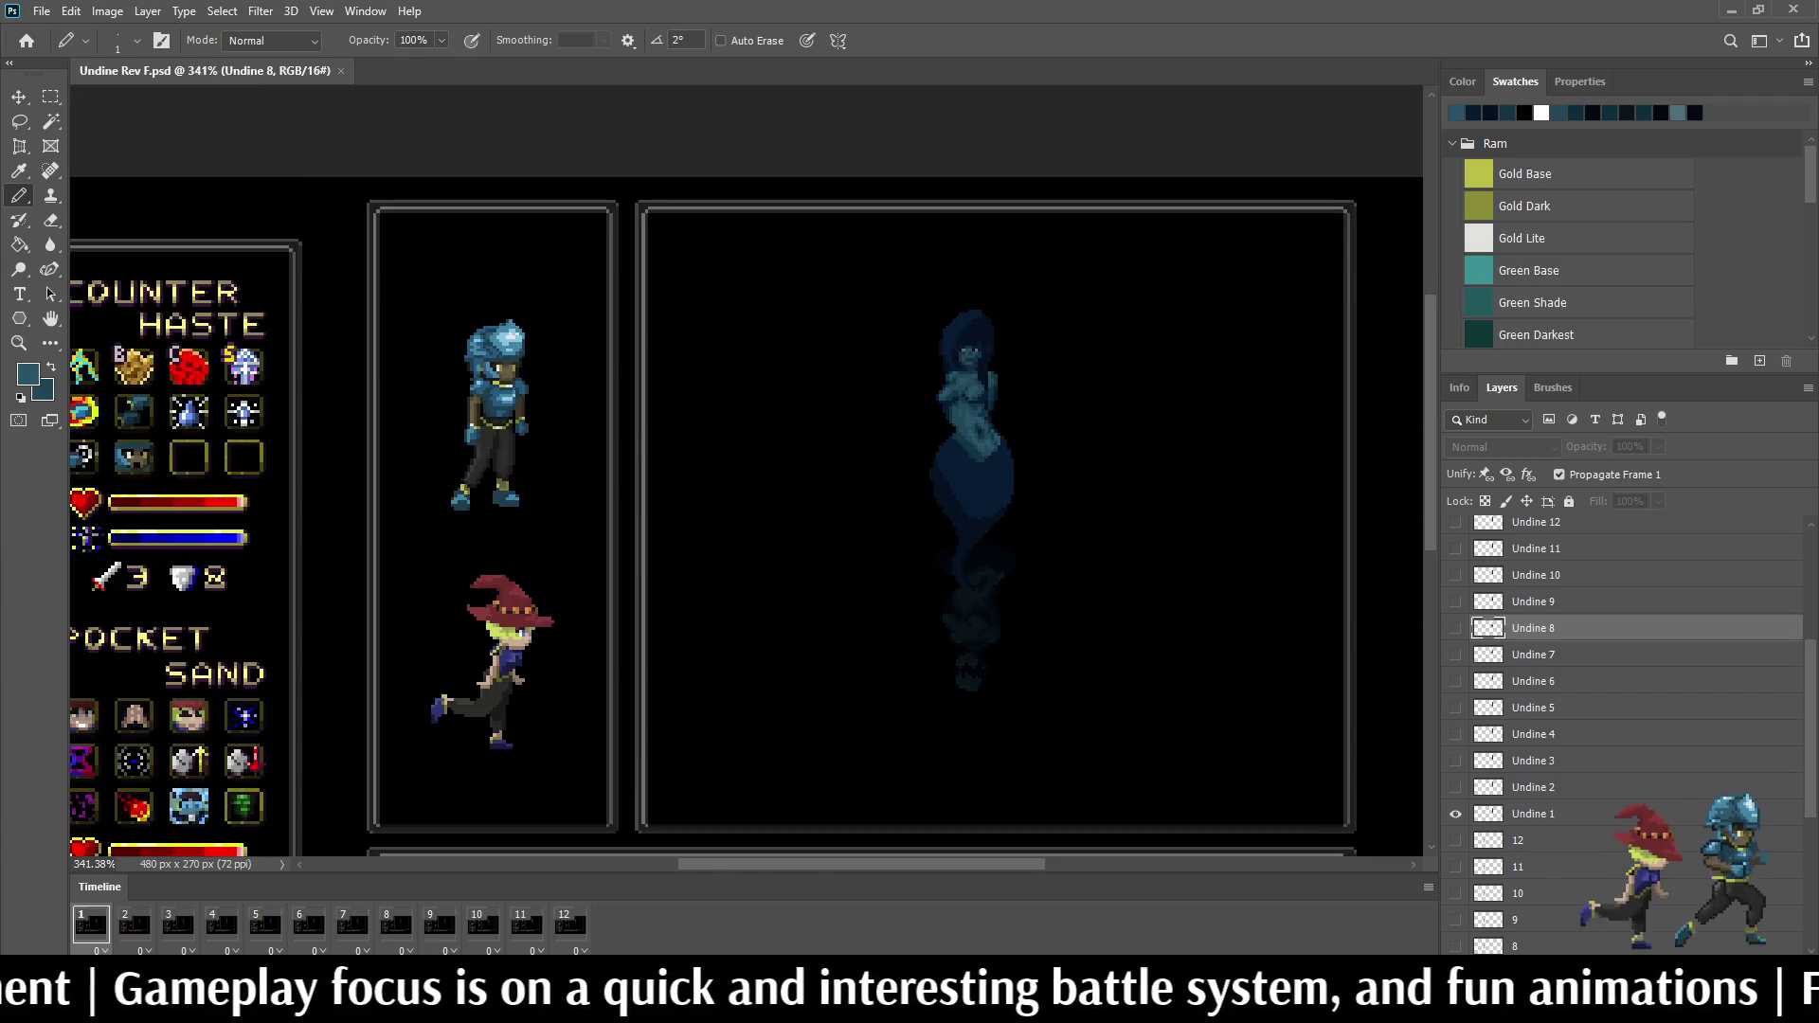
scroll(967, 427, "down", 1)
scroll(967, 427, "up", 2)
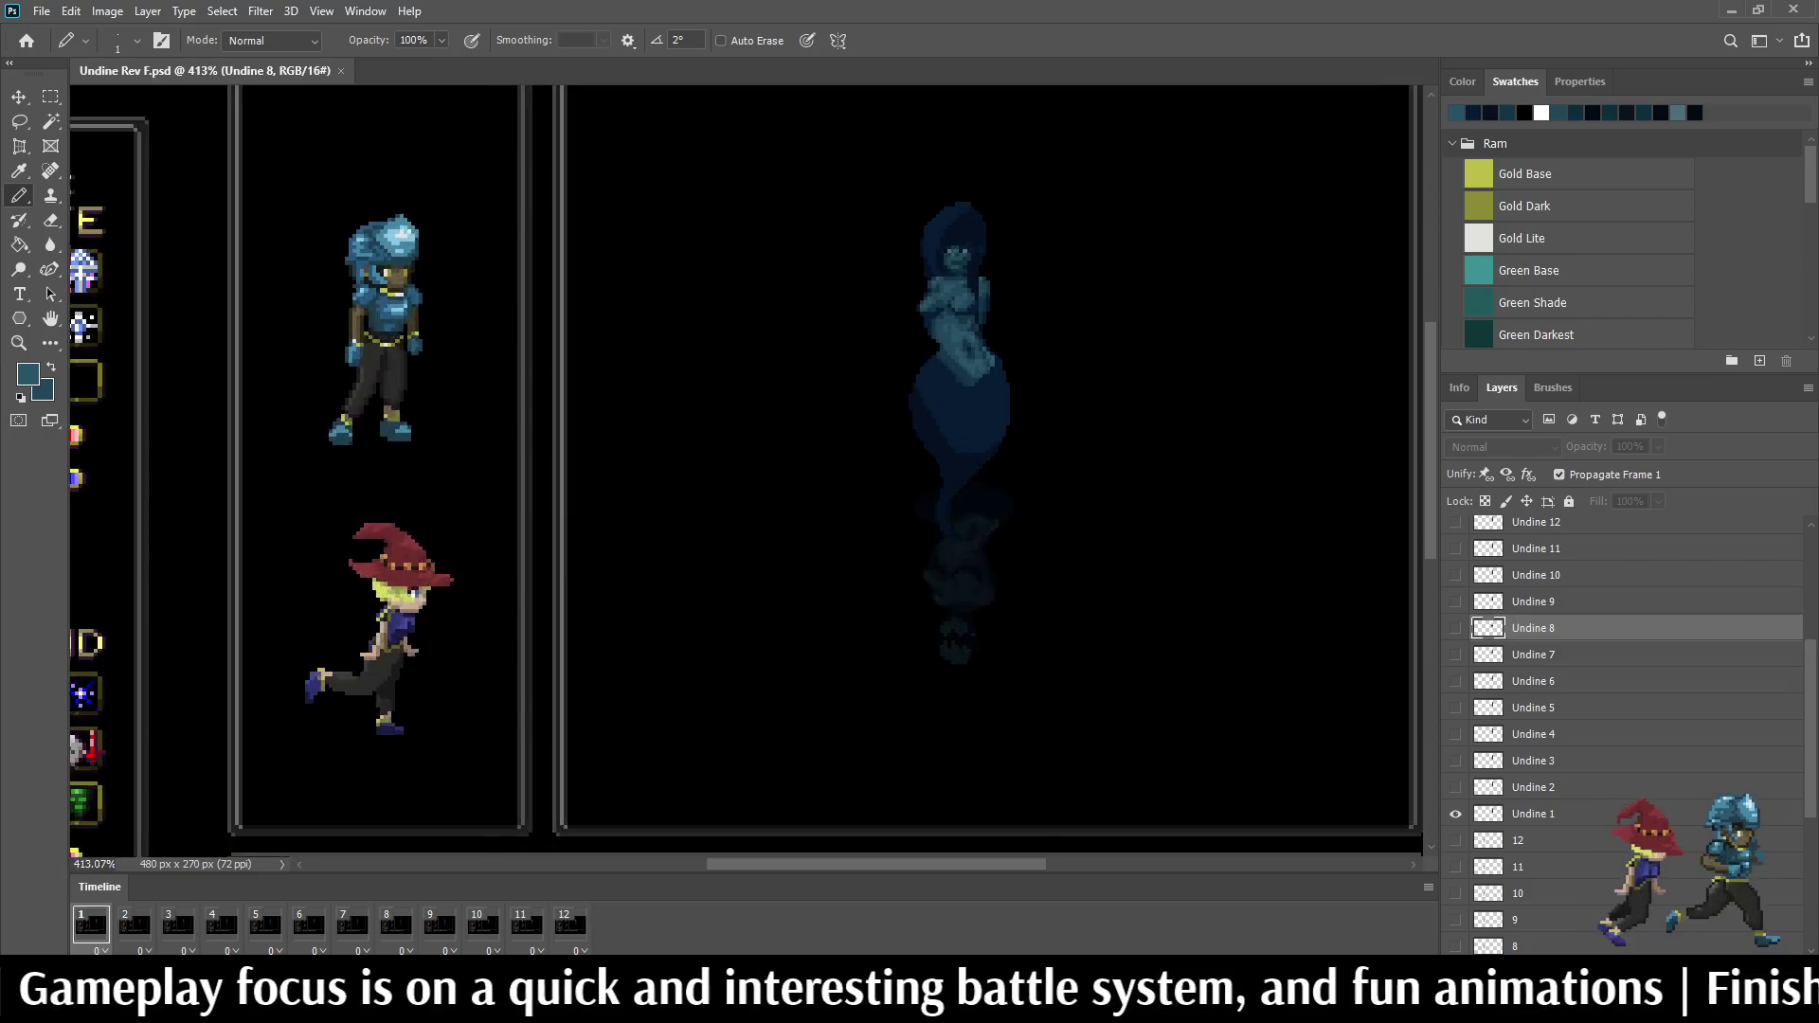
scroll(967, 427, "up", 2)
scroll(966, 426, "up", 1)
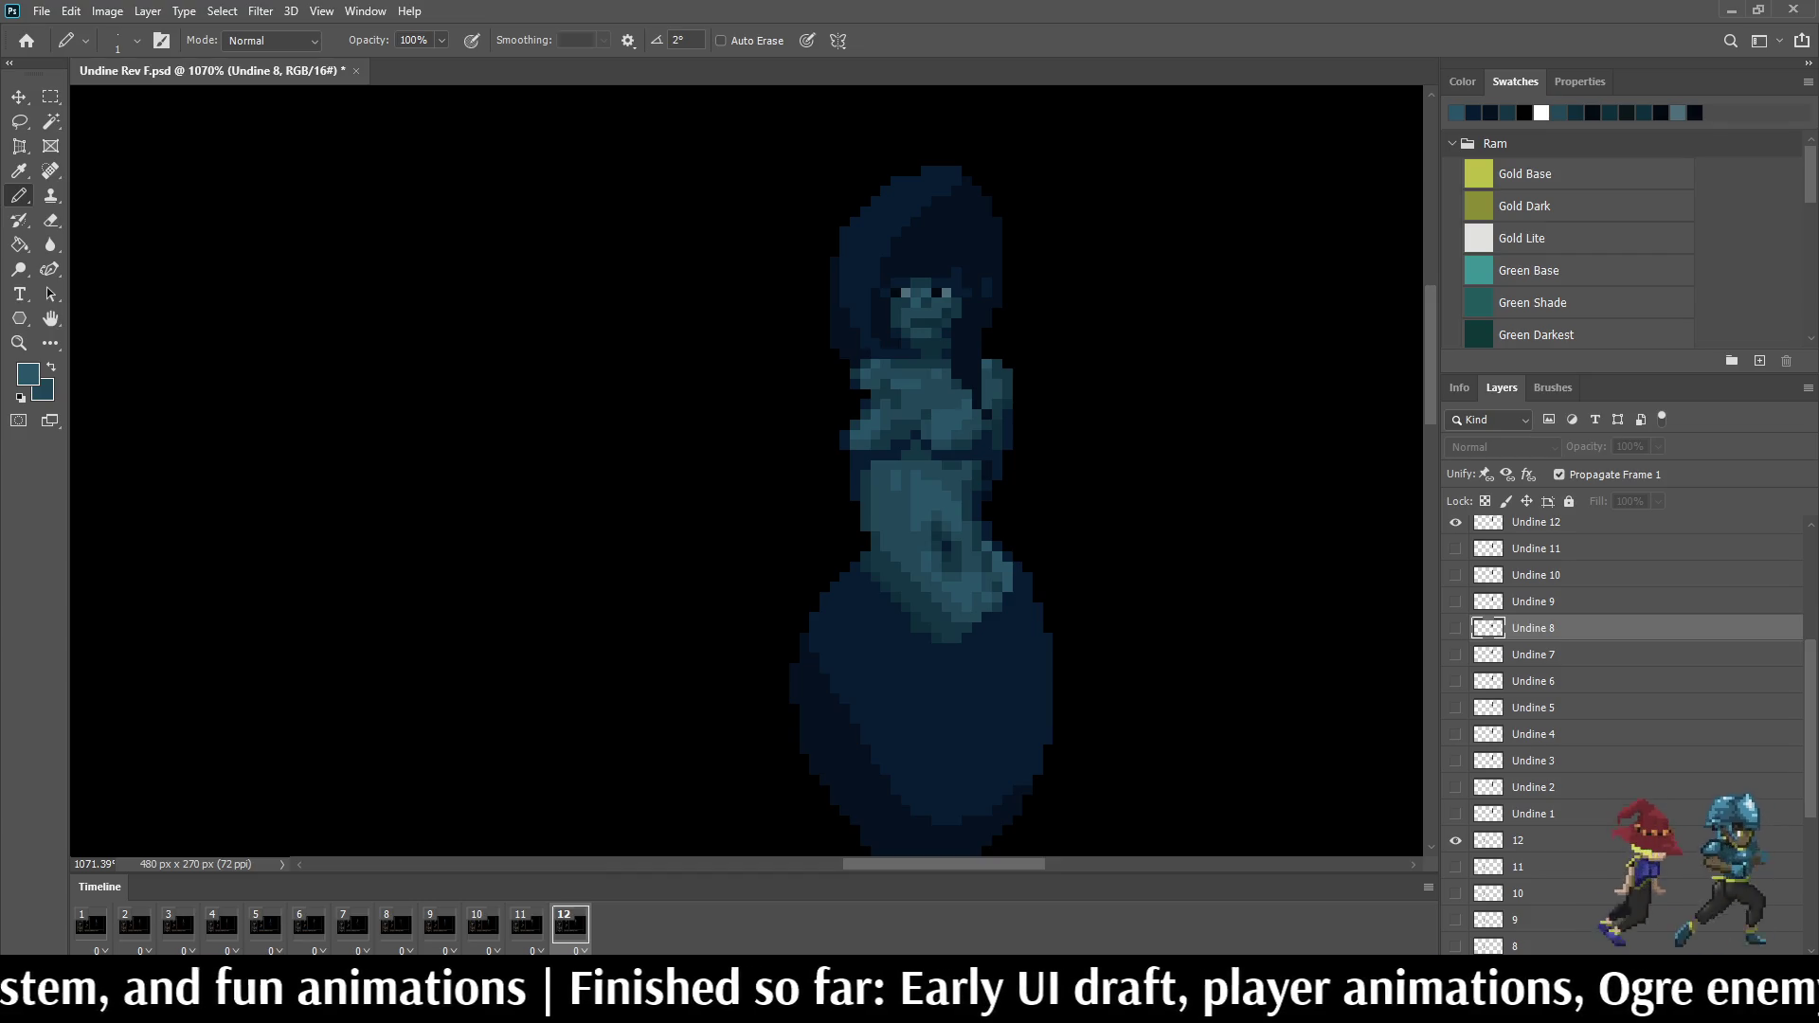
Step: Stop playback on frame 12 with the Undine 12 layer active for editing
key("space")
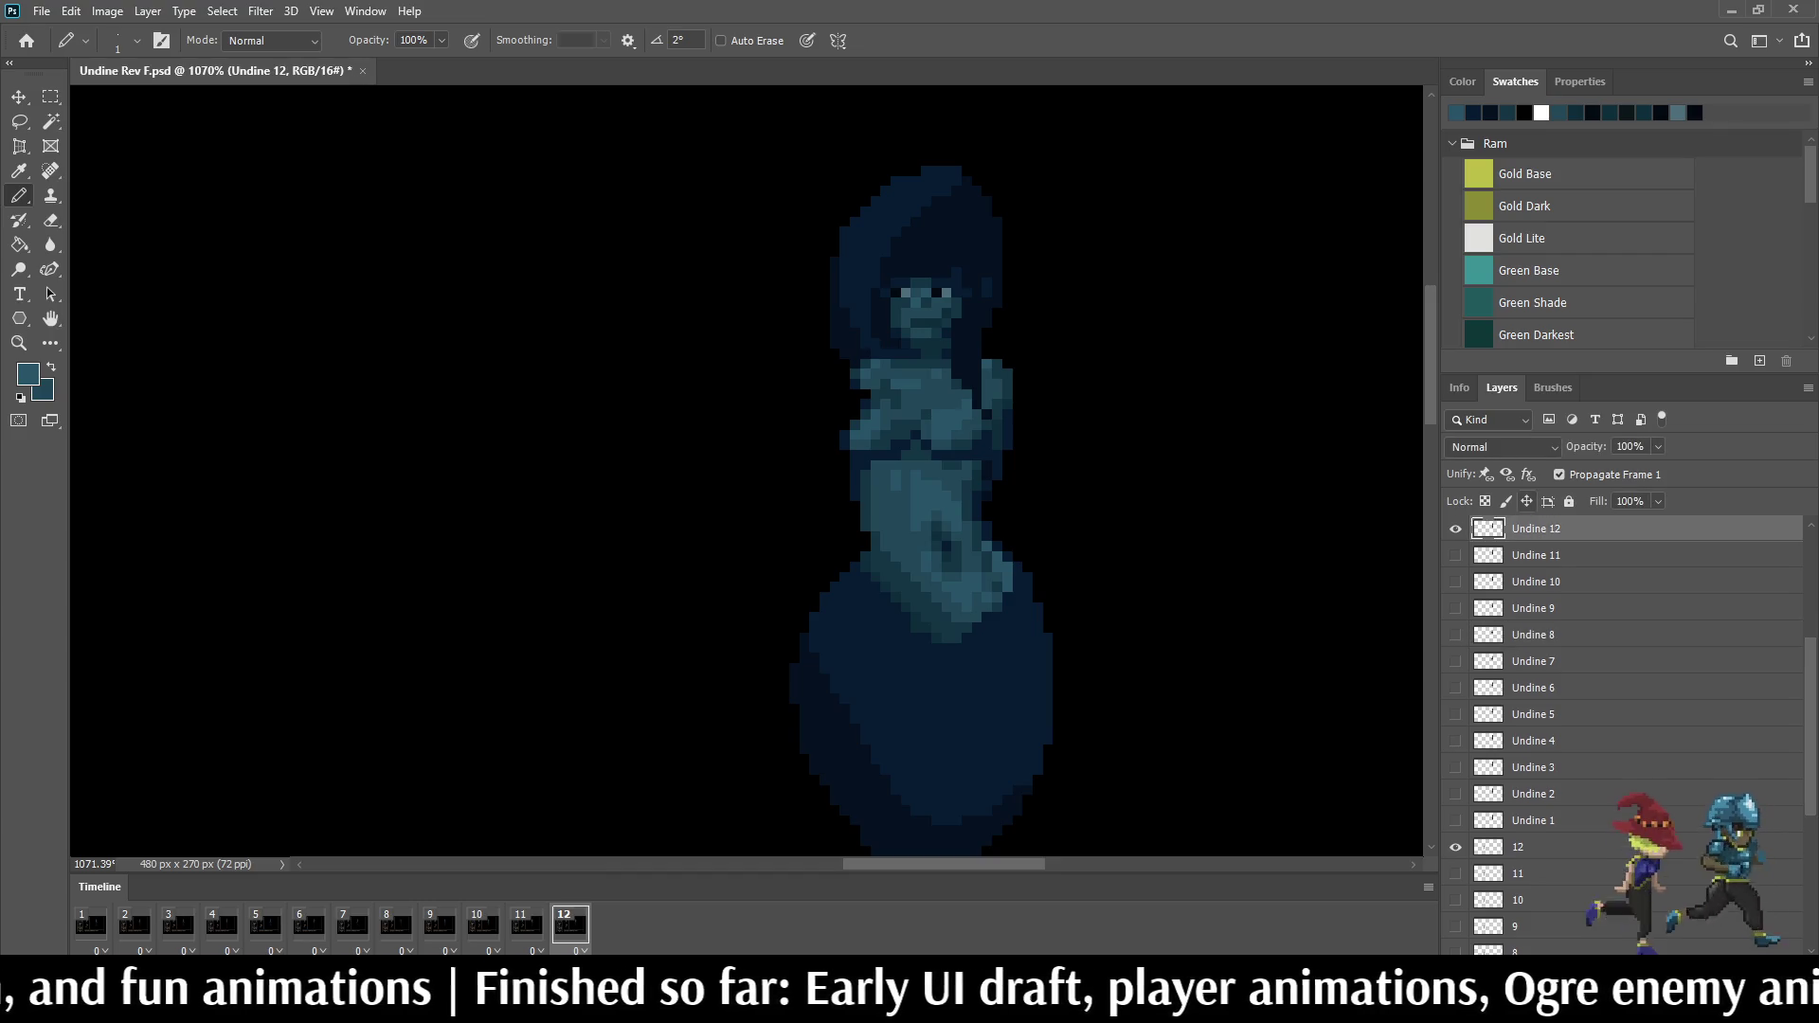
Step: Lasso frame 12's left hair strand, shift it rightward, deselect and play the loop from frame 1
key("l")
scroll(871, 226, "up", 3)
scroll(871, 227, "up", 3)
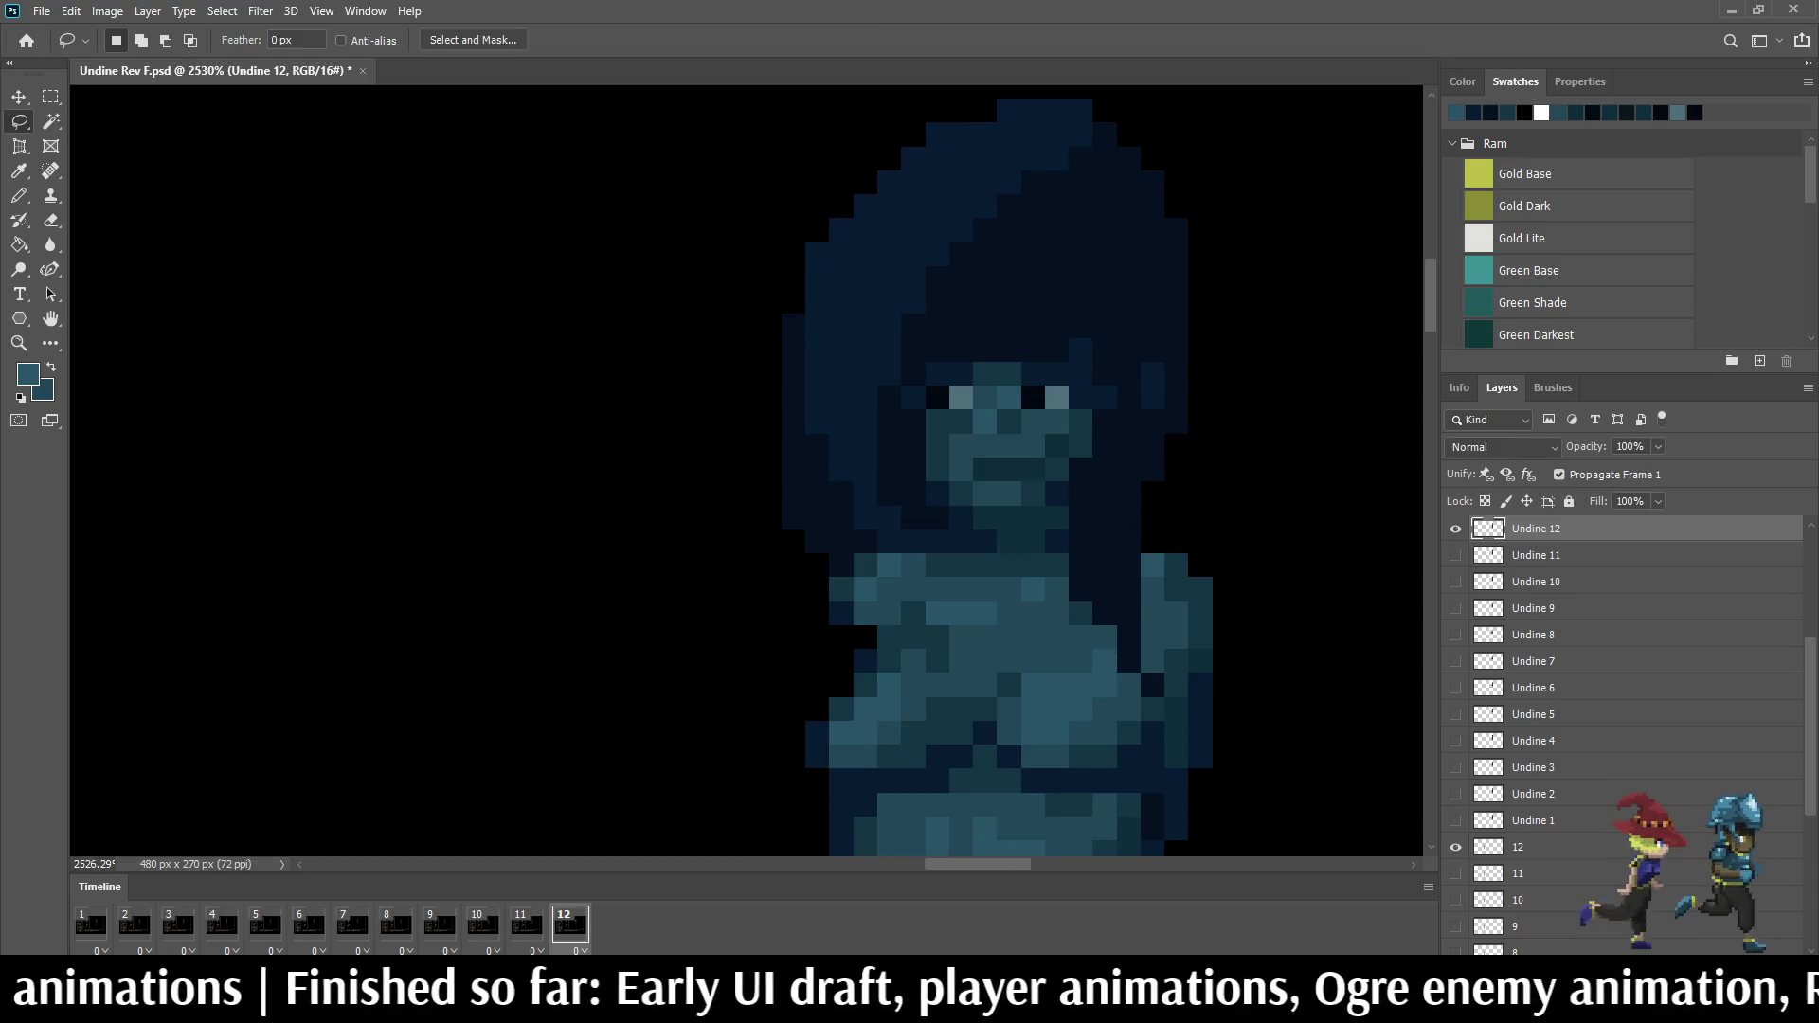
key("Left")
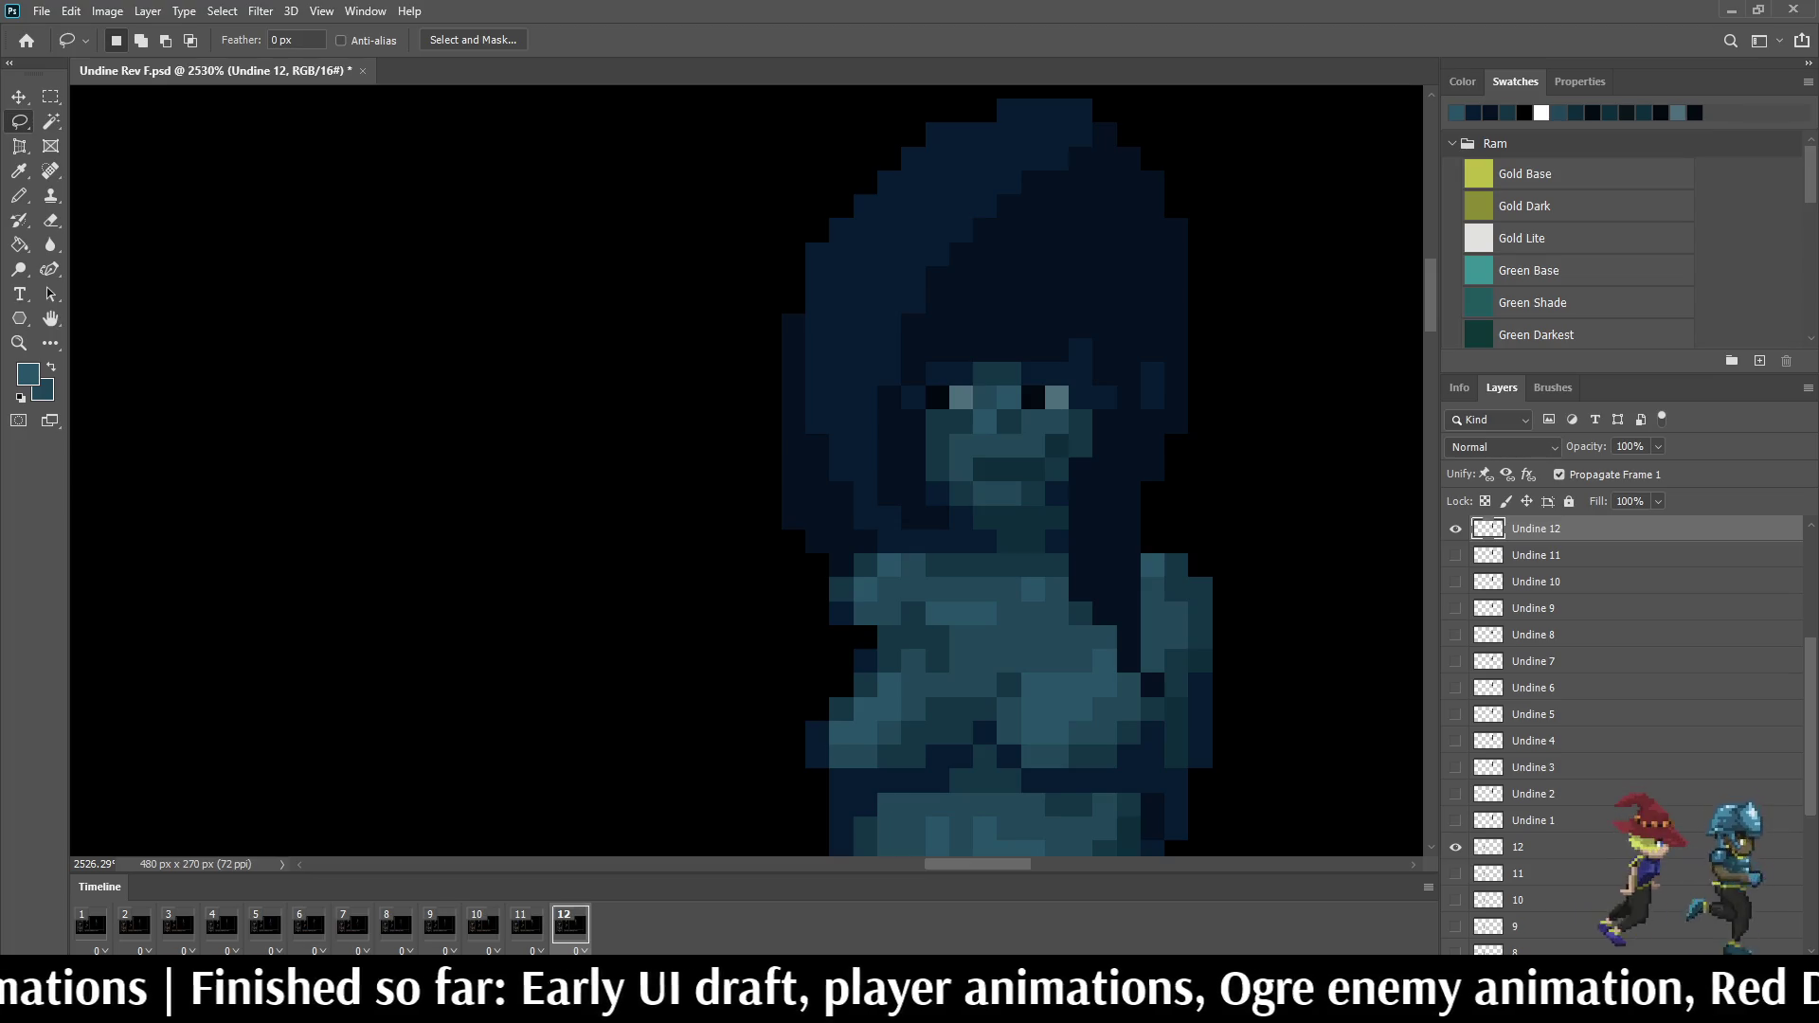
mouse_move(776, 226)
left_mouse_down()
mouse_move(830, 185)
mouse_move(873, 224)
mouse_move(884, 316)
left_mouse_up()
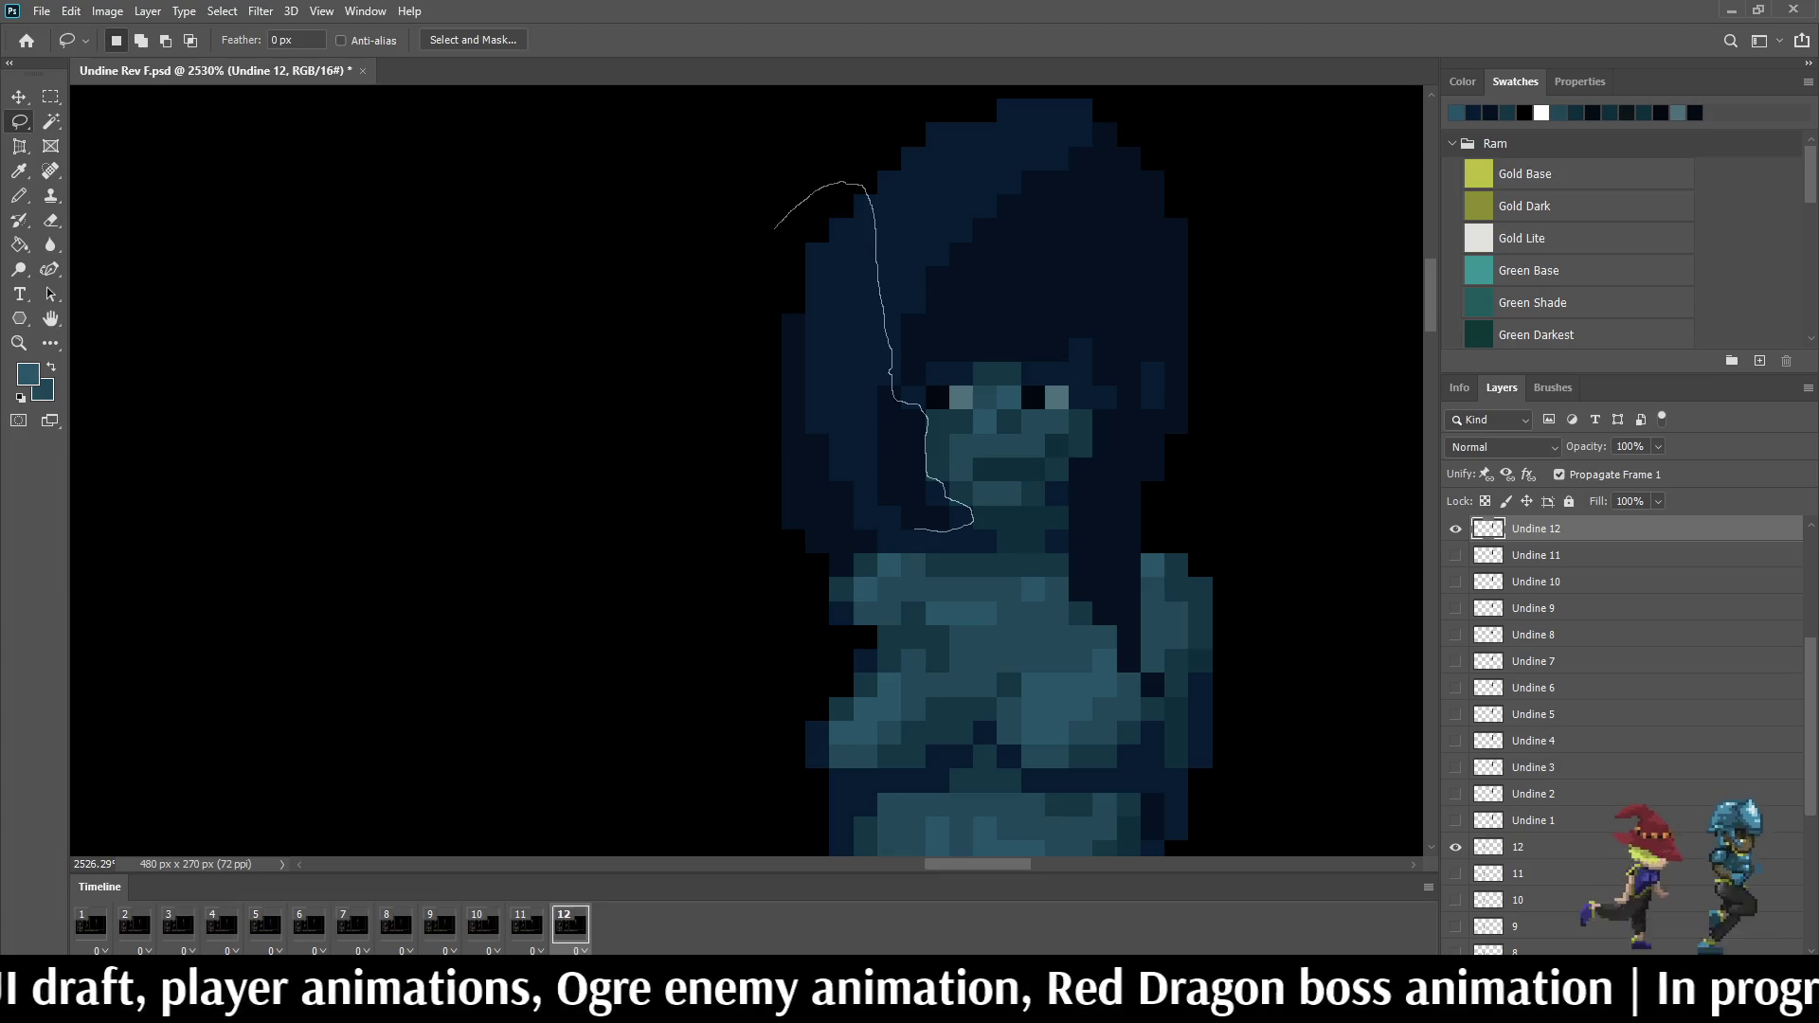
mouse_move(878, 529)
left_mouse_down()
mouse_move(808, 531)
mouse_move(750, 469)
mouse_move(779, 216)
left_mouse_up()
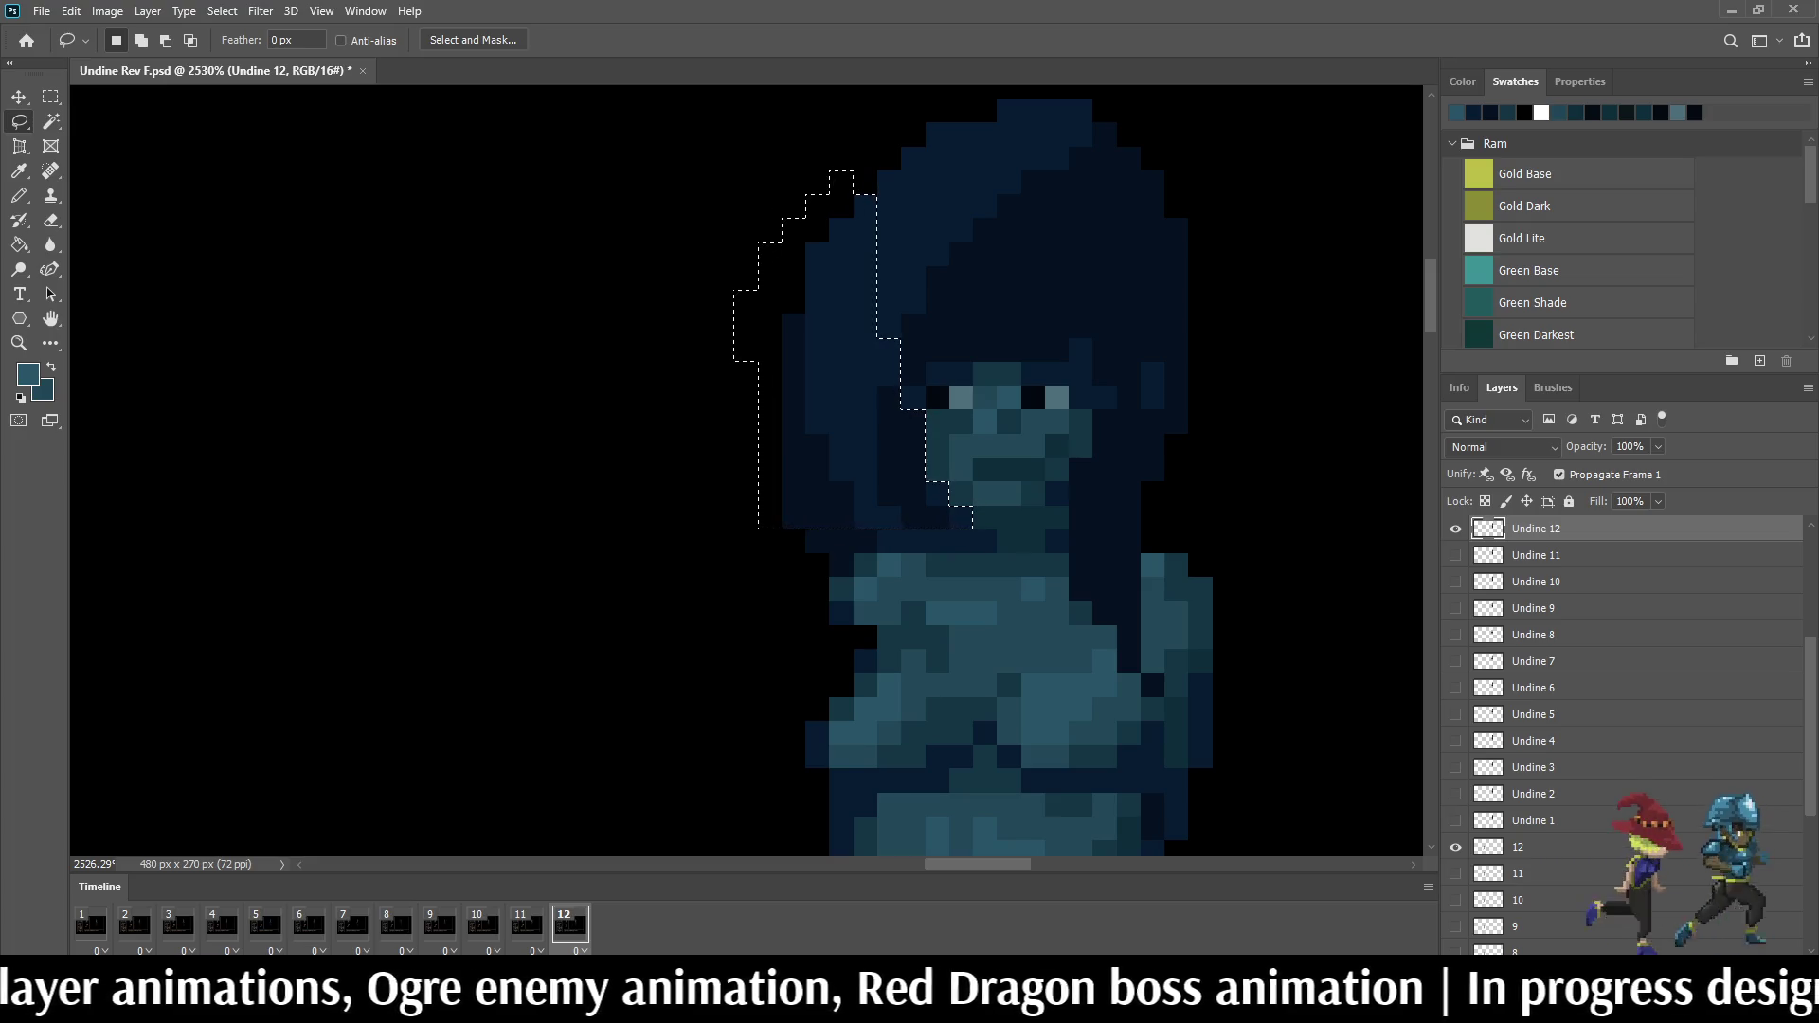
key("ctrl+t")
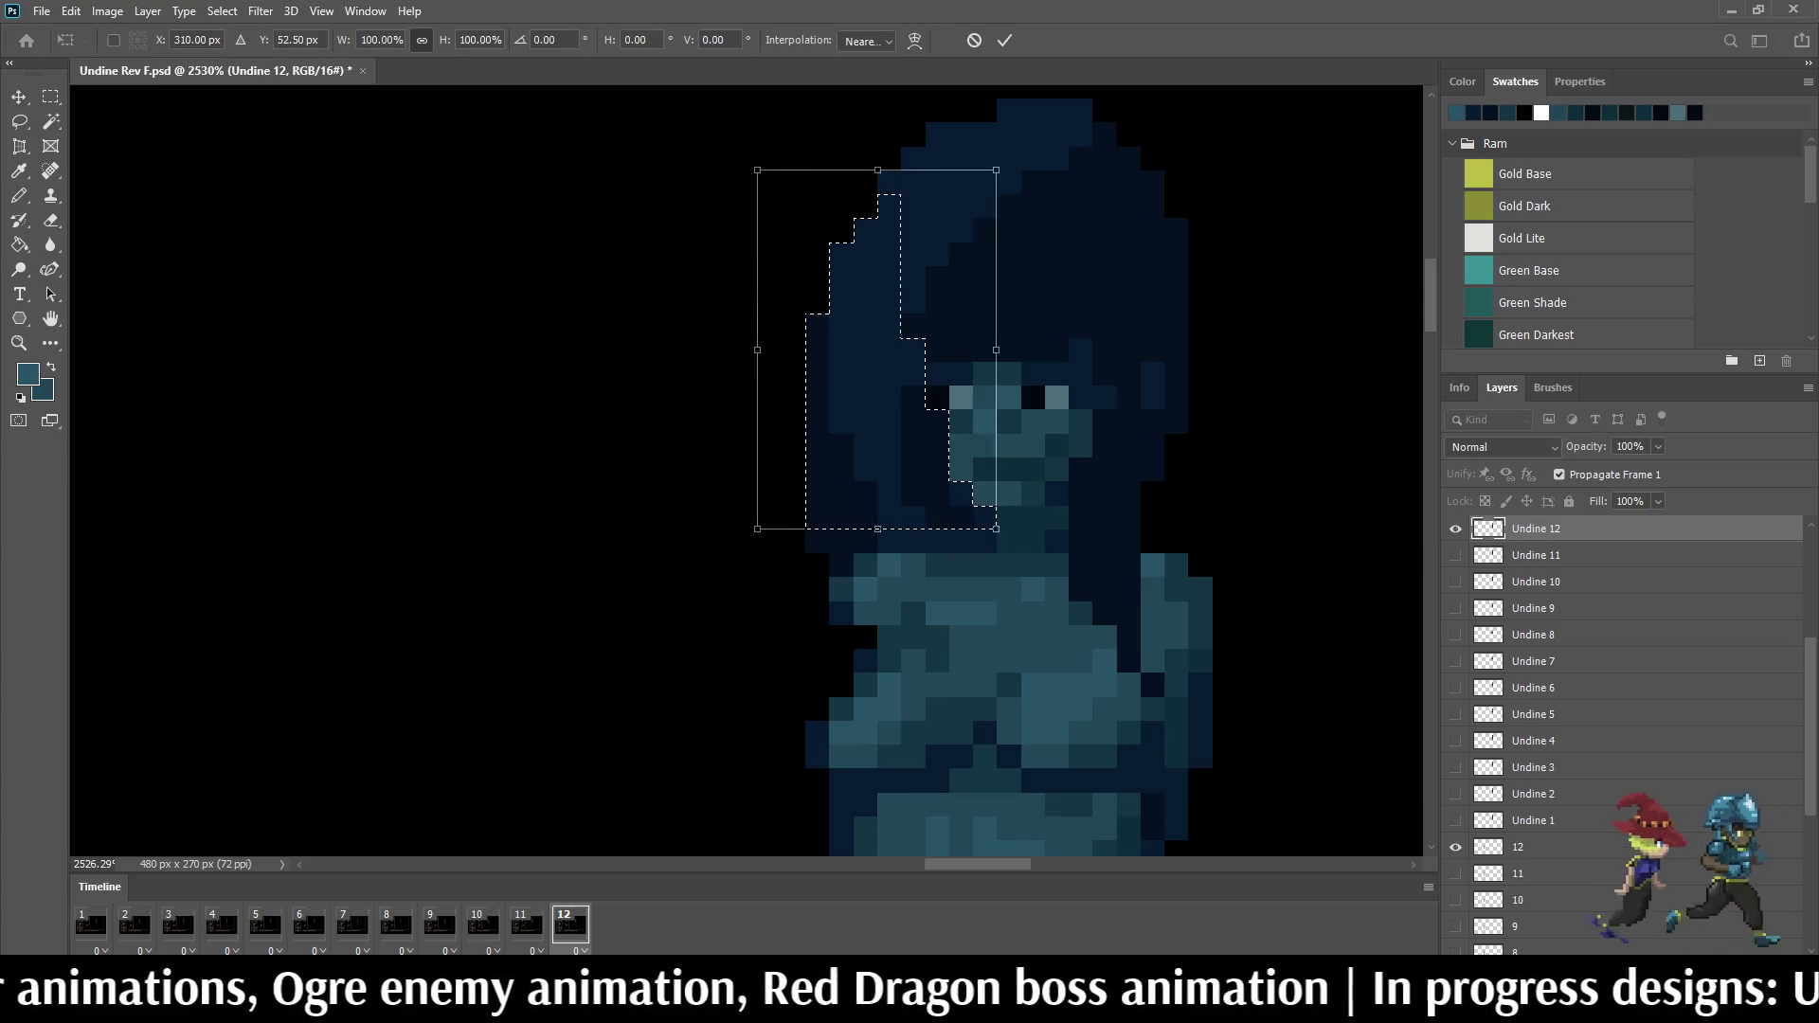
key("Return")
key("ctrl+d")
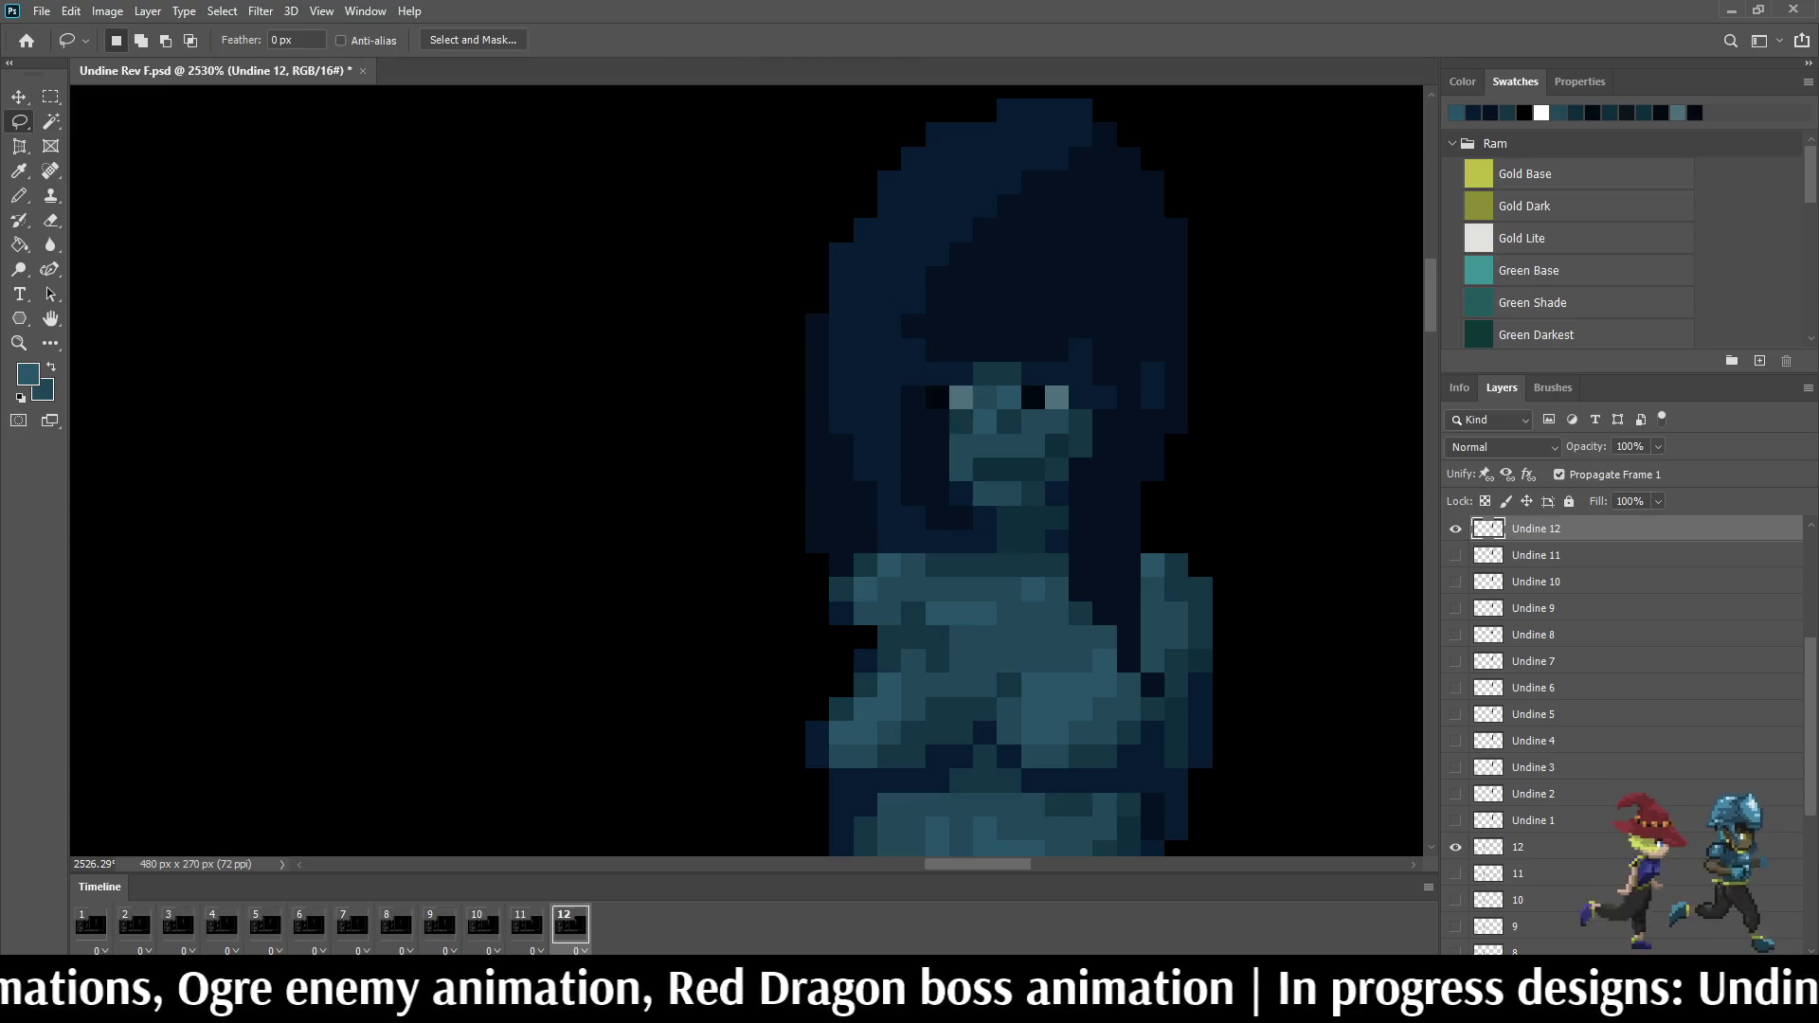
key("space")
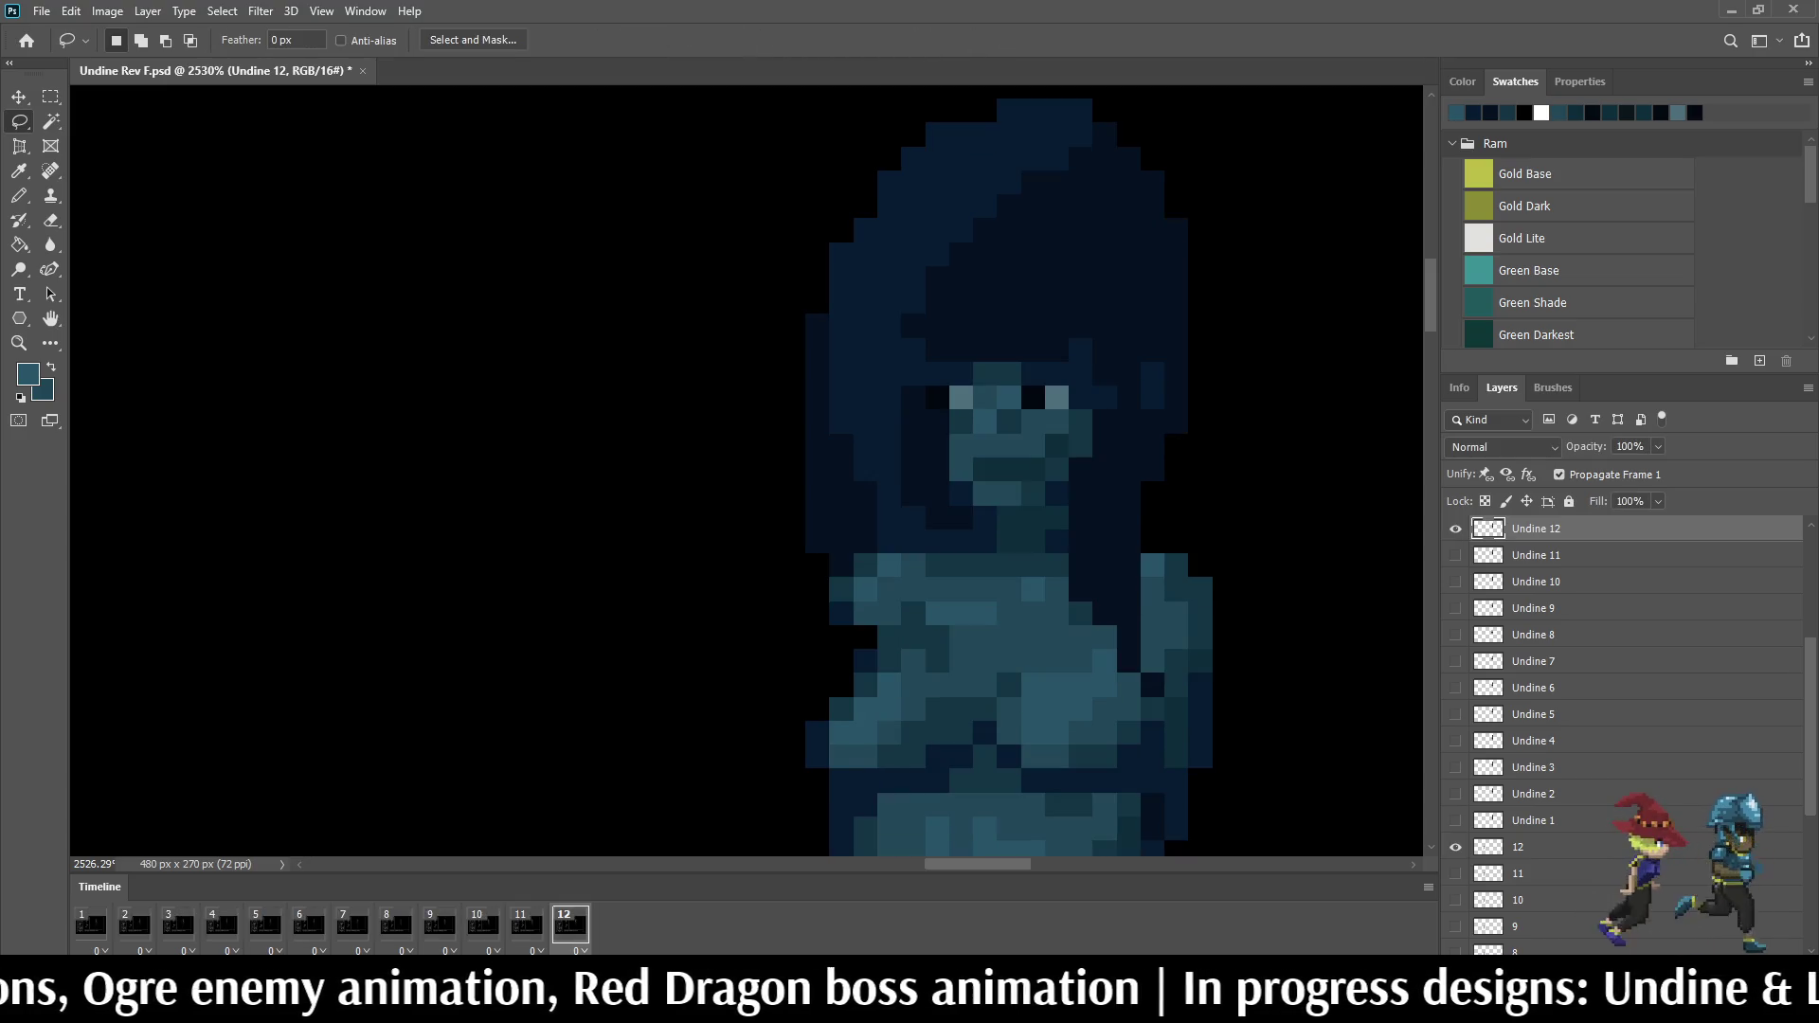
scroll(1108, 242, "down", 5)
scroll(1108, 242, "down", 4)
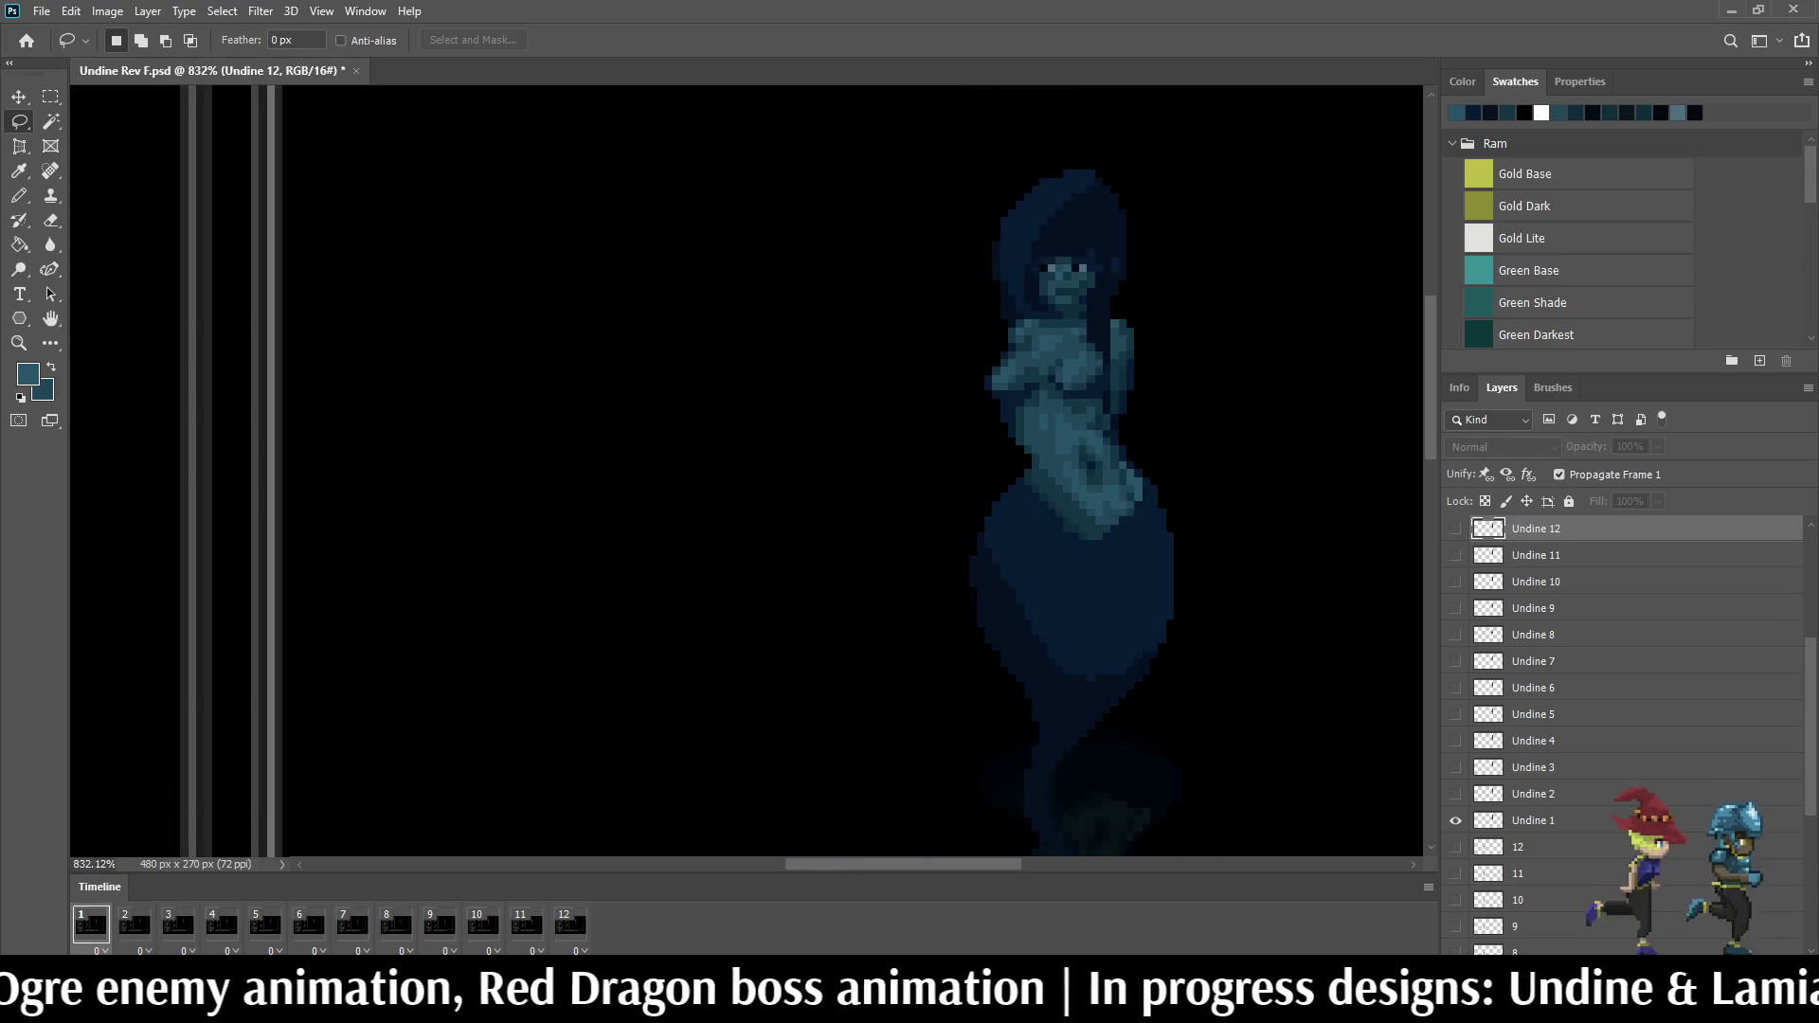
scroll(1109, 242, "down", 2)
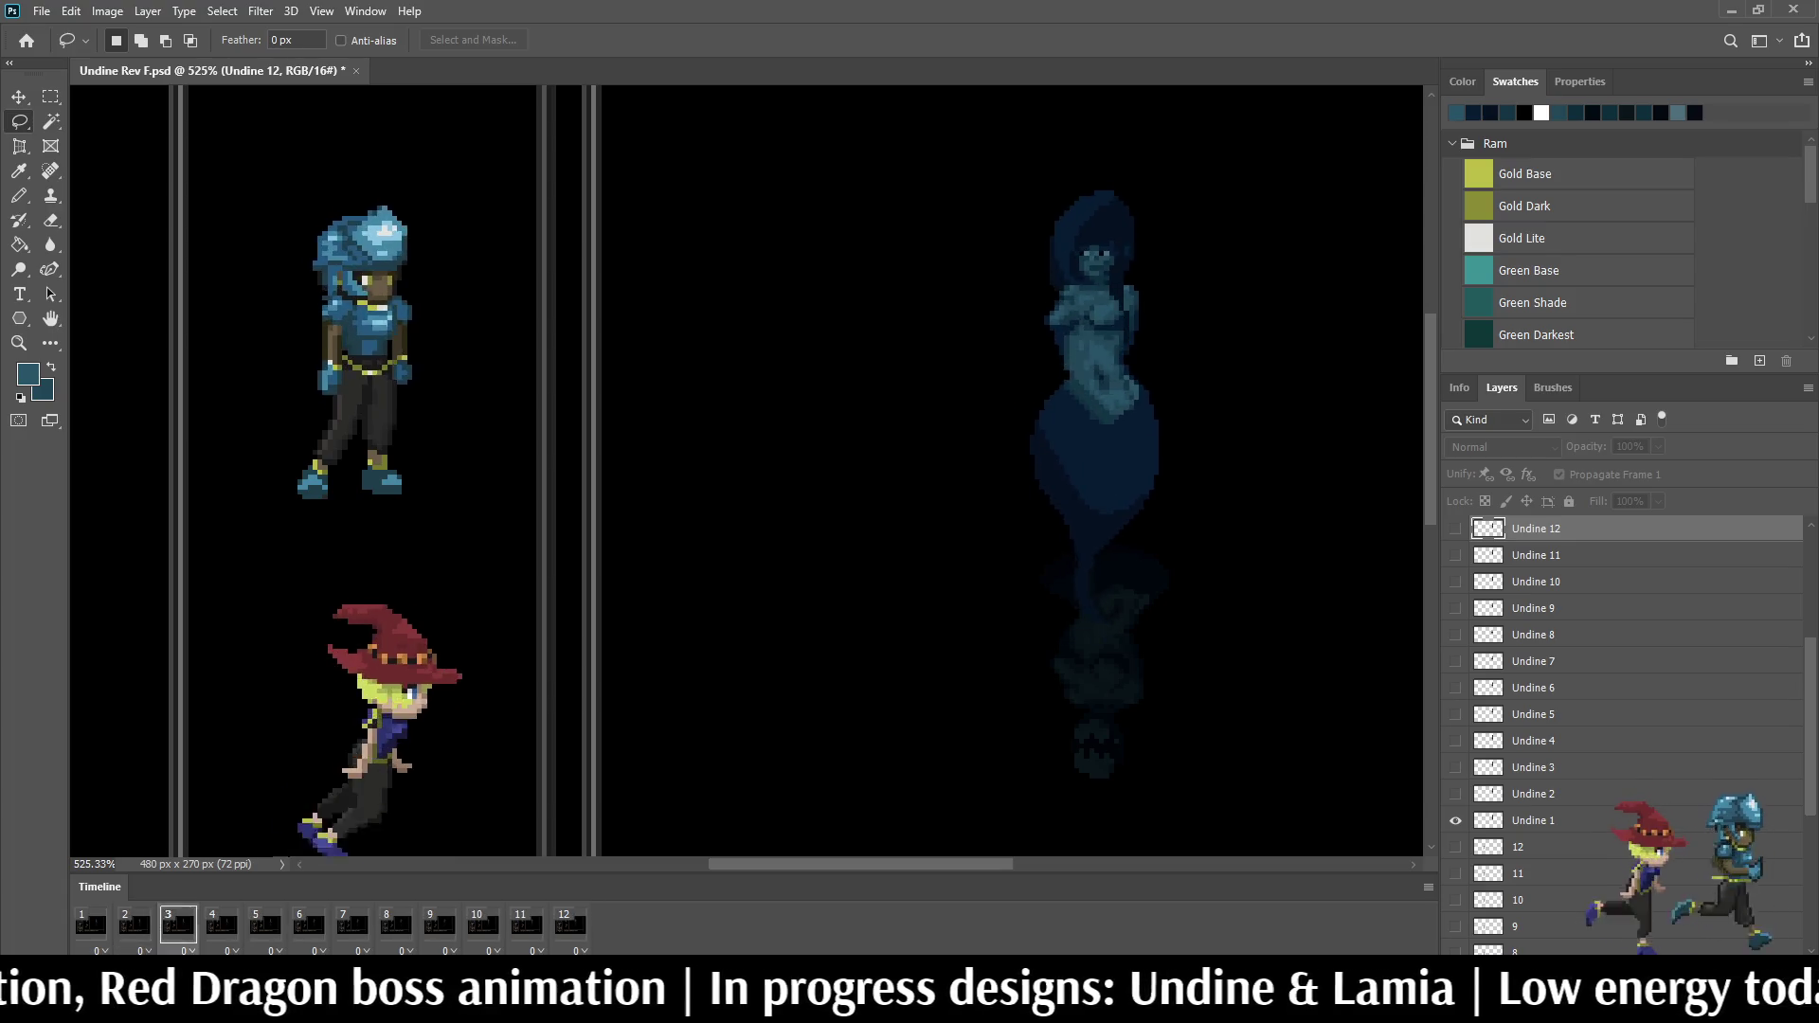
scroll(1190, 234, "down", 3)
scroll(1168, 214, "up", 2)
scroll(1168, 213, "up", 2)
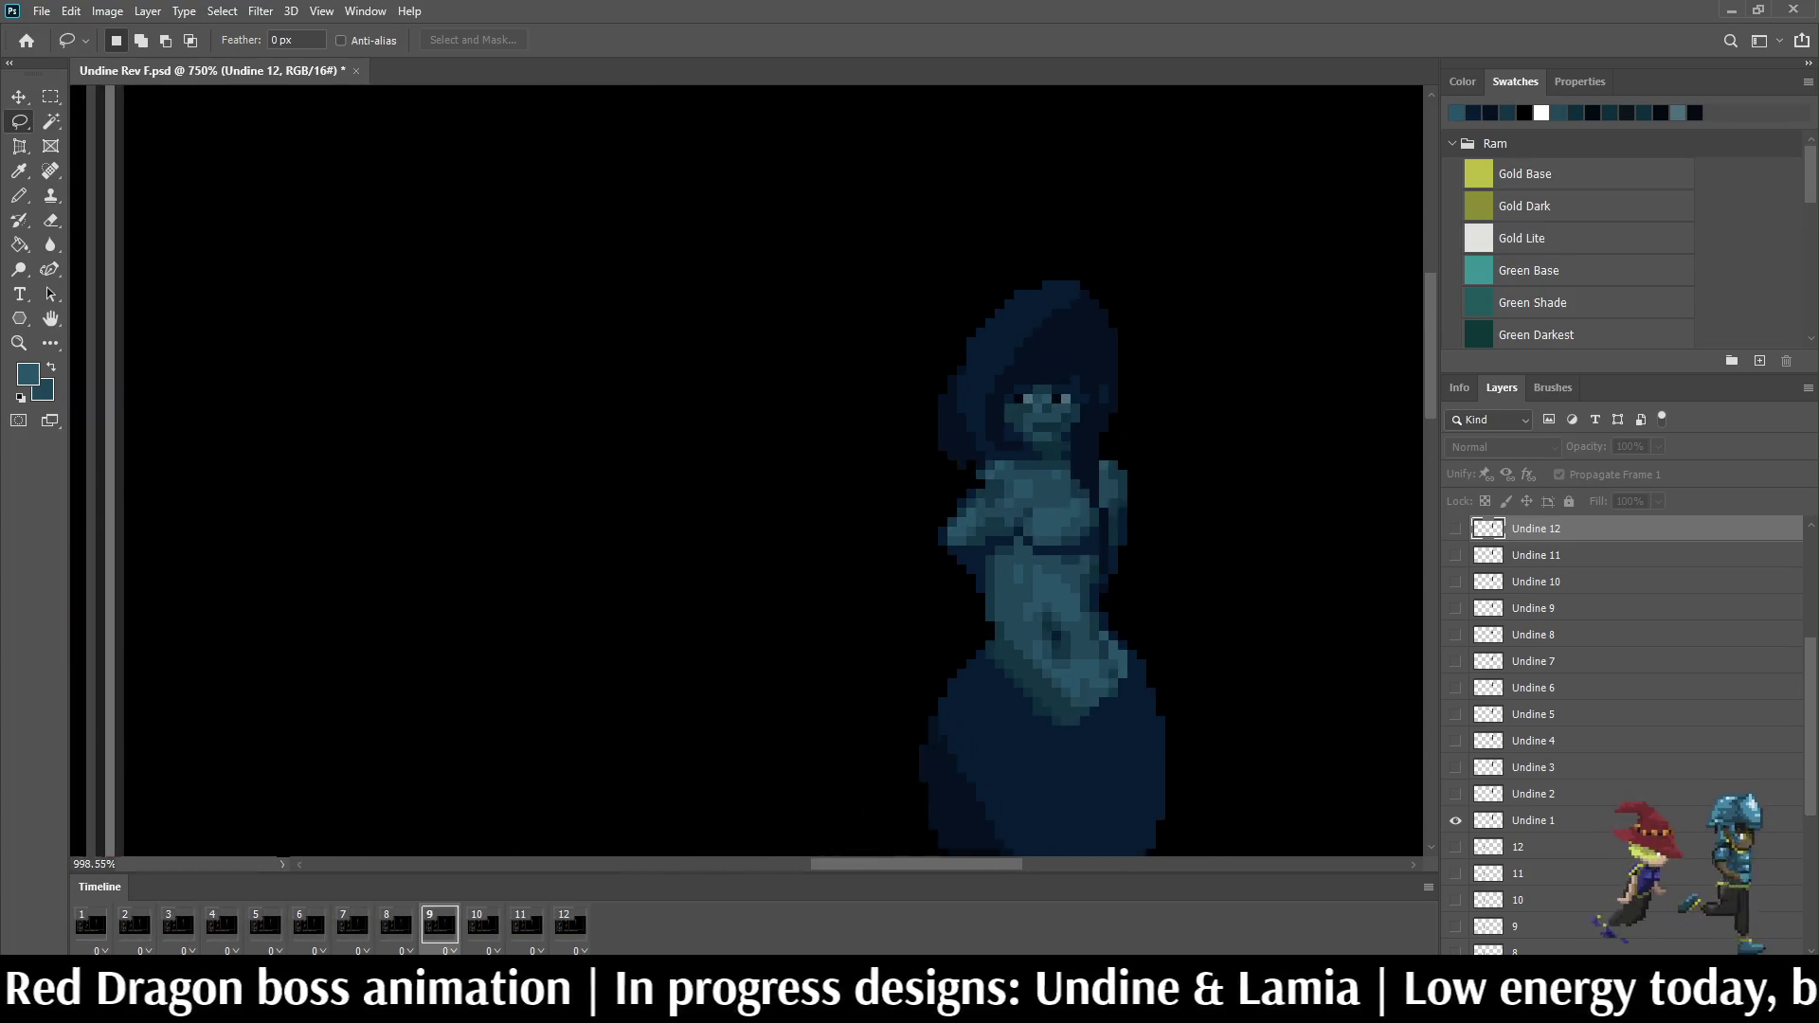
scroll(1168, 214, "up", 1)
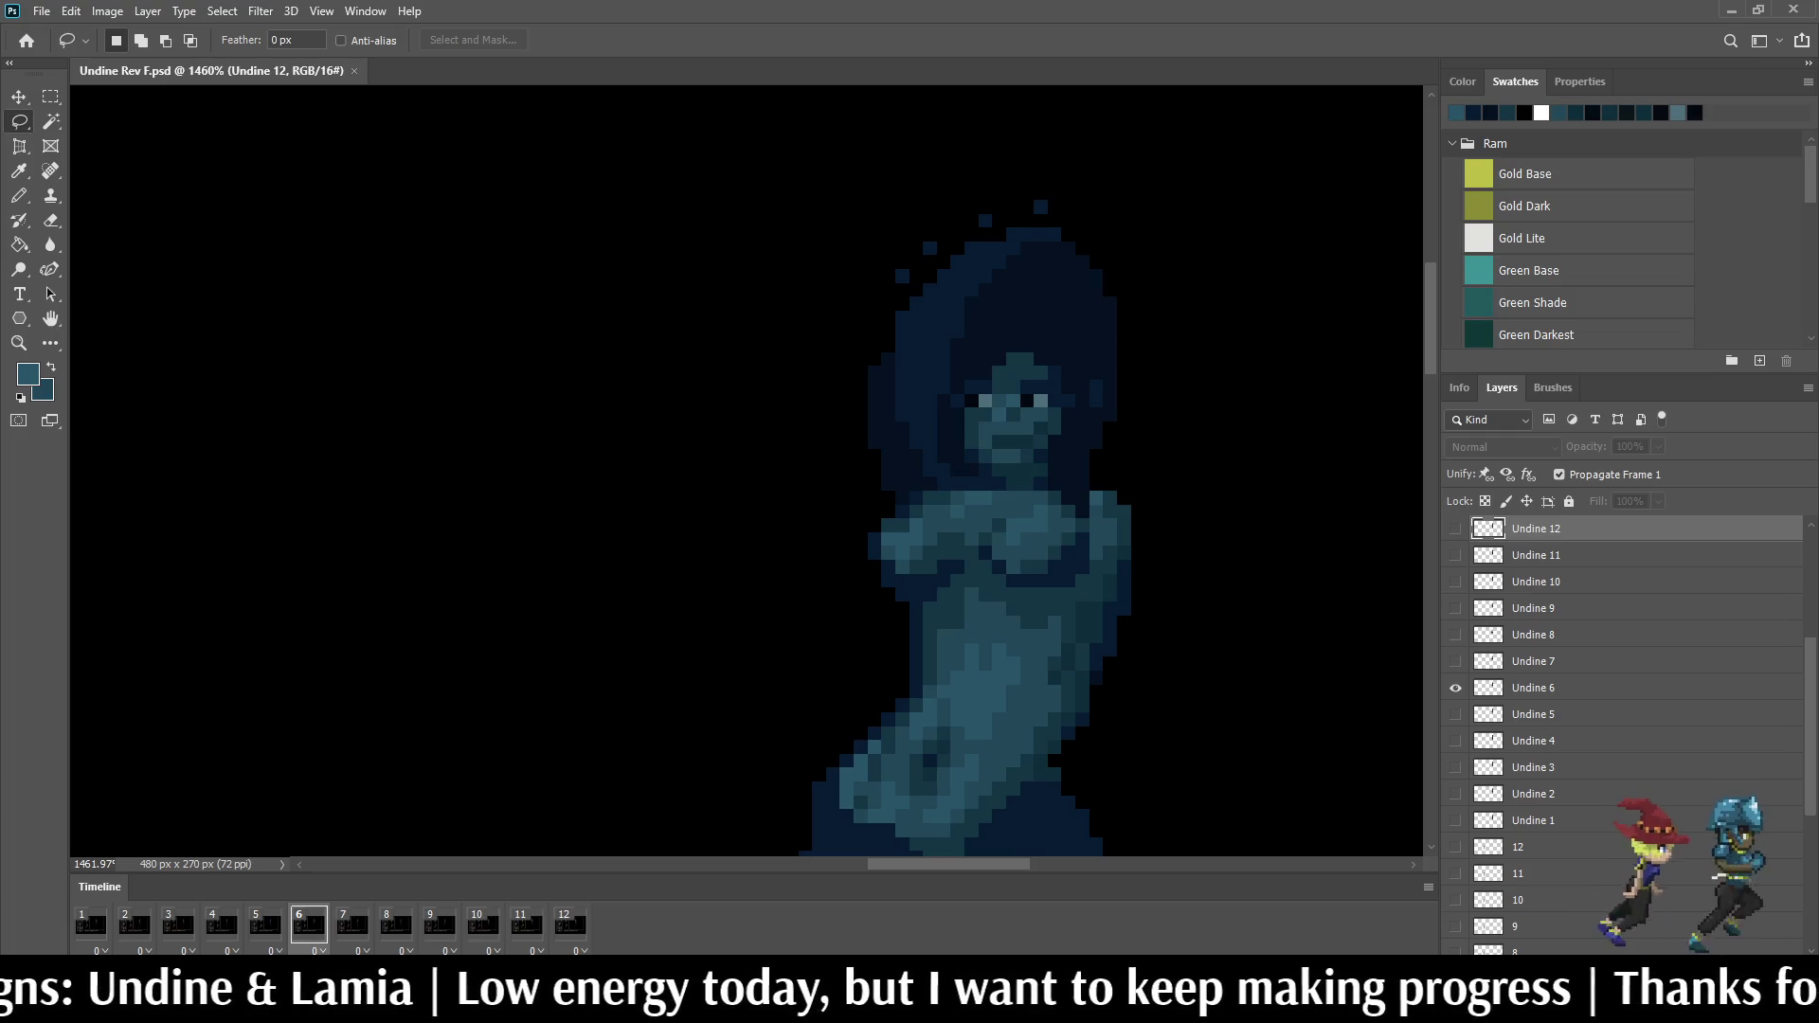
scroll(746, 469, "down", 3)
scroll(746, 469, "down", 2)
scroll(746, 469, "down", 2)
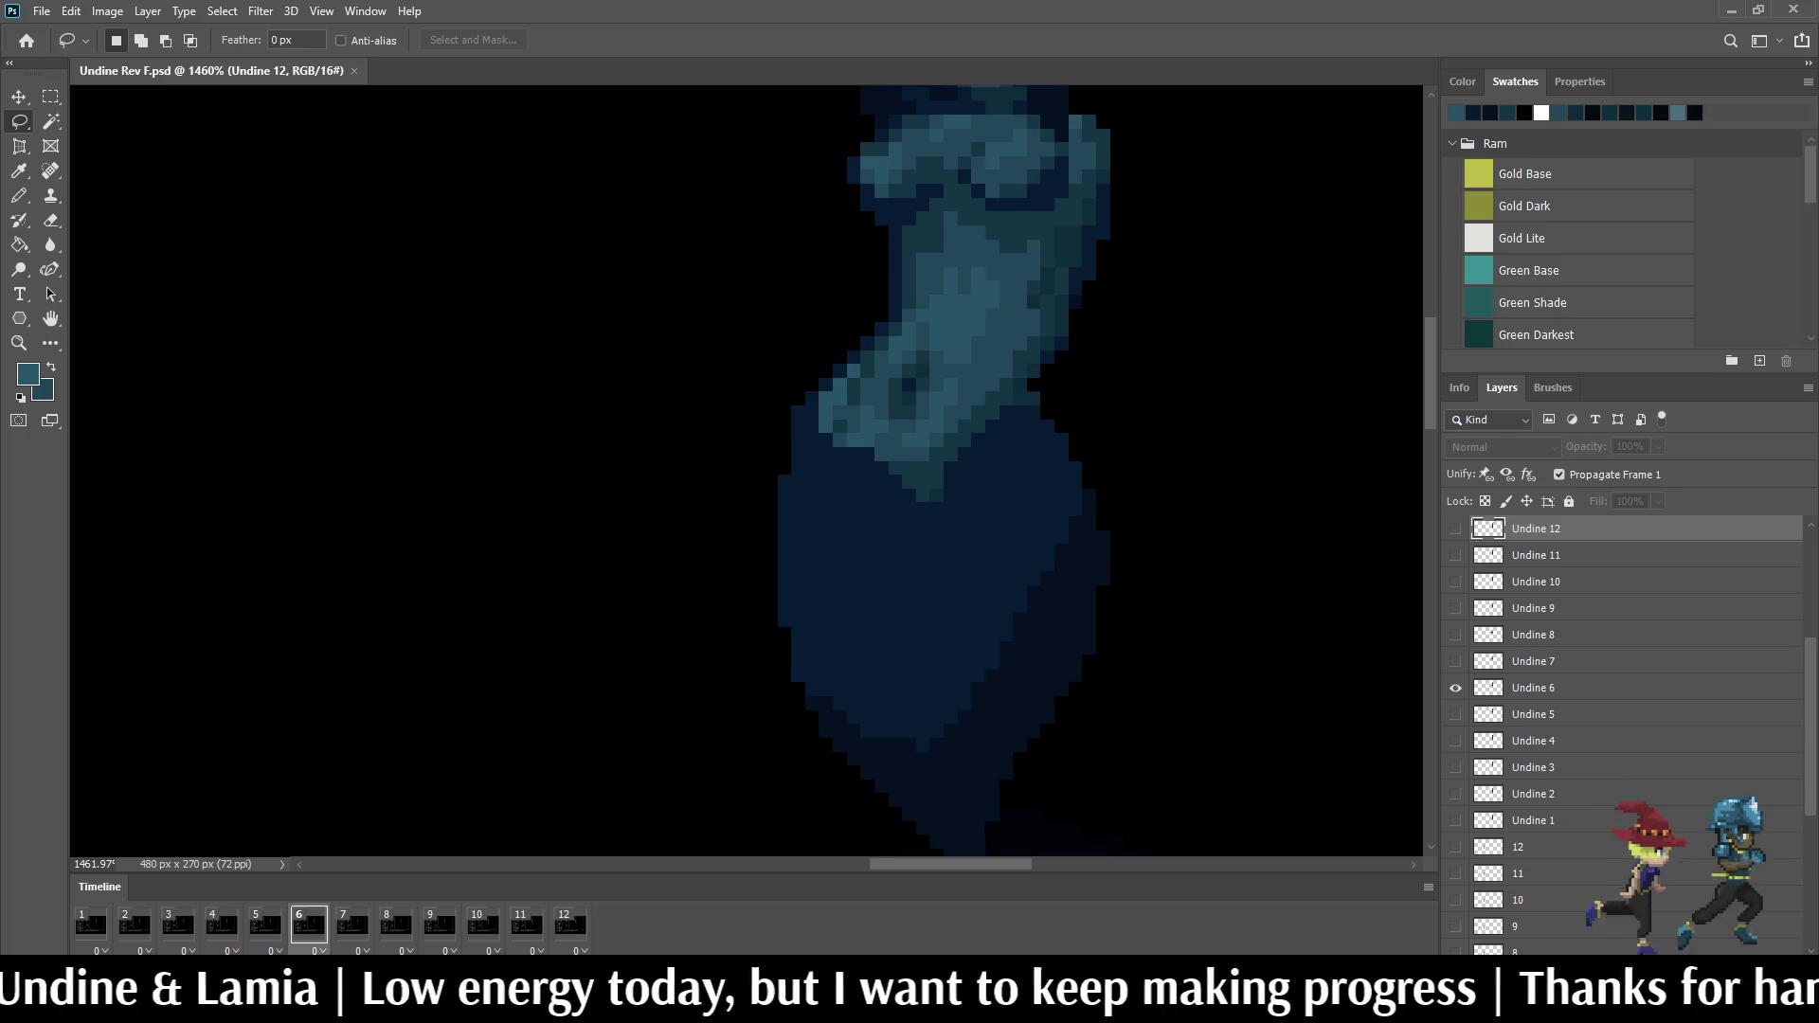
scroll(747, 469, "down", 2)
scroll(747, 468, "down", 2)
scroll(746, 469, "down", 1)
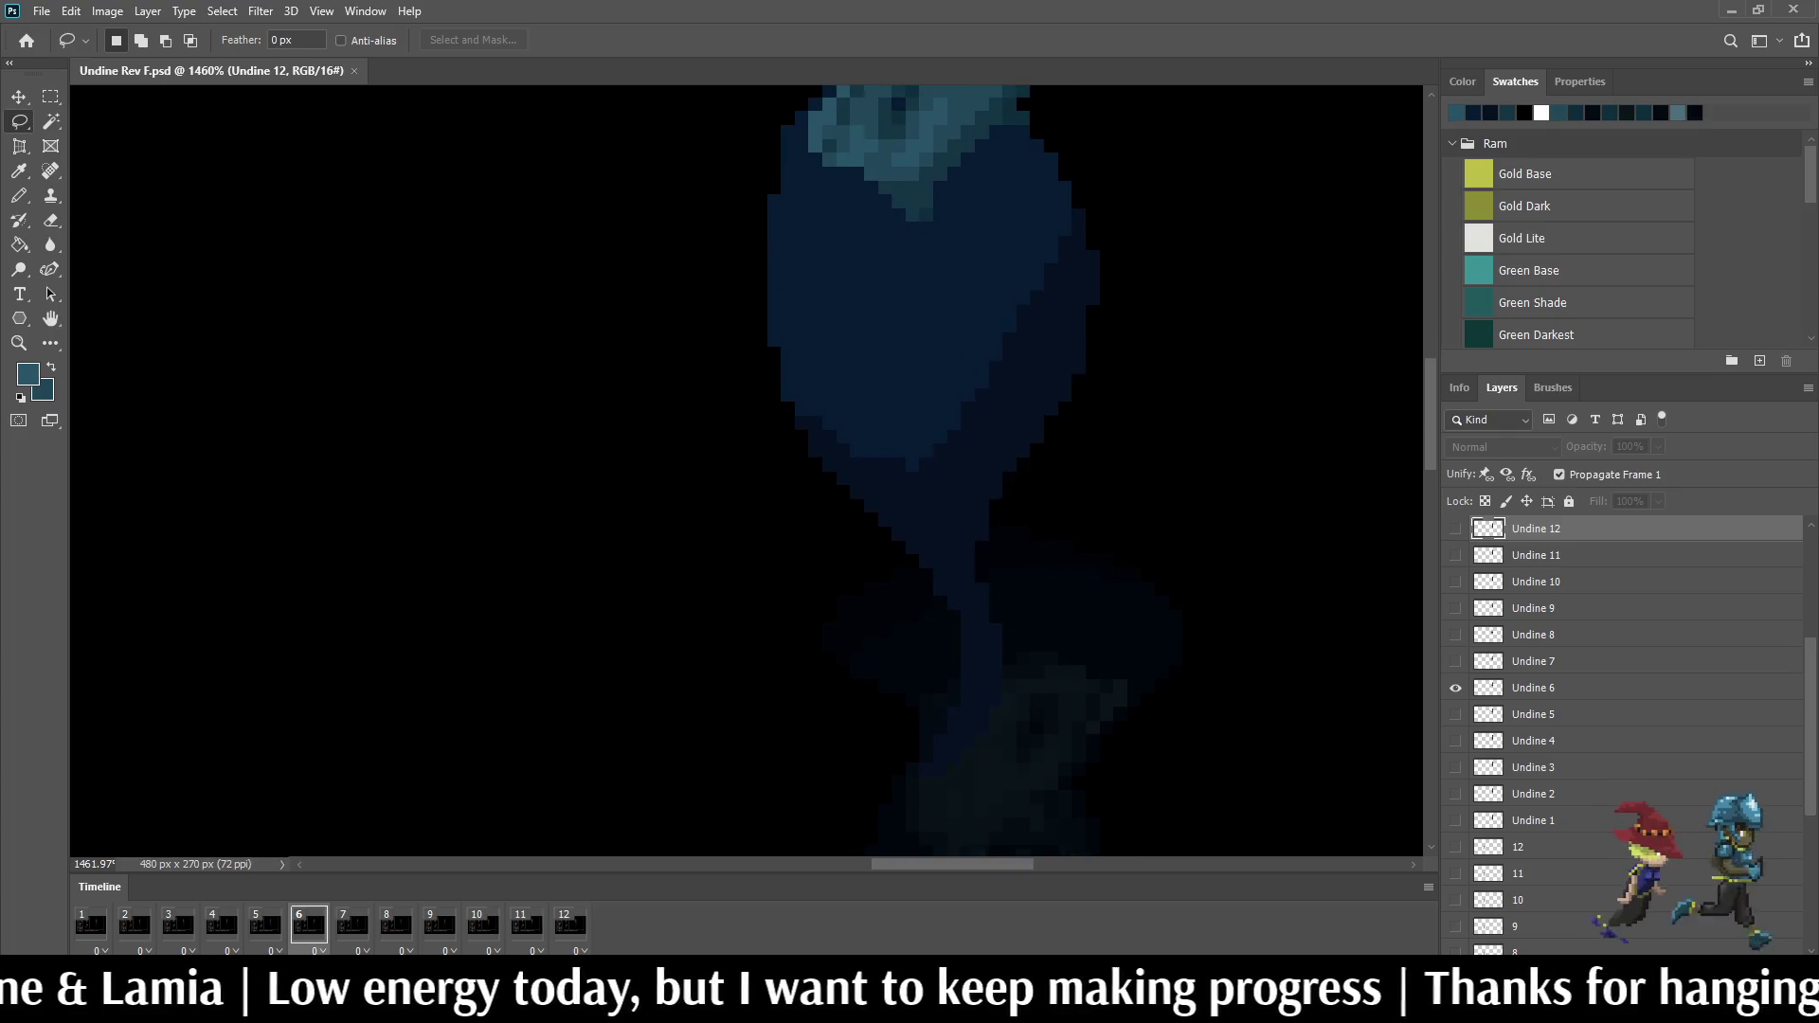
scroll(746, 470, "down", 2)
scroll(745, 469, "down", 1)
scroll(747, 470, "down", 2)
scroll(746, 470, "down", 1)
scroll(746, 470, "down", 1)
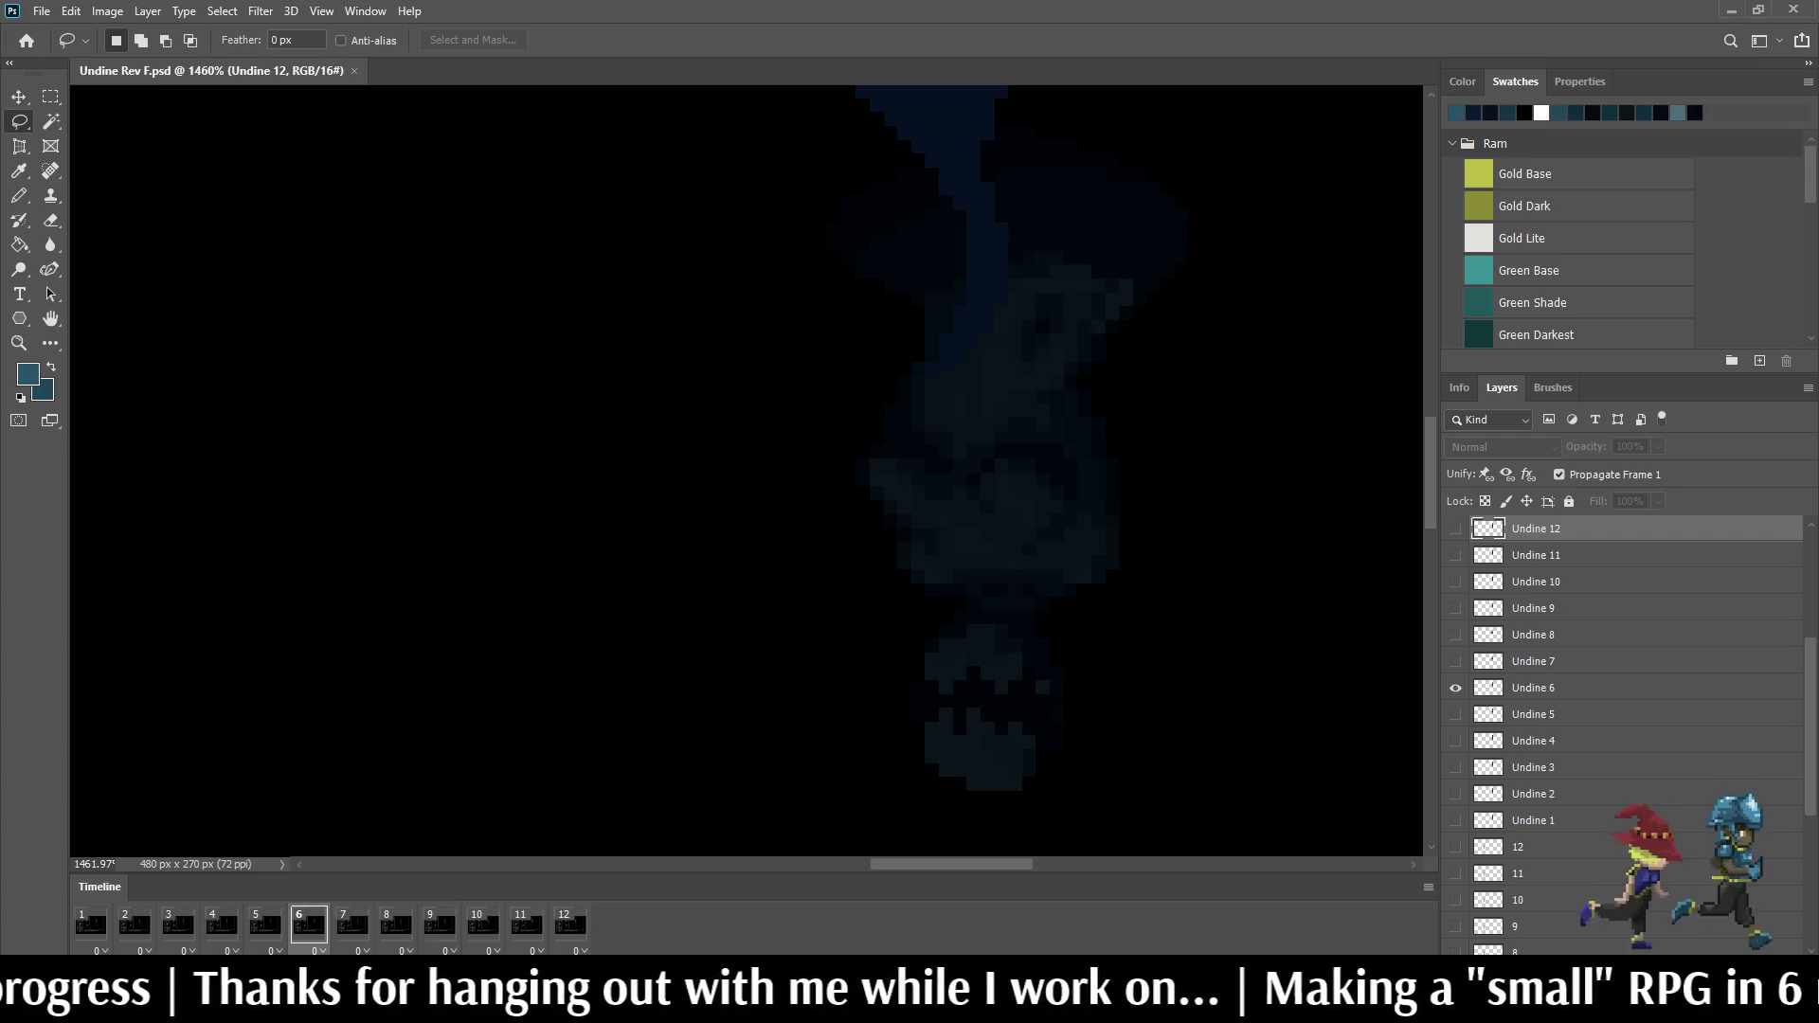
scroll(952, 470, "down", 3)
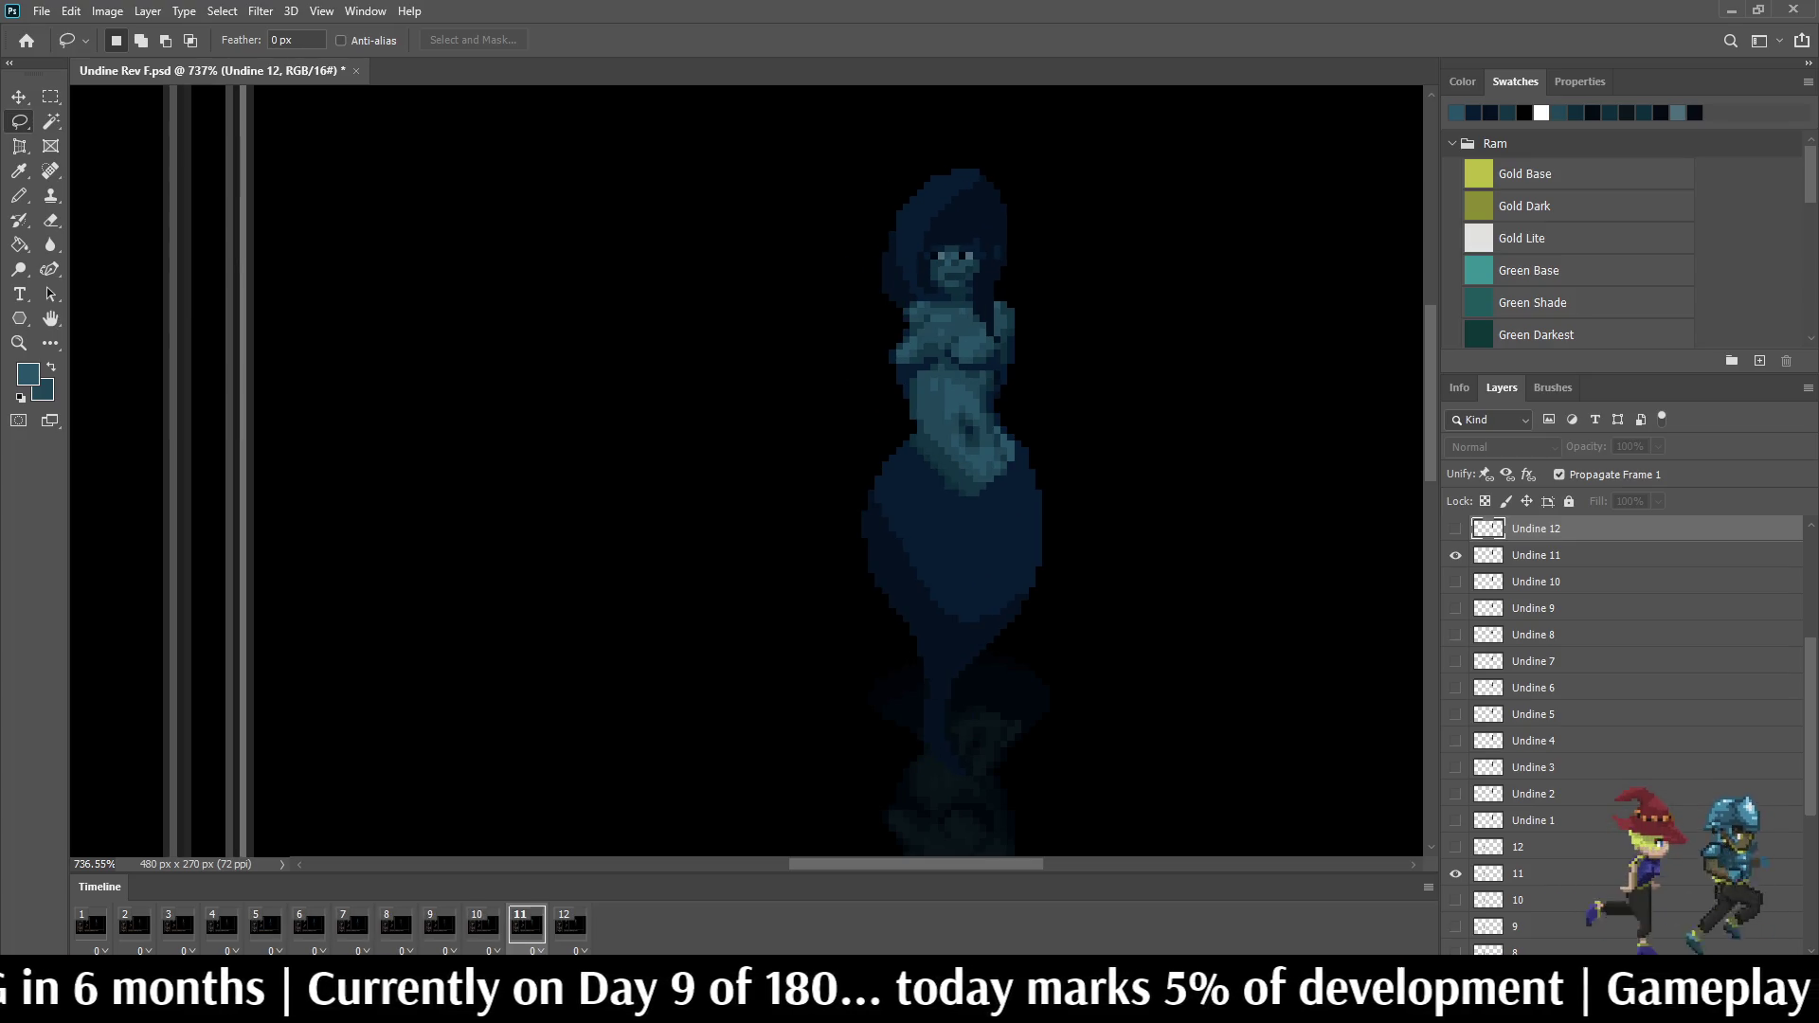
Step: Stop on frame 11, sample the dark hair colour and pencil two stray pixels beside the hair
key("space")
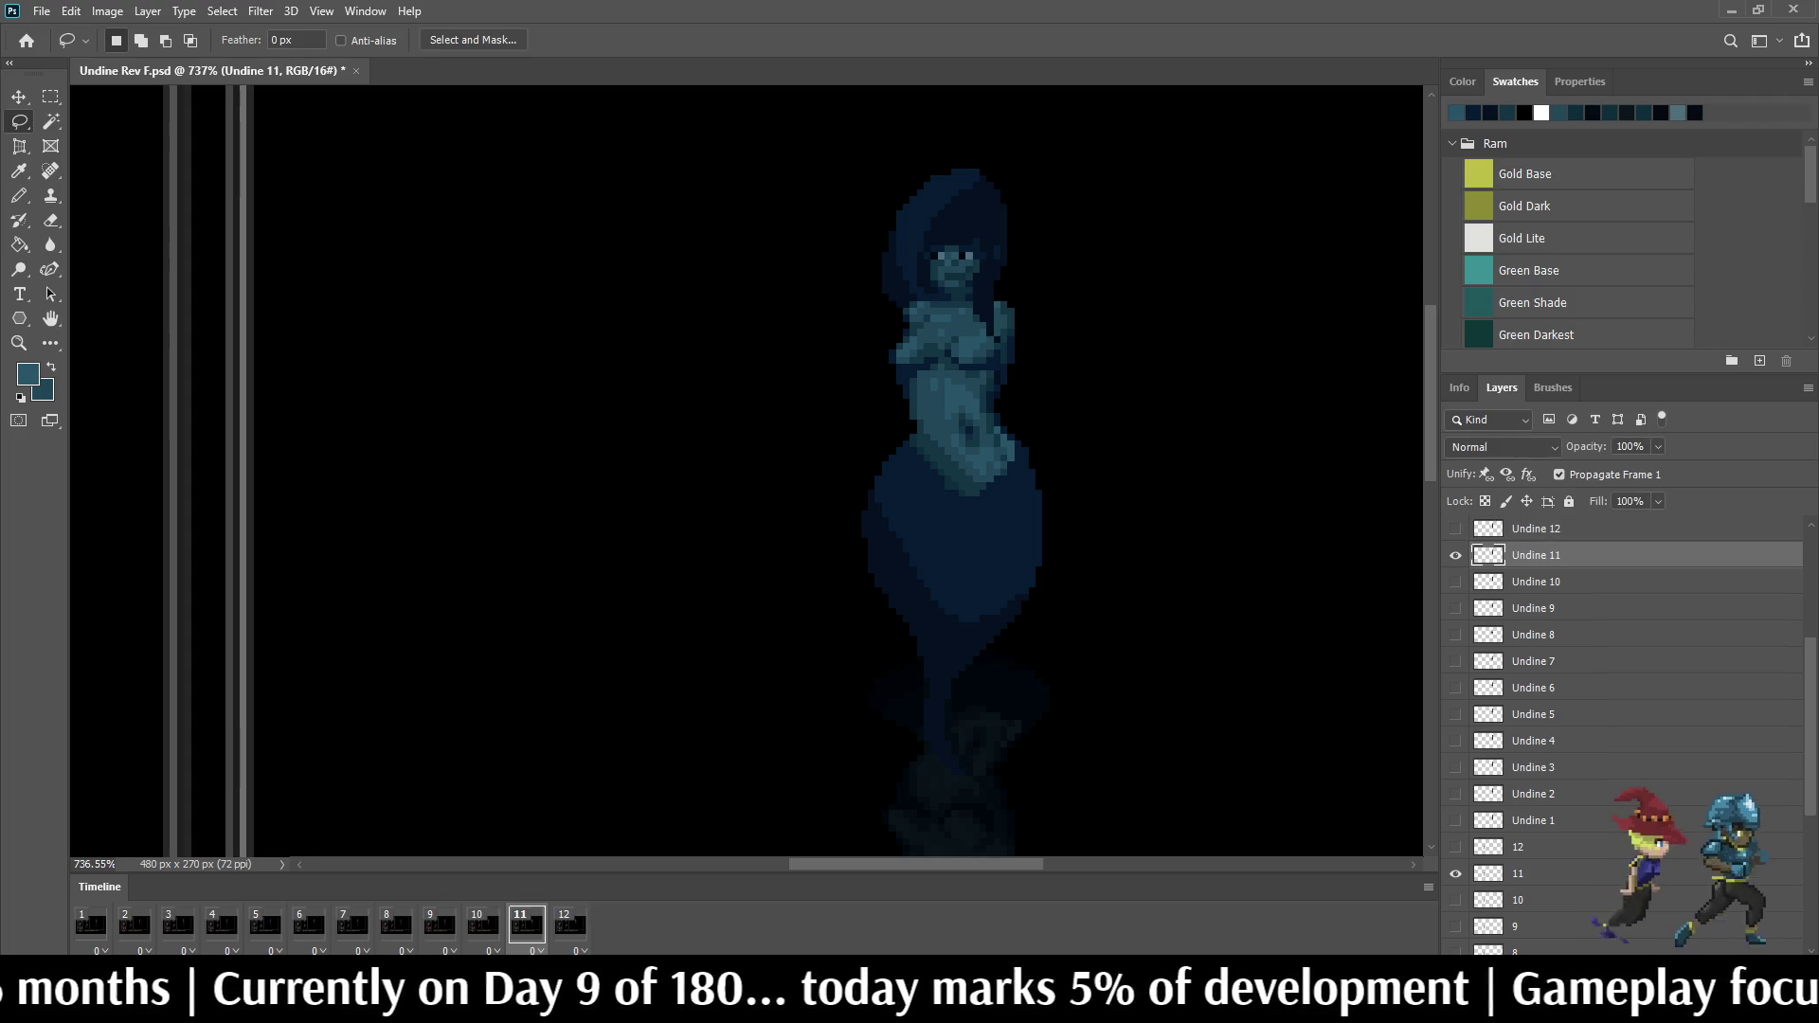
scroll(1016, 229, "up", 5)
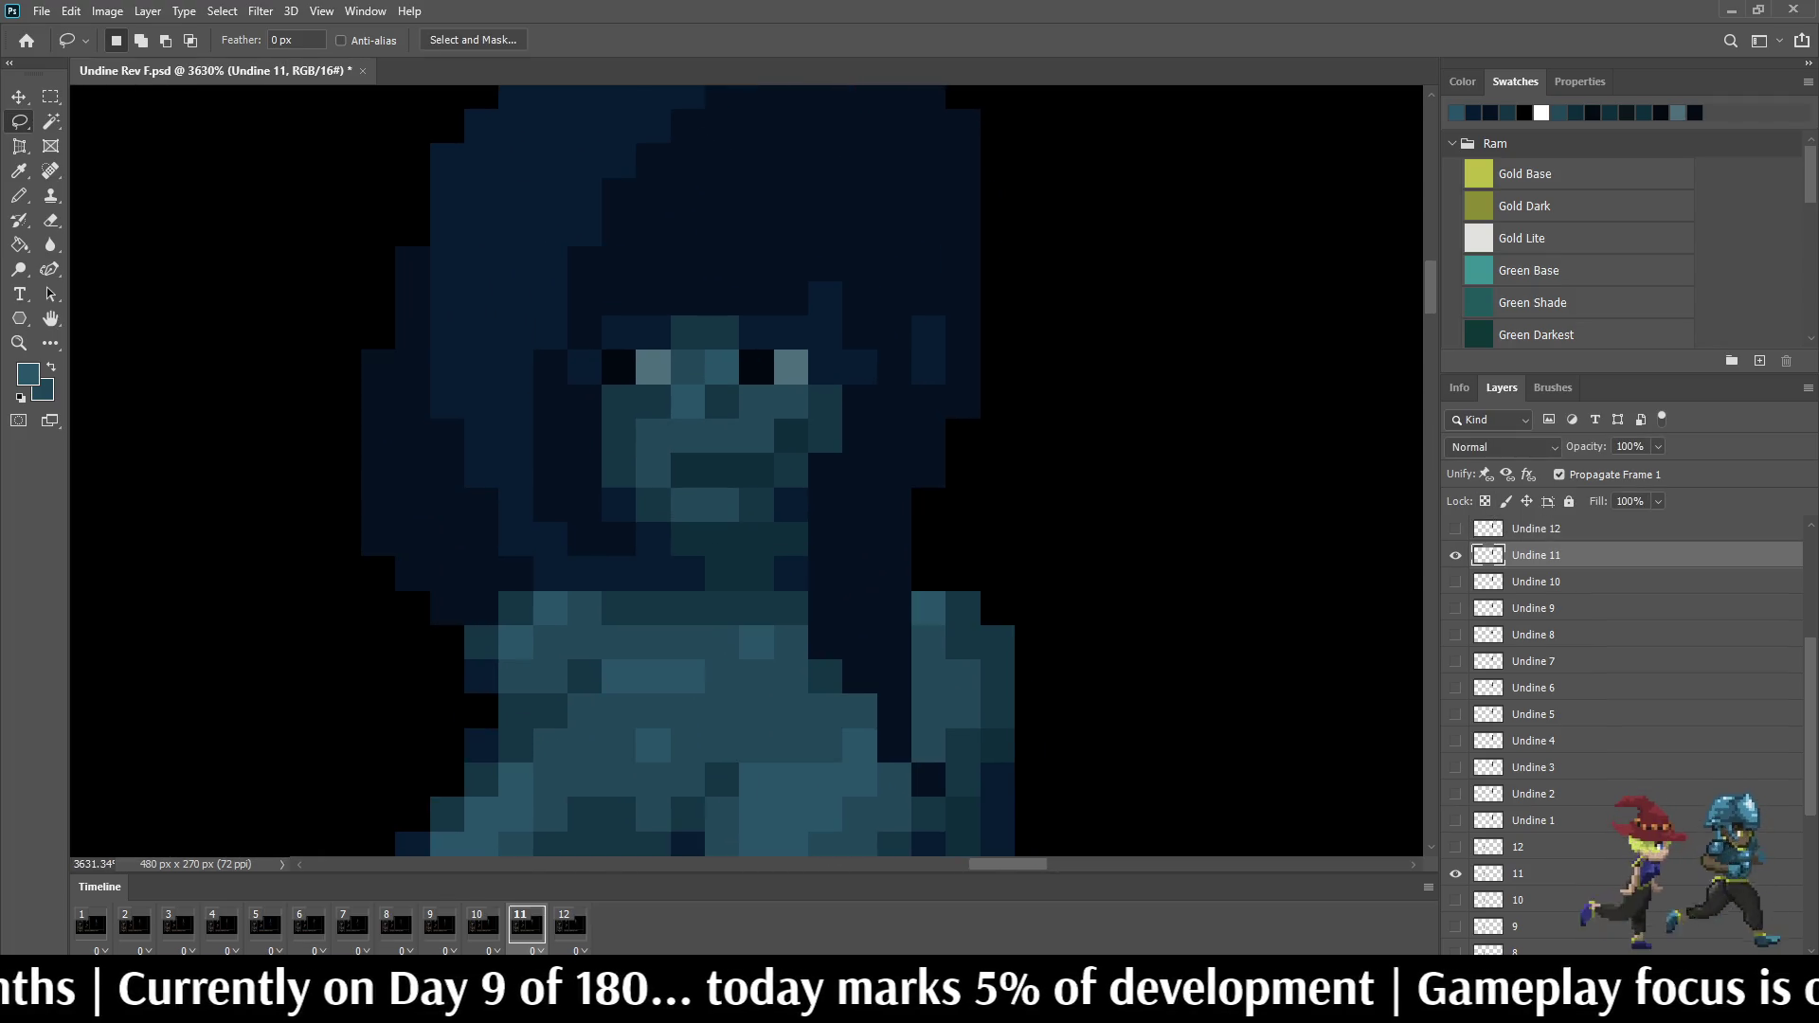
key("i")
key("b")
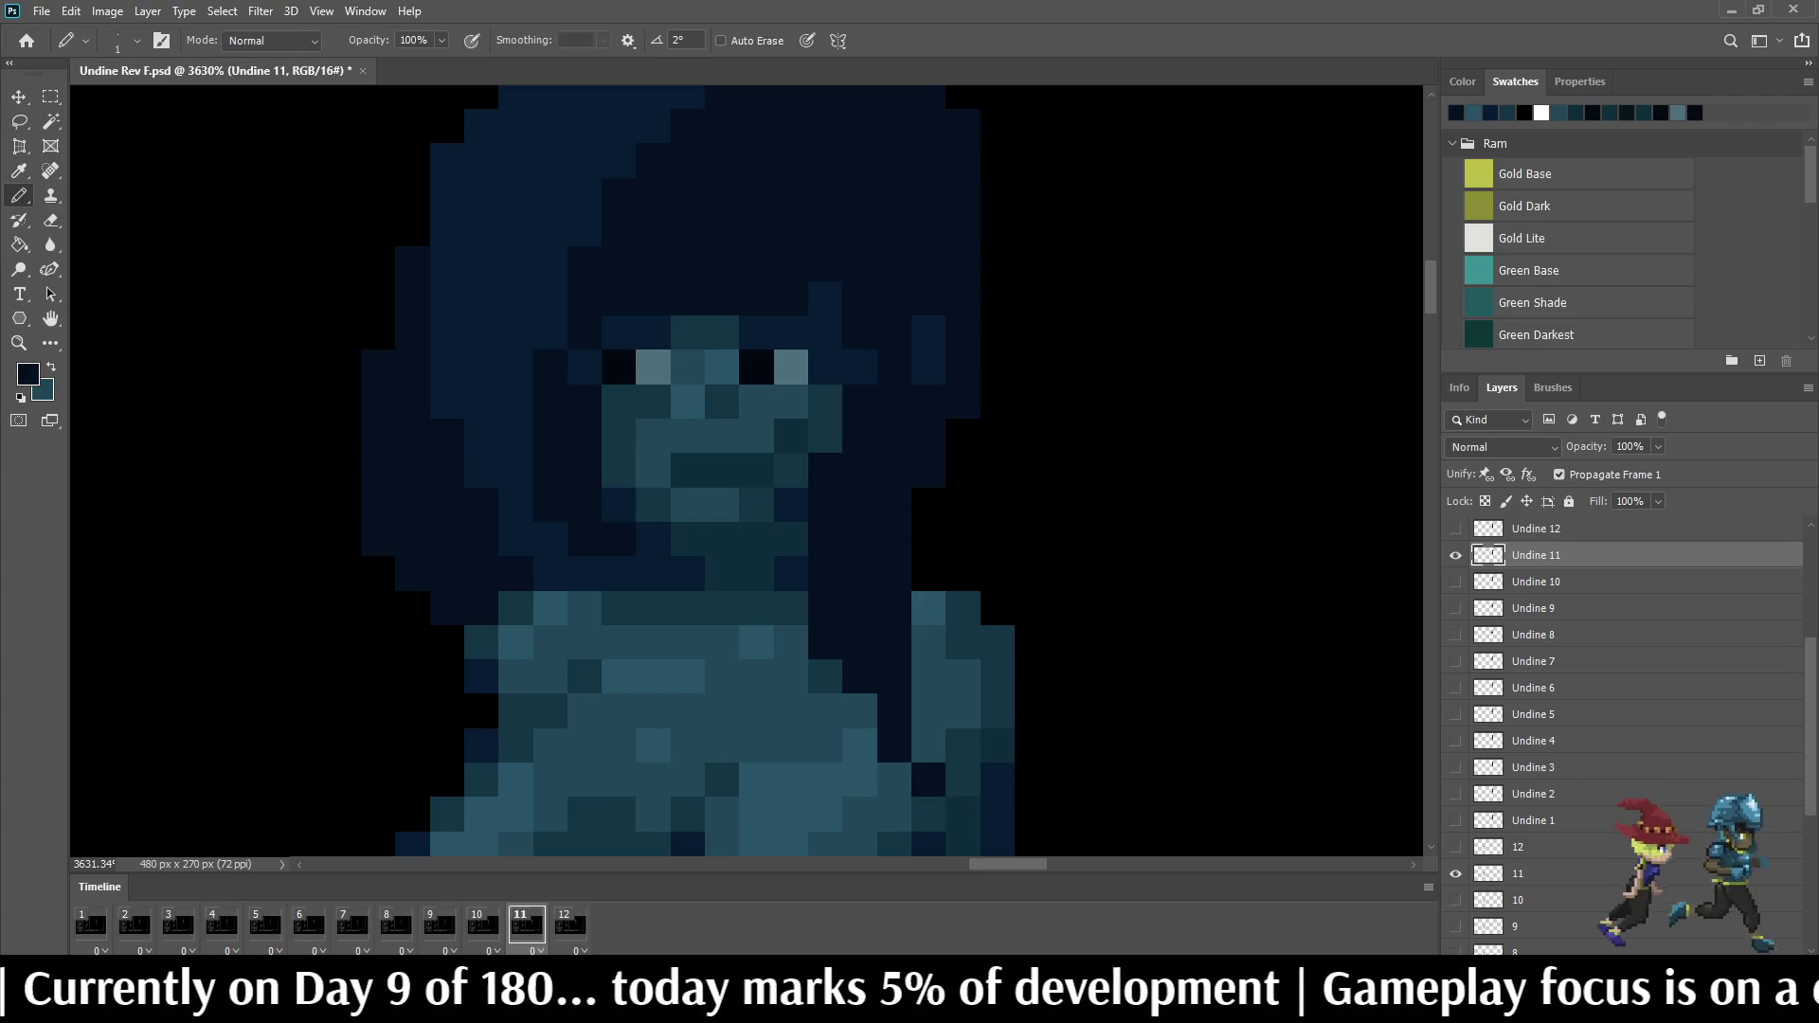
left_click(998, 300)
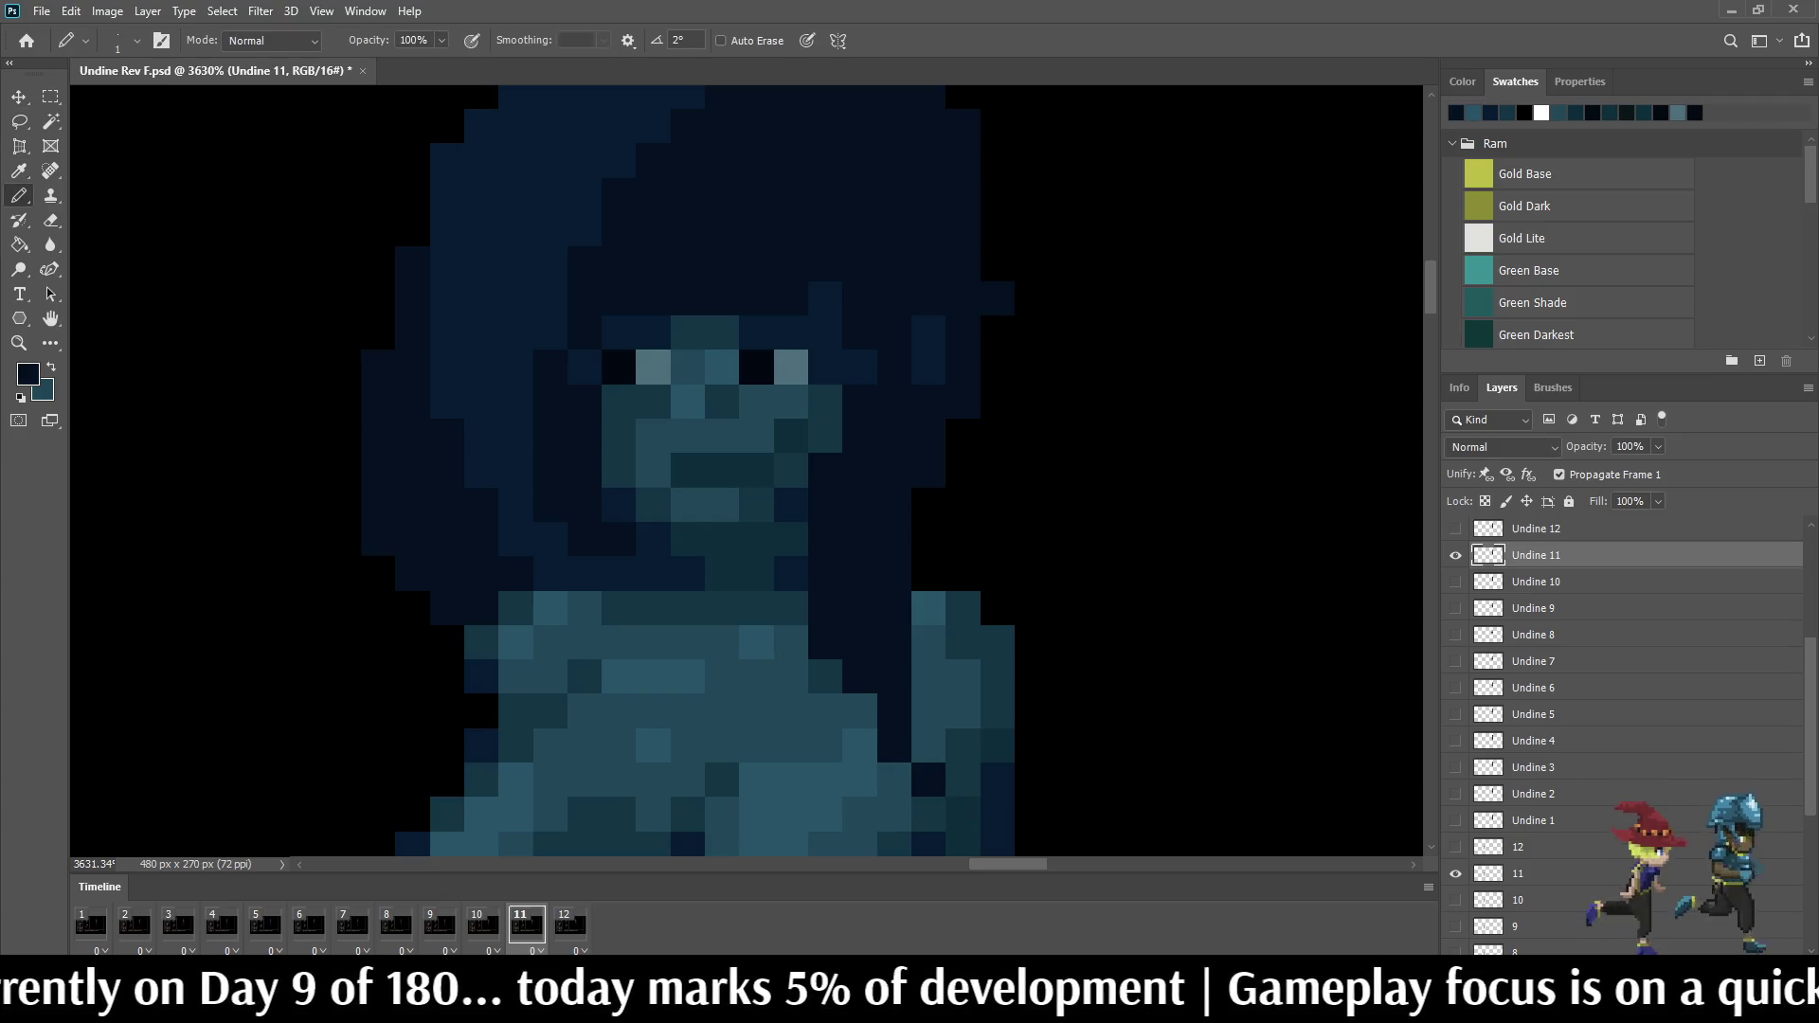
left_click(997, 230)
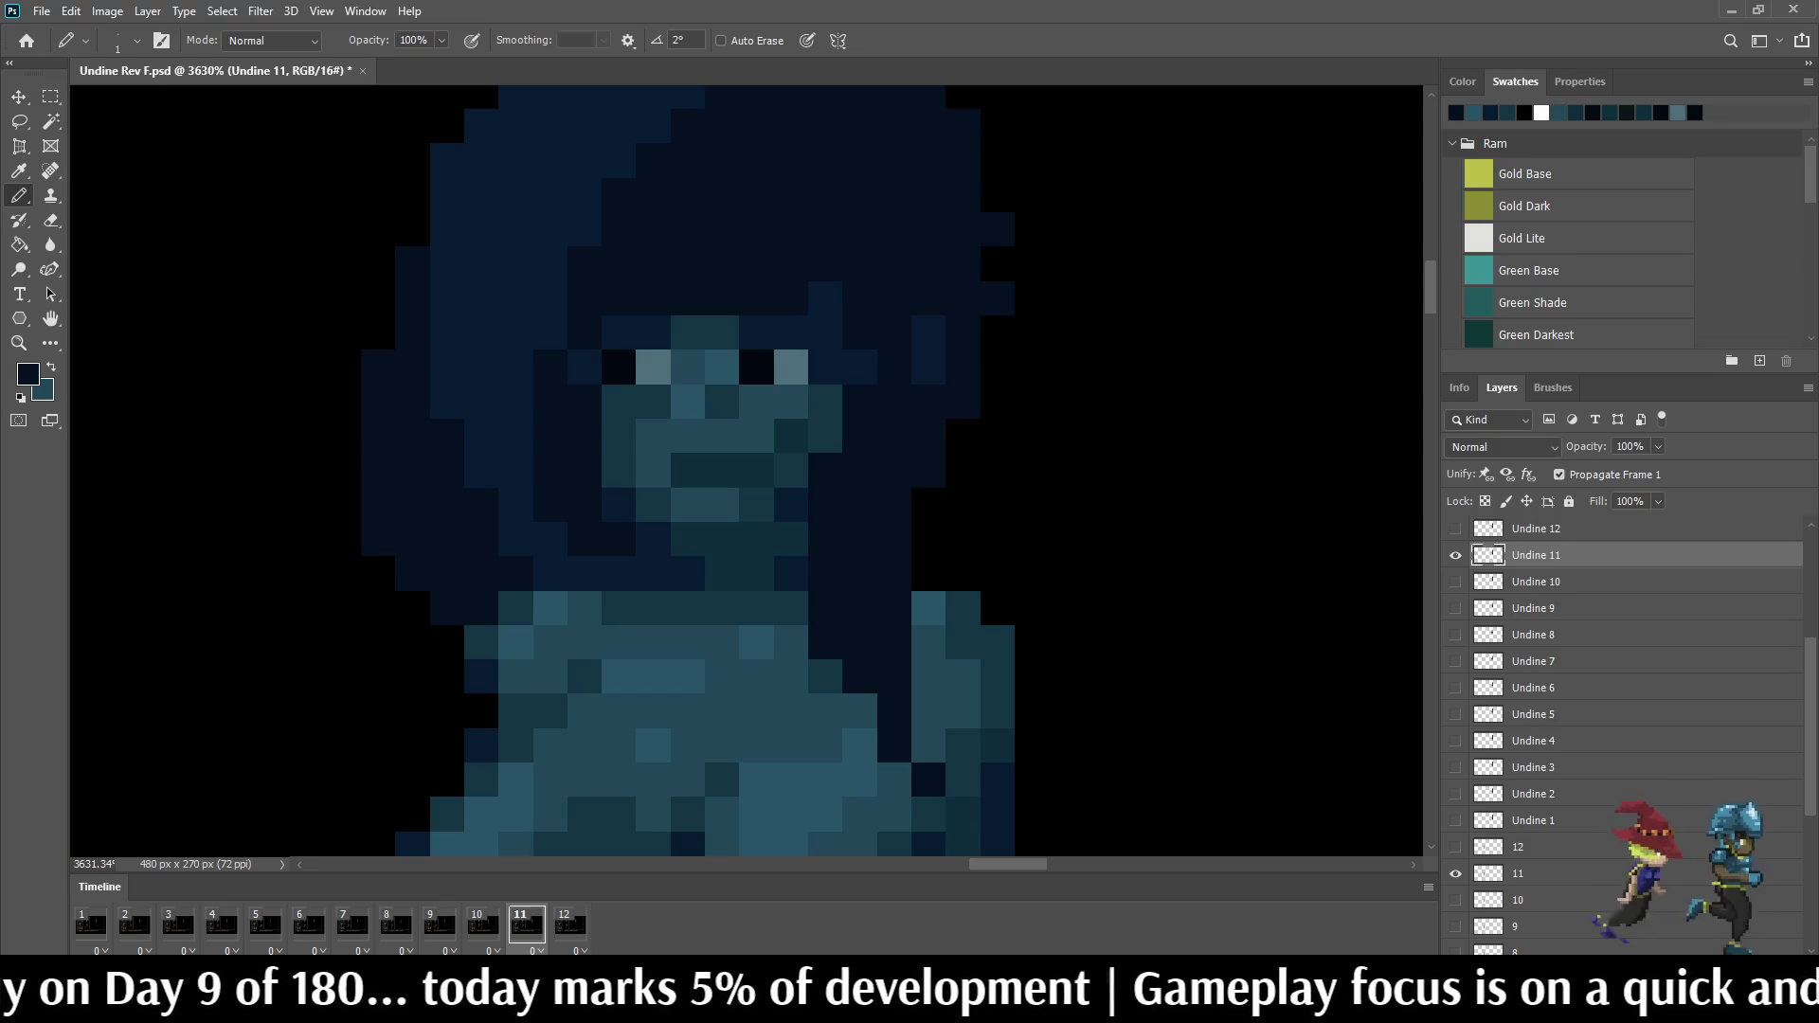
Step: Flip between frames 11 and 12 to check the new strand pixels against frame 12
key("space")
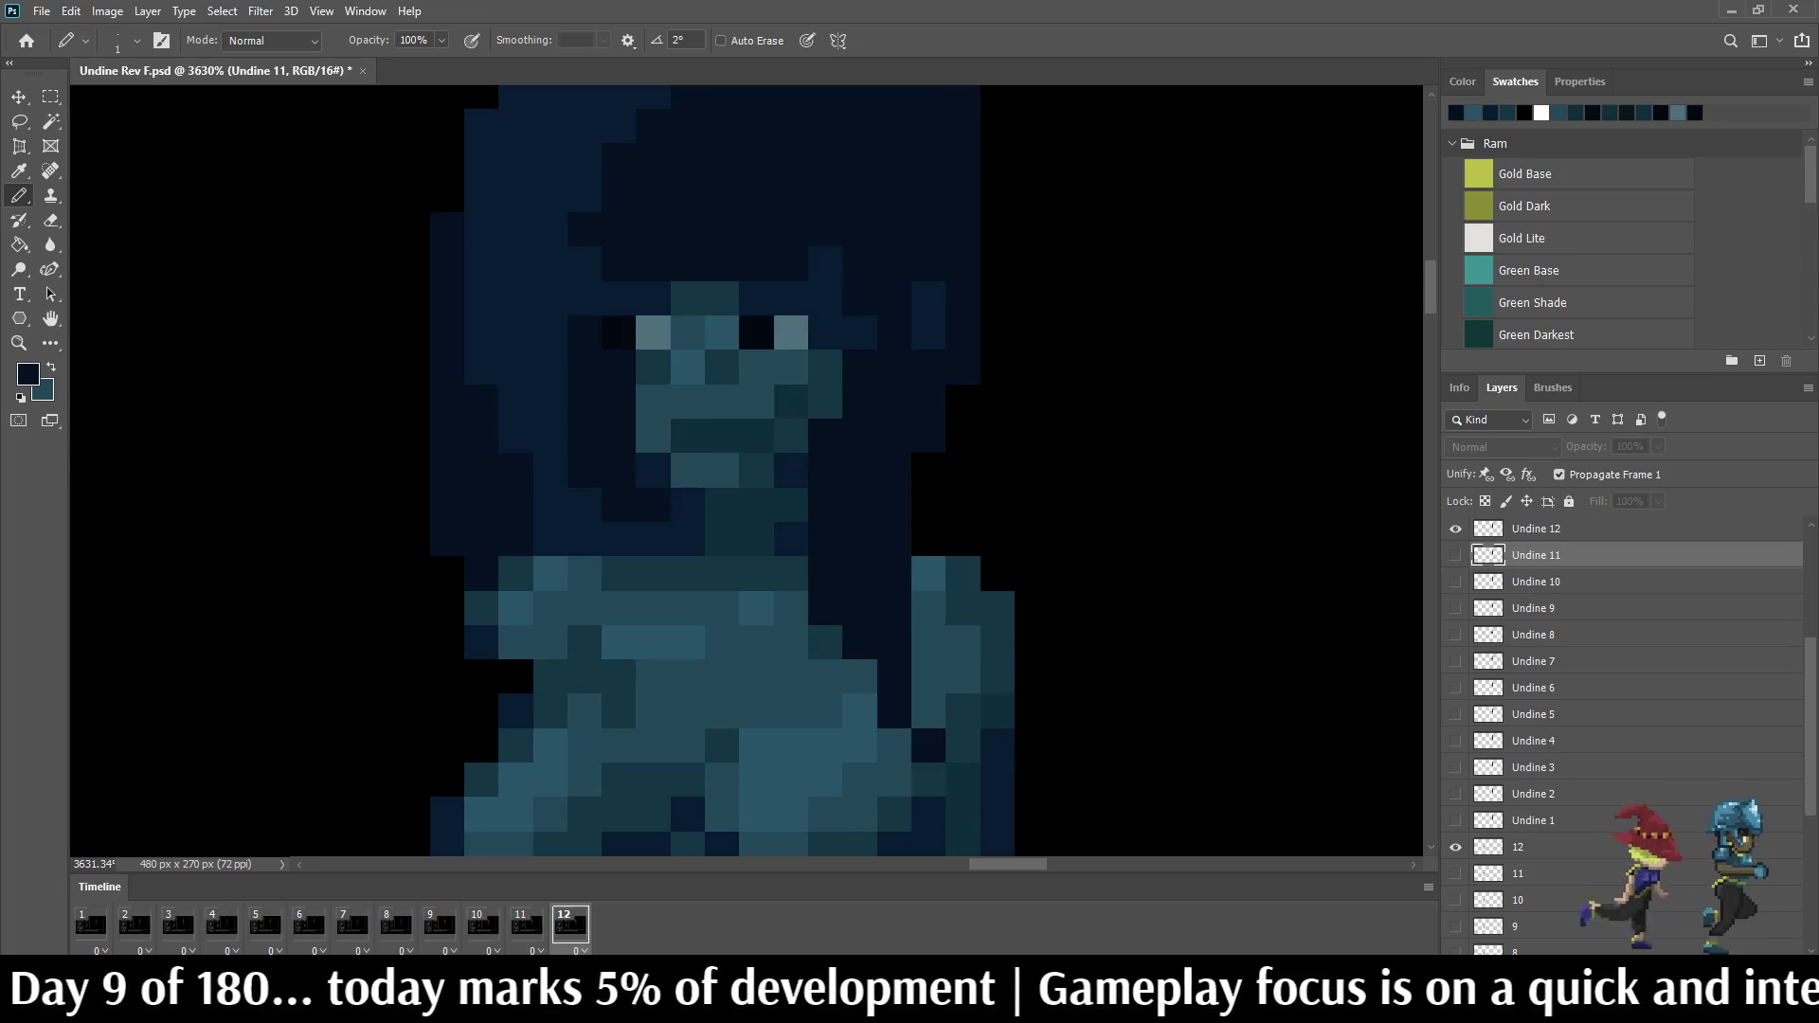
key("Left")
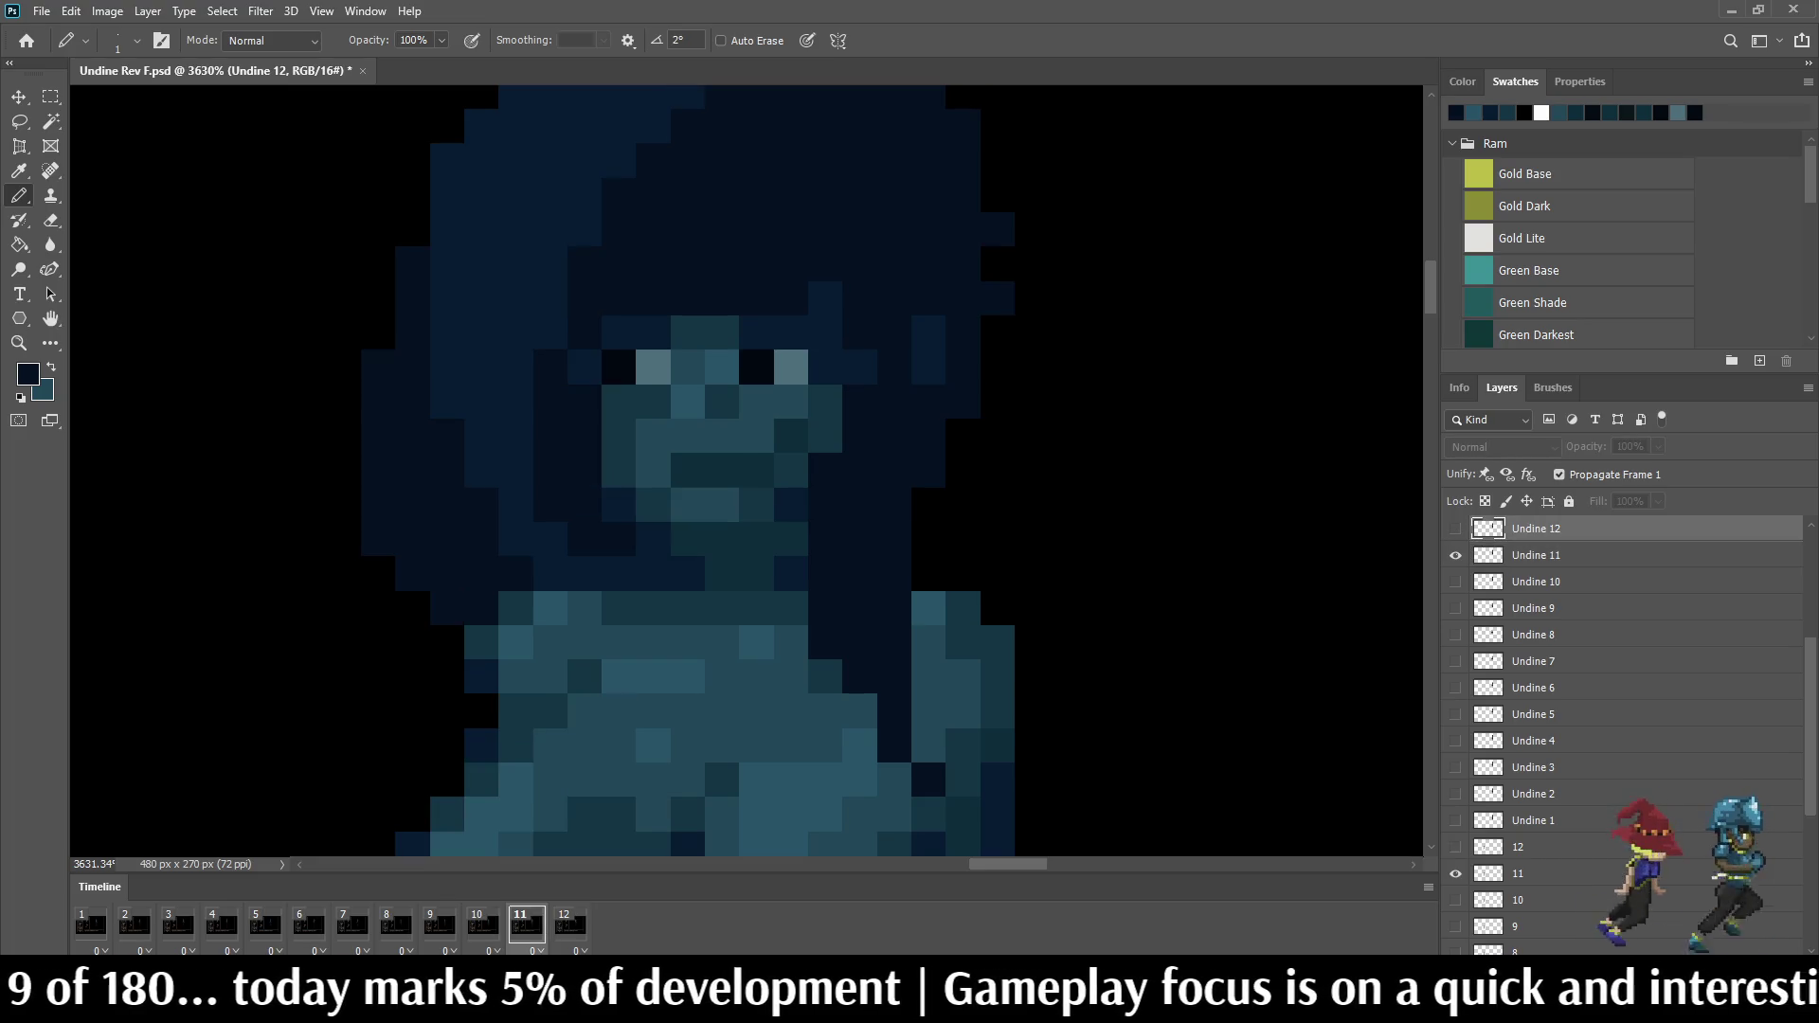
key("Right")
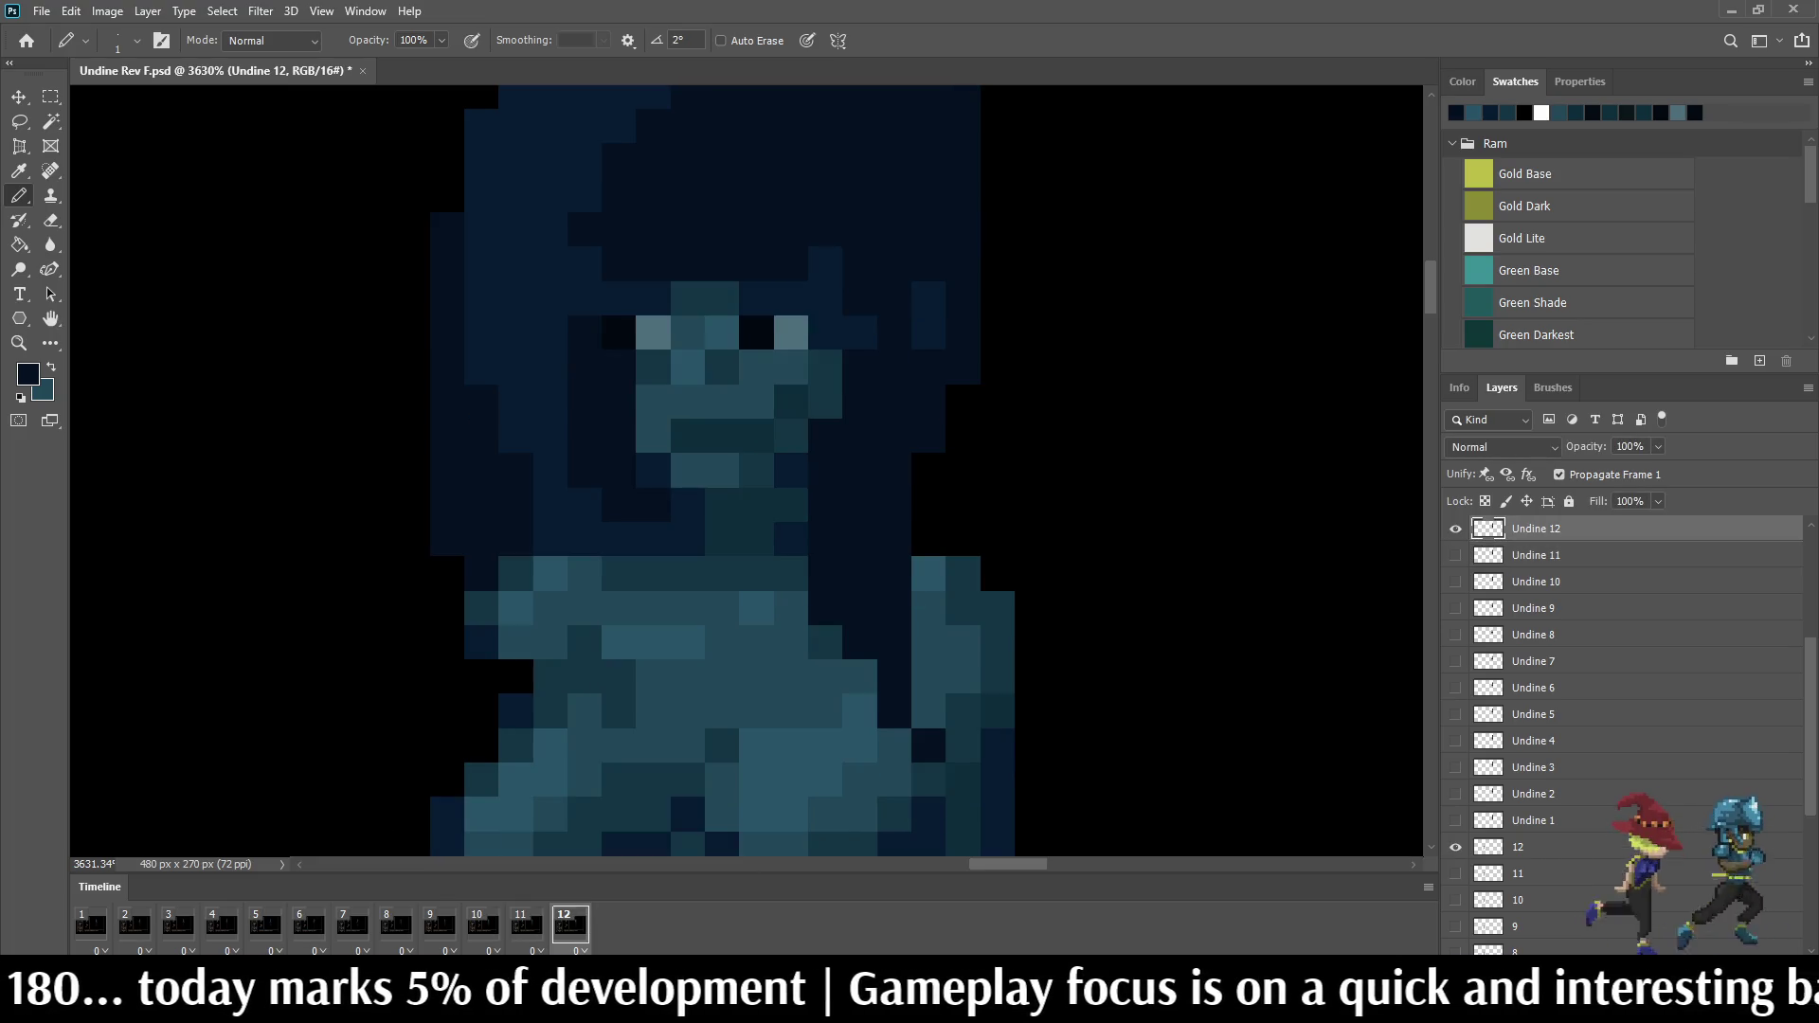
key("Left")
key("Right")
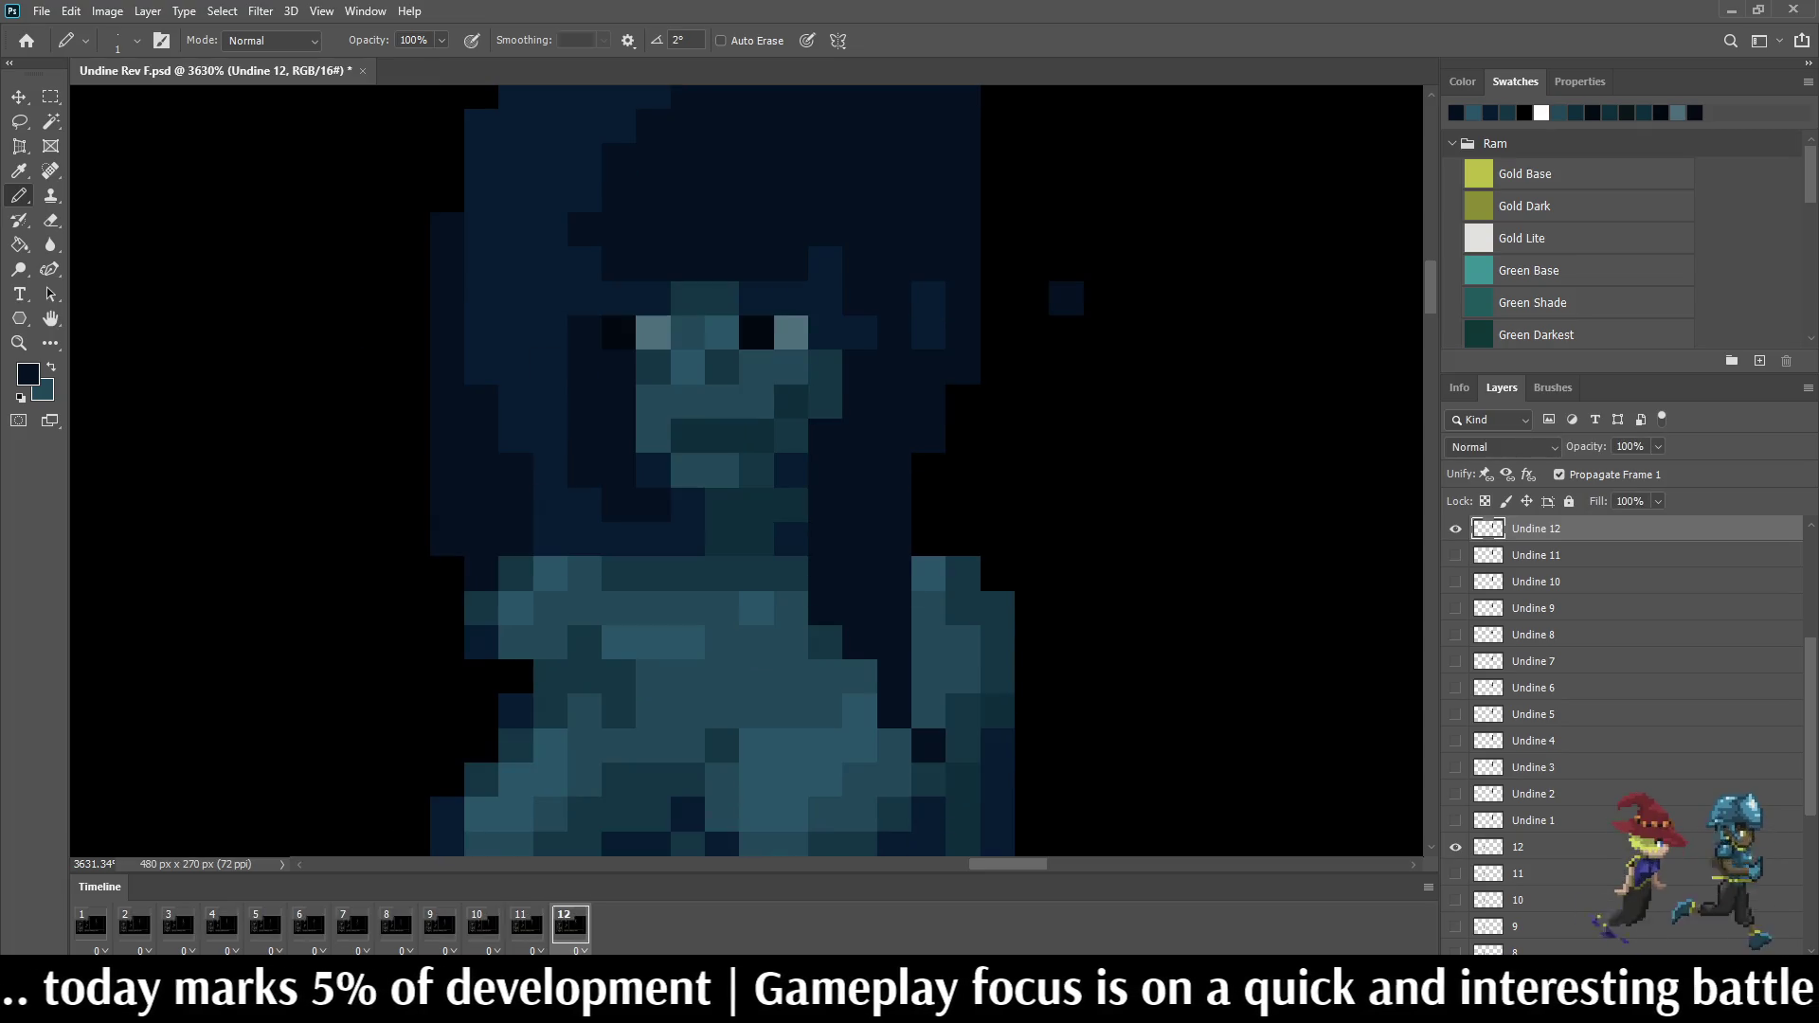
key("Left")
key("Right")
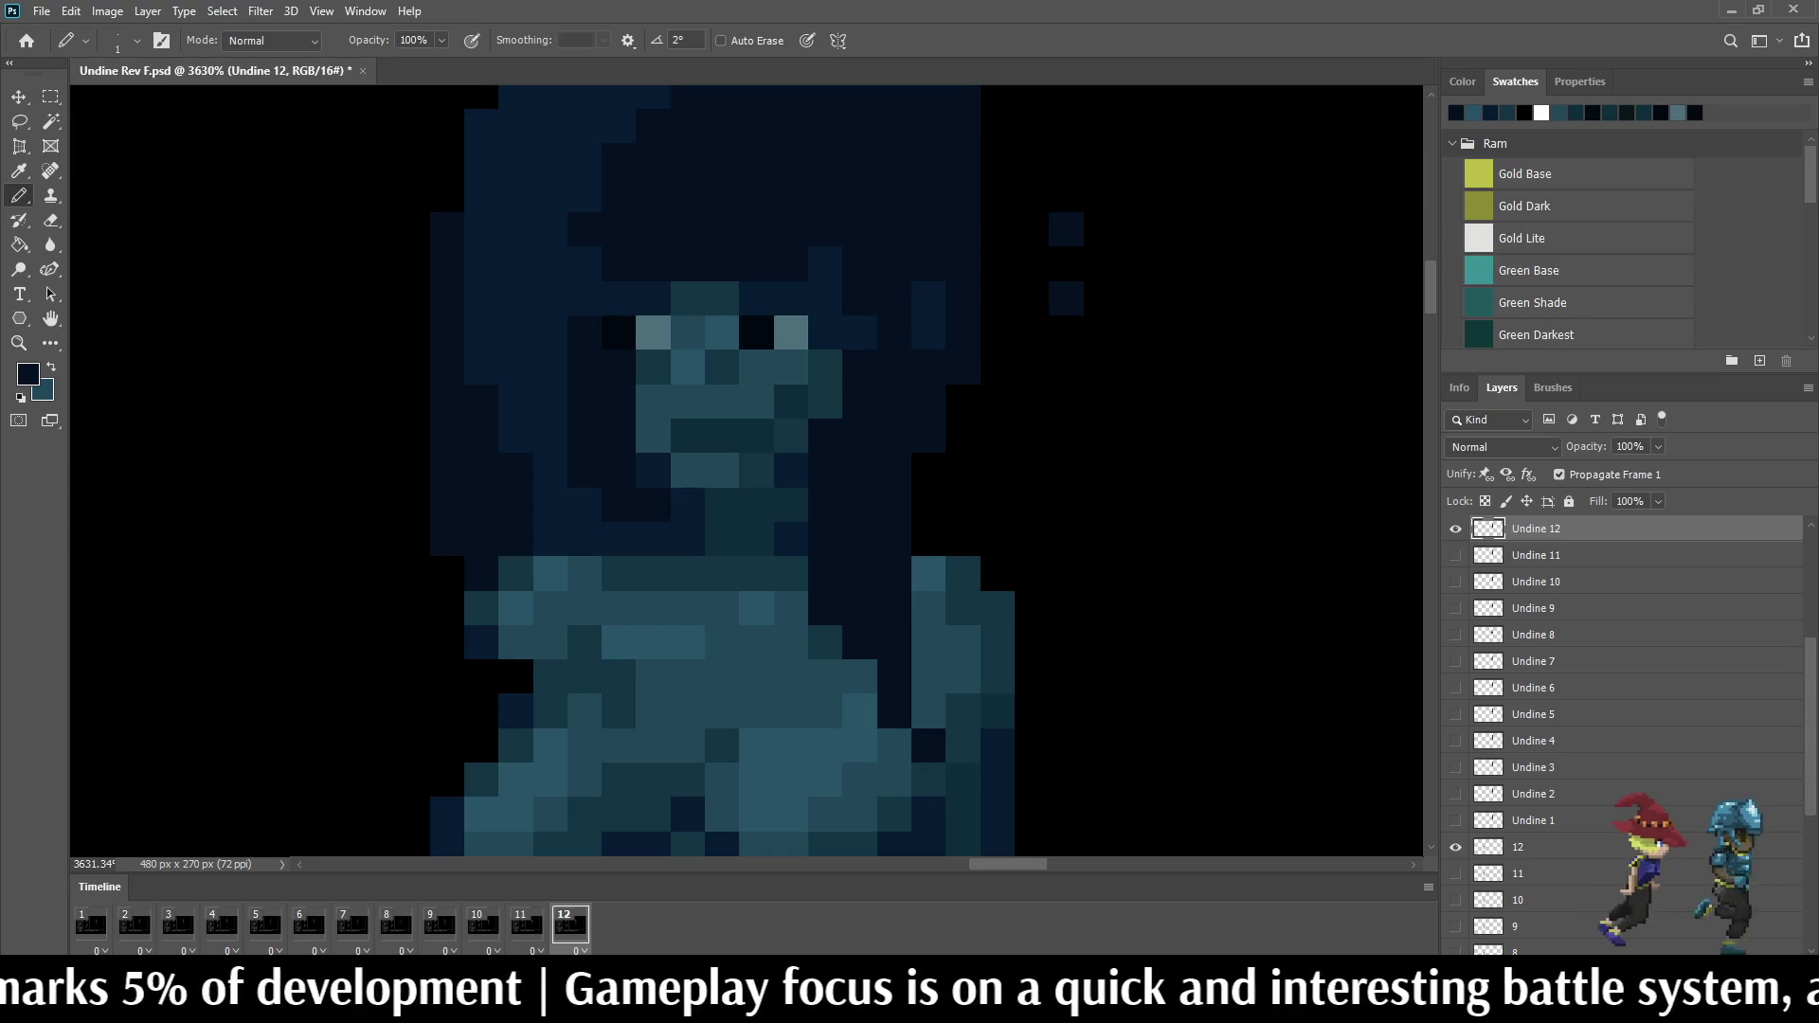
Step: Replay the idle loop twice to review the strands, stopping on frame 11 ready to lasso
key("space")
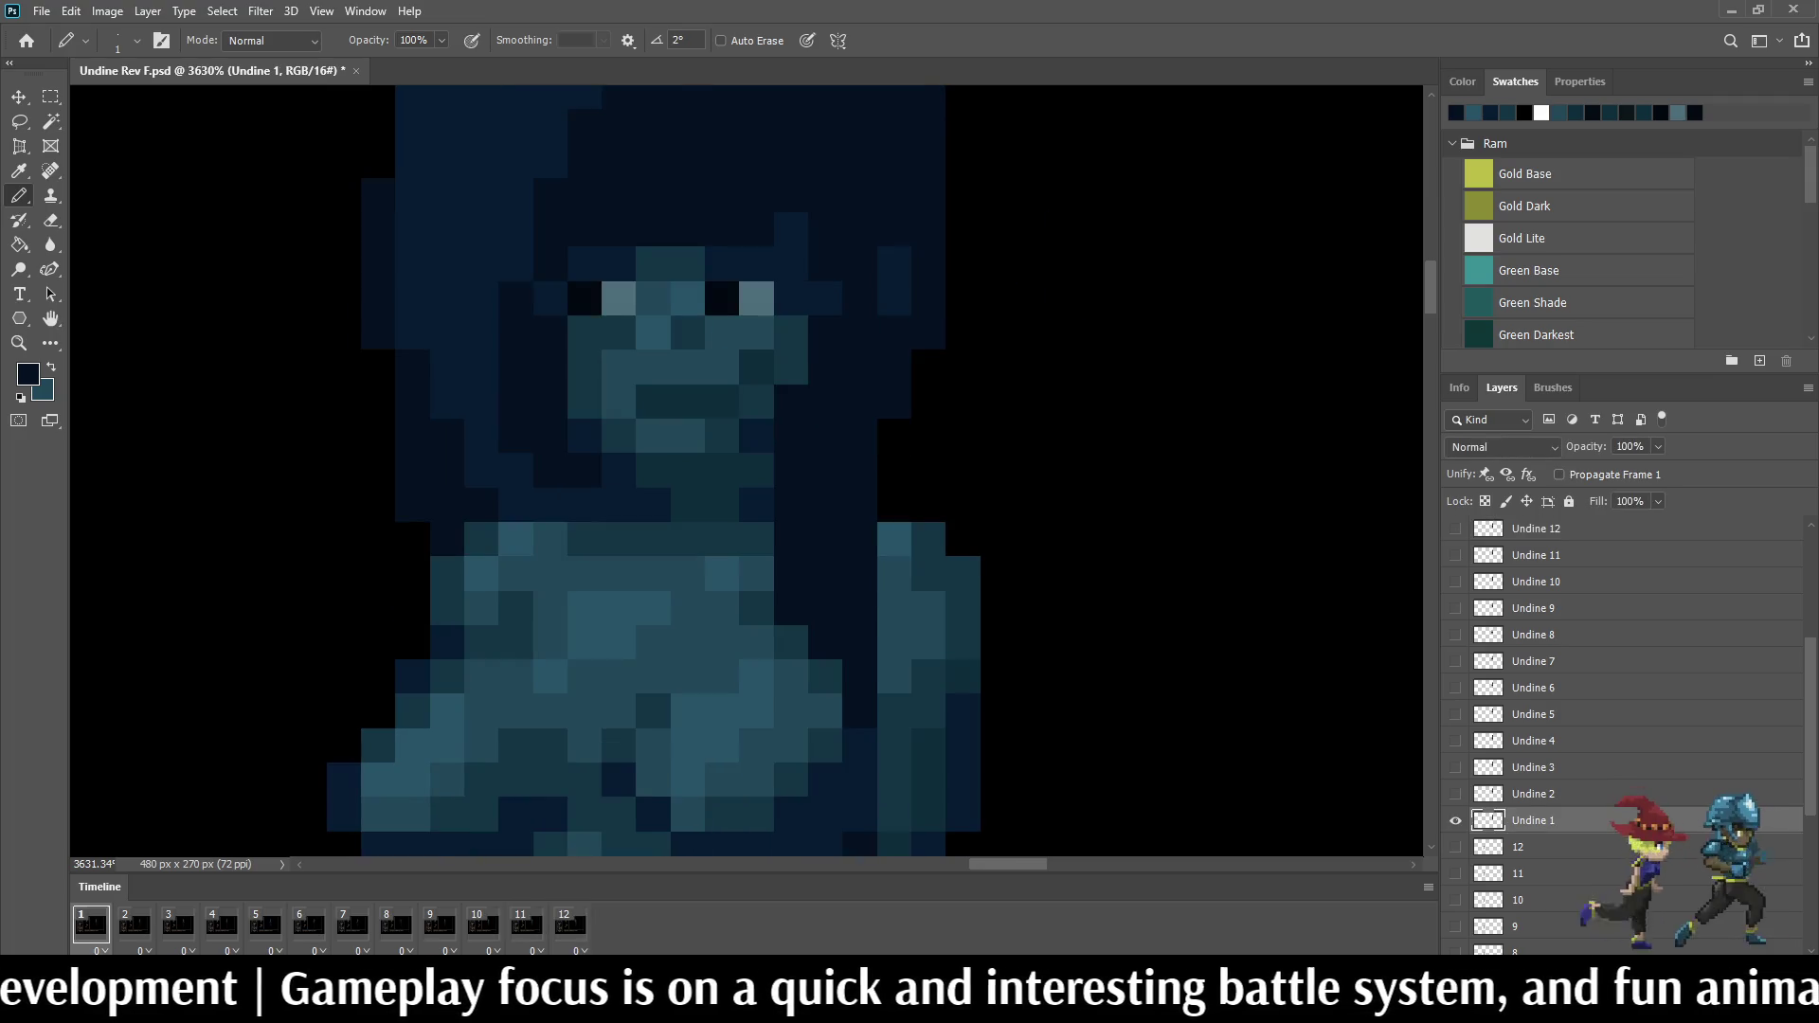
scroll(1123, 440, "down", 8)
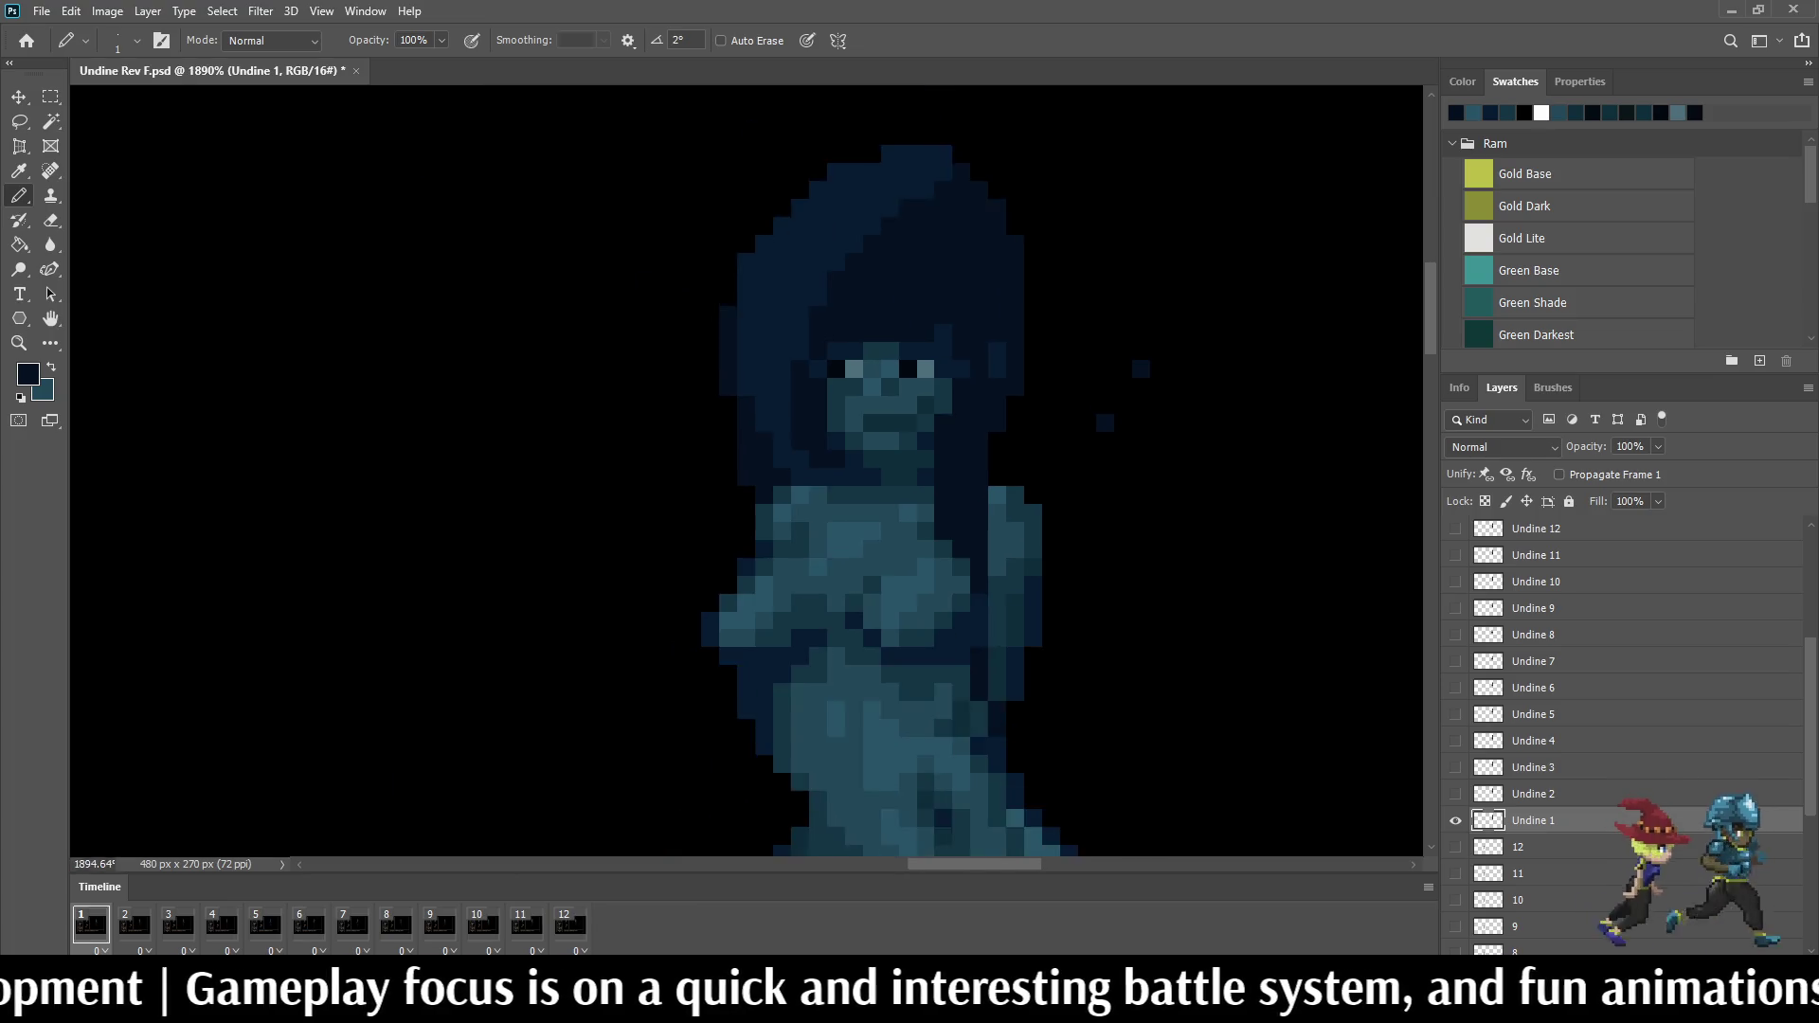
key("space")
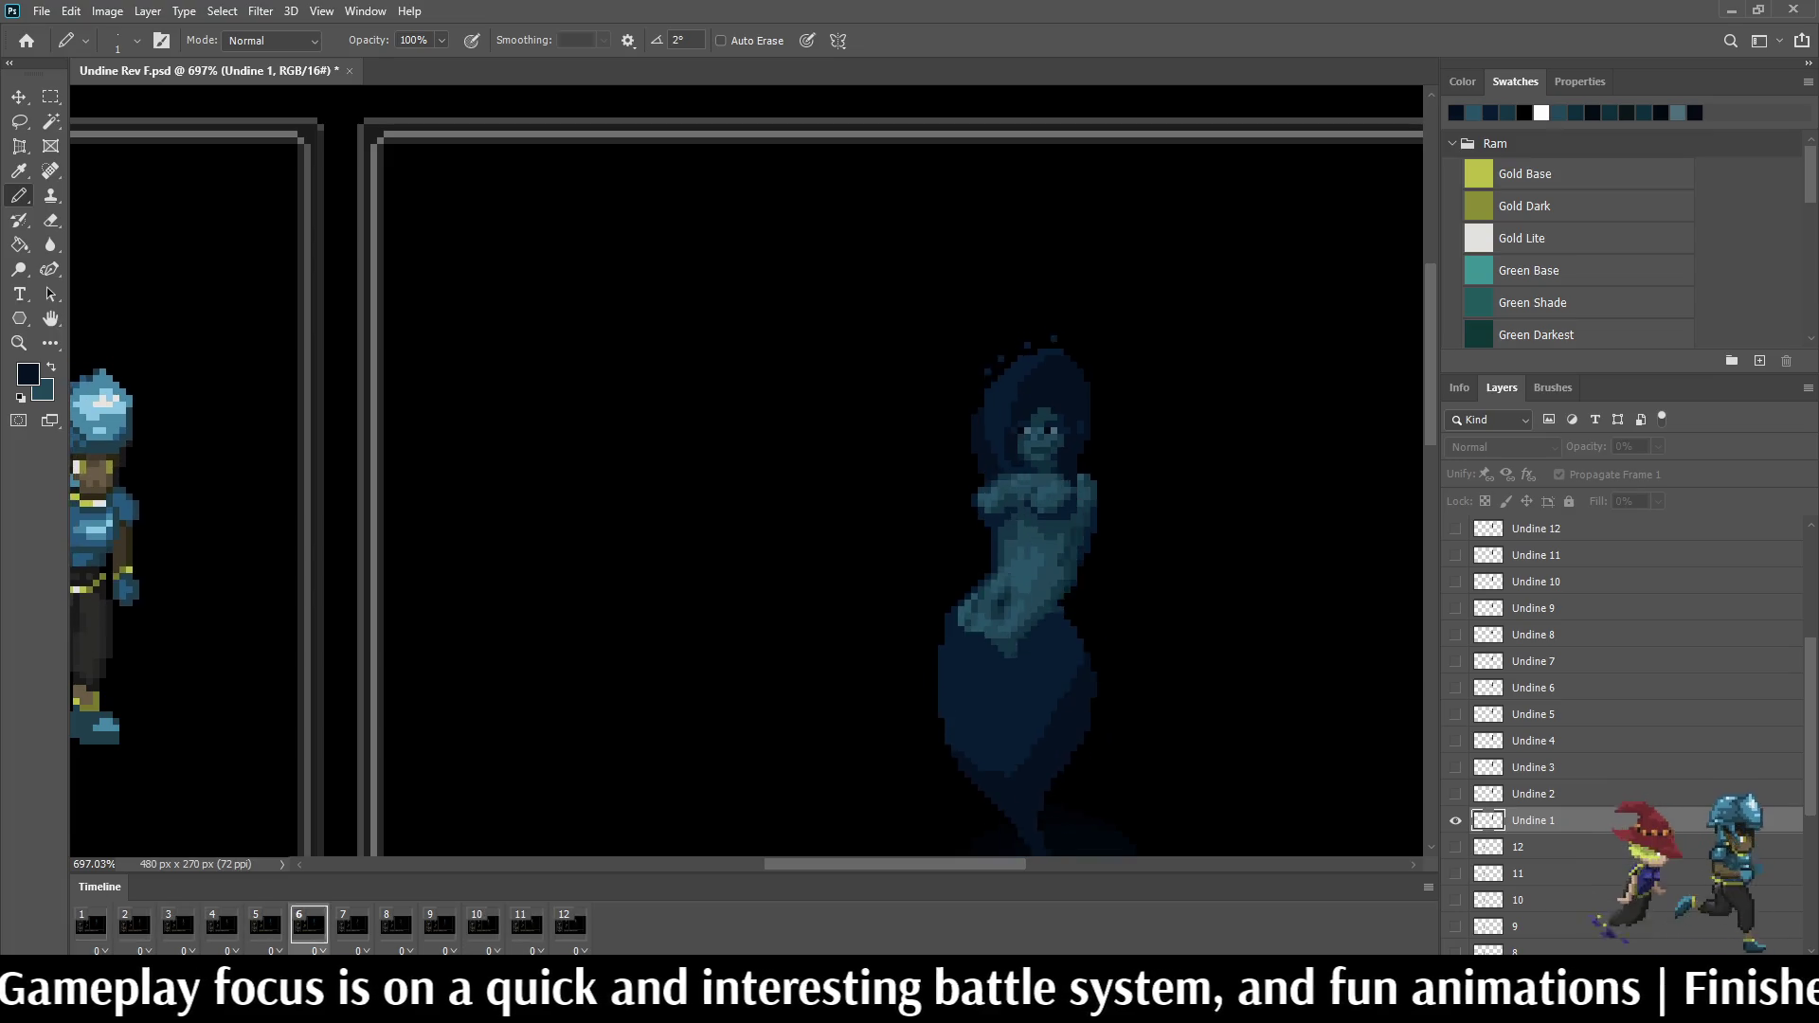
key("space")
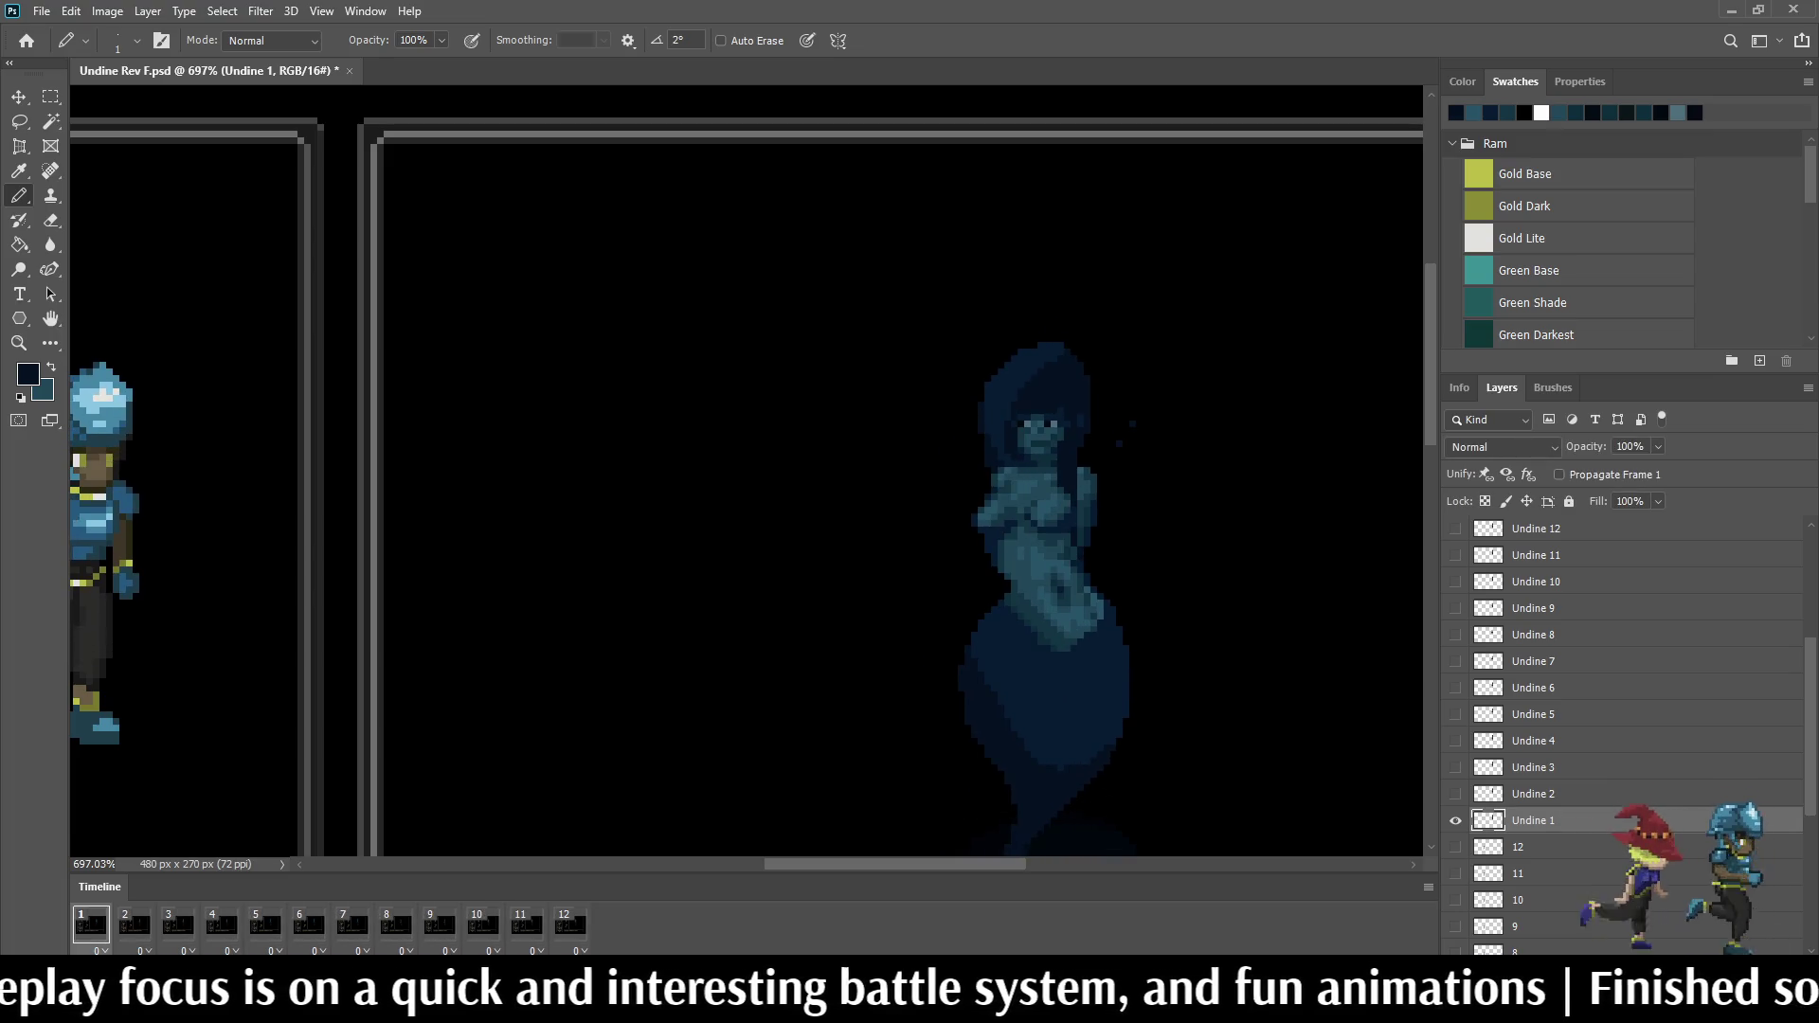
scroll(1125, 366, "up", 2)
scroll(1125, 366, "up", 2)
scroll(1125, 366, "up", 2)
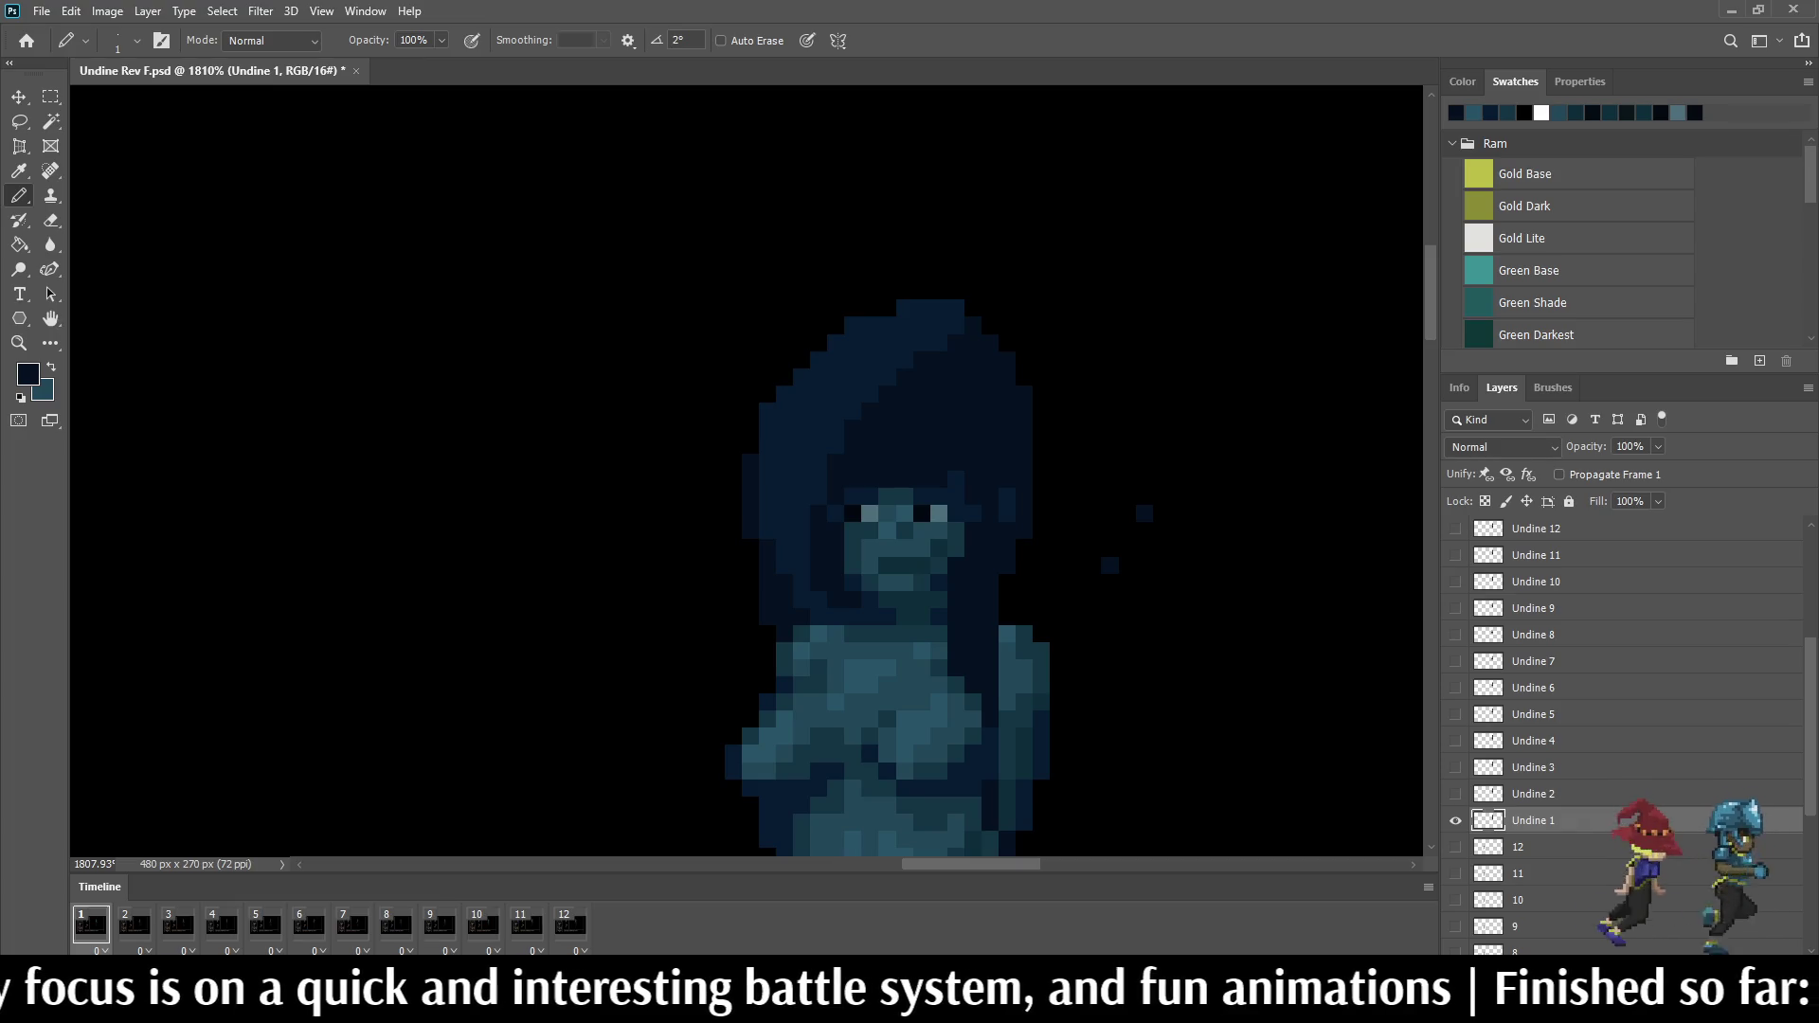
key("space")
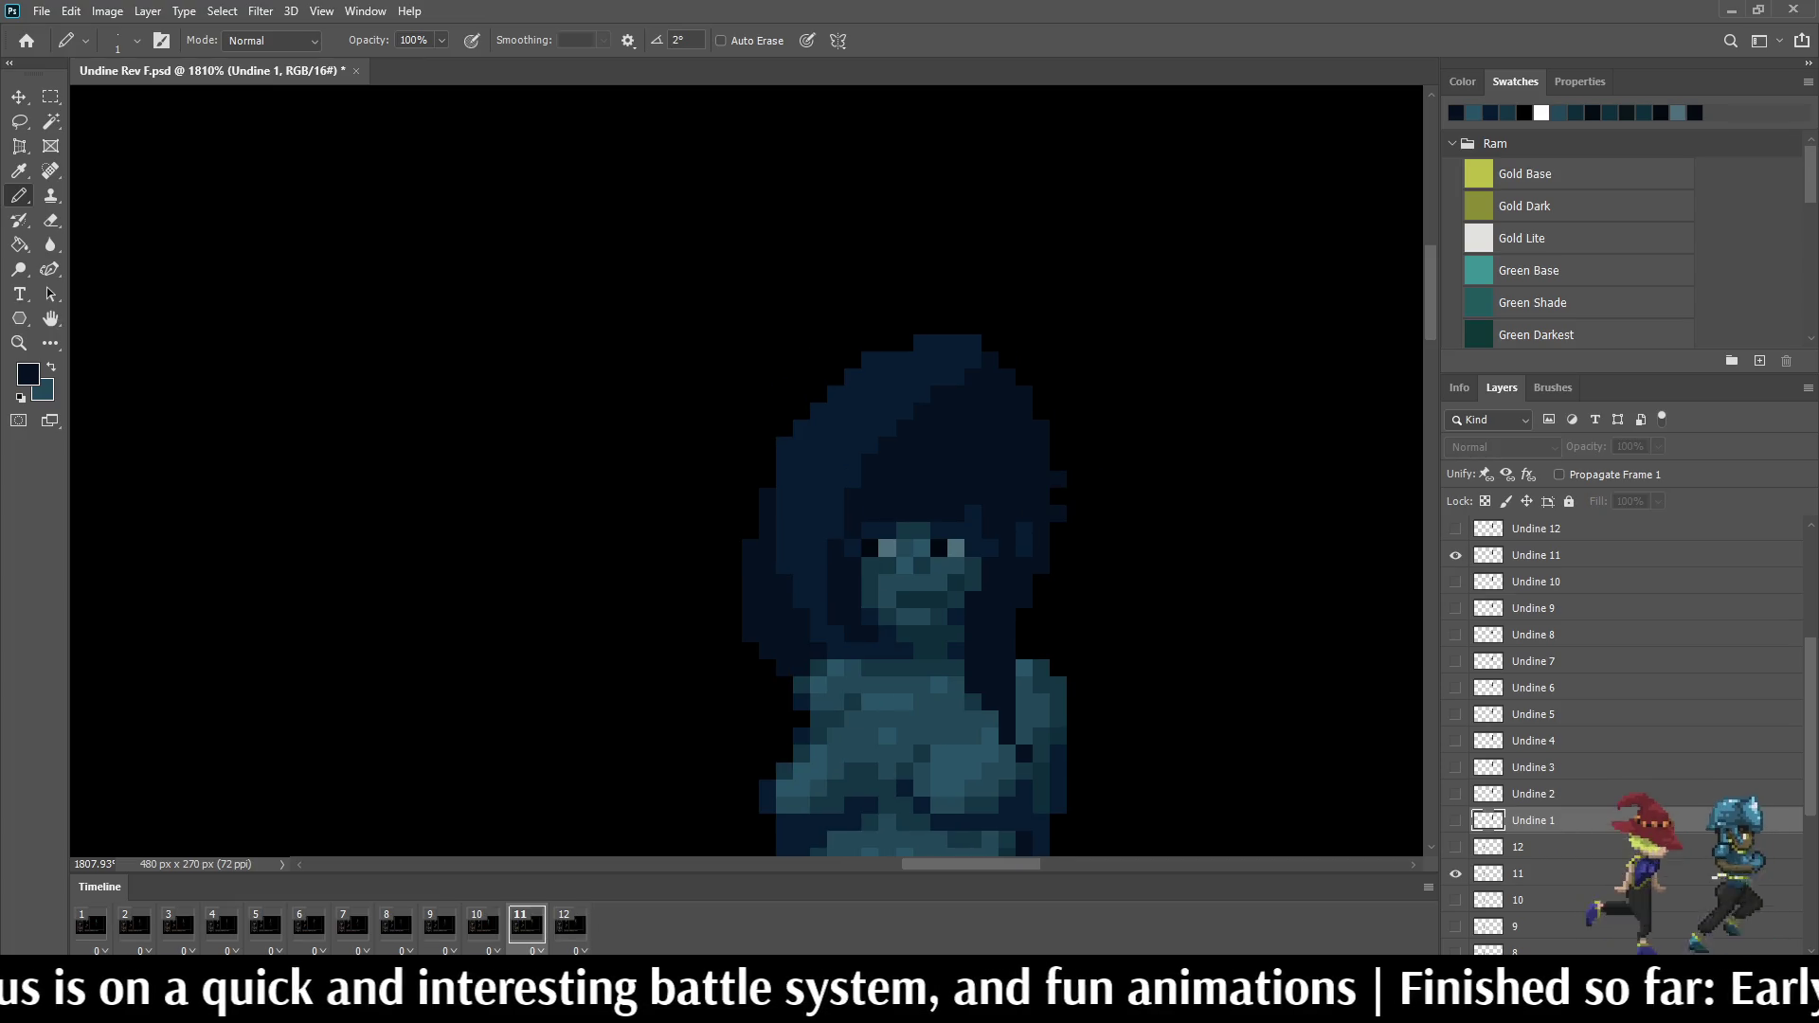
key("space")
key("l")
scroll(1024, 503, "up", 2)
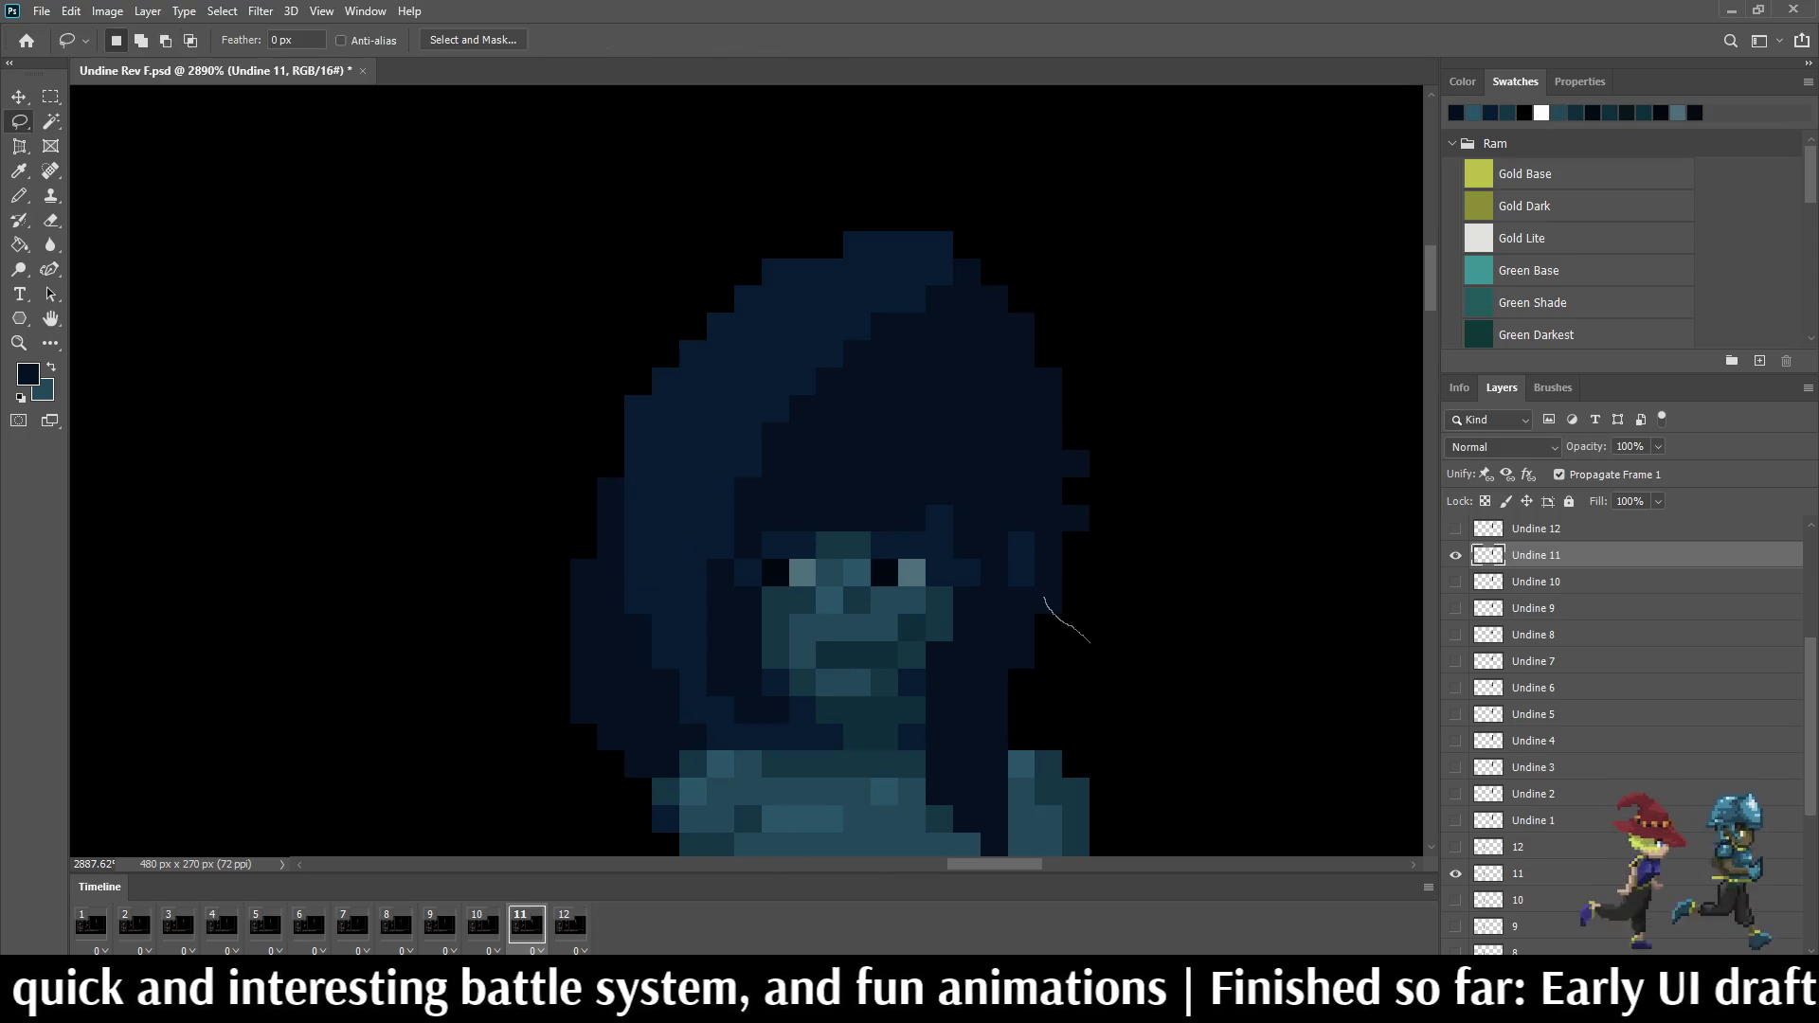
Step: Lasso a small area beside the Undine's hair and fill it with the dark foreground colour
left_click_drag(1044, 597, 1133, 582)
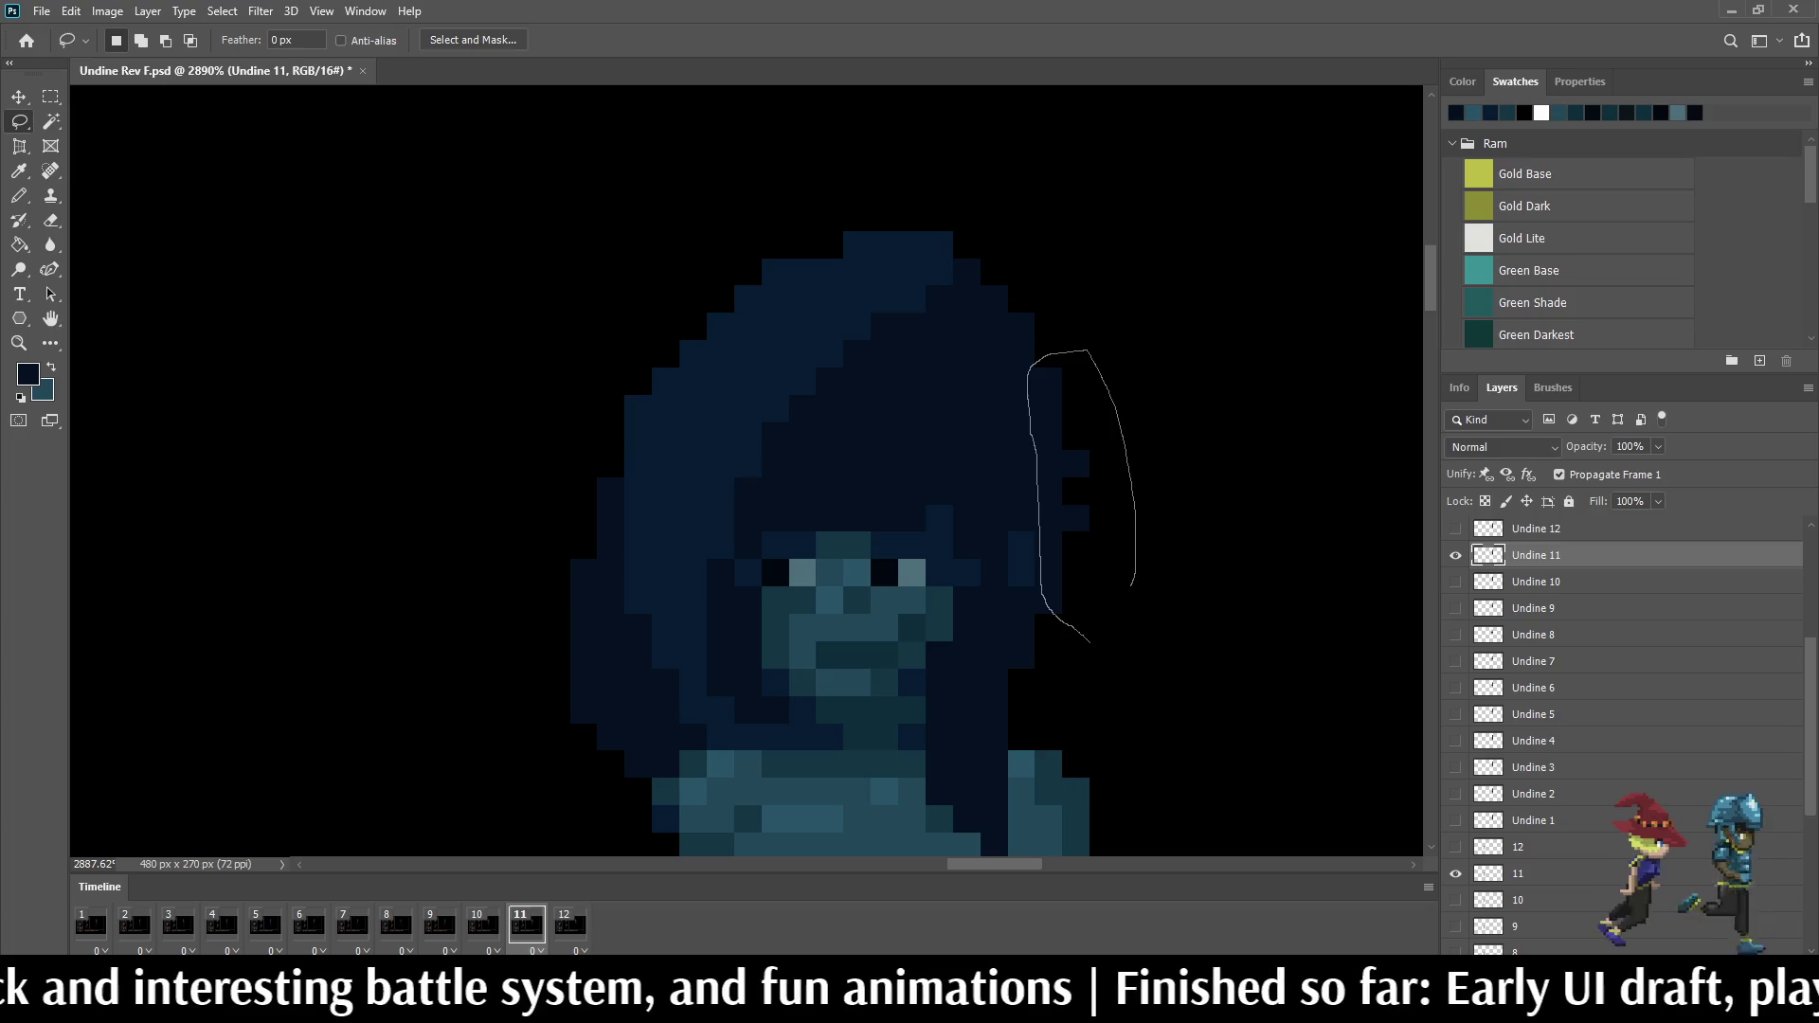
left_click_drag(1087, 640, 1045, 597)
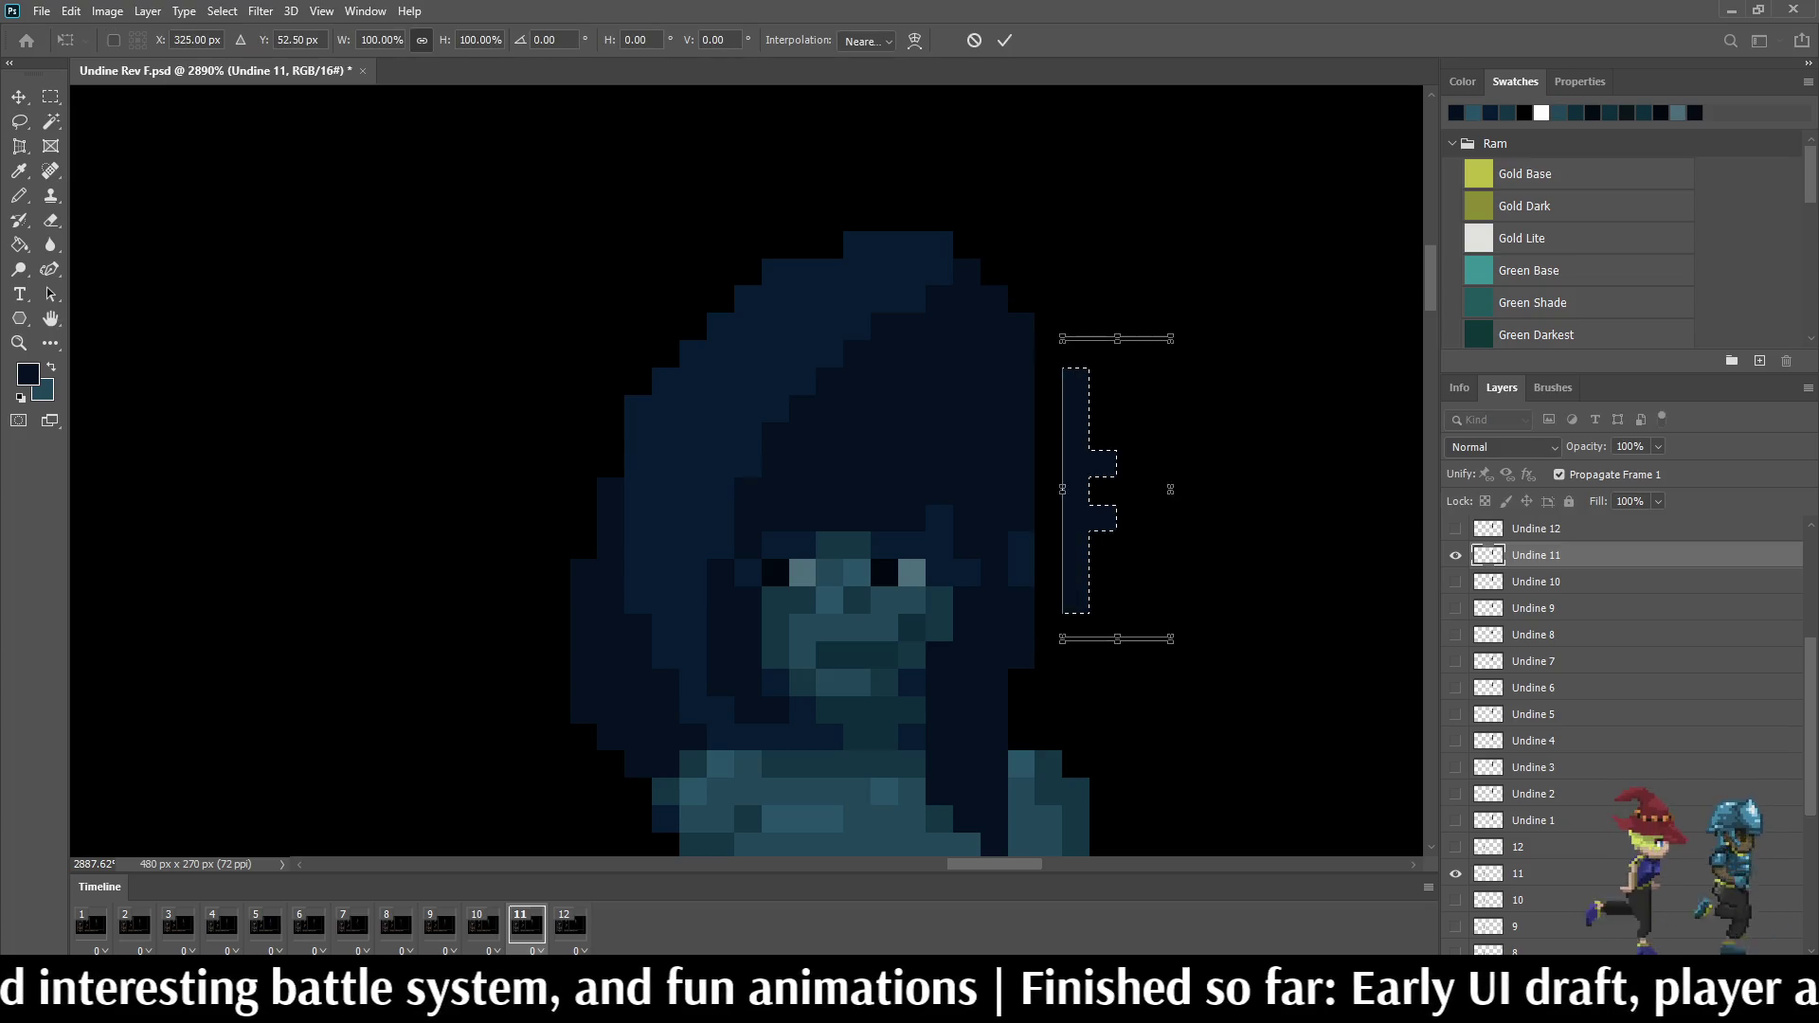
key("alt+BackSpace")
key("ctrl+d")
key("i")
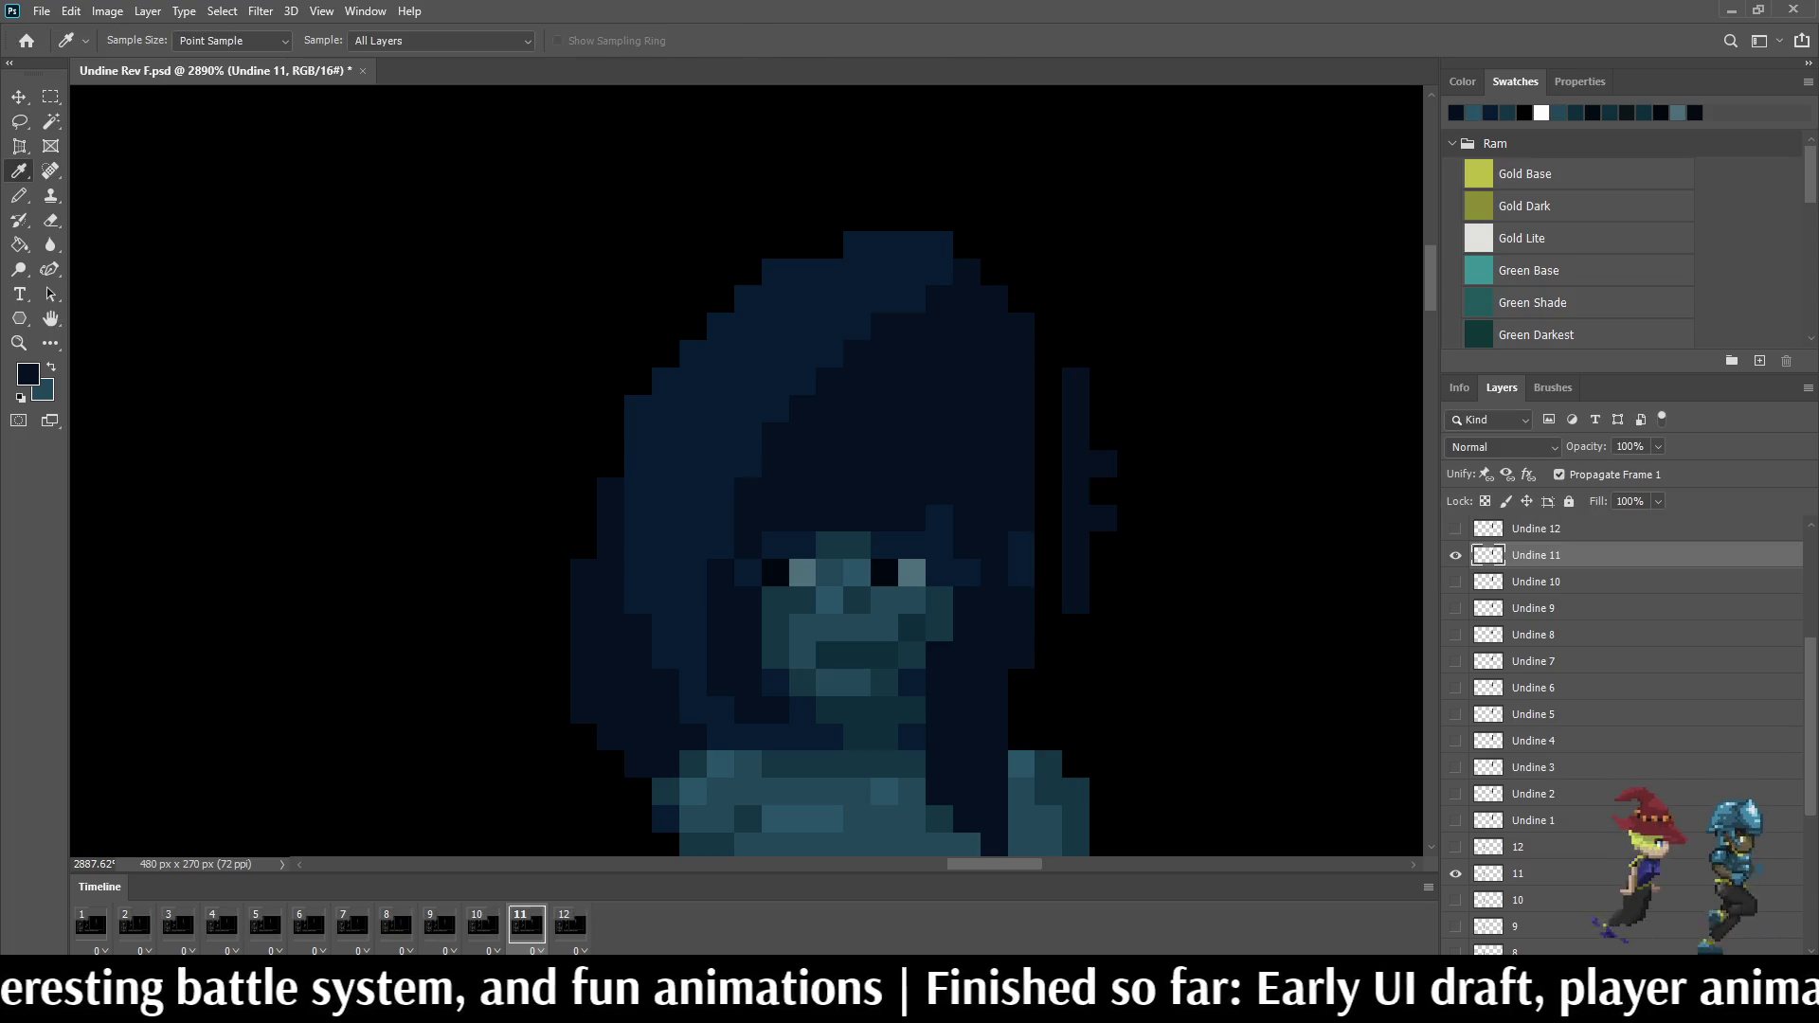
key("b")
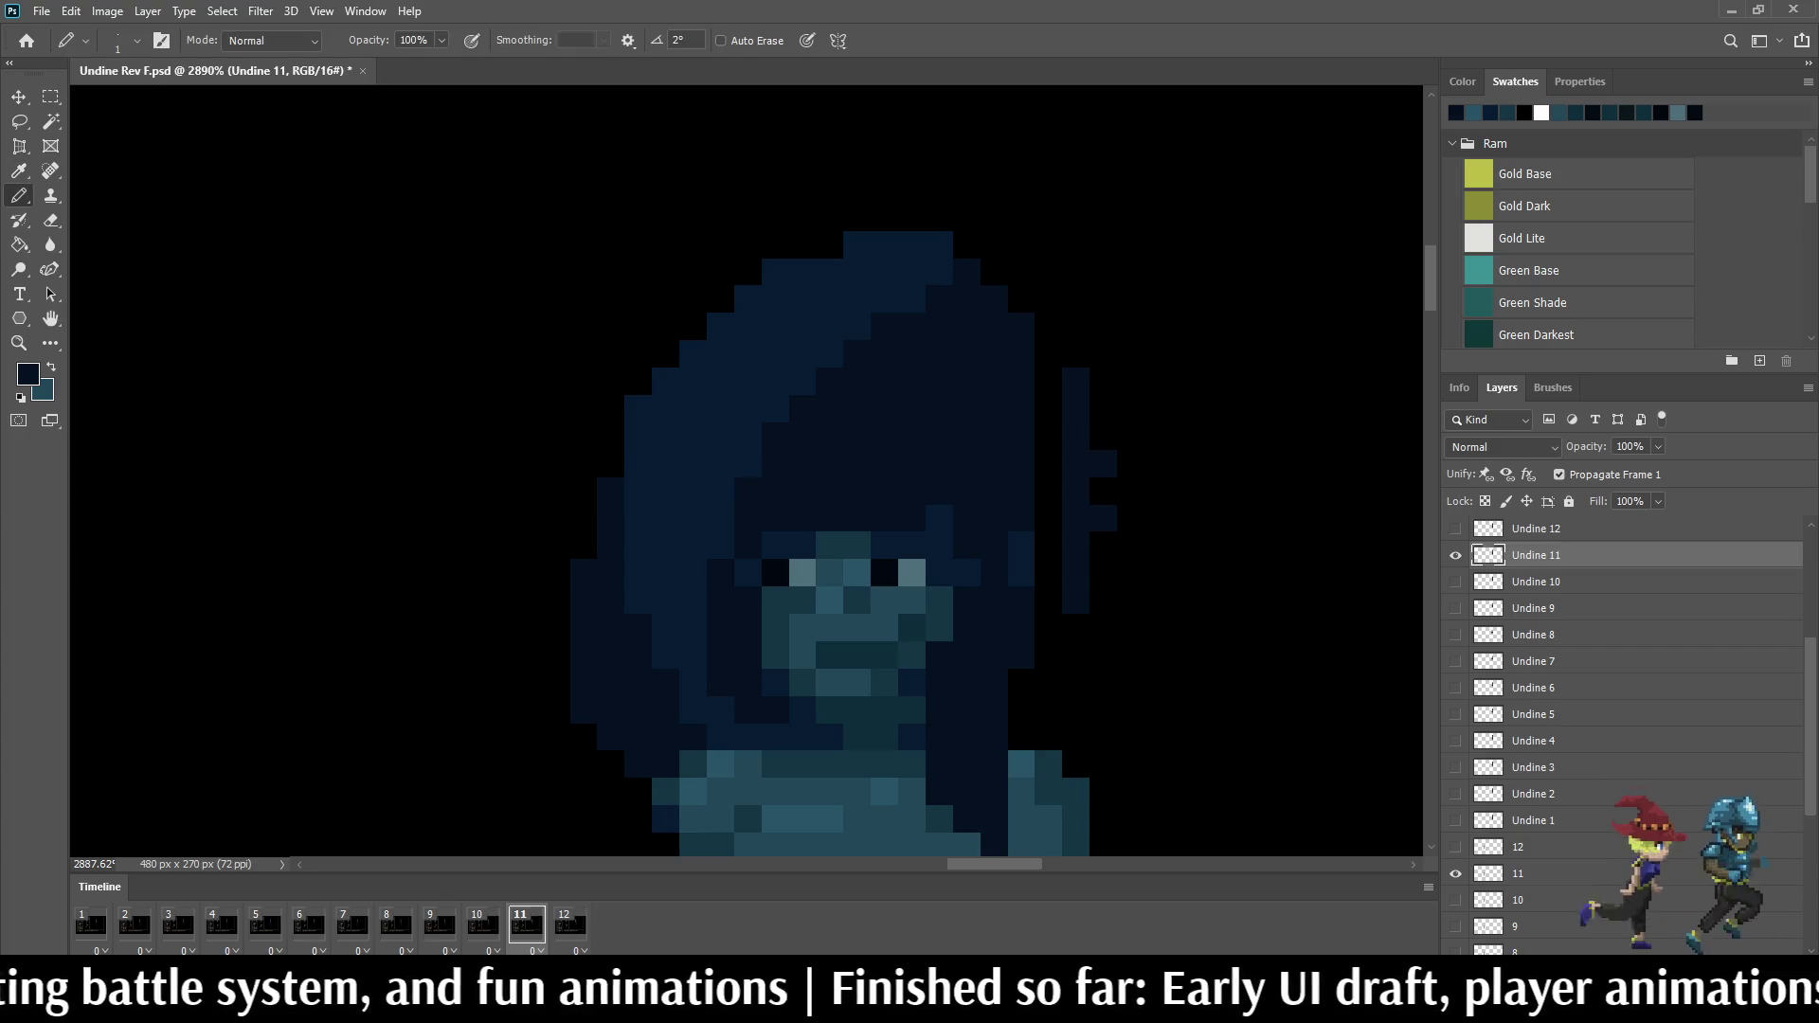
Step: Pencil a dark-blue strand column plus stray pixels beside the hair, then replay the idle loop
left_click_drag(1049, 555, 1050, 354)
left_click(1049, 573)
left_click(1049, 628)
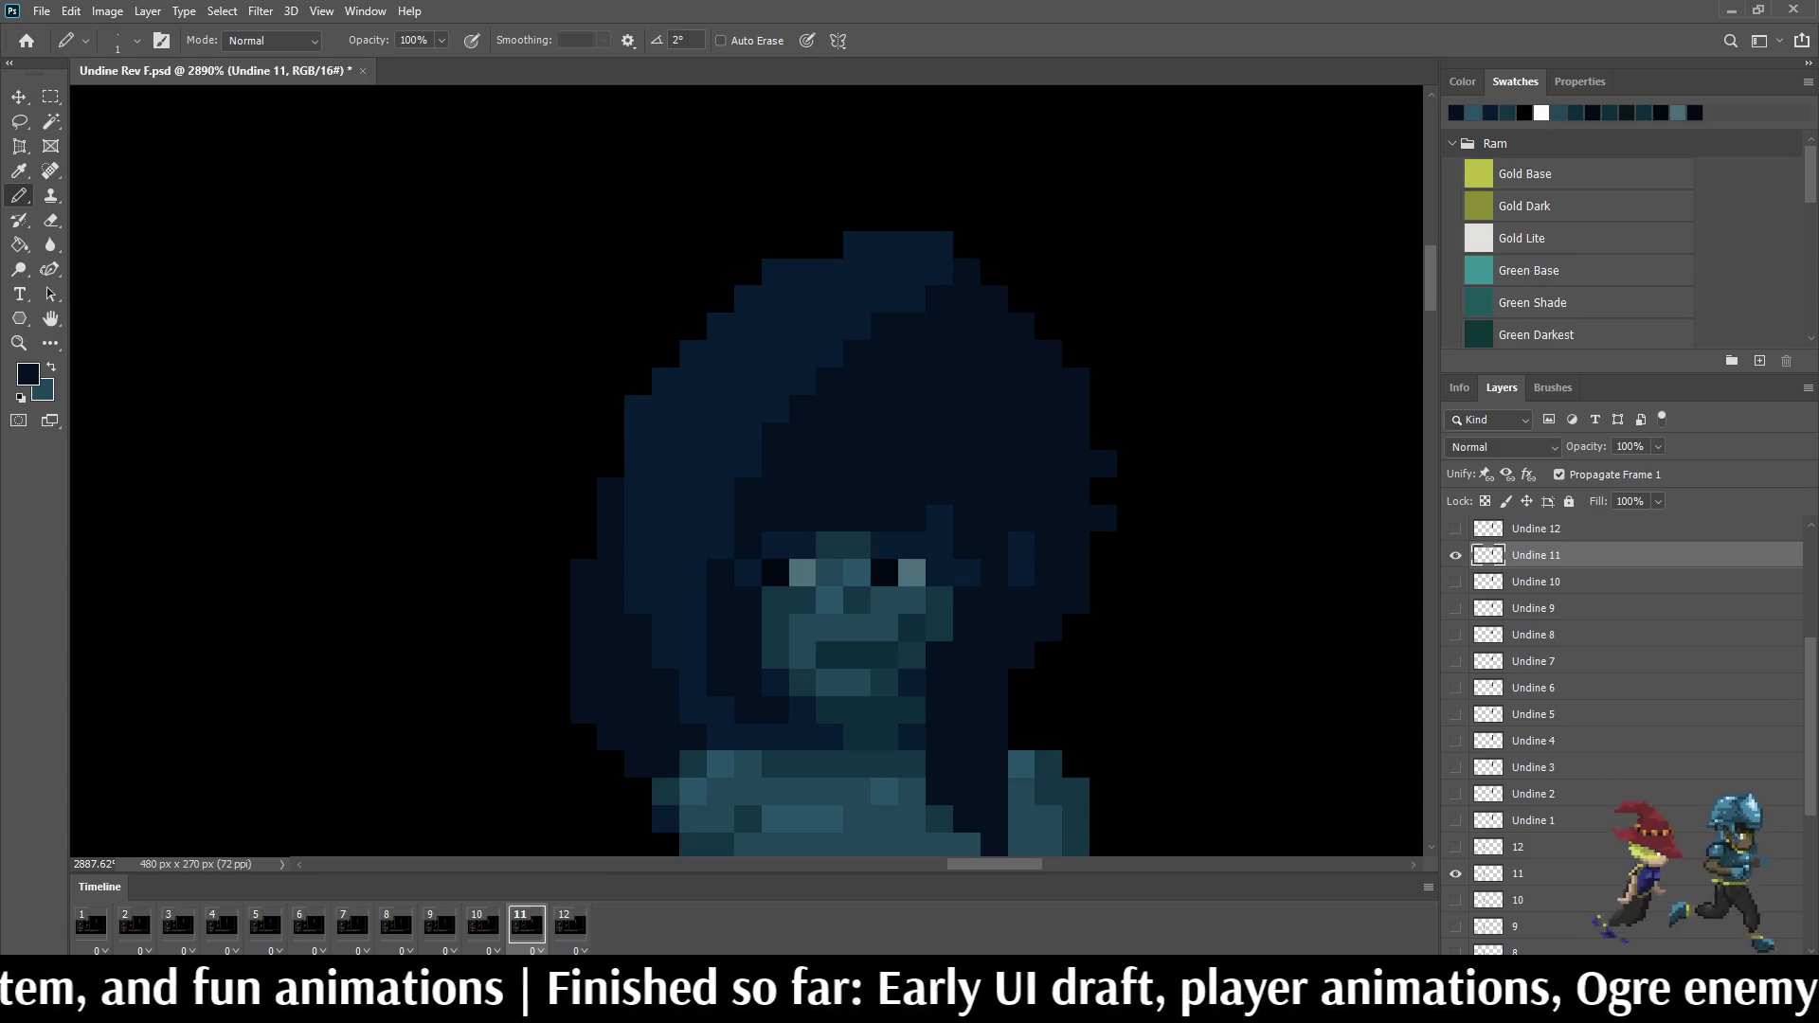
scroll(1030, 551, "up", 3)
key("i")
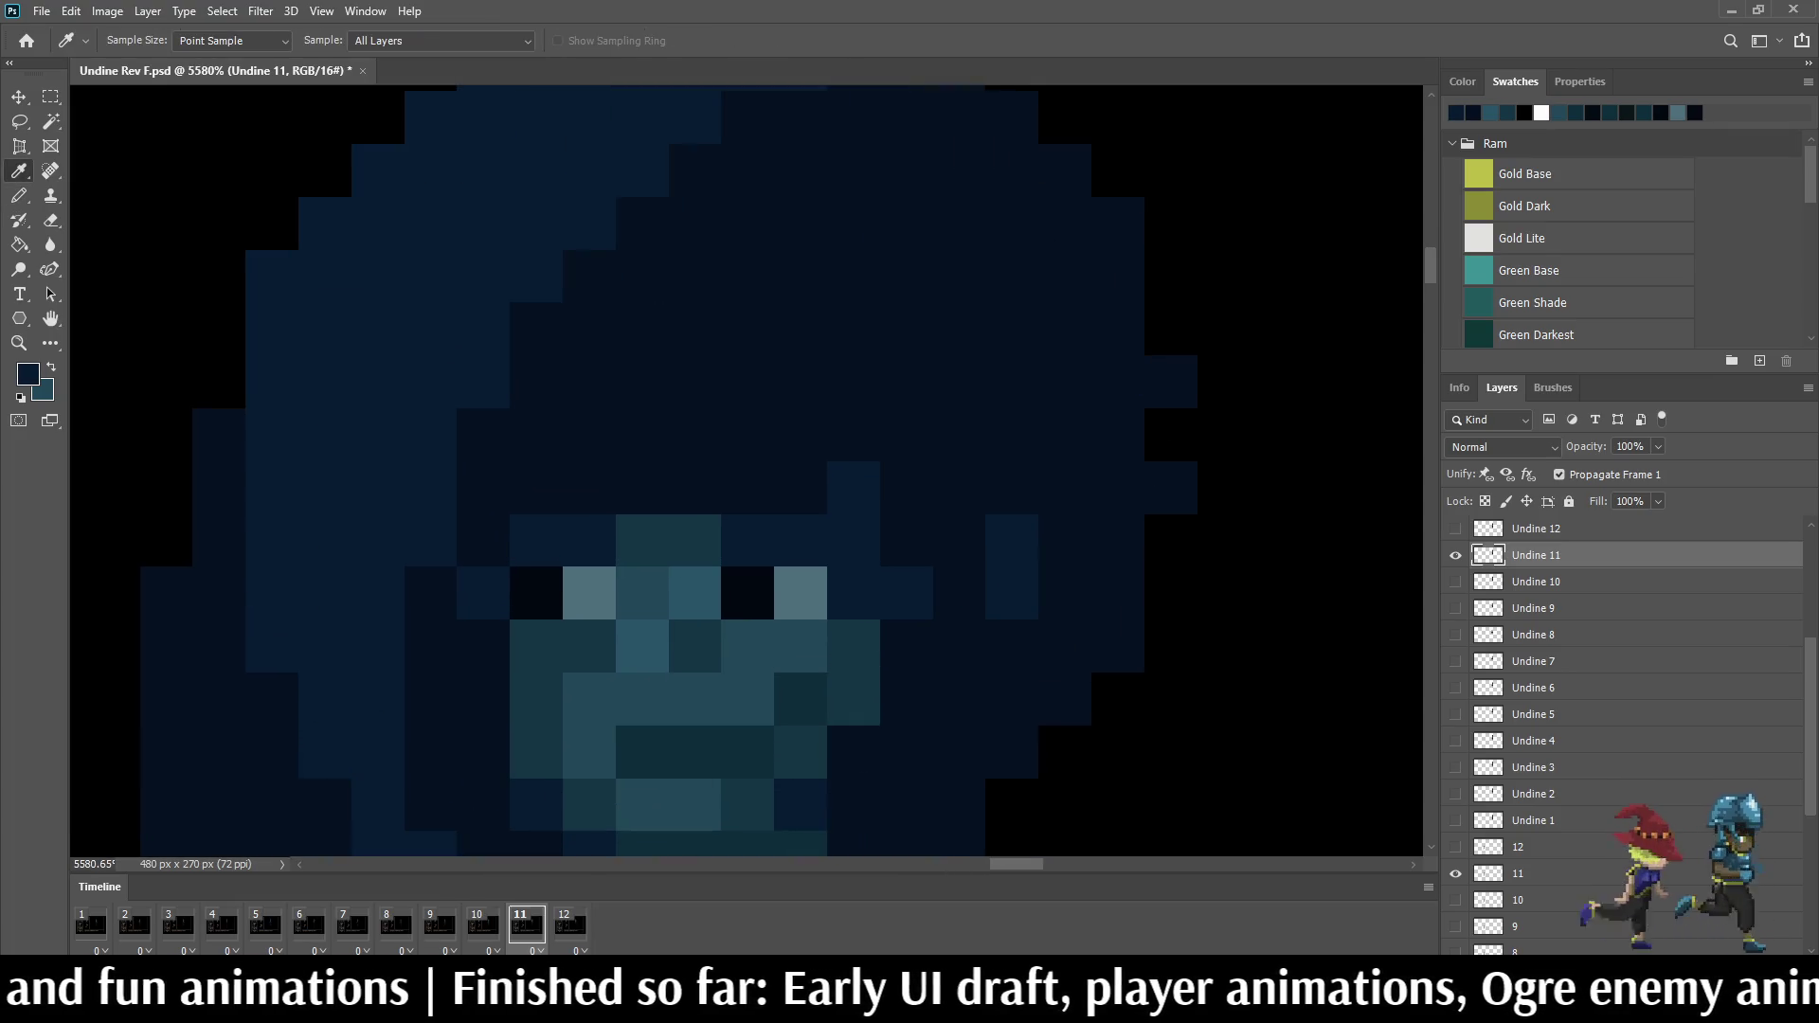
key("b")
scroll(1109, 582, "down", 2)
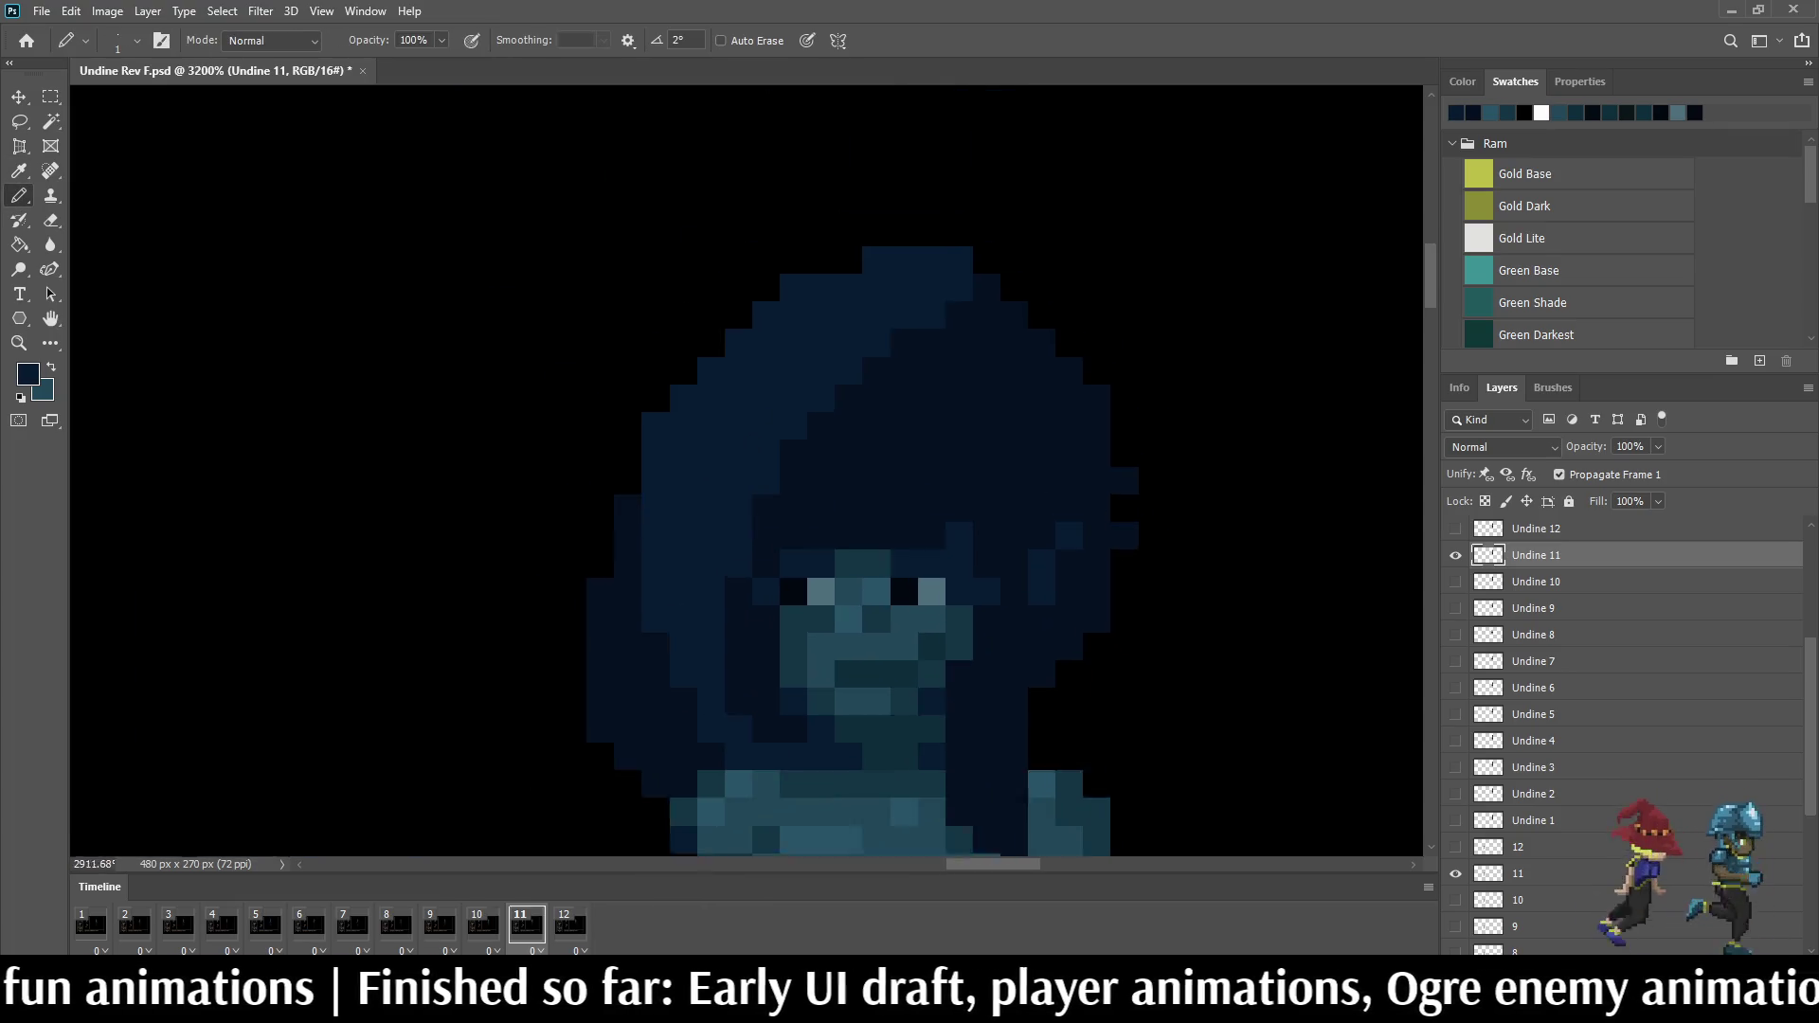
scroll(1110, 582, "down", 2)
scroll(1109, 582, "down", 2)
scroll(1136, 575, "down", 1)
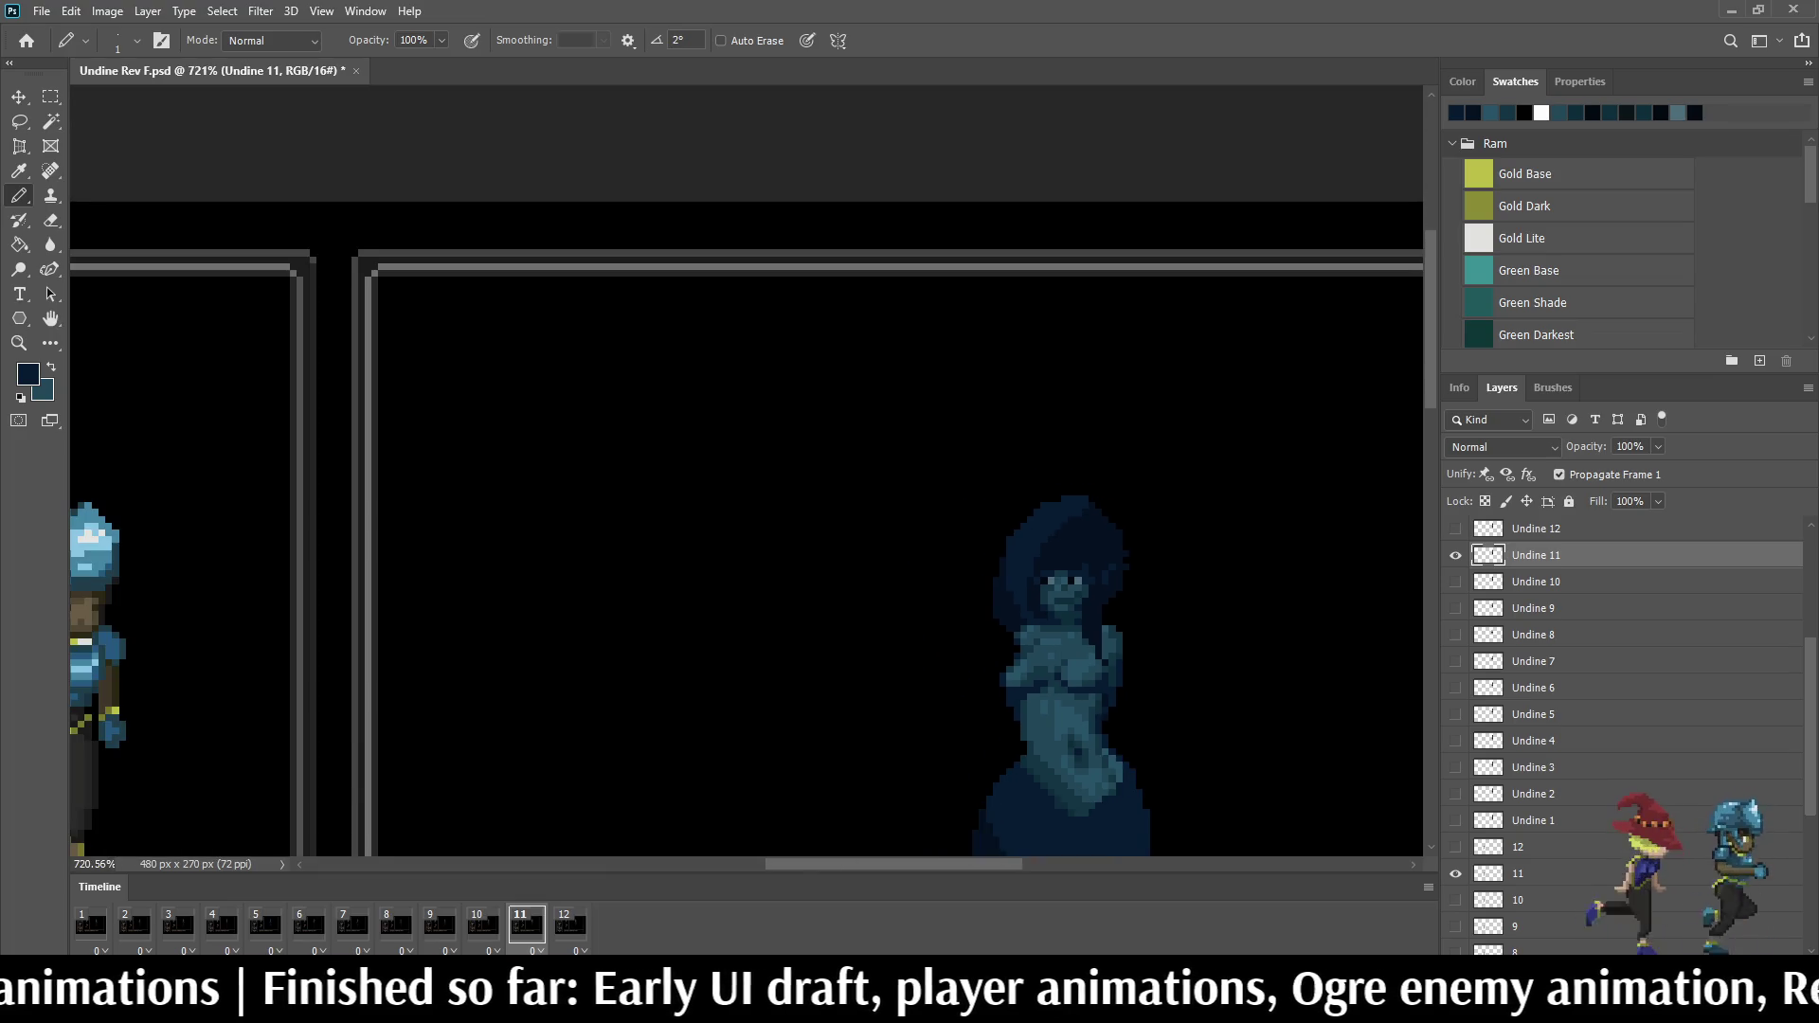
key("space")
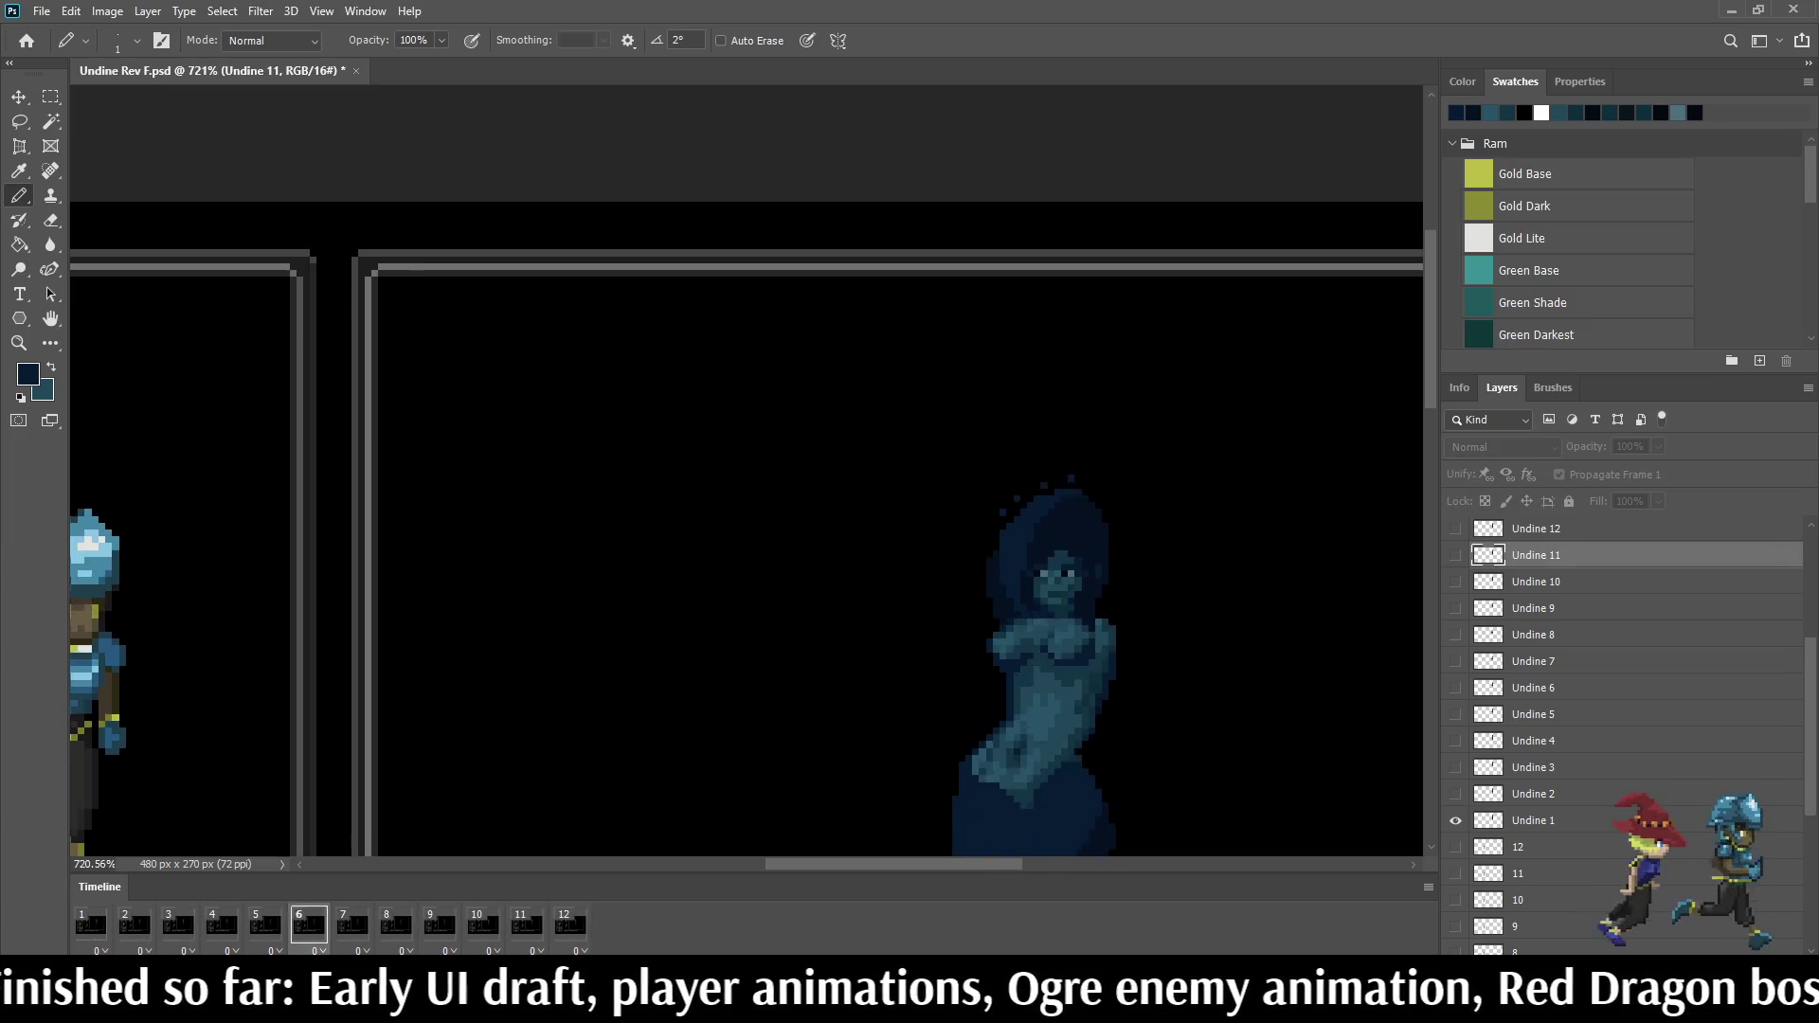
scroll(1198, 515, "up", 2)
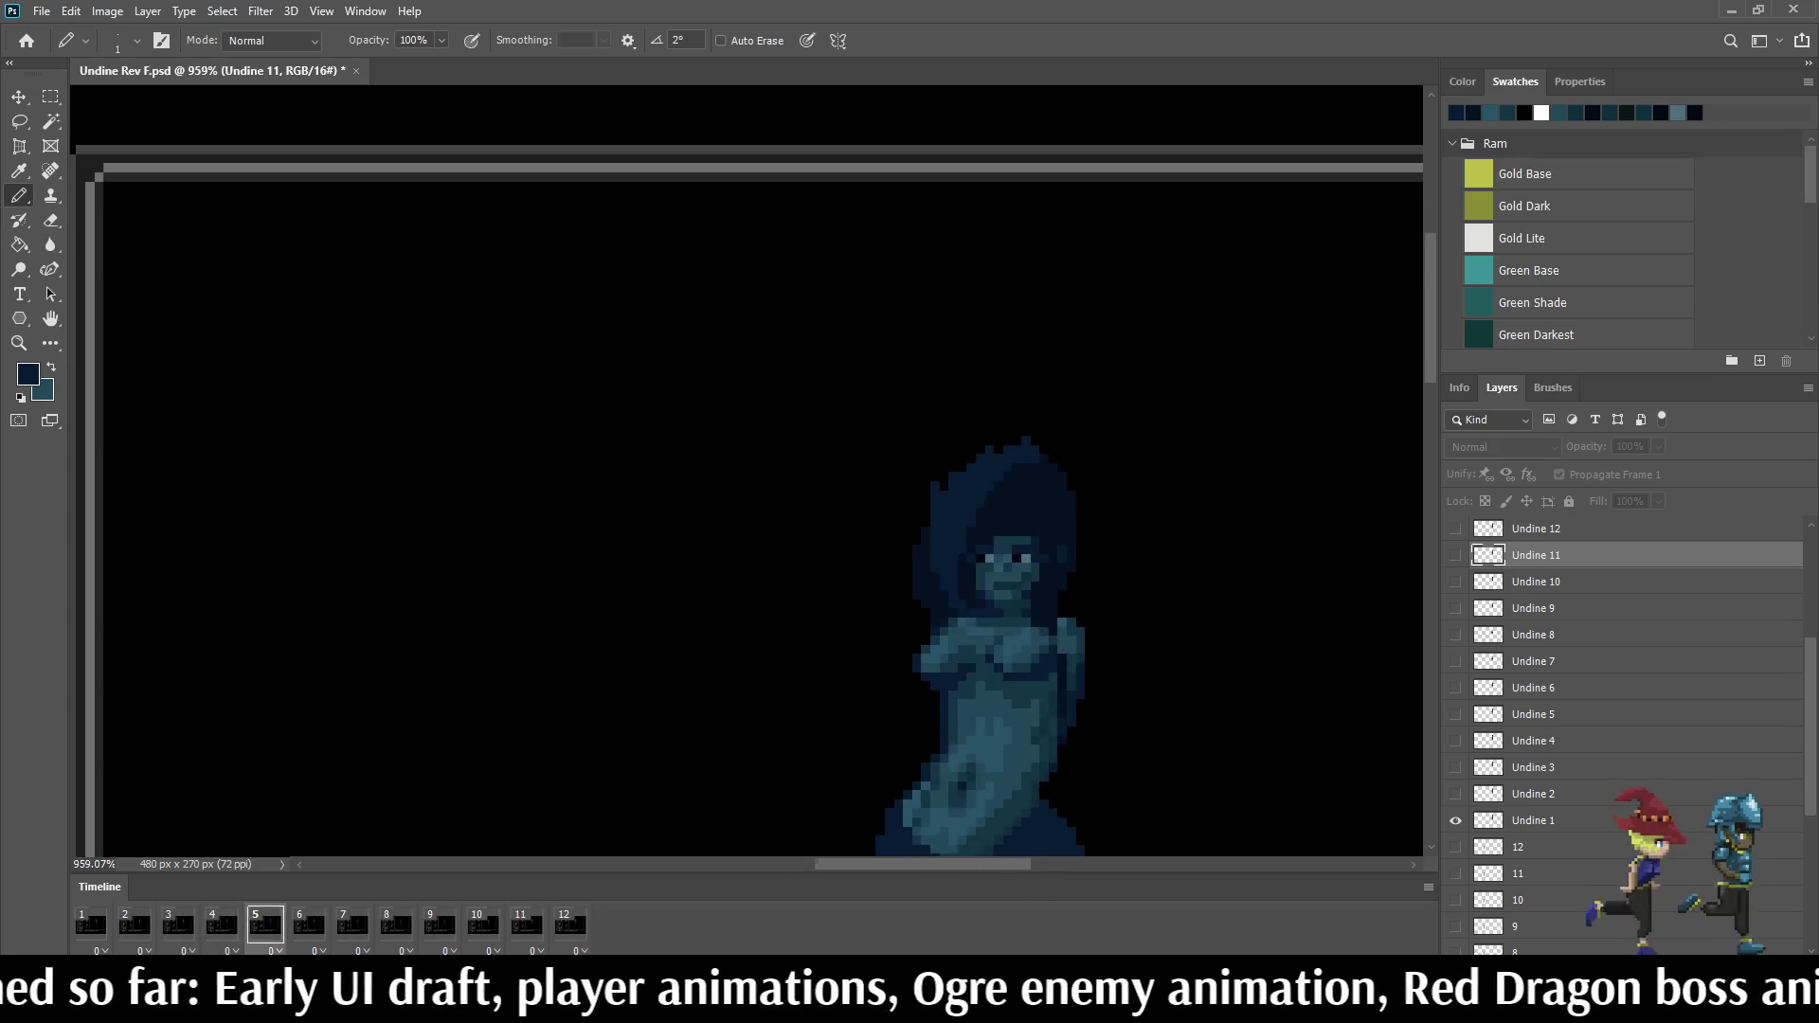
scroll(1198, 516, "up", 1)
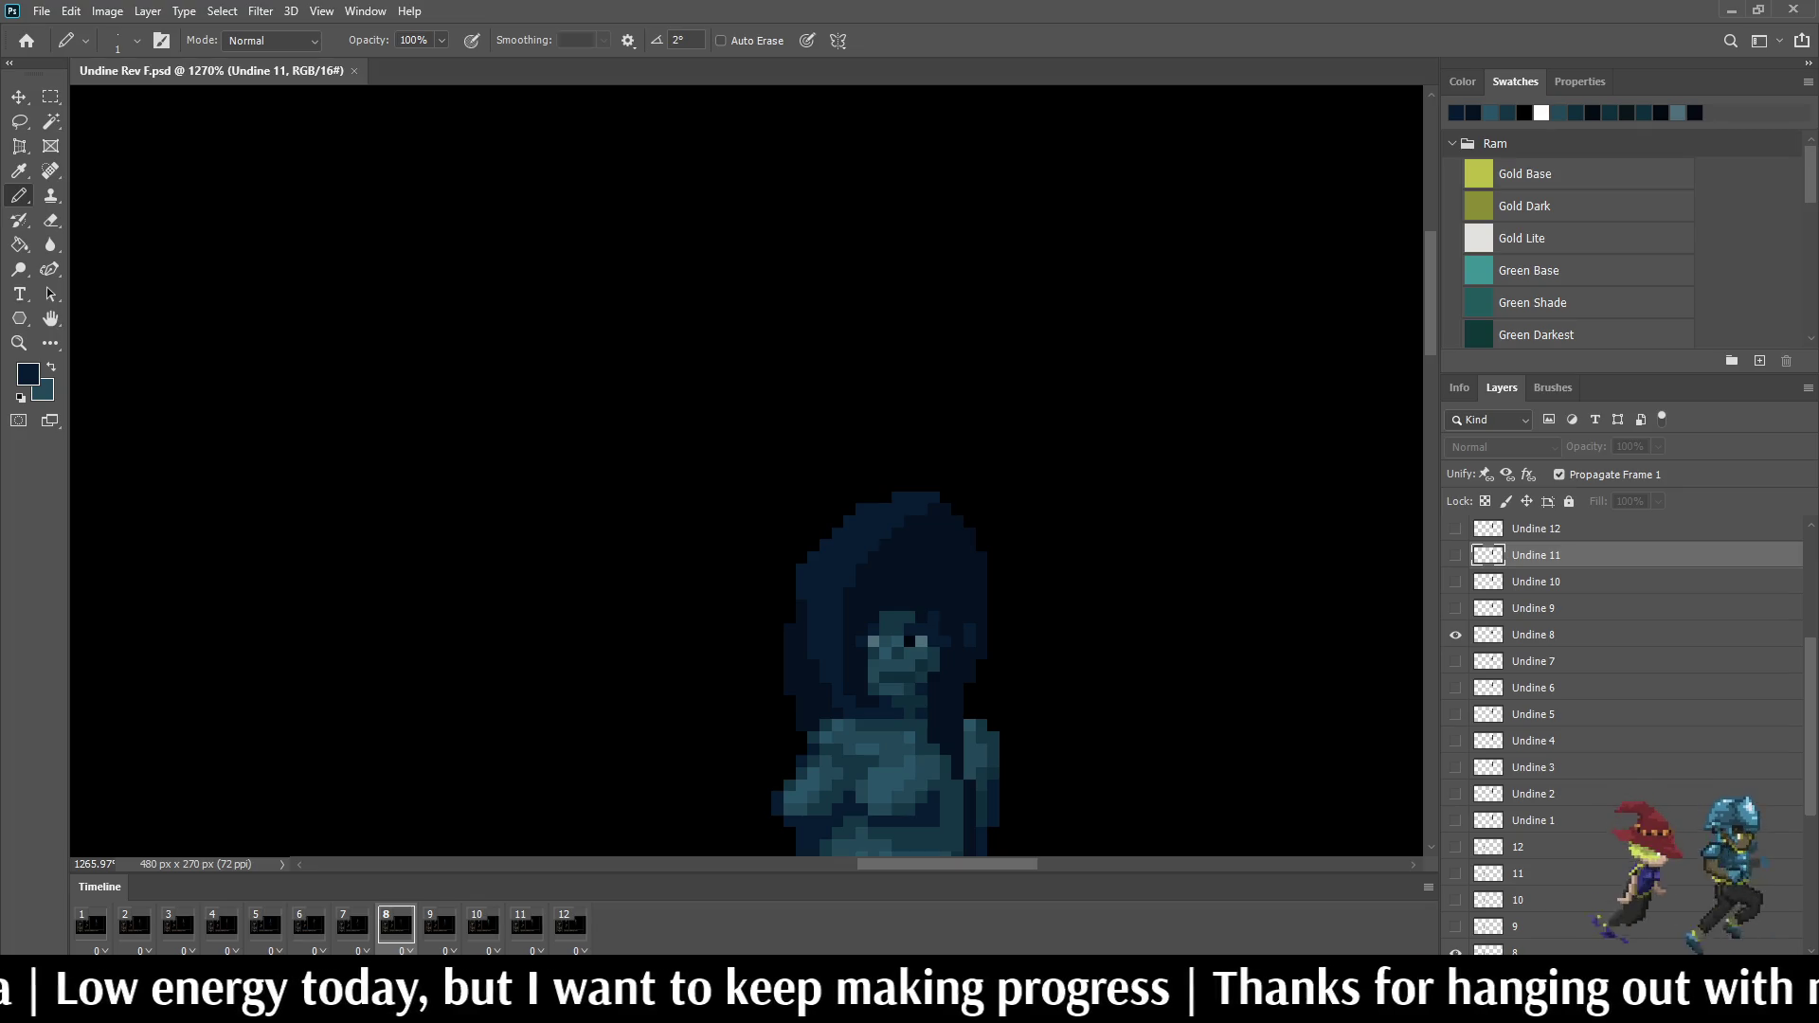
scroll(853, 611, "up", 4, "alt")
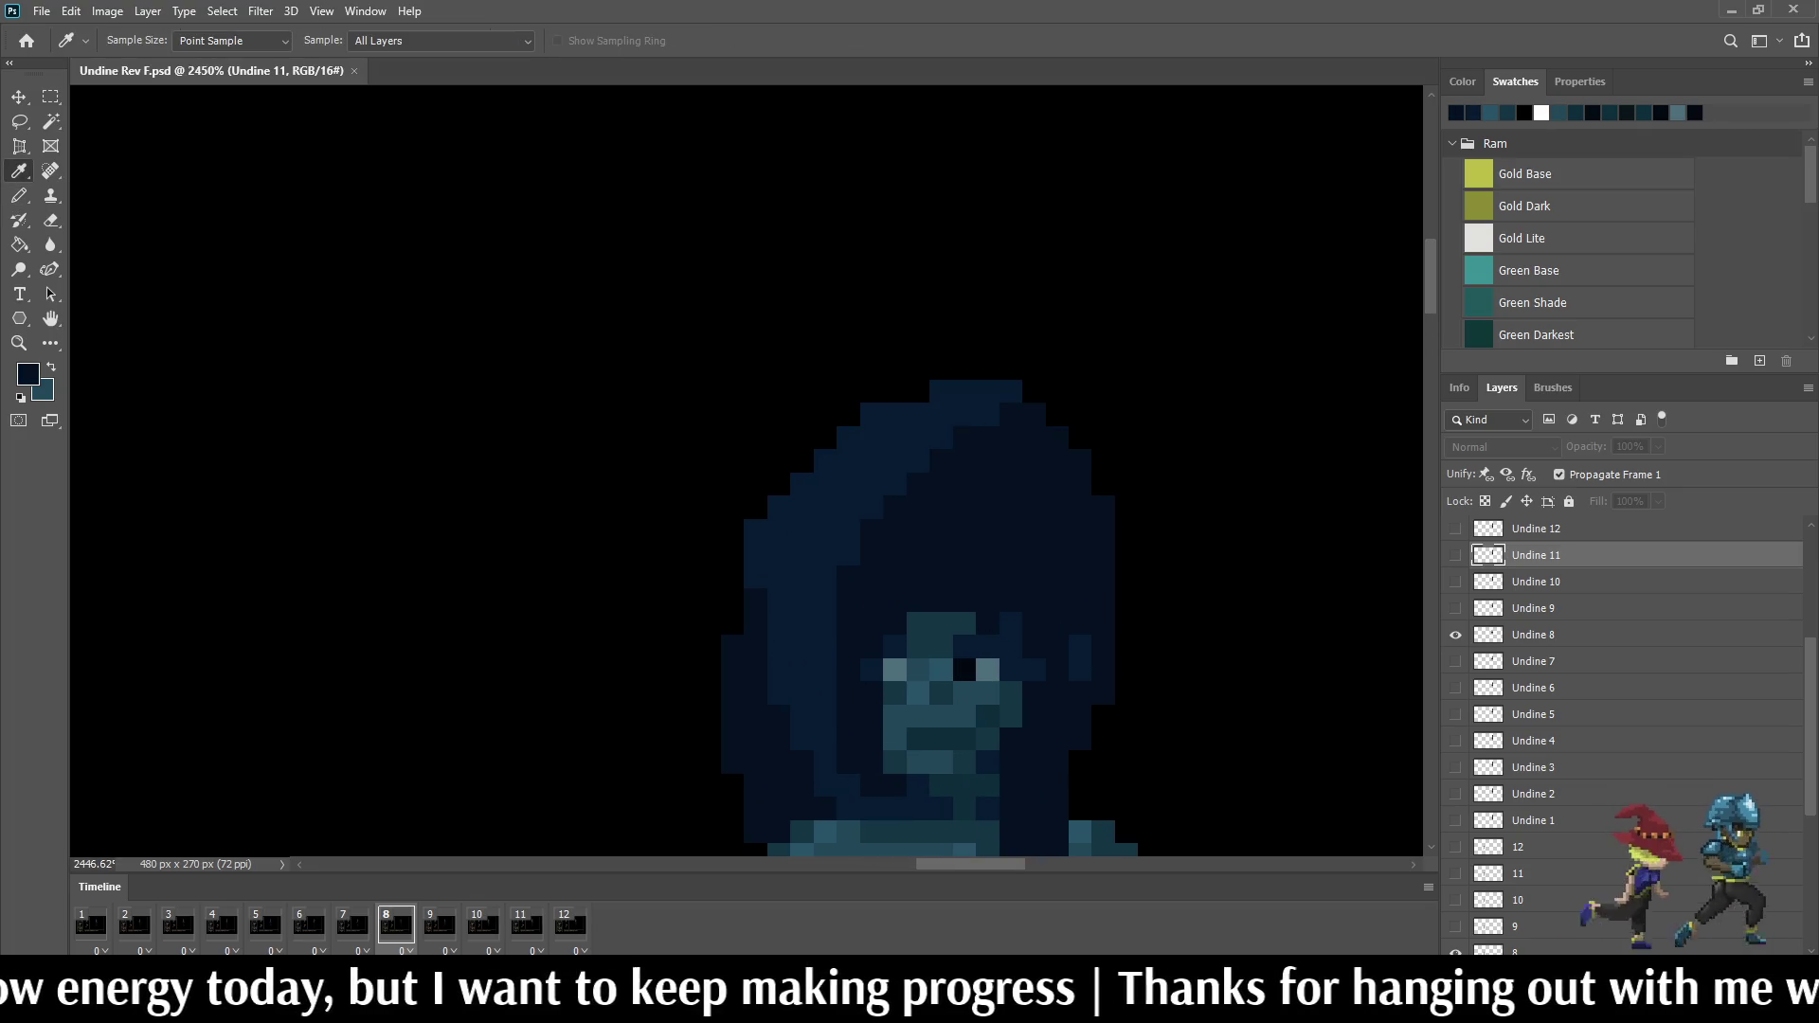
scroll(854, 640, "down", 2, "alt")
scroll(854, 640, "down", 2, "alt")
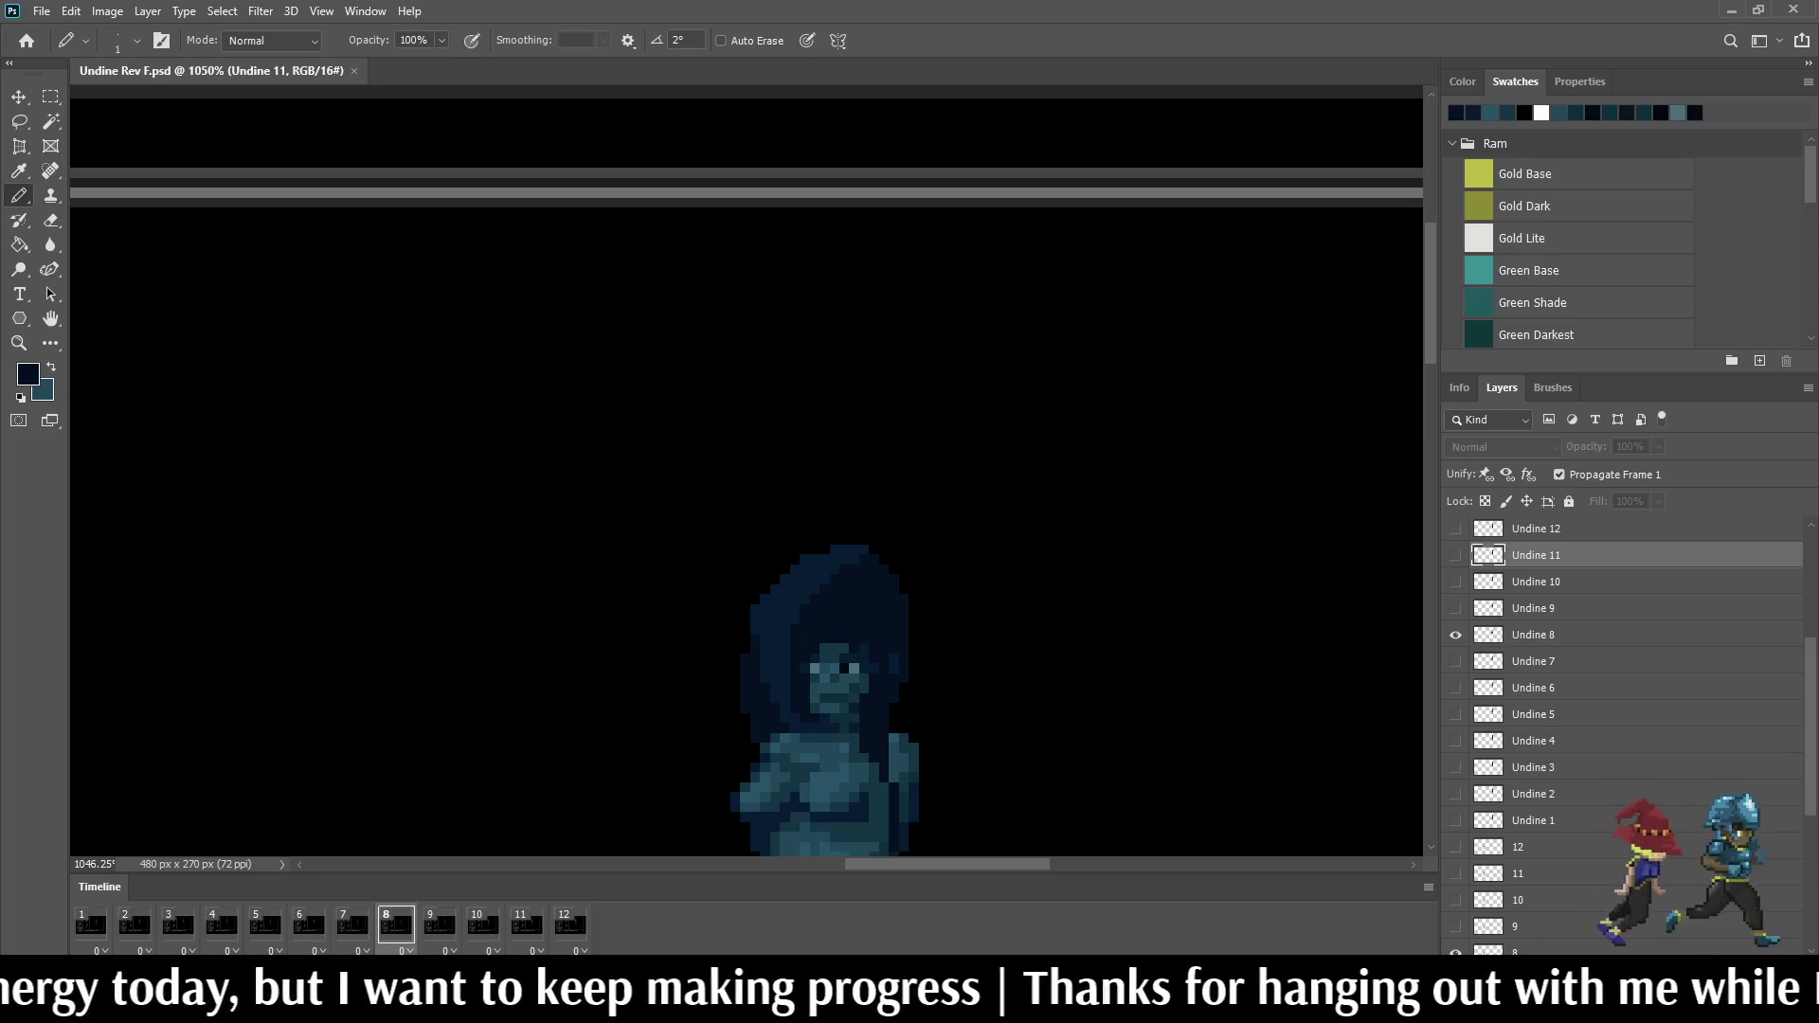
scroll(924, 668, "up", 2, "alt")
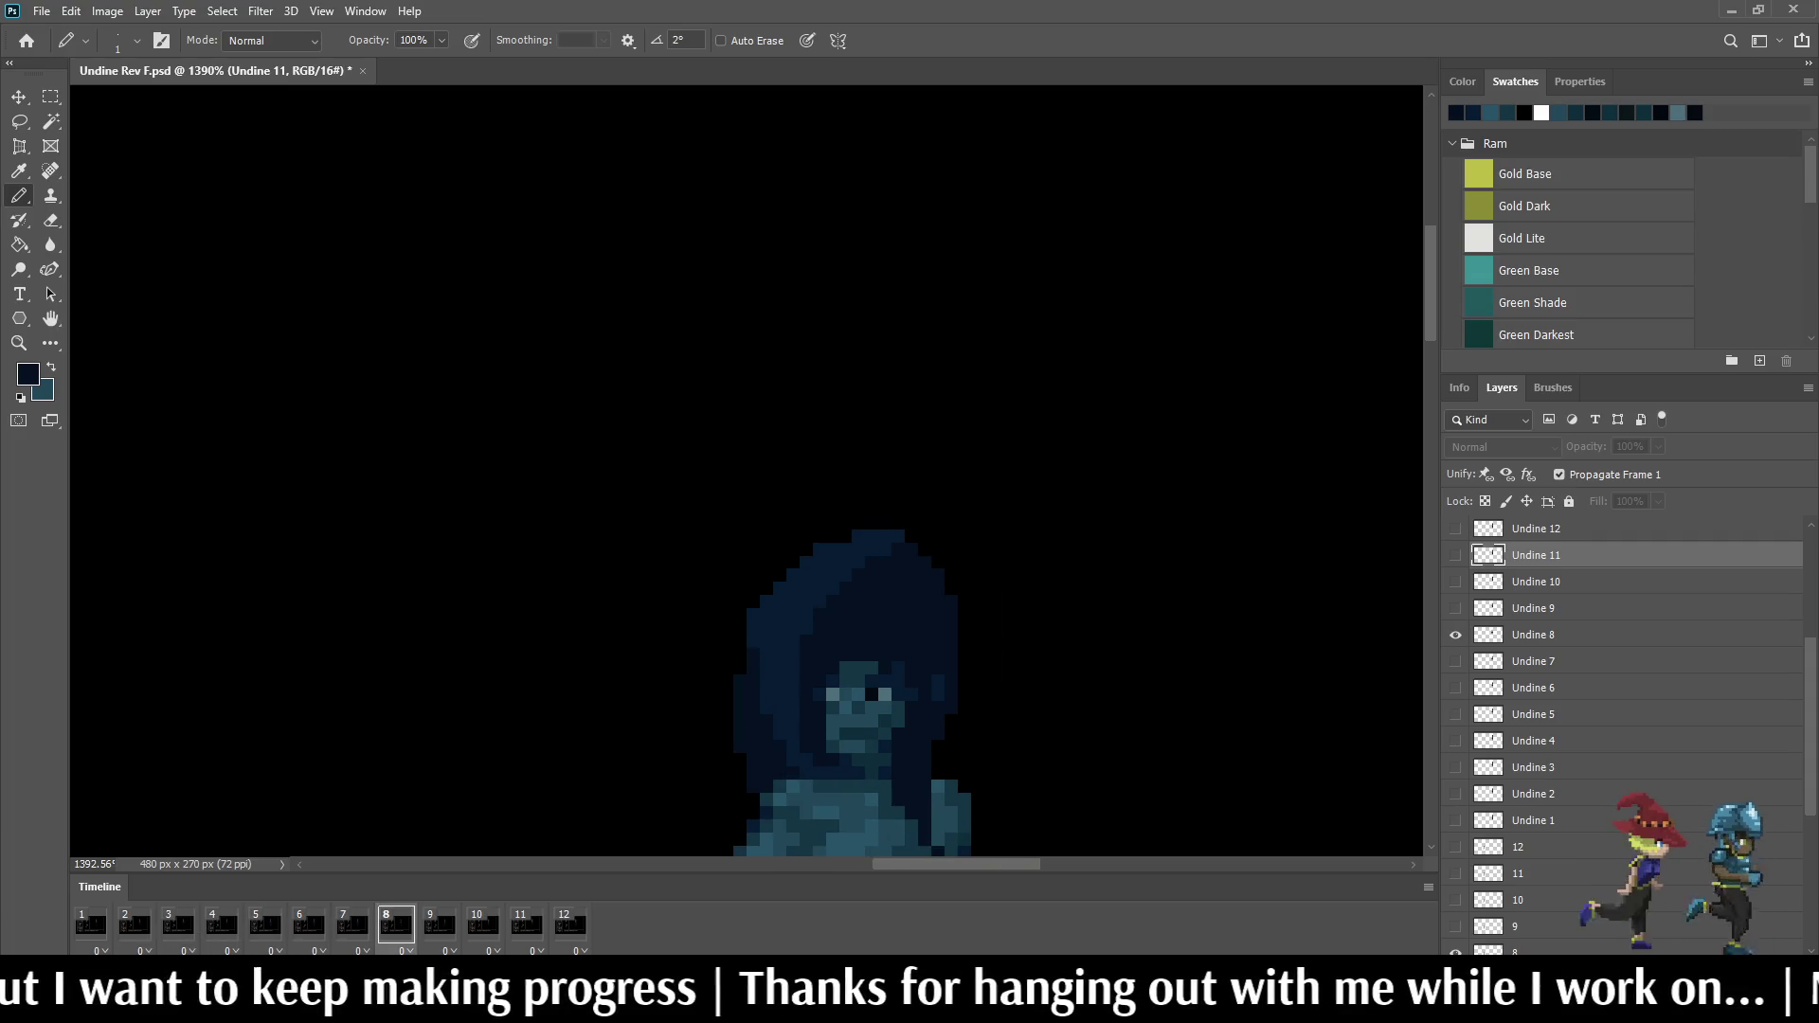
scroll(730, 730, "up", 3, "alt")
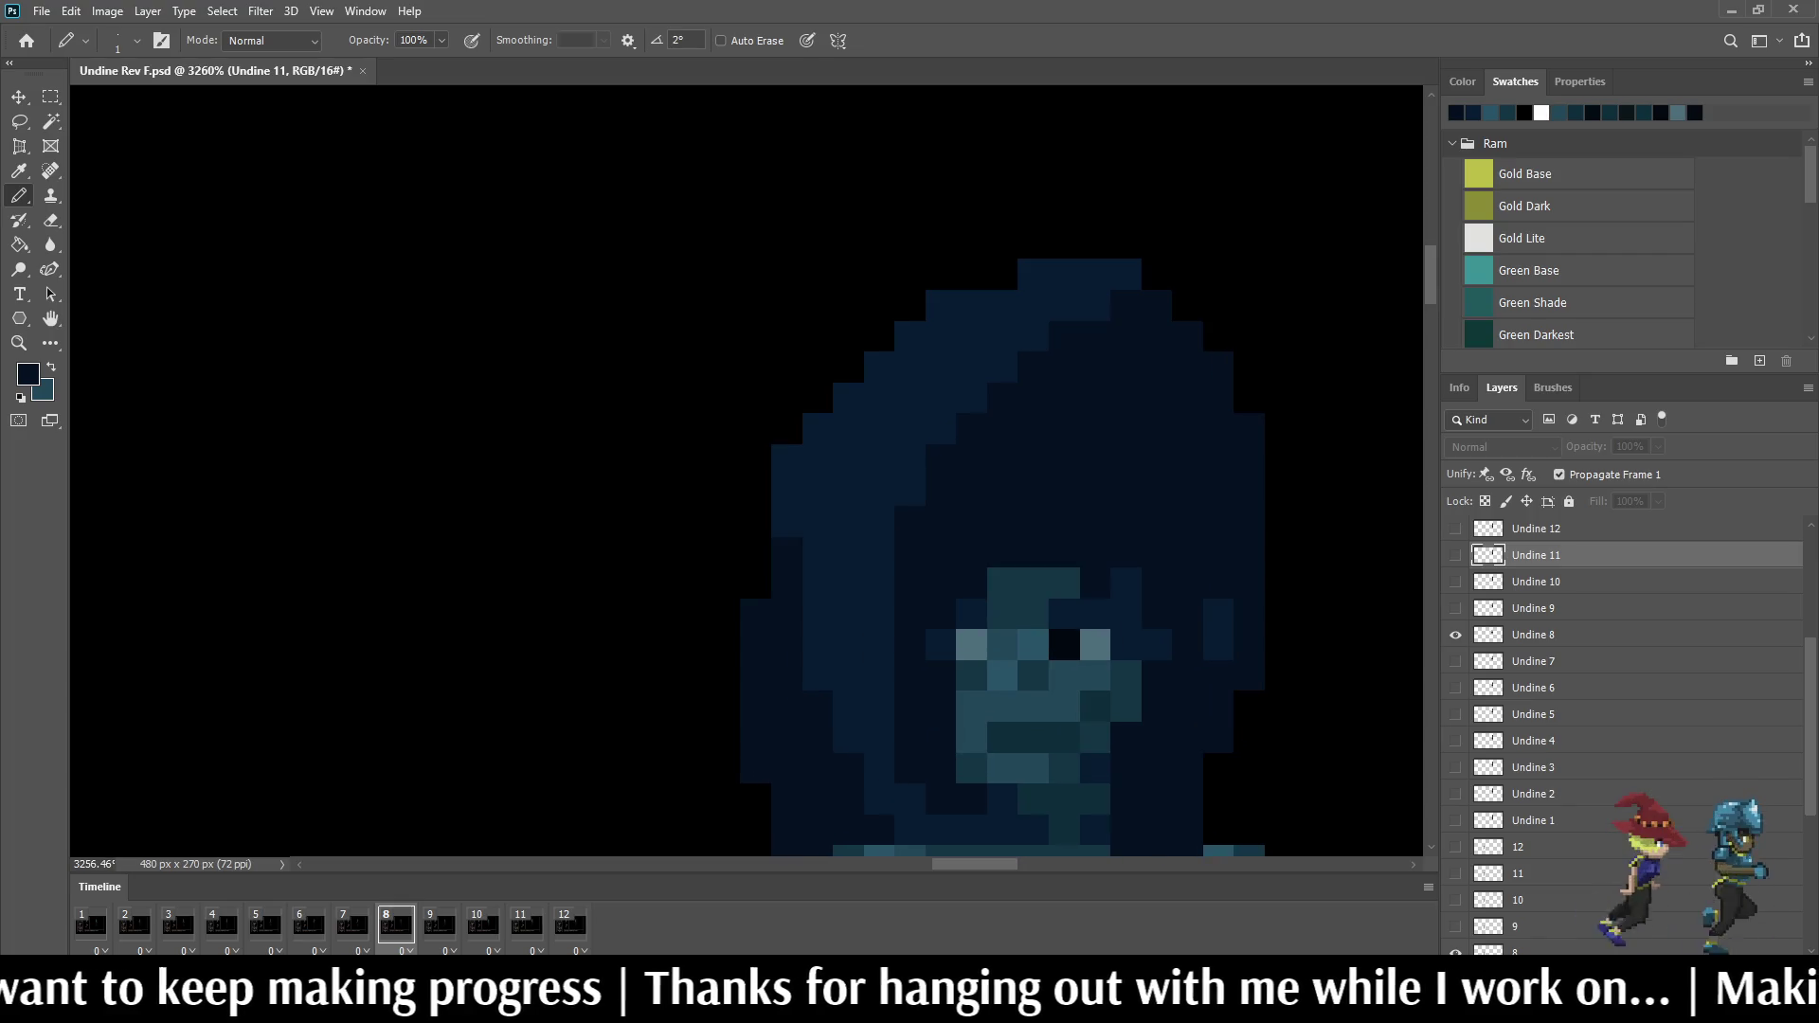
Step: Step the timeline to frame 10 and make layer Undine 10 the active layer
key("alt+bracketleft")
key("alt+bracketleft")
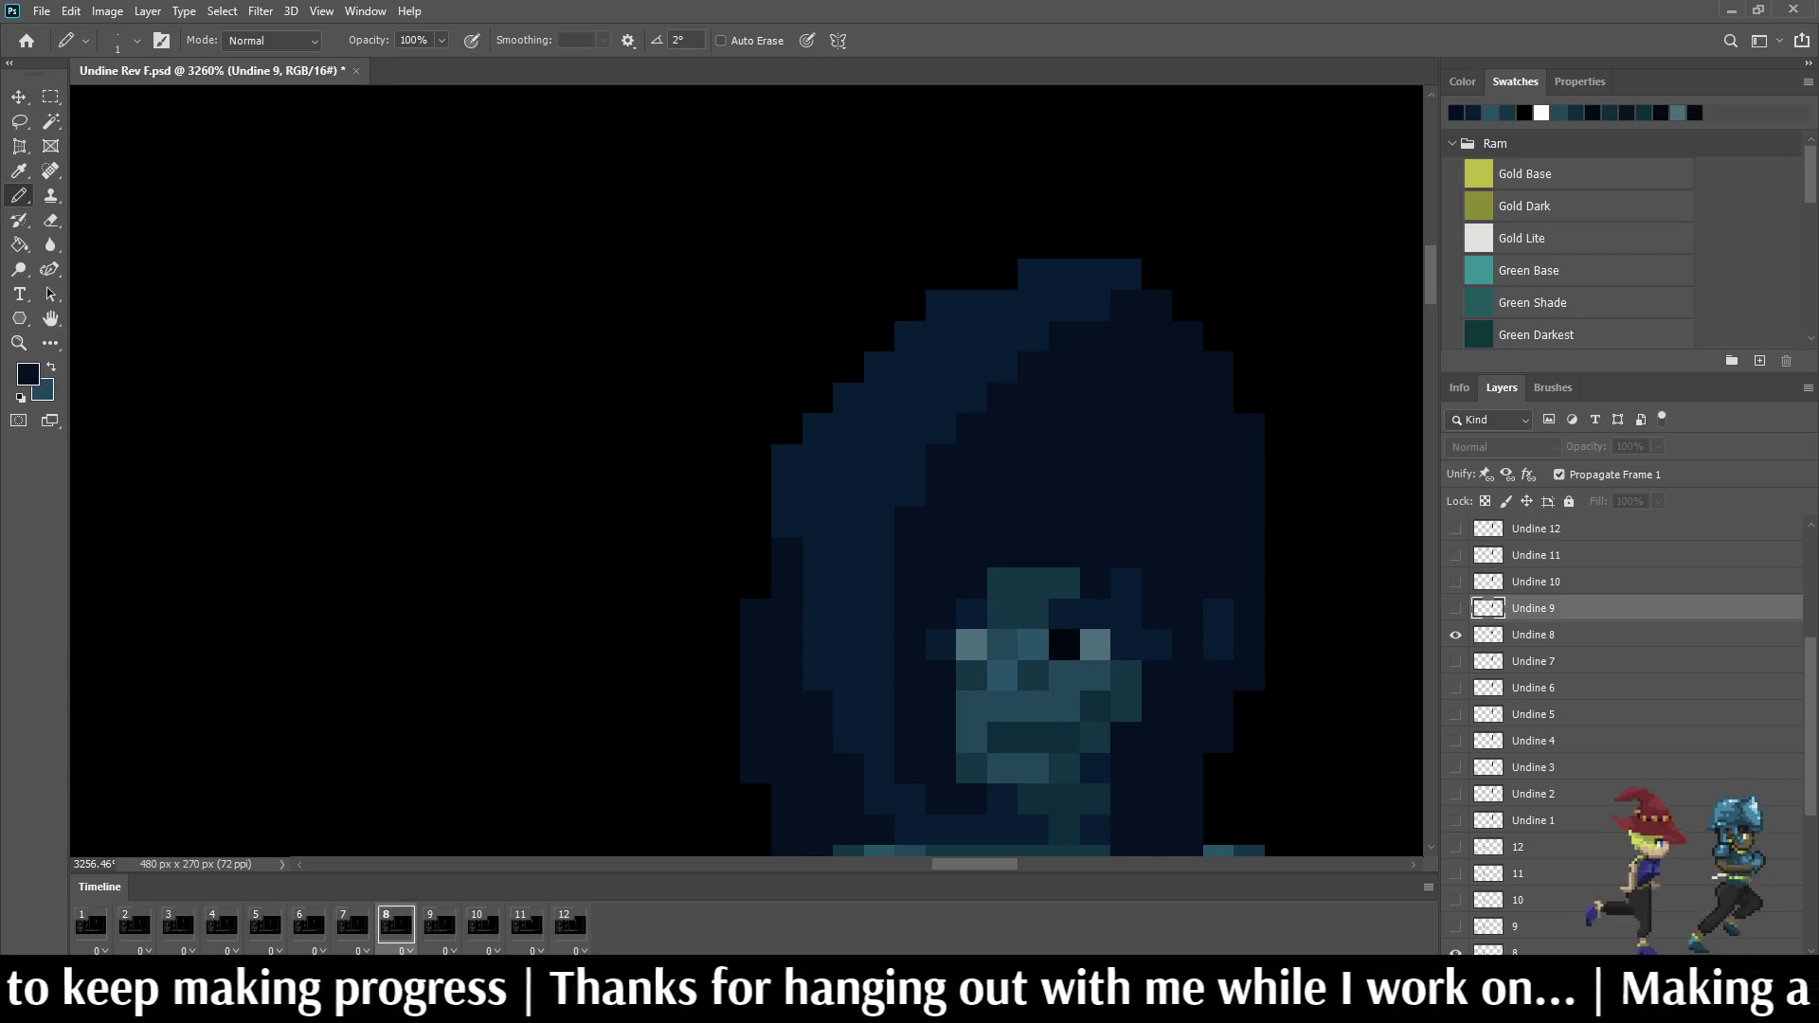
key("period")
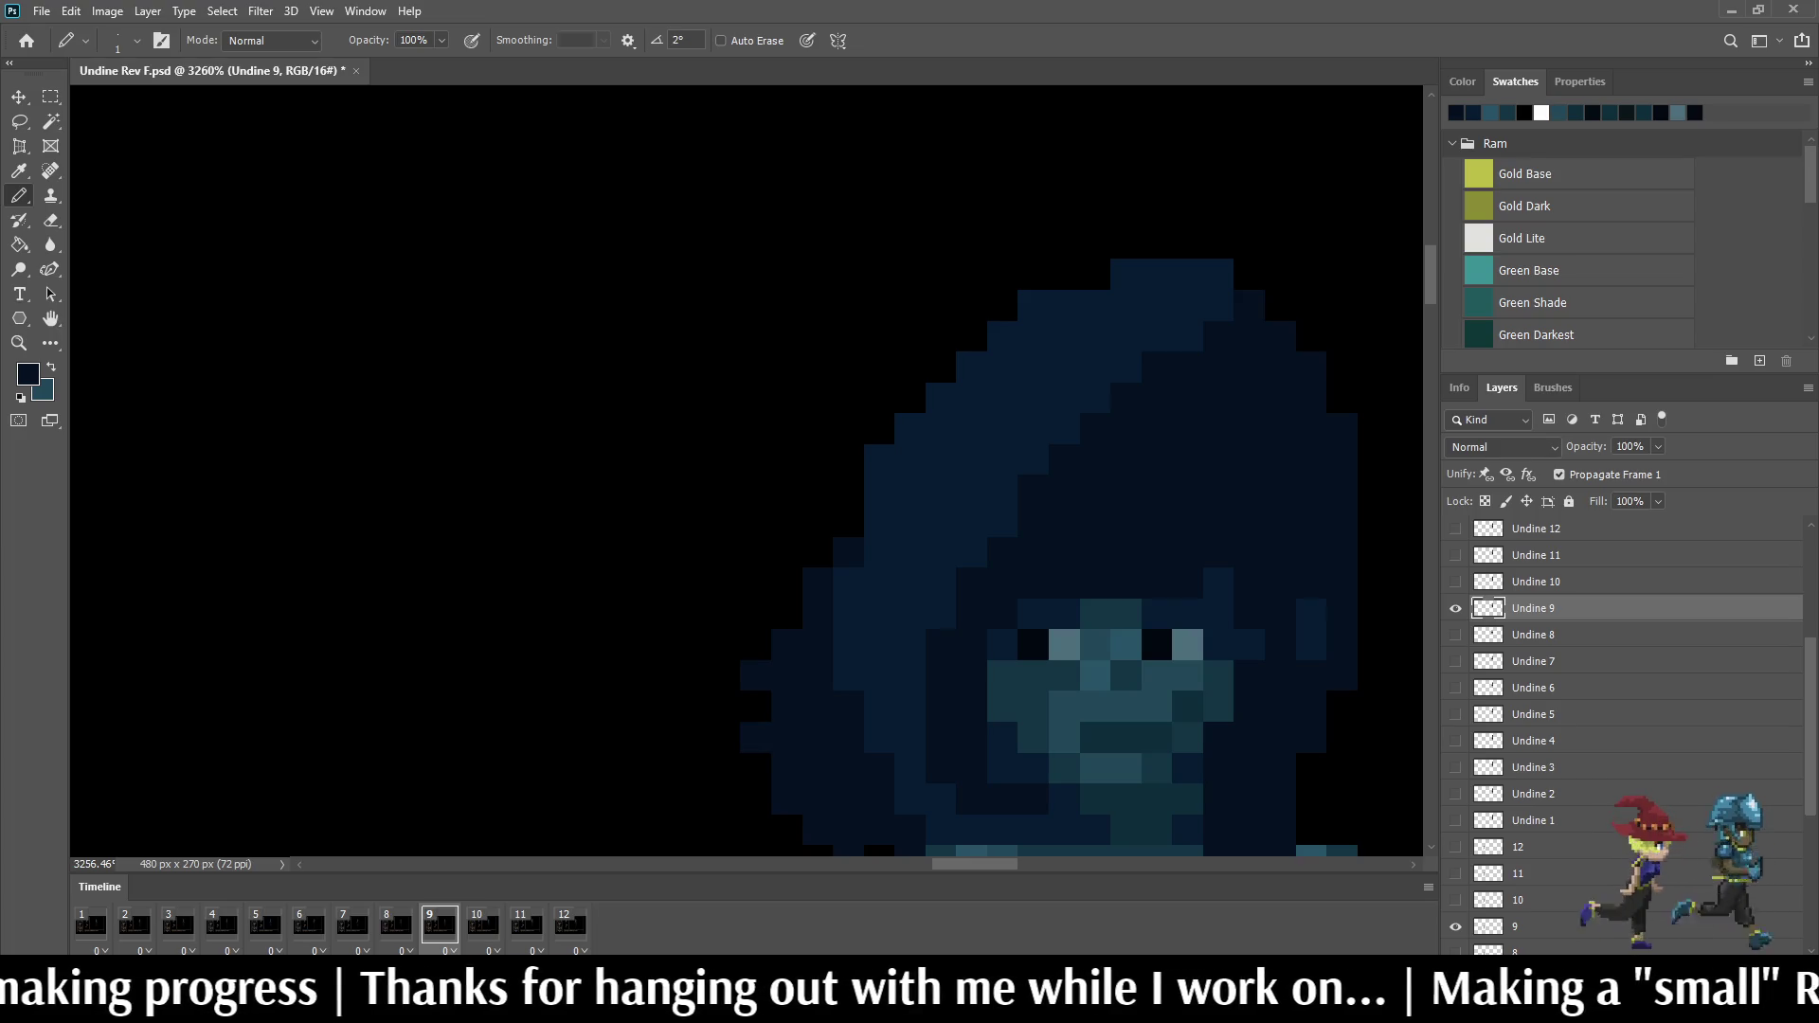
key("period")
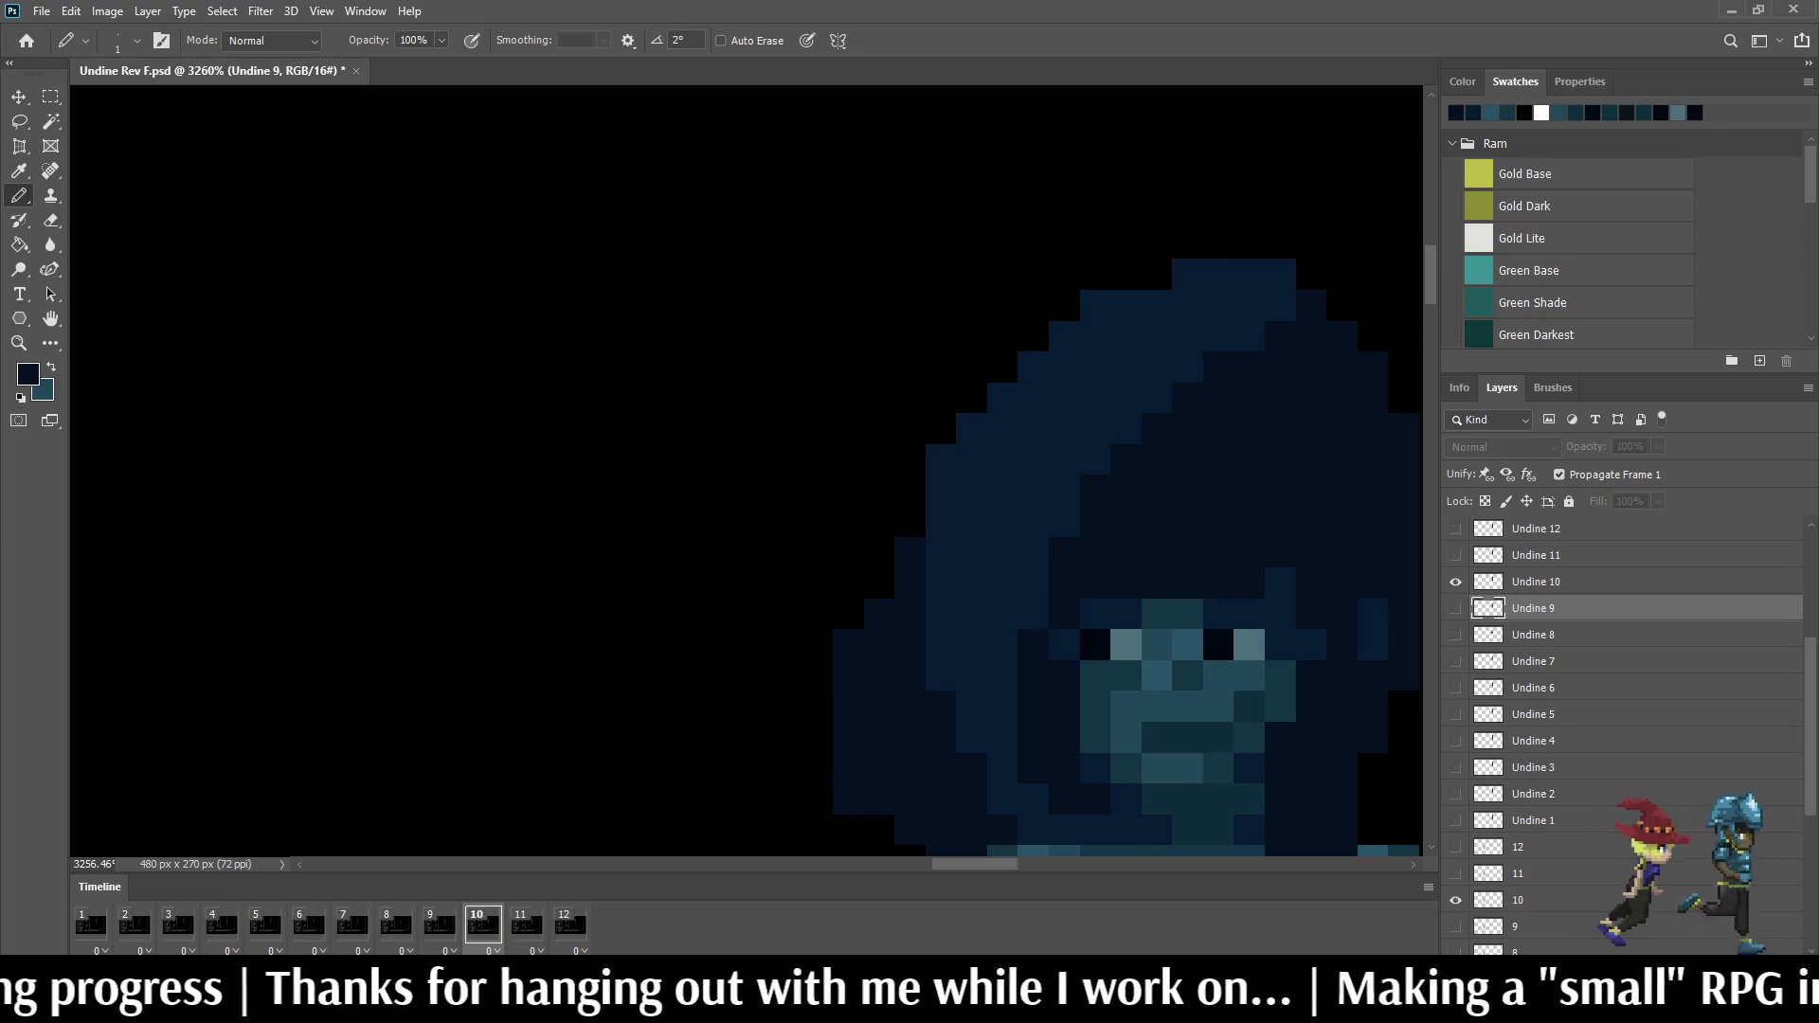
key("alt+bracketright")
Step: Flick between frames 9, 10 and 11 to compare the hair, ending on layer Undine 11
key("comma")
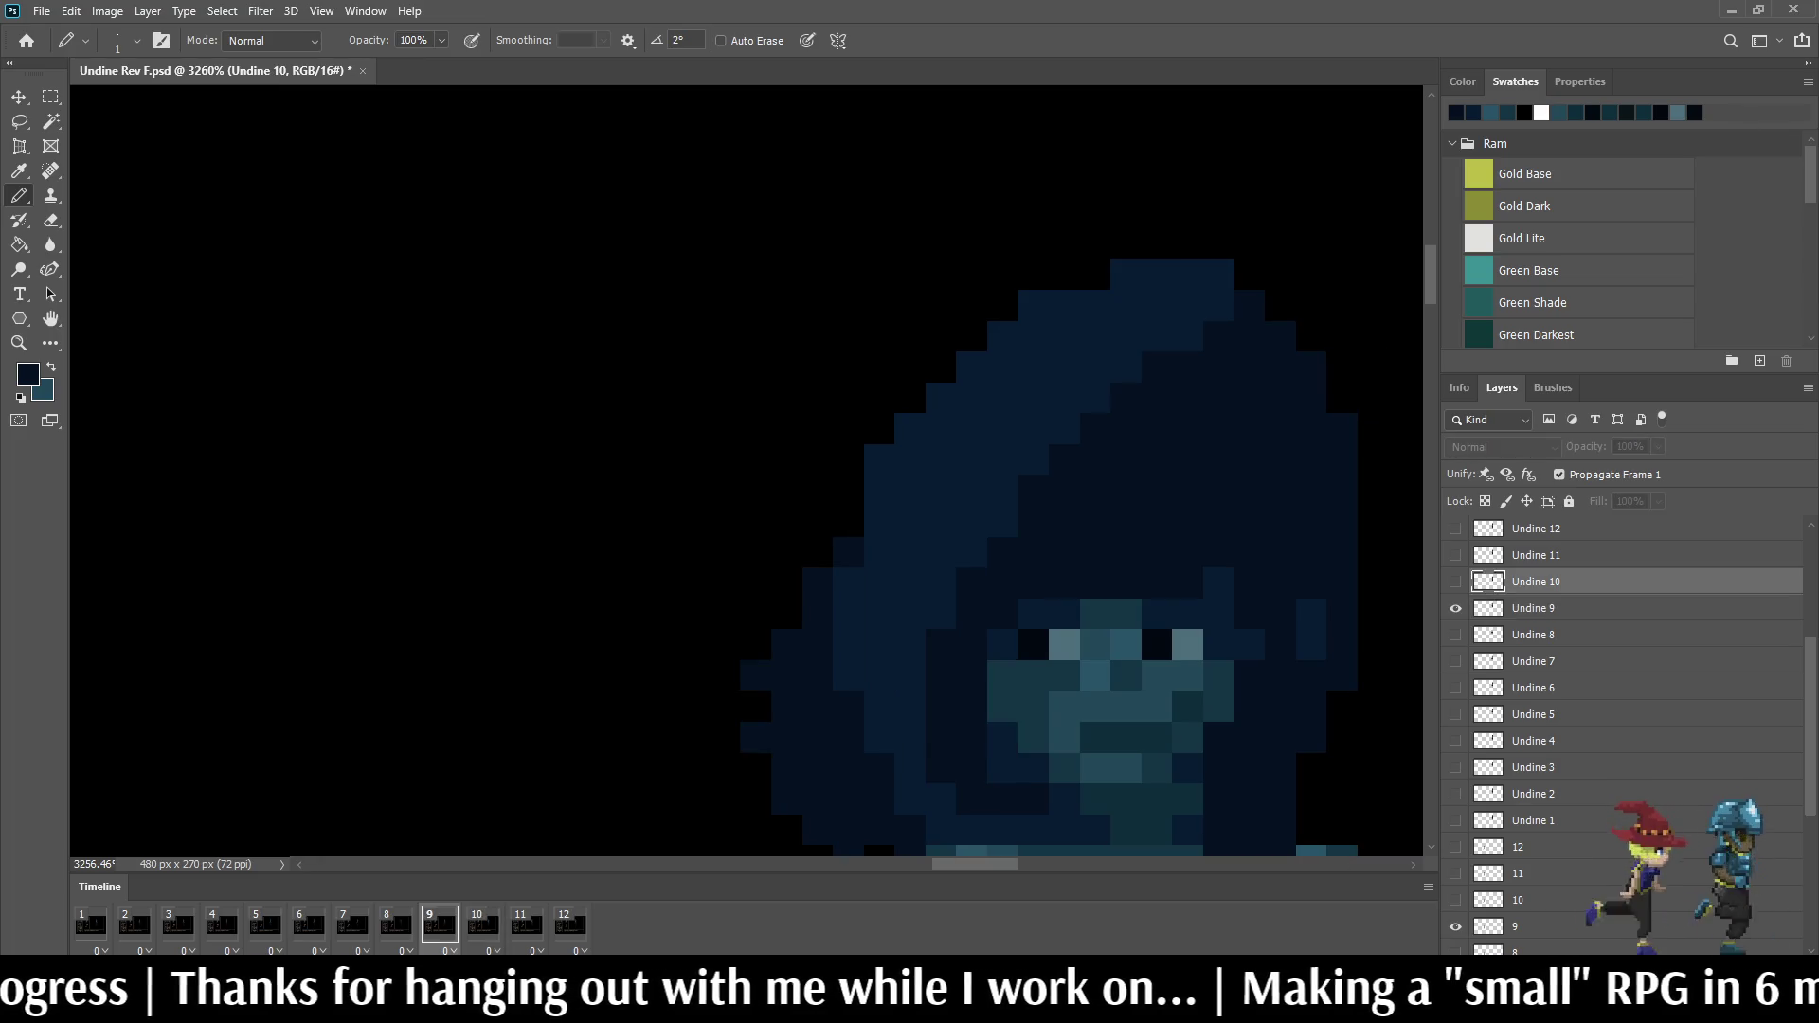
key("period")
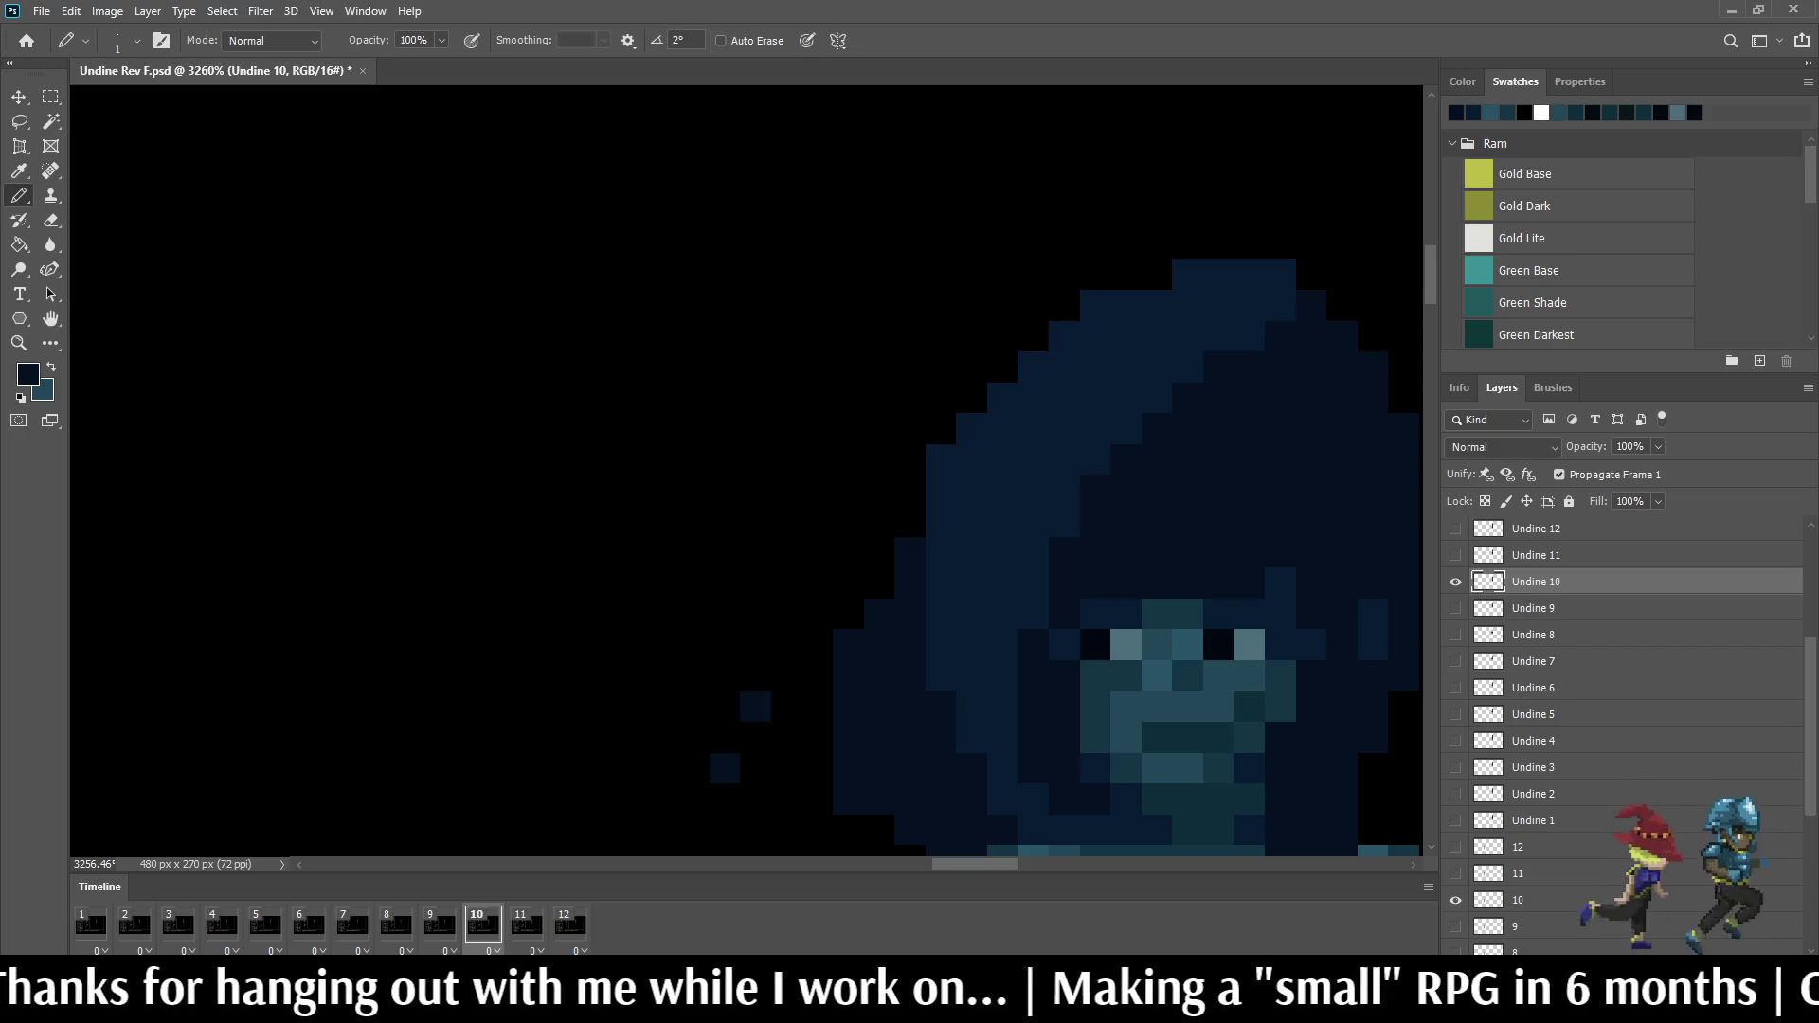
key("comma")
key("period")
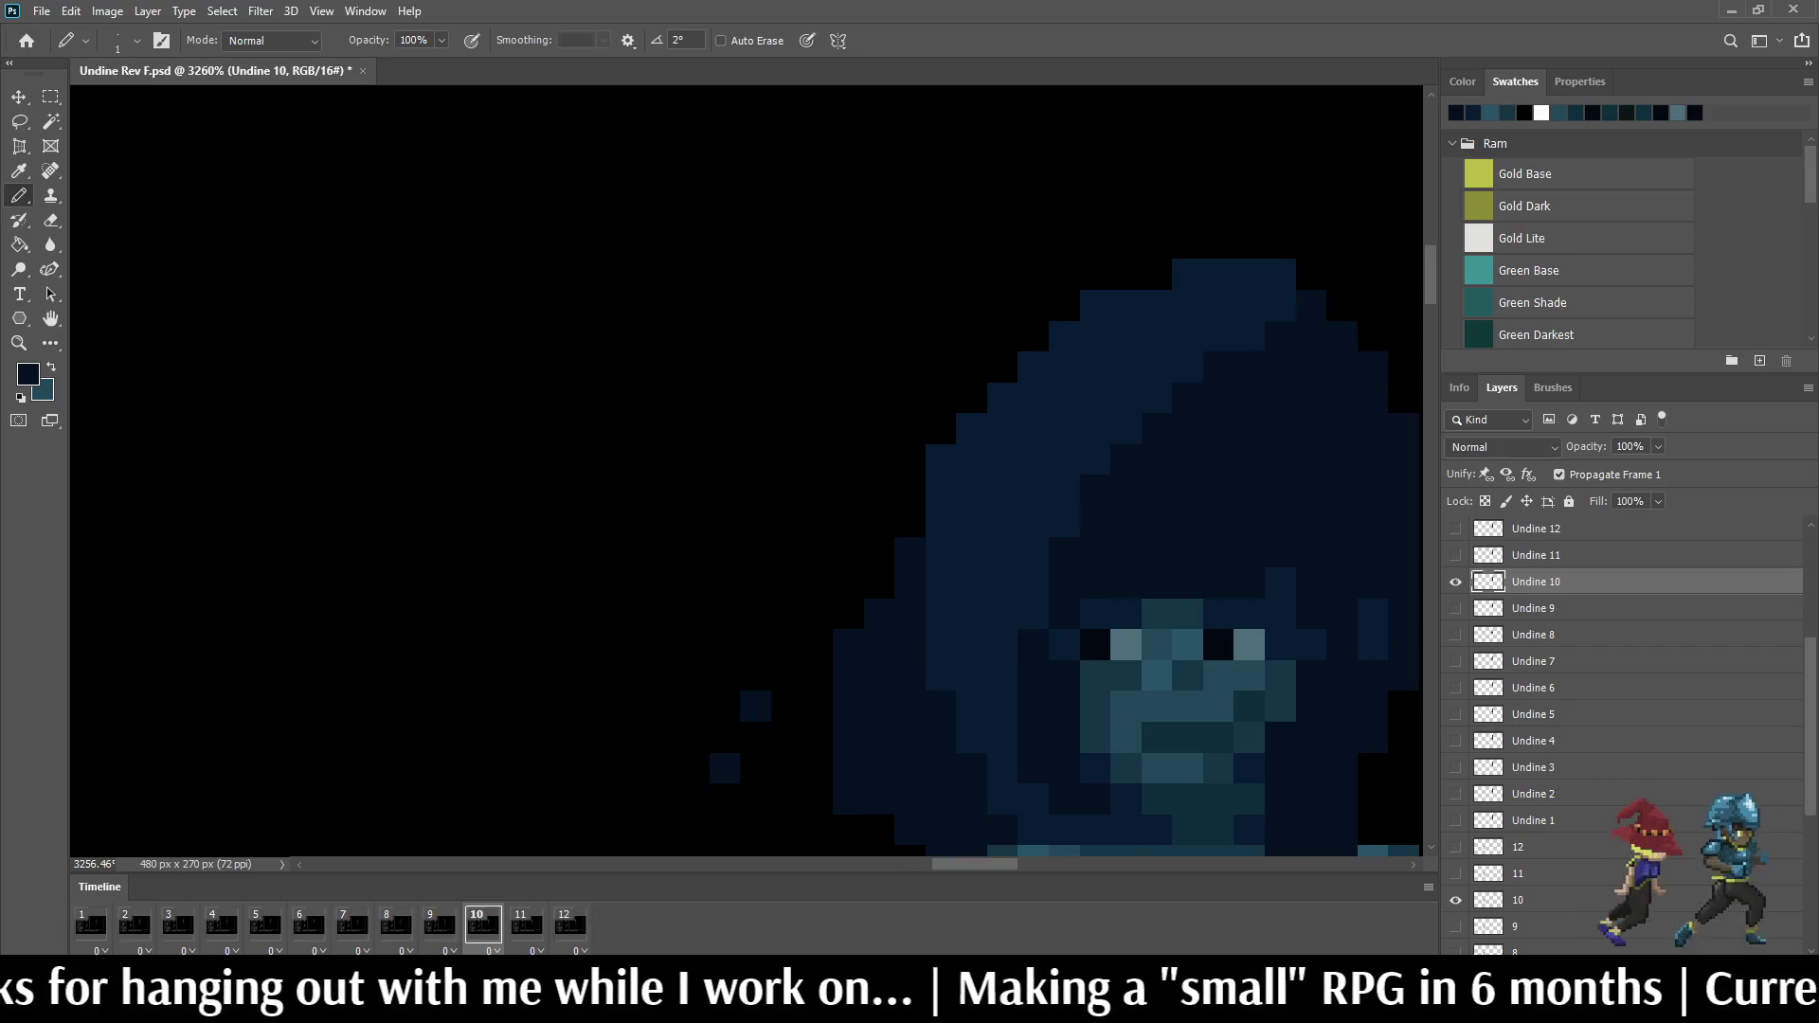
scroll(747, 470, "down", 3)
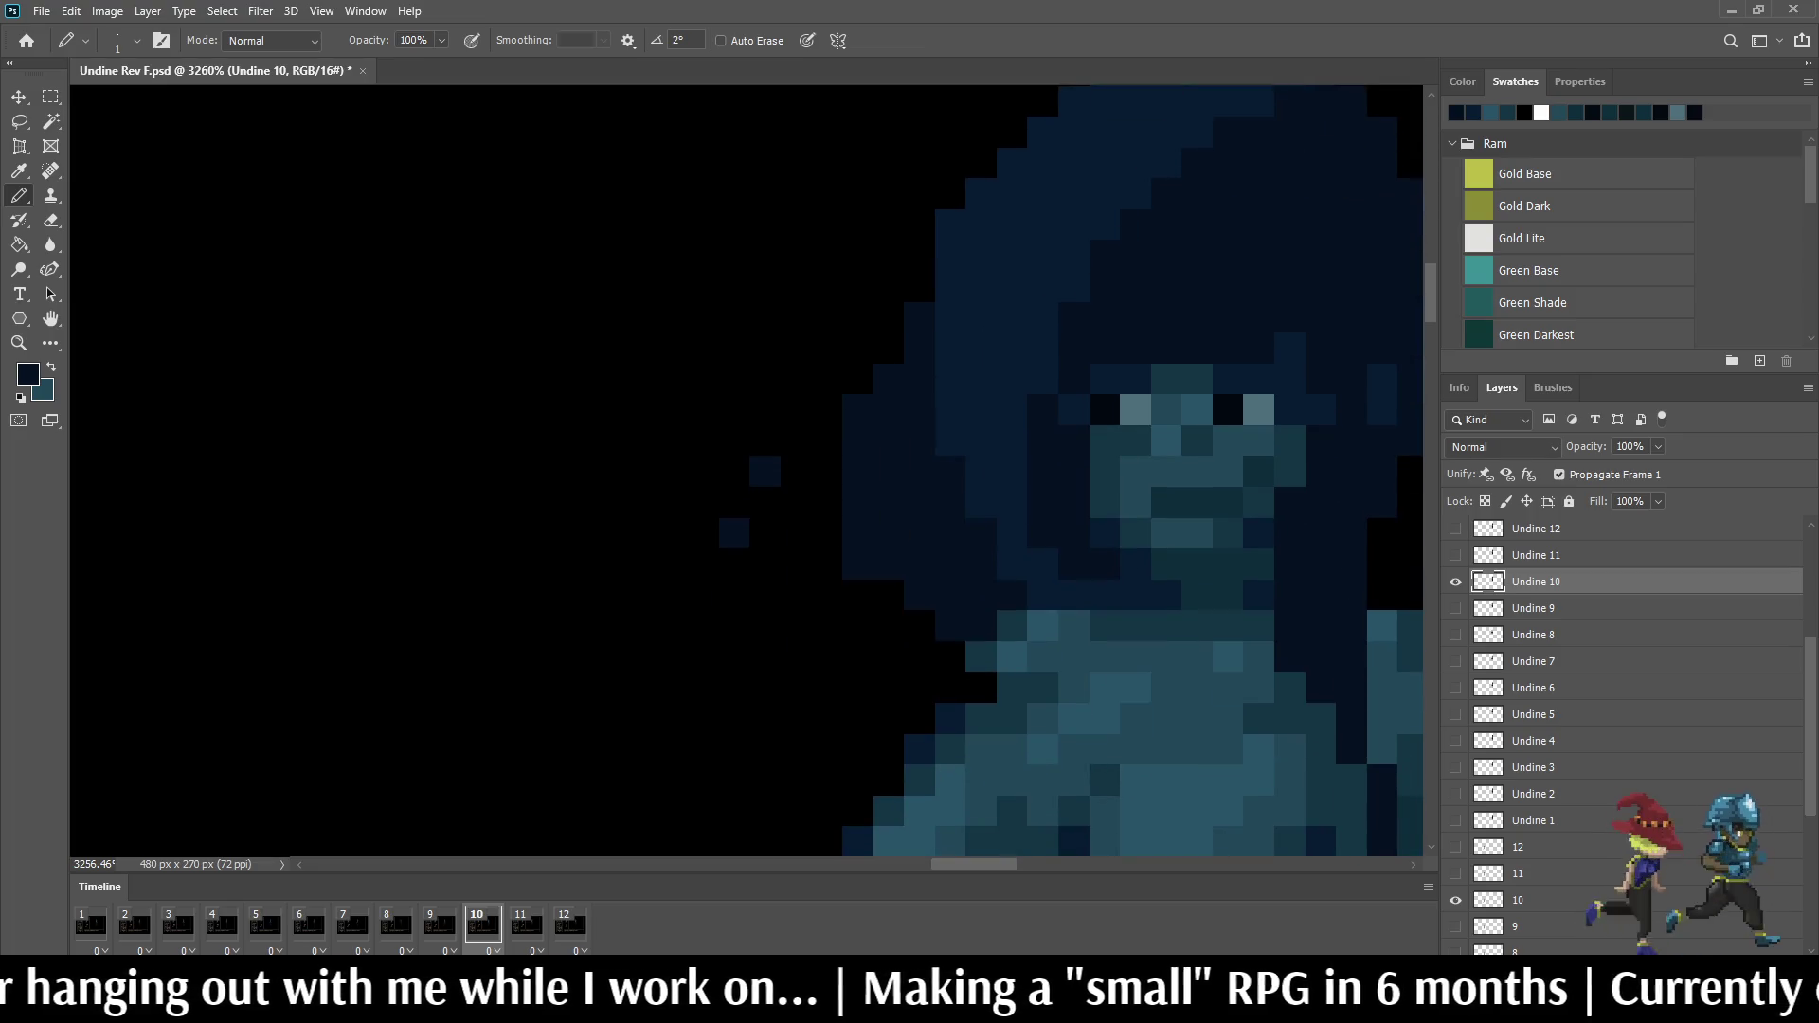
key("alt+bracketright")
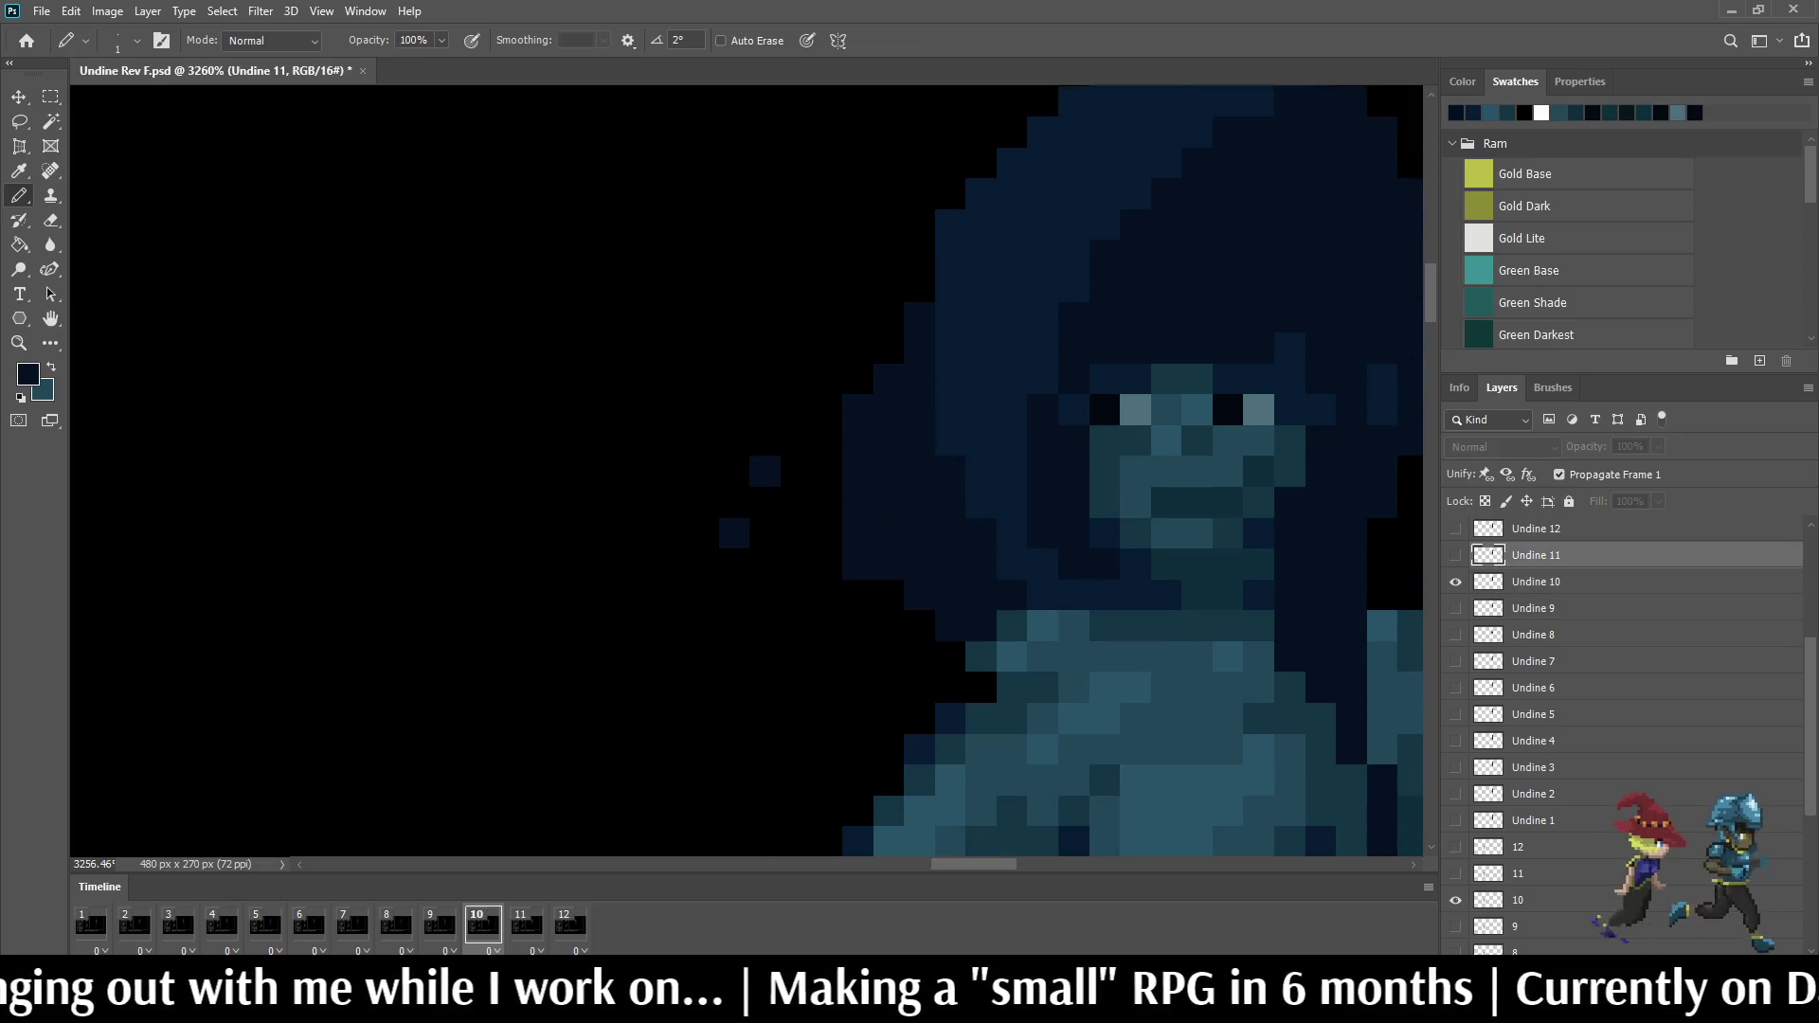
key("period")
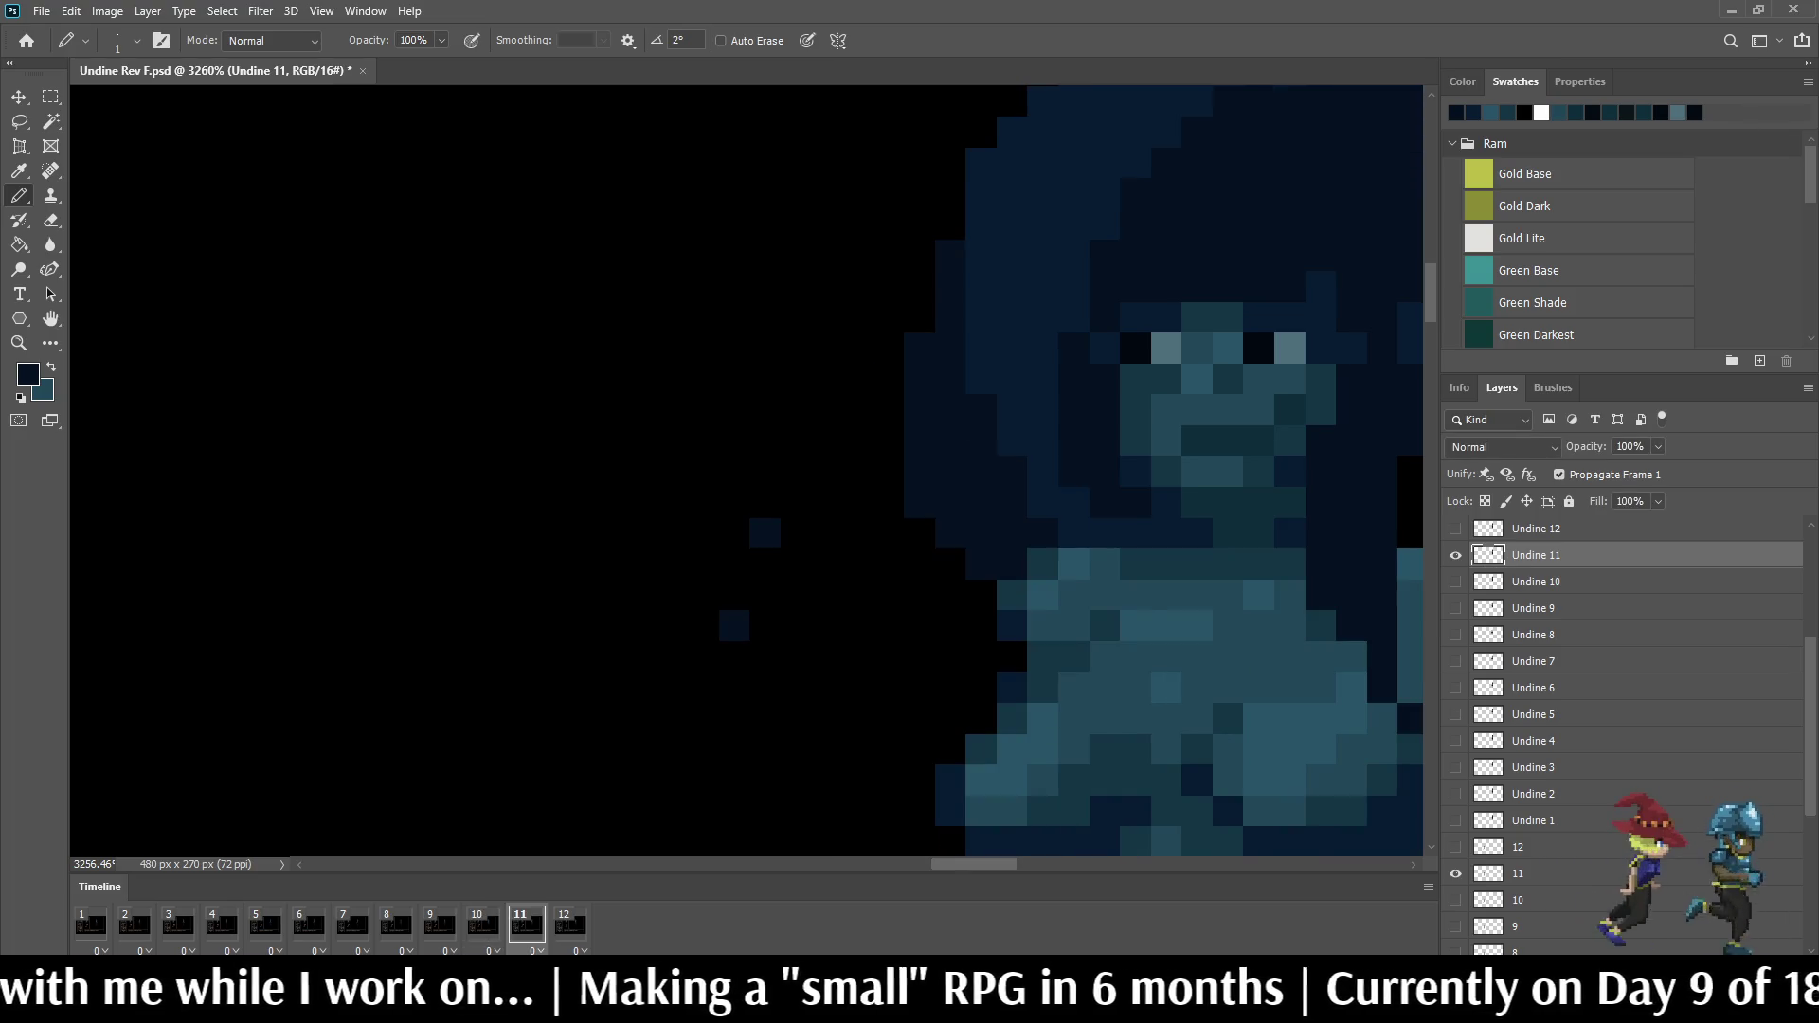
scroll(931, 595, "down", 4)
scroll(930, 596, "down", 3)
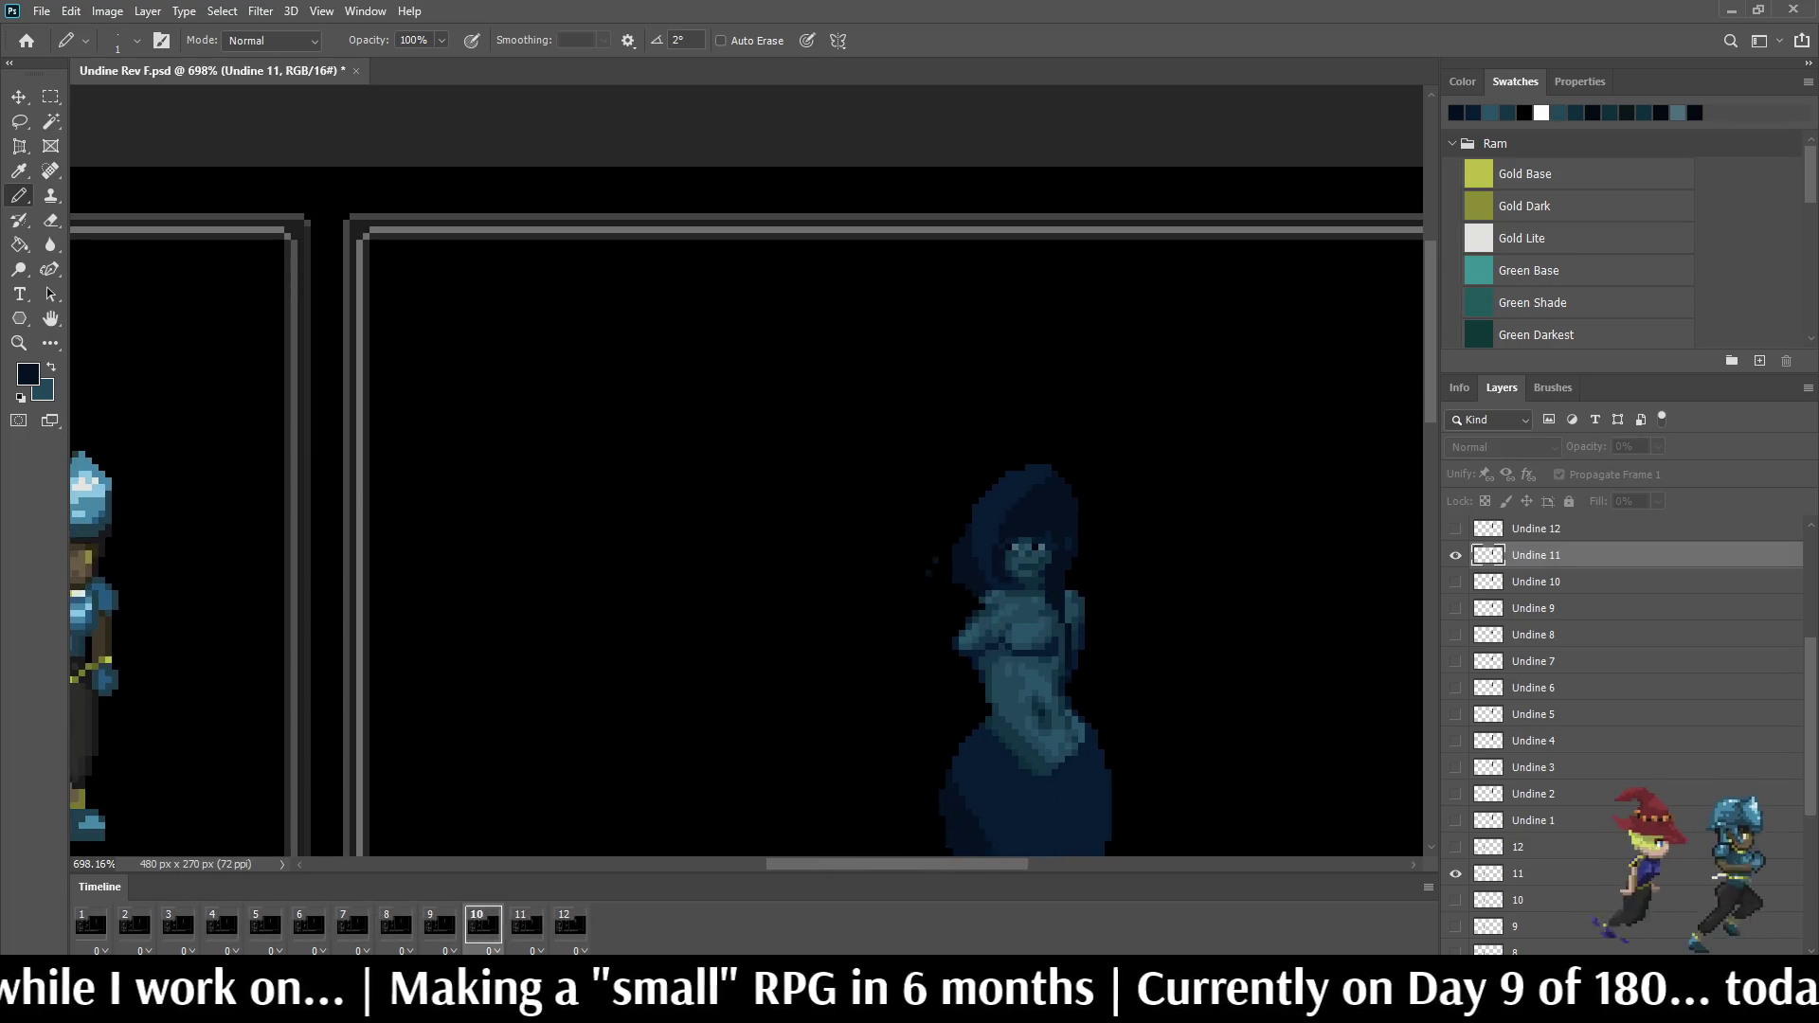
scroll(1194, 588, "down", 2)
scroll(1194, 587, "down", 2)
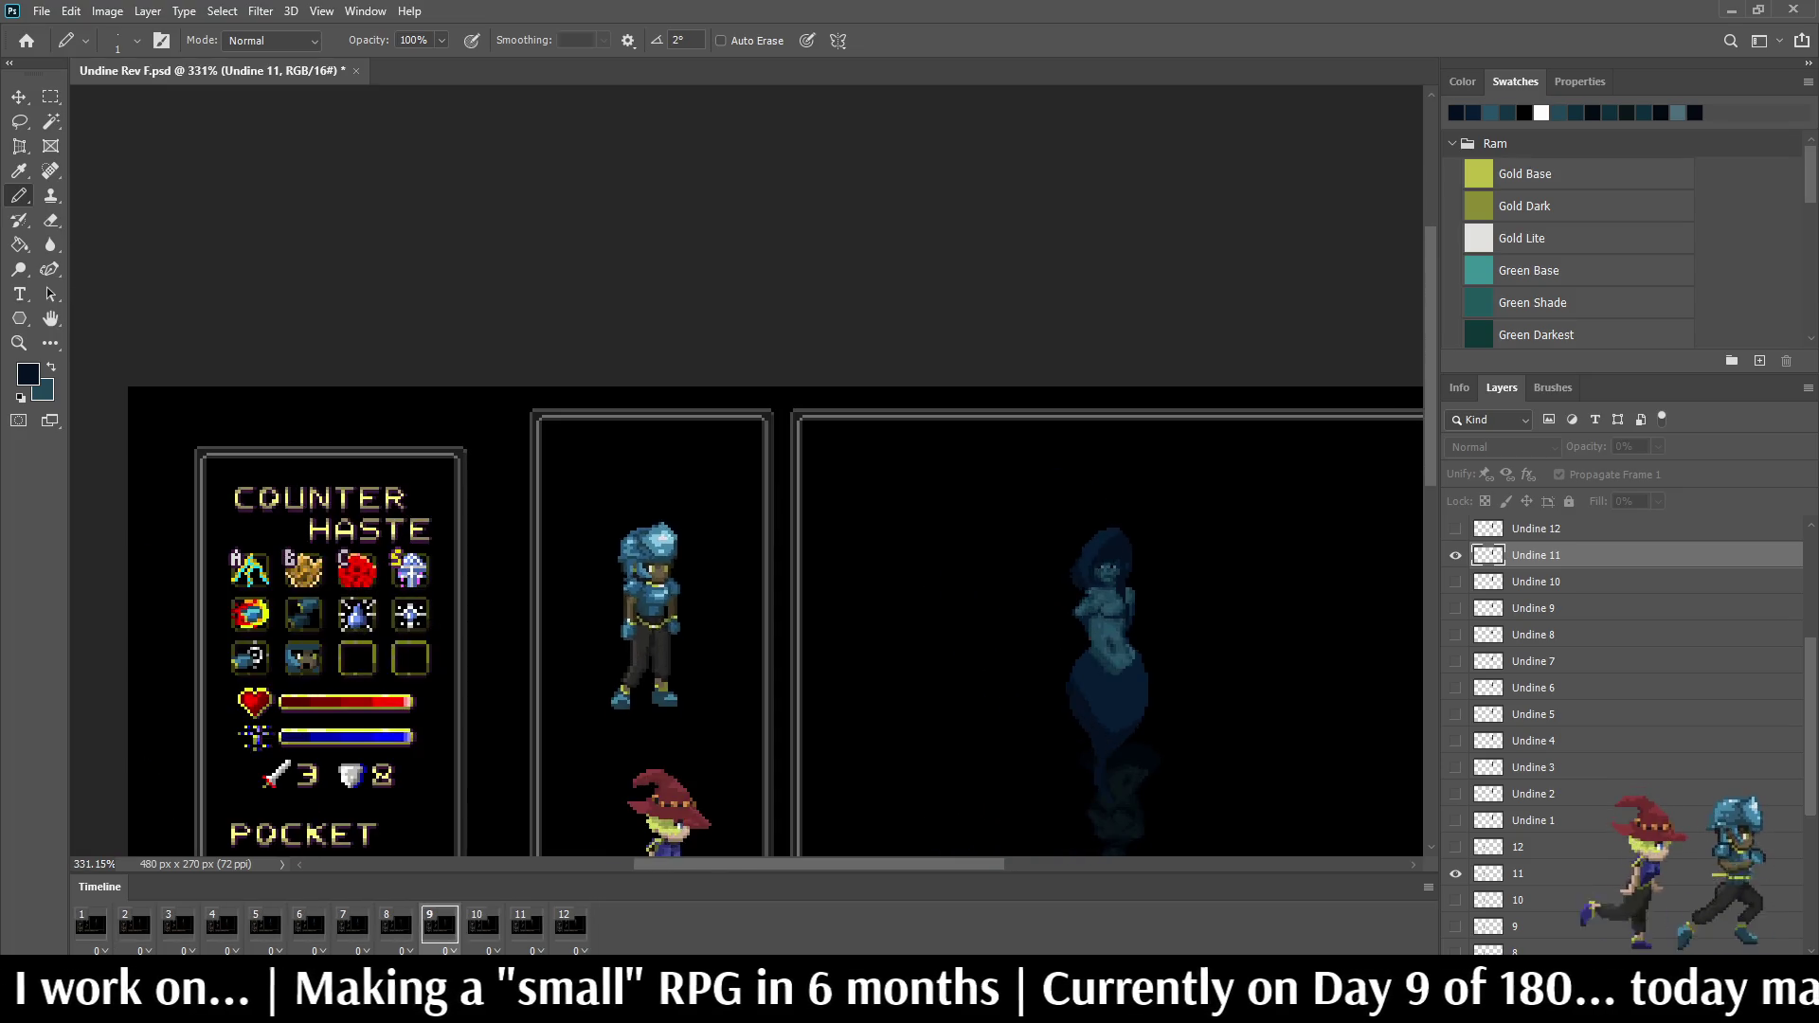
scroll(1191, 583, "up", 2)
scroll(1191, 583, "up", 2)
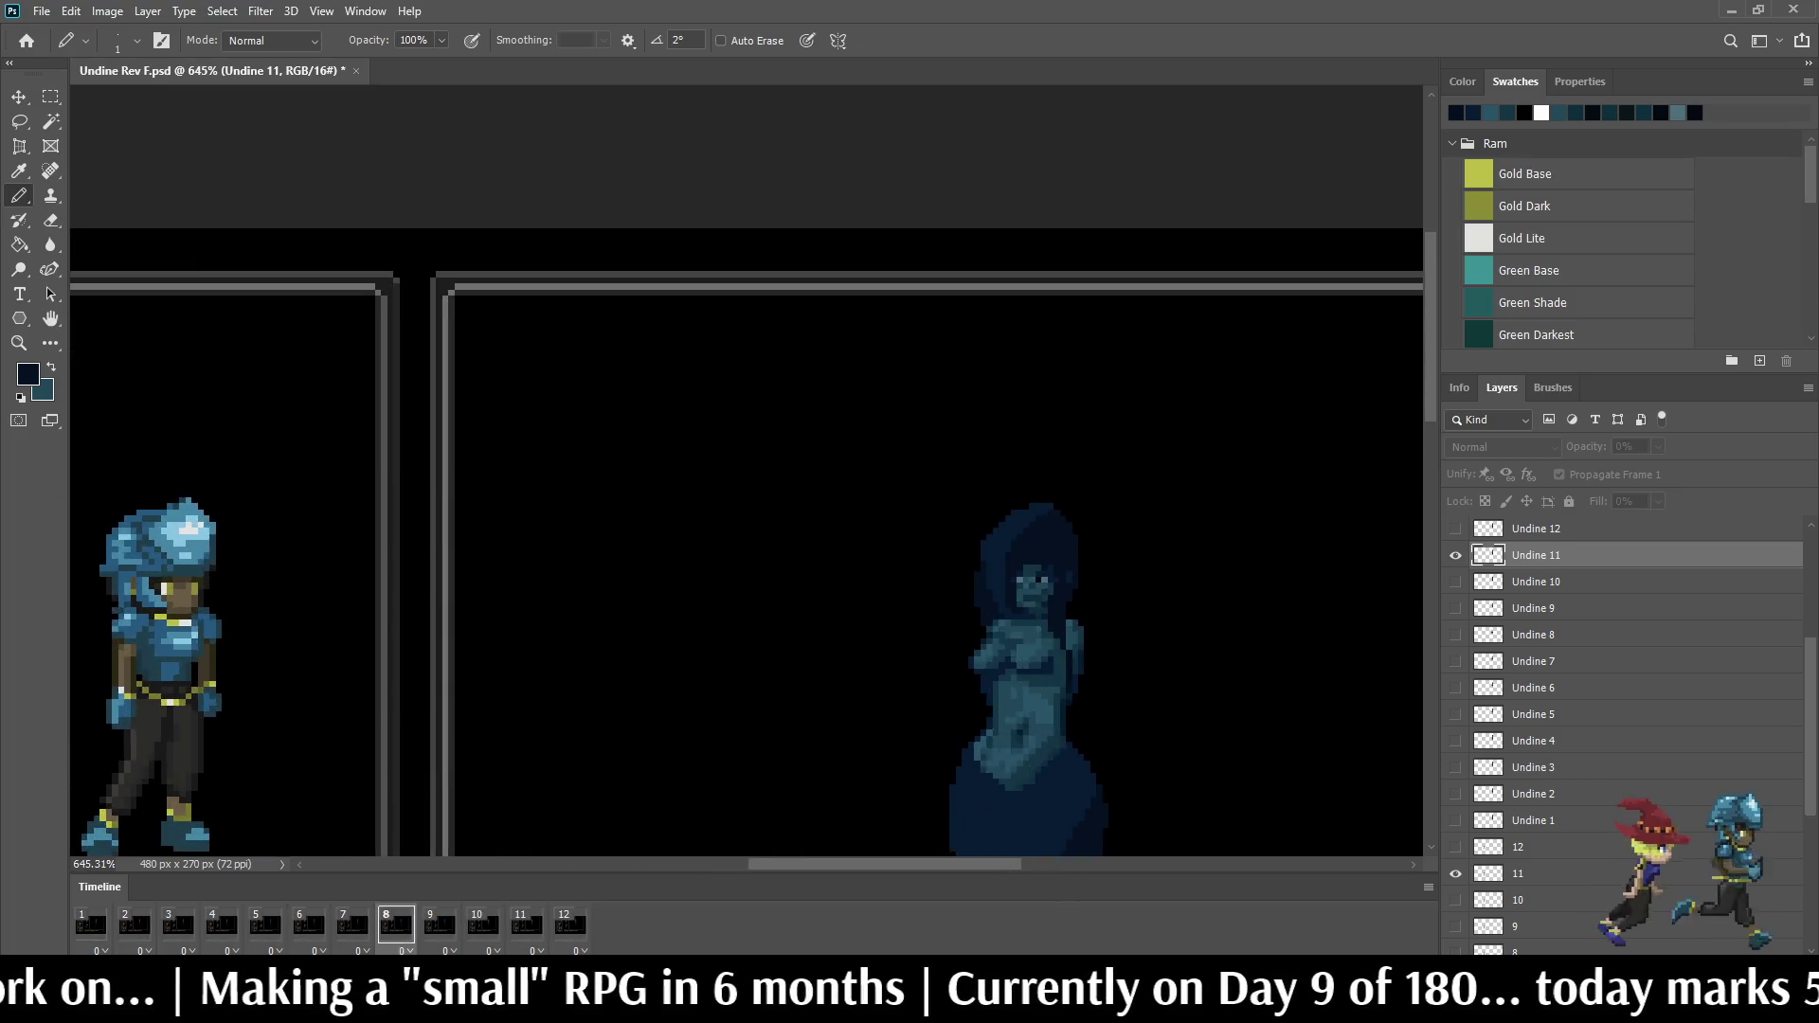
scroll(1159, 605, "up", 1)
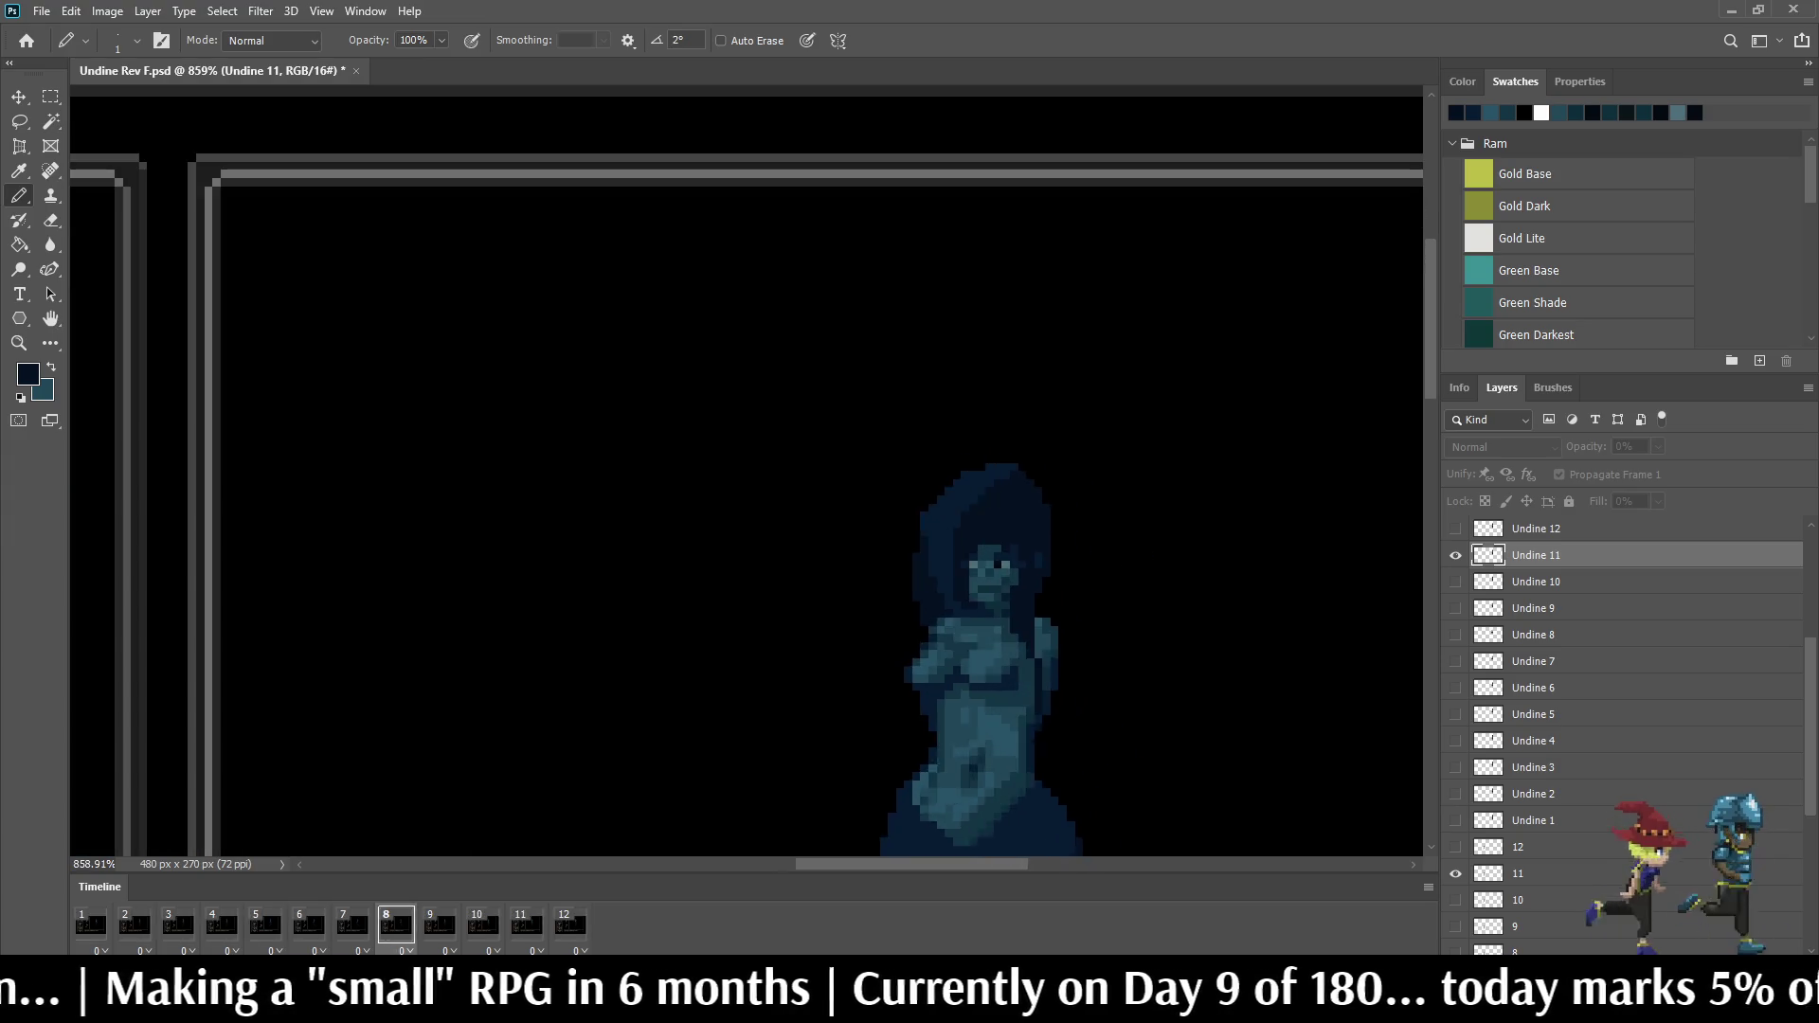
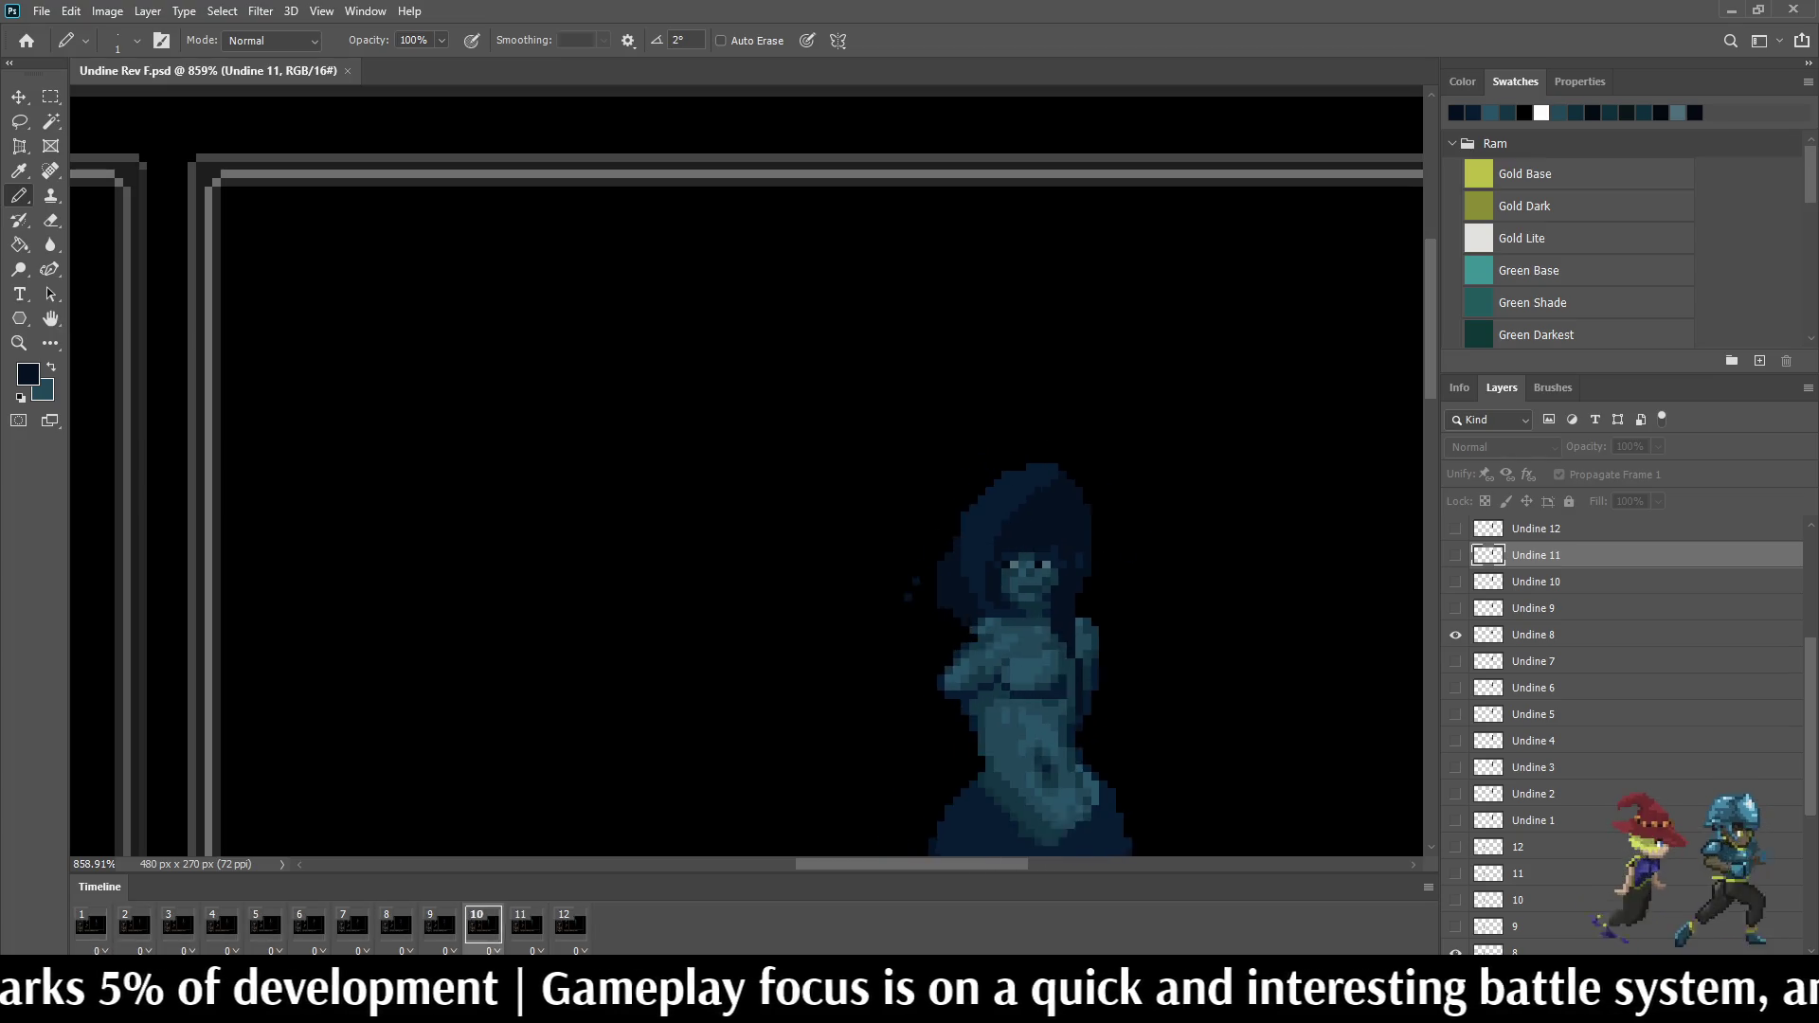
Step: Stop the preview on frame 11 and touch up the Undine's face with a sampled colour
key("space")
scroll(1042, 626, "up", 3)
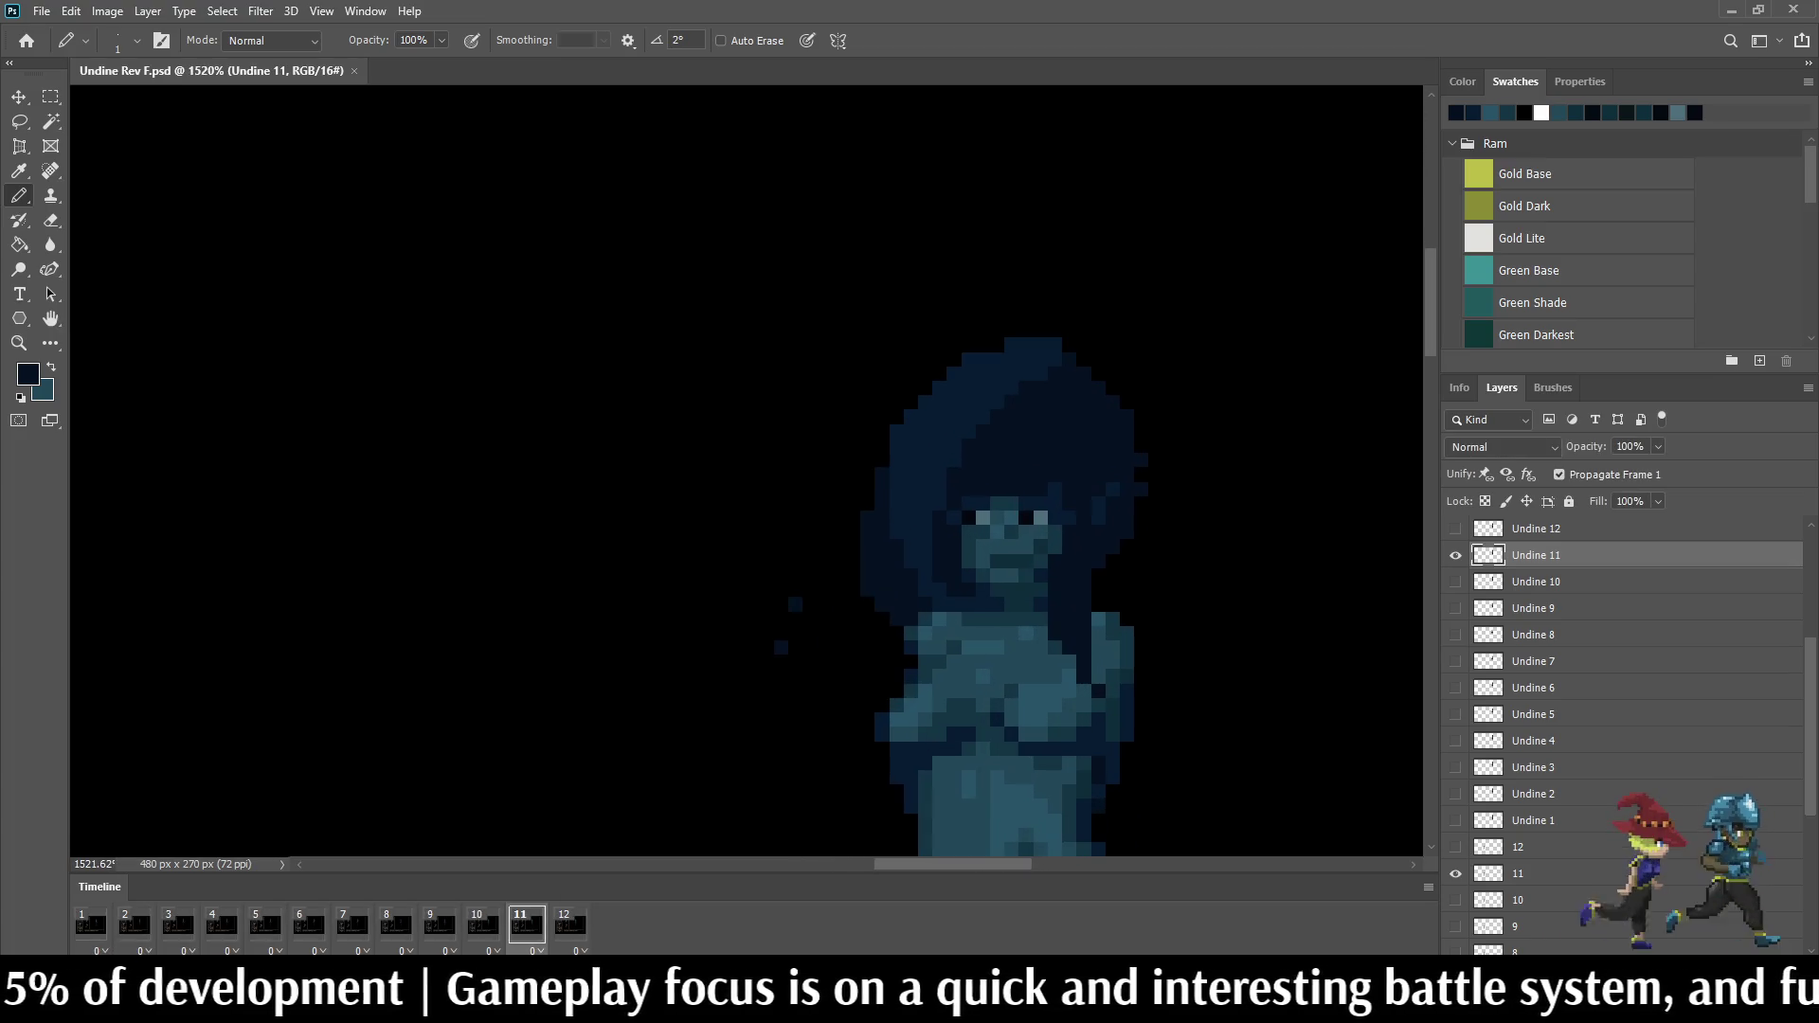
scroll(995, 568, "up", 2)
key("i")
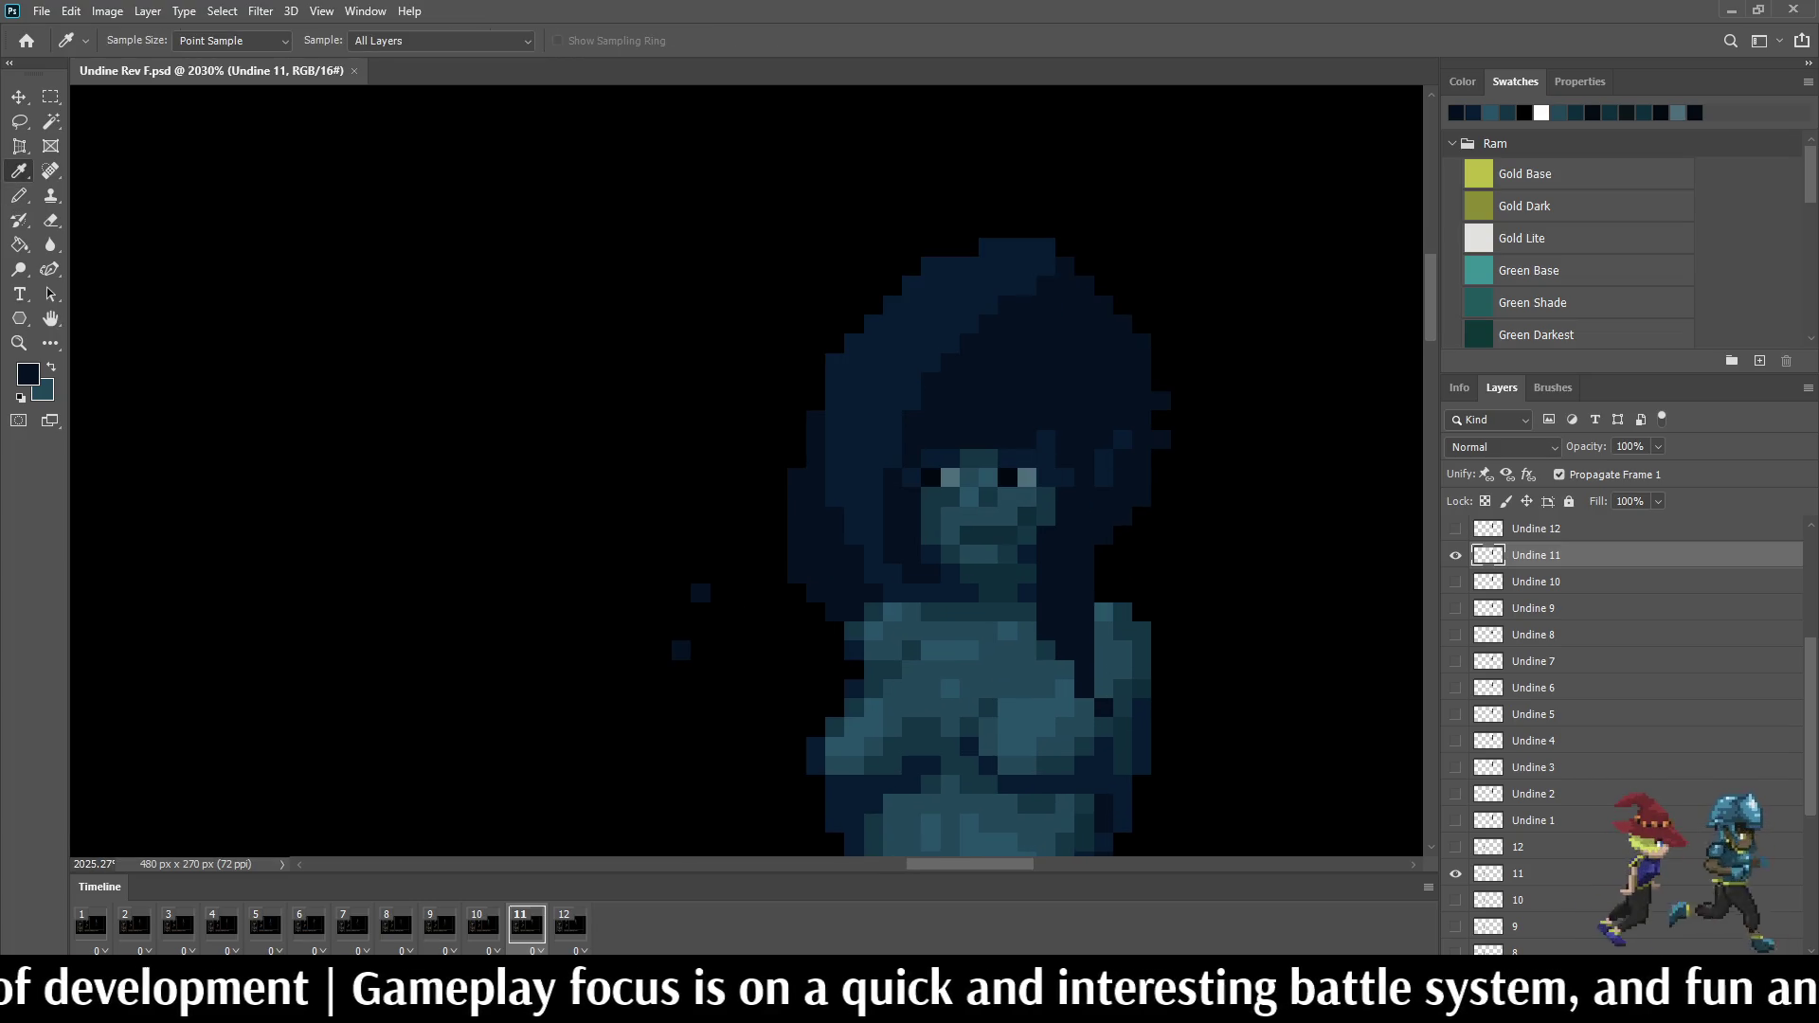
key("b")
Step: Replay the animation preview and stop it on frame 5
key("space")
scroll(923, 568, "down", 2)
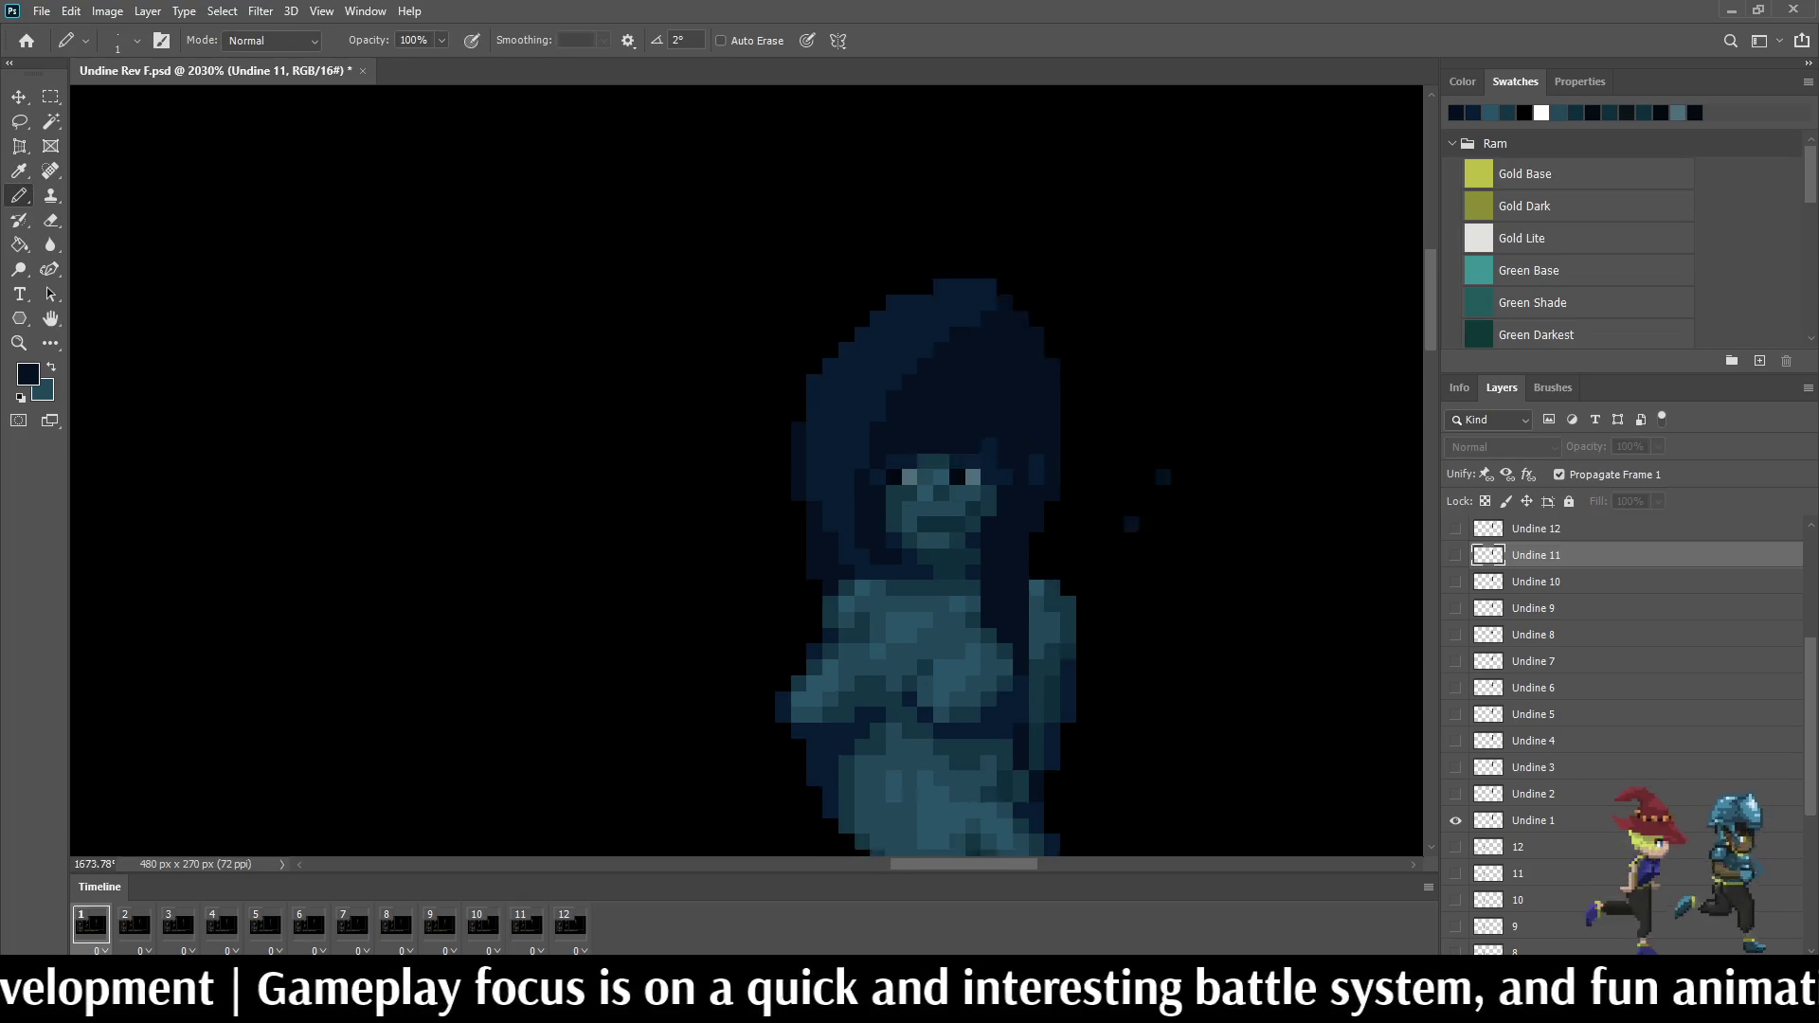
scroll(924, 570, "down", 2)
scroll(924, 568, "up", 2)
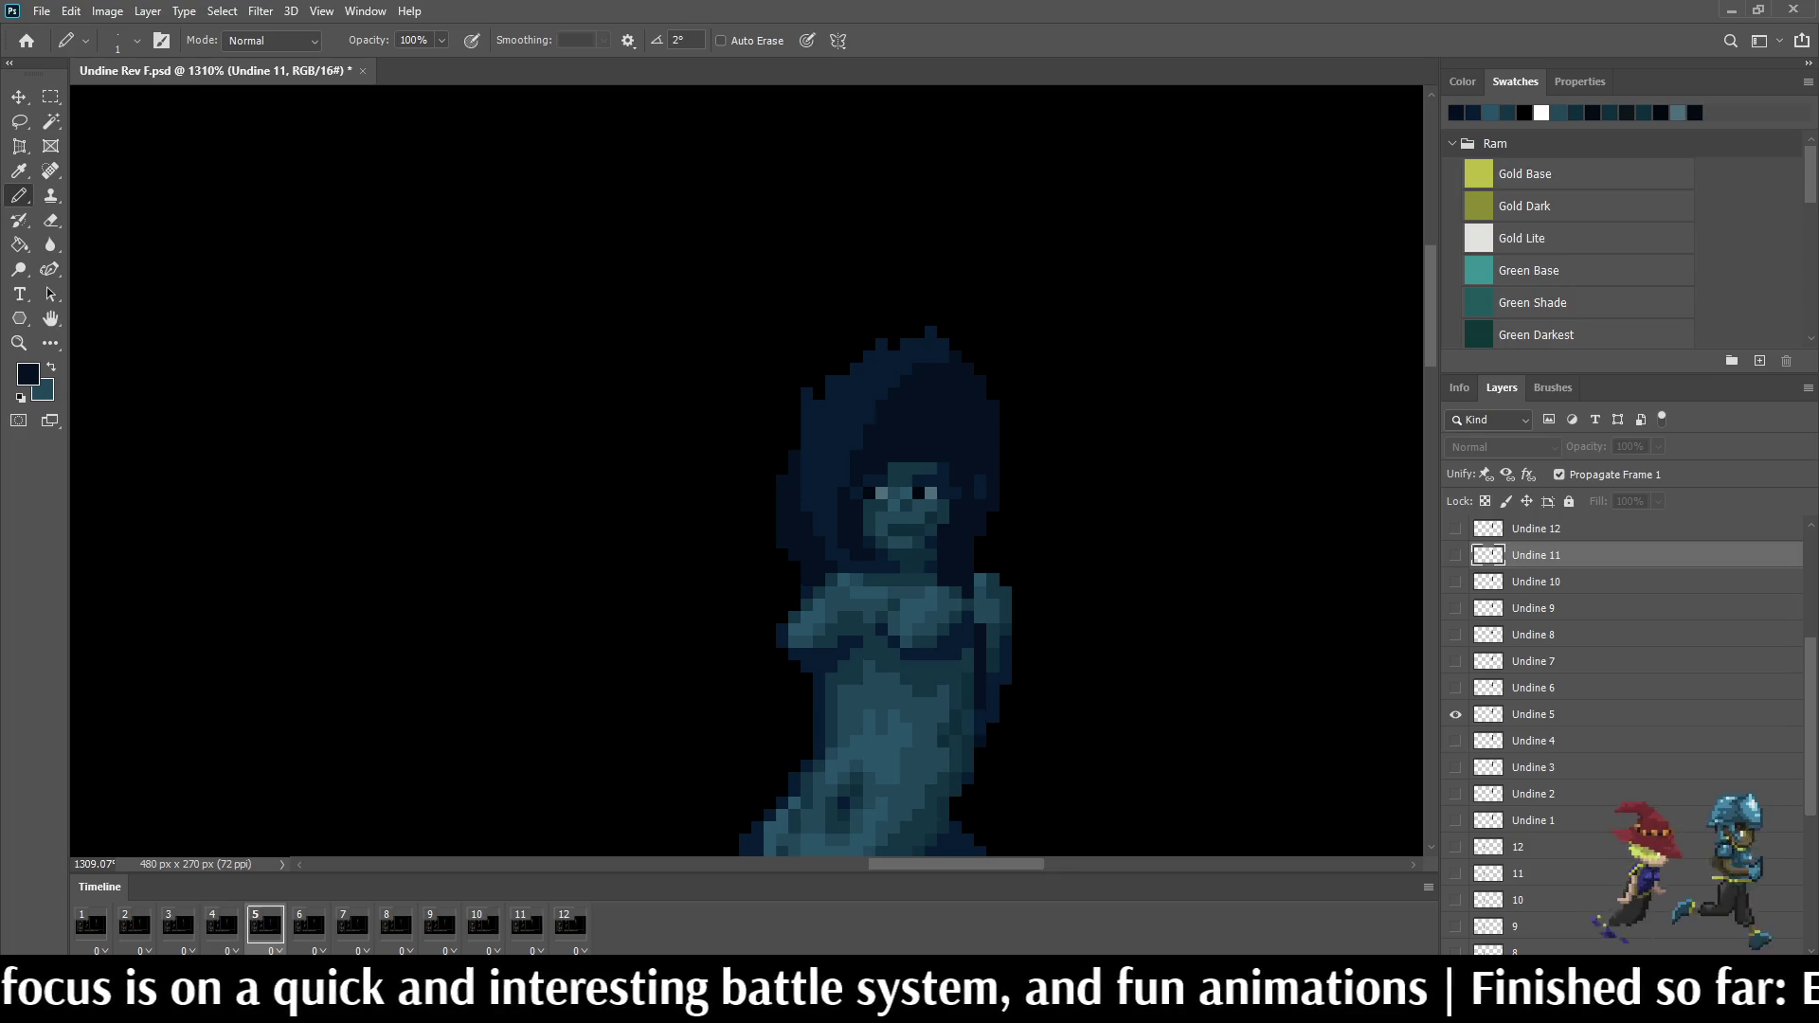
left_click(1532, 714)
scroll(1059, 603, "up", 3)
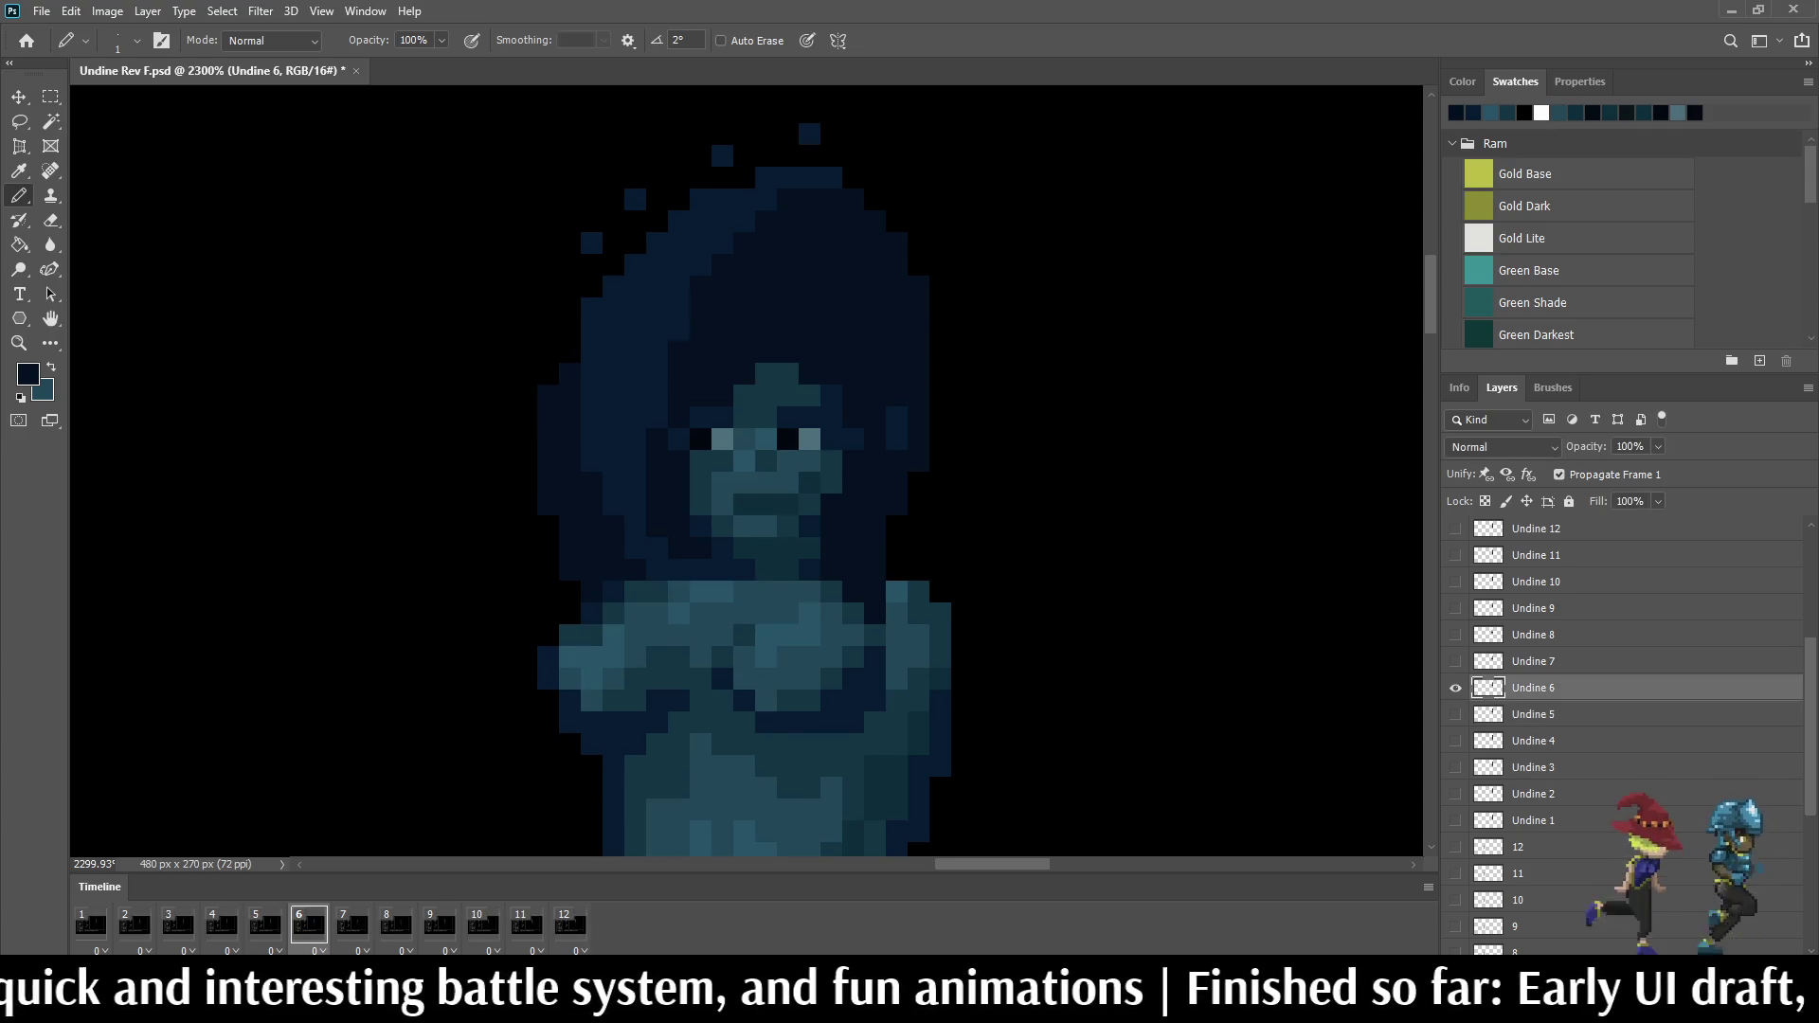
scroll(941, 614, "down", 5)
scroll(790, 519, "up", 5)
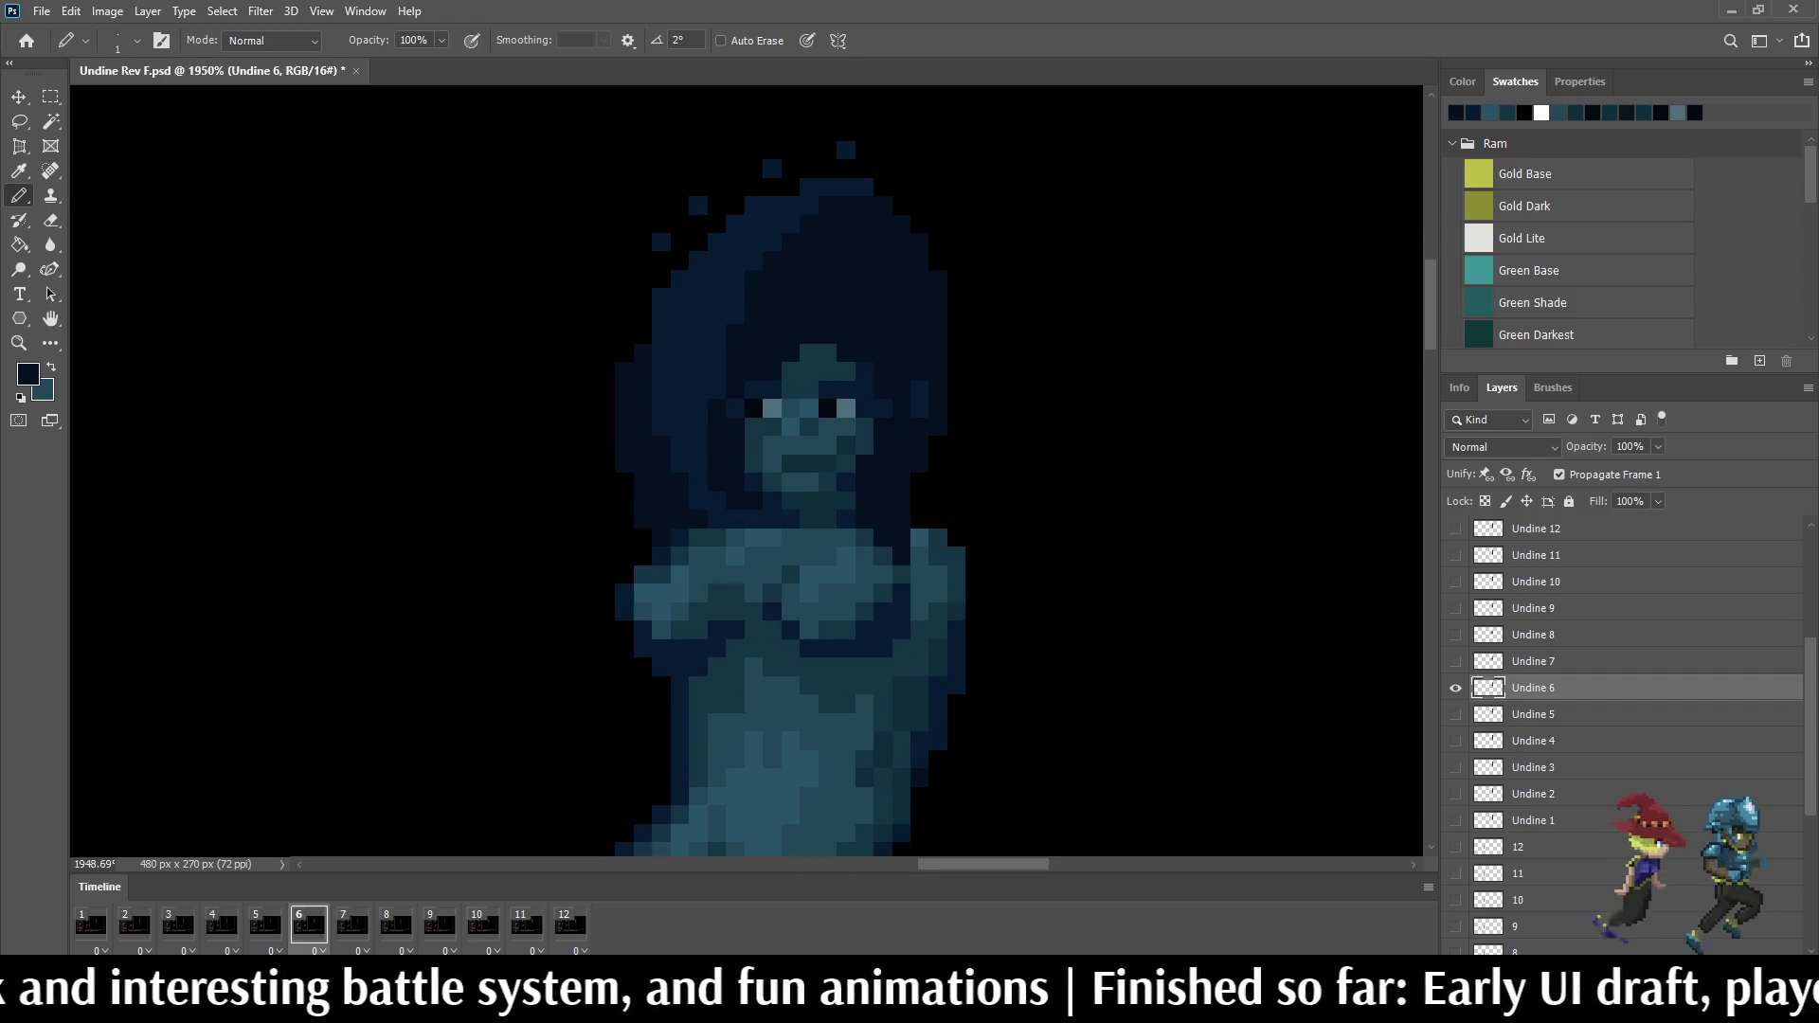
Step: Flip repeatedly between frames 5, 6 and 7 to compare the Undine's poses
key("Right")
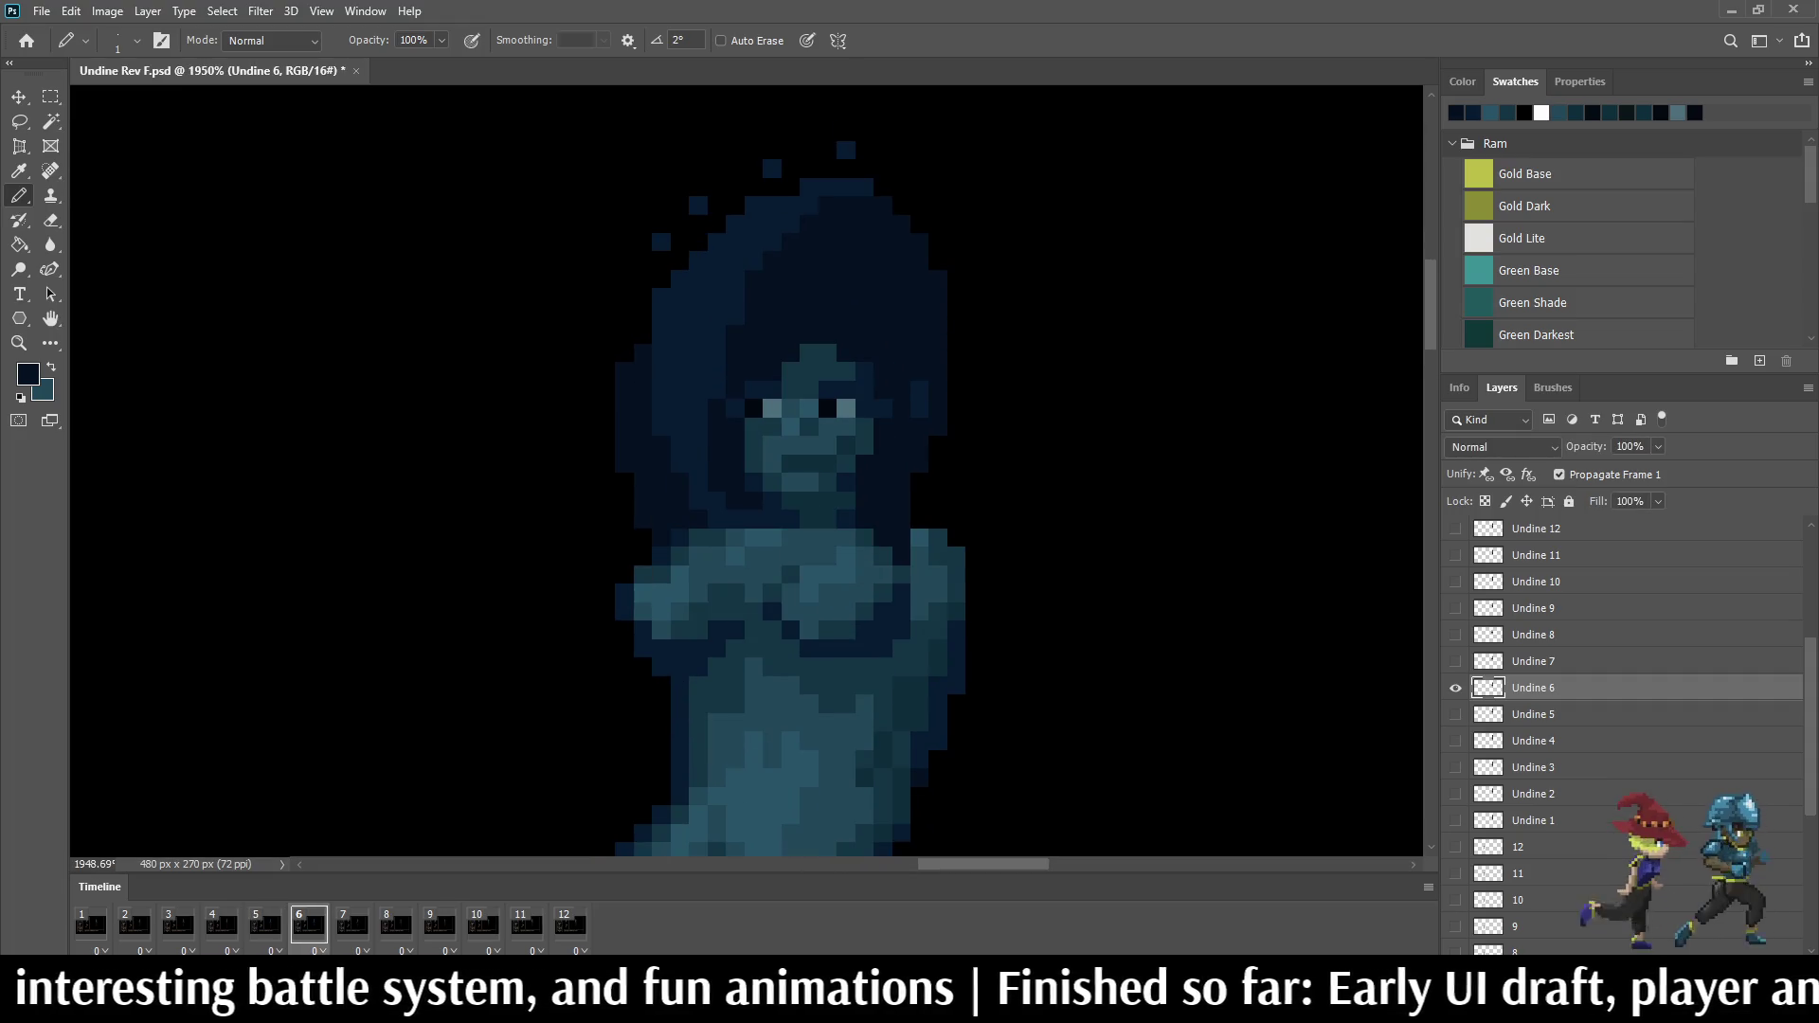
key("Left")
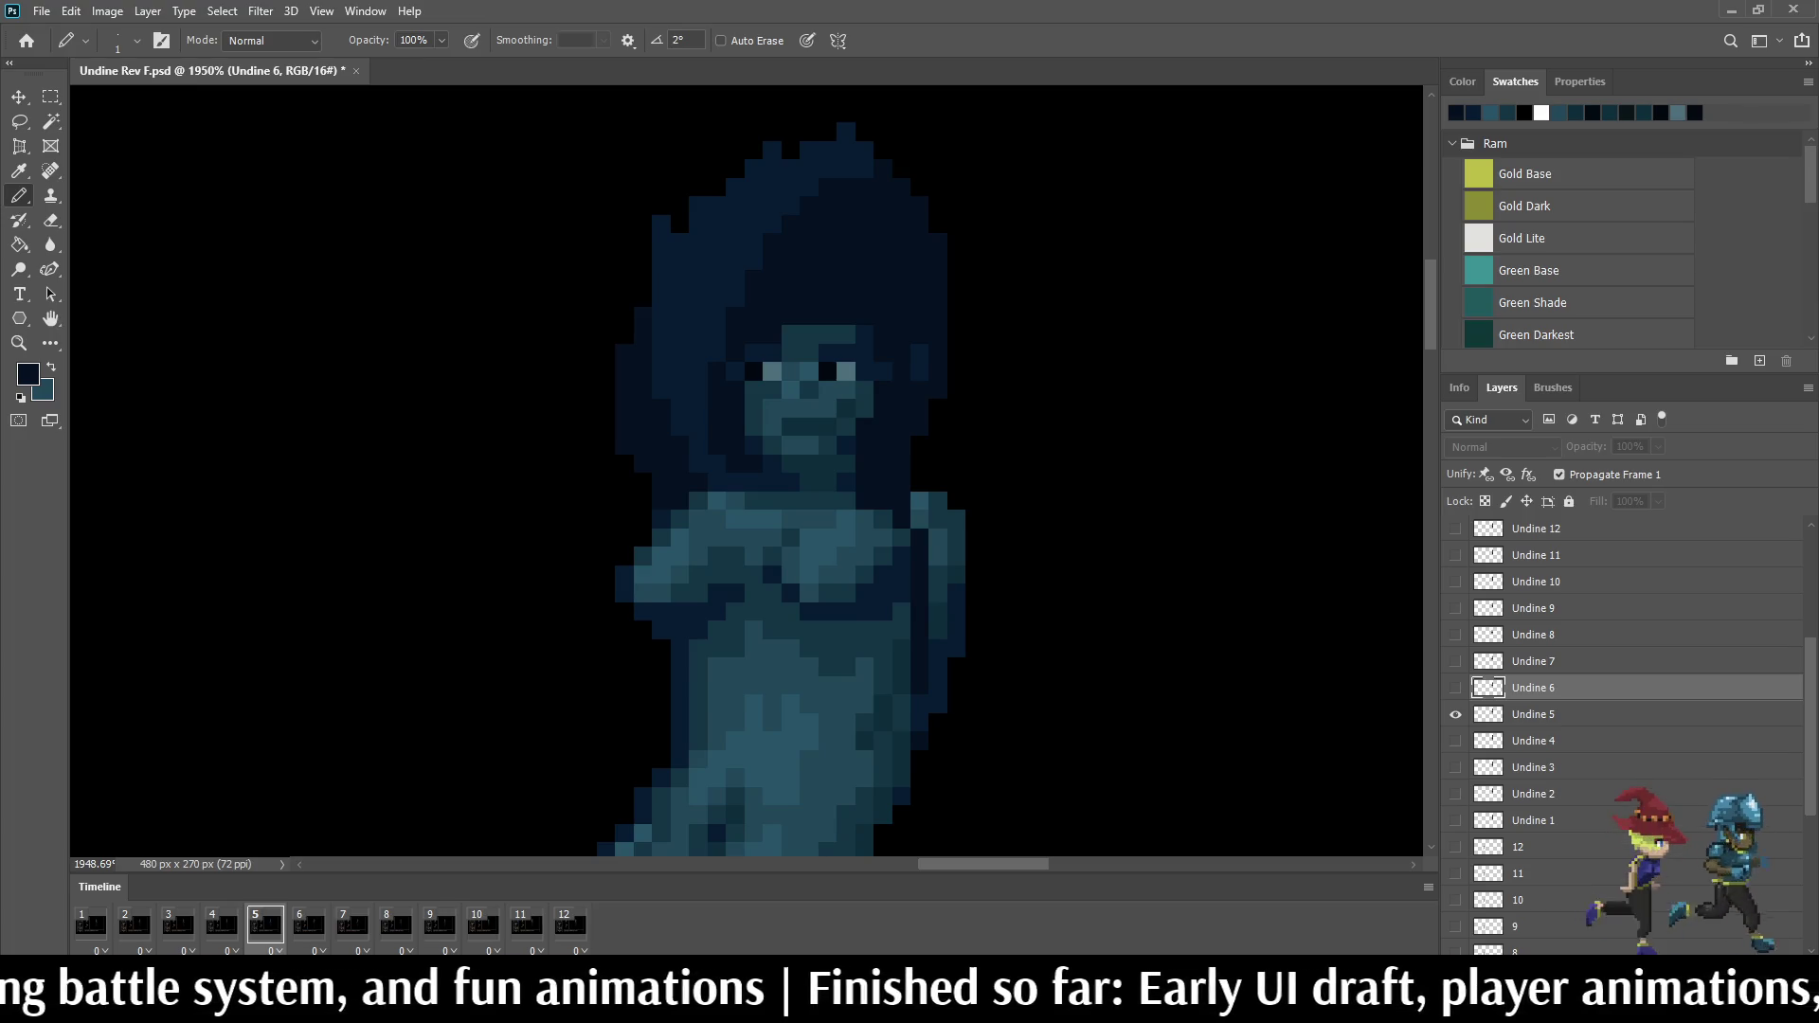
key("Right")
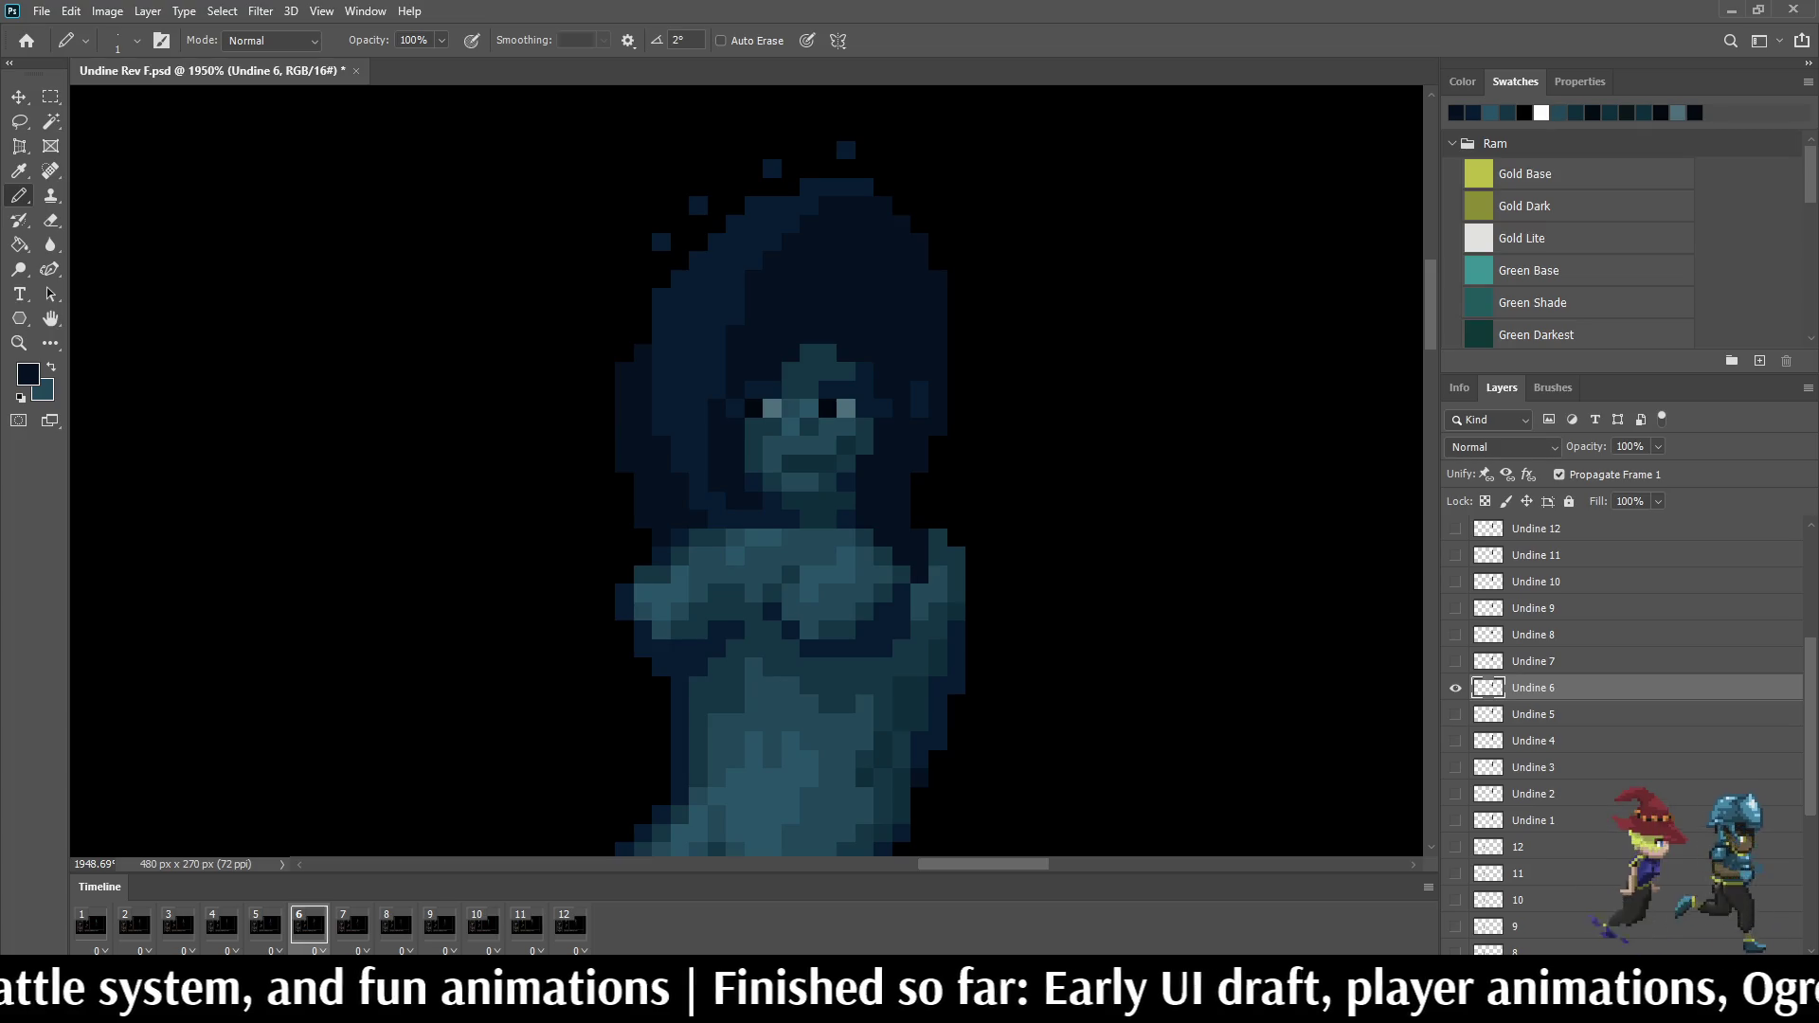
key("Right")
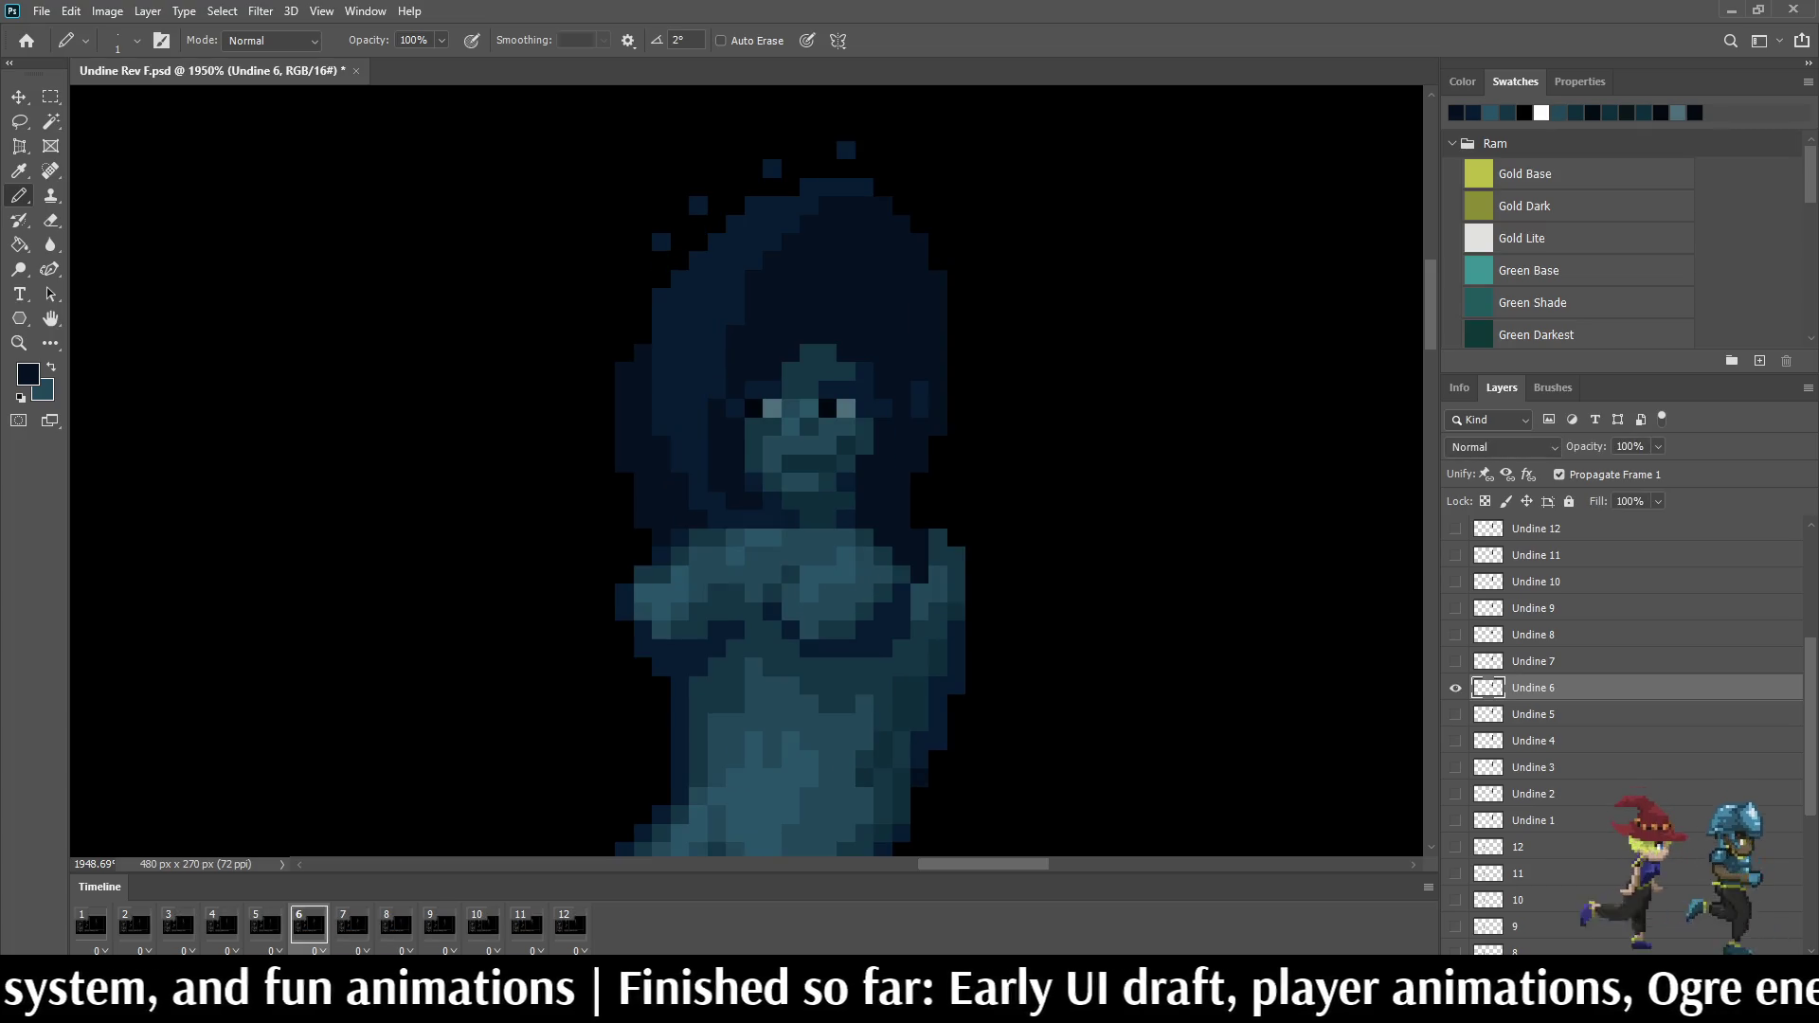
key("Left")
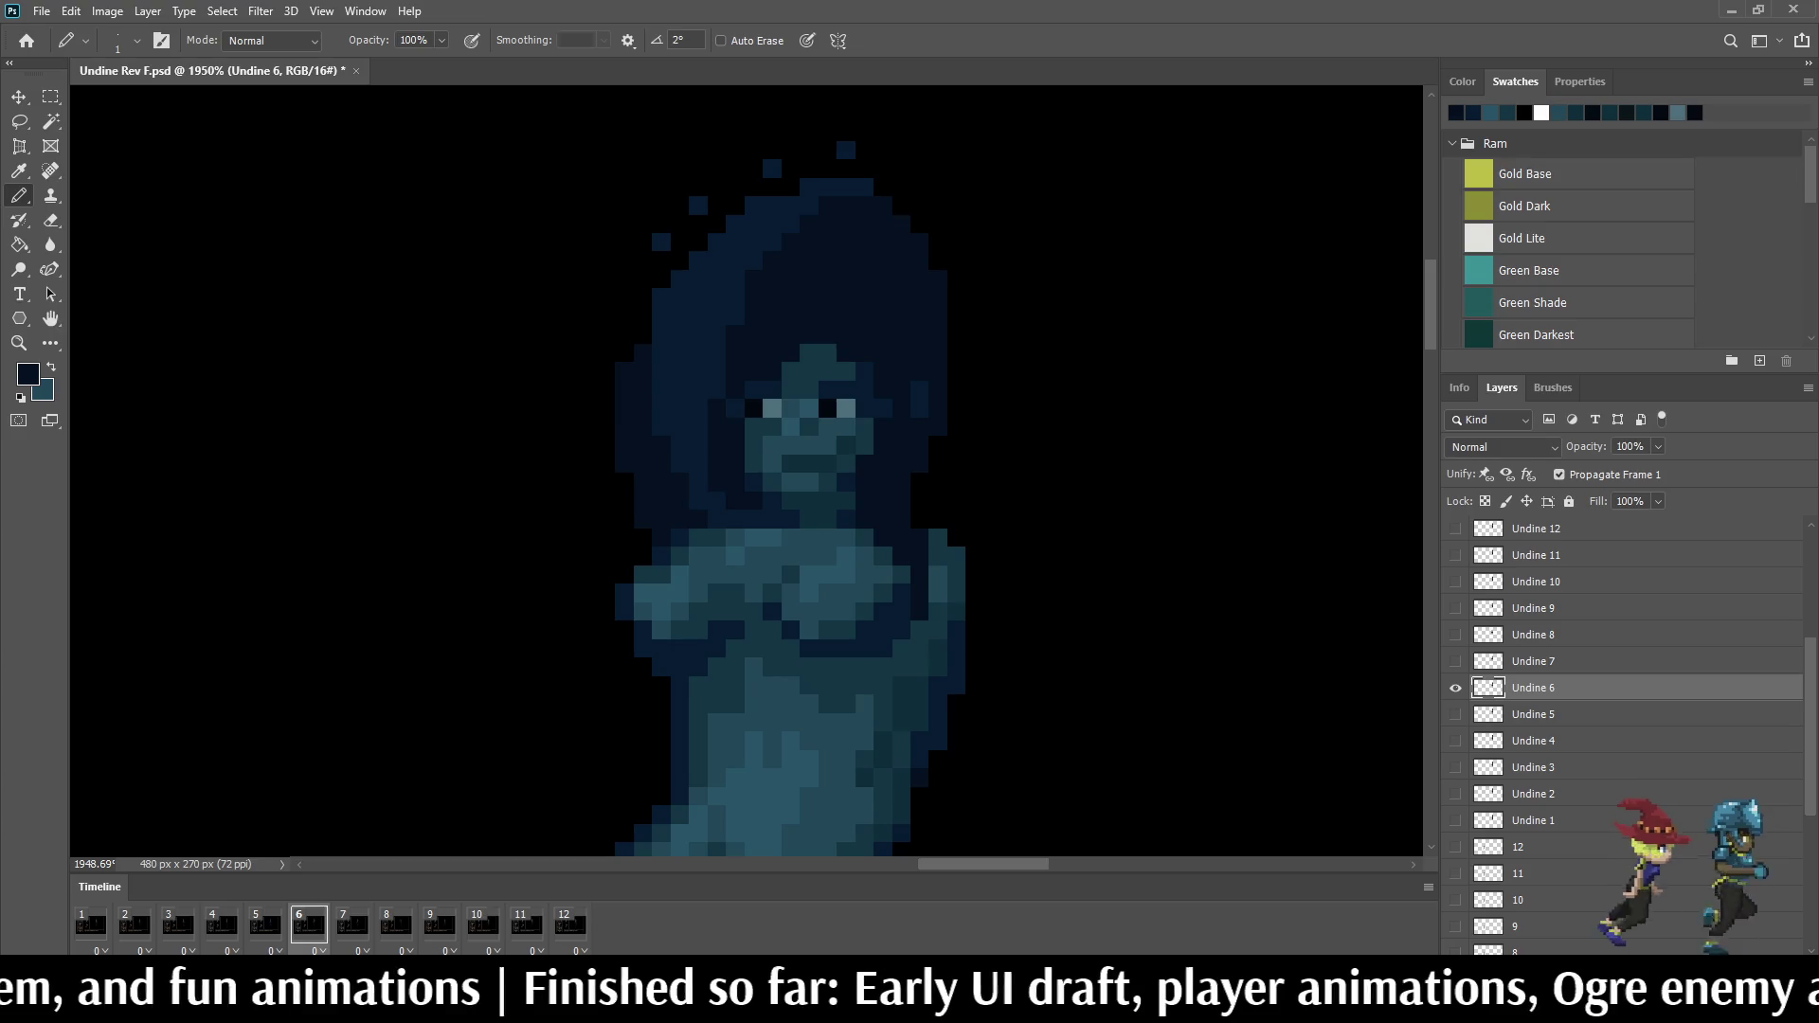
key("Left")
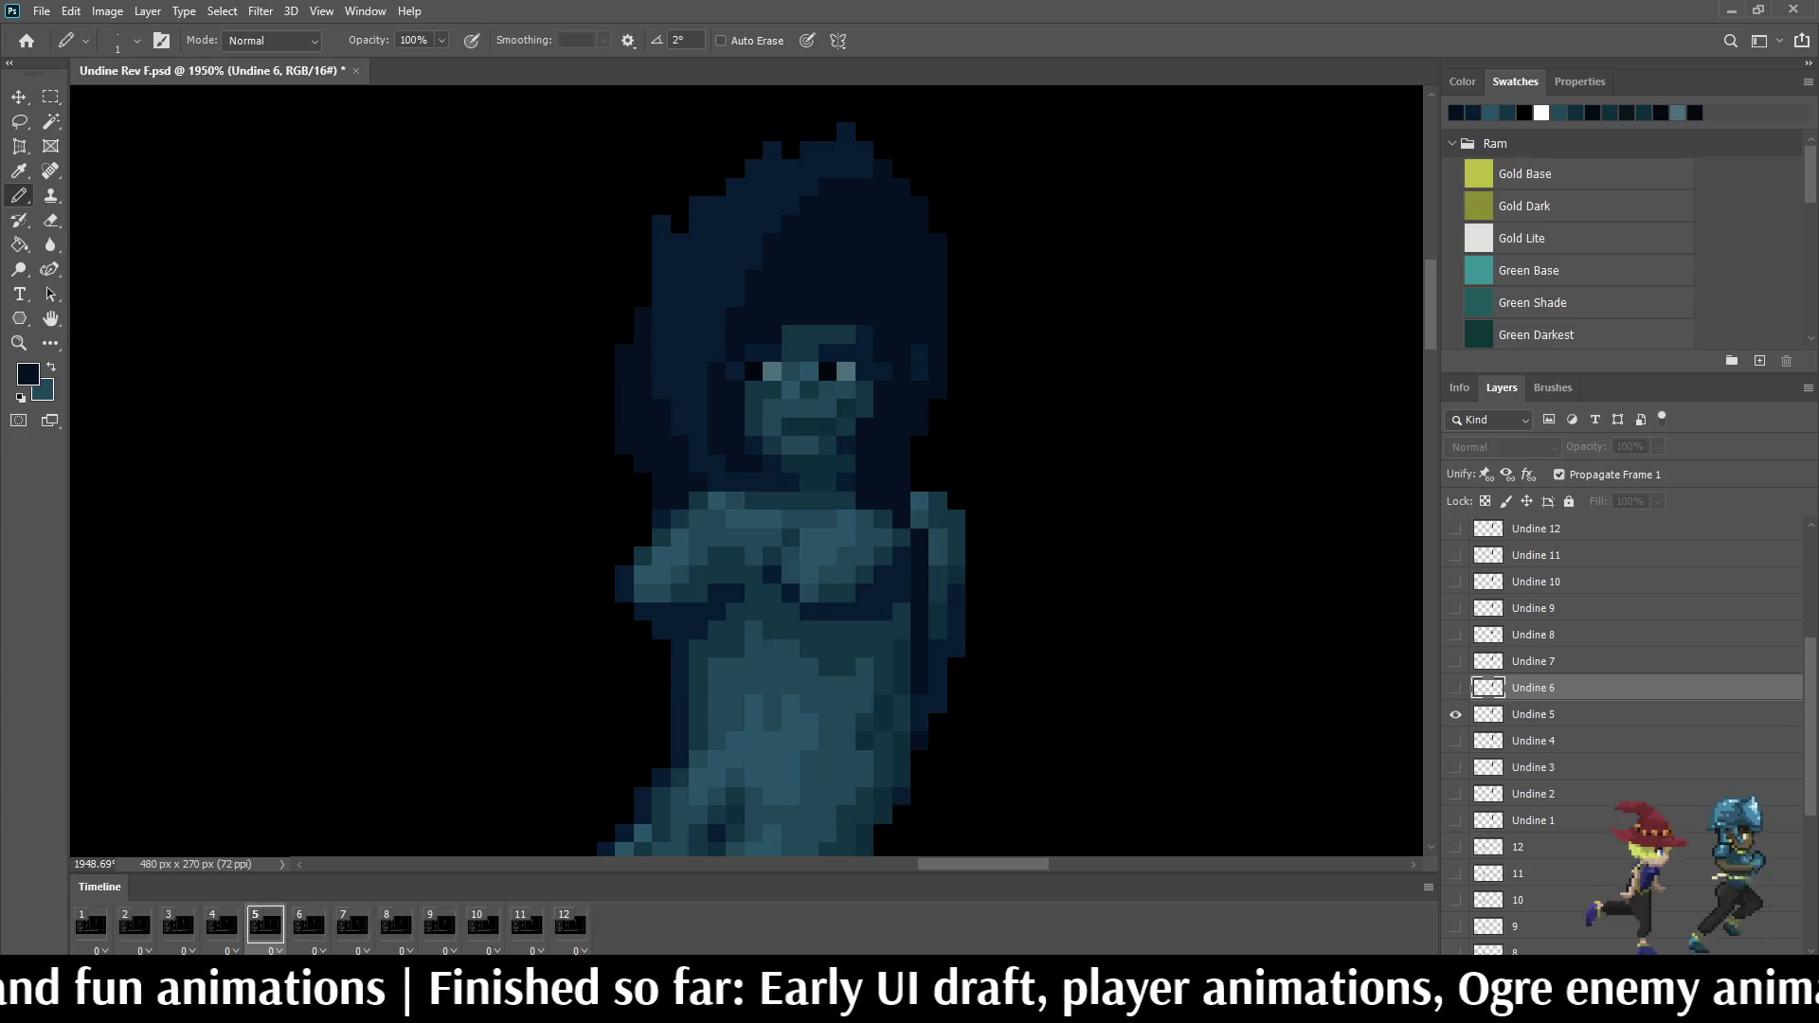
key("Right")
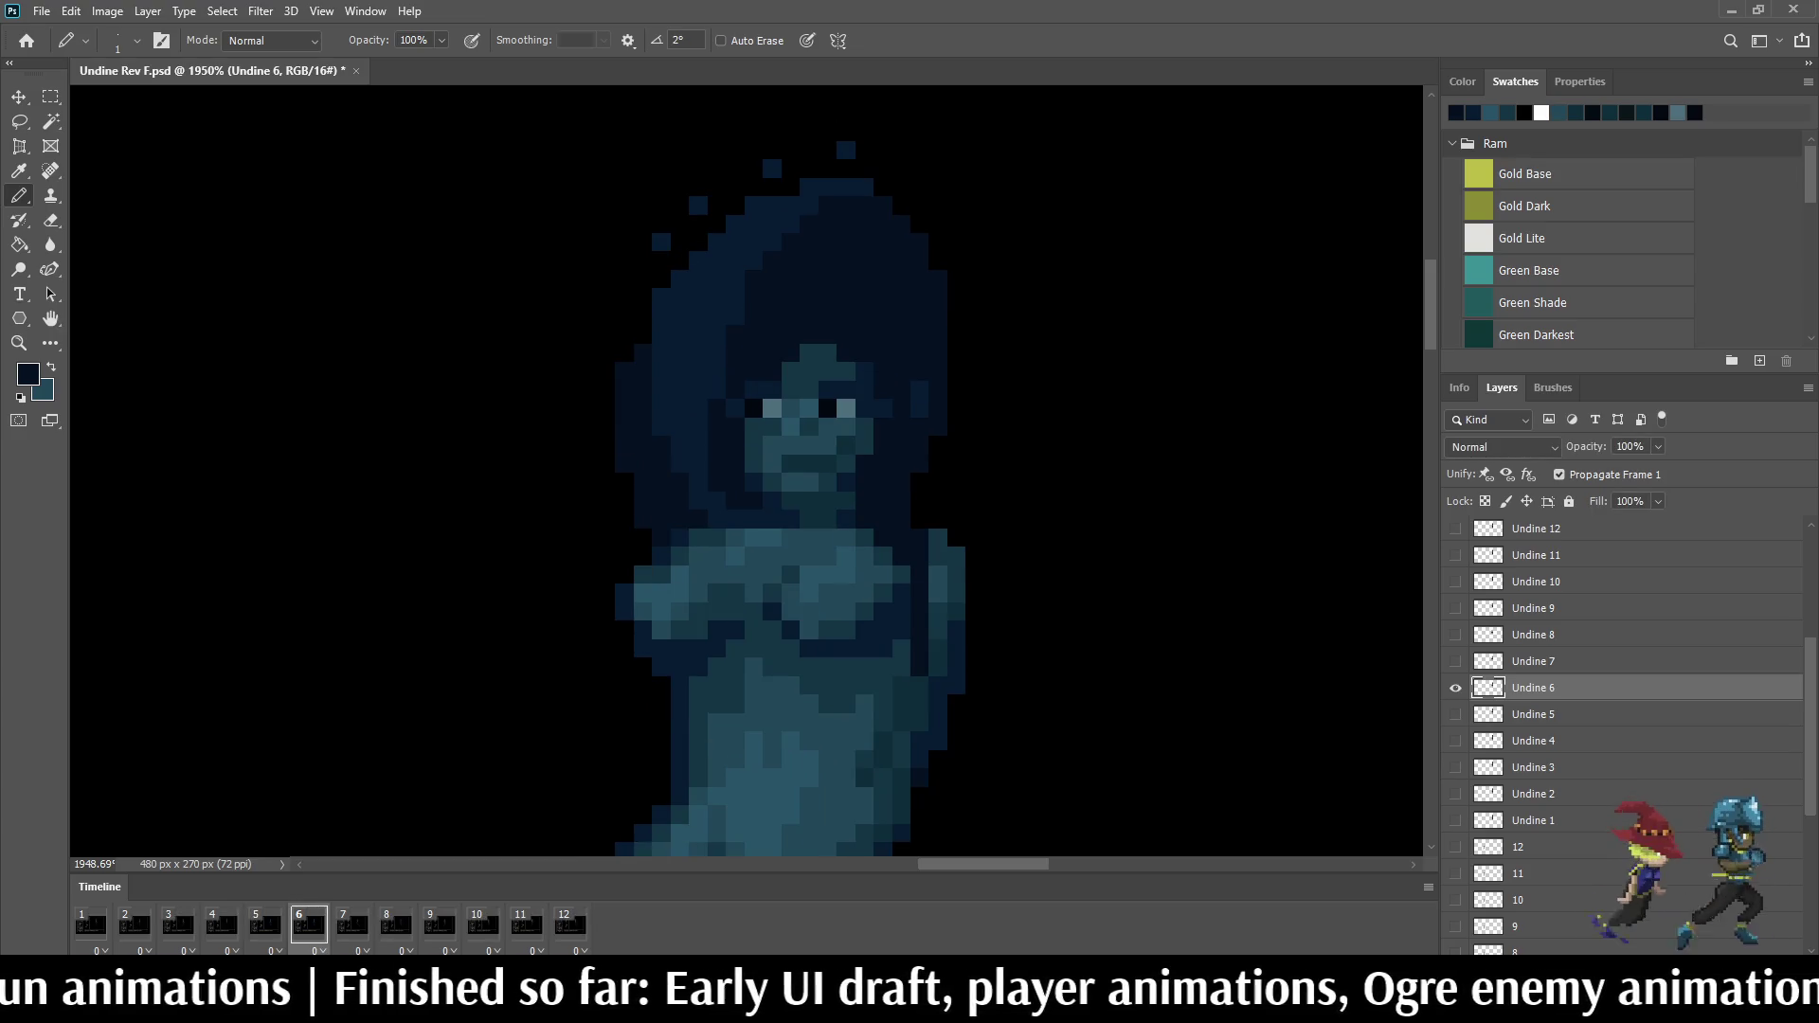
key("Left")
key("Right")
key("Left")
key("Right")
key("Left")
key("Right")
key("Left")
key("Right")
key("Left")
key("Right")
key("Right")
key("Left")
key("Left")
key("Right")
key("Left")
key("Right")
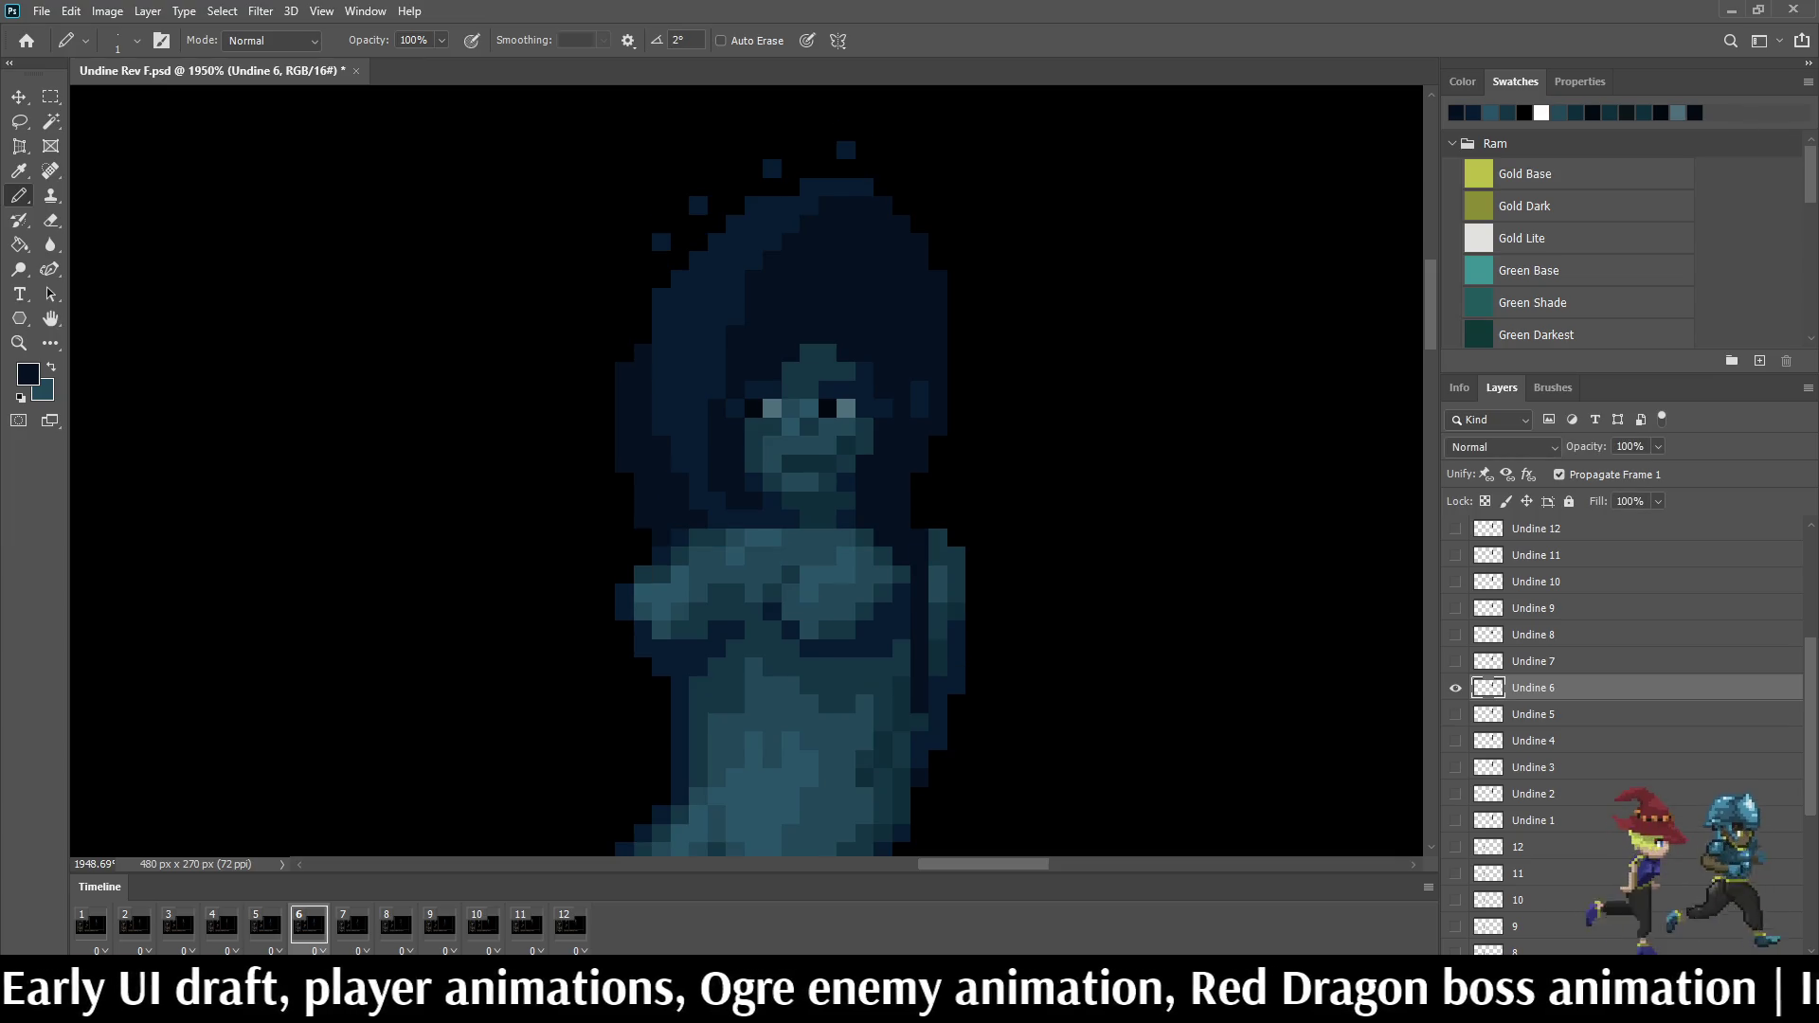
Step: Make Undine 7 the edited layer, compare frames 6 and 7, then advance to frame 8
key("Left")
key("Right")
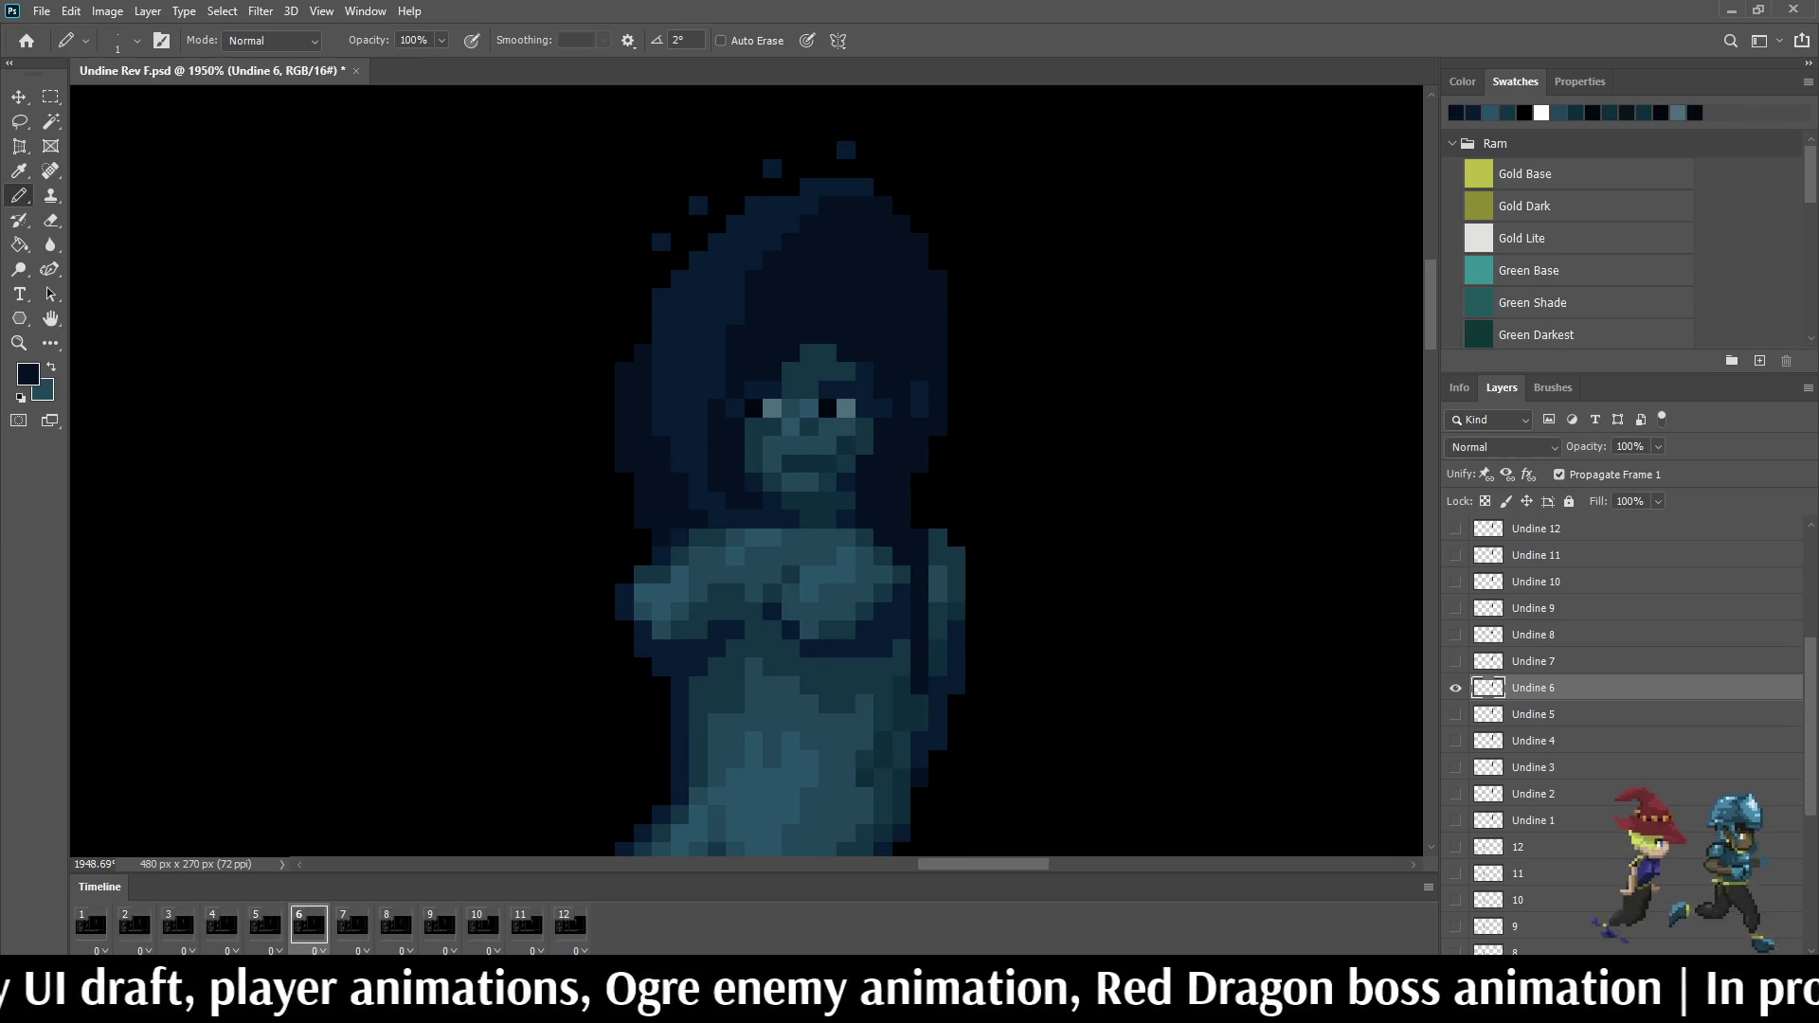
key("Right")
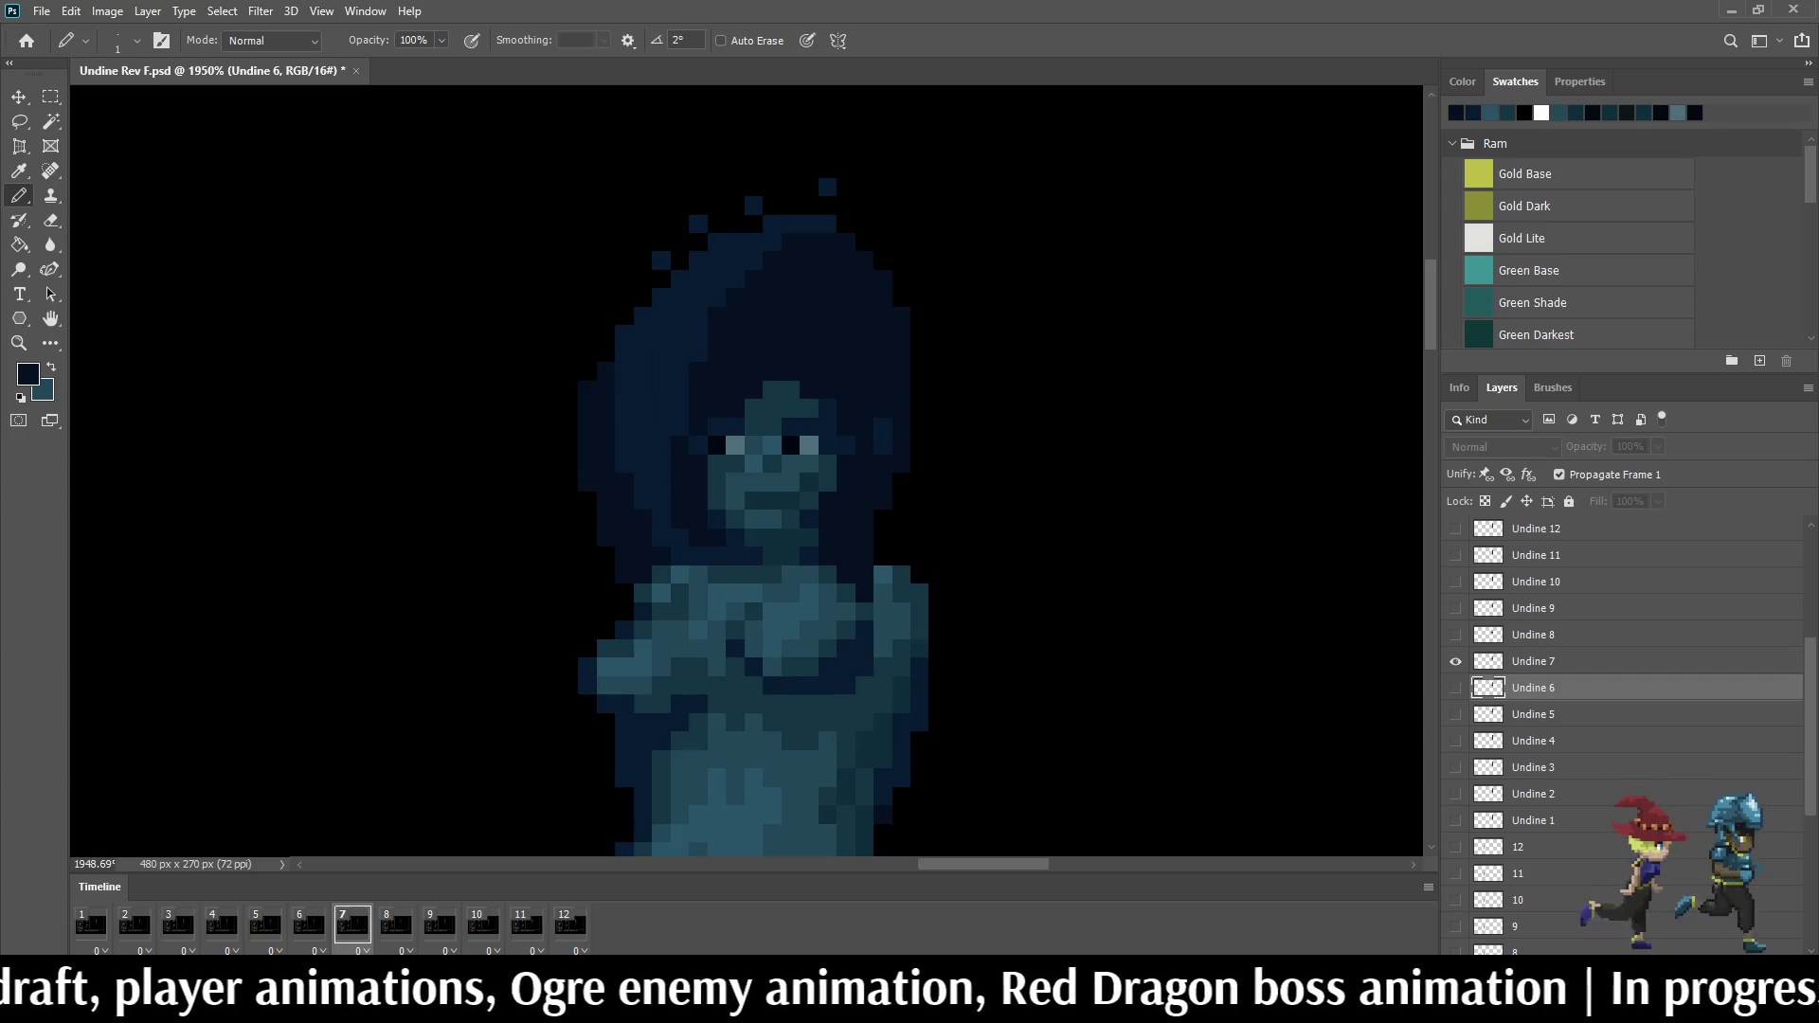
key("alt+bracketright")
key("Left")
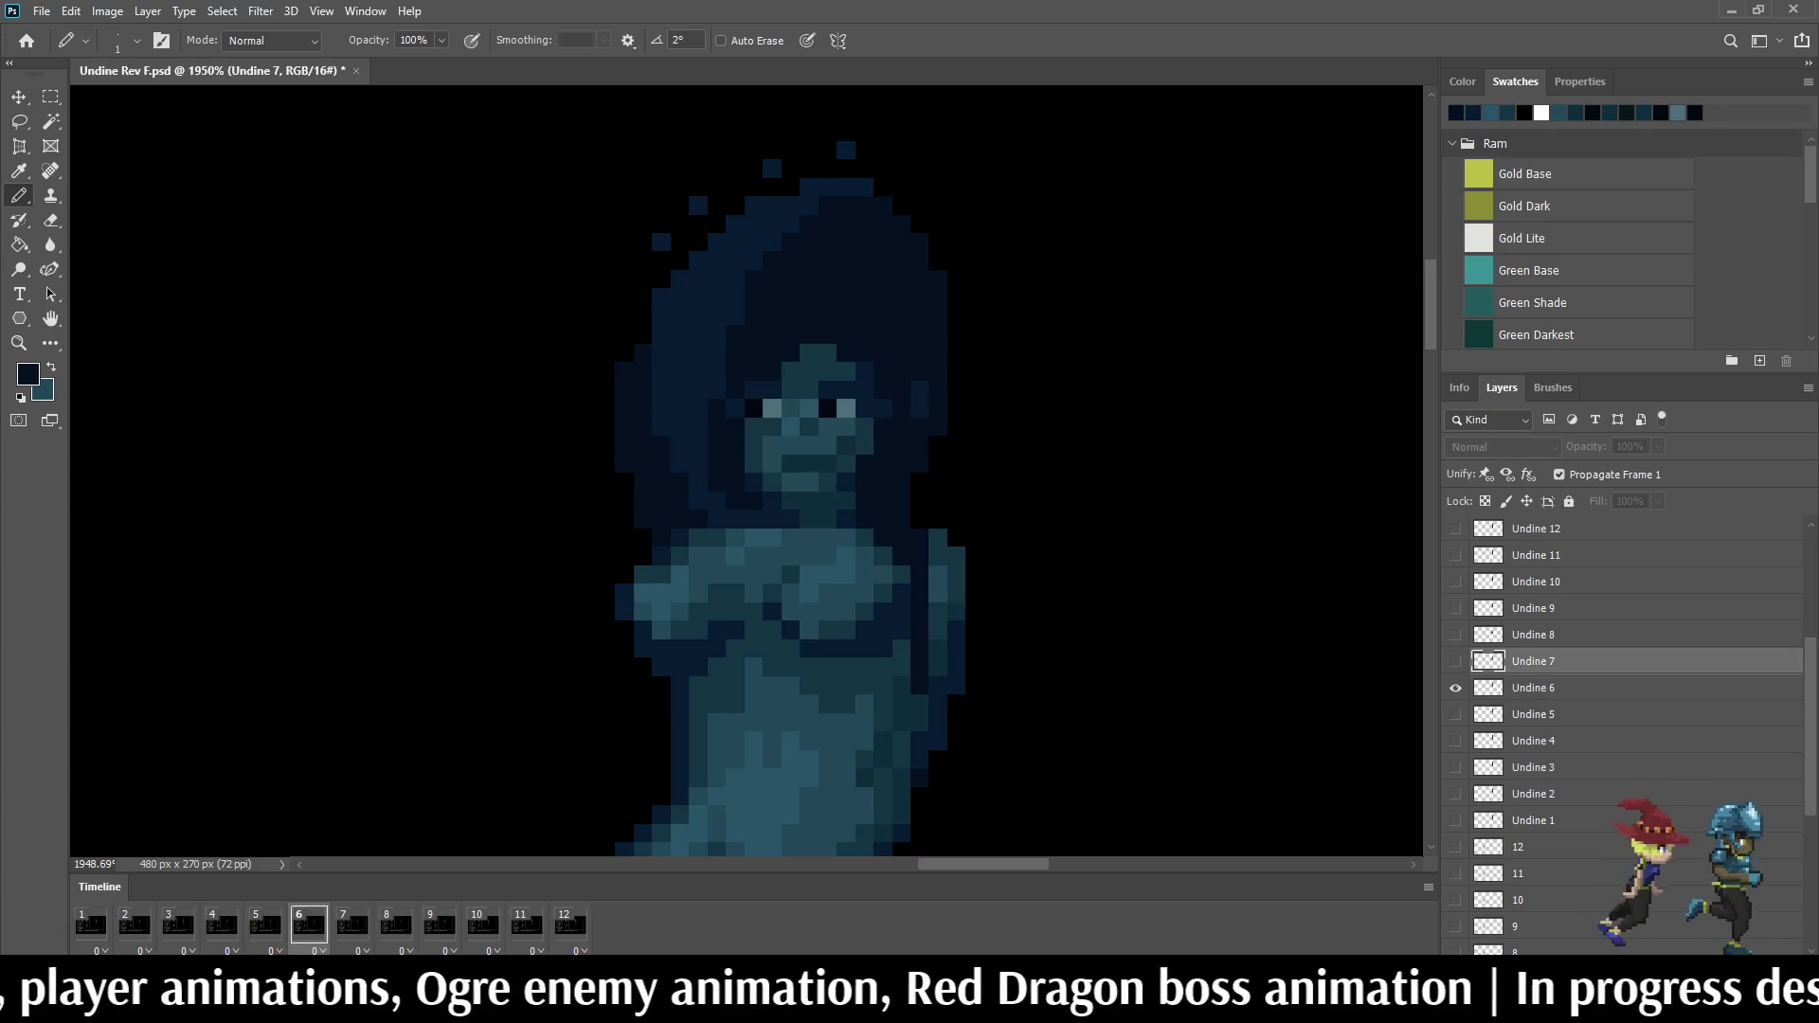
key("Right")
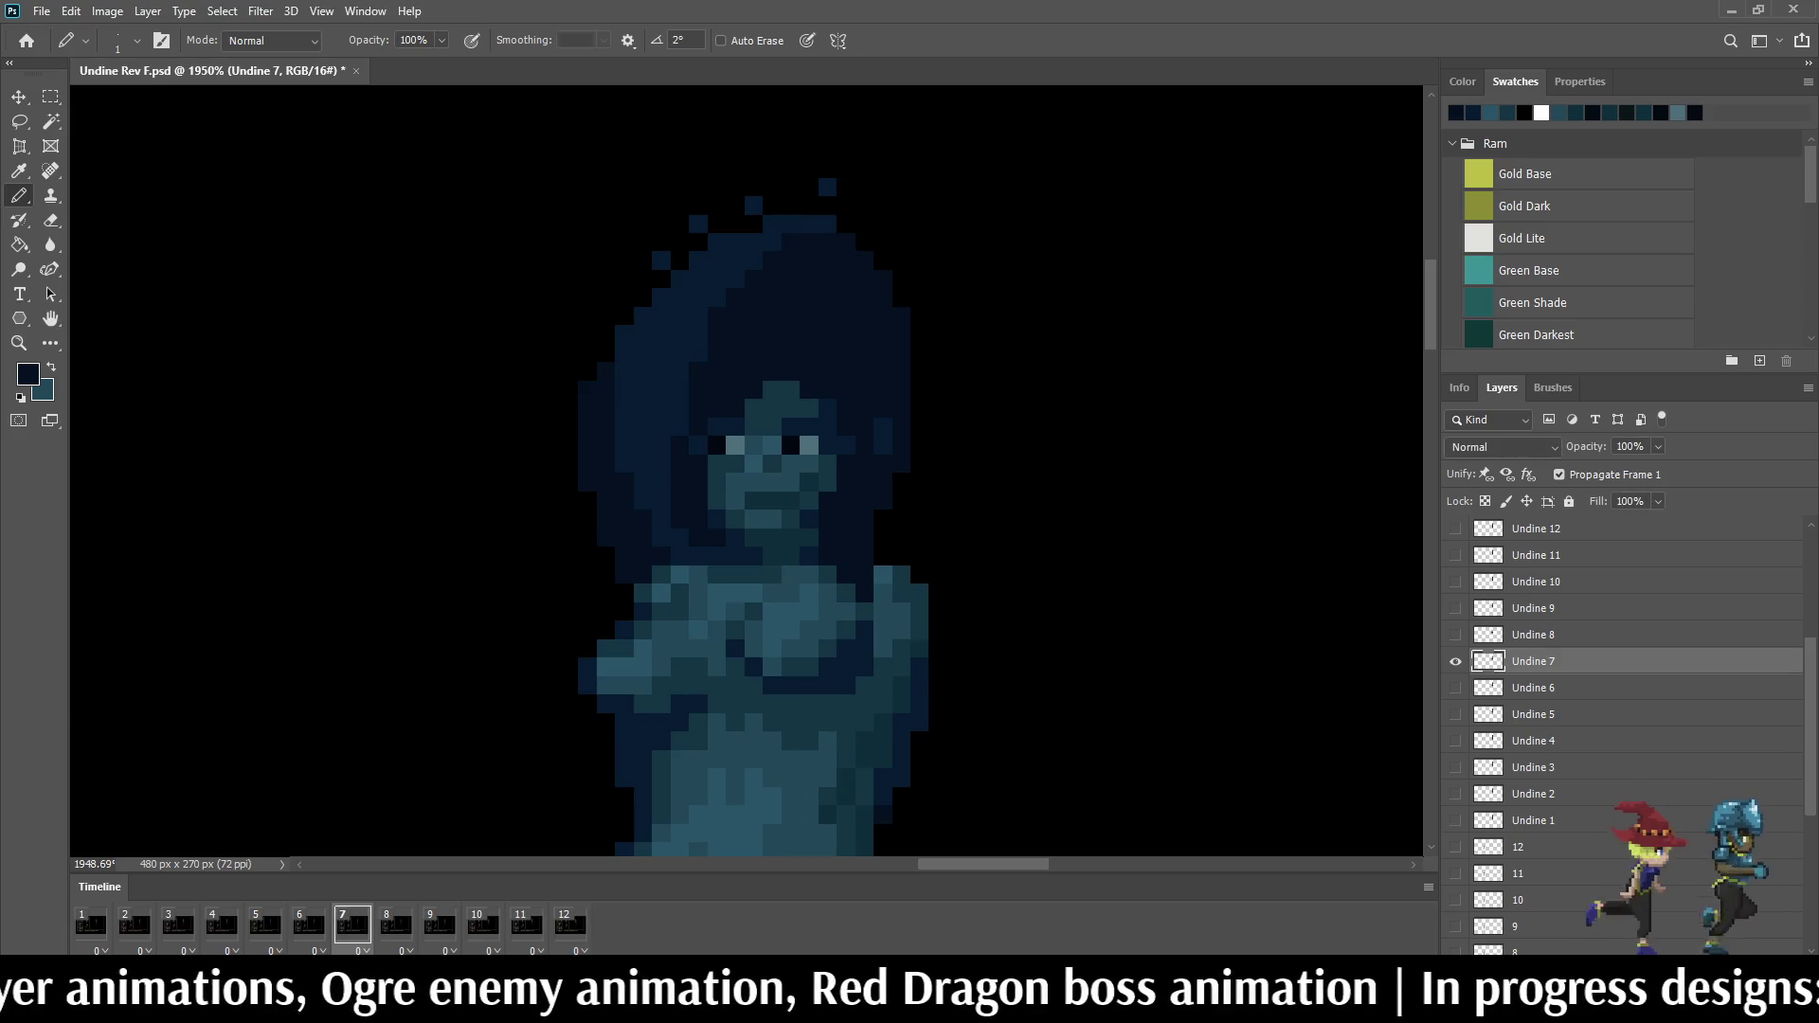
key("Left")
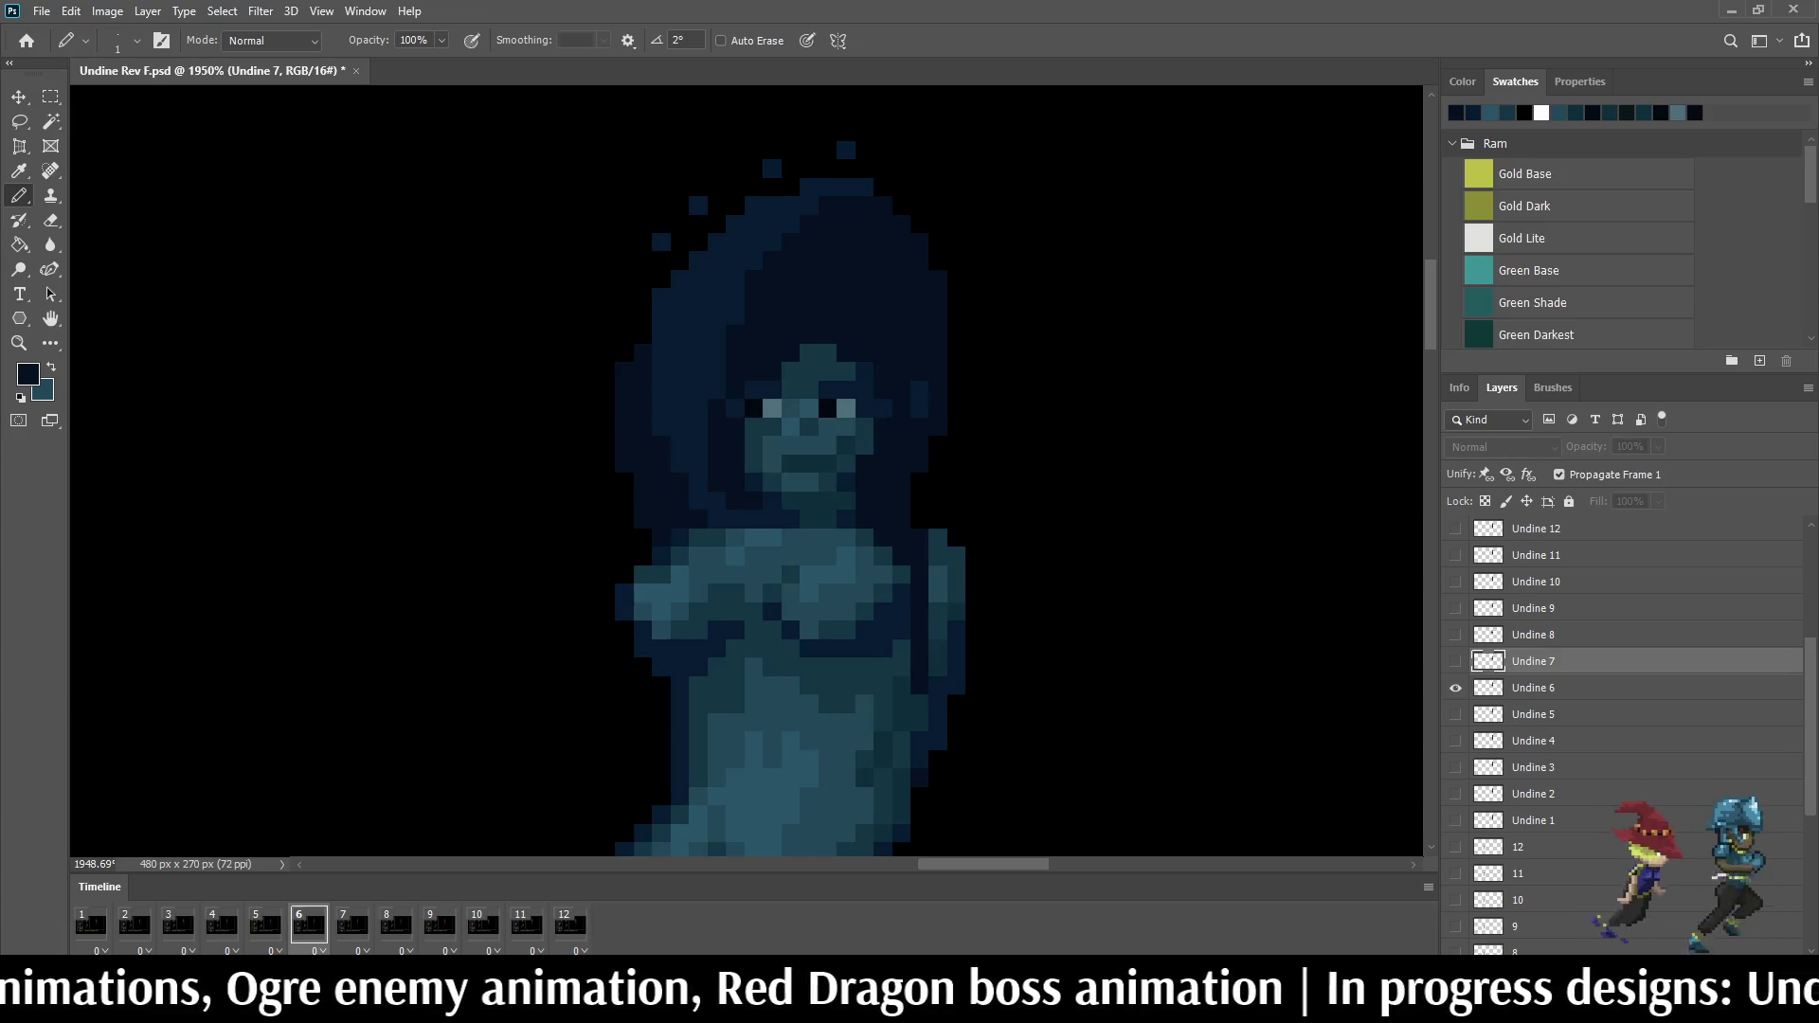
key("Right")
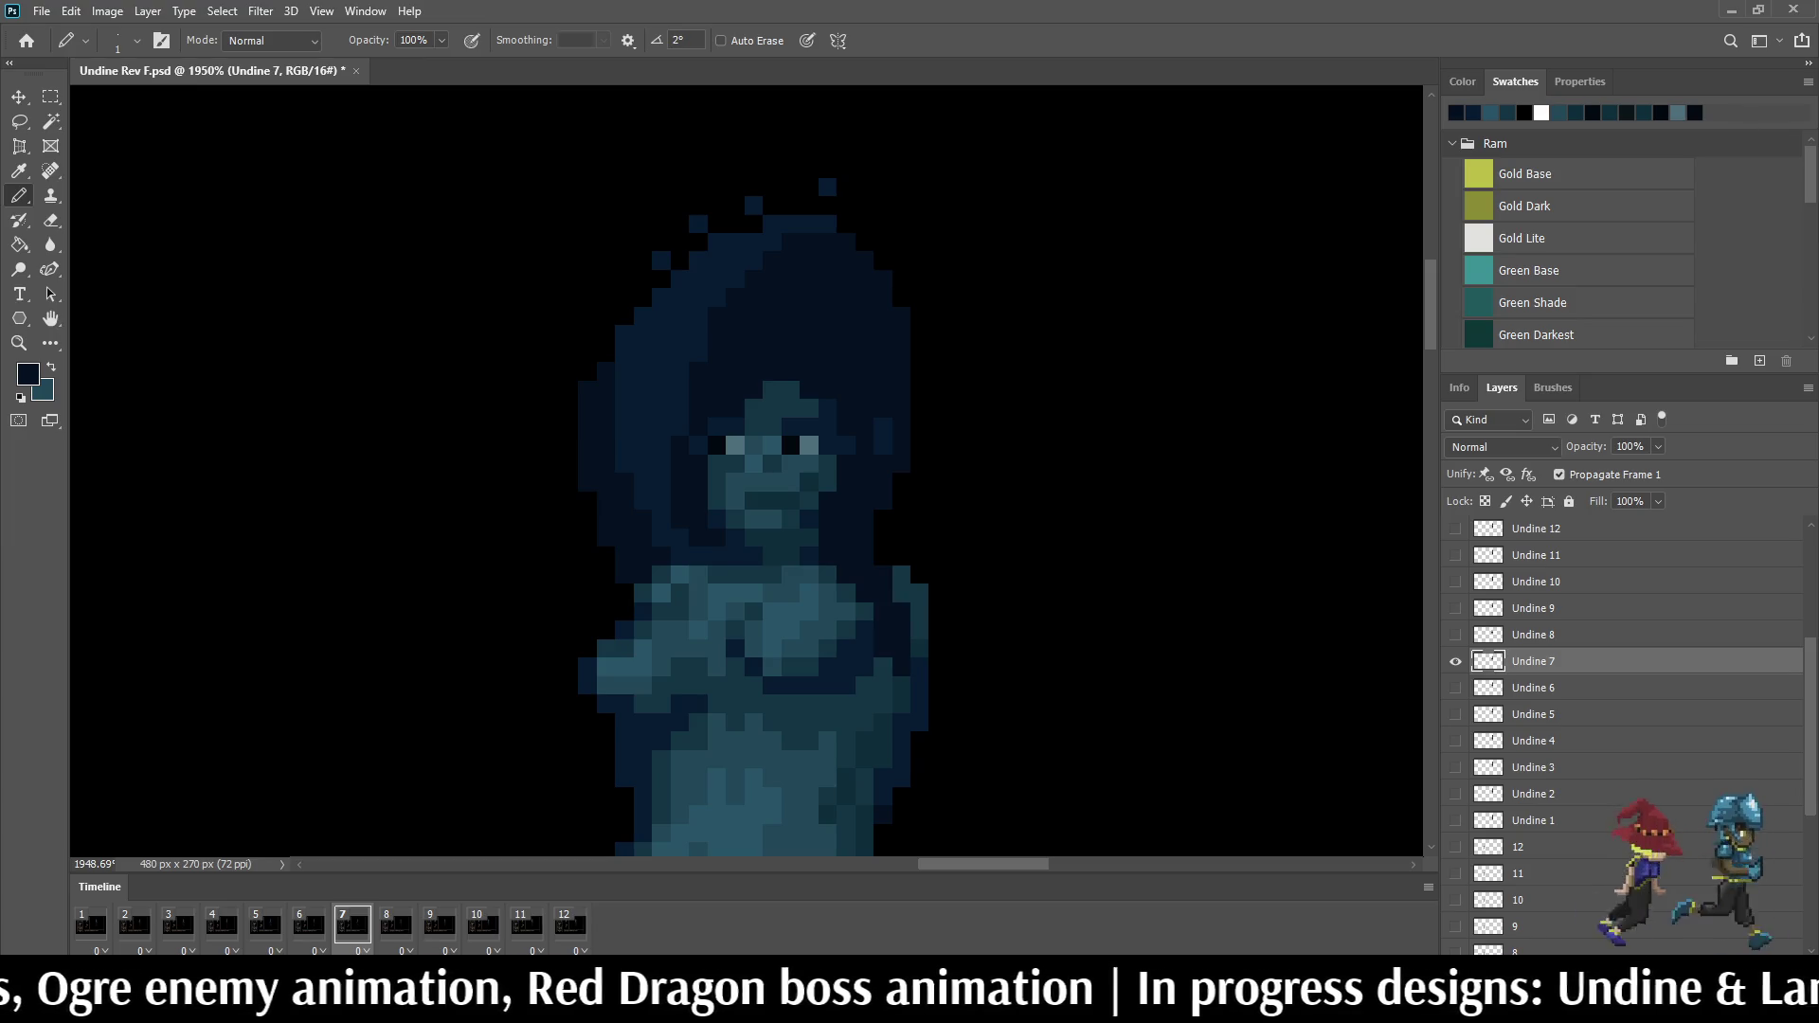
key("Left")
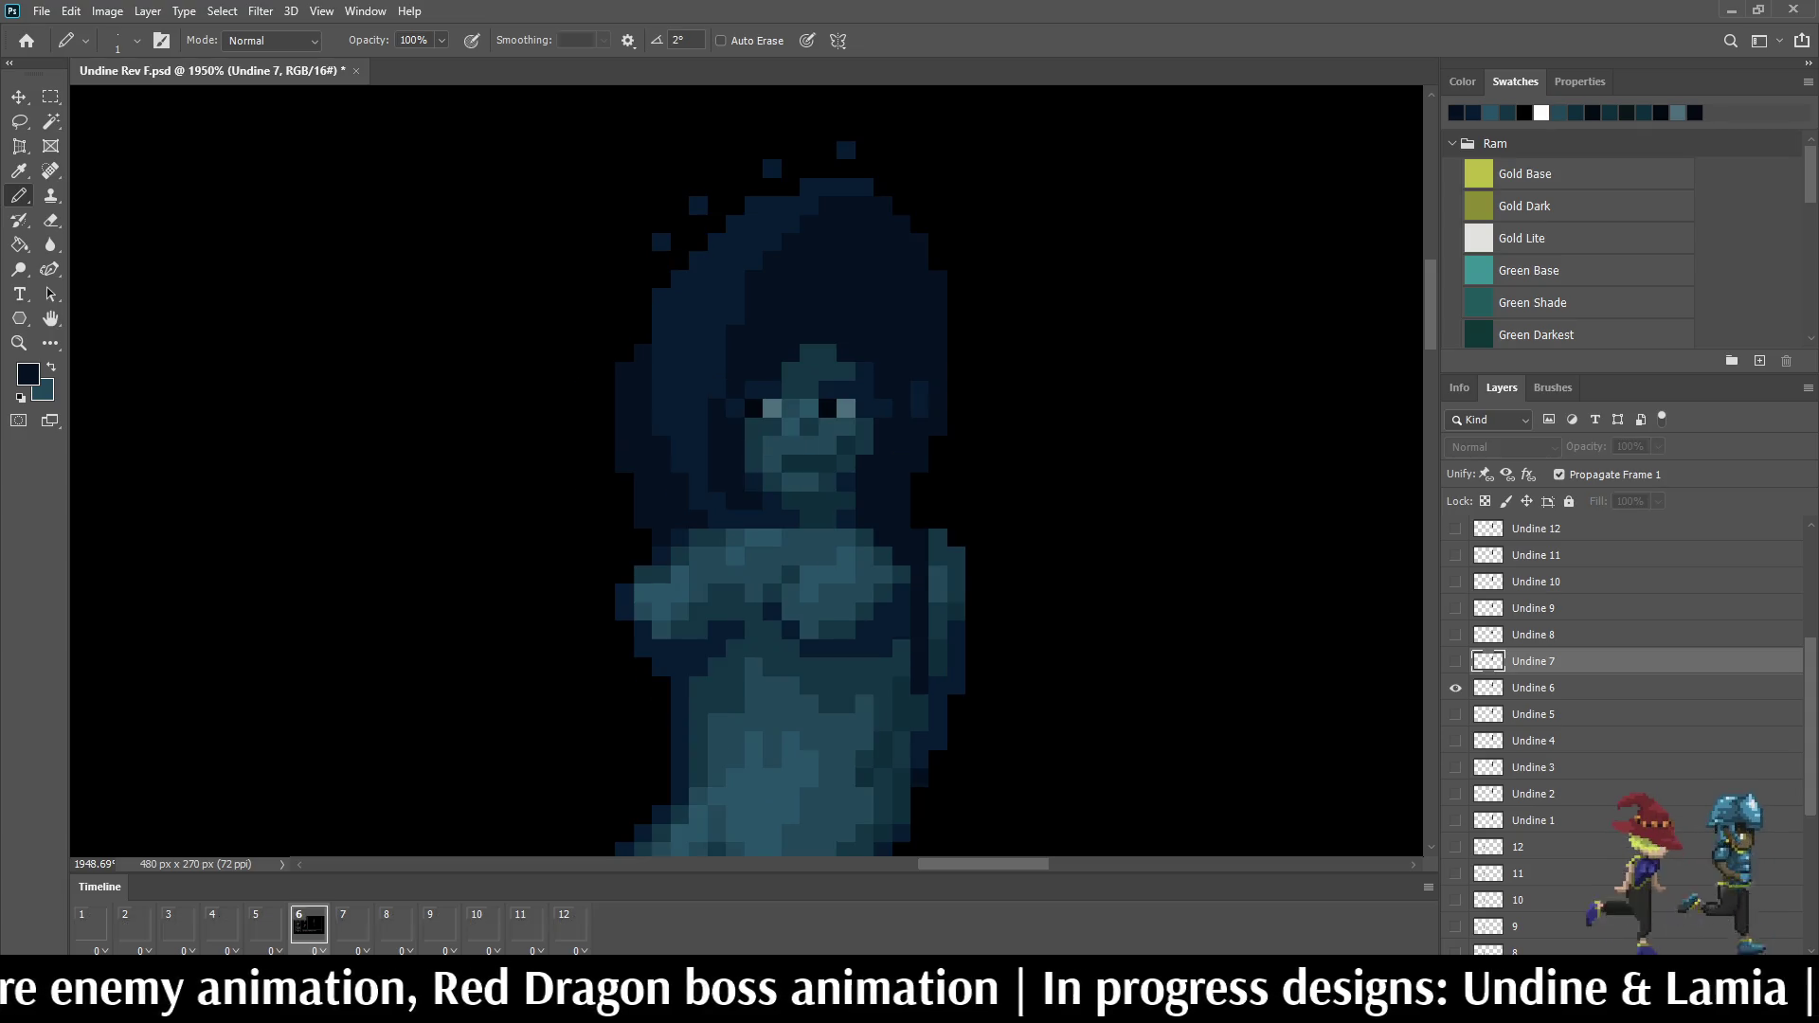
key("Right")
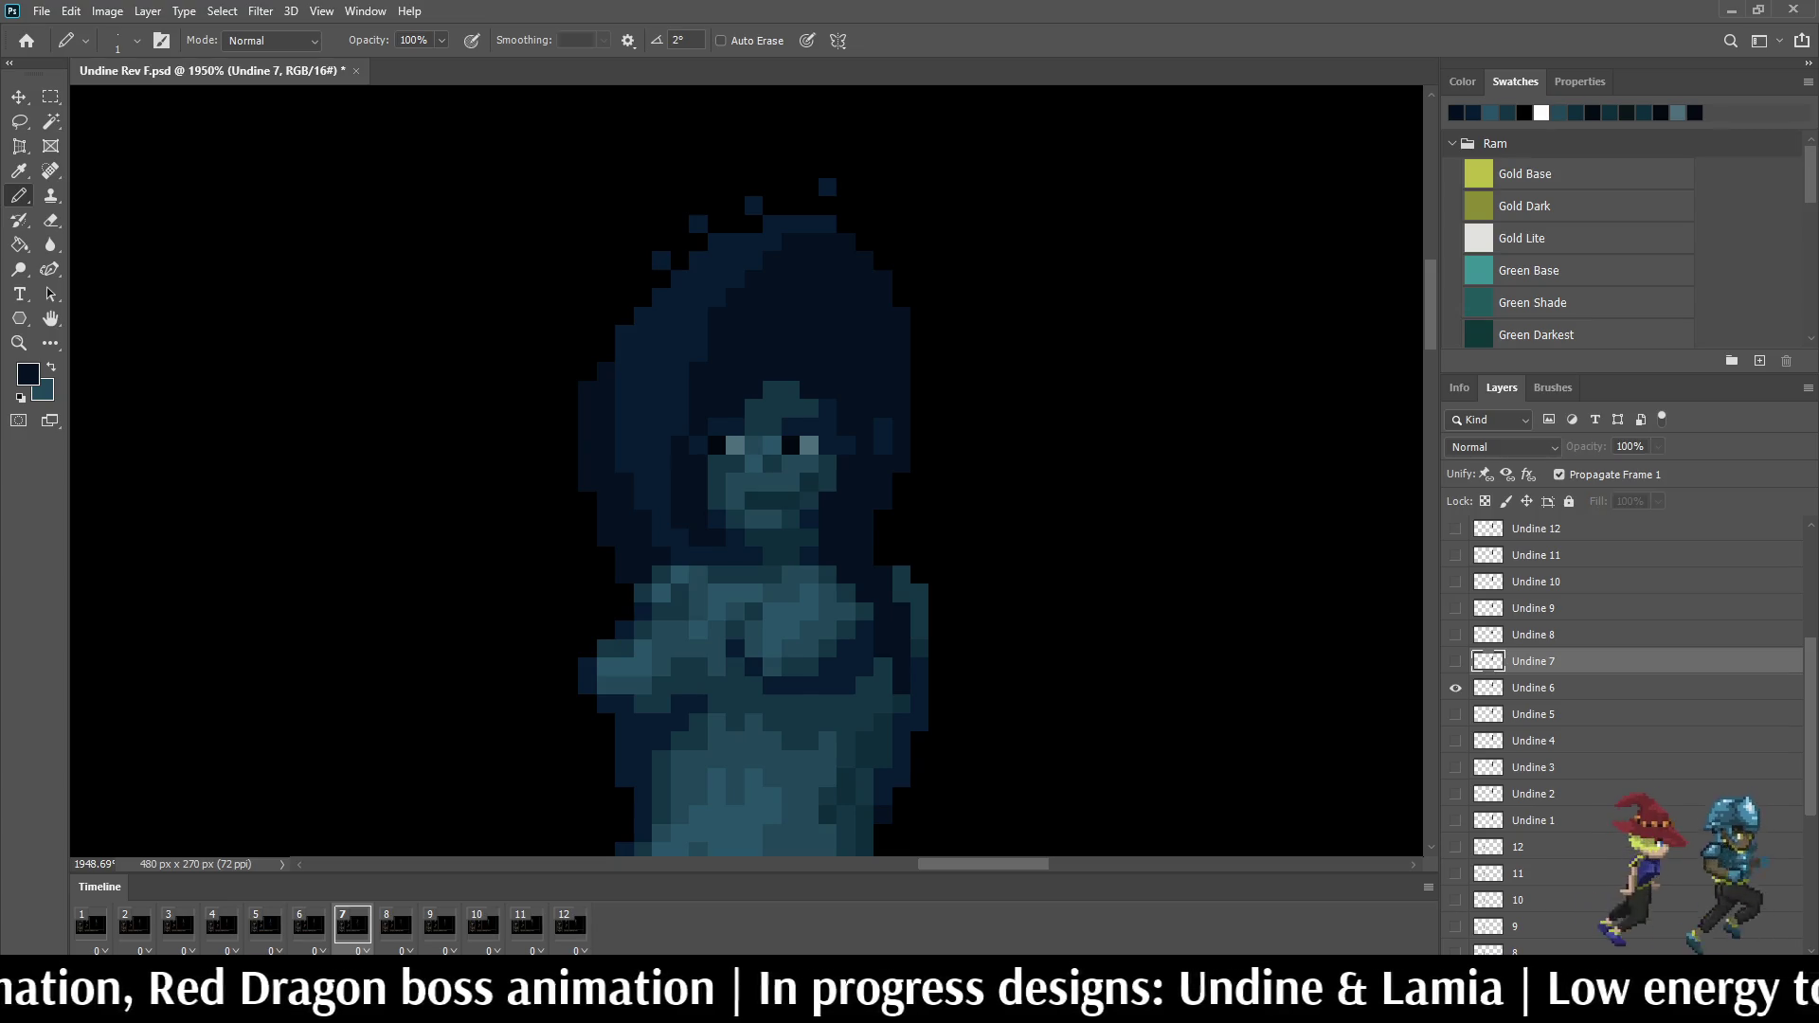
key("Right")
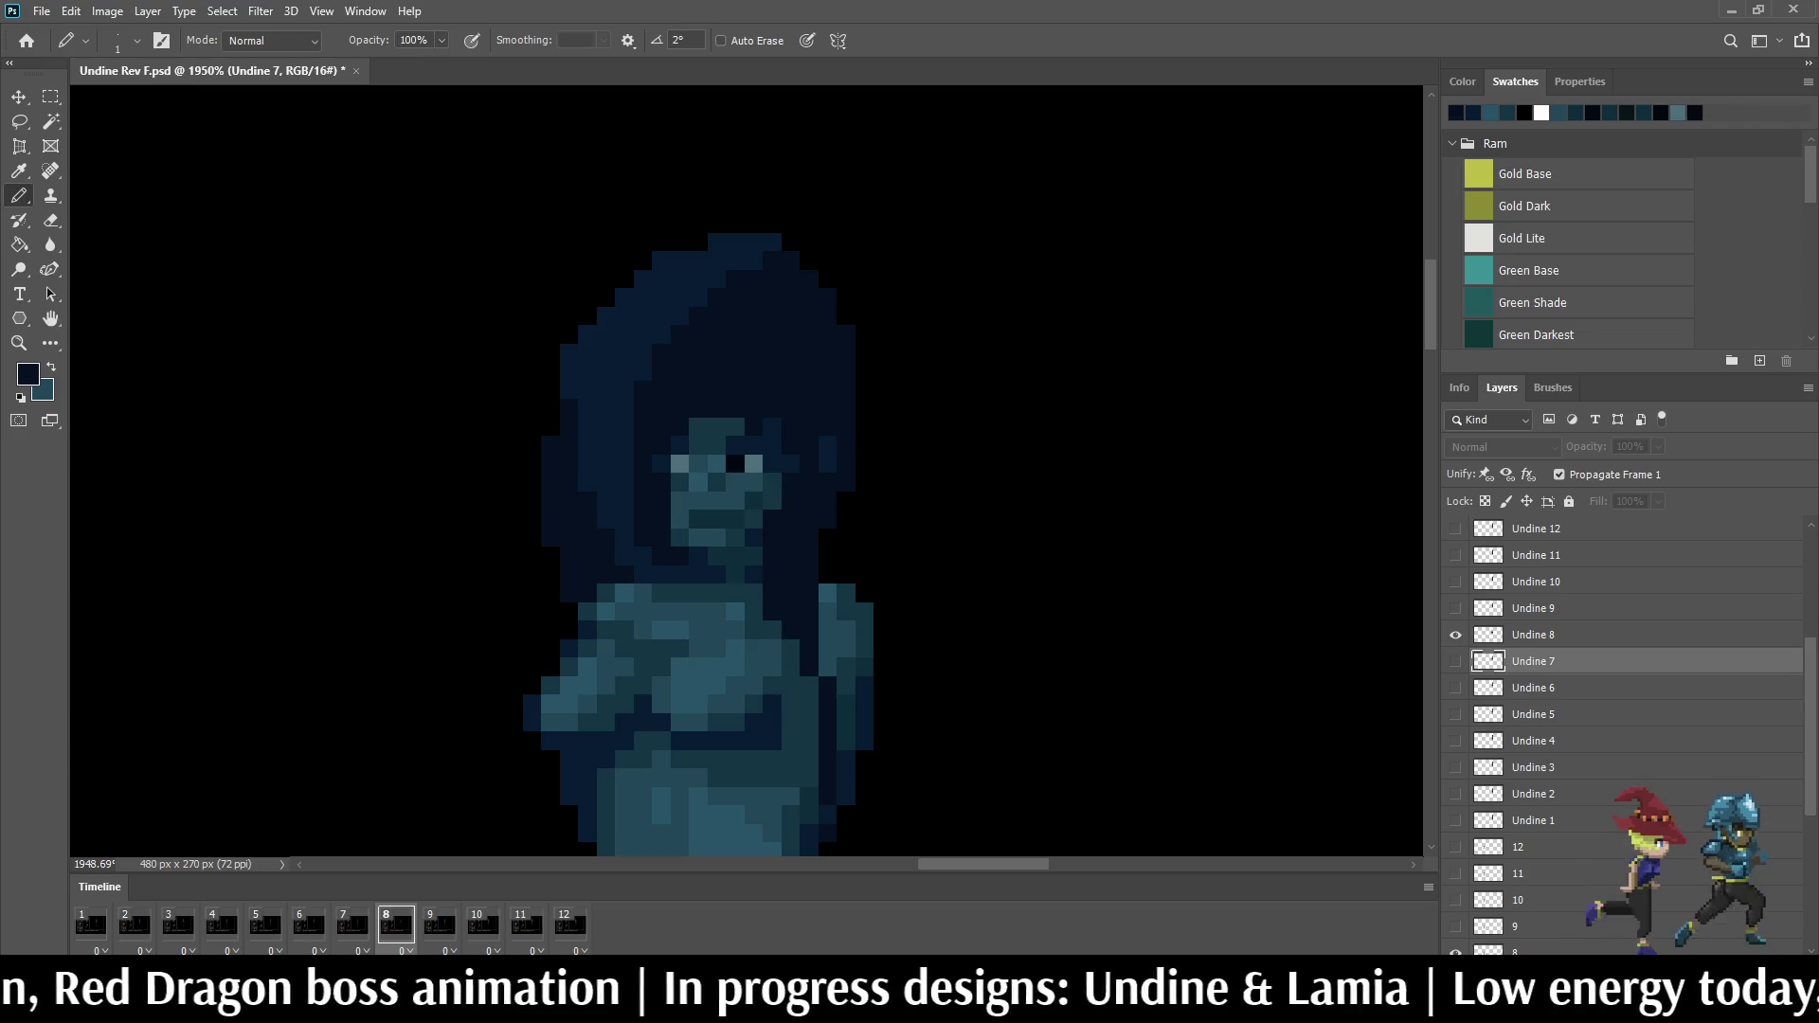
scroll(1057, 615, "down", 3)
scroll(1057, 614, "down", 3)
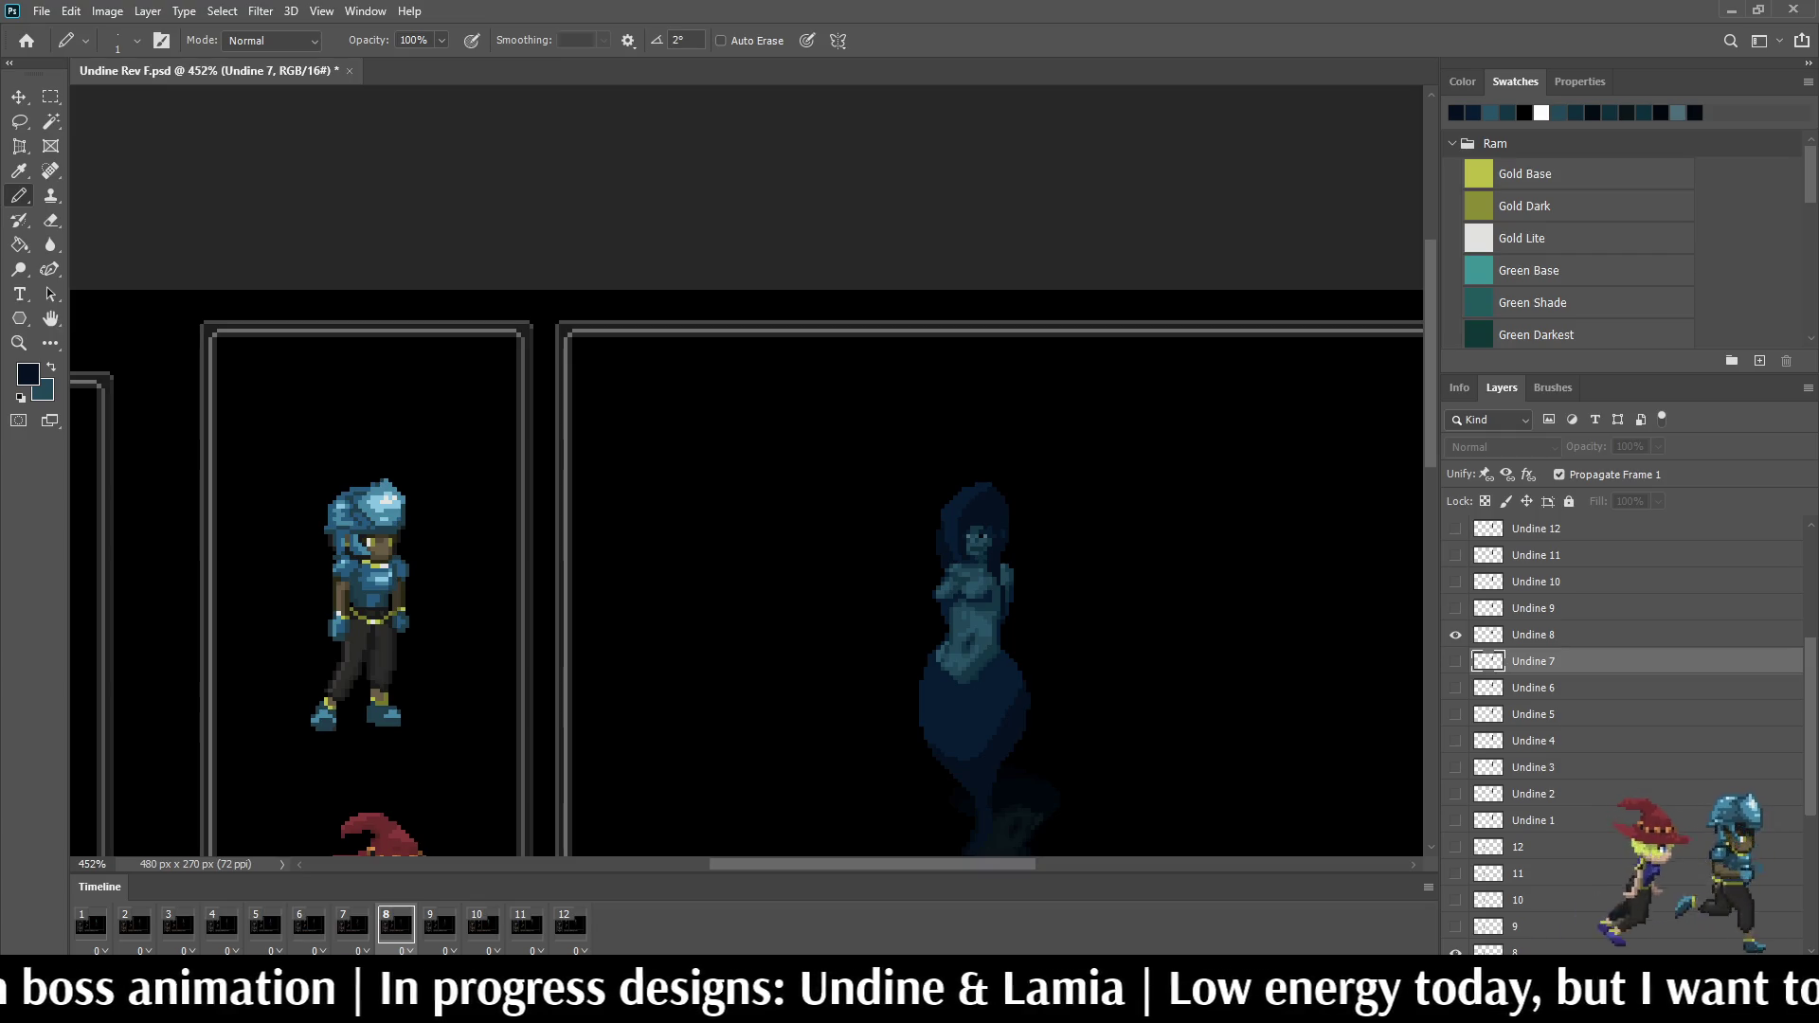
scroll(993, 602, "up", 1)
scroll(994, 603, "up", 2)
scroll(993, 603, "up", 1)
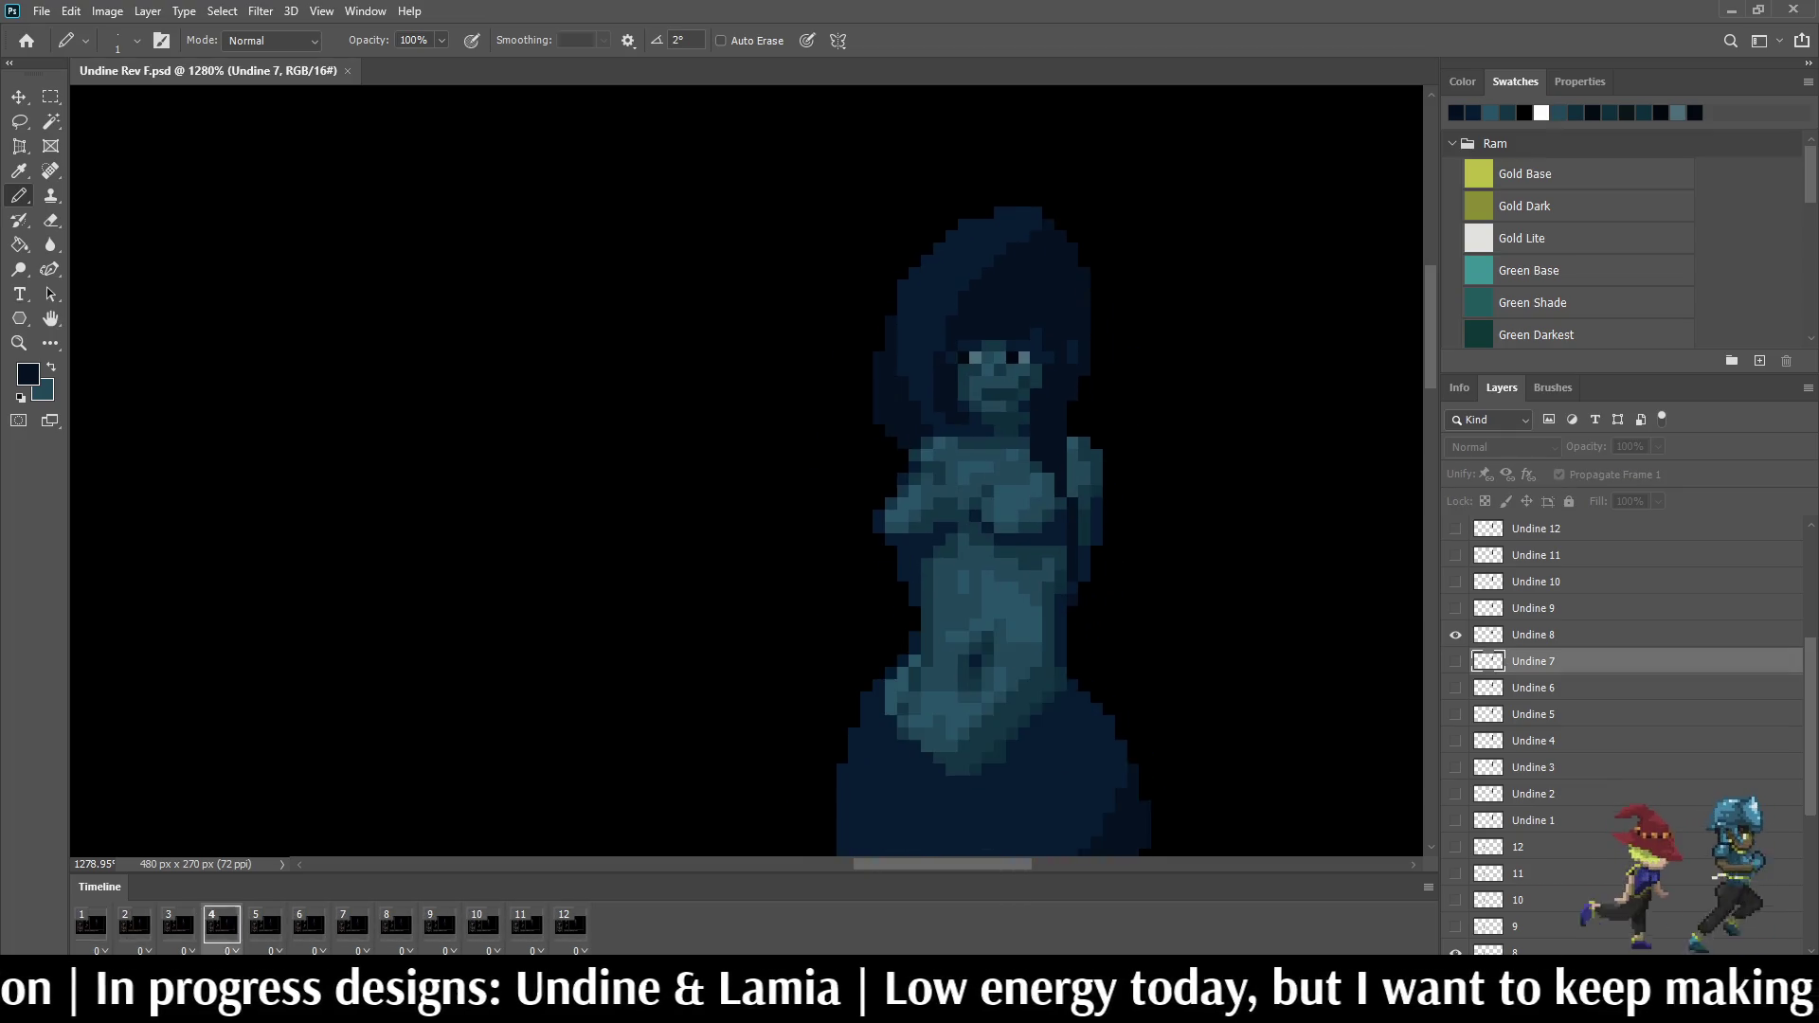
Step: Stop the preview, step back to frame 4 on the Undine 4 layer and darken a right-arm pixel
key("space")
key("space")
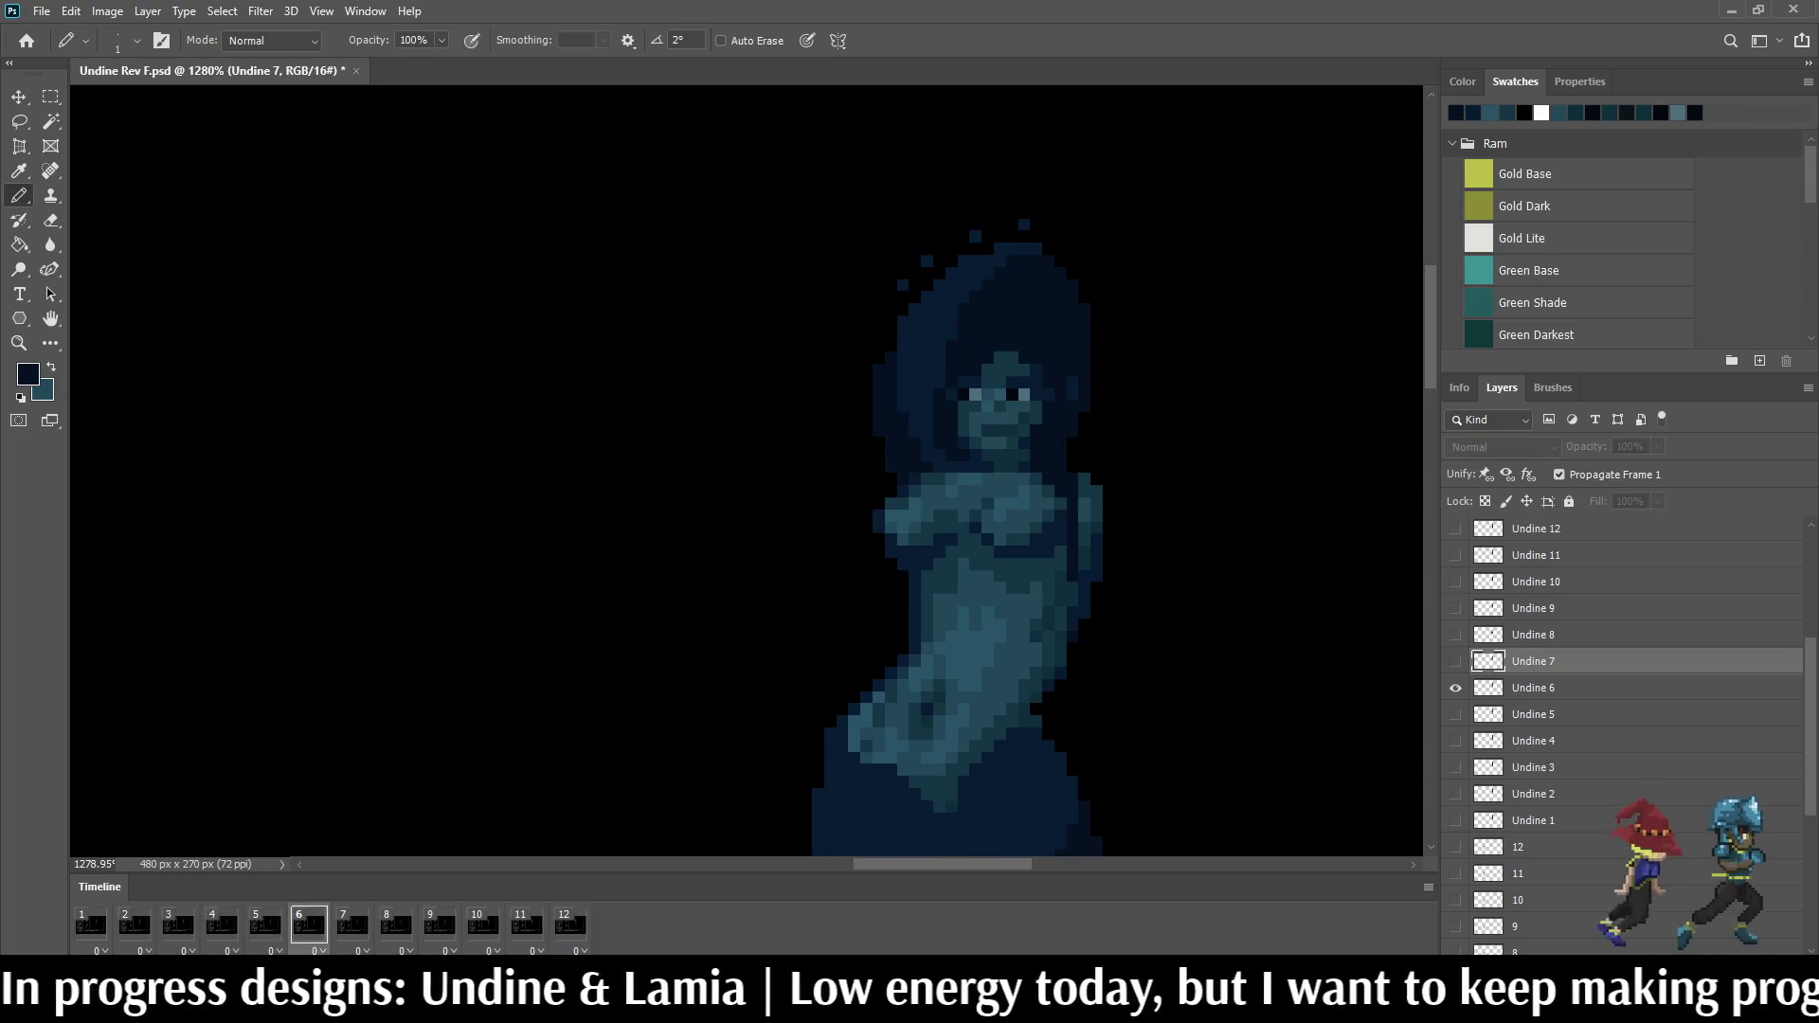
key("Left")
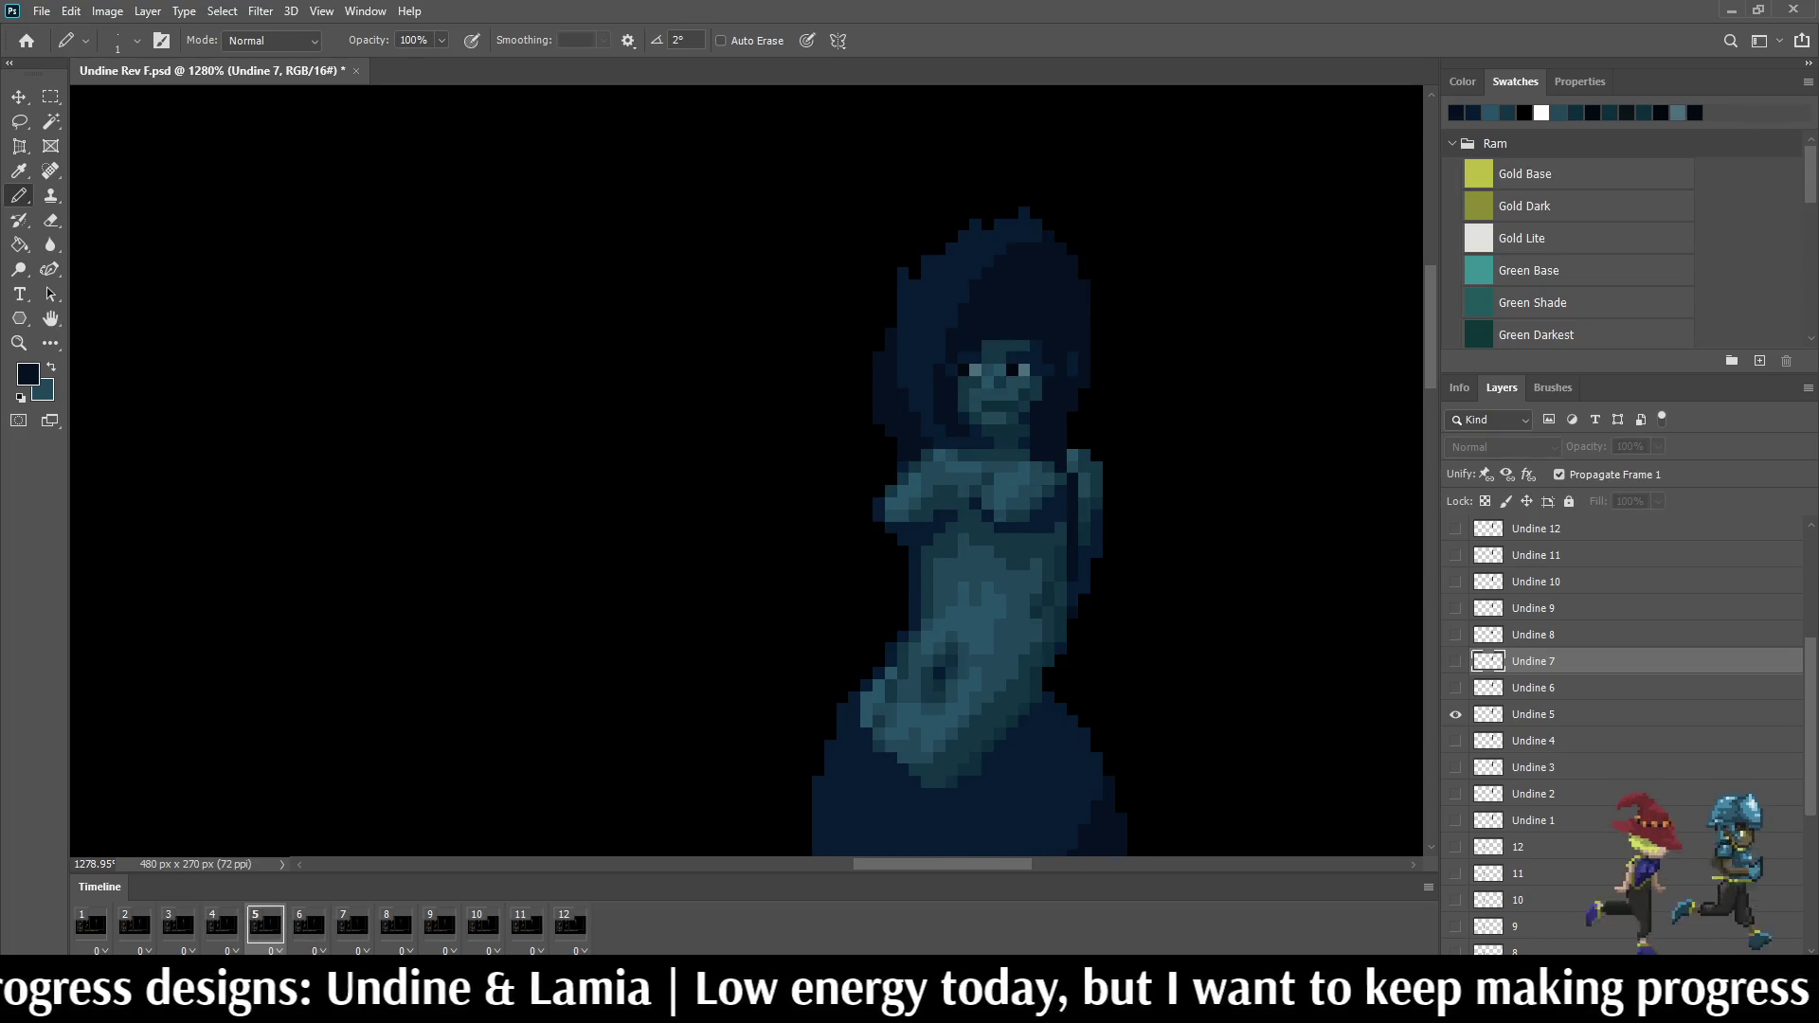
scroll(1099, 478, "up", 3)
scroll(1099, 479, "up", 3)
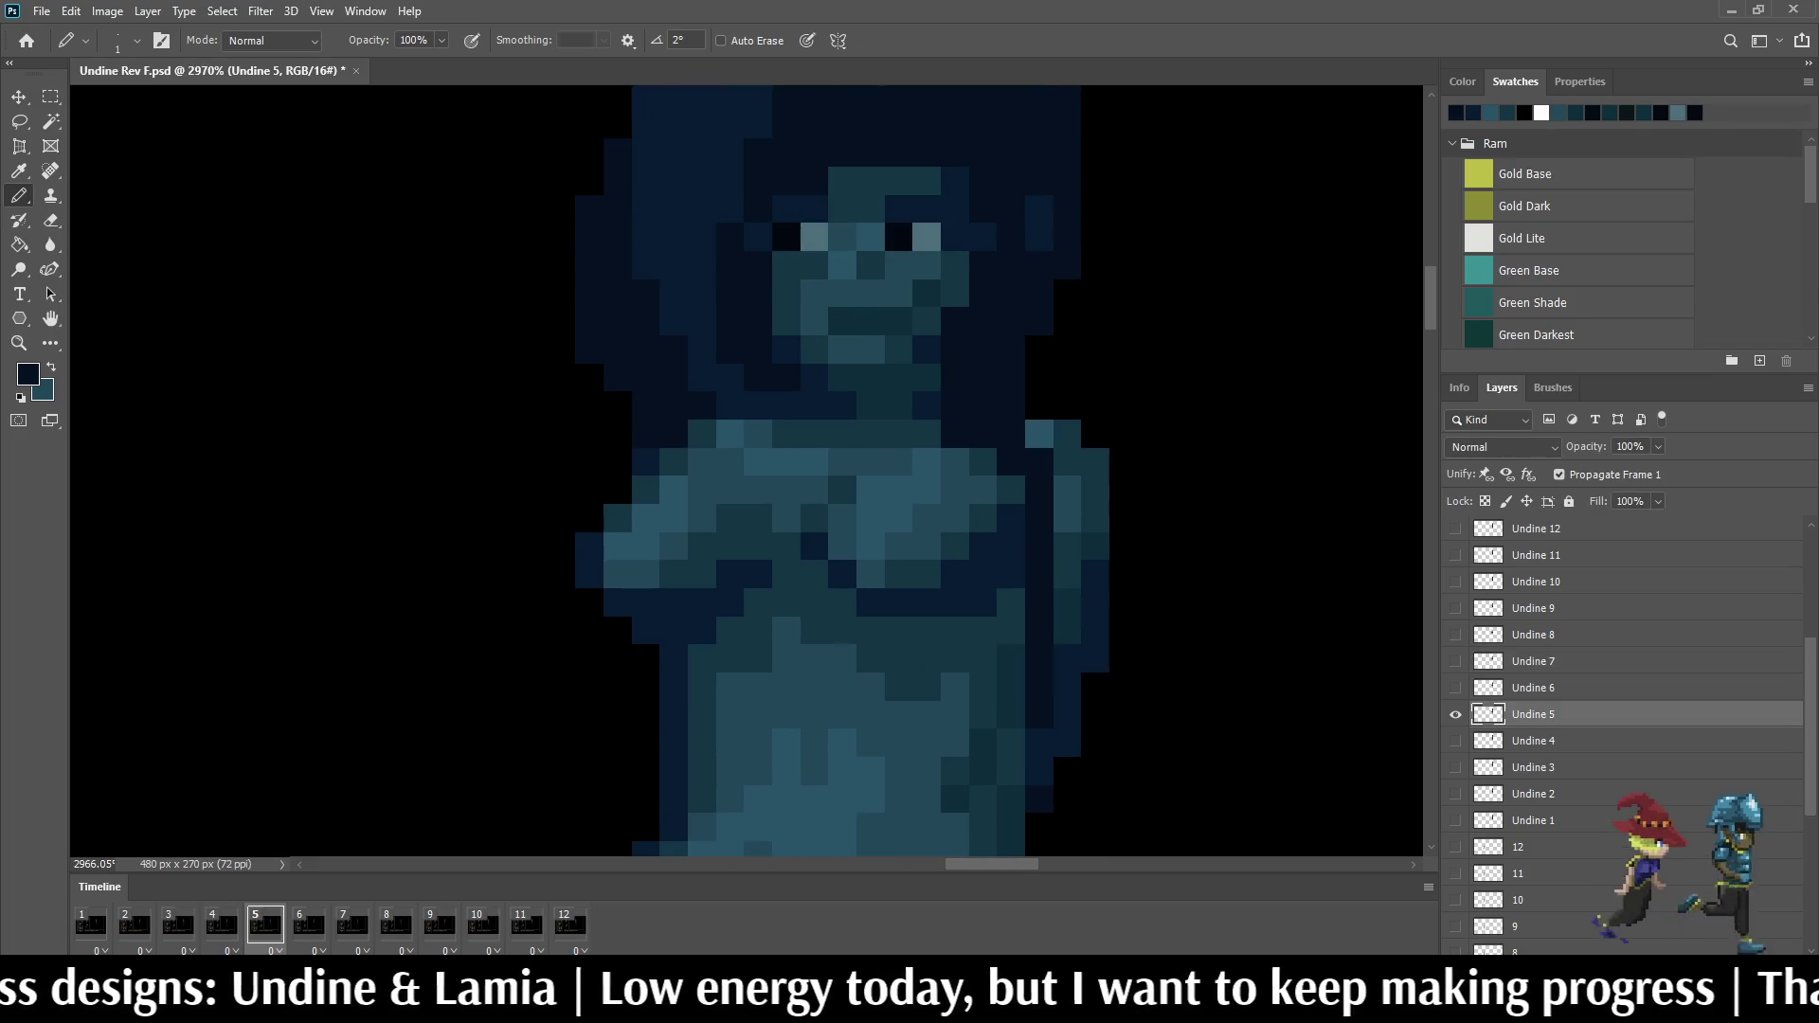
key("Left")
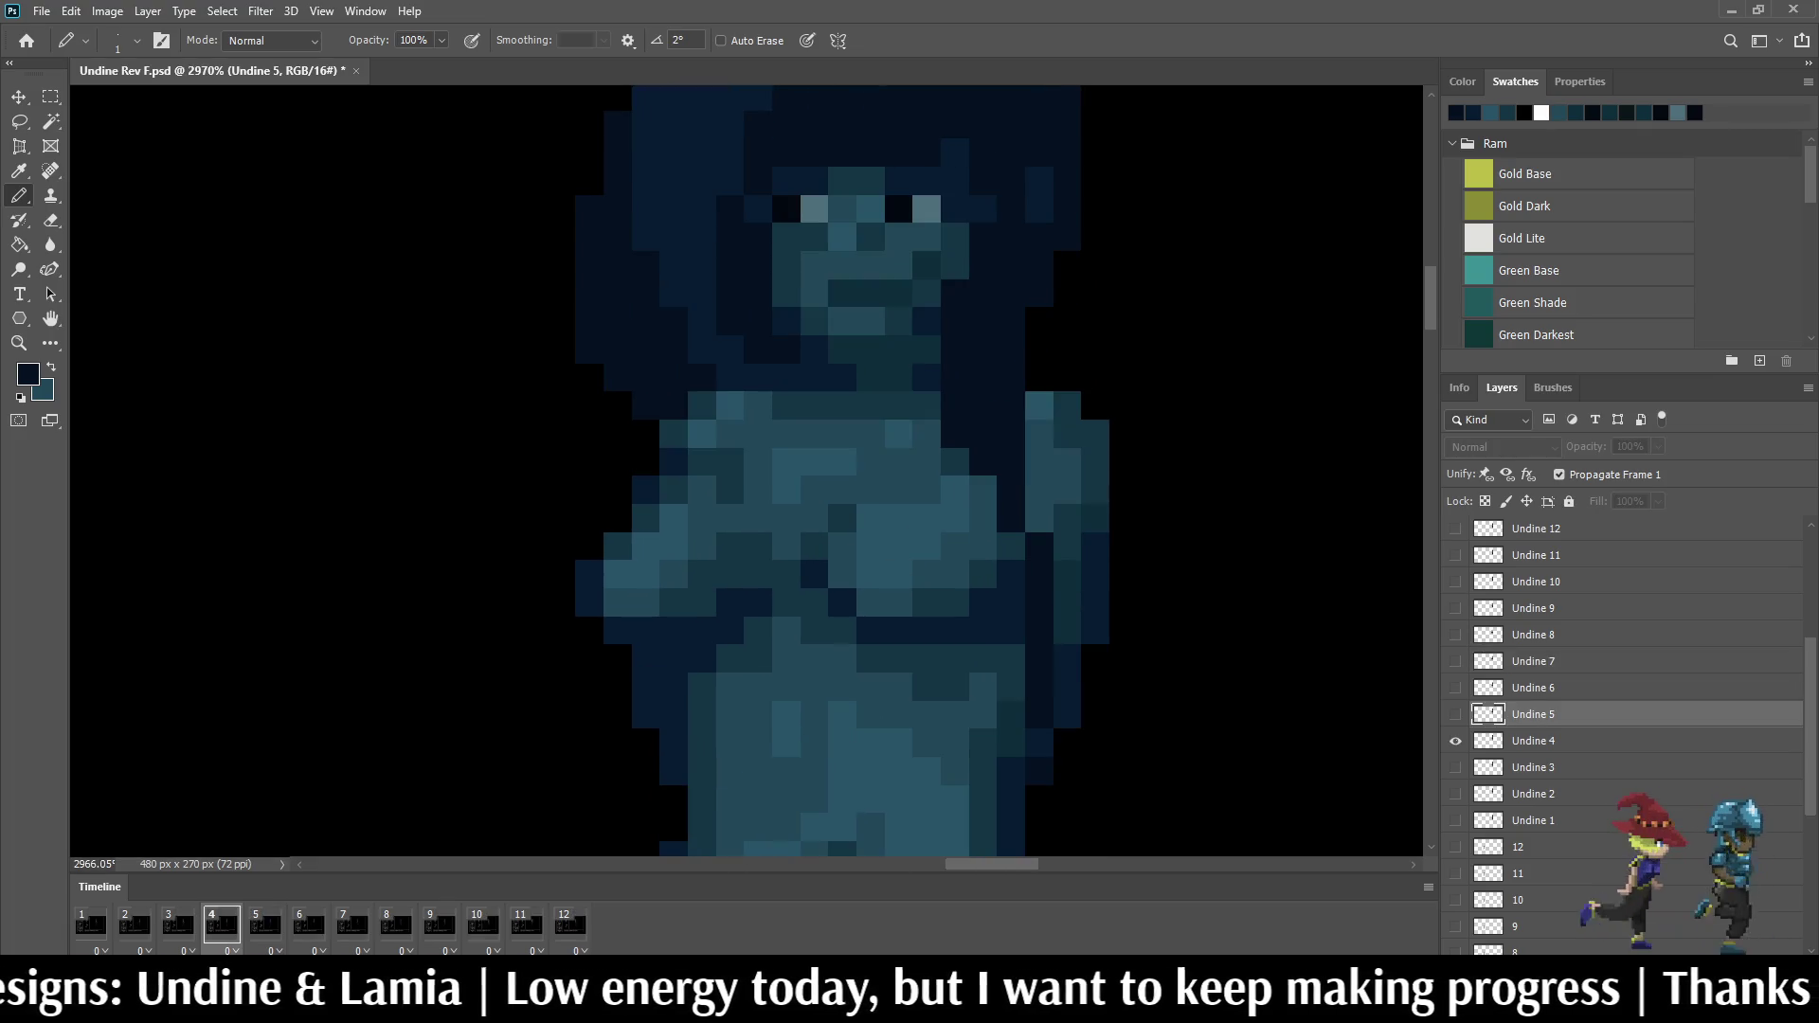
key("alt+bracketleft")
left_click(1039, 518)
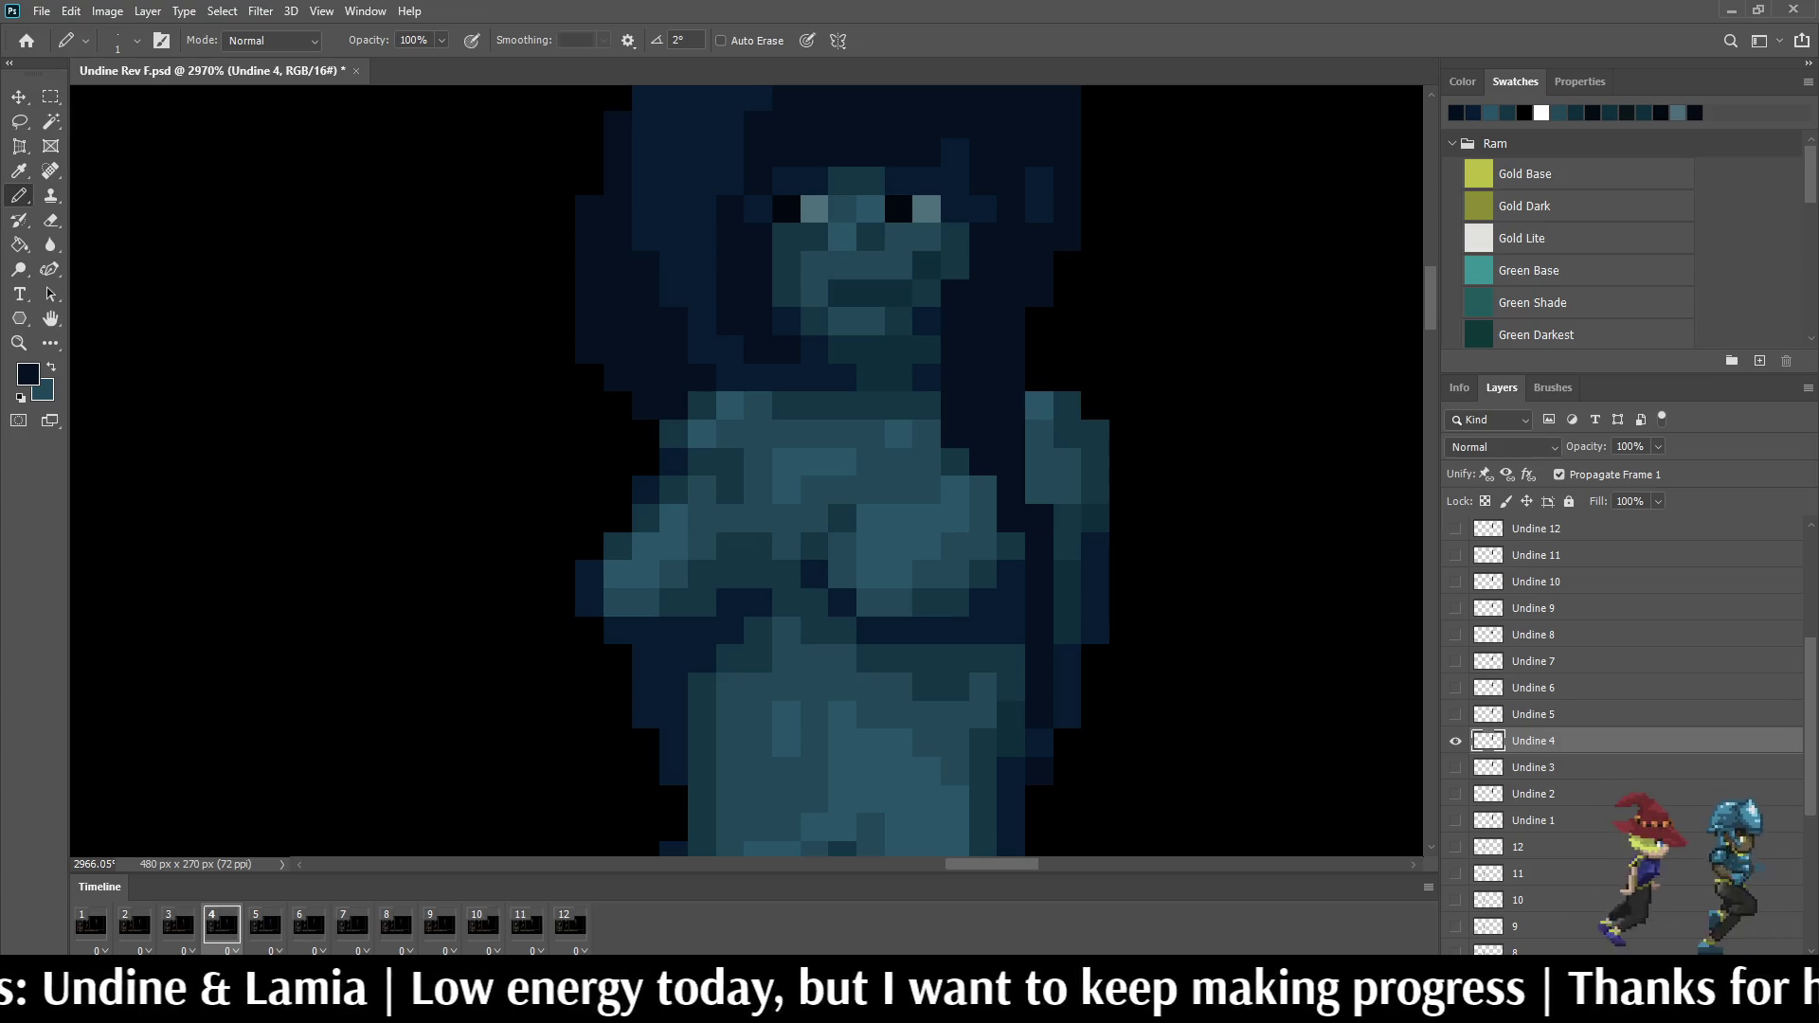
scroll(1144, 607, "down", 5)
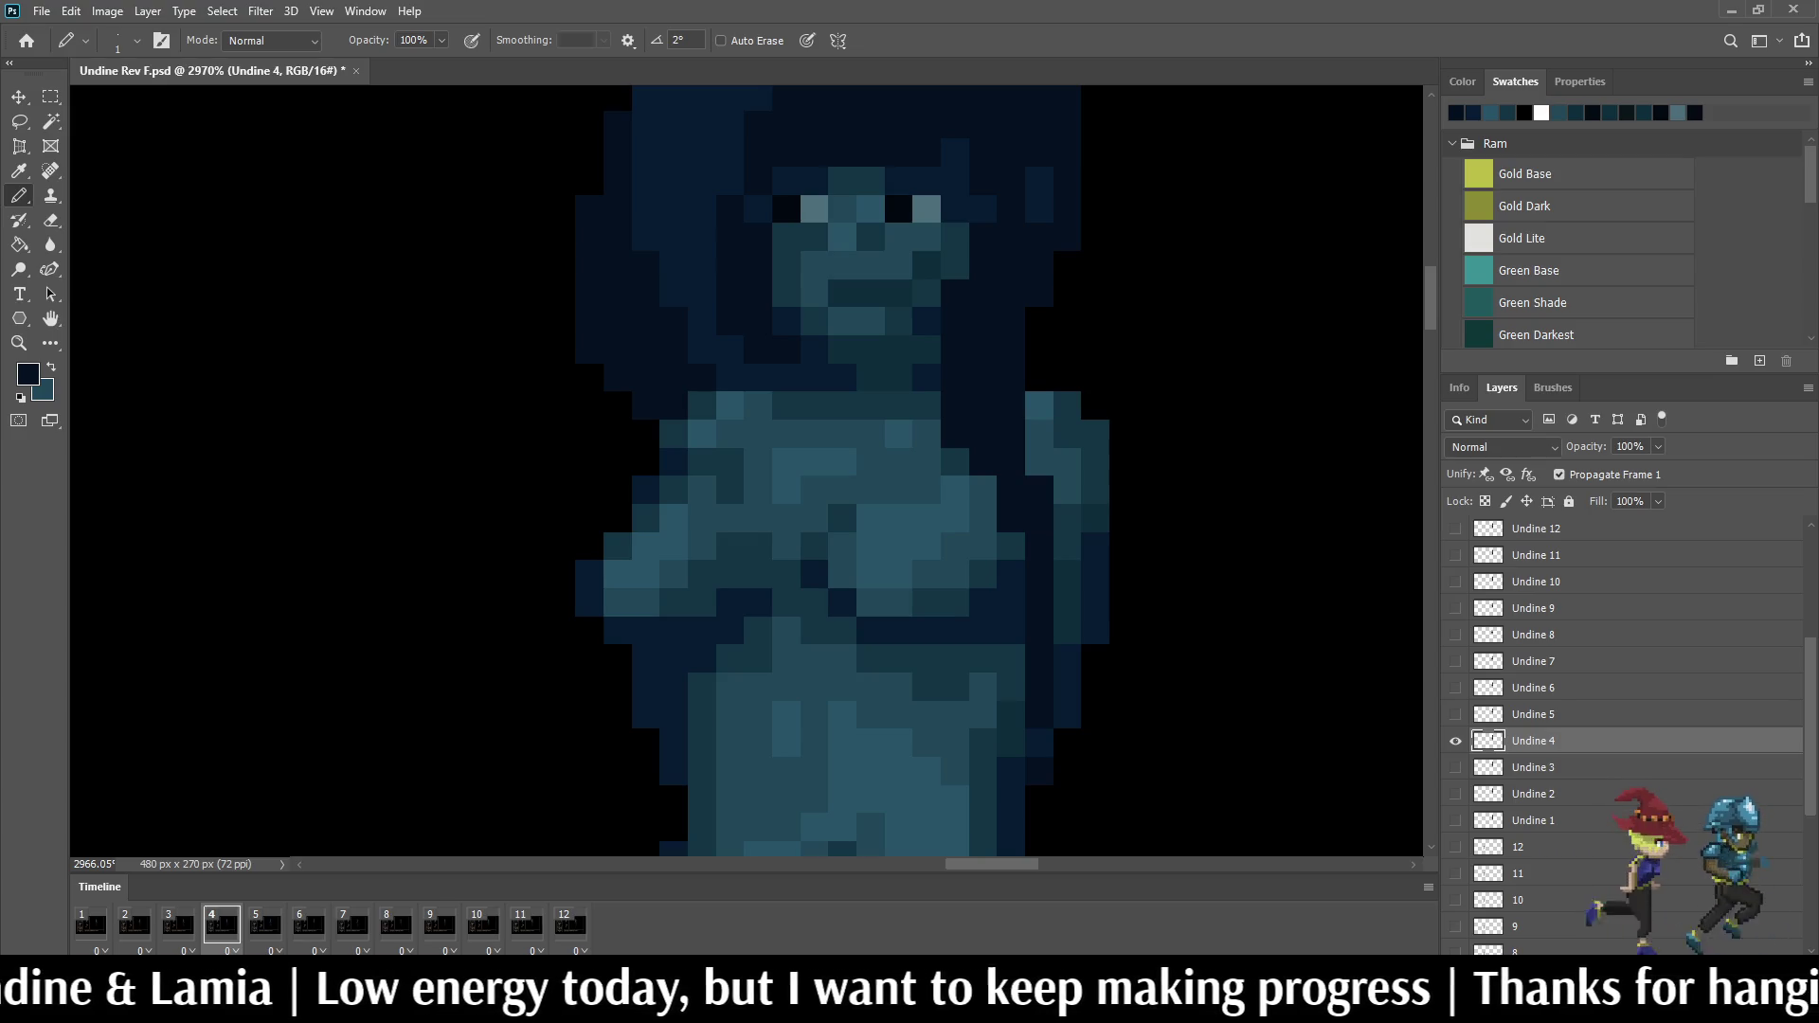
Step: Step through frames 1 to 5 to compare early poses, ending back on frame 4
key("Left")
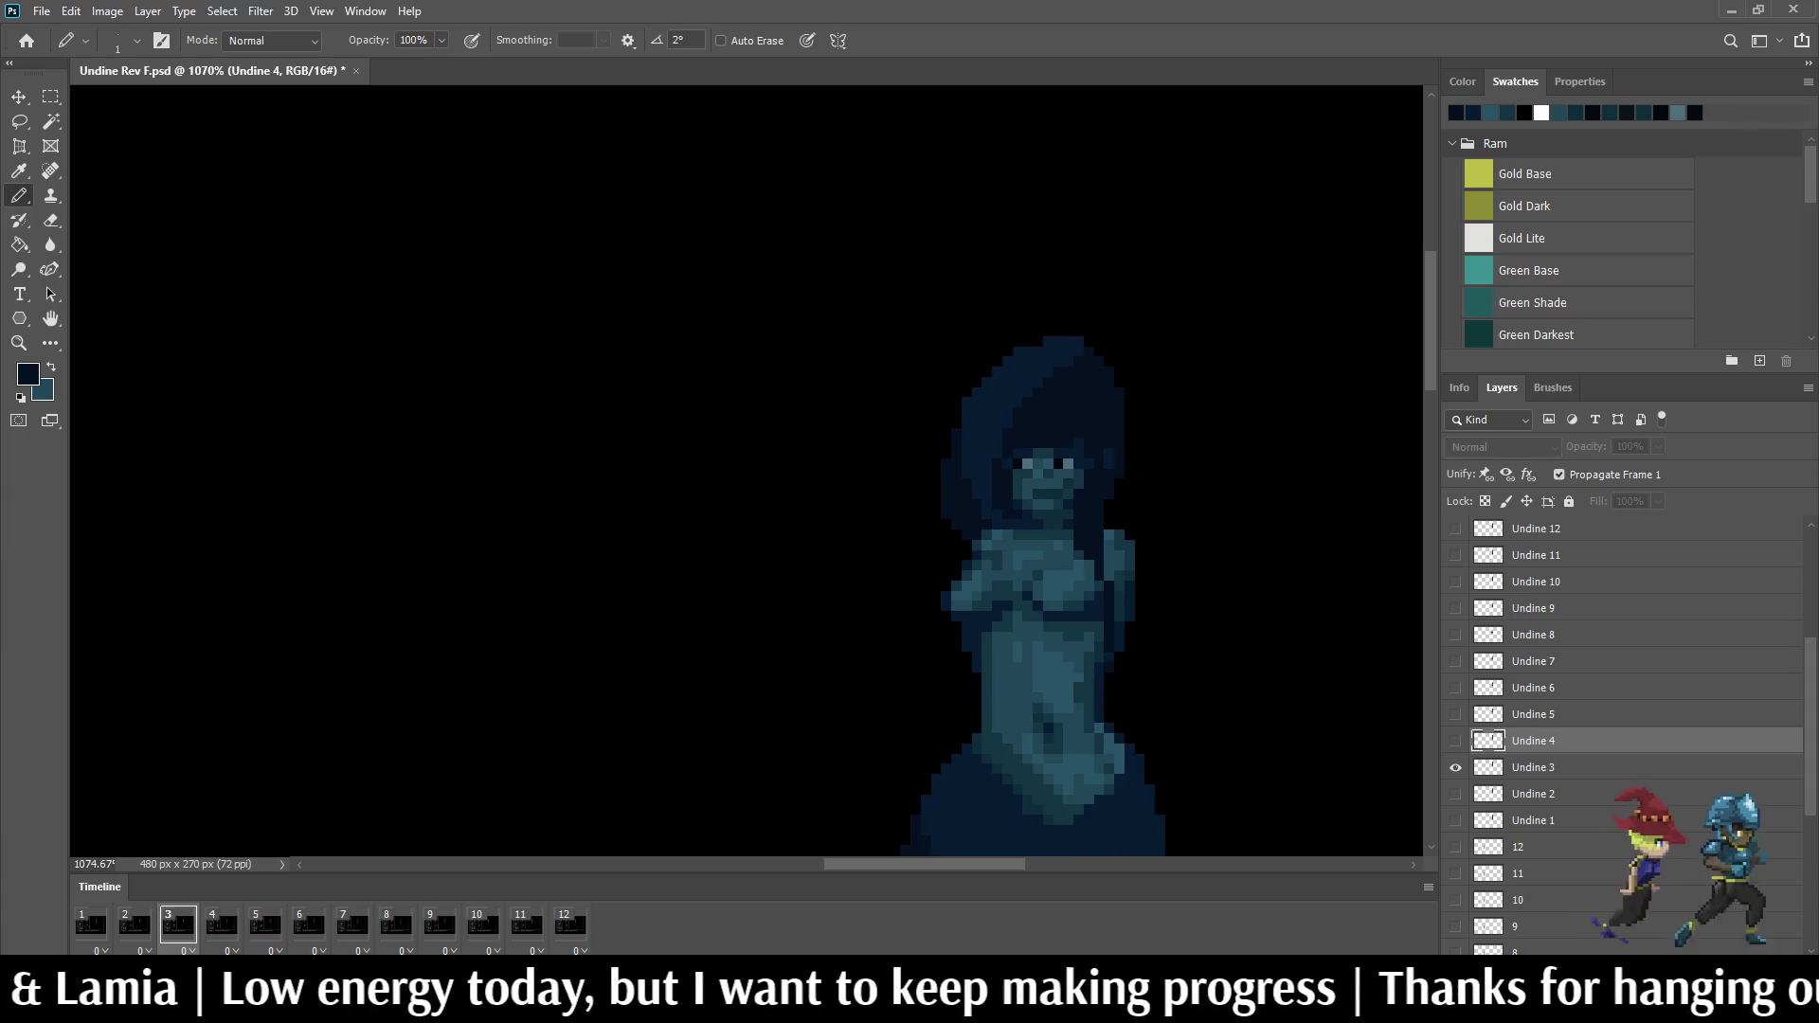
key("Left")
key("Left")
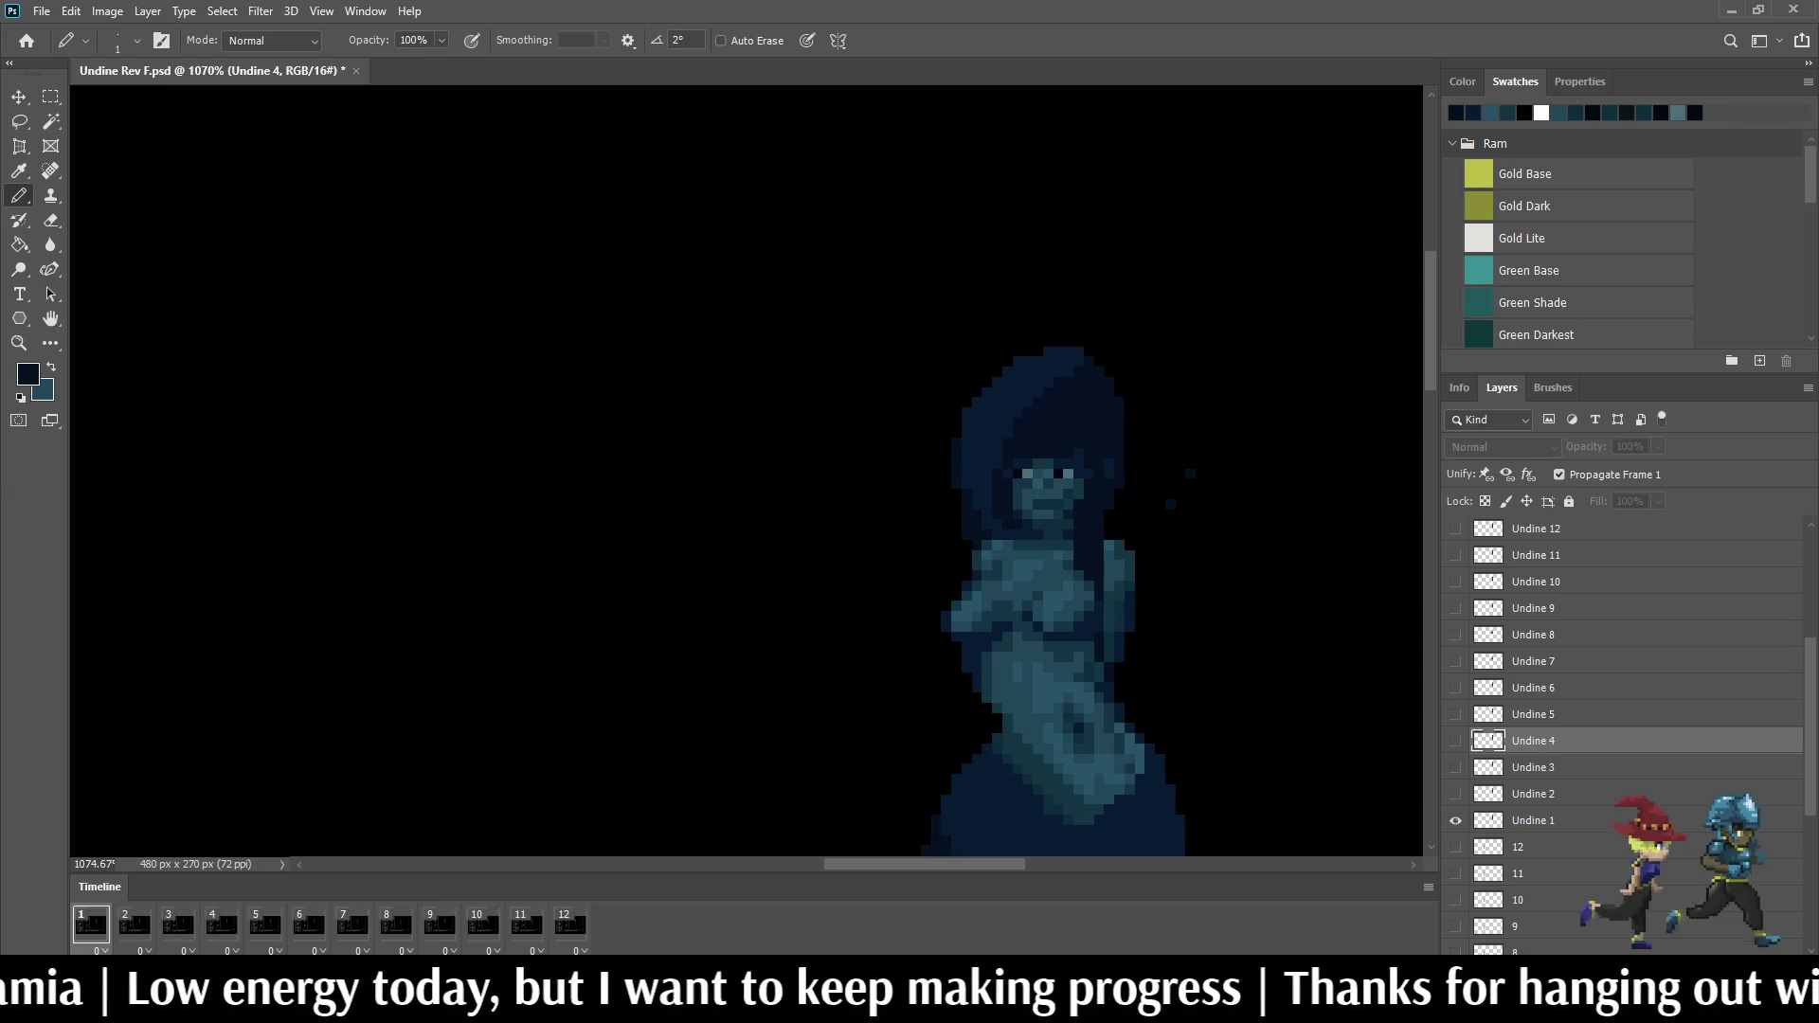
scroll(1124, 630, "up", 5)
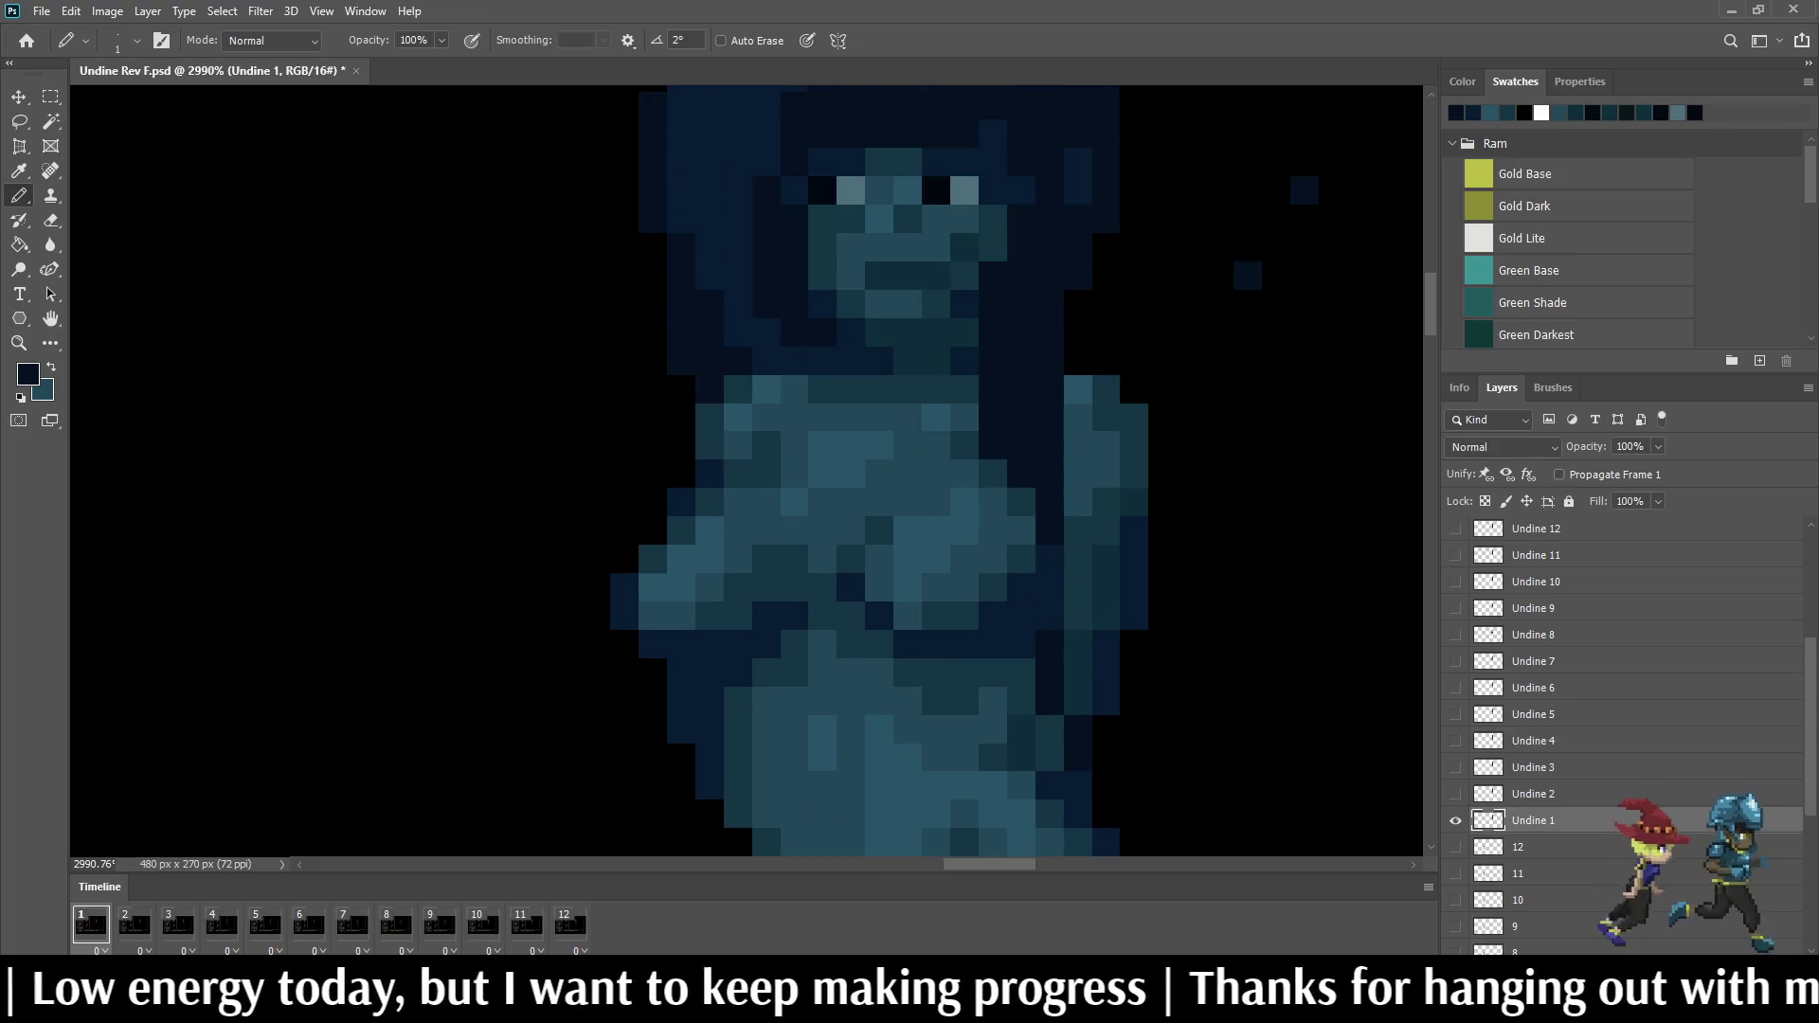
scroll(1184, 579, "down", 1)
scroll(1184, 579, "down", 1)
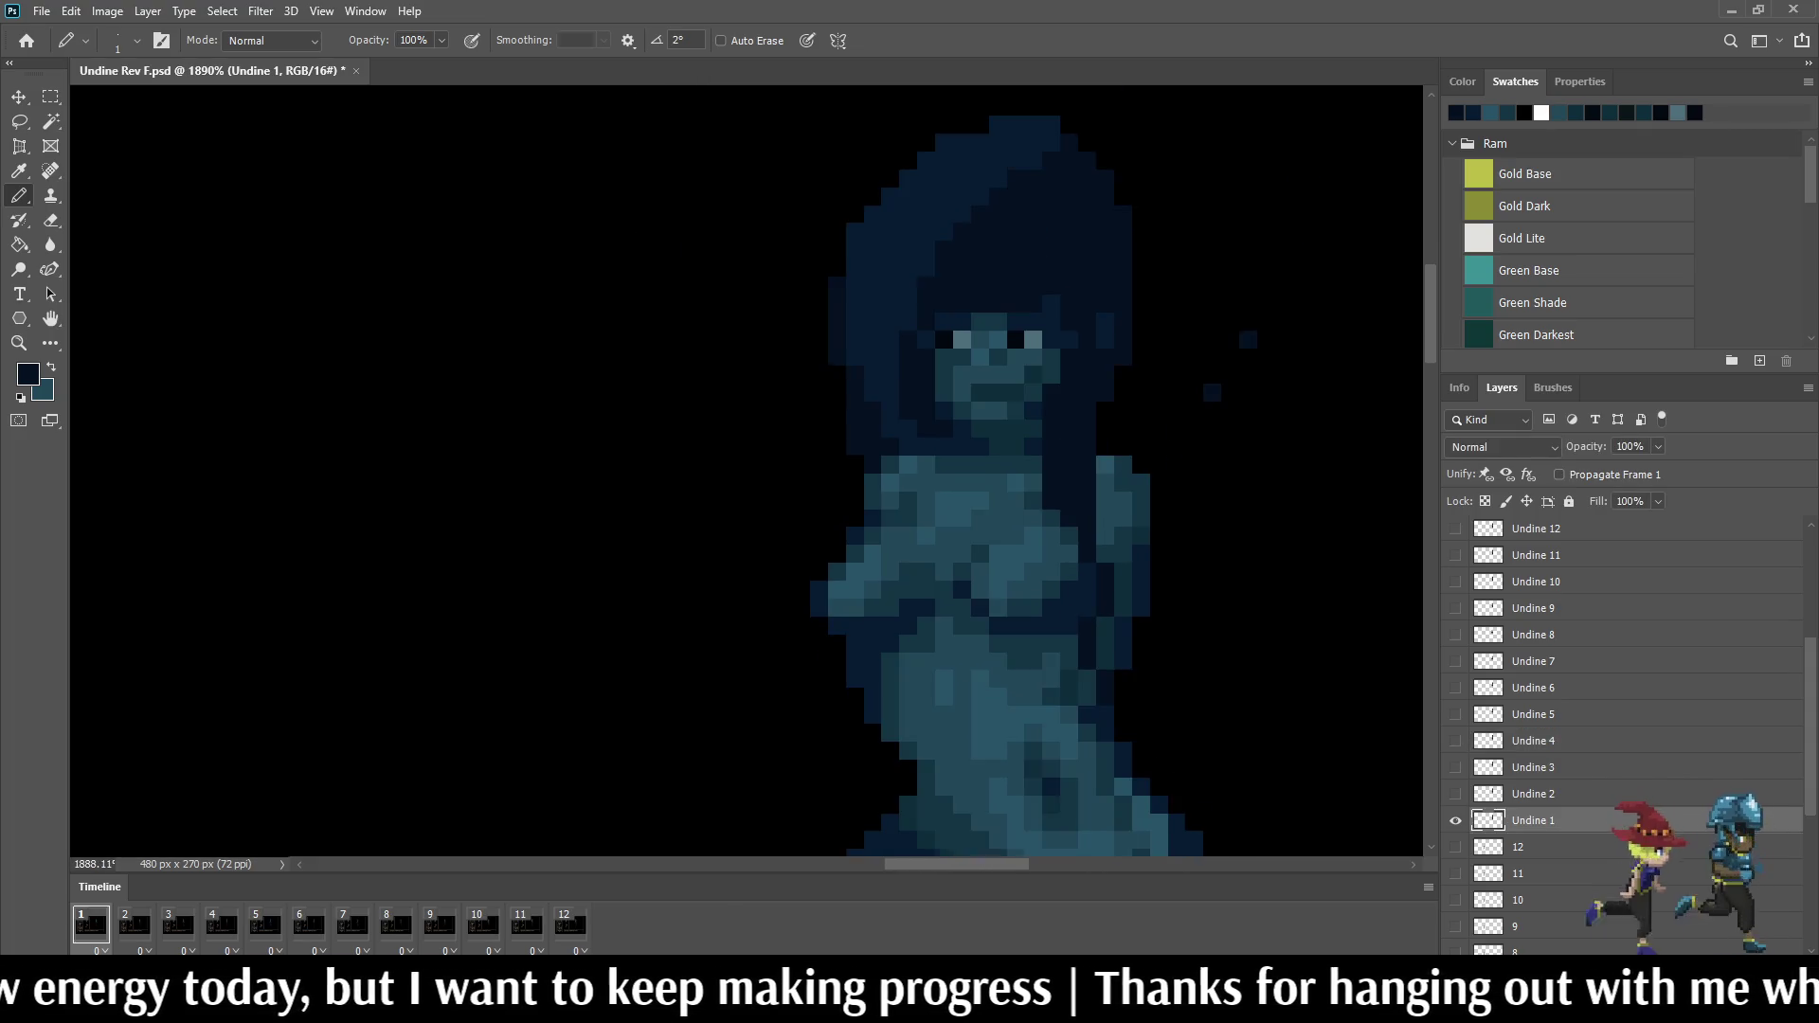
scroll(1183, 579, "down", 1)
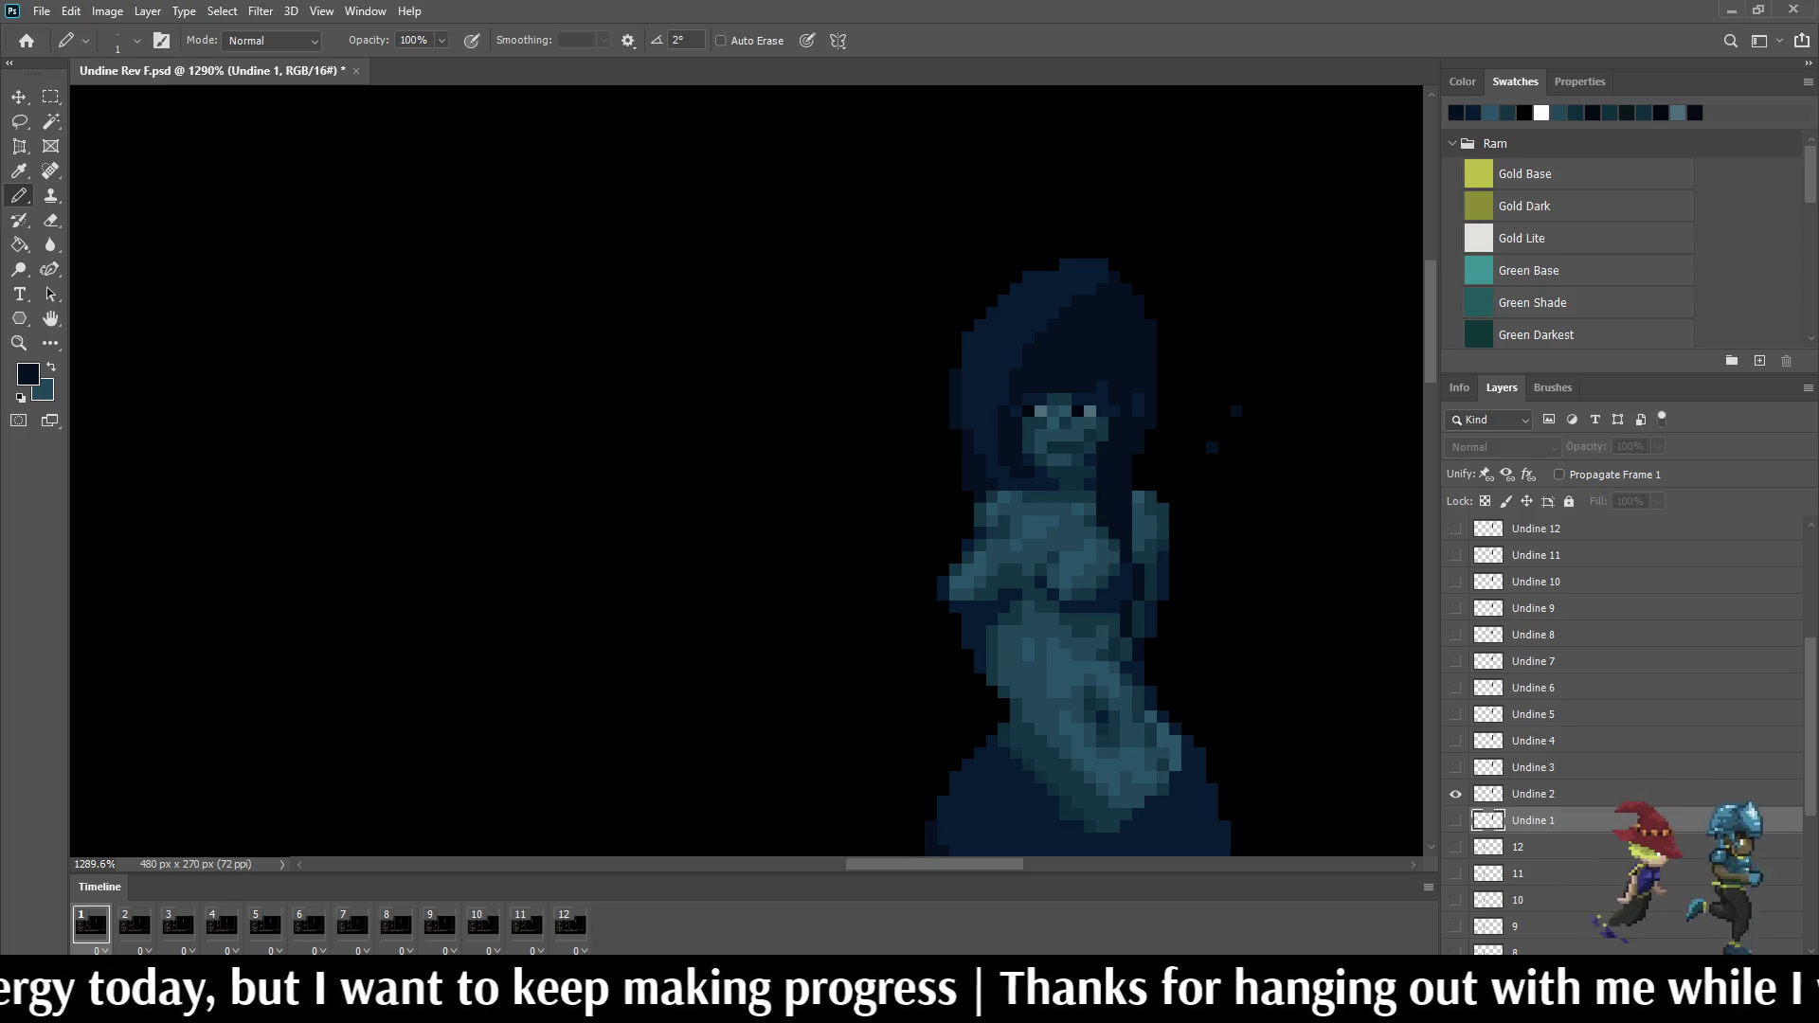
key("Right")
key("Right")
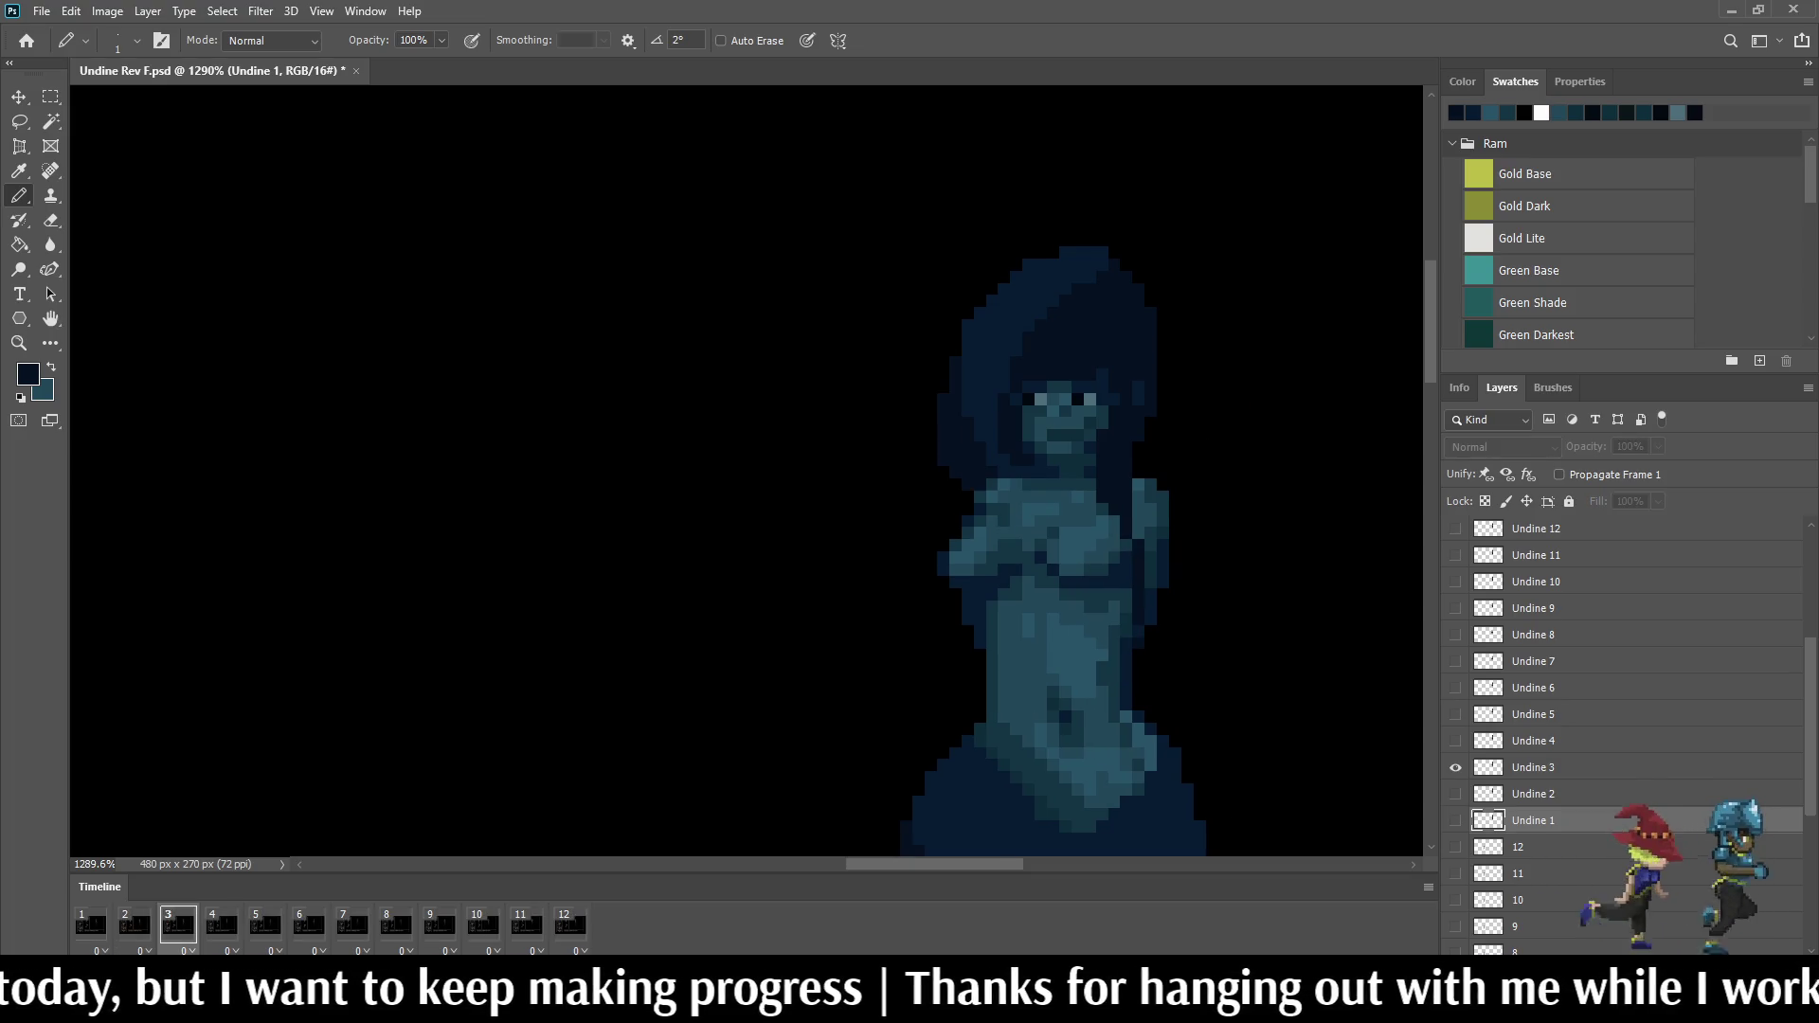
key("Right")
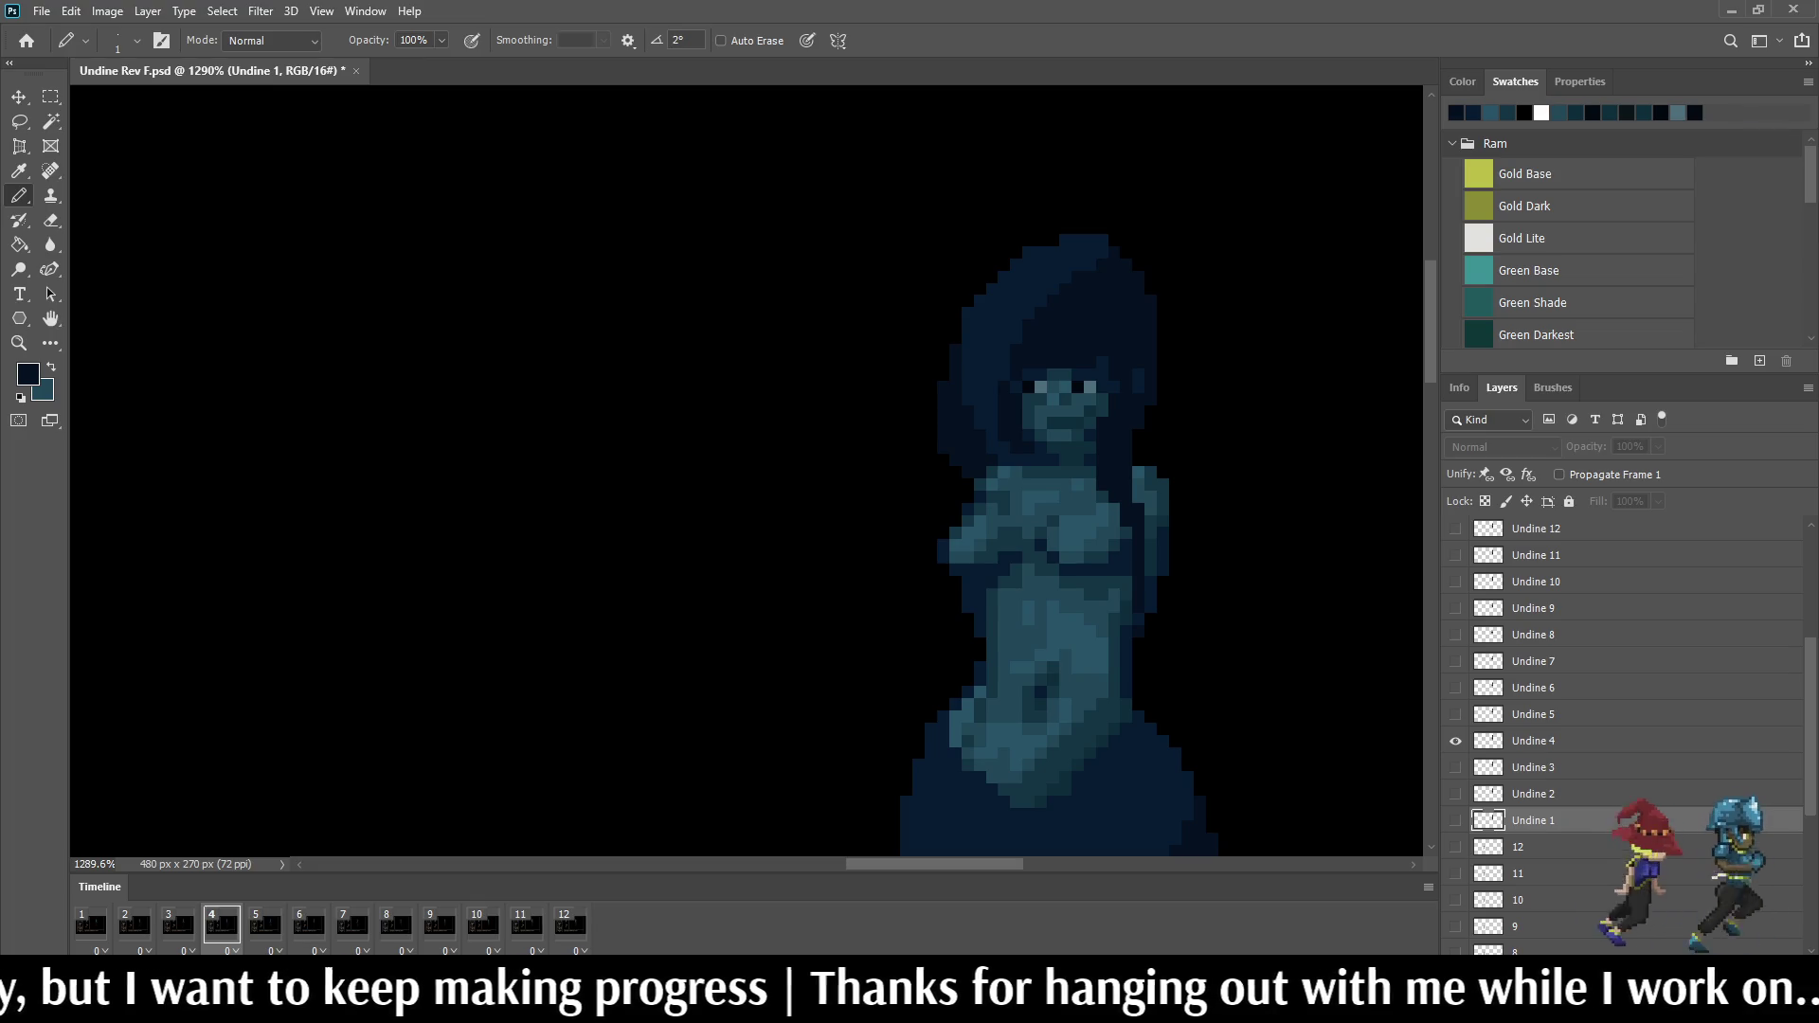
key("Right")
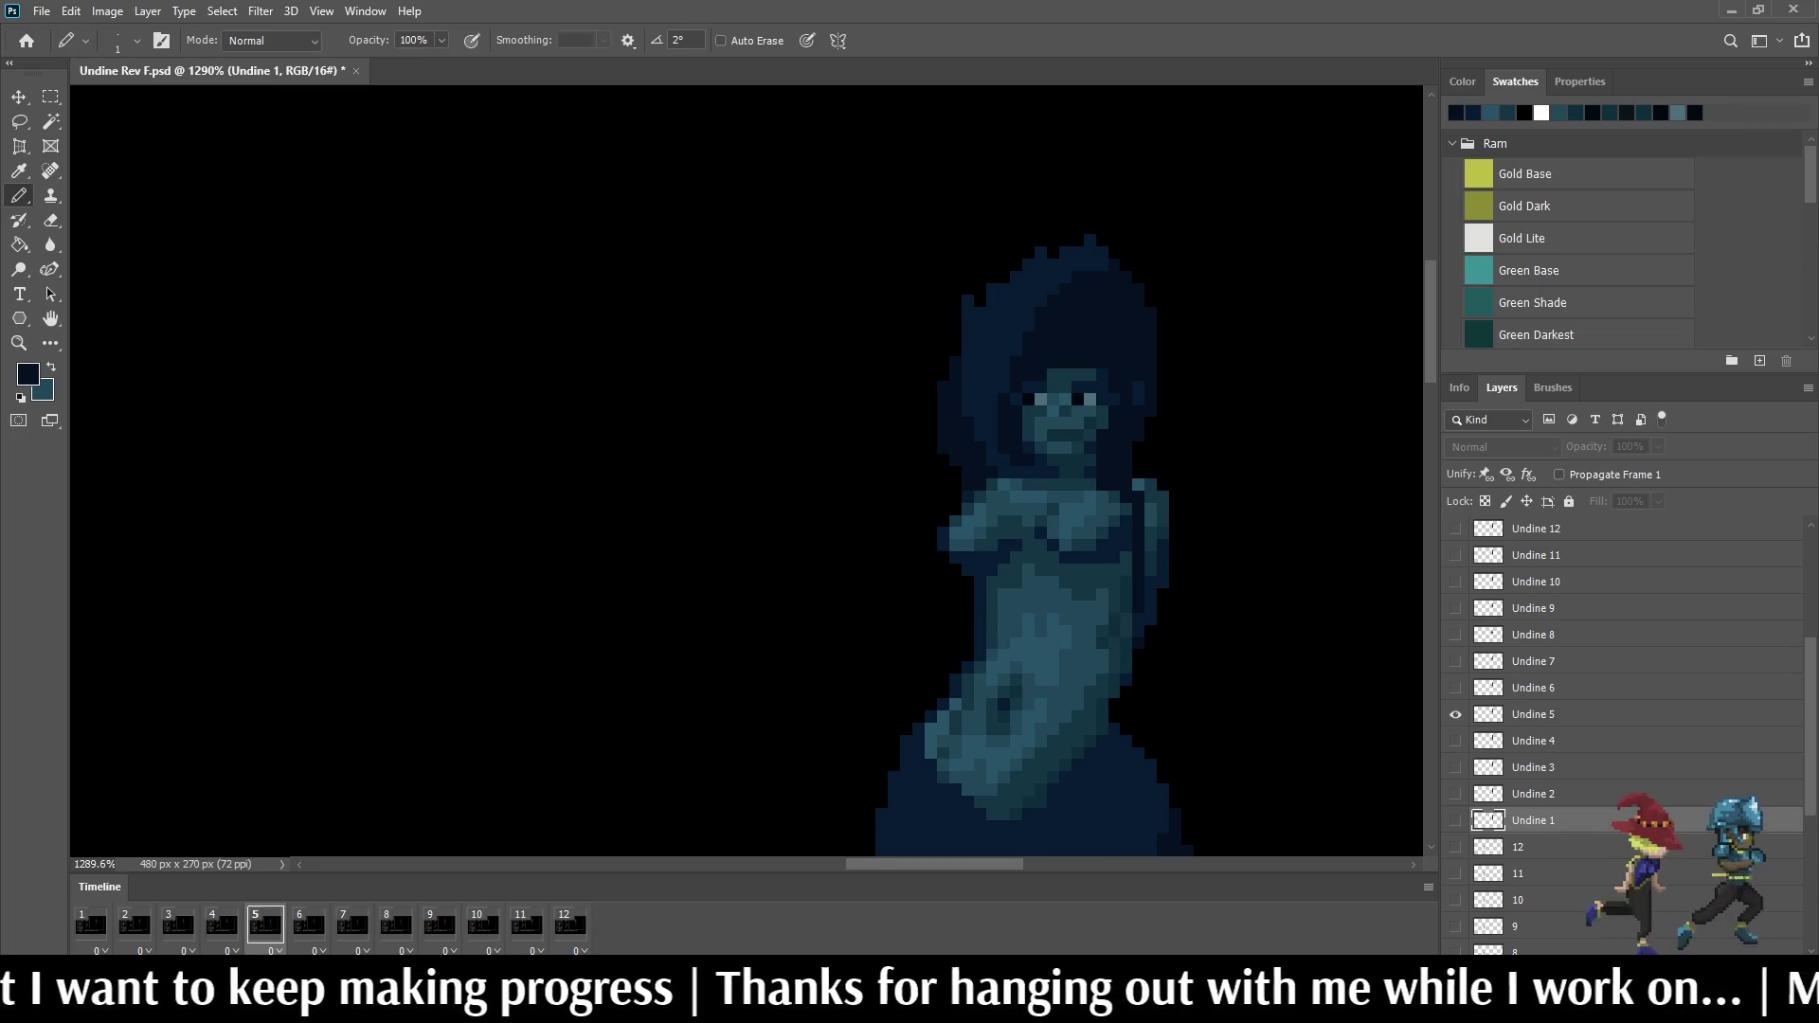
key("Left")
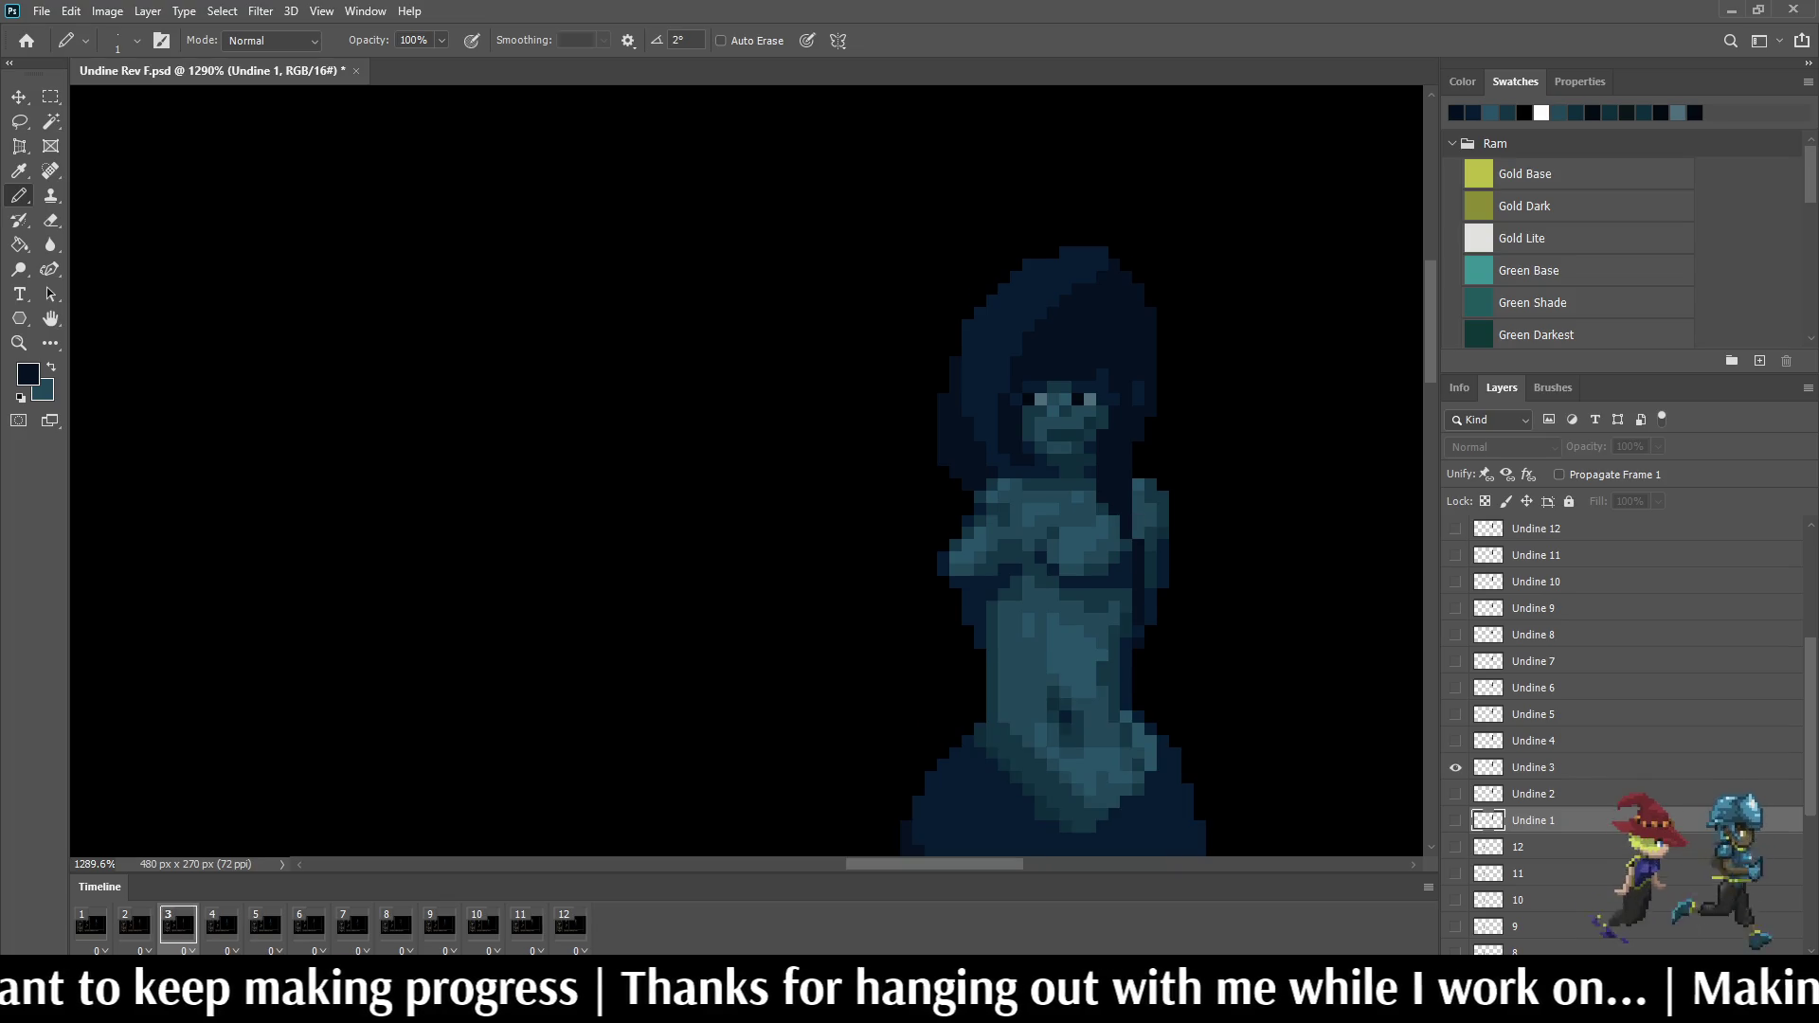
scroll(1165, 522, "up", 3)
scroll(1165, 521, "up", 2)
scroll(1105, 479, "up", 1)
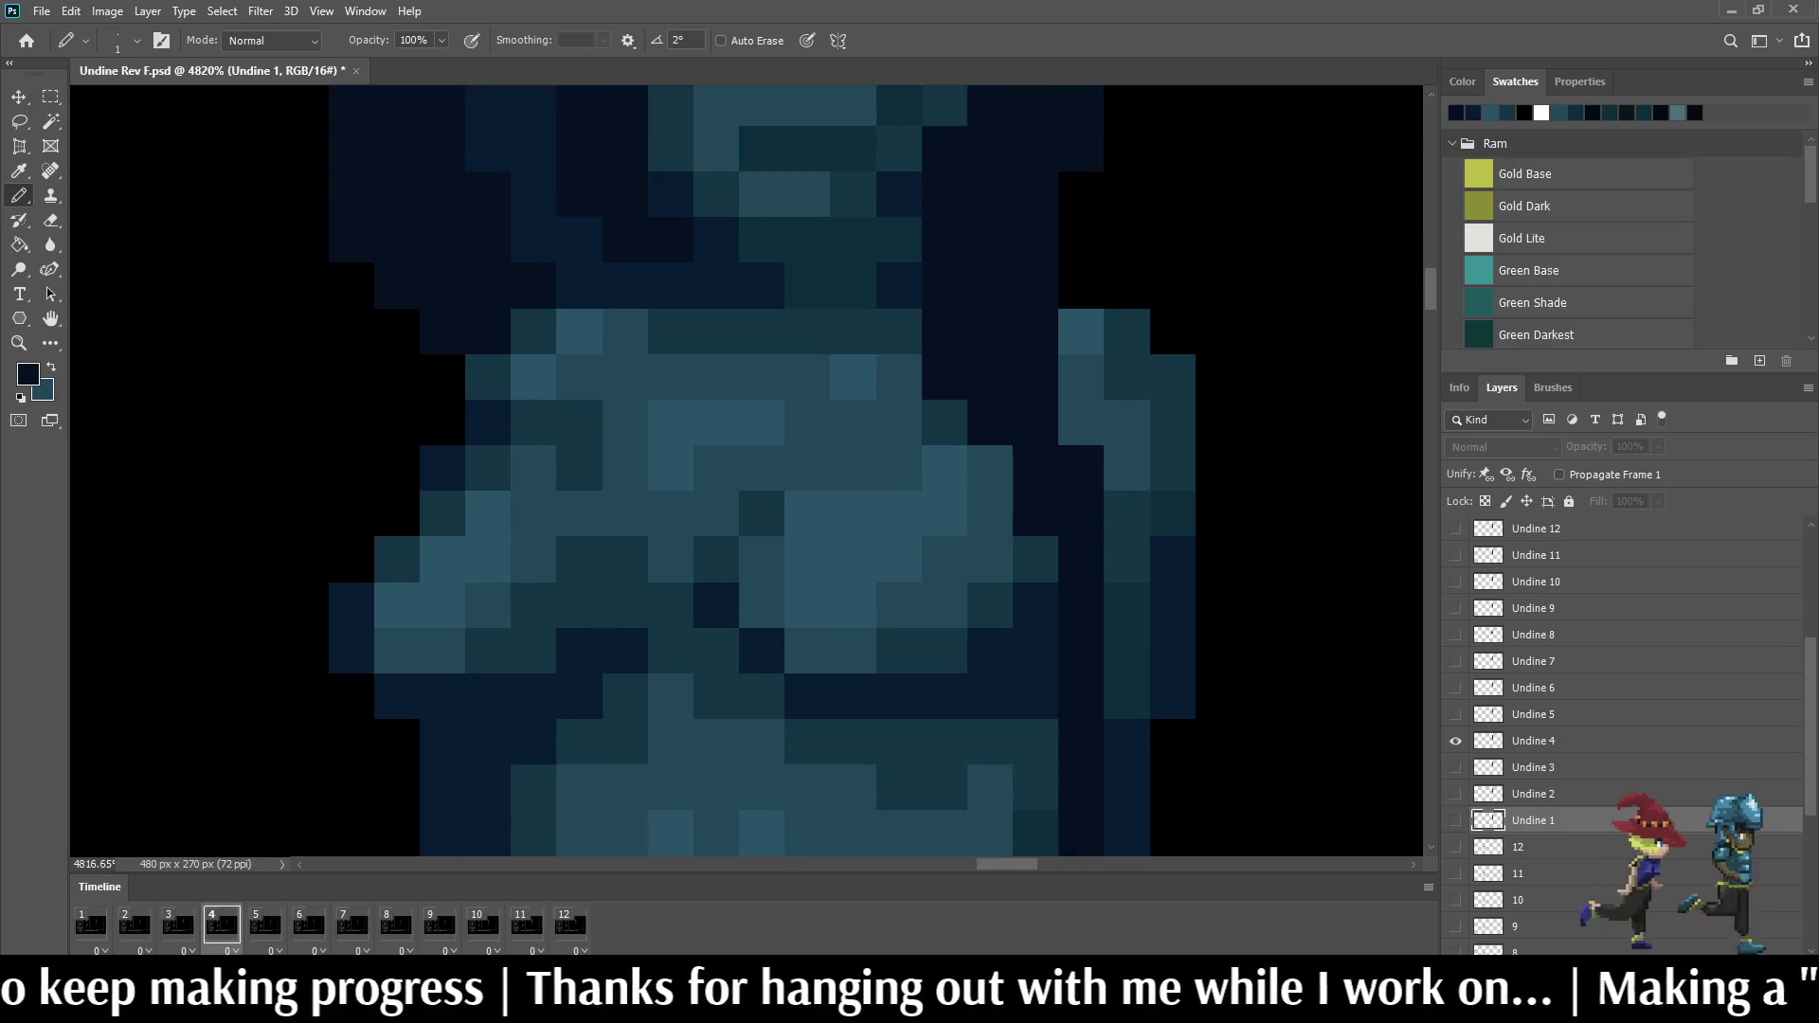
Step: Sample the chest teal, then advance through frames 5 and 6 selecting the matching Undine layers
left_click(1105, 477, "alt")
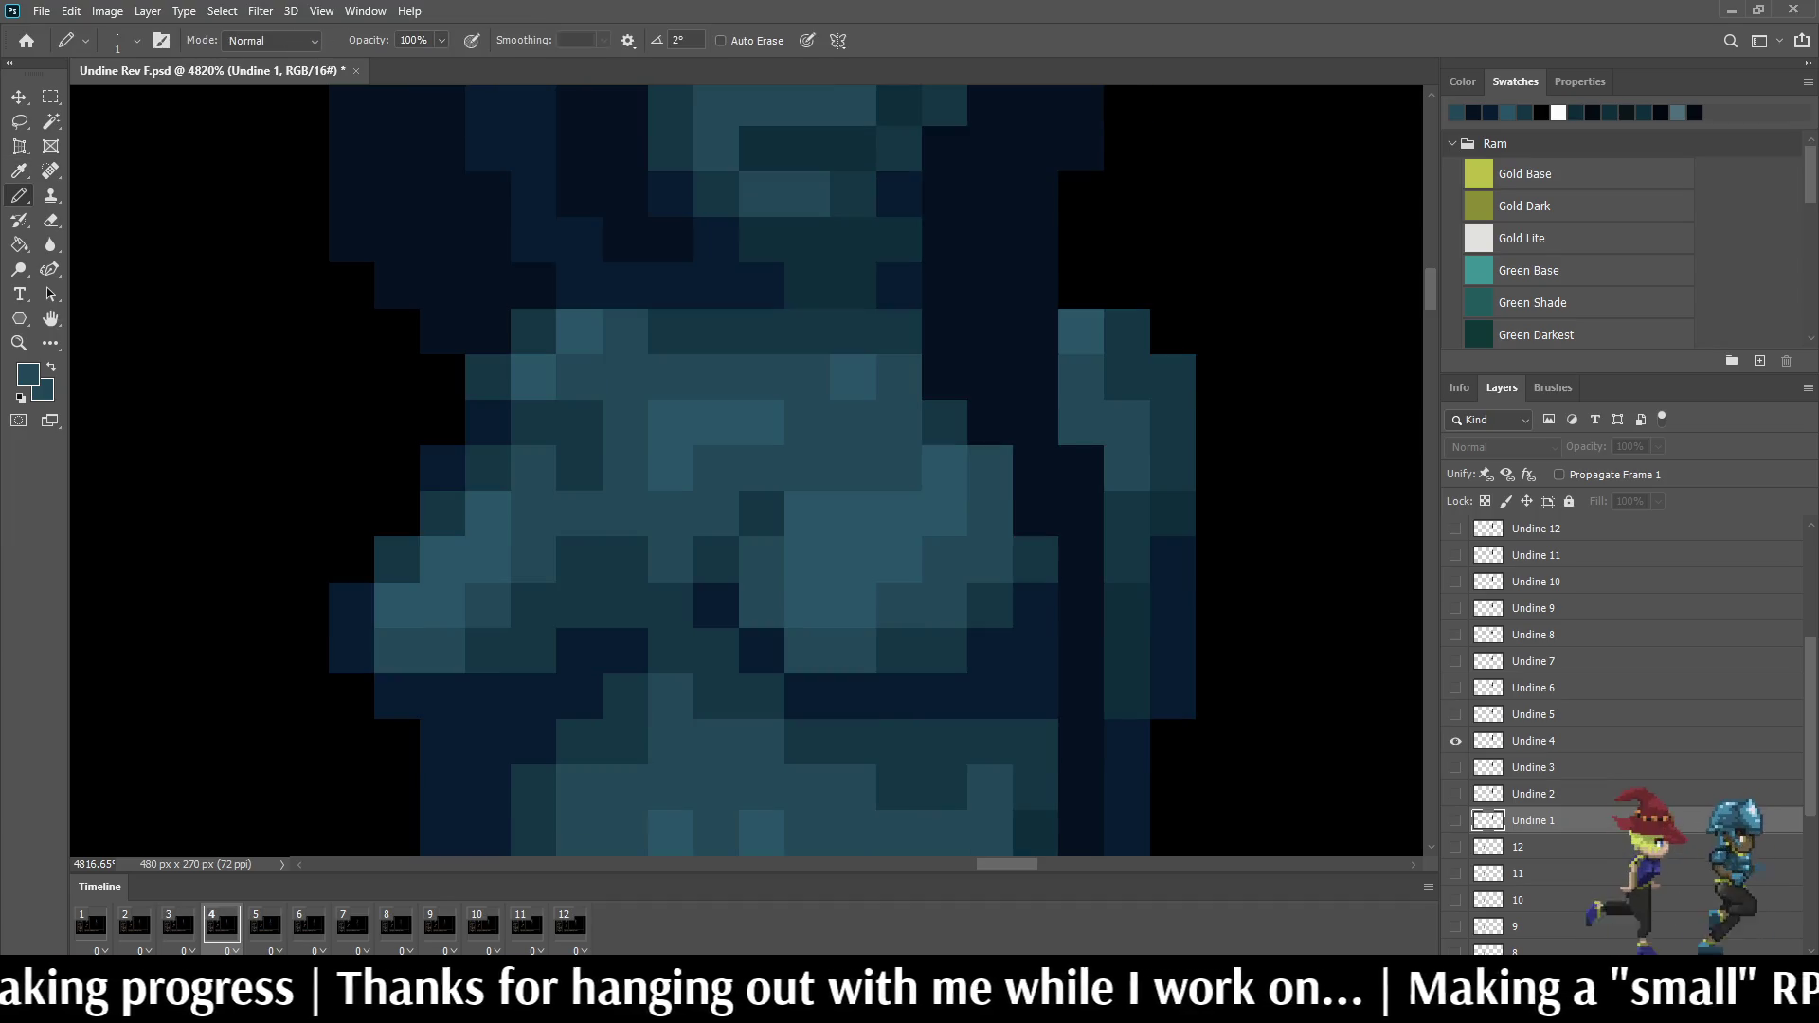
key("alt+bracketright")
key("alt+bracketright")
key("alt+bracketright")
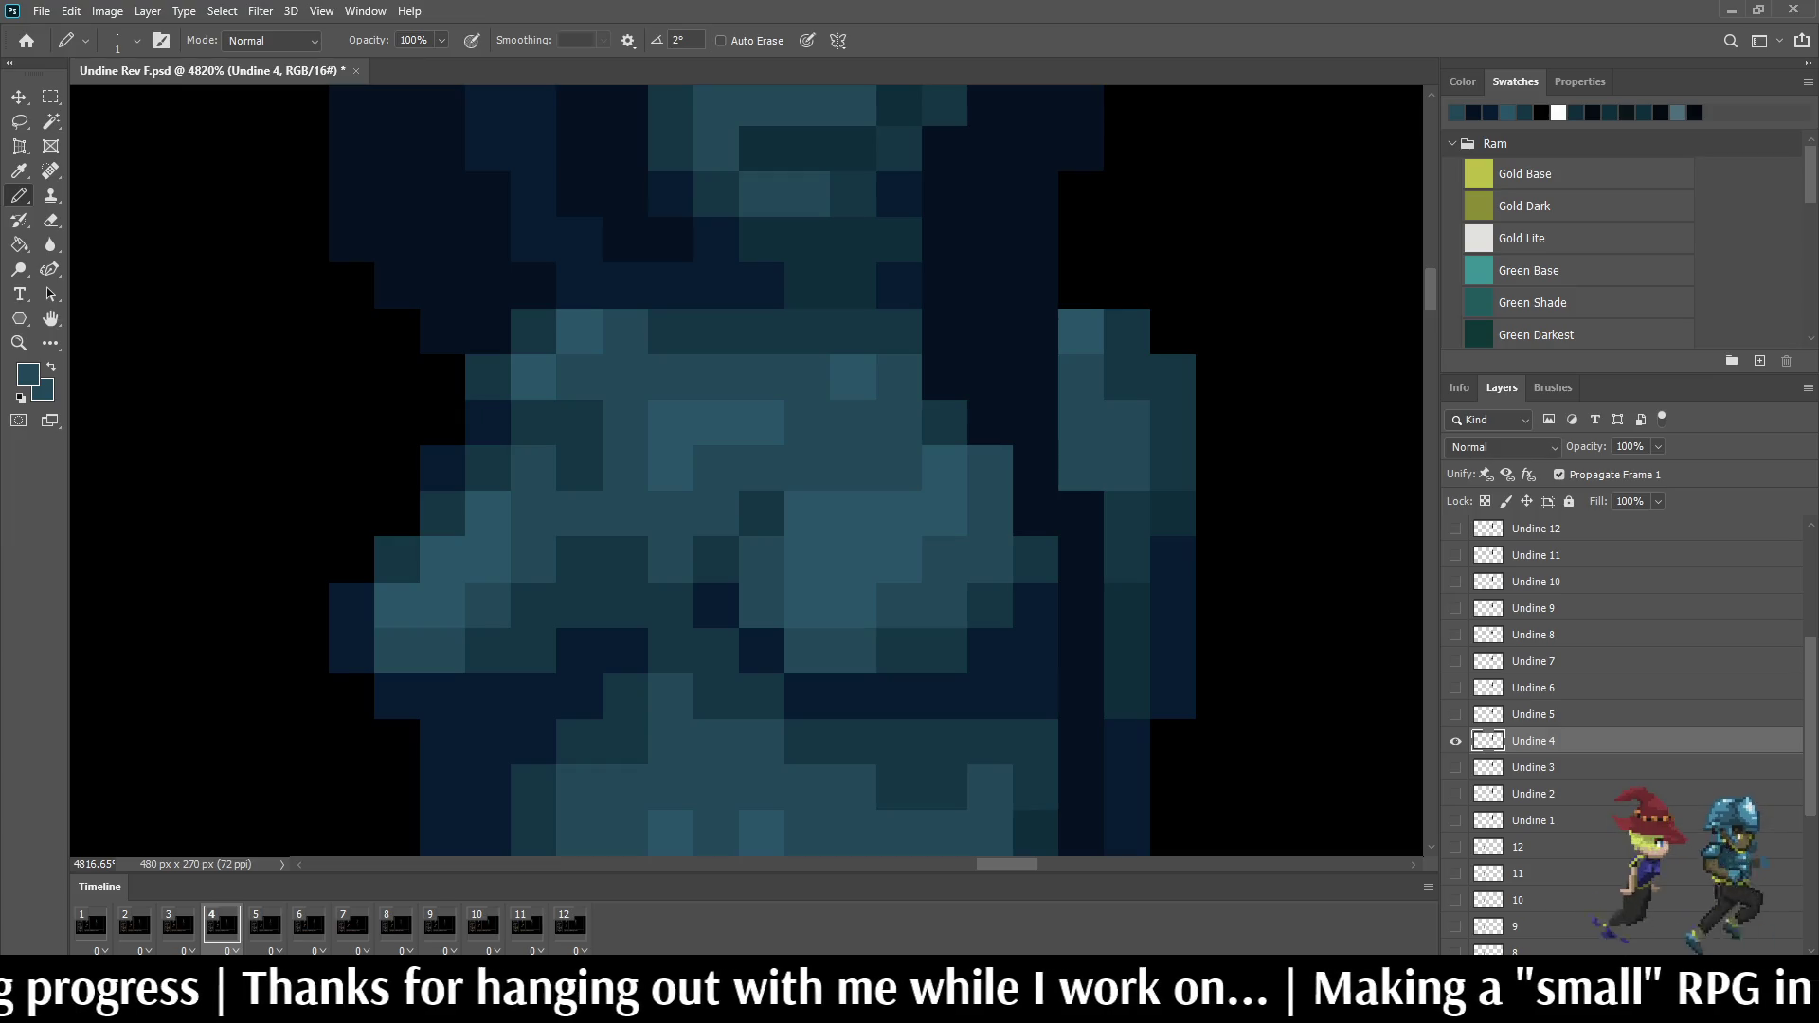
scroll(1168, 447, "down", 2)
scroll(1244, 423, "down", 3)
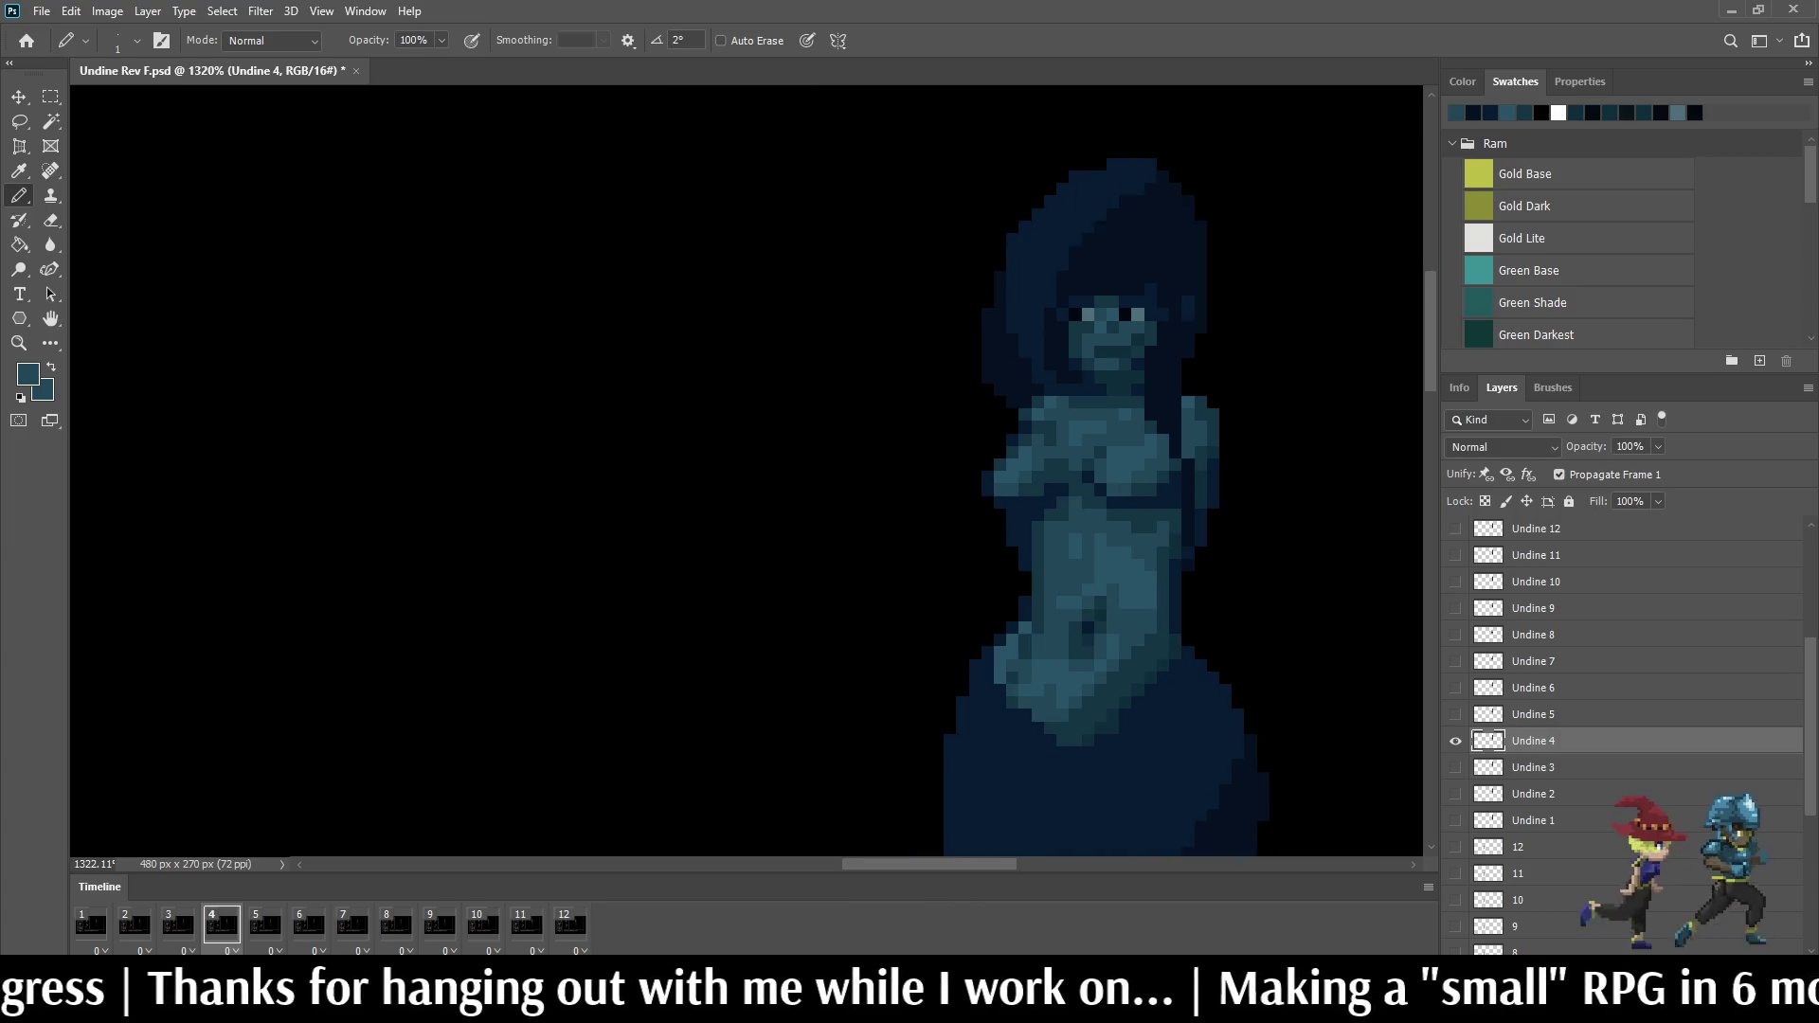
key("Right")
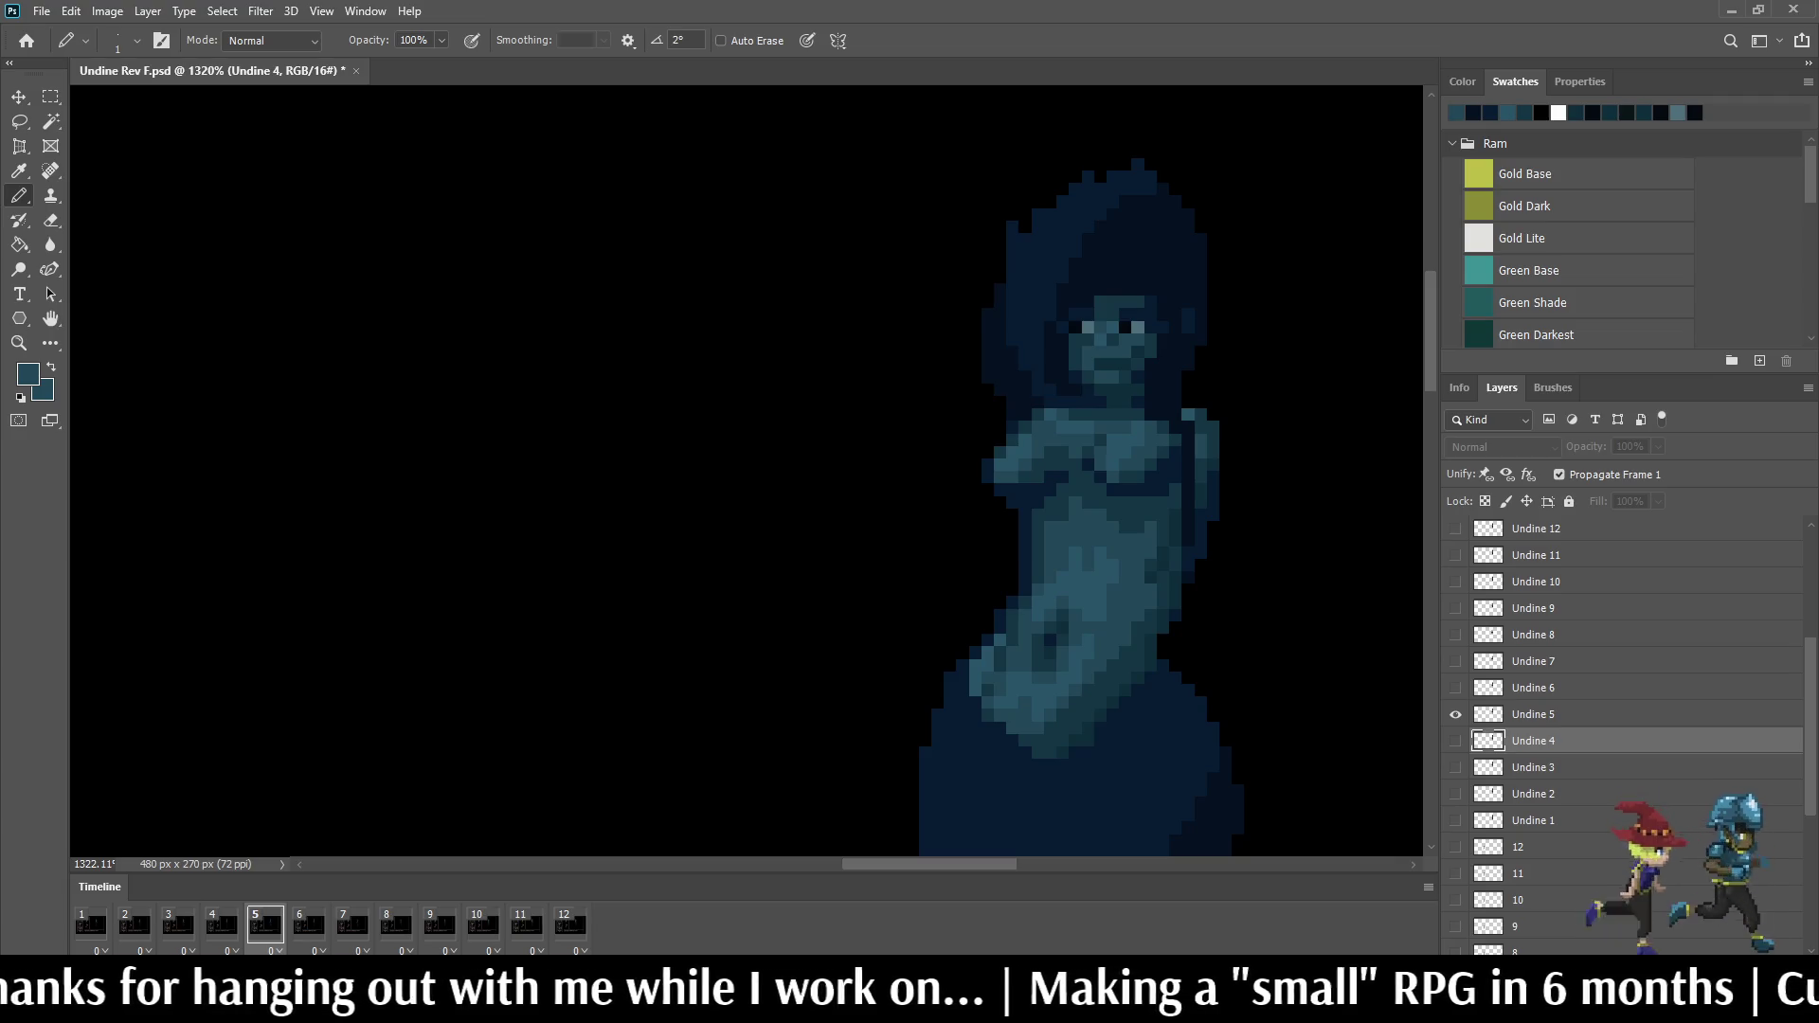
scroll(1192, 436, "up", 3)
key("alt+bracketright")
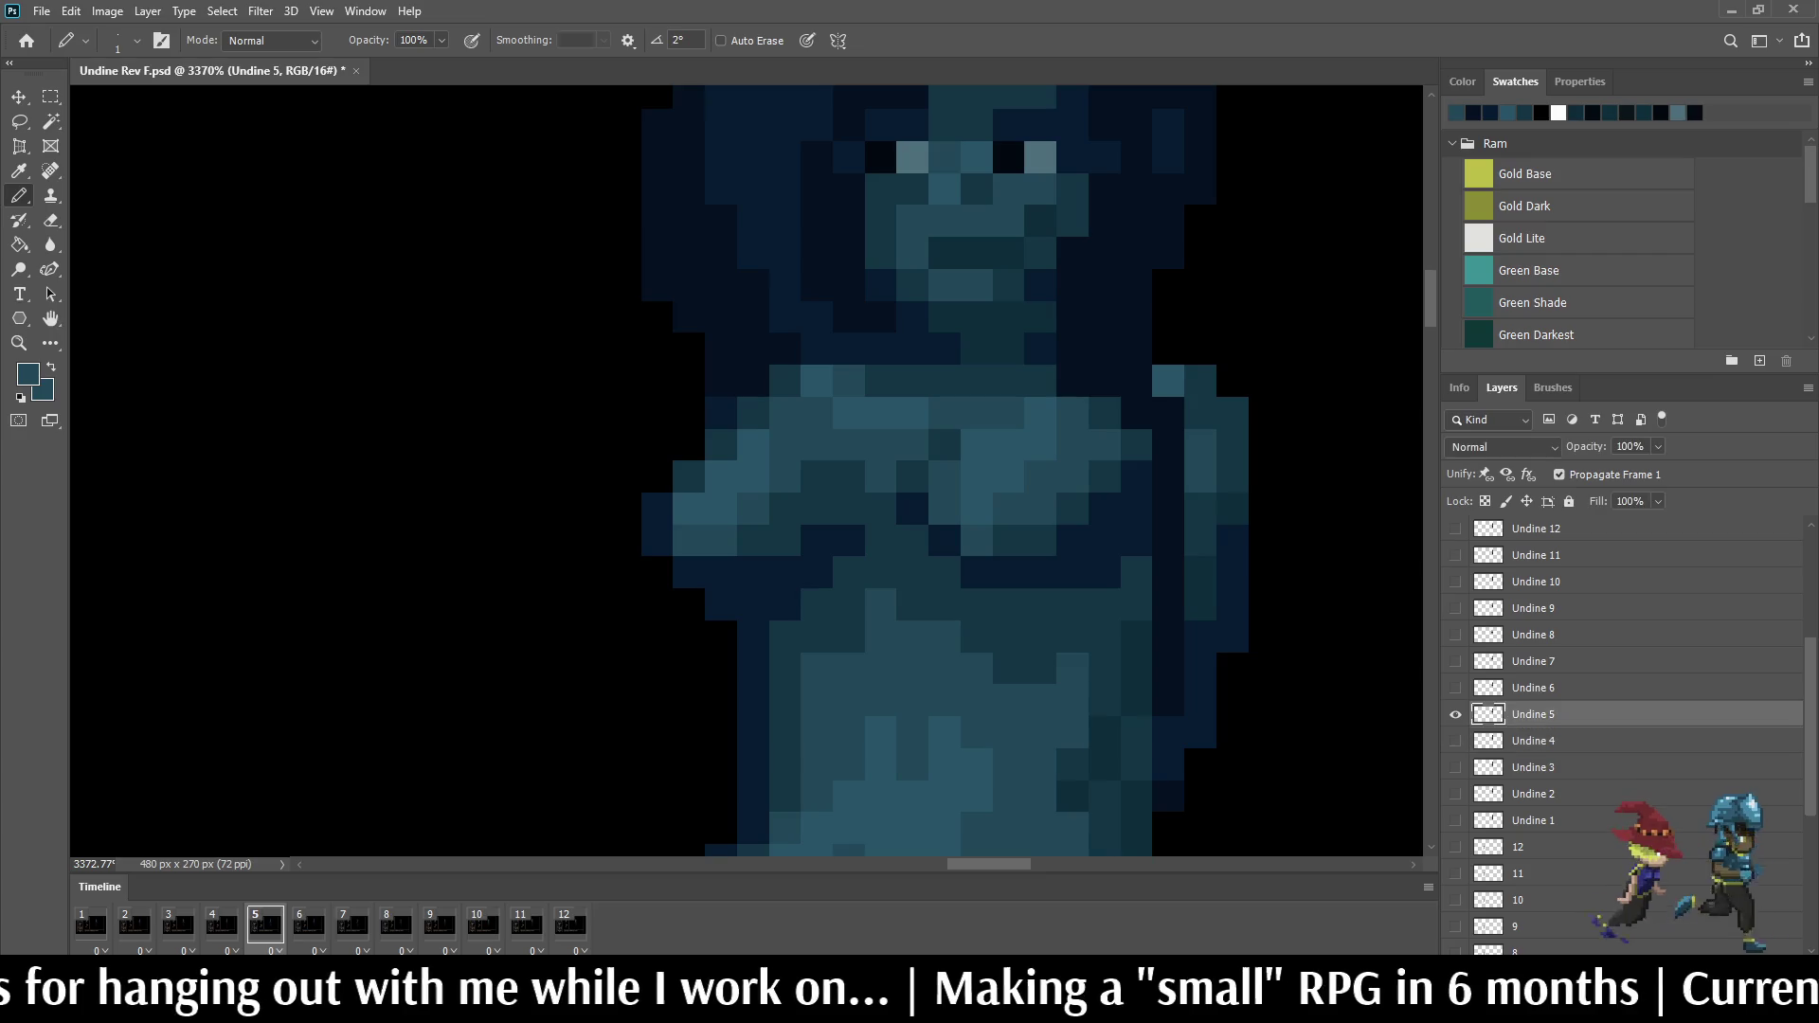
key("Right")
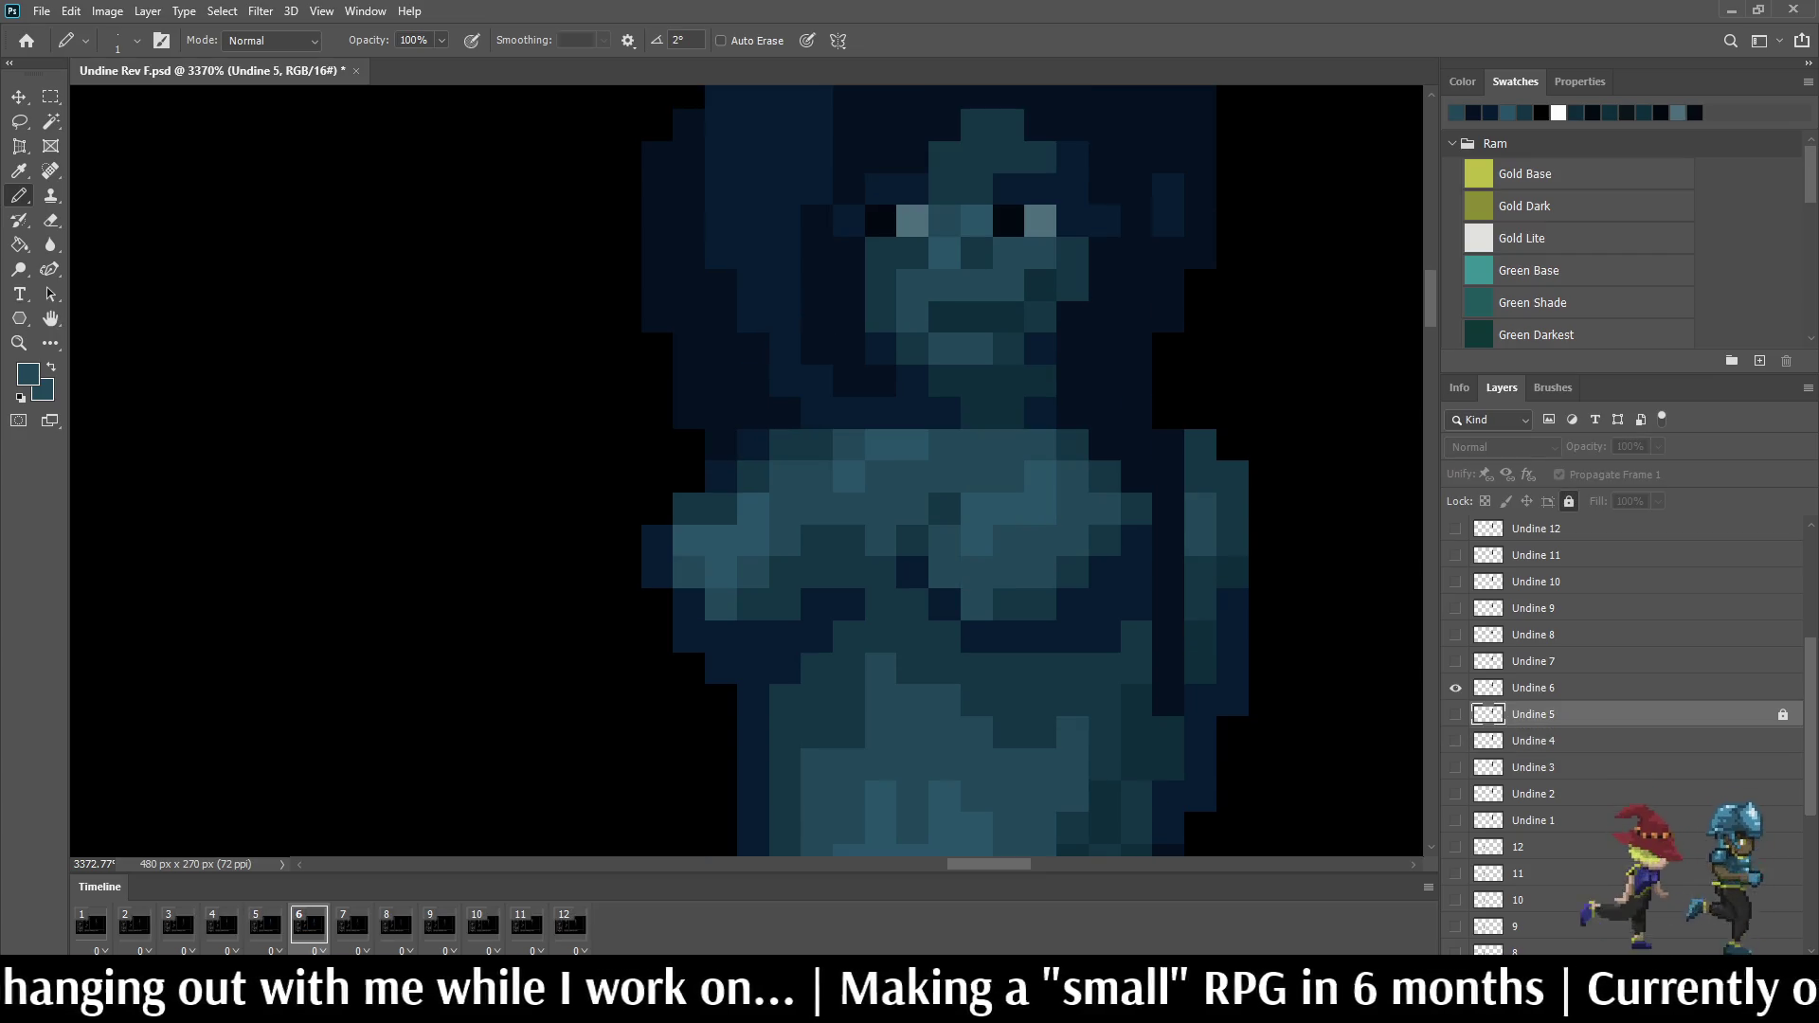
Step: Flip between frames 5 and 6 to compare, sample a darker shade and settle on frame 7
key("Left")
key("Right")
key("Left")
key("Right")
key("Left")
key("Right")
key("Right")
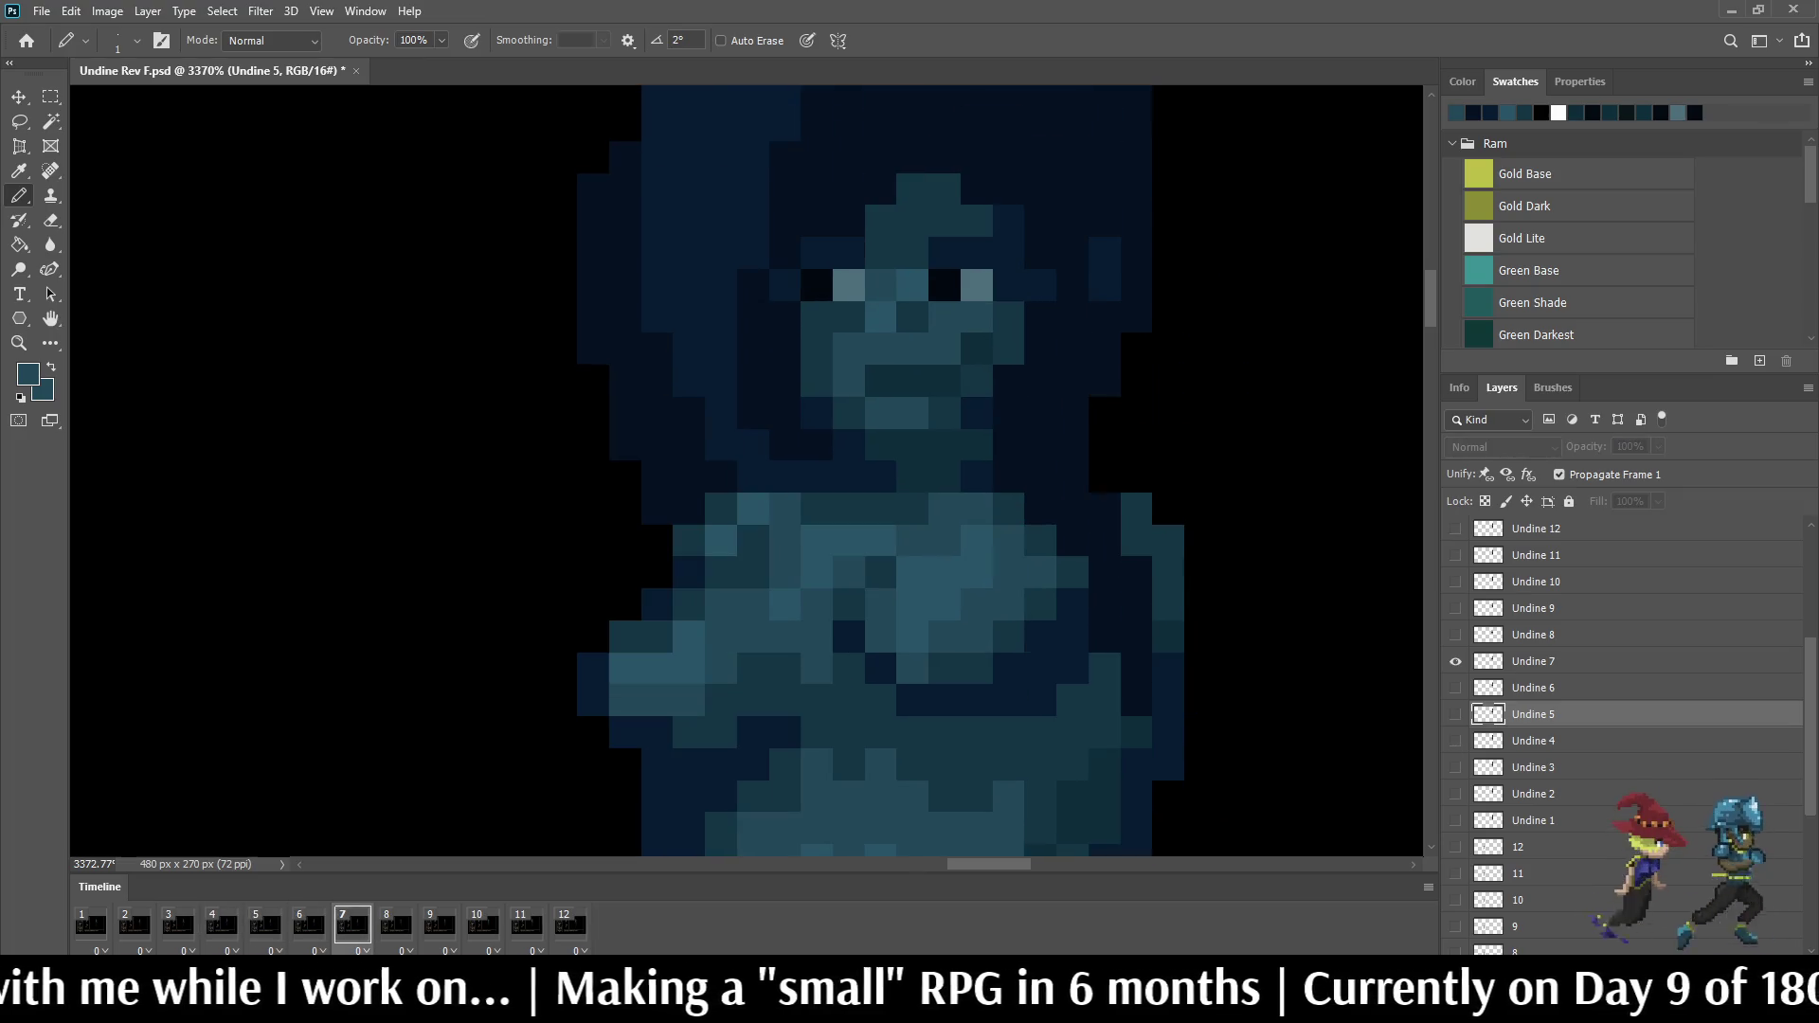
left_click(1533, 661)
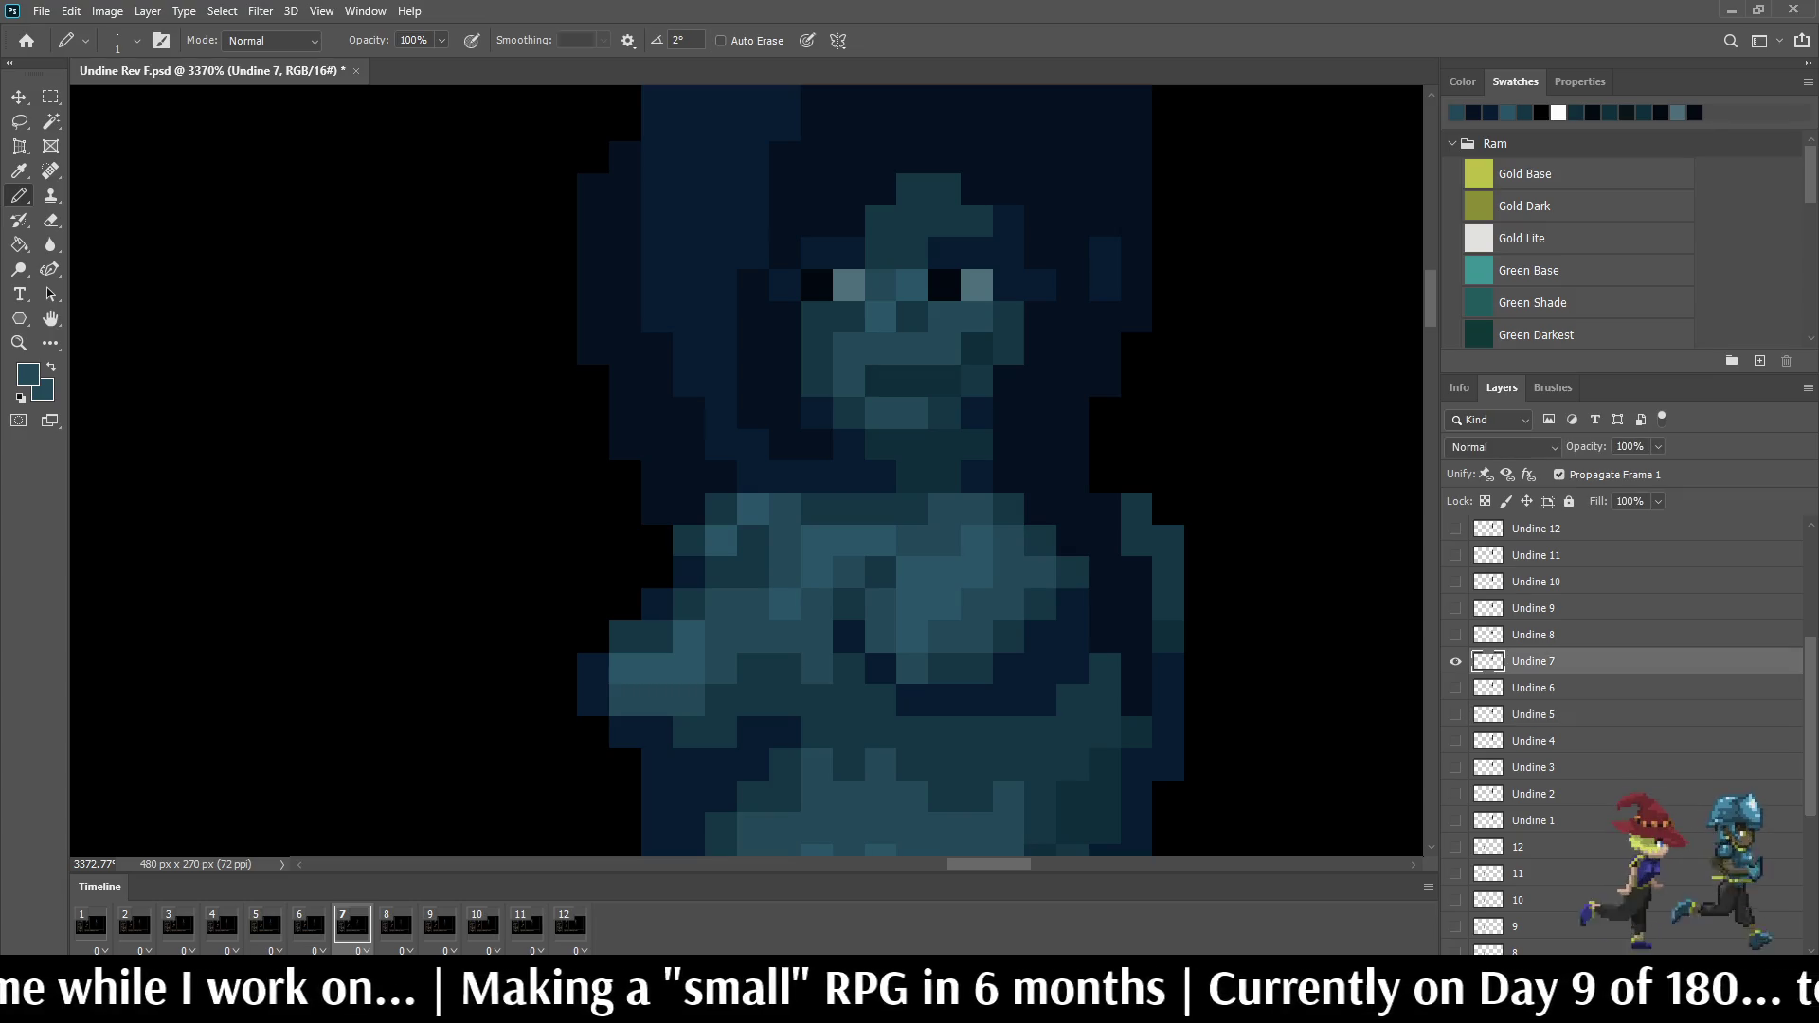
key("i")
key("b")
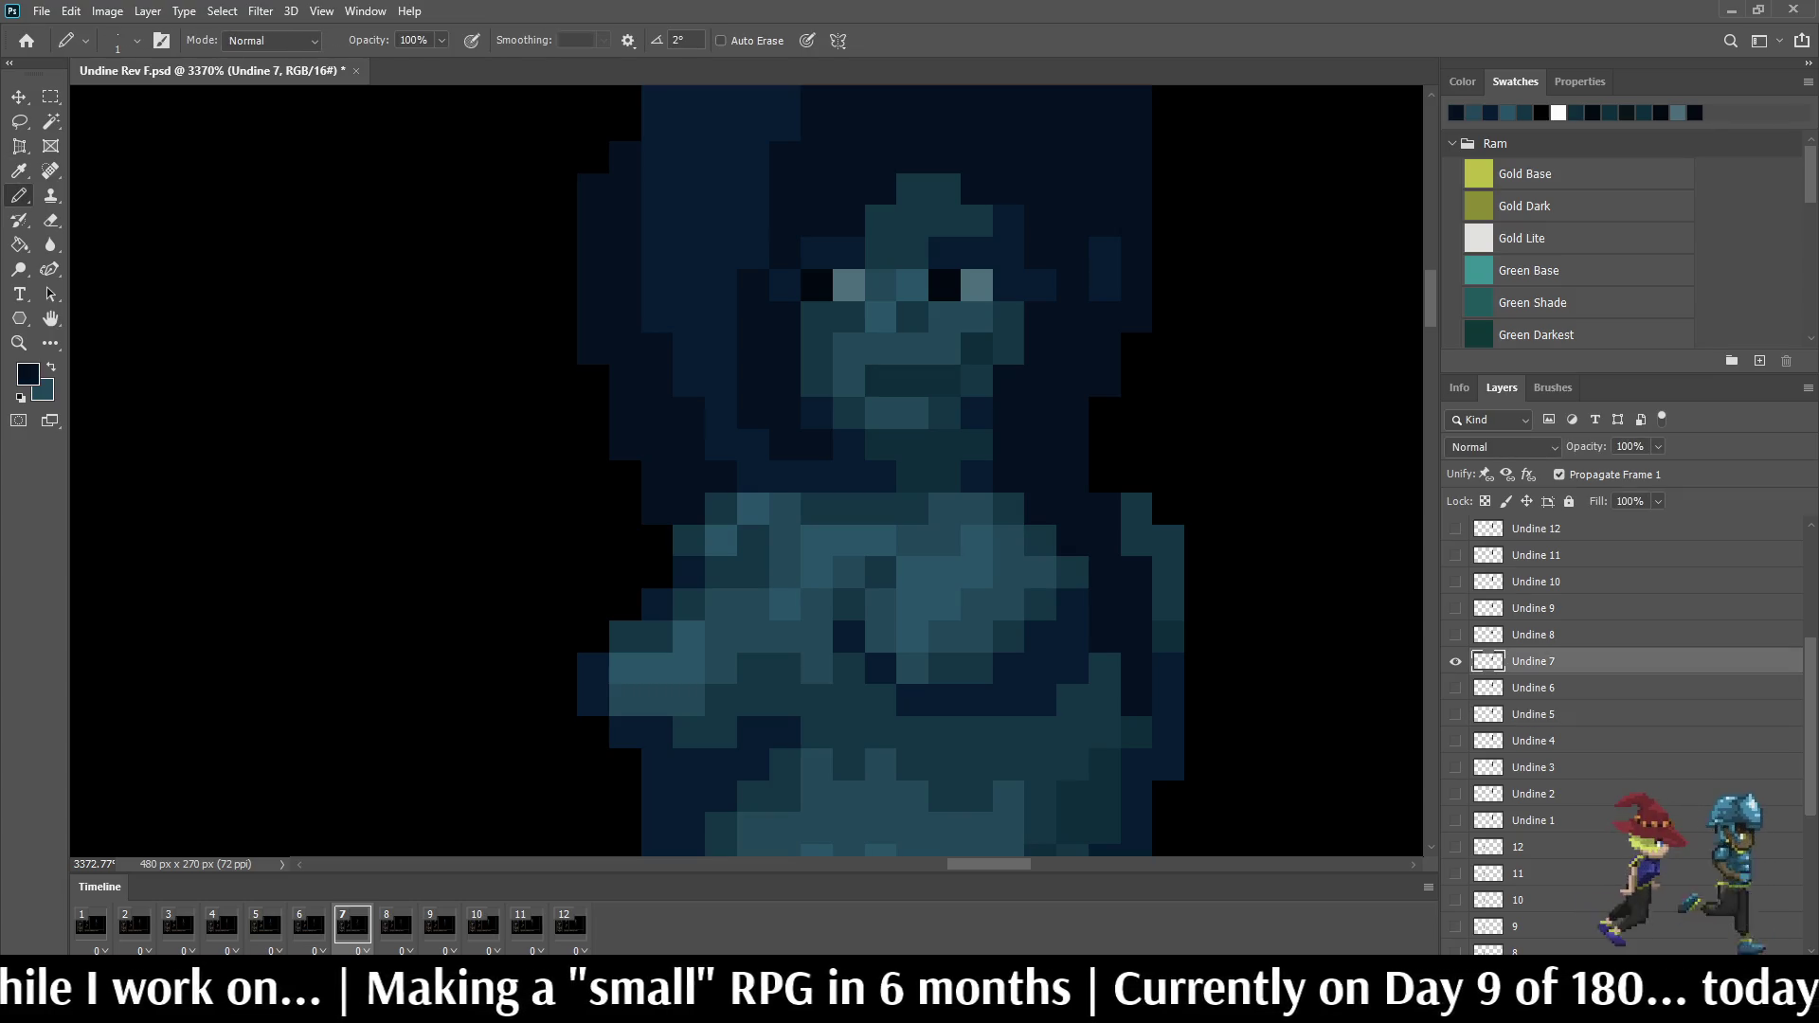
key("Left")
key("Right")
scroll(1188, 429, "down", 2)
scroll(1188, 430, "down", 2)
scroll(1188, 429, "down", 2)
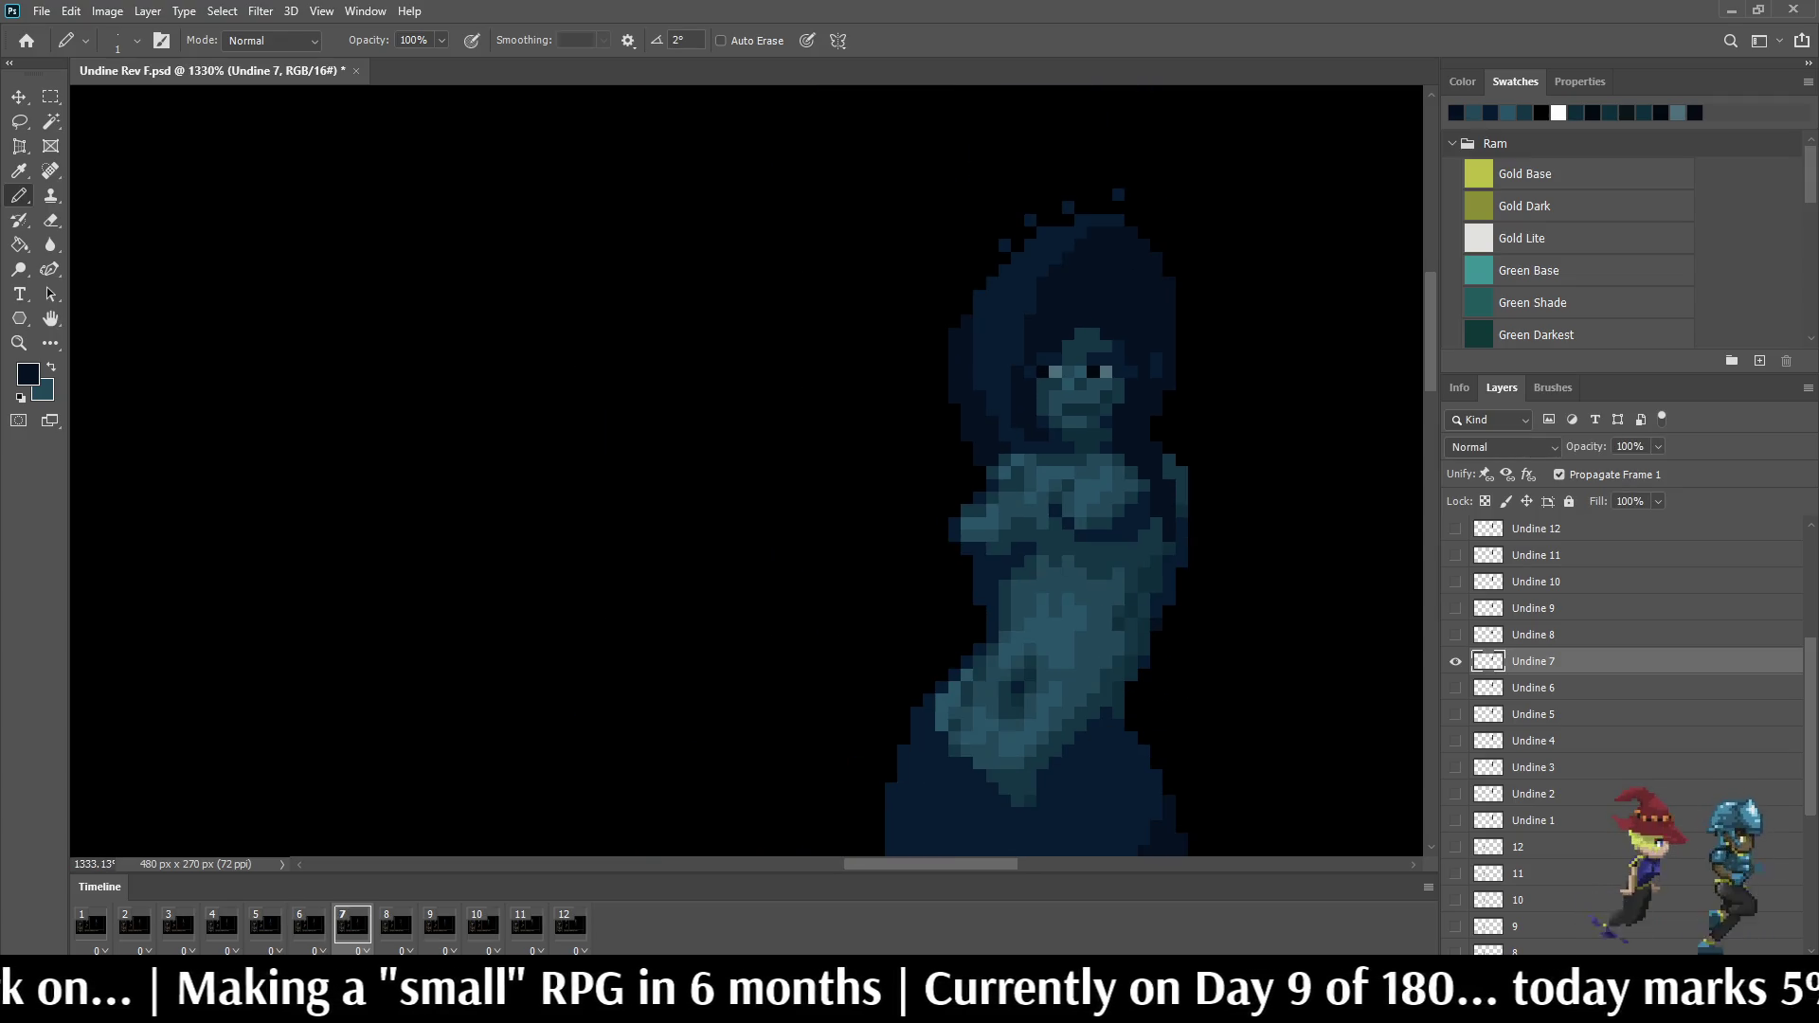
Step: On frame 8, paint a dark shadow line down the torso's right side, checking against frame 7
key("Right")
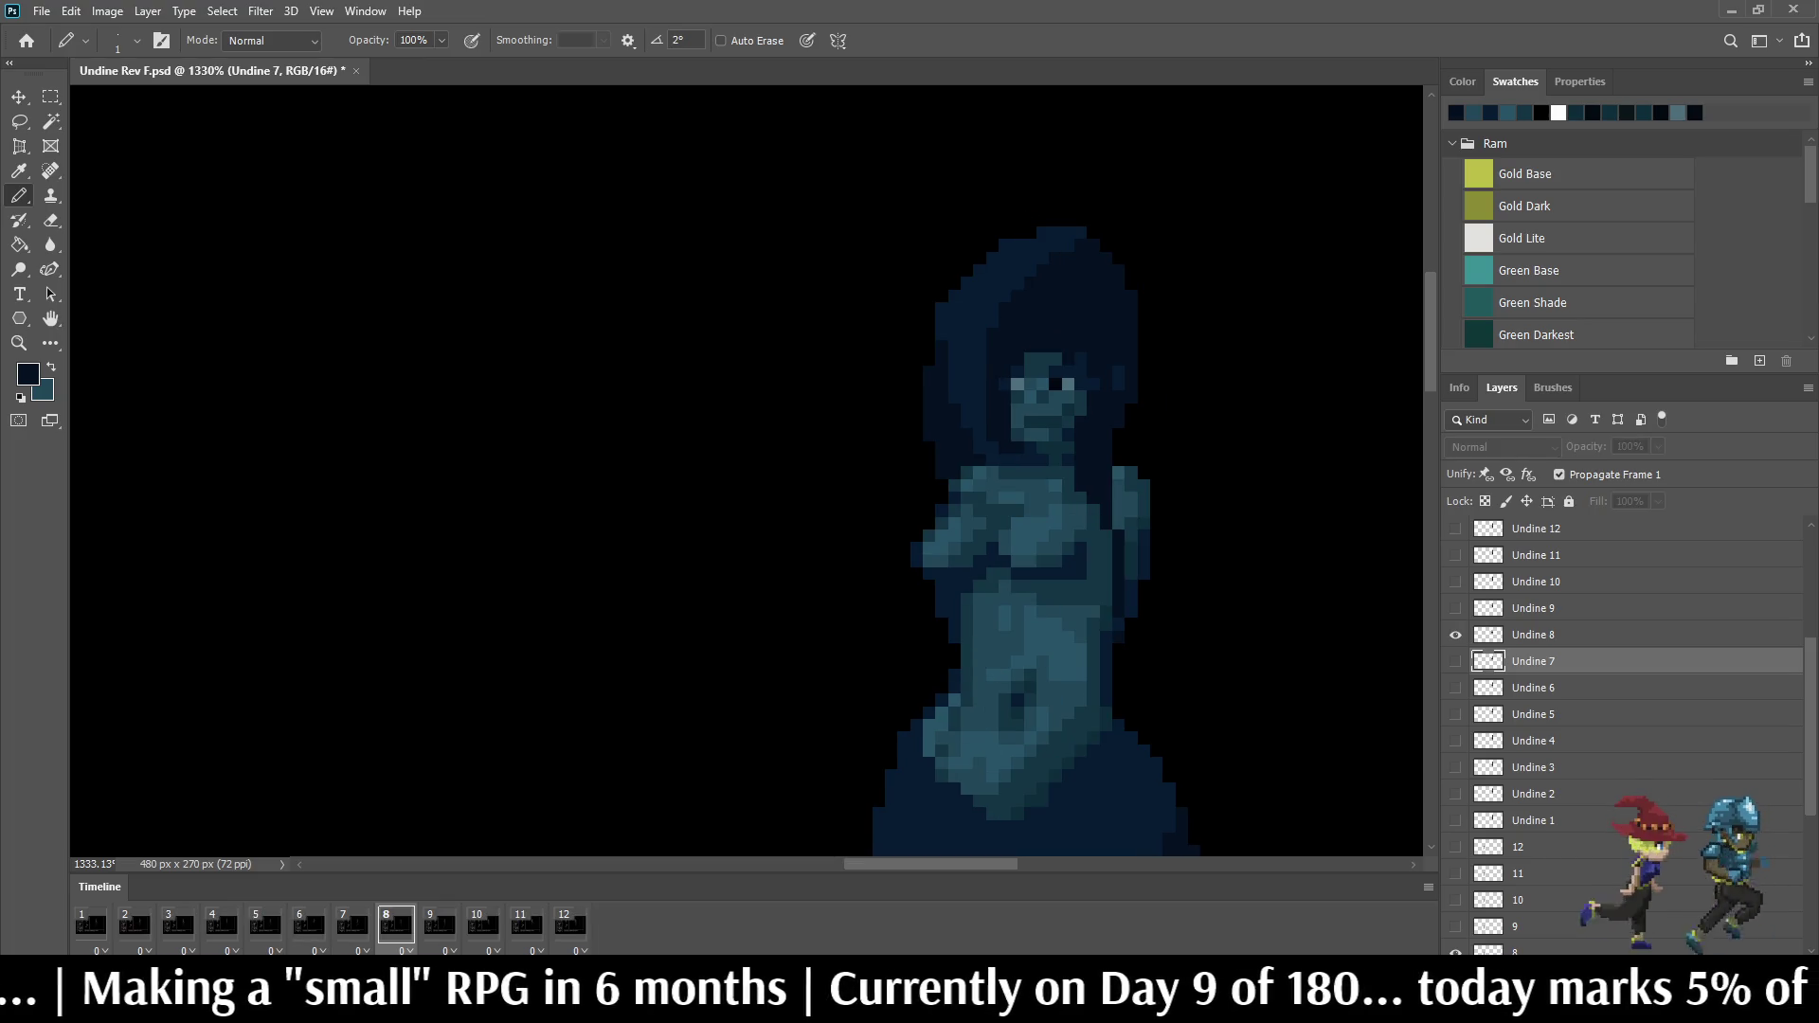
scroll(1171, 517, "up", 1)
scroll(1172, 517, "up", 1)
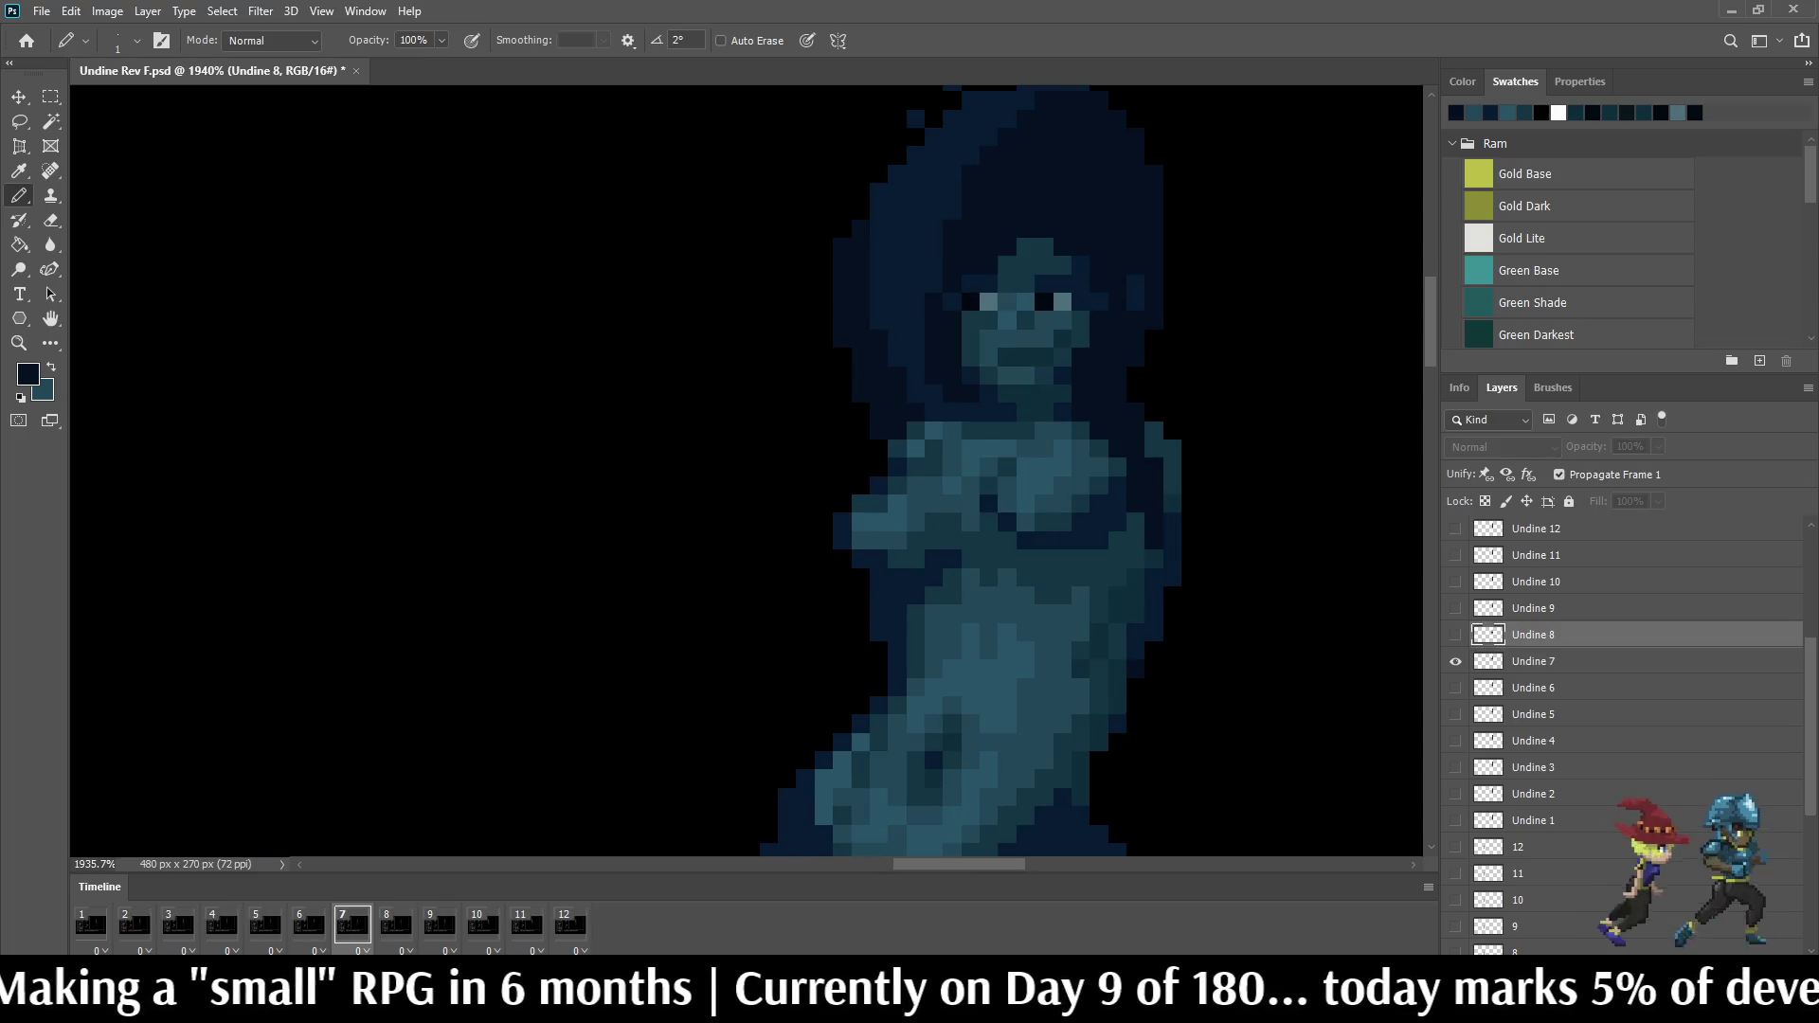
scroll(1172, 517, "up", 1)
scroll(1171, 517, "up", 1)
scroll(1062, 501, "up", 1)
left_click_drag(1087, 532, 1087, 445)
left_click_drag(1059, 562, 1059, 589)
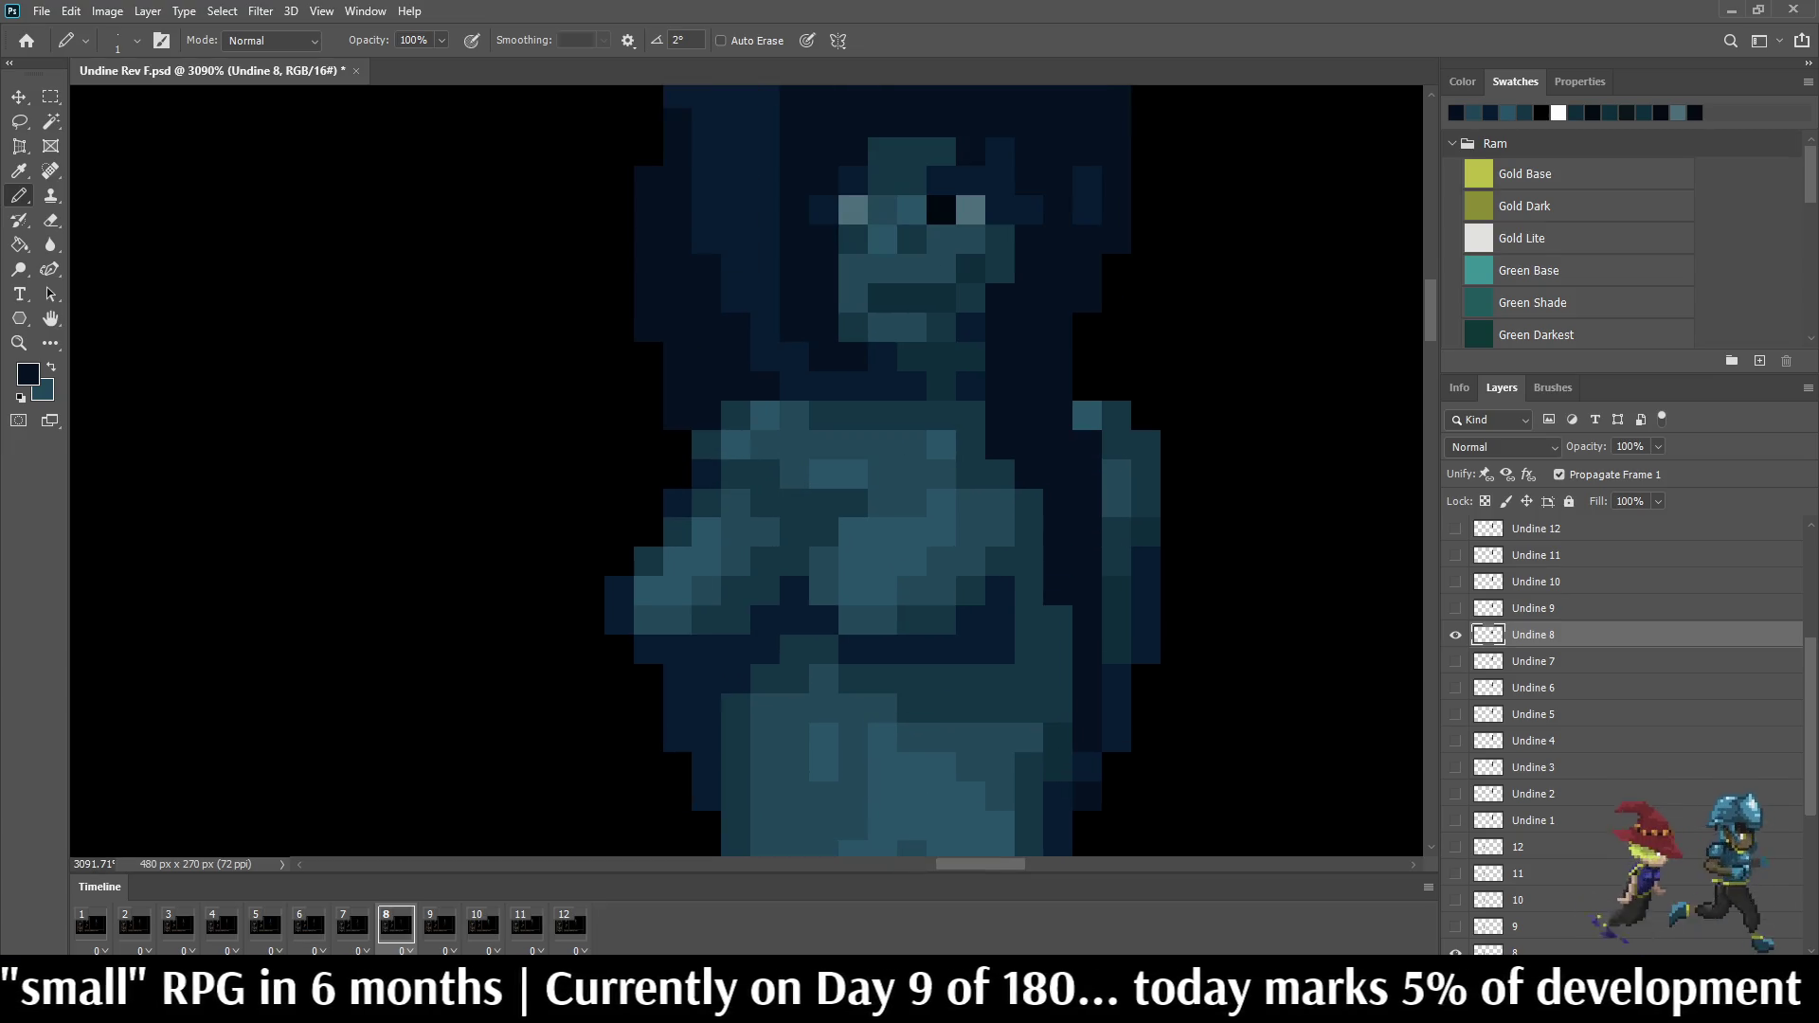
left_click(1059, 621)
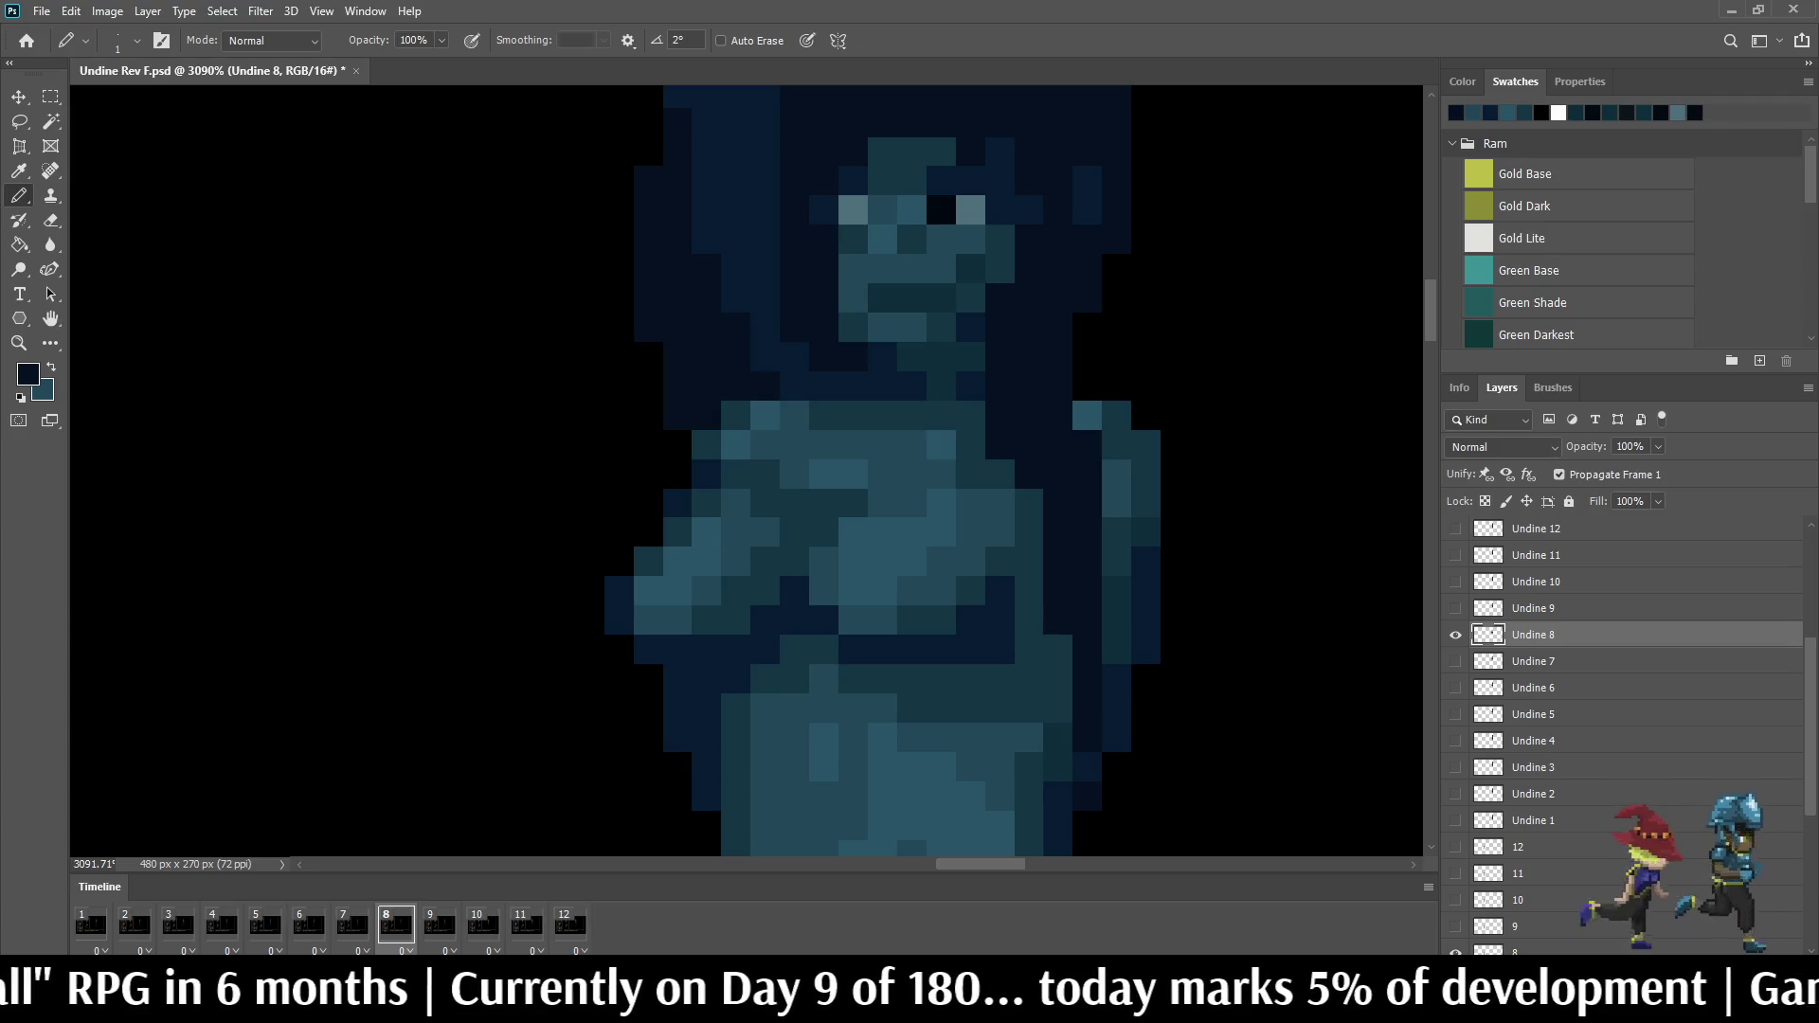
key("Left")
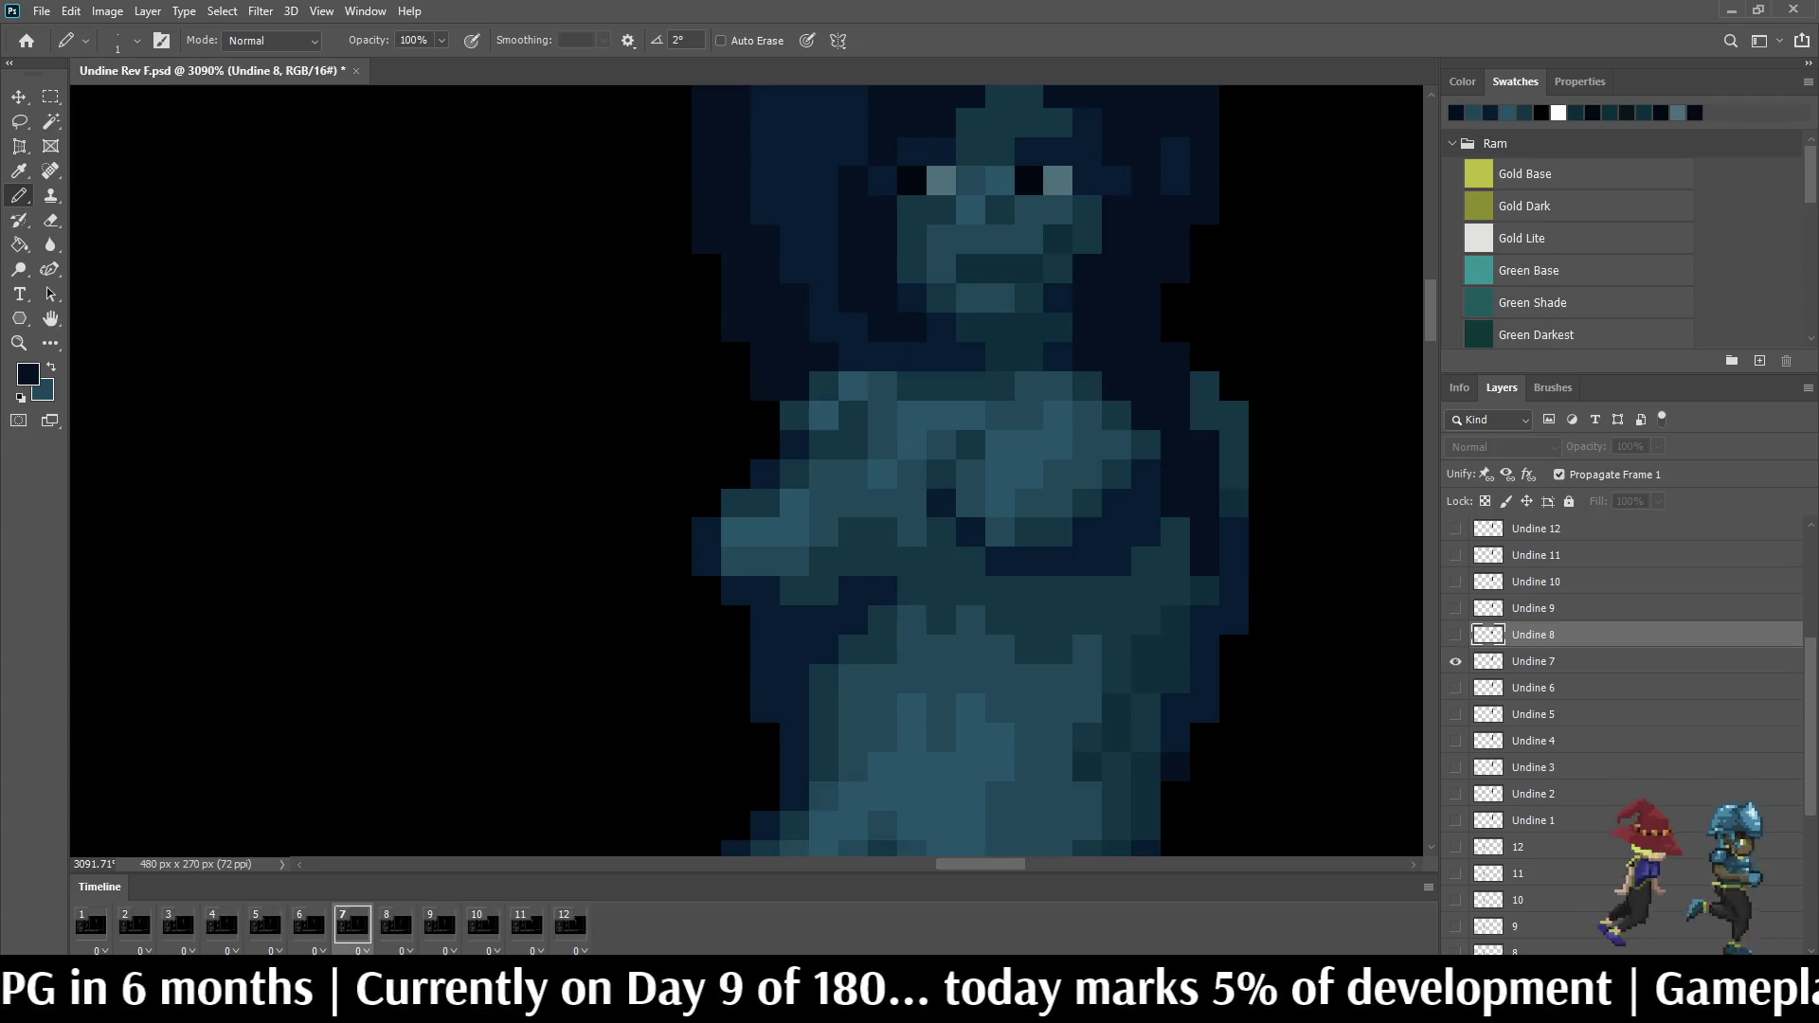
key("Right")
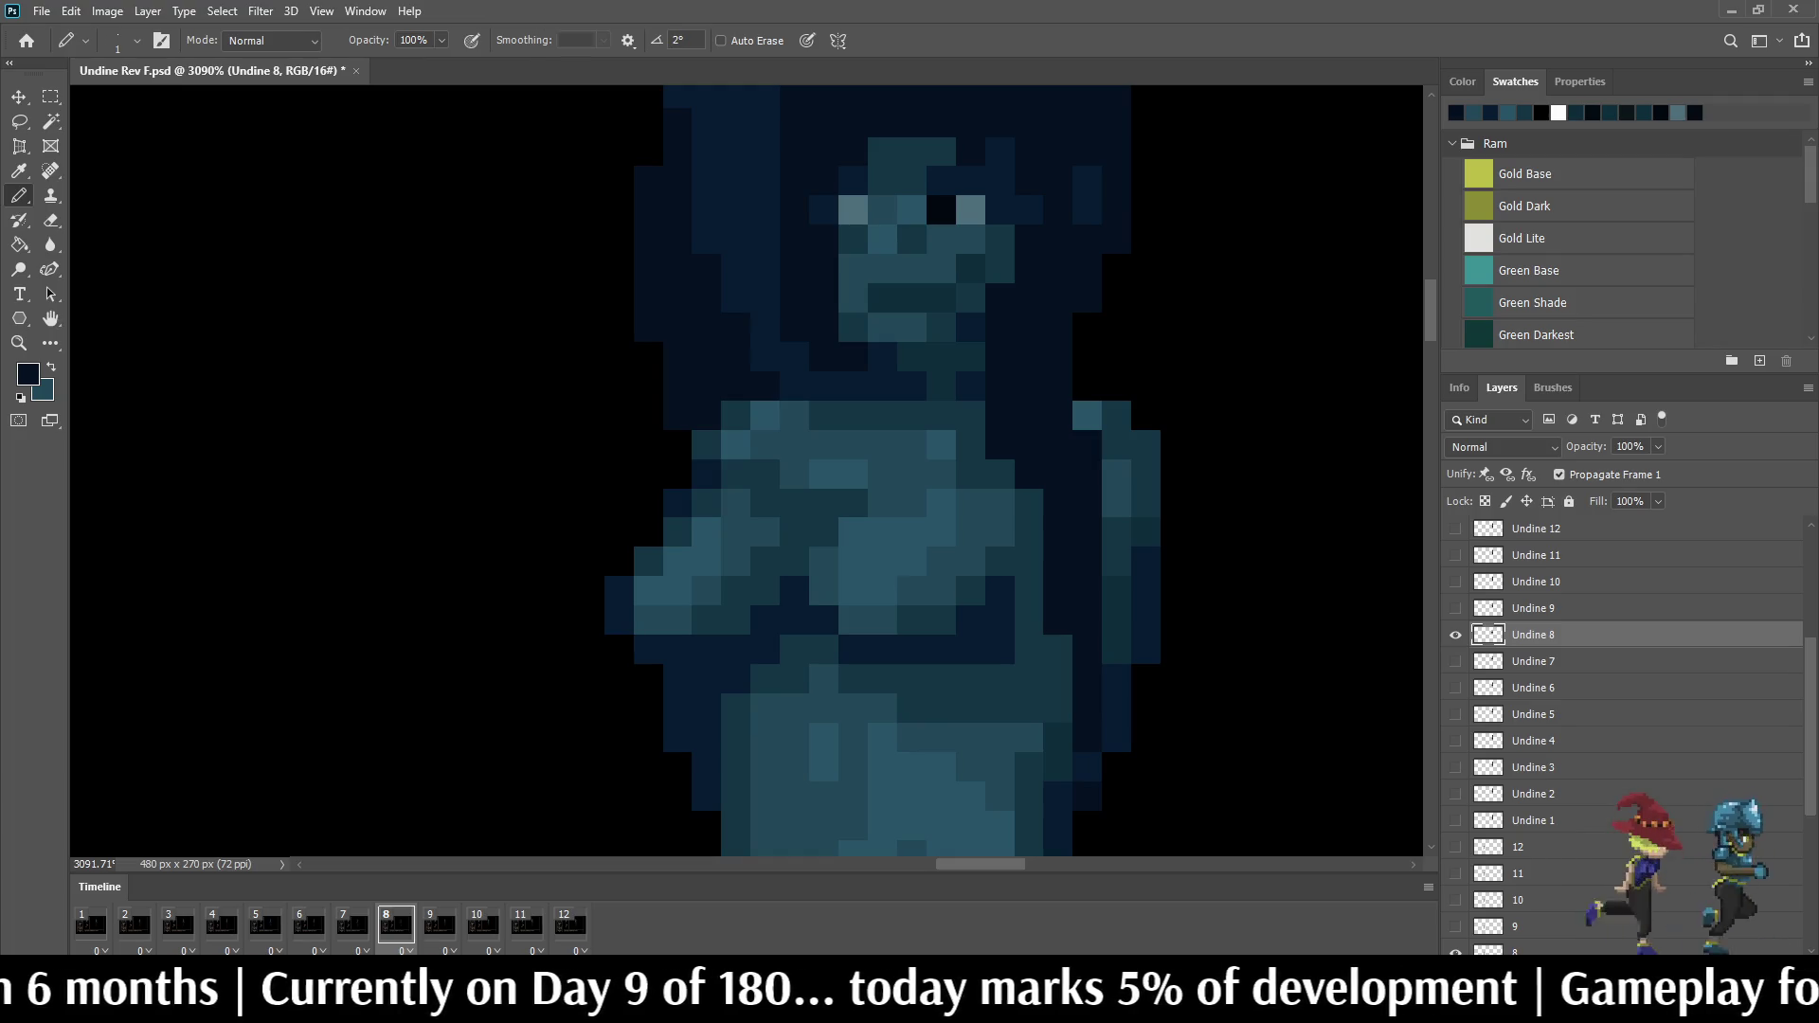
Step: Brighten lower-torso pixels to teal on frame 8, flipping to frame 7 to compare
key("i")
key("b")
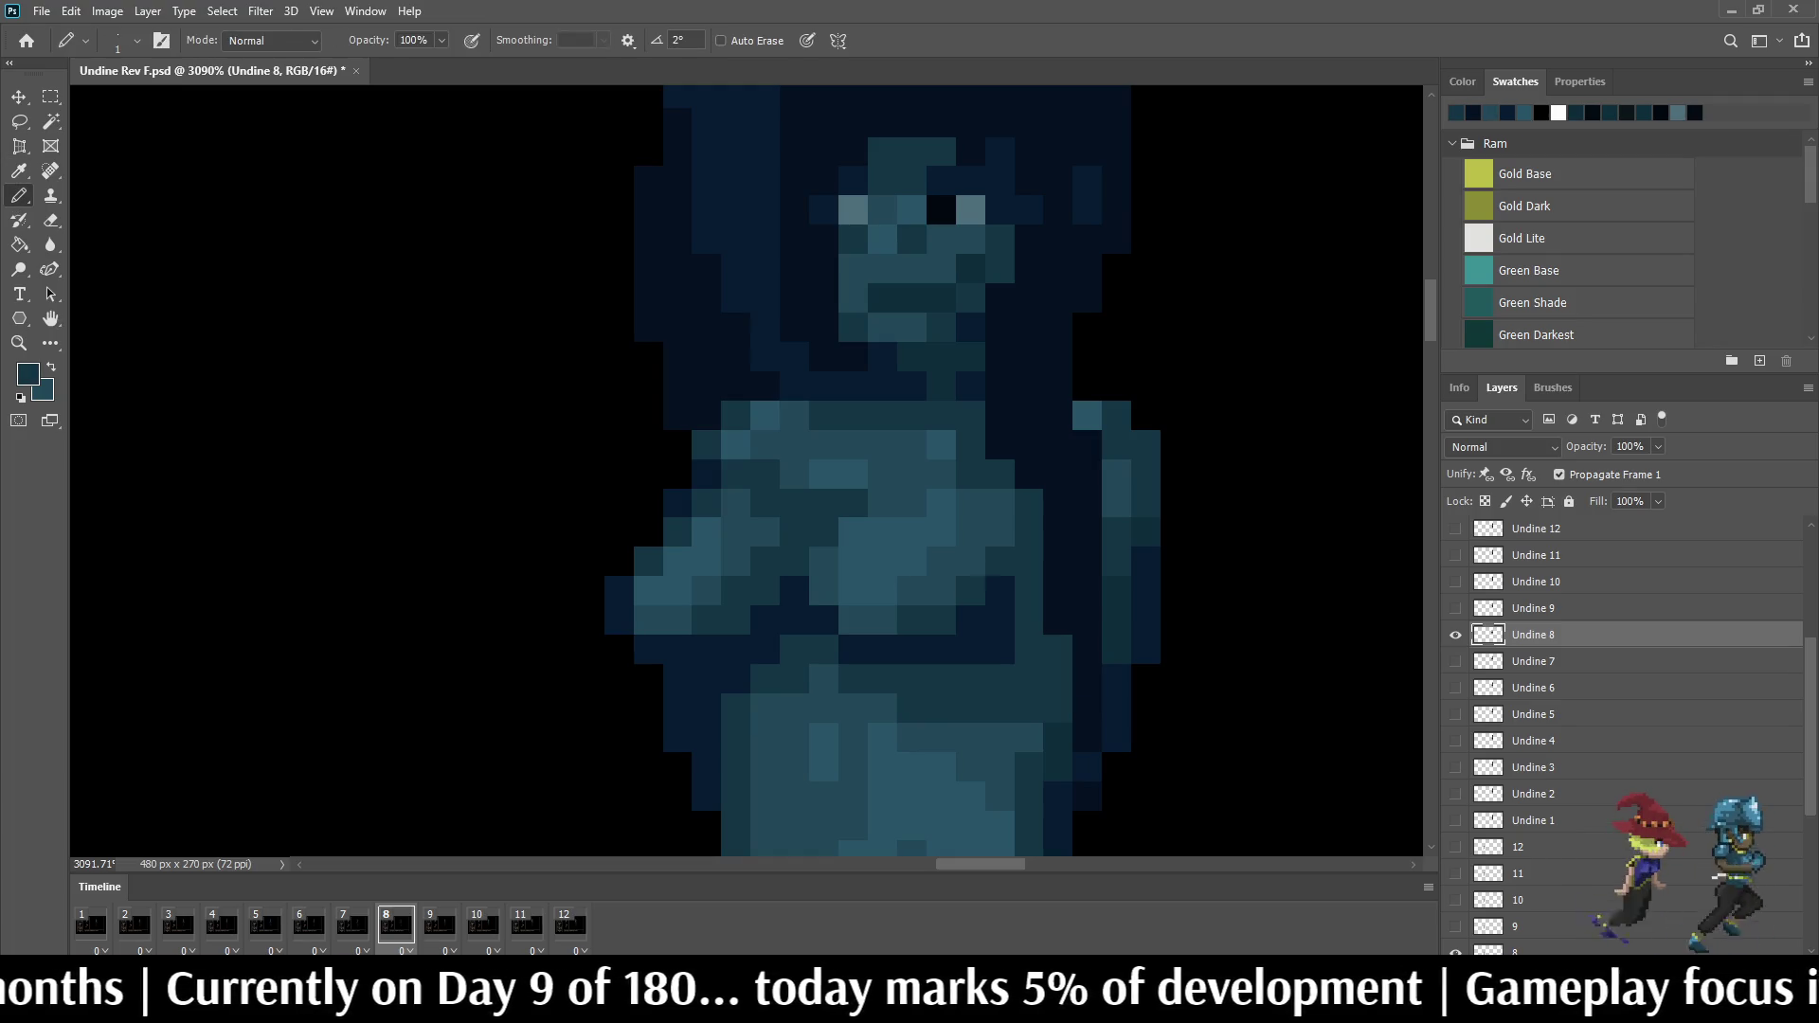
left_click_drag(1088, 650, 1087, 677)
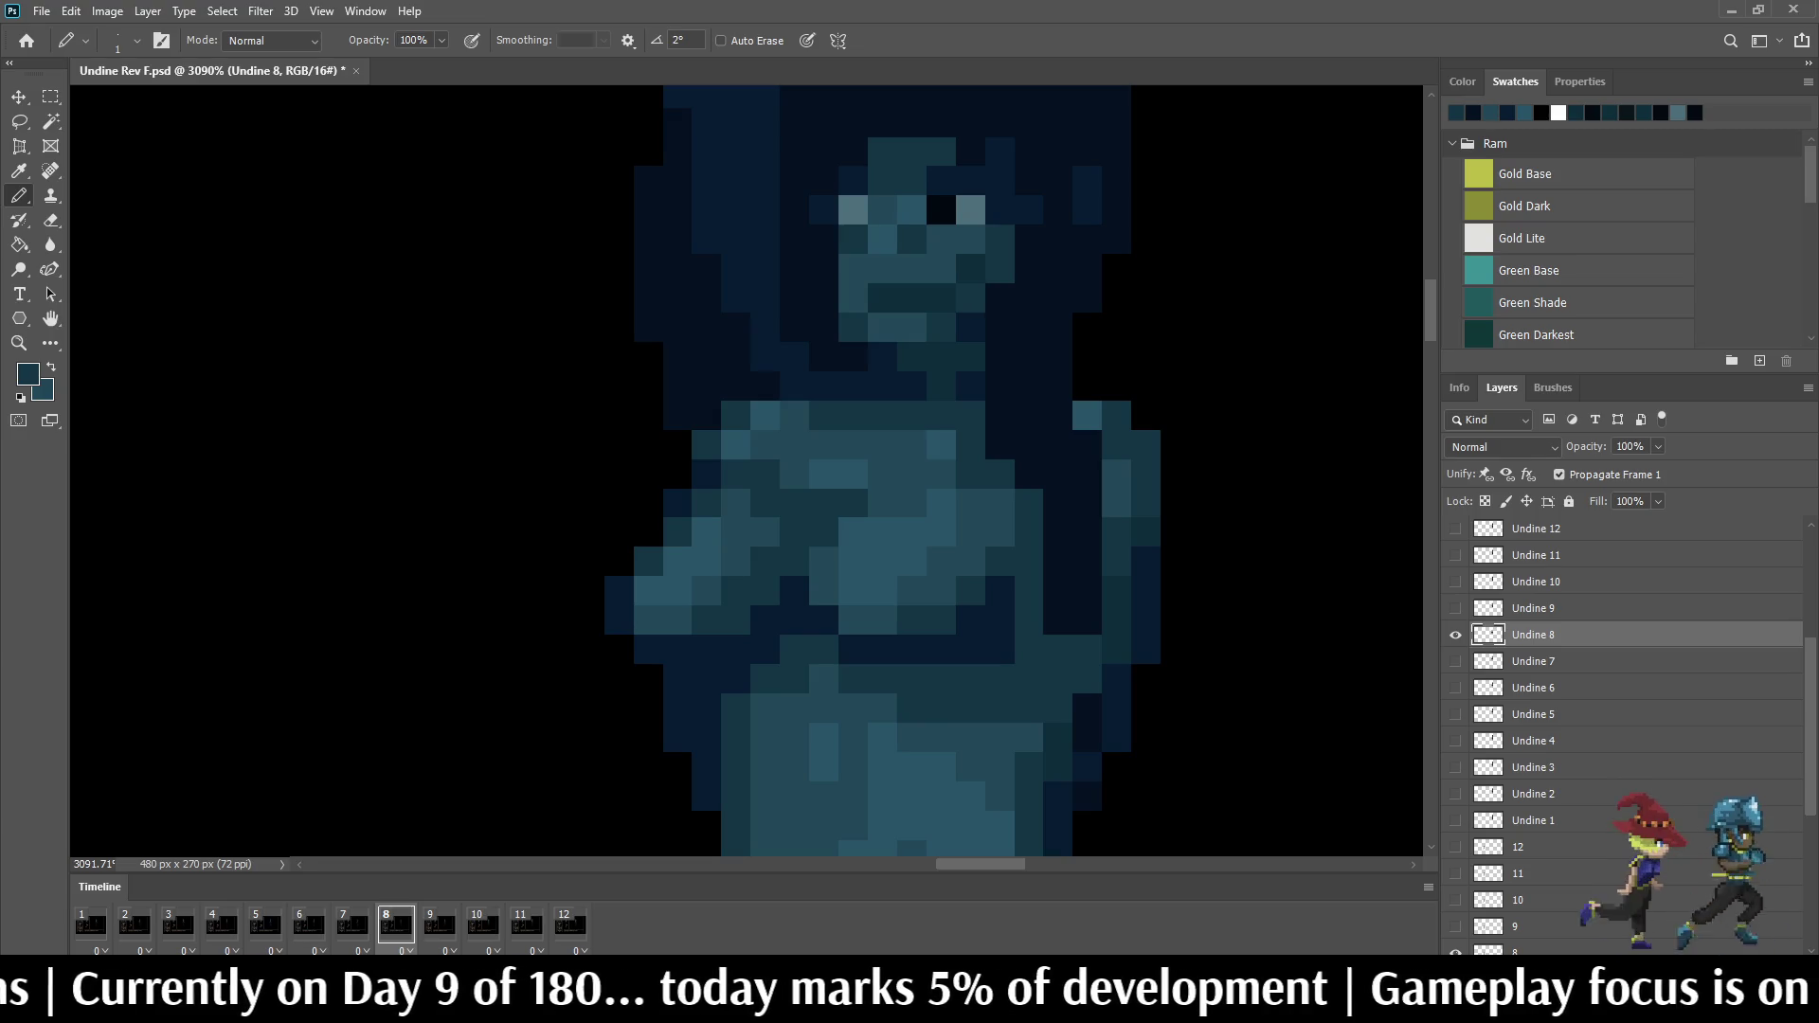
key("Left")
key("Right")
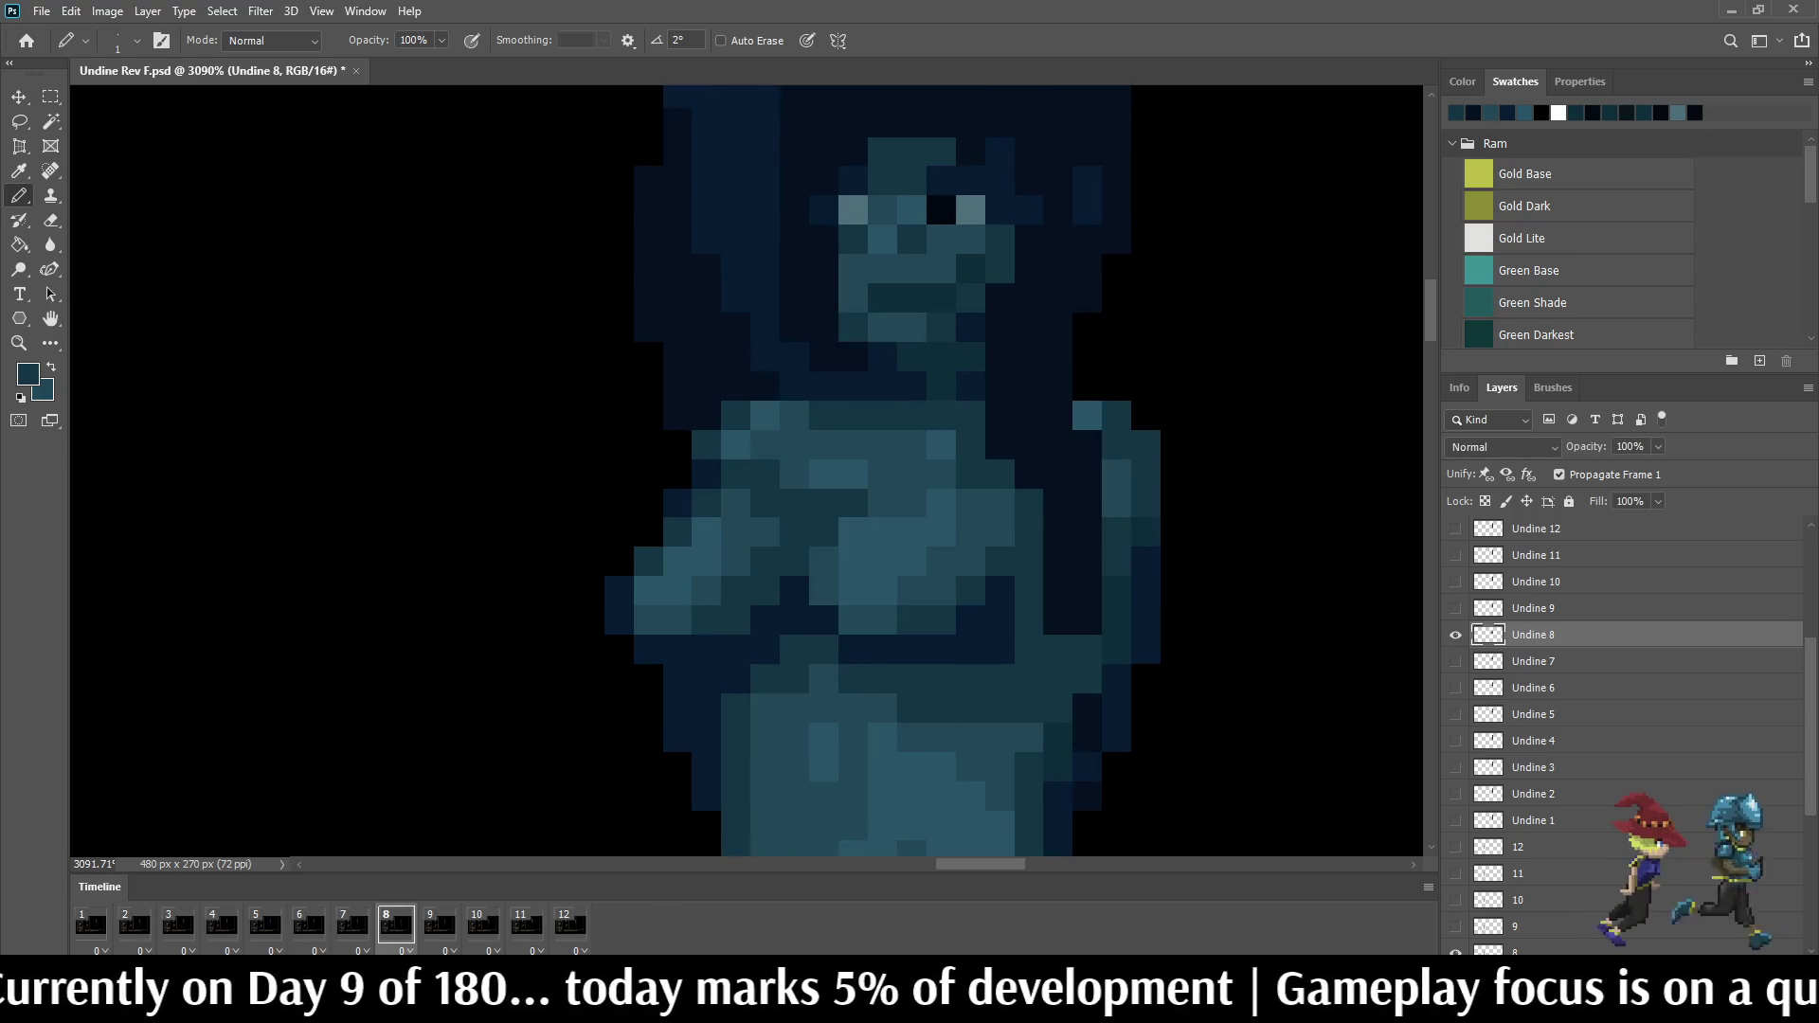
left_click_drag(1059, 622, 1059, 591)
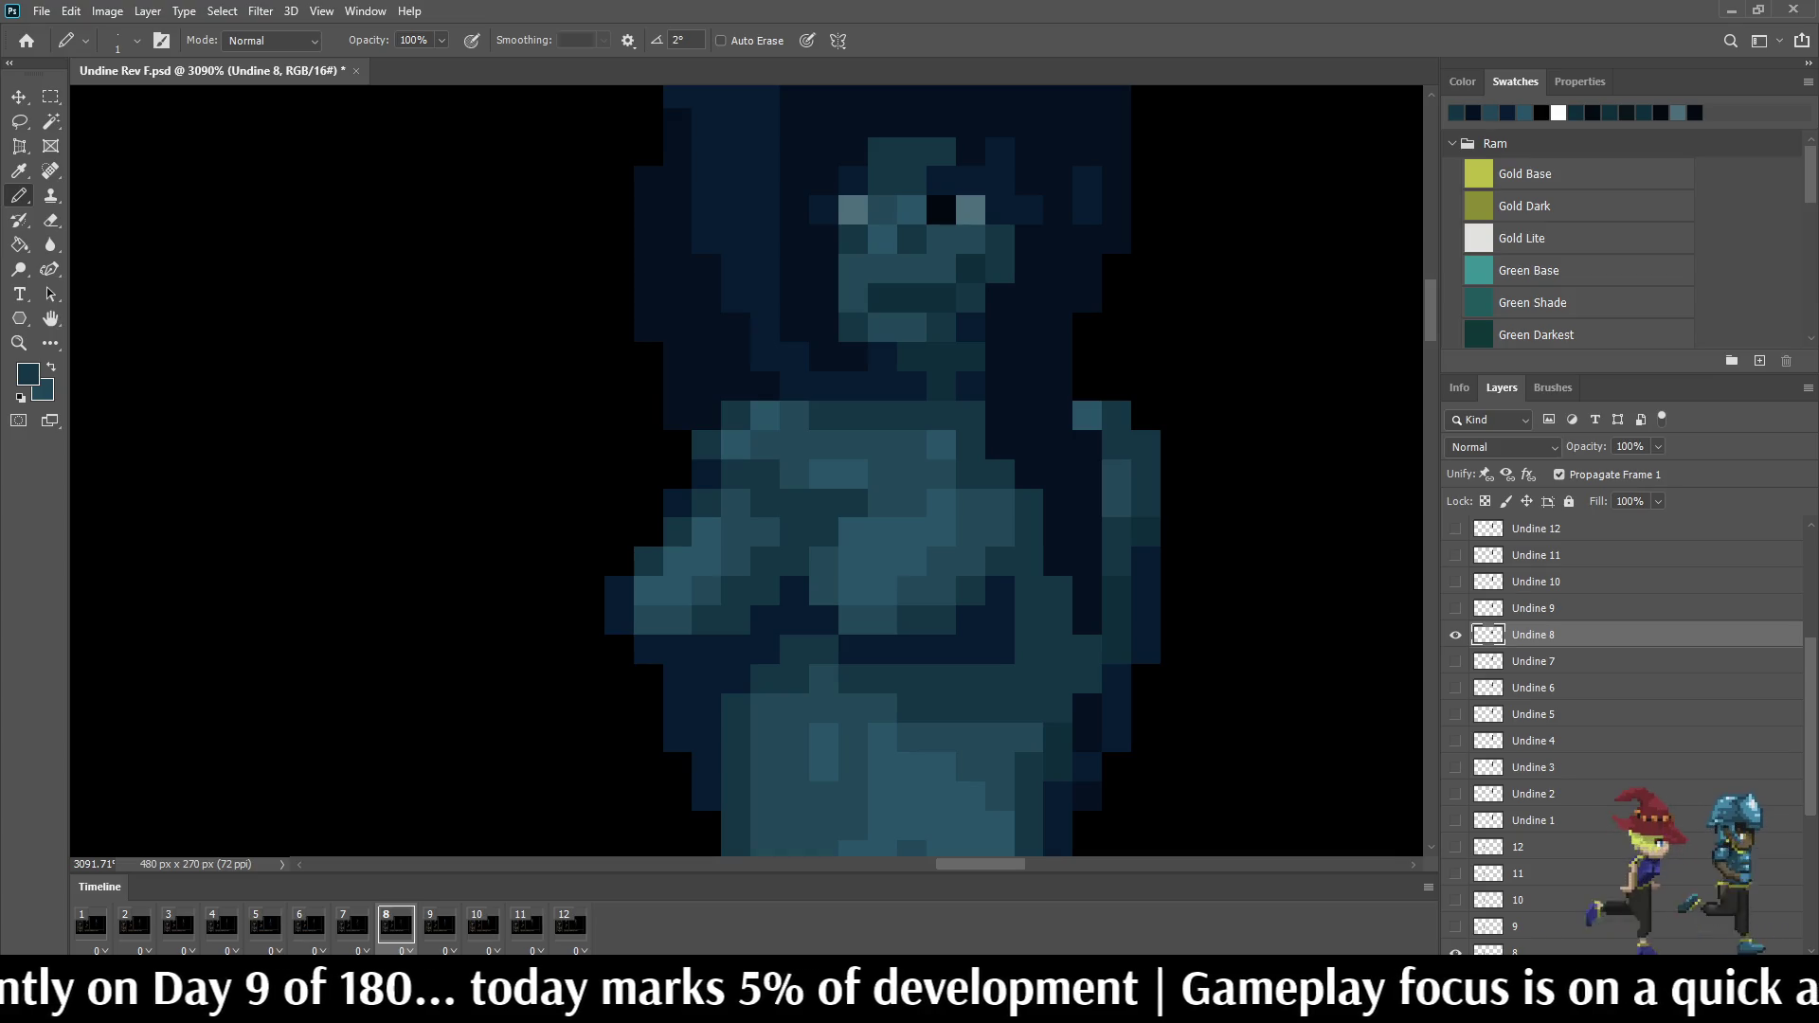
key("Left")
key("Right")
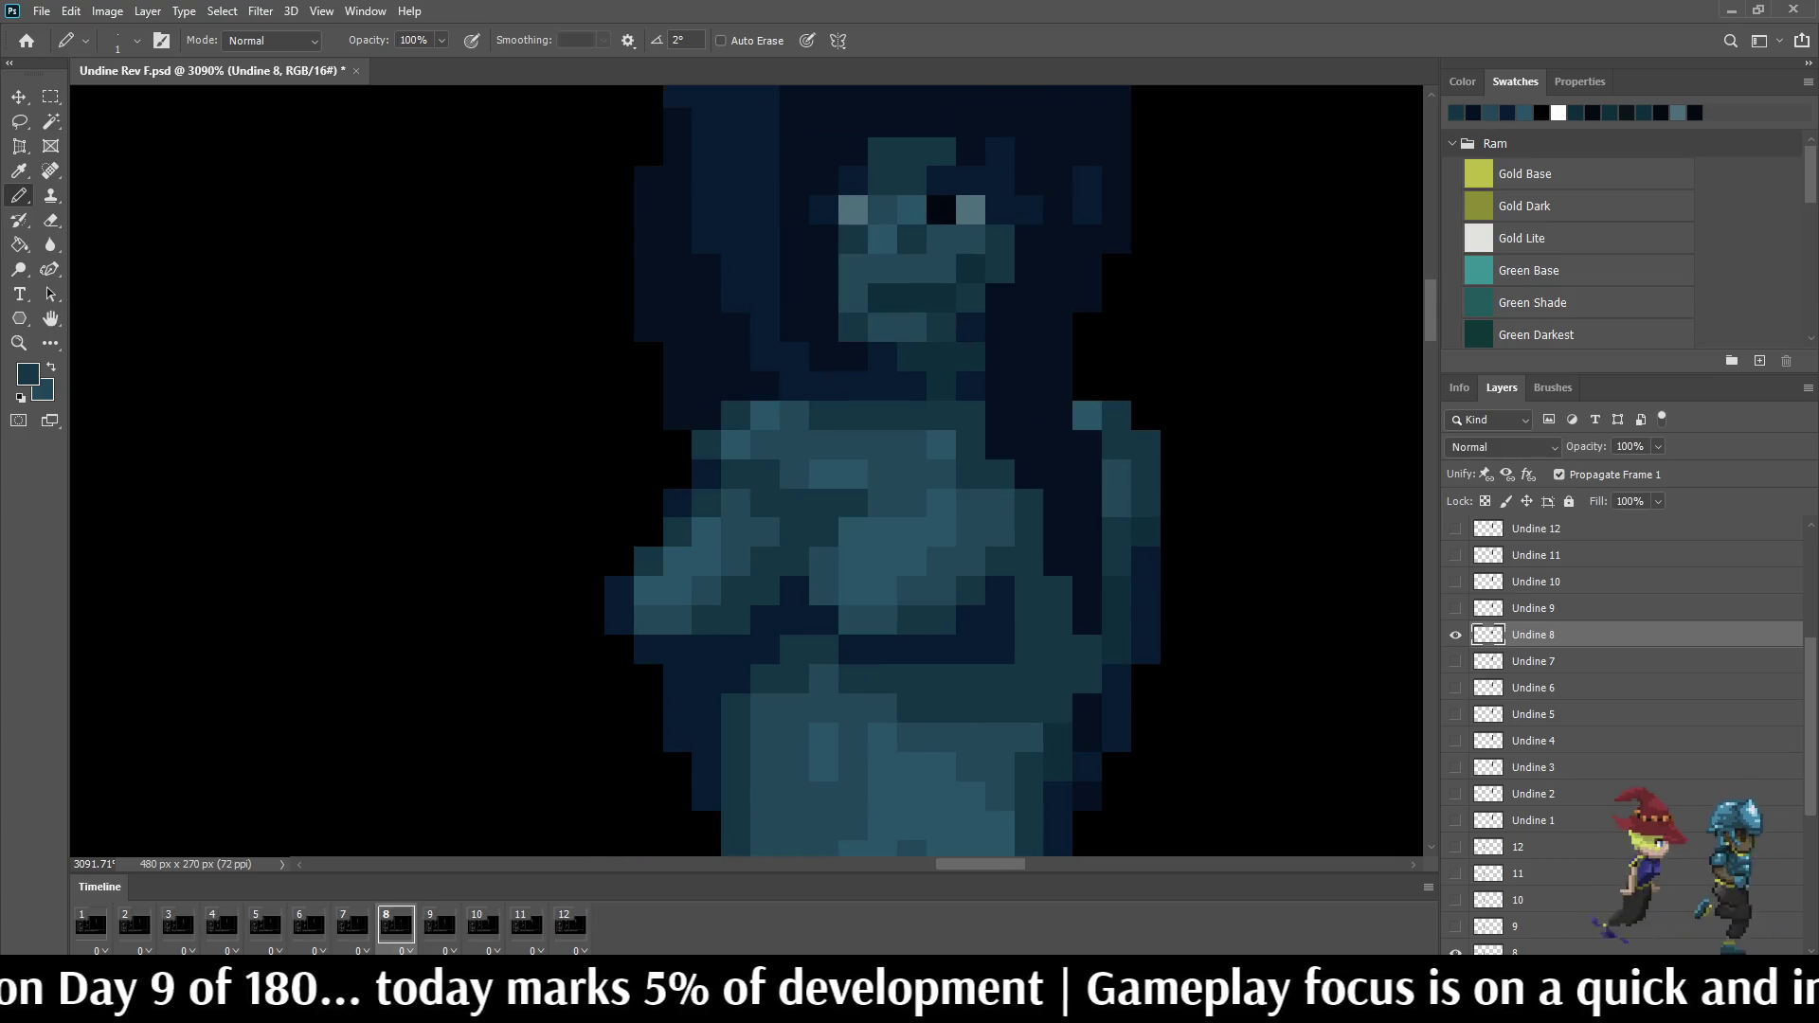
scroll(995, 497, "up", 3)
Step: Paint two more teal torso pixels with a sampled colour and flip frames to check the flow
key("i")
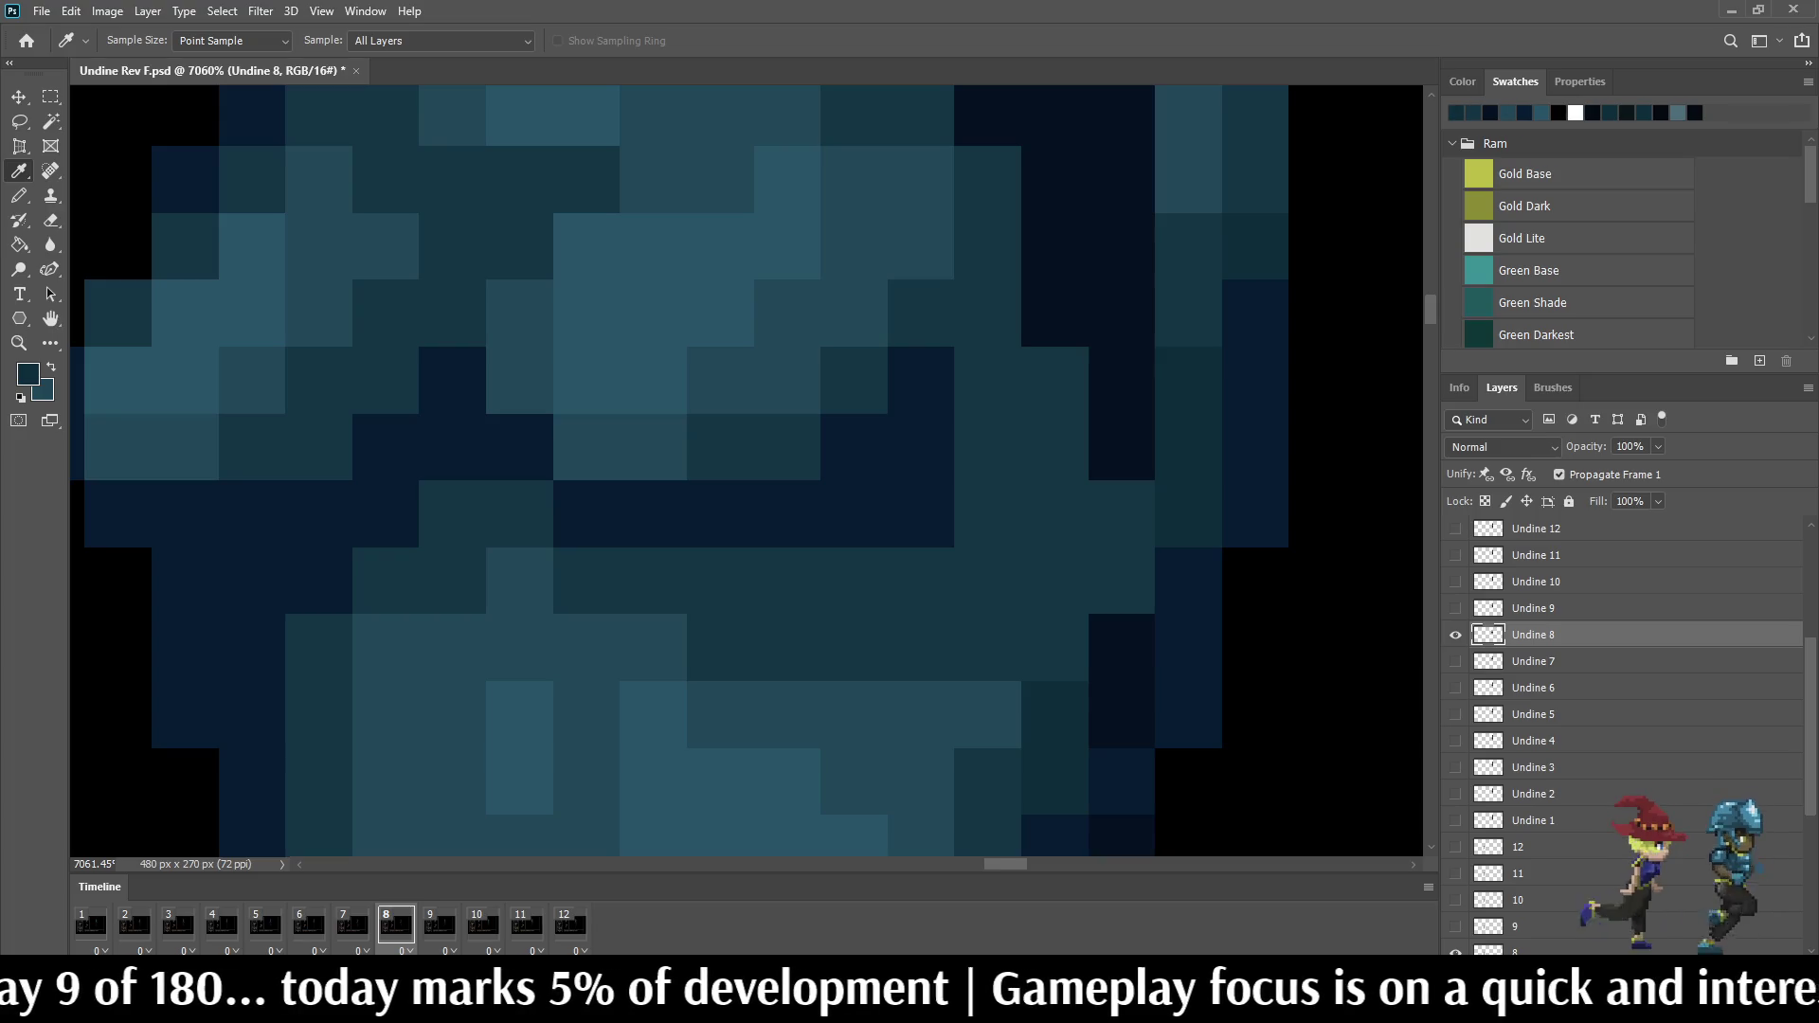
key("b")
left_click_drag(1121, 716, 1121, 648)
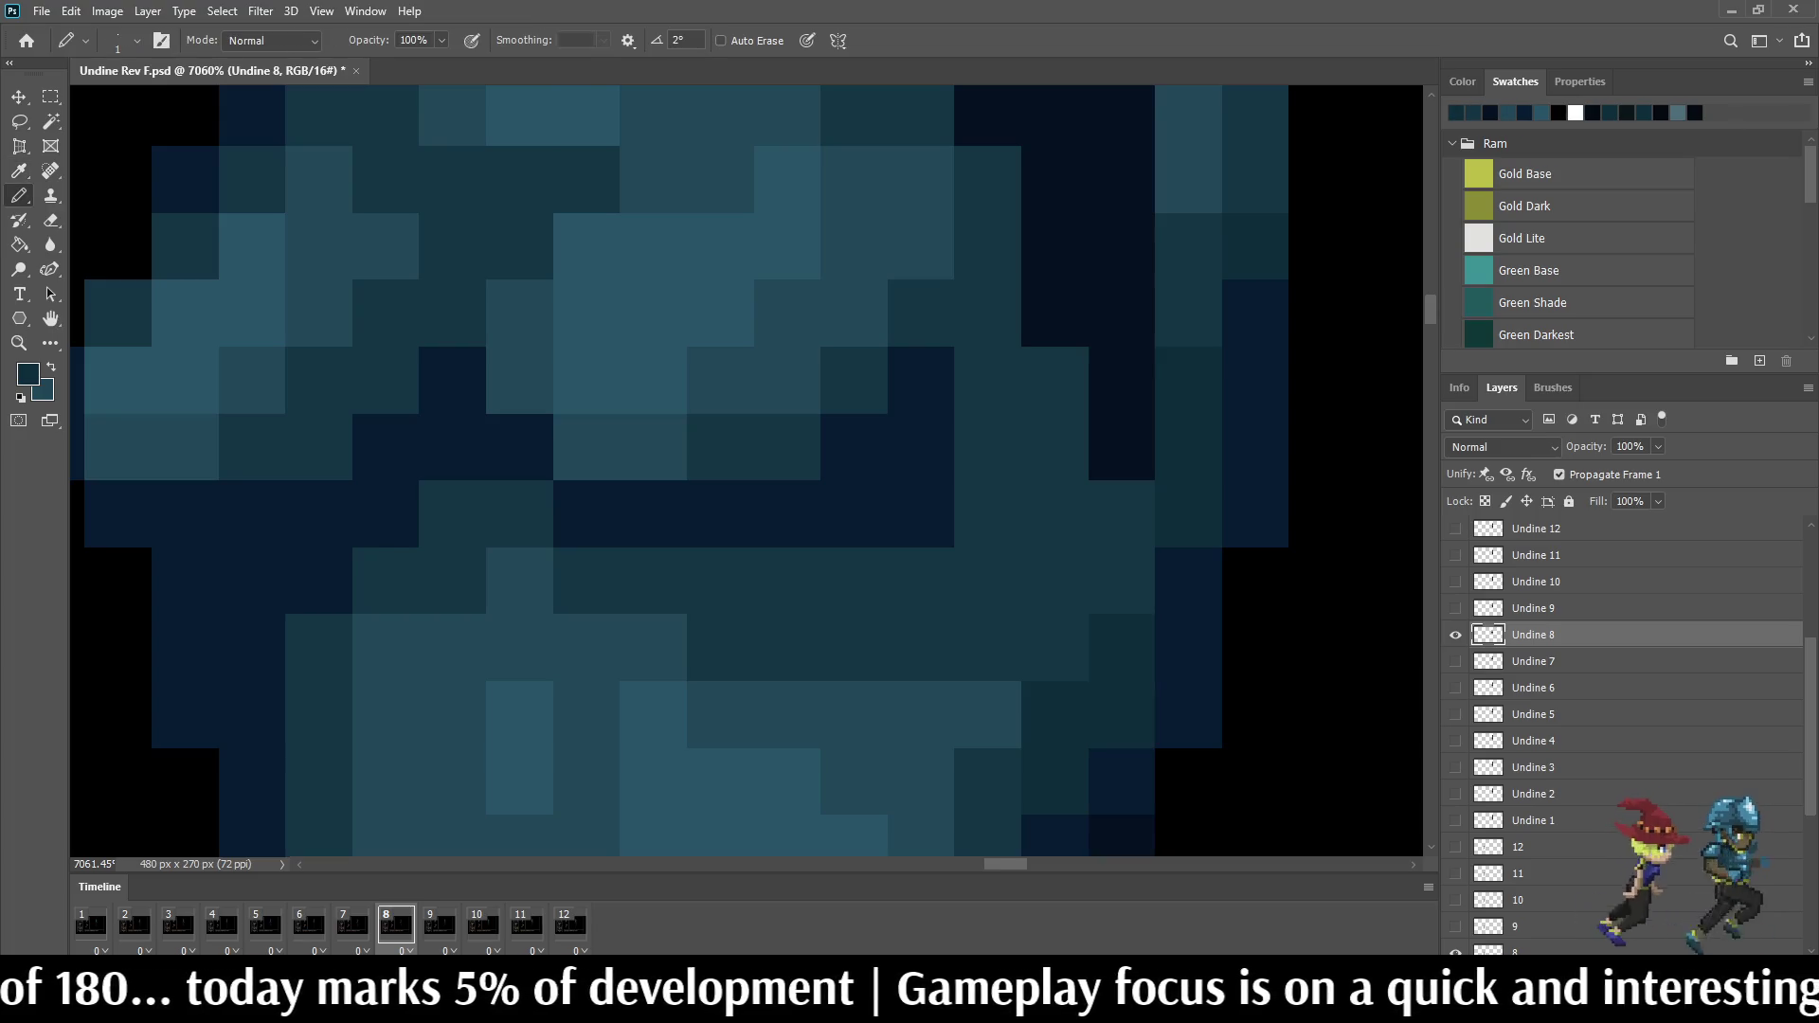
scroll(1222, 427, "down", 3)
scroll(1223, 426, "down", 2)
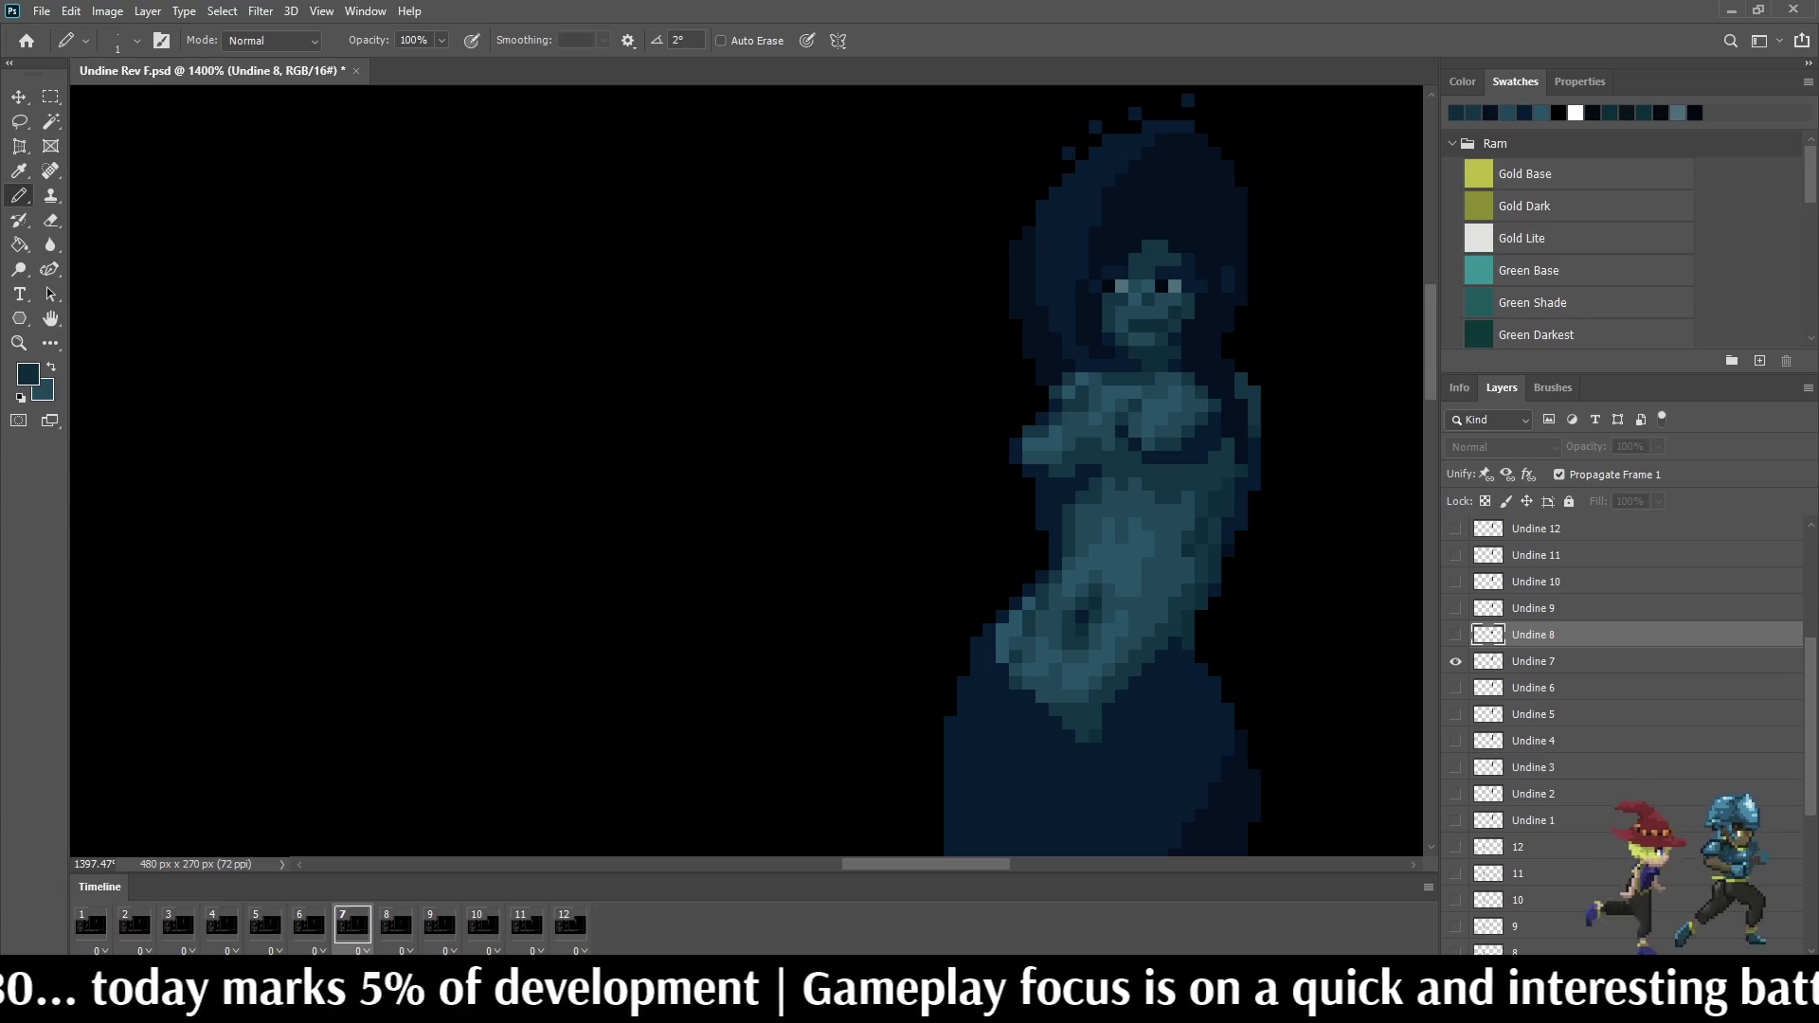
key("Right")
key("Left")
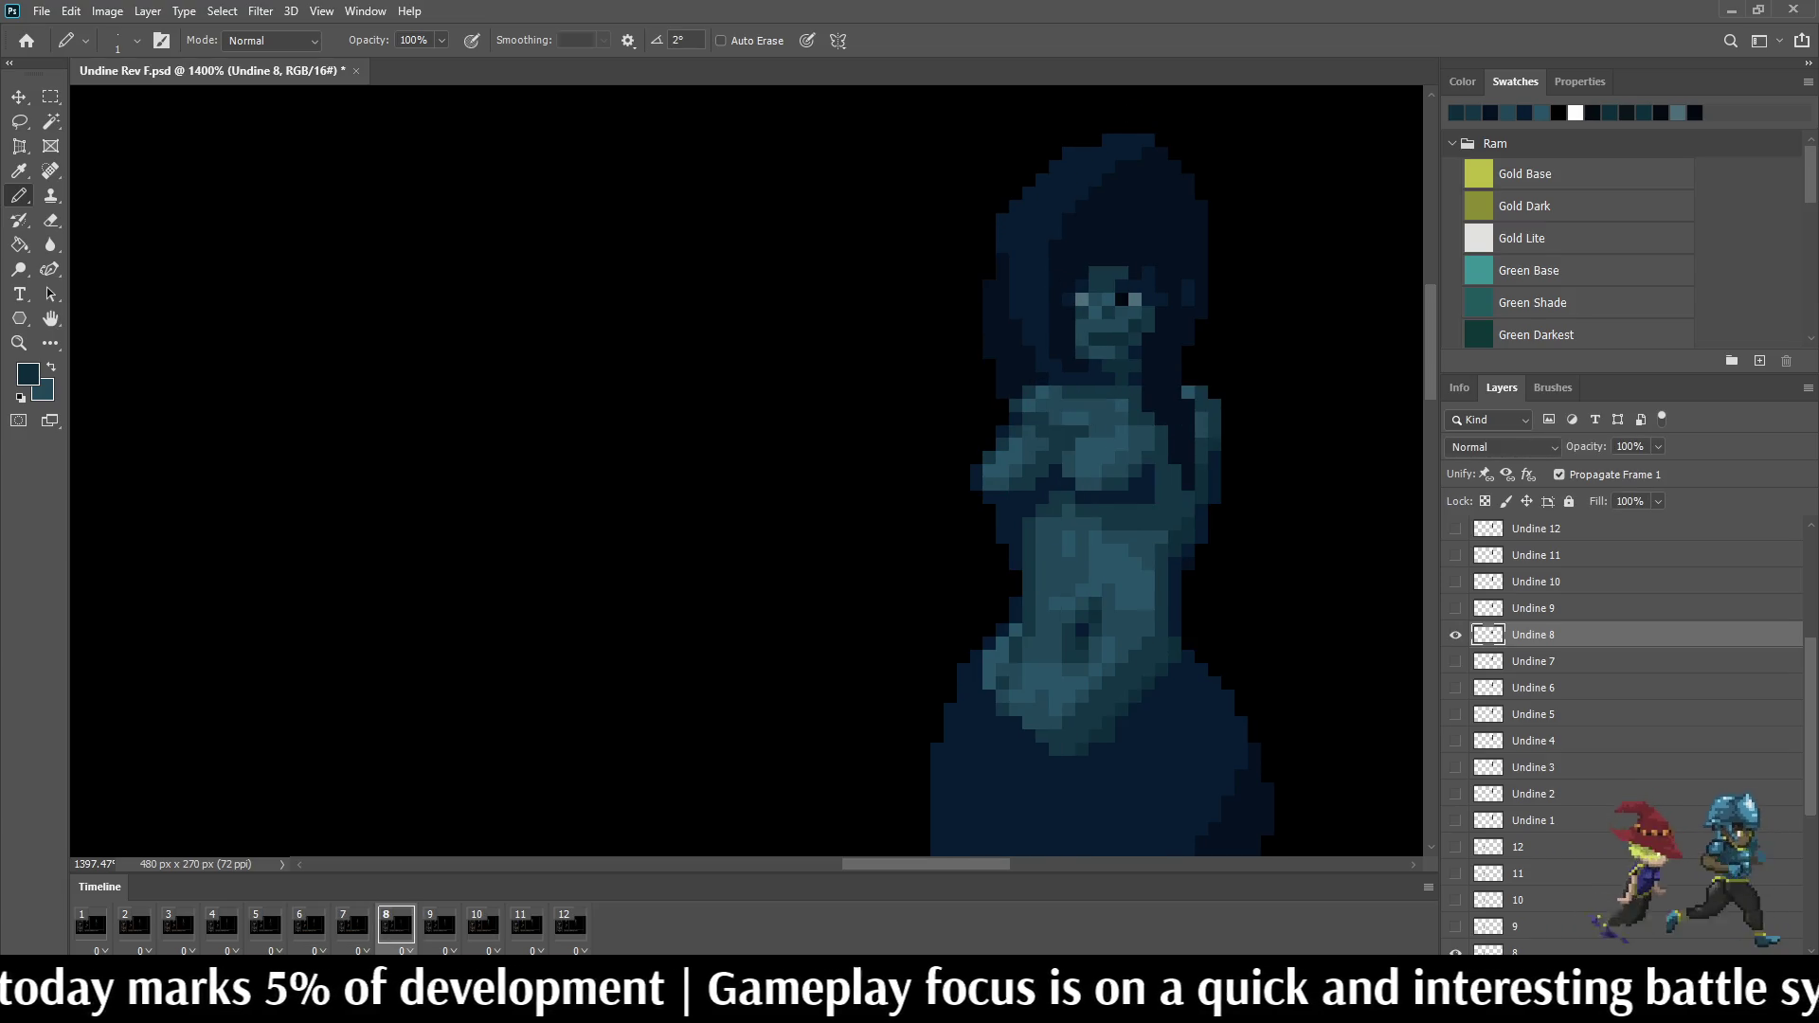
key("Right")
key("Right")
key("Right")
key("Right")
key("Right")
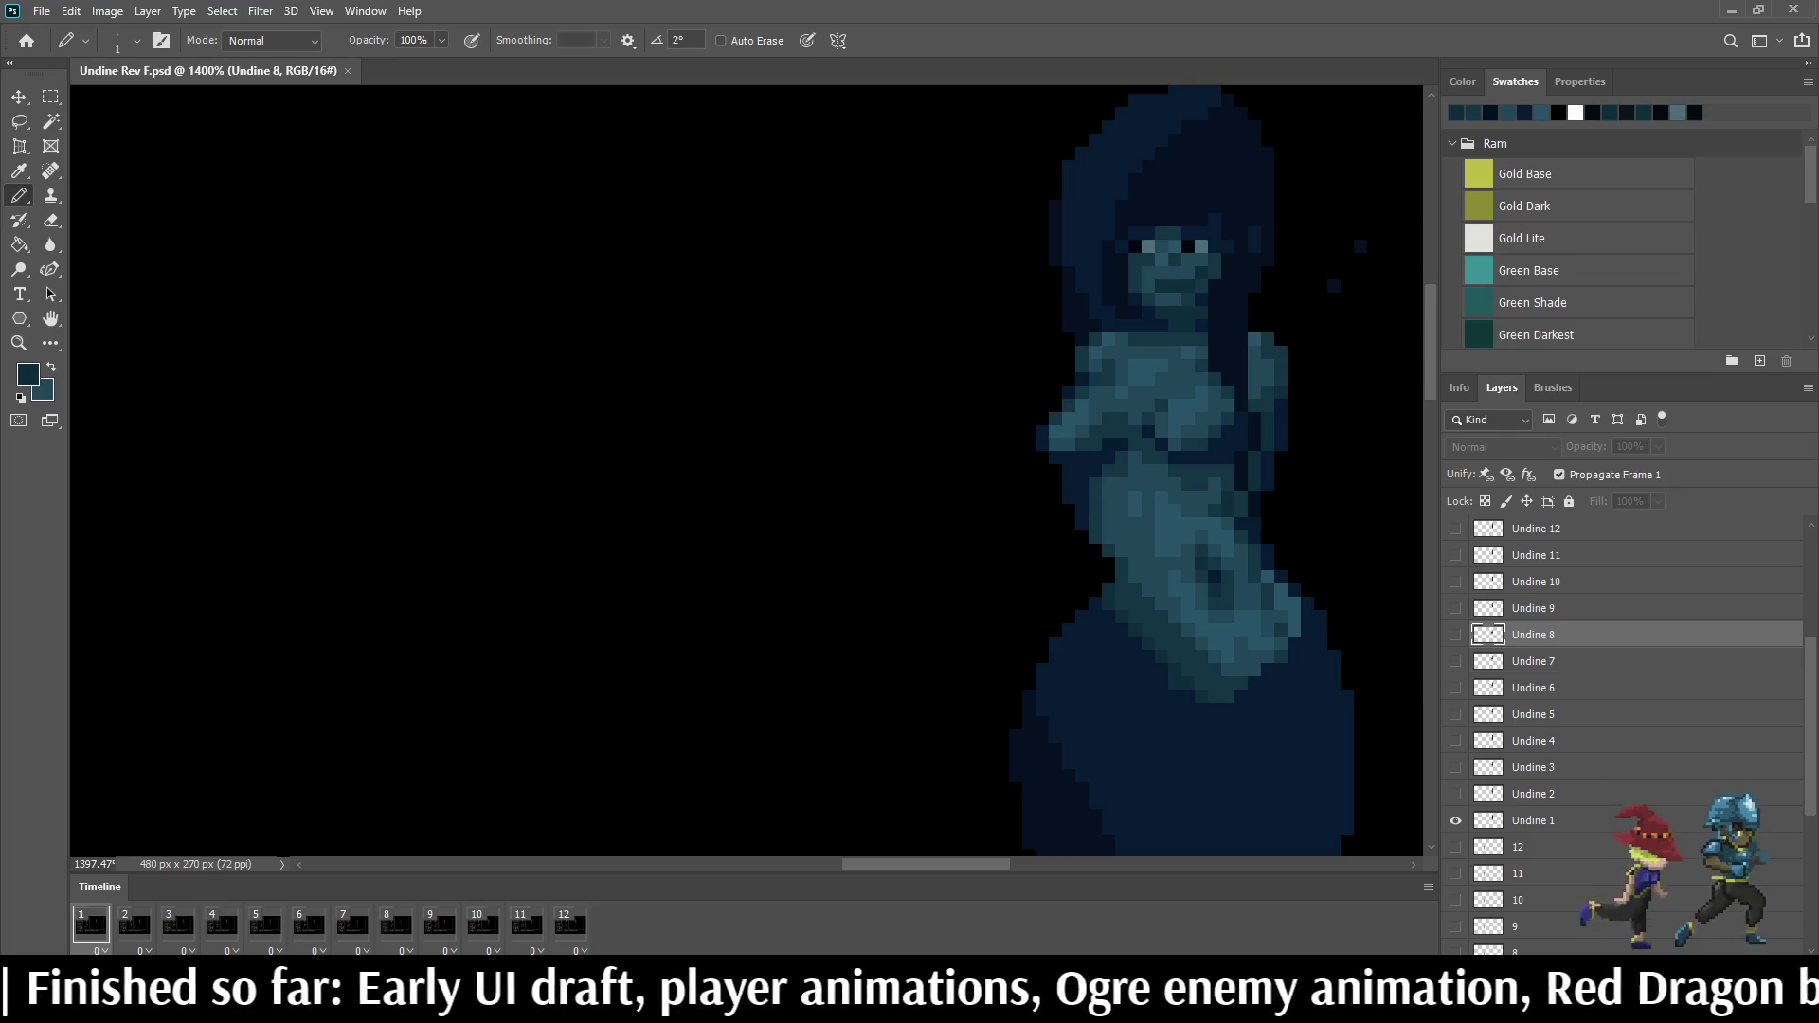
Step: Play the full animation, stop it, step back to frame 8 and select the Undine 9 layer
key("space")
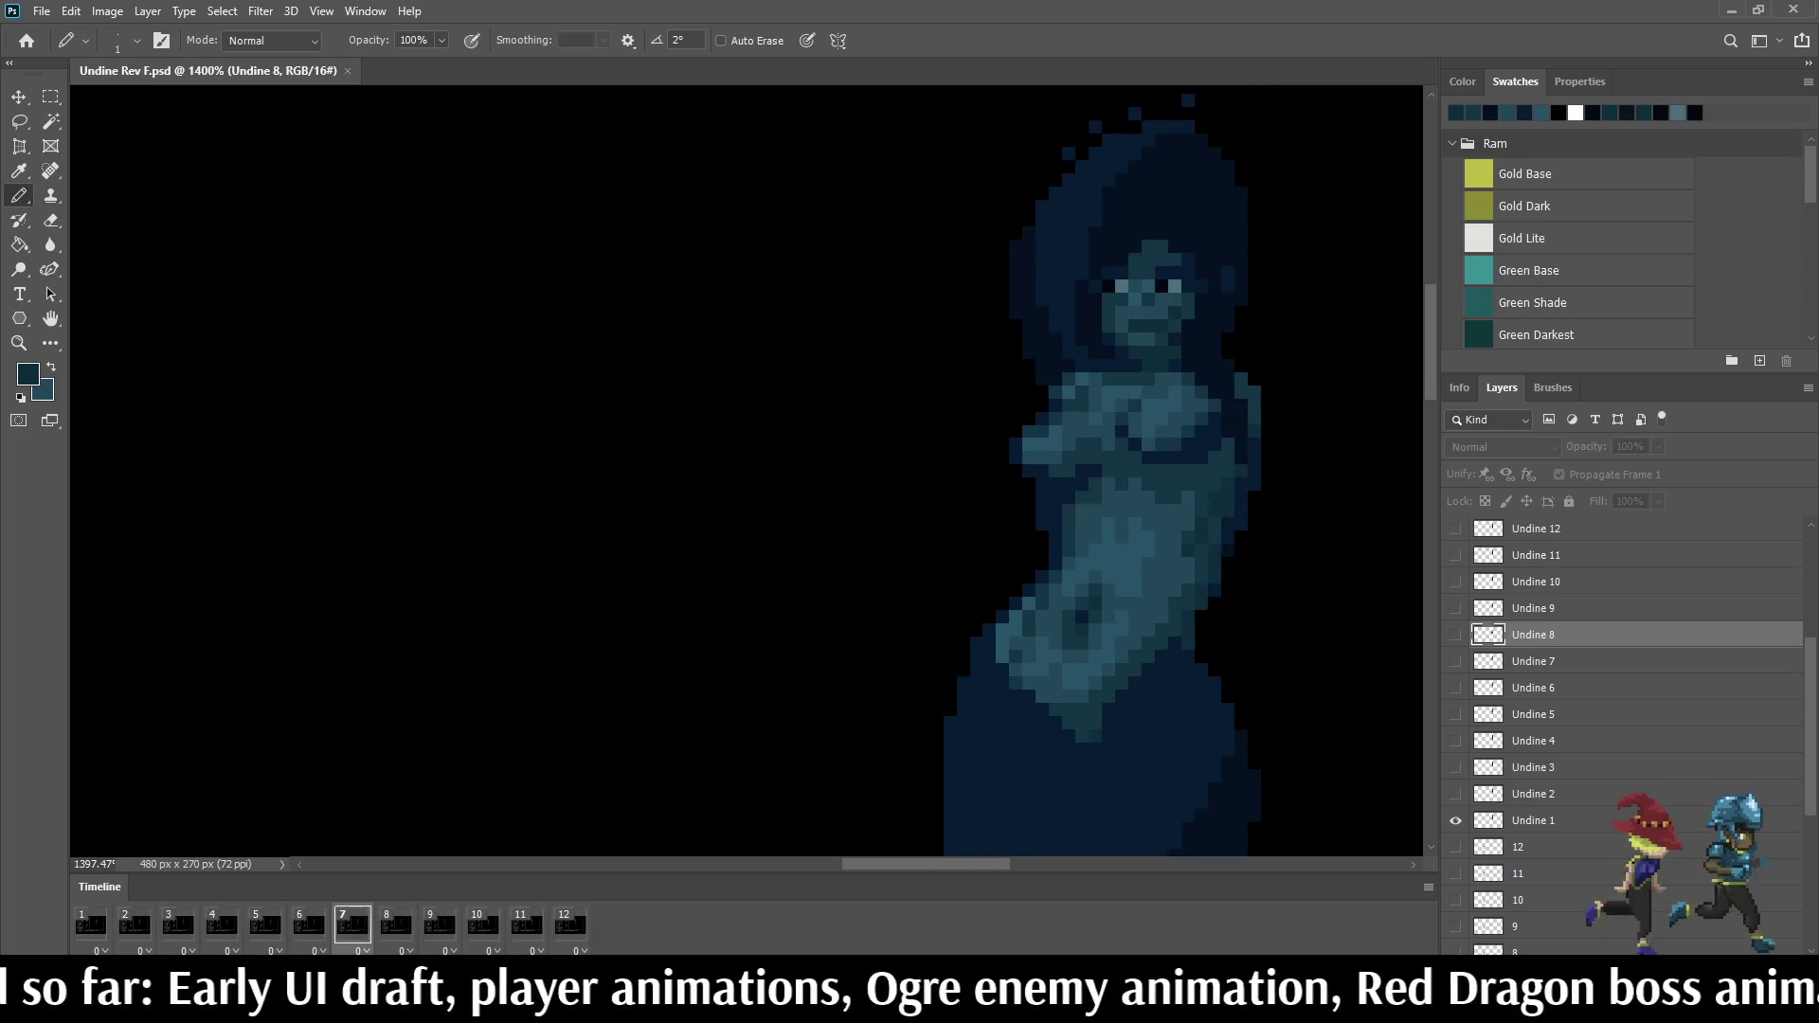
key("space")
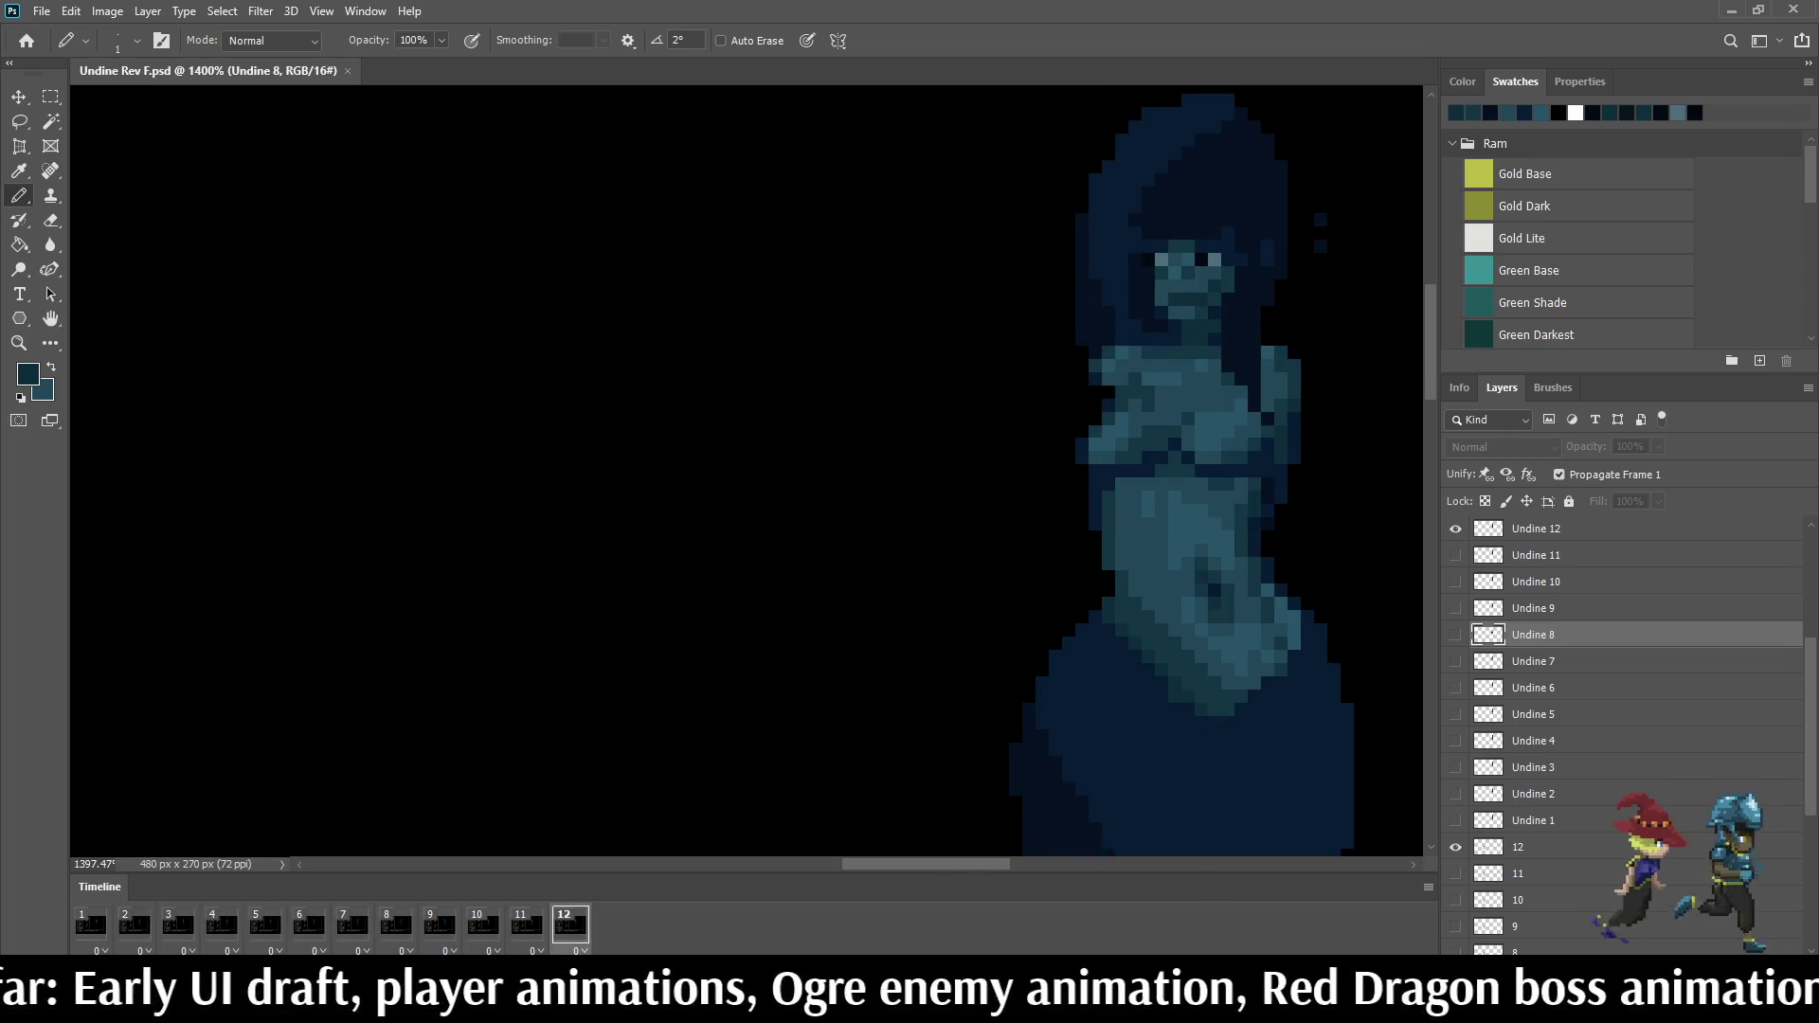
key("Left")
key("Left")
key("Left")
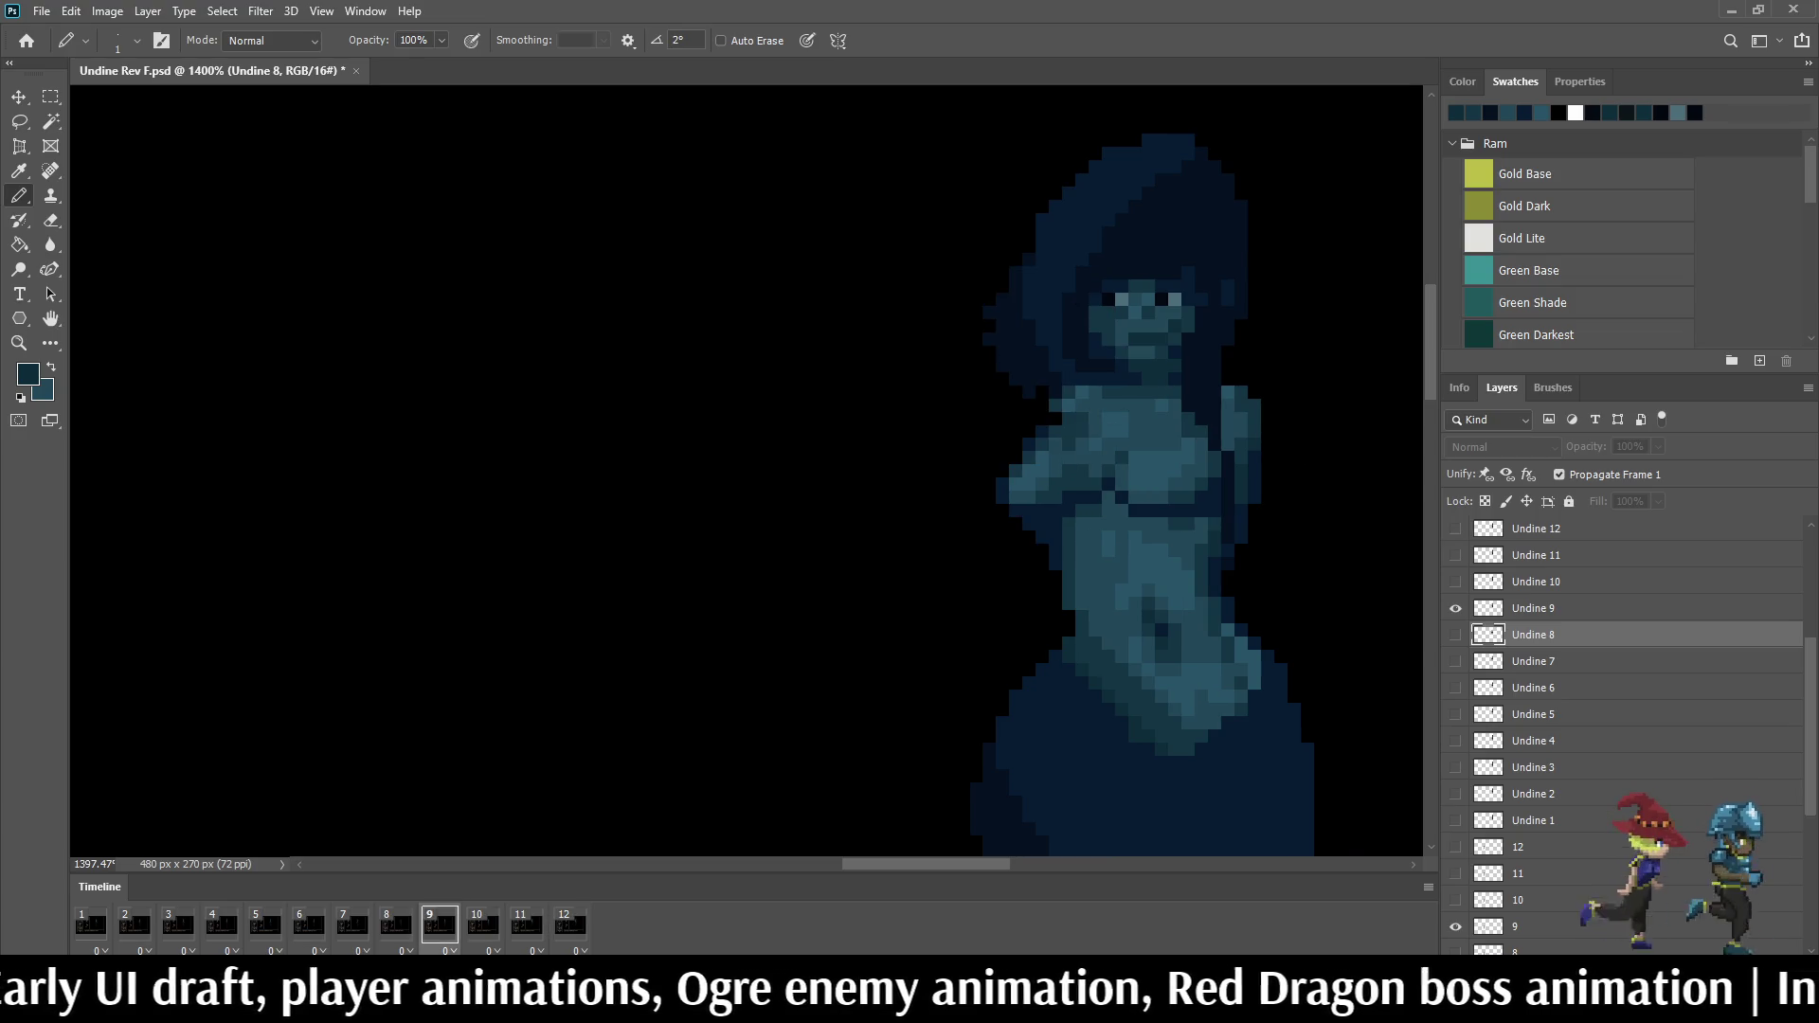
key("Left")
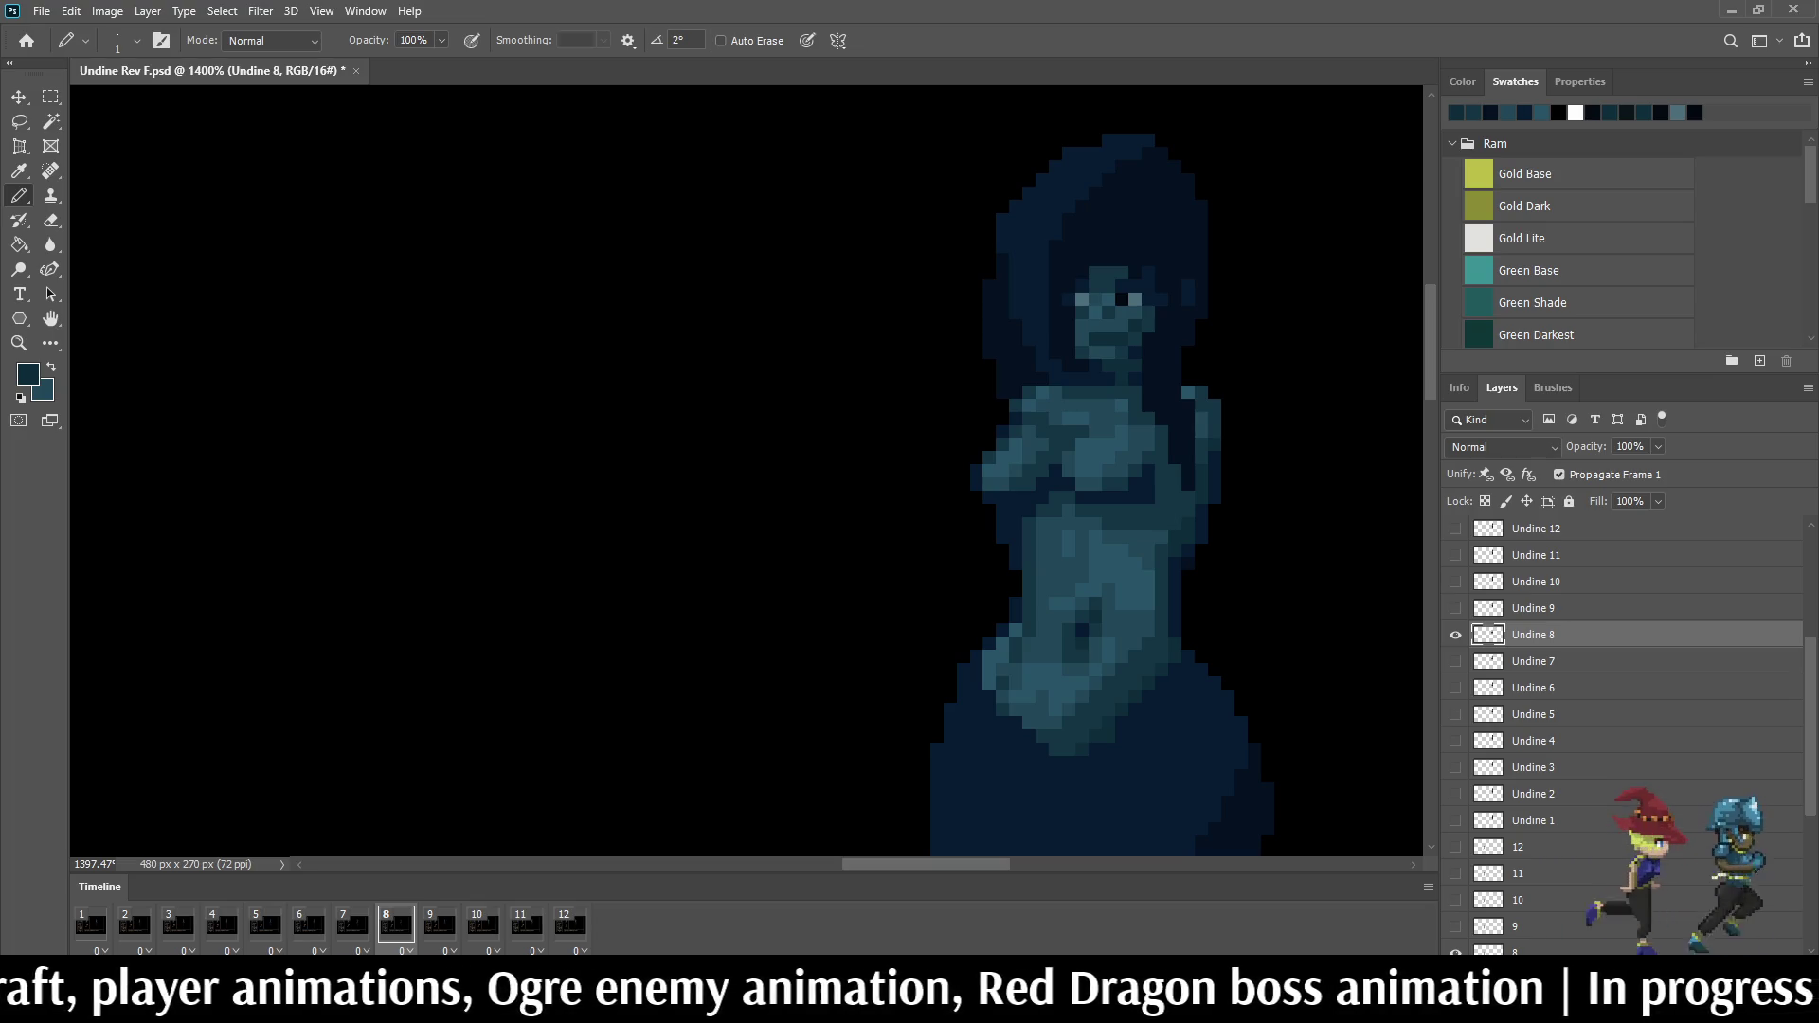
key("alt+bracketright")
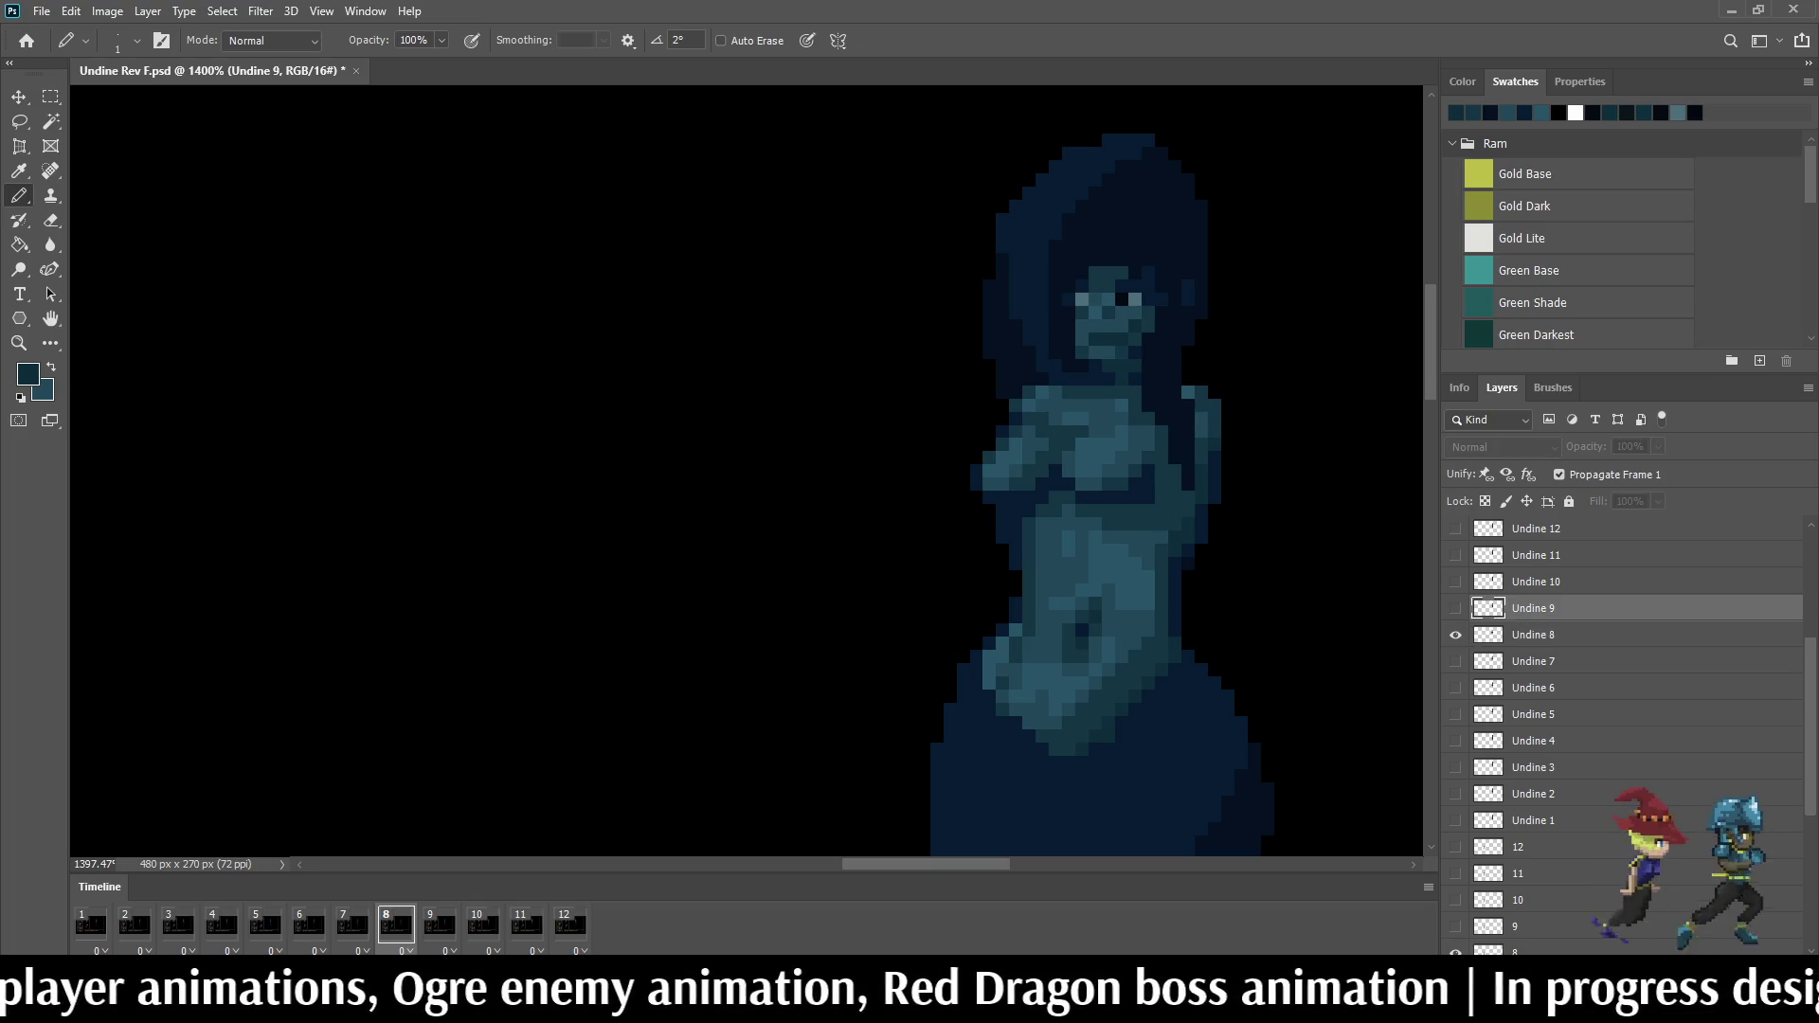
scroll(1109, 472, "up", 3)
Step: On frame 9, darken torso pixels and paint dark navy under the chest, comparing with frame 8
key("Right")
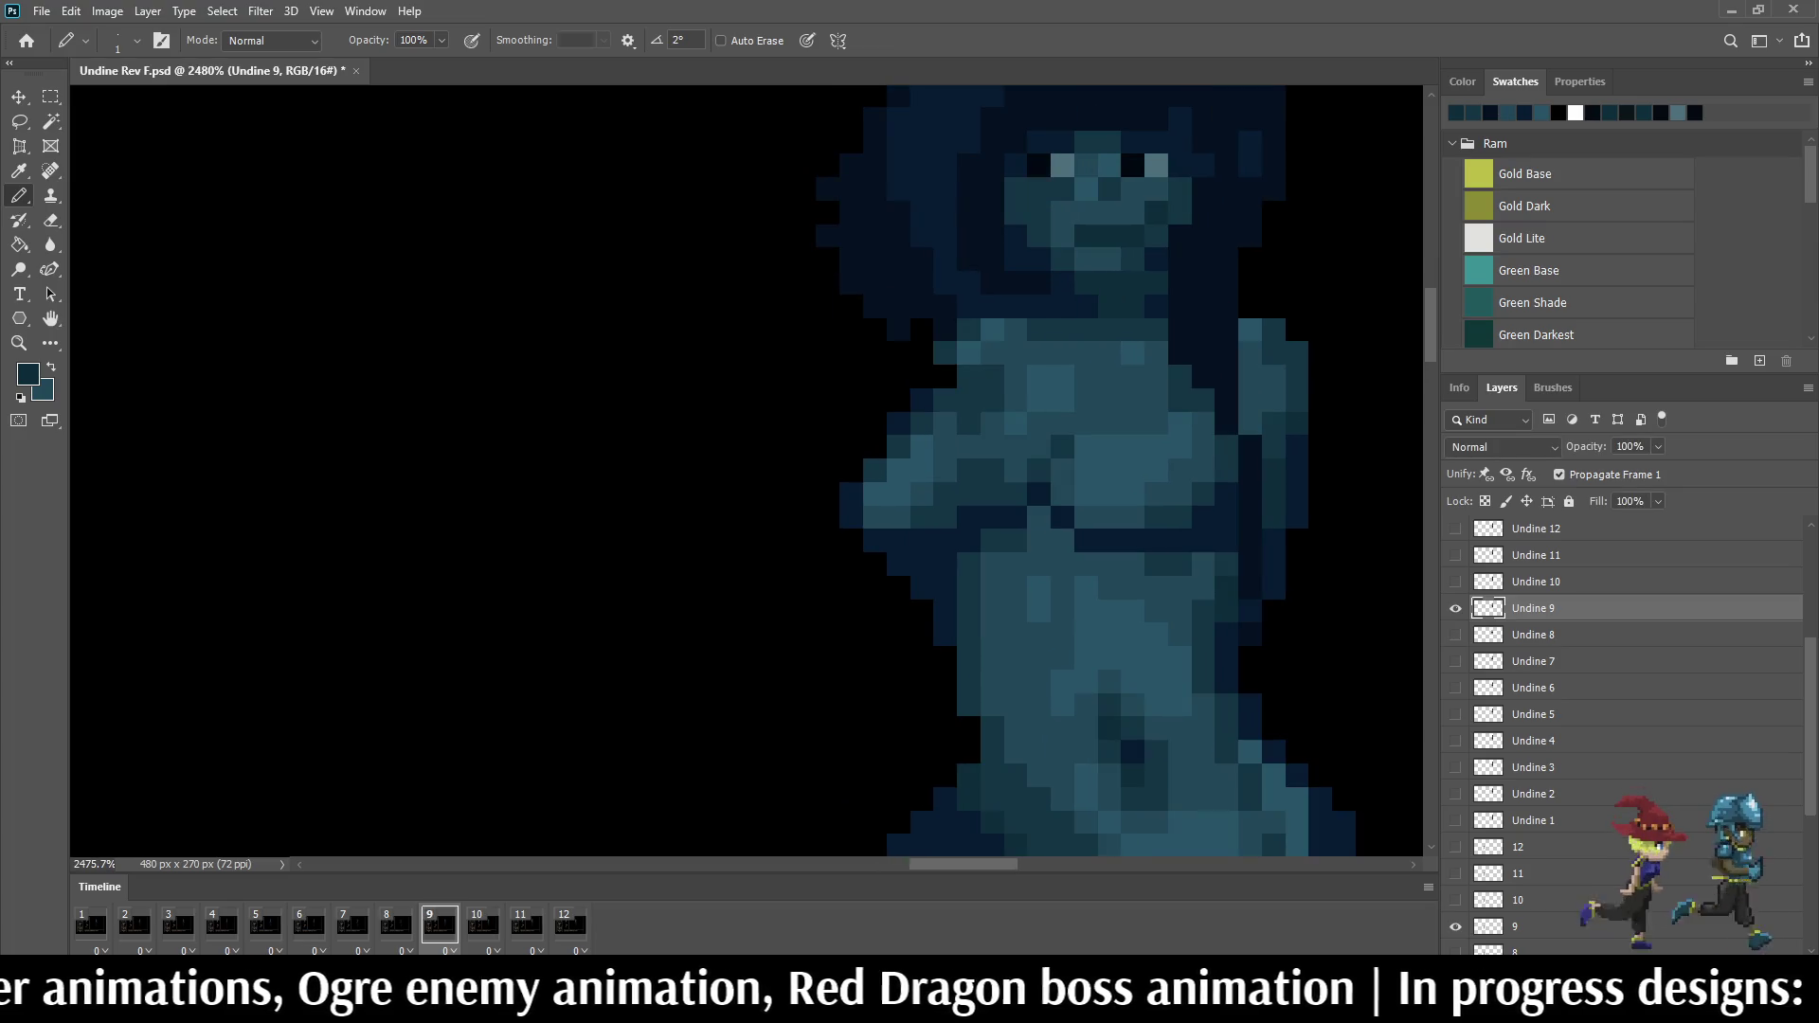
key("Left")
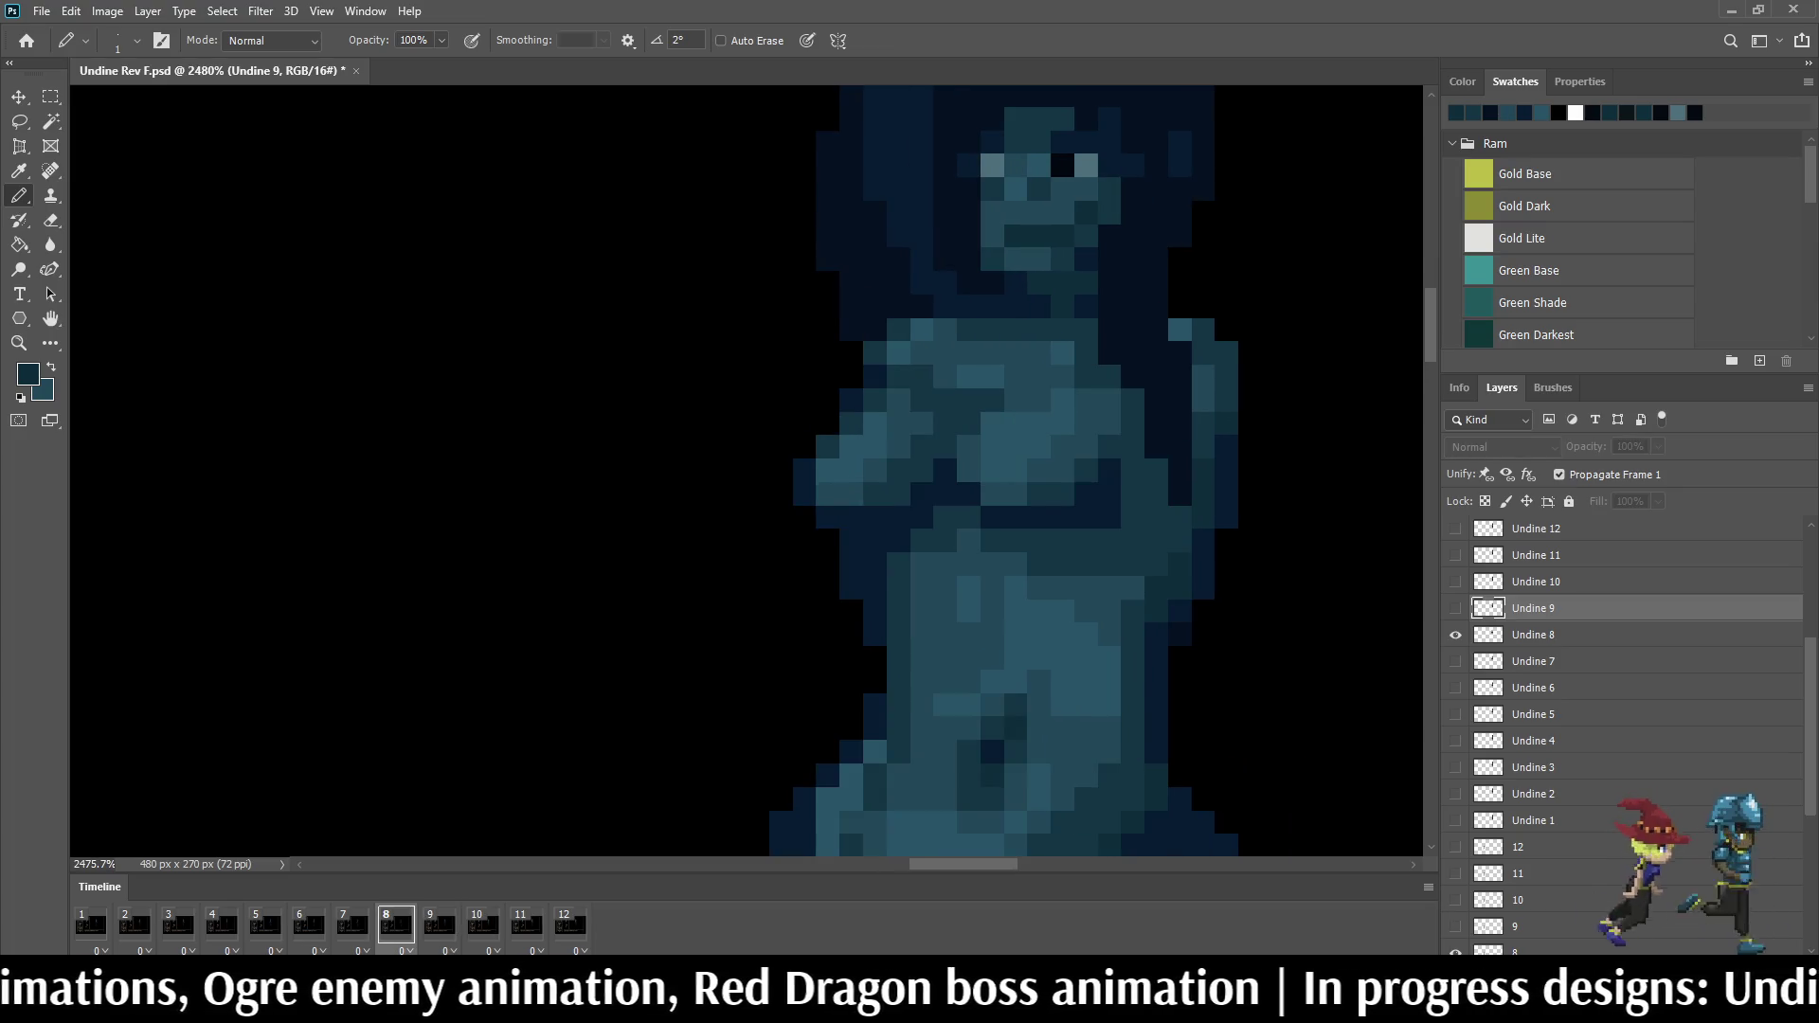
key("Right")
left_click_drag(1250, 424, 1249, 400)
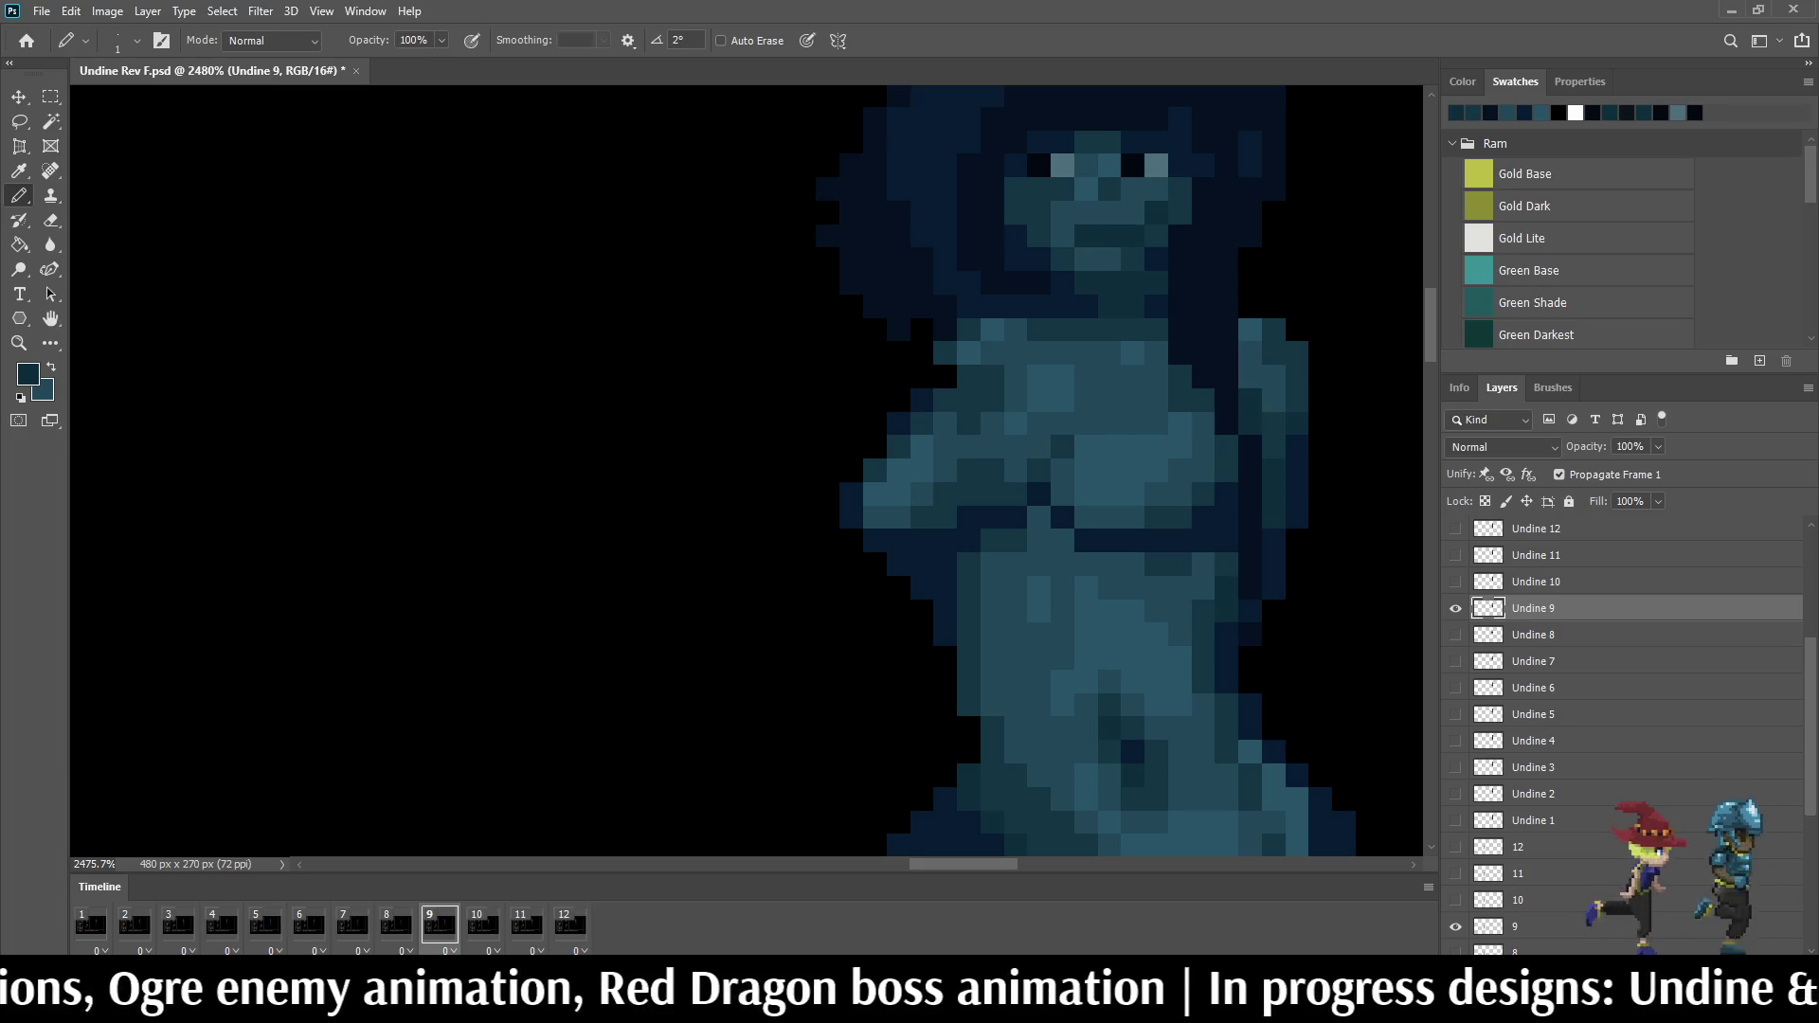
scroll(1280, 456, "up", 3)
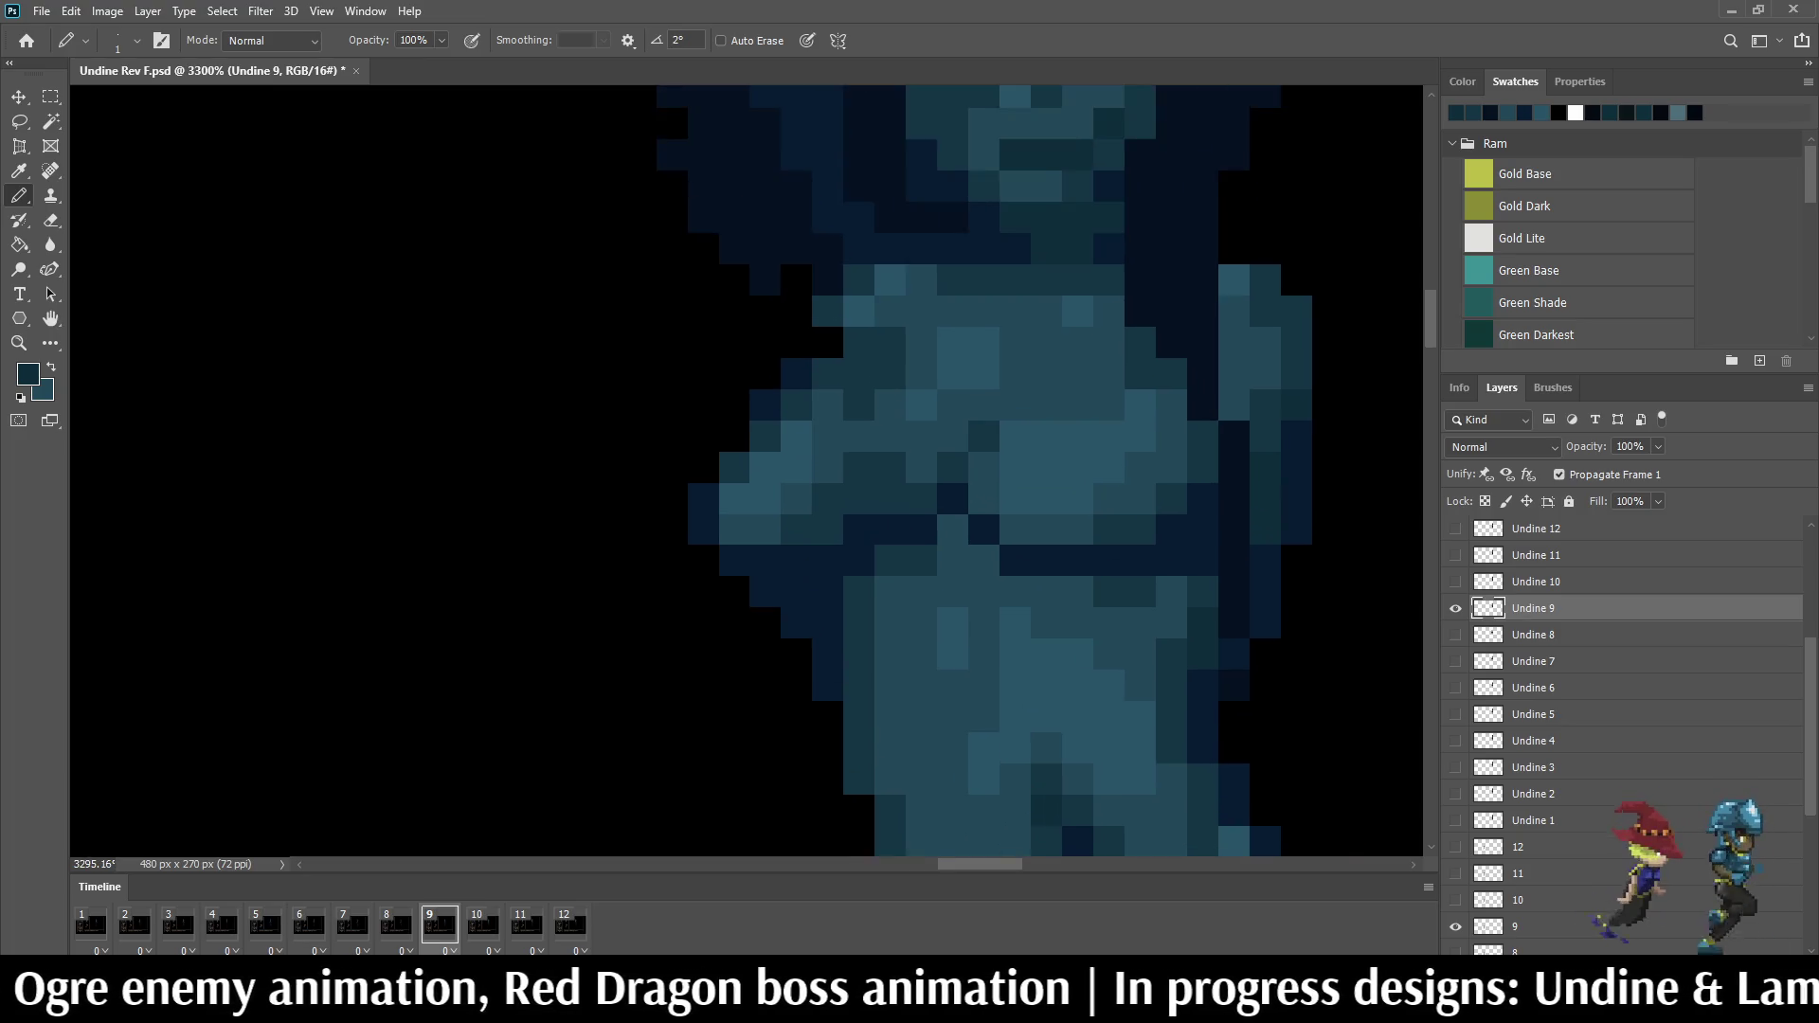
key("i")
left_click(1456, 112)
key("b")
key("Left")
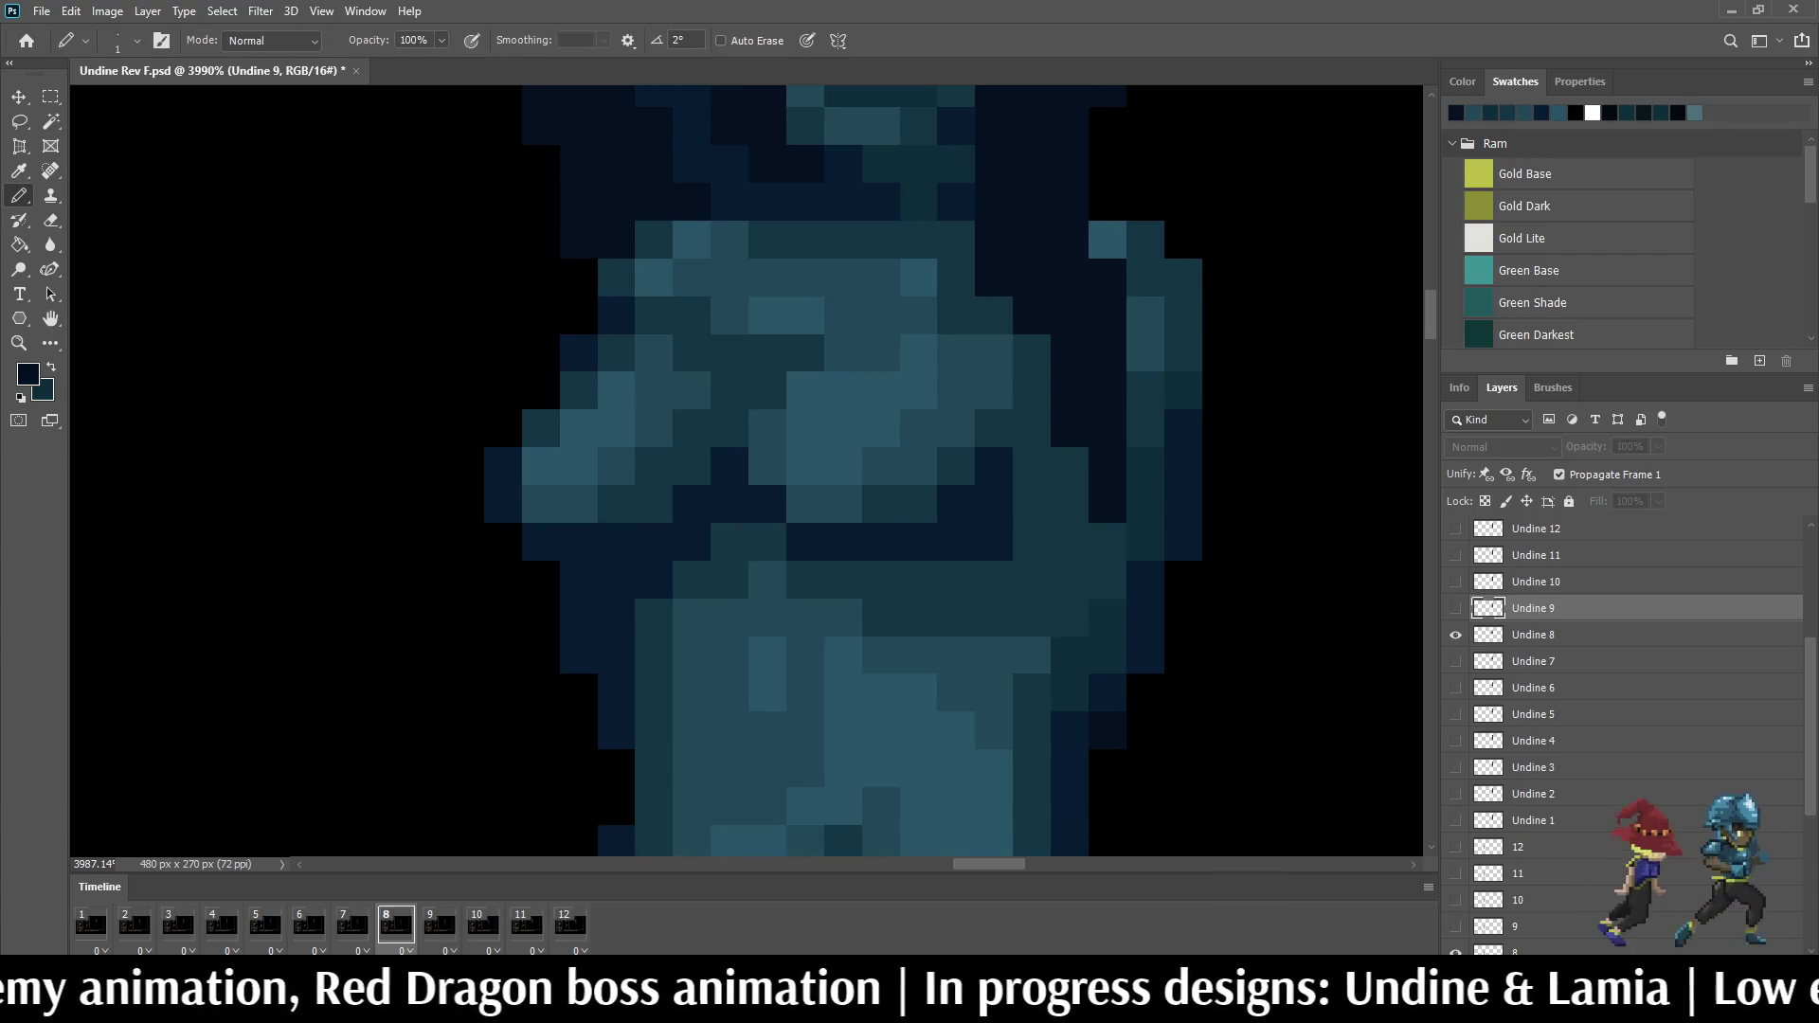
key("Right")
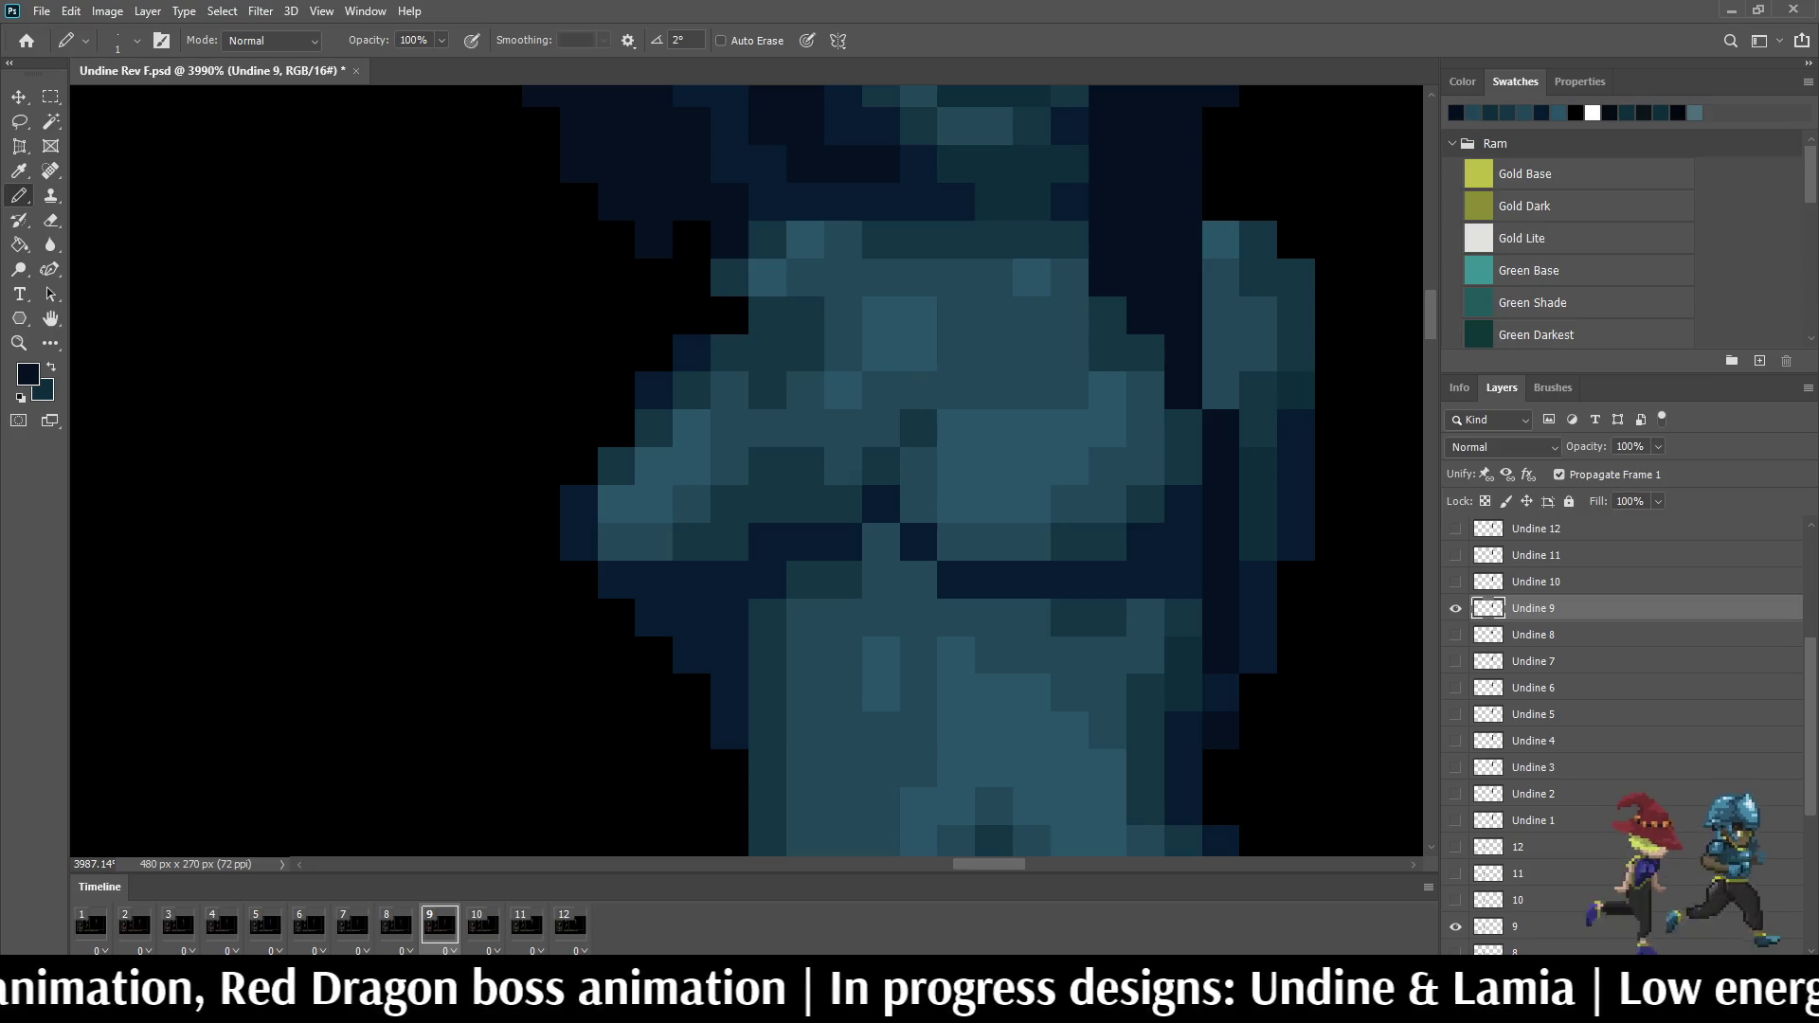
left_click_drag(1221, 390, 1221, 352)
key("Left")
key("Right")
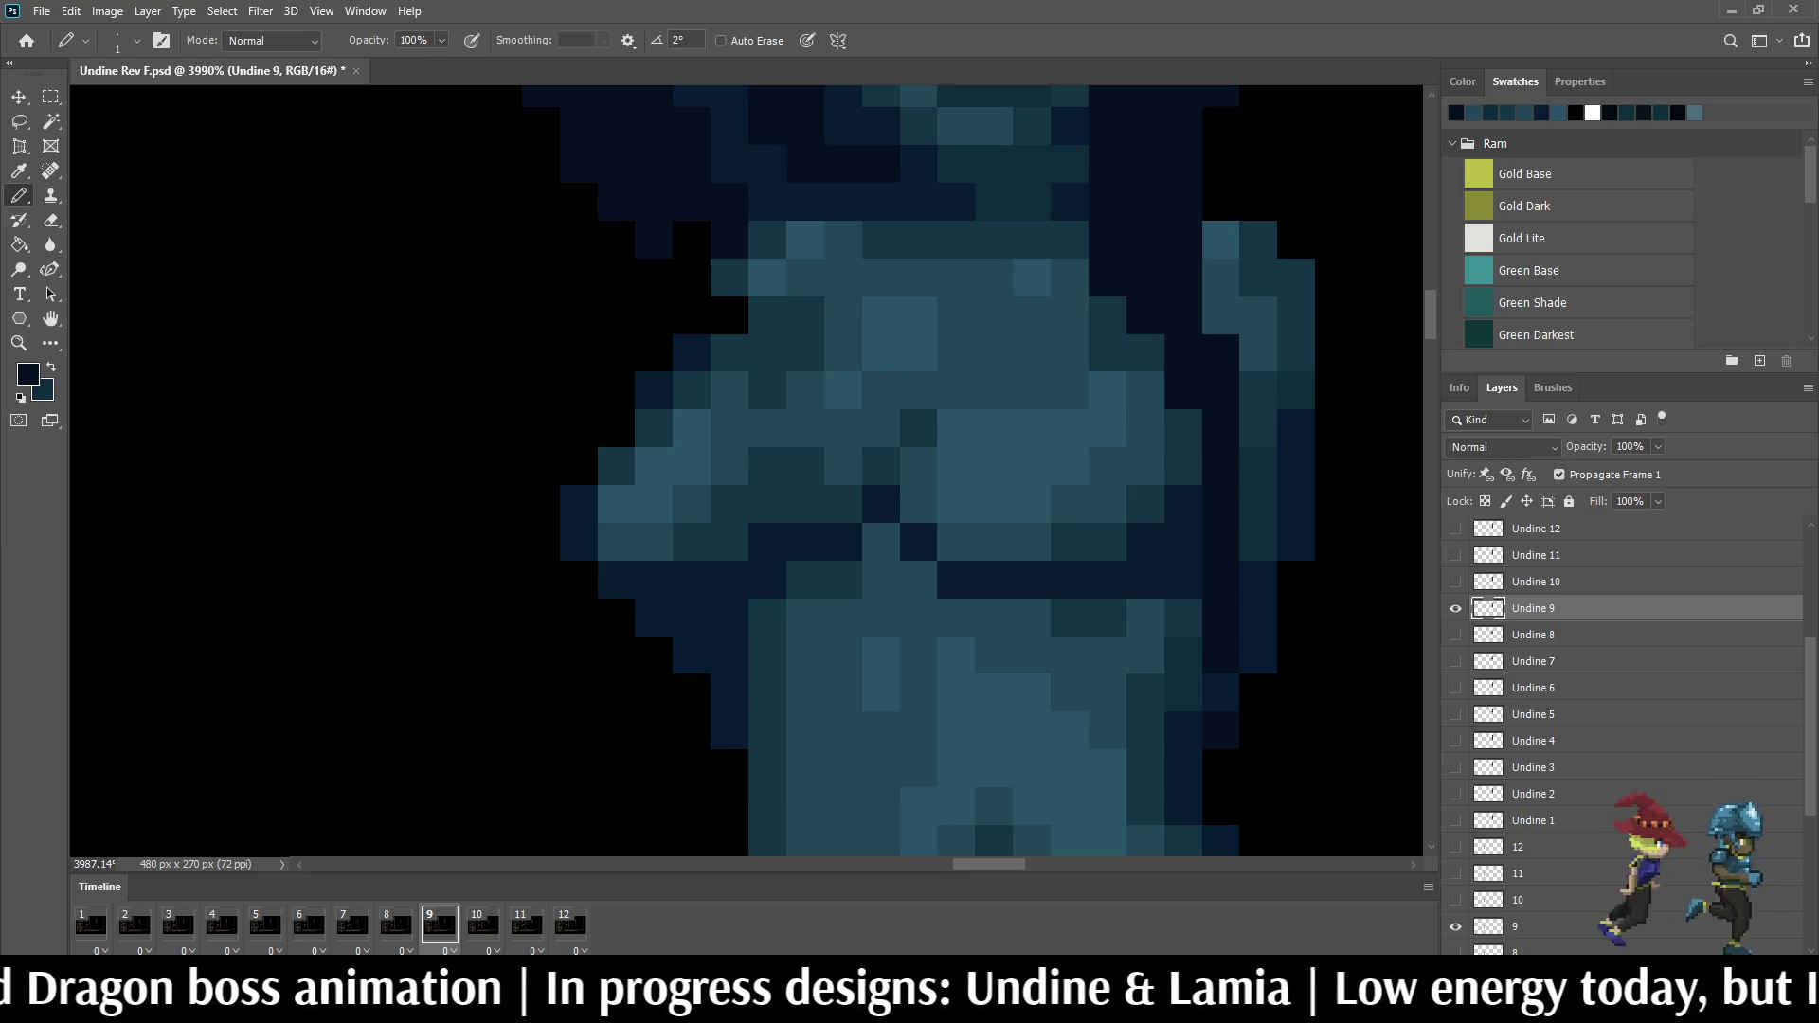
Step: Repaint three waist pixels dark teal on frame 9 after checking against frame 8
key("Left")
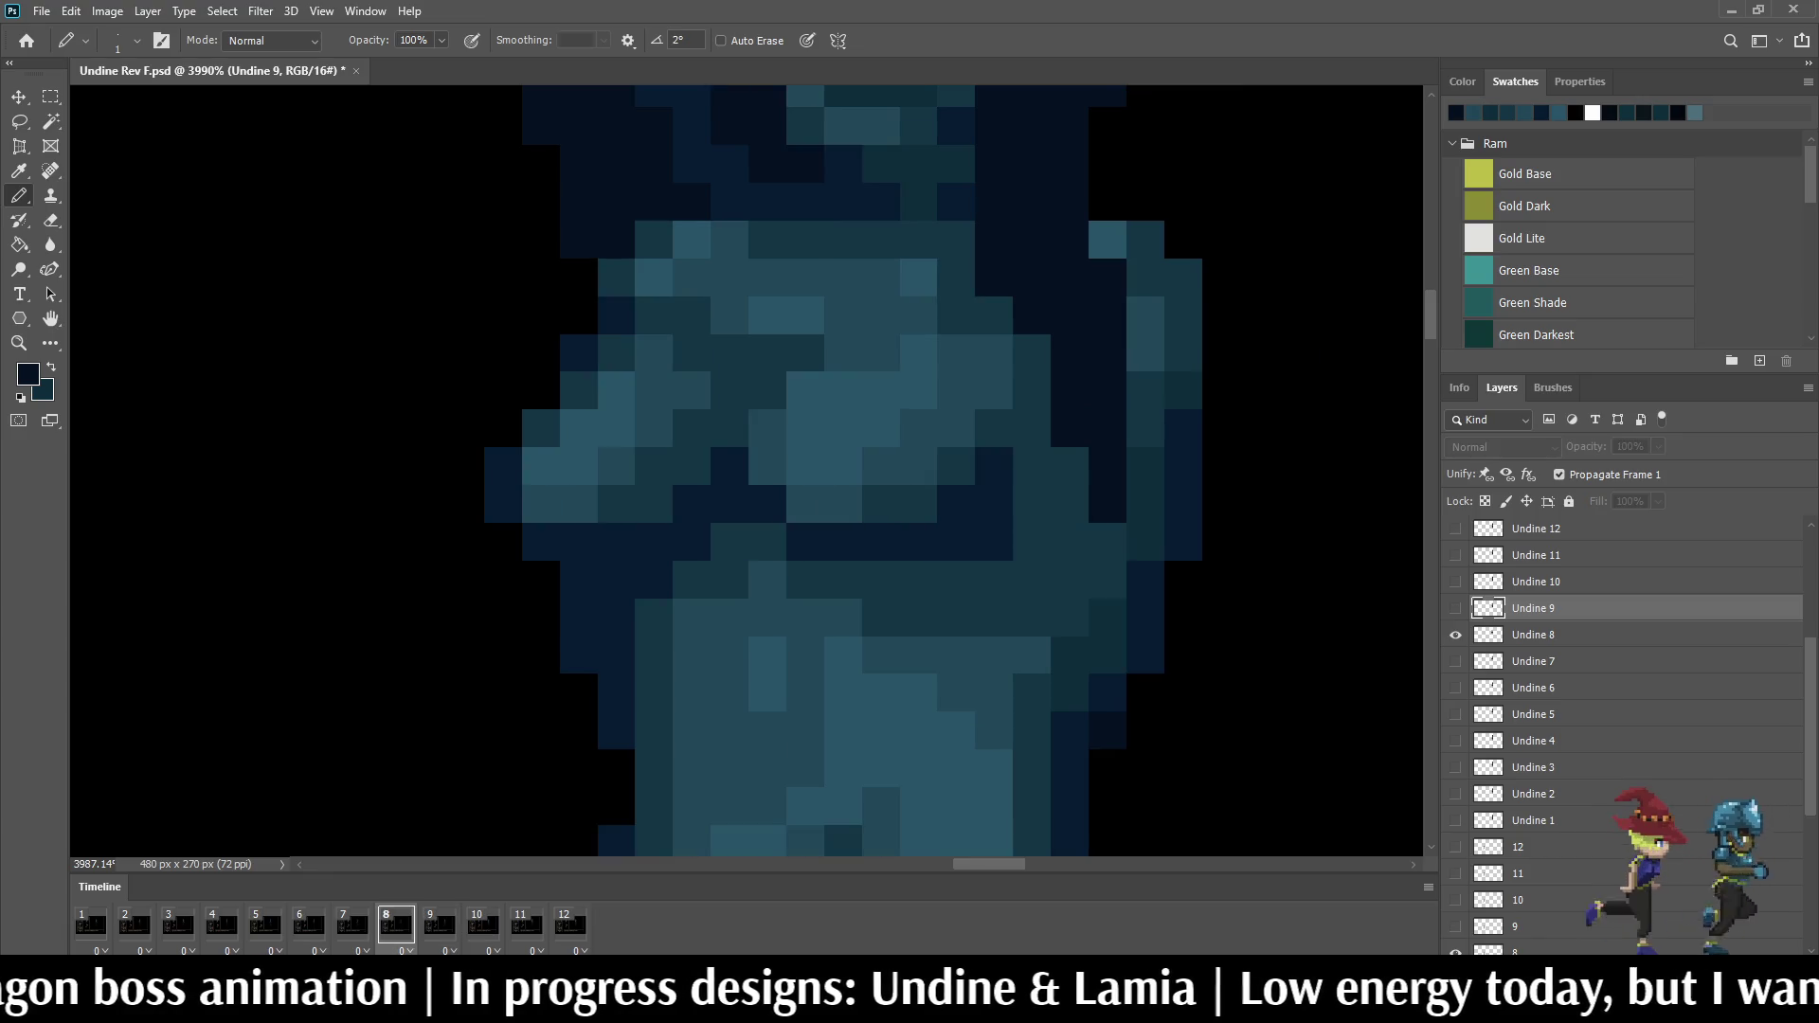
key("Right")
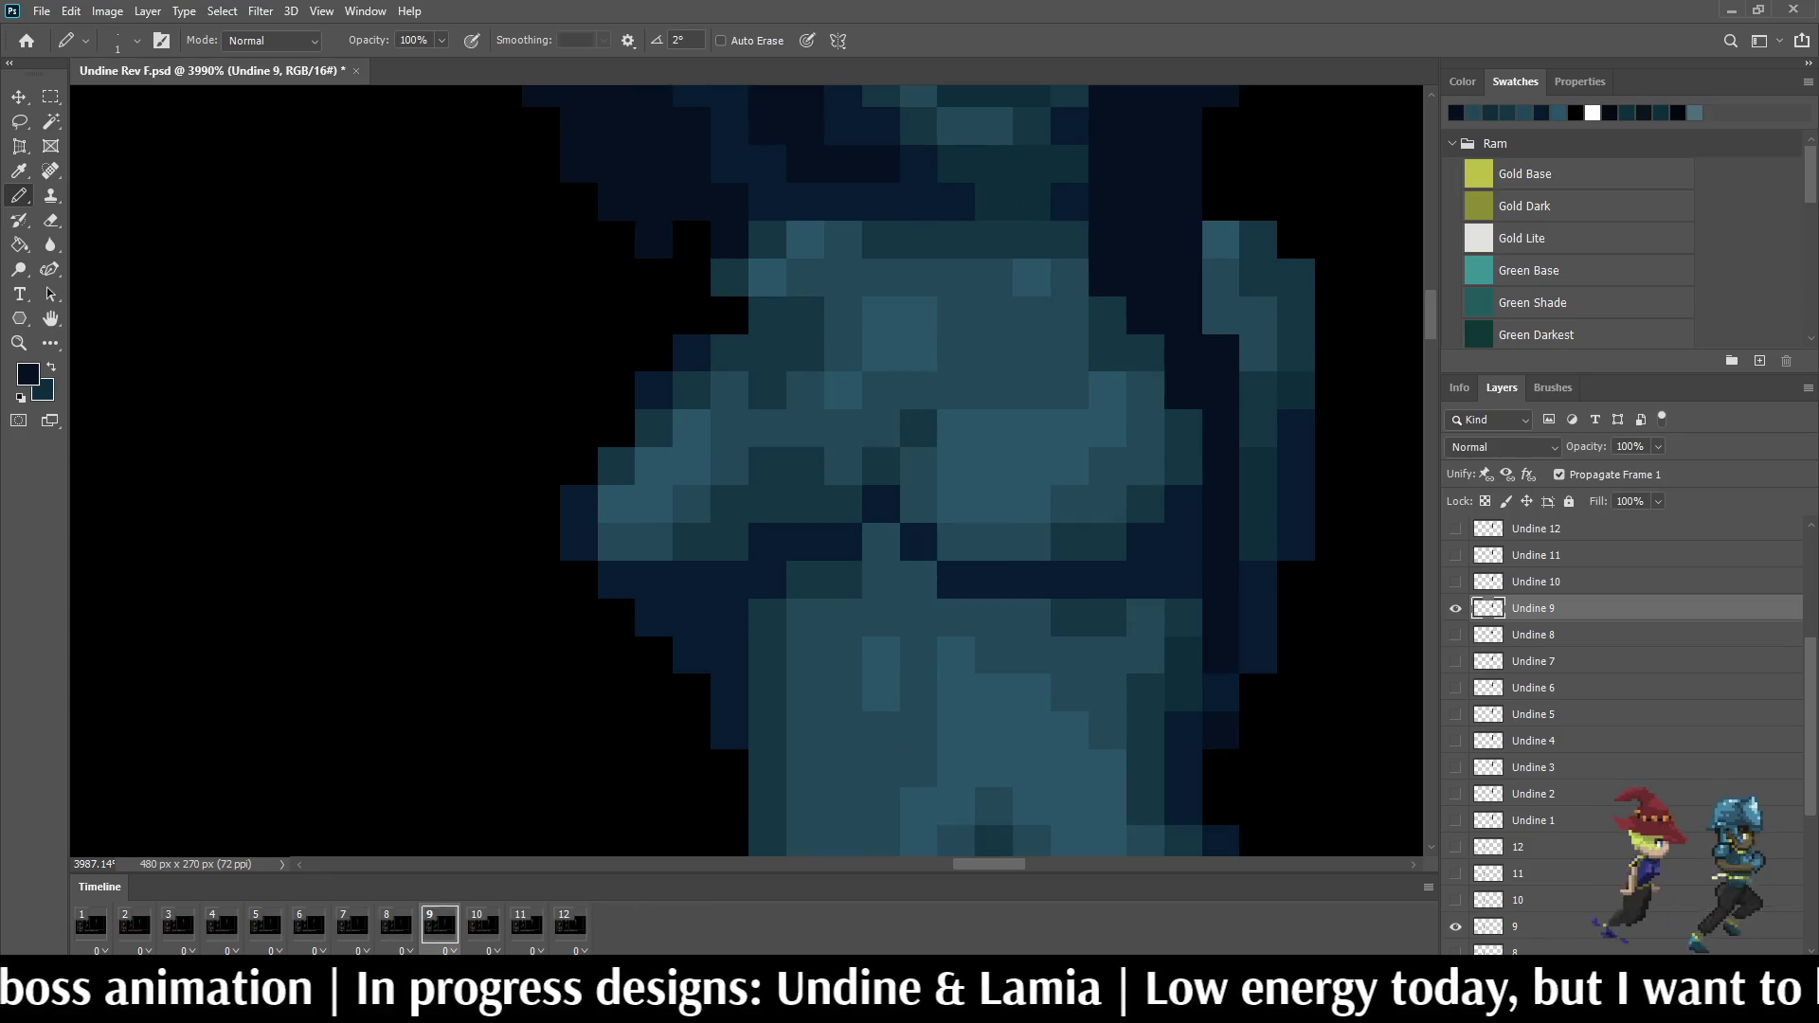
key("Left")
key("Right")
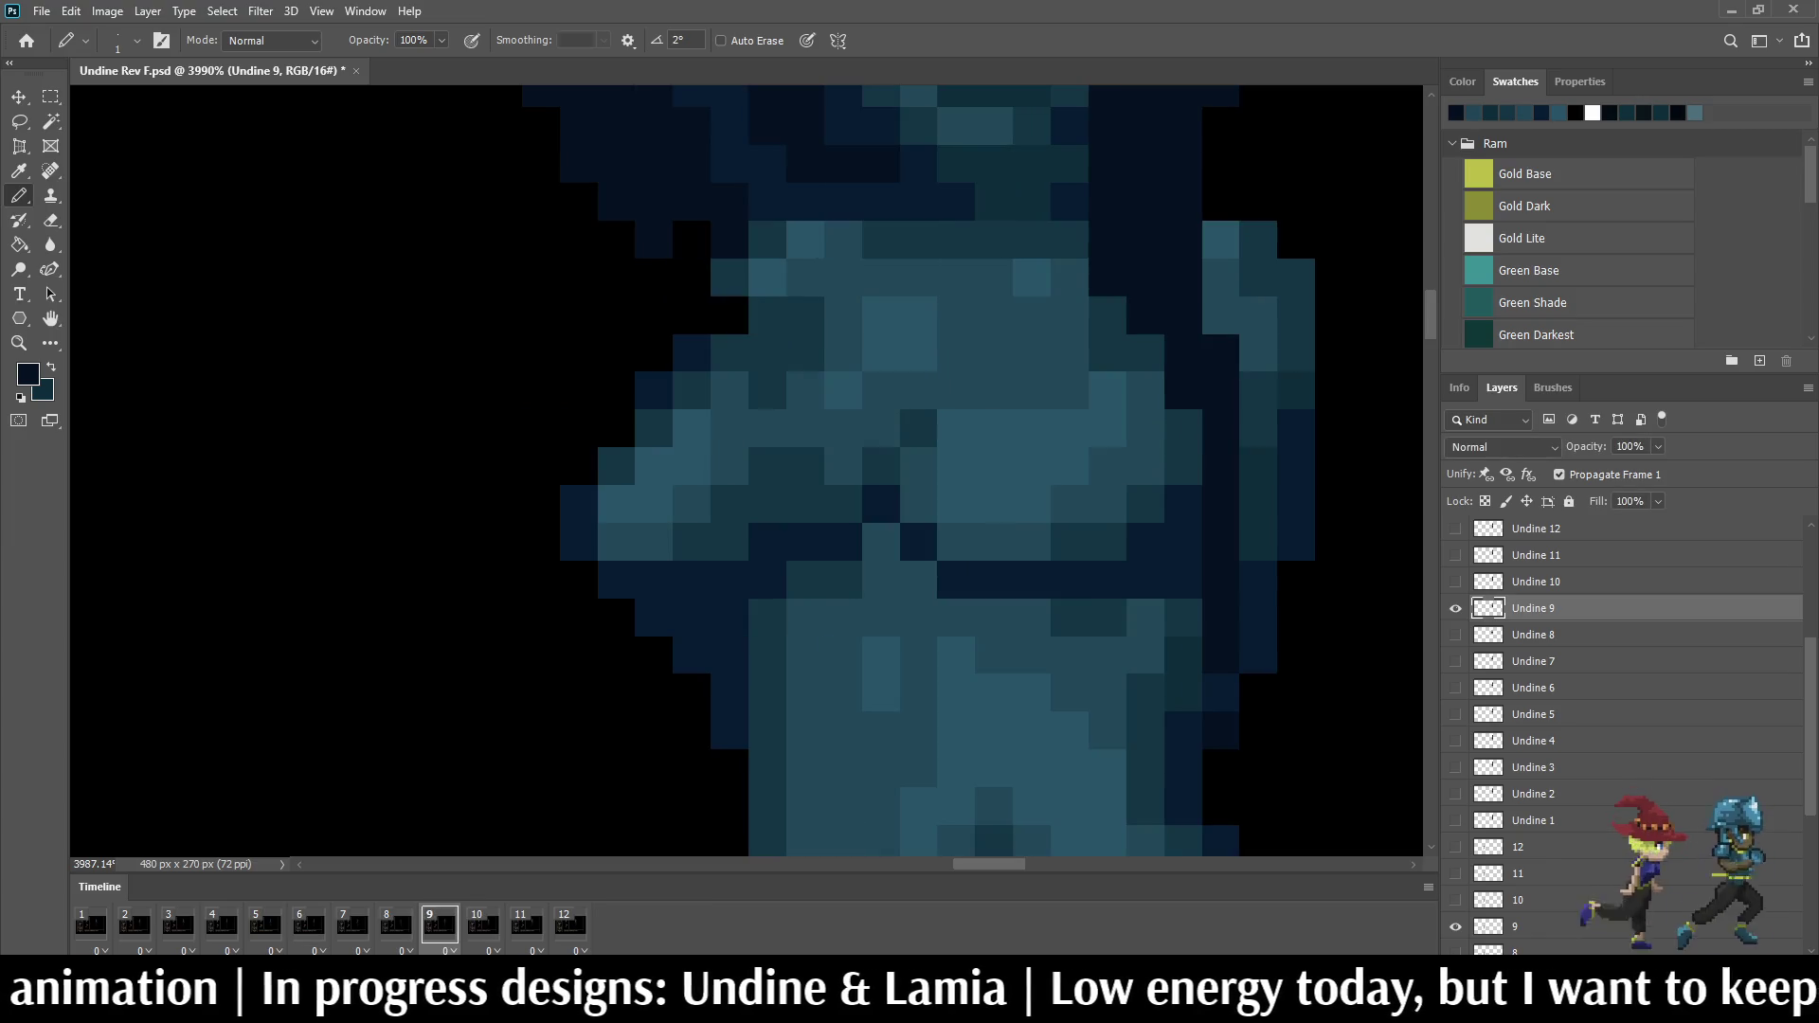
left_click(1165, 654, "alt")
left_click(1220, 656)
left_click(1221, 617)
key("alt")
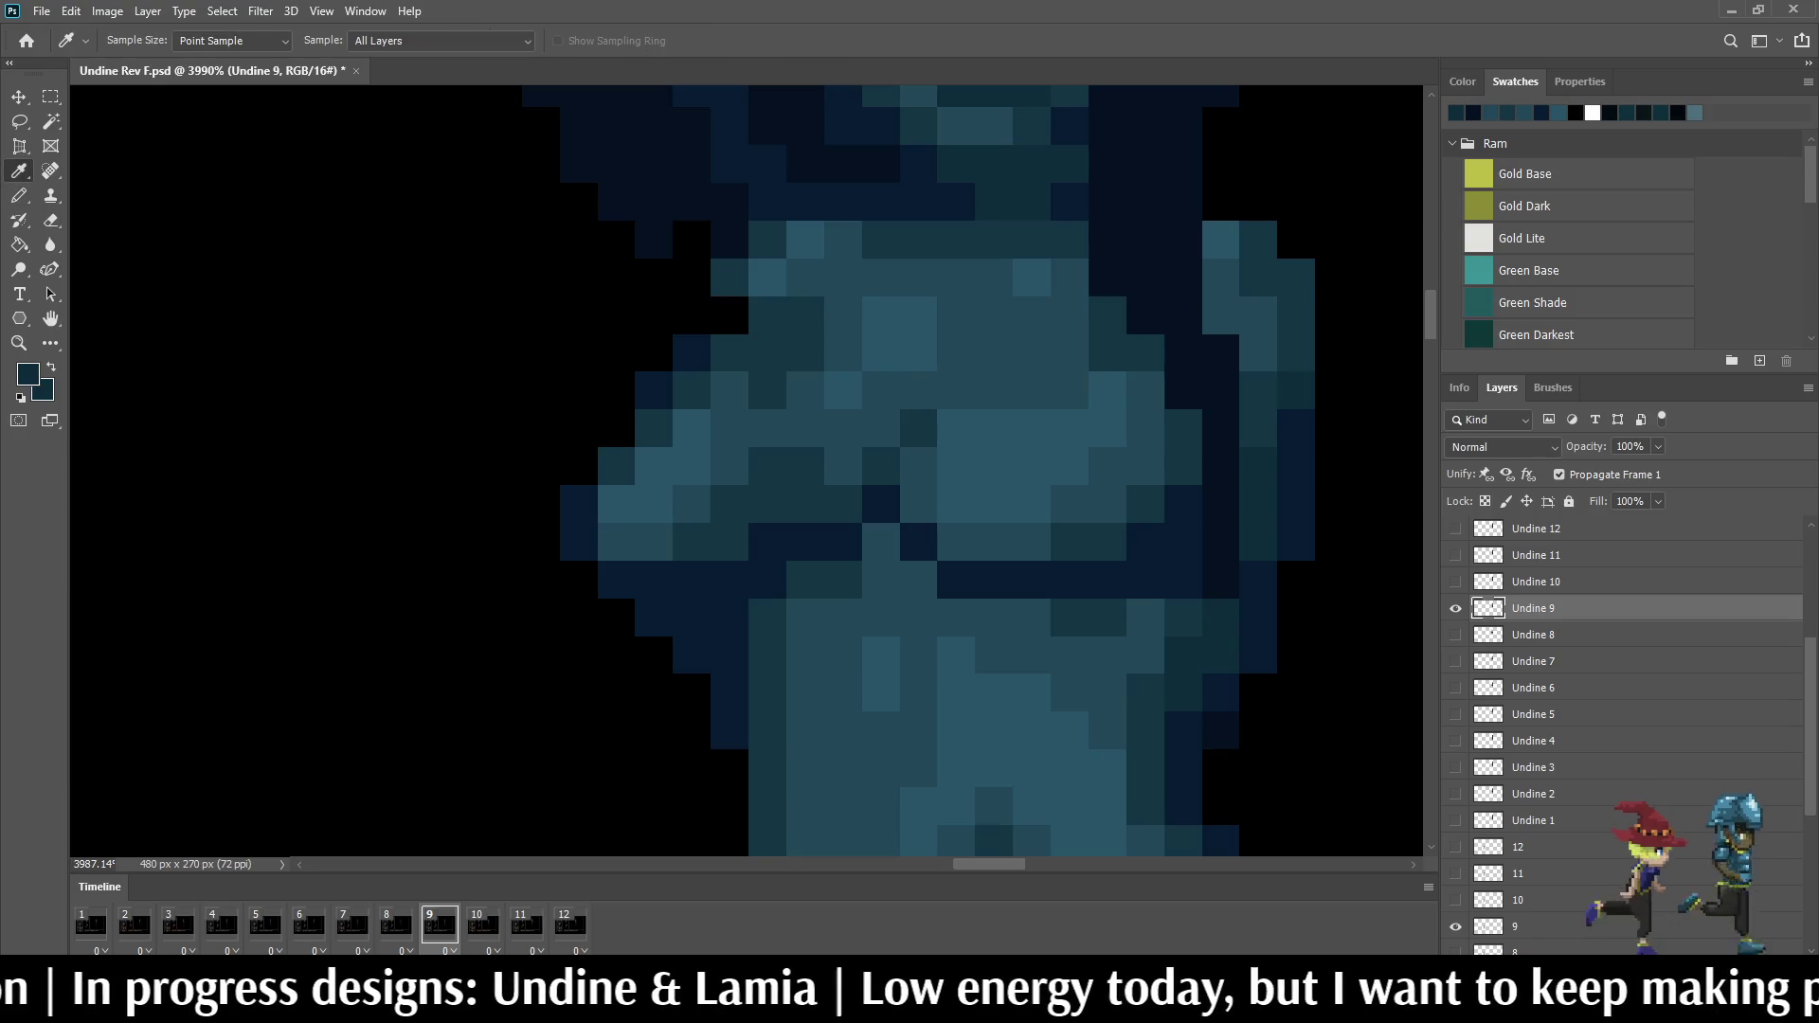
left_click(1221, 581)
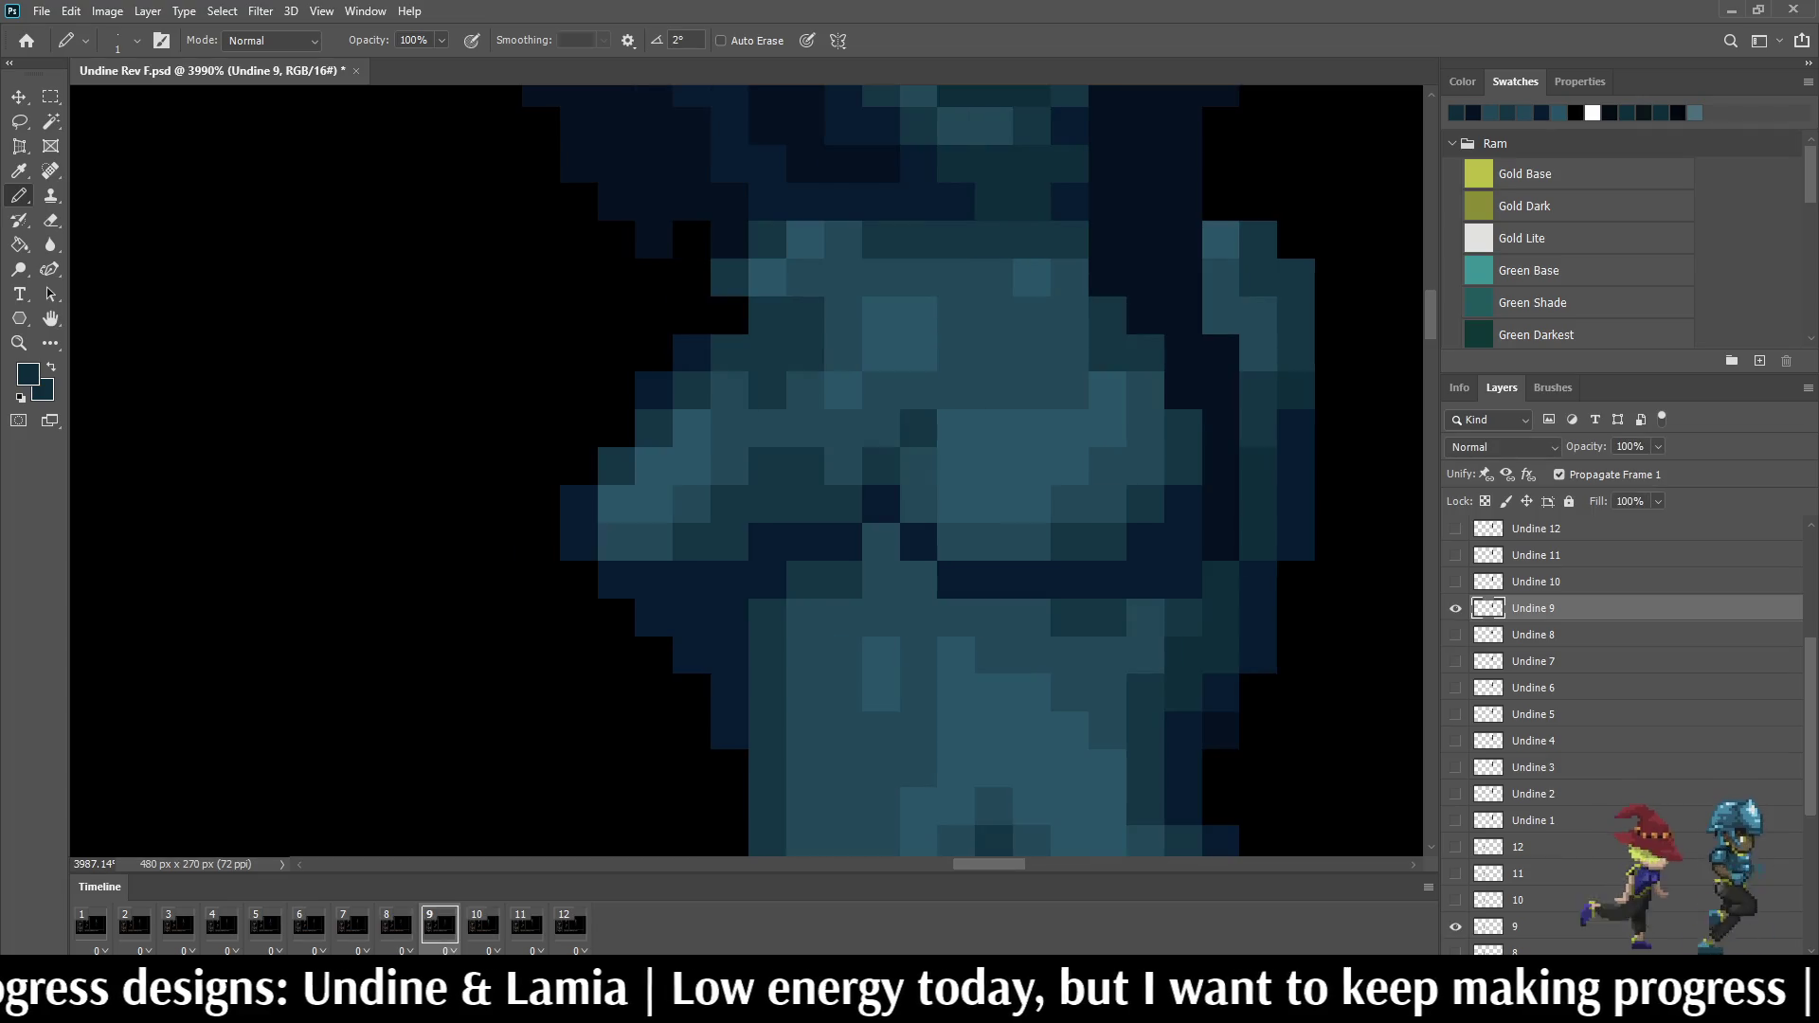
scroll(1196, 584, "down", 2)
scroll(1196, 585, "down", 2)
scroll(1195, 585, "down", 2)
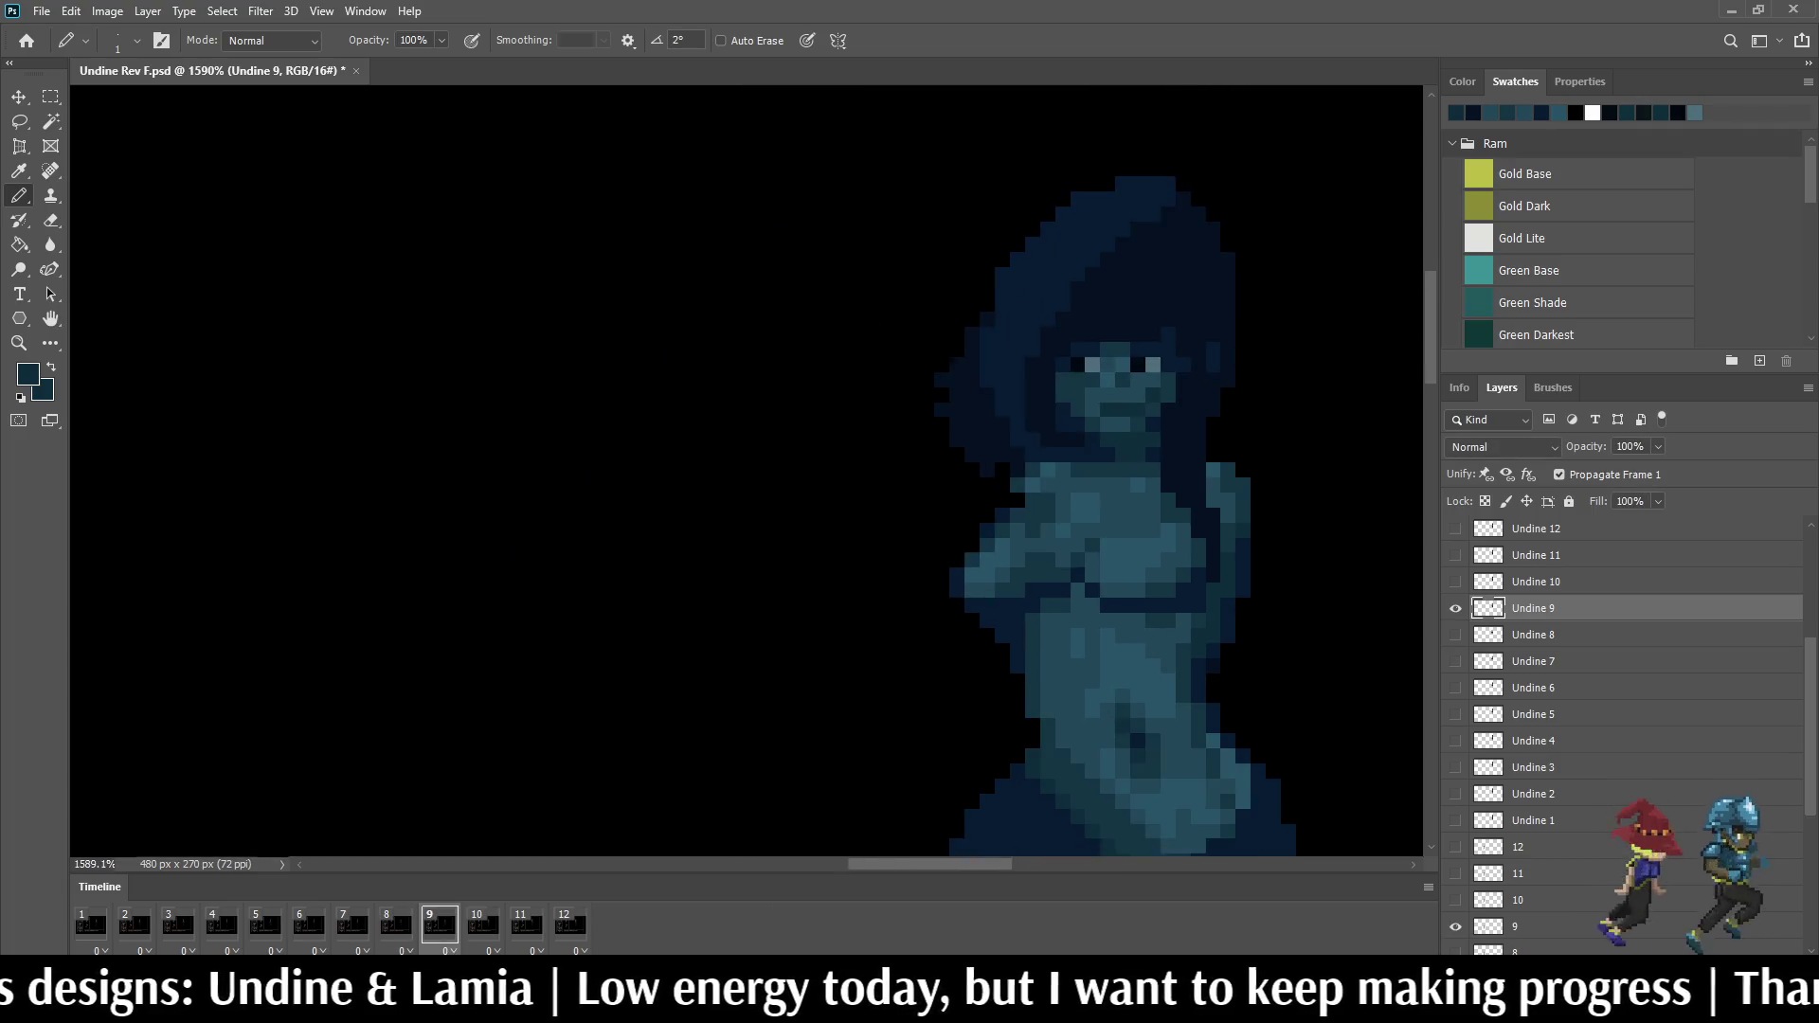
scroll(1195, 584, "down", 1)
scroll(1251, 384, "up", 1)
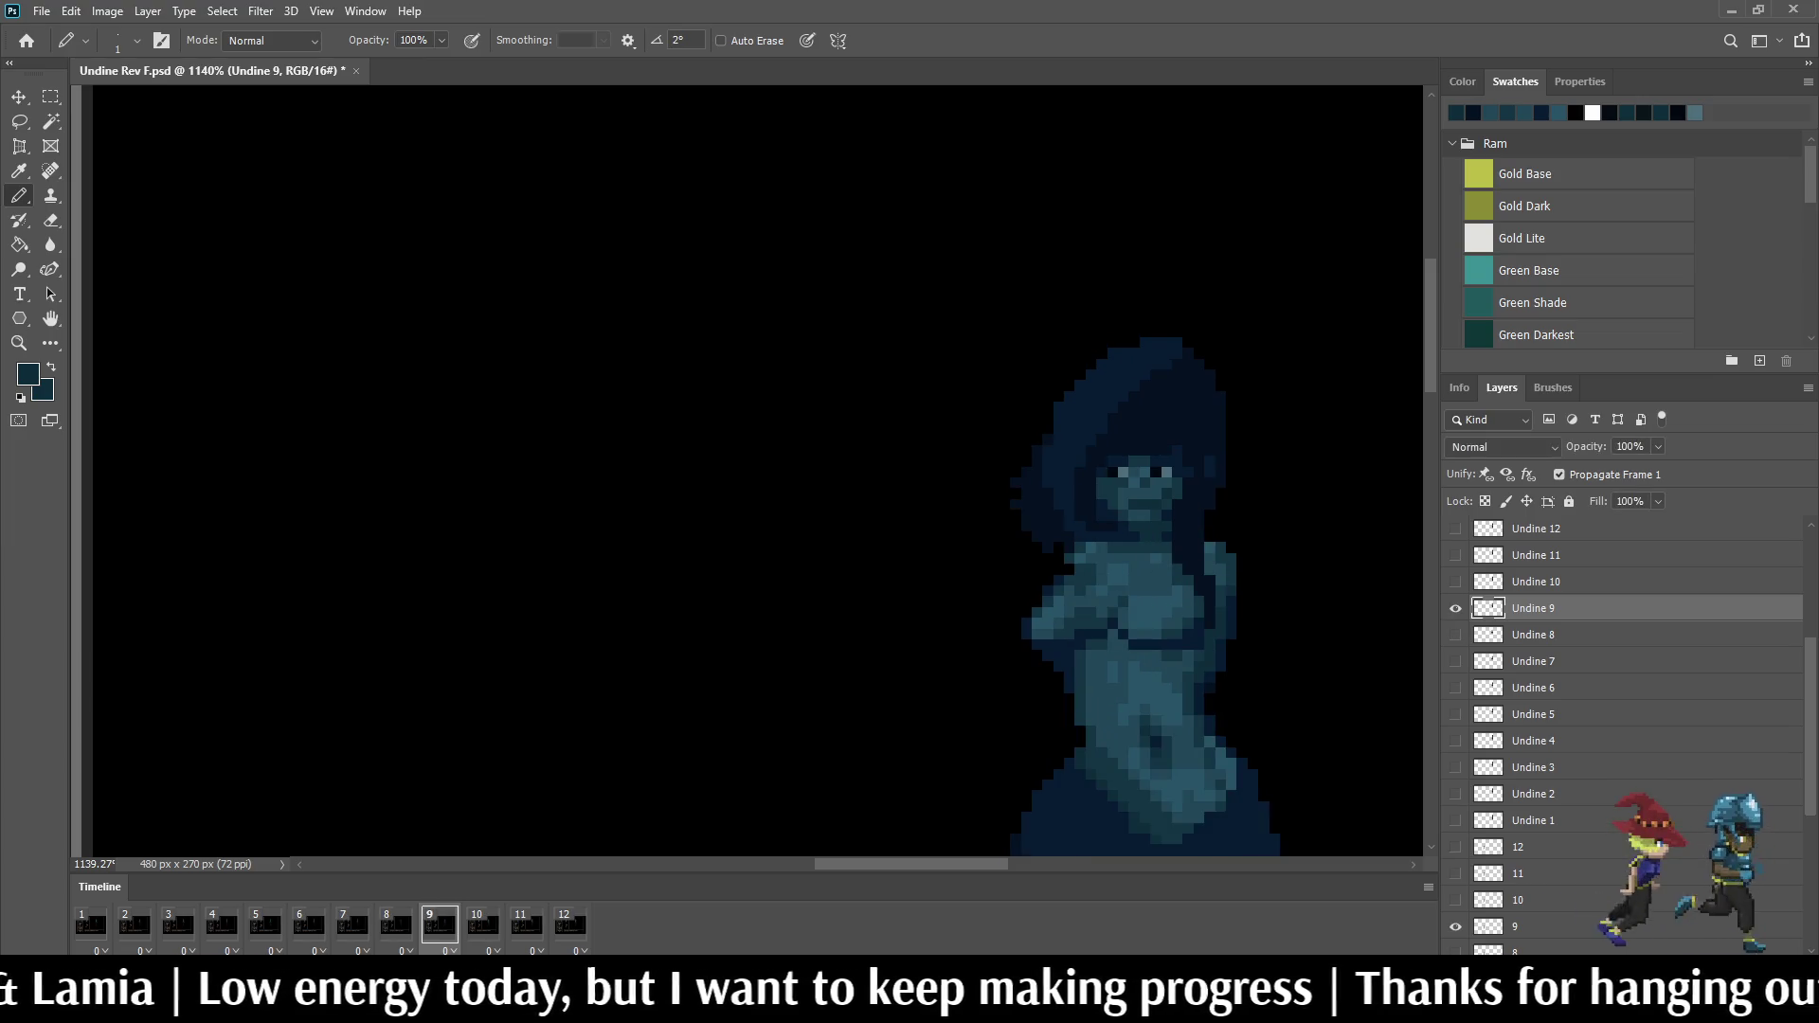
scroll(1197, 558, "up", 2)
scroll(1197, 558, "up", 2)
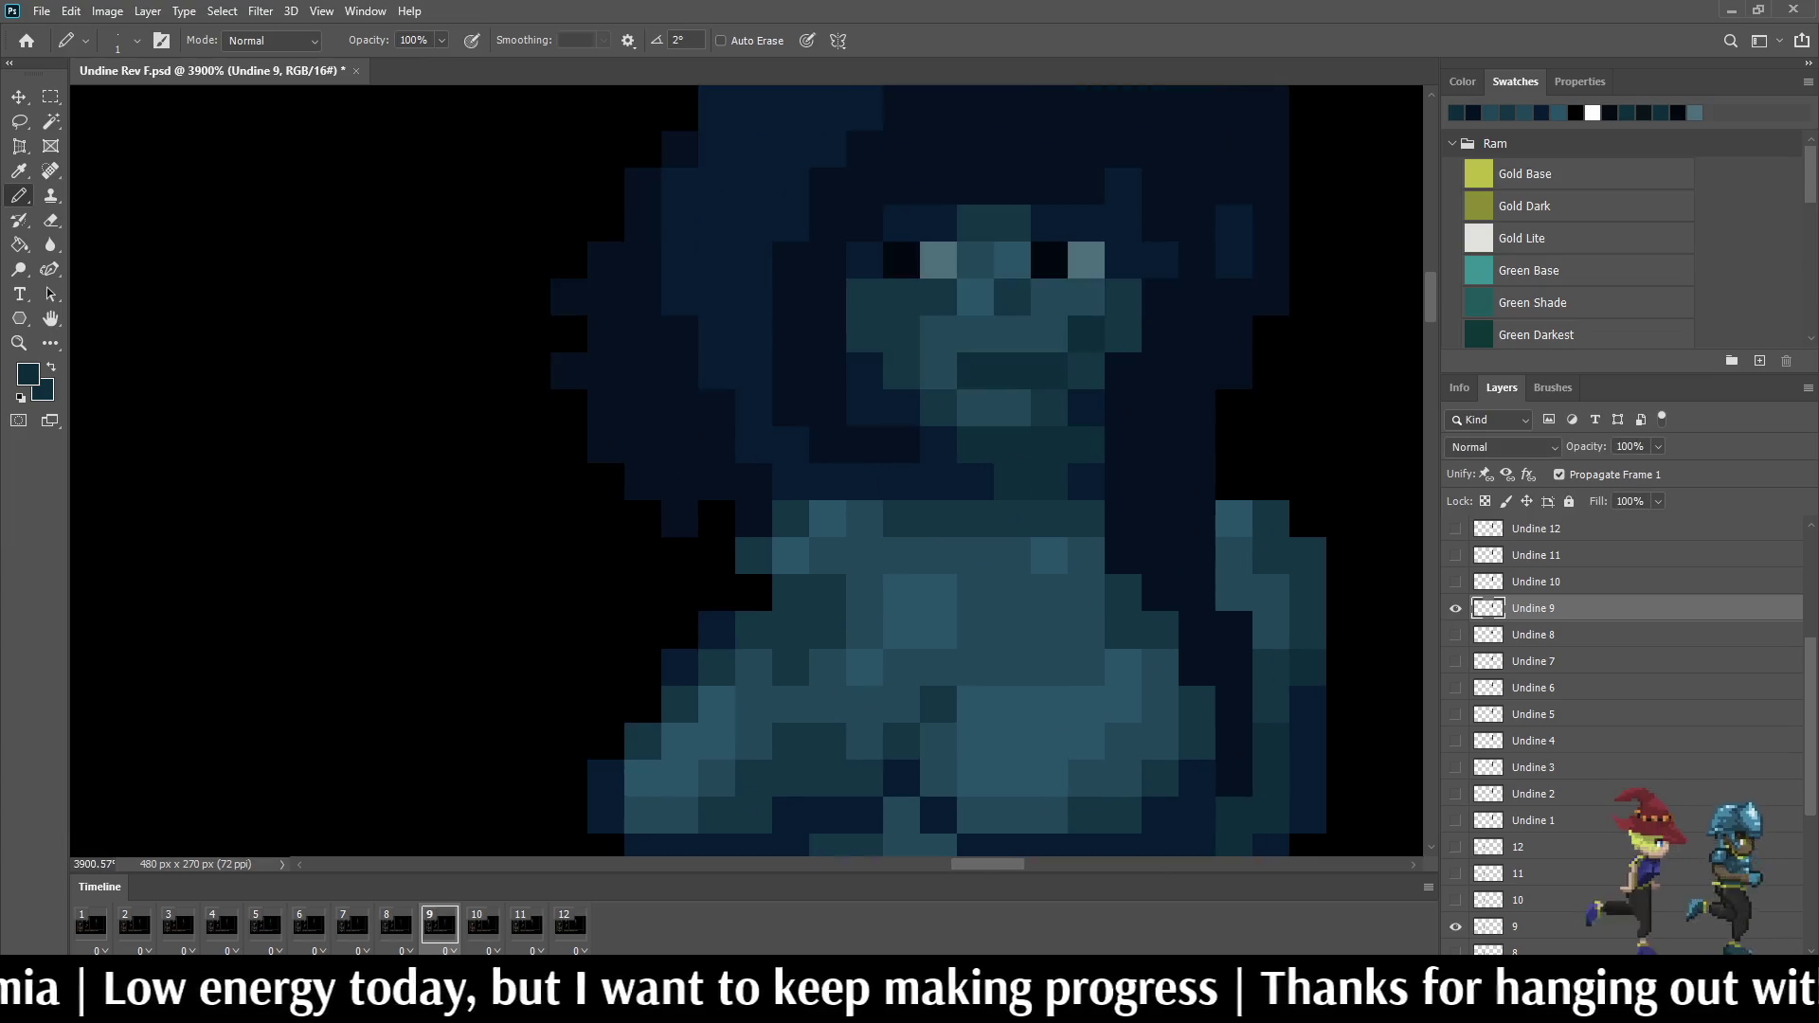
scroll(1197, 559, "up", 2)
scroll(1198, 559, "up", 1)
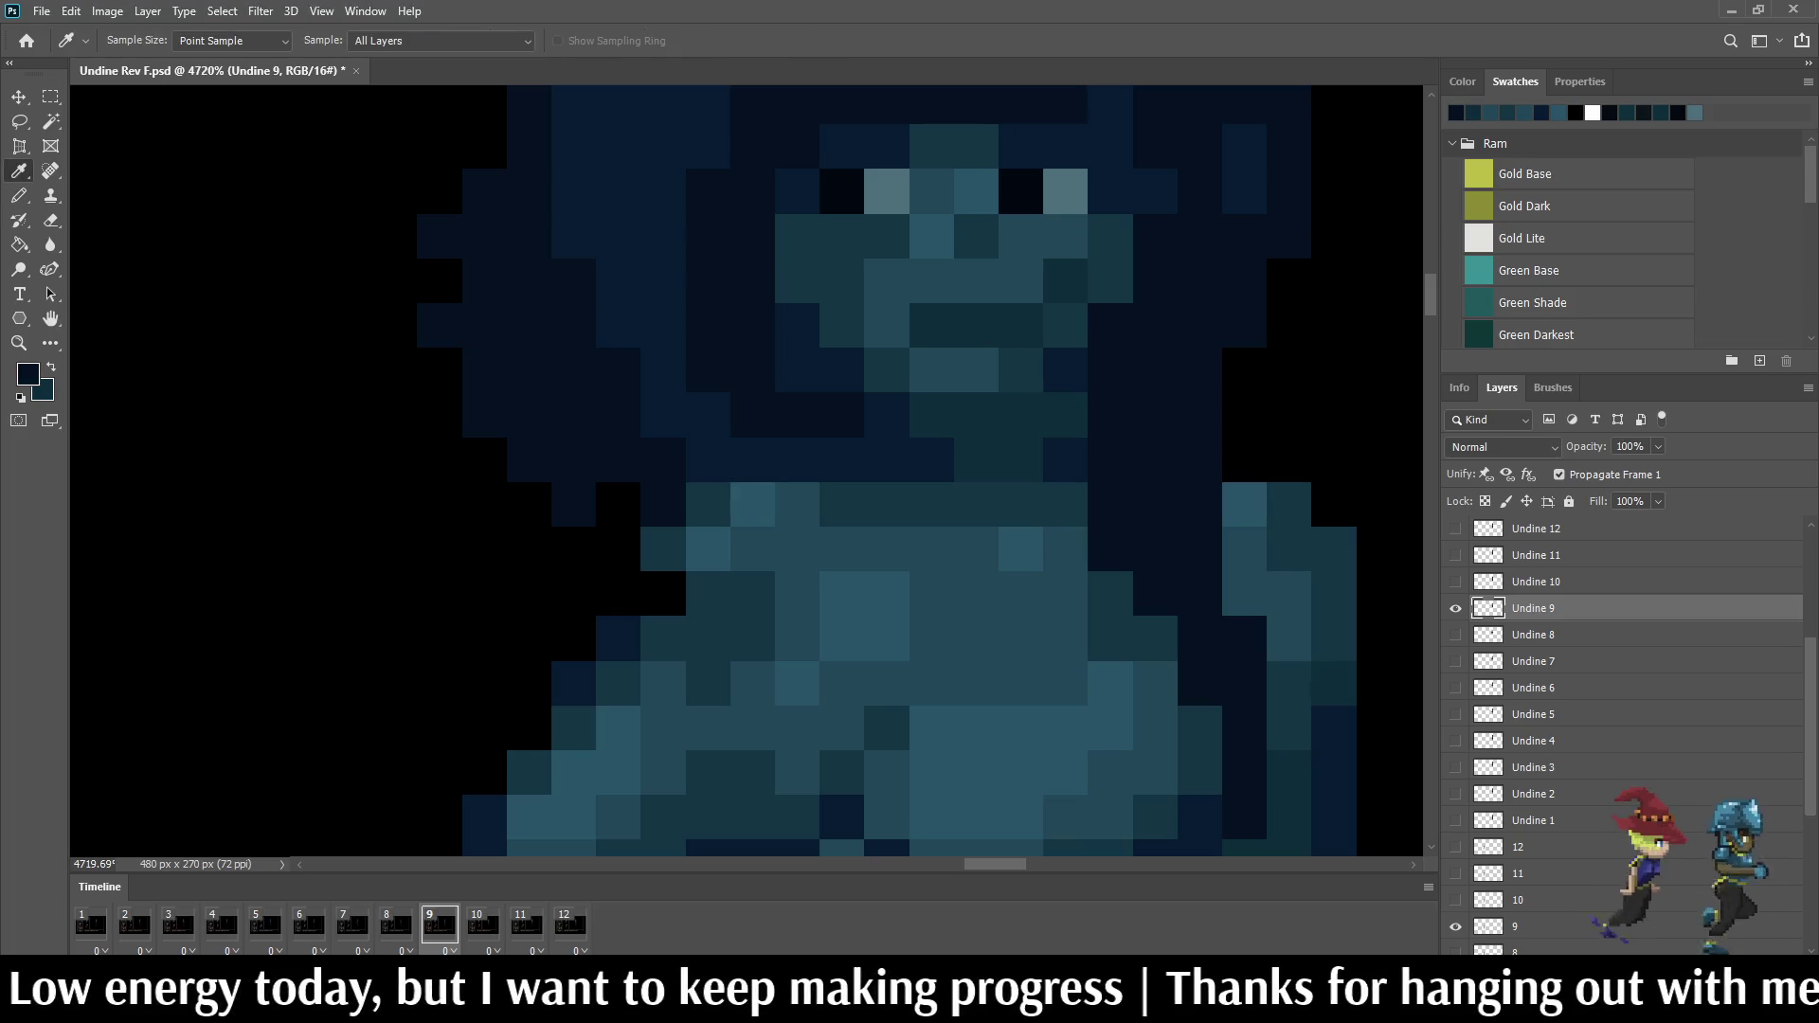
Step: Move to frame 10 and paint a dark navy torso pixel, flipping to frame 9 to compare
key("b")
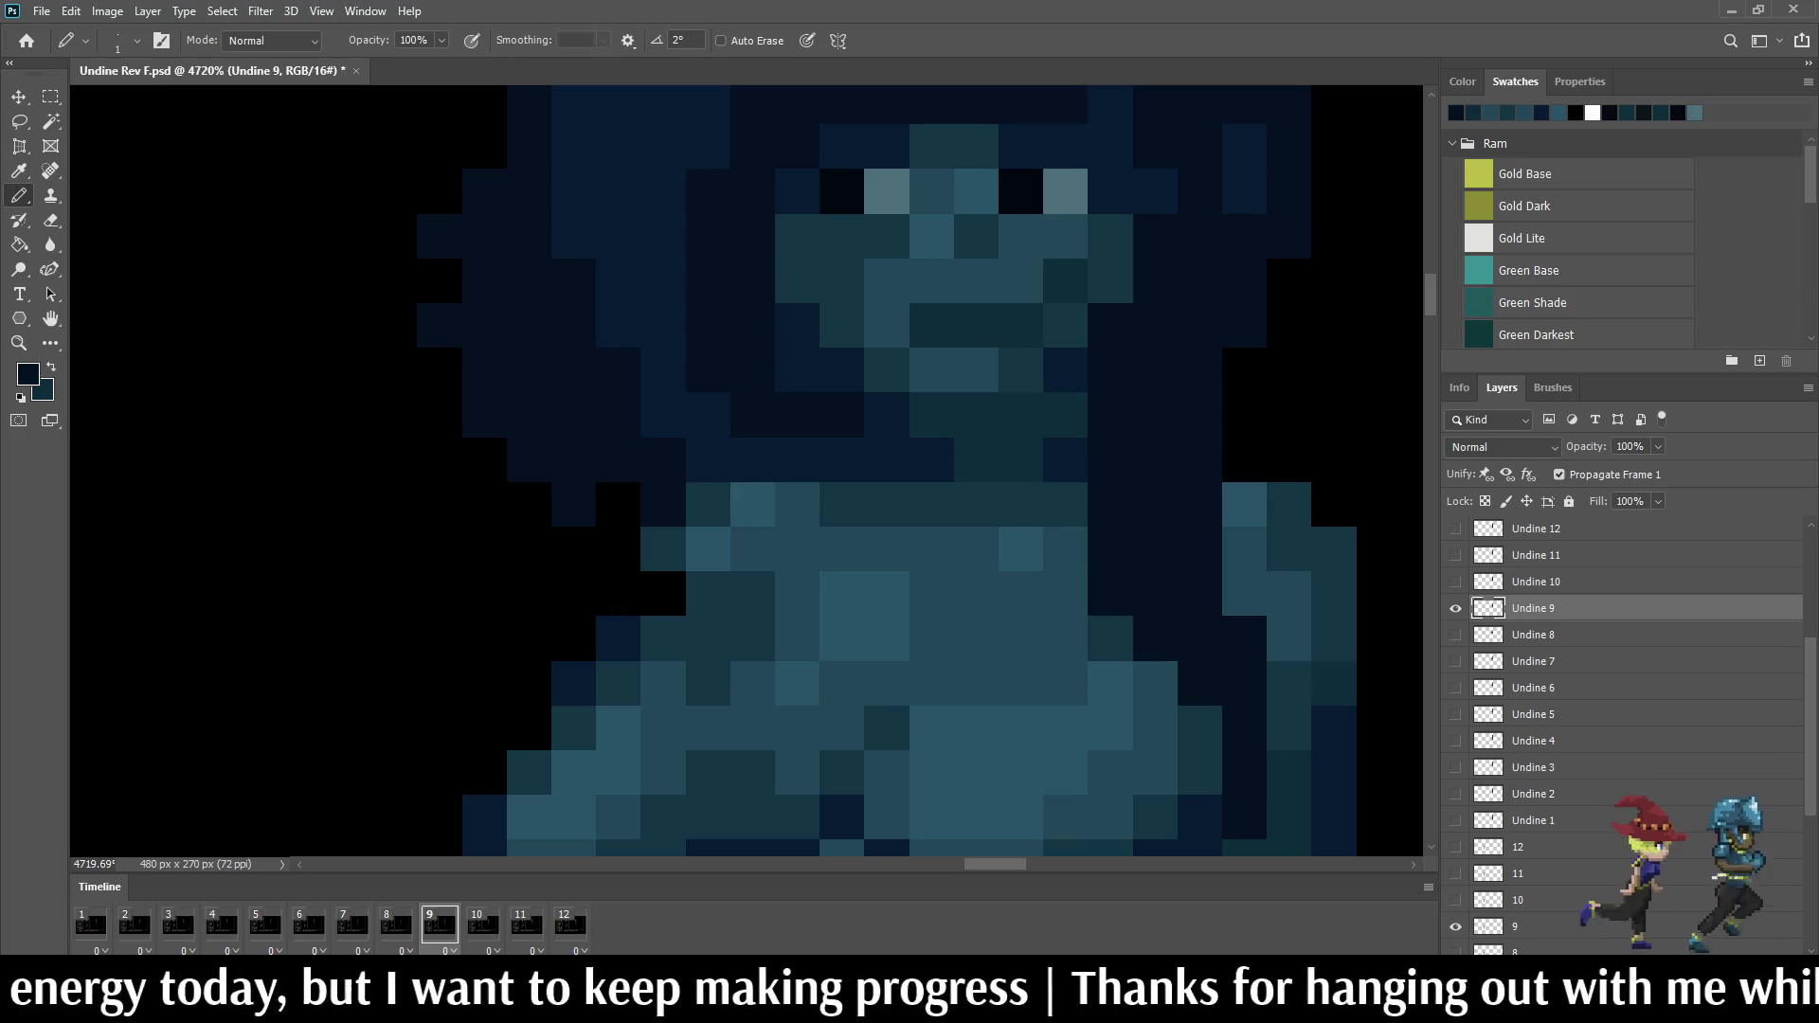
scroll(1223, 427, "down", 2)
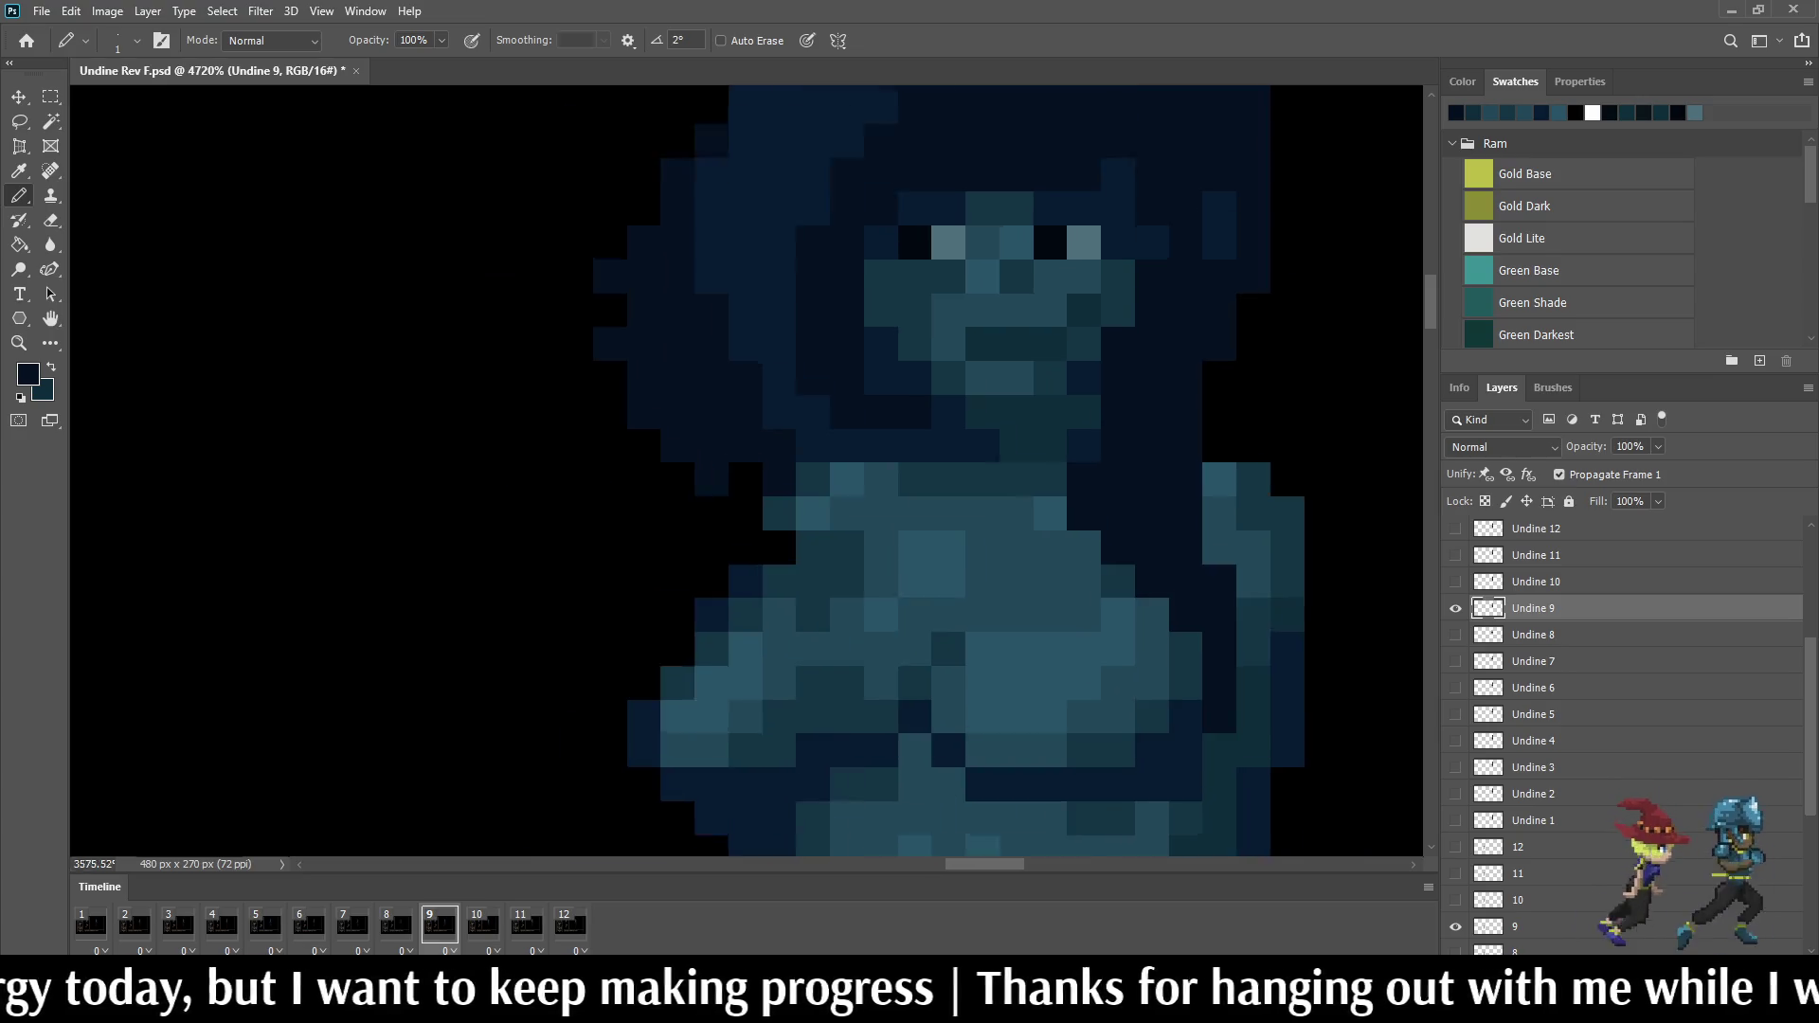
scroll(1222, 426, "down", 2)
scroll(1223, 427, "down", 2)
scroll(1223, 427, "down", 1)
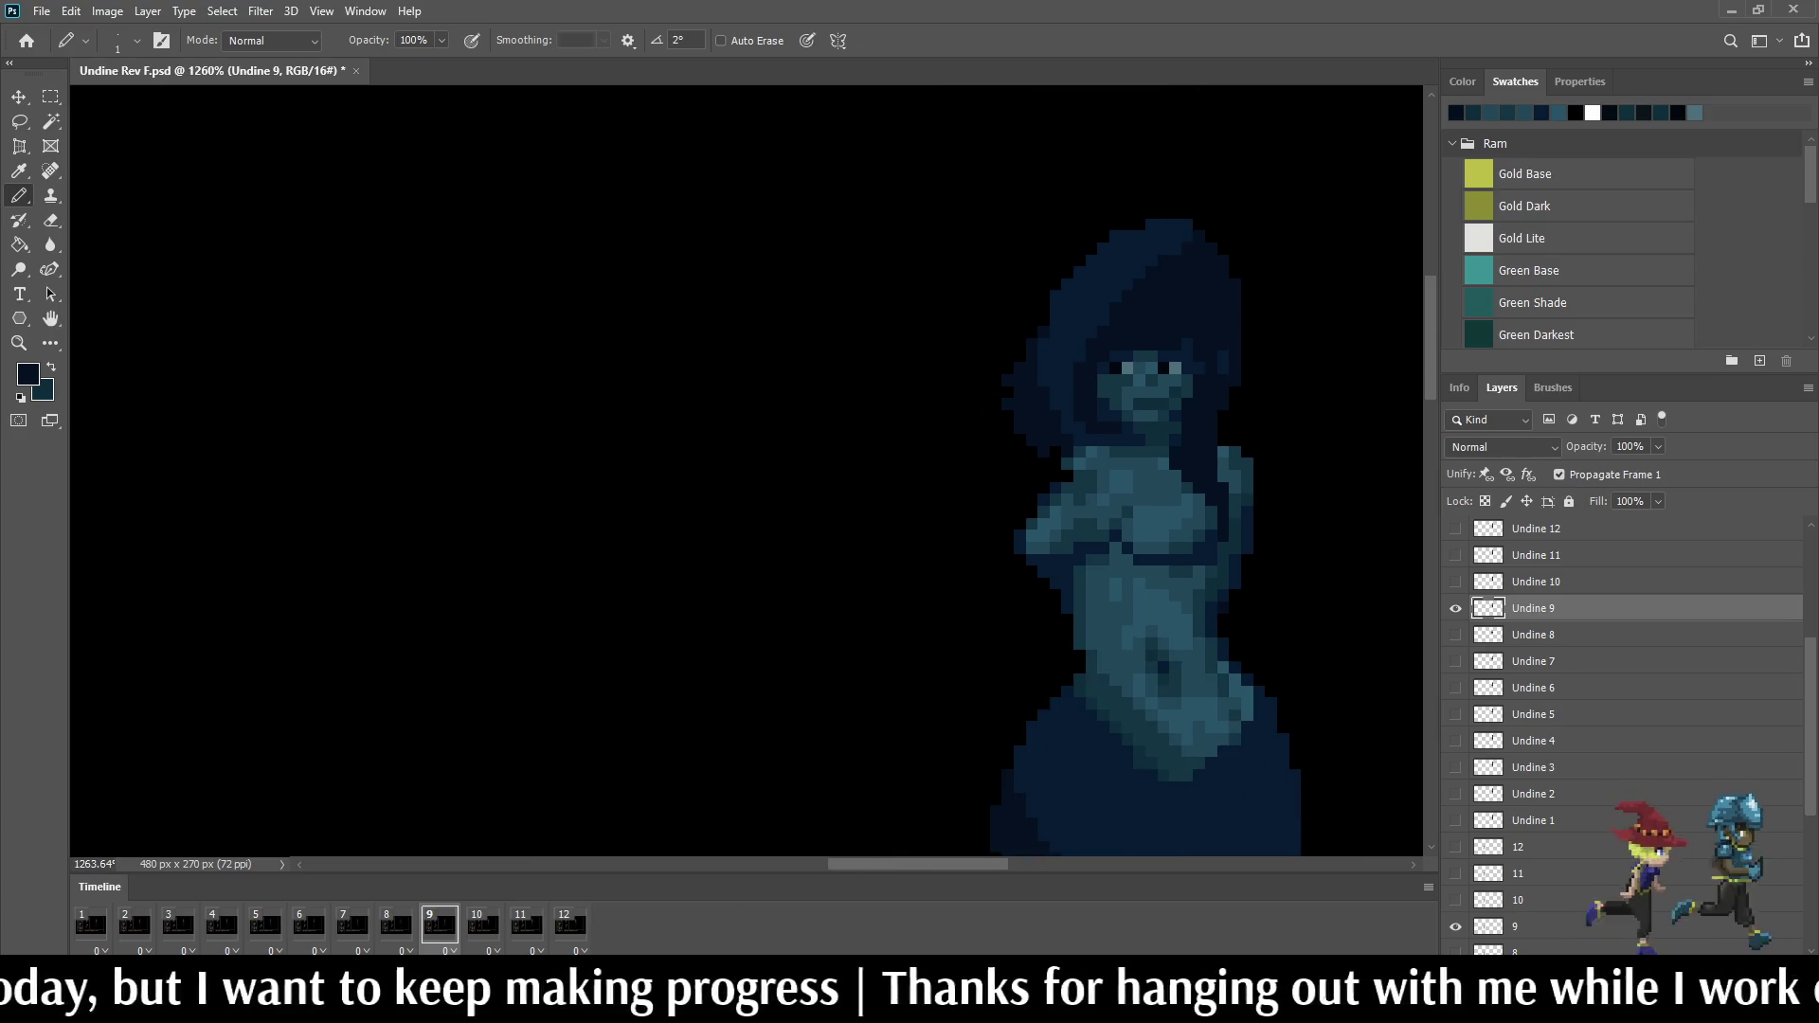
key("Right")
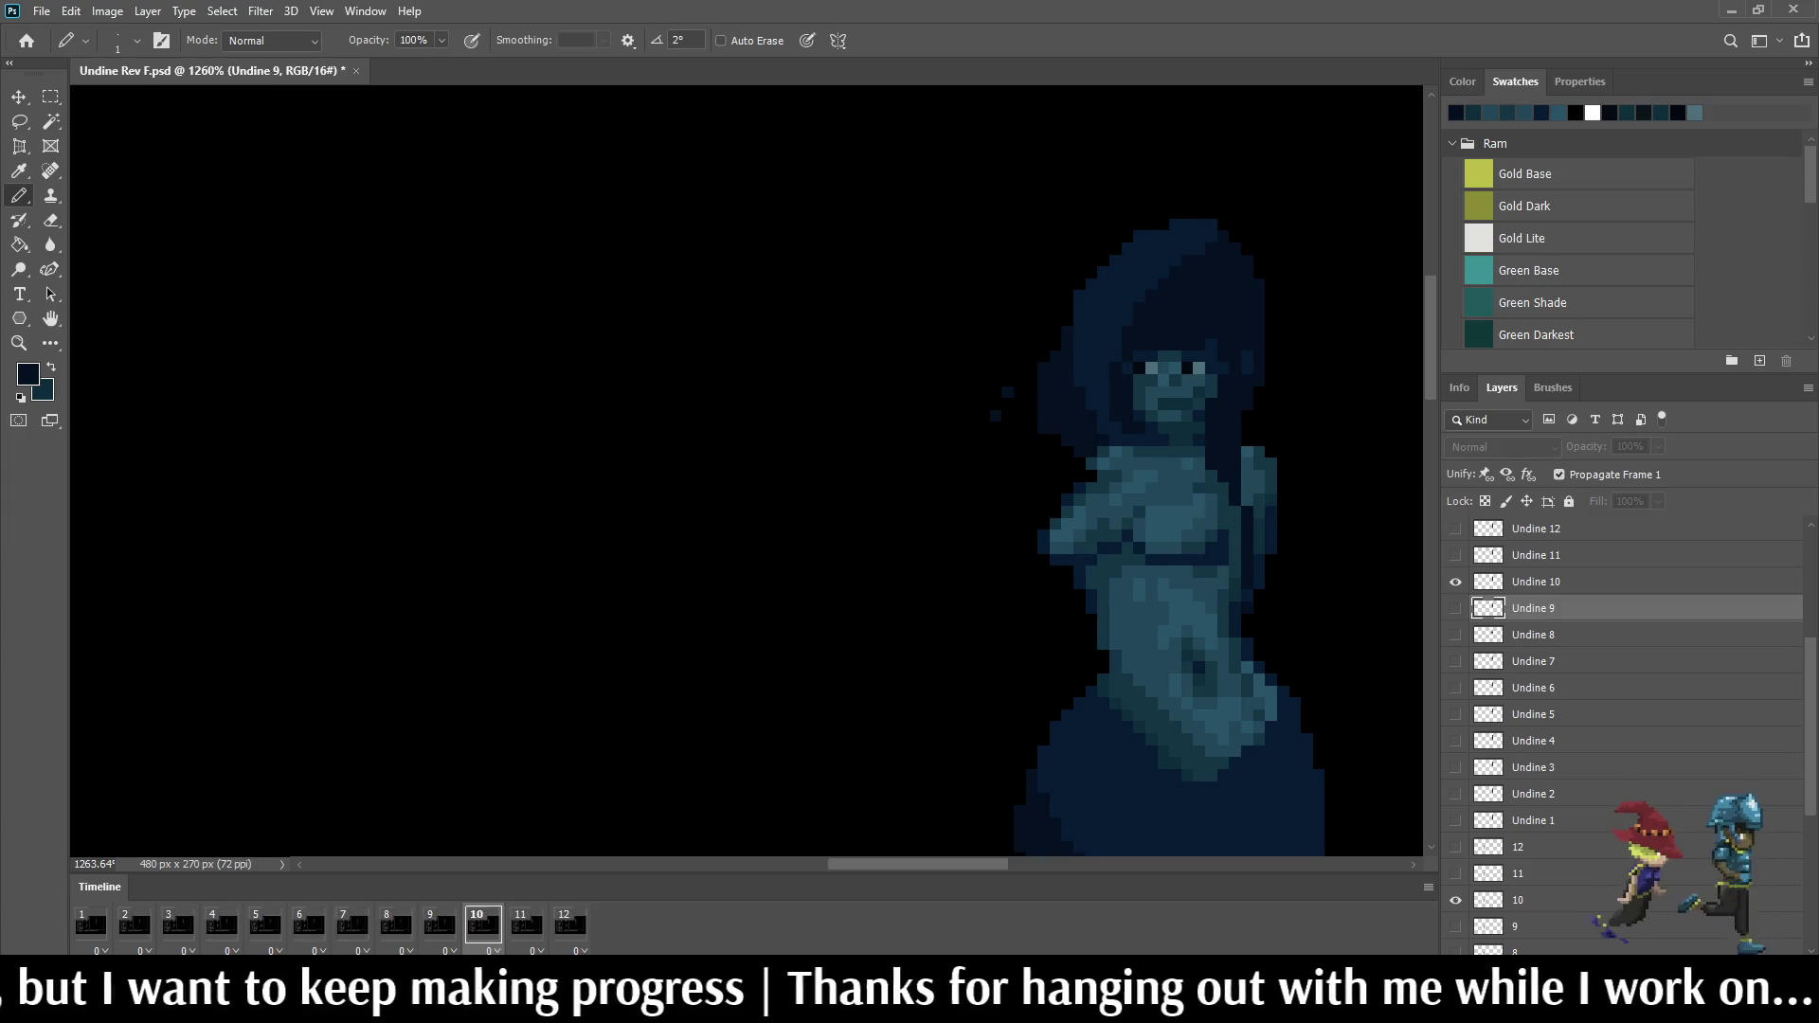
key("Left")
scroll(1265, 475, "up", 1)
scroll(1265, 475, "up", 2)
scroll(1265, 475, "up", 1)
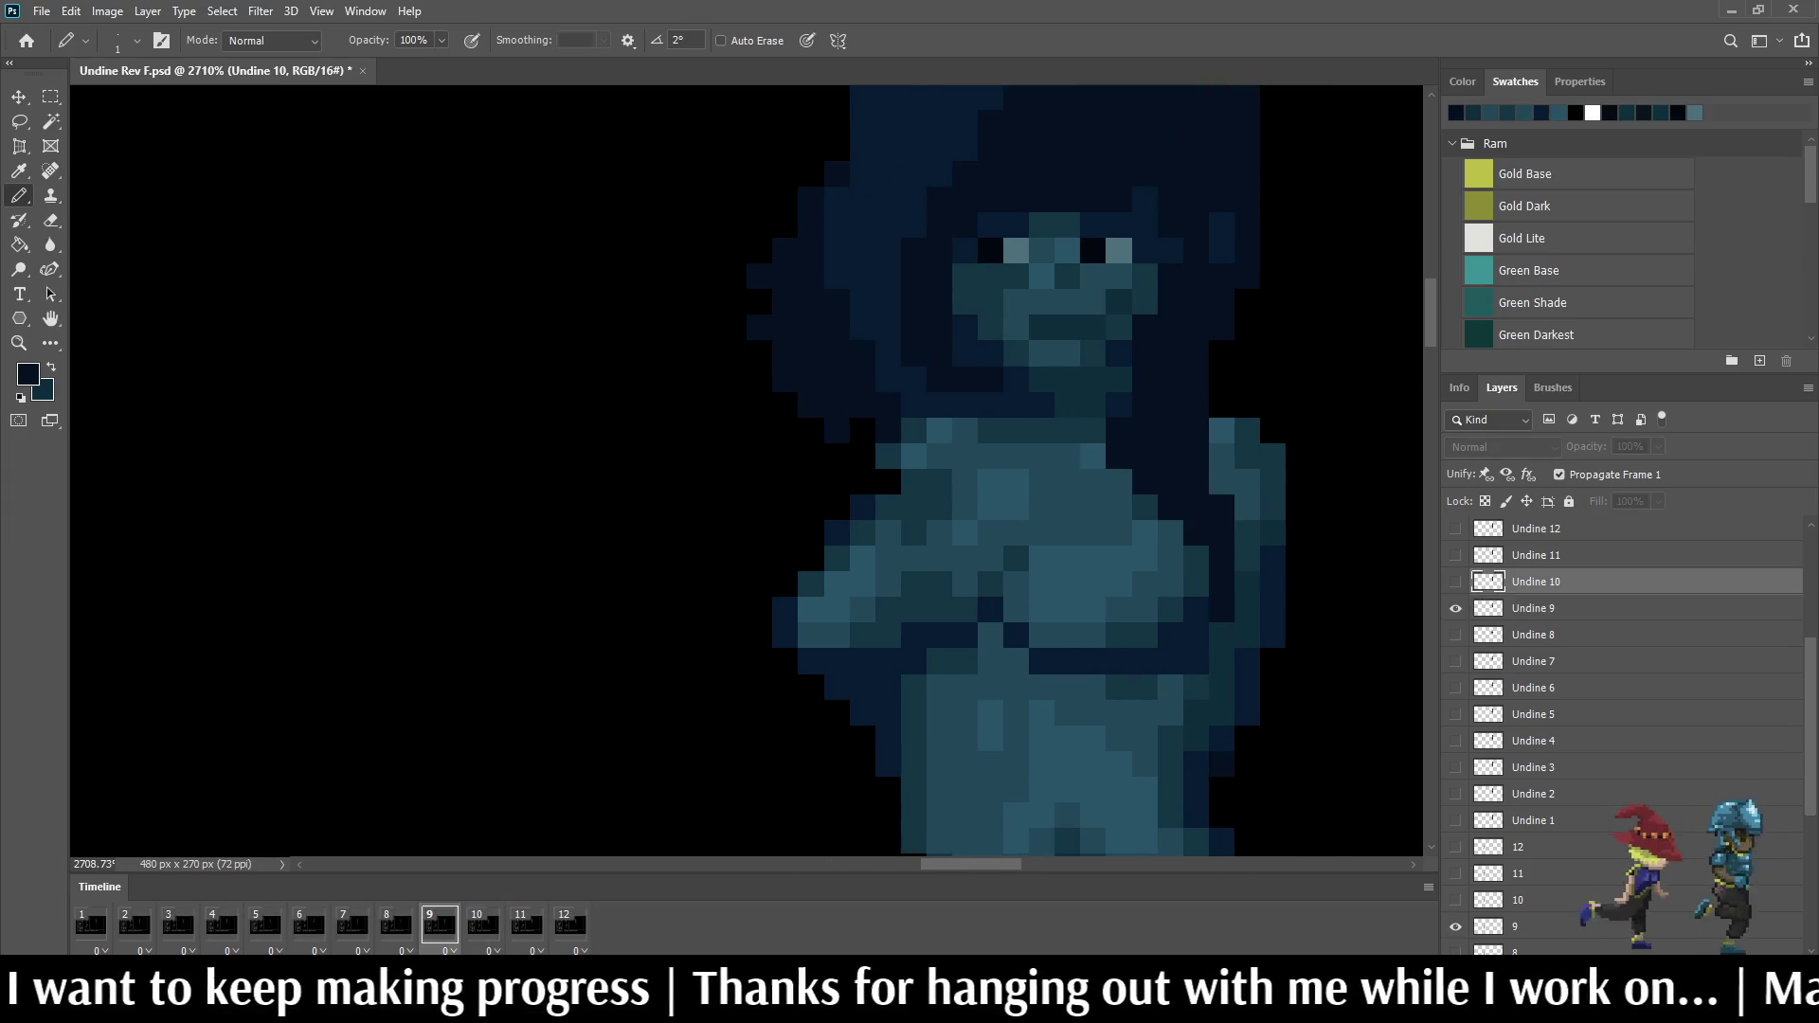
scroll(996, 469, "up", 1)
key("Right")
left_click(1177, 413)
key("Left")
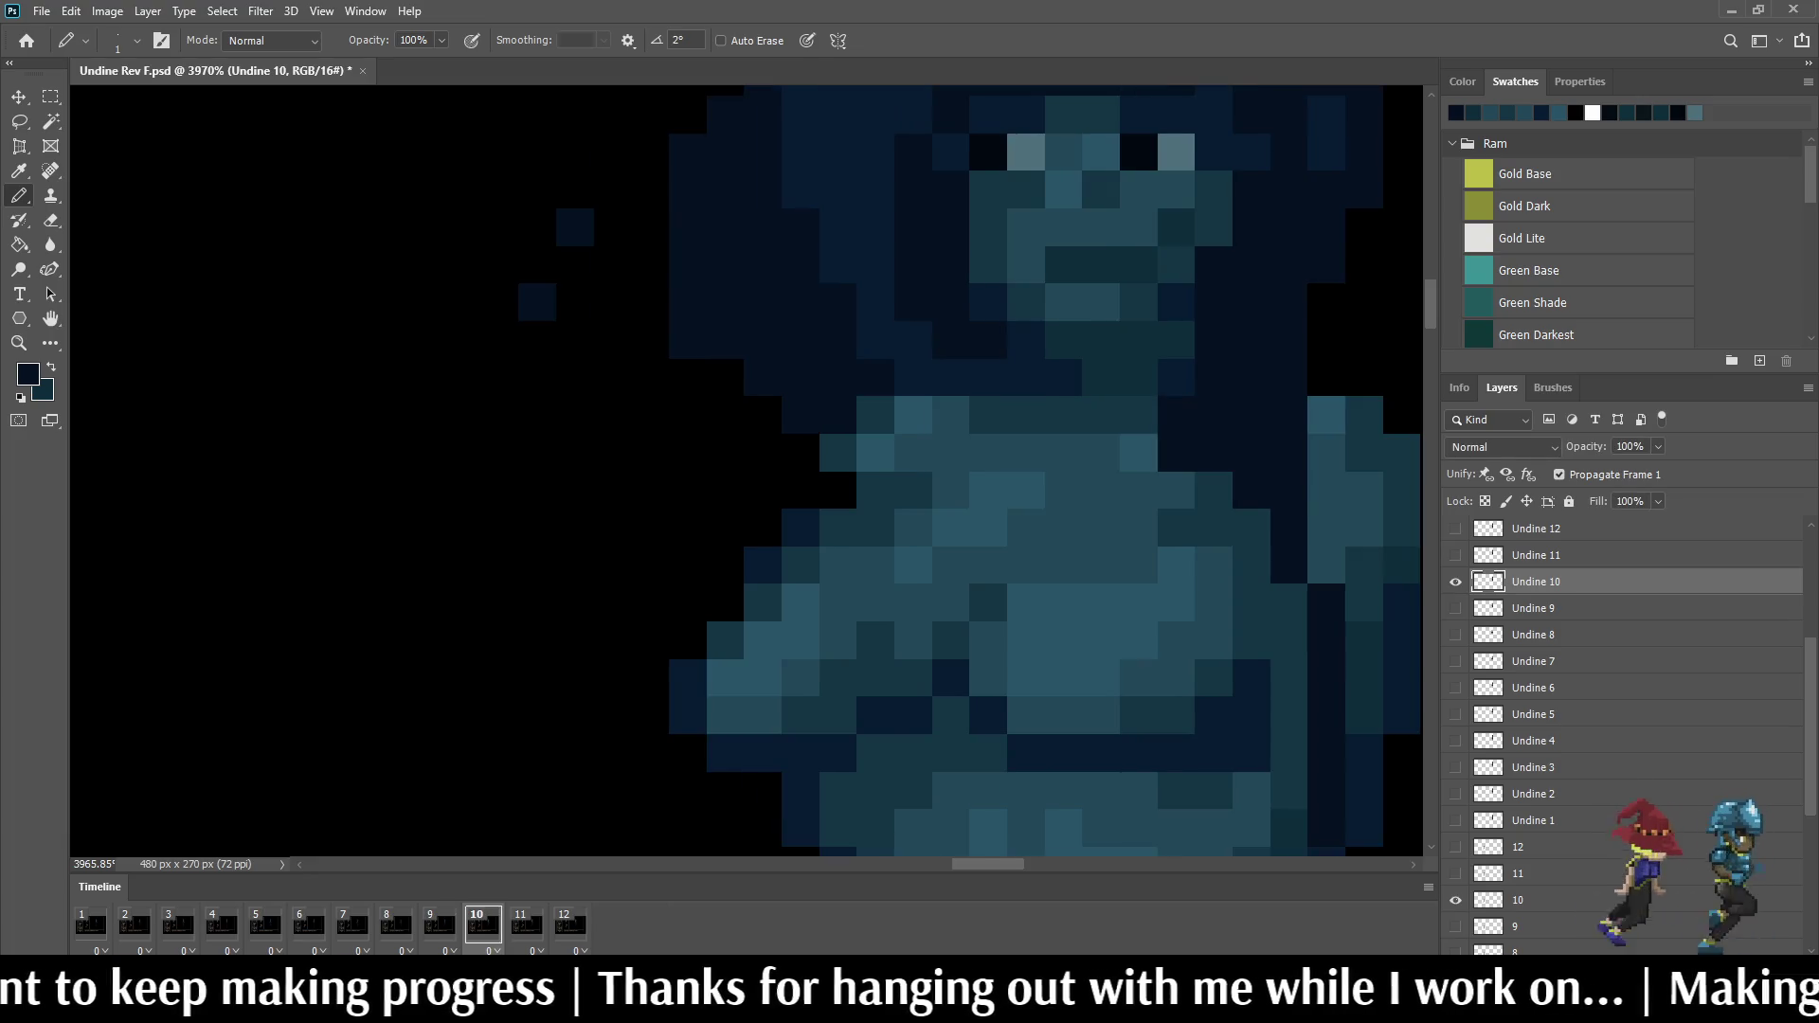
key("Right")
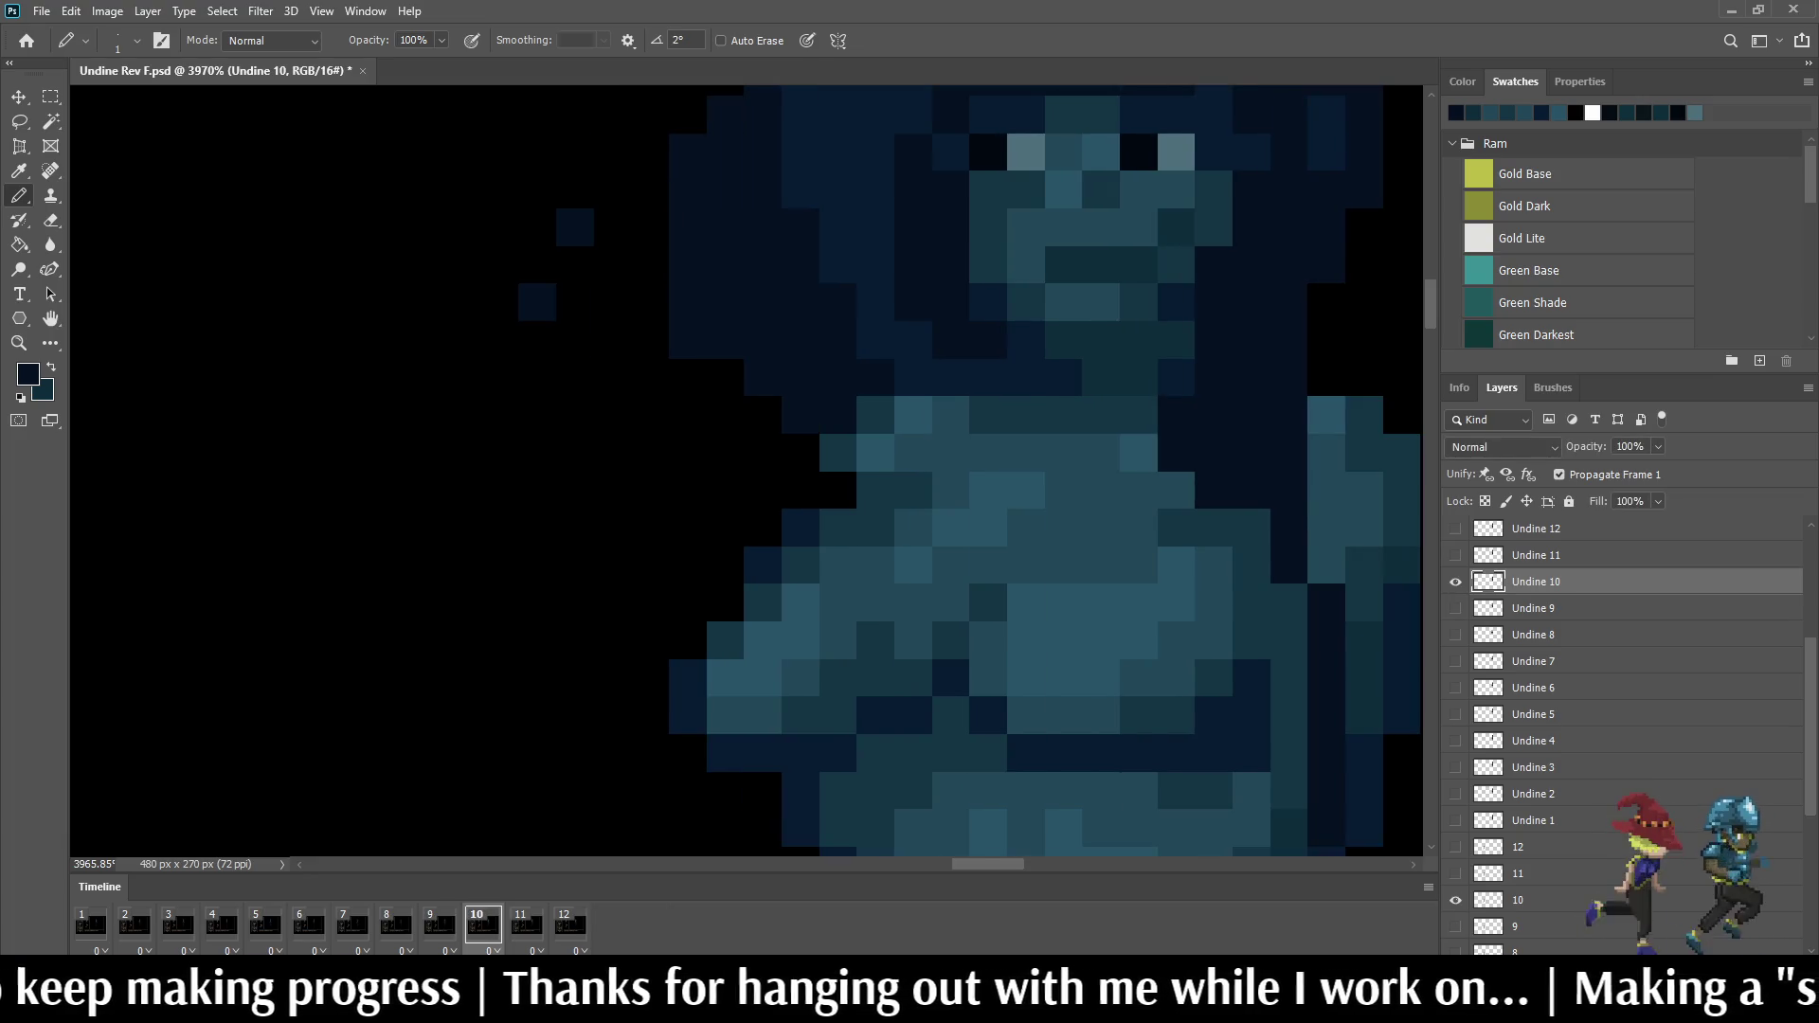
key("Left")
key("Right")
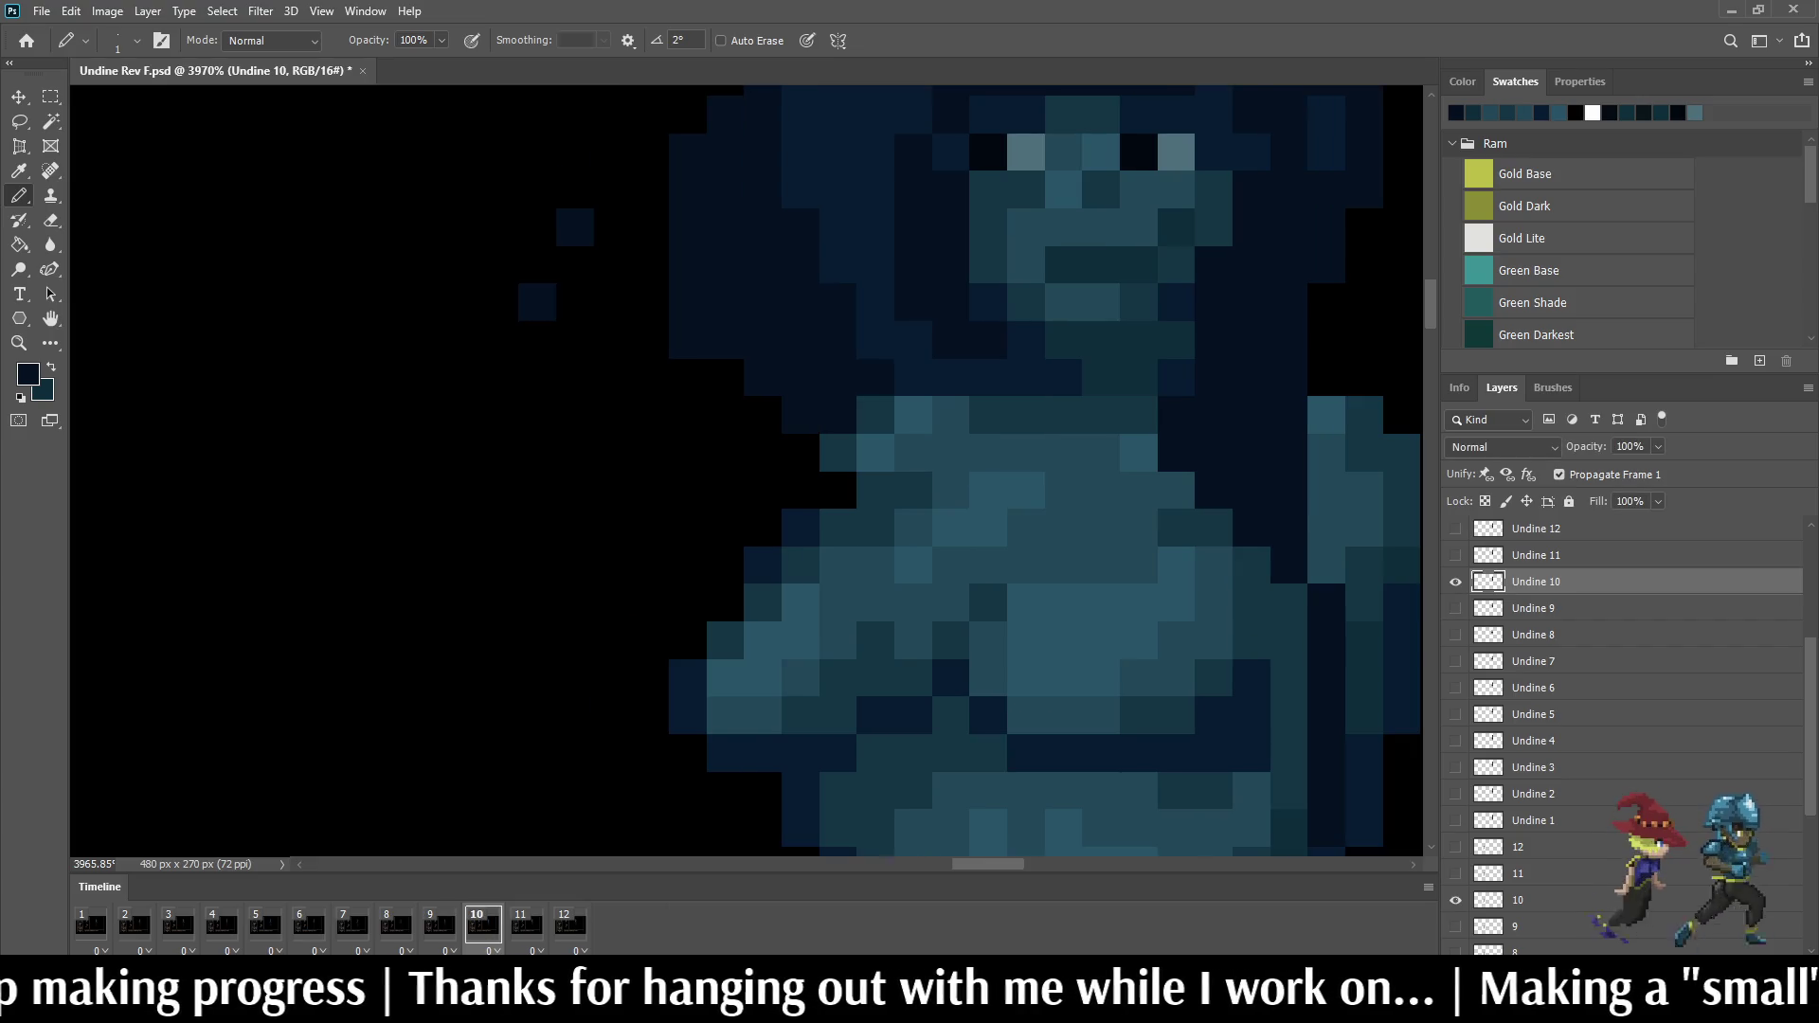
Step: Darken another torso pixel on frame 10 and compare it against frames 9 and 11
left_click(1327, 565)
key("Left")
key("Right")
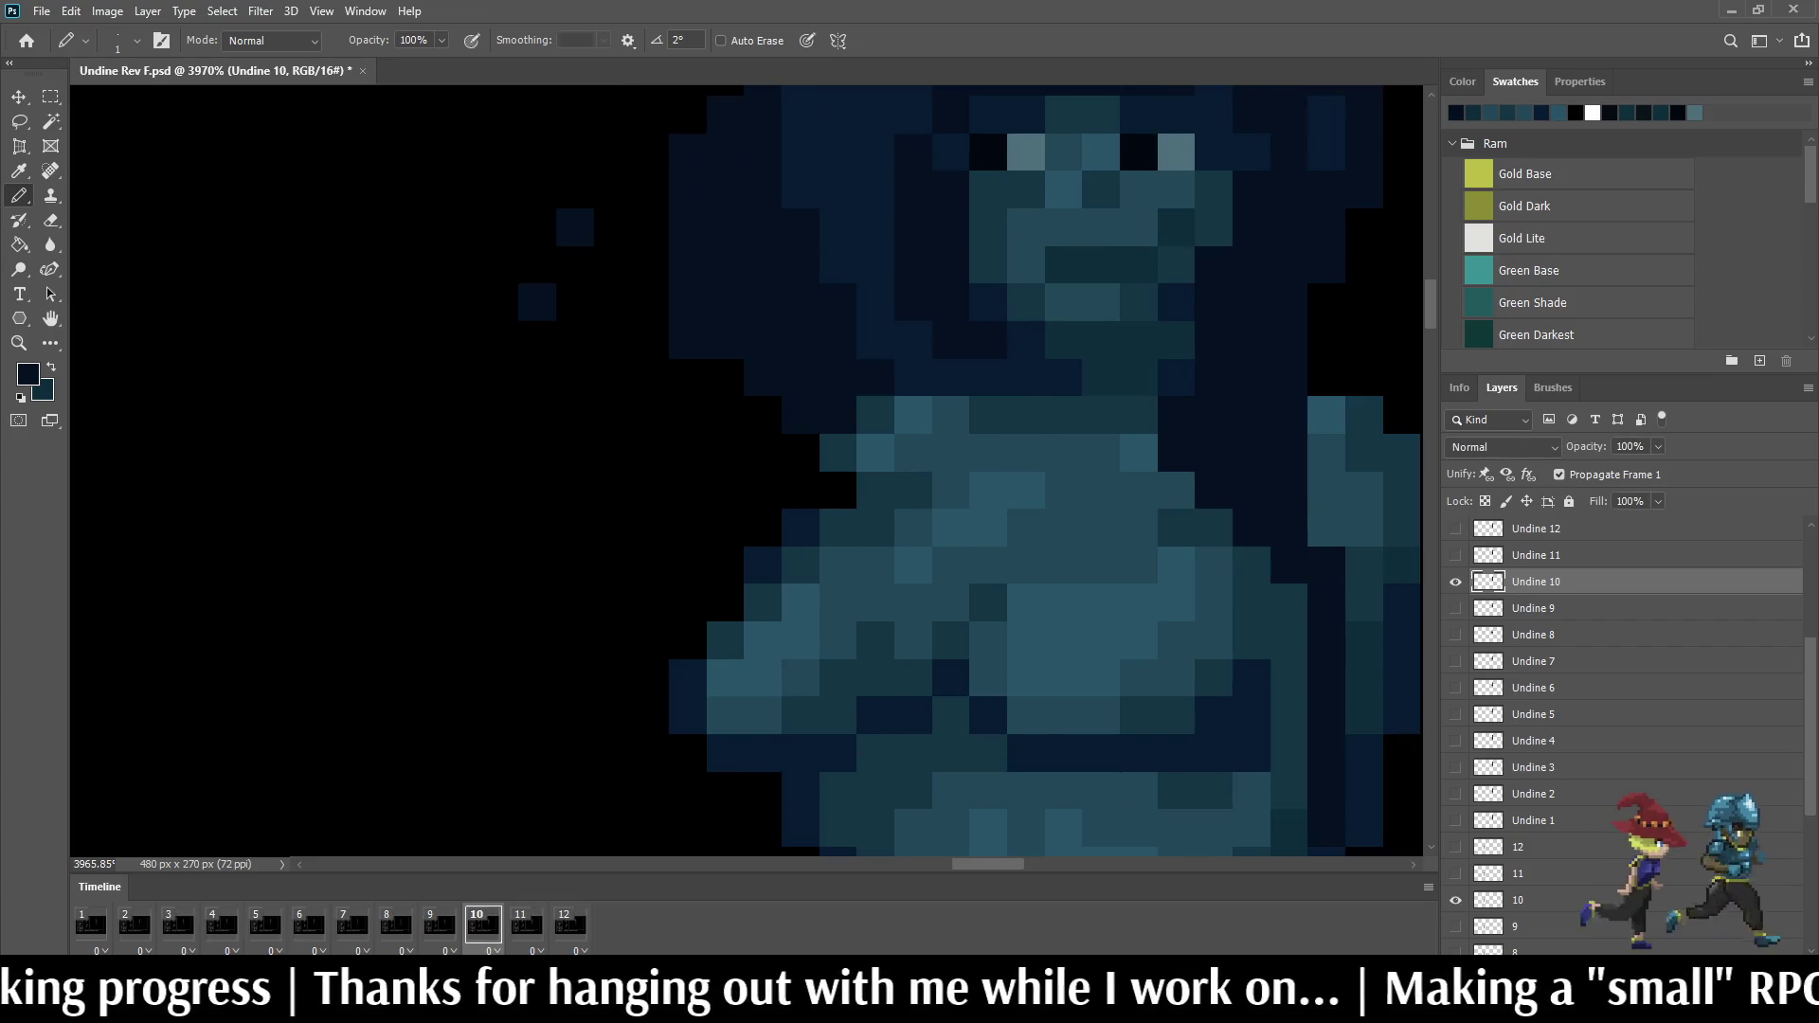
key("Left")
key("Right")
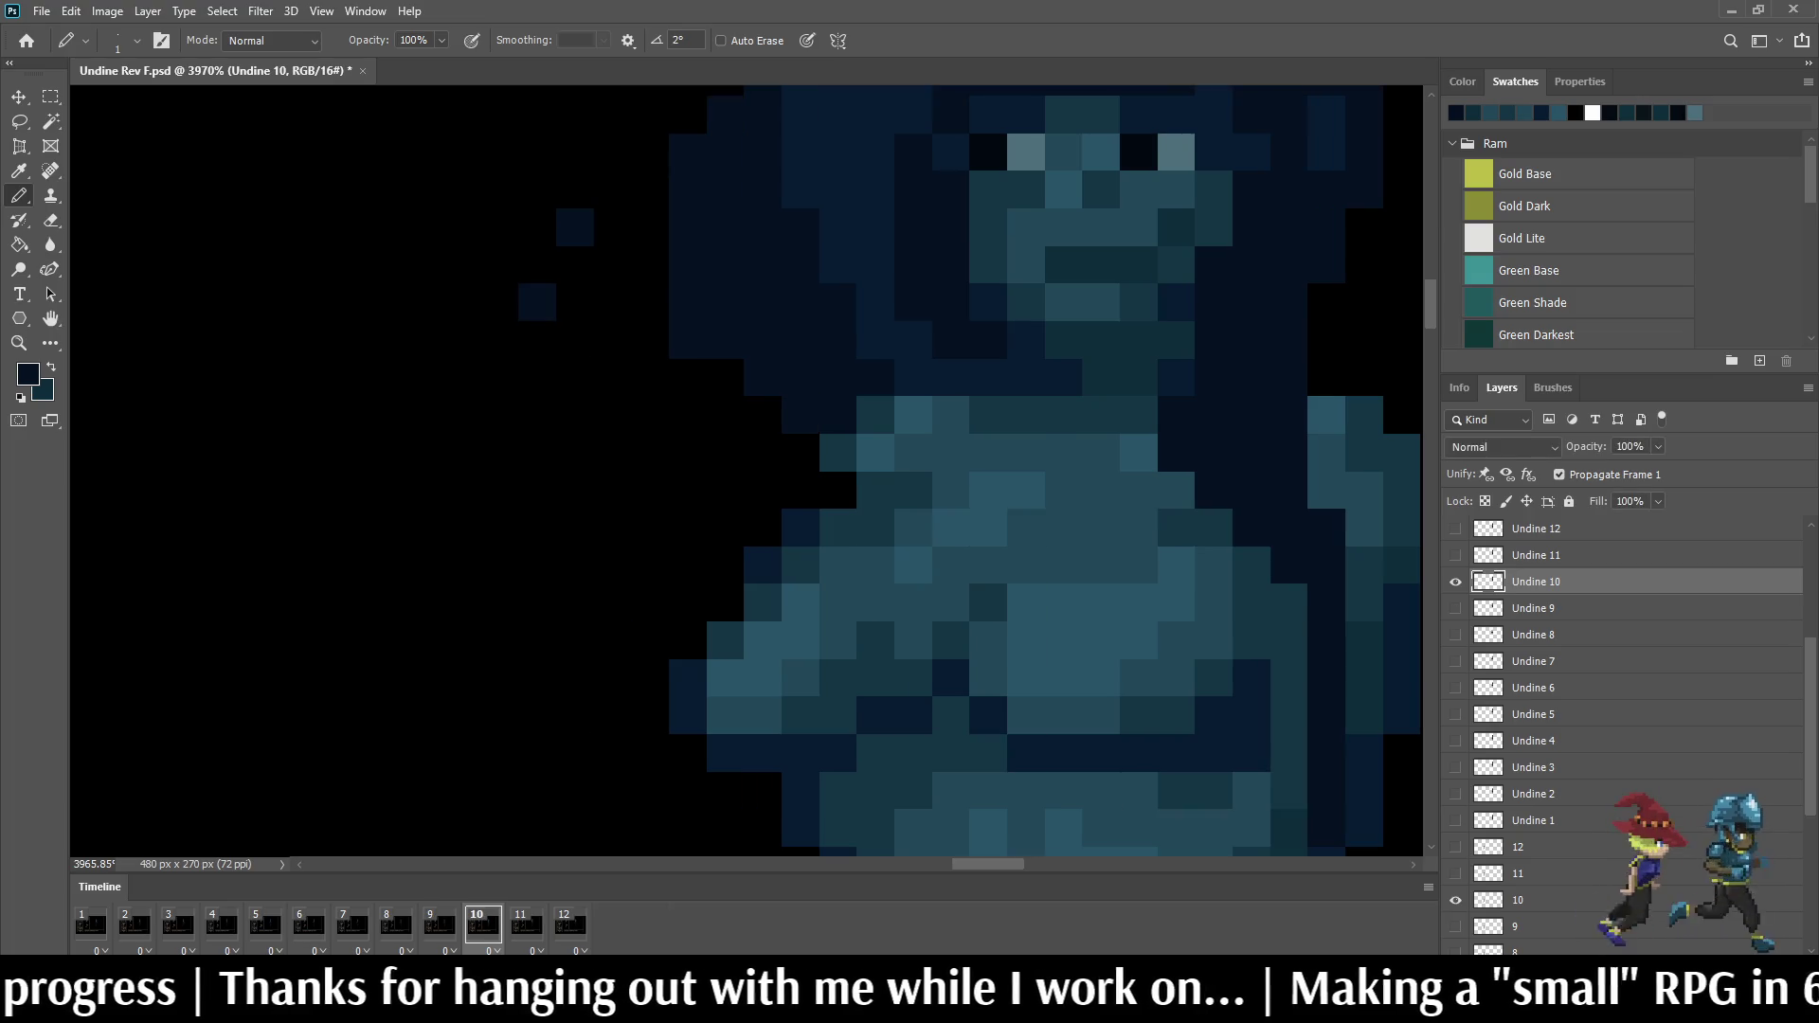
scroll(1255, 567, "down", 2)
scroll(1255, 567, "down", 2)
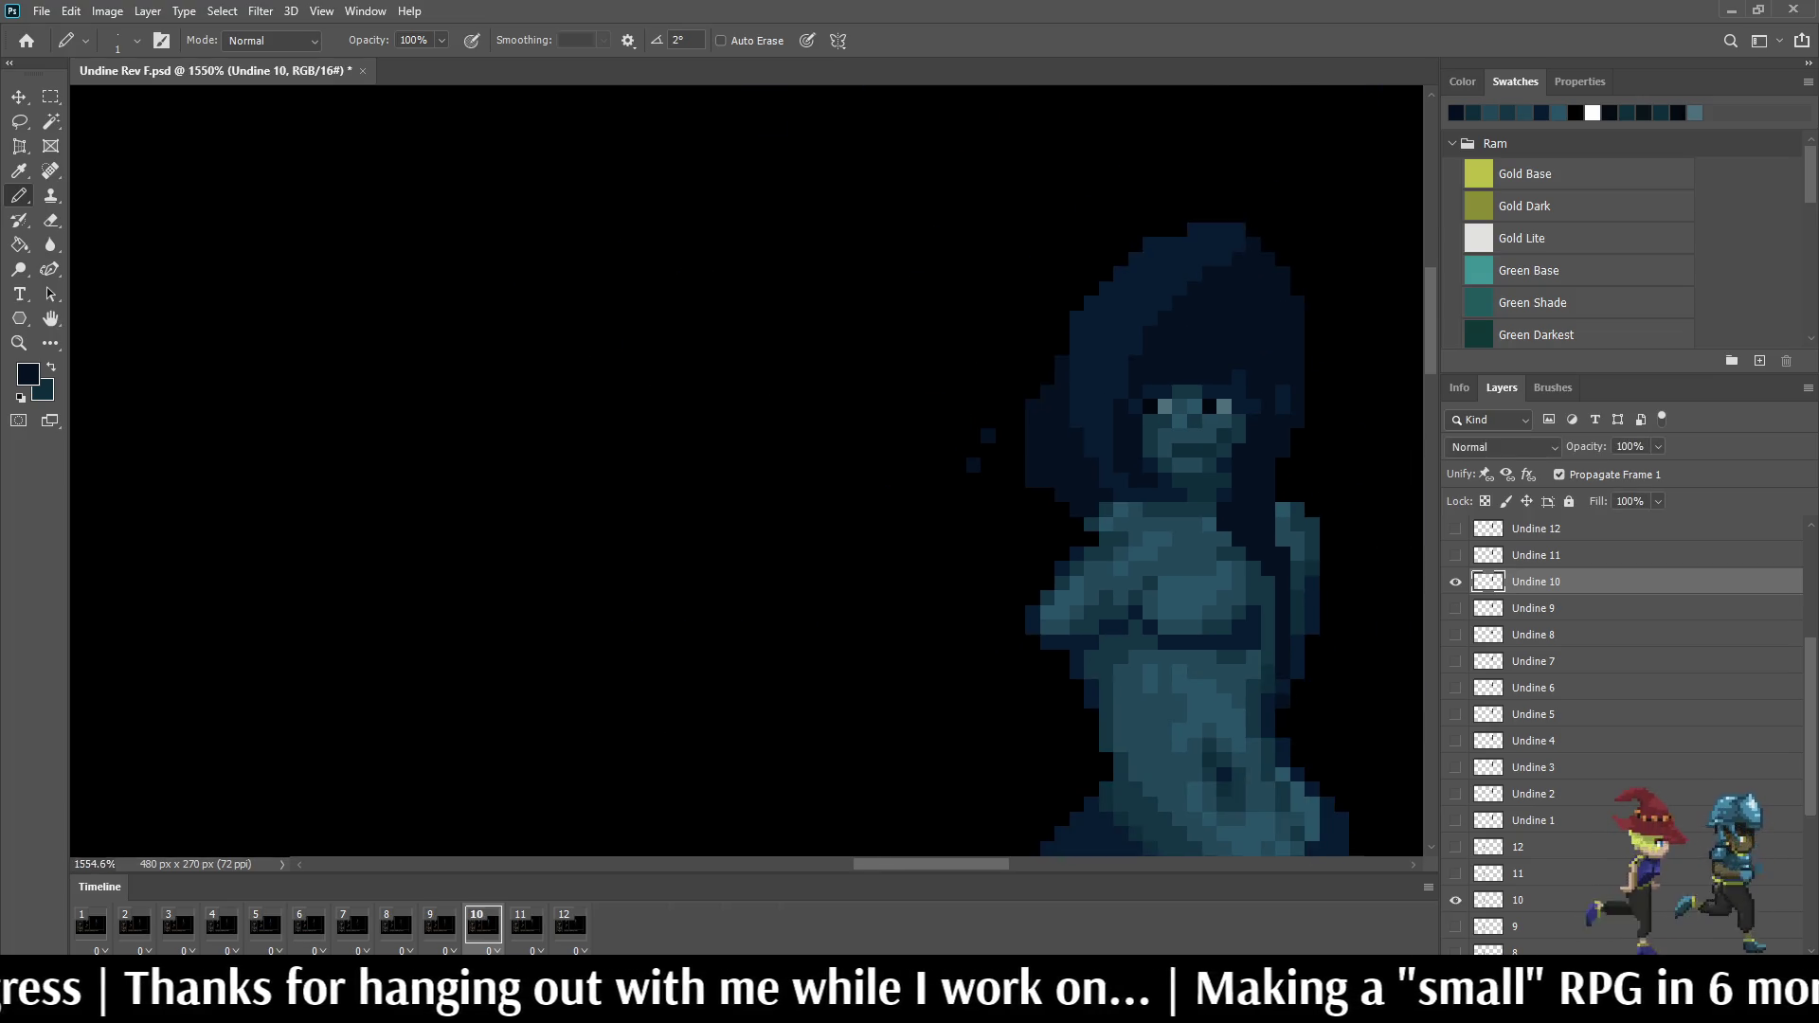
scroll(1255, 566, "down", 2)
key("Right")
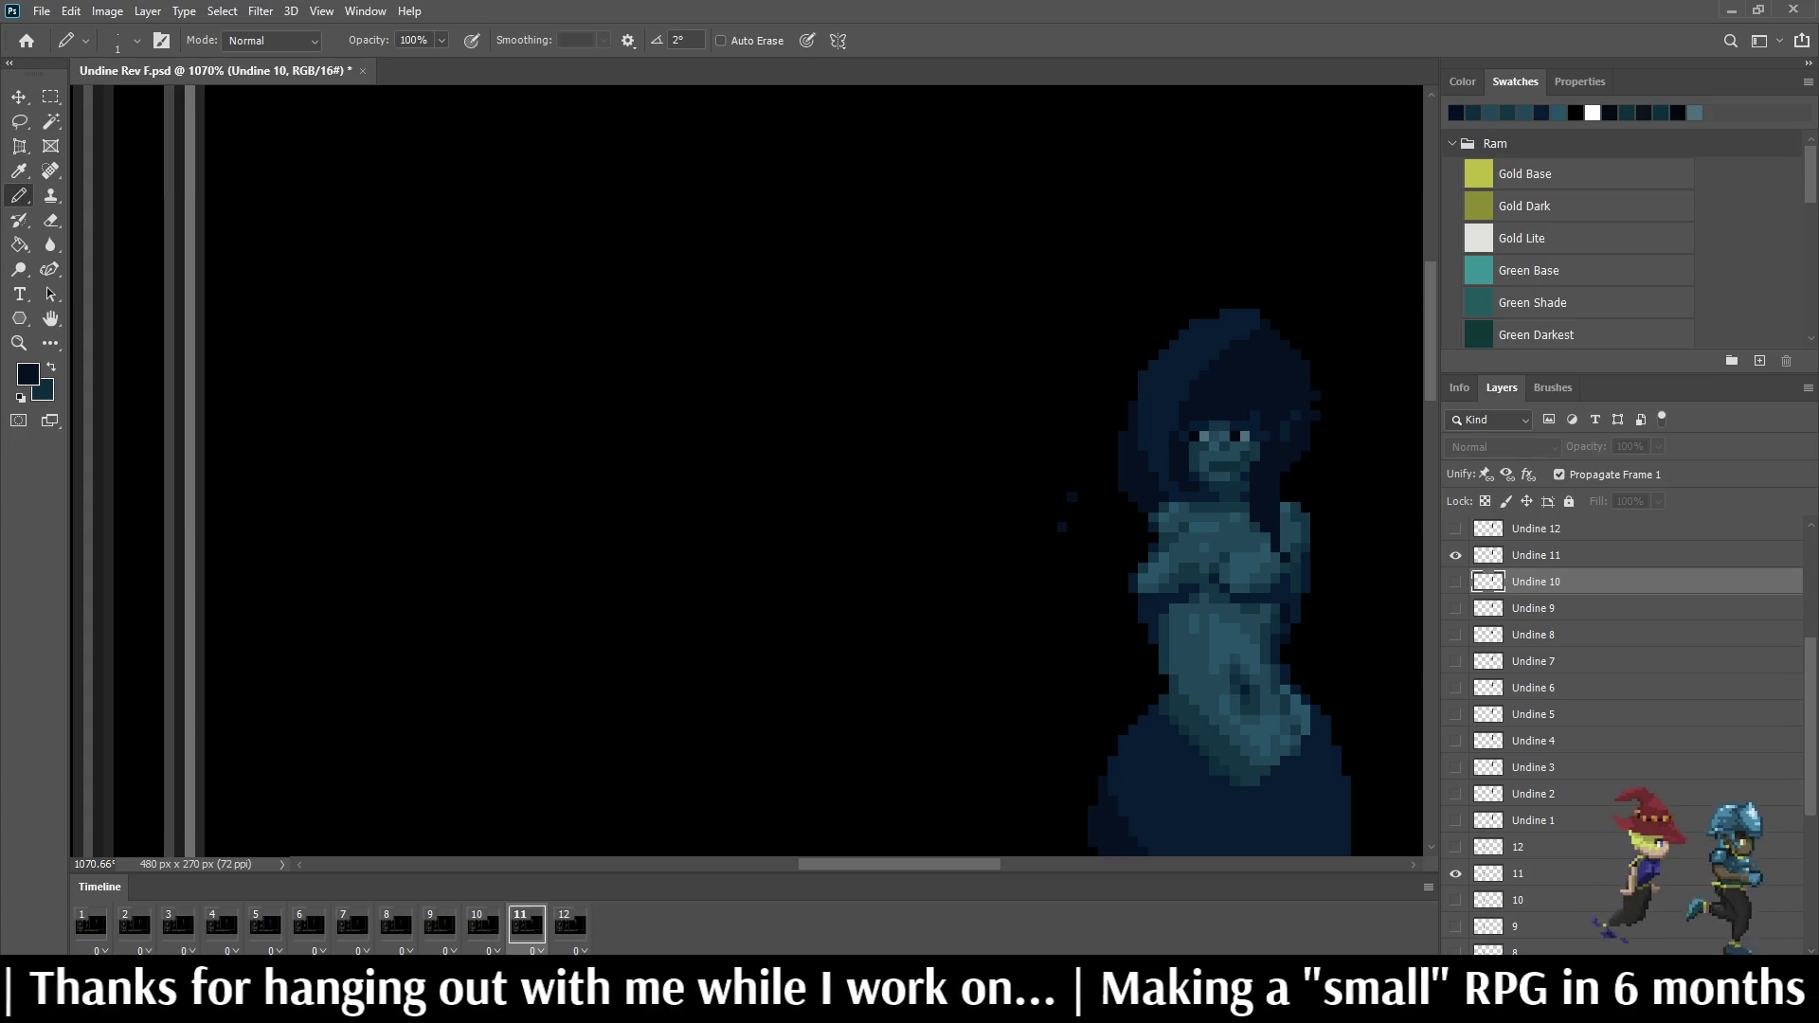
key("Left")
key("Left")
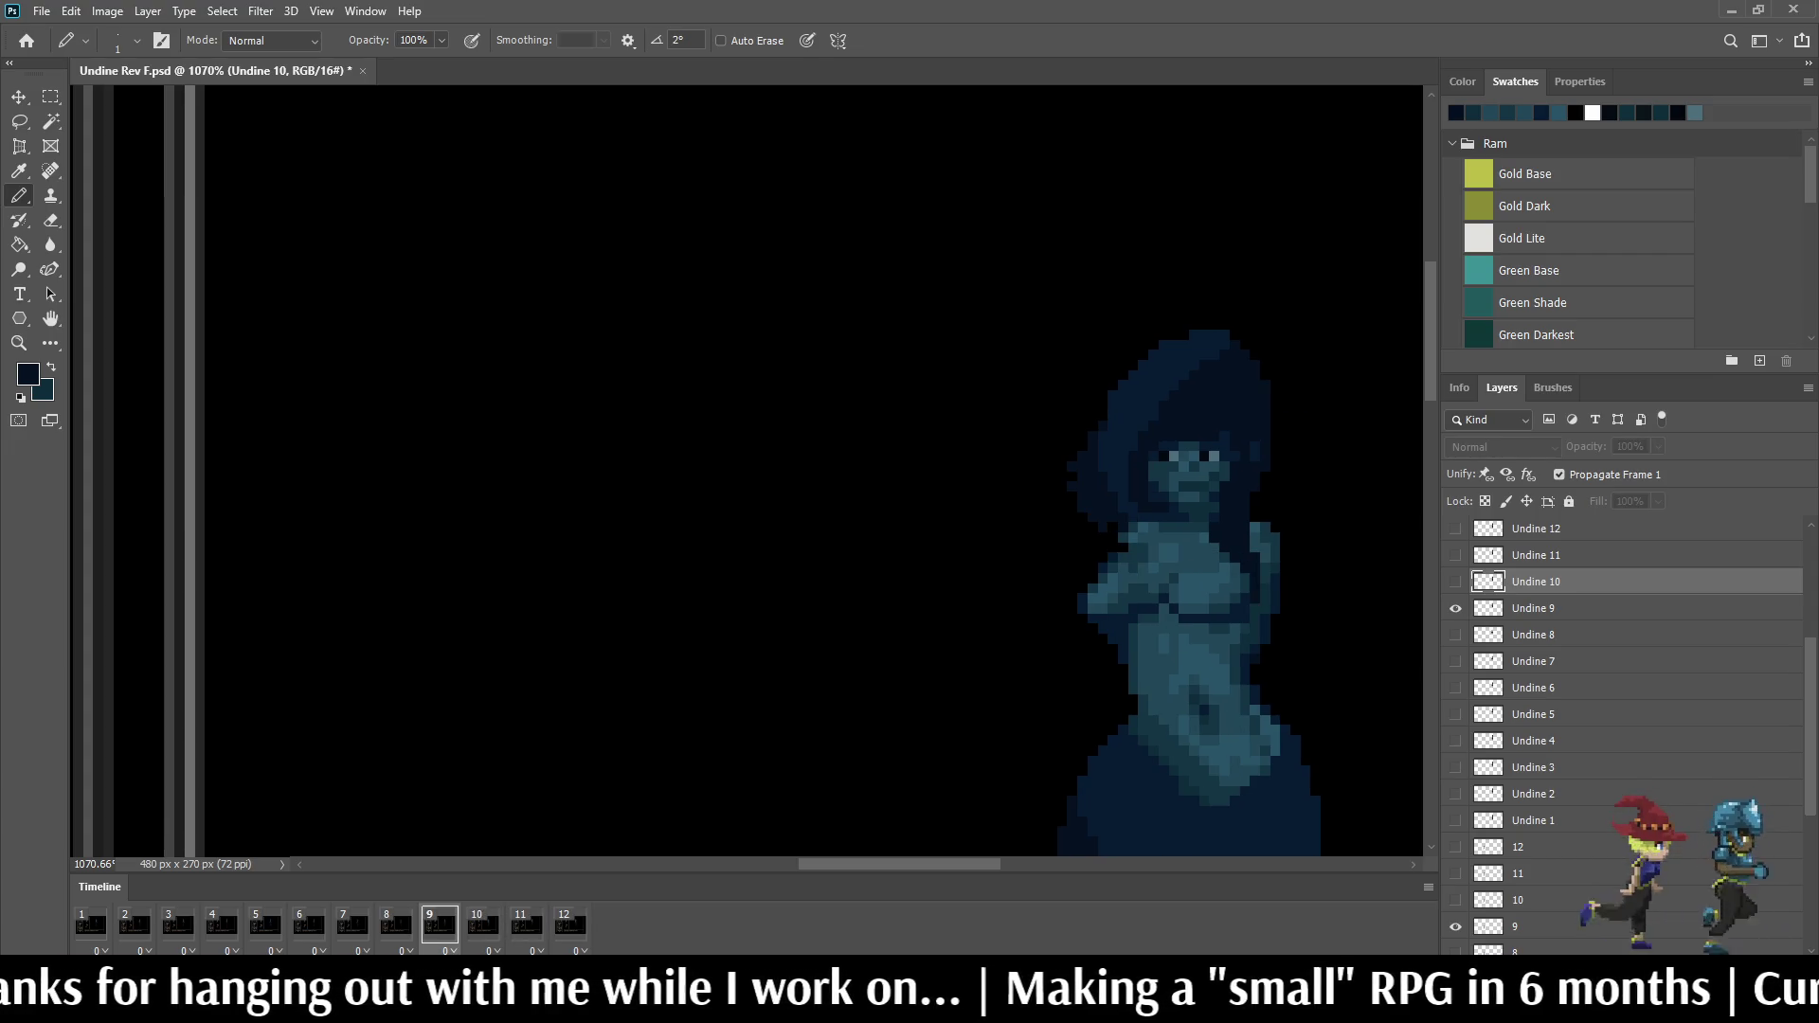
key("Right")
scroll(1251, 625, "up", 2)
scroll(1251, 626, "up", 2)
scroll(1251, 626, "up", 2)
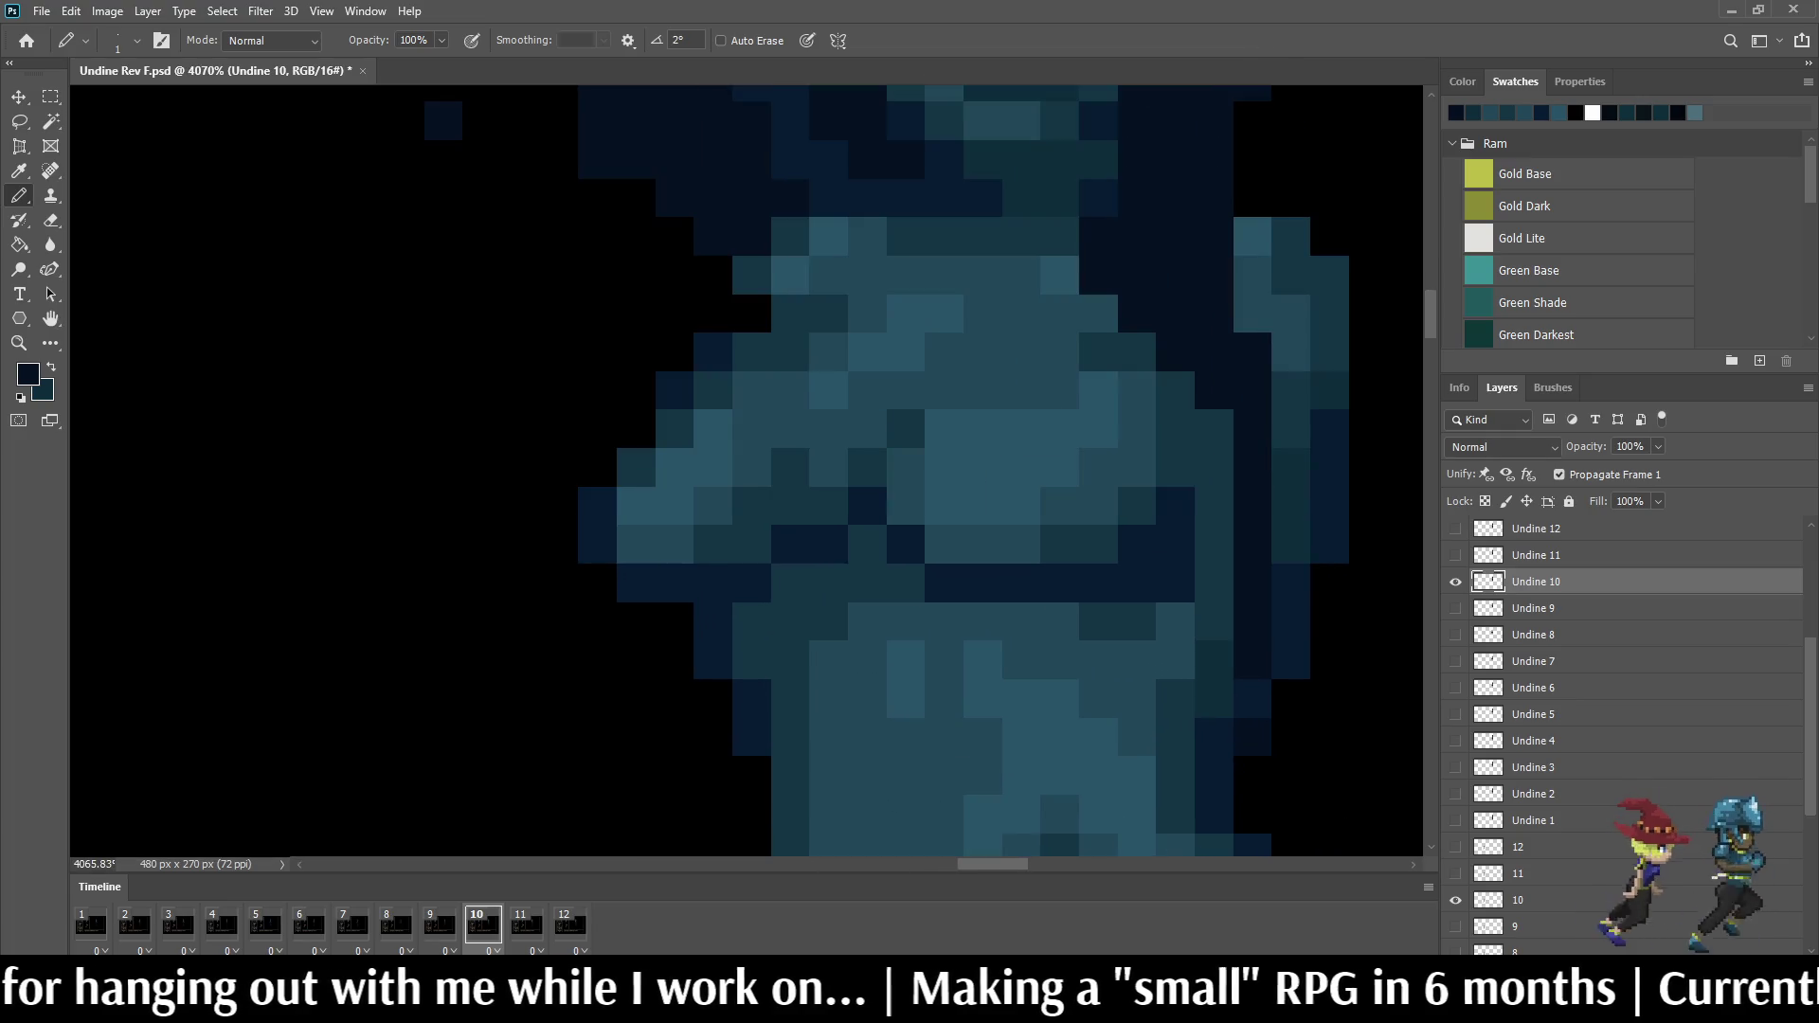
Step: Sample colours for final touch-ups, then start the animation preview playing
key("i")
key("b")
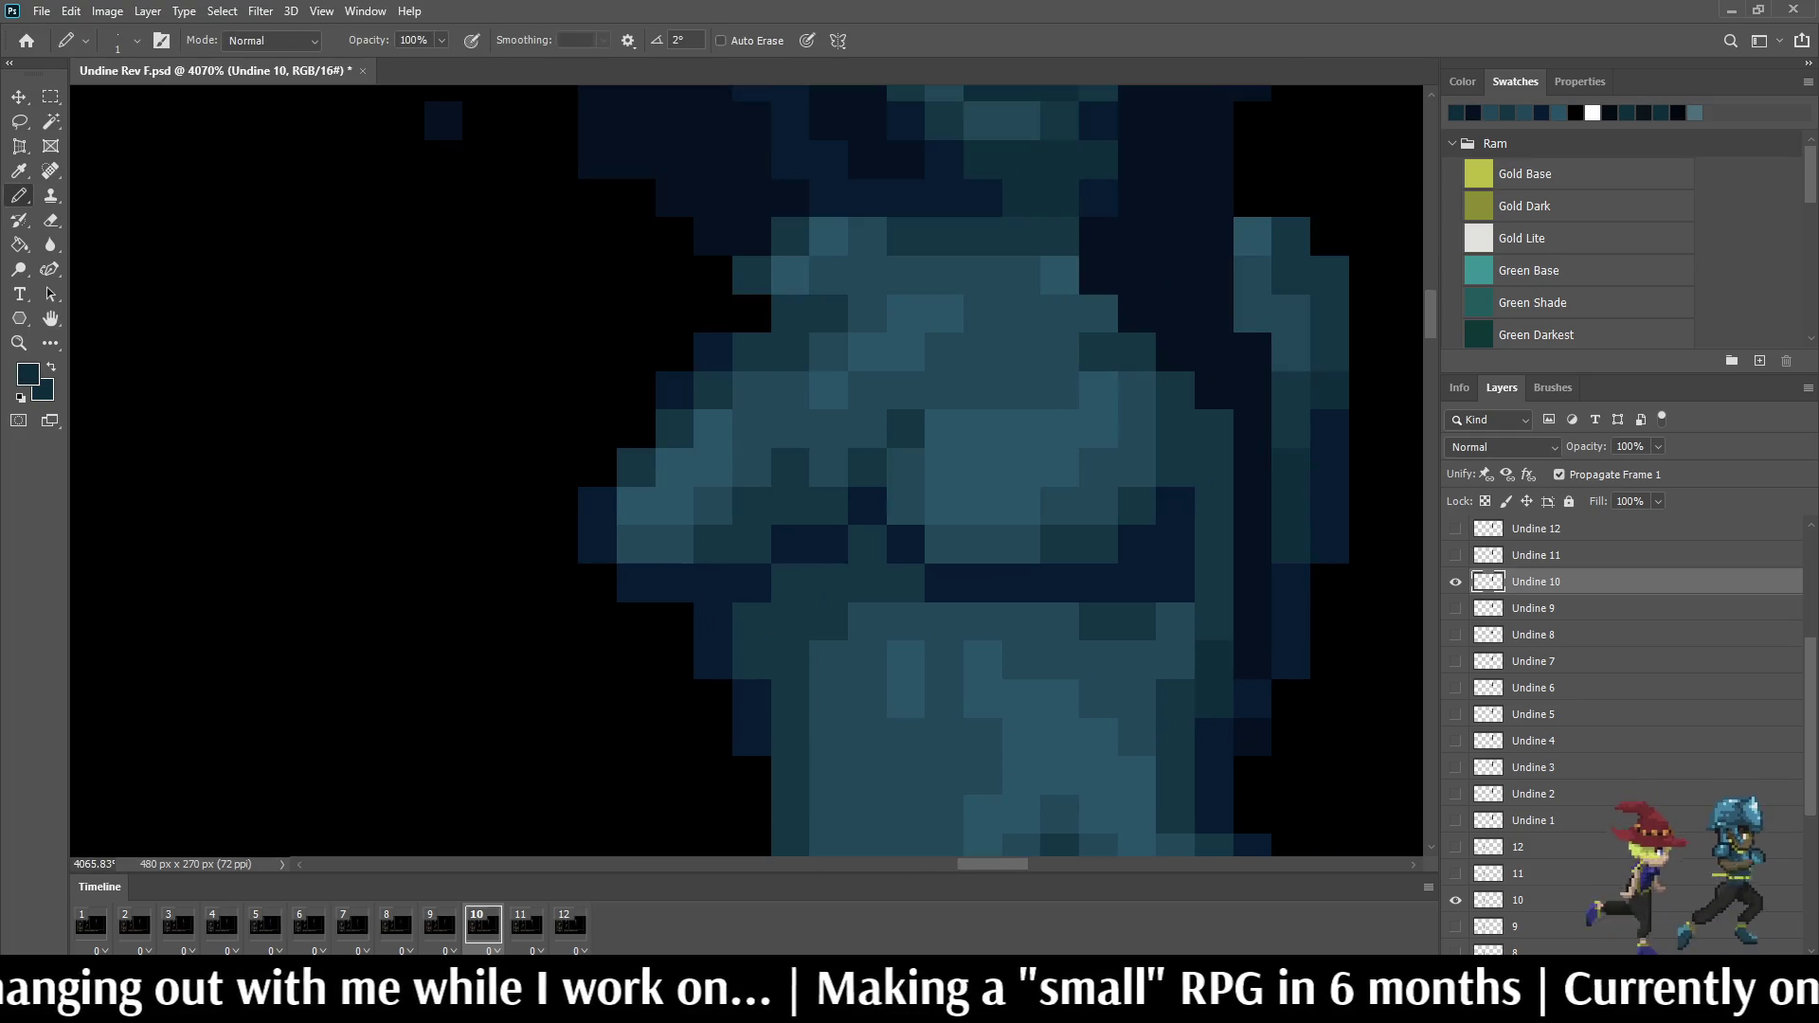
key("i")
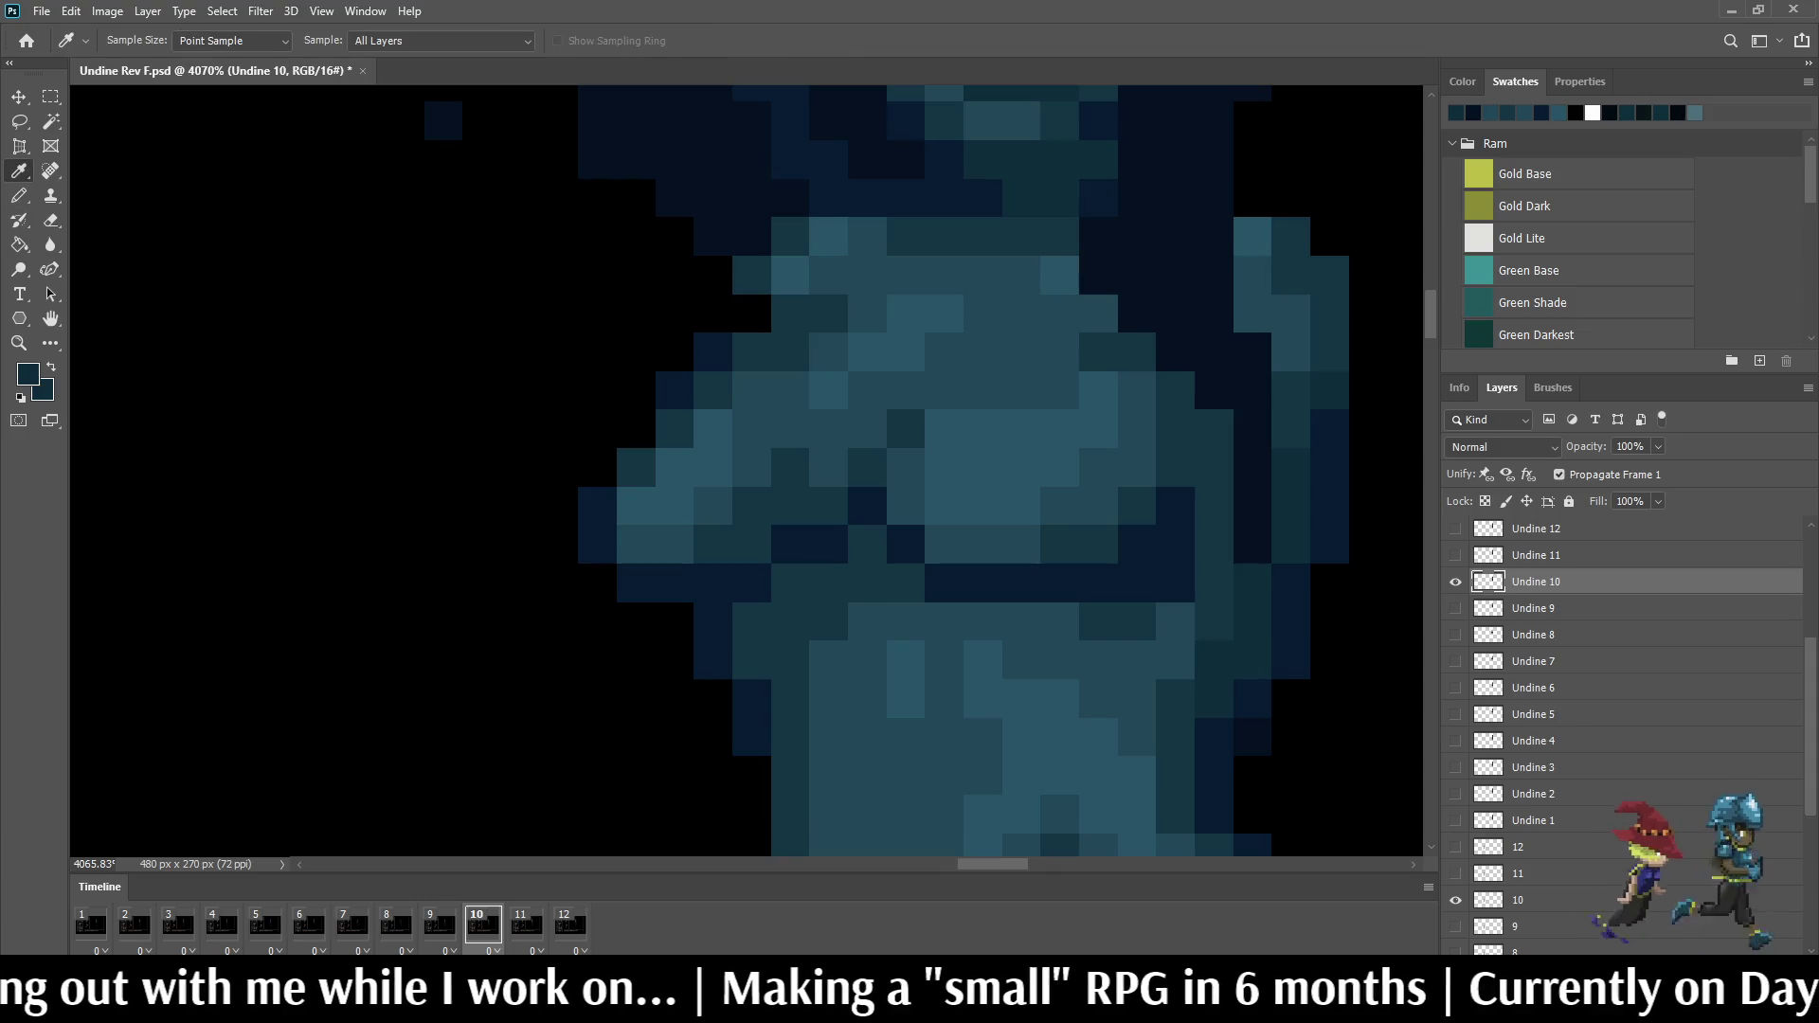
key("b")
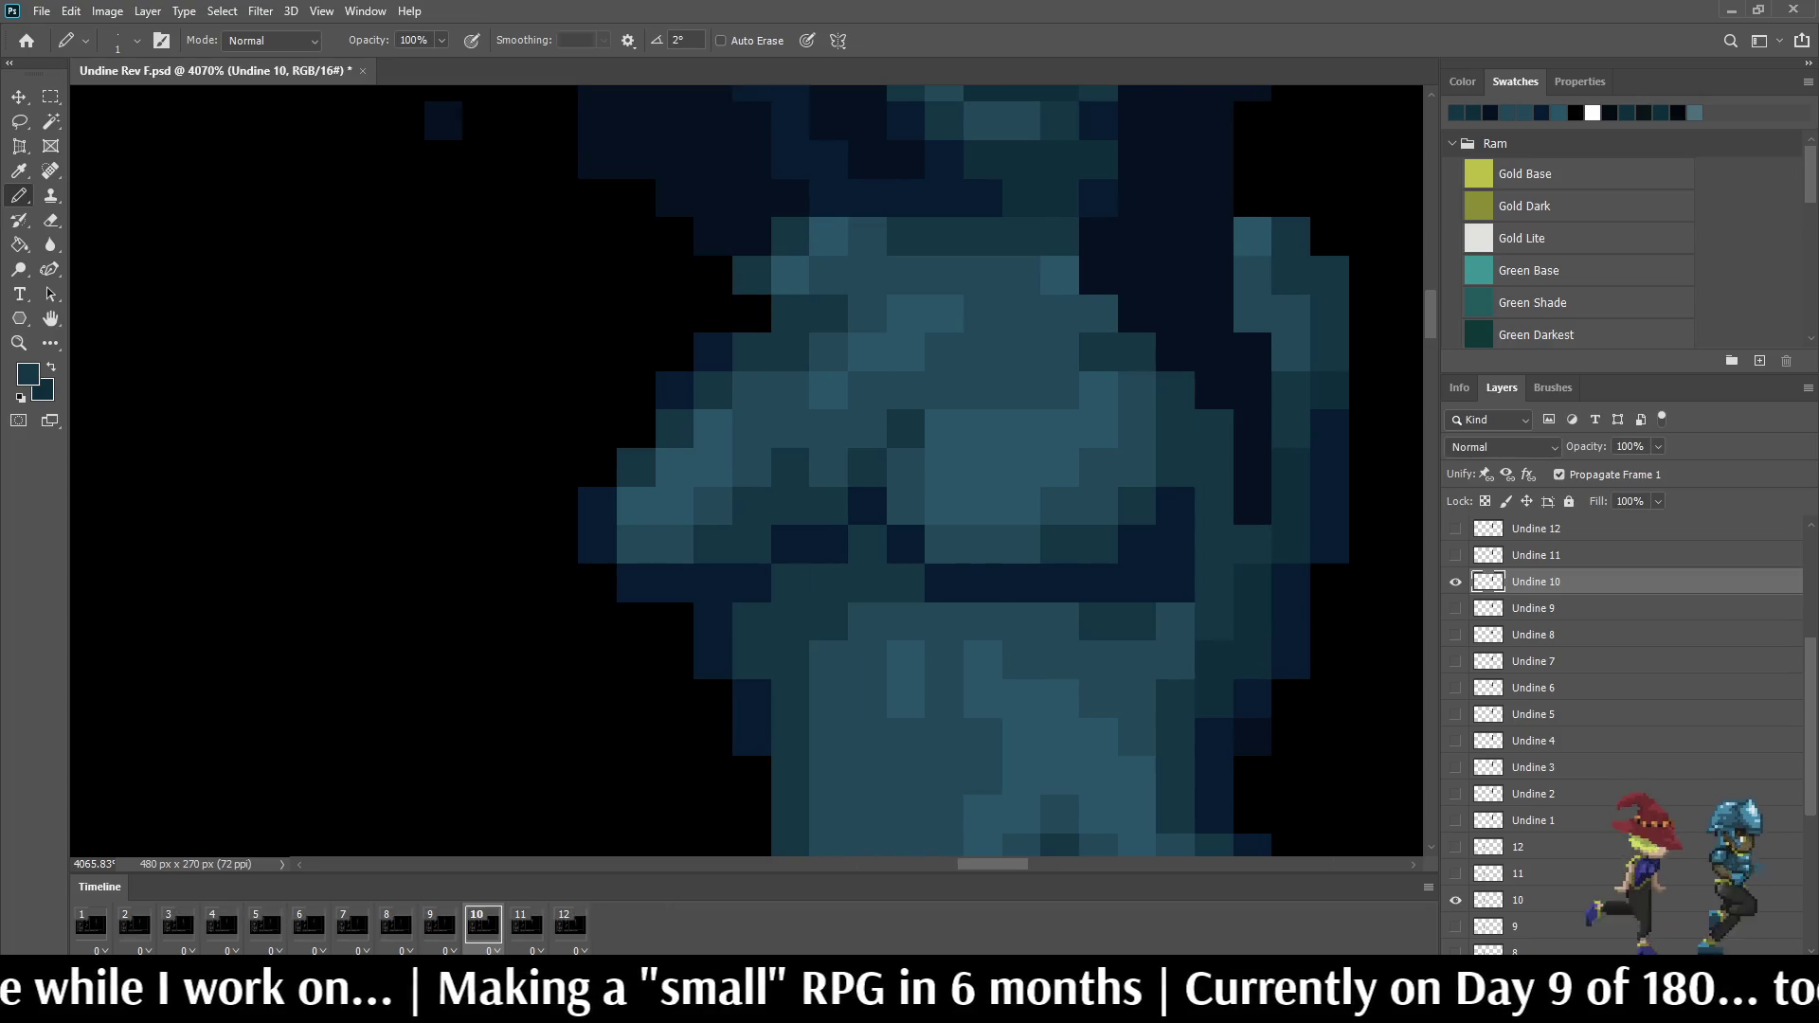
scroll(1239, 566, "down", 5)
key("space")
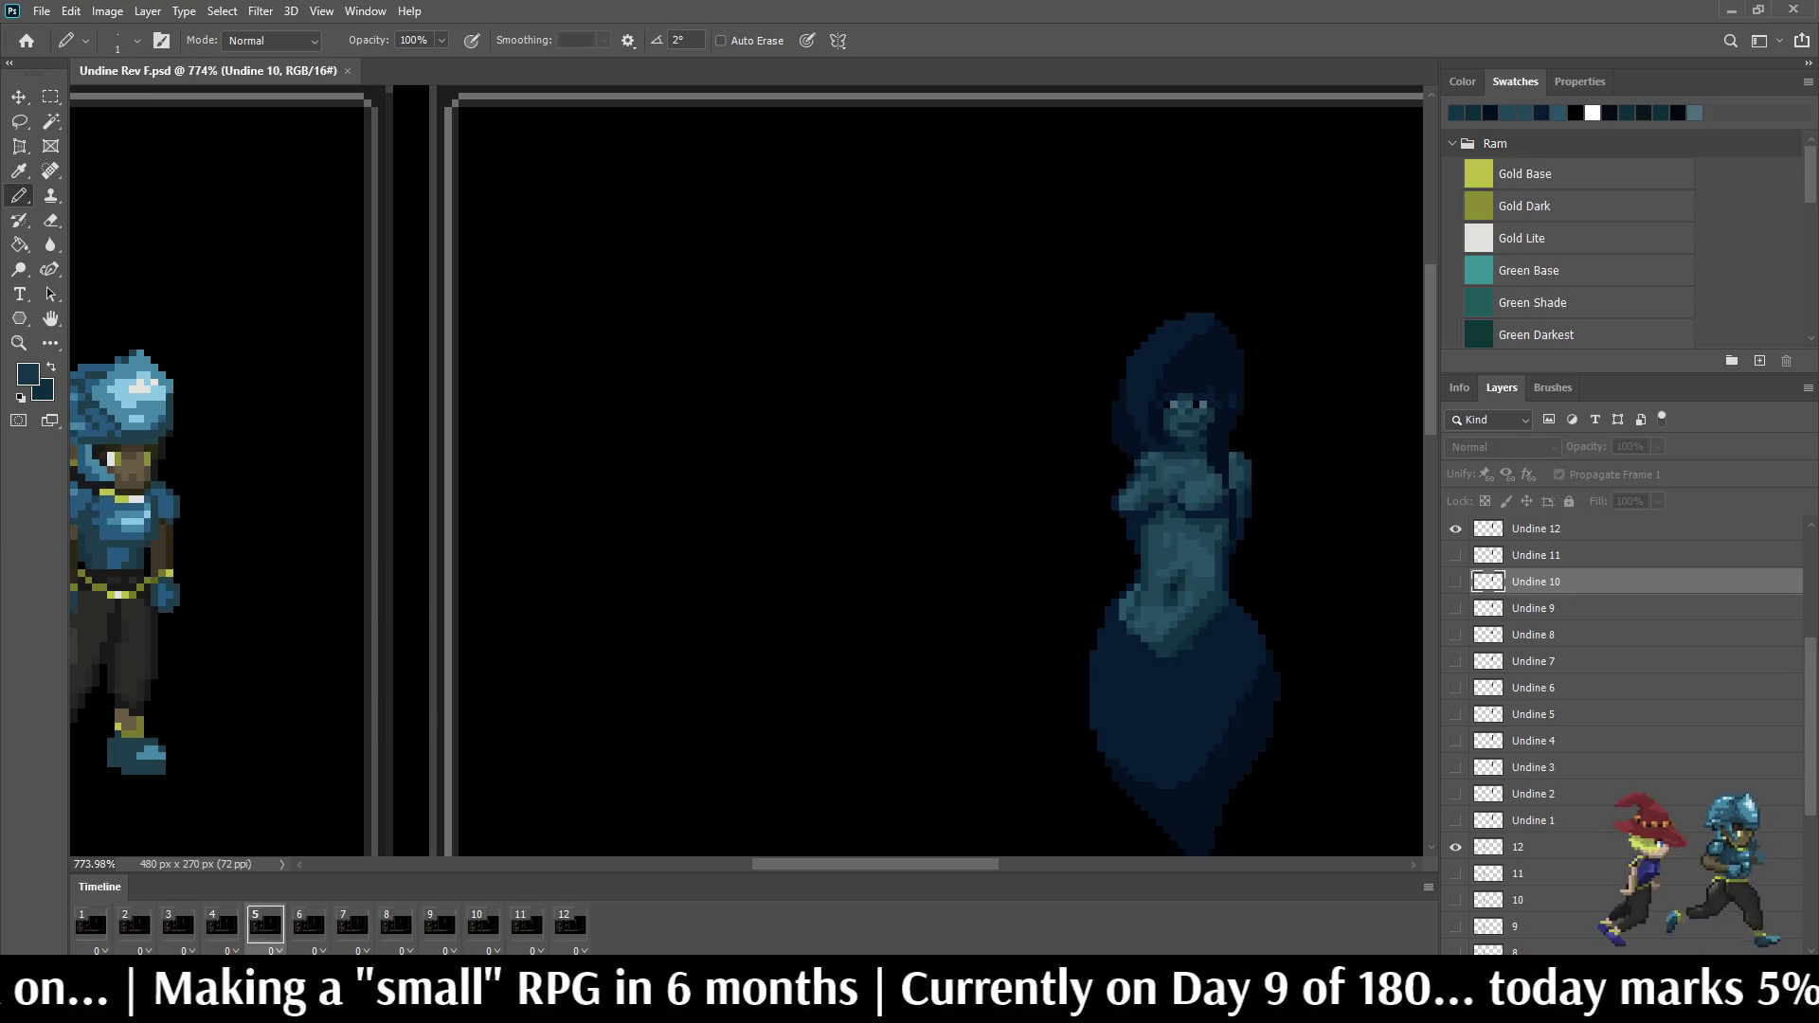
scroll(747, 469, "down", 3)
scroll(747, 469, "up", 1)
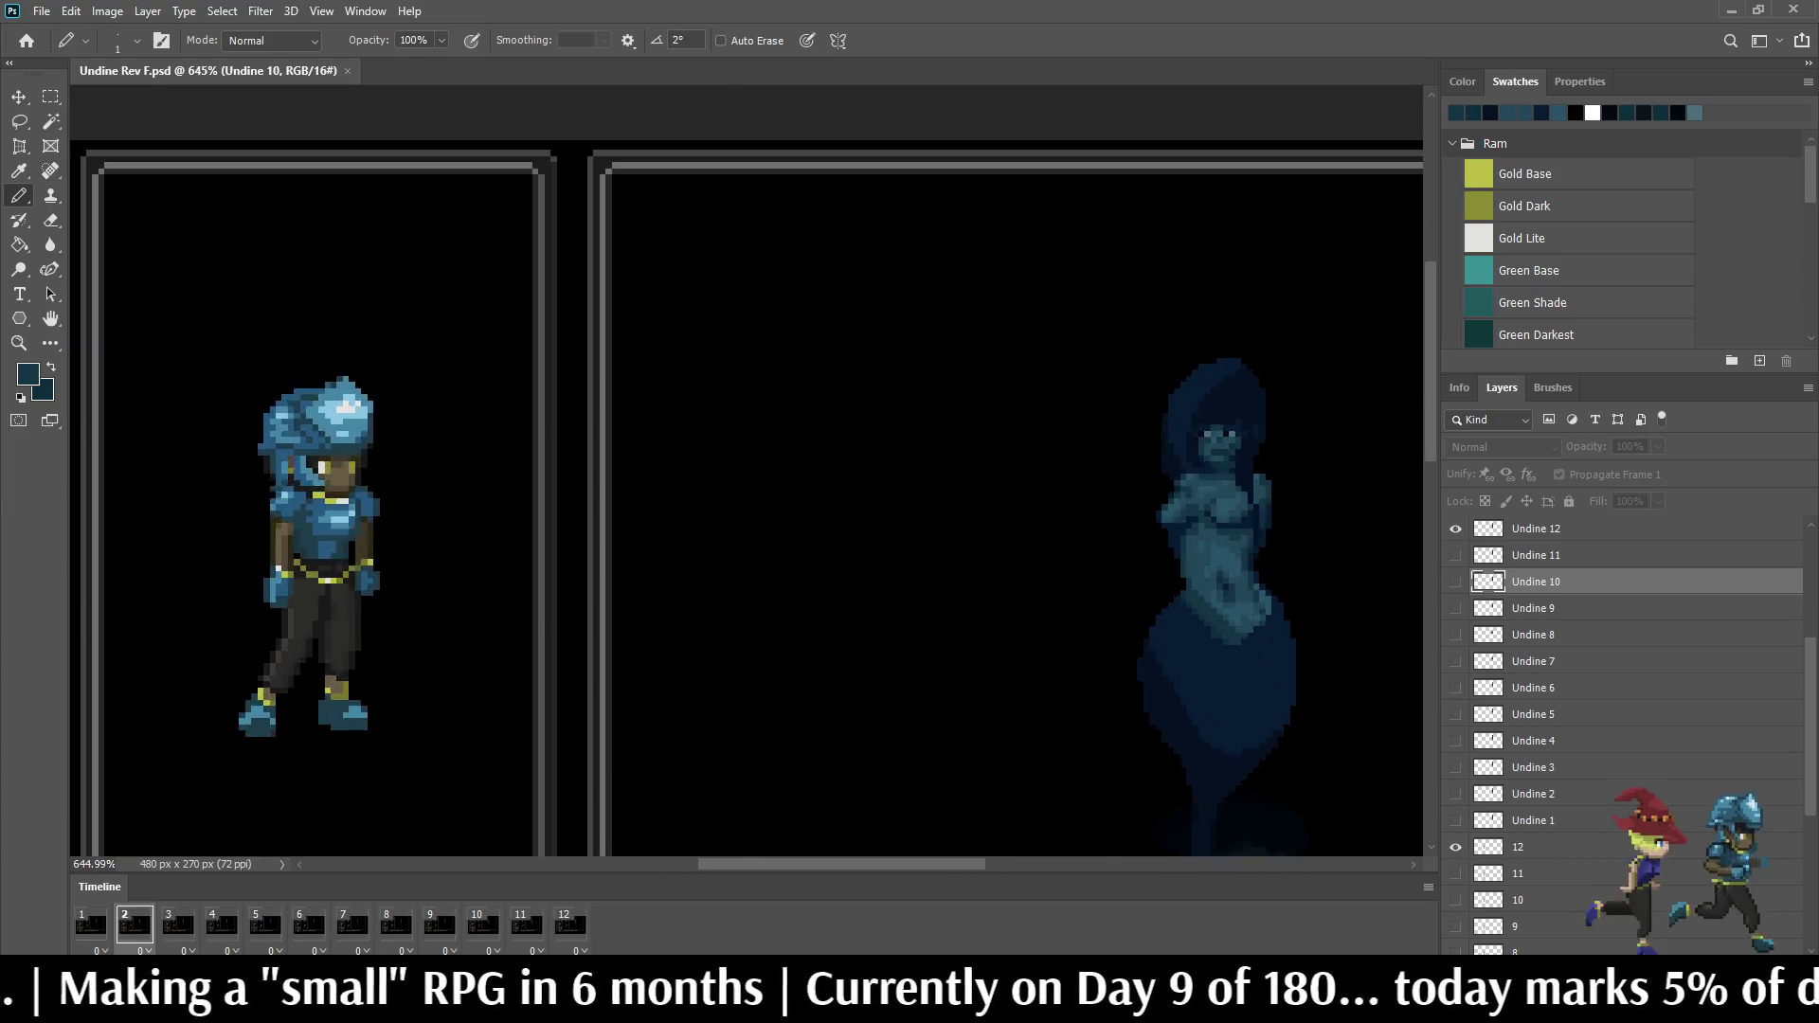
scroll(747, 469, "down", 2)
scroll(909, 341, "up", 2)
scroll(909, 342, "up", 2)
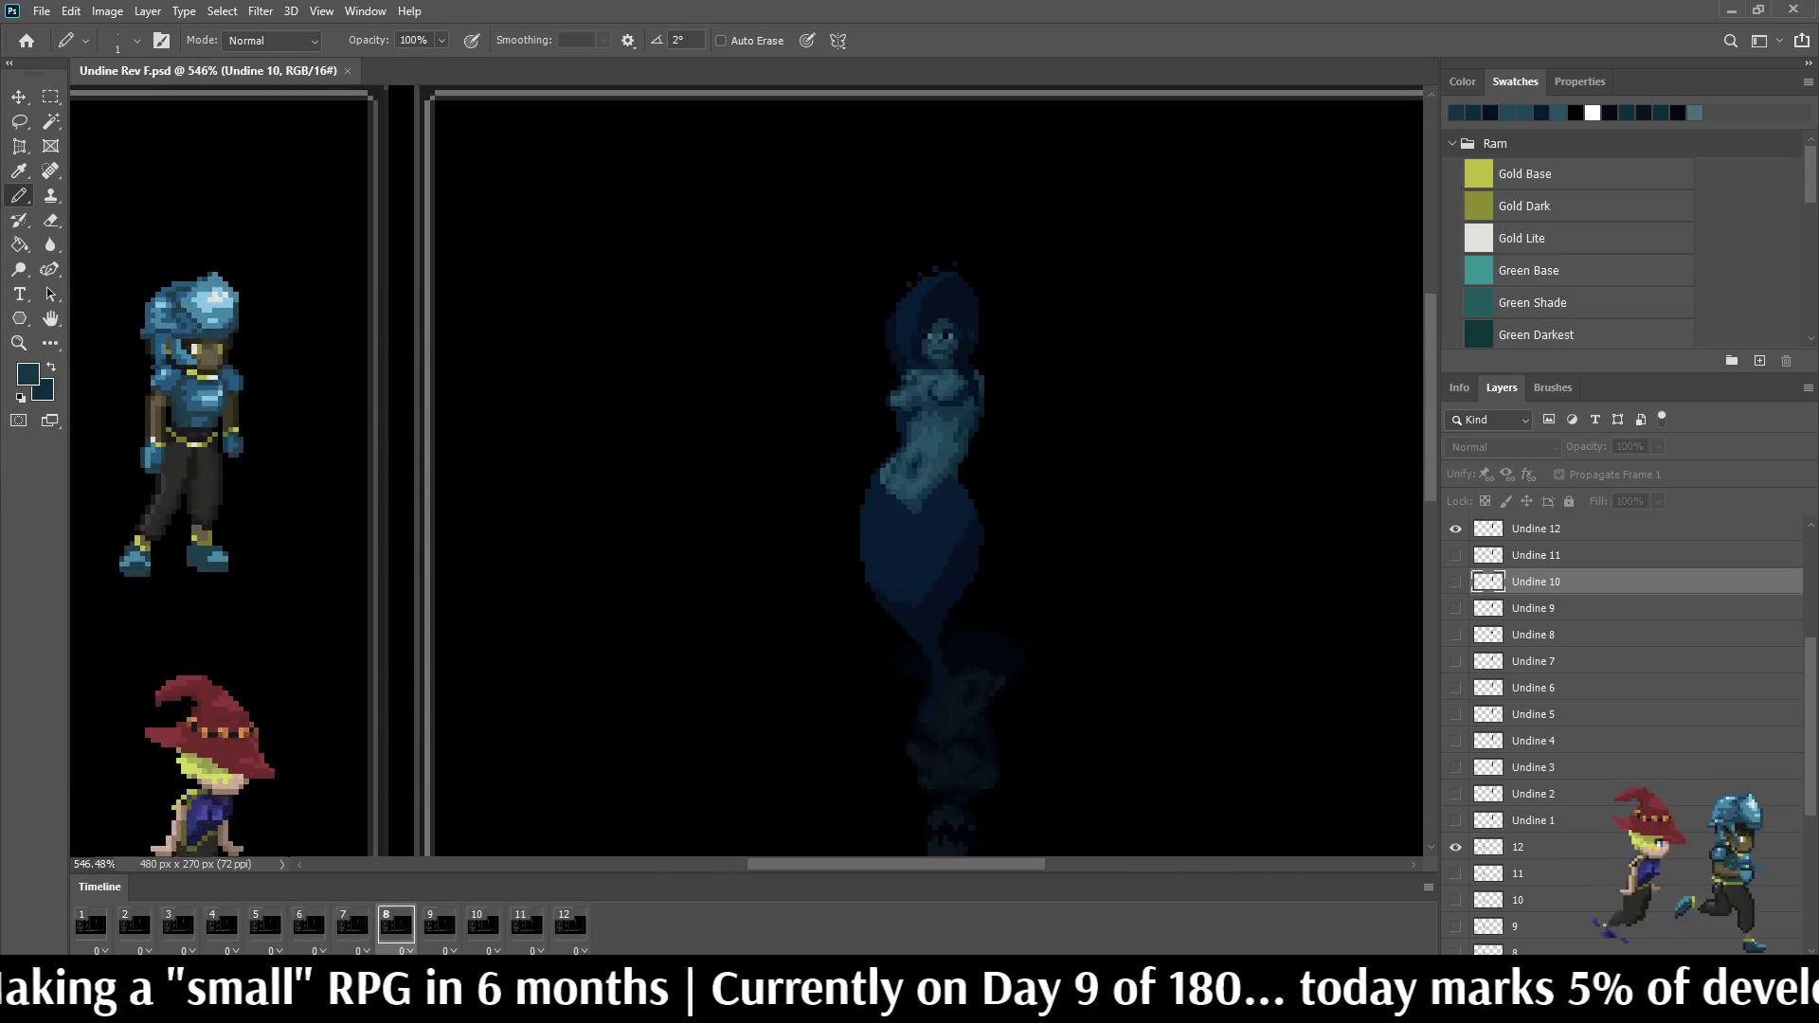
scroll(909, 341, "up", 1)
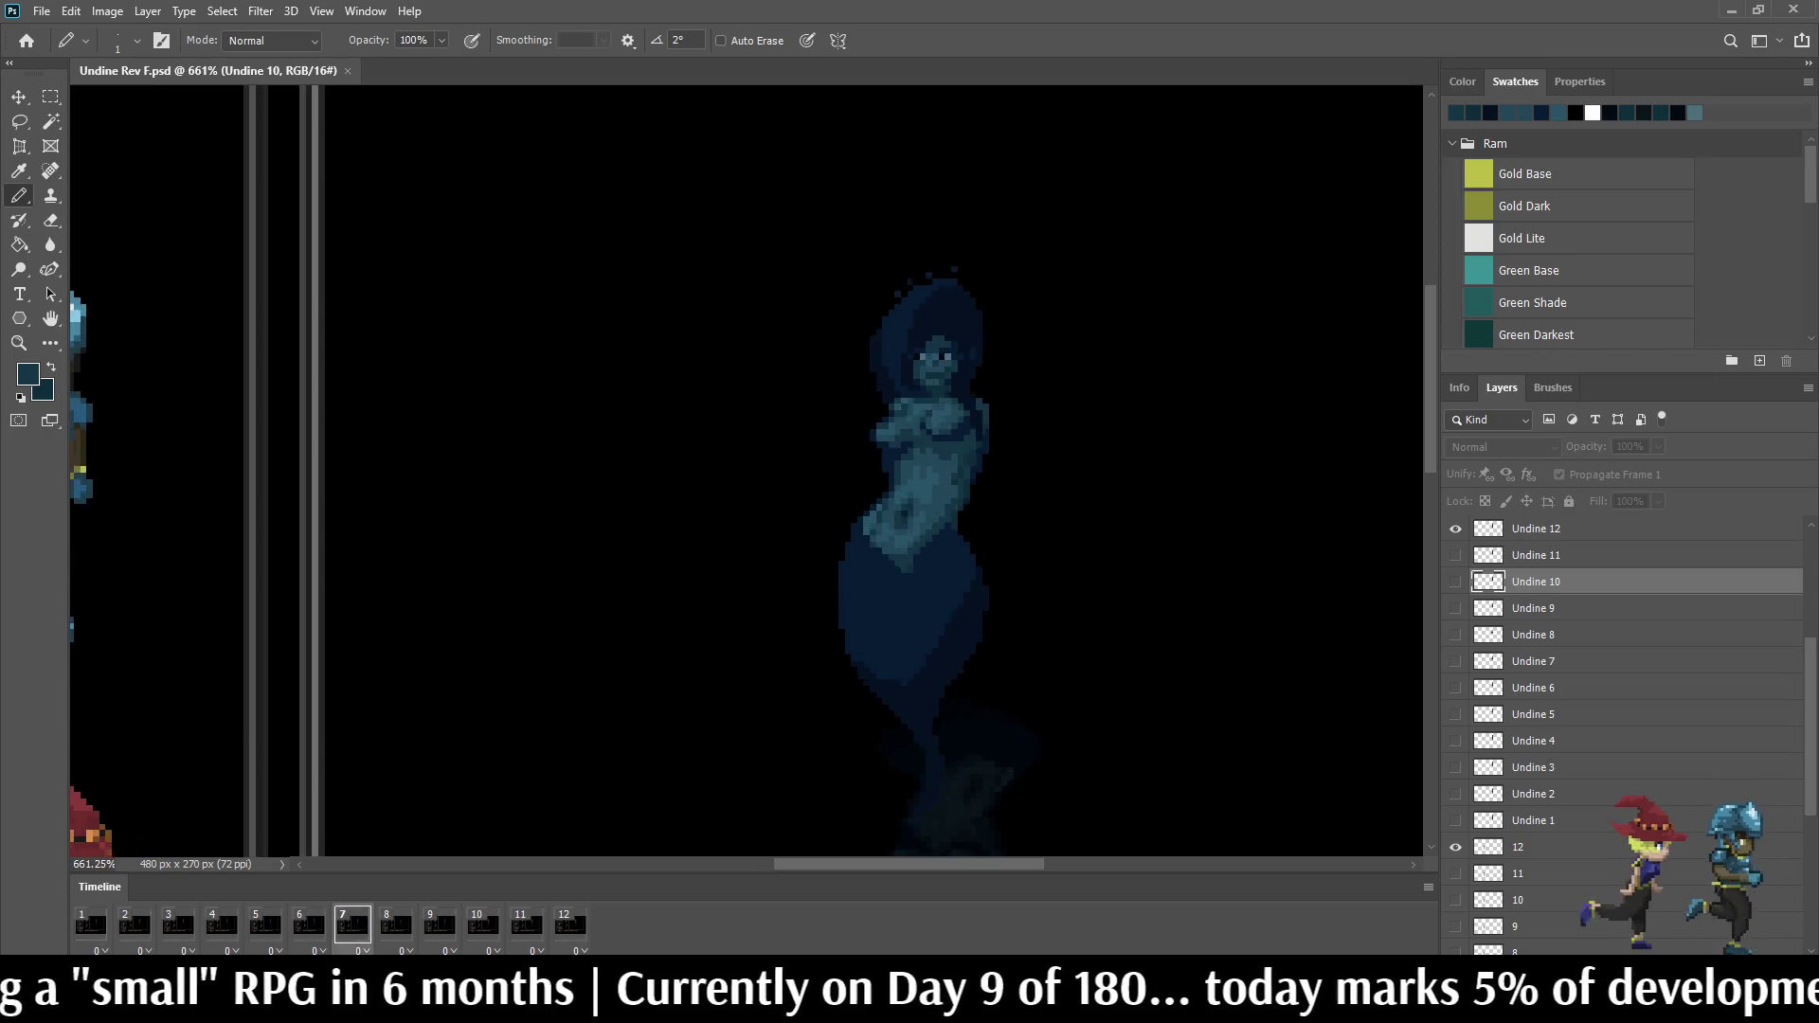
scroll(1030, 412, "up", 2)
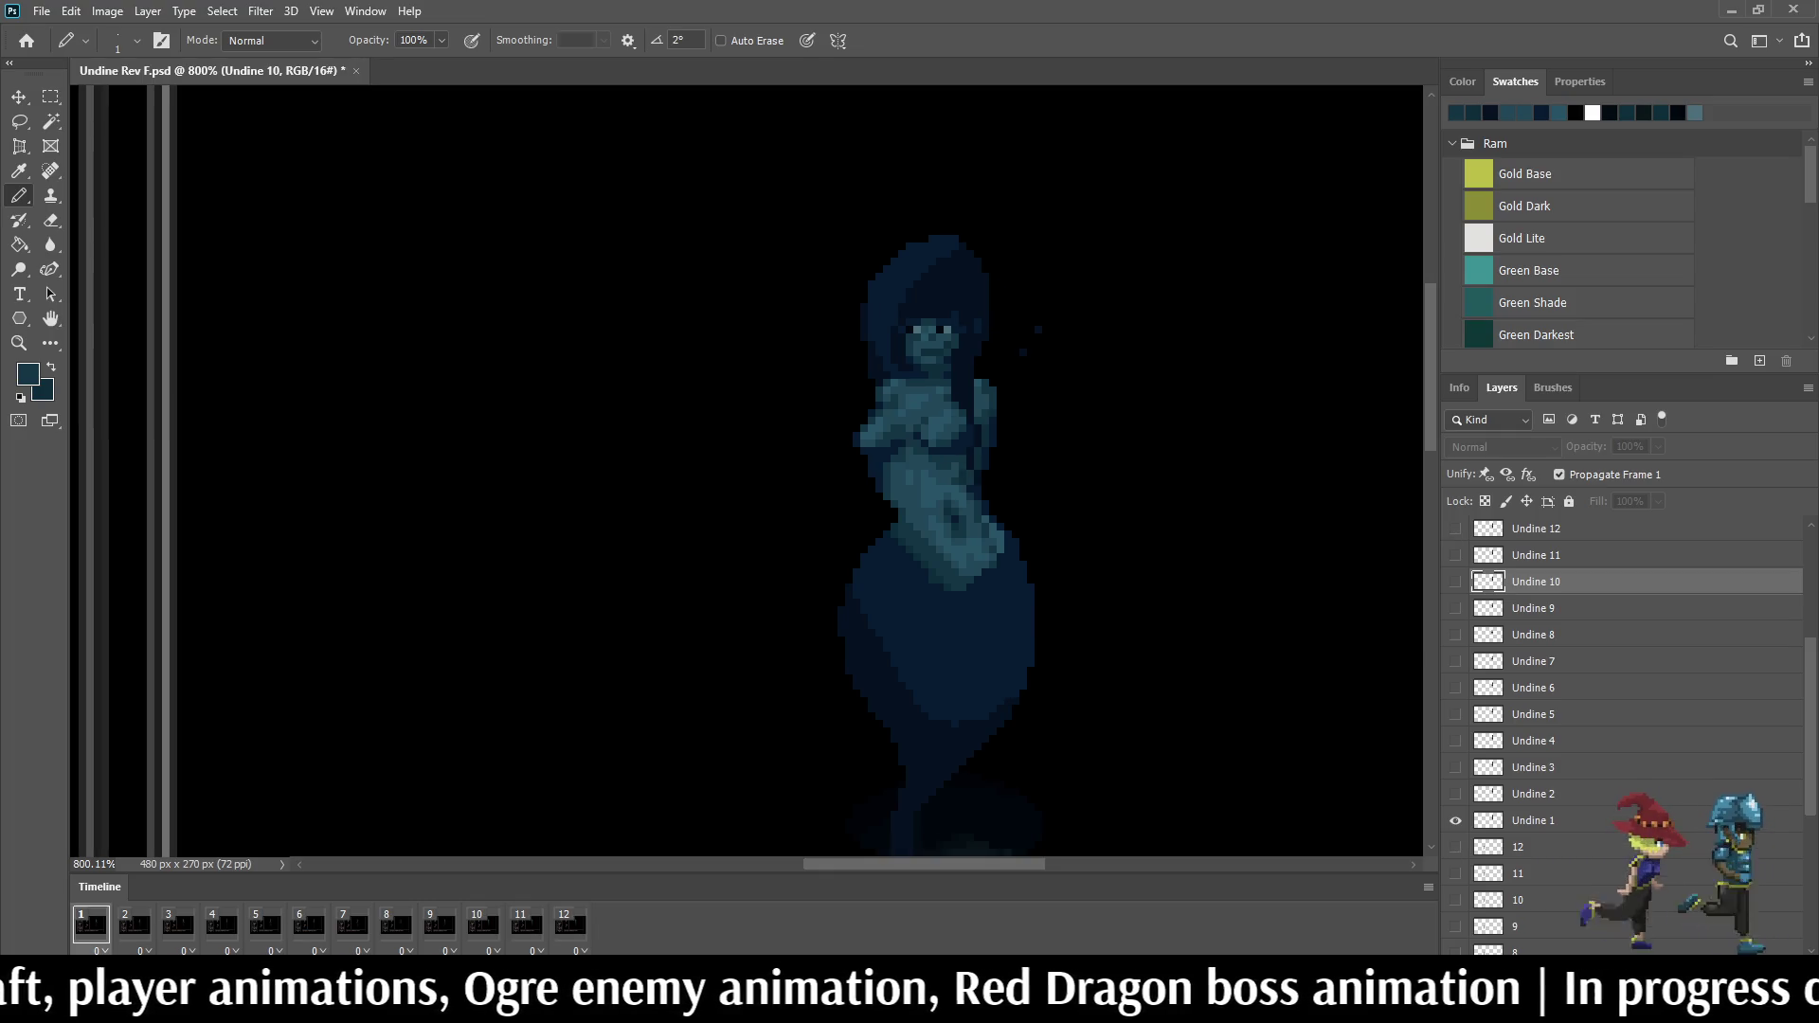
Step: Stop the playback and step the timeline to frame 11 for further touch-ups
key("space")
key("Left")
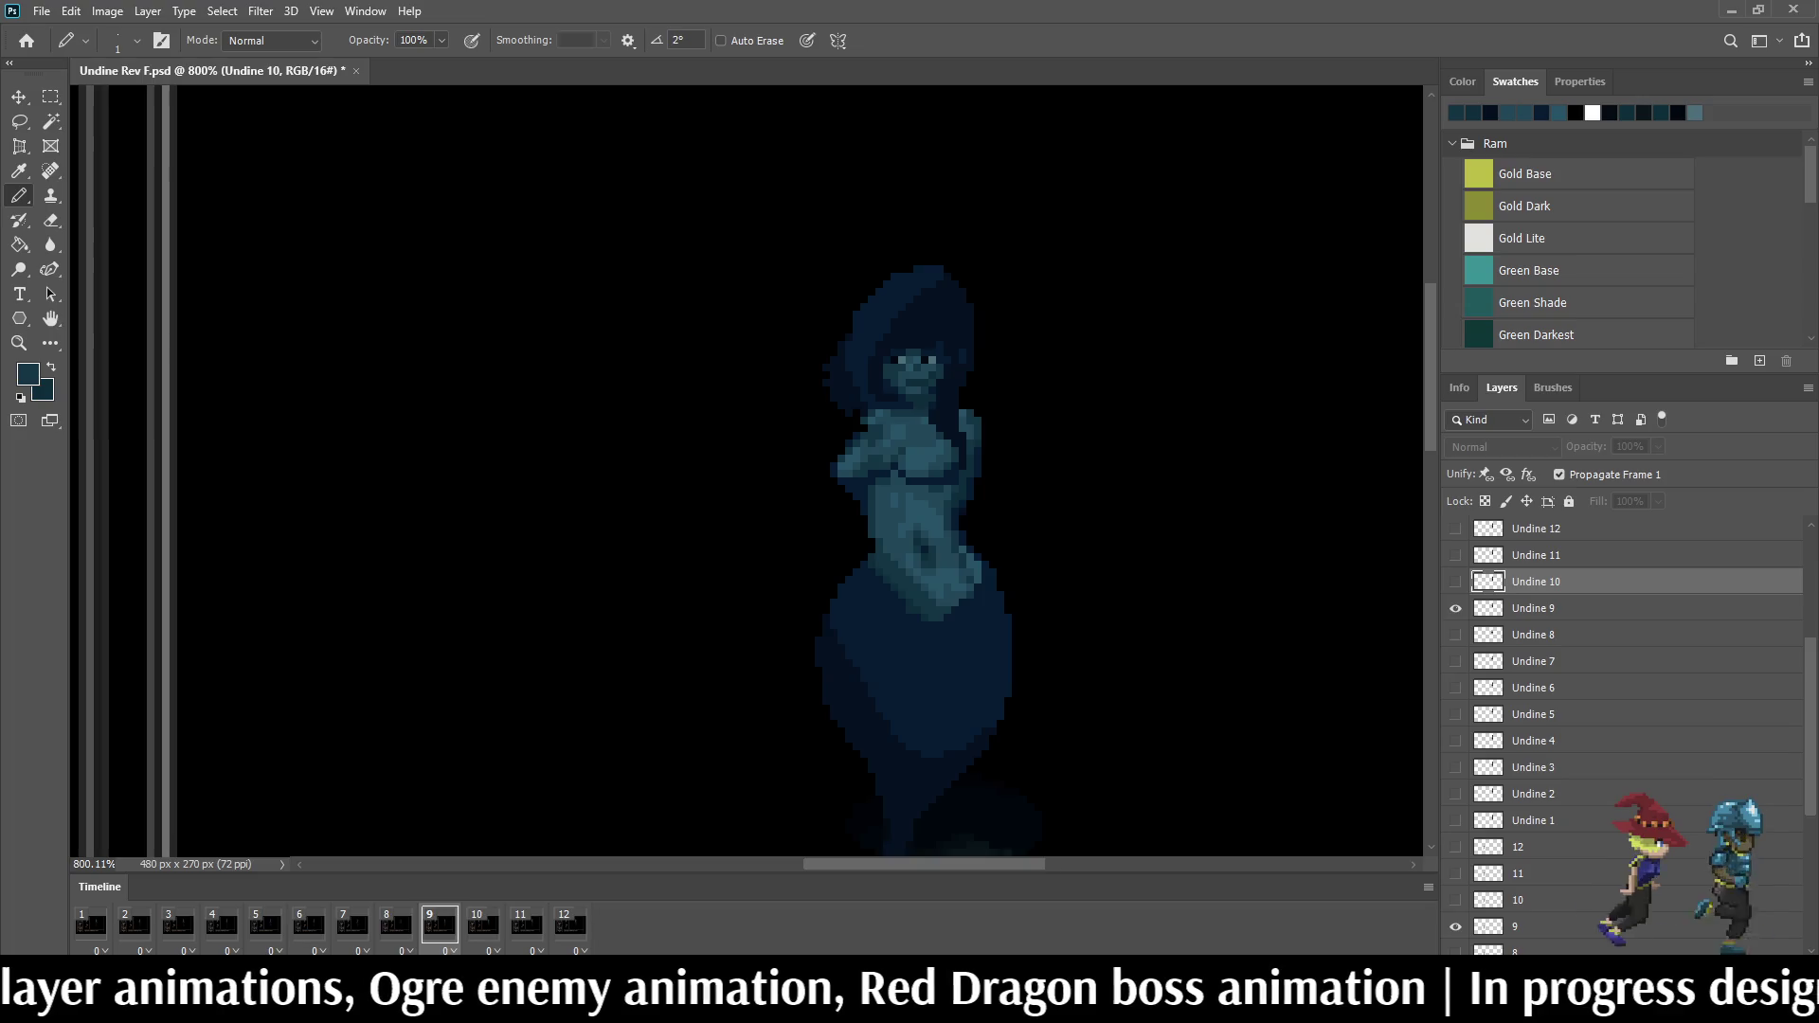
key("Left")
key("Right")
key("Right")
key("Right")
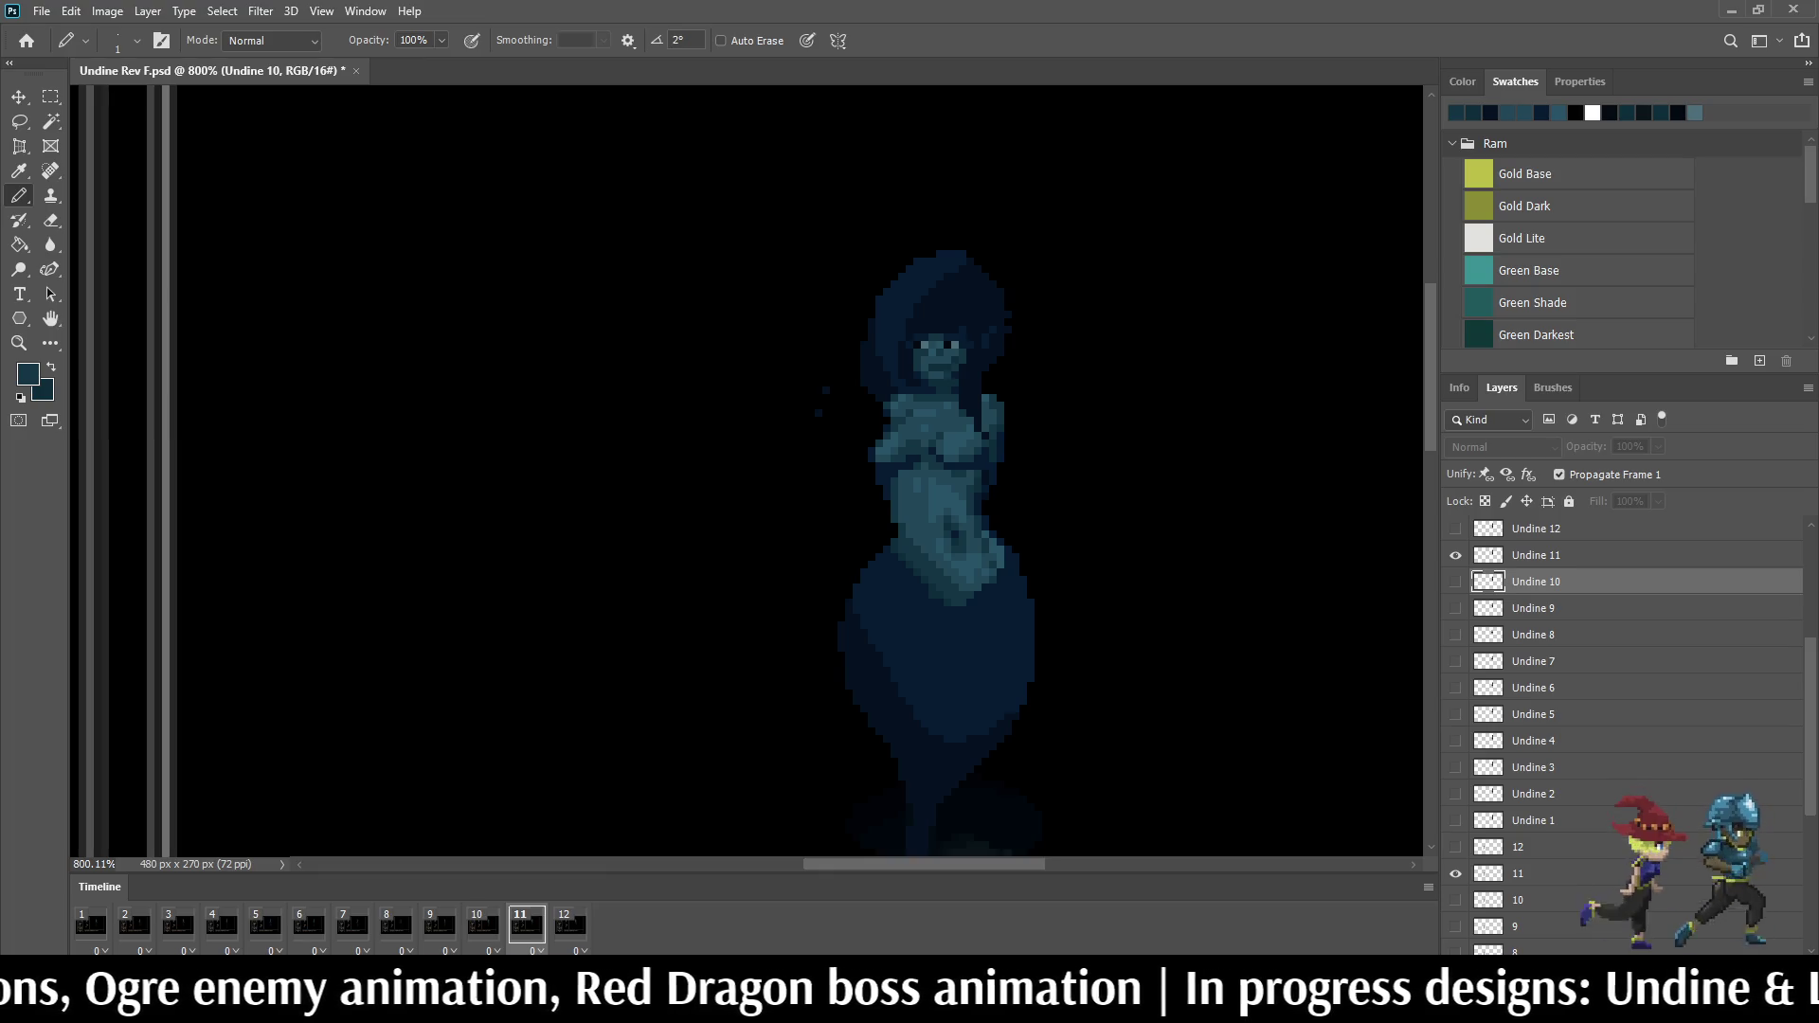
scroll(1007, 440, "up", 1)
scroll(1006, 440, "up", 2)
scroll(1007, 441, "up", 2)
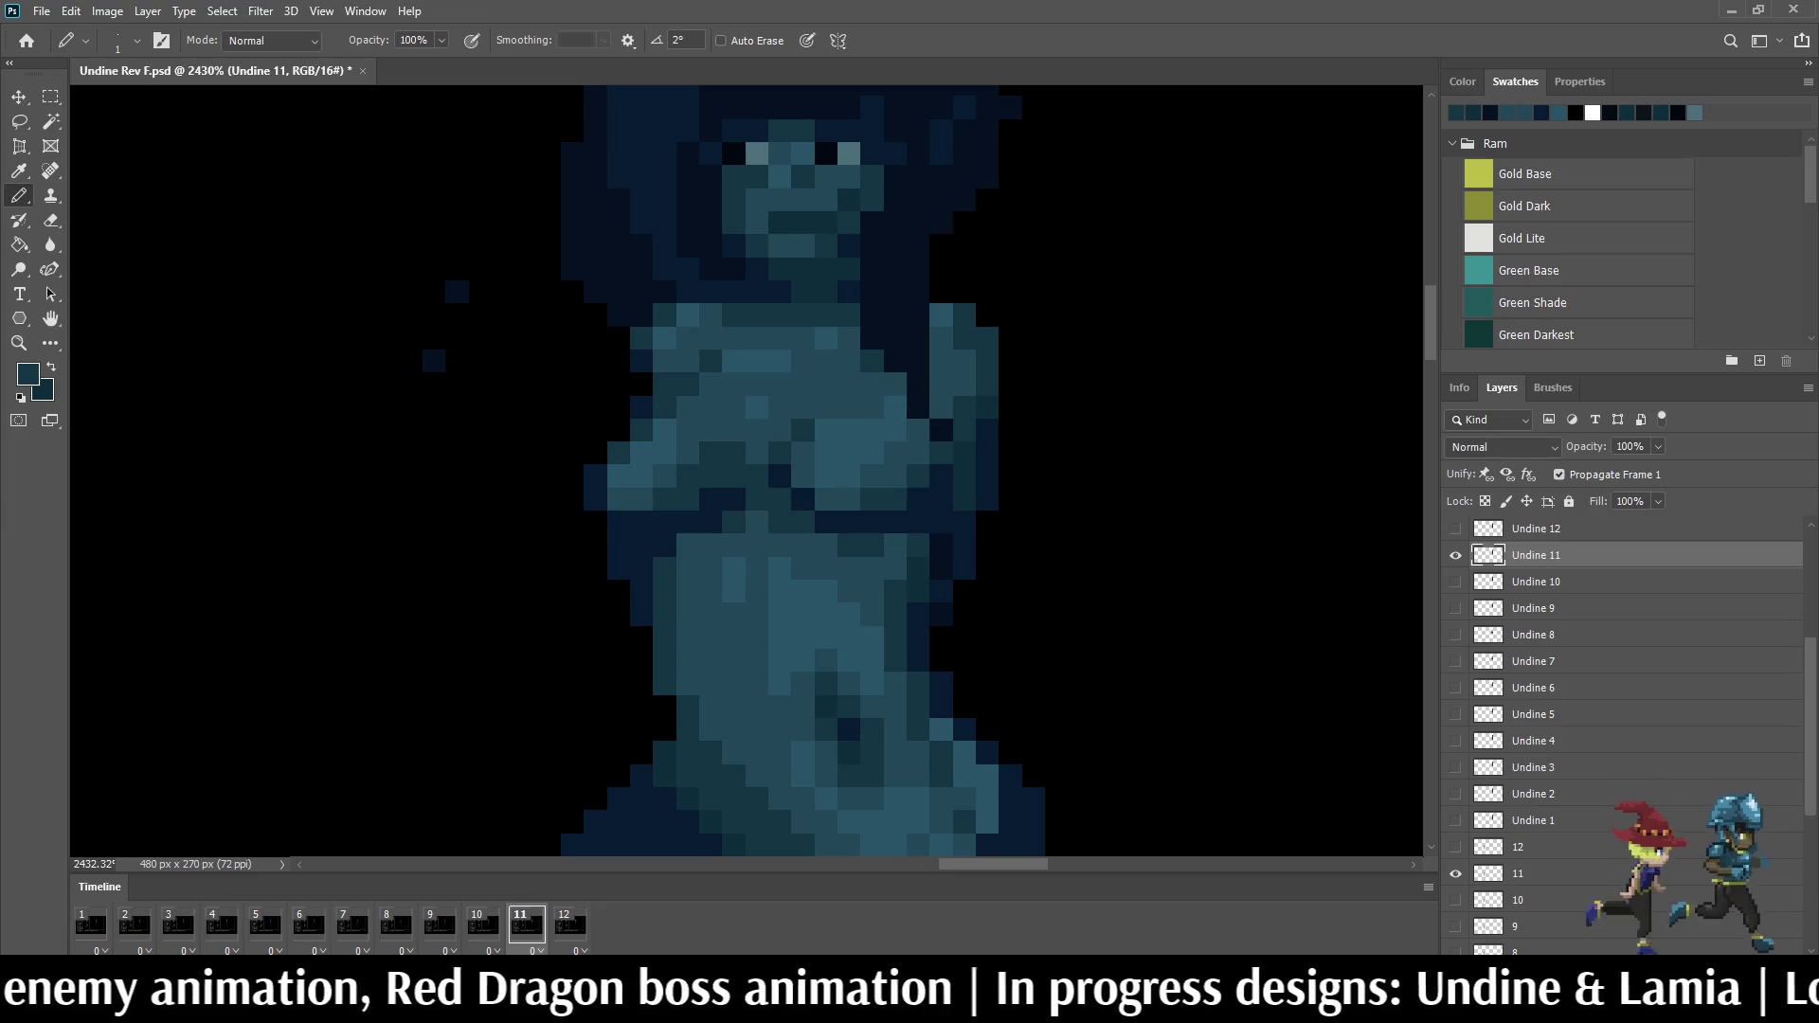
scroll(990, 458, "up", 1)
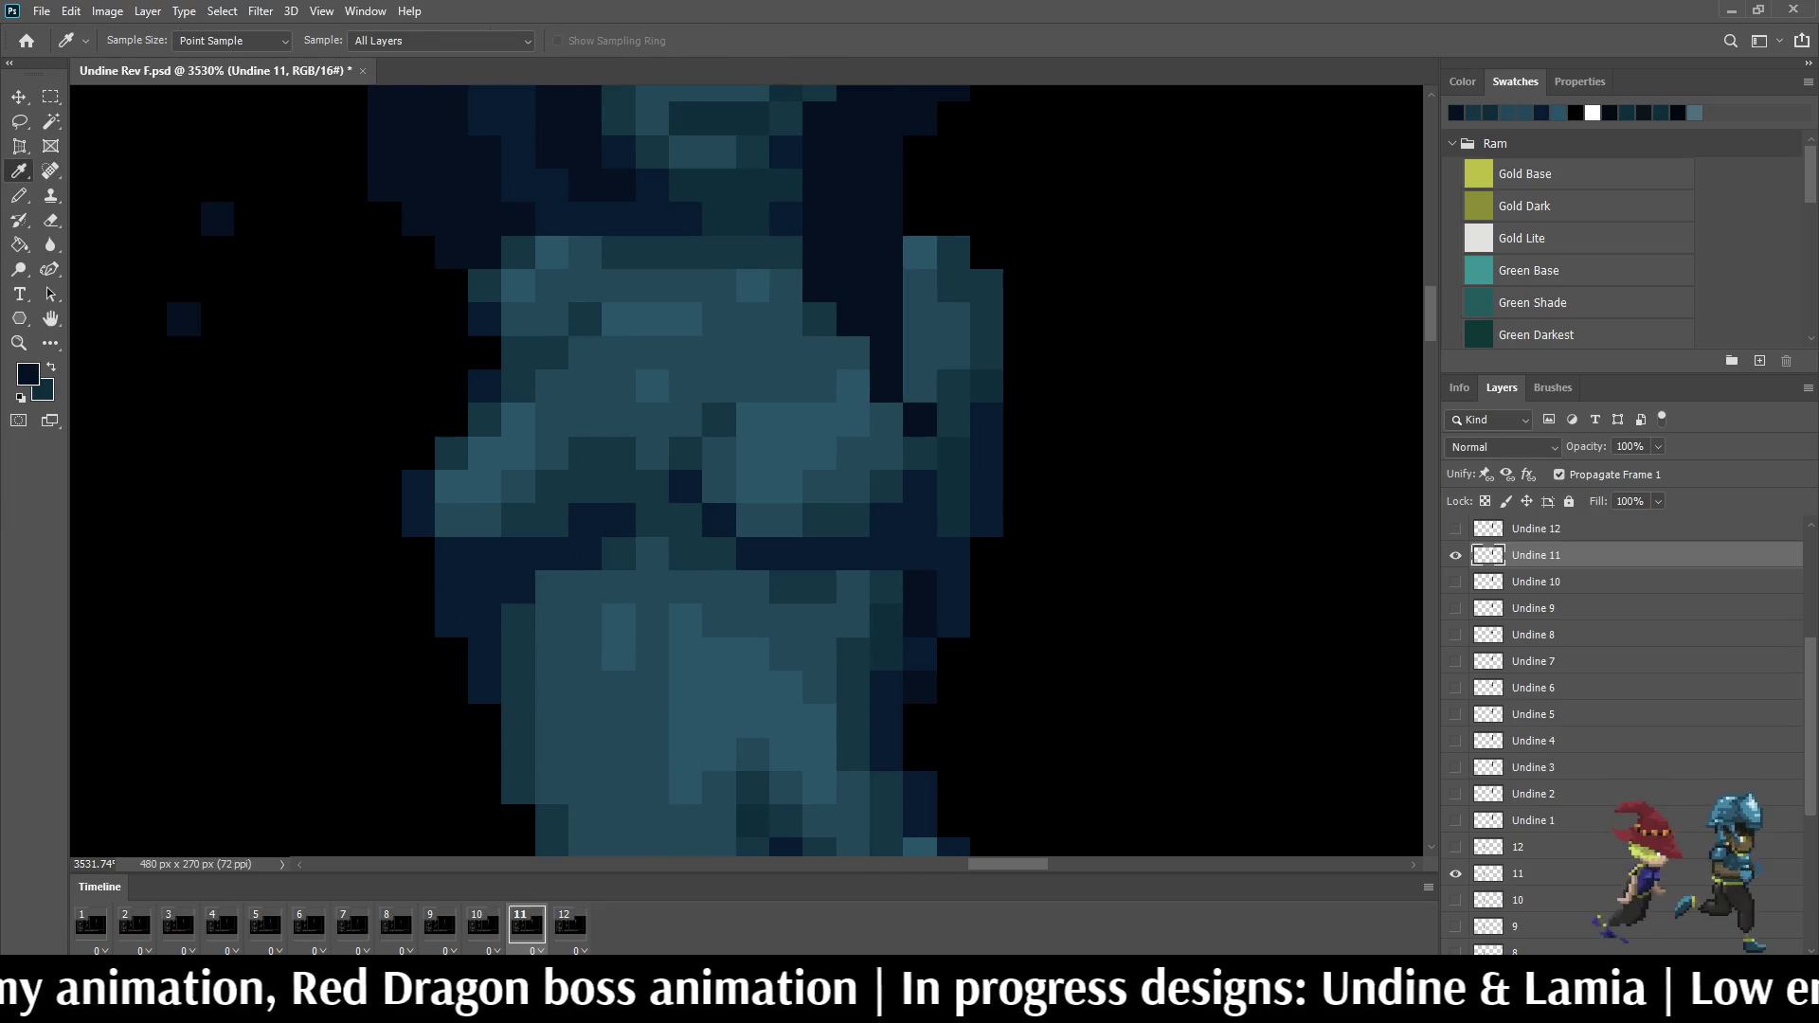
Step: Flip back and forth between Undine frames 10, 11 and 12 to compare the poses
key("Left")
key("Right")
scroll(747, 469, "down", 3)
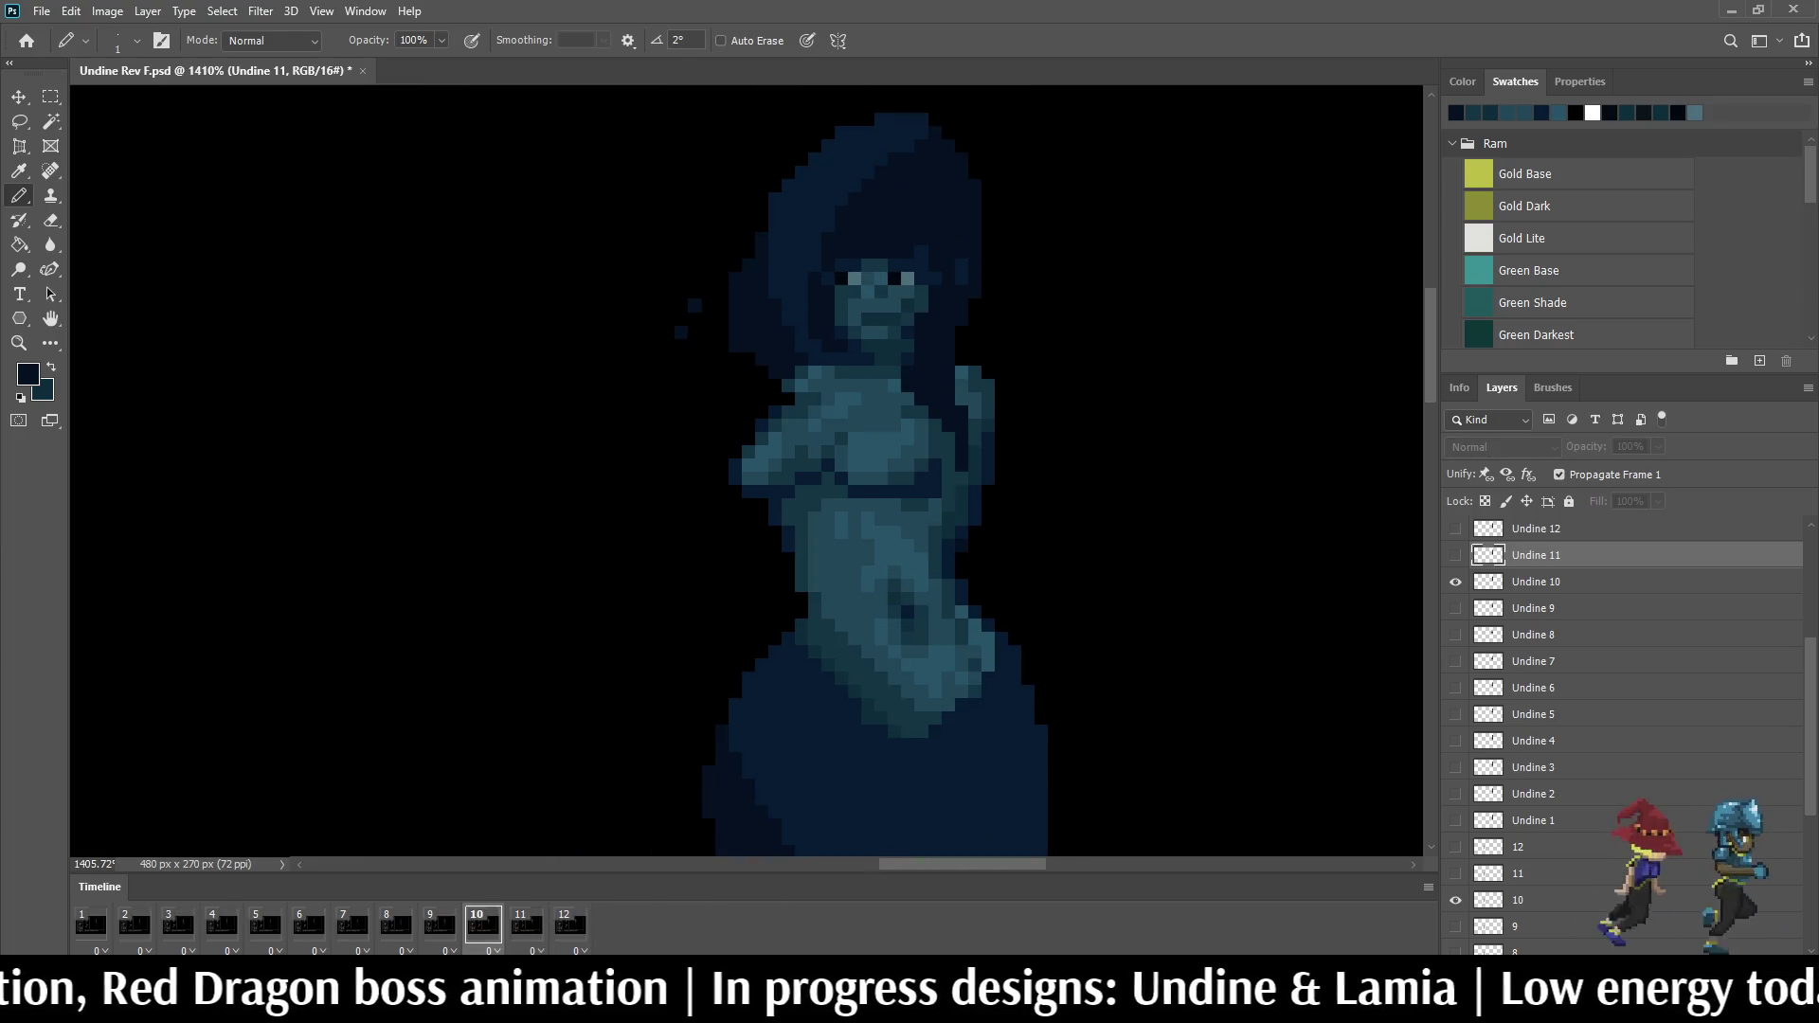
key("Left")
key("Right")
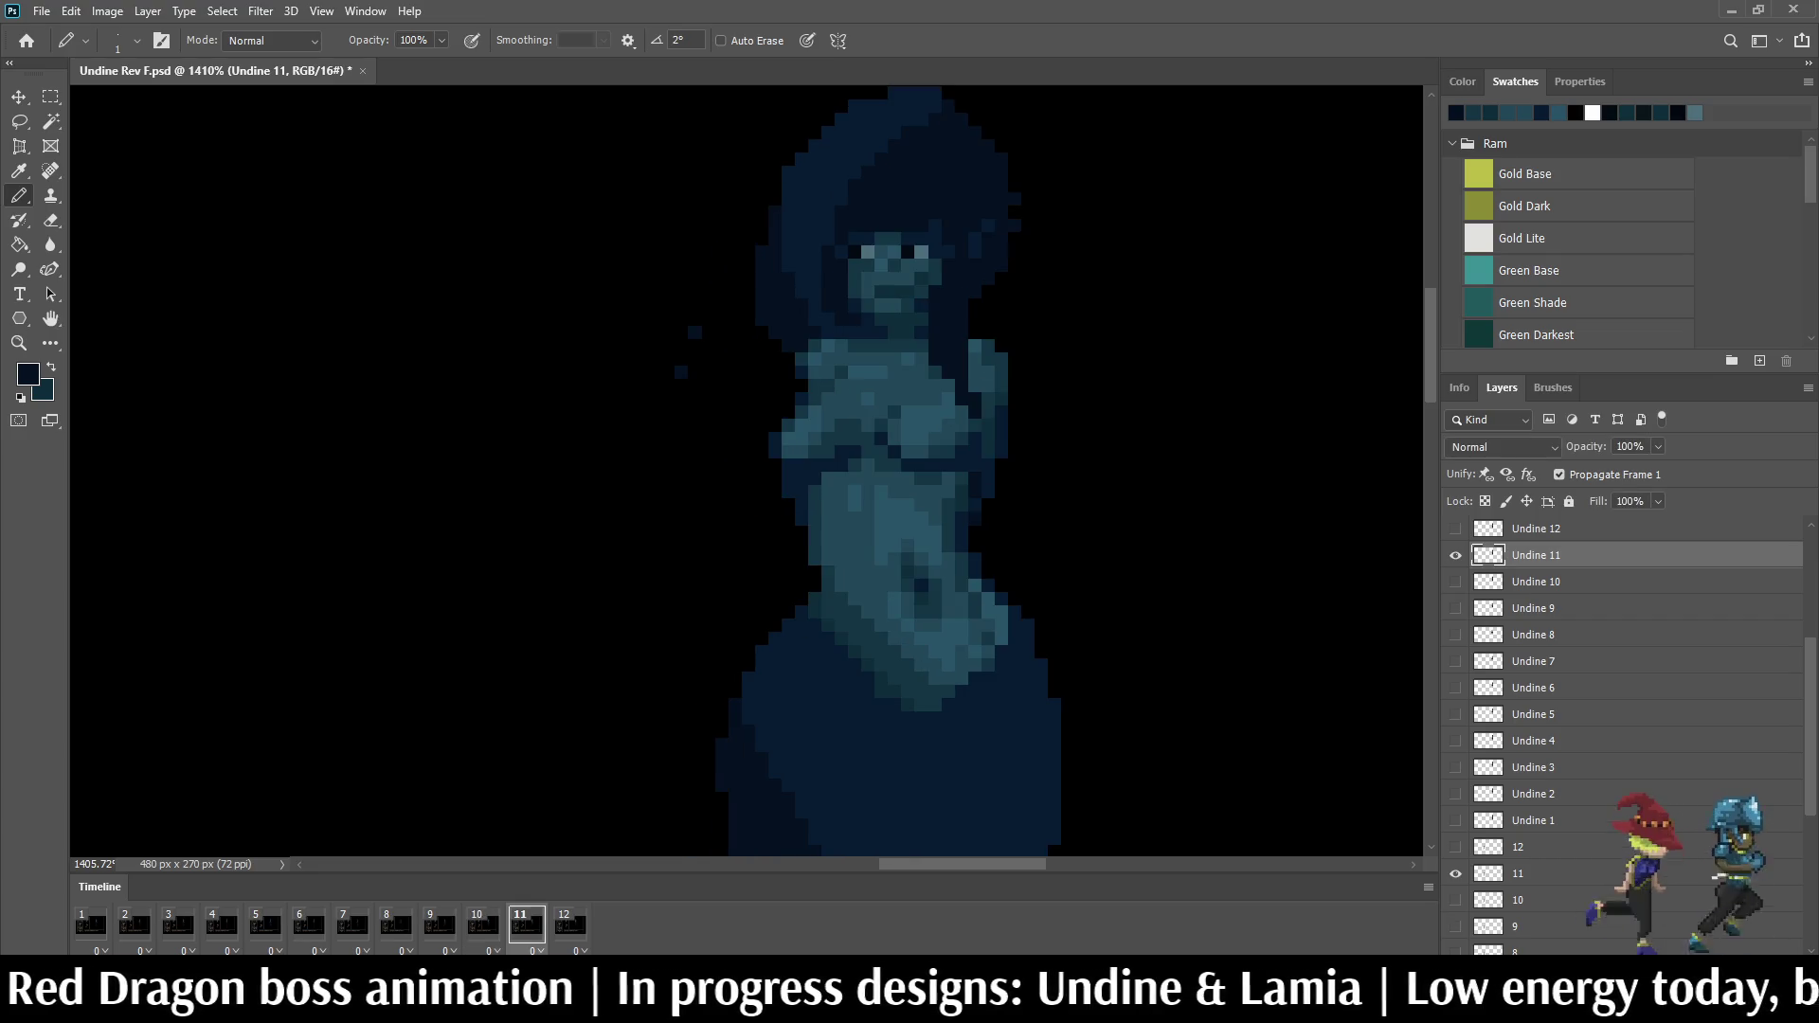
key("Left")
key("Right")
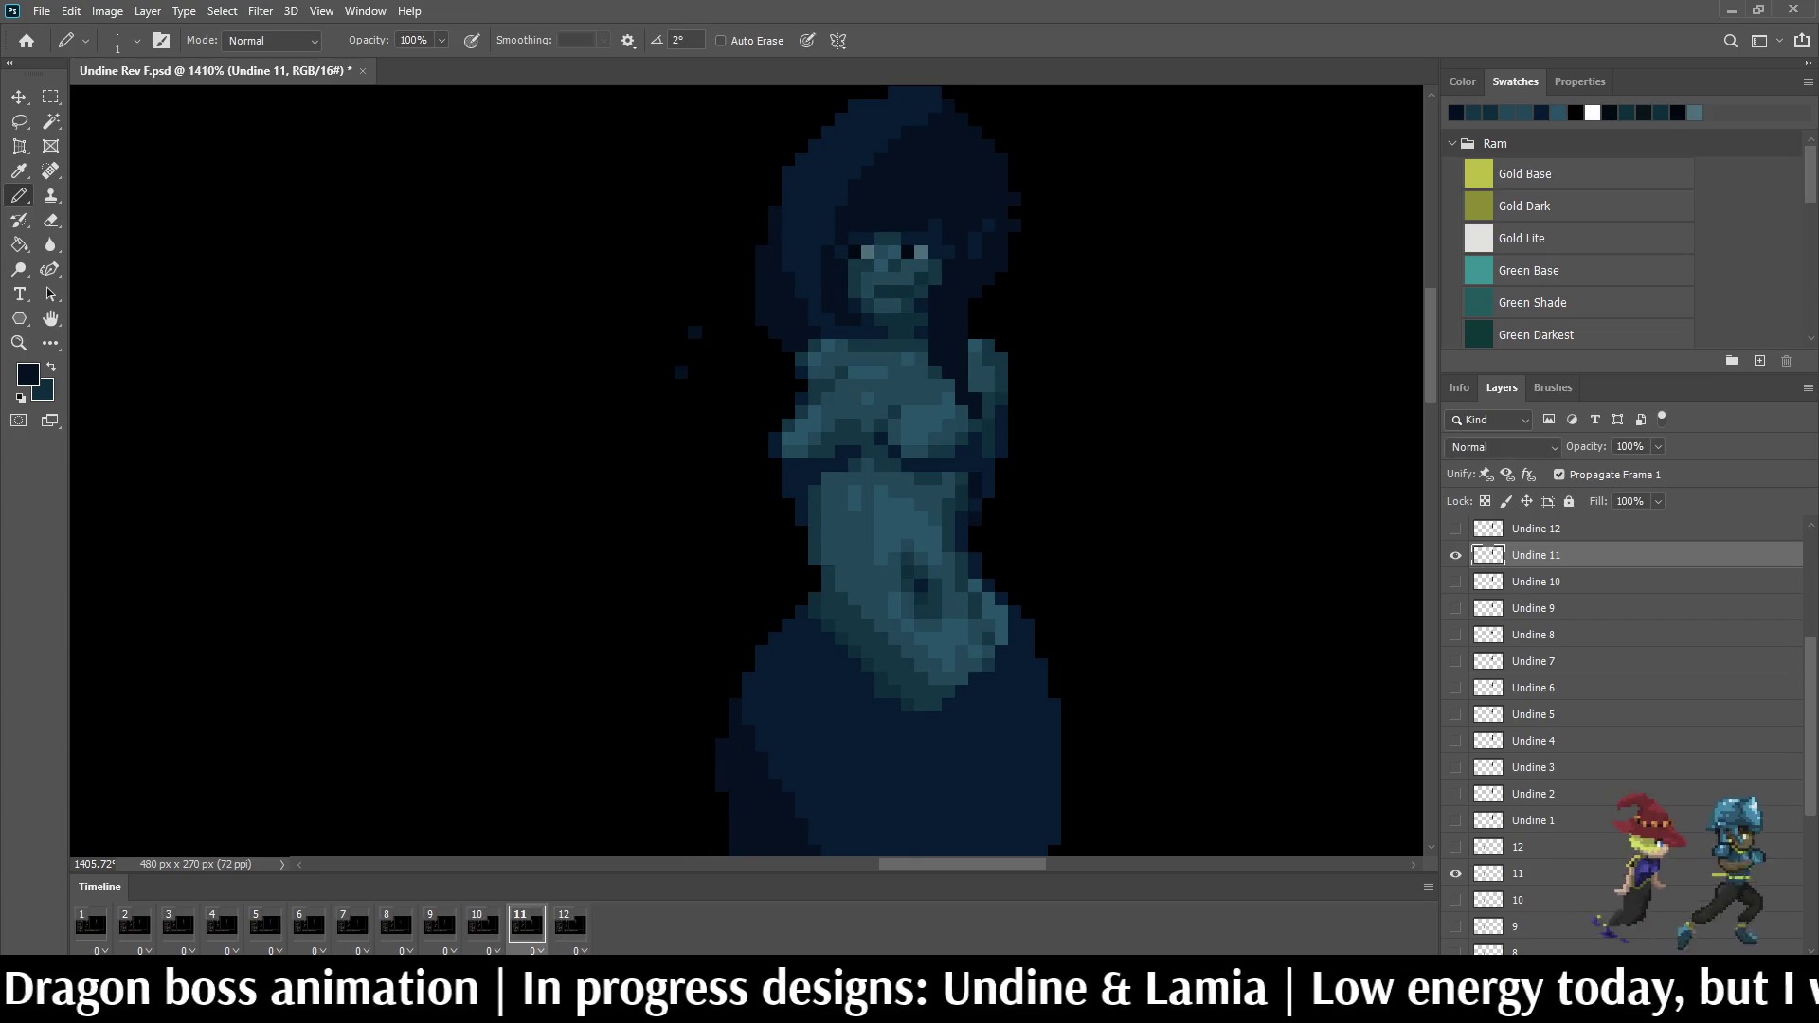
key("Left")
key("Right")
scroll(982, 463, "up", 2)
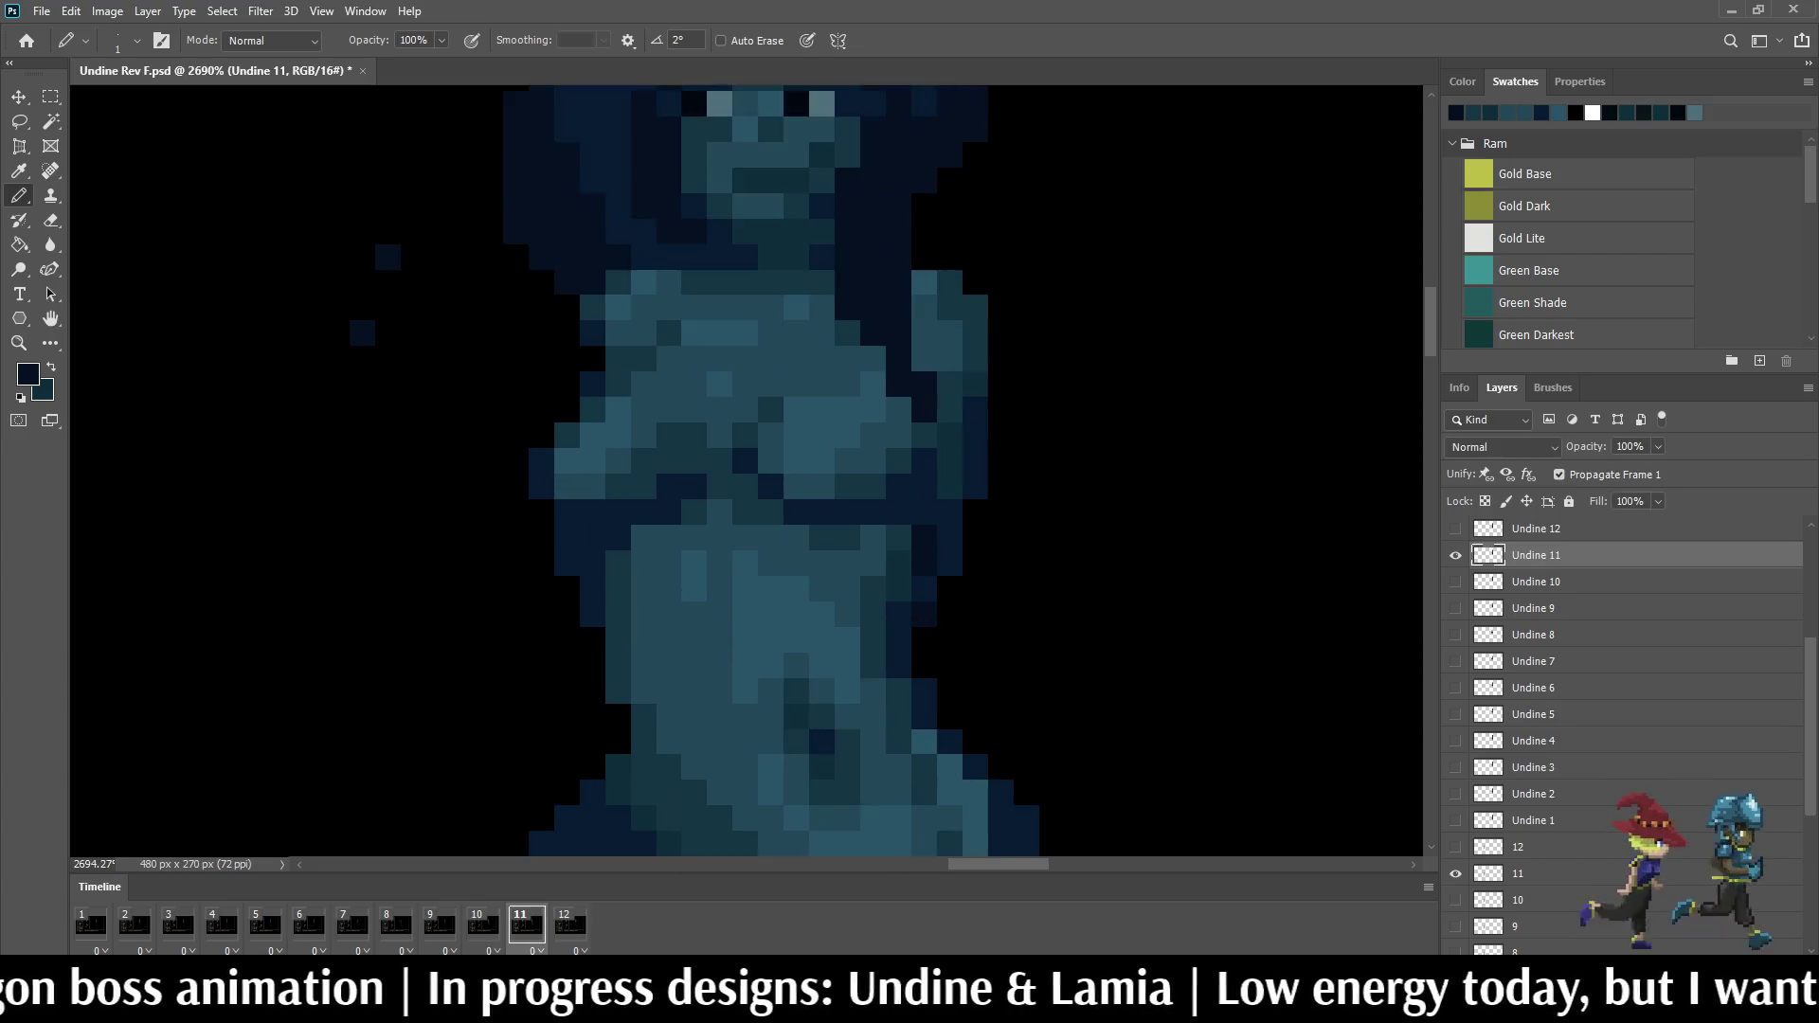
scroll(981, 464, "up", 2)
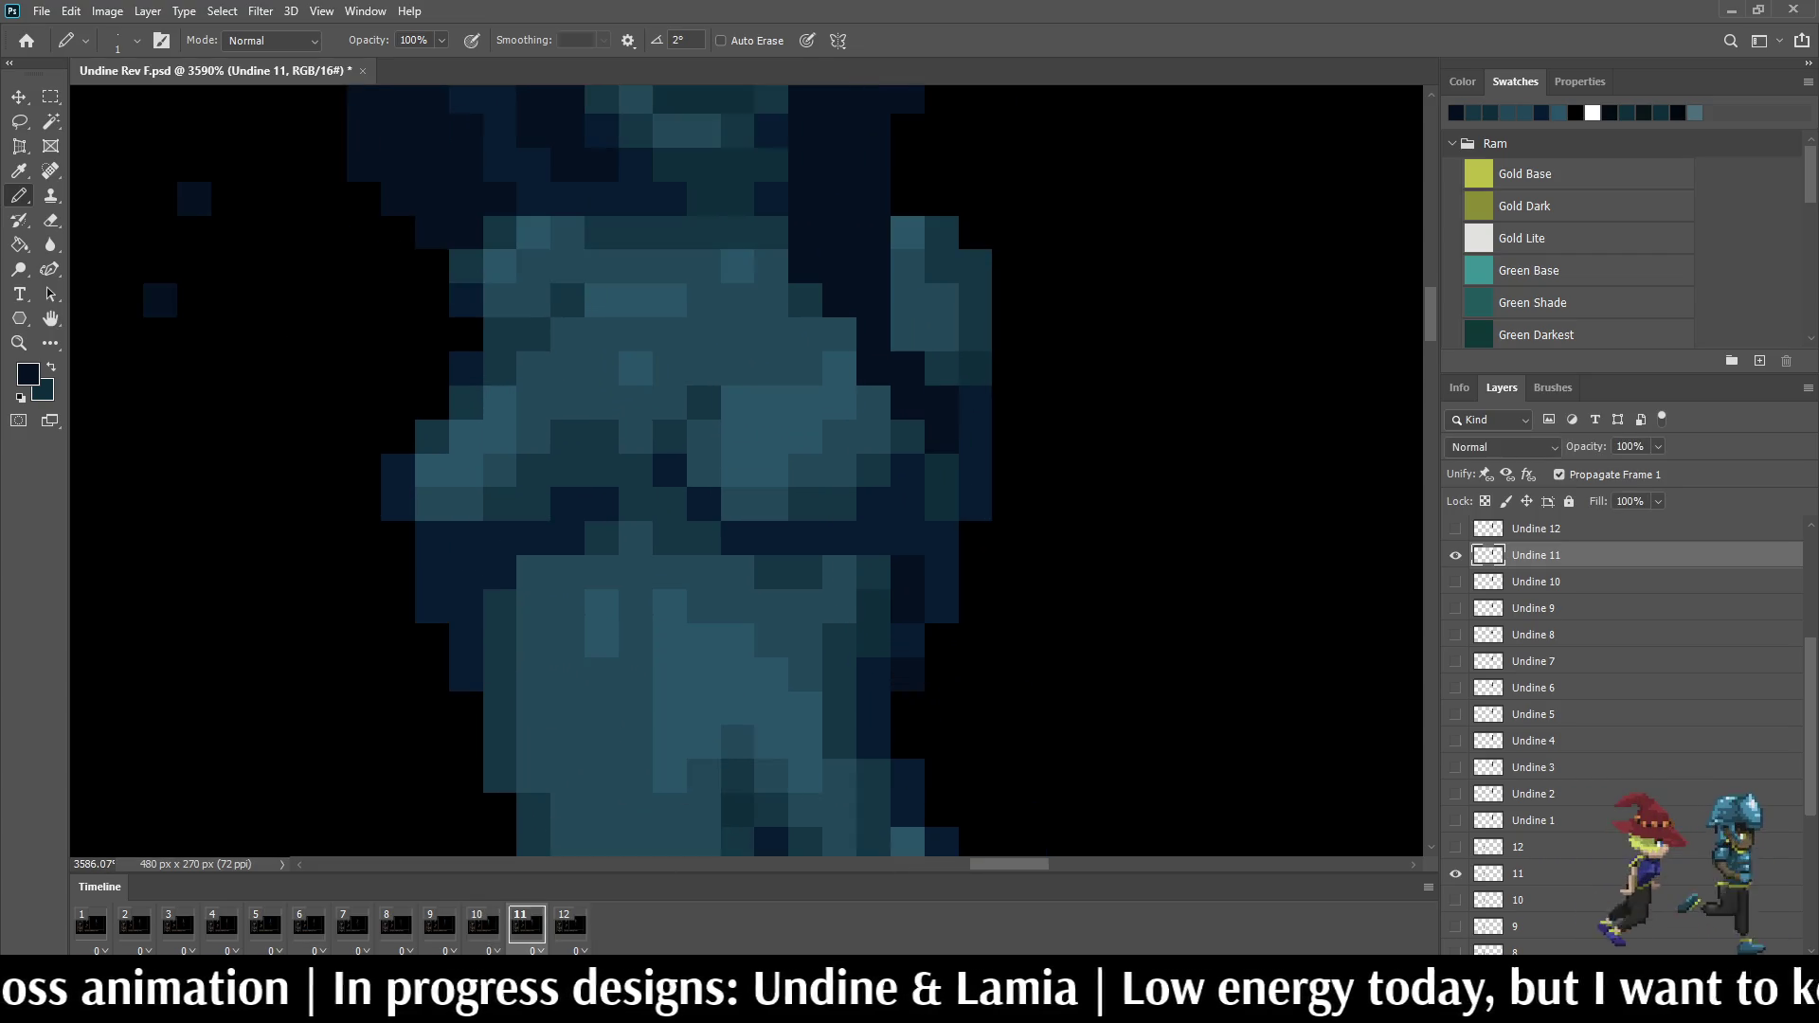
scroll(995, 484, "down", 2)
scroll(996, 483, "down", 2)
key("Left")
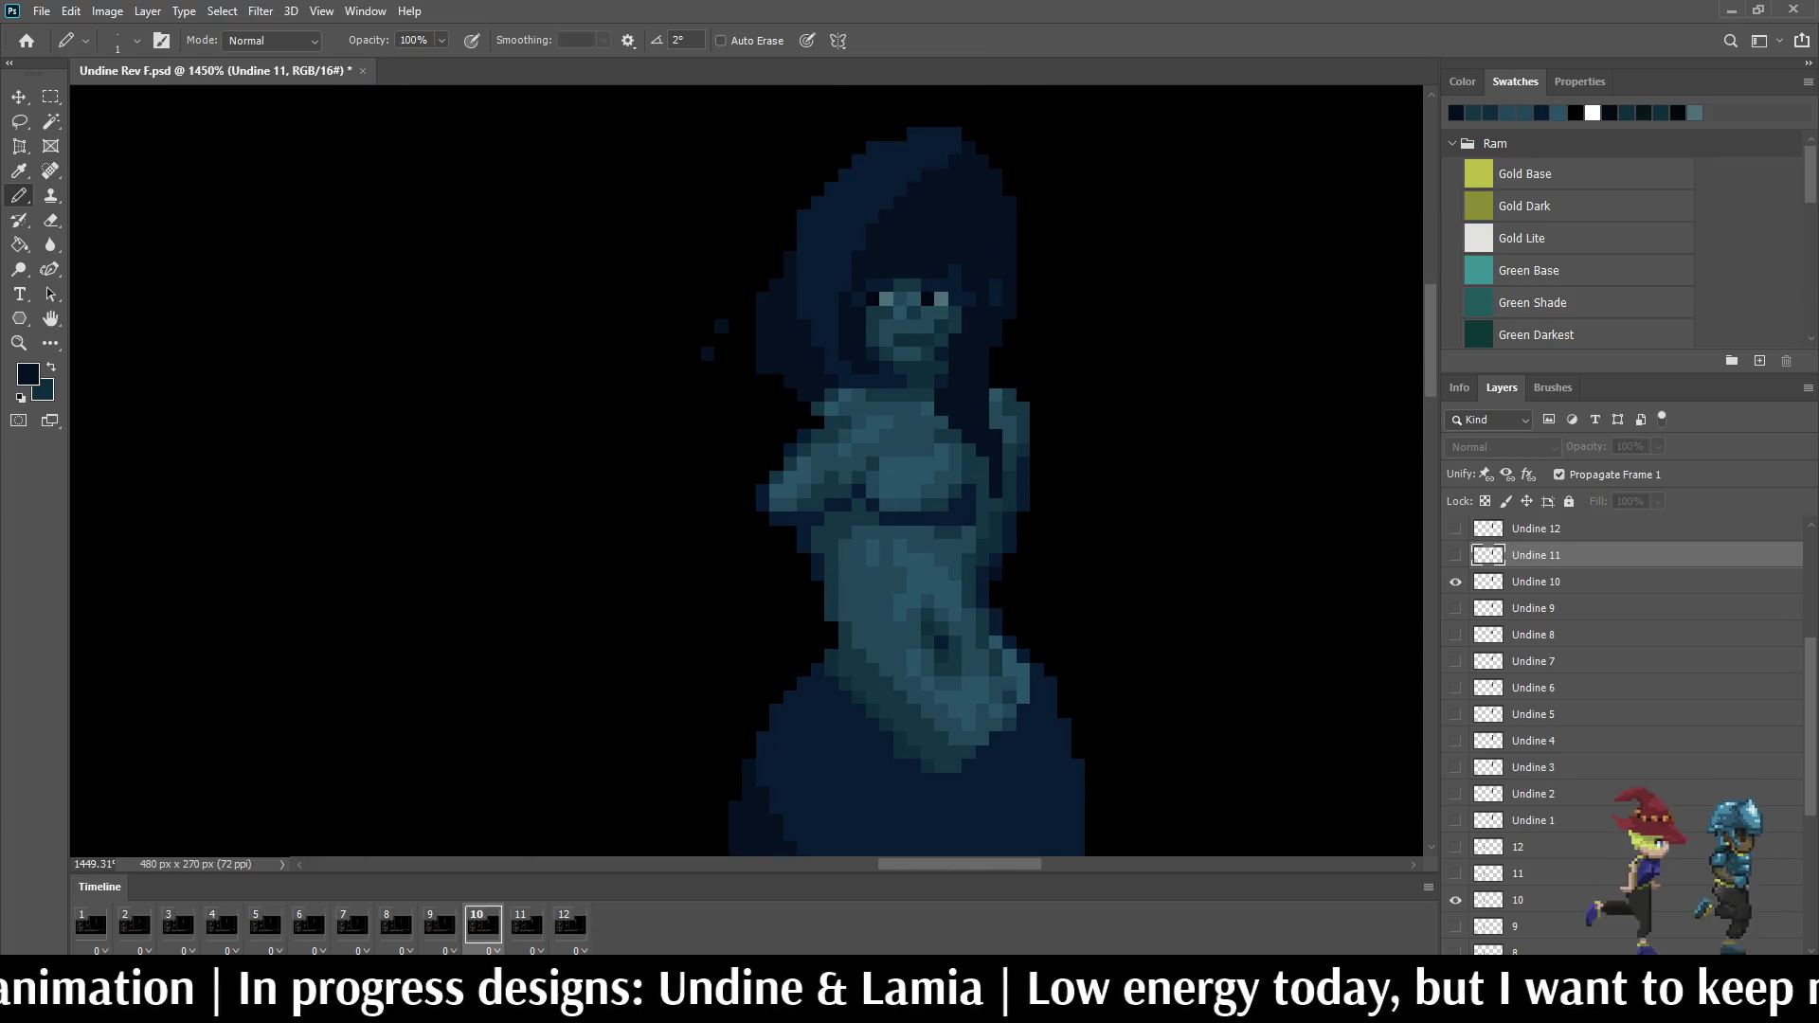
key("Right")
scroll(1038, 371, "up", 1)
scroll(1037, 369, "up", 2)
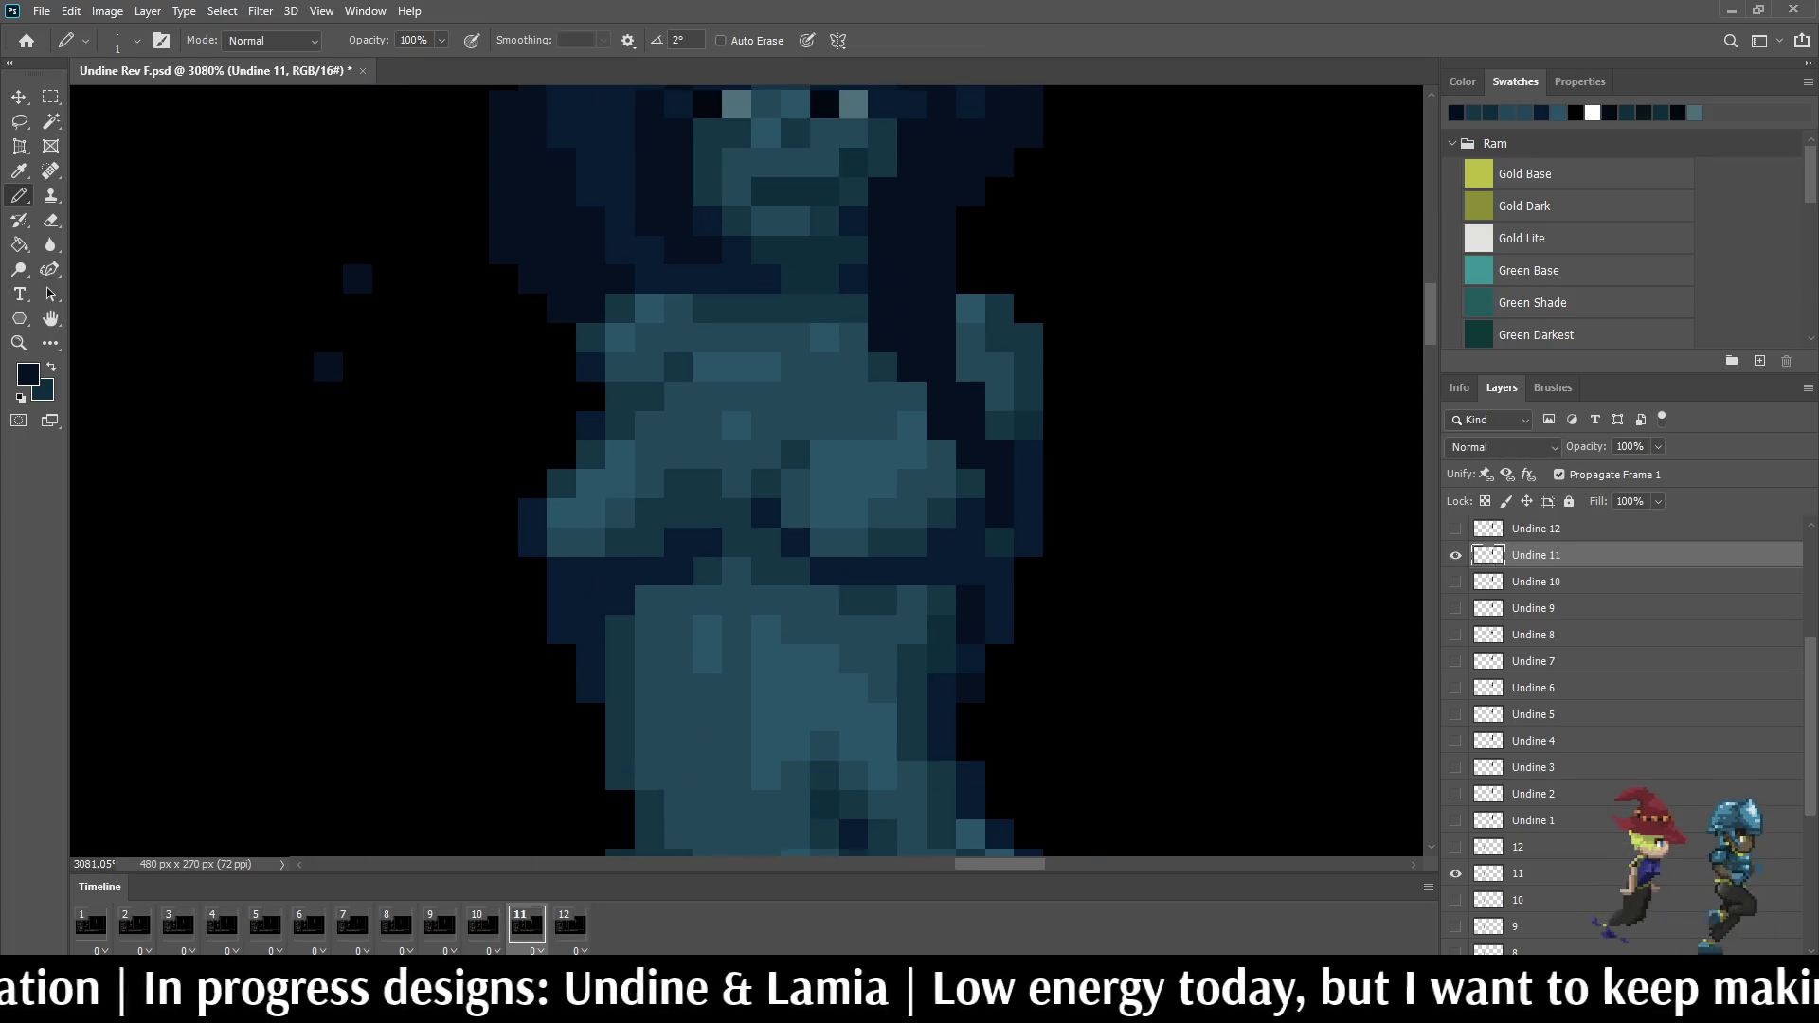
scroll(1109, 442, "down", 2)
scroll(1108, 440, "down", 2)
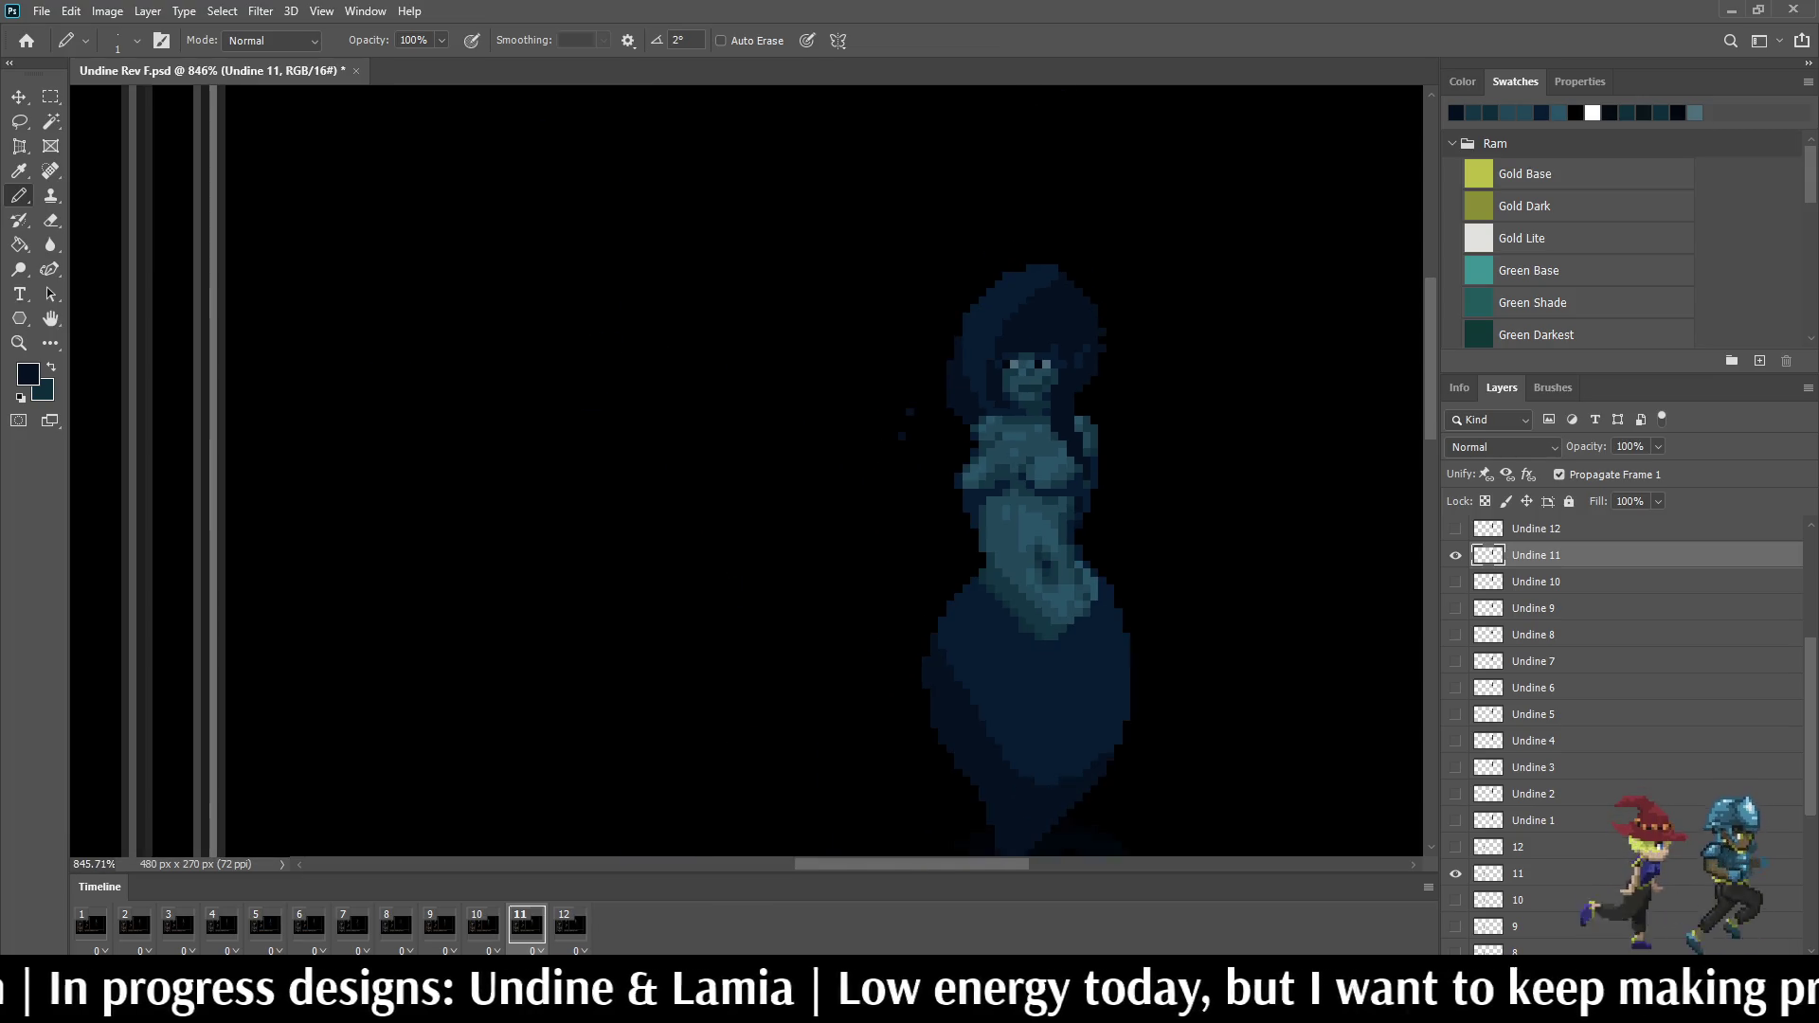
key("Left")
key("Left")
key("Left")
key("Right")
key("Right")
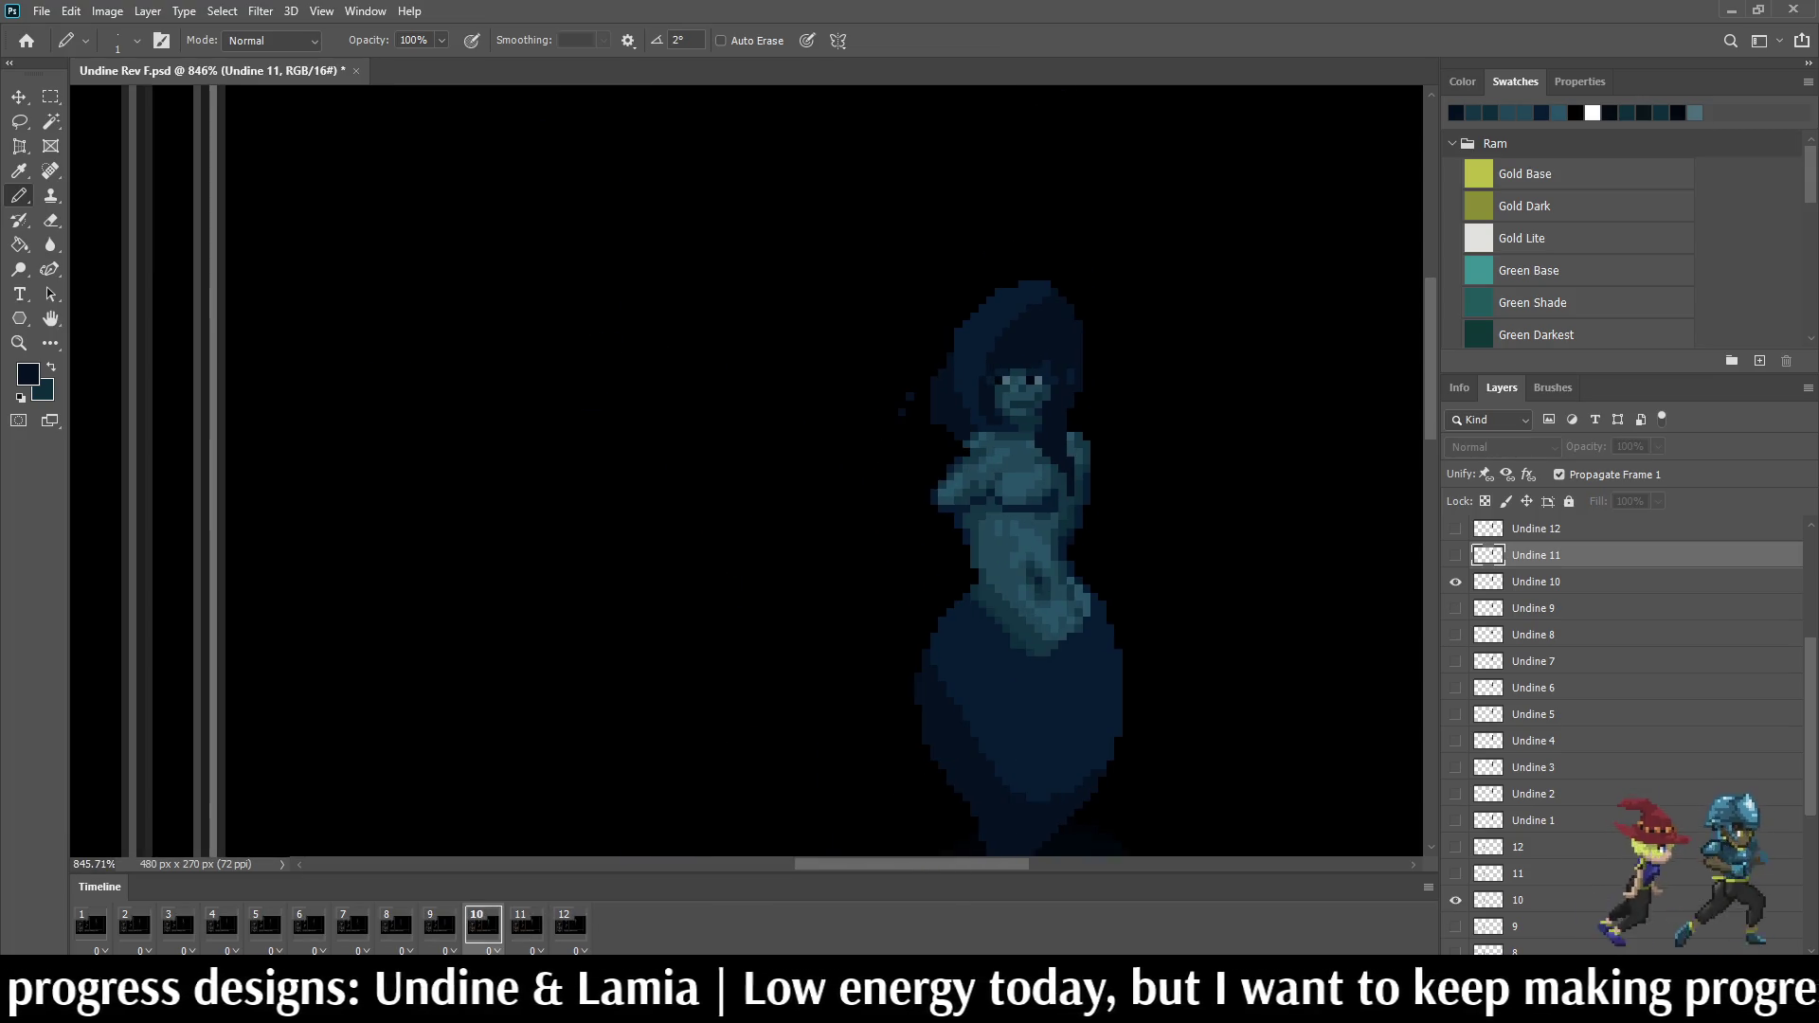
key("Right")
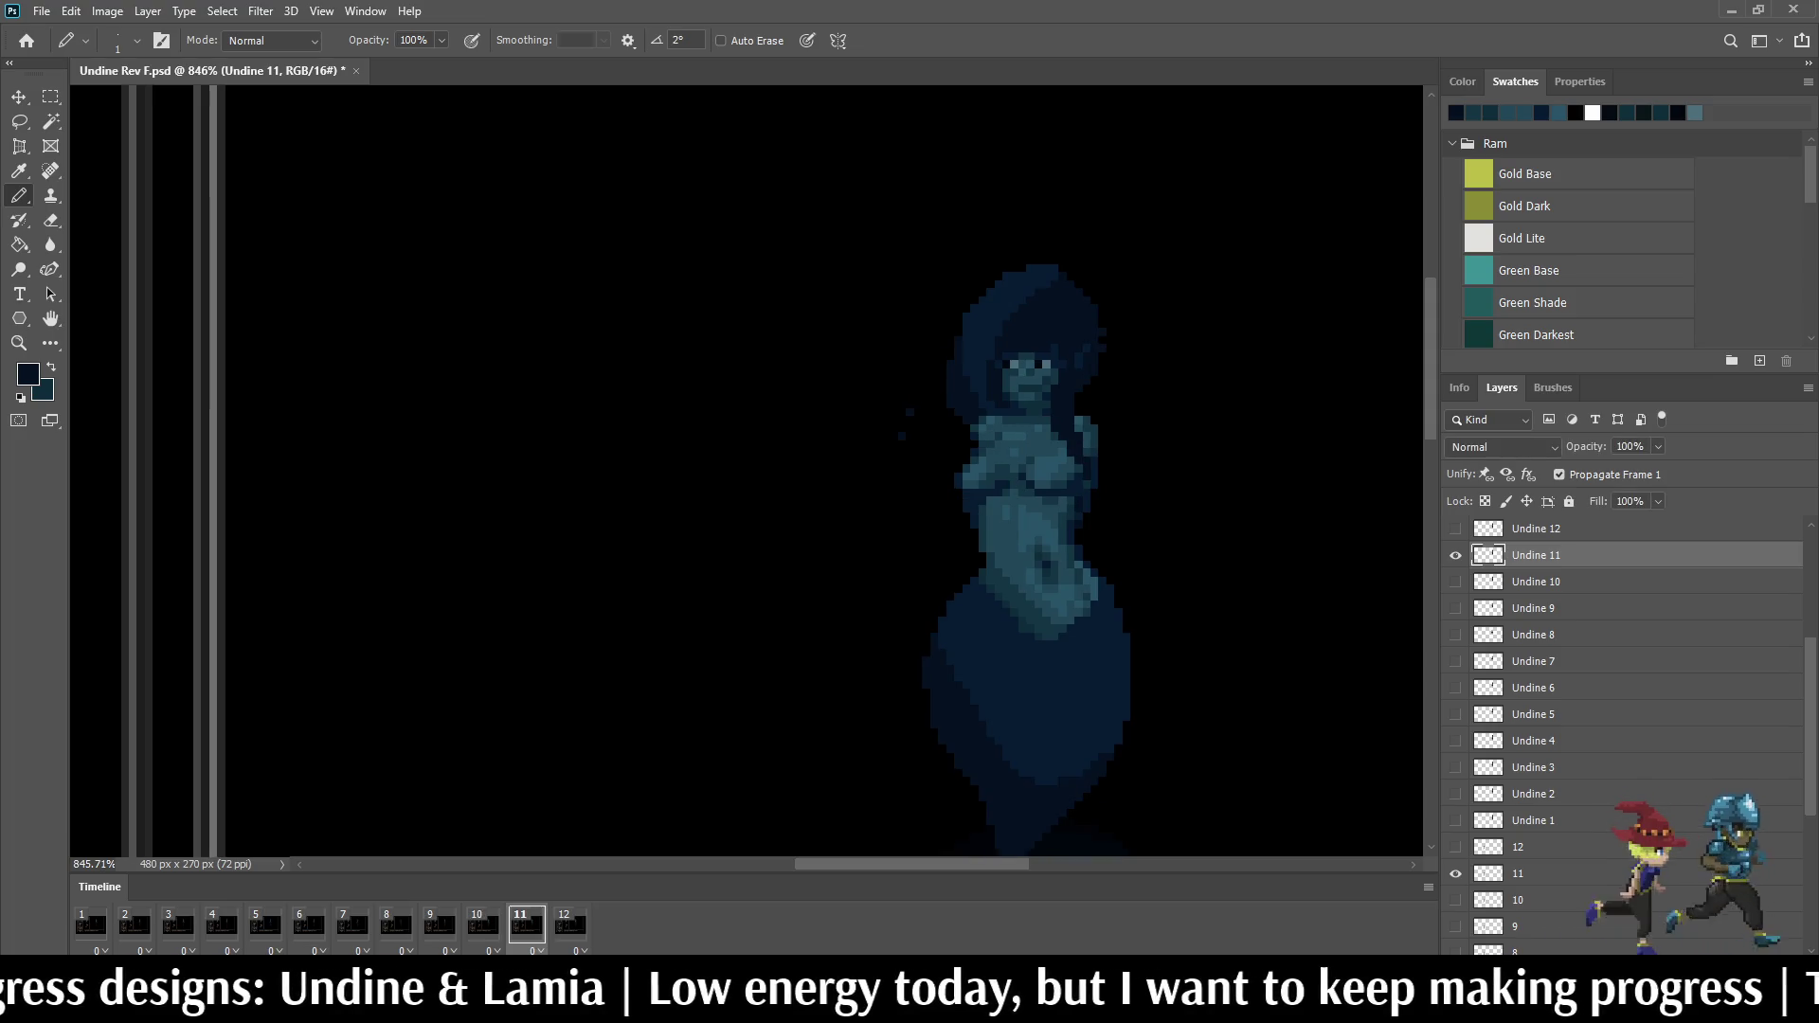
key("Right")
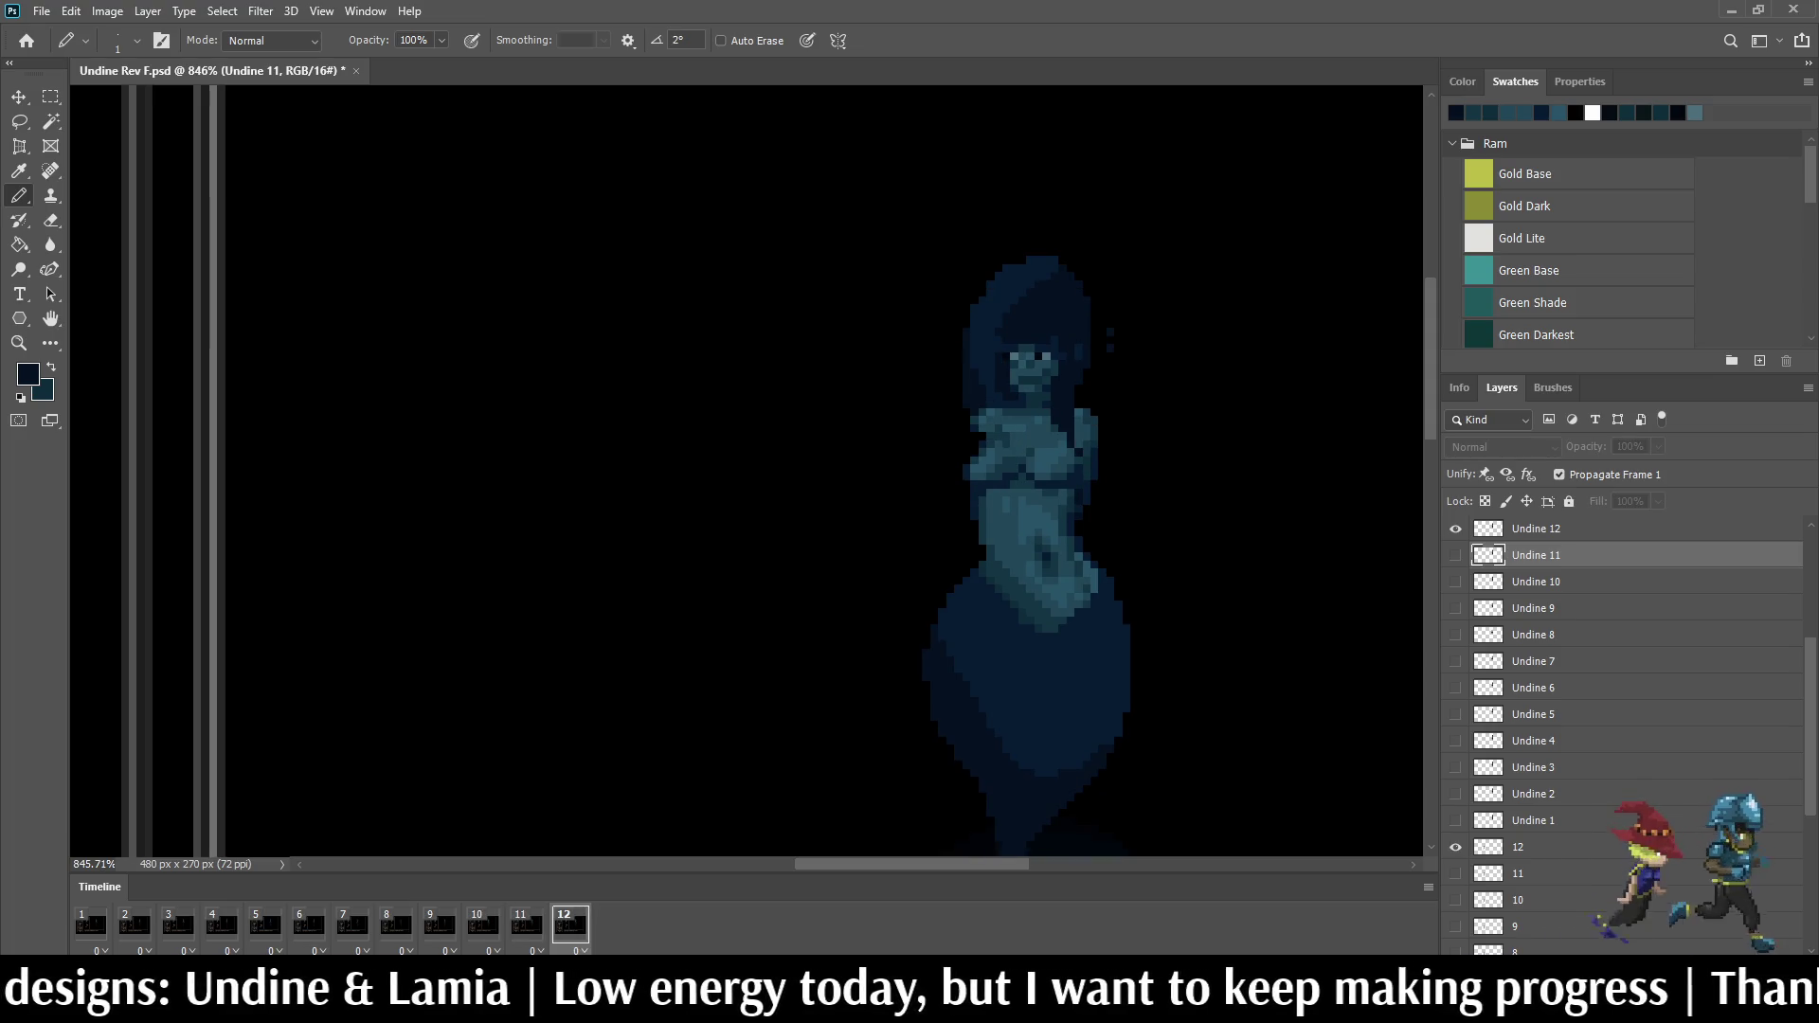
scroll(1163, 448, "up", 2)
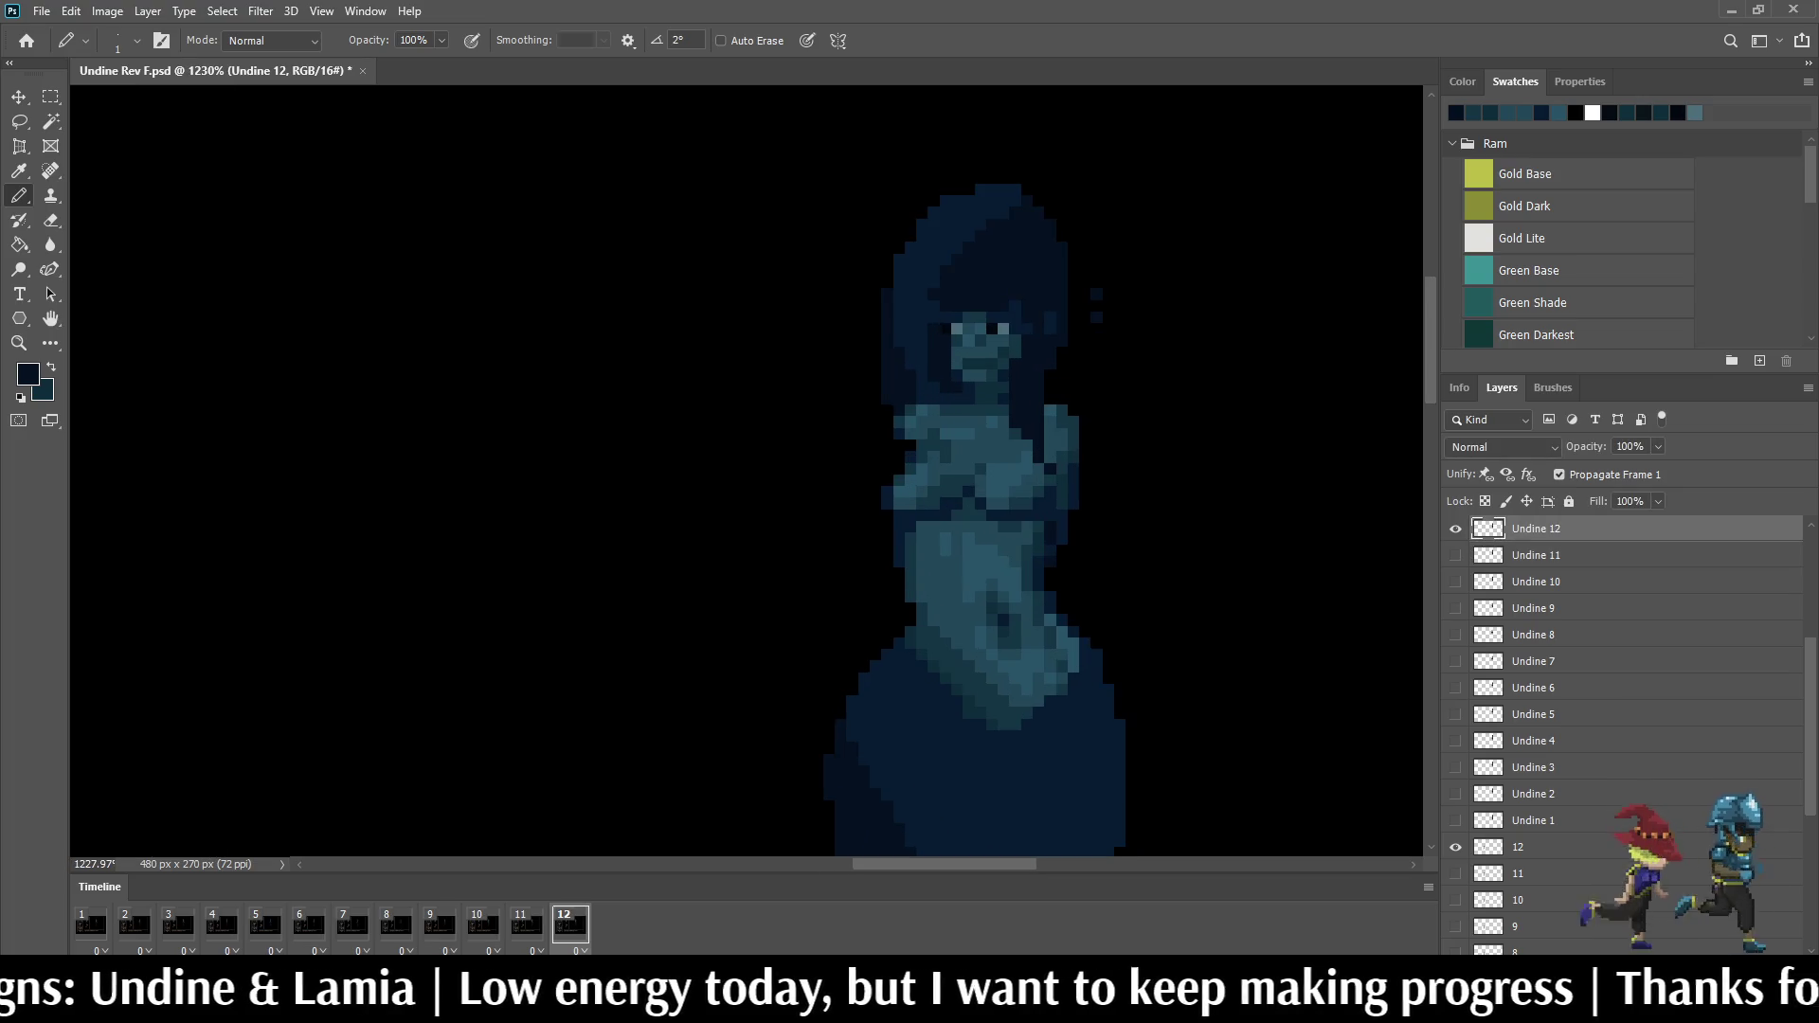
Step: Play the Undine animation in the battle mockup, then stop it and settle on frame 11
key("Right")
scroll(1125, 292, "up", 1)
scroll(1124, 291, "up", 1)
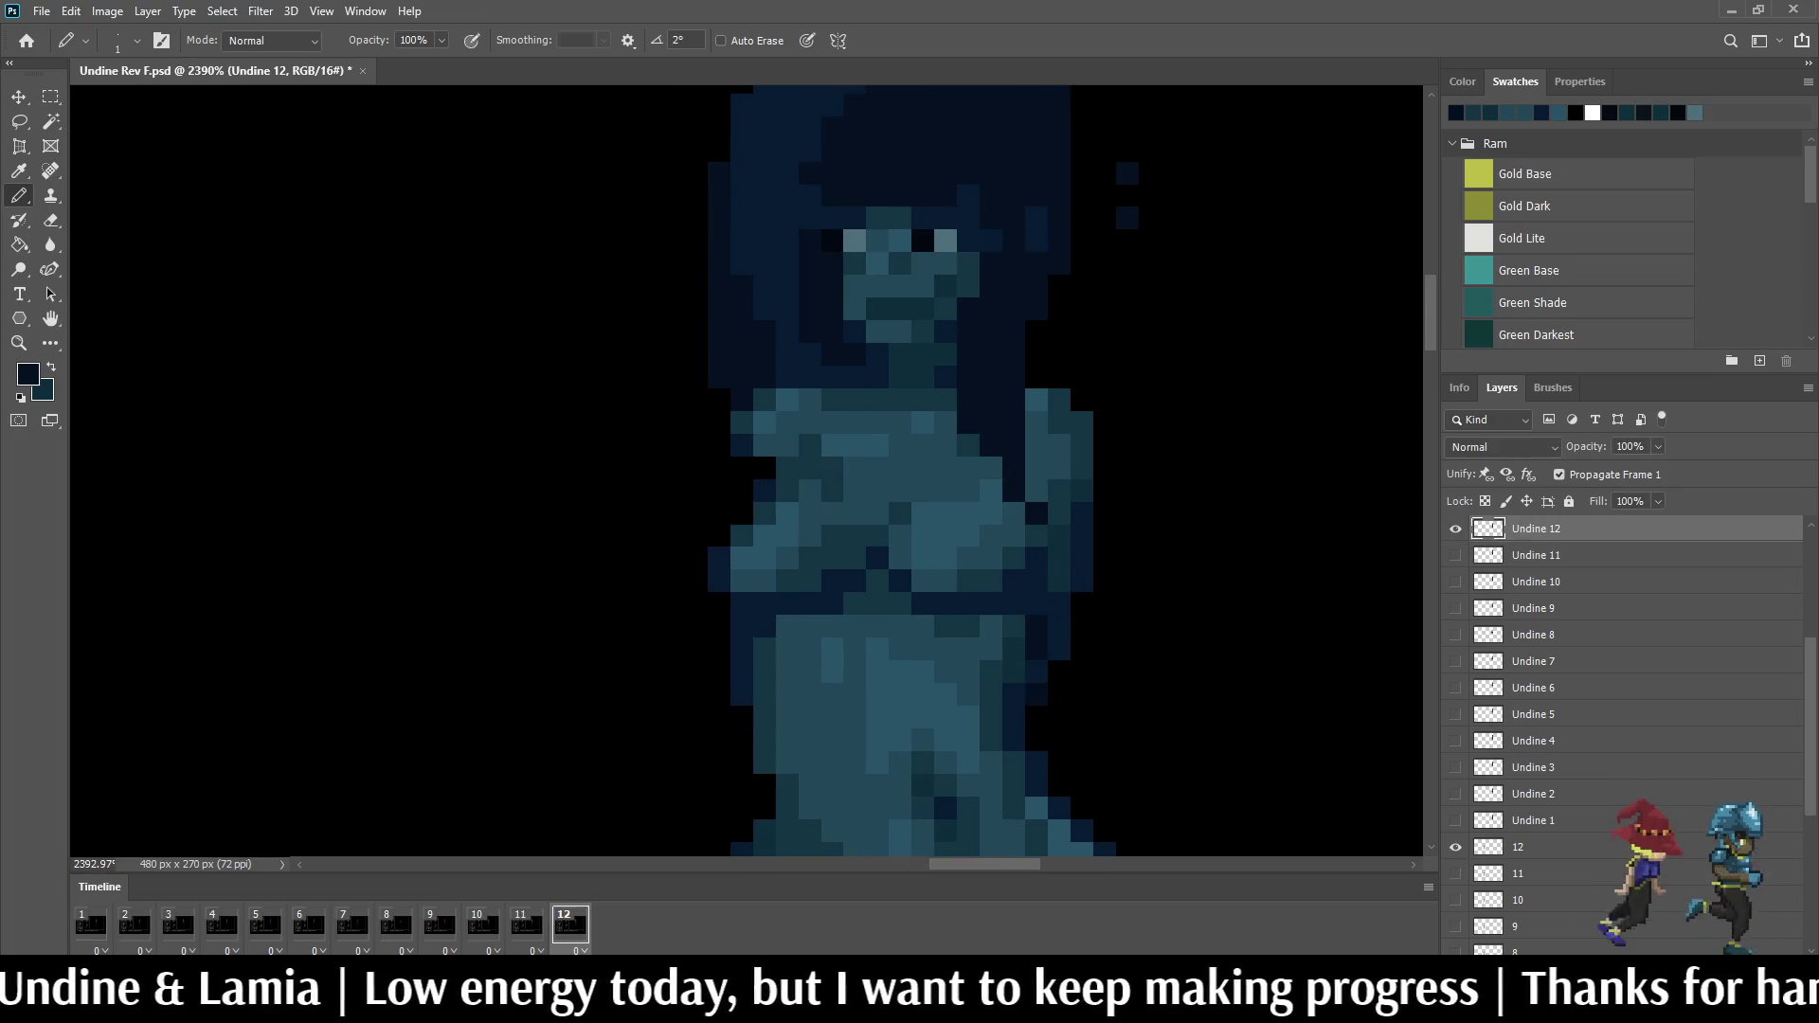
scroll(1124, 291, "up", 1)
key("Left")
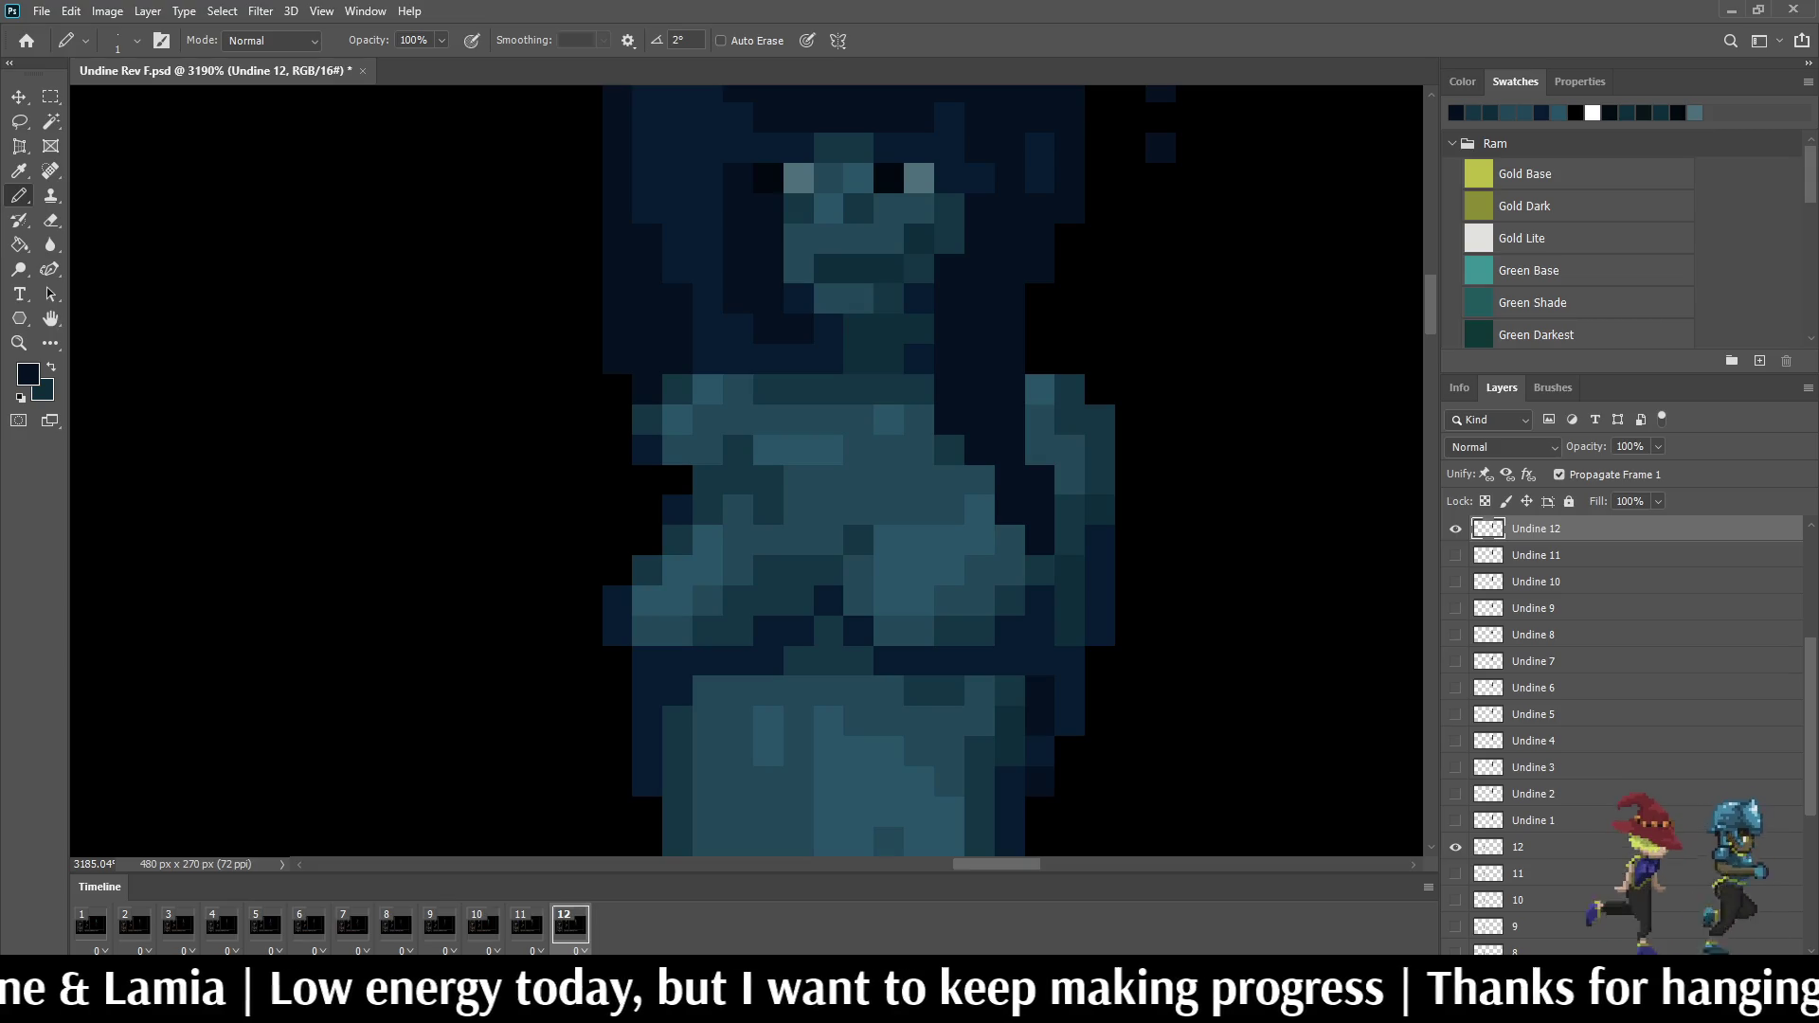
scroll(1070, 632, "down", 1)
scroll(1069, 631, "down", 1)
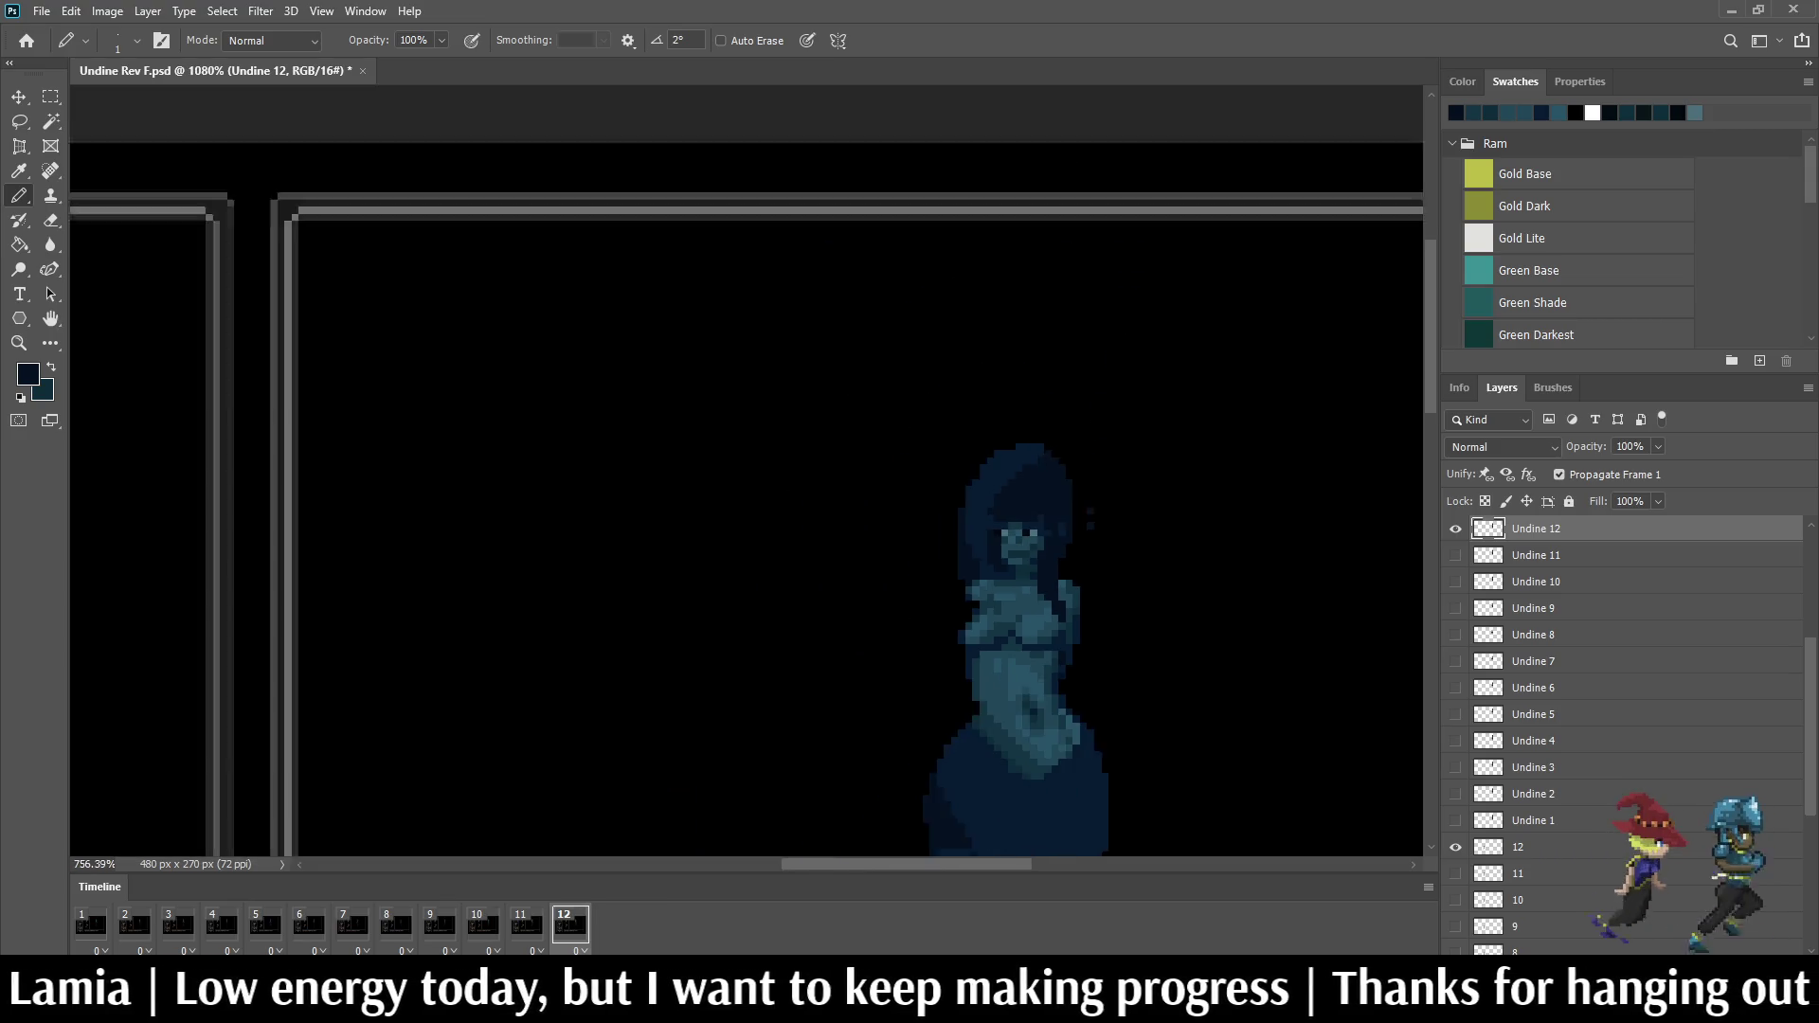
scroll(1071, 631, "down", 1)
key("space")
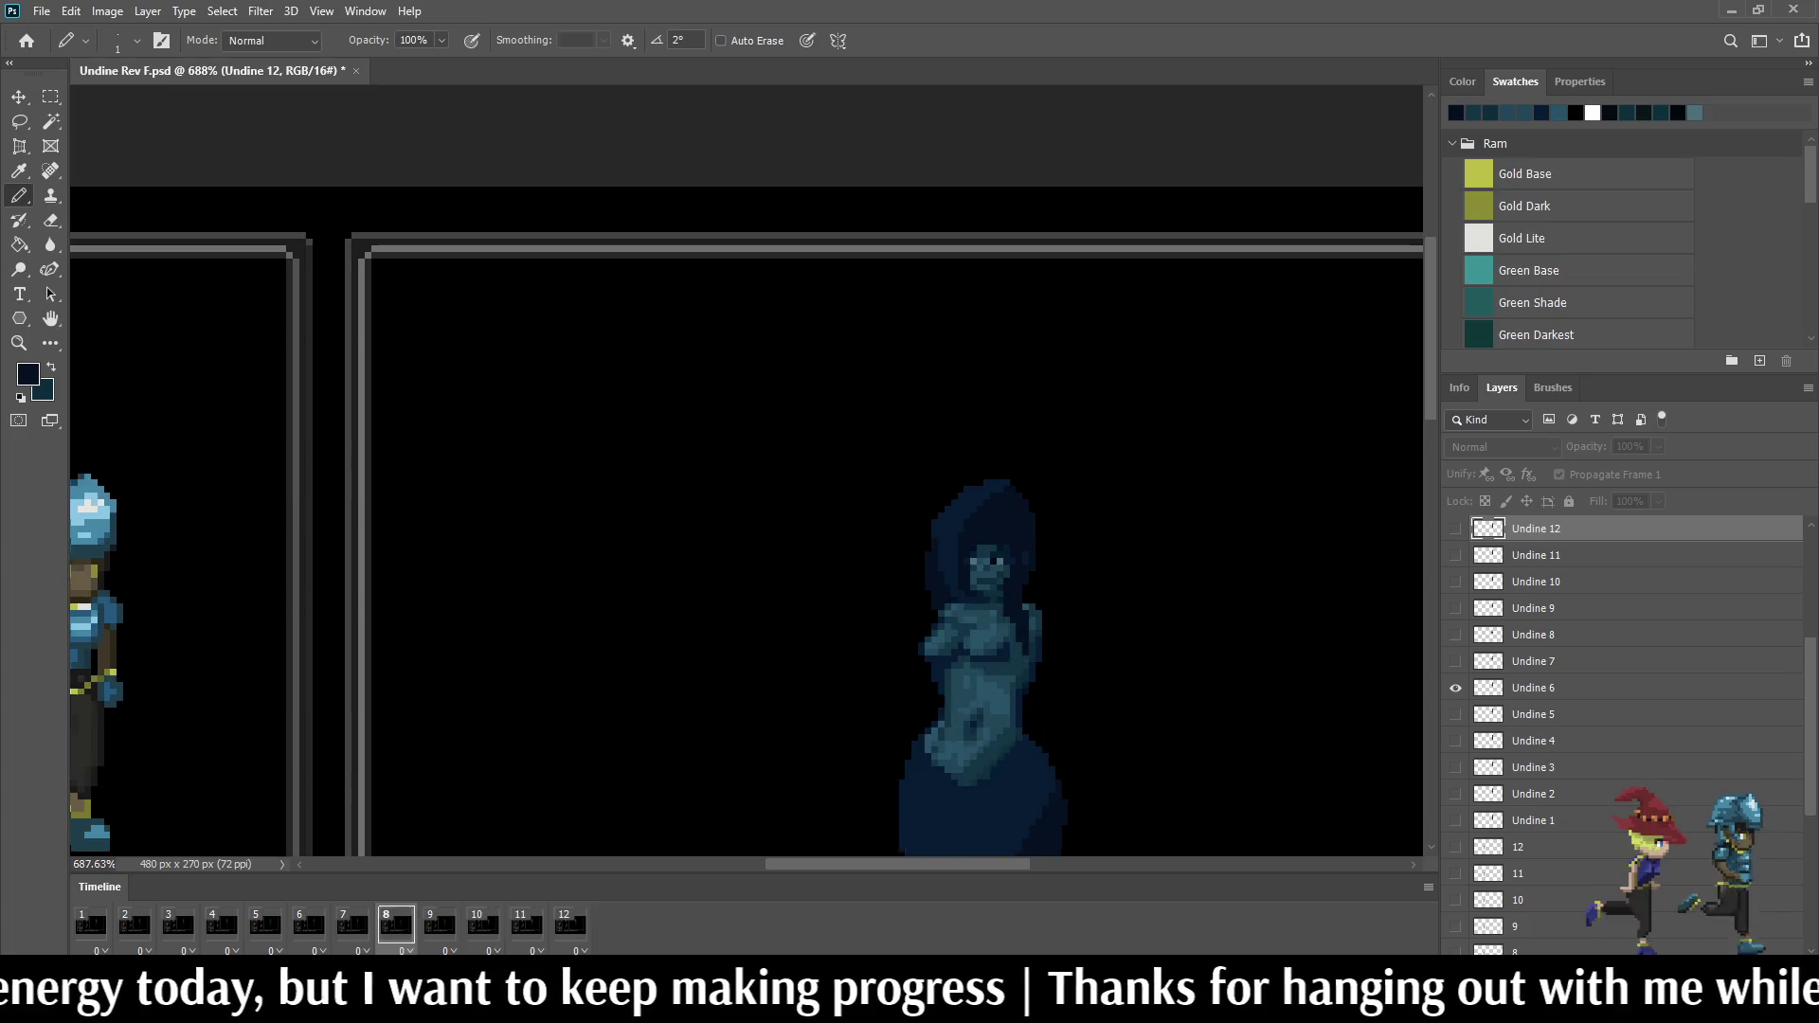
scroll(1161, 598, "down", 1)
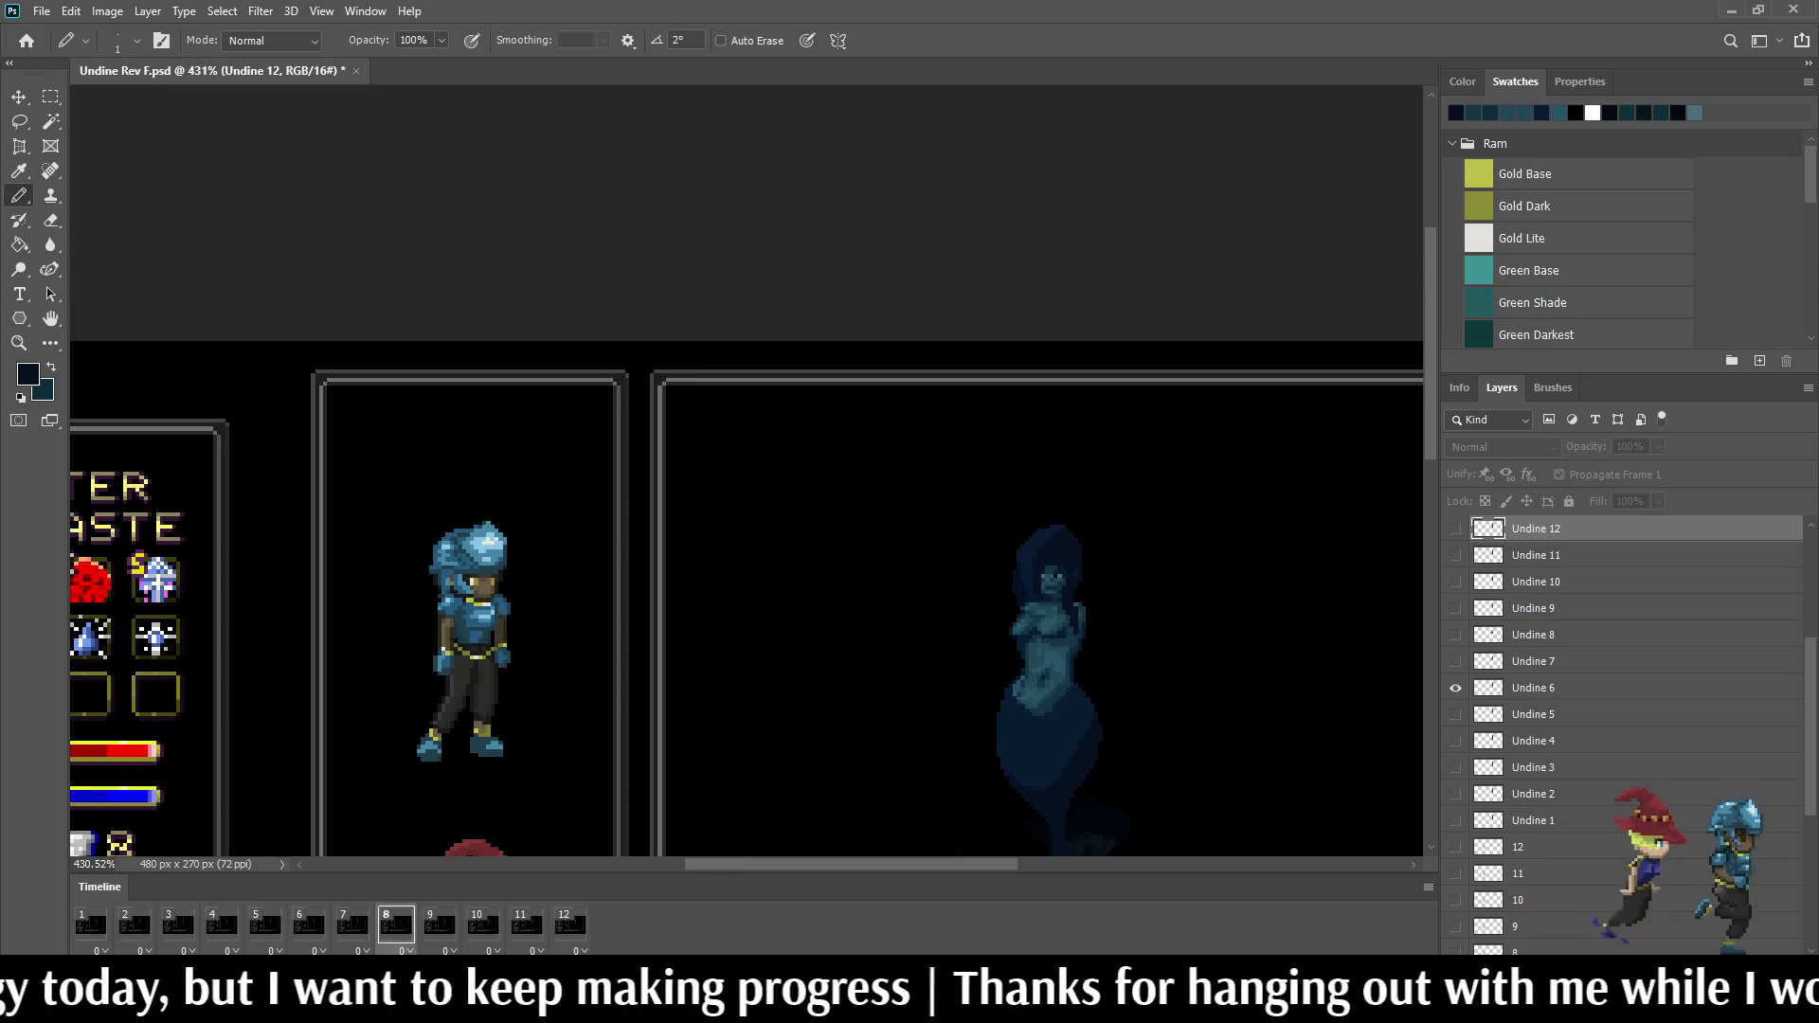
key("space")
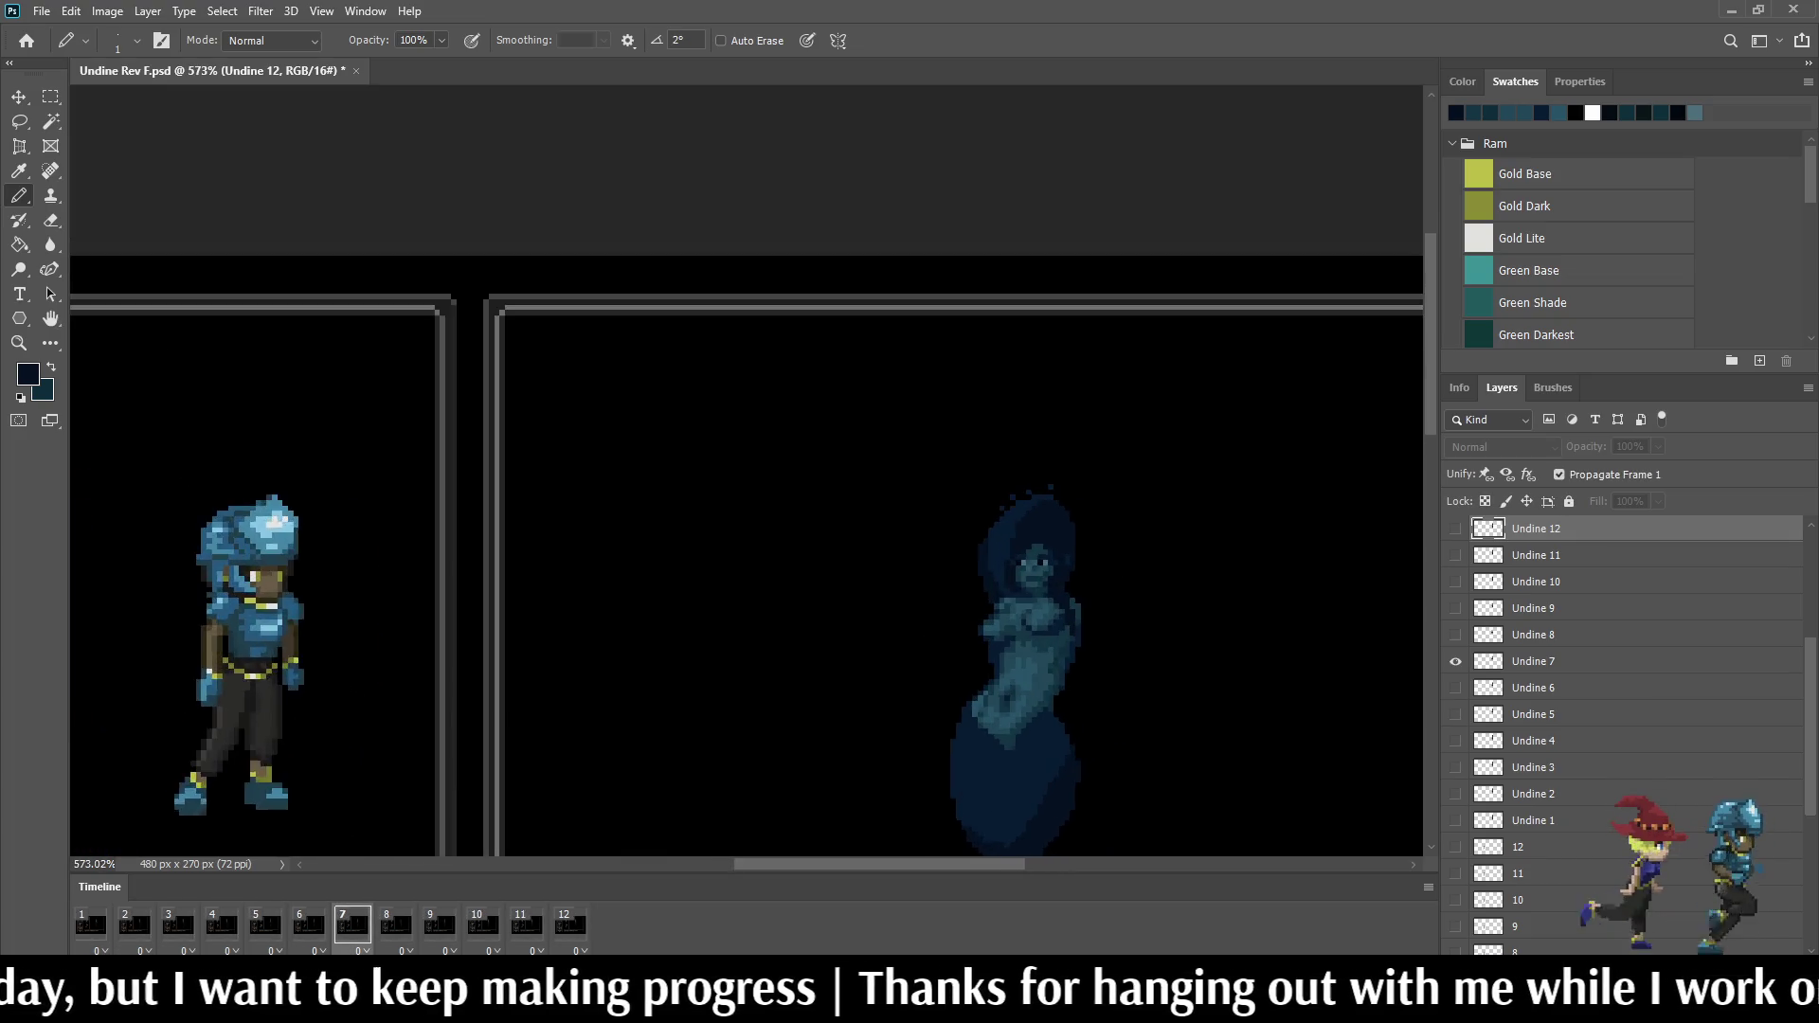
scroll(1127, 596, "up", 5)
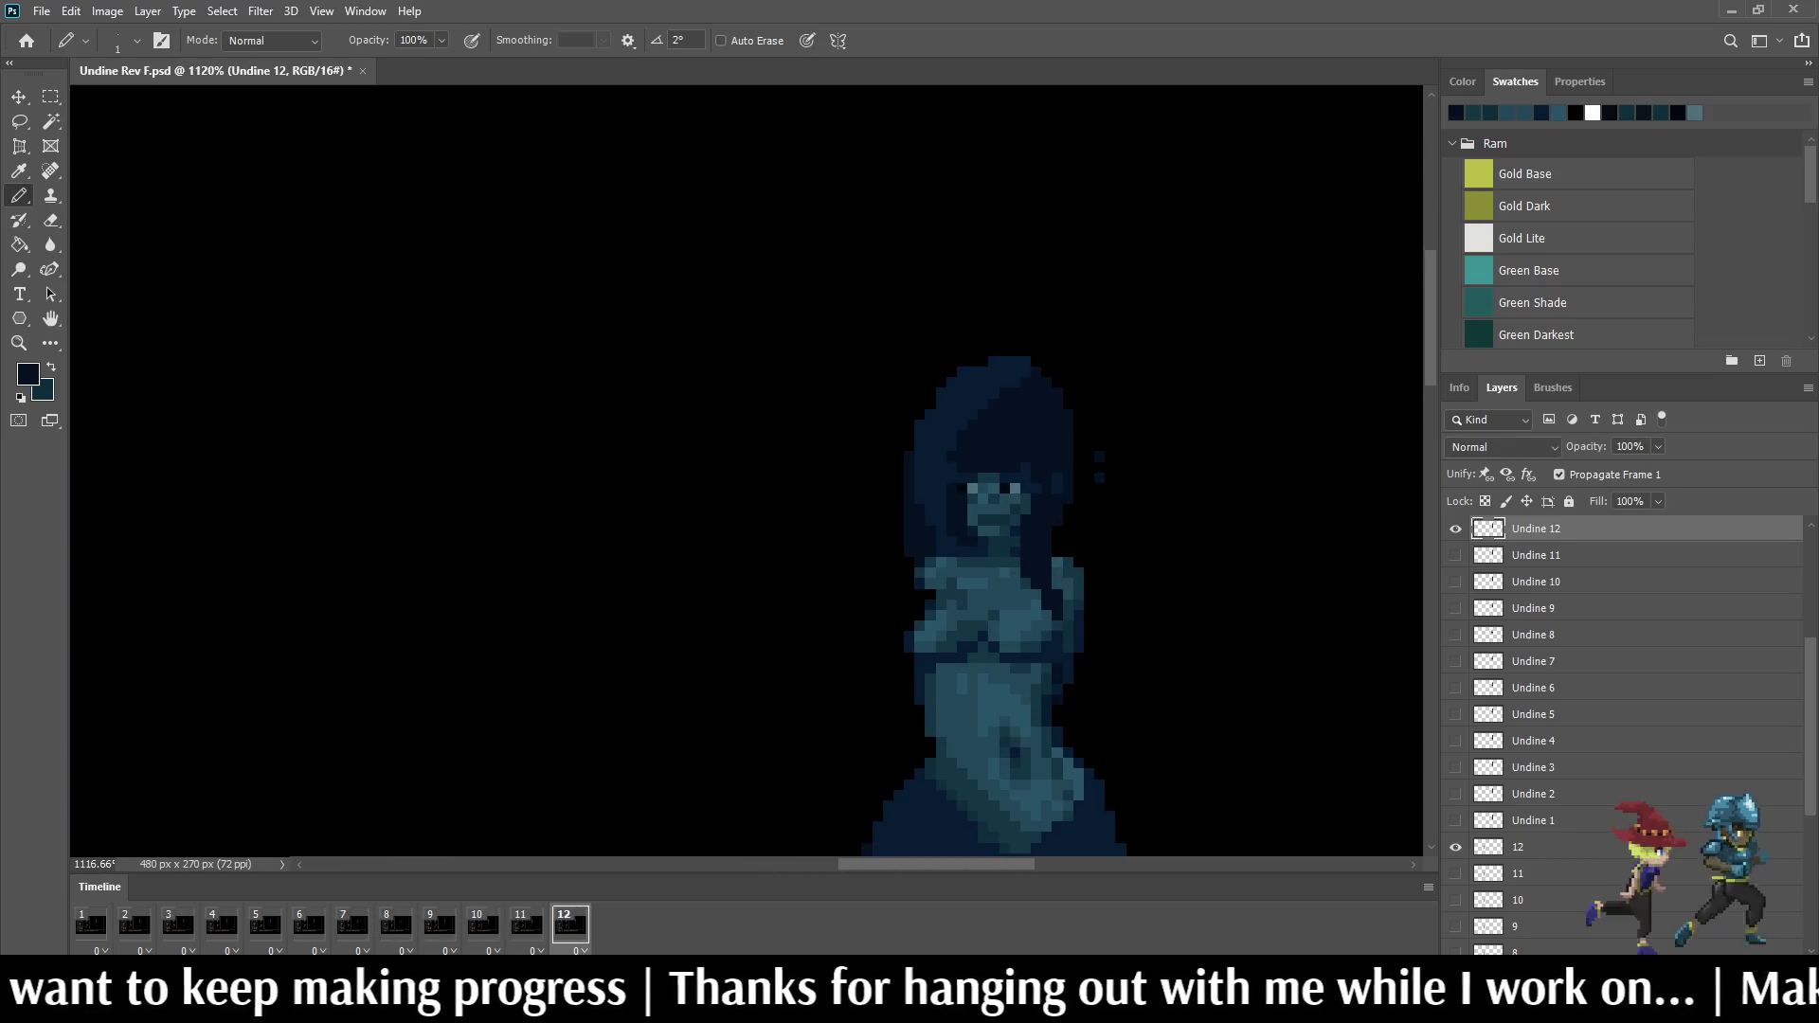
scroll(1072, 587, "up", 2)
scroll(1071, 586, "up", 3)
scroll(1001, 568, "up", 2)
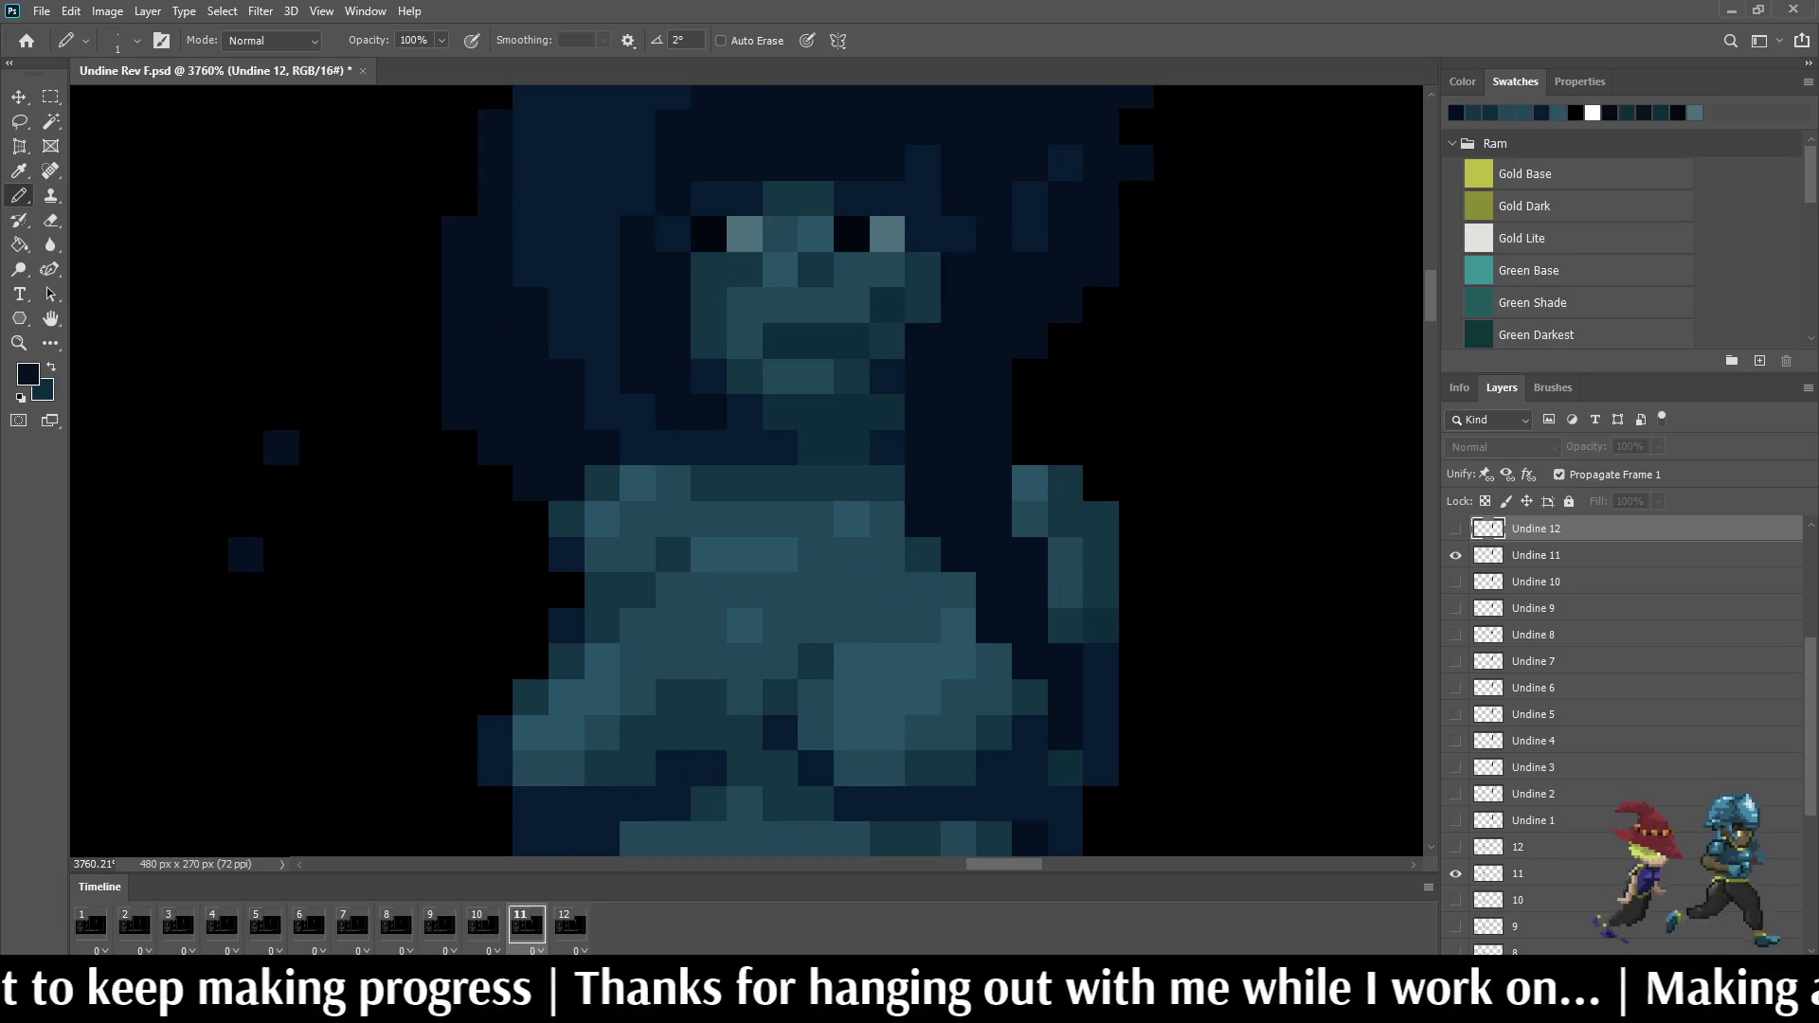
scroll(1001, 567, "up", 1)
Step: Sample the teal face skin tone for the Pencil and make layer Undine 11 active
key("i")
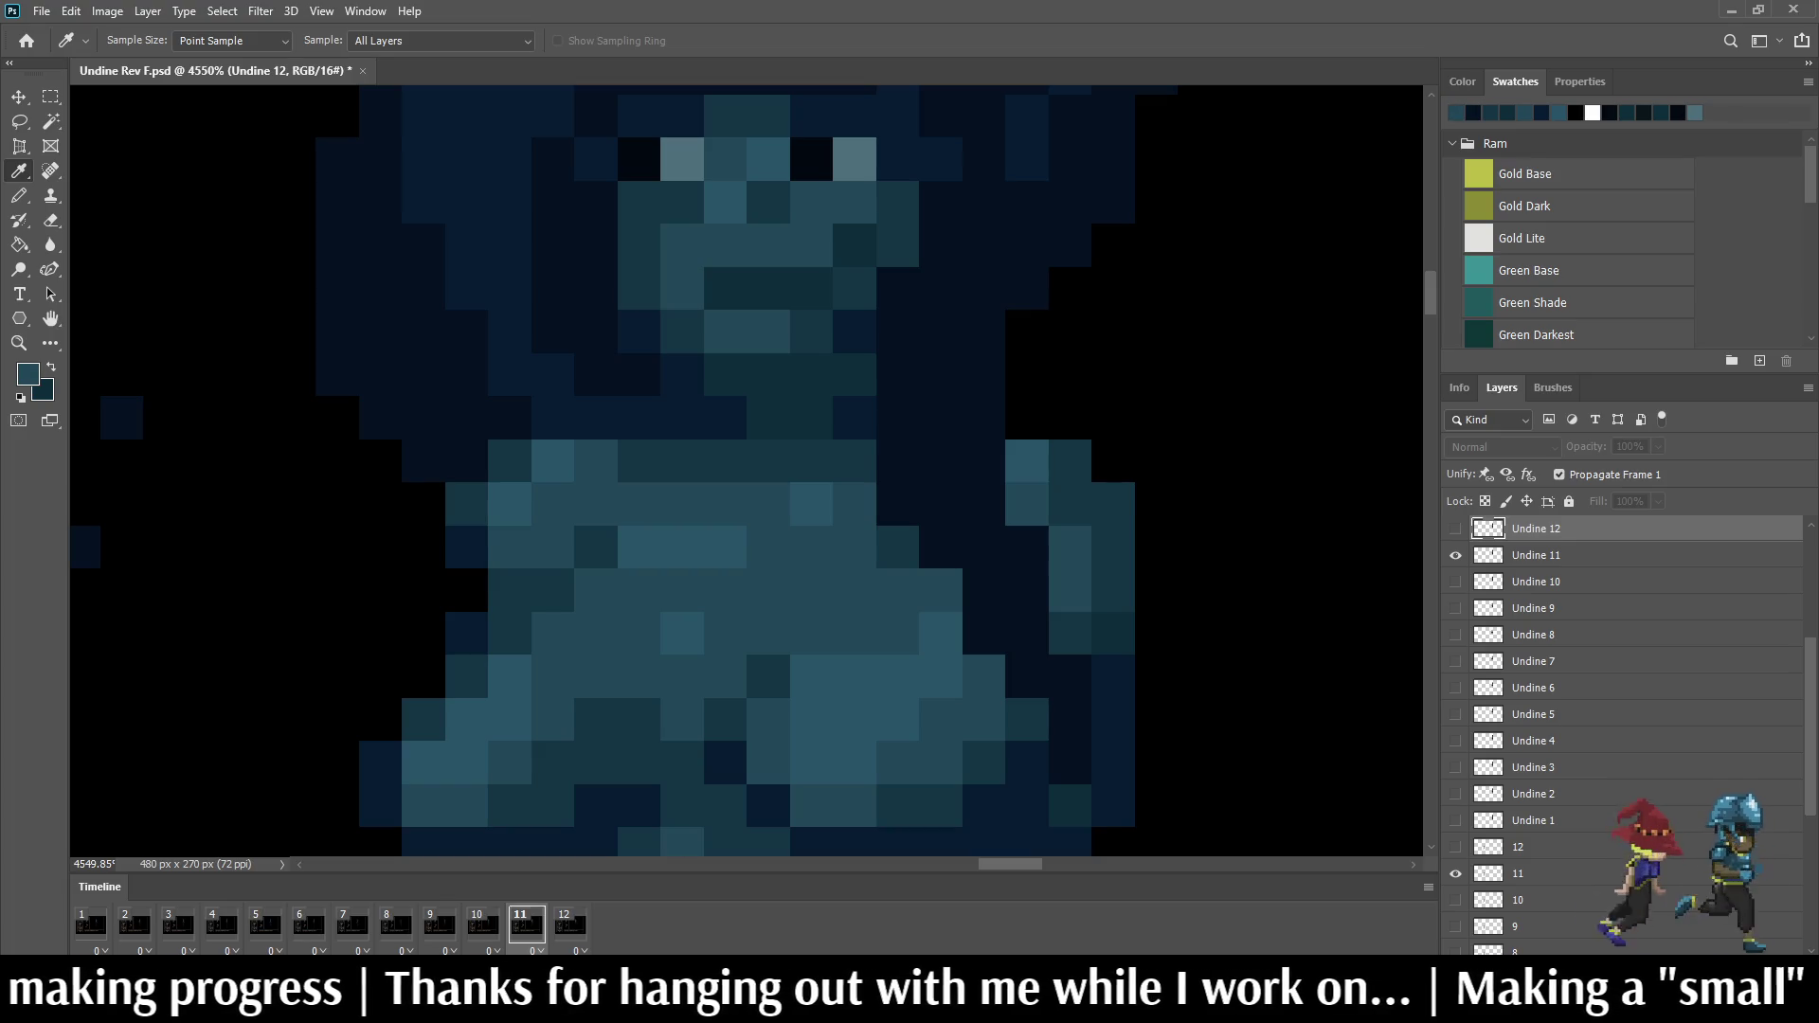
key("b")
key("alt+bracketleft")
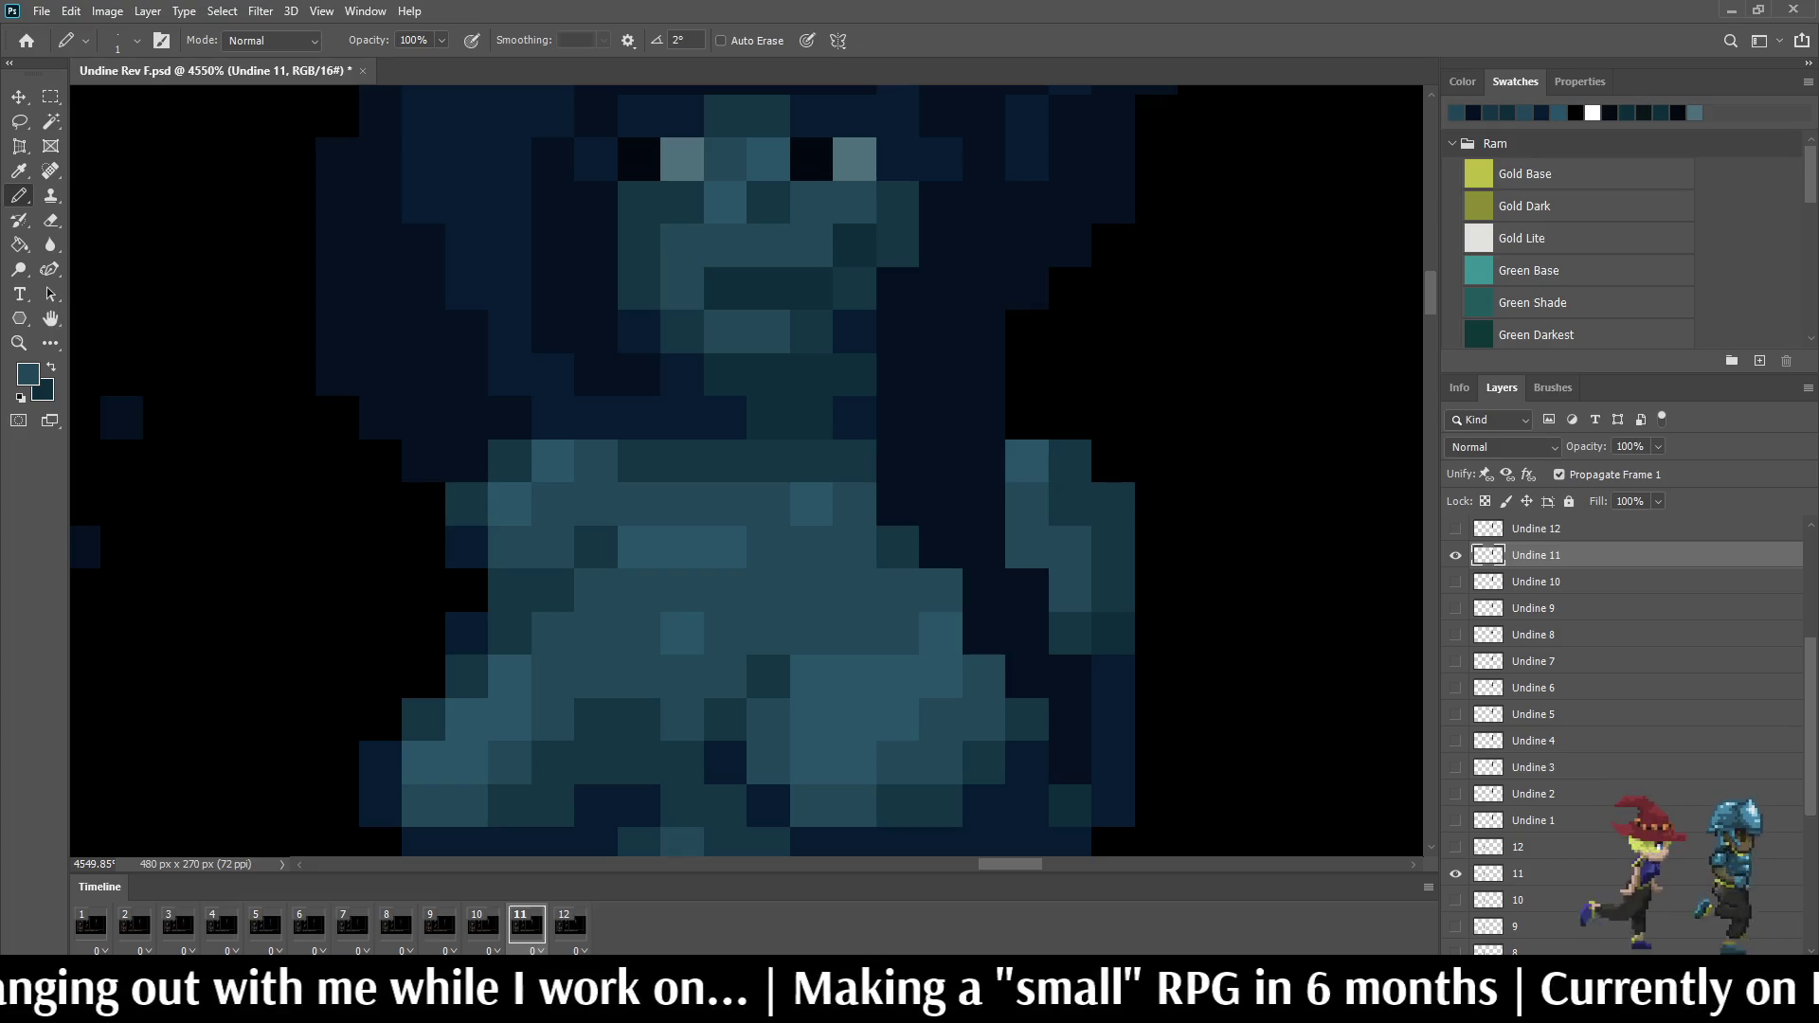
scroll(1070, 573, "down", 3)
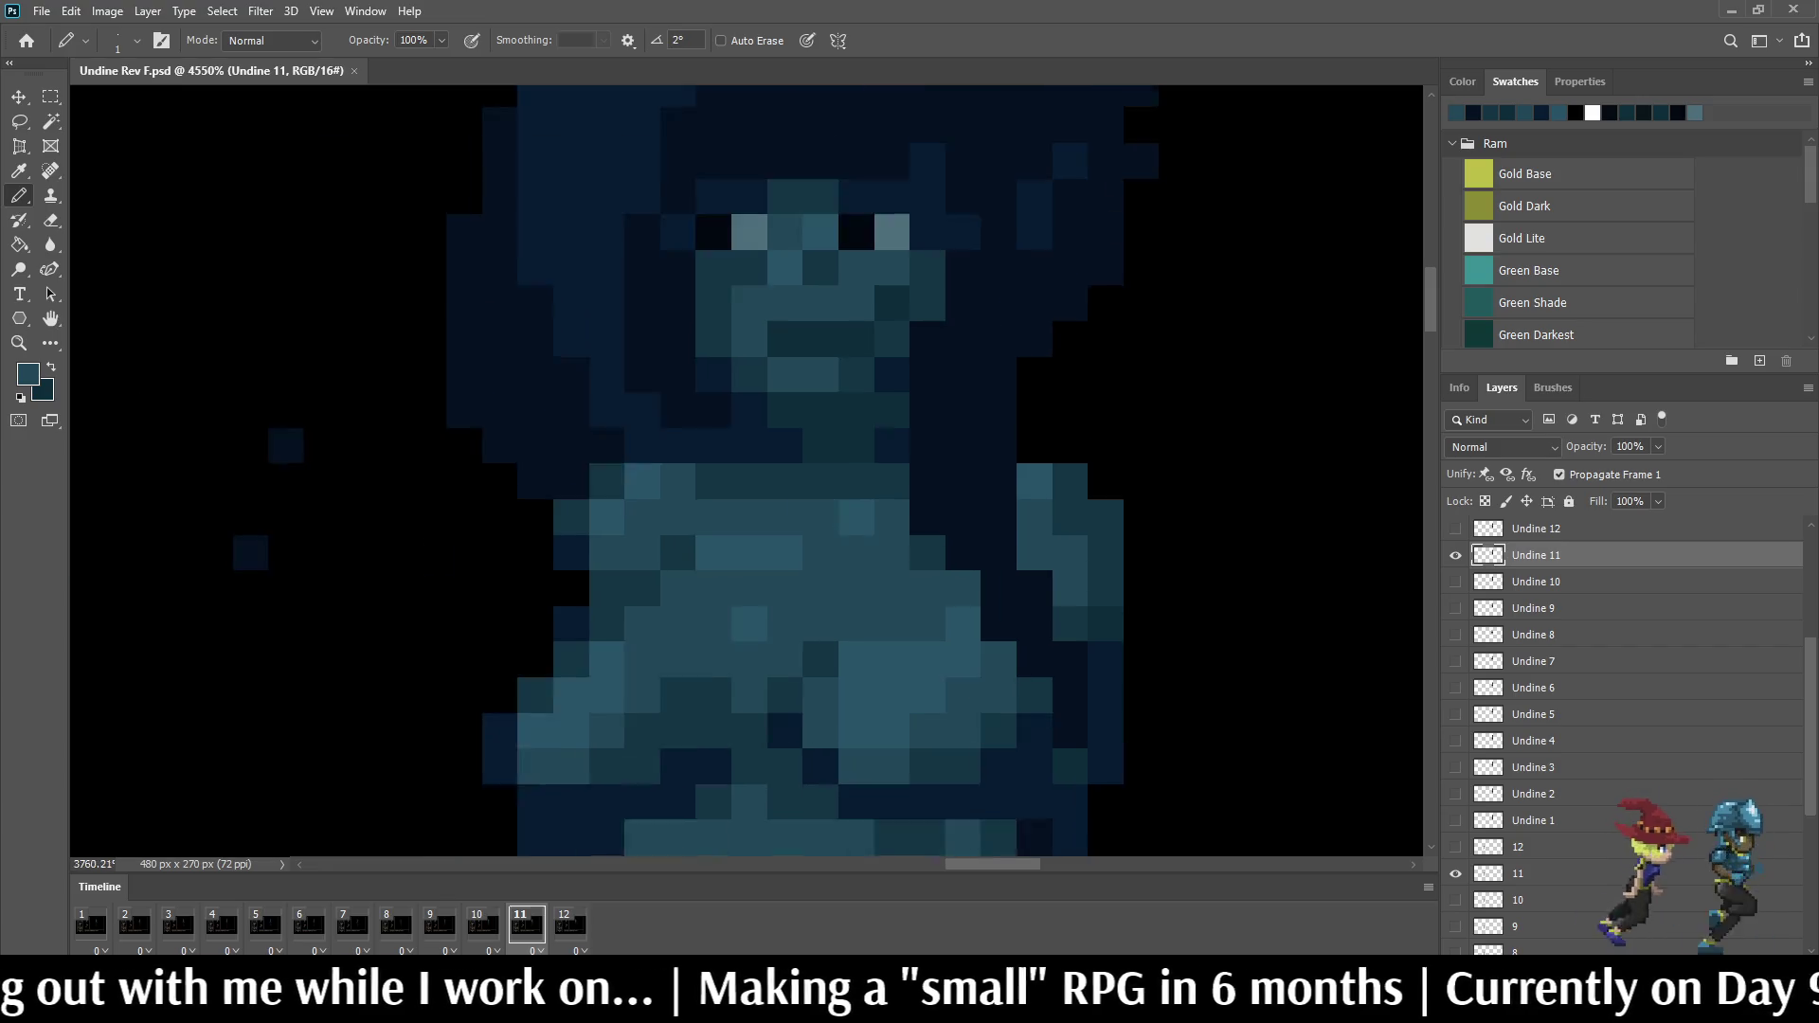
scroll(1071, 573, "down", 3)
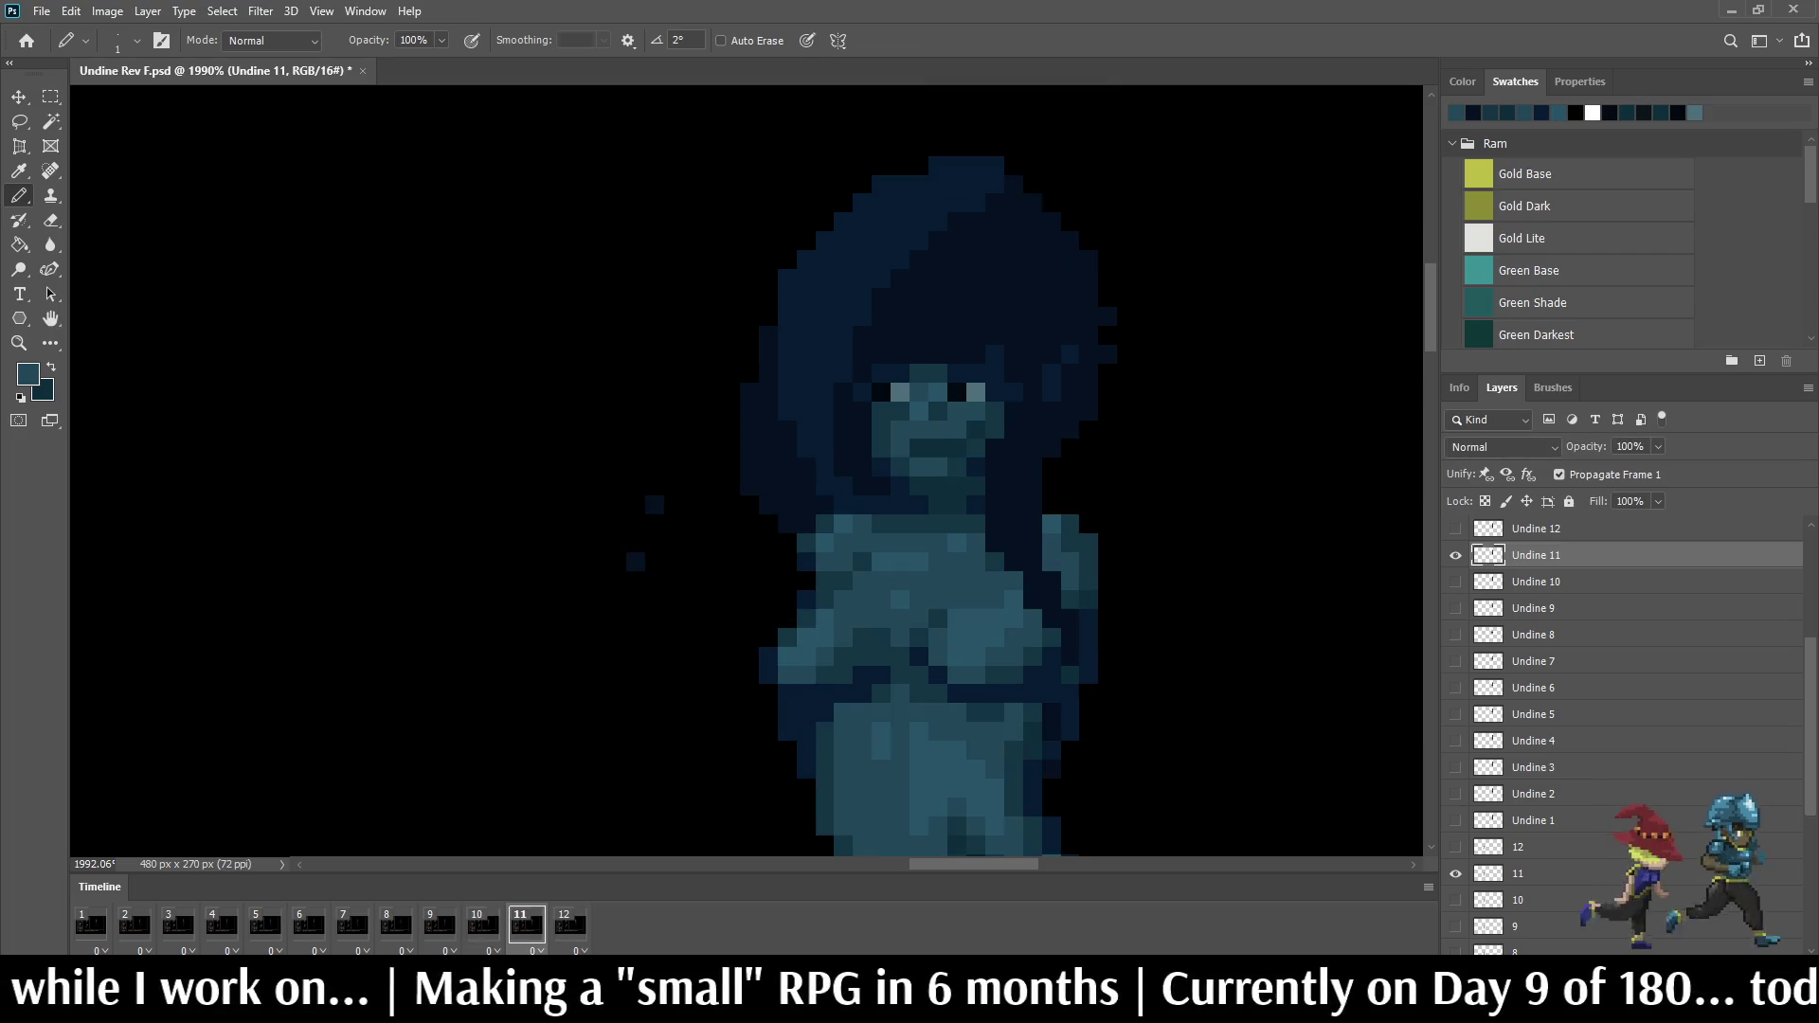
scroll(958, 285, "down", 2)
scroll(958, 284, "down", 2)
scroll(959, 285, "down", 2)
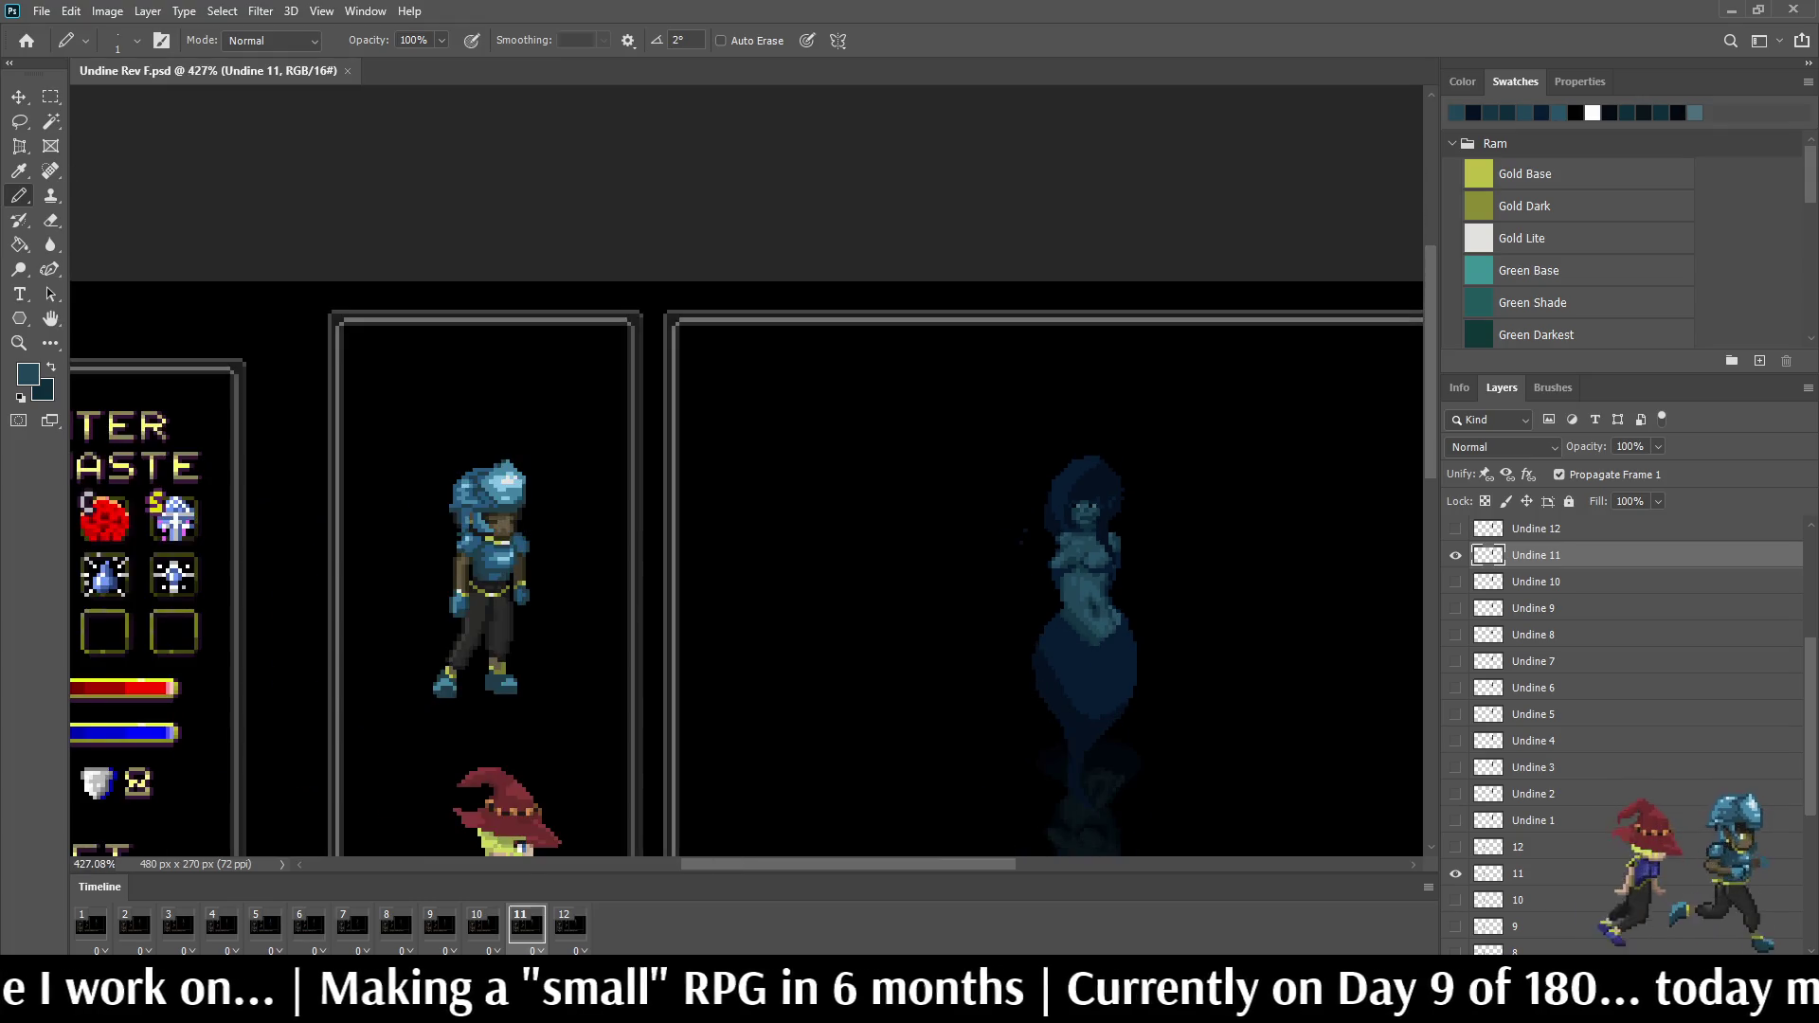
scroll(957, 285, "down", 1)
scroll(967, 285, "up", 1)
scroll(967, 285, "up", 1)
scroll(966, 284, "up", 1)
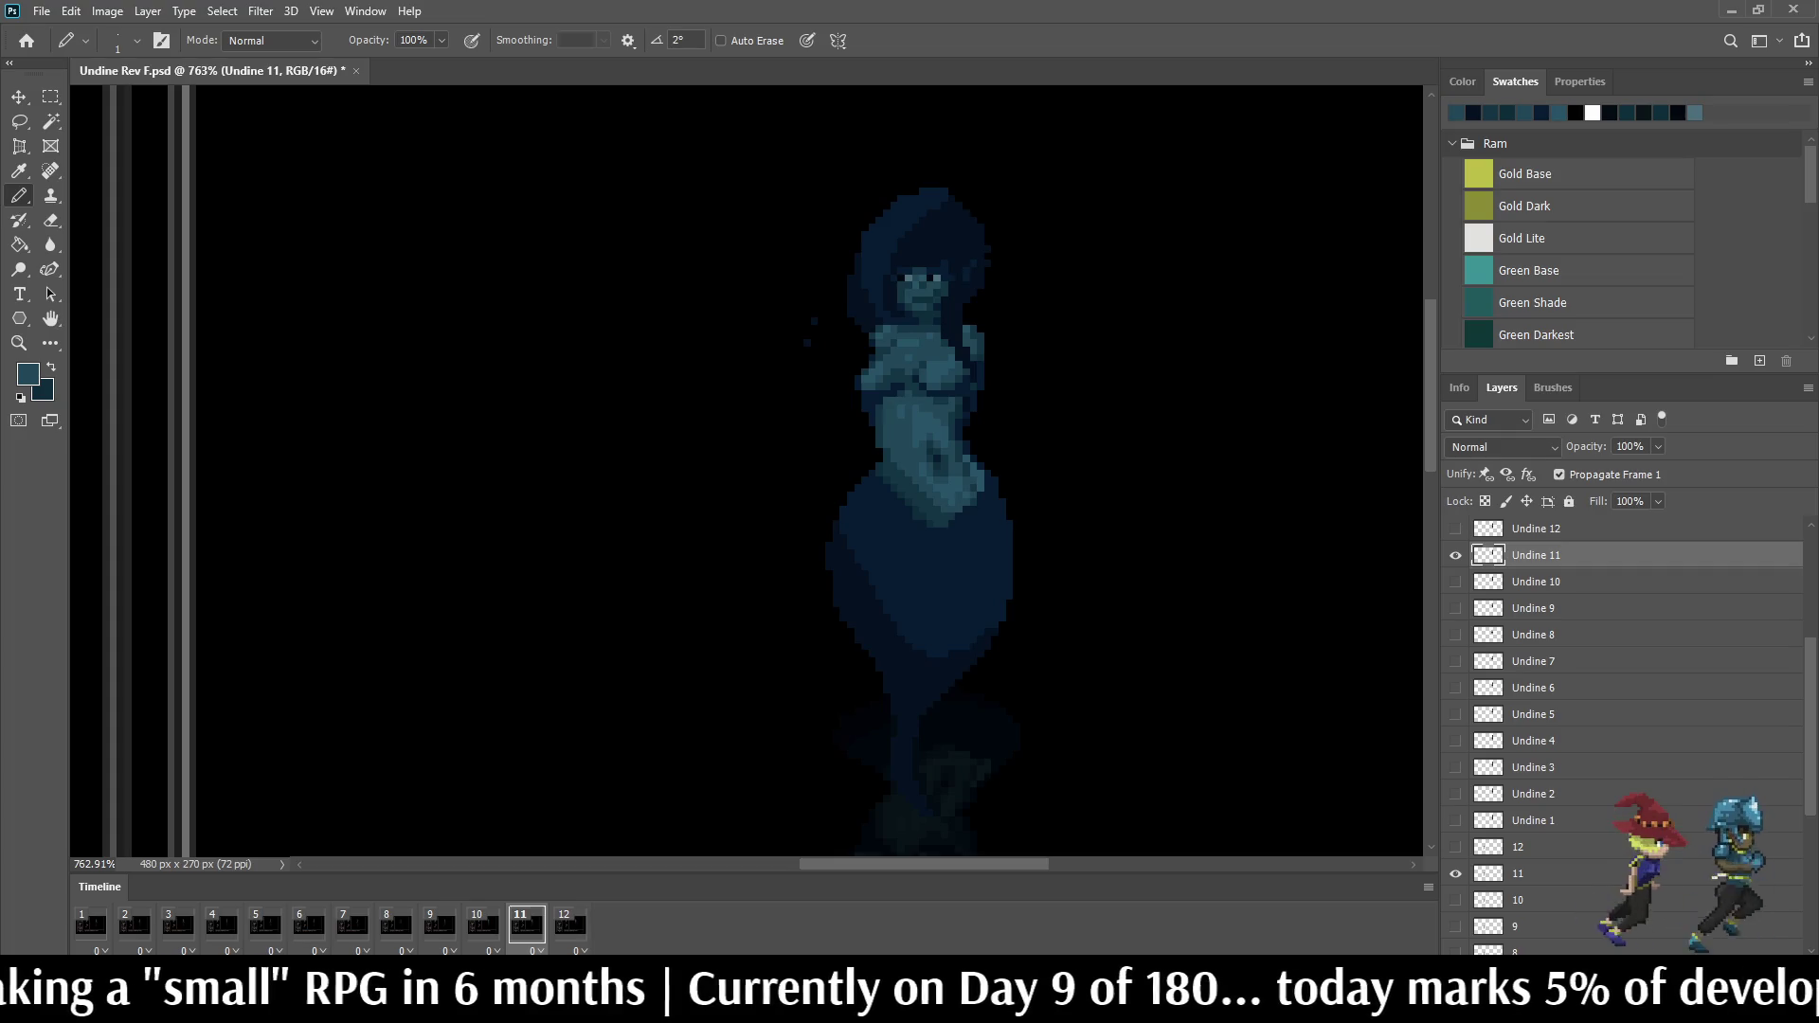
scroll(994, 426, "up", 2)
scroll(995, 427, "up", 2)
scroll(995, 426, "up", 3)
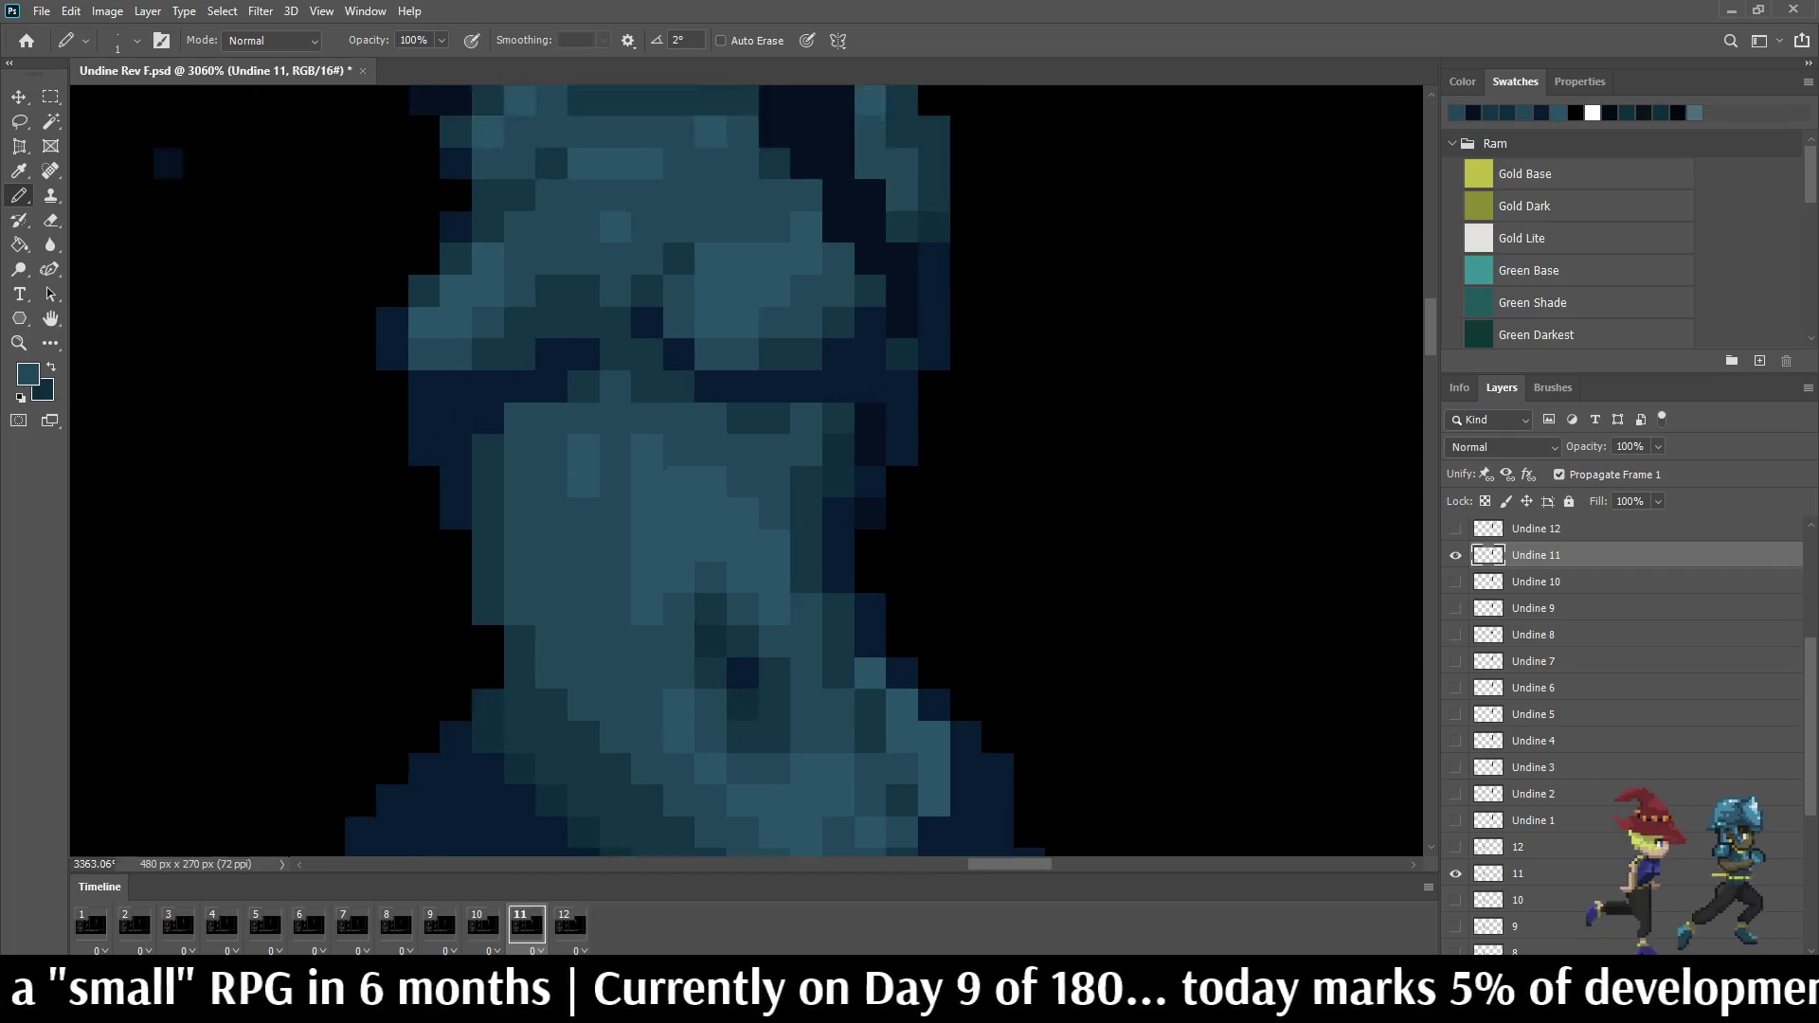
scroll(995, 427, "up", 3)
scroll(944, 384, "up", 1)
Step: Sample a torso colour, then step back through earlier frames and forward to frame 9, ending on frame 8
key("i")
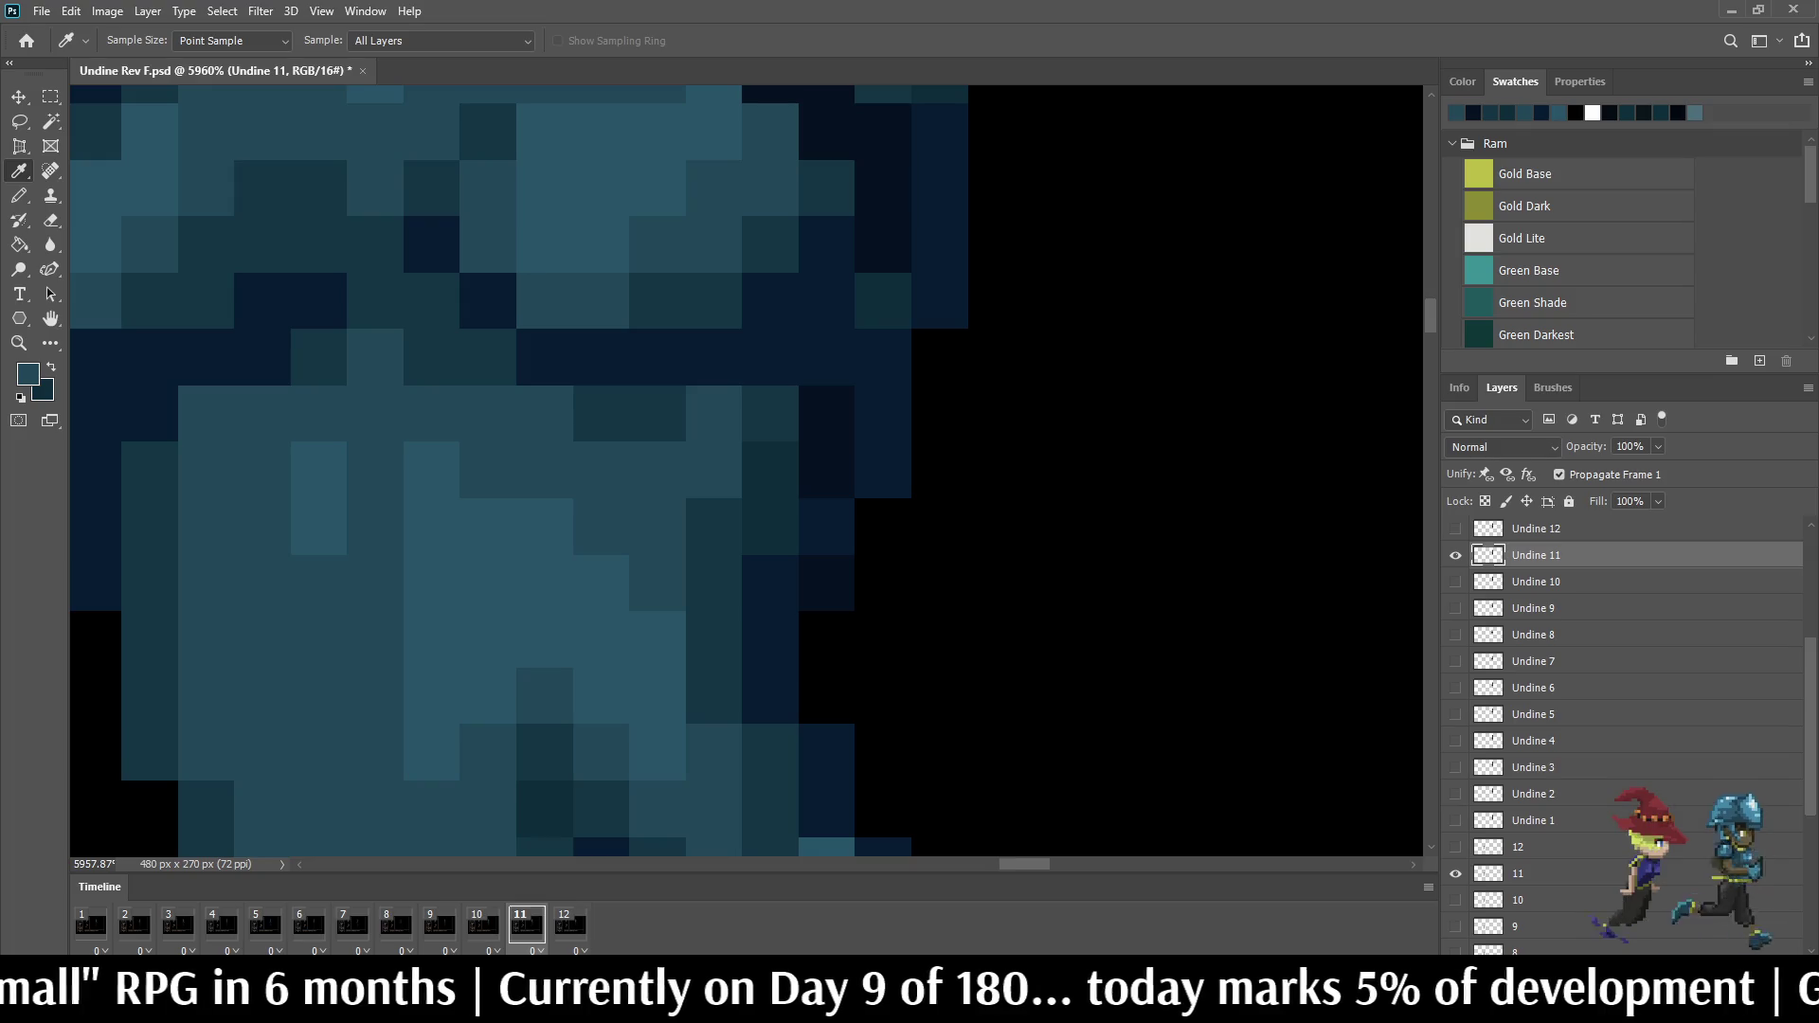
key("b")
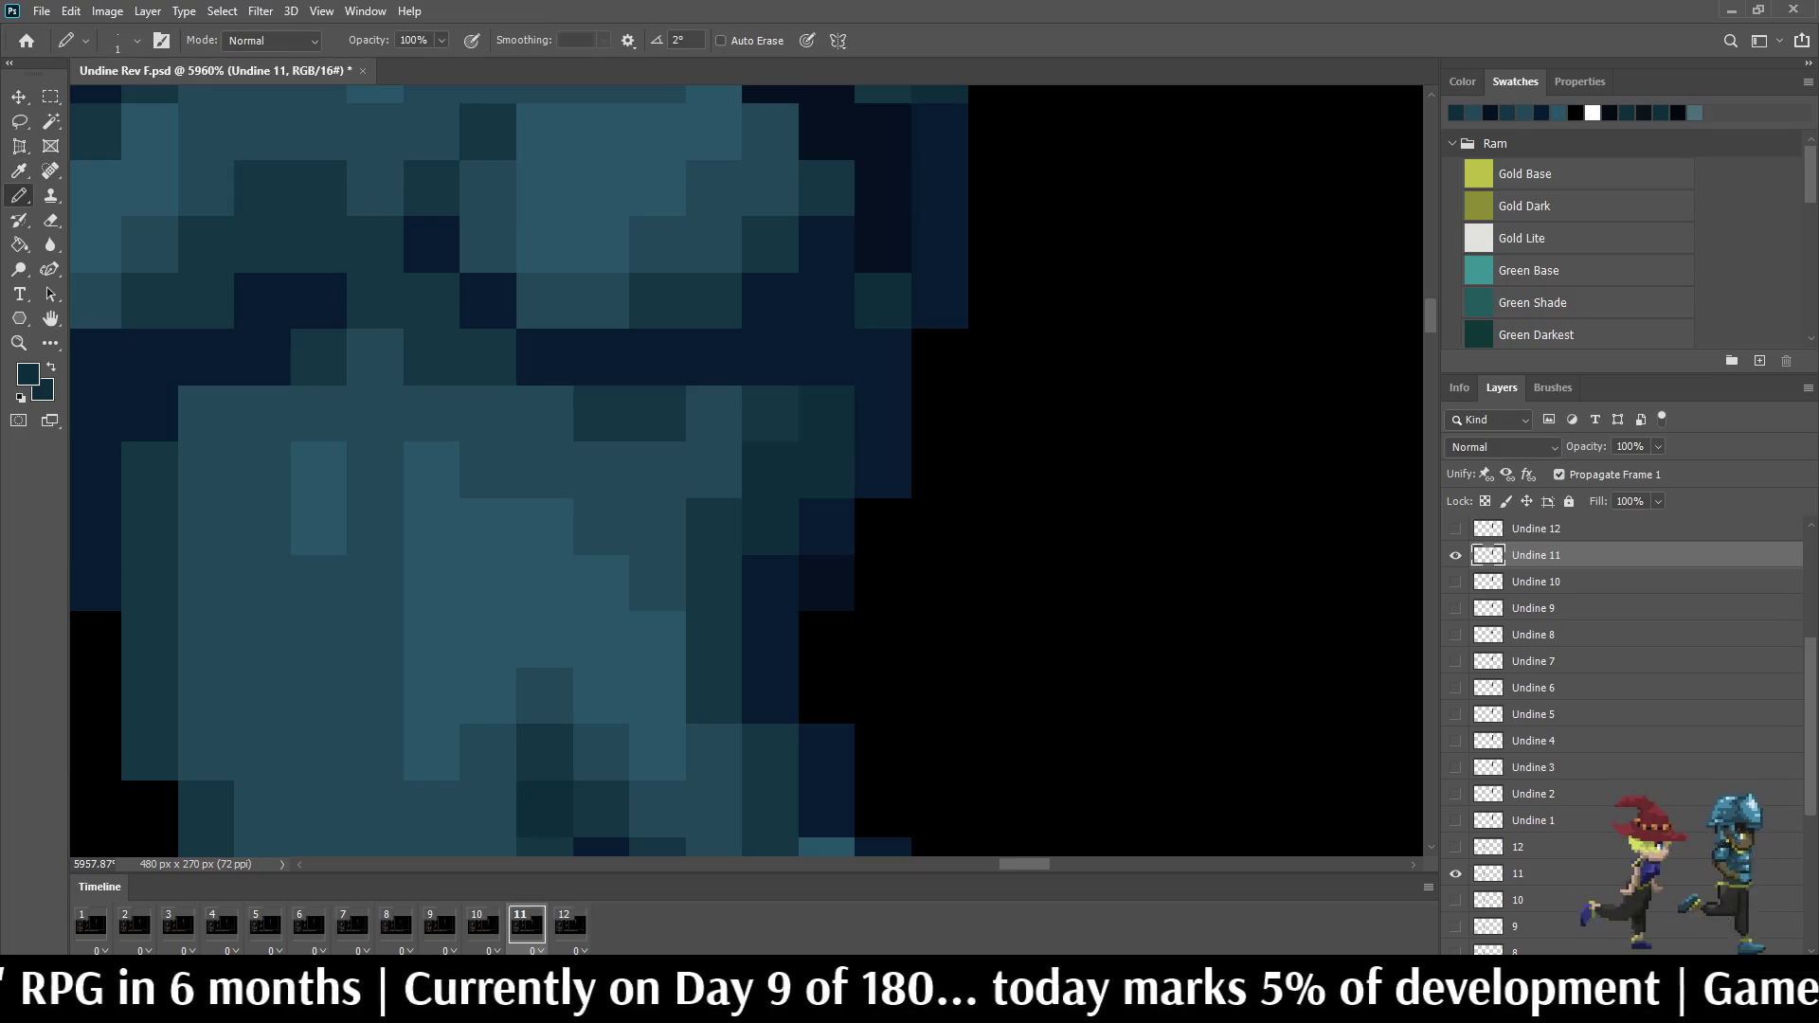
scroll(943, 383, "down", 3)
scroll(943, 385, "down", 3)
scroll(944, 385, "down", 3)
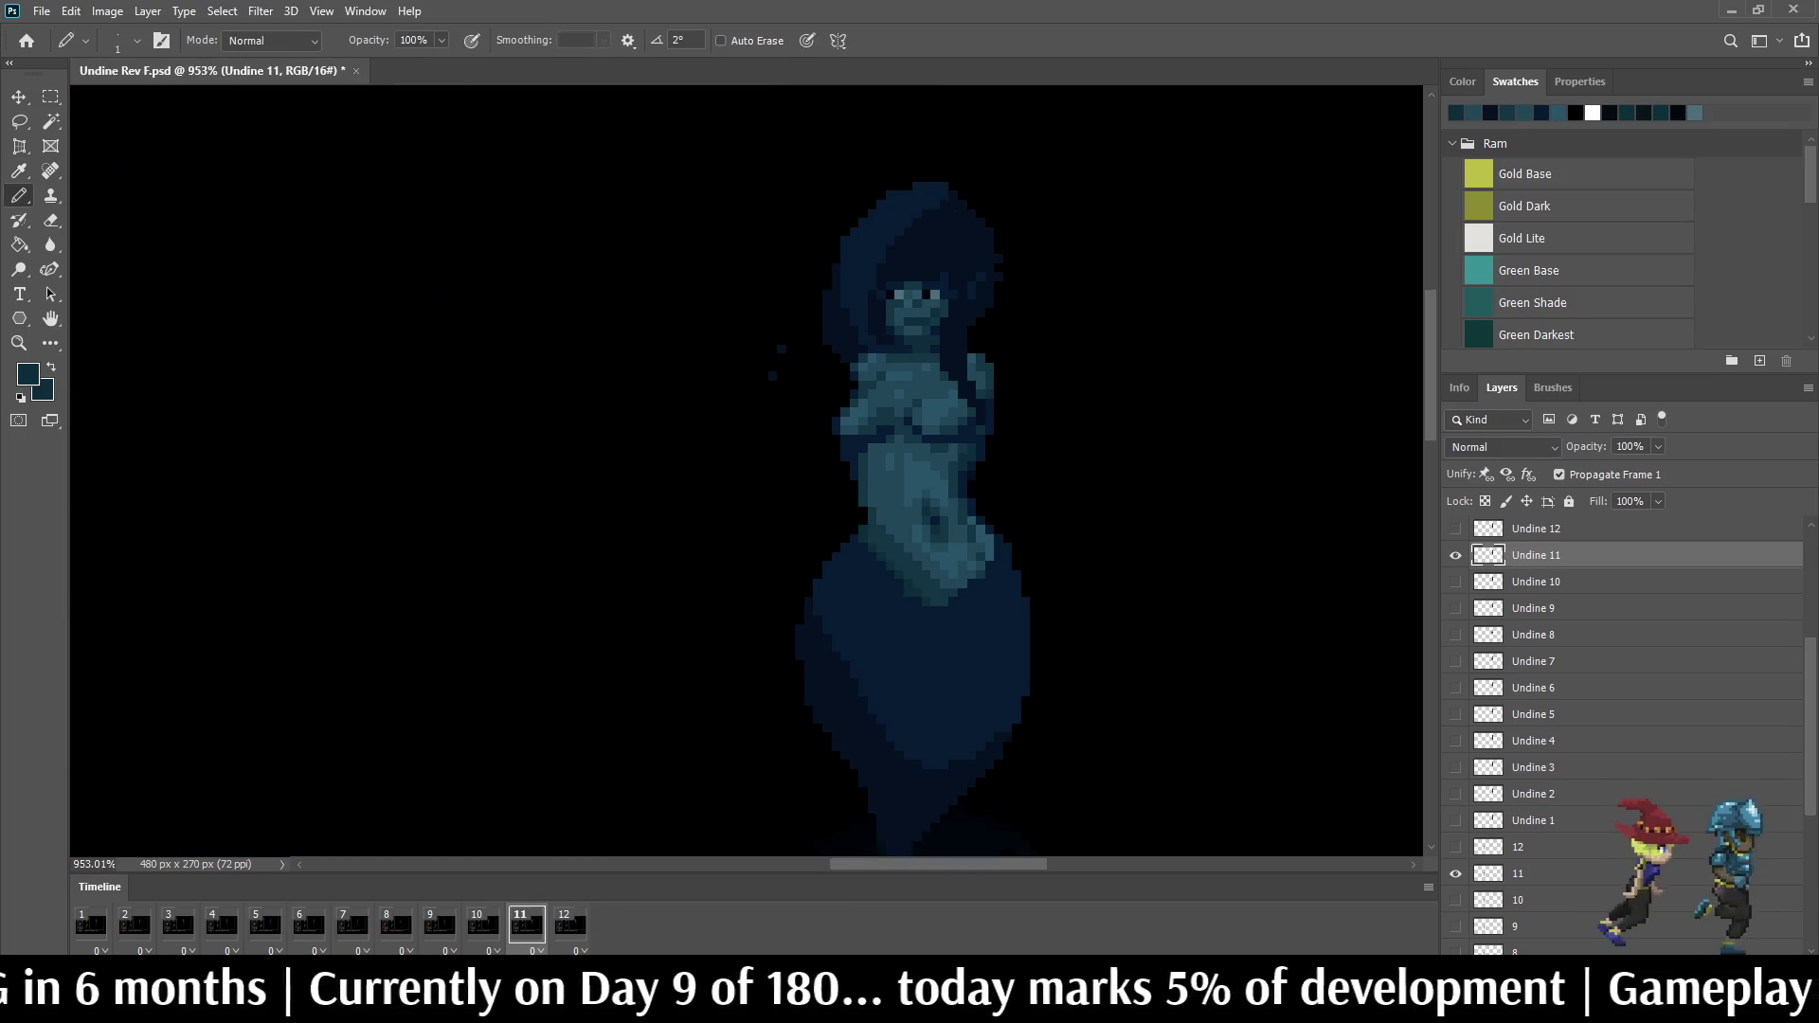
key("space")
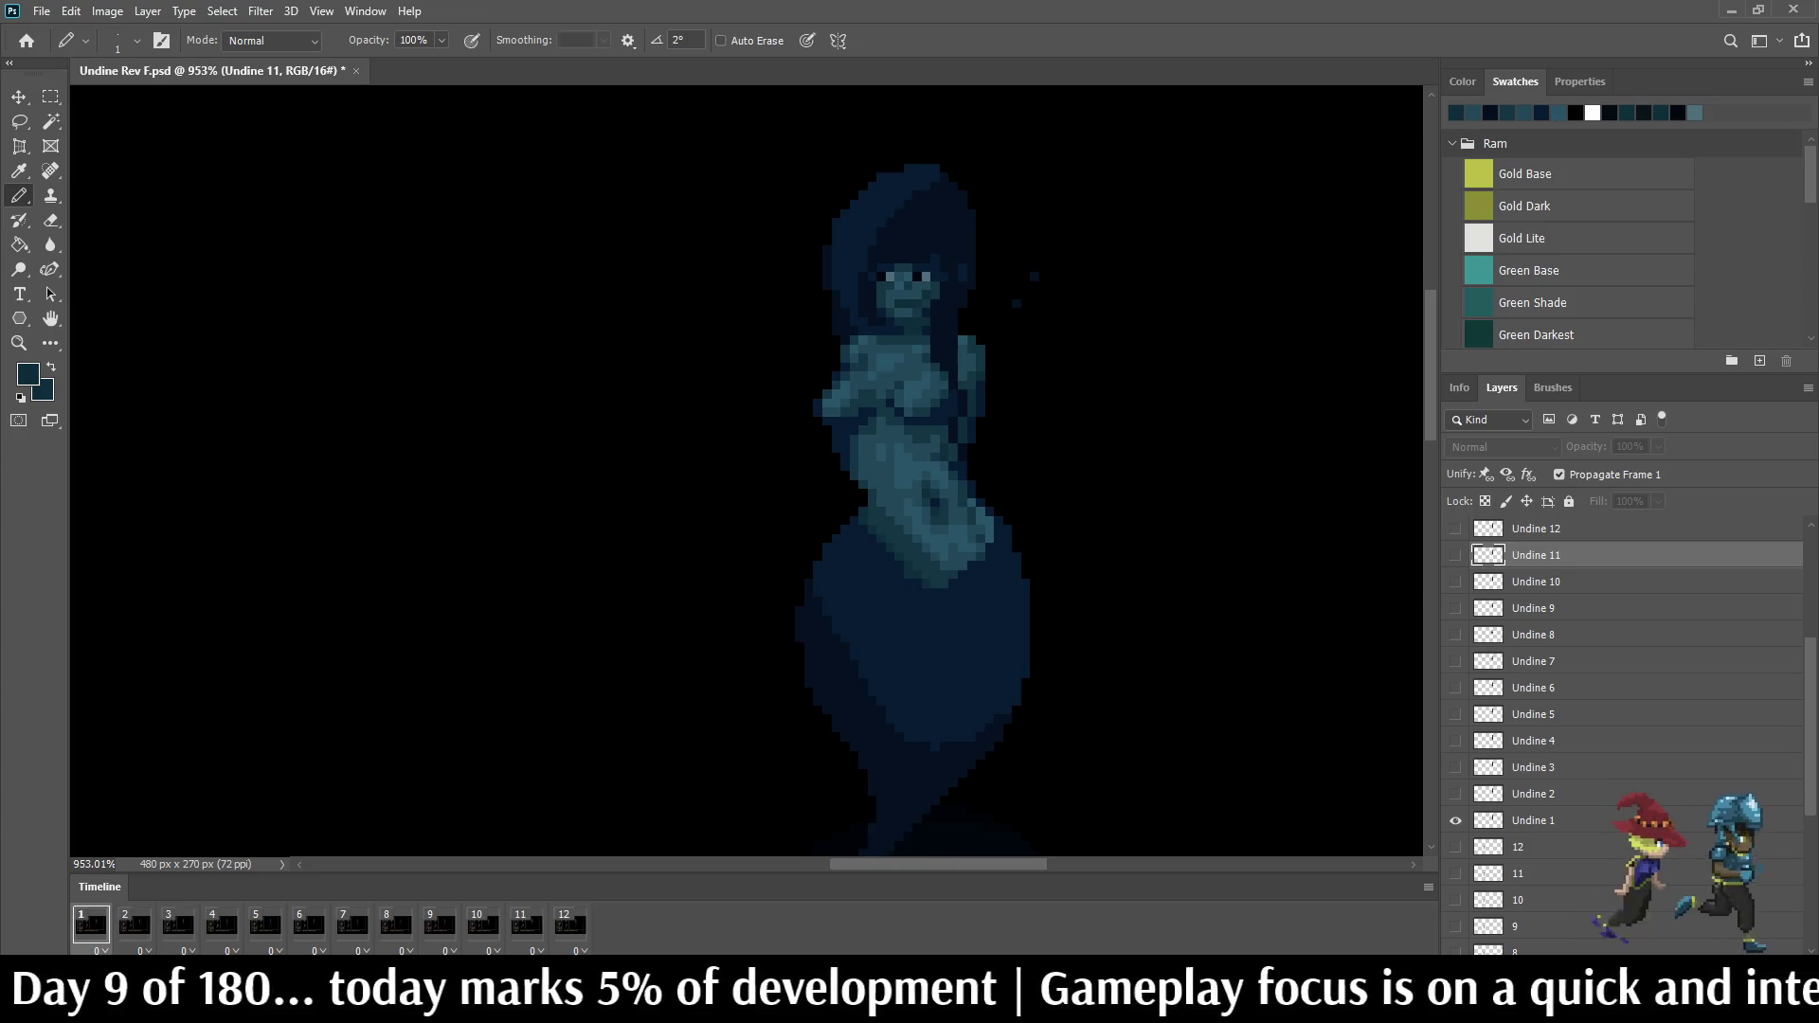
key("Left")
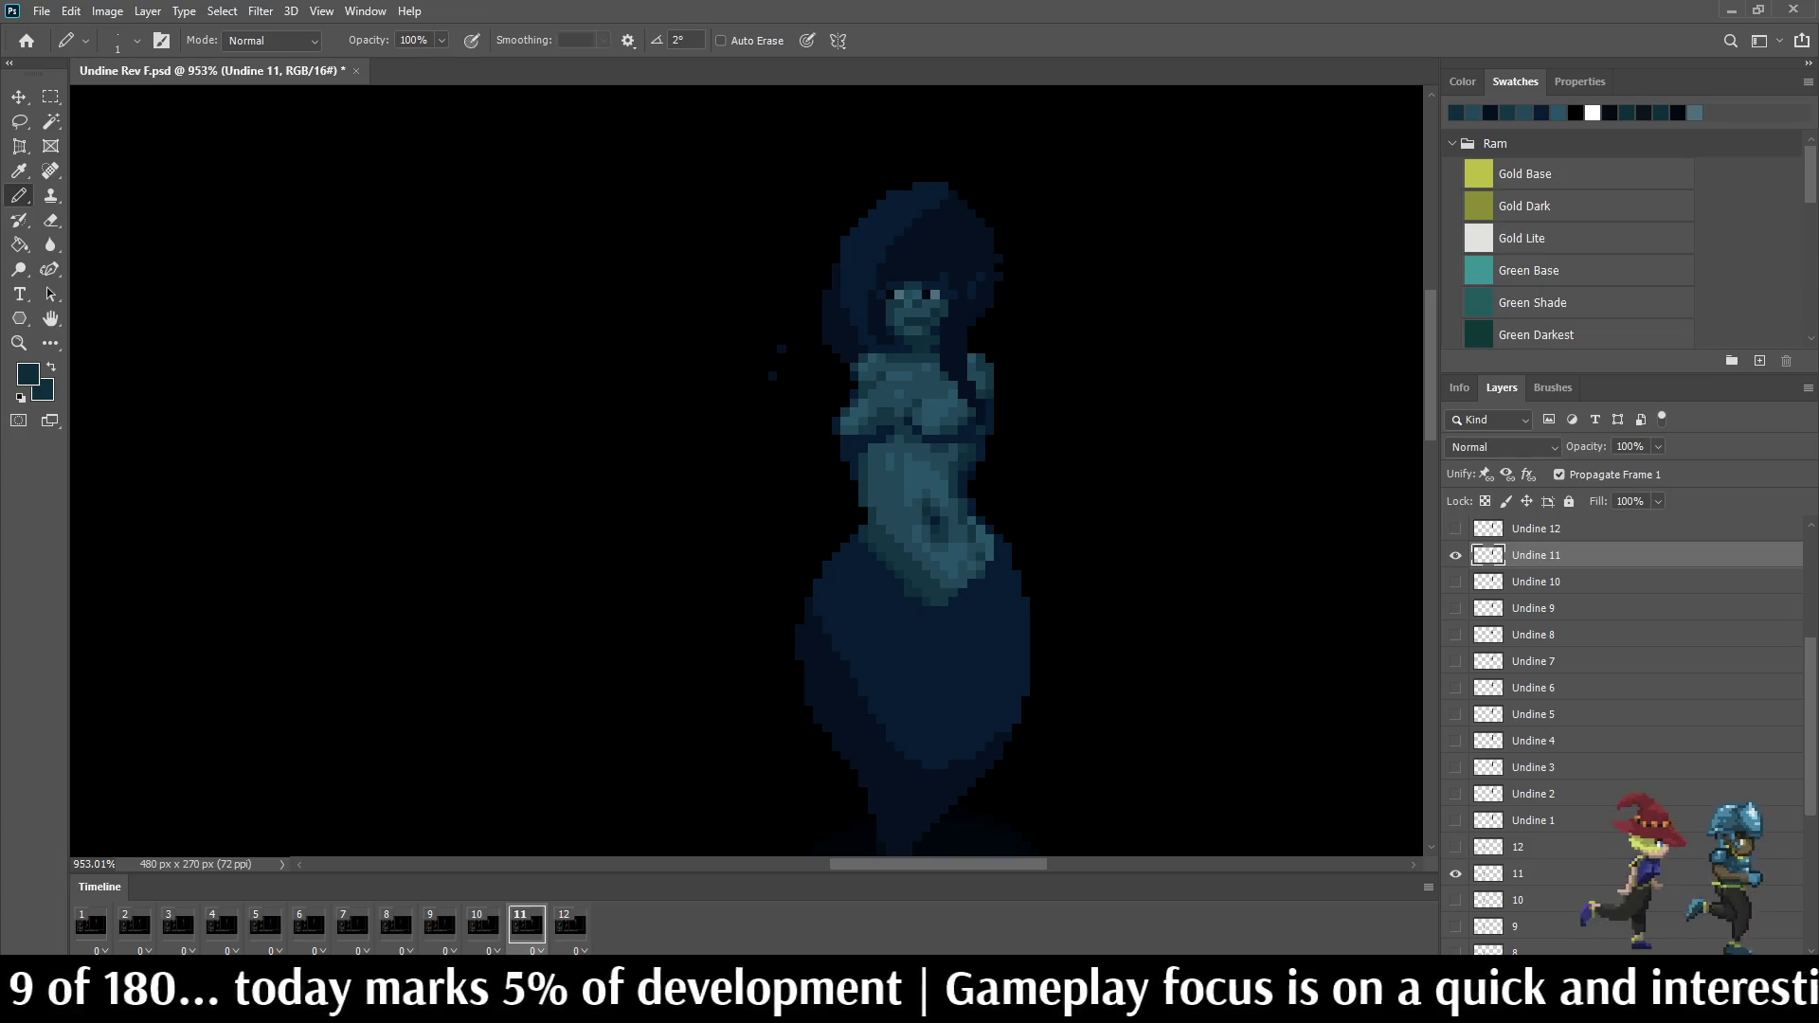
key("Left")
key("Left")
key("Left")
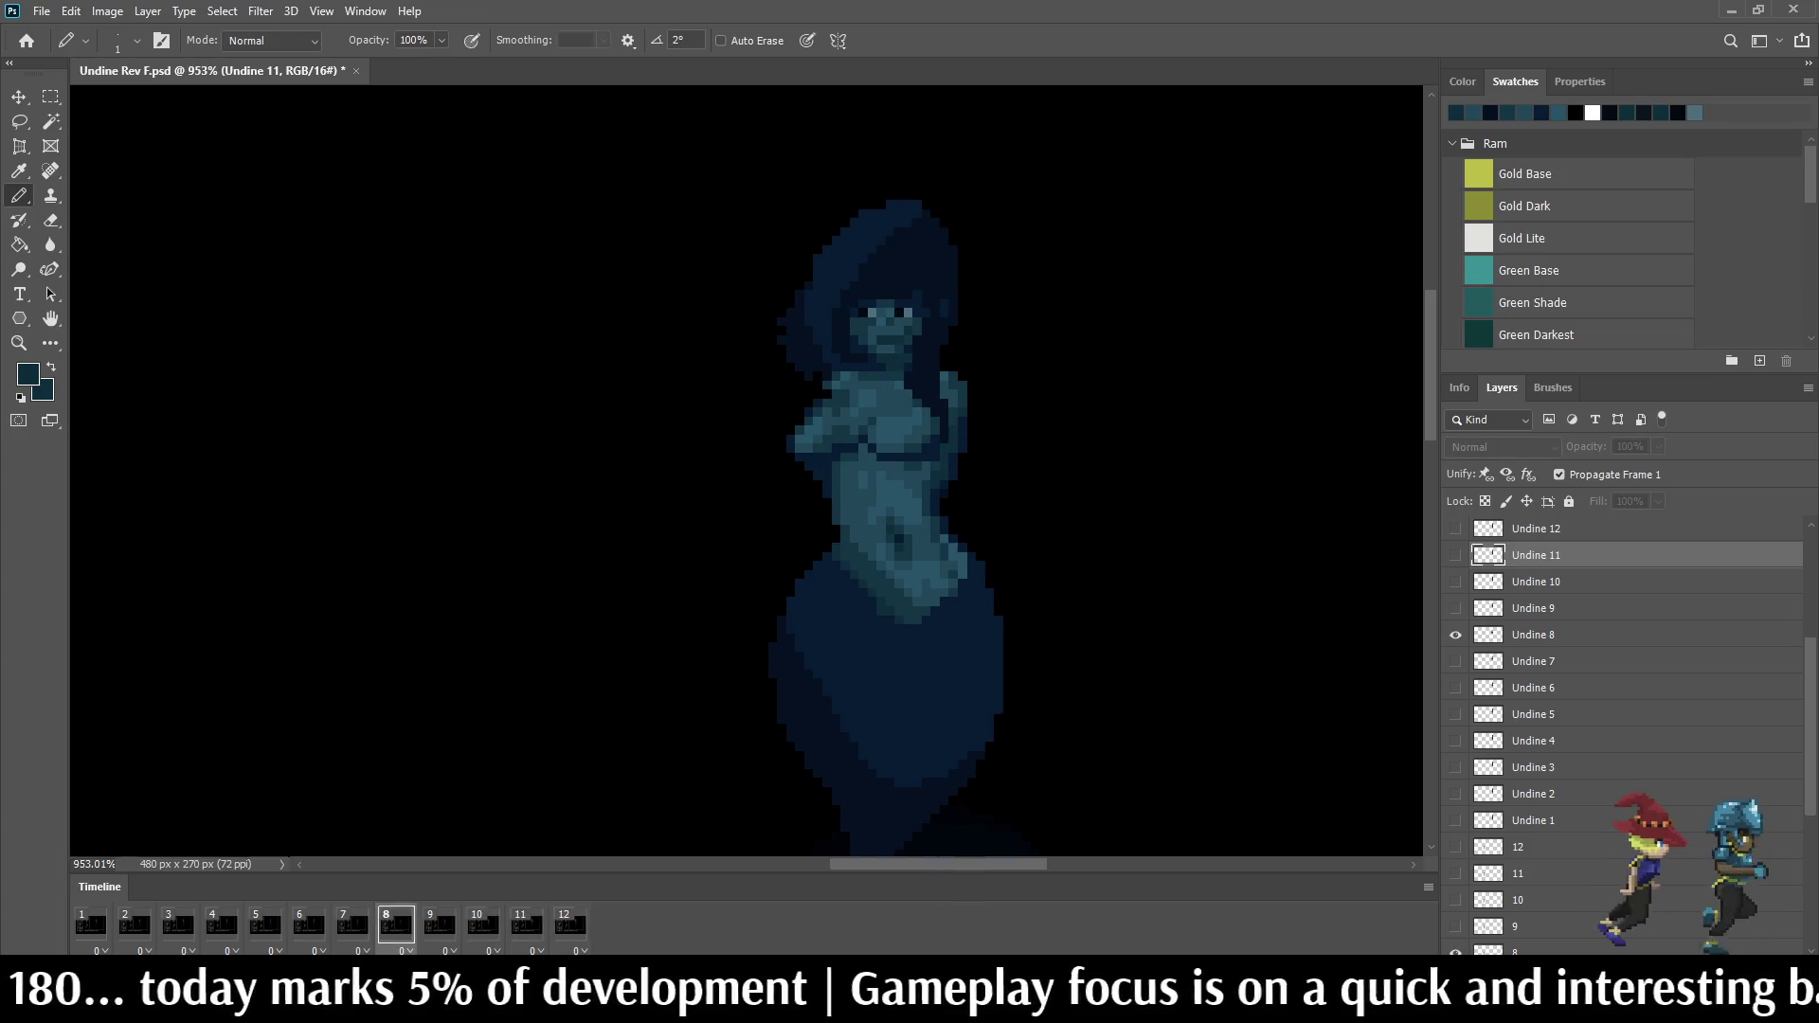
key("Left")
key("Left")
key("Left")
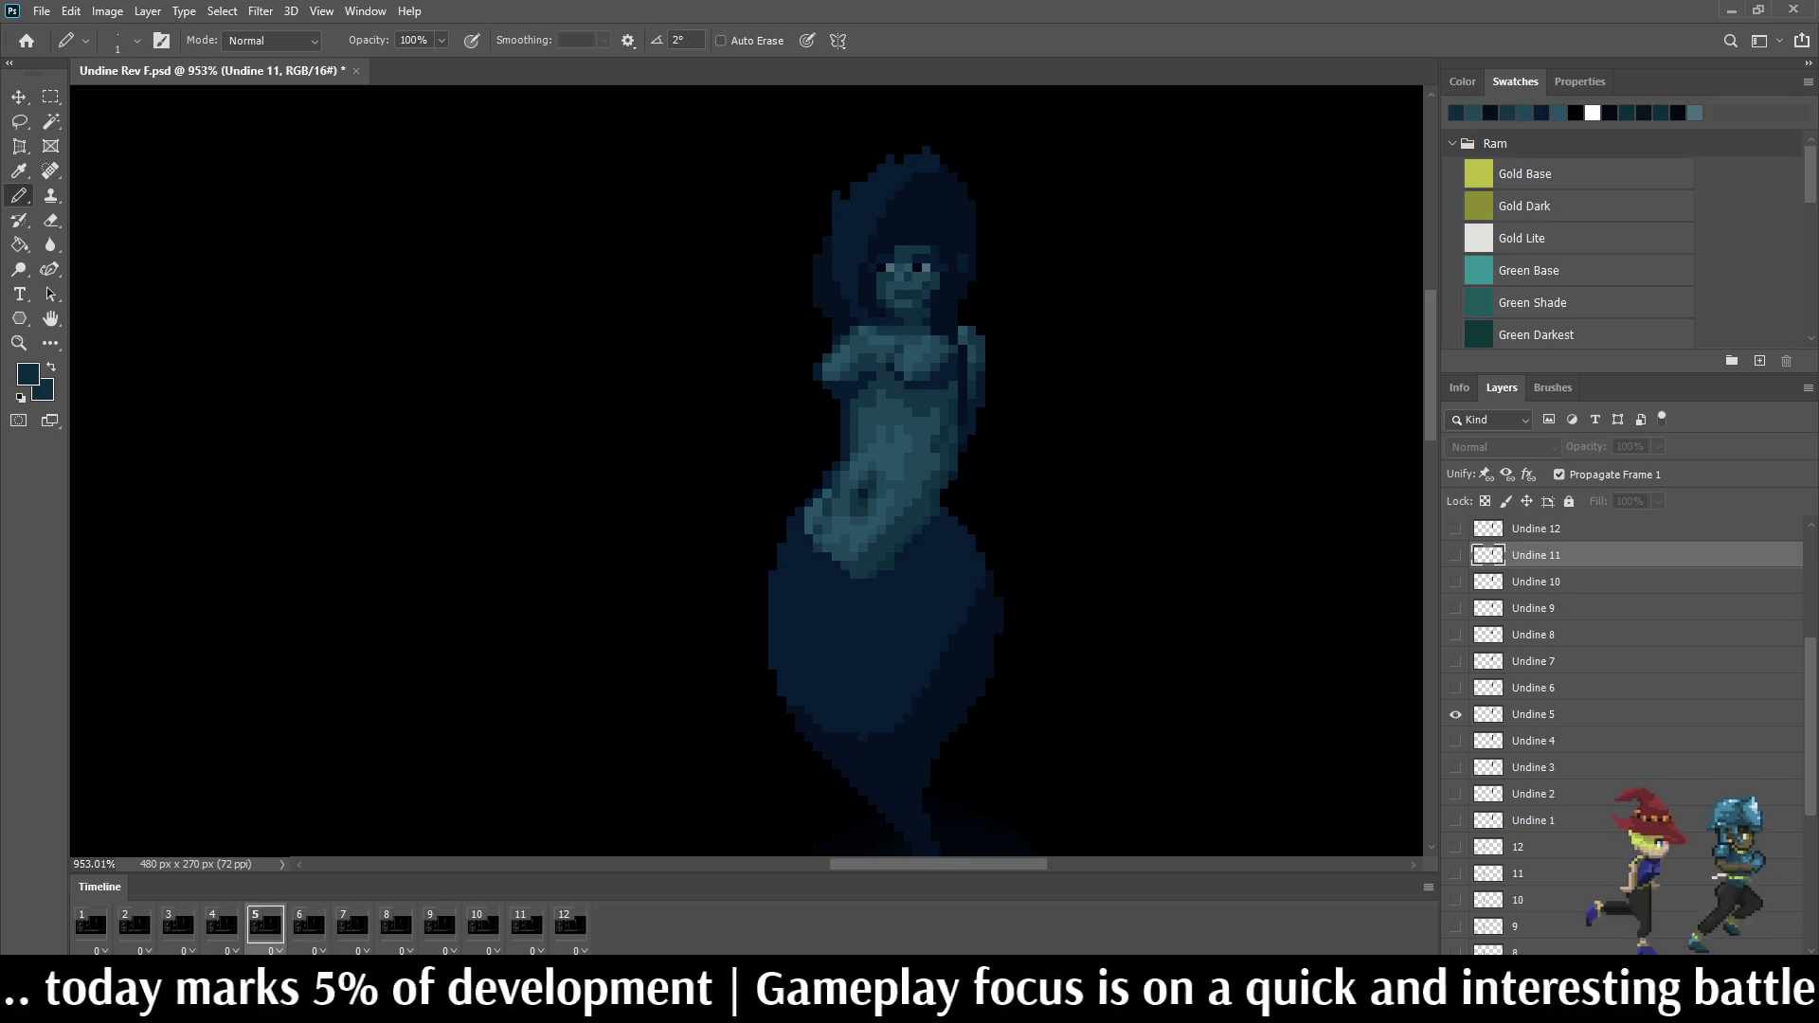
key("Right")
key("Right")
key("Right")
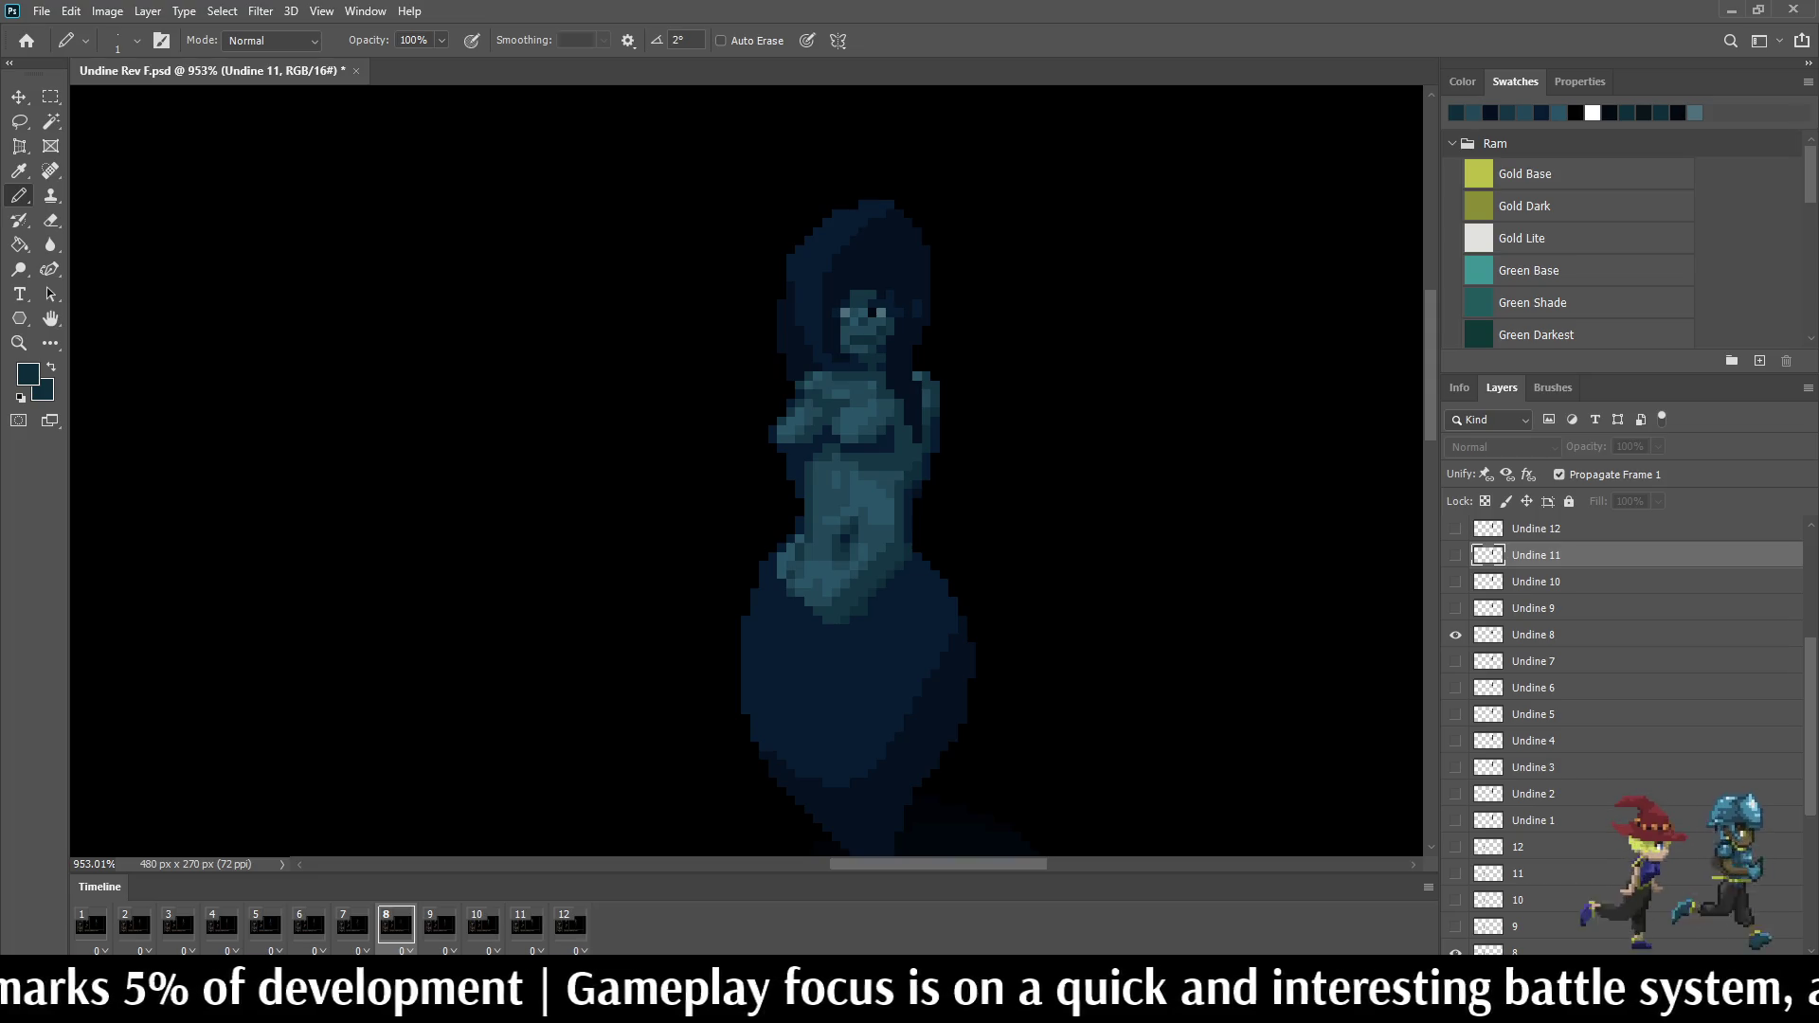
key("Right")
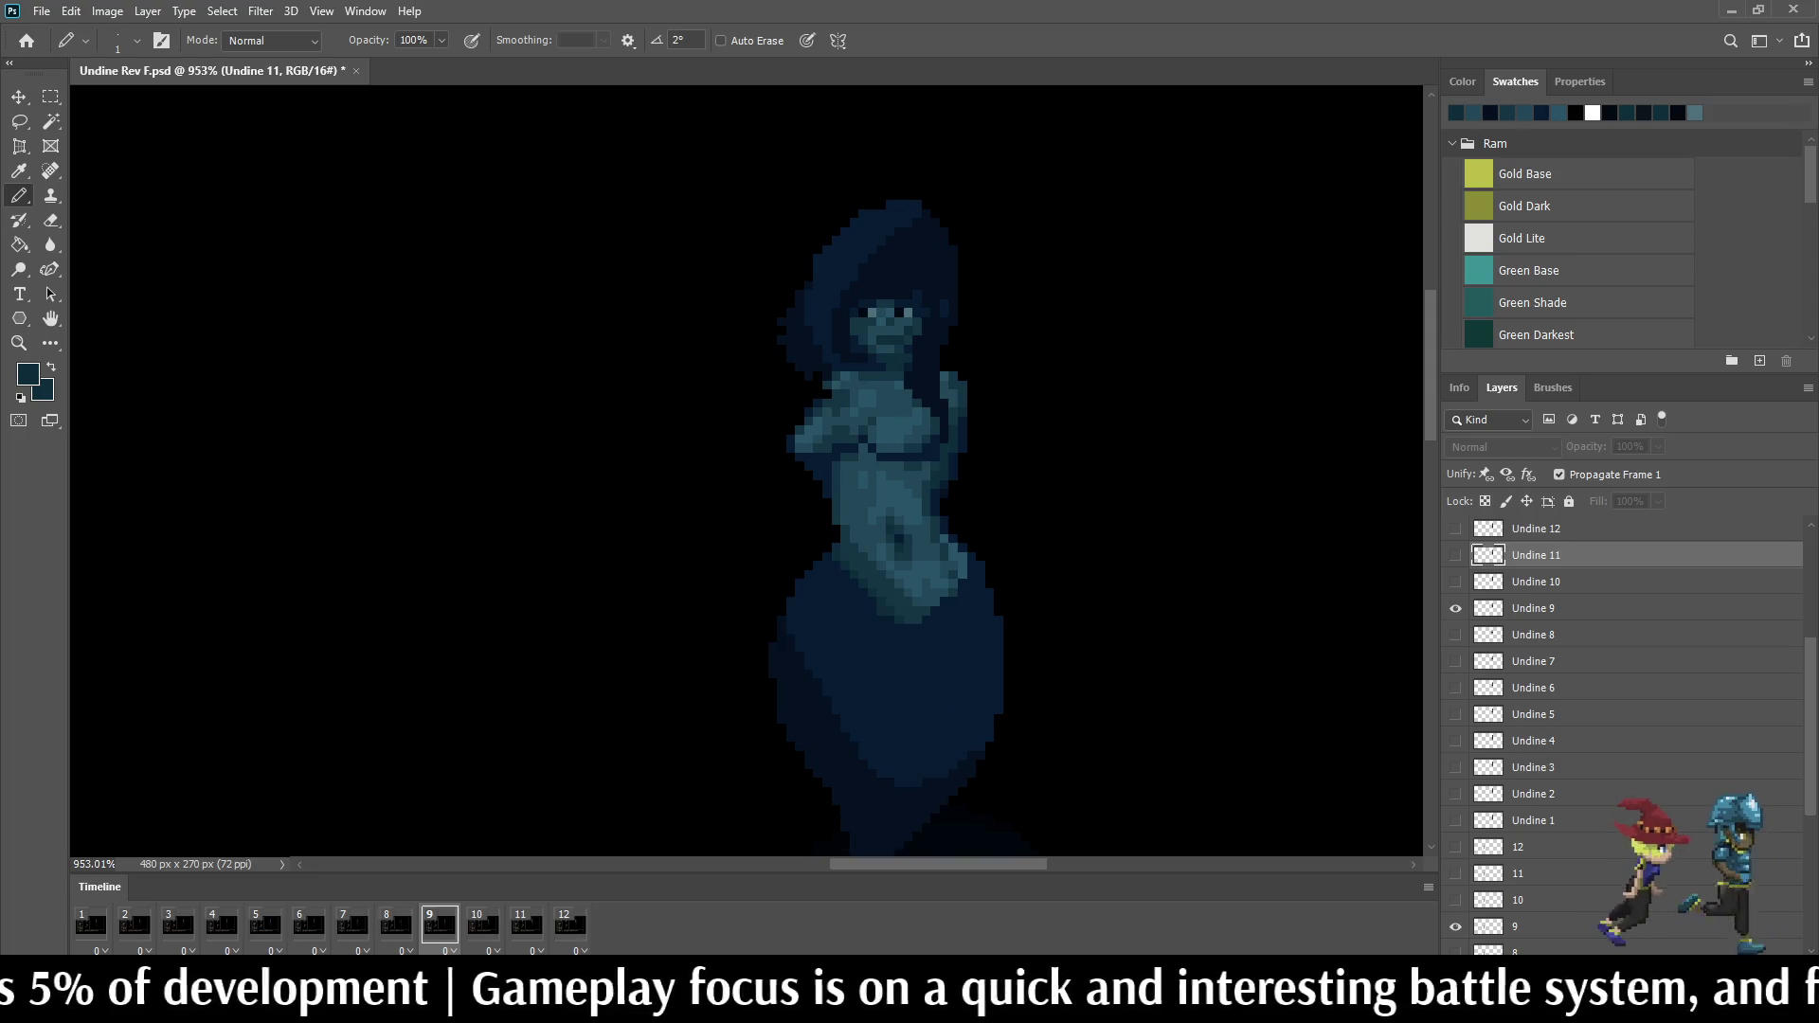
key("Left")
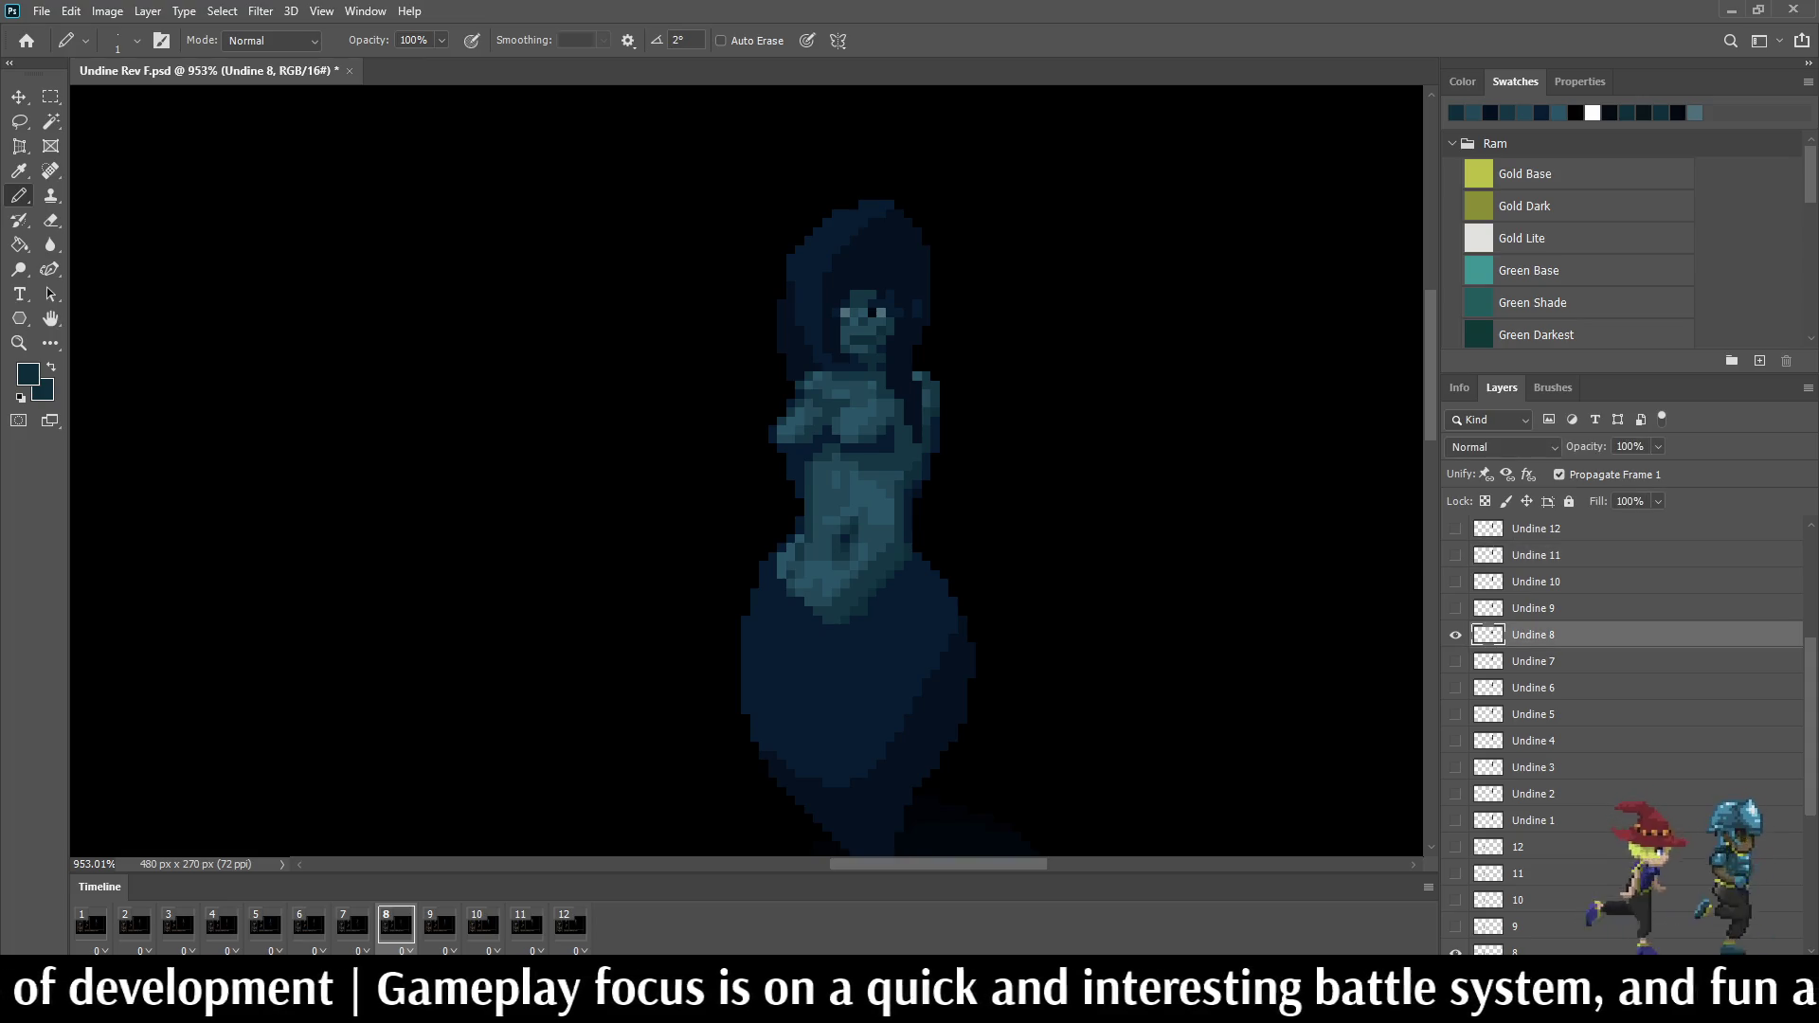
scroll(922, 412, "up", 2)
scroll(922, 412, "up", 2)
scroll(921, 412, "up", 2)
Step: Darken a few torso pixels on frame 8 with sampled dark navy, then move on to frame 10
left_click(867, 412)
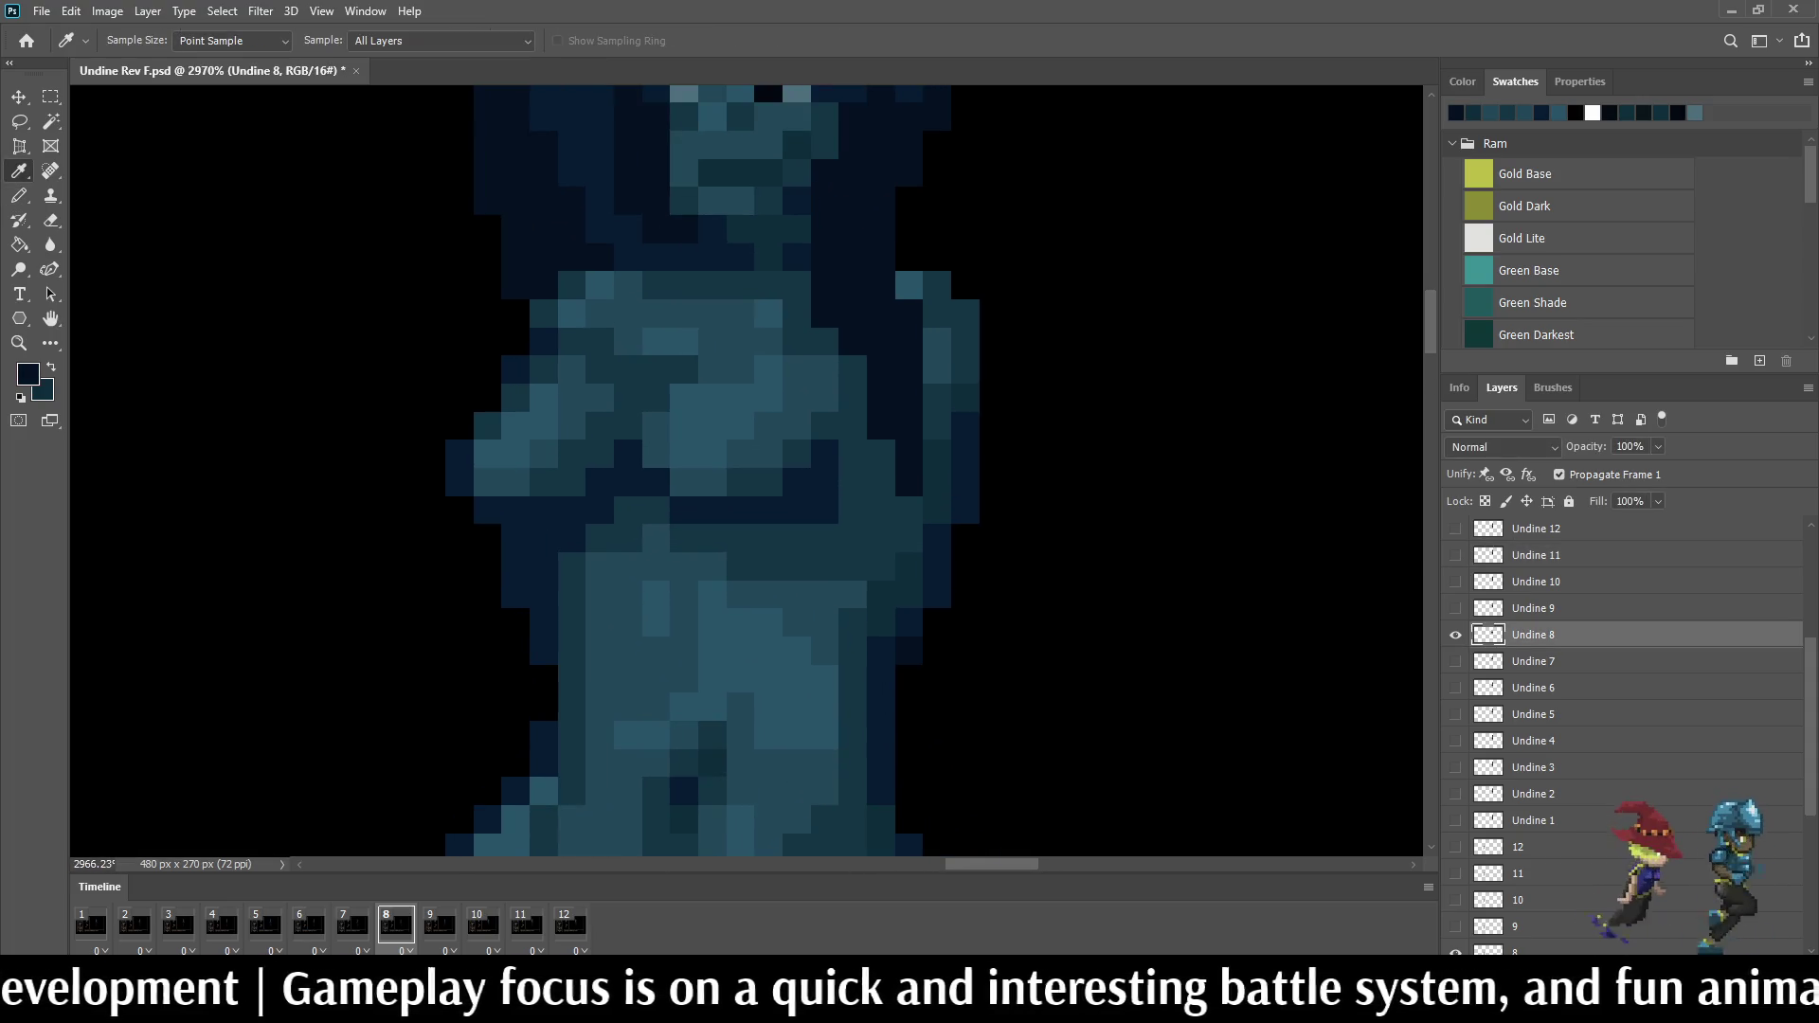
key("b")
left_click_drag(839, 355, 854, 399)
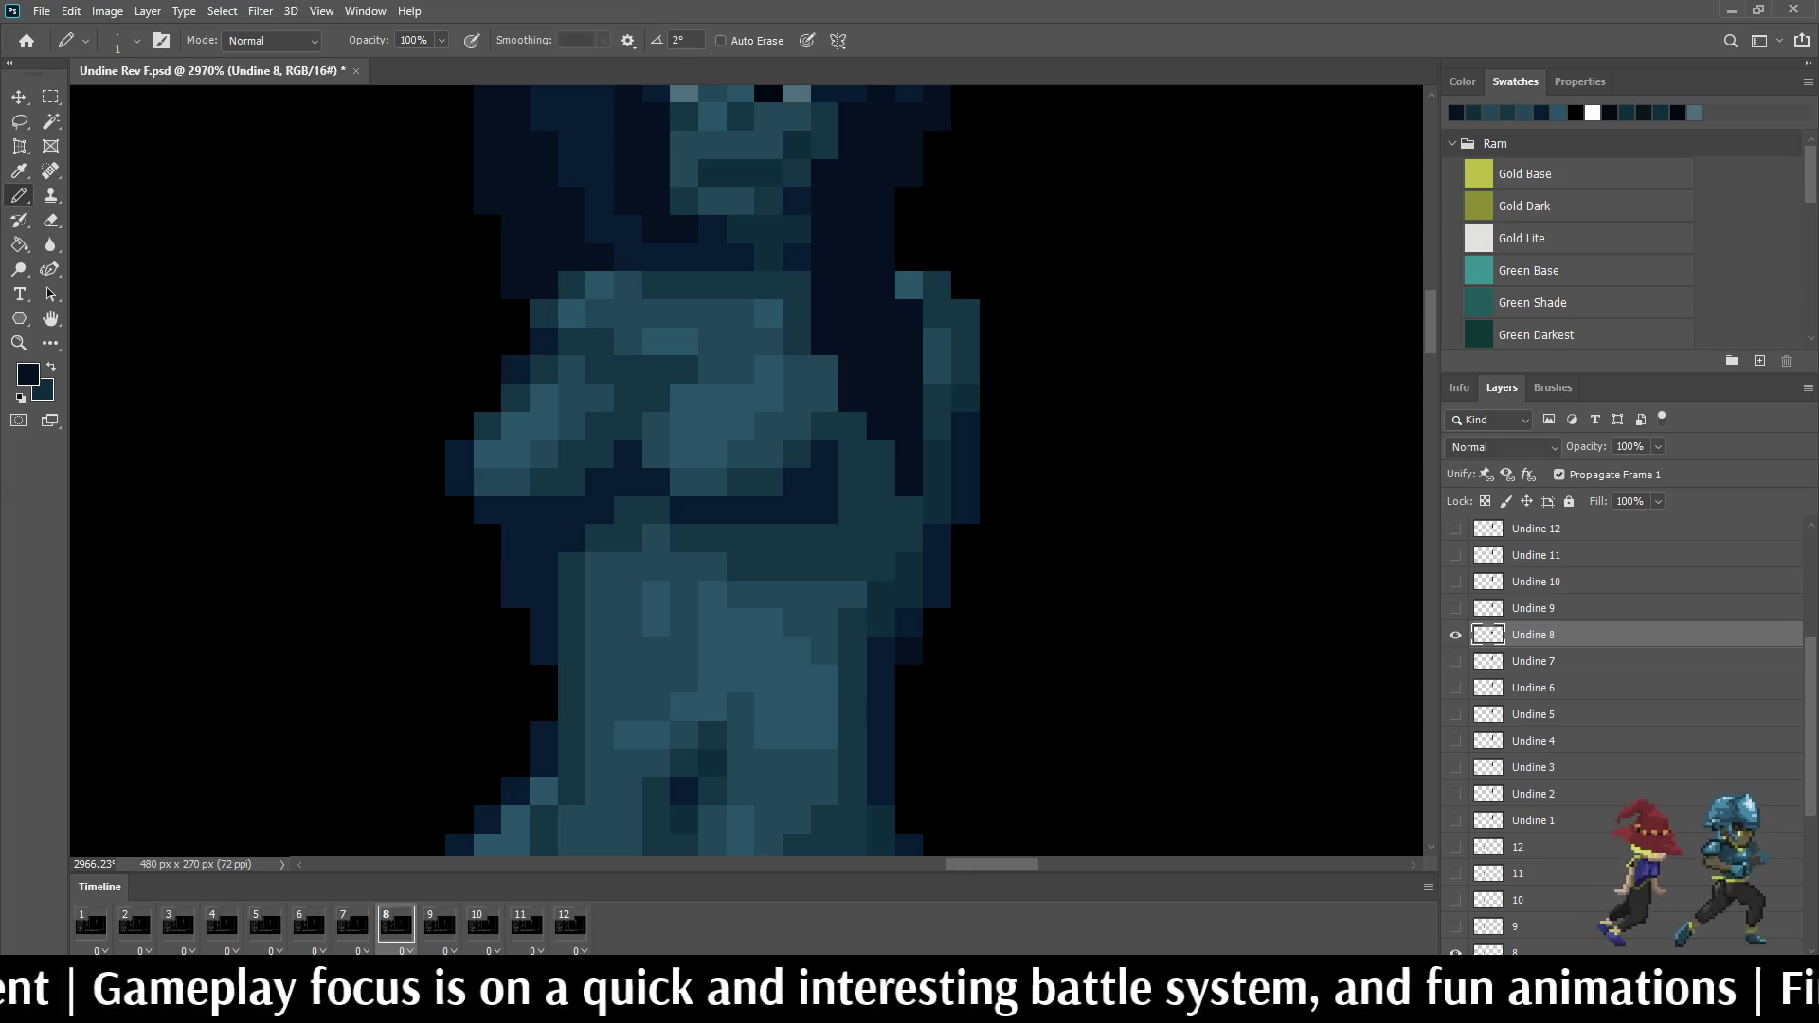
key("Right")
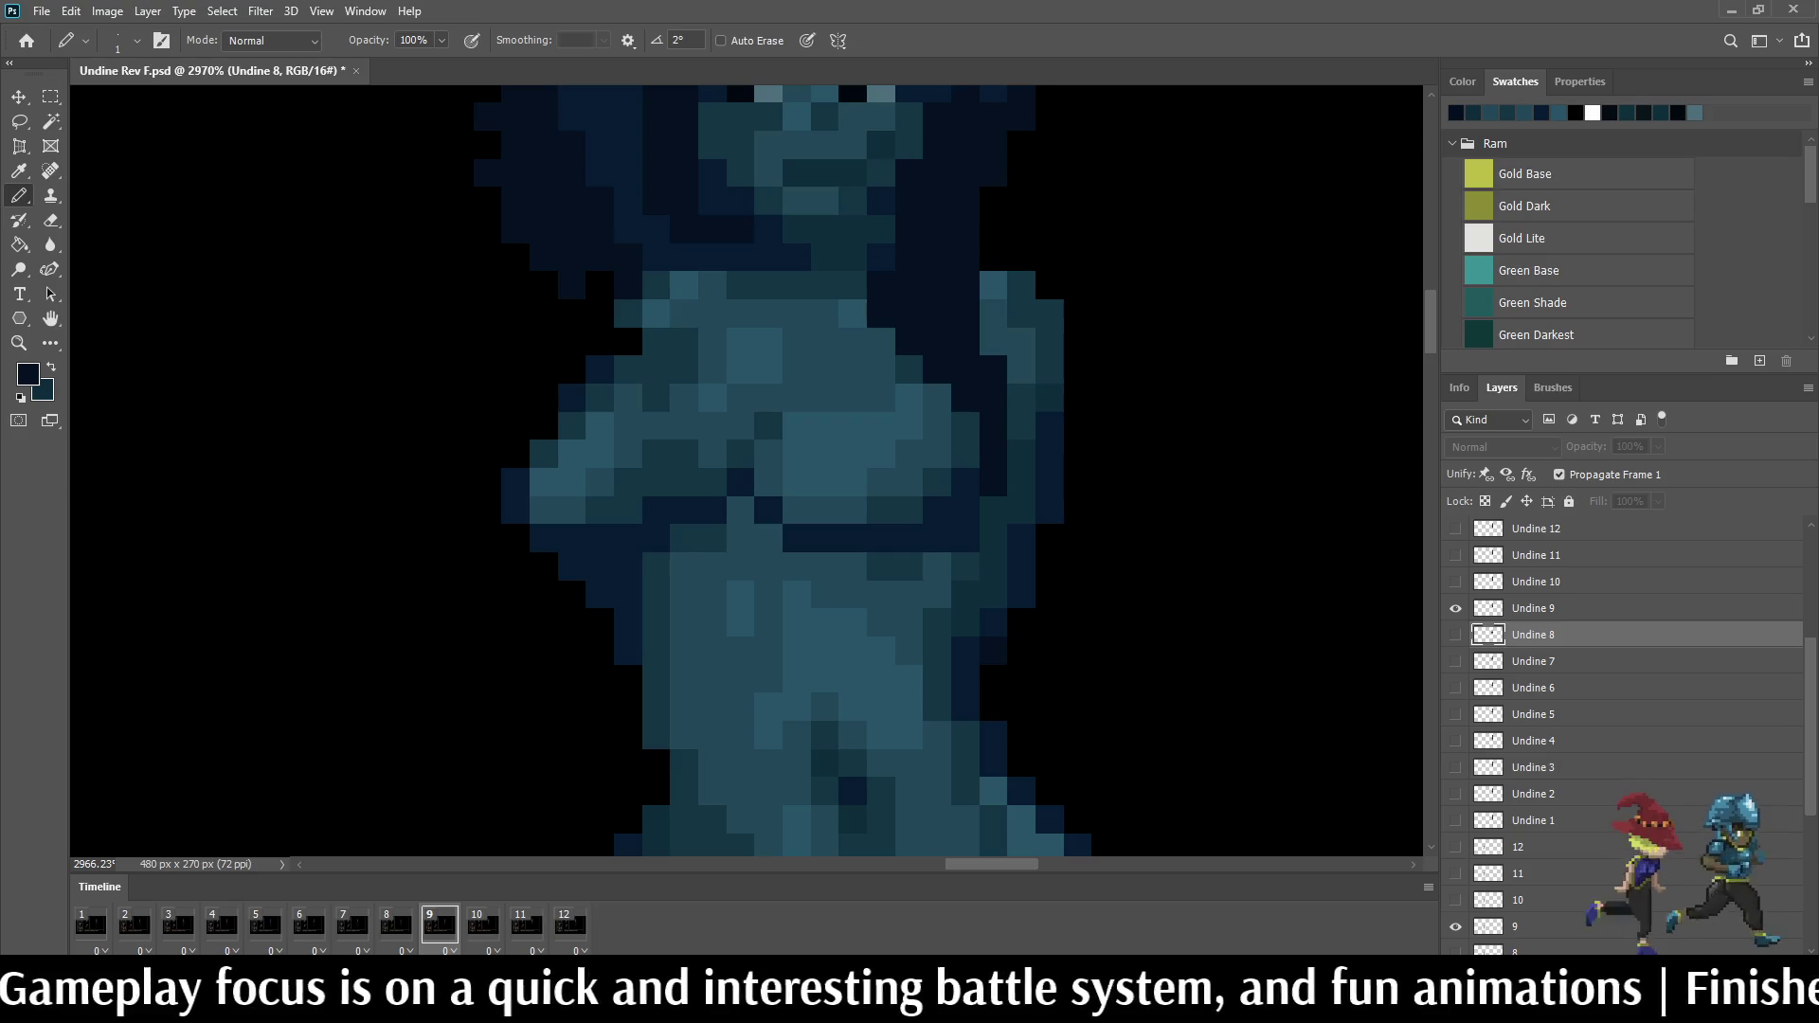
key("alt+bracketright")
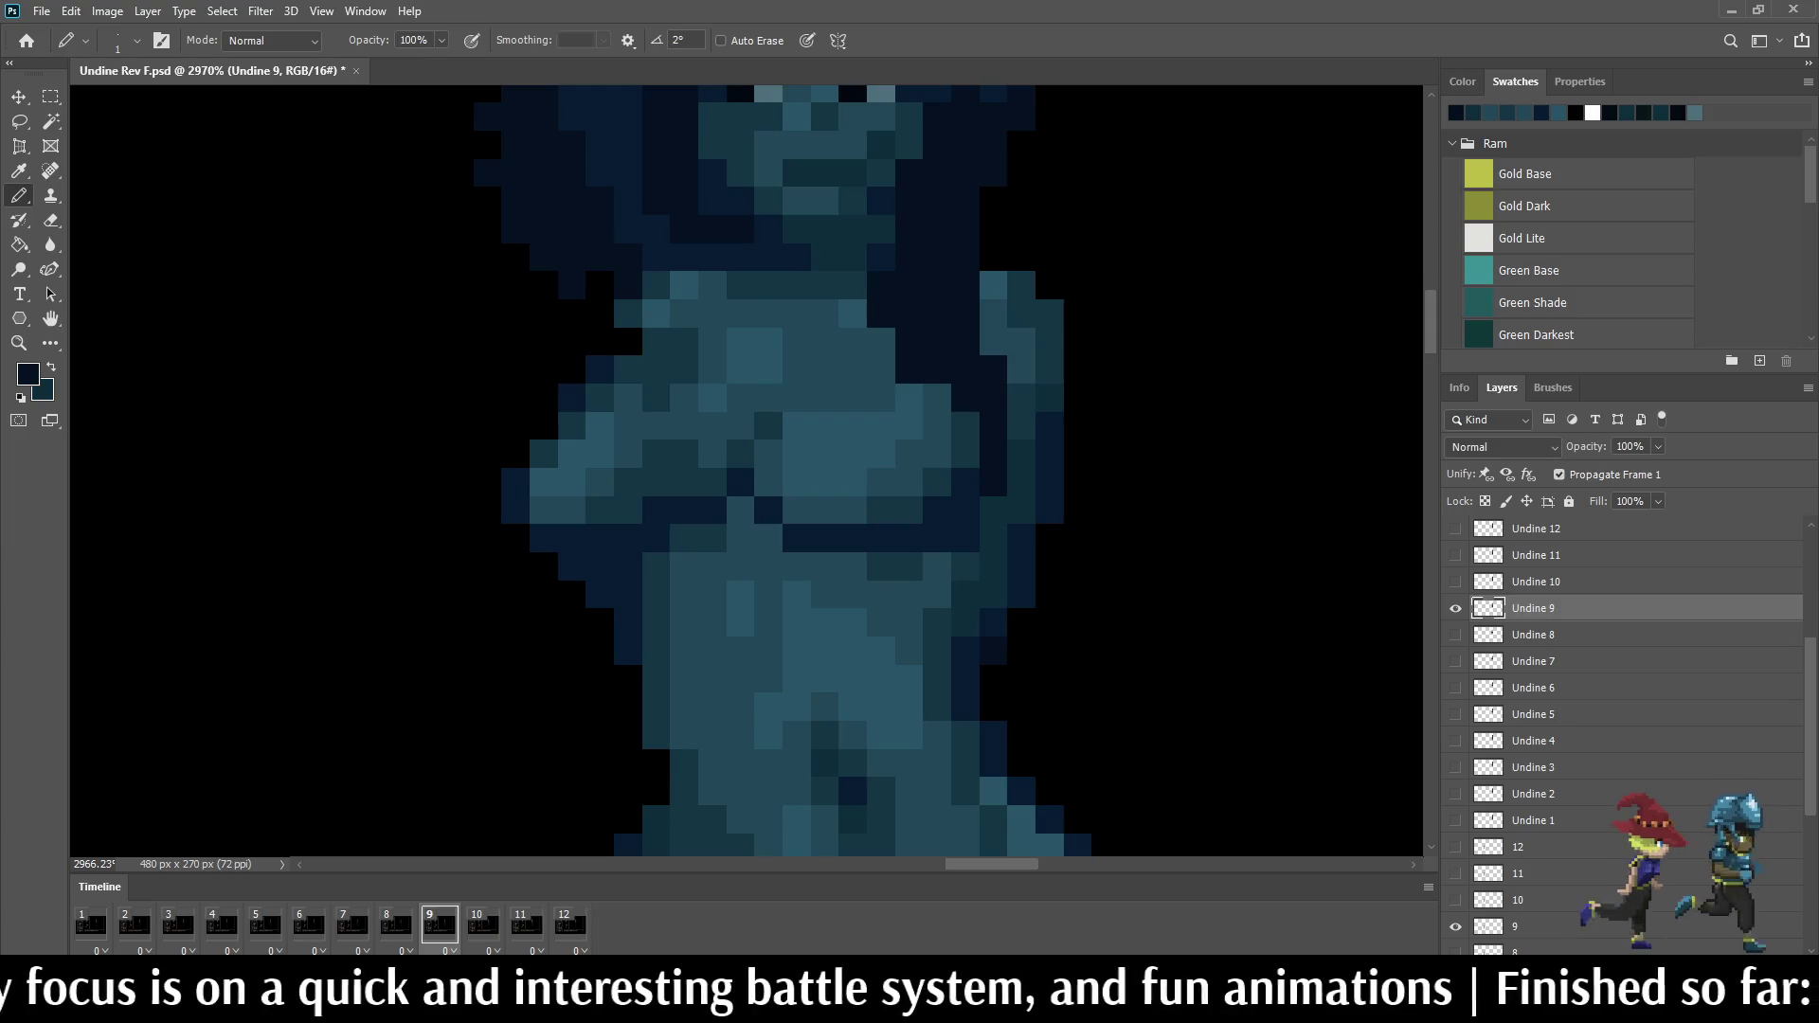
scroll(1116, 562, "down", 2)
scroll(1115, 561, "down", 2)
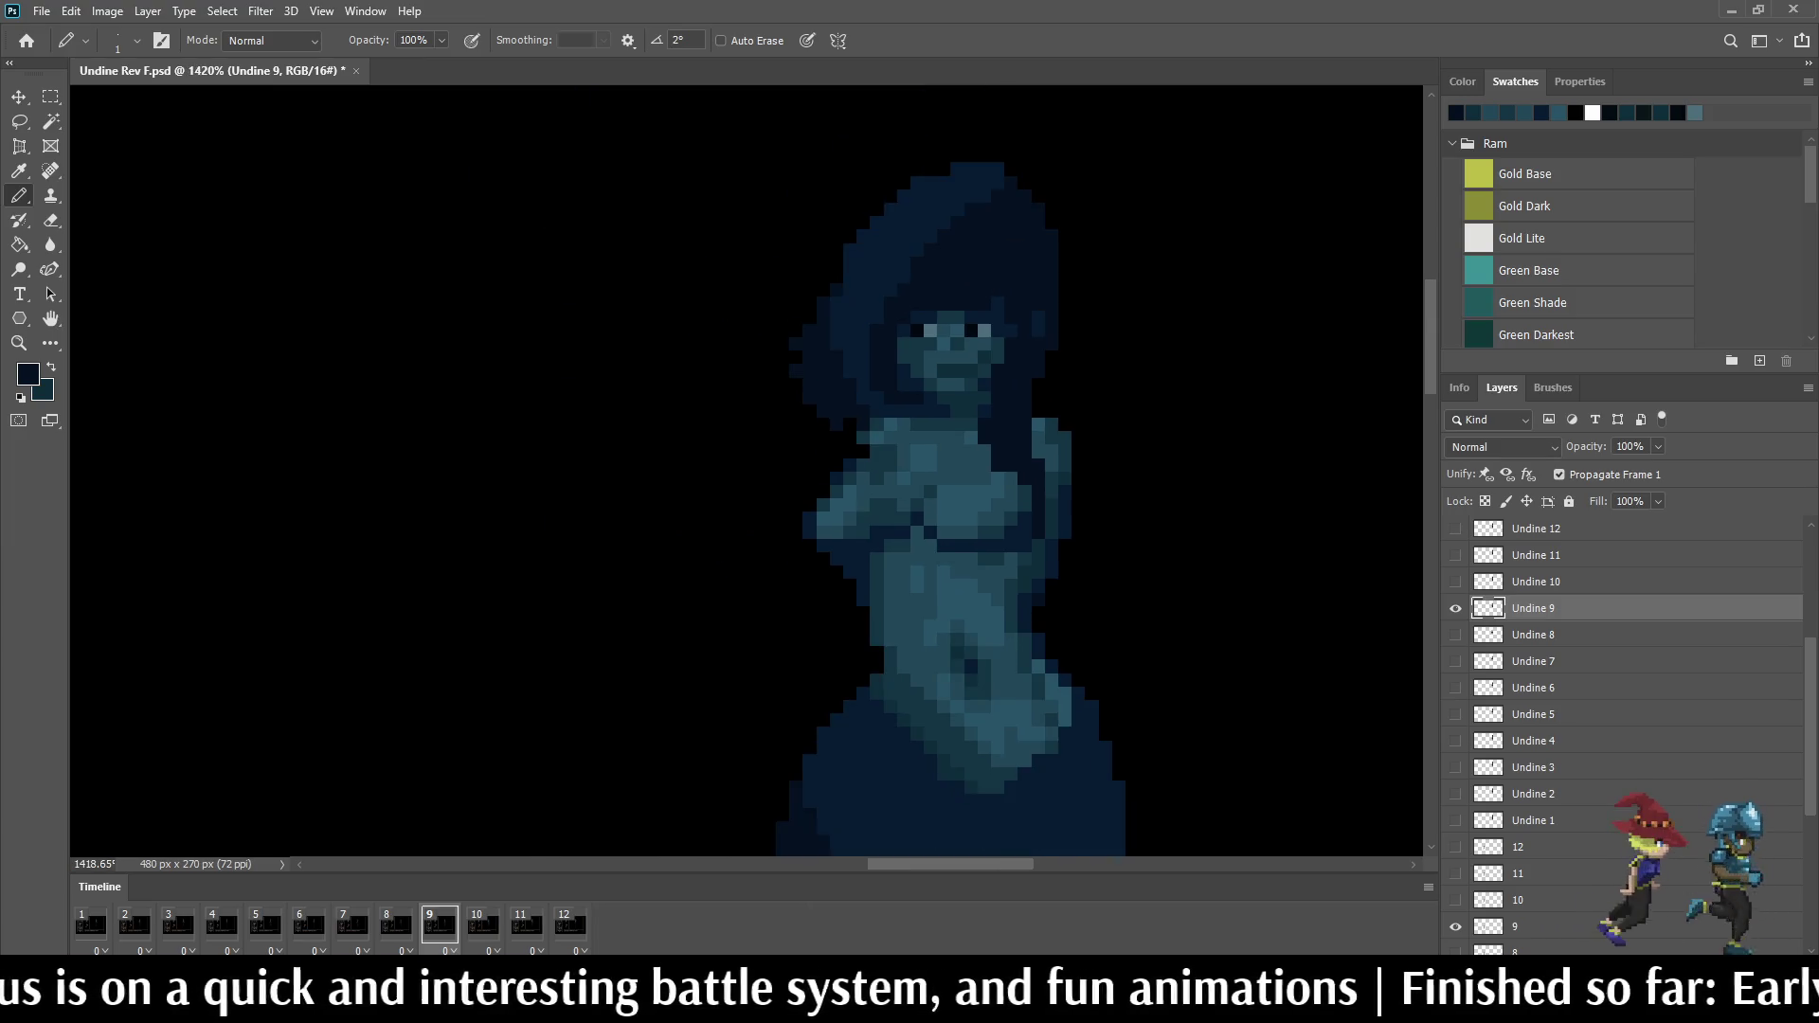
scroll(1116, 562, "down", 2)
scroll(1116, 562, "down", 1)
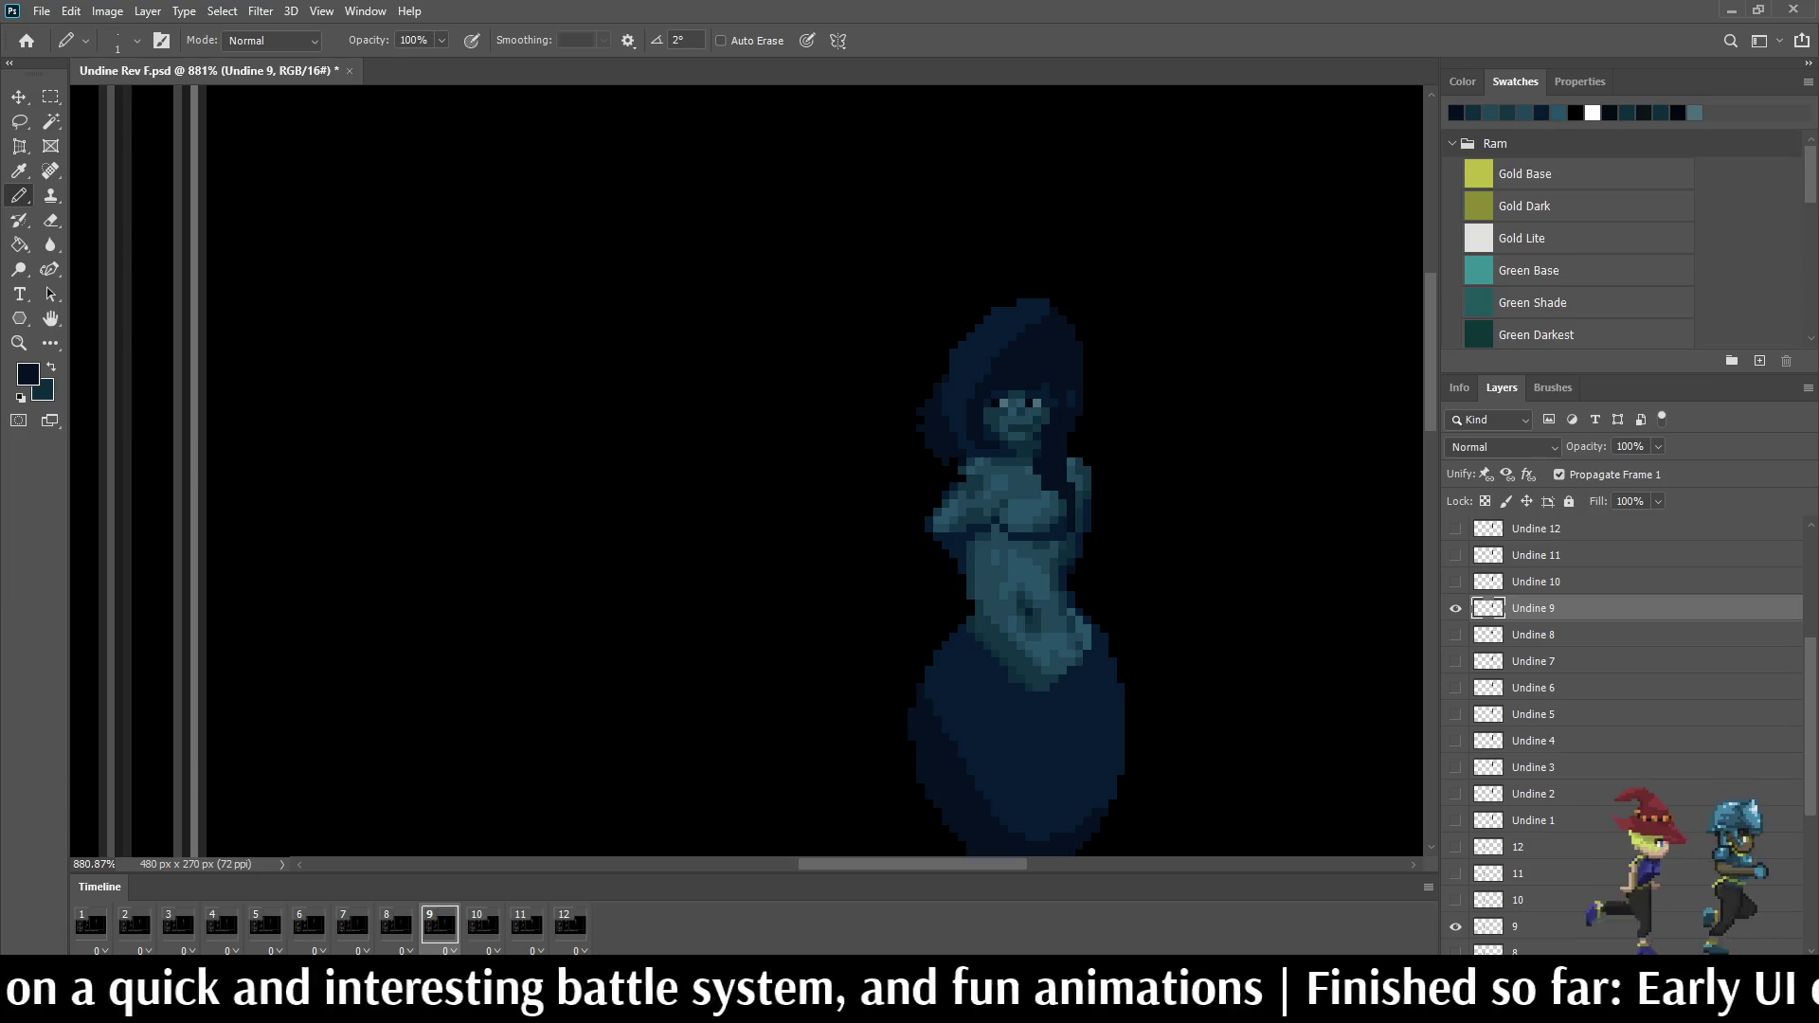
key("space")
scroll(1123, 534, "up", 2)
scroll(1122, 532, "up", 2)
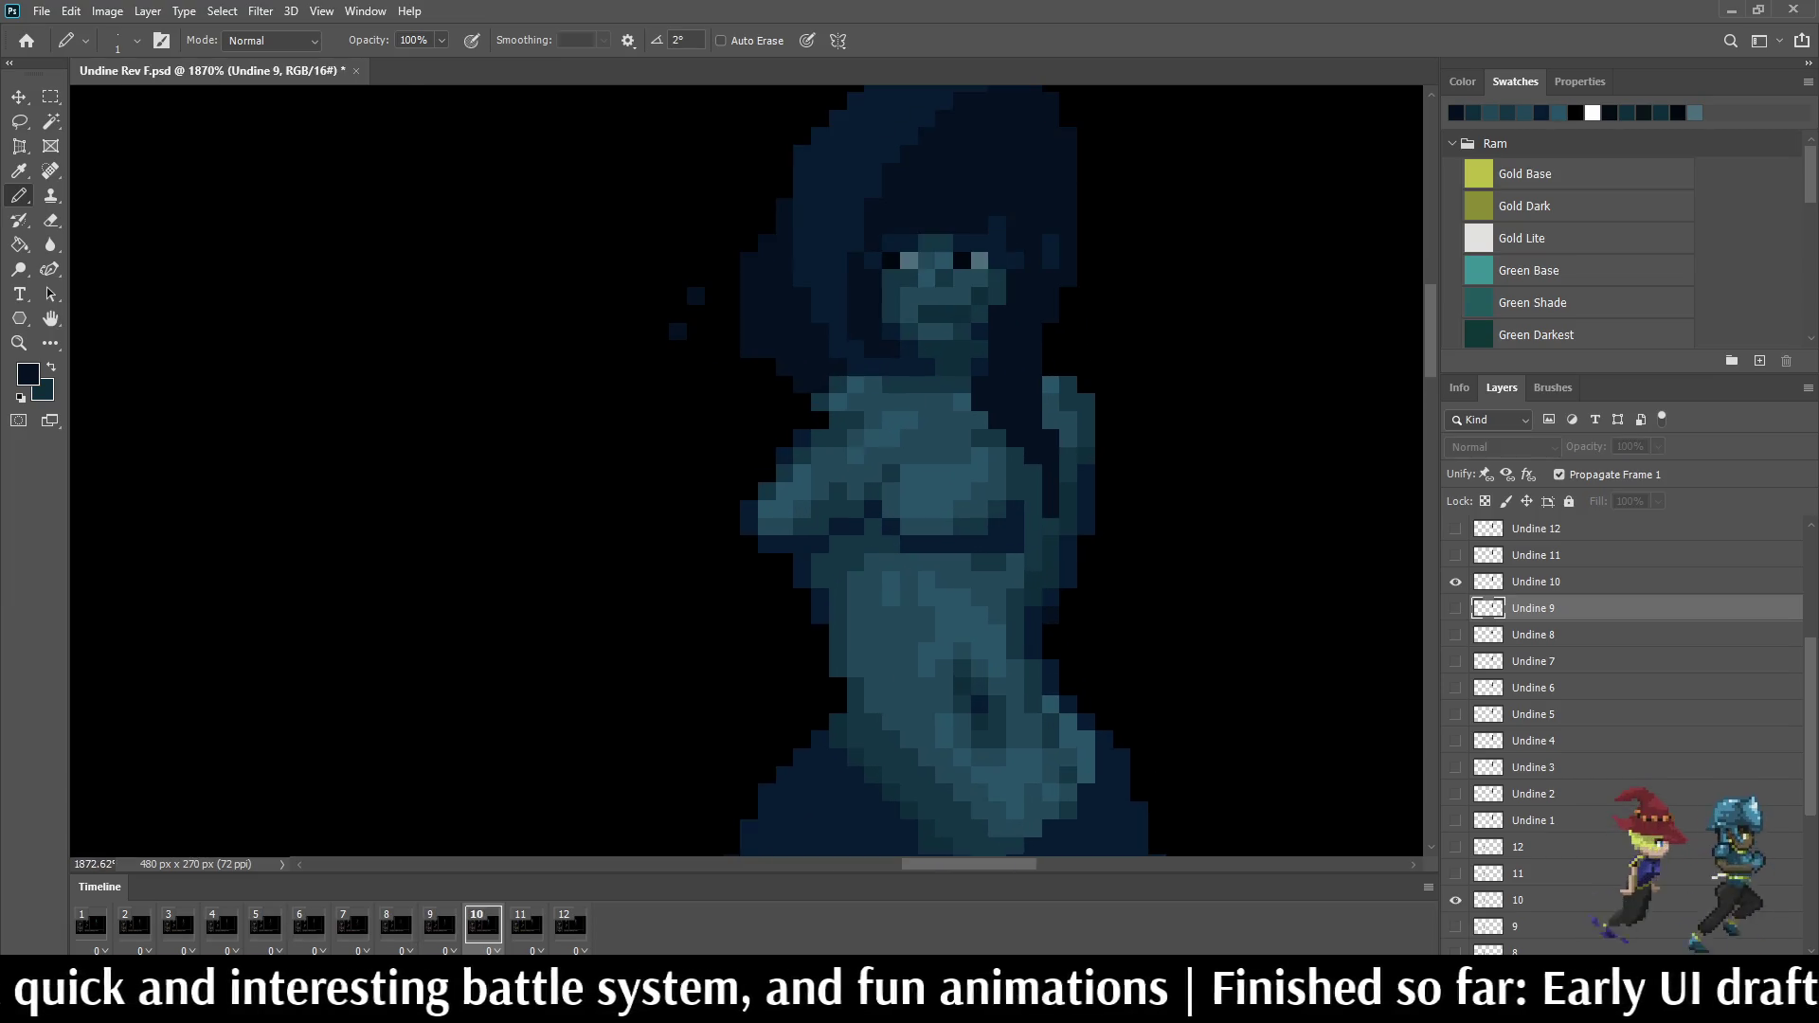
scroll(1068, 532, "up", 1)
scroll(1068, 534, "up", 1)
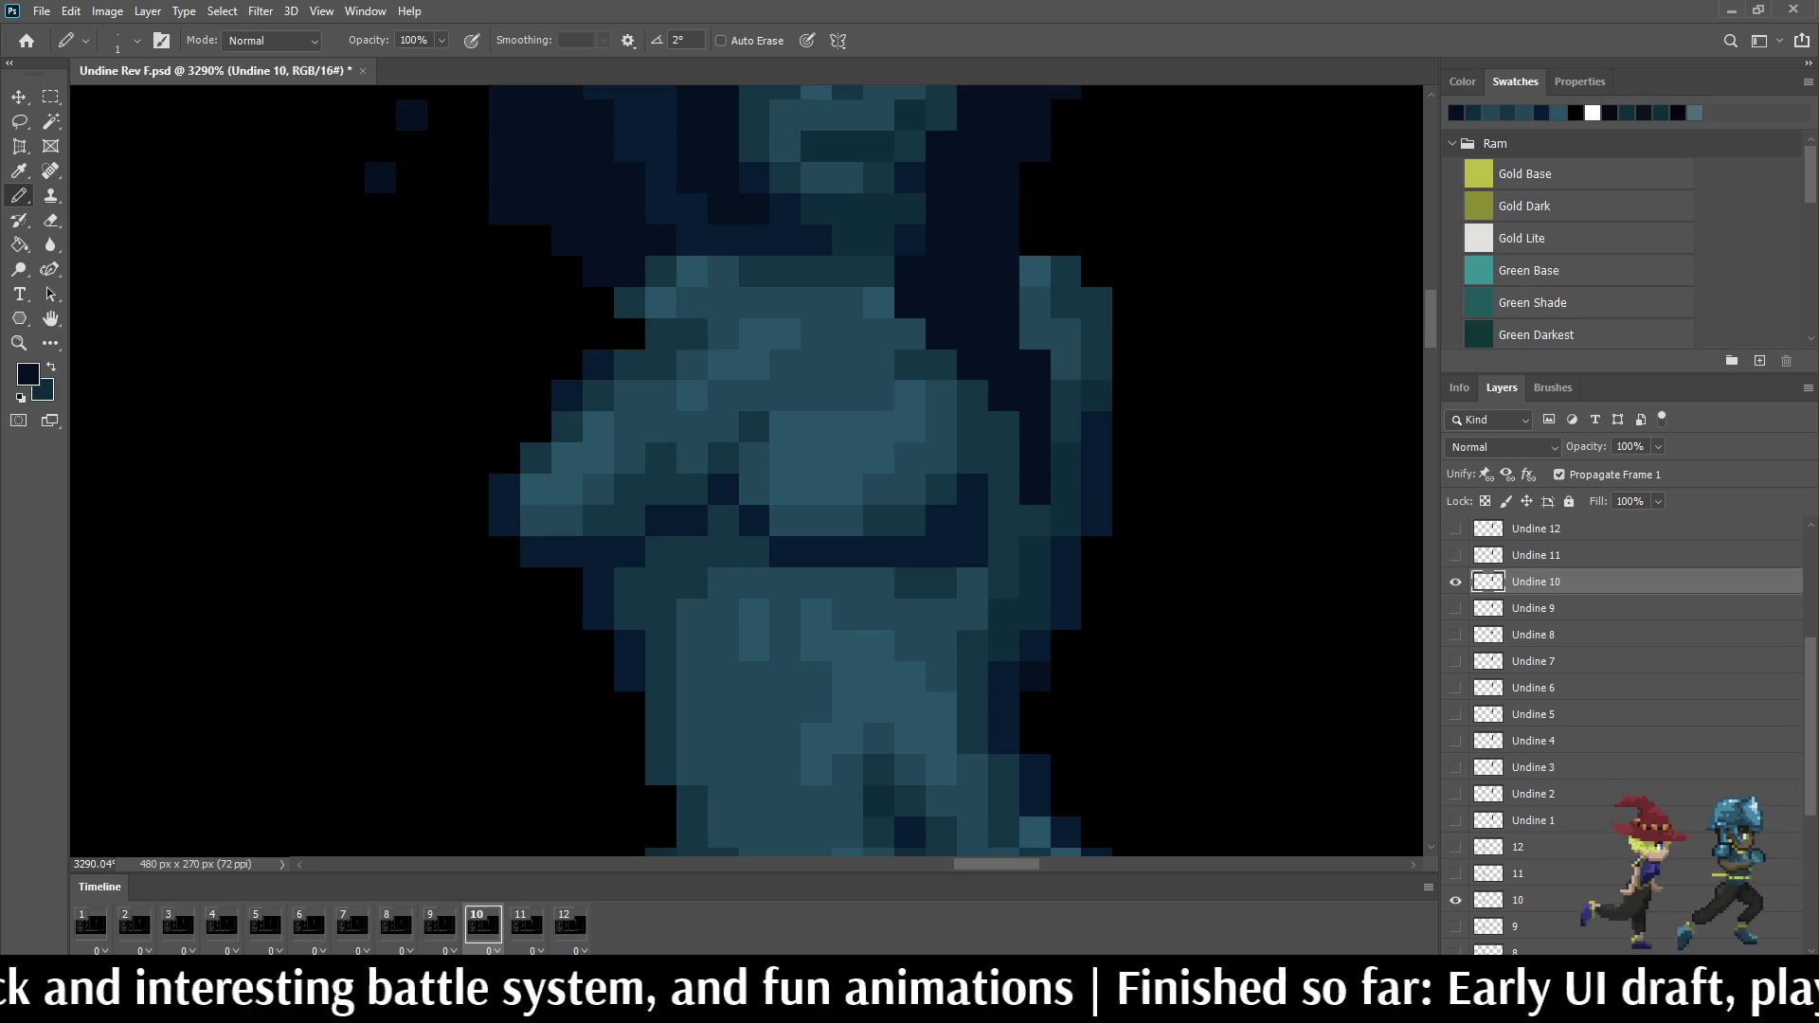
Step: Paint a dark vertical shading strip down the torso on frame 10, comparing with neighbouring frames
key("Right")
key("Left")
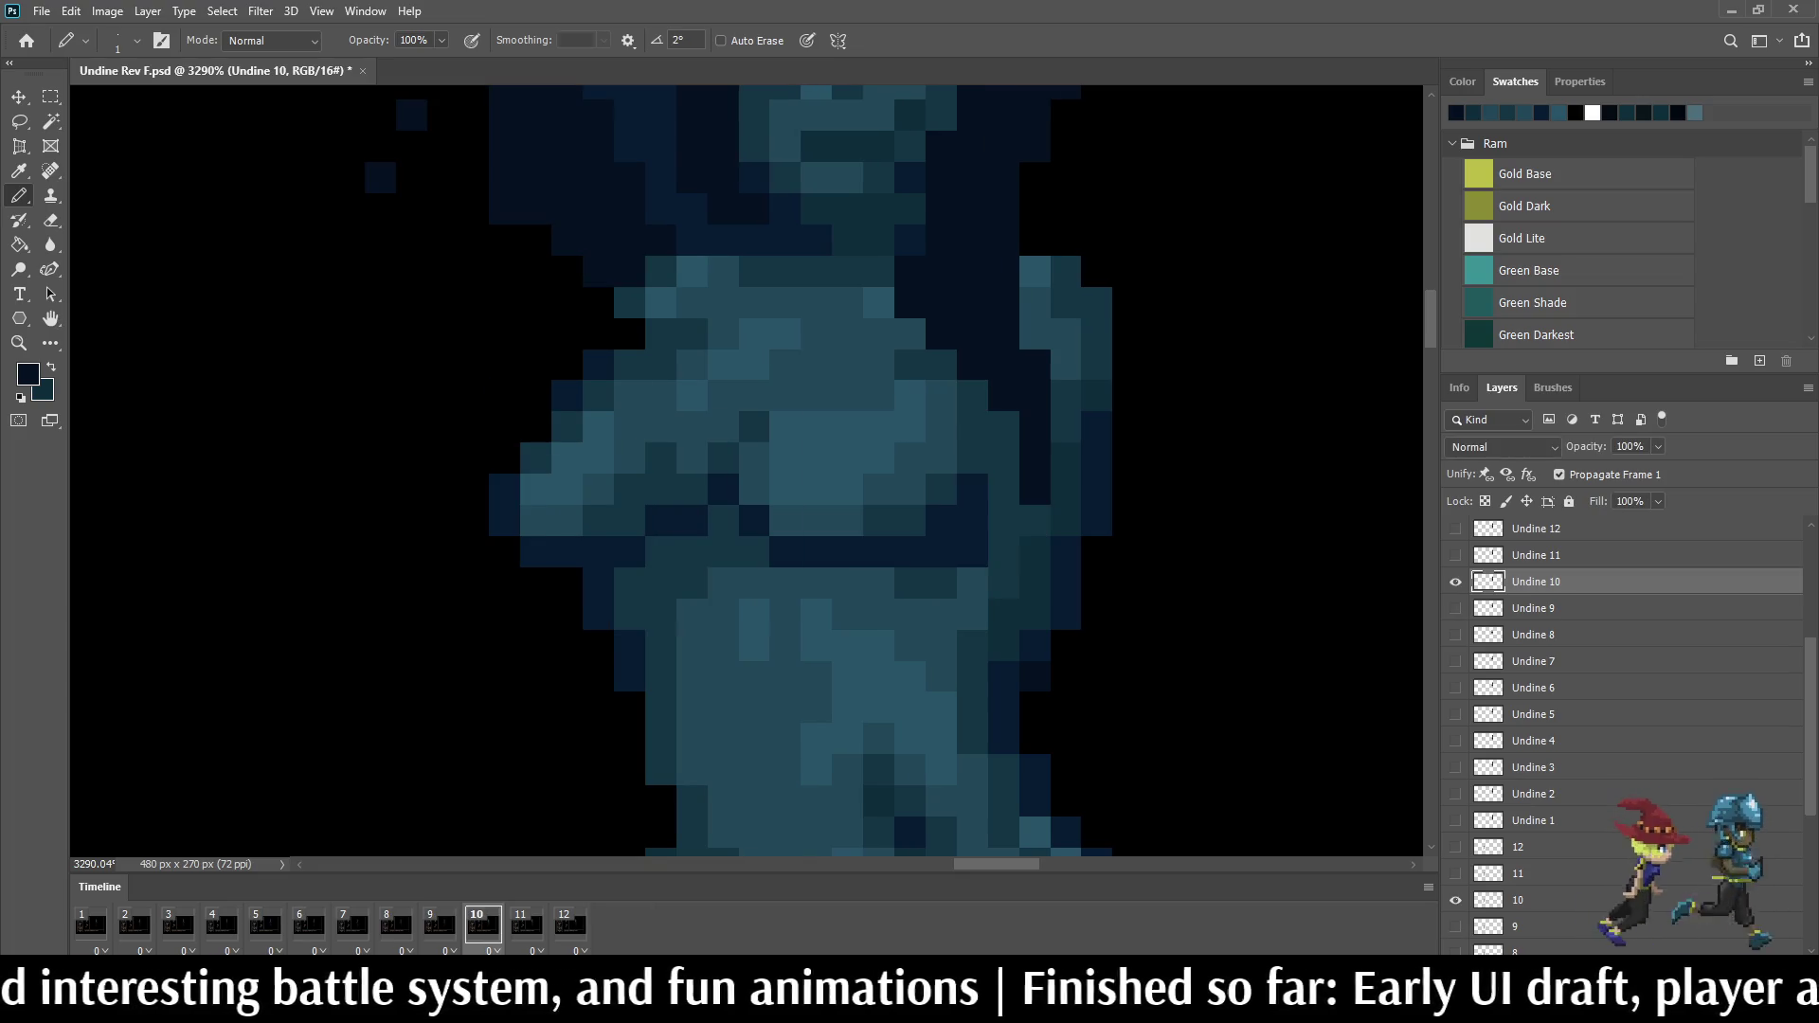
left_click_drag(1003, 425, 1004, 491)
left_click(1004, 520)
key("Right")
key("Left")
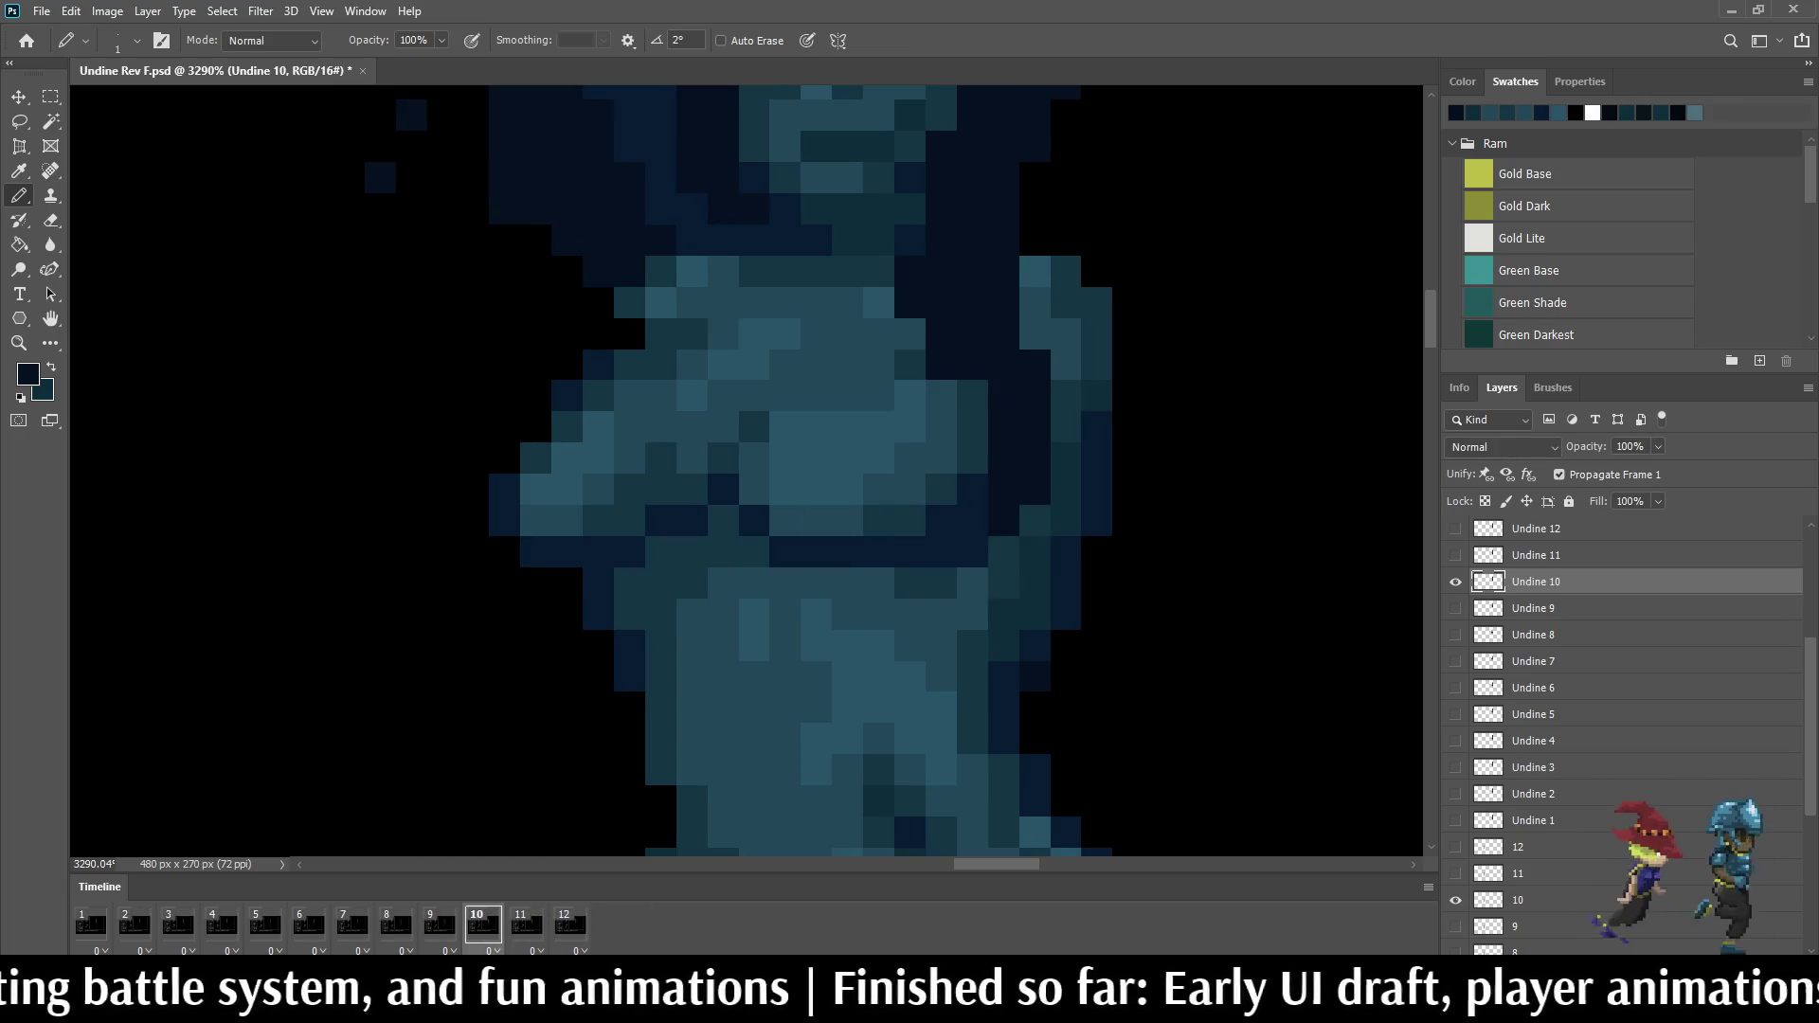
scroll(1000, 382, "down", 2)
scroll(1000, 382, "down", 2)
scroll(1046, 462, "down", 2)
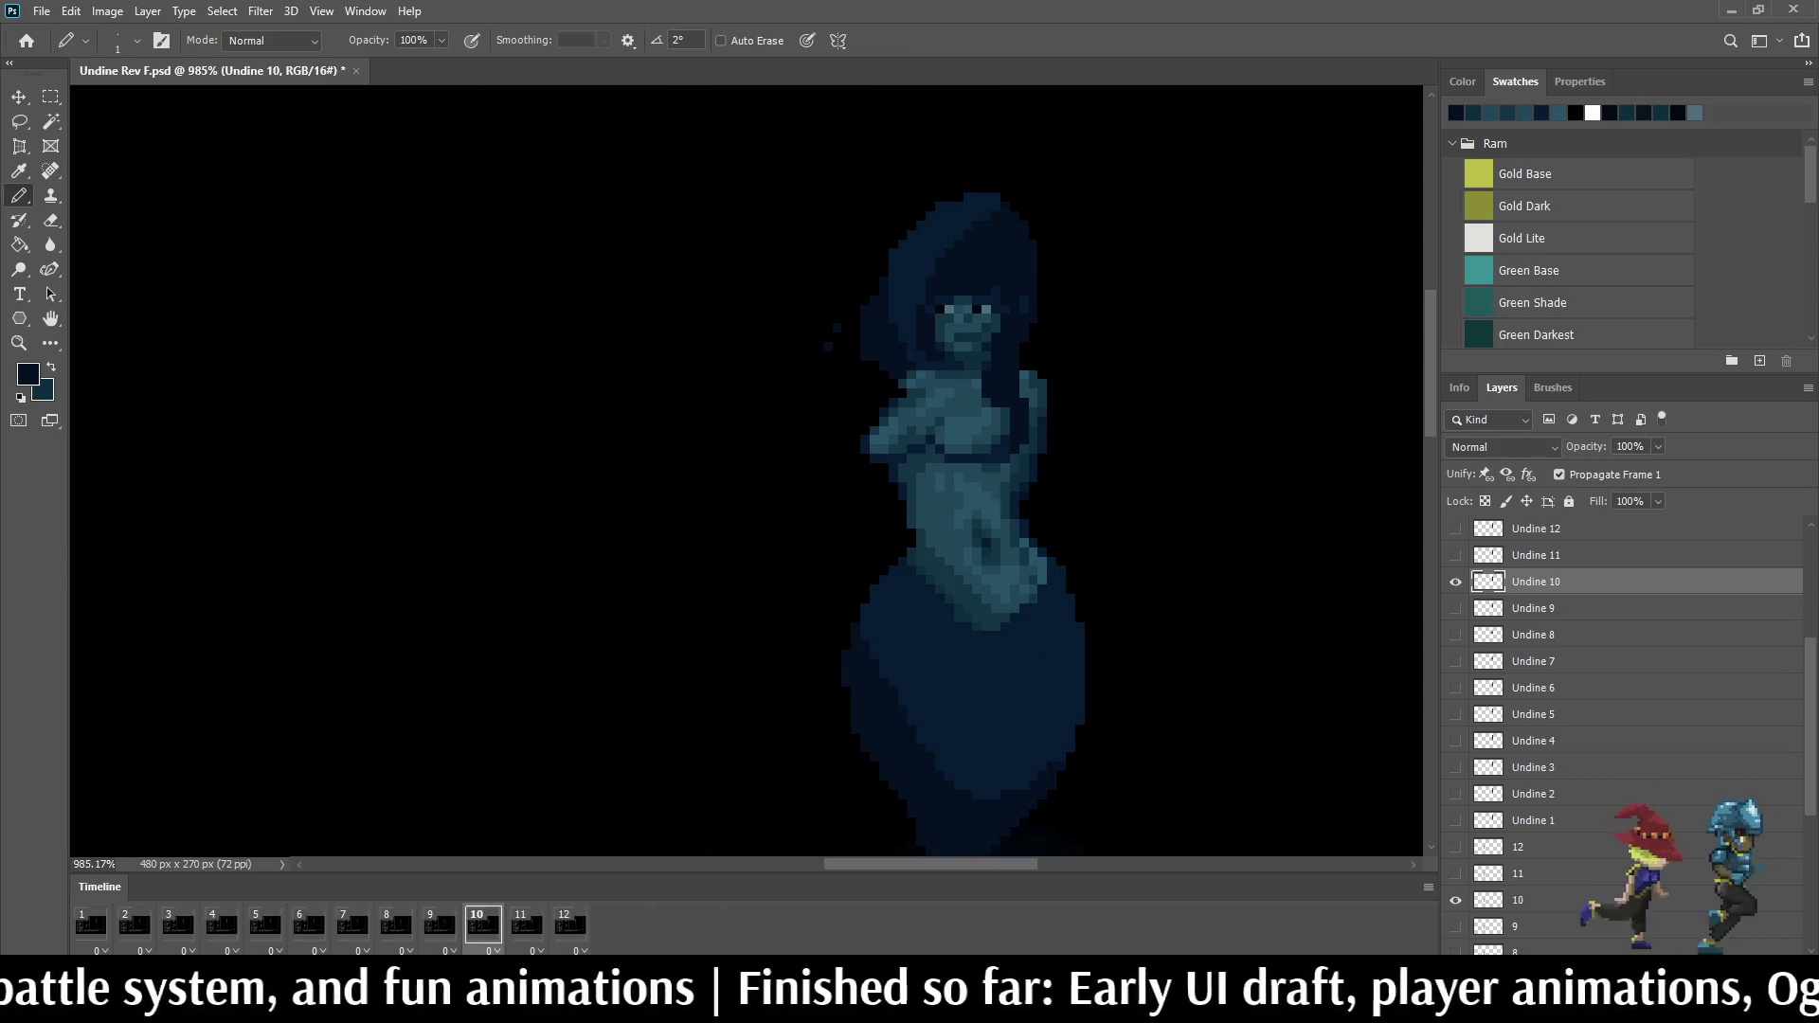
Step: Darken two upper-body pixels on layer Undine 12, flipping against frame 11 to compare
key("Right")
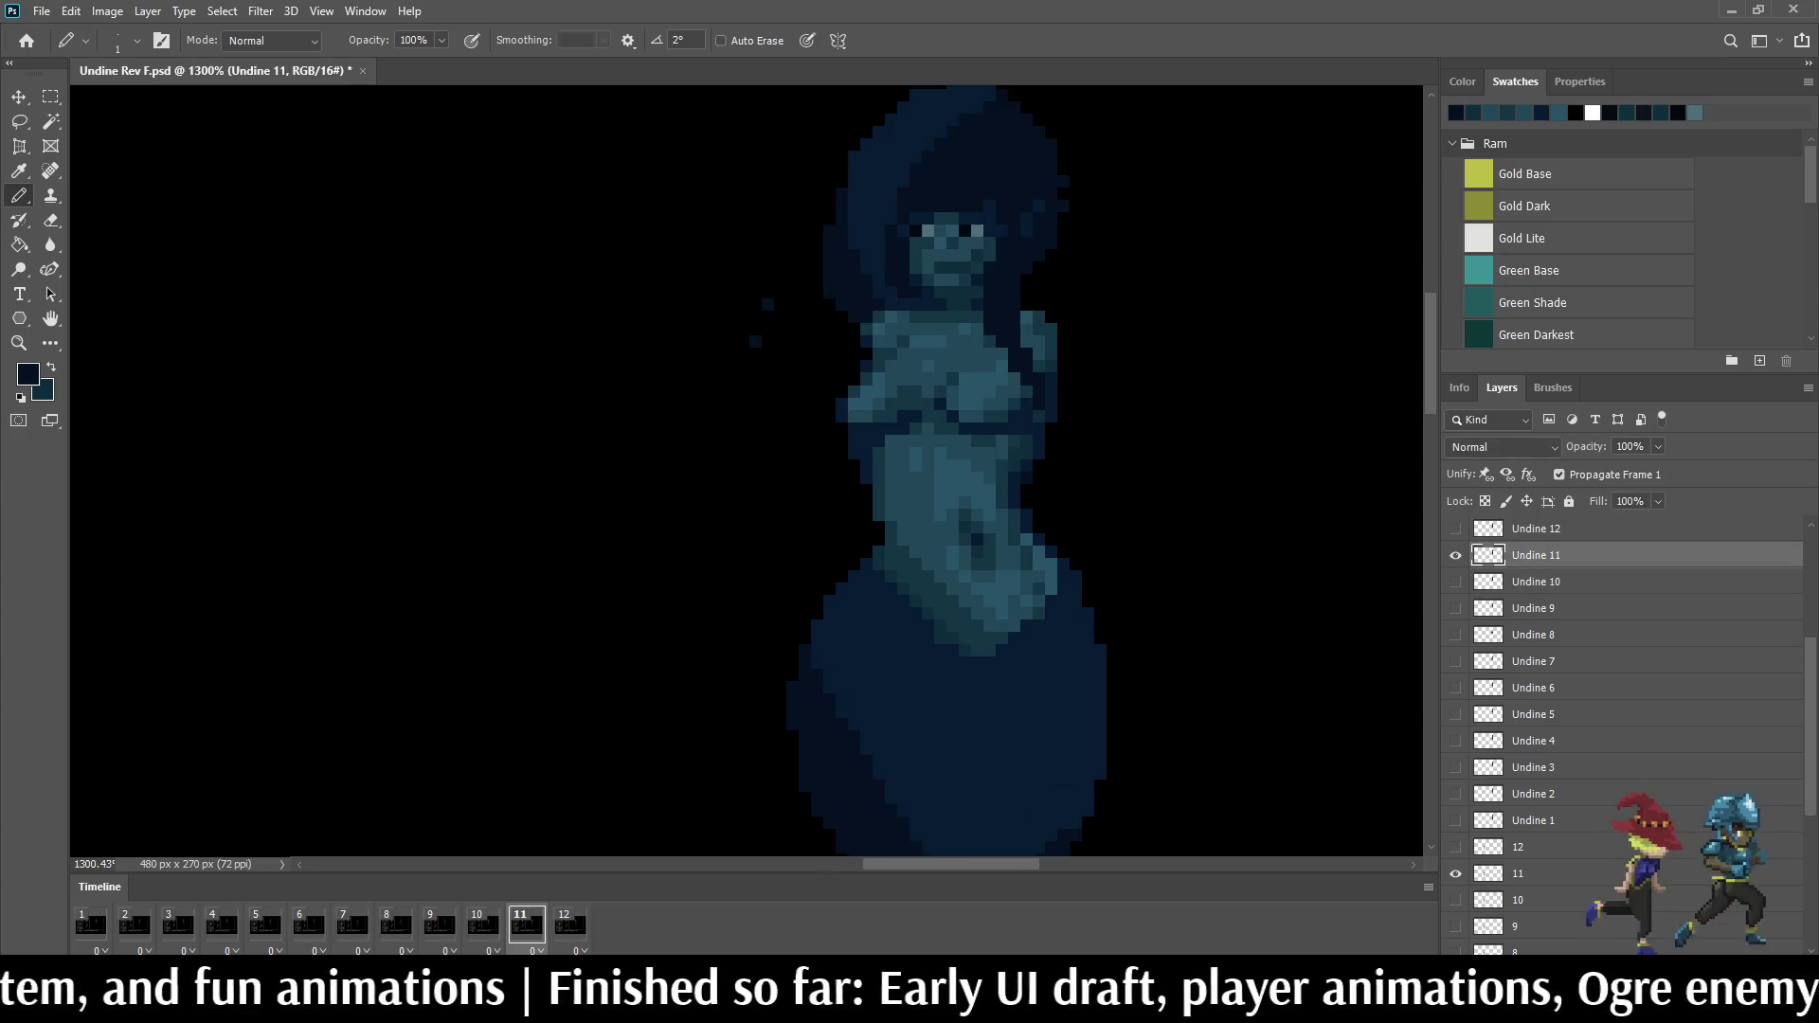
scroll(1050, 296, "up", 2)
scroll(1050, 296, "up", 2)
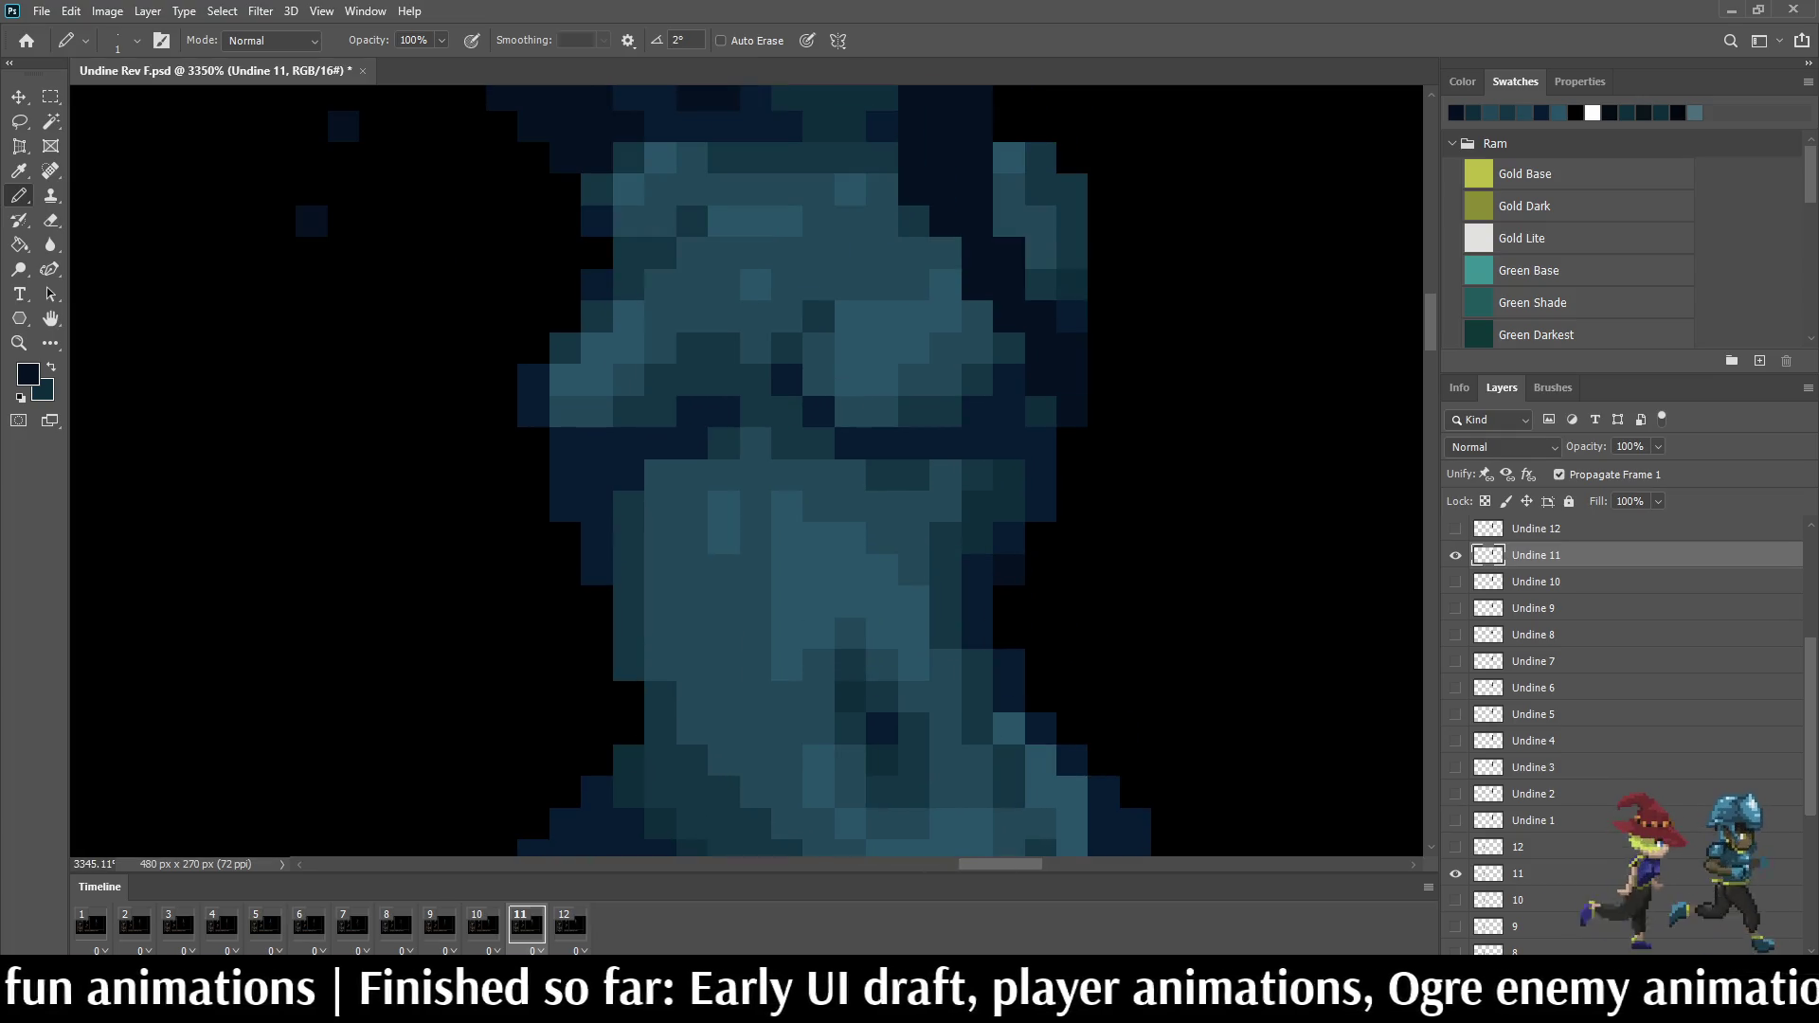
key("Right")
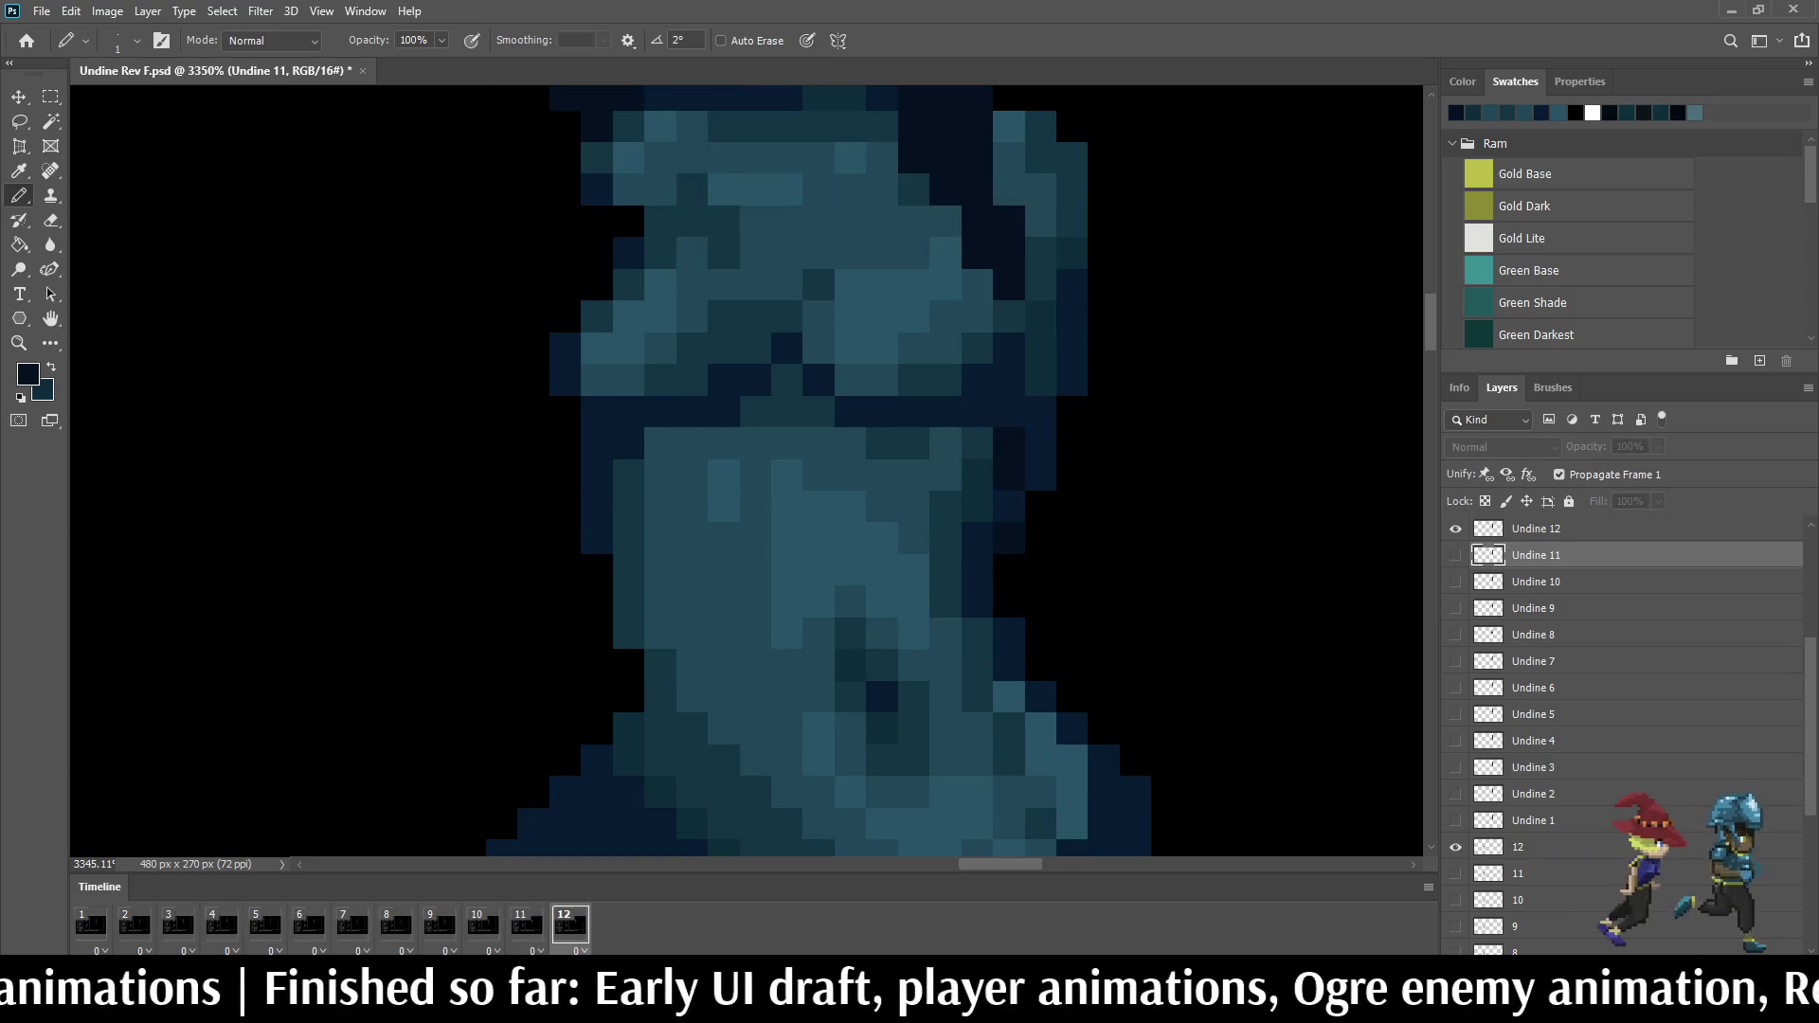
key("alt+bracketright")
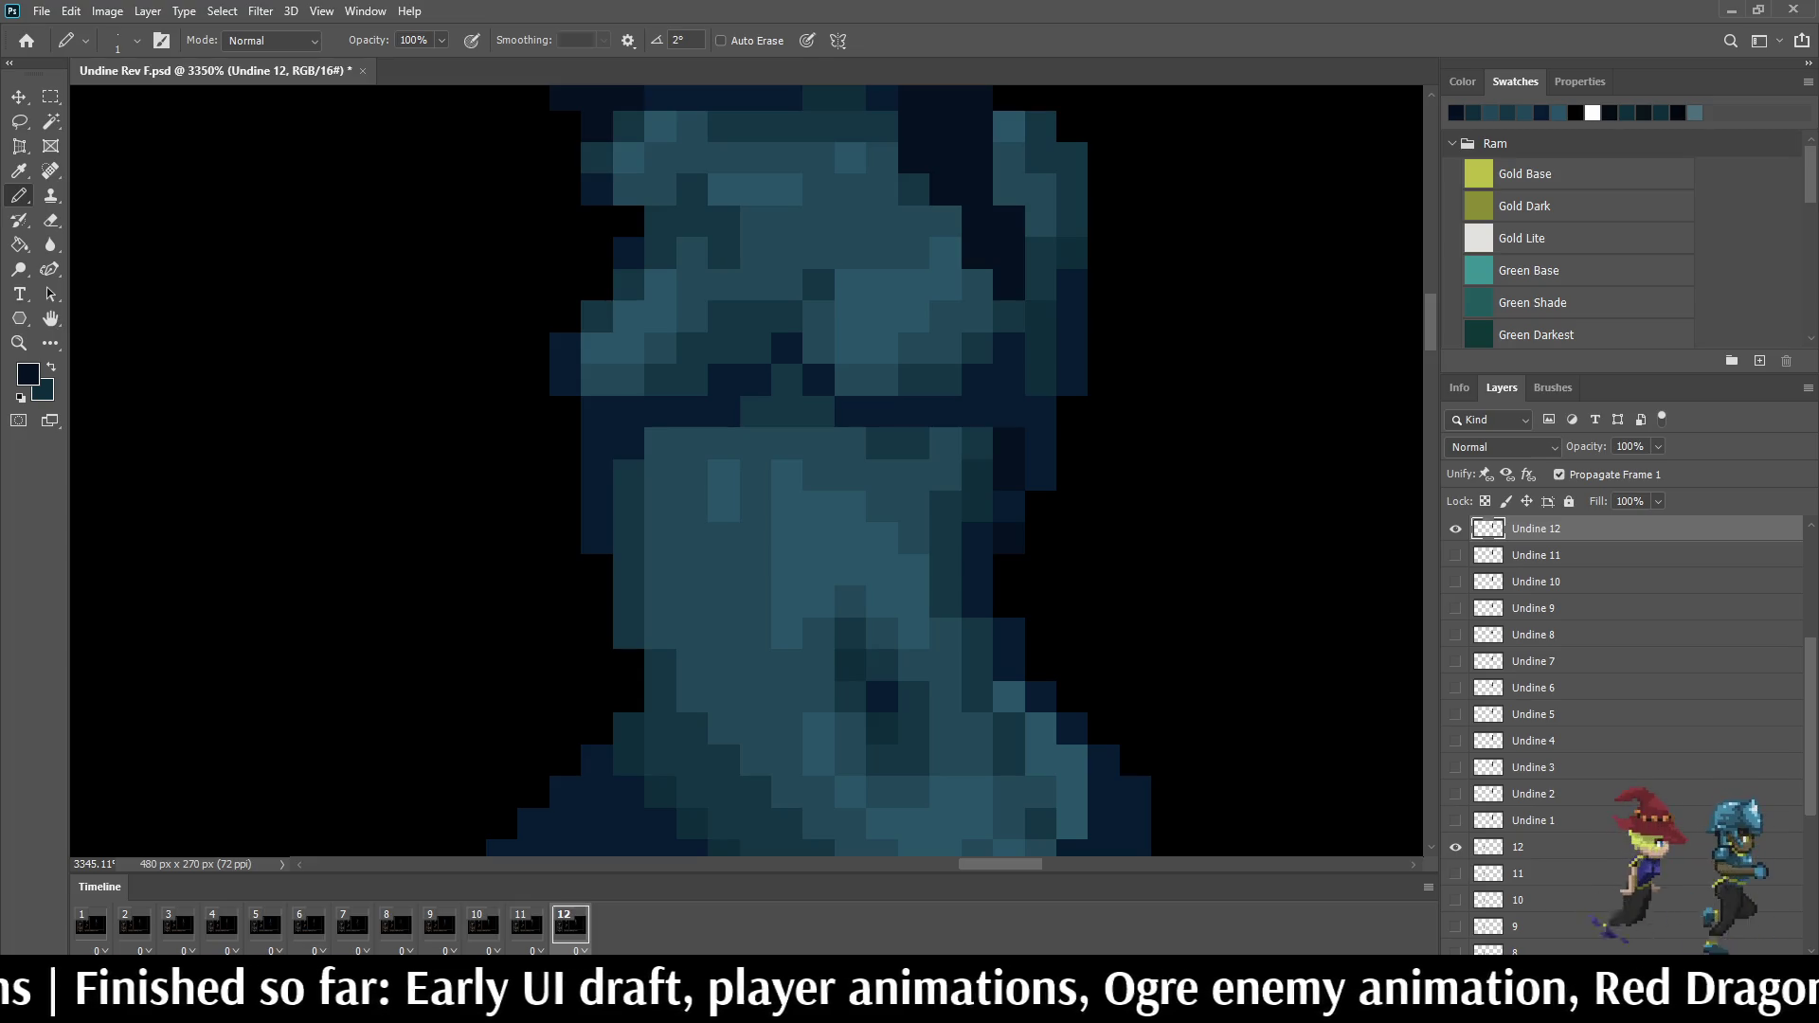
left_click_drag(1041, 254, 1040, 284)
key("Left")
key("Right")
key("Left")
key("Right")
key("Left")
key("Right")
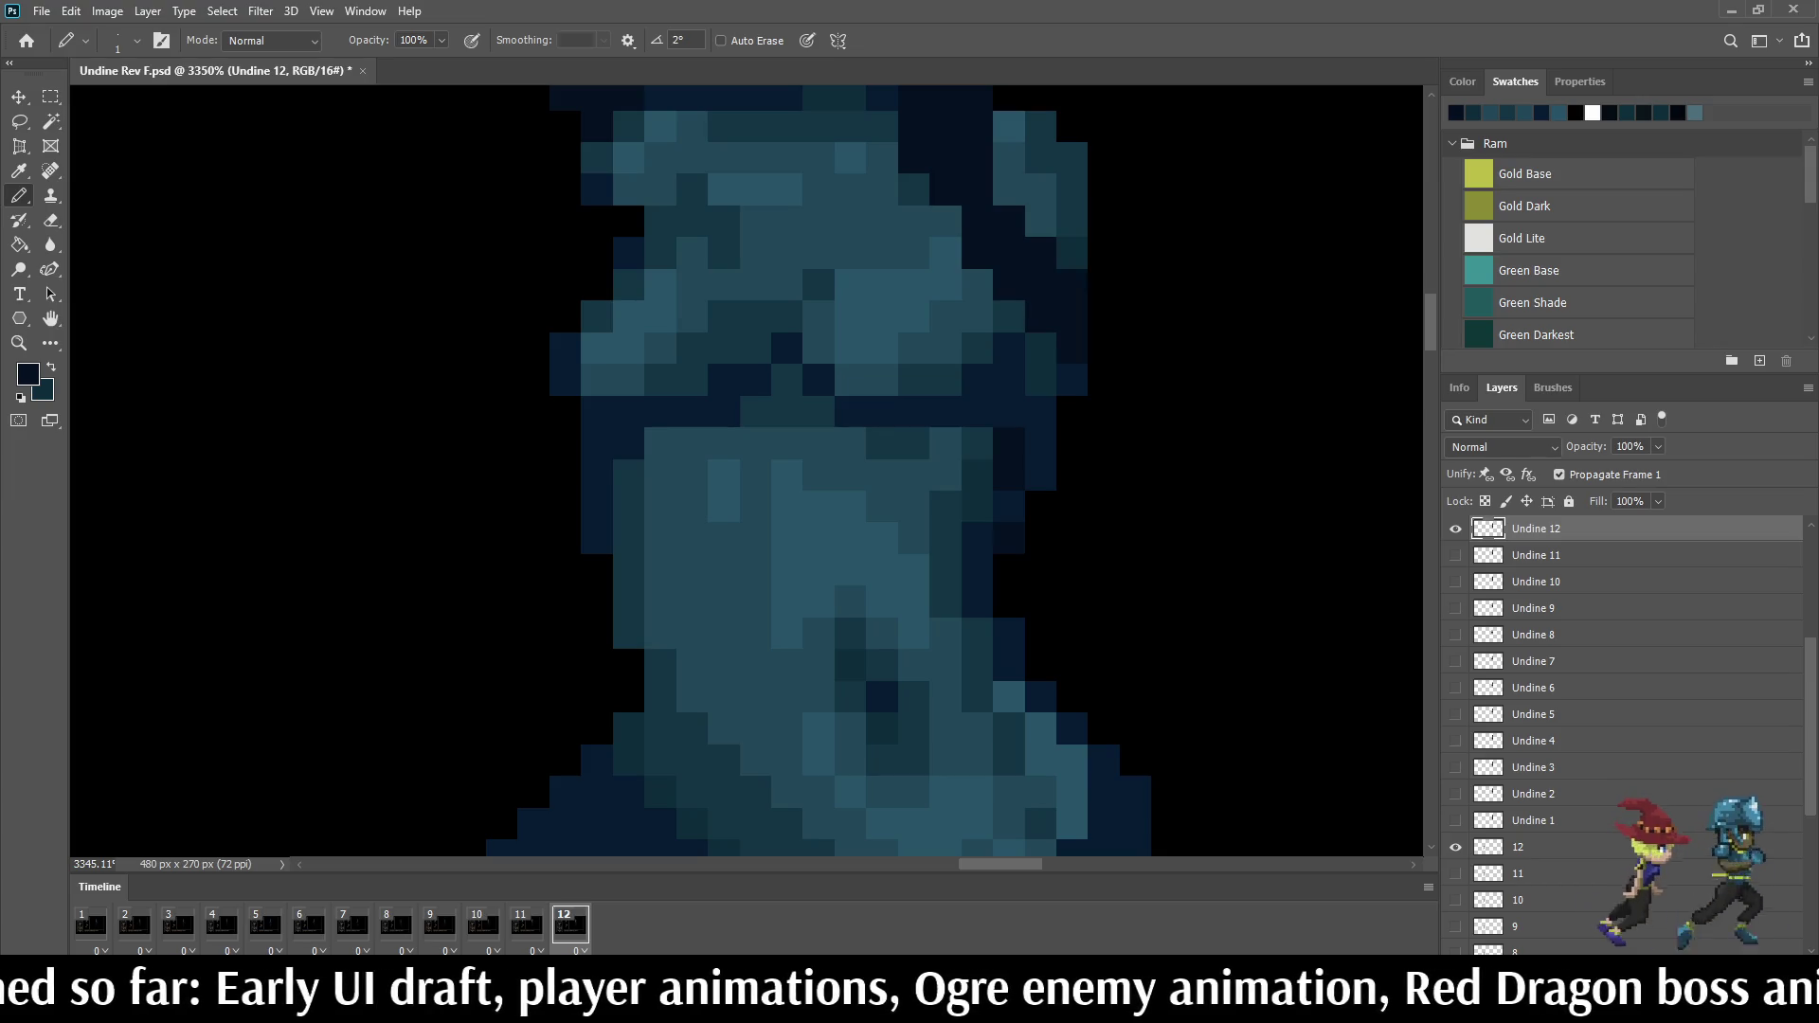
key("Left")
key("Right")
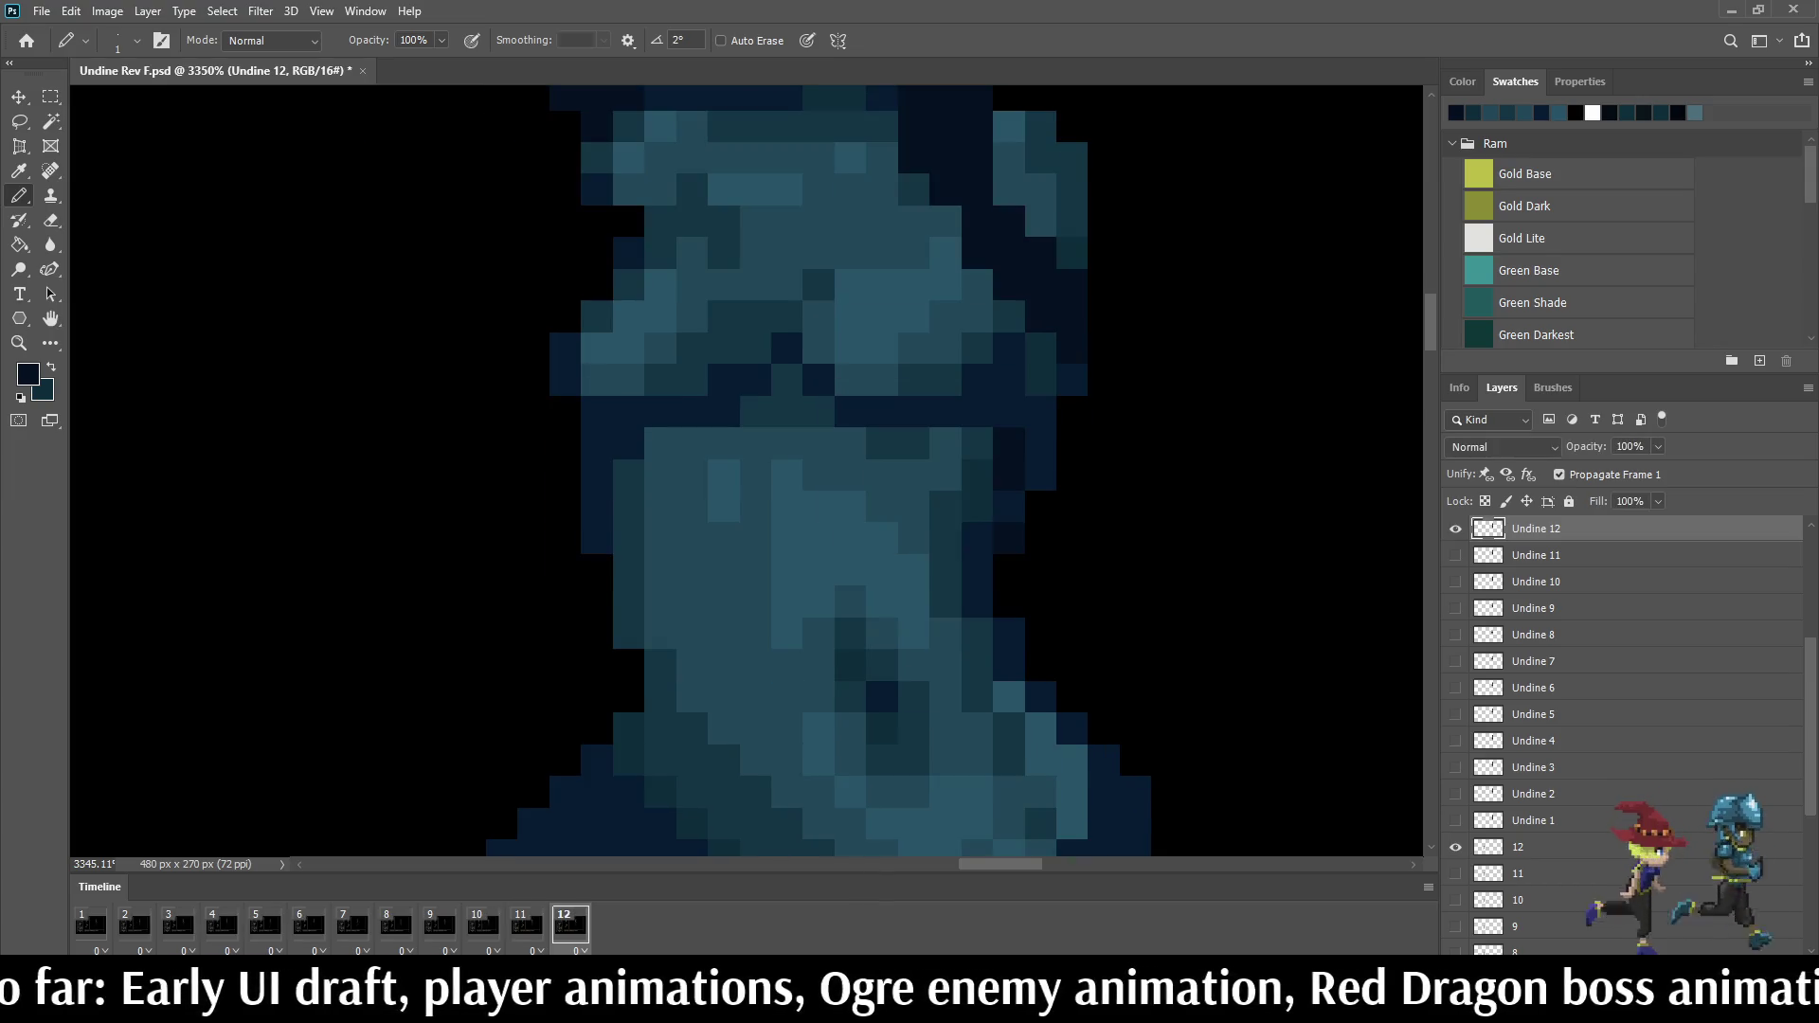
Step: Dot three more dark-blue shading pixels onto the figure in frame 12
left_click(1104, 349)
left_click(1104, 317)
key("Left")
key("Right")
left_click(1105, 380)
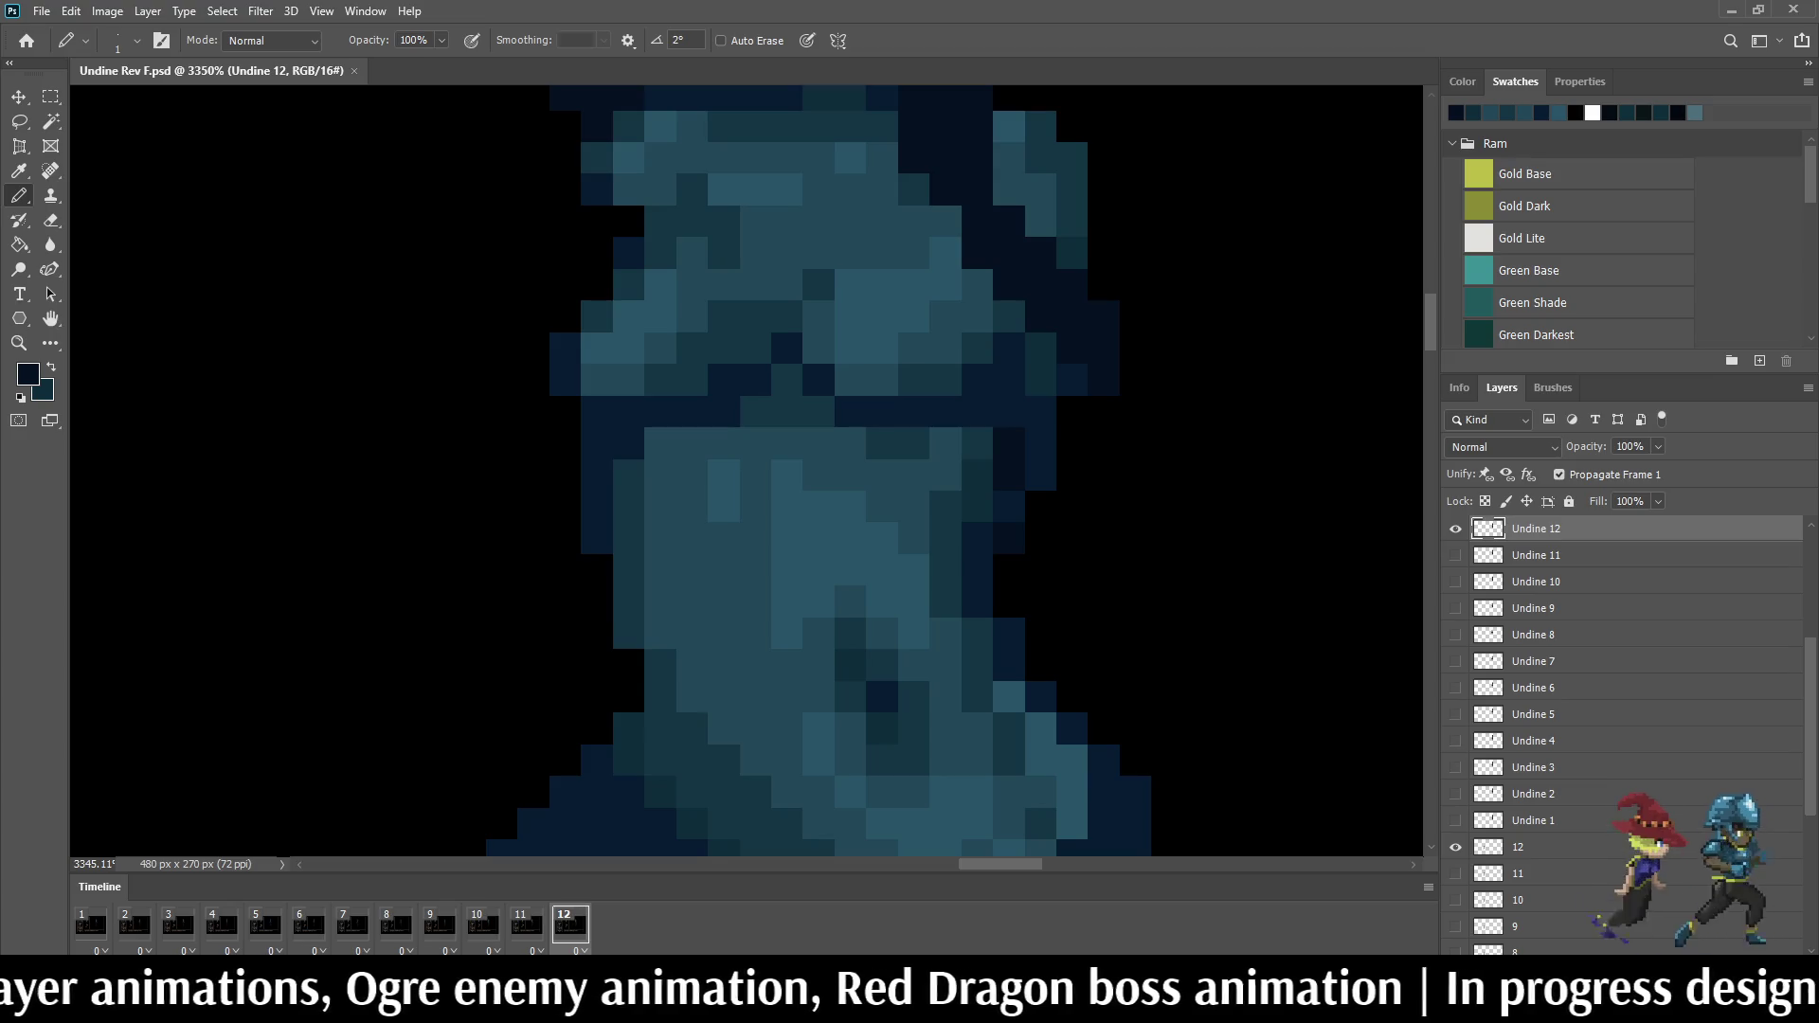
scroll(746, 470, "down", 10)
scroll(747, 469, "up", 2)
scroll(747, 470, "up", 2)
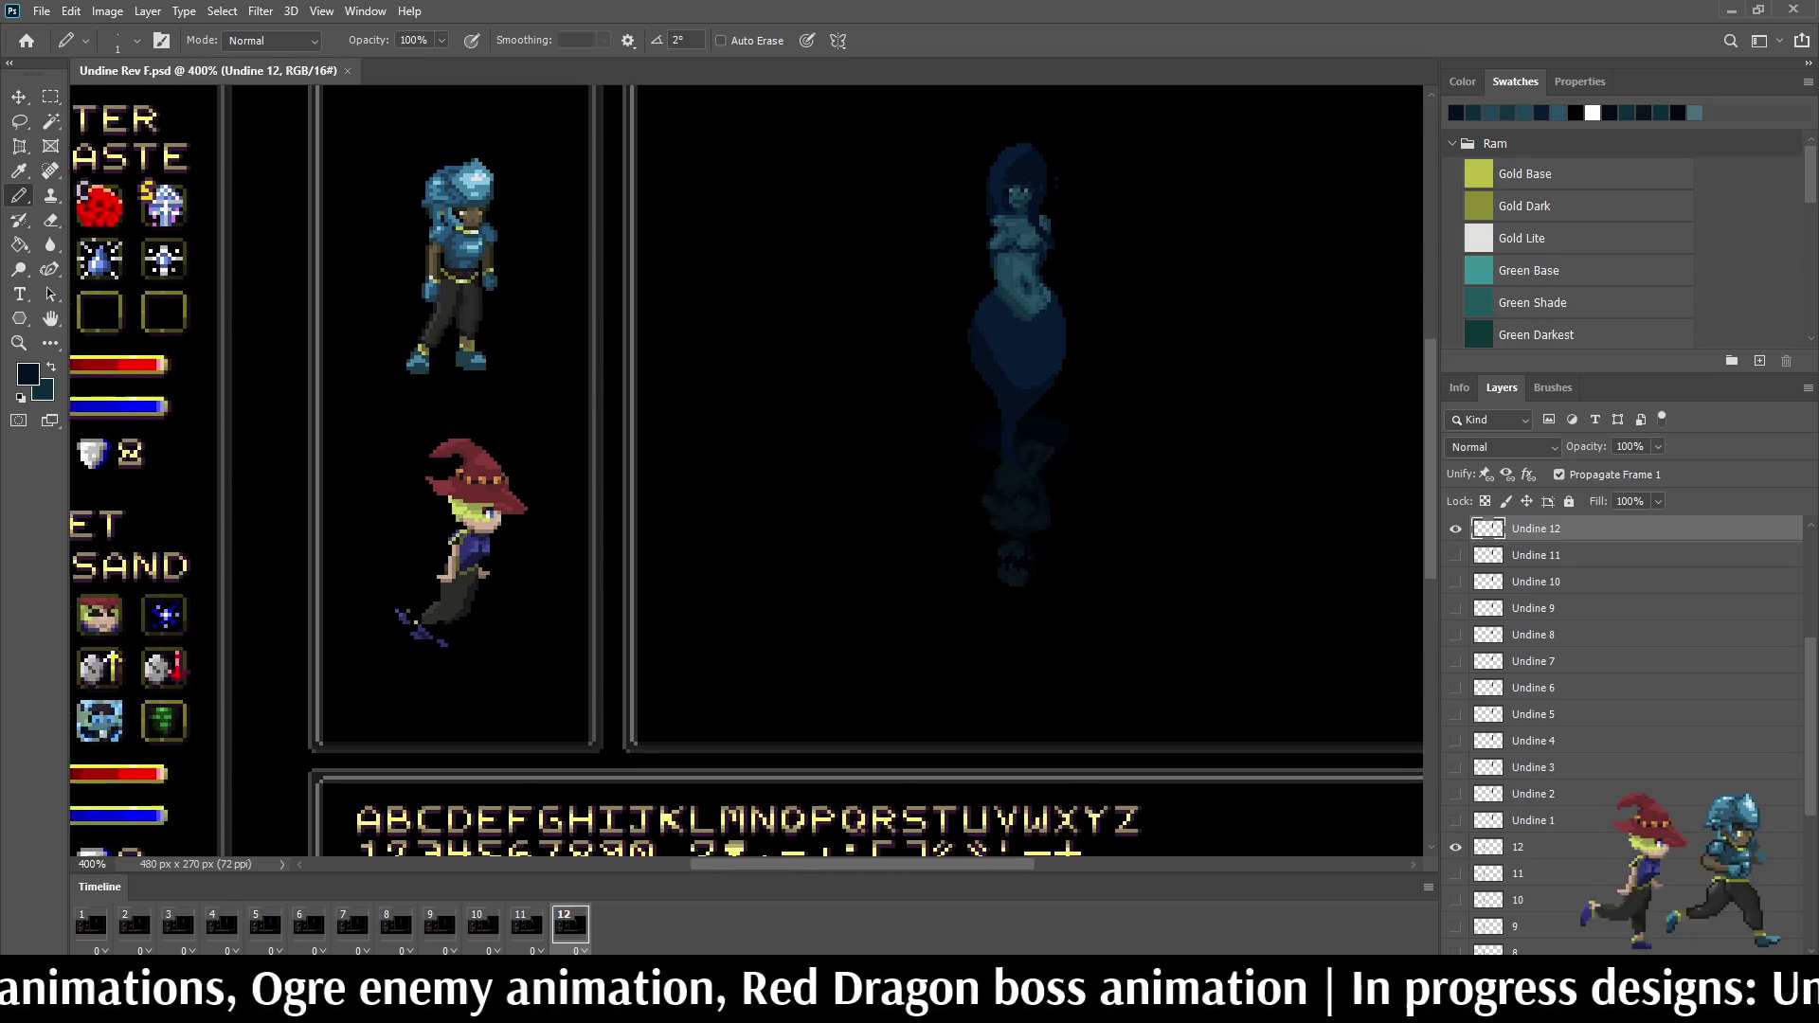
scroll(746, 470, "up", 2)
Step: Play the Undine animation inside the RPG battle-screen mockup
key("space")
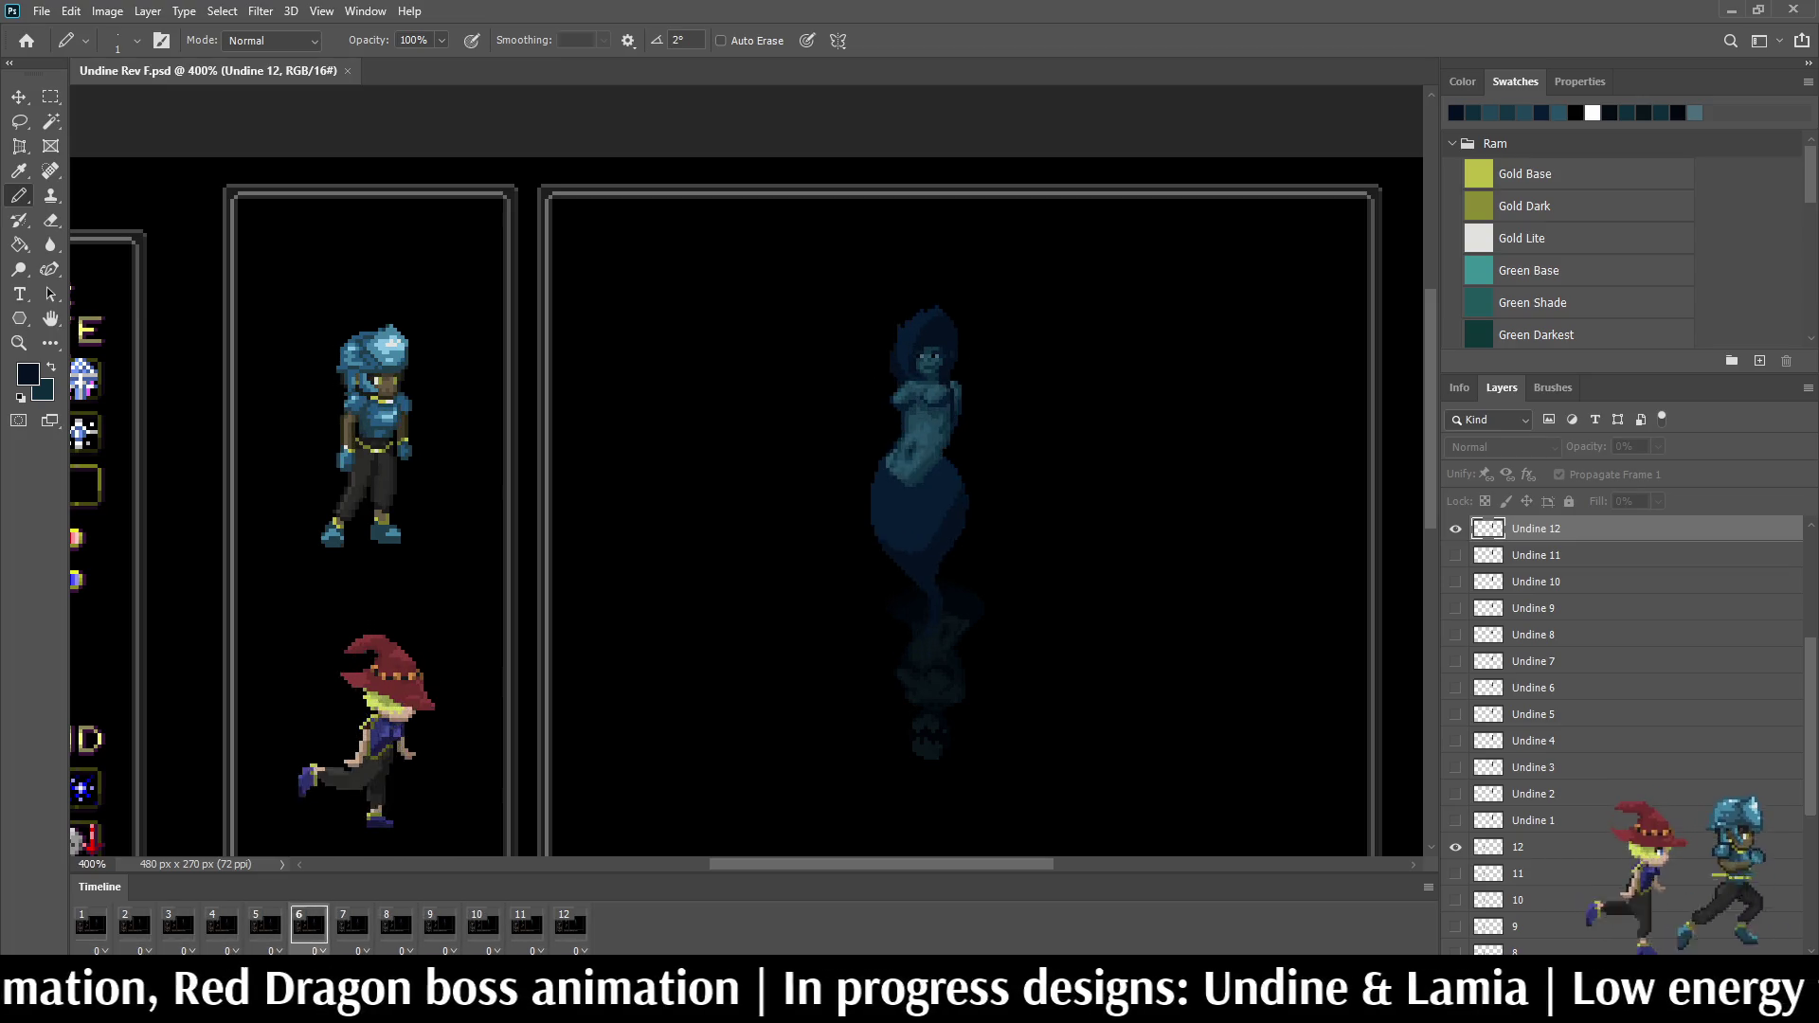
scroll(911, 362, "up", 5)
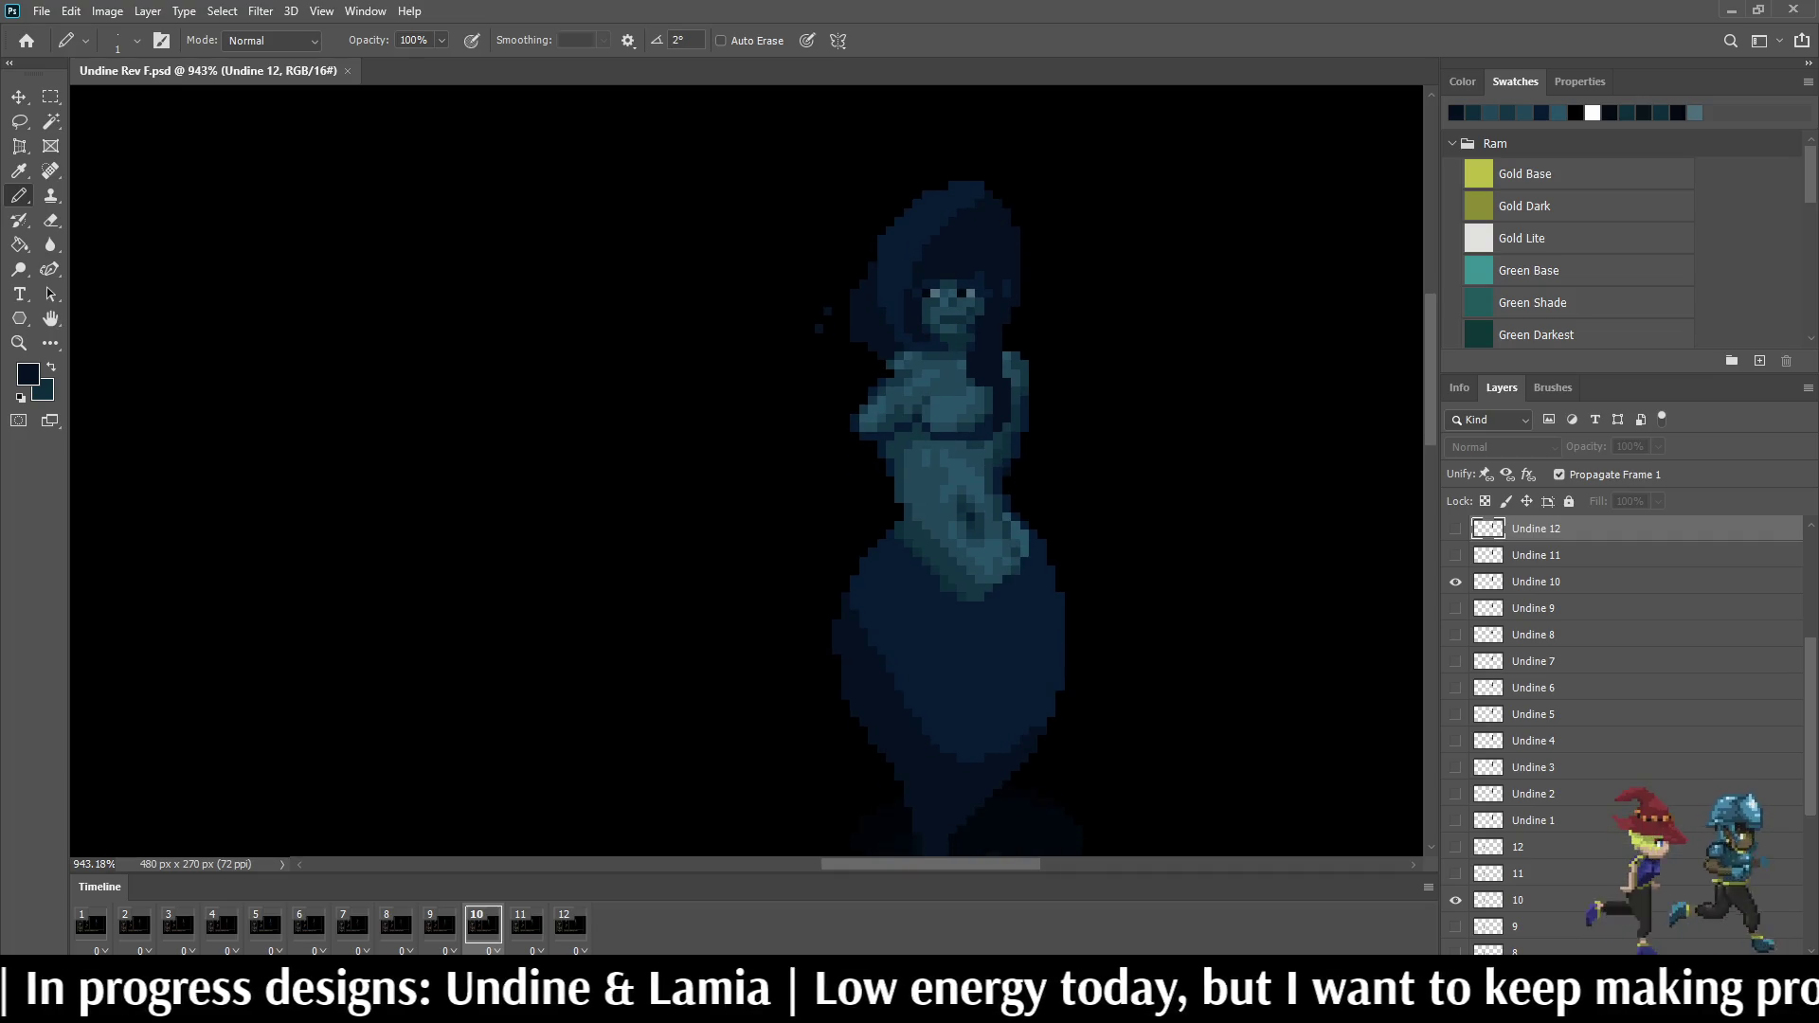
scroll(745, 470, "down", 3)
scroll(746, 469, "down", 1)
scroll(746, 470, "down", 2)
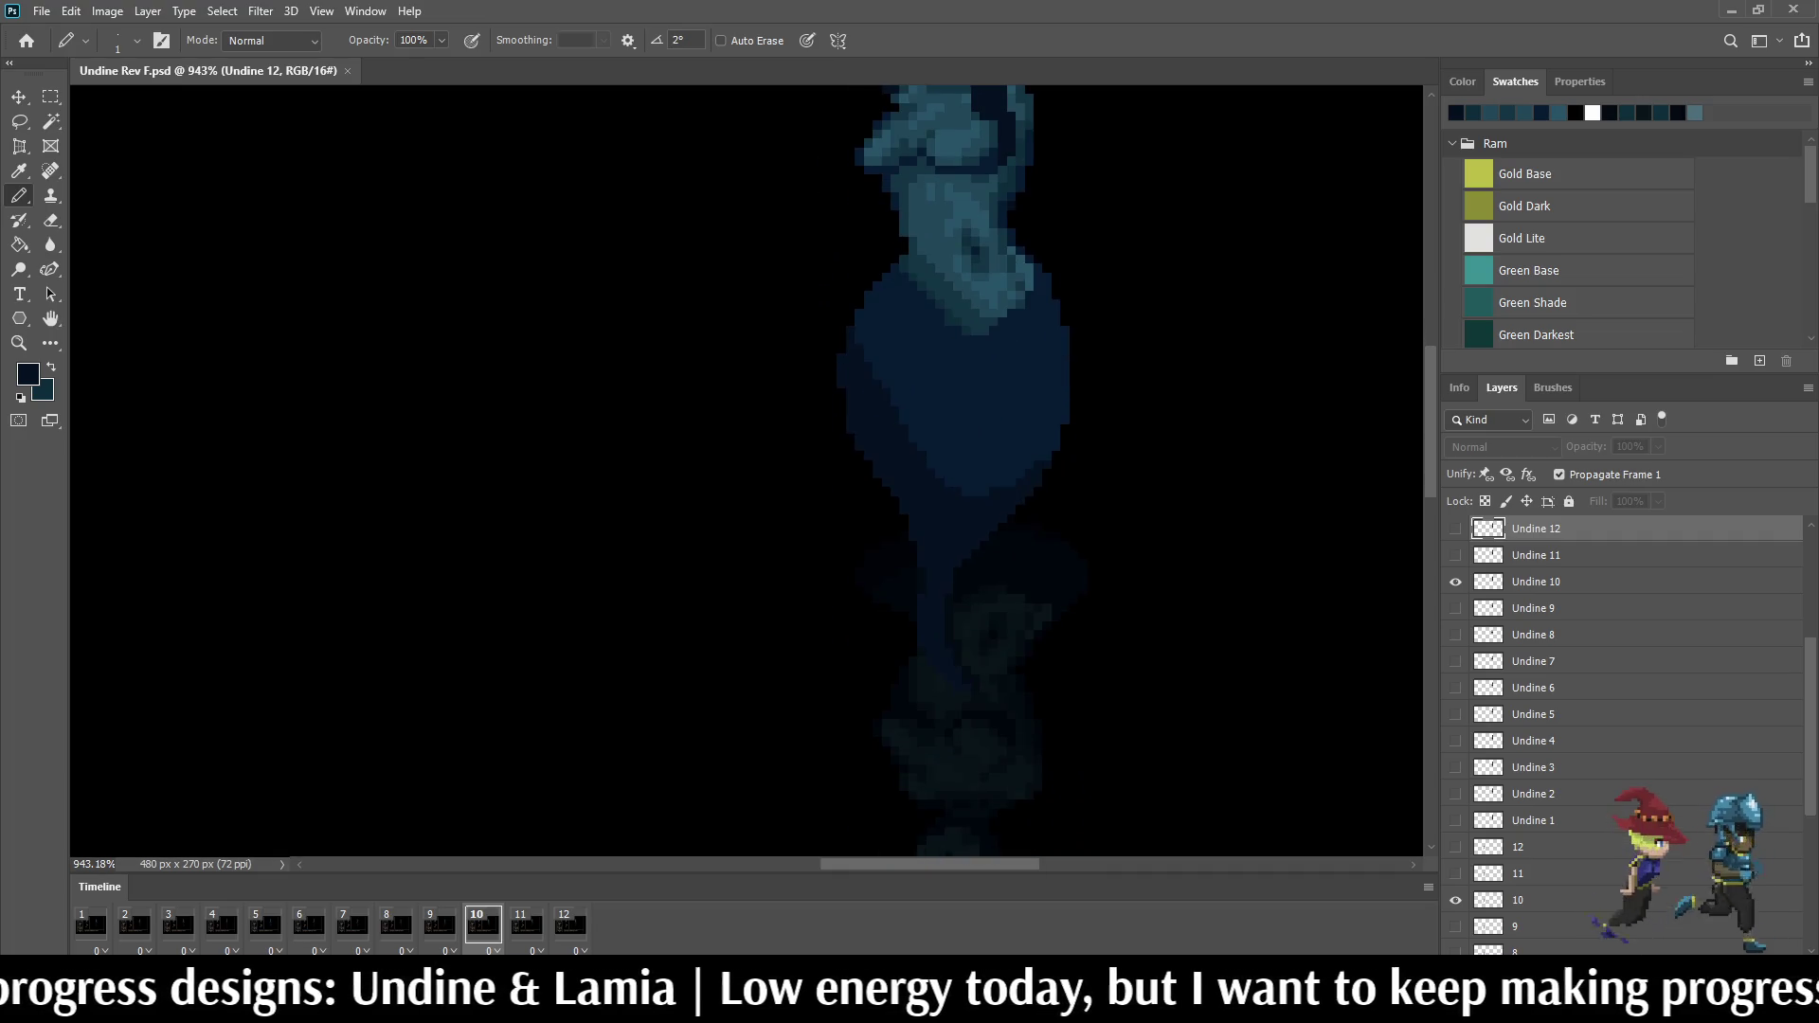
scroll(747, 469, "down", 2)
scroll(747, 470, "down", 2)
scroll(746, 470, "down", 1)
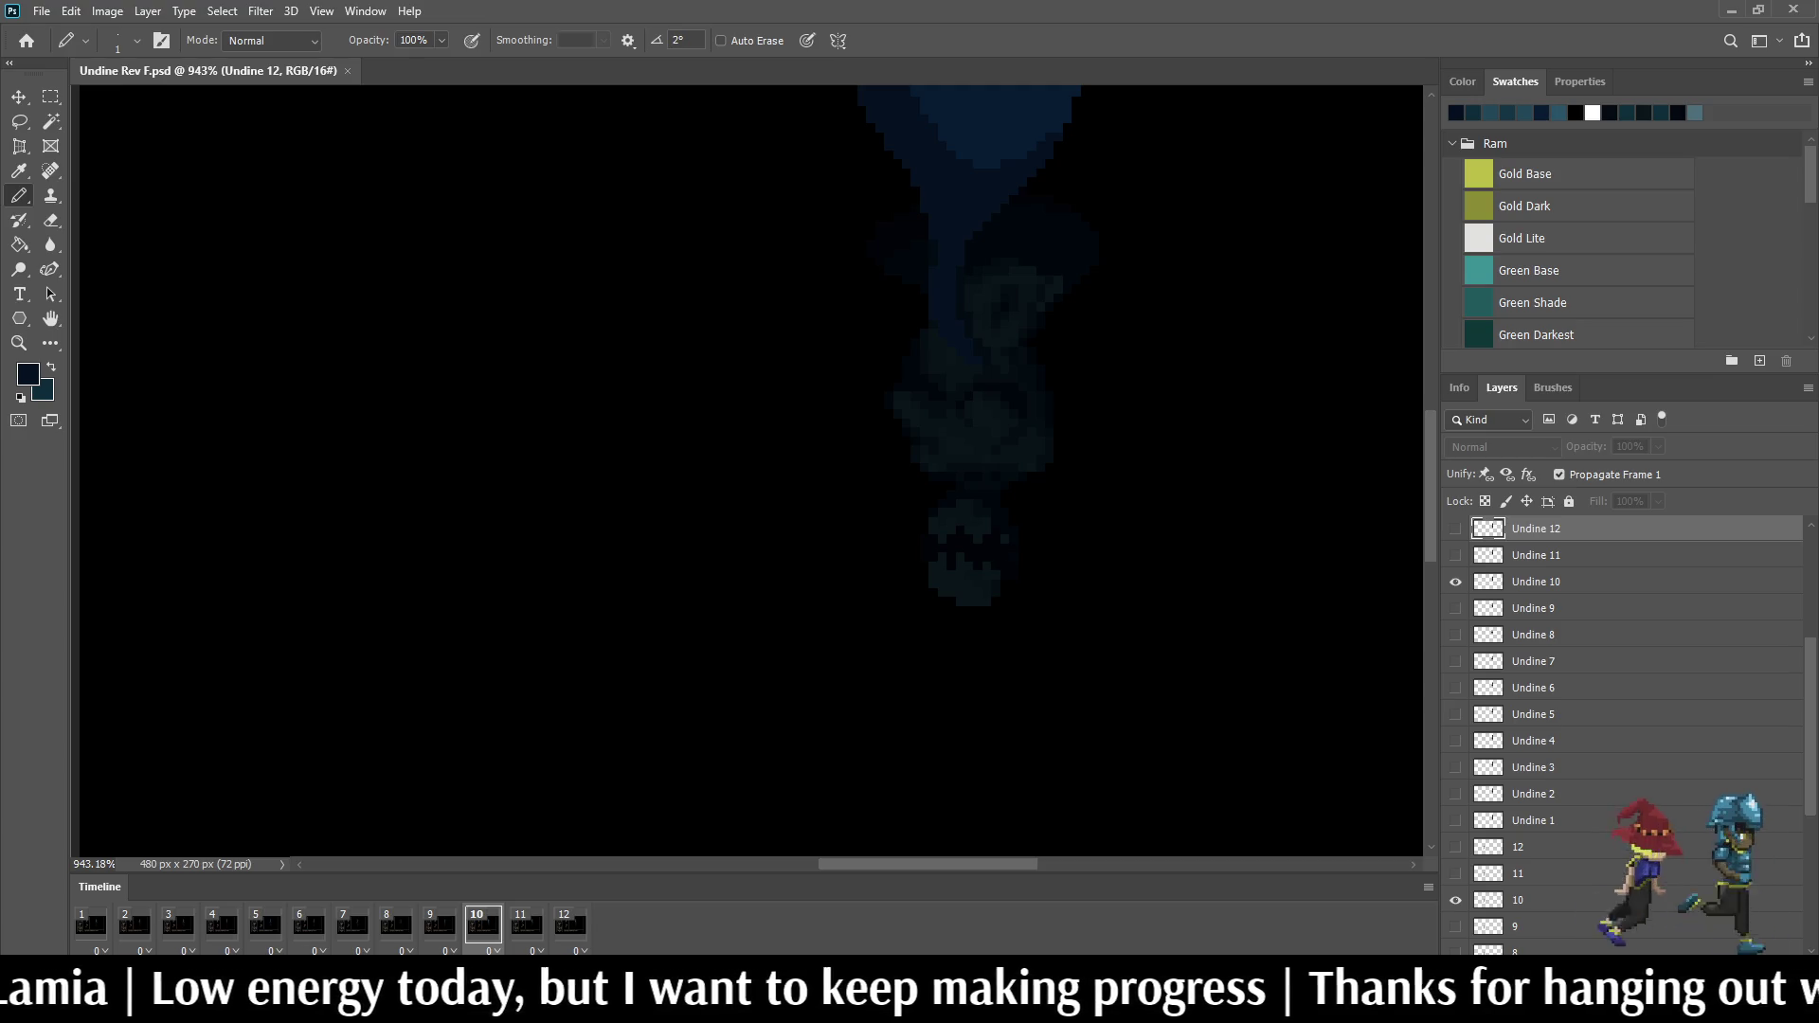
scroll(800, 488, "down", 10)
scroll(800, 487, "up", 2)
scroll(799, 487, "up", 2)
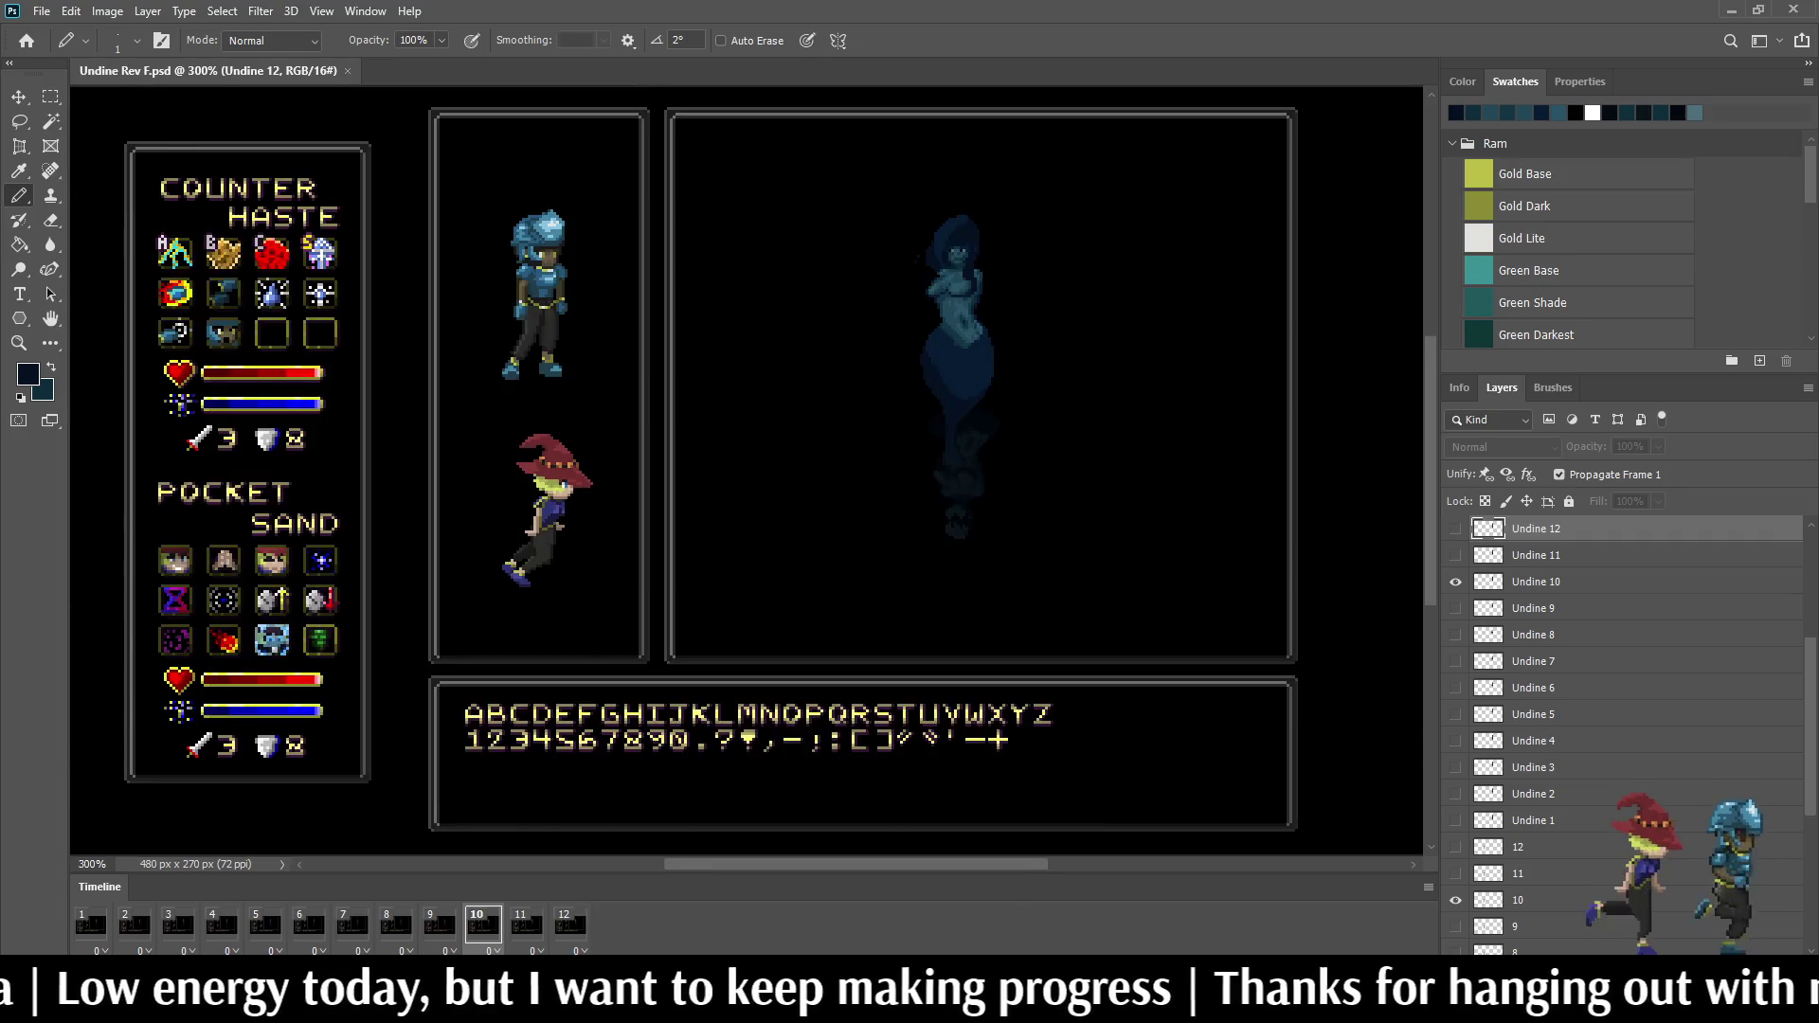
scroll(801, 488, "up", 2)
scroll(747, 468, "up", 2)
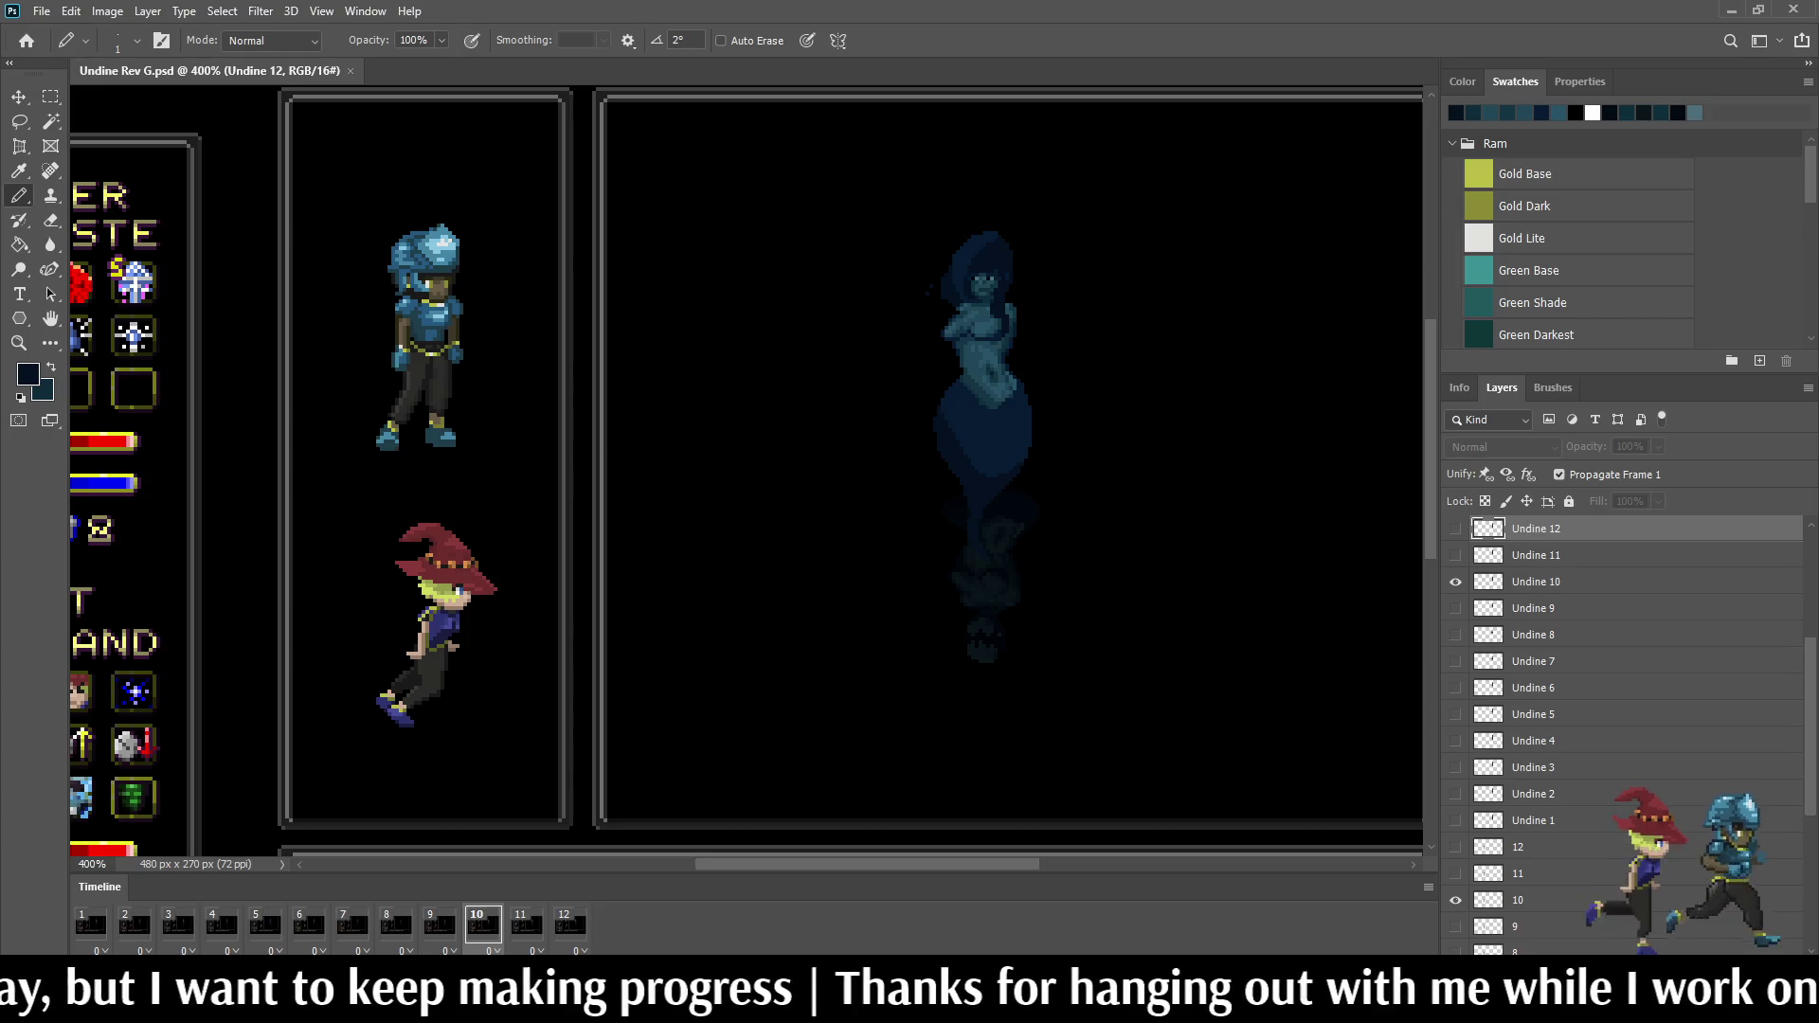
Step: Replay the Undine animation in the battle mockup
key("space")
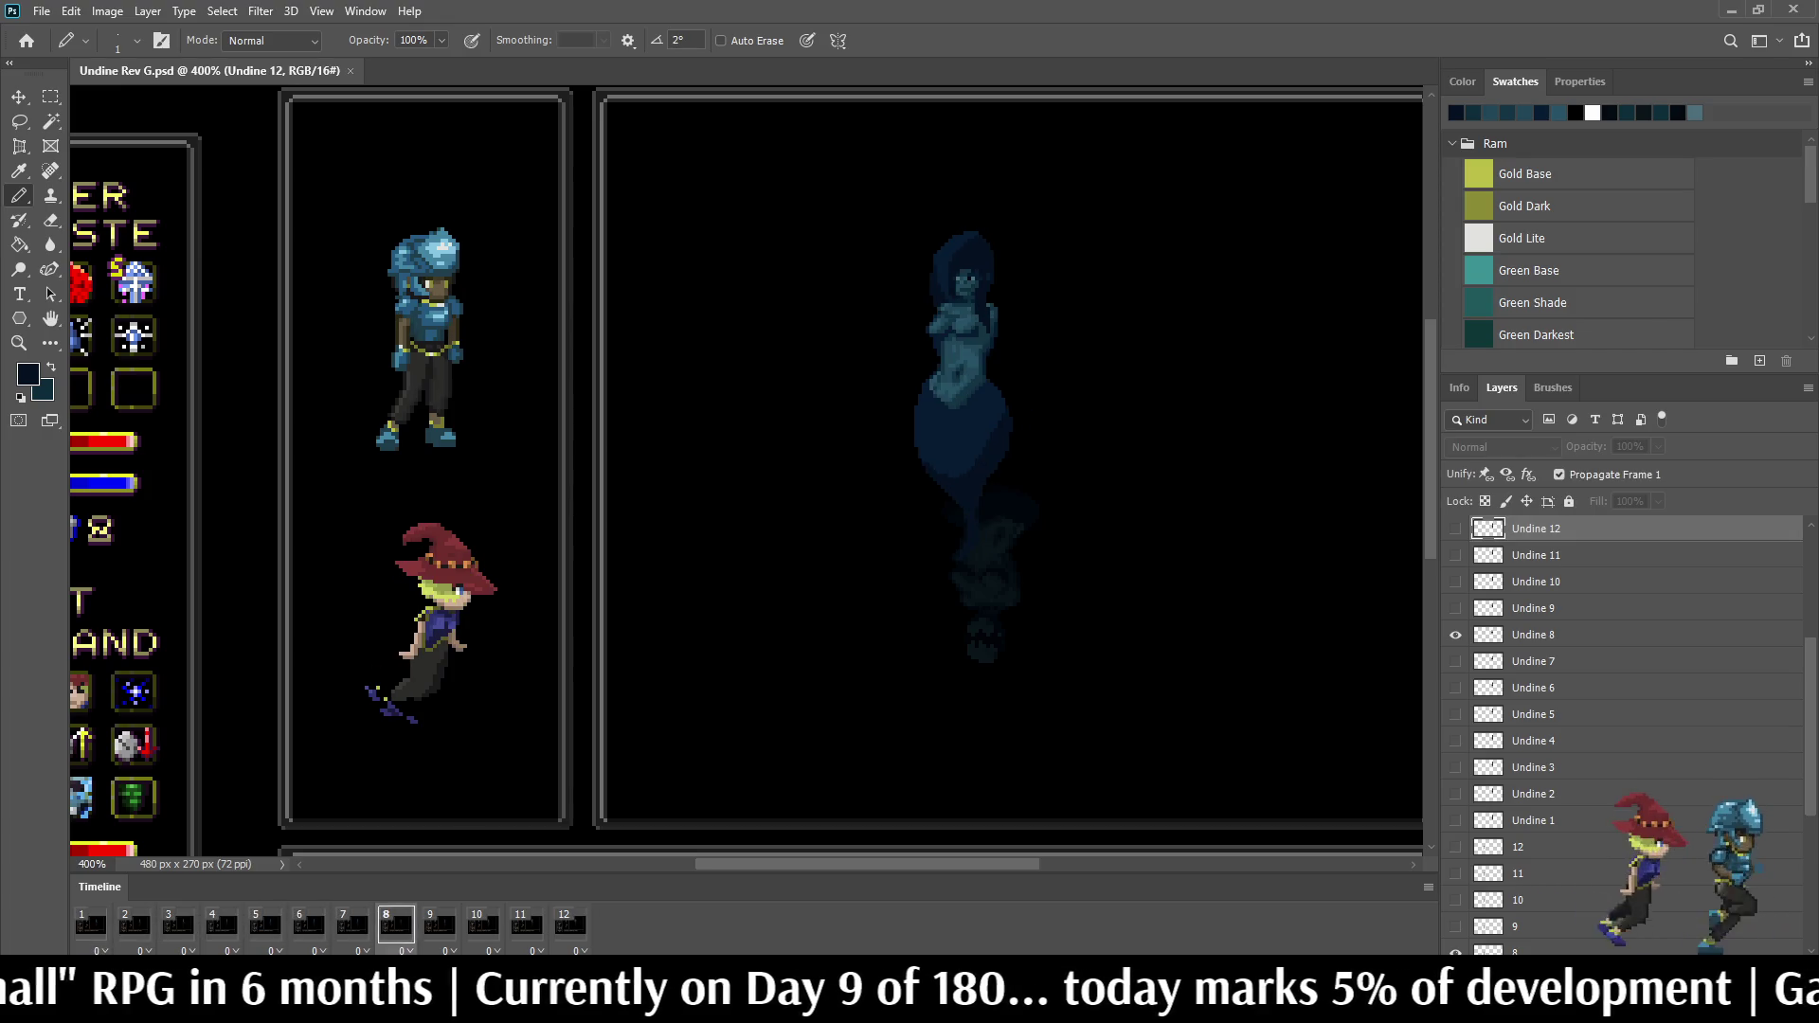
scroll(1021, 274, "up", 5)
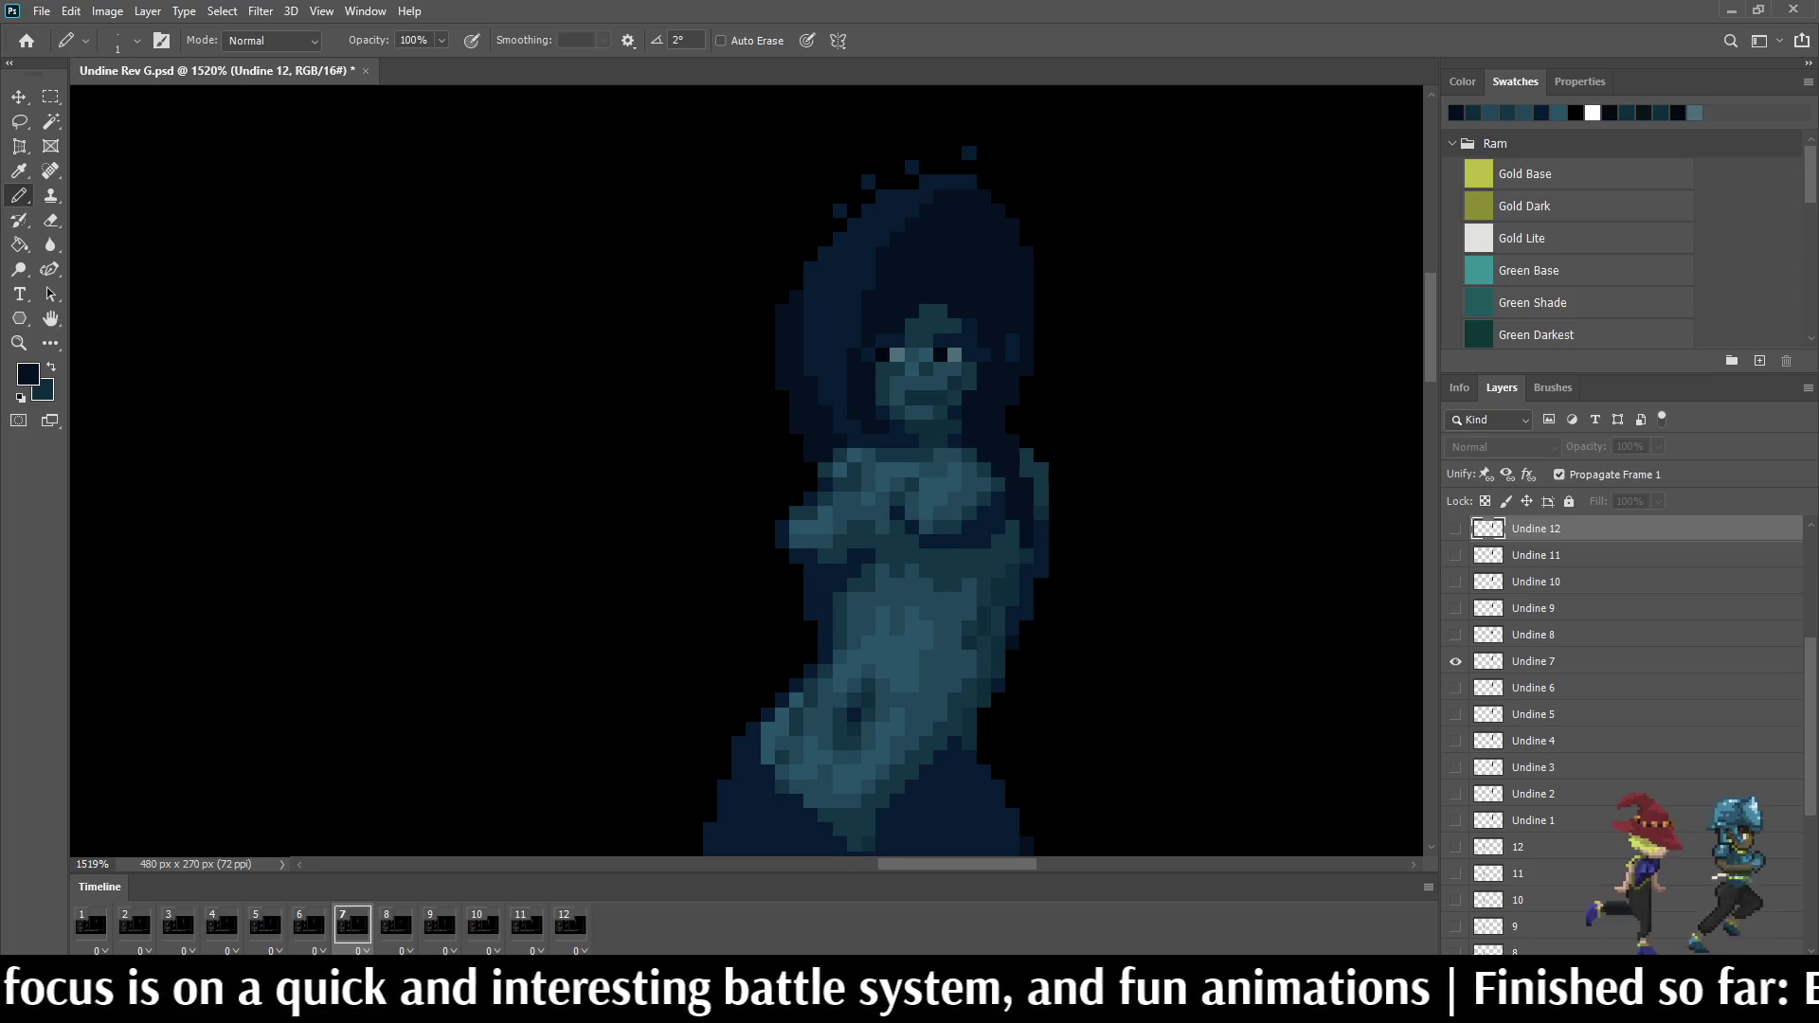
Step: Stop playback on frame 7, sample a colour, step to frame 8 and make layer Undine 8 active
key("space")
key("i")
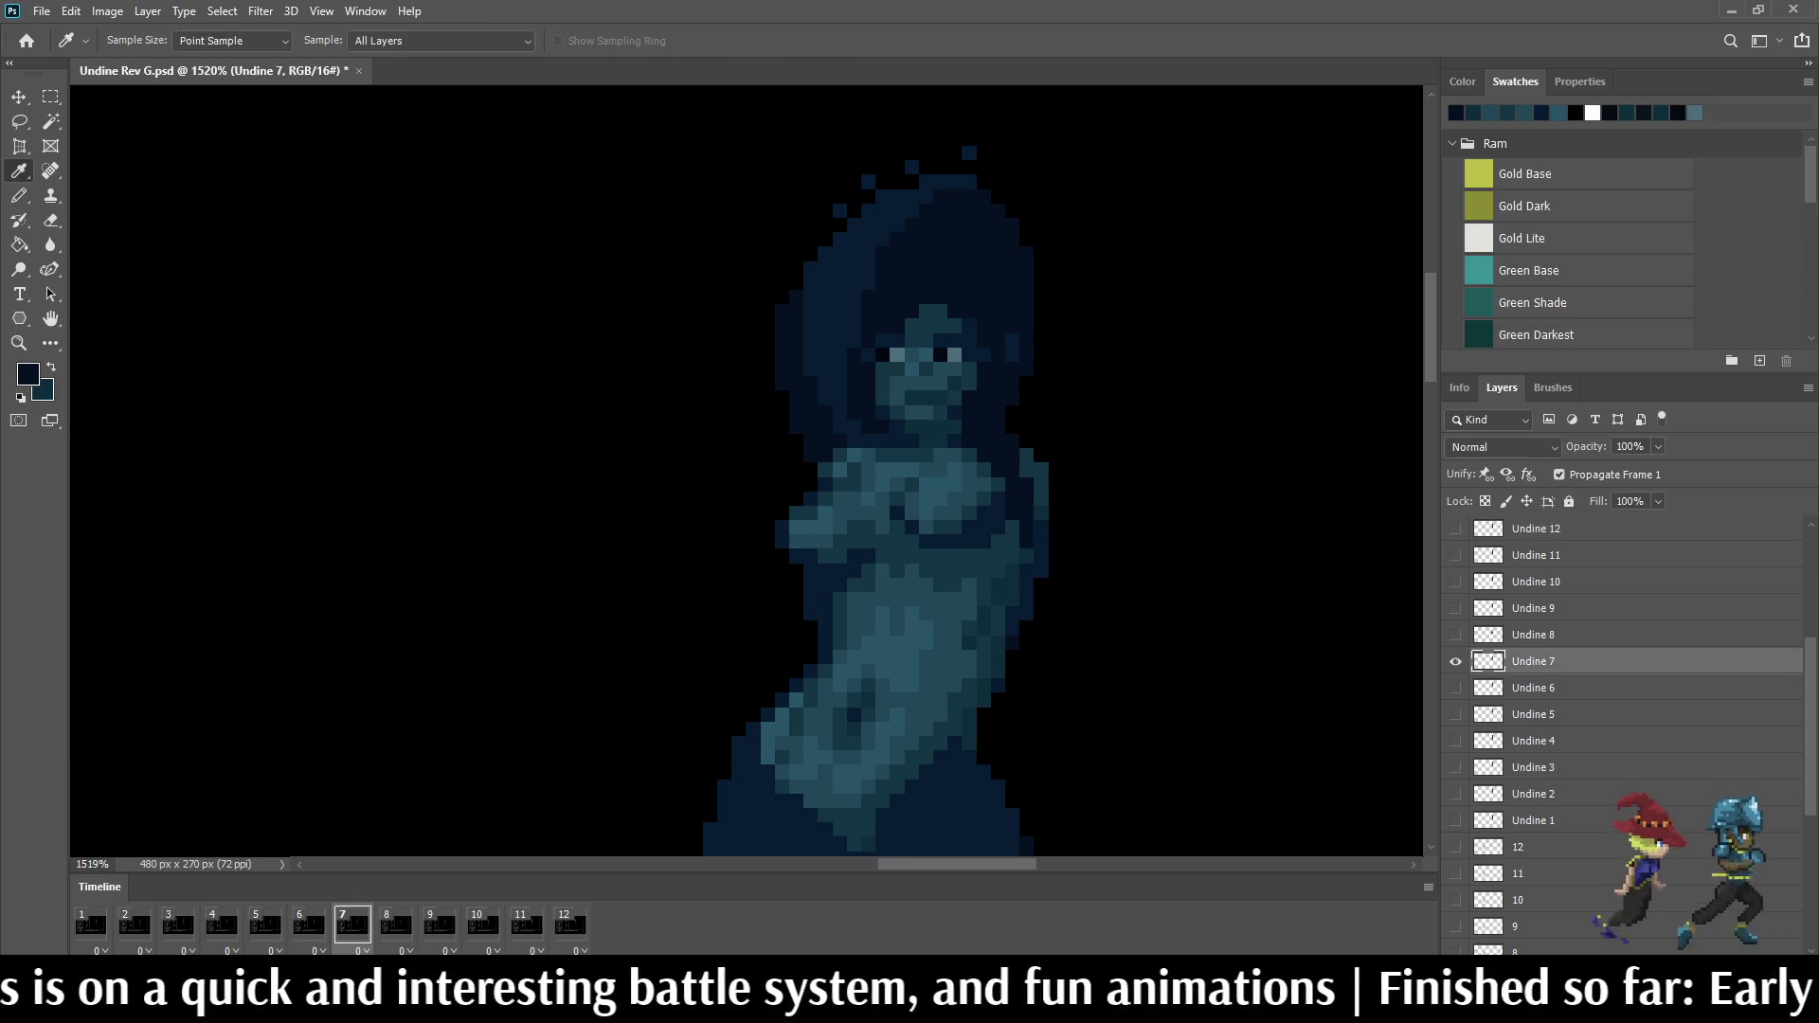
key("b")
scroll(1008, 441, "up", 2)
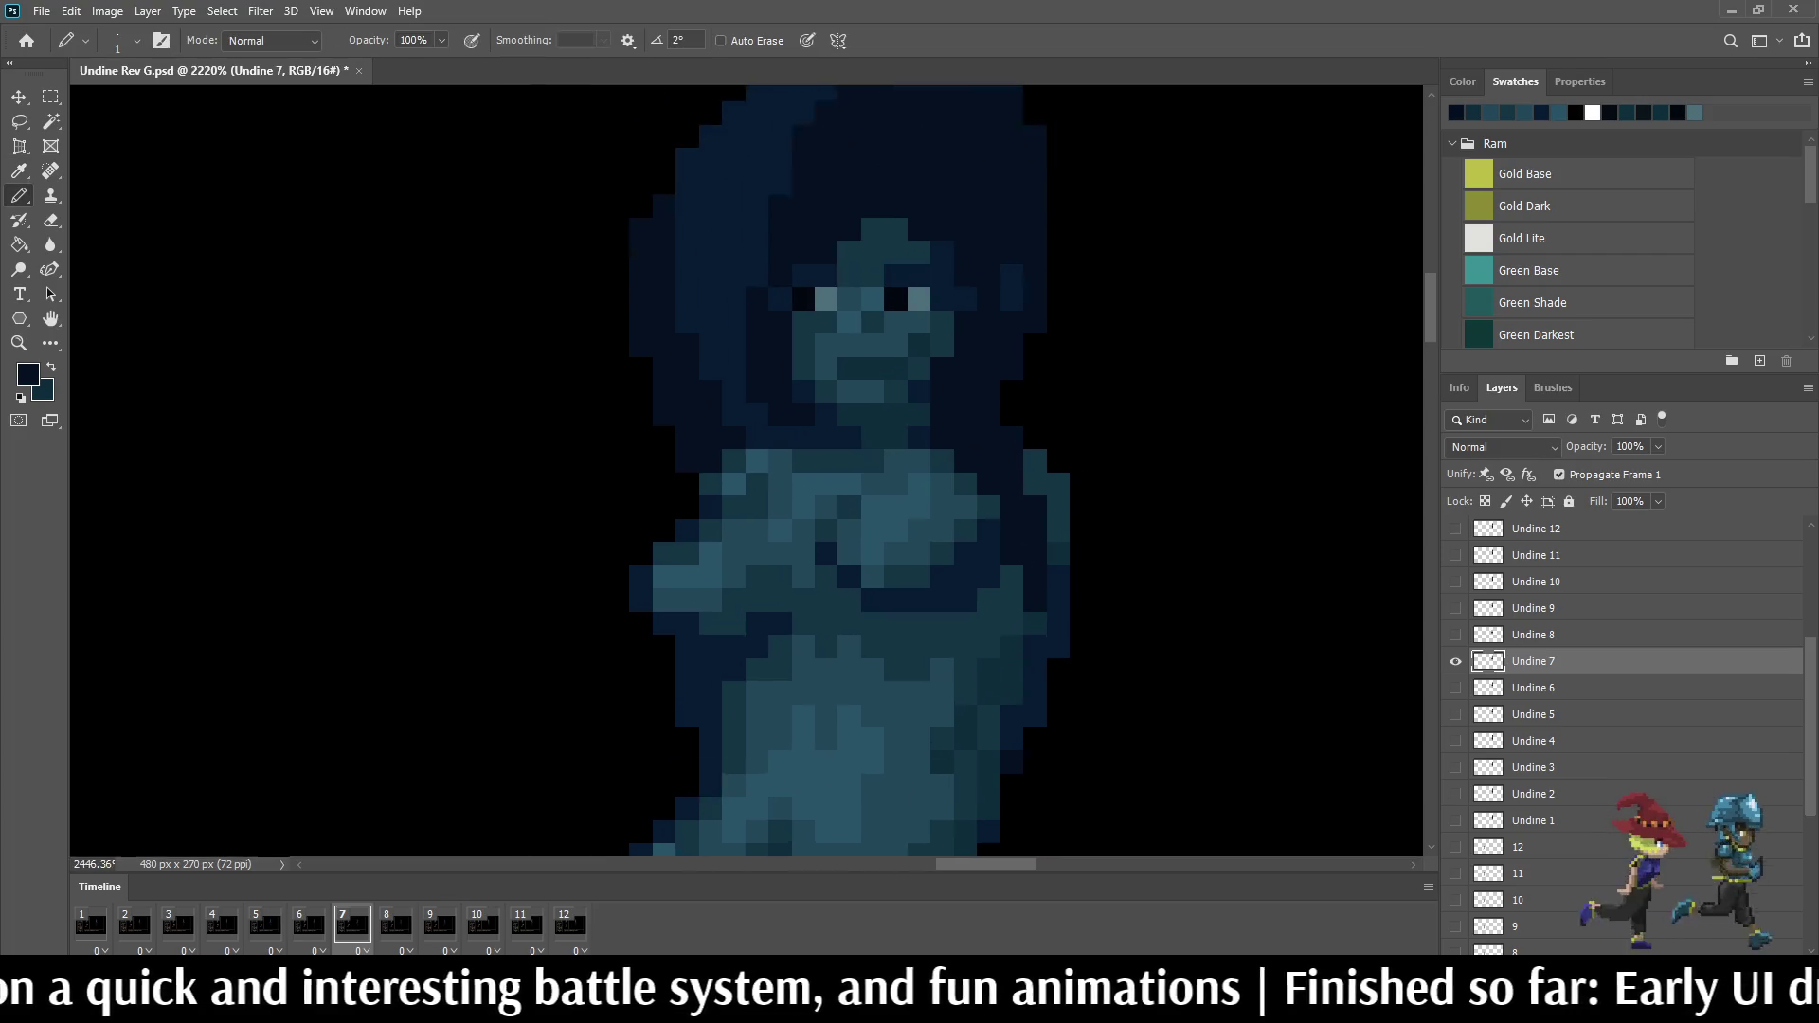
scroll(1007, 440, "up", 2)
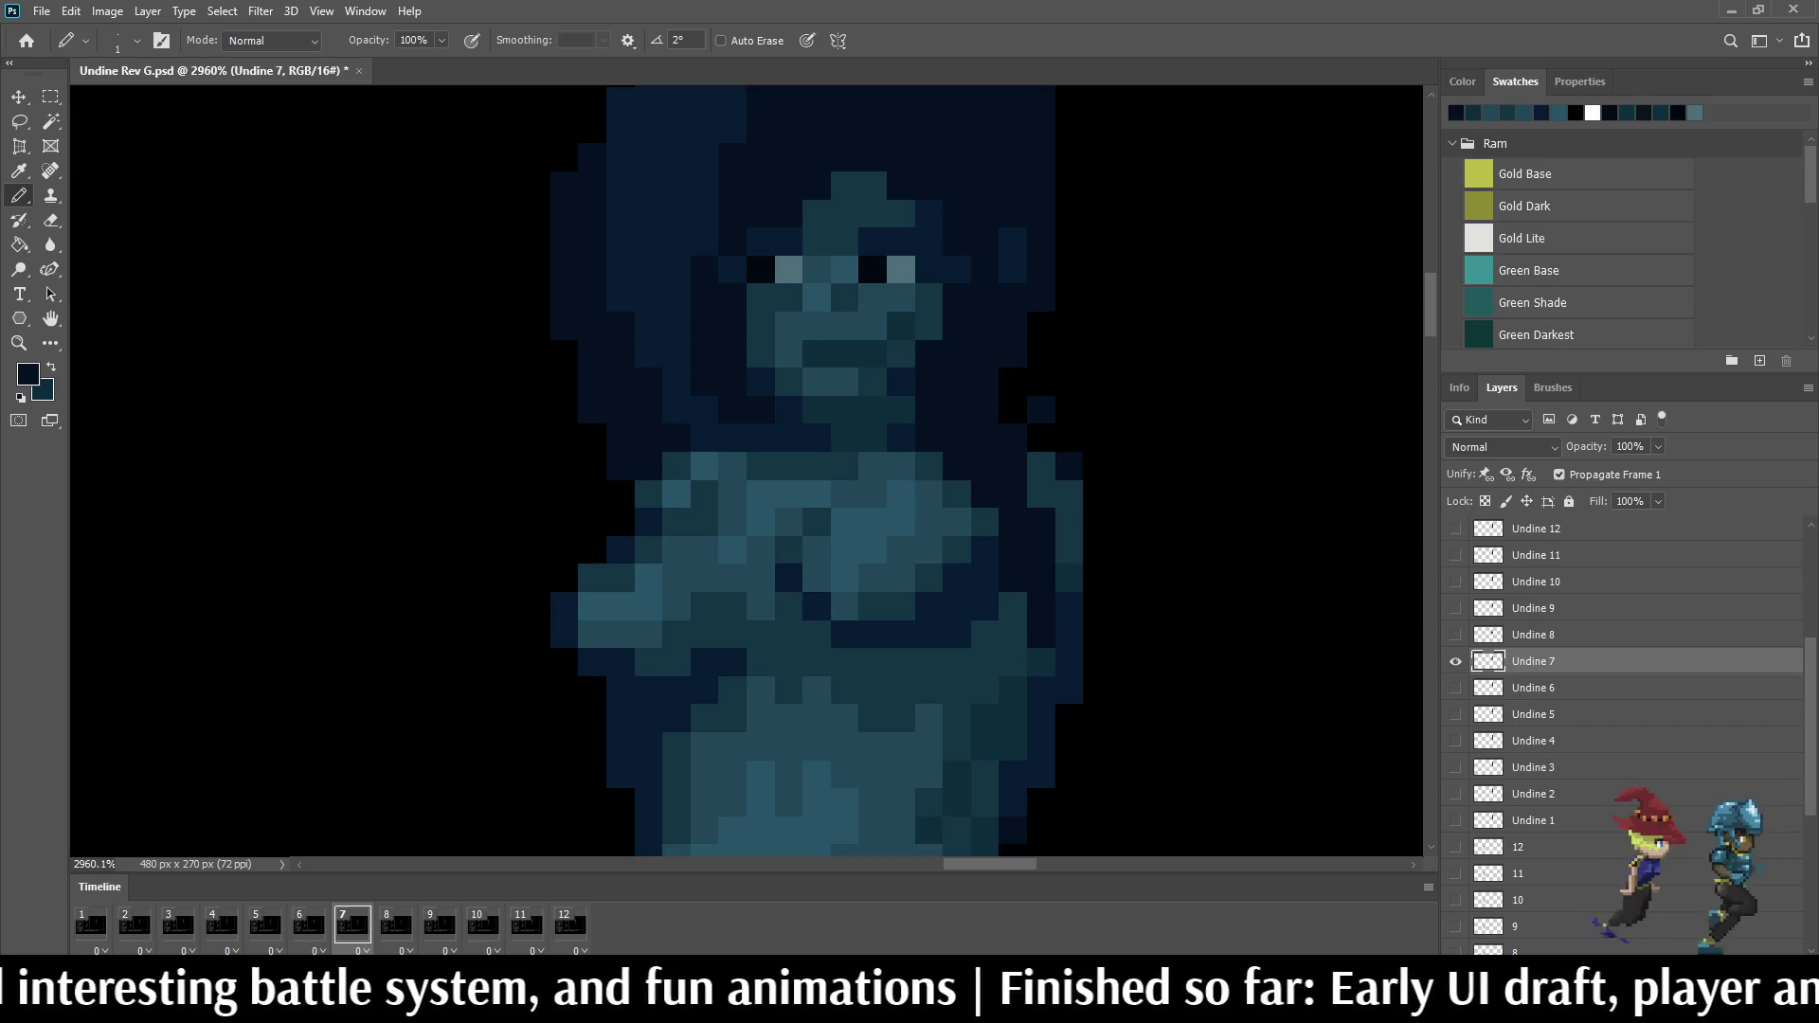
key("period")
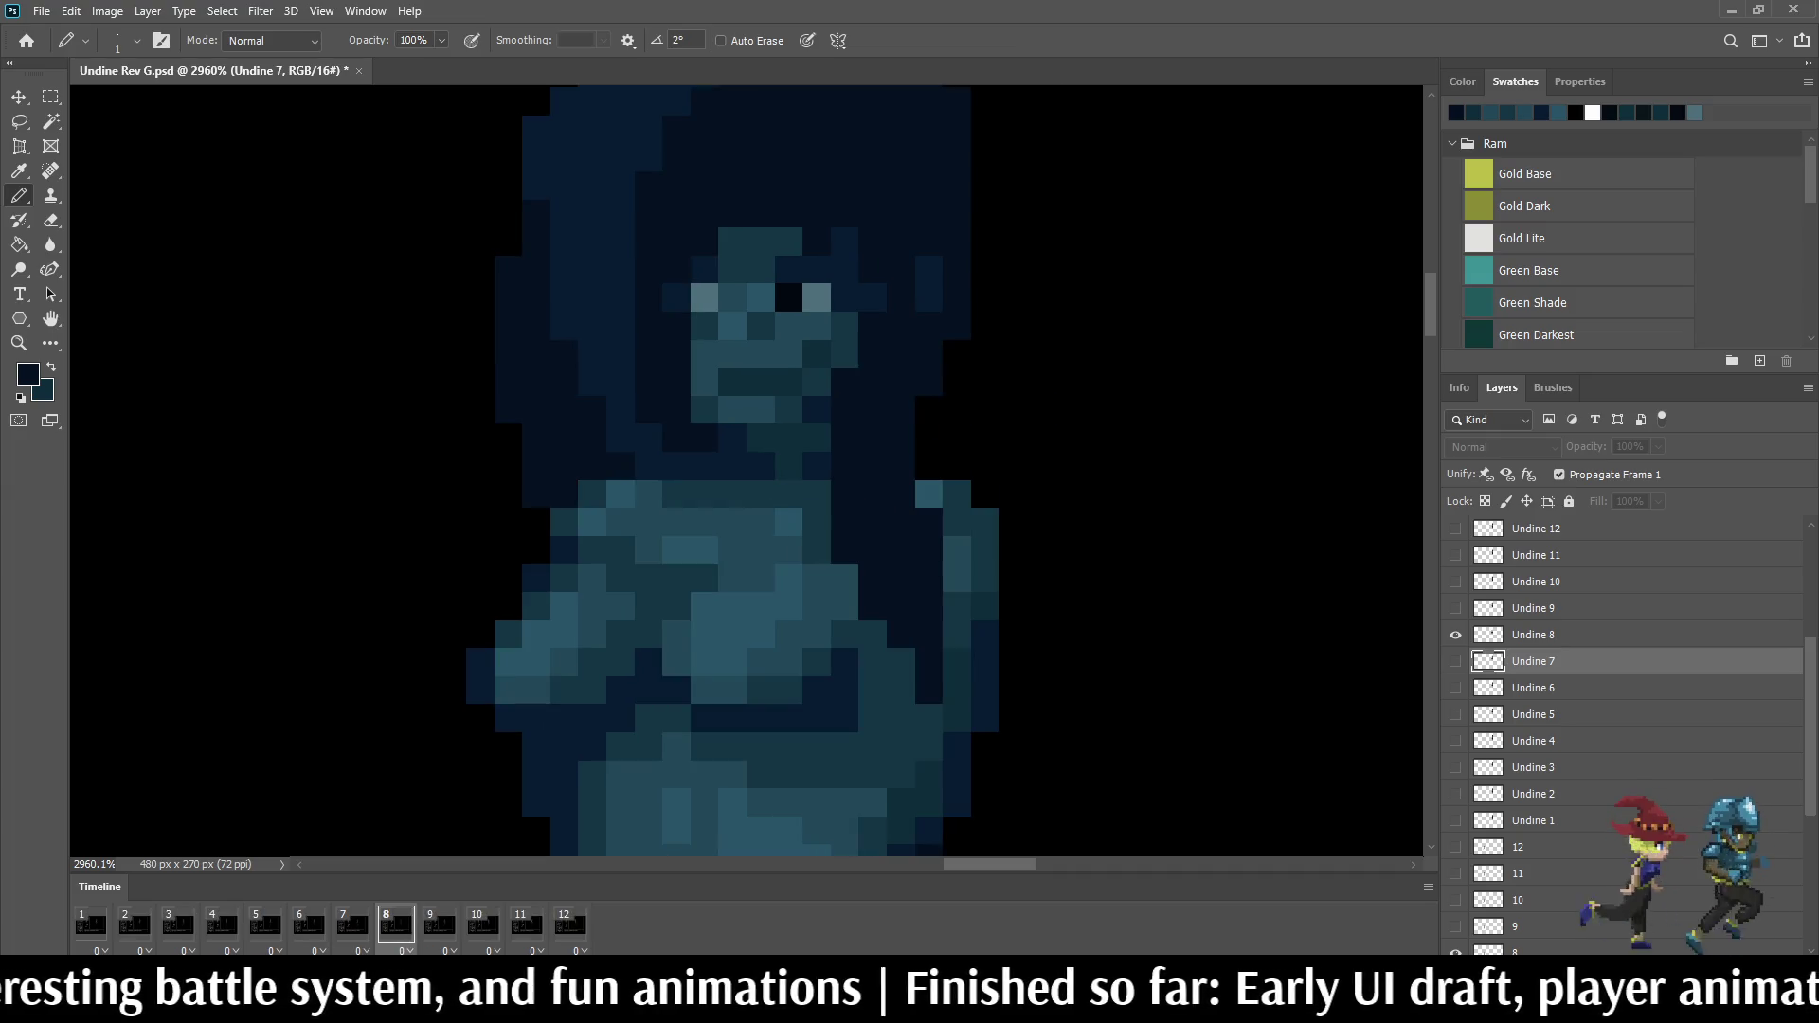
key("alt+bracketright")
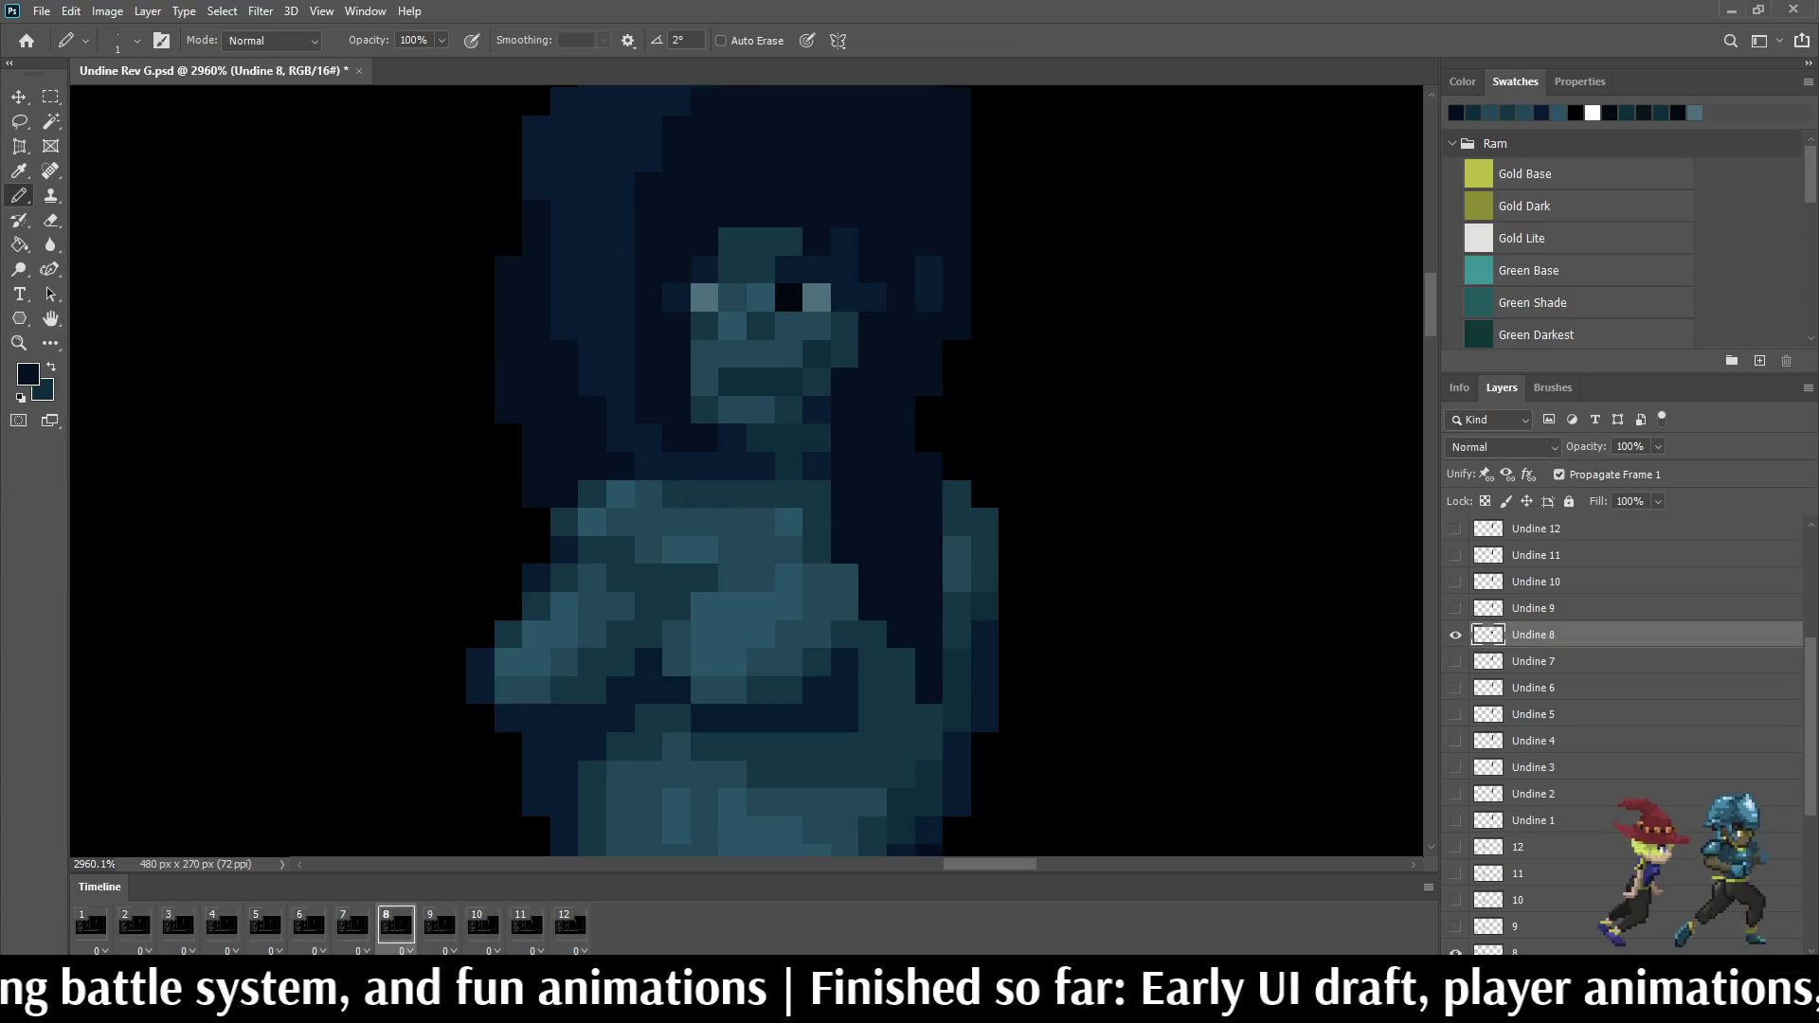
Step: Flip between frames 7, 8 and 9 to compare the poses, ending on frame 9
key("comma")
key("period")
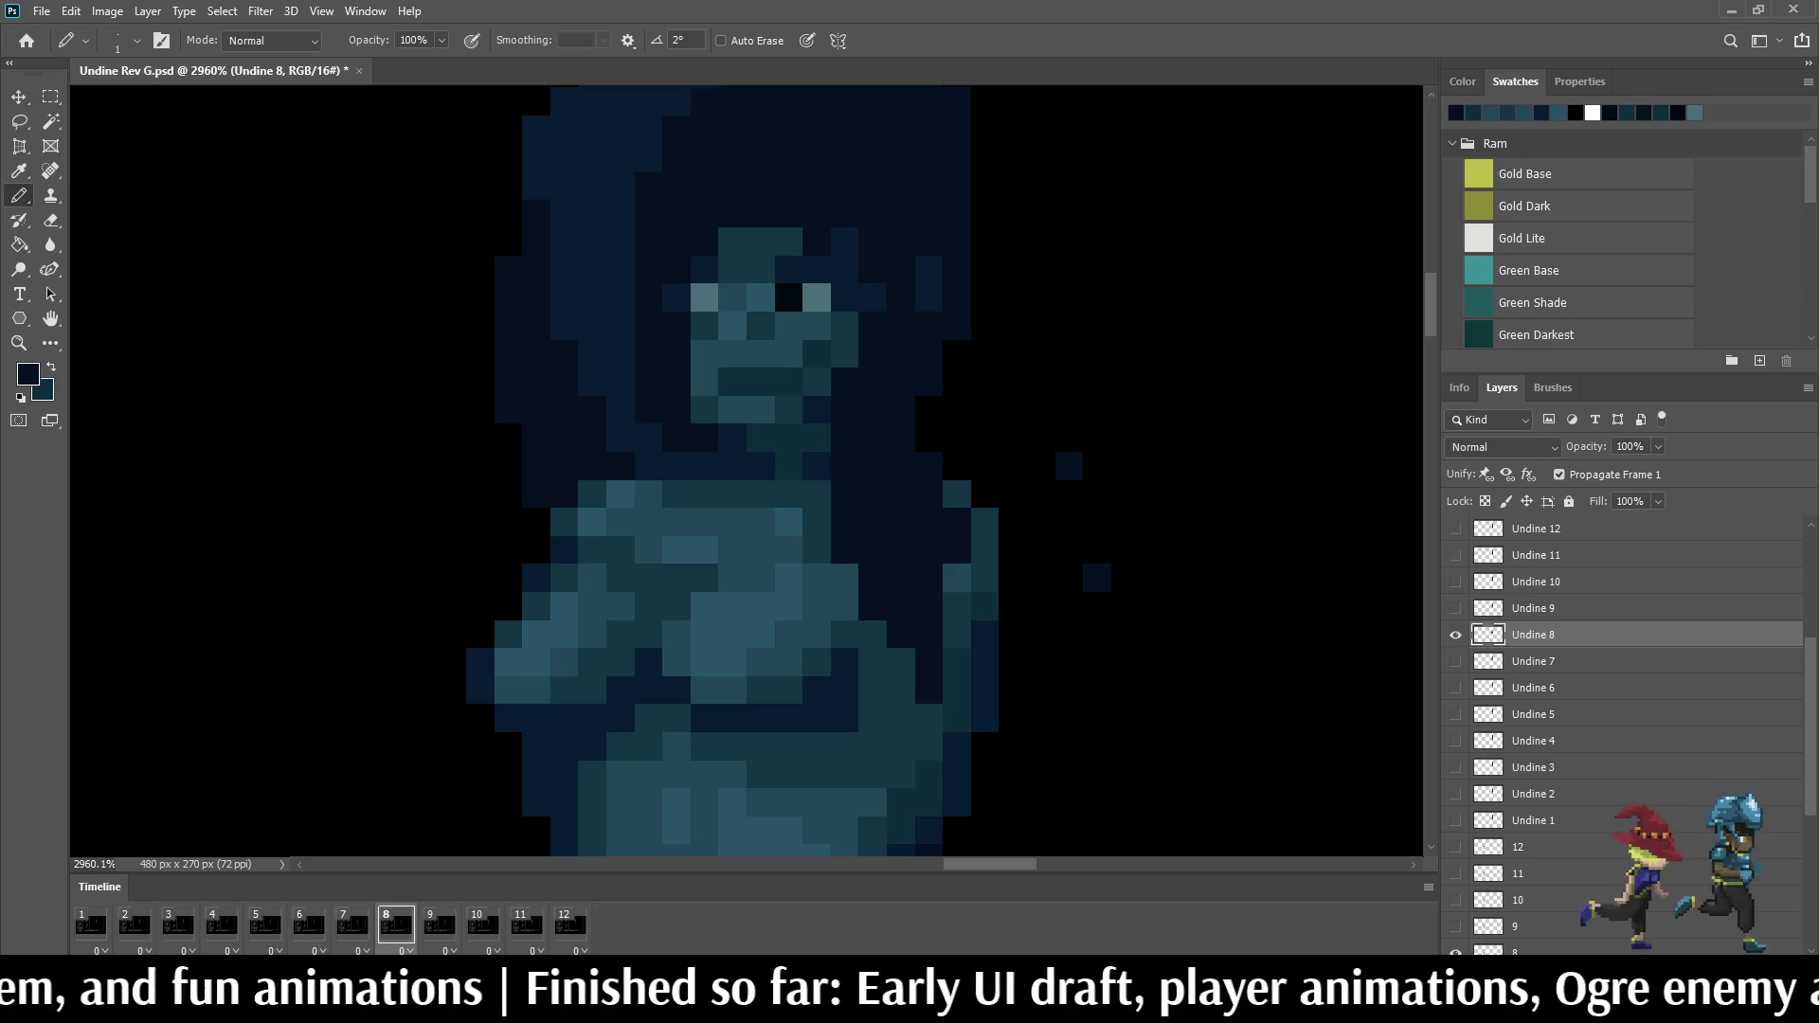
key("period")
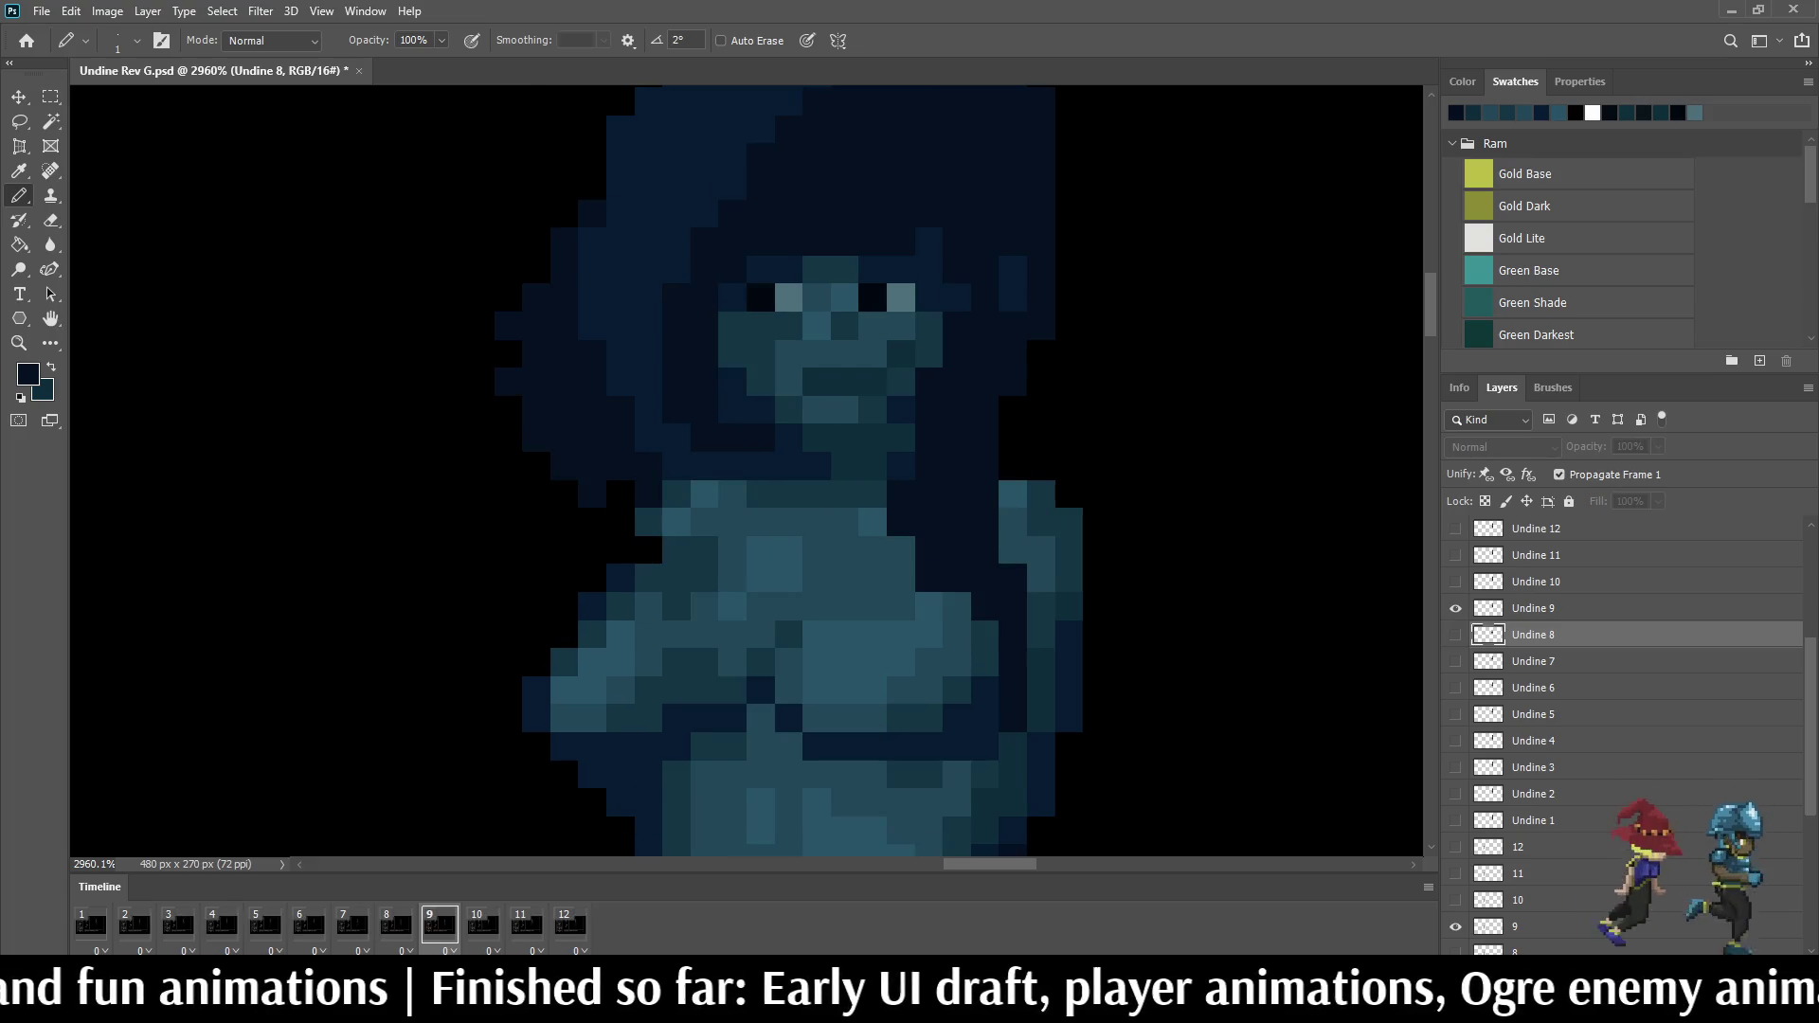
key("comma")
scroll(1179, 547, "down", 5)
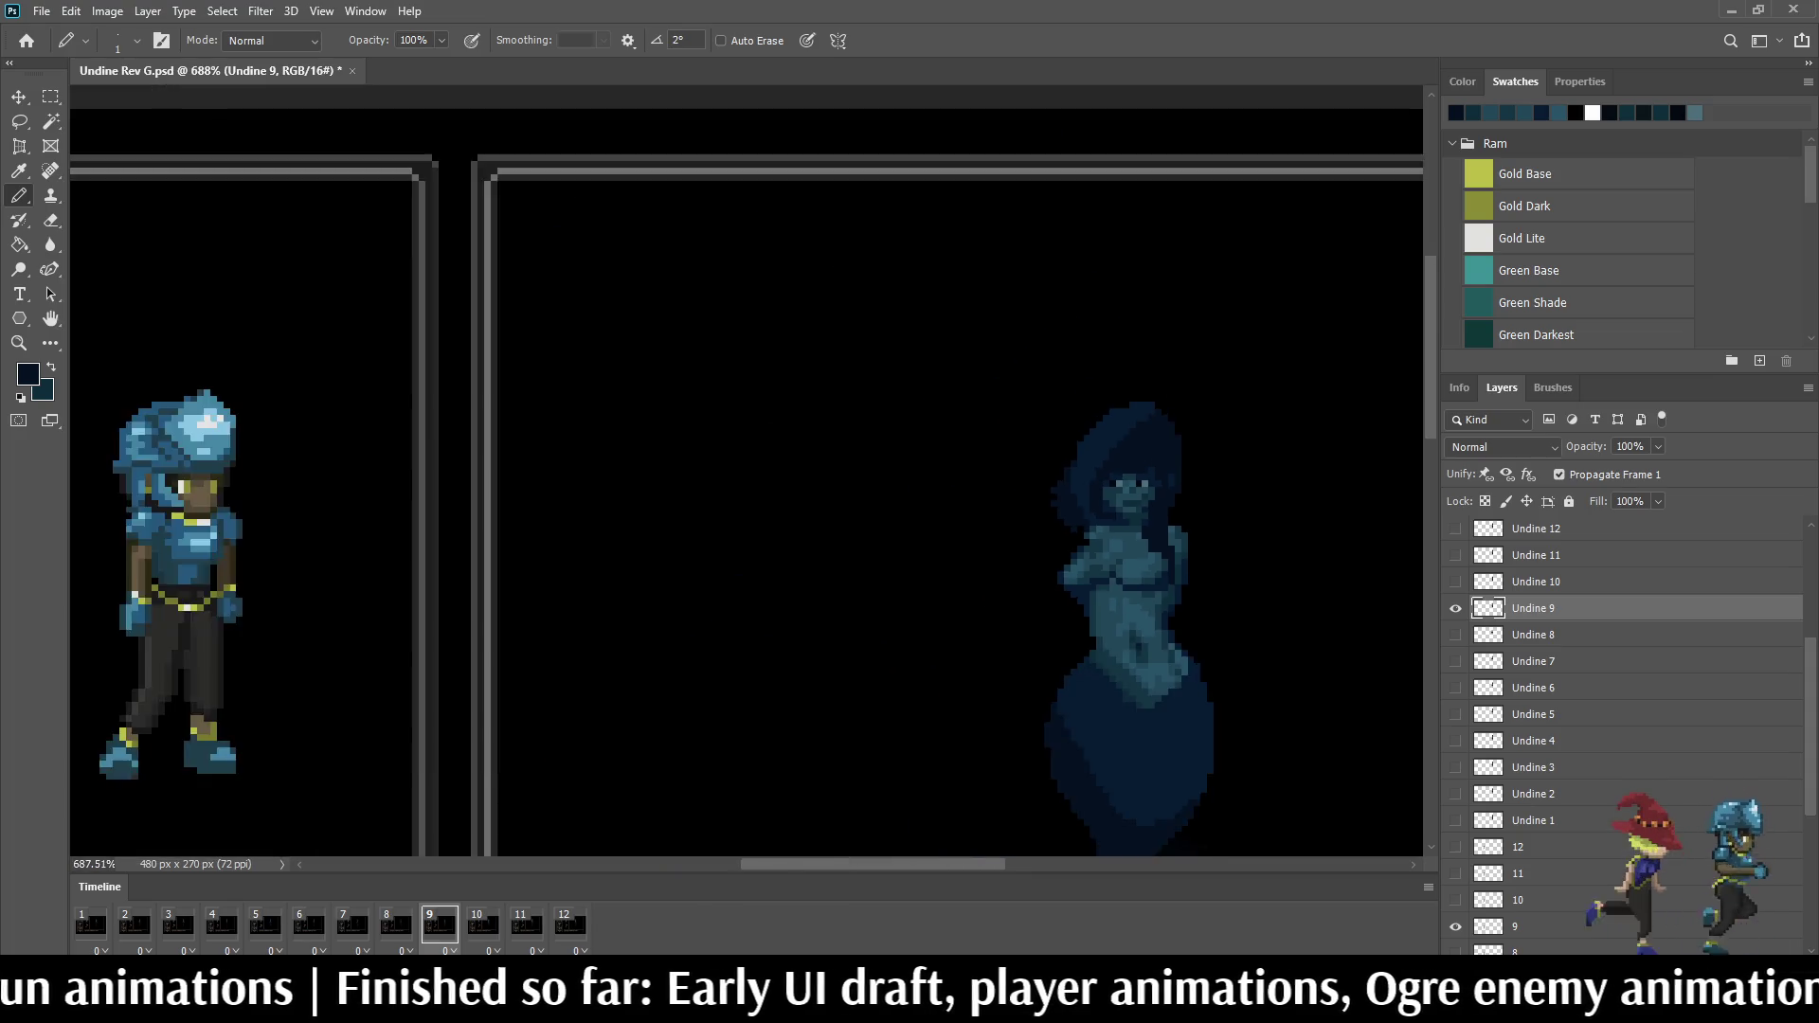
key("comma")
key("period")
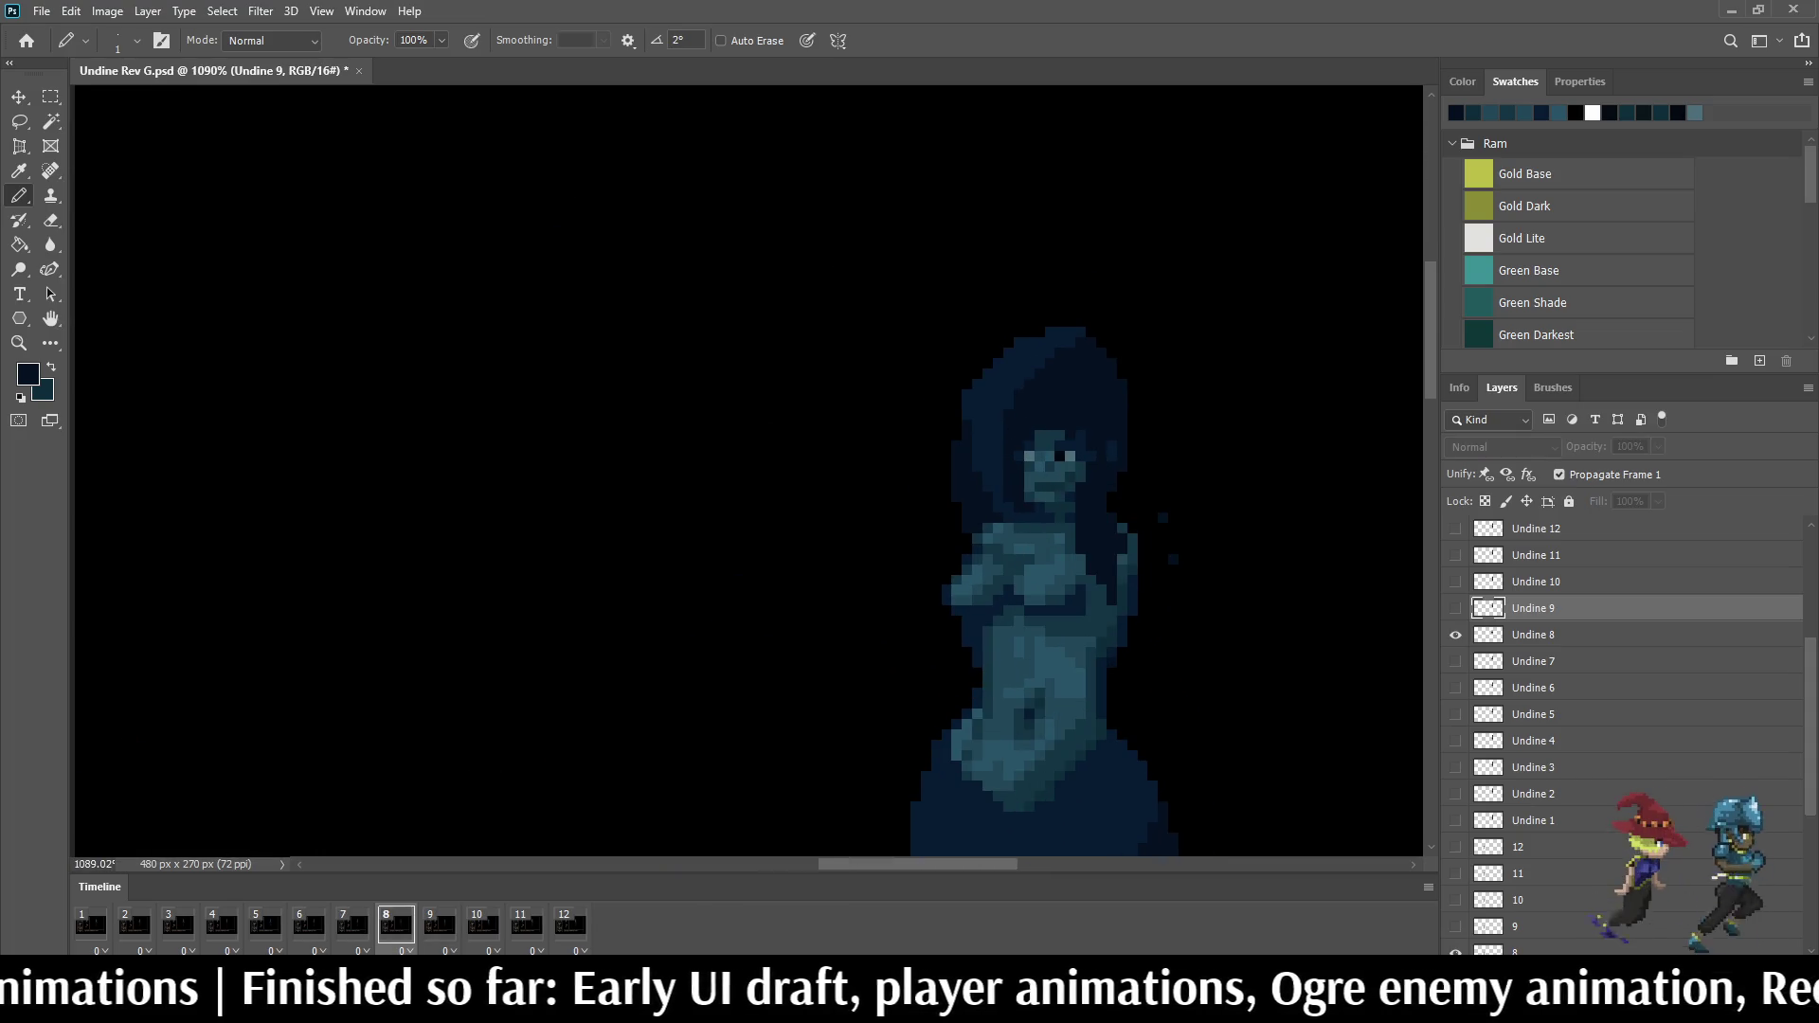
key("period")
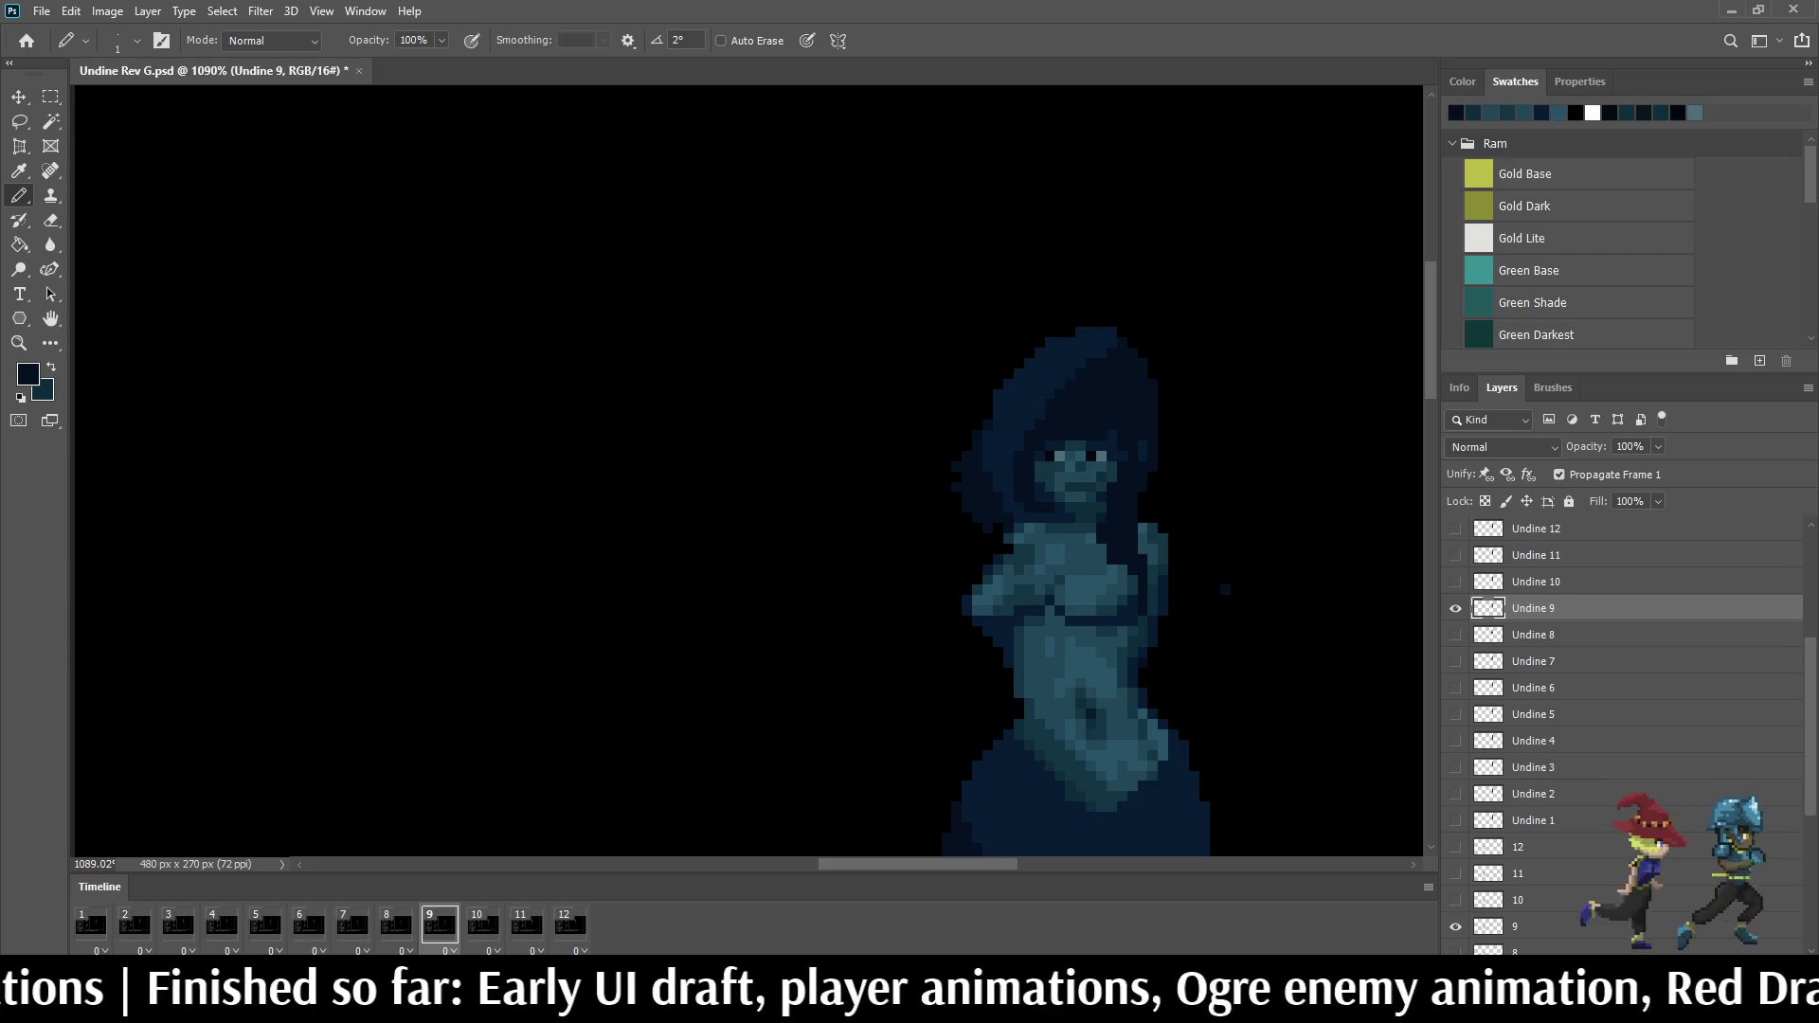
scroll(1224, 587, "down", 3)
scroll(1224, 587, "down", 2)
key("space")
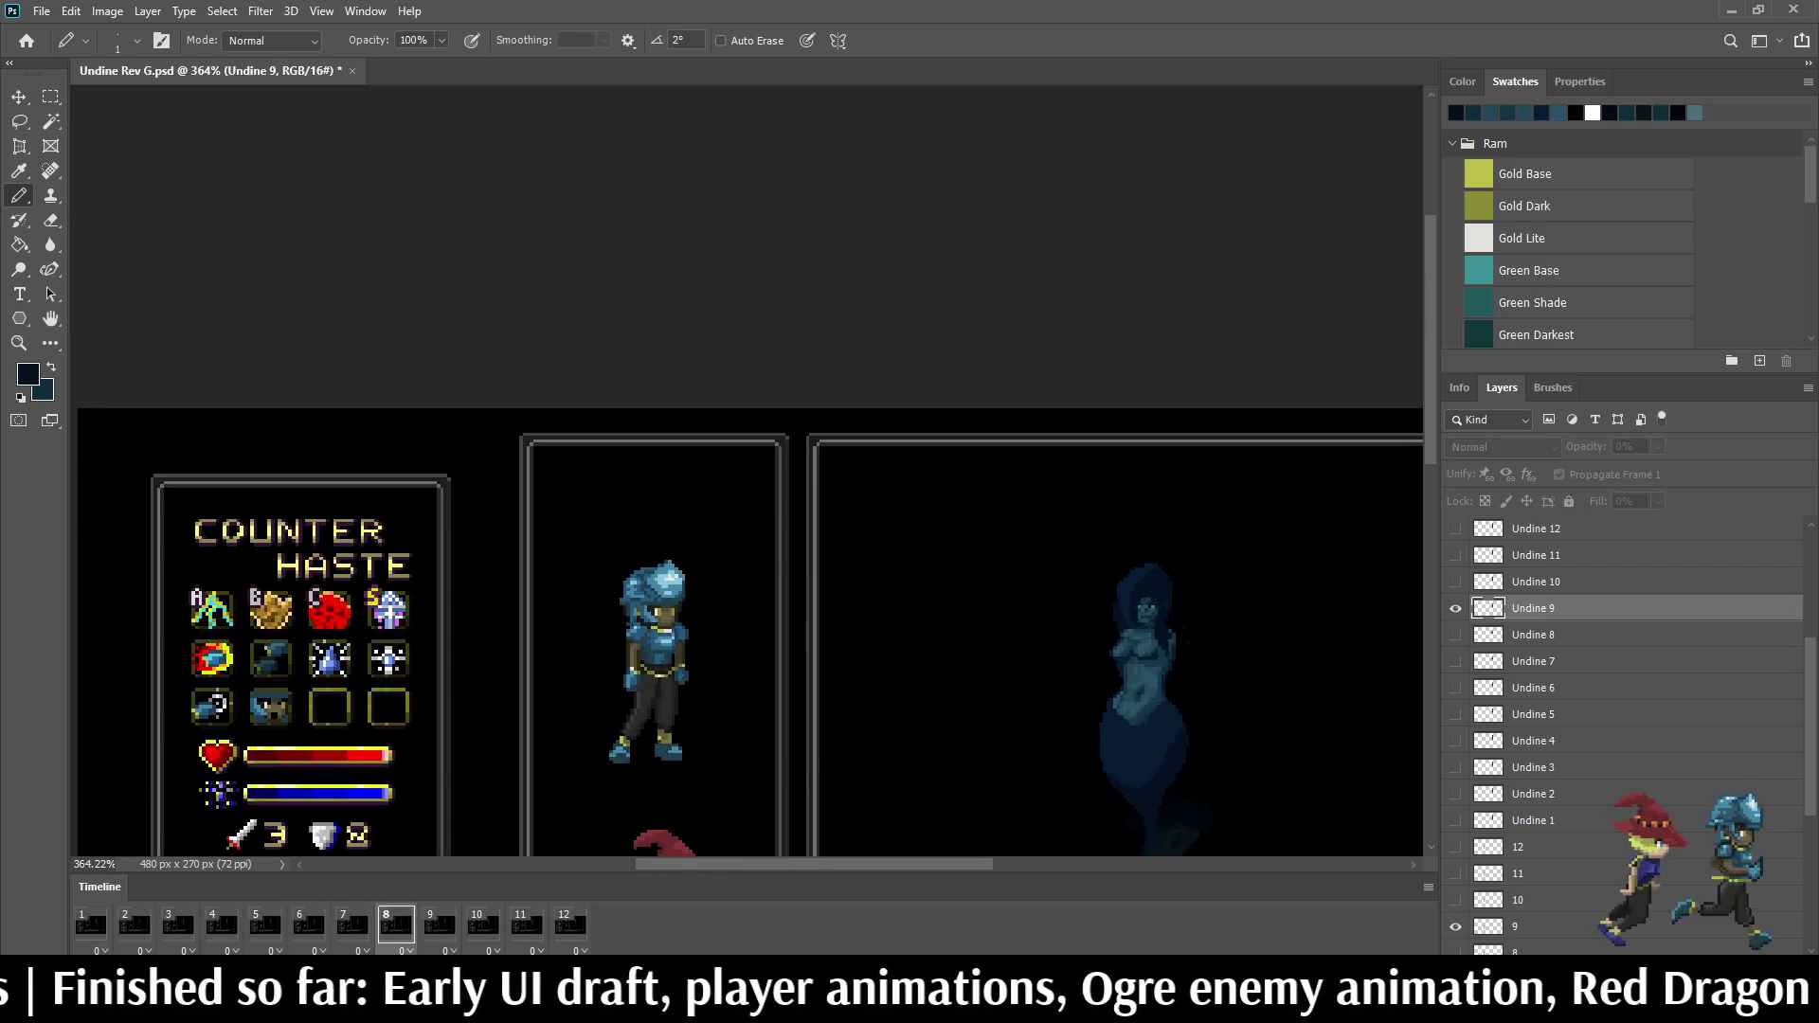
scroll(1137, 639, "down", 2)
scroll(1137, 639, "up", 2)
scroll(1138, 640, "up", 2)
scroll(1137, 640, "up", 1)
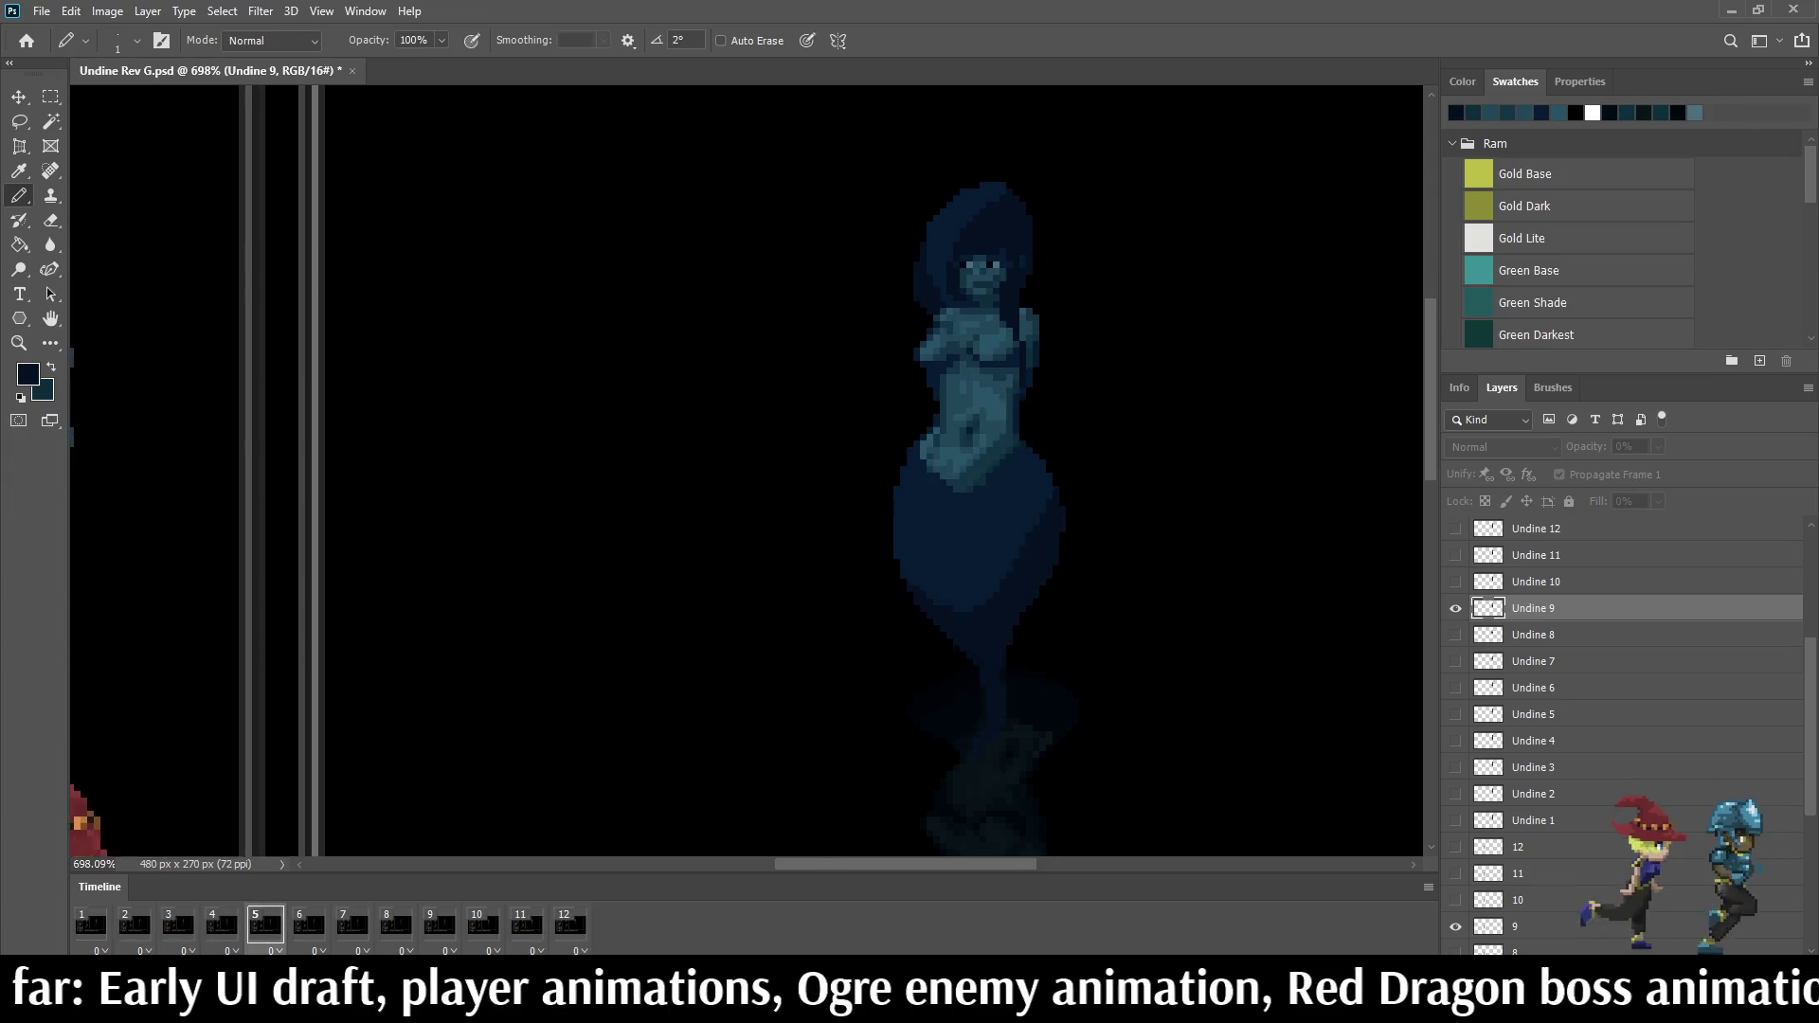
scroll(1052, 256, "up", 2)
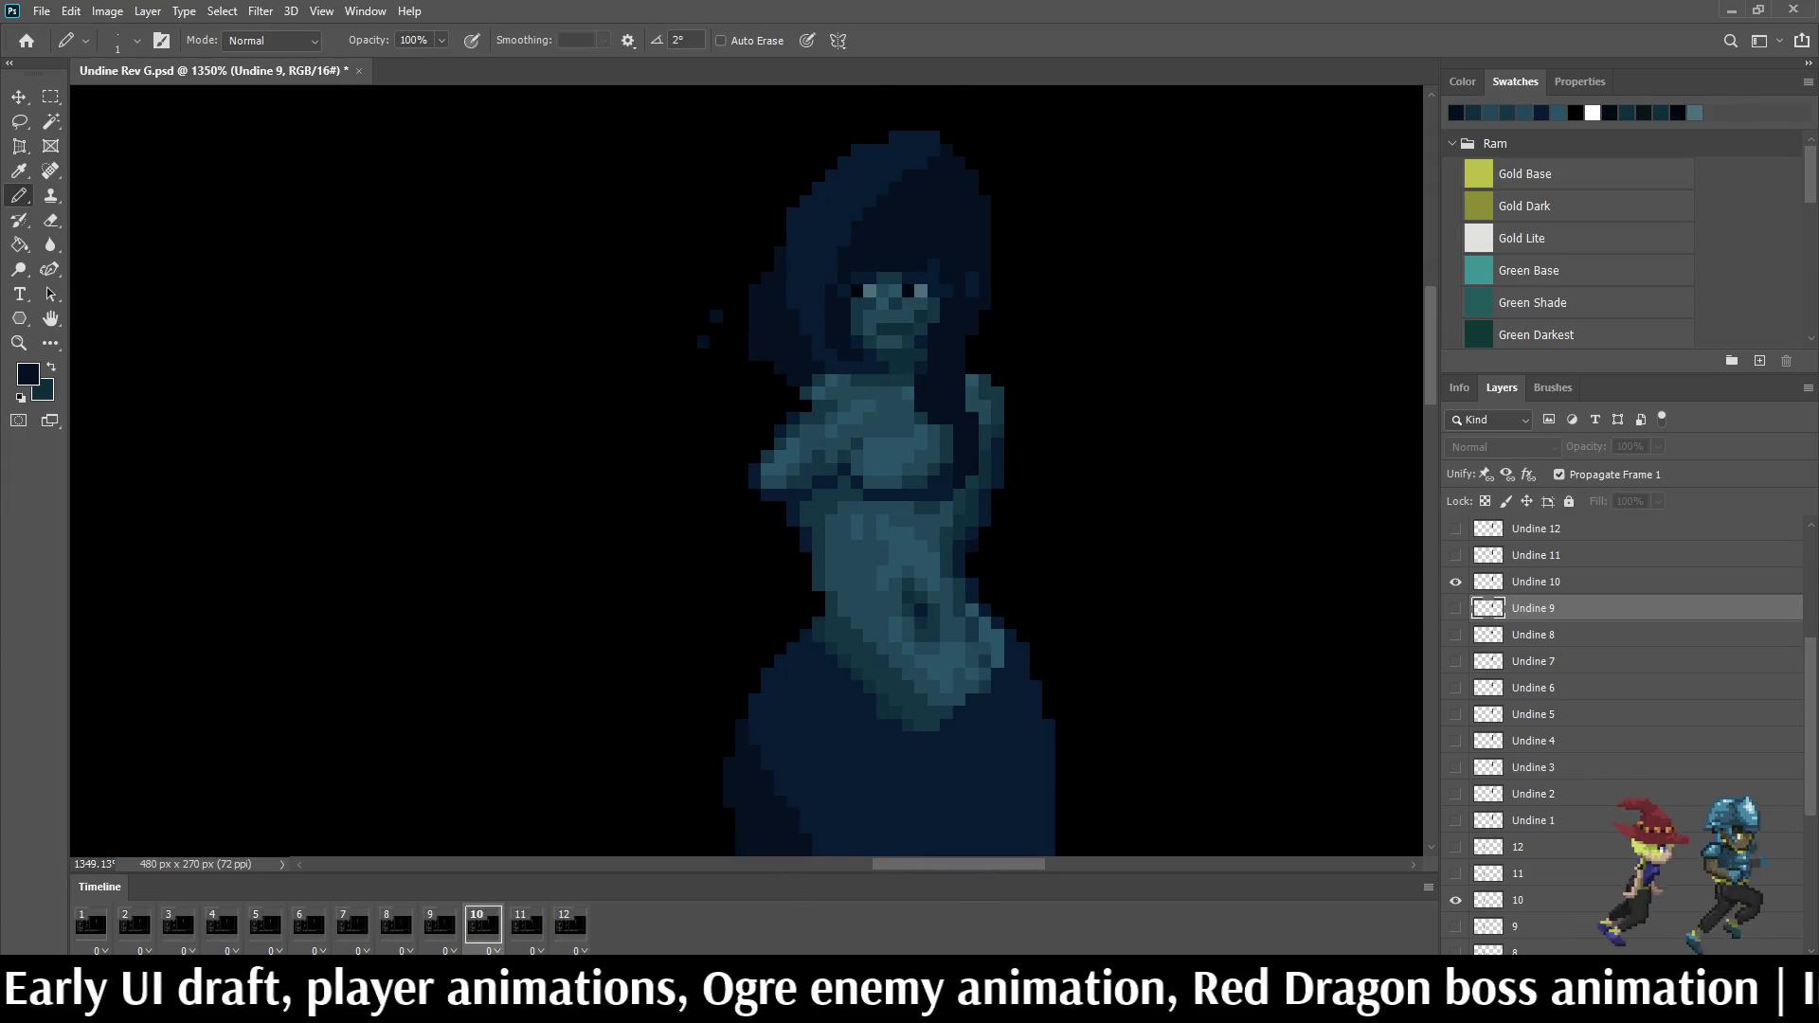
key("Left")
key("Left")
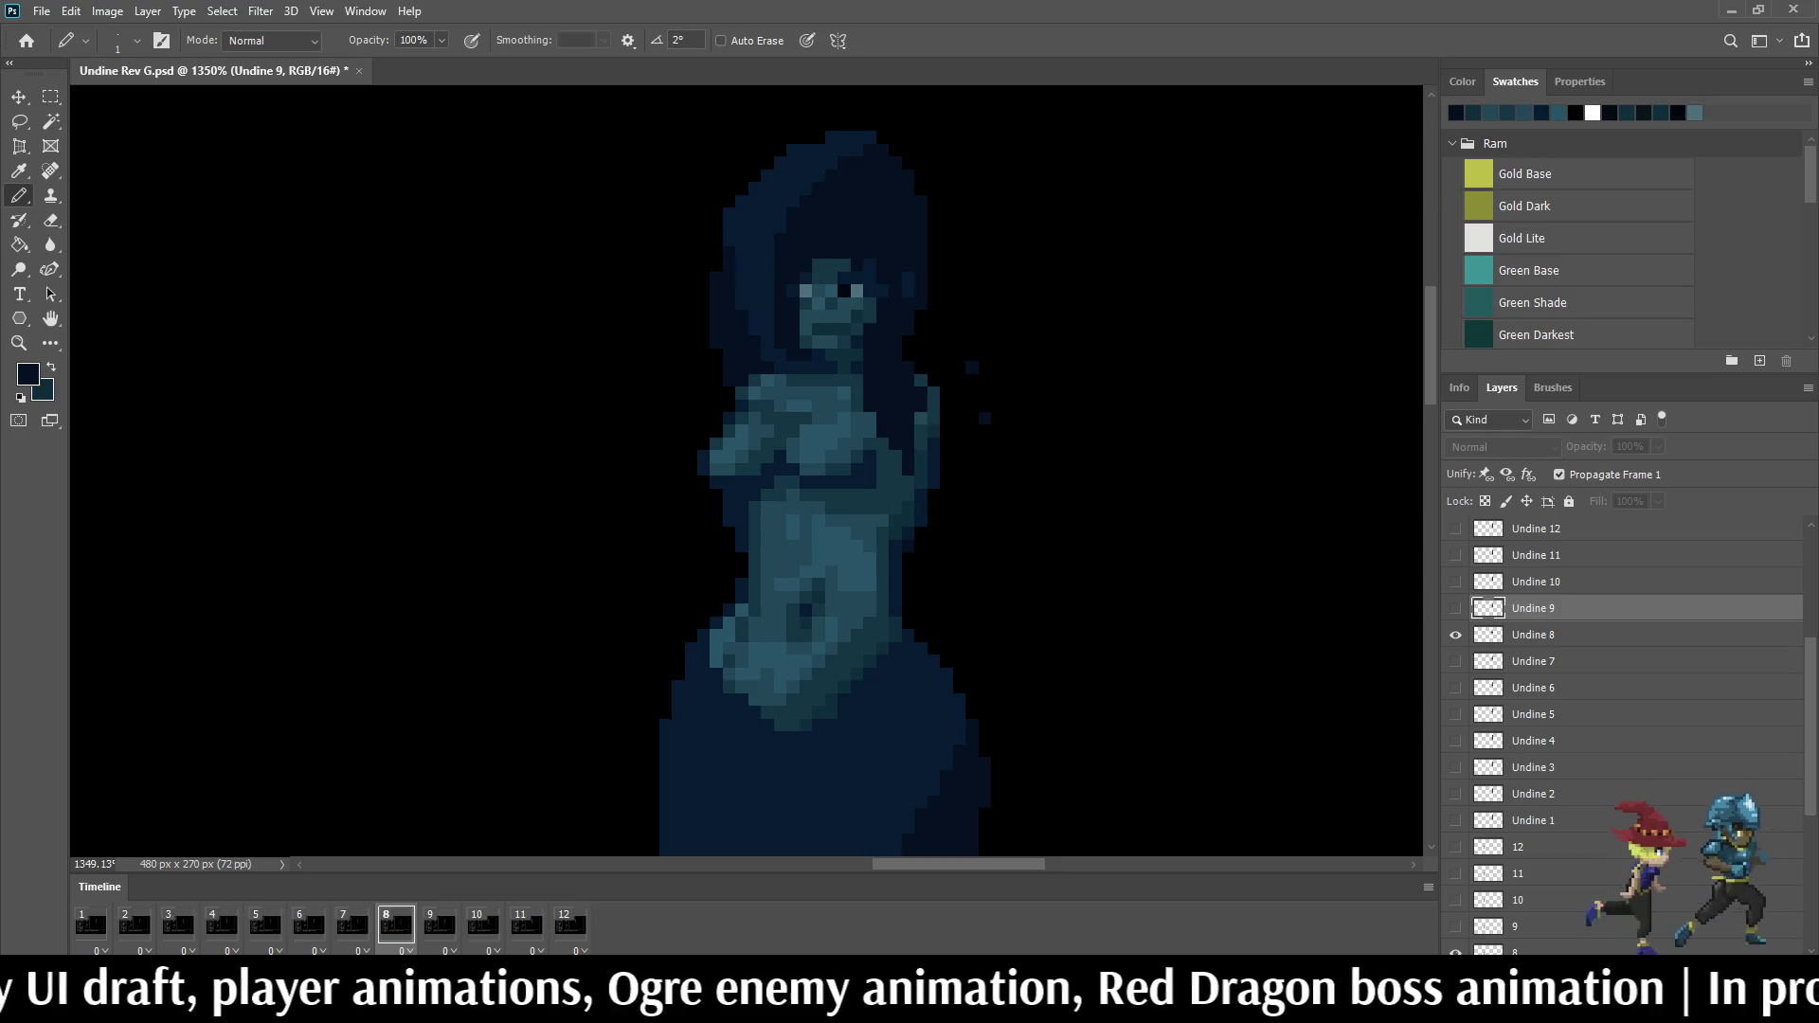
key("Left")
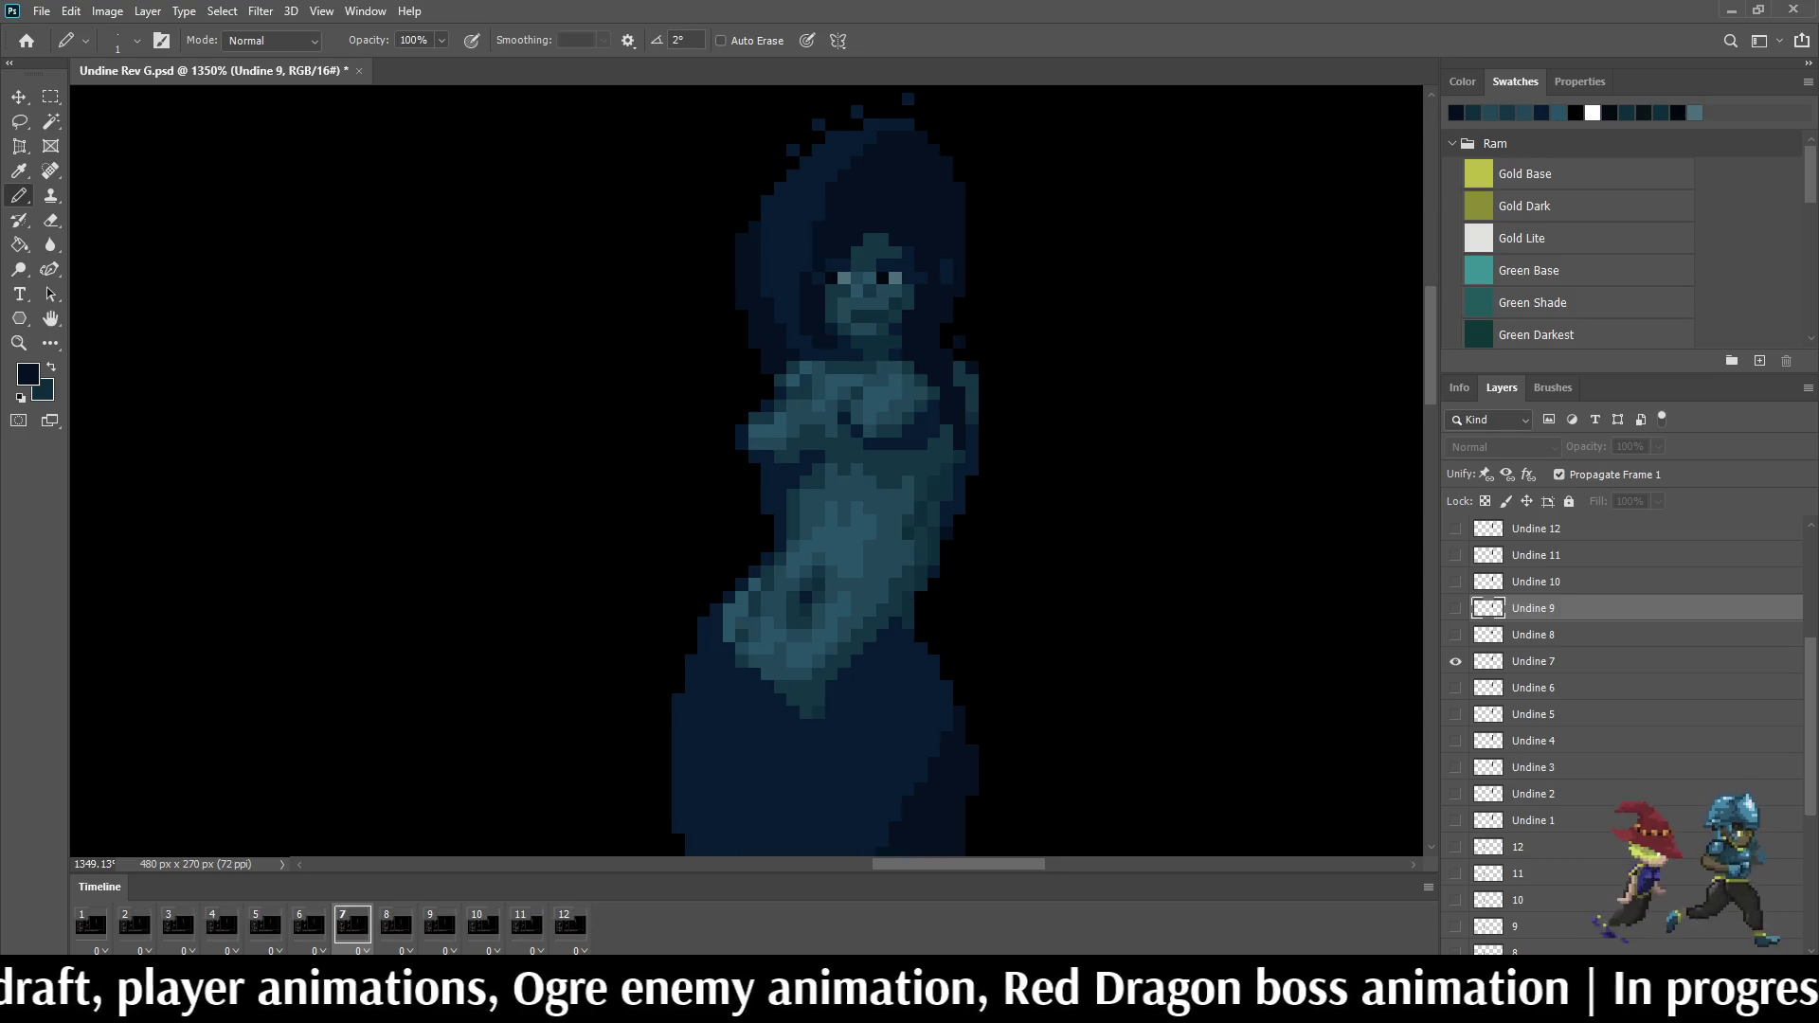
key("shift+Right")
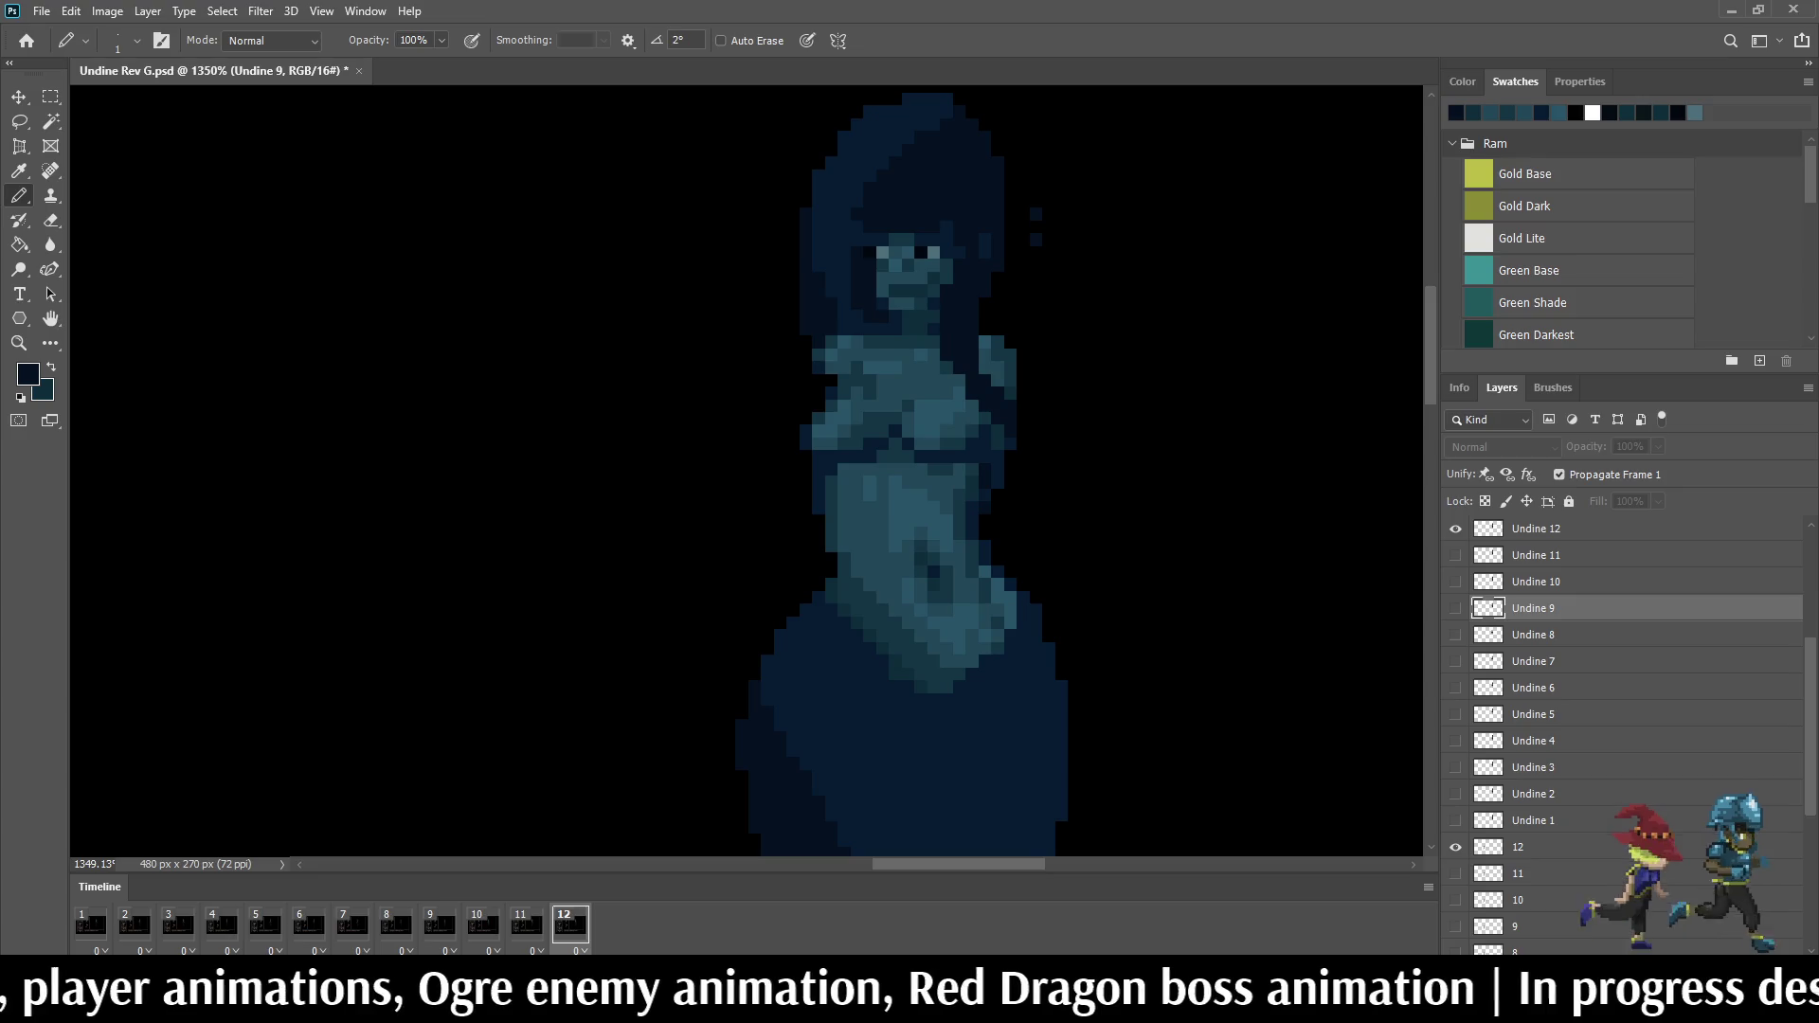
key("space")
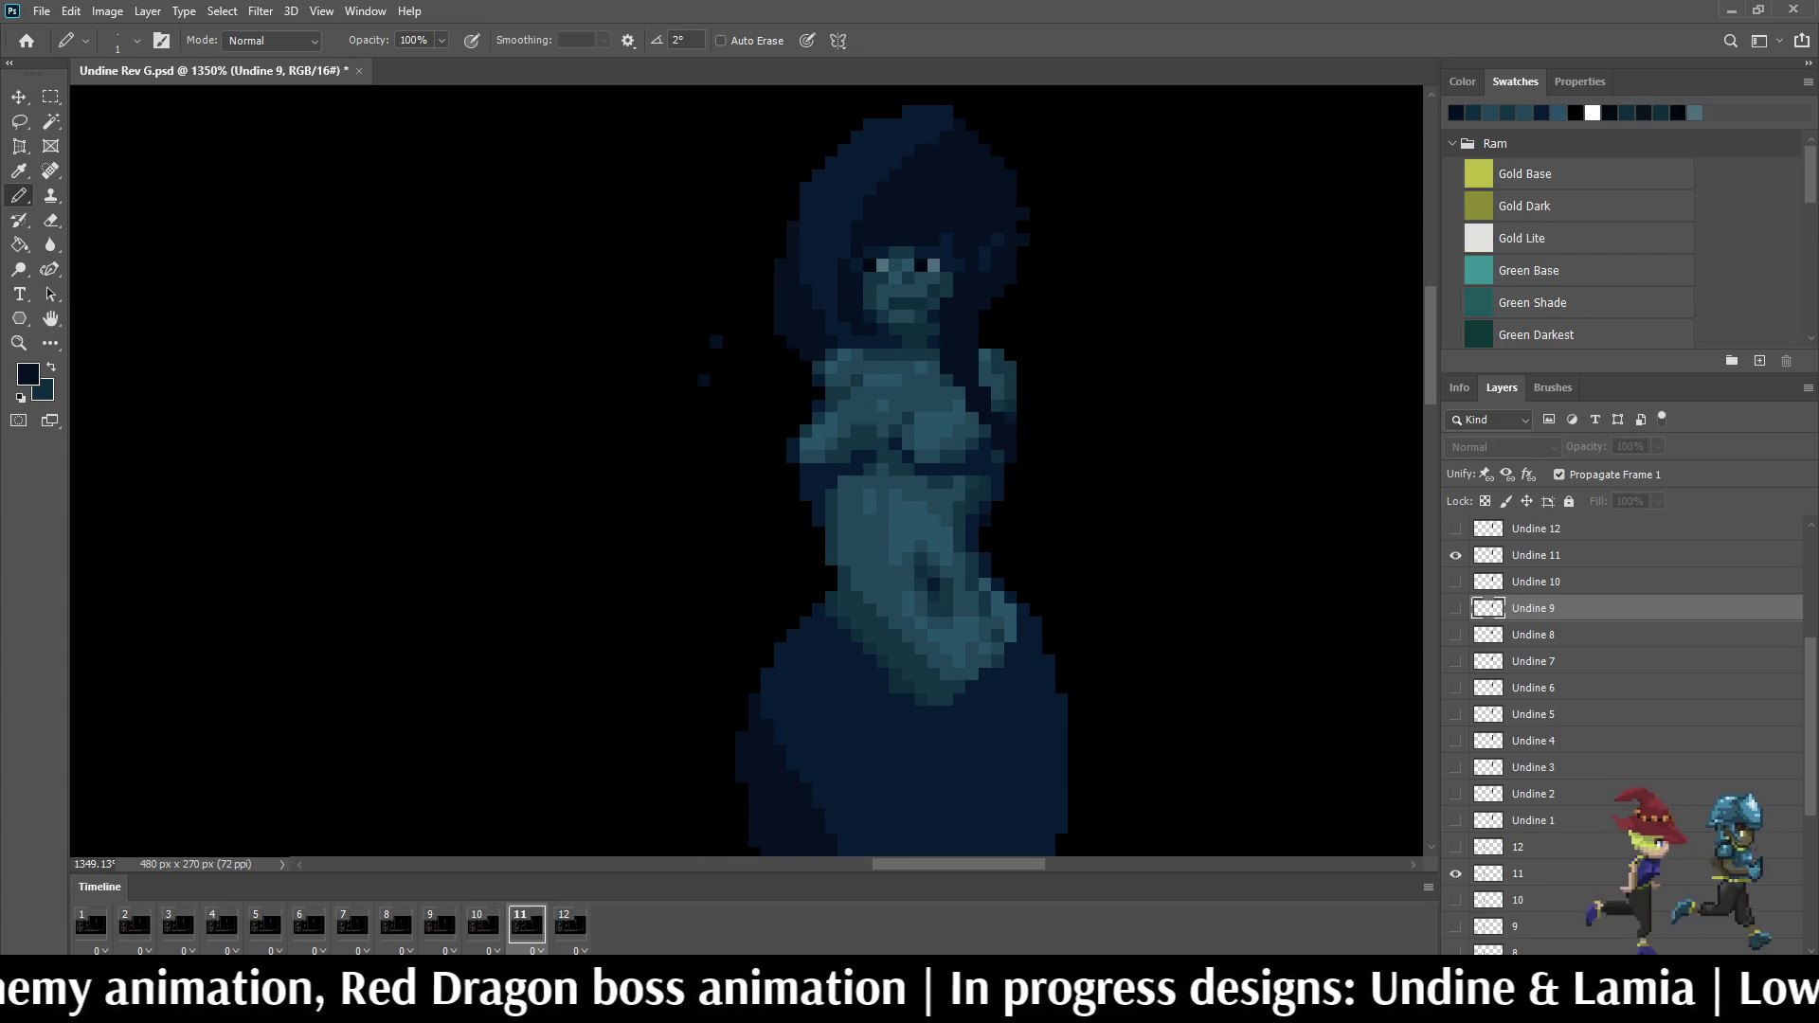
key("space")
key("Left")
key("Right")
key("space")
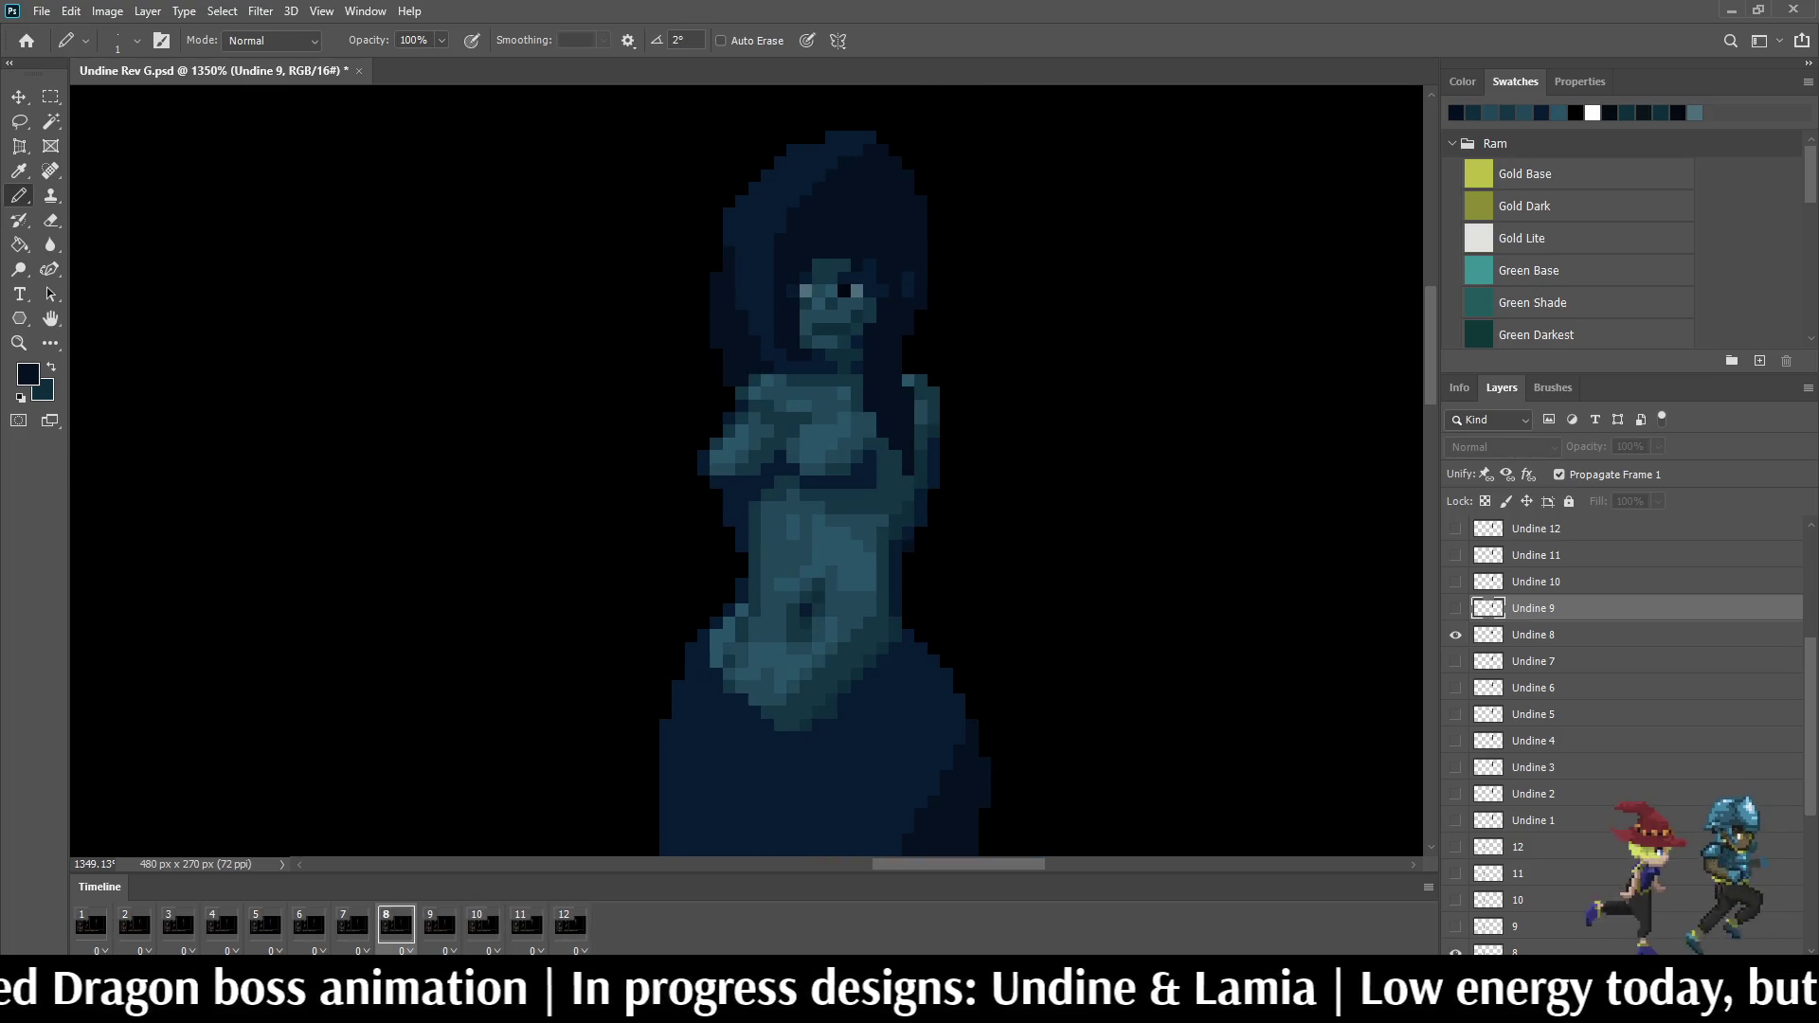
scroll(946, 426, "up", 2, "alt")
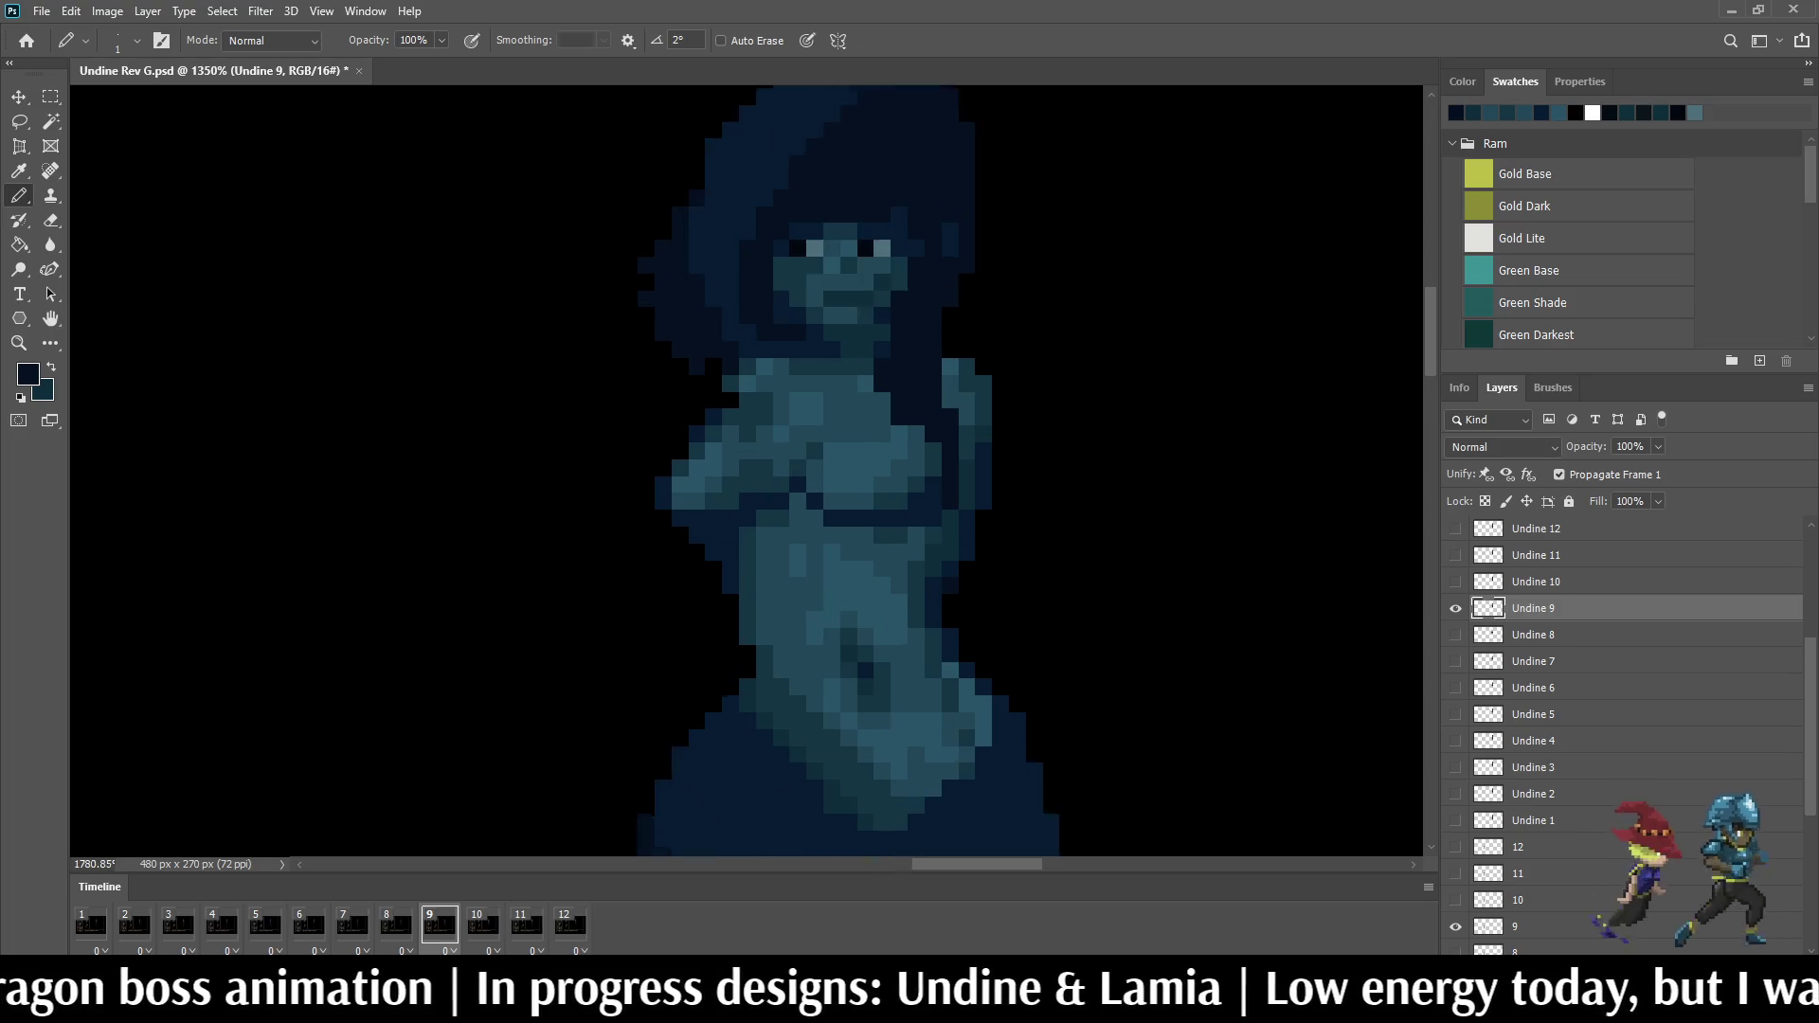
scroll(945, 426, "up", 2, "alt")
scroll(945, 426, "up", 2, "alt")
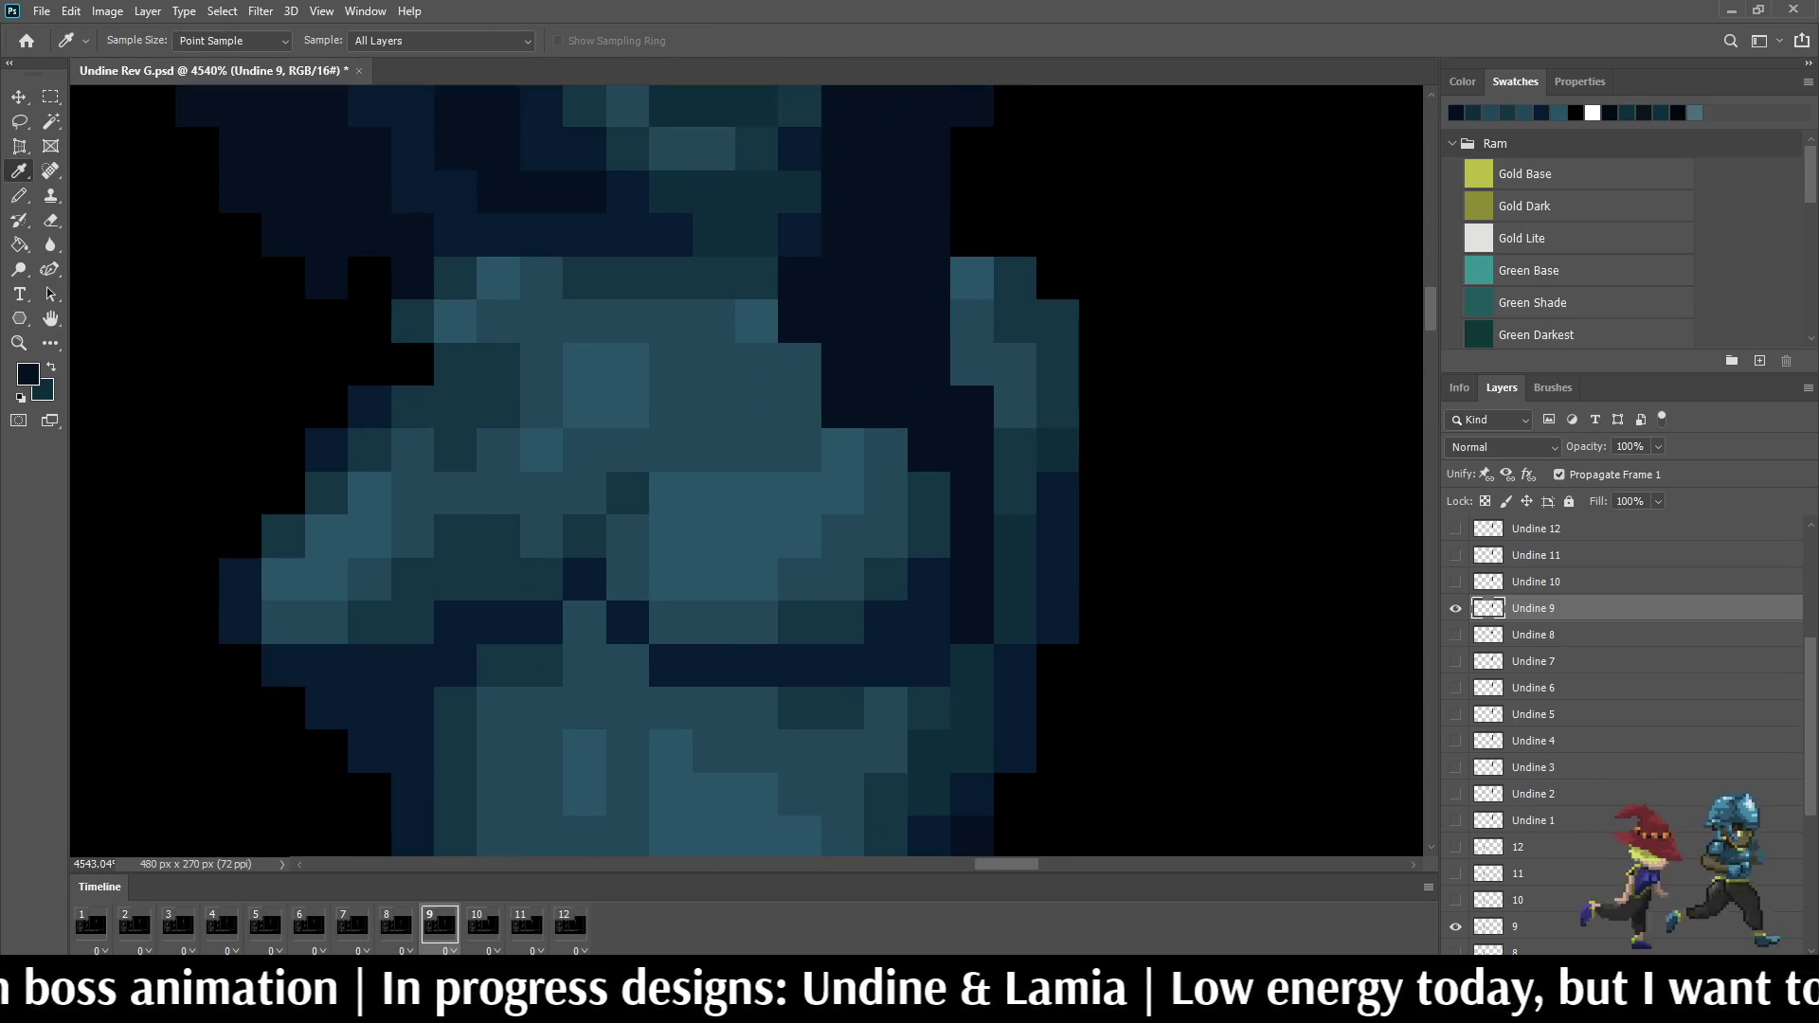
Step: Darken two torso pixels on layer Undine 10, then step to frame 11 and compare its pose
key("alt")
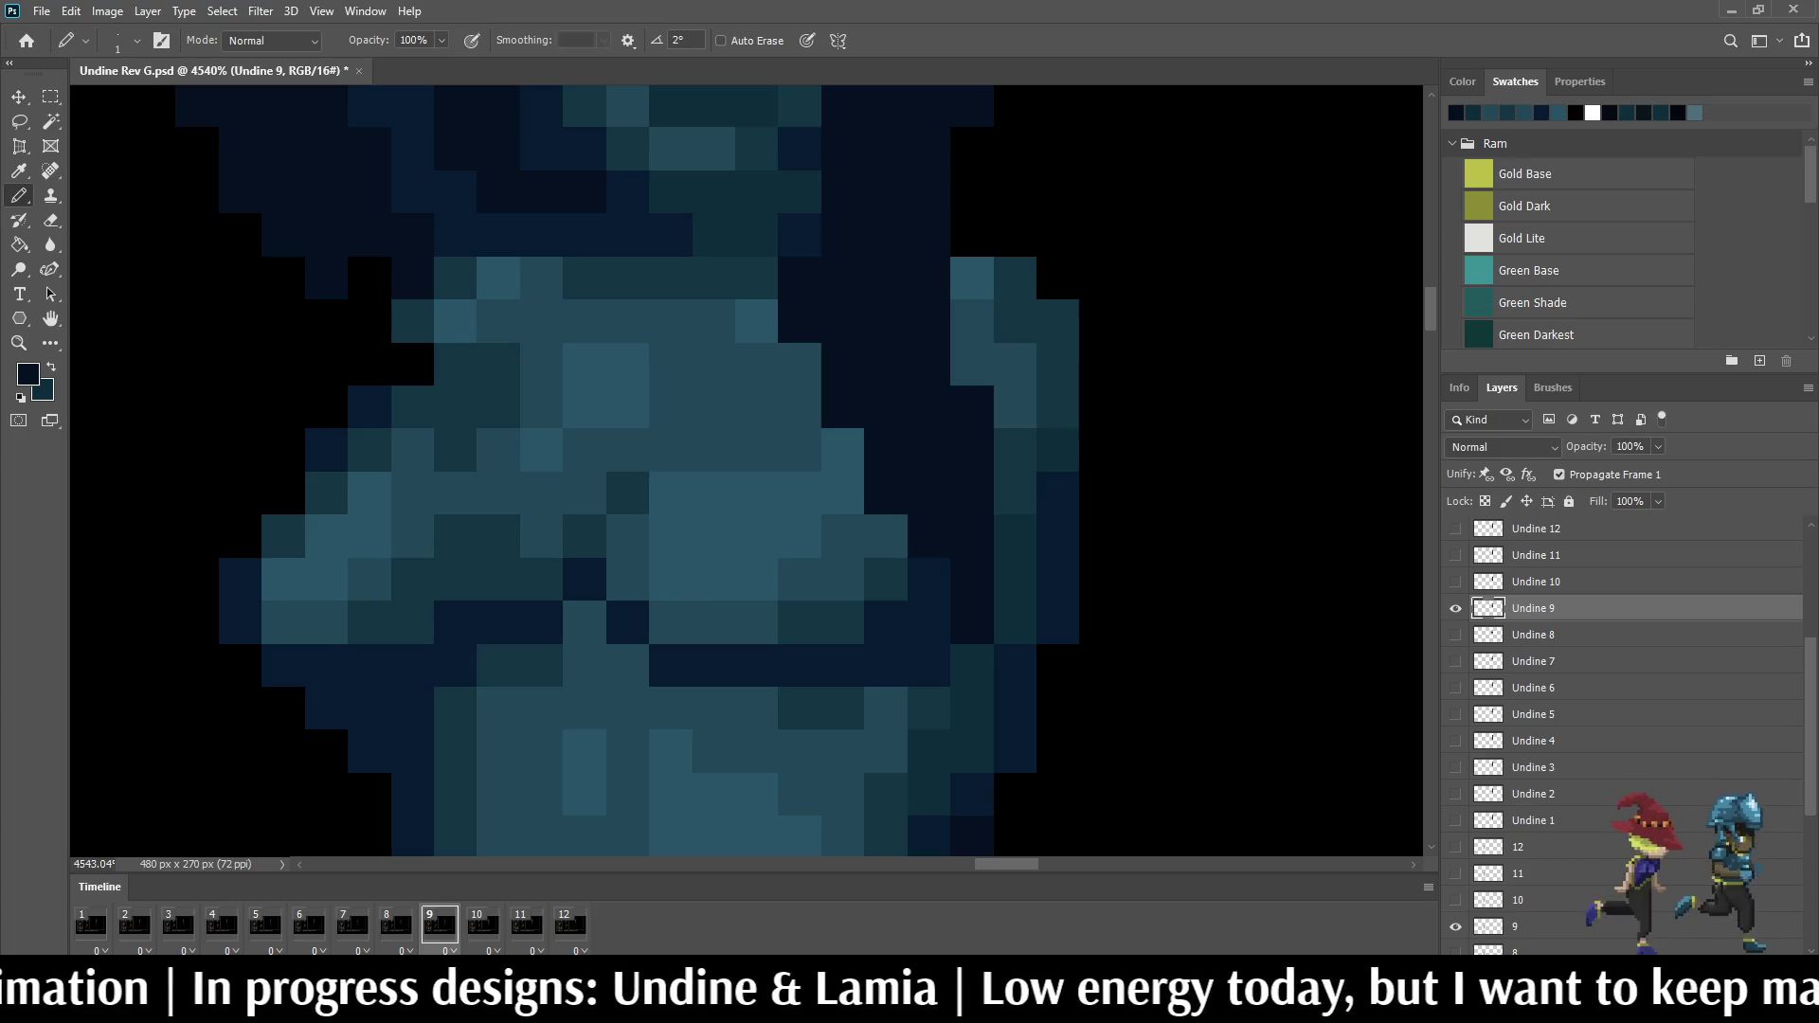
key("period")
key("alt+bracketright")
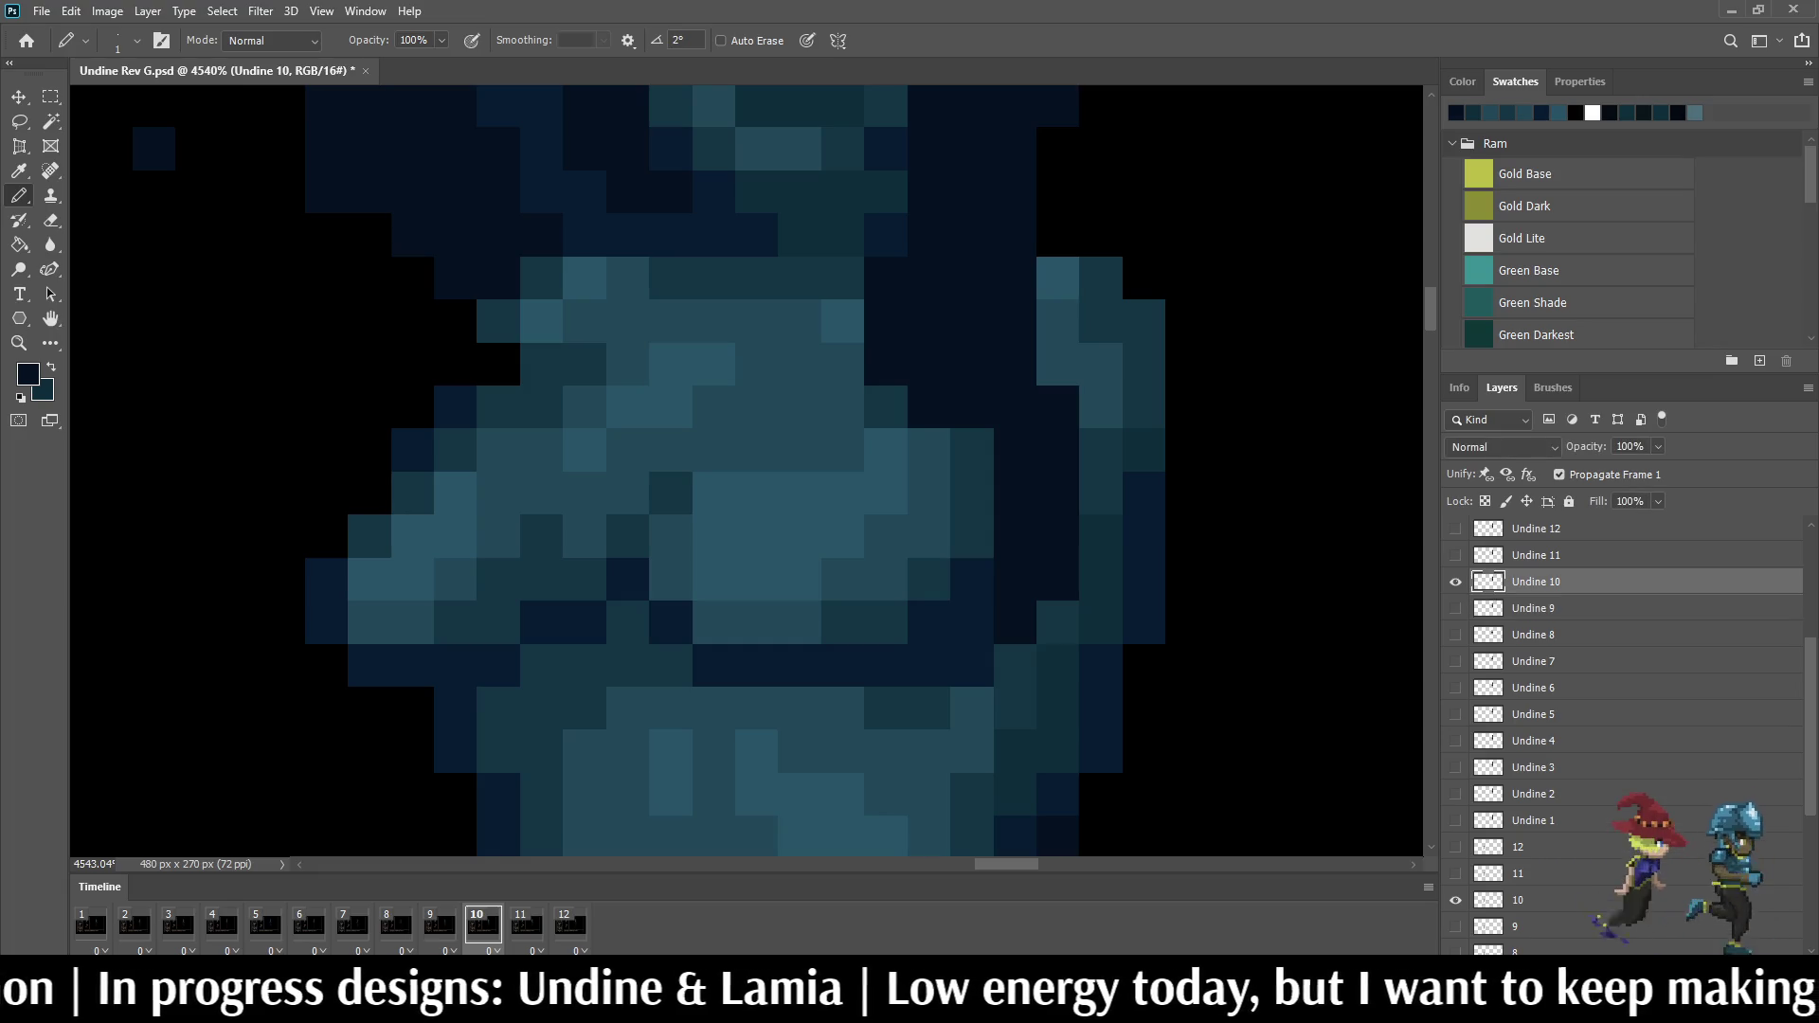
left_click_drag(970, 448, 971, 491)
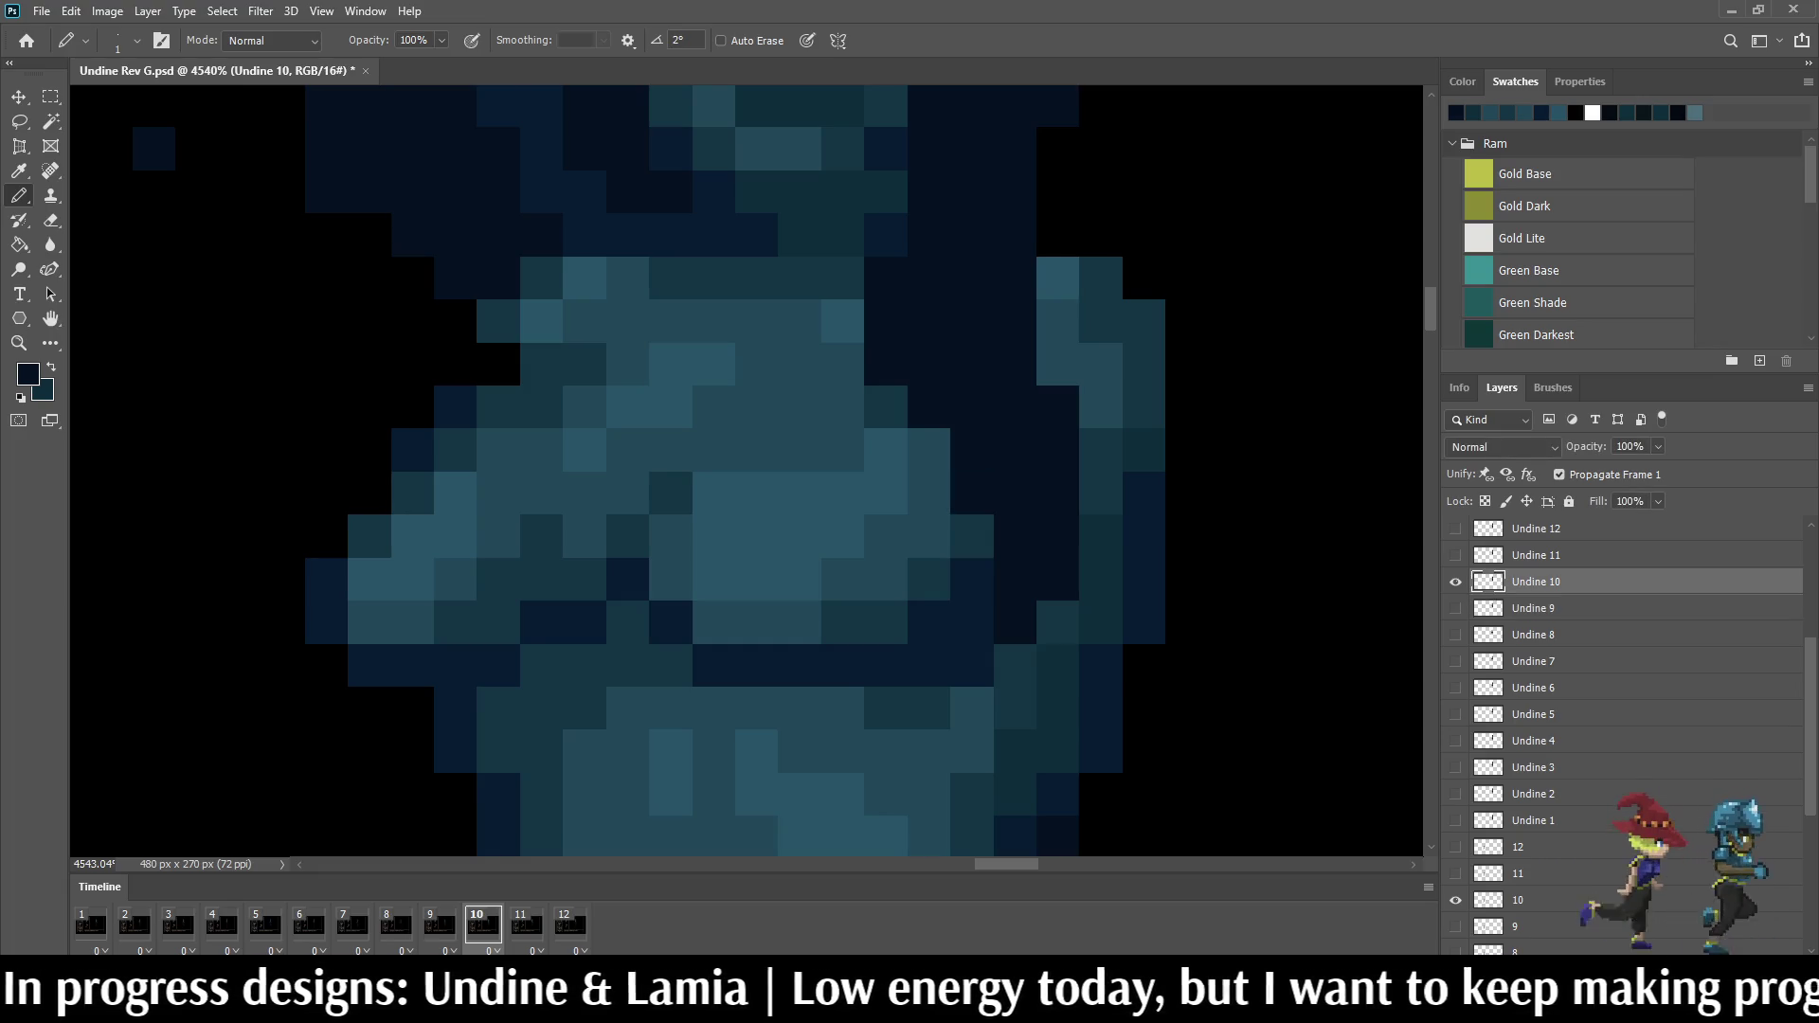
key("period")
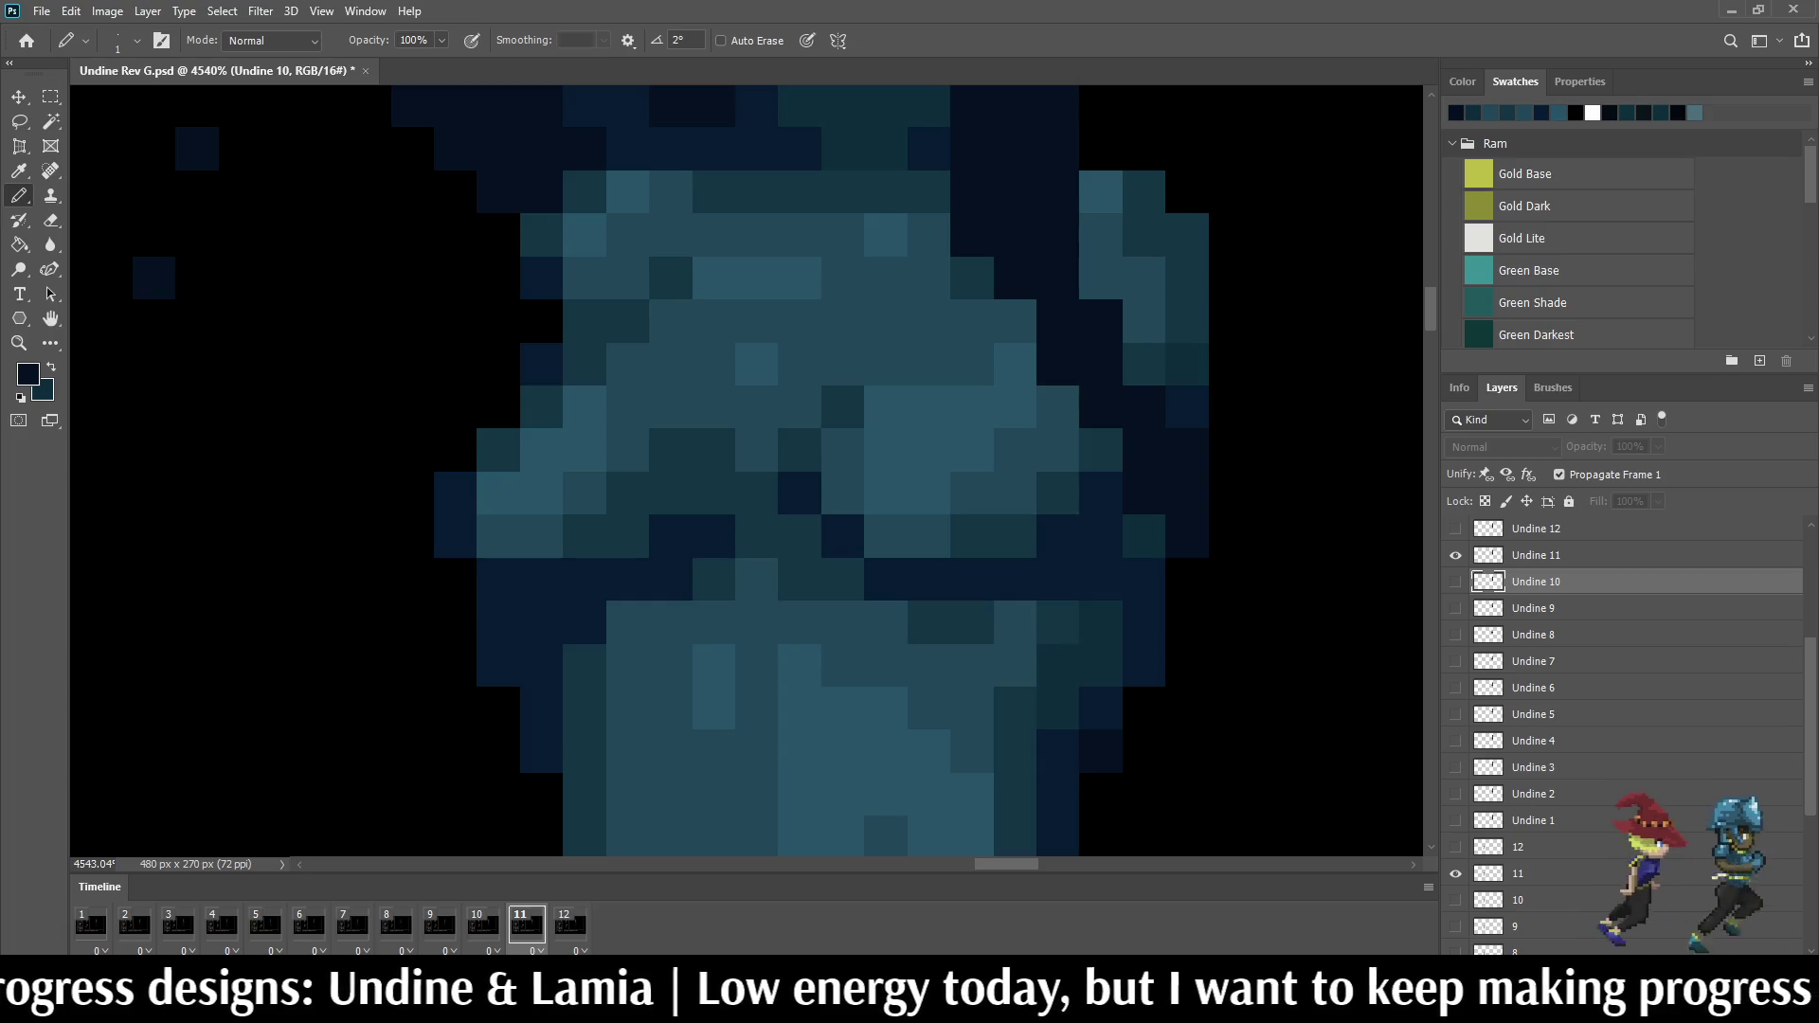
key("alt+bracketright")
key("comma")
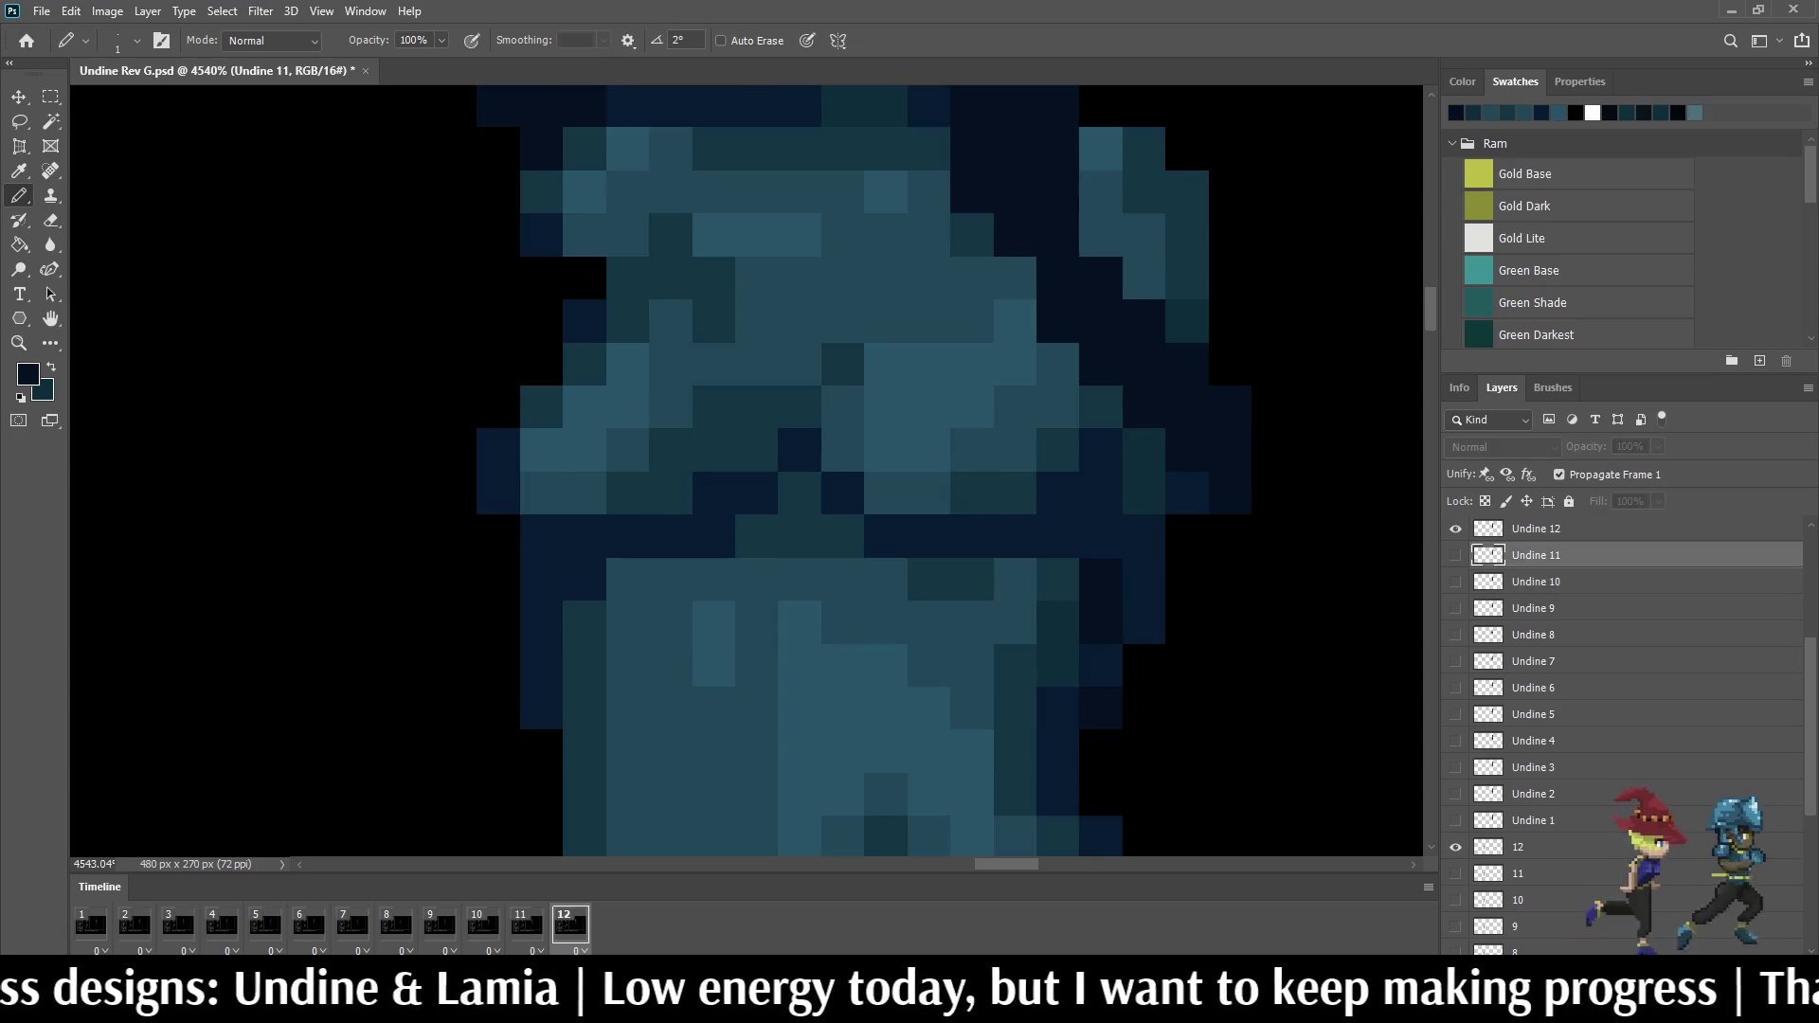
key("period")
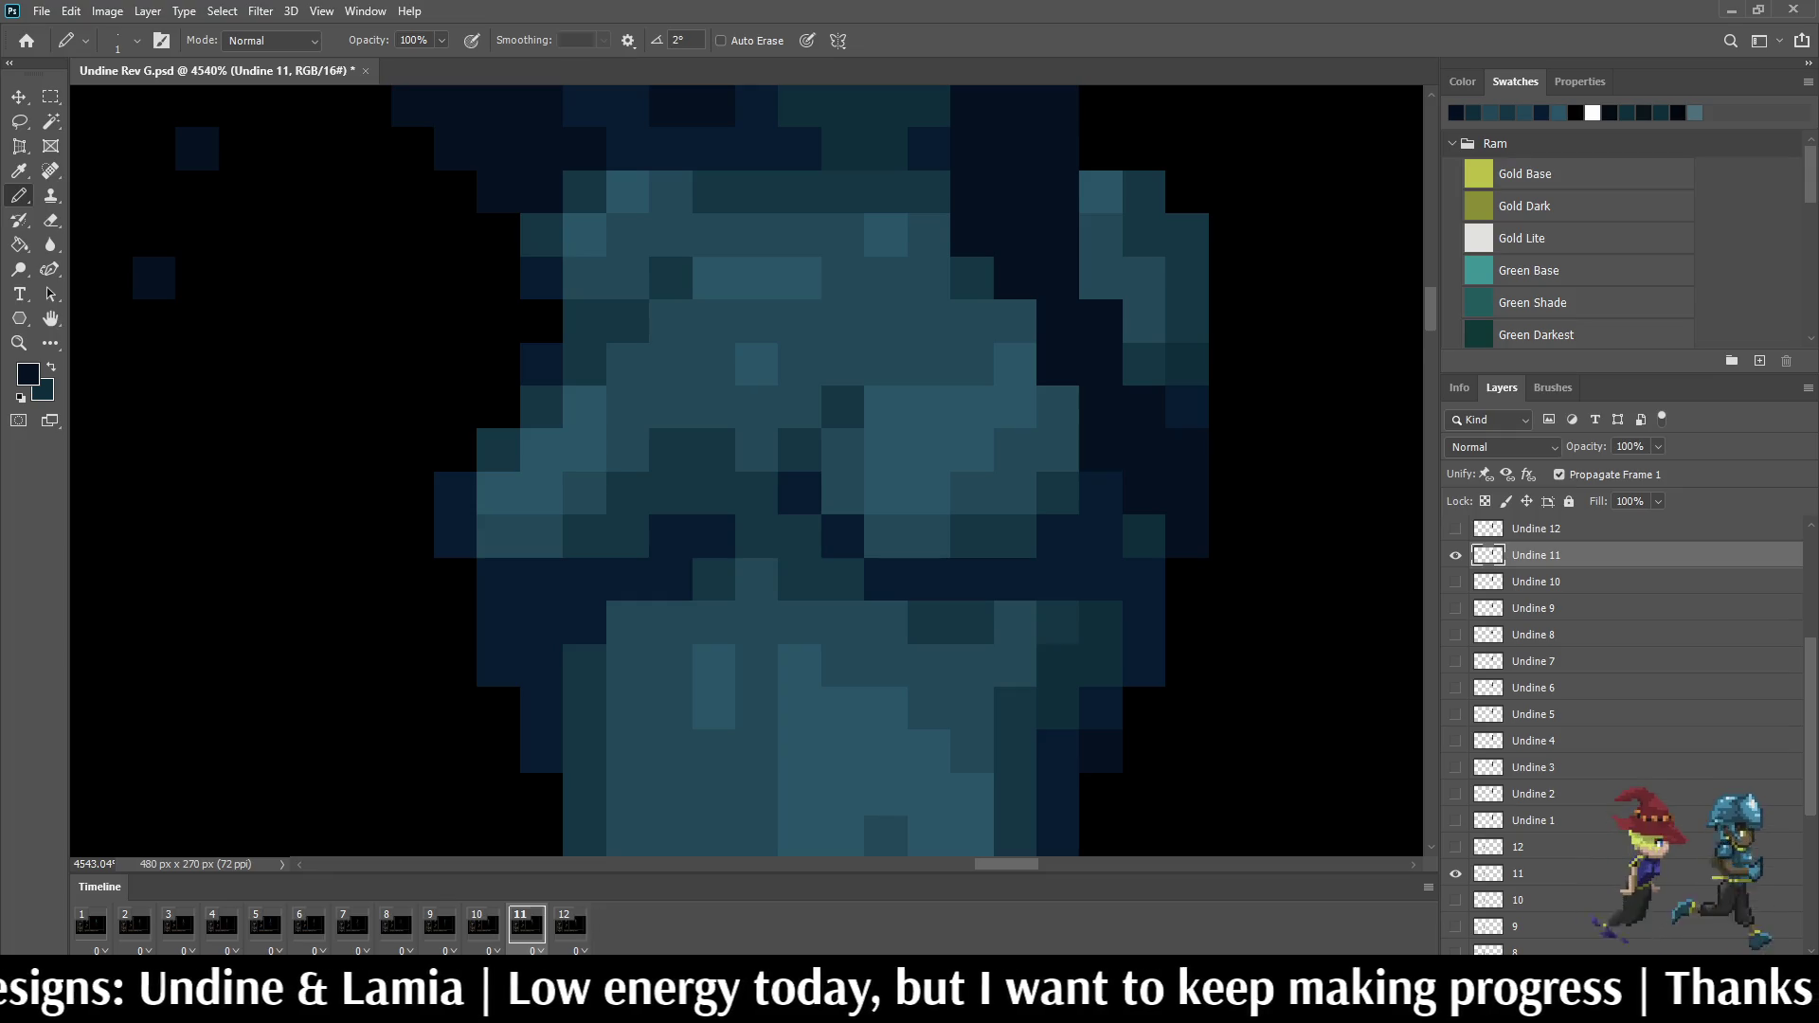
Step: Wrap around to frame 1, darken a short pixel column on layer Undine 1, and replay the animation
key("period")
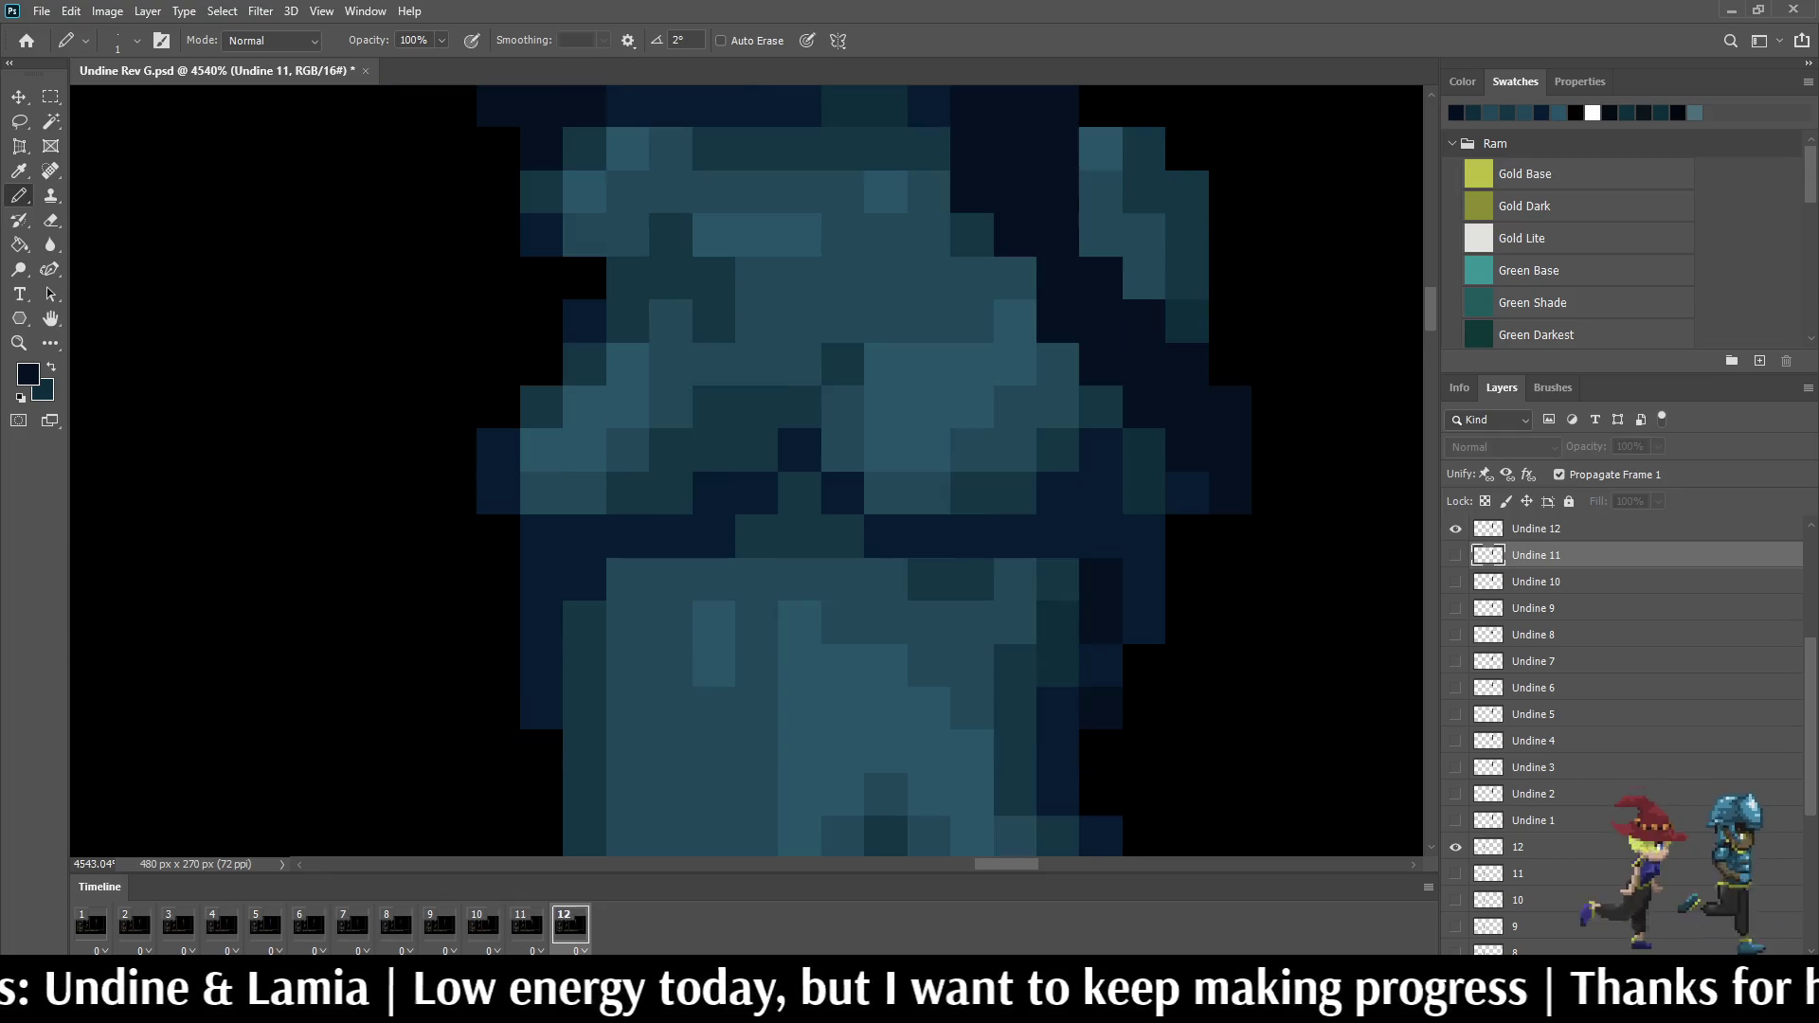
key("period")
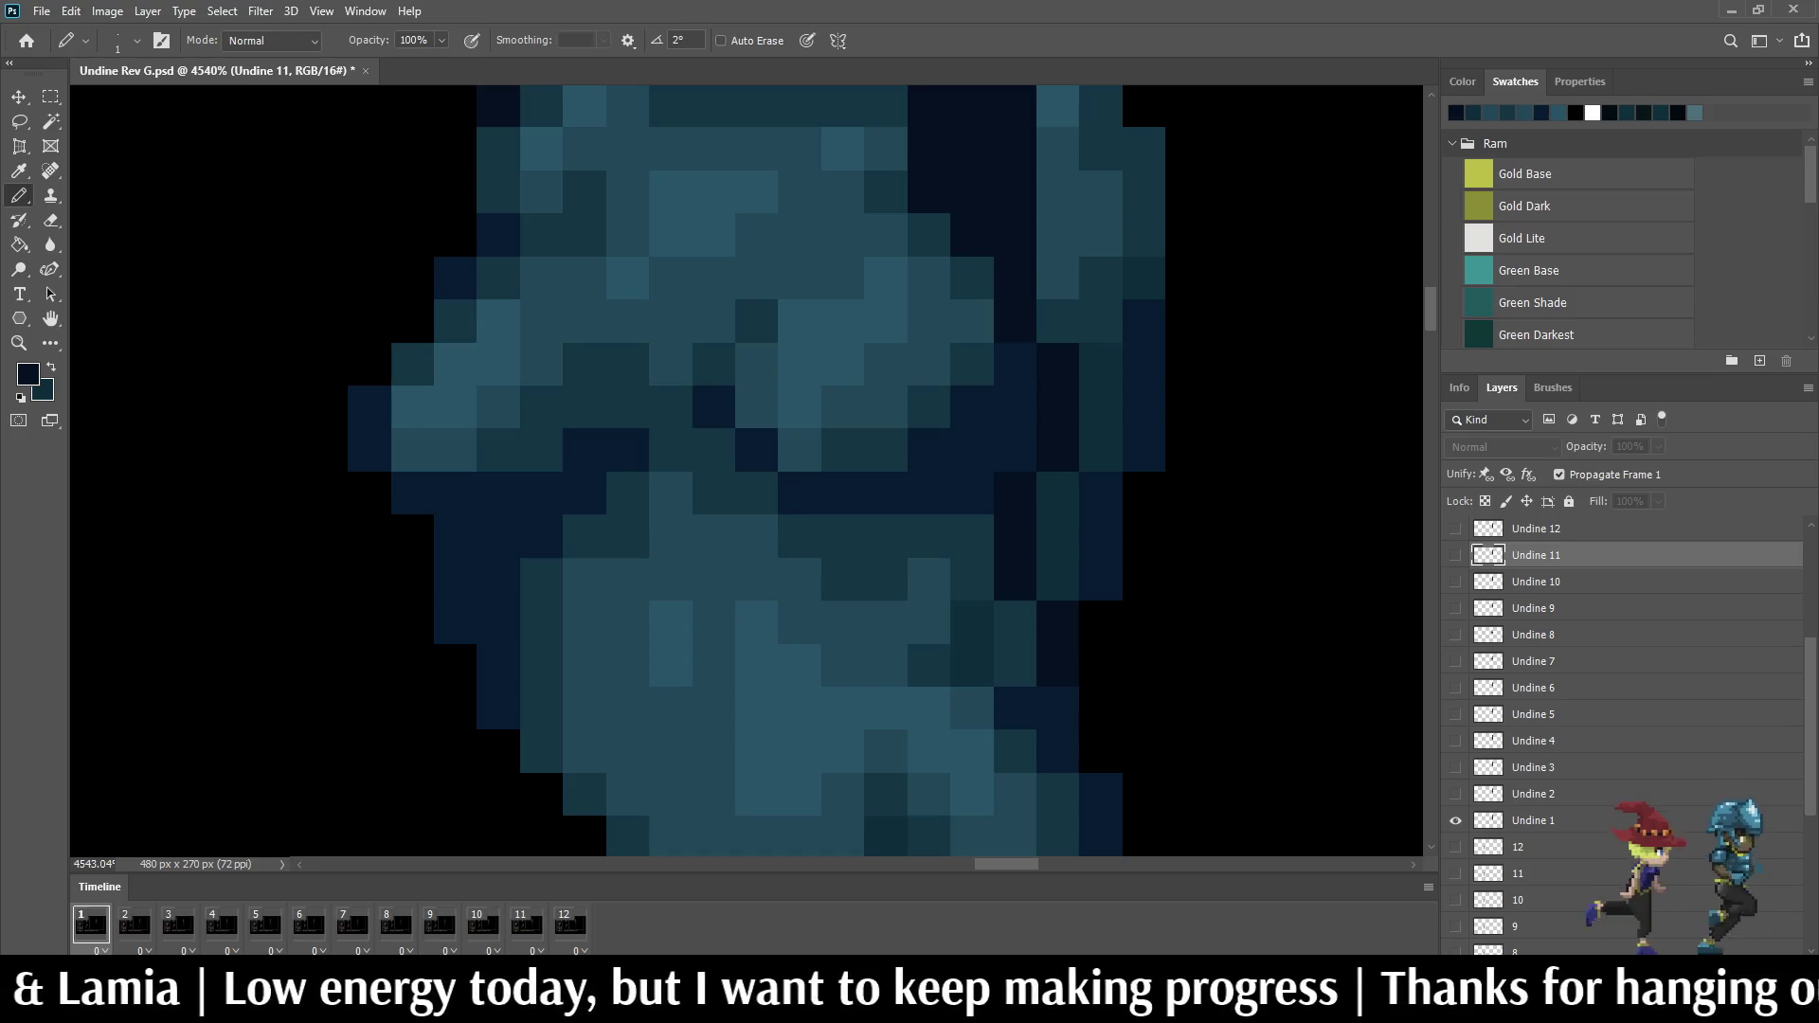
key("alt+bracketleft")
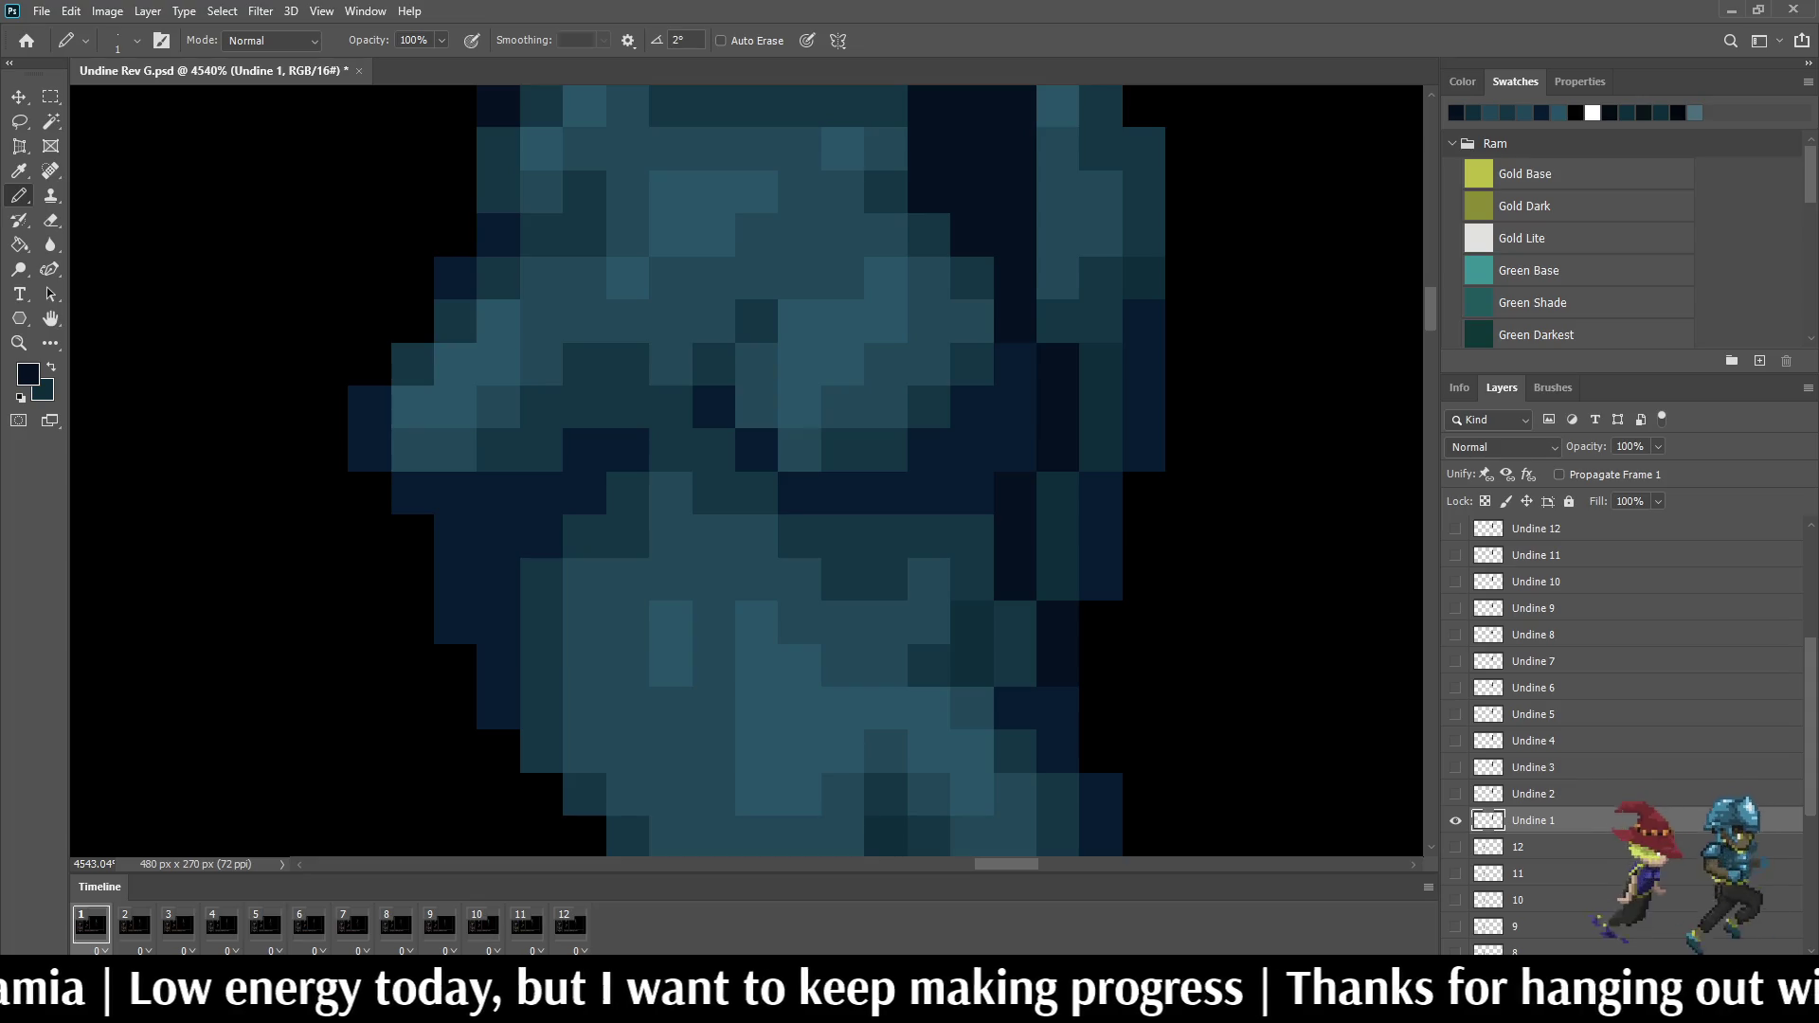
key("period")
key("comma")
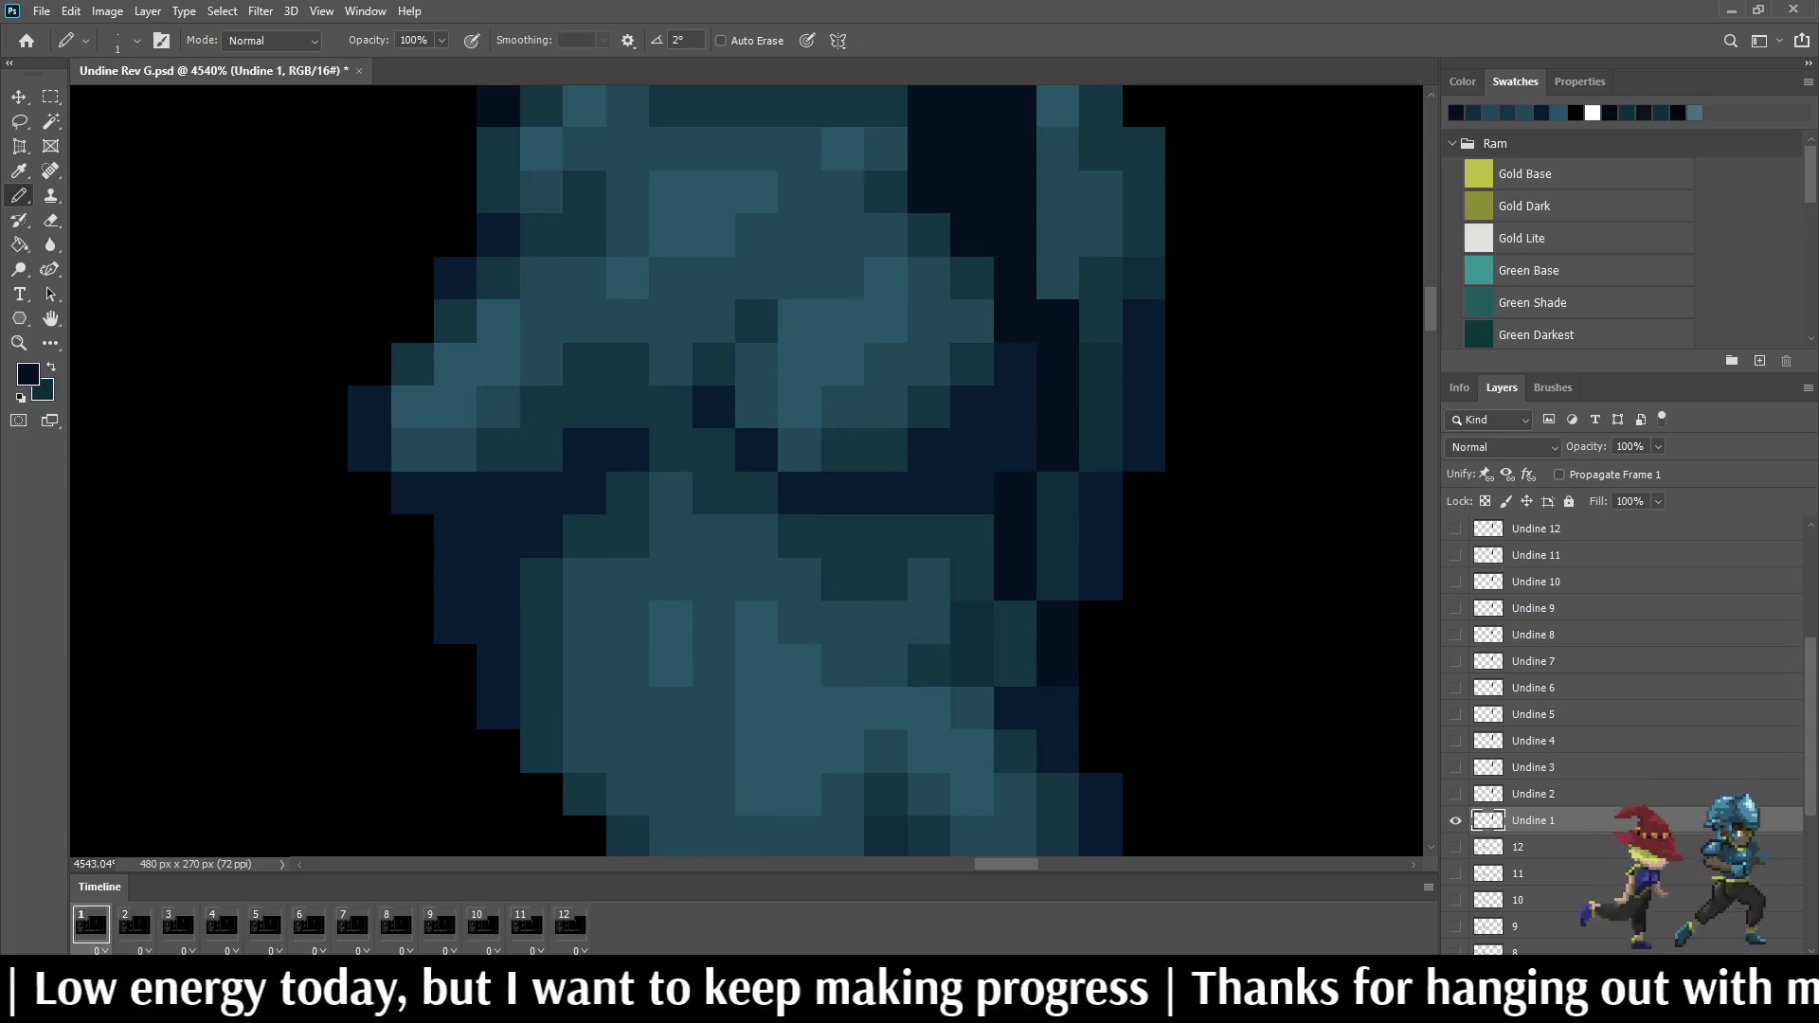
left_click_drag(1100, 363, 1100, 450)
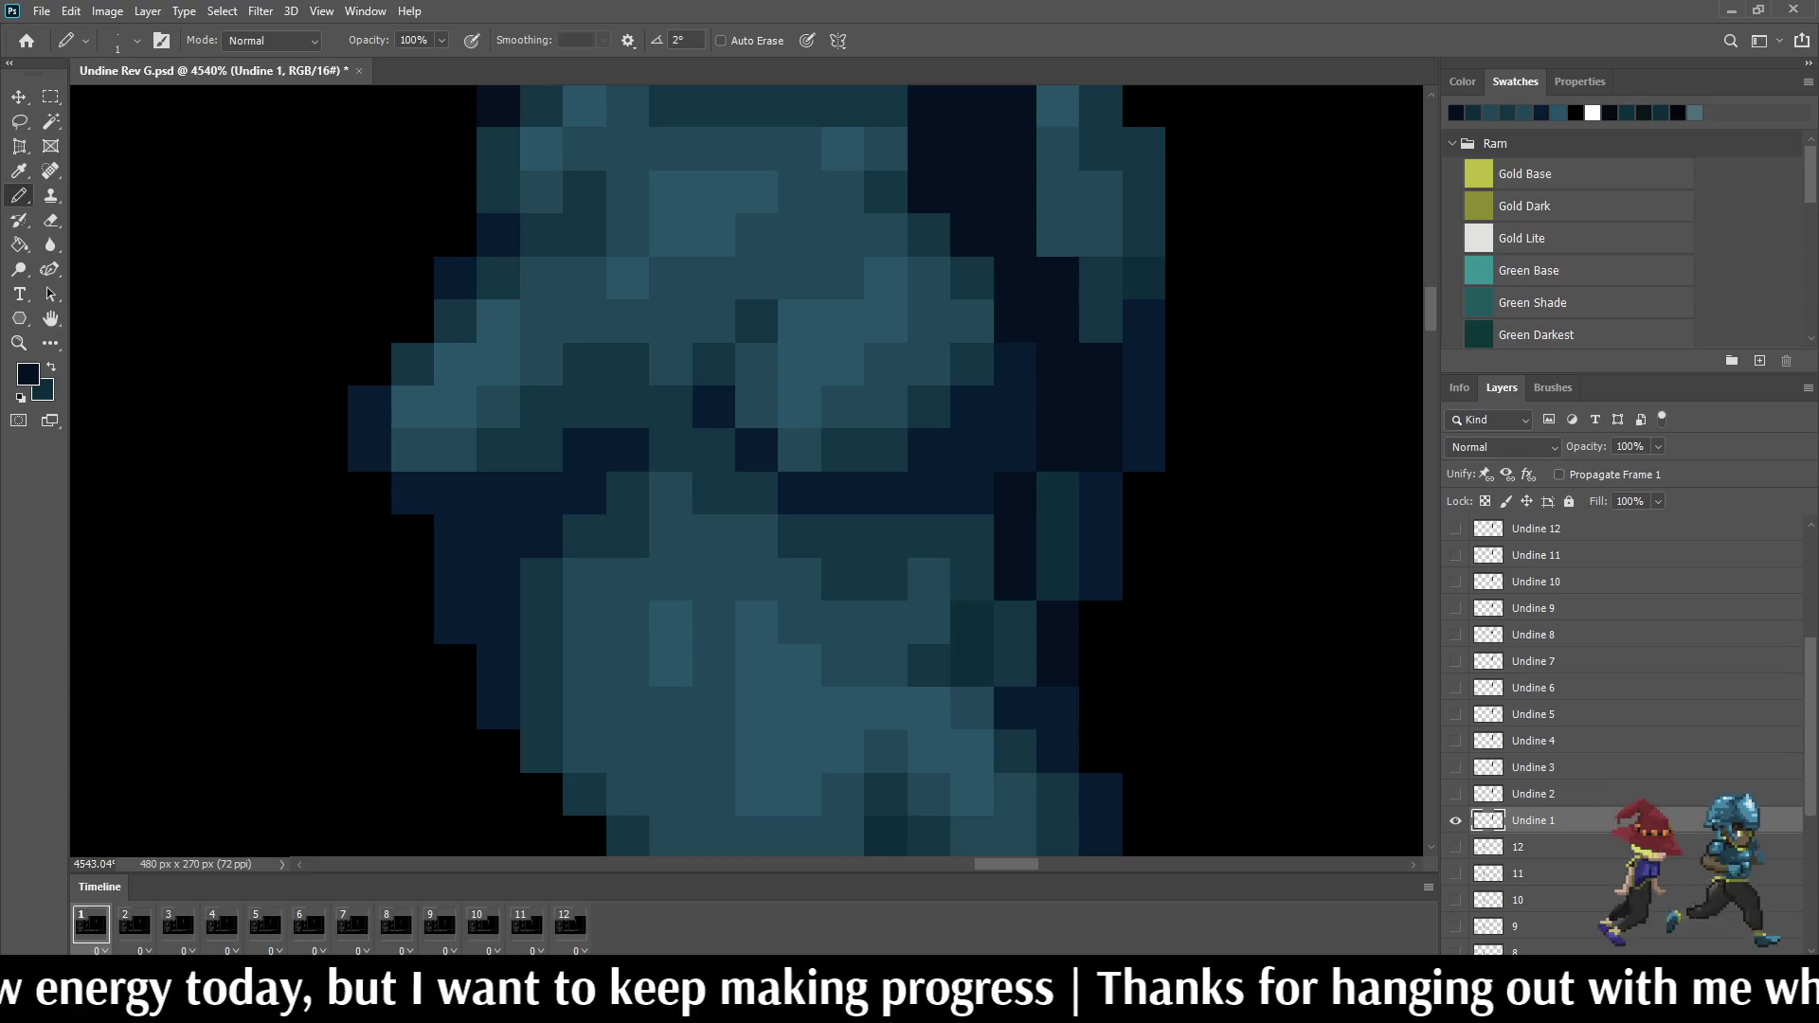
scroll(746, 469, "down", 8)
key("space")
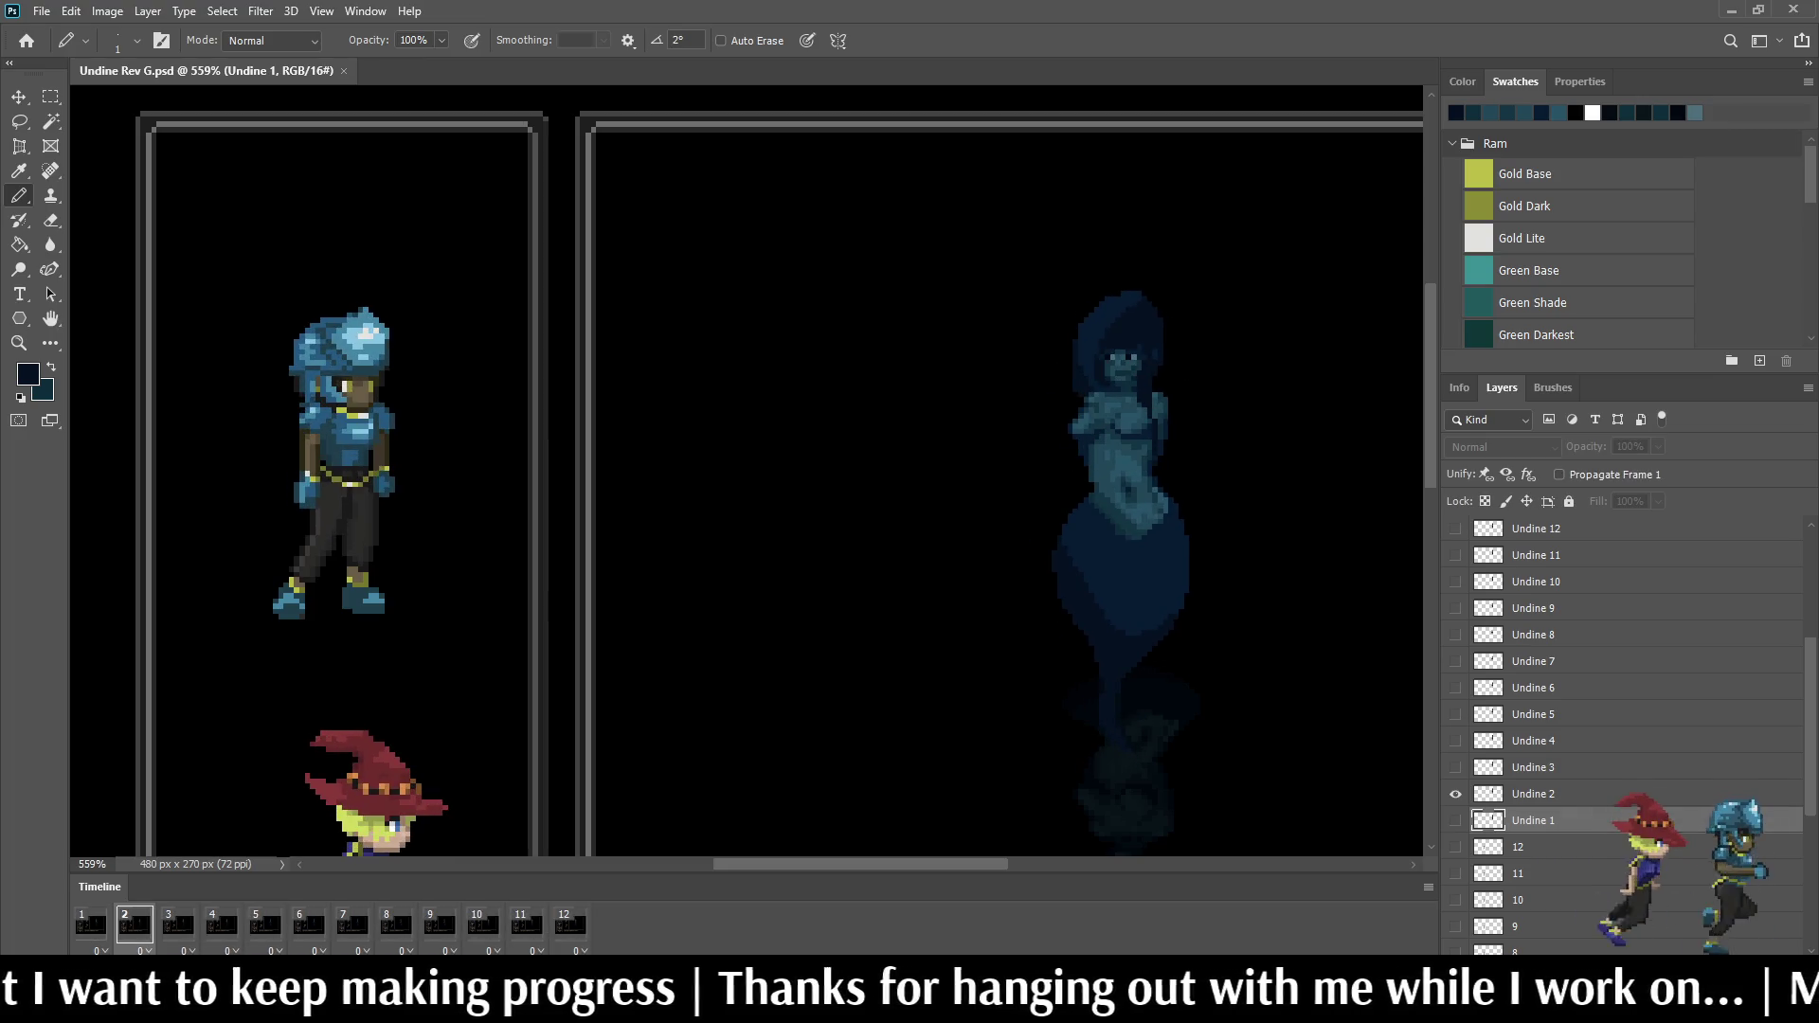
scroll(747, 469, "down", 5)
scroll(747, 469, "up", 5)
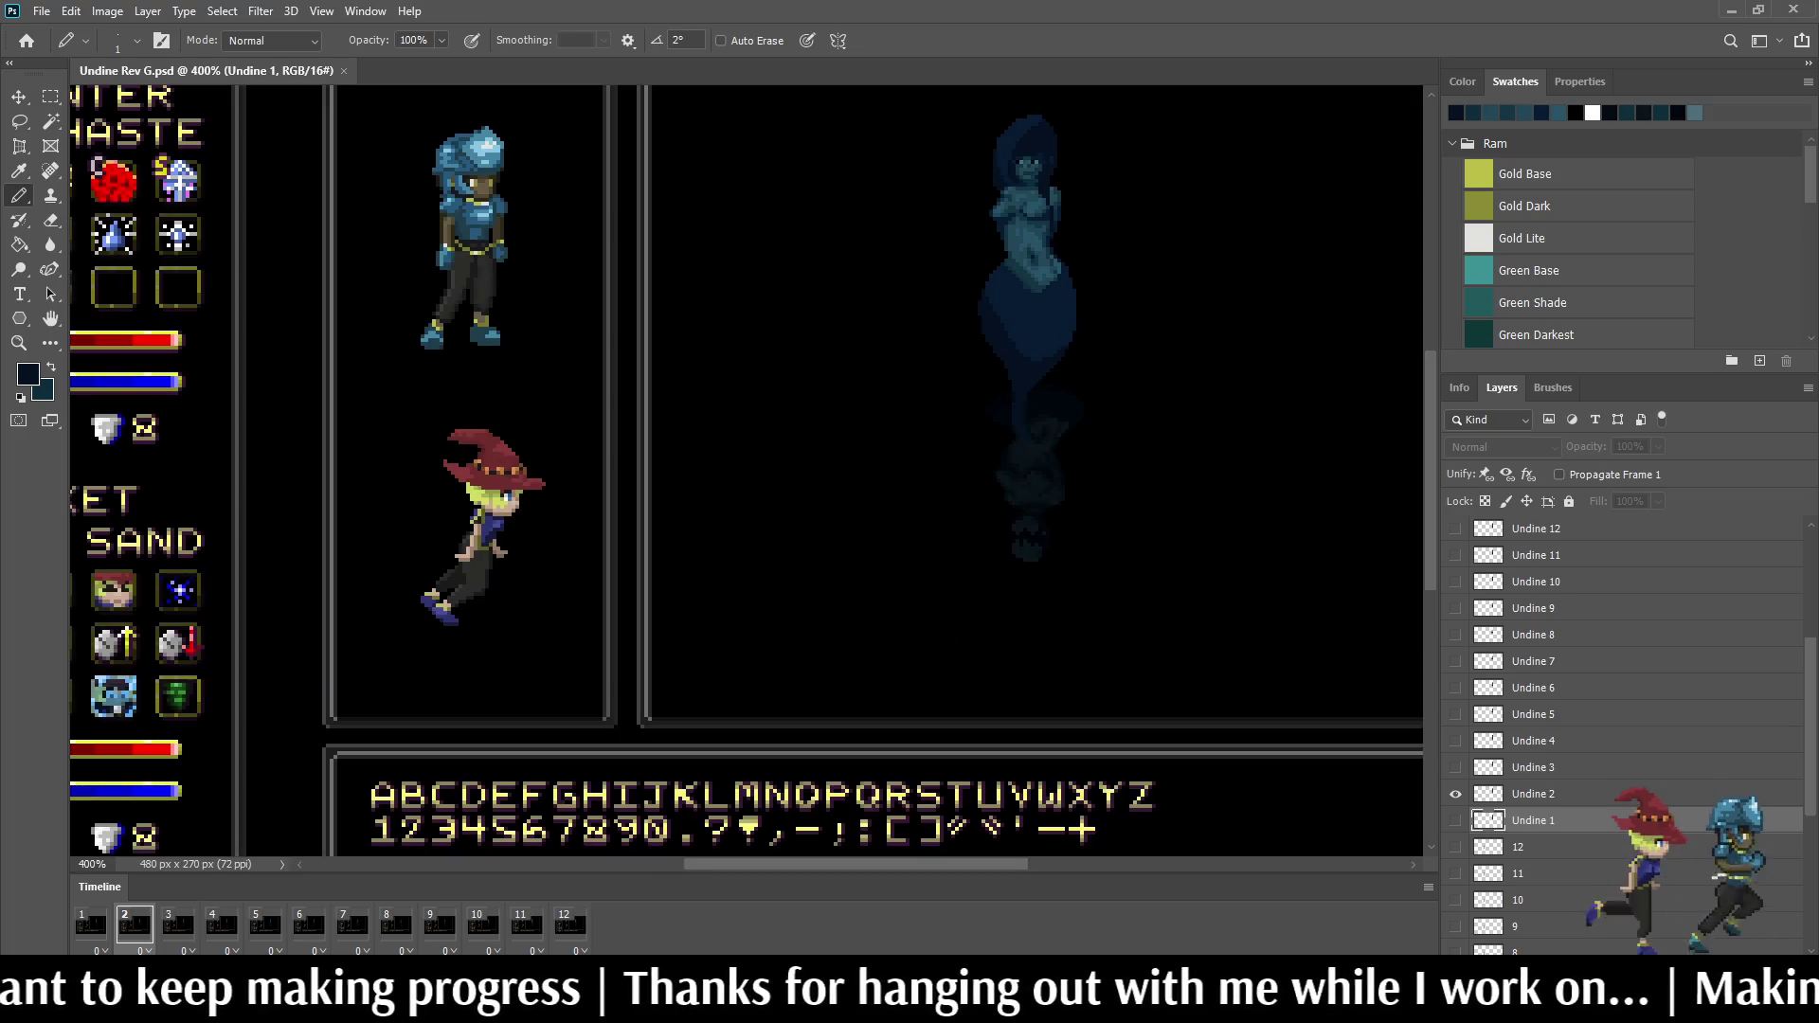
scroll(745, 470, "up", 1)
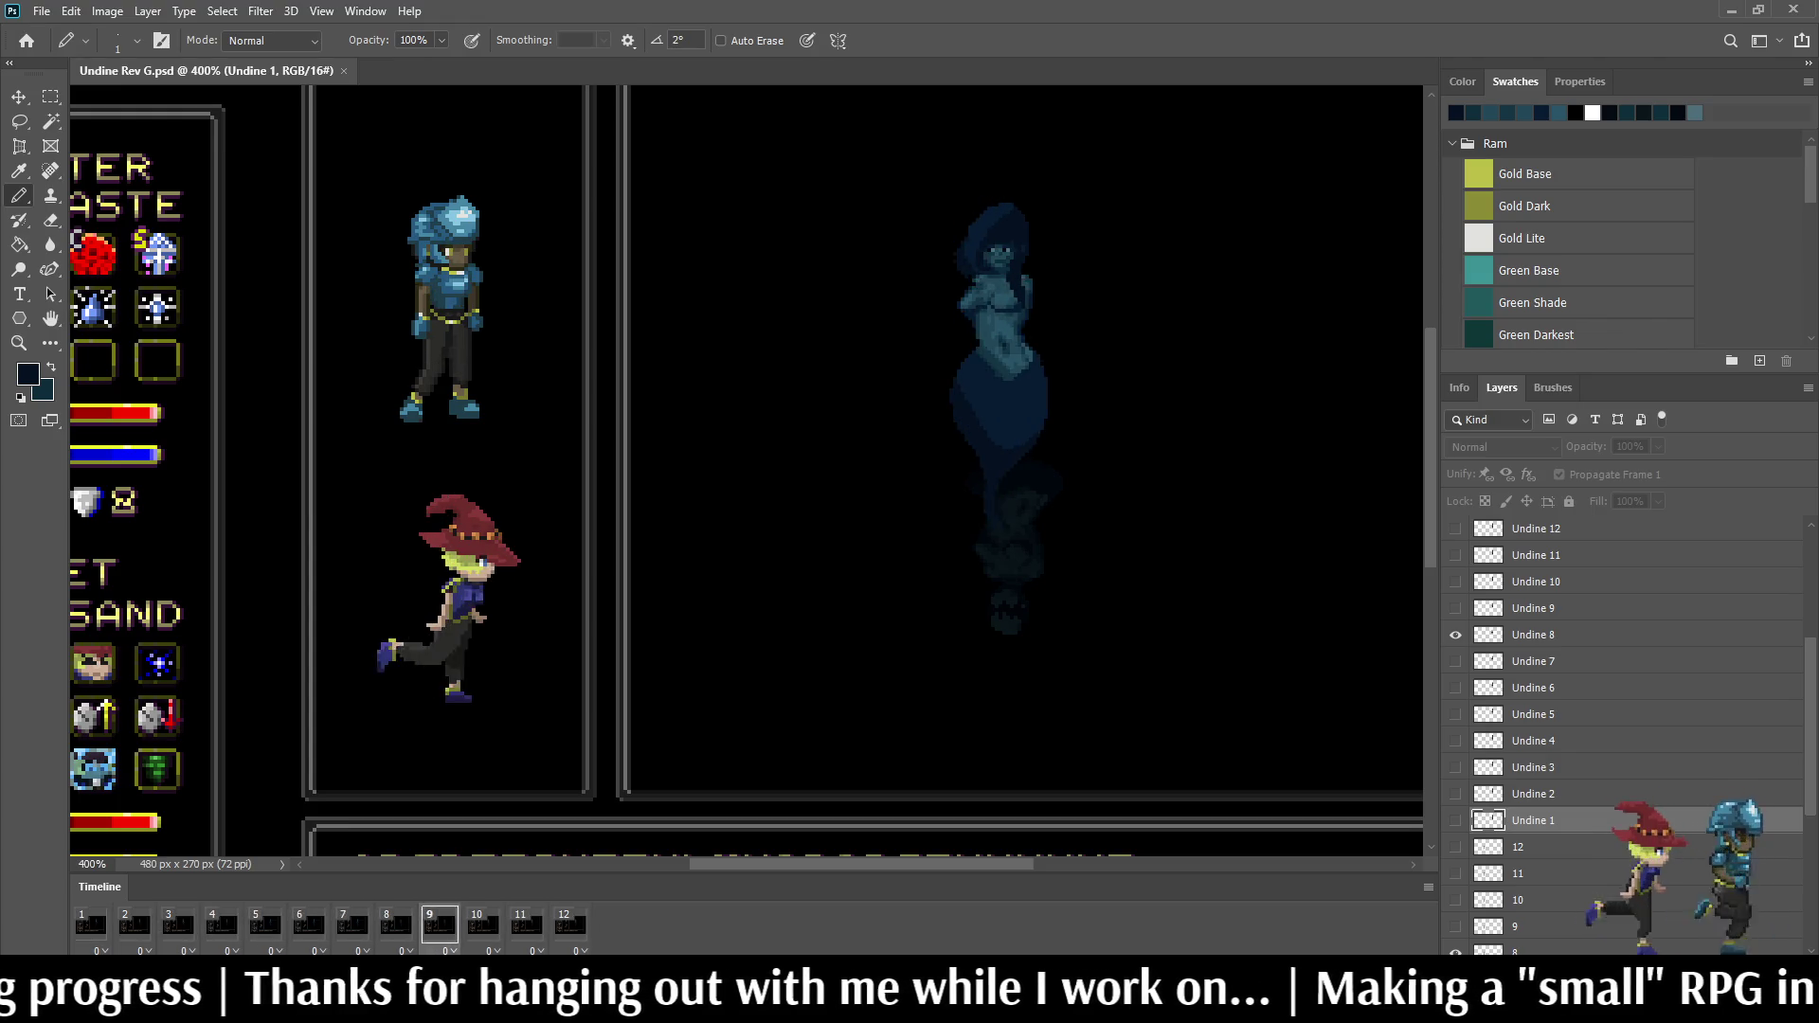
Step: Watch Undine animate in the mockup zoomed in, then stop on frame 1
key("ctrl+equal")
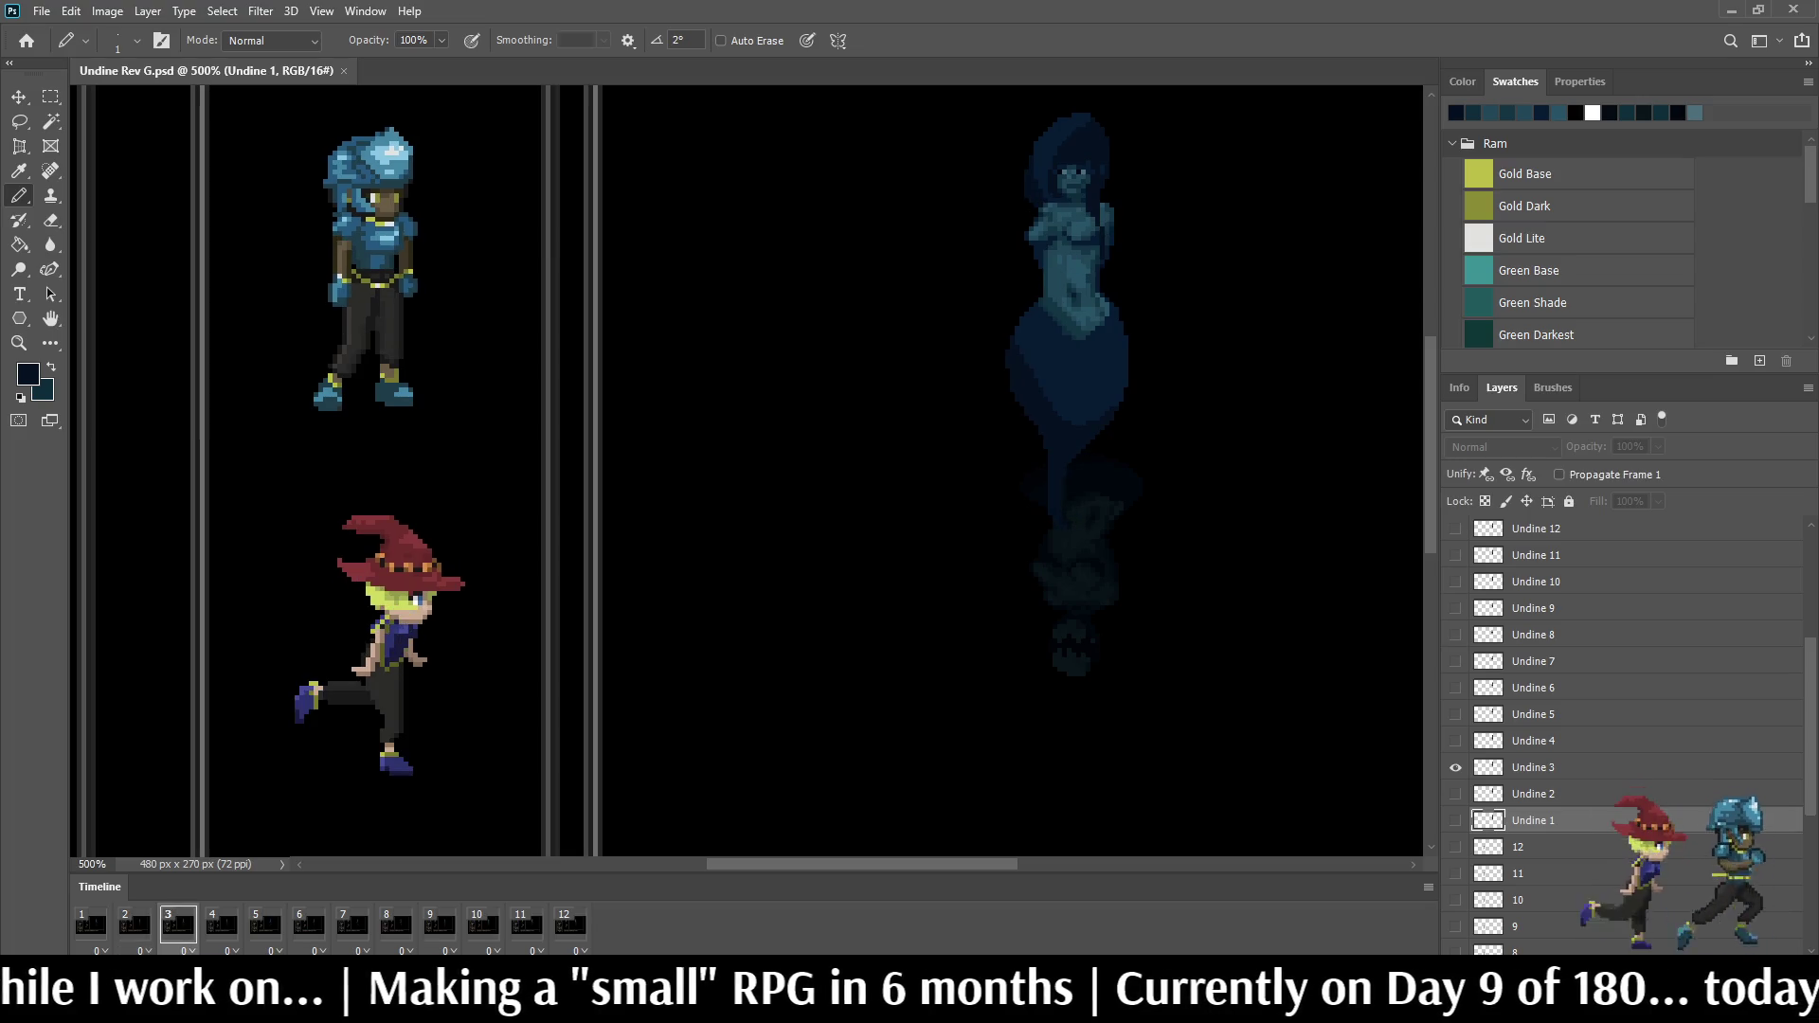
key("space")
scroll(1065, 355, "up", 5)
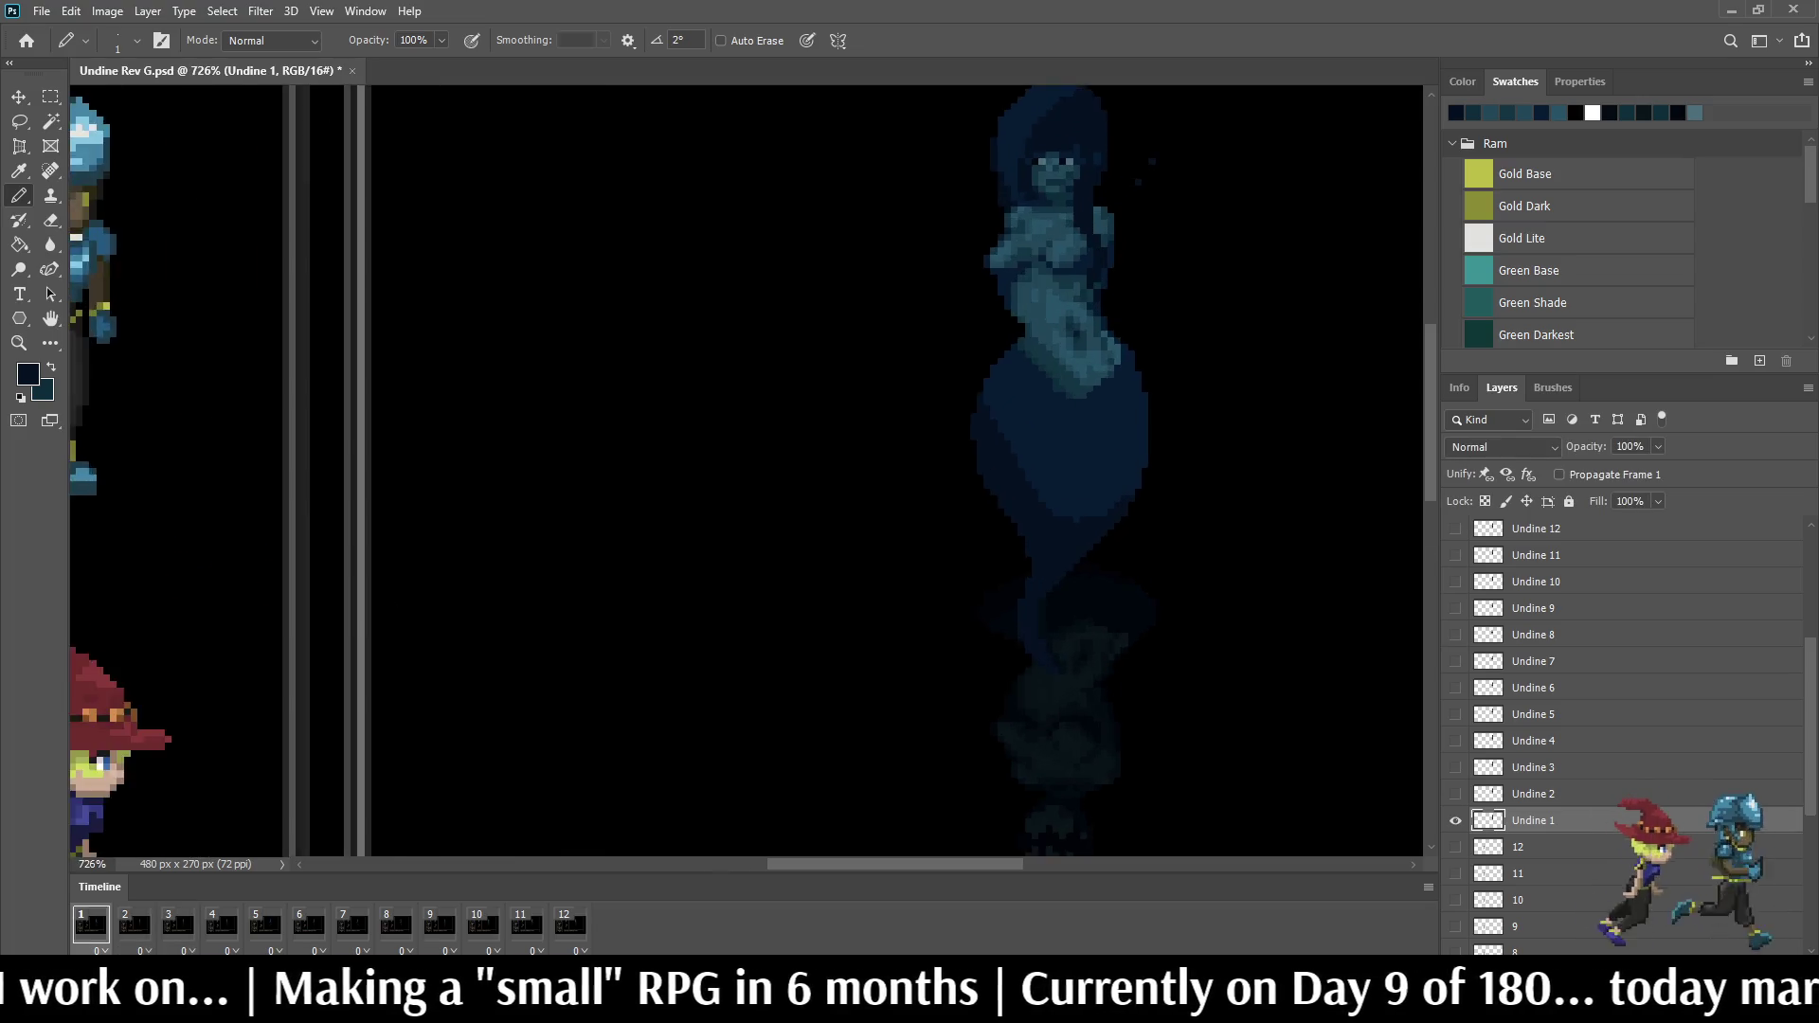
Step: Centre Undine, play briefly, then step through frames 7–12 one at a time
left_click_drag(995, 426, 971, 469)
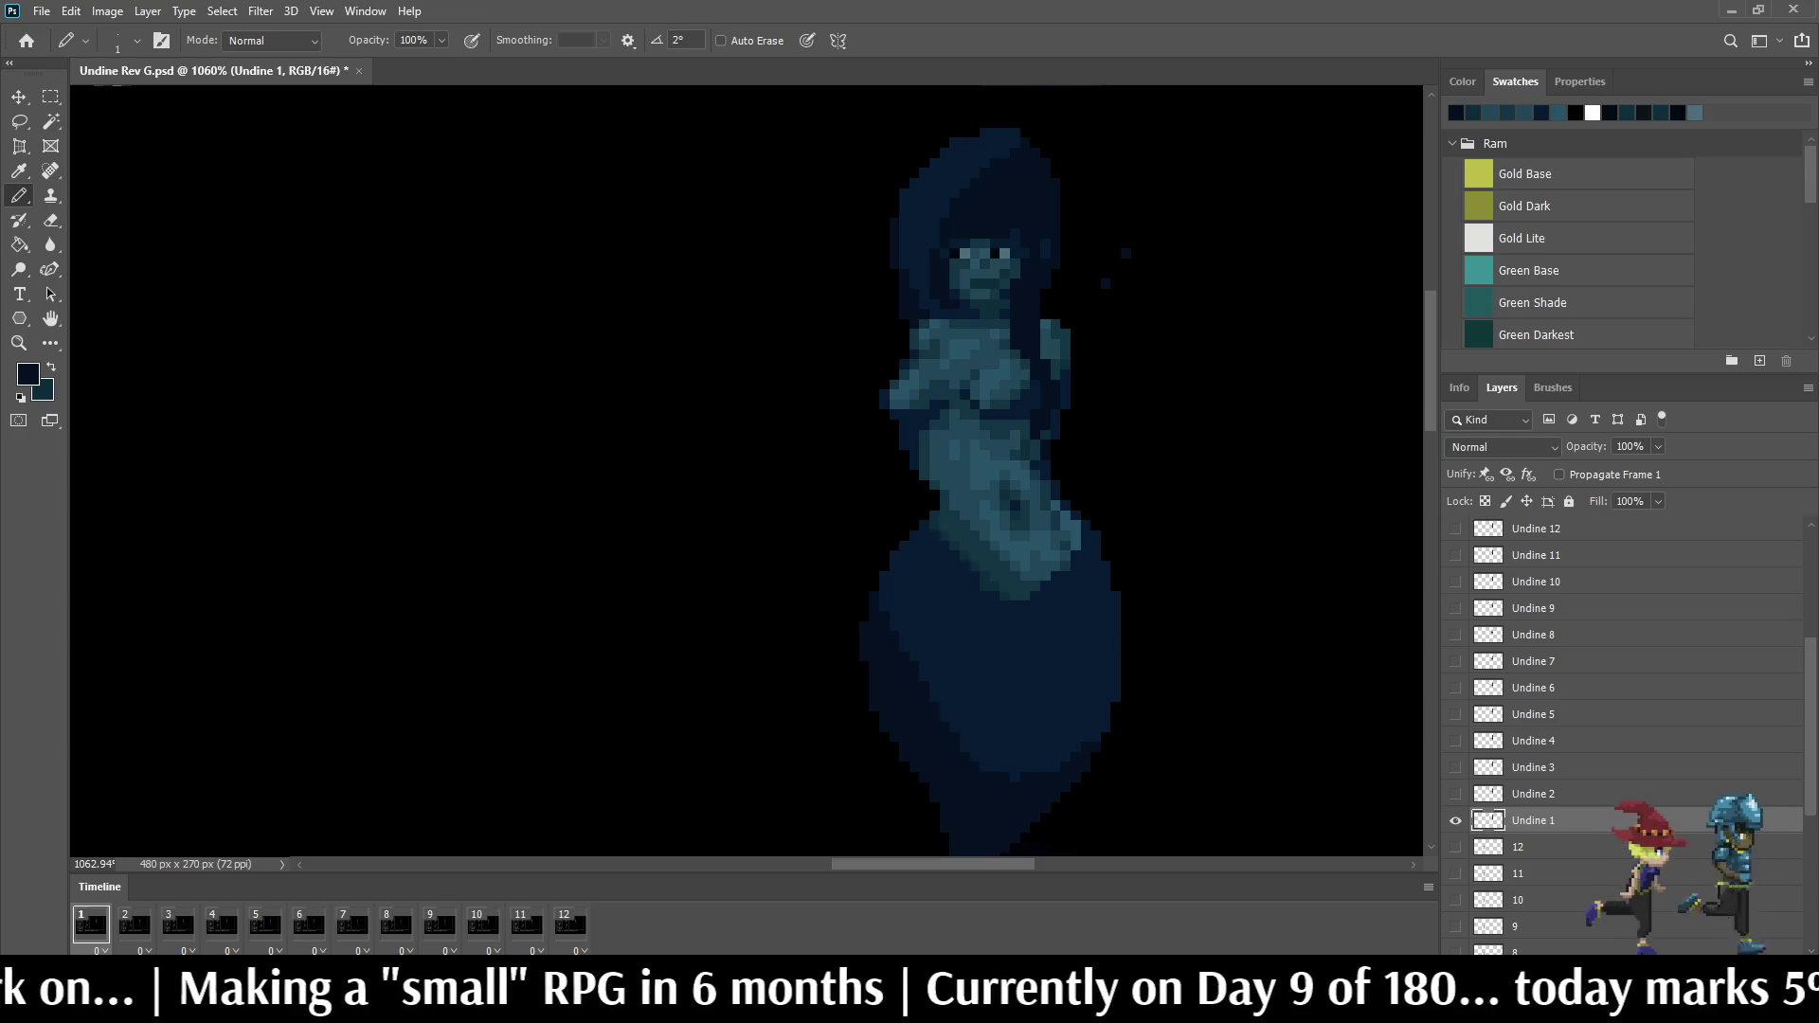
key("space")
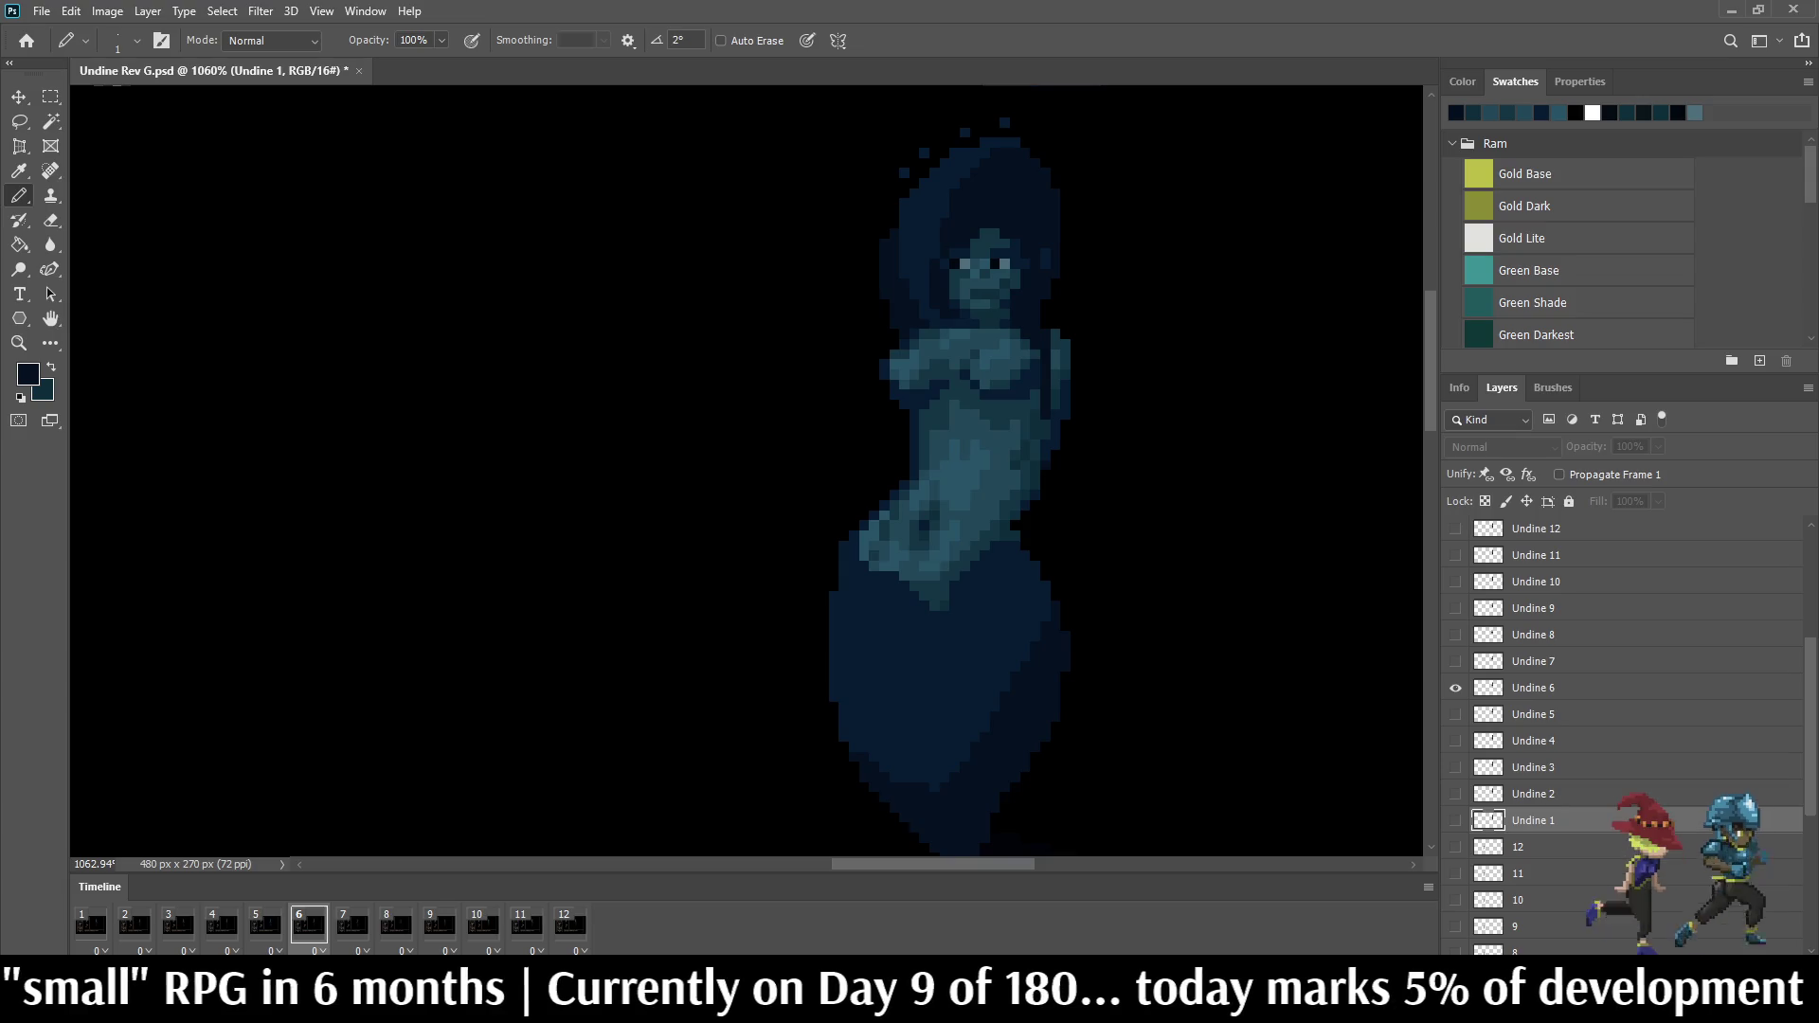
key("Right")
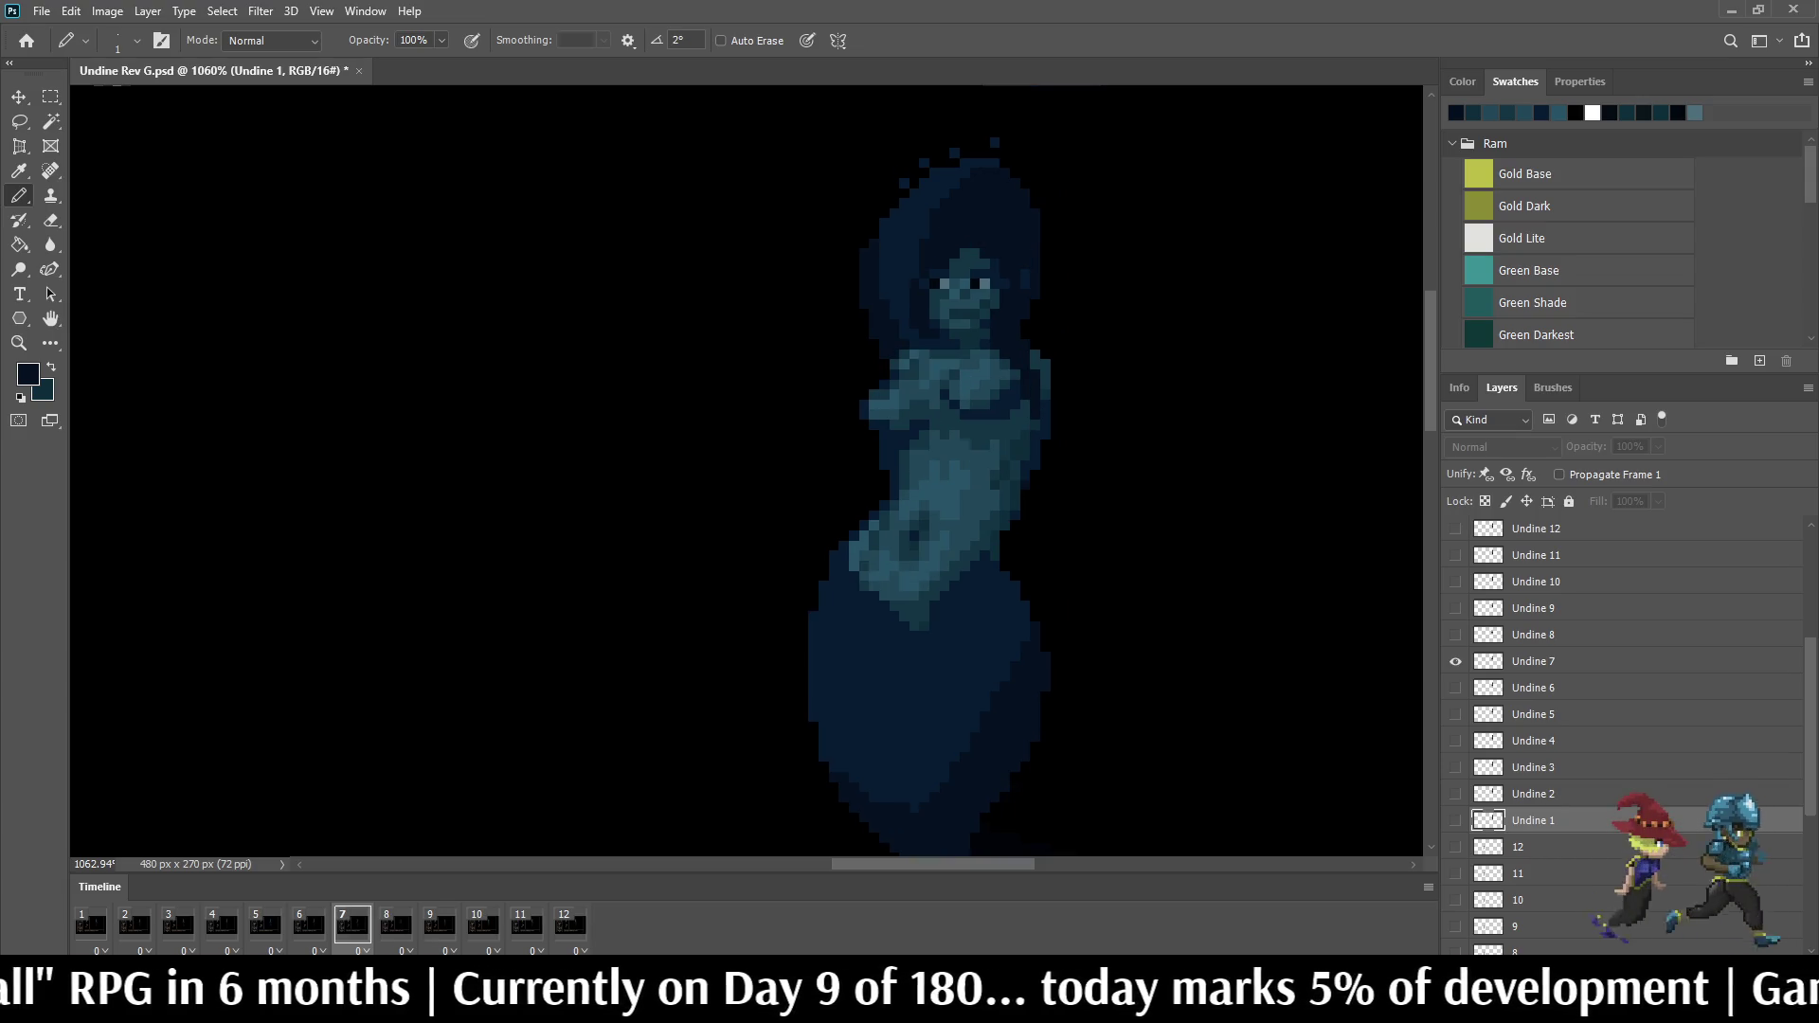
key("Right")
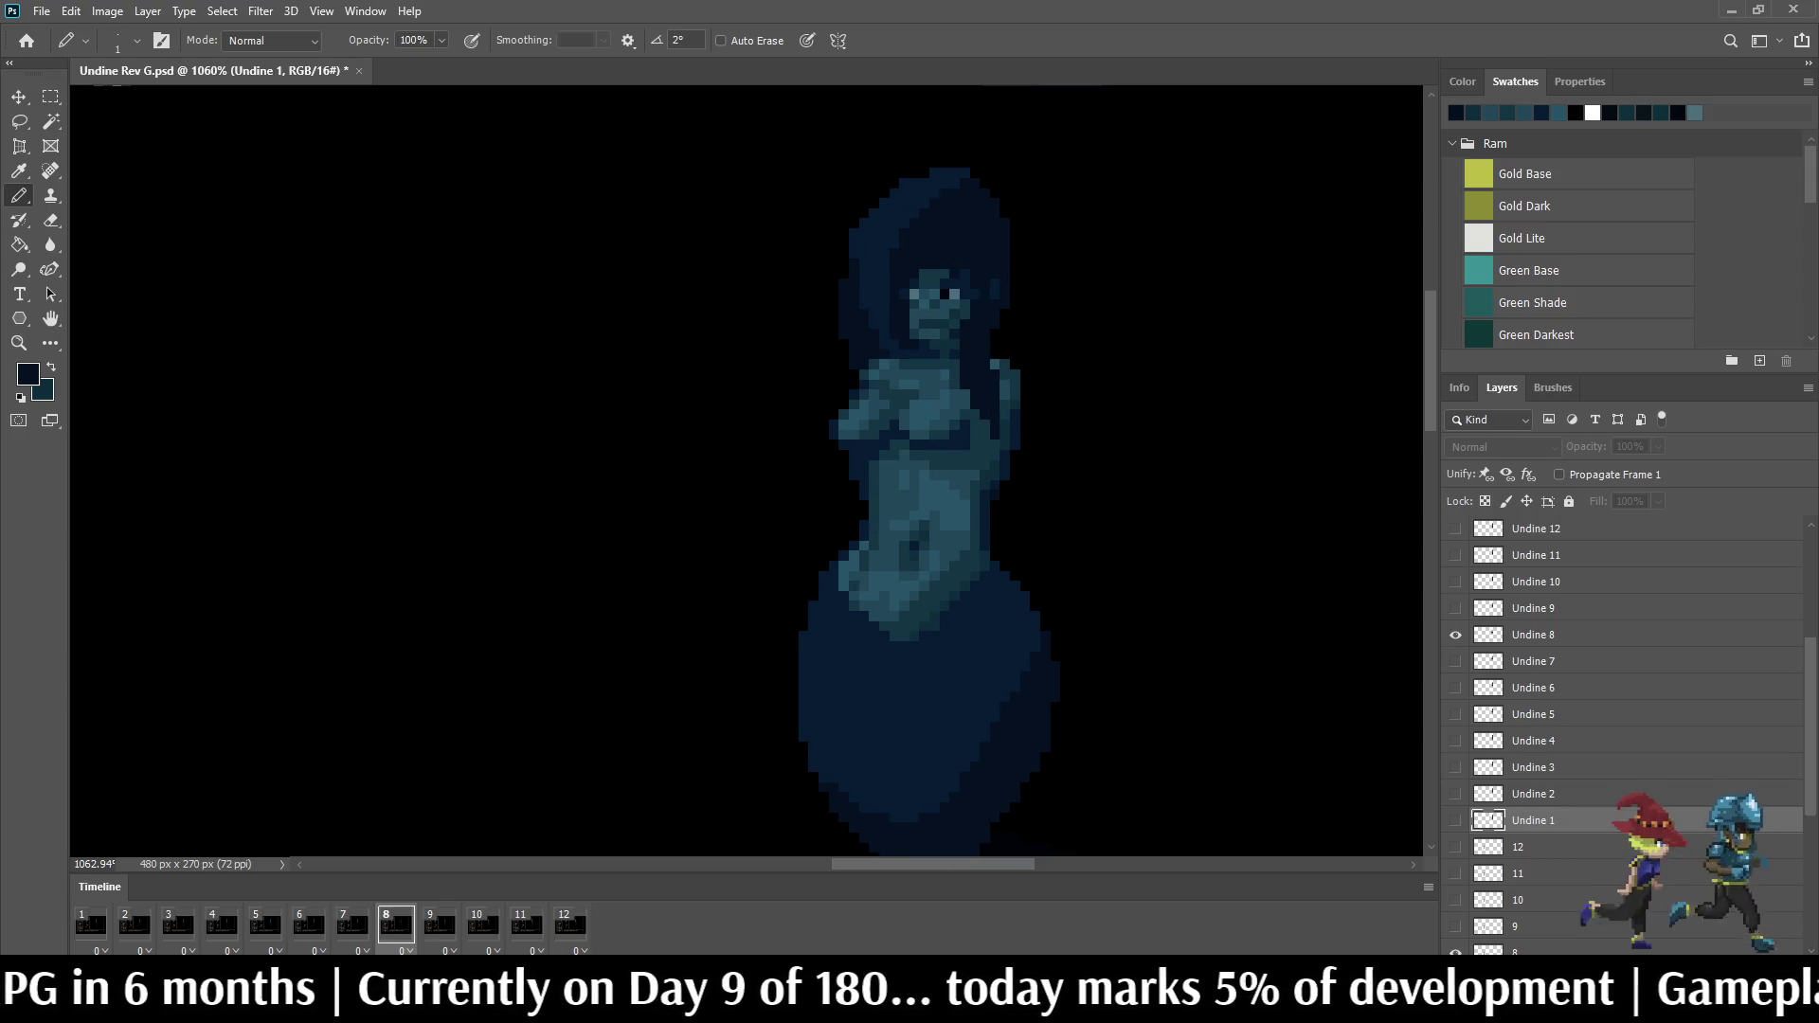
key("Right")
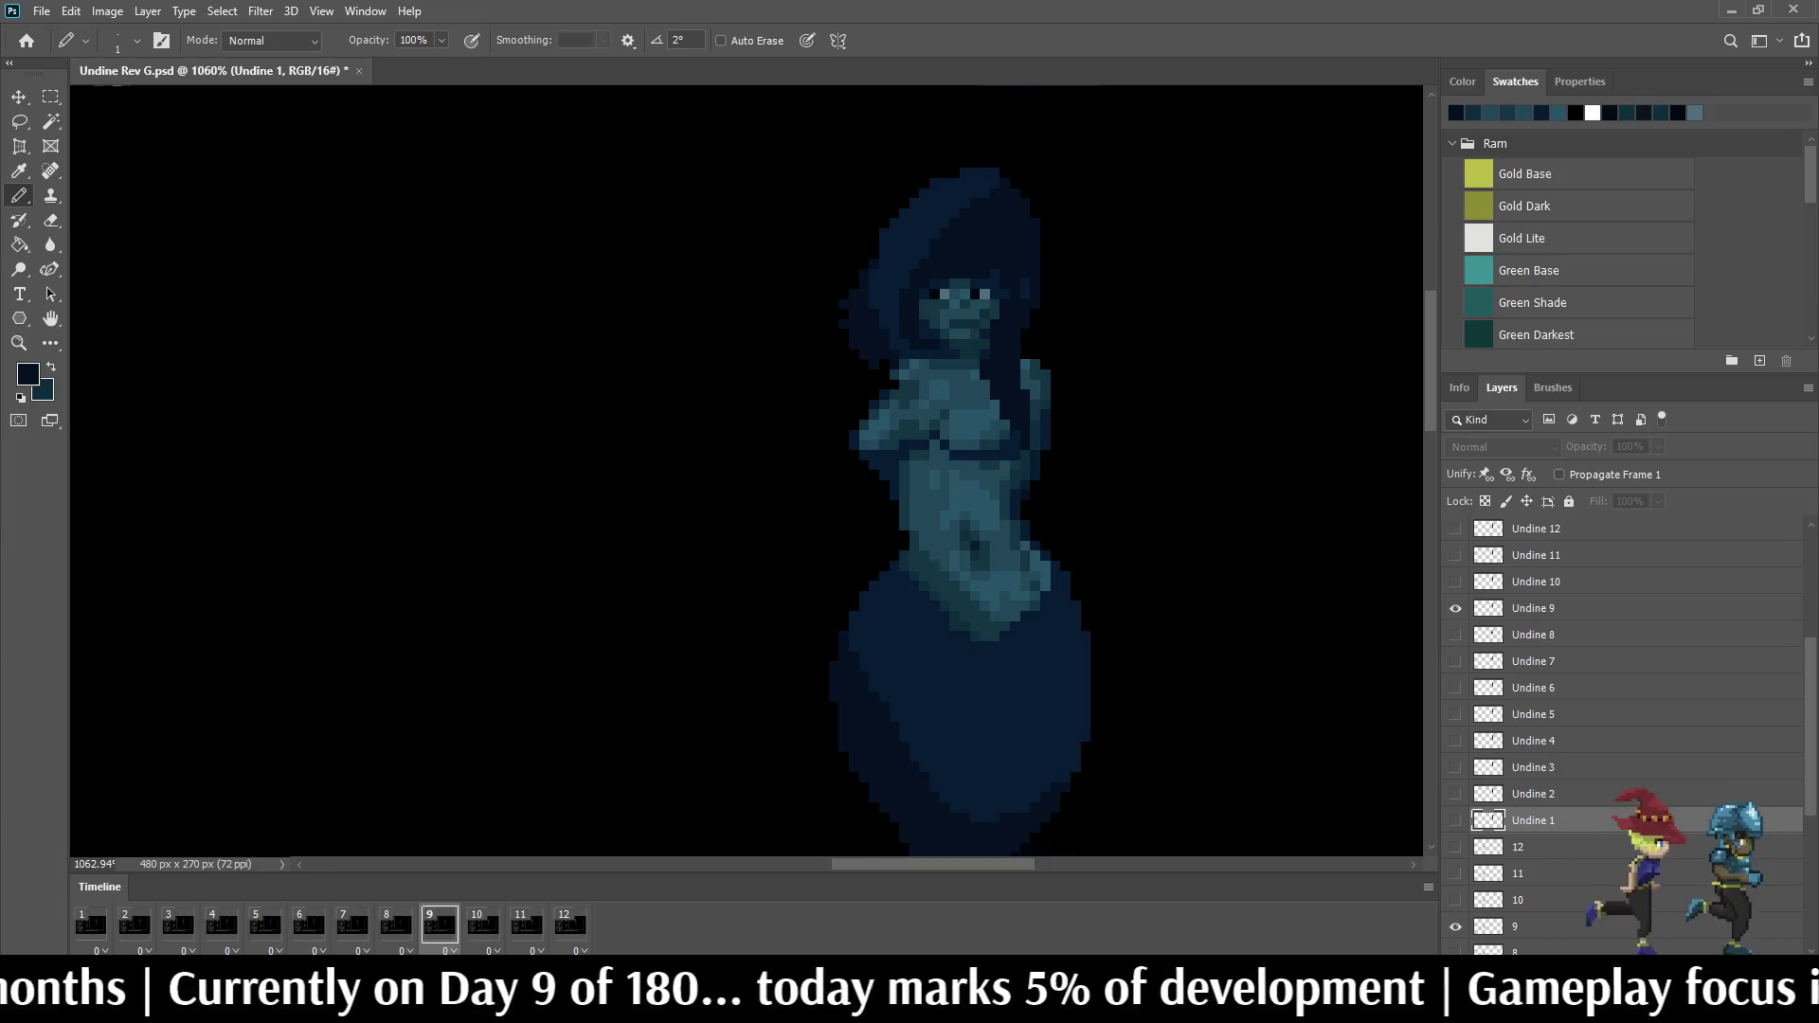
key("Right")
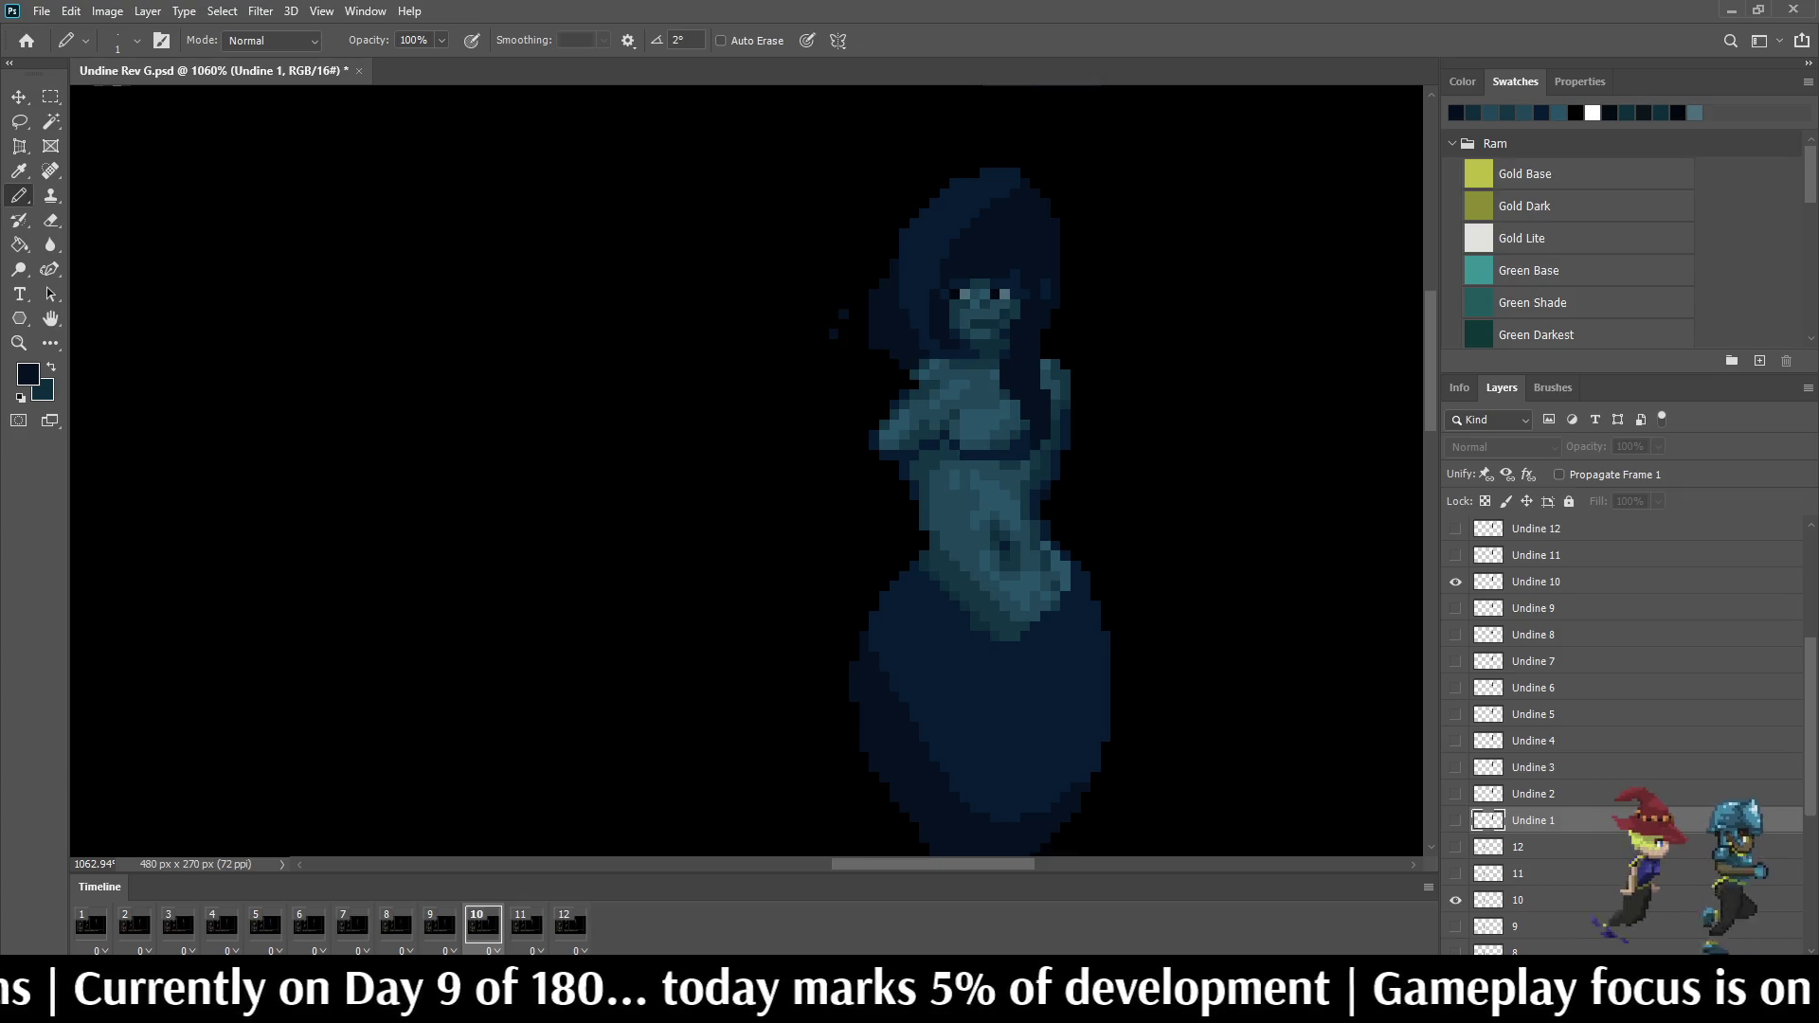
key("Right")
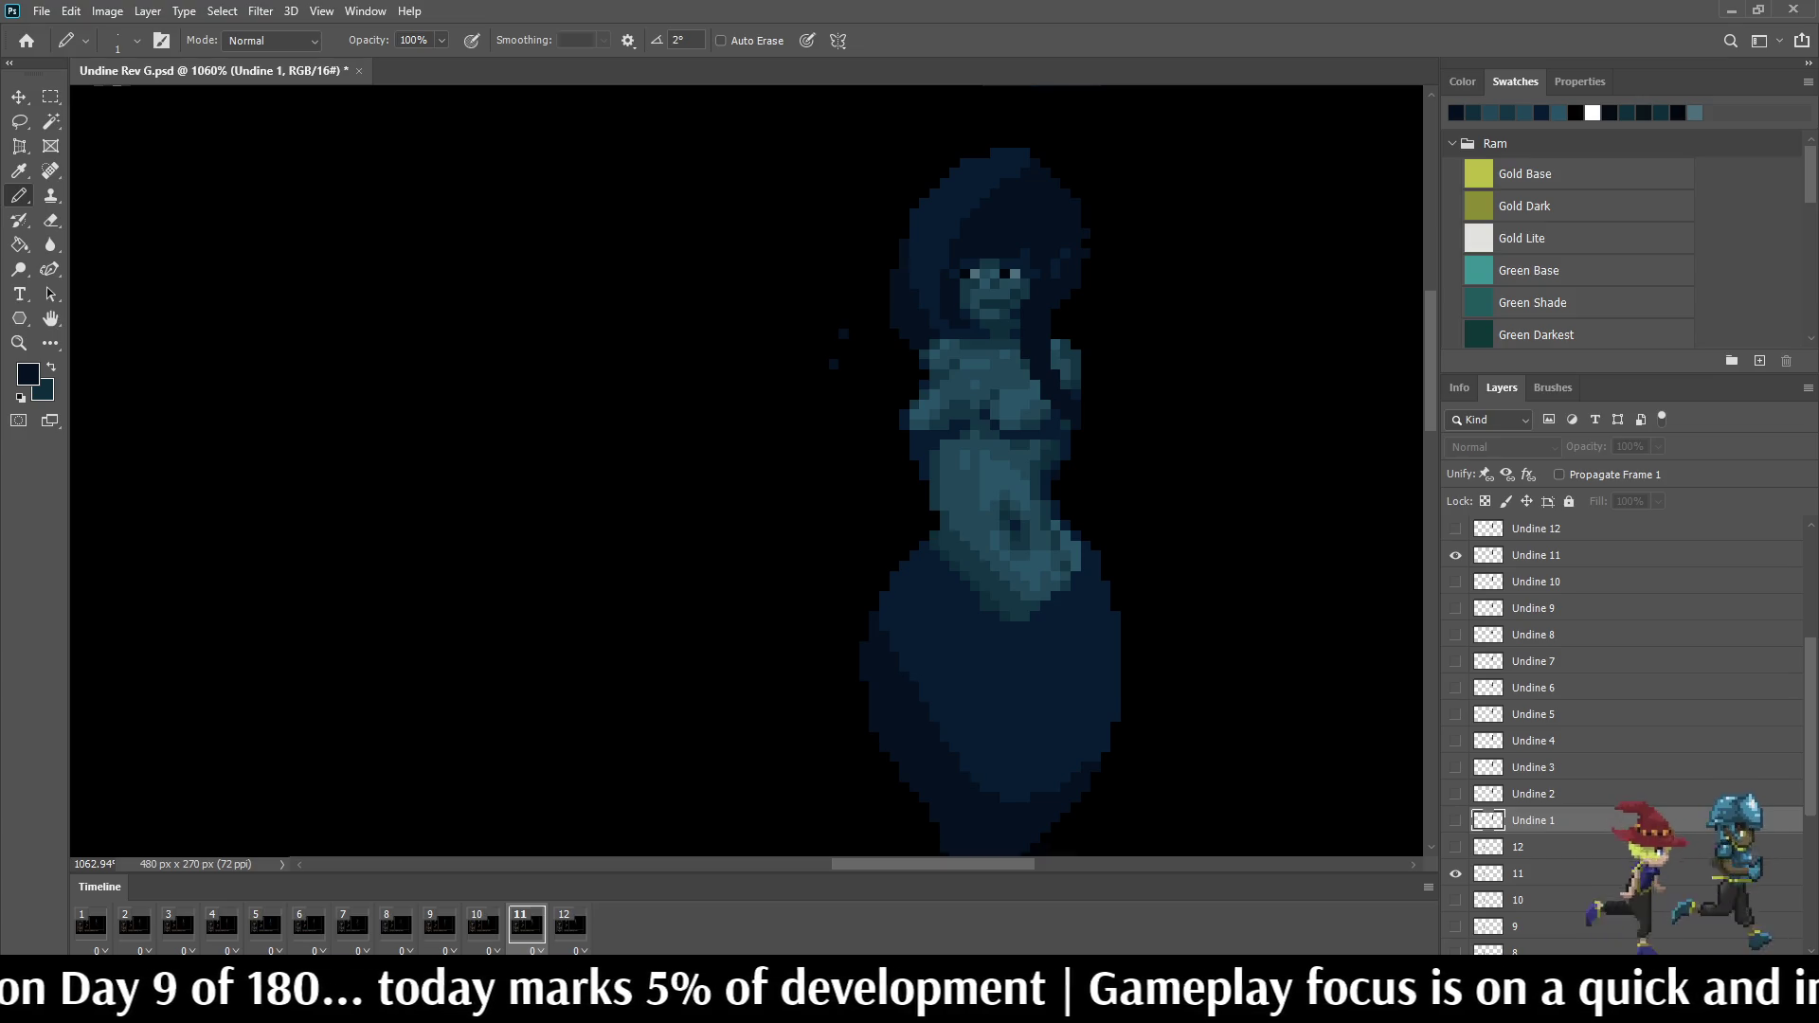
key("Right")
Step: Step on through frames 1–6 and set the animation looping again
key("Right")
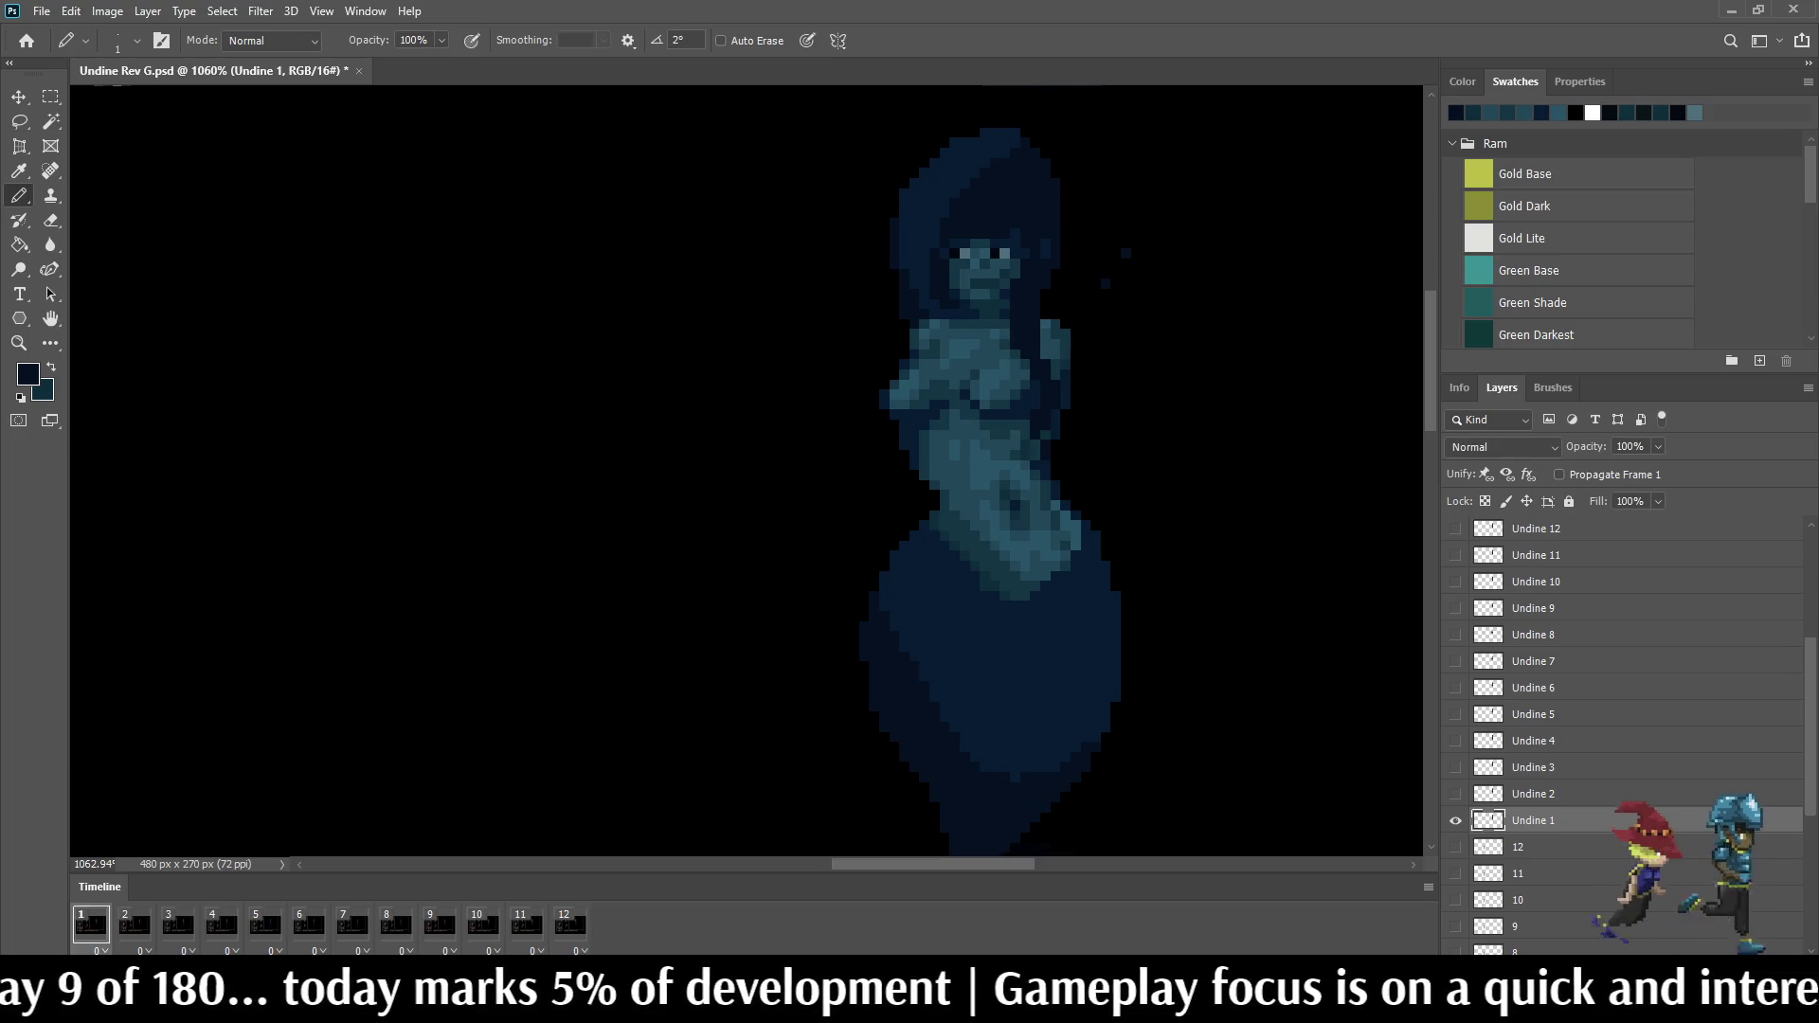
key("Right")
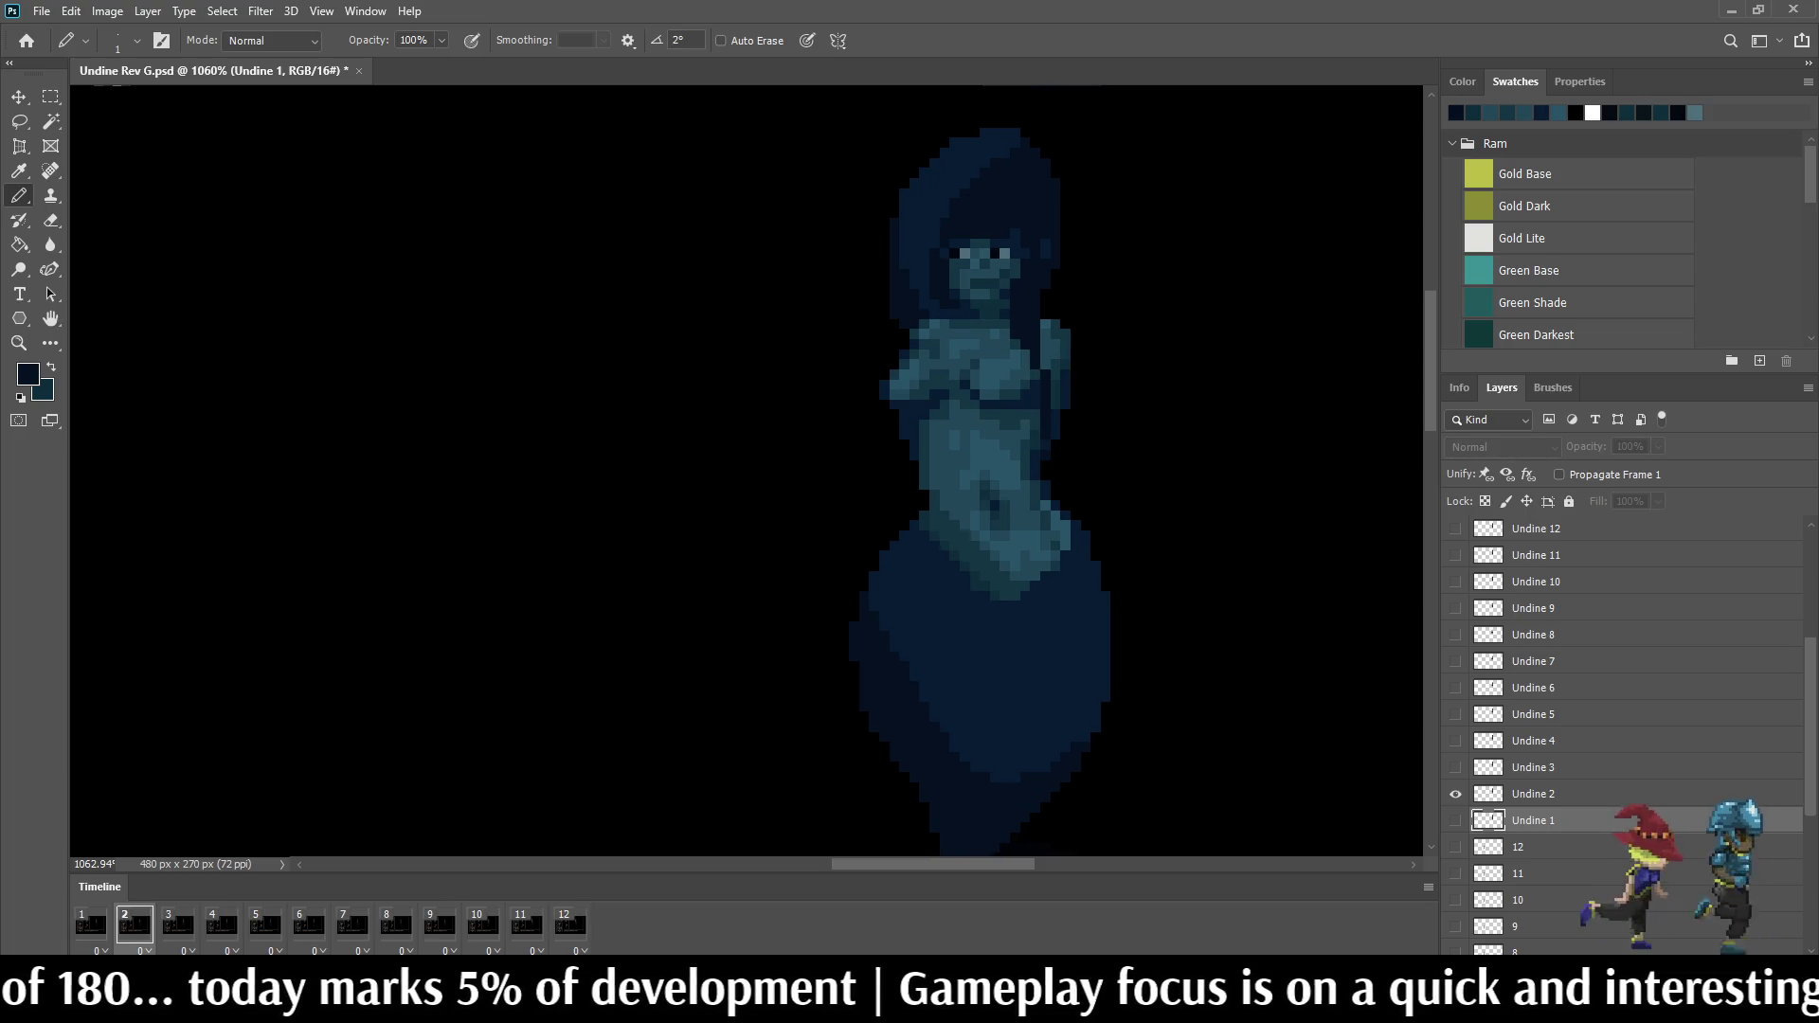
key("Right")
key("Right")
key("Right")
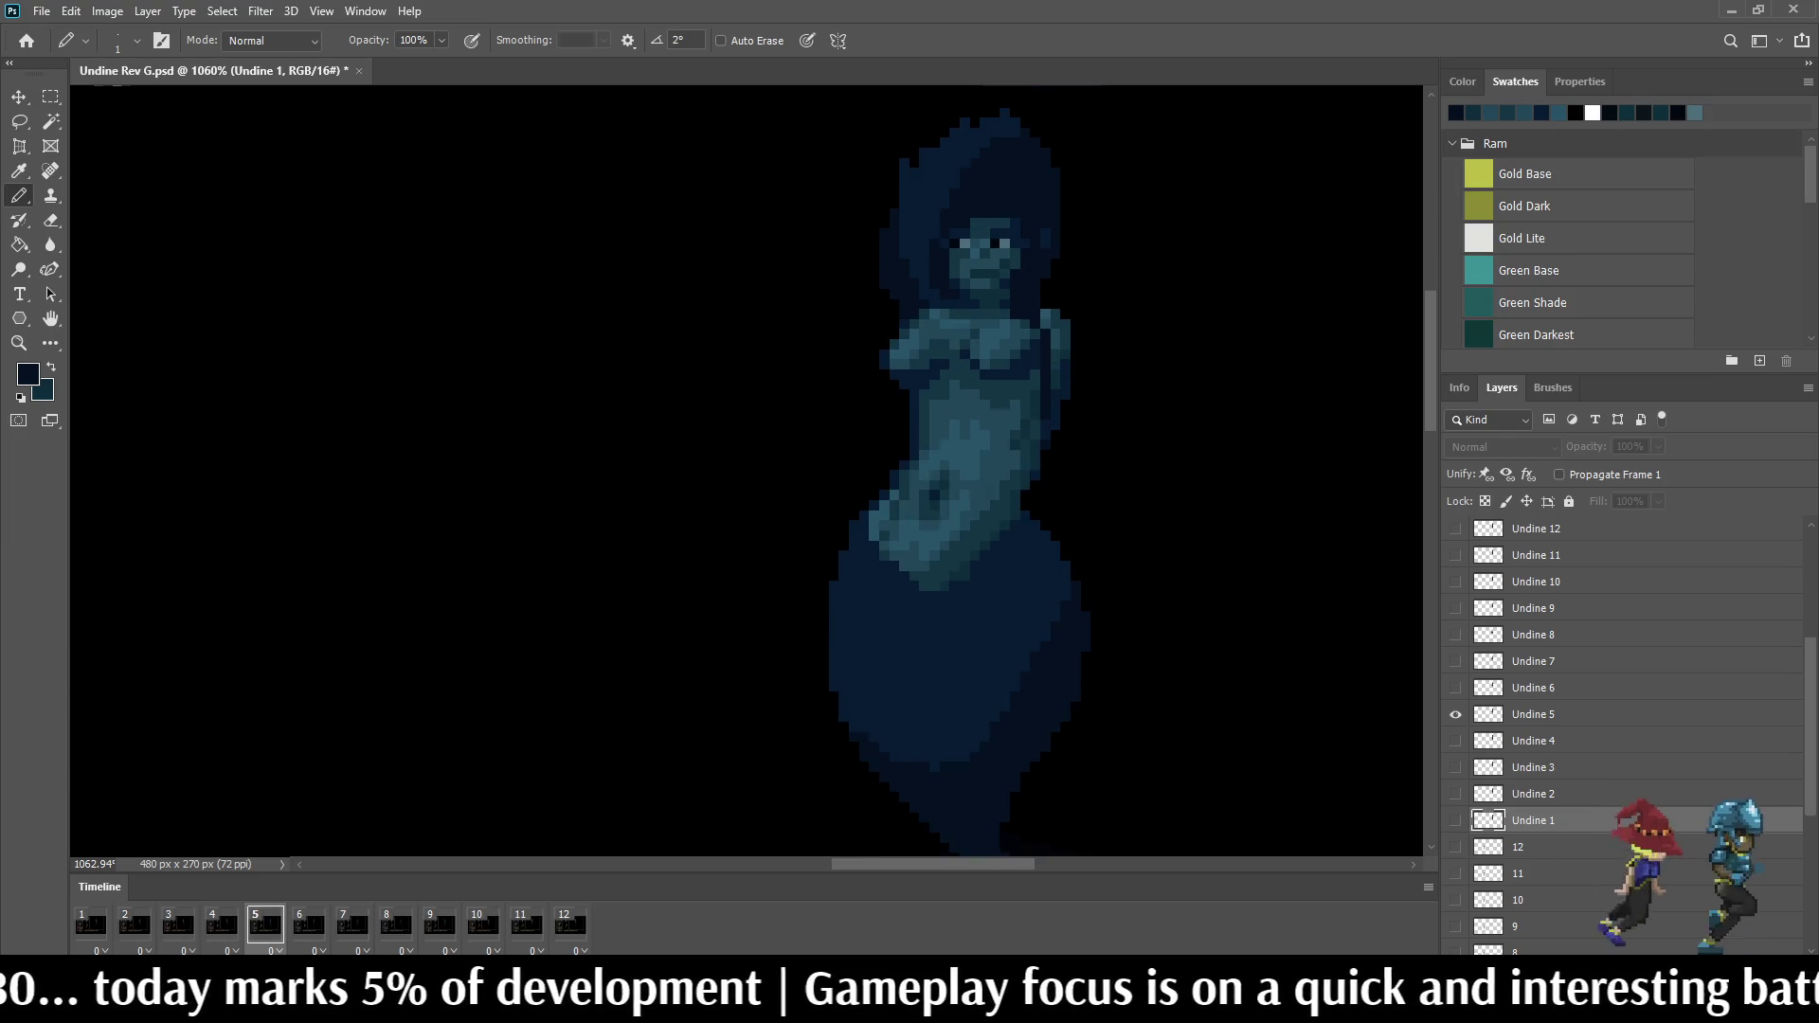
key("Right")
key("space")
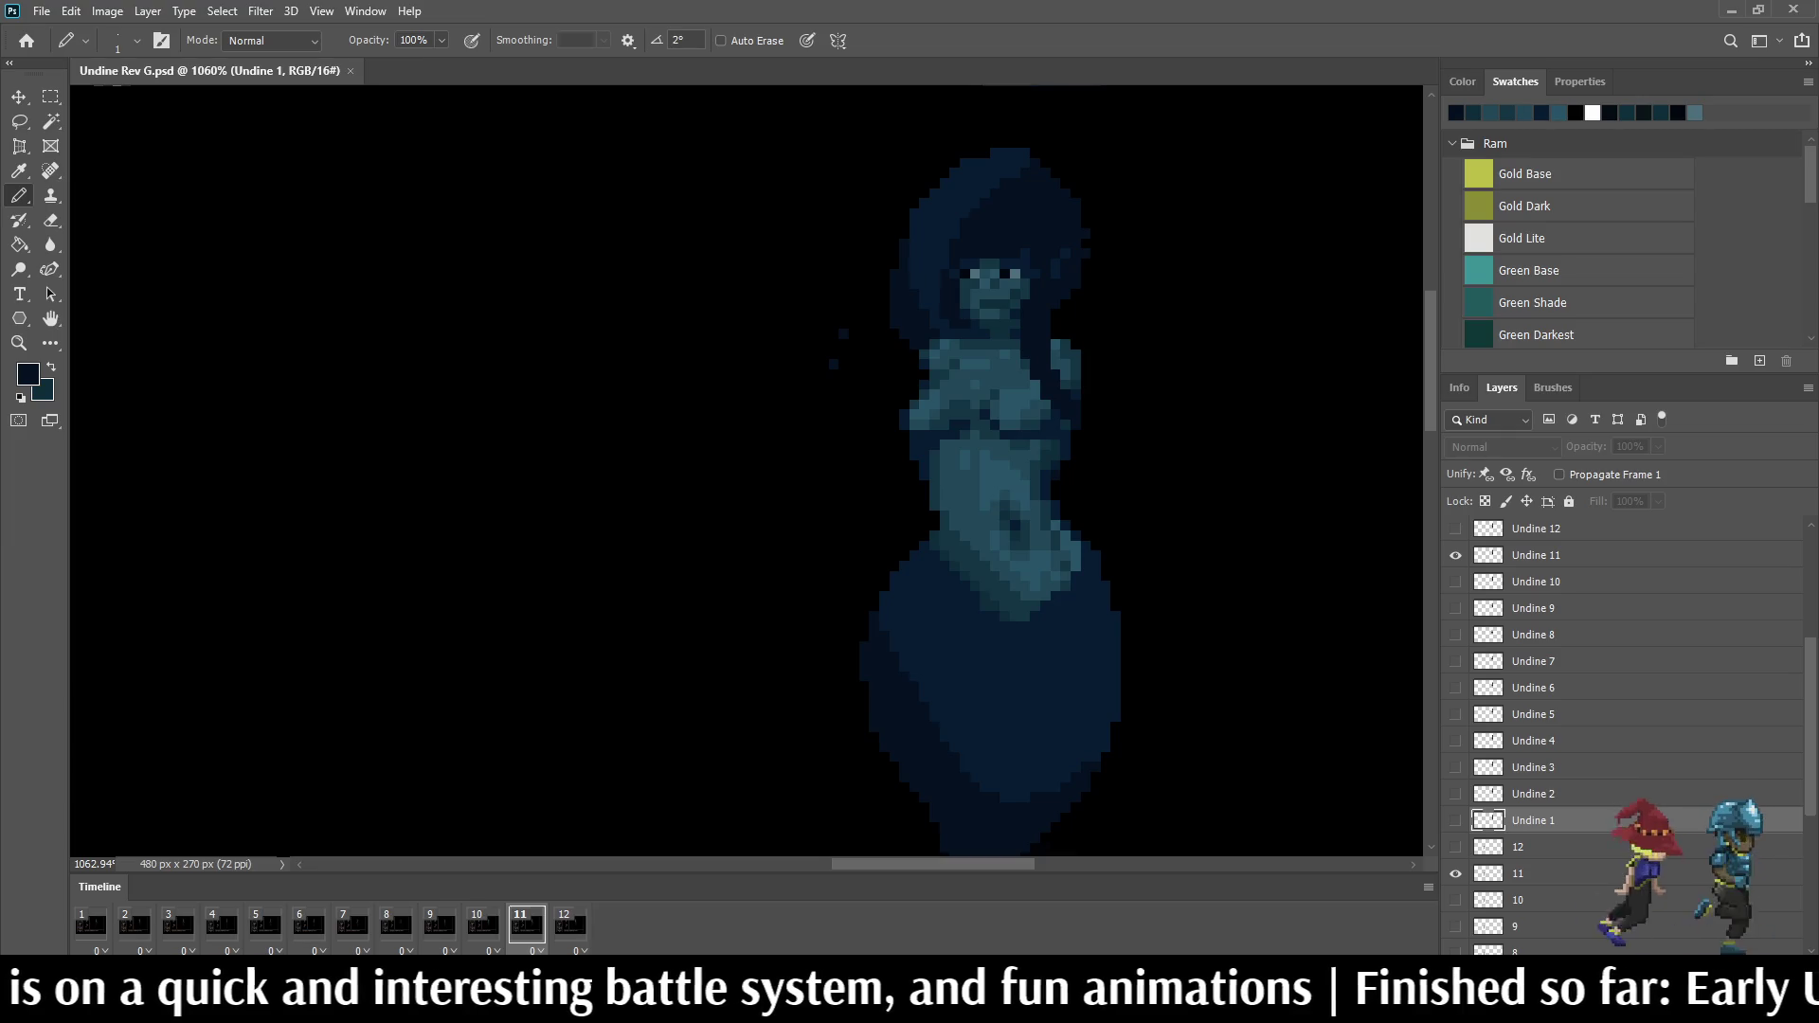
scroll(745, 468, "down", 10)
scroll(747, 469, "up", 5)
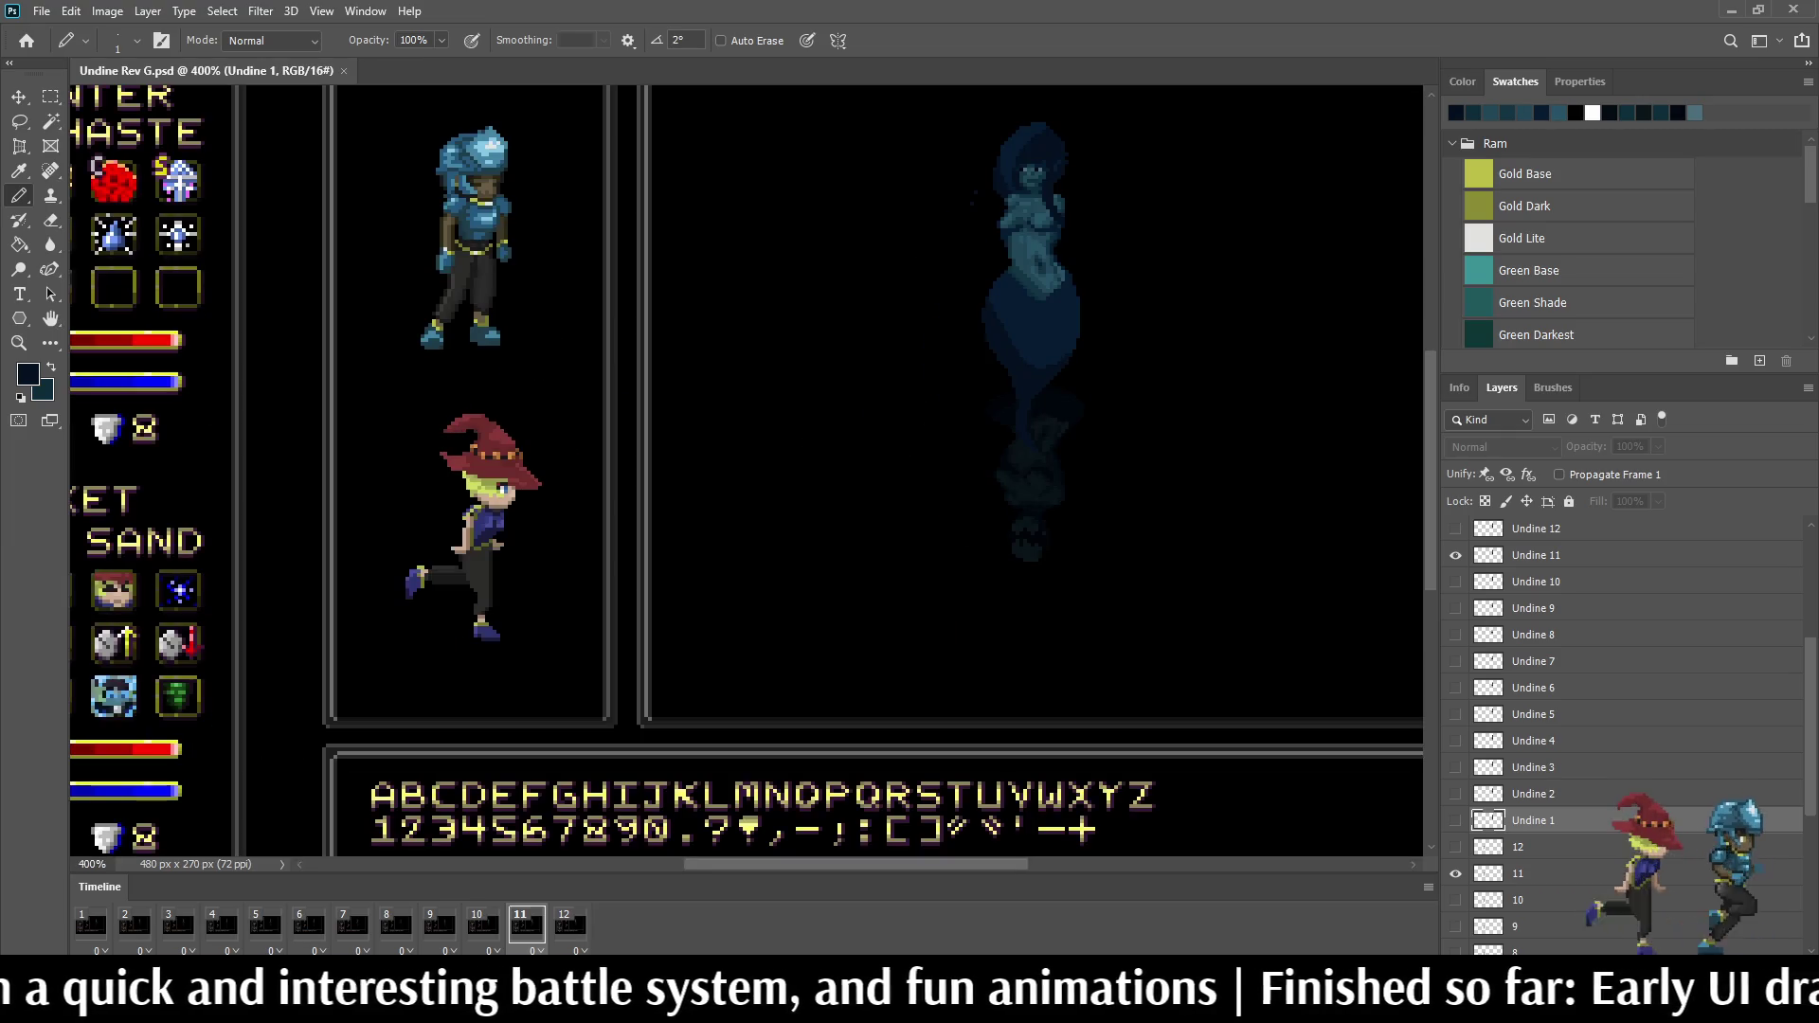
Step: Compare the Ogre battle mockup against Undine, then close it to leave only Undine open
left_click_drag(996, 428, 917, 522)
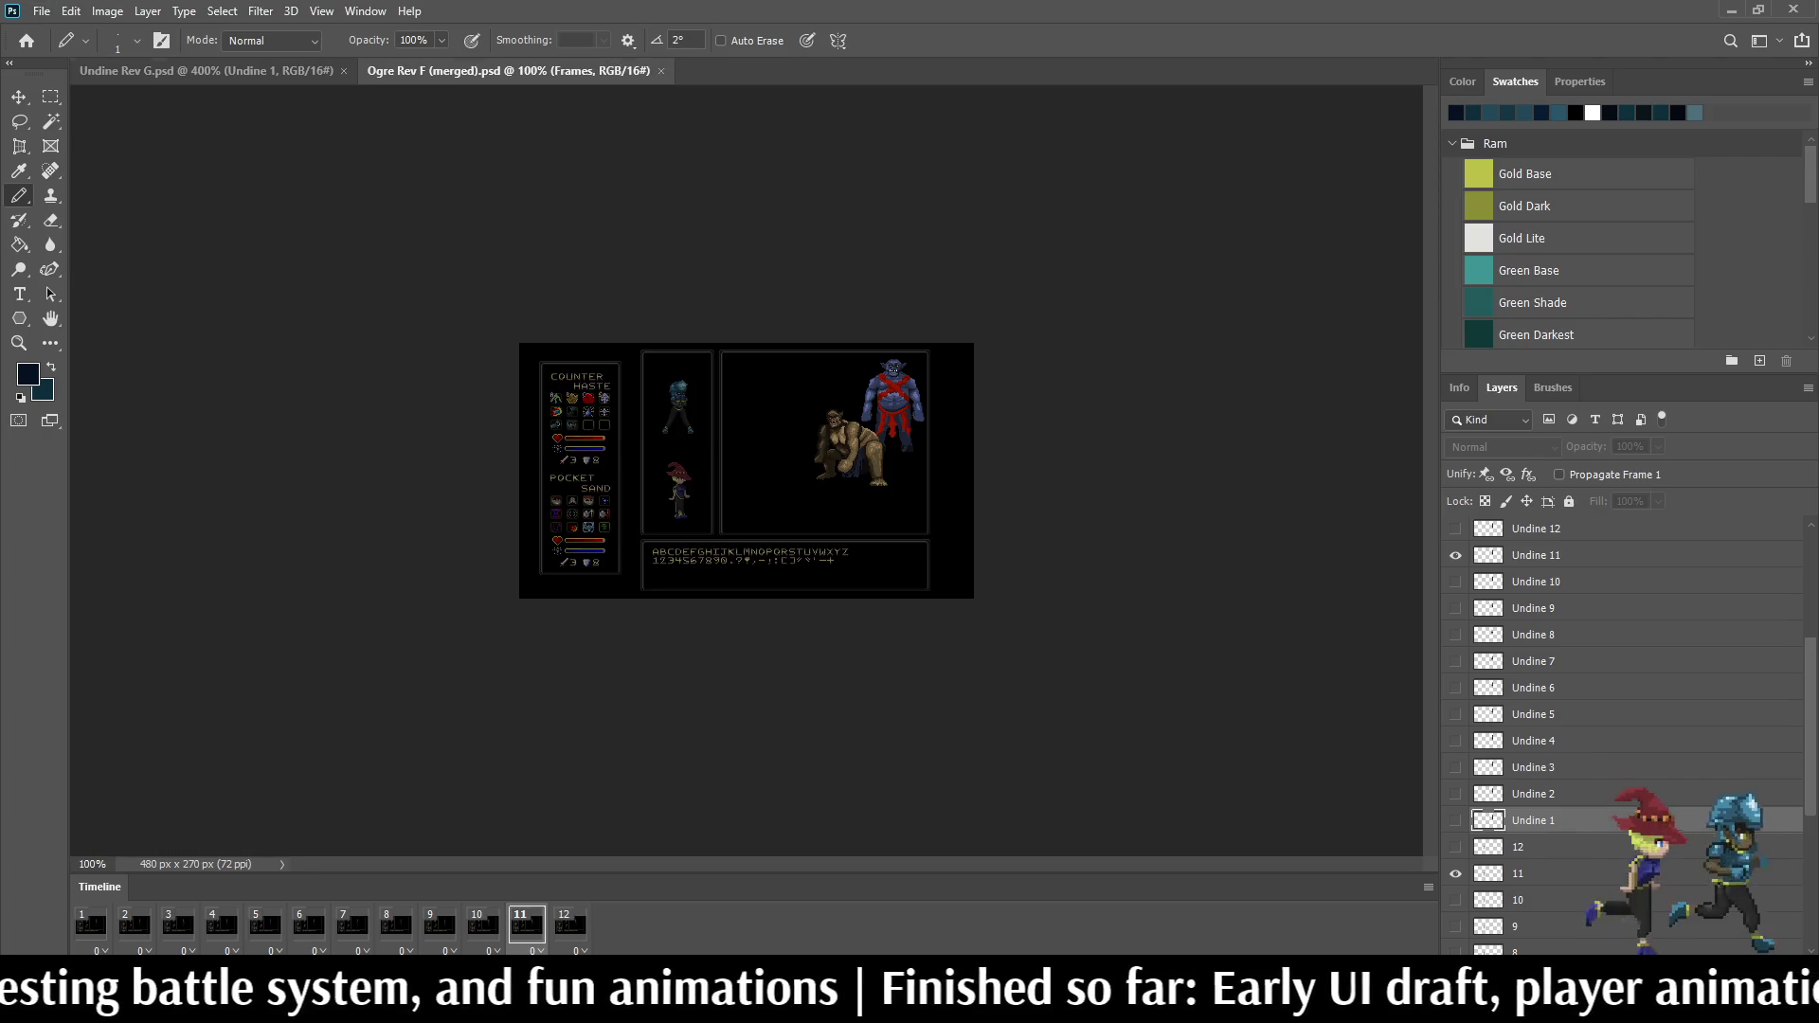
scroll(747, 470, "up", 2)
scroll(746, 469, "up", 2)
scroll(746, 469, "up", 2)
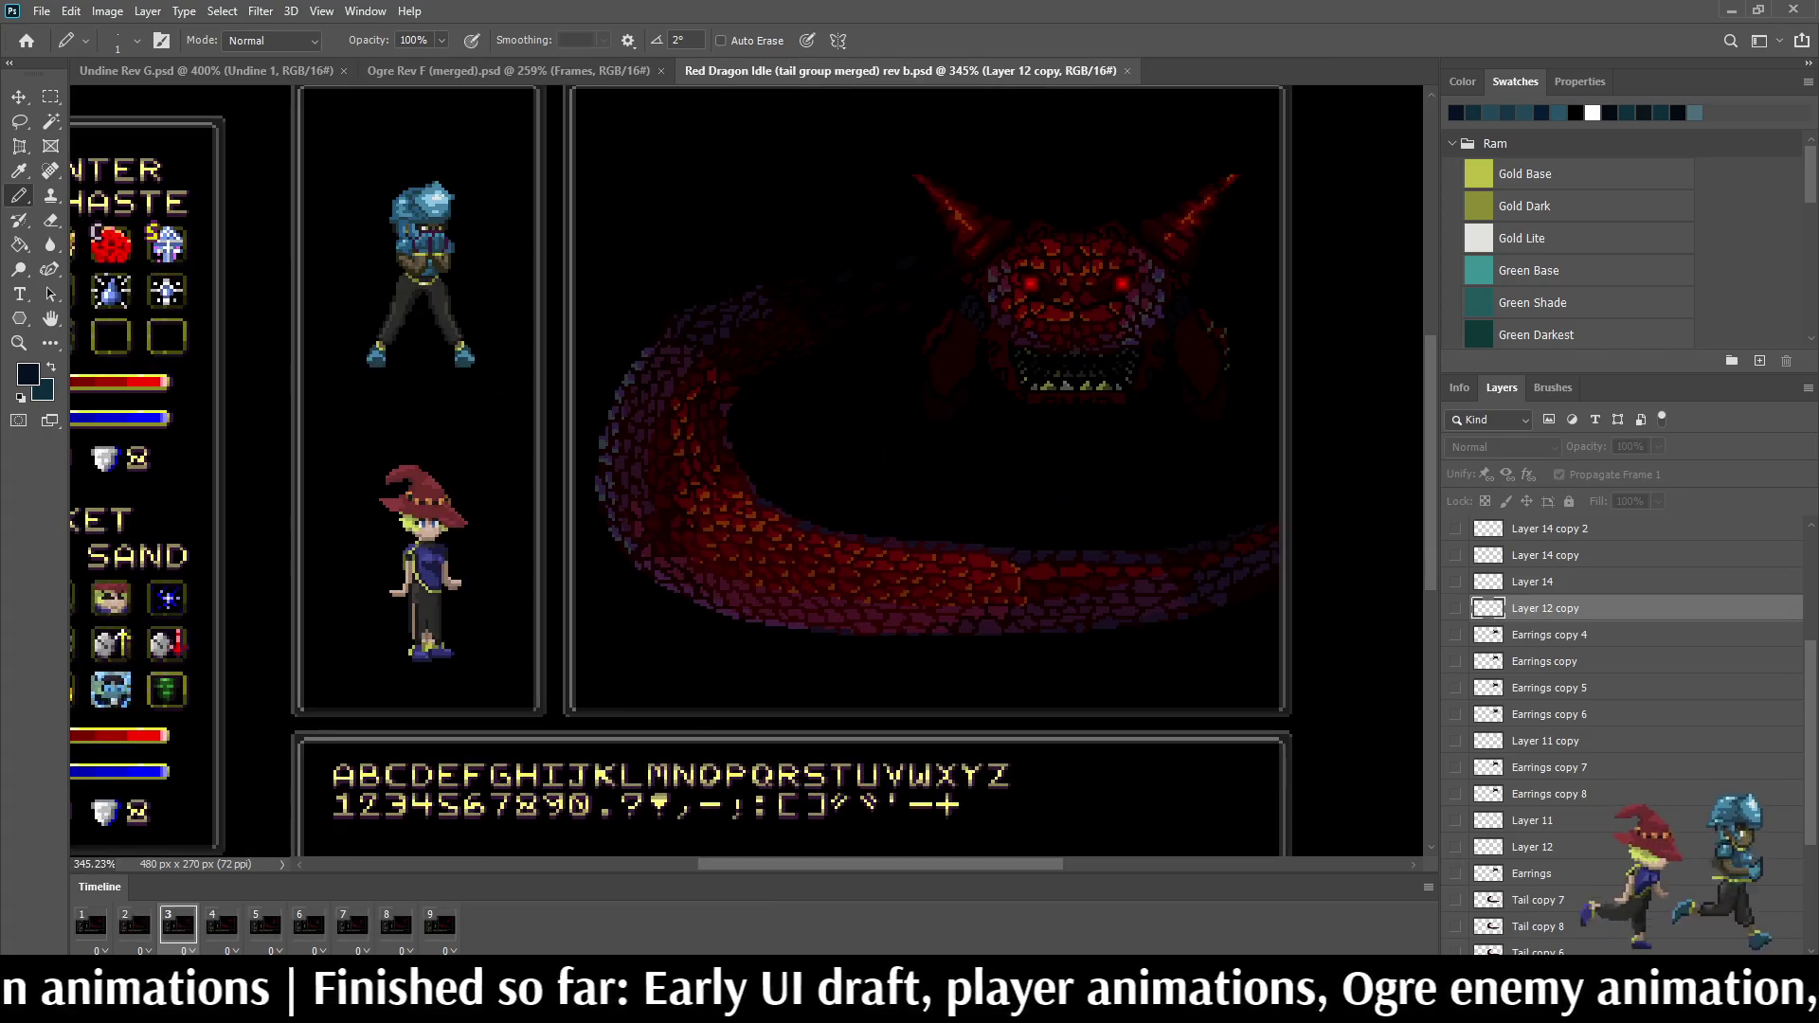
scroll(747, 469, "up", 2)
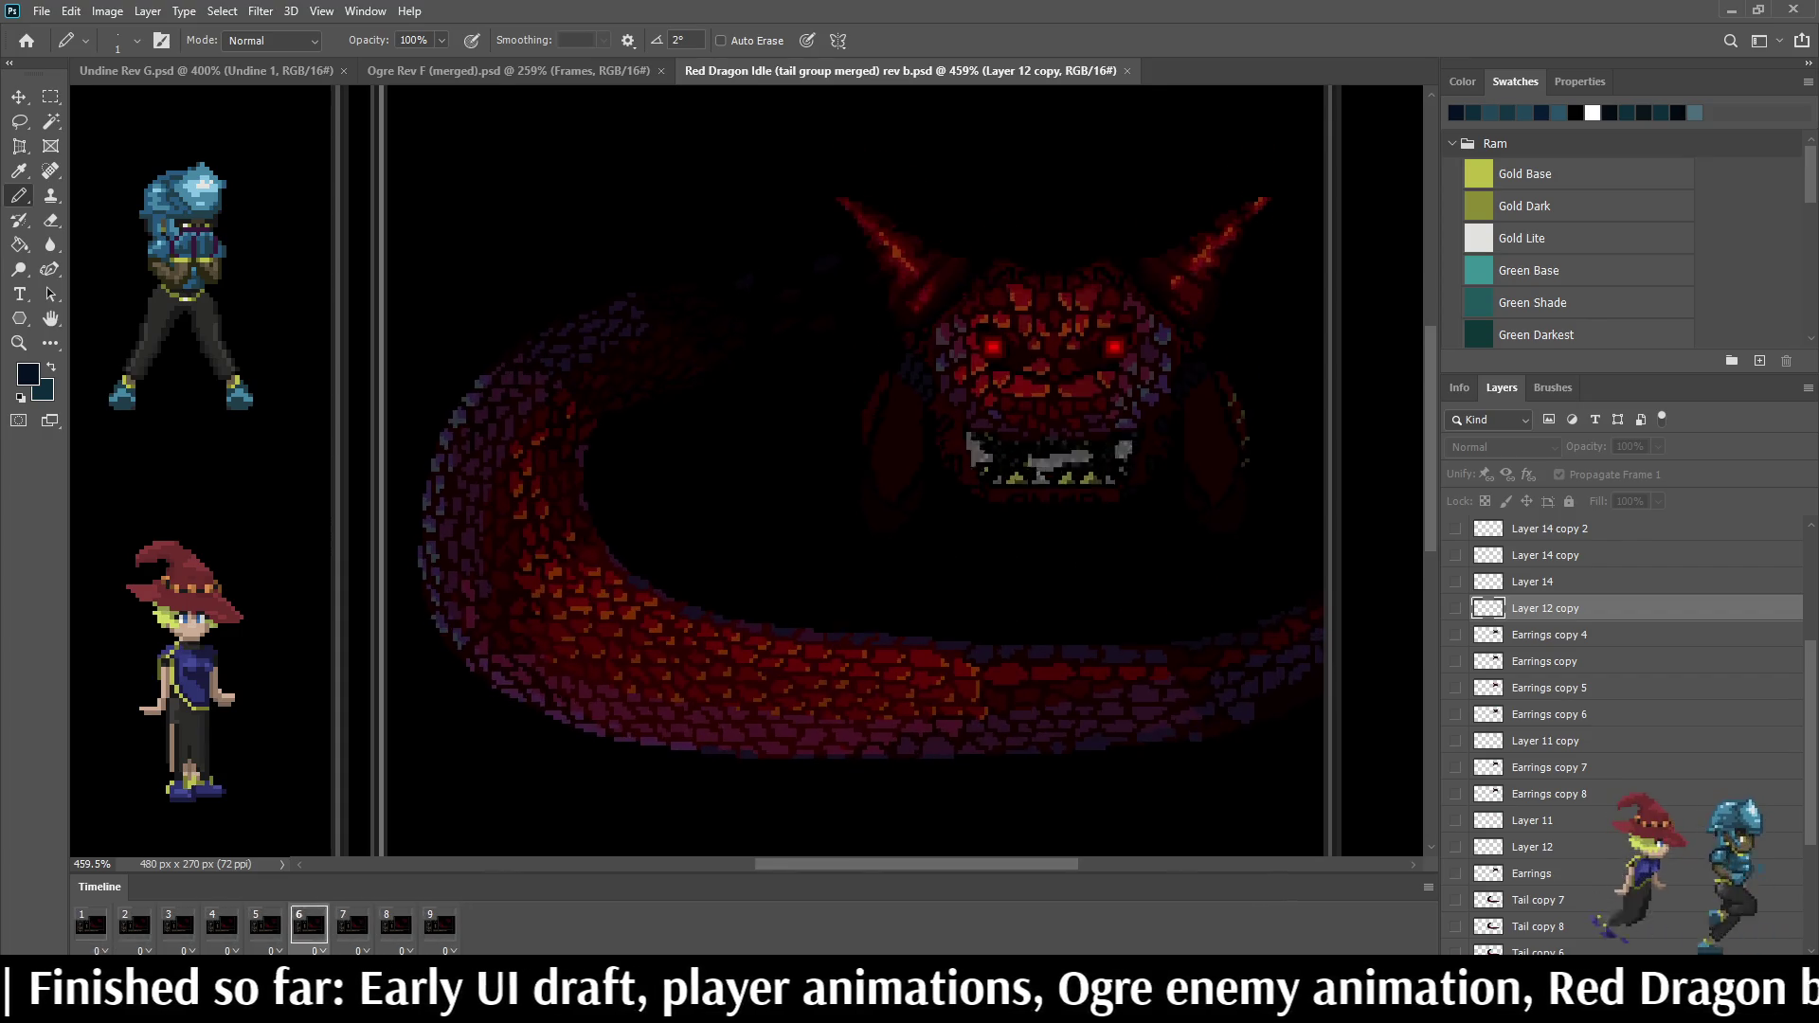
key("ctrl+shift+Tab")
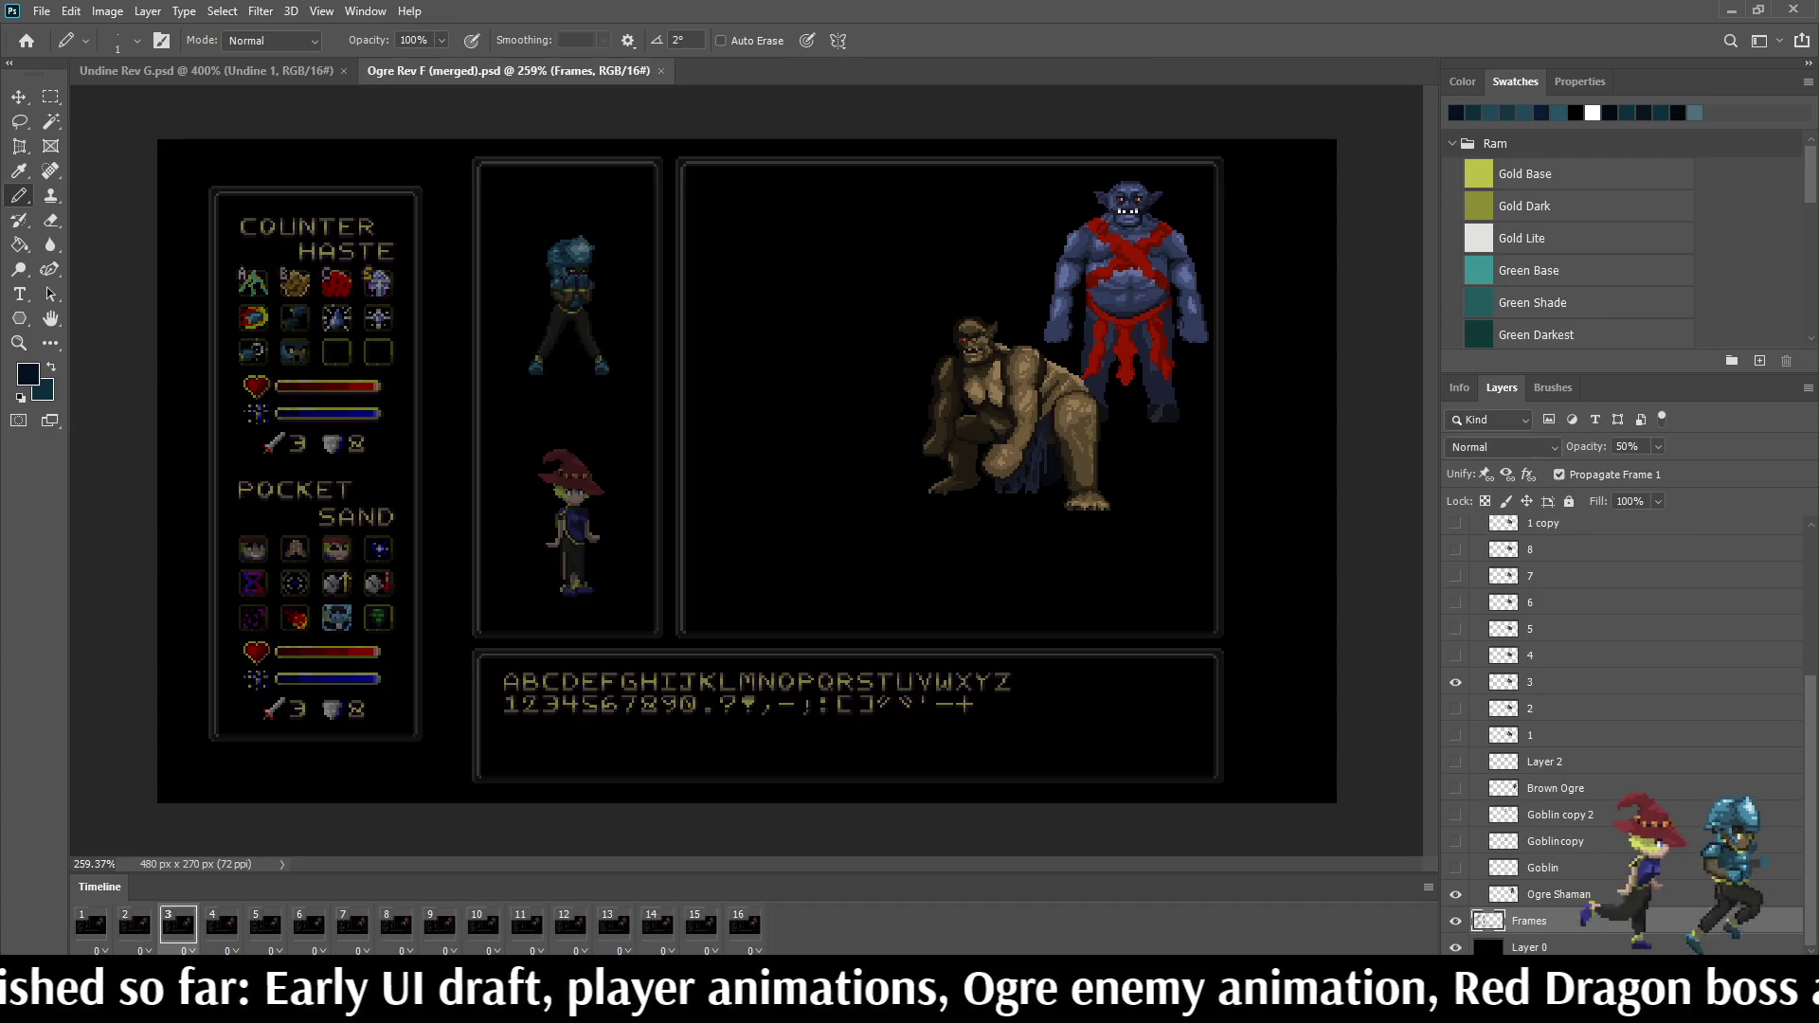
left_click(660, 69)
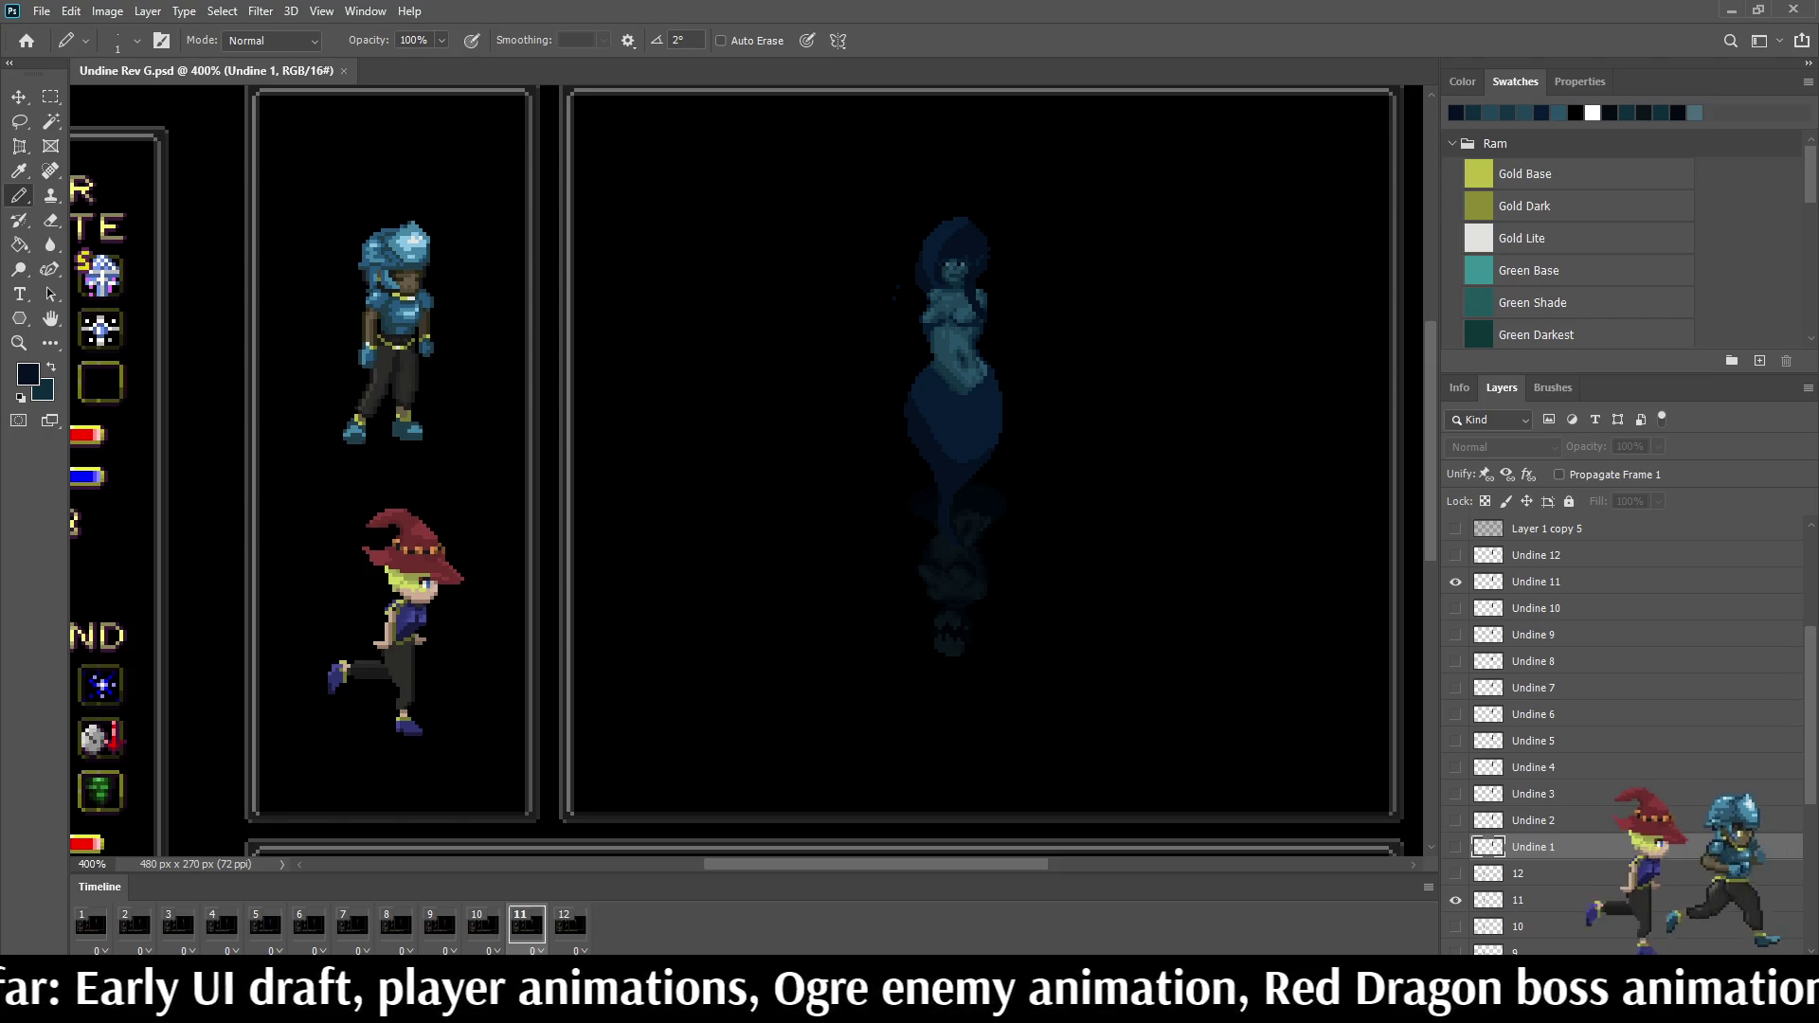
key("ctrl+0")
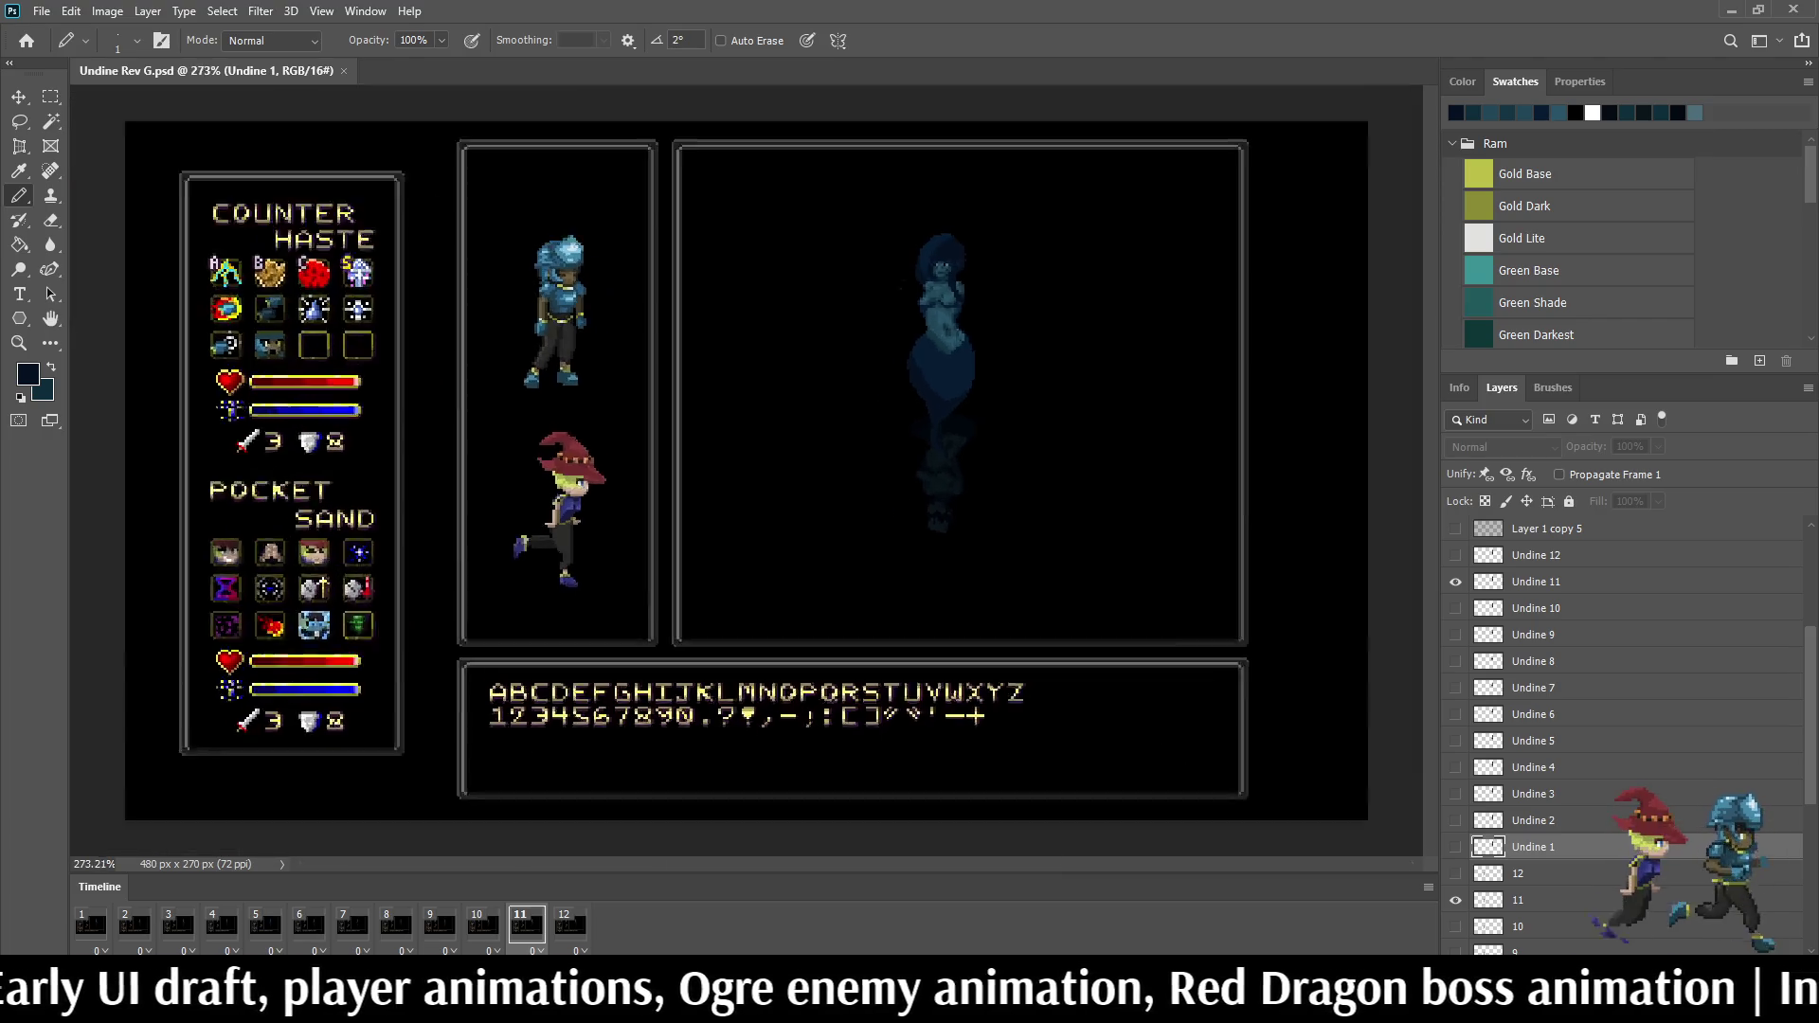
scroll(943, 271, "up", 3)
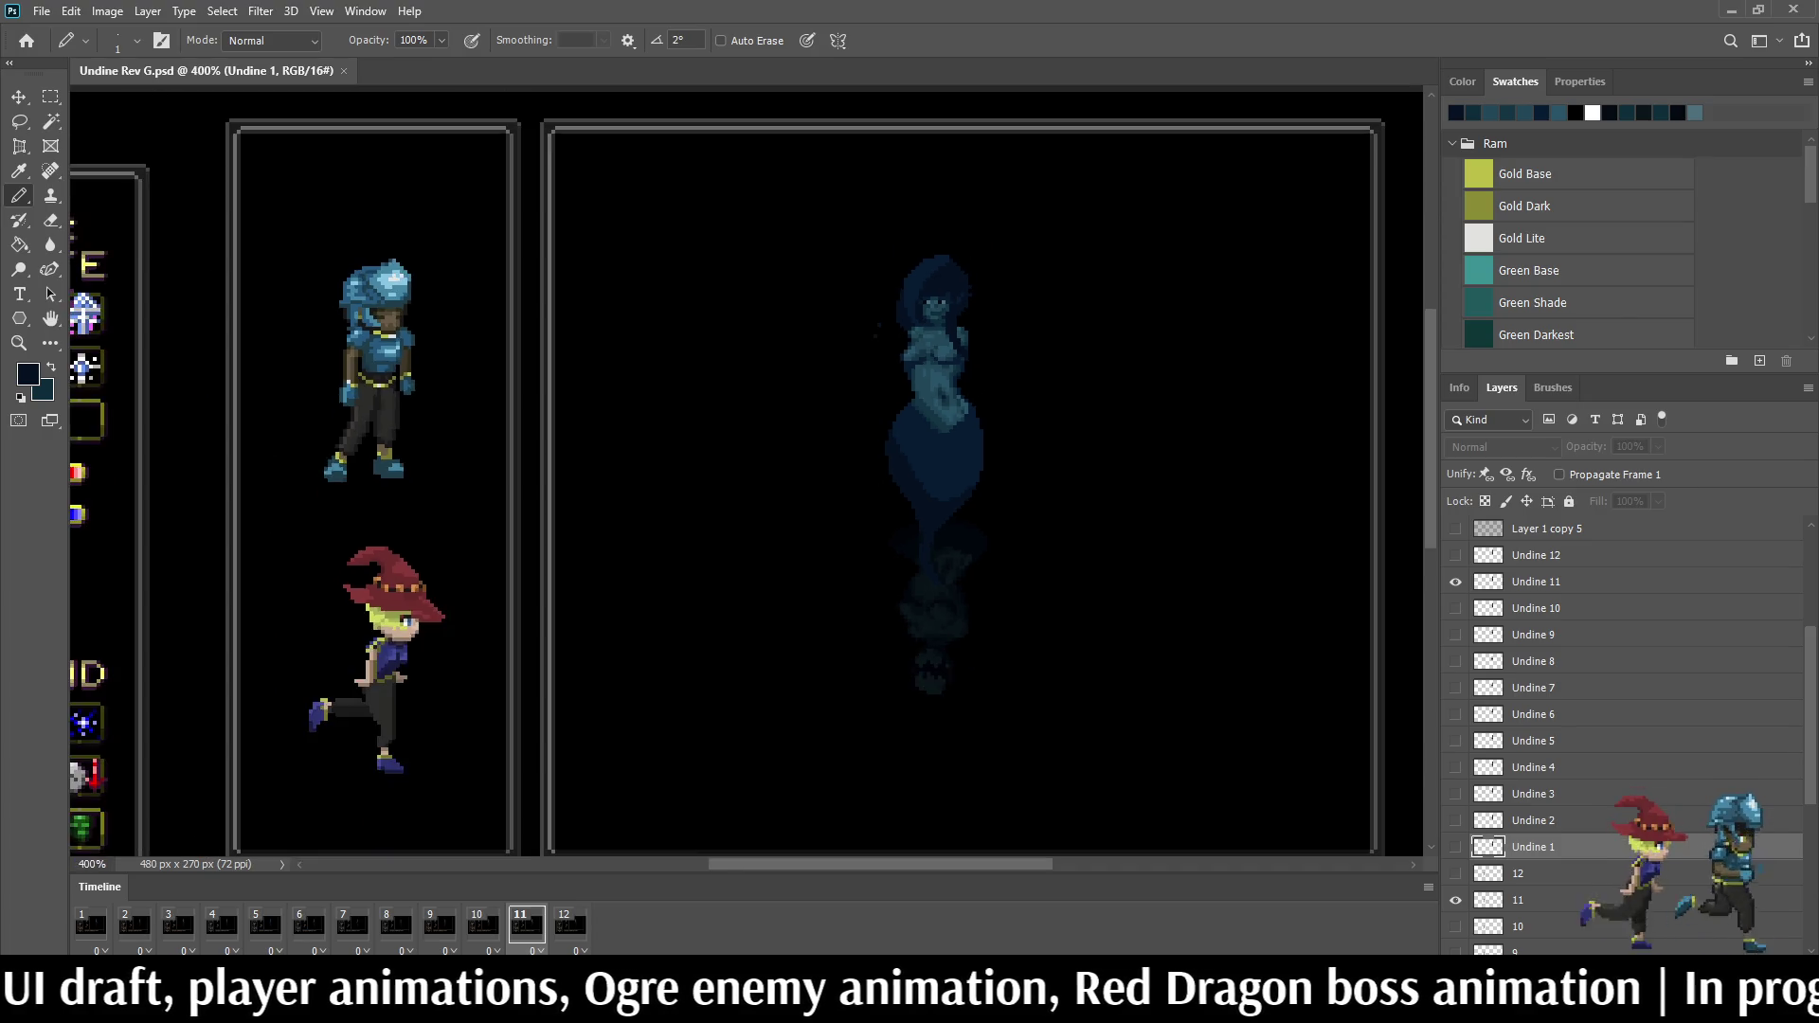
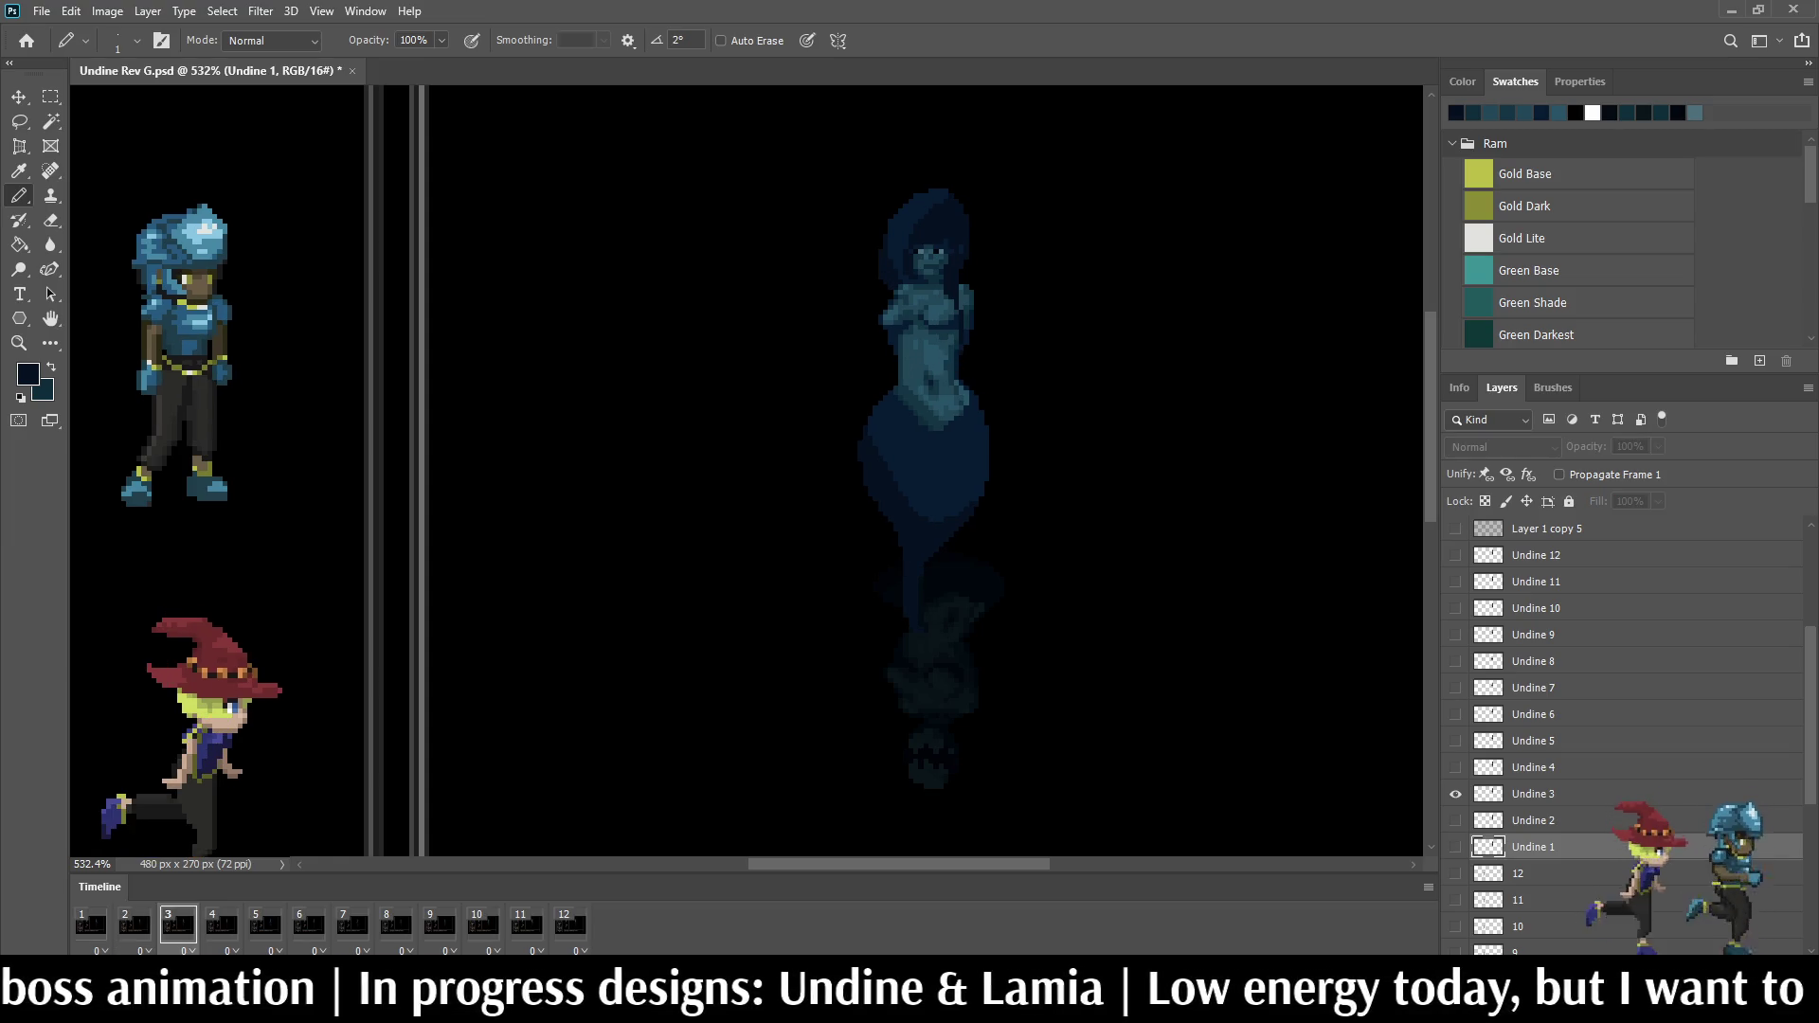
Step: Step through idle frames 3 to 5 selecting the matching Undine layers, then play the loop
key("Left")
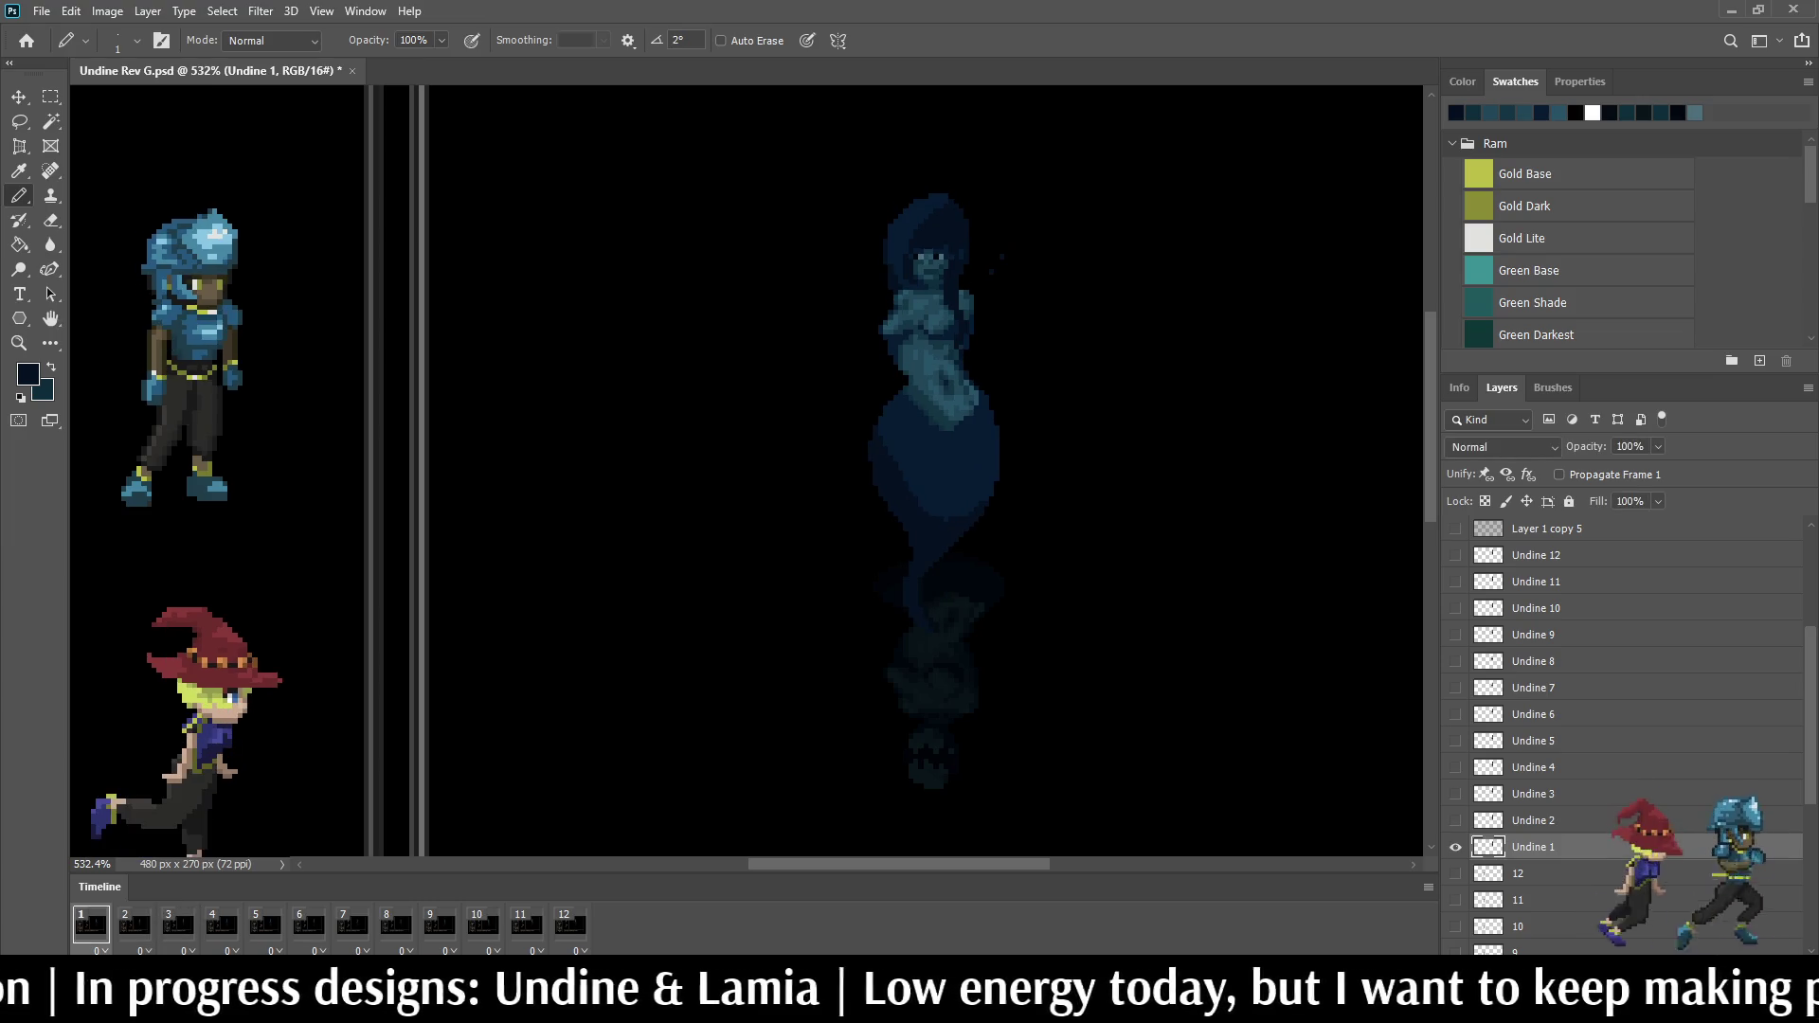
key("period")
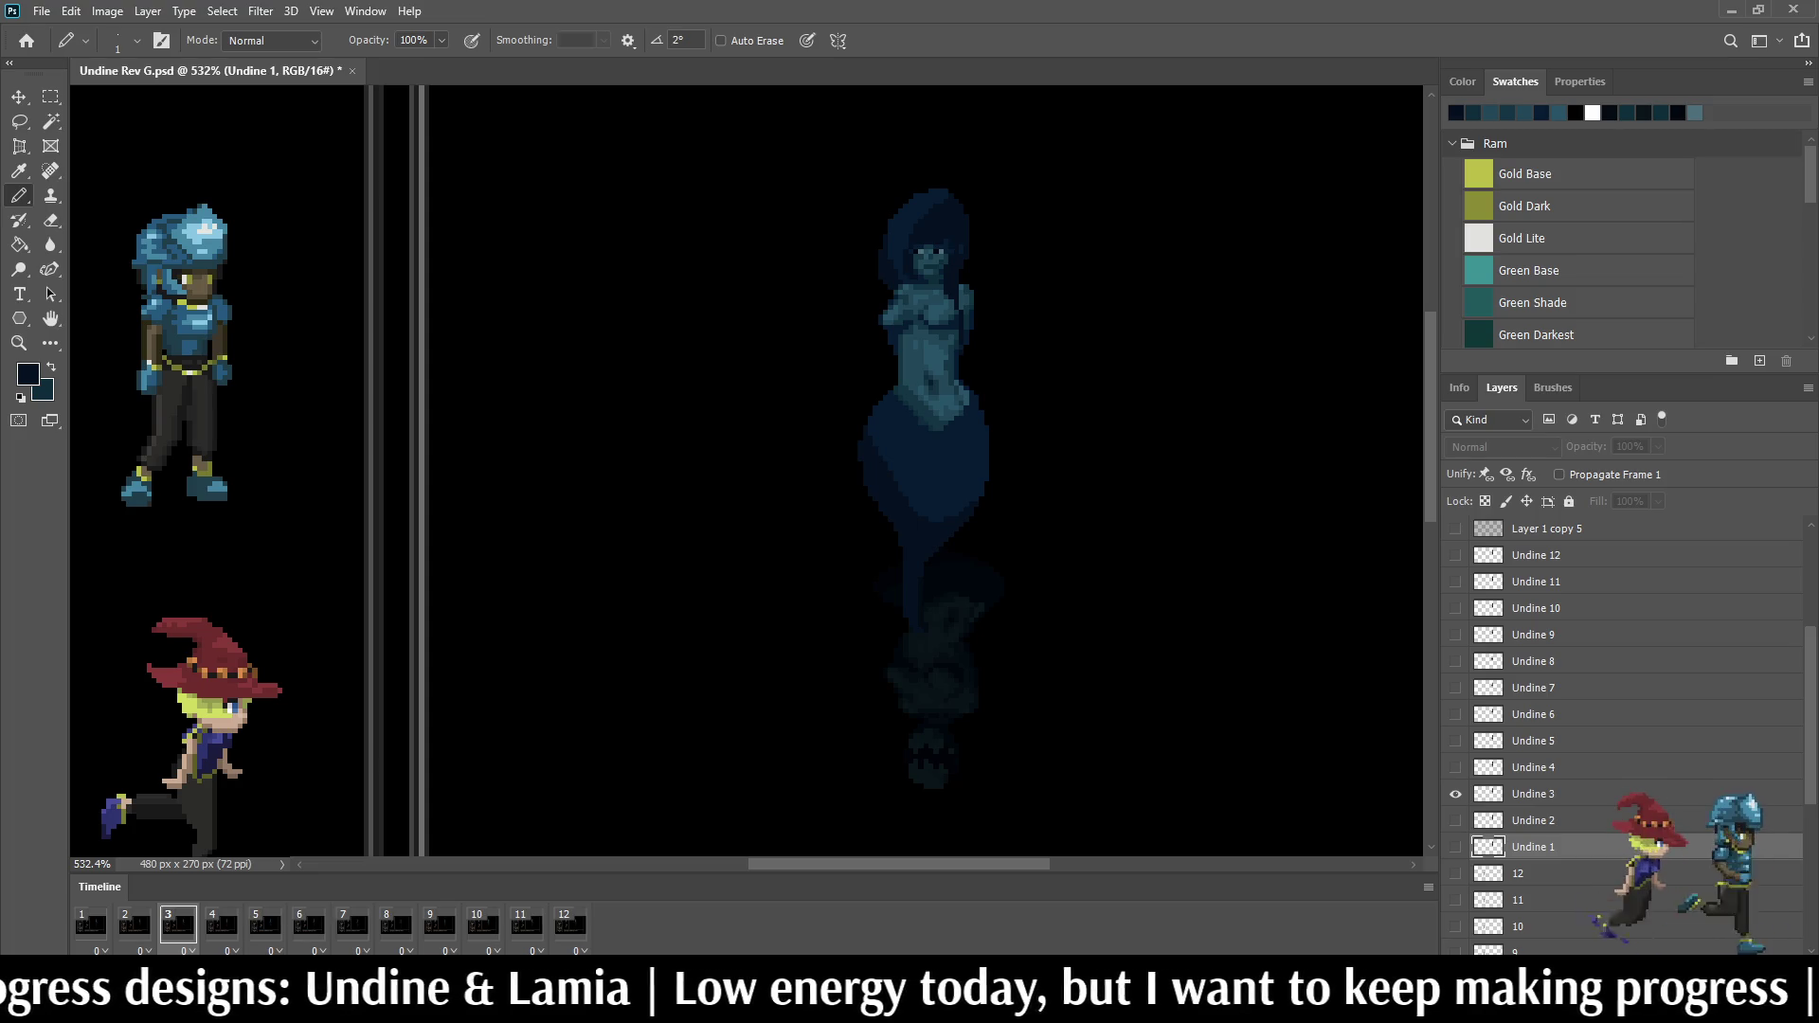
key("alt+bracketright")
key("alt+bracketright")
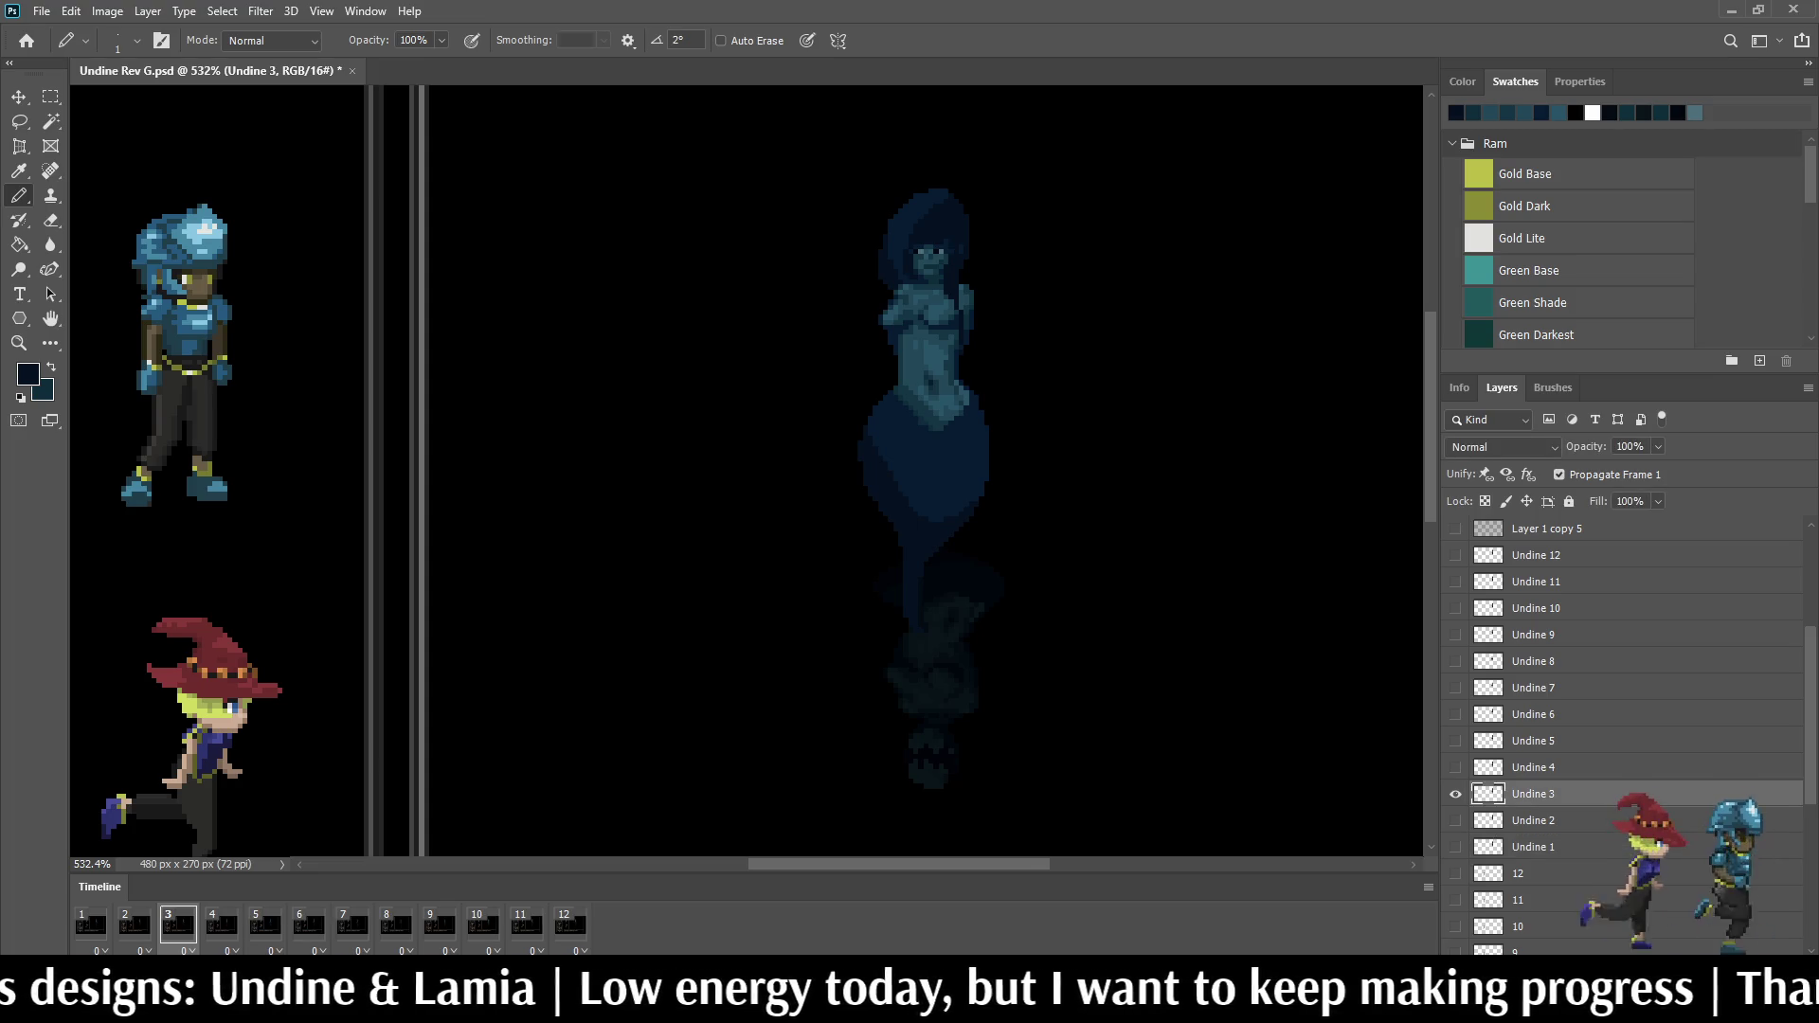
scroll(988, 304, "up", 2)
scroll(988, 305, "up", 3)
scroll(988, 304, "up", 3)
scroll(987, 305, "up", 2)
scroll(909, 319, "down", 3)
scroll(885, 294, "up", 3)
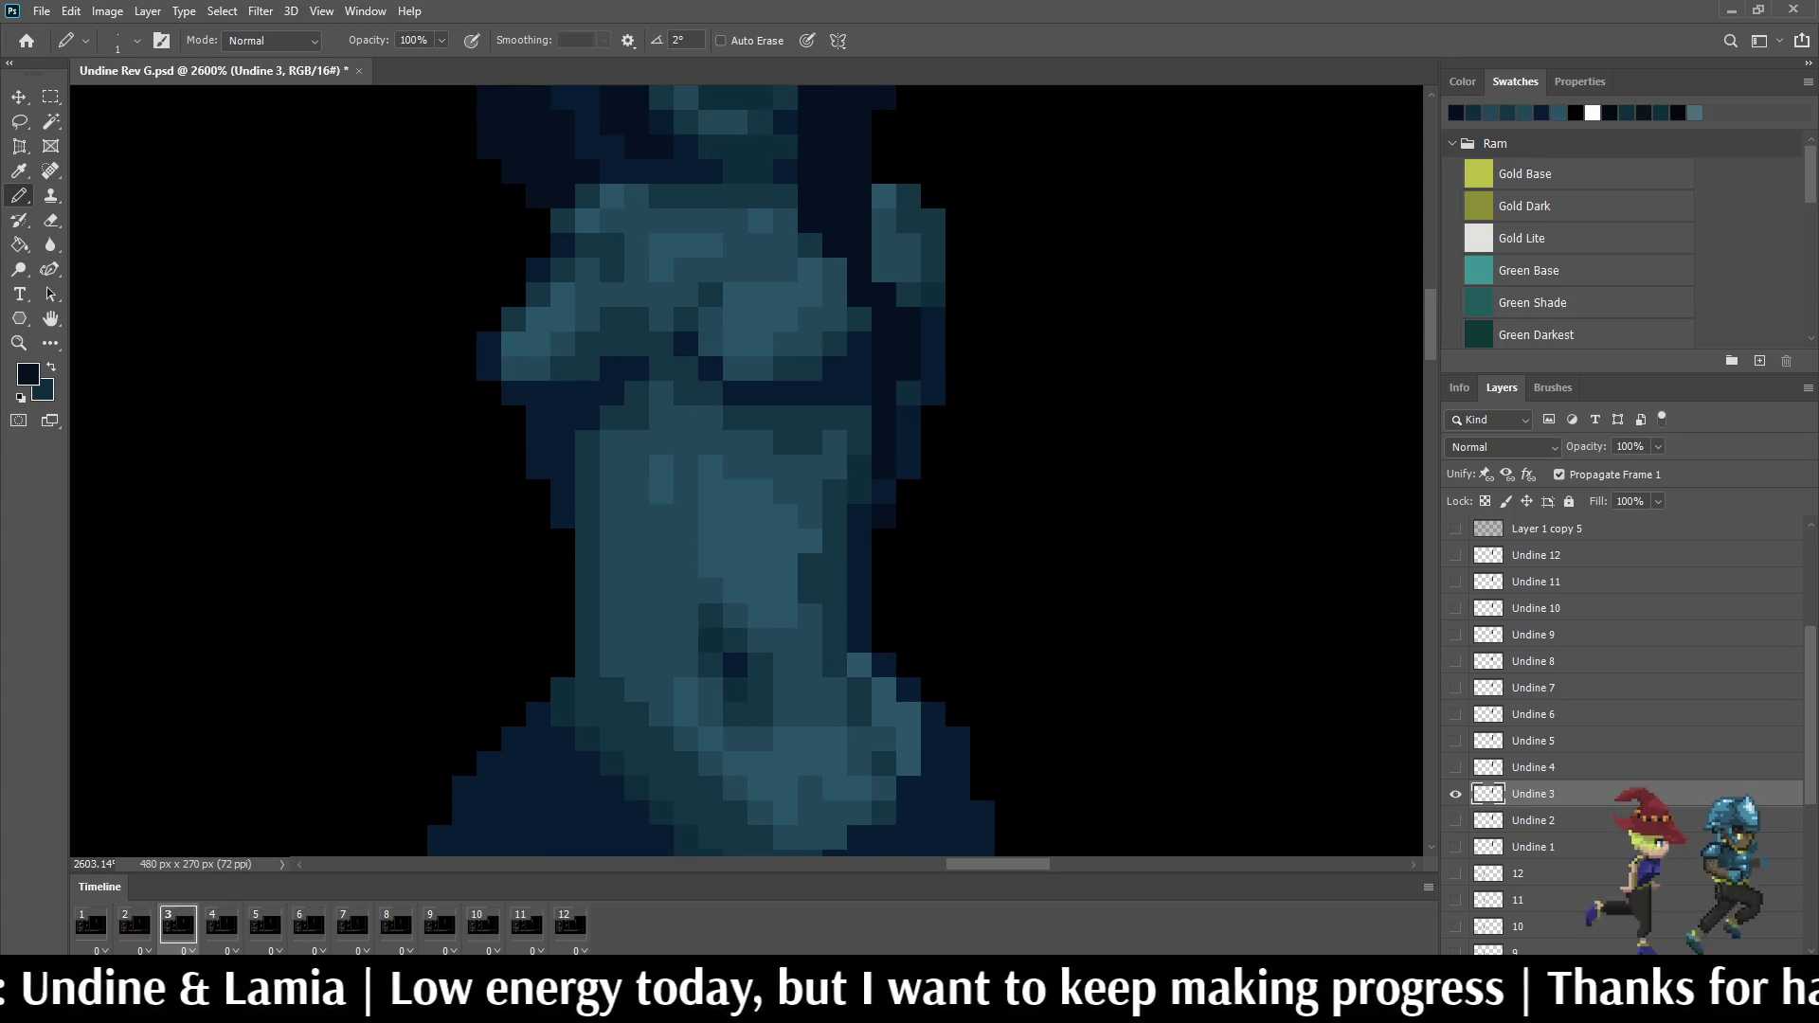
key("Right")
scroll(746, 470, "down", 3)
scroll(746, 470, "up", 3)
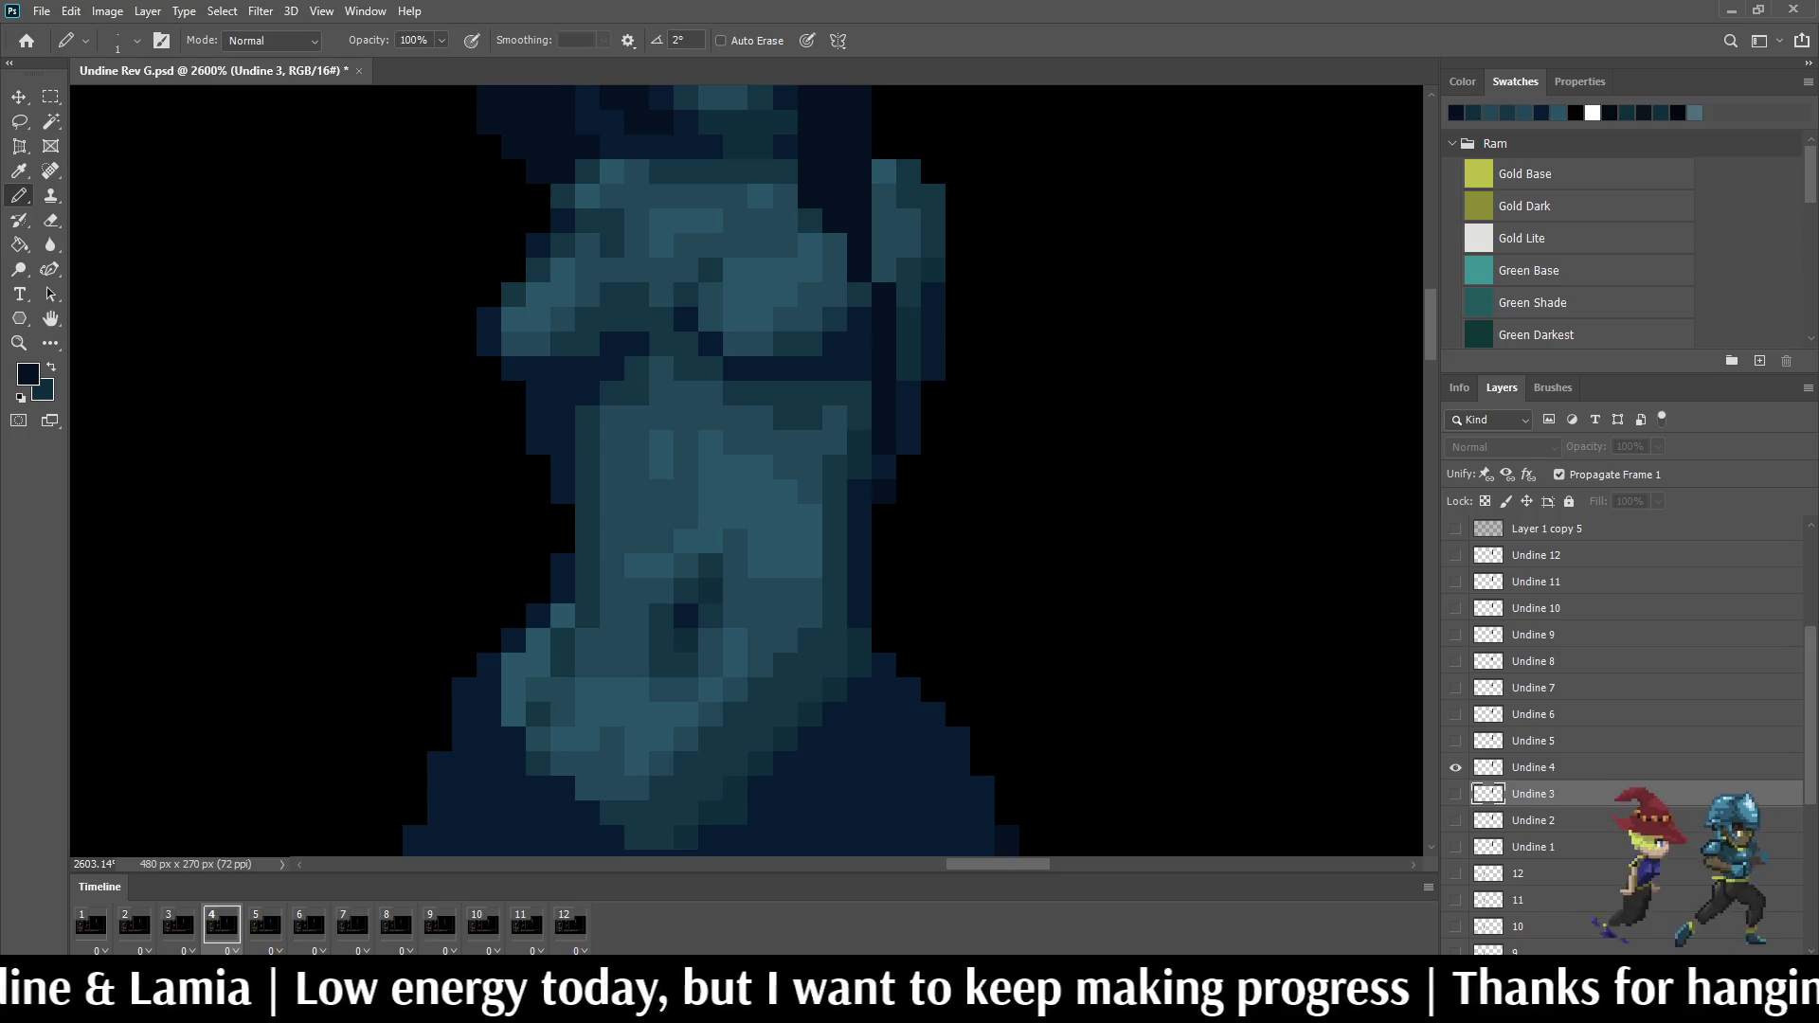
key("alt+bracketright")
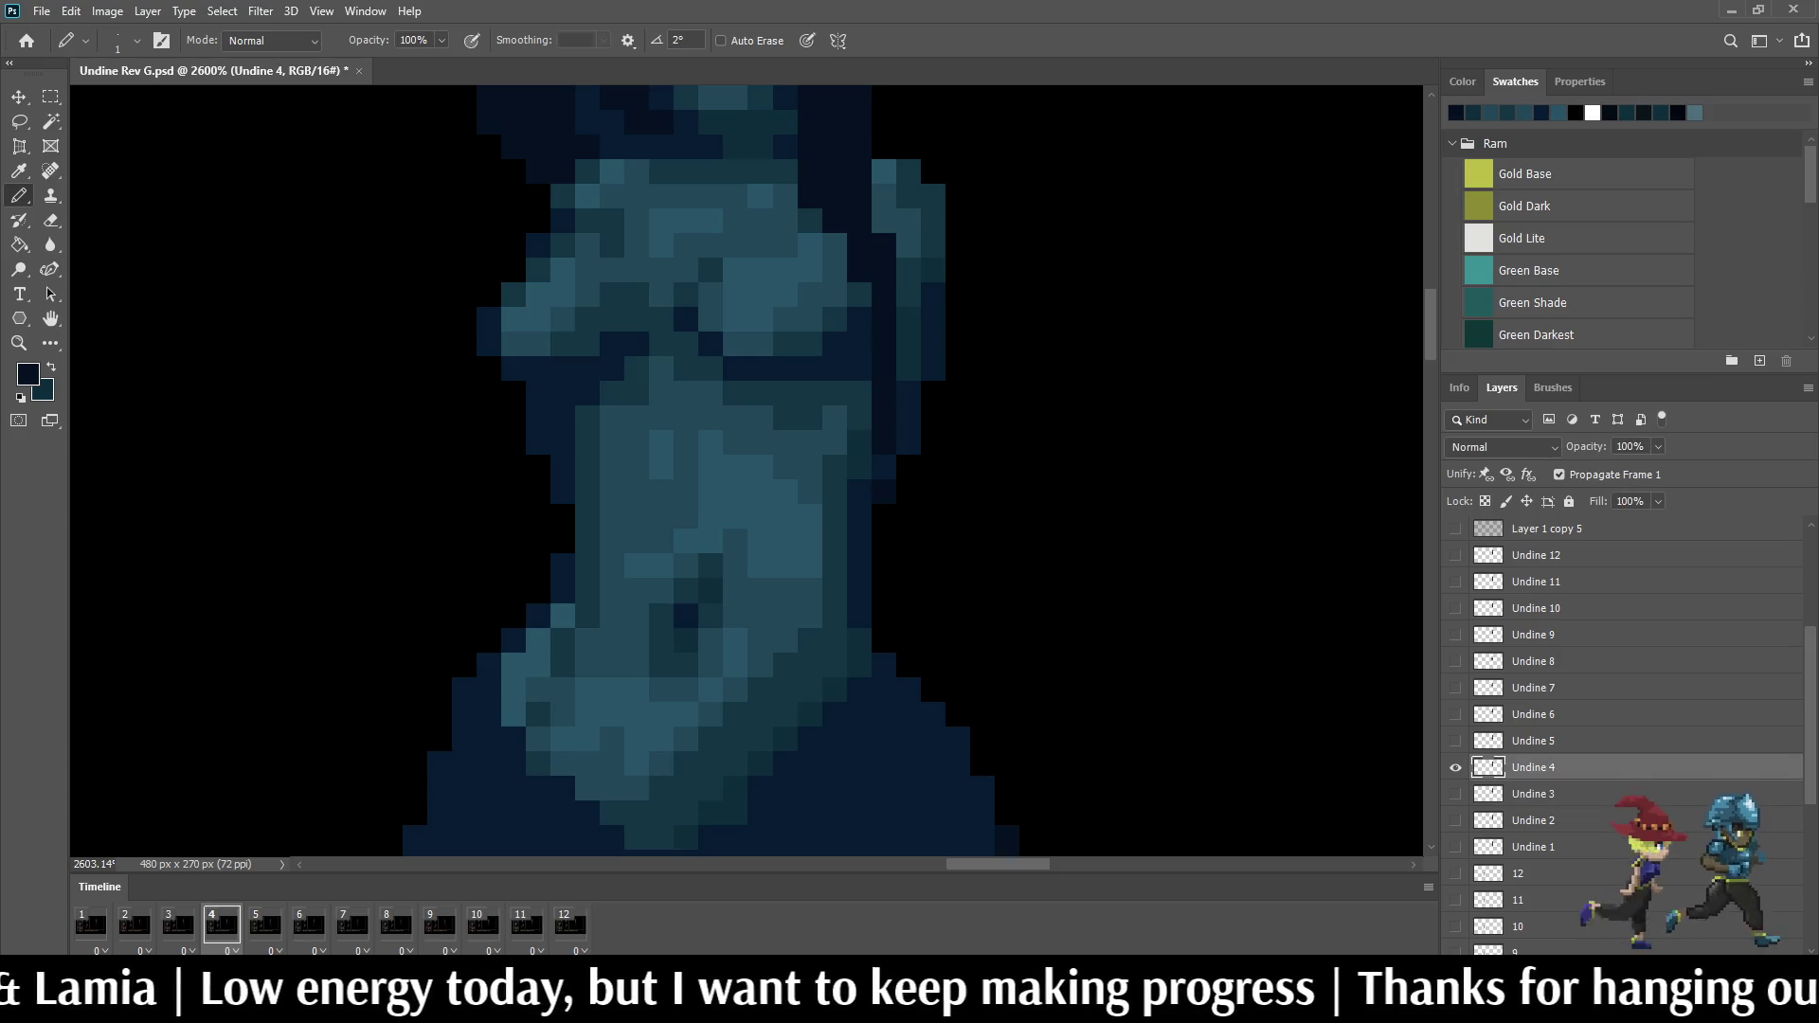
key("Right")
scroll(884, 255, "down", 5)
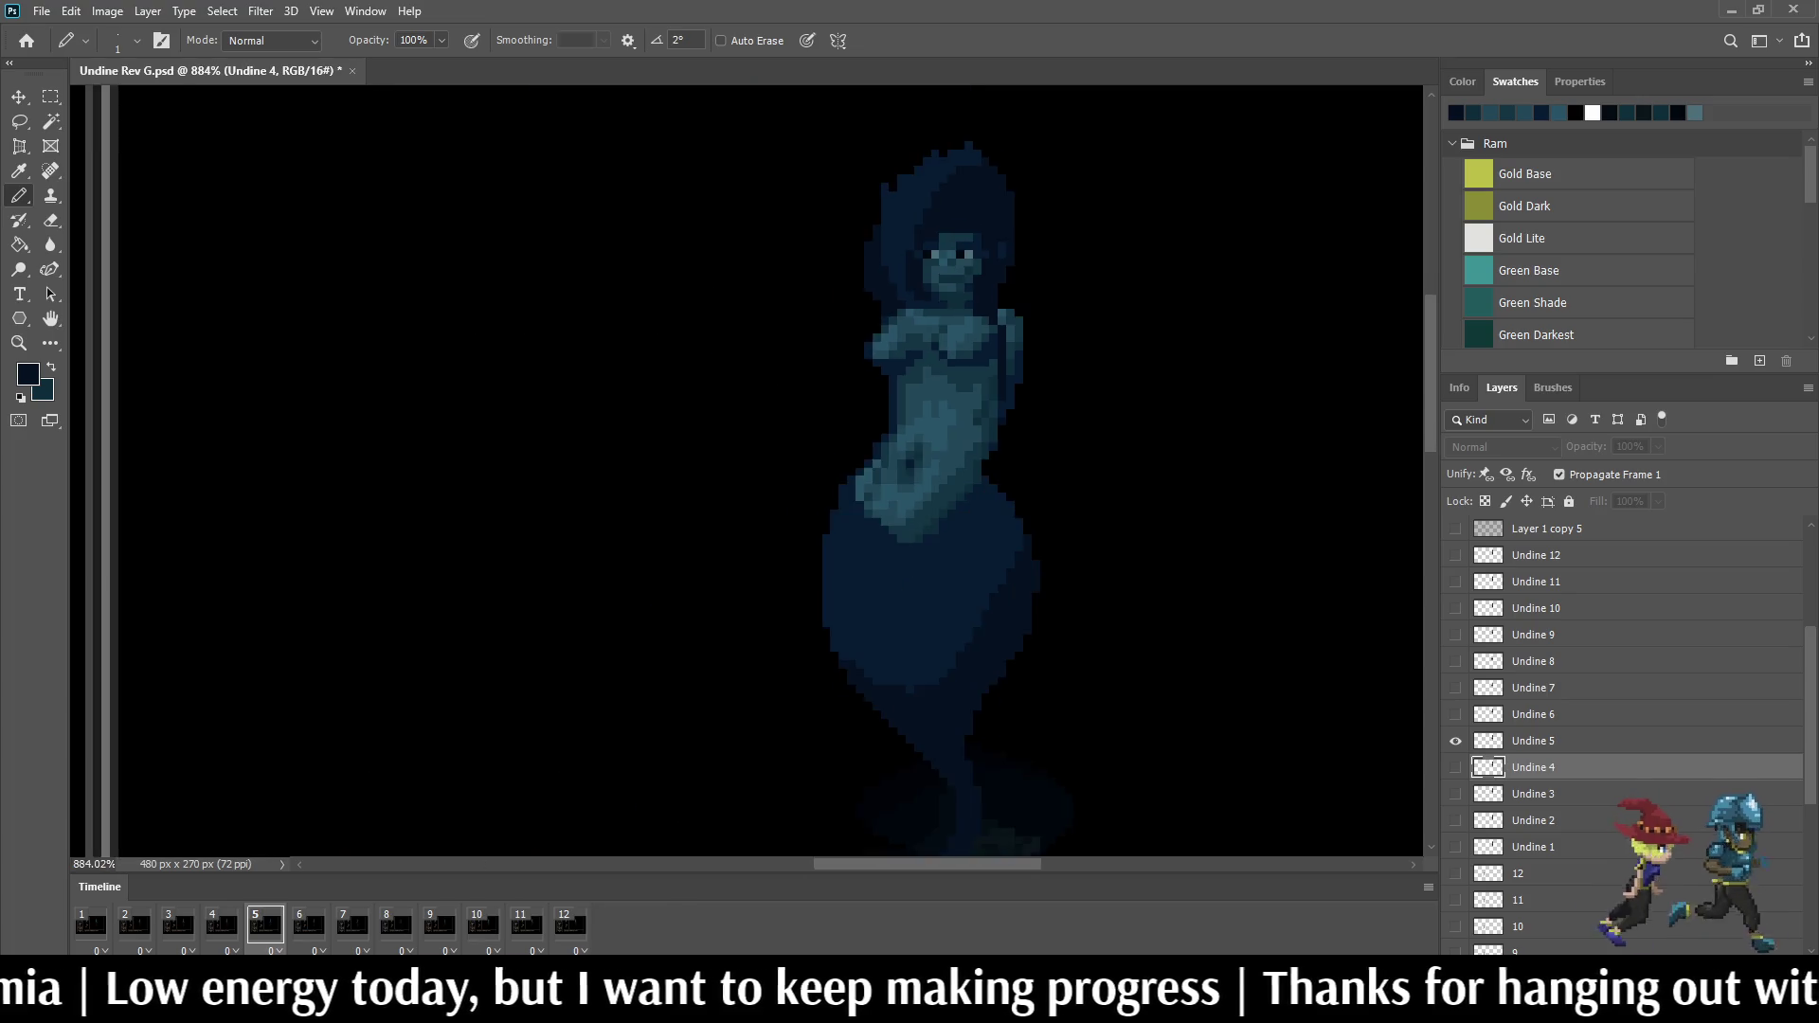
key("space")
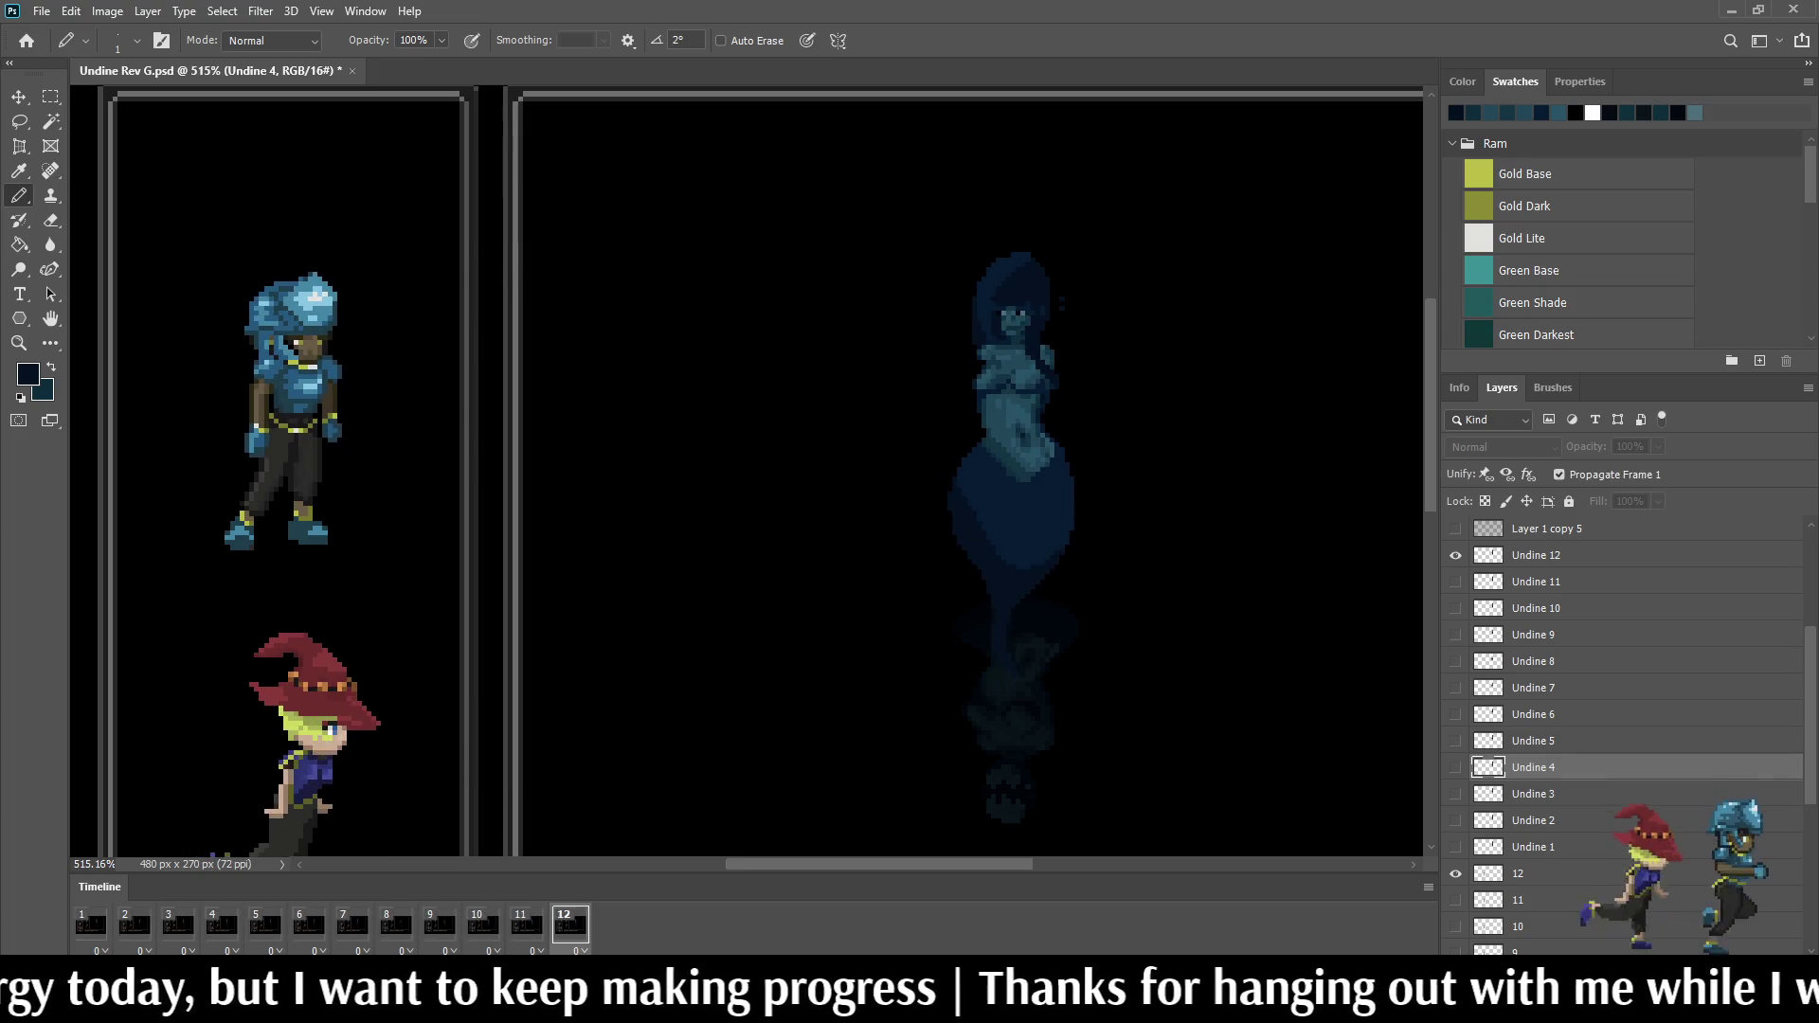
scroll(1046, 316, "up", 5)
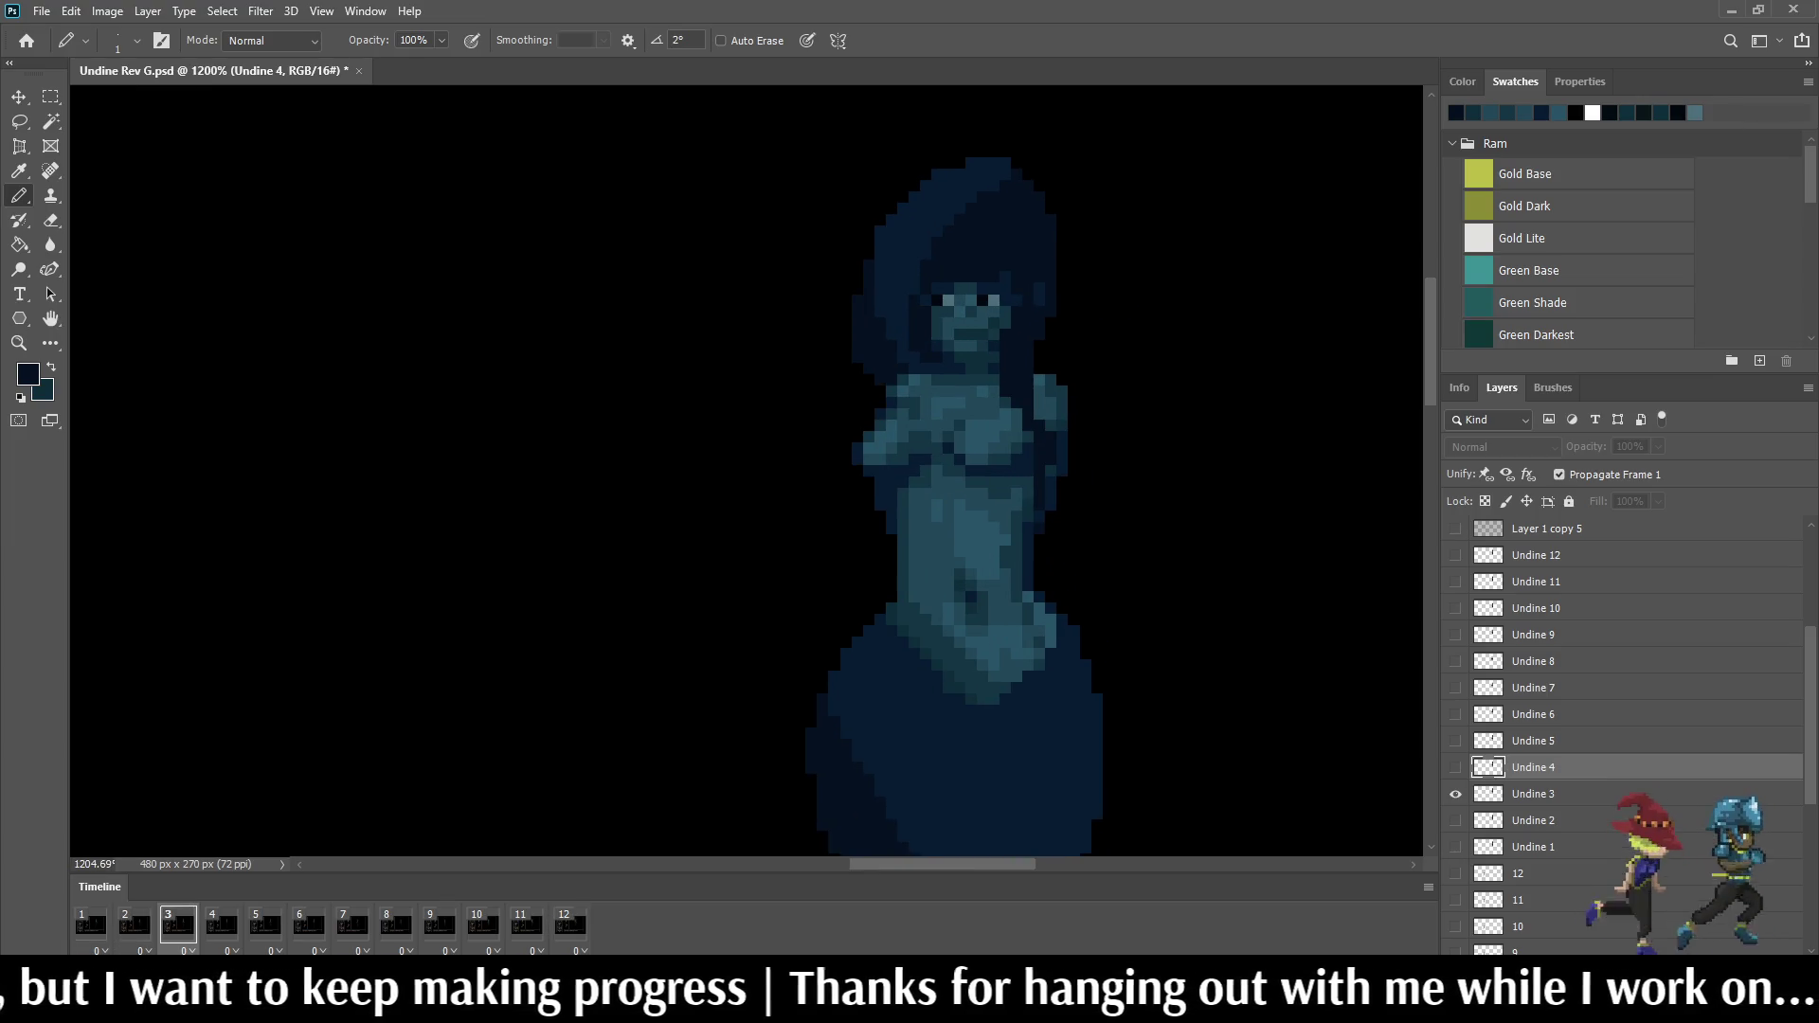
scroll(1072, 429, "up", 3)
scroll(1072, 428, "up", 3)
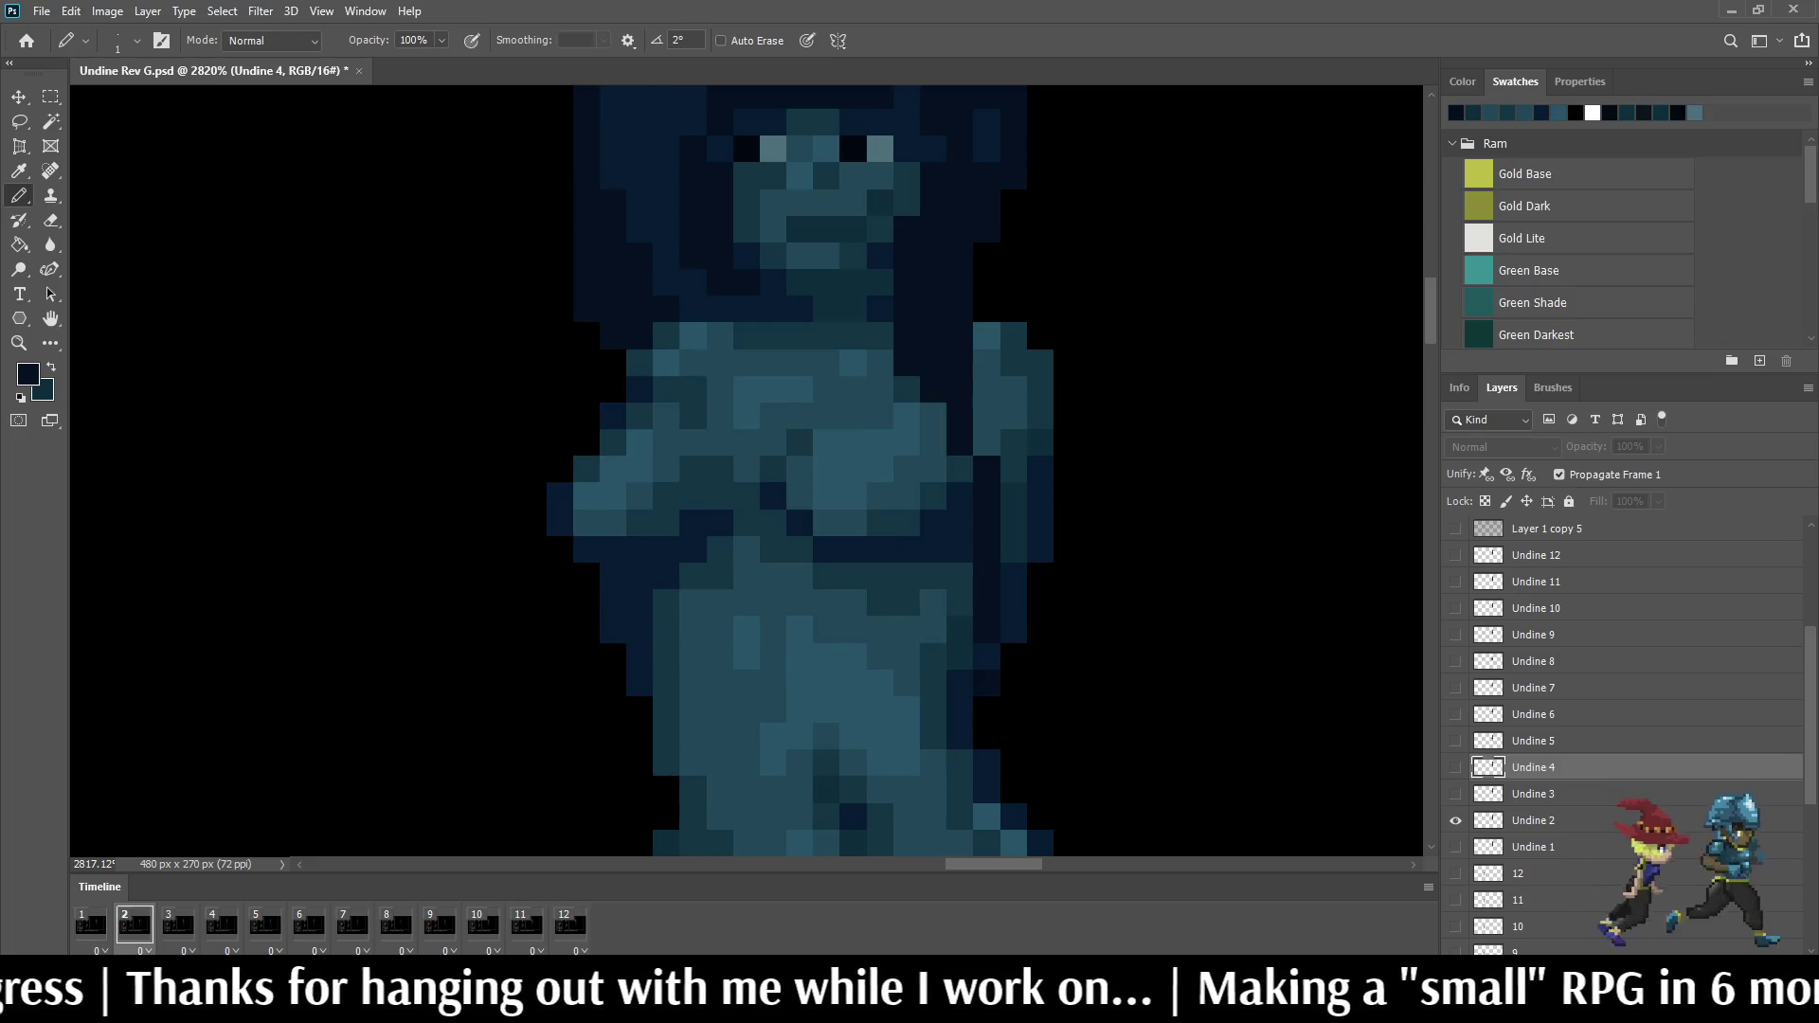
Step: Walk the timeline from Undine 2 through the last frame and back round to frame 1
key("alt+bracketleft")
key("alt+bracketleft")
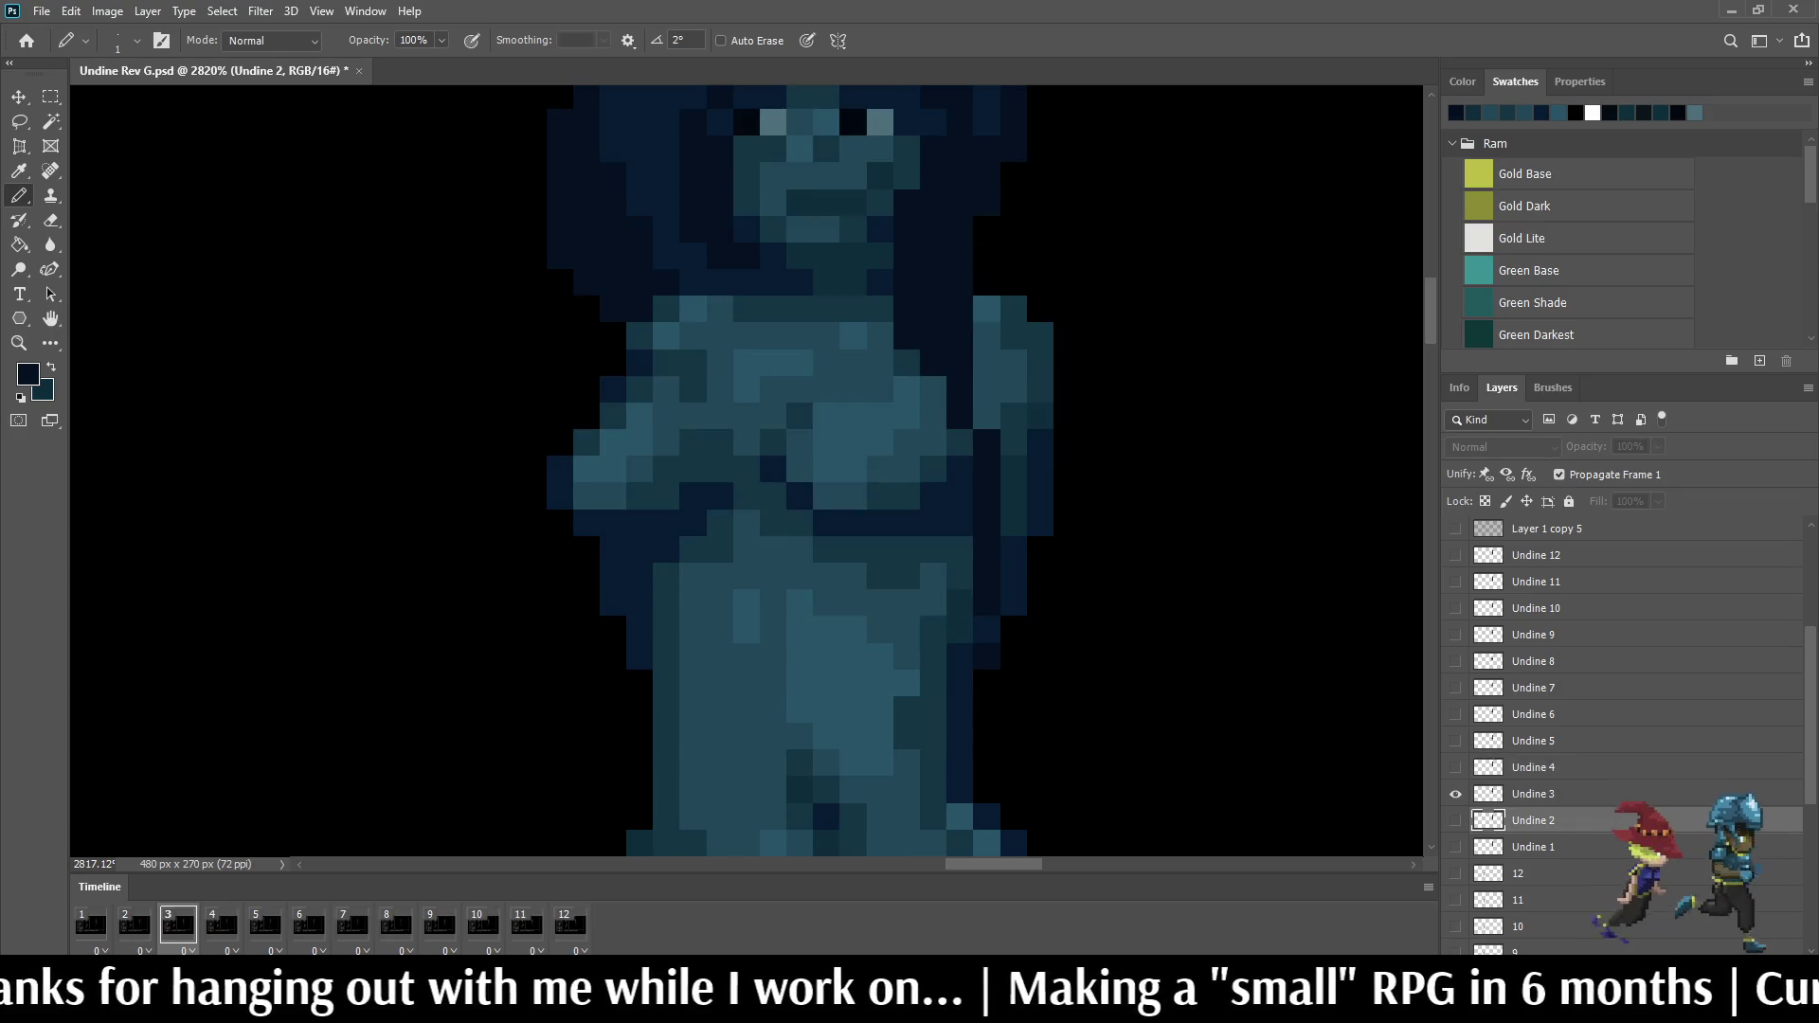
key("alt+bracketright")
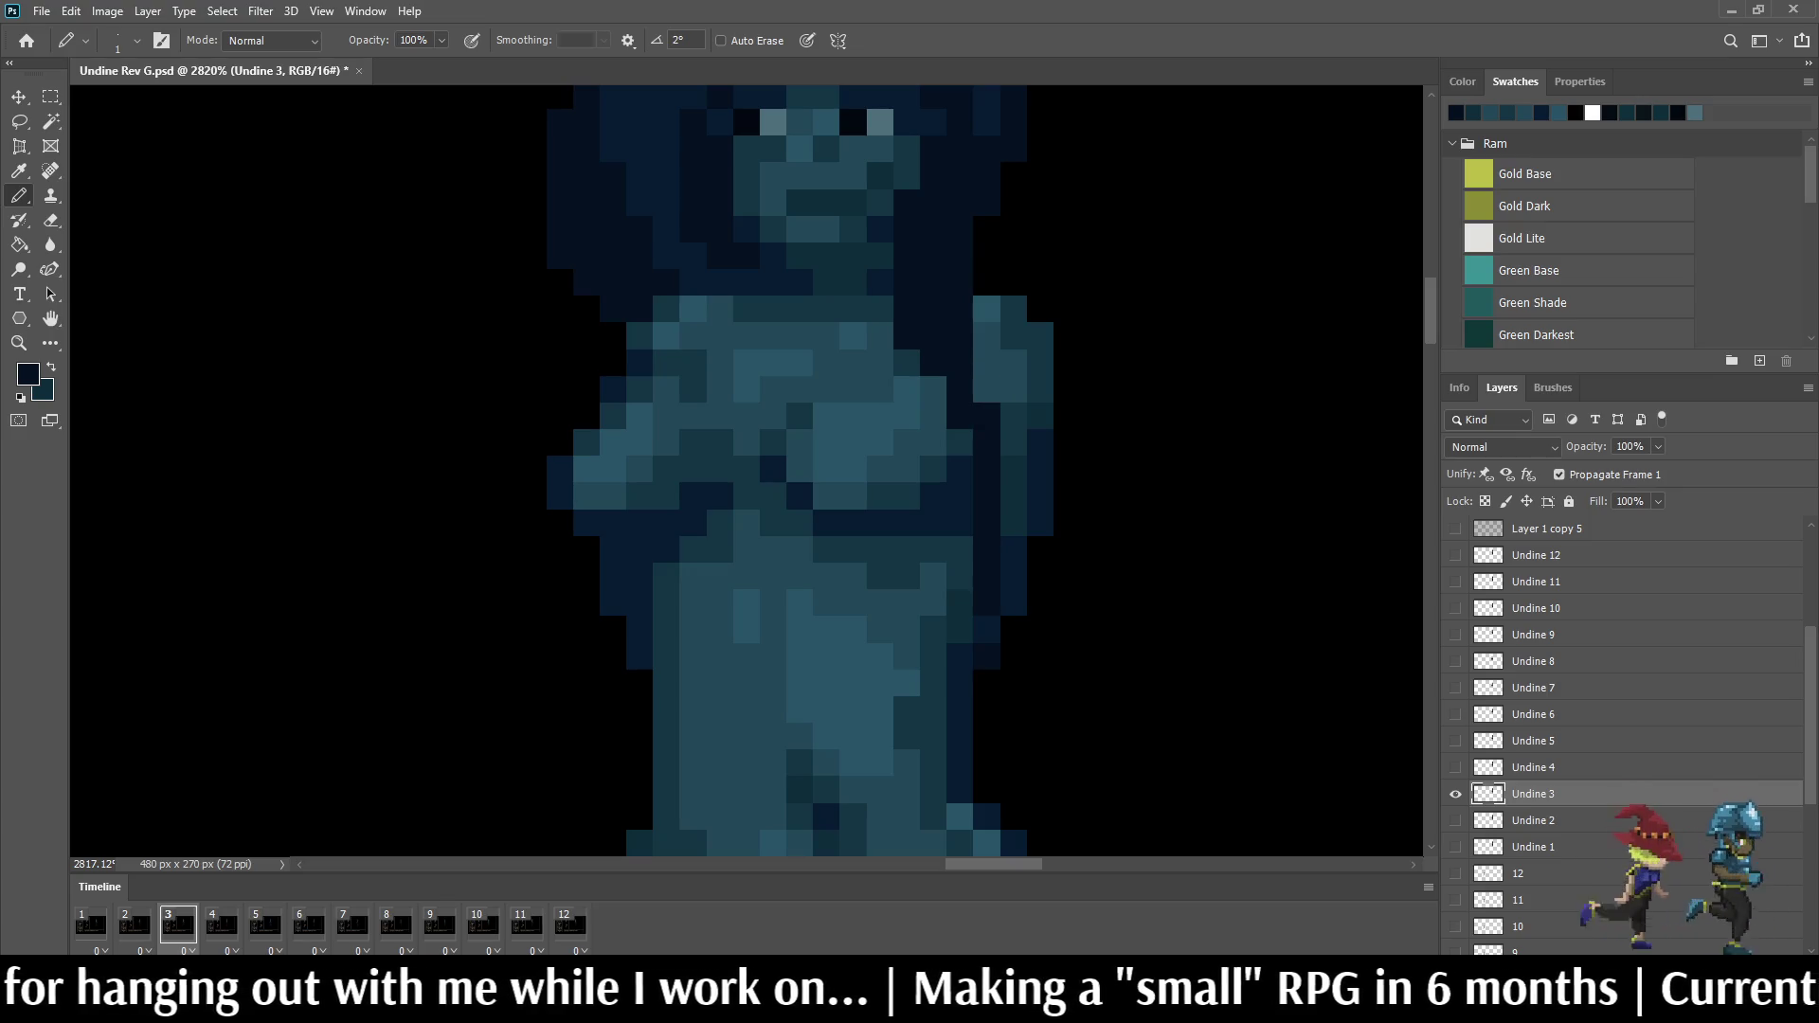
key("Right")
key("alt+bracketright")
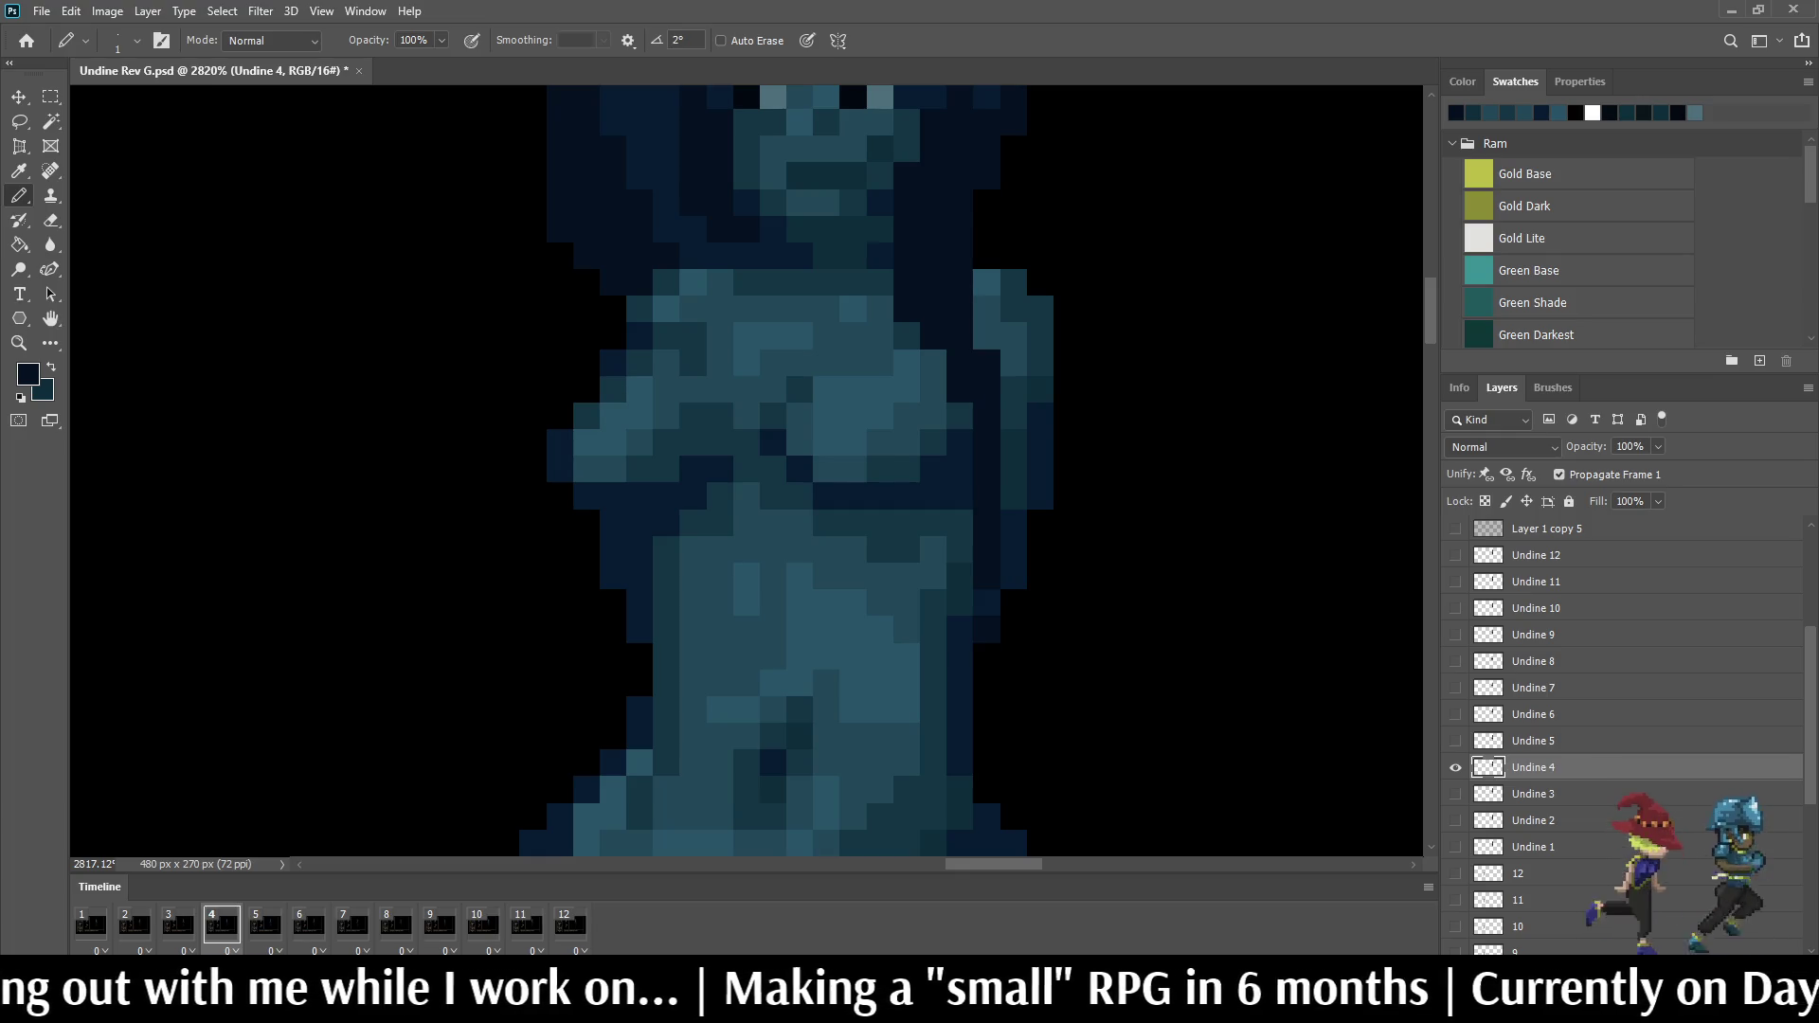
key("Right")
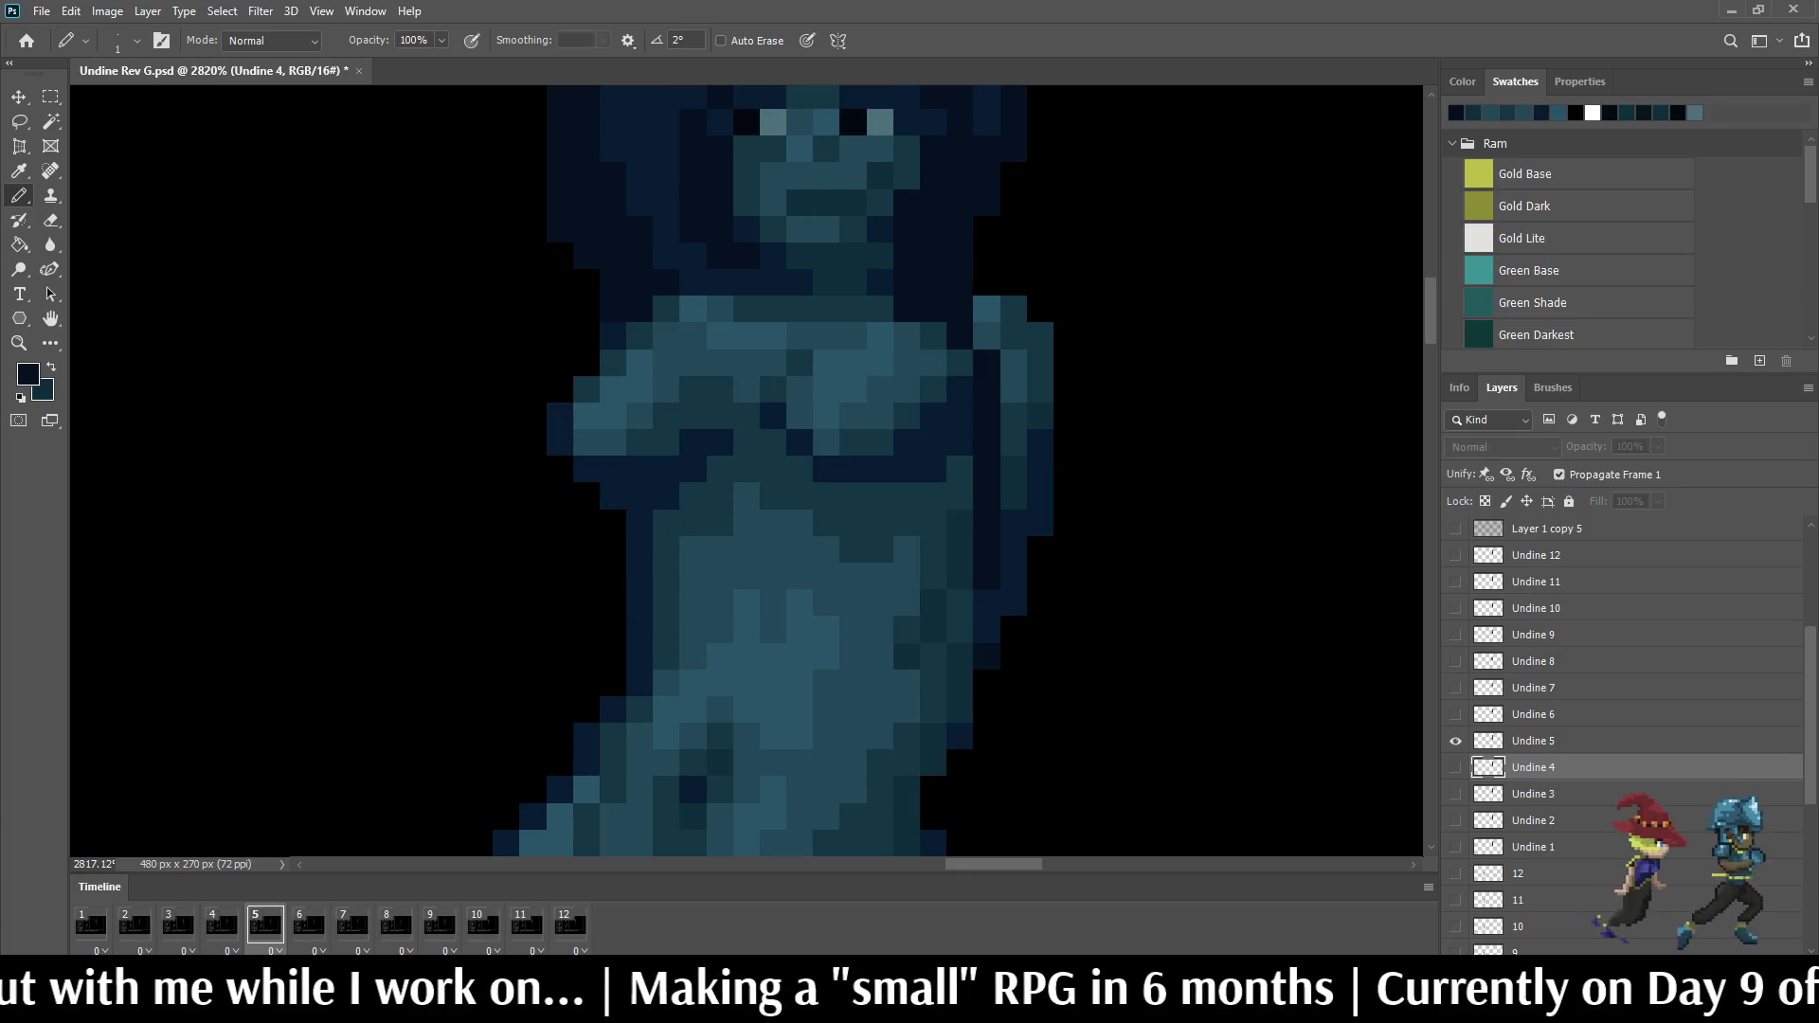
key("Left")
key("Right")
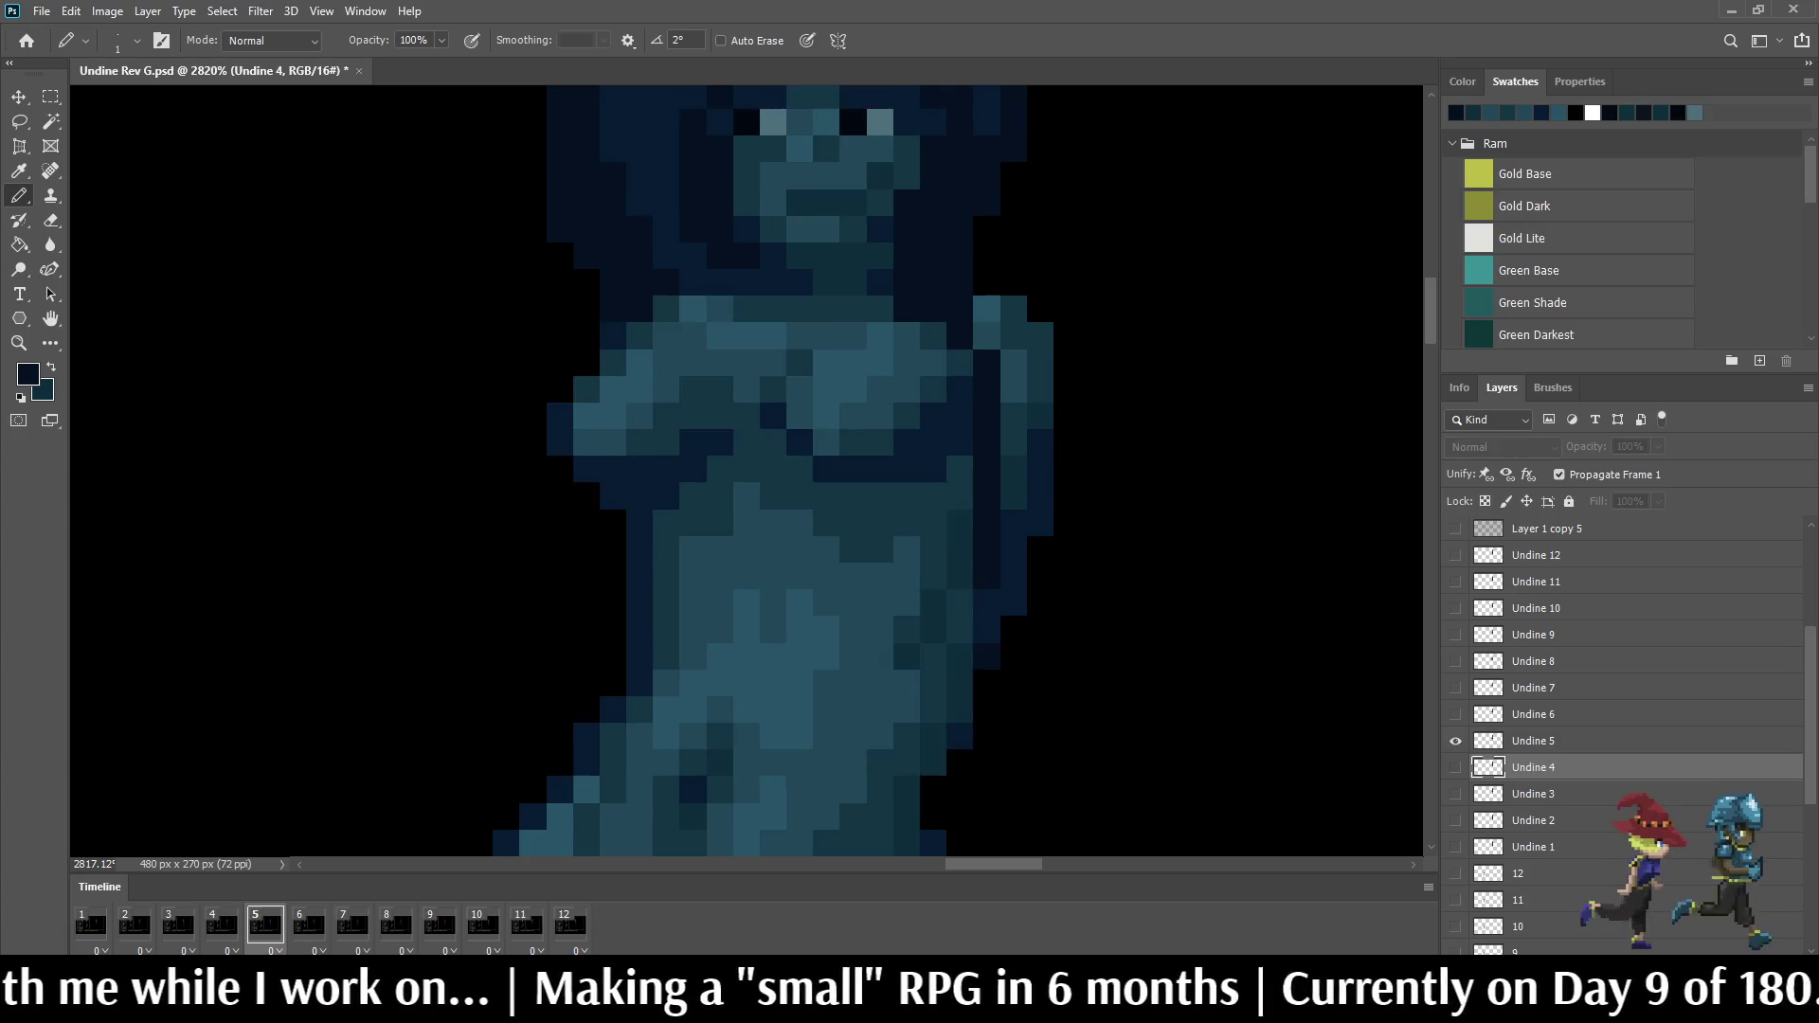
key("Right")
scroll(1096, 447, "down", 5)
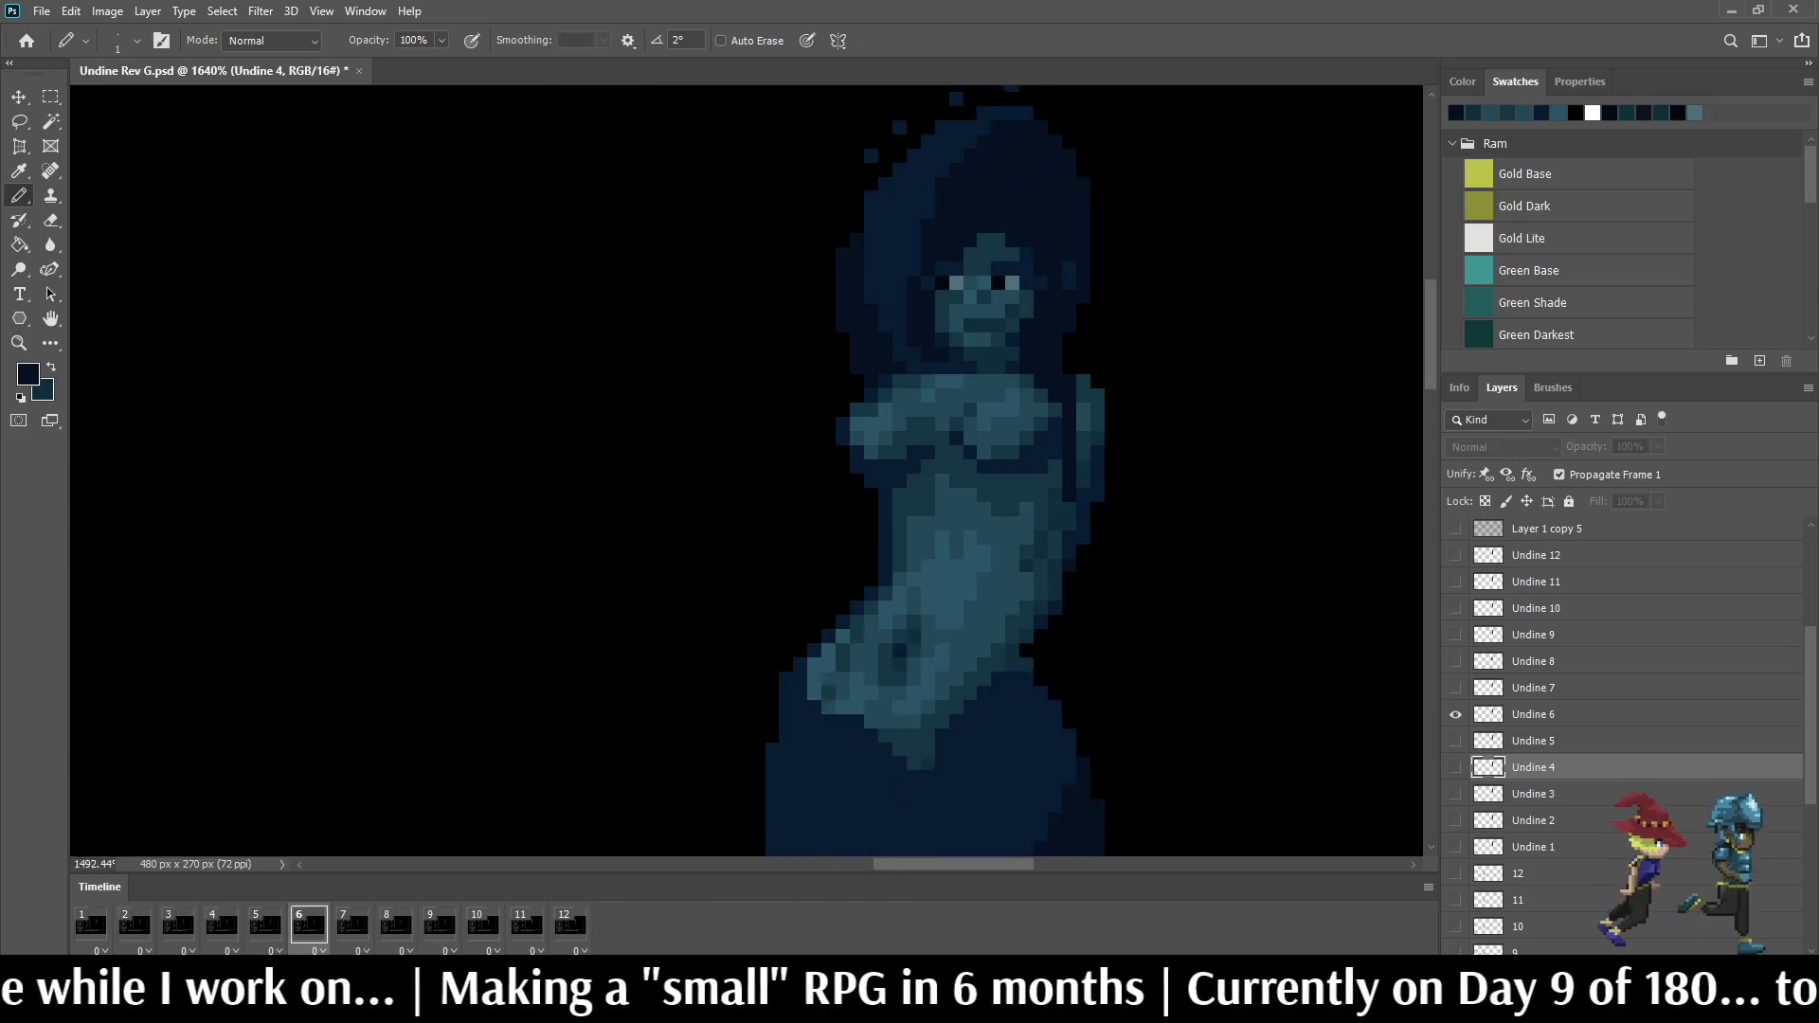
key("Right")
key("Right")
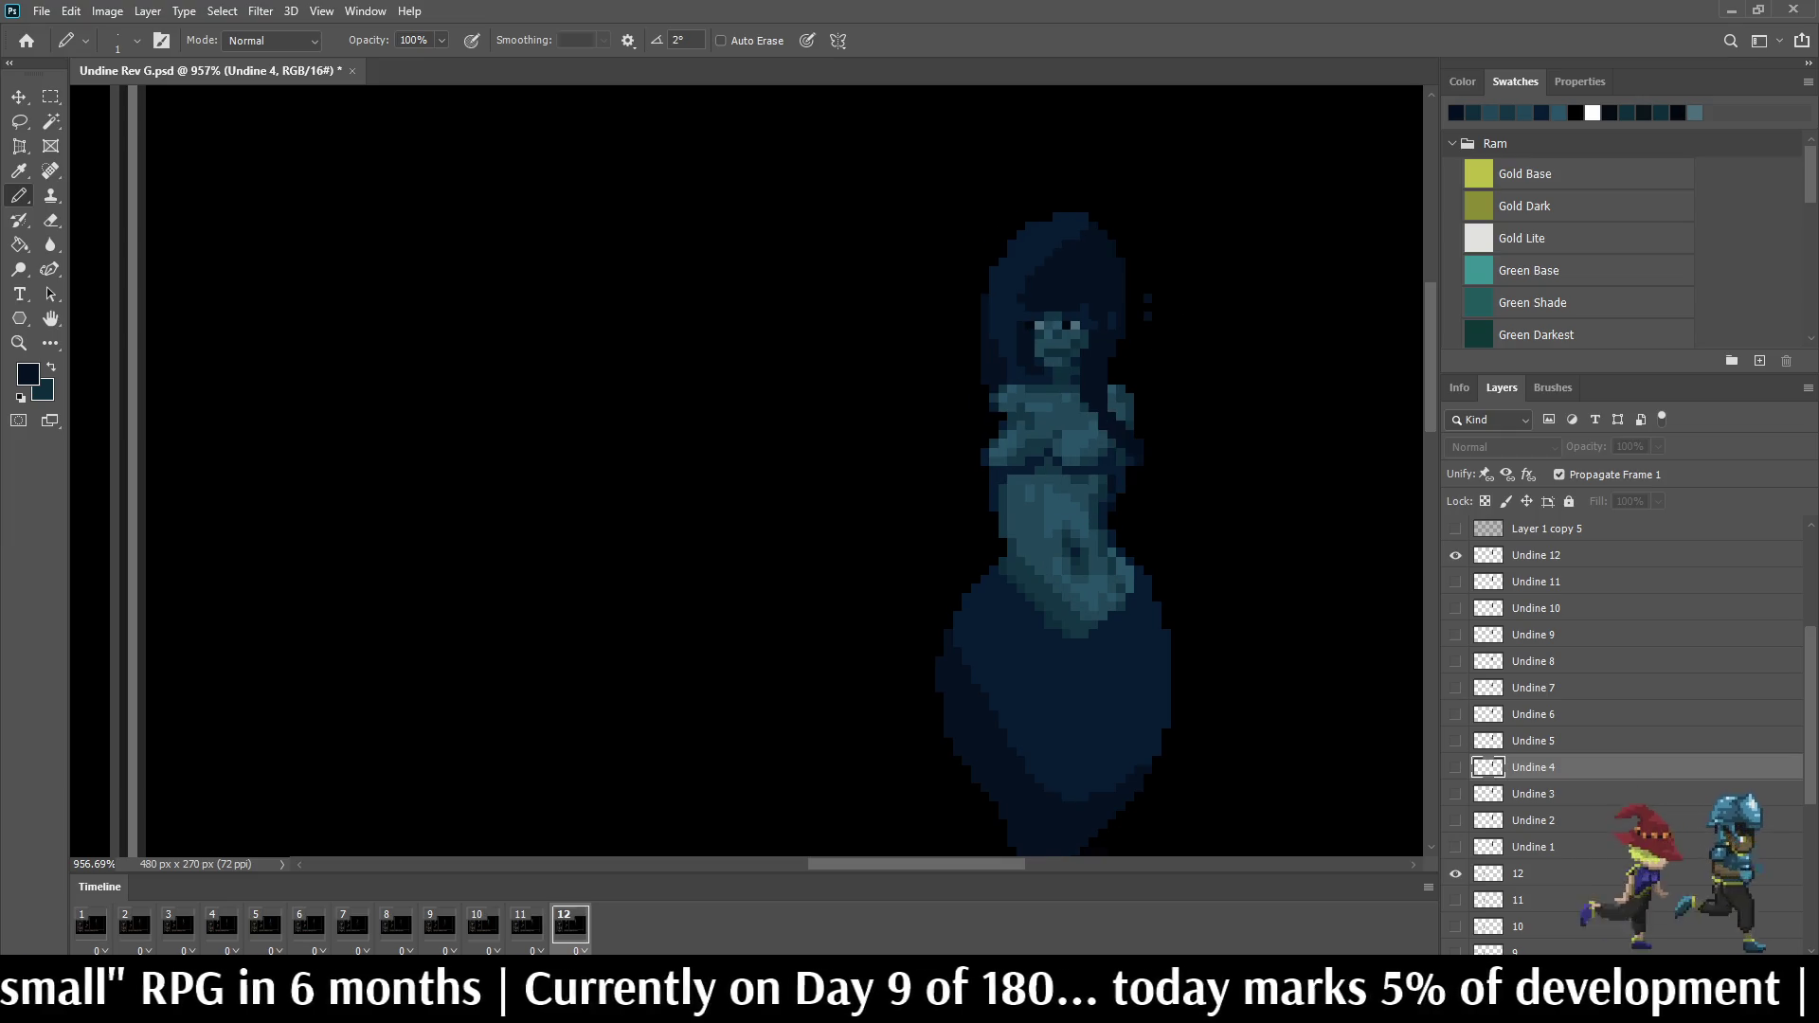
scroll(1166, 449, "up", 2)
scroll(1166, 447, "up", 2)
scroll(1167, 448, "up", 2)
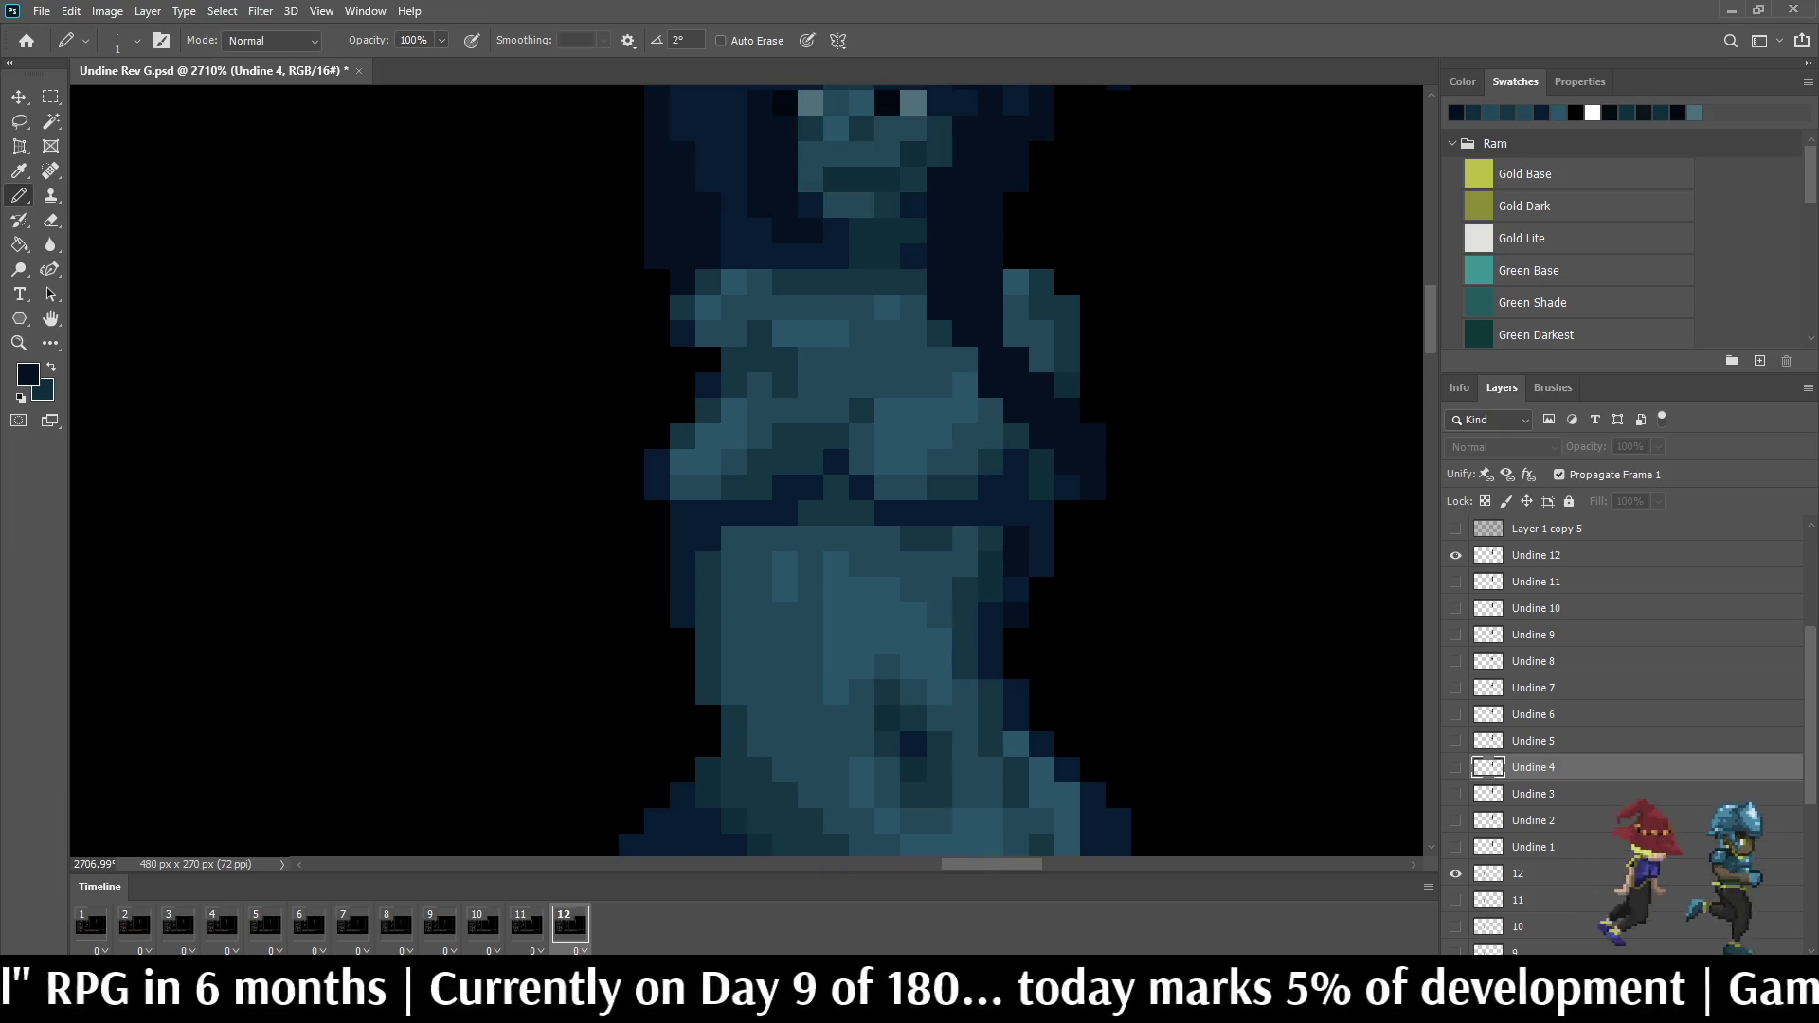
key("Left")
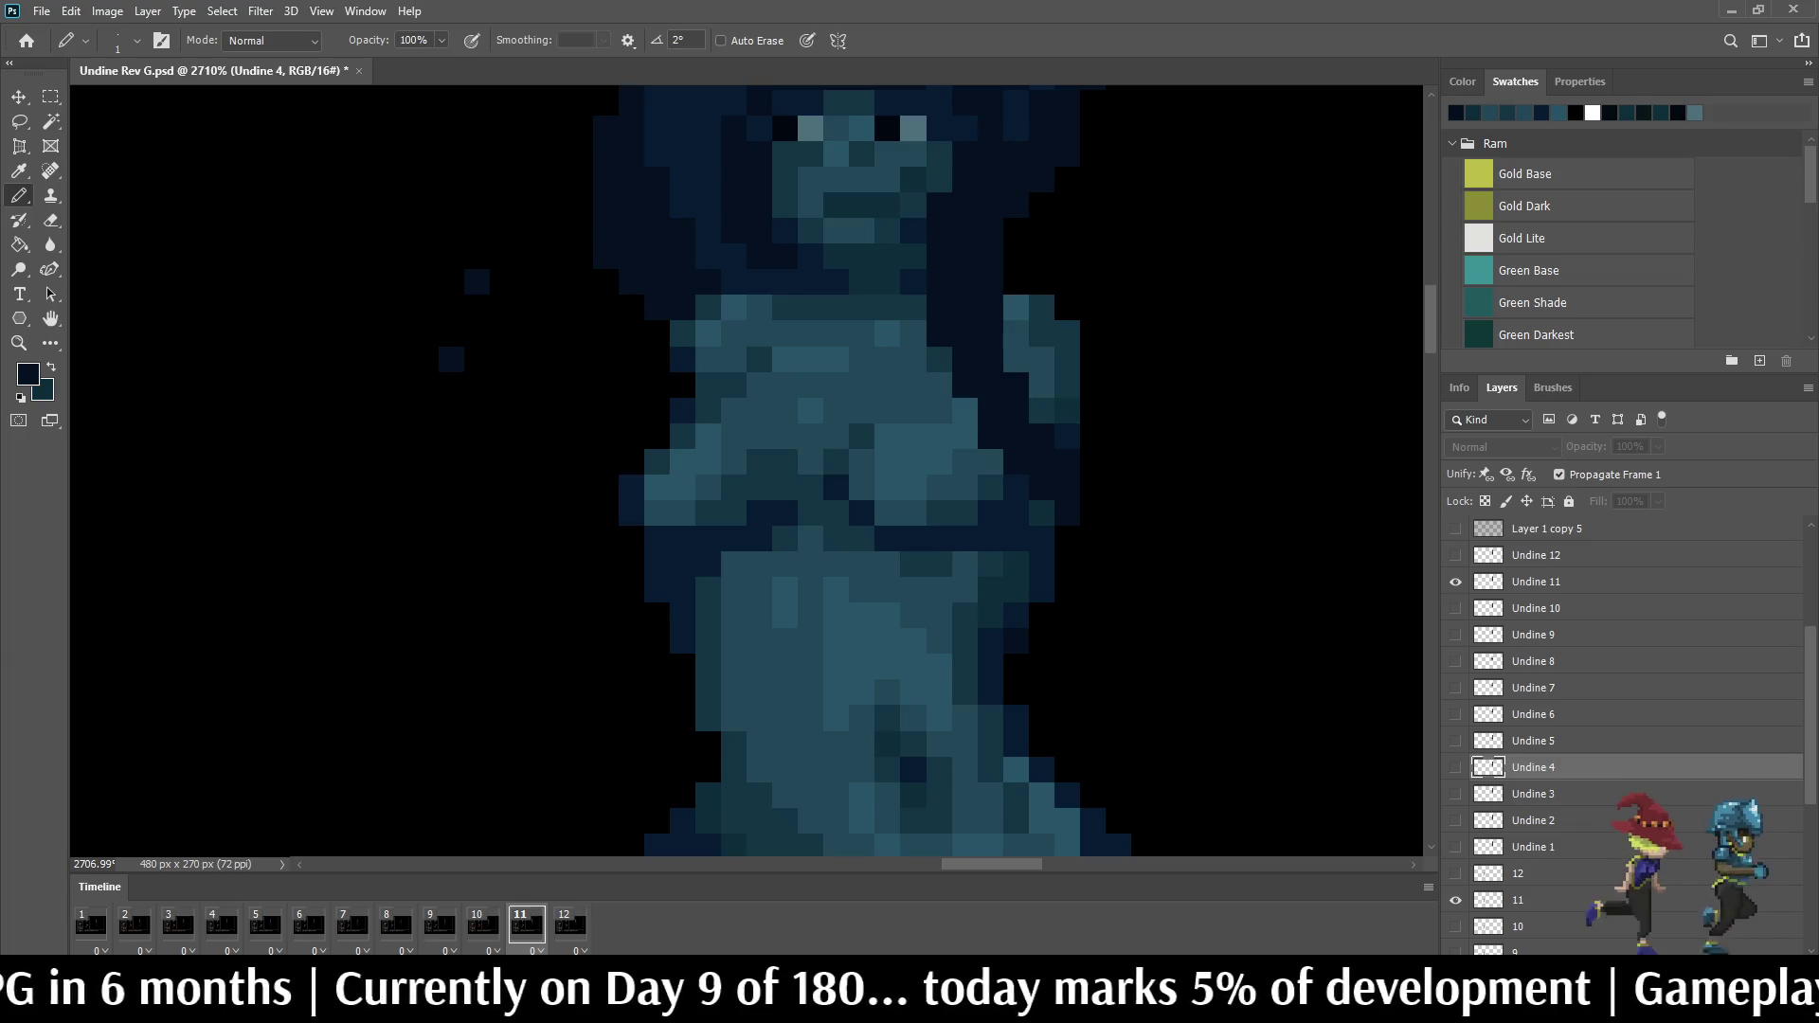
key("Right")
key("Right")
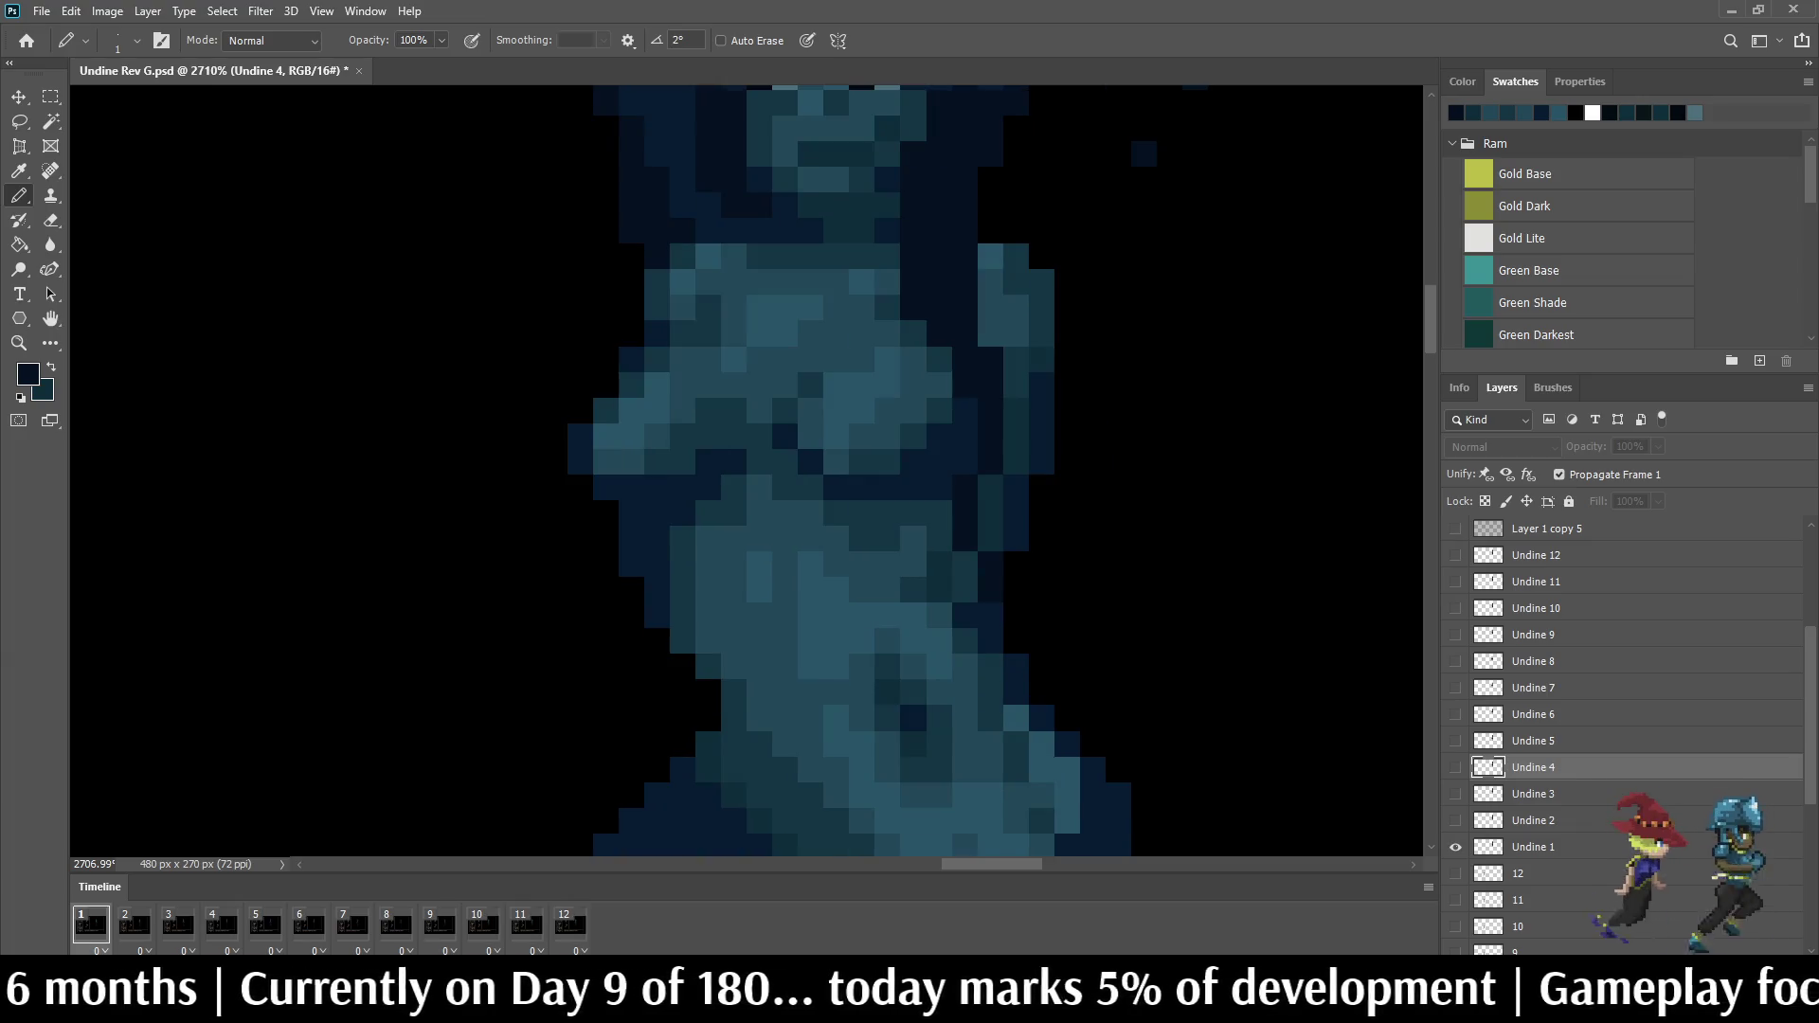
key("Left")
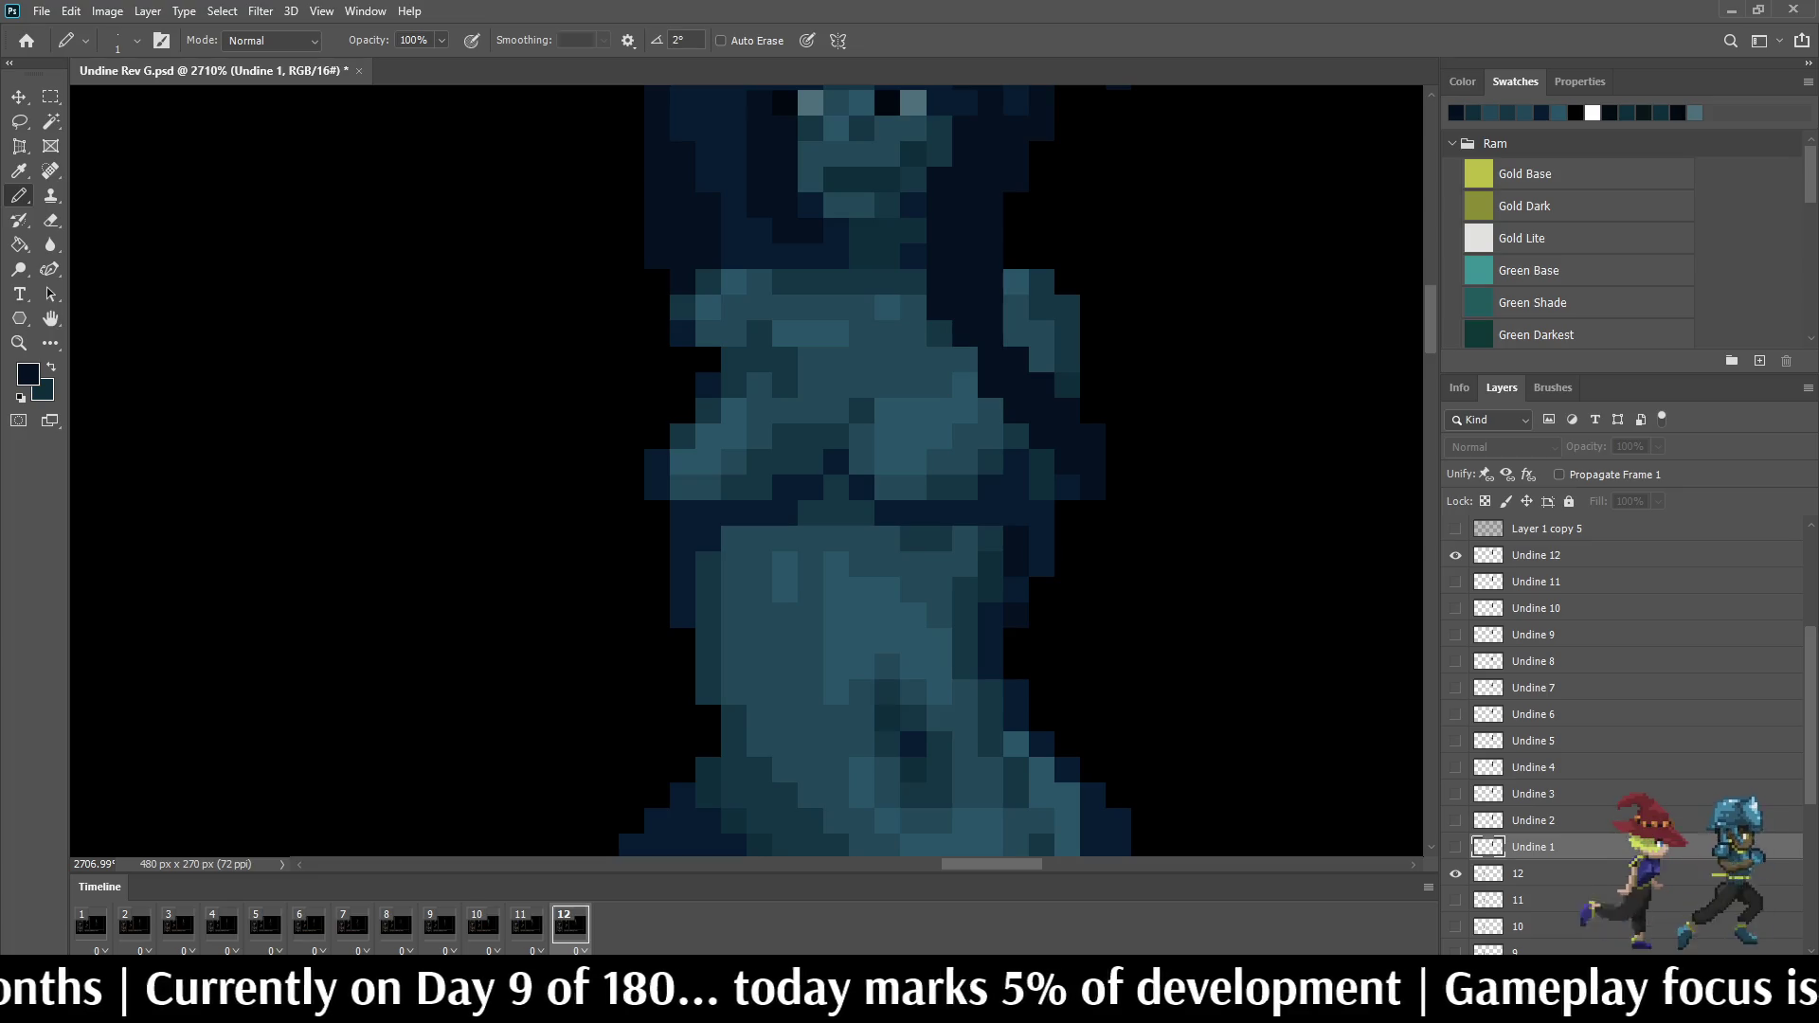
key("Right")
Step: Recolour columns of pixels on the frame-1 torso with a sampled dark teal
left_click_drag(1015, 437, 1016, 494)
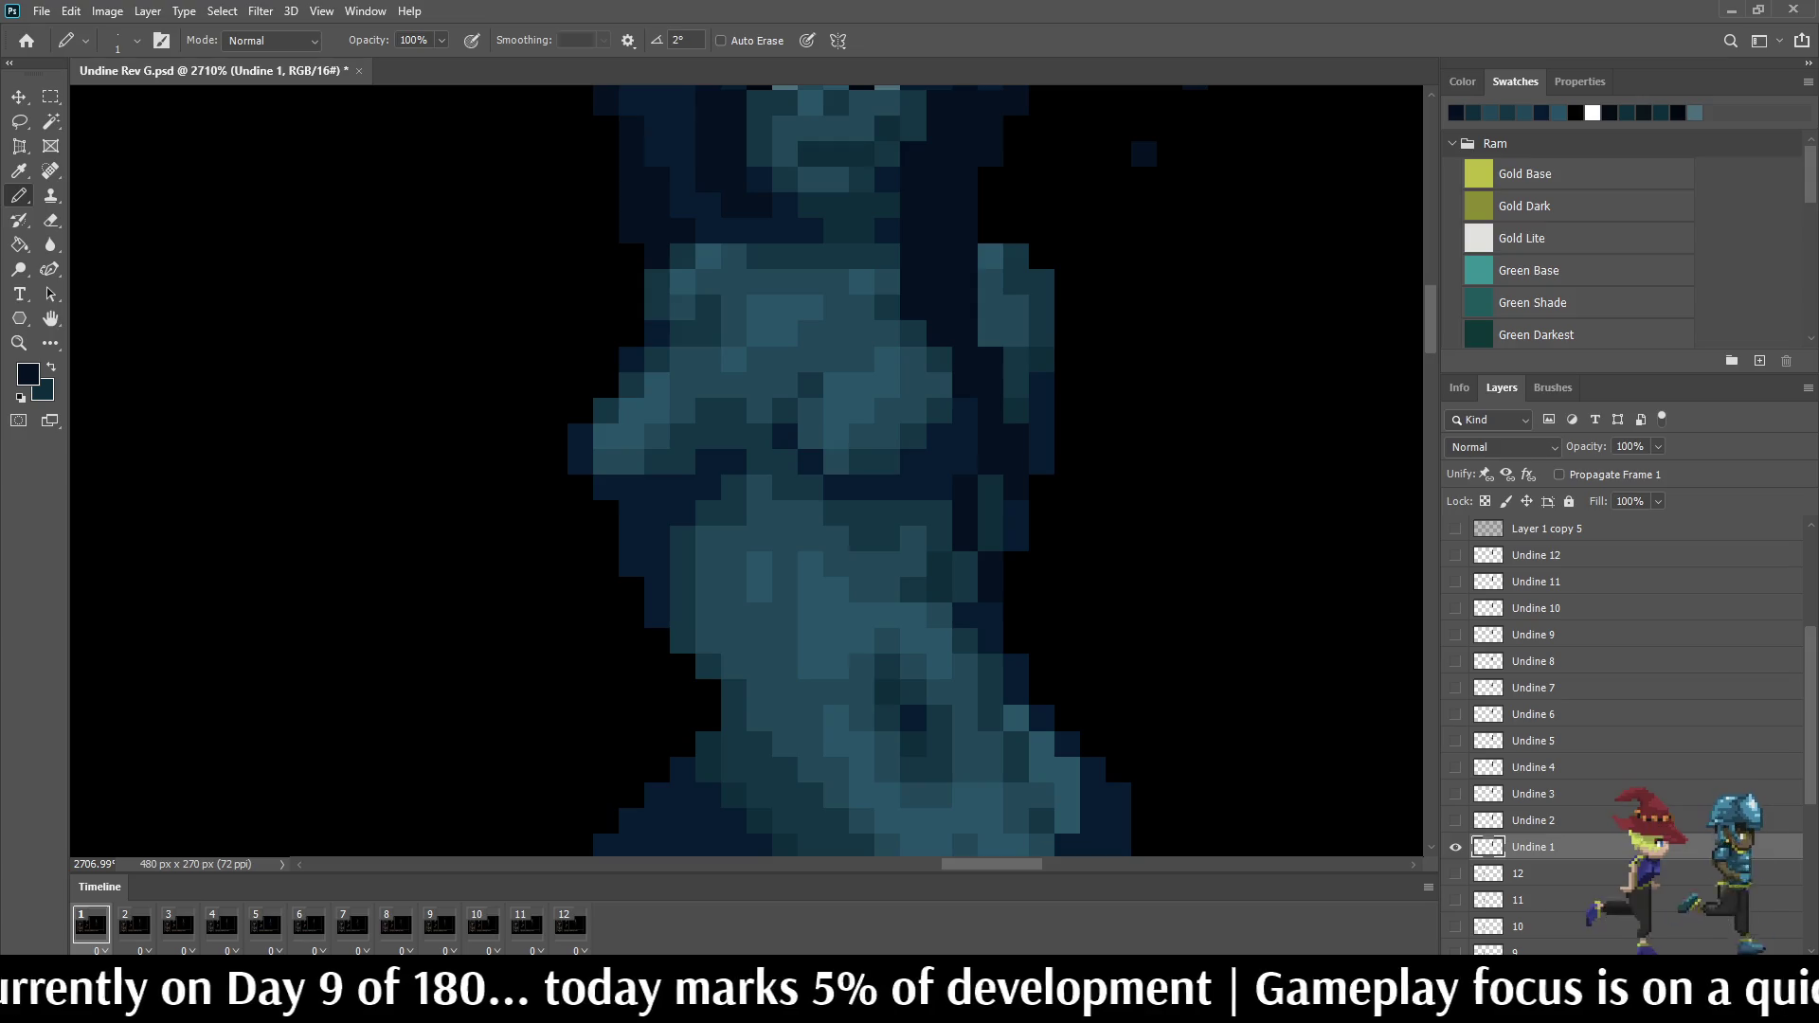
left_click(1016, 411)
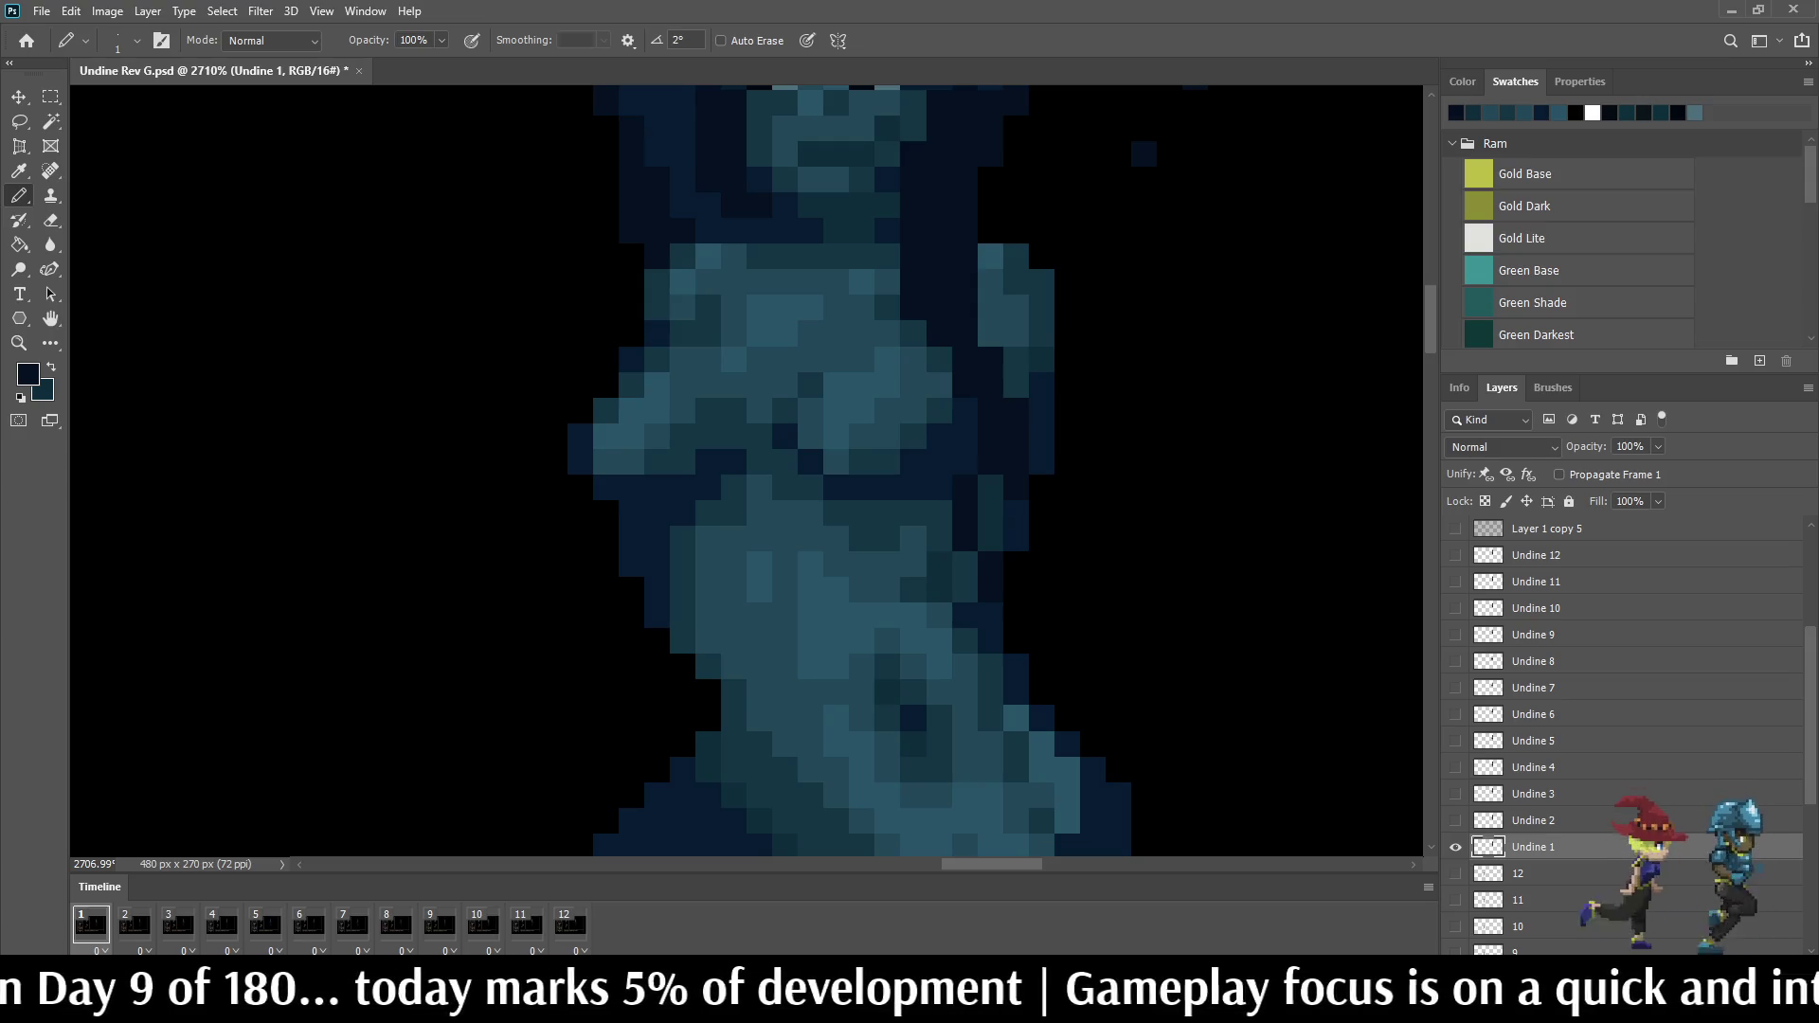
scroll(711, 469, "up", 5)
left_click(952, 612, "alt")
left_click_drag(952, 547, 952, 455)
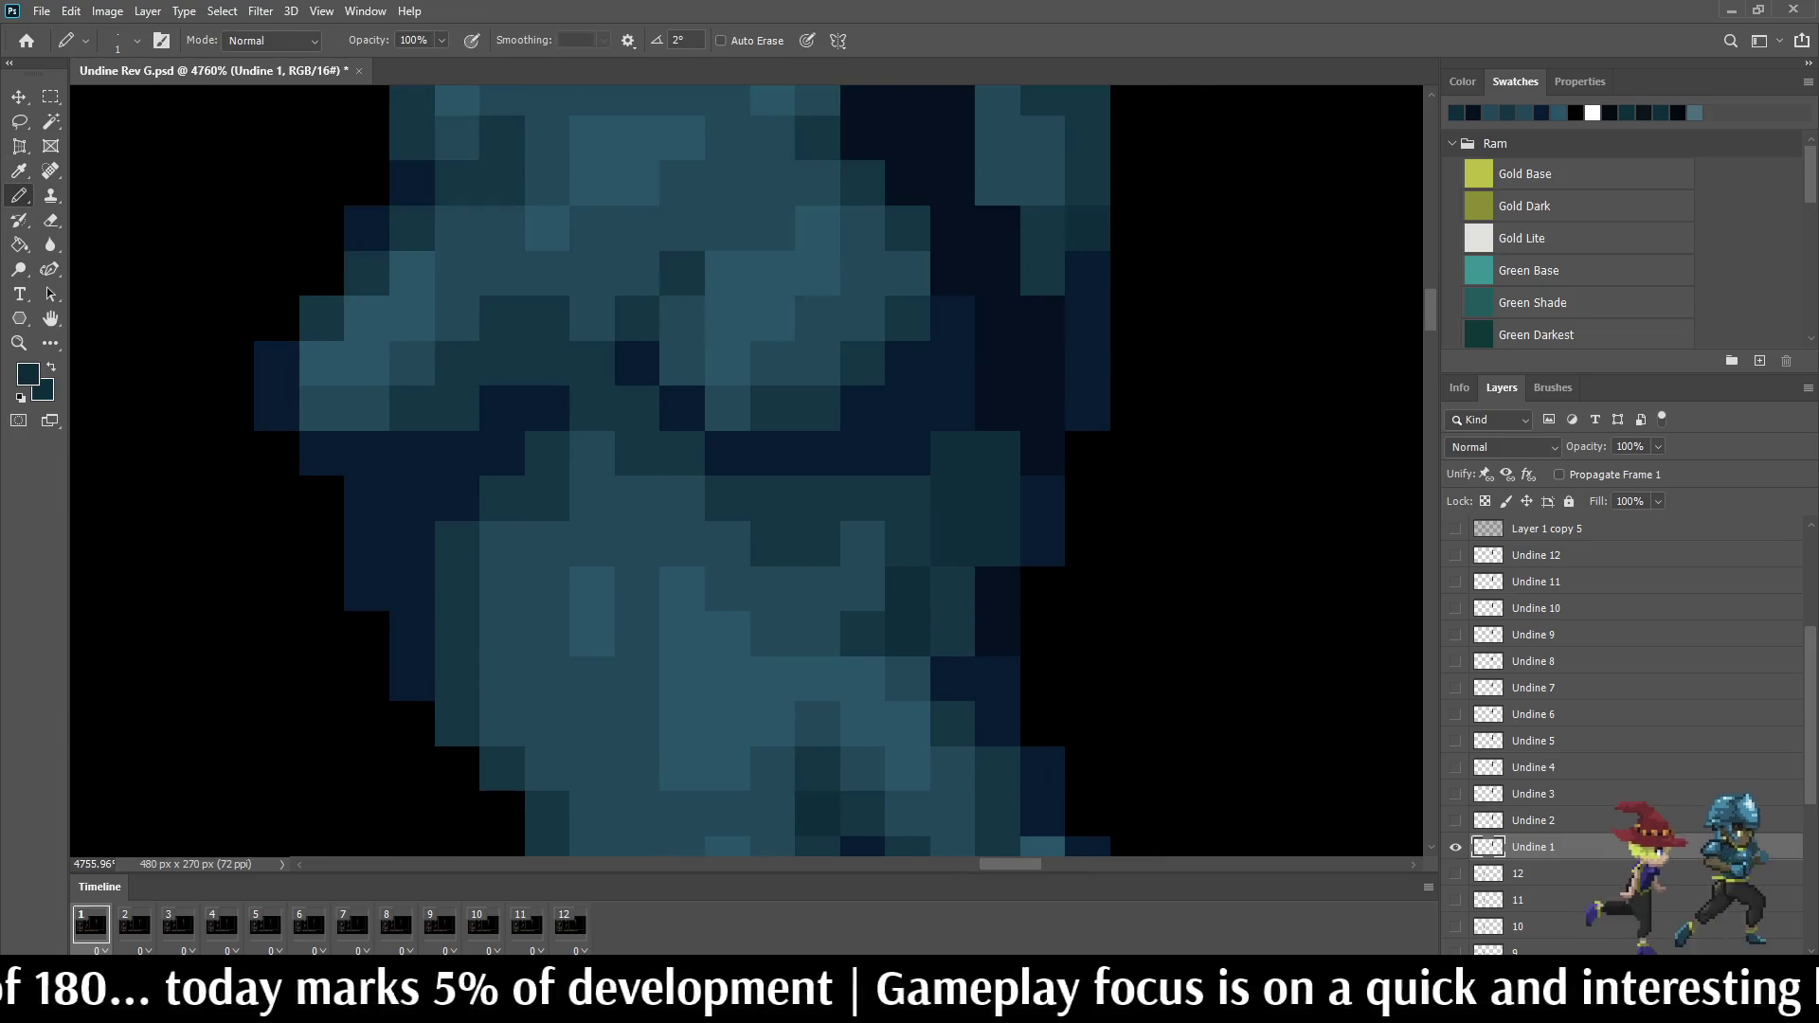
scroll(994, 456, "down", 3)
scroll(995, 454, "down", 2)
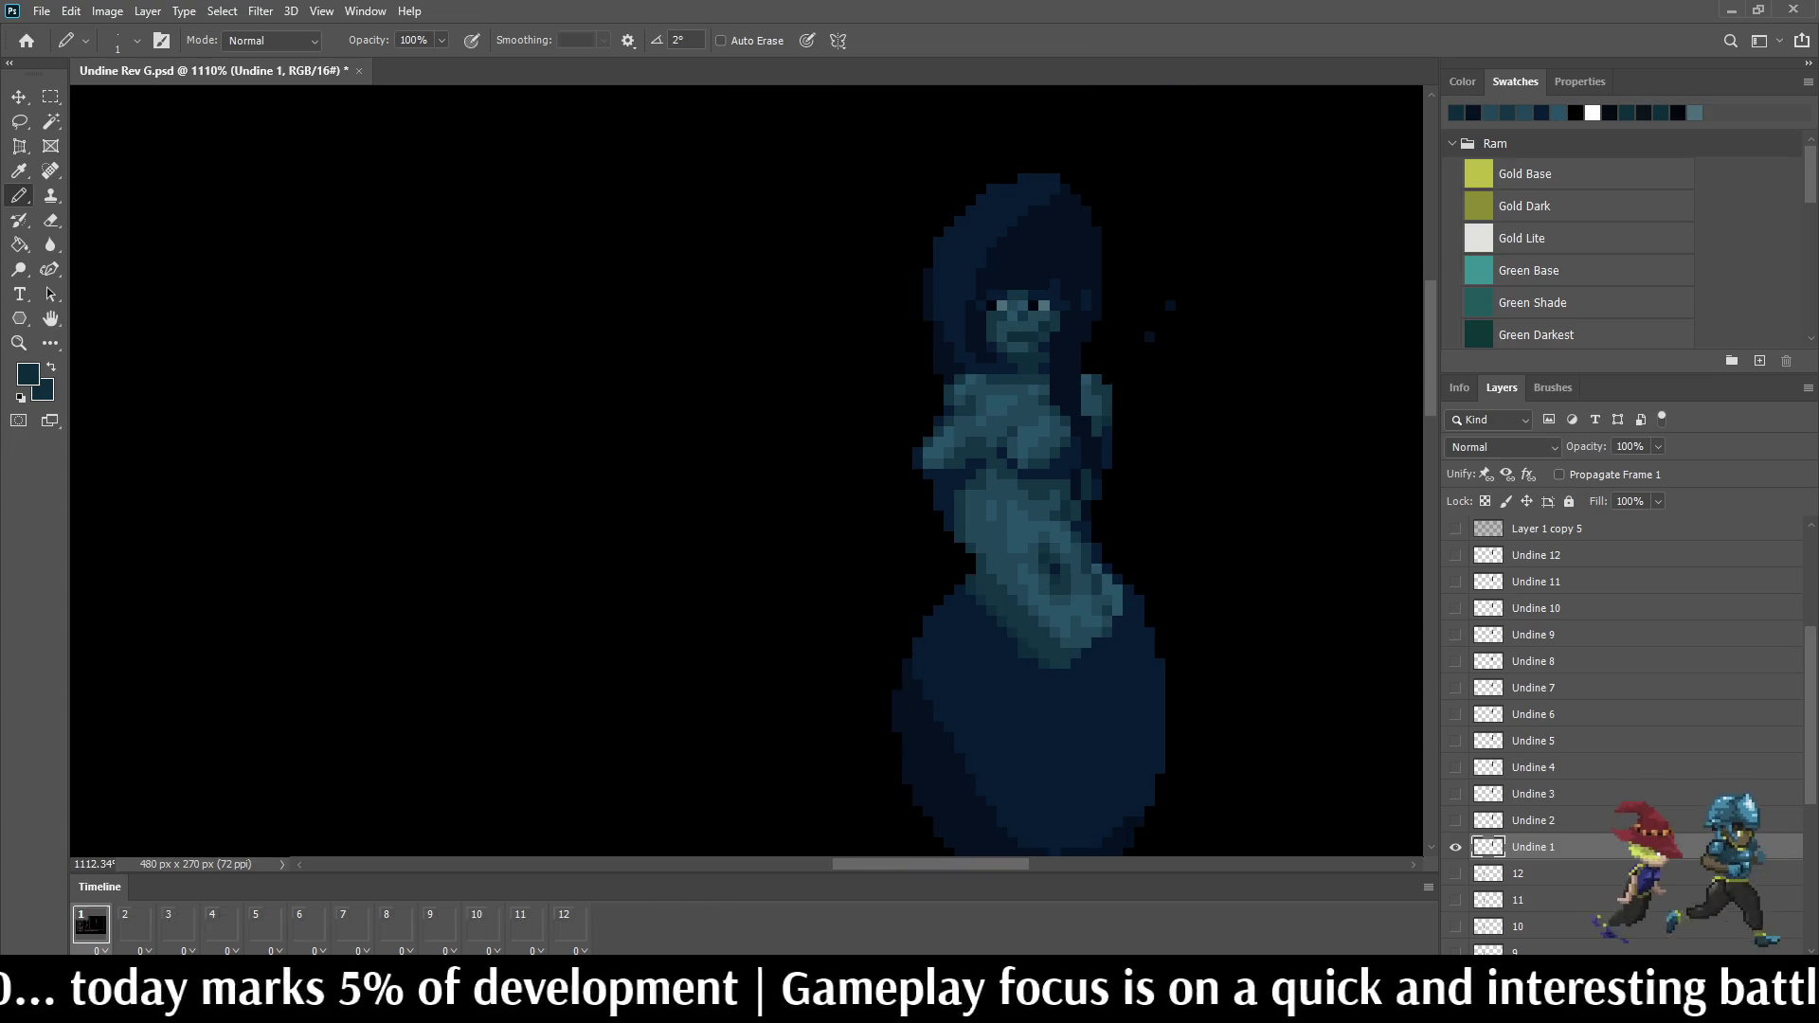
scroll(995, 456, "up", 3)
scroll(996, 454, "up", 3)
key("i")
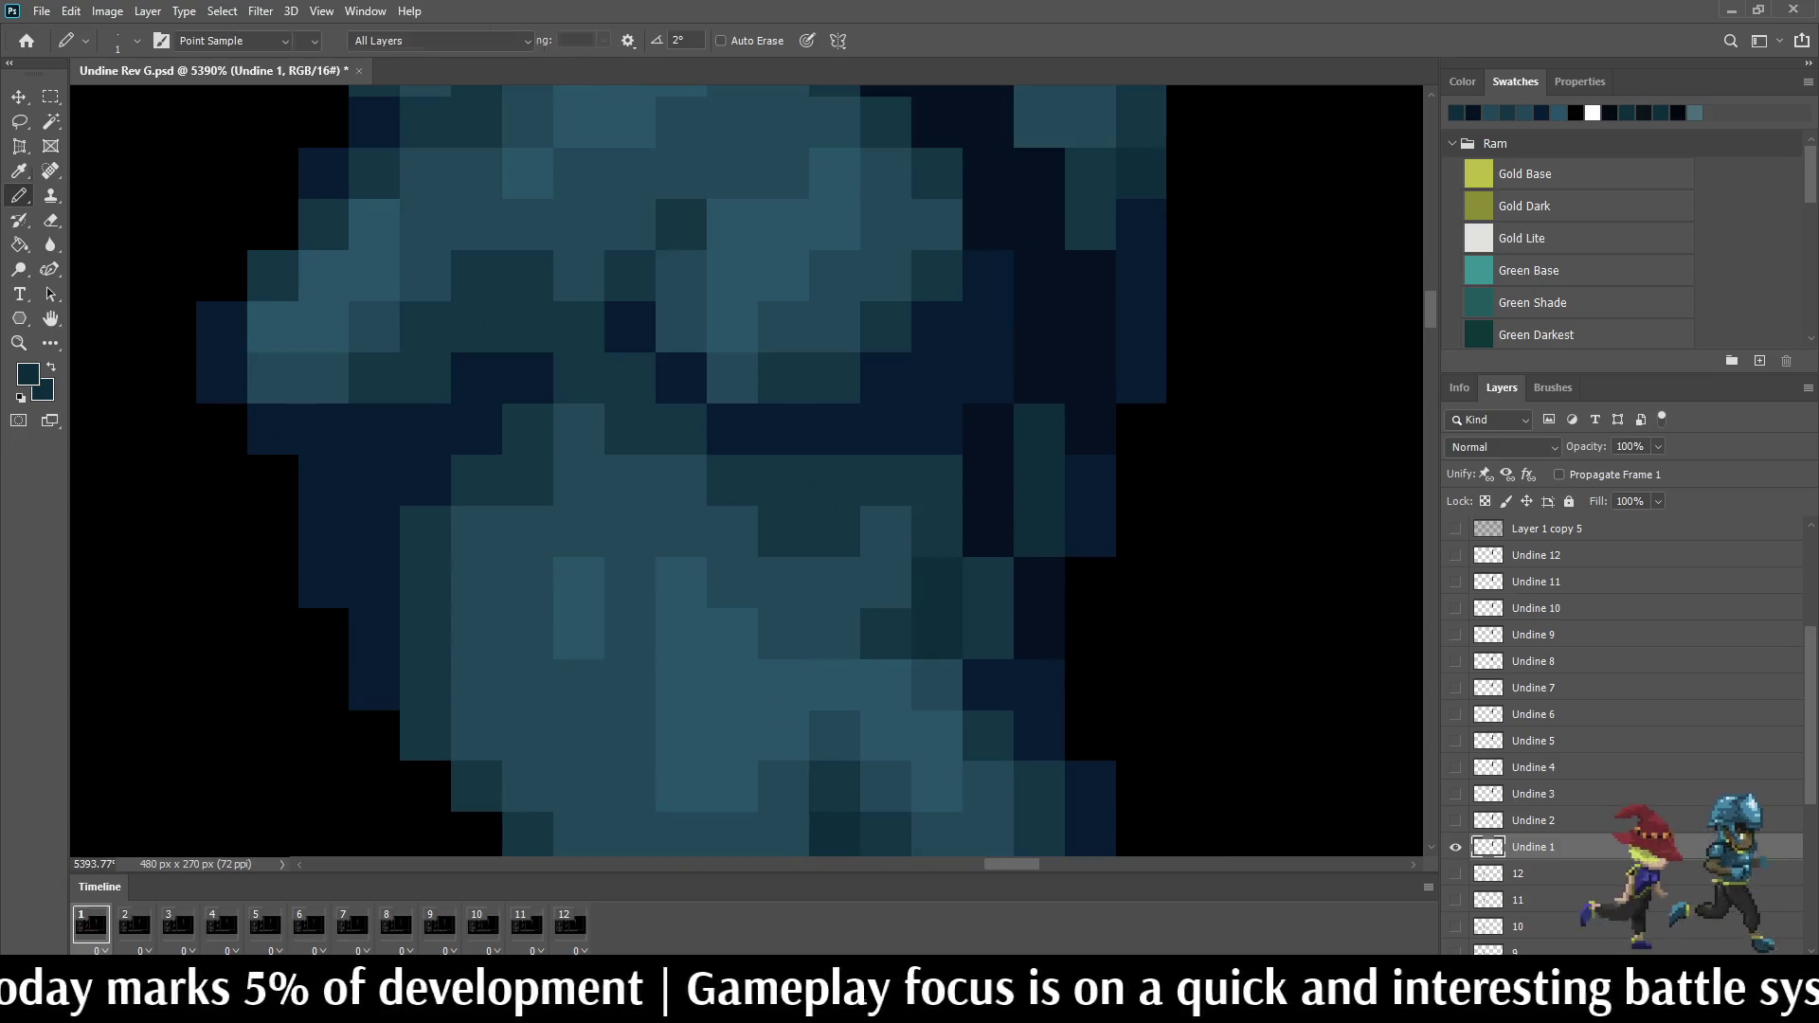
key("b")
left_click_drag(990, 532, 989, 430)
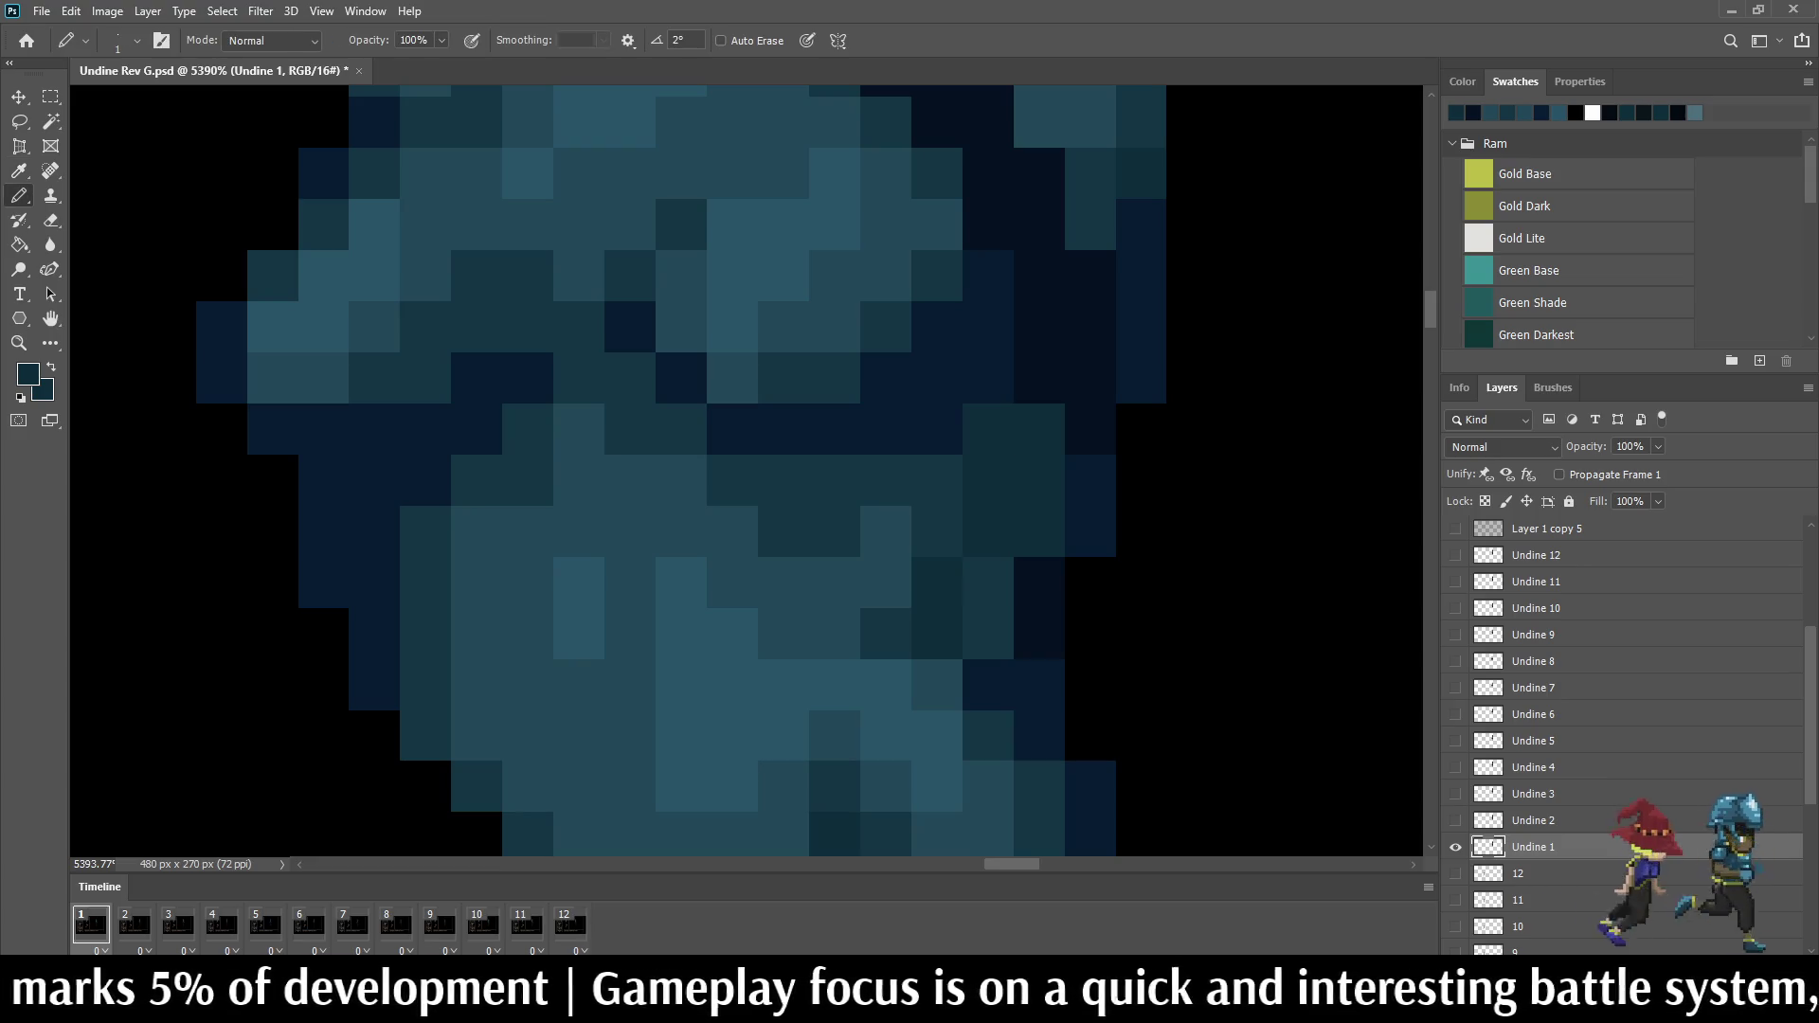
scroll(988, 430, "down", 2)
scroll(990, 430, "down", 2)
scroll(925, 469, "up", 1)
scroll(923, 470, "up", 1)
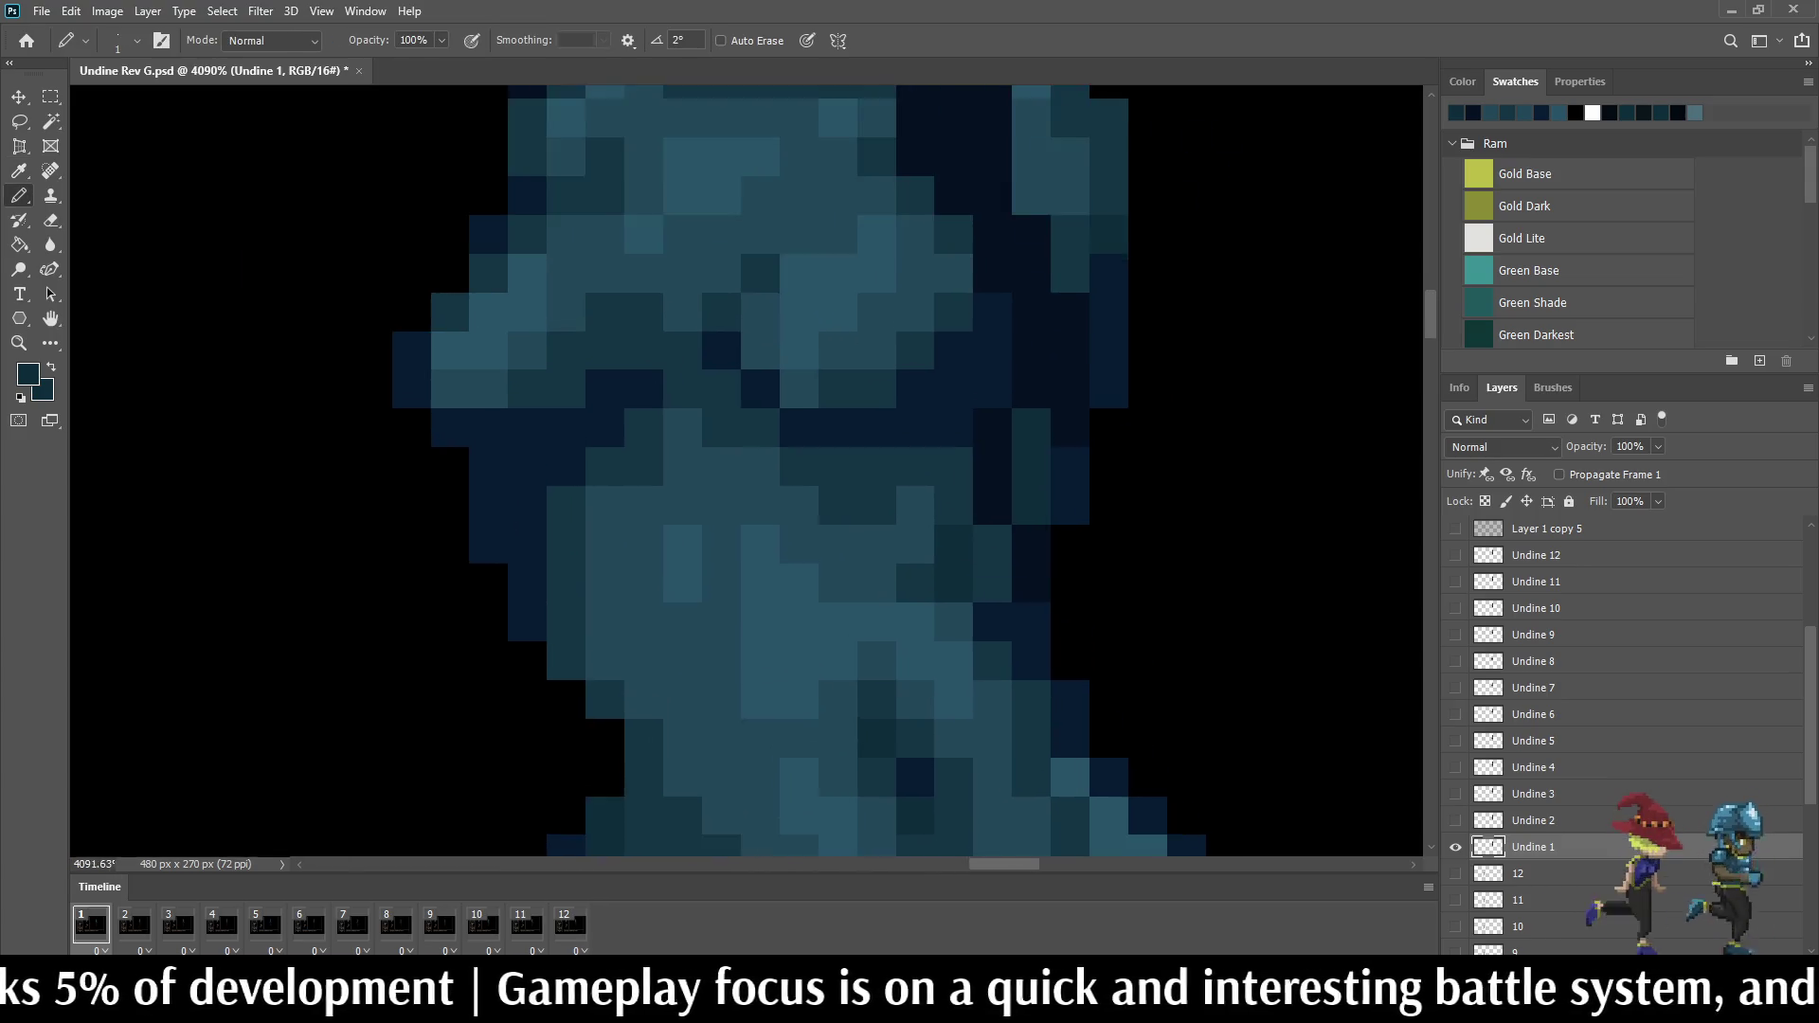
scroll(923, 469, "up", 1)
scroll(924, 469, "up", 1)
scroll(746, 469, "down", 1)
scroll(746, 468, "down", 3)
scroll(746, 470, "down", 1)
scroll(882, 355, "up", 3)
scroll(1115, 497, "up", 2)
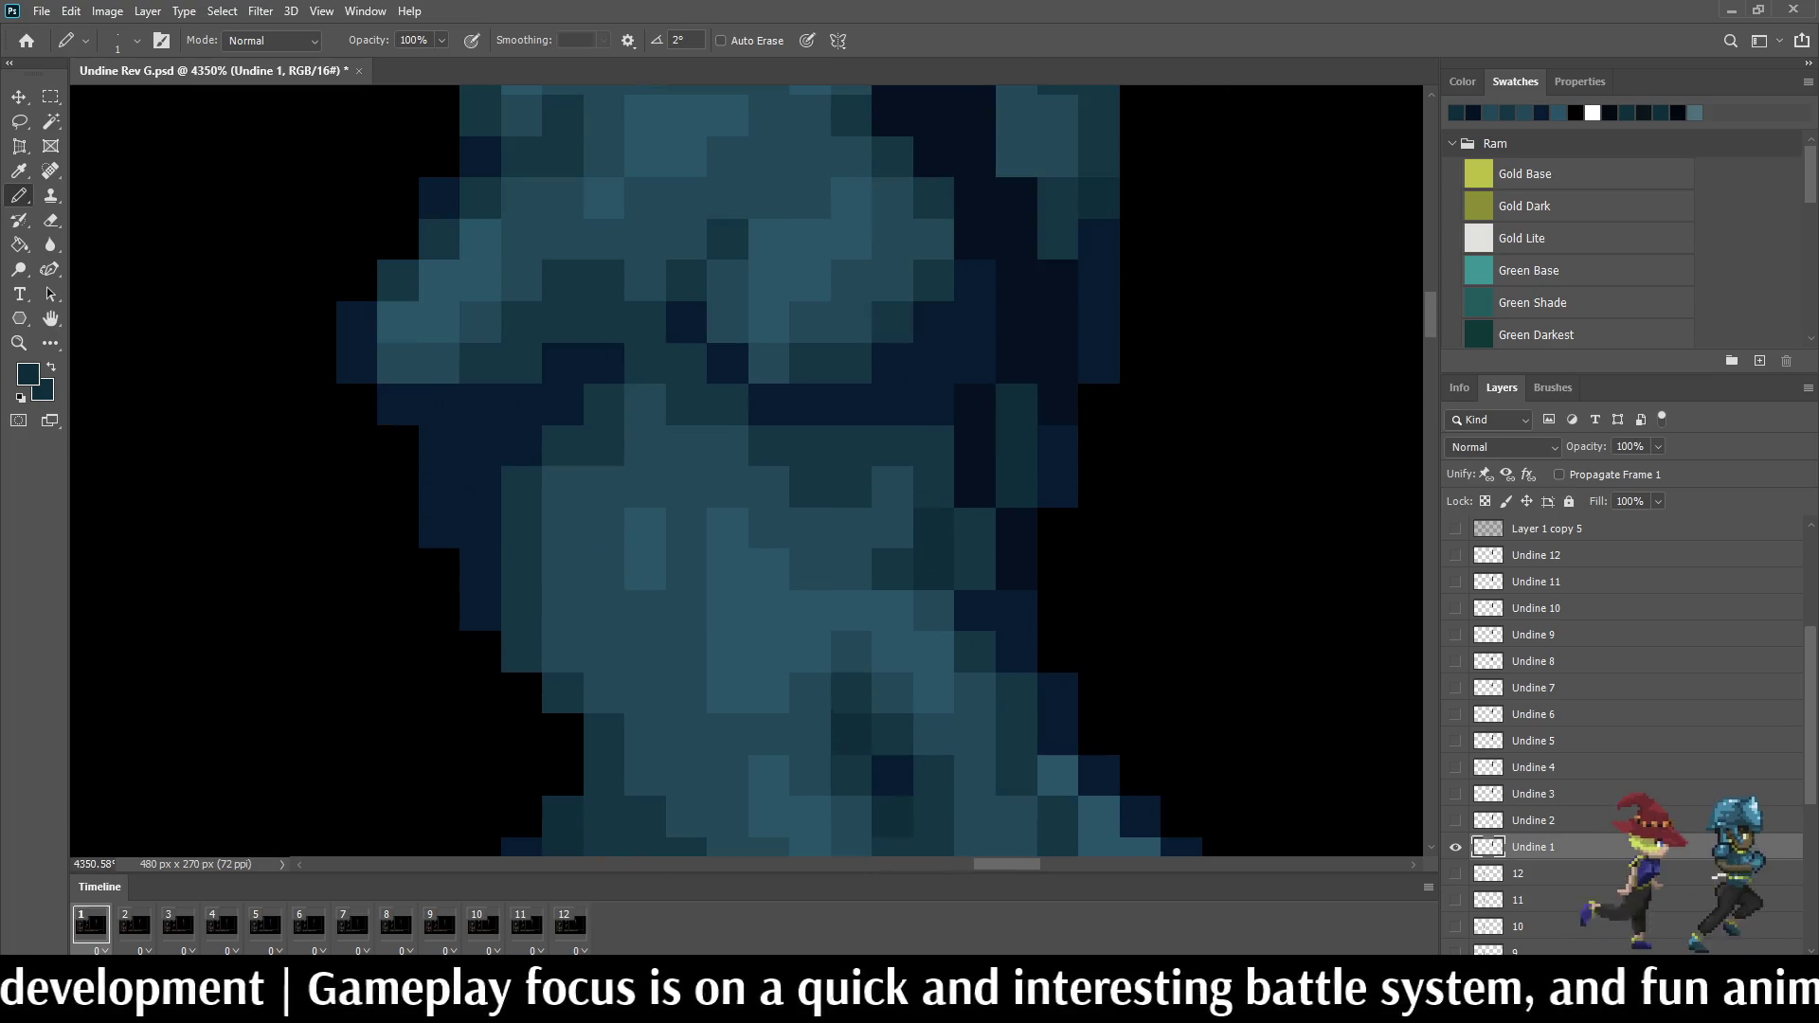
Step: Brighten a single pixel on the Undine figure and play the idle animation
key("i")
key("b")
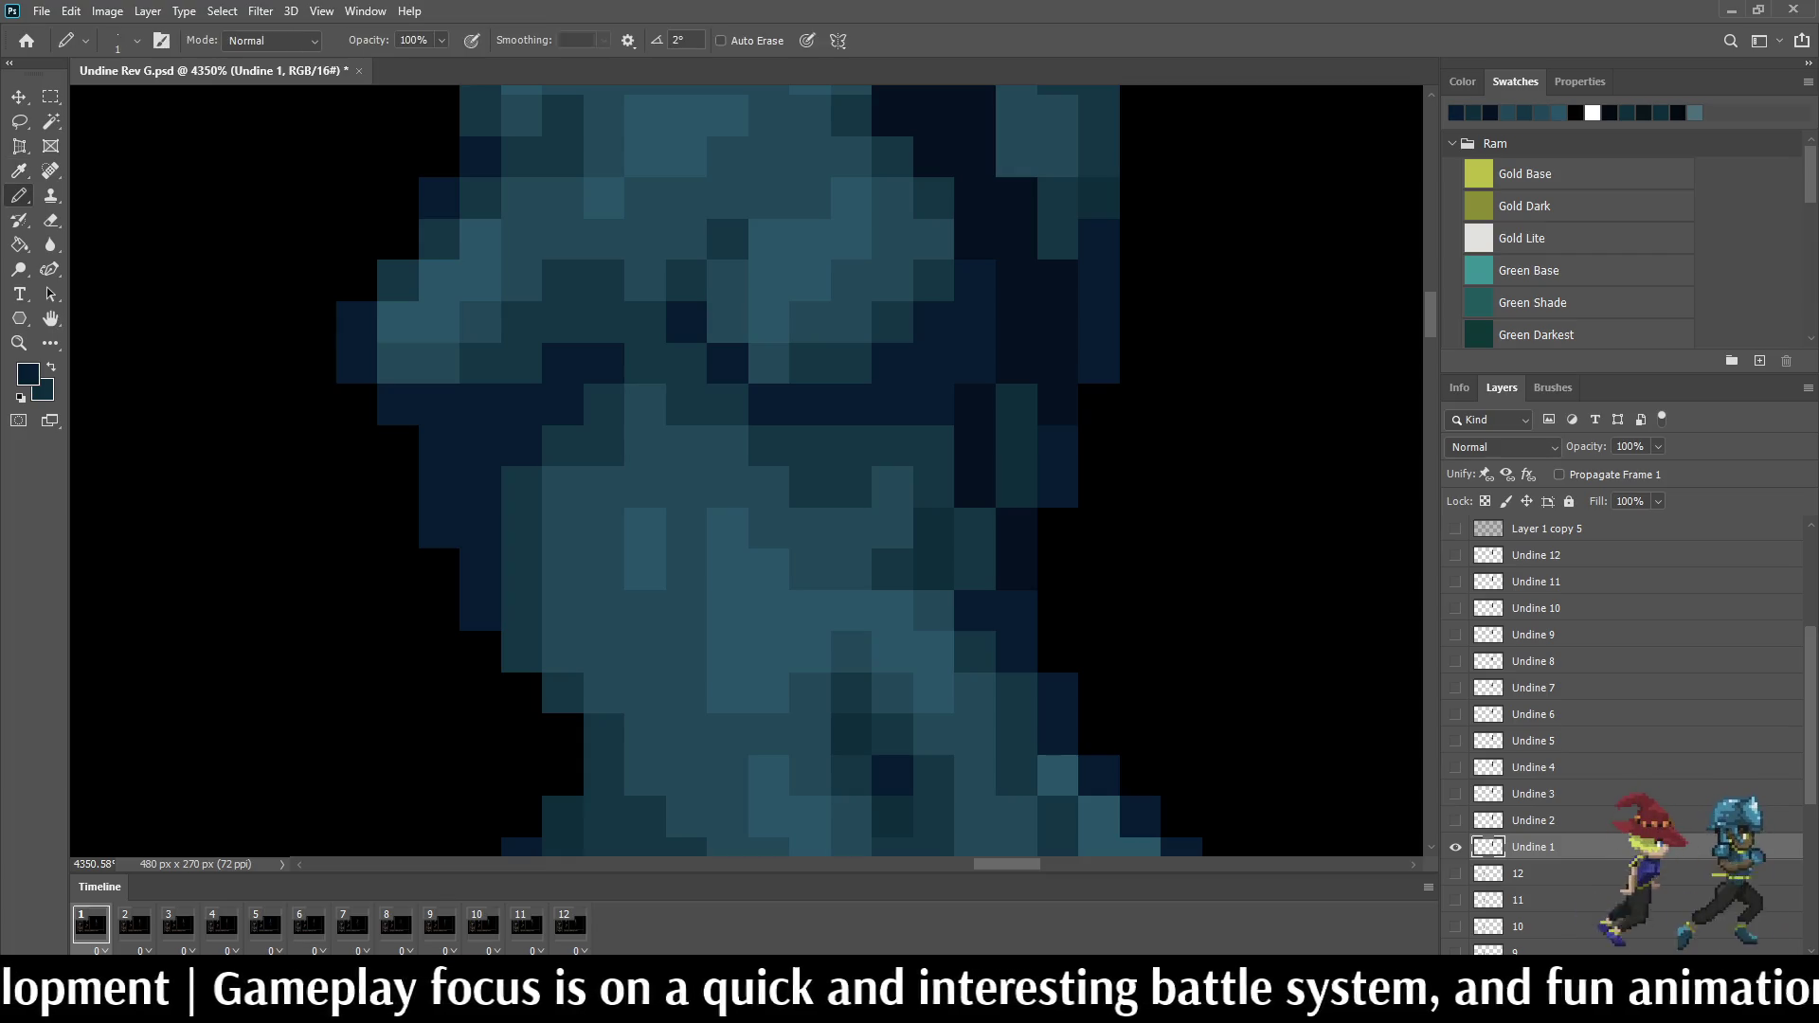
left_click(975, 447)
scroll(975, 446, "down", 3)
scroll(976, 447, "down", 3)
scroll(975, 448, "down", 3)
scroll(975, 447, "down", 2)
key("space")
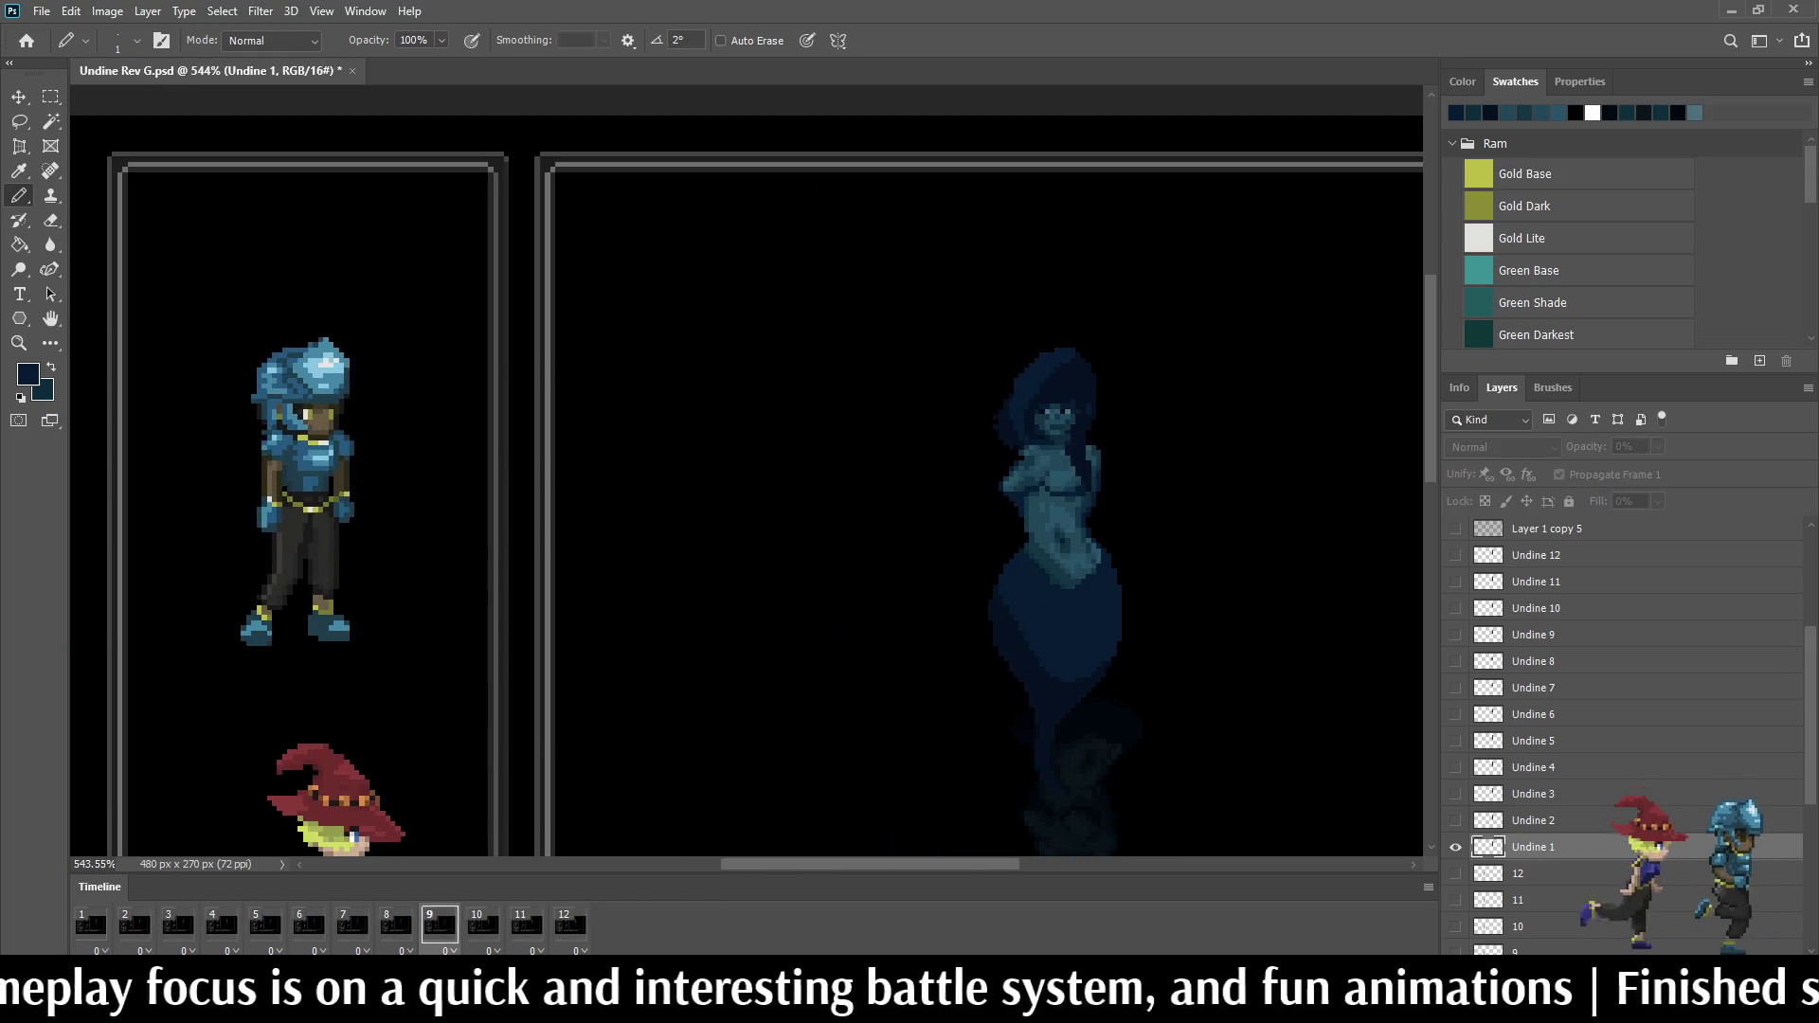
scroll(1088, 490, "up", 3)
scroll(1088, 490, "up", 3)
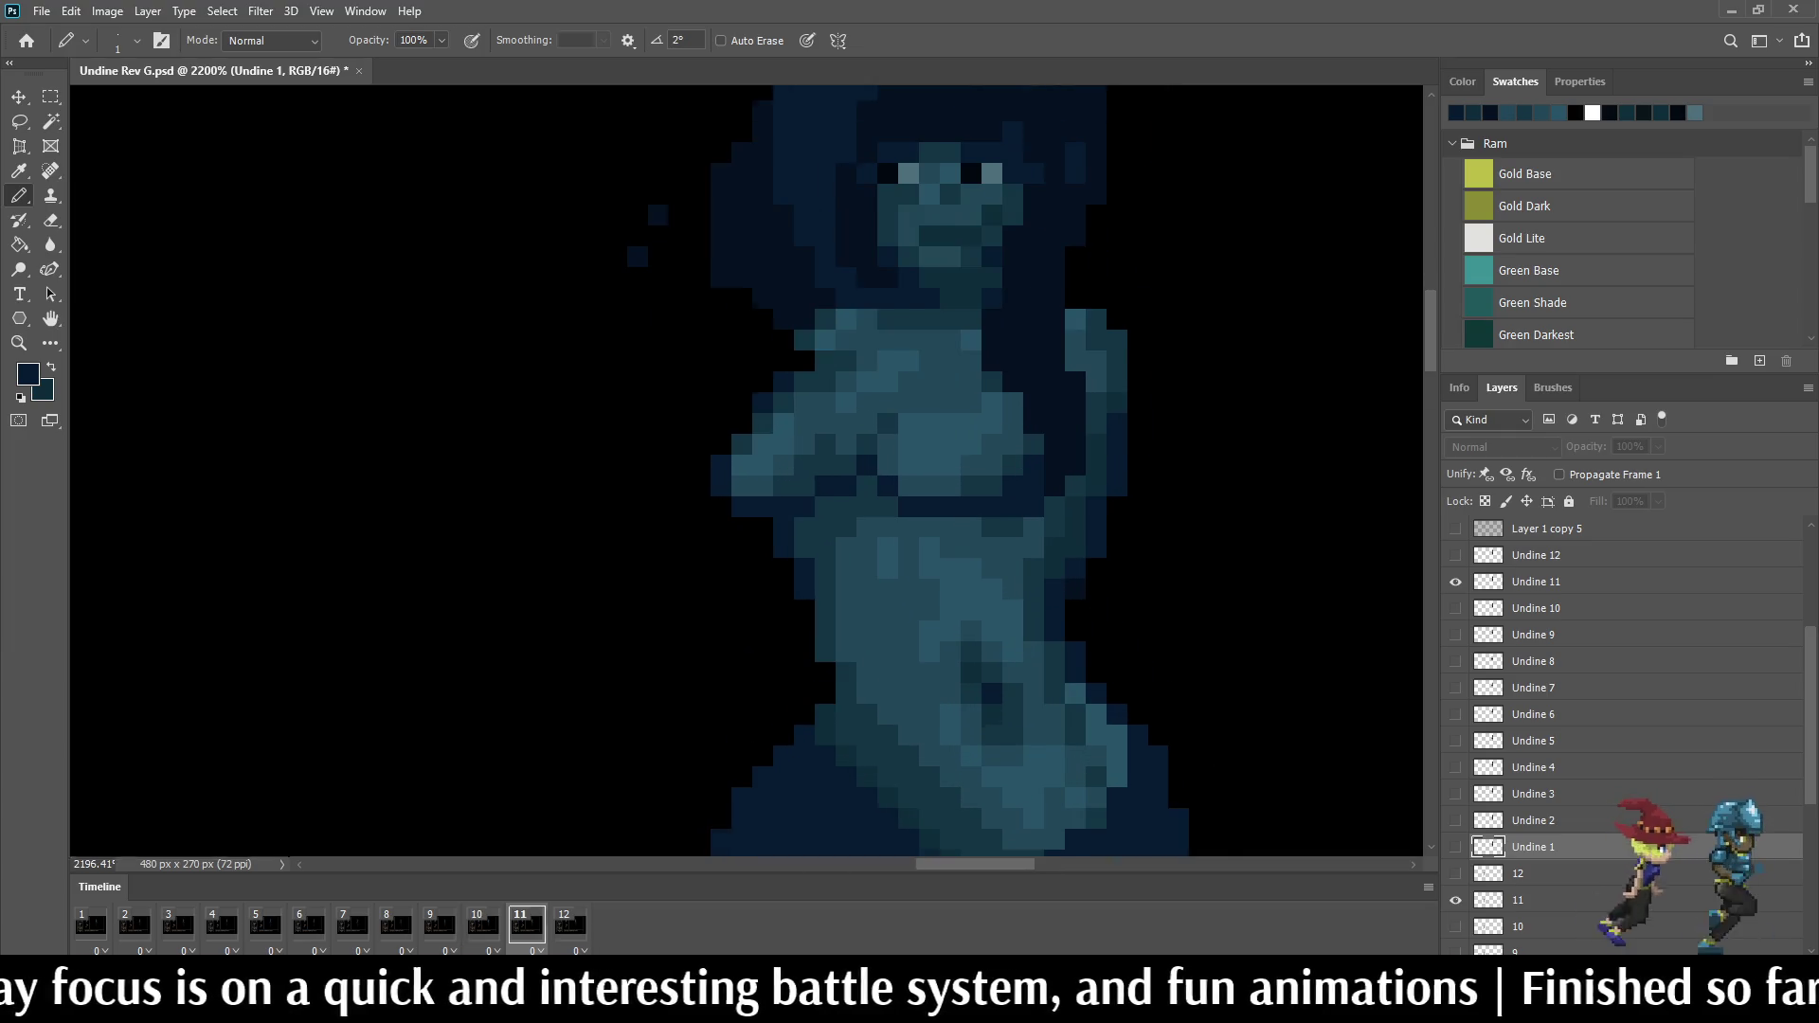
Step: Stop playback, repaint chest pixels dark teal, and replay the loop to check
key("space")
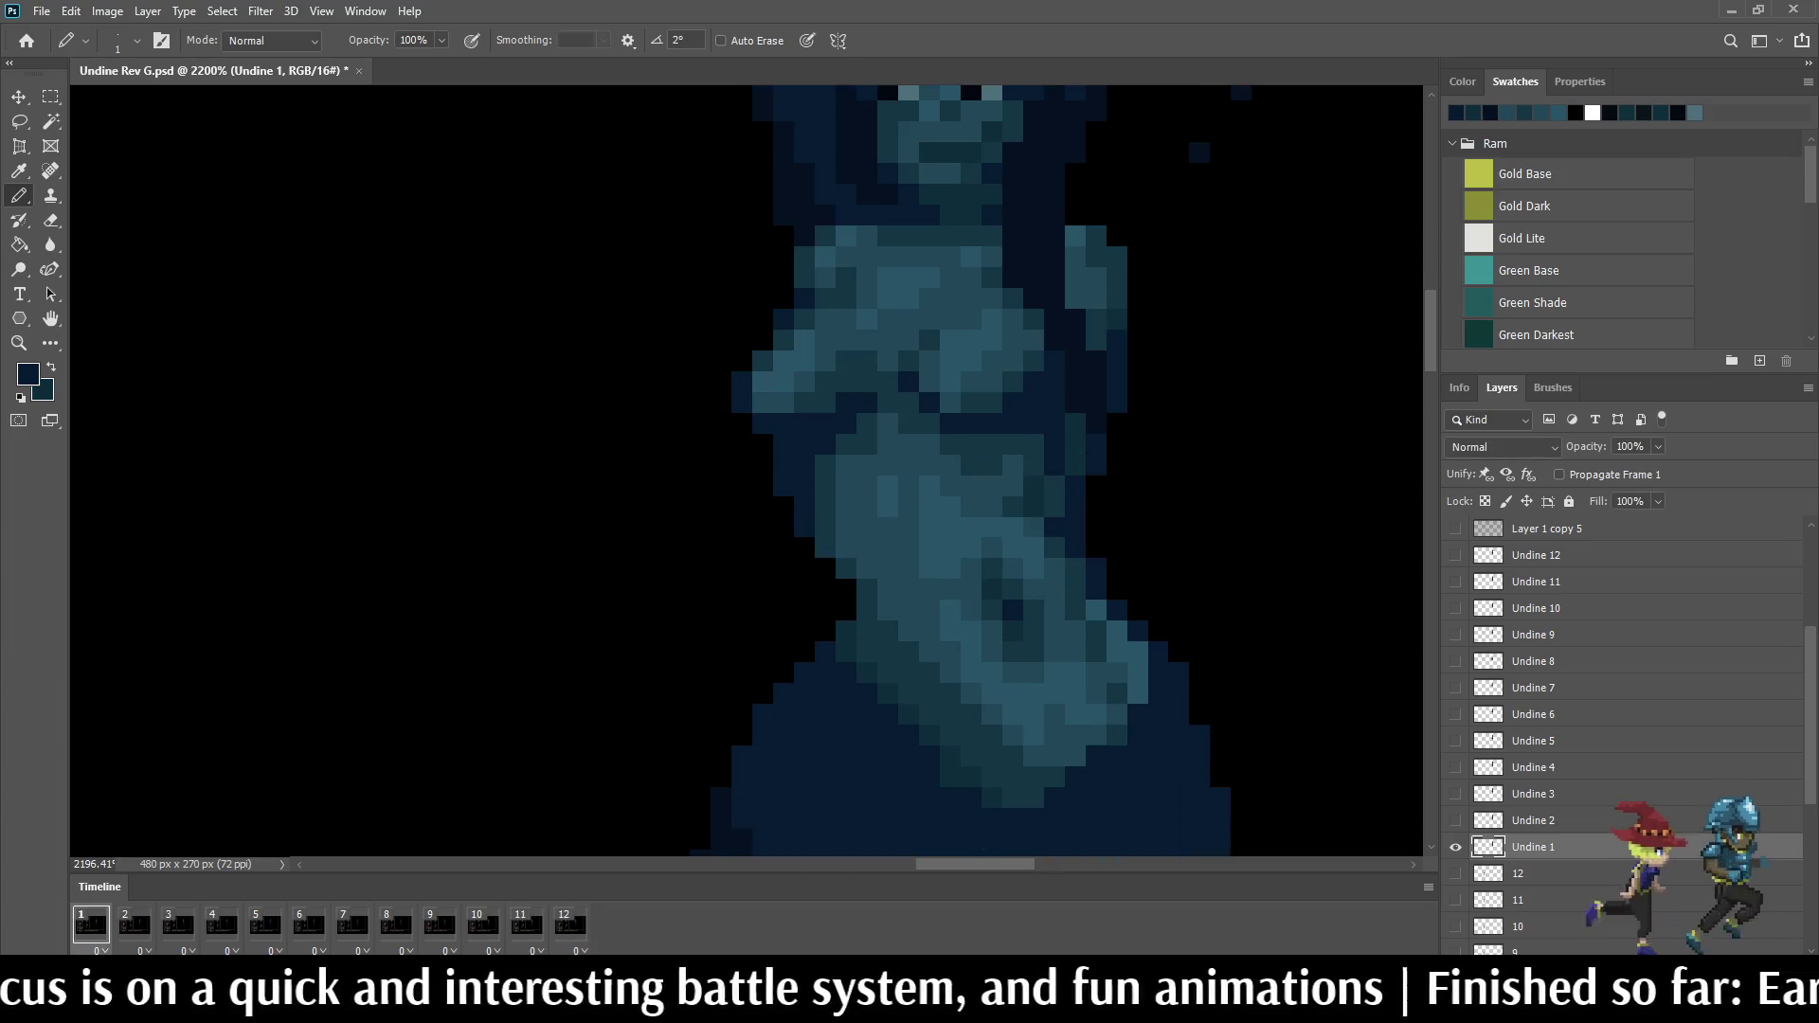
scroll(1060, 469, "up", 3)
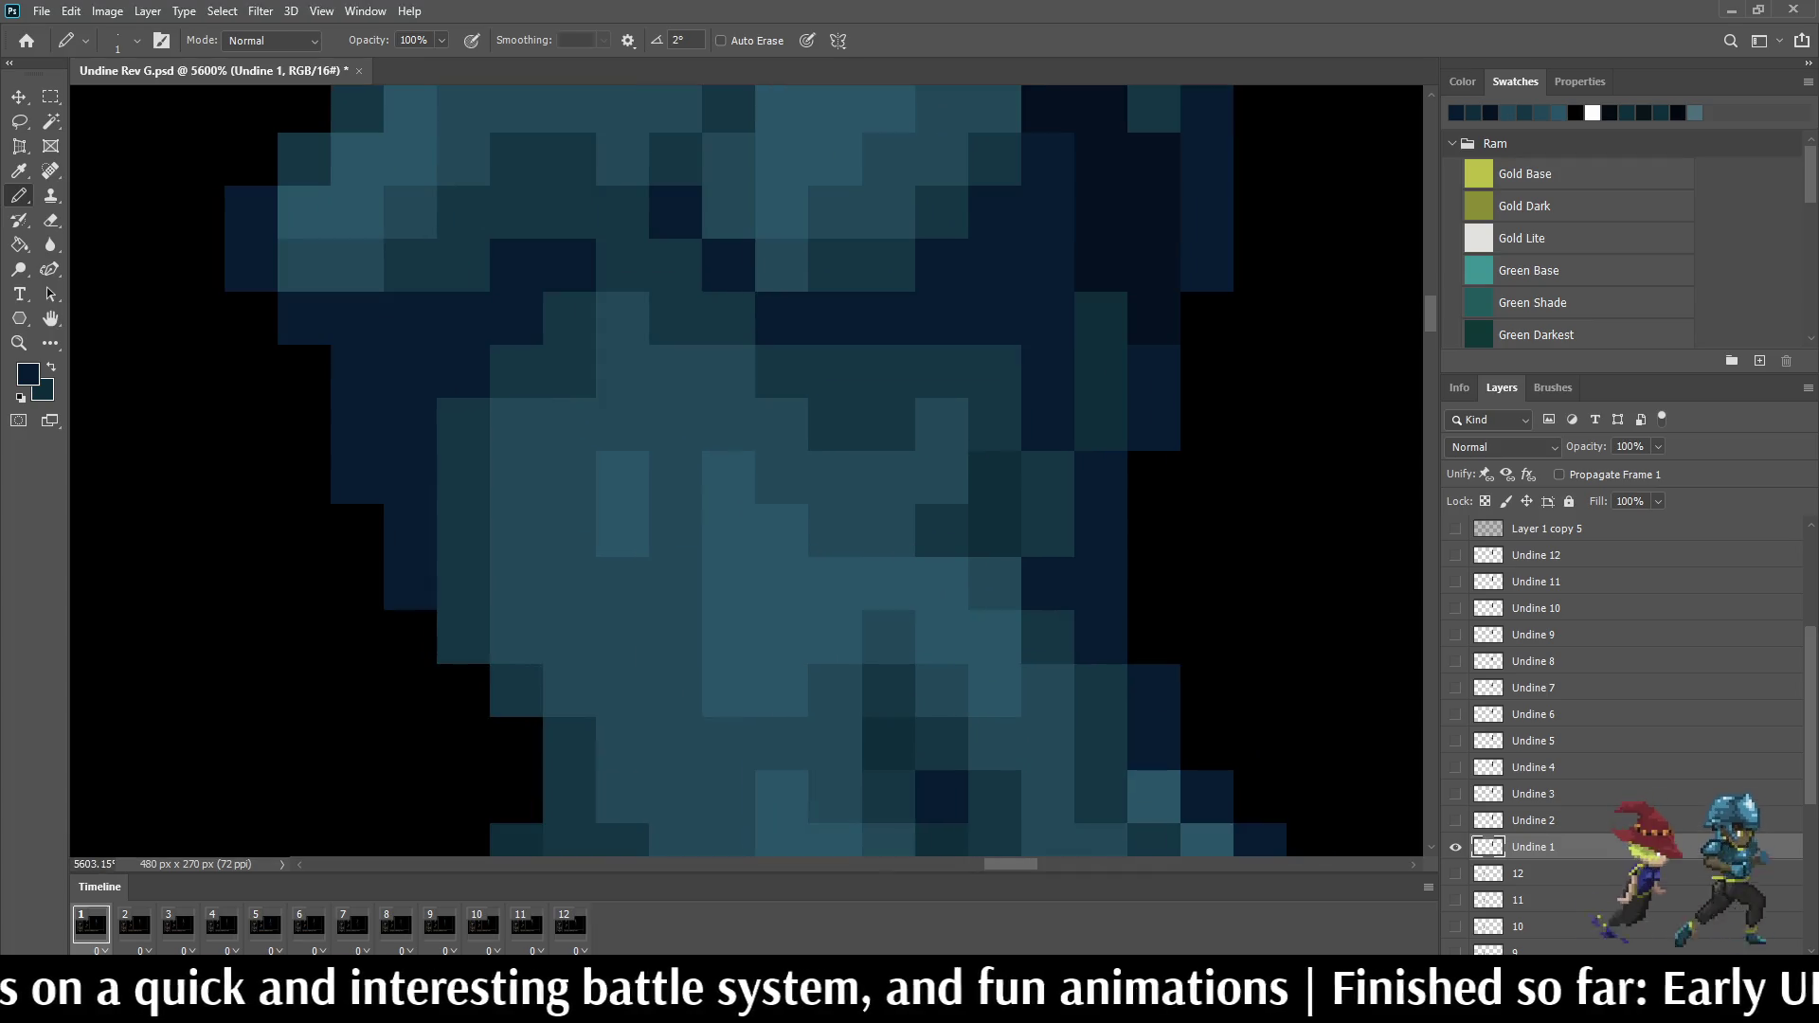
left_click(1100, 370, "alt")
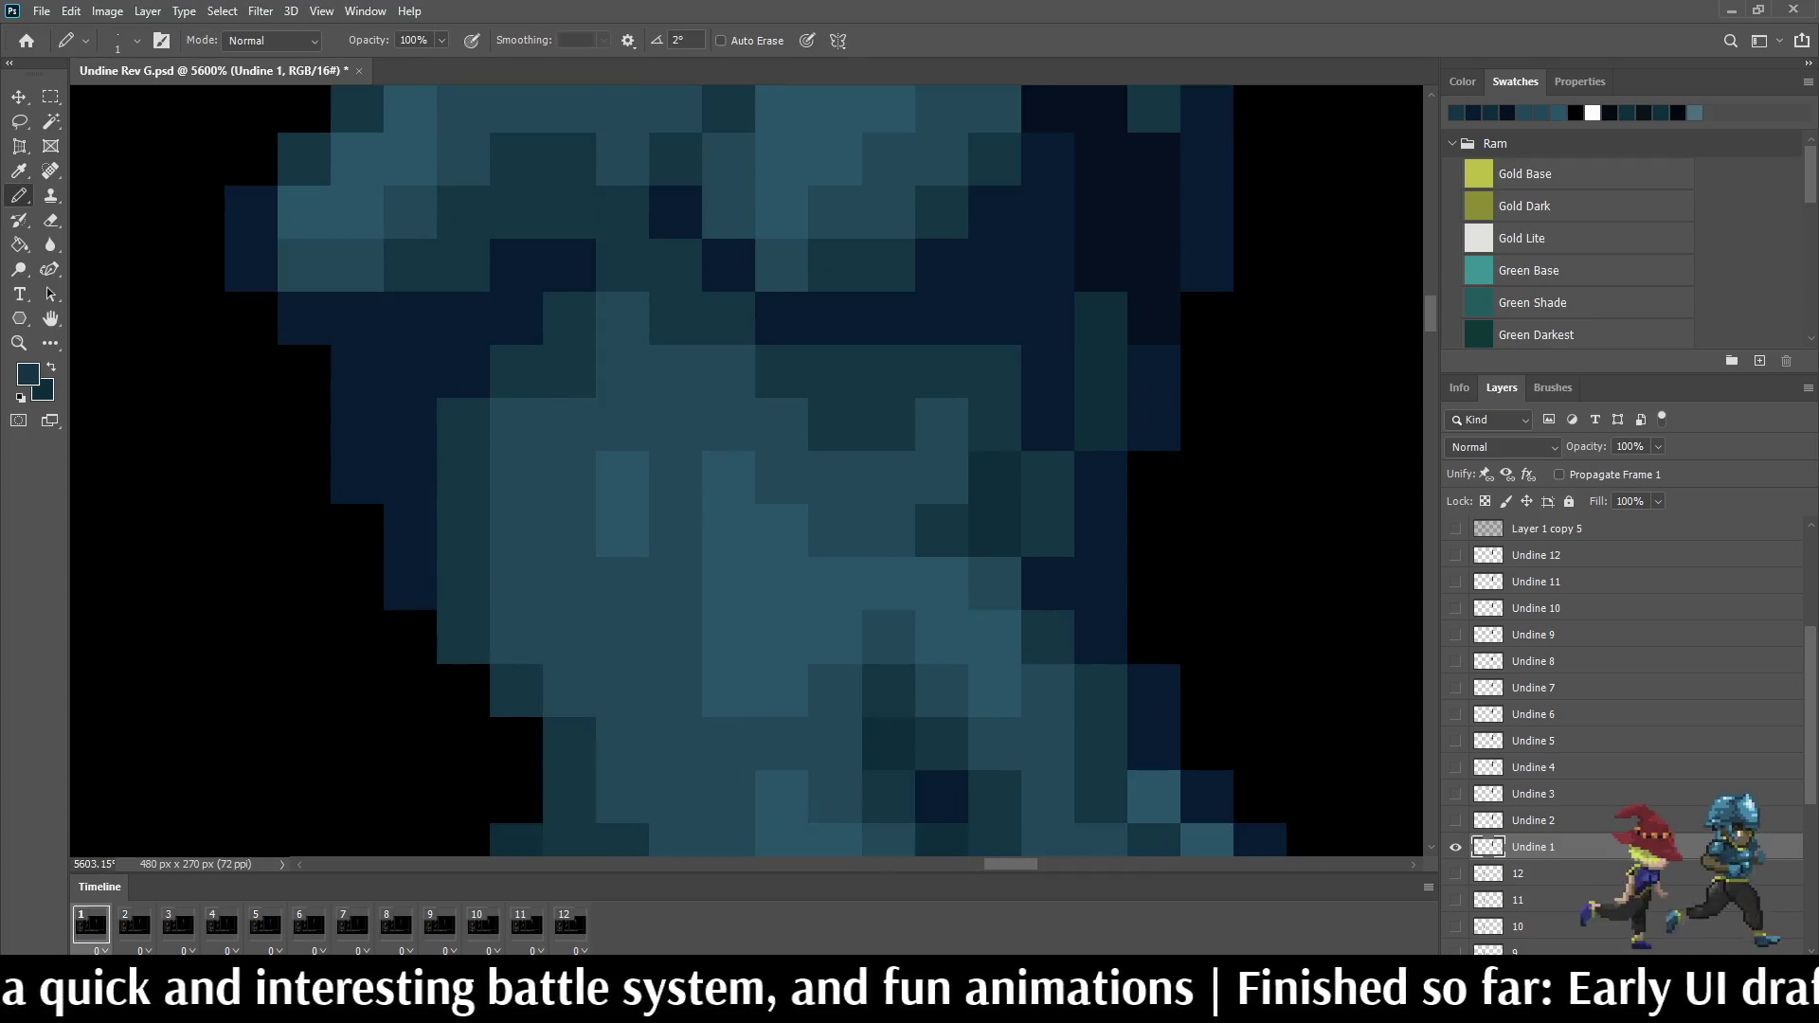
left_click_drag(1047, 371, 1047, 424)
scroll(1038, 470, "down", 6)
key("space")
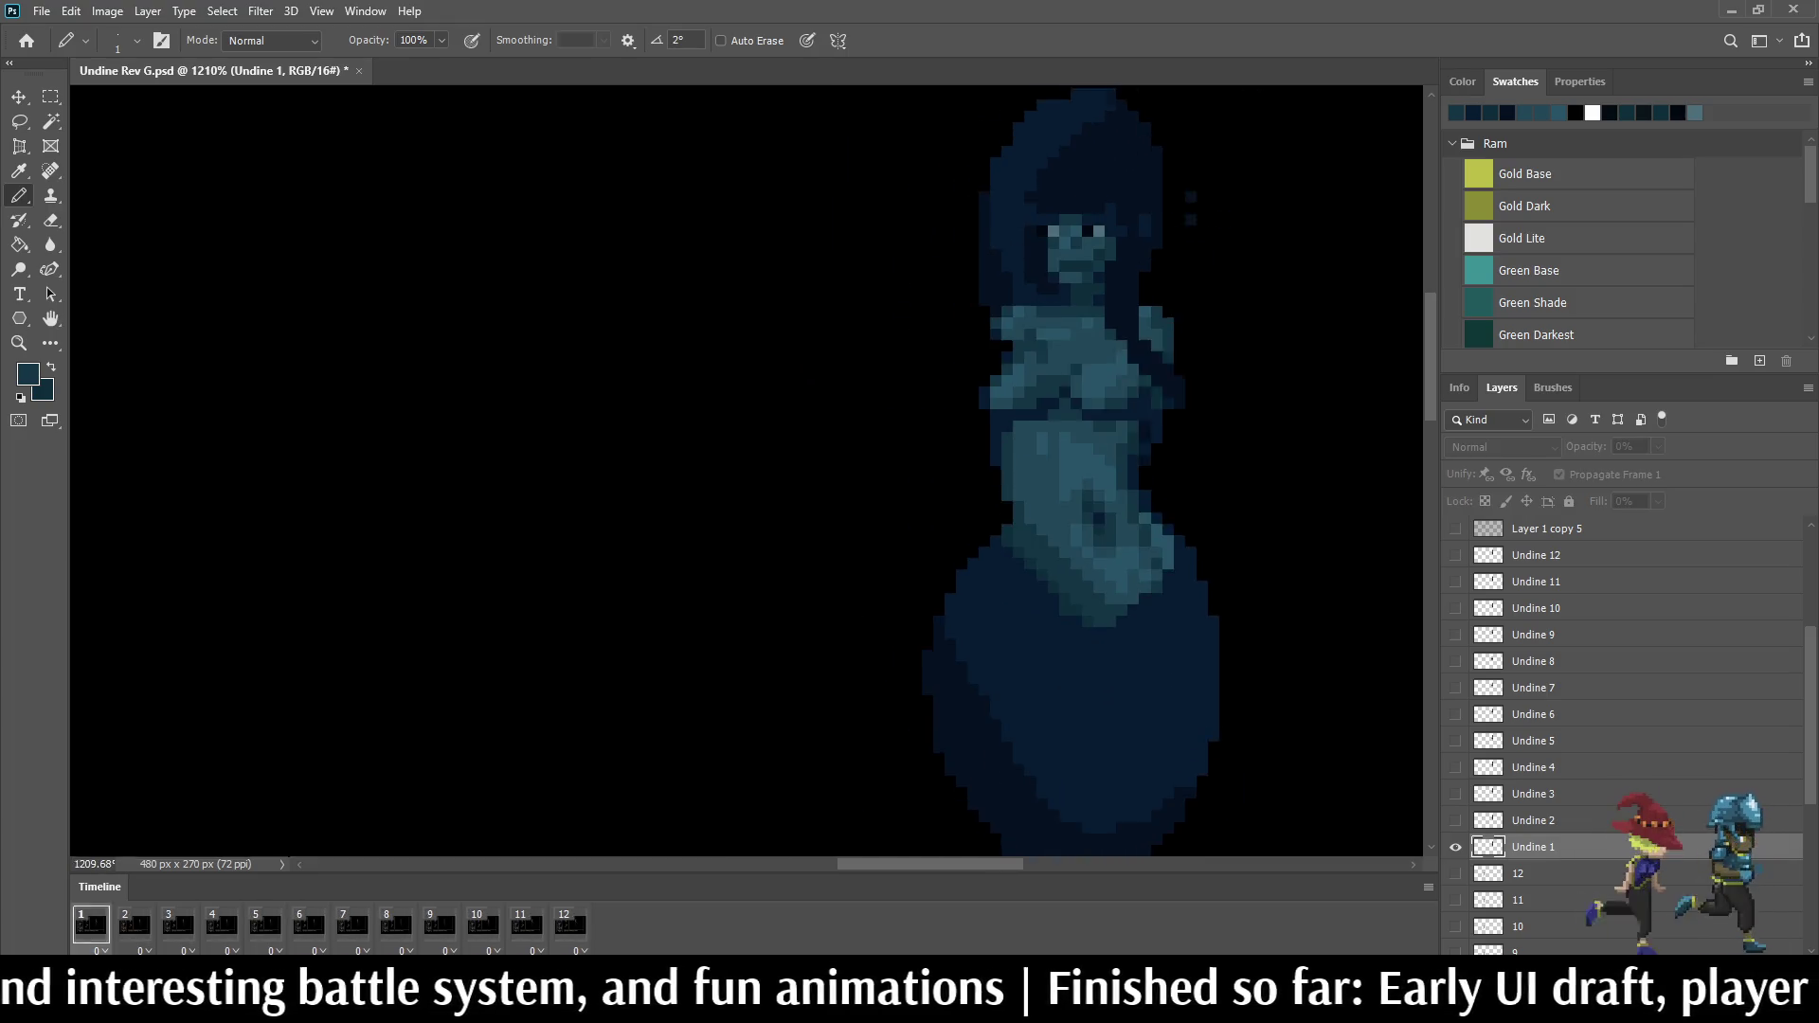
key("space")
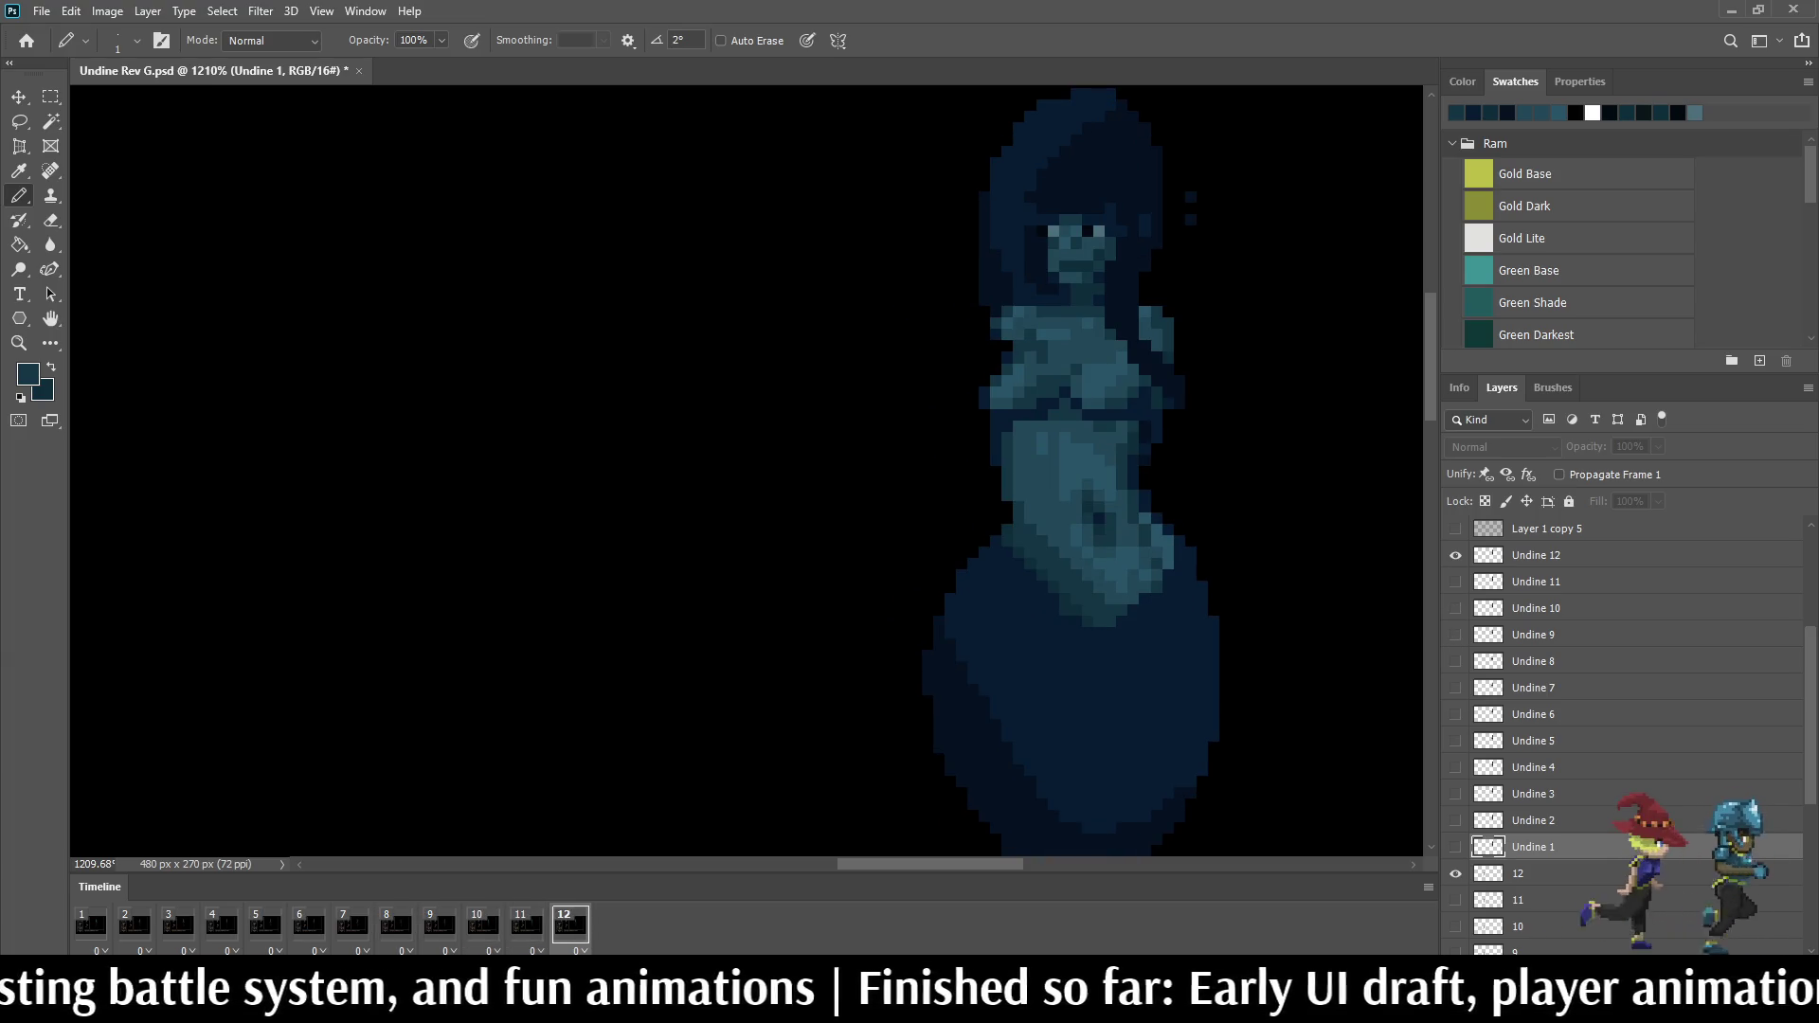
scroll(1137, 469, "up", 2)
scroll(1138, 469, "up", 2)
scroll(1138, 470, "up", 2)
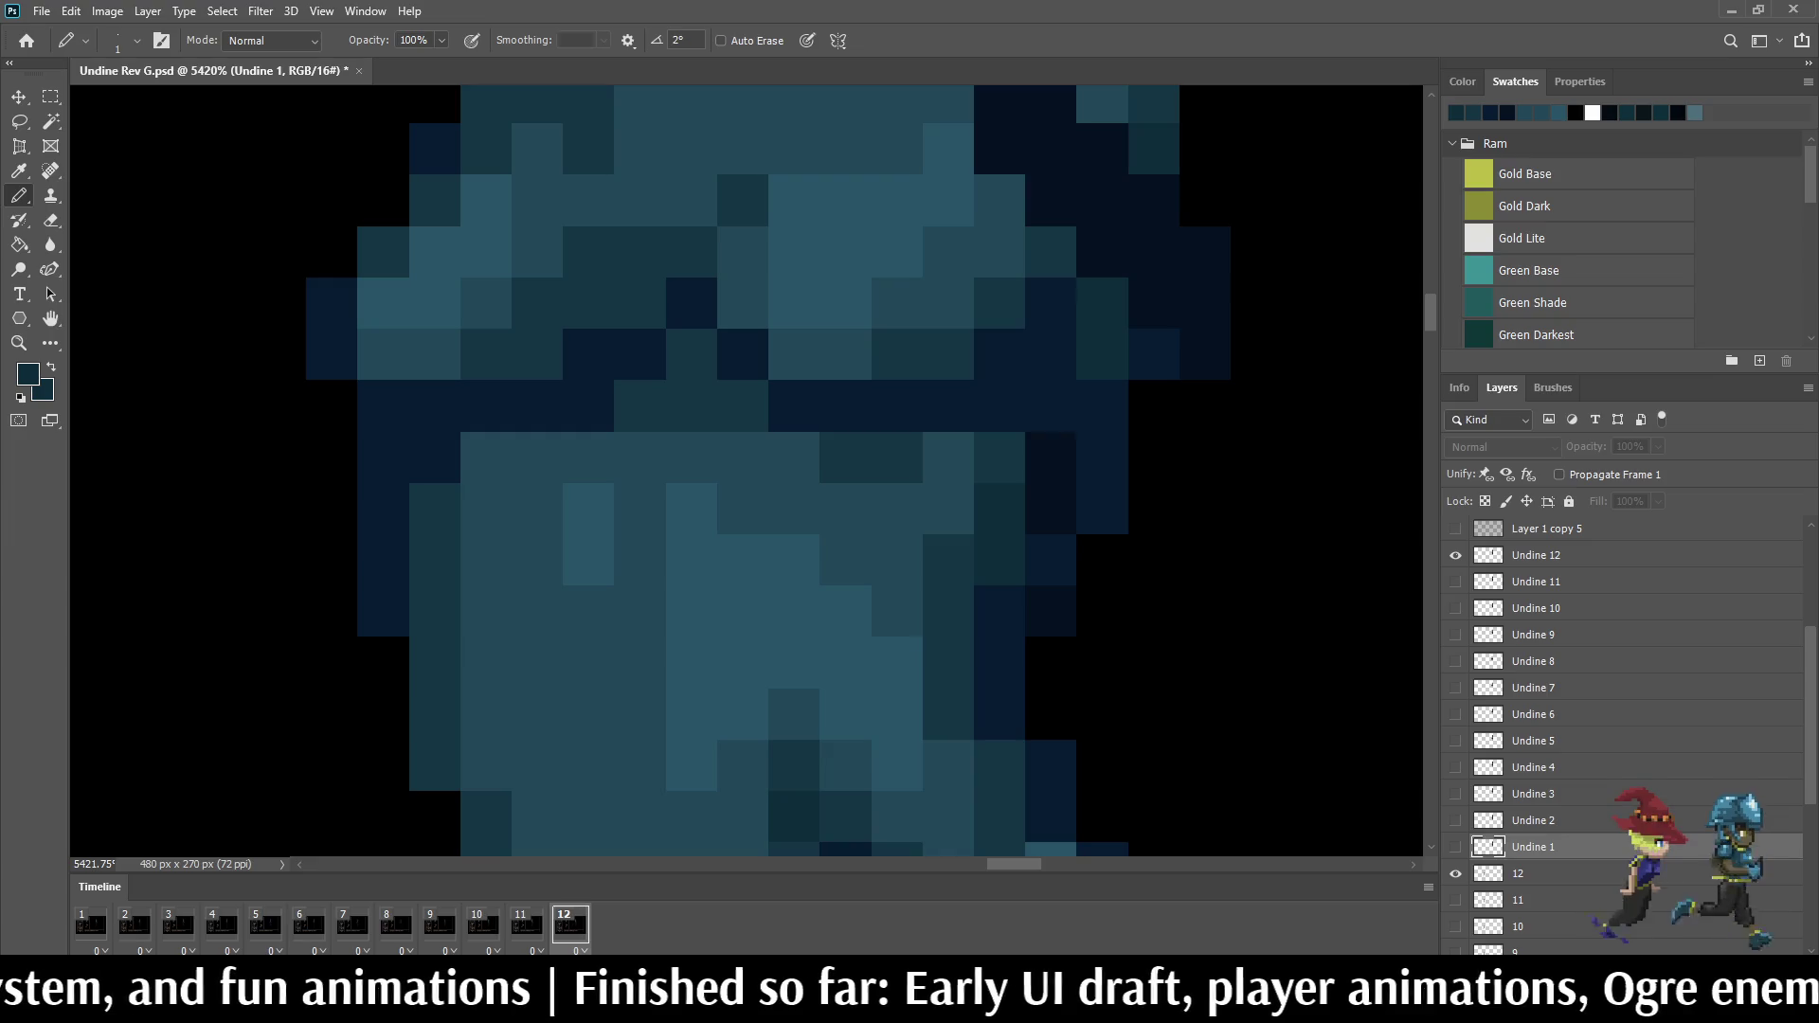
Step: Select Undine 12, zoom the mockup to 400% and preview the idle animation inside it
left_click(1535, 556)
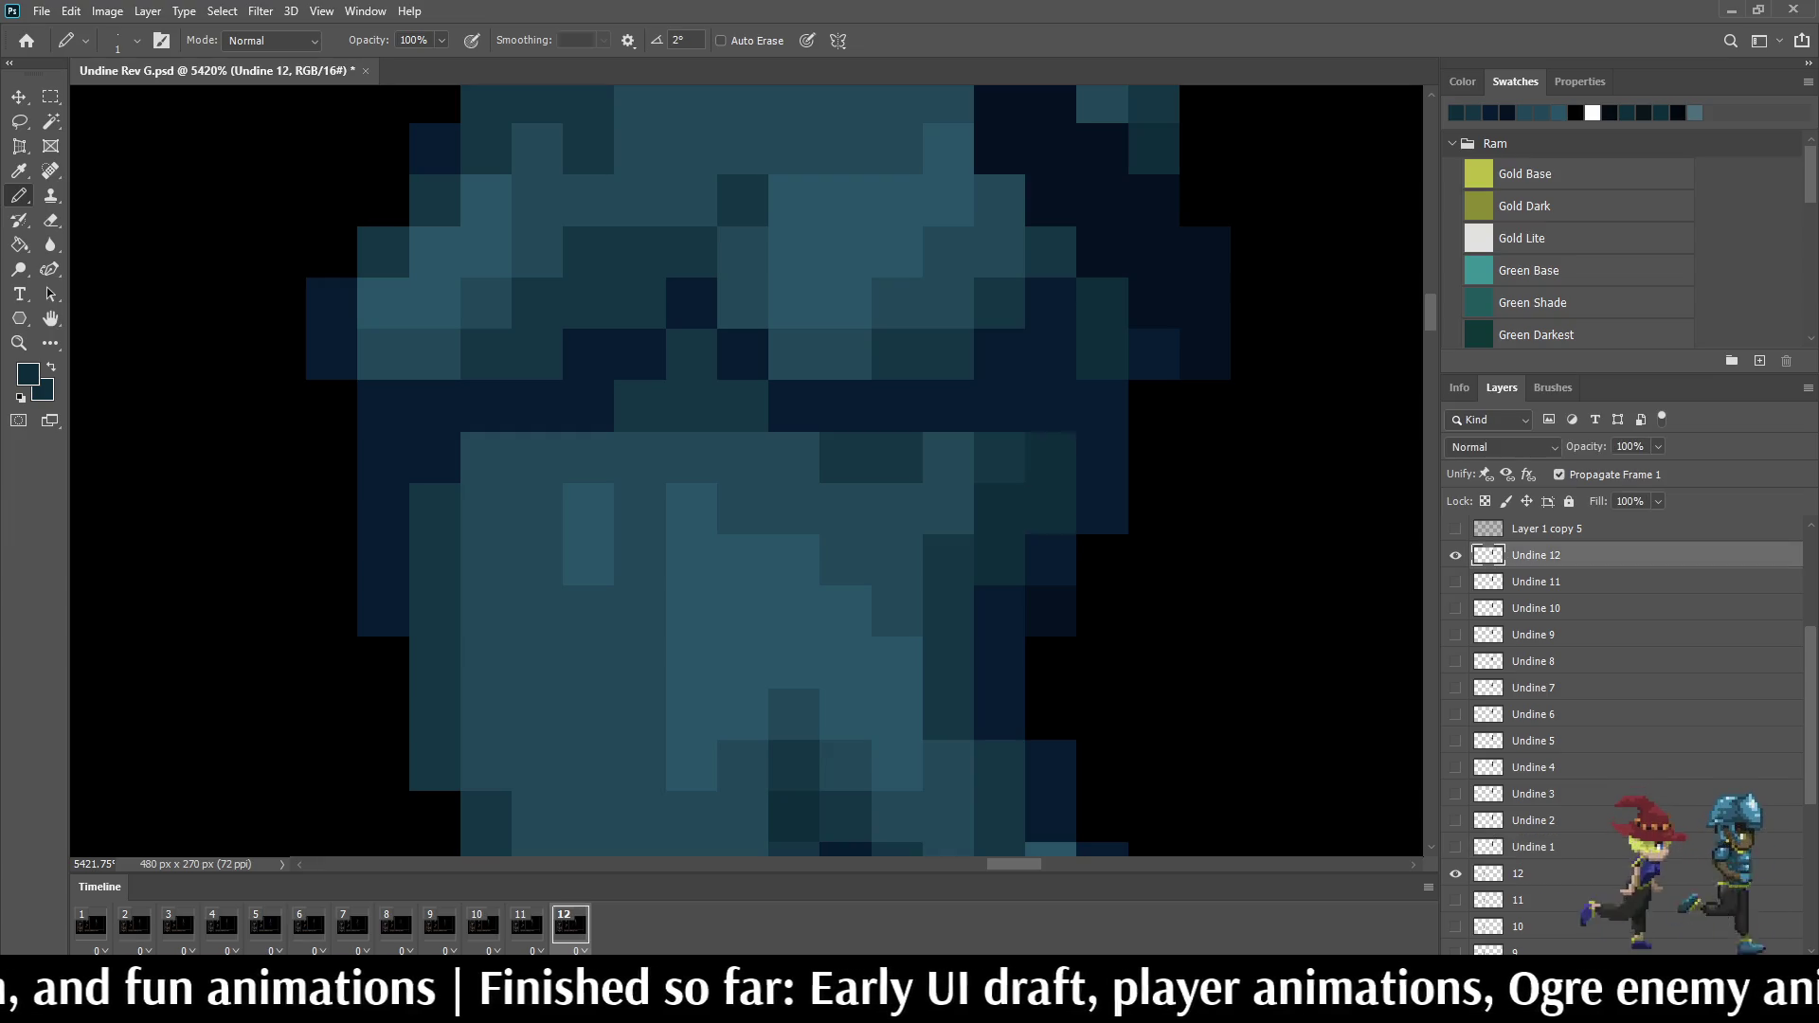
scroll(1052, 427, "down", 5)
key("space")
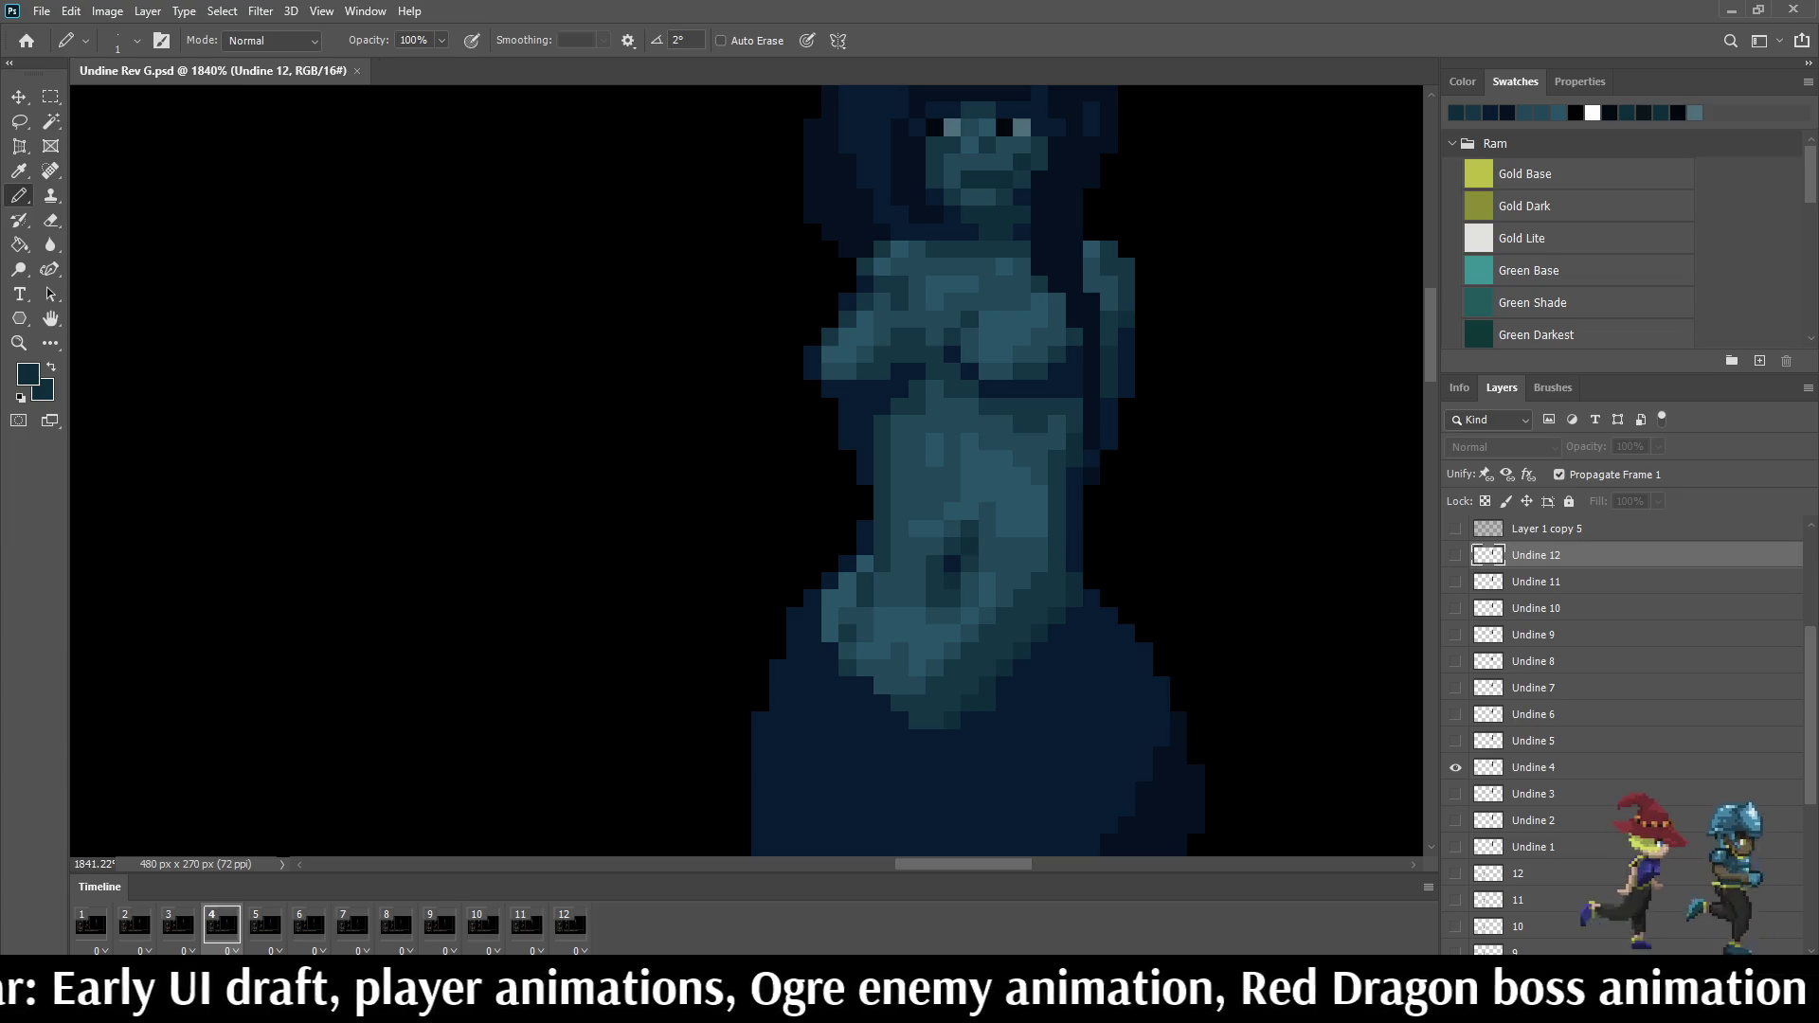
key("ctrl+1")
key("ctrl+plus")
key("ctrl+plus")
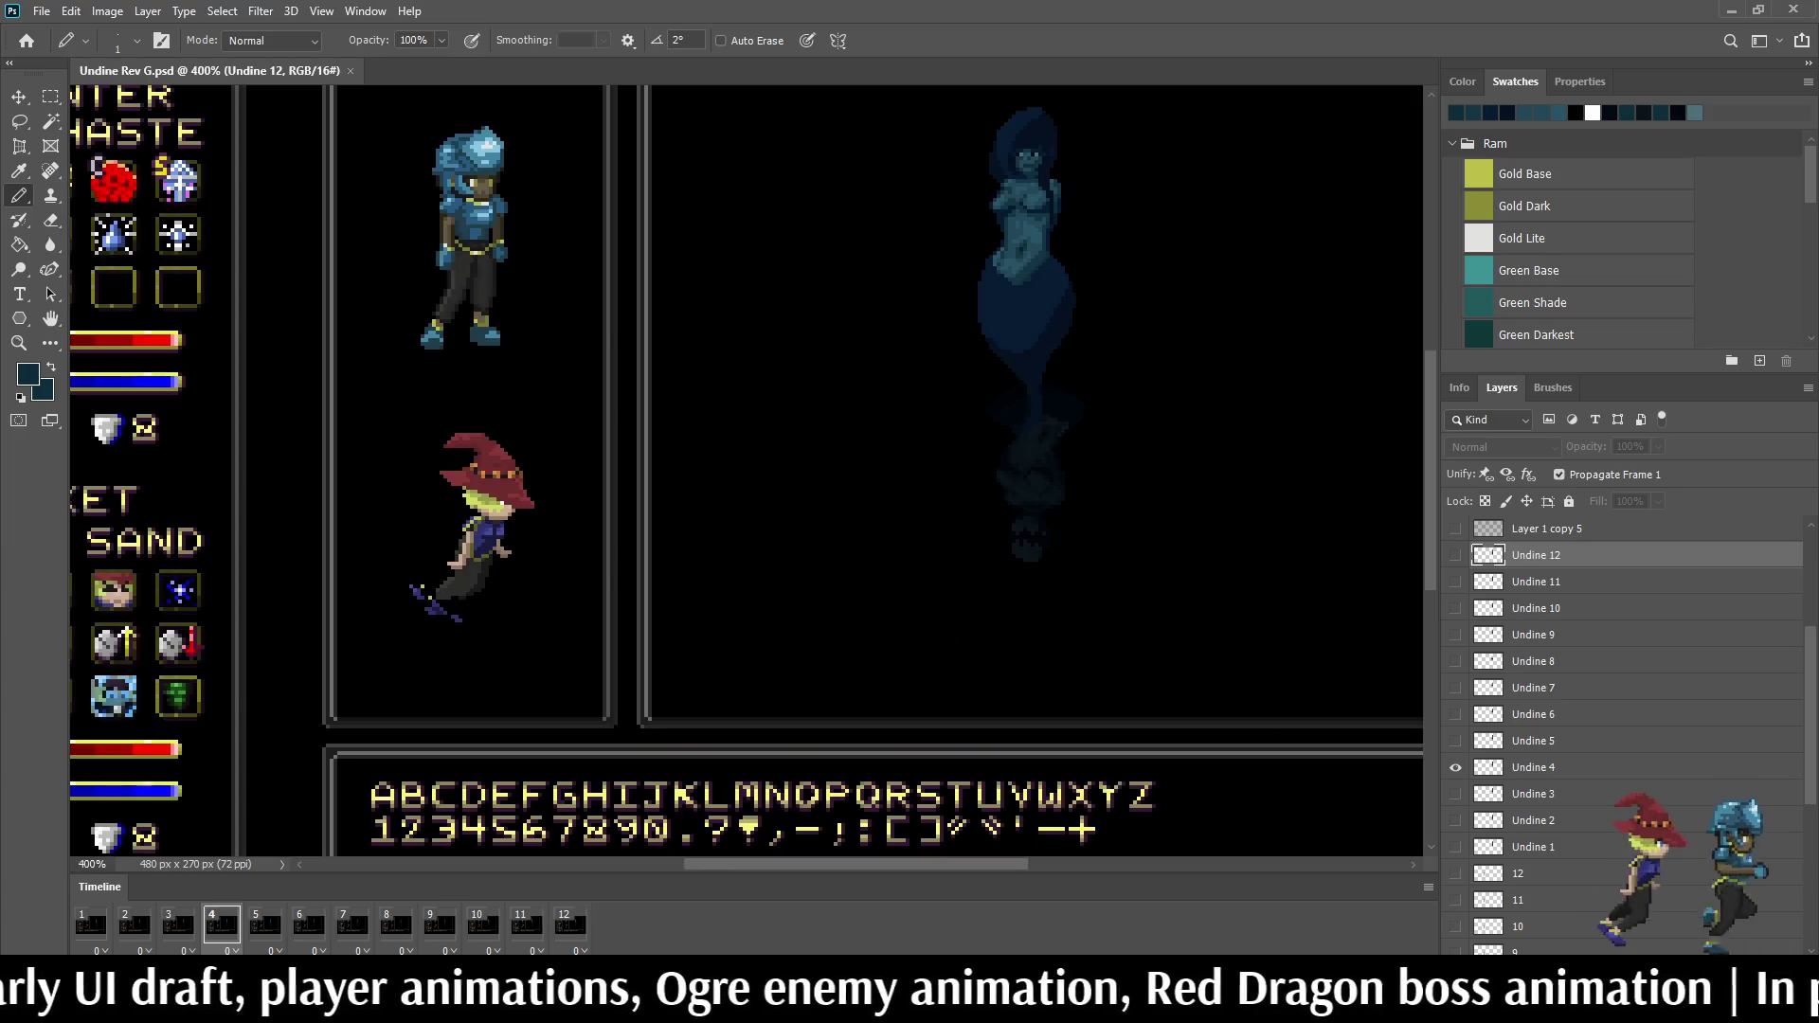
scroll(746, 469, "up", 2)
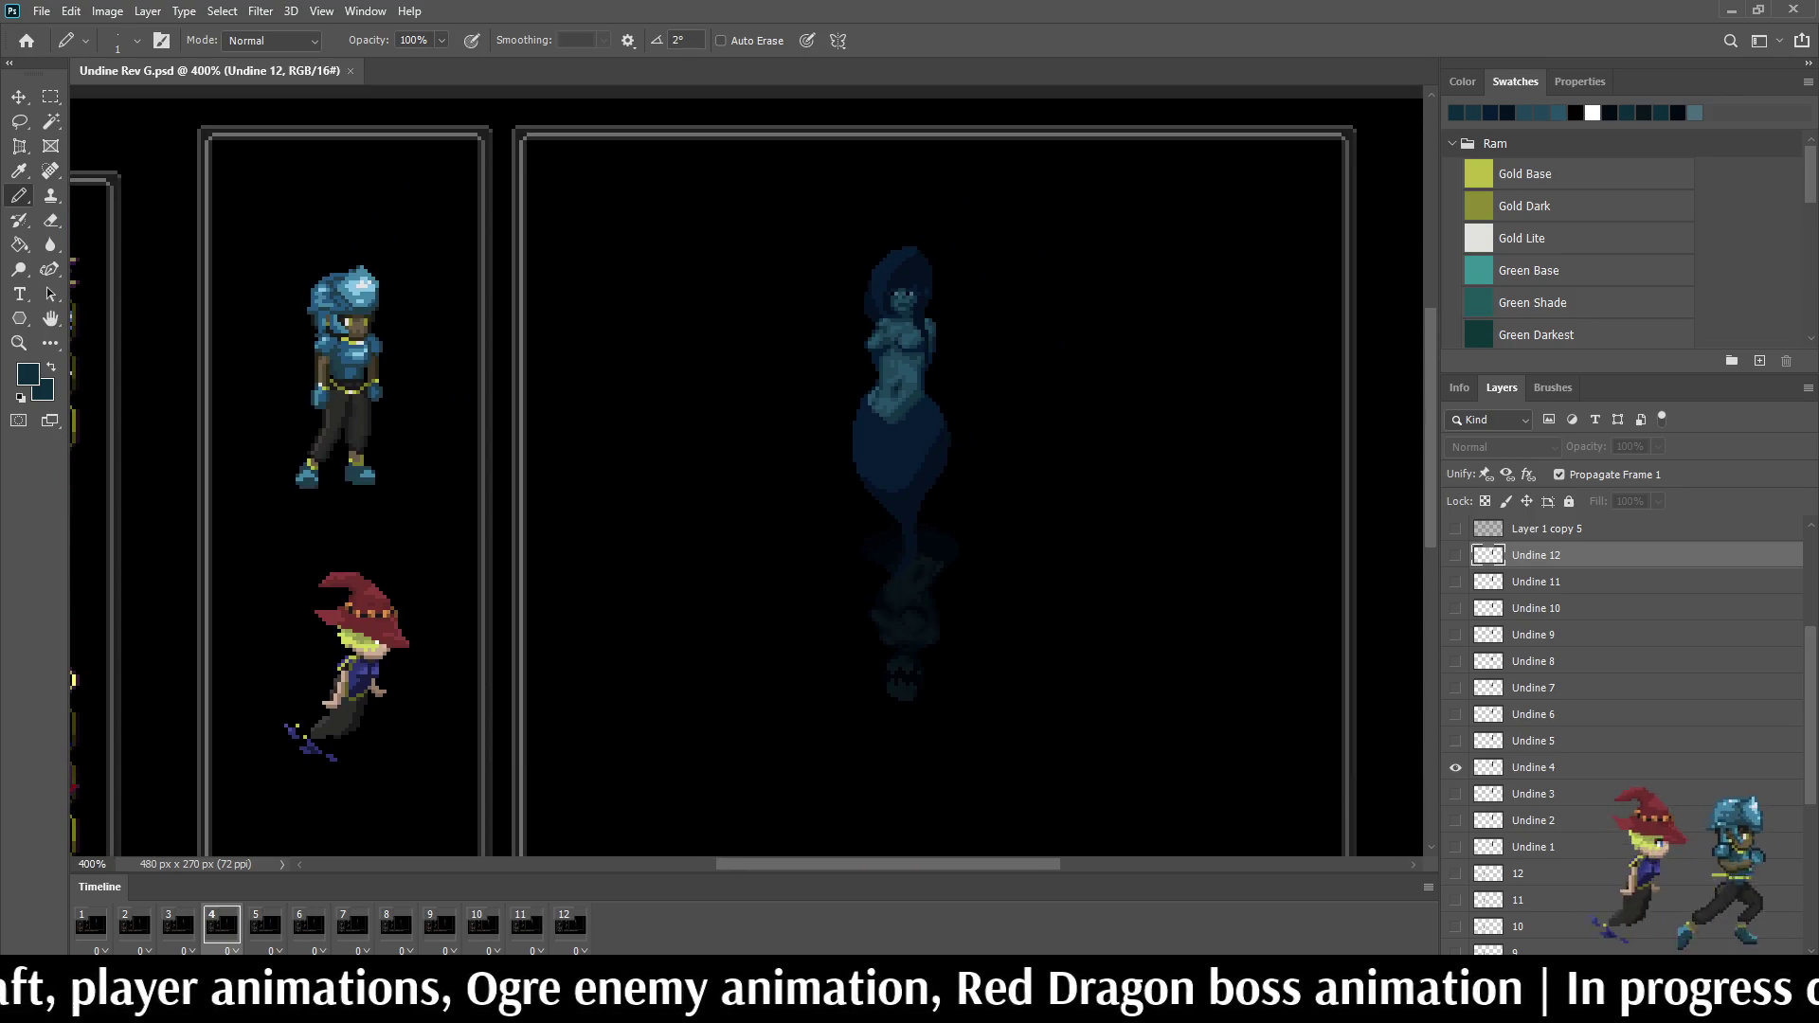
key("space")
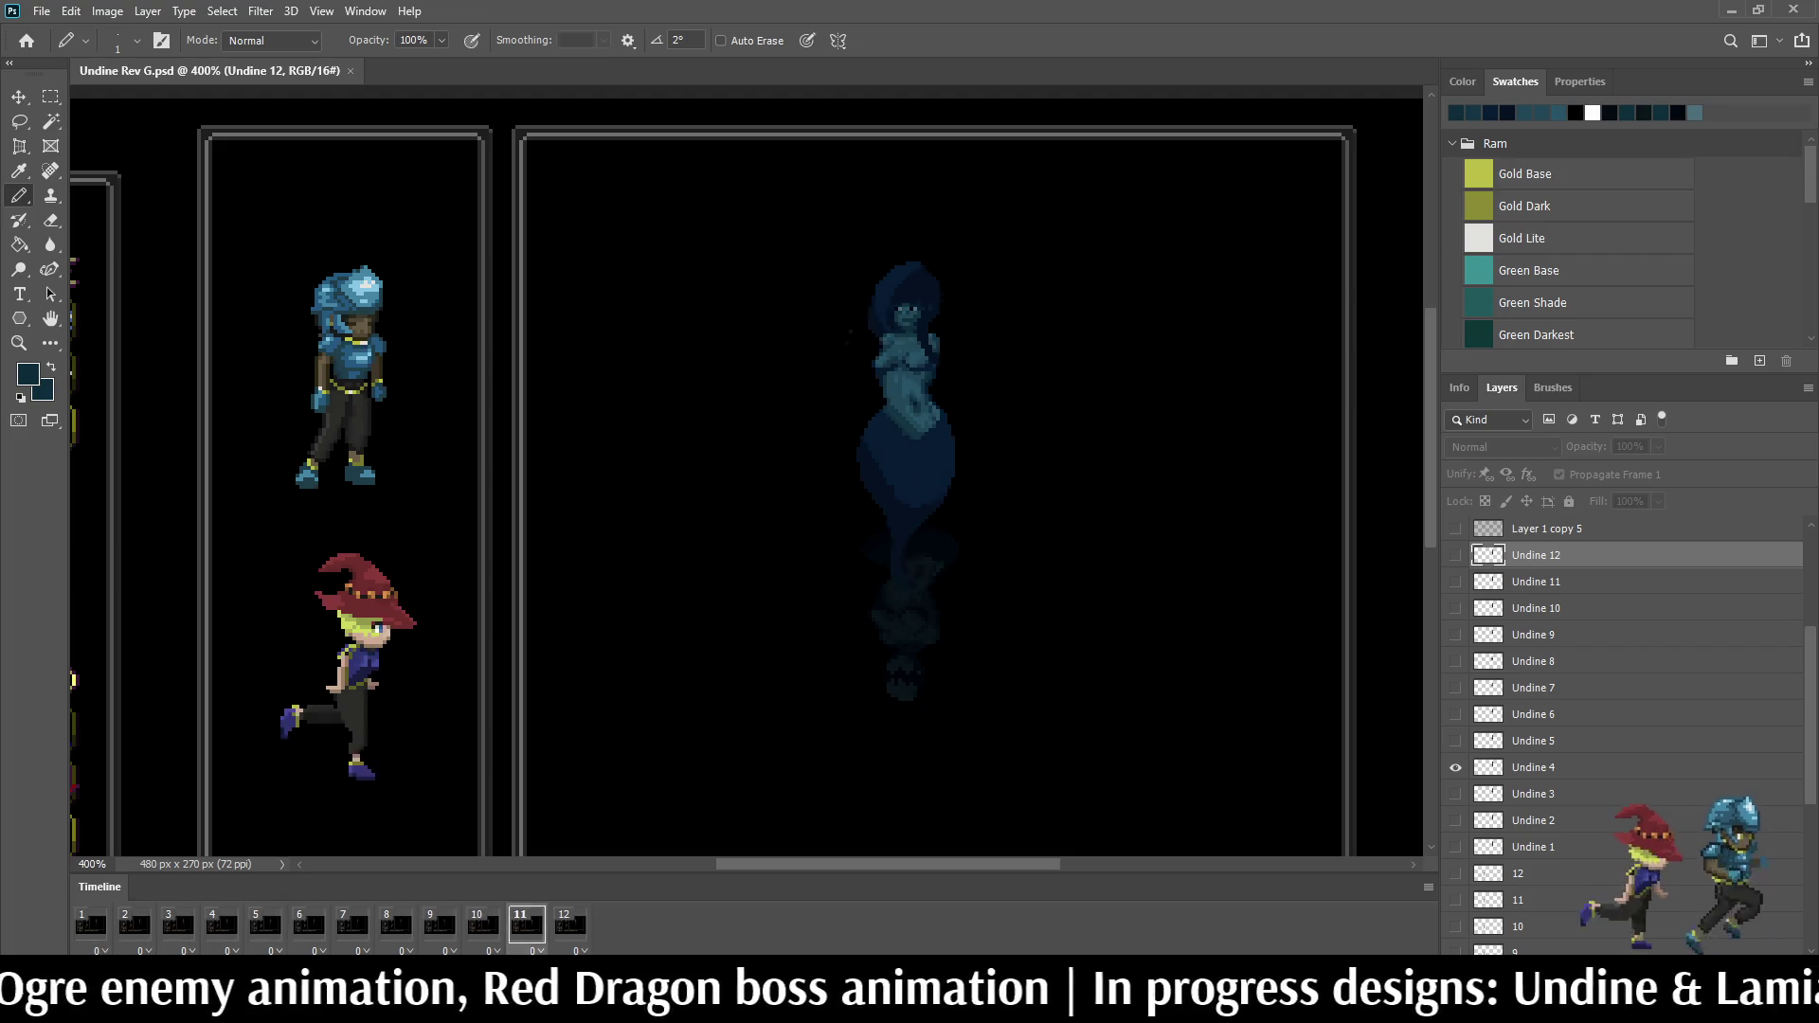
key("space")
scroll(909, 369, "up", 5)
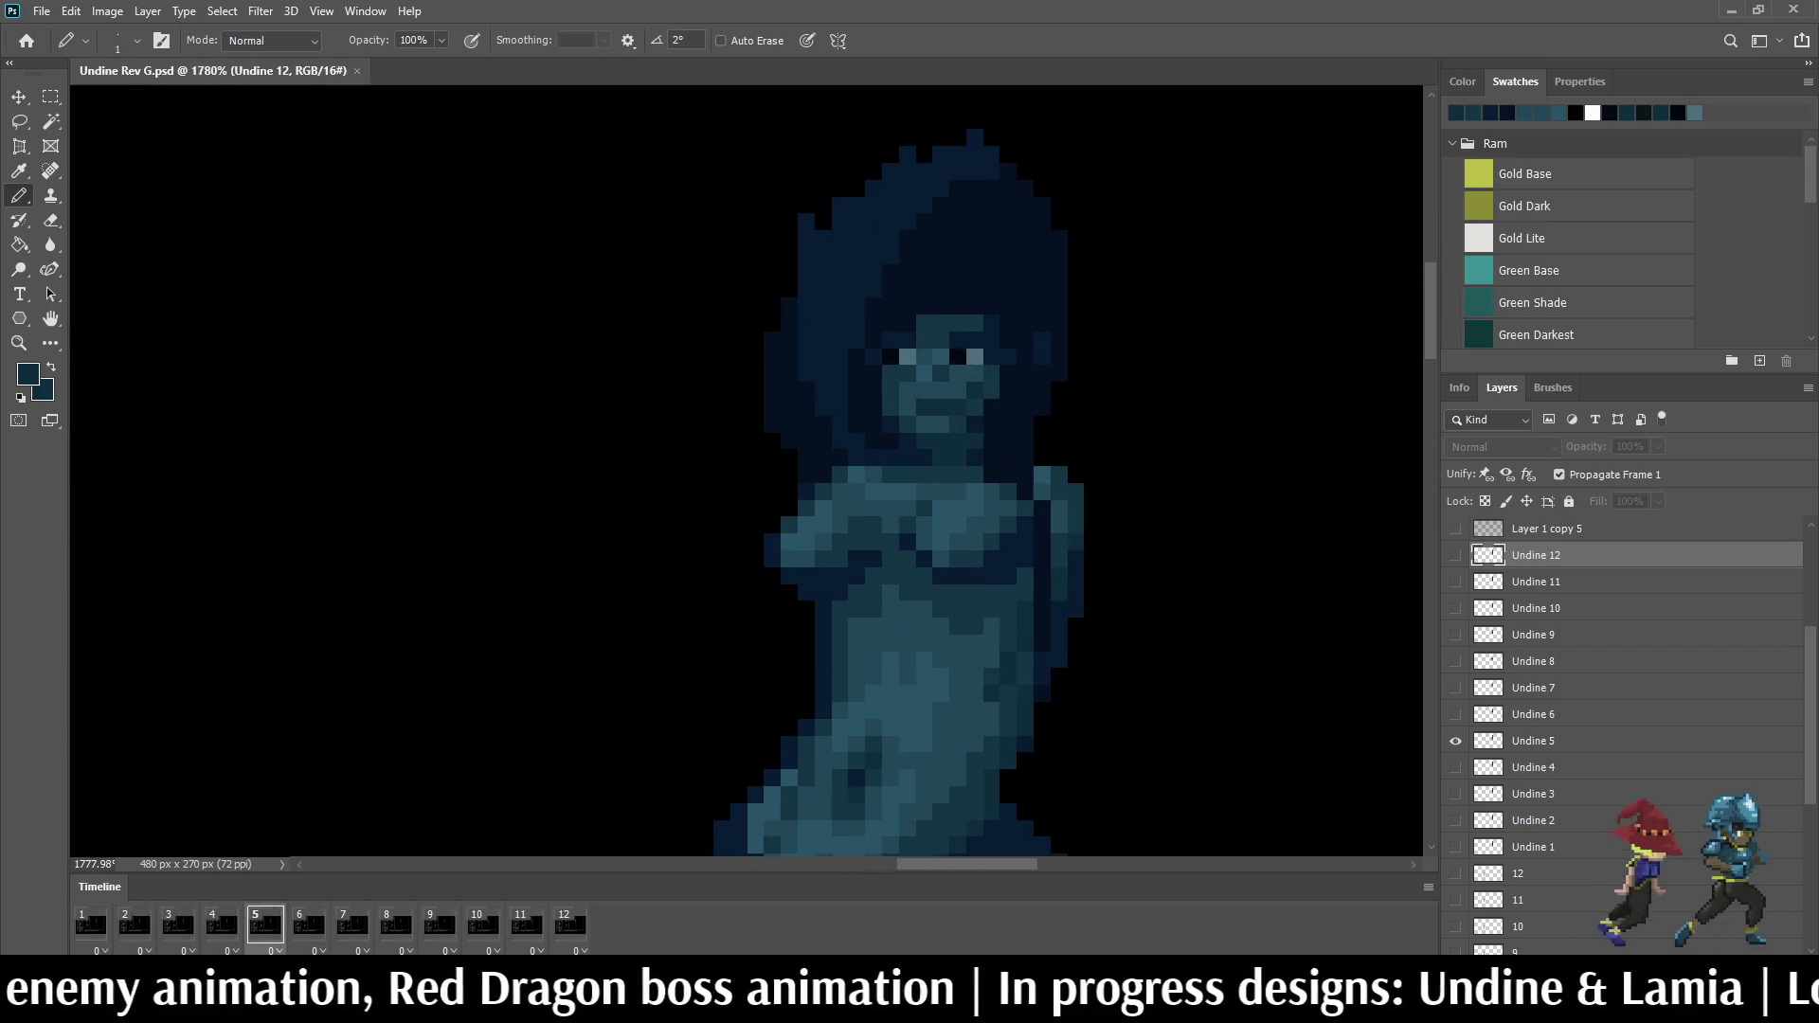
Step: Stop on frame 6 and darken five near-black hair pixels above the face
key("space")
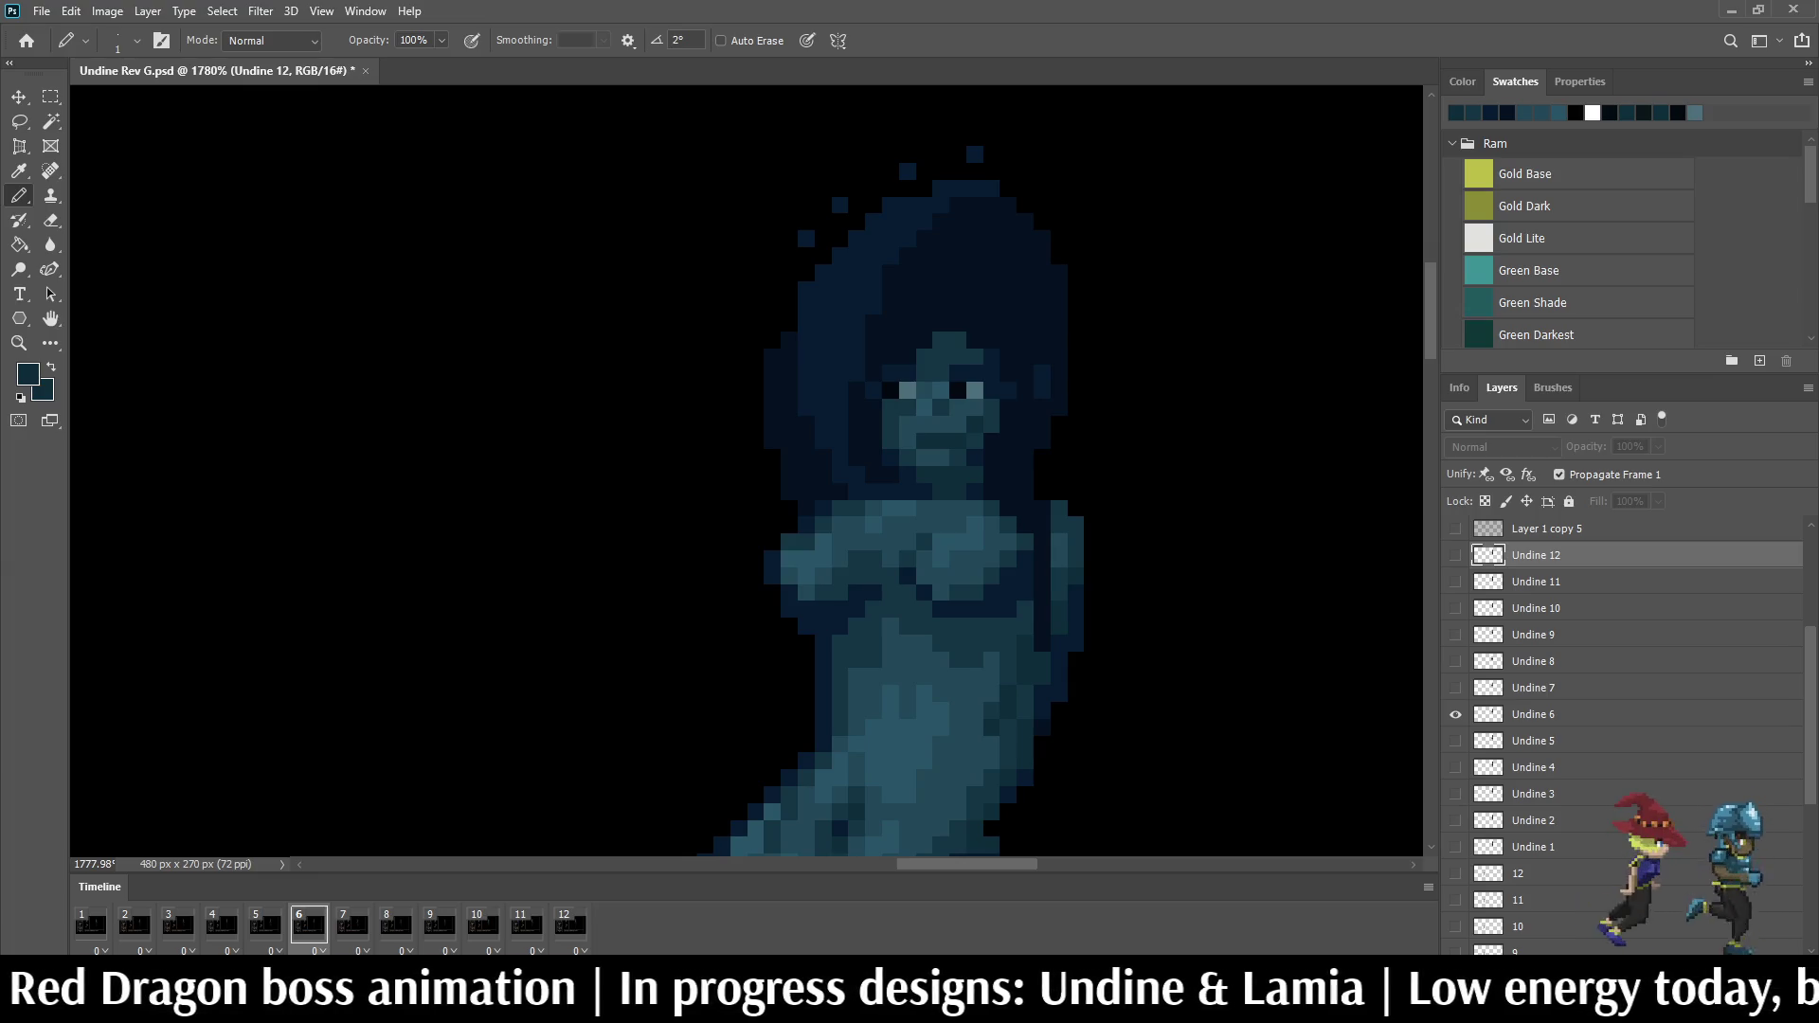
key("space")
scroll(1043, 451, "up", 3)
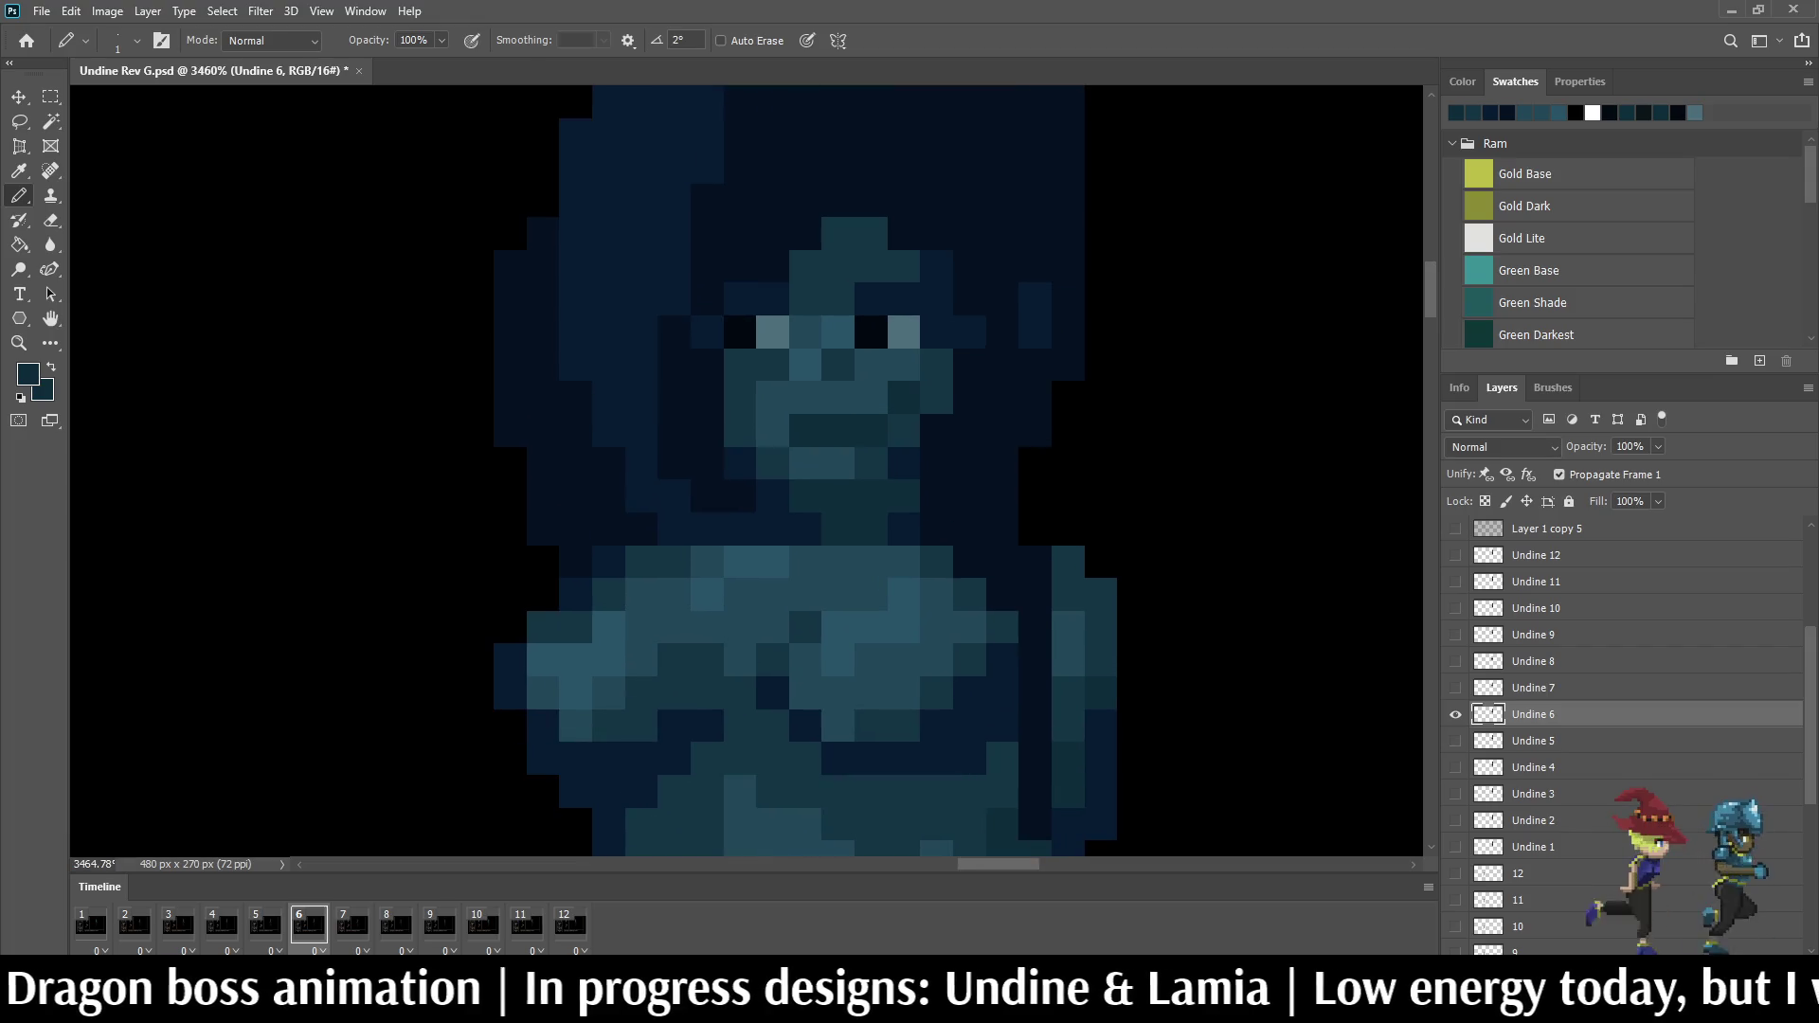
key("i")
key("b")
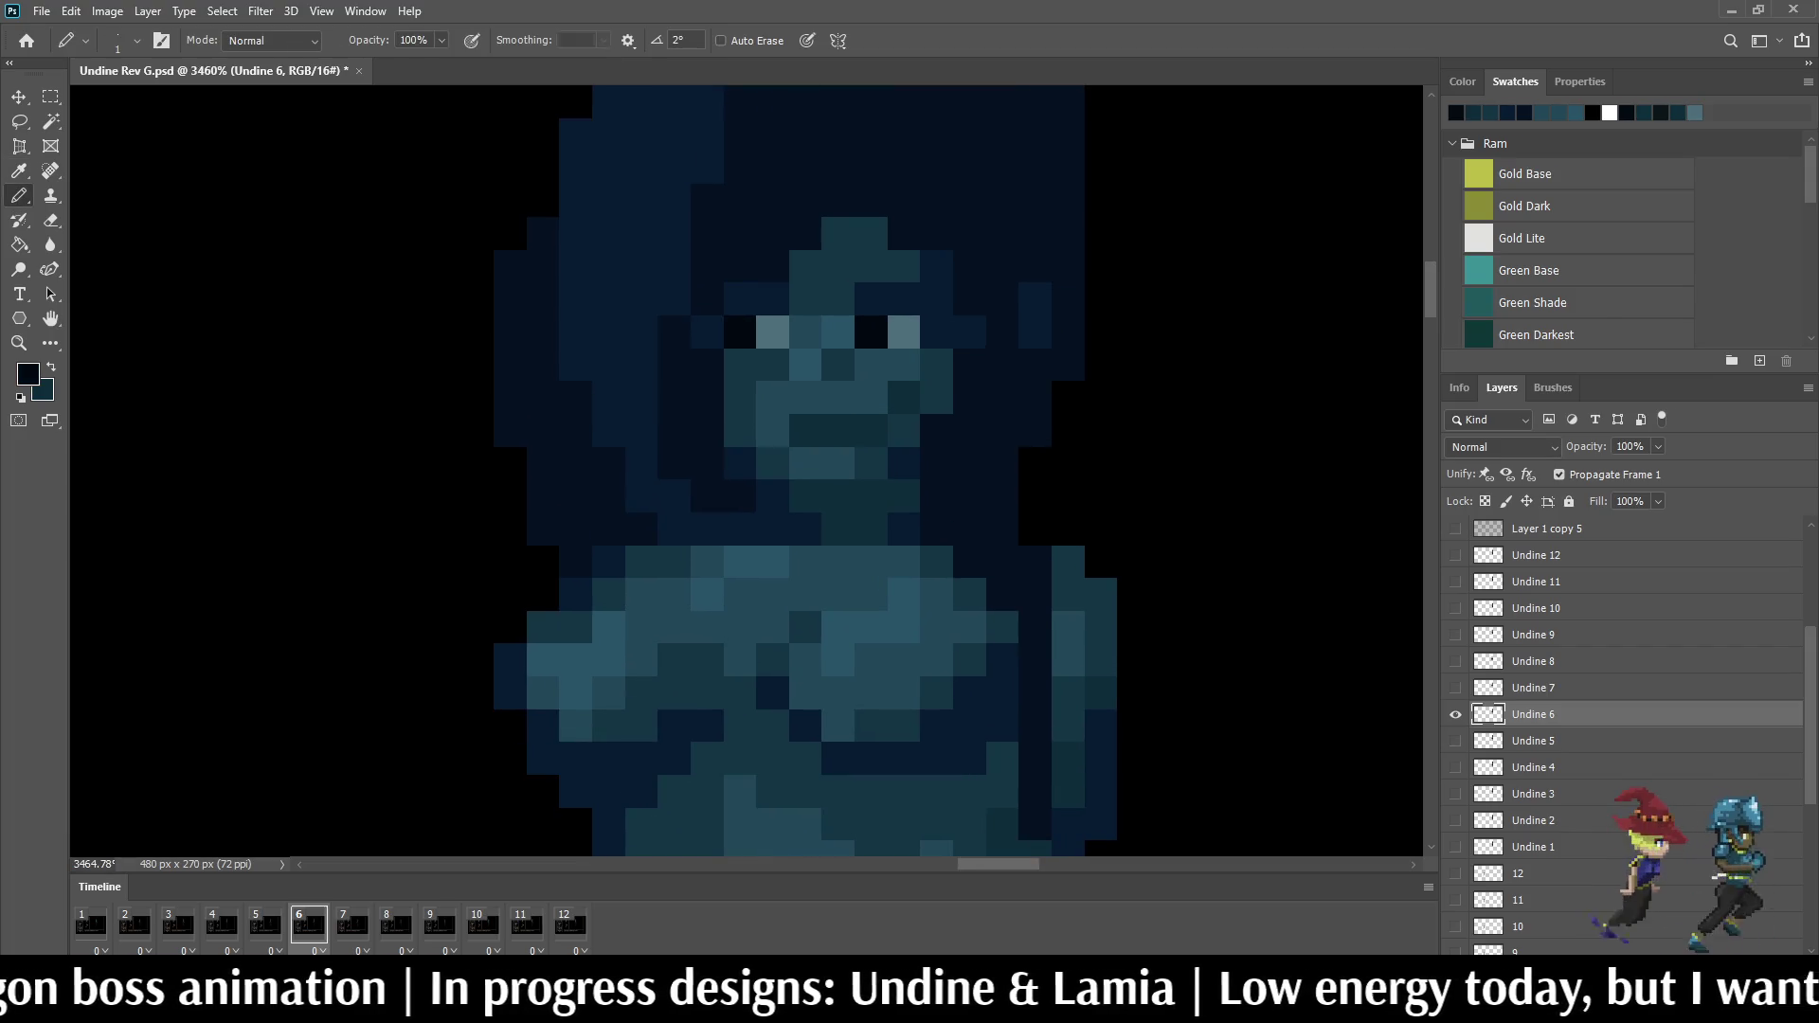
left_click(872, 233)
left_click(905, 236)
left_click(936, 236)
left_click(773, 233)
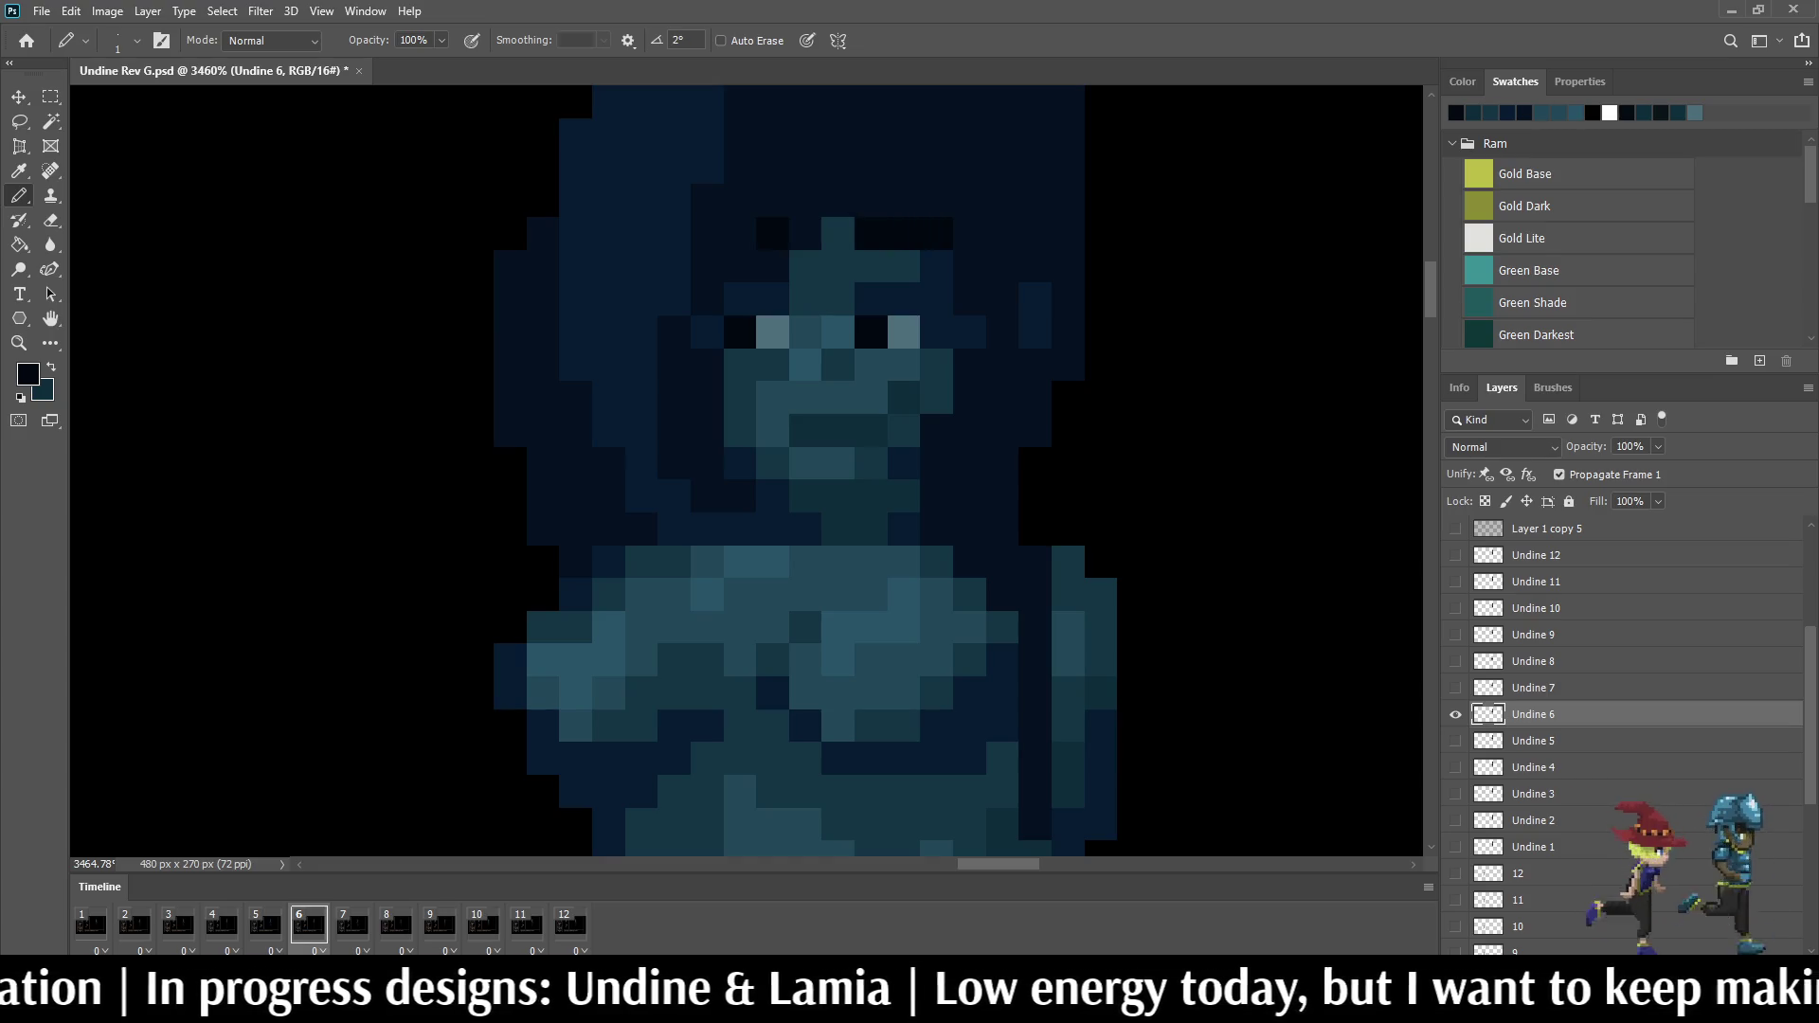
left_click(740, 234)
scroll(763, 431, "down", 2)
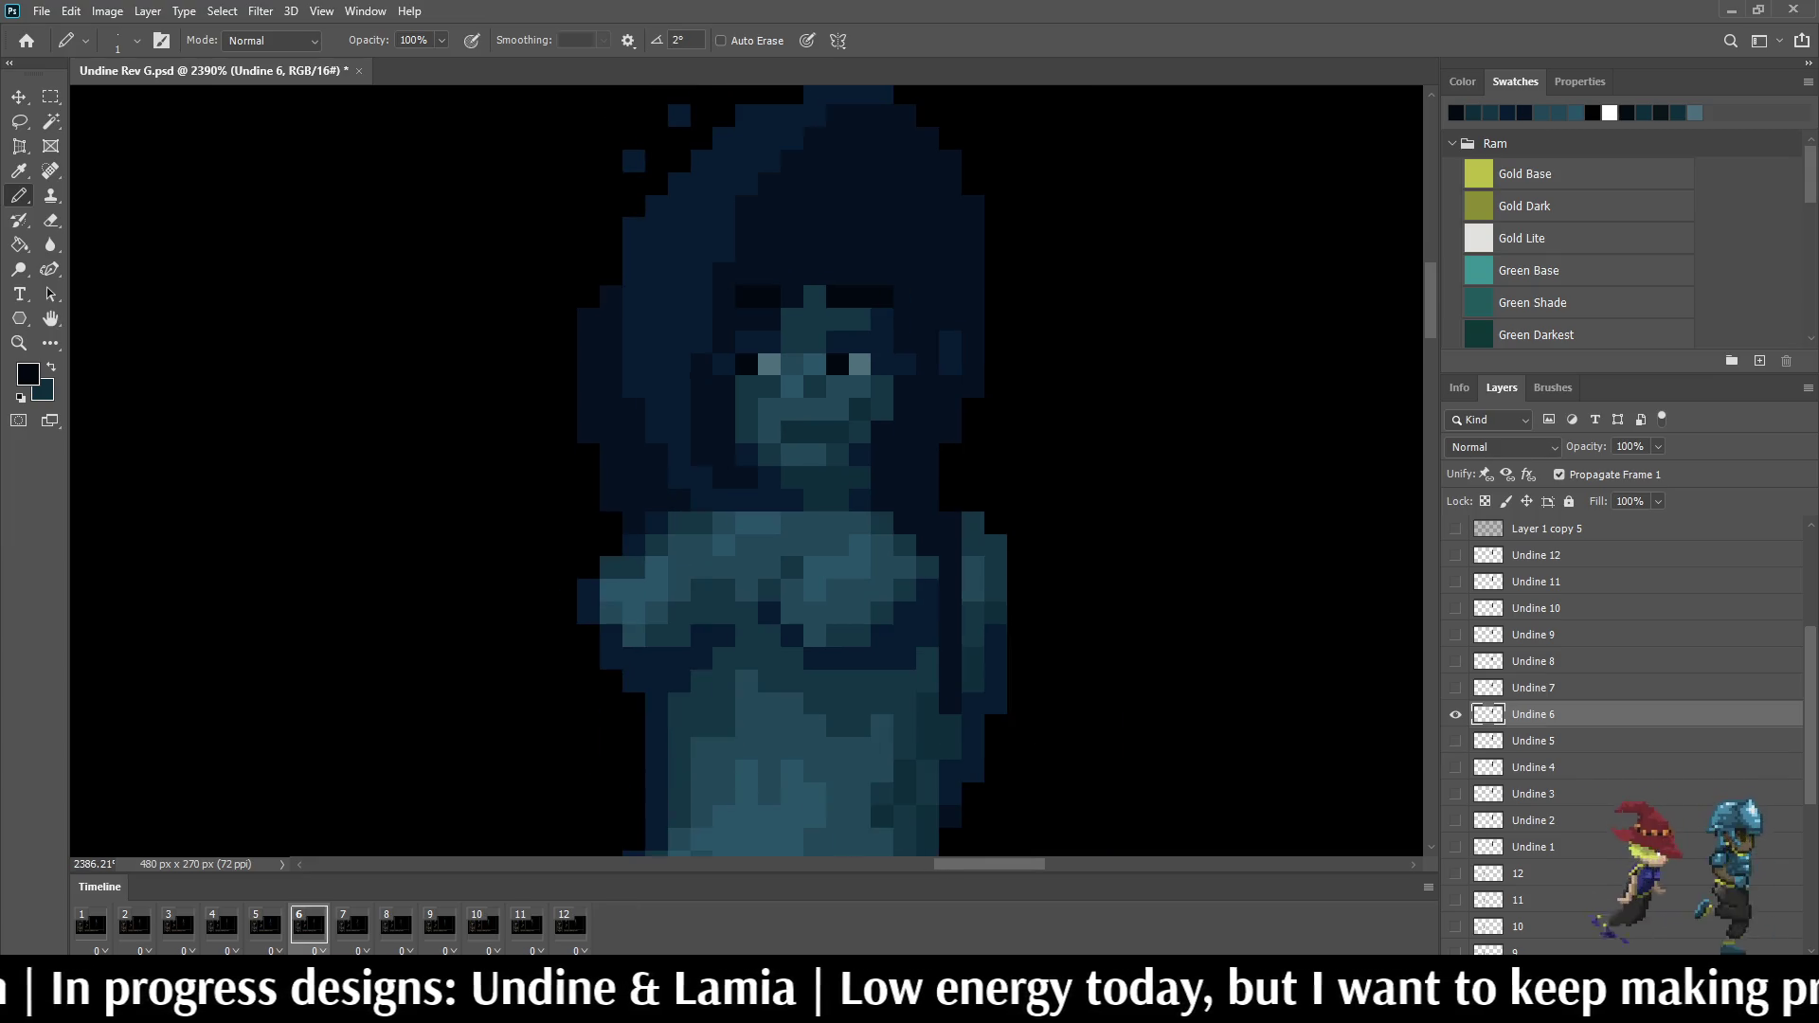
scroll(809, 383, "up", 2)
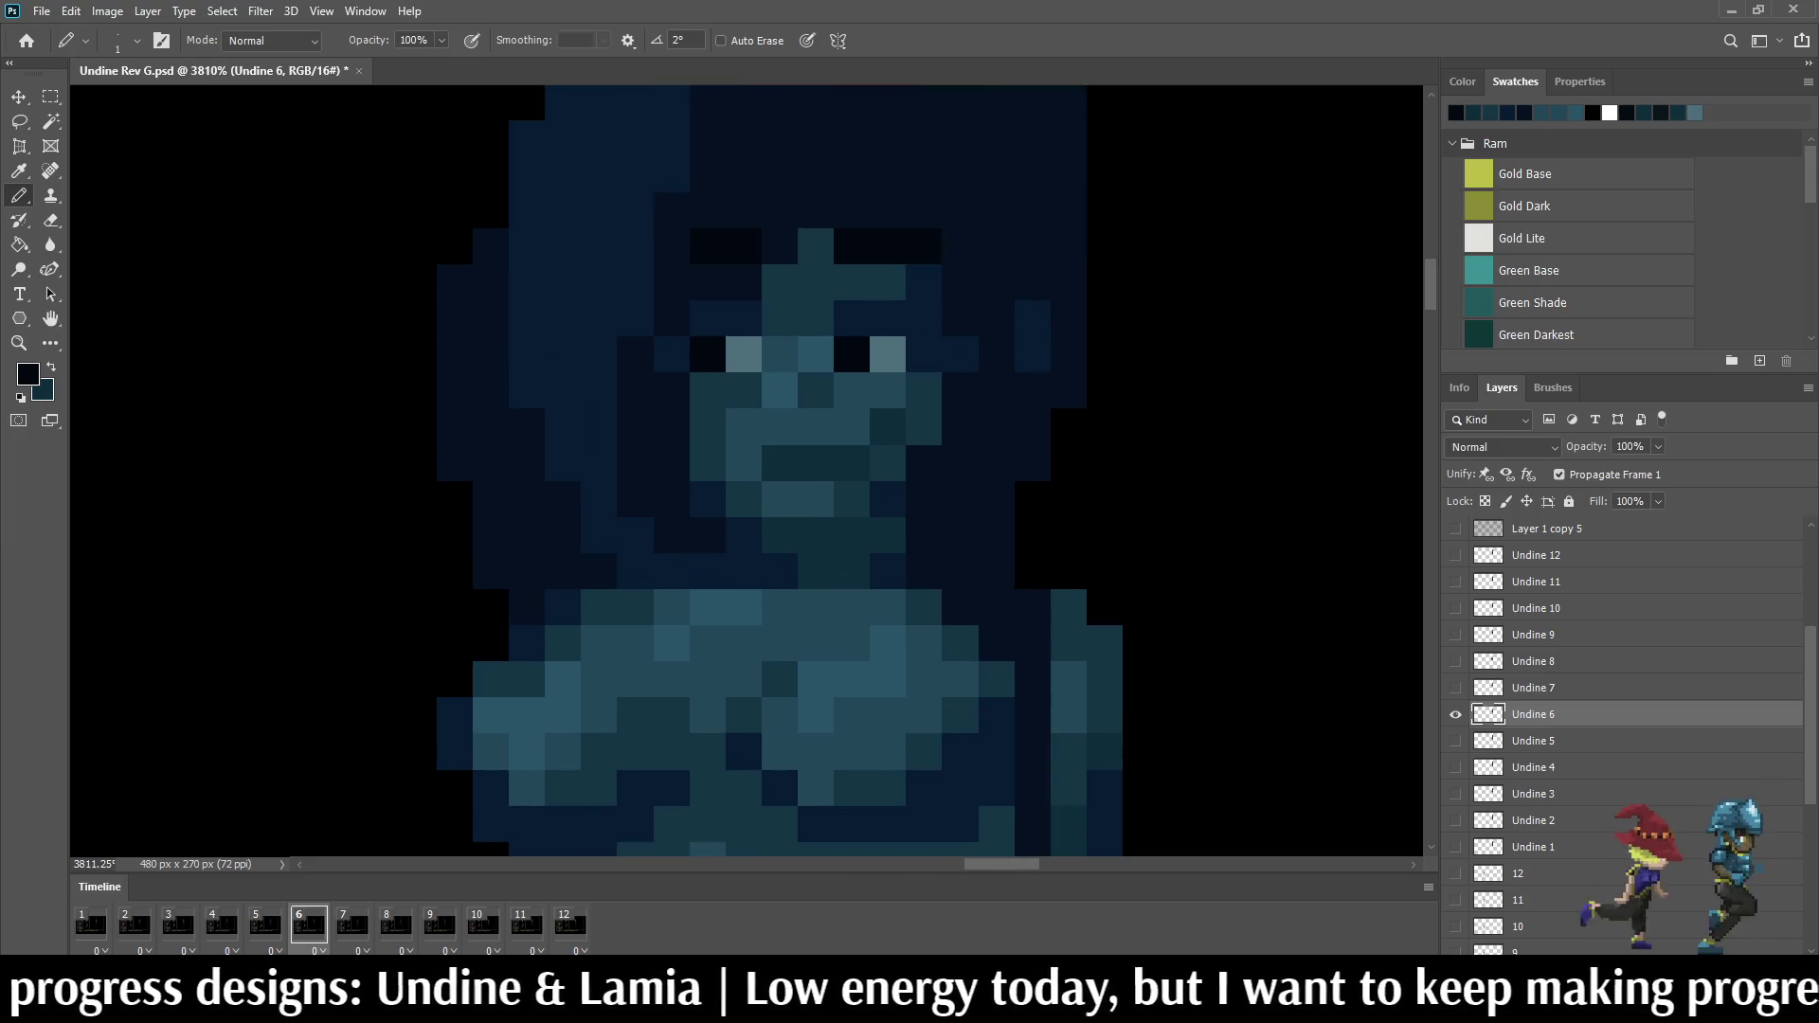
Step: On frame 7, blacken the teal forehead pixels and a hair pixel, flipping to frame 6 to compare
key("Right")
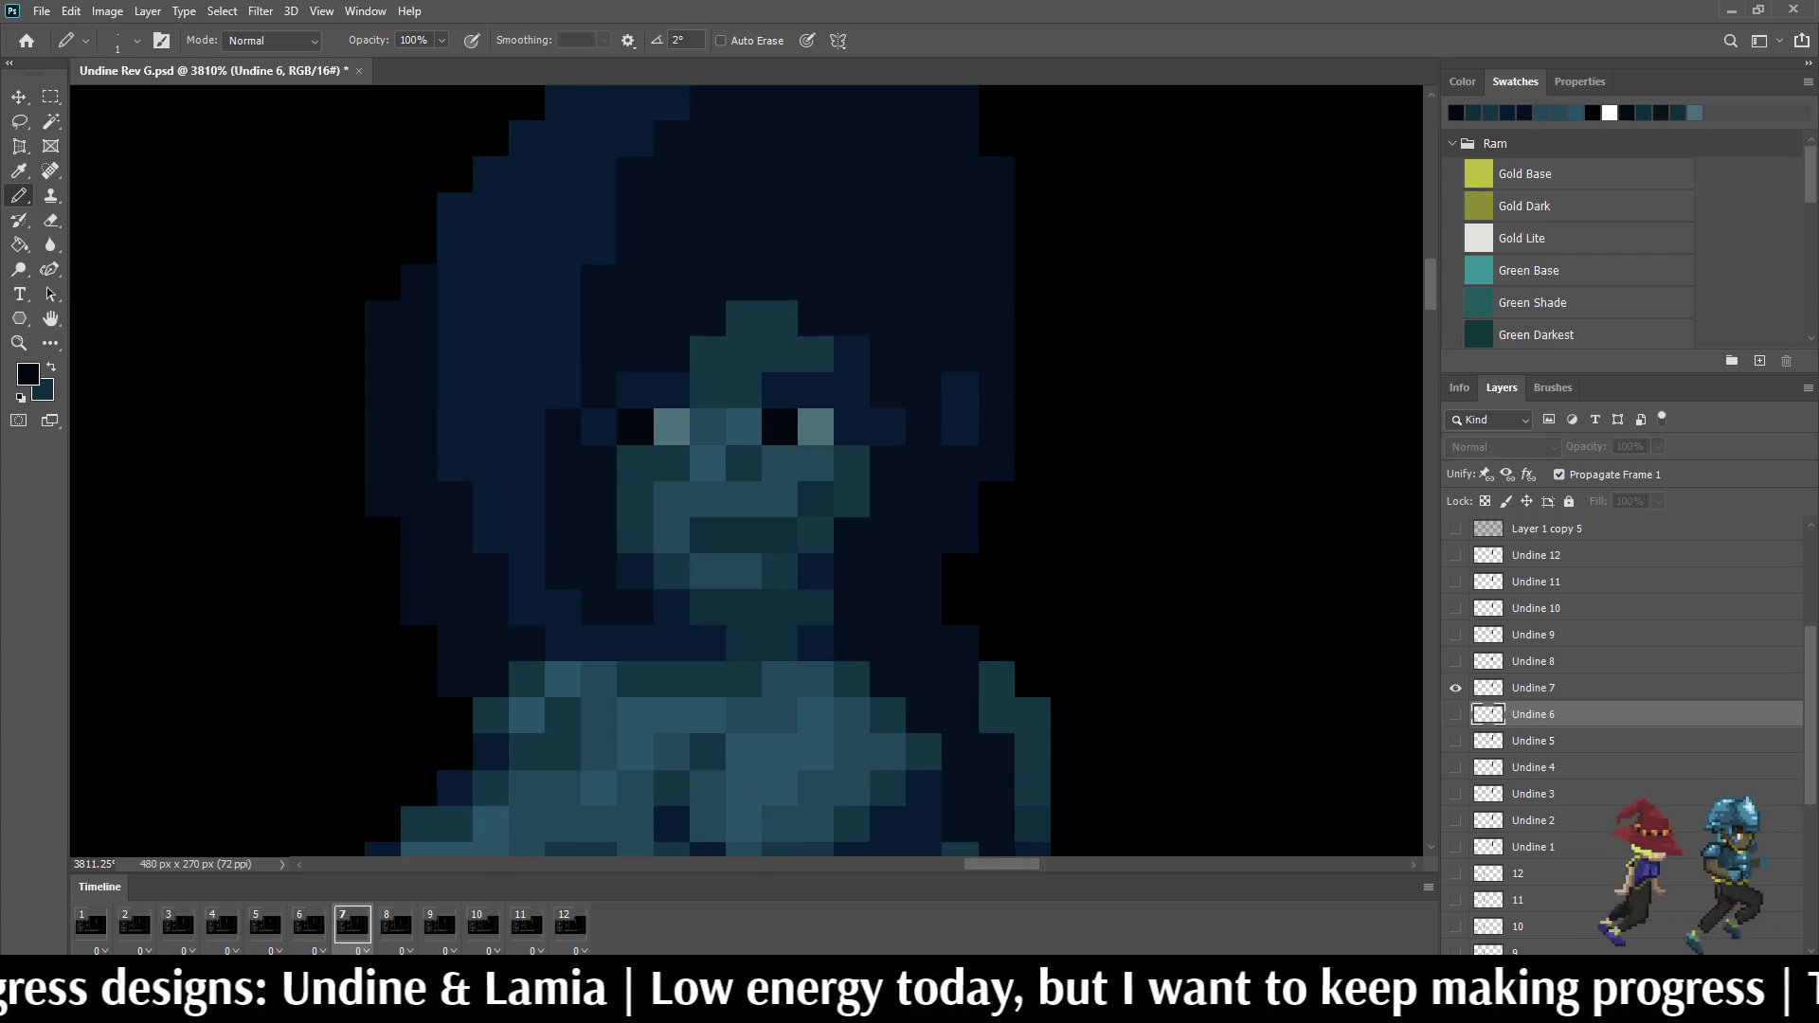
key("Left")
key("Right")
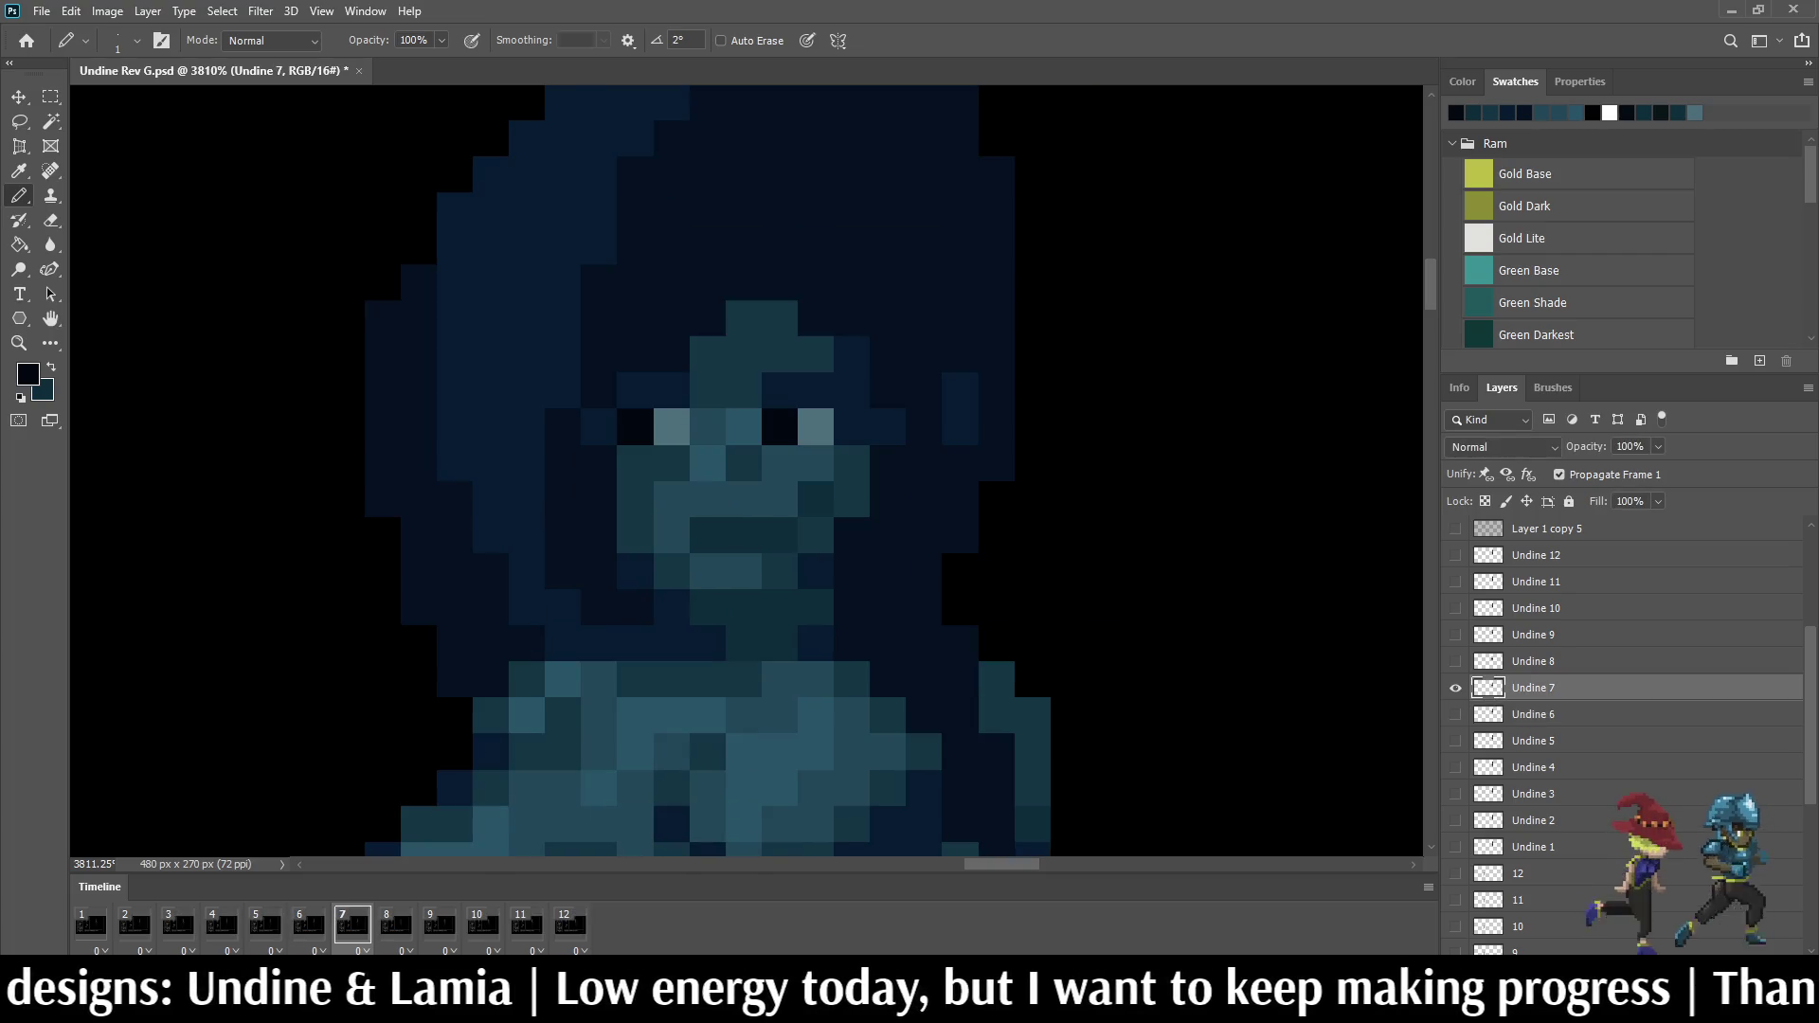
left_click(781, 320)
left_click(817, 319)
key("Left")
key("Right")
left_click(852, 320)
key("Left")
key("Right")
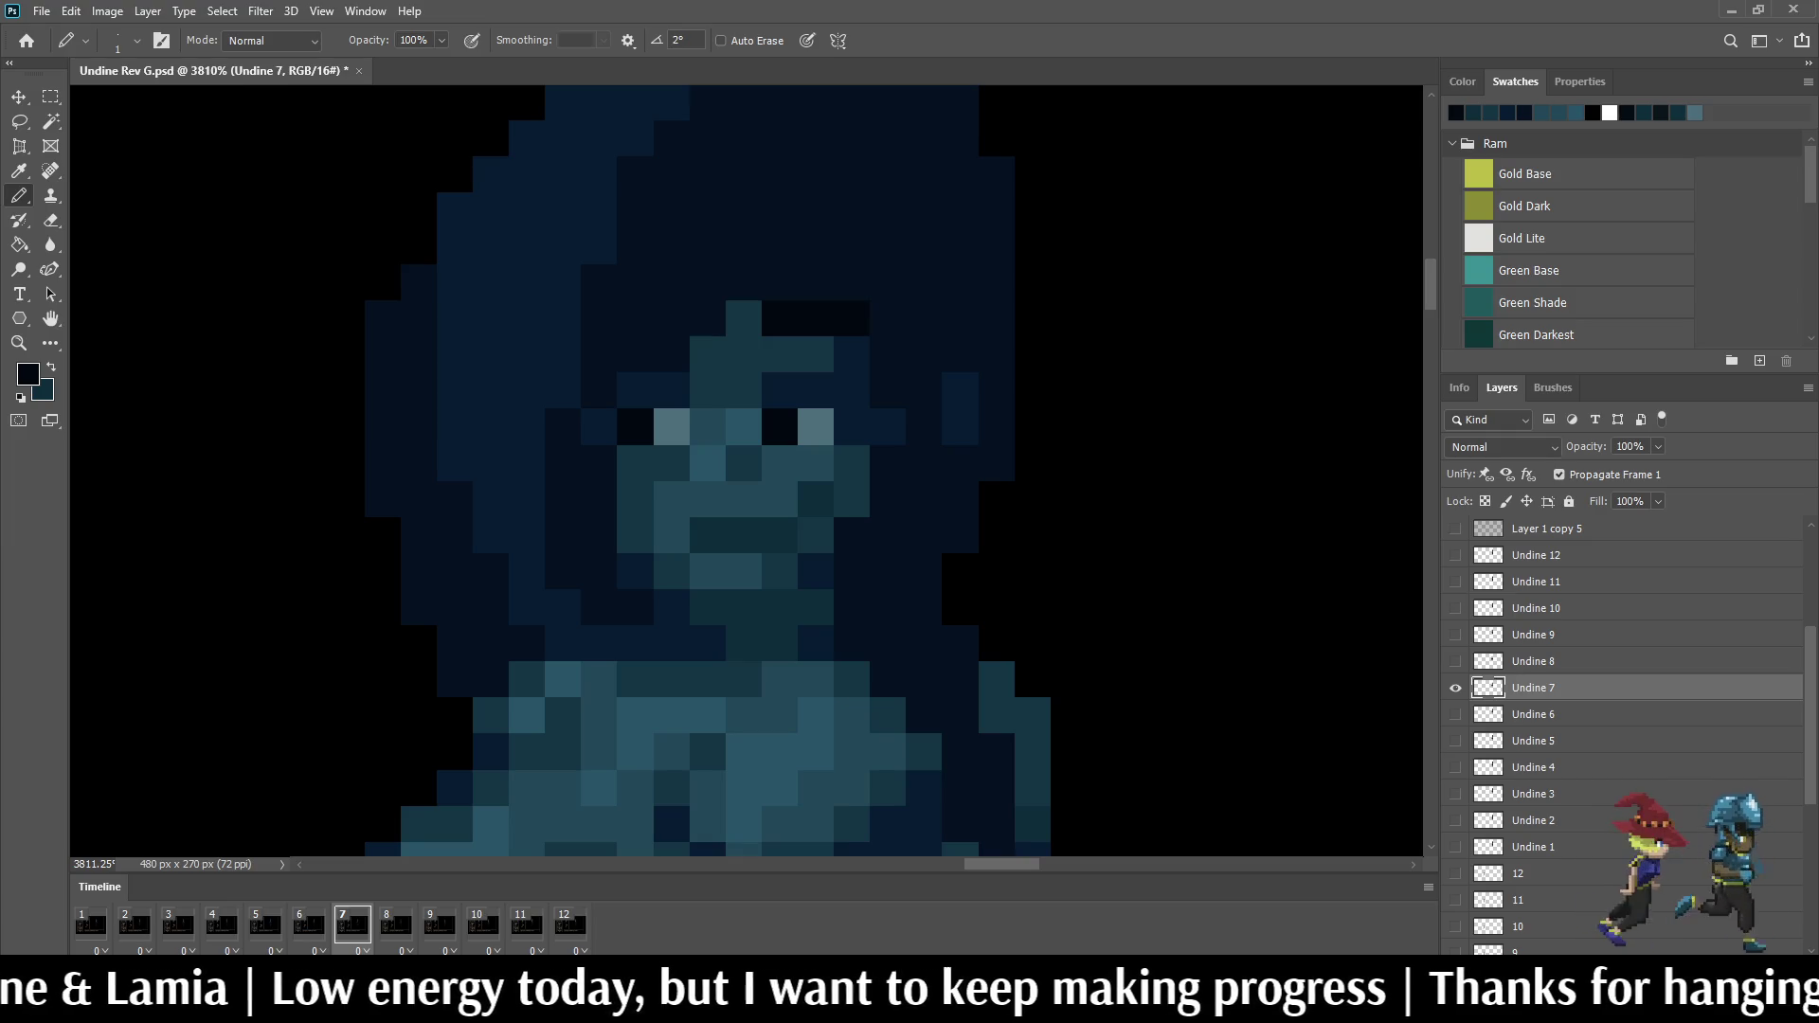
left_click(634, 354)
scroll(958, 384, "down", 2)
scroll(958, 384, "down", 3)
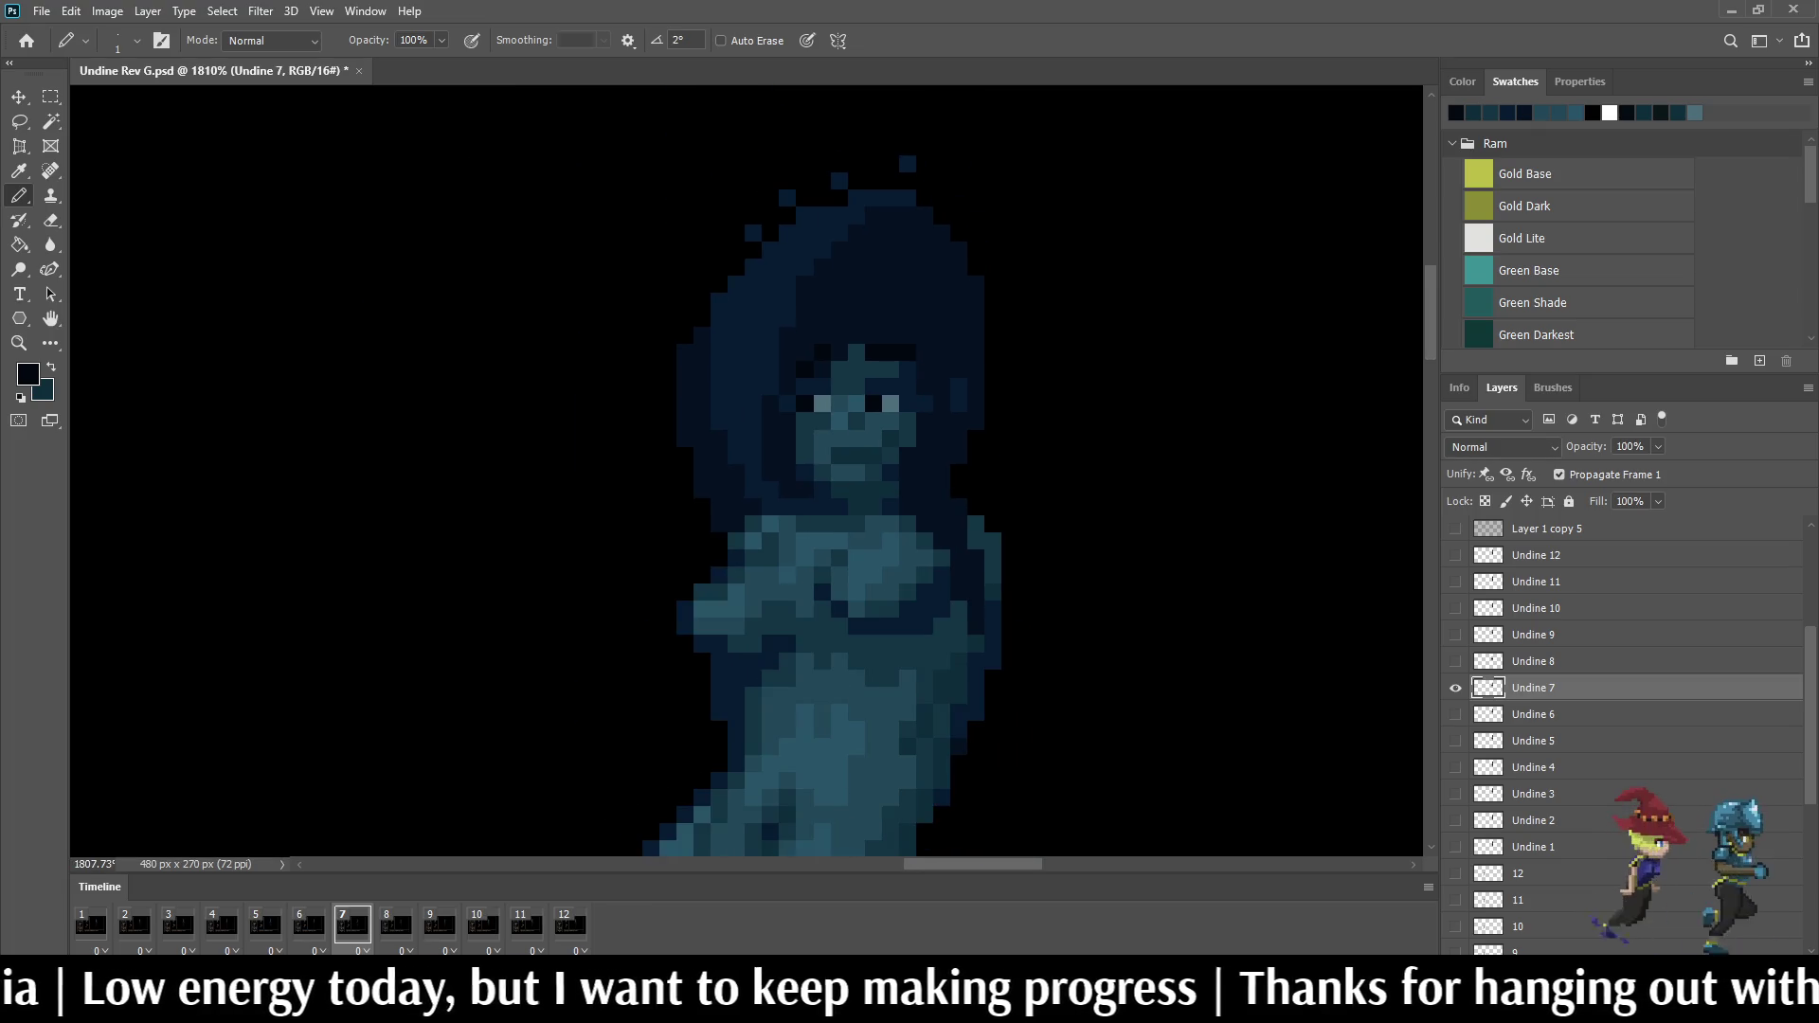
Step: On frame 8, add dark pixels above the face while comparing neighbours, then play the animation
key("Right")
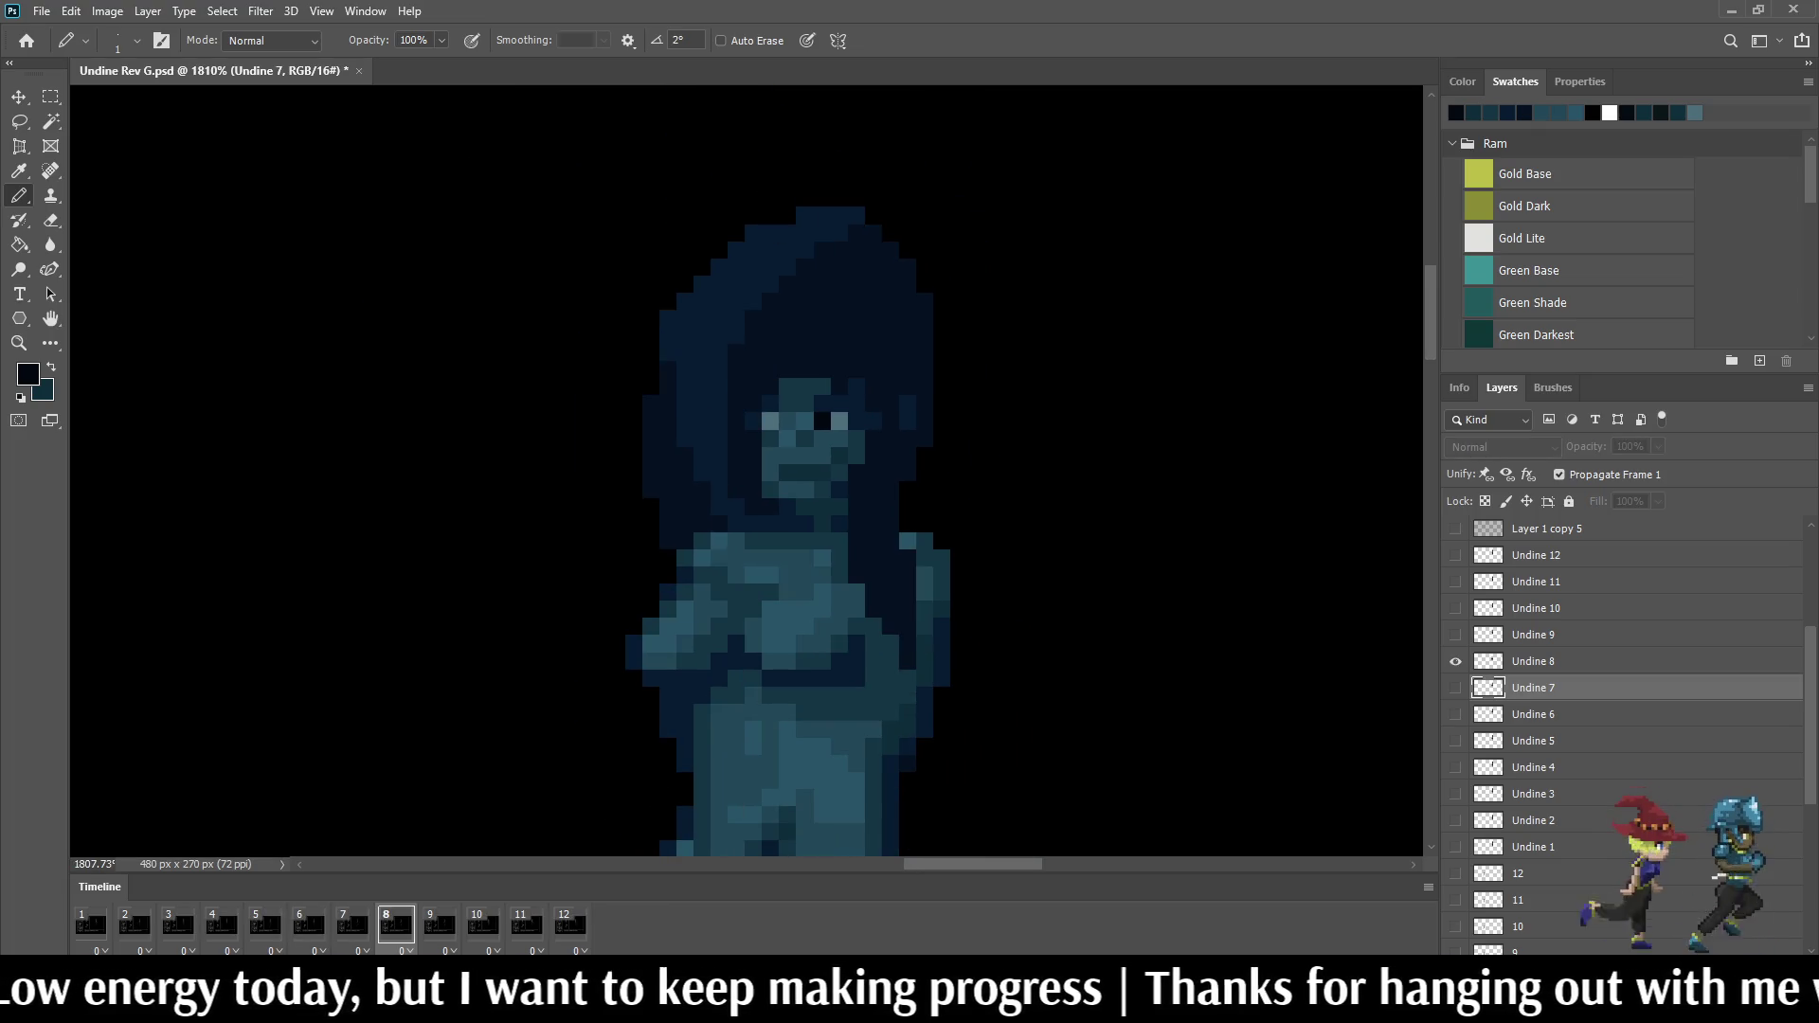
key("Left")
scroll(853, 413, "up", 3)
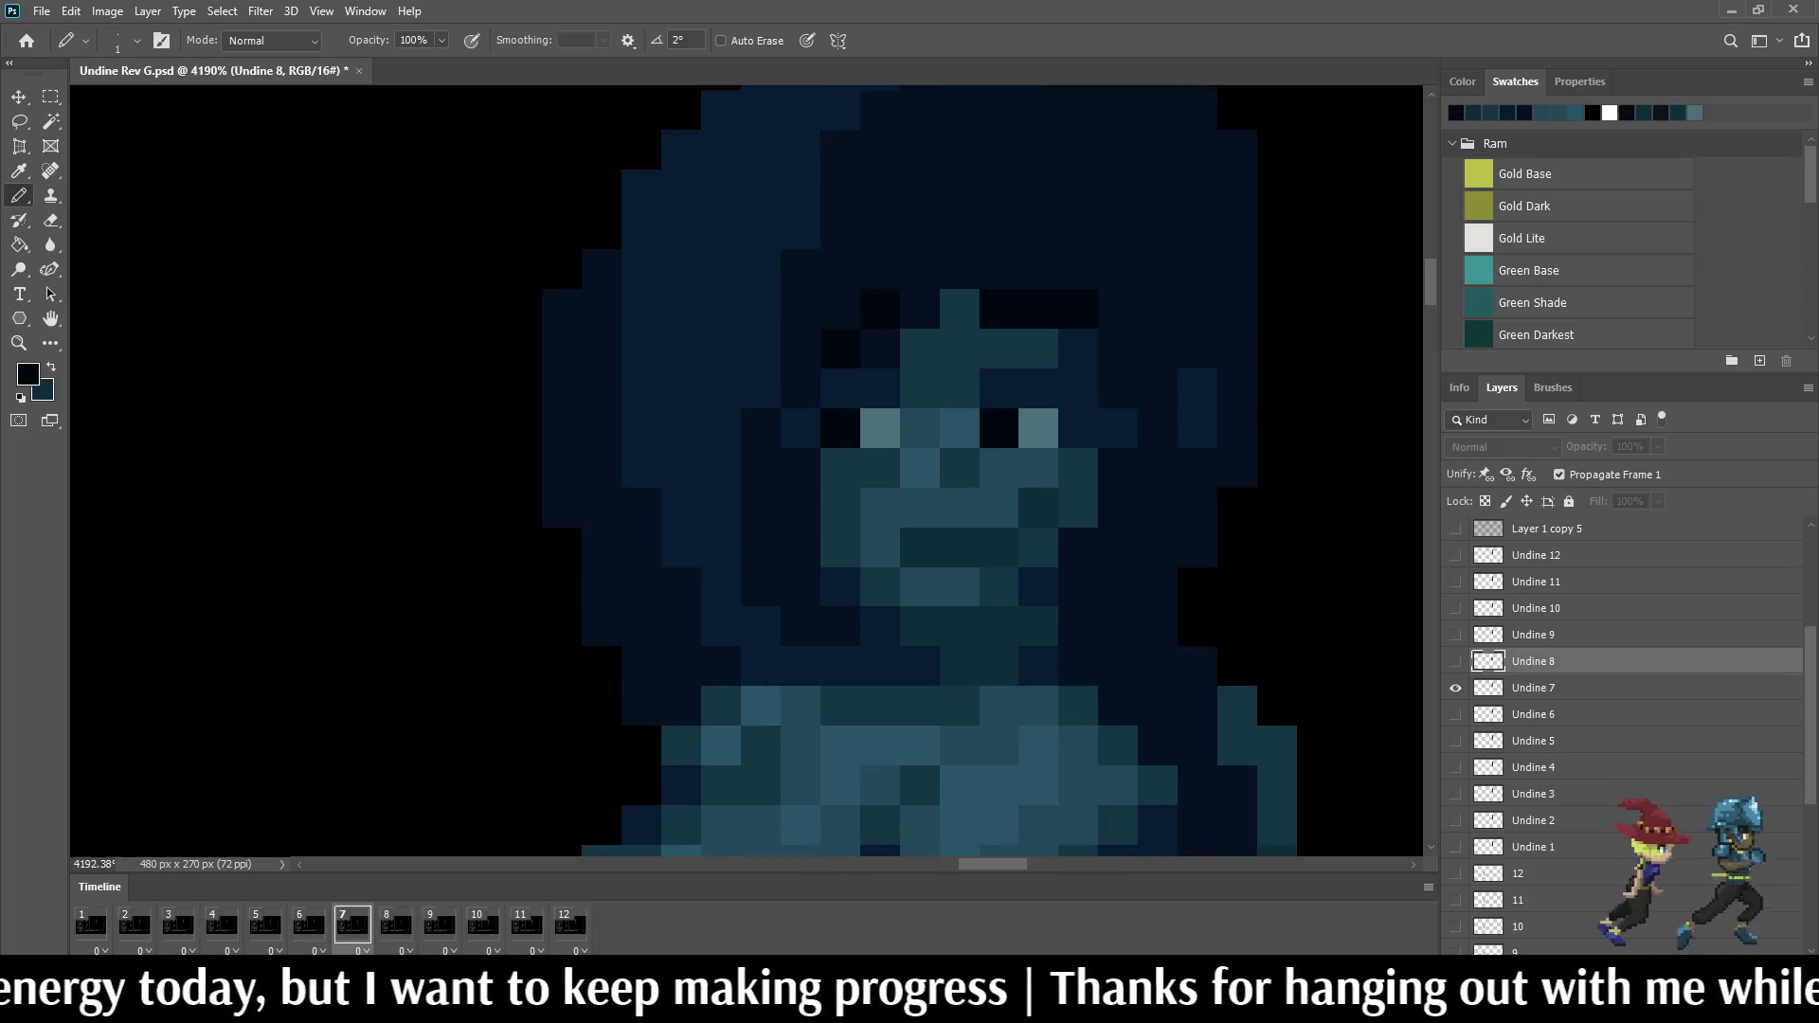
key("Right")
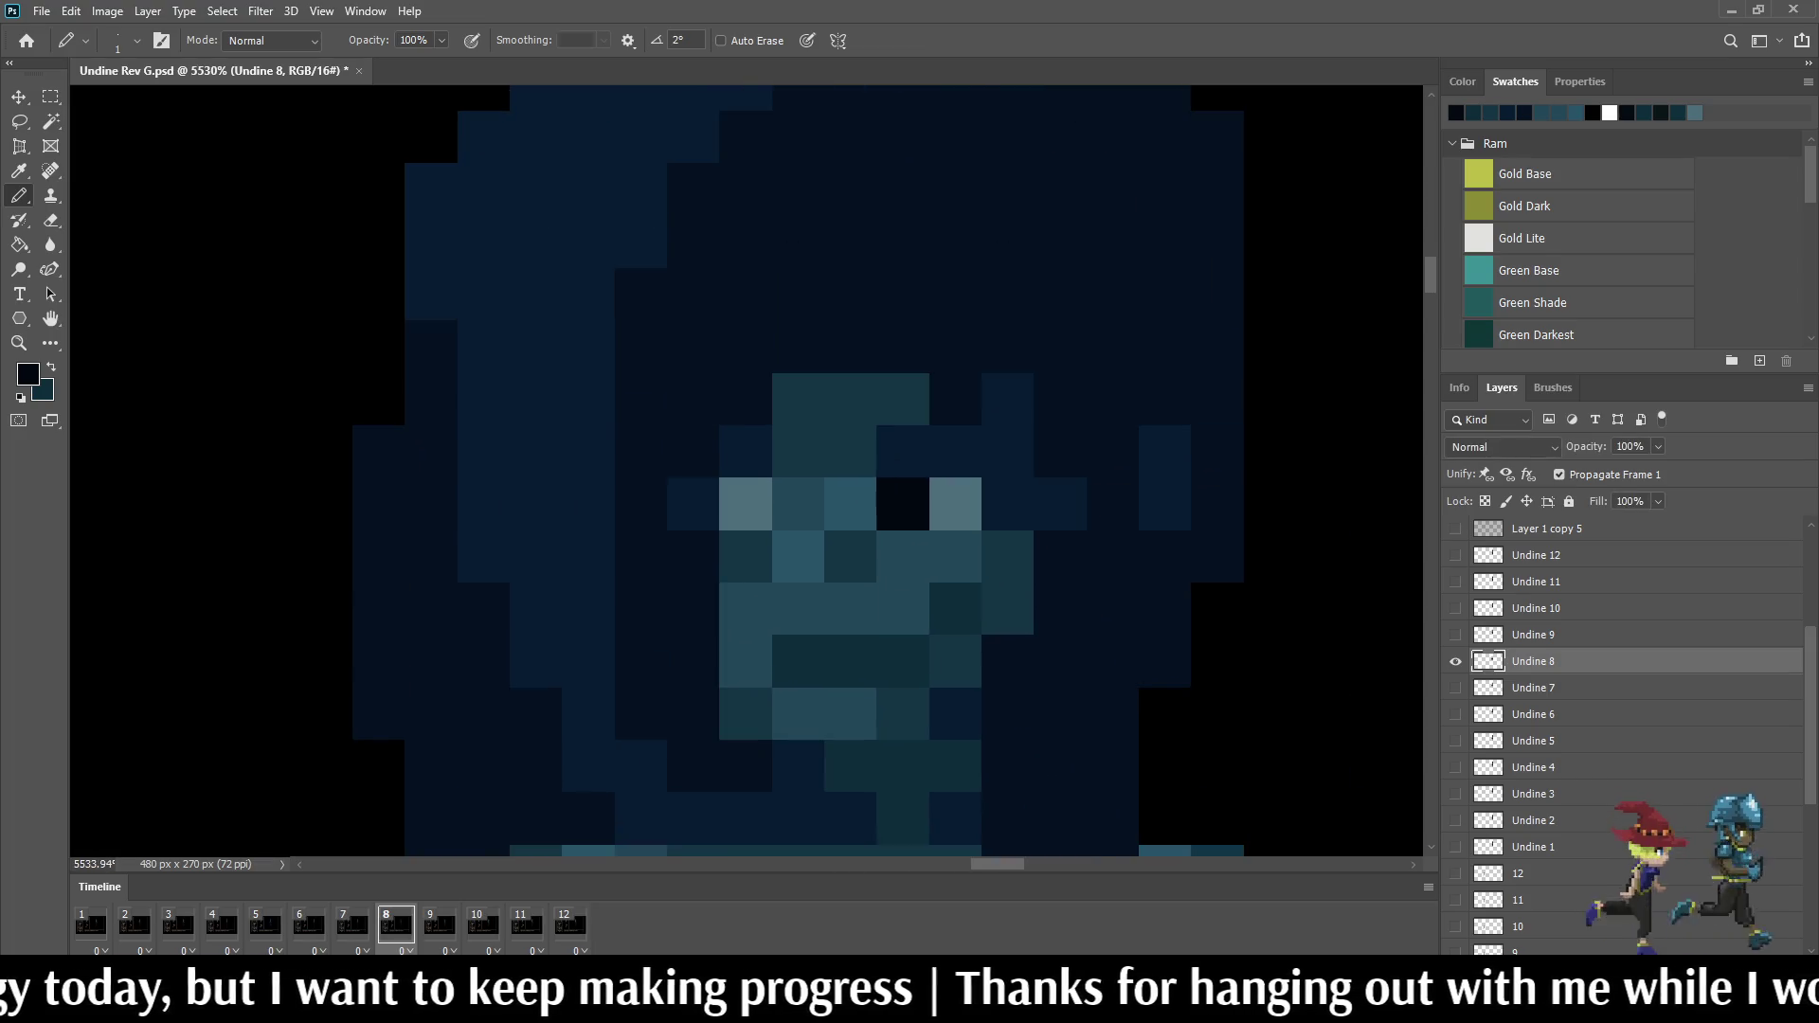
key("Left")
key("Right")
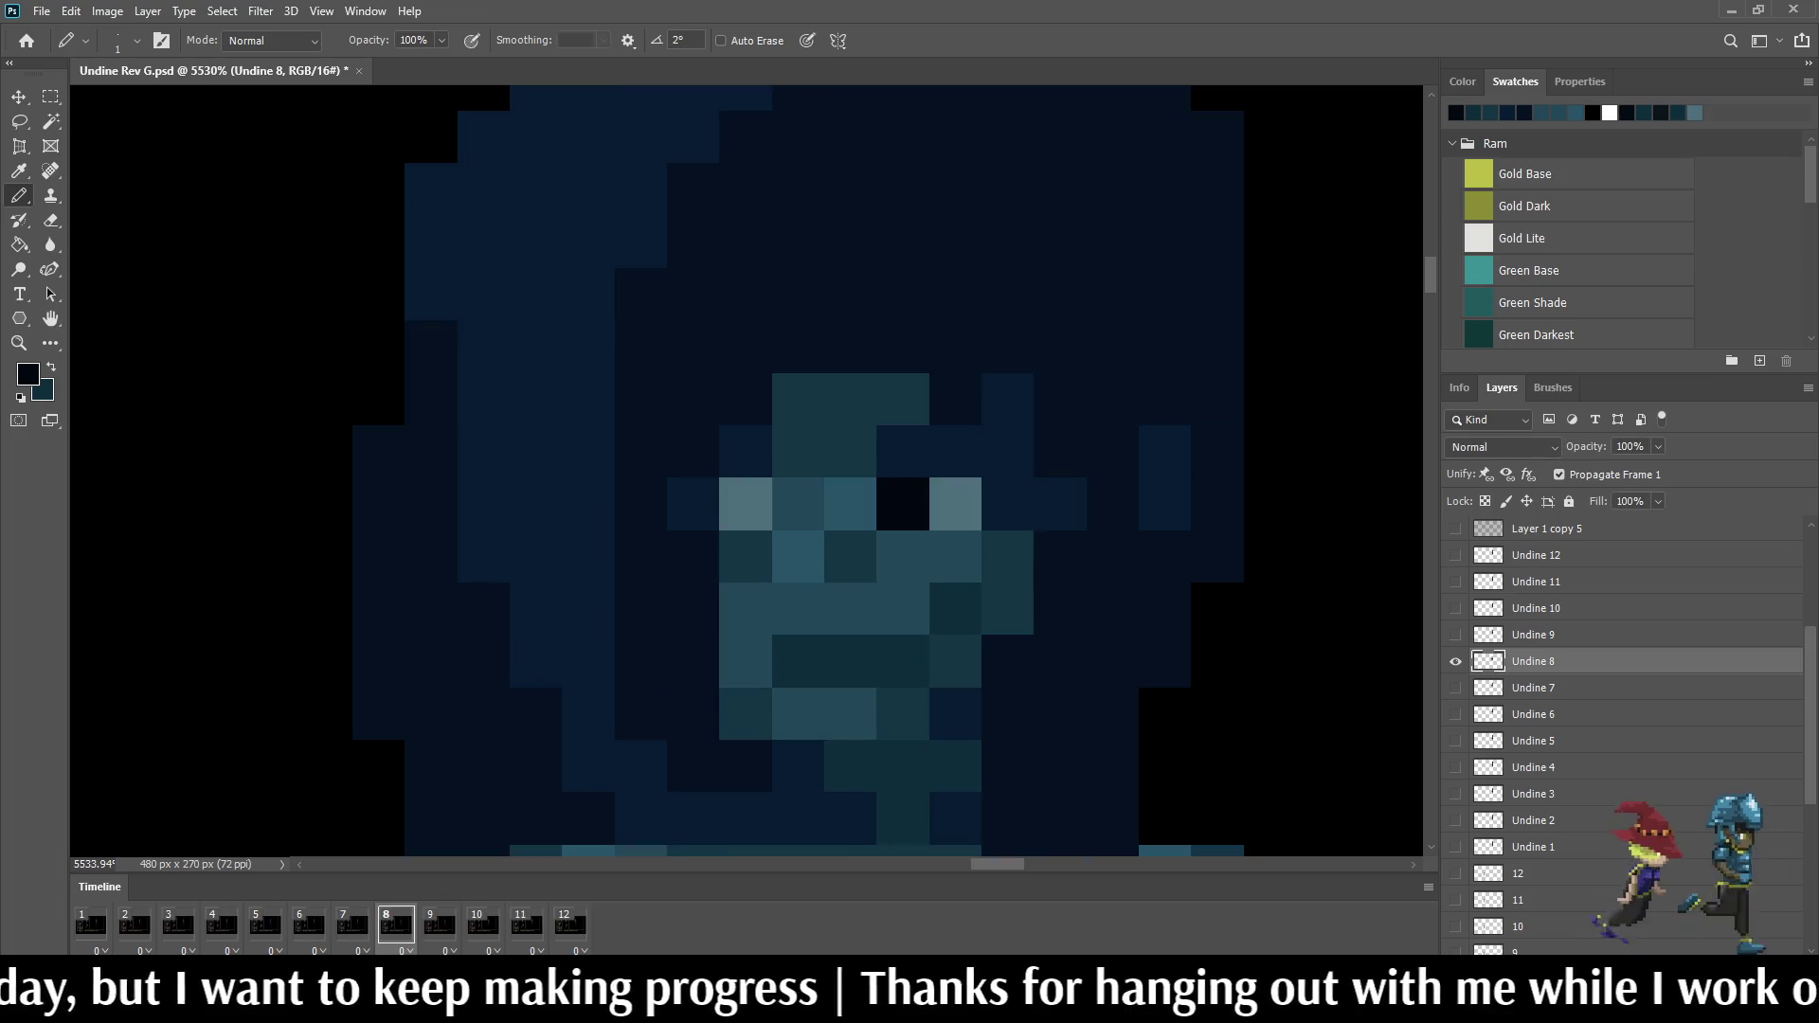
left_click(747, 400)
left_click(797, 346)
key("Left")
key("Right")
left_click(903, 346)
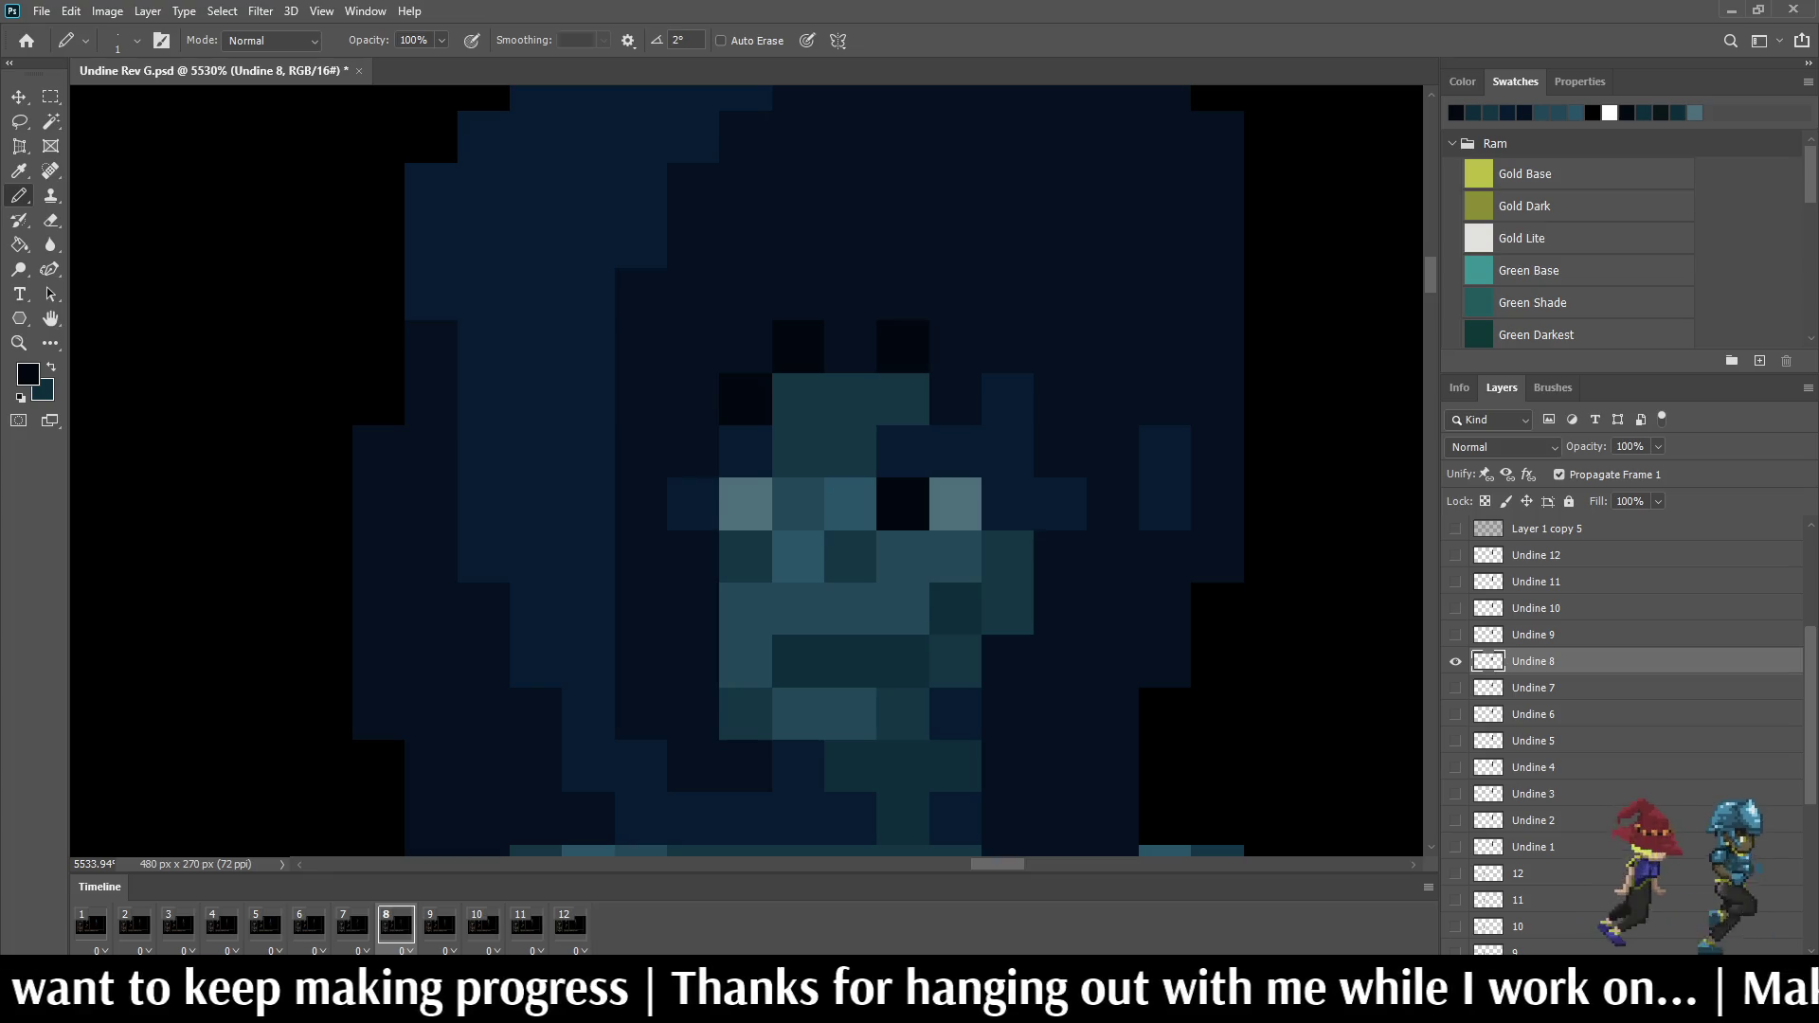
left_click(1008, 347)
key("Right")
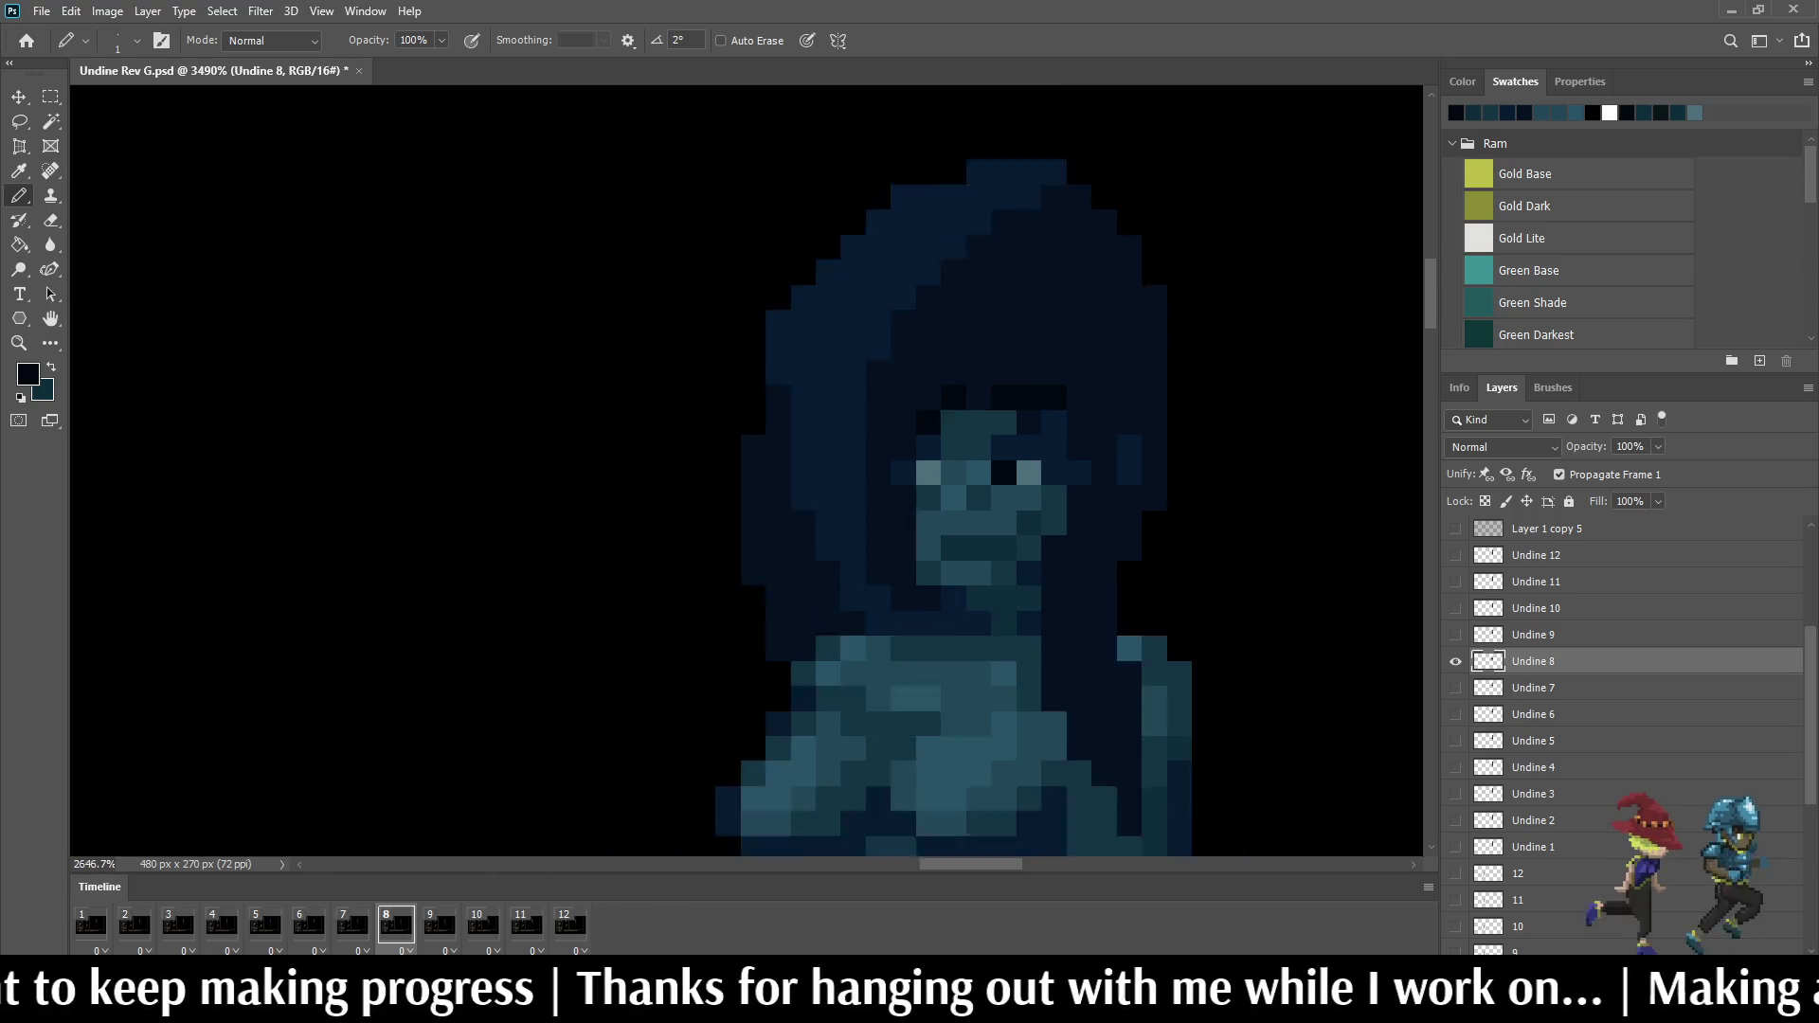
scroll(1188, 449, "down", 5)
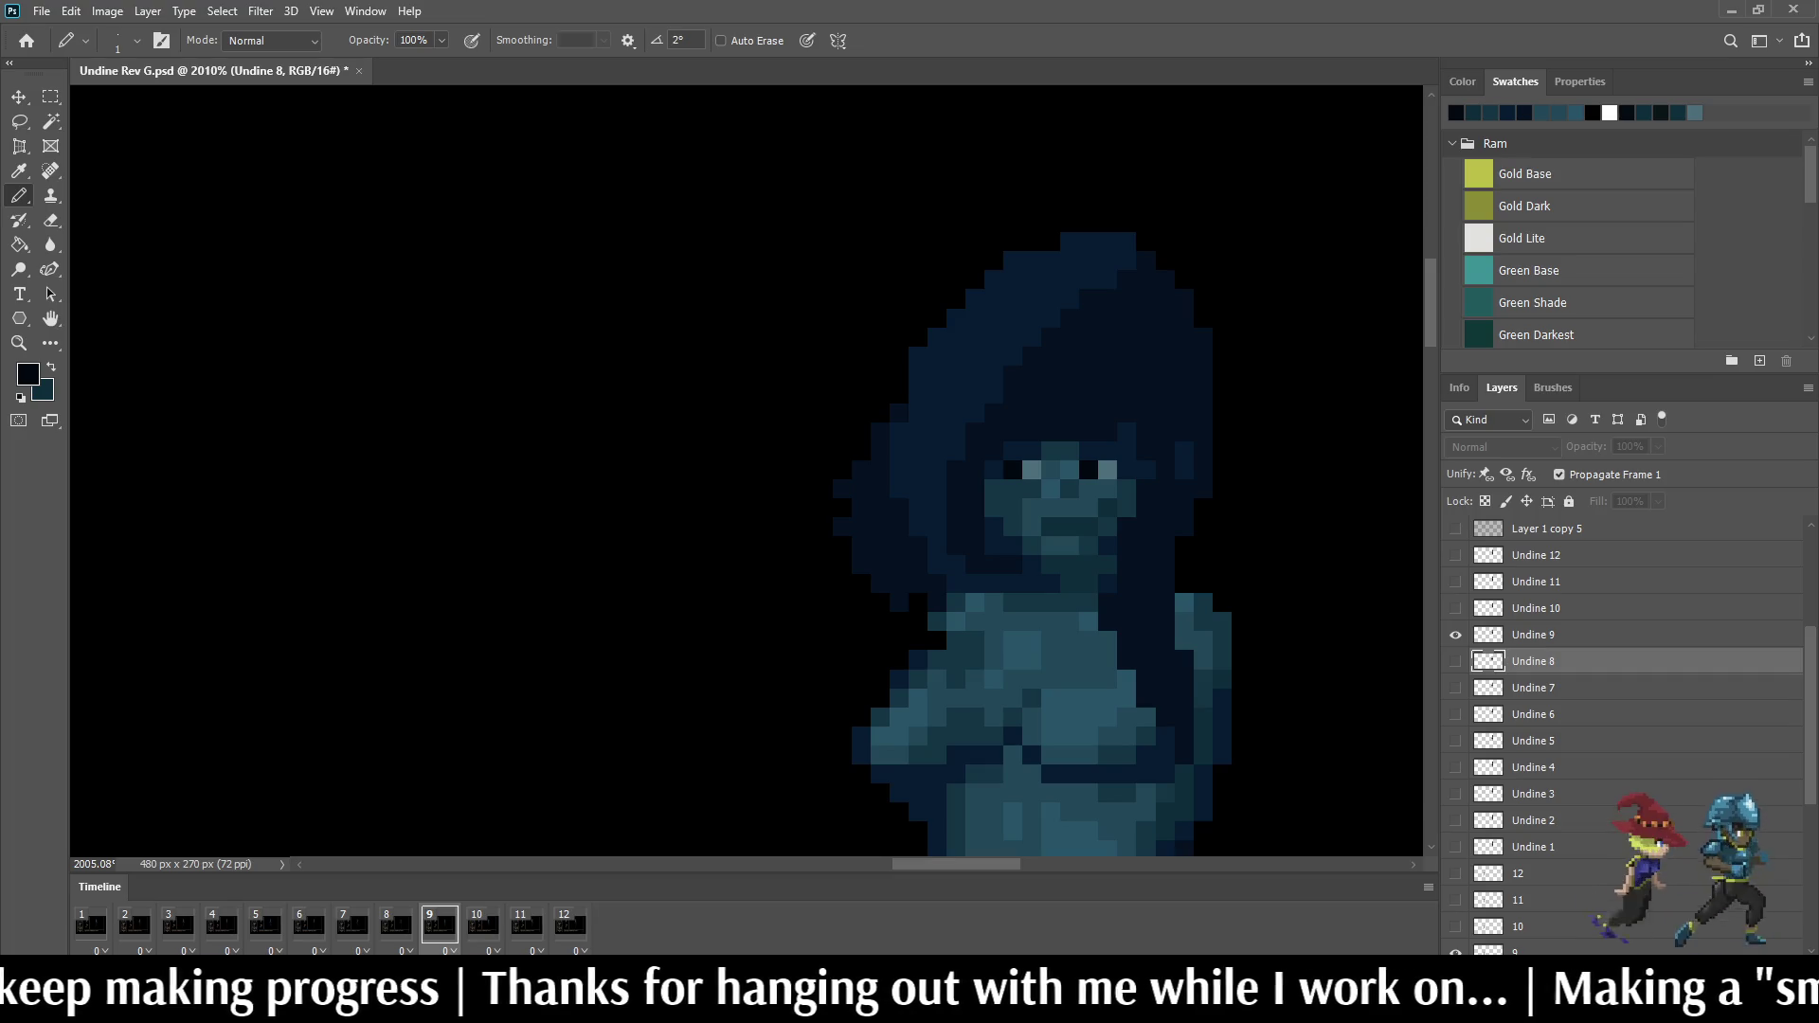
key("Left")
scroll(996, 470, "down", 3)
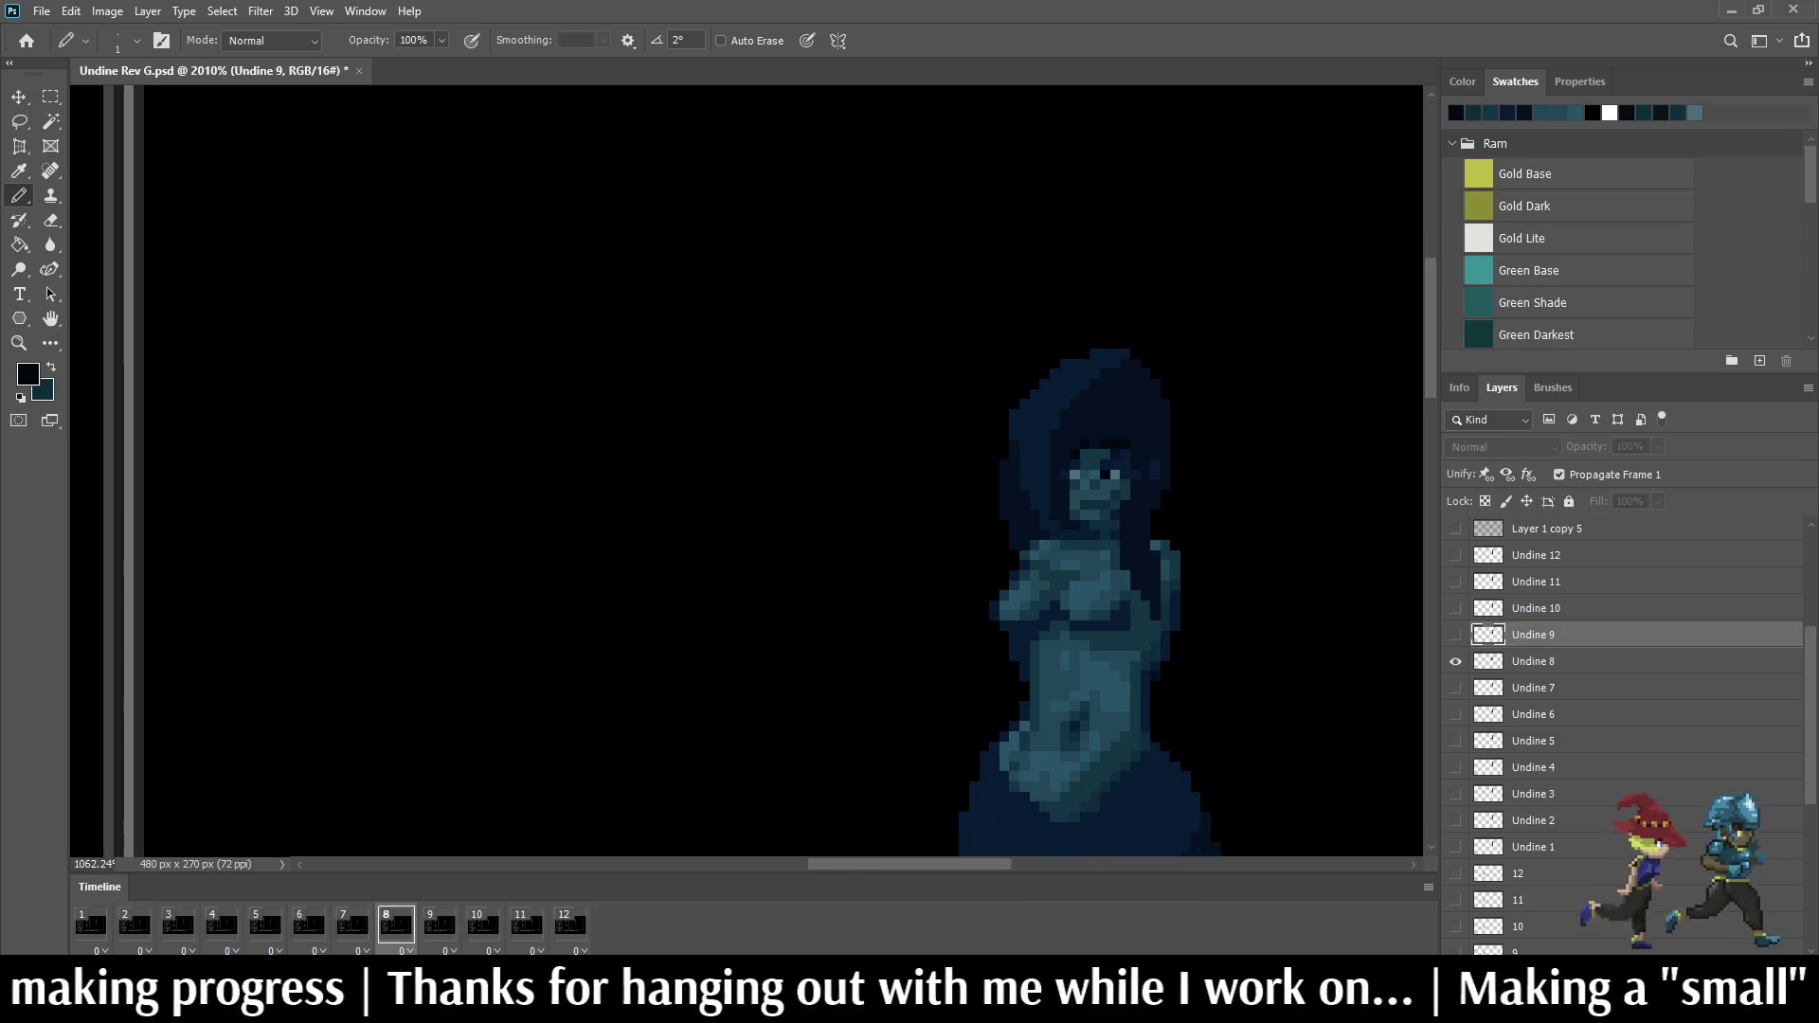
scroll(995, 470, "down", 2)
key("space")
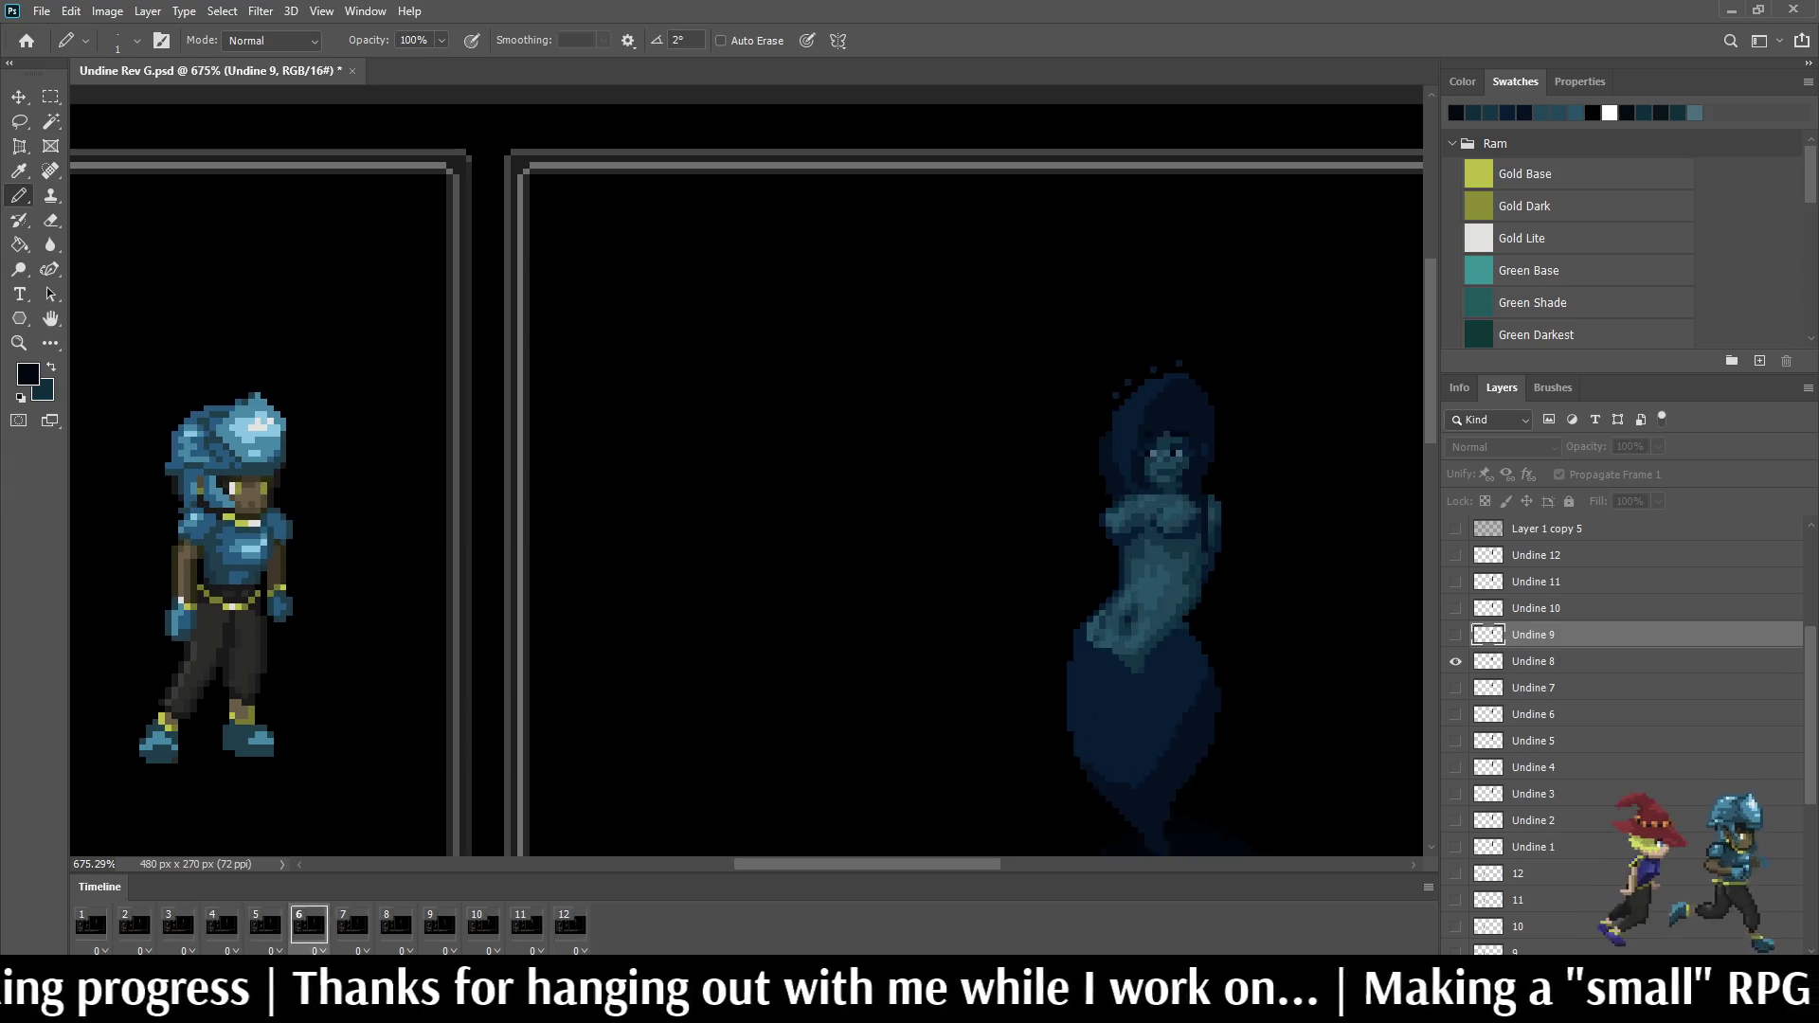
scroll(1209, 412, "down", 1)
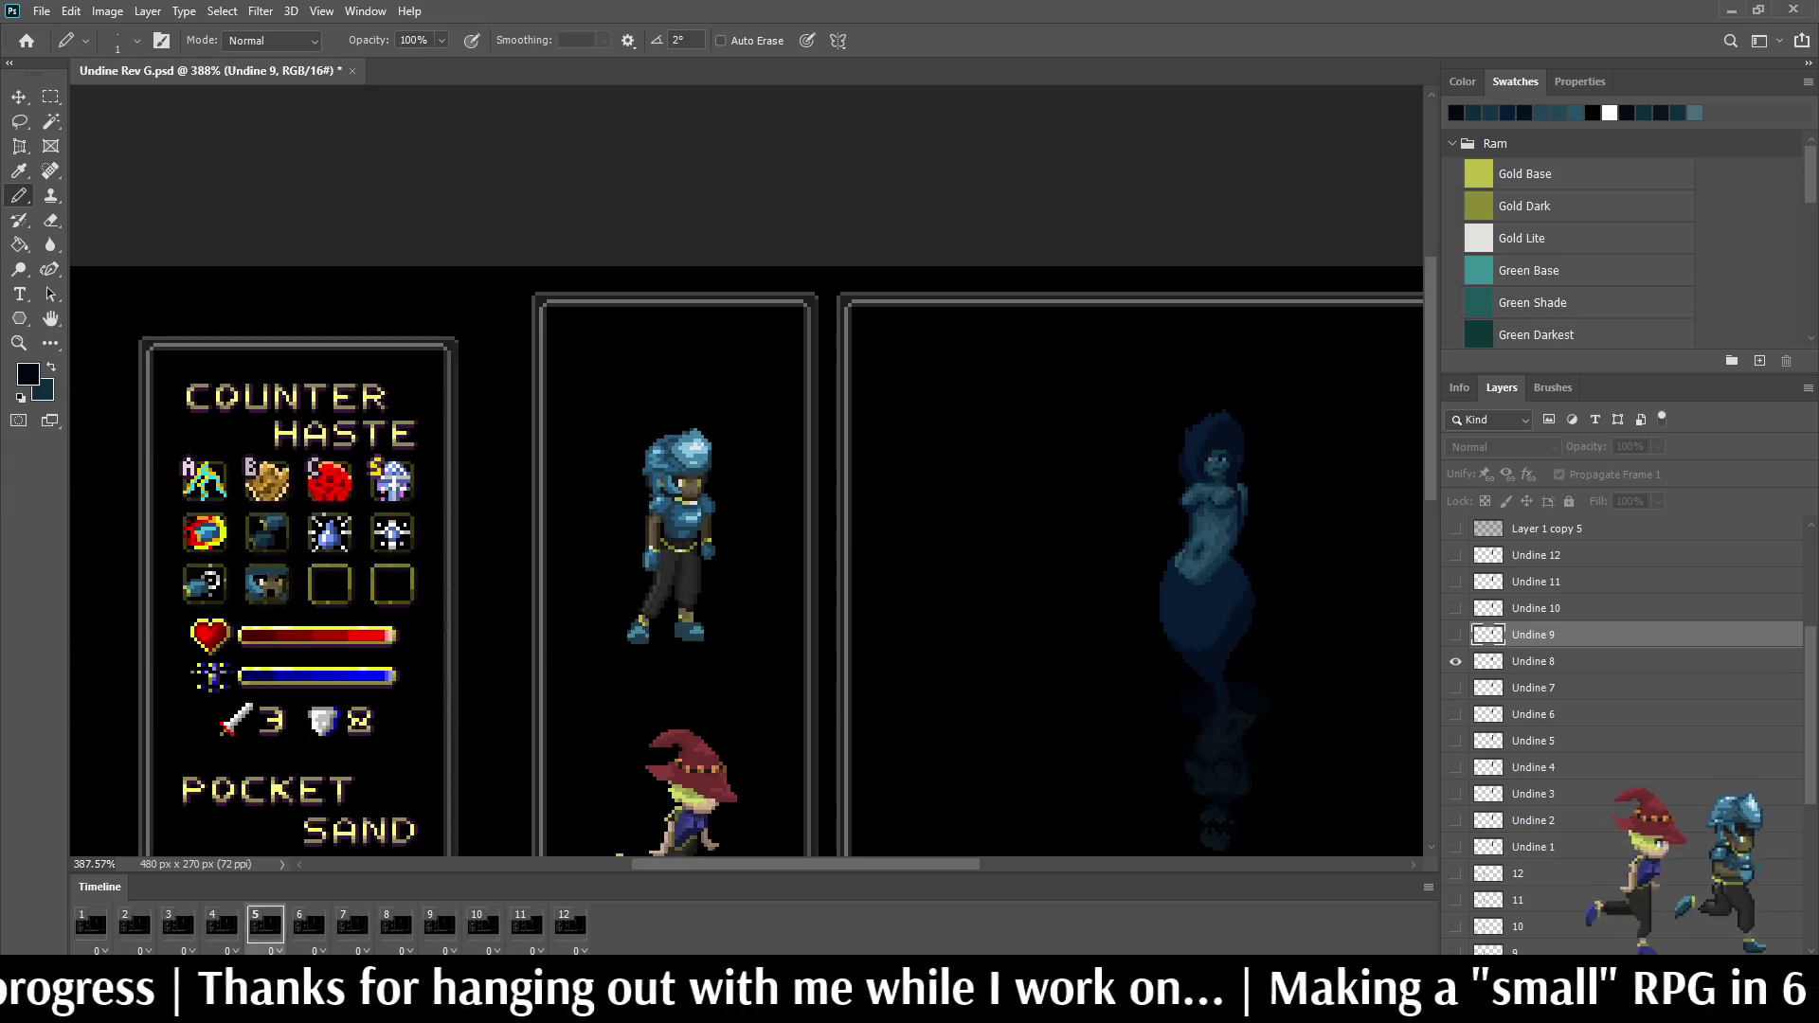
scroll(1207, 412, "up", 1)
scroll(1208, 413, "up", 2)
scroll(1209, 413, "up", 1)
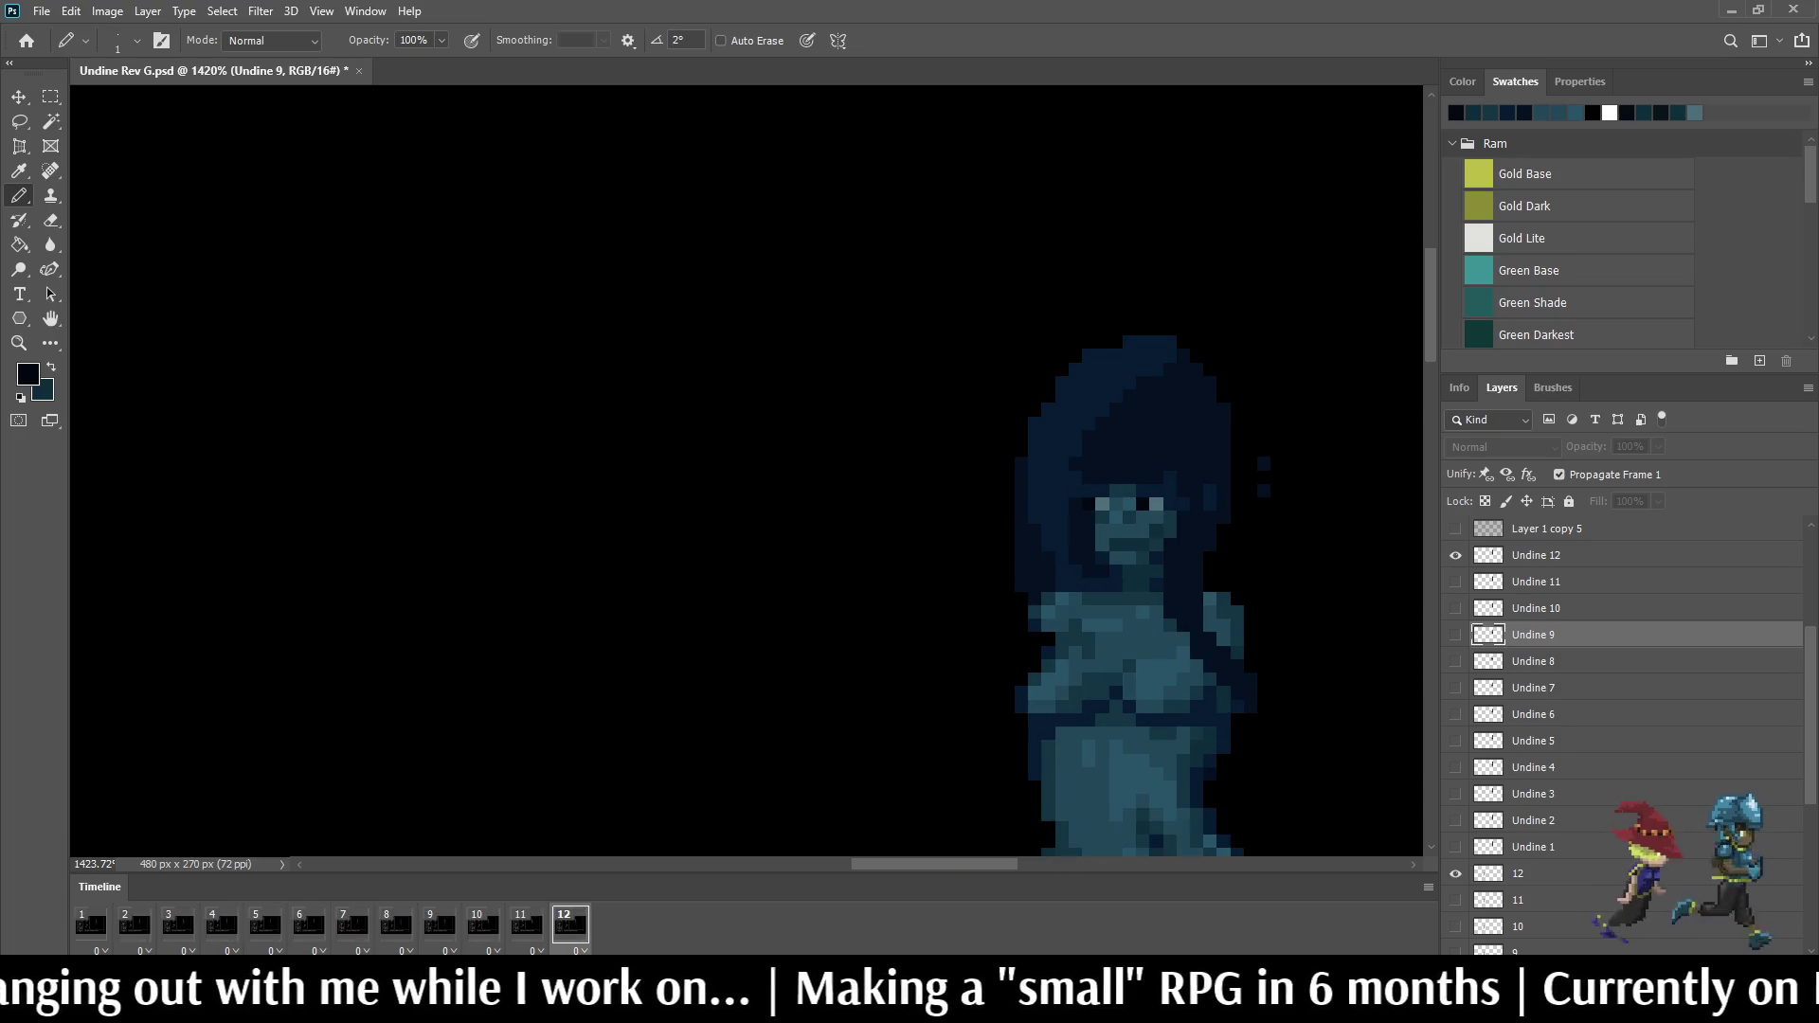
Step: Save the file, stop playback and darken the top-of-face pixels in frames 5 and 6
key("ctrl+s")
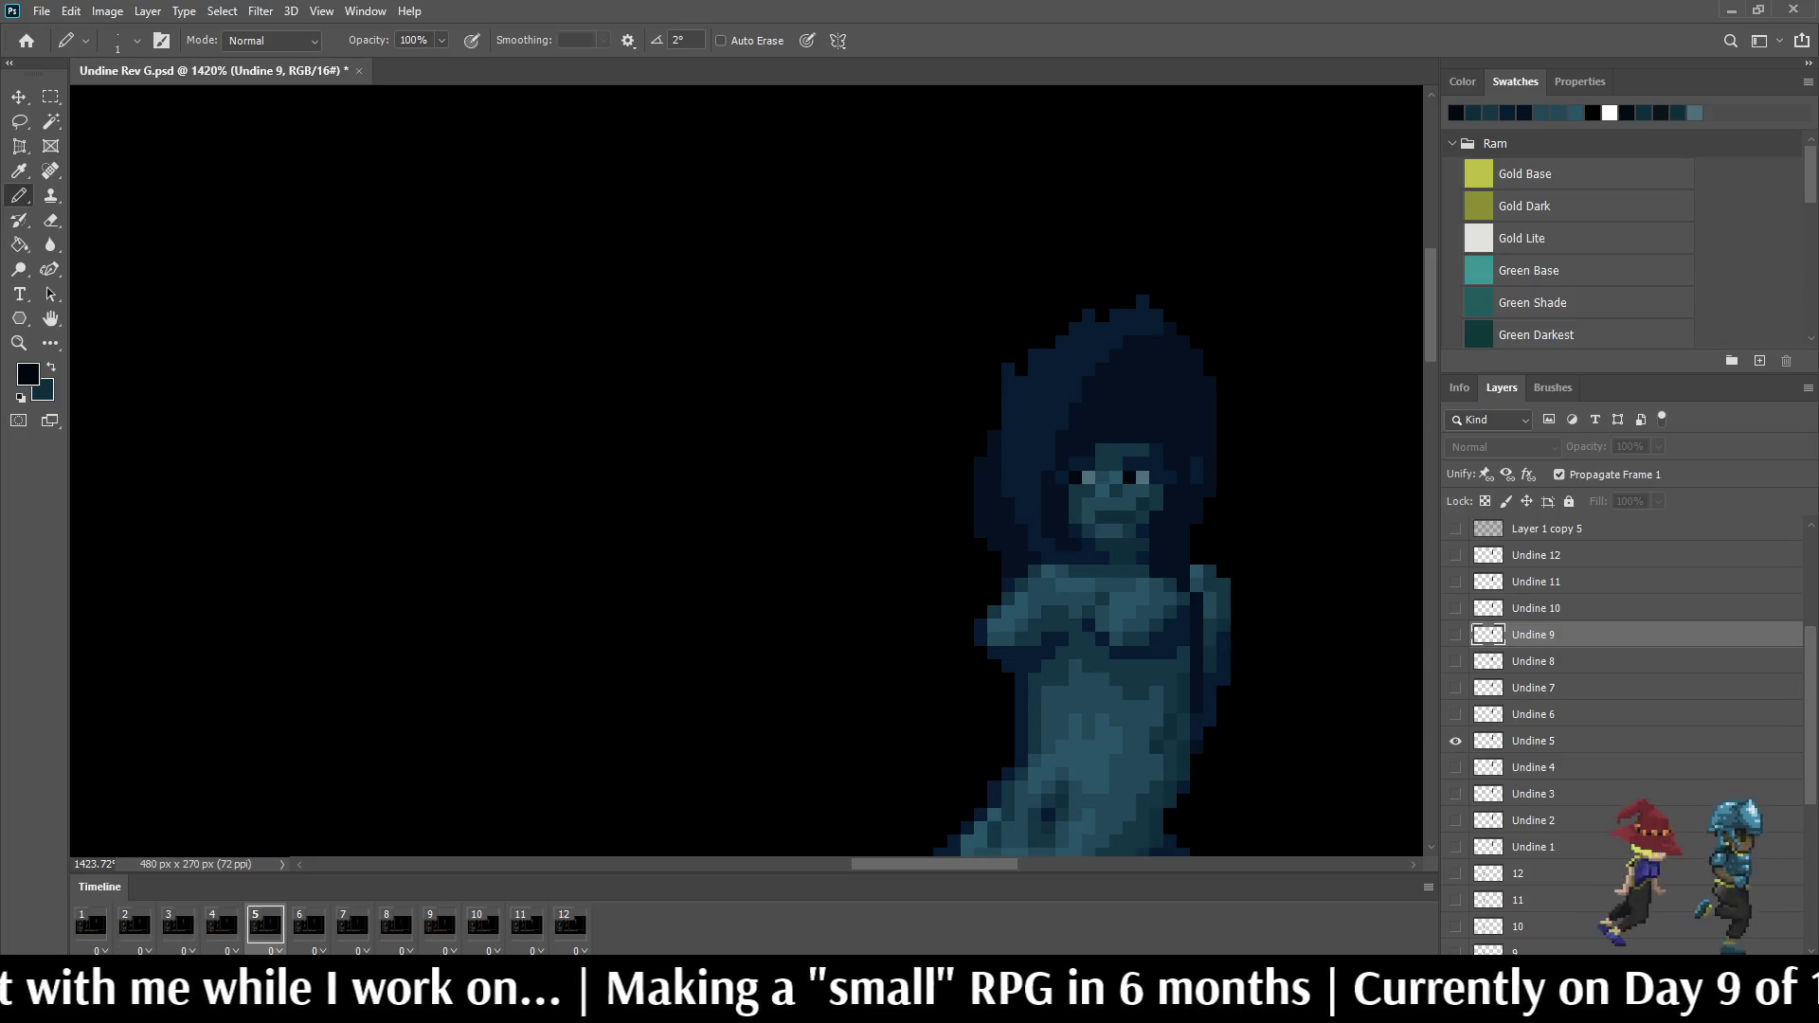
key("space")
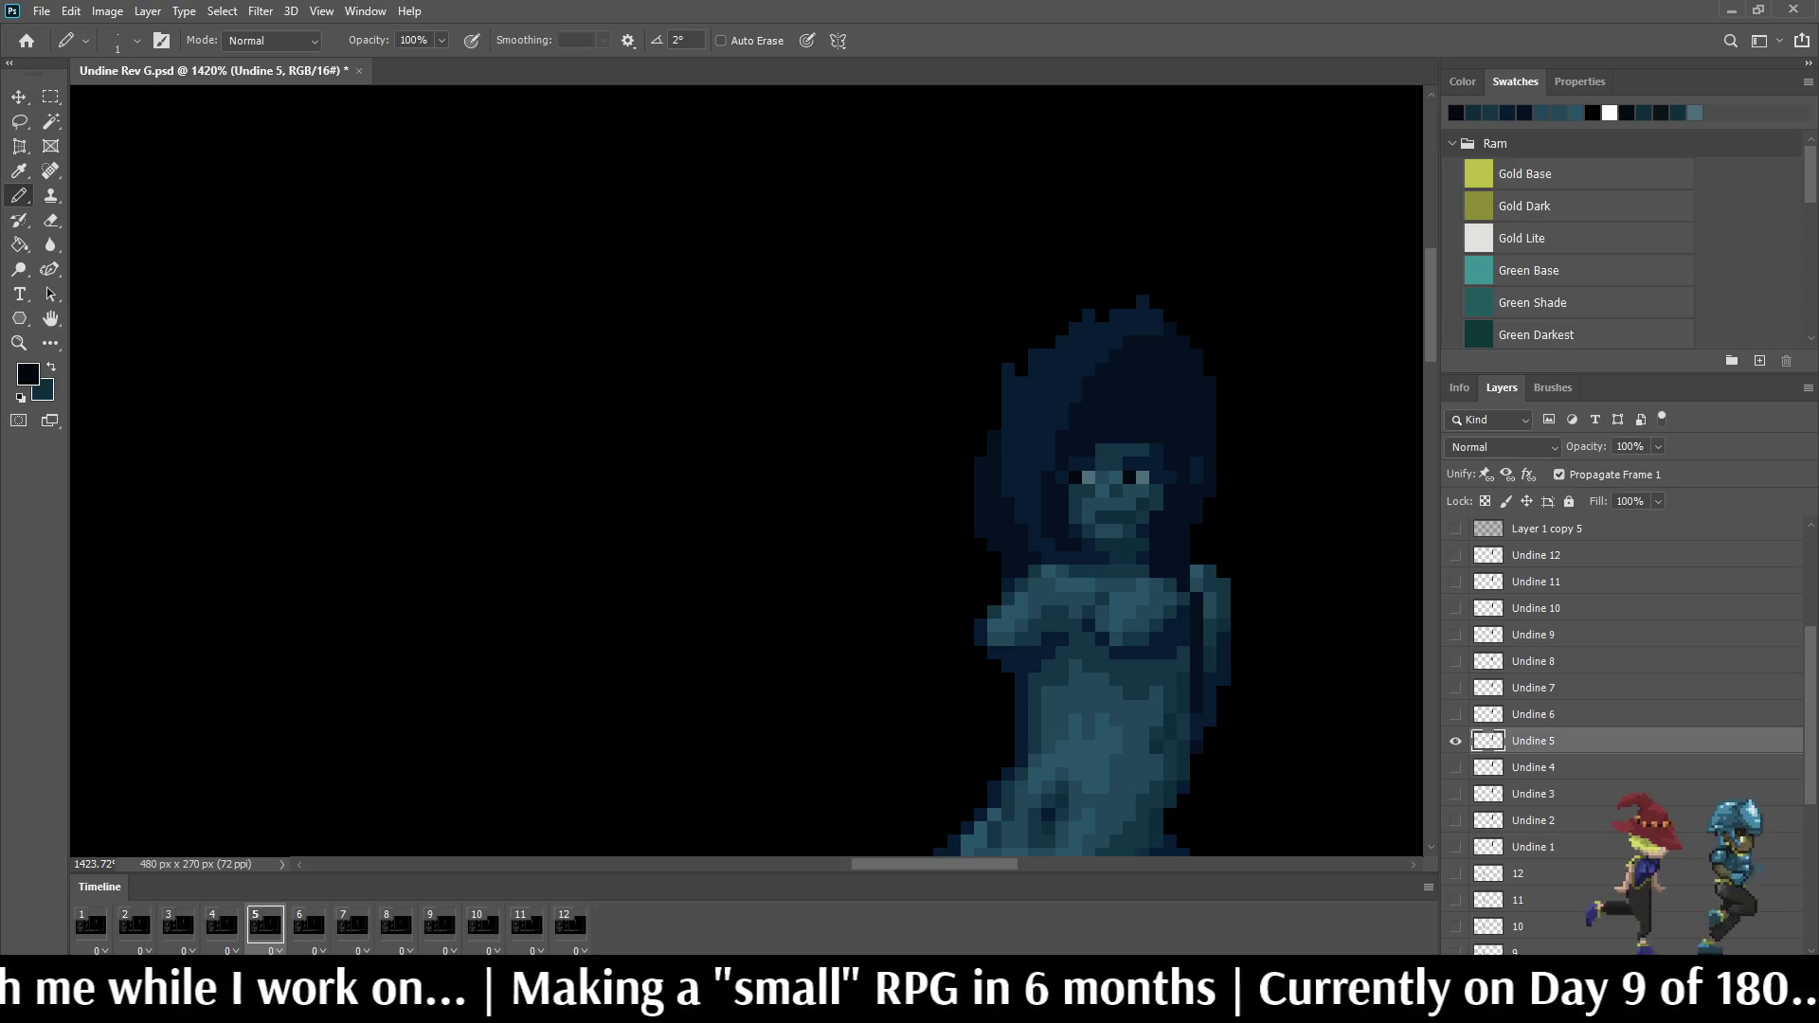
scroll(1166, 438, "up", 1)
scroll(1165, 438, "up", 1)
scroll(1165, 437, "up", 1)
scroll(1166, 439, "up", 2)
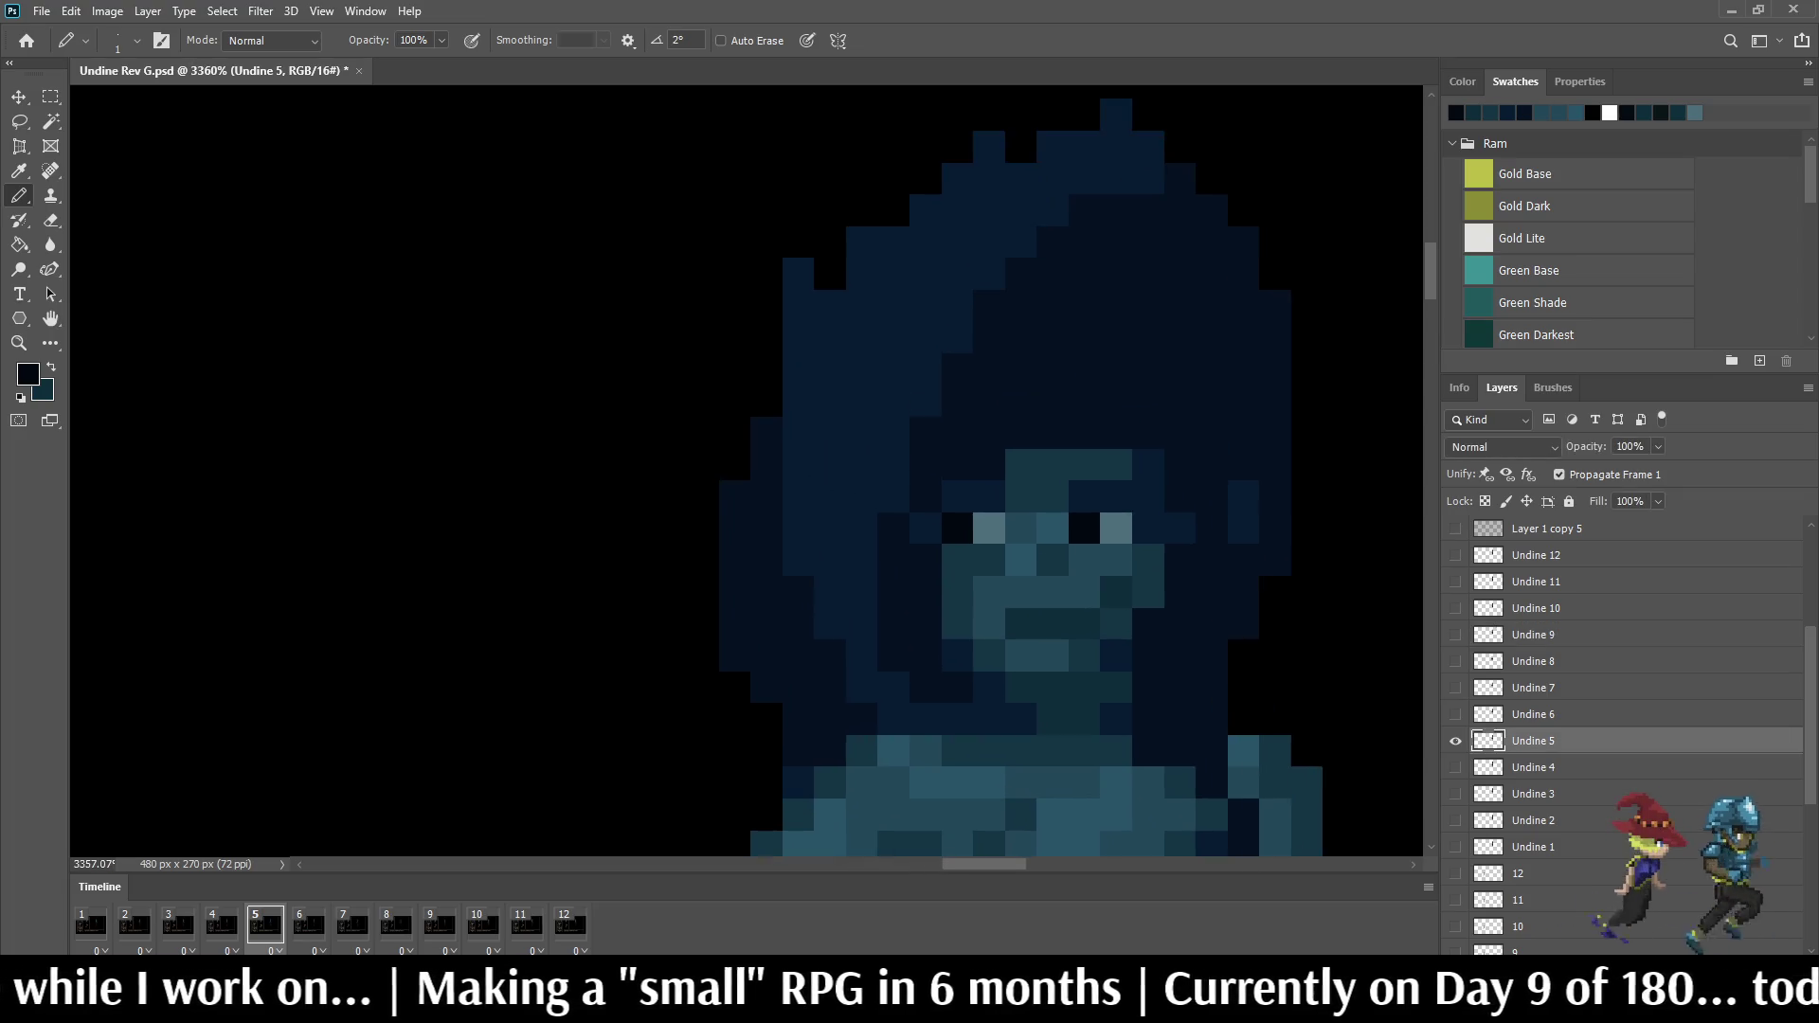
scroll(1085, 446, "up", 2)
left_click(1082, 476)
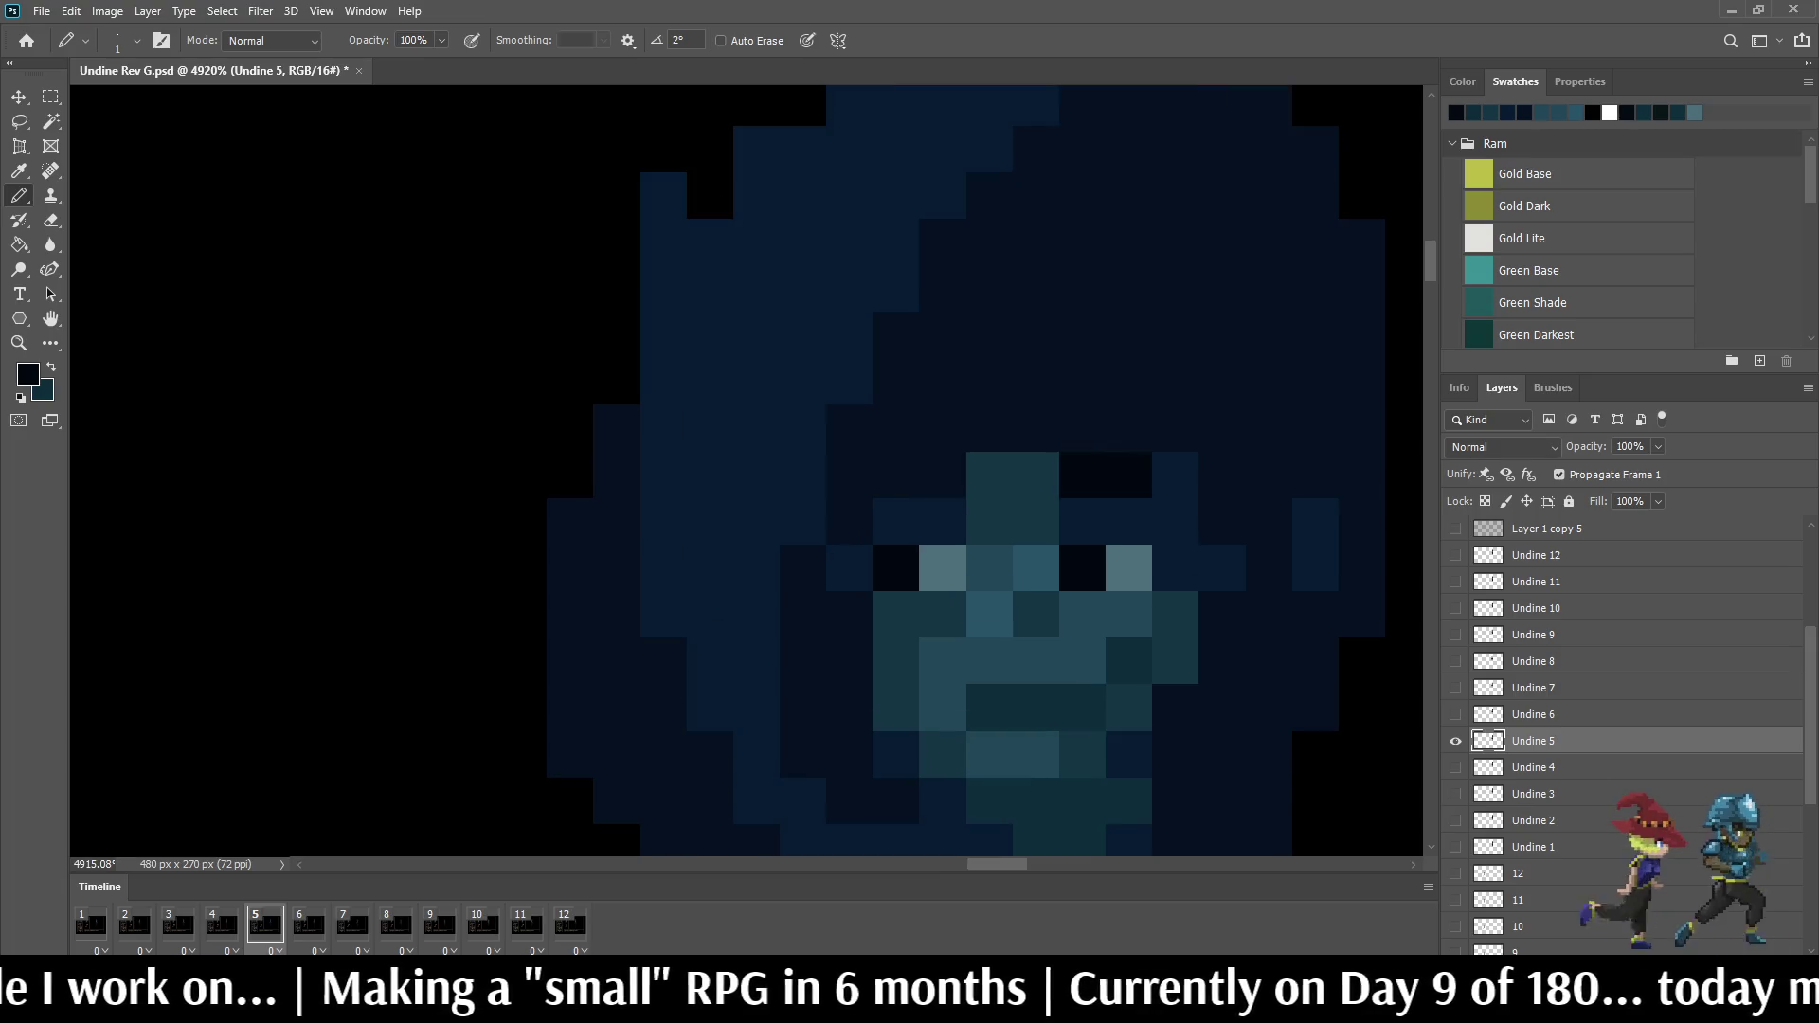
key("period")
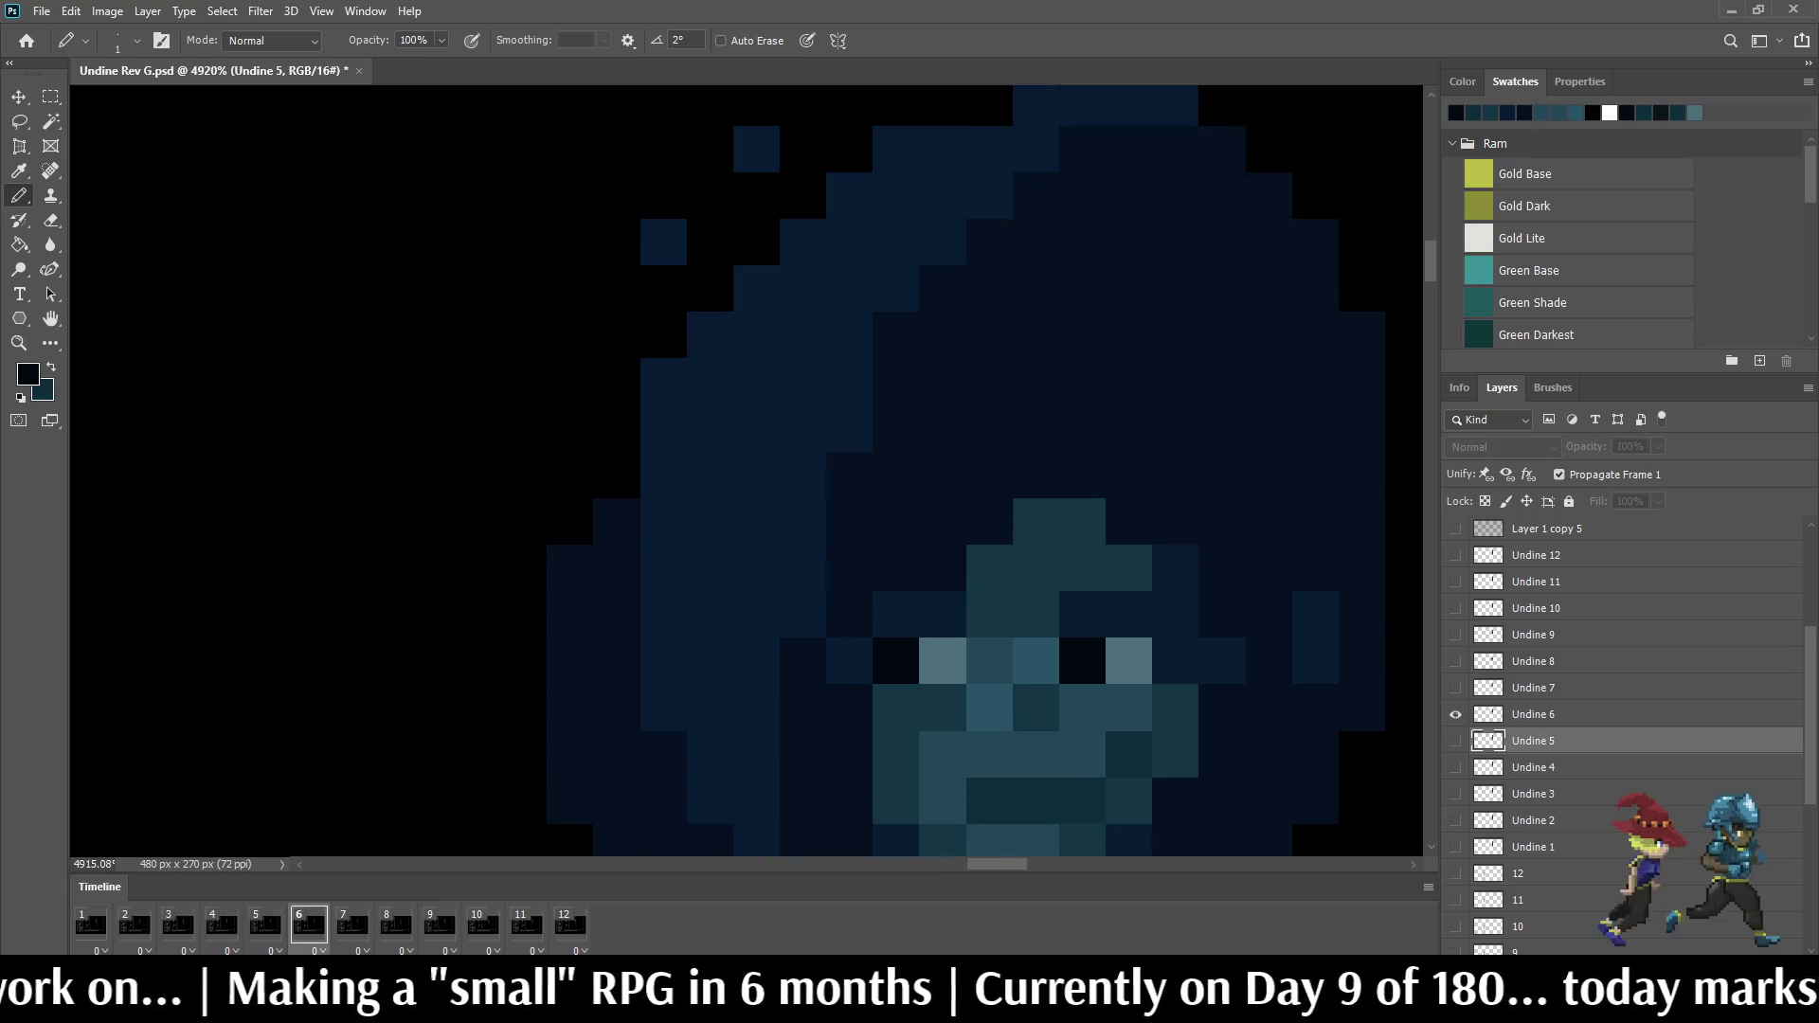
key("alt+bracketright")
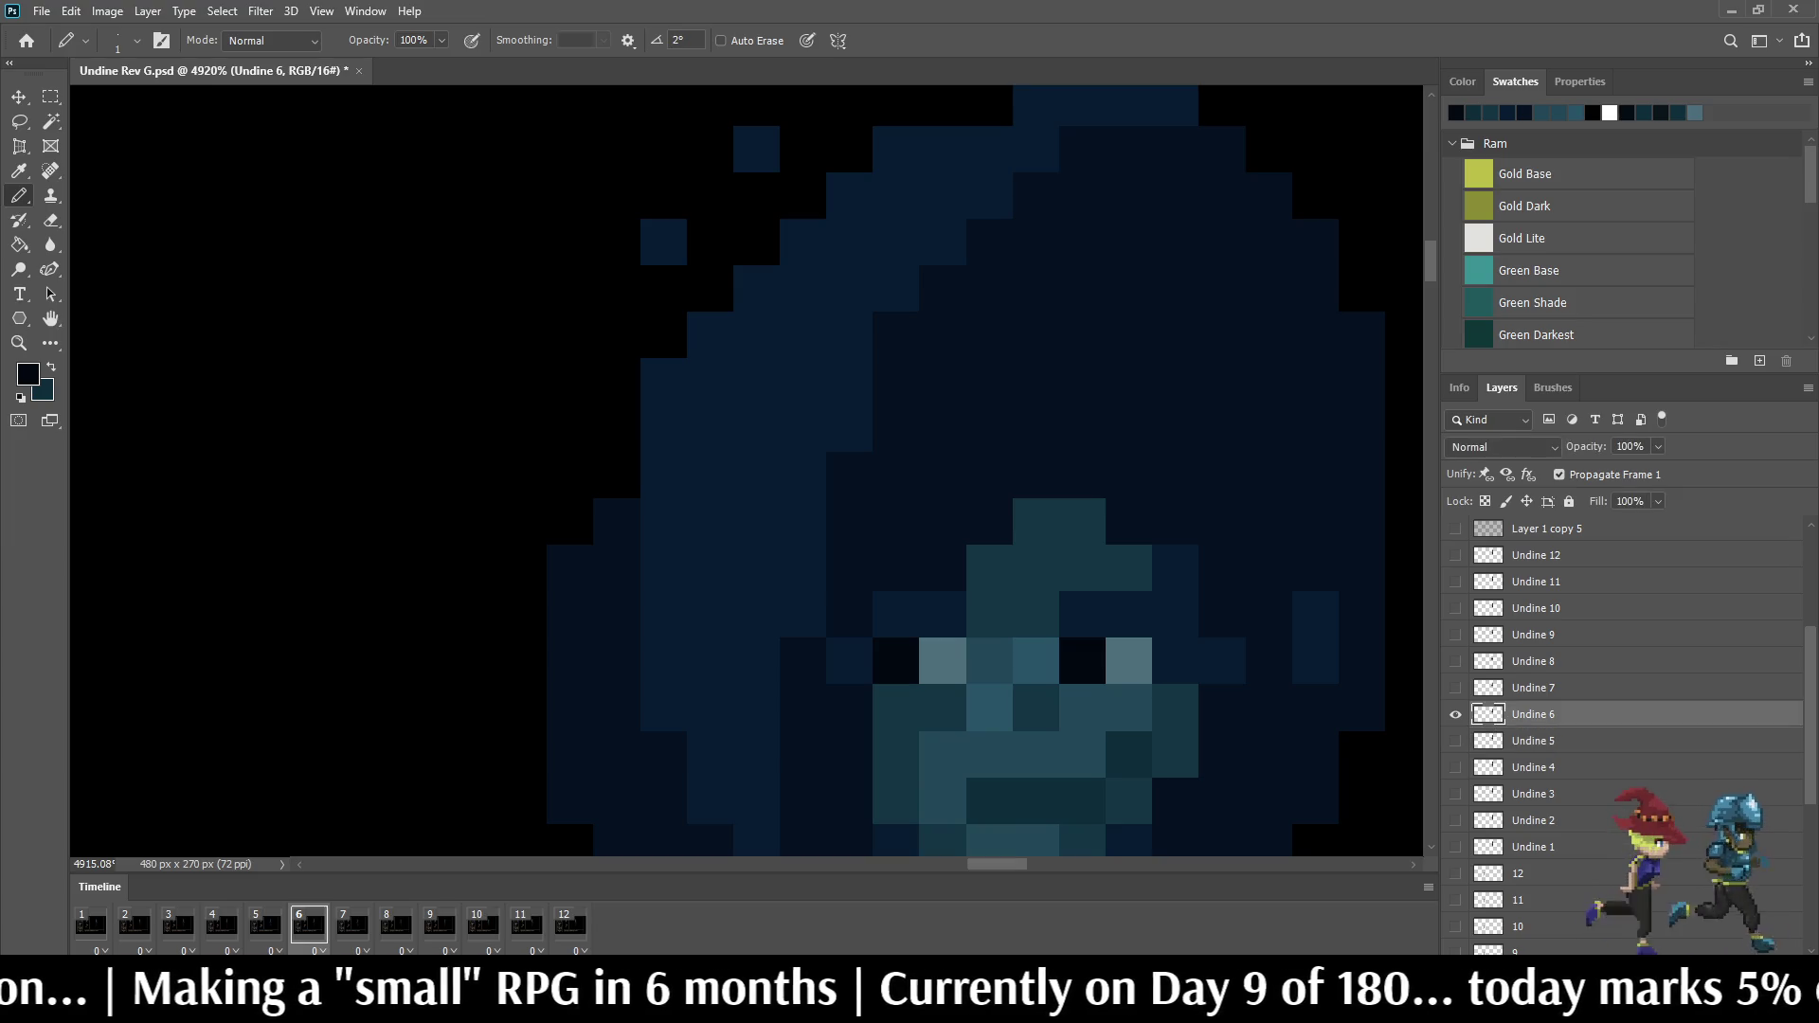
left_click(1082, 522)
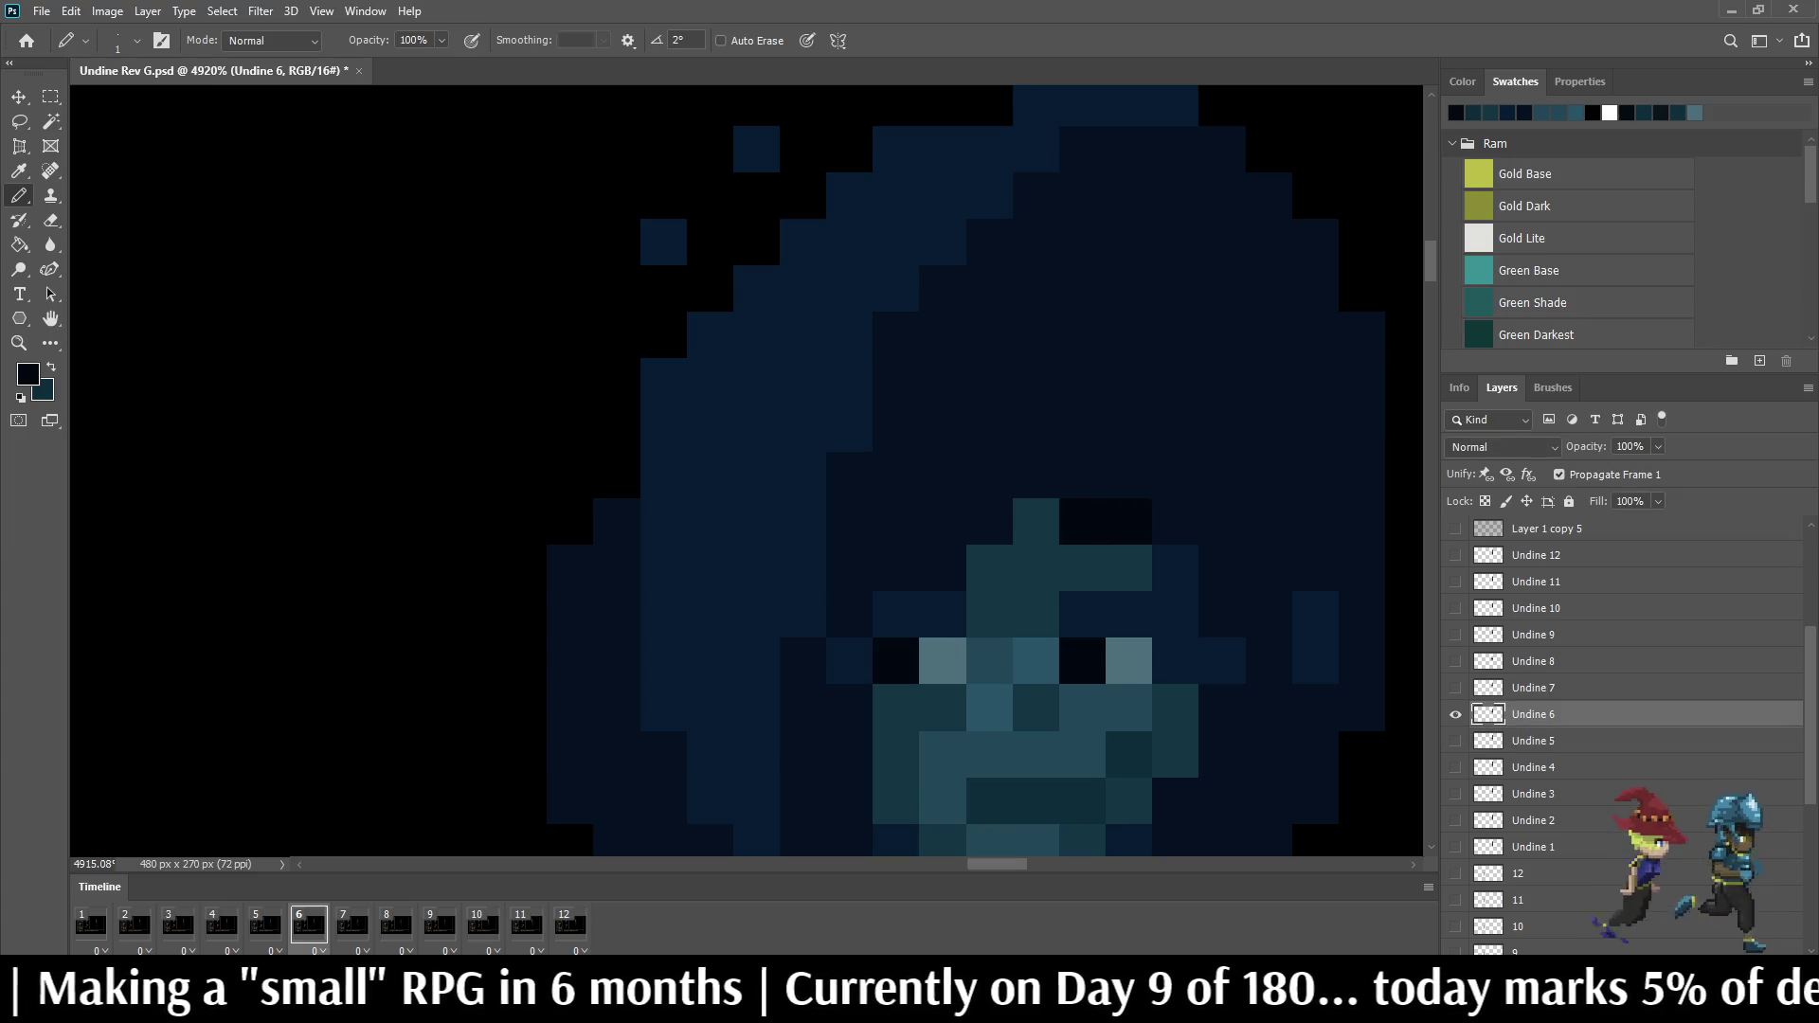
scroll(1056, 553, "down", 2)
scroll(1057, 553, "down", 1)
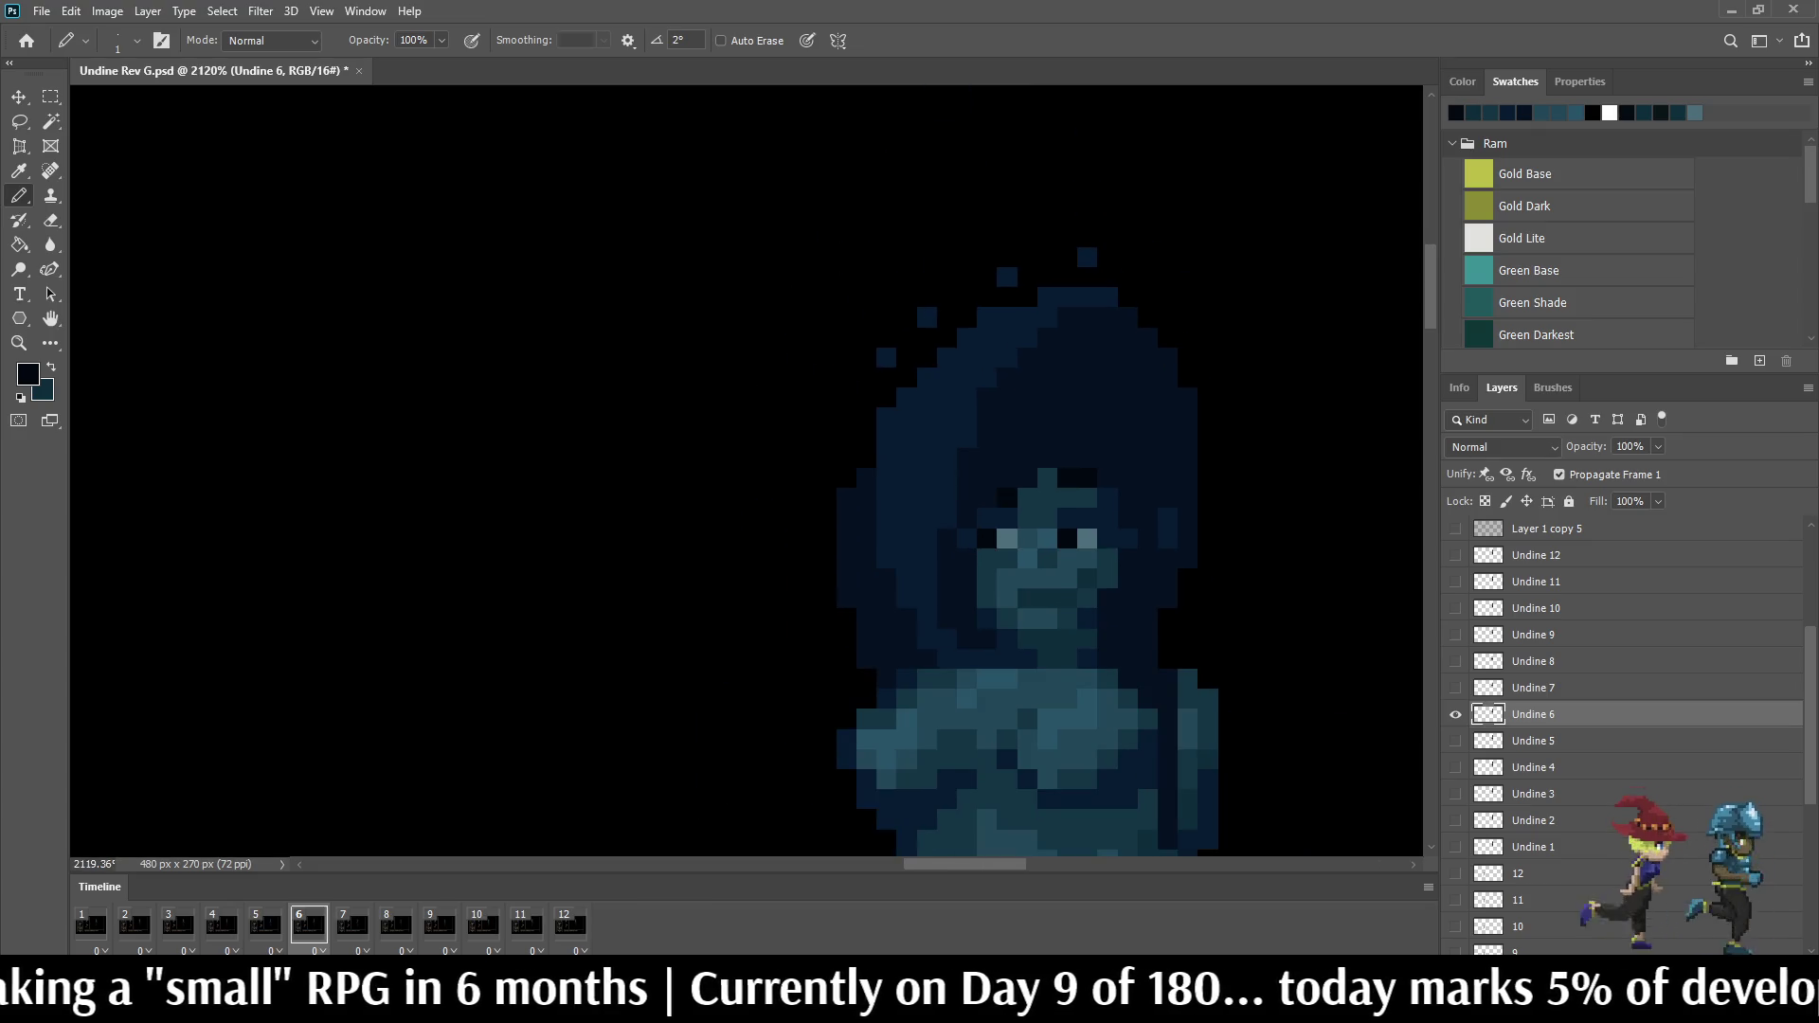
scroll(1056, 552, "down", 1)
Step: Darken the top-of-face pixels in frame 7, comparing against frame 6, then move to frame 8
key("Right")
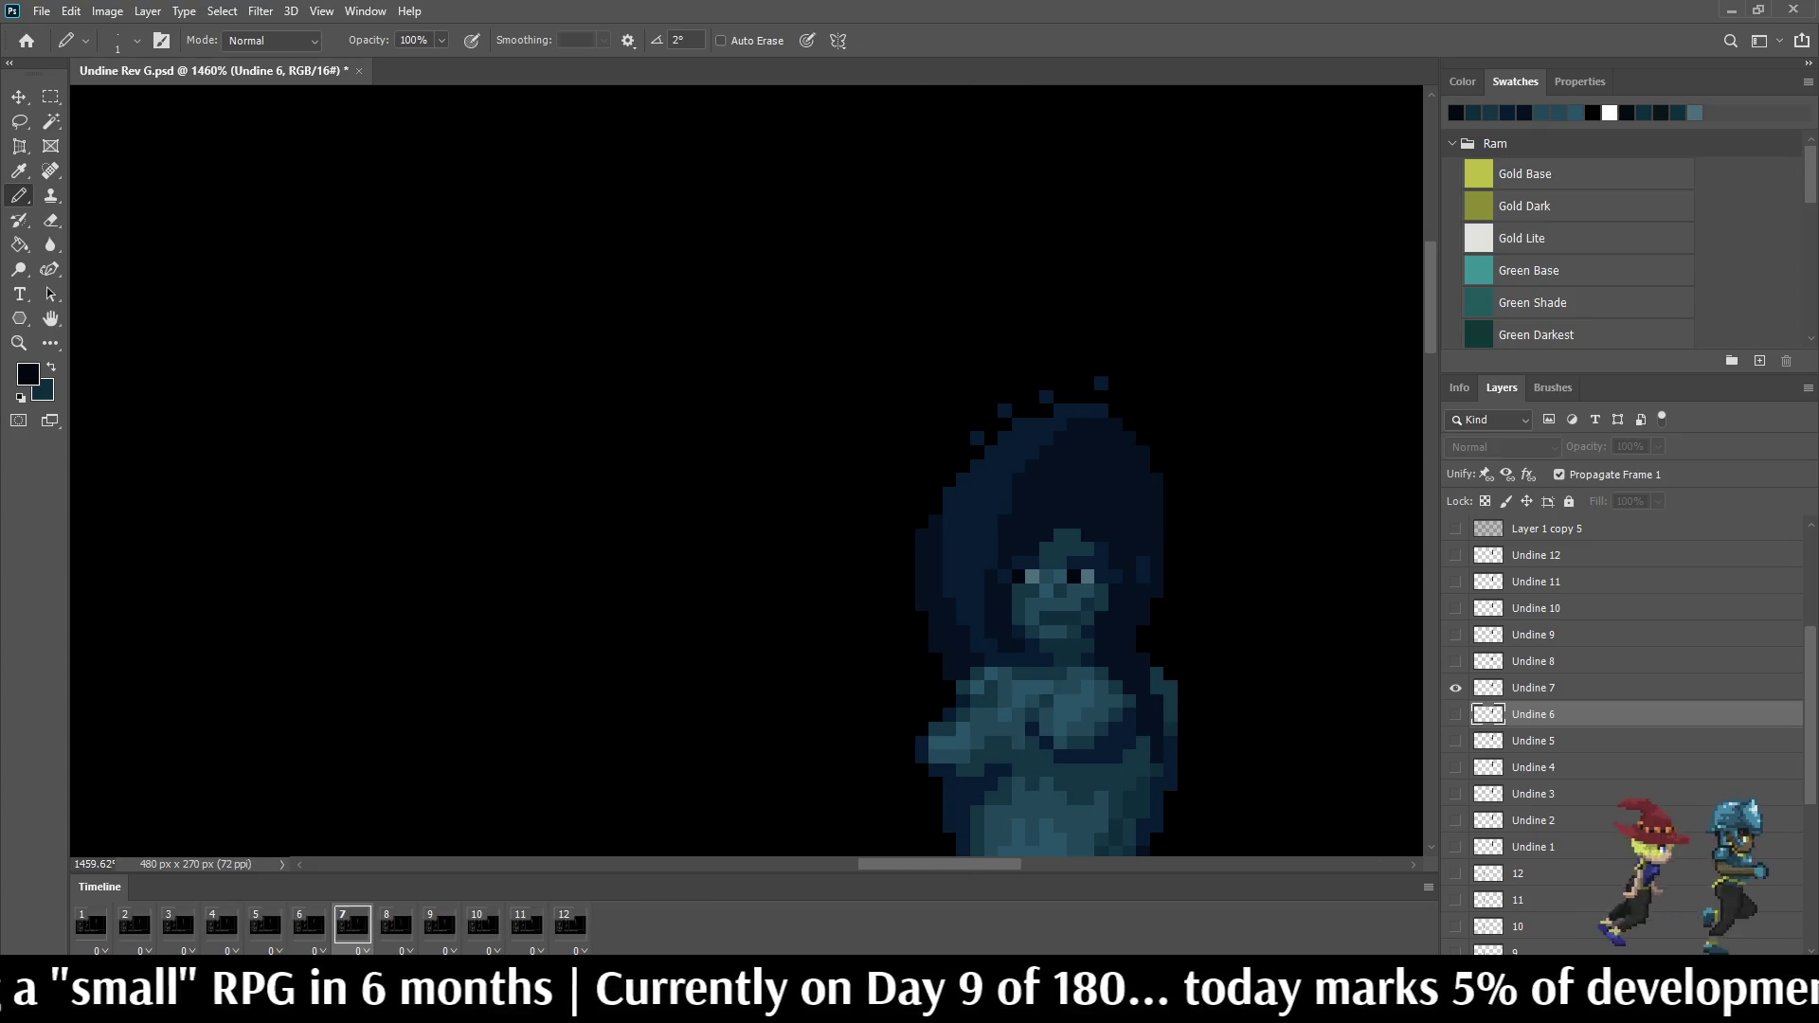
scroll(1057, 534, "up", 1)
scroll(1058, 534, "up", 2)
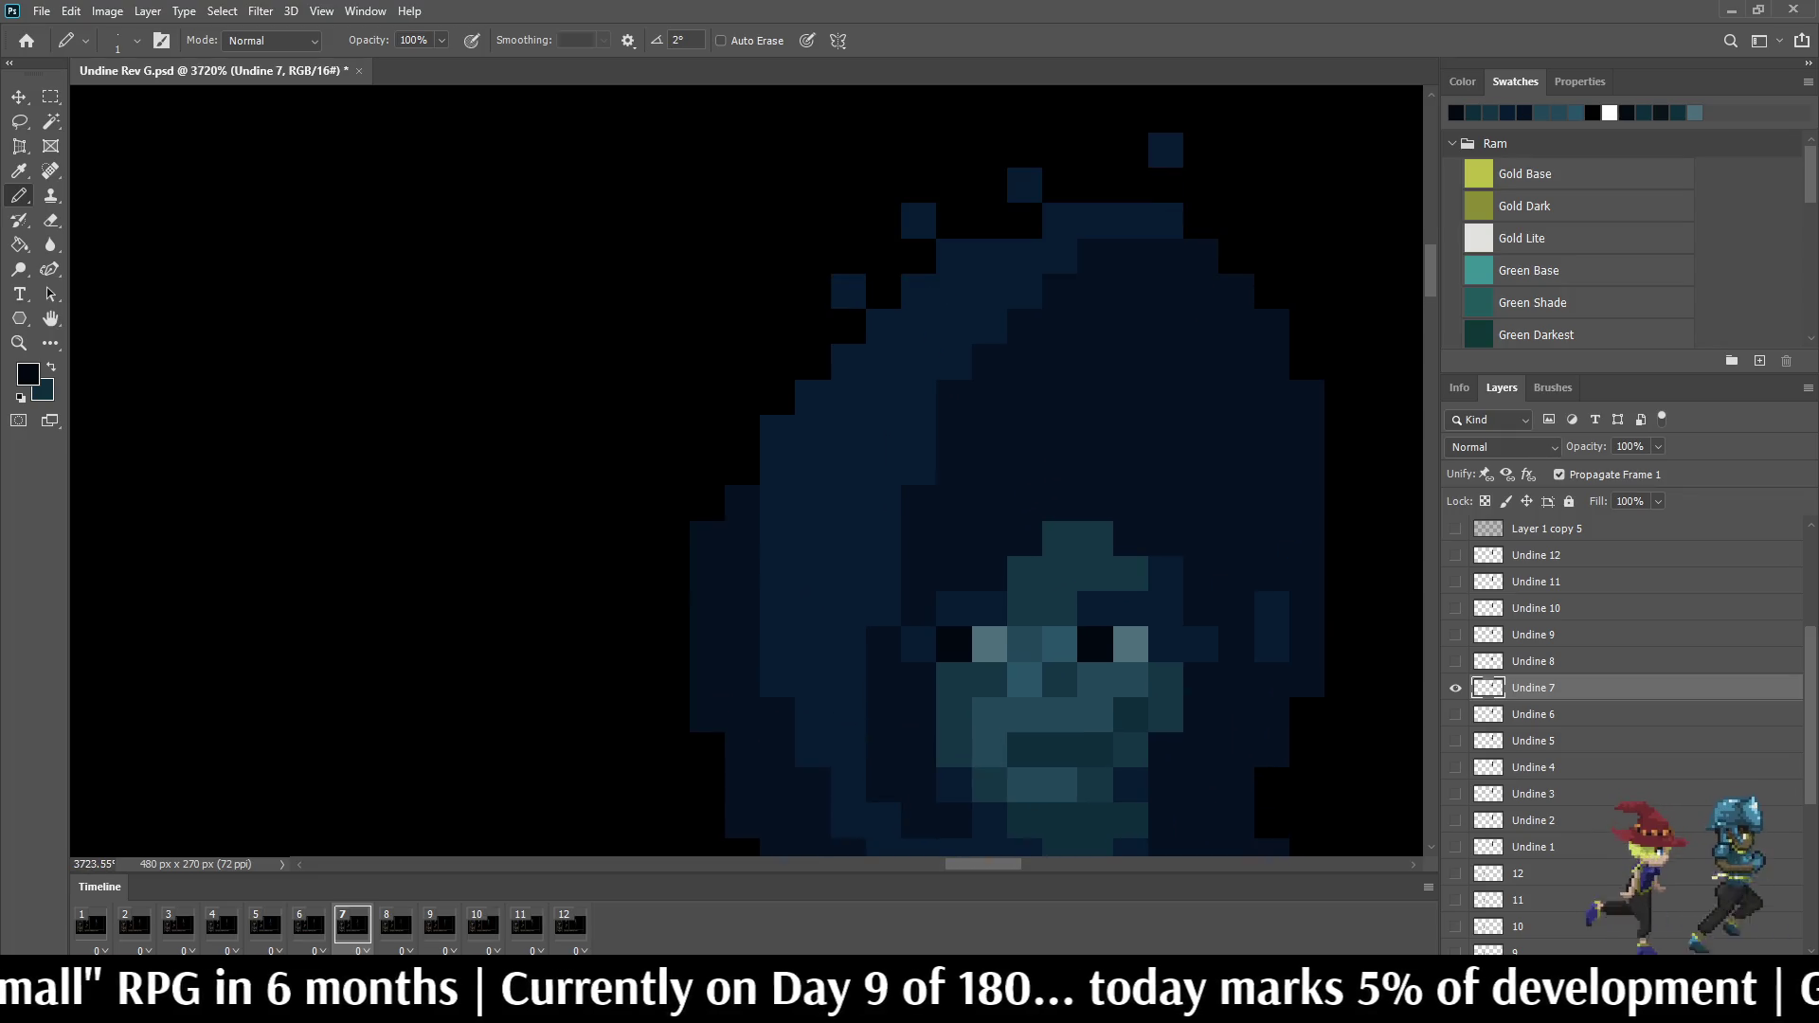
key("Left")
key("Right")
left_click(1130, 538)
key("Left")
key("Right")
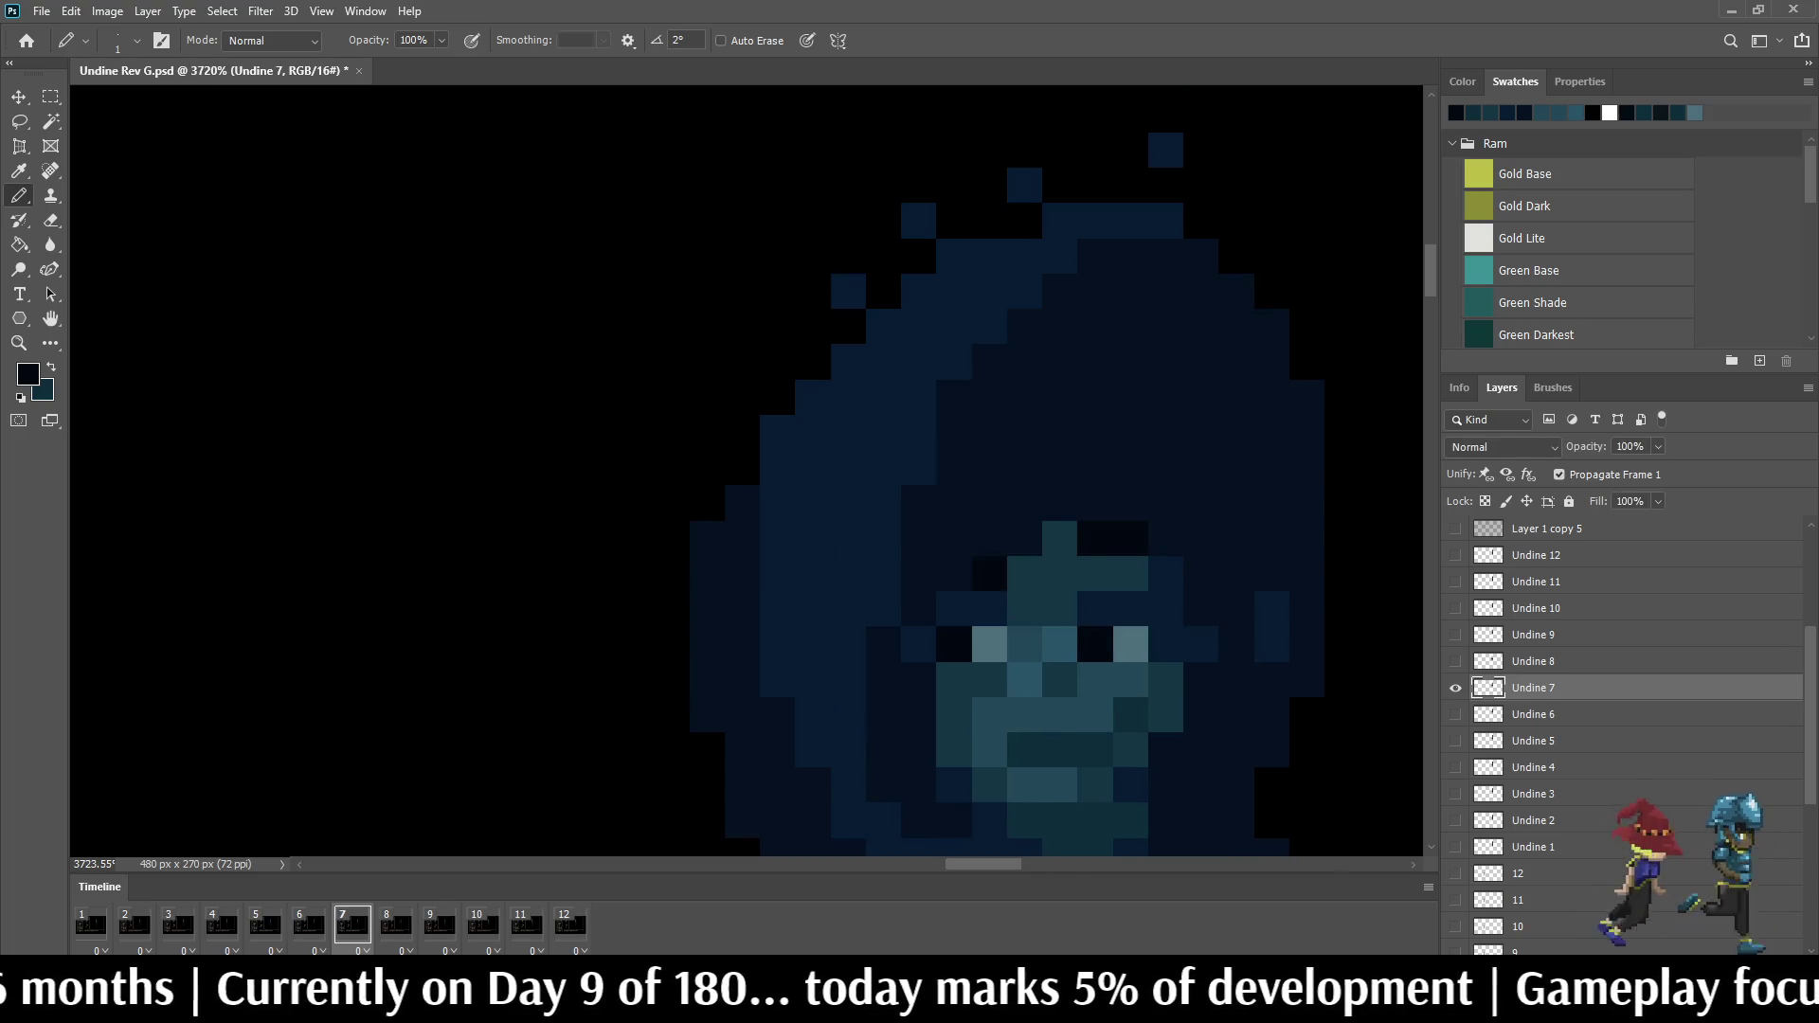
key("Right")
scroll(1237, 531, "down", 5)
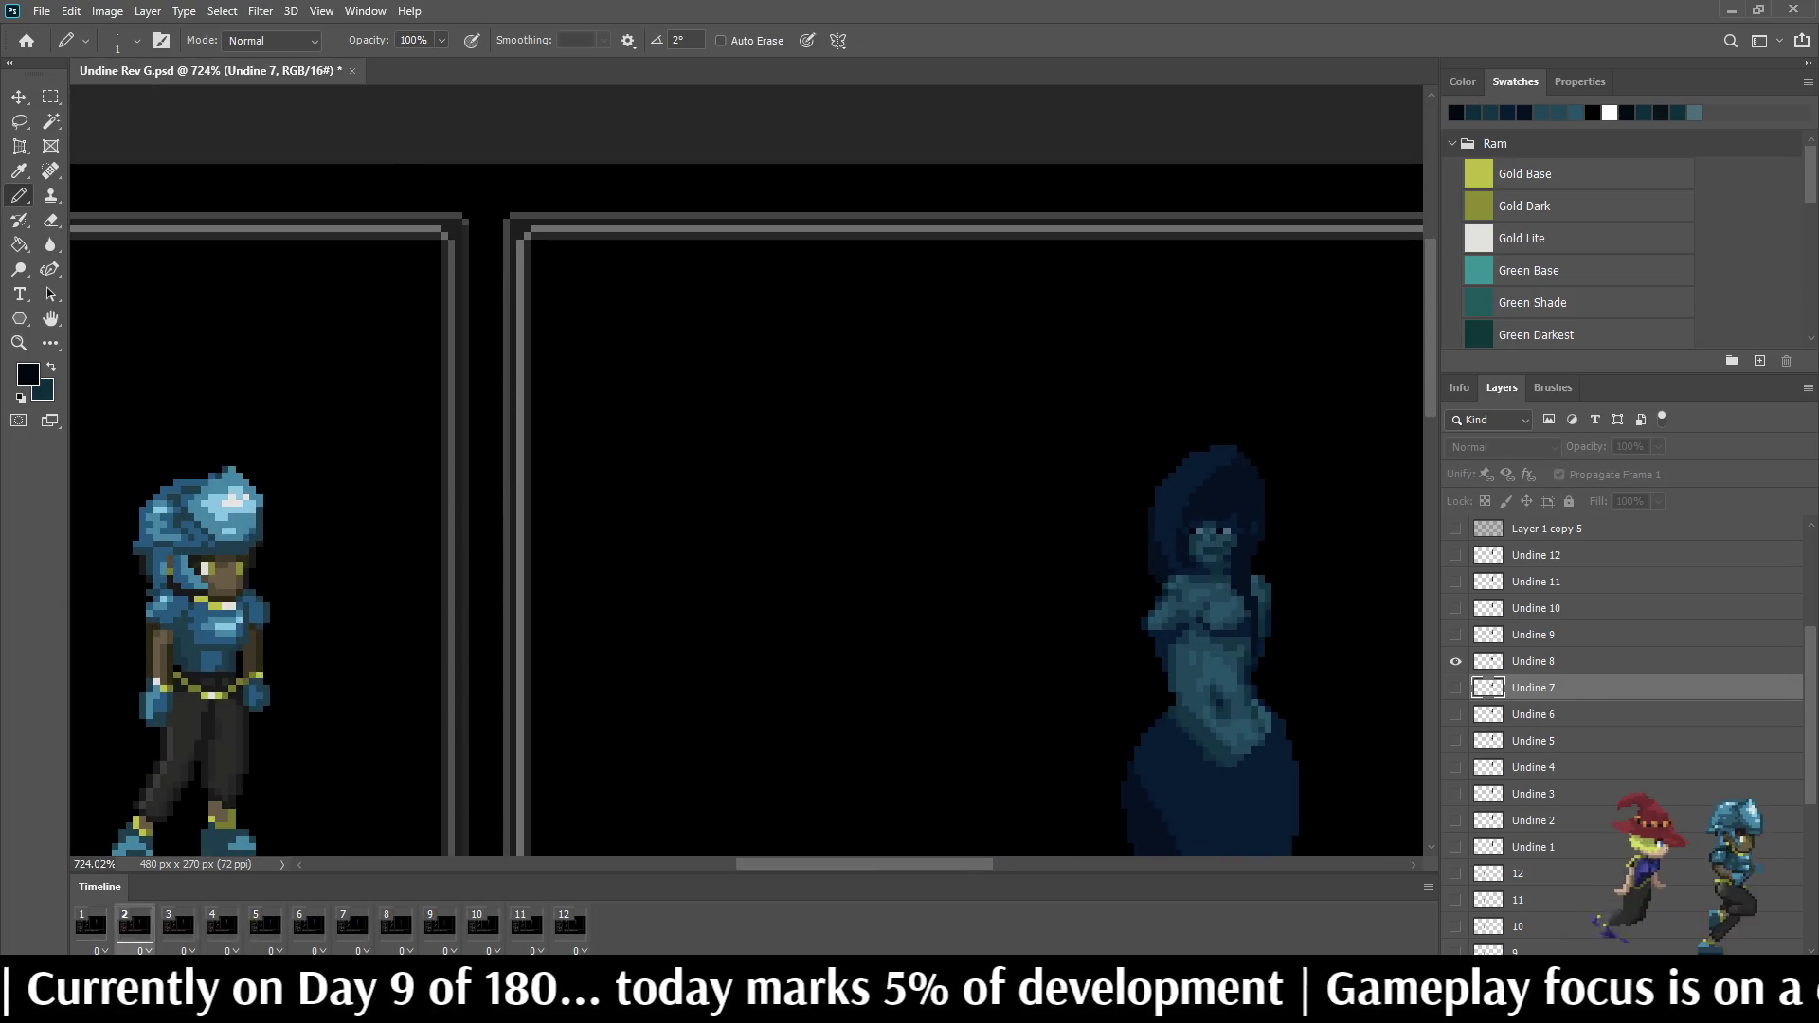
scroll(746, 469, "down", 3)
scroll(923, 384, "up", 4)
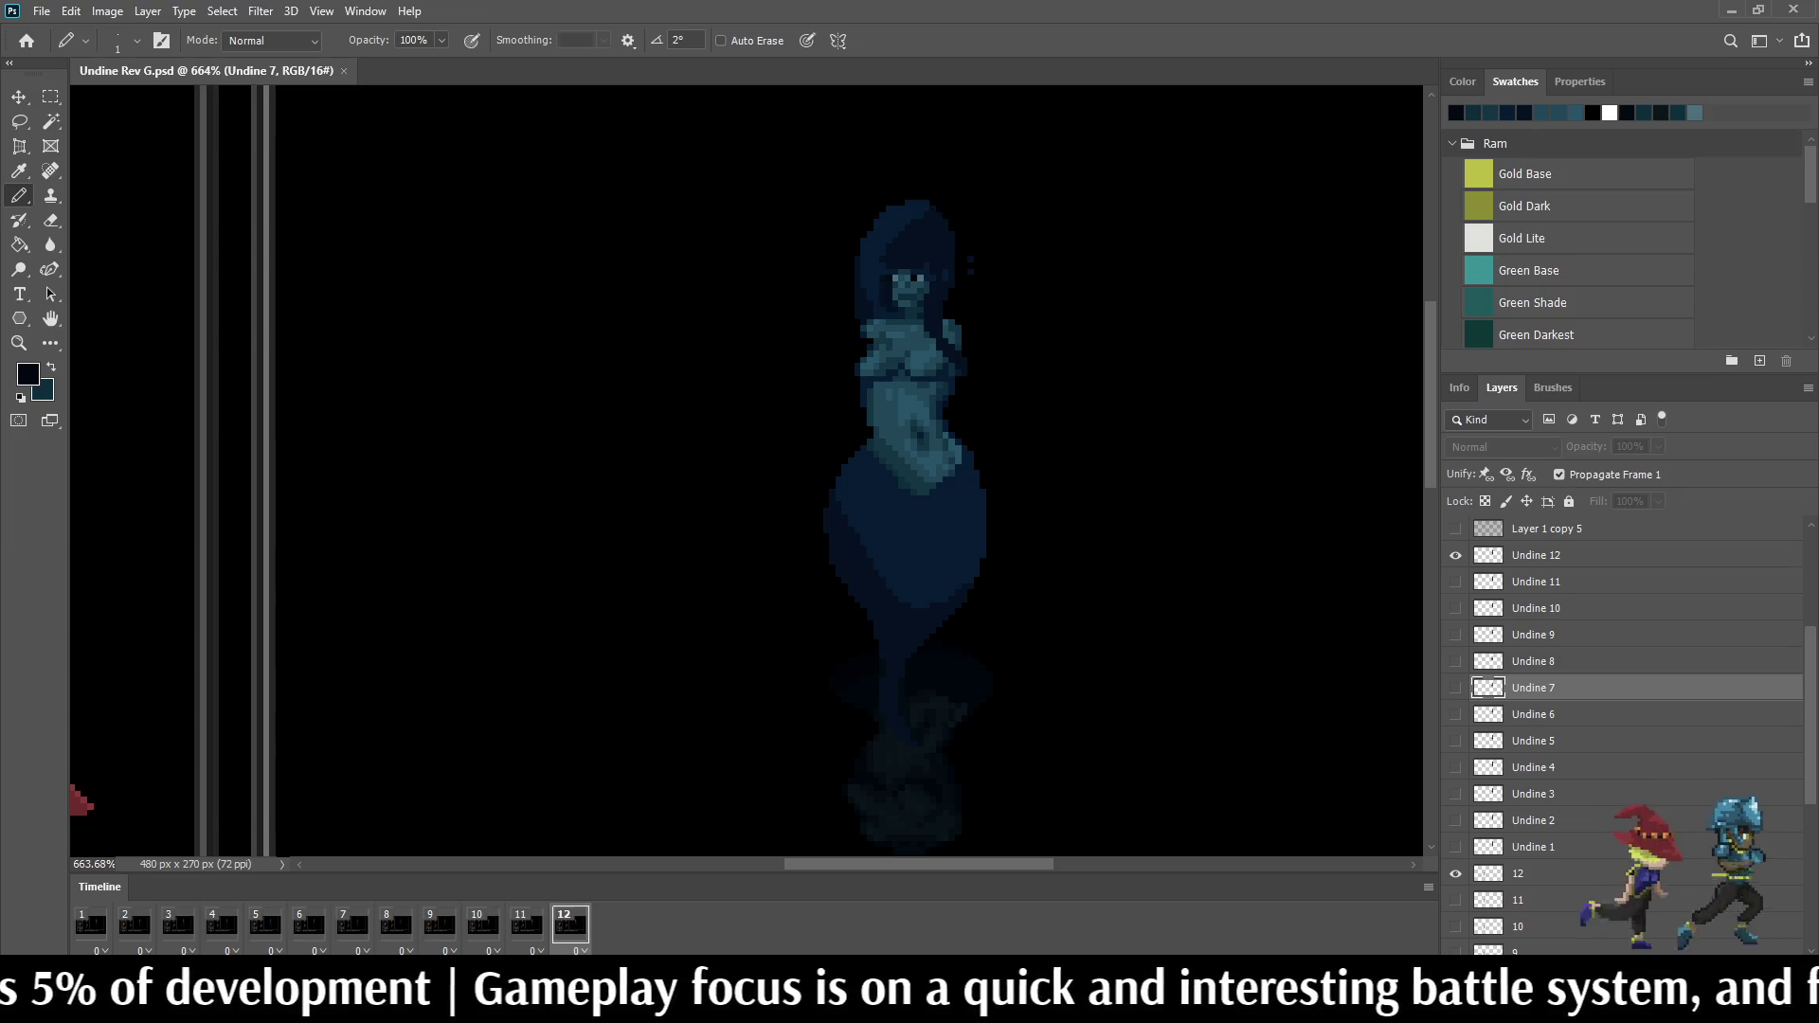
key("ctrl+1")
key("ctrl+plus")
key("ctrl+plus")
key("ctrl+plus")
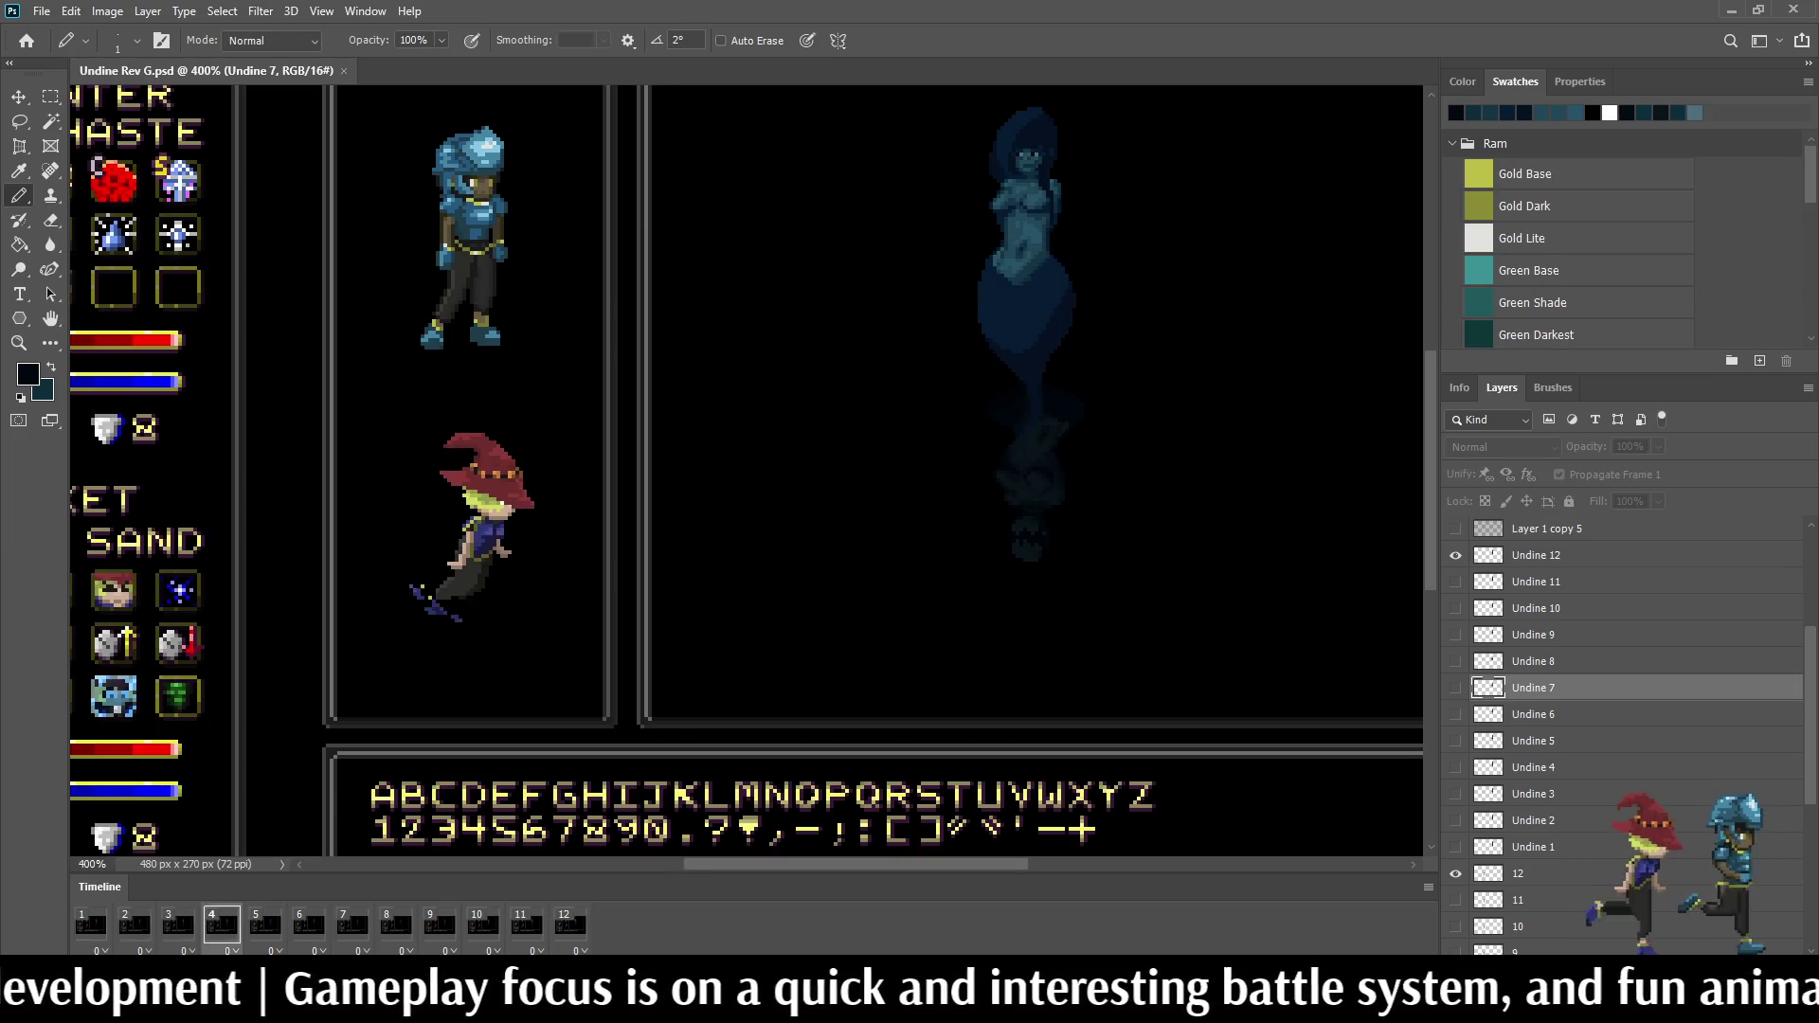
scroll(753, 470, "up", 1)
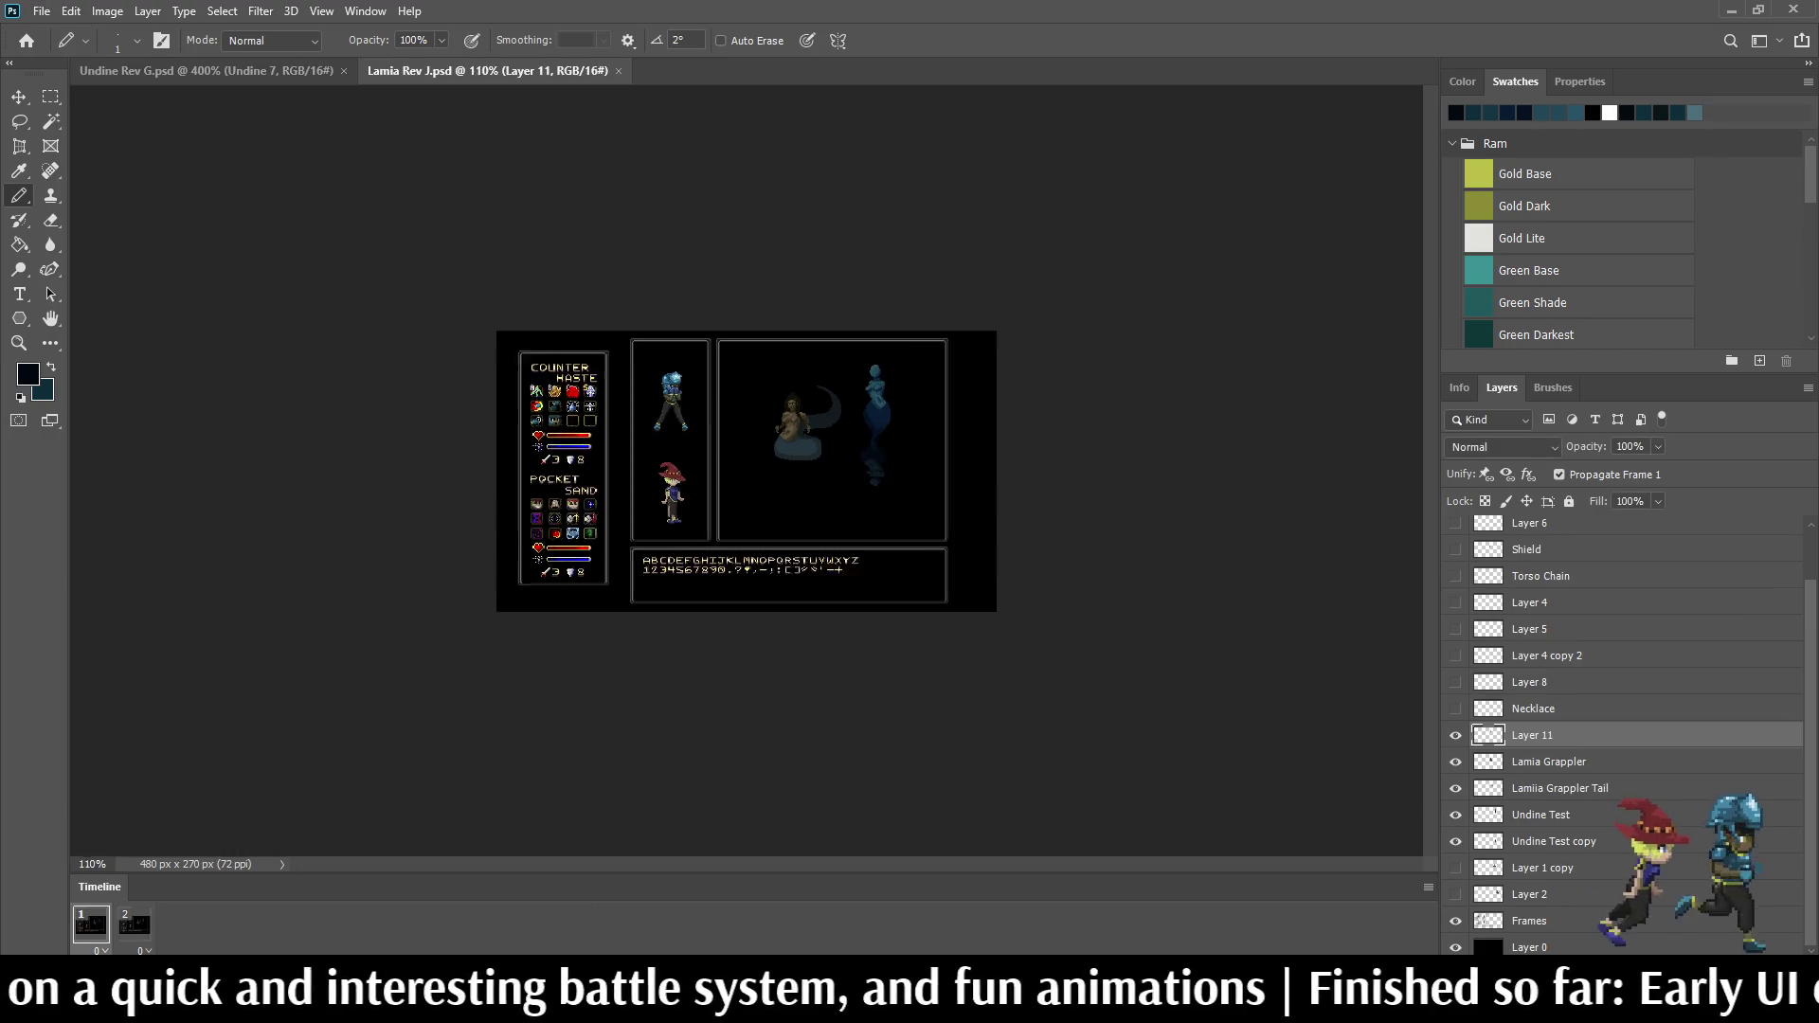
scroll(879, 297, "up", 2)
scroll(878, 296, "up", 2)
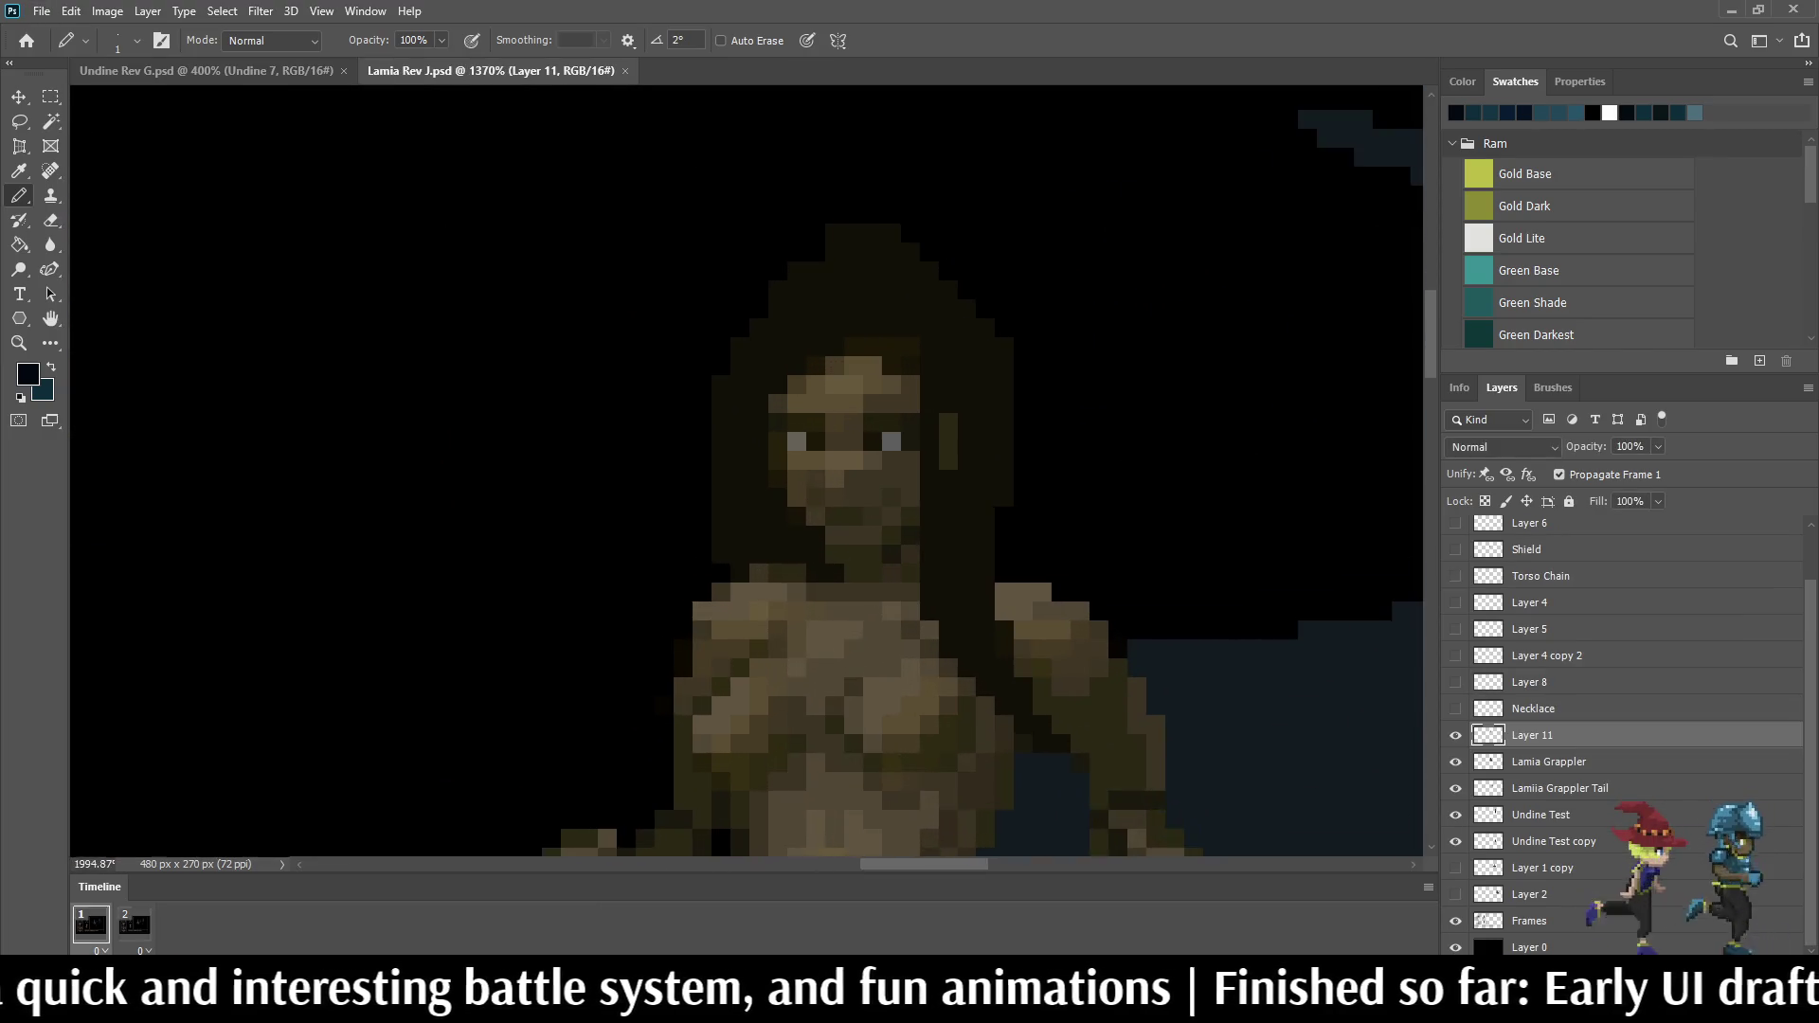
scroll(878, 297, "up", 2)
scroll(878, 297, "up", 1)
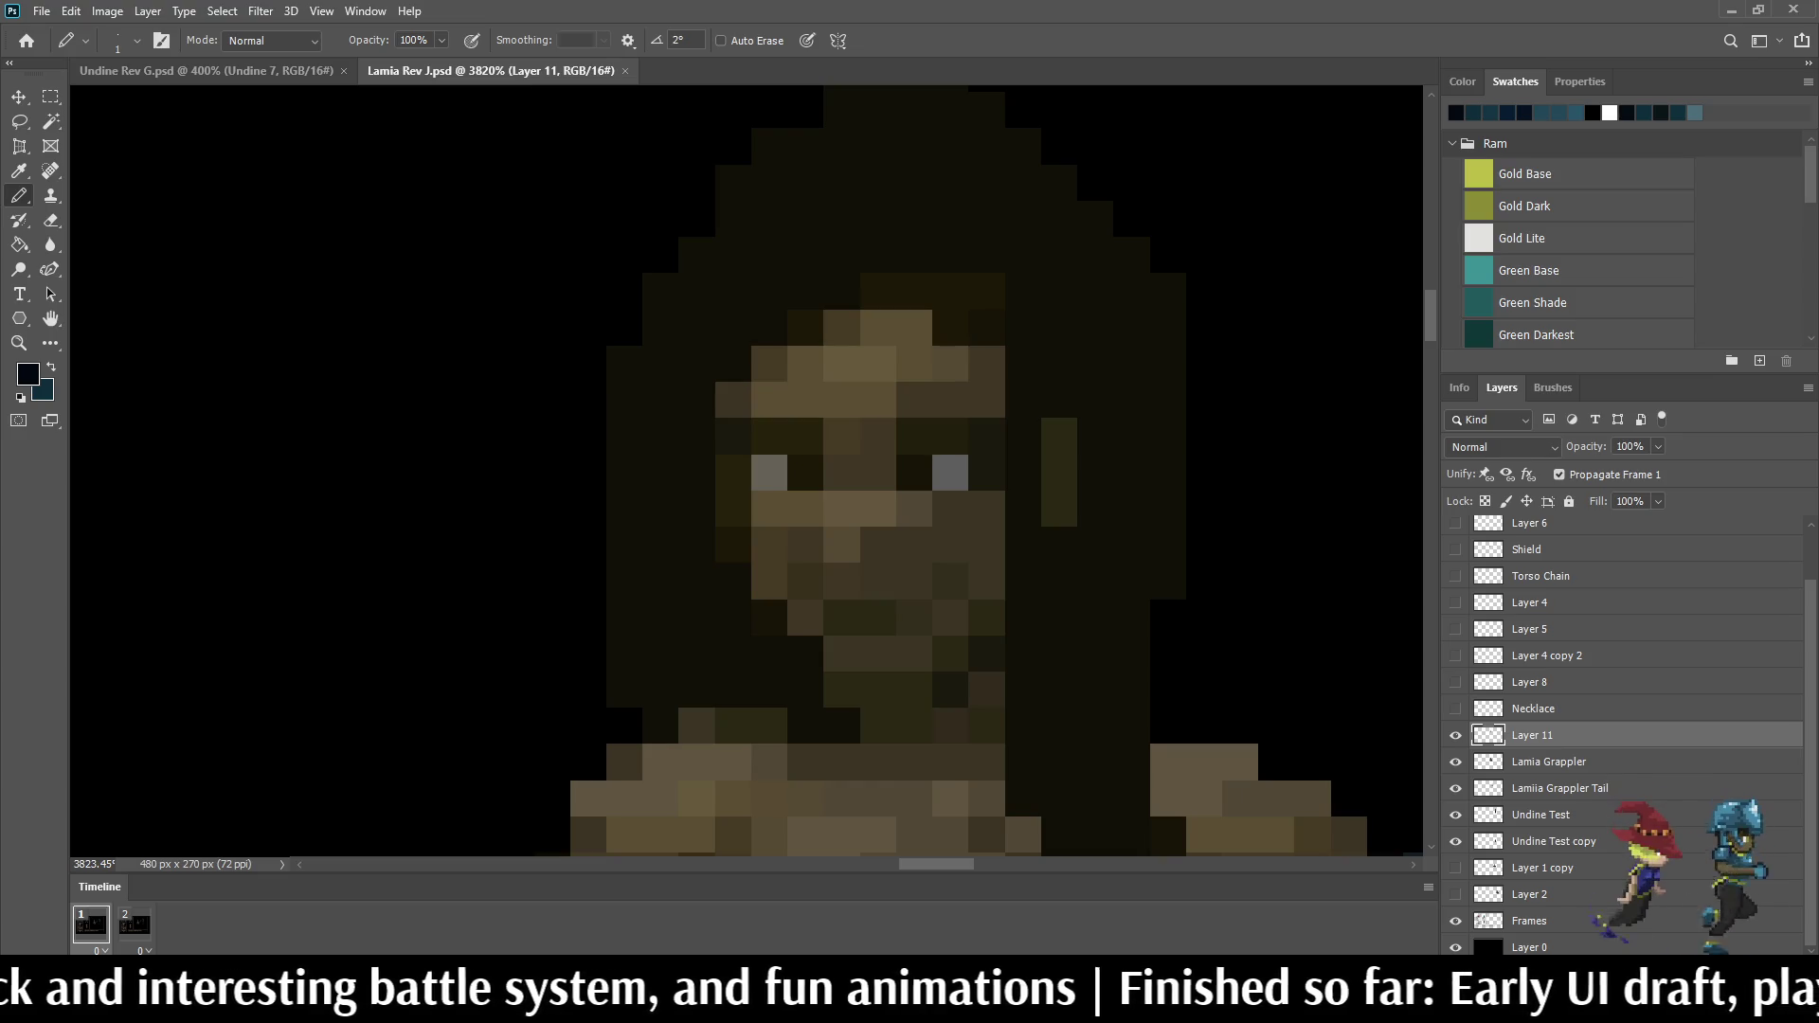
scroll(848, 306, "down", 2)
scroll(849, 305, "down", 2)
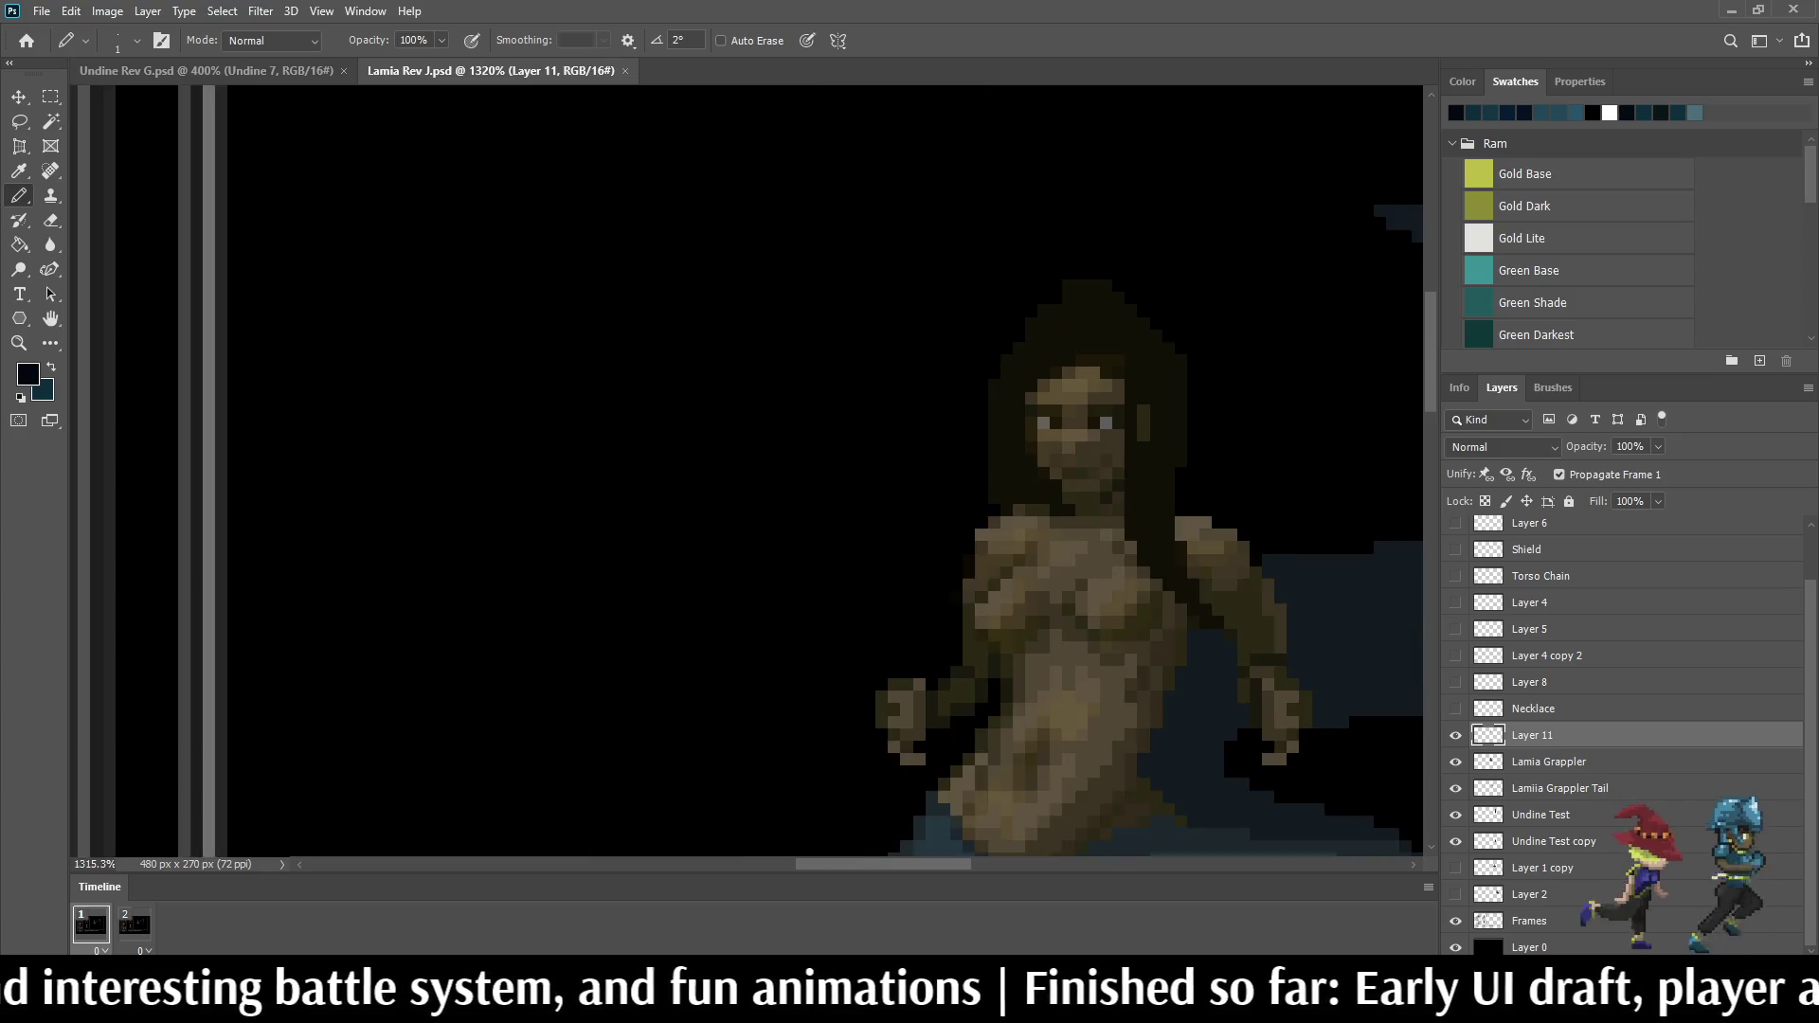
scroll(848, 306, "down", 2)
scroll(849, 306, "down", 1)
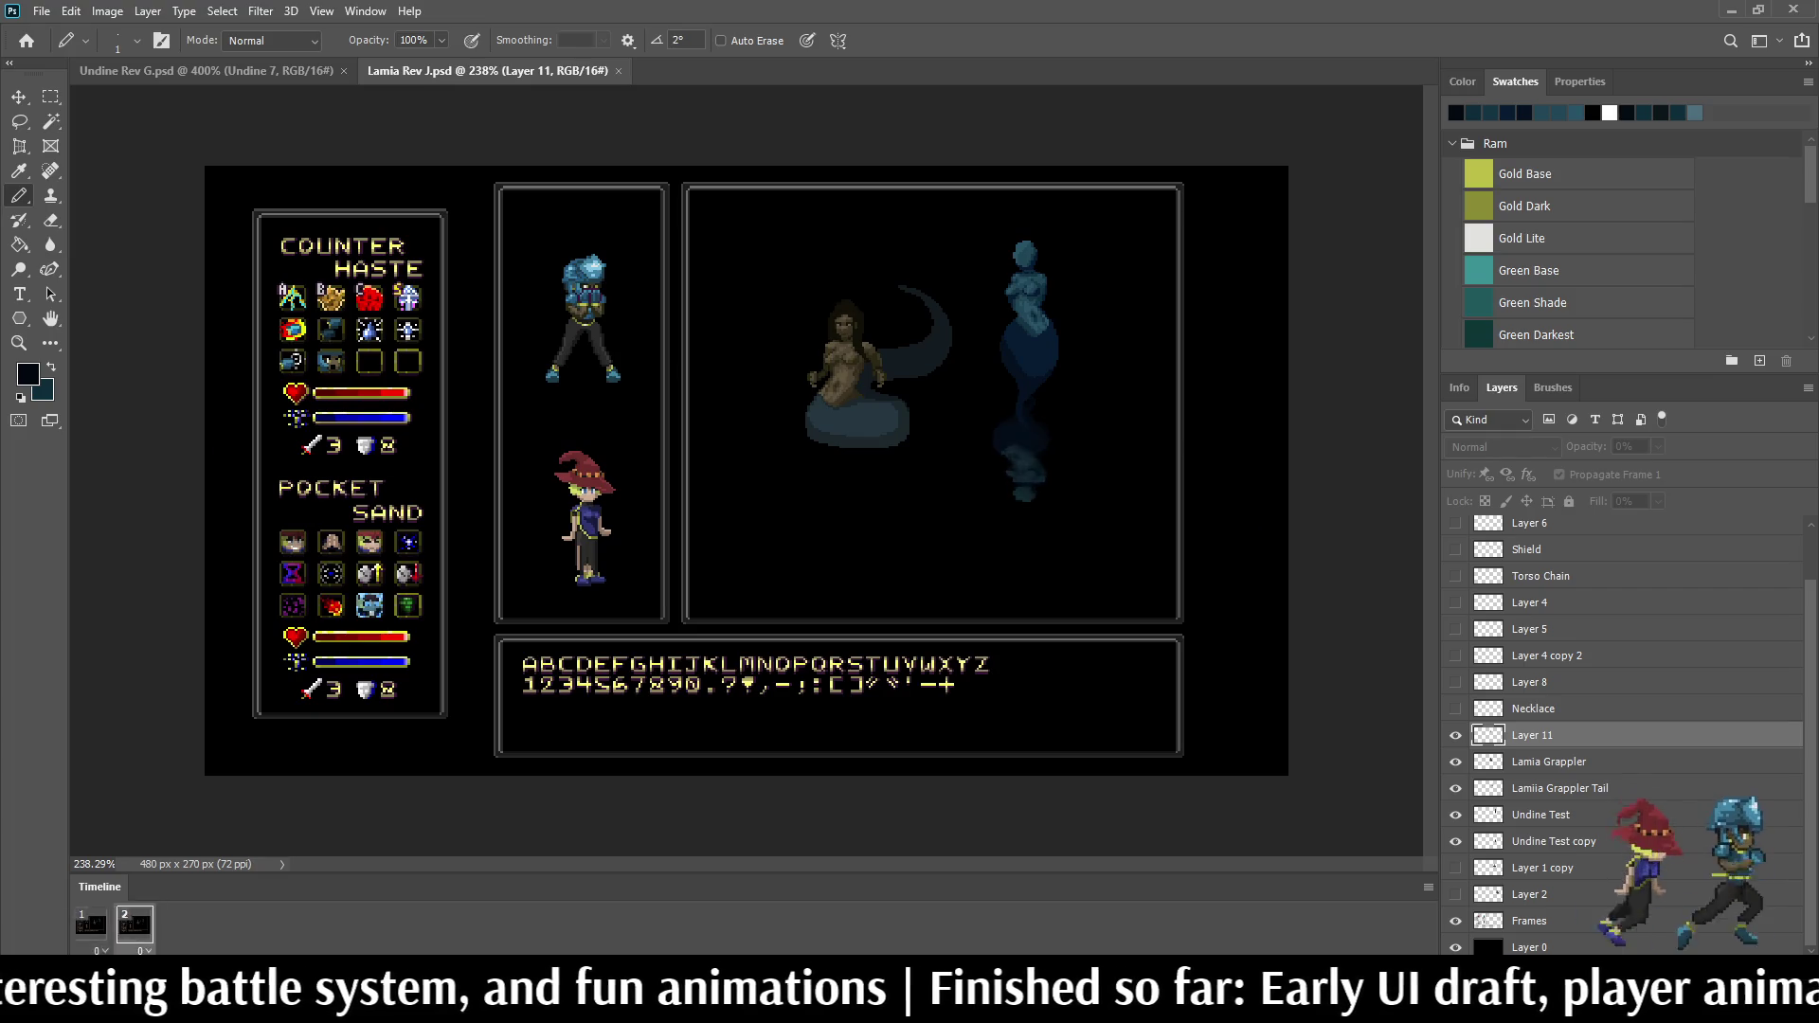
scroll(846, 349, "up", 2)
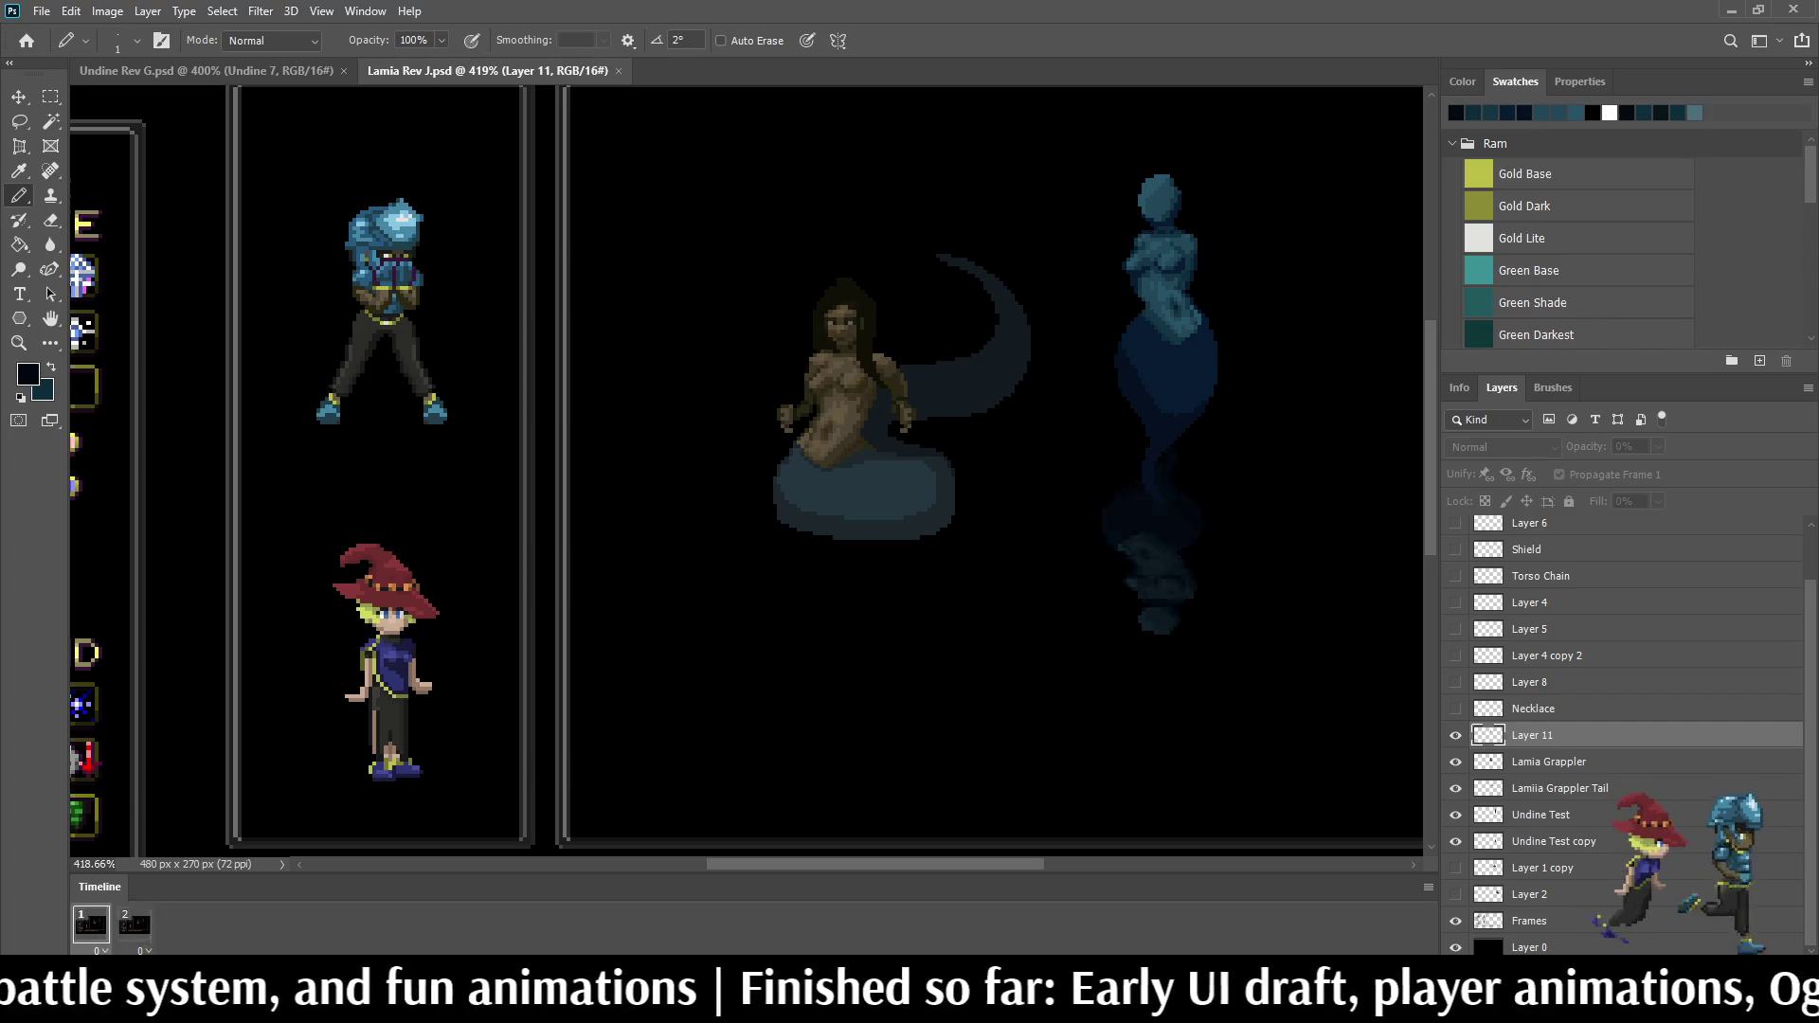
scroll(853, 325, "down", 2)
scroll(849, 314, "up", 2)
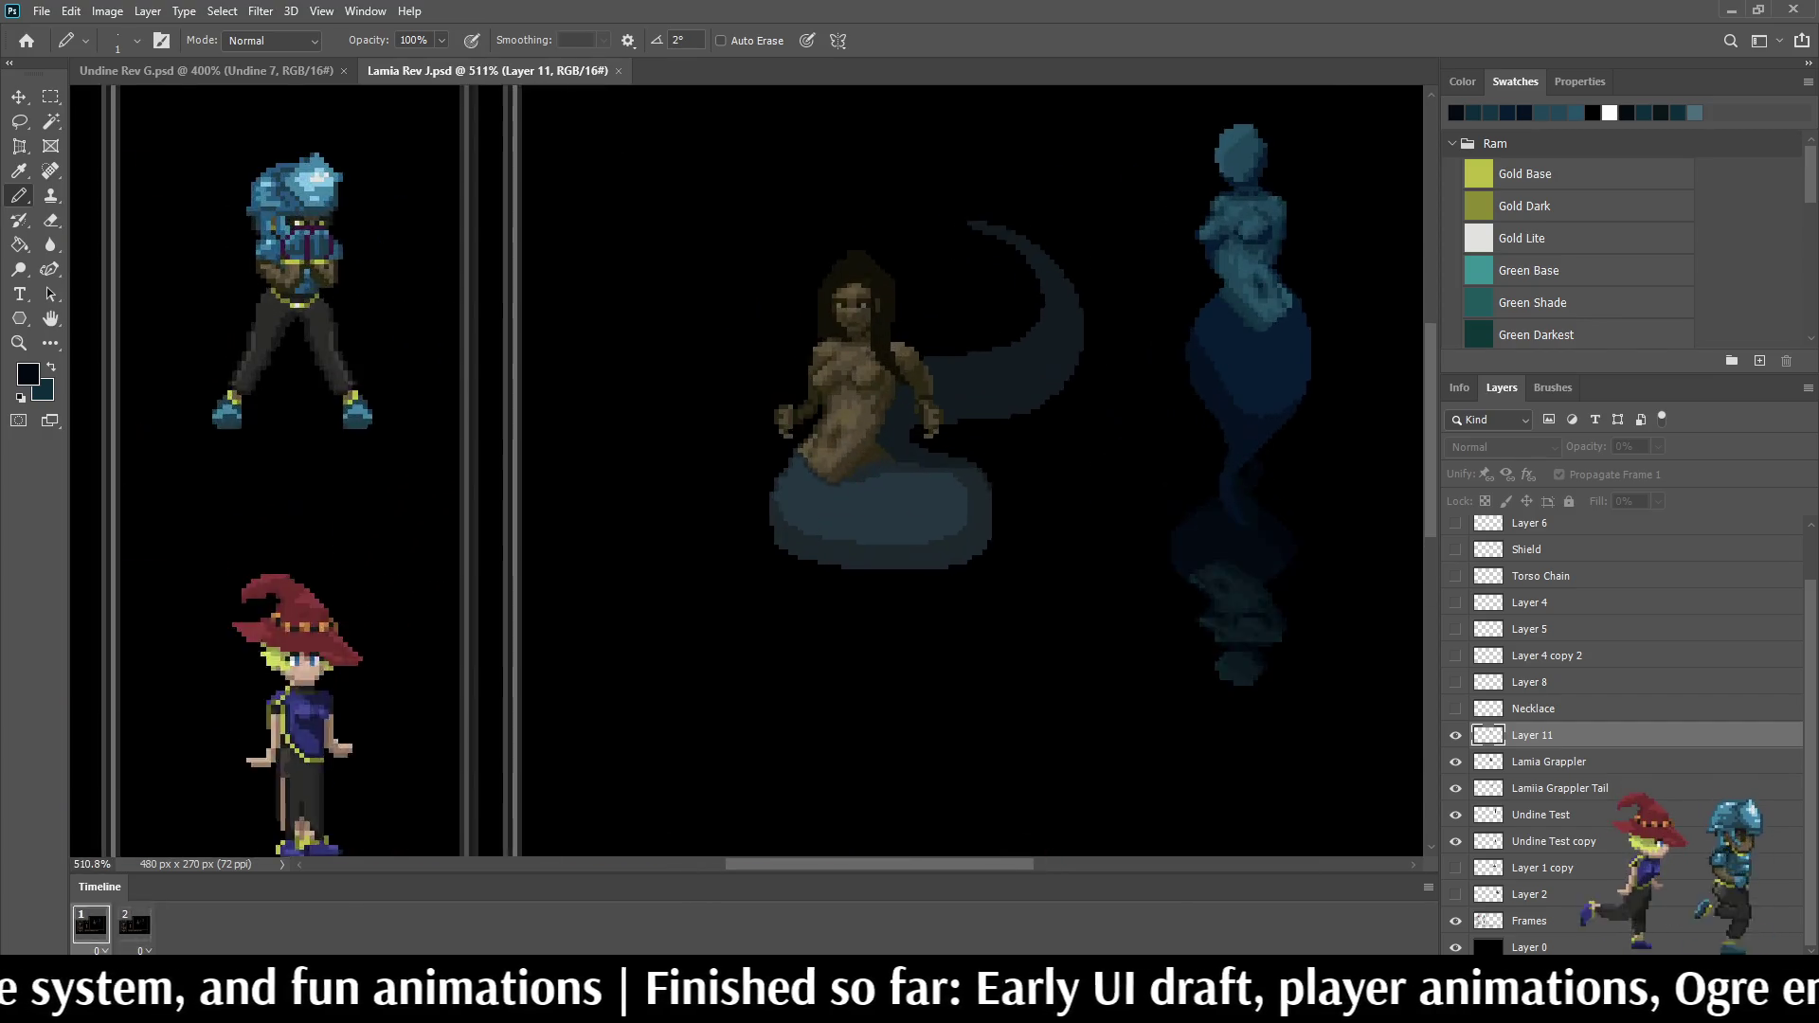
scroll(848, 315, "up", 1)
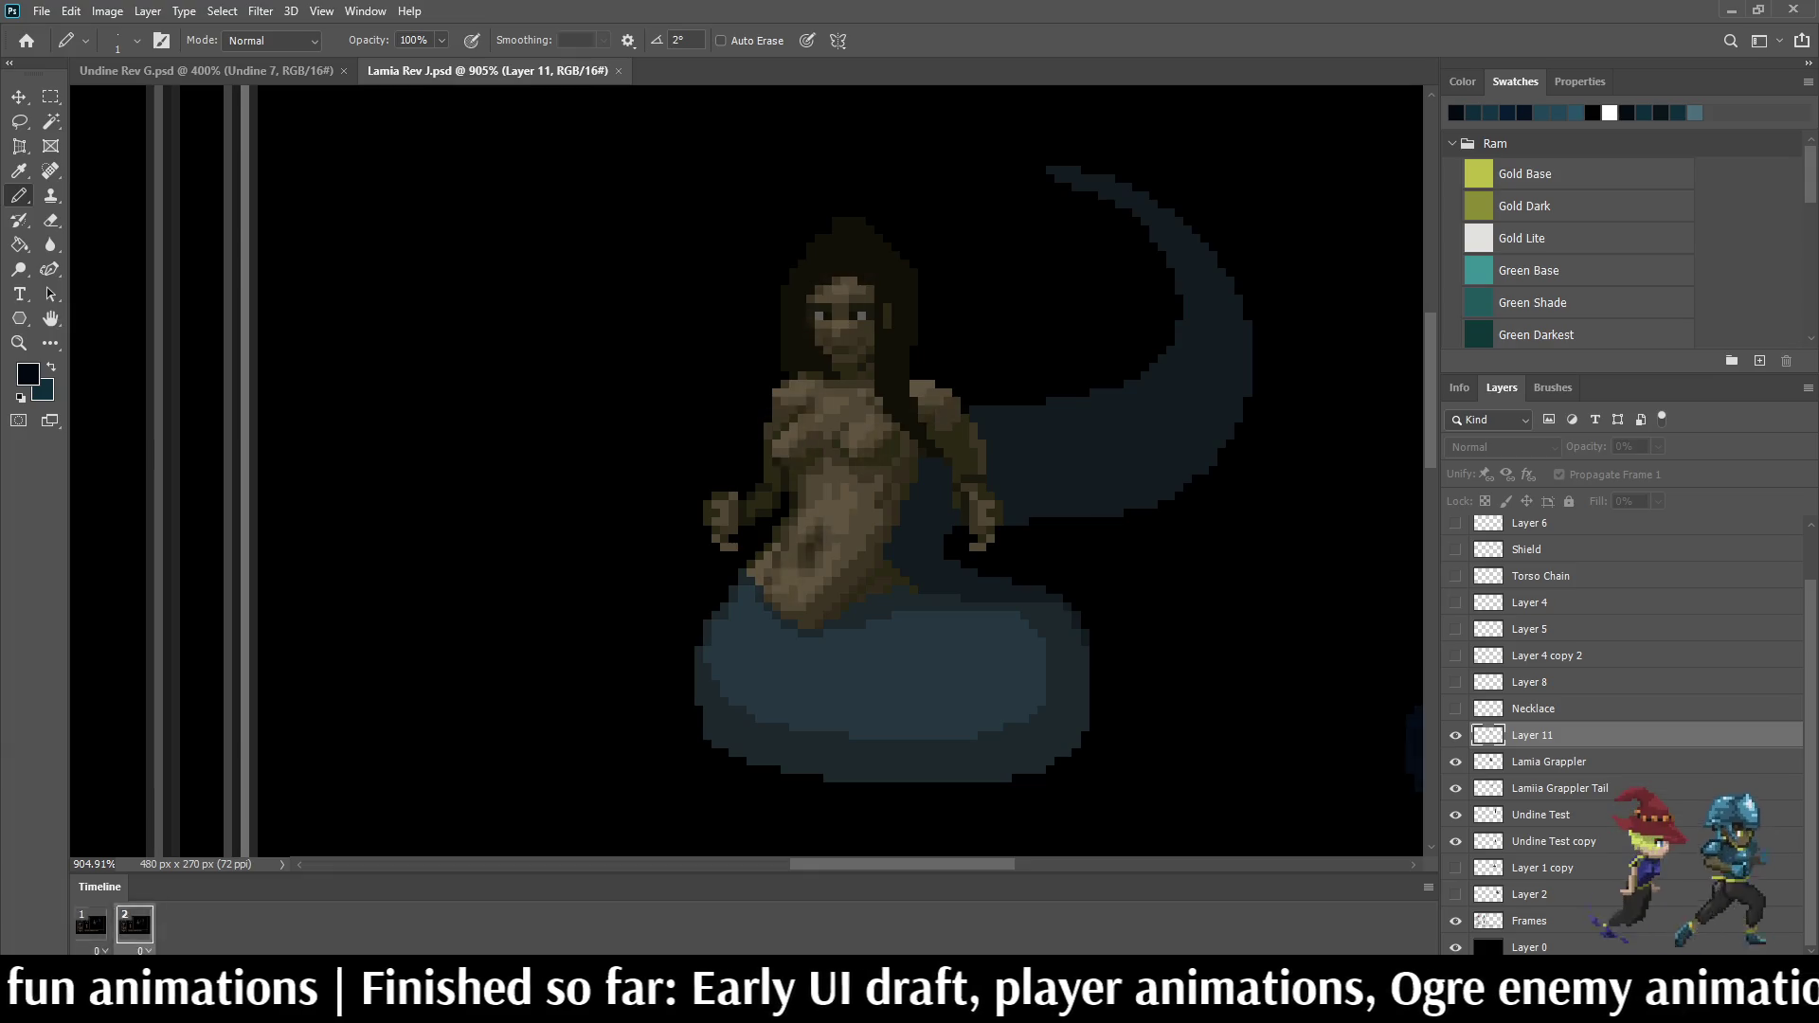
scroll(922, 616, "down", 3)
scroll(922, 616, "up", 1)
scroll(922, 616, "up", 1)
scroll(923, 616, "down", 3)
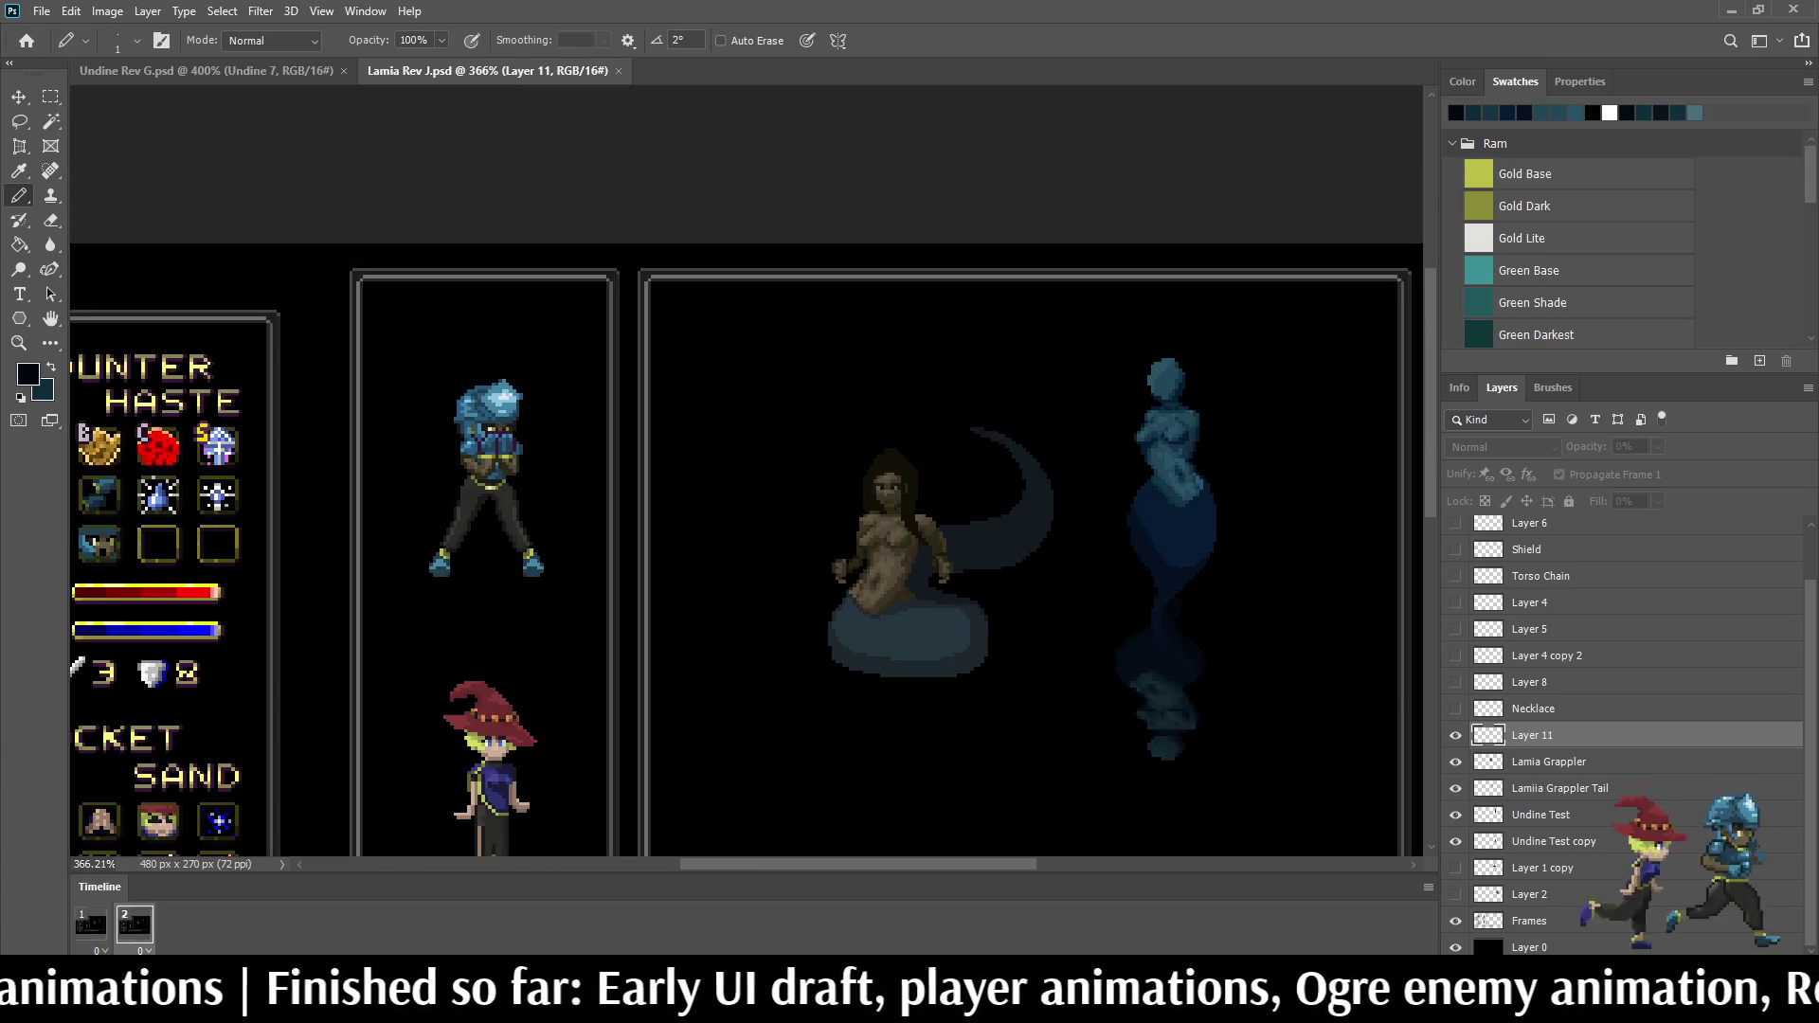
scroll(949, 529, "up", 2)
scroll(948, 528, "up", 1)
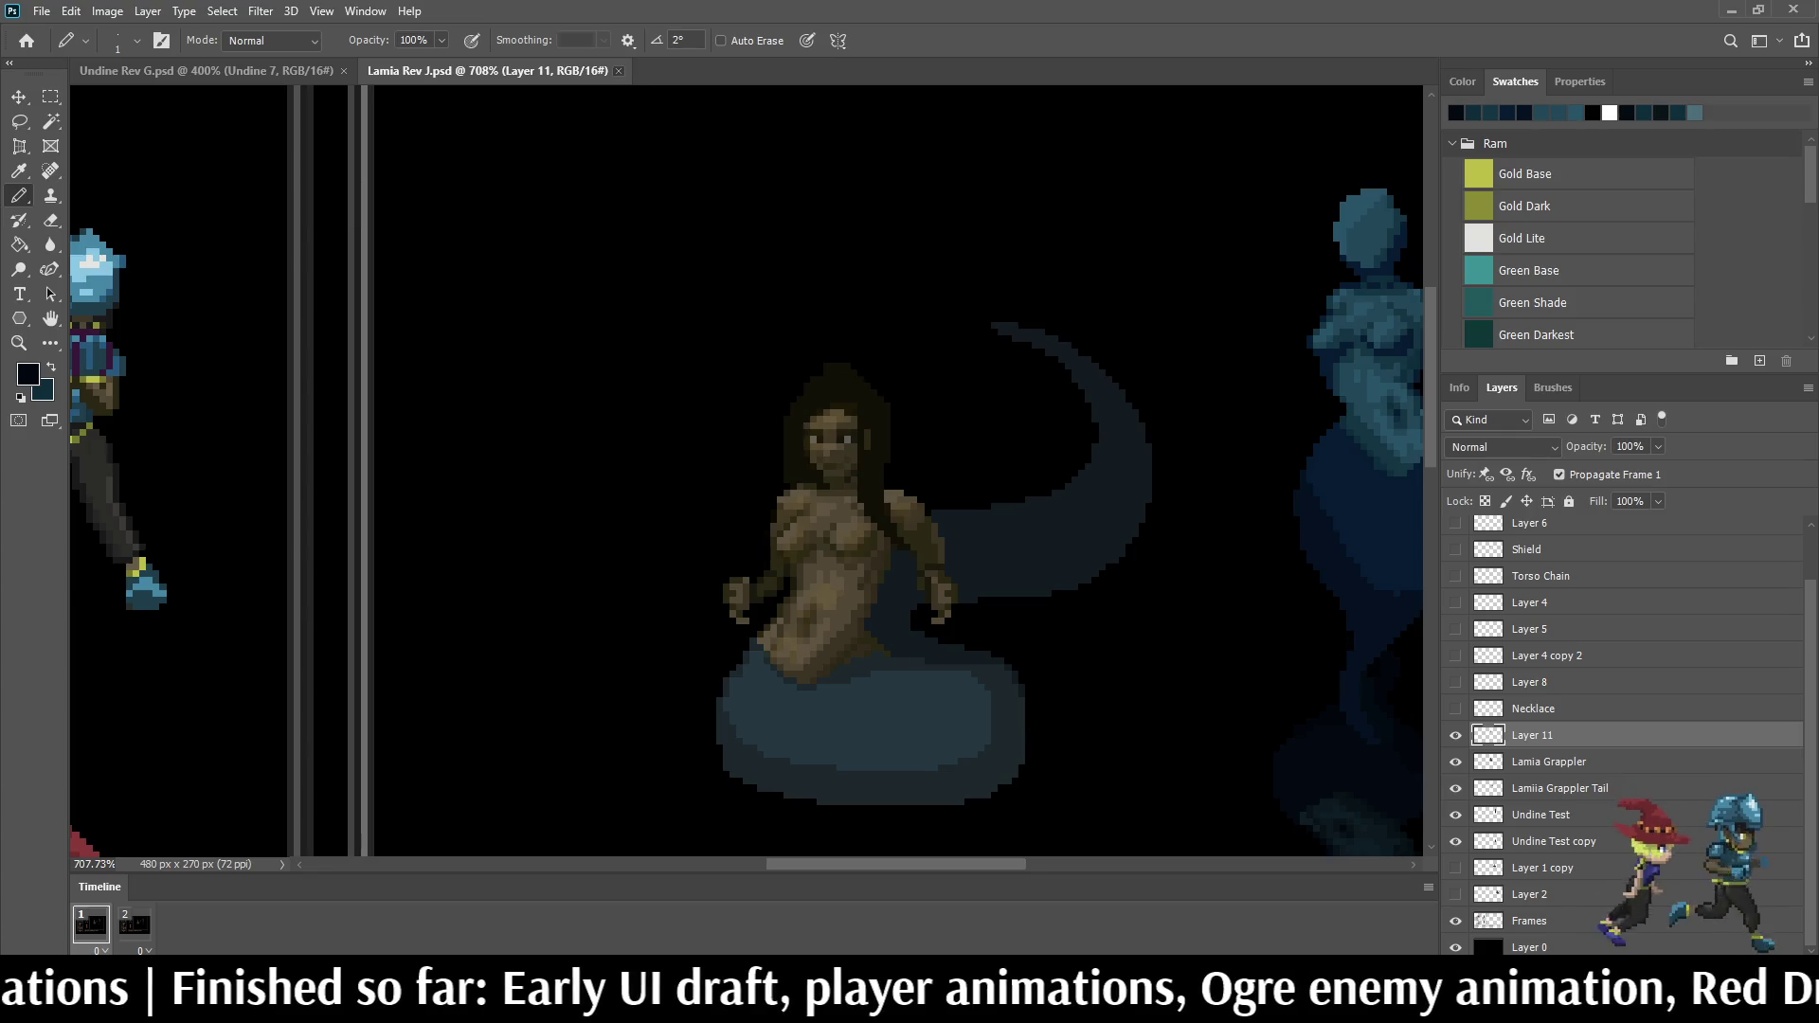
key("ctrl+w")
key("ctrl+0")
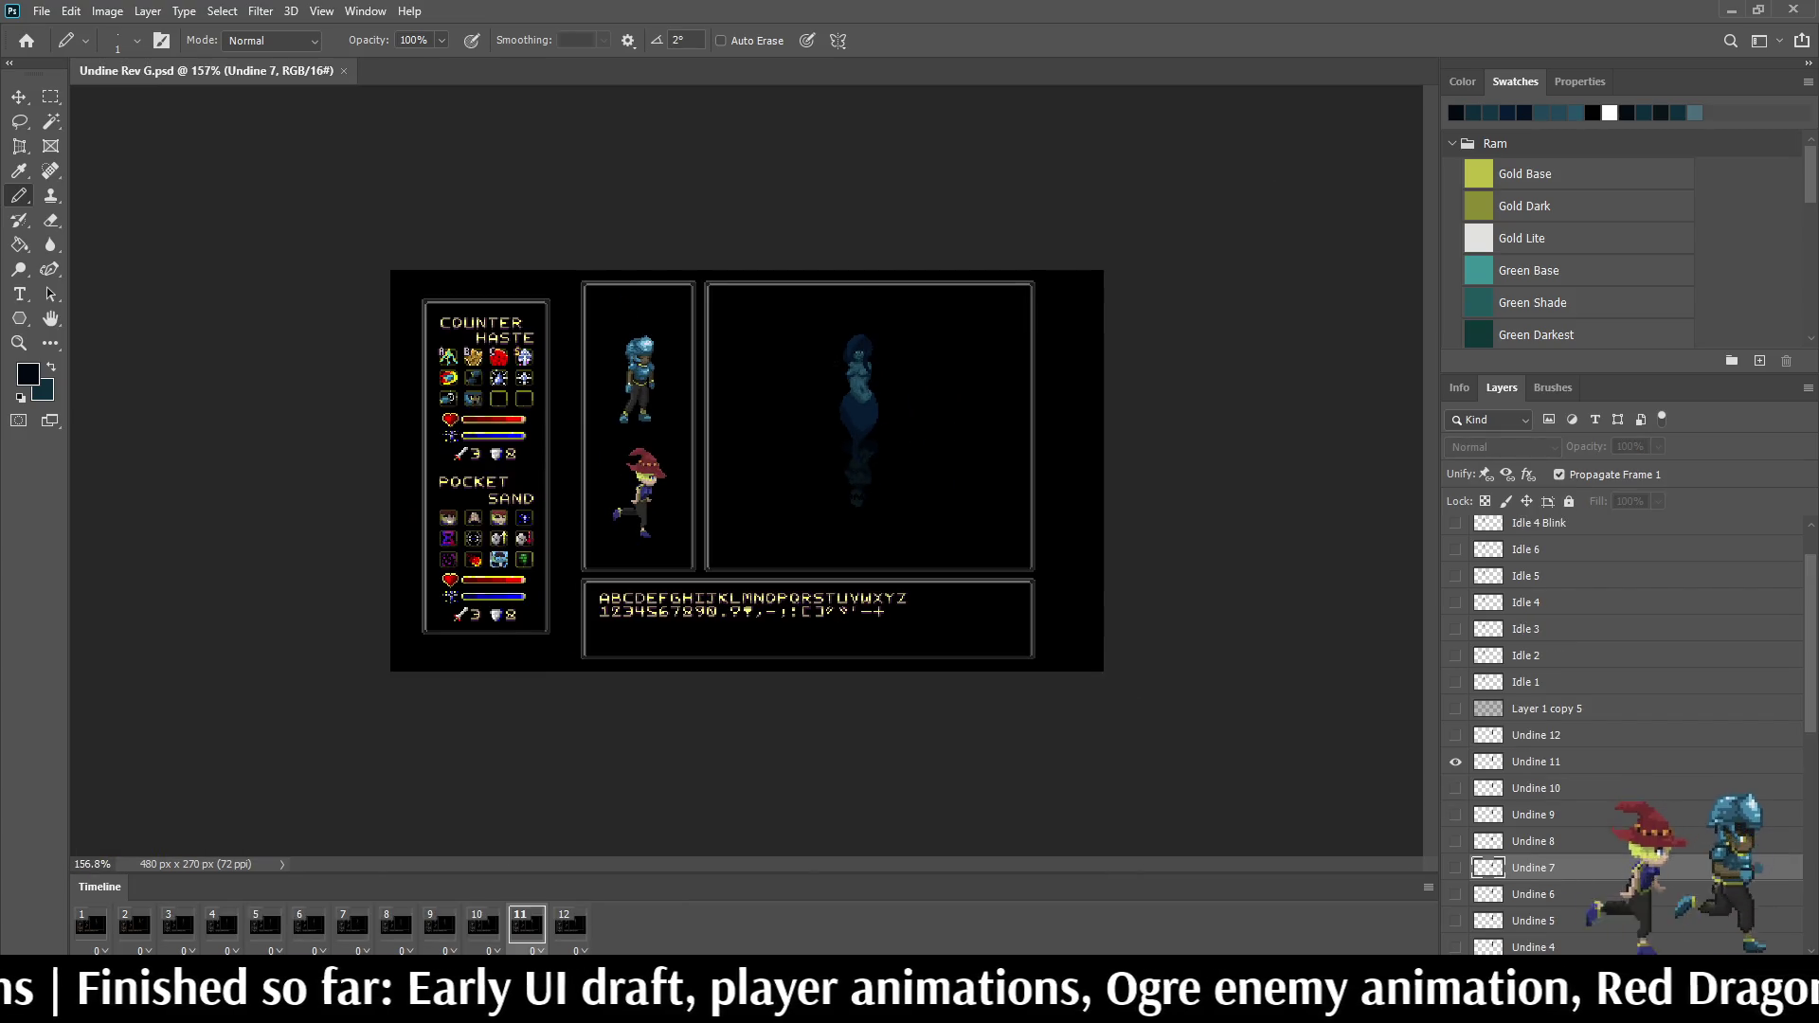
scroll(822, 395, "up", 1)
scroll(822, 396, "up", 2)
scroll(823, 395, "up", 2)
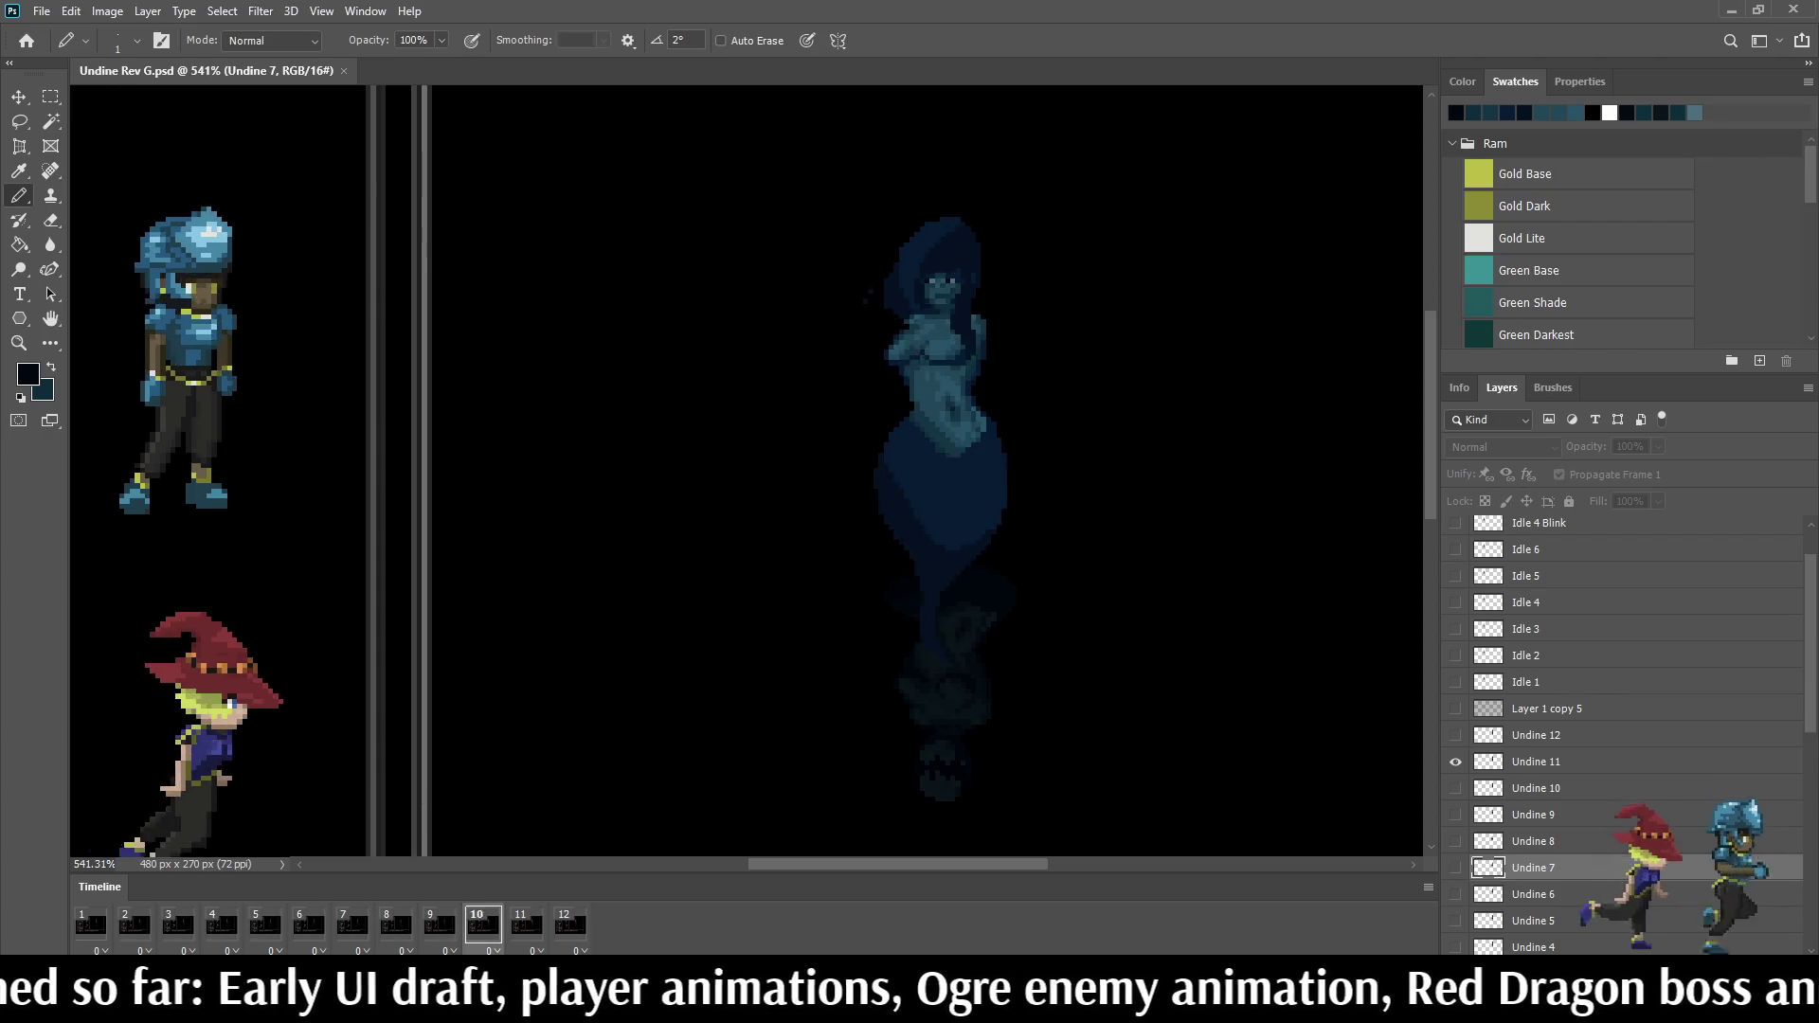
scroll(1066, 239, "up", 2)
scroll(924, 214, "up", 3)
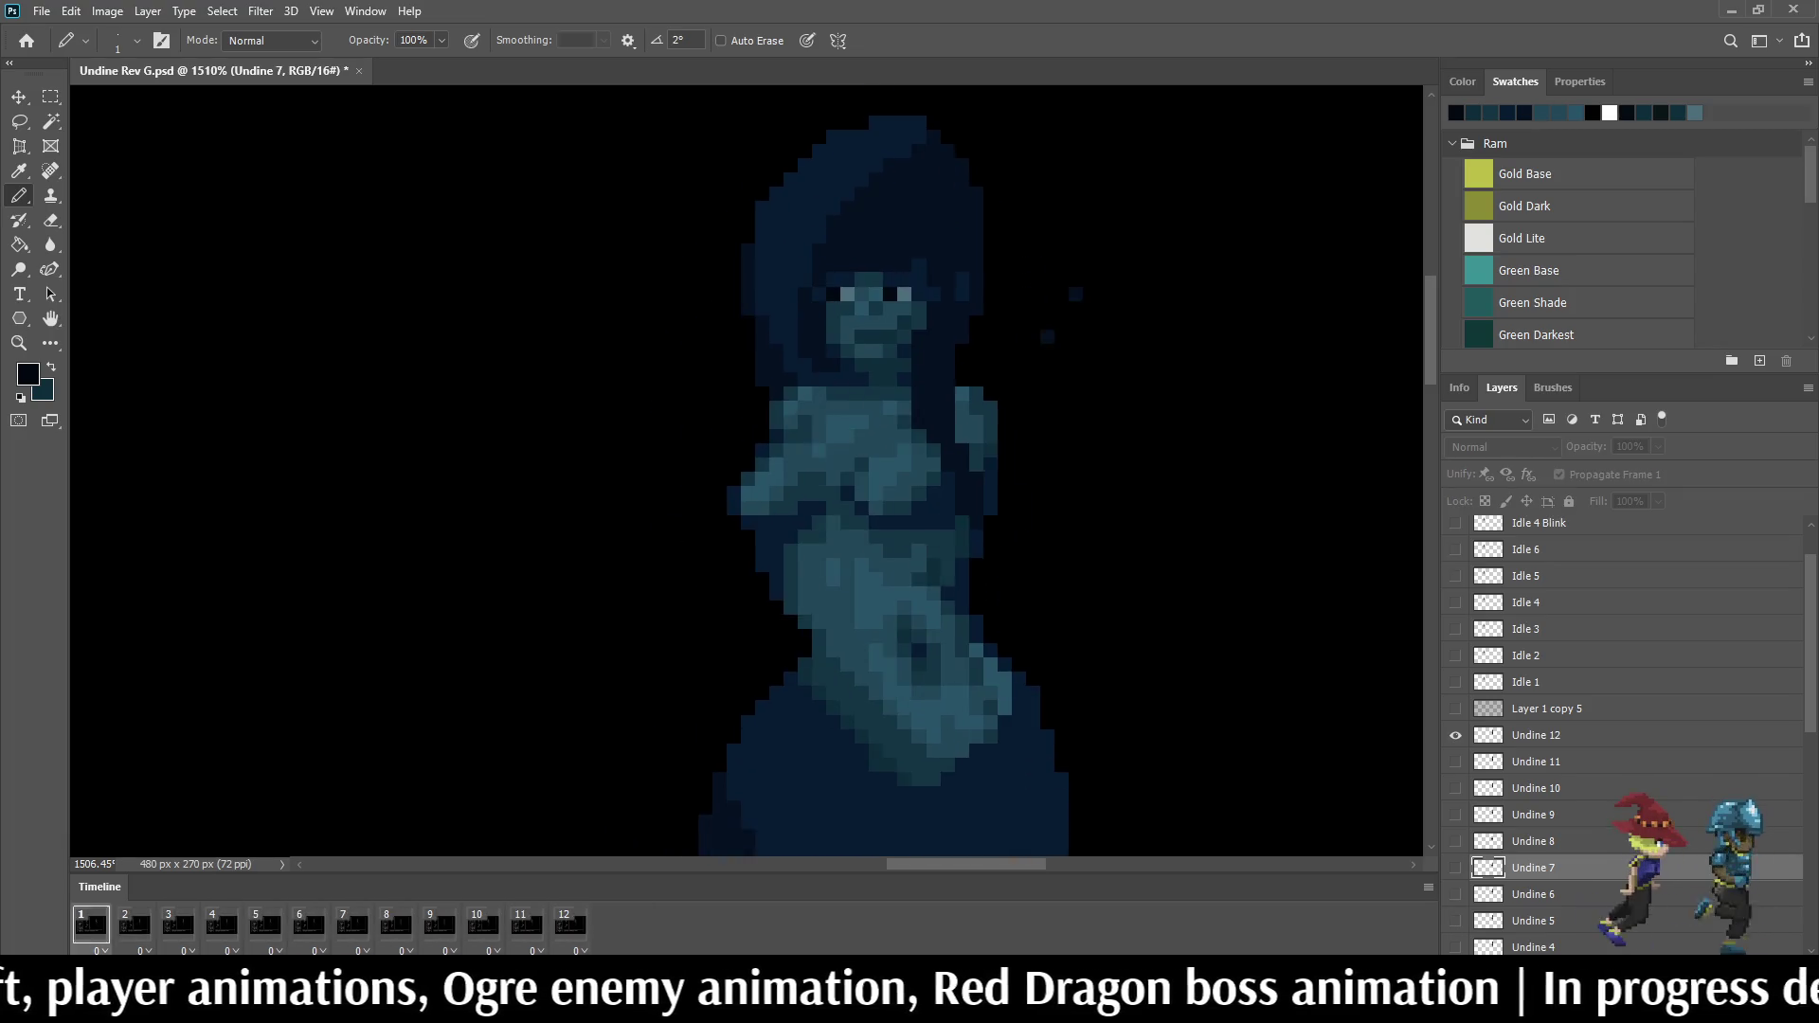
scroll(1035, 342, "down", 1)
scroll(1035, 343, "down", 2)
scroll(1037, 343, "down", 2)
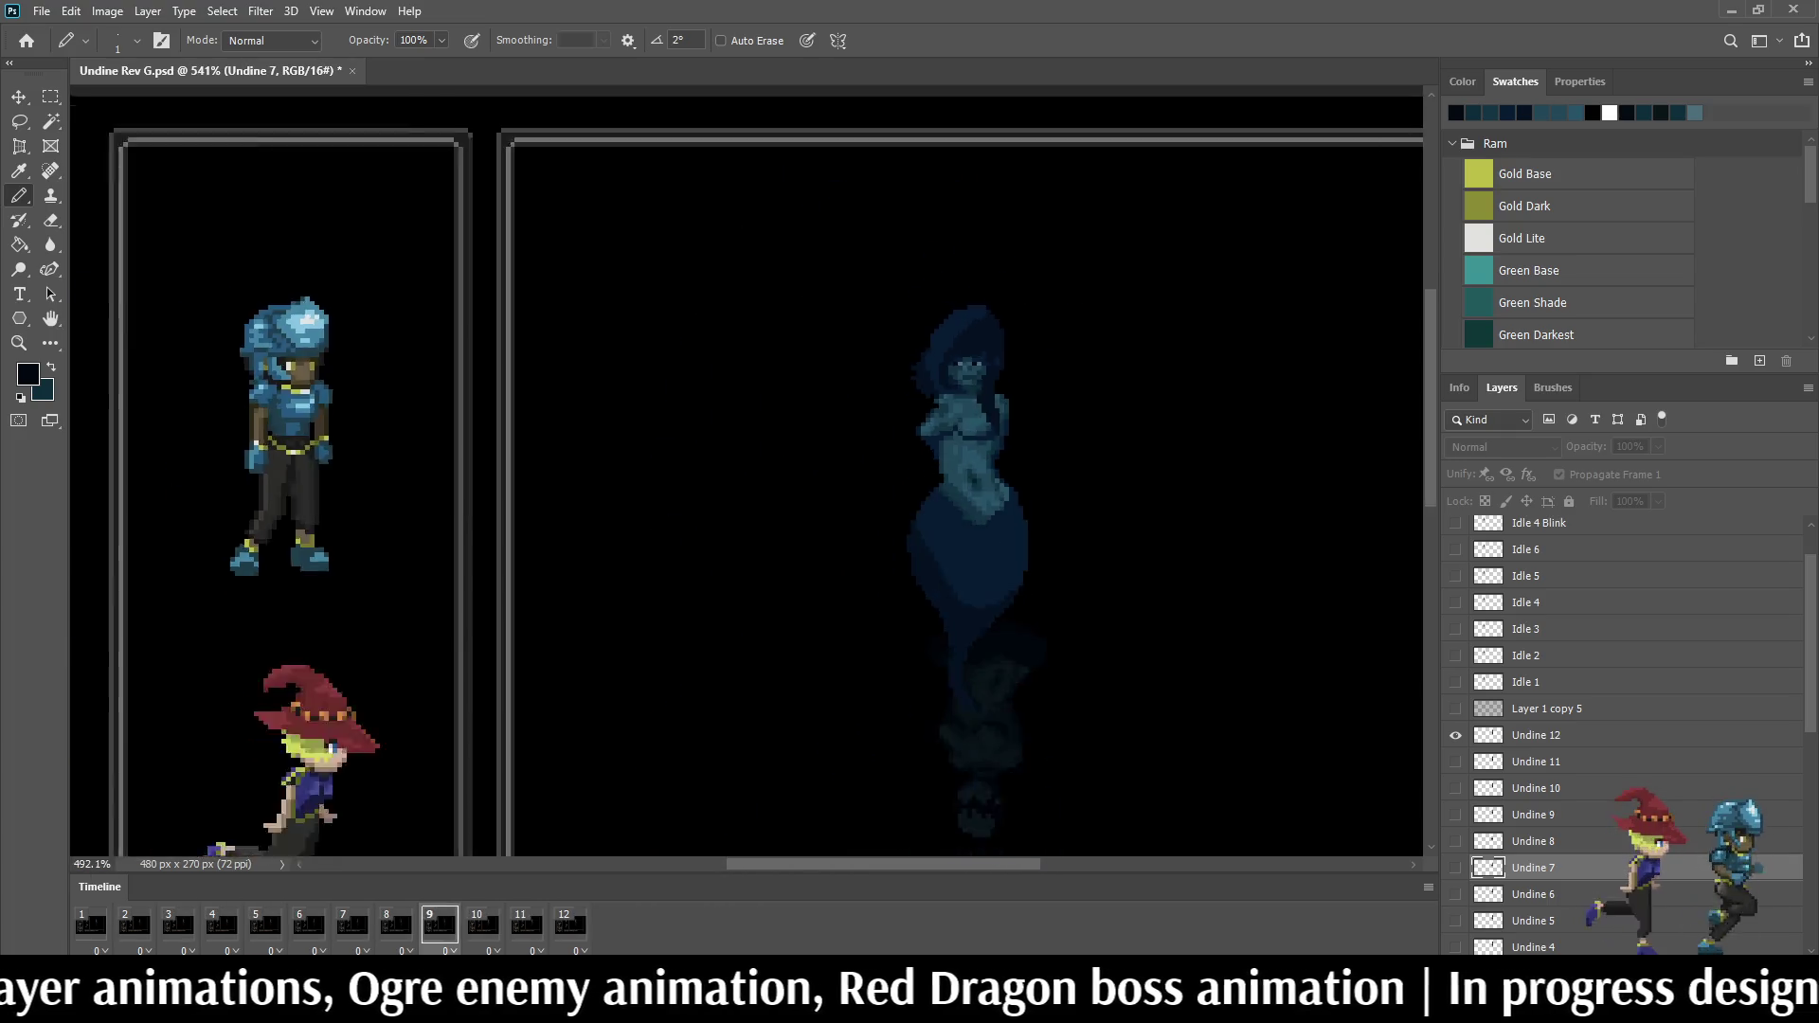
scroll(1035, 343, "down", 2)
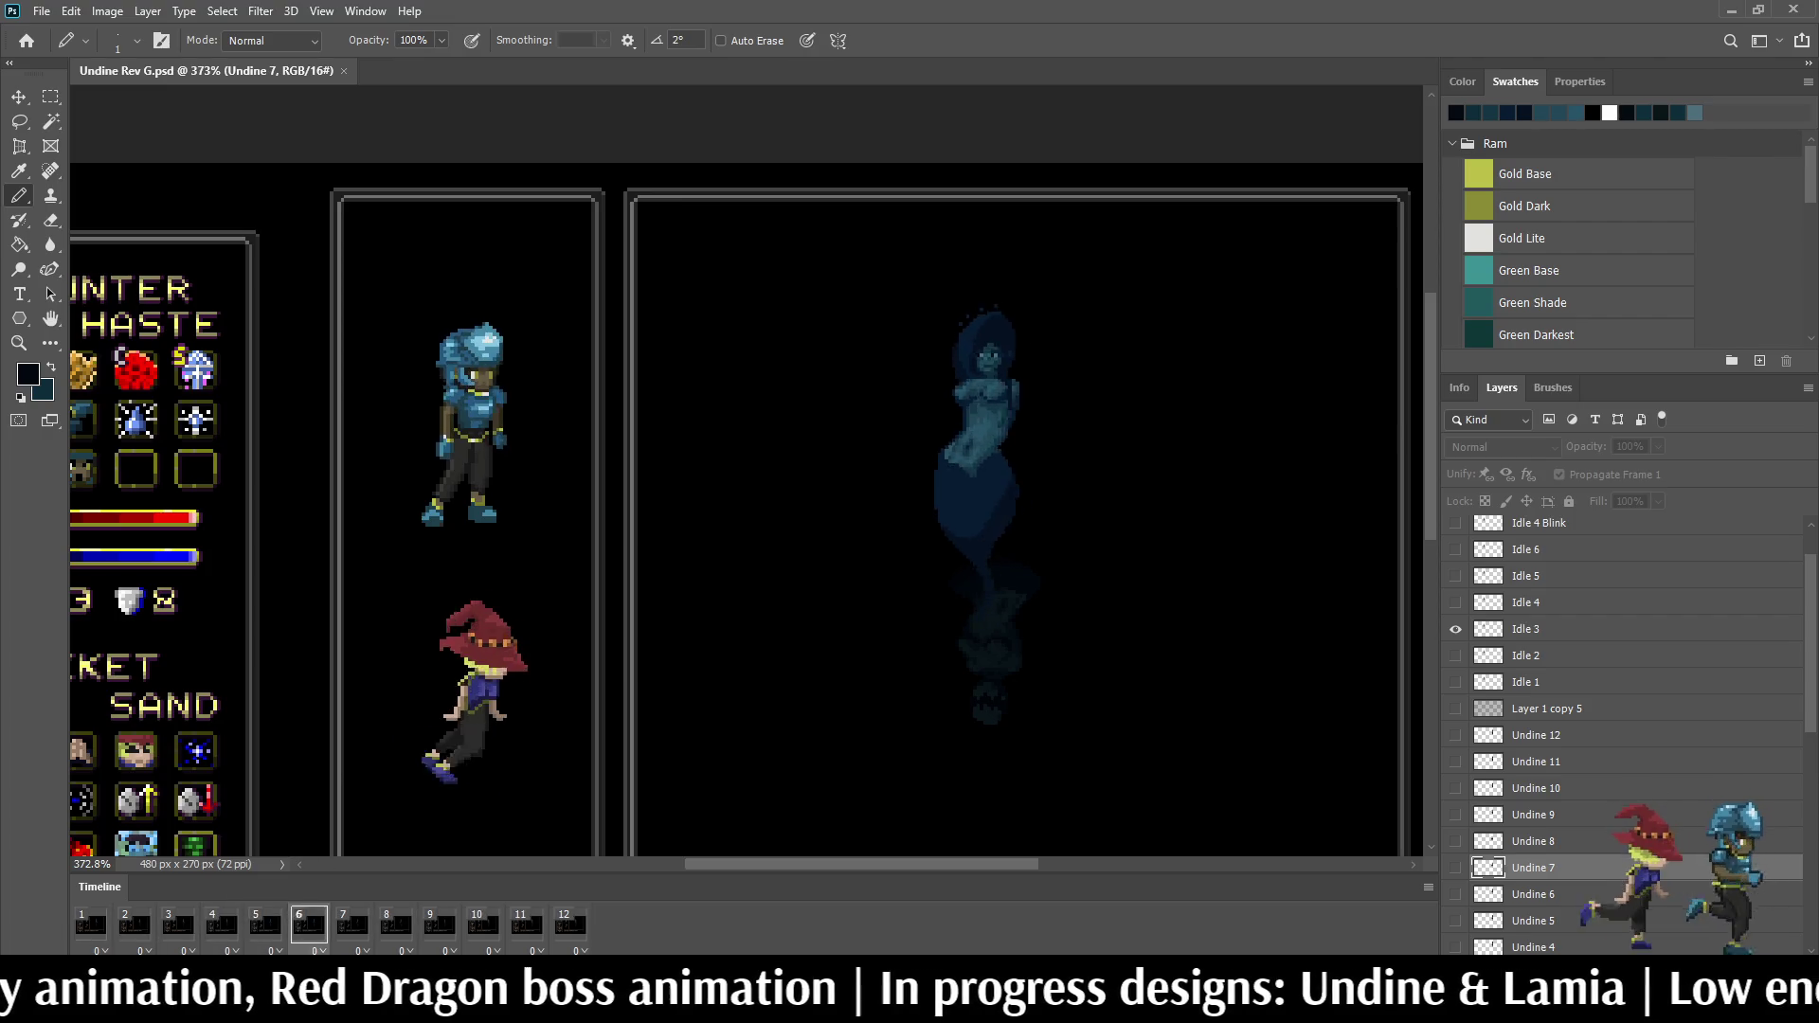
scroll(753, 473, "down", 2)
scroll(584, 505, "up", 3)
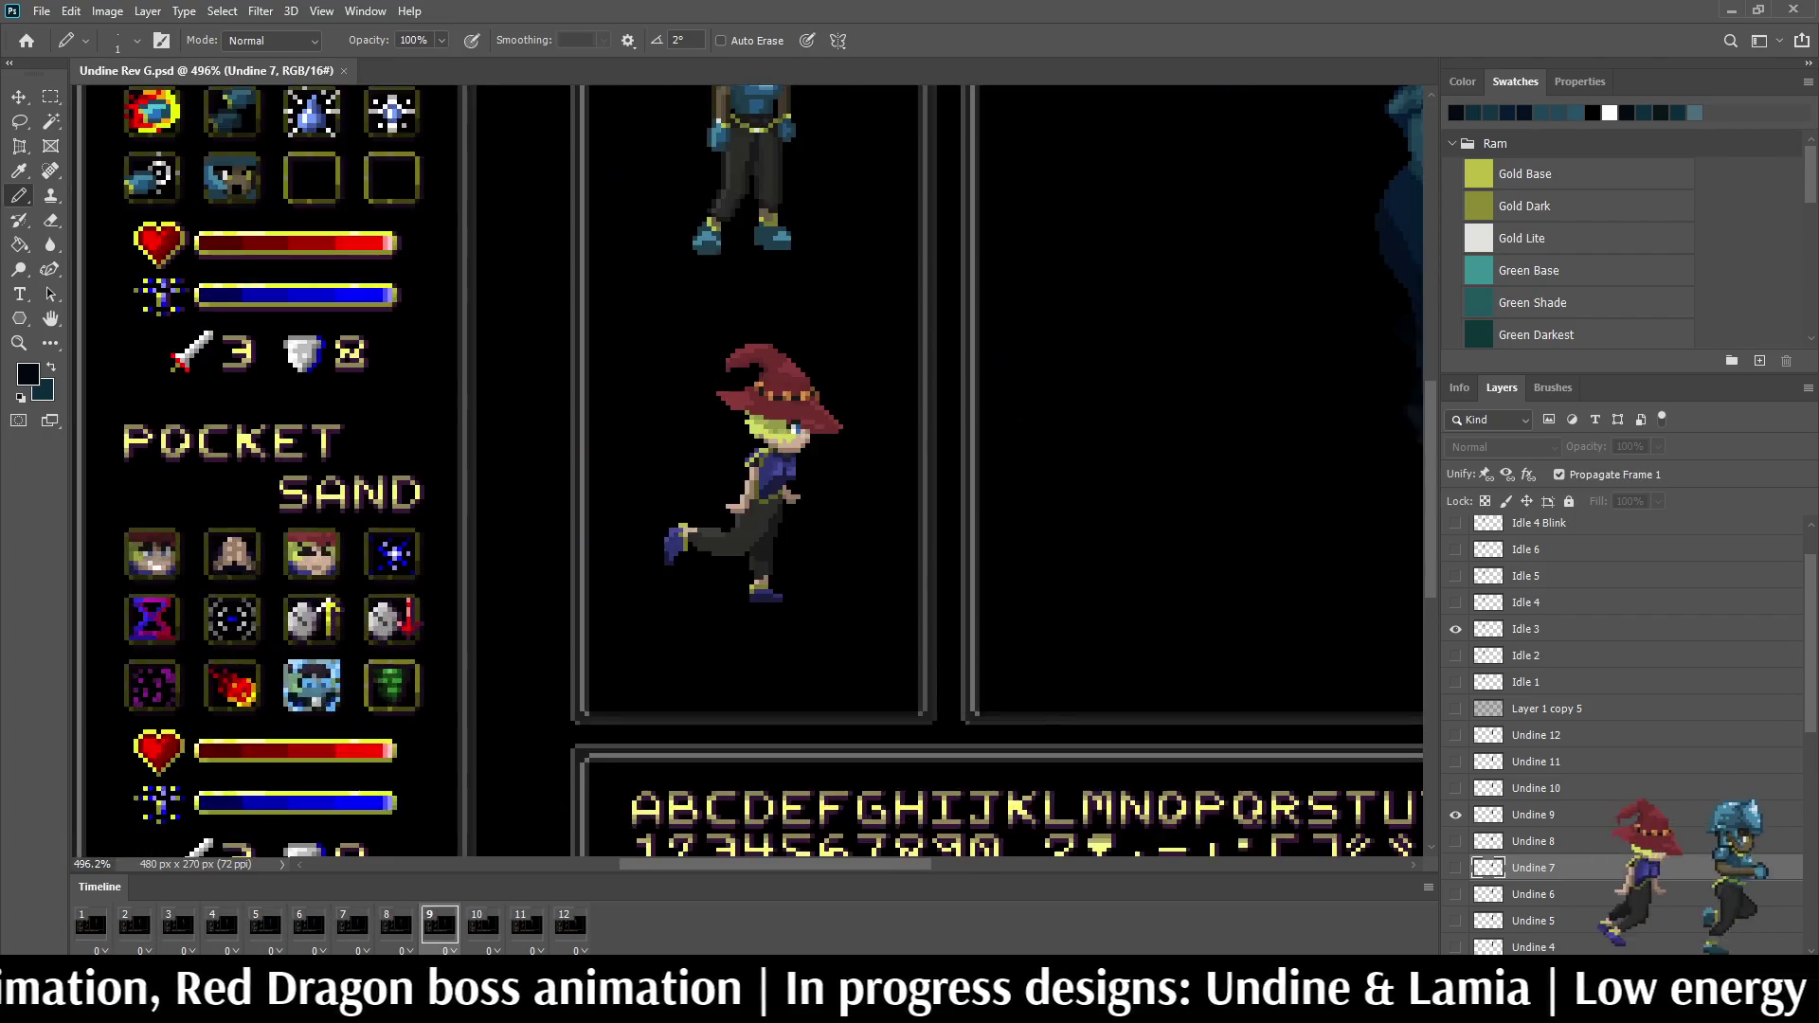
scroll(513, 545, "up", 2)
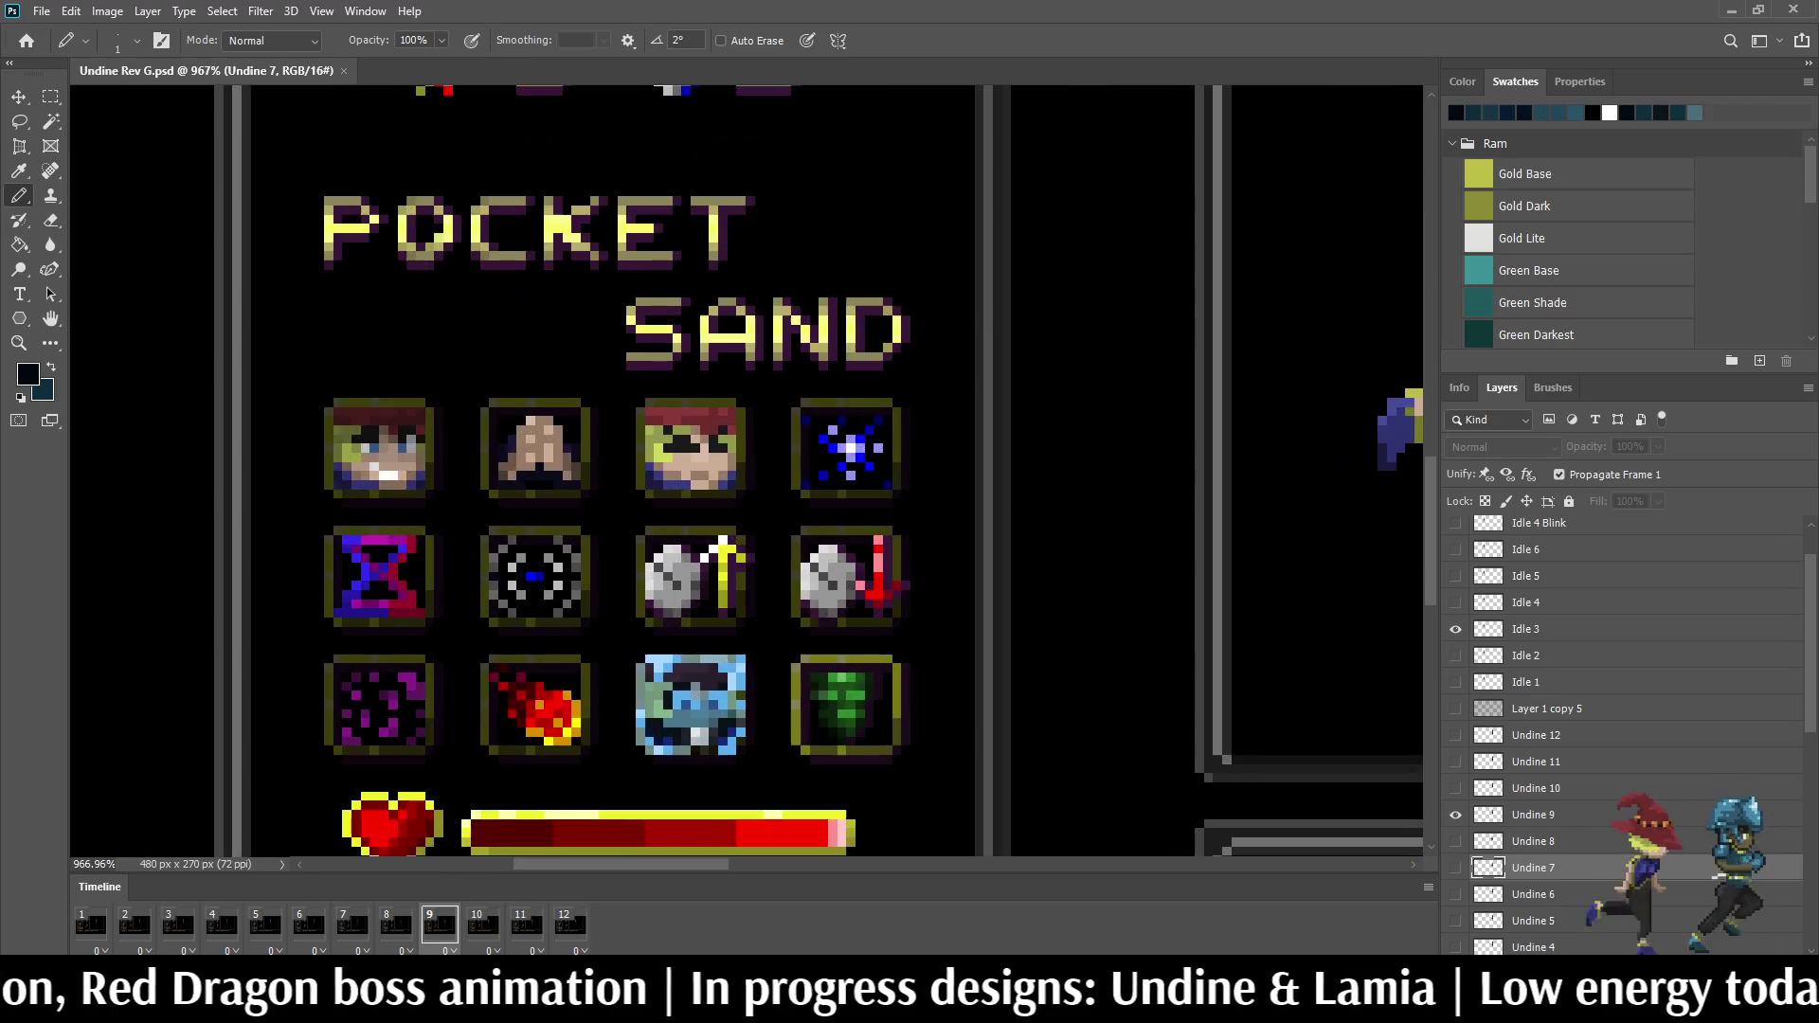
scroll(509, 449, "up", 2)
scroll(509, 469, "down", 2)
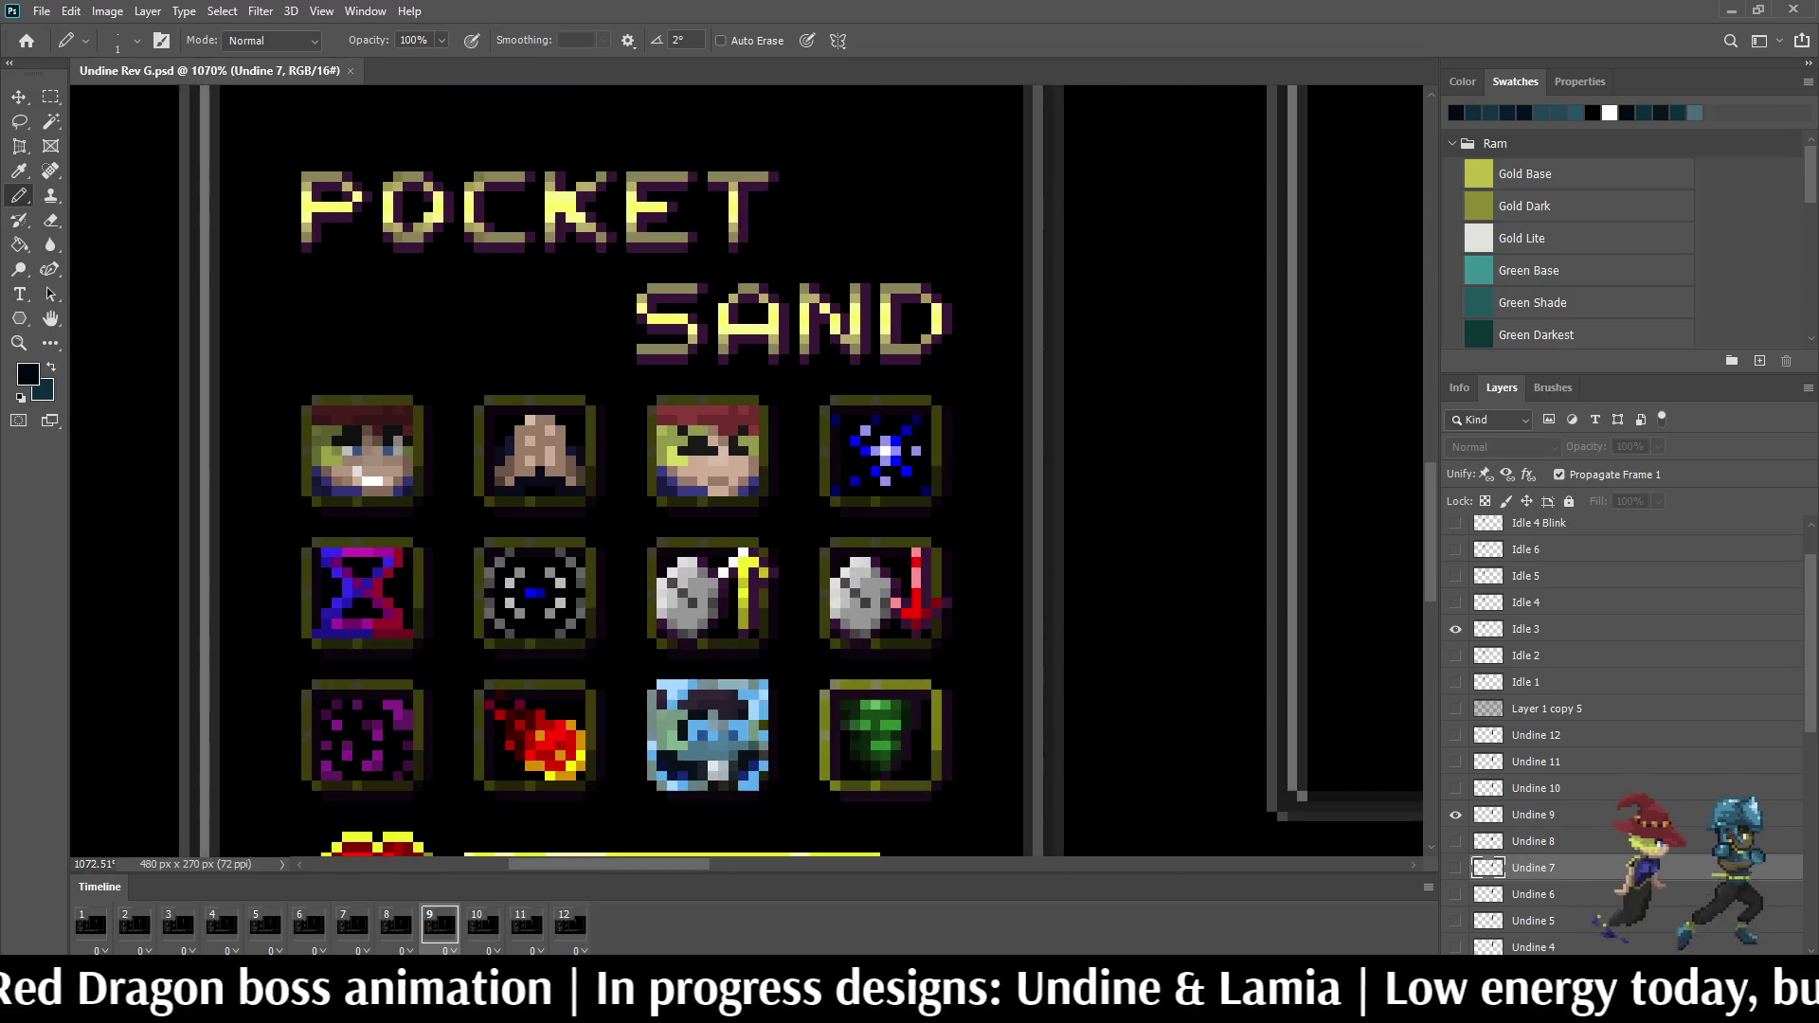
scroll(509, 469, "down", 1)
scroll(614, 651, "up", 2)
scroll(615, 651, "up", 1)
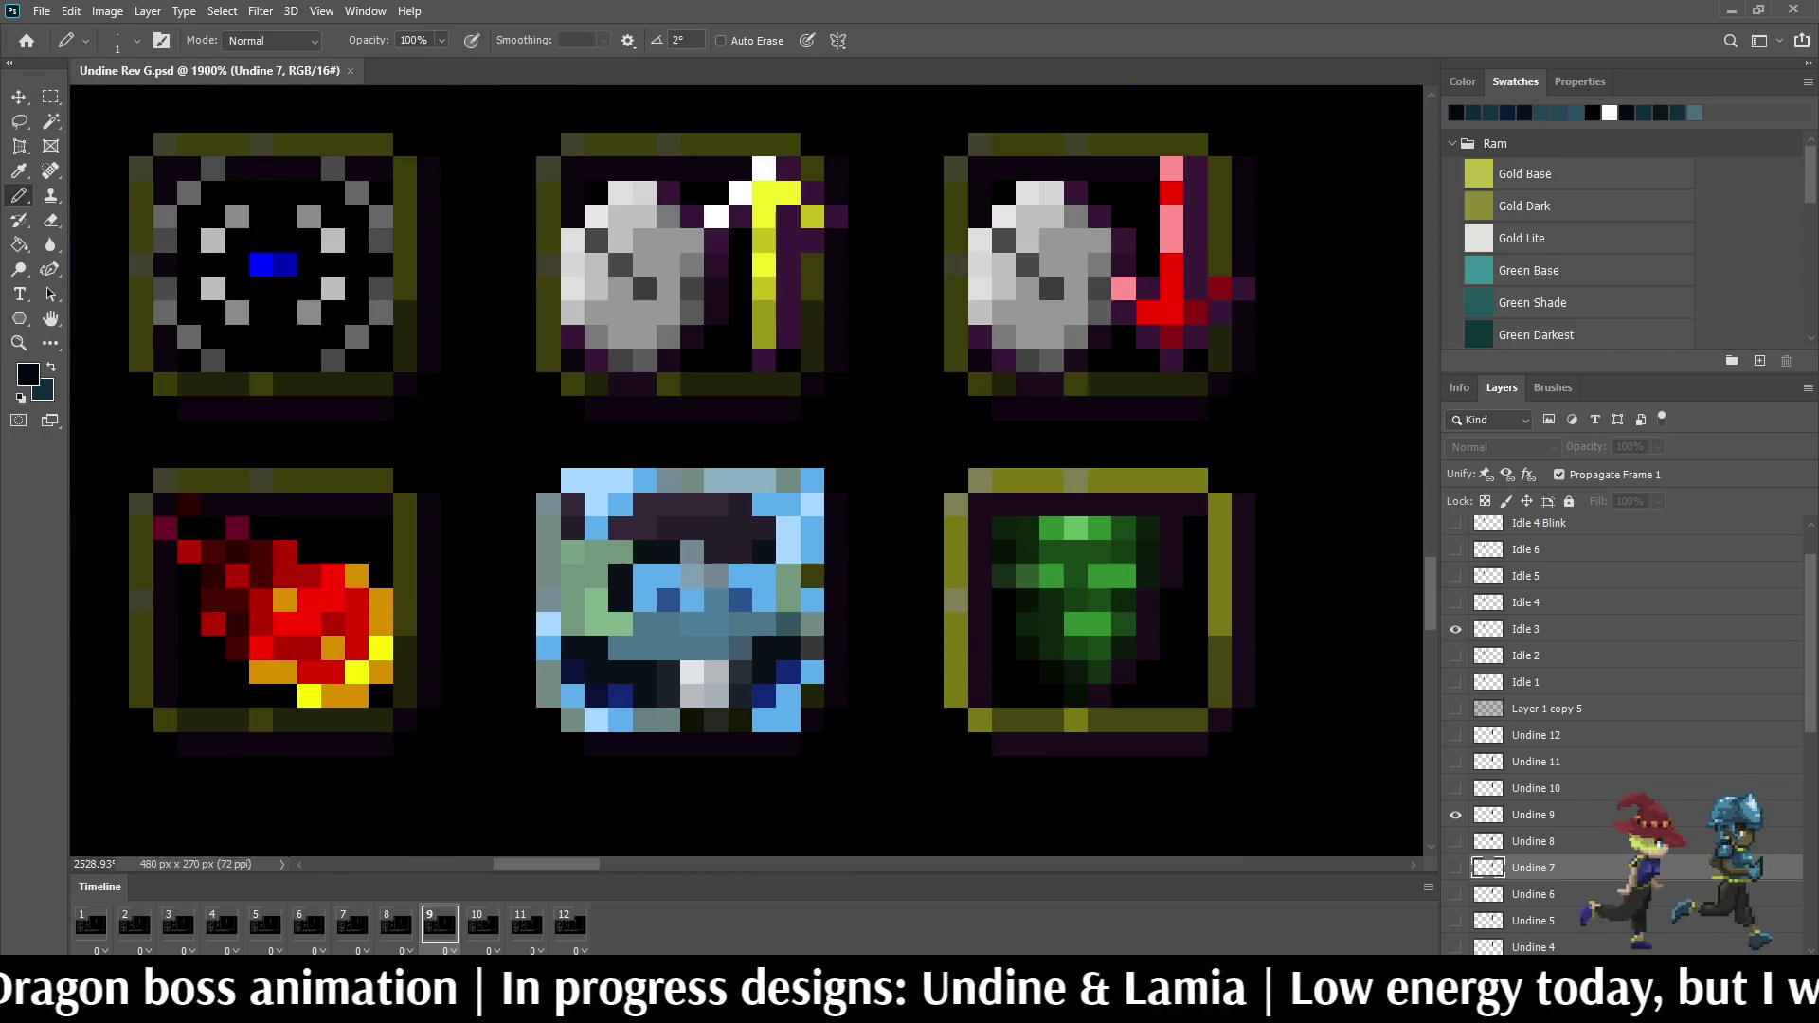
scroll(545, 384, "down", 1)
scroll(546, 384, "down", 2)
scroll(546, 385, "down", 1)
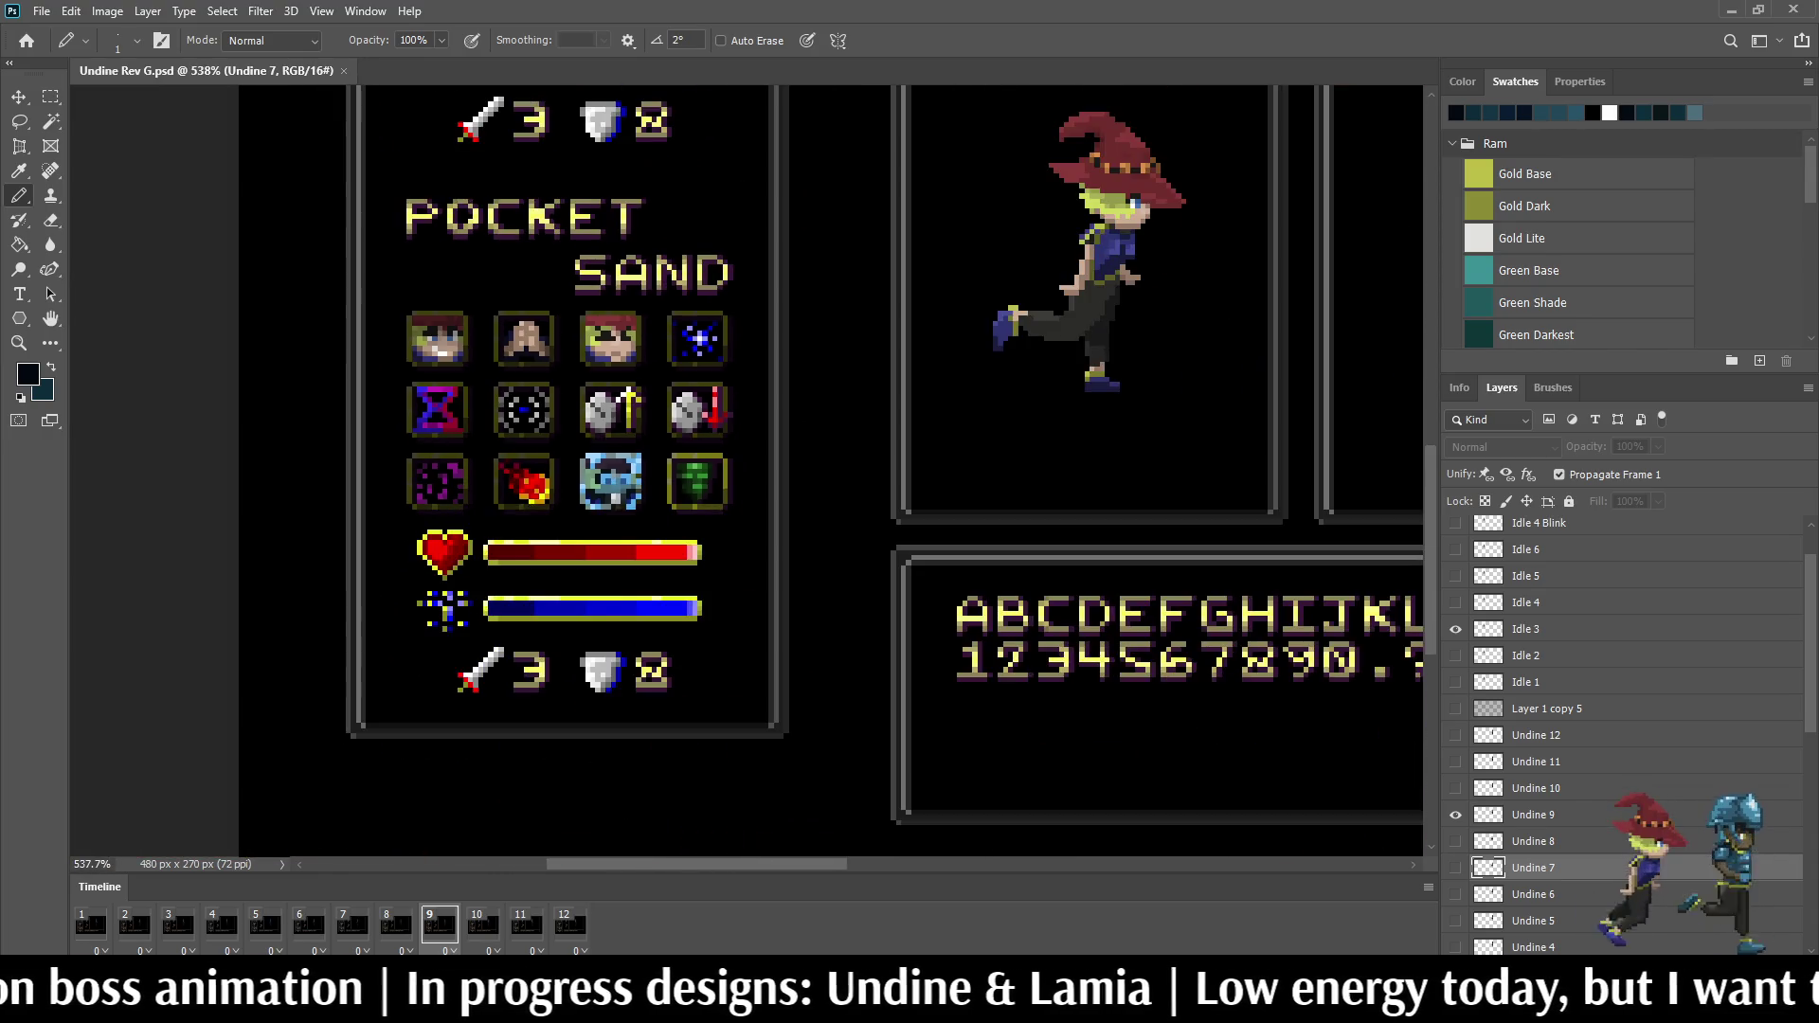
scroll(547, 384, "down", 1)
scroll(740, 369, "down", 1)
scroll(739, 371, "up", 1)
scroll(739, 370, "up", 1)
scroll(740, 370, "up", 1)
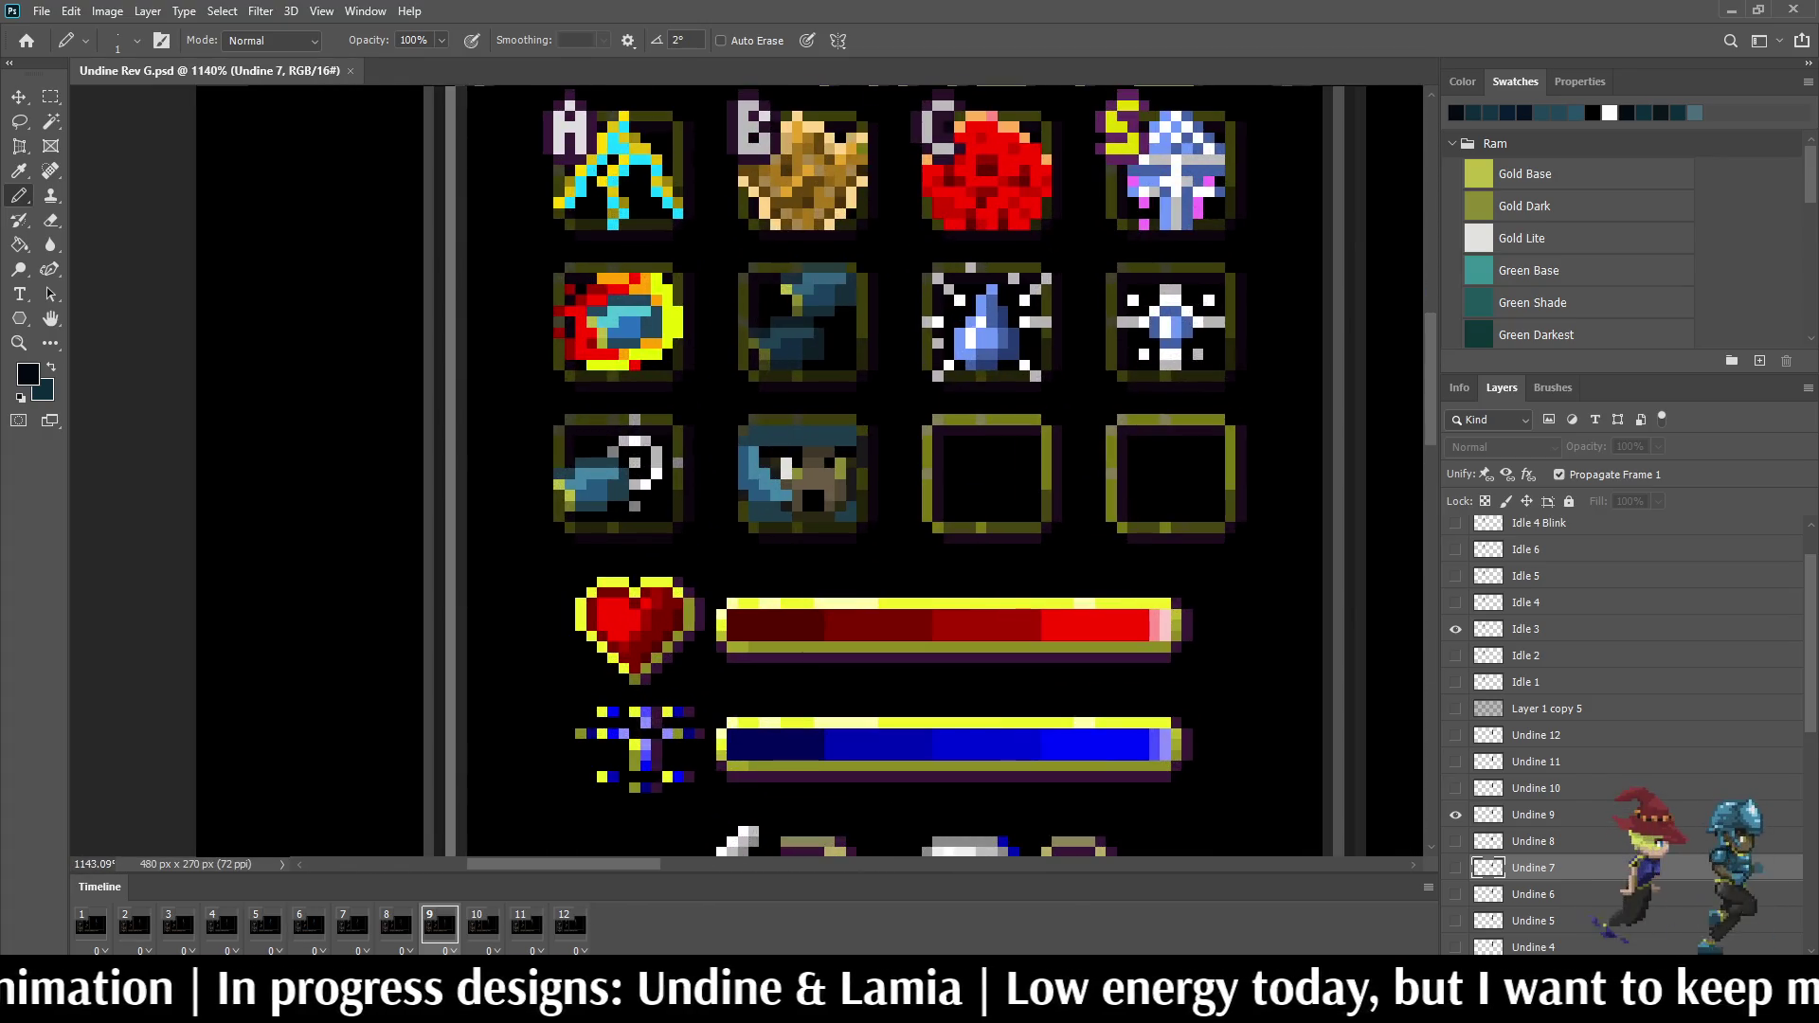
scroll(739, 370, "down", 2)
scroll(739, 371, "down", 1)
scroll(740, 369, "down", 1)
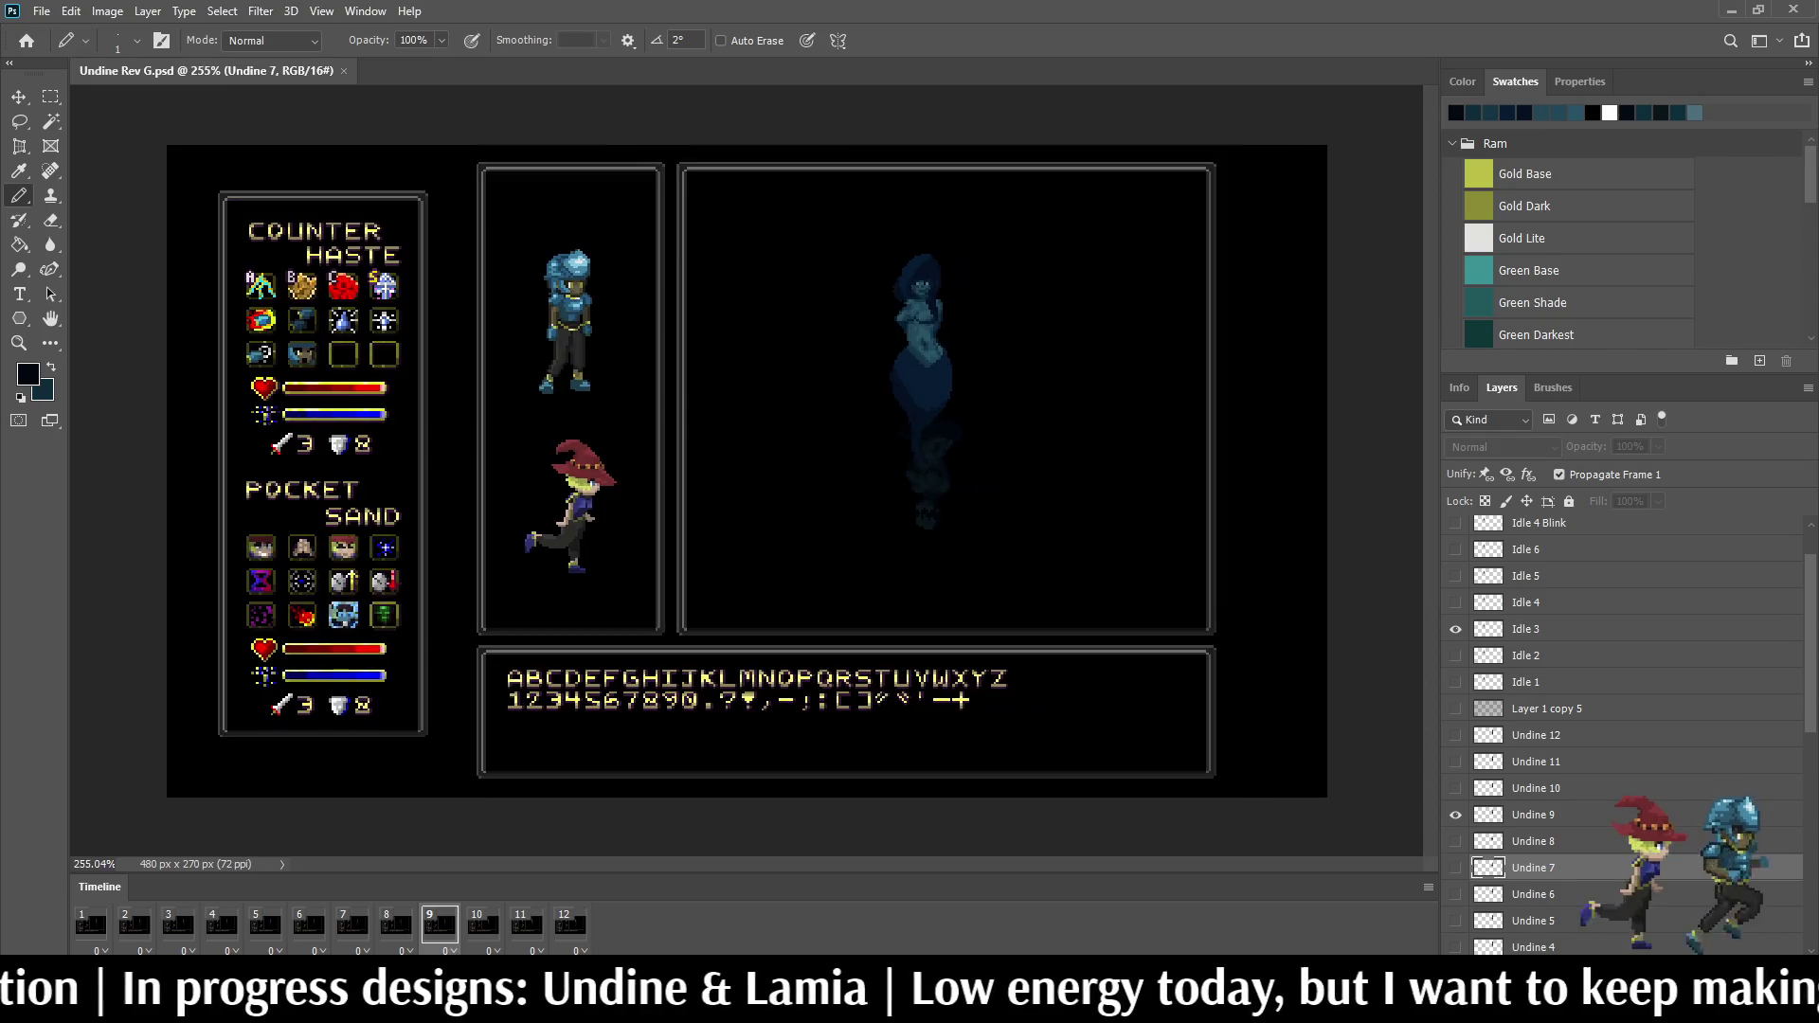
scroll(909, 284, "up", 2)
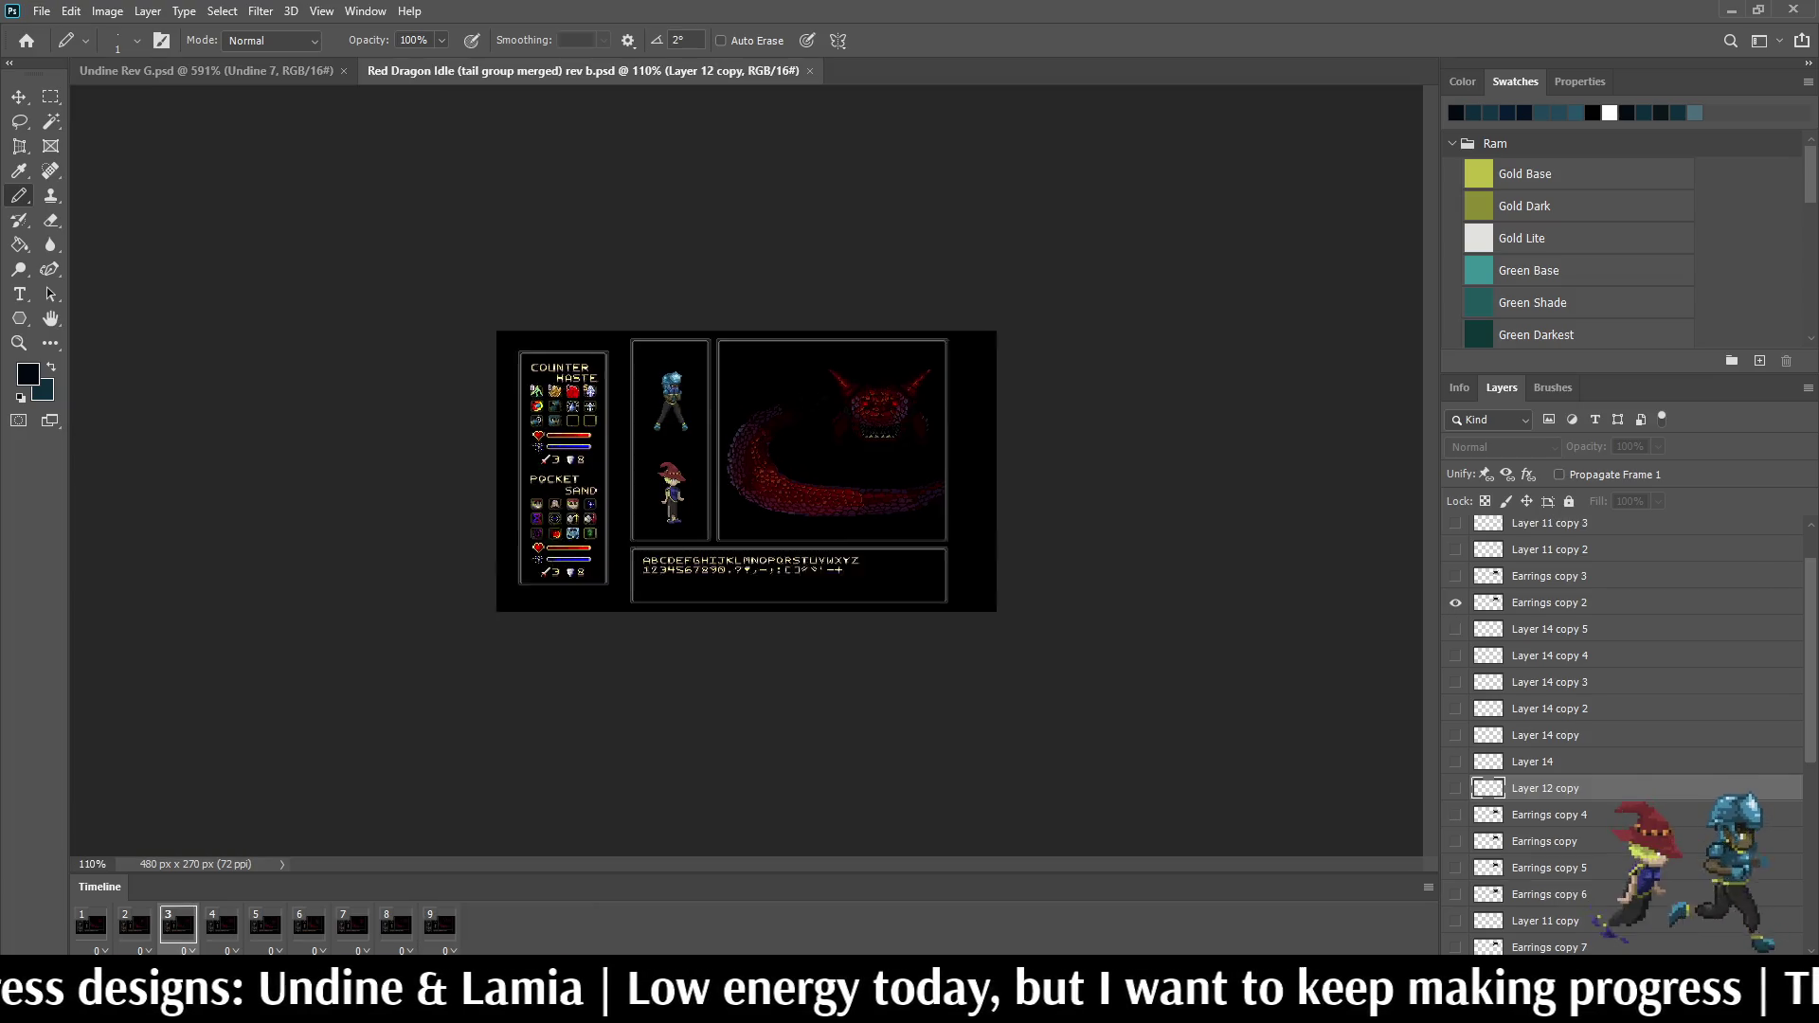
scroll(604, 270, "up", 3)
scroll(605, 270, "up", 2)
scroll(1219, 258, "up", 1)
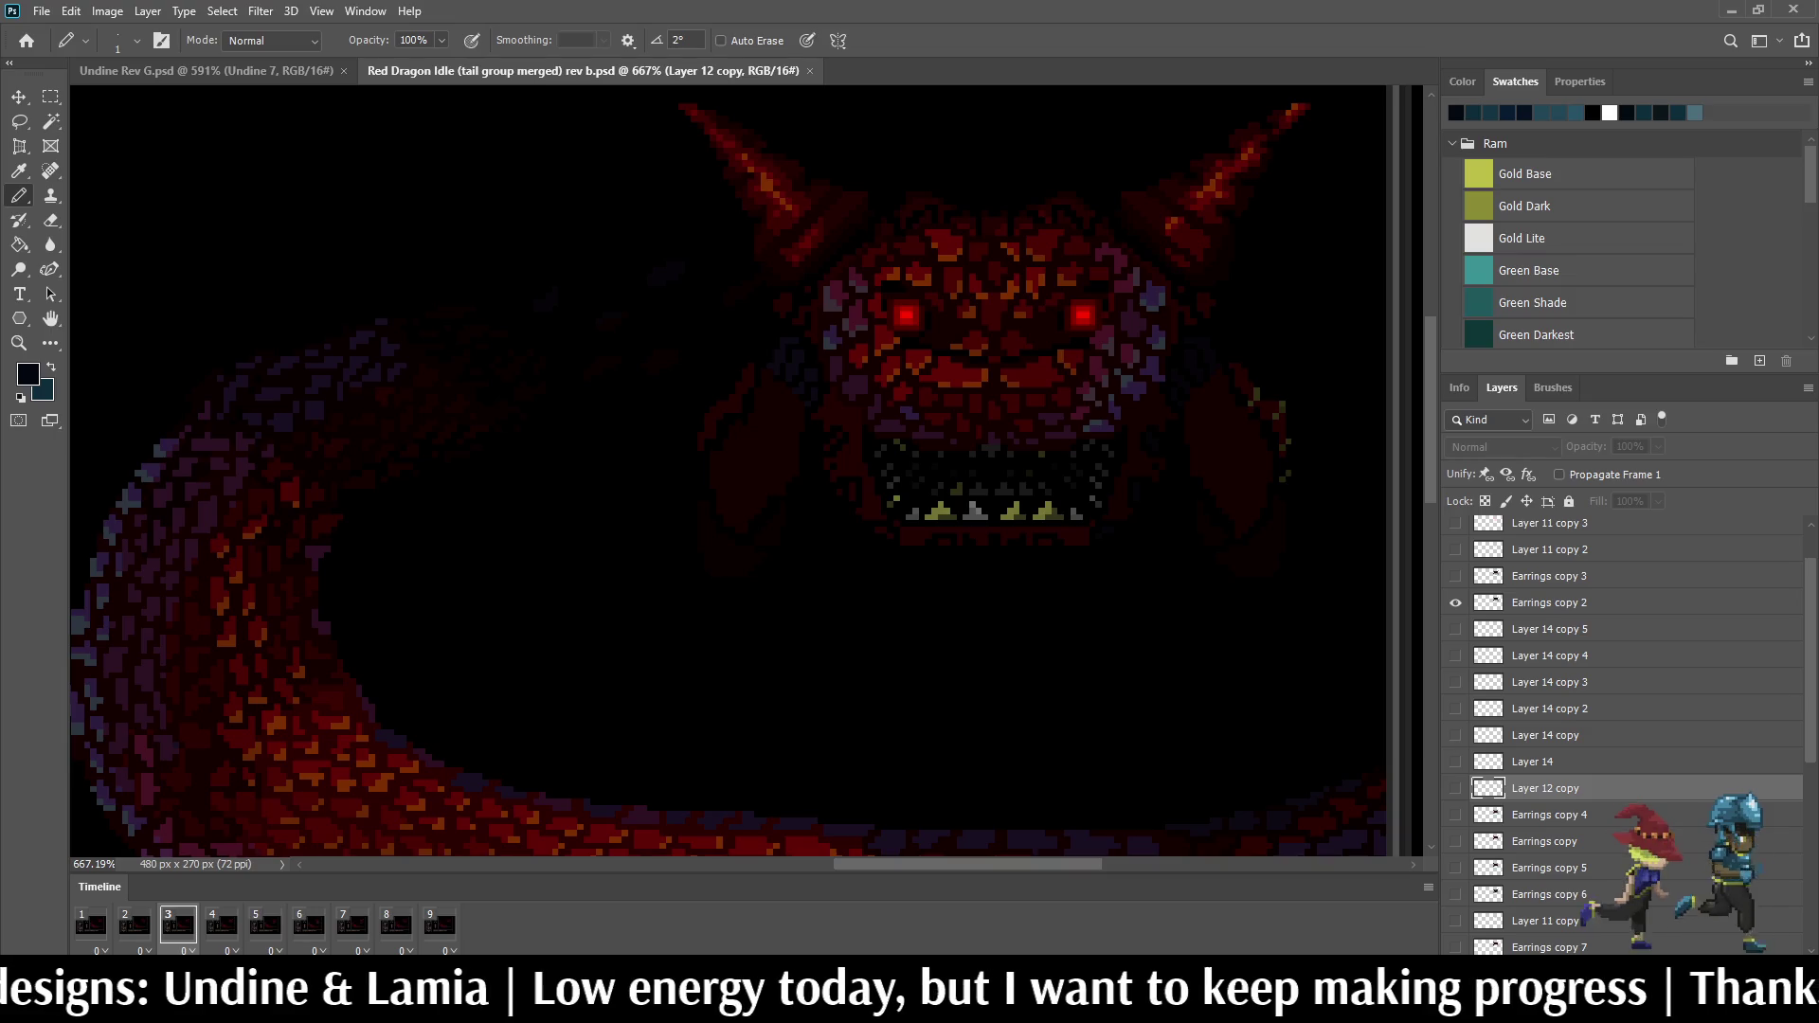
scroll(1141, 284, "down", 2)
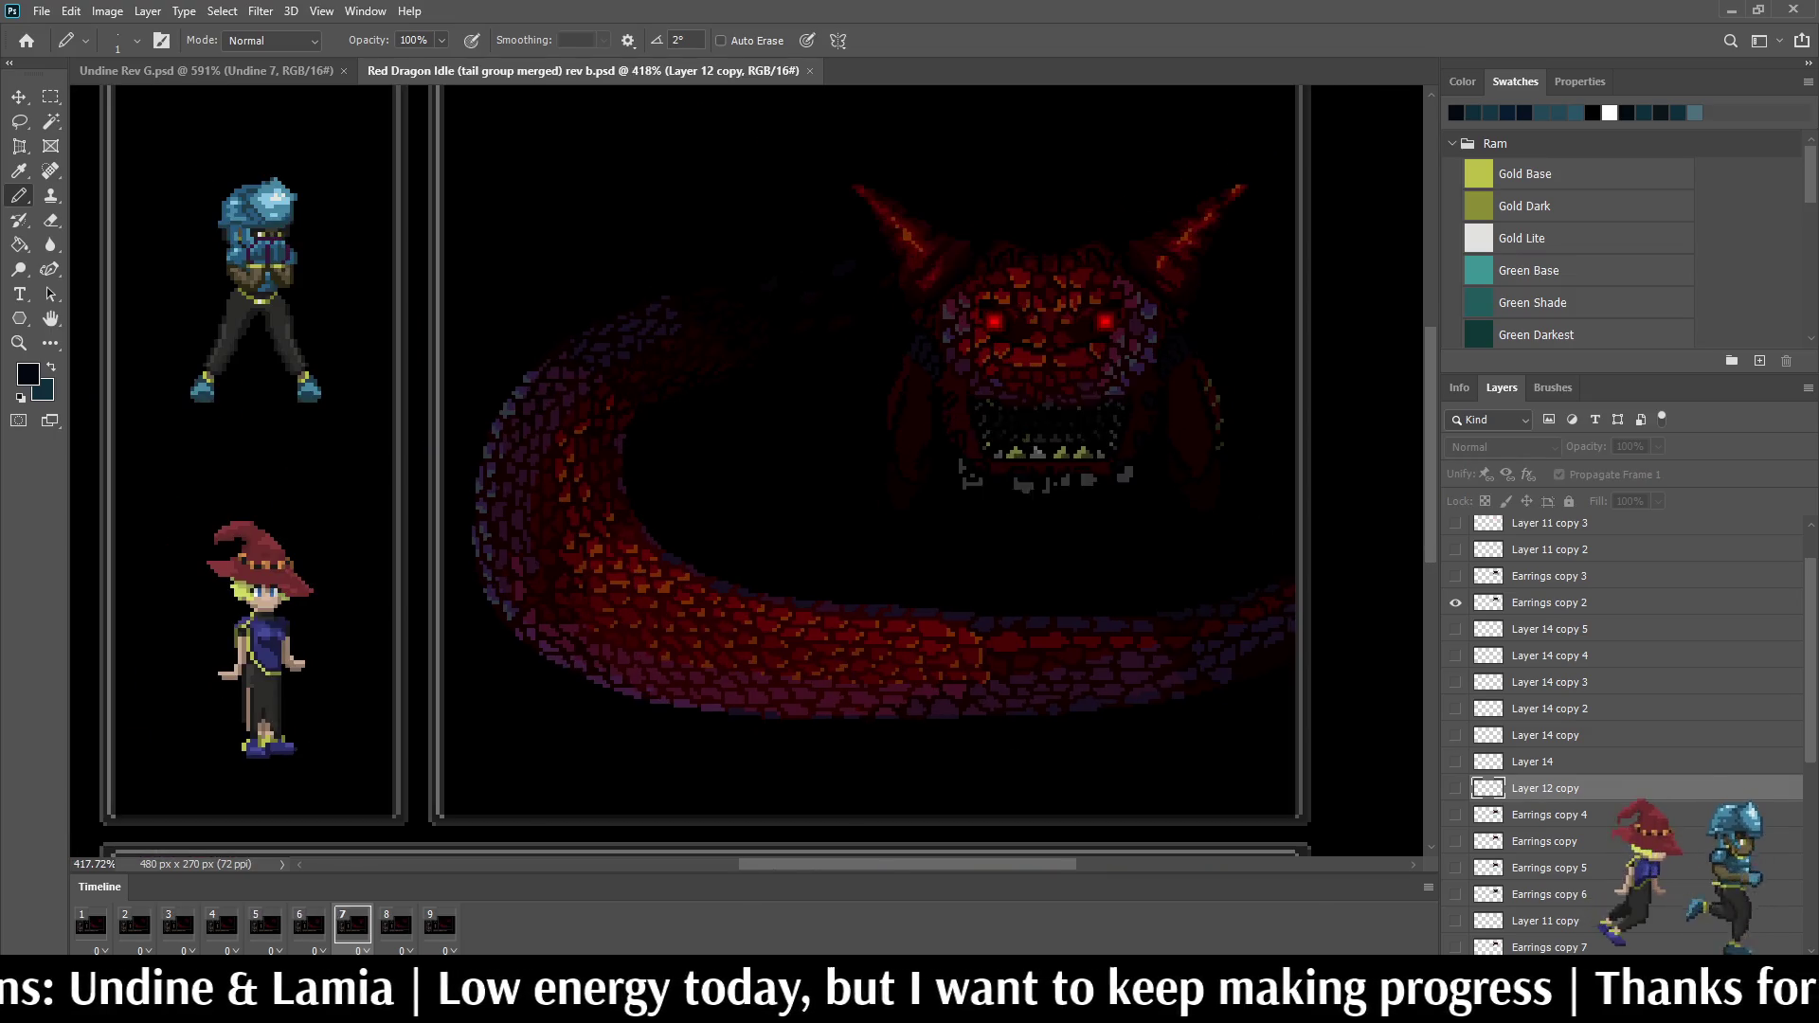
scroll(1107, 265, "up", 1)
scroll(1107, 265, "up", 1)
scroll(1107, 265, "up", 1)
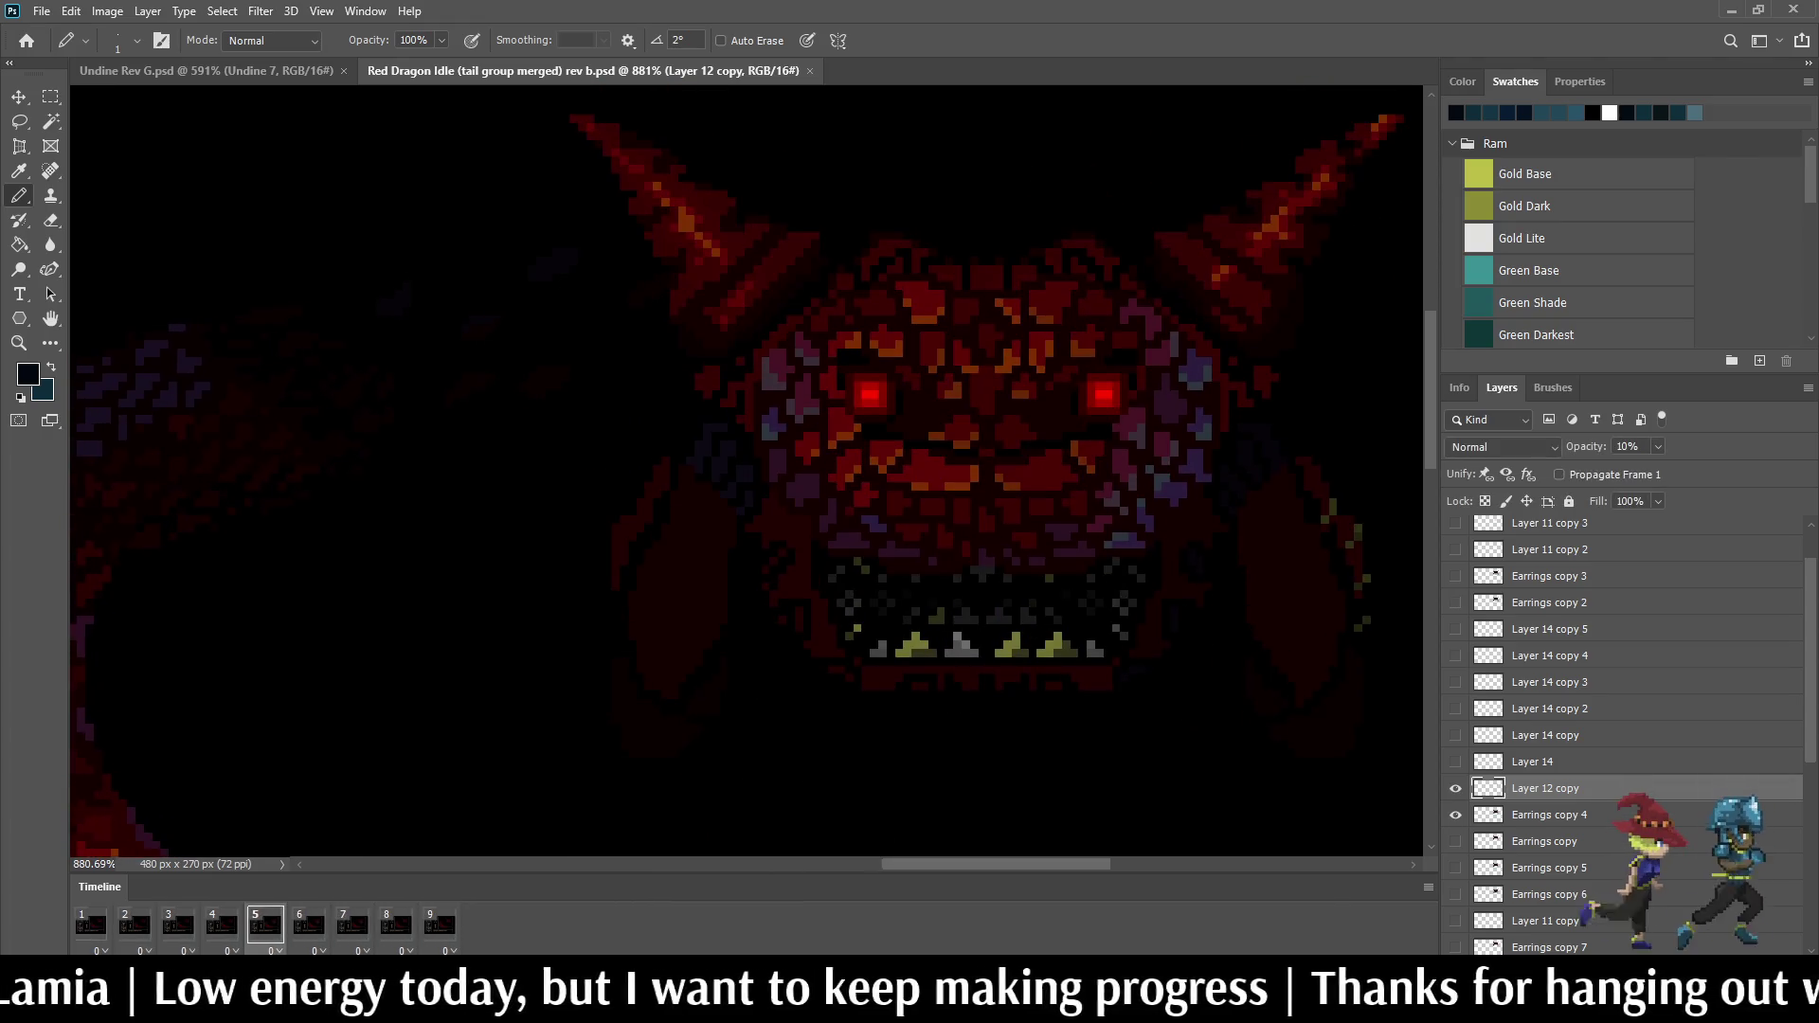
Step: Close the Red Dragon document, returning to Undine Rev G.psd, and stop playback
key("ctrl+w")
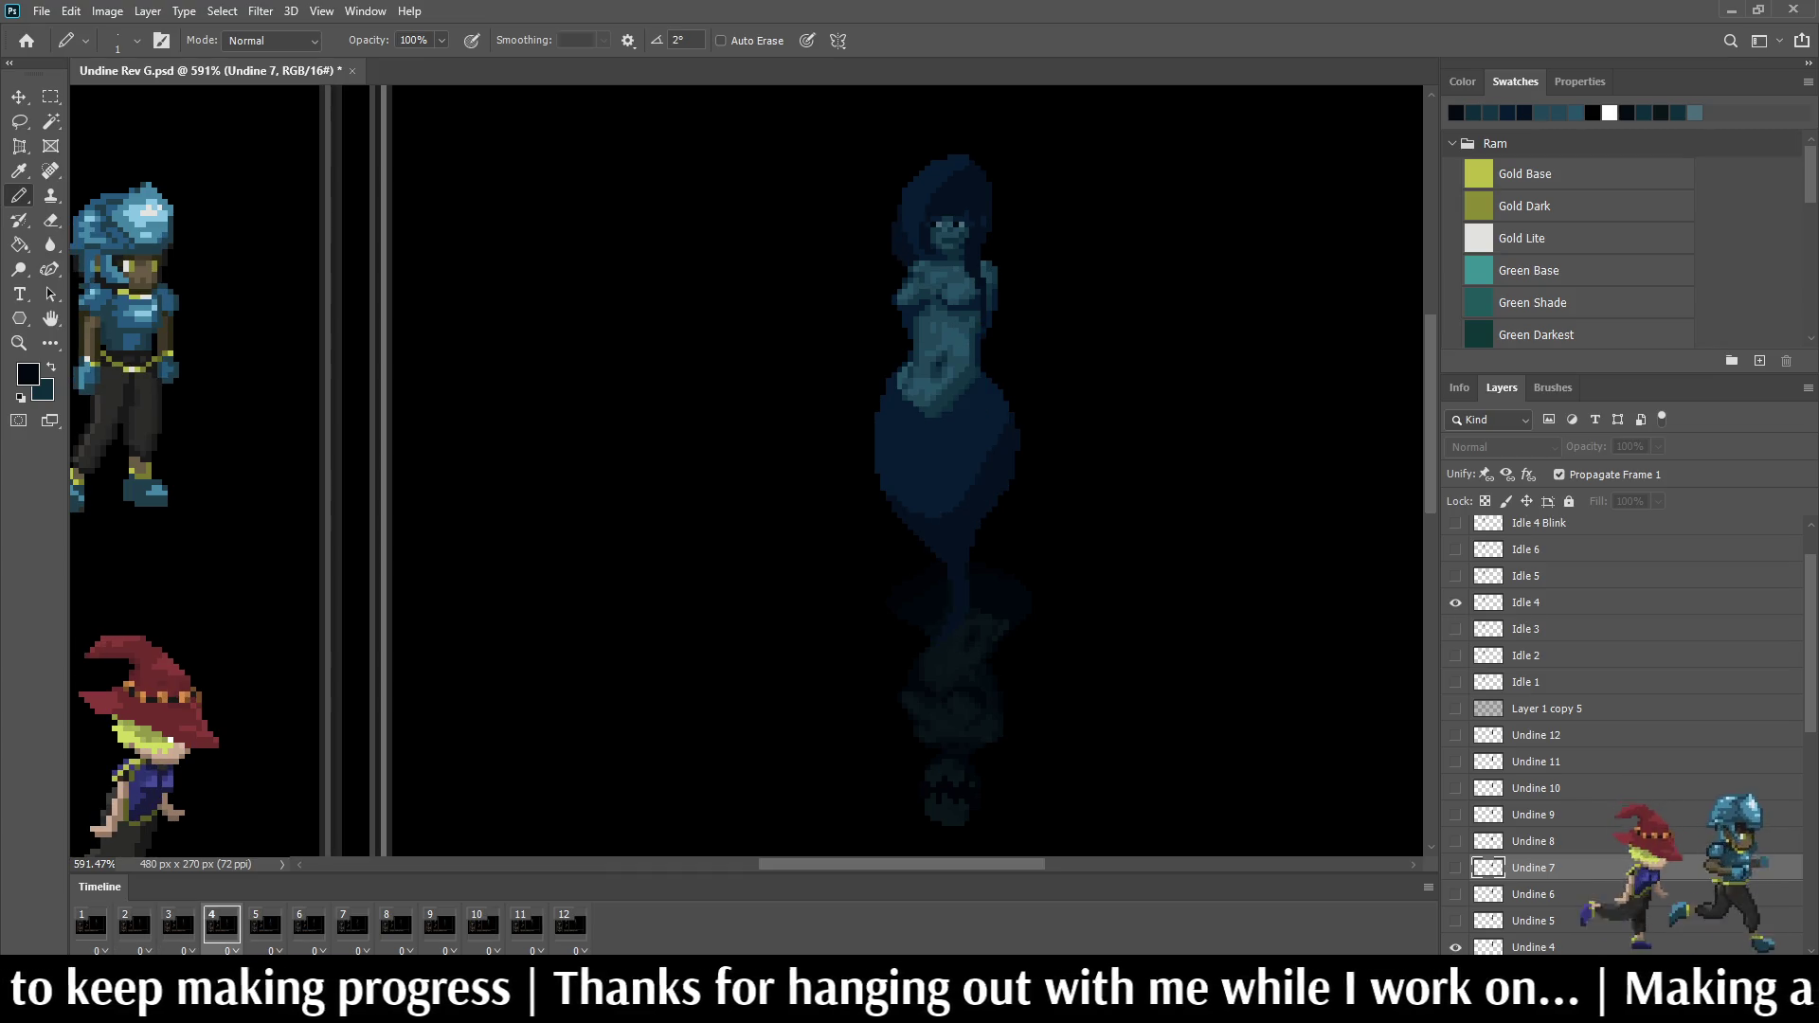
key("space")
scroll(917, 208, "up", 3)
scroll(916, 209, "up", 3)
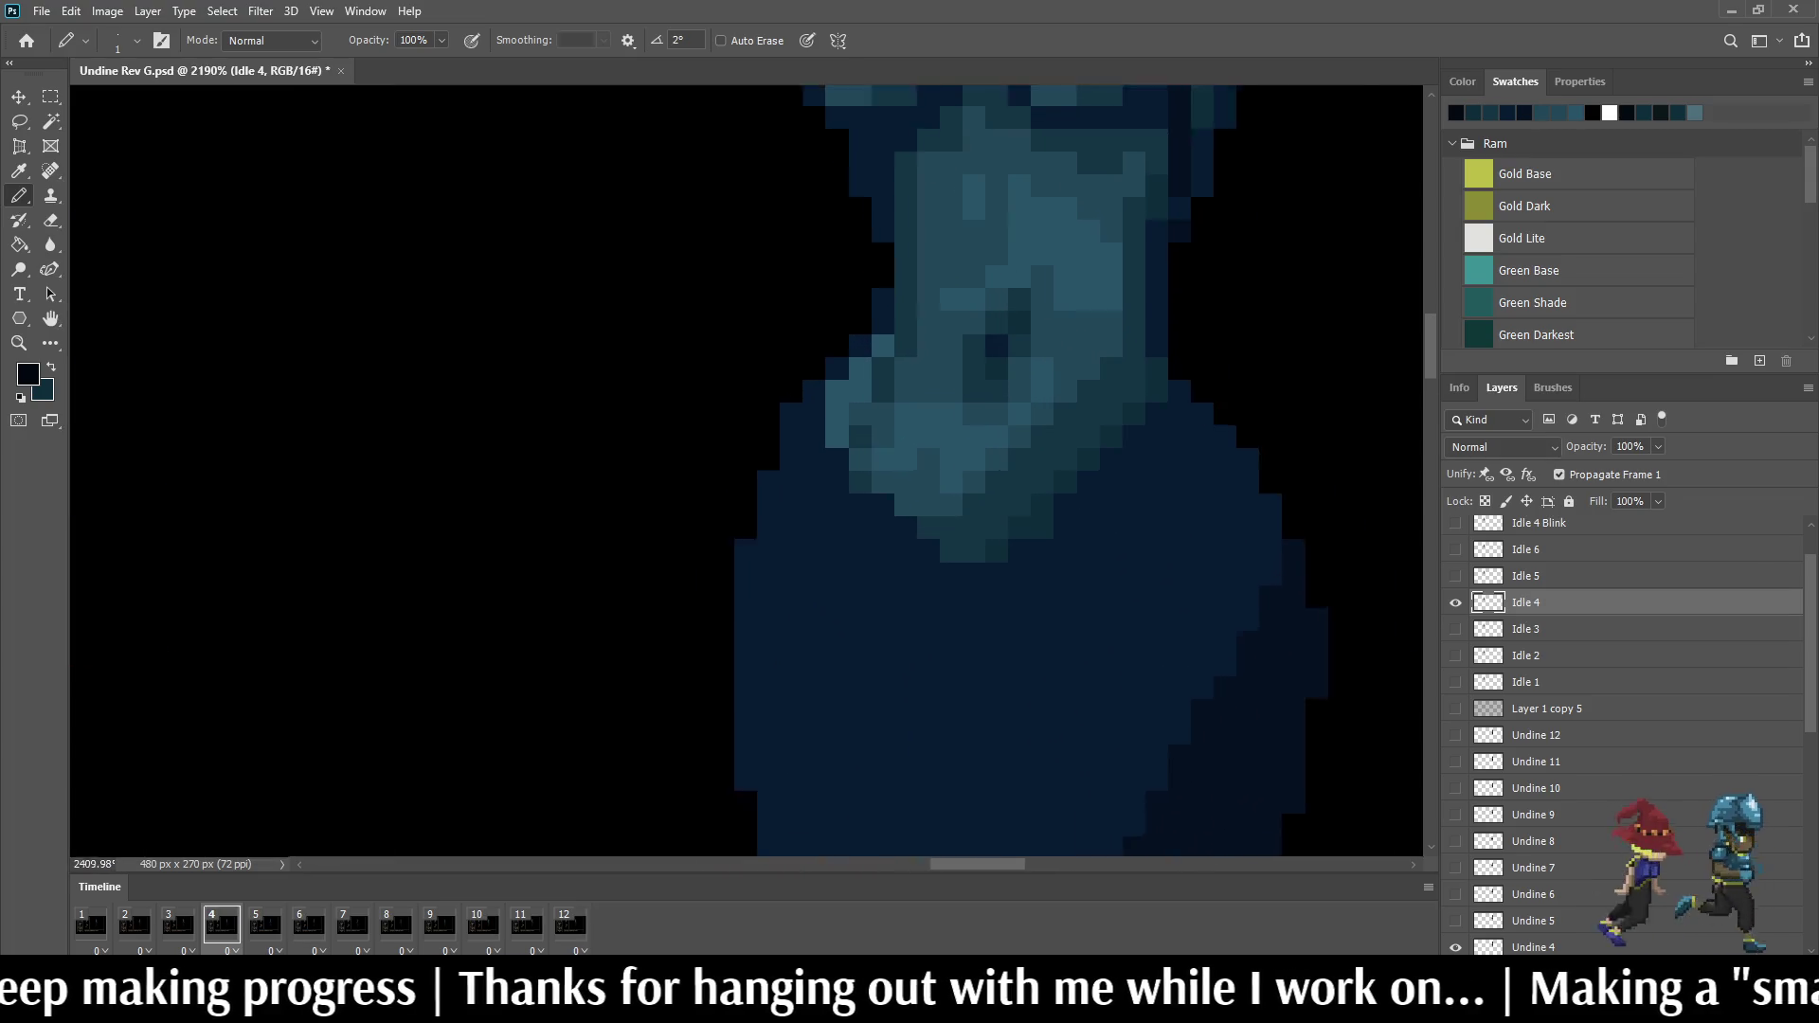
scroll(916, 209, "up", 3)
Step: Sample the teal body colour from the sprite and return to the Pencil
left_click(995, 426, "alt")
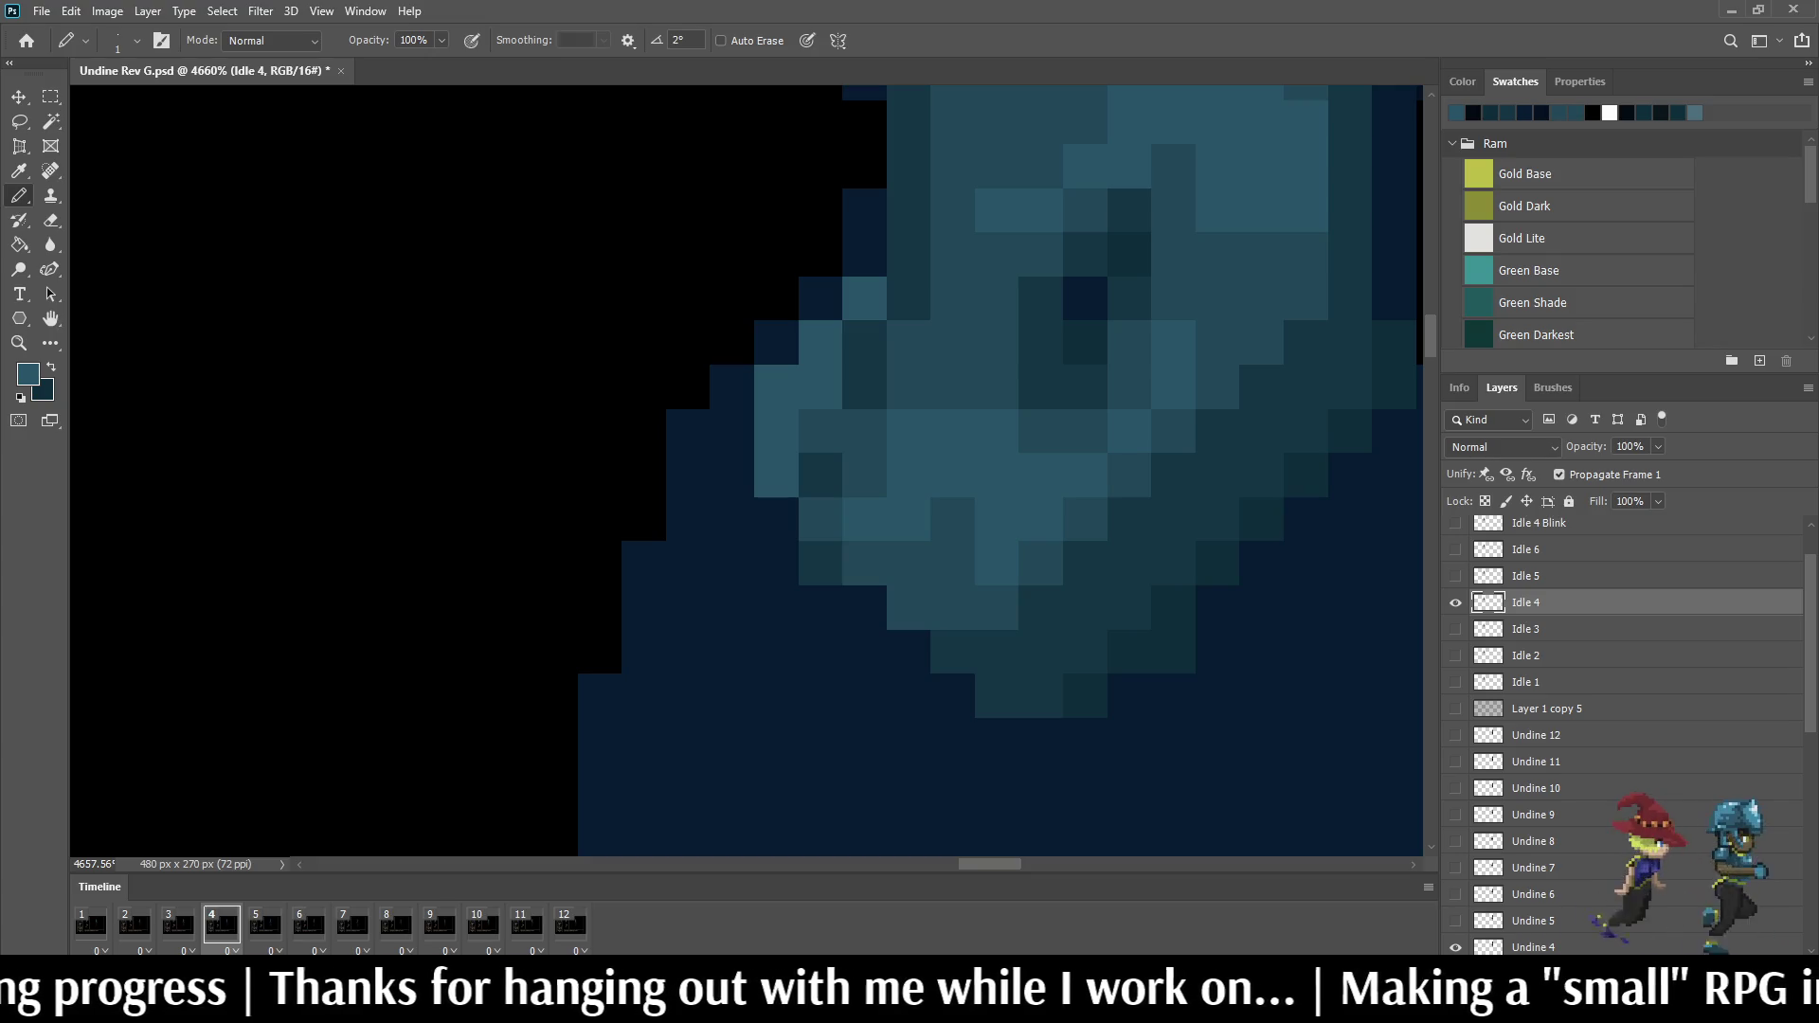
key("i")
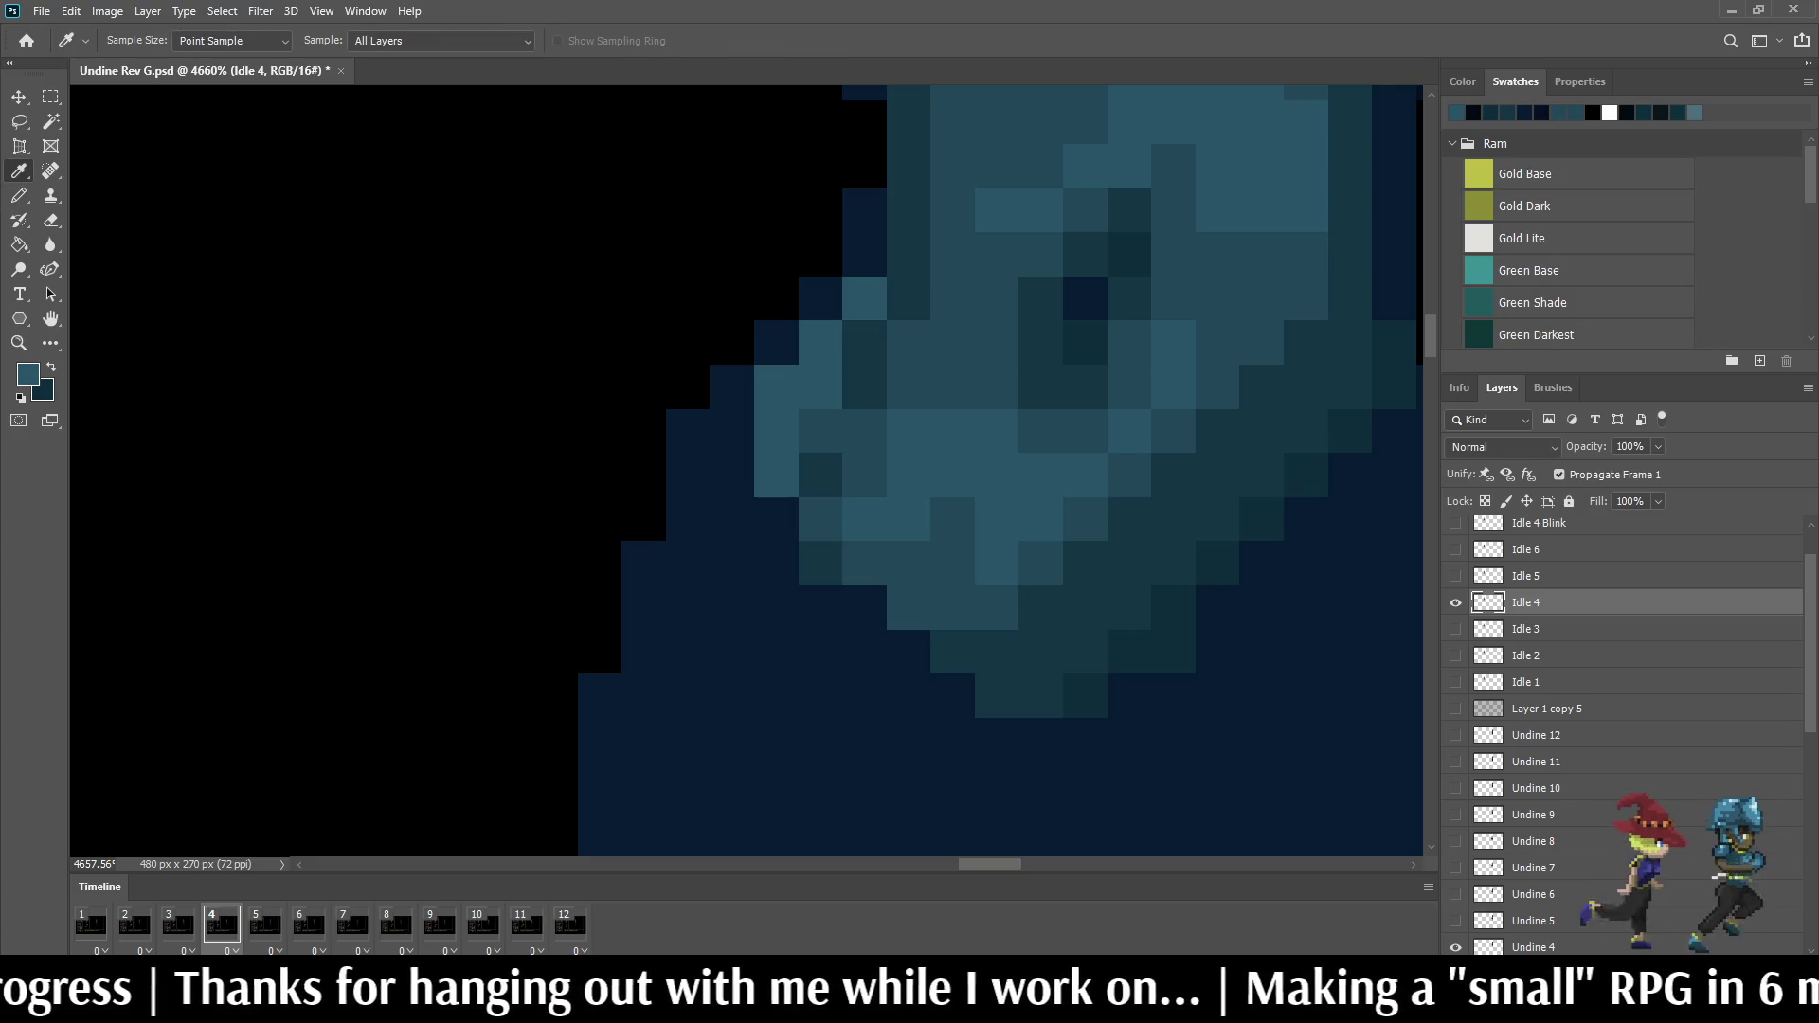
key("b")
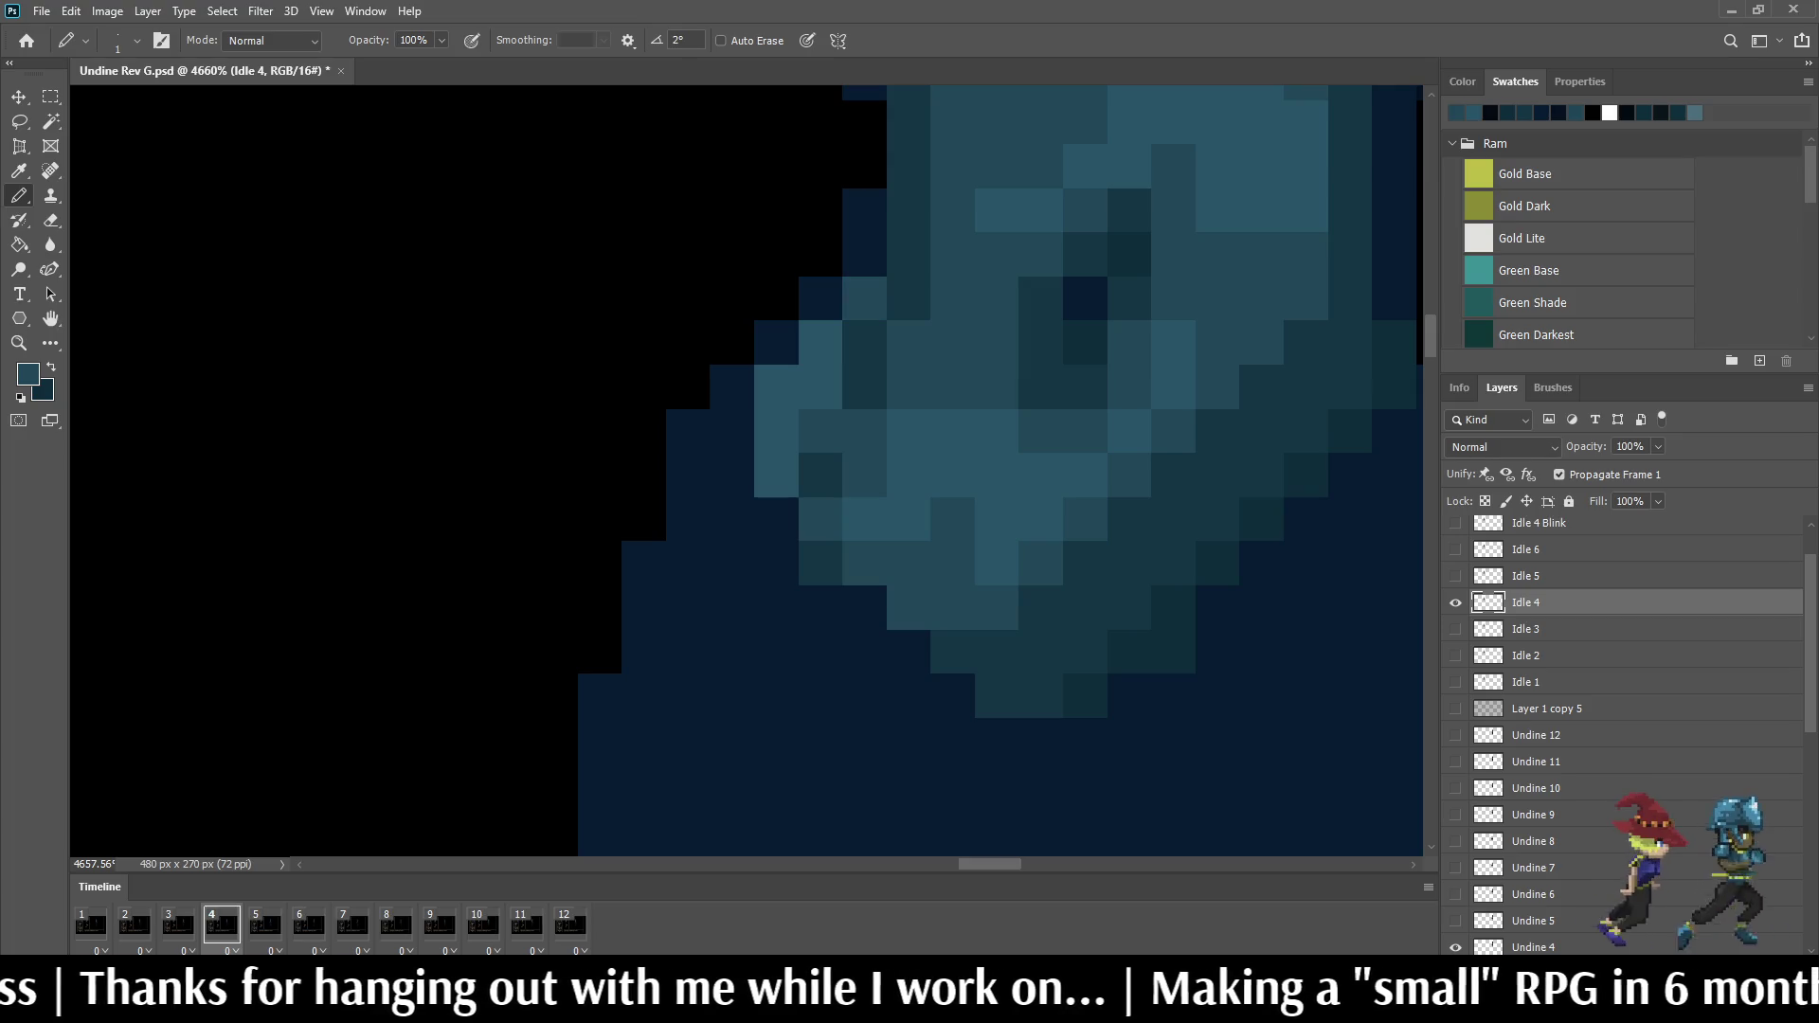
scroll(996, 427, "down", 2)
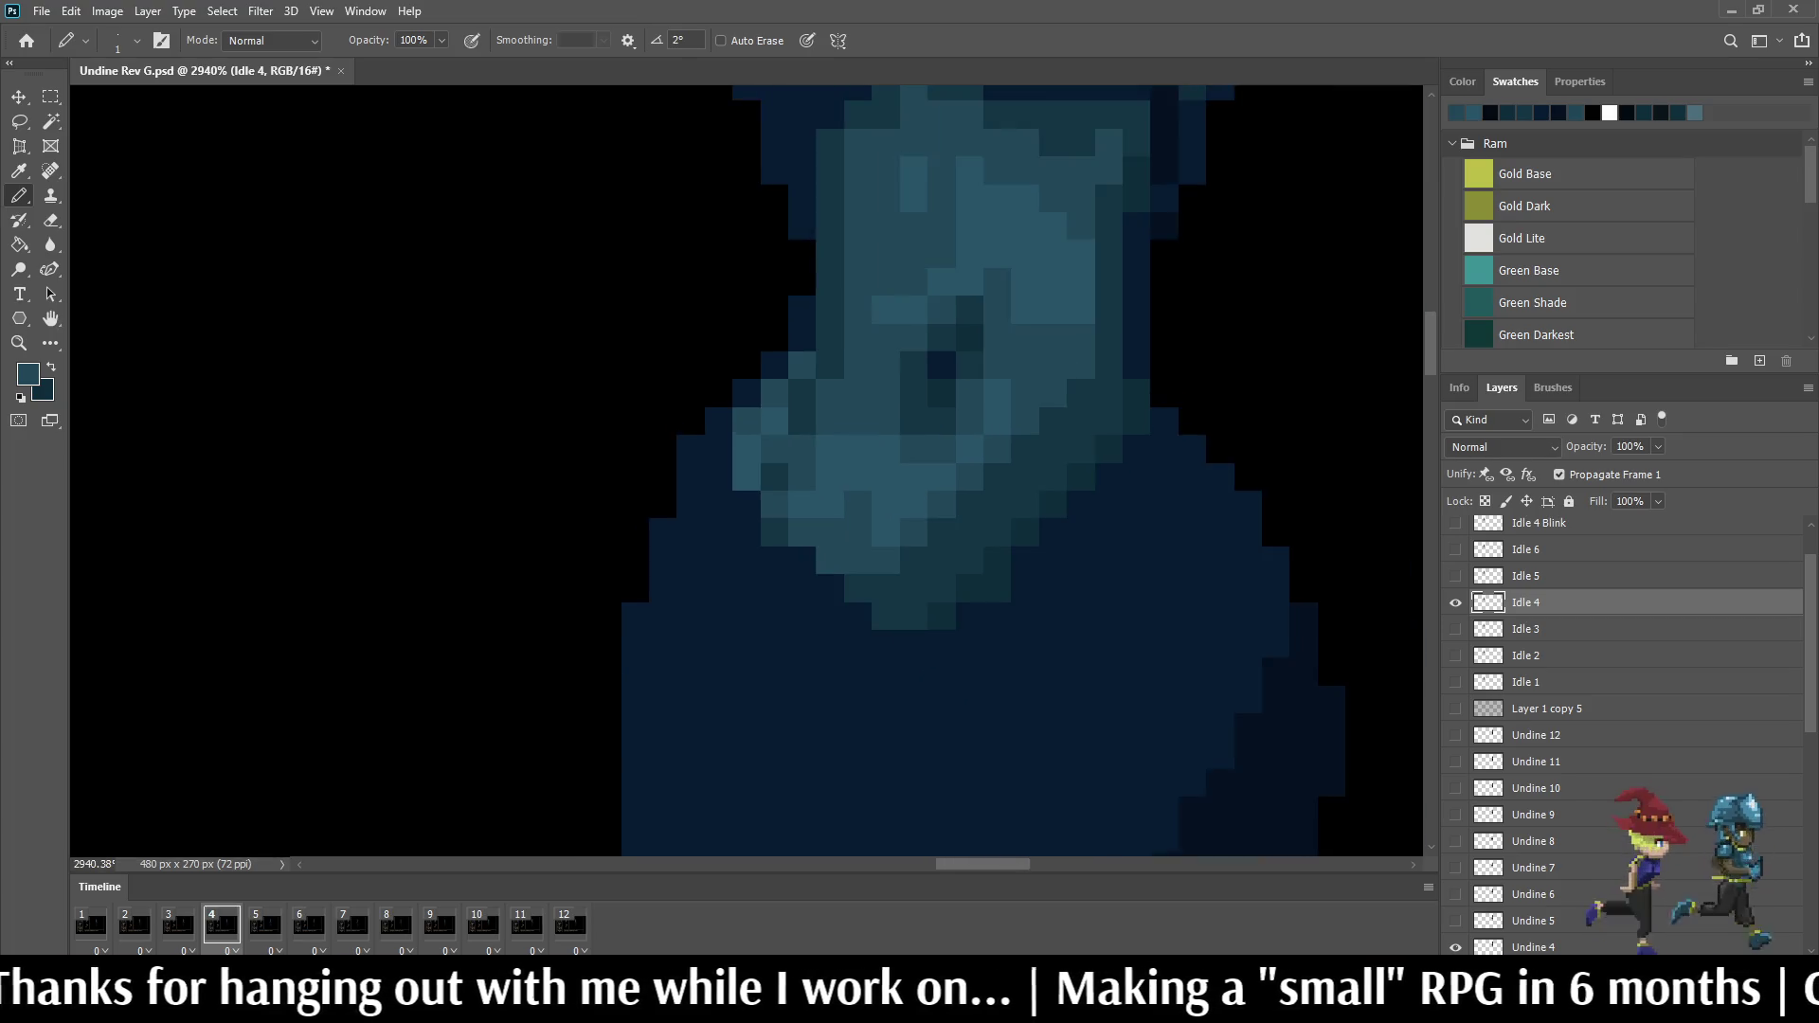
scroll(995, 426, "down", 2)
scroll(995, 426, "down", 2)
scroll(994, 428, "up", 3)
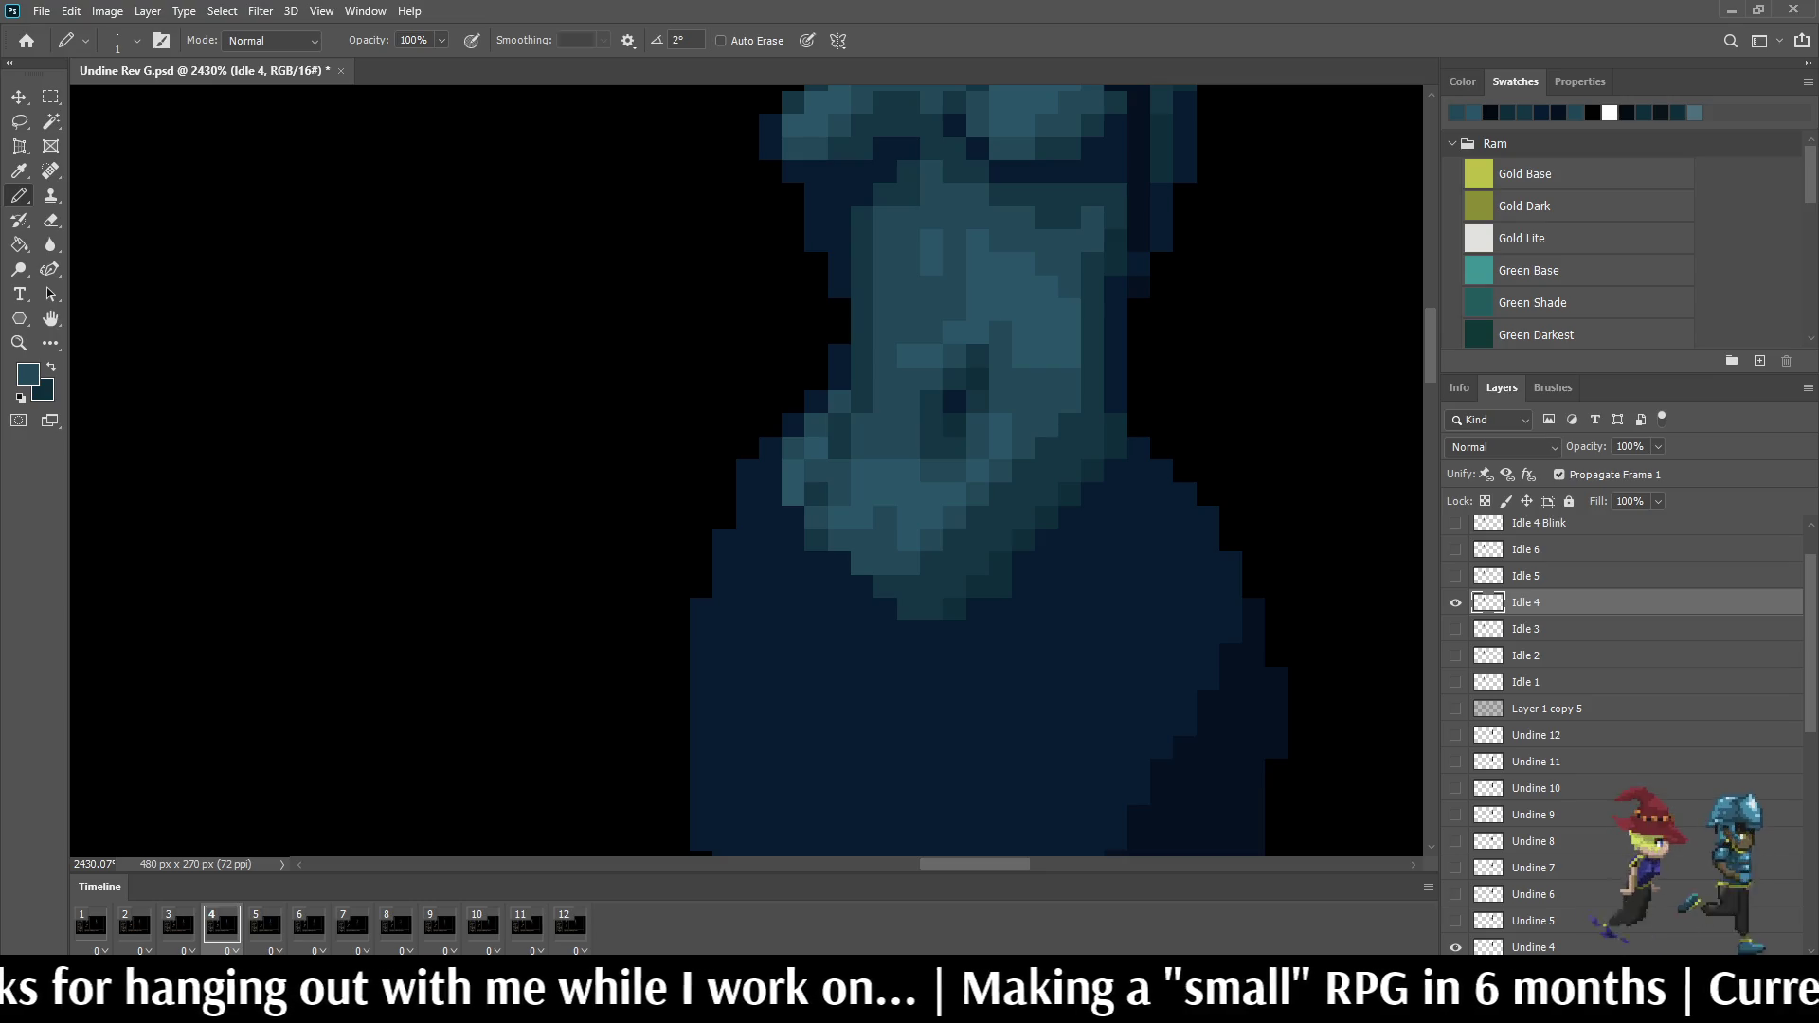
scroll(994, 470, "down", 1)
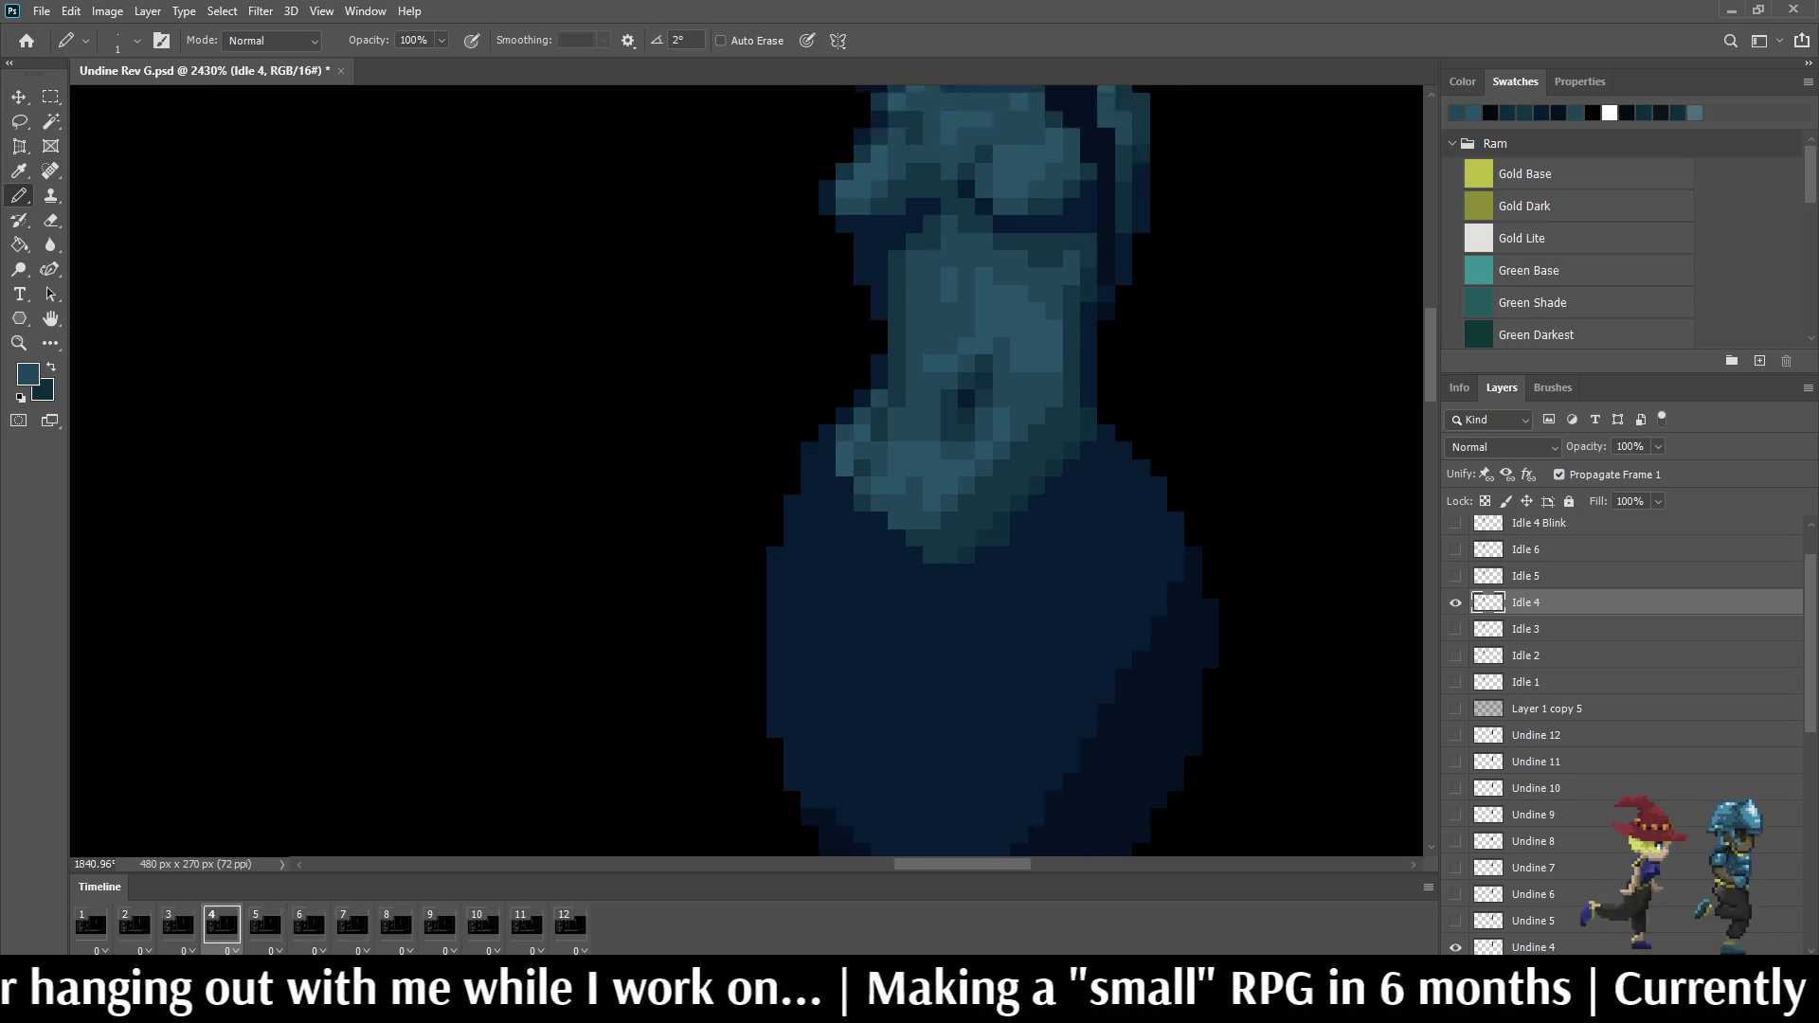
scroll(994, 470, "down", 2)
scroll(918, 370, "up", 2)
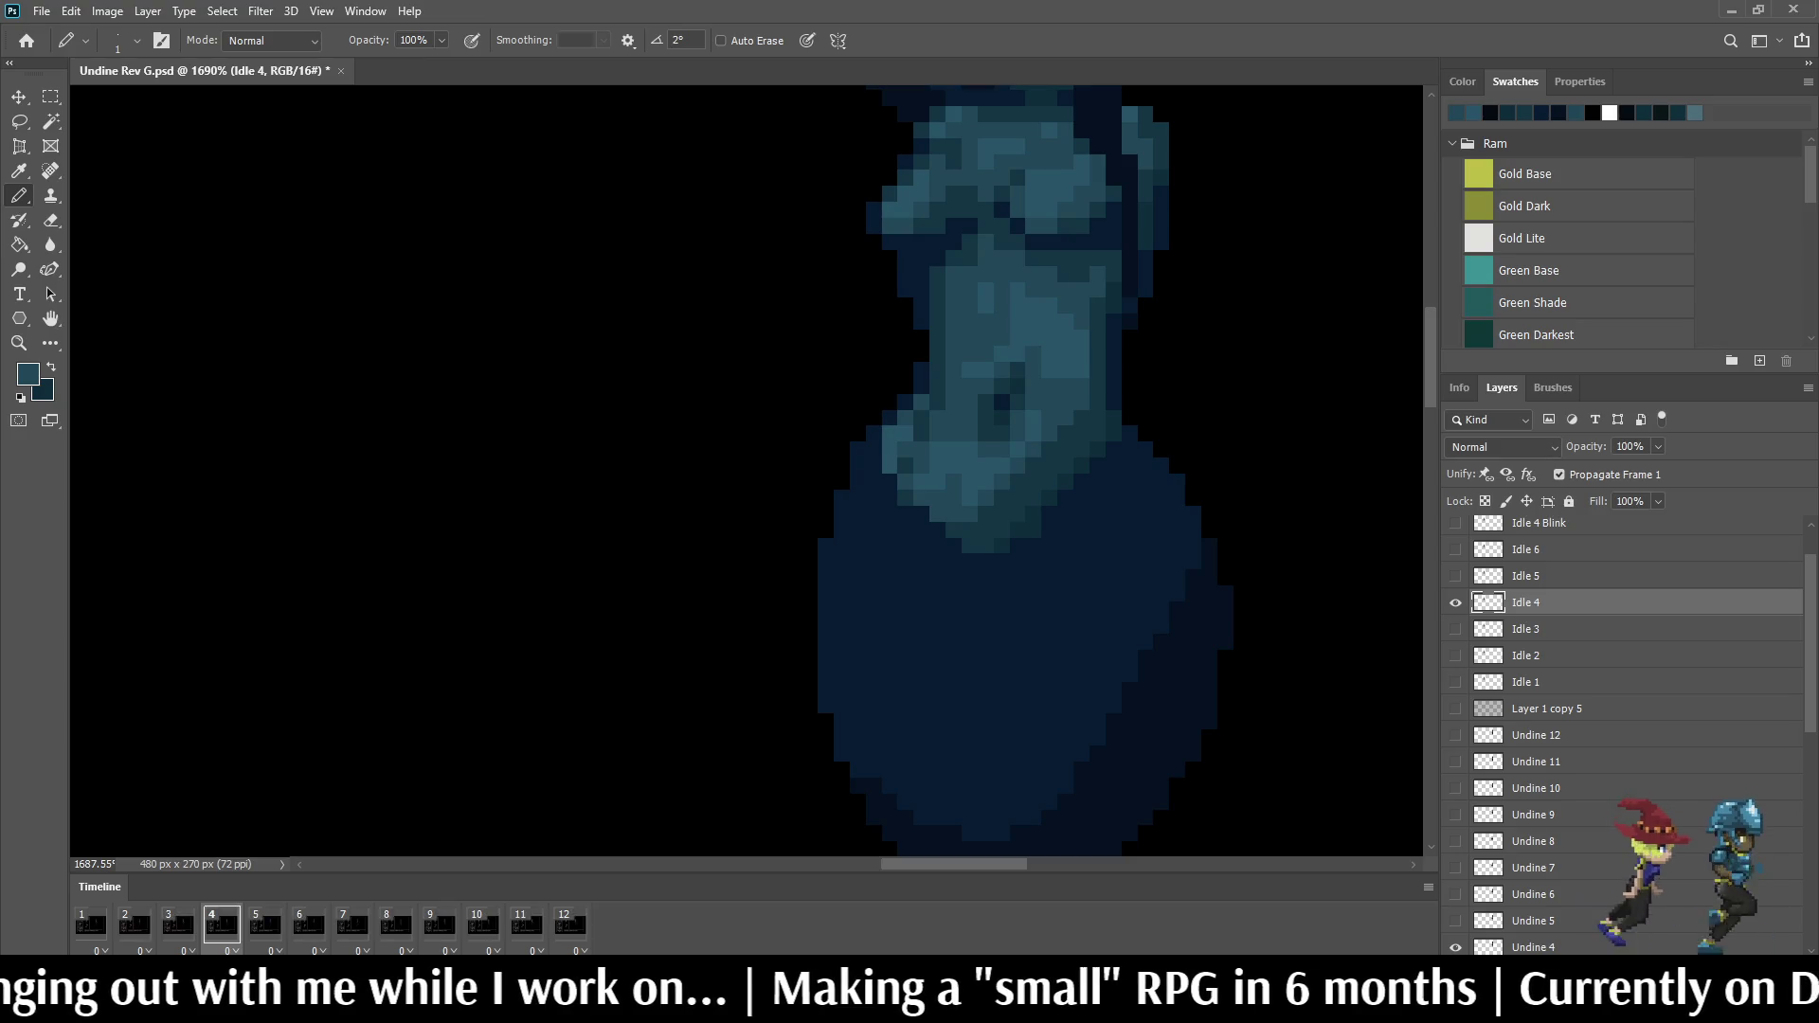
scroll(897, 404, "up", 1)
scroll(896, 406, "up", 1)
scroll(897, 406, "up", 2)
scroll(897, 405, "up", 1)
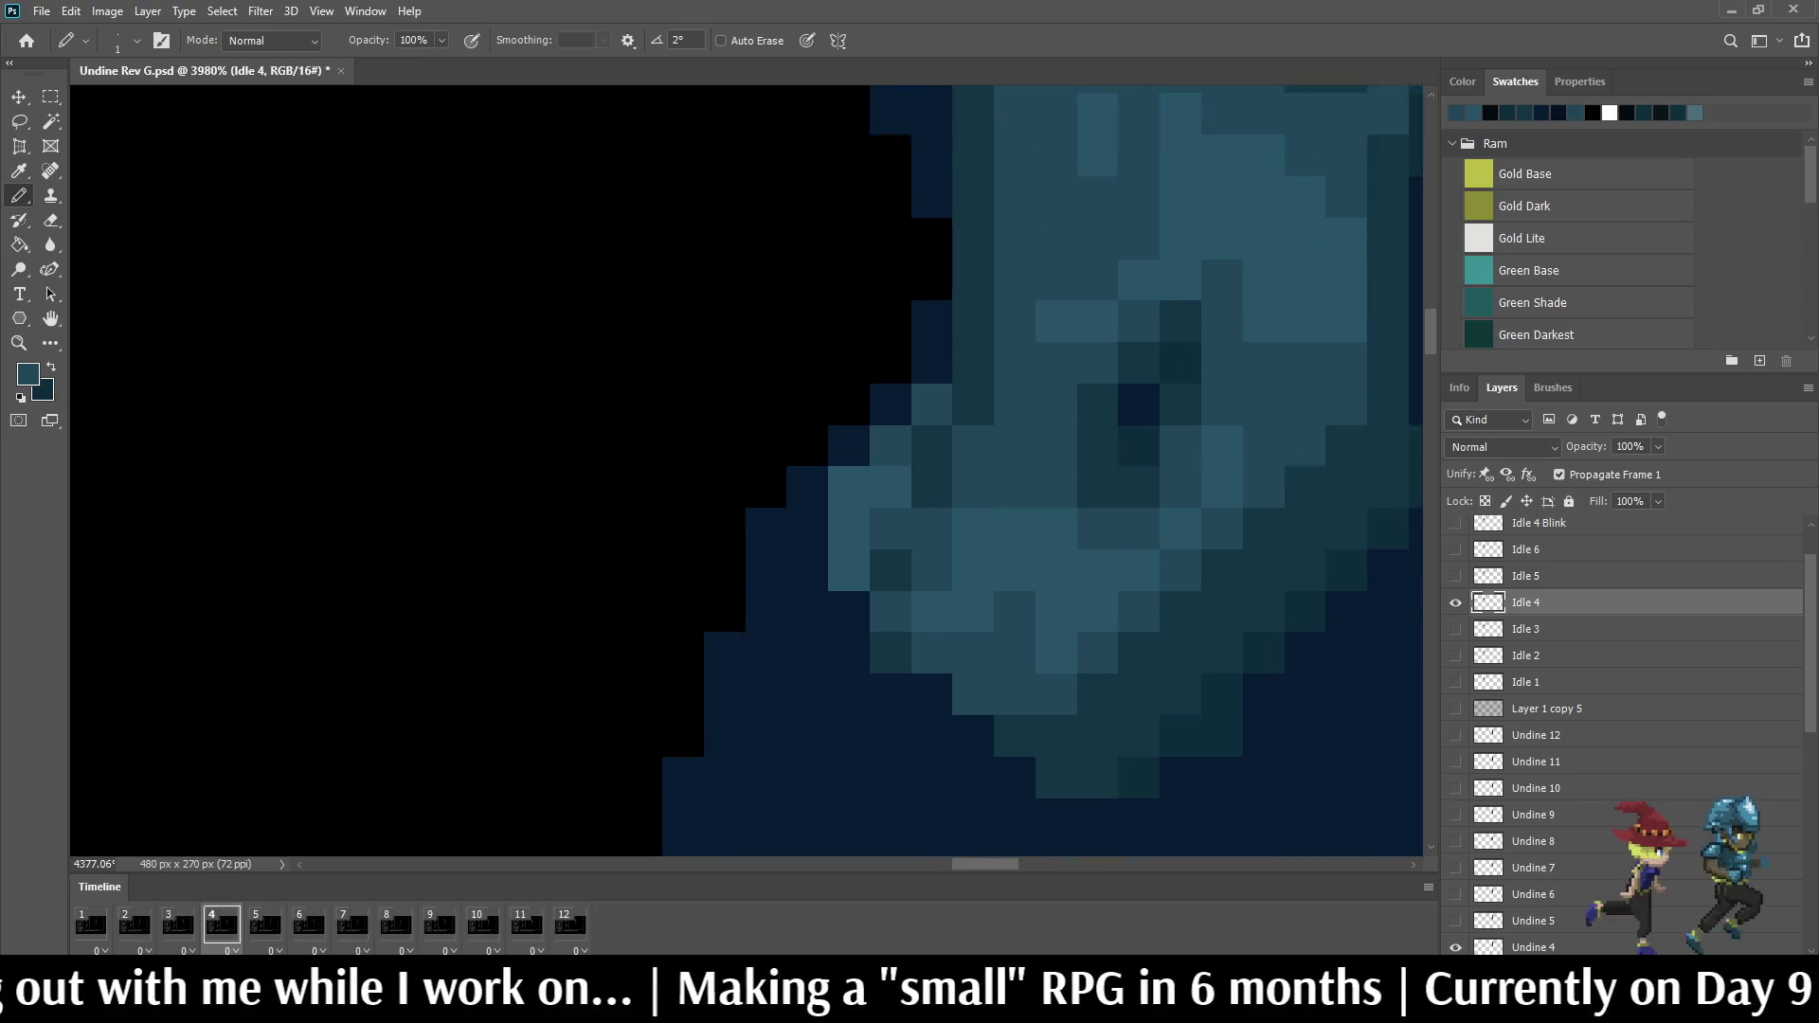
scroll(925, 405, "up", 1)
key("i")
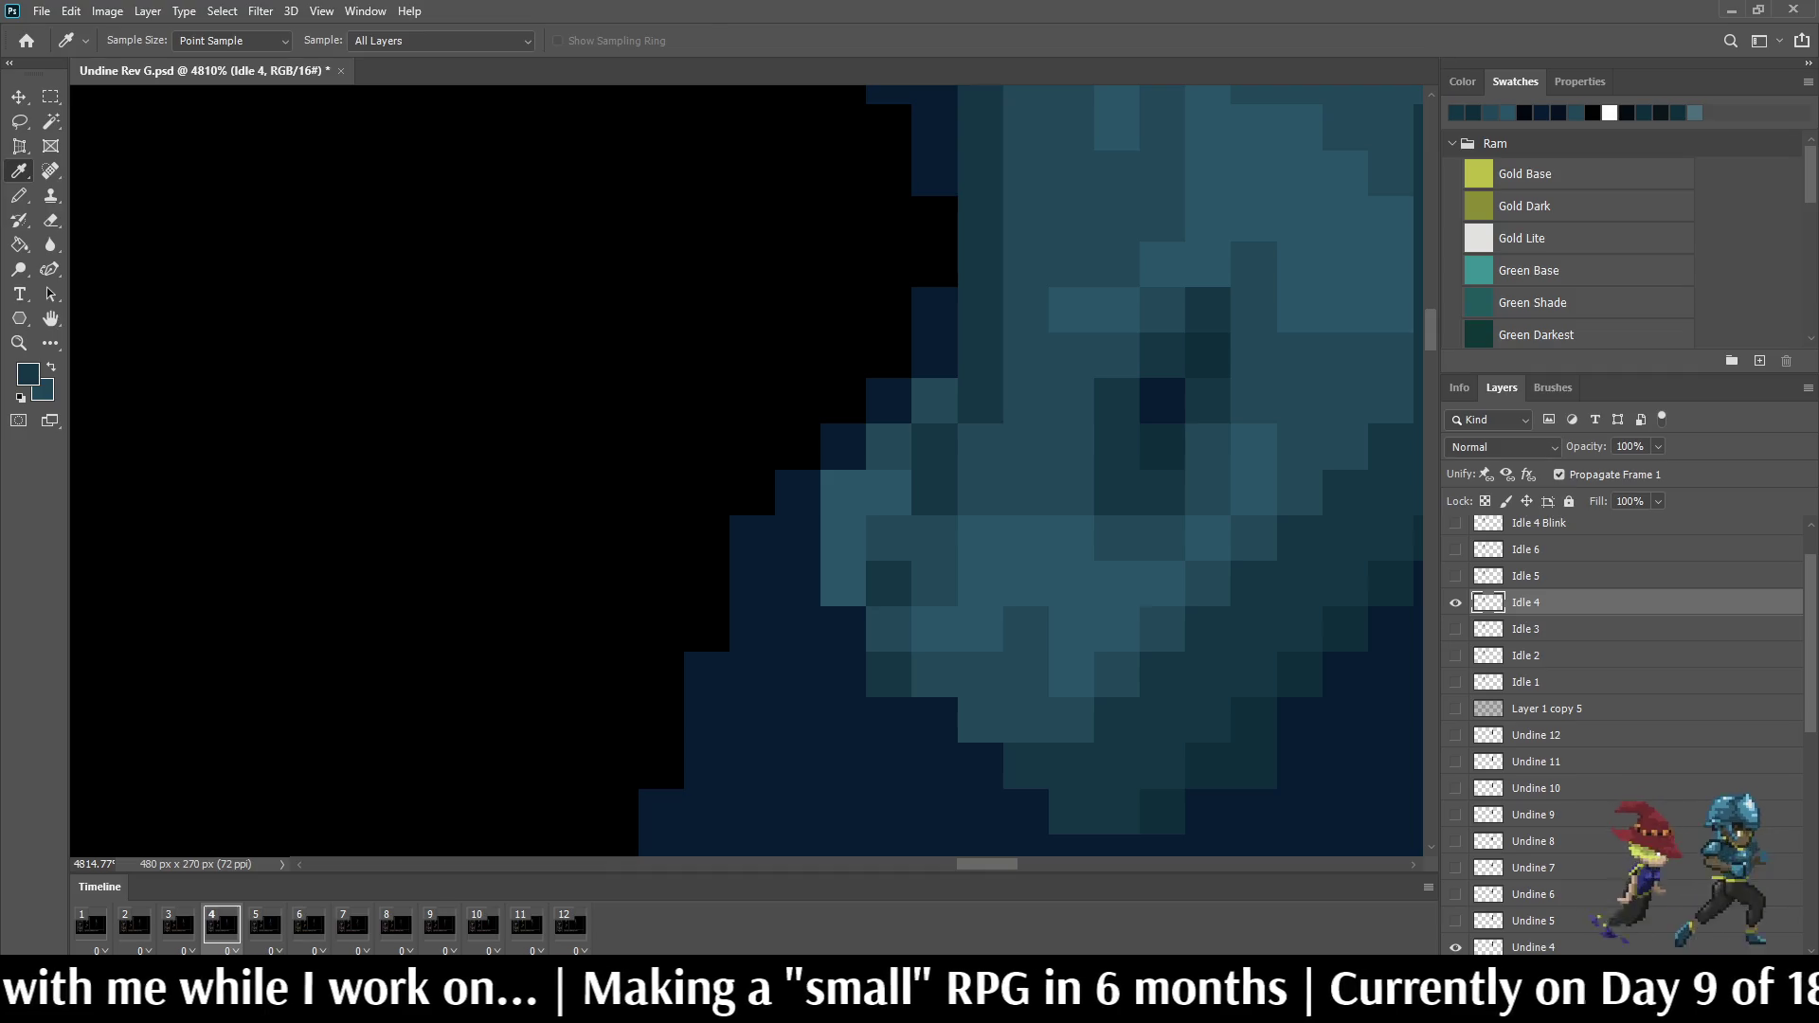
key("b")
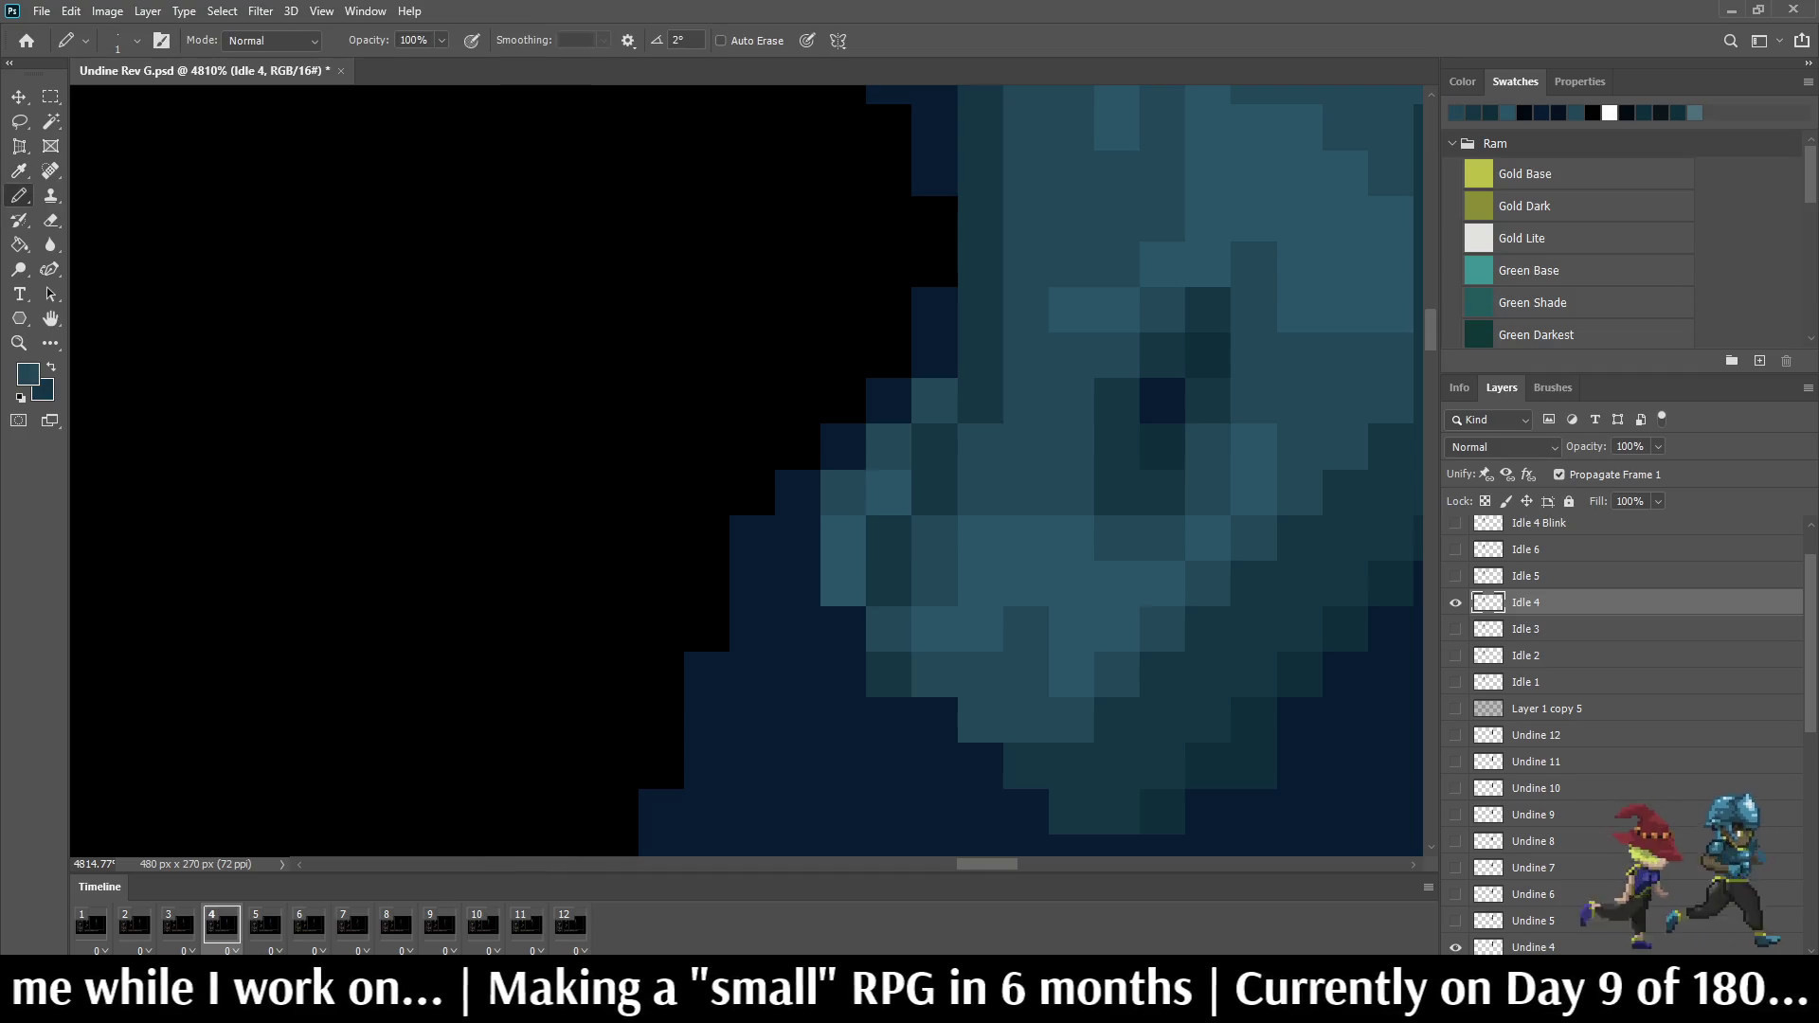
scroll(1024, 469, "down", 3)
scroll(1023, 469, "down", 1)
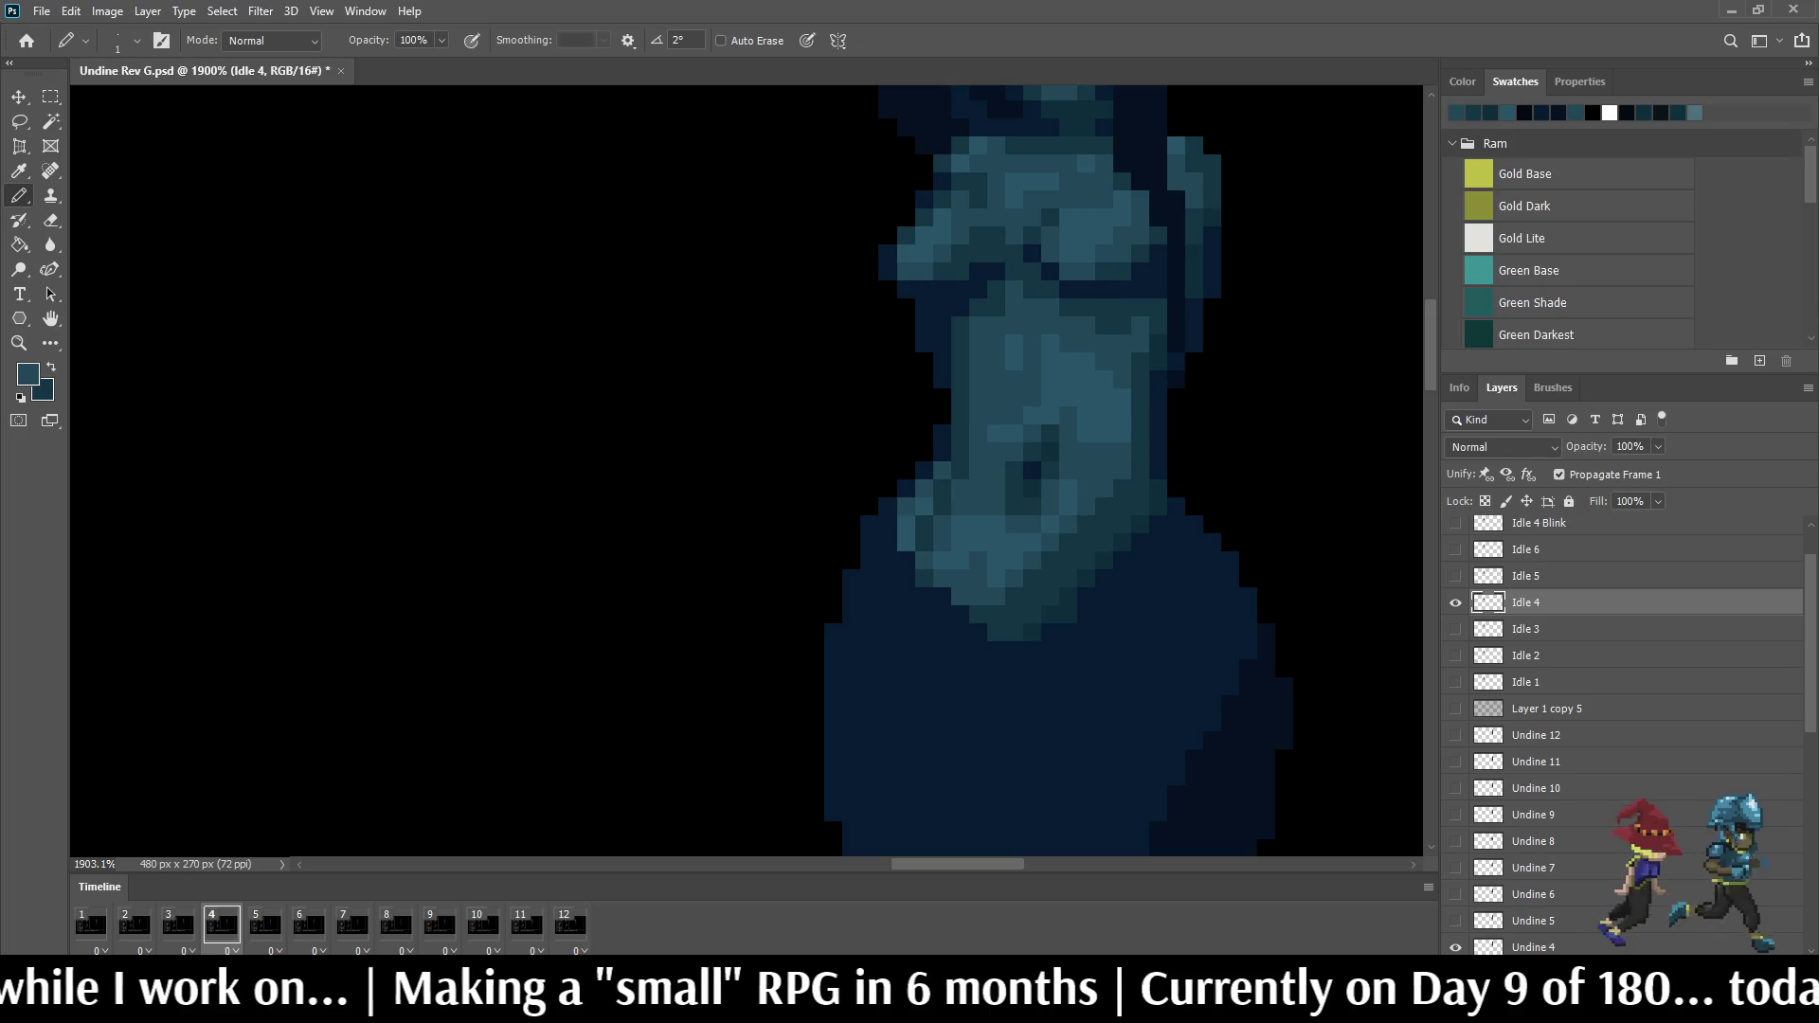
Step: Step through the idle frames from frame 5 onward to check the motion
key("Right")
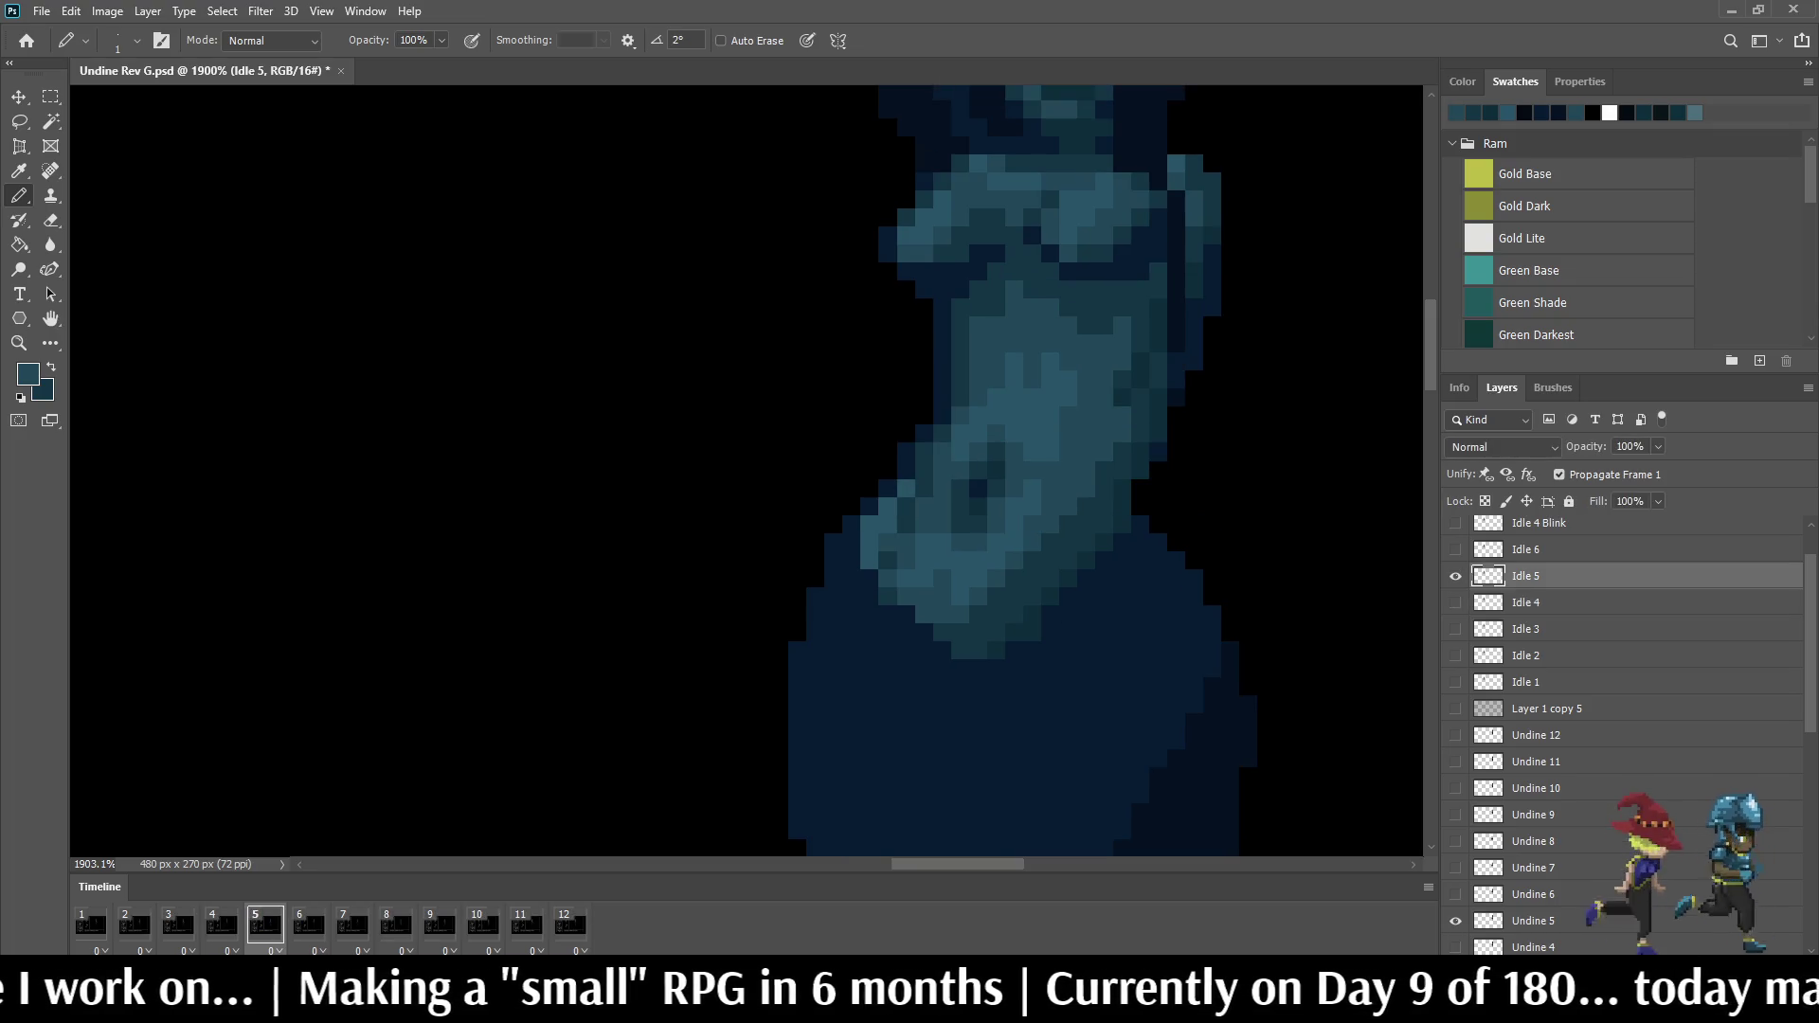
scroll(1023, 468, "up", 2)
scroll(1024, 469, "up", 2)
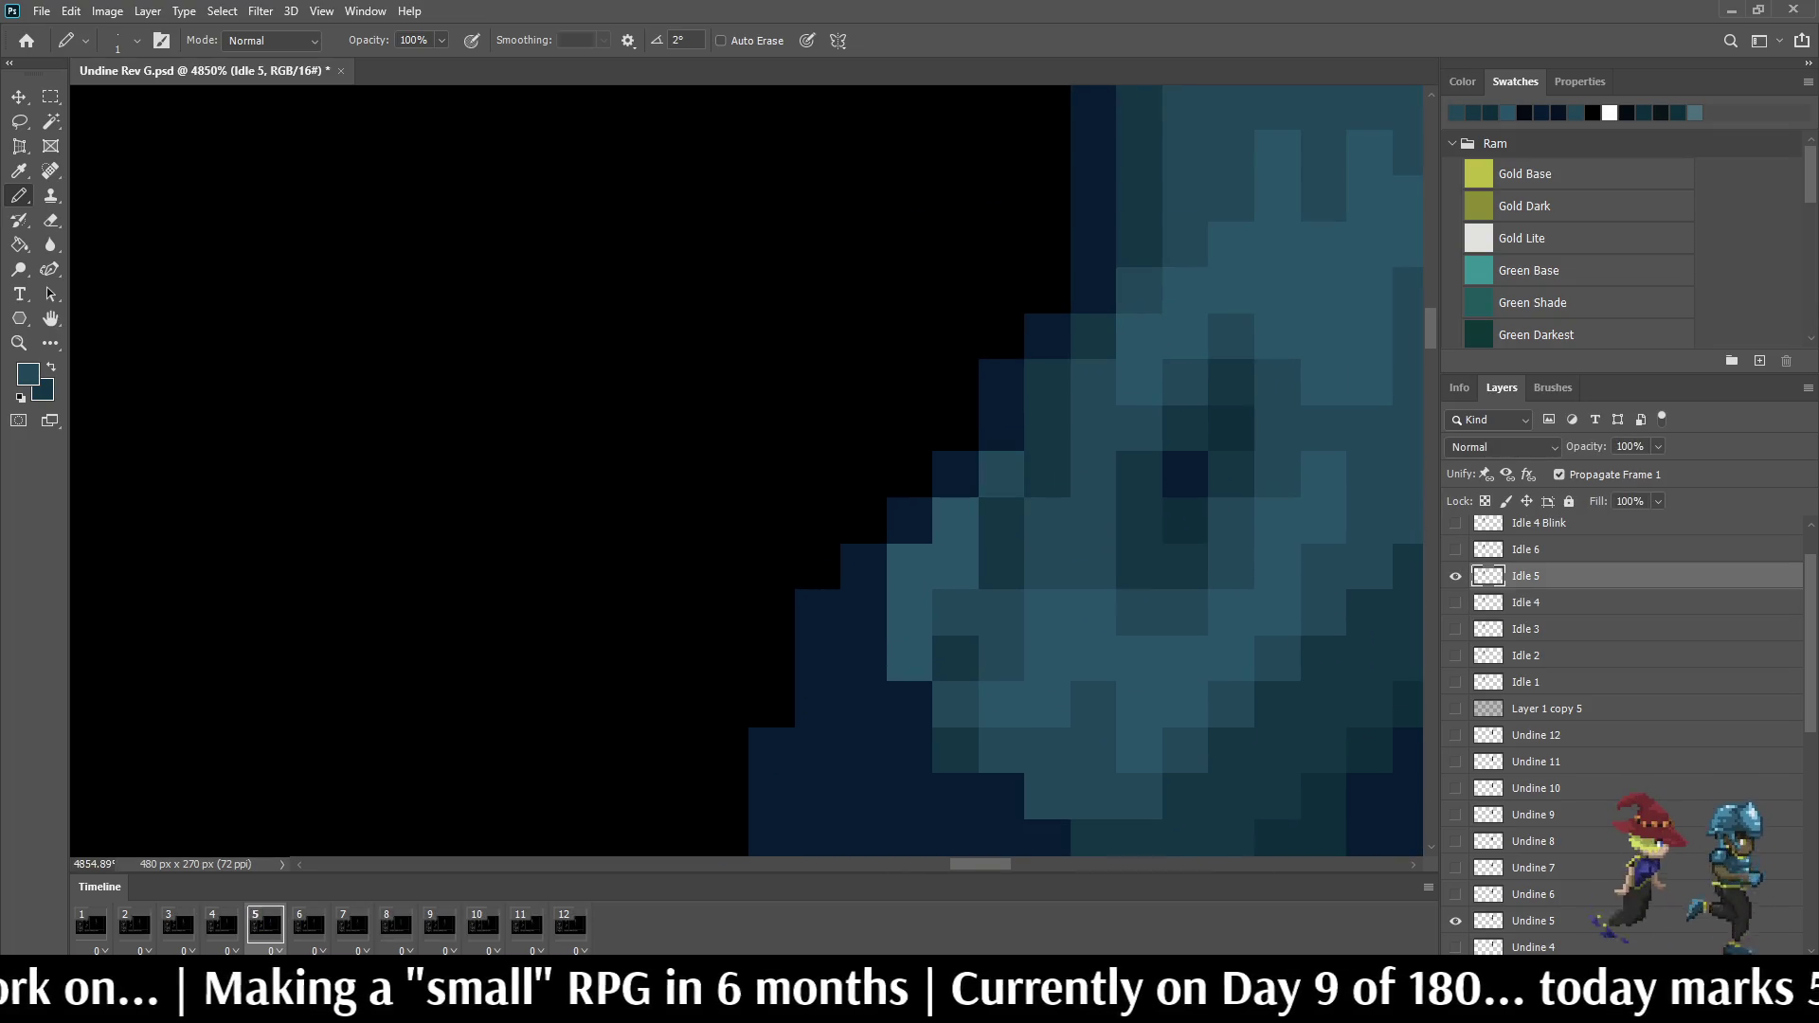
scroll(1024, 469, "down", 1)
scroll(1023, 469, "down", 1)
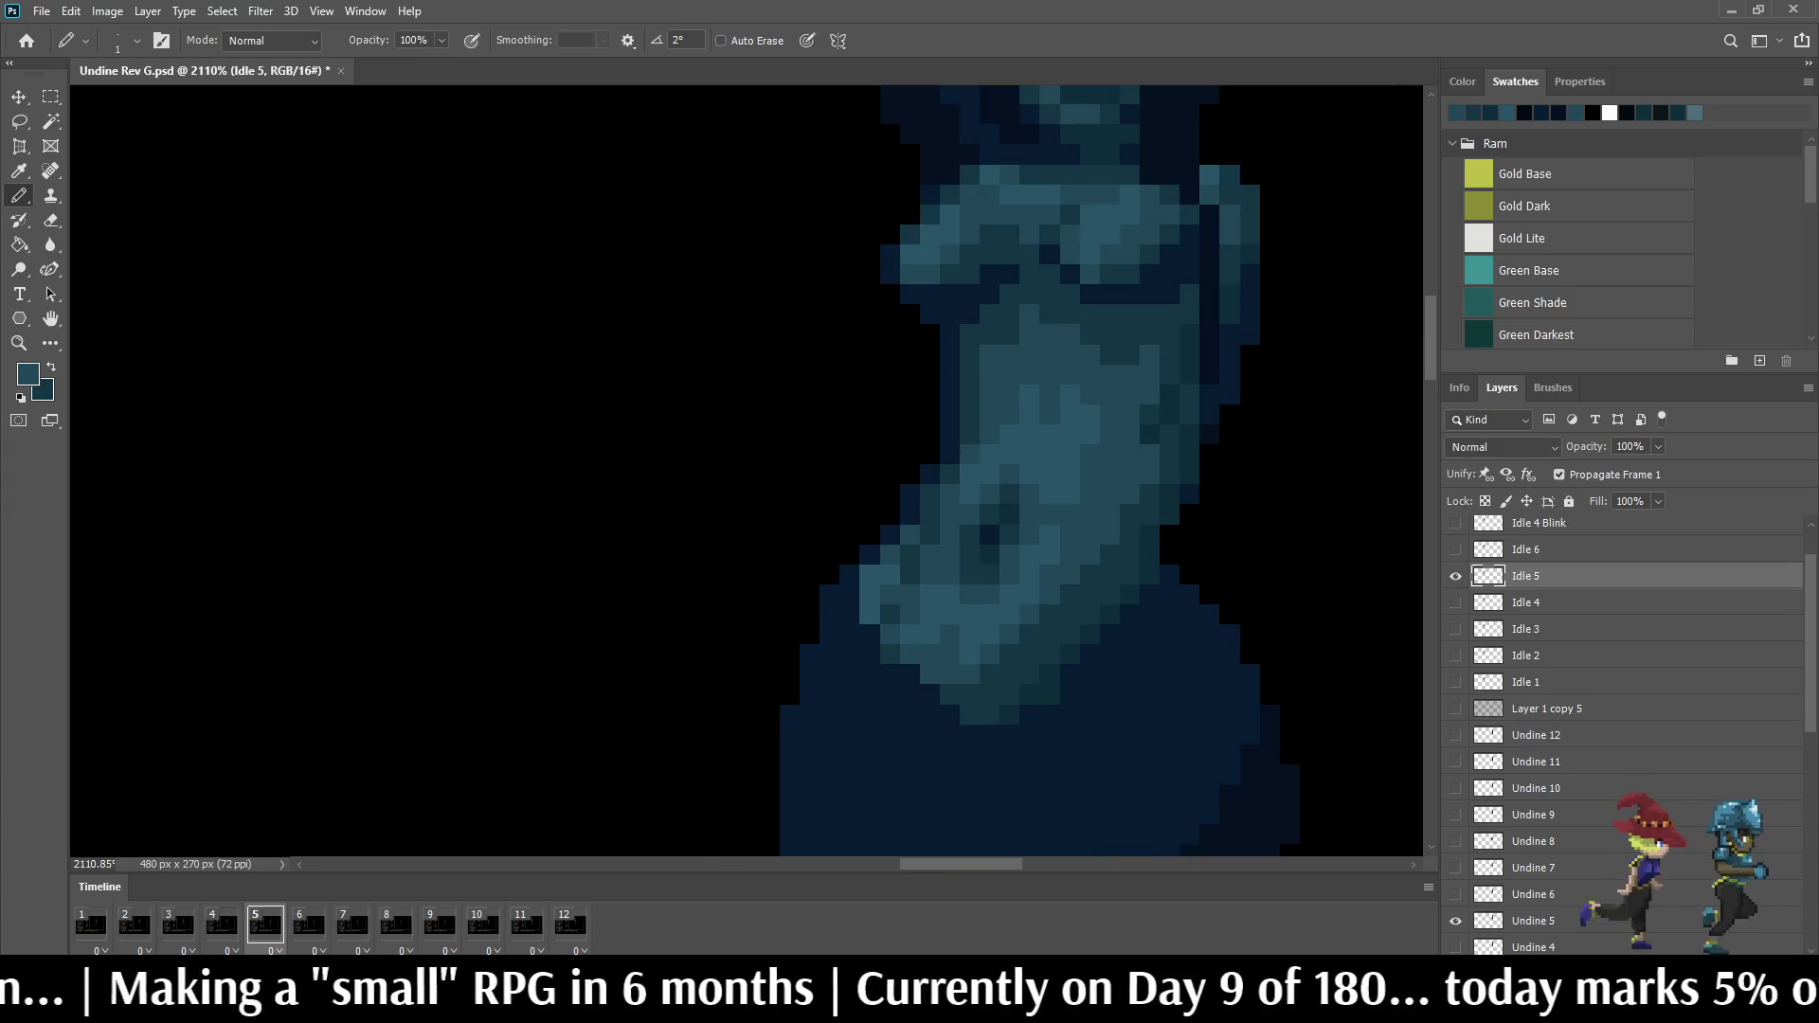
key("Left")
key("Right")
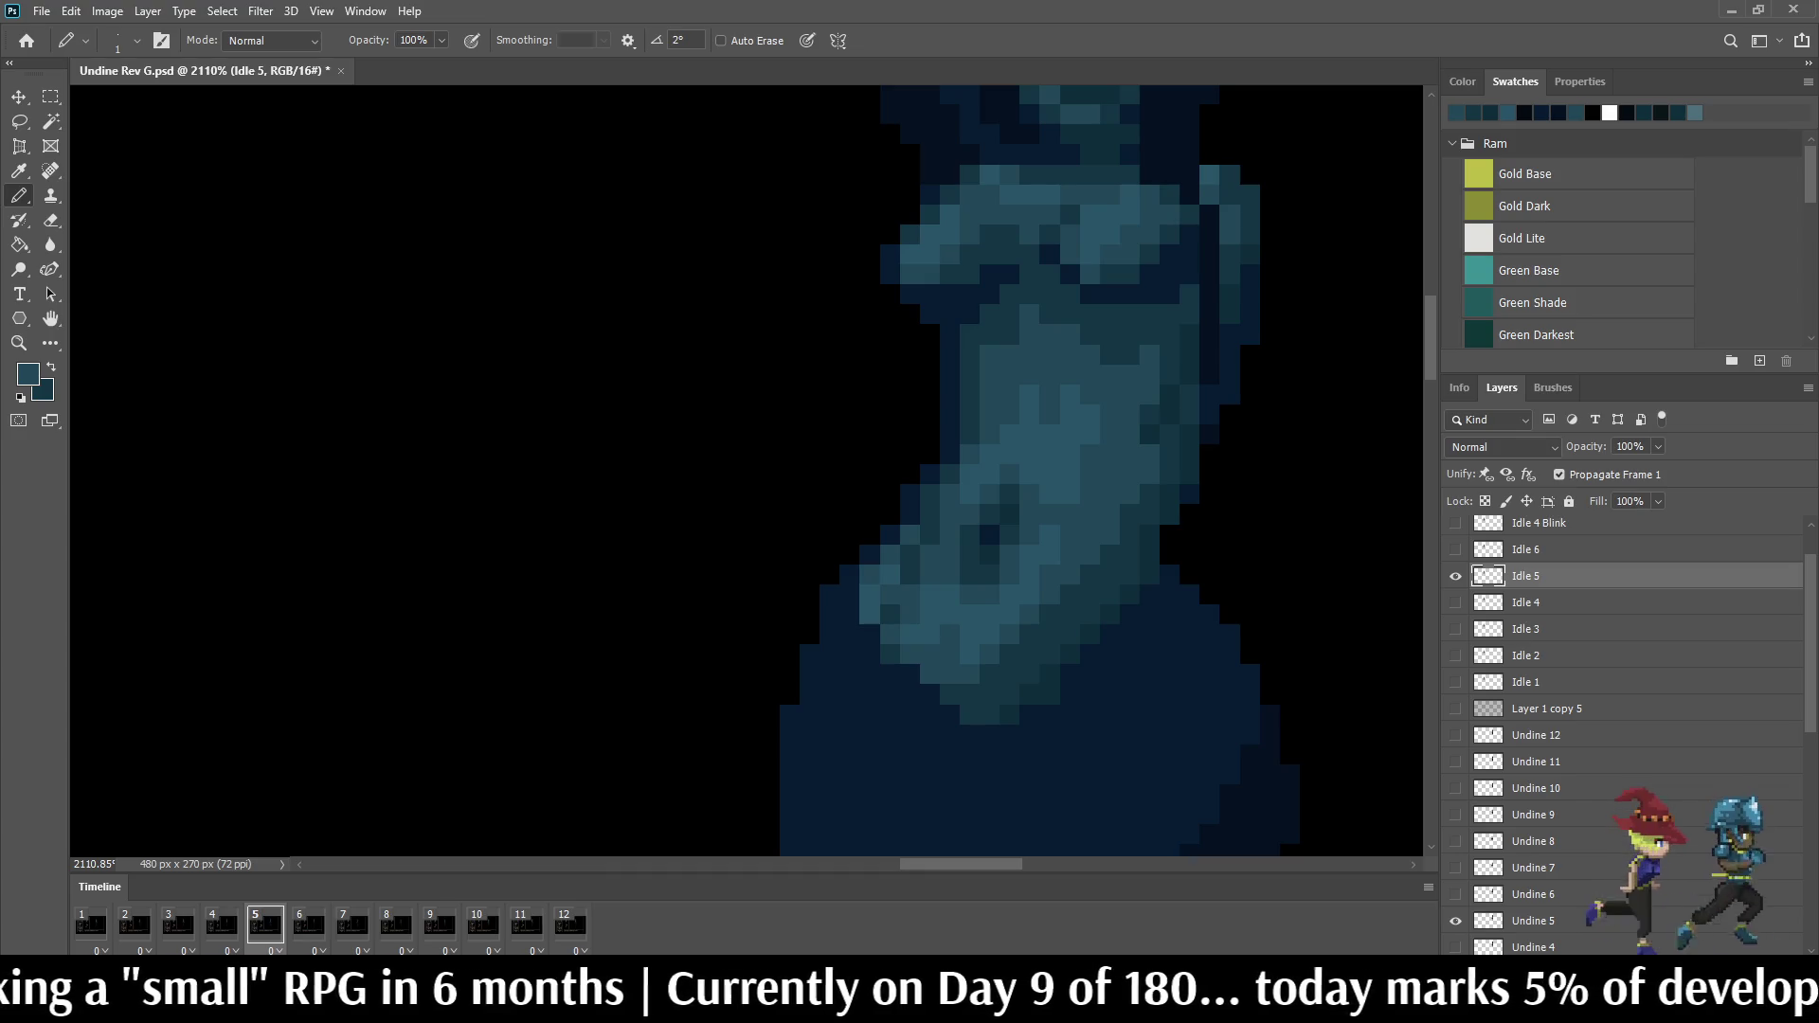
key("Right")
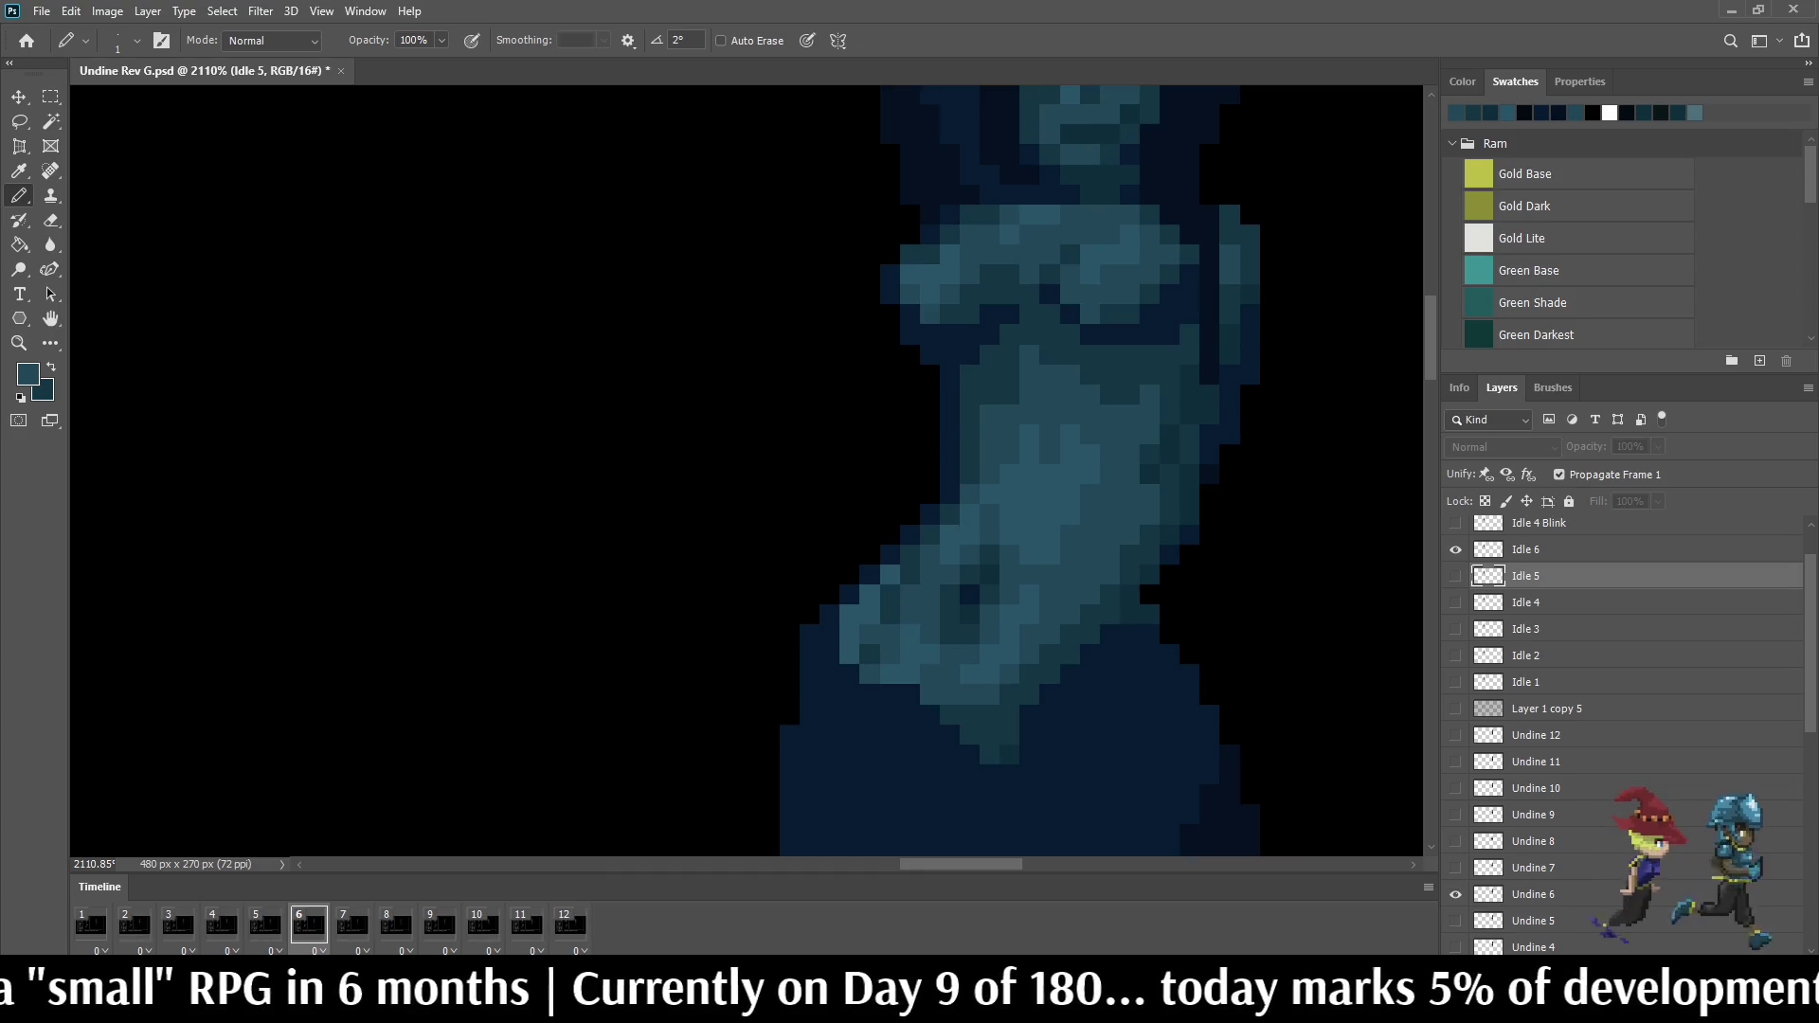
key("Right")
key("Right")
key("Right")
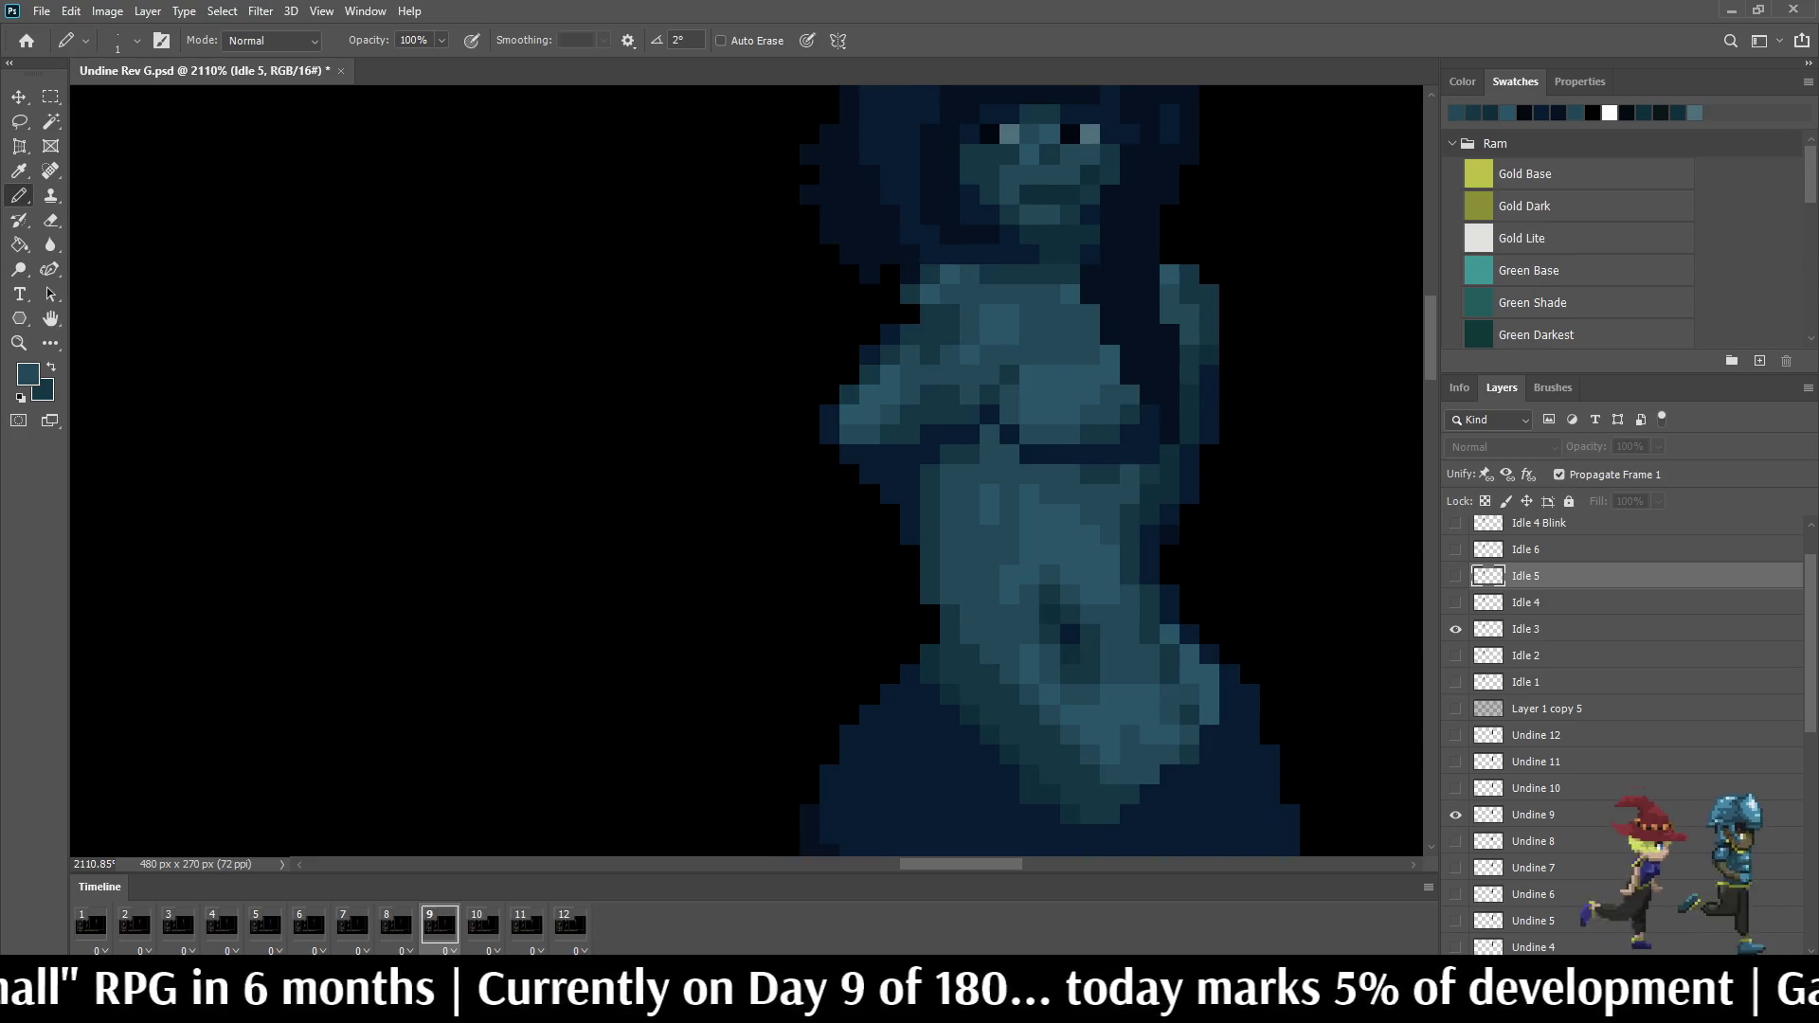
scroll(1035, 568, "down", 3)
scroll(1036, 568, "down", 3)
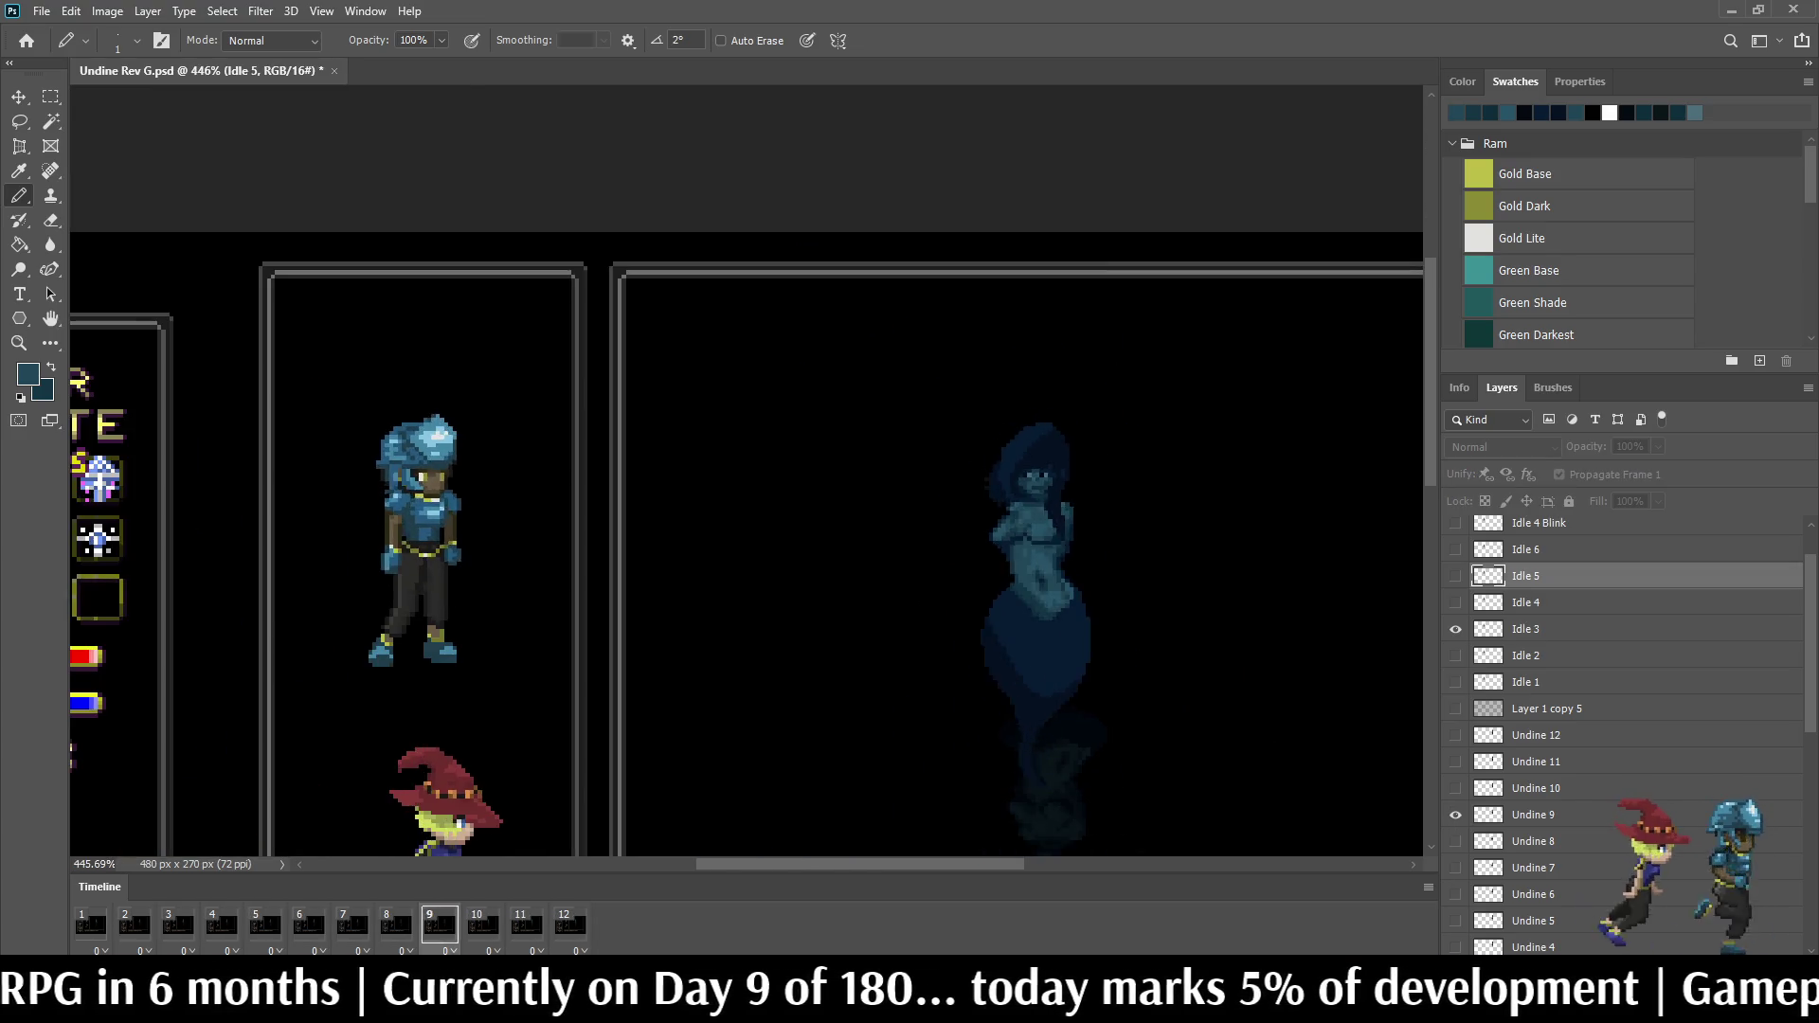
key("Right")
key("Right")
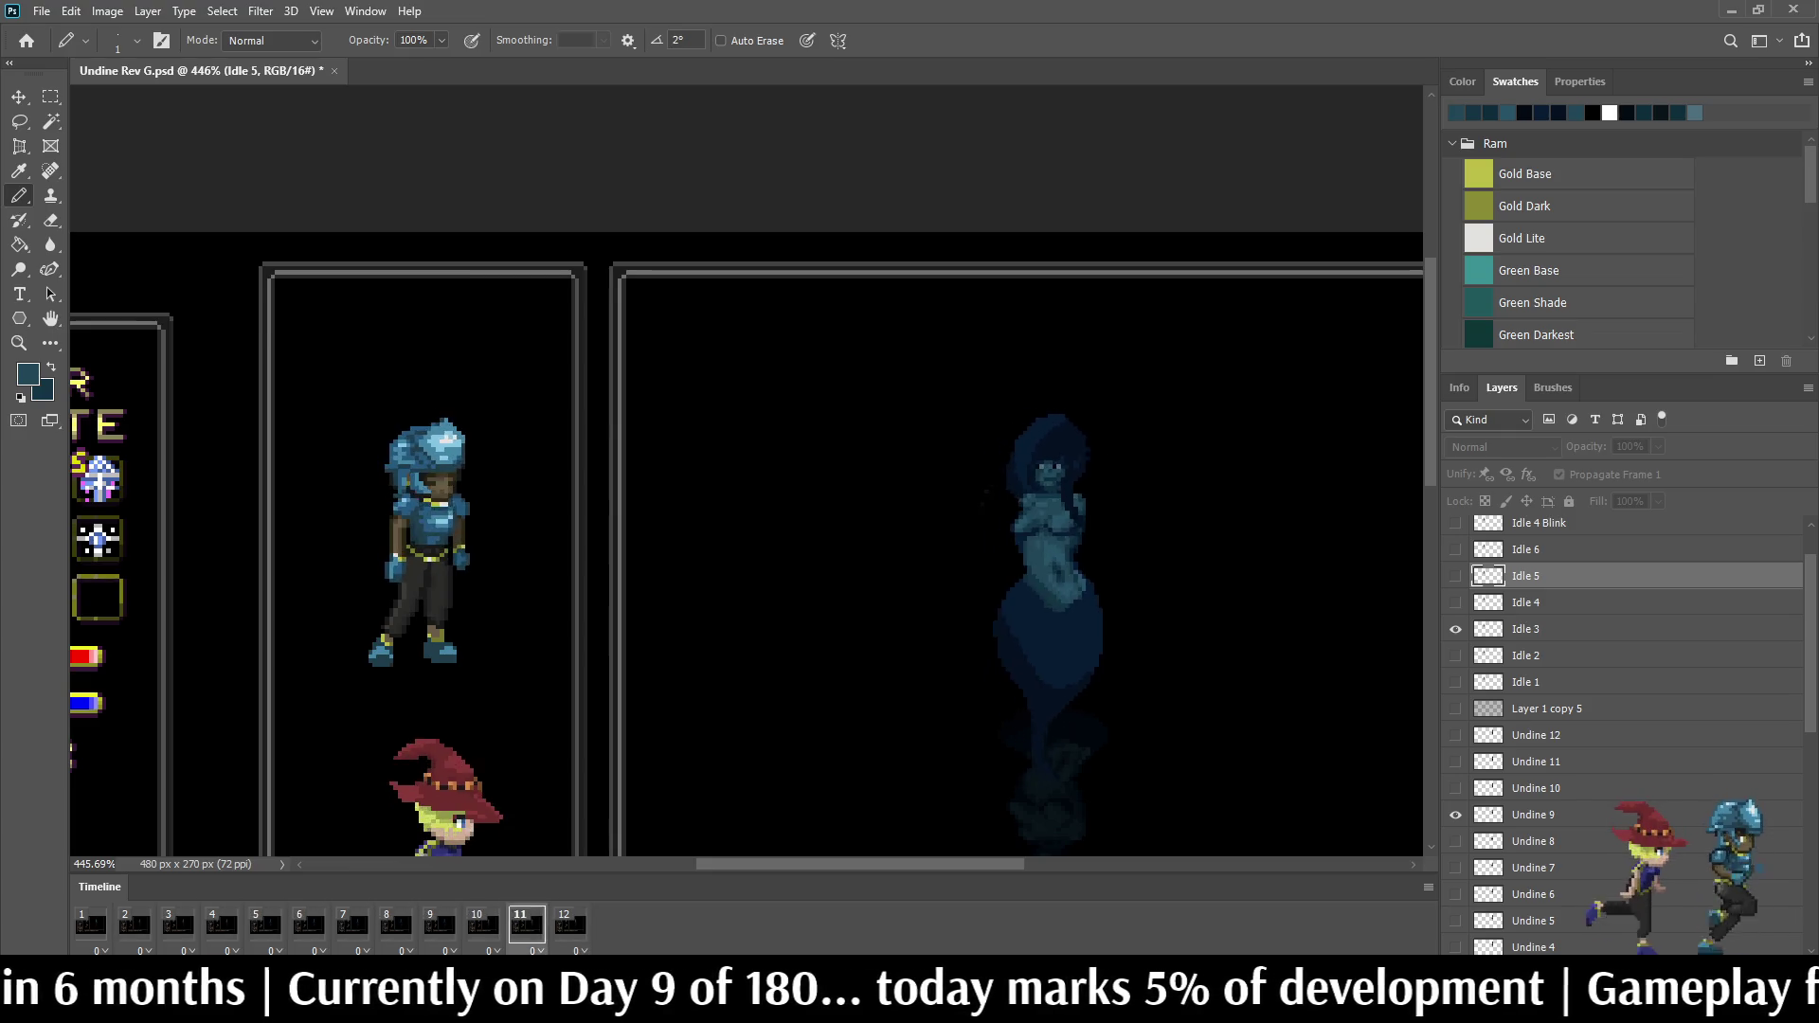
key("Right")
key("Right")
key("Right")
key("Right")
scroll(1026, 525, "up", 2)
scroll(1025, 525, "up", 3)
scroll(1026, 523, "up", 3)
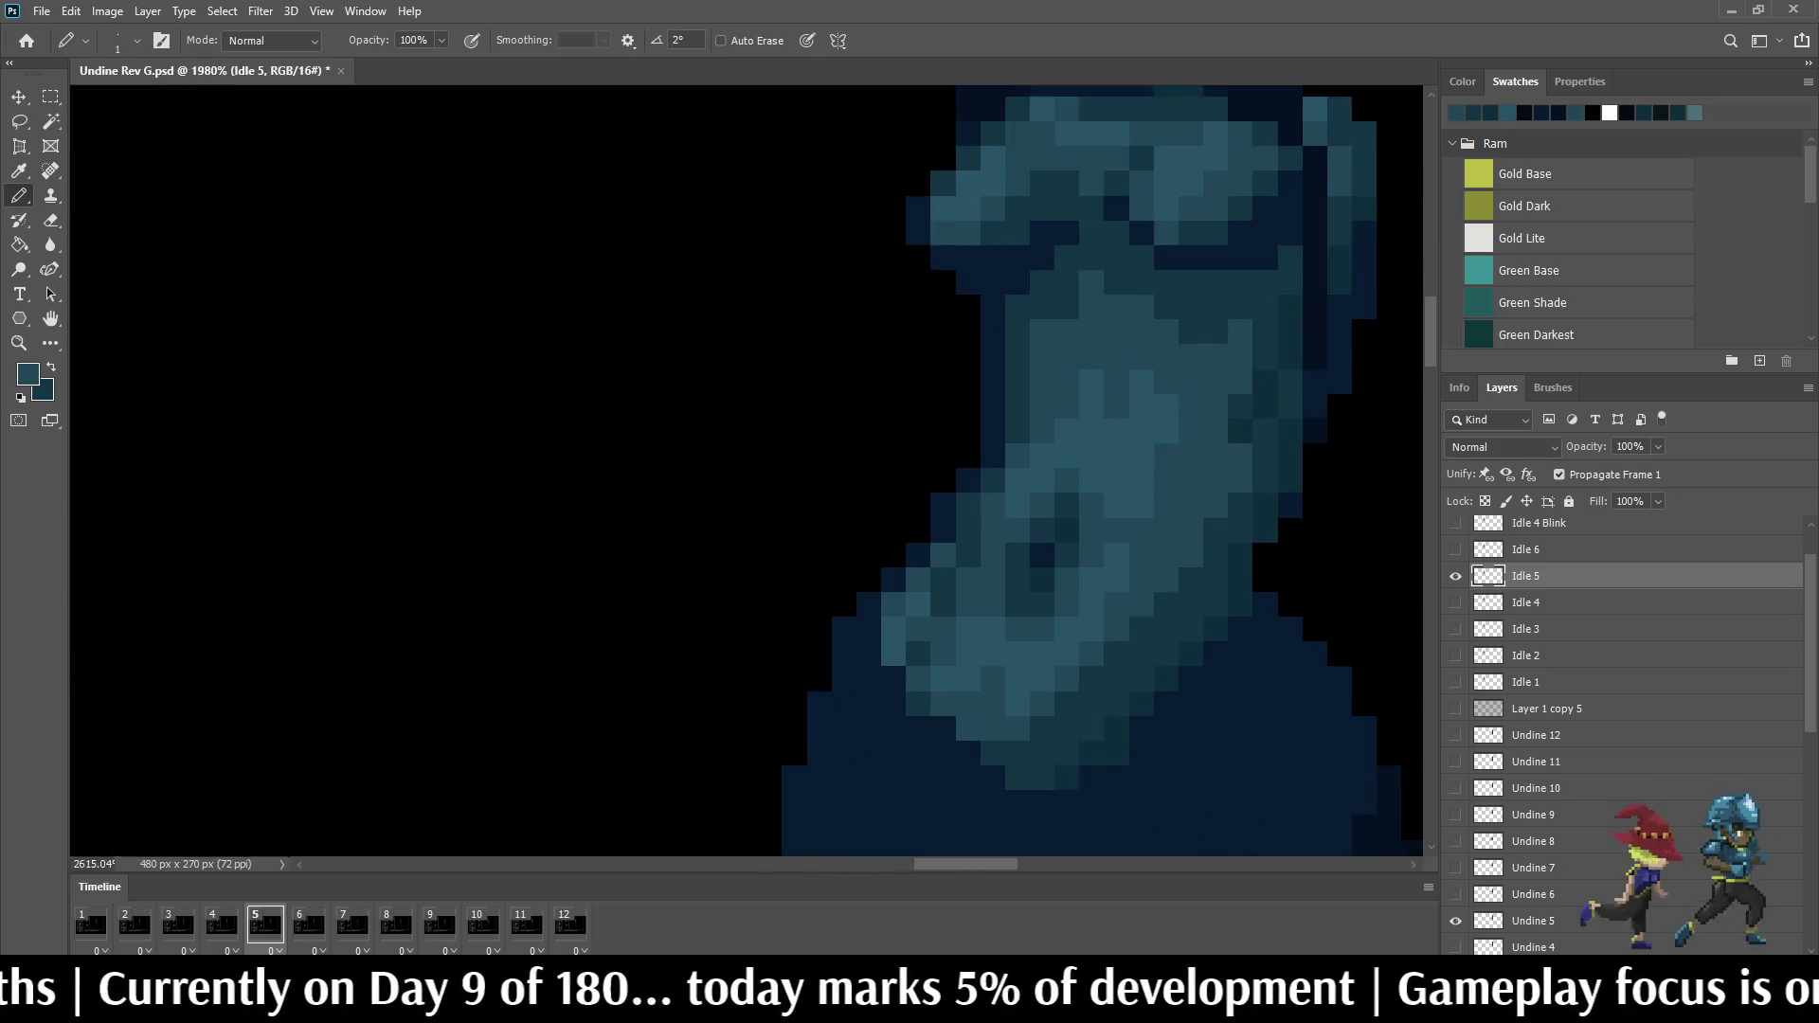
scroll(994, 557, "up", 4)
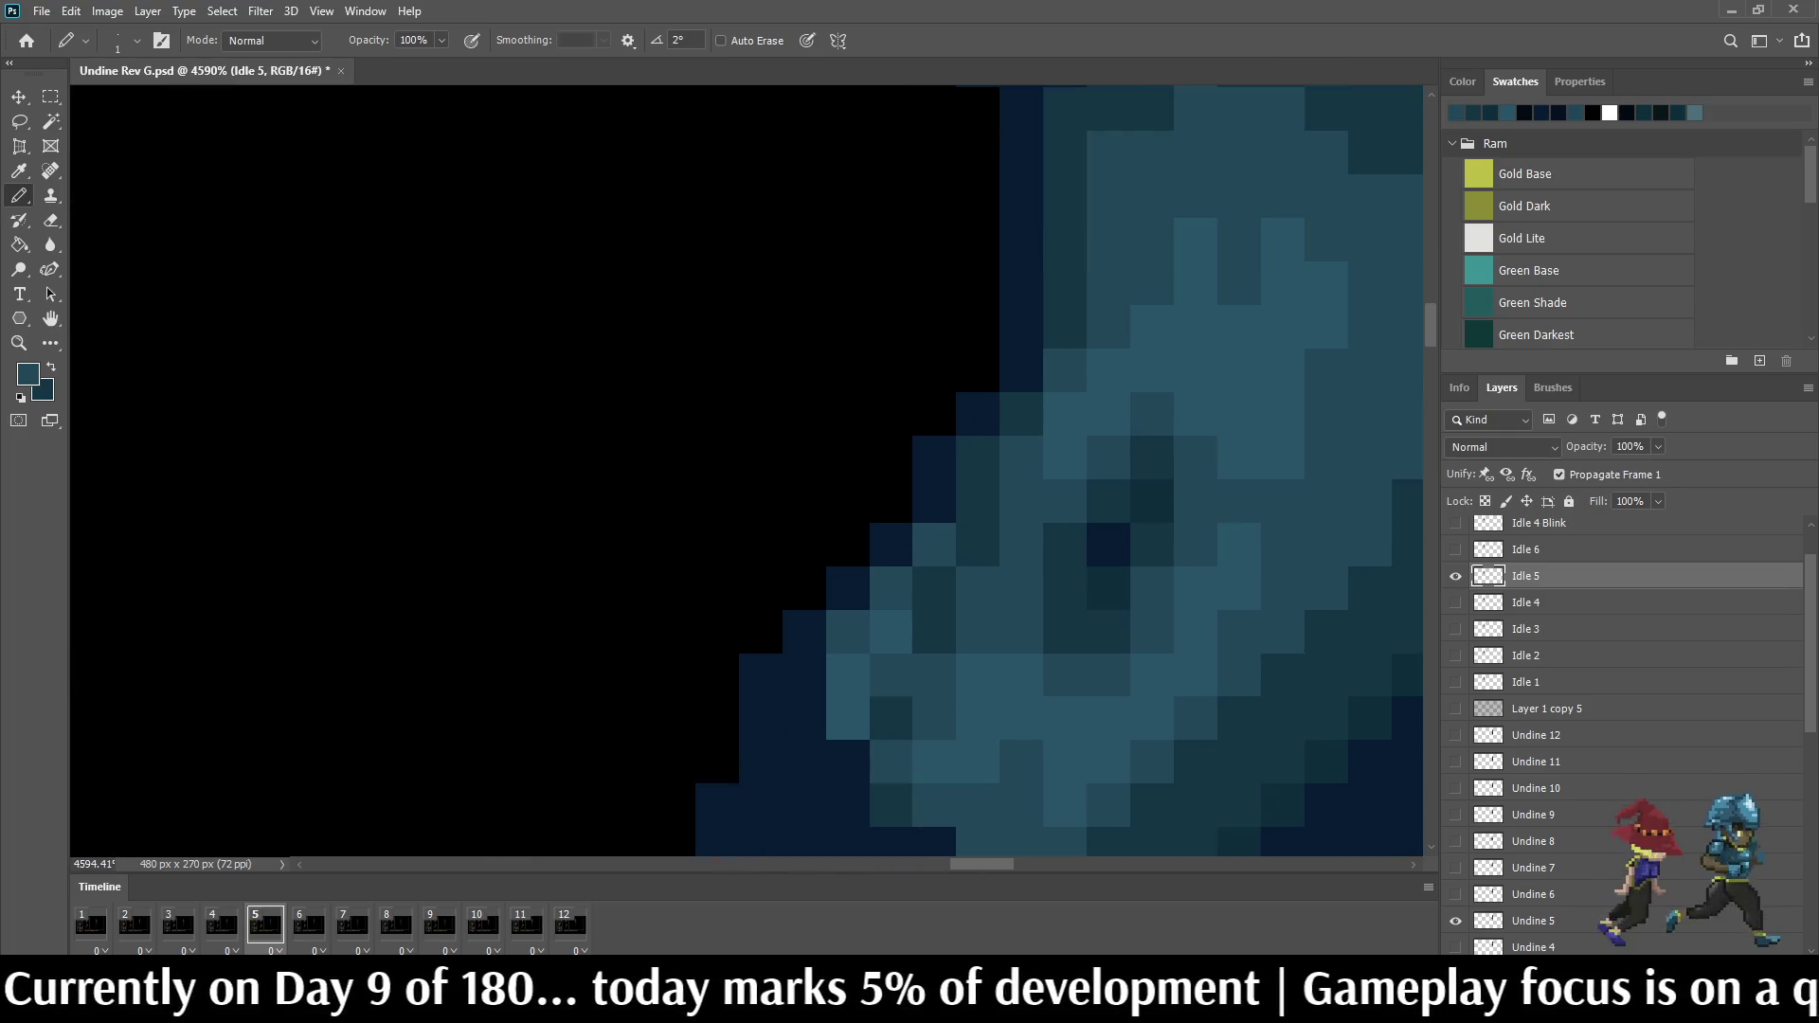
scroll(1023, 554, "down", 2)
scroll(1023, 555, "down", 3)
scroll(1024, 555, "down", 3)
scroll(1023, 555, "down", 2)
scroll(1024, 555, "up", 2)
scroll(1023, 554, "up", 3)
scroll(1025, 554, "up", 2)
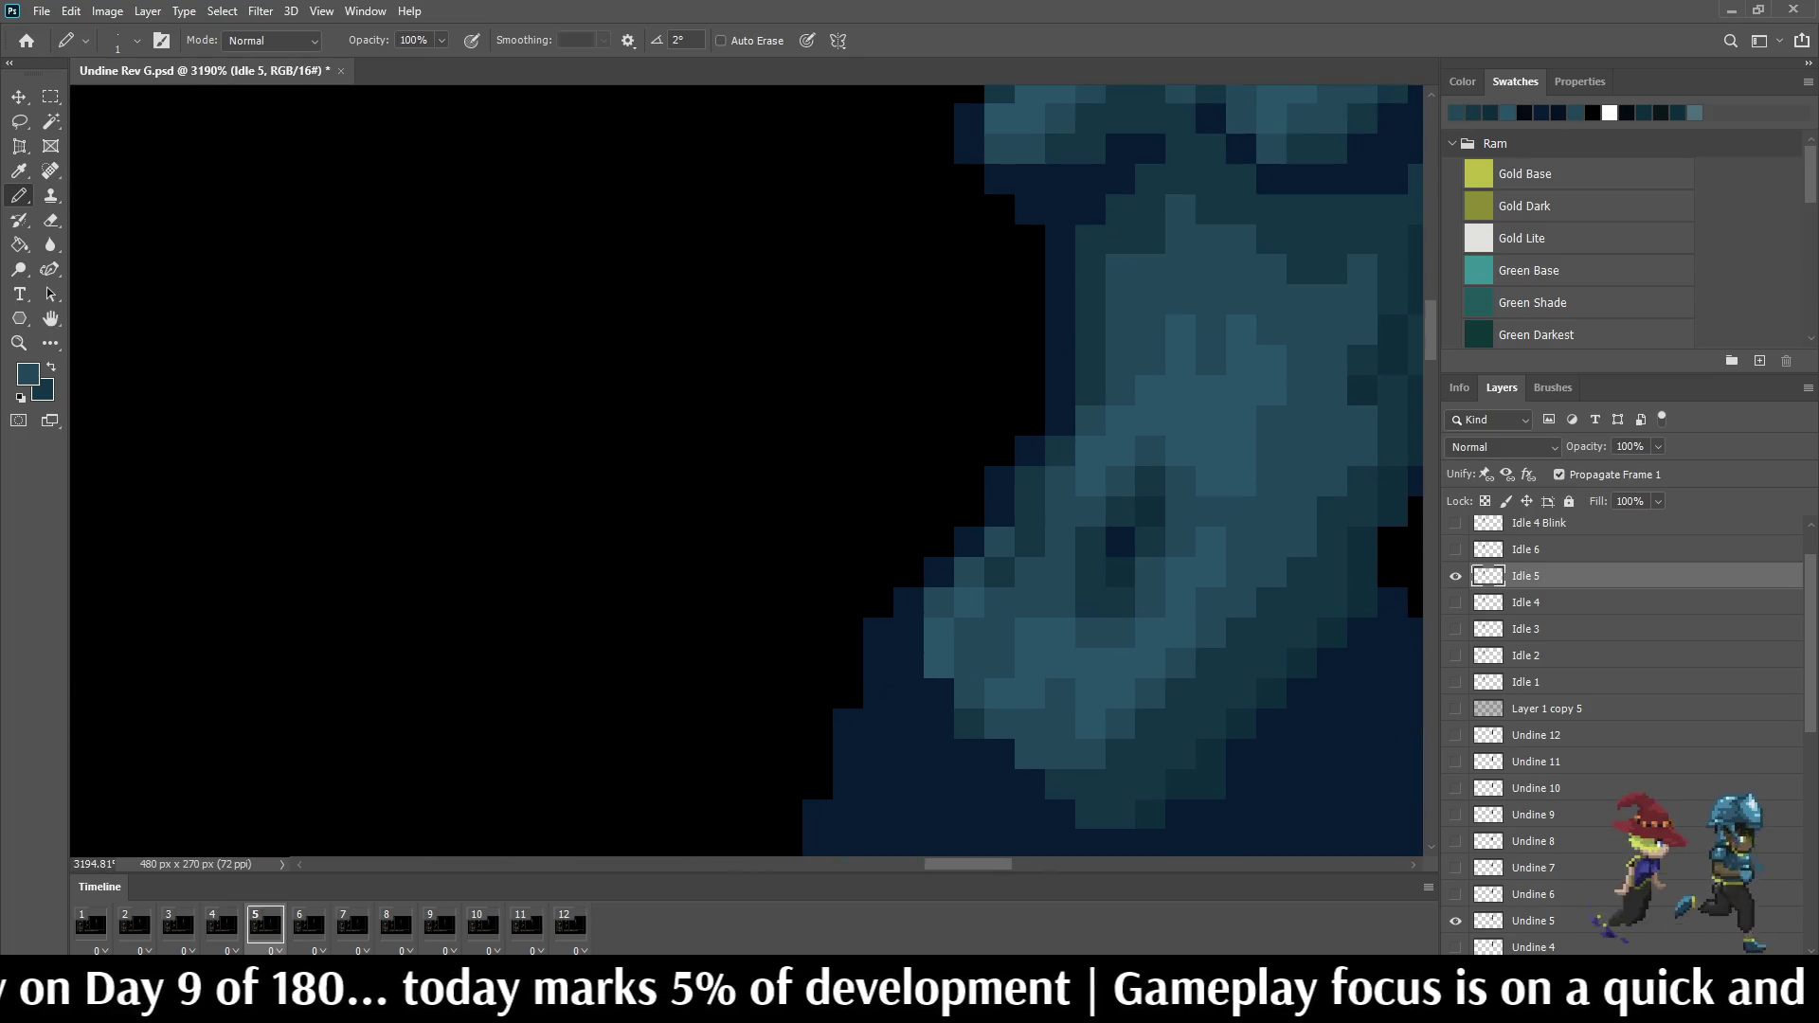
Step: Play the idle loop in the mockup, then stop and step on to frame 7
key("space")
scroll(1024, 555, "down", 2)
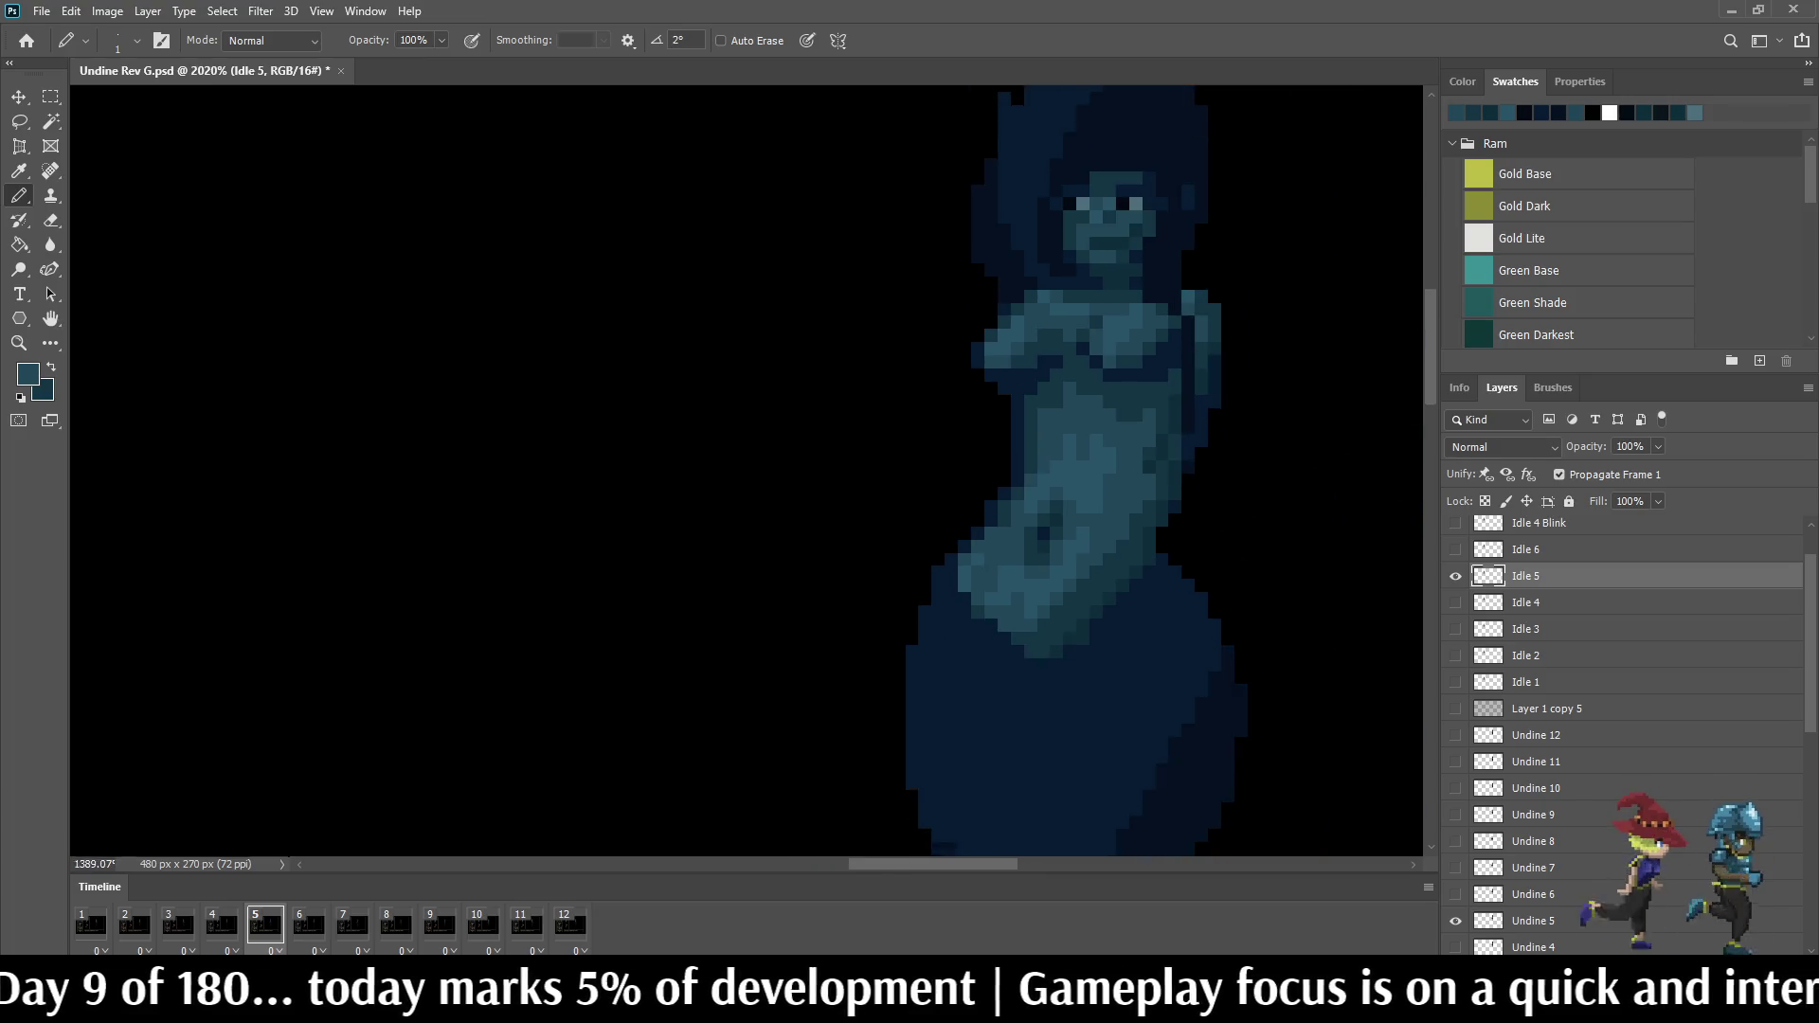
scroll(1024, 554, "down", 2)
scroll(1023, 554, "down", 1)
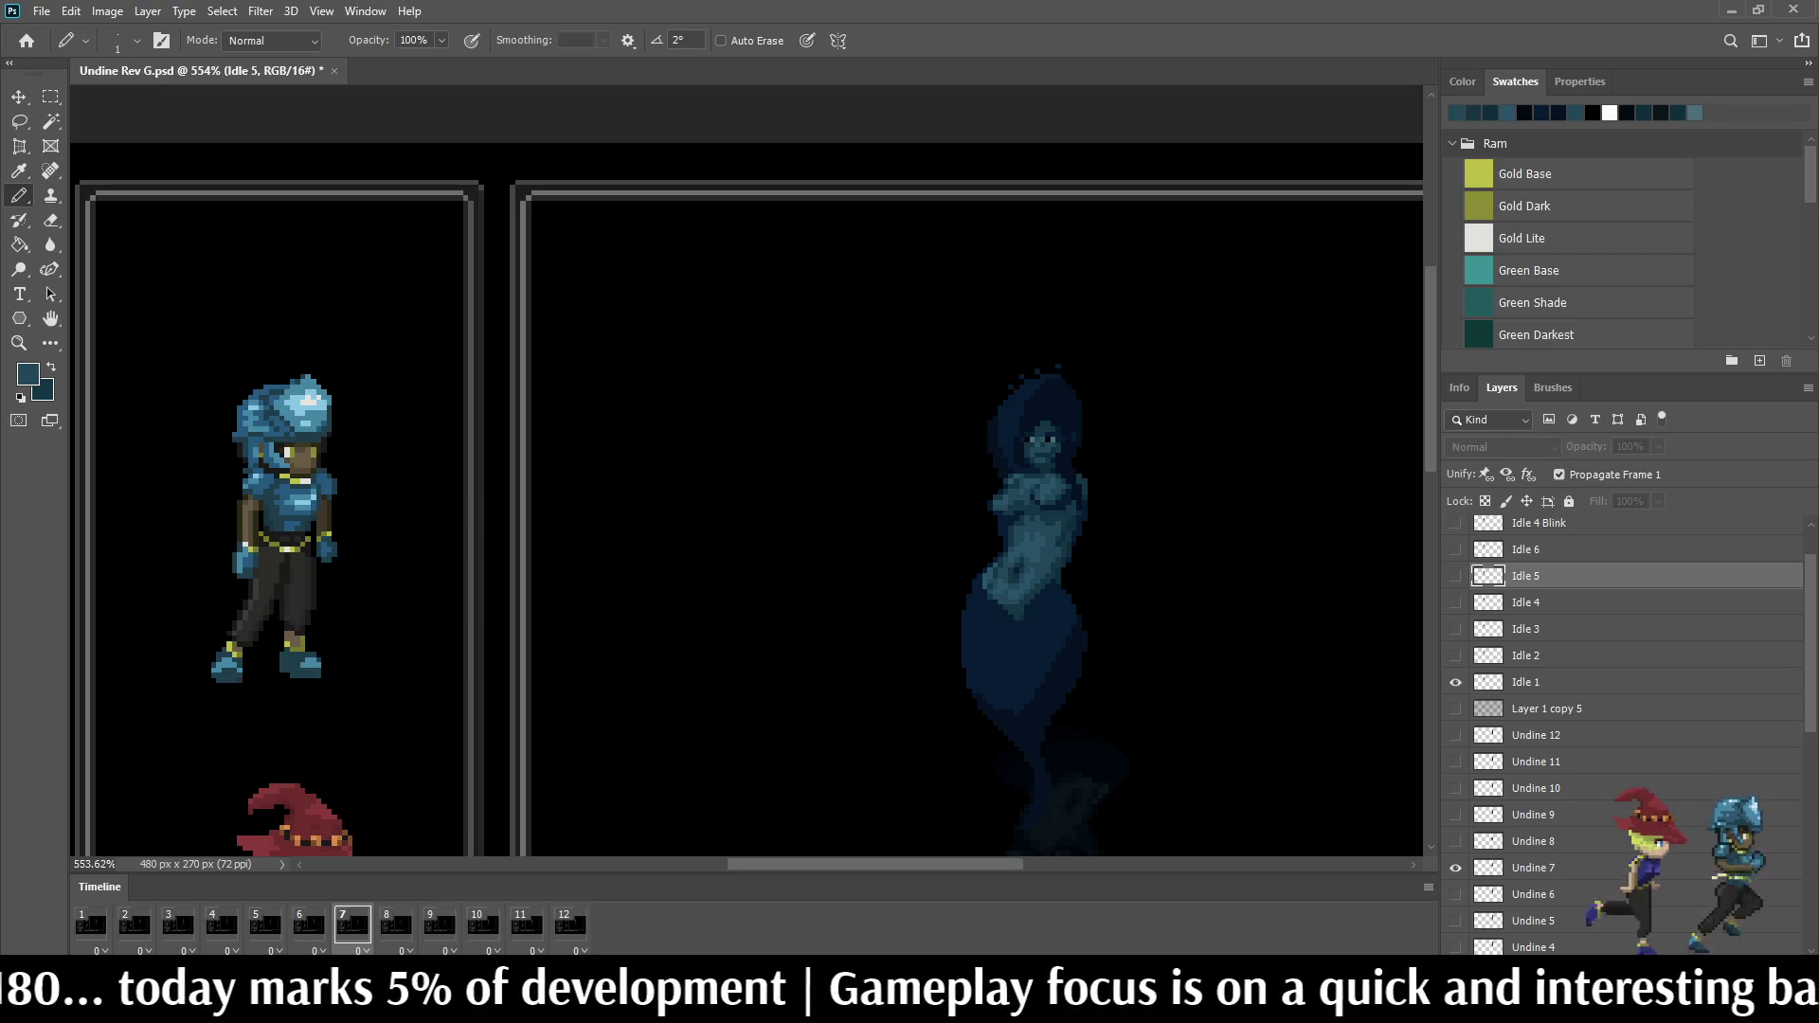
key("space")
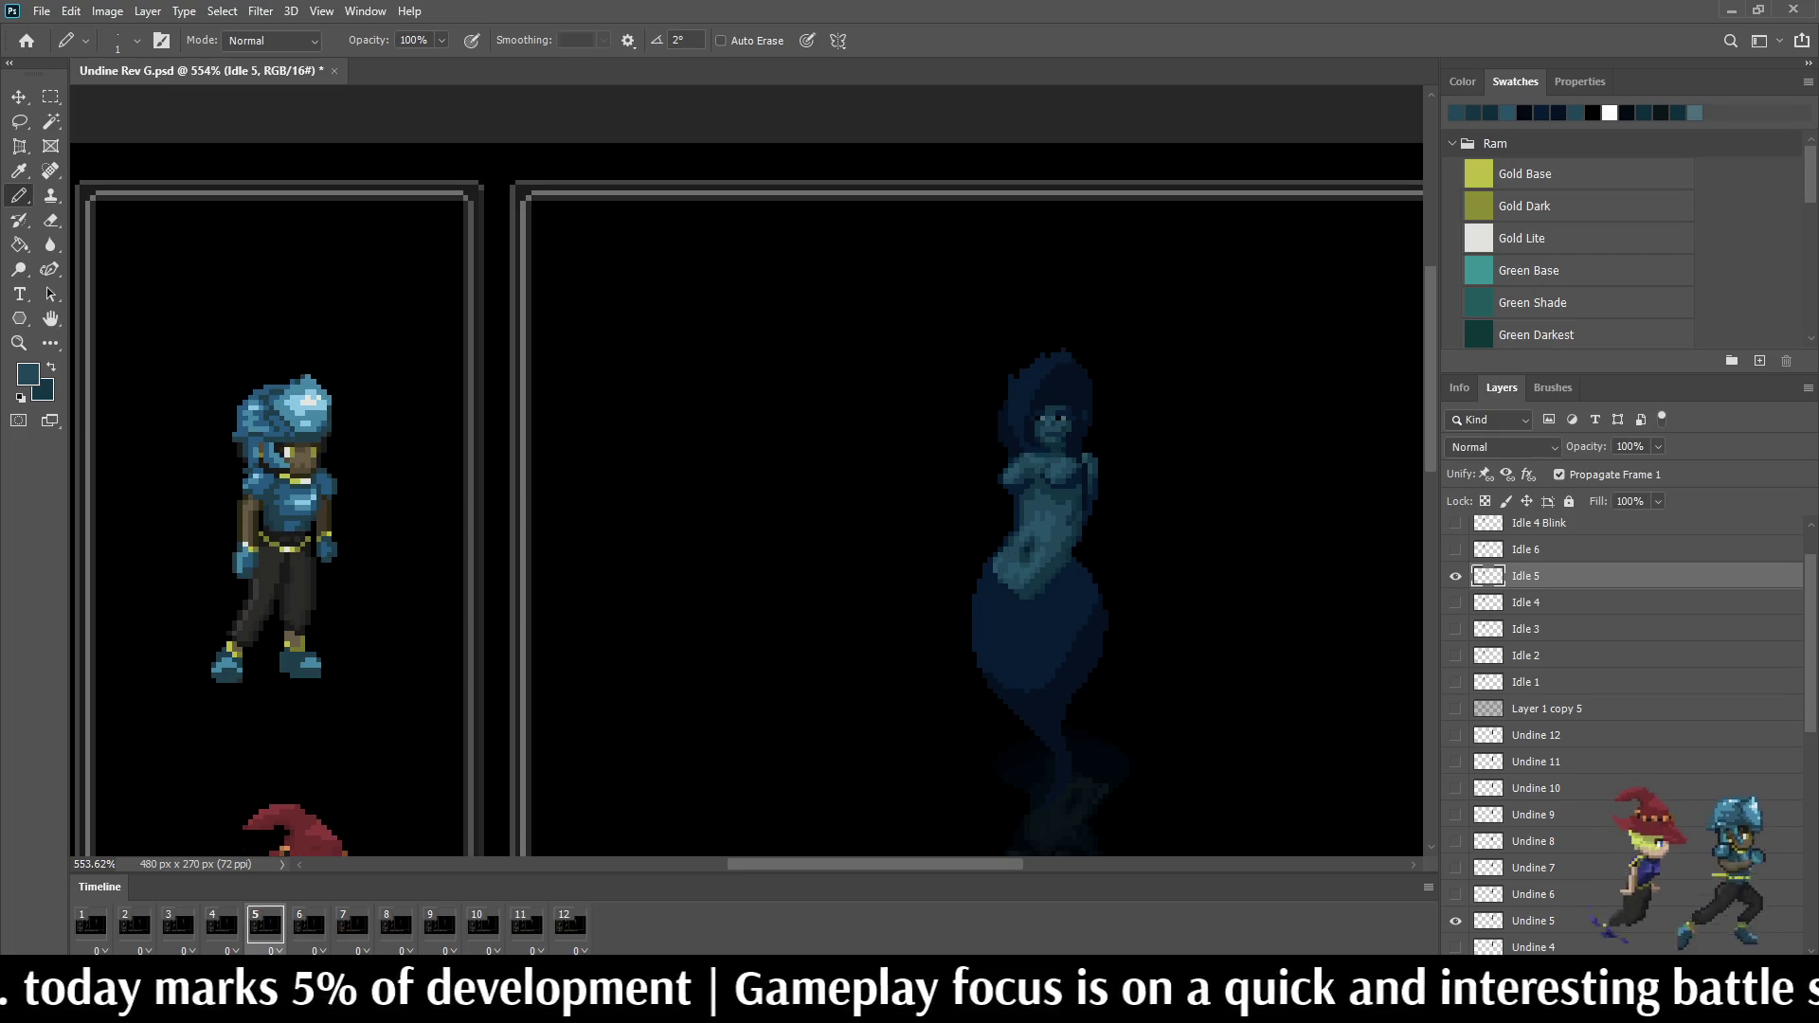
key("space")
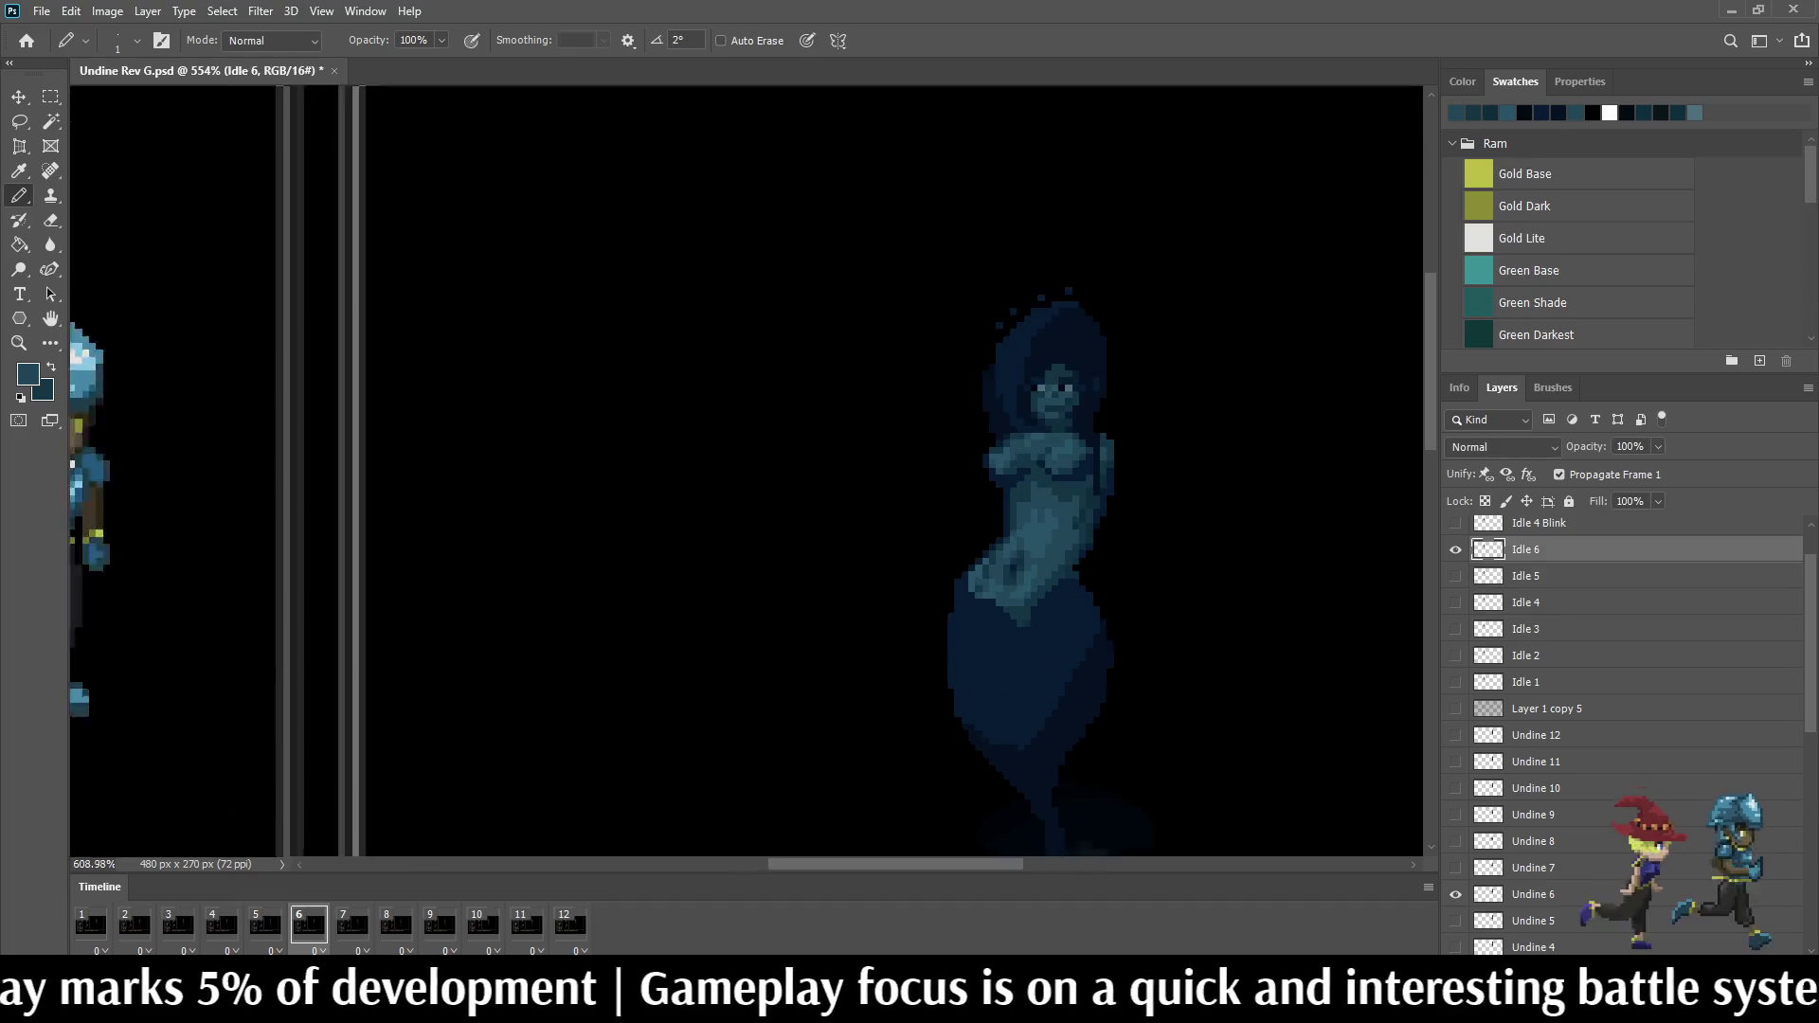
scroll(1015, 476, "up", 5)
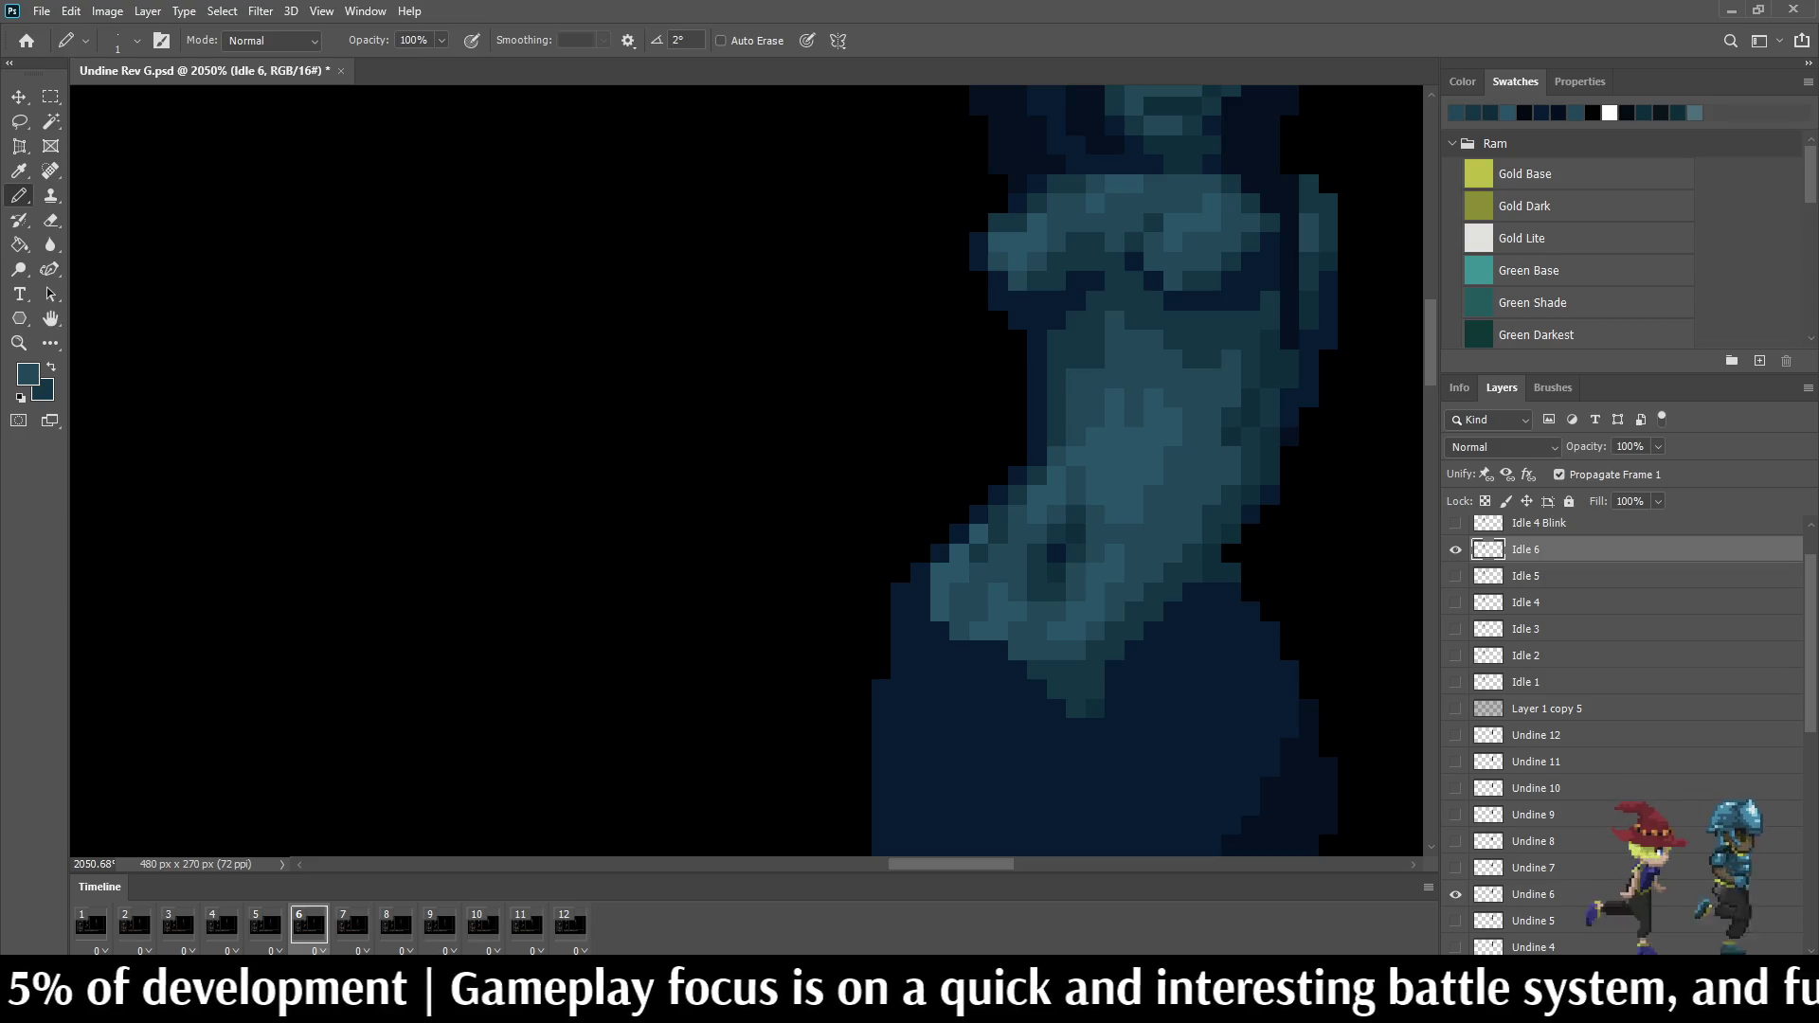
key("Left")
key("Right")
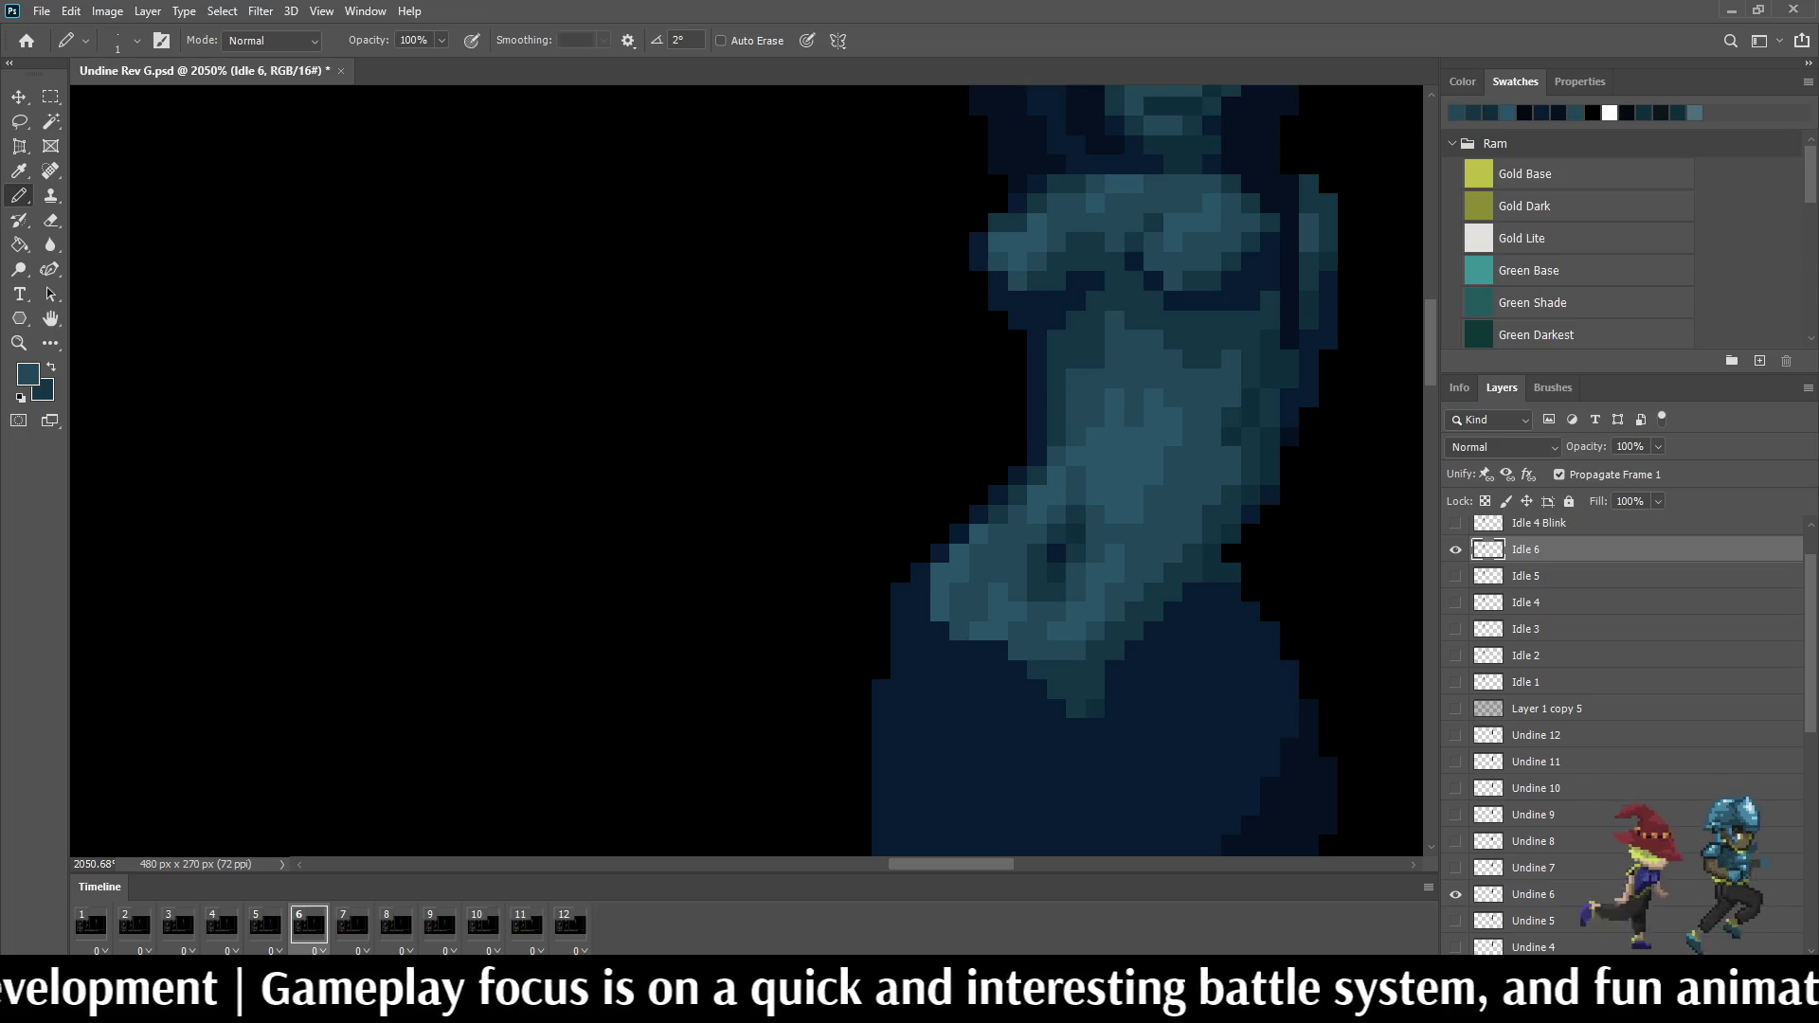
key("Right")
key("Right")
key("Right")
key("Right")
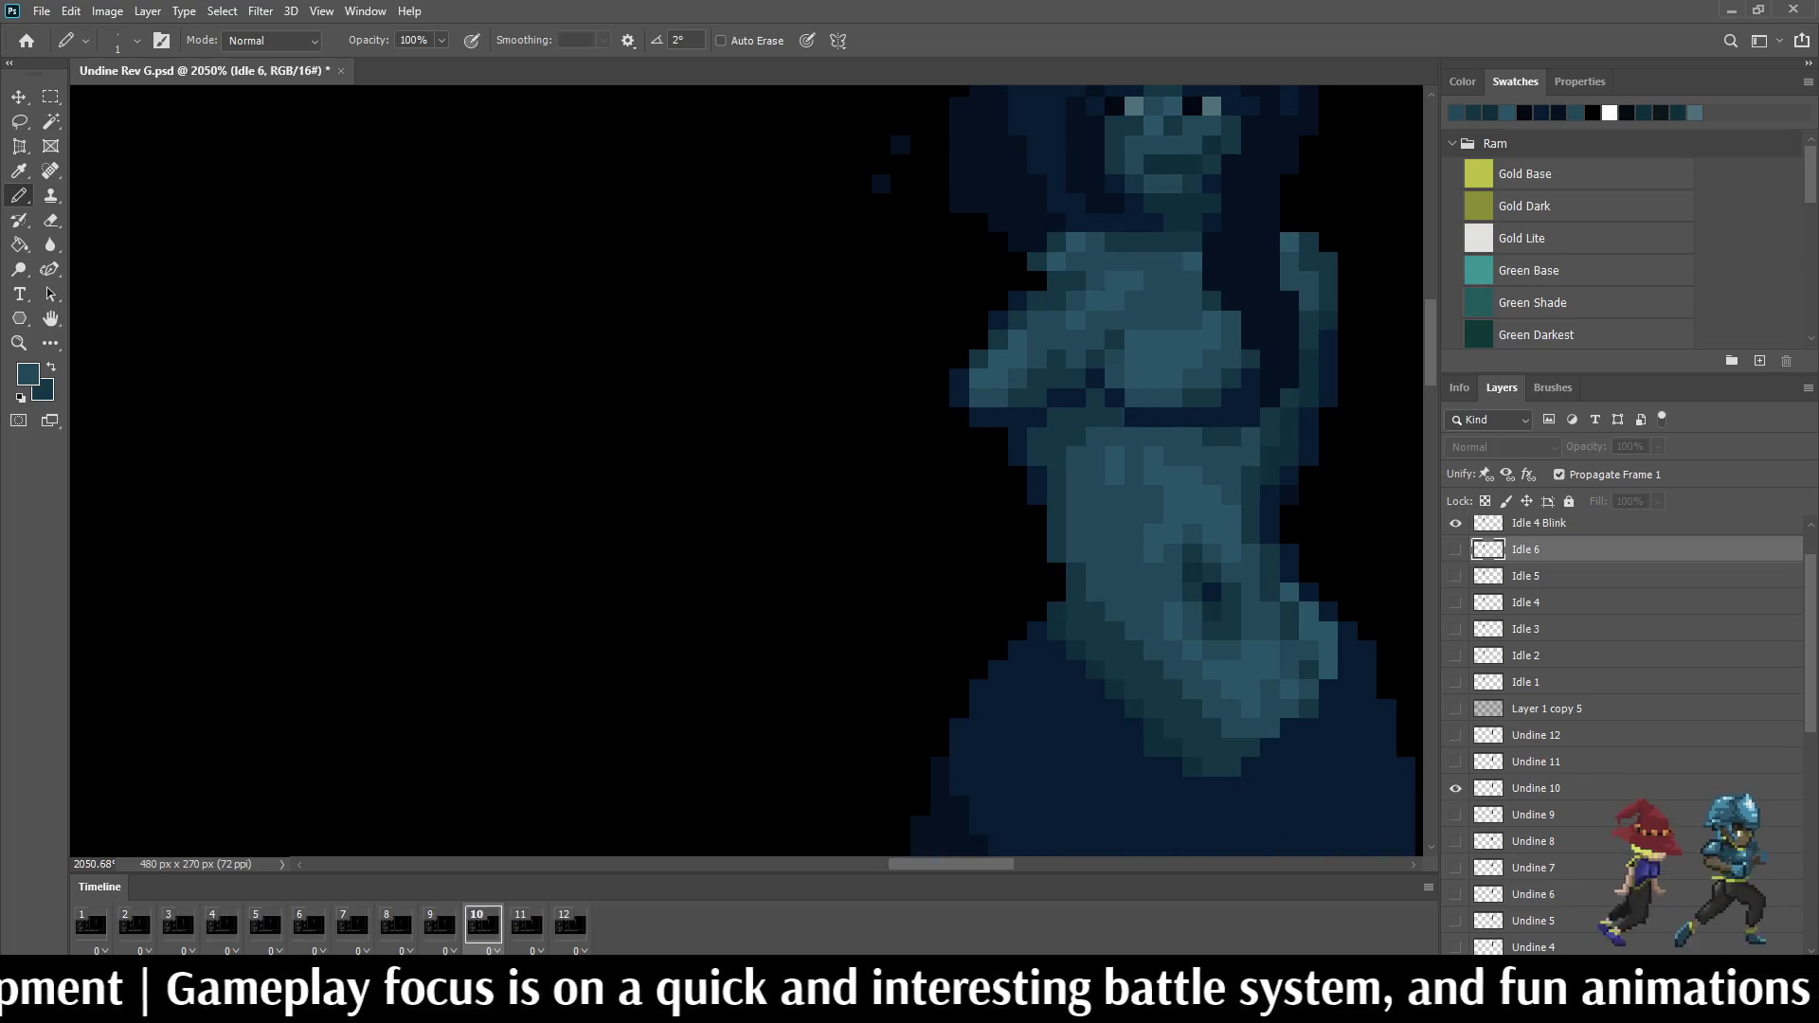
scroll(1123, 569, "down", 5)
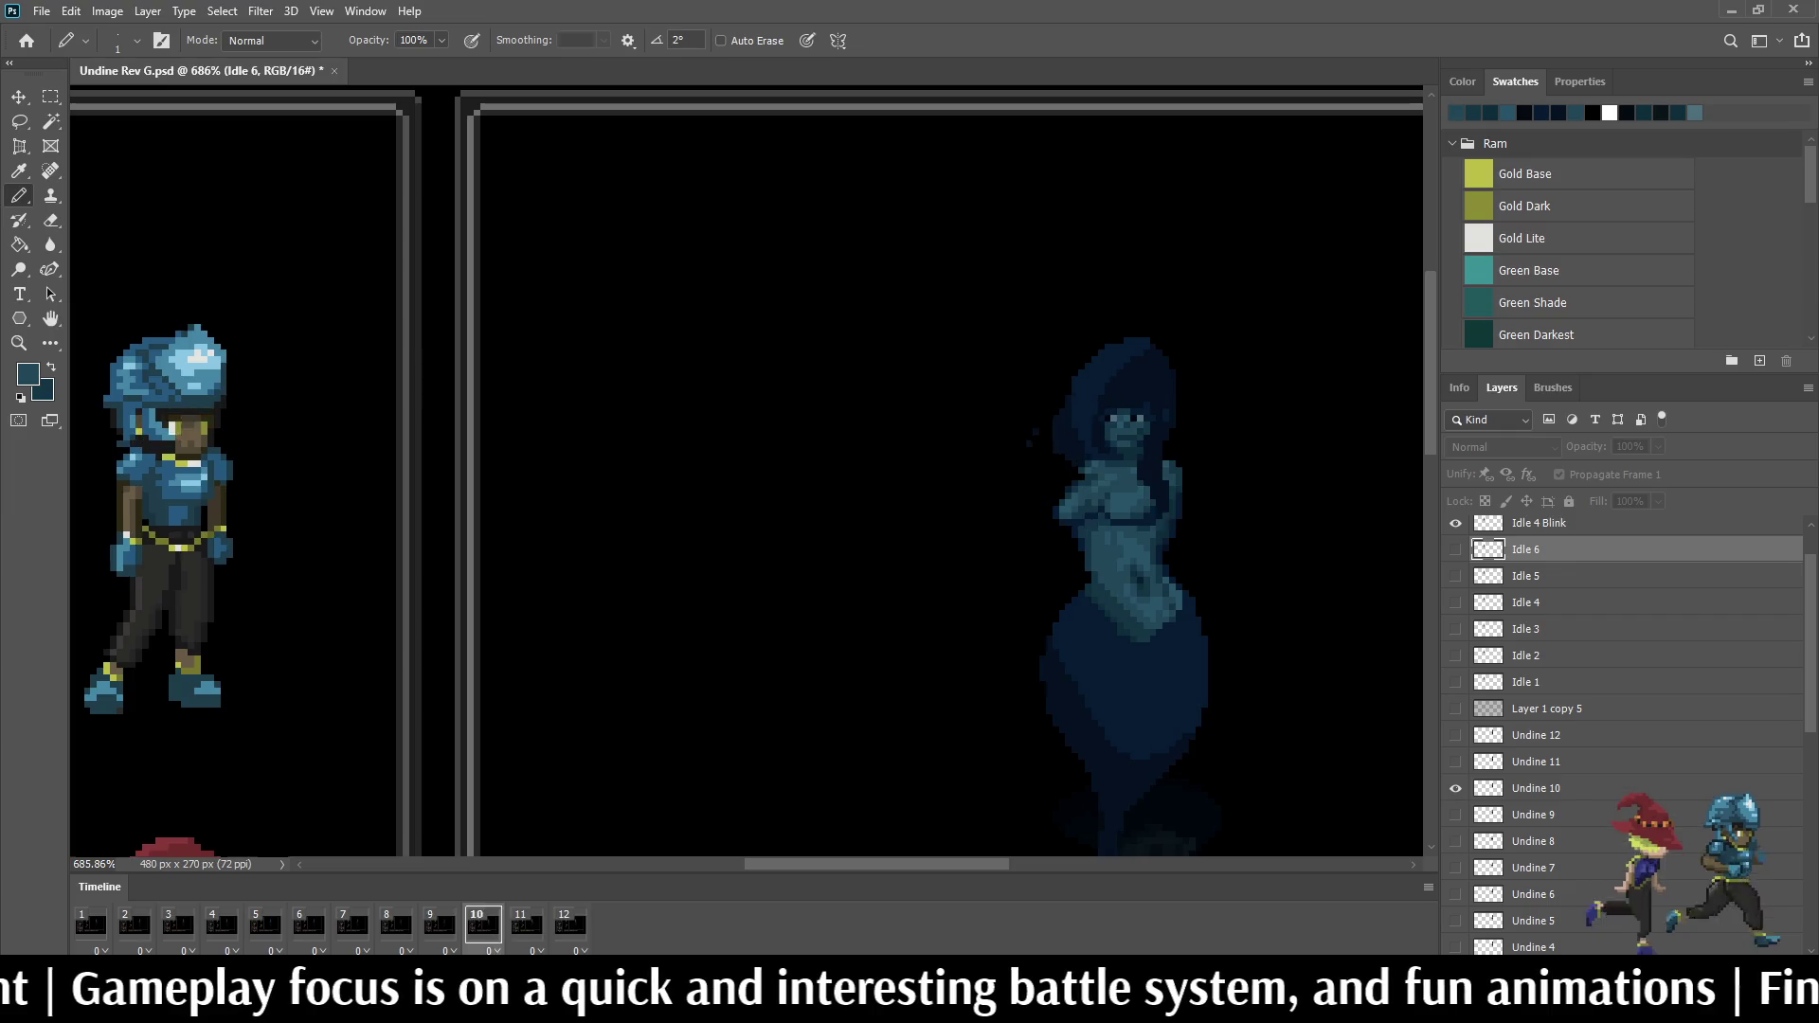
scroll(1239, 557, "down", 2)
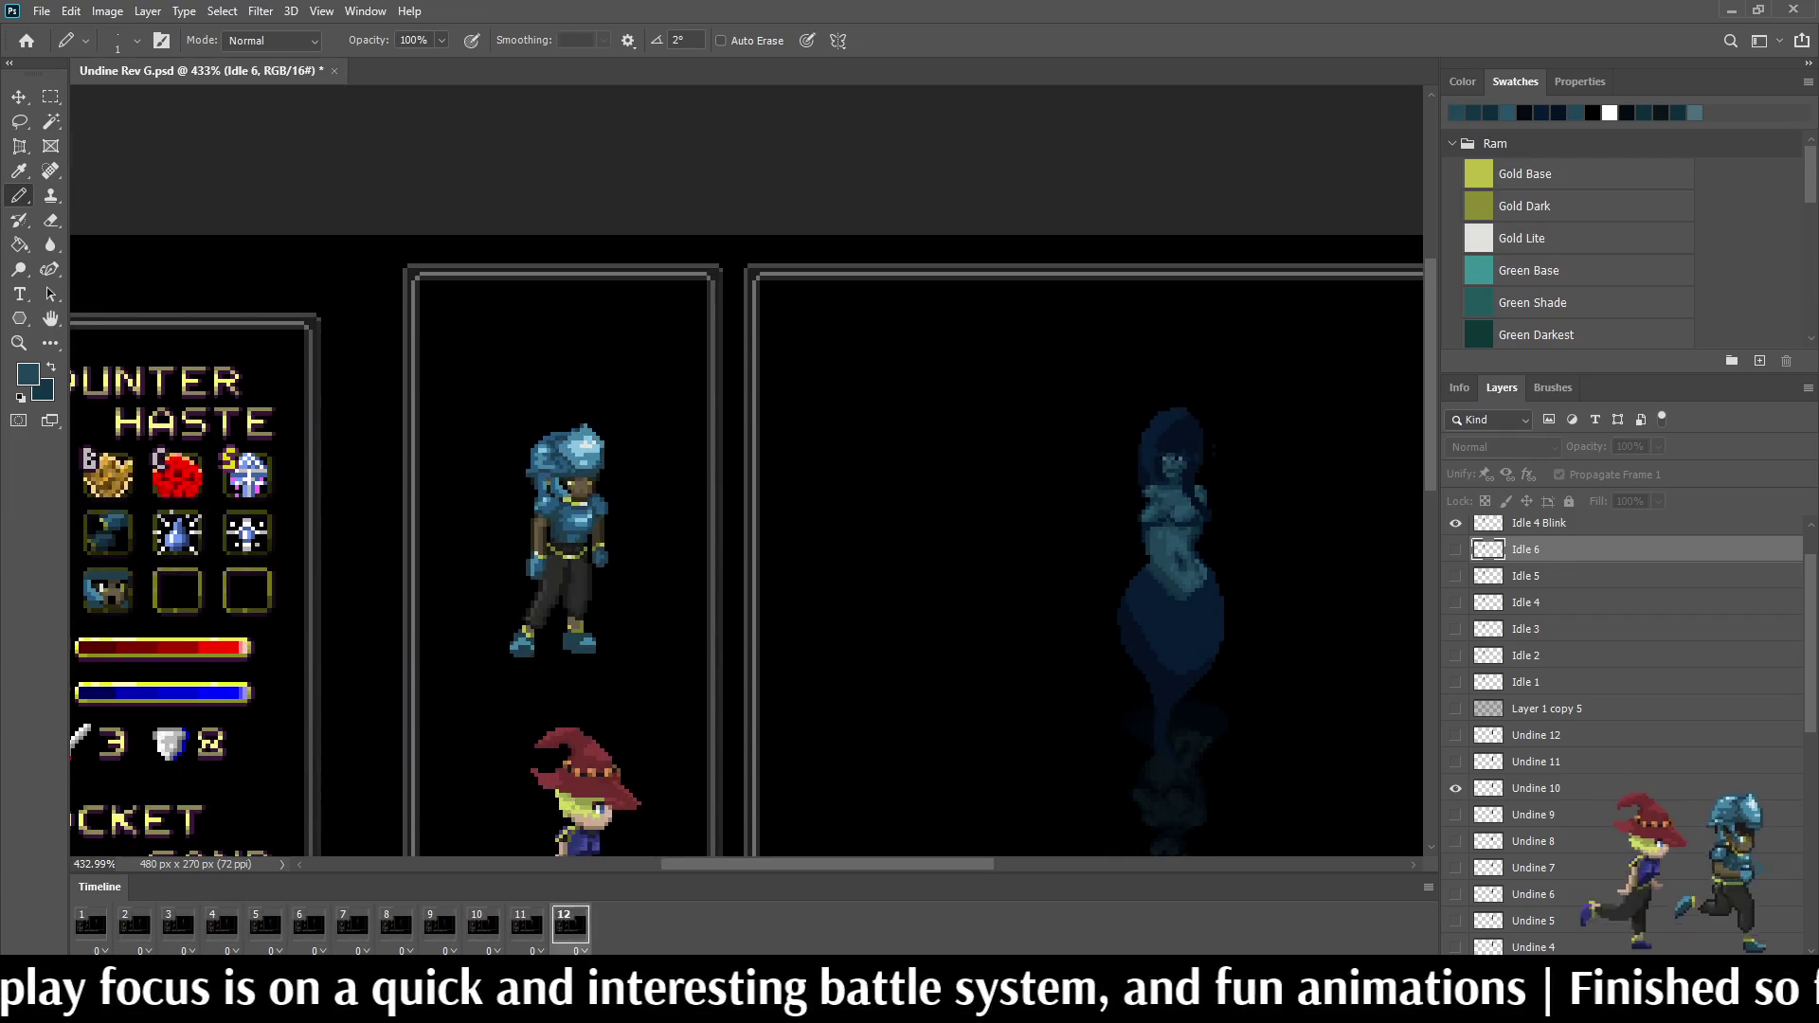
scroll(894, 287, "down", 2)
scroll(894, 287, "up", 2)
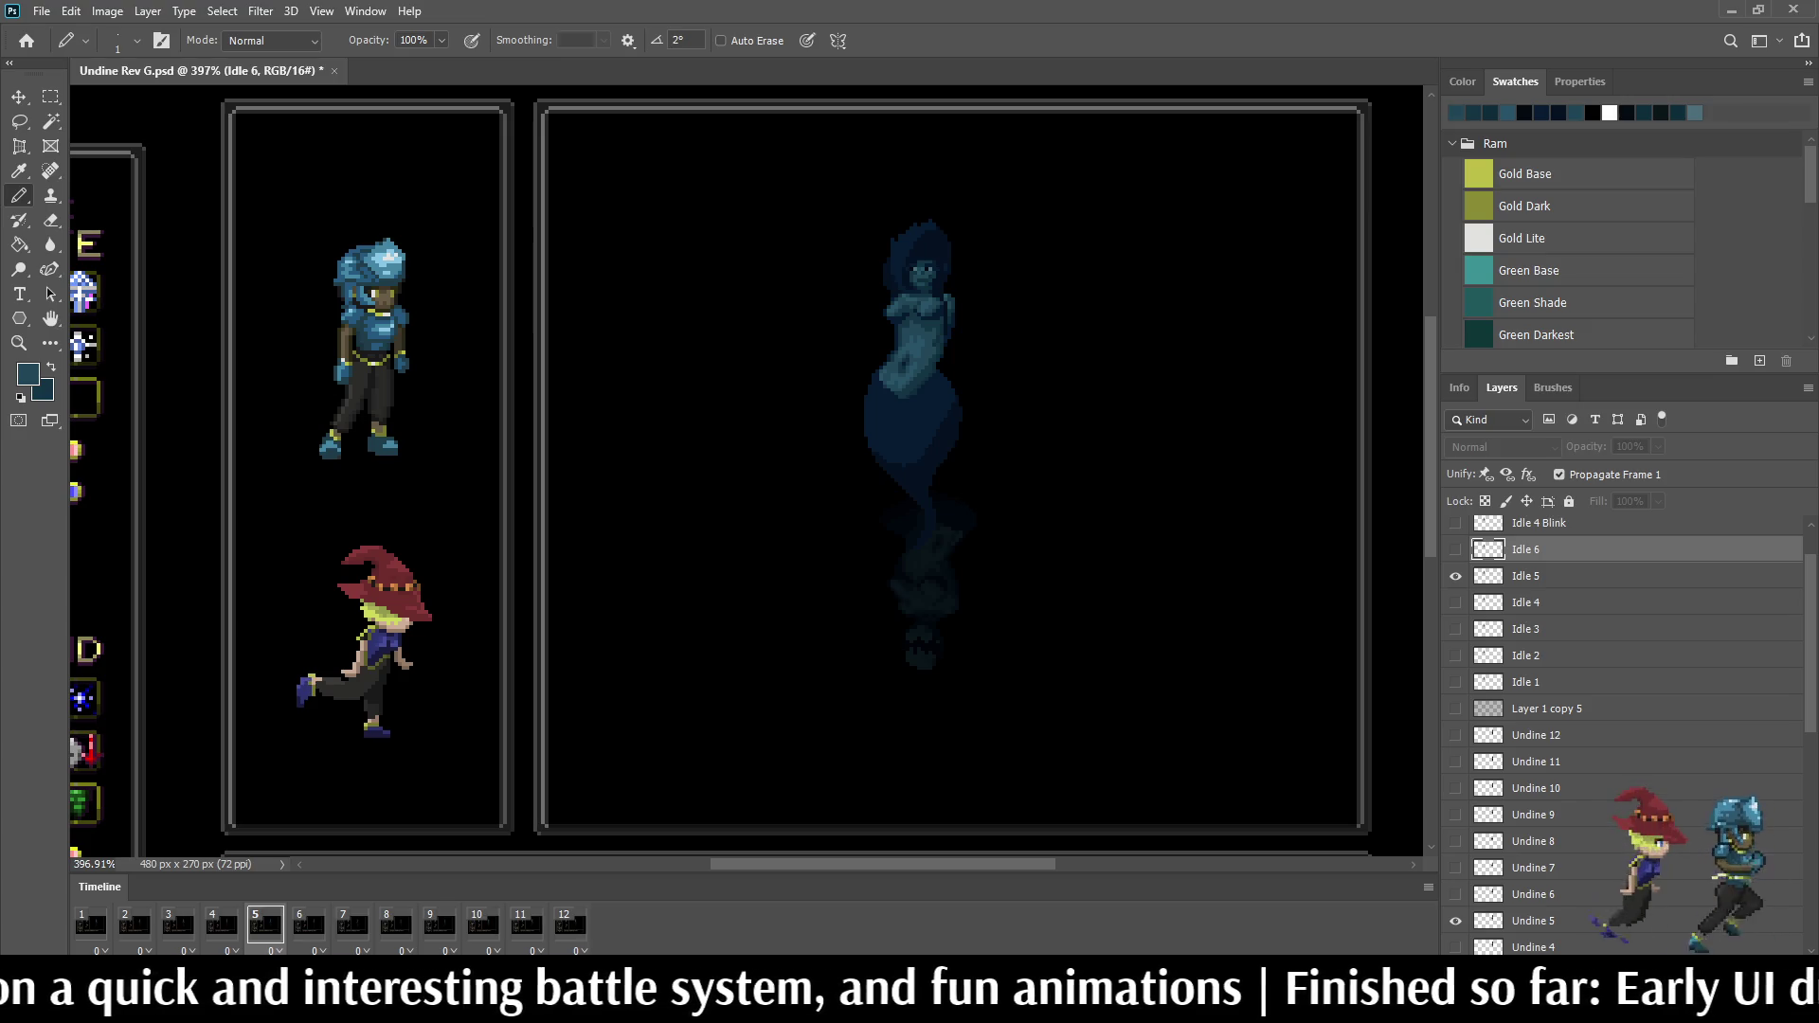
scroll(900, 341, "up", 2)
scroll(900, 341, "up", 2)
scroll(900, 342, "up", 2)
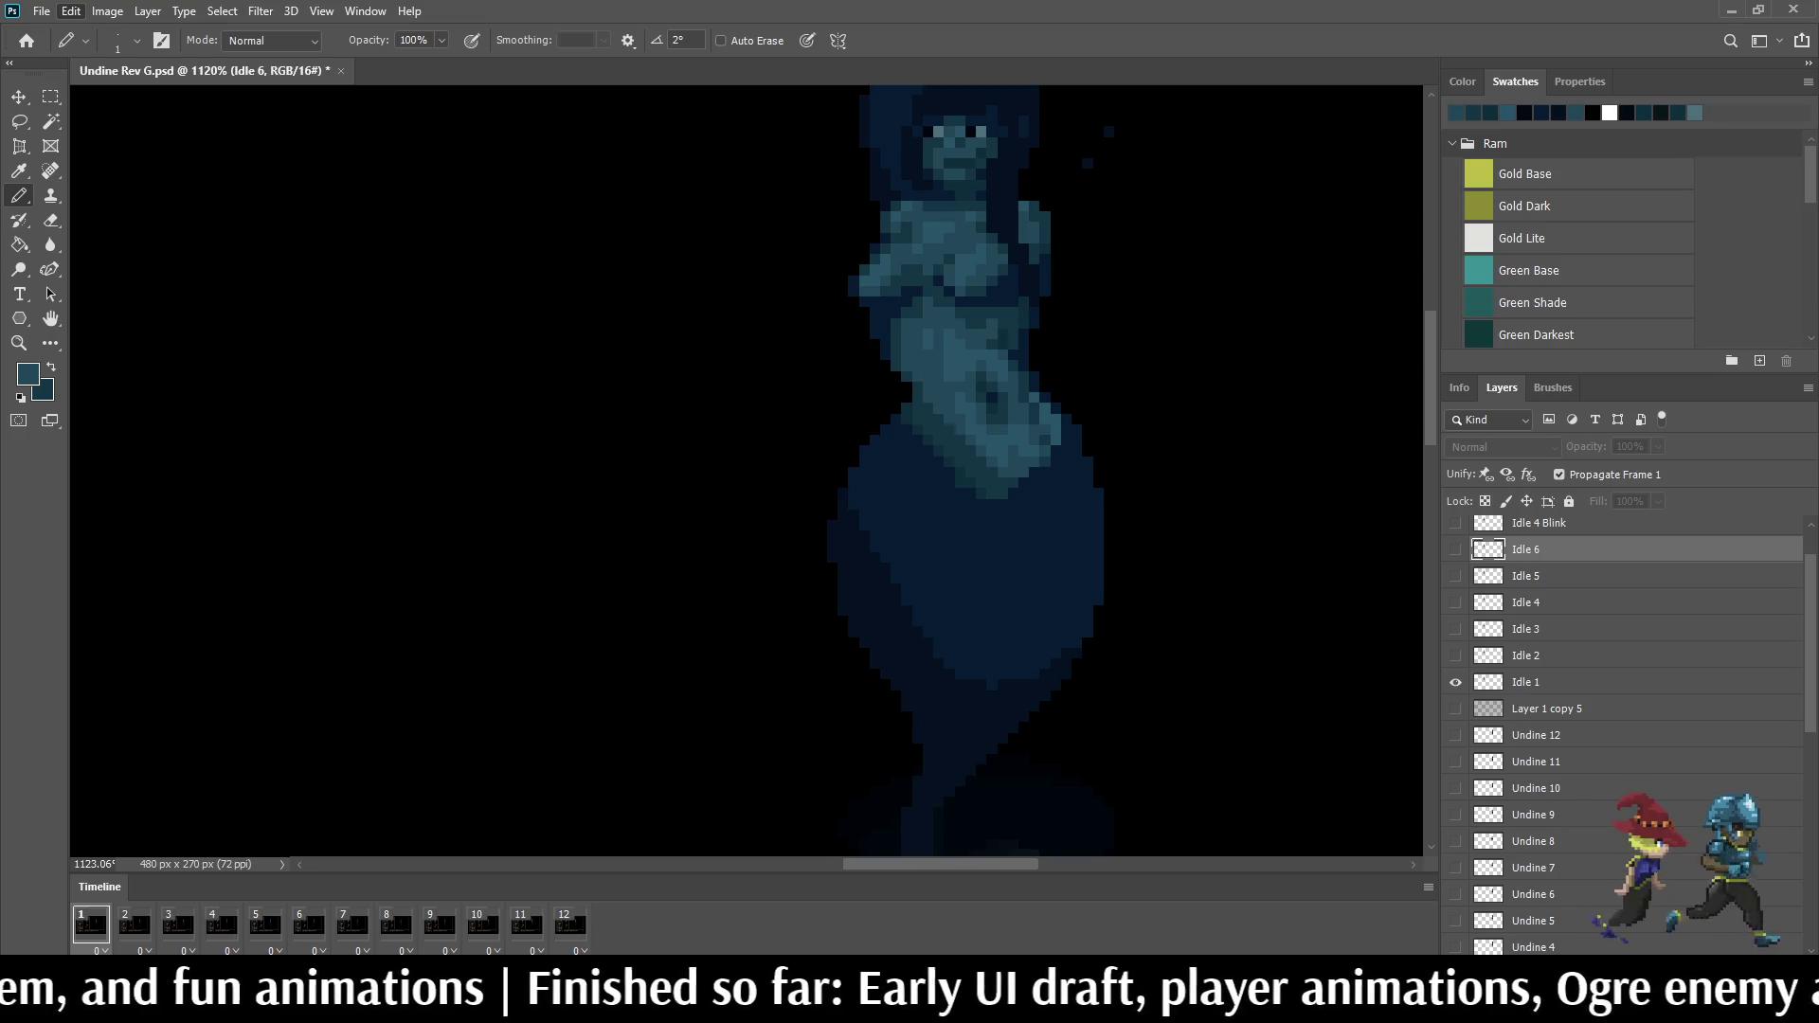
scroll(777, 305, "up", 2)
scroll(776, 306, "up", 2)
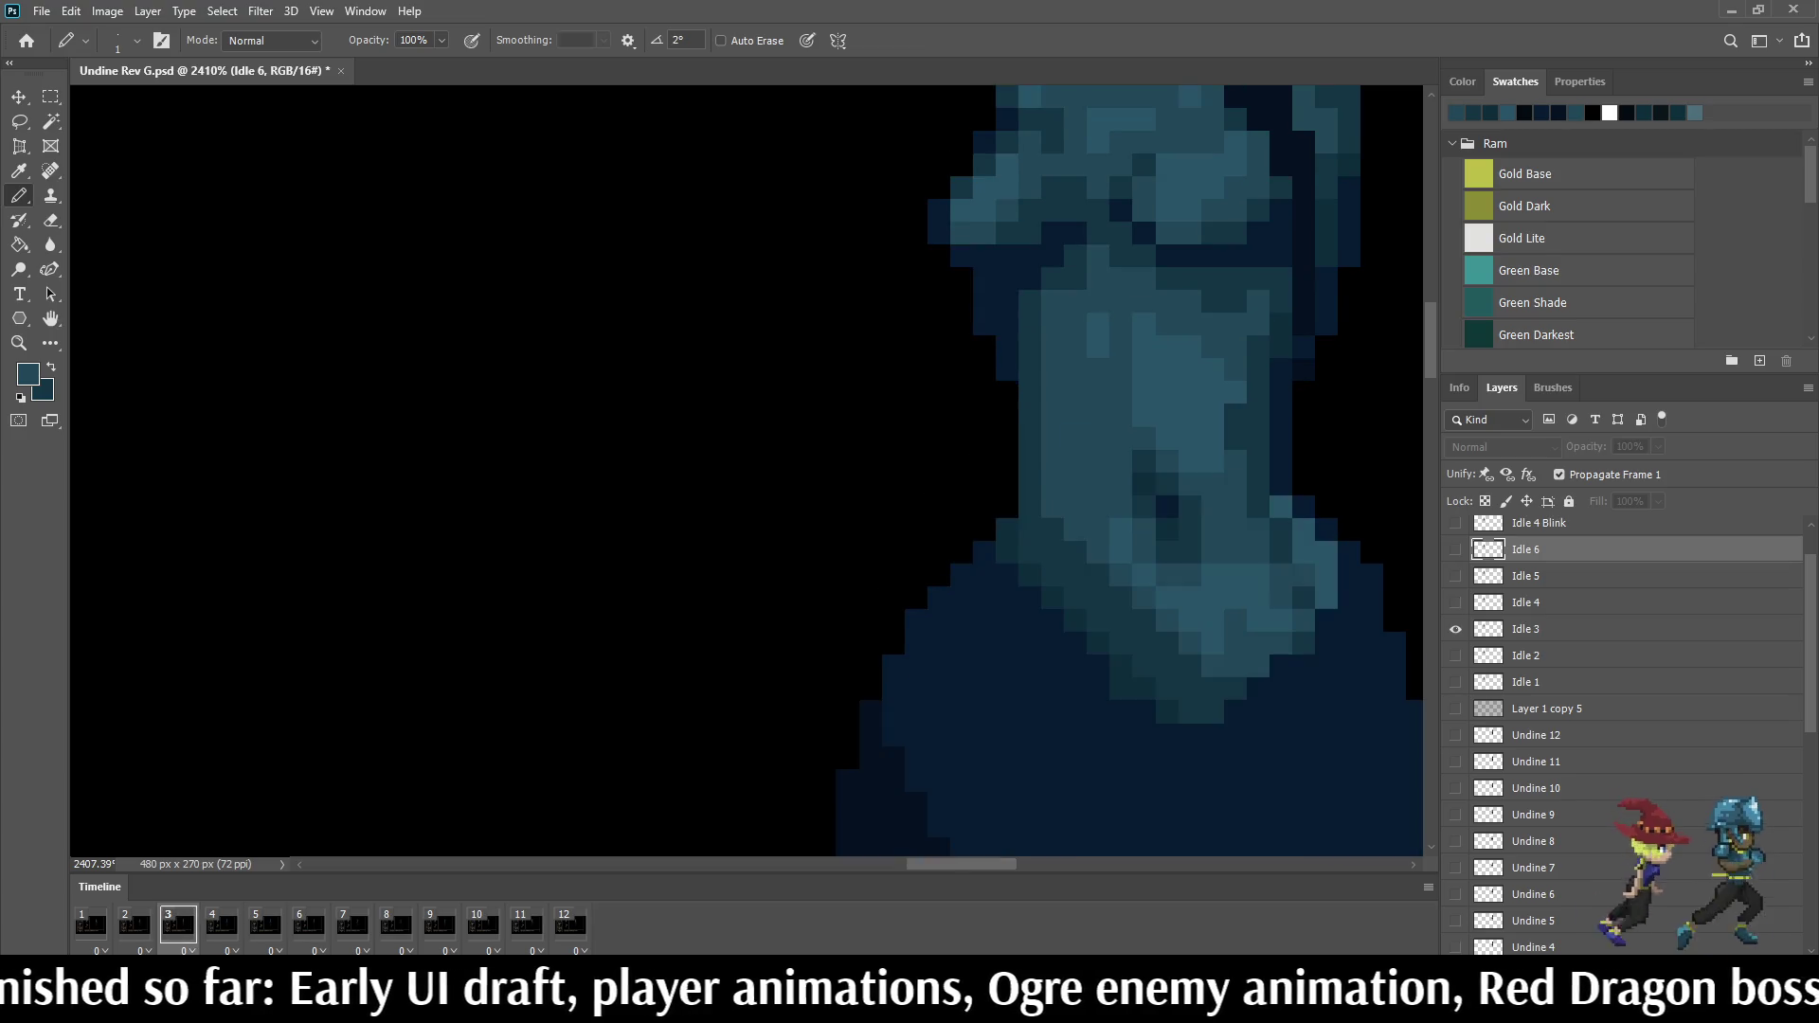
scroll(1166, 229, "down", 3)
scroll(1166, 227, "down", 3)
scroll(1166, 227, "down", 2)
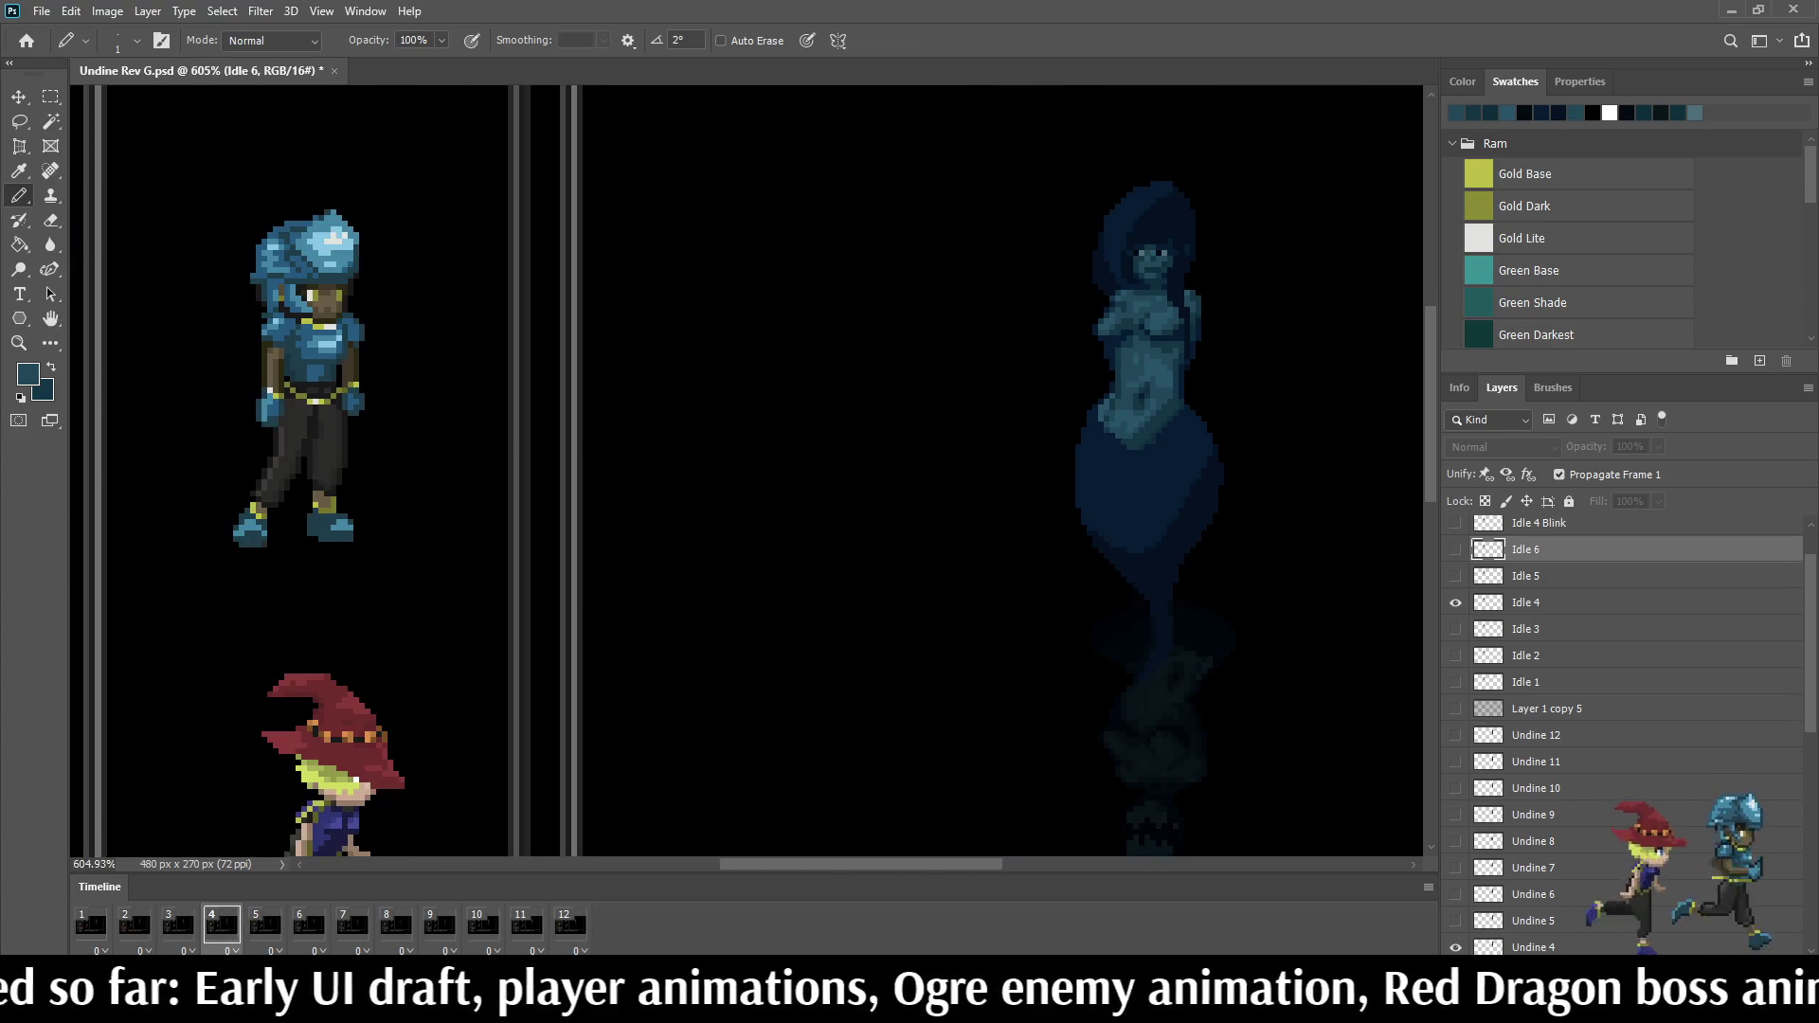
scroll(1195, 248, "up", 1)
scroll(1194, 249, "up", 1)
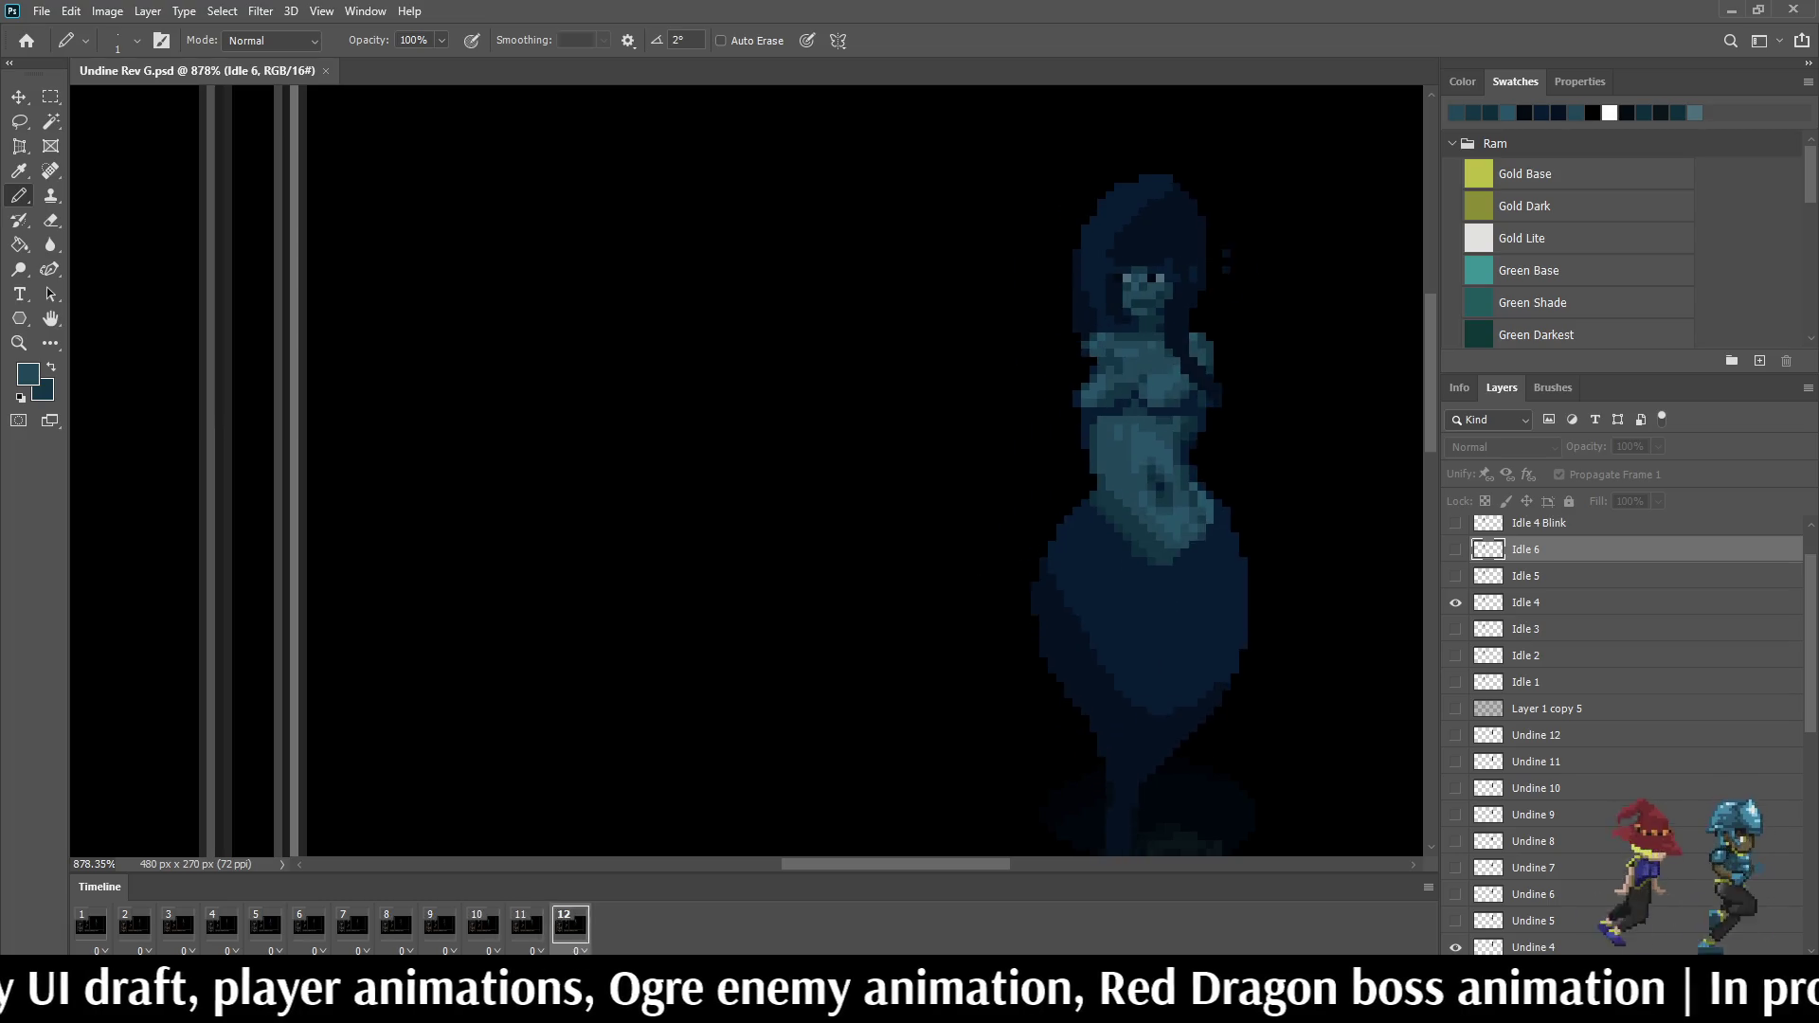
scroll(1123, 249, "down", 1)
scroll(1122, 249, "down", 1)
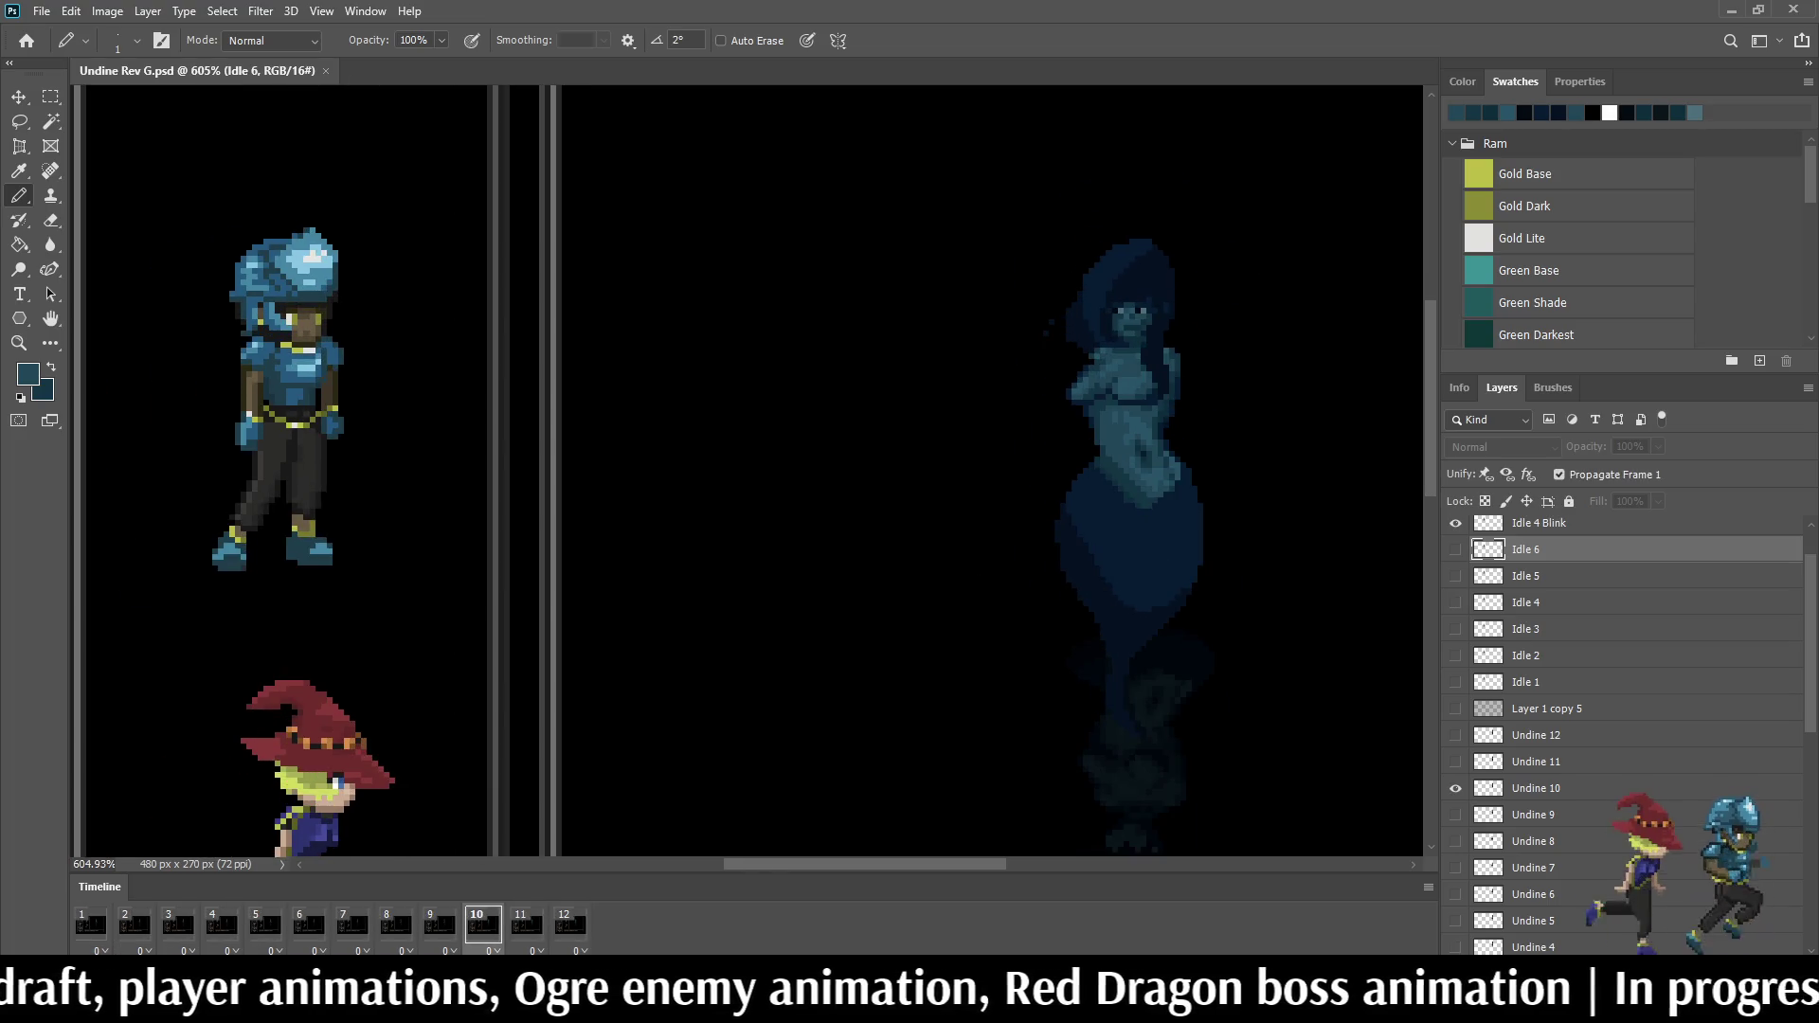
scroll(1154, 349, "up", 2)
scroll(1154, 350, "up", 2)
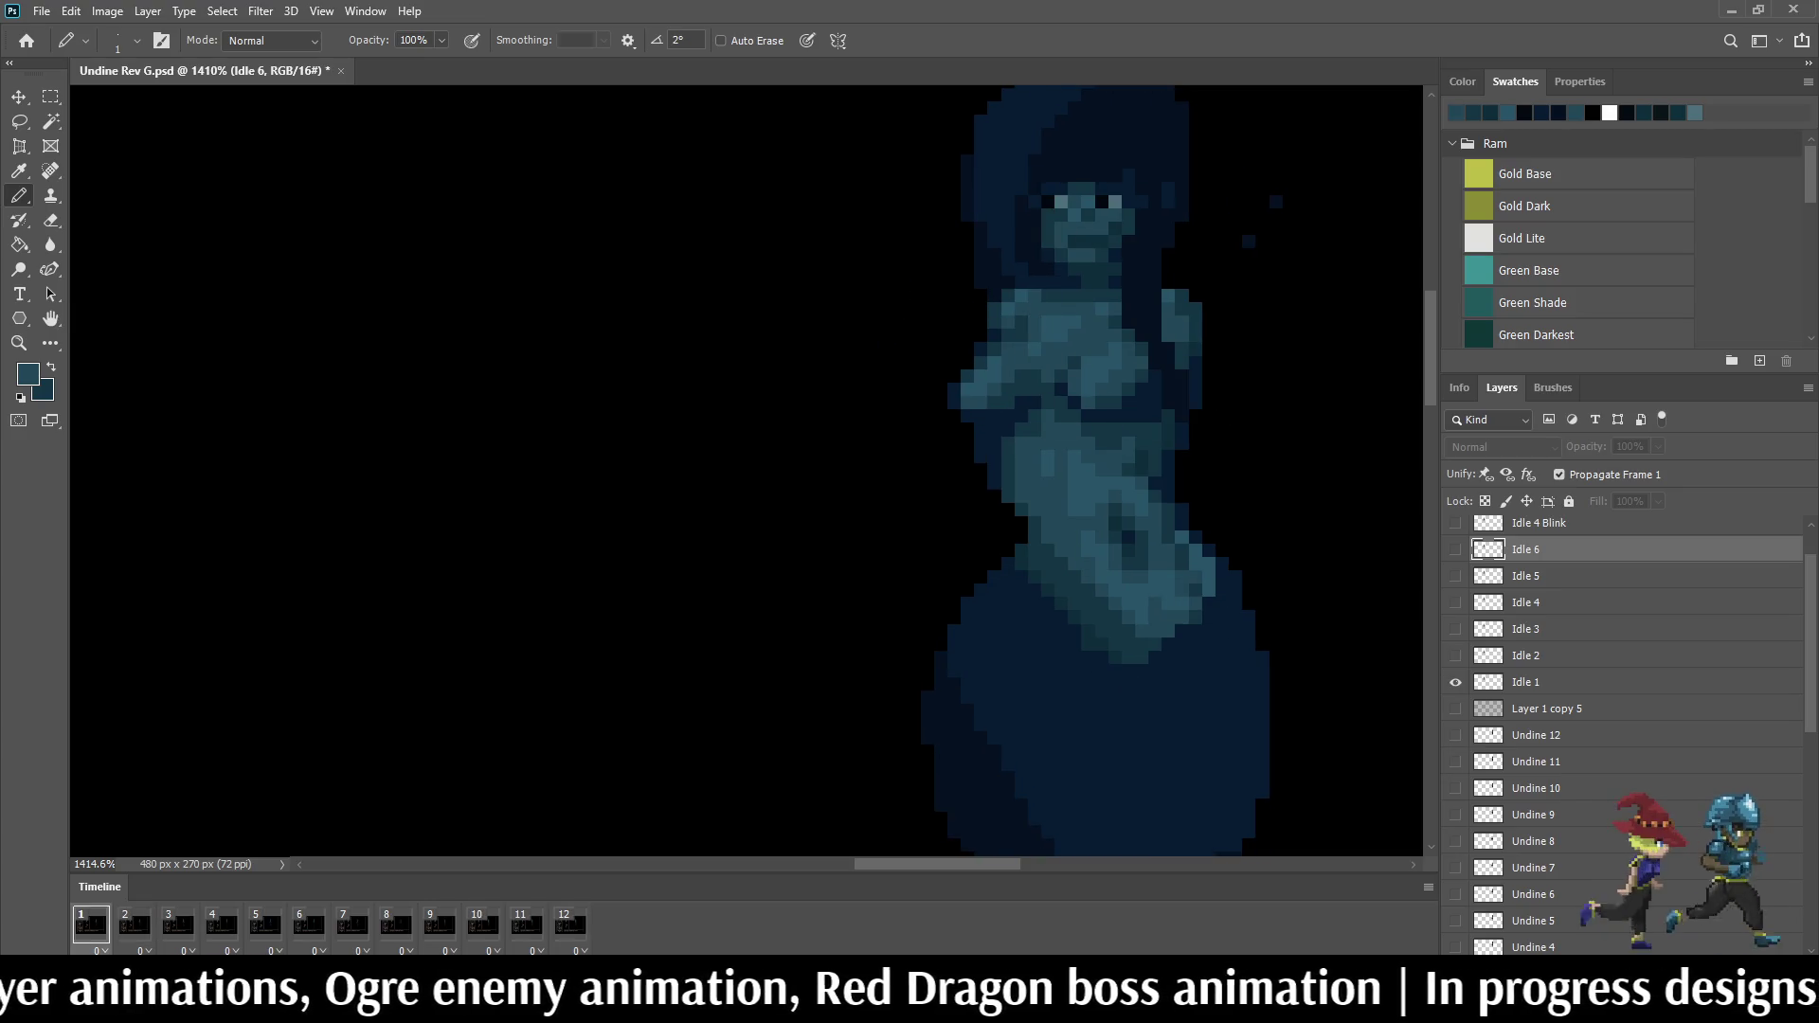
scroll(1154, 349, "up", 1)
scroll(1154, 349, "up", 2)
scroll(1155, 350, "up", 3)
scroll(1154, 350, "up", 1)
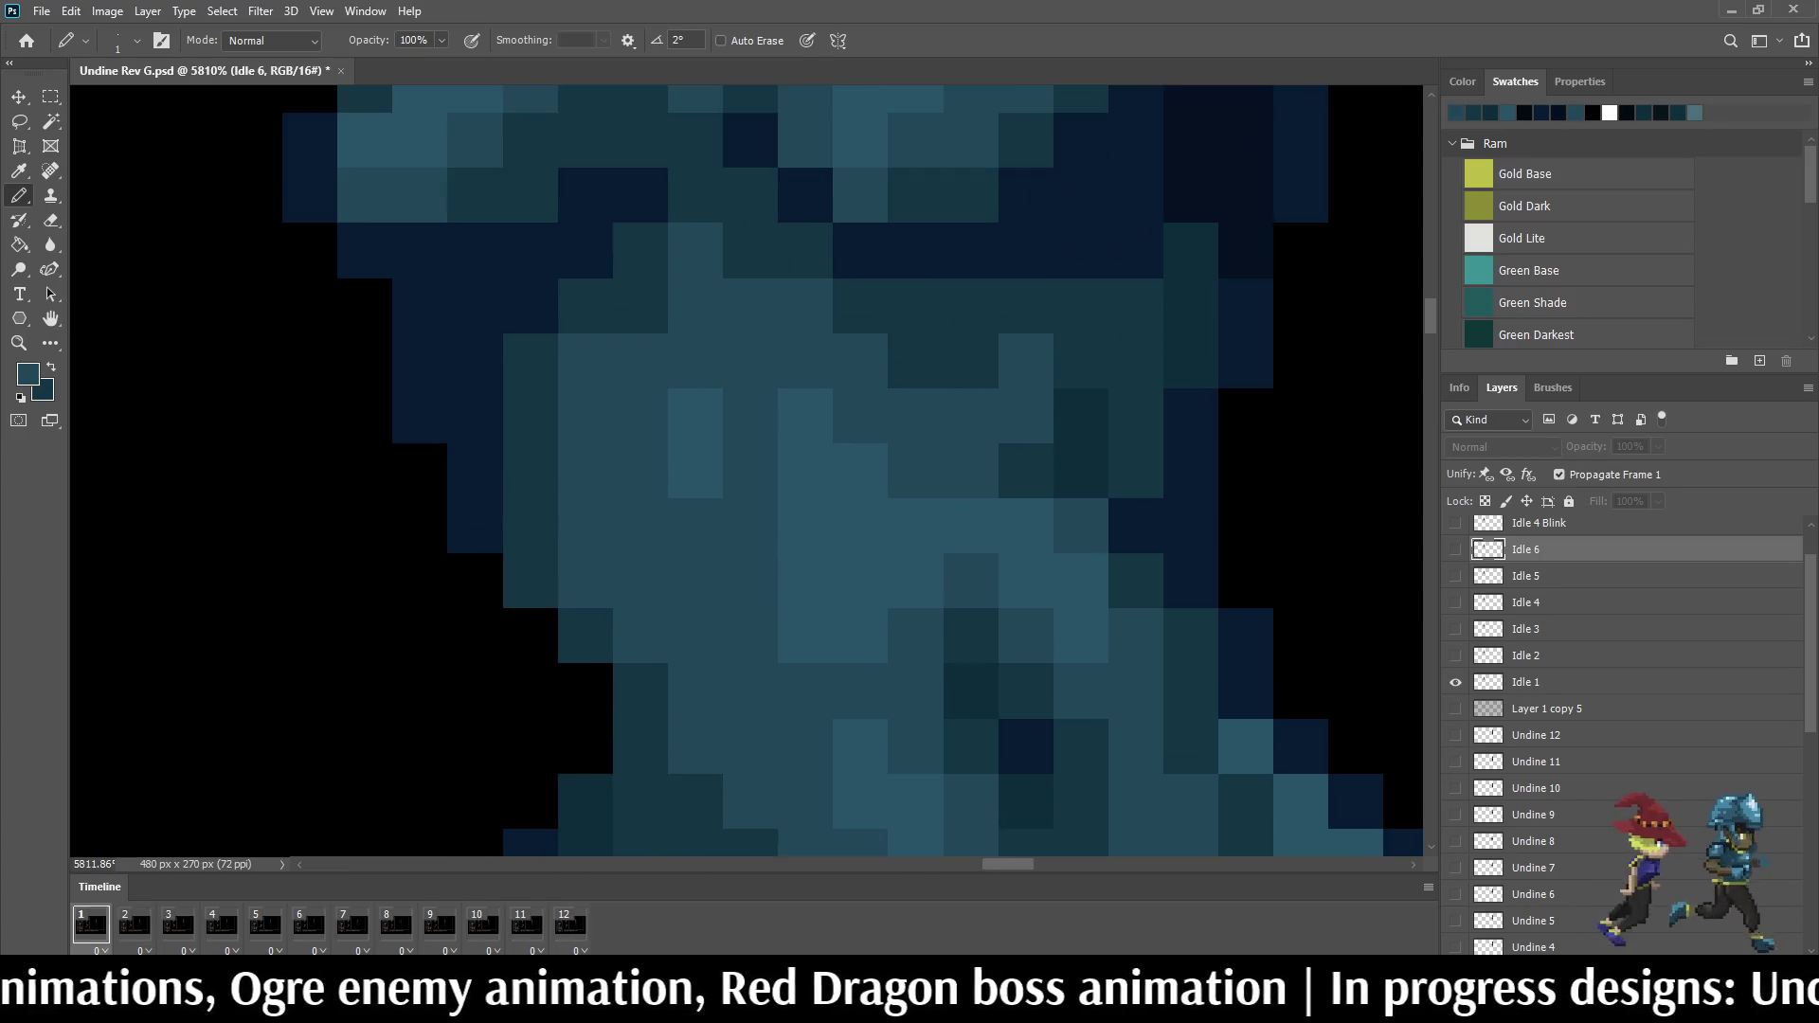
key("i")
key("b")
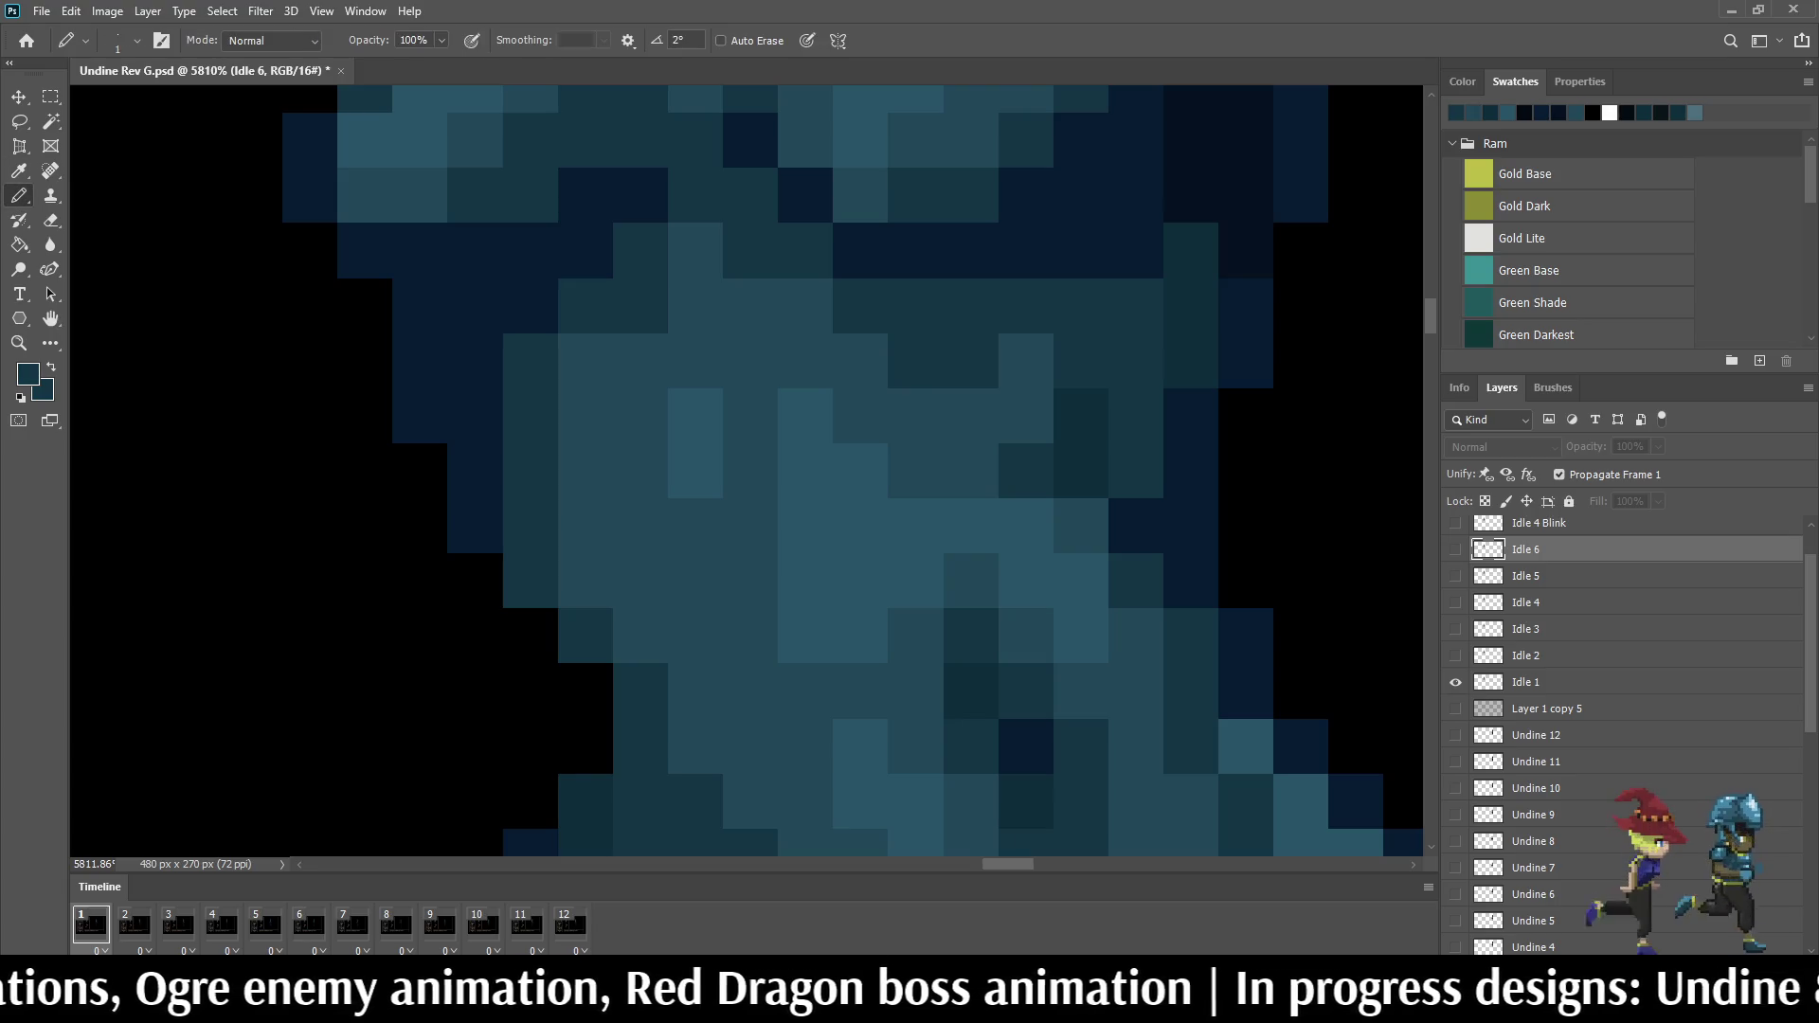
left_click(1525, 682)
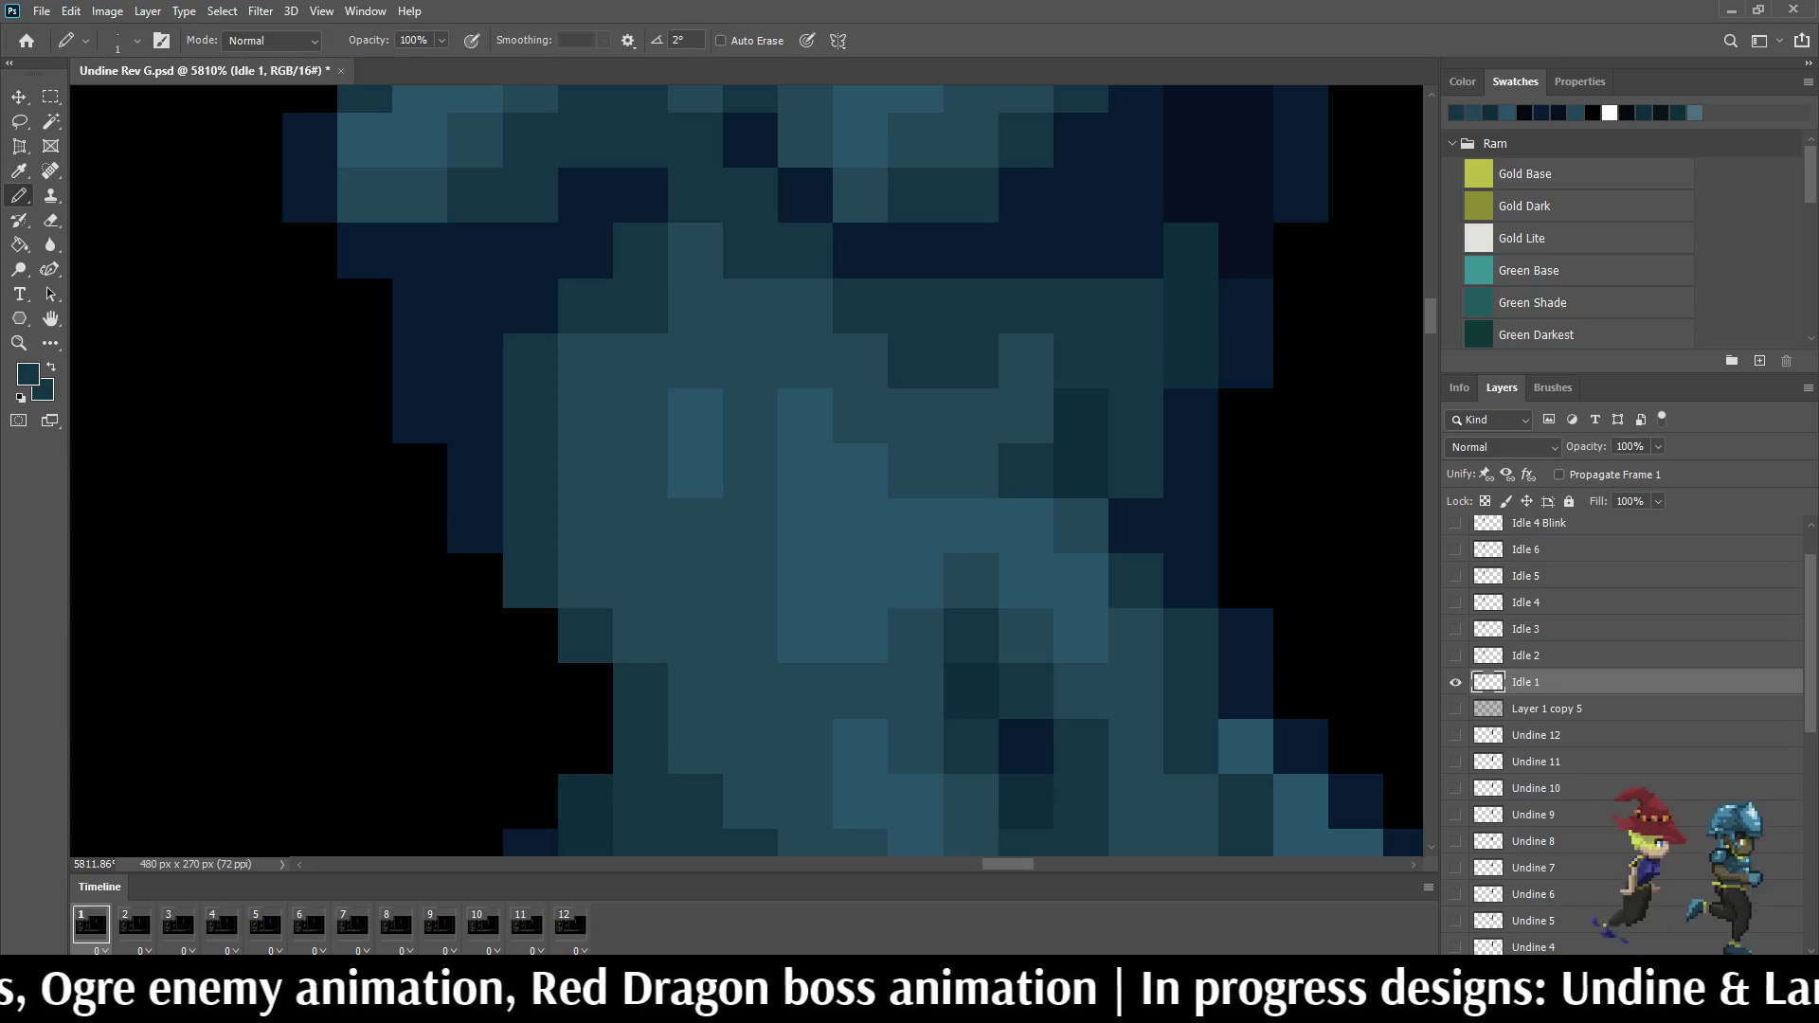
key("Left")
key("Right")
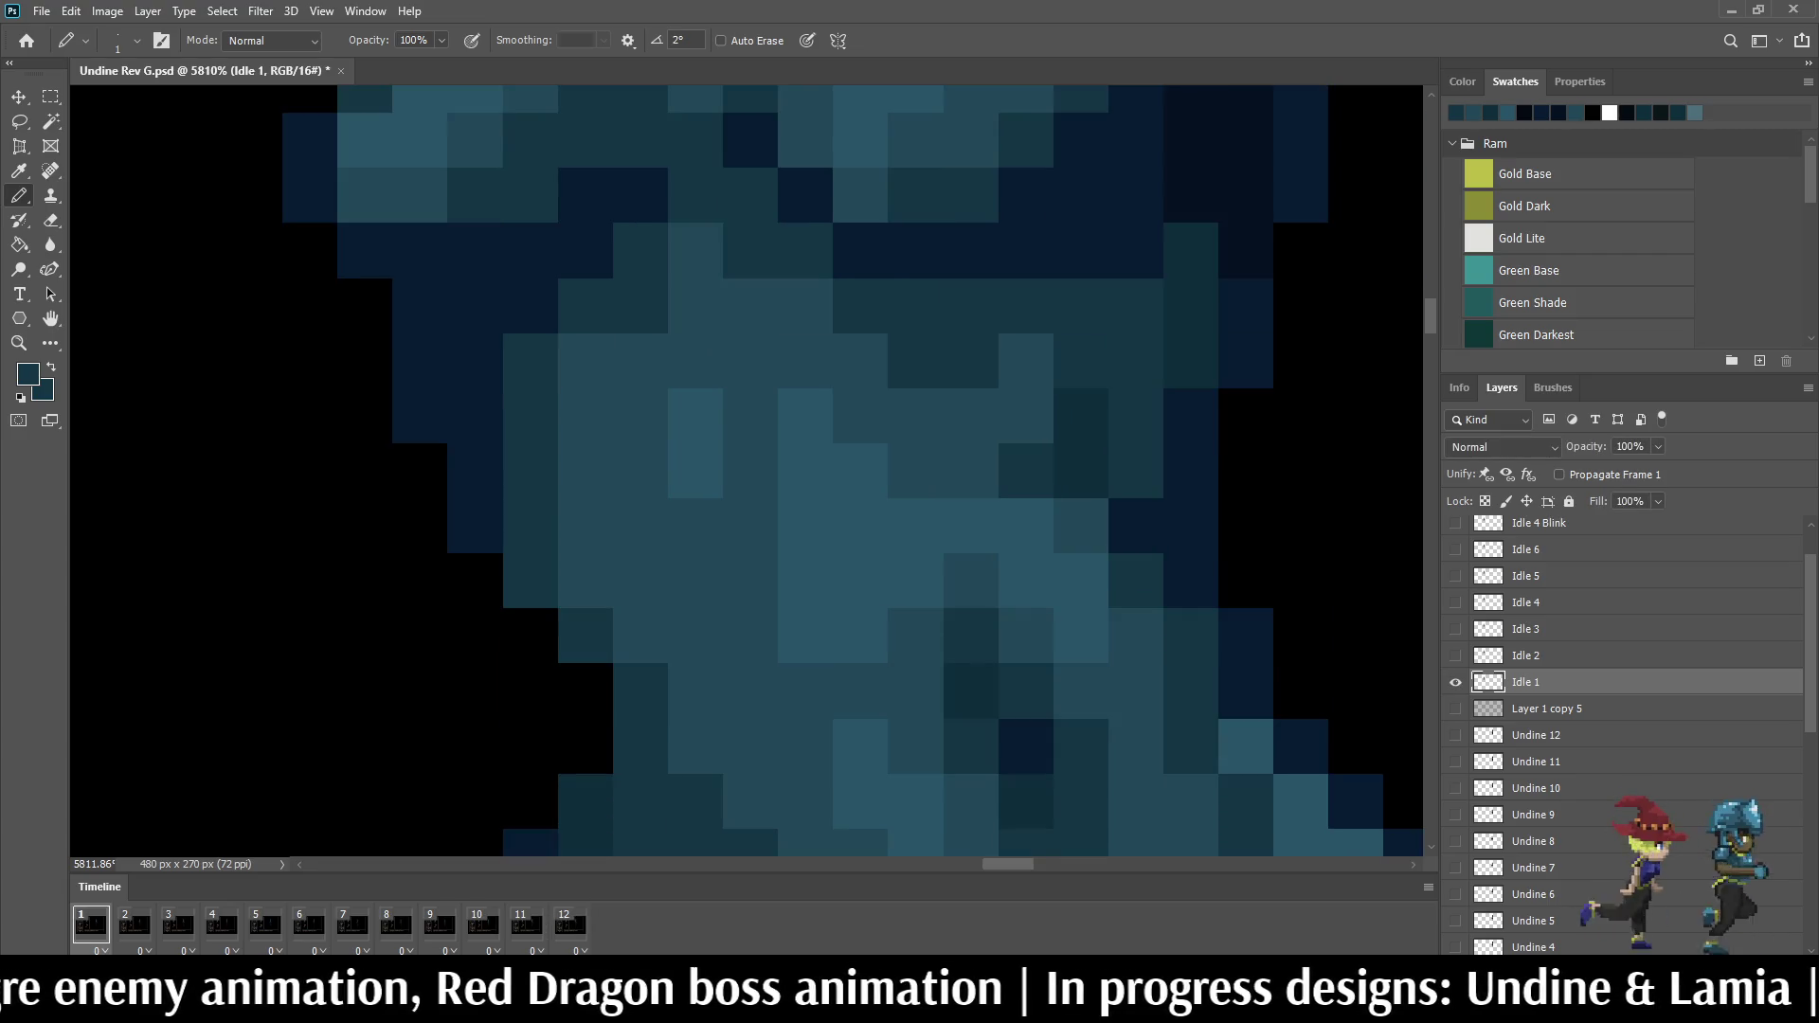
key("Left")
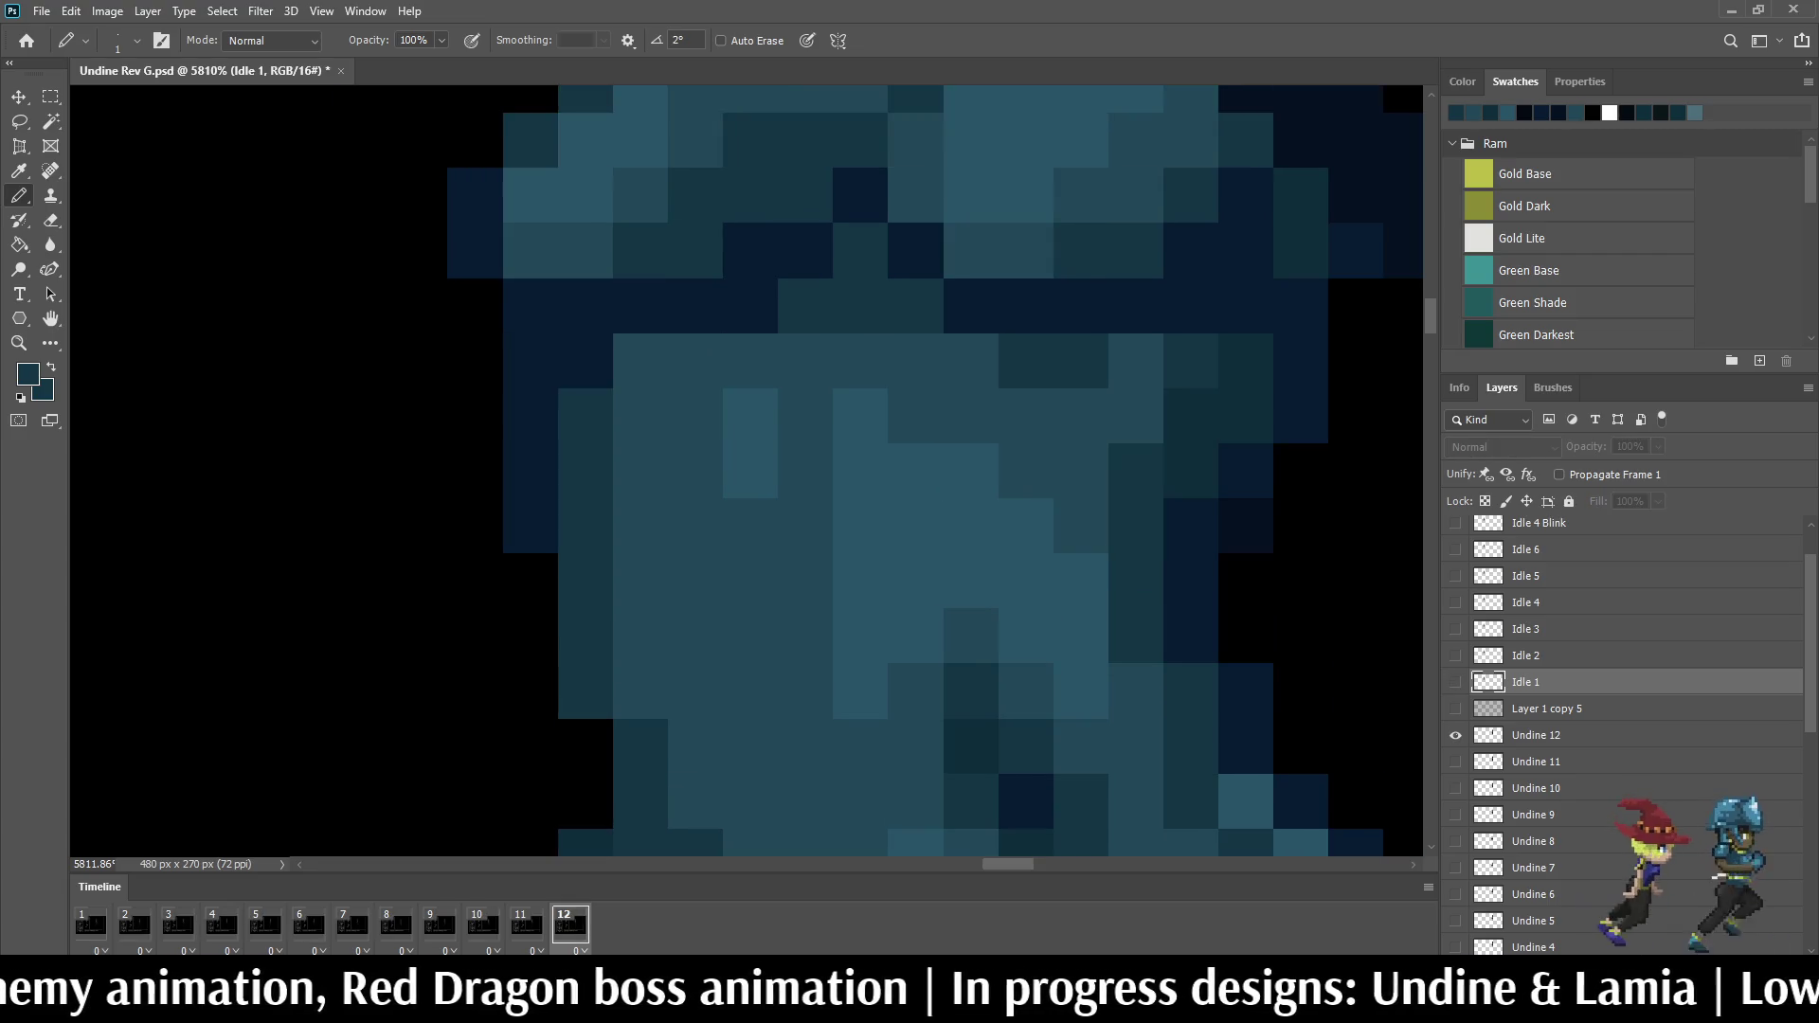
key("Right")
key("Left")
key("Right")
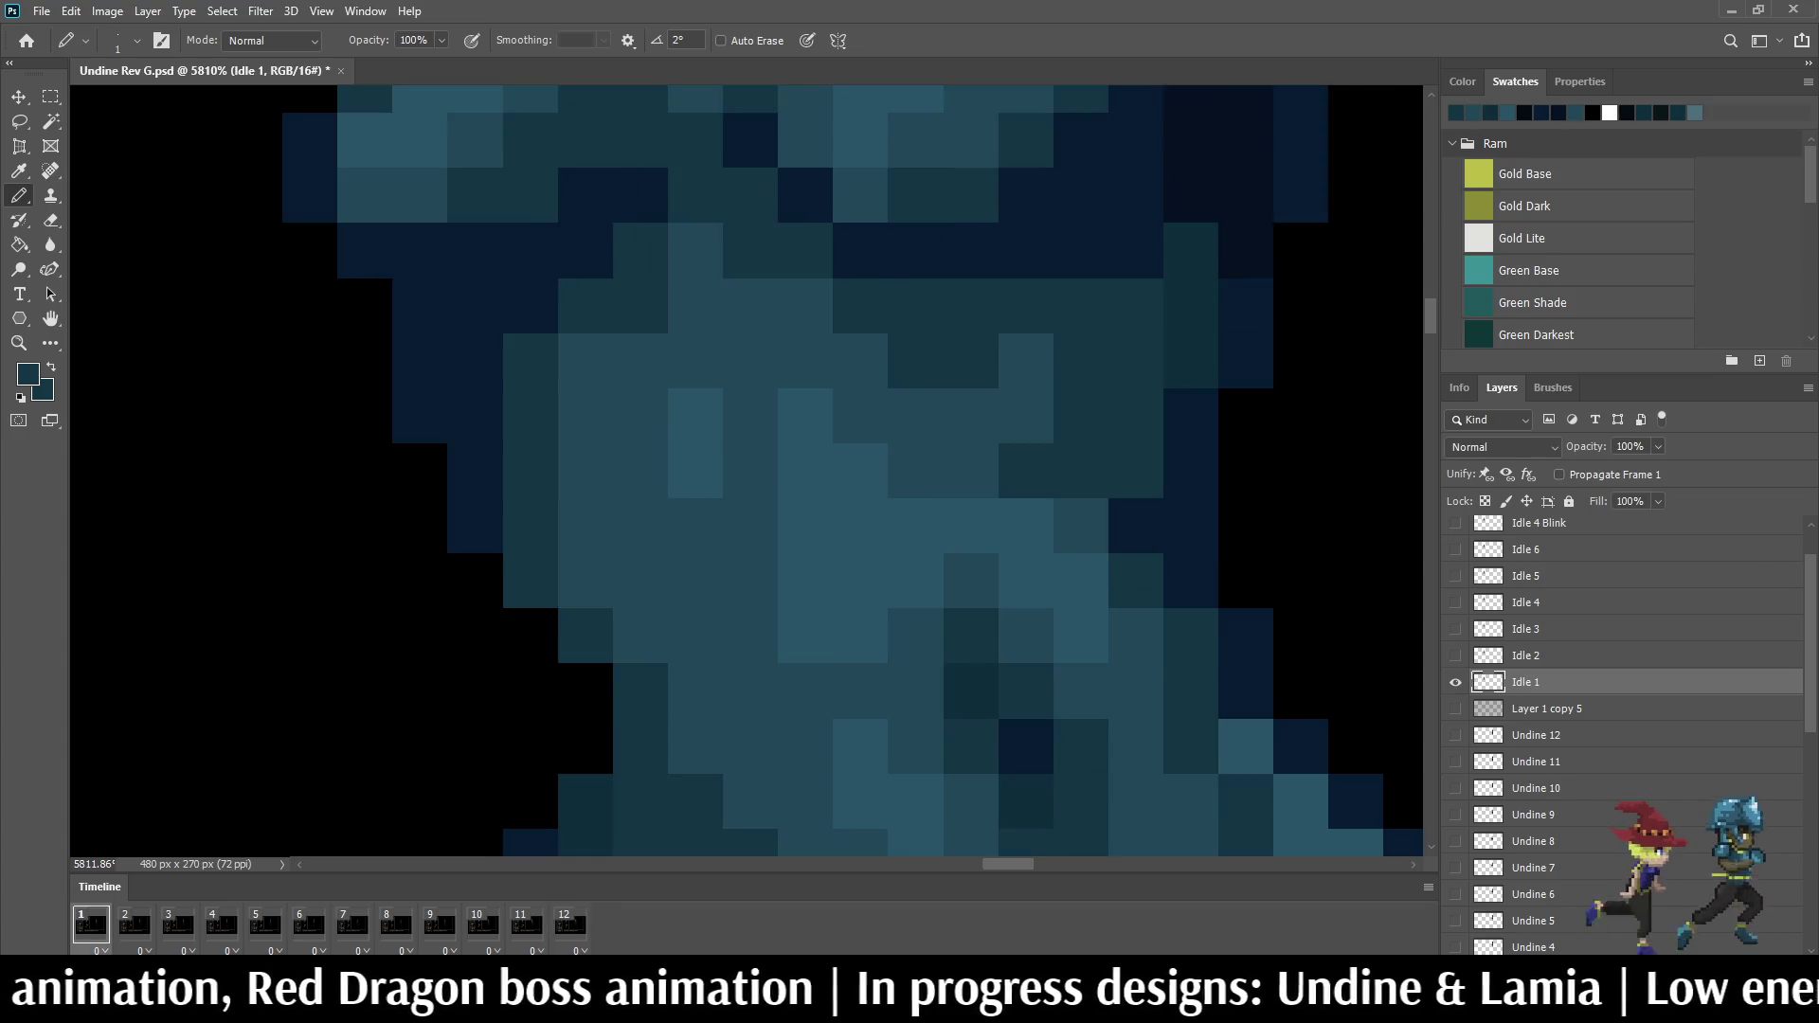
scroll(1201, 470, "down", 10)
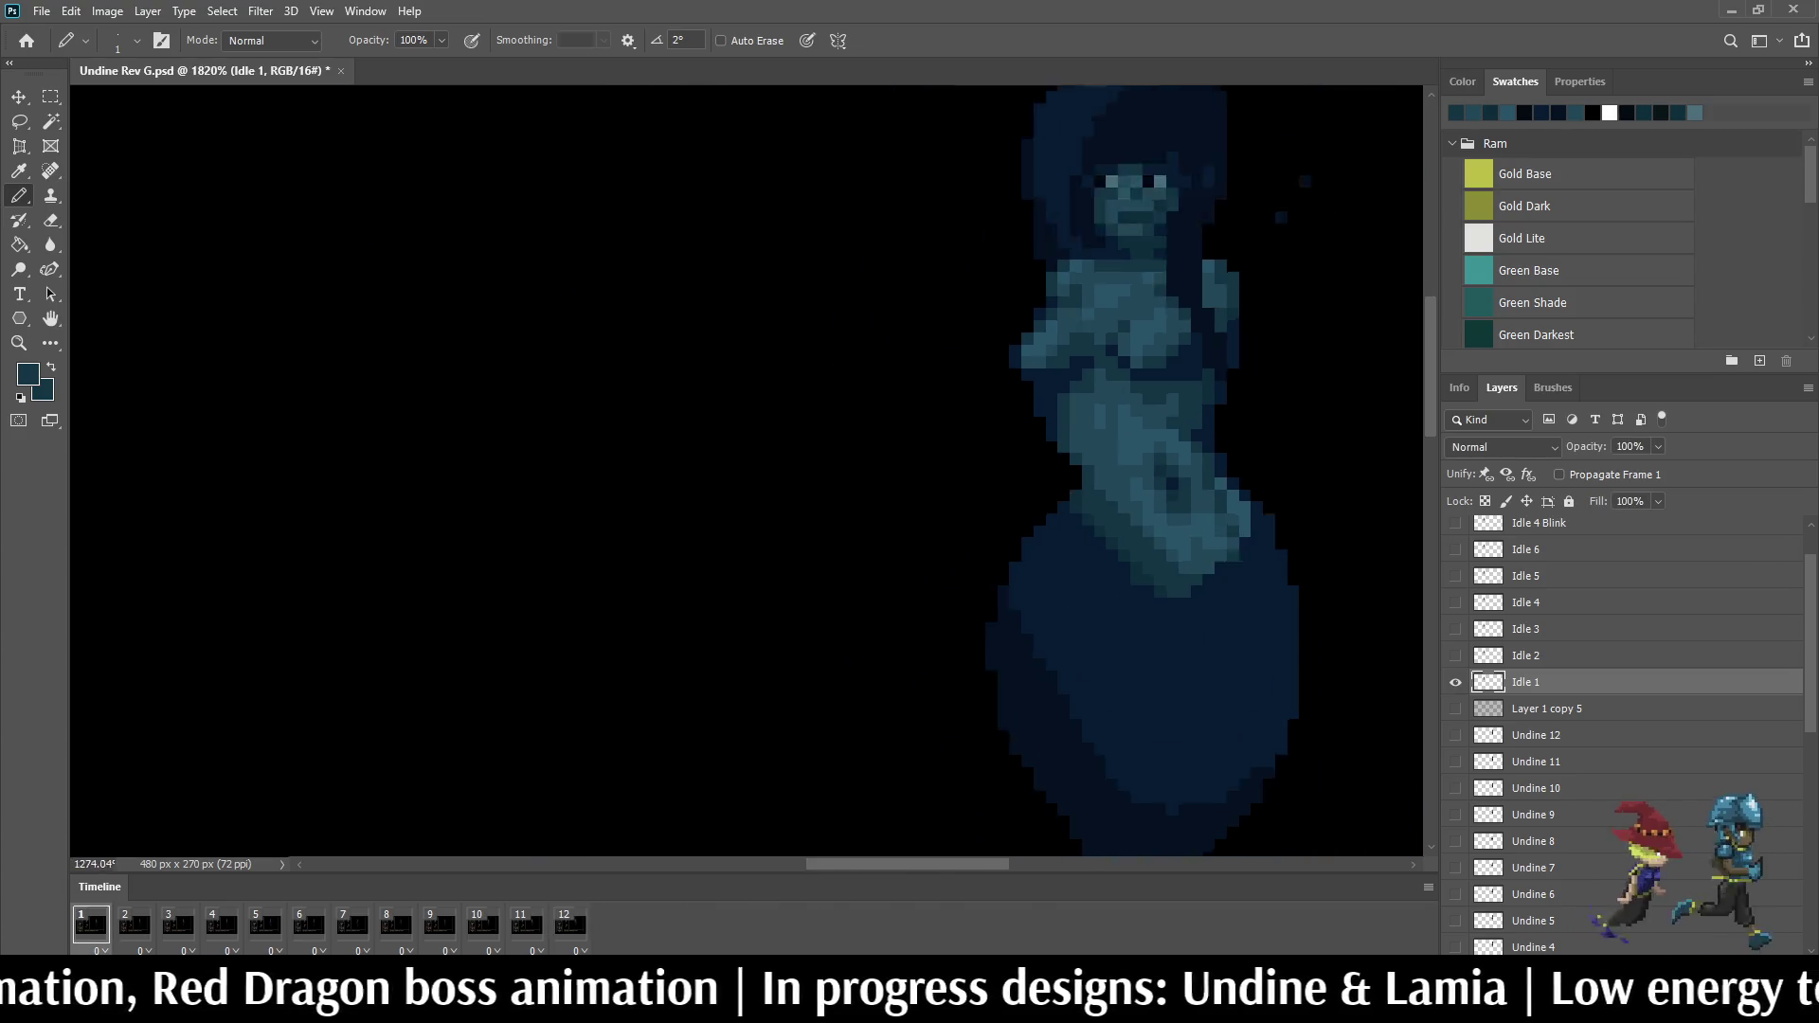
key("space")
key("space")
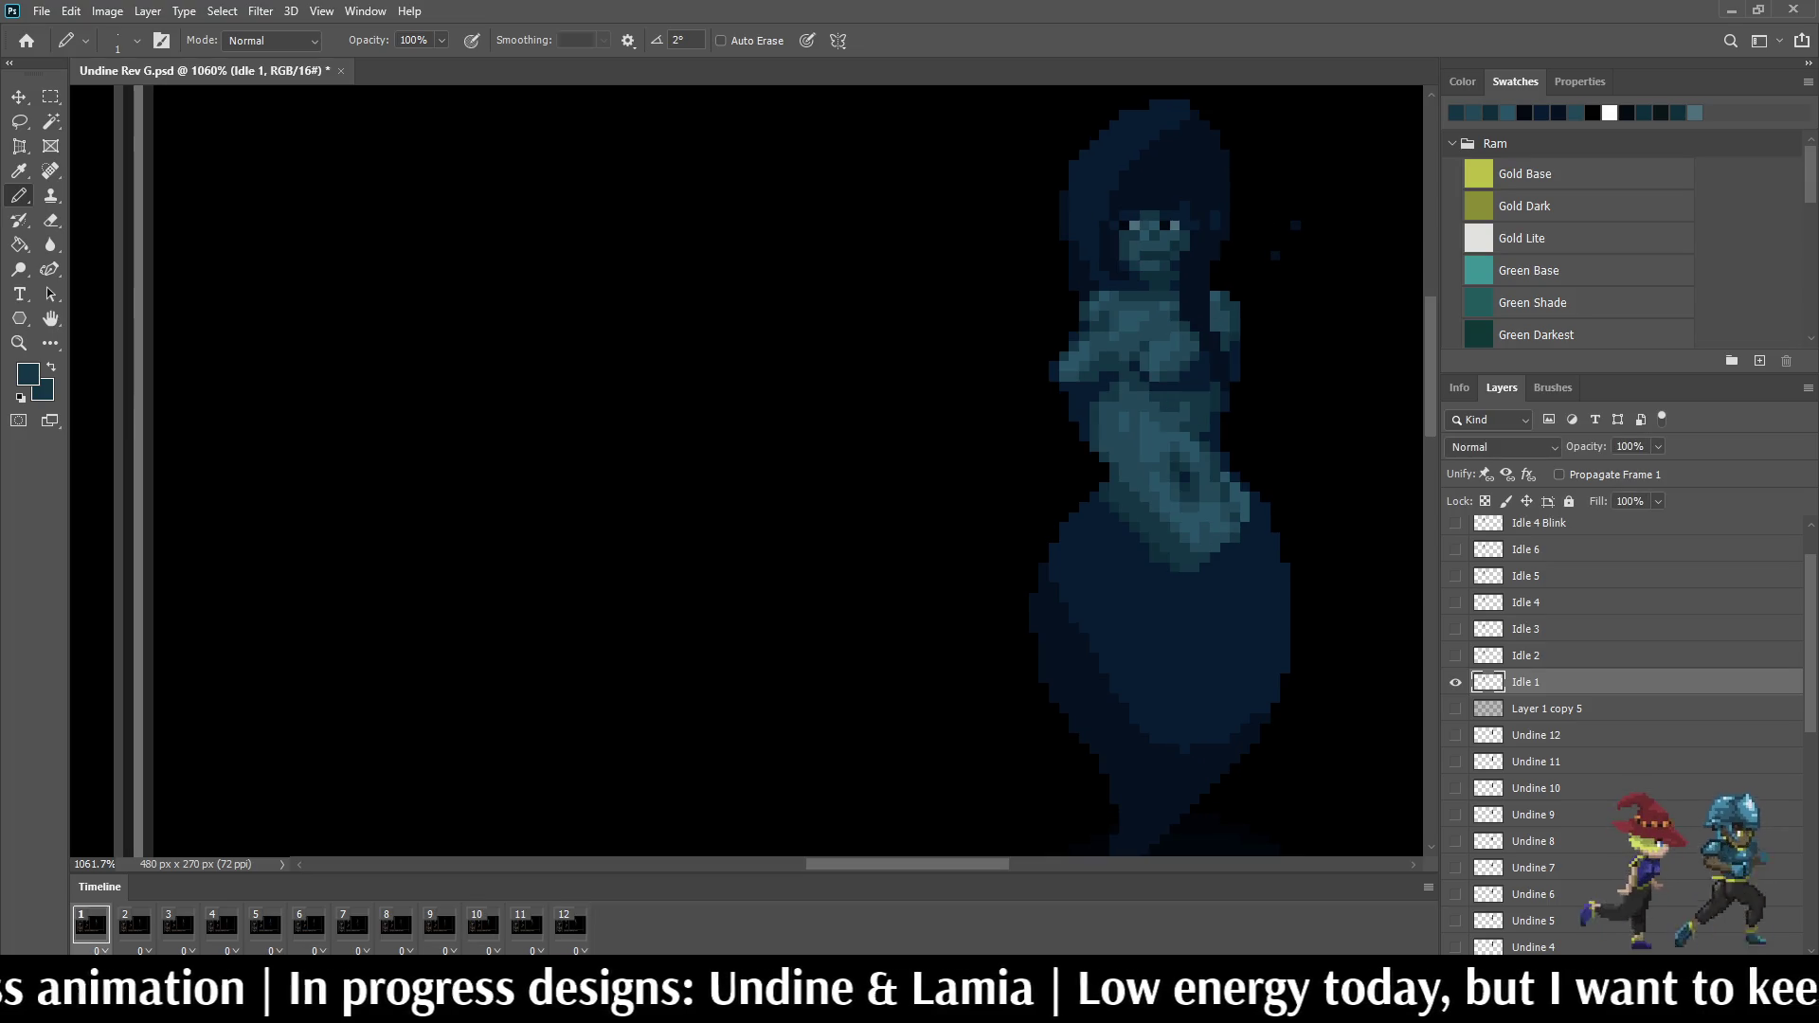
scroll(1222, 427, "up", 1)
scroll(1223, 427, "up", 2)
scroll(1222, 427, "up", 2)
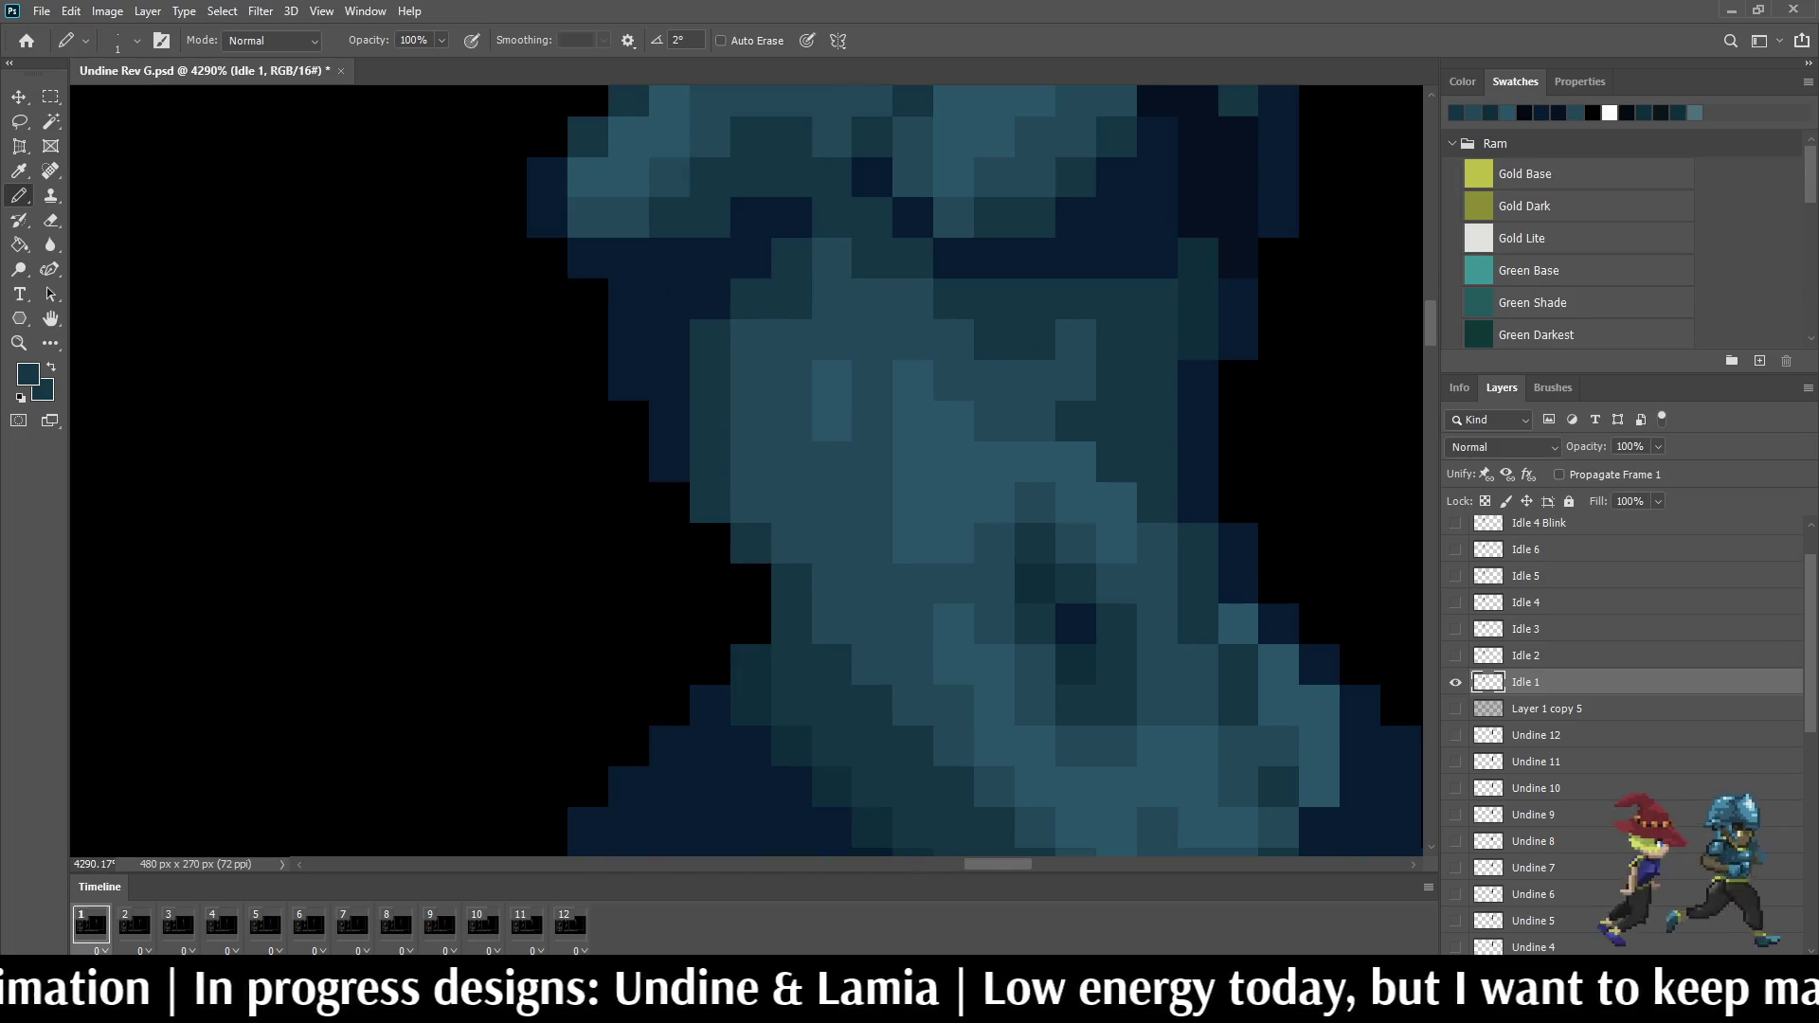
scroll(1137, 426, "down", 2)
scroll(1137, 426, "down", 2)
scroll(1137, 427, "down", 1)
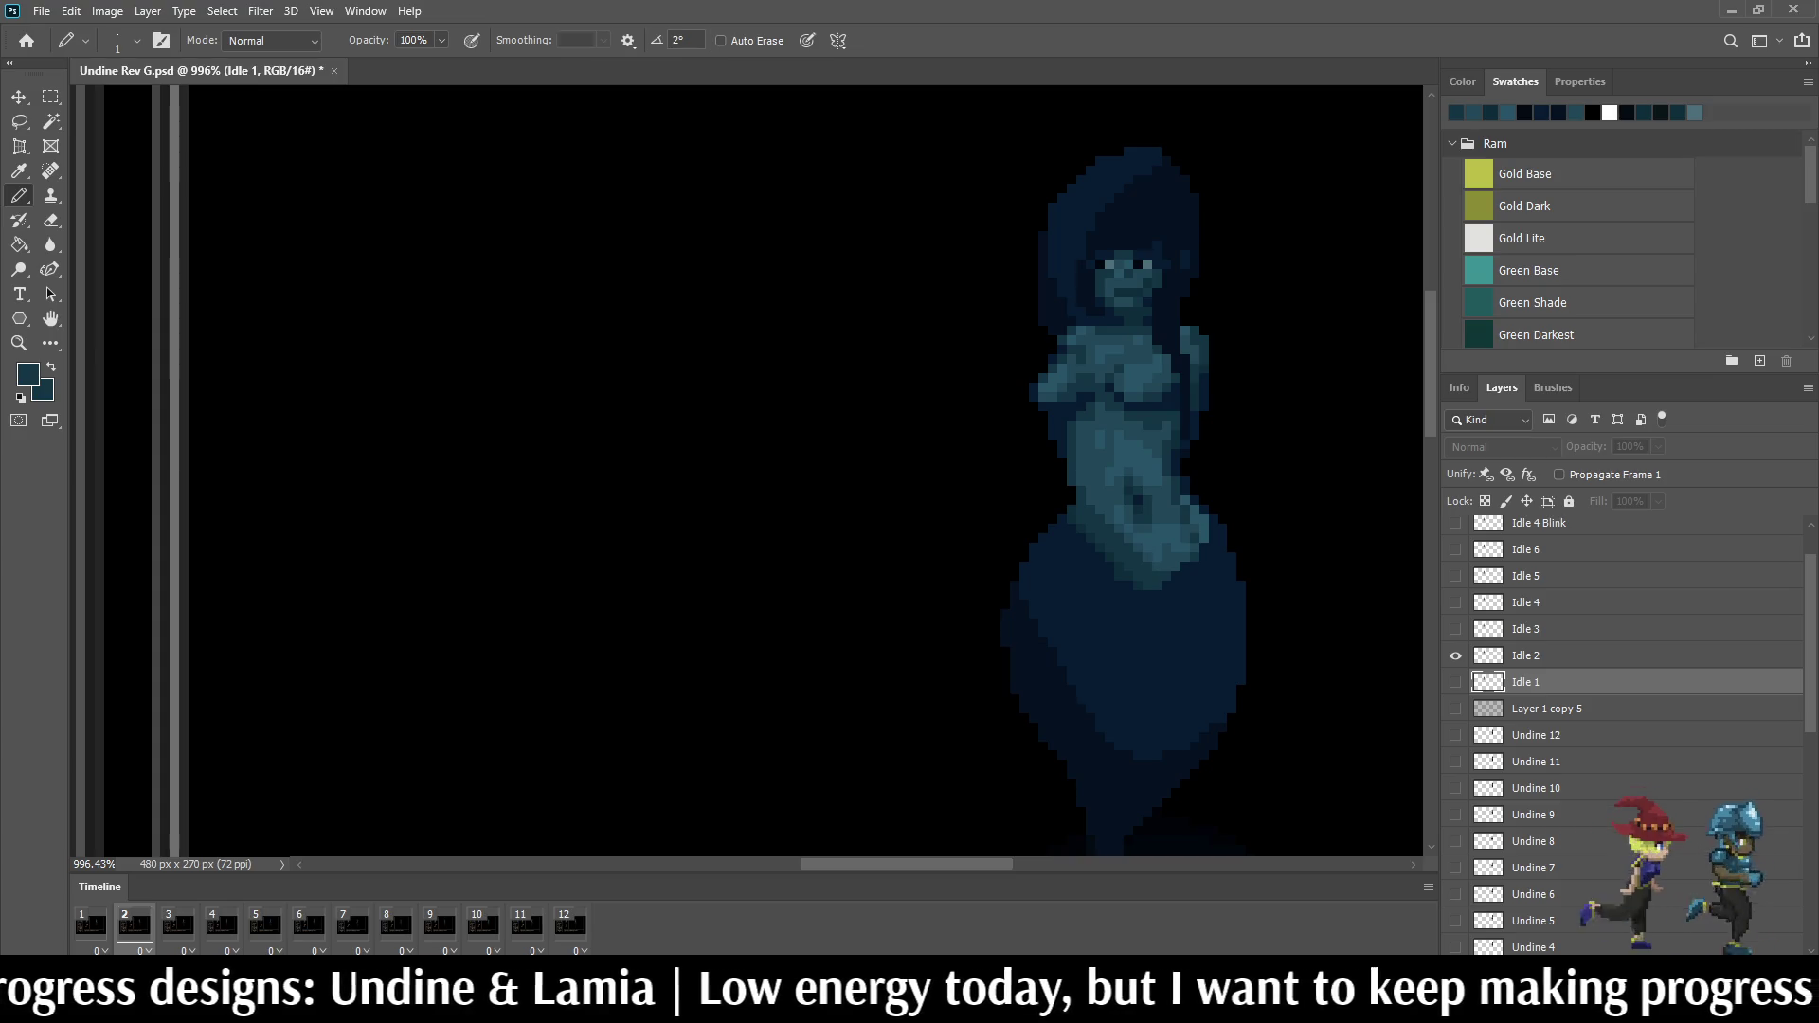
scroll(1137, 427, "up", 1)
scroll(1137, 426, "up", 1)
scroll(1137, 427, "up", 2)
scroll(1108, 427, "down", 1)
scroll(1108, 428, "down", 1)
scroll(1109, 427, "down", 2)
scroll(1110, 427, "down", 1)
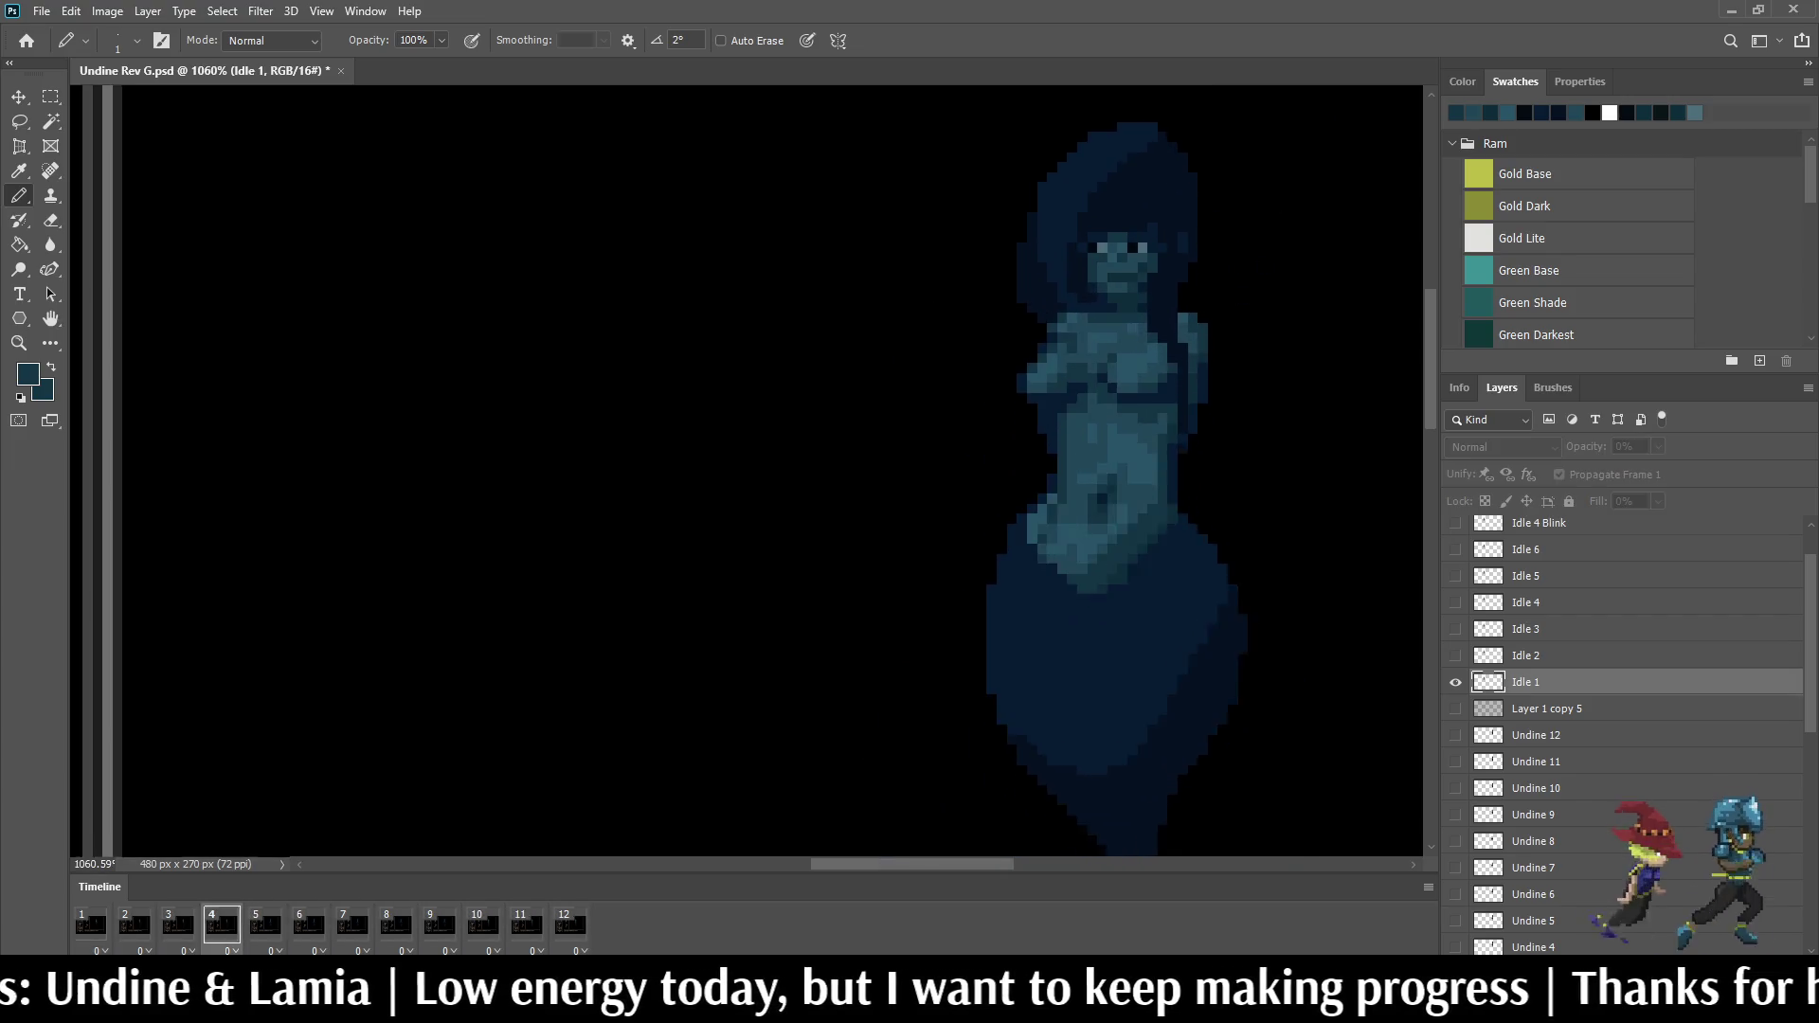
scroll(1308, 767, "up", 1)
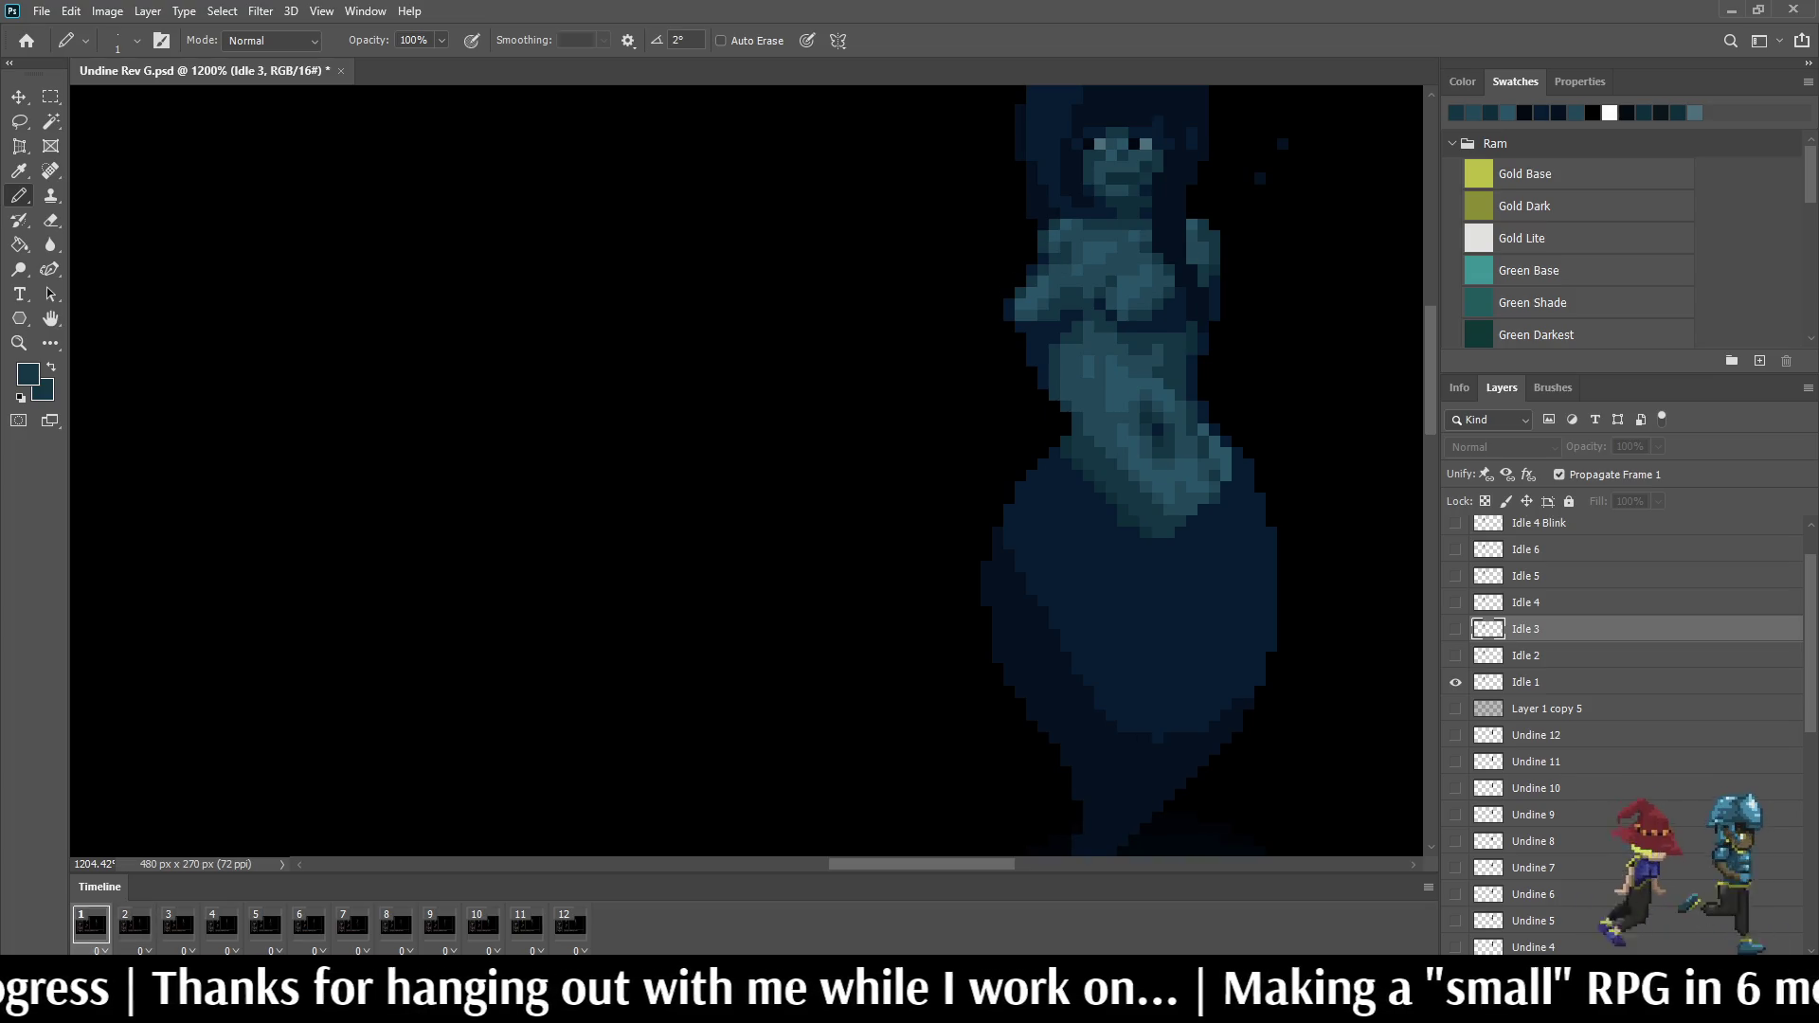
key("space")
scroll(1171, 399, "up", 5)
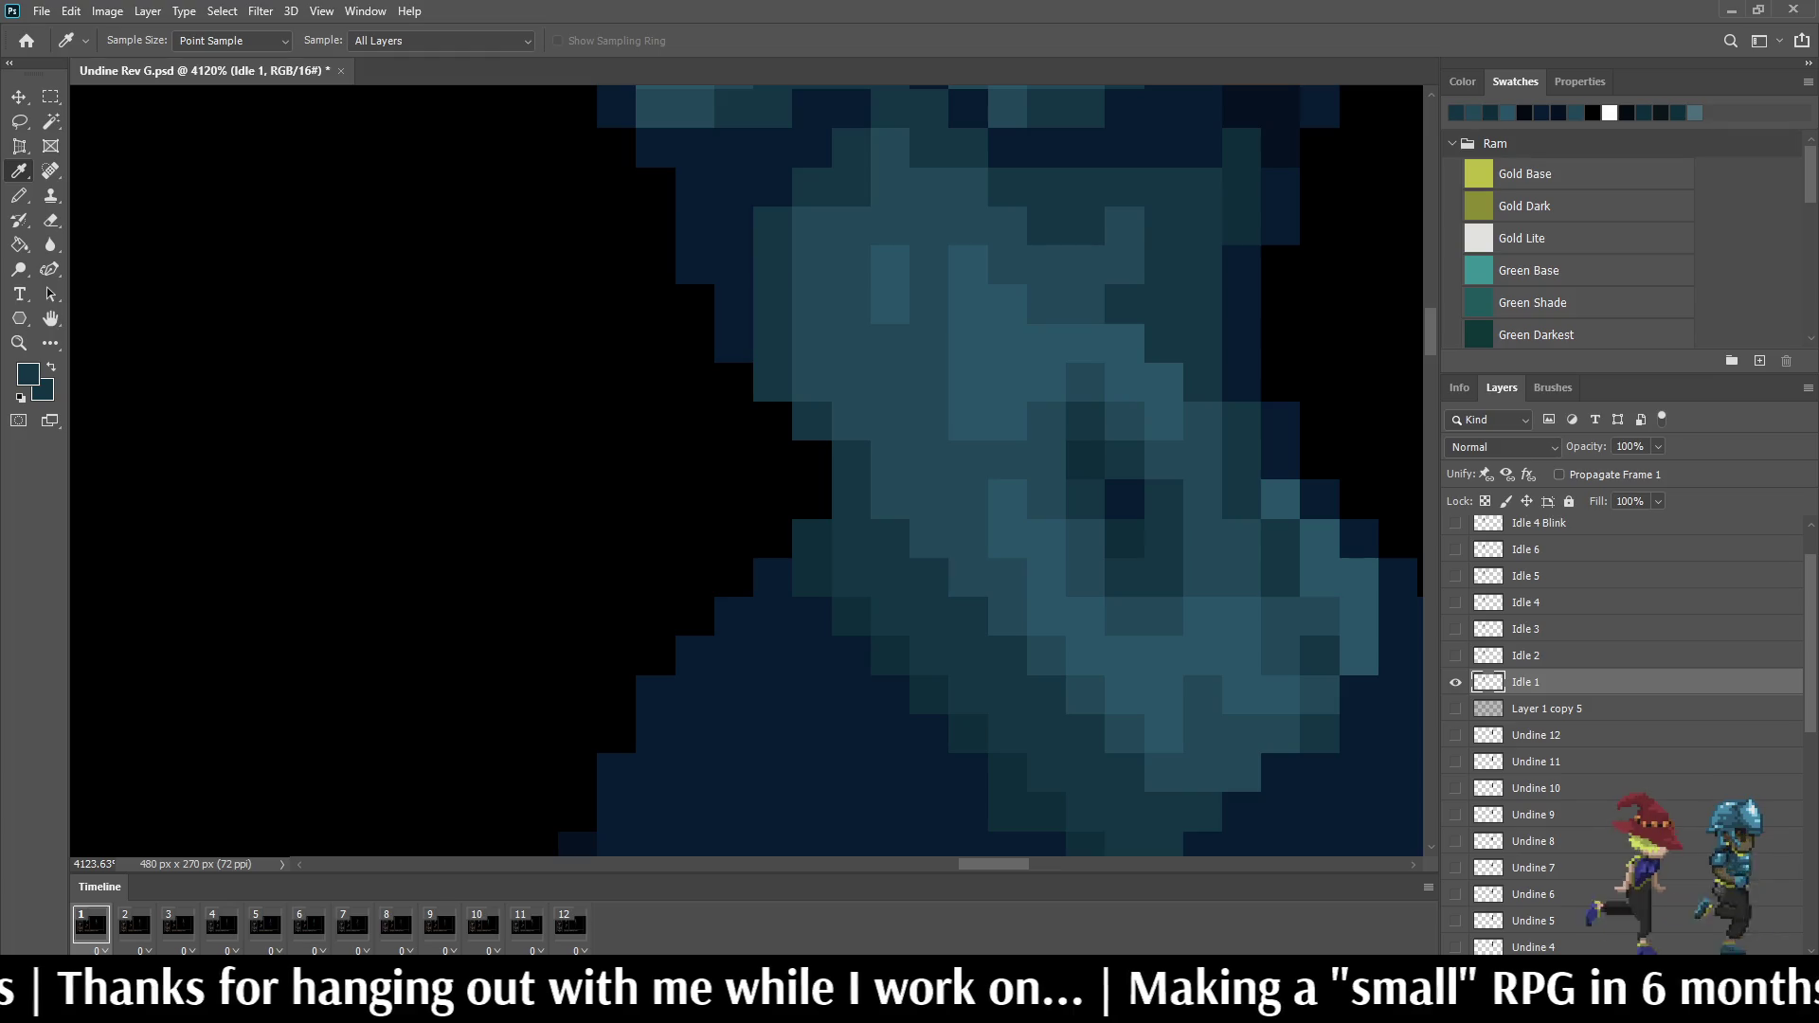
key("b")
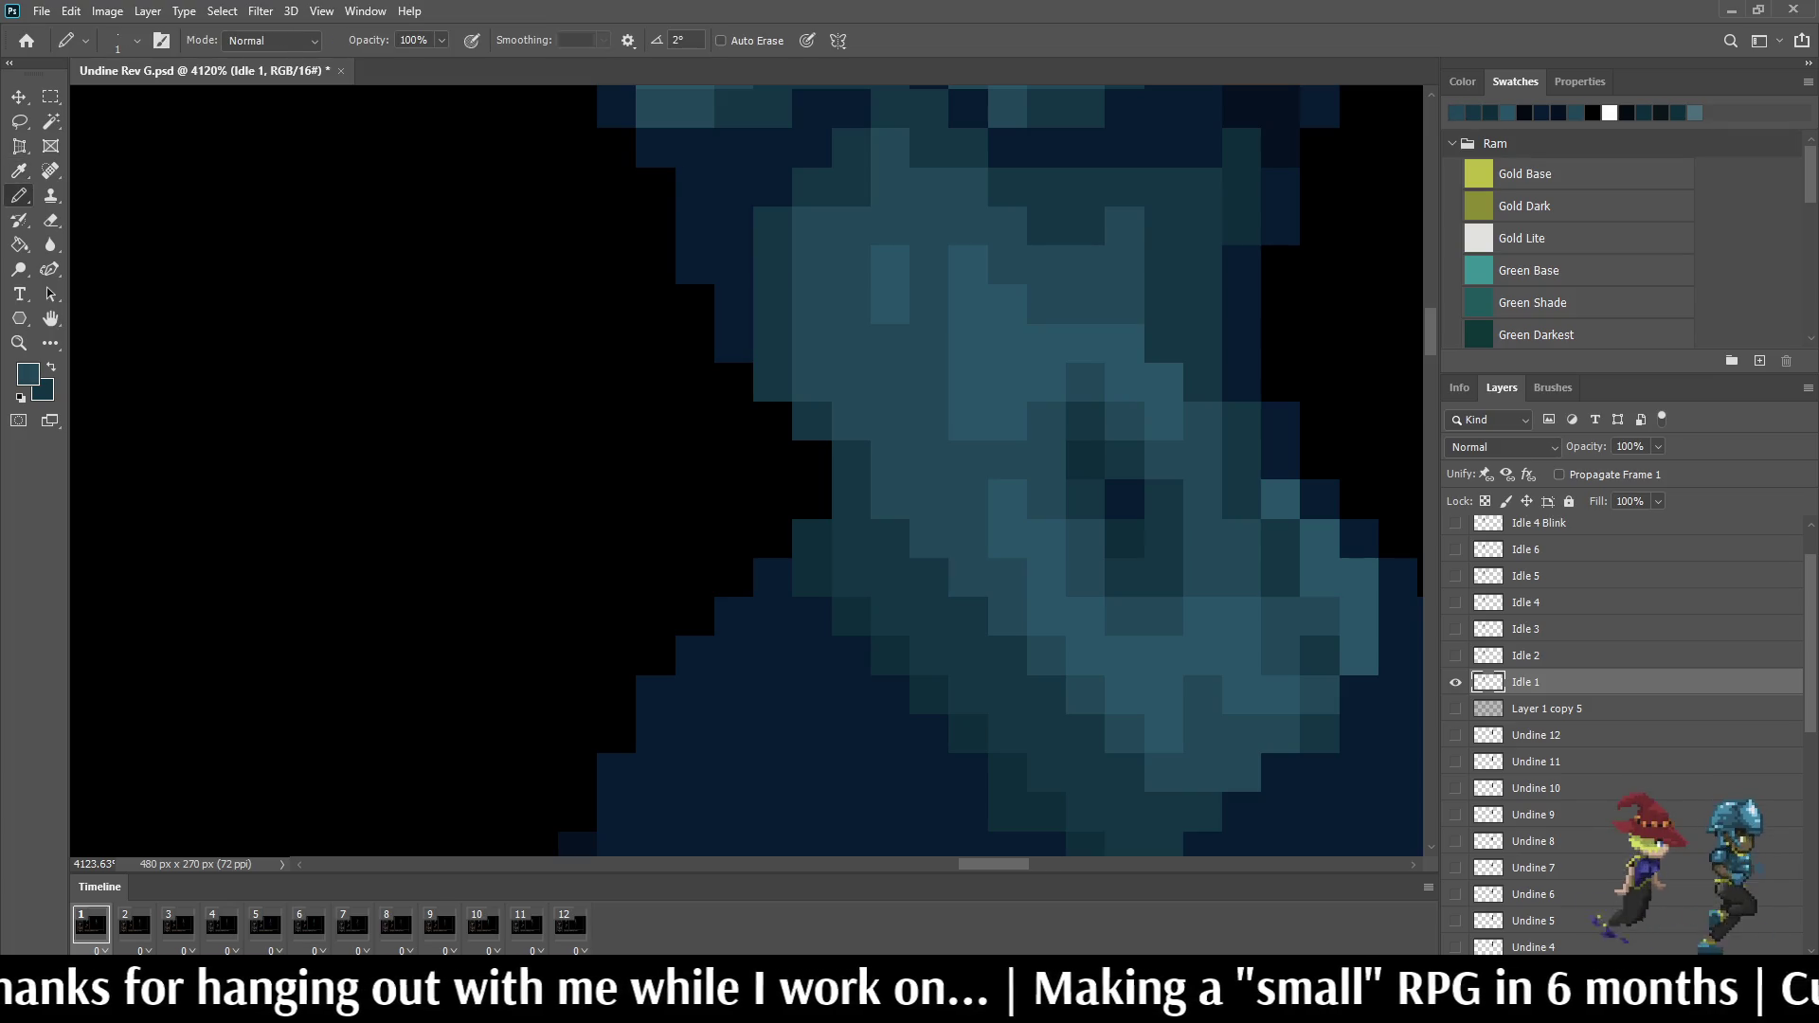
key("space")
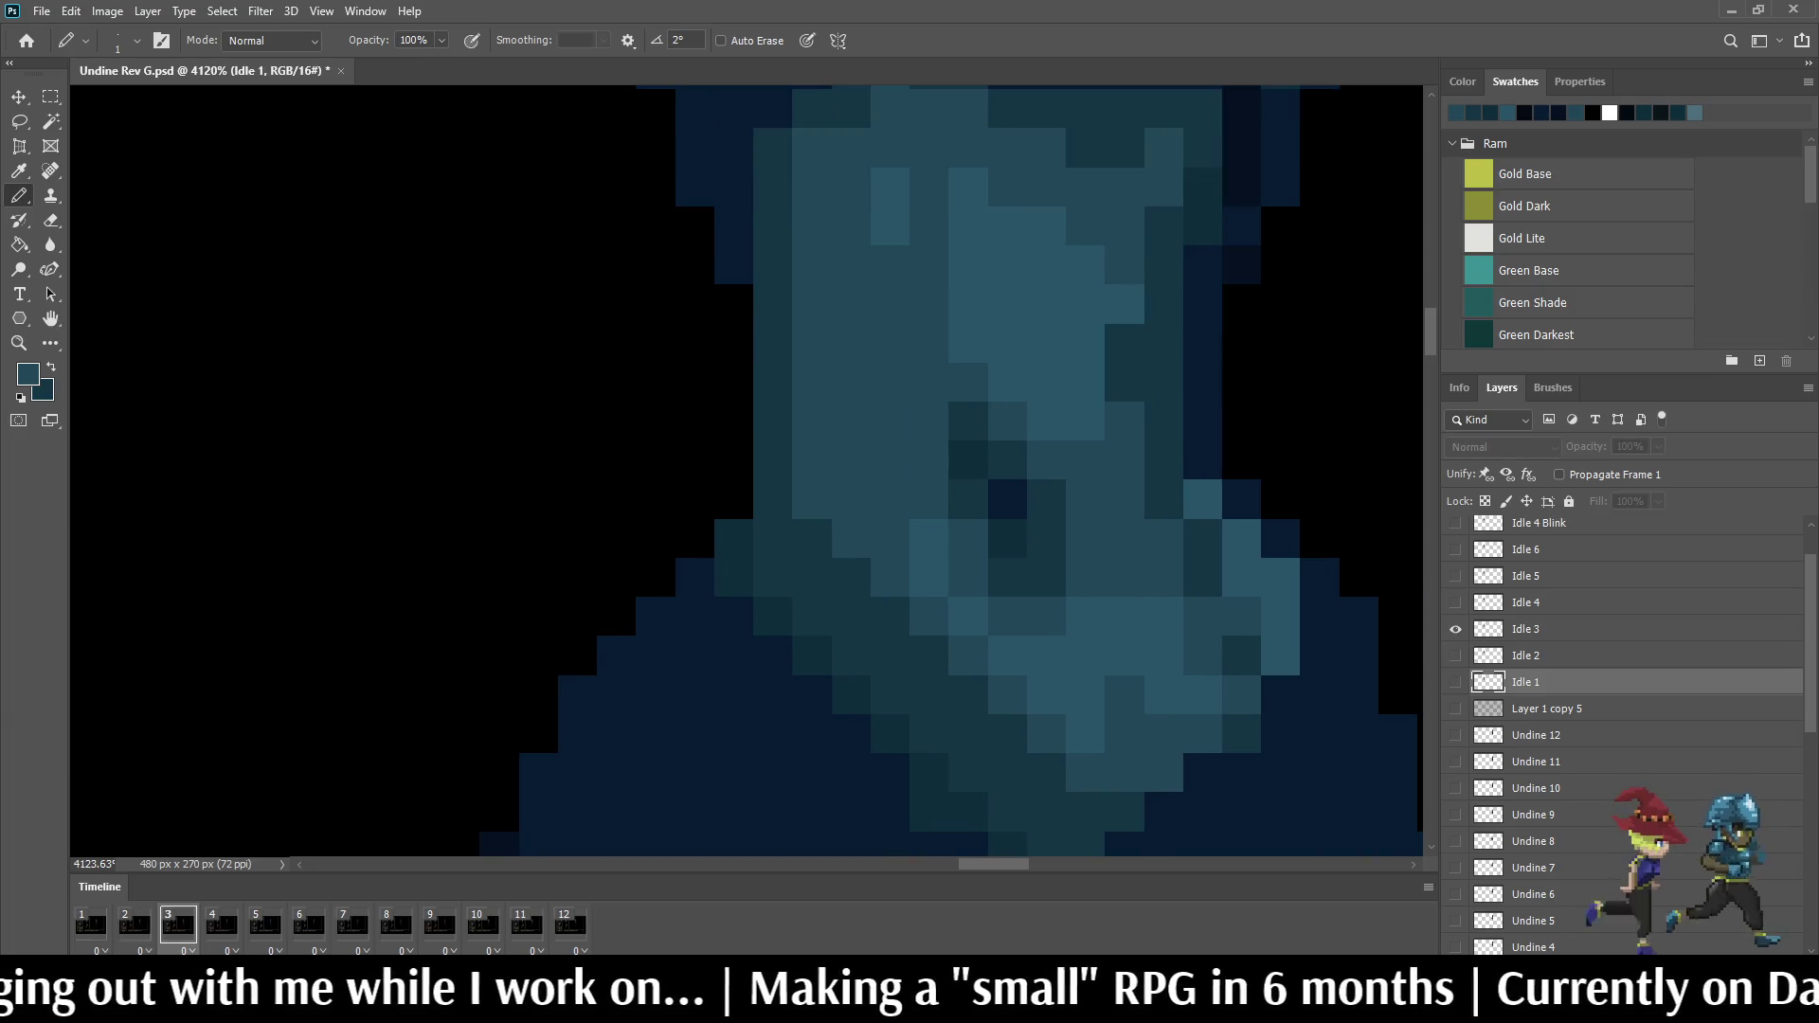
key("space")
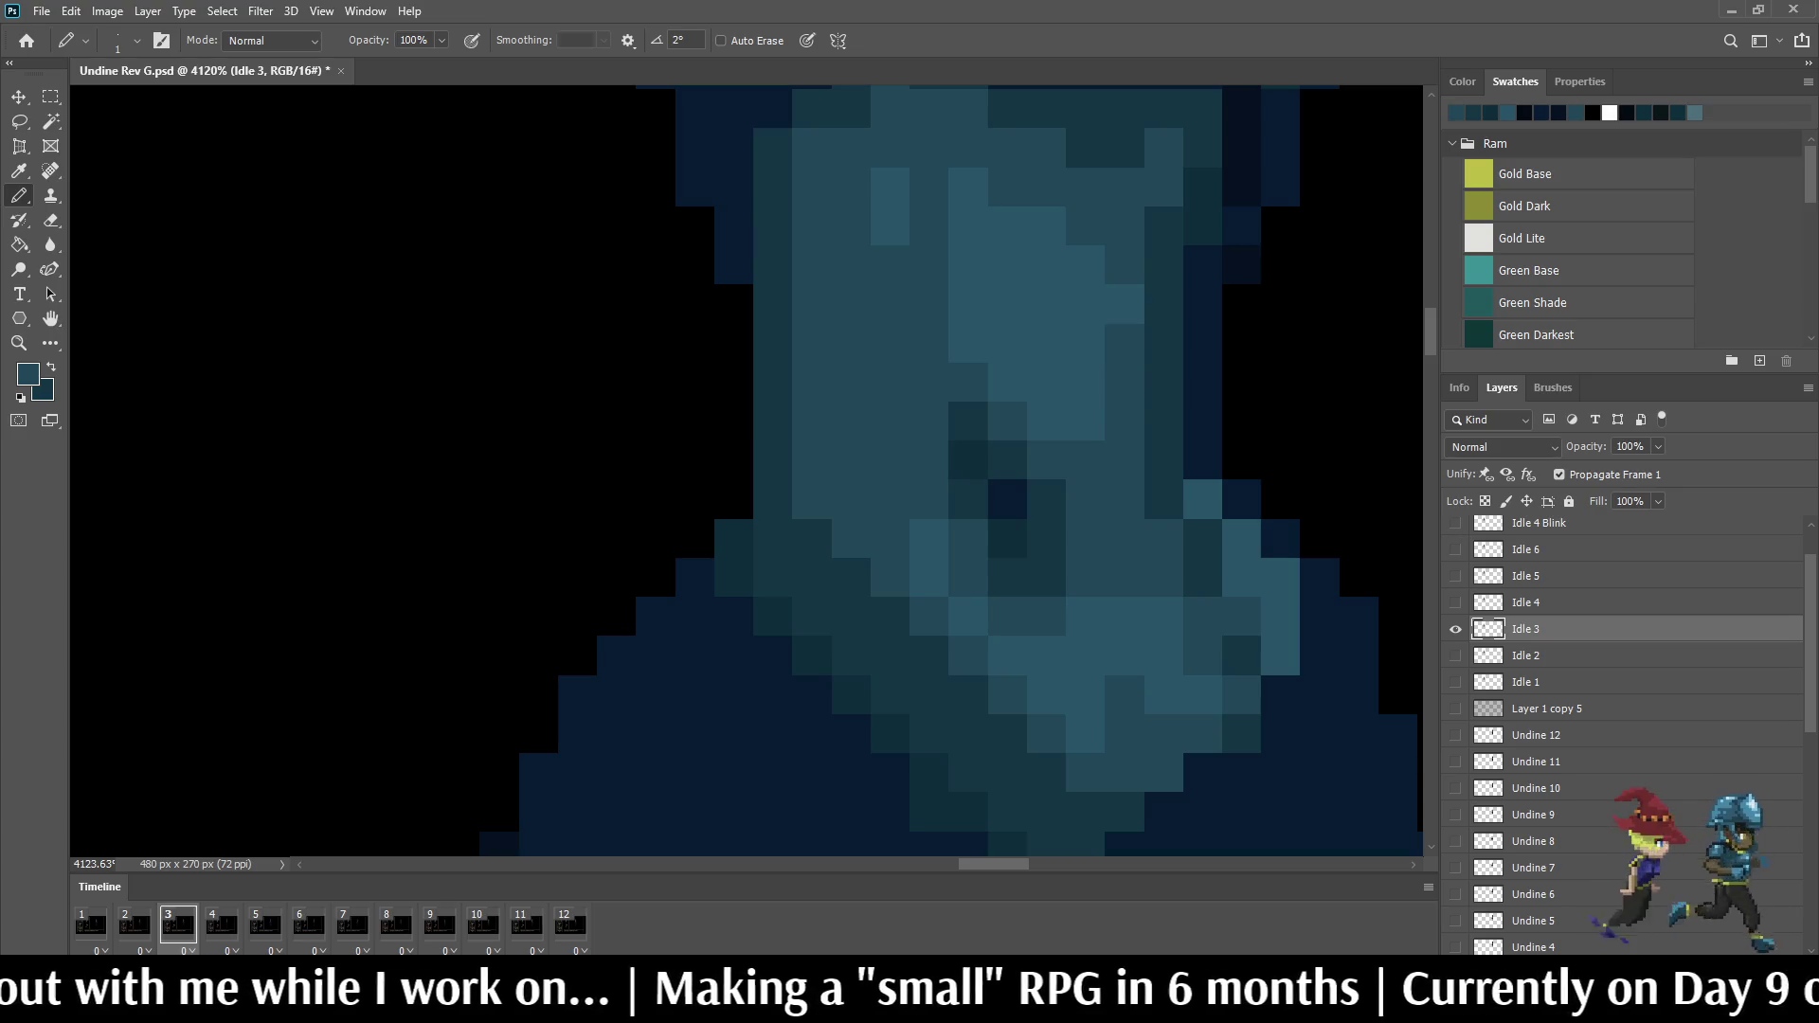
scroll(1127, 381, "down", 4)
key("space")
key("space")
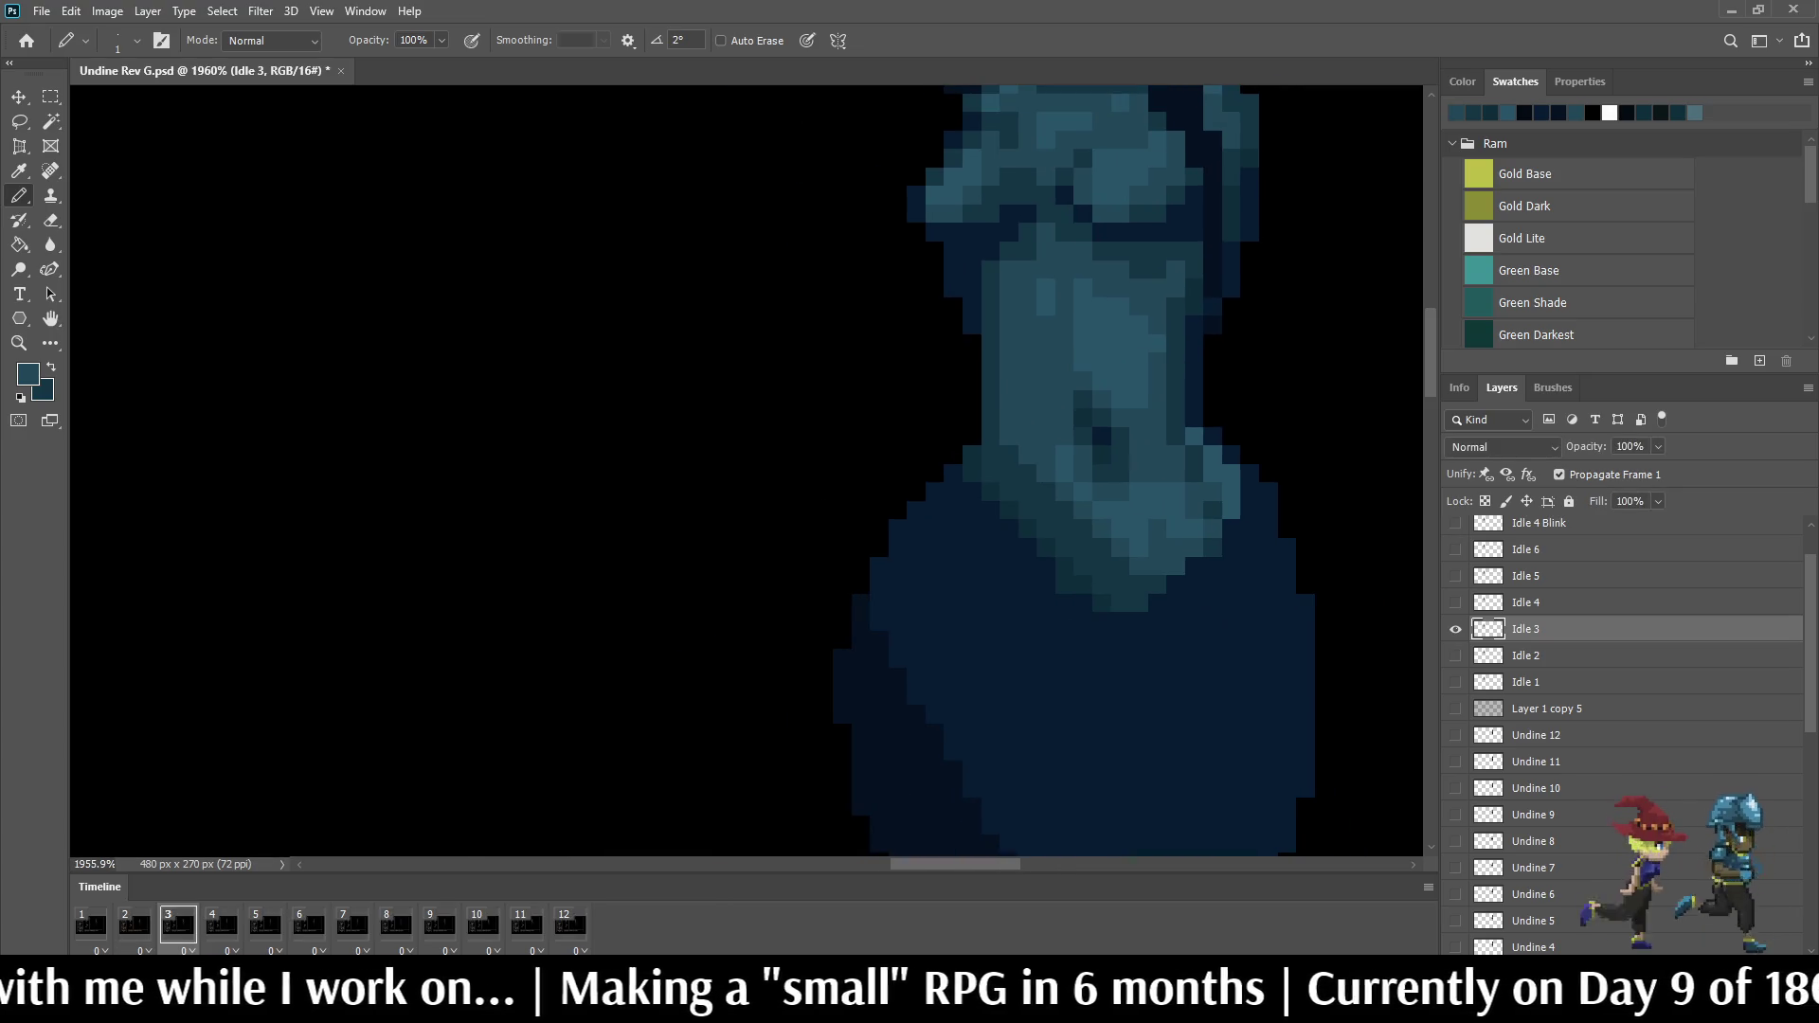
key("space")
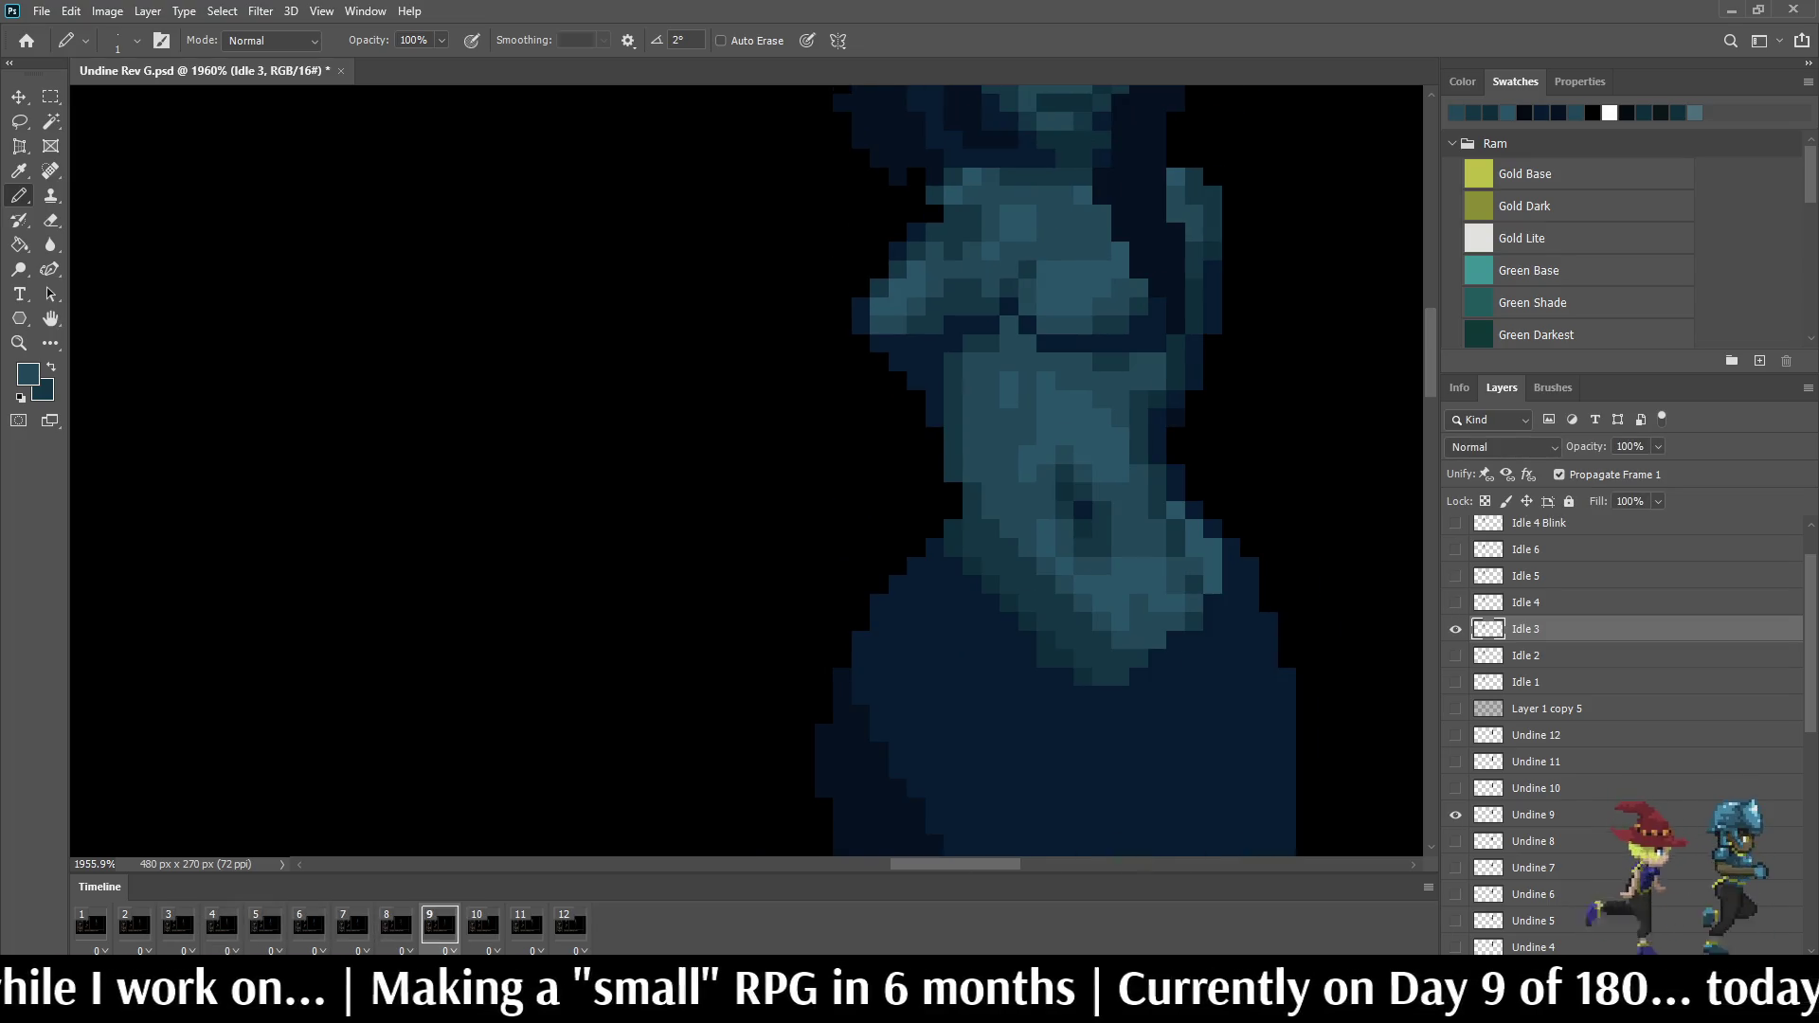
scroll(1194, 285, "down", 1)
scroll(1194, 285, "down", 1)
scroll(1194, 284, "down", 1)
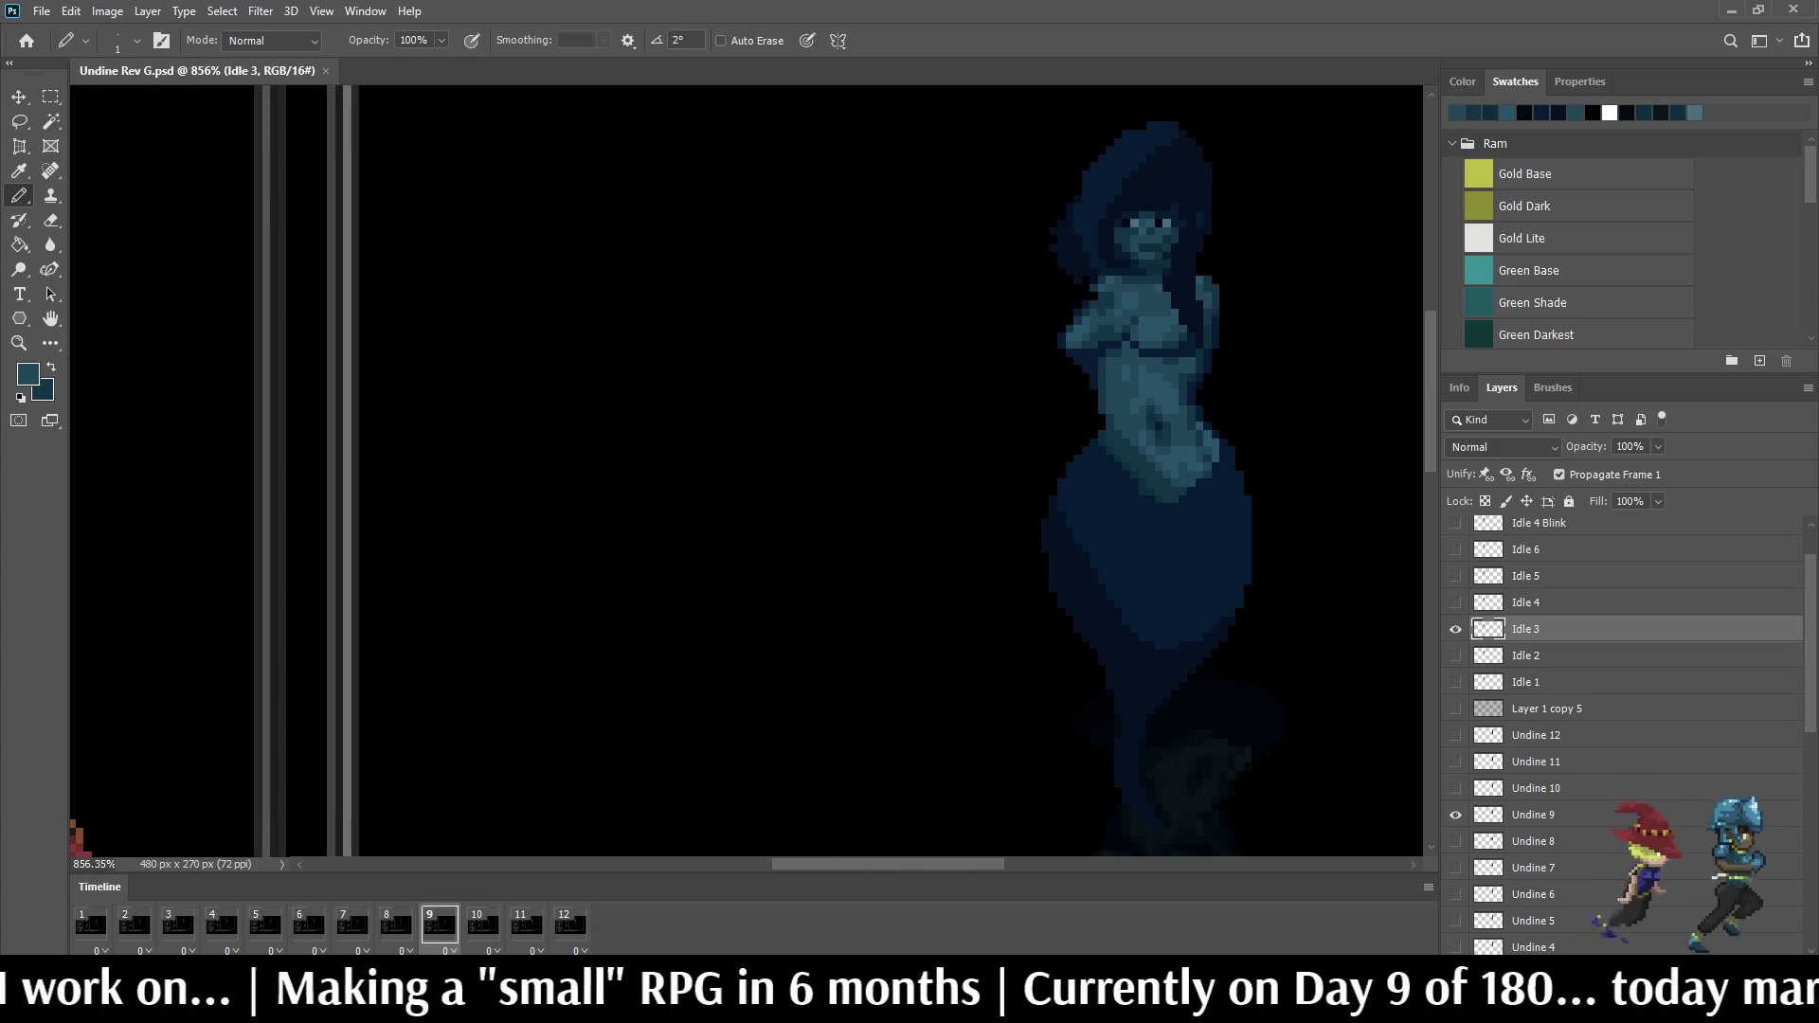
scroll(1194, 284, "down", 1)
Step: Play the animation, then flip between the first three idle frames to check the motion
key("space")
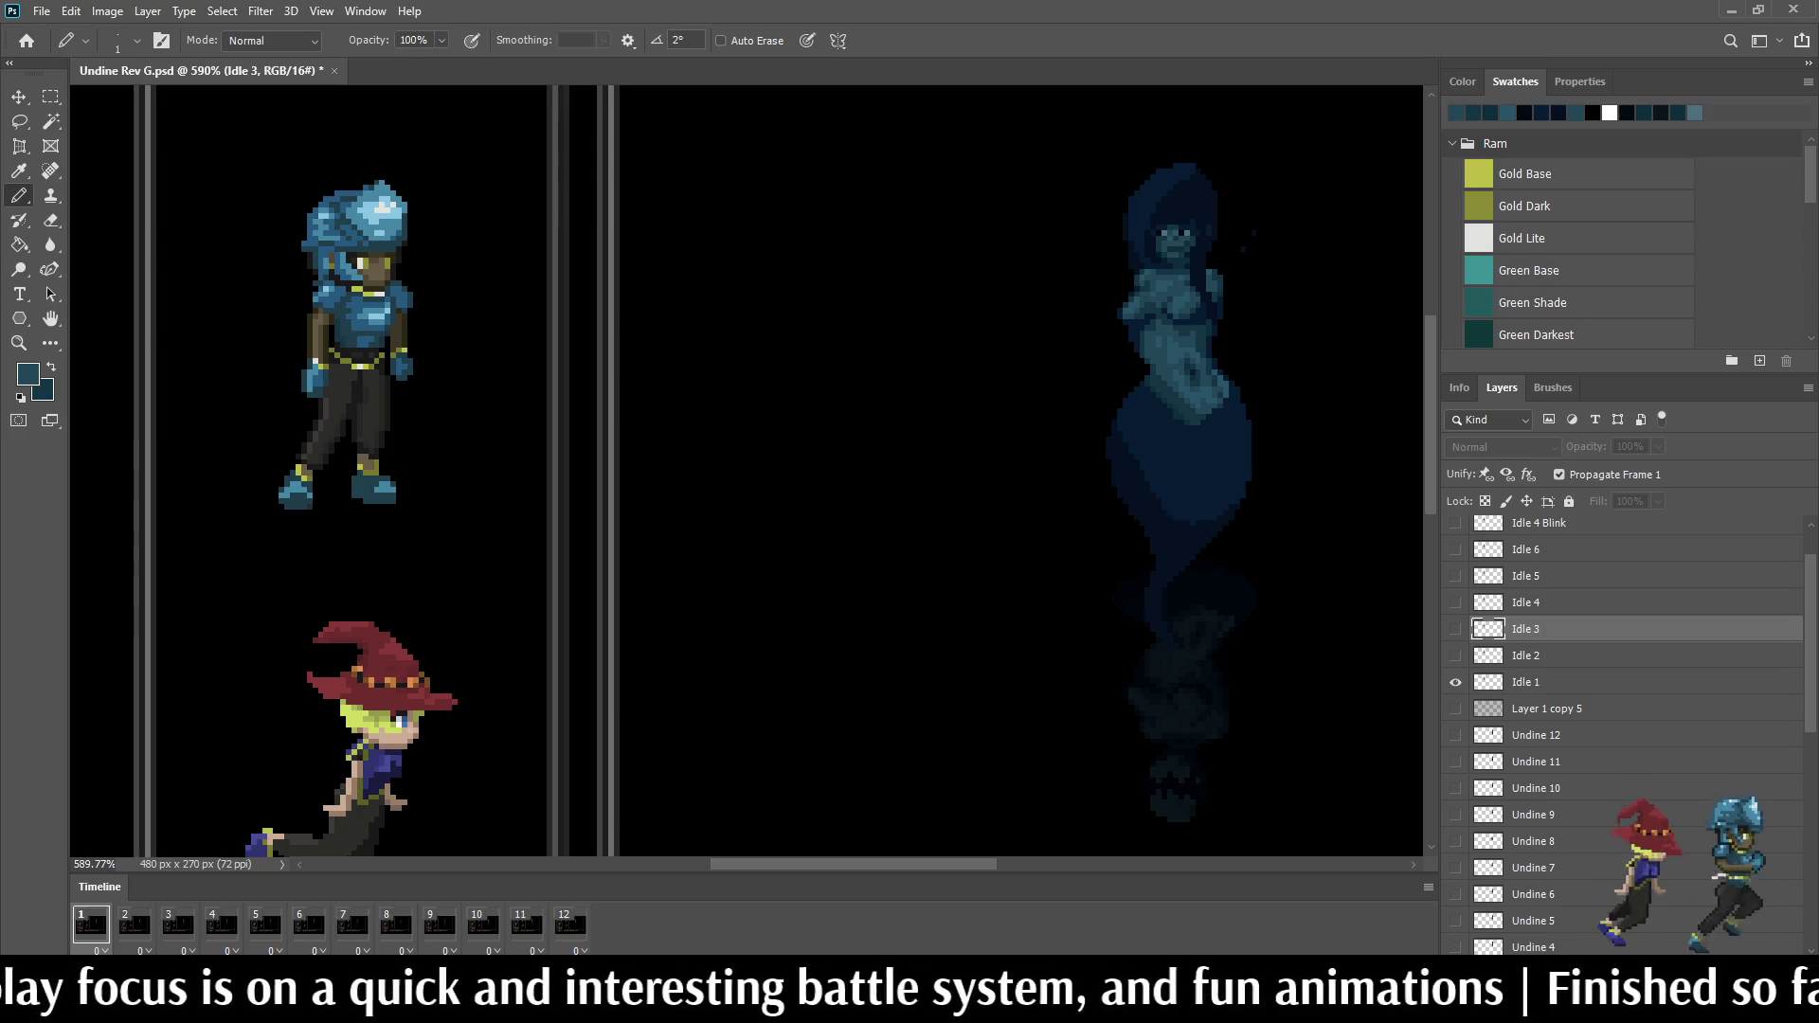
scroll(1180, 355, "up", 2)
scroll(1180, 356, "up", 3)
scroll(1179, 356, "up", 3)
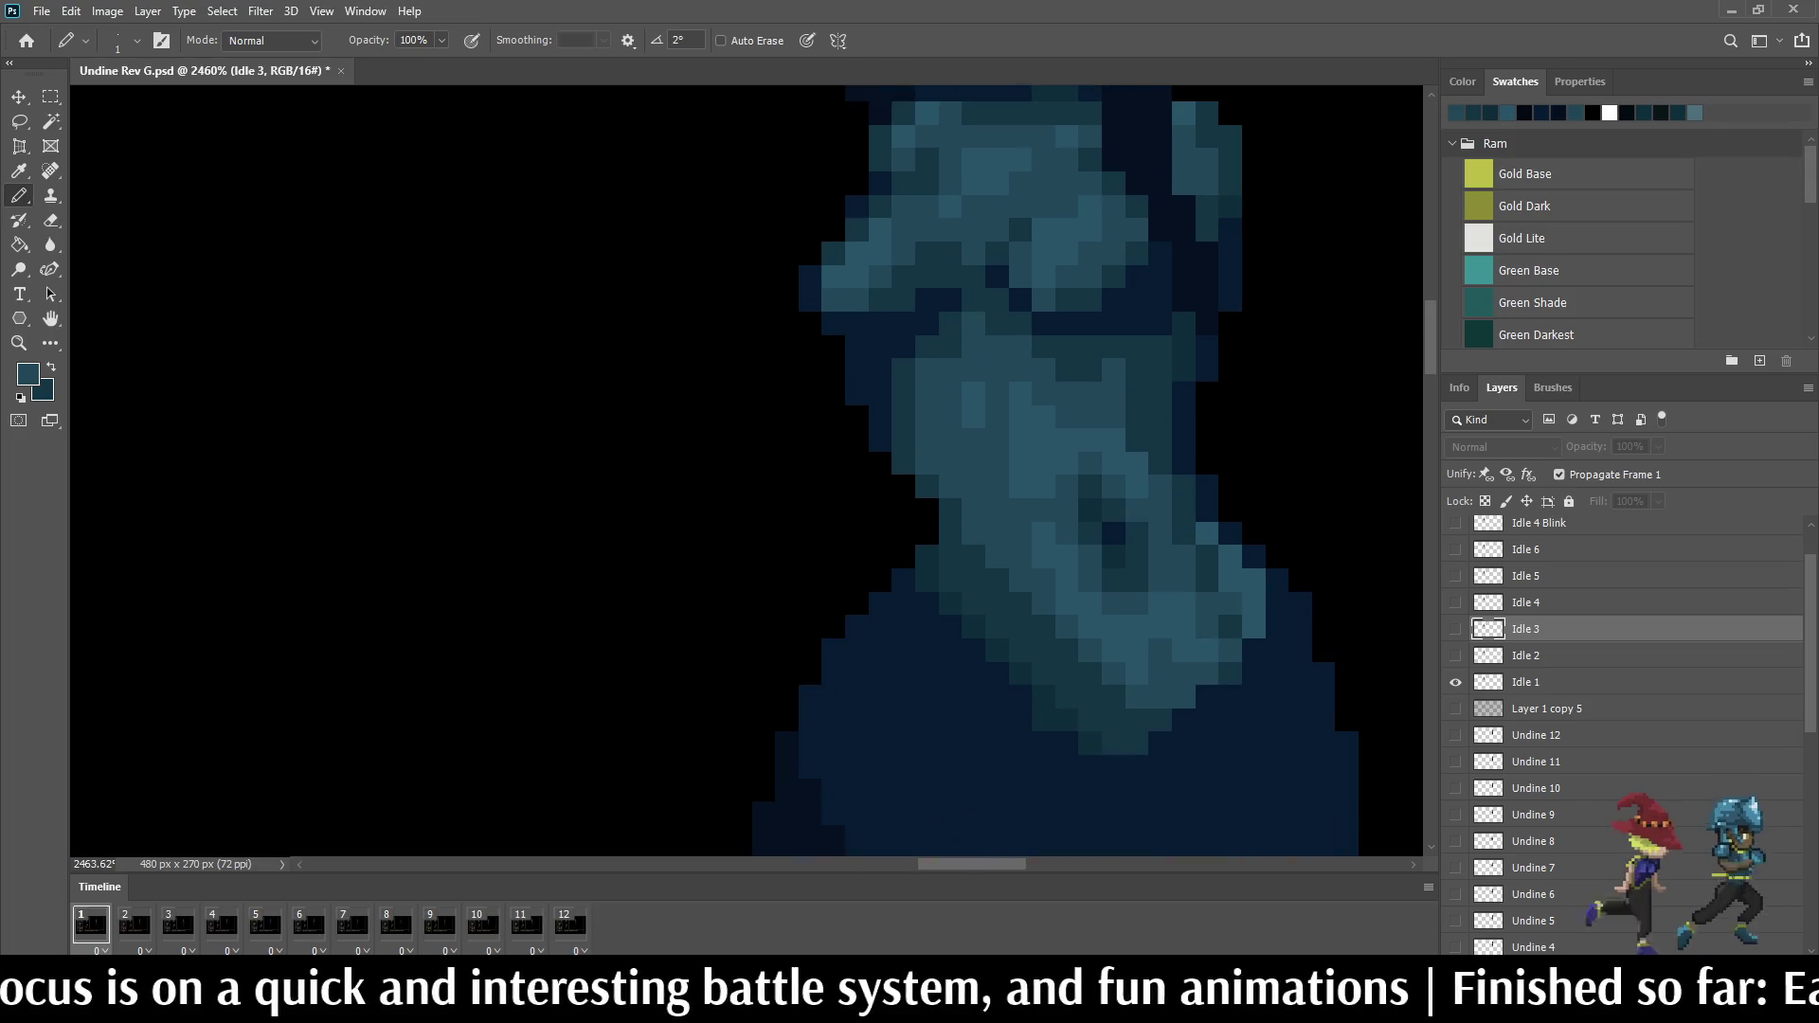
key("space")
key("Left")
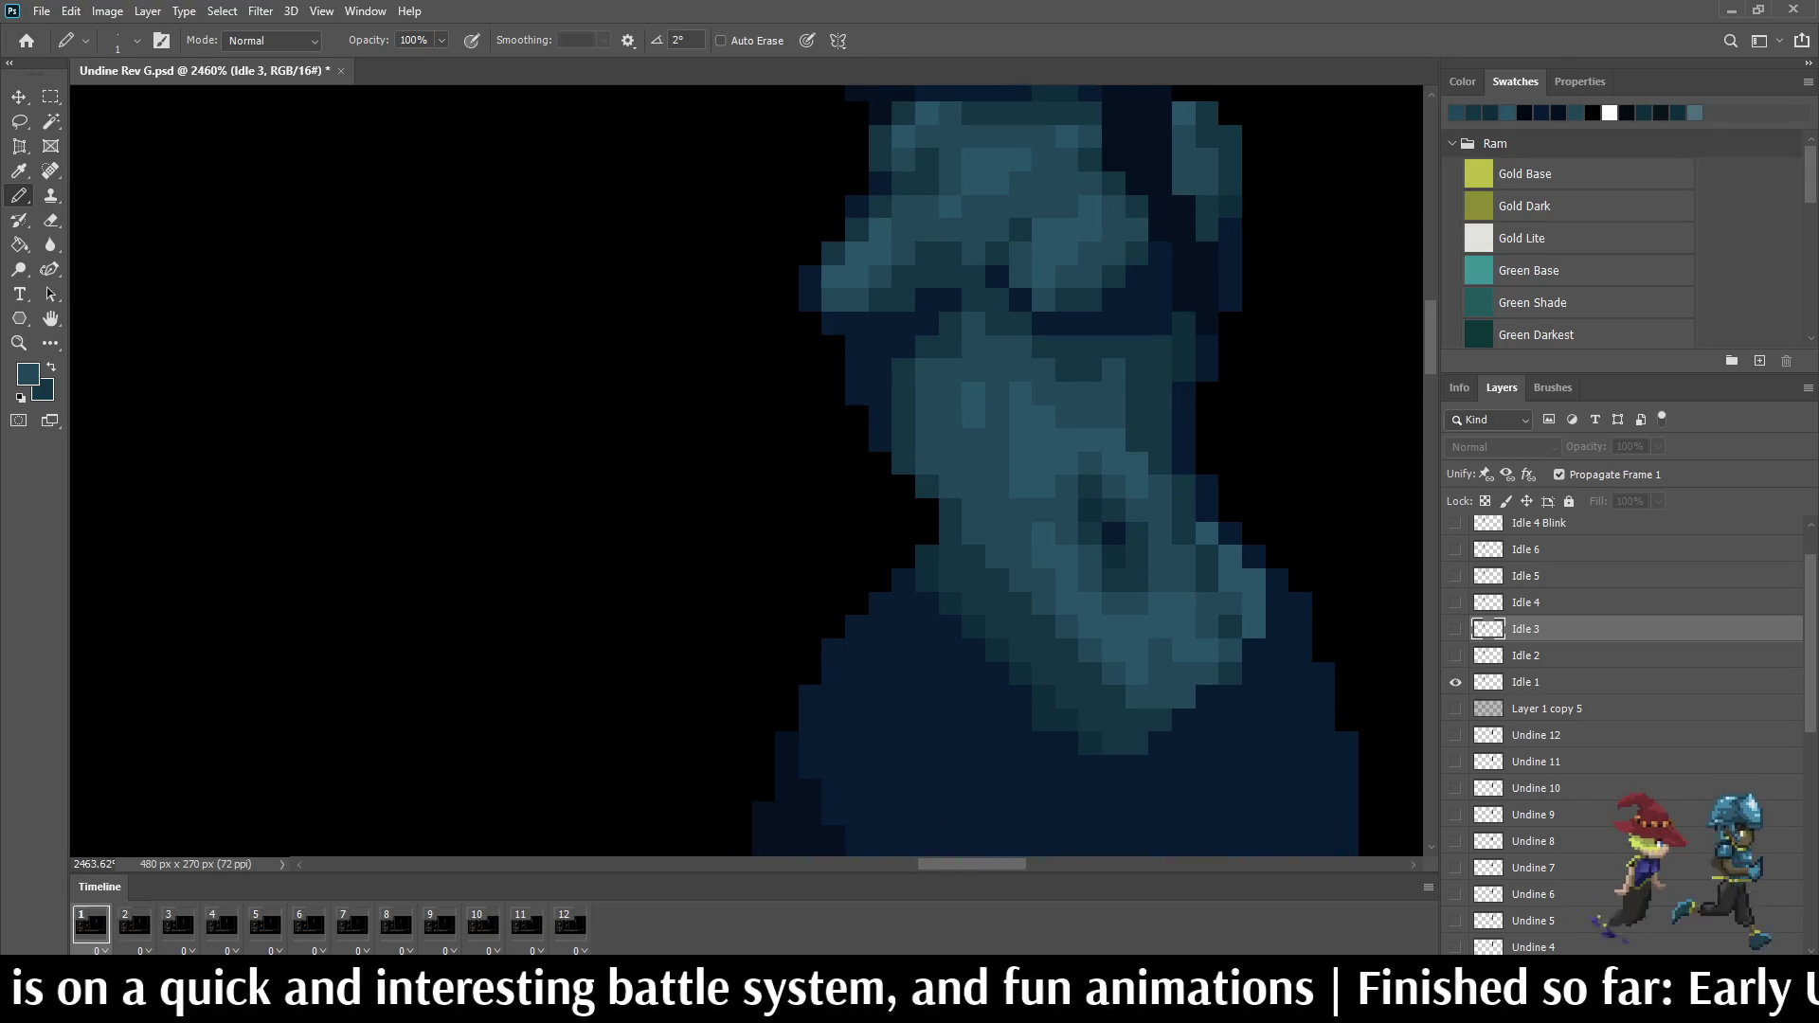
key("Right")
key("Right")
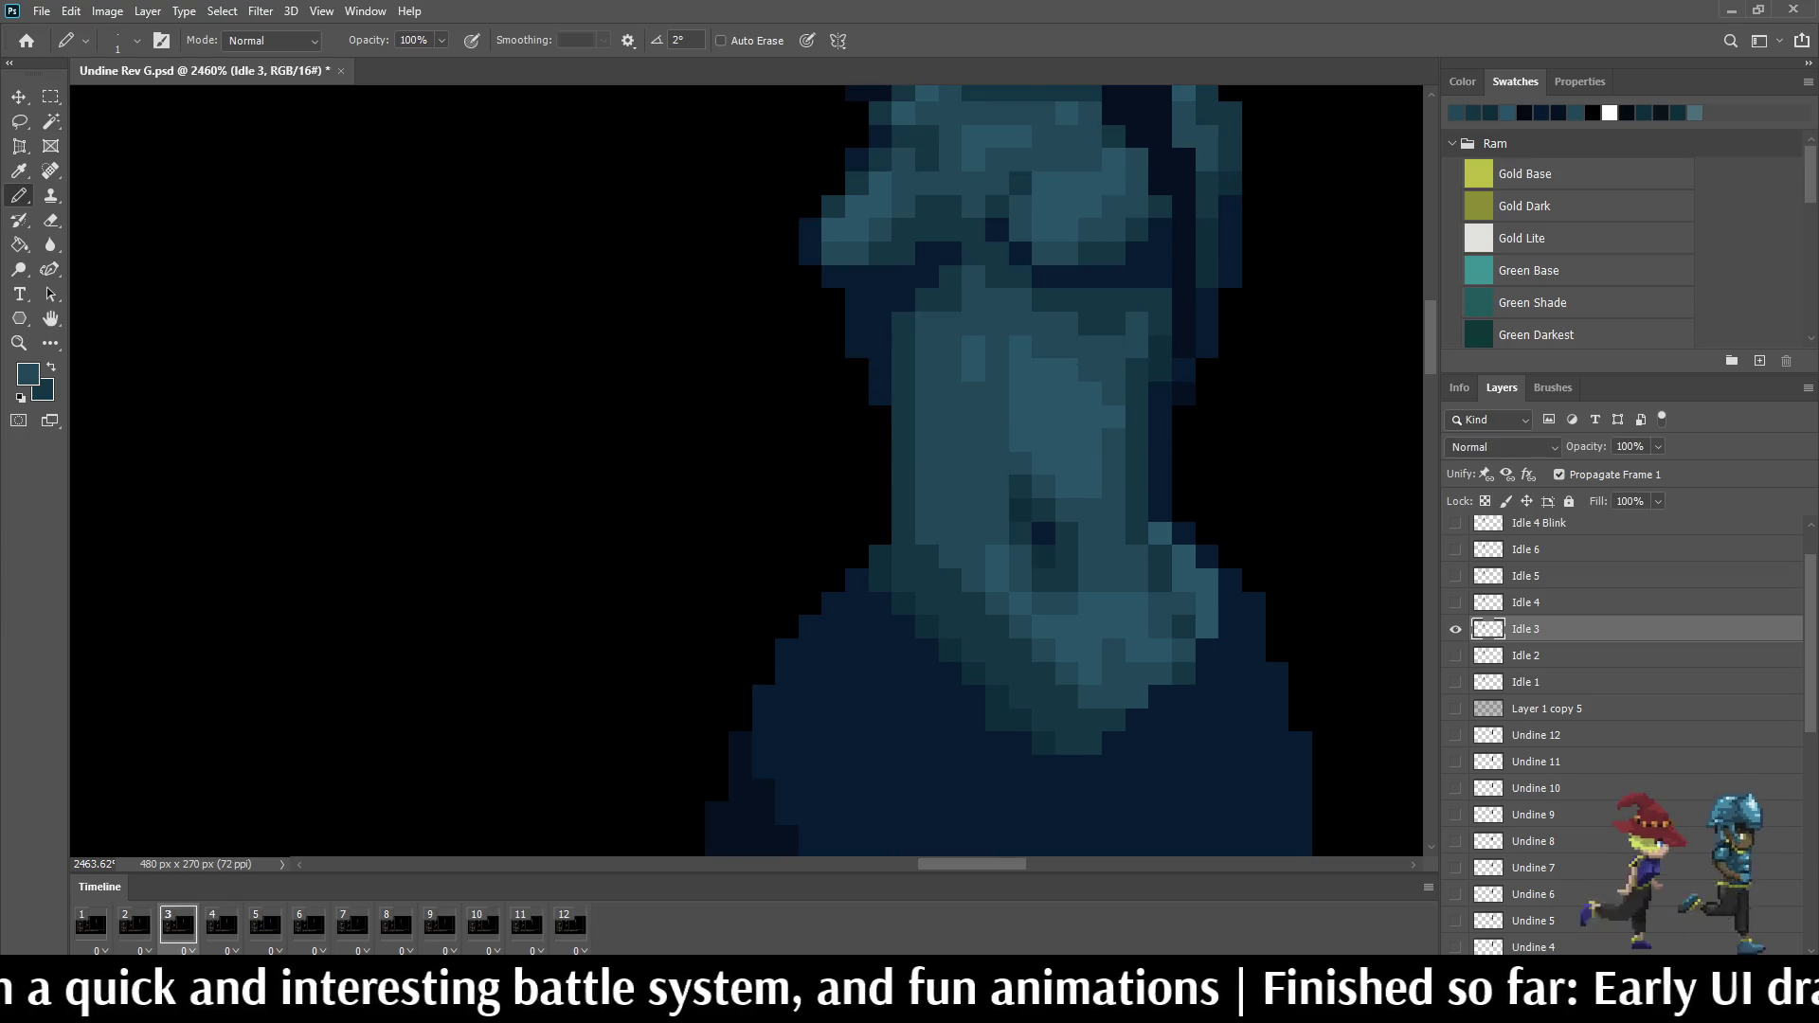
key("Left")
key("Left")
key("Right")
key("Right")
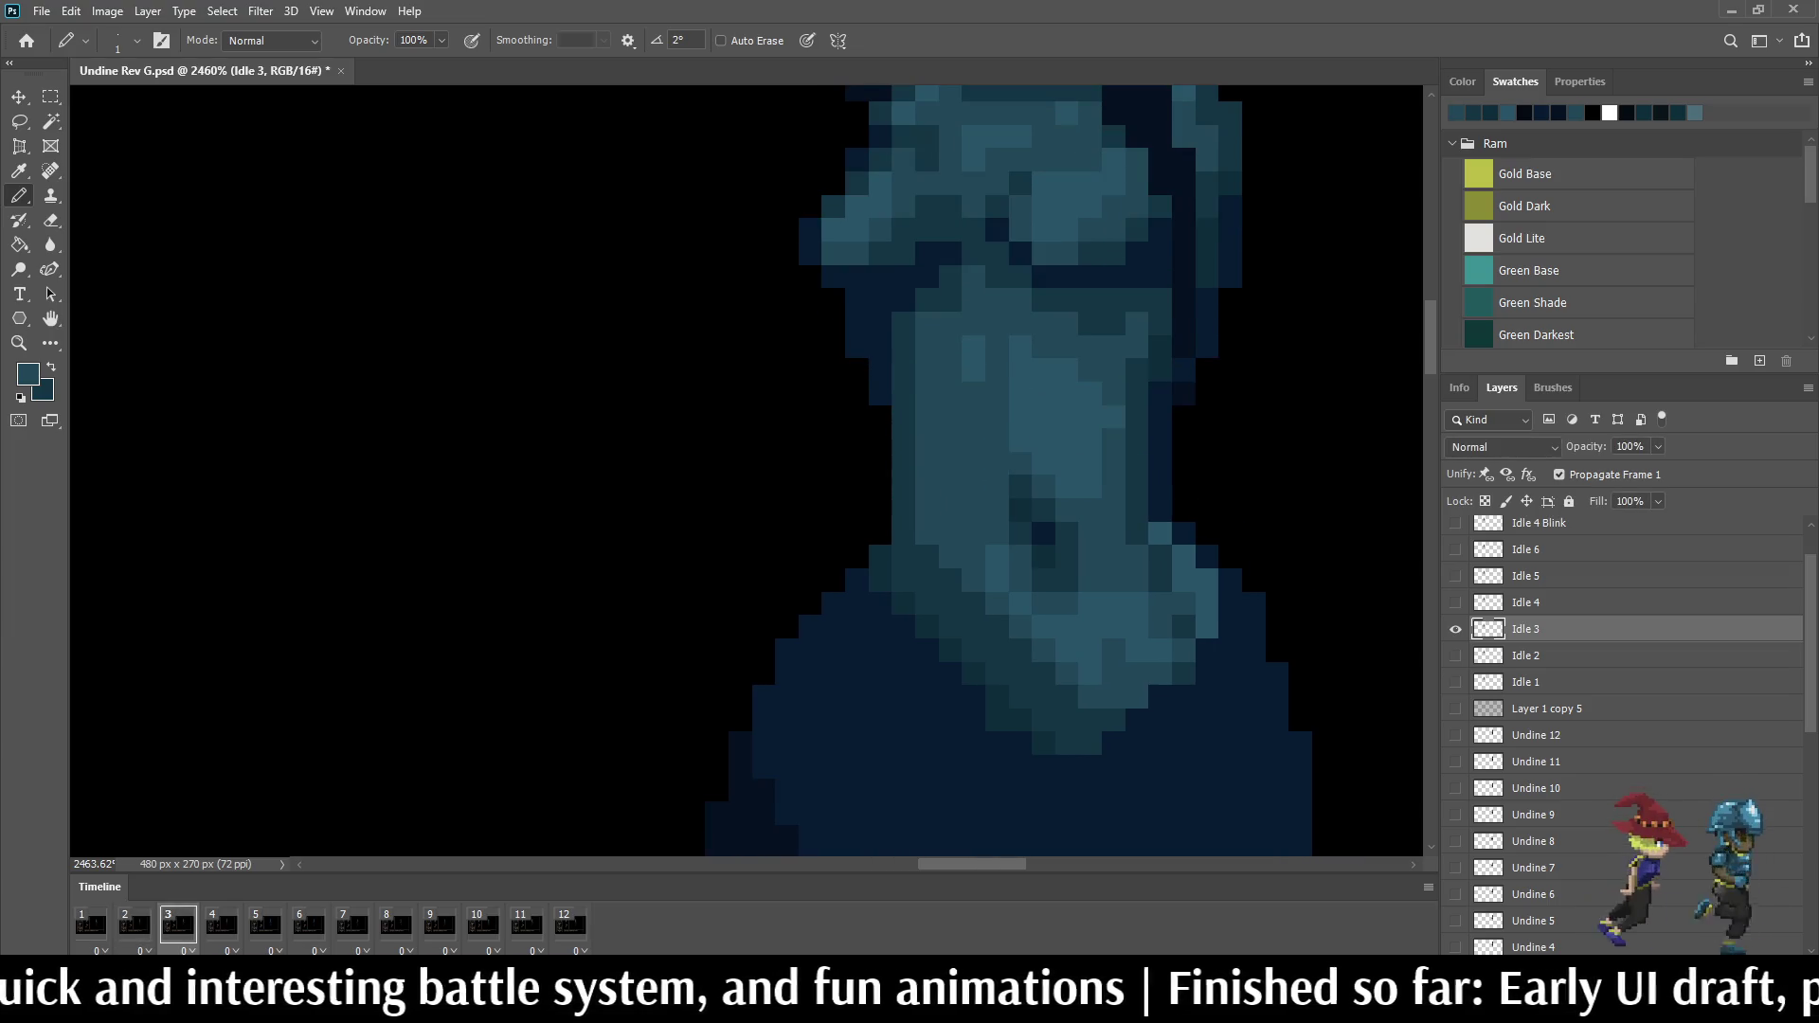
key("Left")
key("Right")
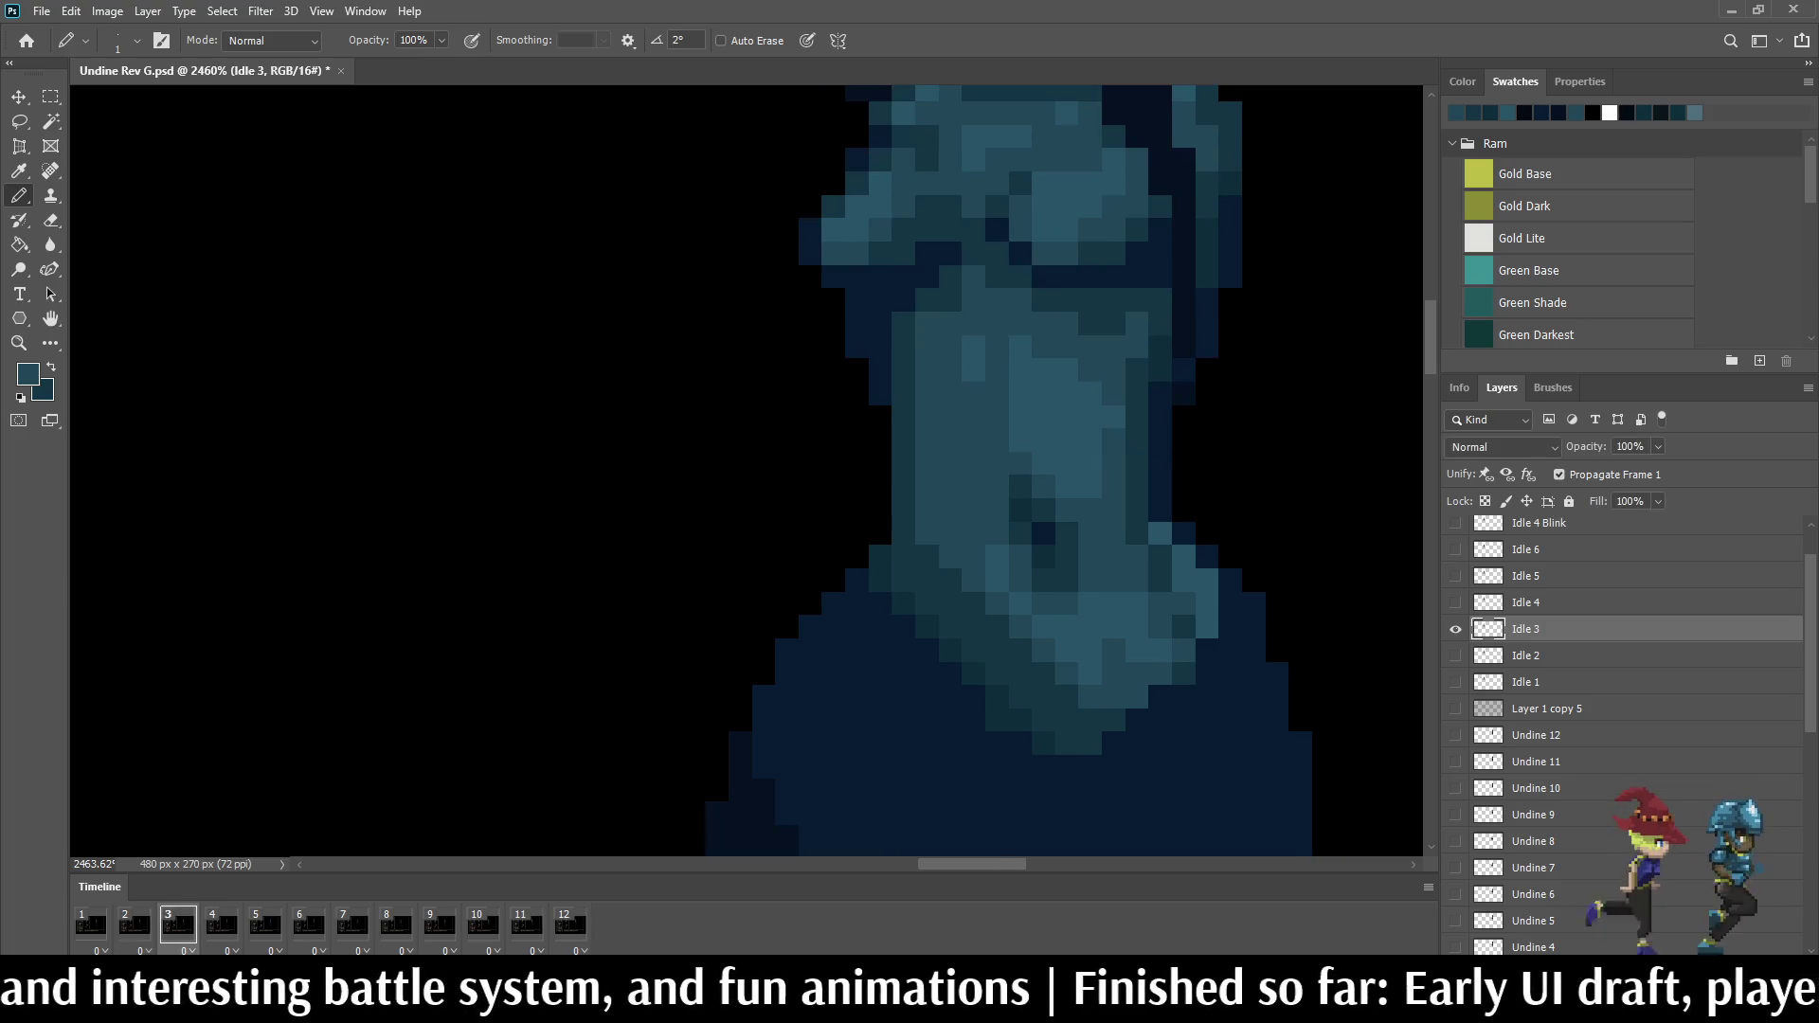
scroll(1122, 440, "up", 3)
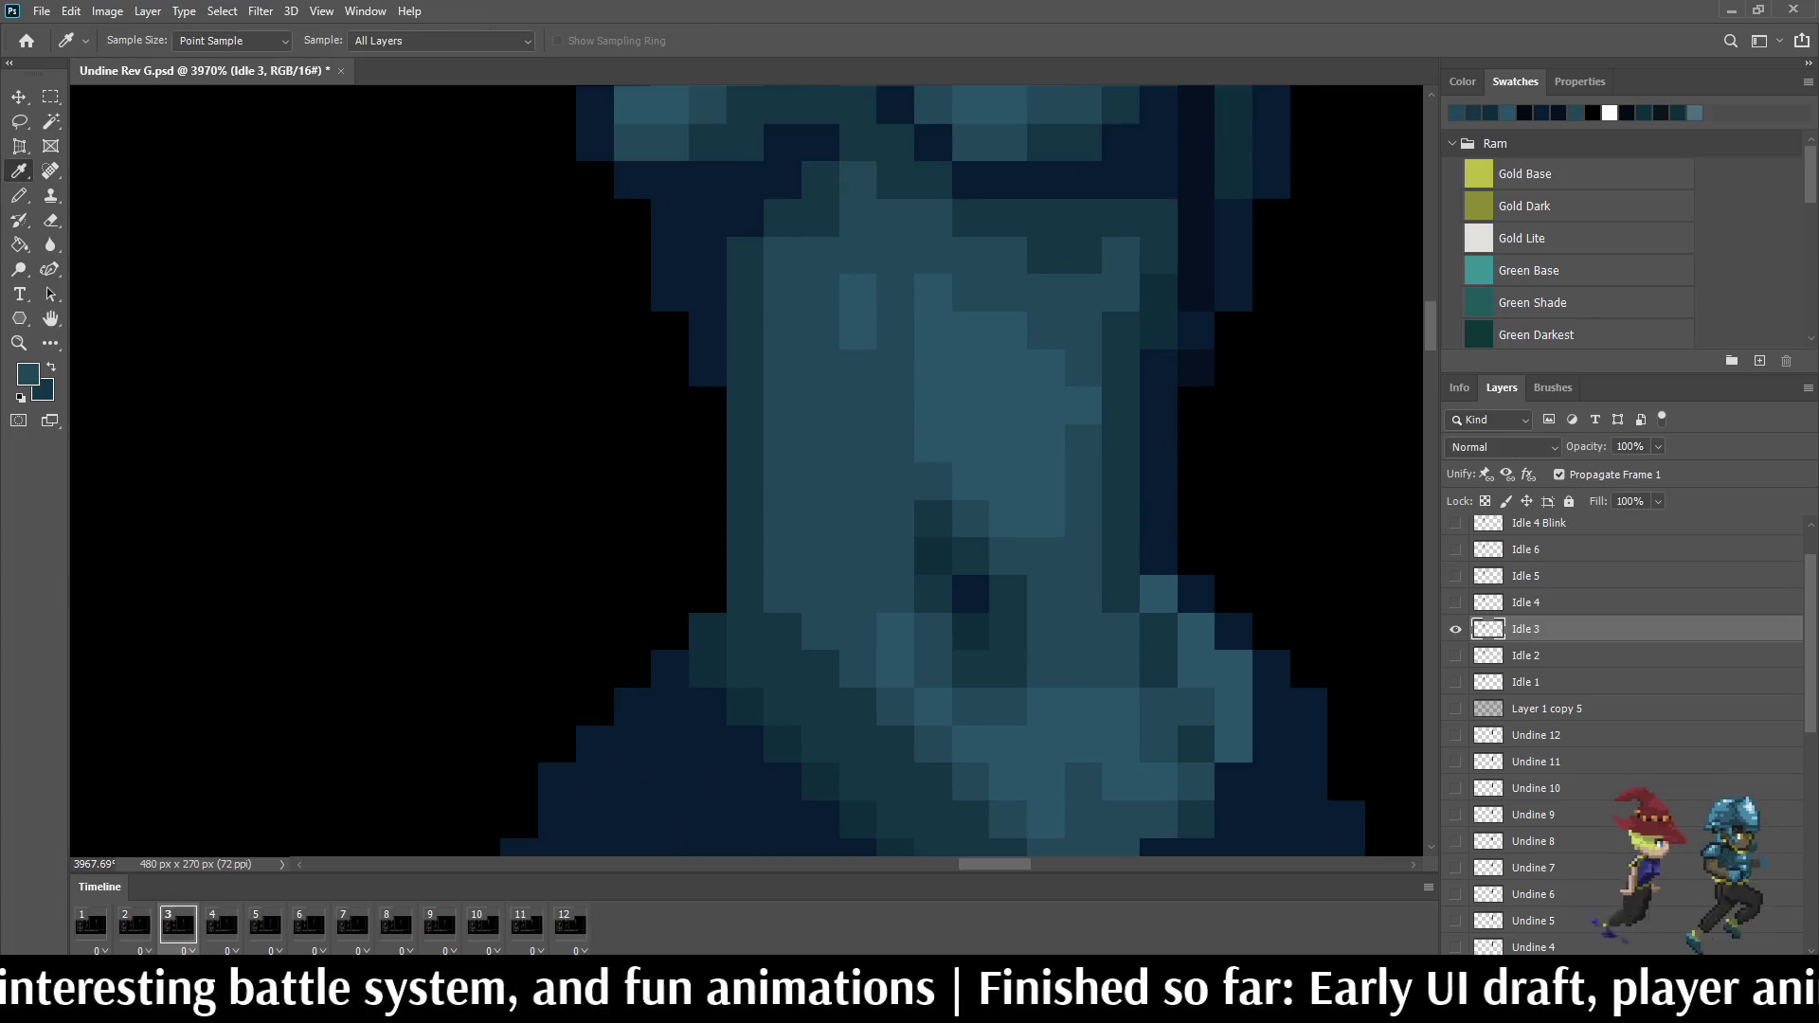
Step: Flip back and forth through idle frames 2 to 8, settling on frame 5
key("alt")
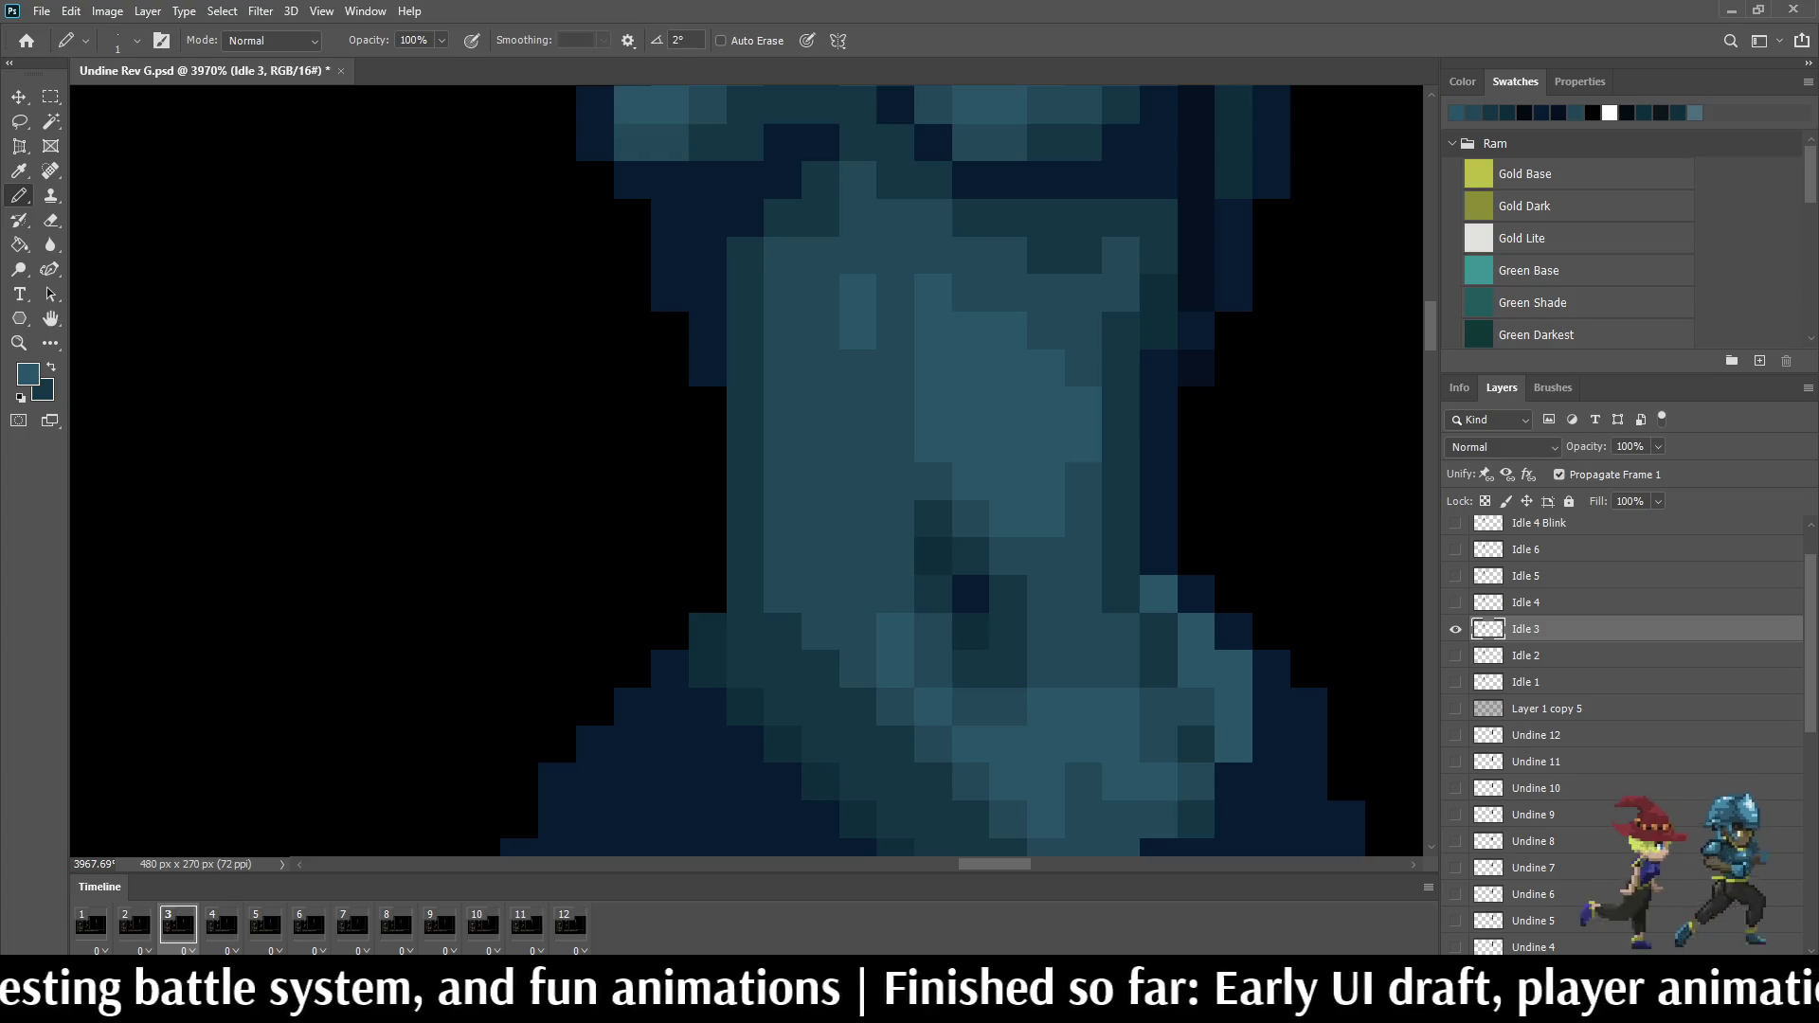
key("Left")
key("Right")
key("Left")
key("Right")
key("Right")
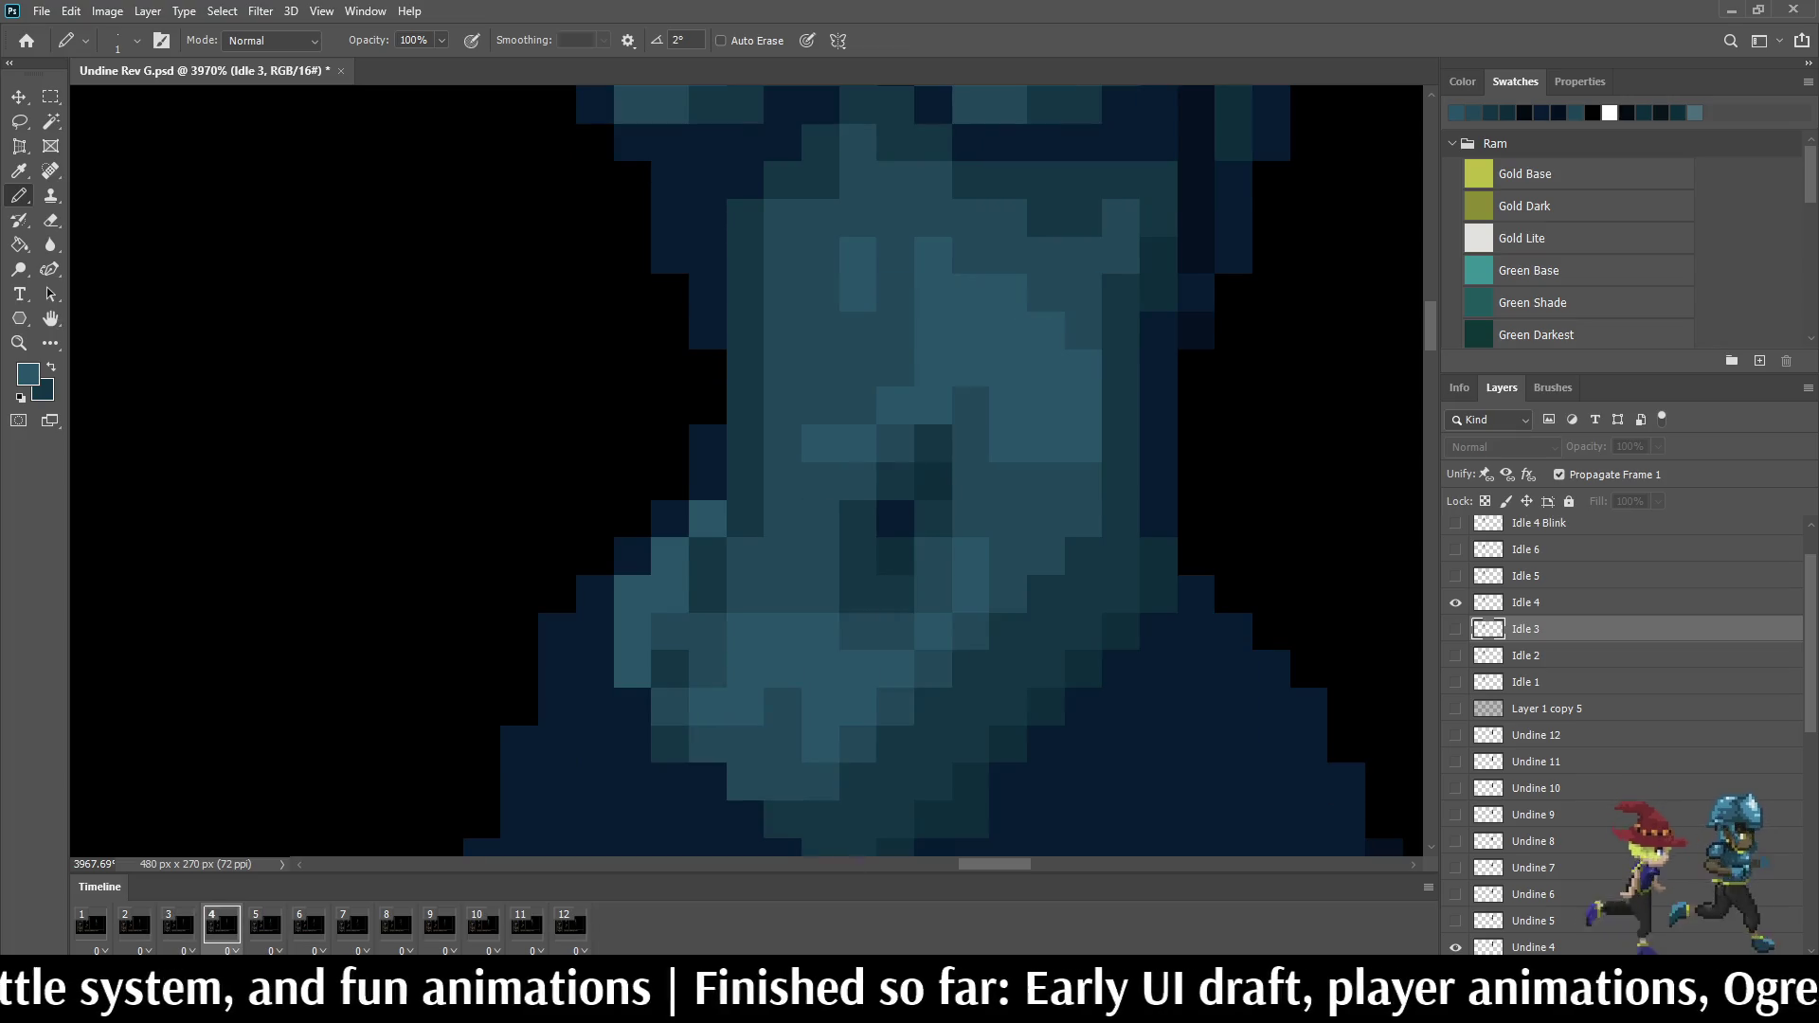
key("Right")
key("Right")
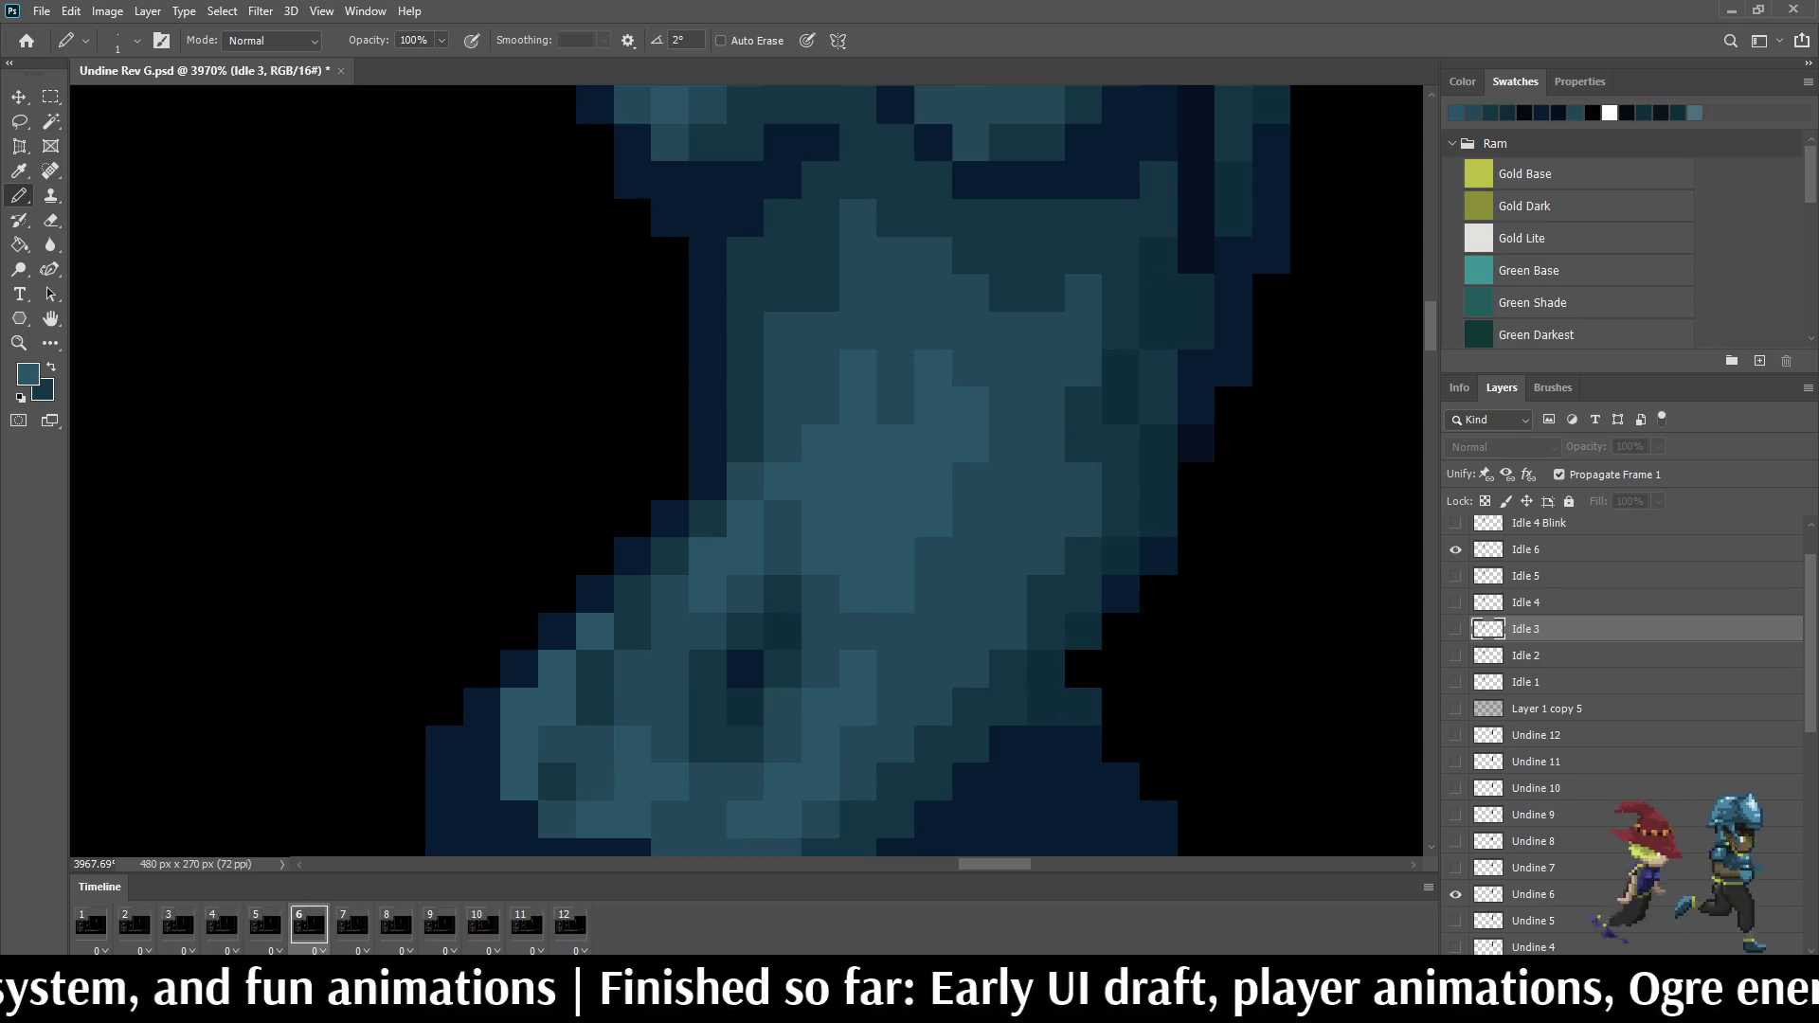
key("Right")
key("Right")
key("Left")
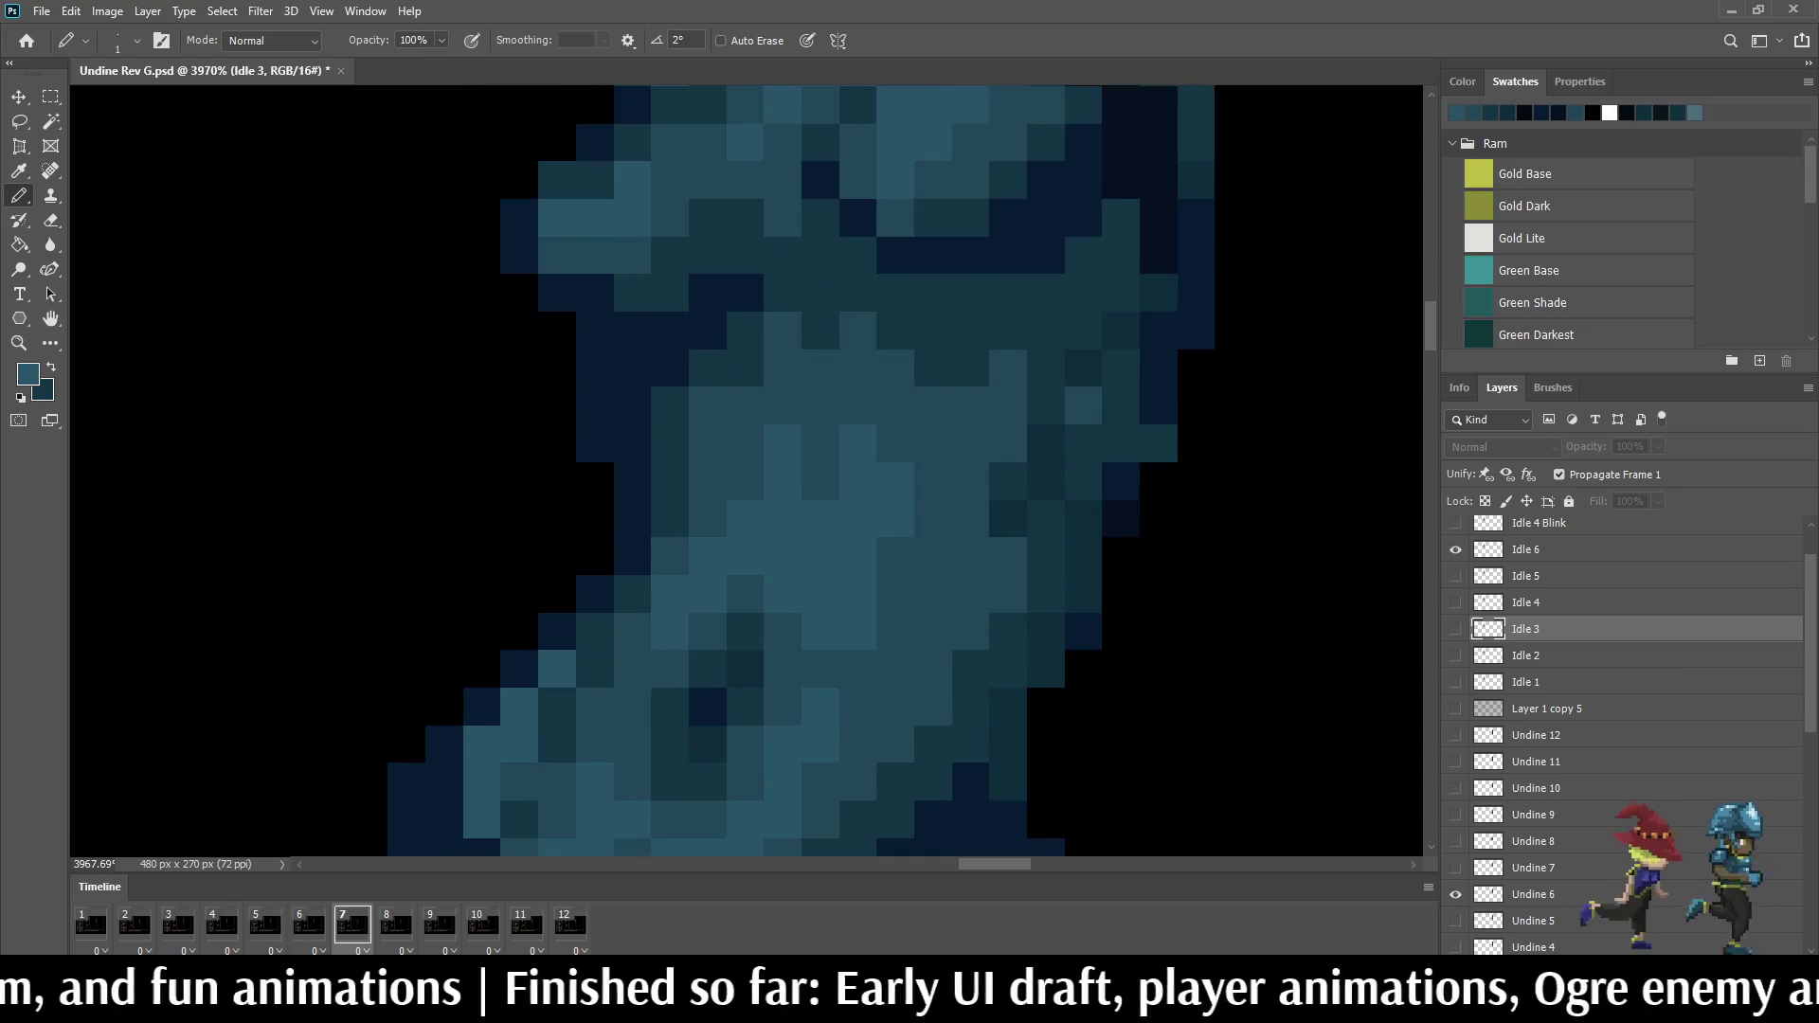
key("Left")
key("Left")
key("Right")
key("Left")
key("Left")
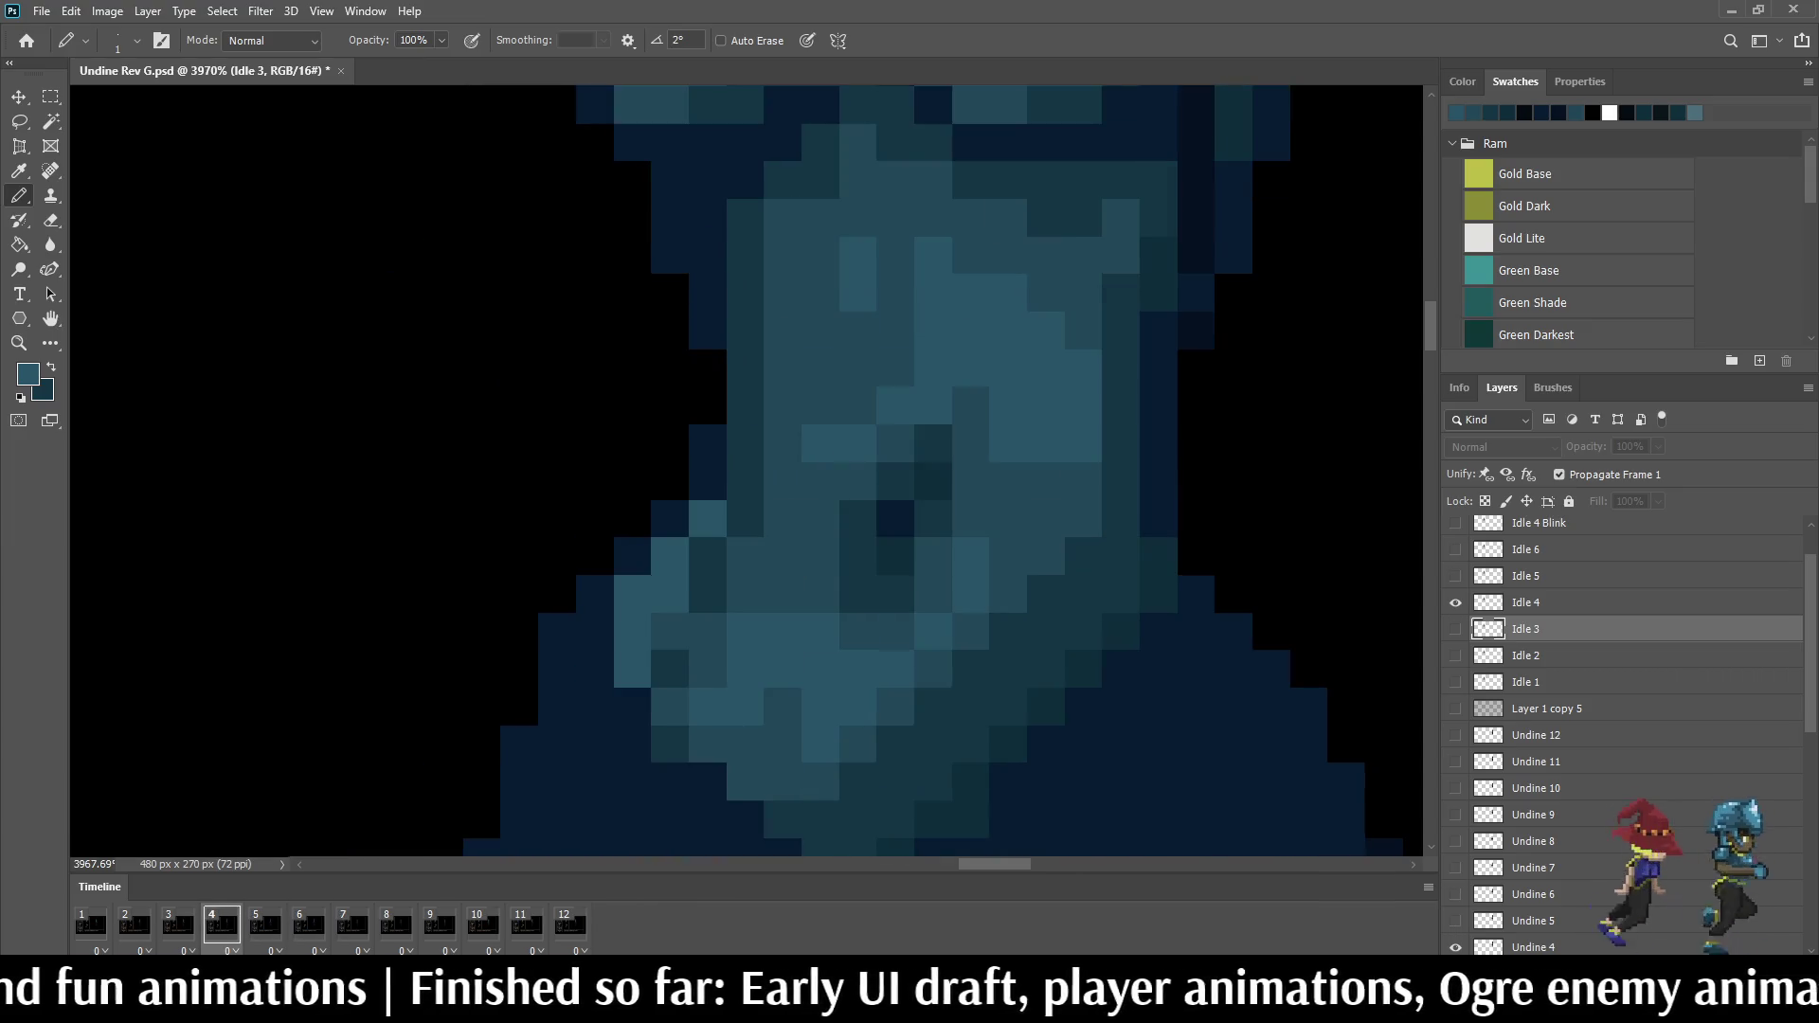
key("Right")
scroll(739, 469, "up", 5)
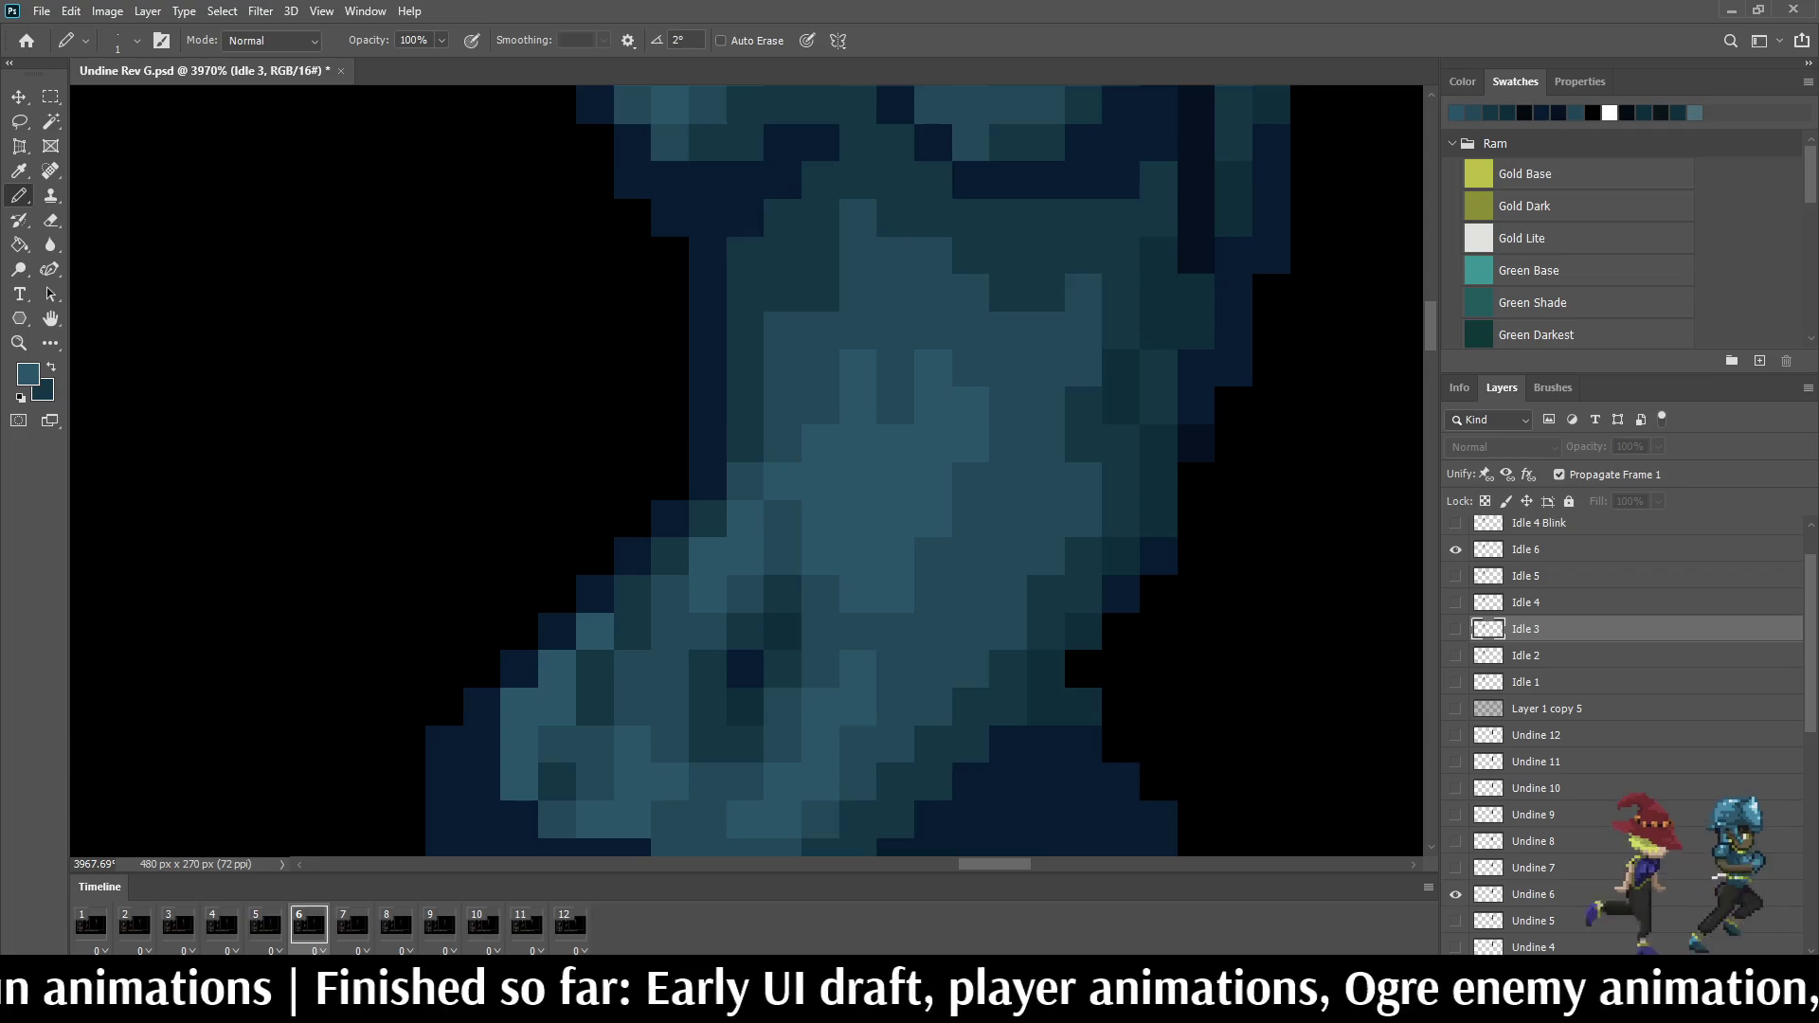
Step: Take a darker colour on the Idle 1 layer, step on through the frames, and show the mockup at 100%
key("Right")
key("Right")
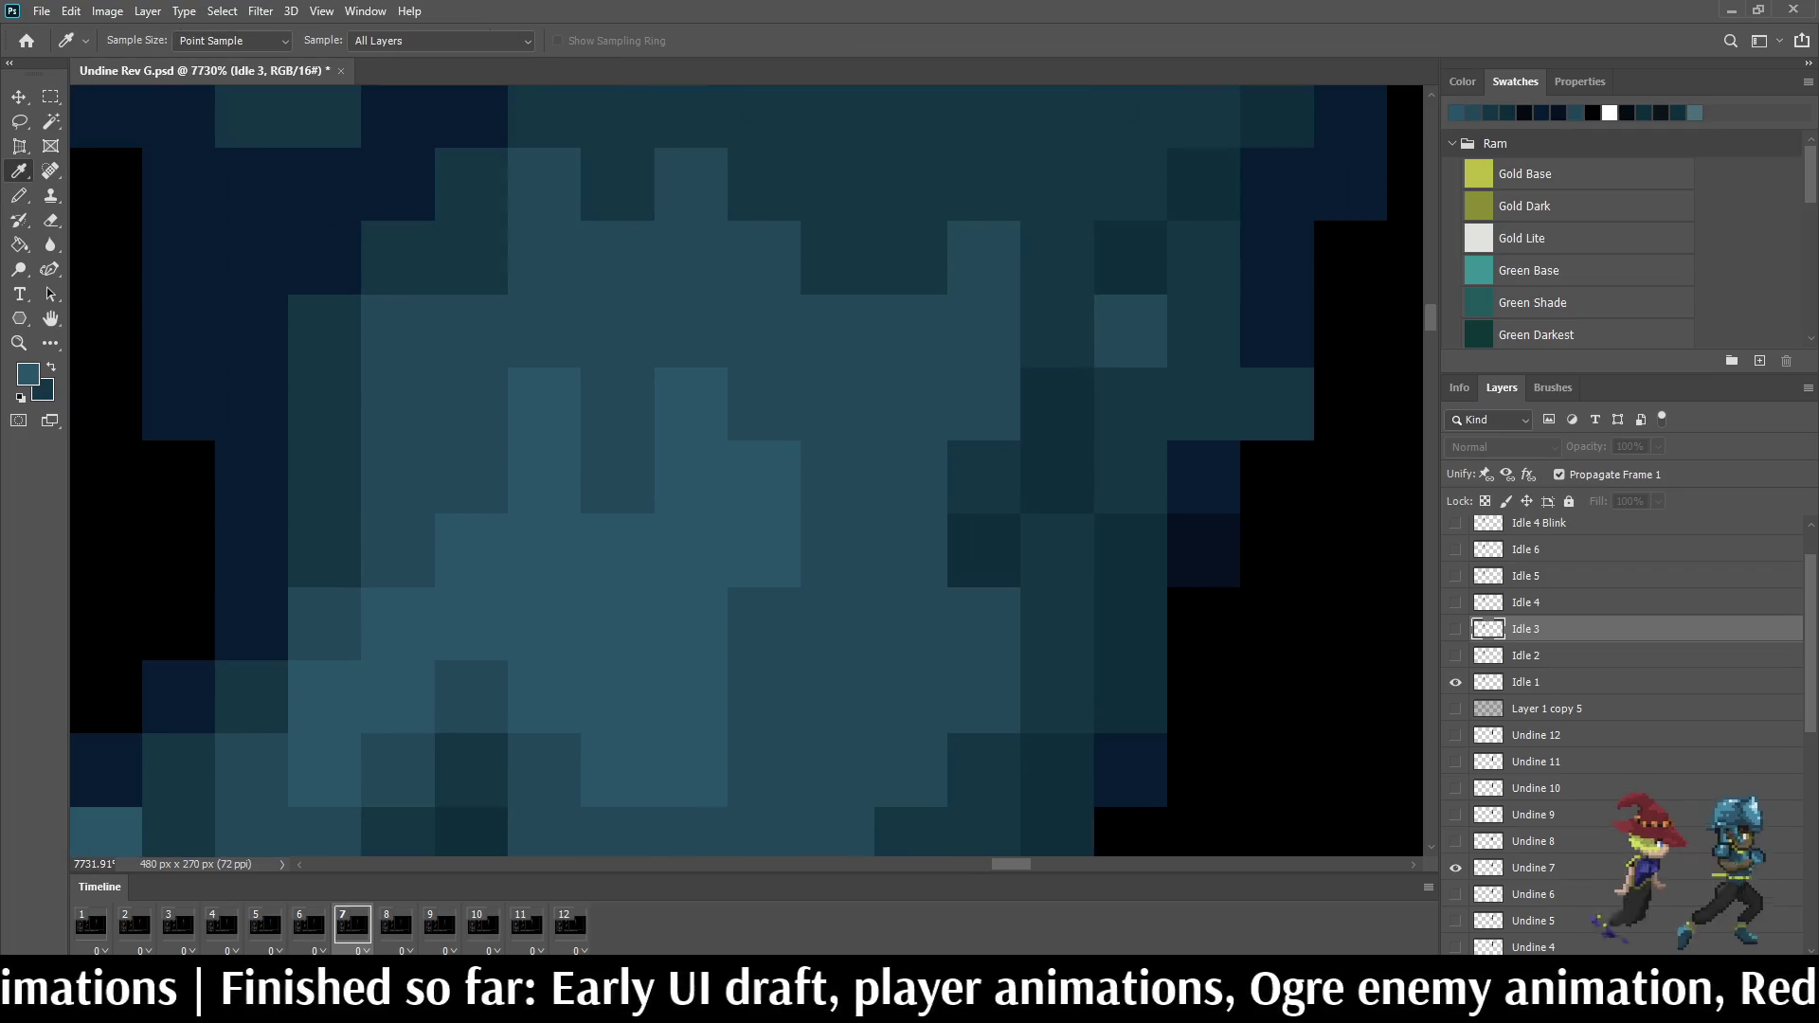
key("b")
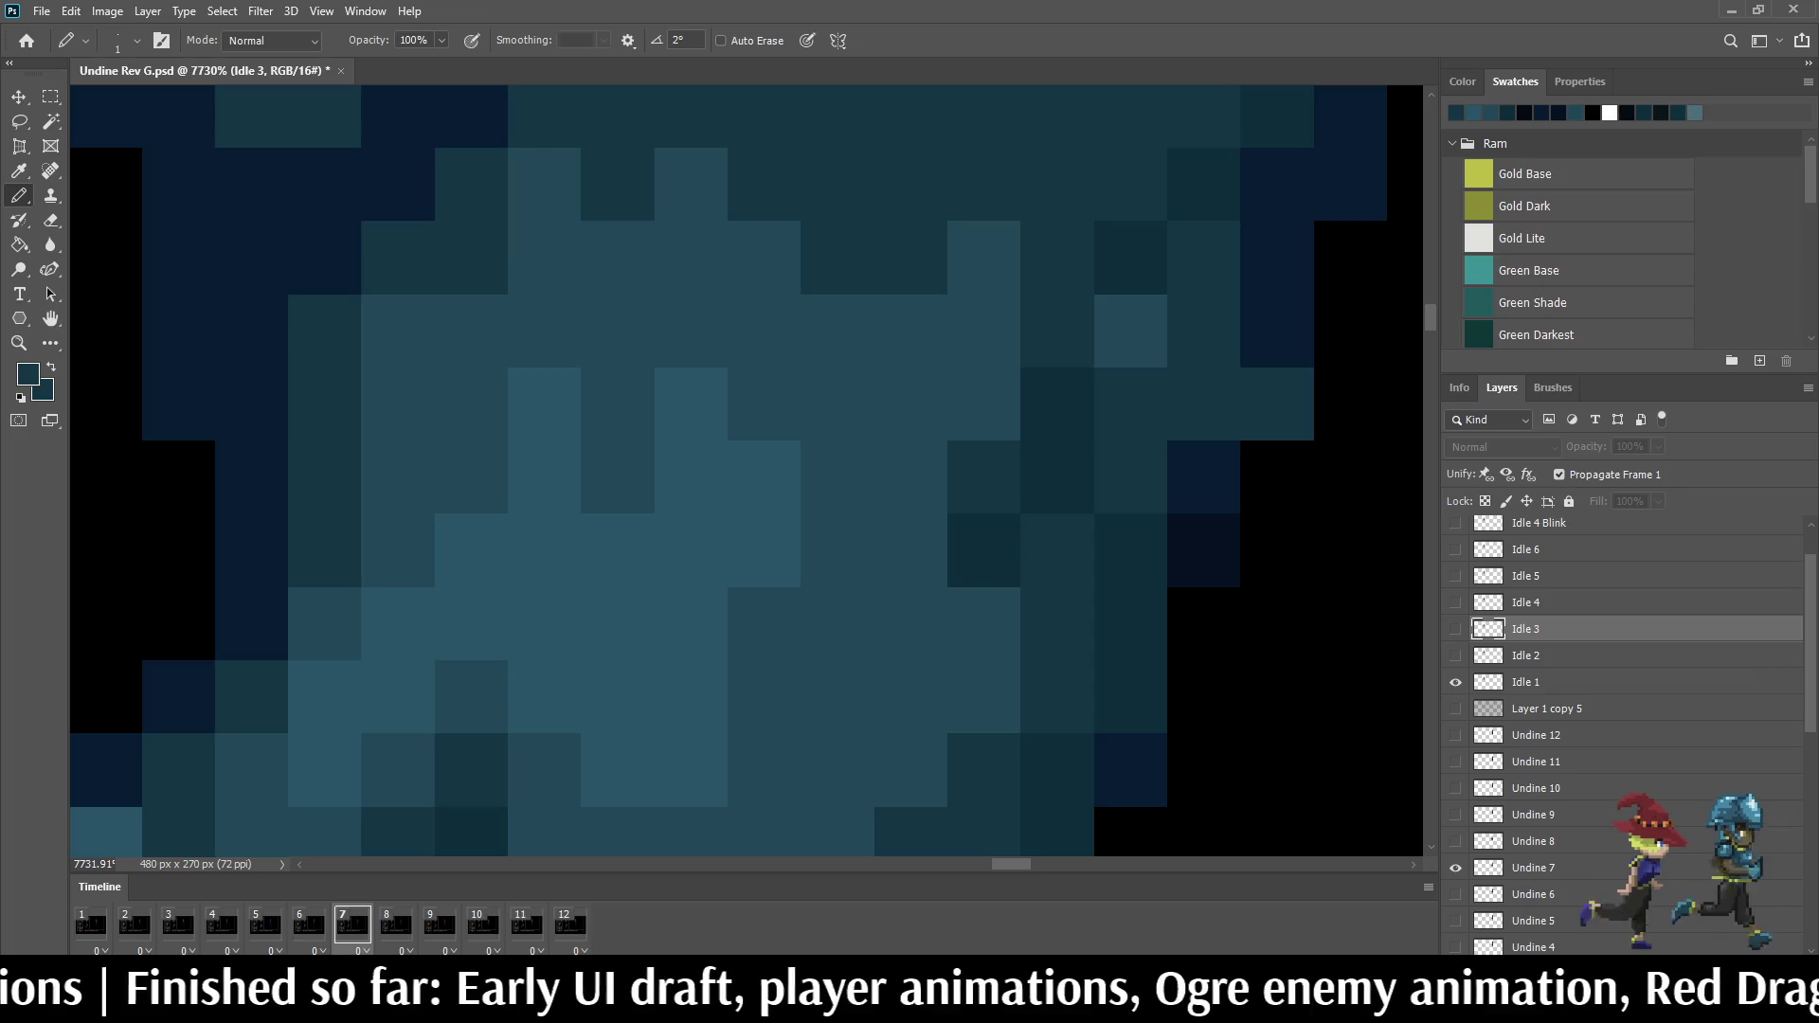
key("alt+bracketleft")
key("alt+bracketleft")
scroll(745, 468, "down", 5)
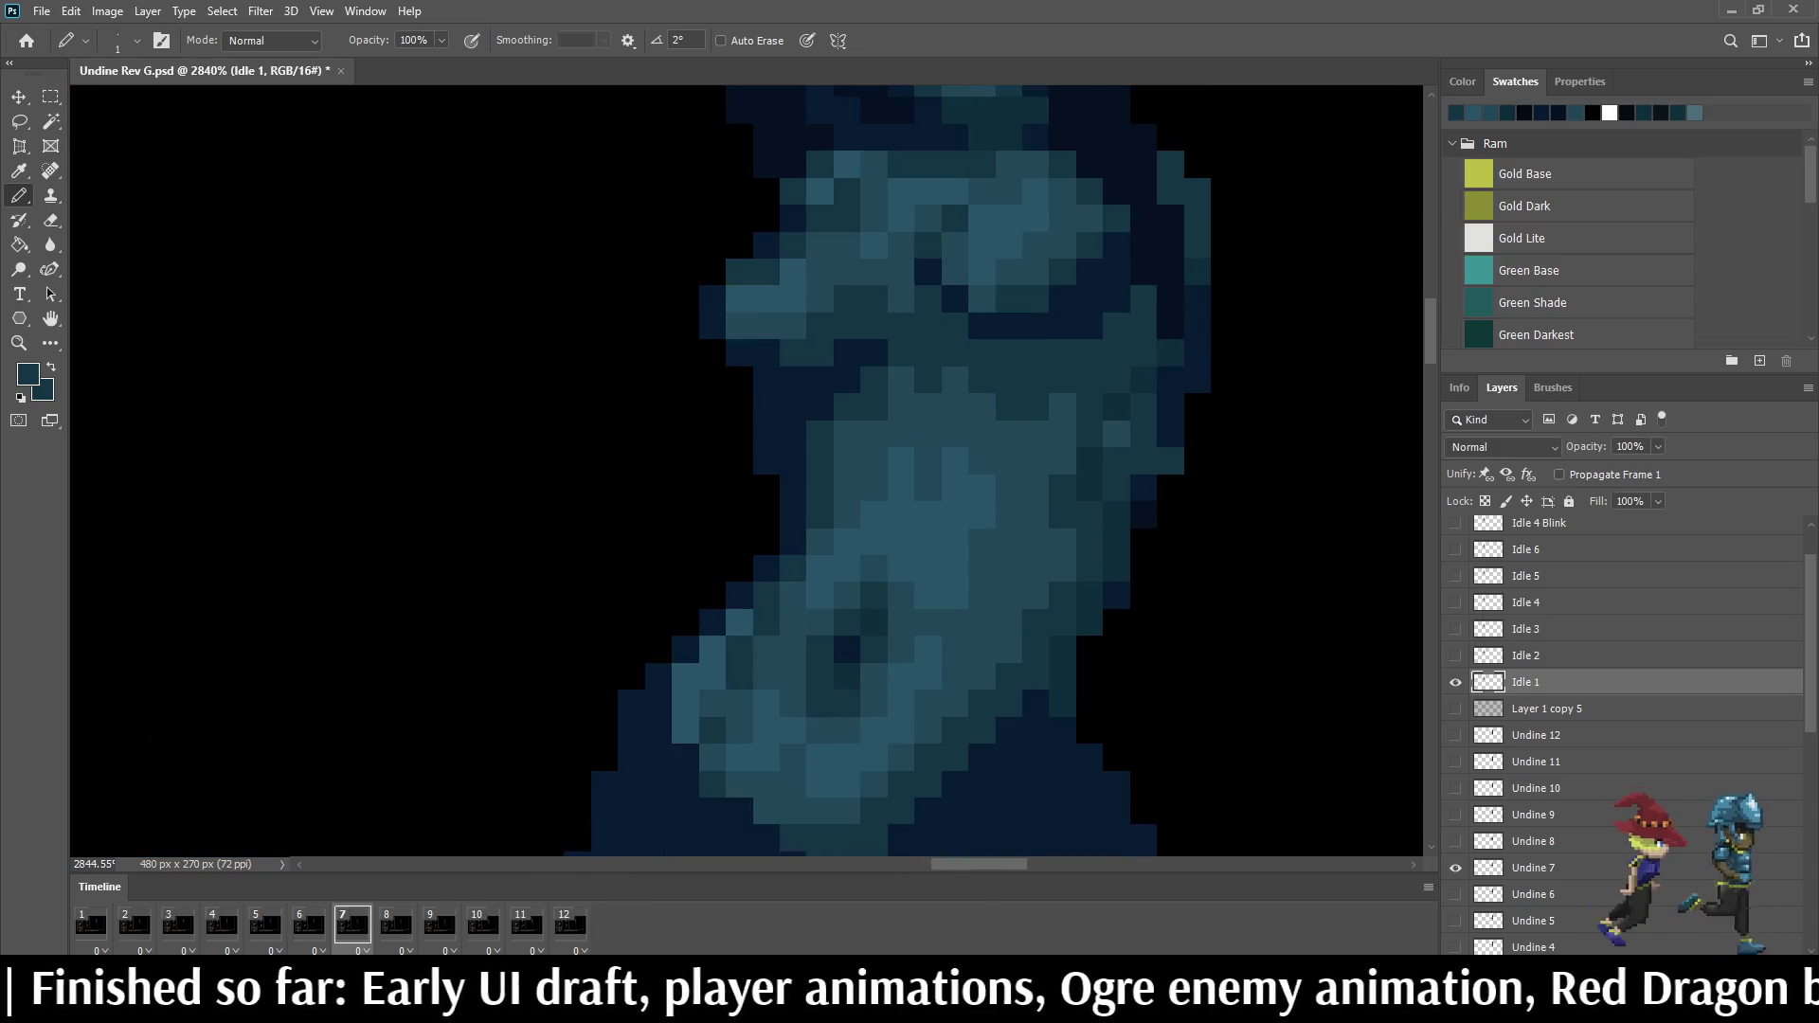
key("Right")
key("Right")
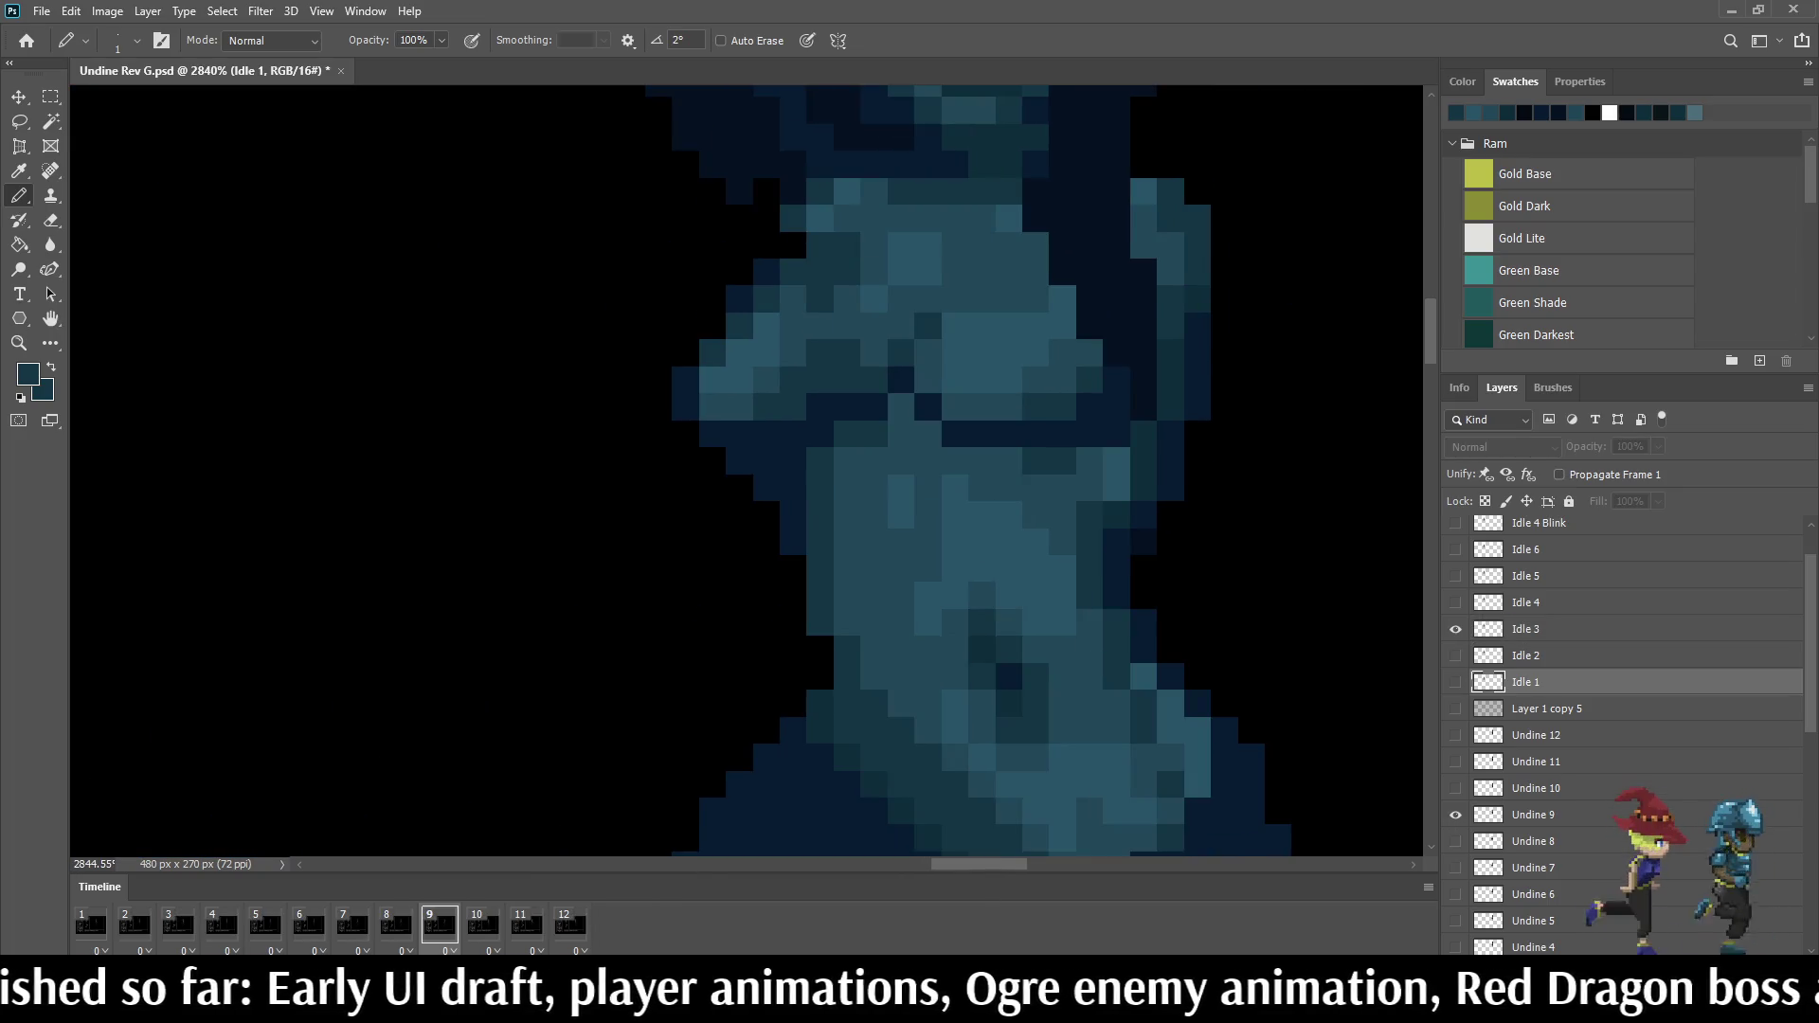
key("Right")
key("Right")
key("Right")
key("Right")
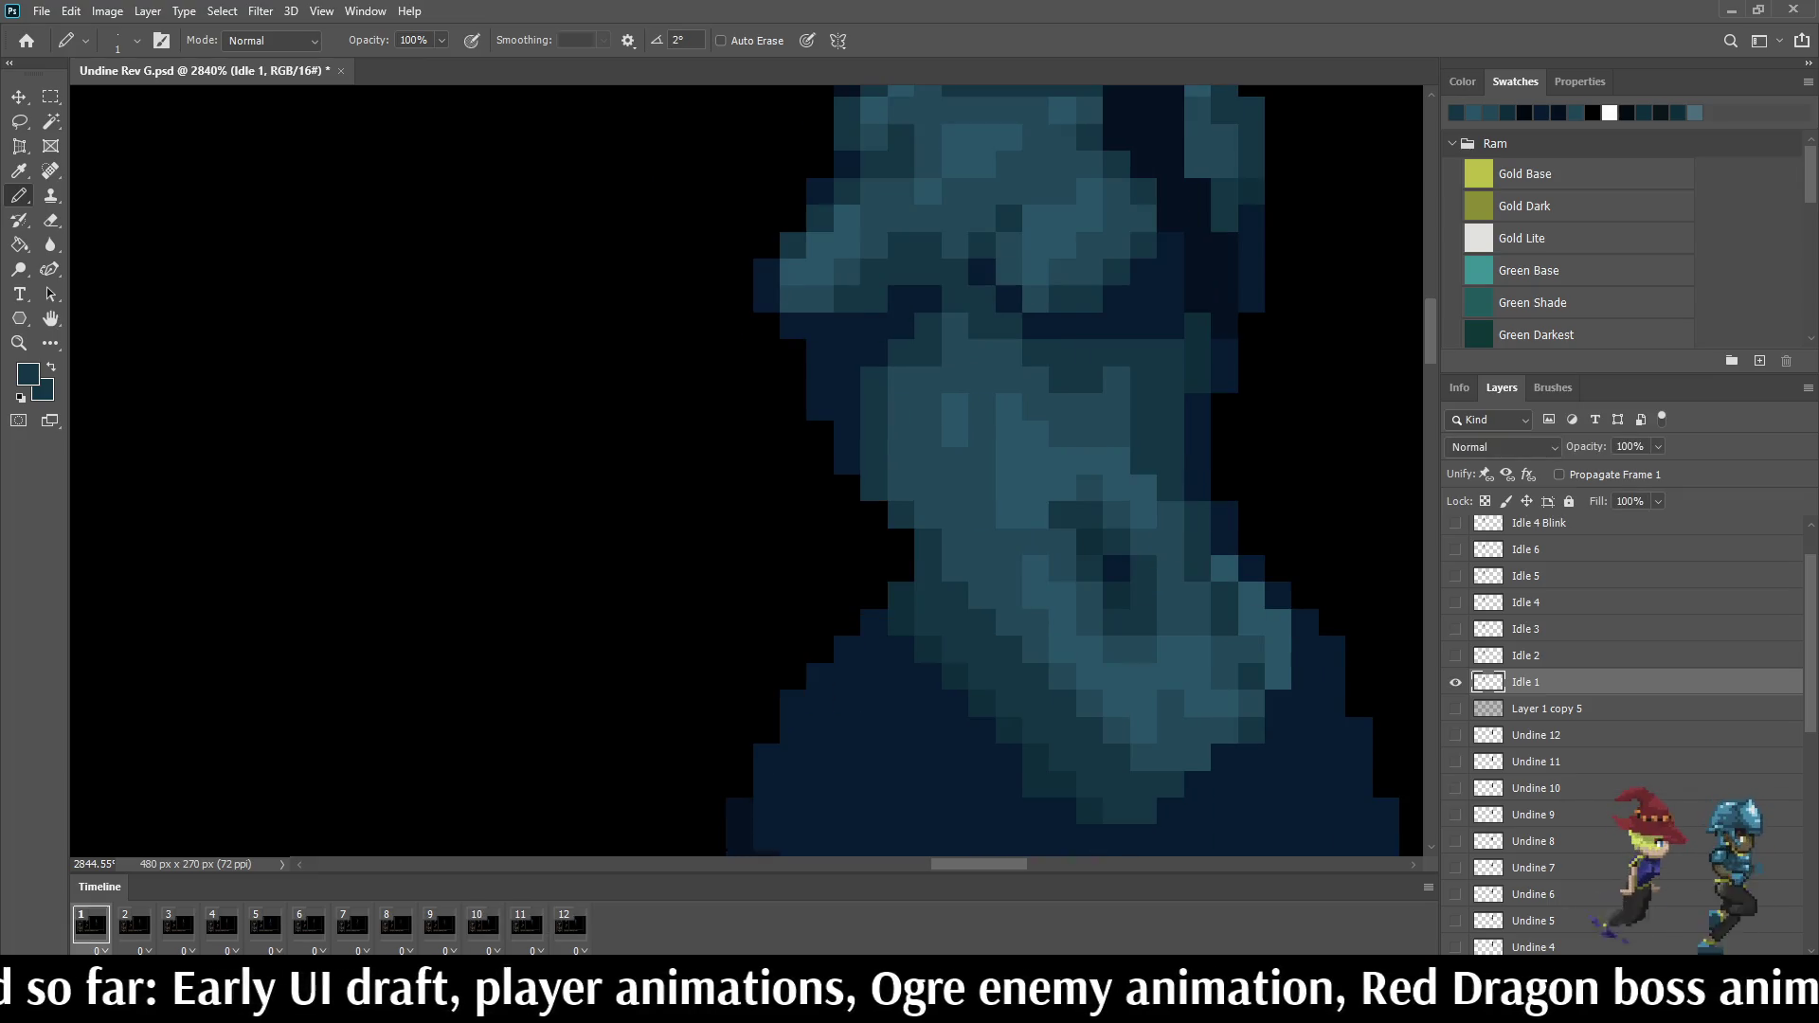
key("Right")
key("Right")
key("Right")
key("Right")
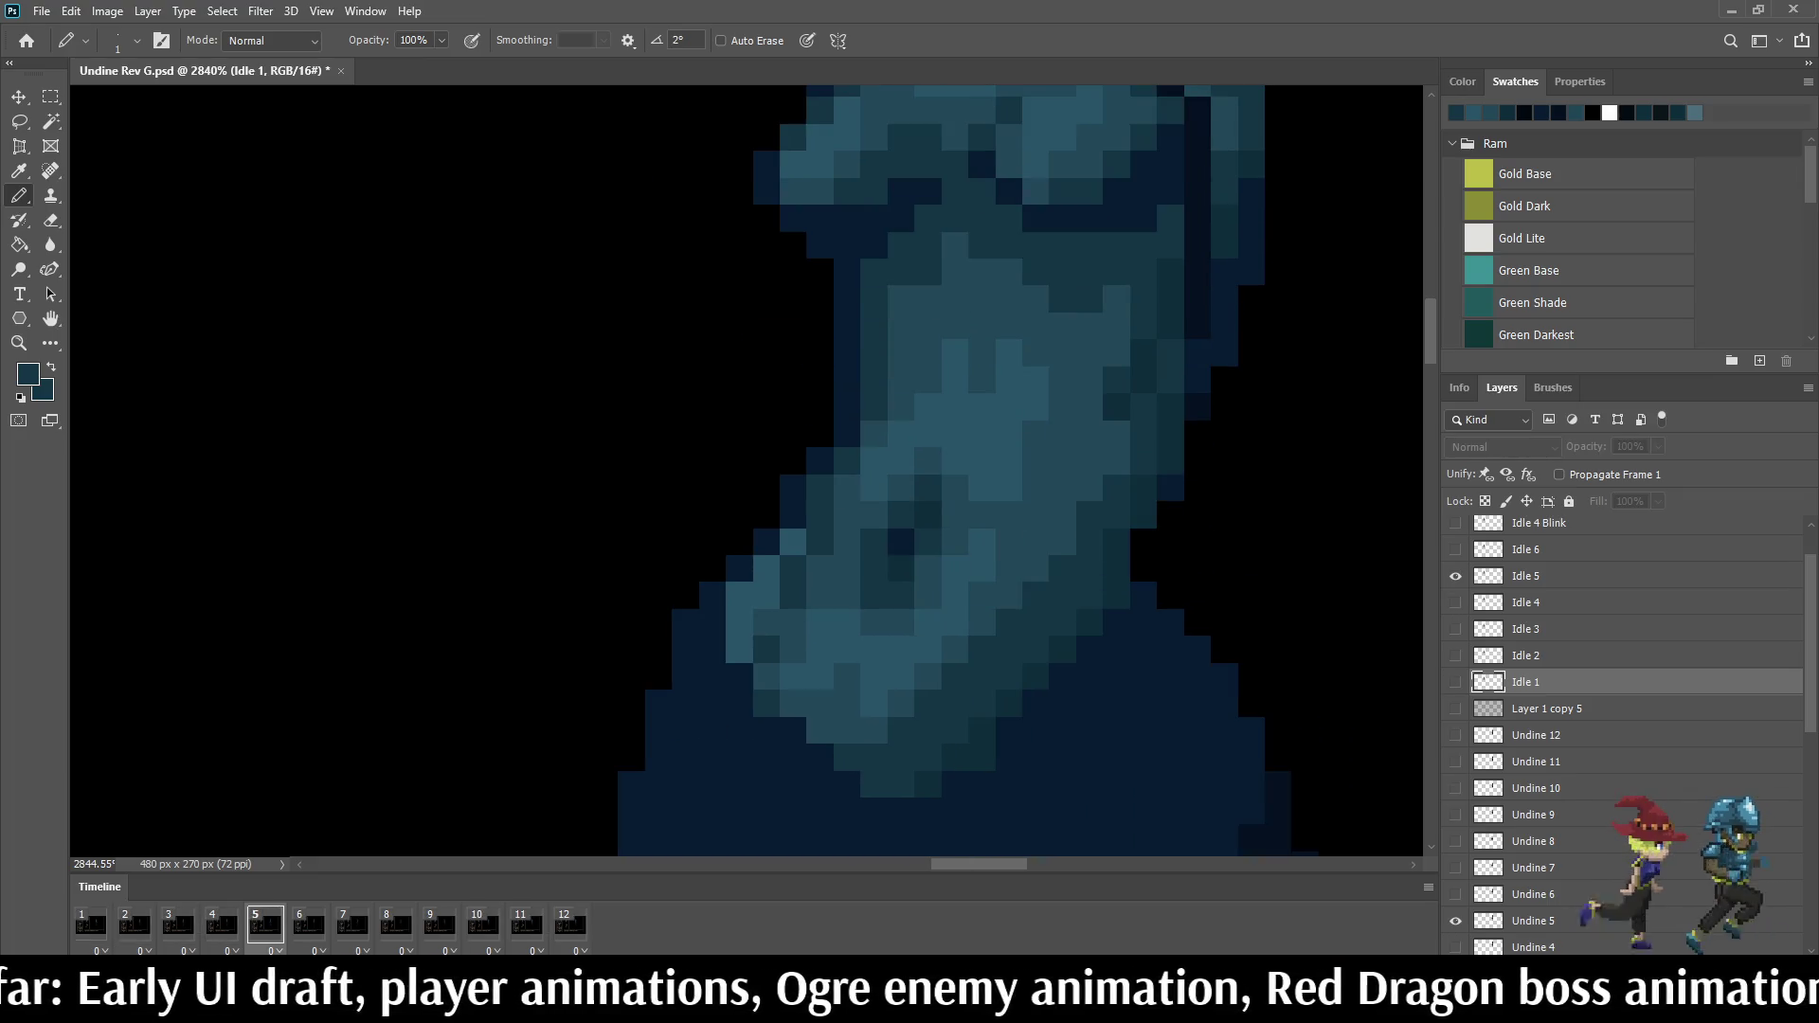
scroll(1172, 427, "up", 2)
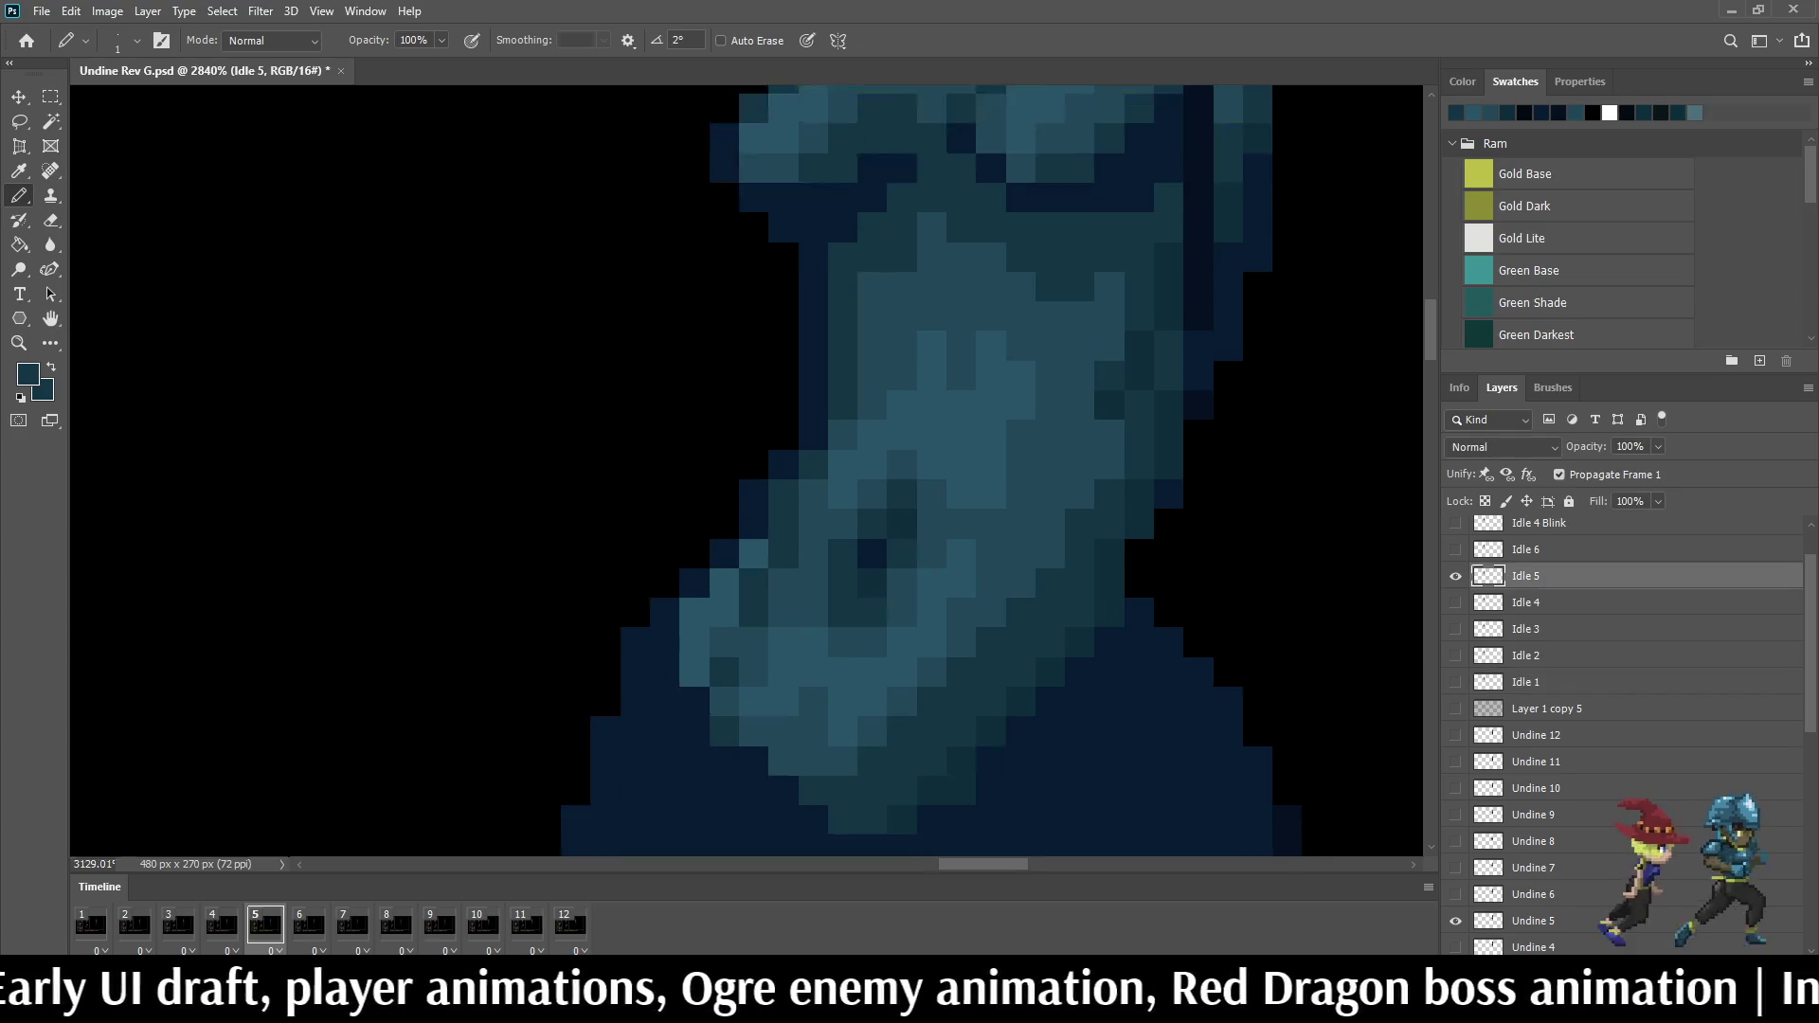
scroll(1172, 428, "up", 2)
scroll(1071, 390, "down", 2)
scroll(1072, 390, "down", 2)
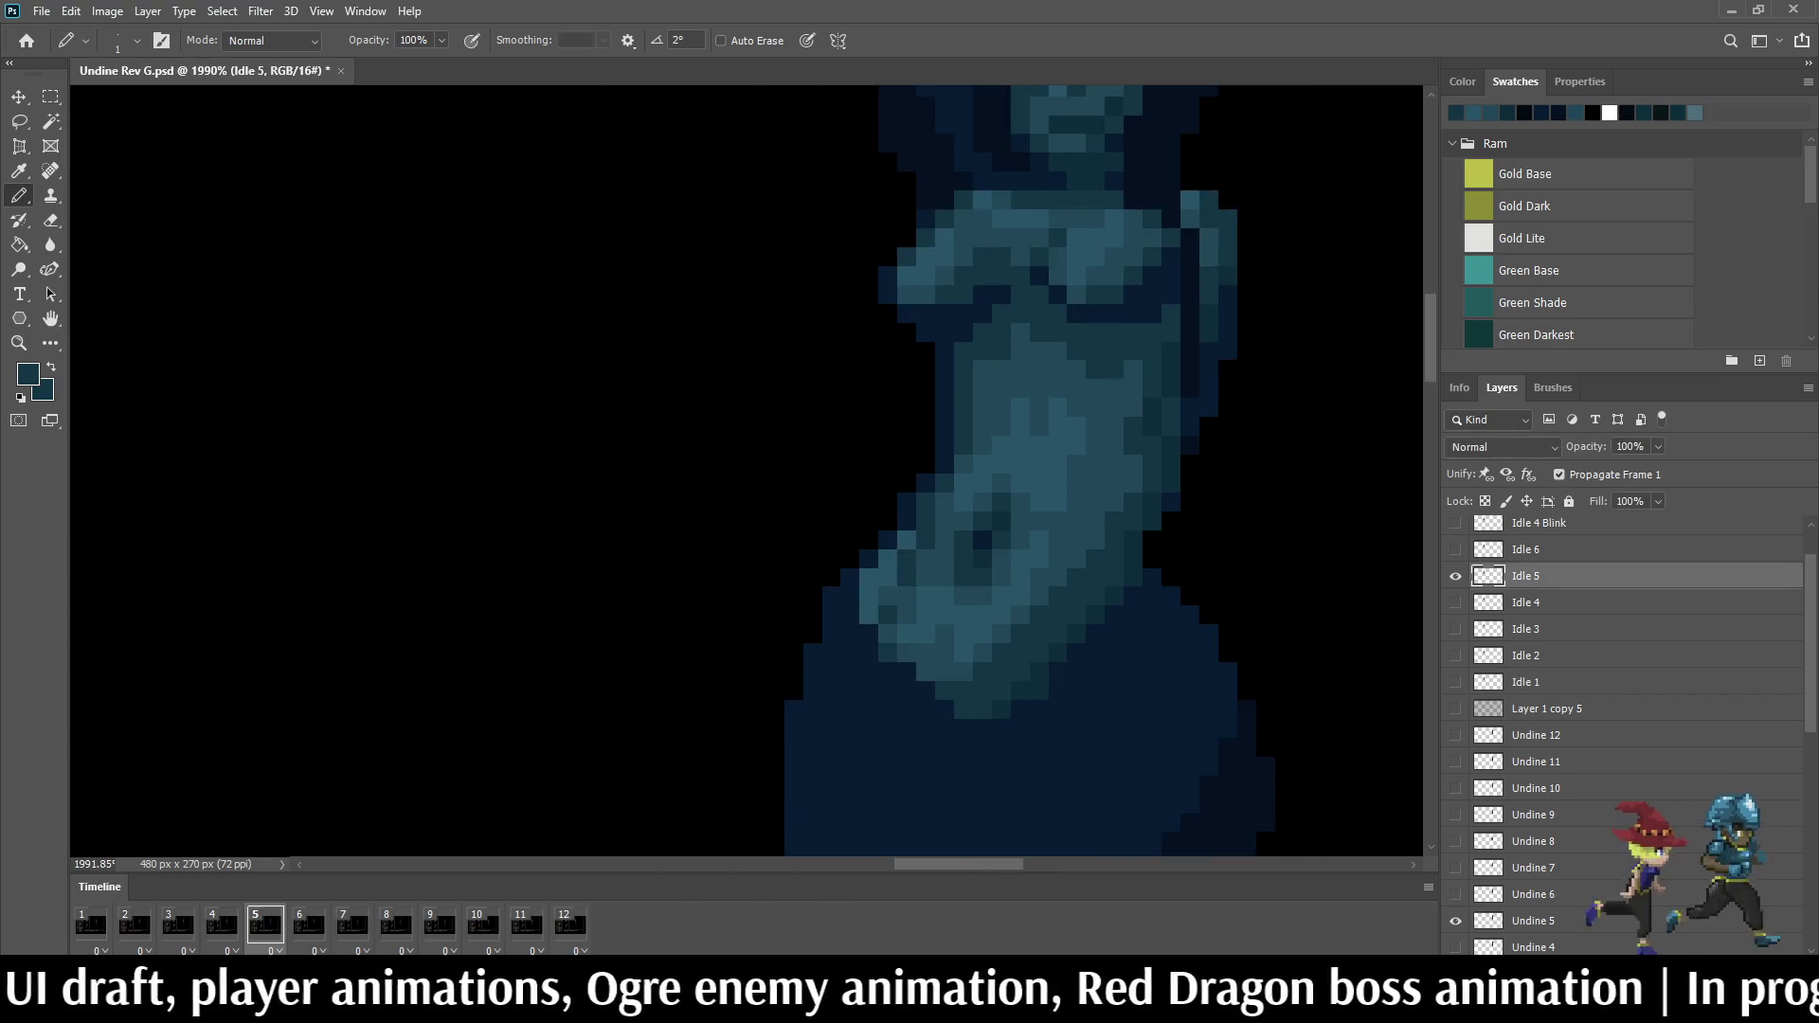
scroll(1071, 390, "down", 1)
key("Right")
key("Right")
key("Right")
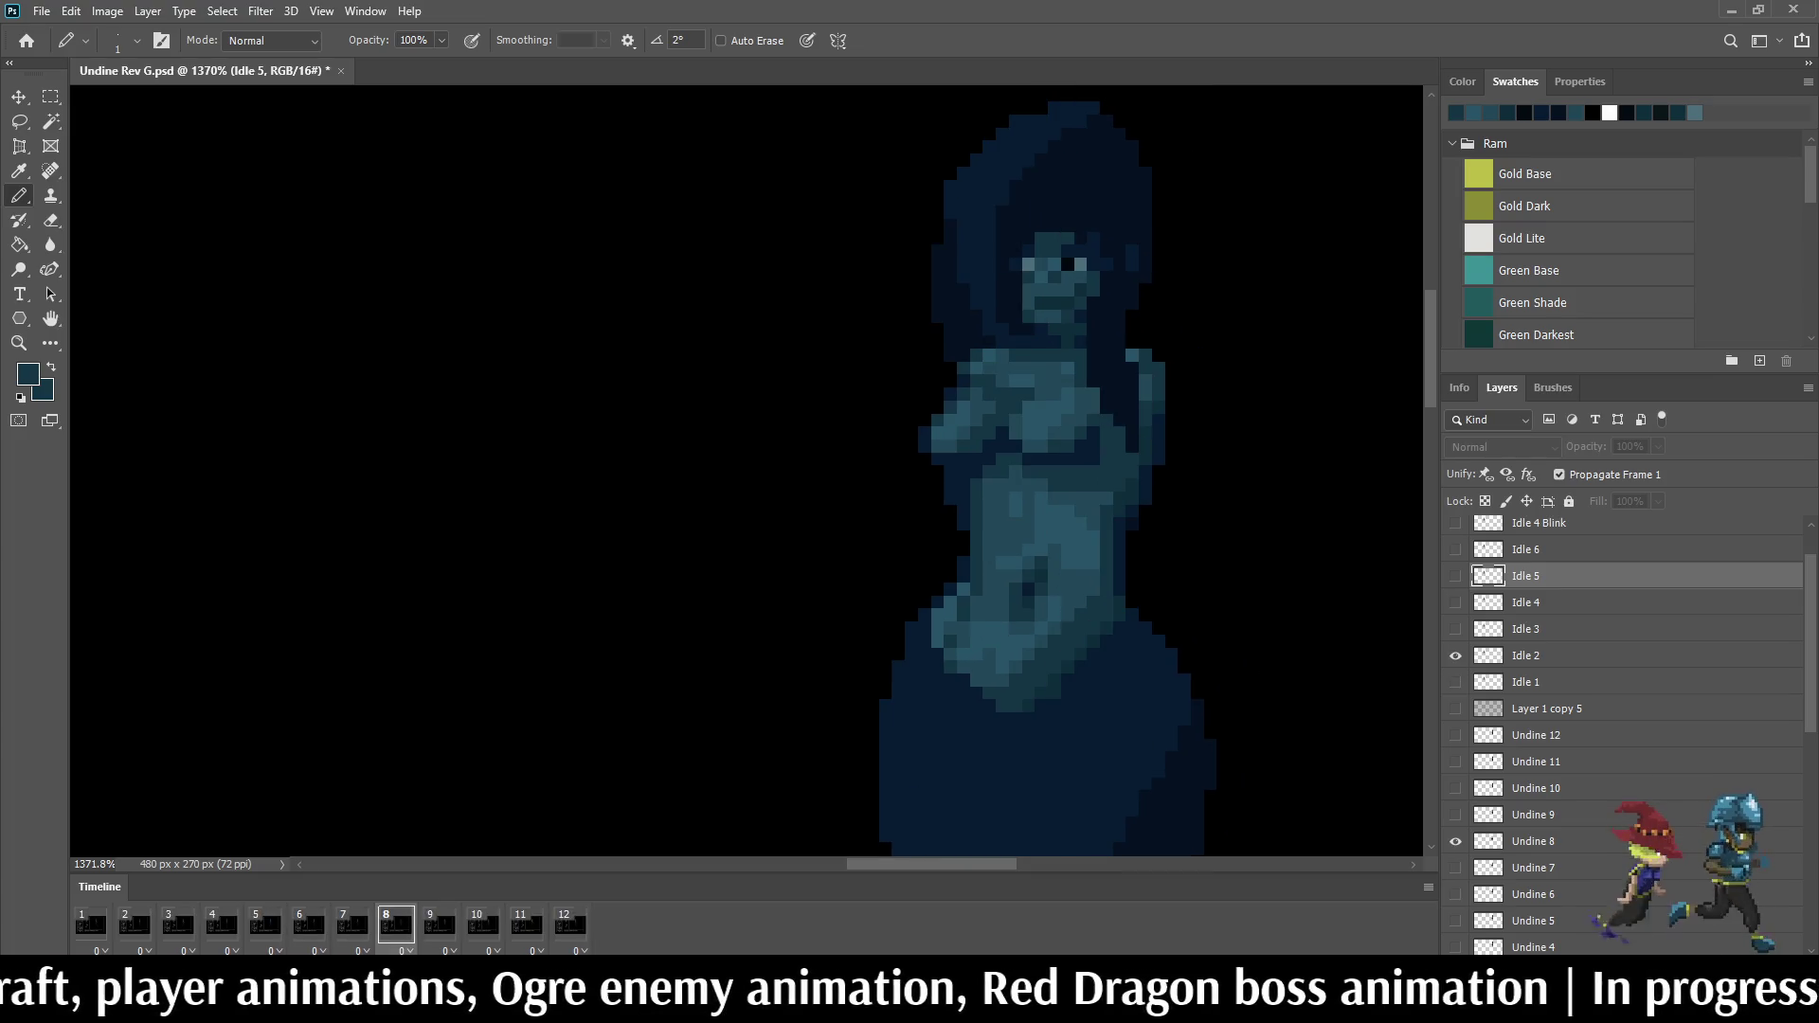
key("Right")
key("Right")
key("Right")
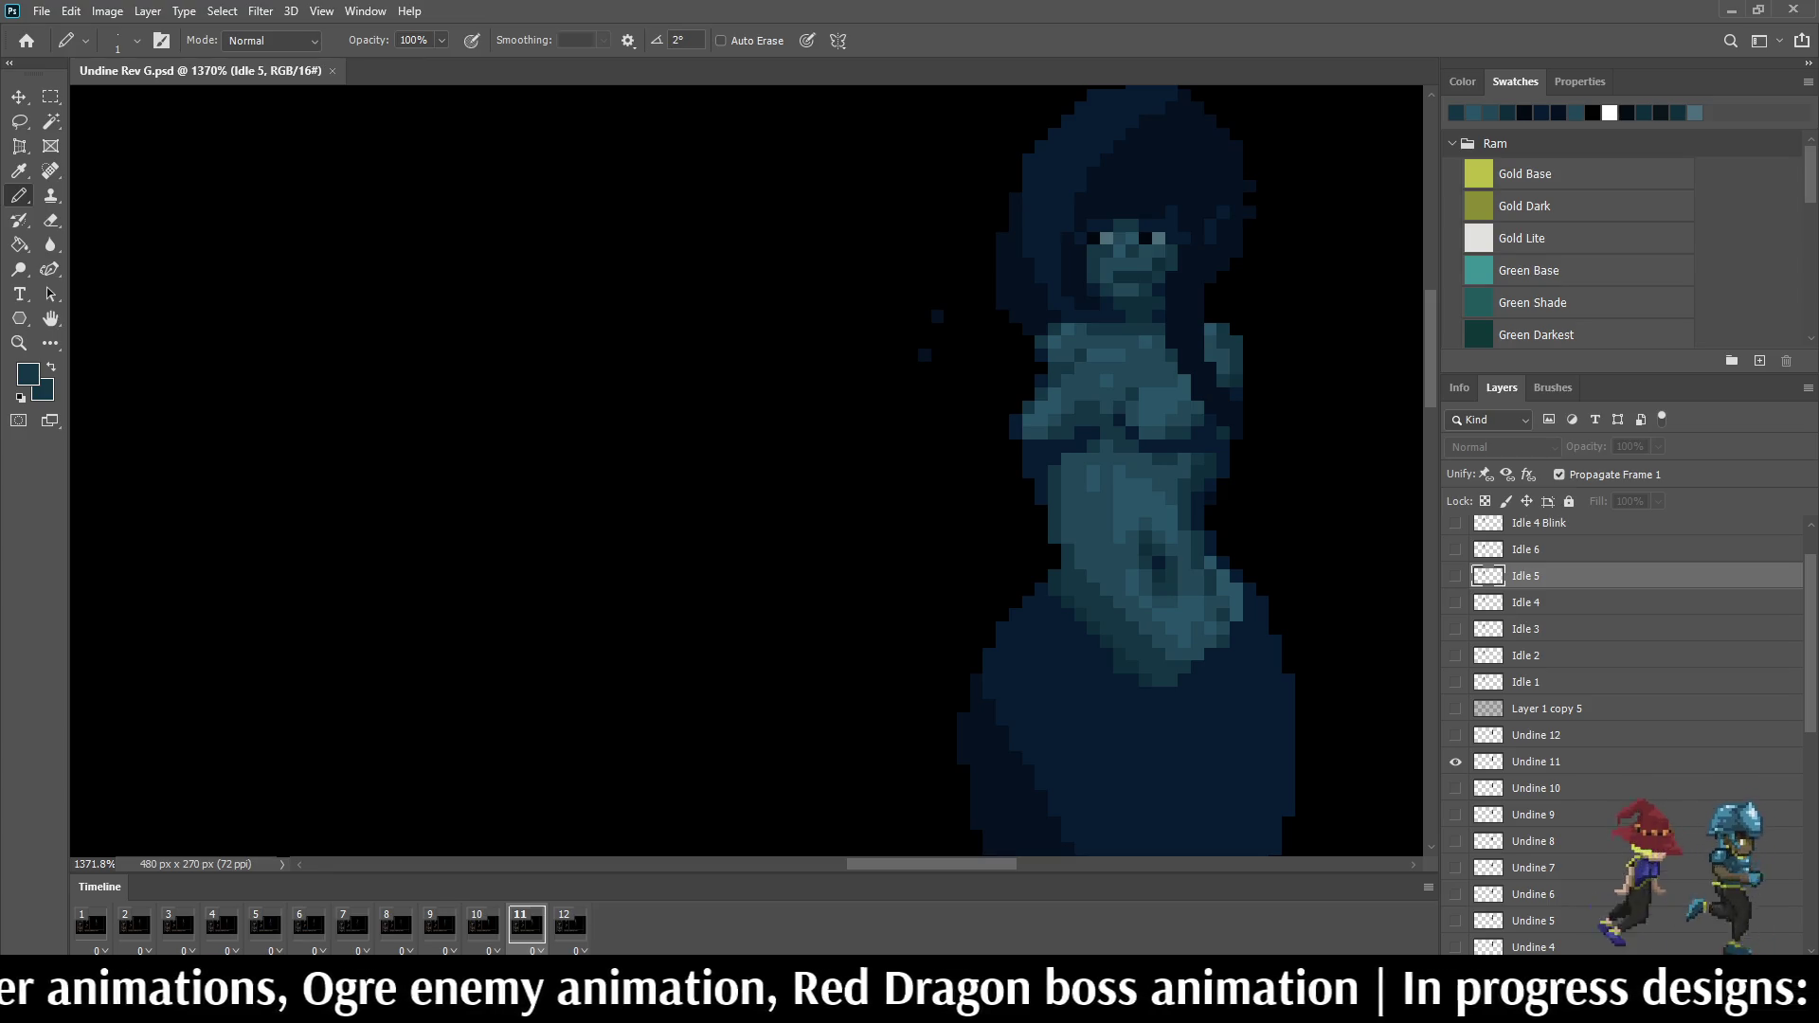
key("ctrl+1")
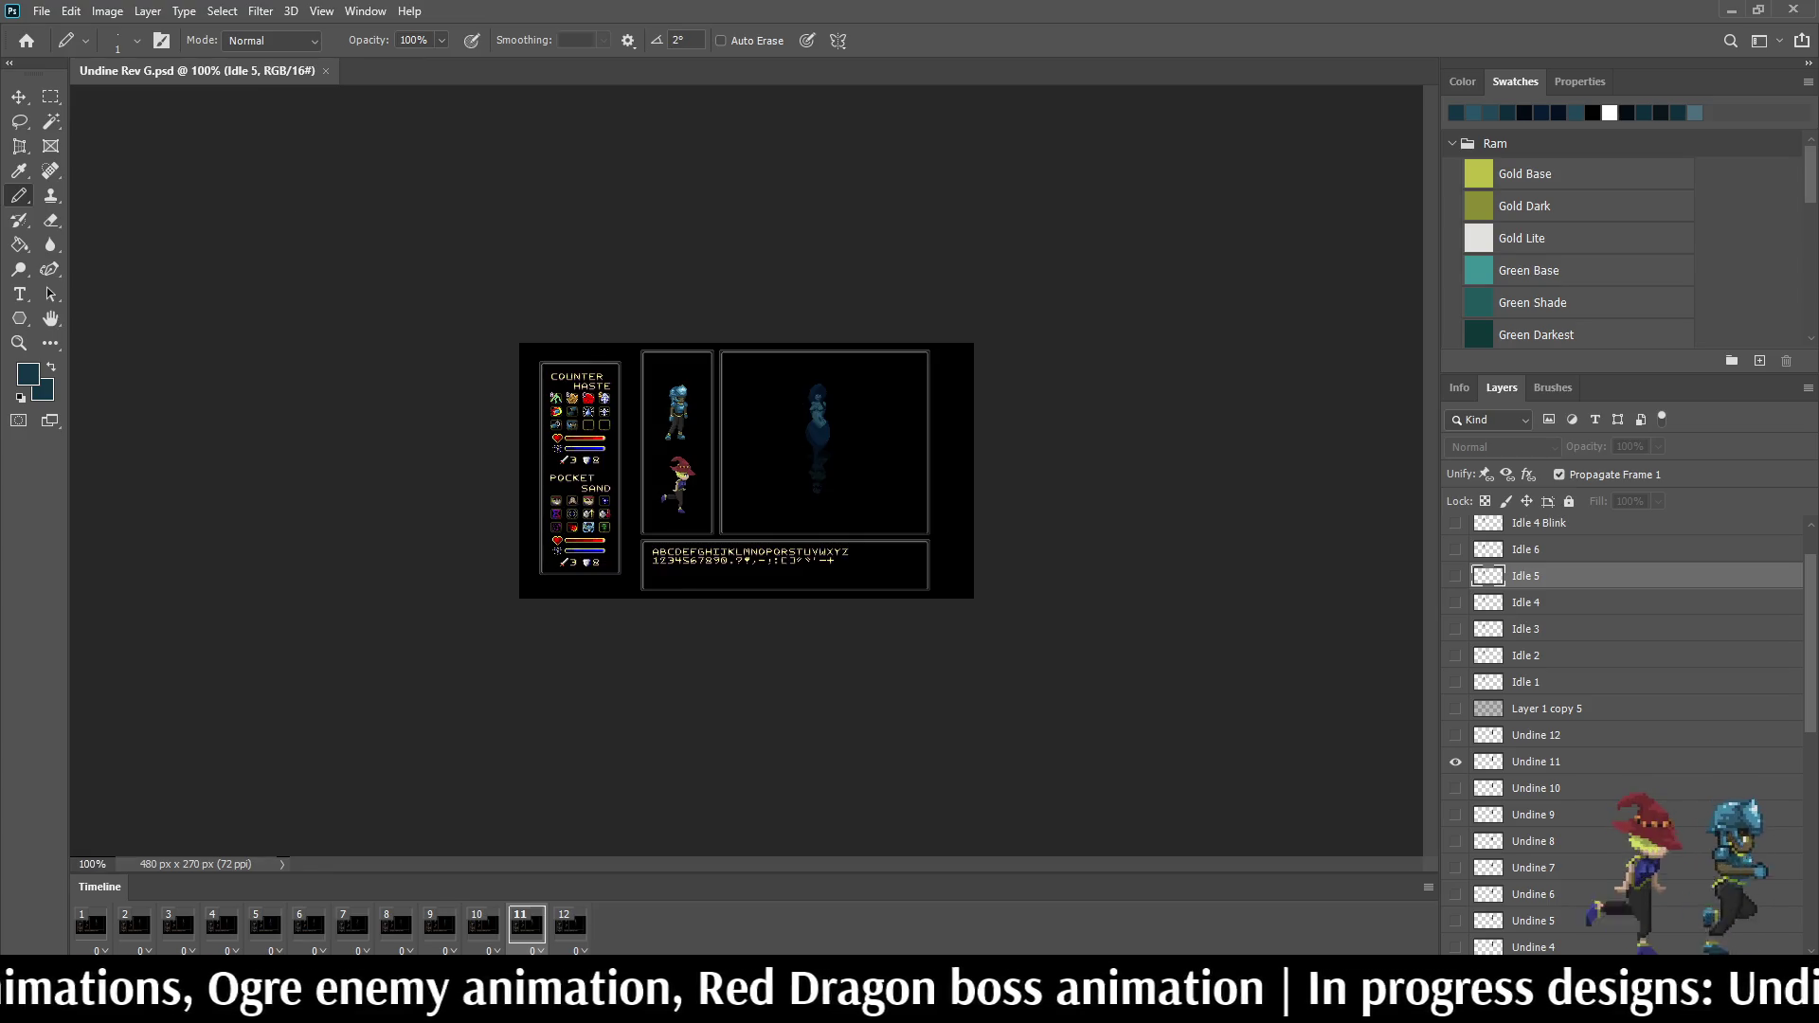
Step: Zoom in on the Undine sprite and play the idle animation inside the mockup
key("ctrl+plus")
key("ctrl+plus")
key("space")
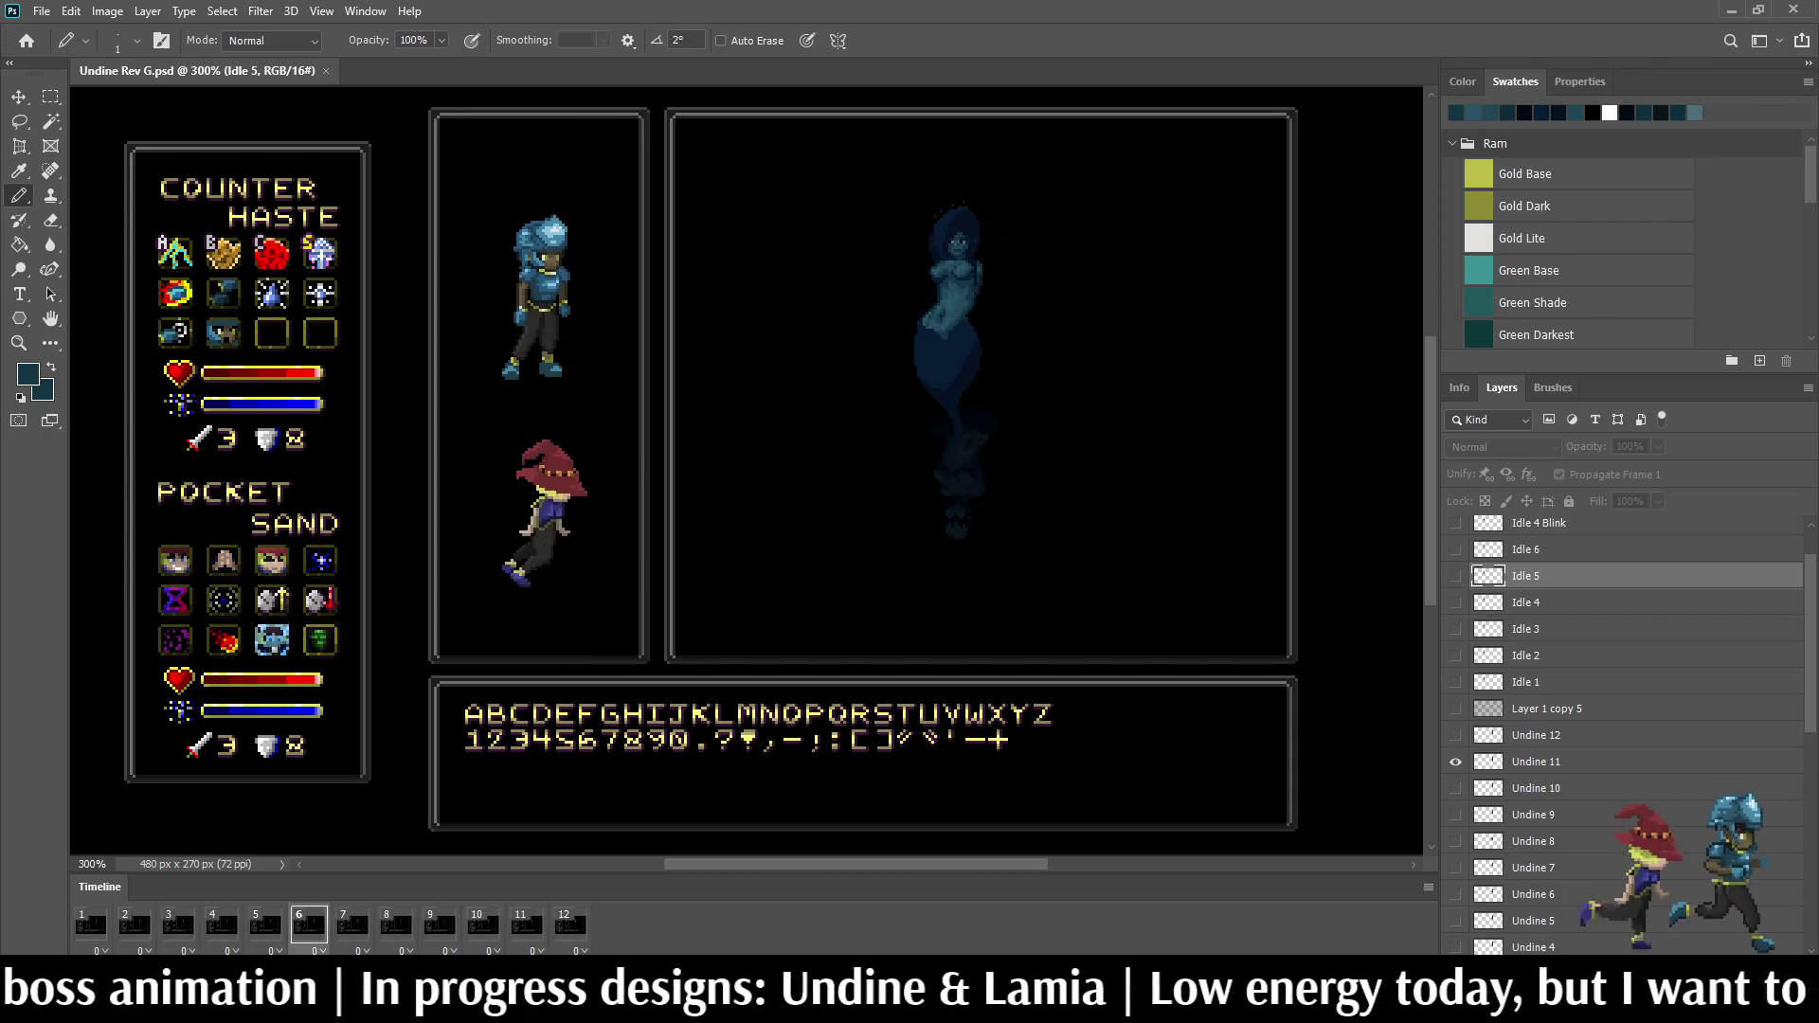
scroll(1016, 262, "up", 5)
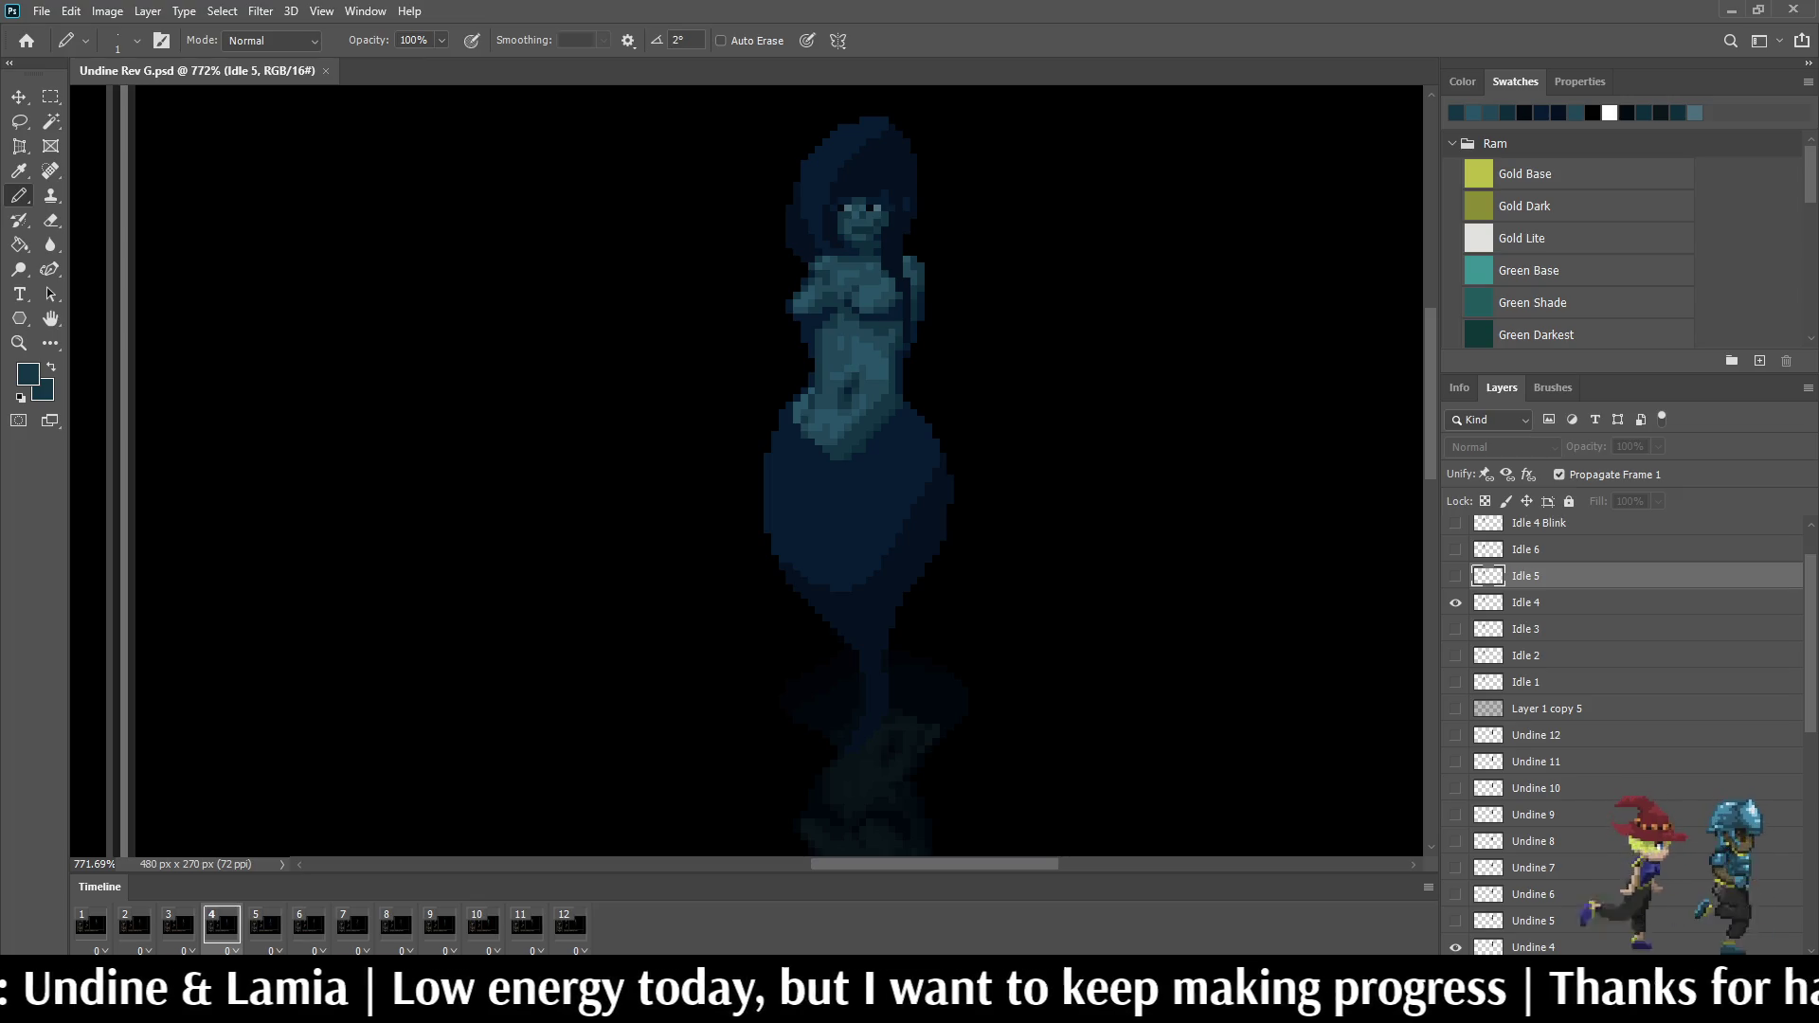
scroll(995, 569, "down", 1)
scroll(996, 568, "down", 1)
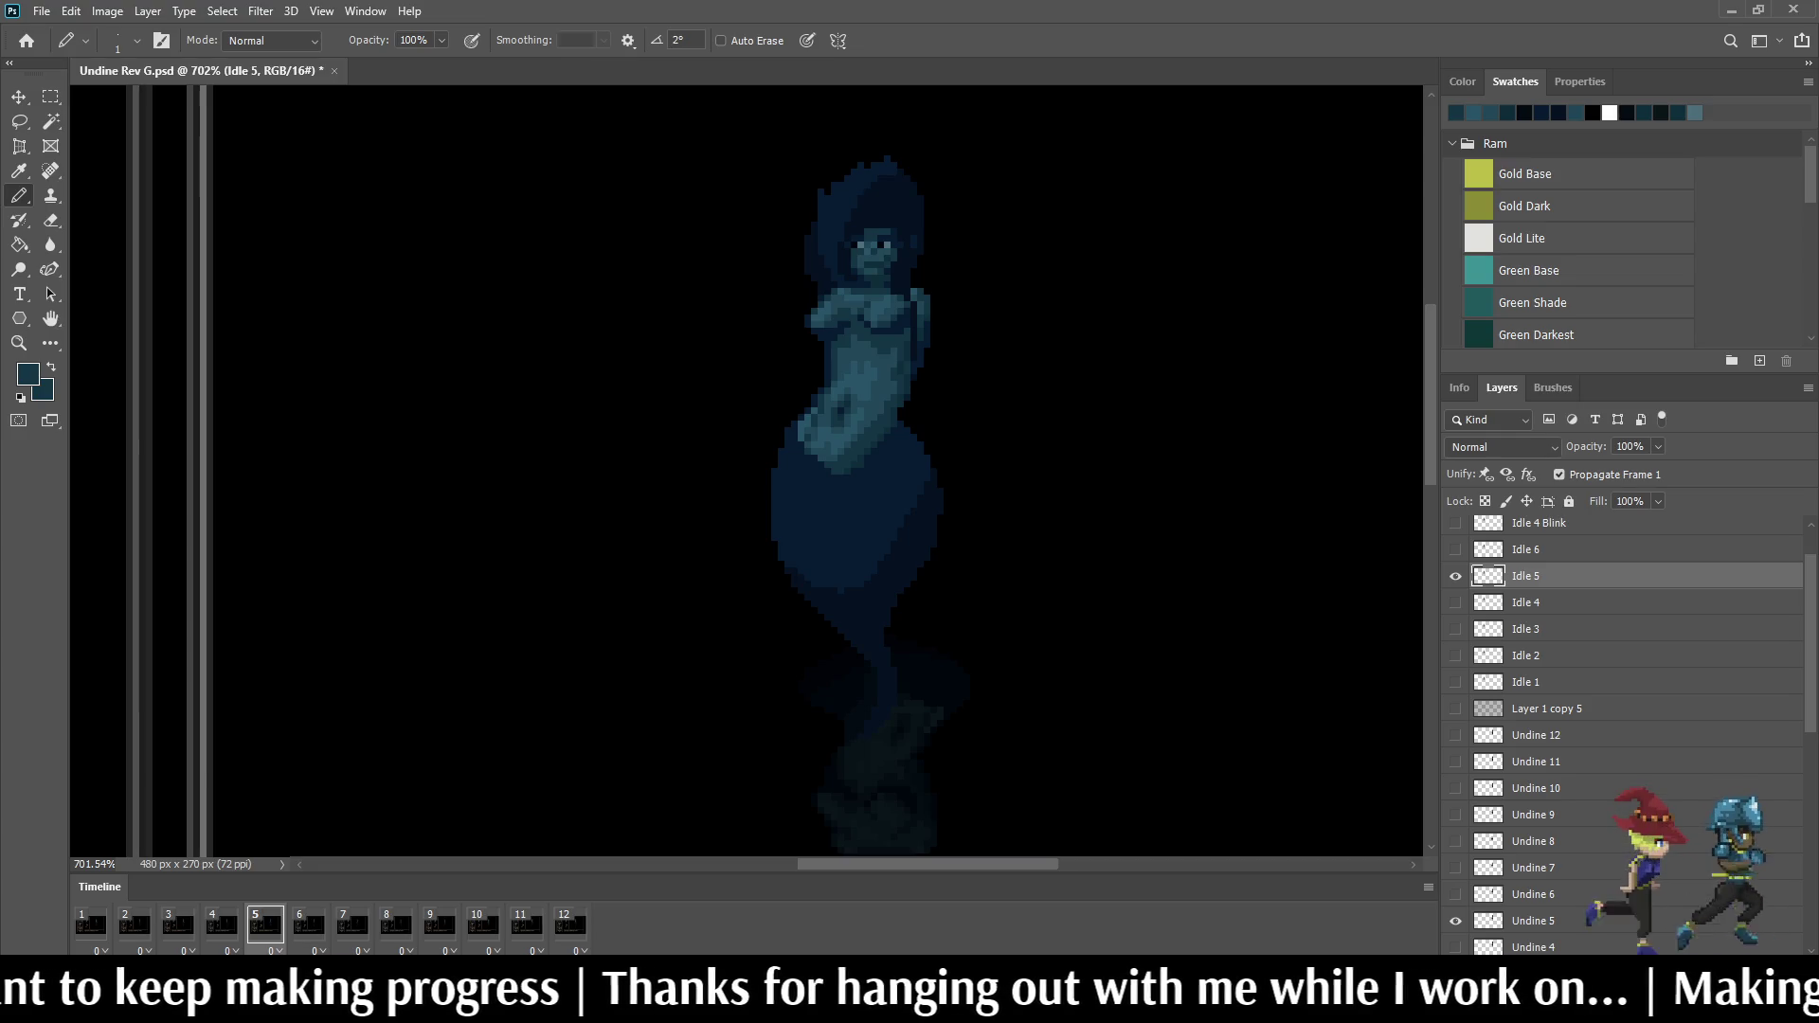
scroll(781, 417, "up", 3)
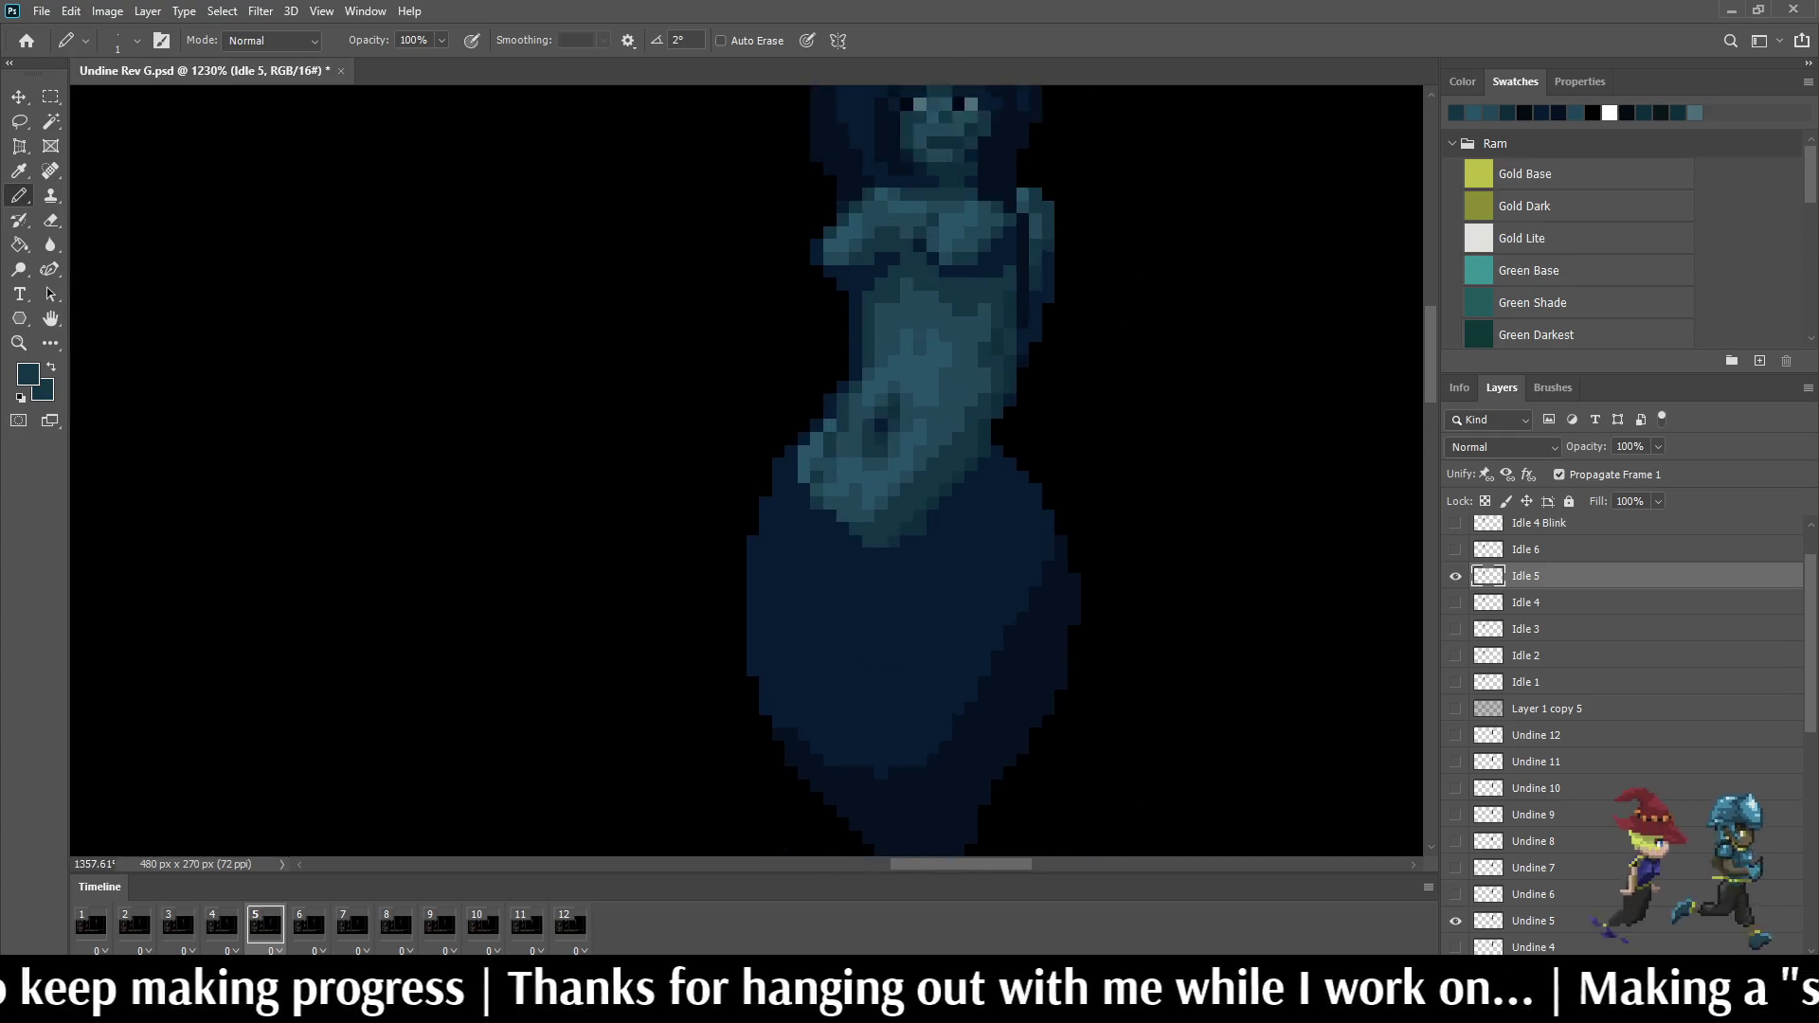
scroll(792, 434, "up", 3)
scroll(791, 433, "up", 3)
scroll(791, 433, "up", 1)
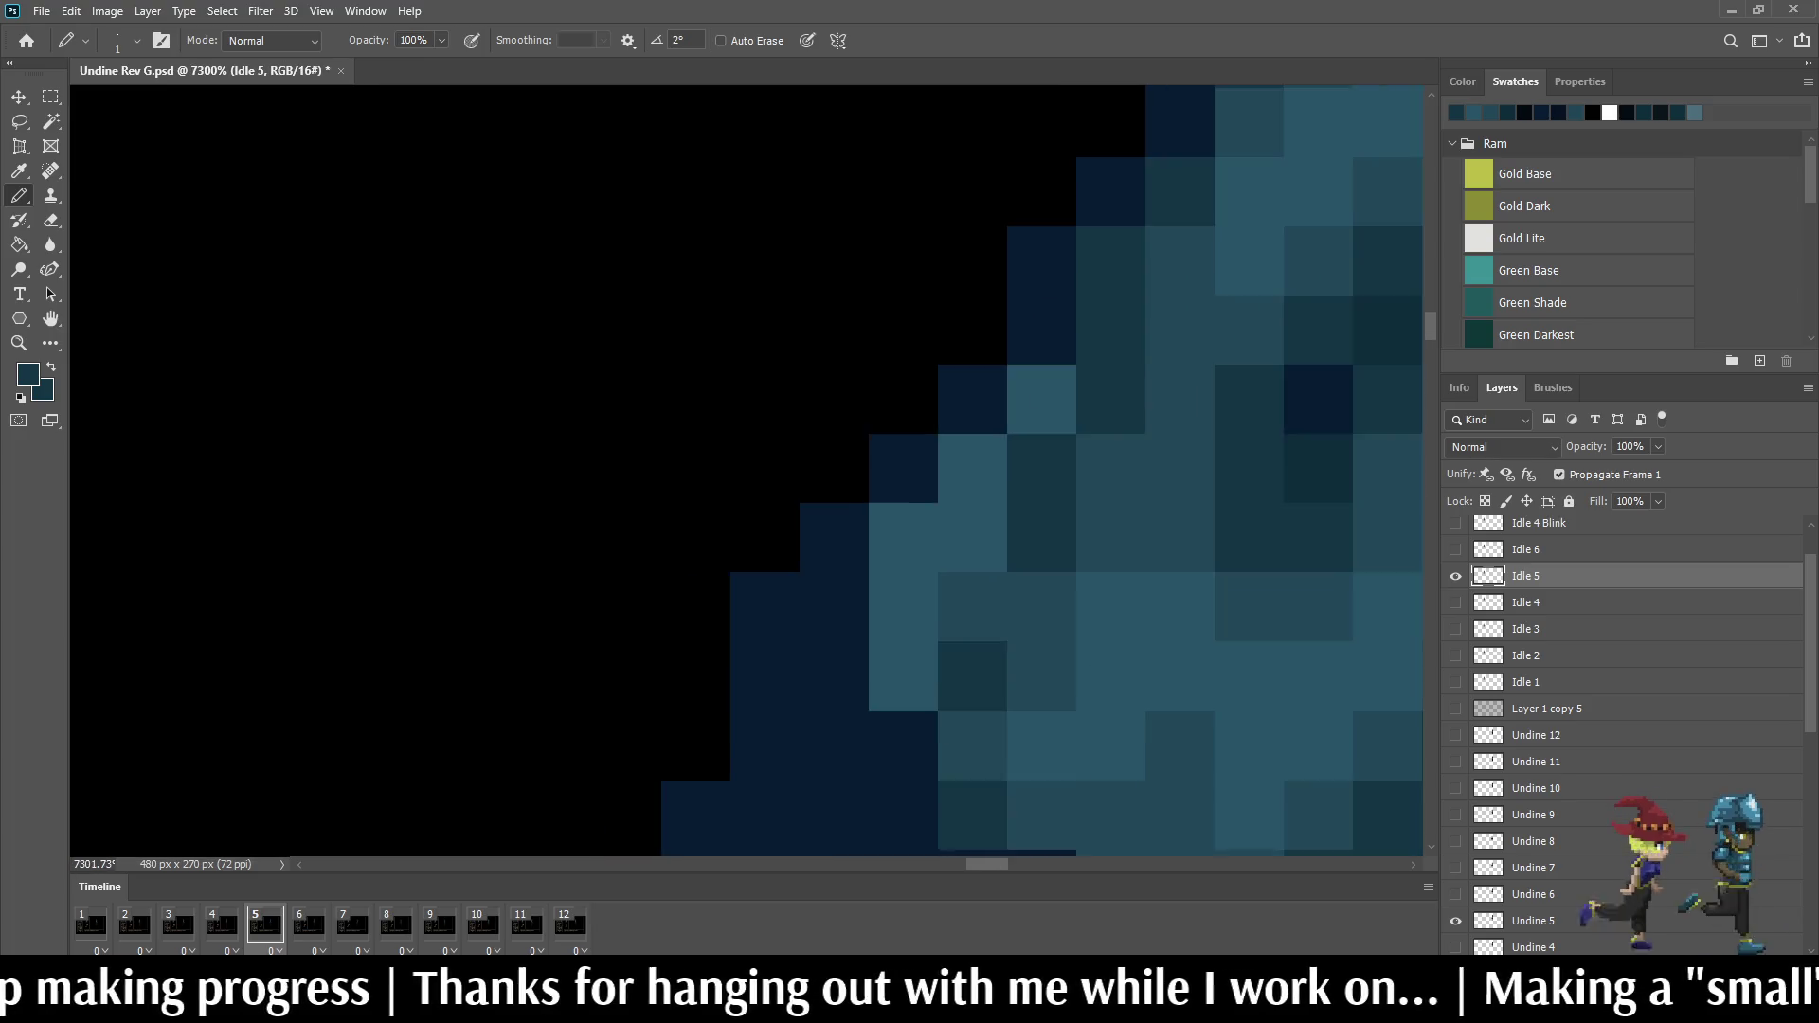
scroll(995, 469, "down", 2)
scroll(996, 469, "down", 2)
scroll(1053, 426, "down", 1)
scroll(1023, 213, "up", 2)
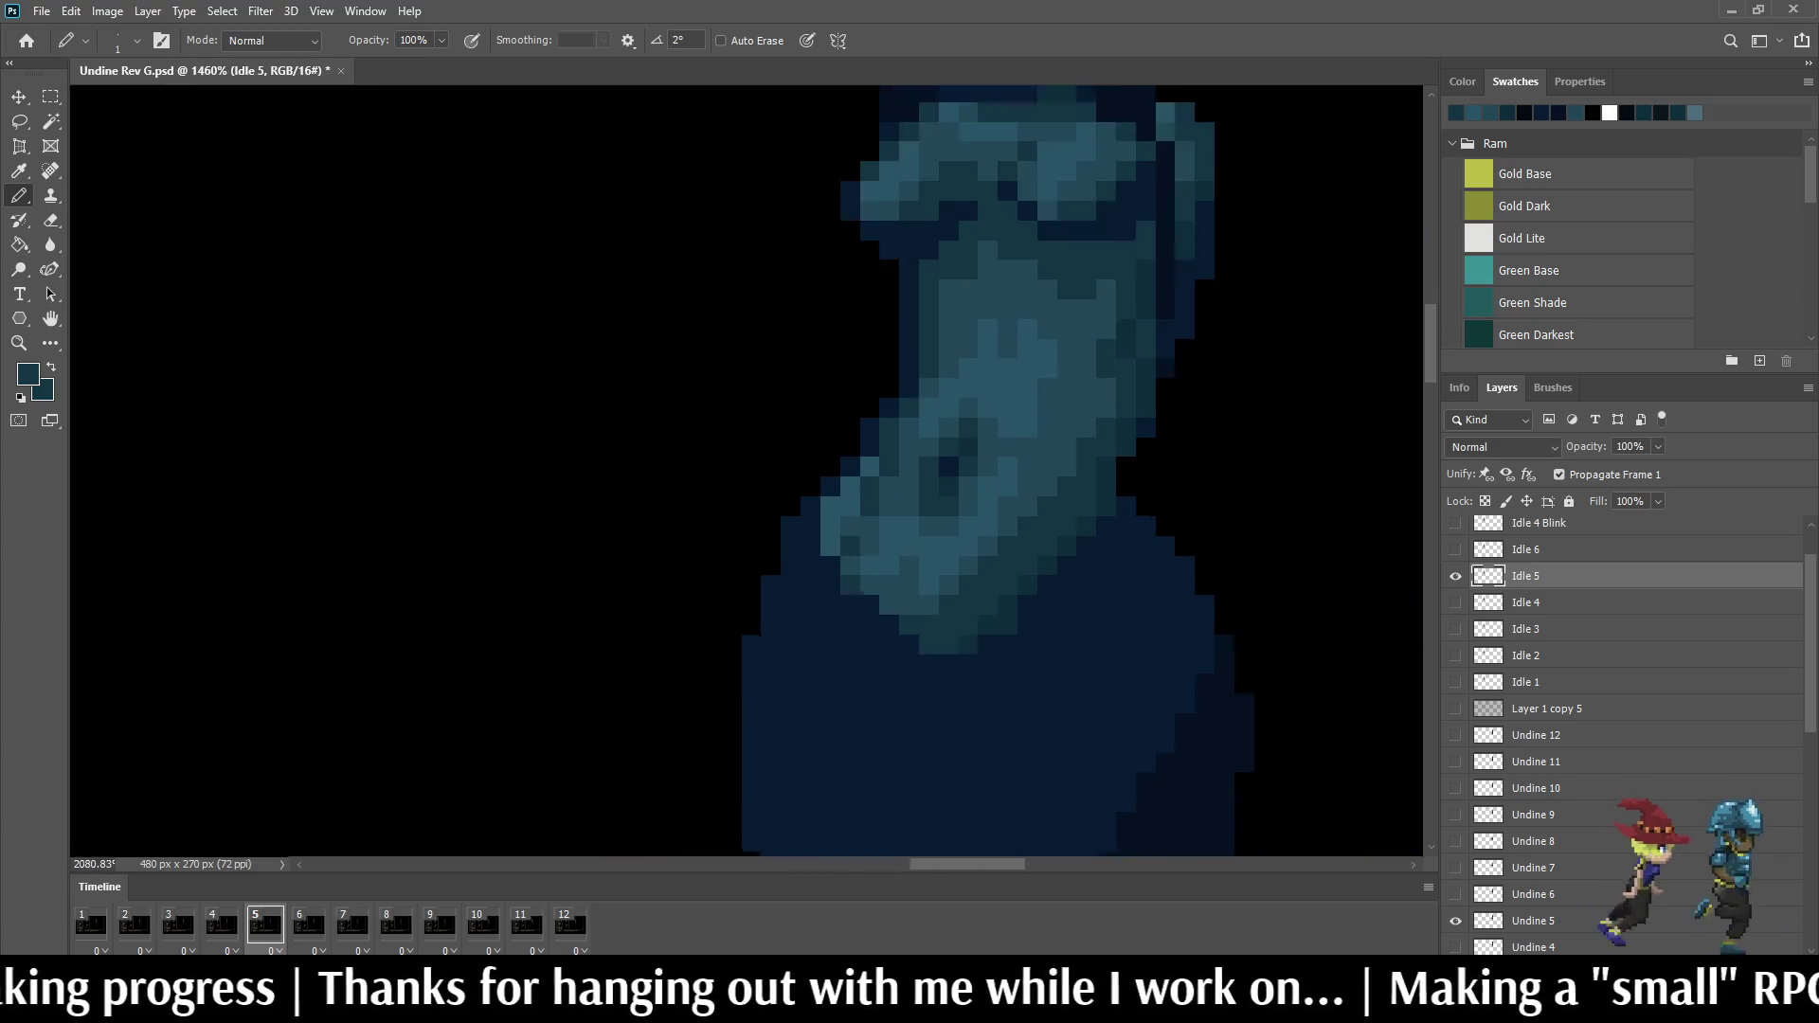
scroll(981, 391, "up", 1)
scroll(981, 391, "up", 2)
scroll(981, 390, "up", 2)
scroll(981, 391, "down", 2)
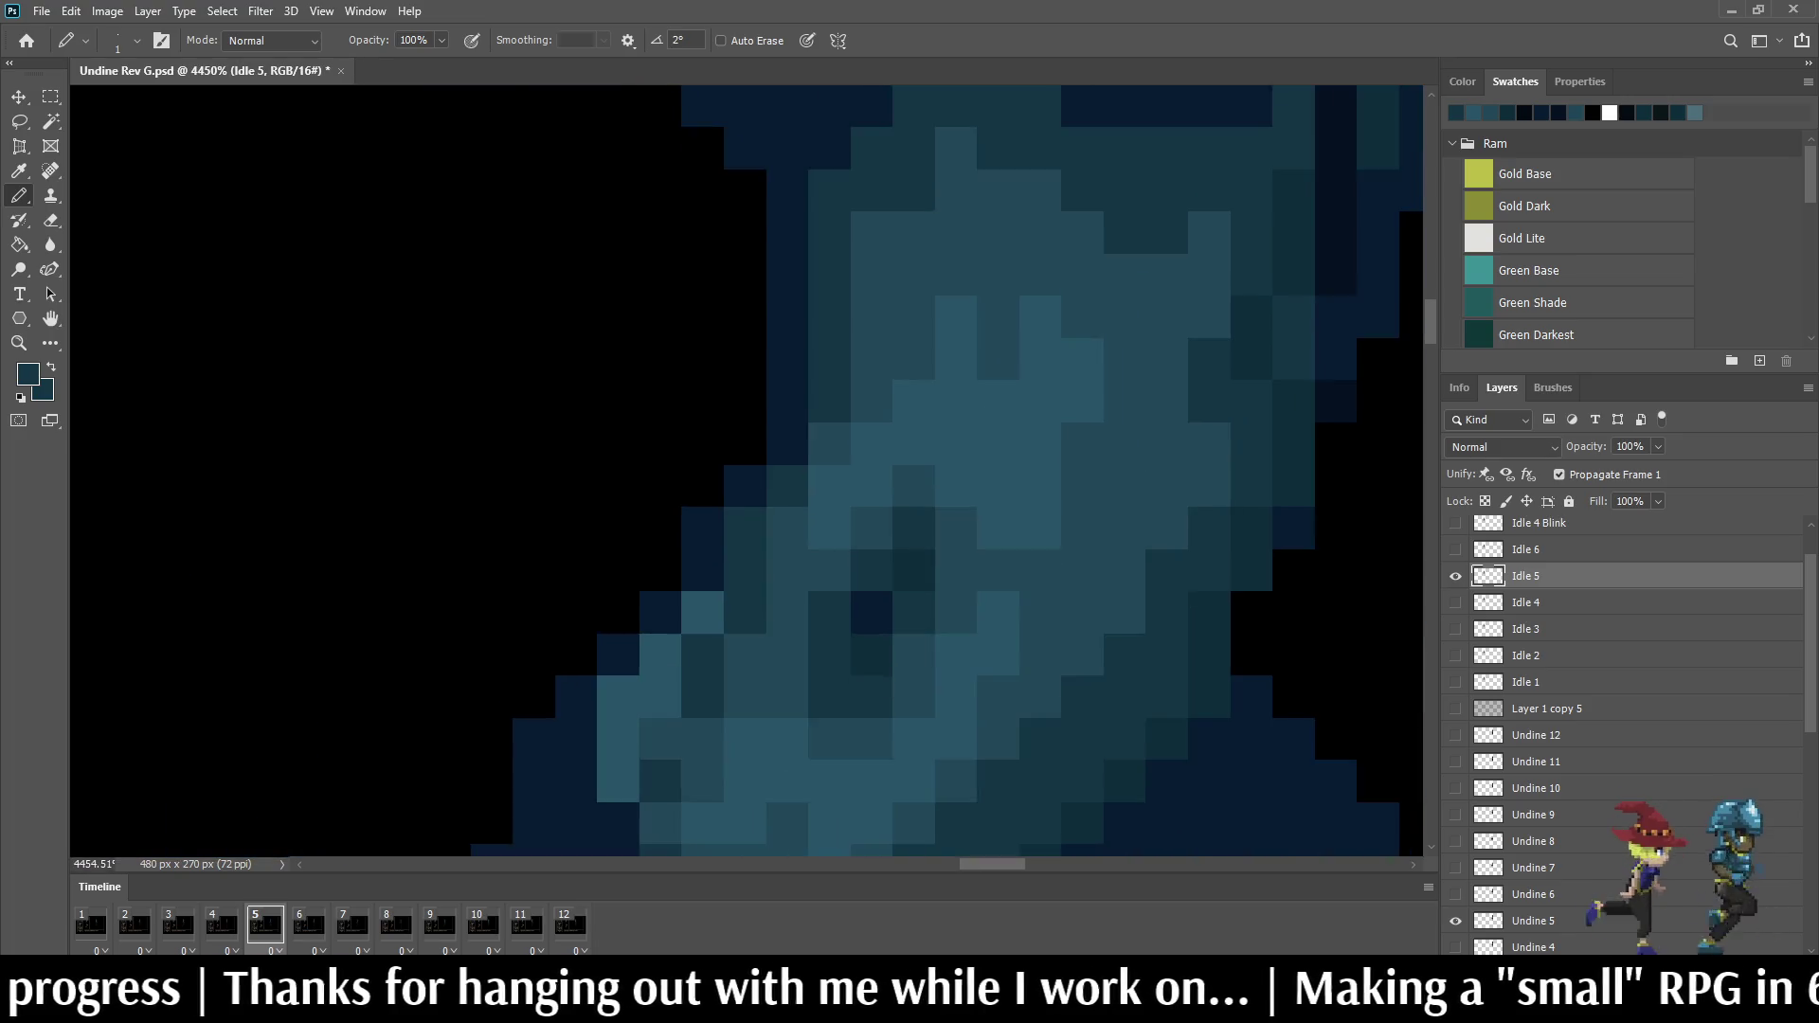
scroll(1051, 427, "down", 2)
scroll(1051, 427, "down", 2)
scroll(1053, 426, "down", 1)
scroll(1052, 426, "up", 1)
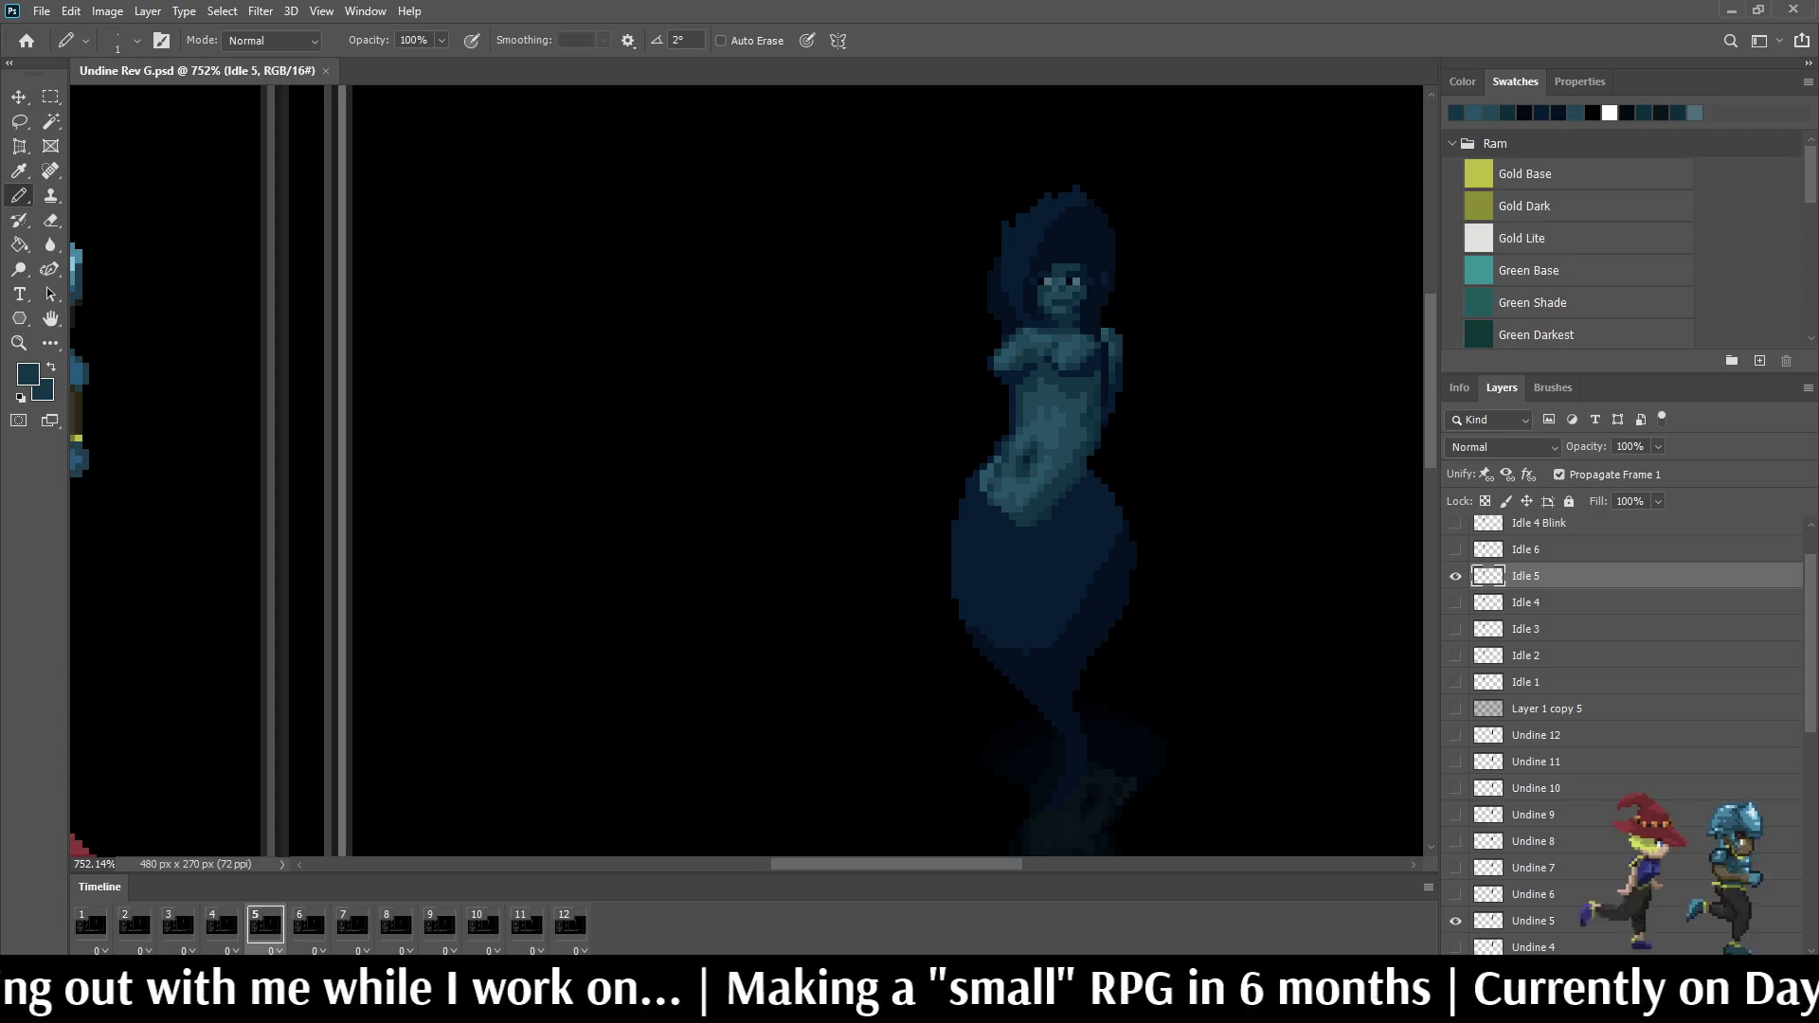
Step: View the mockup at 100%, bring the character and battle panels into view, and play the idle animation
key("ctrl+1")
scroll(717, 470, "up", 2)
scroll(718, 471, "up", 1)
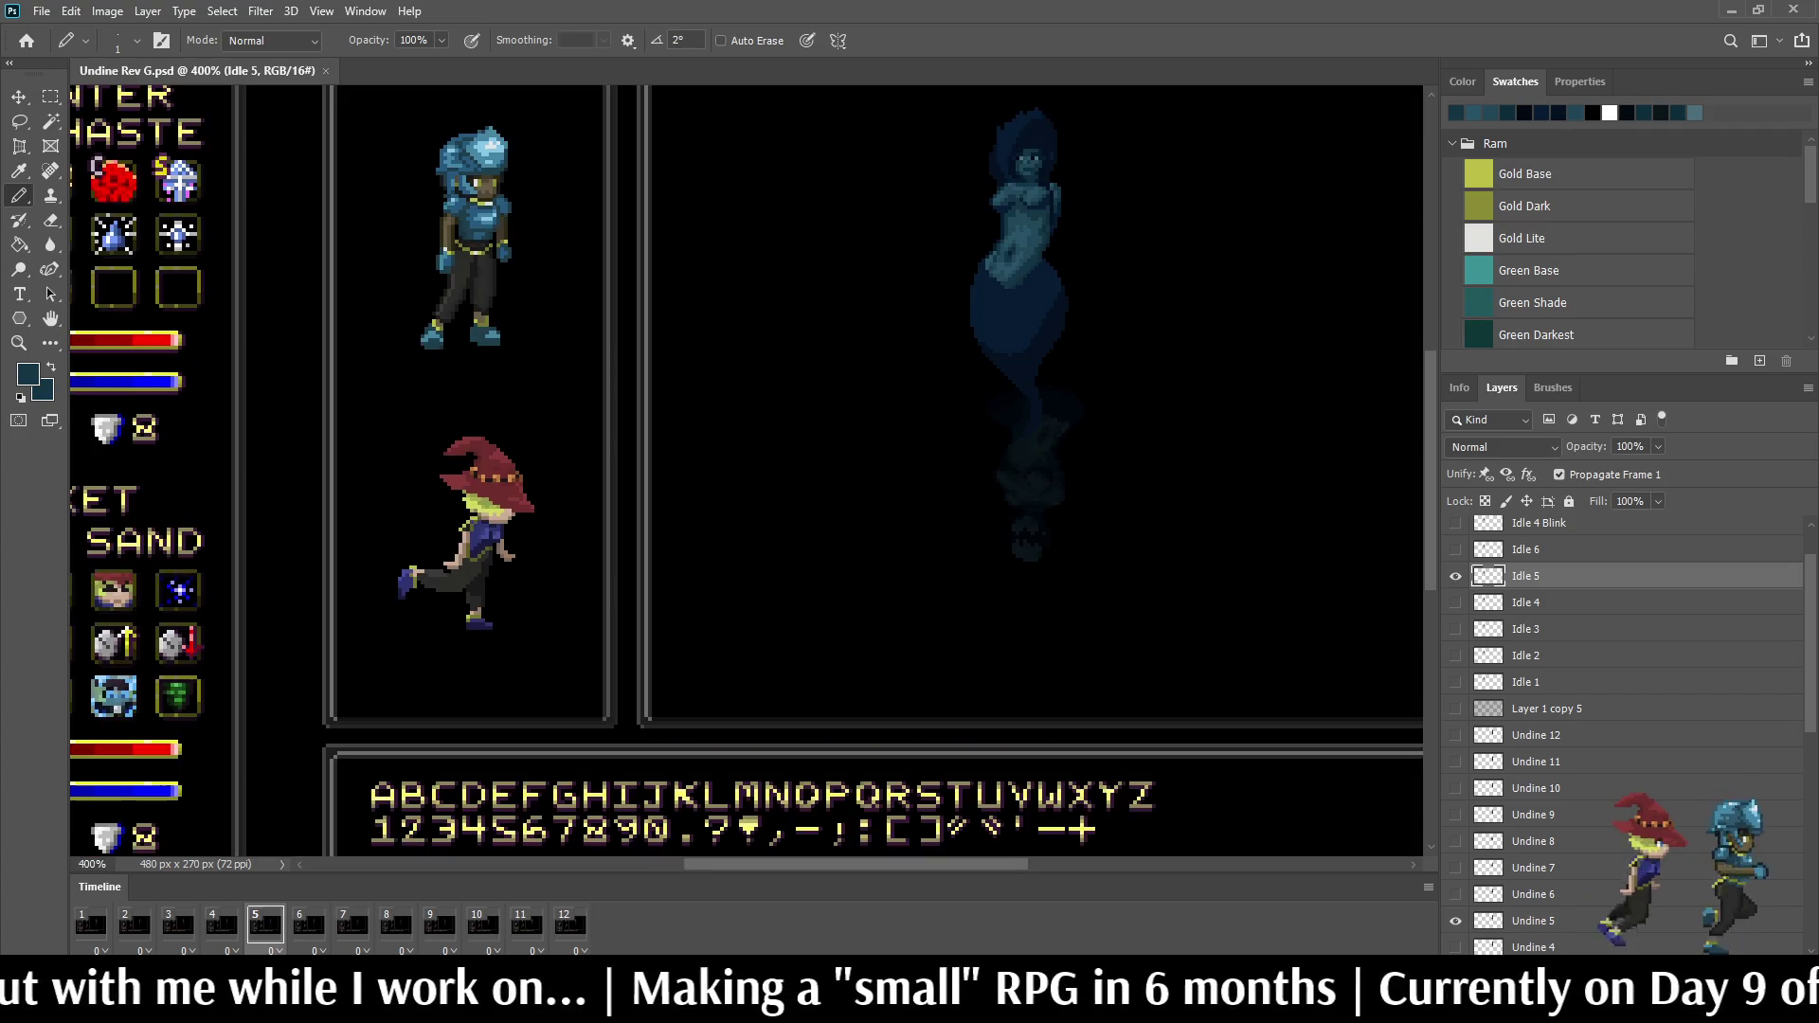
left_click_drag(853, 426, 775, 512)
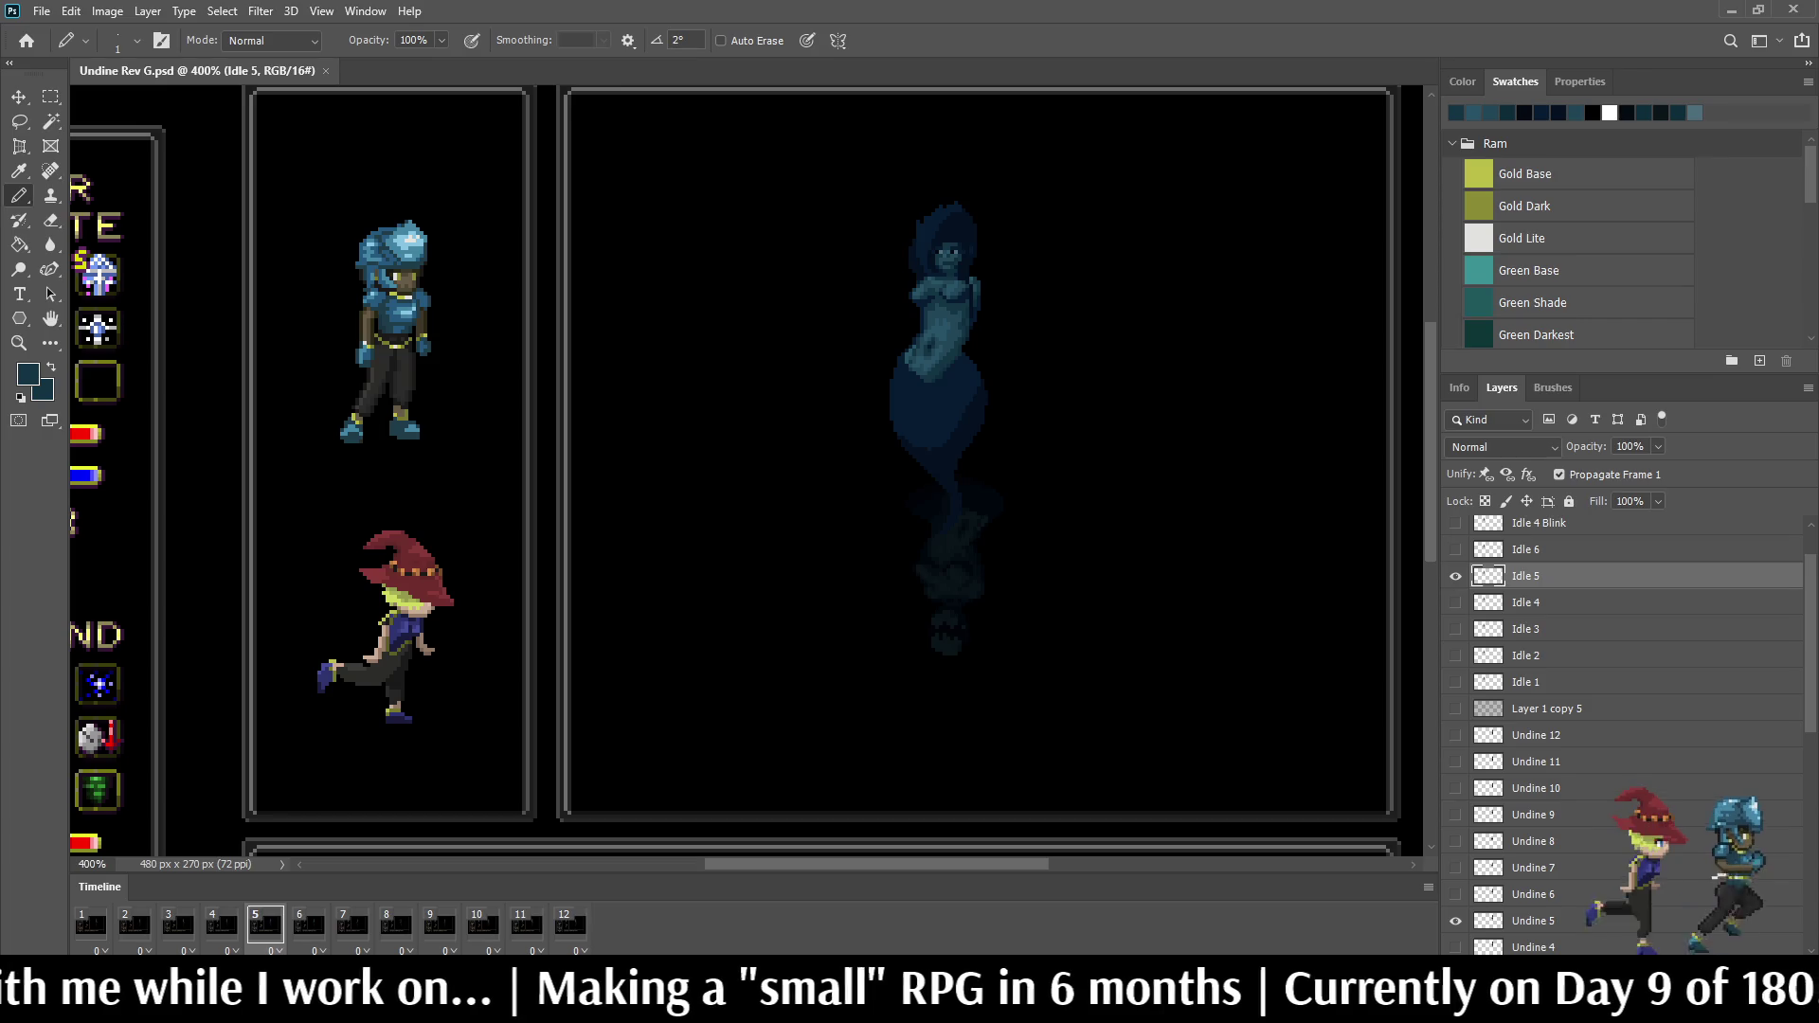
key("space")
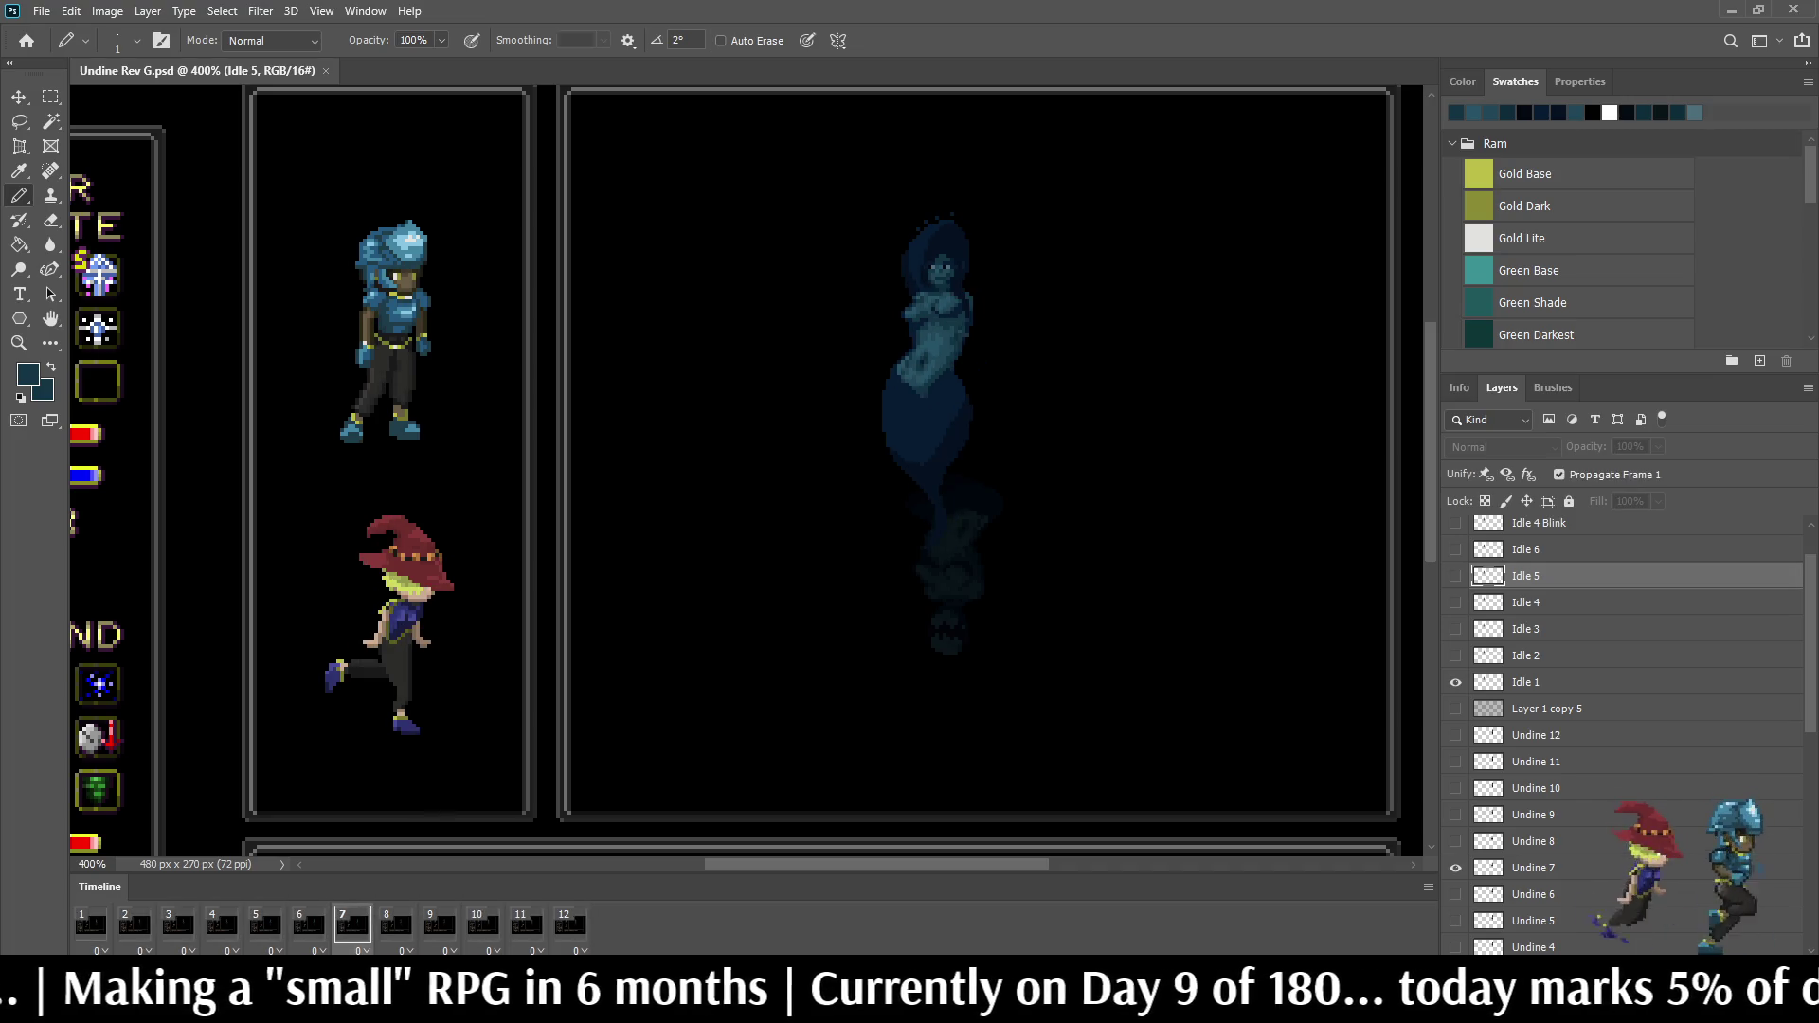
scroll(981, 369, "up", 3)
scroll(980, 371, "up", 3)
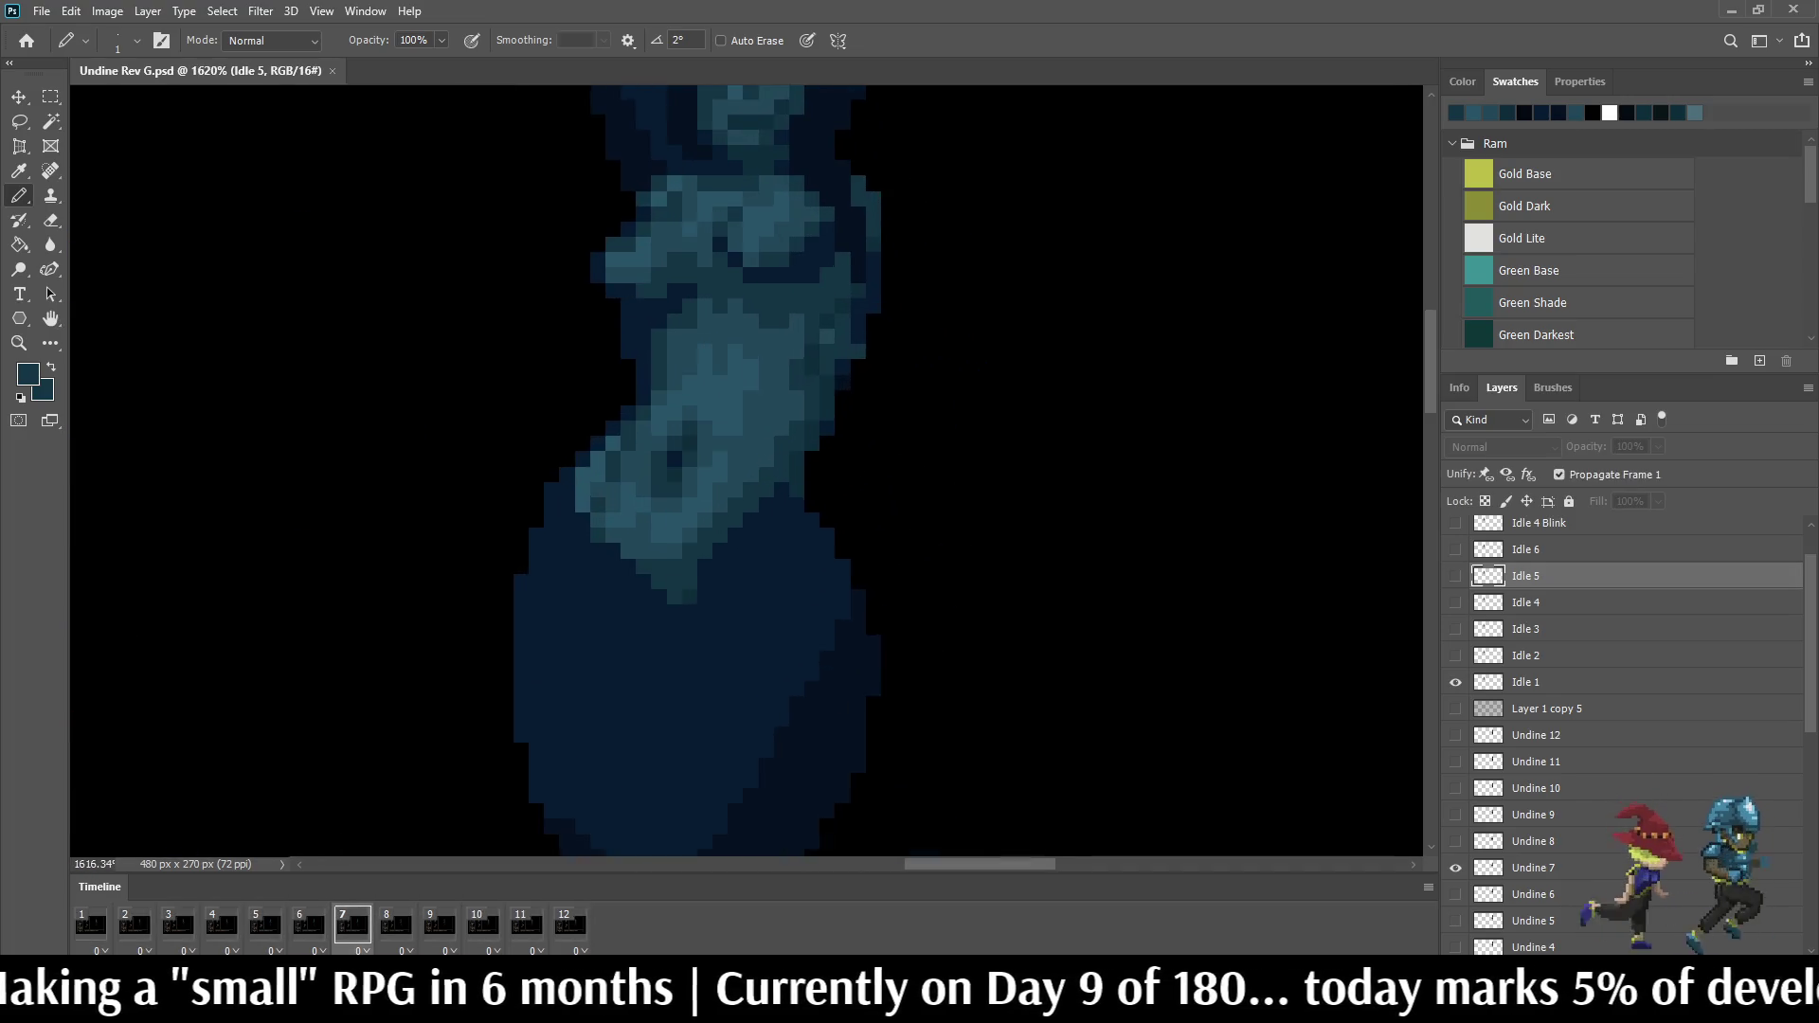
scroll(981, 369, "up", 3)
scroll(980, 369, "up", 3)
scroll(746, 468, "up", 1)
Step: Sample a colour and paint one dark navy pixel on the ghost, then step through neighbouring frames to check it
key("i")
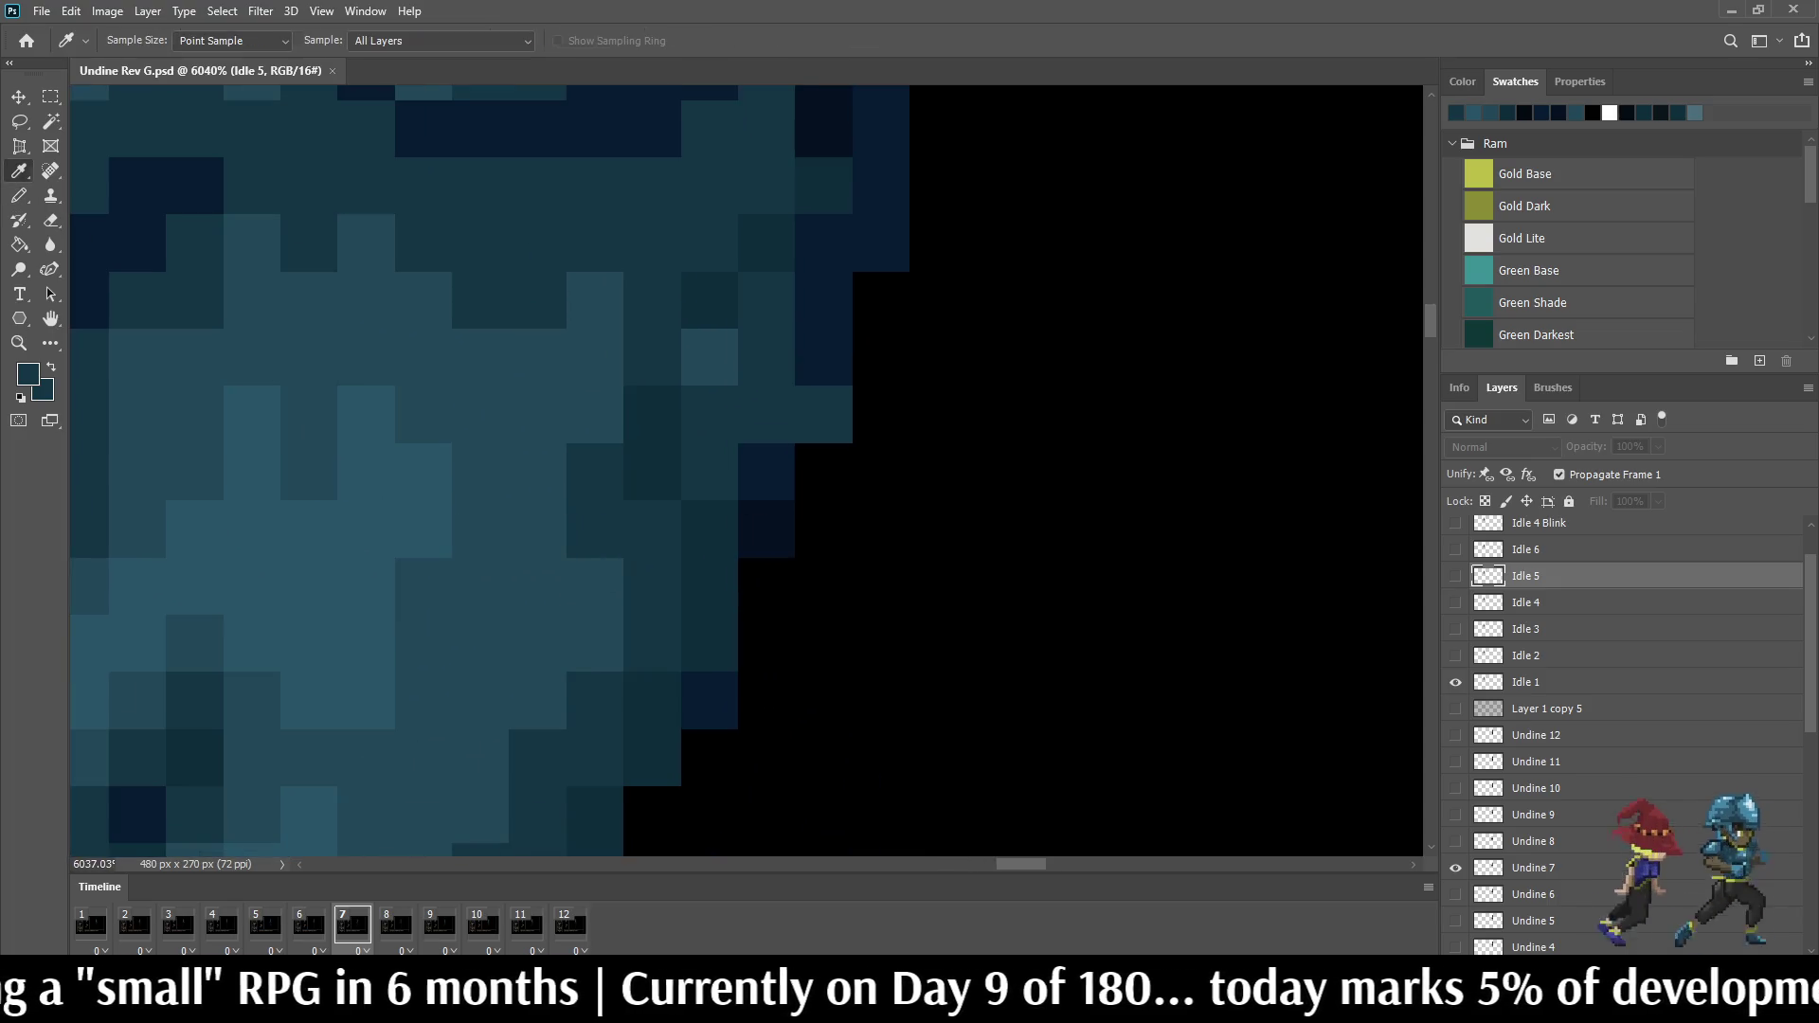
key("b")
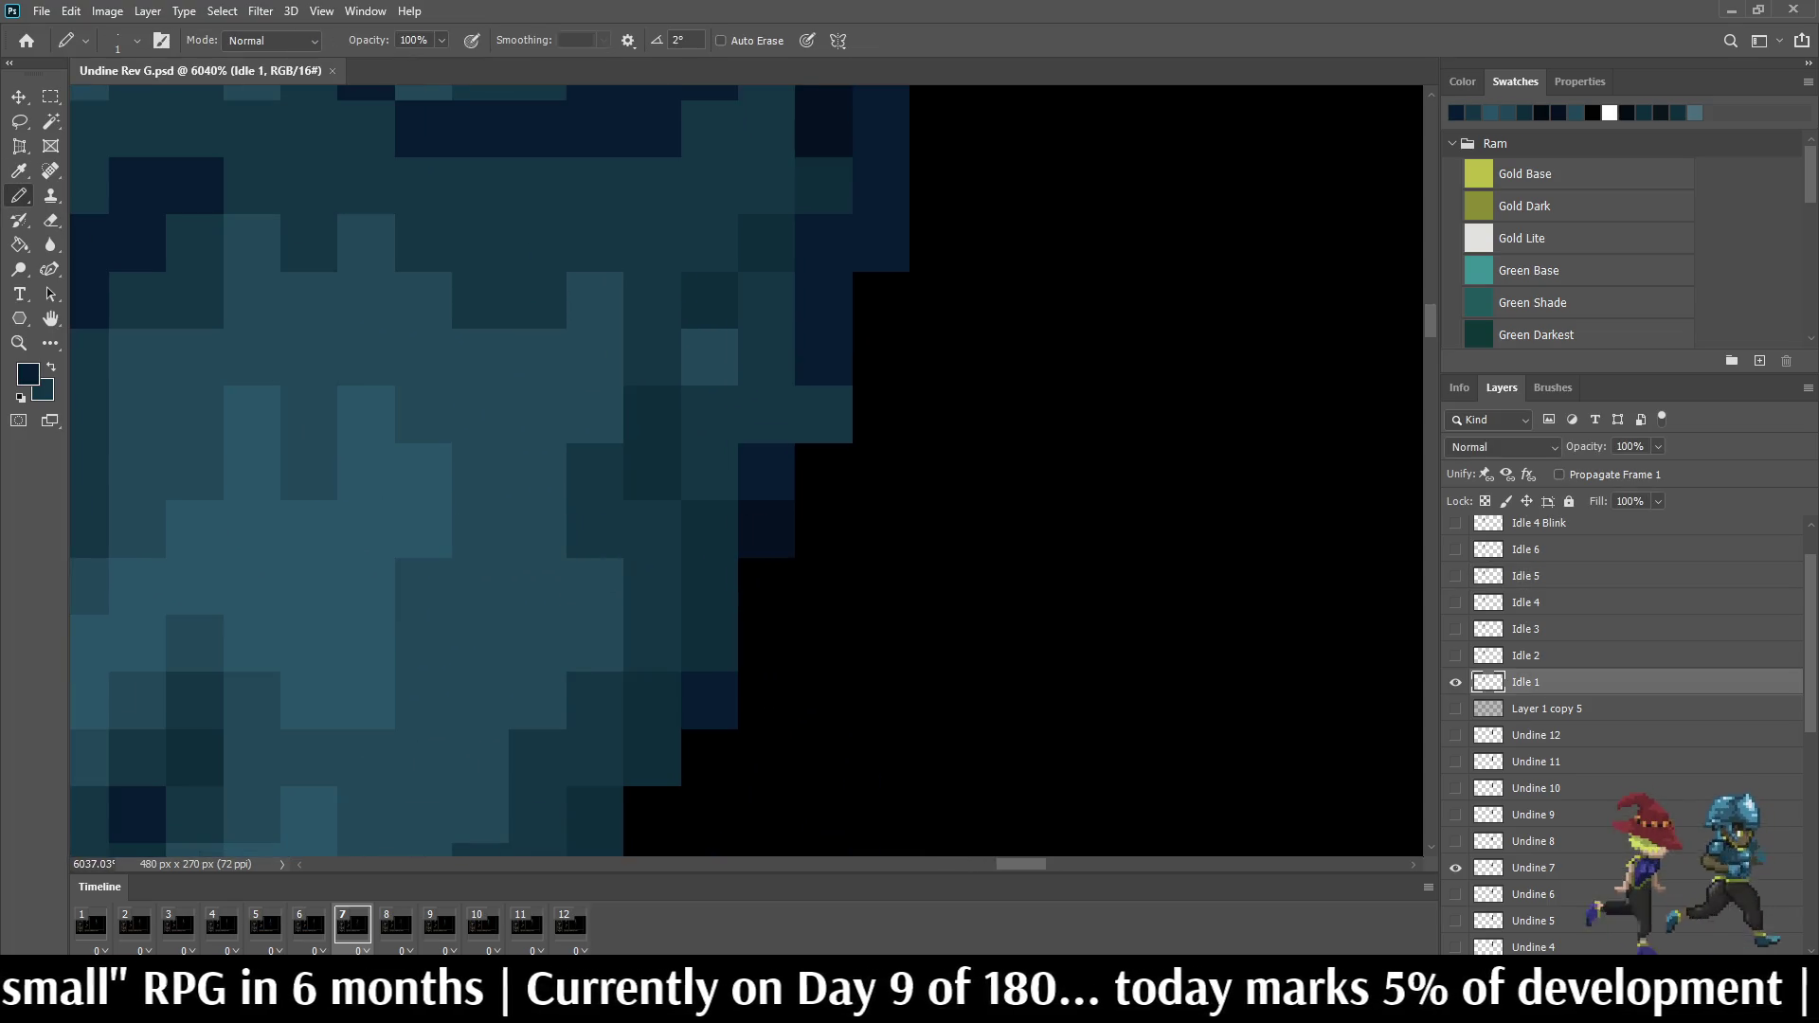
left_click(823, 416)
scroll(746, 469, "down", 3)
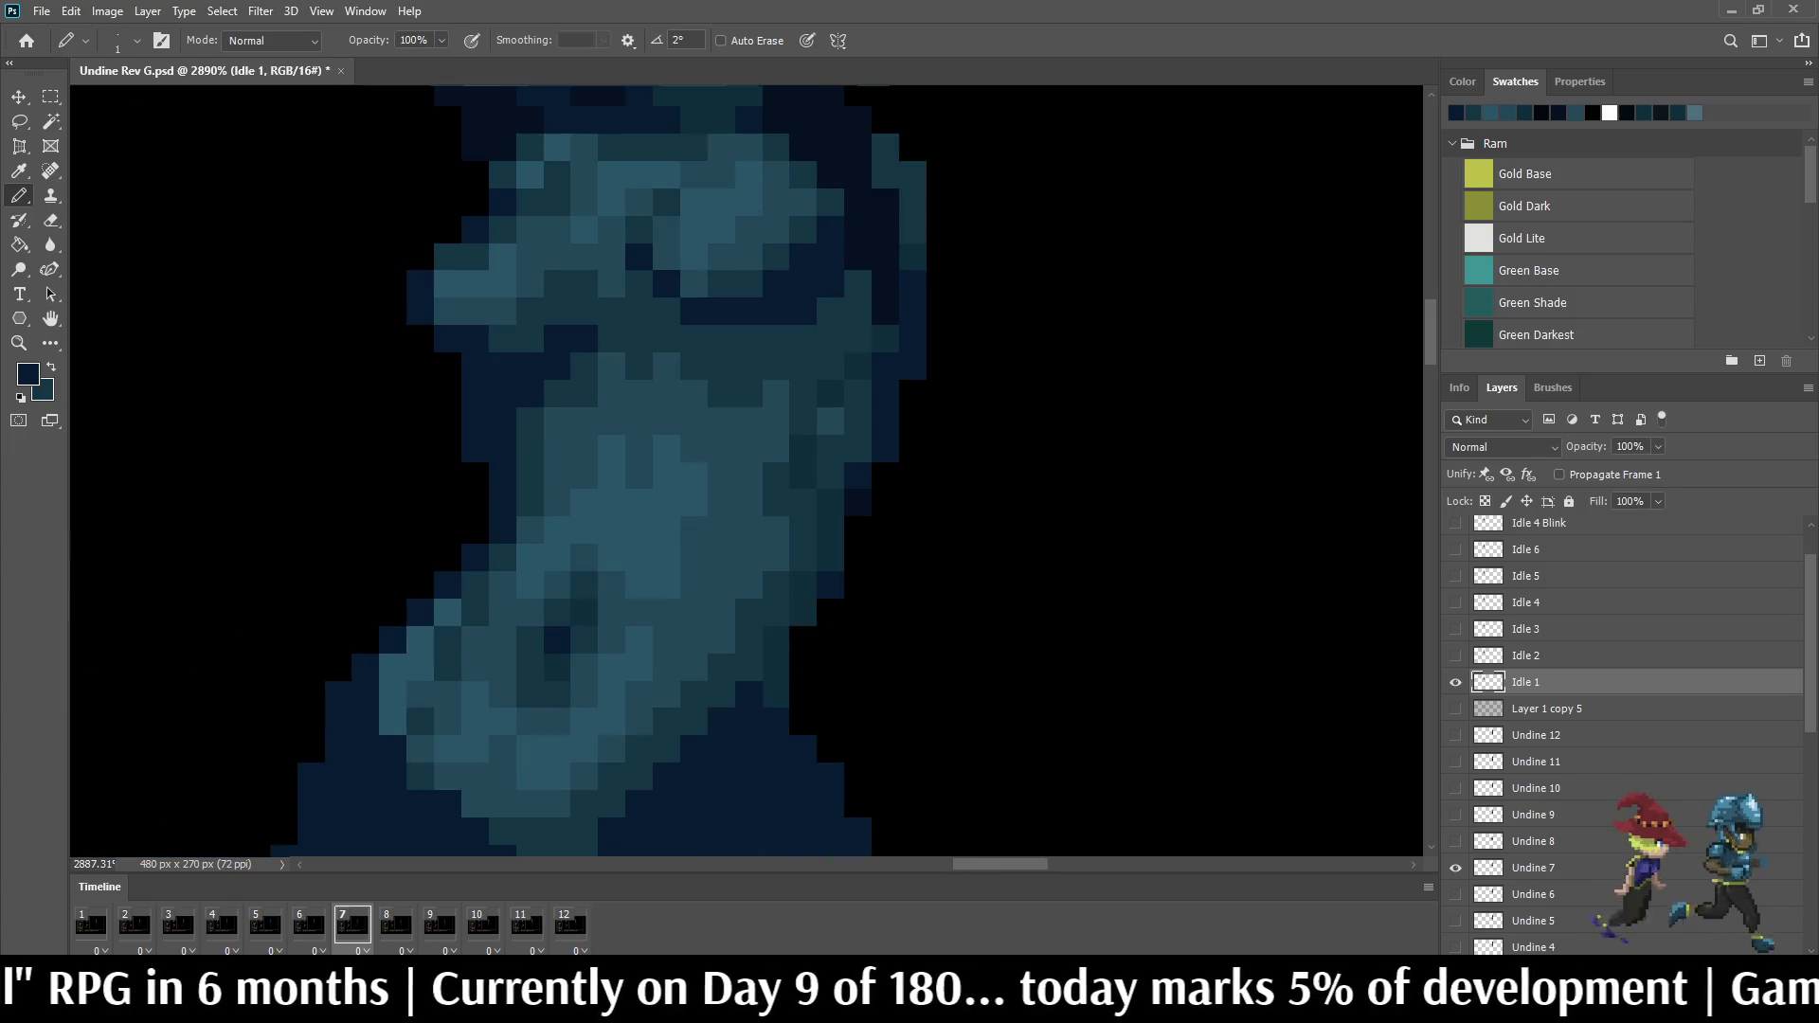
key("Left")
key("Right")
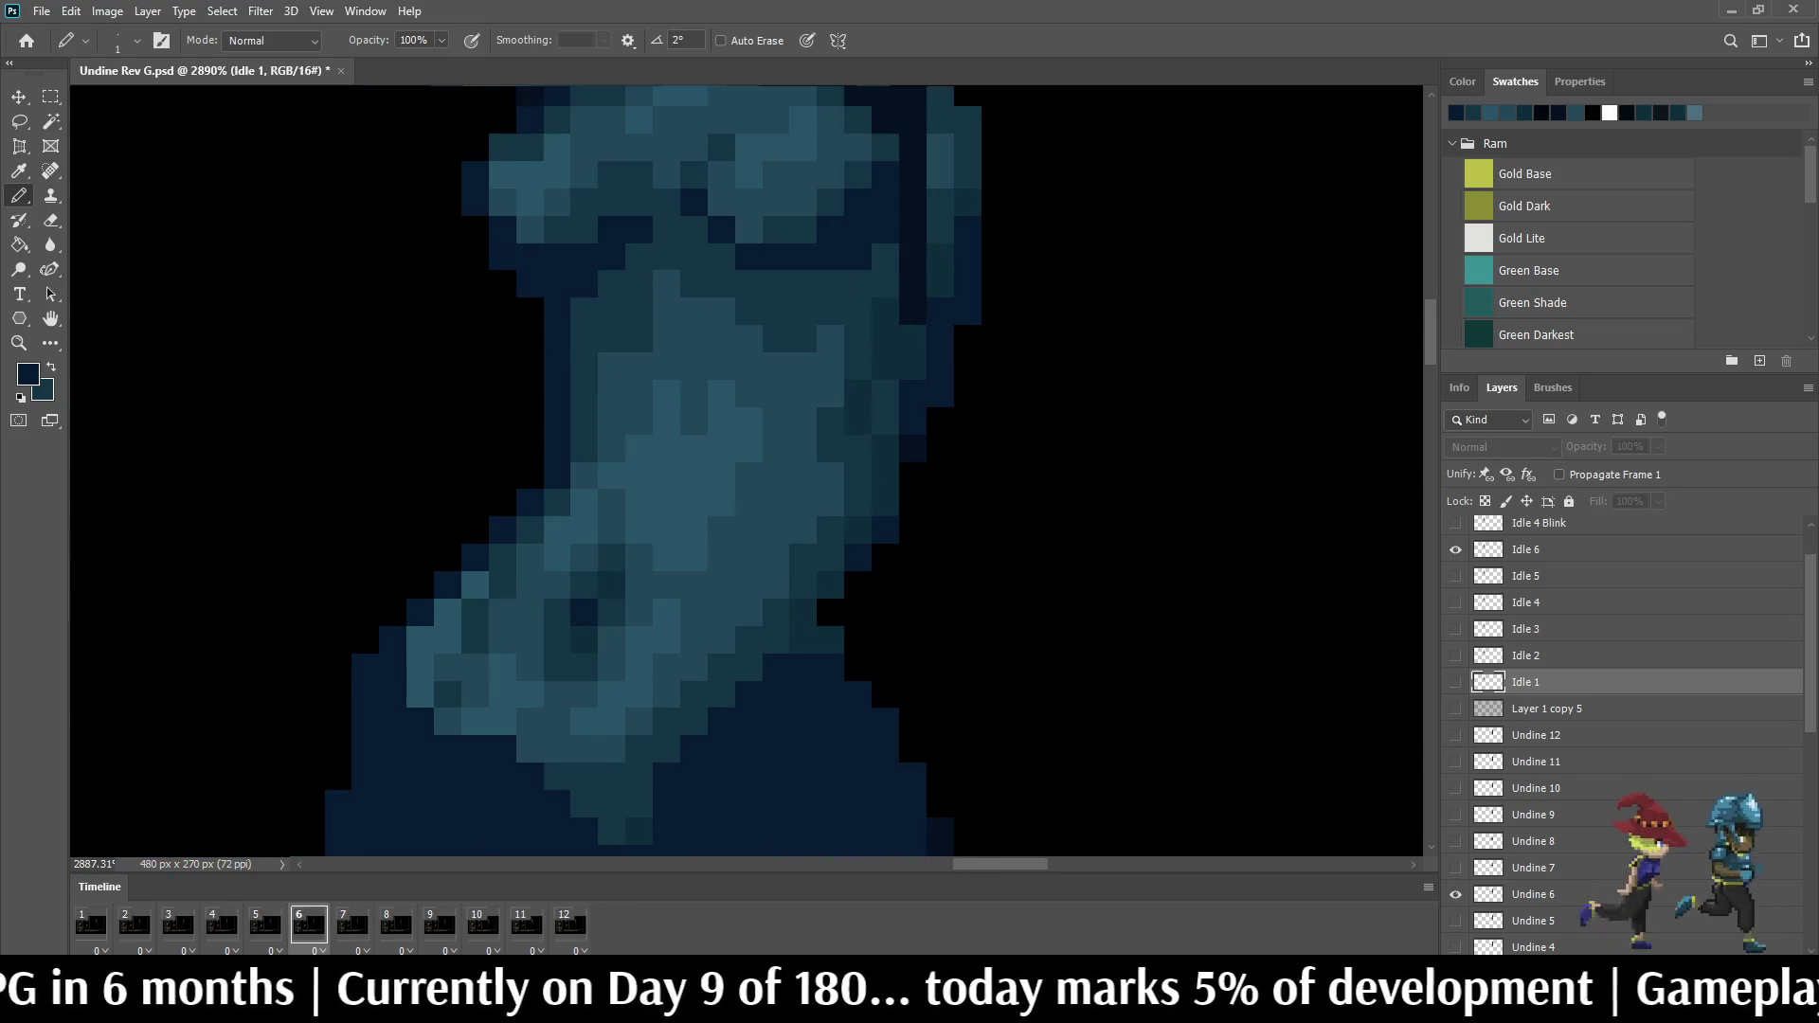
key("Right")
key("Right")
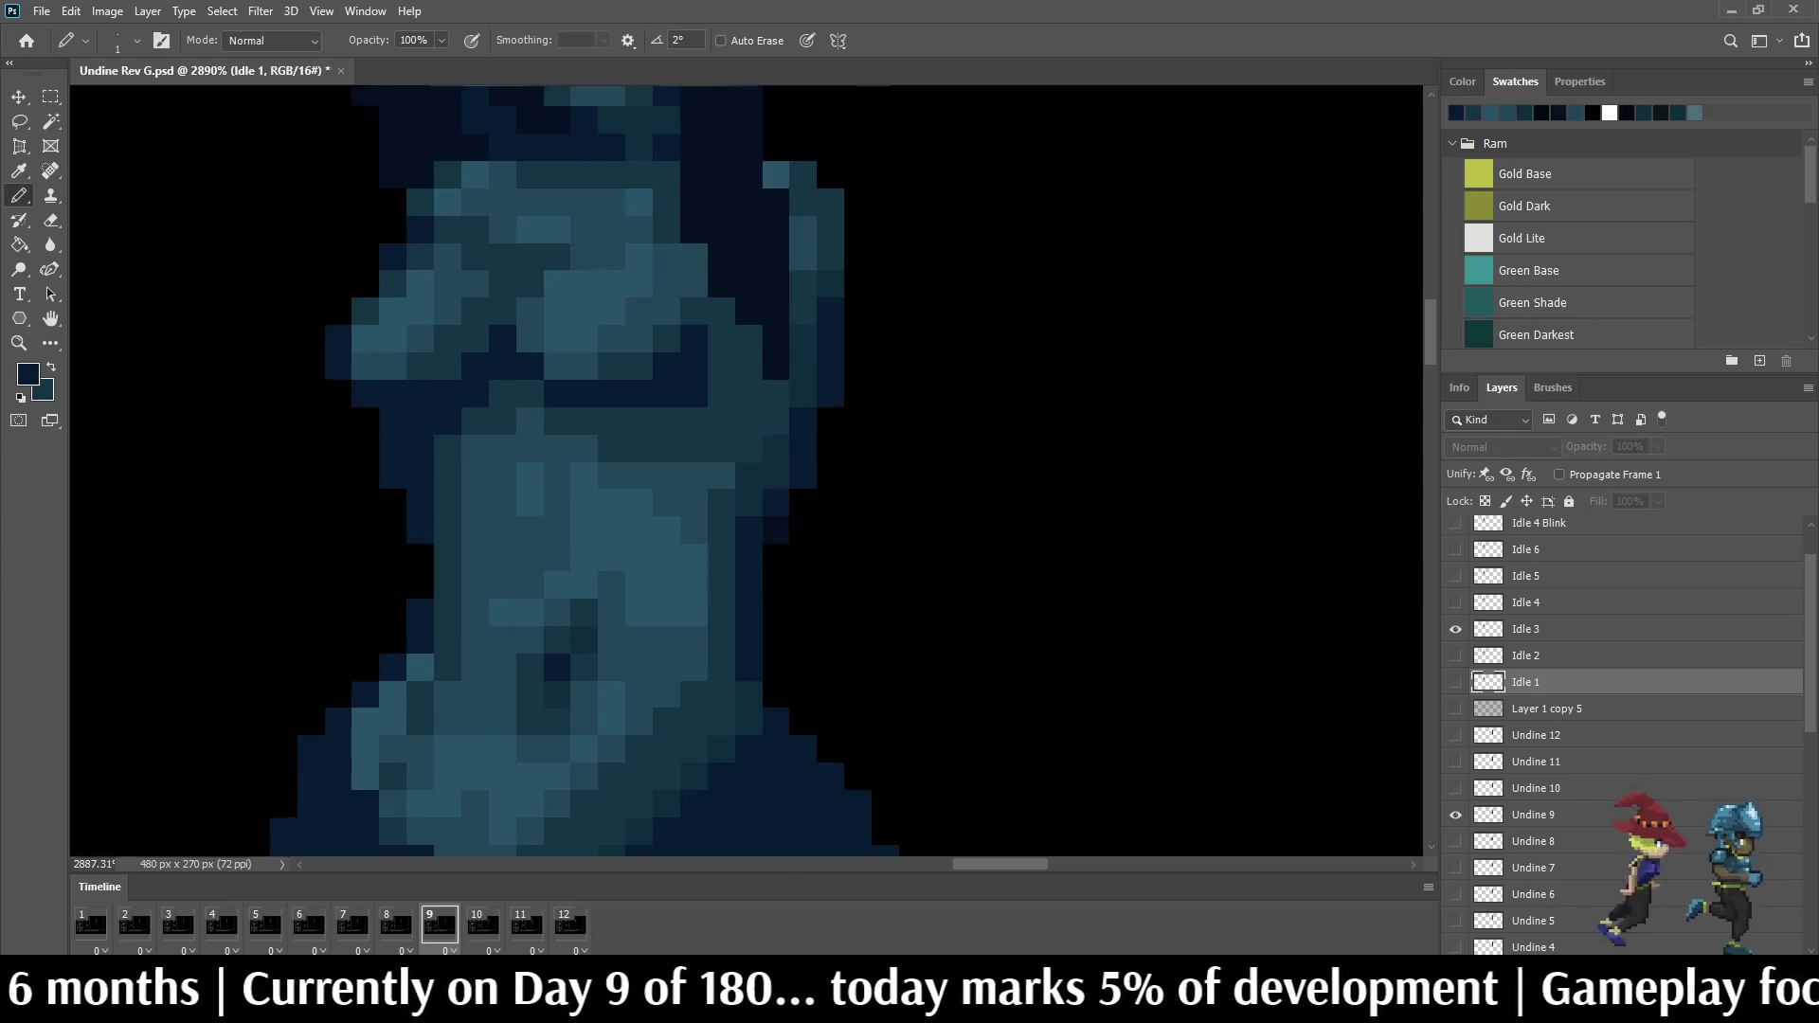
key("Right")
key("Right")
key("Right")
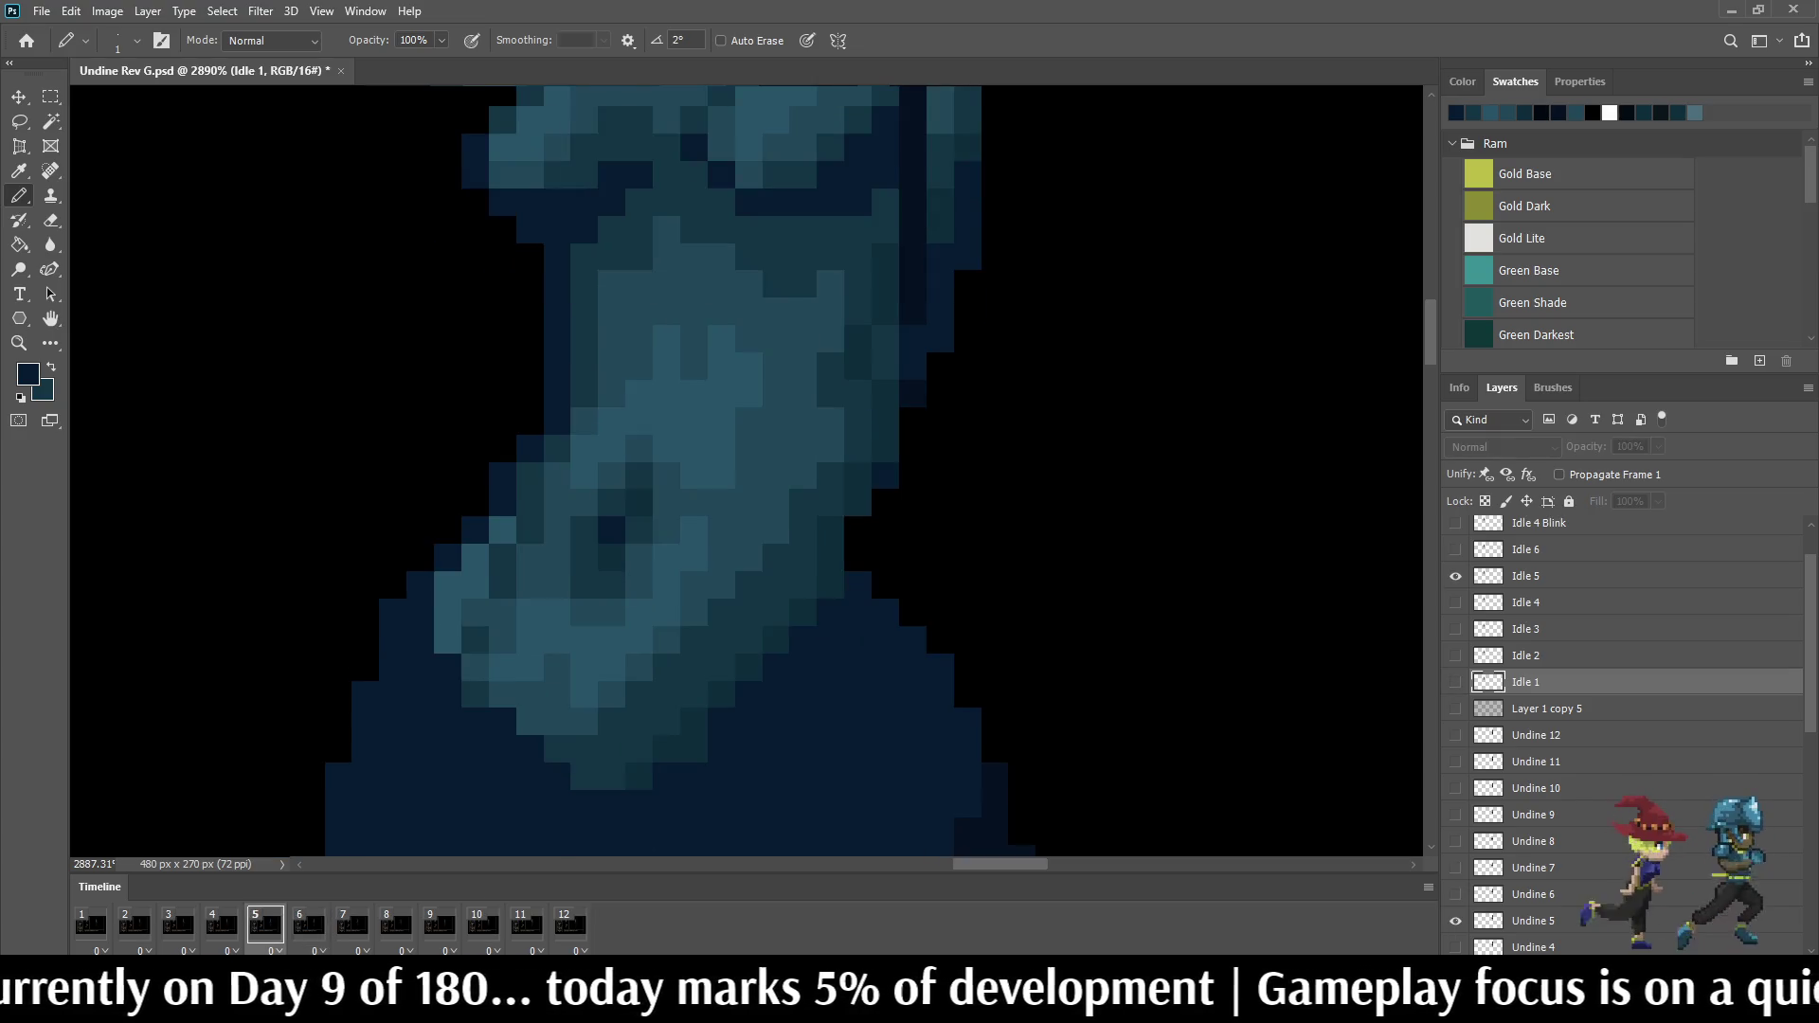
scroll(837, 433, "up", 5)
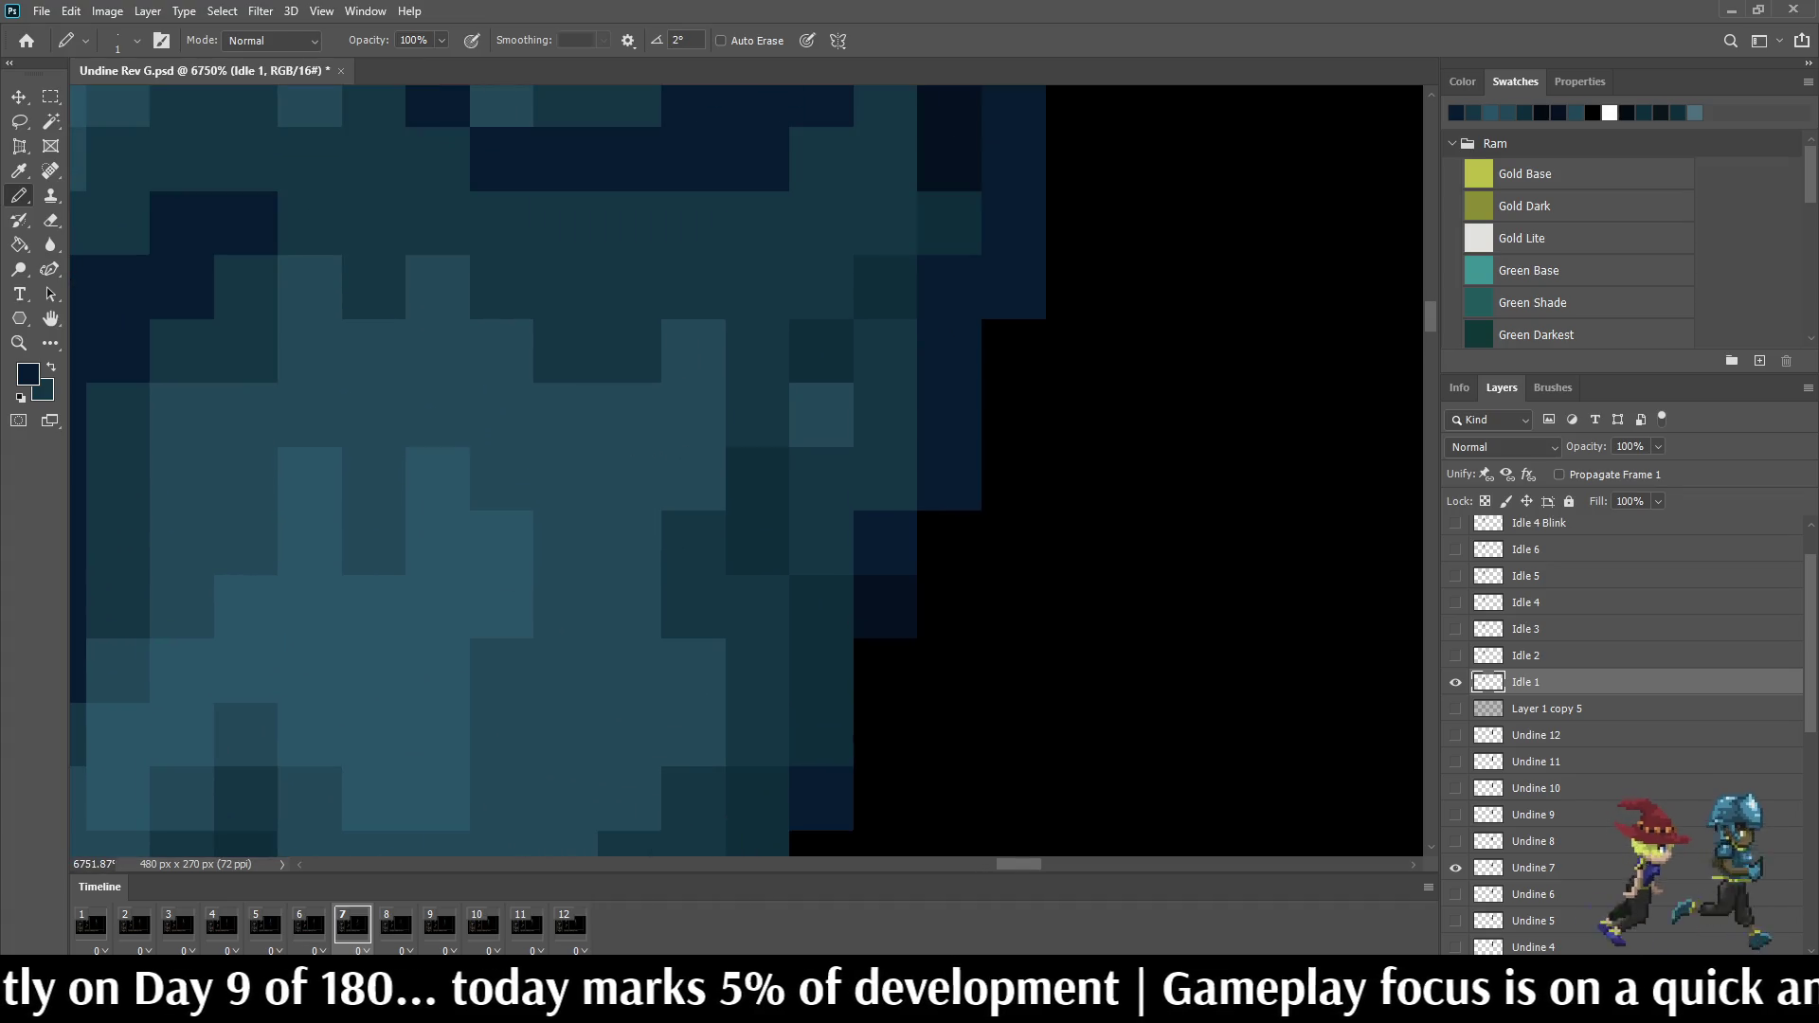
Step: Sample teal from the sprite and recolour a dark navy pixel block teal on Idle 1
key("i")
key("b")
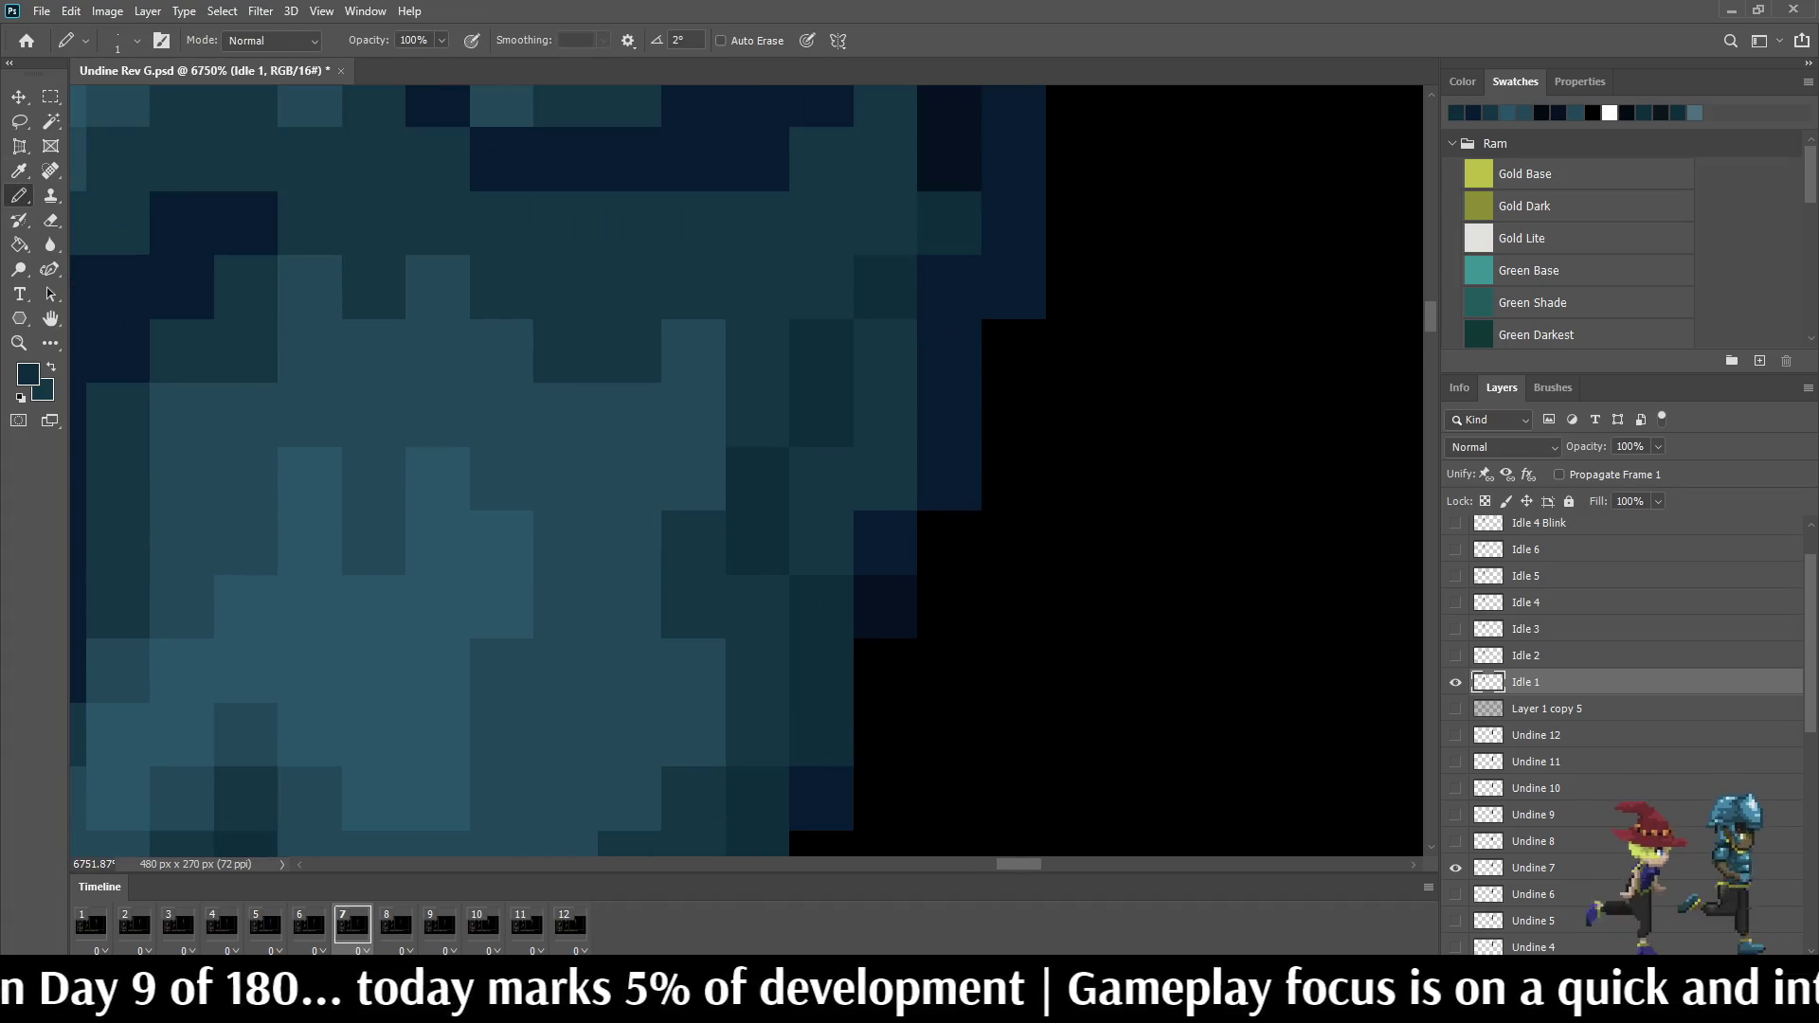
scroll(821, 415, "down", 8)
scroll(994, 412, "down", 2)
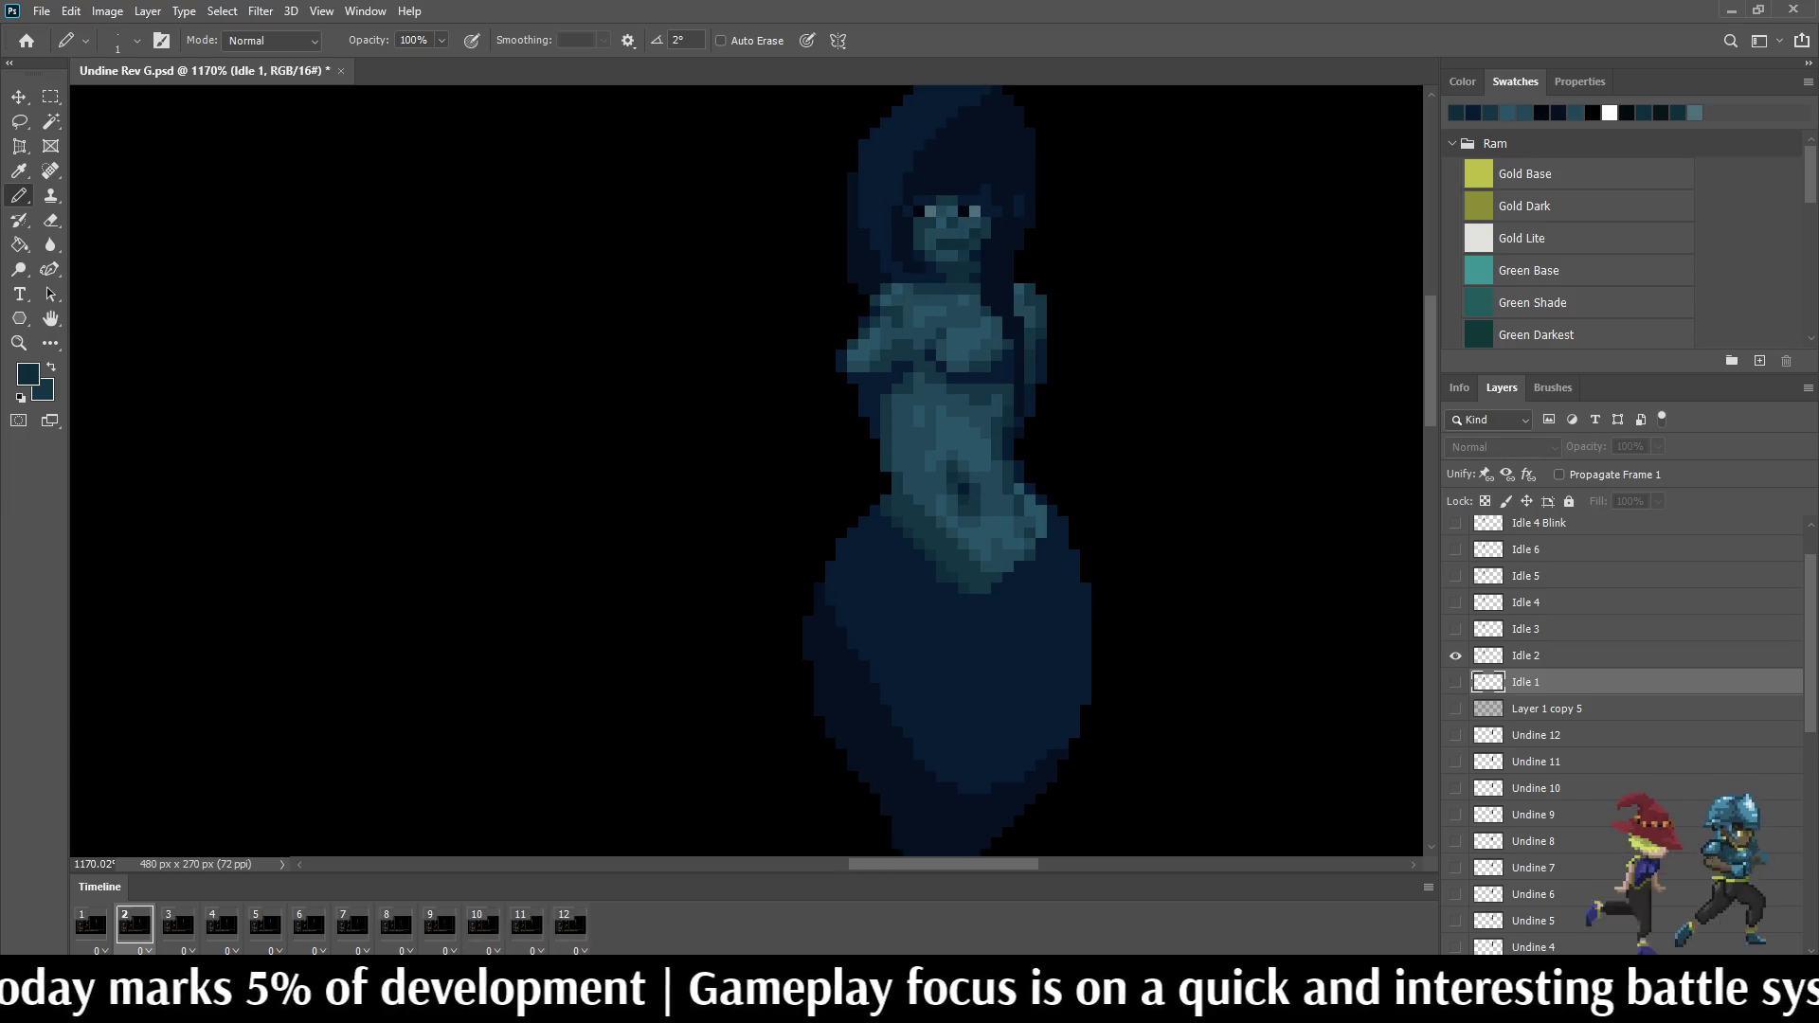
scroll(924, 469, "up", 10)
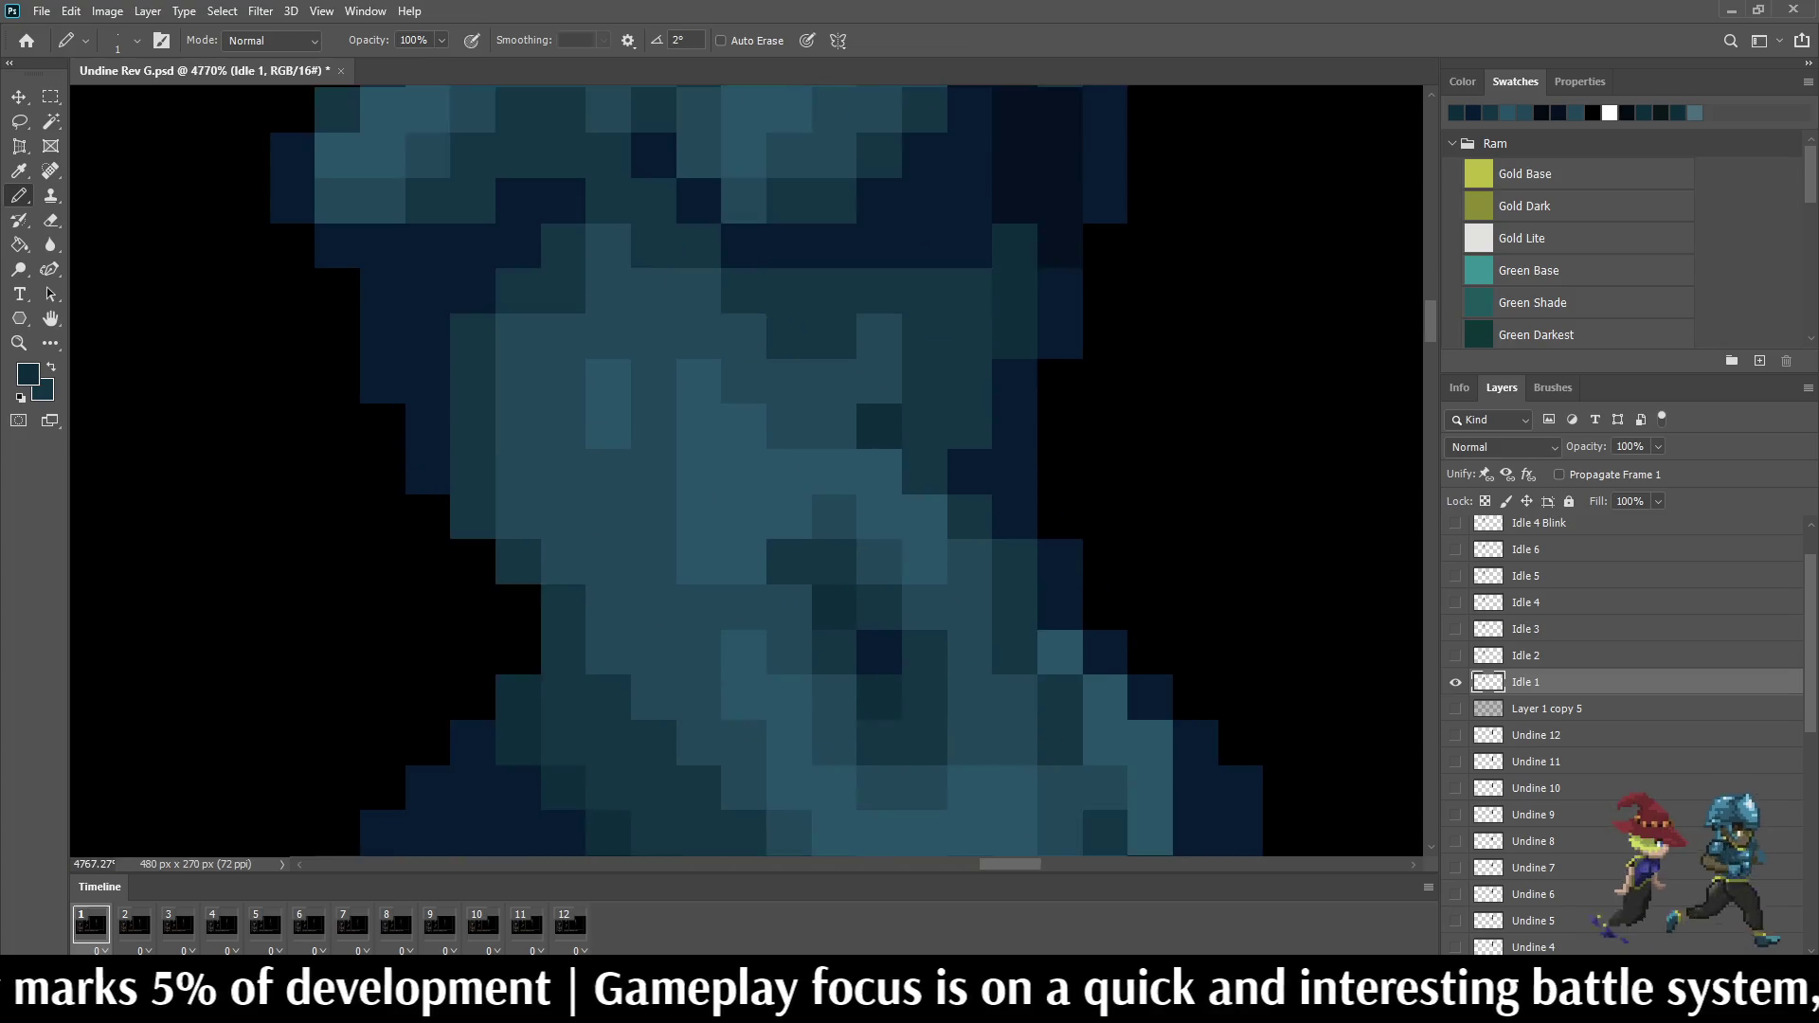
key("i")
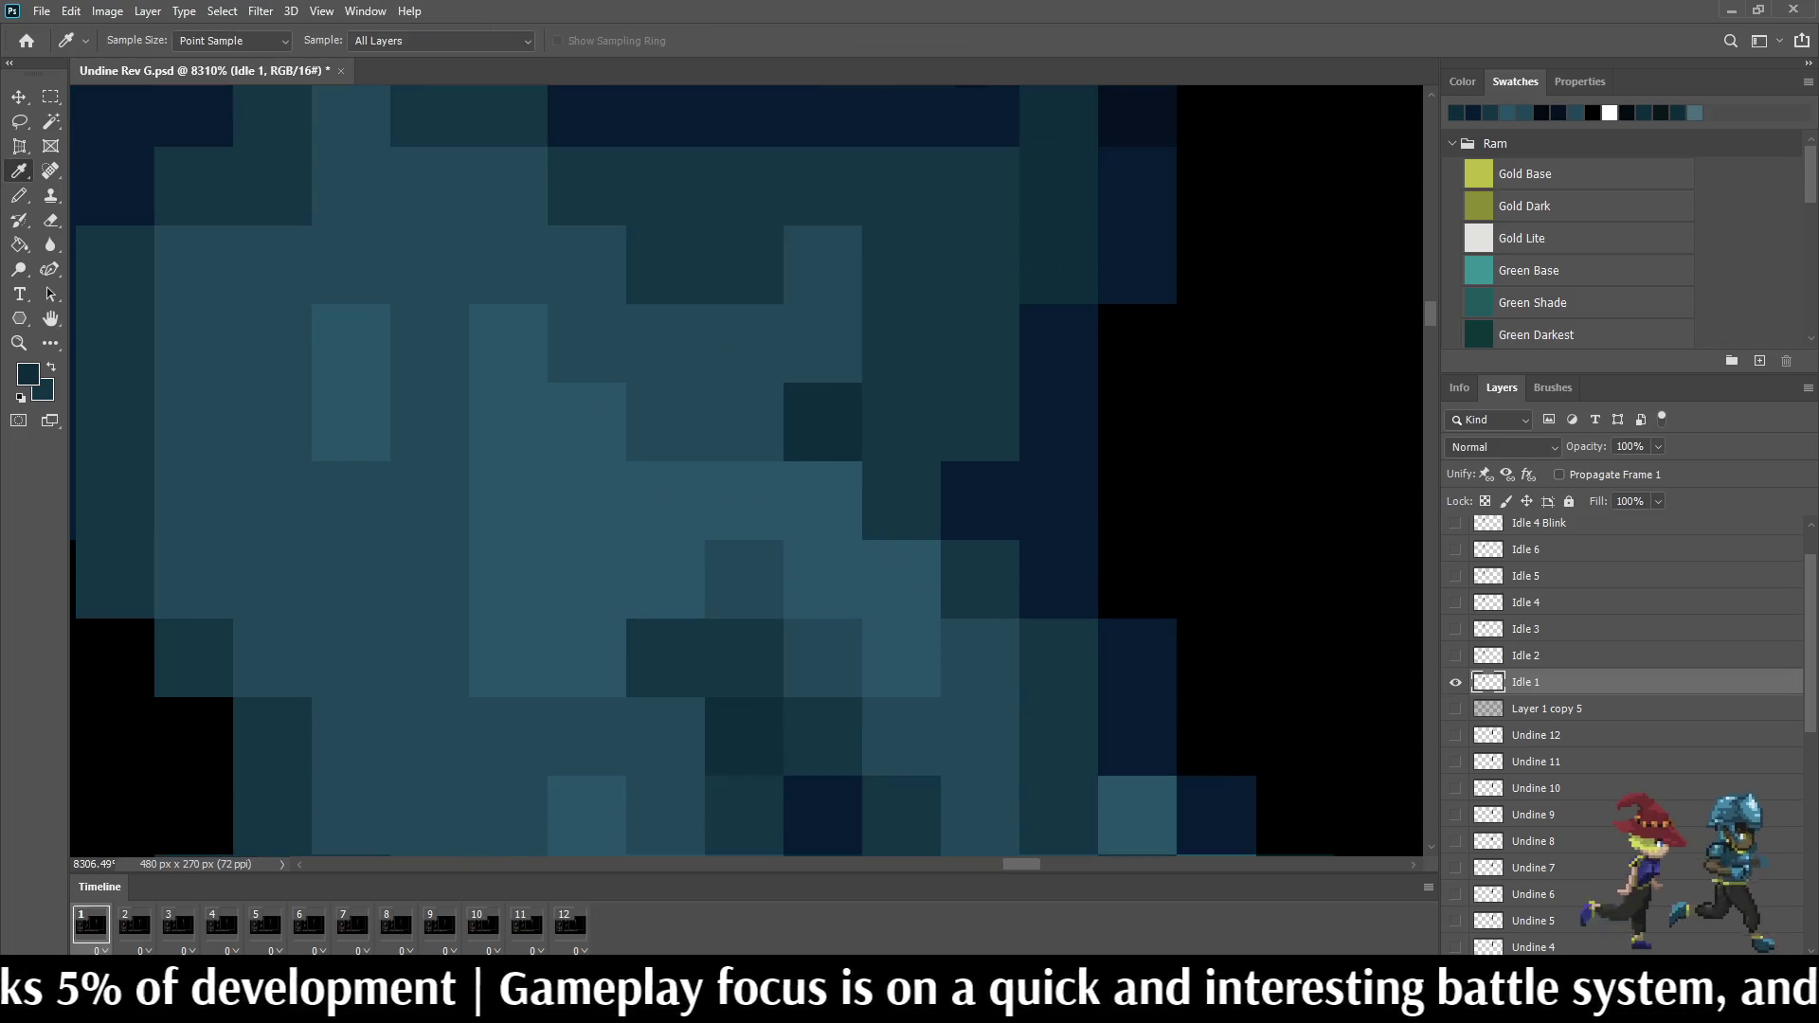
key("b")
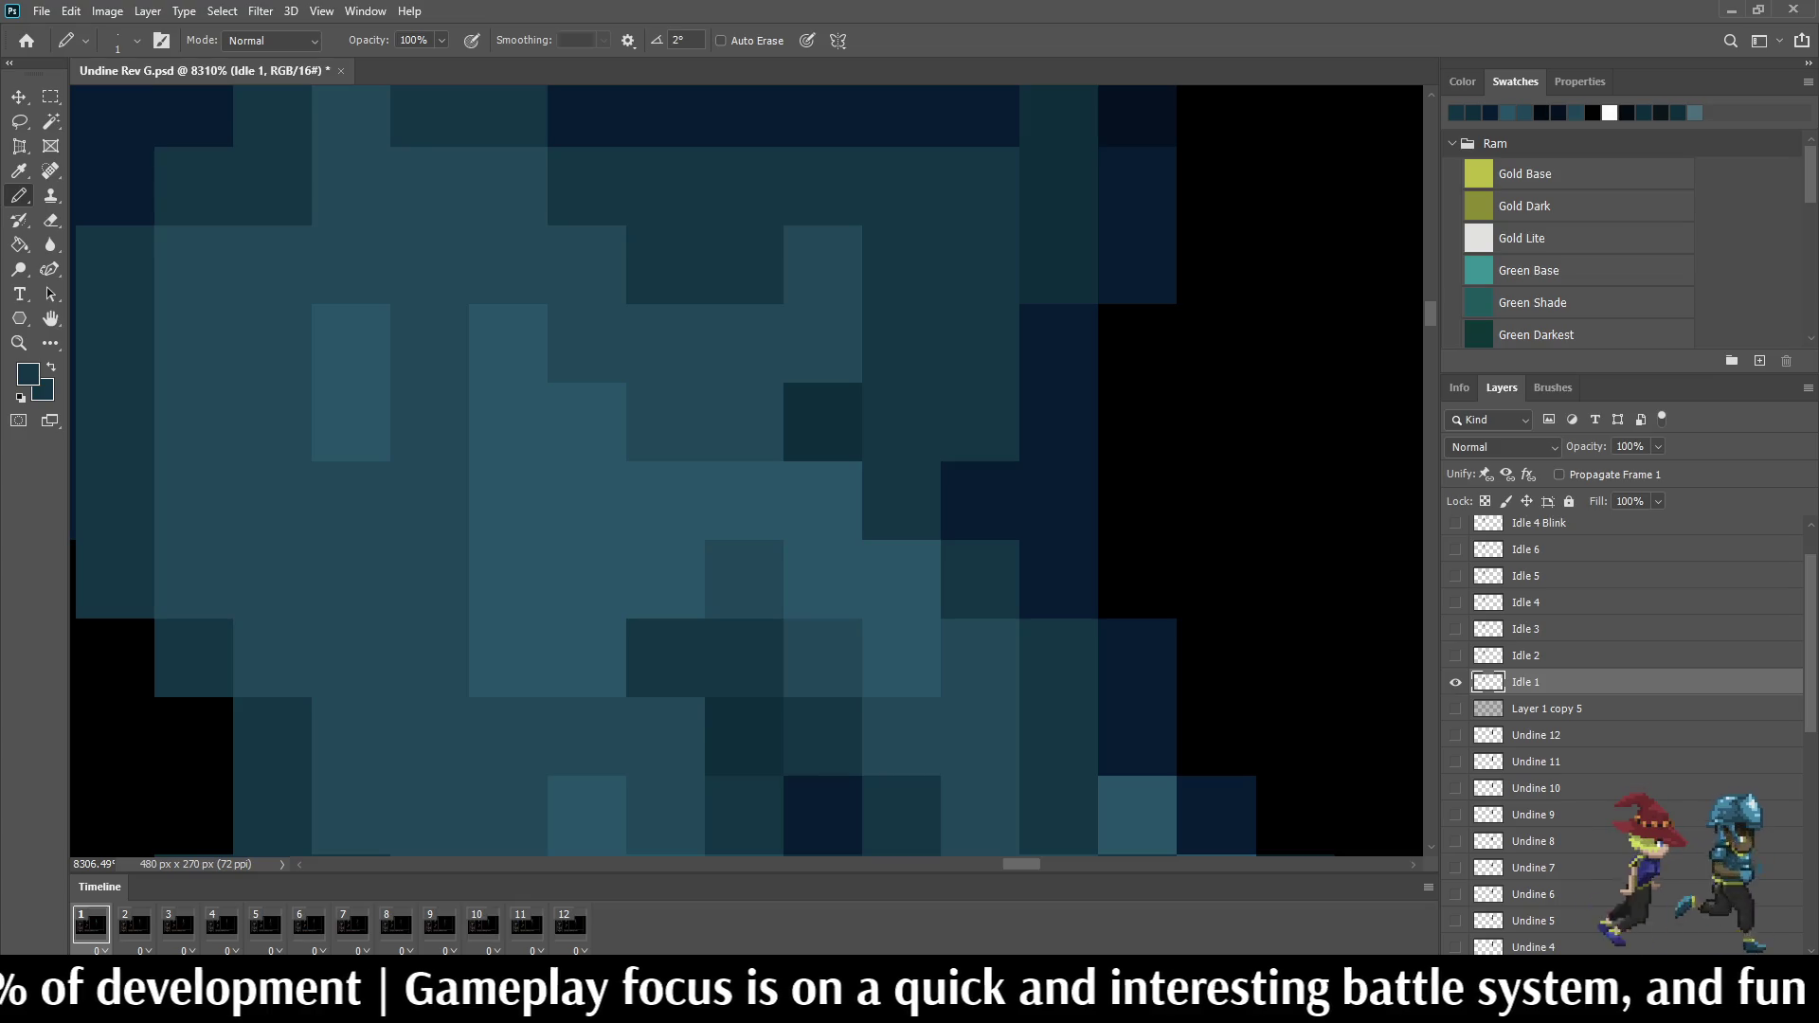
left_click(981, 501)
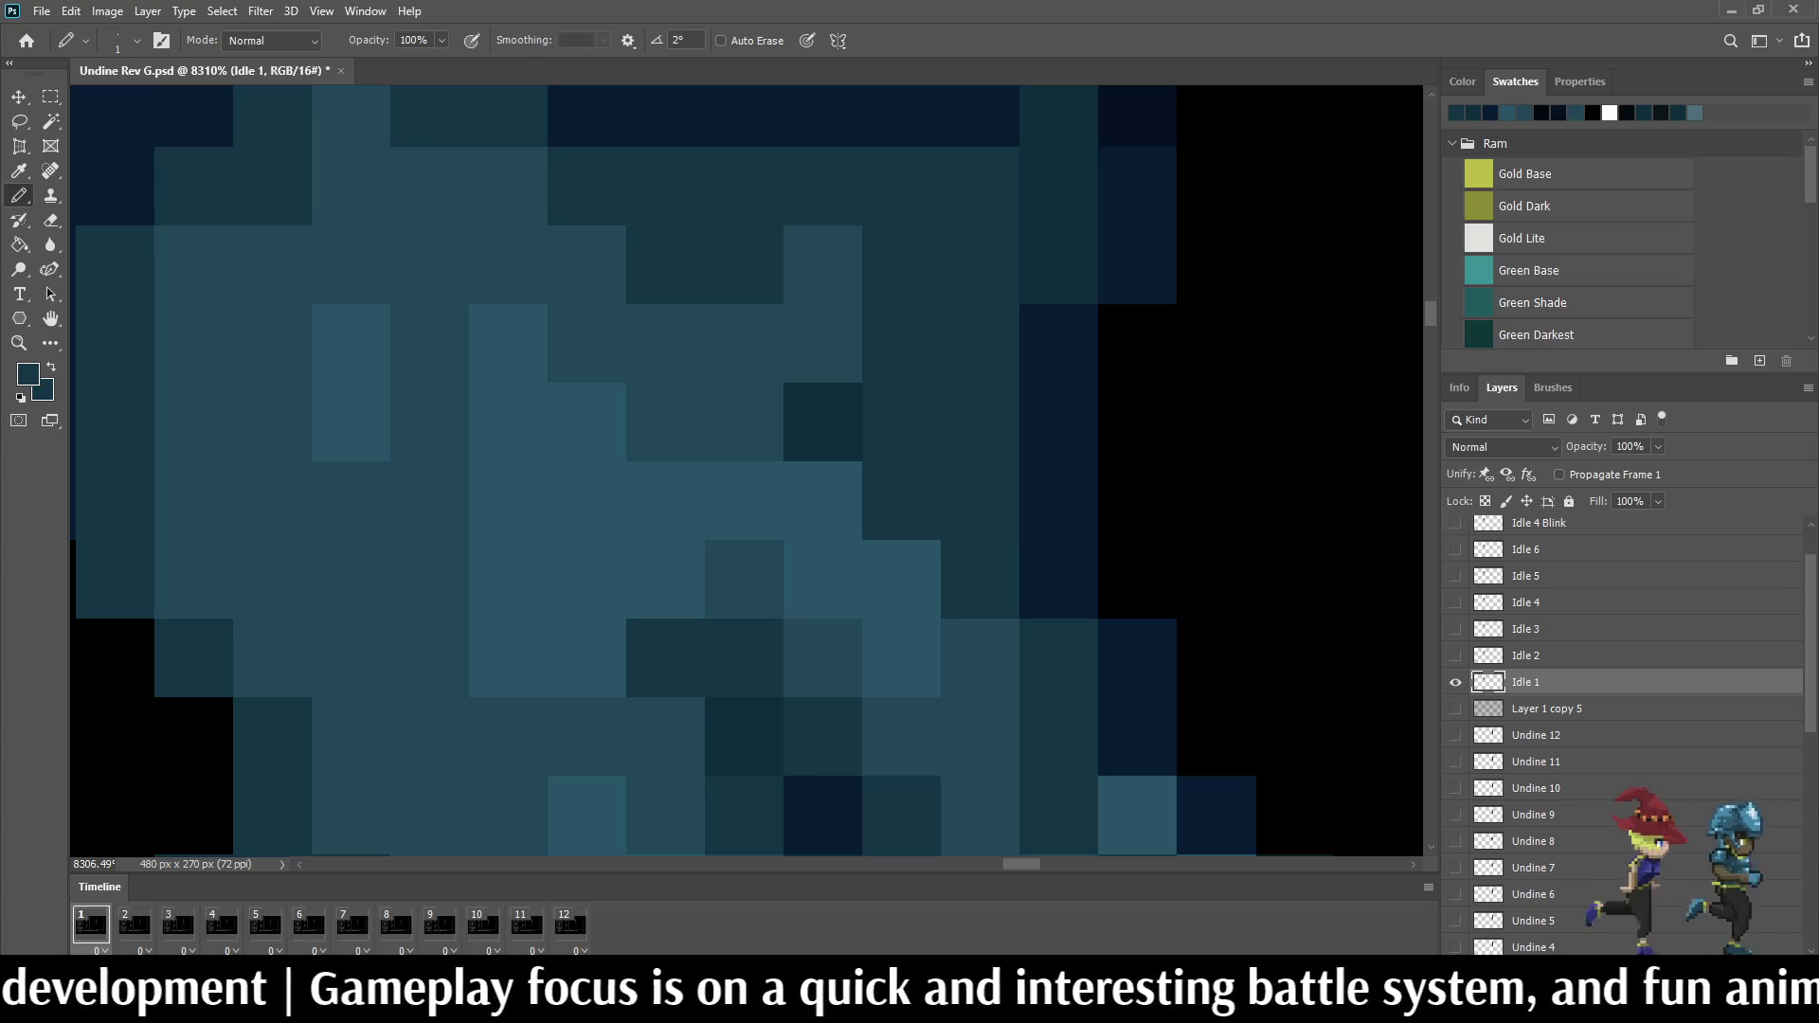
left_click(980, 501, "alt")
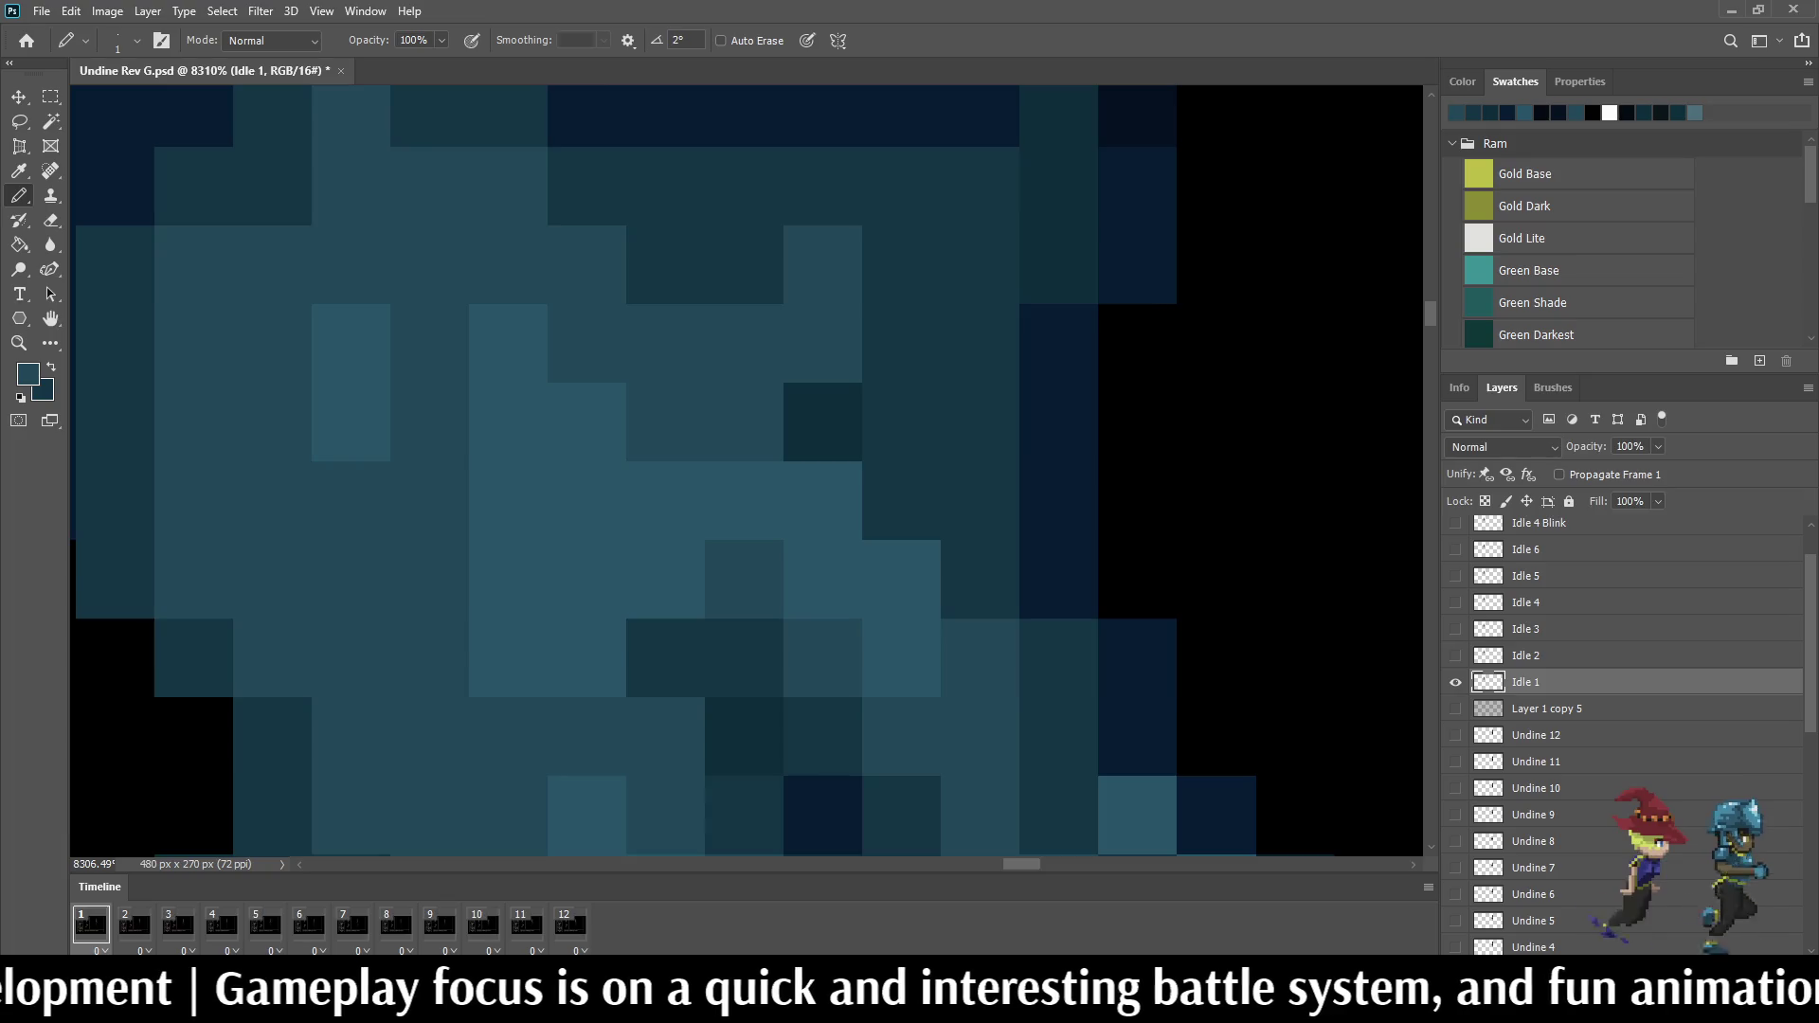
scroll(994, 469, "down", 3)
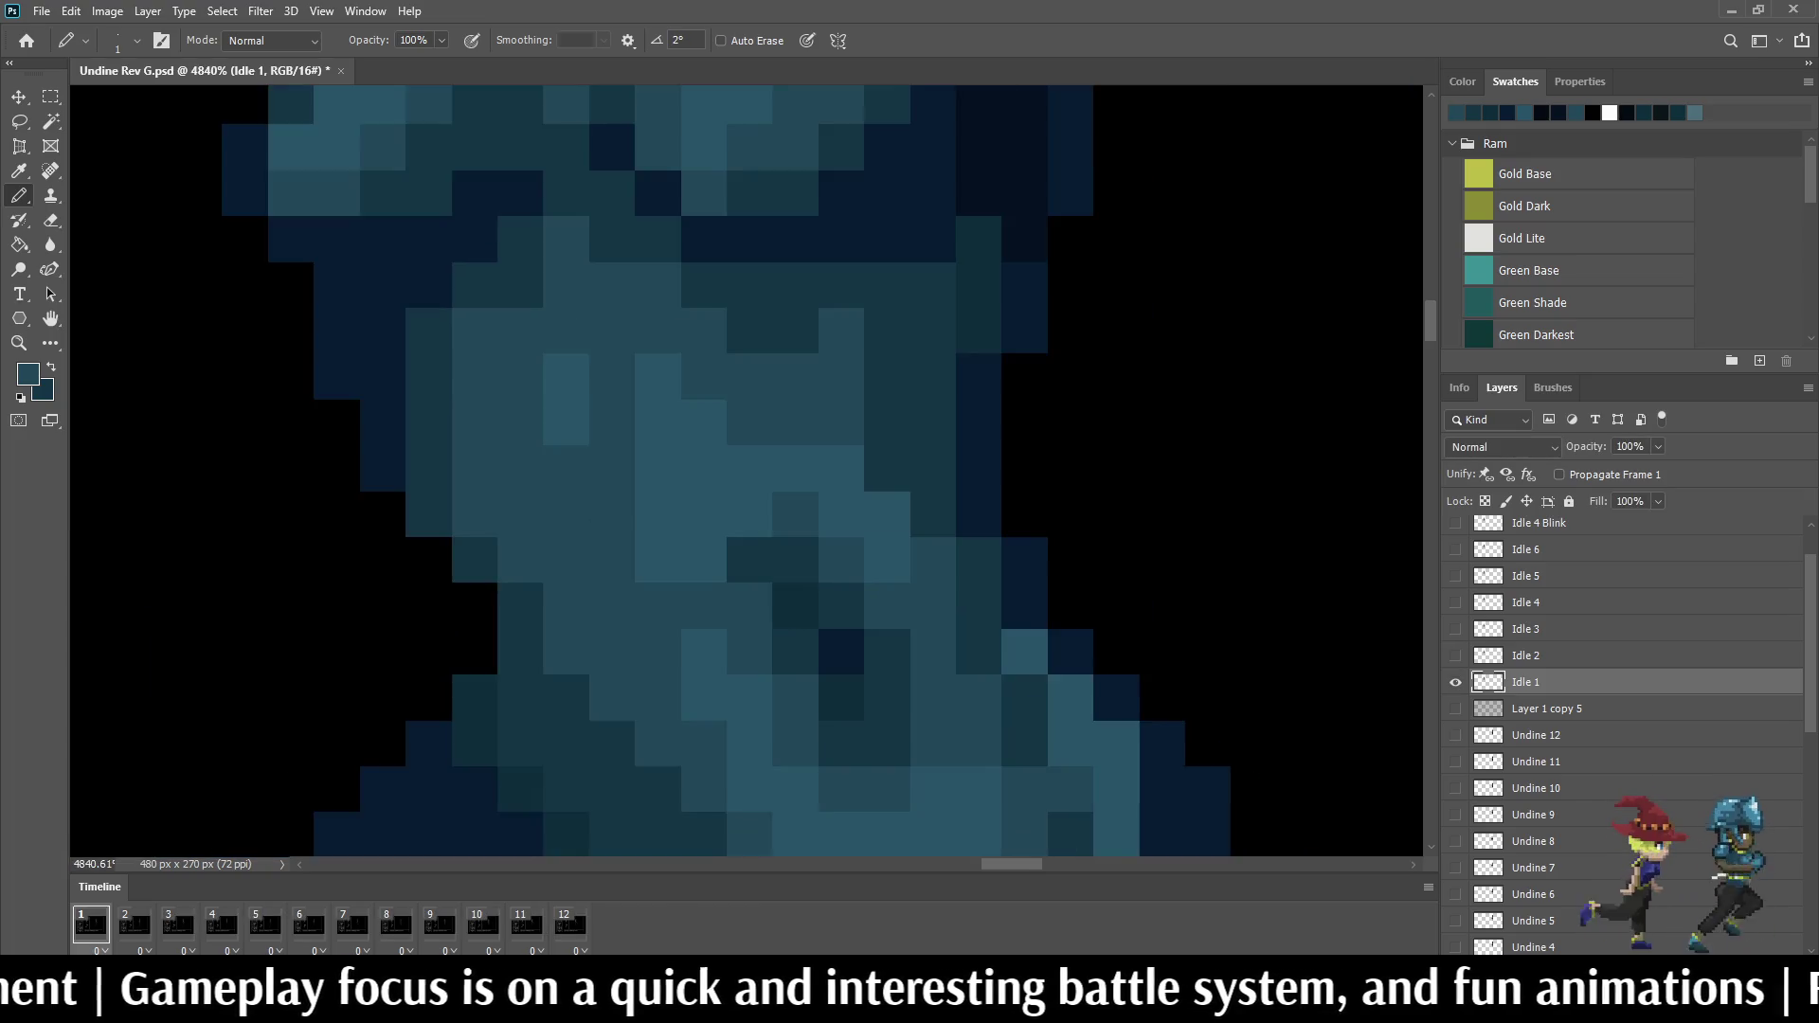
scroll(996, 469, "down", 3)
scroll(995, 469, "down", 3)
scroll(996, 469, "down", 2)
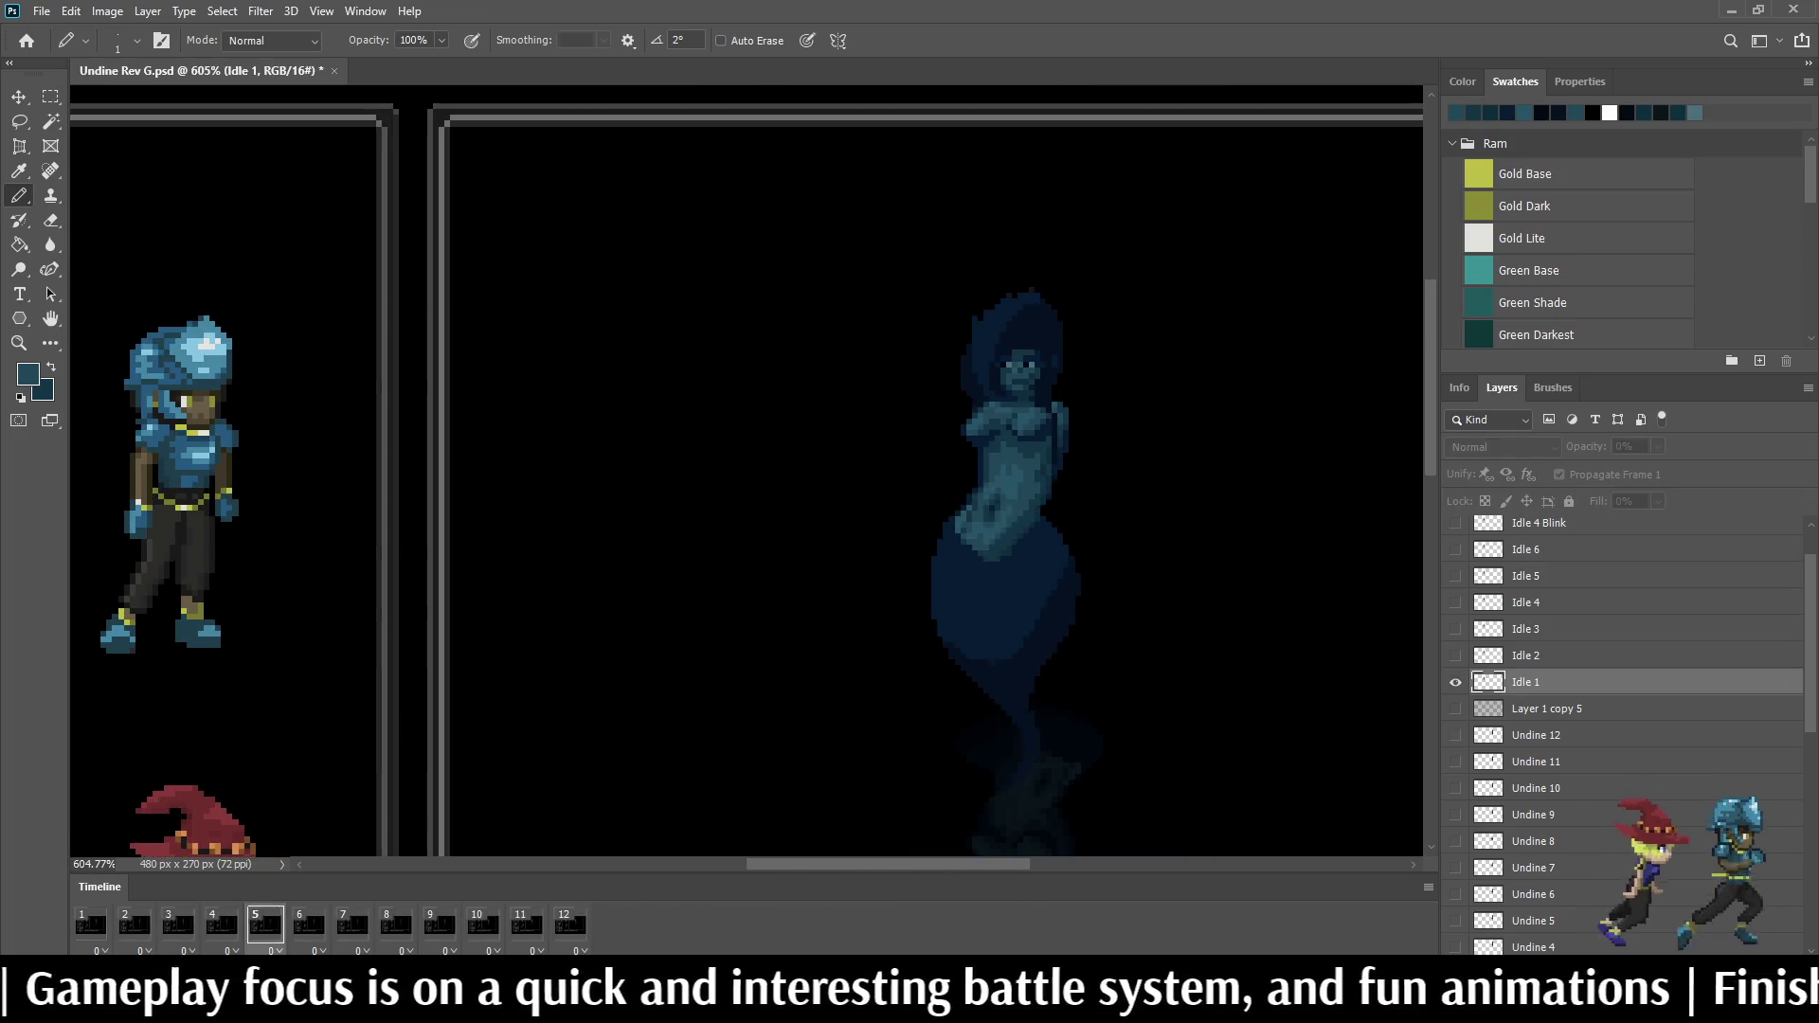
scroll(1058, 412, "up", 2)
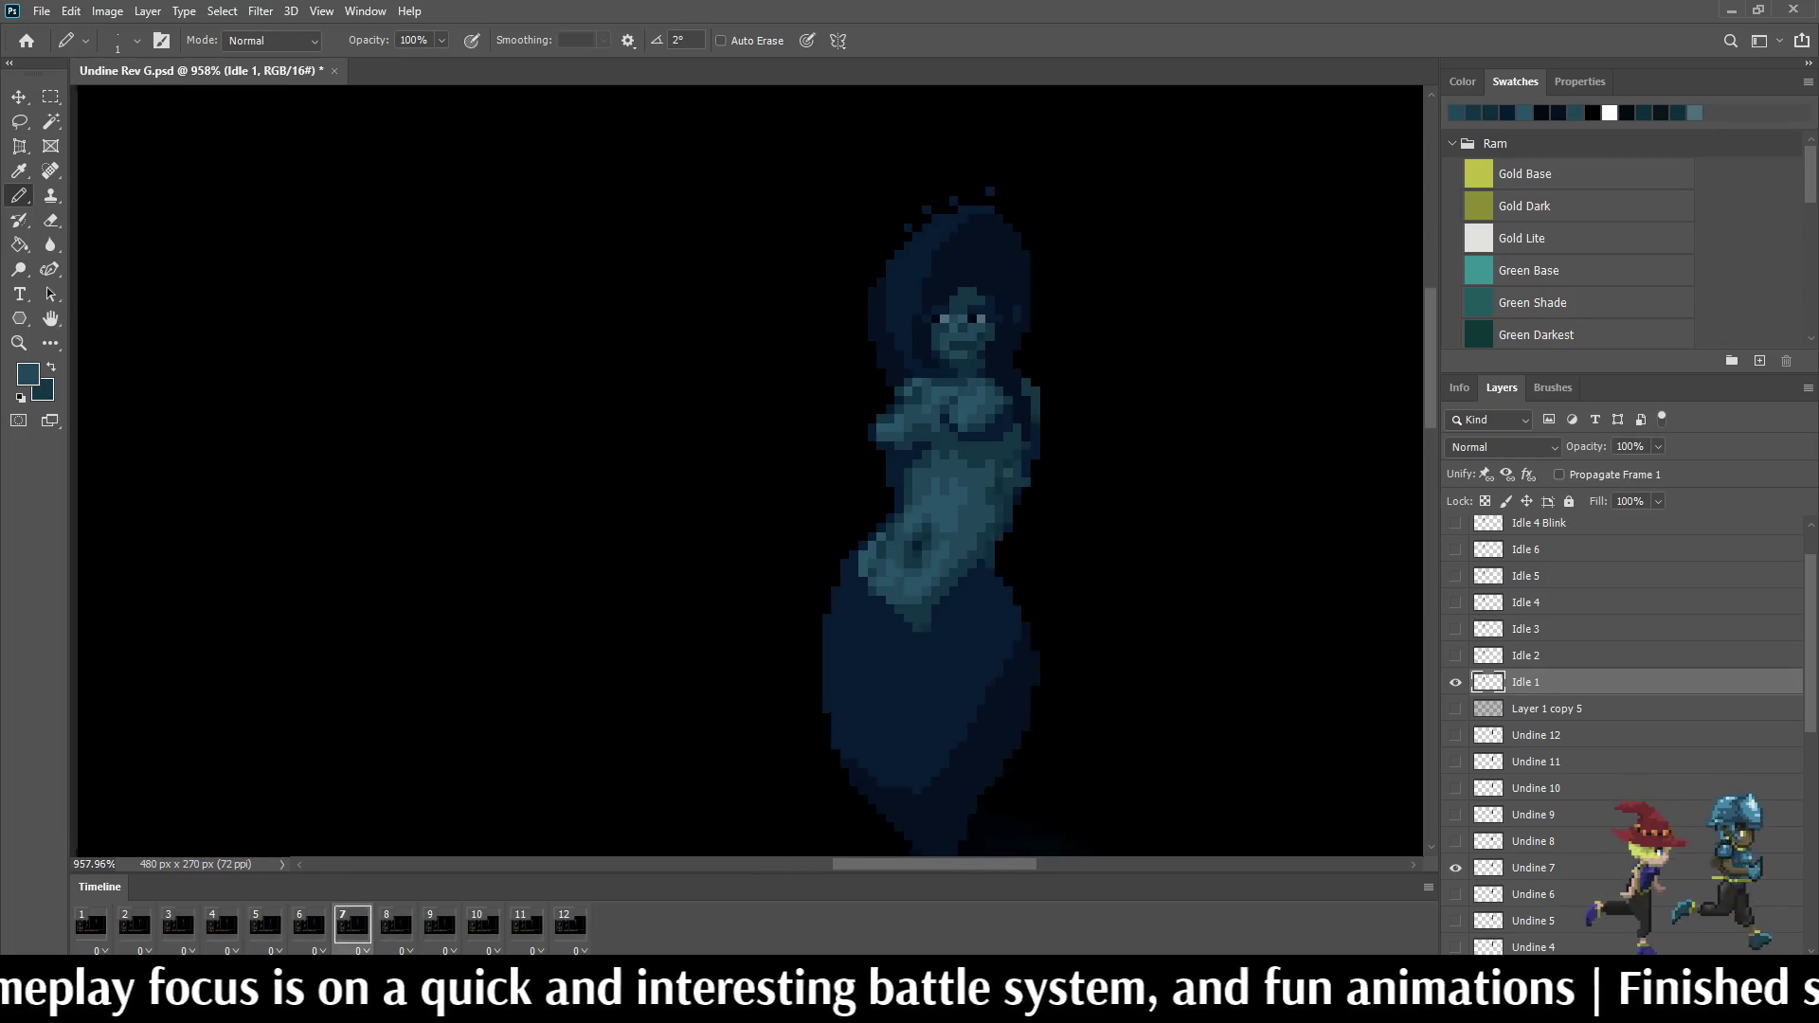
scroll(1058, 413, "up", 2)
scroll(1060, 412, "up", 2)
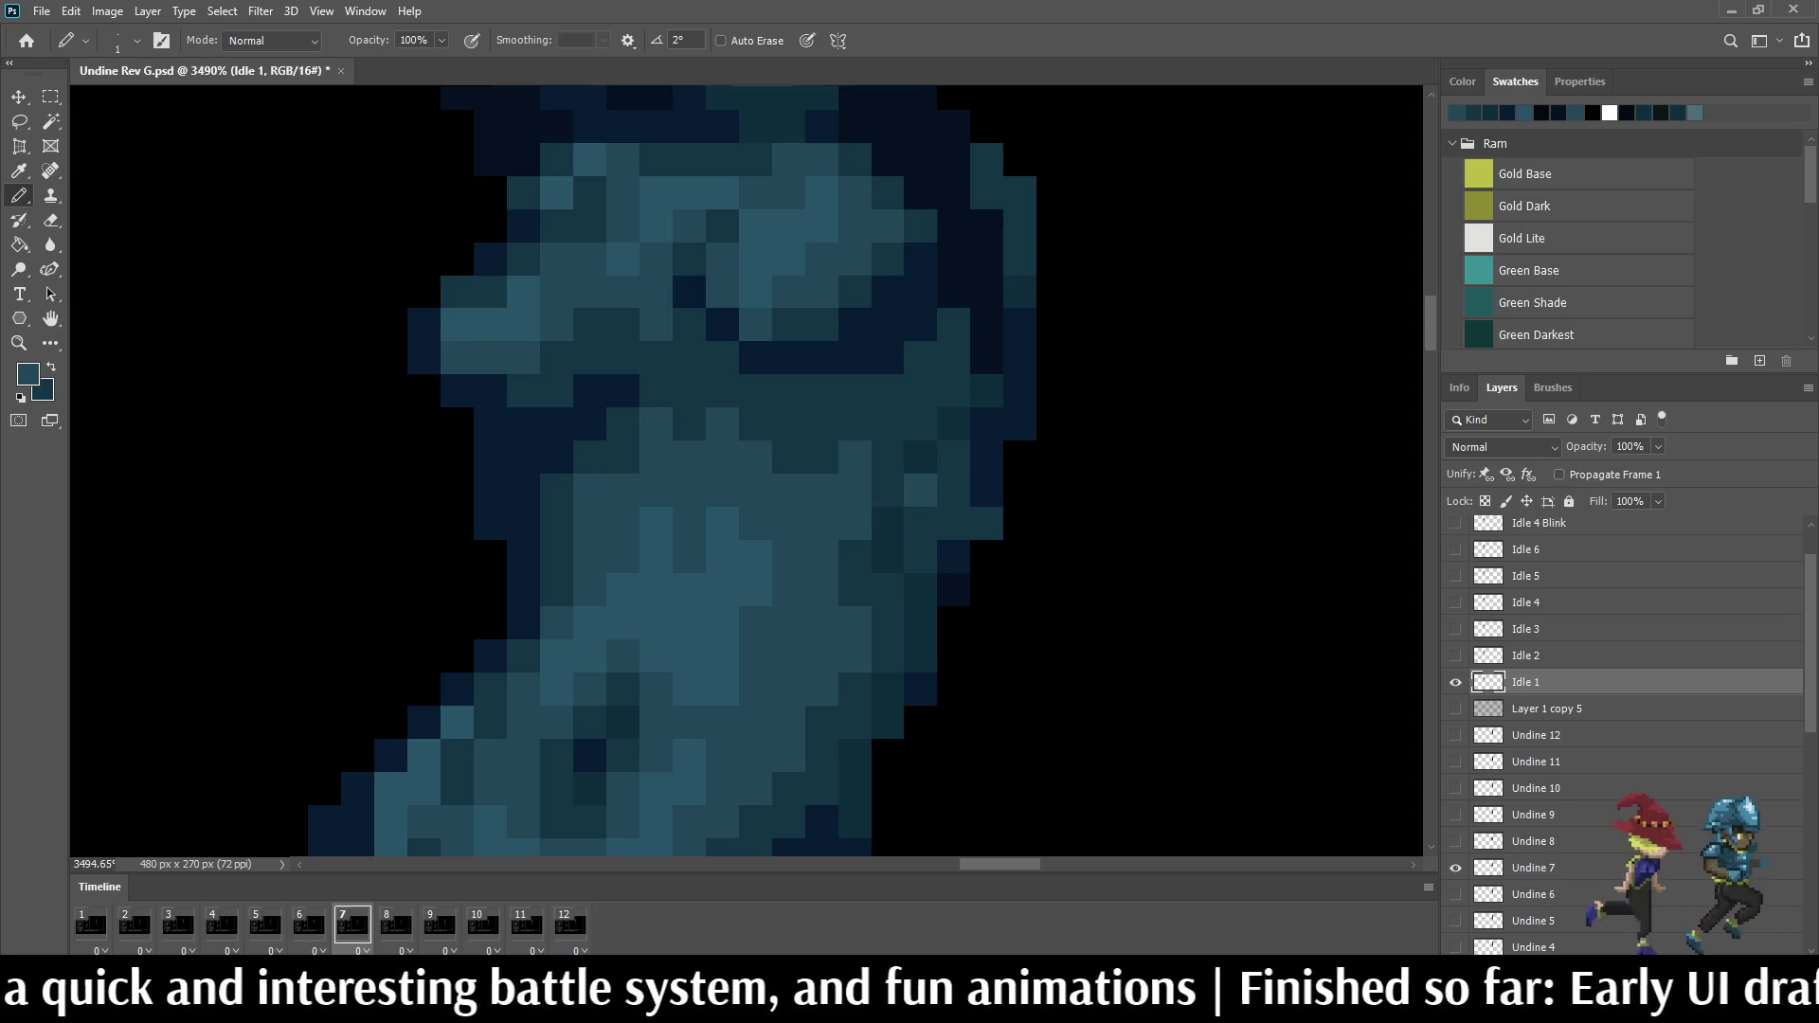
scroll(1038, 405, "down", 5)
left_click(352, 923)
key("space")
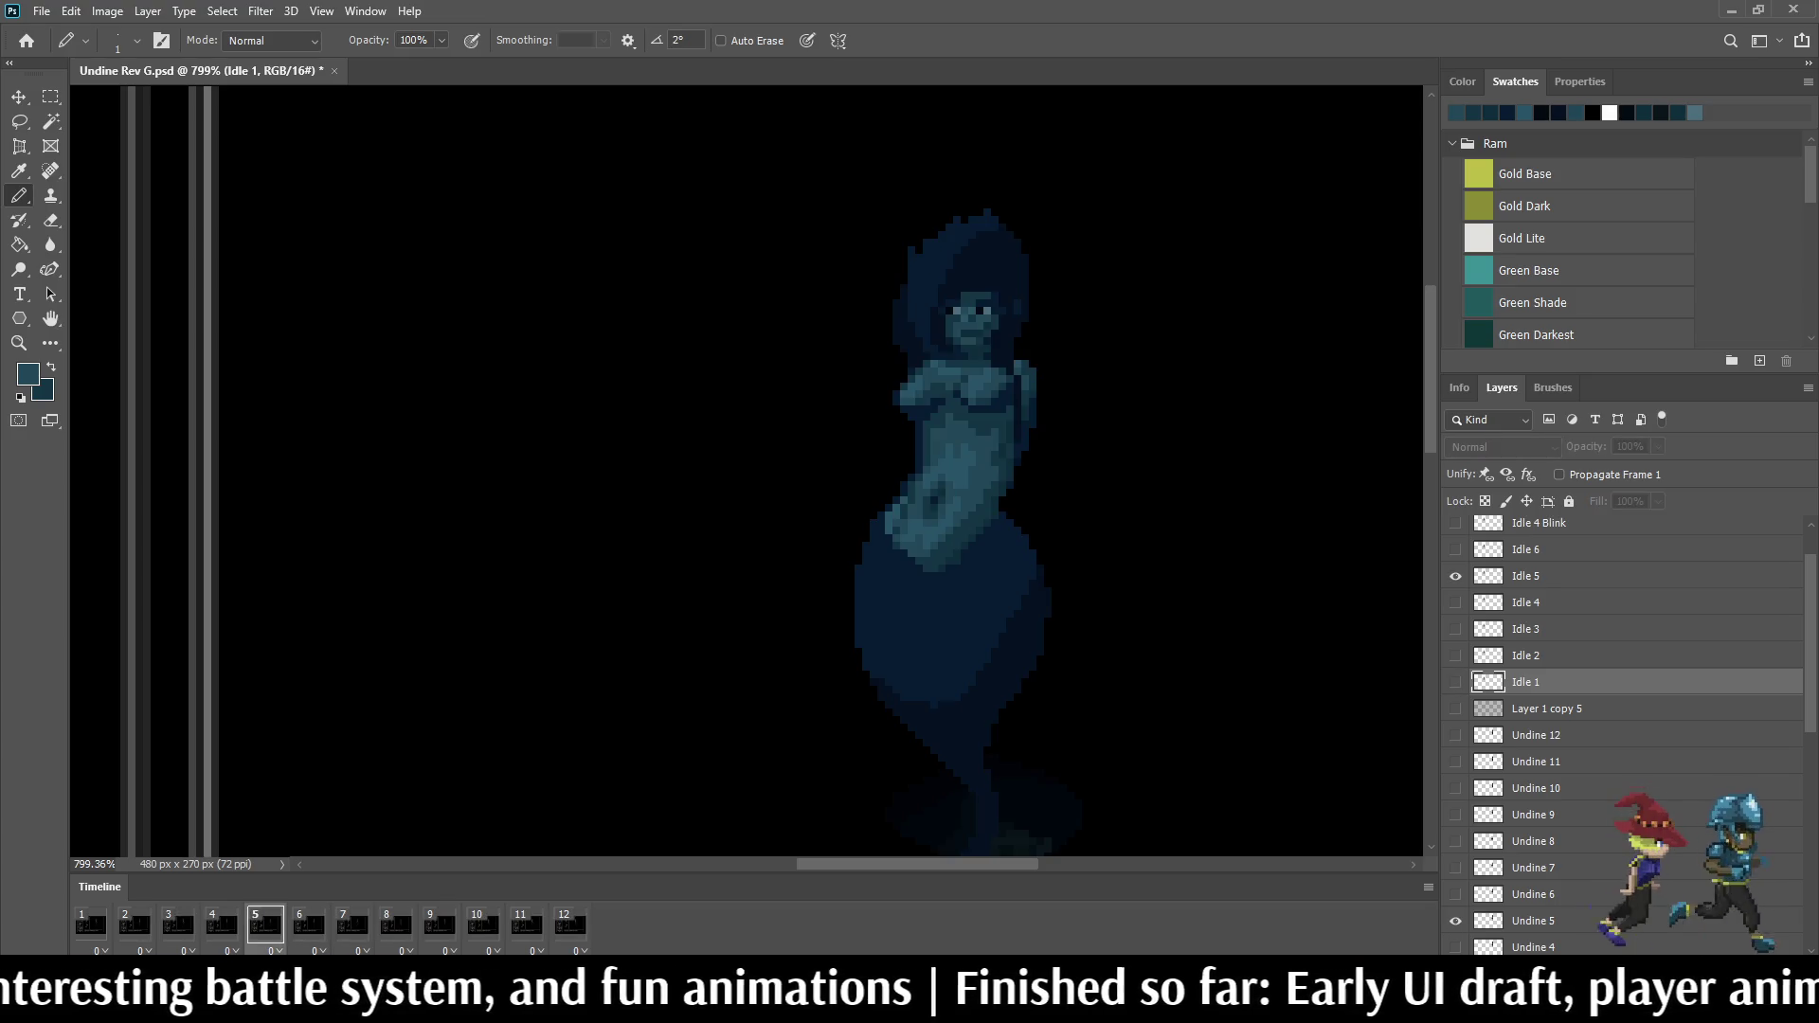
scroll(996, 469, "down", 2)
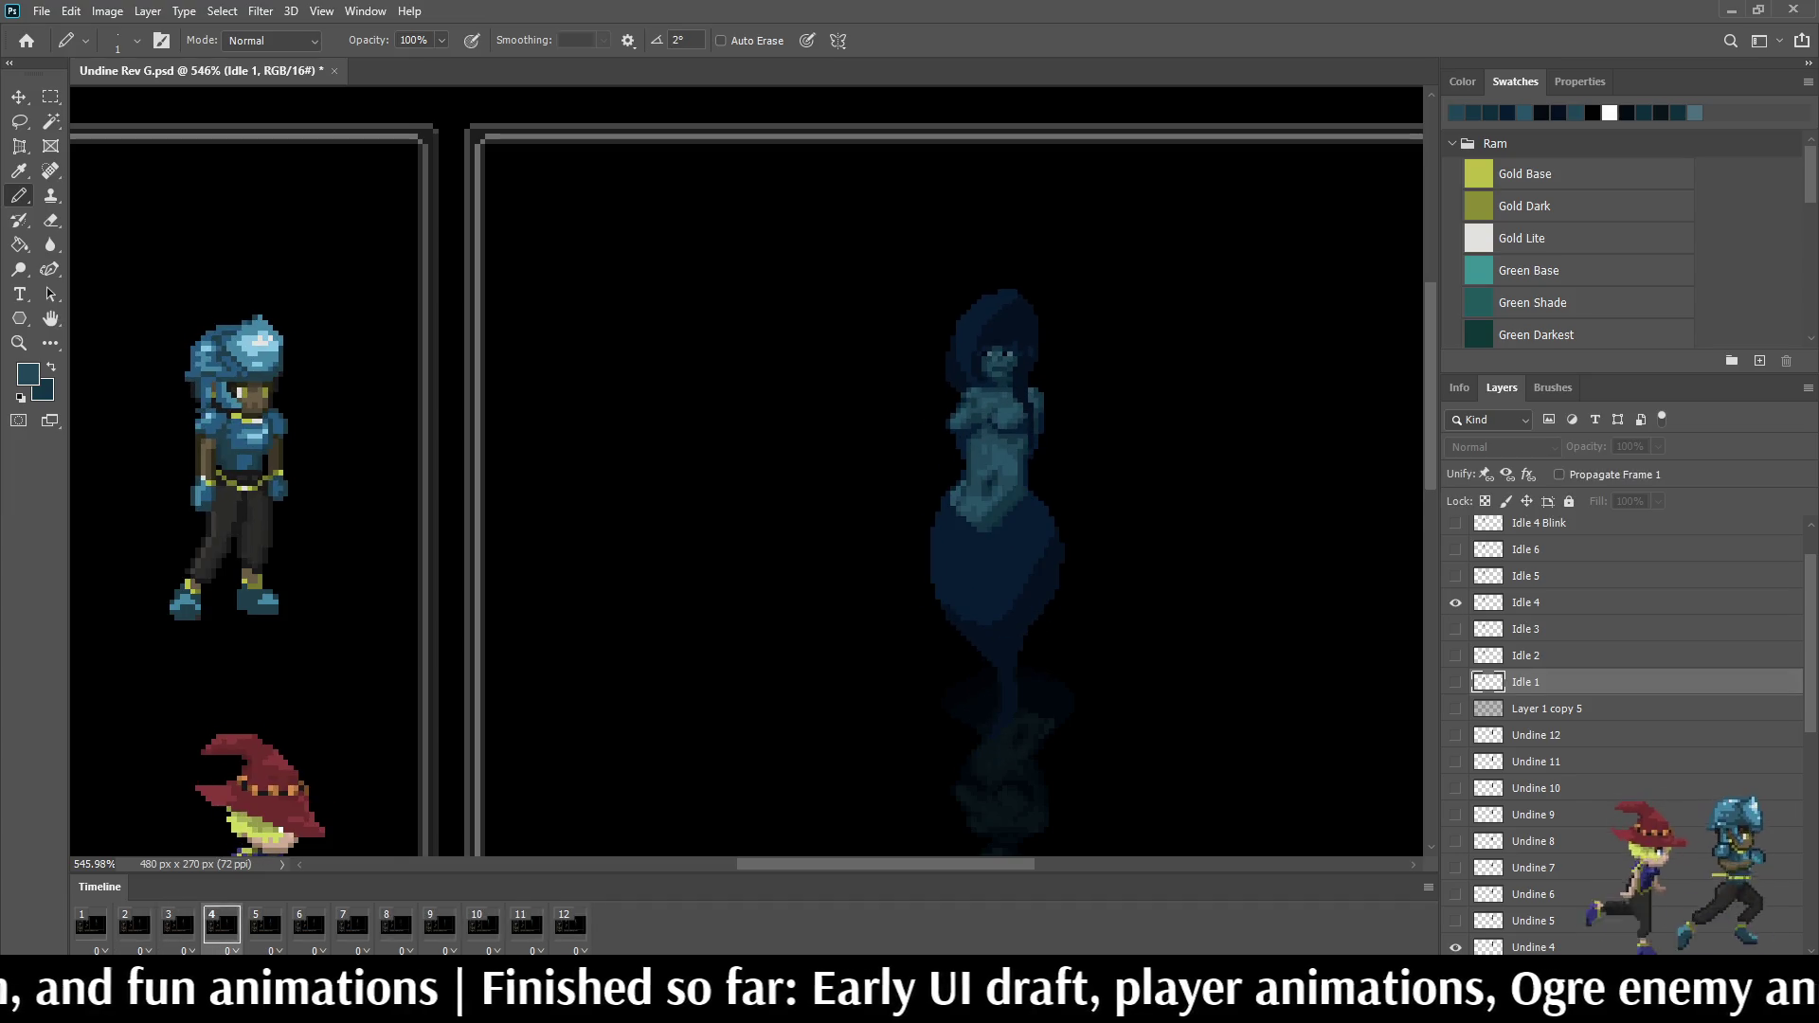
key("space")
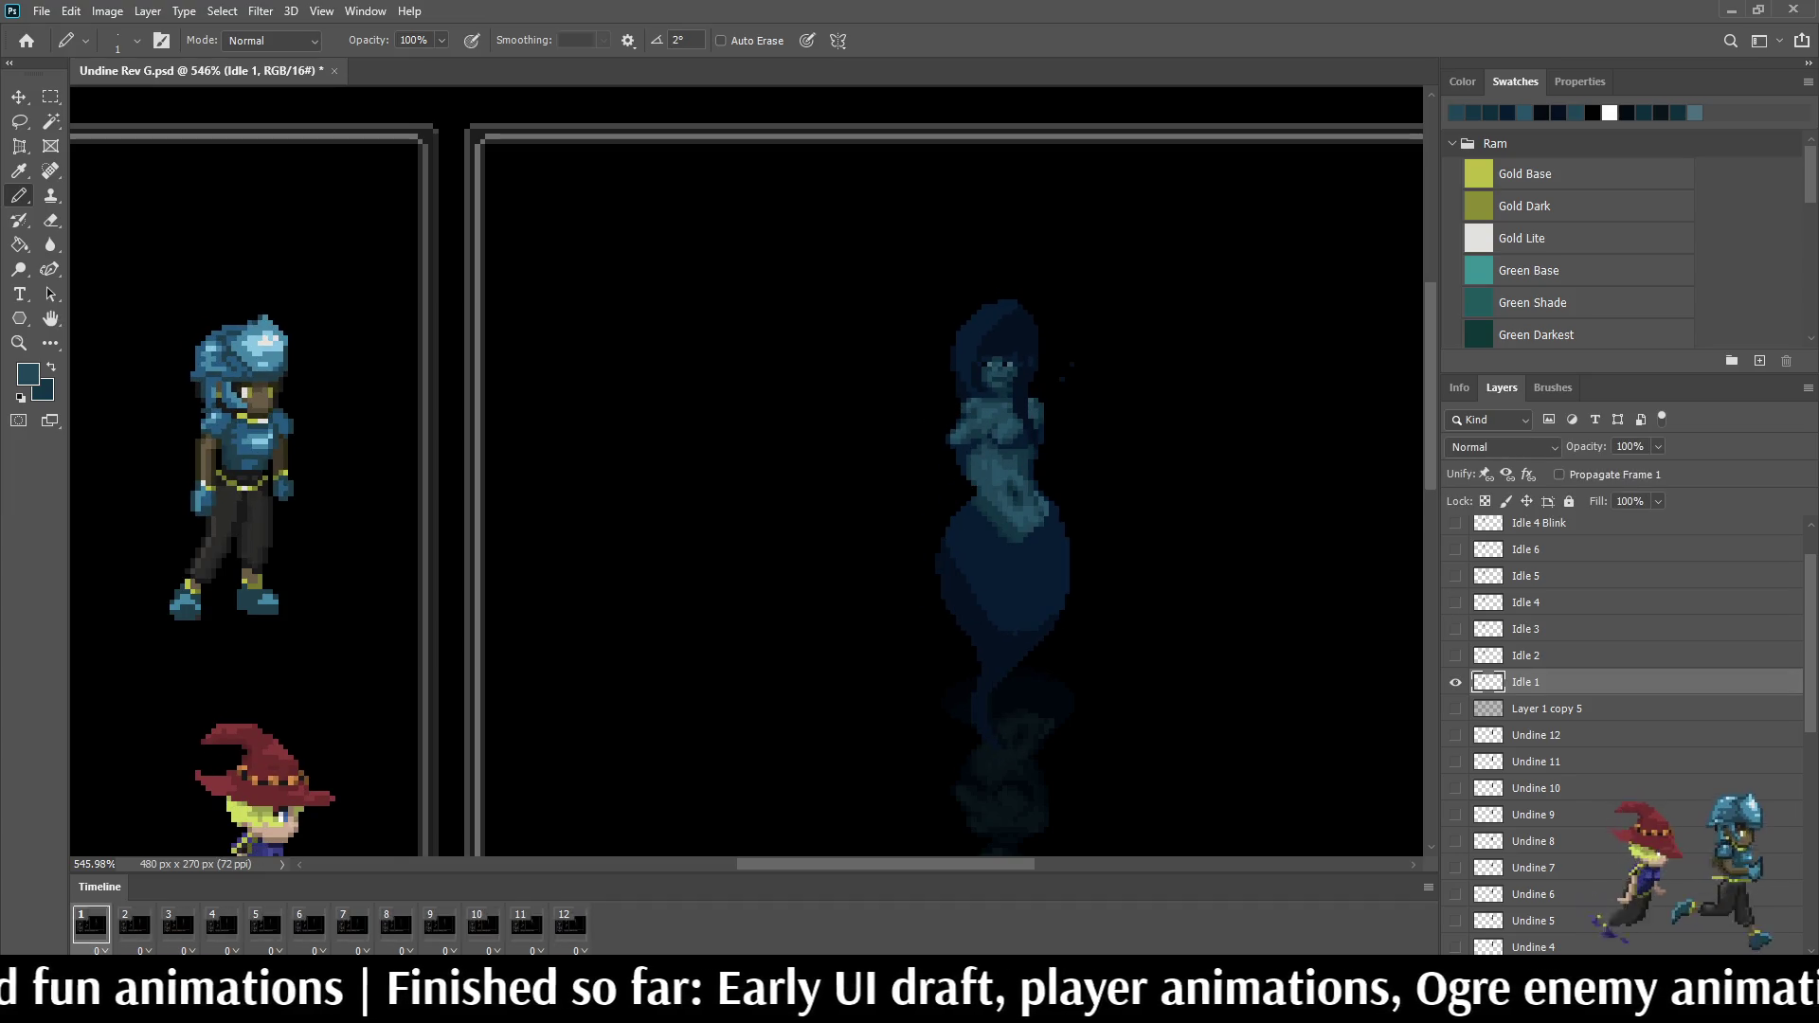
key("space")
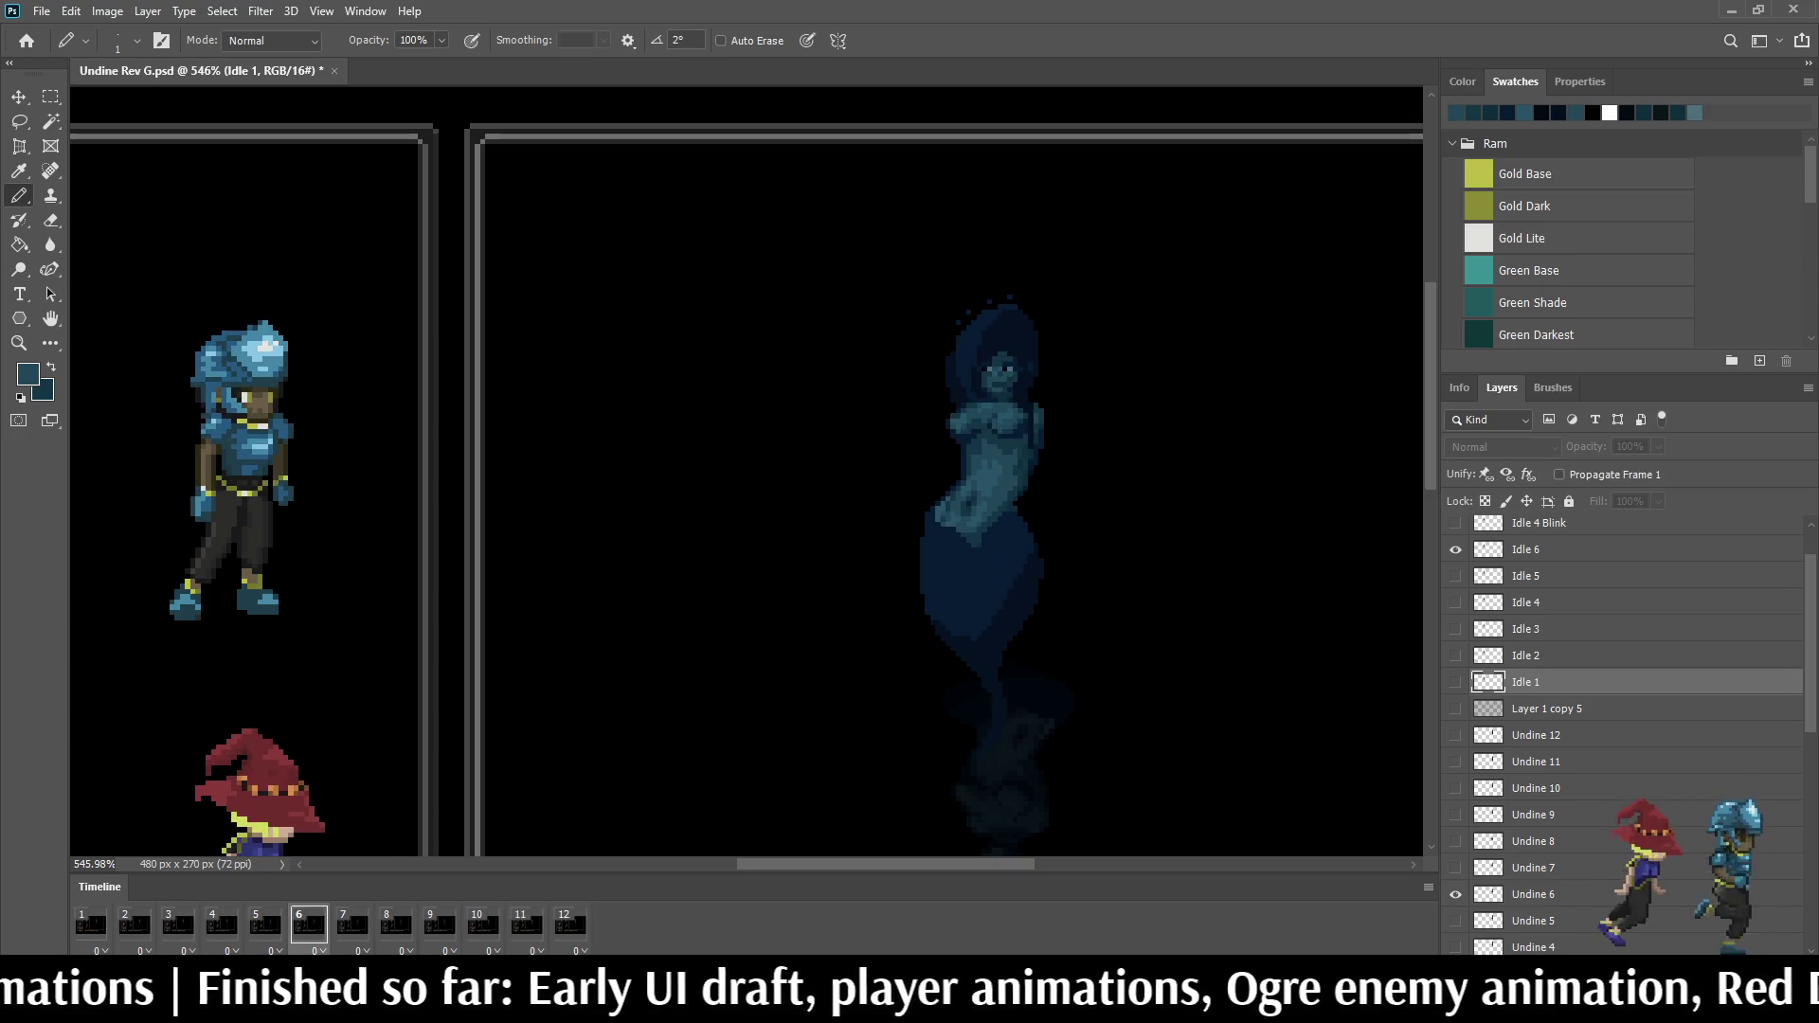
key("space")
scroll(1142, 540, "down", 2)
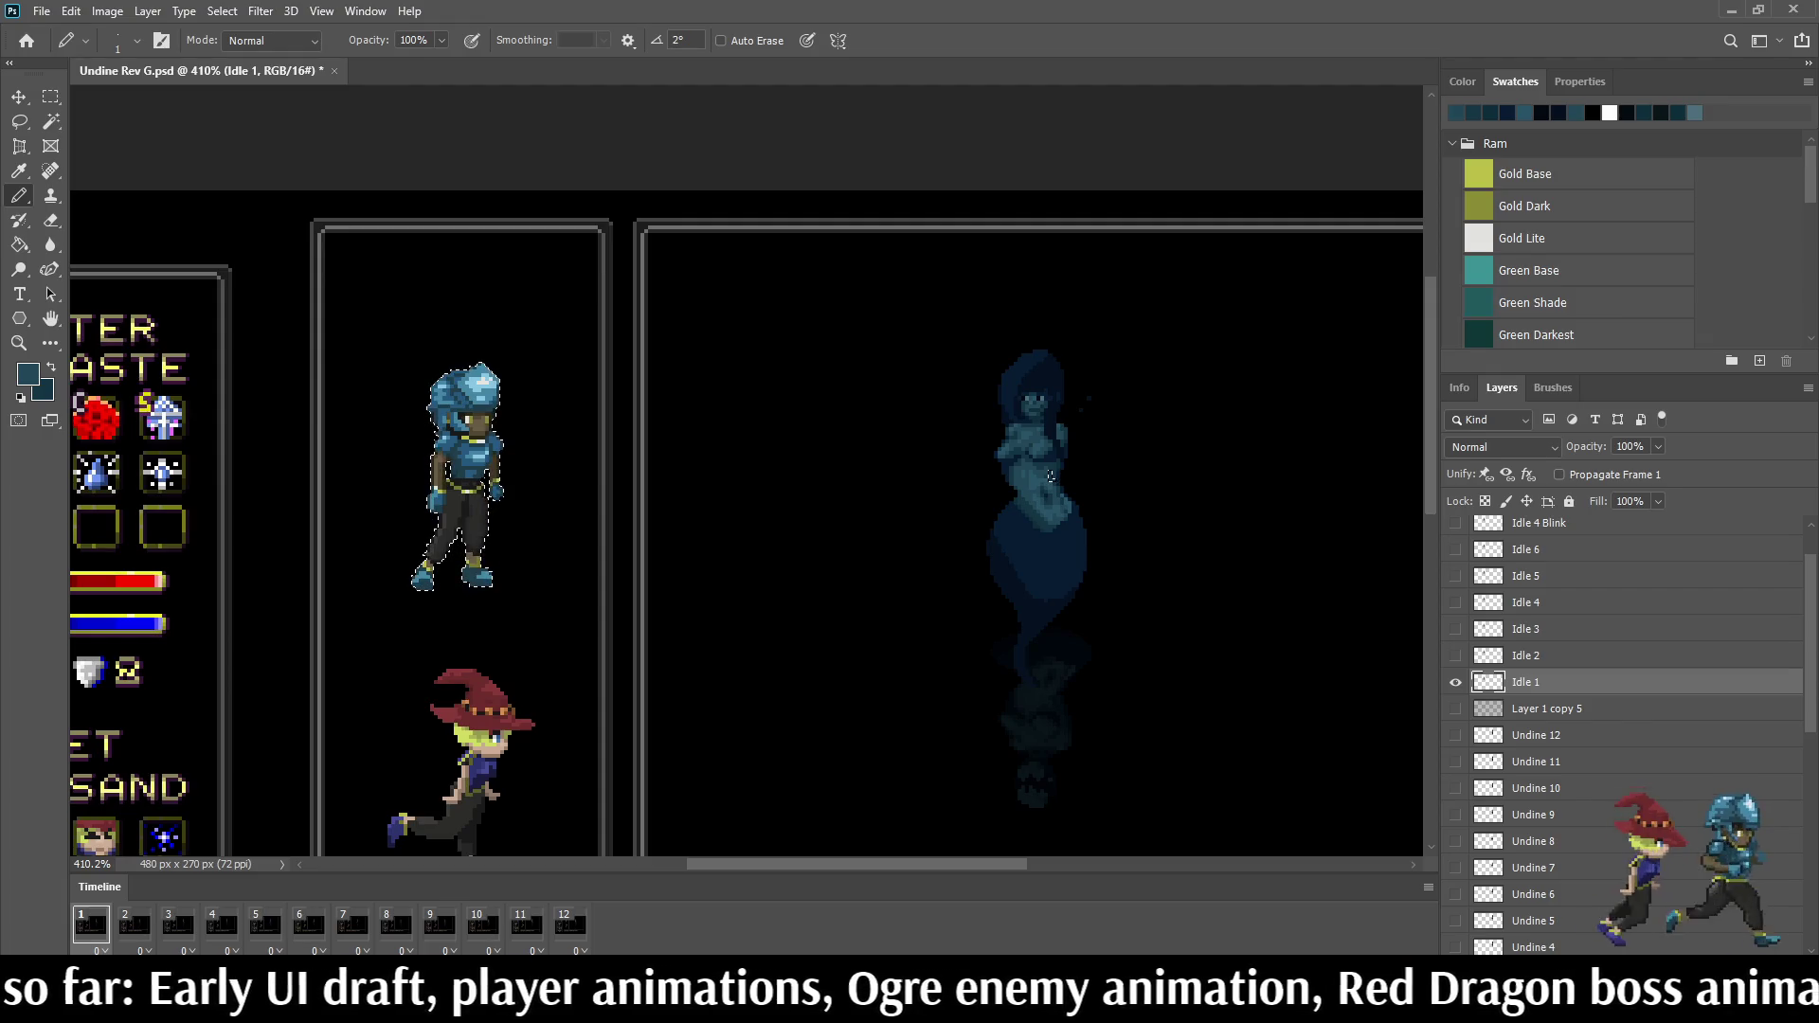
key("l")
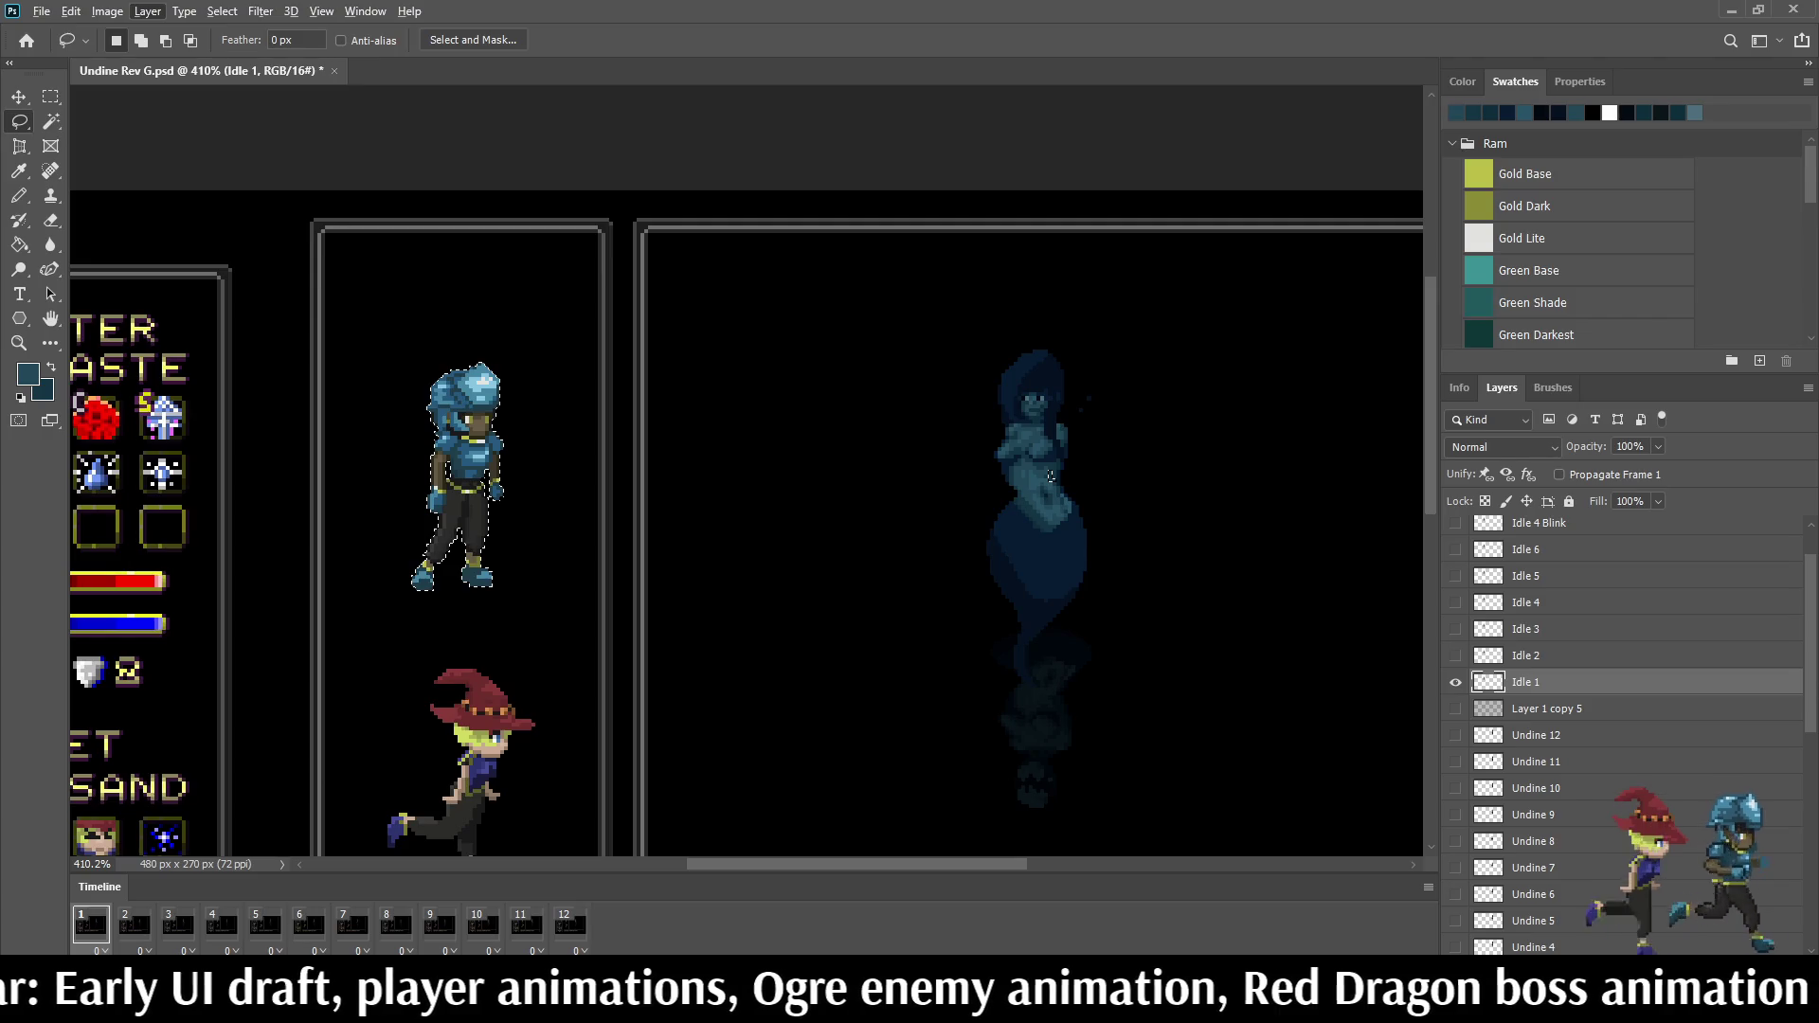
left_click_drag(368, 278, 372, 284)
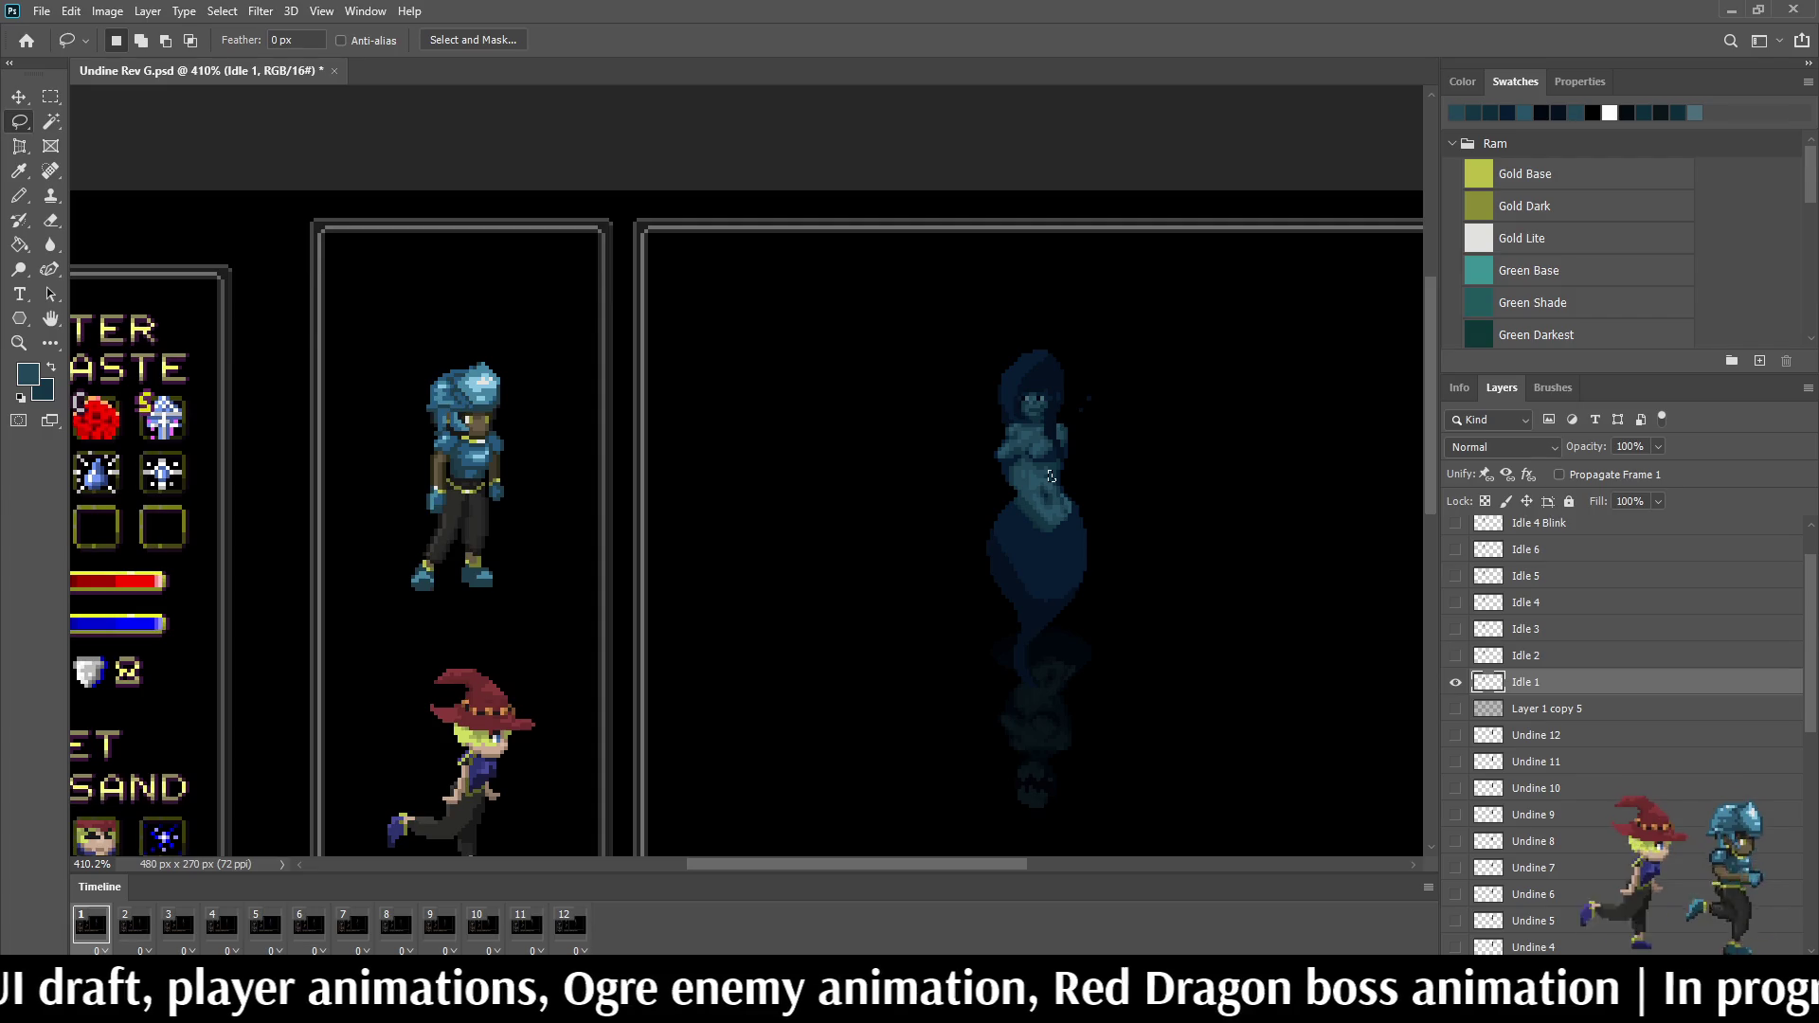
key("b")
scroll(989, 483, "up", 3)
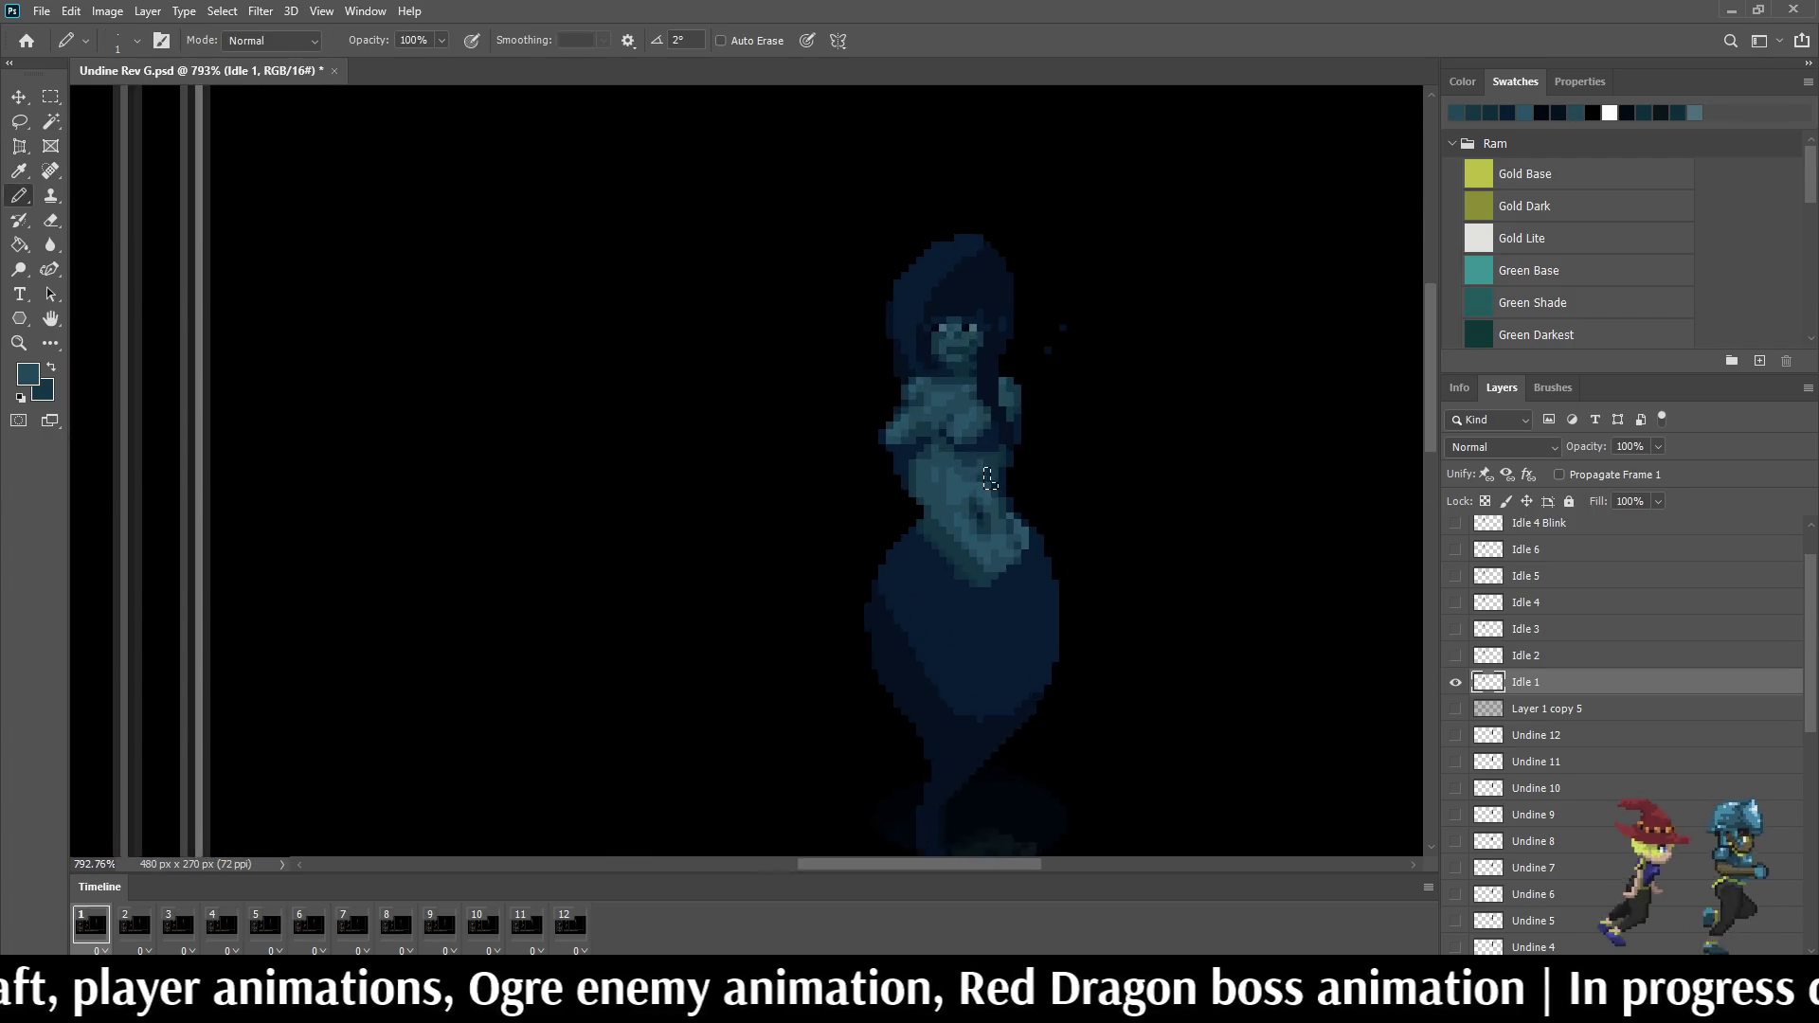
scroll(989, 484, "up", 1)
scroll(1620, 711, "down", 3)
scroll(1621, 712, "down", 2)
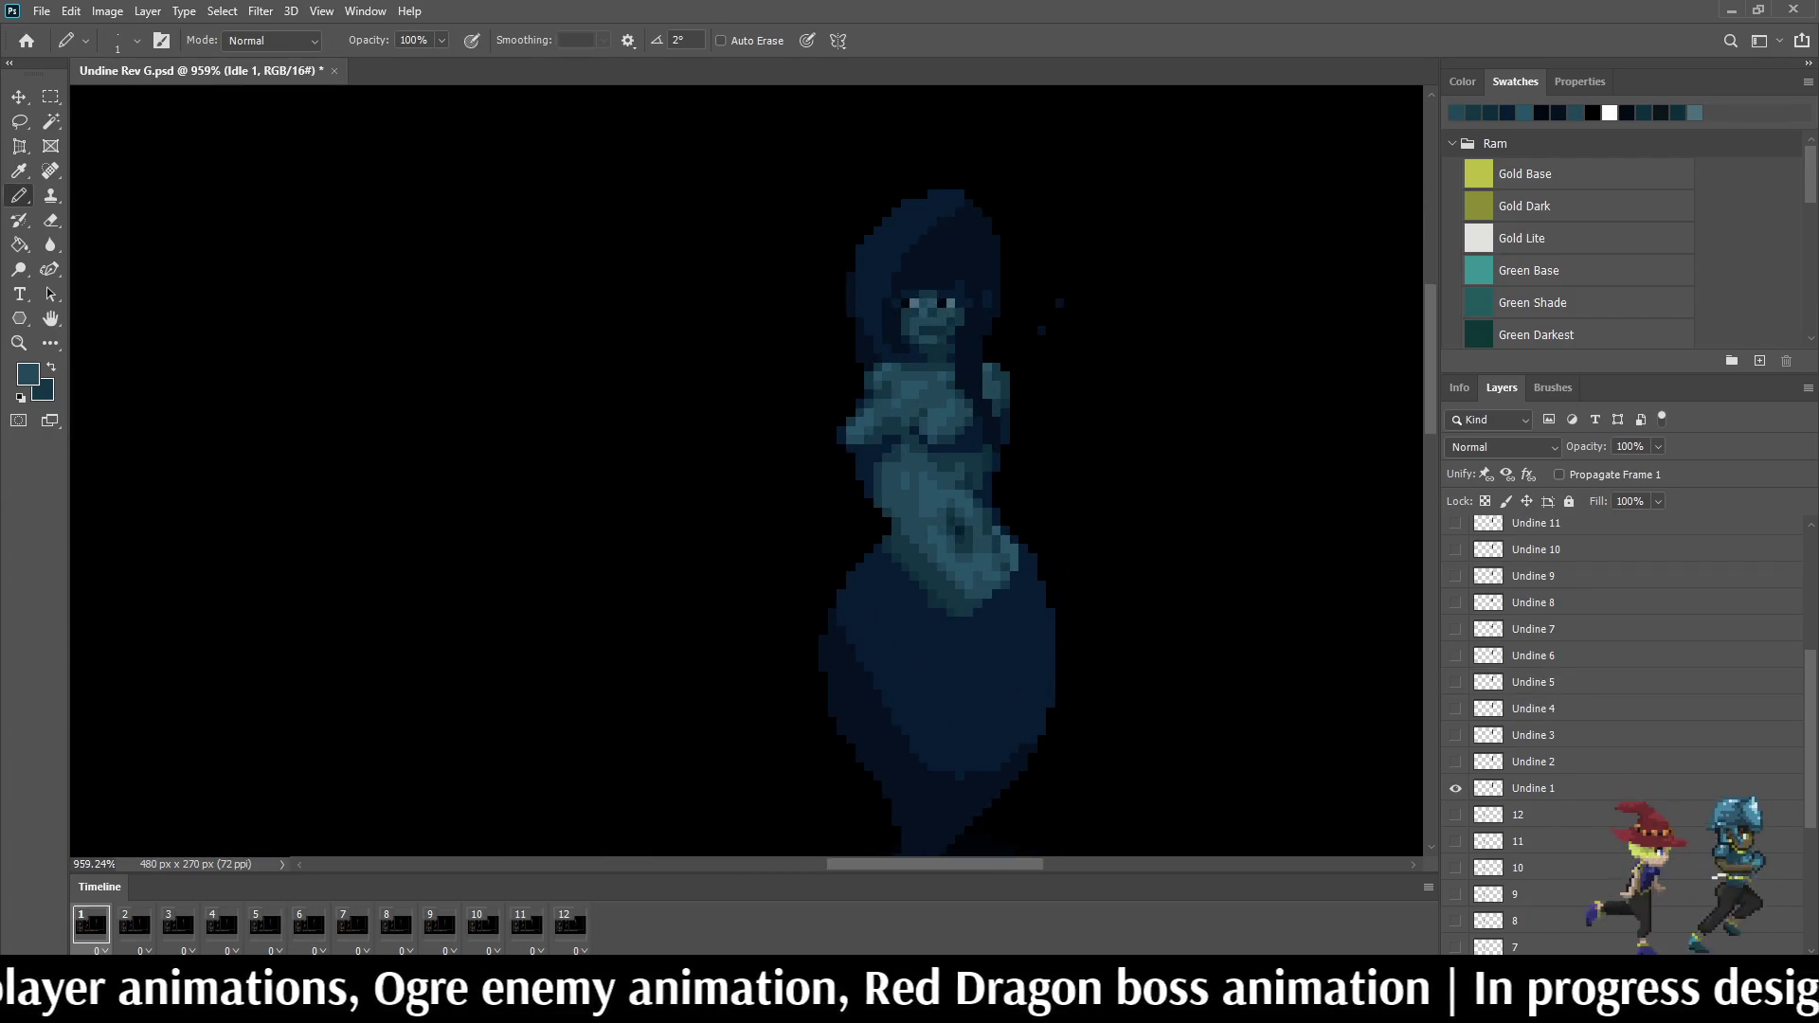
Step: Make Undine 1 the editing layer, play the animation briefly and stop it on frame 1
left_click(1533, 788)
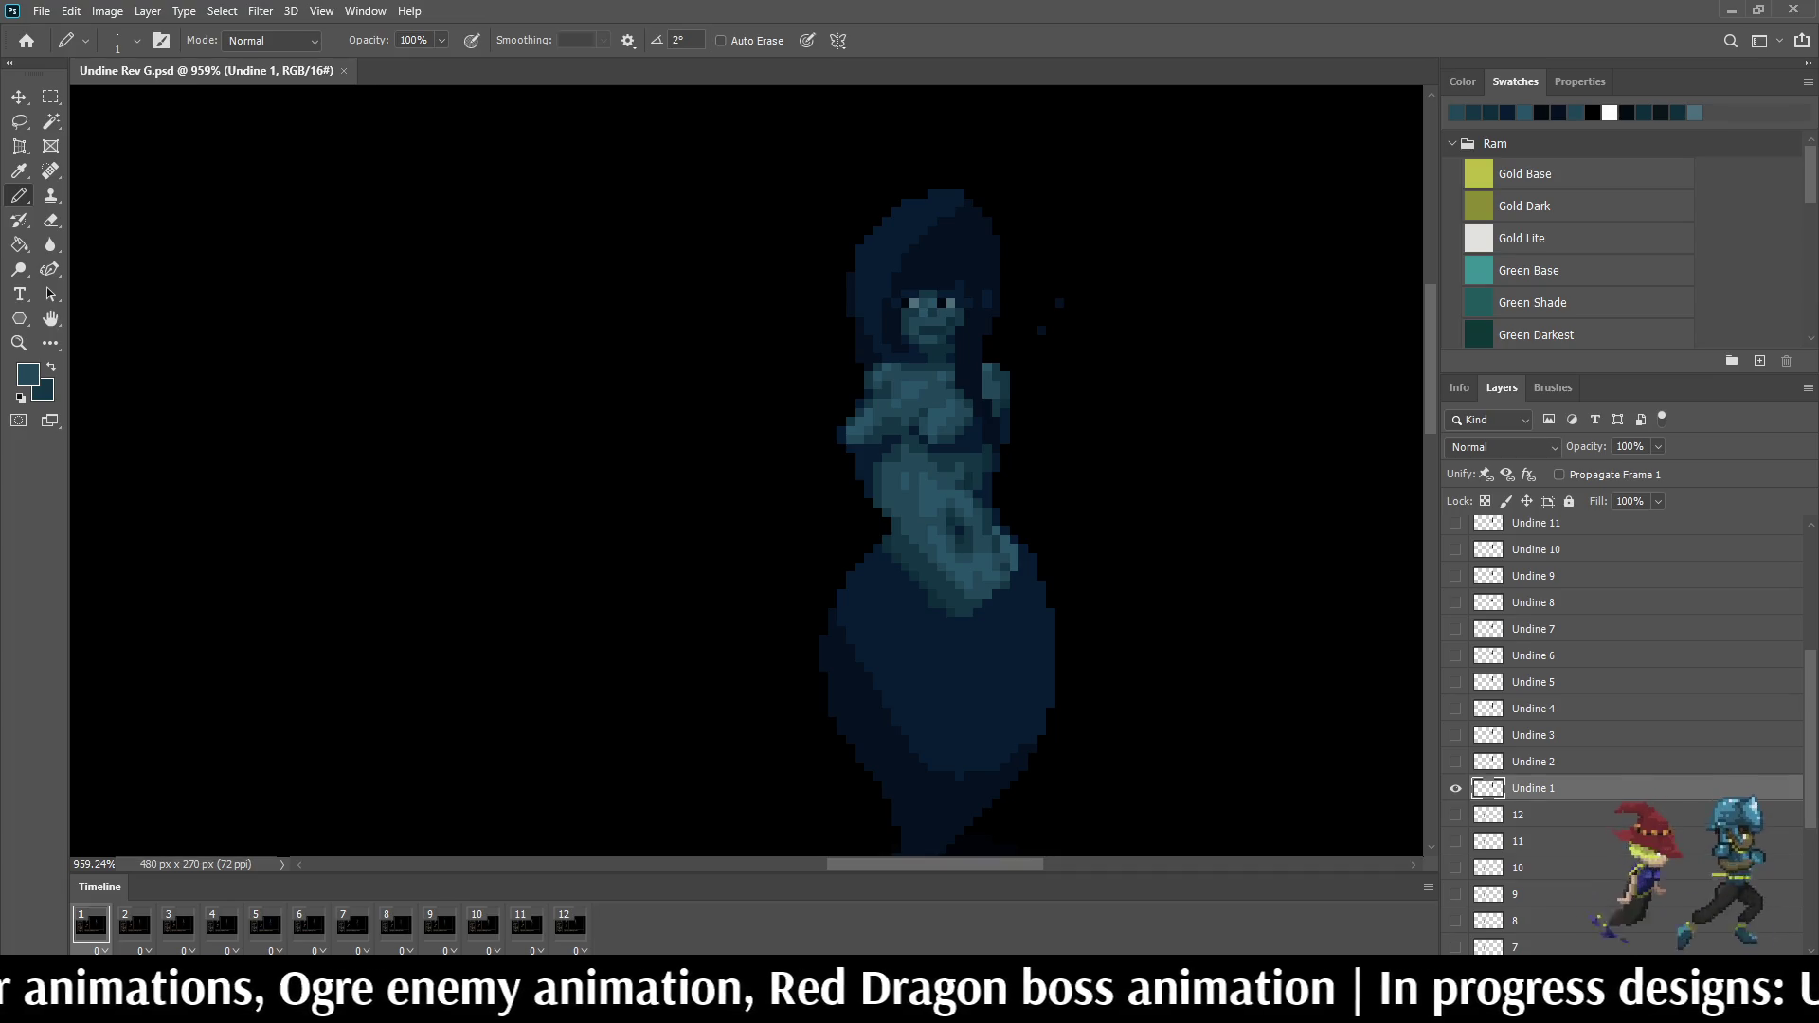
key("space")
key("space")
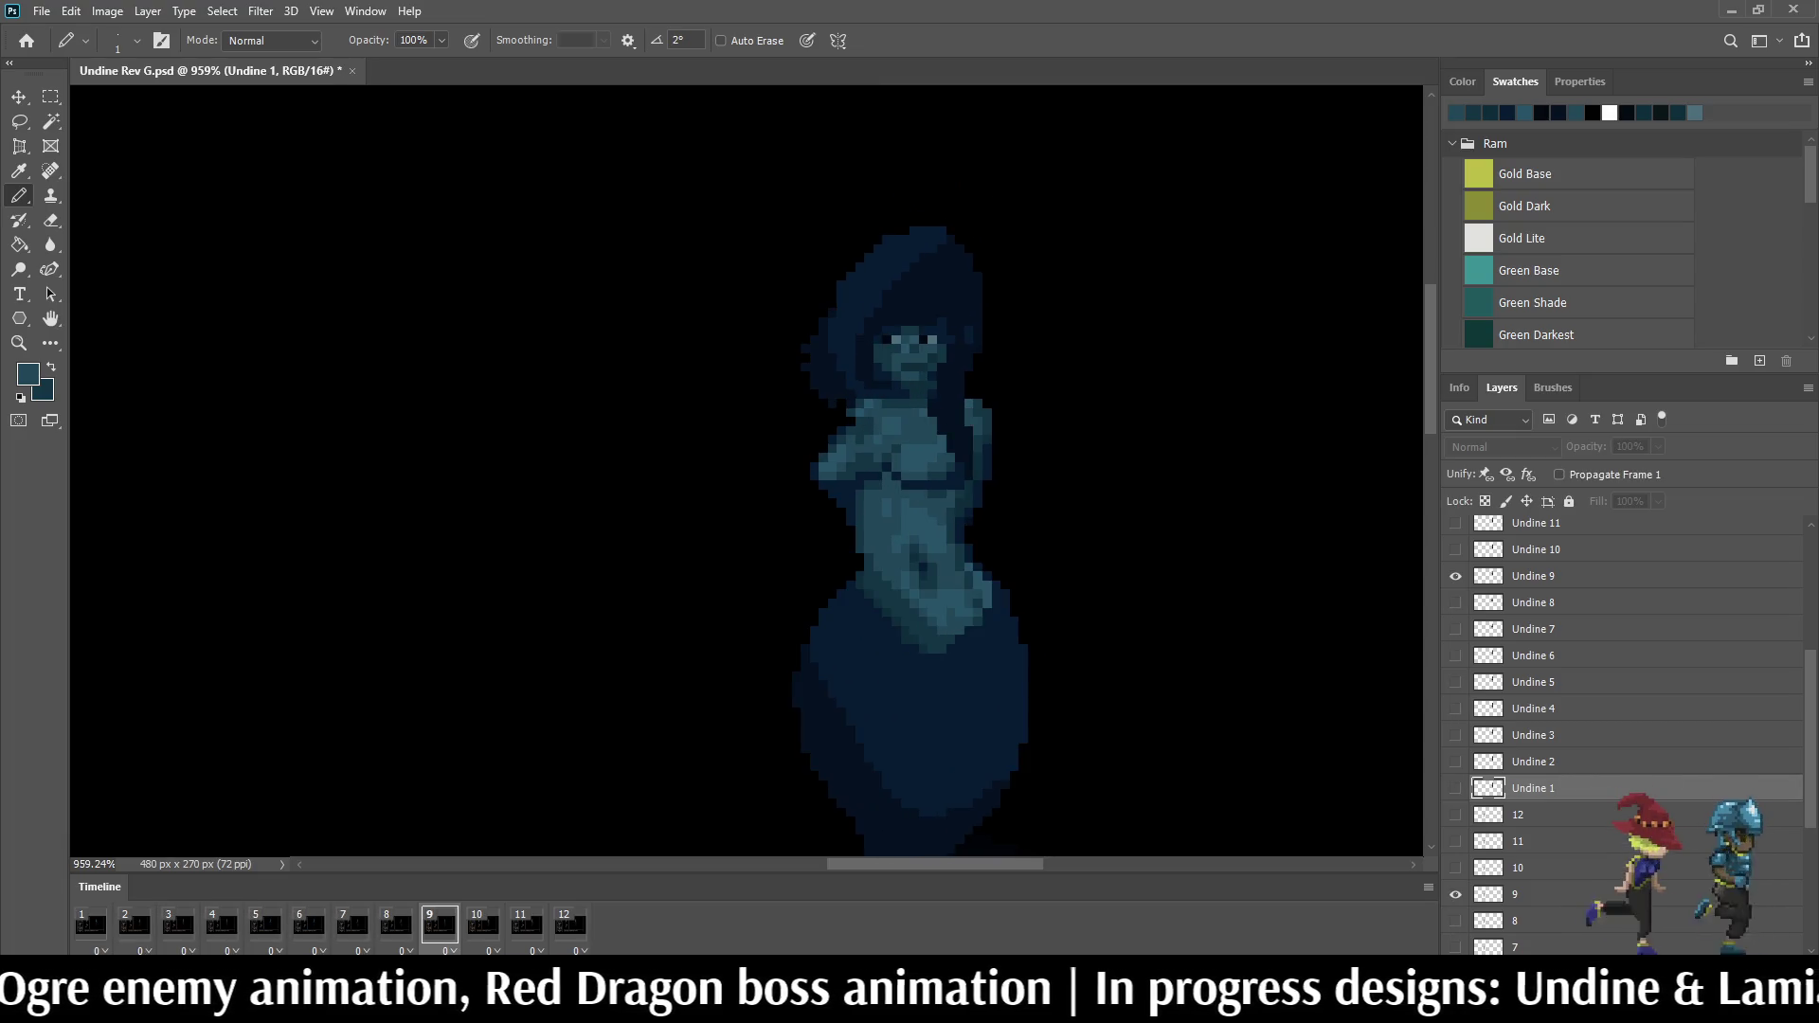
key("space")
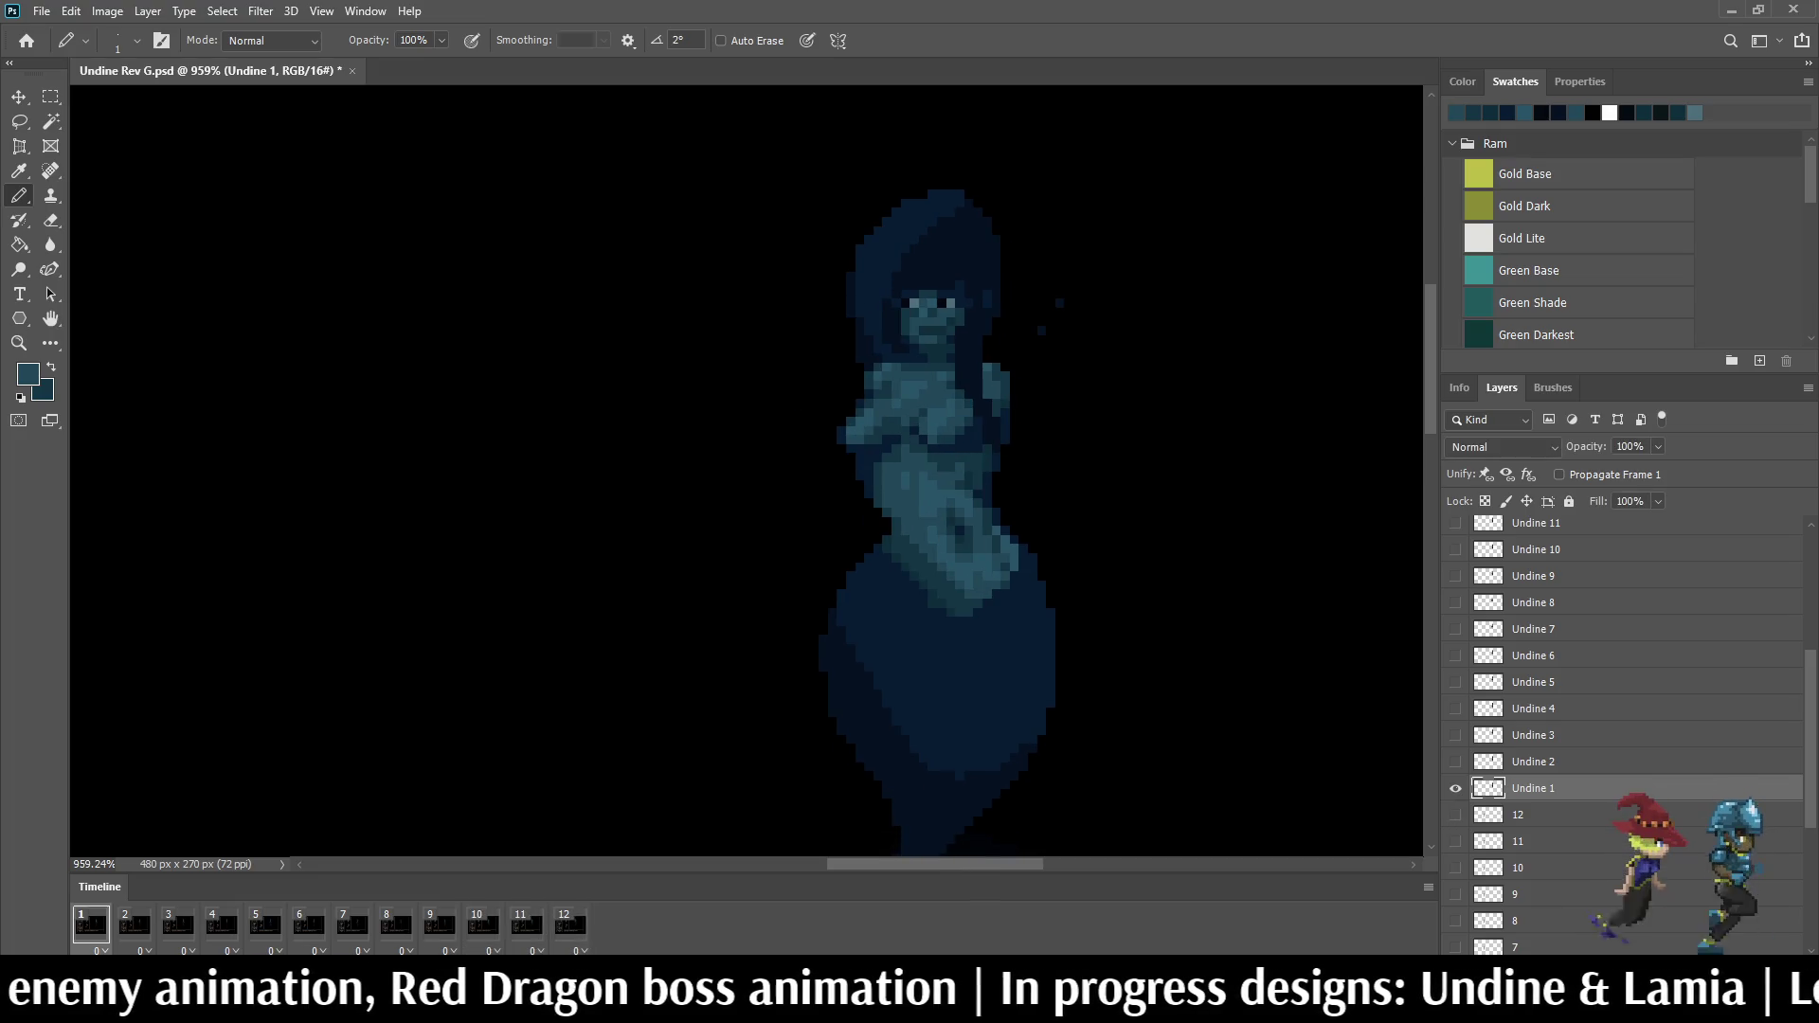
scroll(1001, 213, "up", 10)
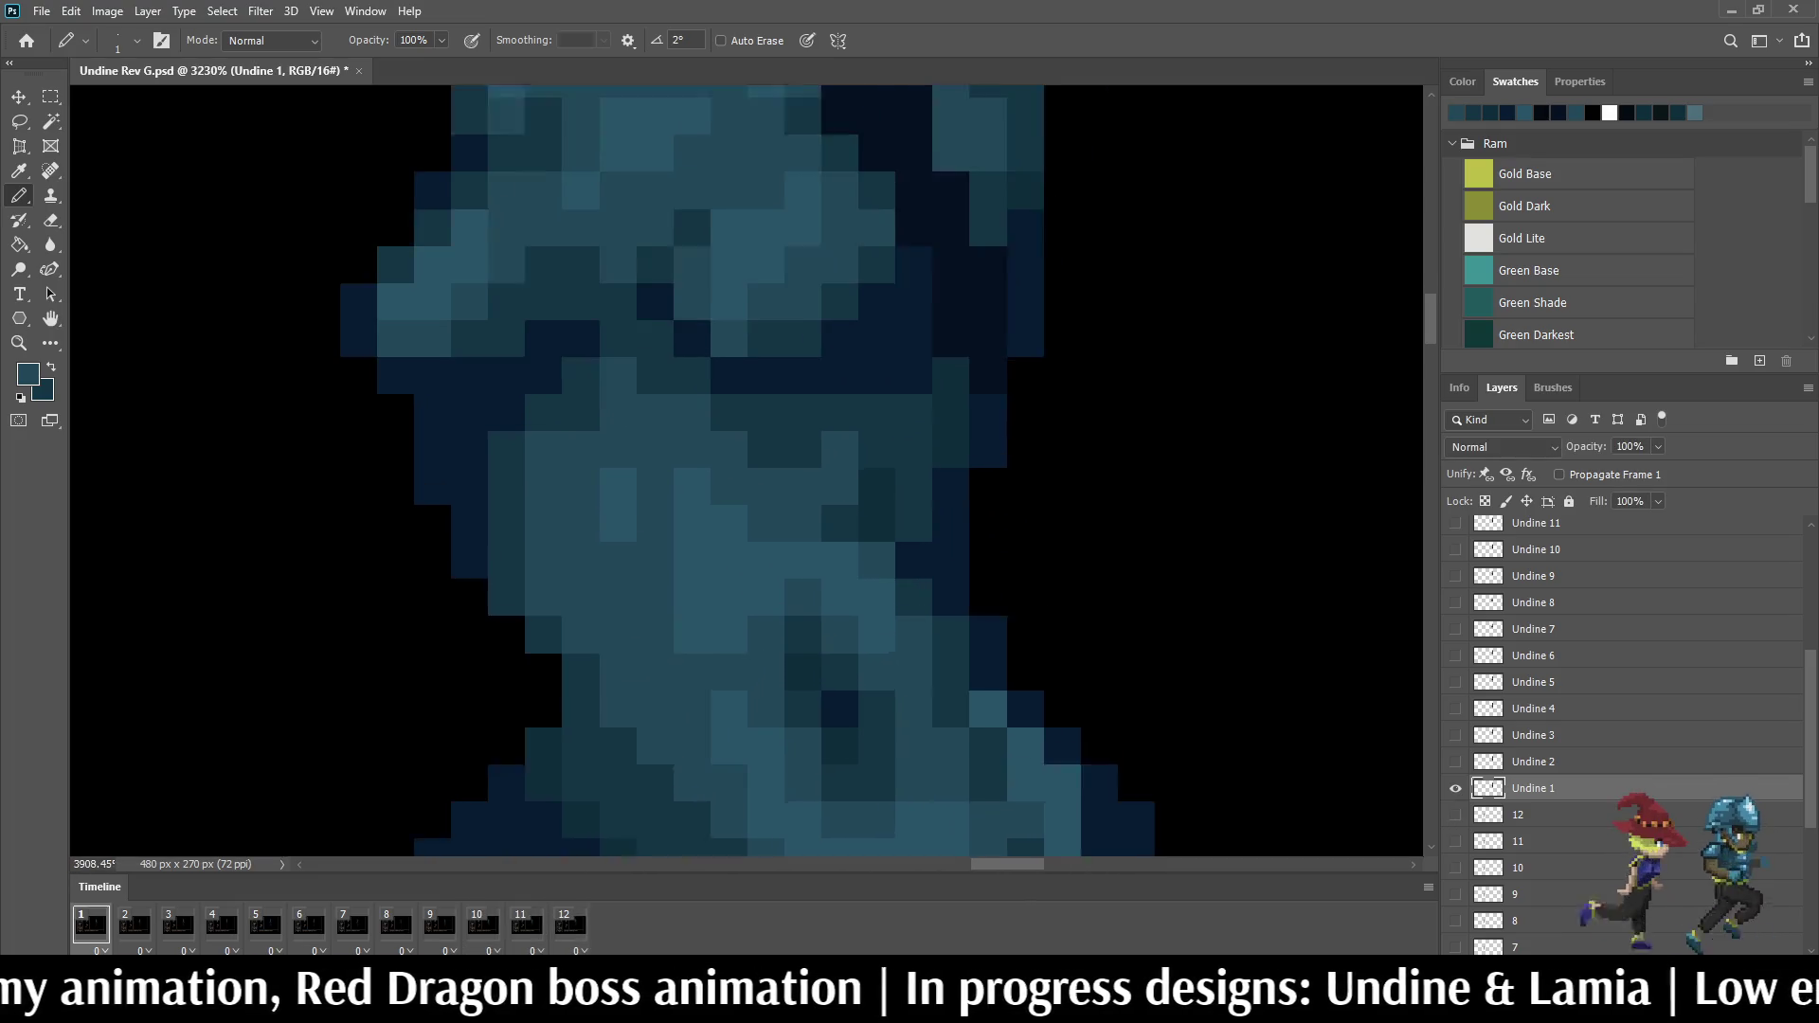
scroll(914, 535, "up", 2)
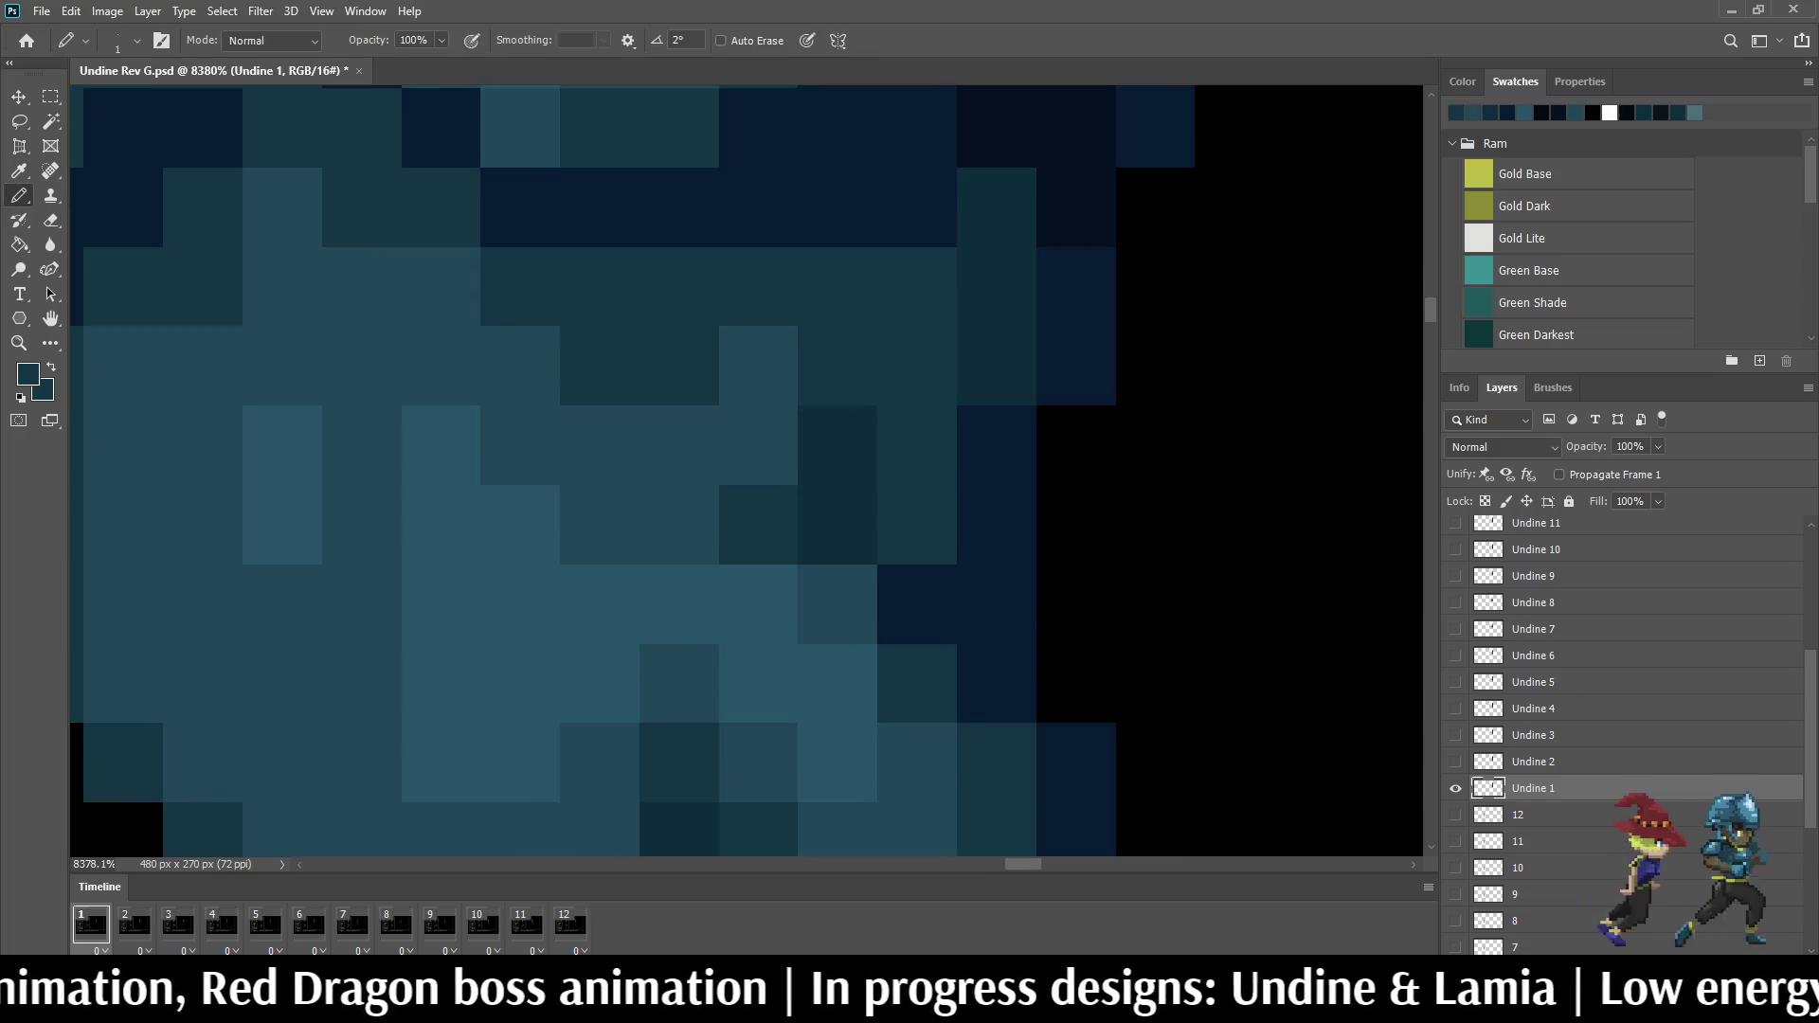
scroll(912, 535, "down", 2)
scroll(913, 535, "down", 3)
scroll(912, 534, "down", 2)
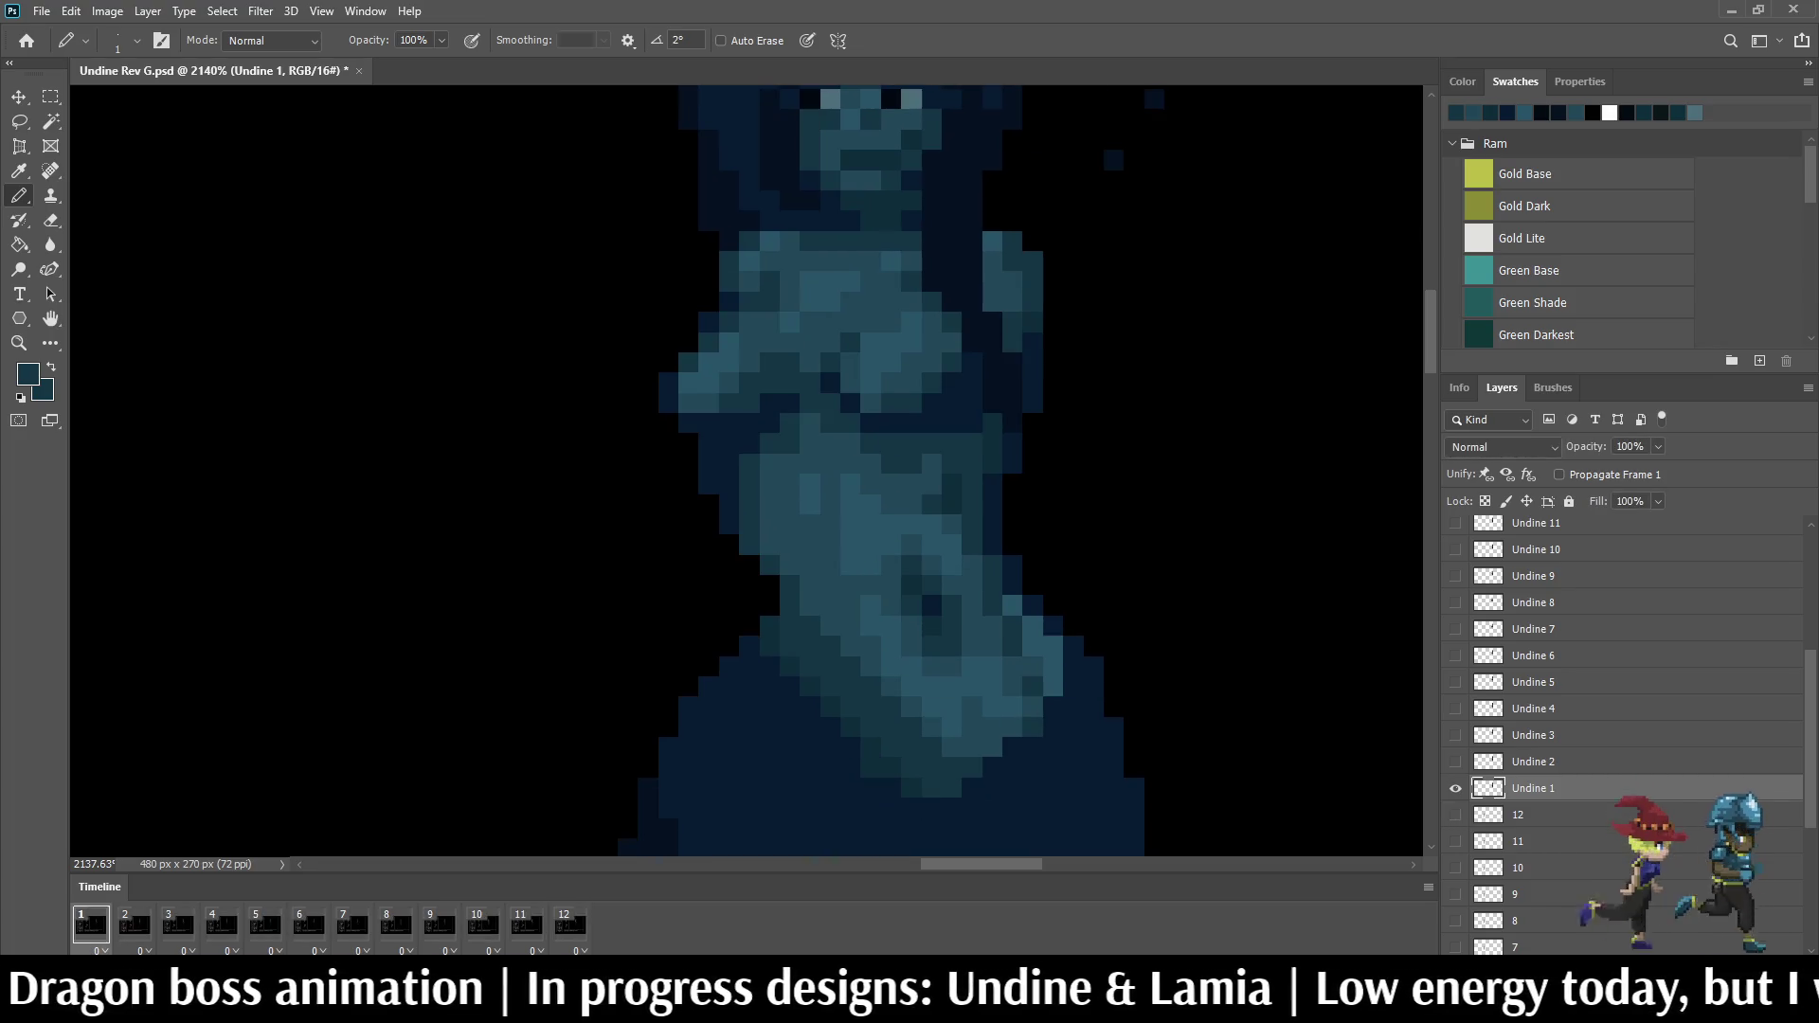
scroll(853, 469, "up", 2)
scroll(853, 469, "up", 2)
key("i")
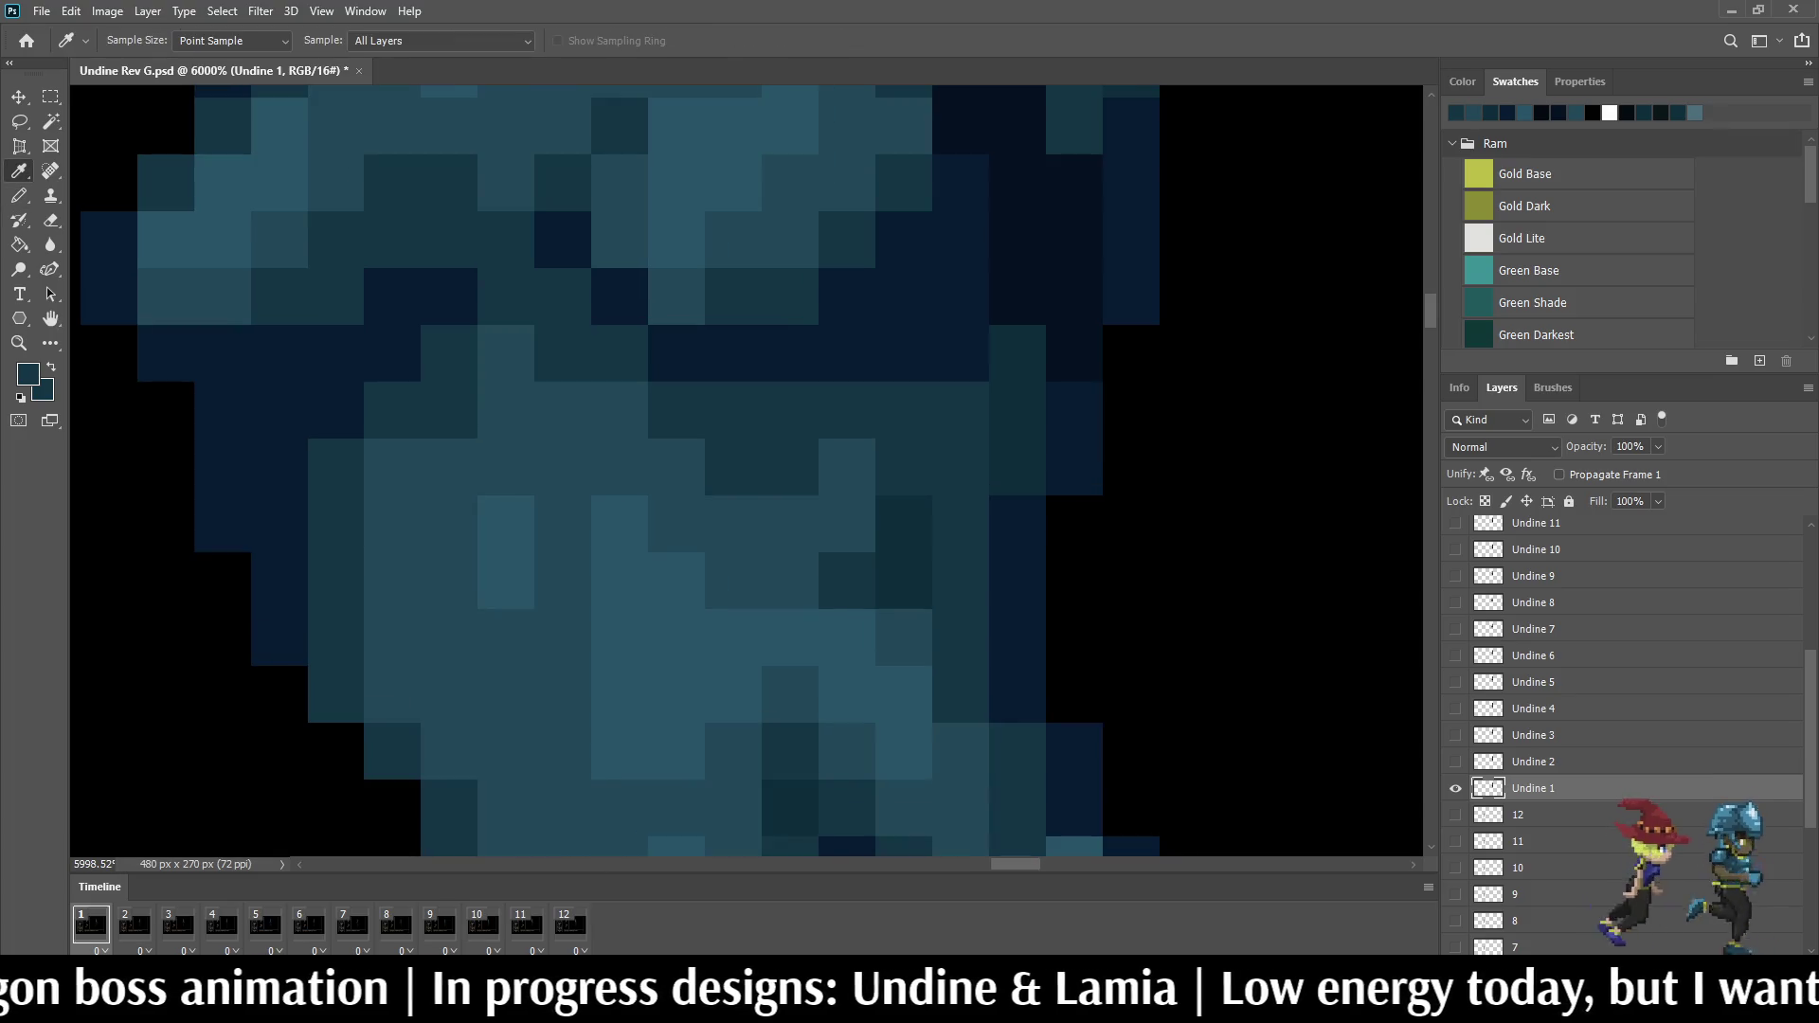
key("b")
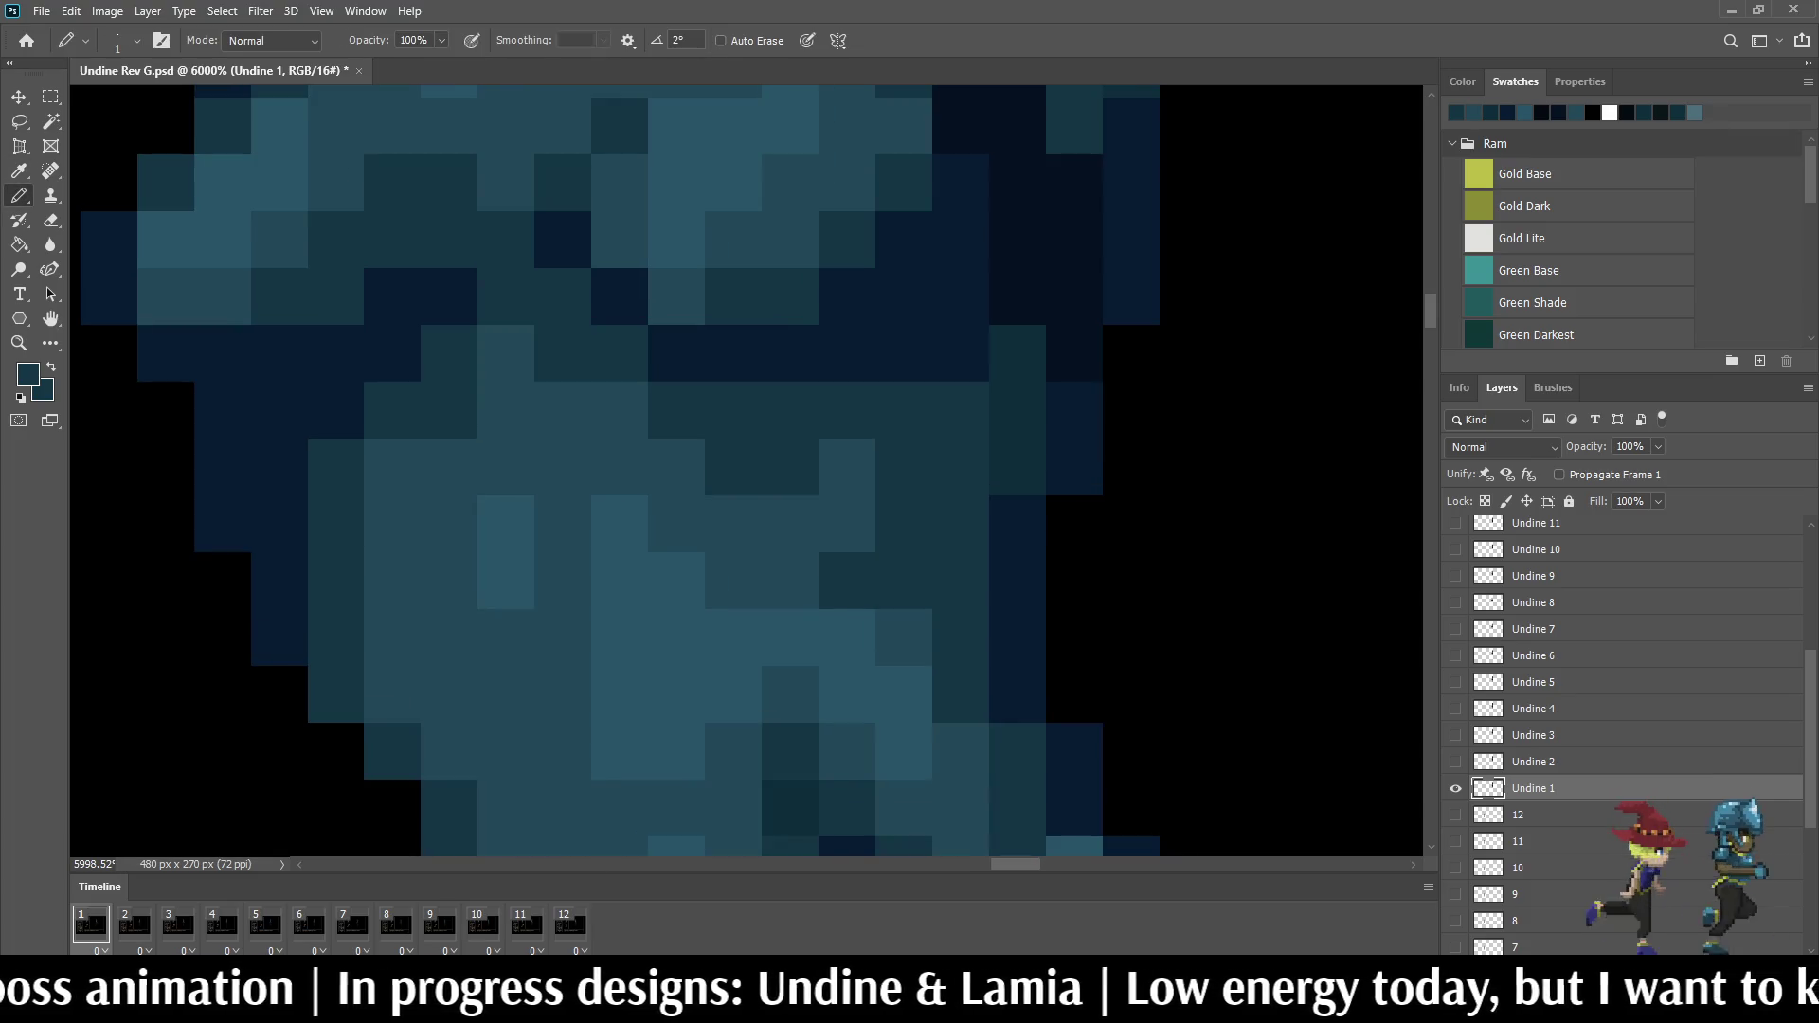
scroll(746, 469, "down", 2)
scroll(746, 470, "down", 3)
scroll(746, 470, "up", 1)
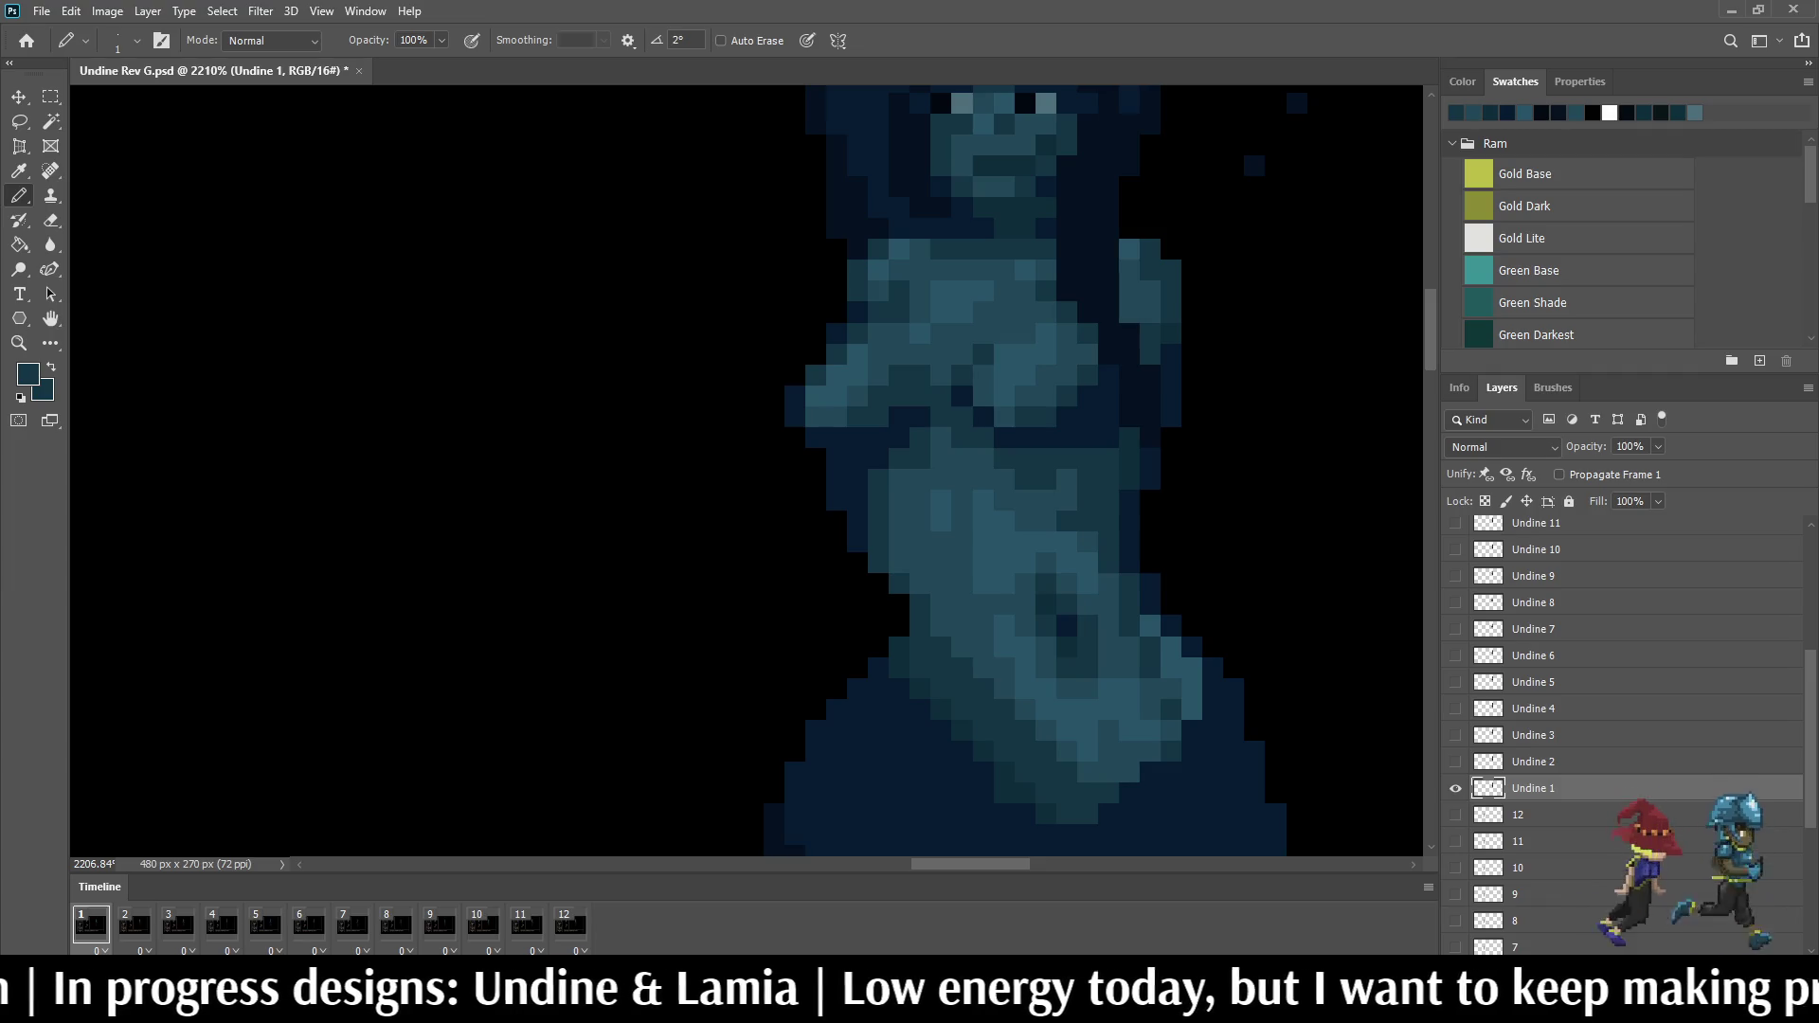
Step: Step back and forth through the frames to land on frame 4, then start the animation preview
key("Right")
key("Right")
key("Left")
key("Right")
key("Right")
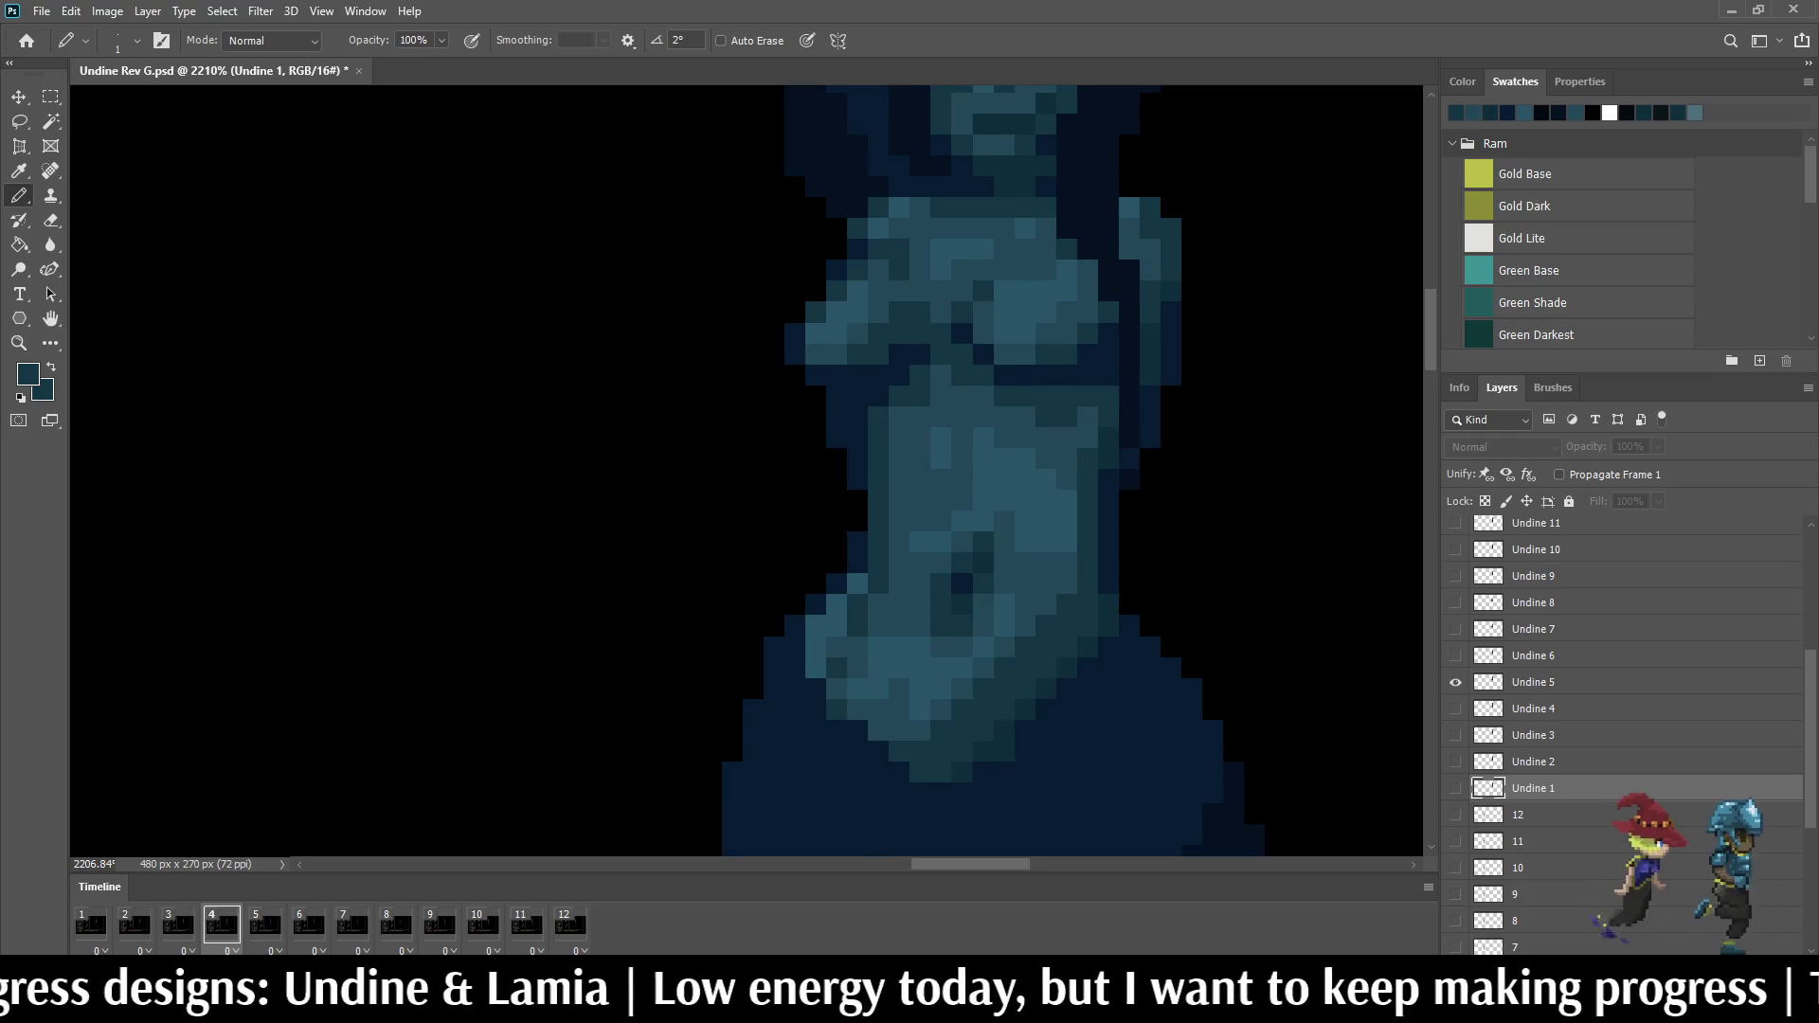
key("Right")
key("Right")
key("Right")
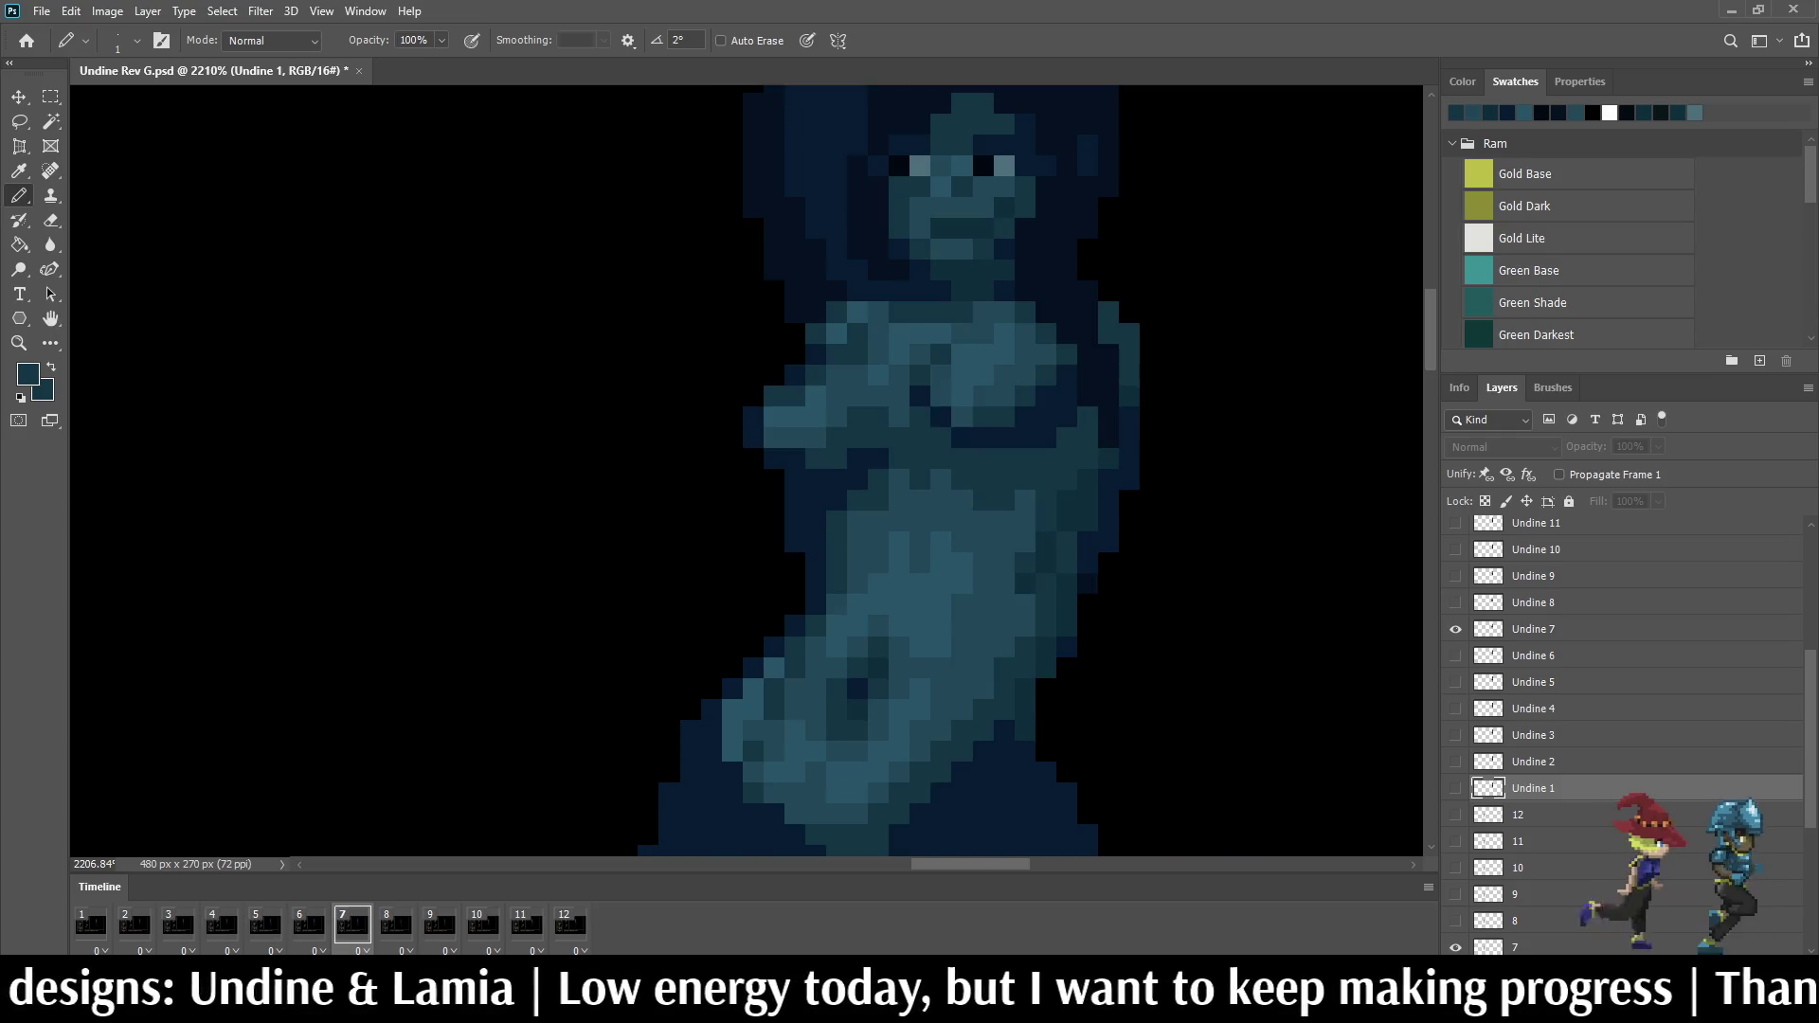
key("Left")
key("Right")
key("Right")
key("Right")
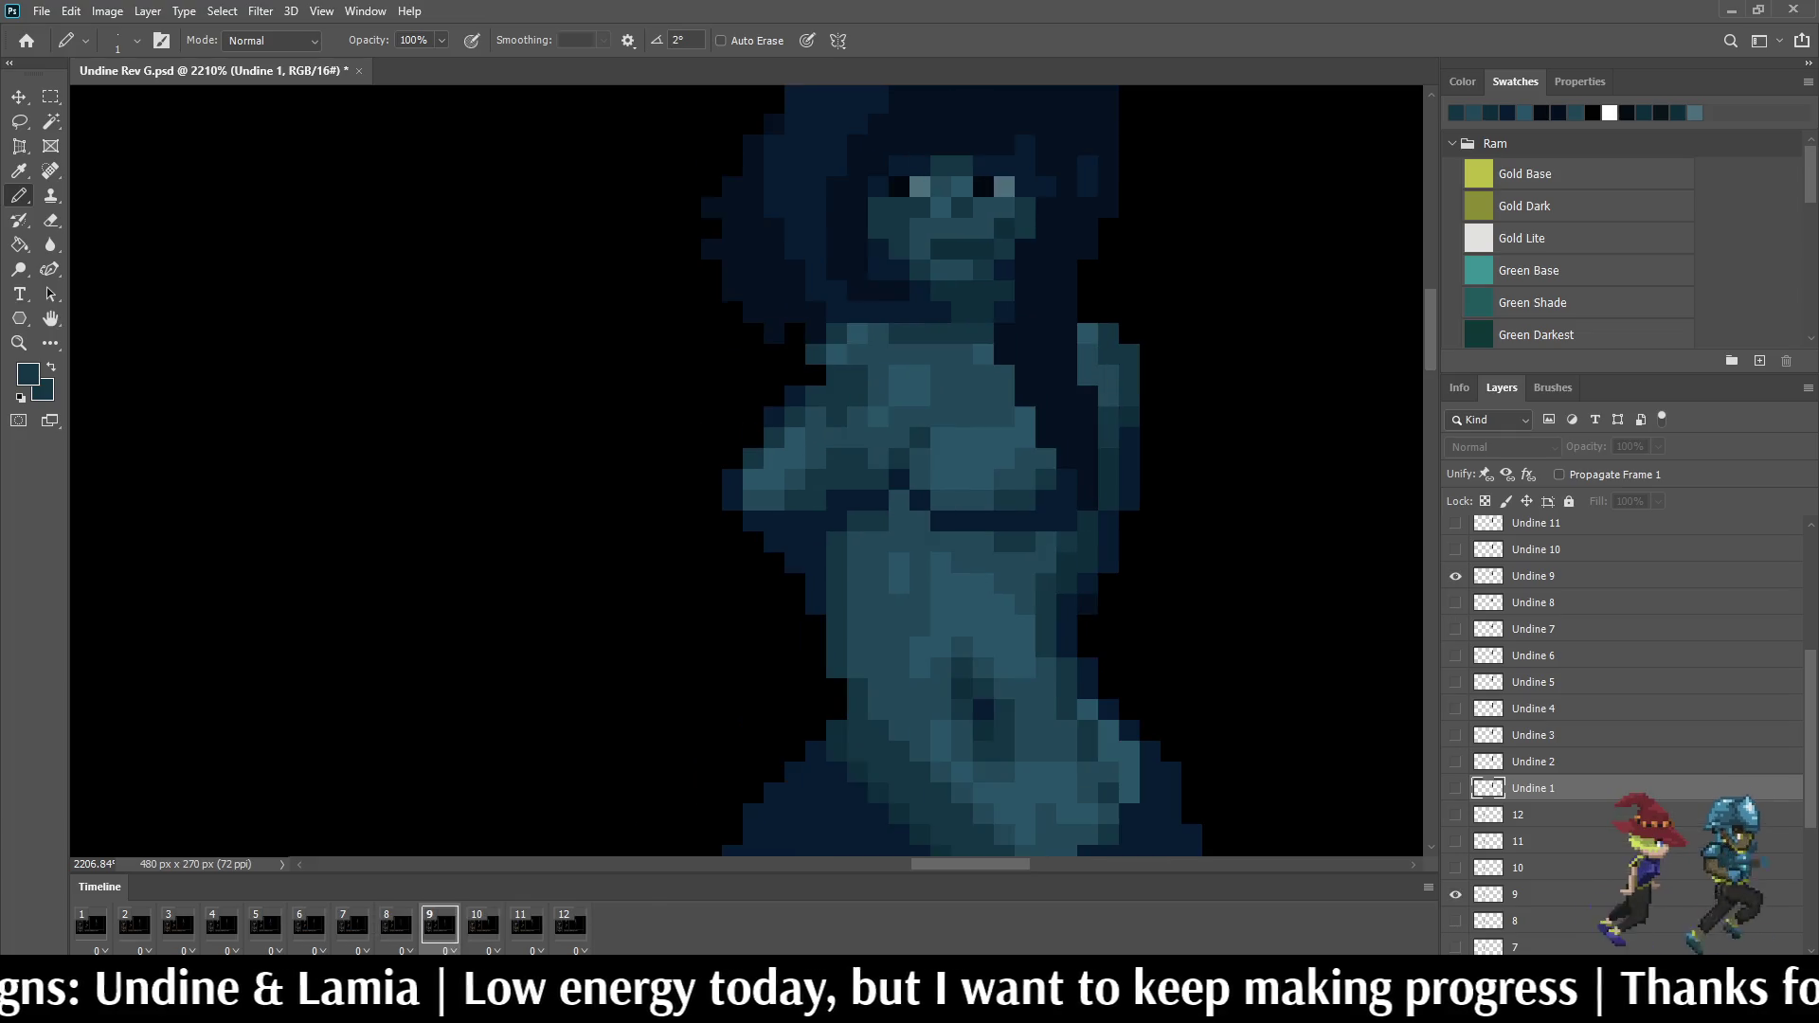
key("Right")
key("Left")
key("Left")
key("Left")
key("Left")
key("Left")
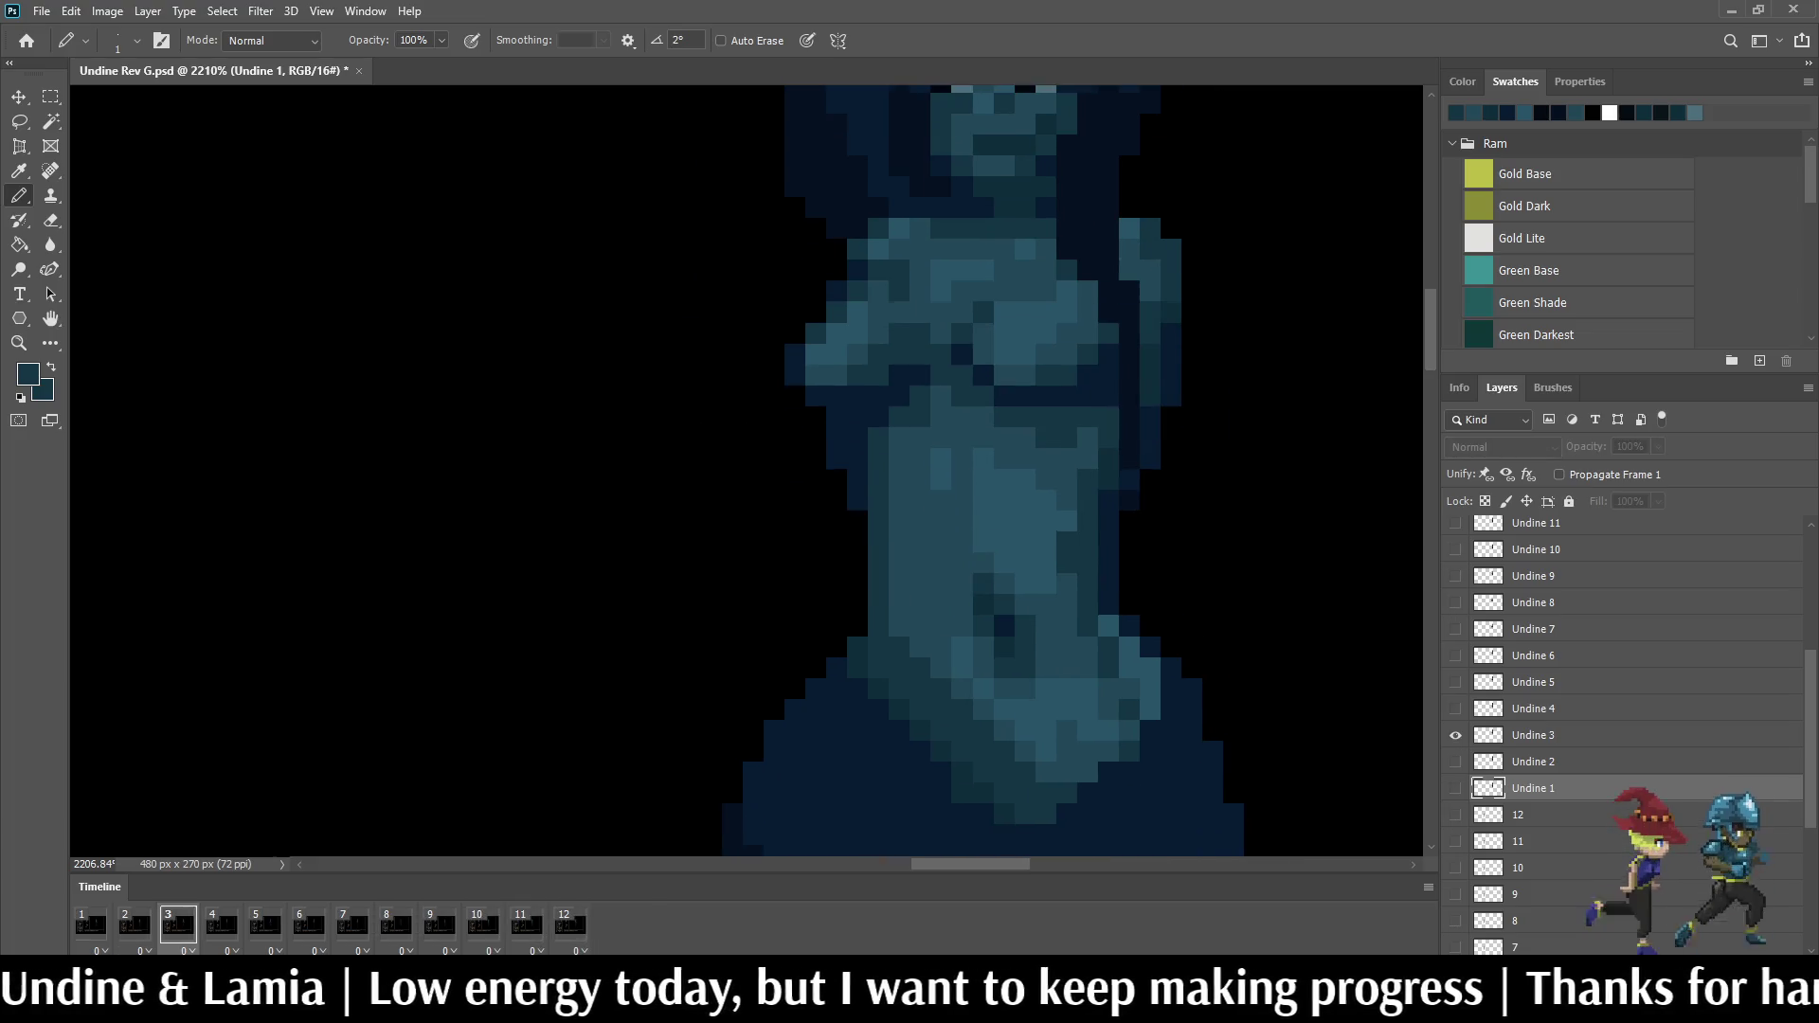
key("Left")
scroll(747, 469, "down", 5)
key("space")
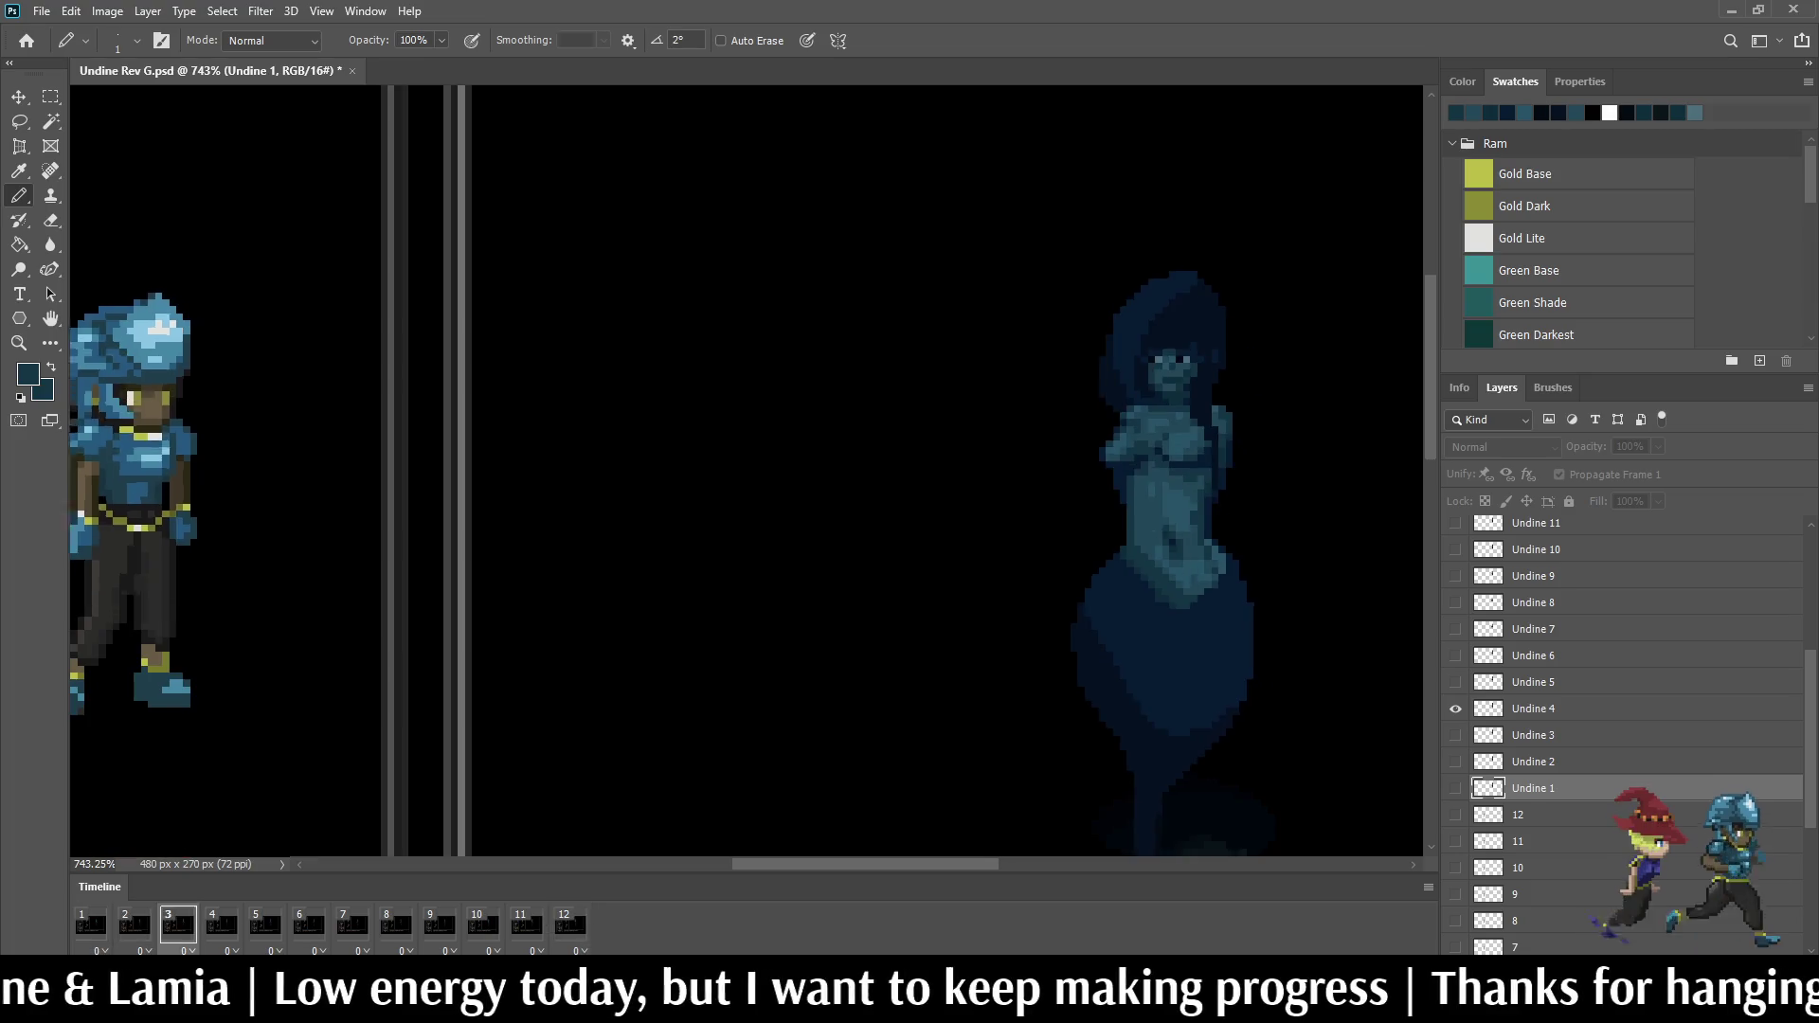
scroll(1299, 568, "down", 2)
scroll(1299, 569, "up", 3)
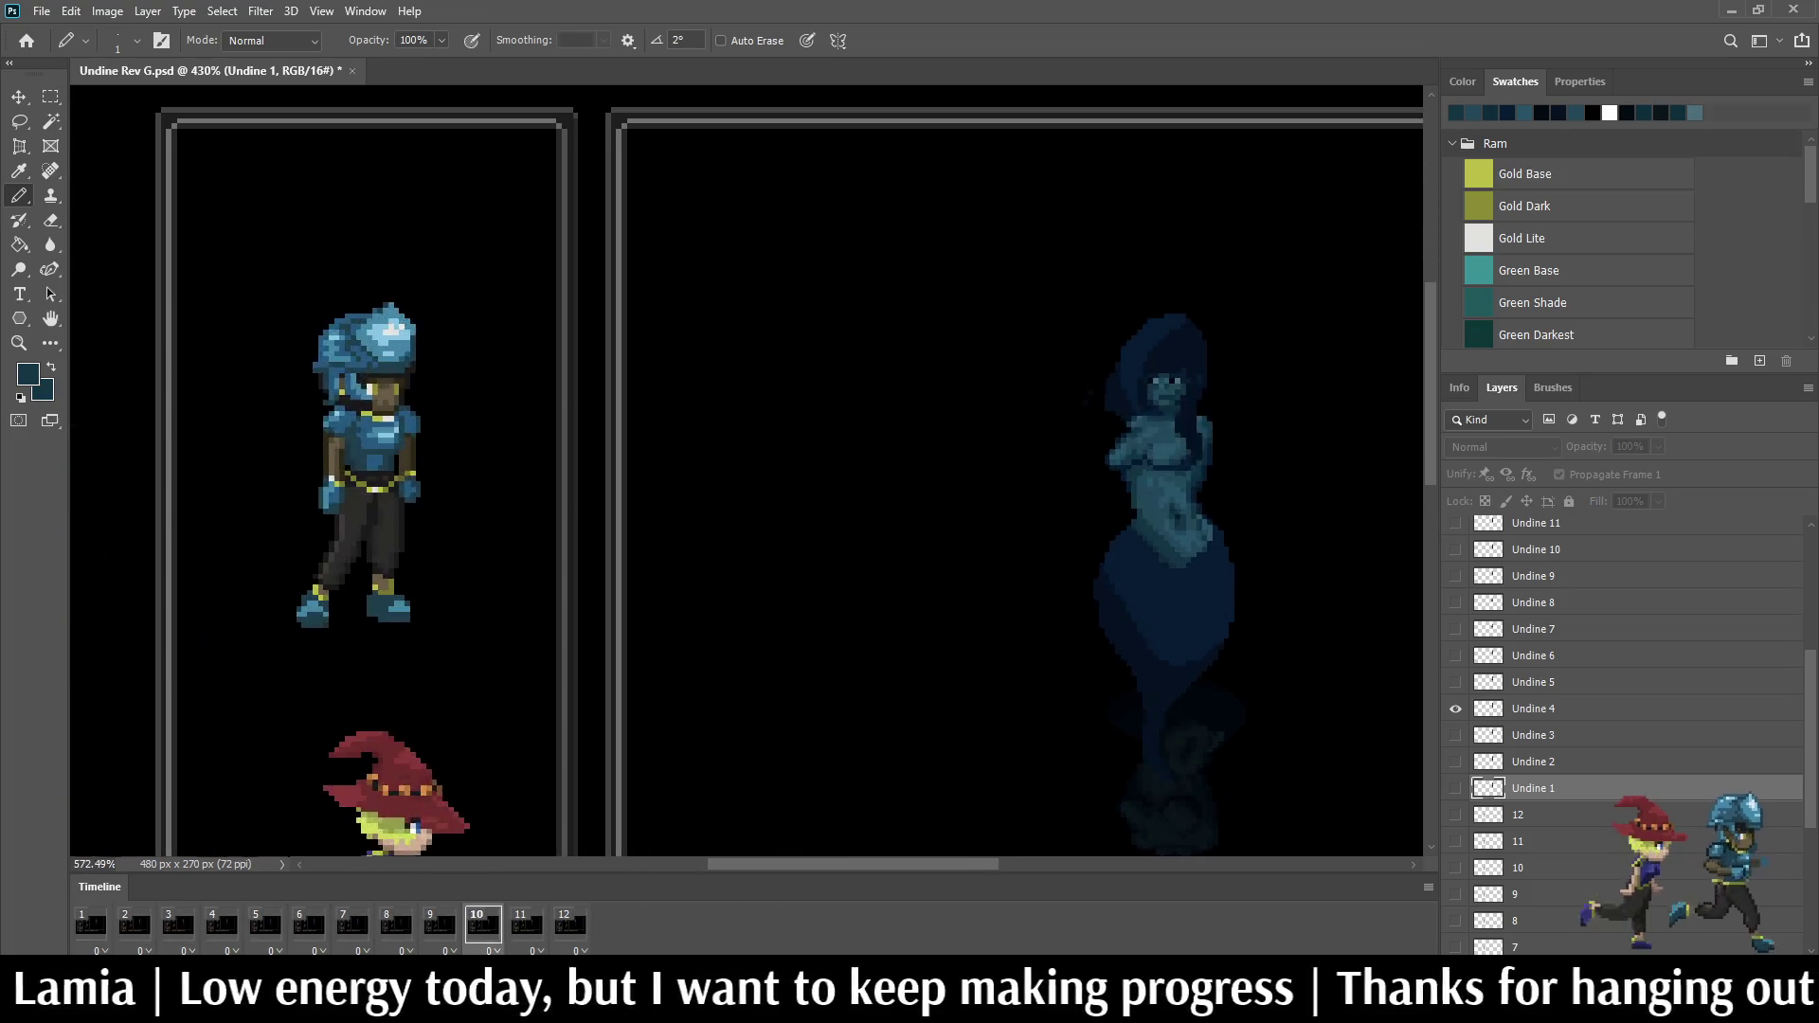
Step: Stop playback on frame 1 and return to the 100% view of the whole mockup
key("space")
key("space")
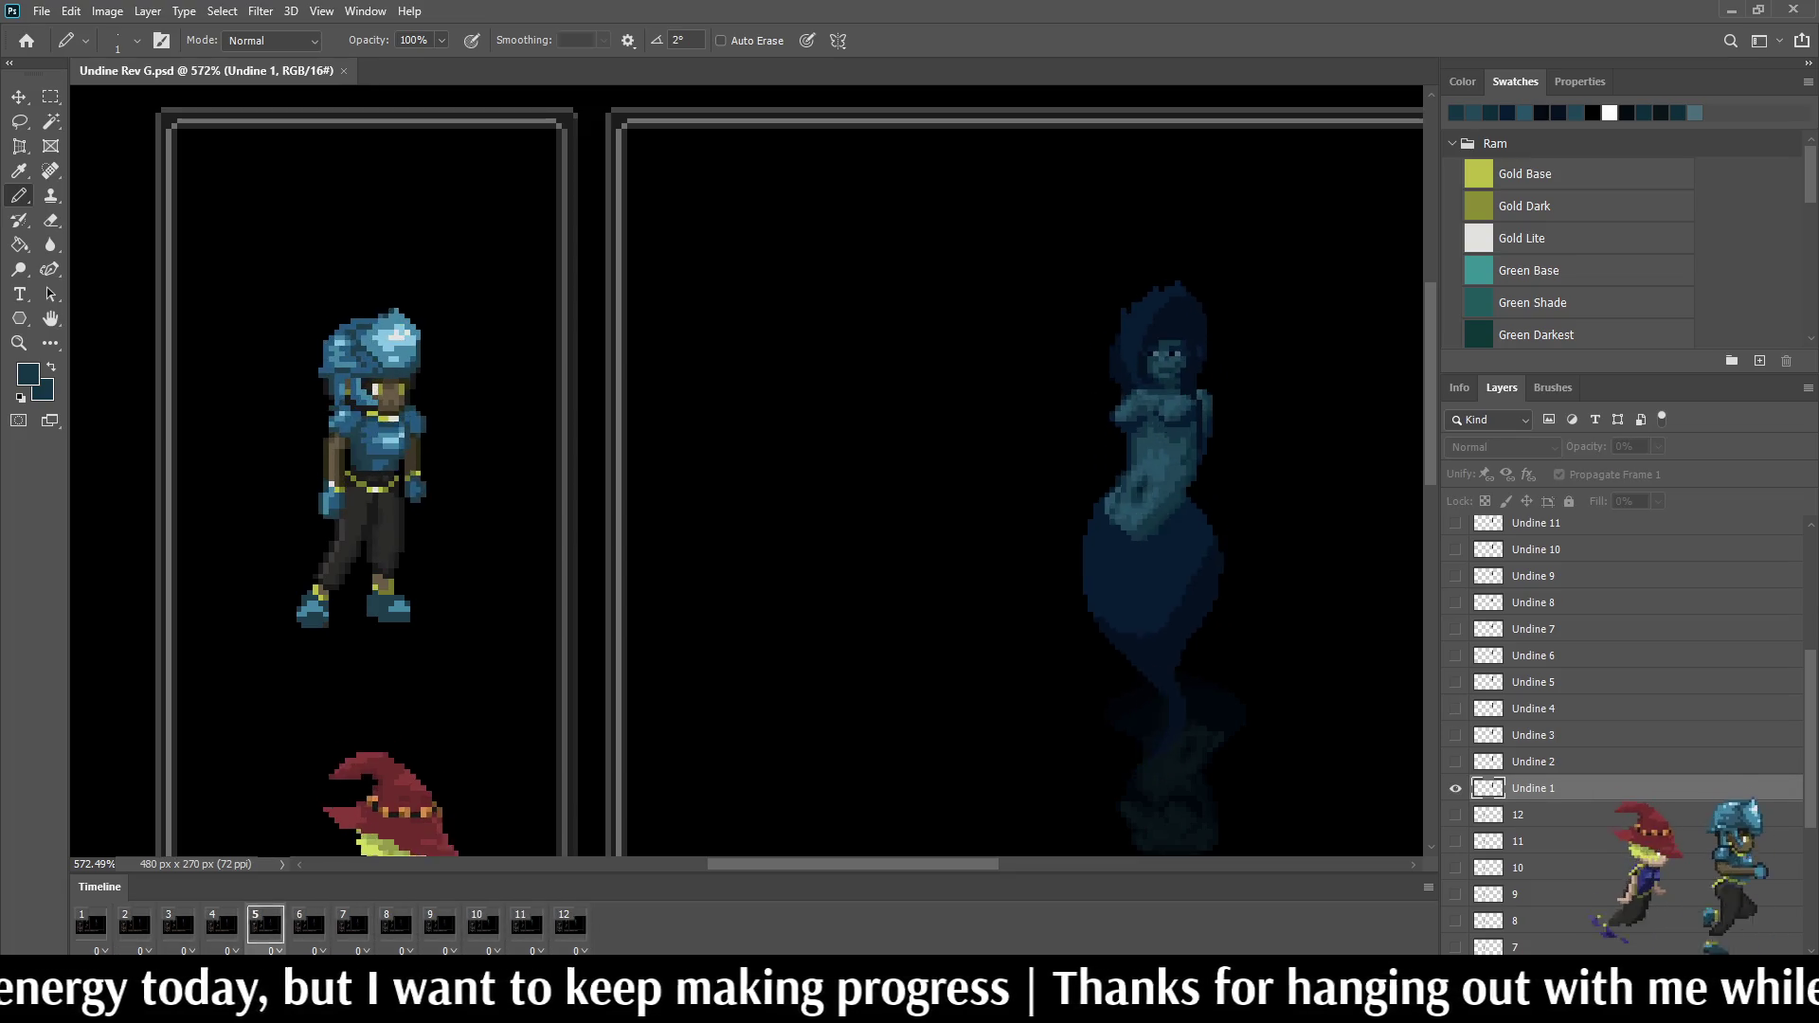
key("space")
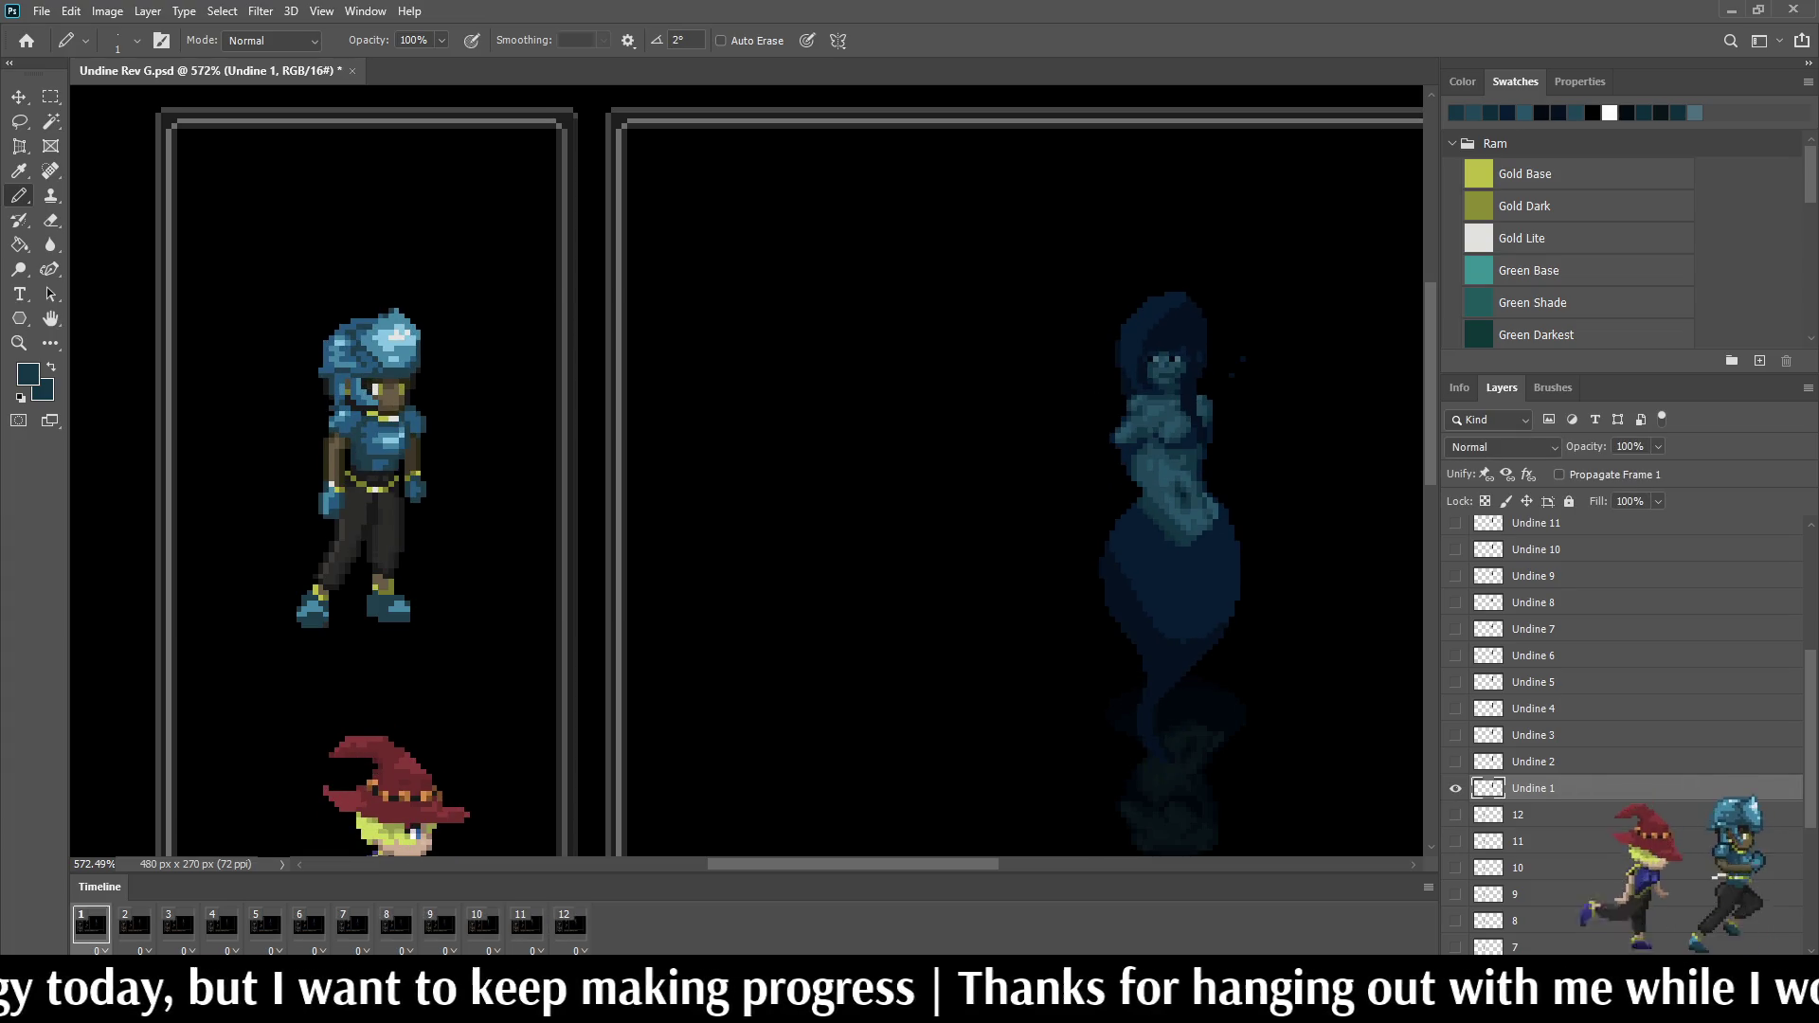
scroll(257, 469, "down", 5)
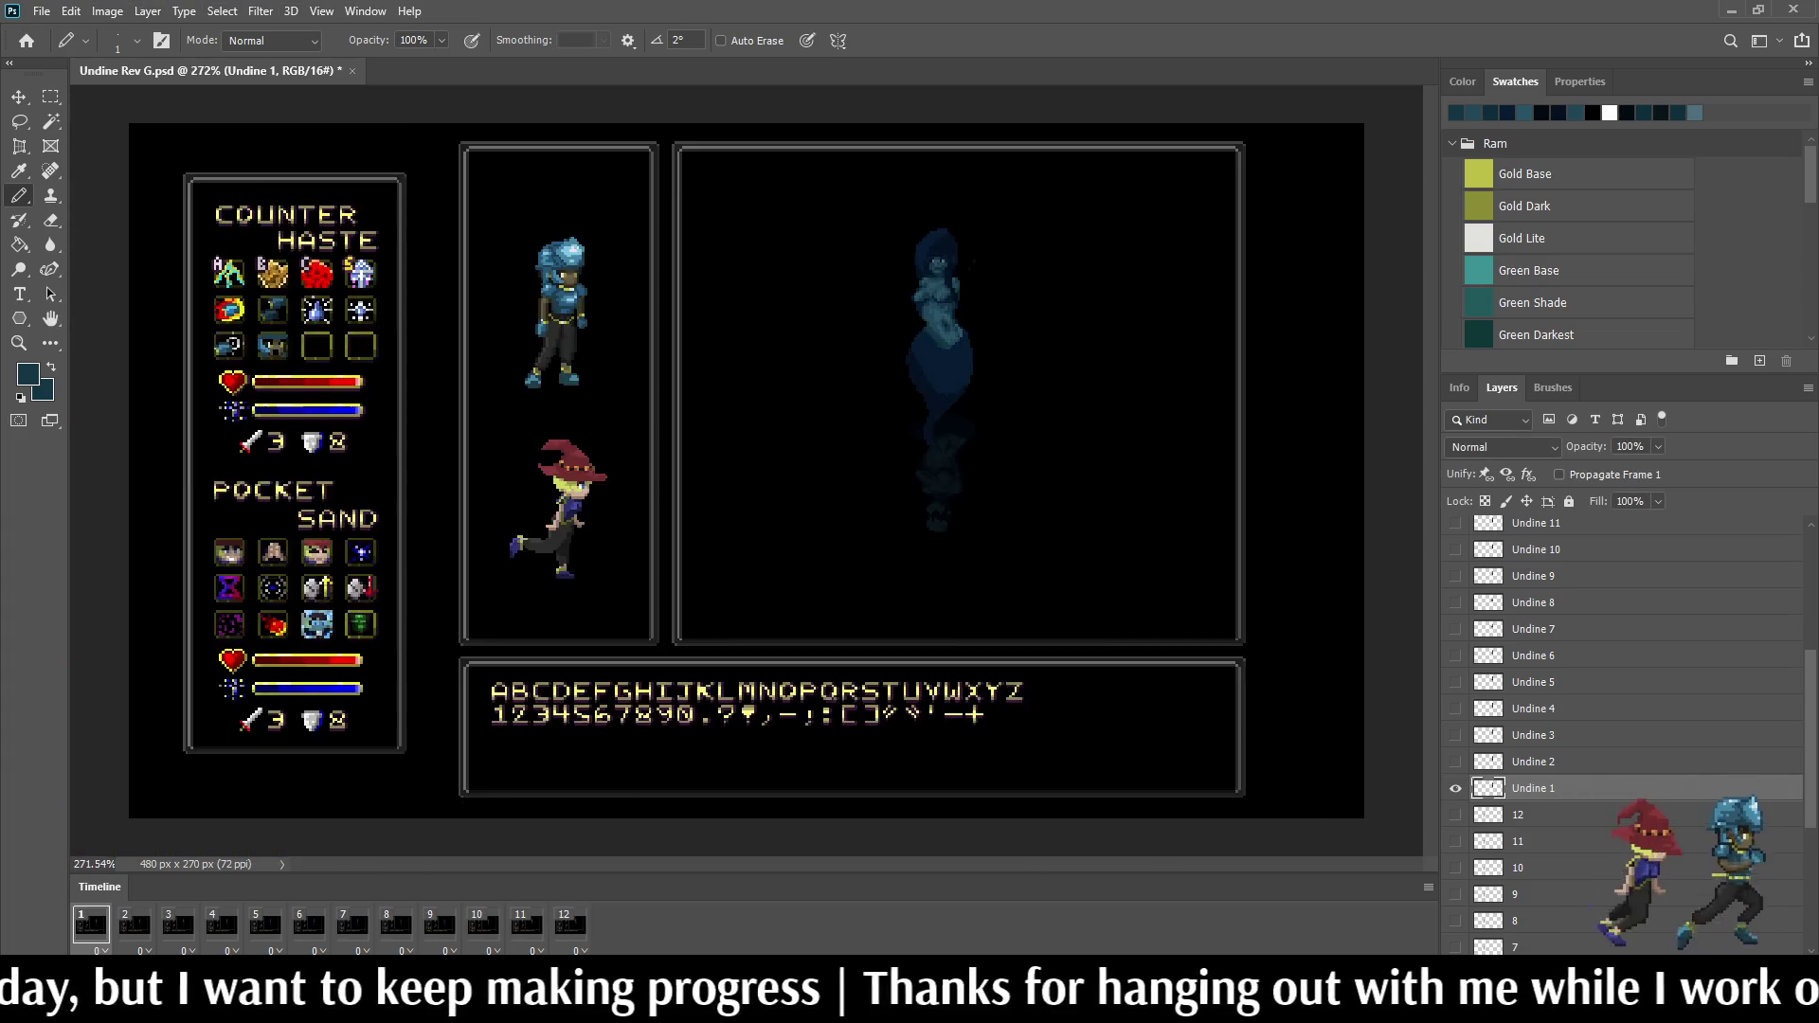
scroll(256, 469, "up", 2)
scroll(875, 187, "up", 2)
left_click_drag(874, 427, 914, 526)
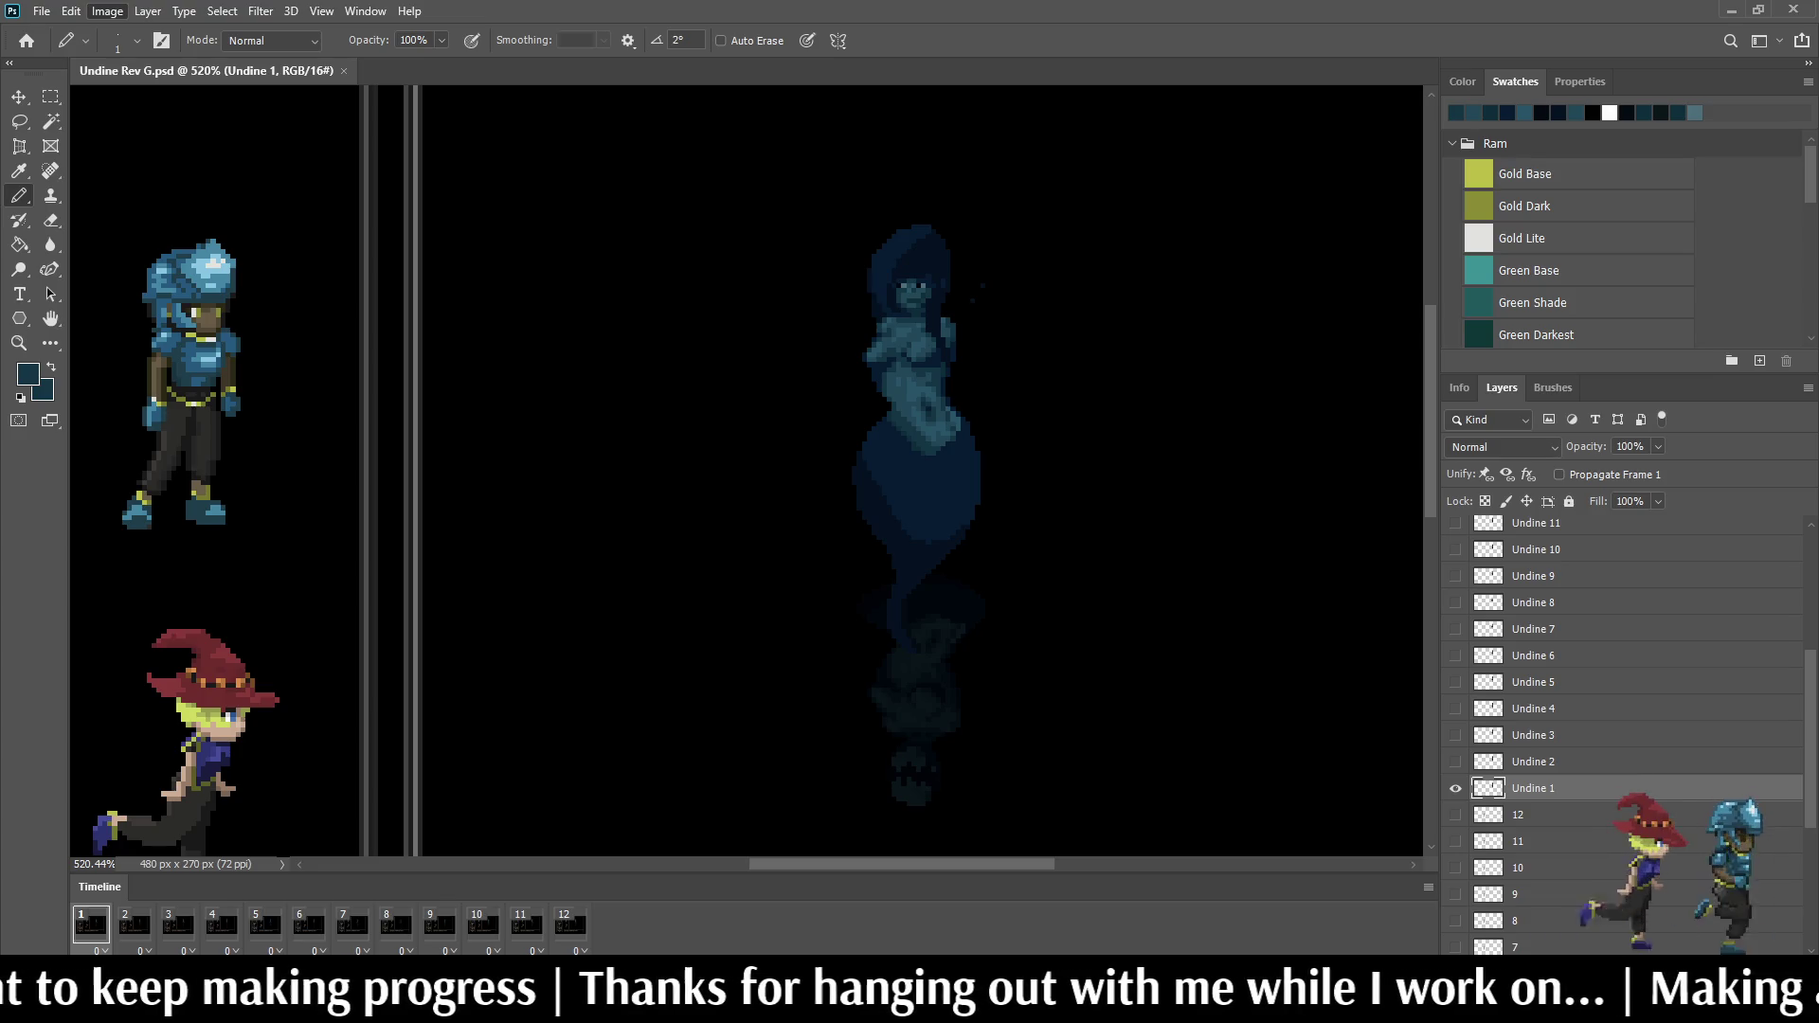
key("i")
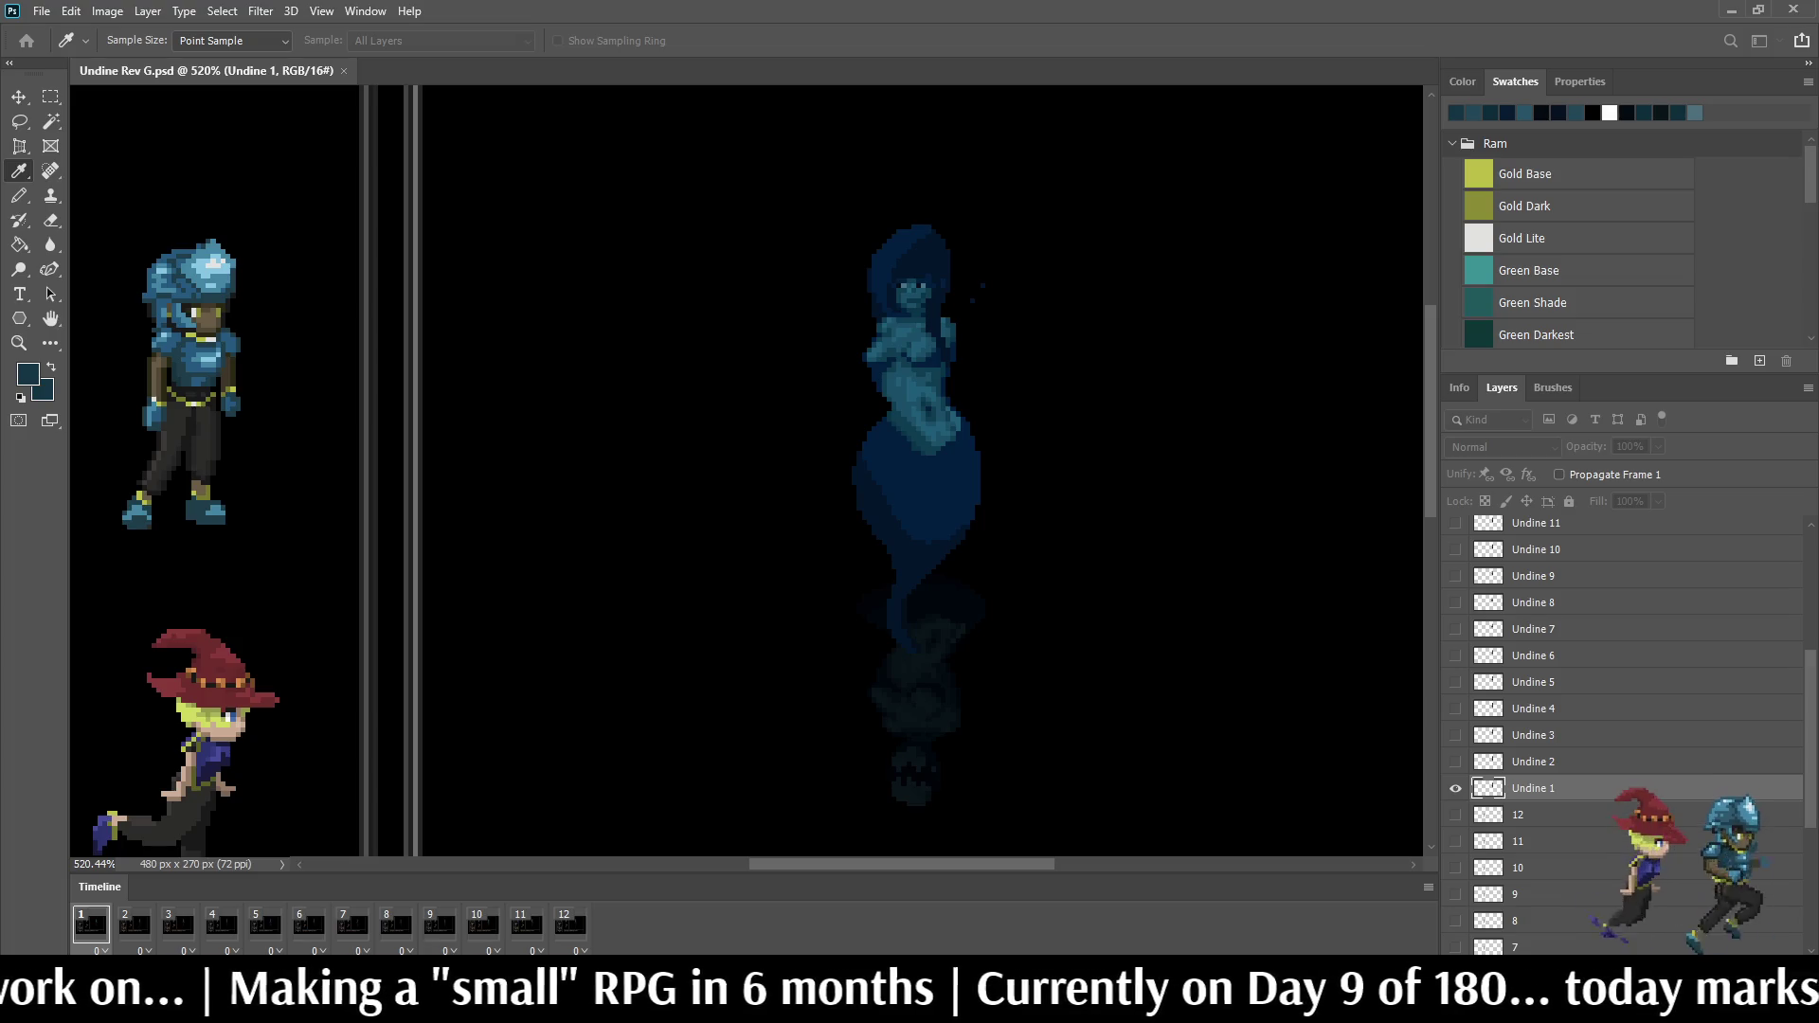
key("b")
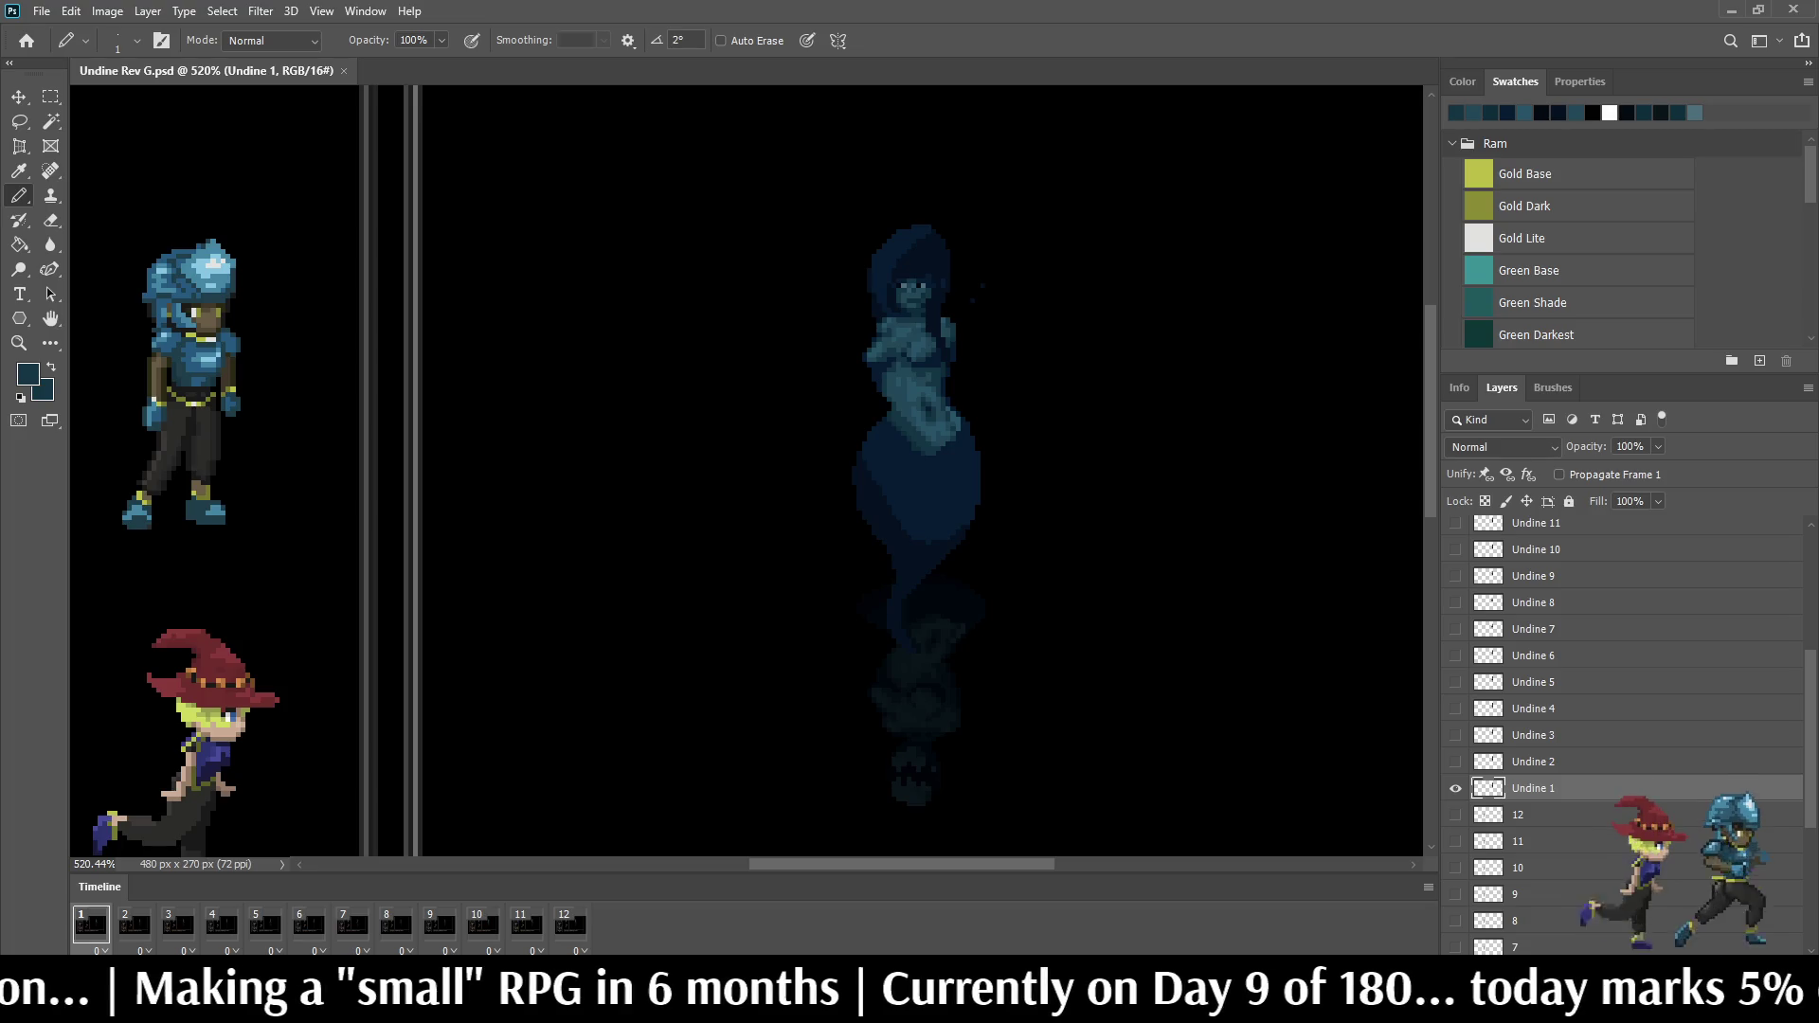
key("ctrl+1")
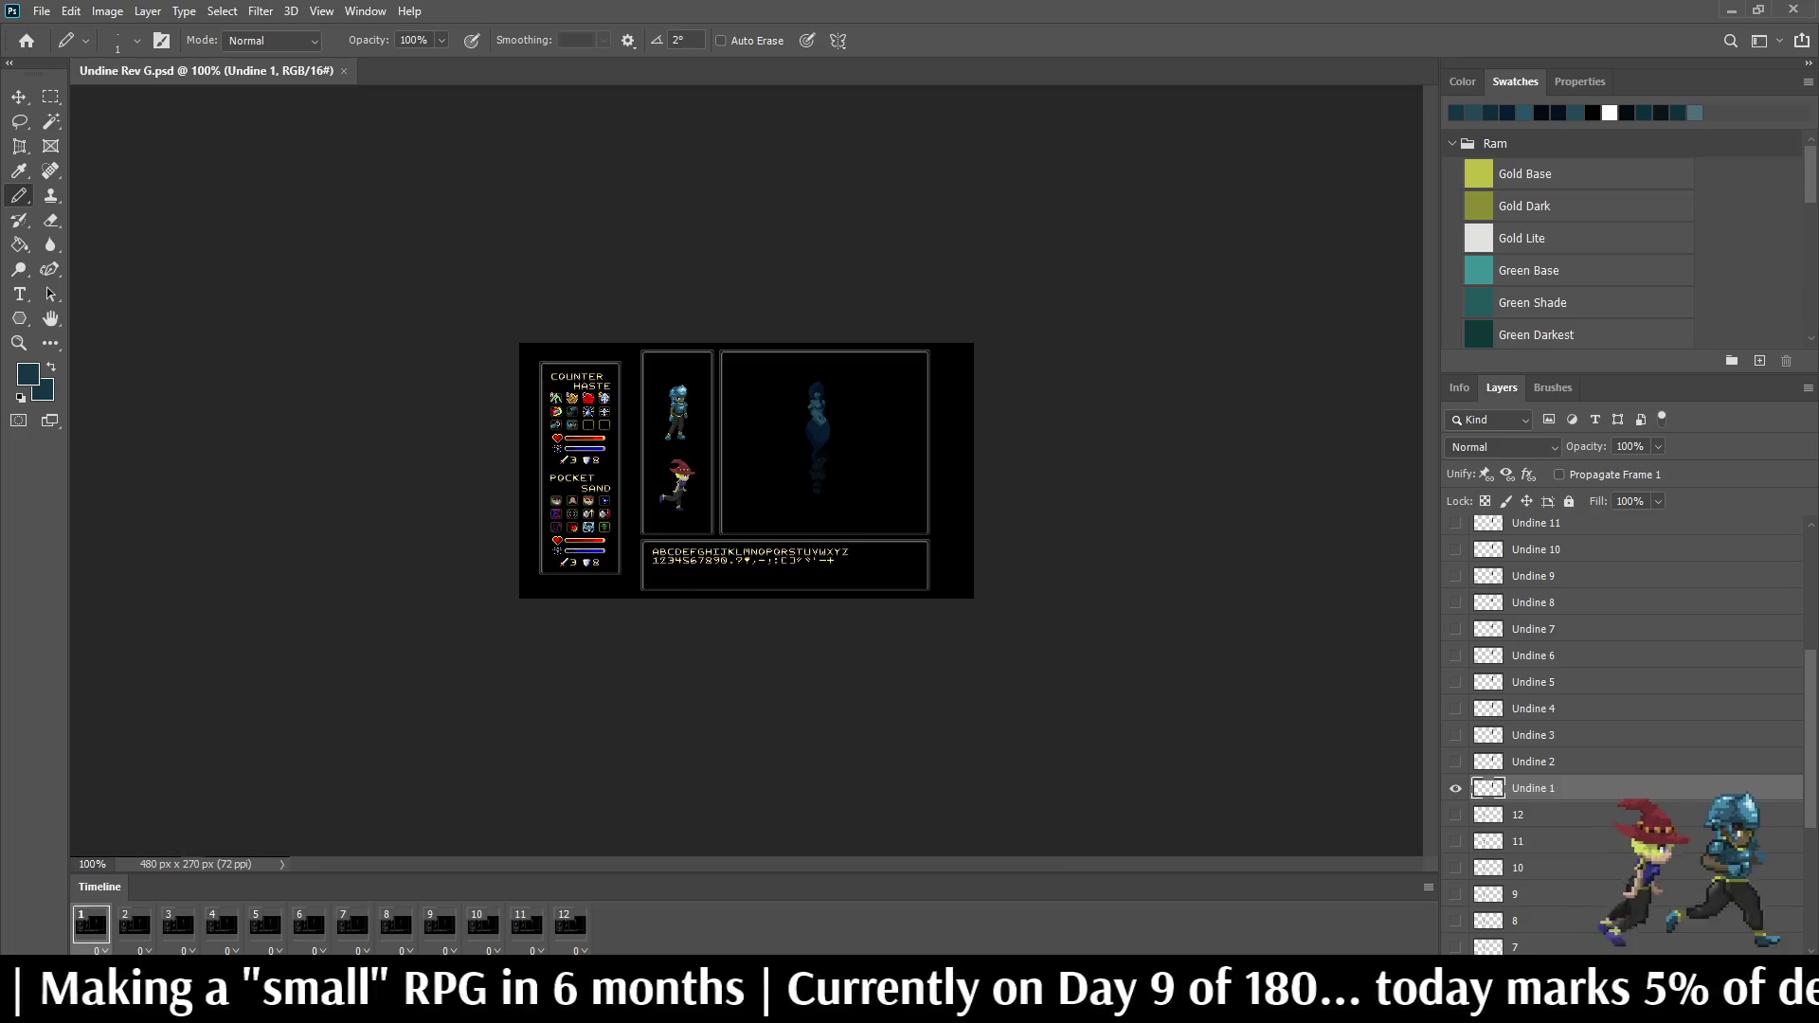
Step: Enlarge the view, make Undine 2 active and try selecting Undine 2 through 12 before narrowing back to Undine 2
key("ctrl+plus")
key("ctrl+plus")
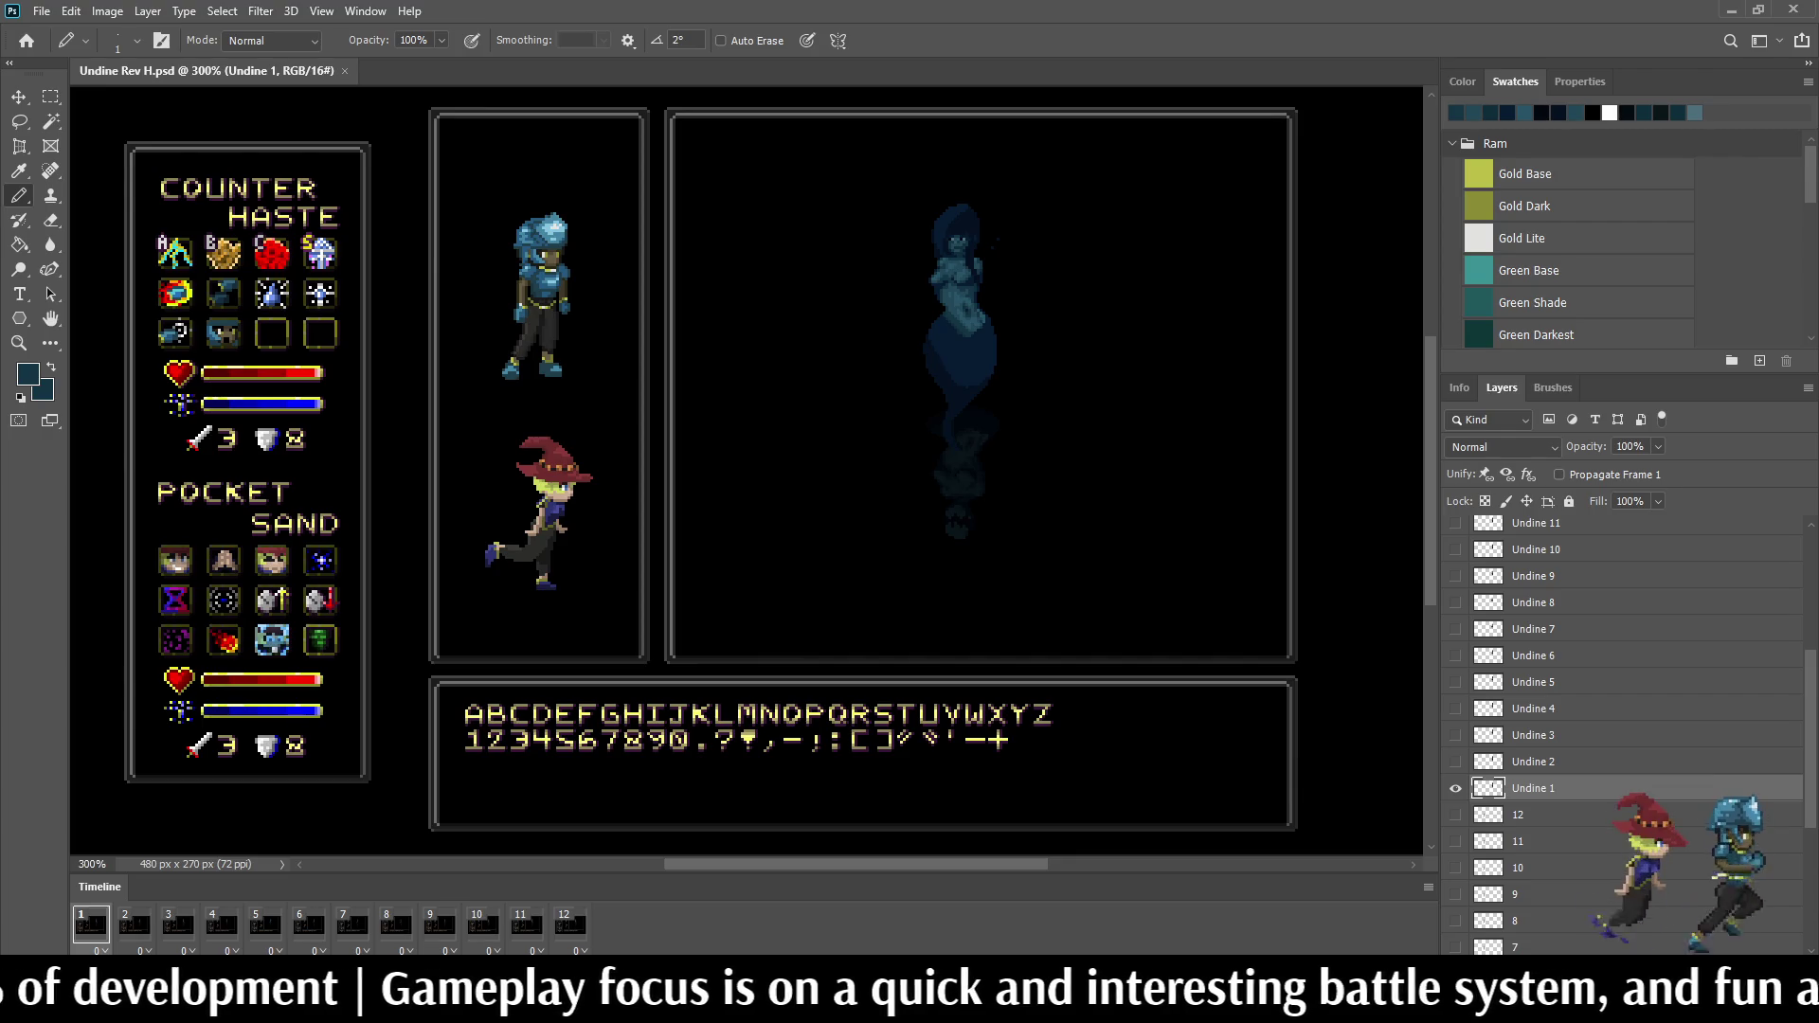
scroll(960, 235, "up", 2)
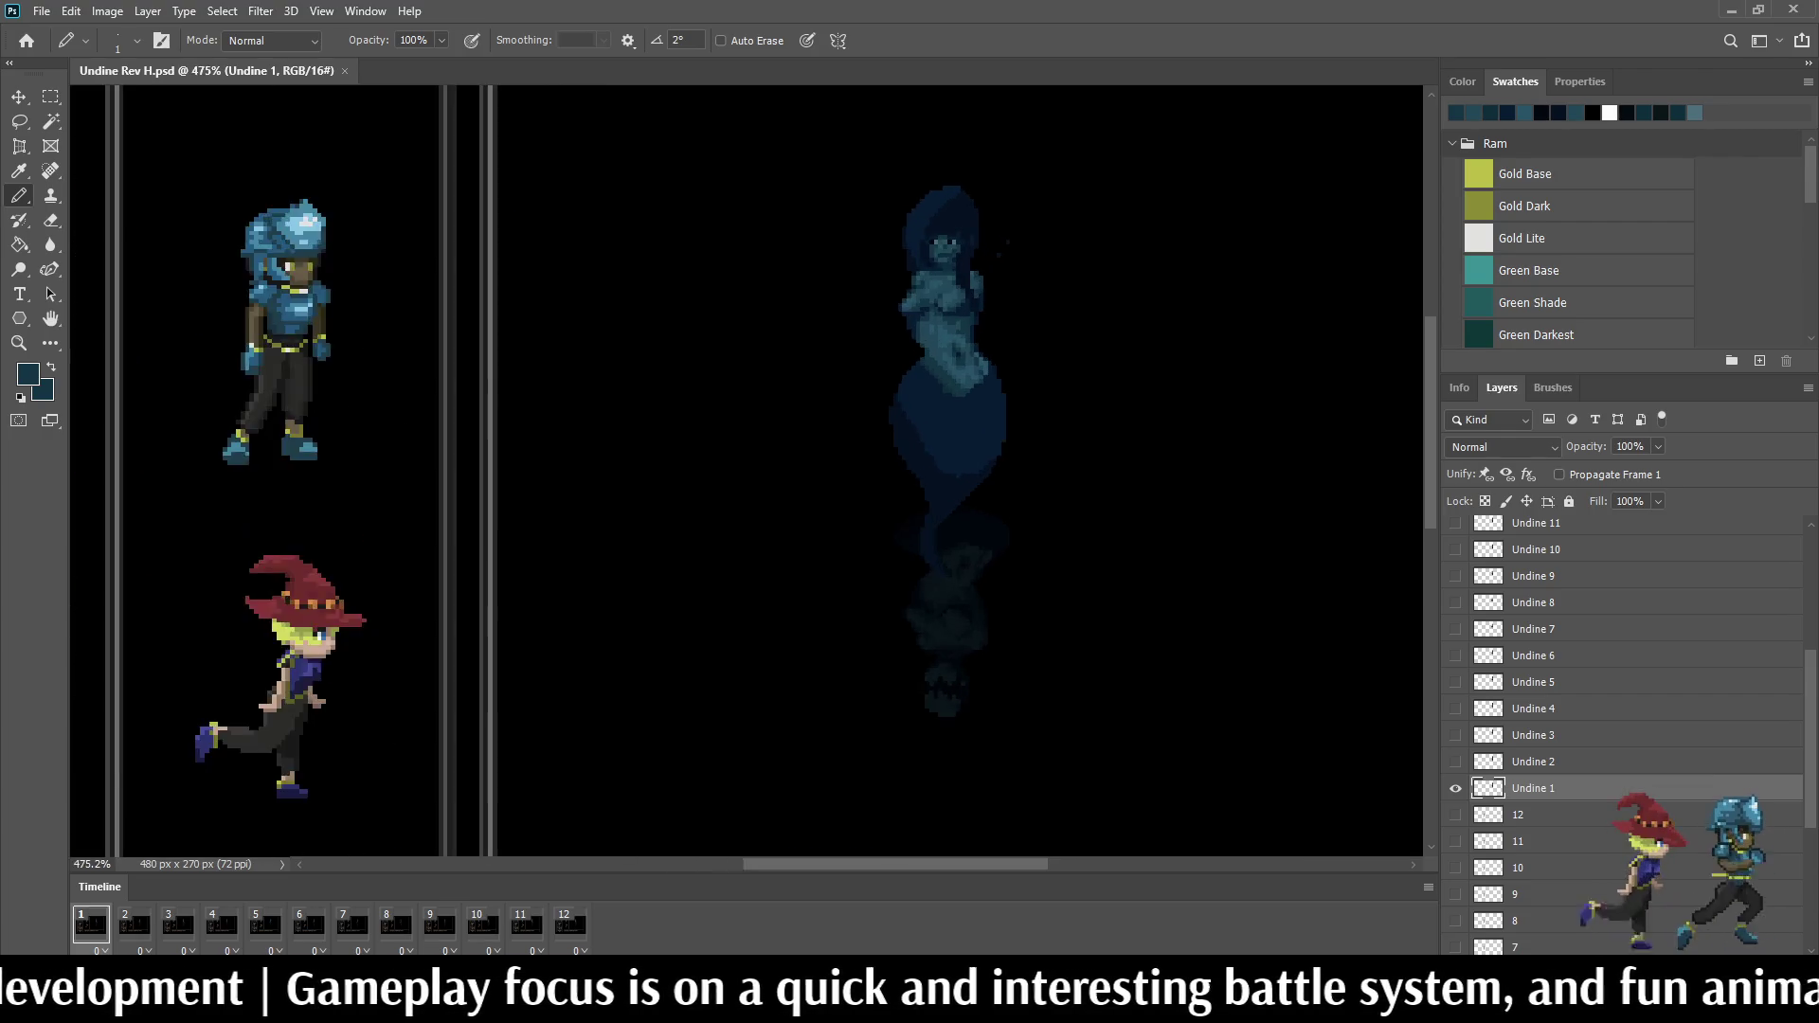
scroll(961, 235, "up", 2)
scroll(961, 235, "up", 2)
scroll(961, 235, "up", 1)
scroll(960, 241, "down", 3)
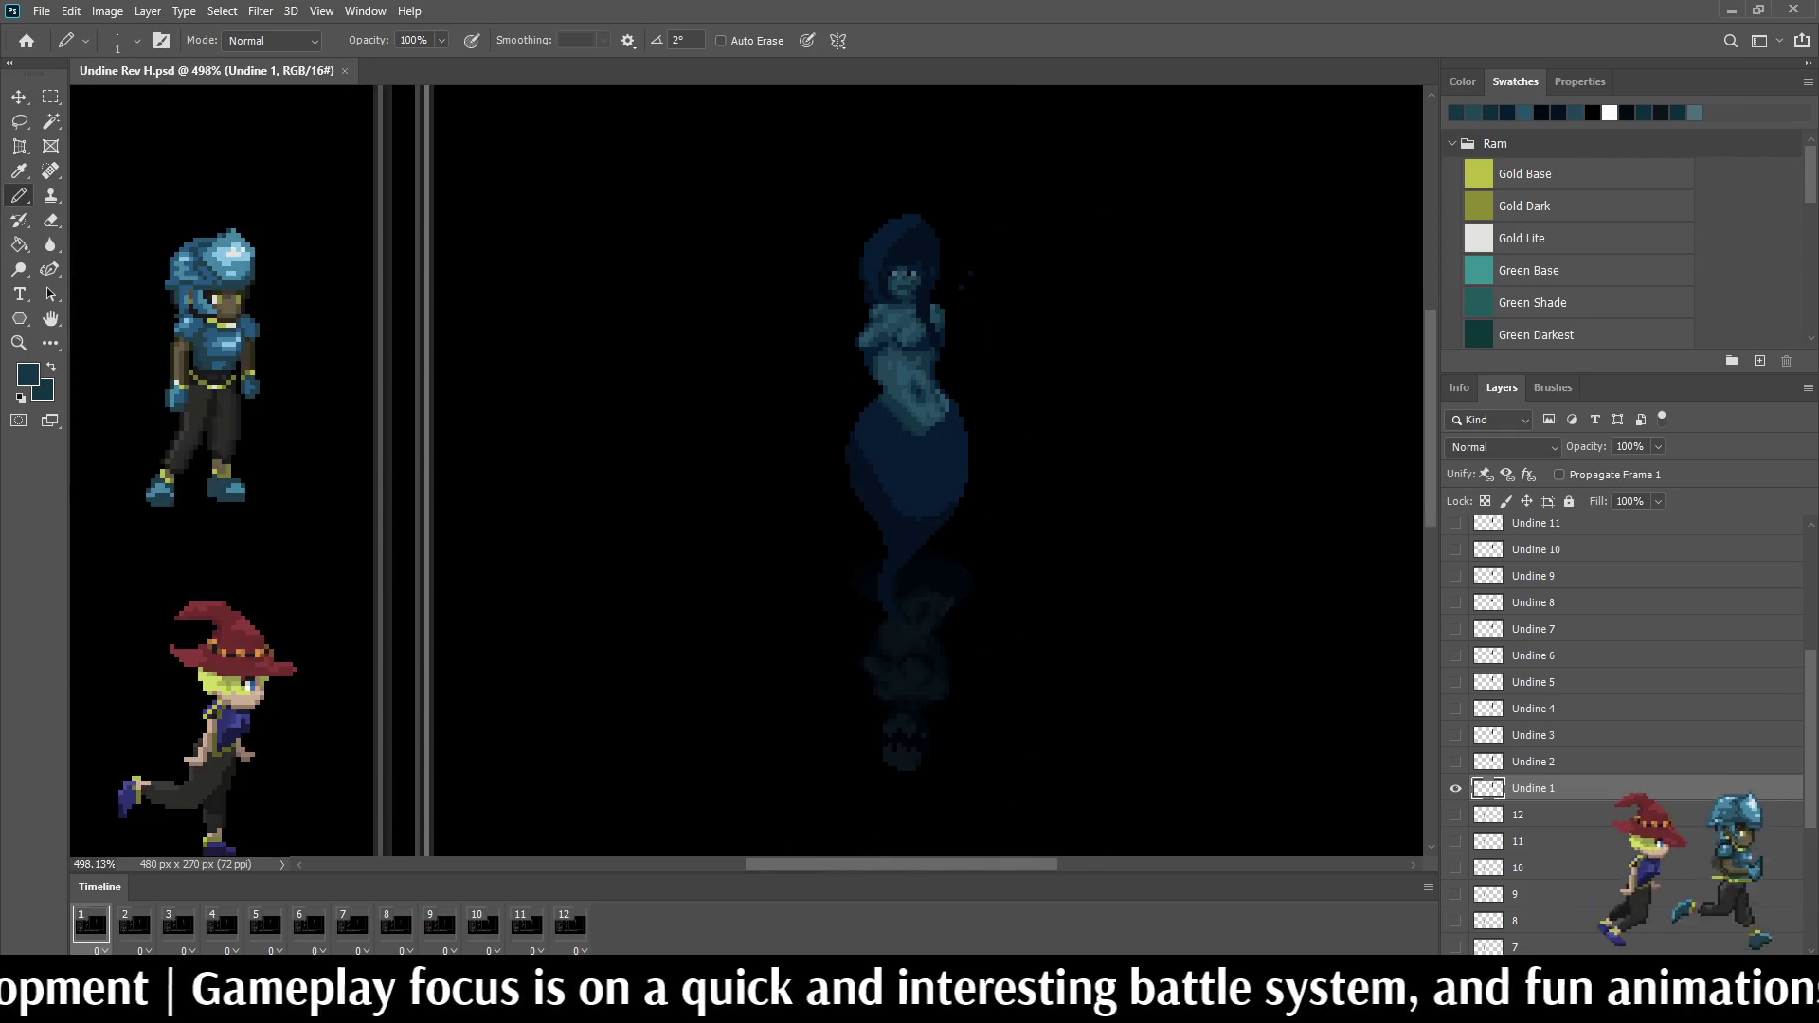
scroll(962, 242, "down", 1)
scroll(961, 242, "up", 1)
scroll(961, 242, "up", 1)
scroll(962, 242, "up", 1)
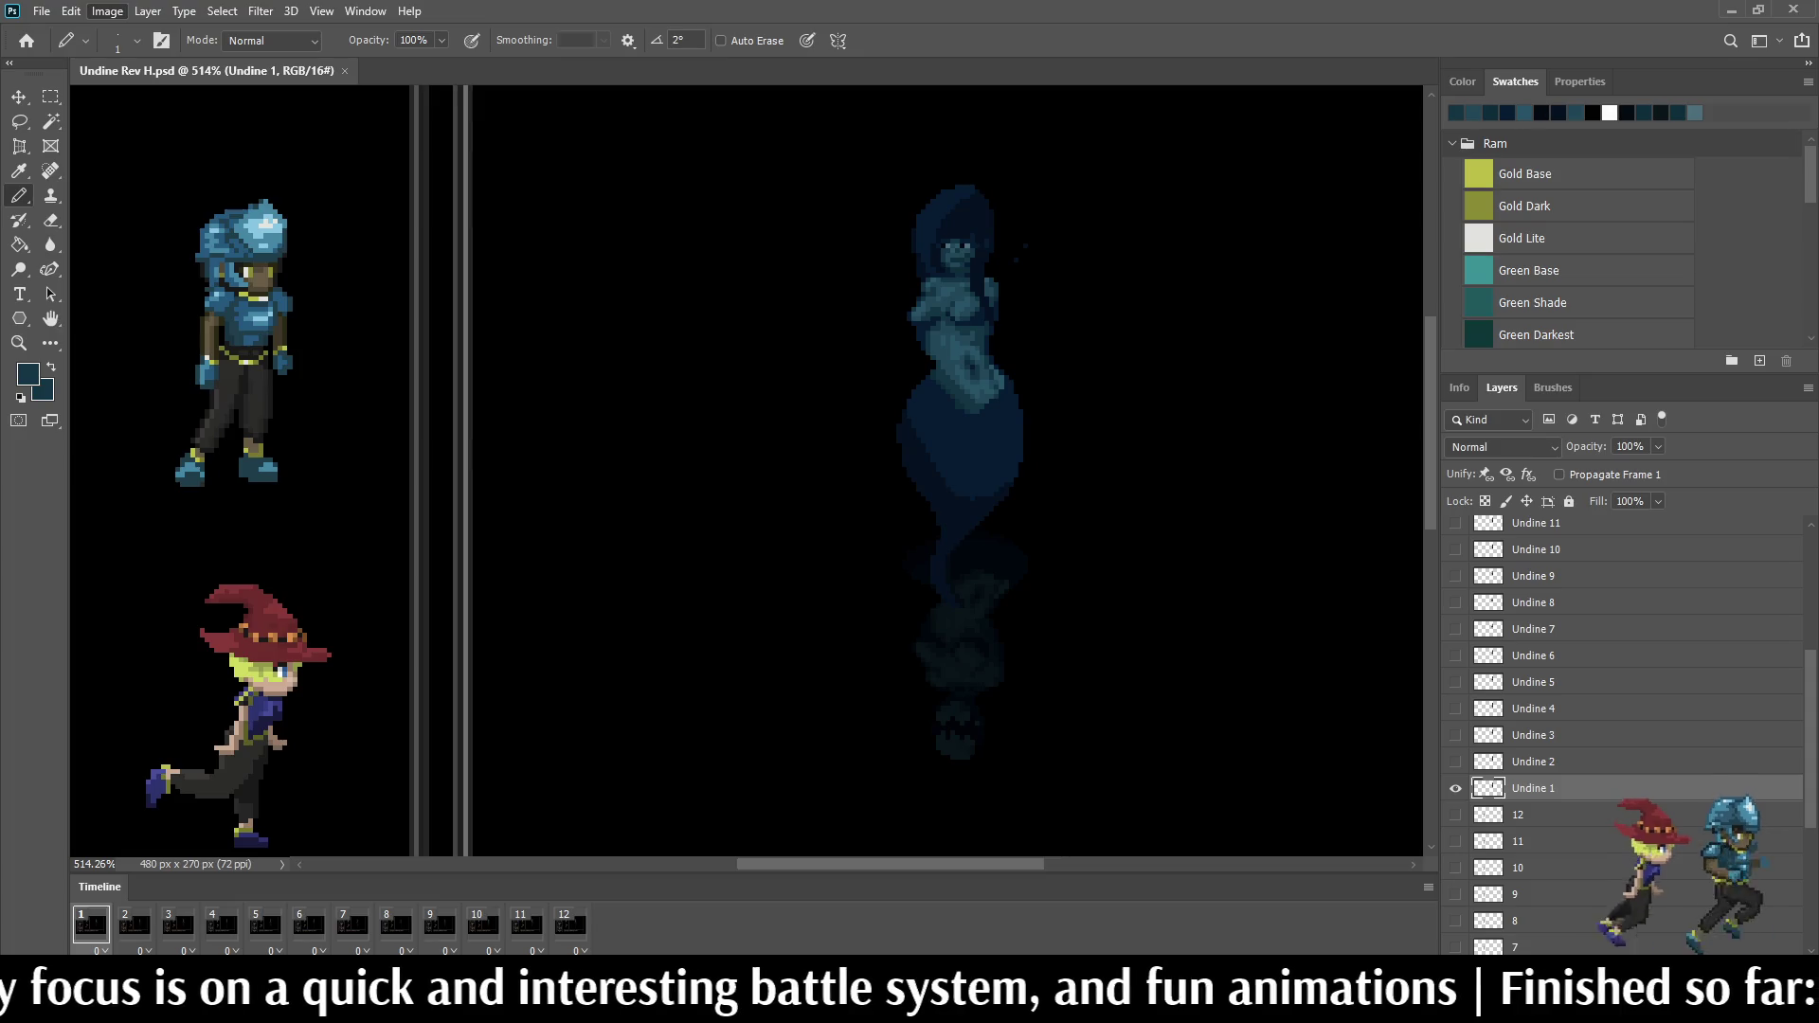
key("i")
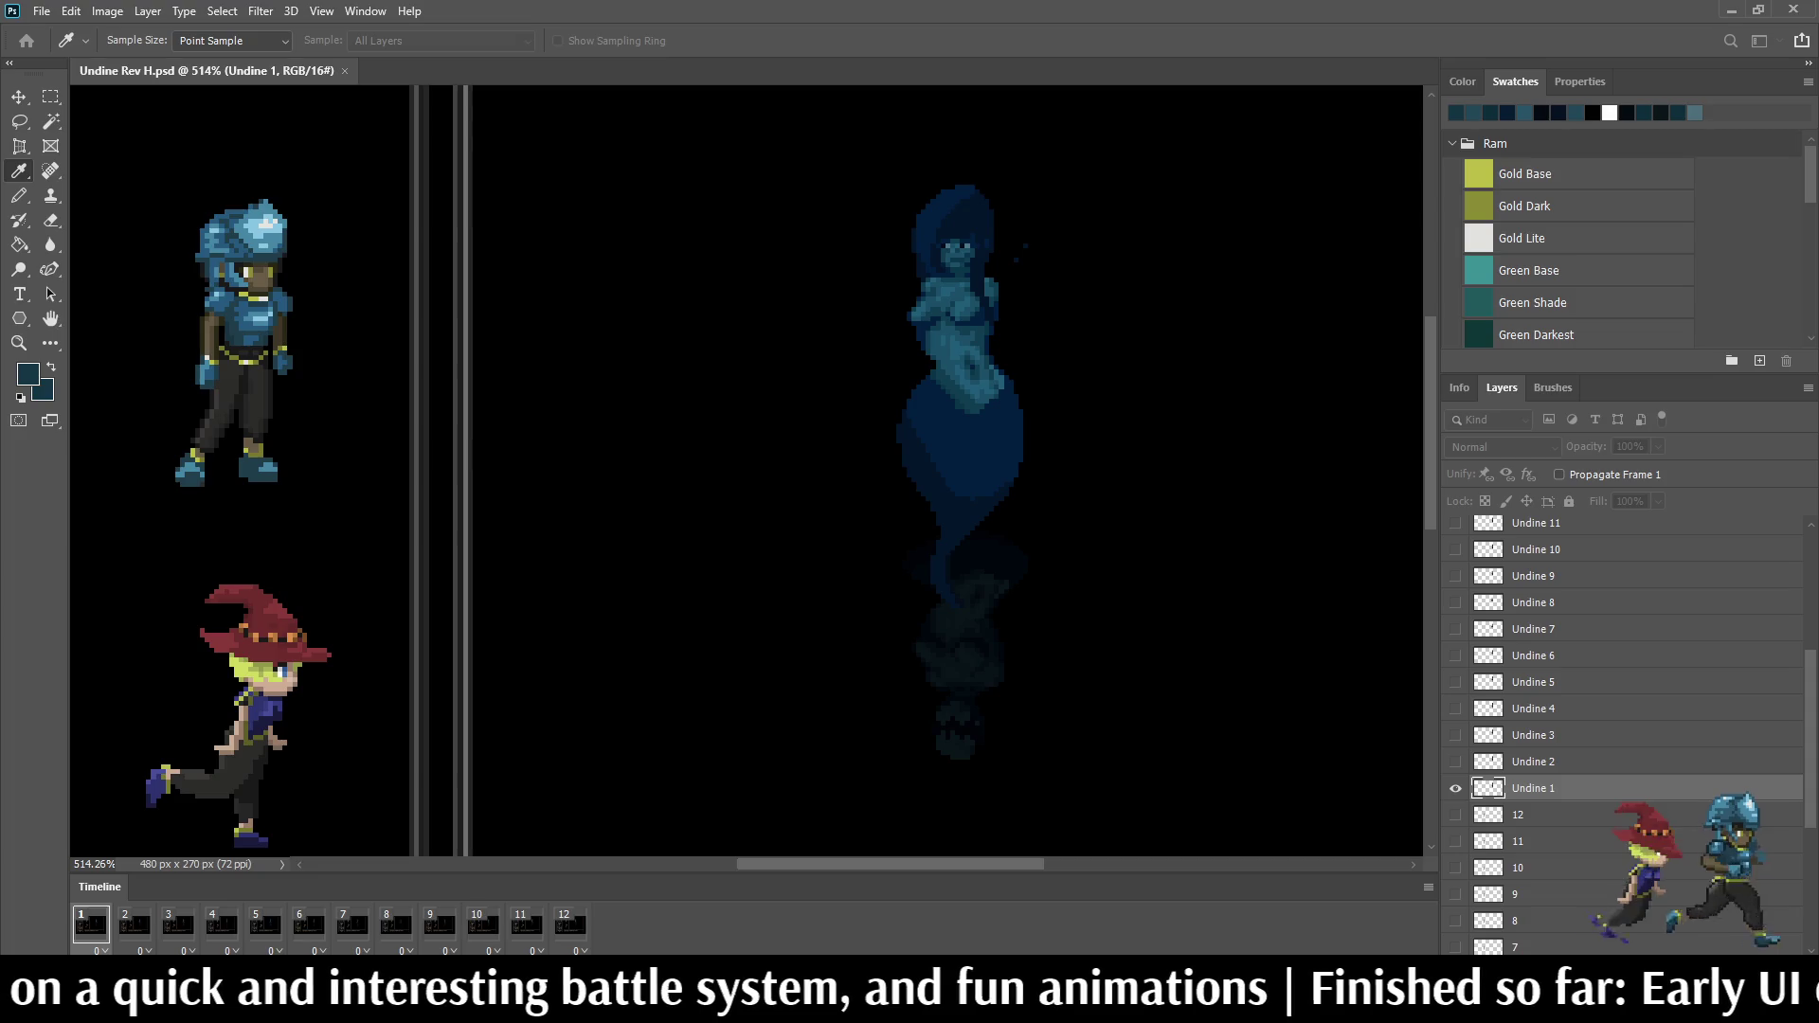
key("b")
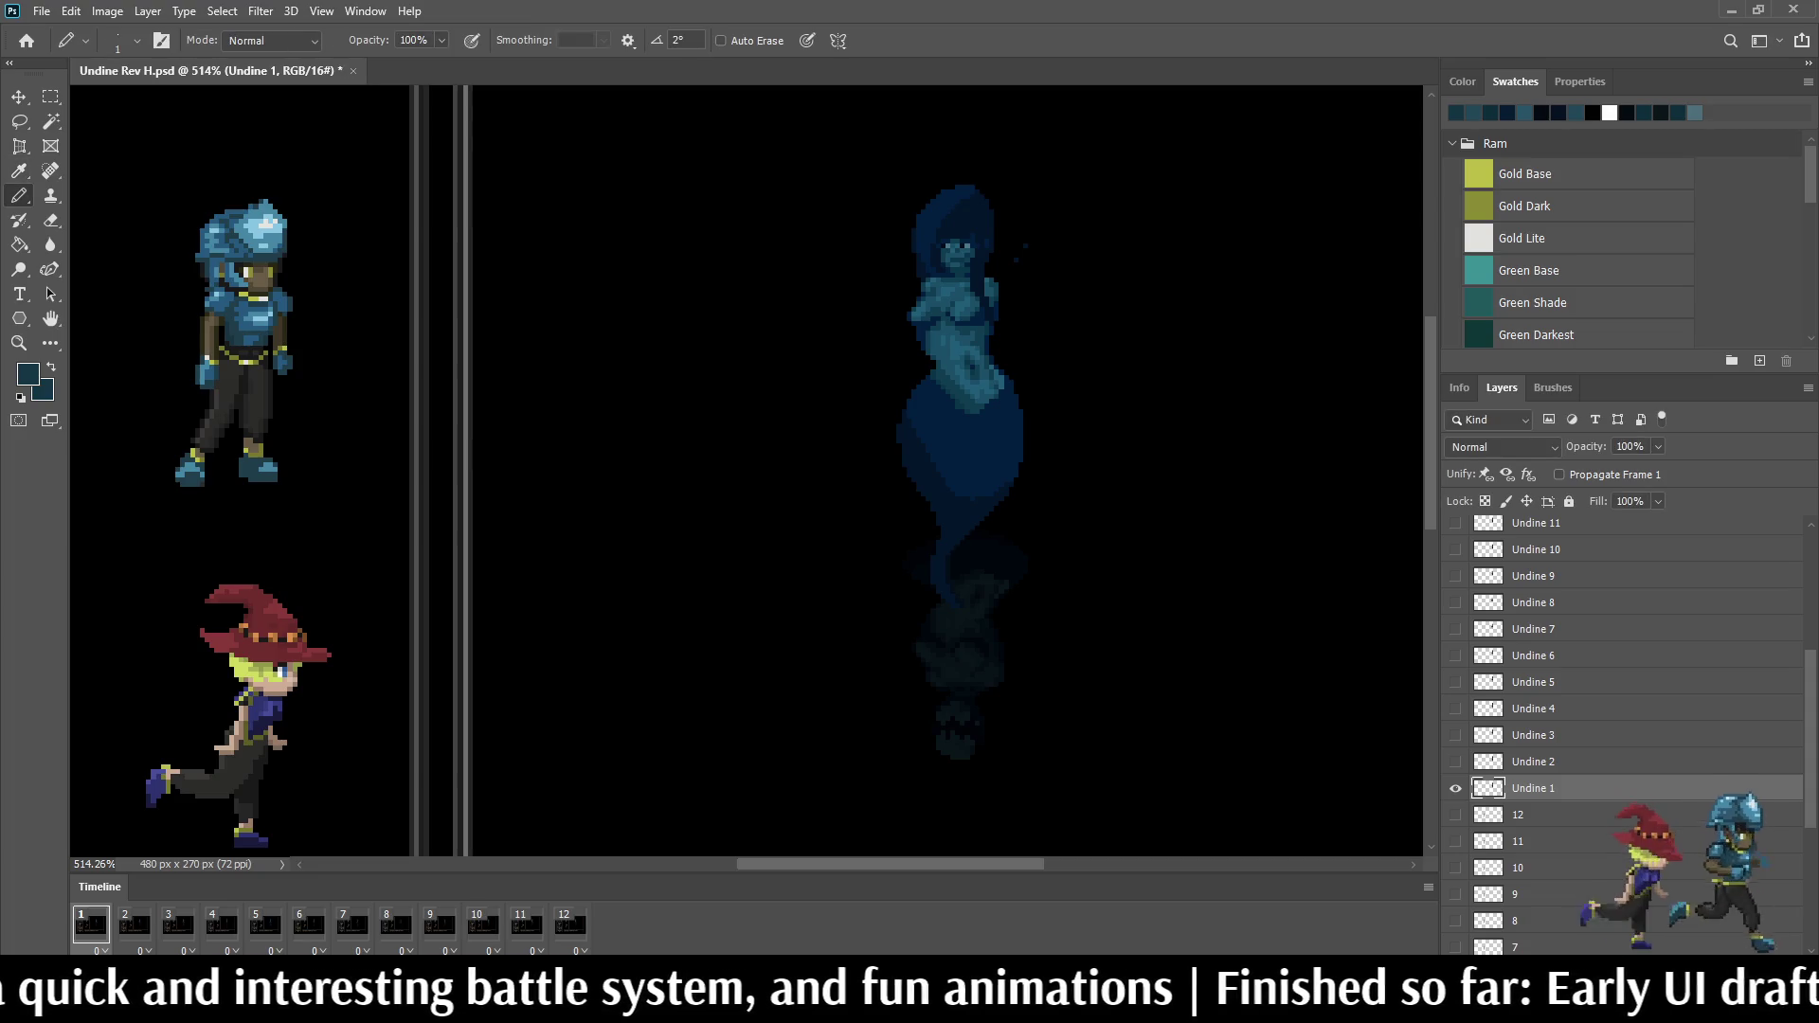
key("alt+bracketright")
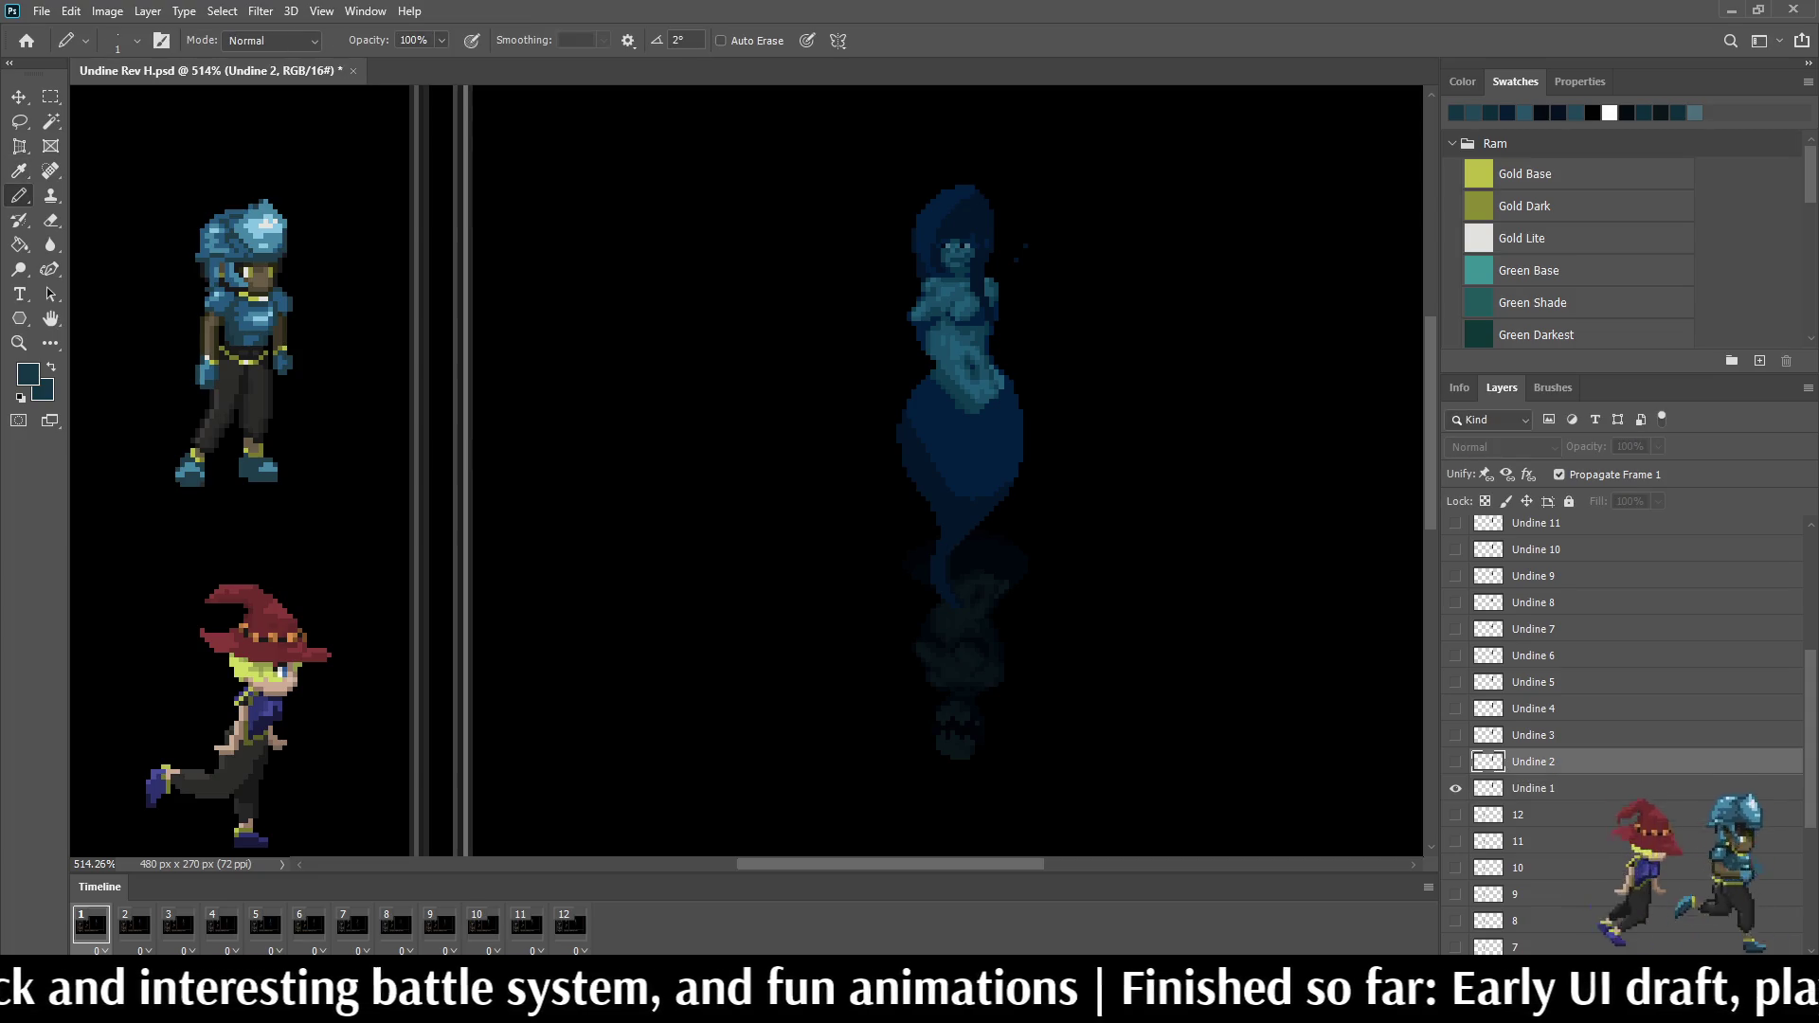
scroll(1620, 710, "up", 1)
left_click(1534, 548, "shift")
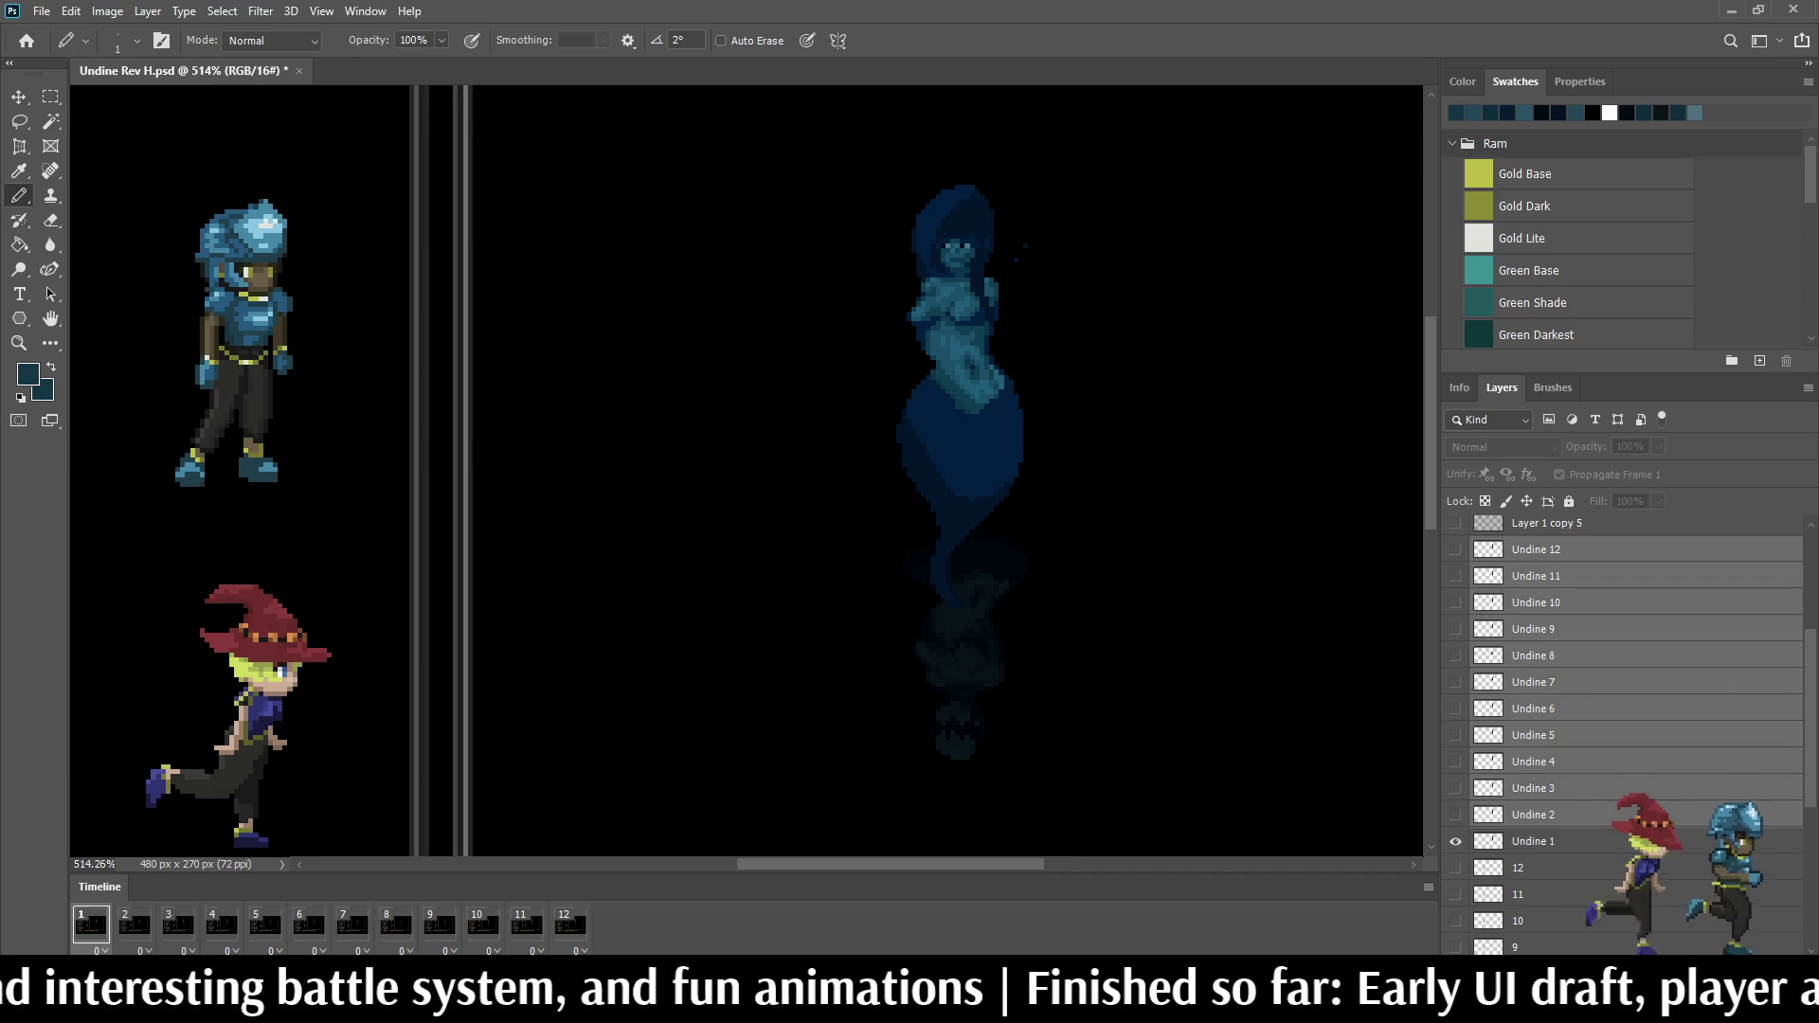
key("Right")
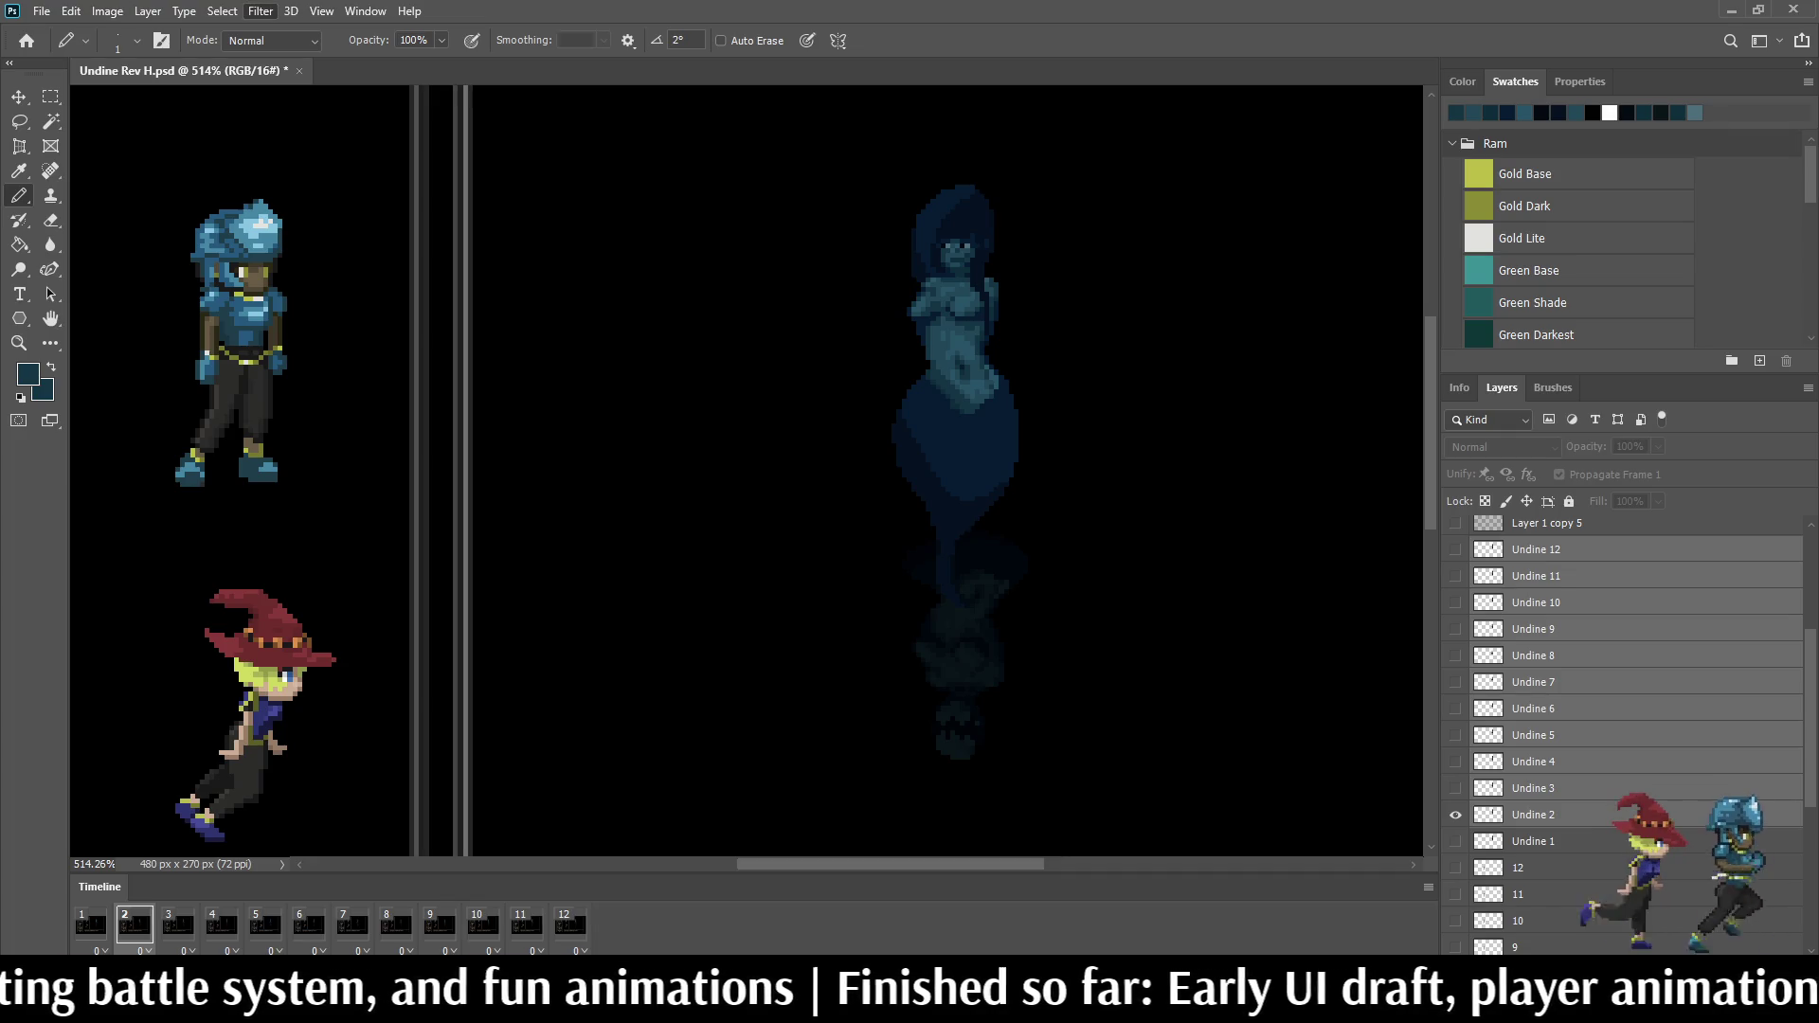
left_click(1535, 814)
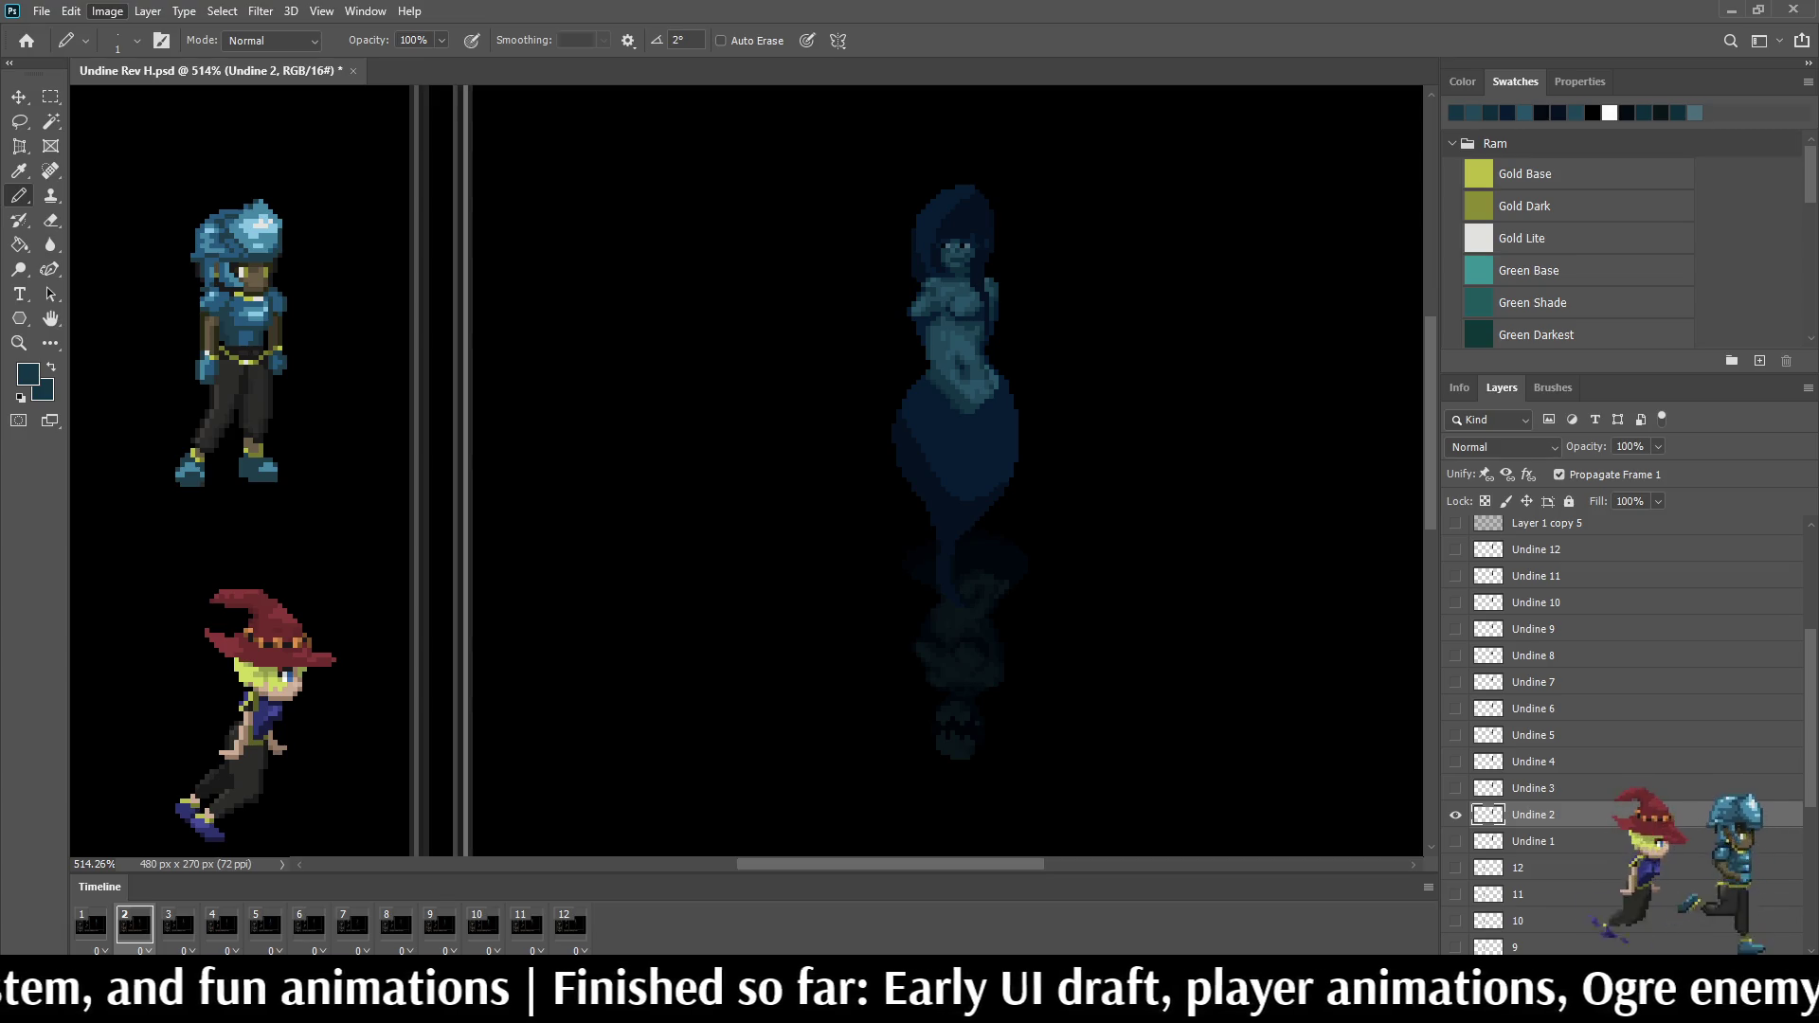
Step: Return to frame 1 with Undine 1 active and select all twelve layers Undine 1 through Undine 12
key("alt+bracketright")
key("Left")
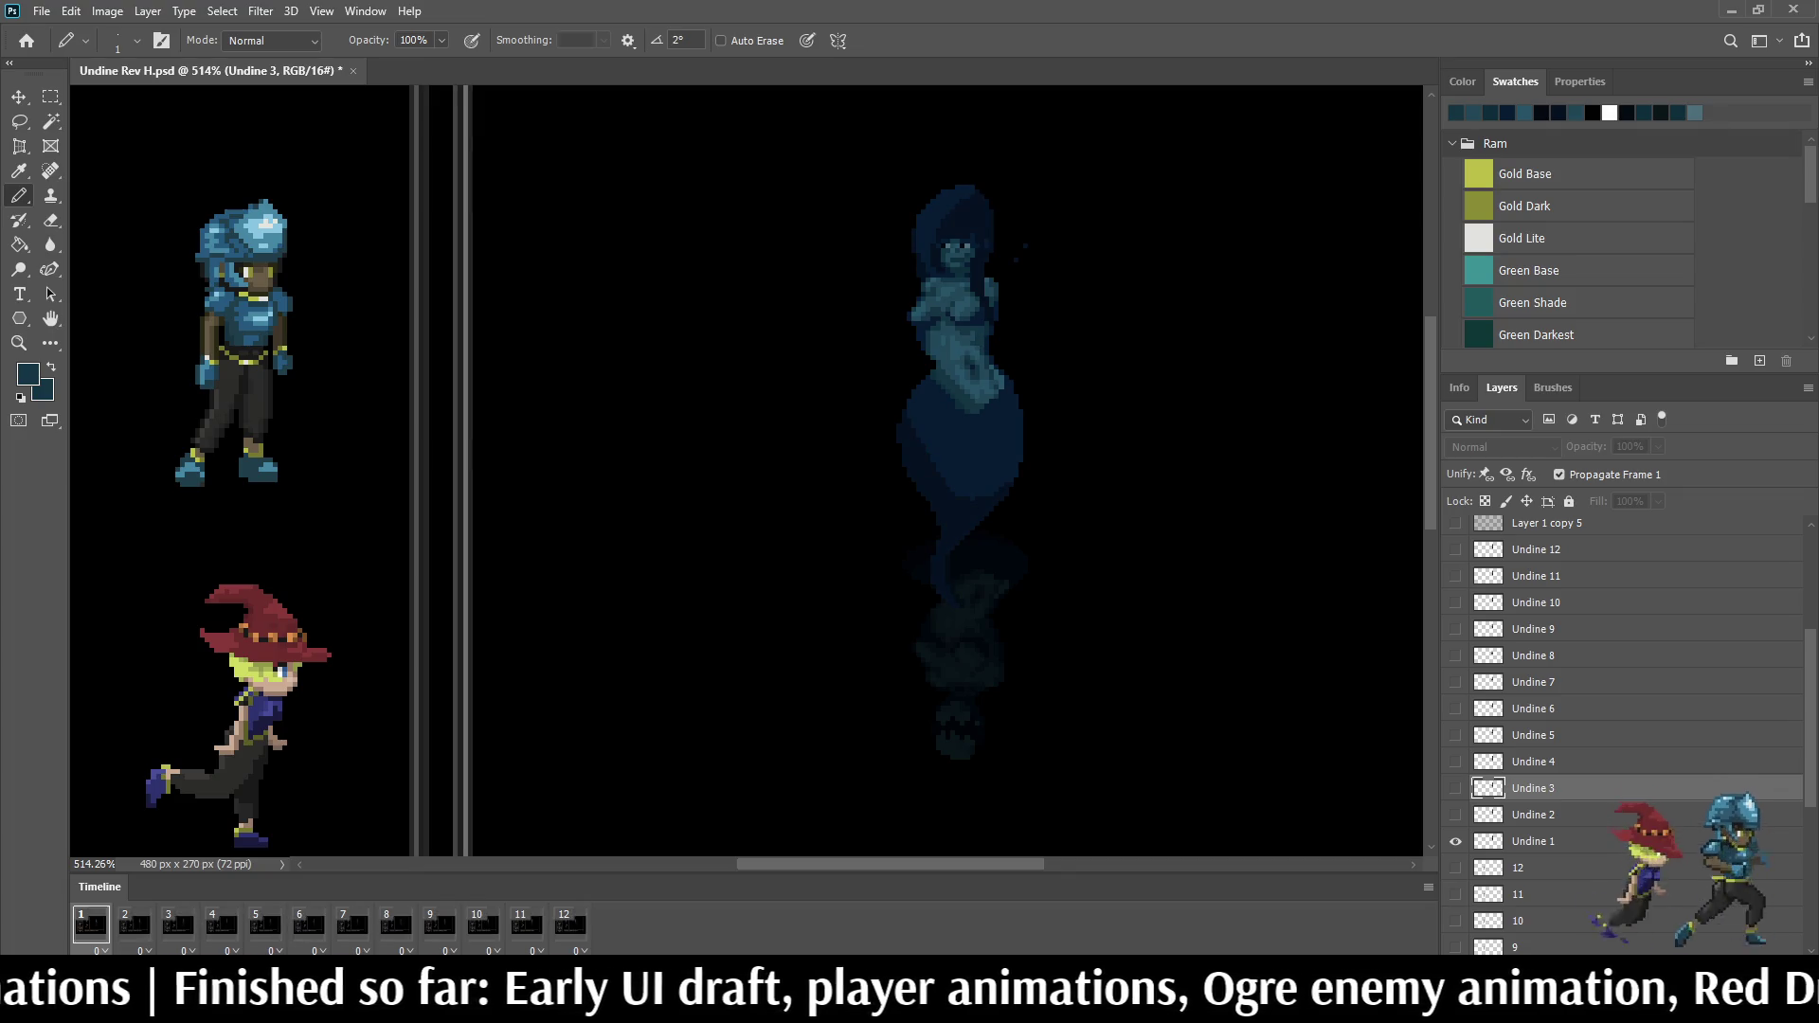
key("alt+bracketleft")
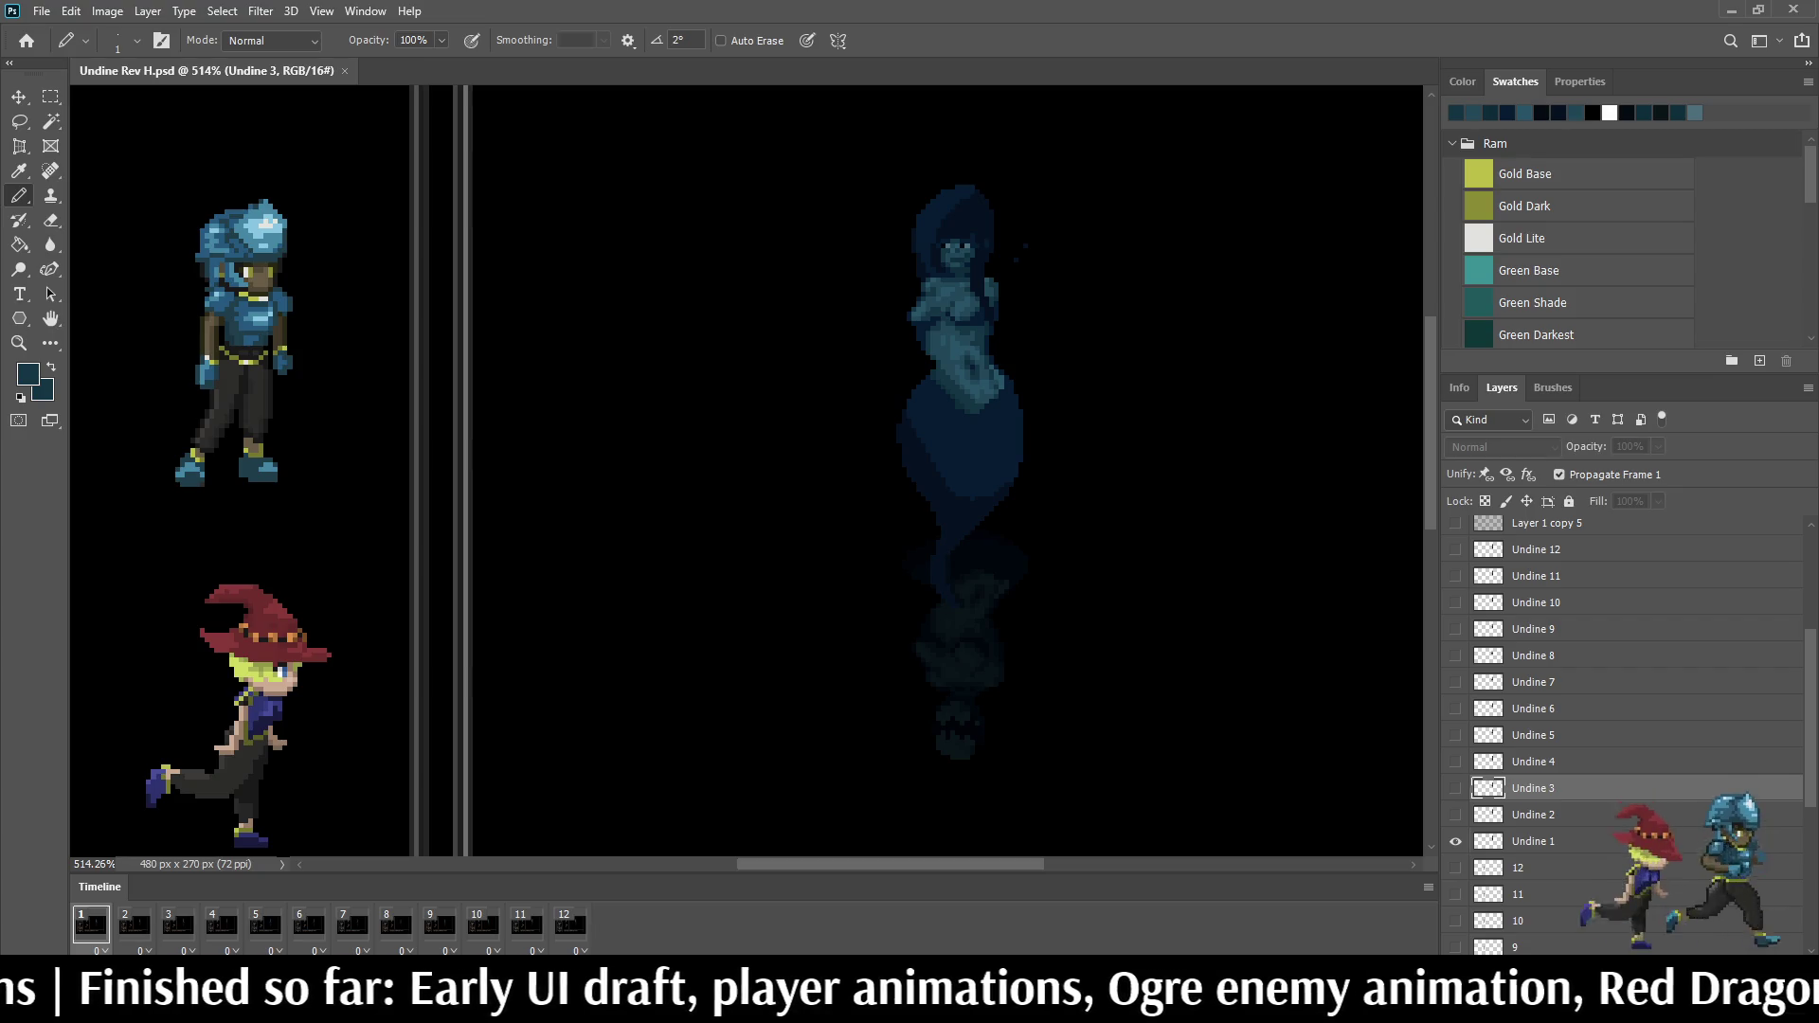
key("alt+bracketleft")
key("alt+shift+bracketright")
key("alt+shift+bracketright")
key("alt+shift+bracketright")
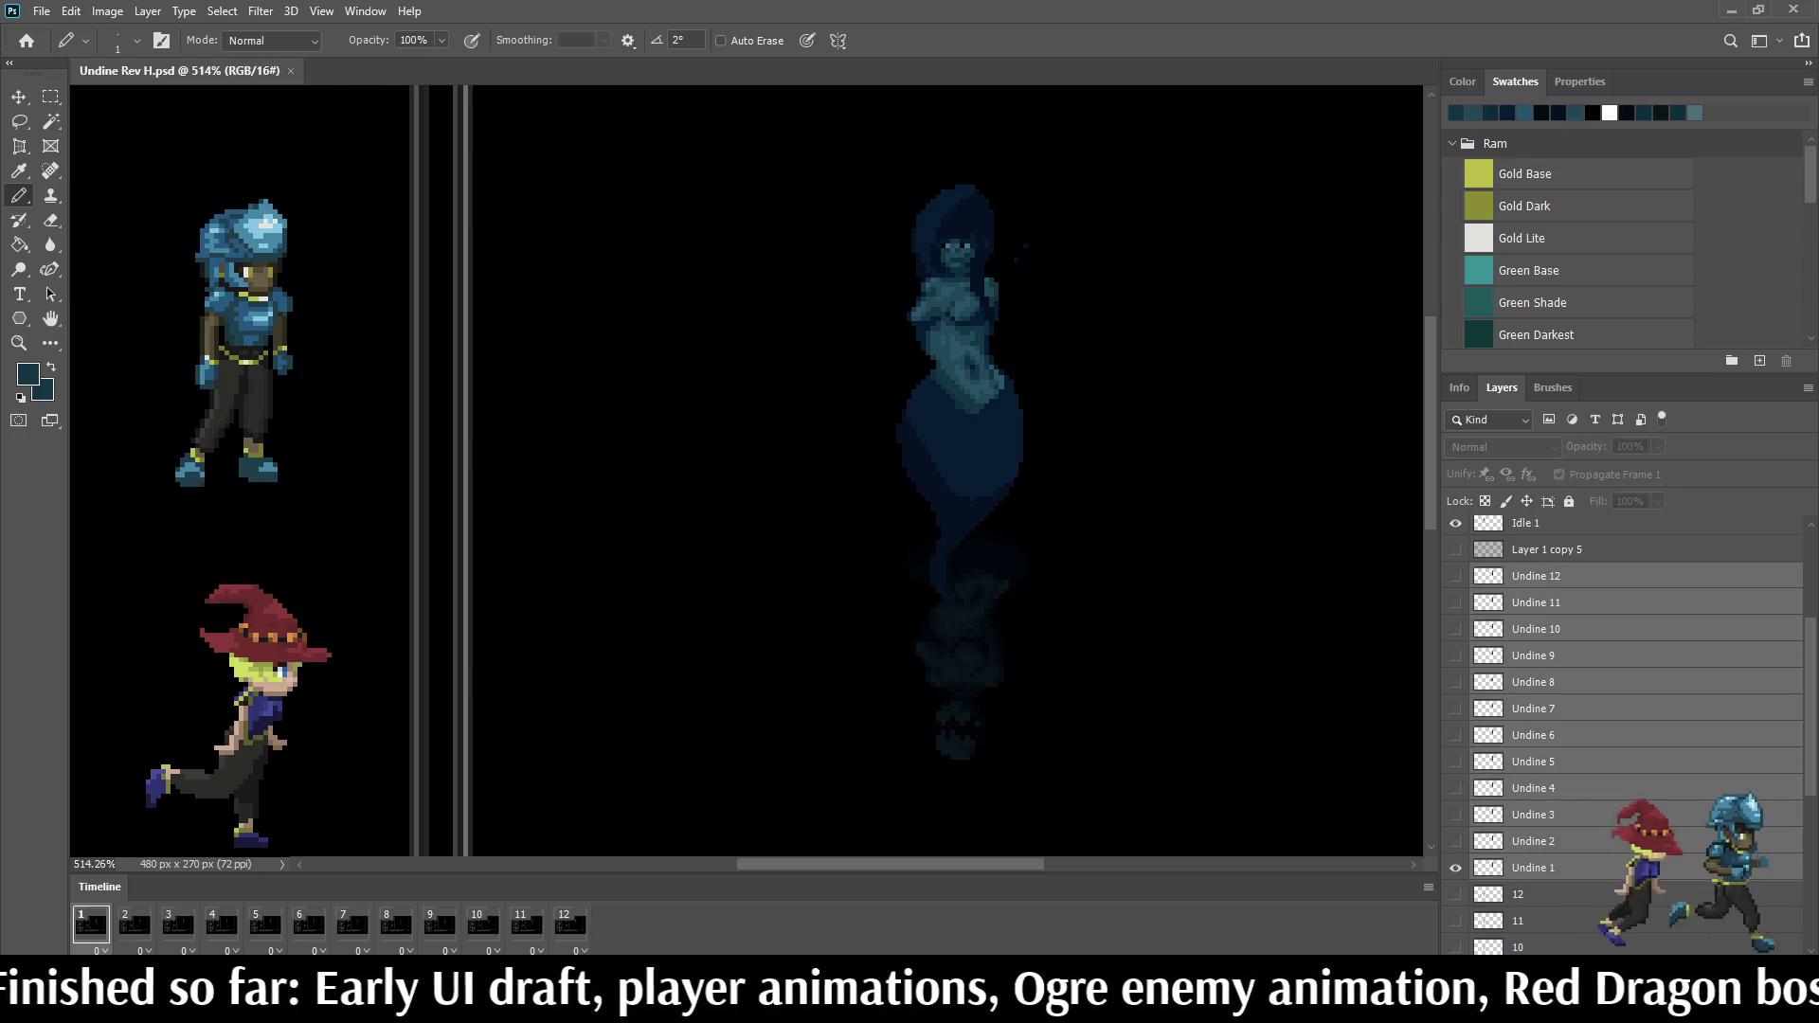
Step: Group the twelve Undine layers and add a Hue/Saturation adjustment with saturation +30 and lightness +2
key("ctrl+g")
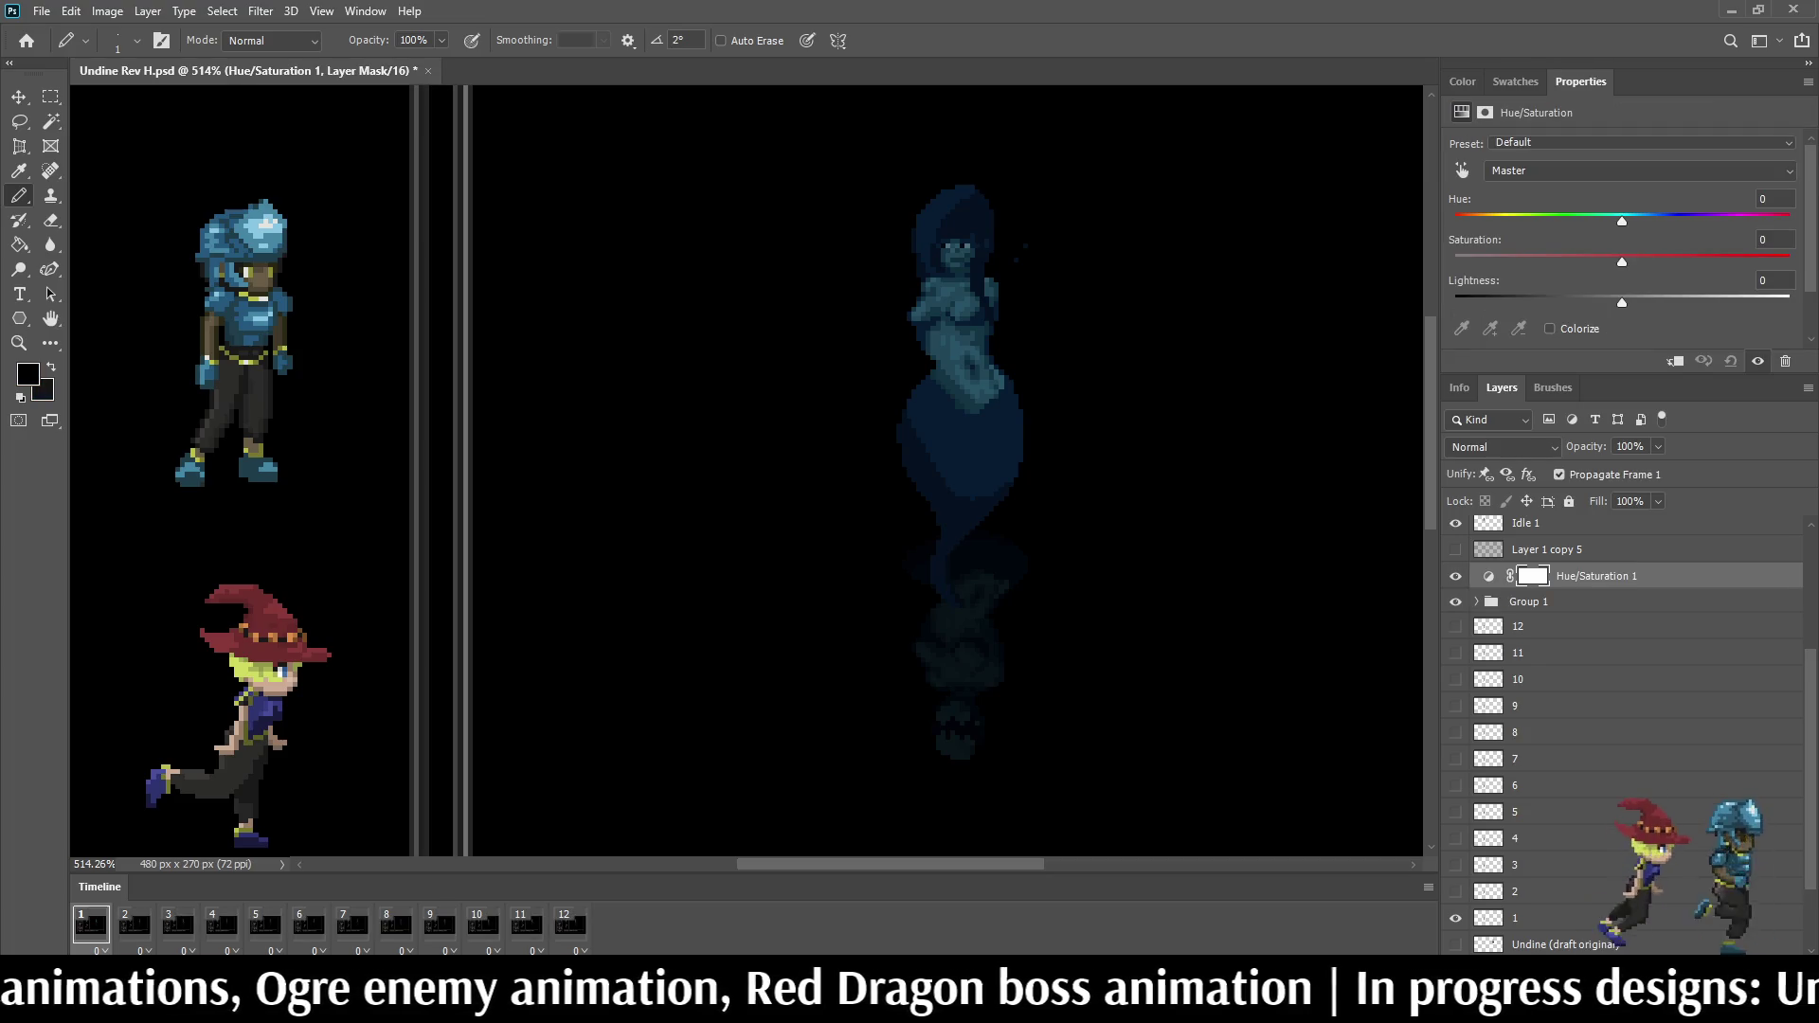
left_click(1762, 239)
type("30")
key("Tab")
type("2")
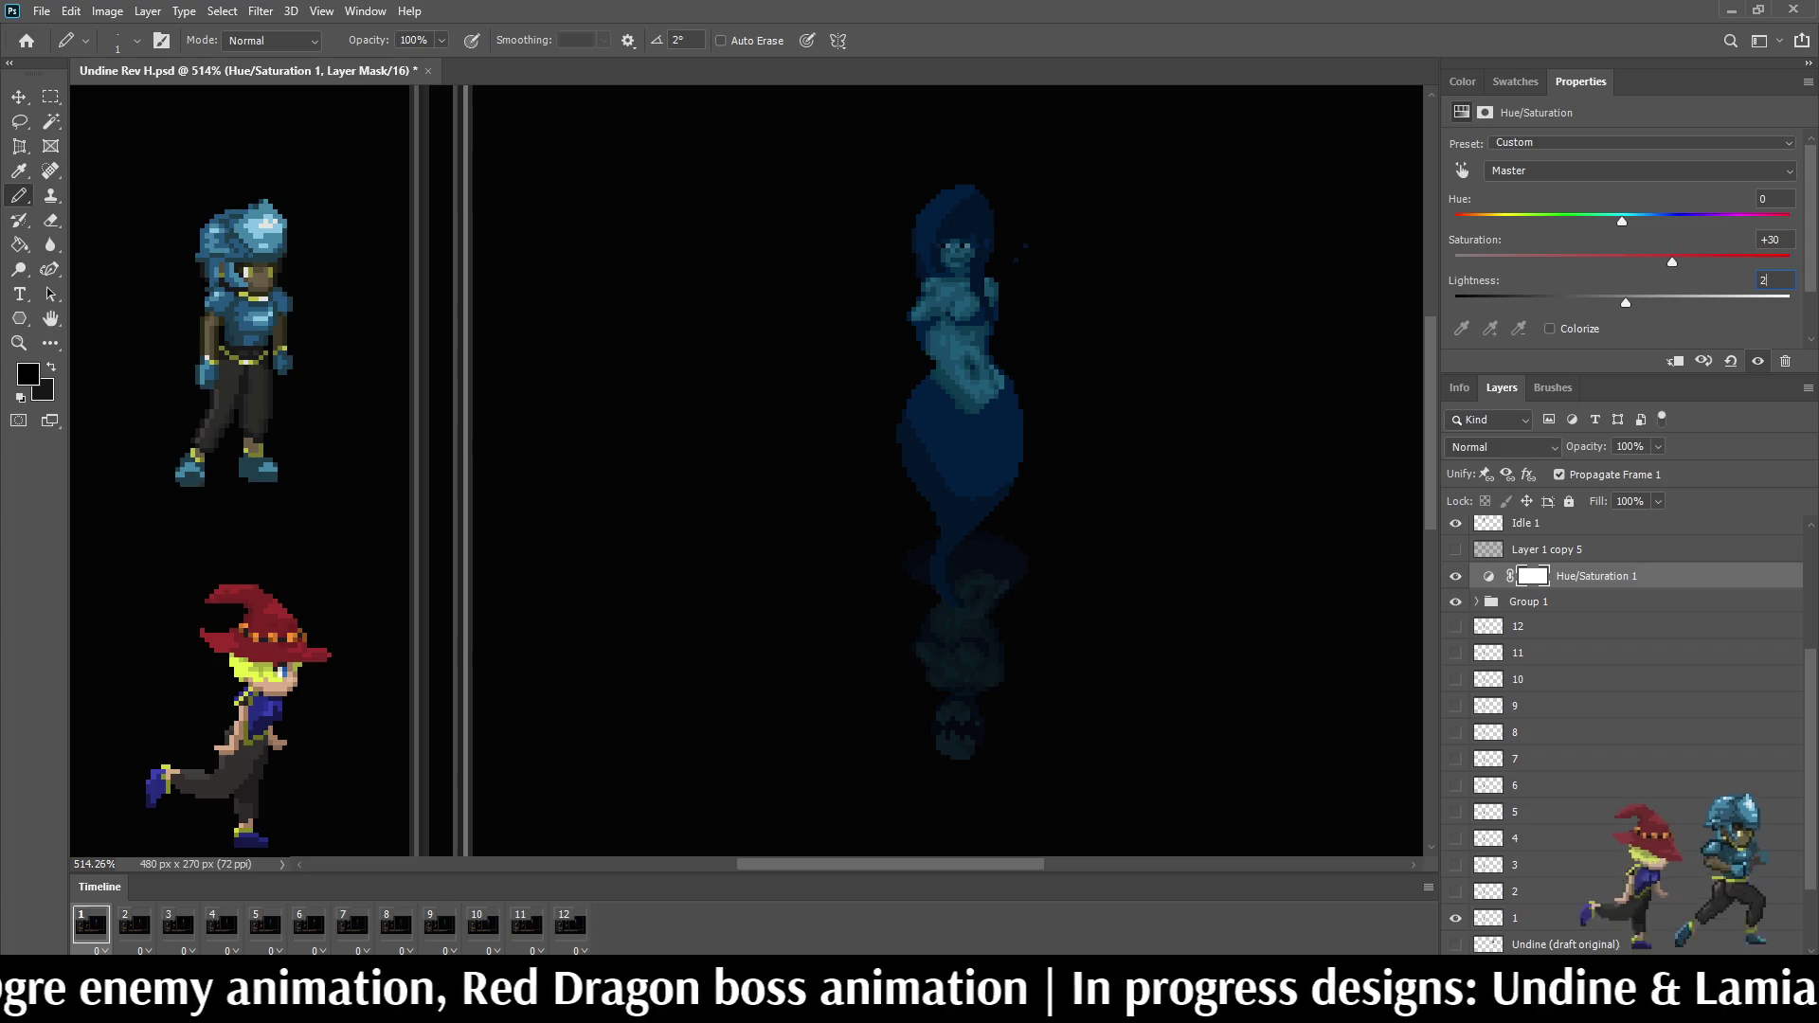
key("Return")
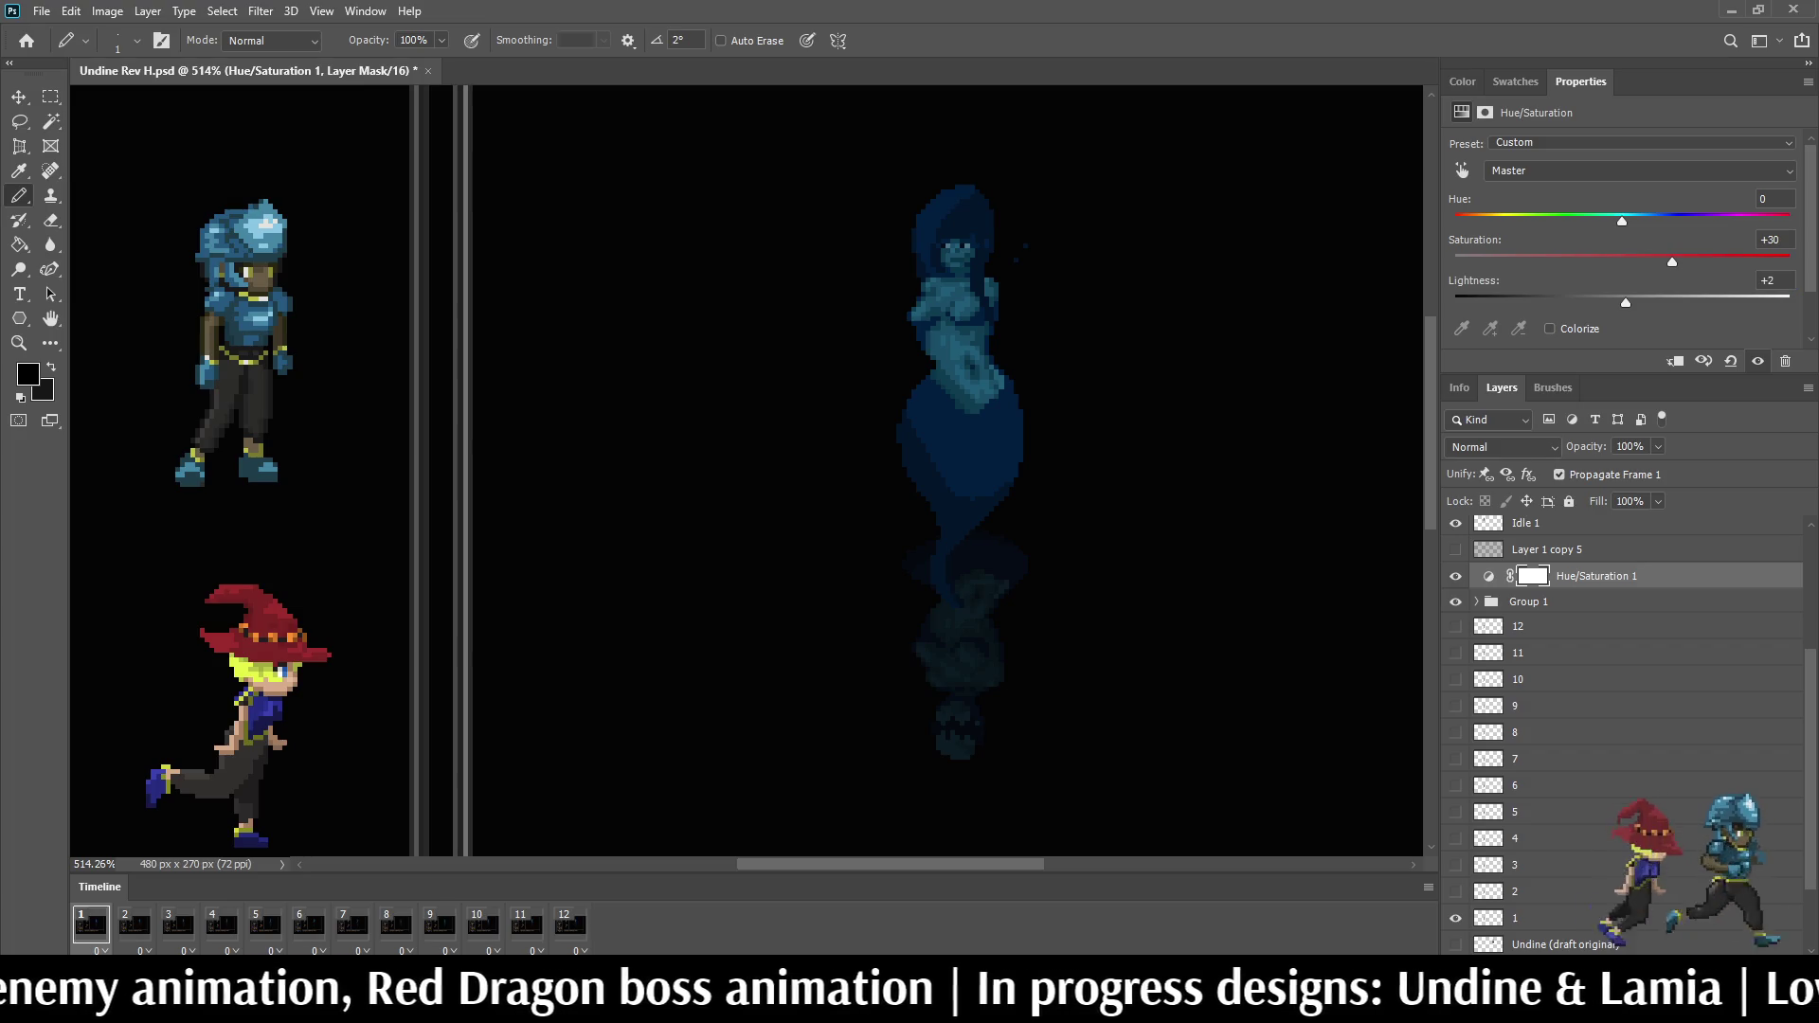
Step: Move the Hue/Saturation adjustment into Group 1
key("alt+bracketleft")
key("alt+bracketright")
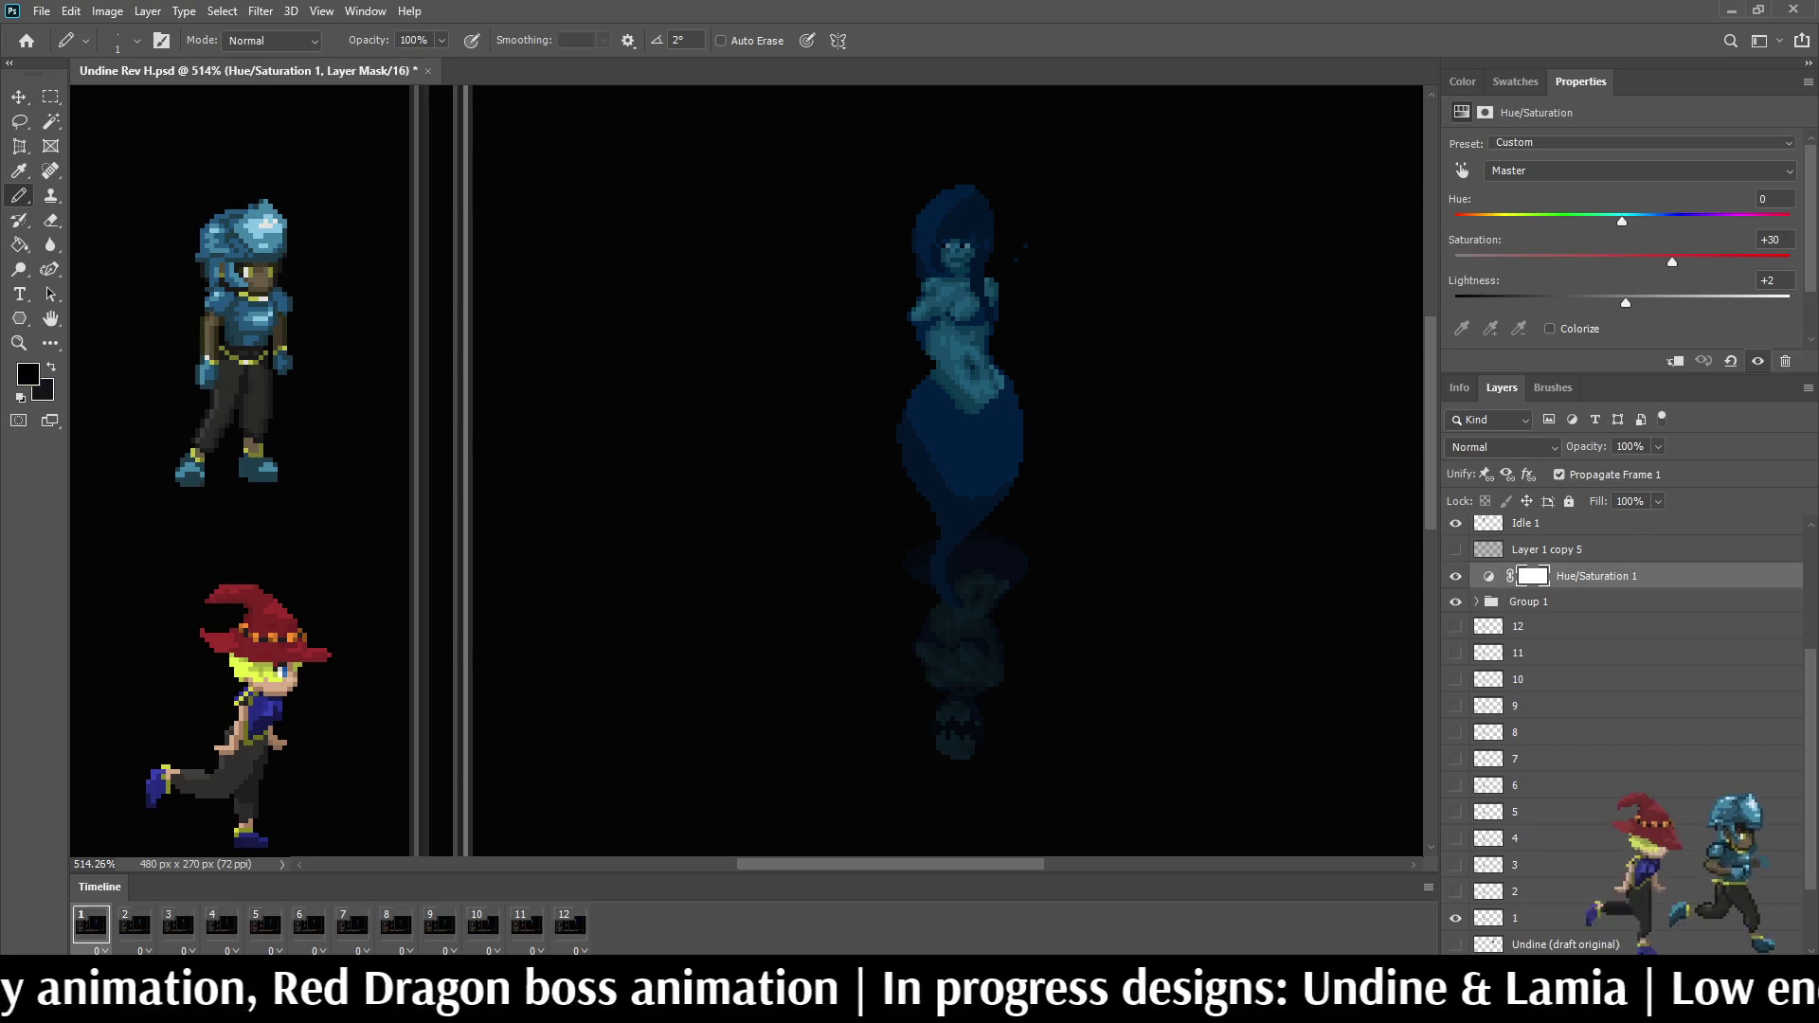
key("Delete")
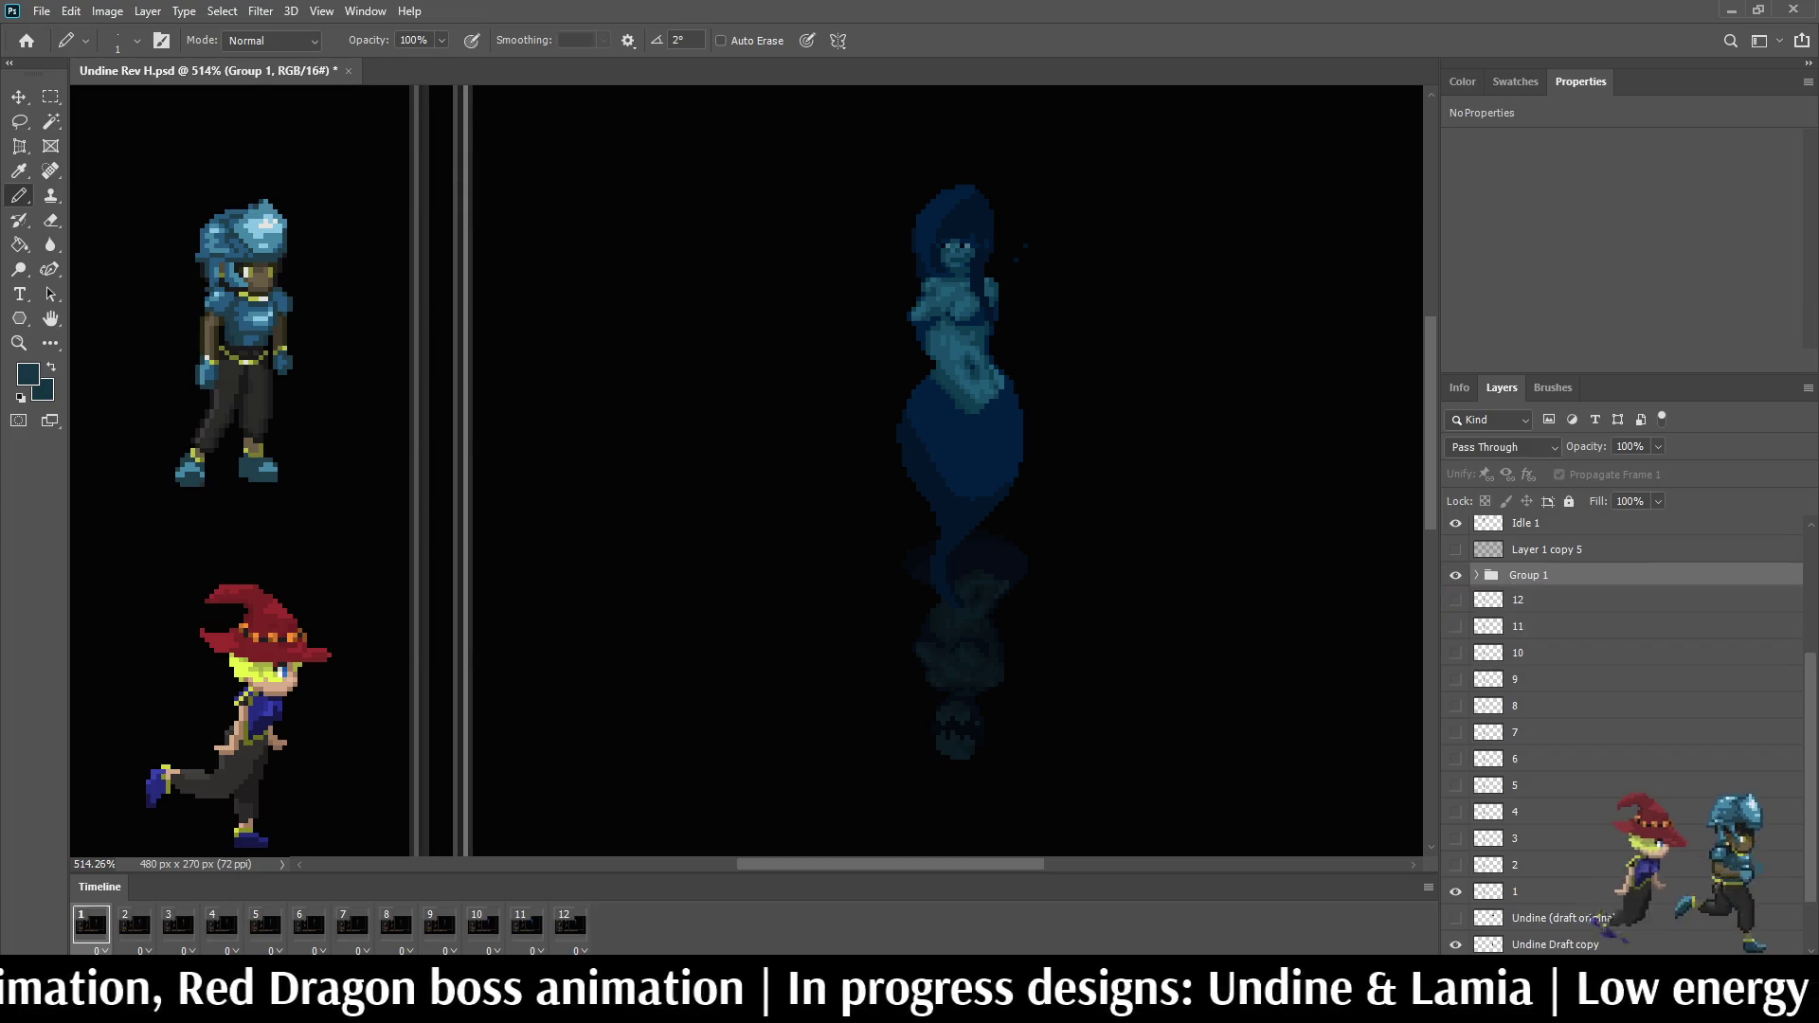
Step: Expand Group 1 and drag Hue/Saturation 1 below the Undine frames
left_click(1473, 574)
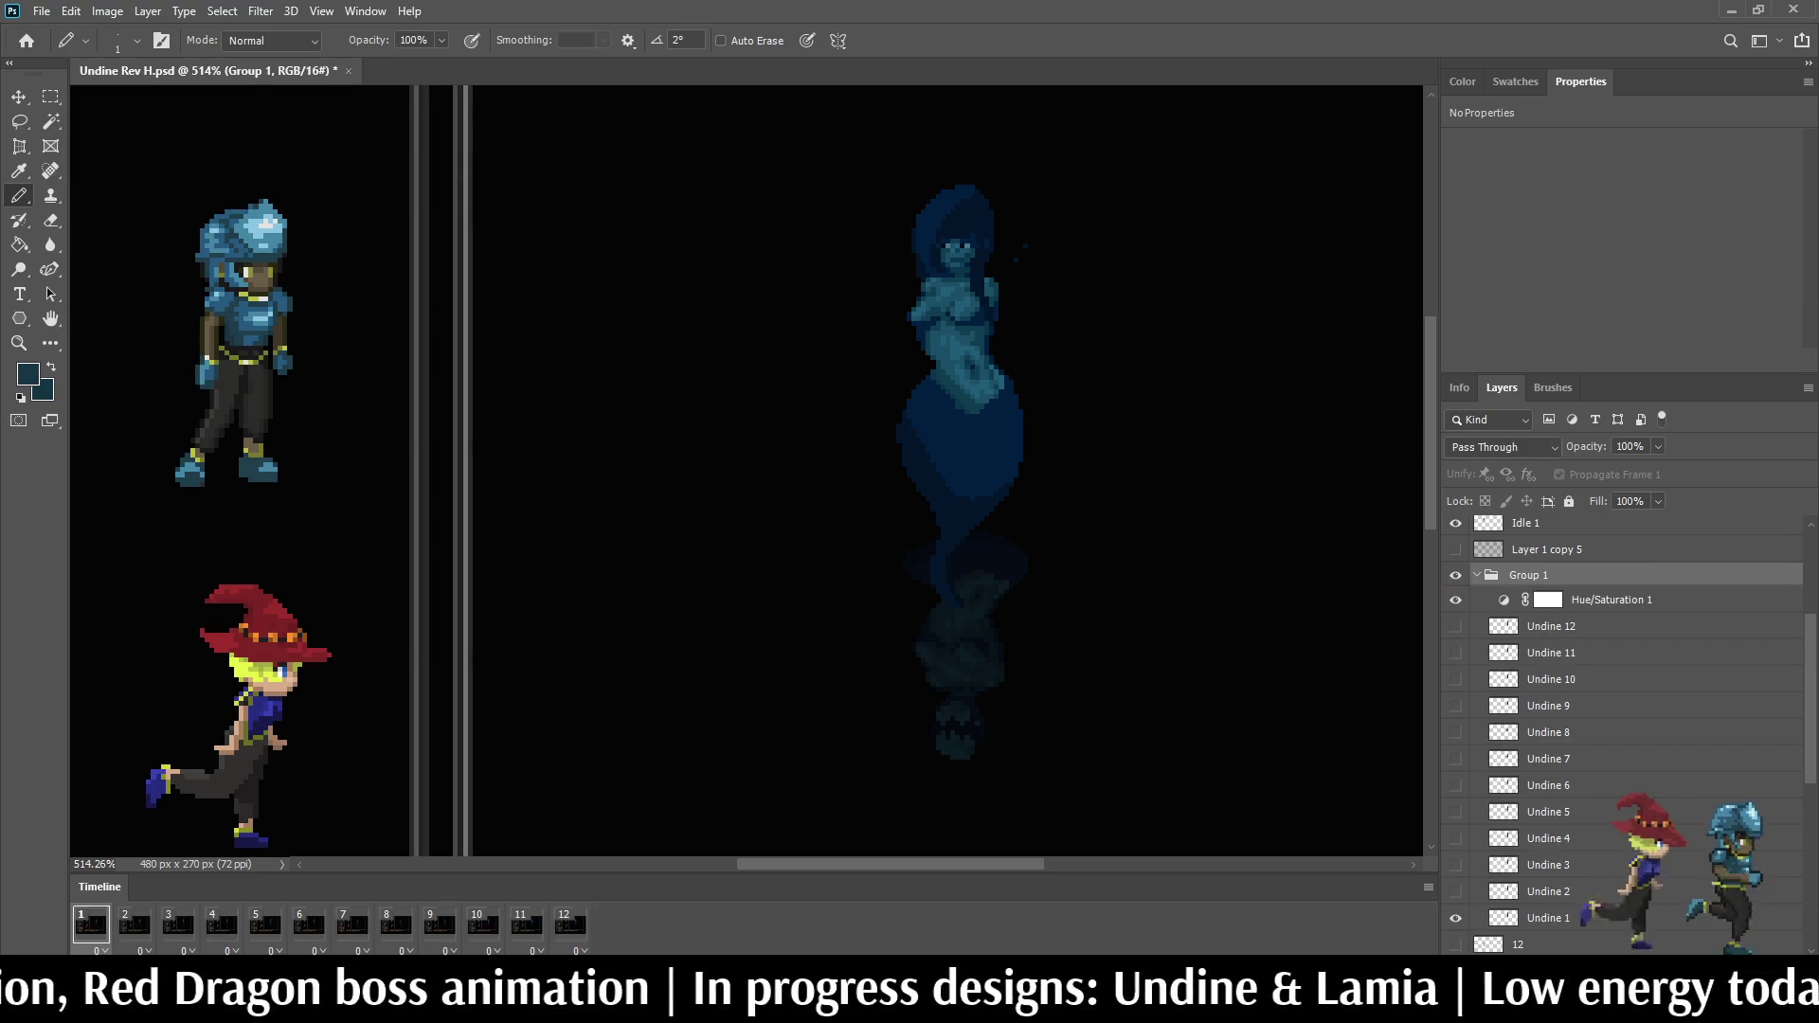
left_click(1548, 918)
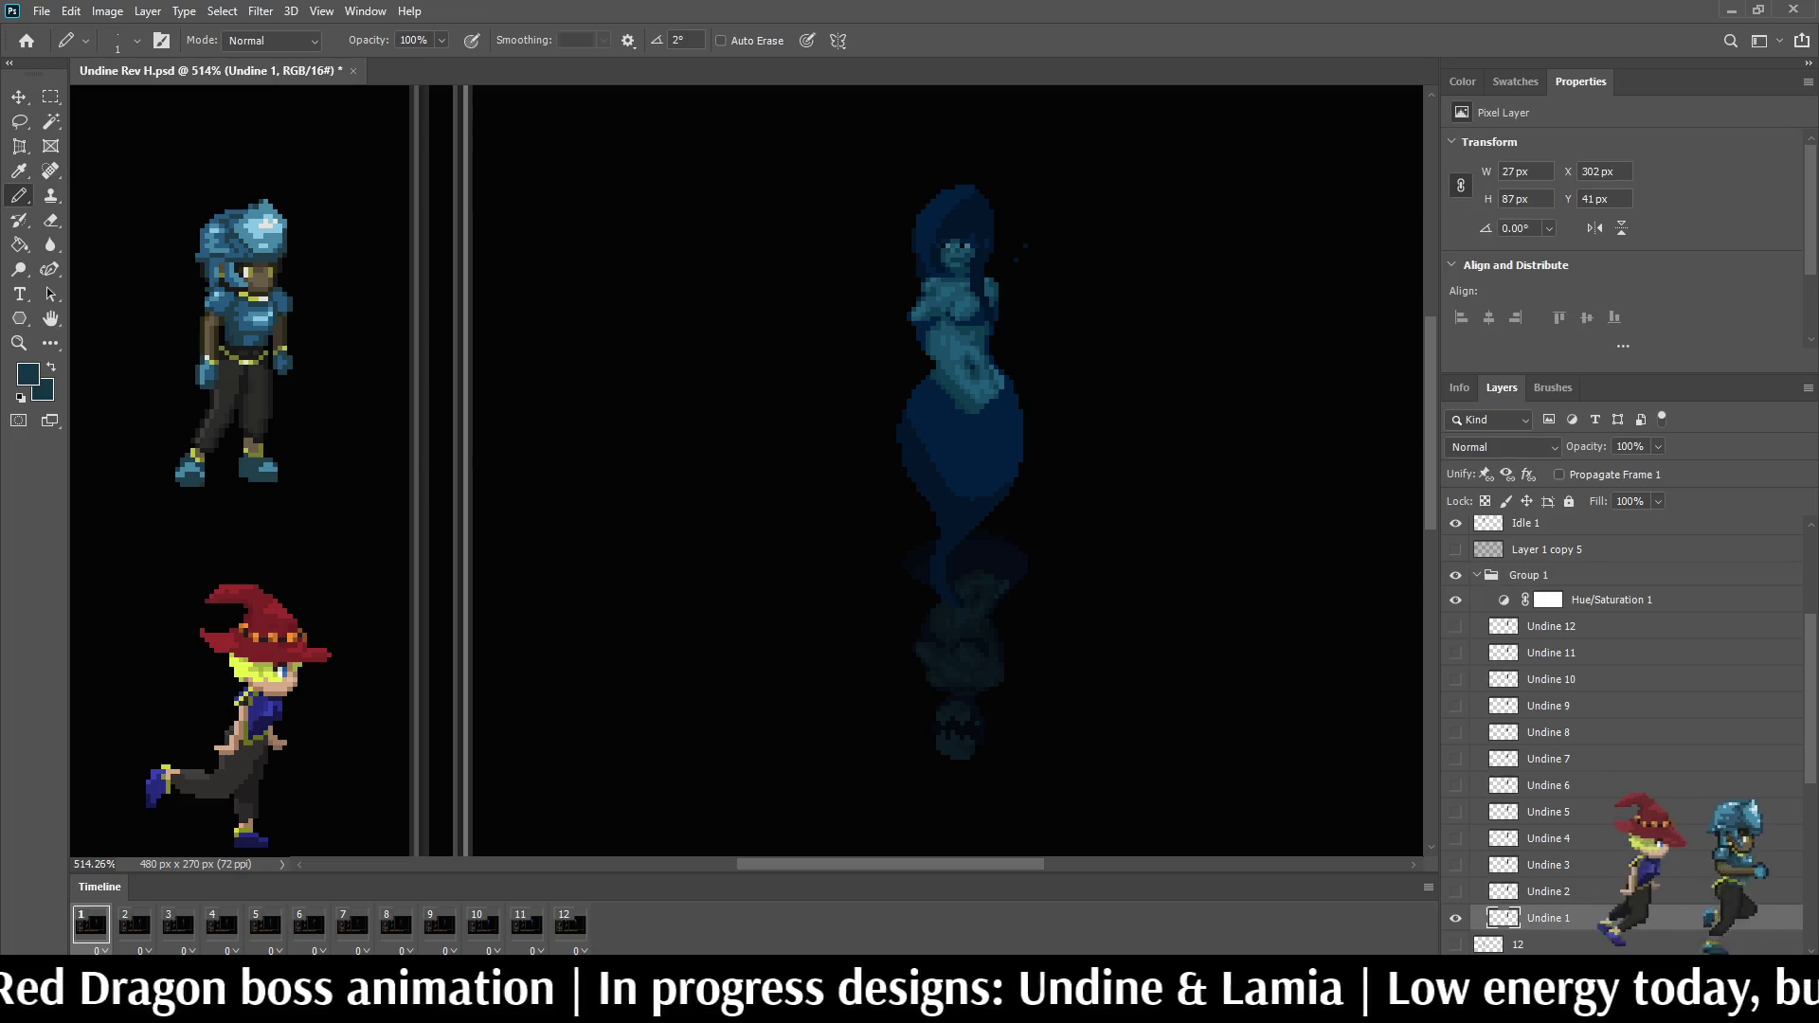
left_click(1551, 627, "shift")
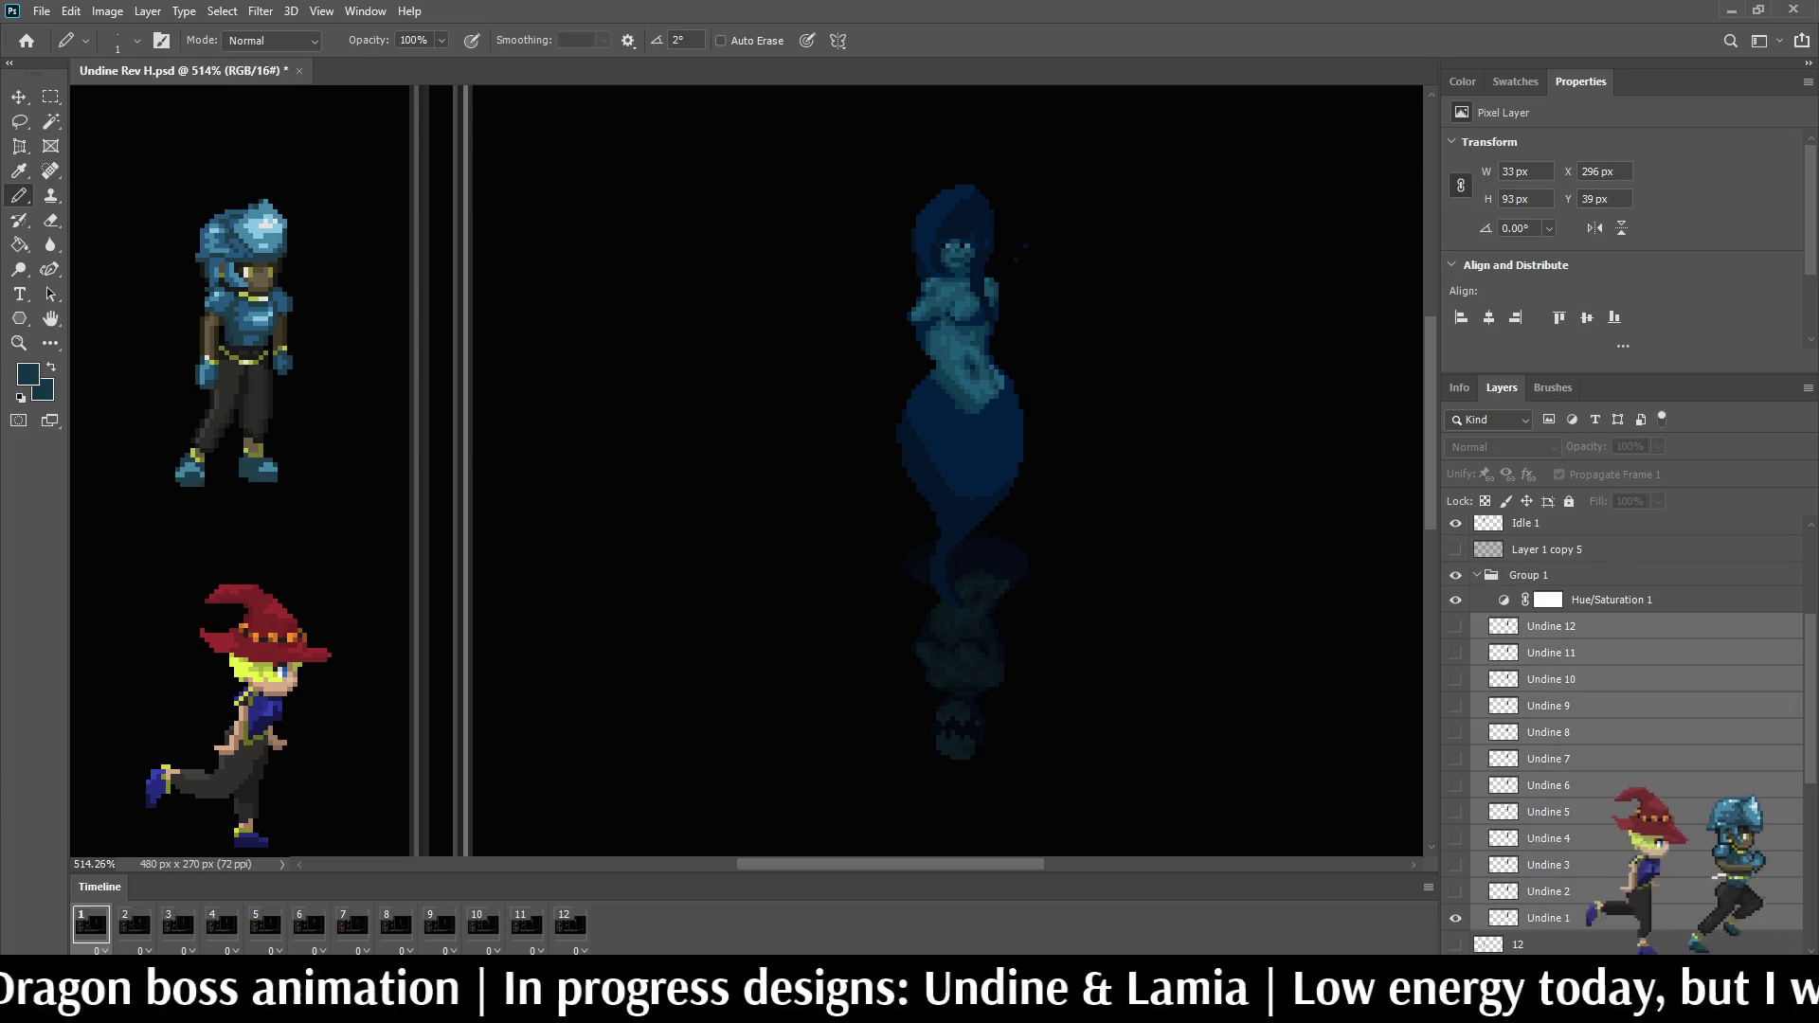
left_click_drag(1549, 711, 1550, 587)
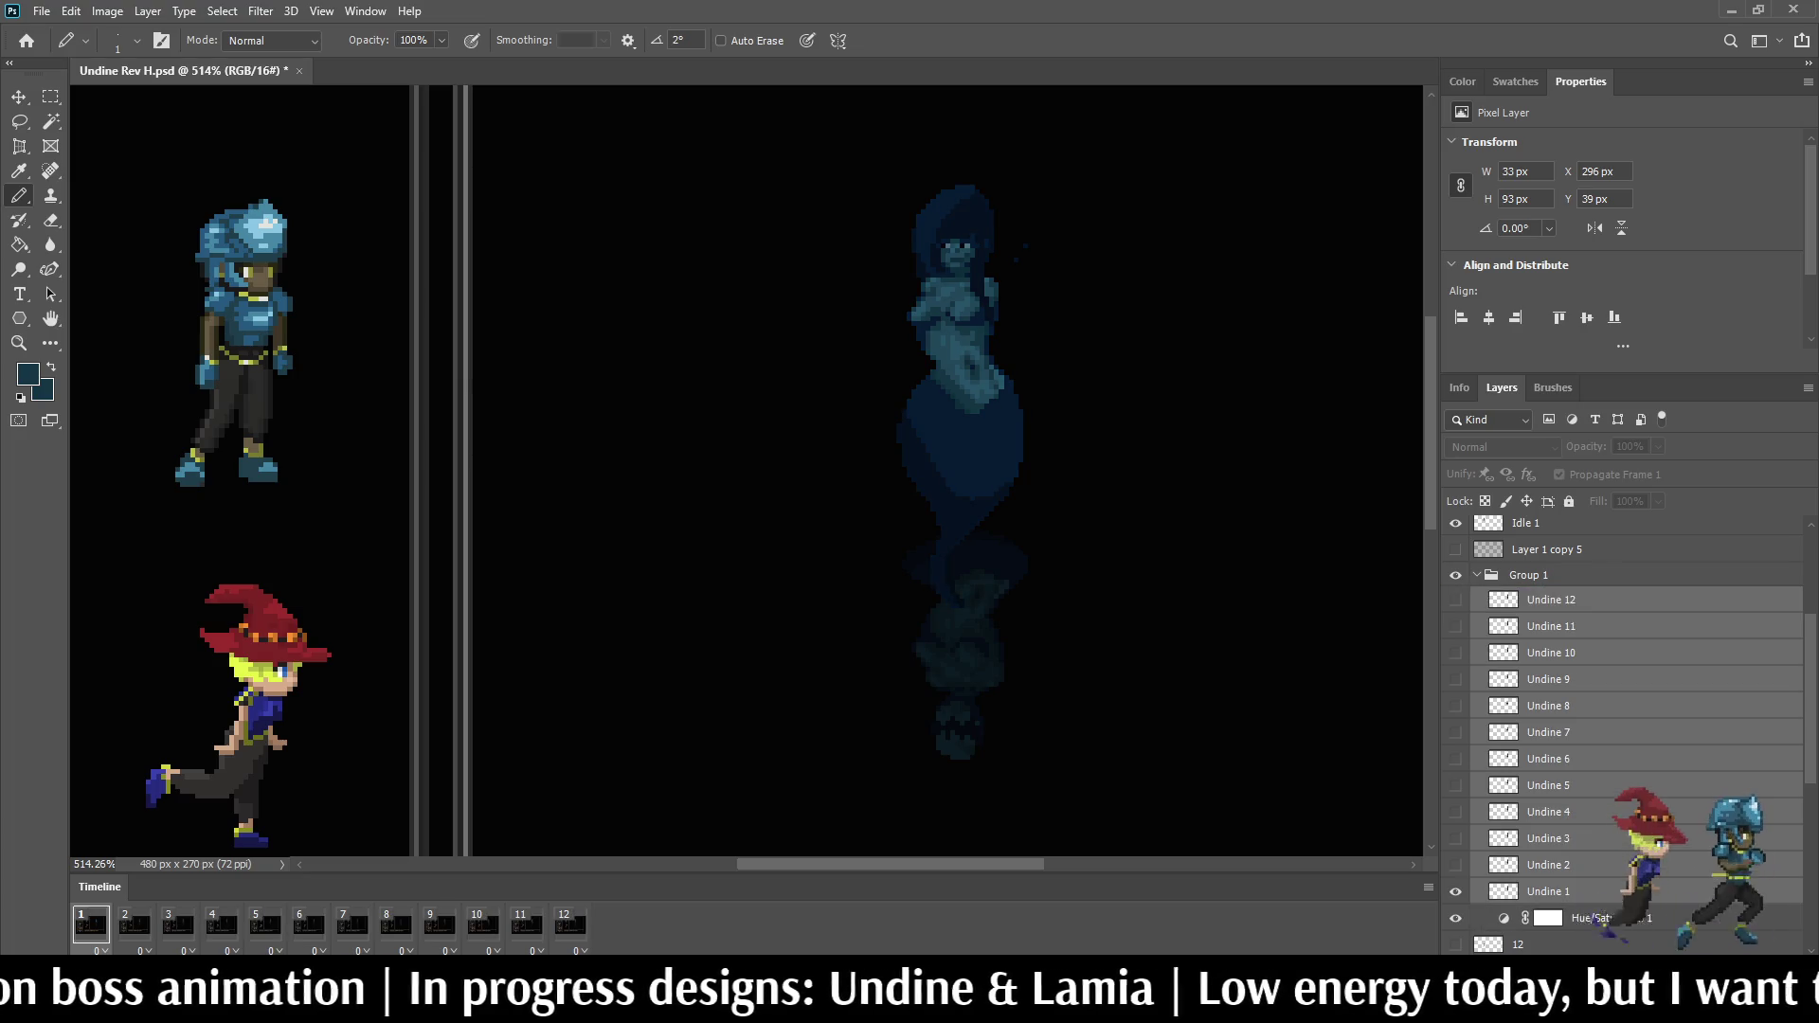
Step: Target the adjustment's settings instead of its mask, collapse Group 1 and turn off its layer mask
left_click(1548, 919)
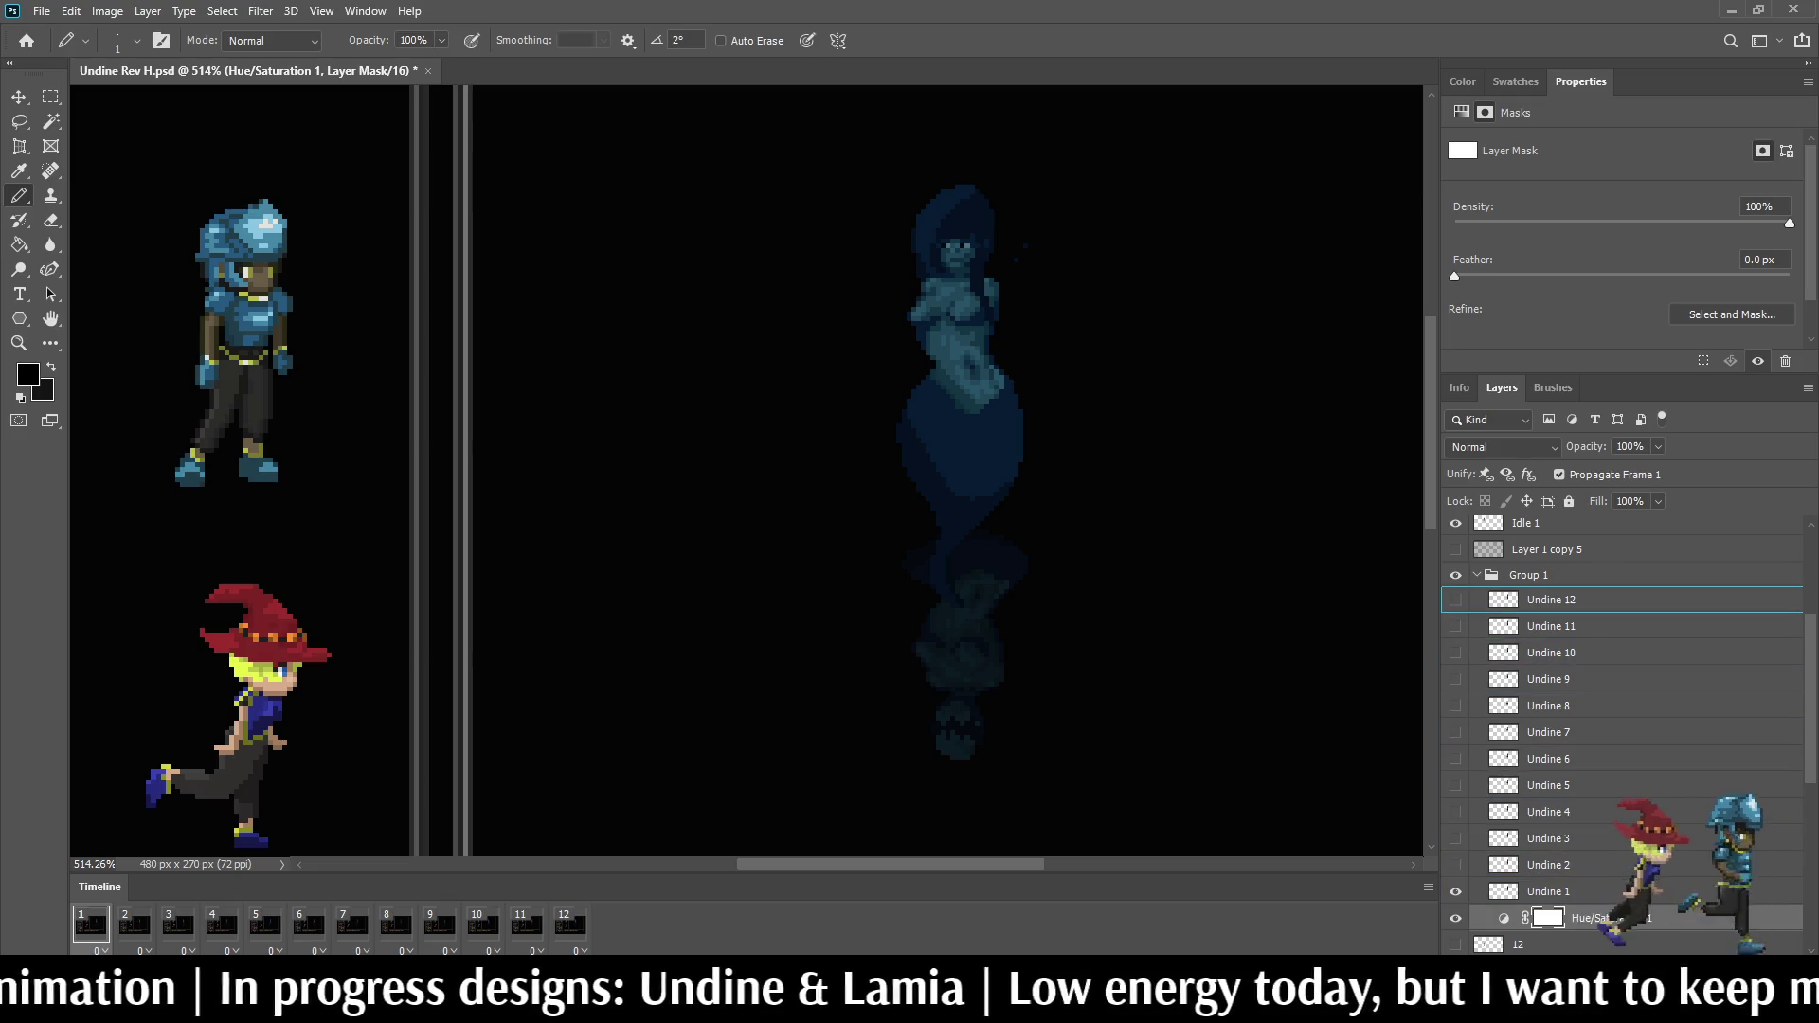
left_click(1504, 920)
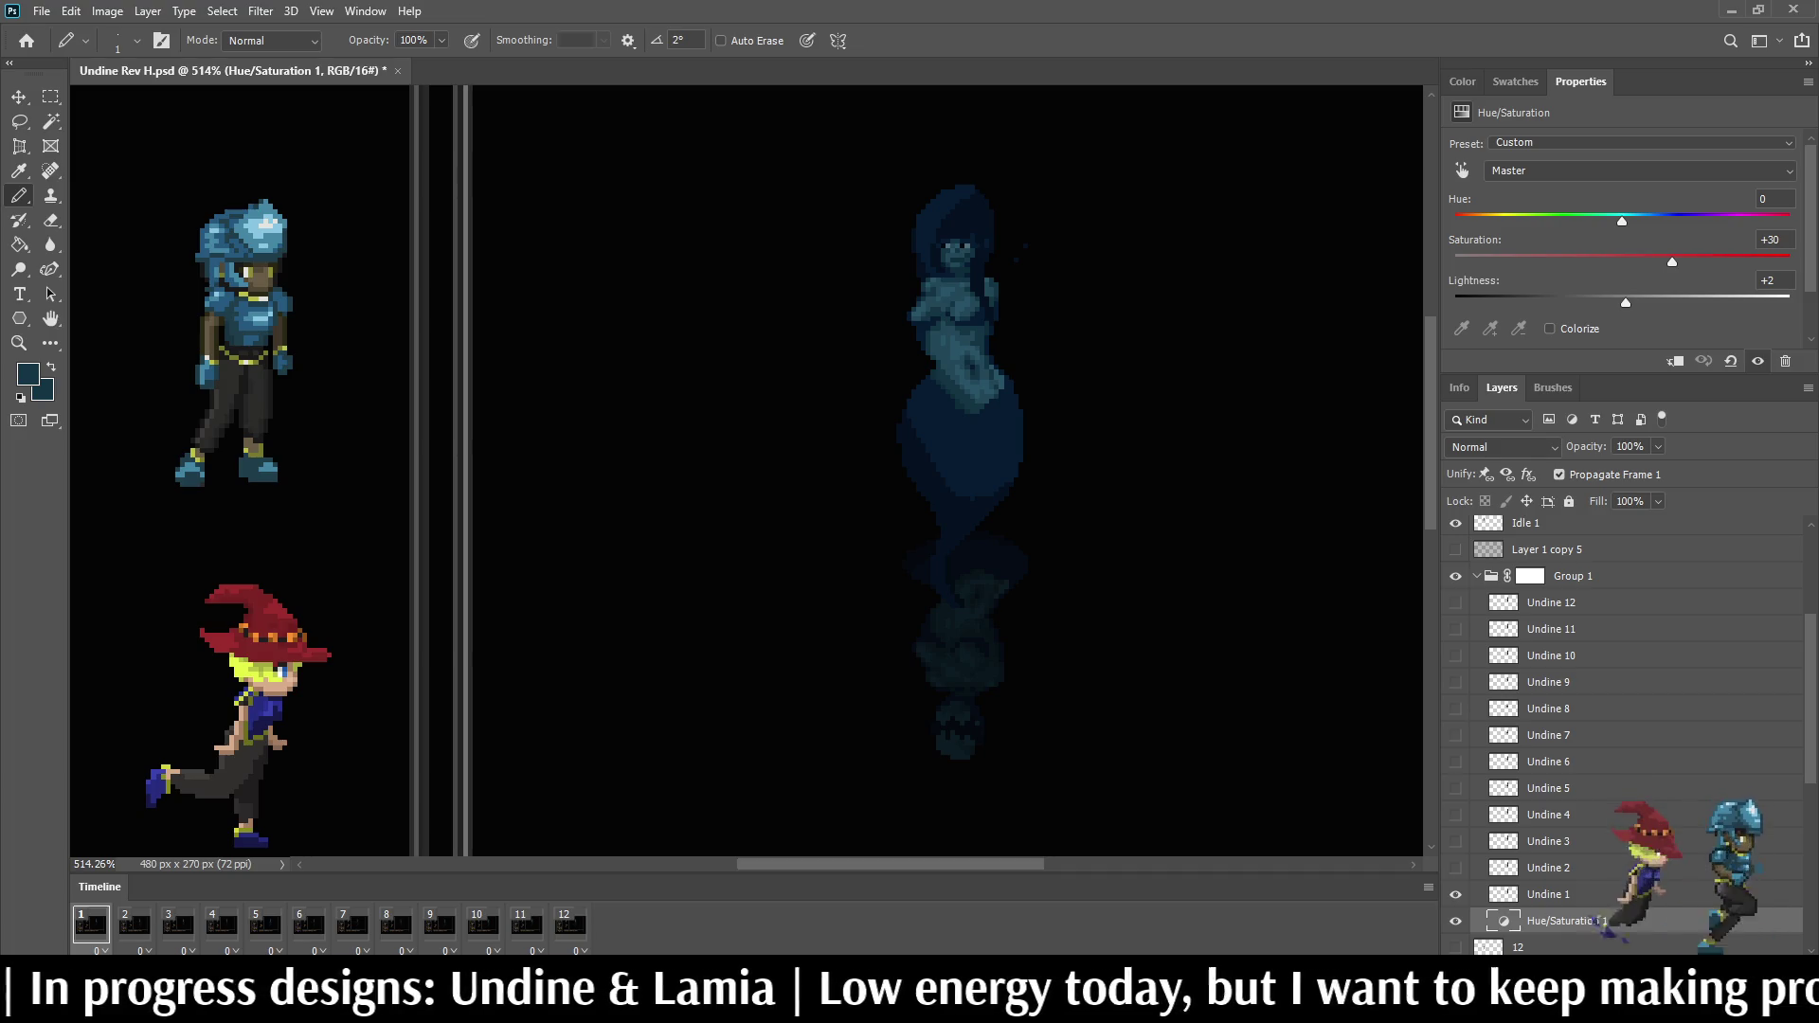
left_click(1490, 576)
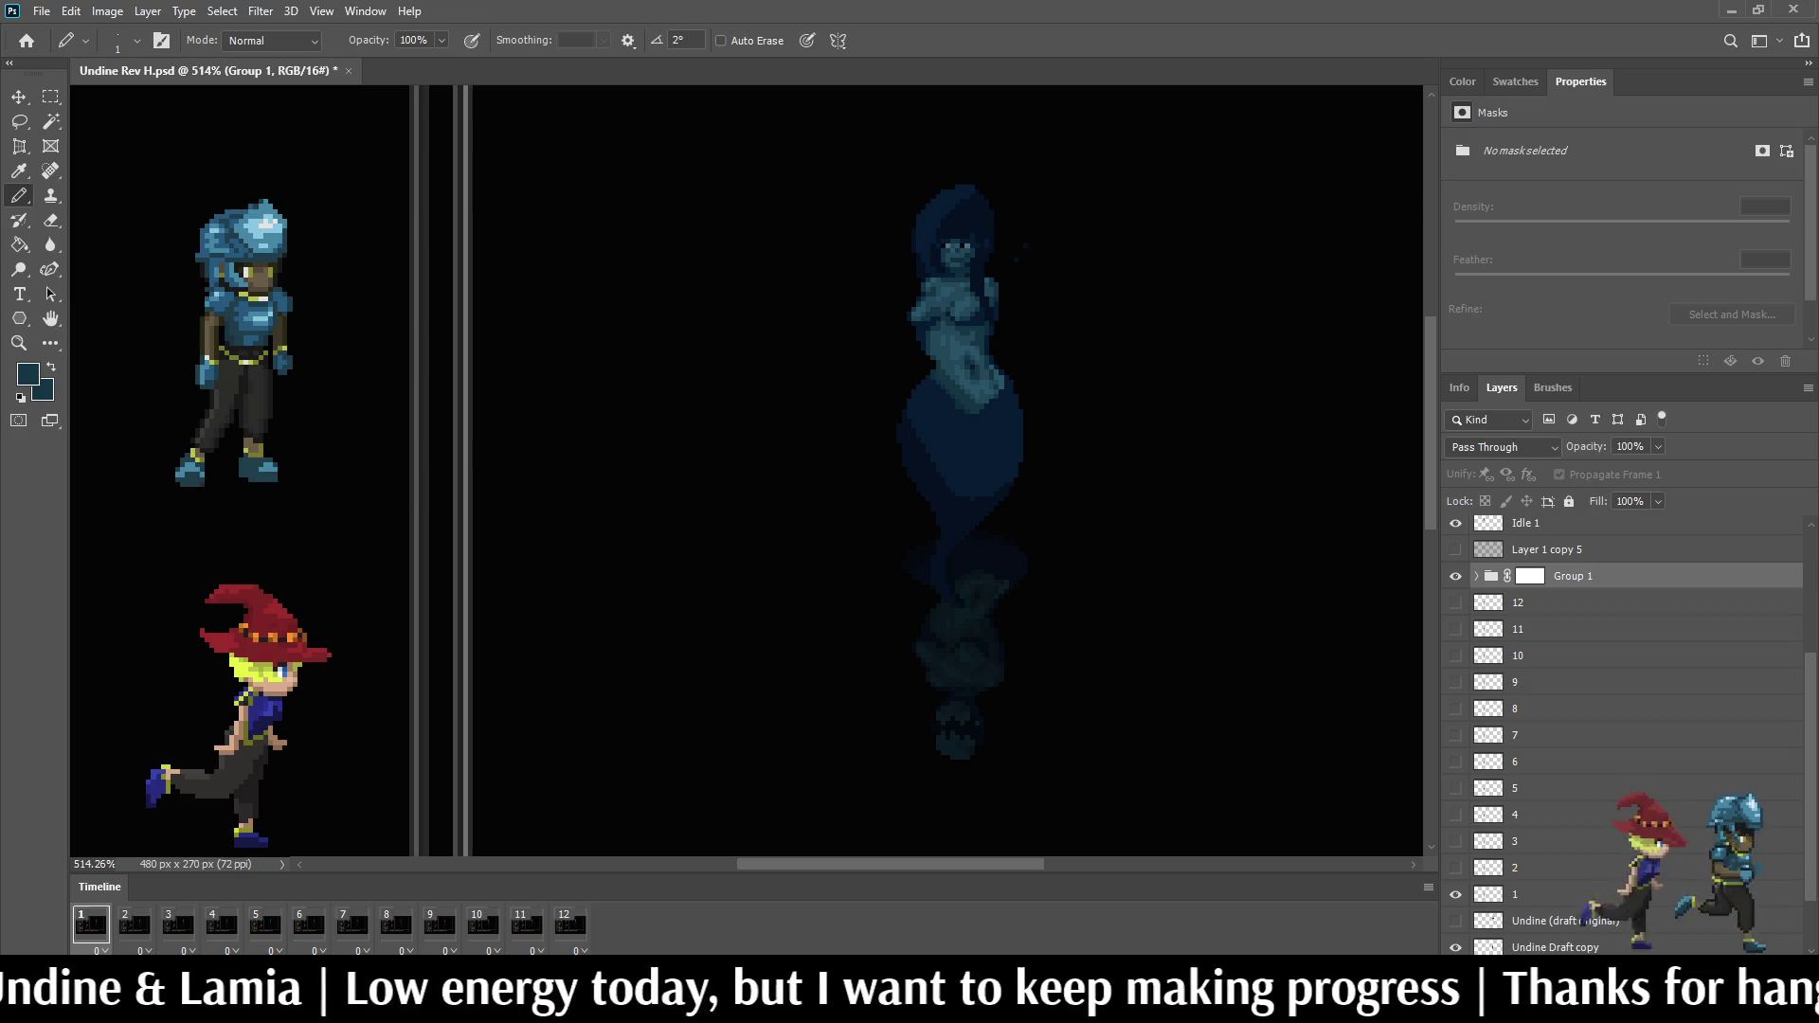
left_click(1529, 576, "shift")
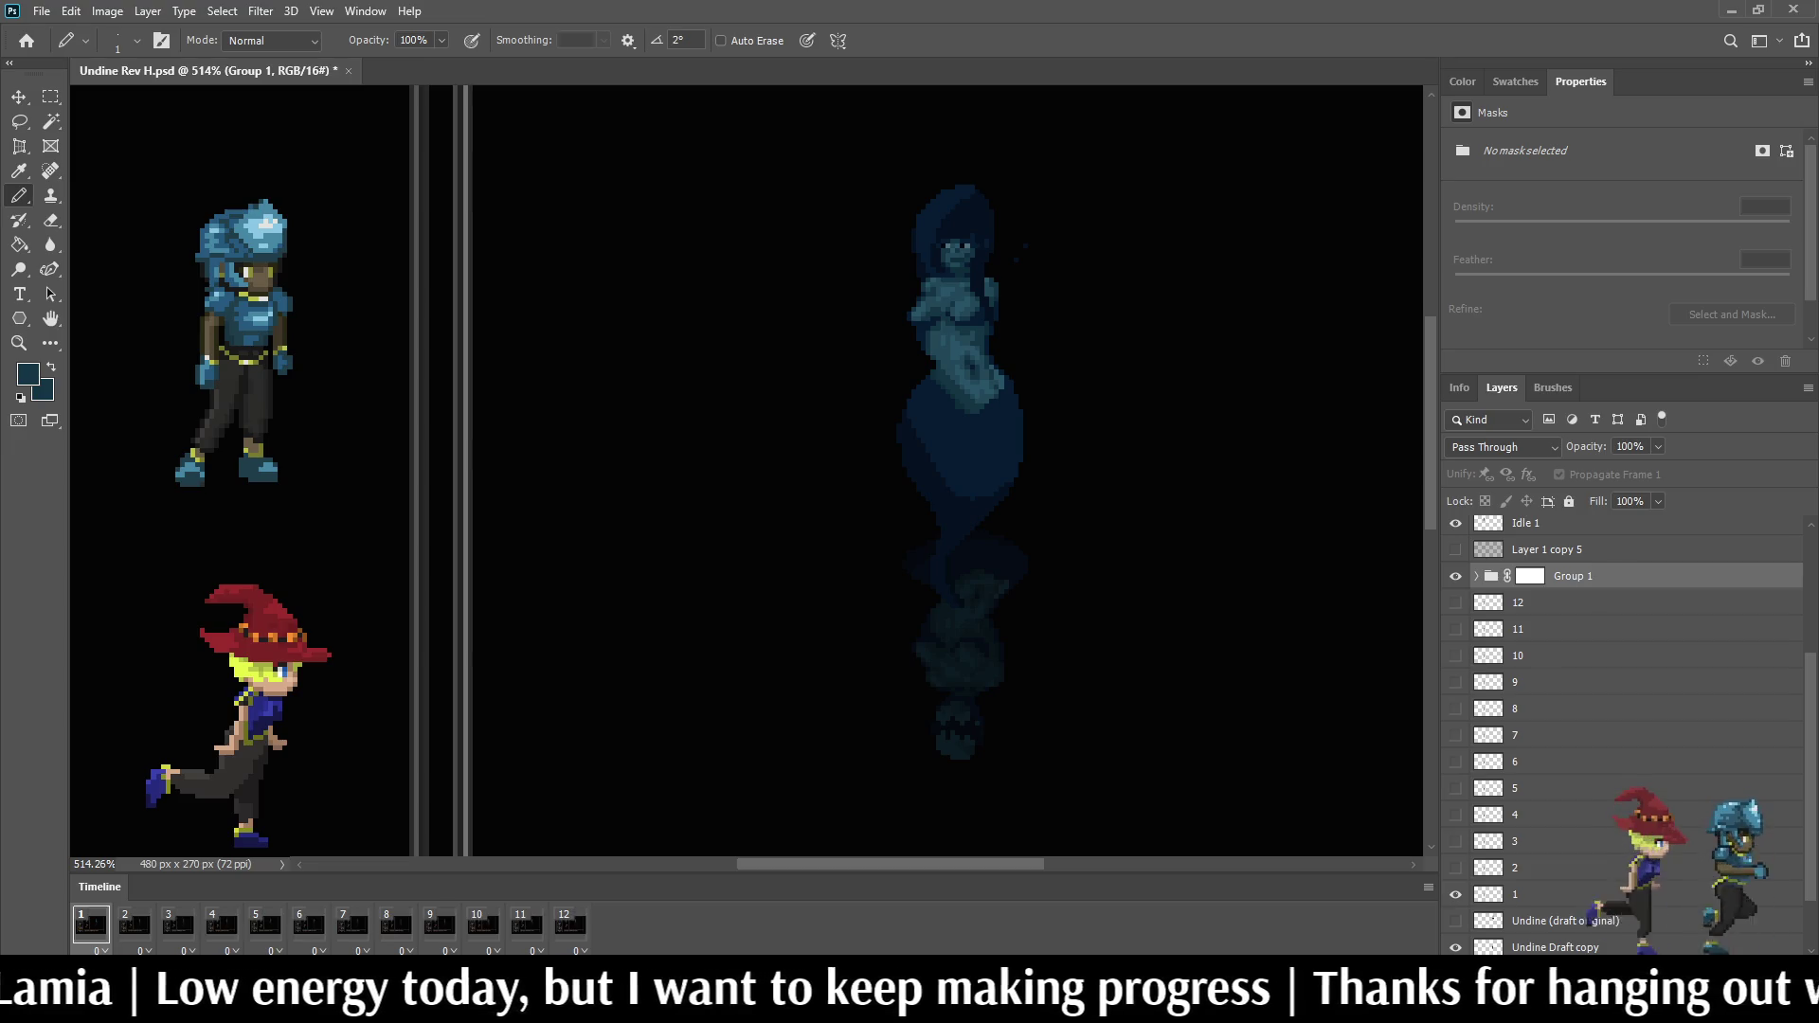
scroll(859, 348, "down", 3)
scroll(893, 334, "up", 2)
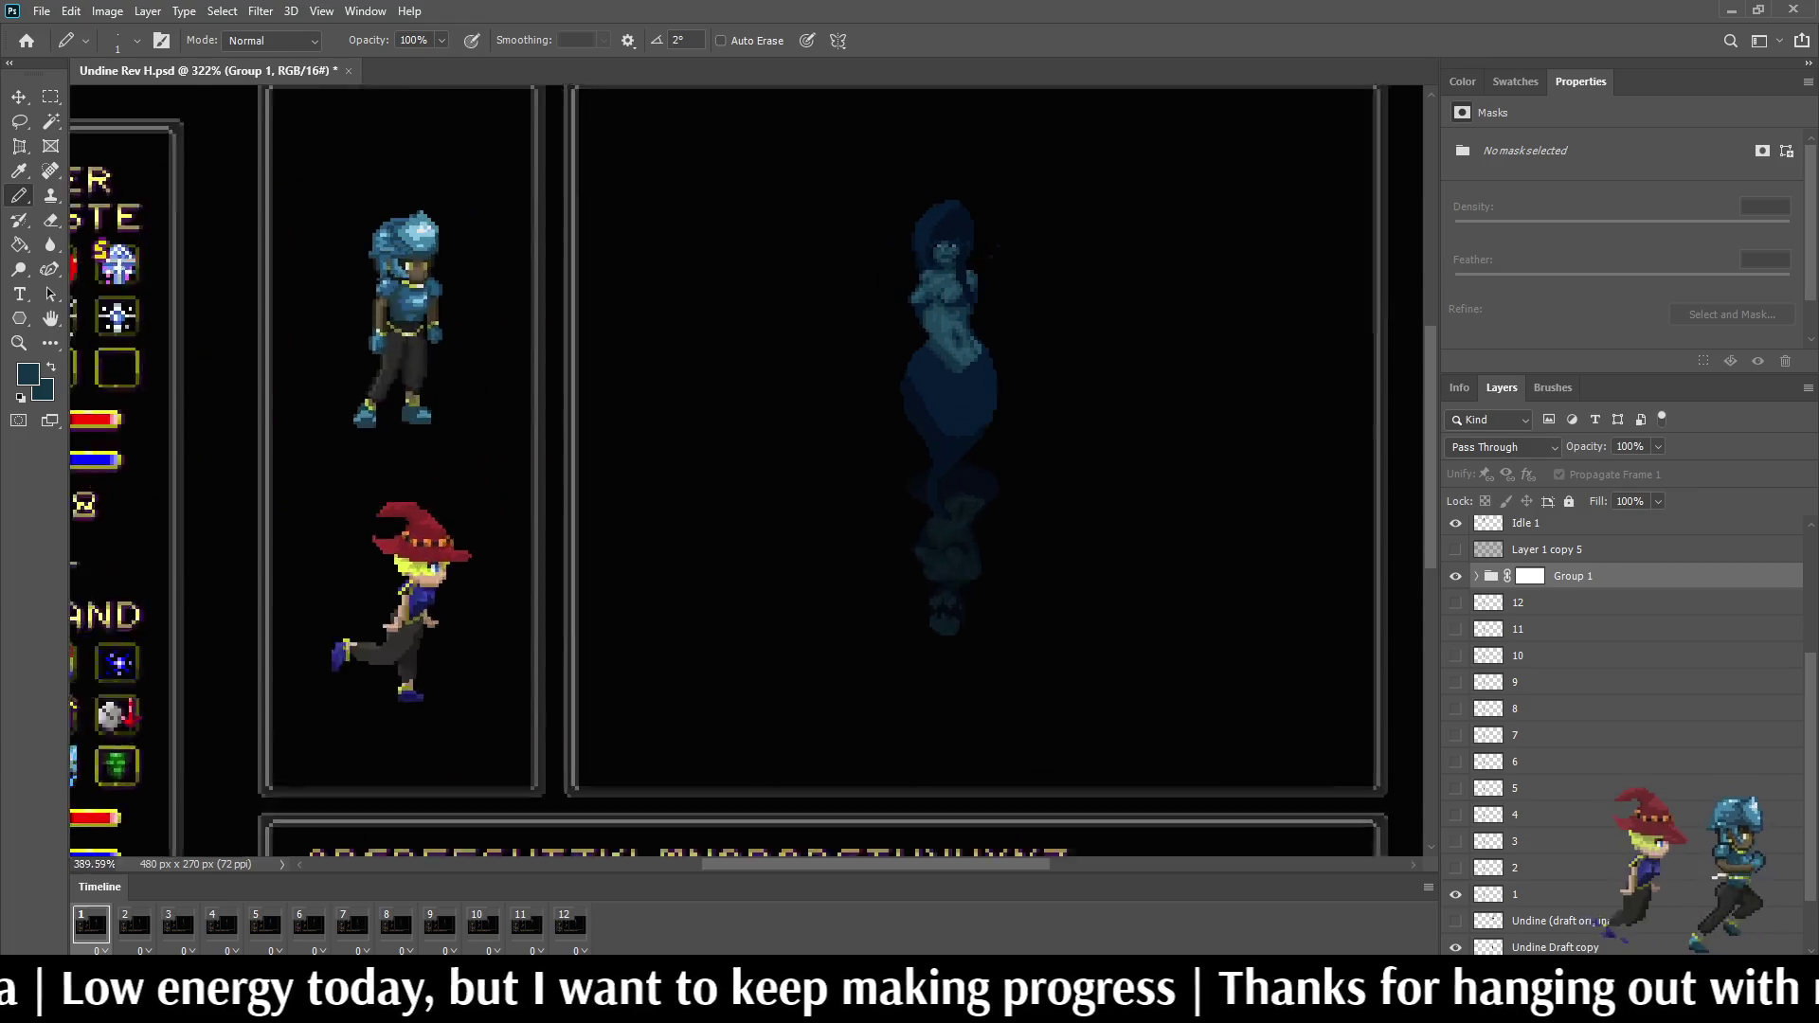
scroll(892, 334, "up", 1)
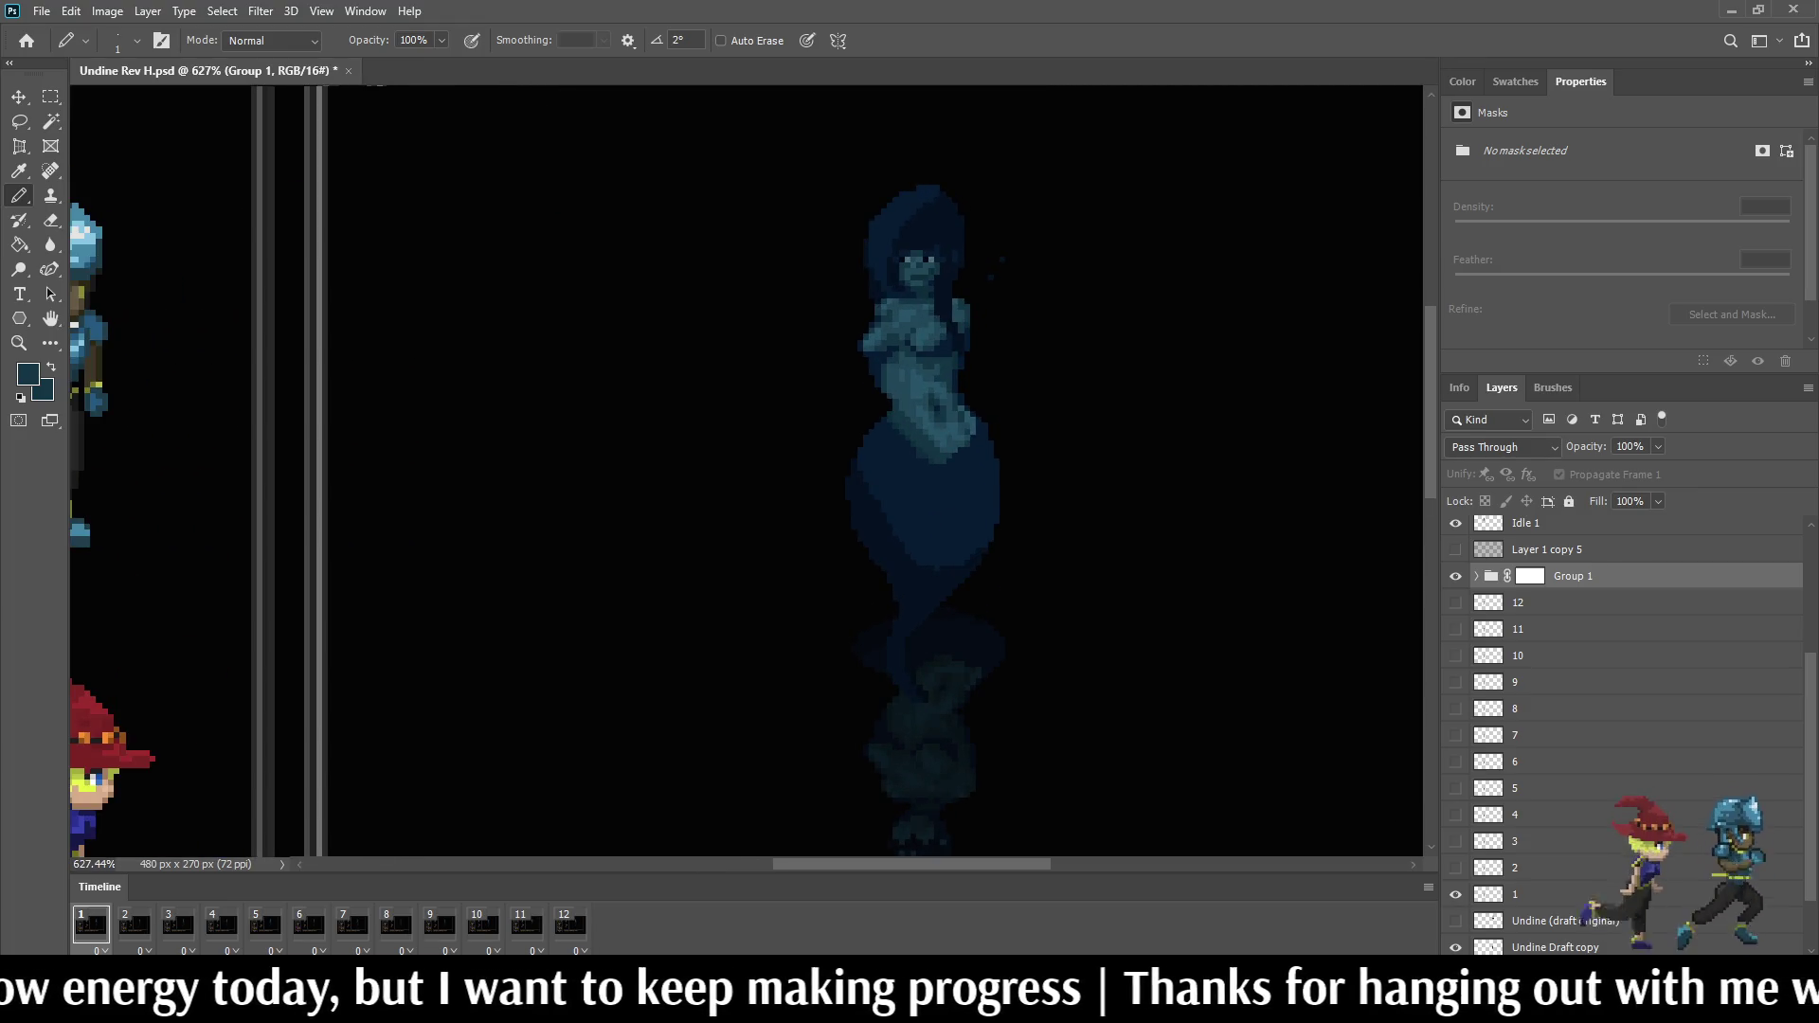
Step: Expand Group 1 and drag Hue/Saturation 1 to the top of the group
left_click(1475, 576)
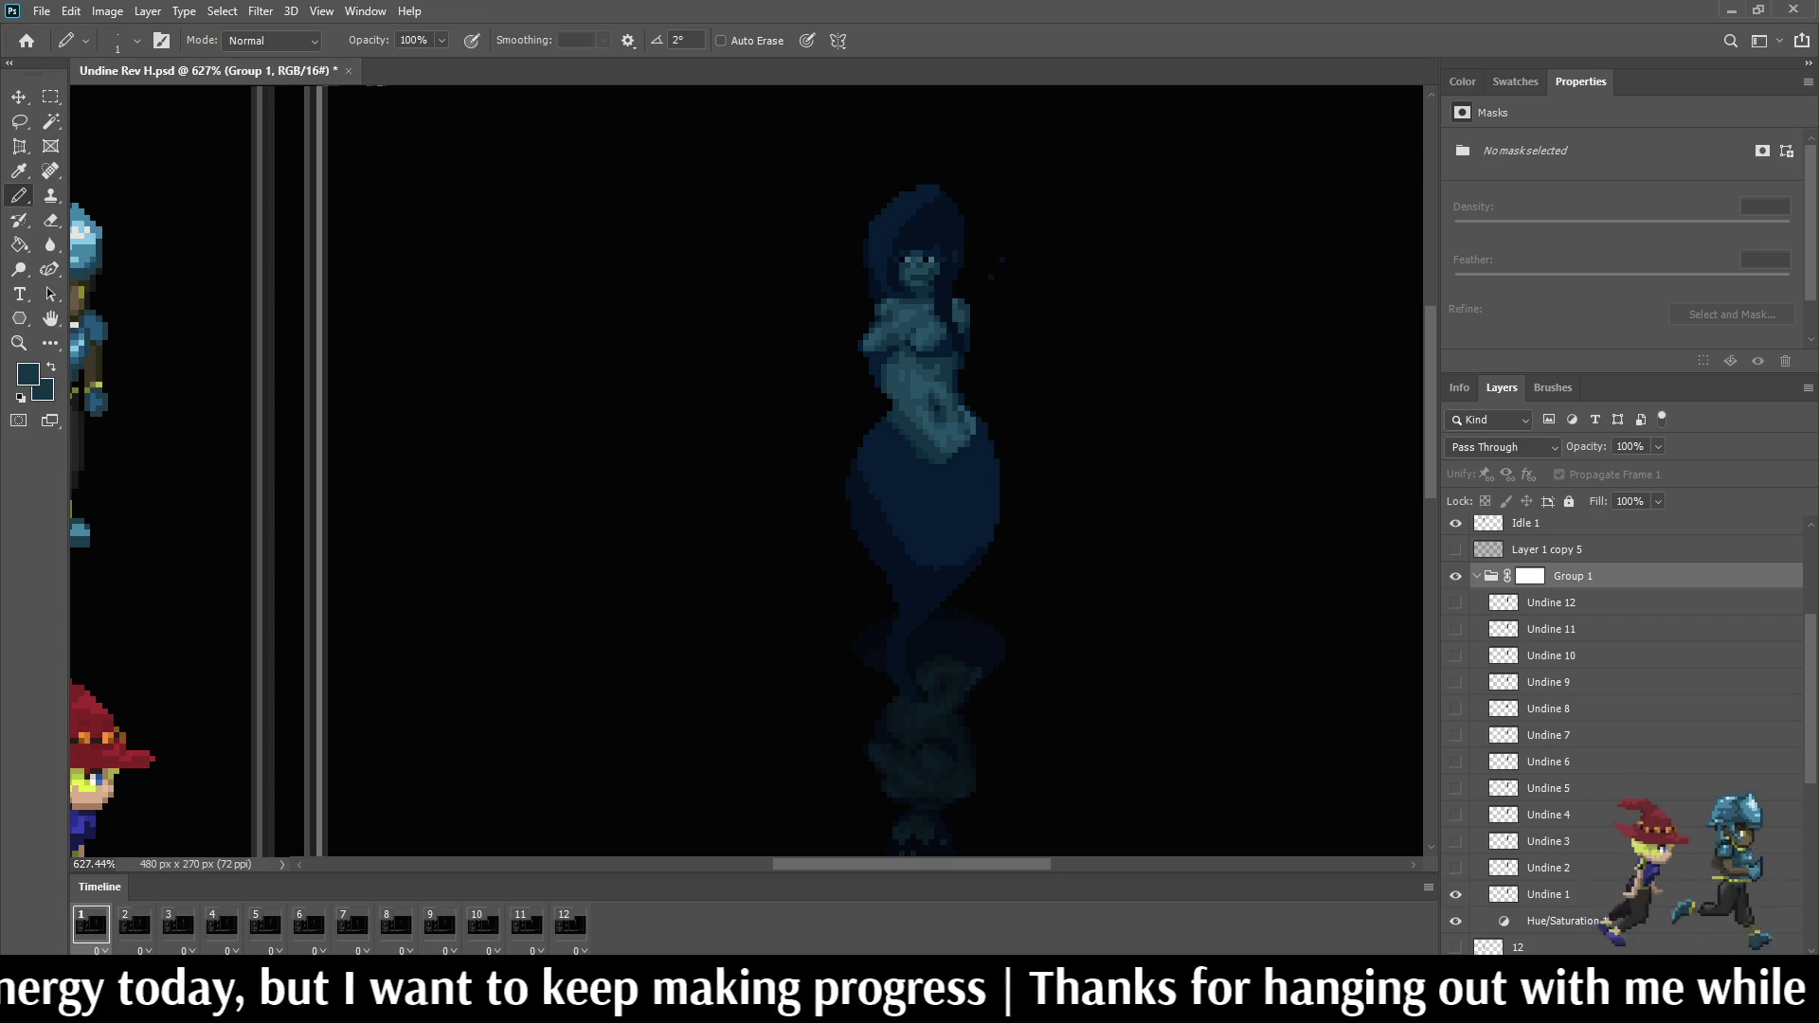
left_click(1556, 920)
left_click_drag(1556, 725, 1556, 591)
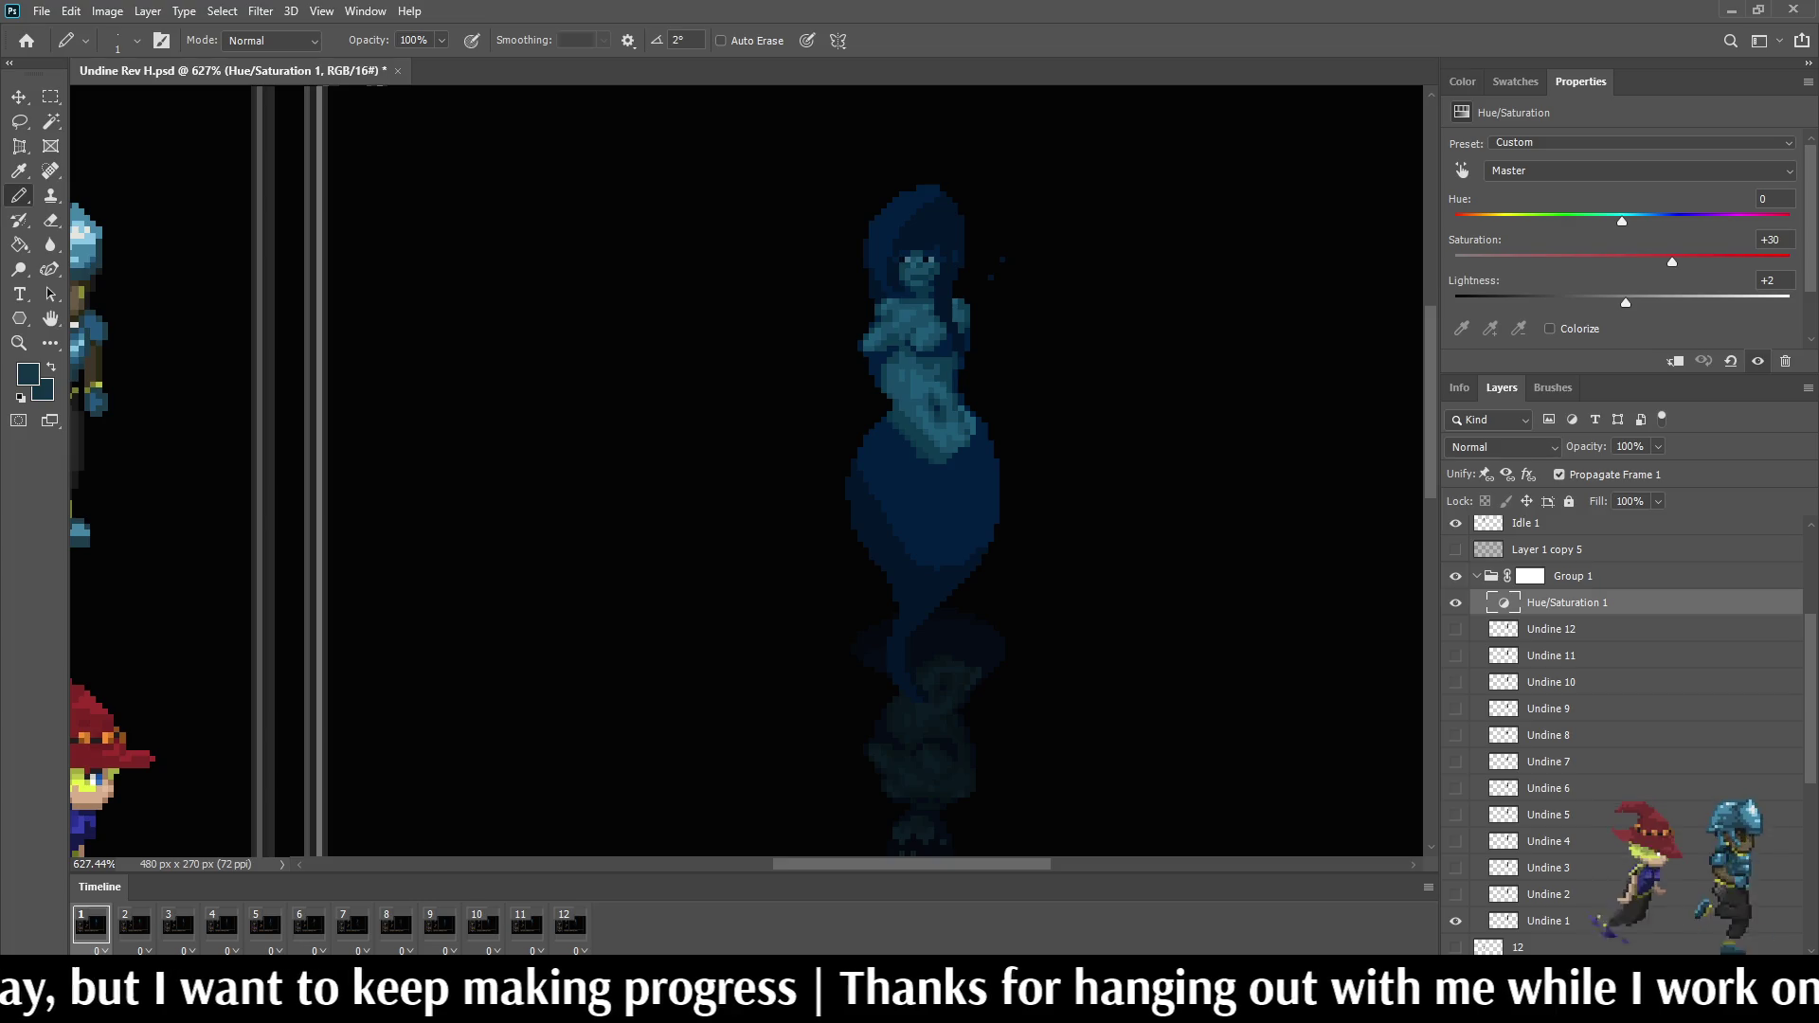
scroll(995, 570, "down", 2)
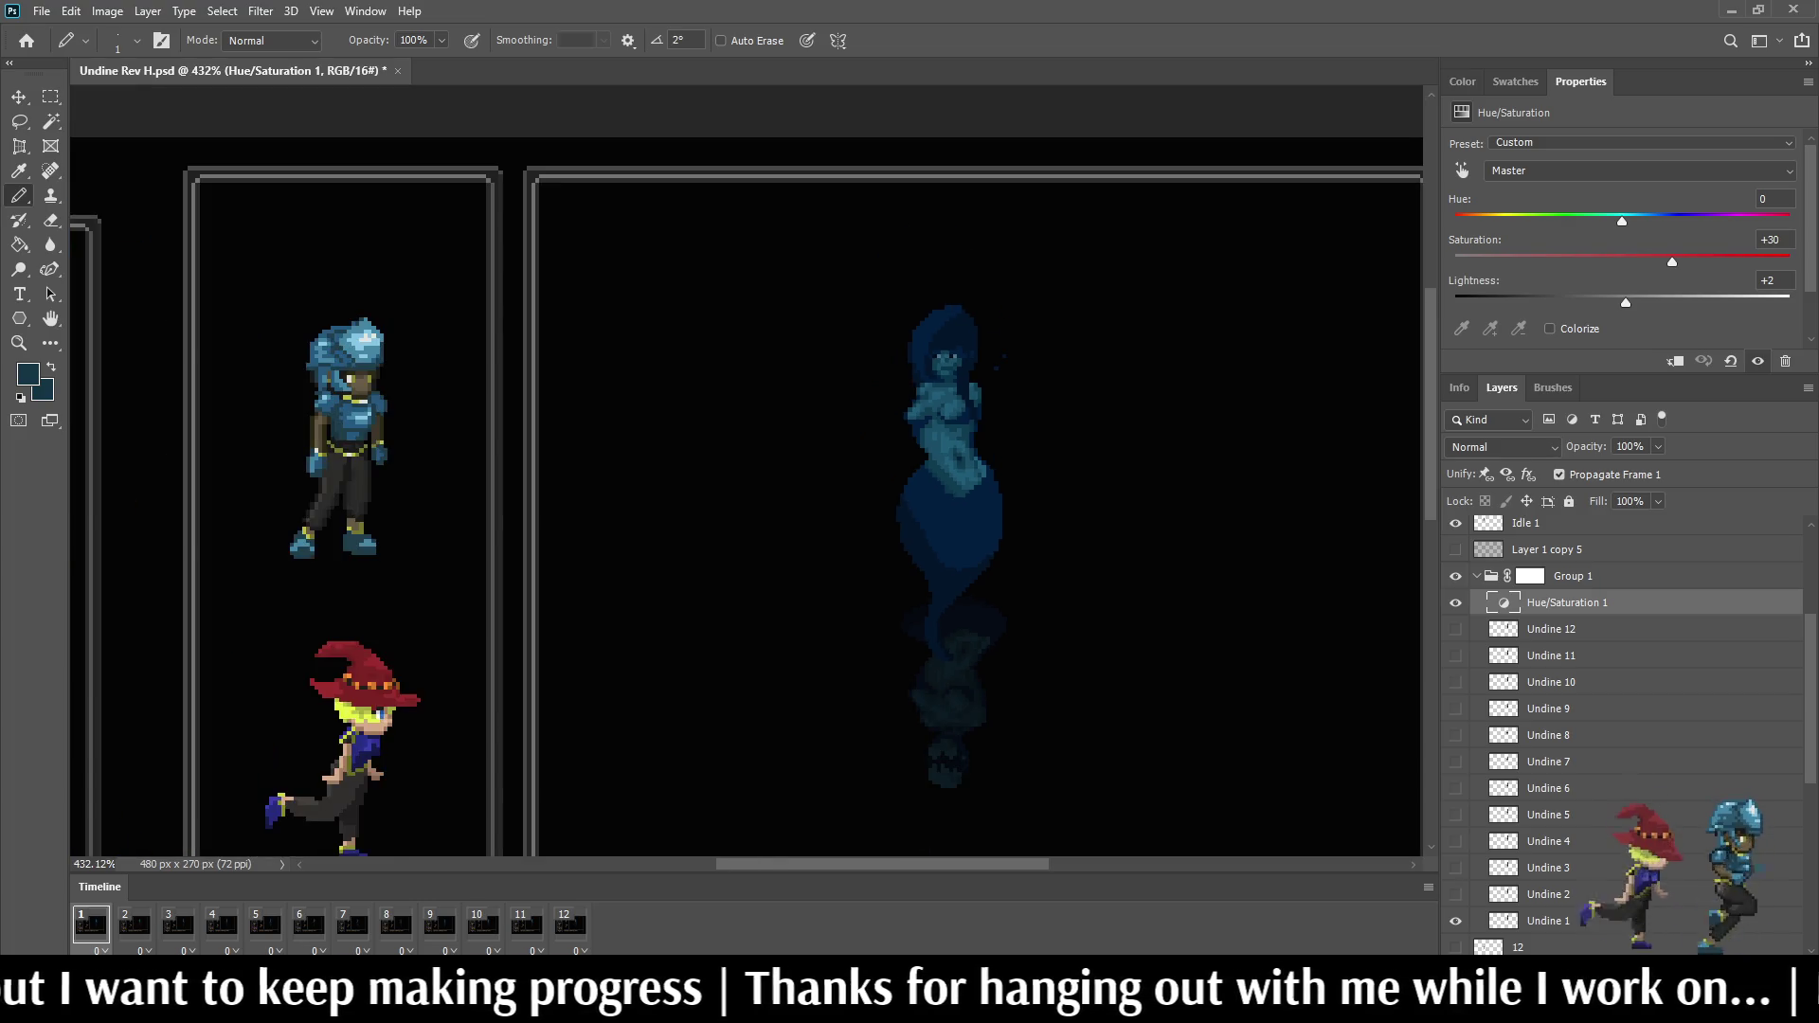
Step: Toggle the adjustment's effect off and on to compare, then move it out above Group 1
left_click(1456, 602)
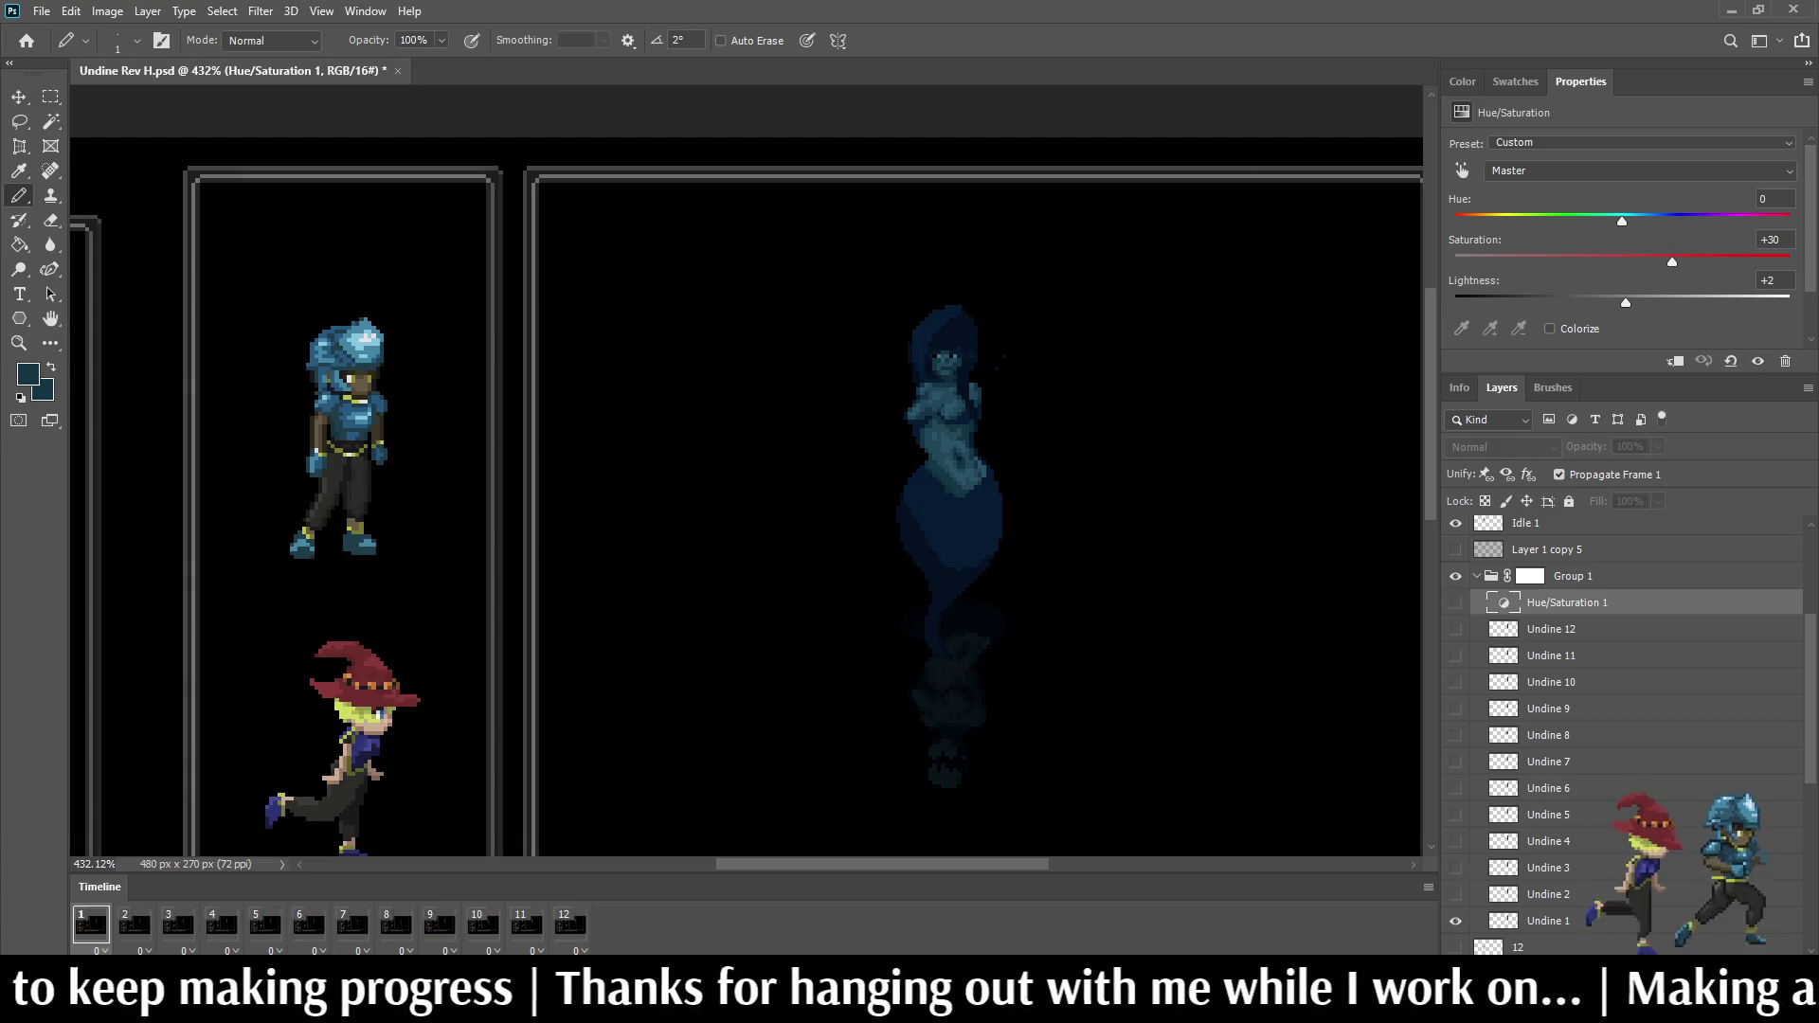
left_click(1455, 602)
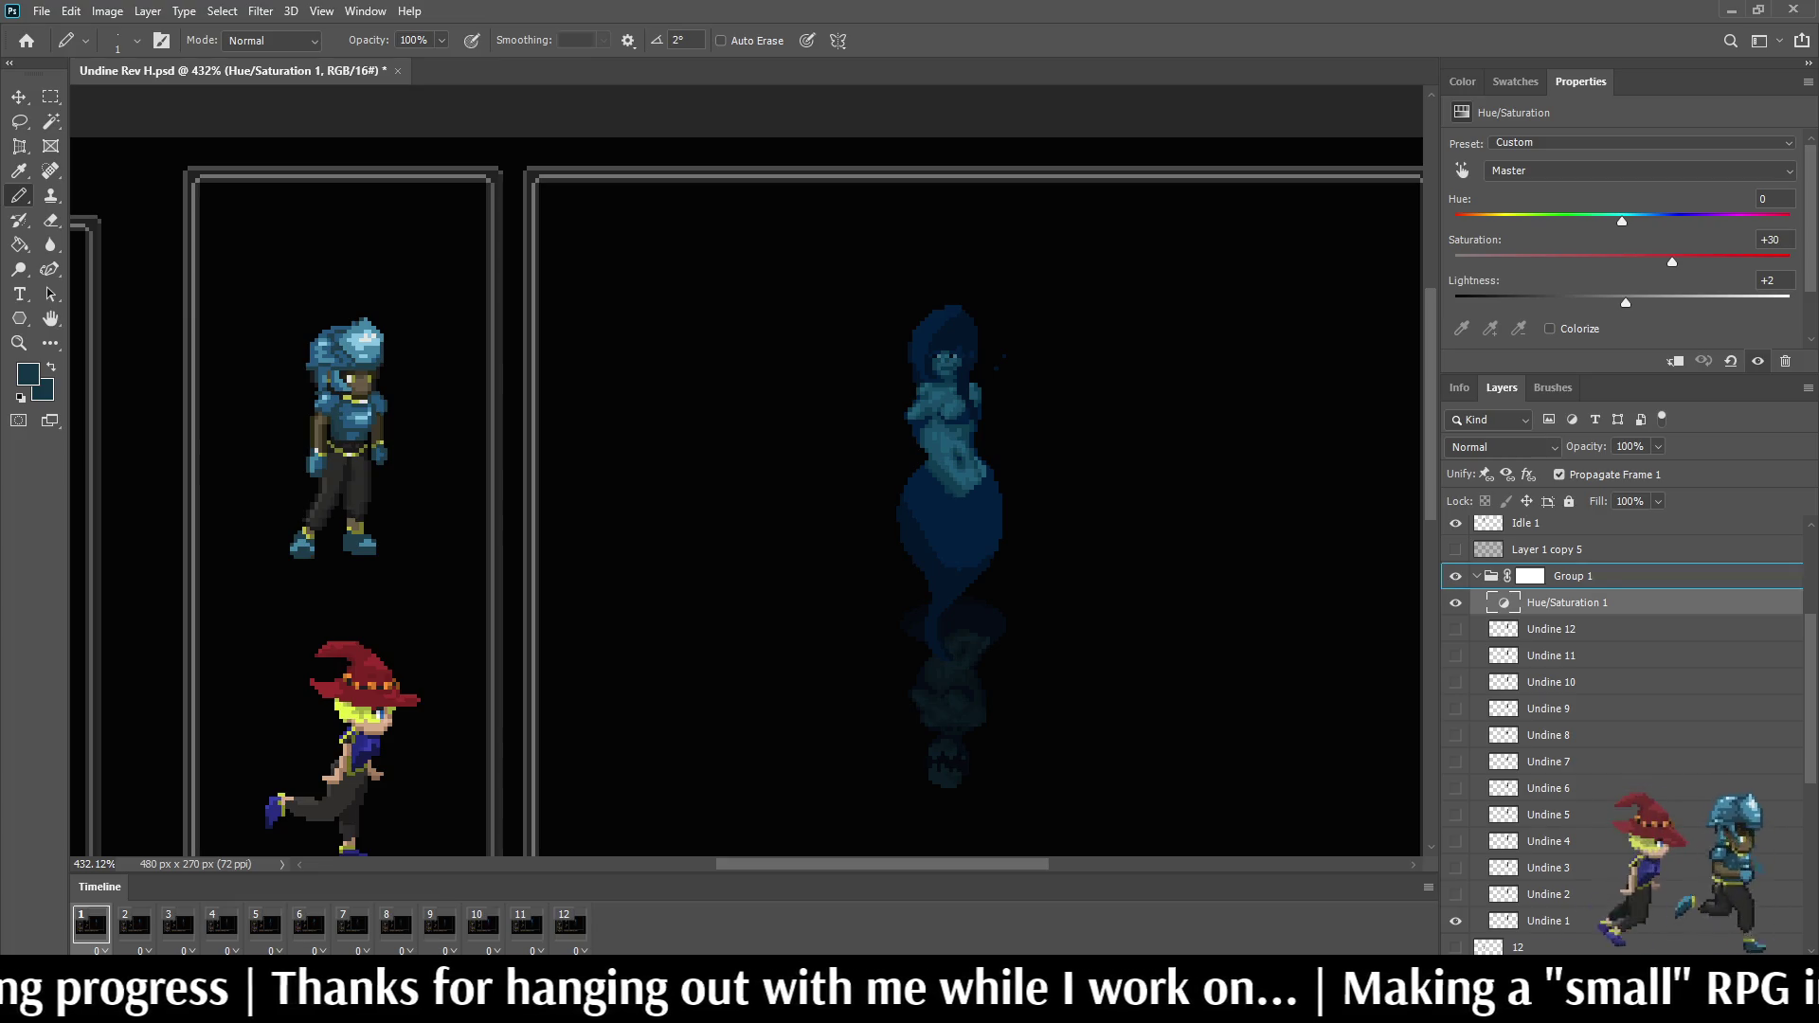
key("ctrl+bracketright")
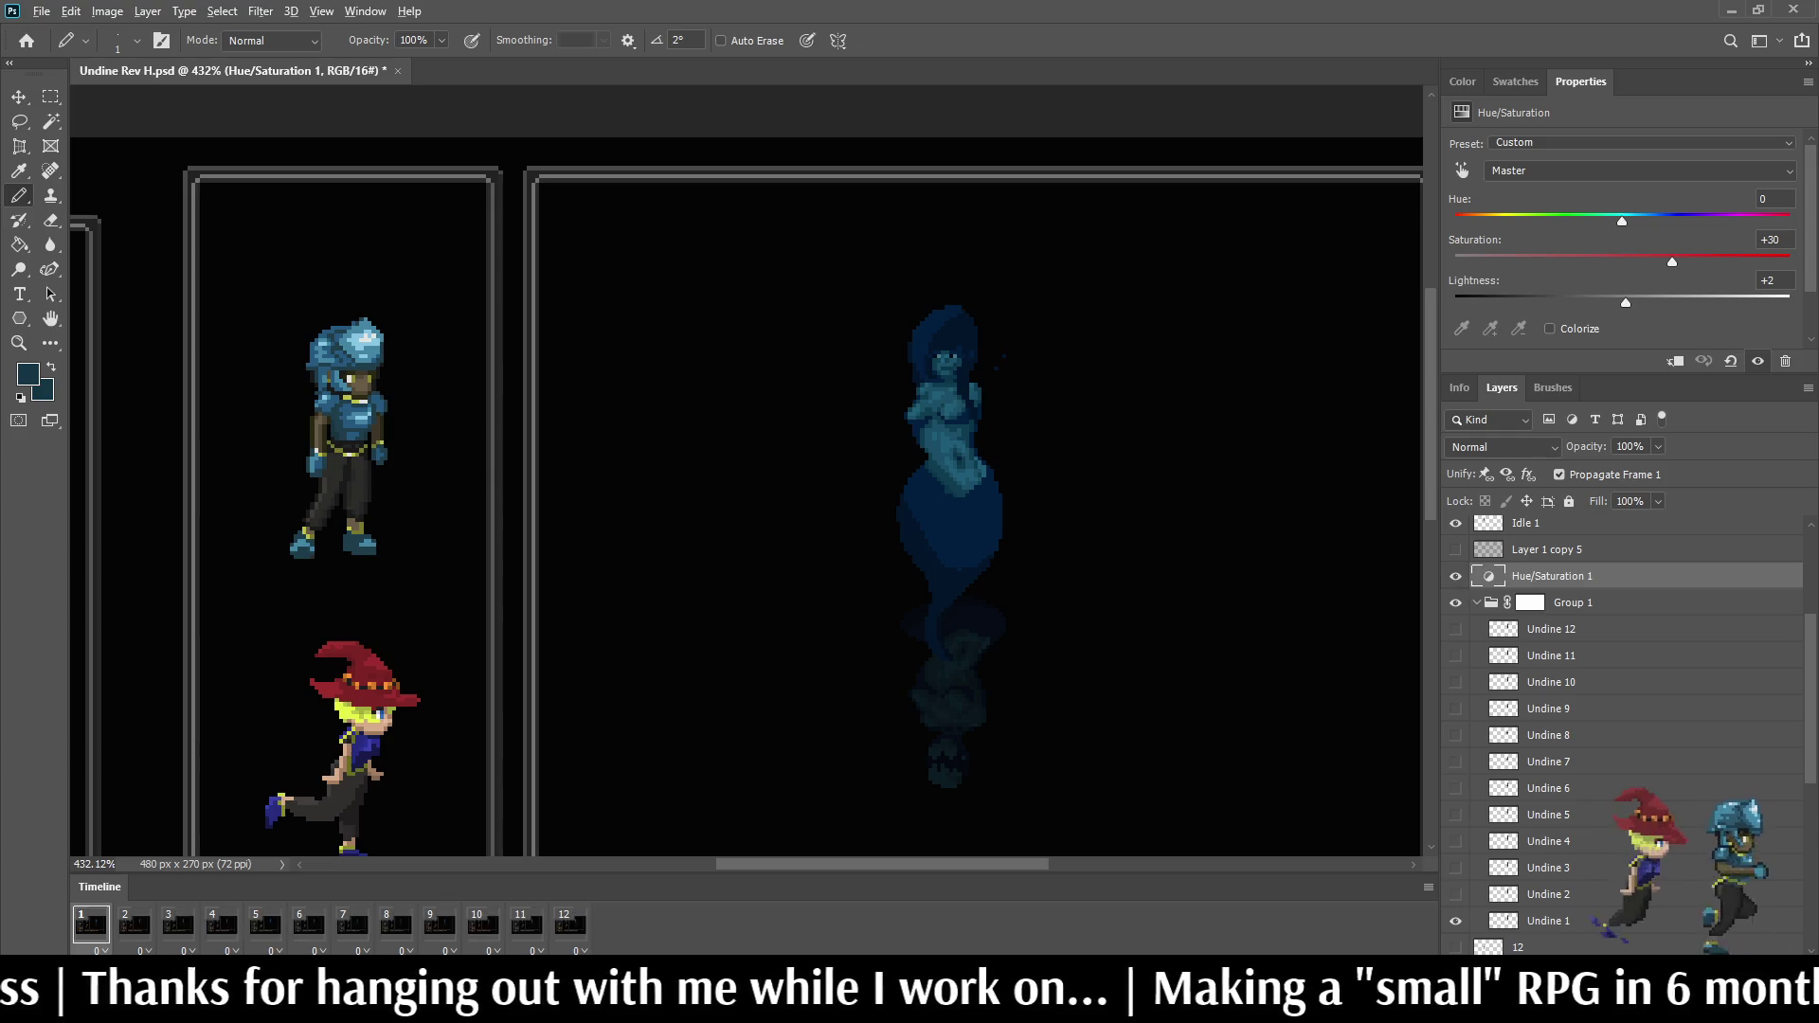
Step: Undo an accidental duplicate, move Hue/Saturation 1 back into Group 1 and hide its effect
left_click_drag(1550, 575, 1564, 606)
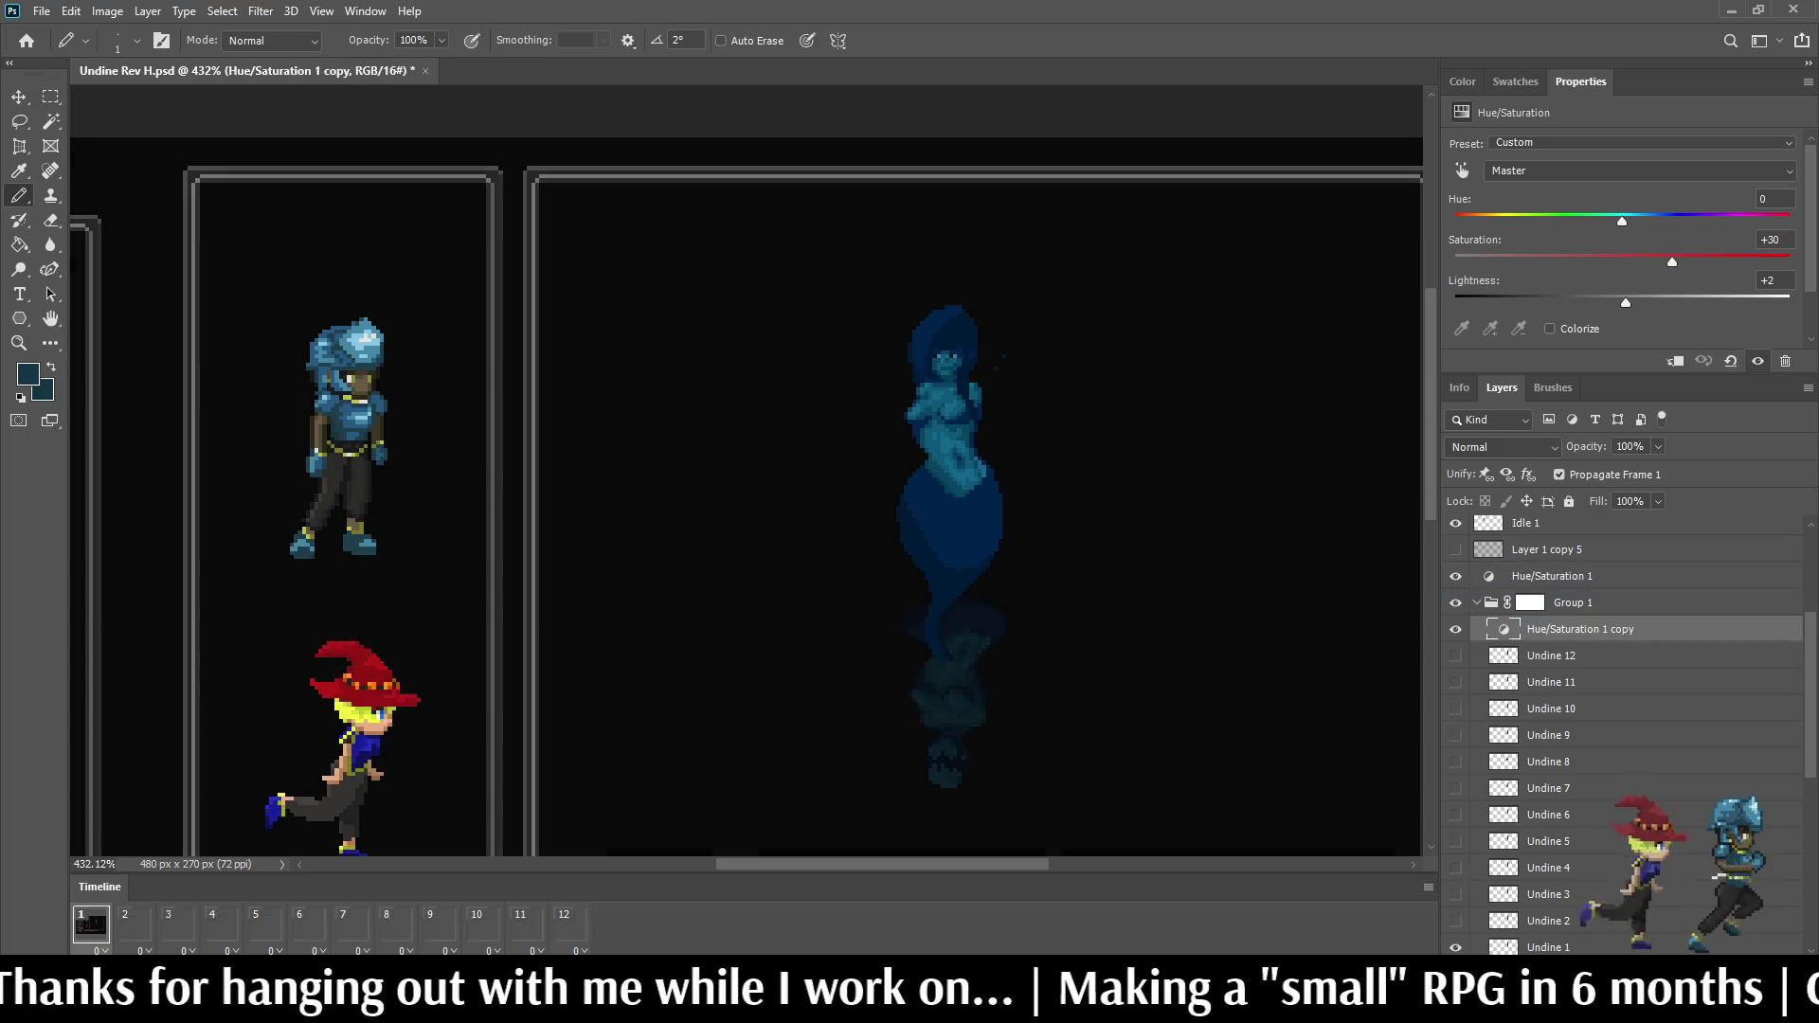
key("ctrl+z")
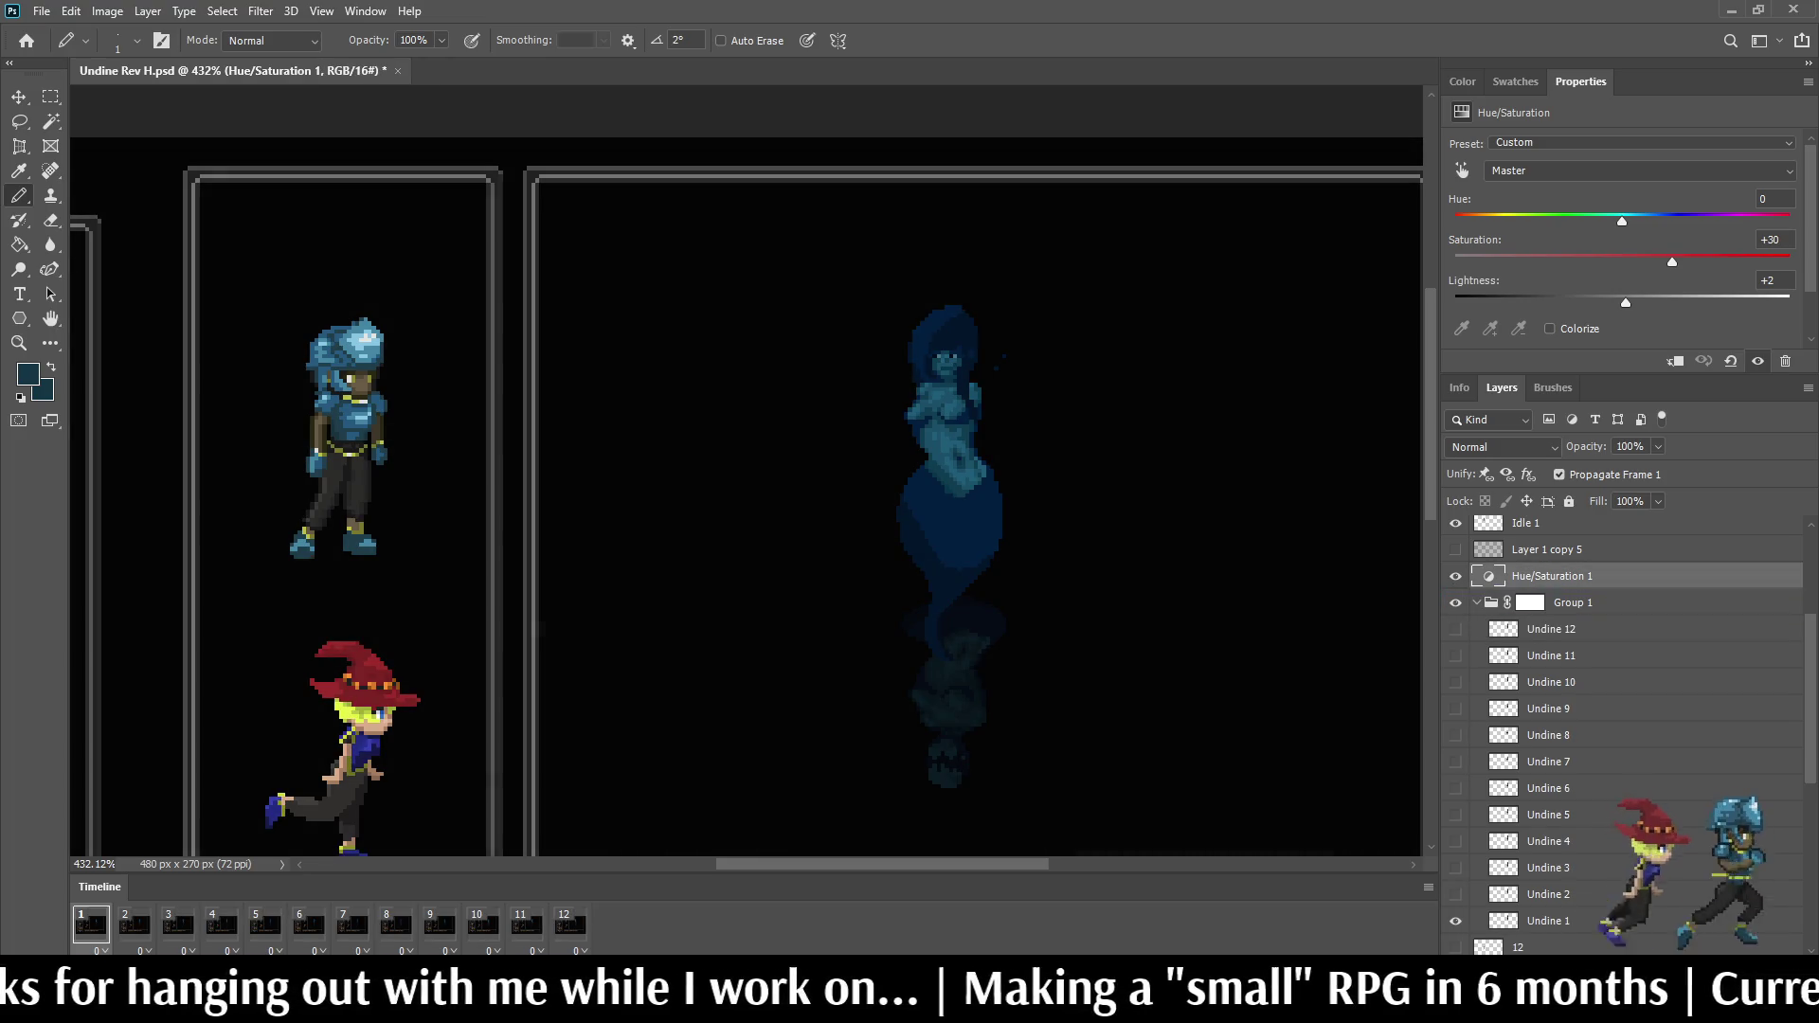
key("ctrl+bracketleft")
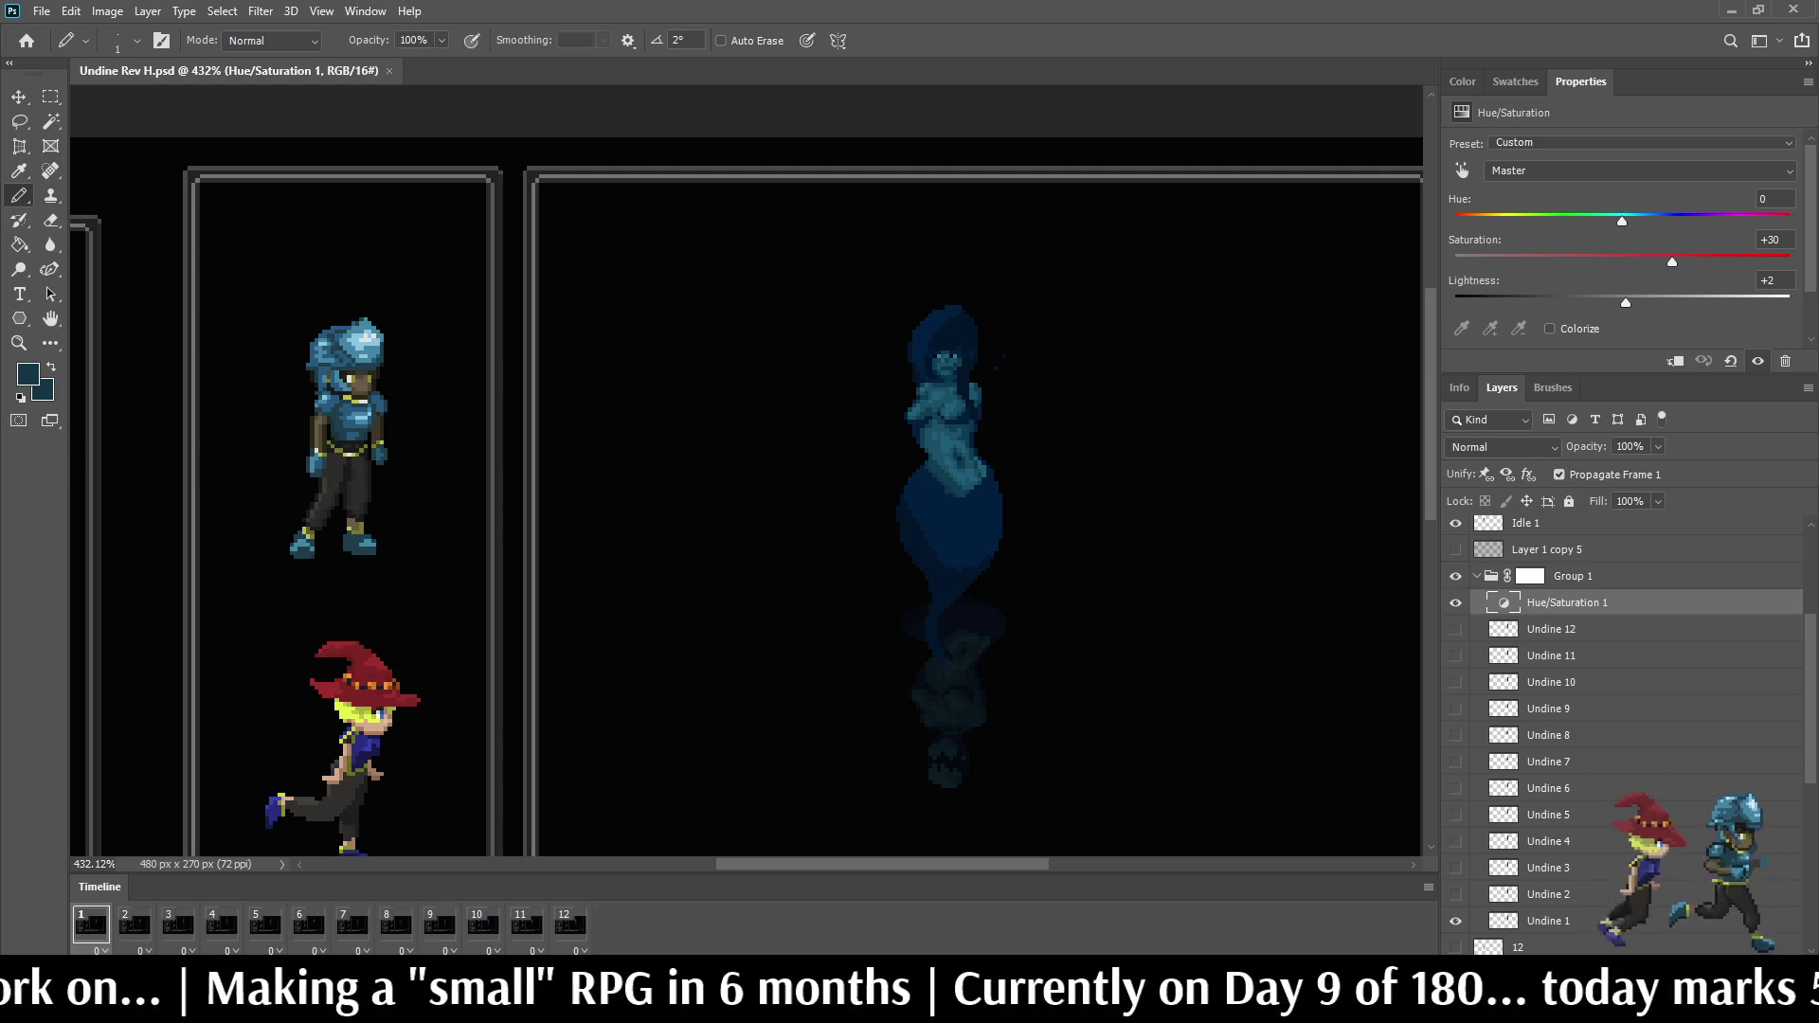
left_click(1758, 360)
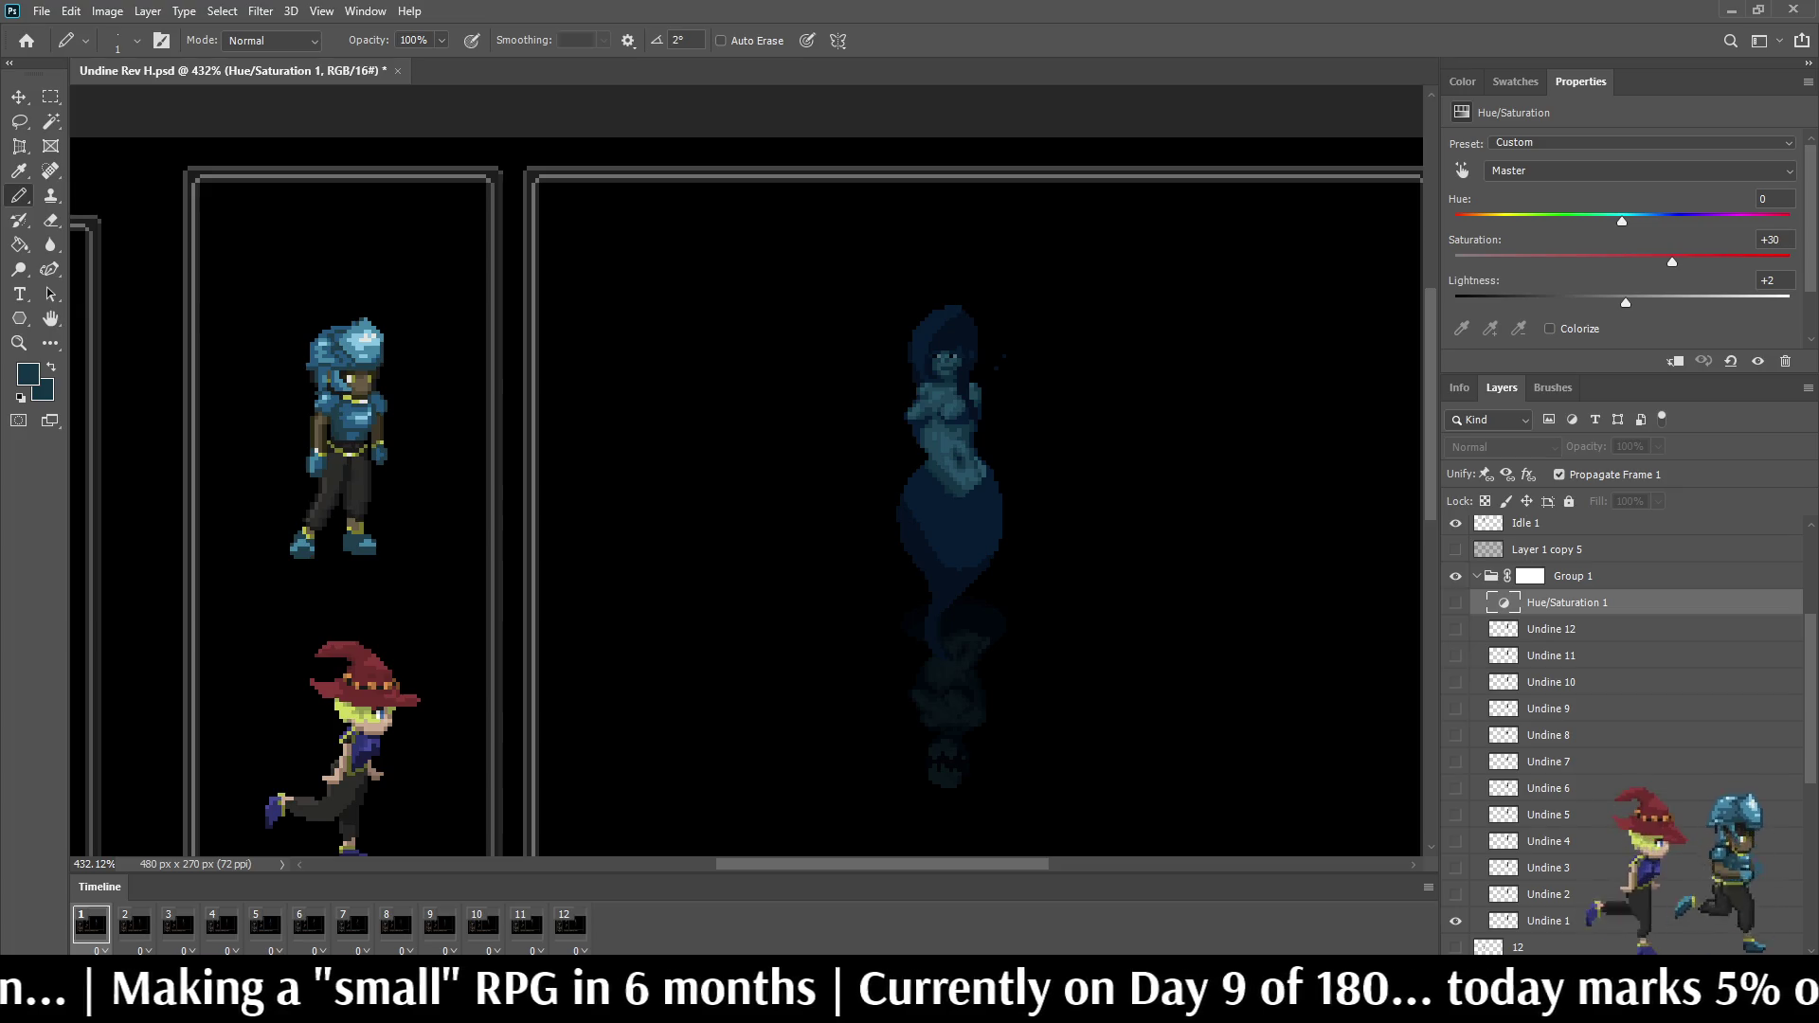
scroll(839, 442, "down", 5)
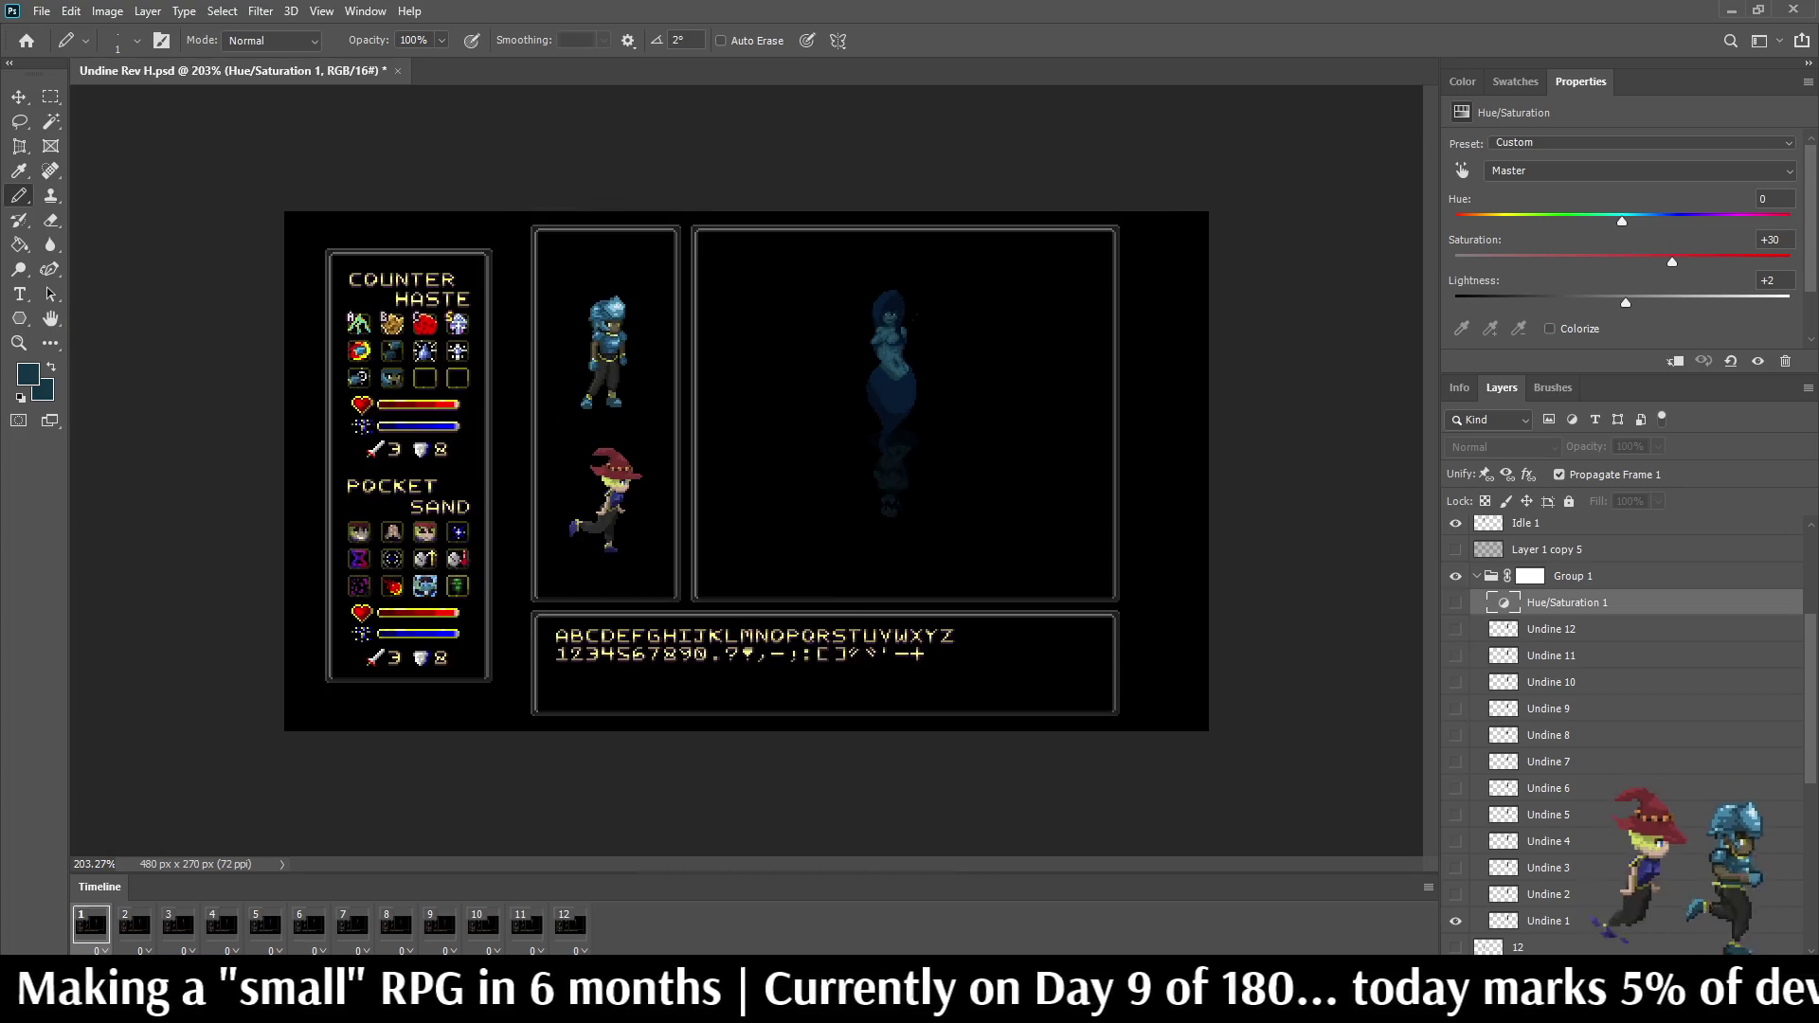
scroll(840, 441, "up", 5)
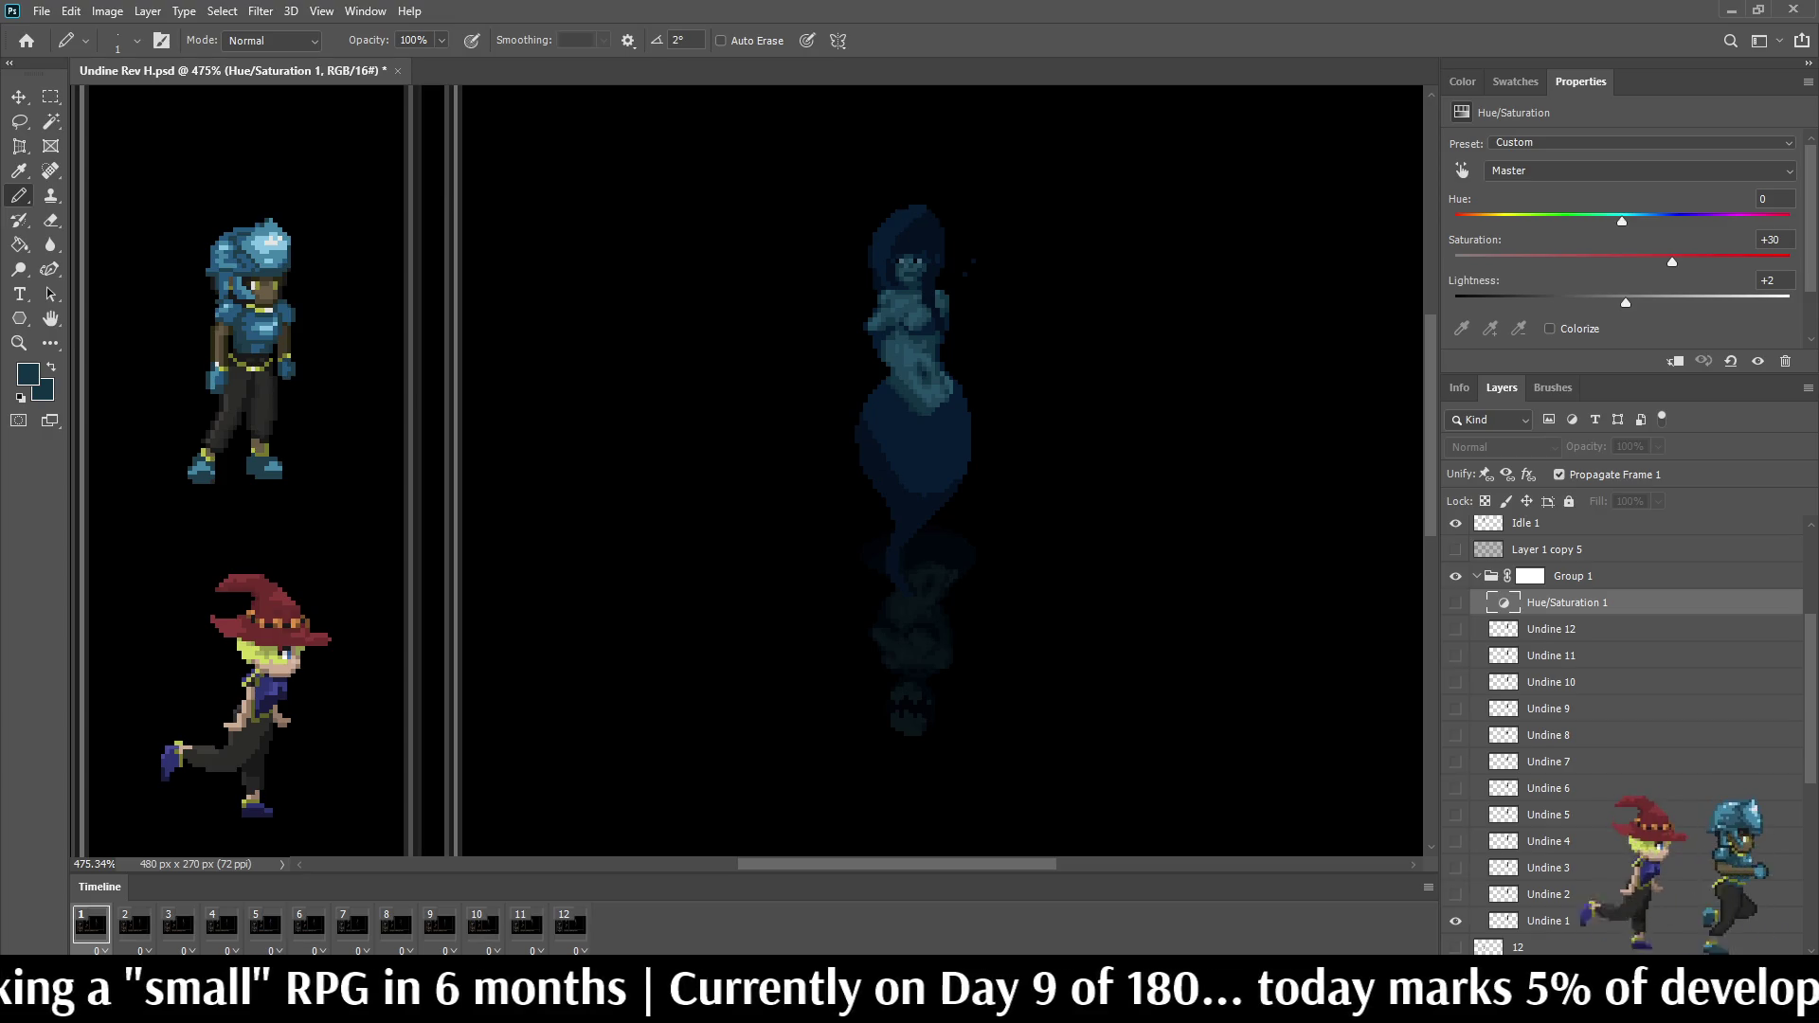
Step: View the whole game UI mockup at 100% with the ghostly Undine in the large panel
key("ctrl+1")
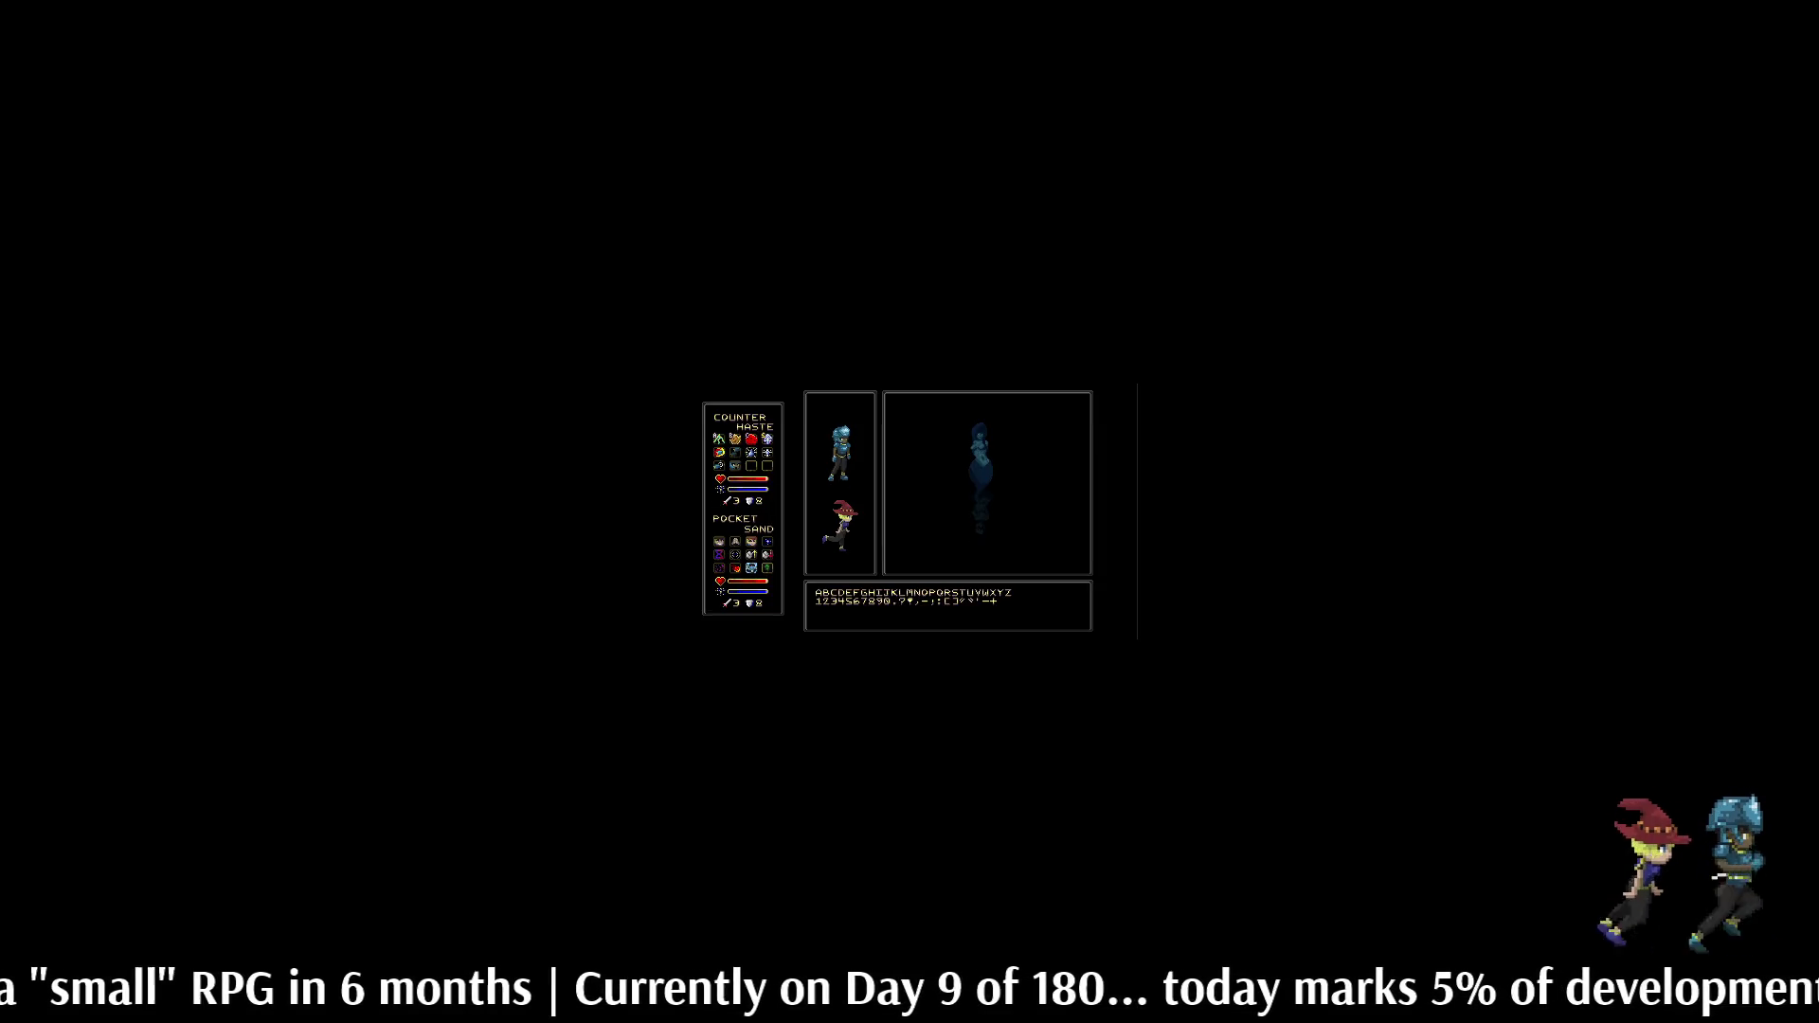
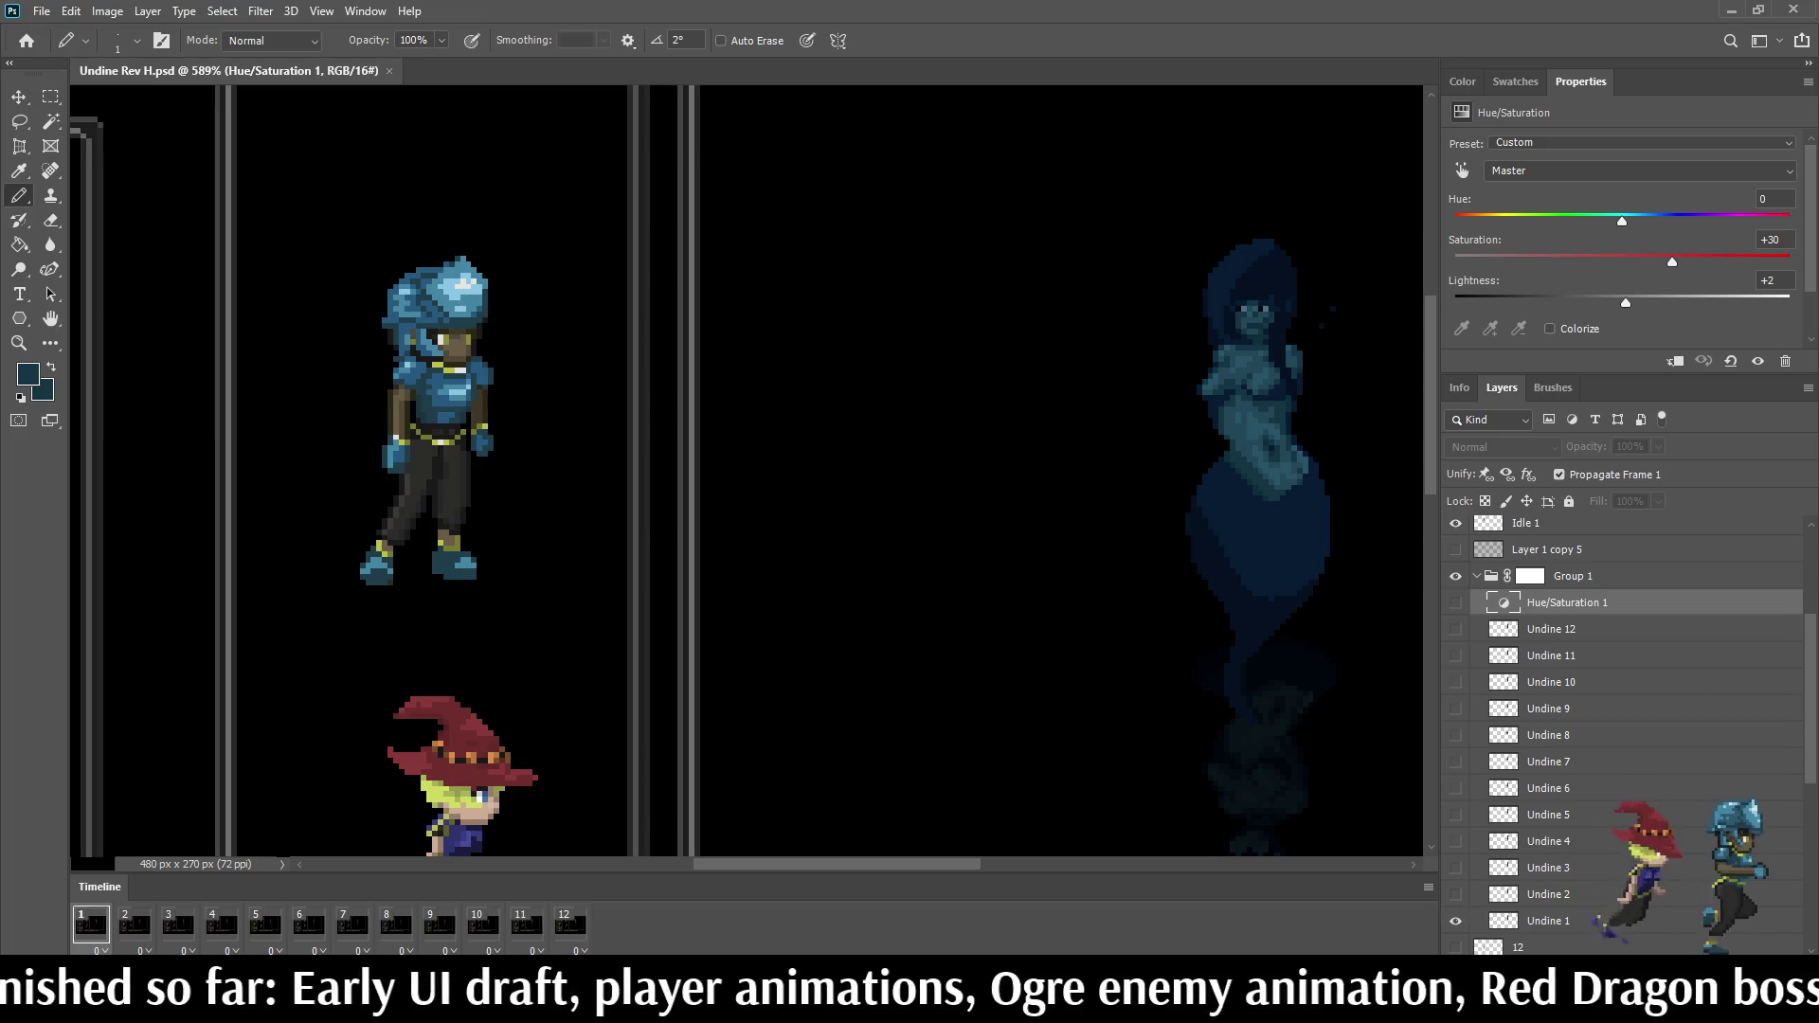
Step: Move Hue/Saturation 1 above Group 1, make it visible, and clip it to the group
left_click_drag(1563, 603, 1563, 569)
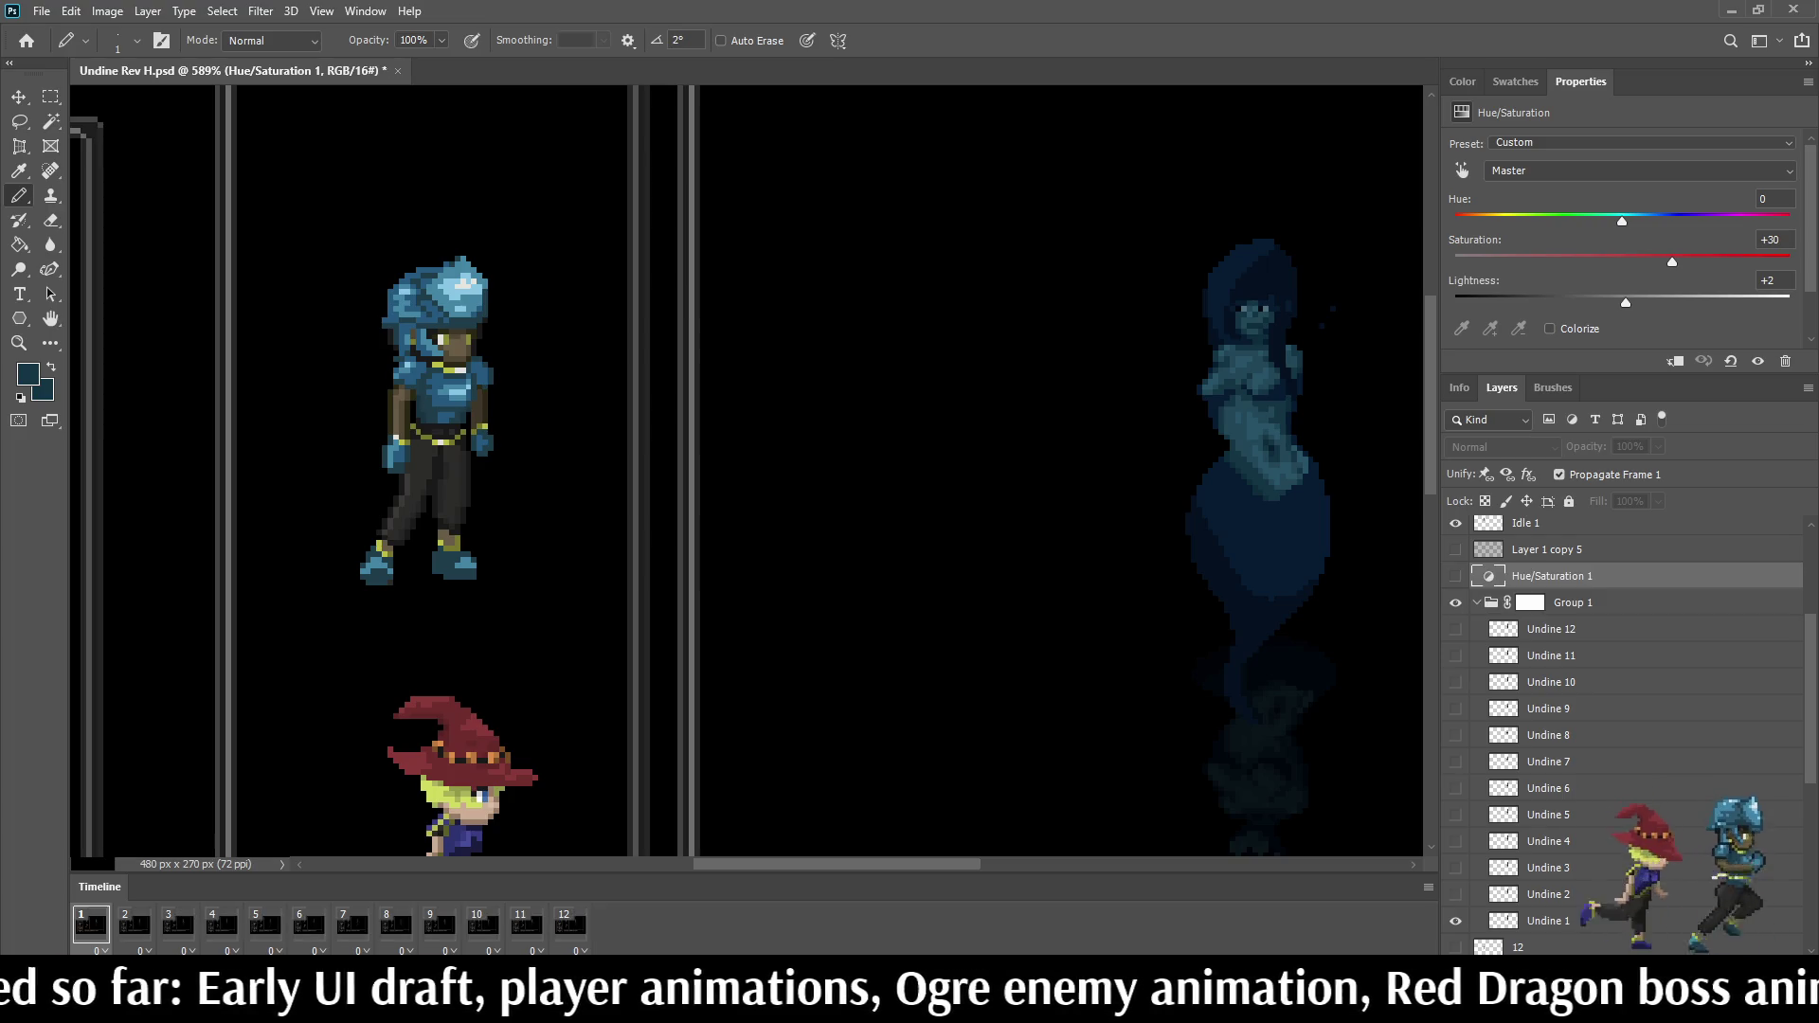
left_click(1758, 361)
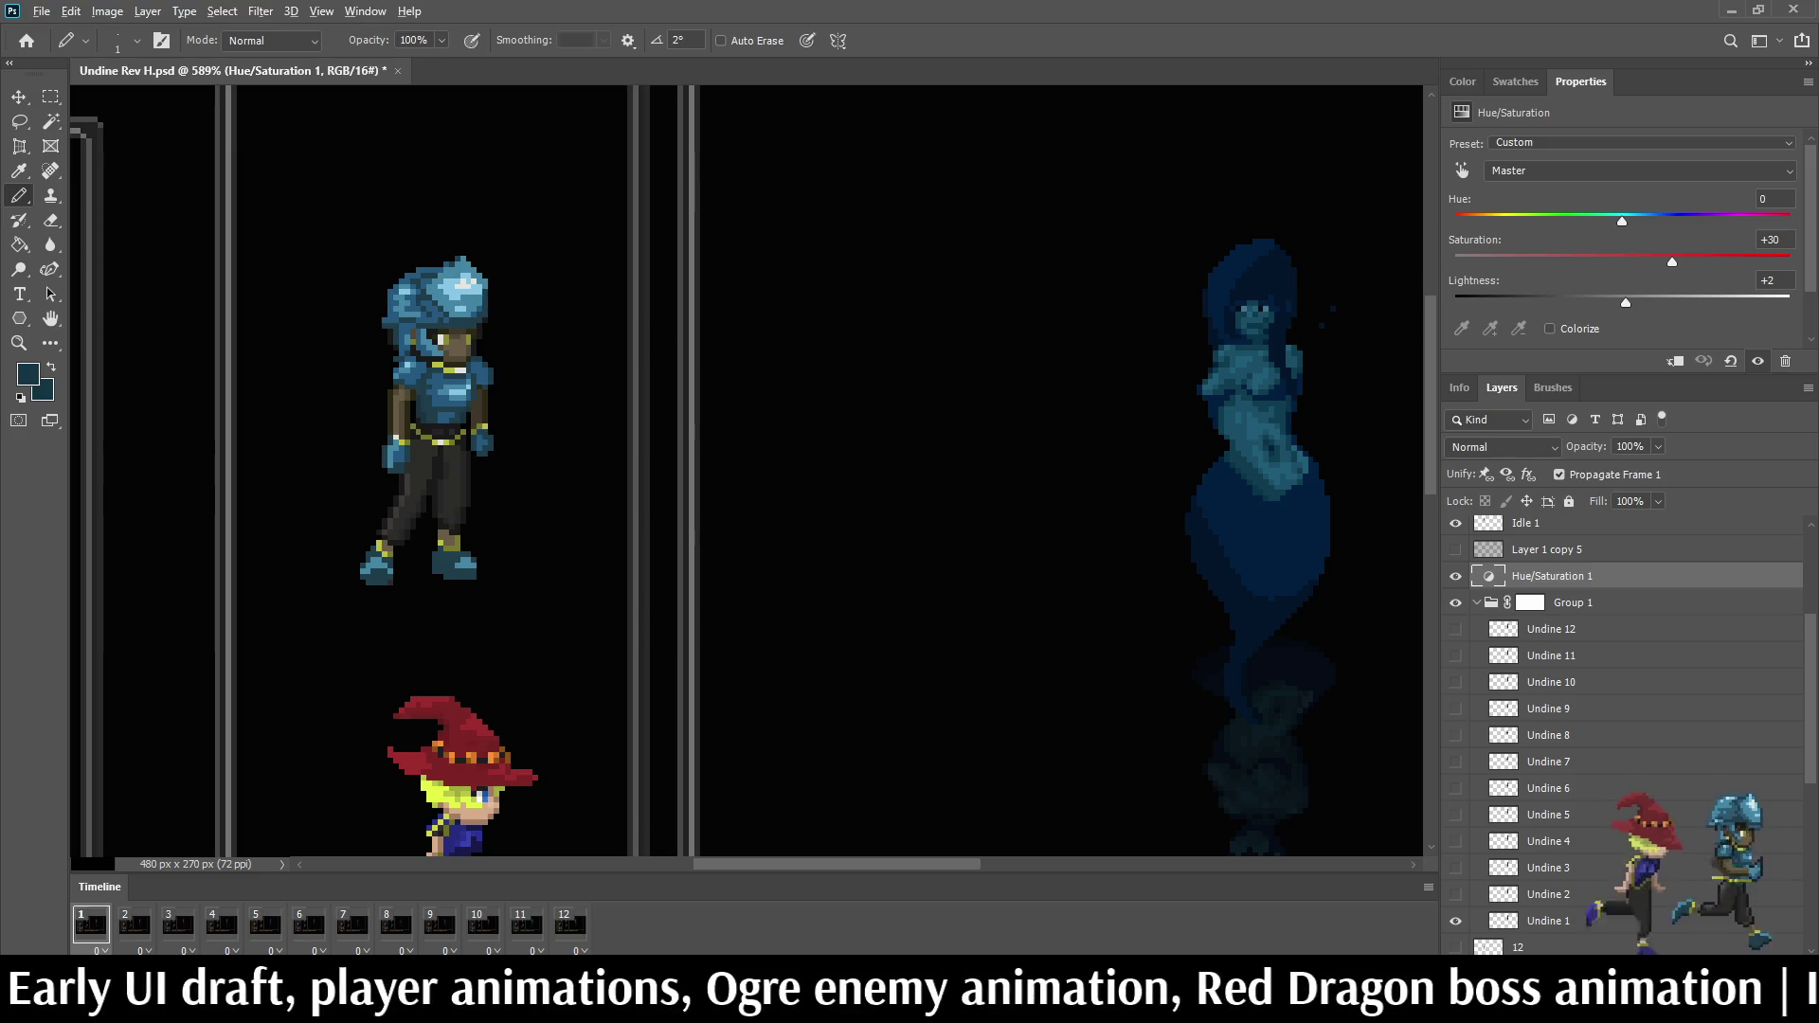
key("ctrl+alt+g")
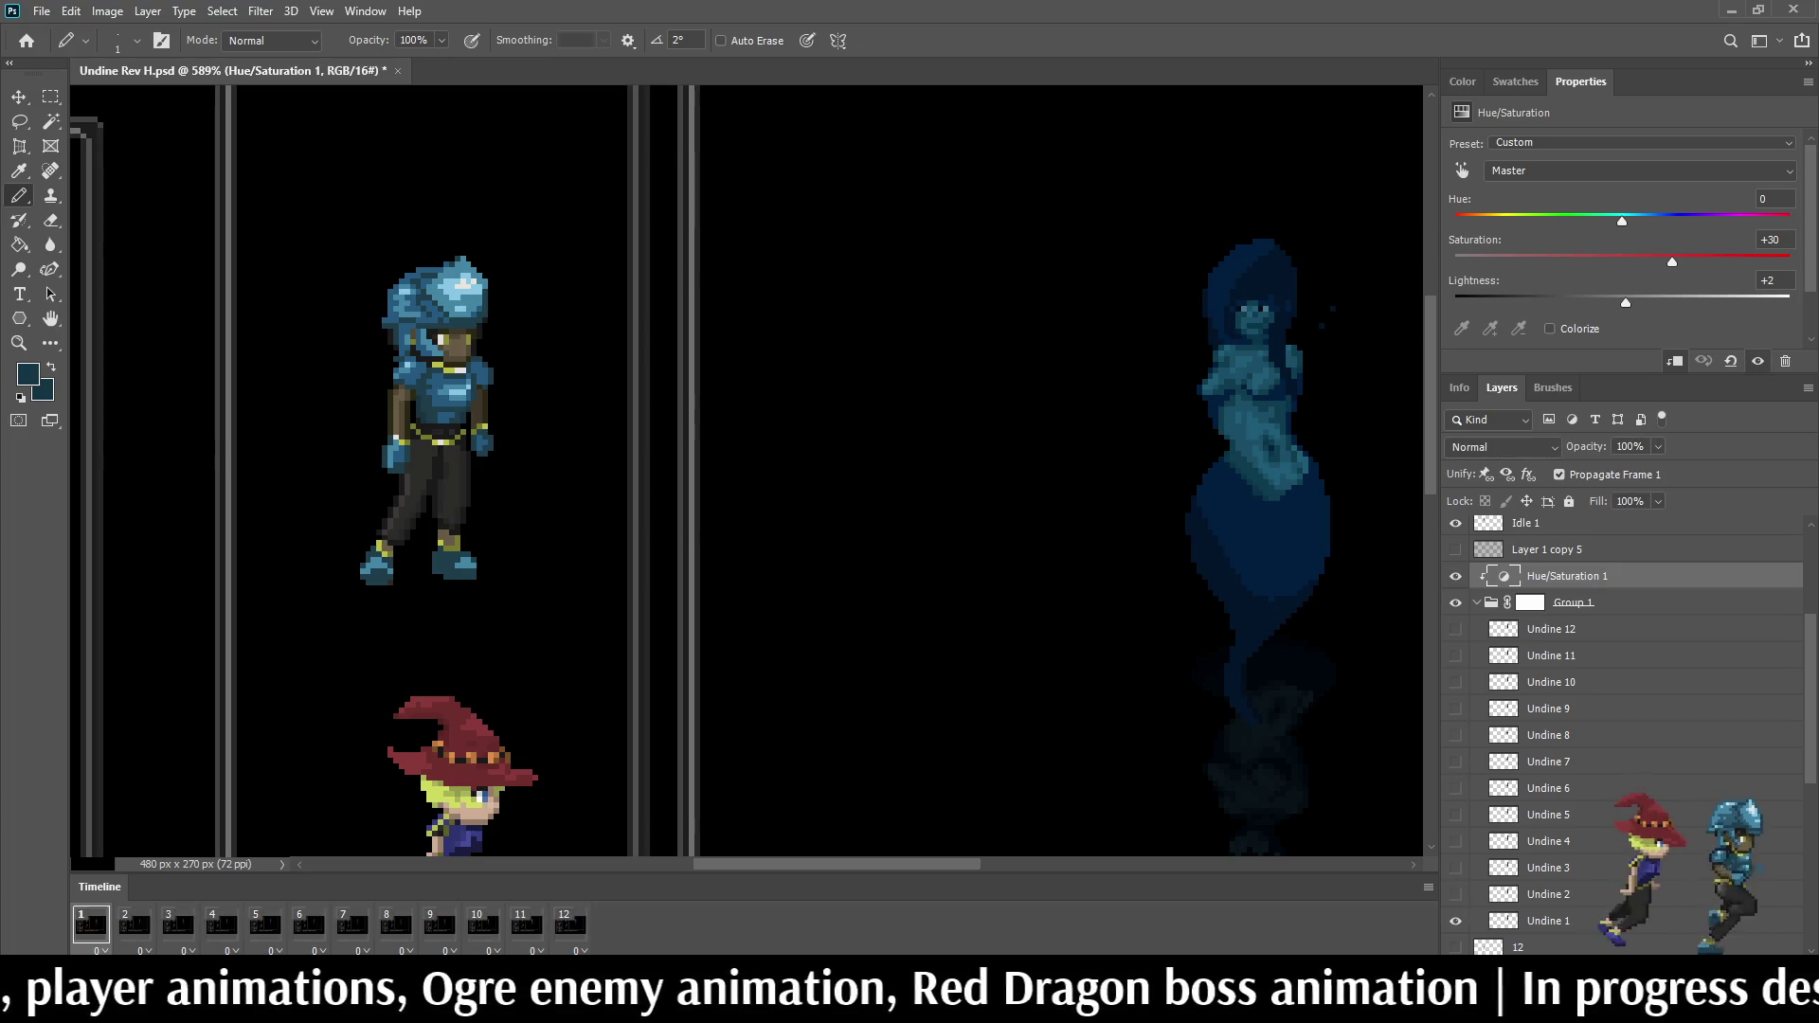
scroll(746, 469, "down", 5)
scroll(746, 470, "up", 2)
scroll(963, 241, "up", 2)
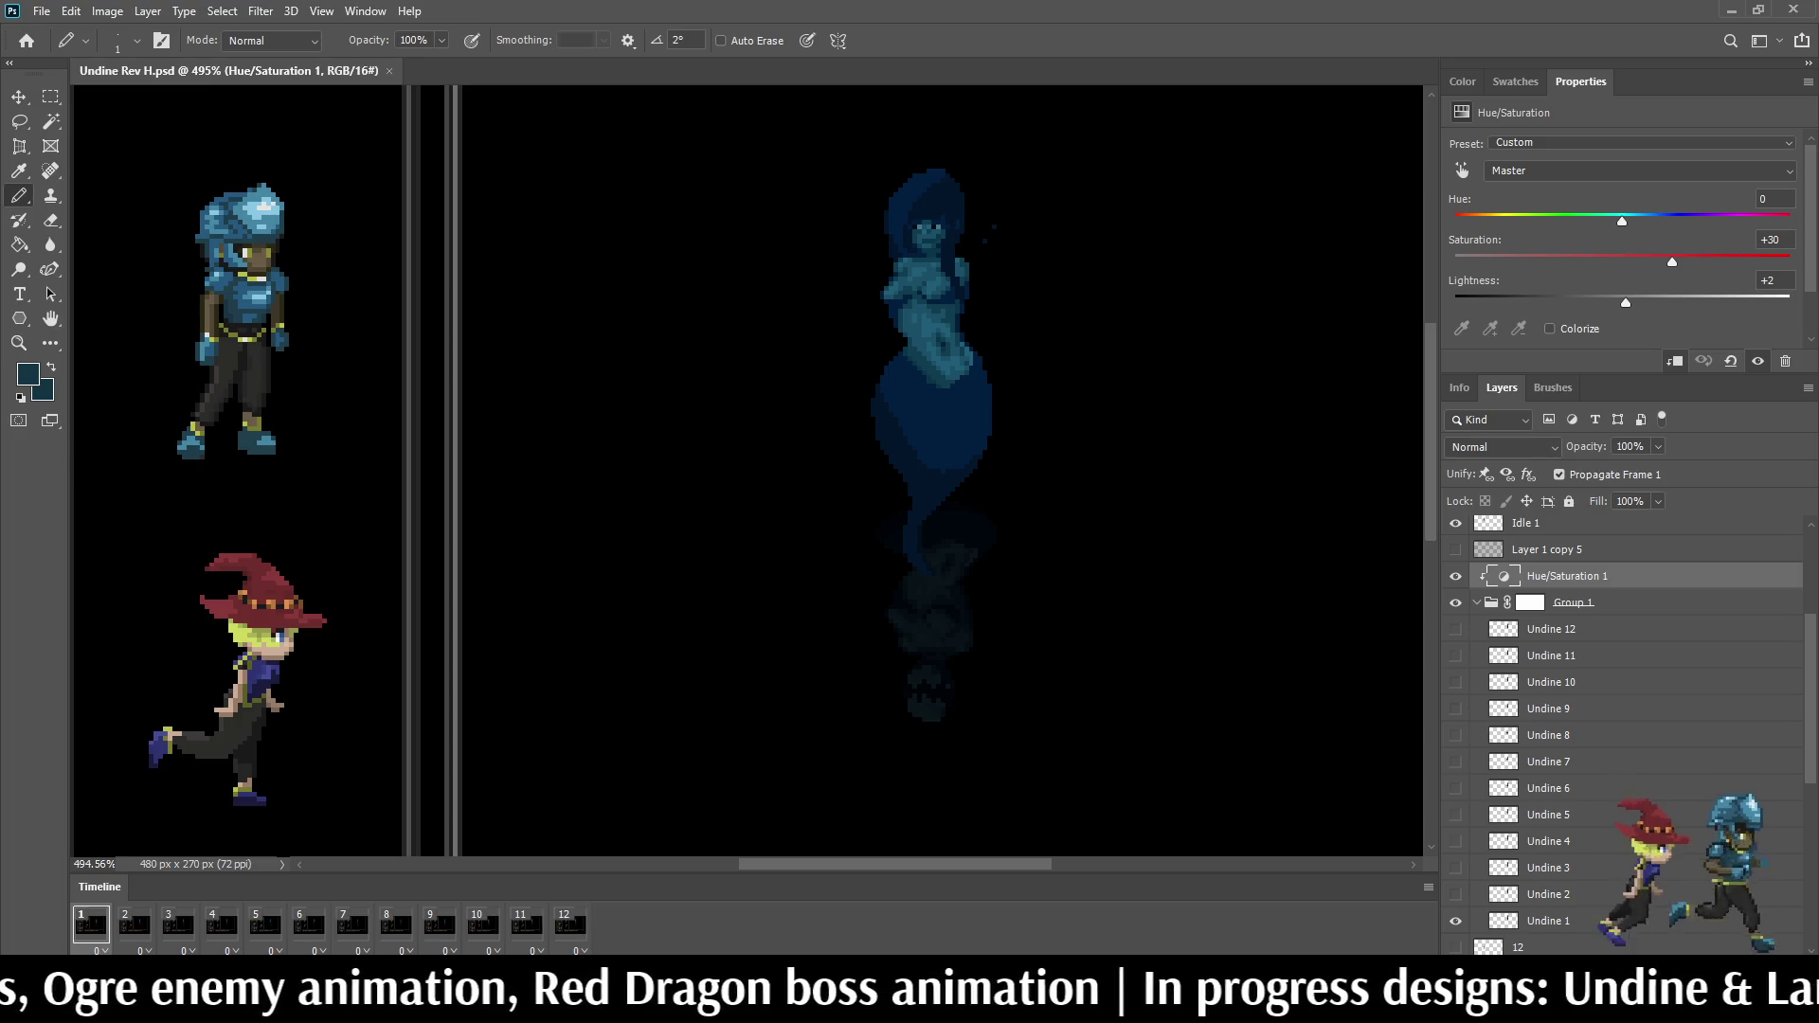
scroll(1620, 711, "up", 3)
scroll(1621, 711, "down", 2)
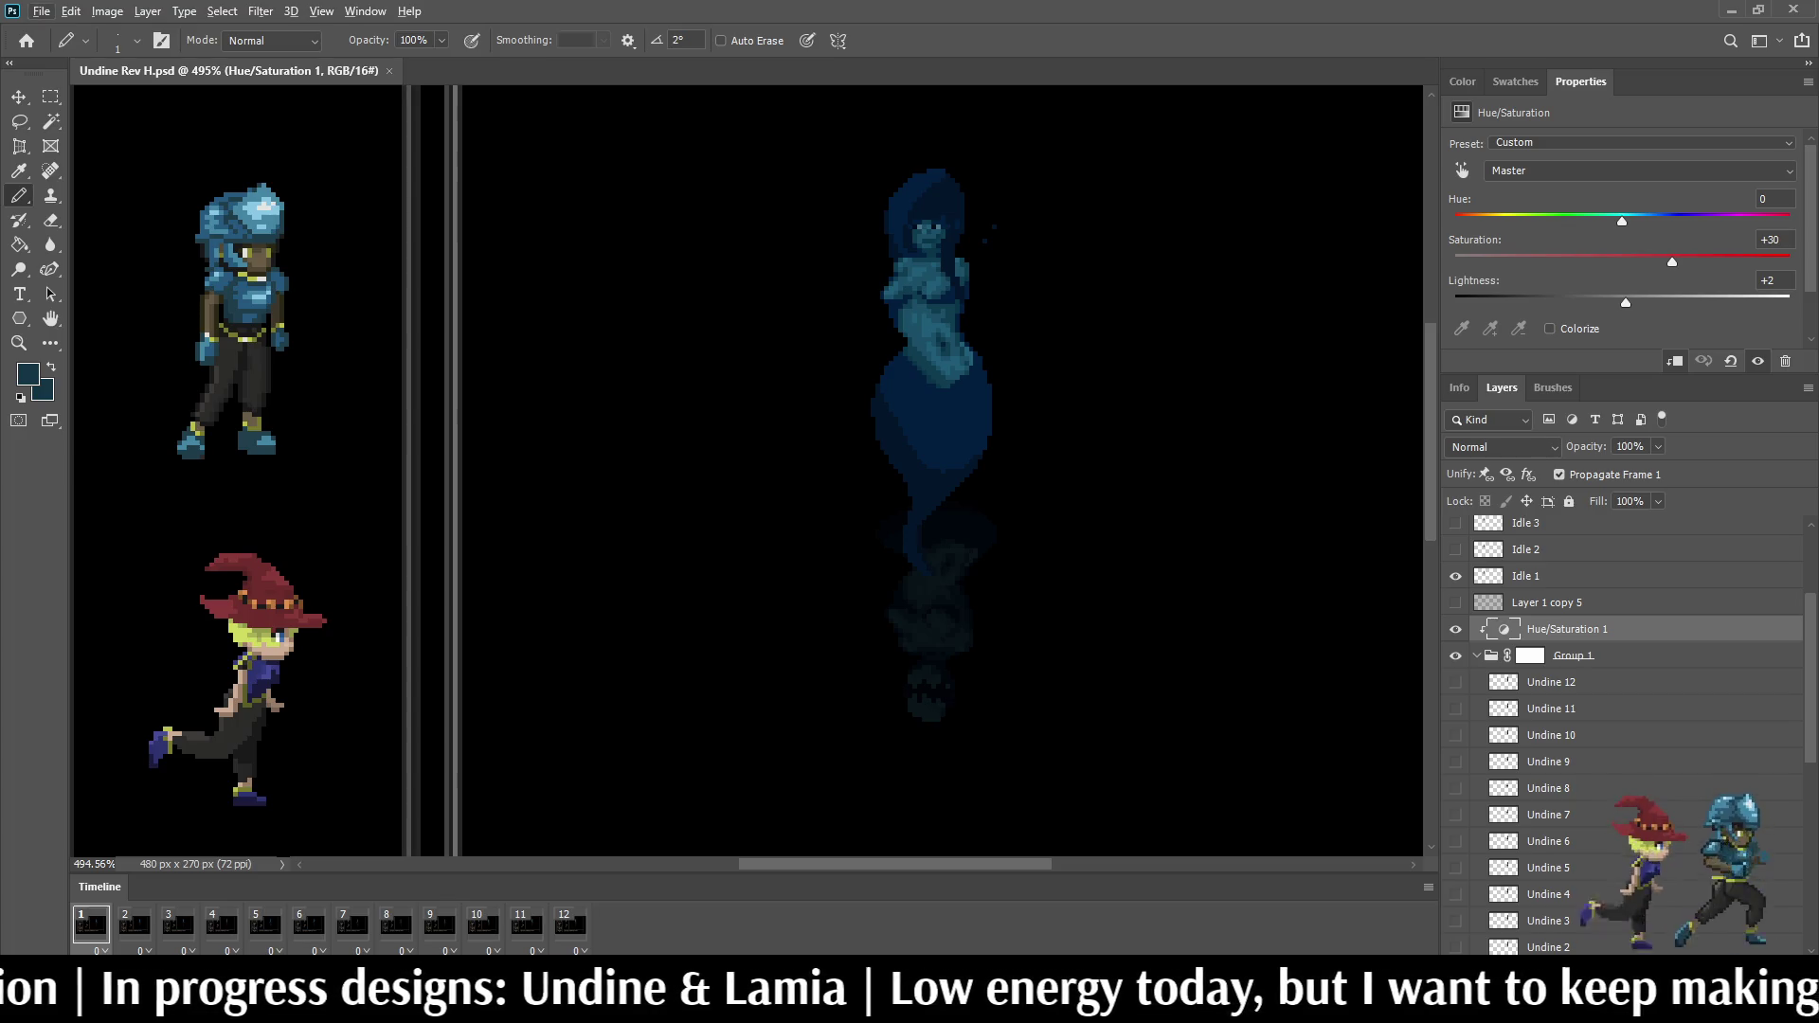
Step: Play the timeline animation and view the battle screen at 100%
key("space")
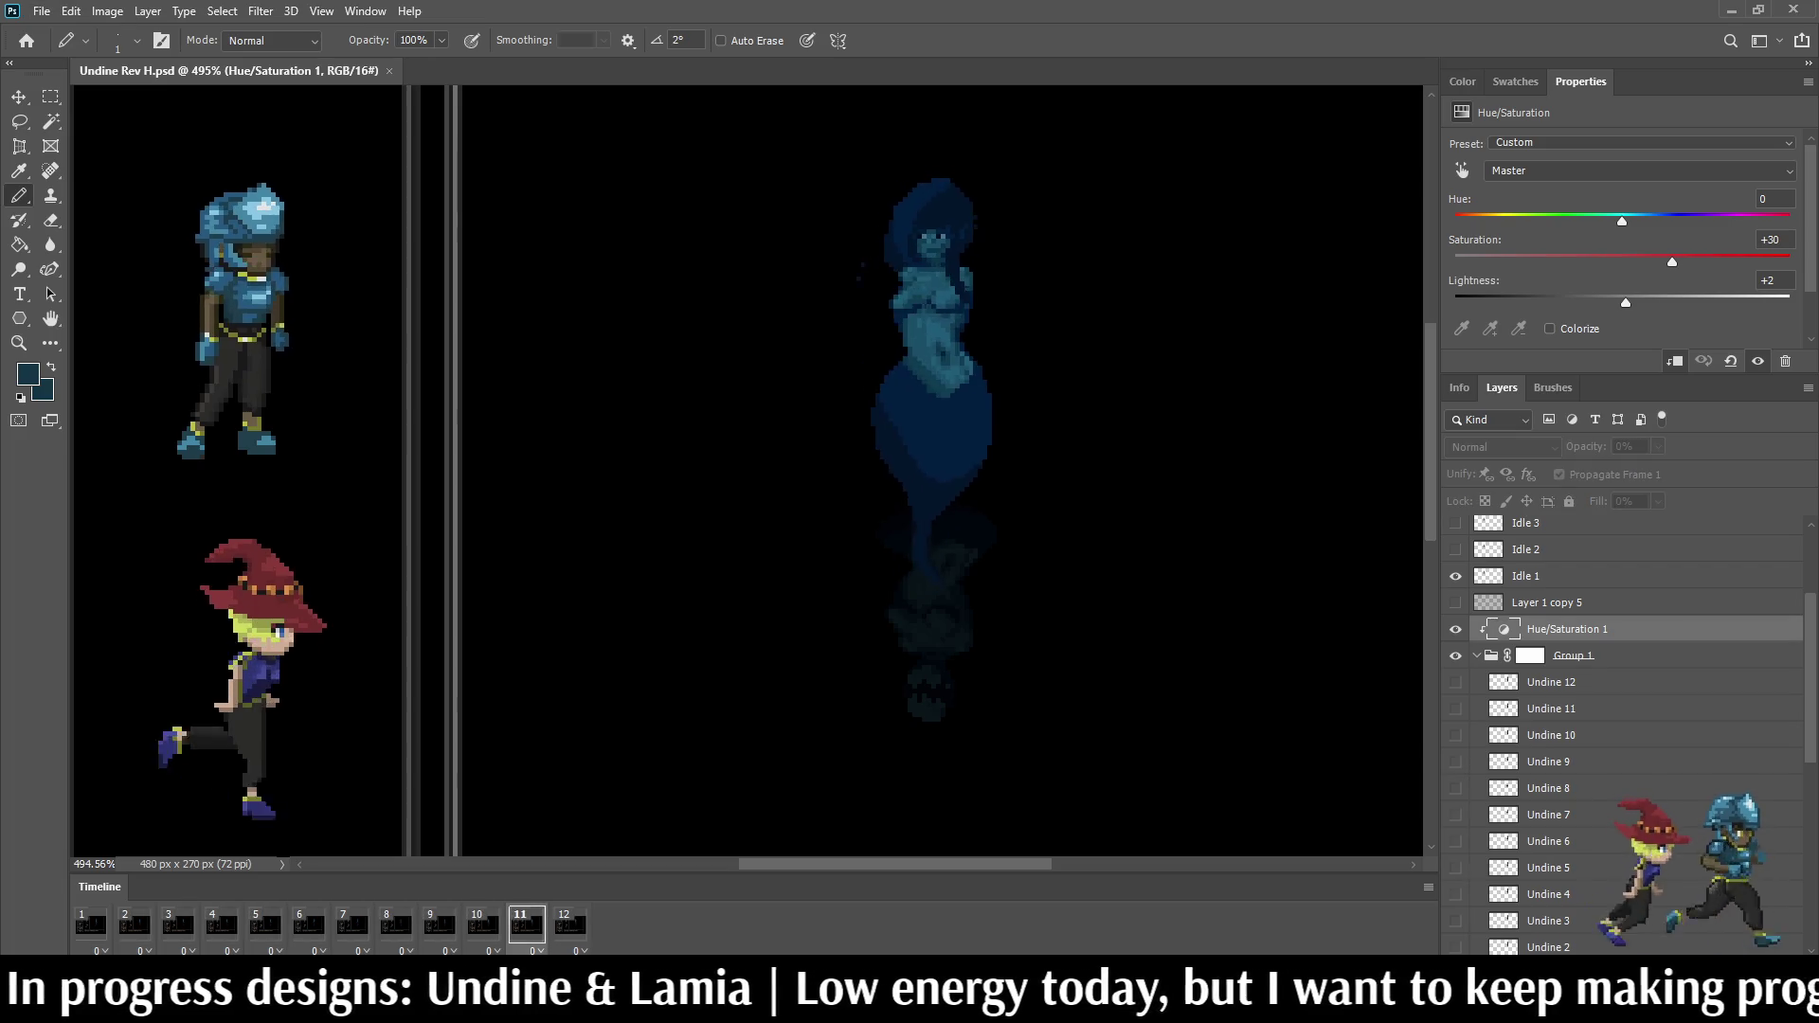
key("ctrl+1")
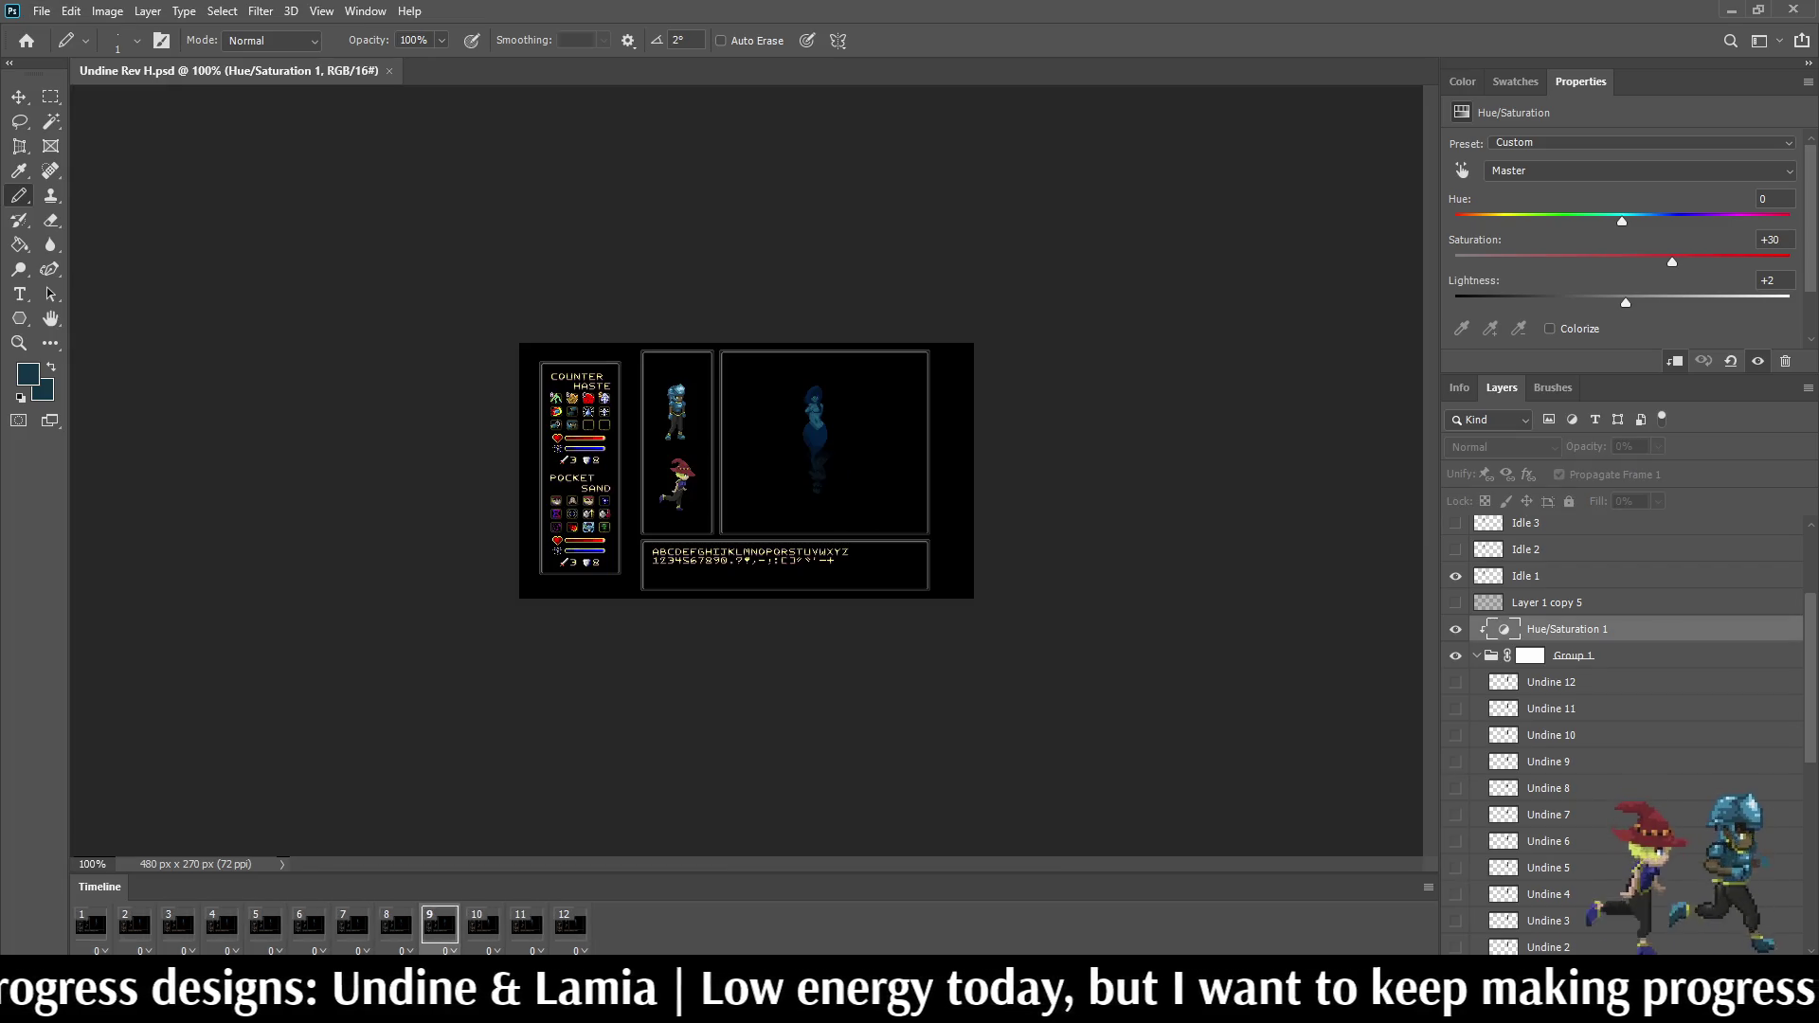
key("f")
key("f")
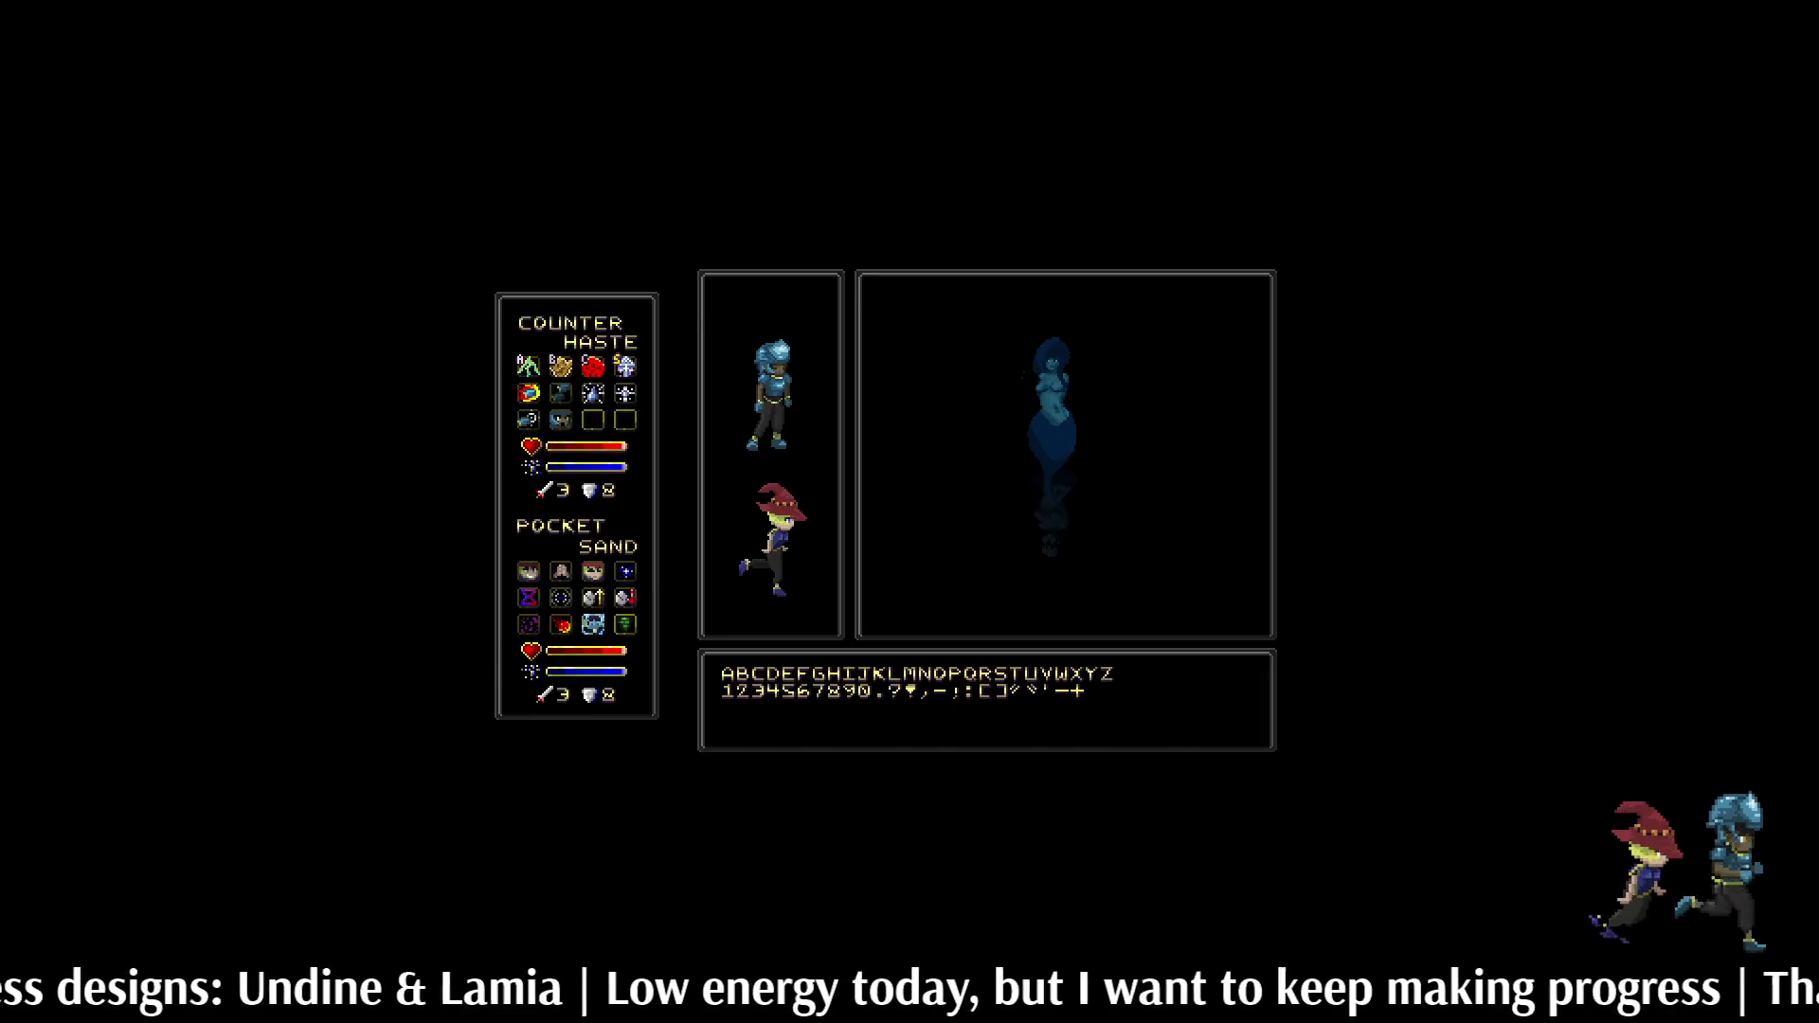
scroll(758, 426, "up", 3)
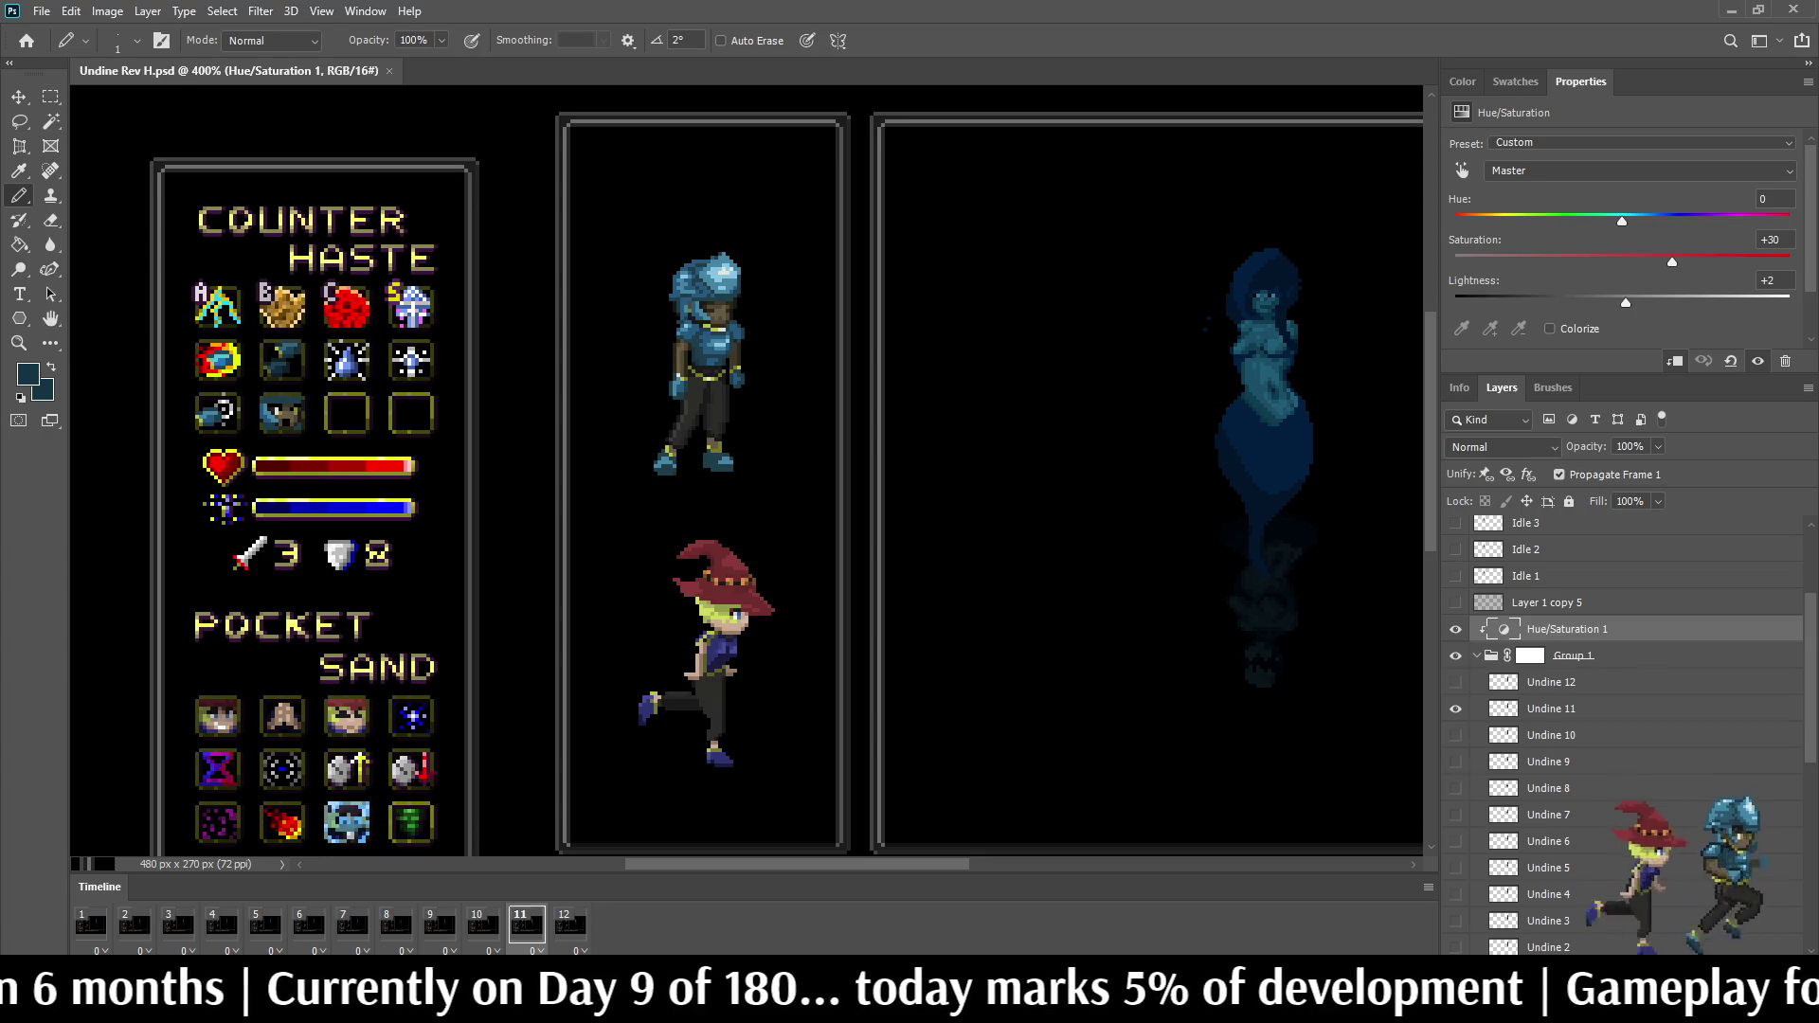
scroll(746, 468, "down", 3)
scroll(746, 469, "up", 5)
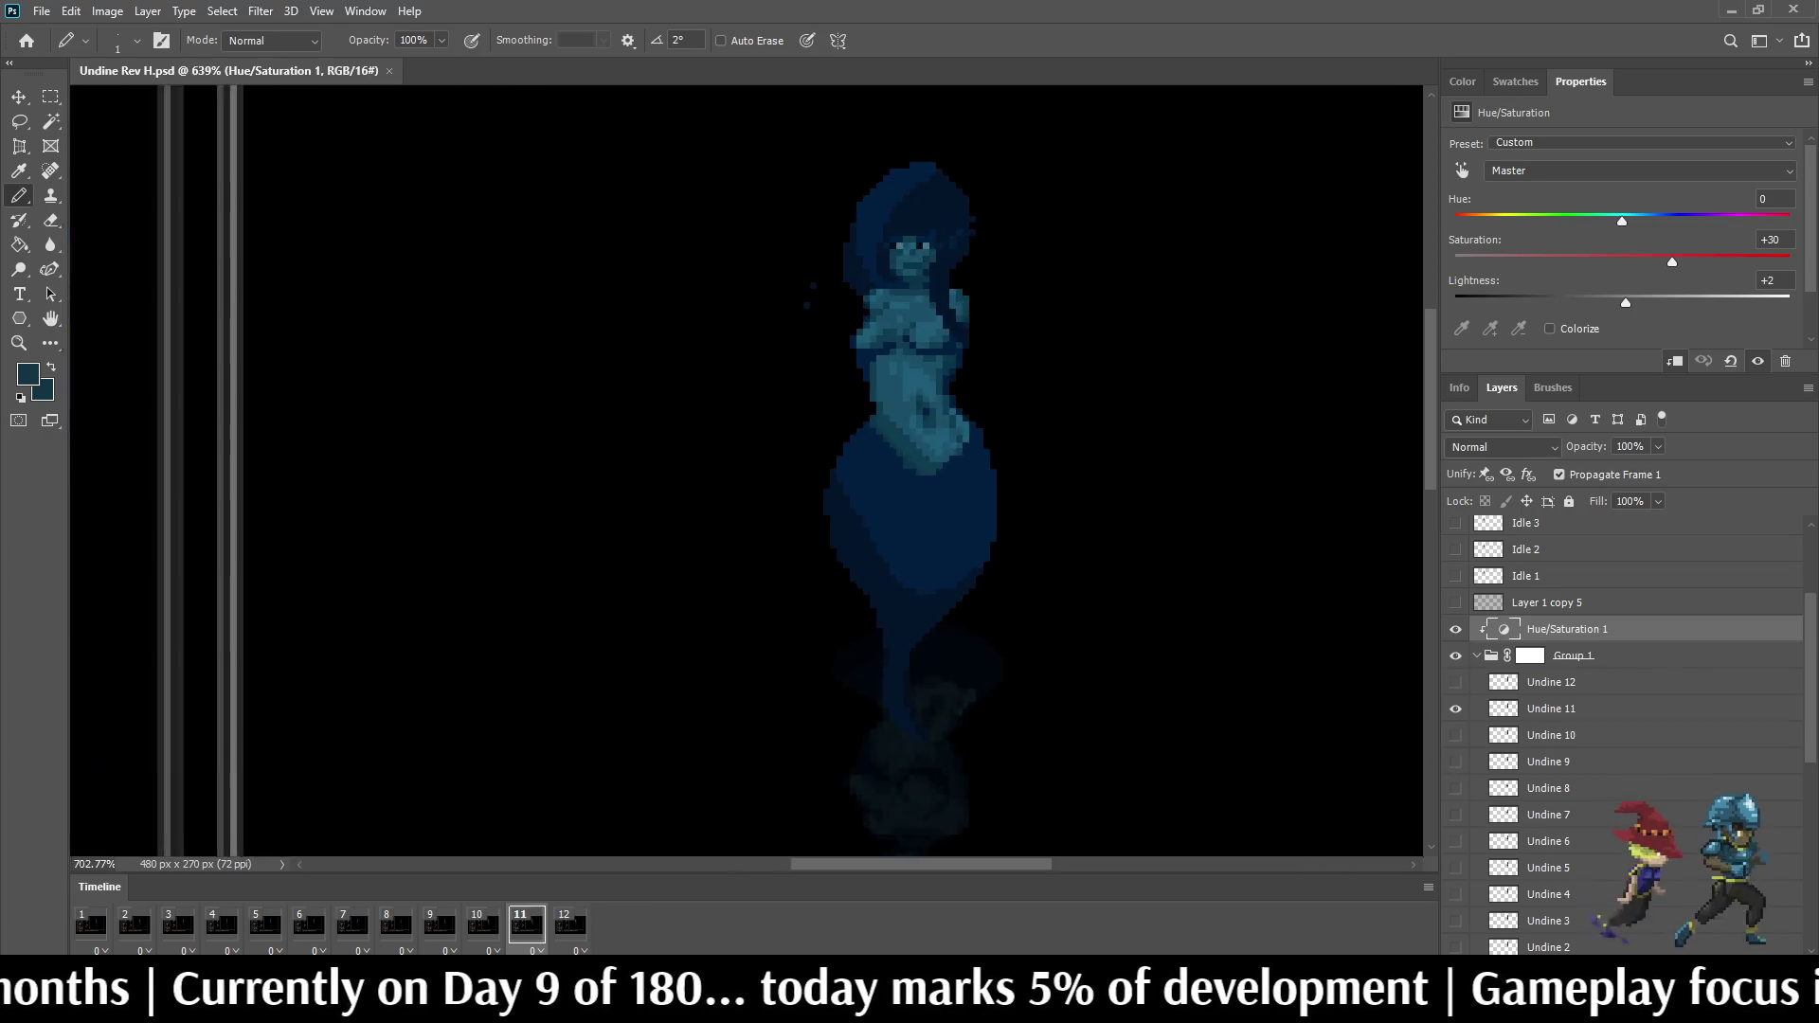
scroll(946, 267, "up", 2)
scroll(948, 268, "up", 3)
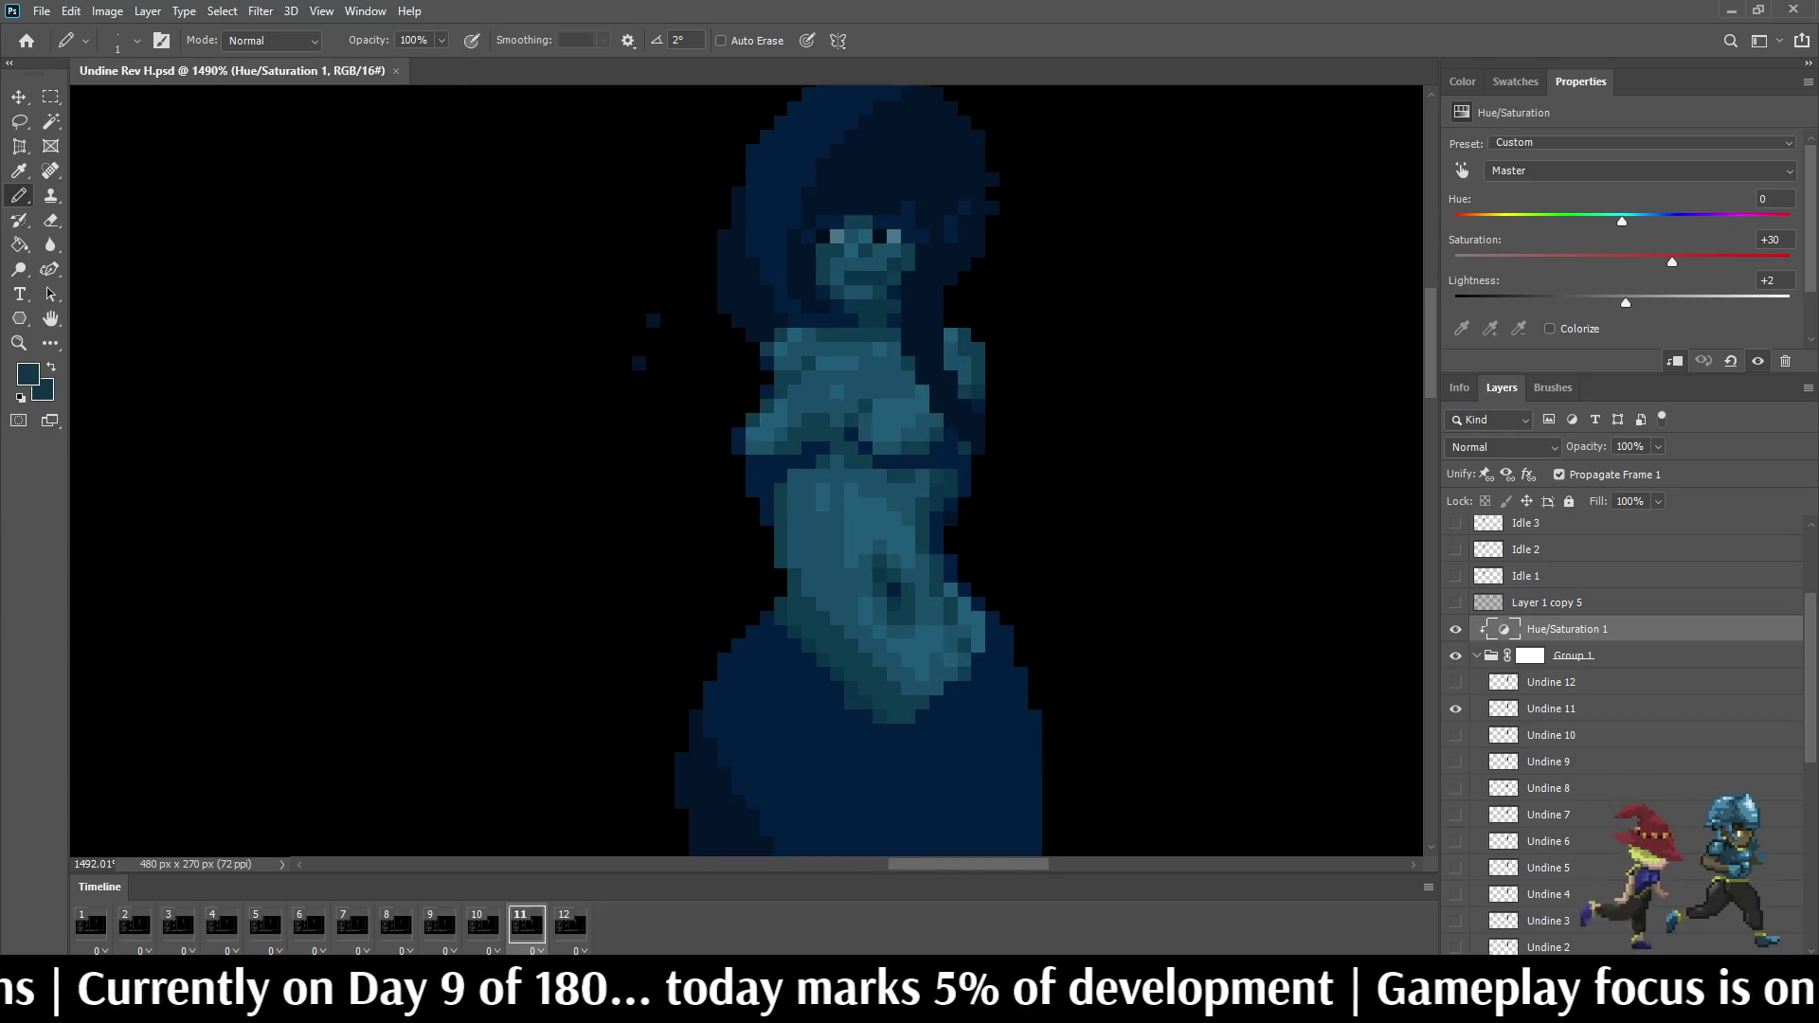
scroll(847, 300, "down", 1)
scroll(848, 300, "down", 2)
scroll(848, 300, "down", 1)
scroll(846, 300, "down", 1)
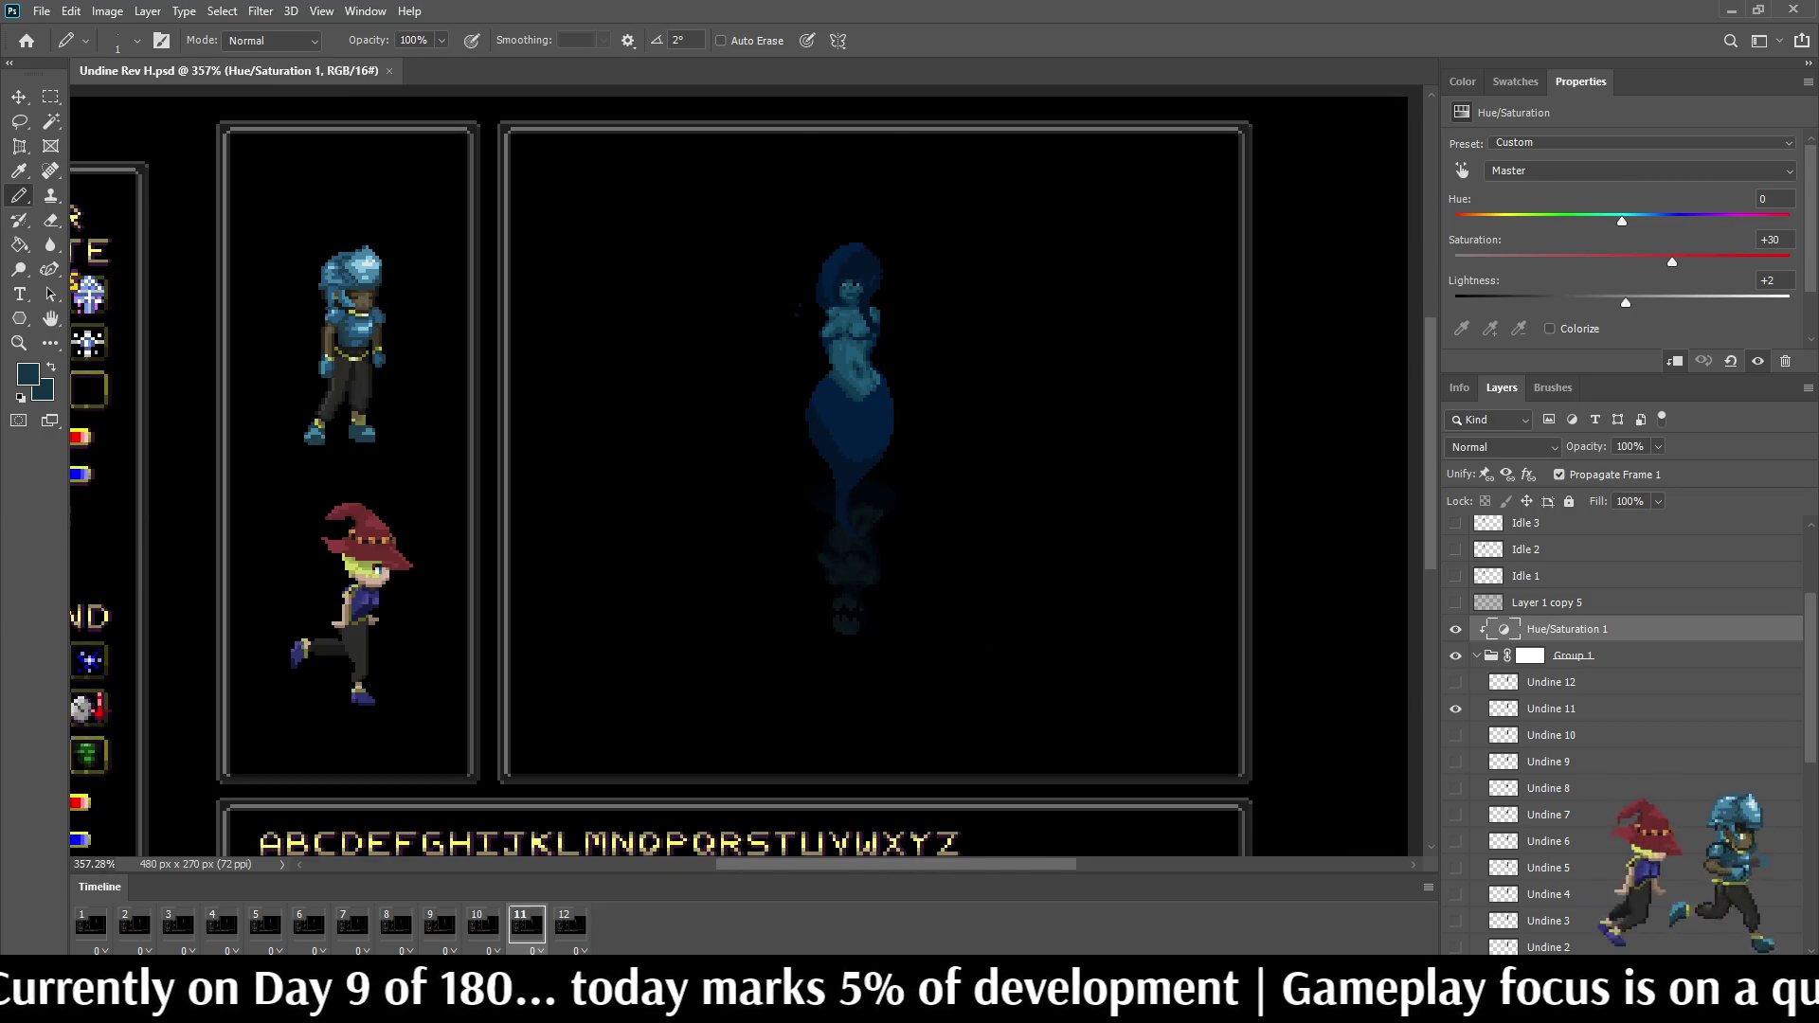
scroll(850, 407, "up", 2)
scroll(850, 406, "up", 1)
scroll(851, 406, "up", 1)
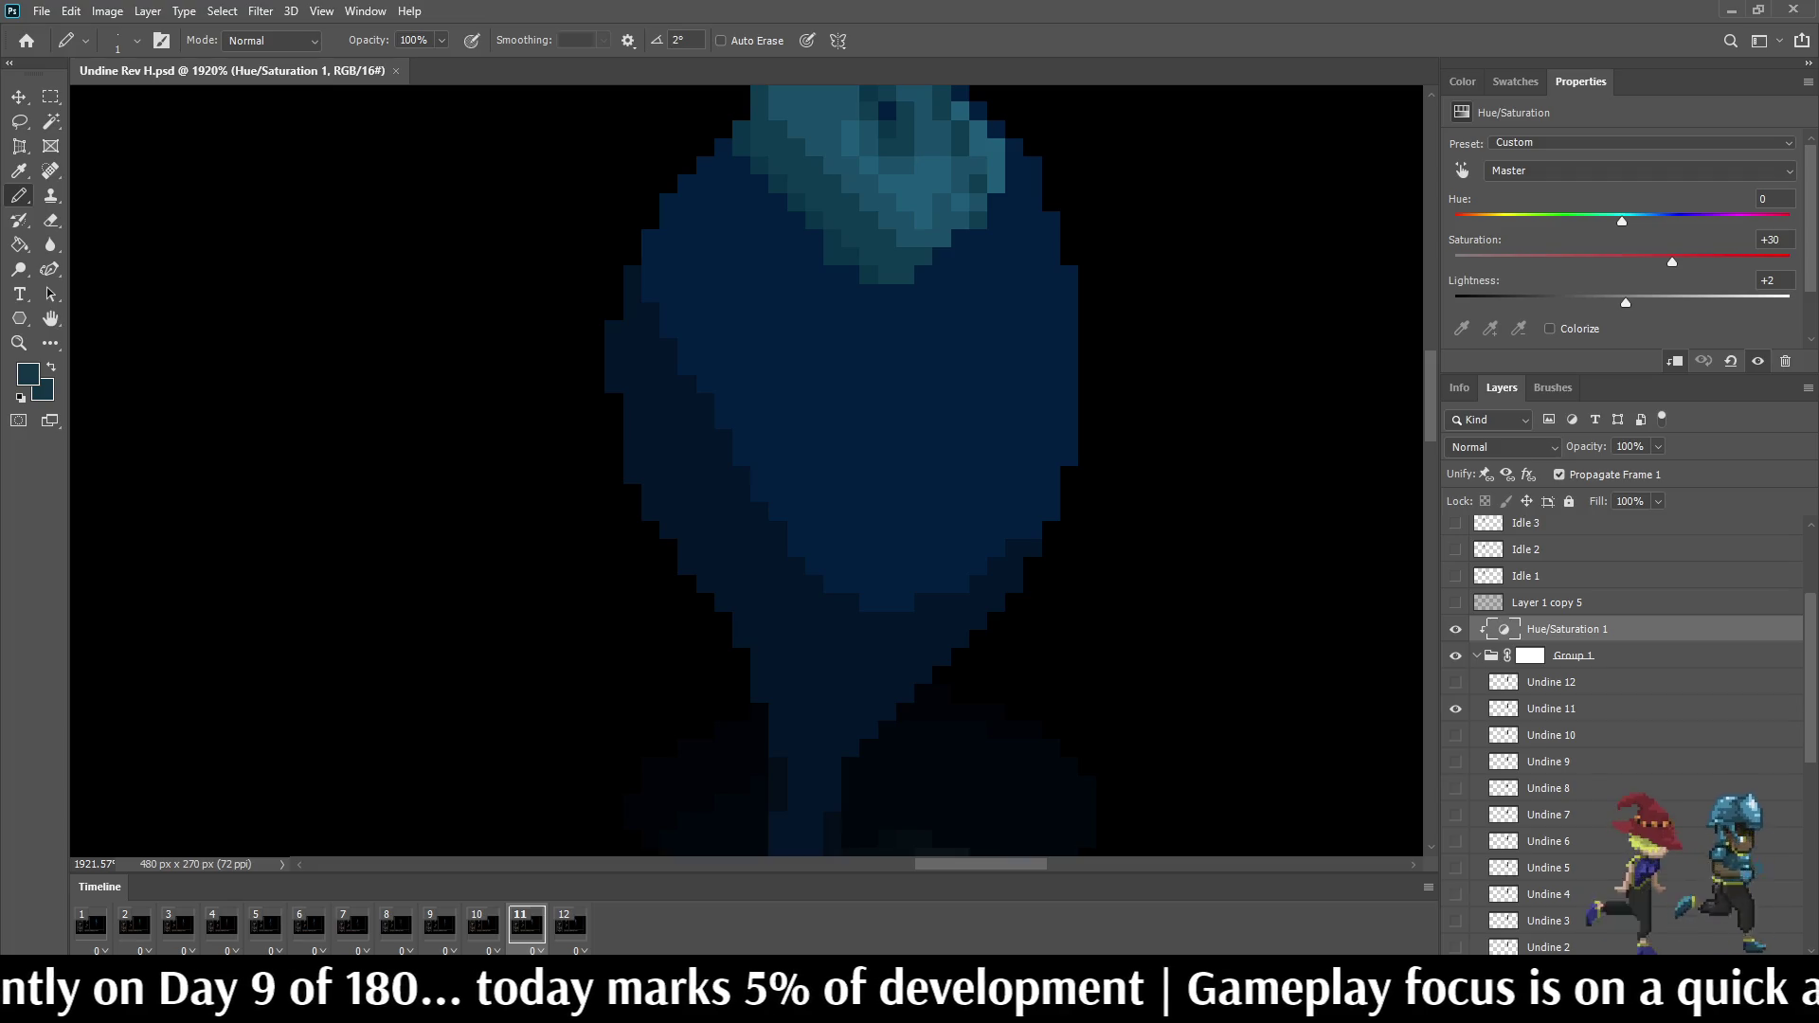
scroll(910, 427, "down", 1)
scroll(909, 426, "down", 1)
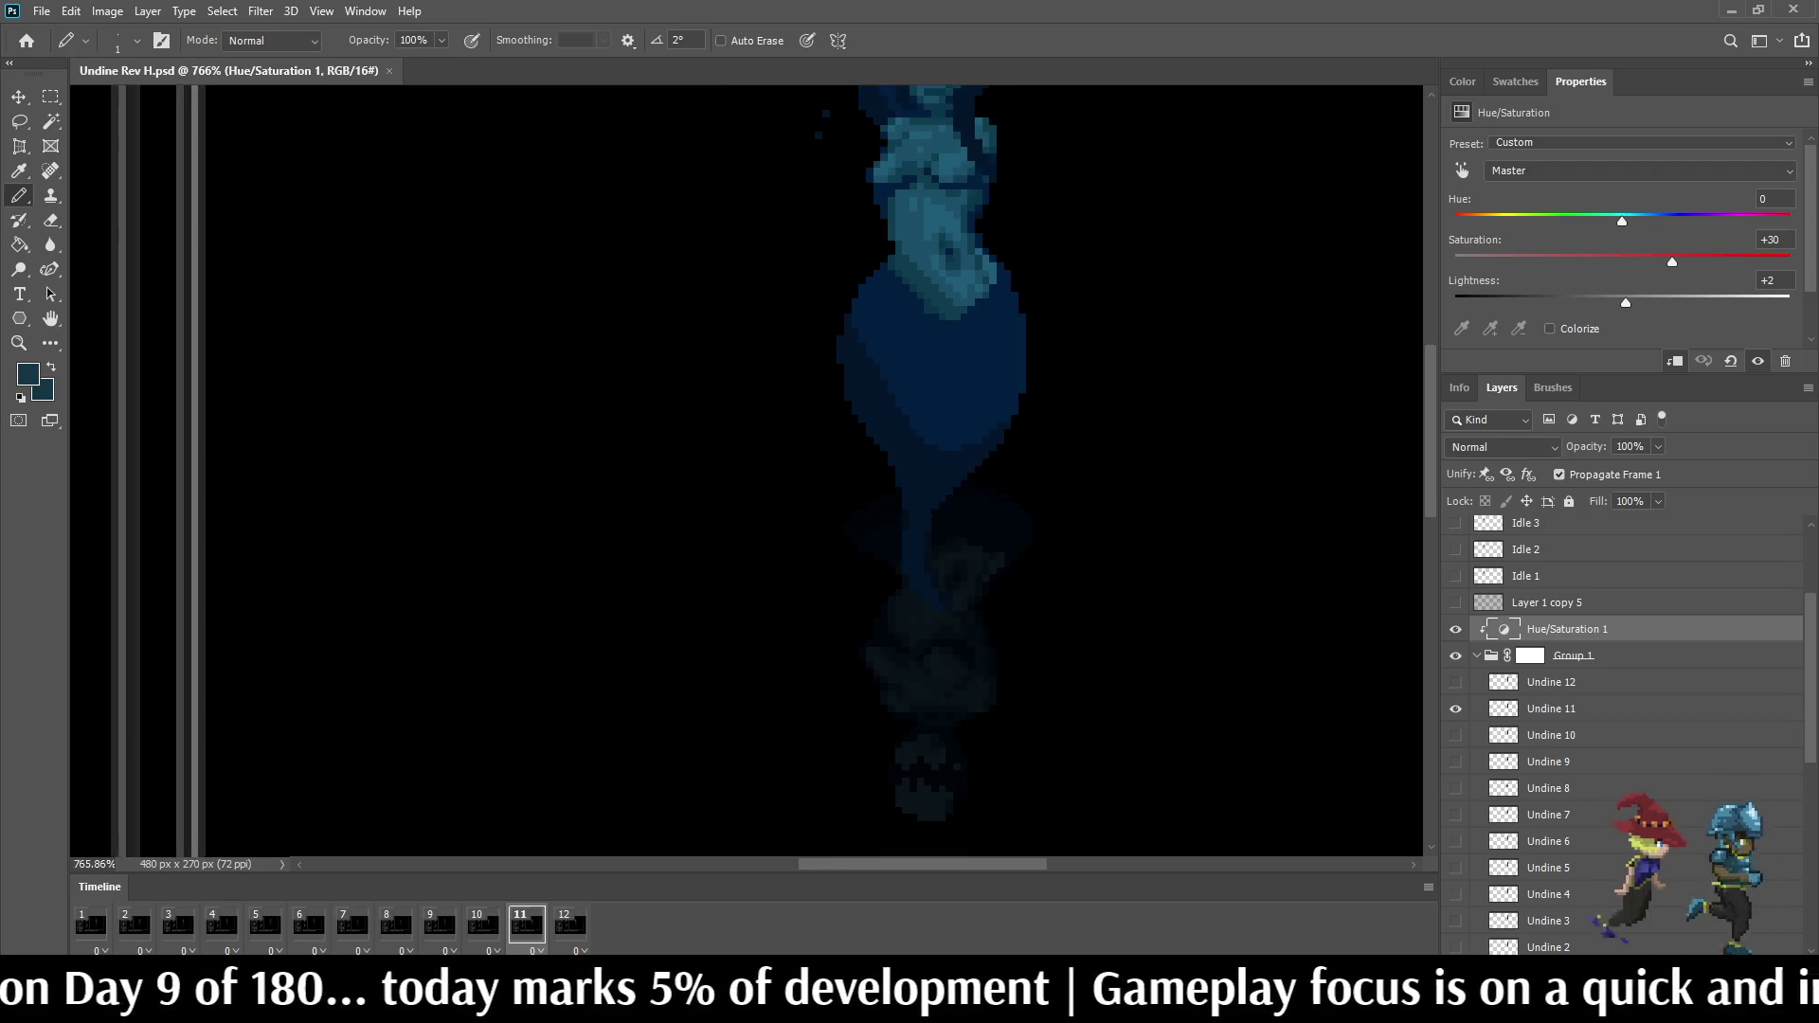
scroll(910, 426, "down", 1)
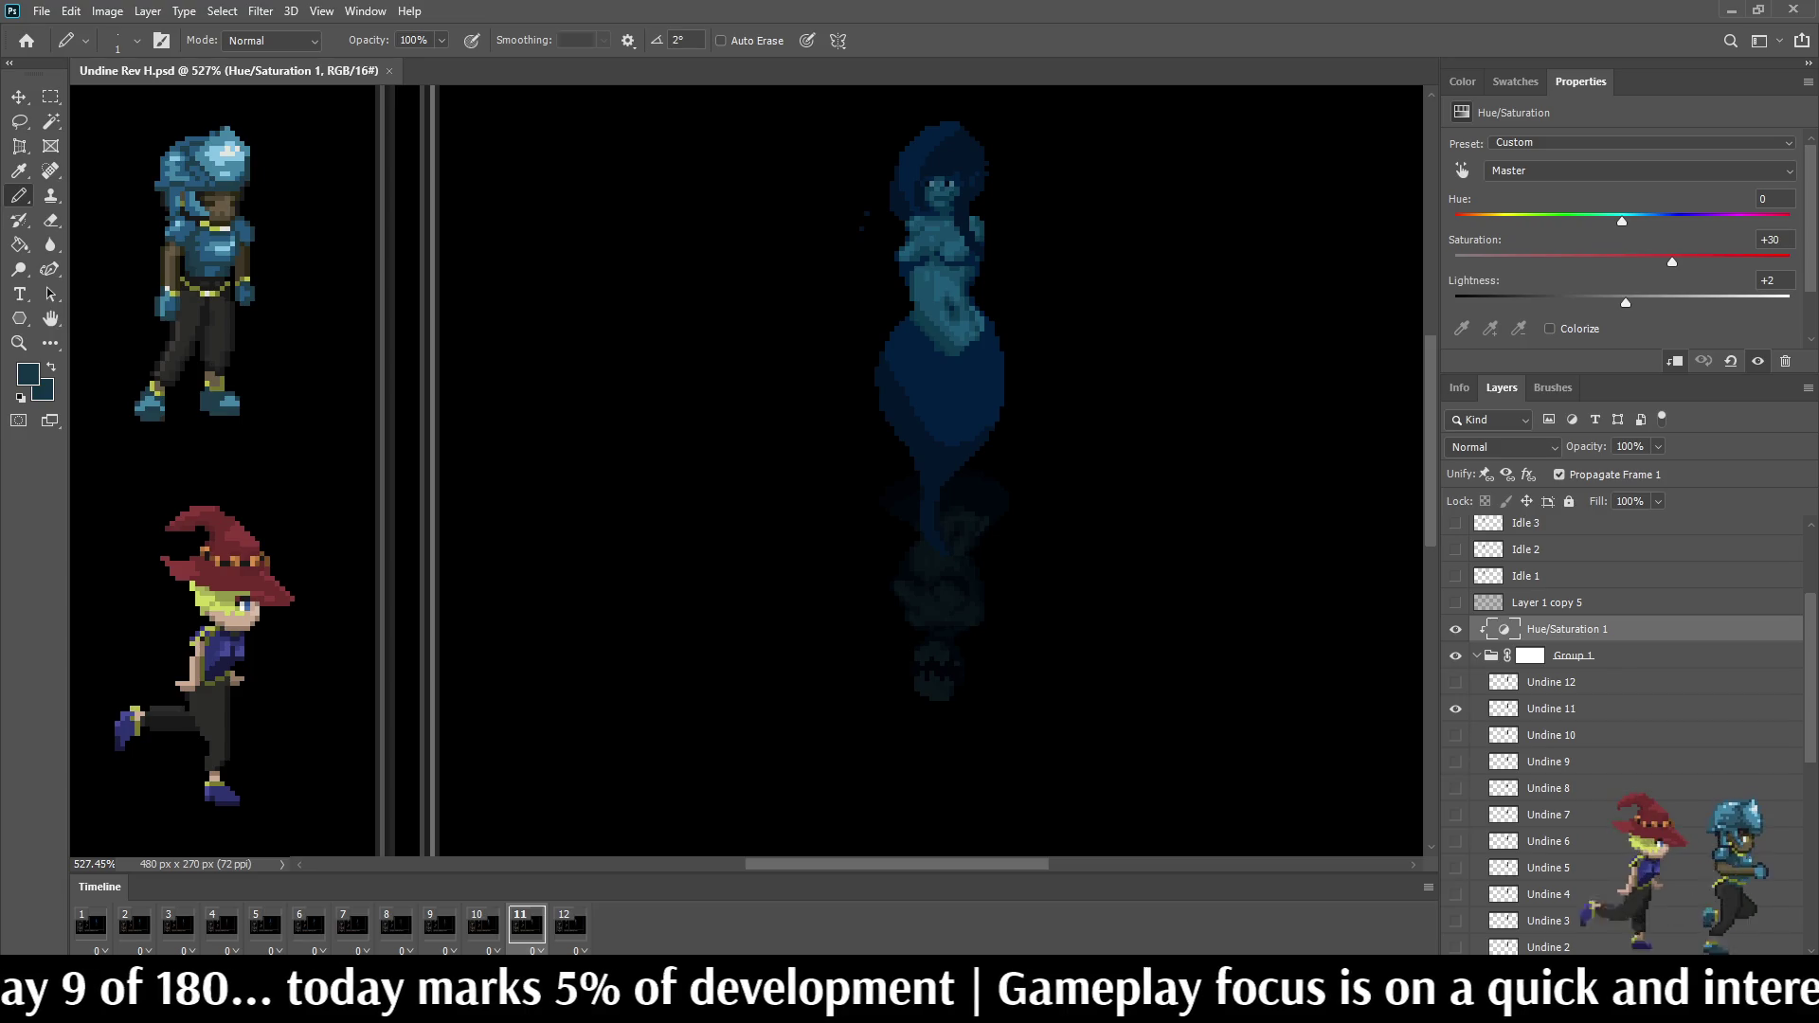
scroll(939, 470, "up", 1)
scroll(938, 470, "up", 1)
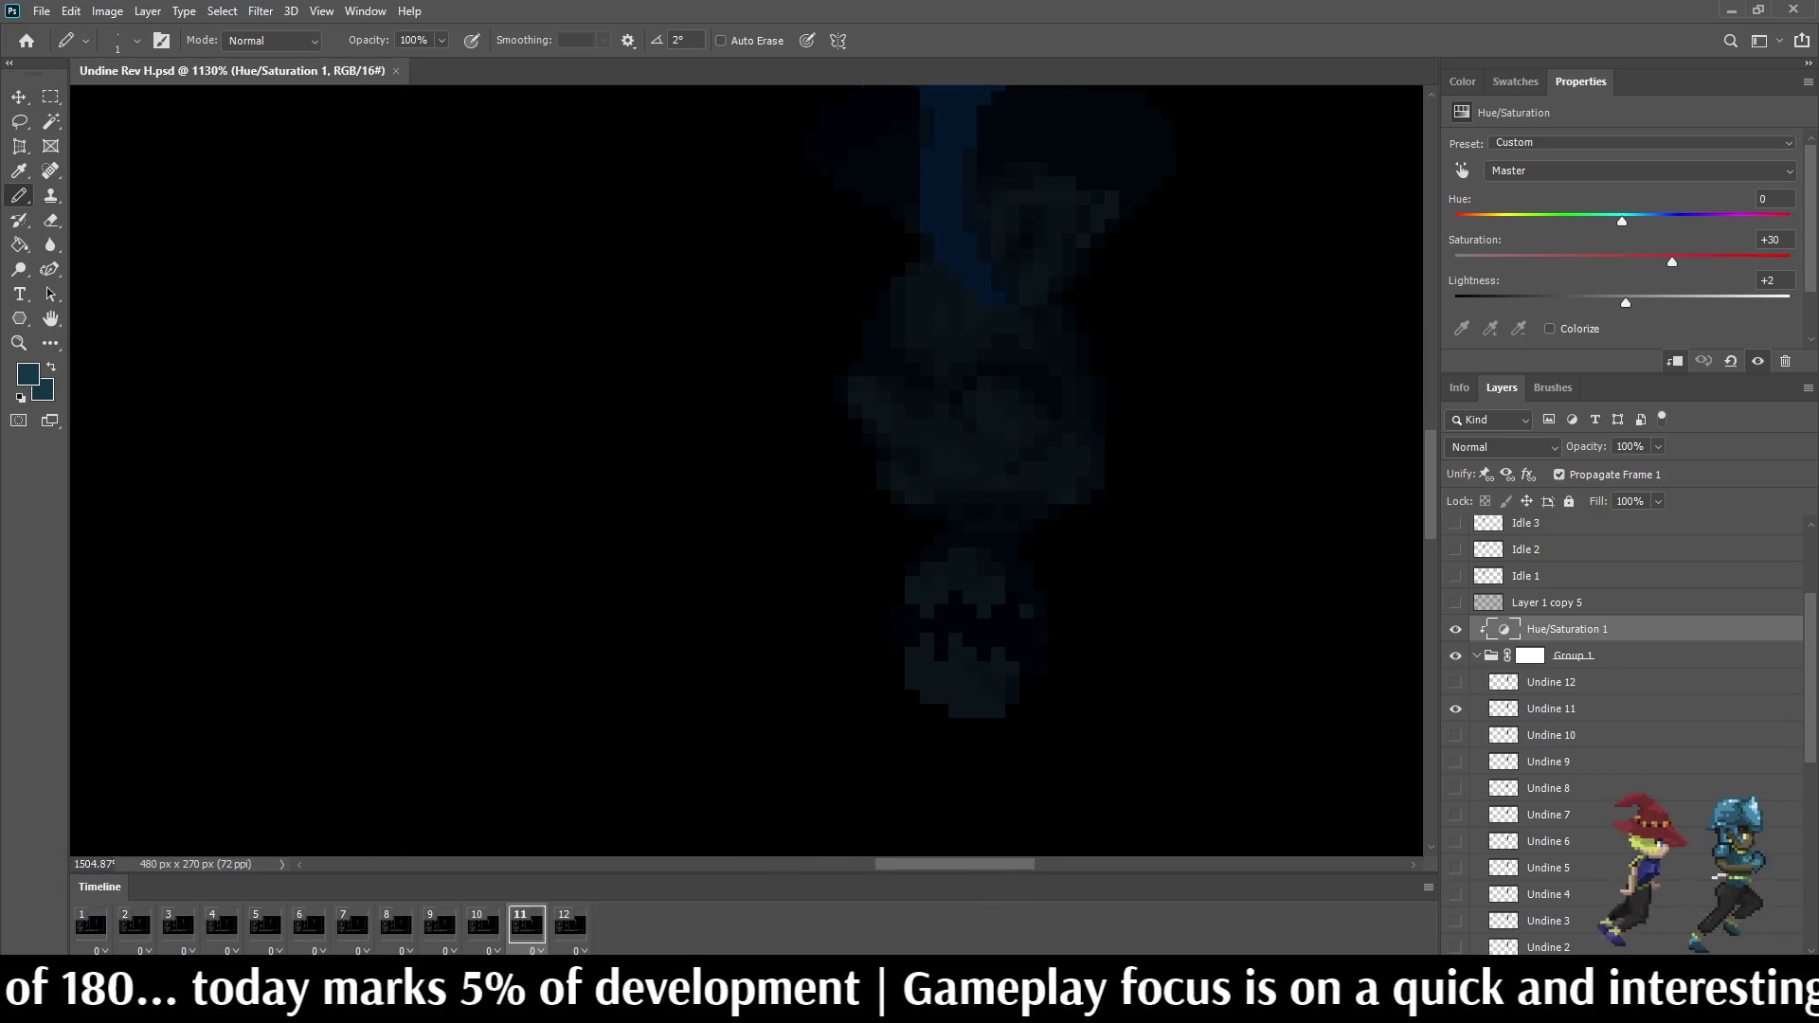
scroll(938, 469, "up", 1)
scroll(938, 427, "down", 2)
scroll(938, 427, "down", 1)
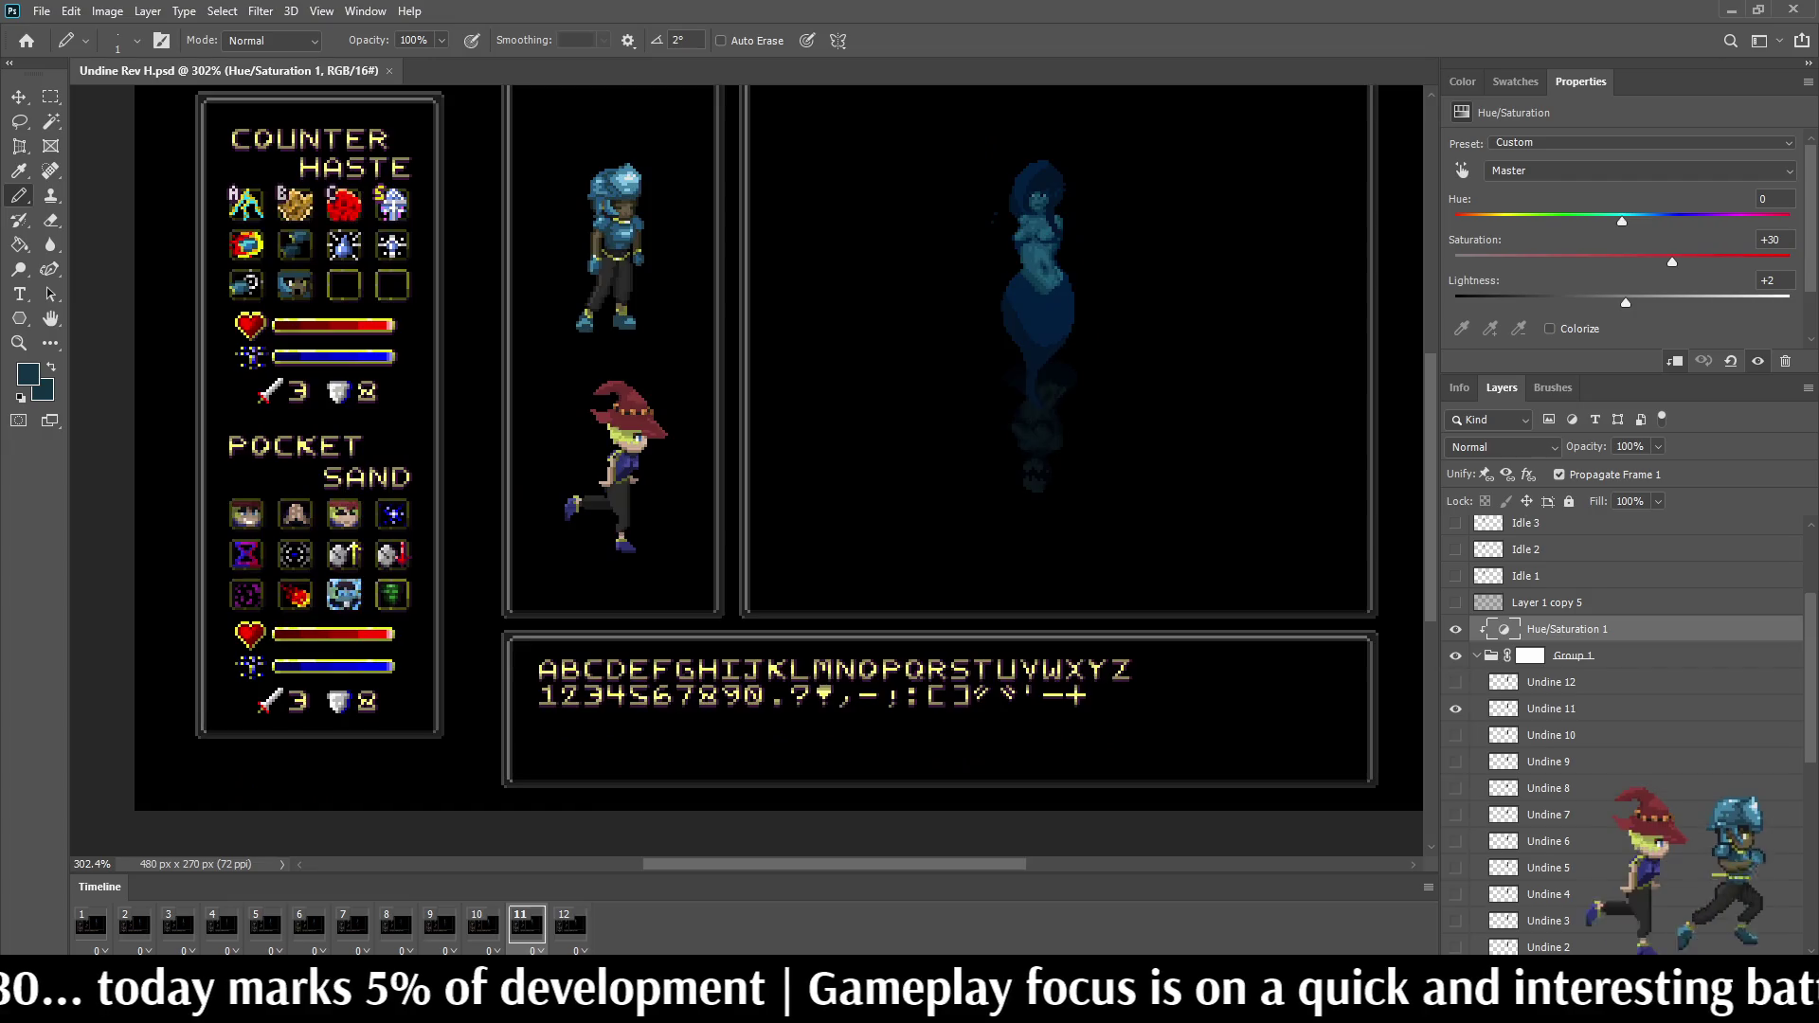
scroll(938, 427, "down", 1)
scroll(938, 426, "up", 1)
scroll(939, 427, "up", 1)
scroll(938, 426, "up", 1)
scroll(938, 426, "down", 2)
scroll(890, 242, "down", 1)
scroll(873, 239, "up", 2)
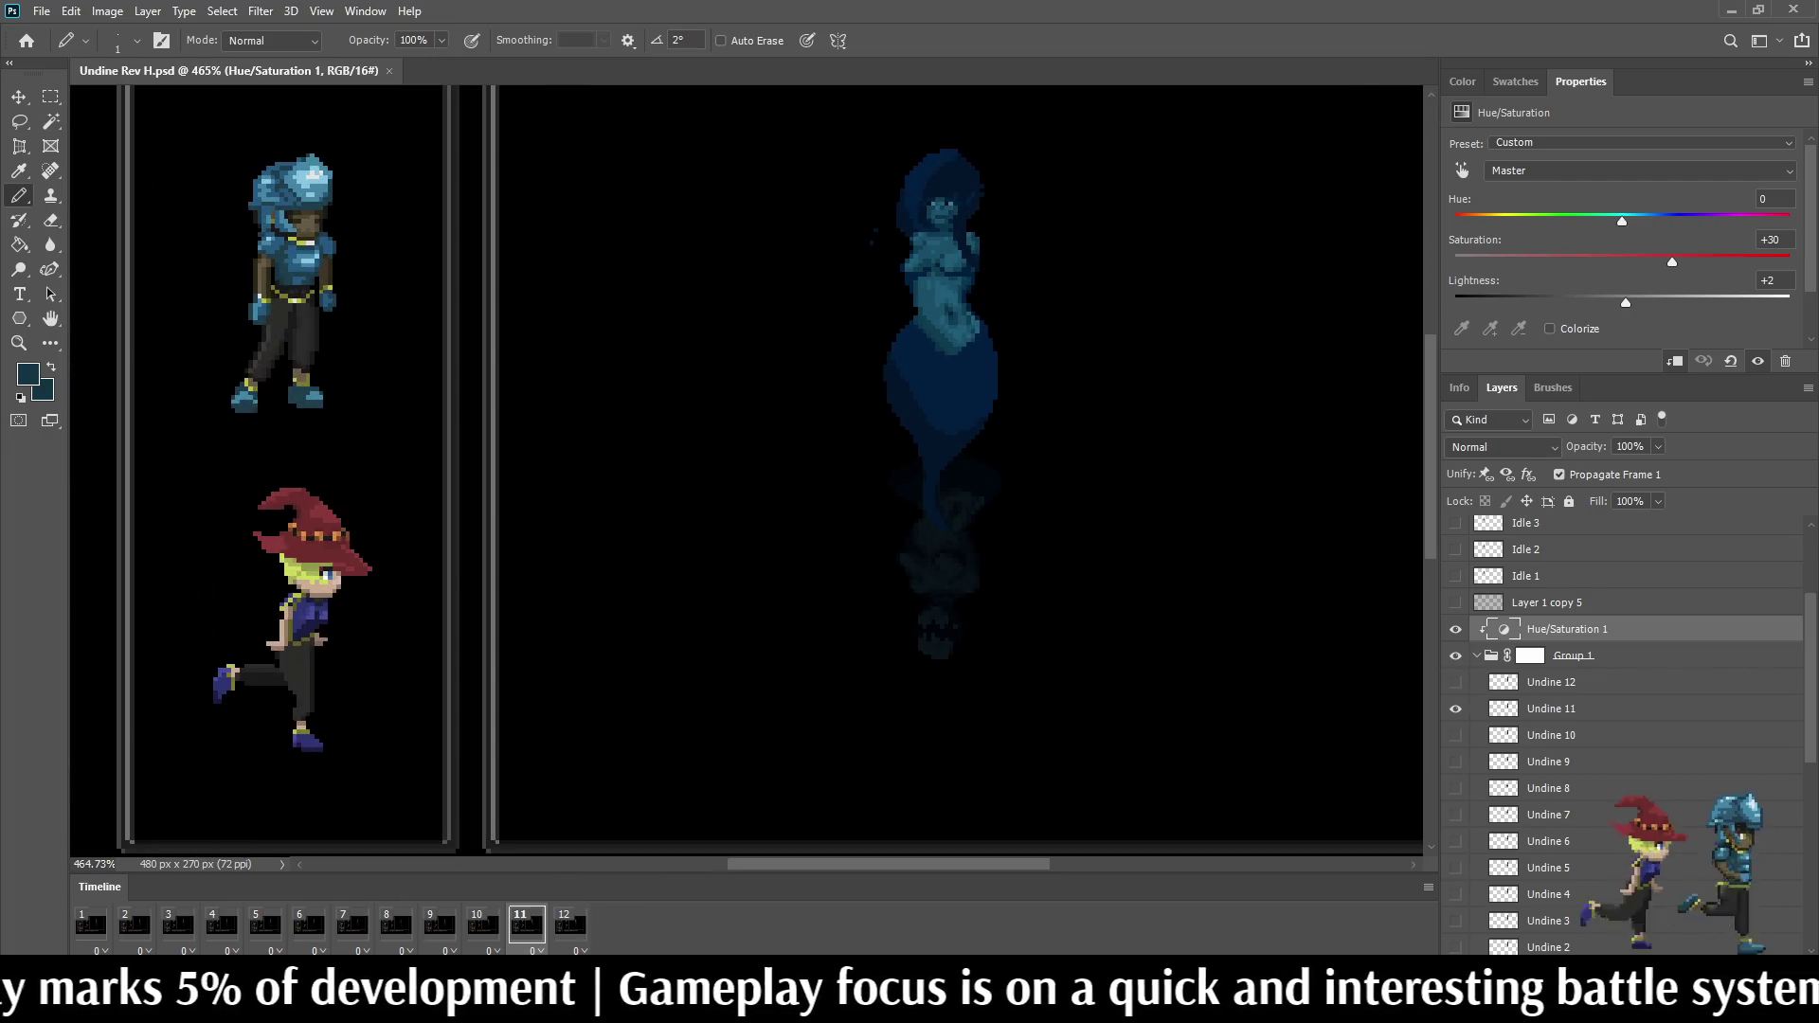